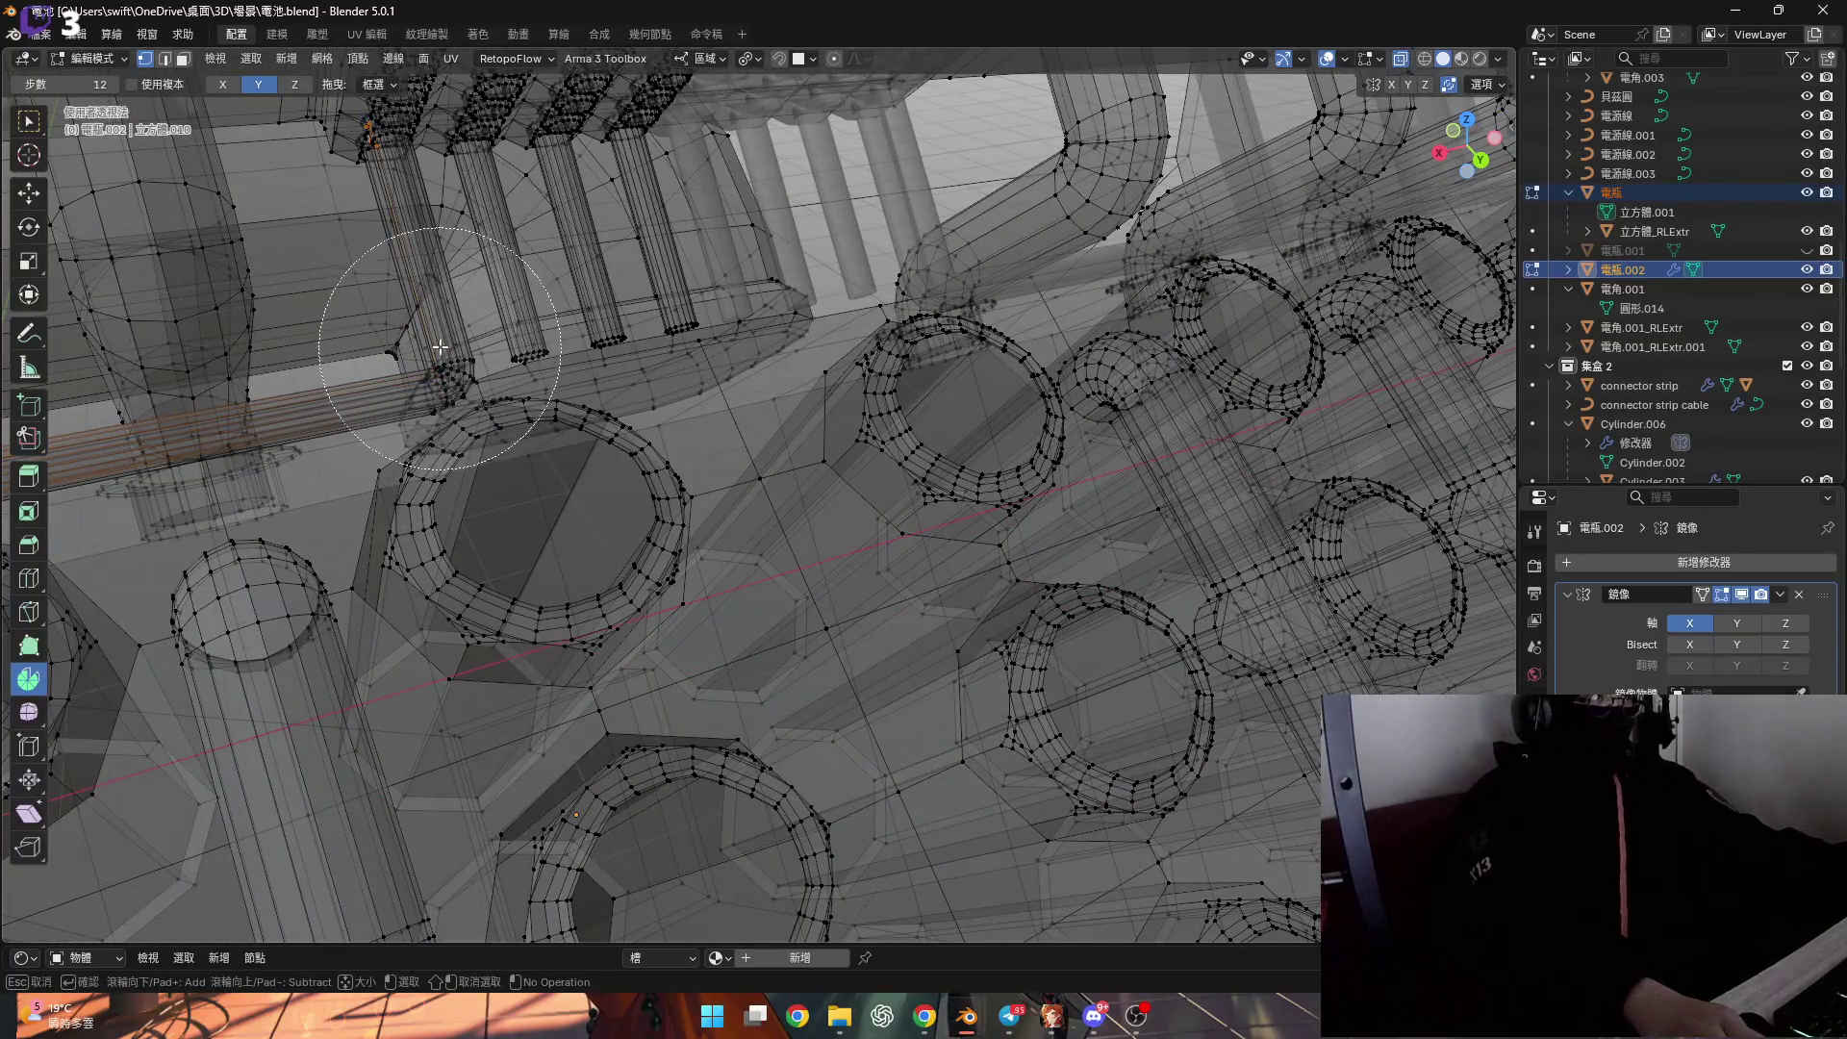
# Turn off X-ray so the battery model shows in solid shading.
pyautogui.keyDown('shift'); pyautogui.moveTo(440, 348); pyautogui.dragTo(469, 454, button='middle'); pyautogui.keyUp('shift')
pyautogui.scroll(3, 494, 332)
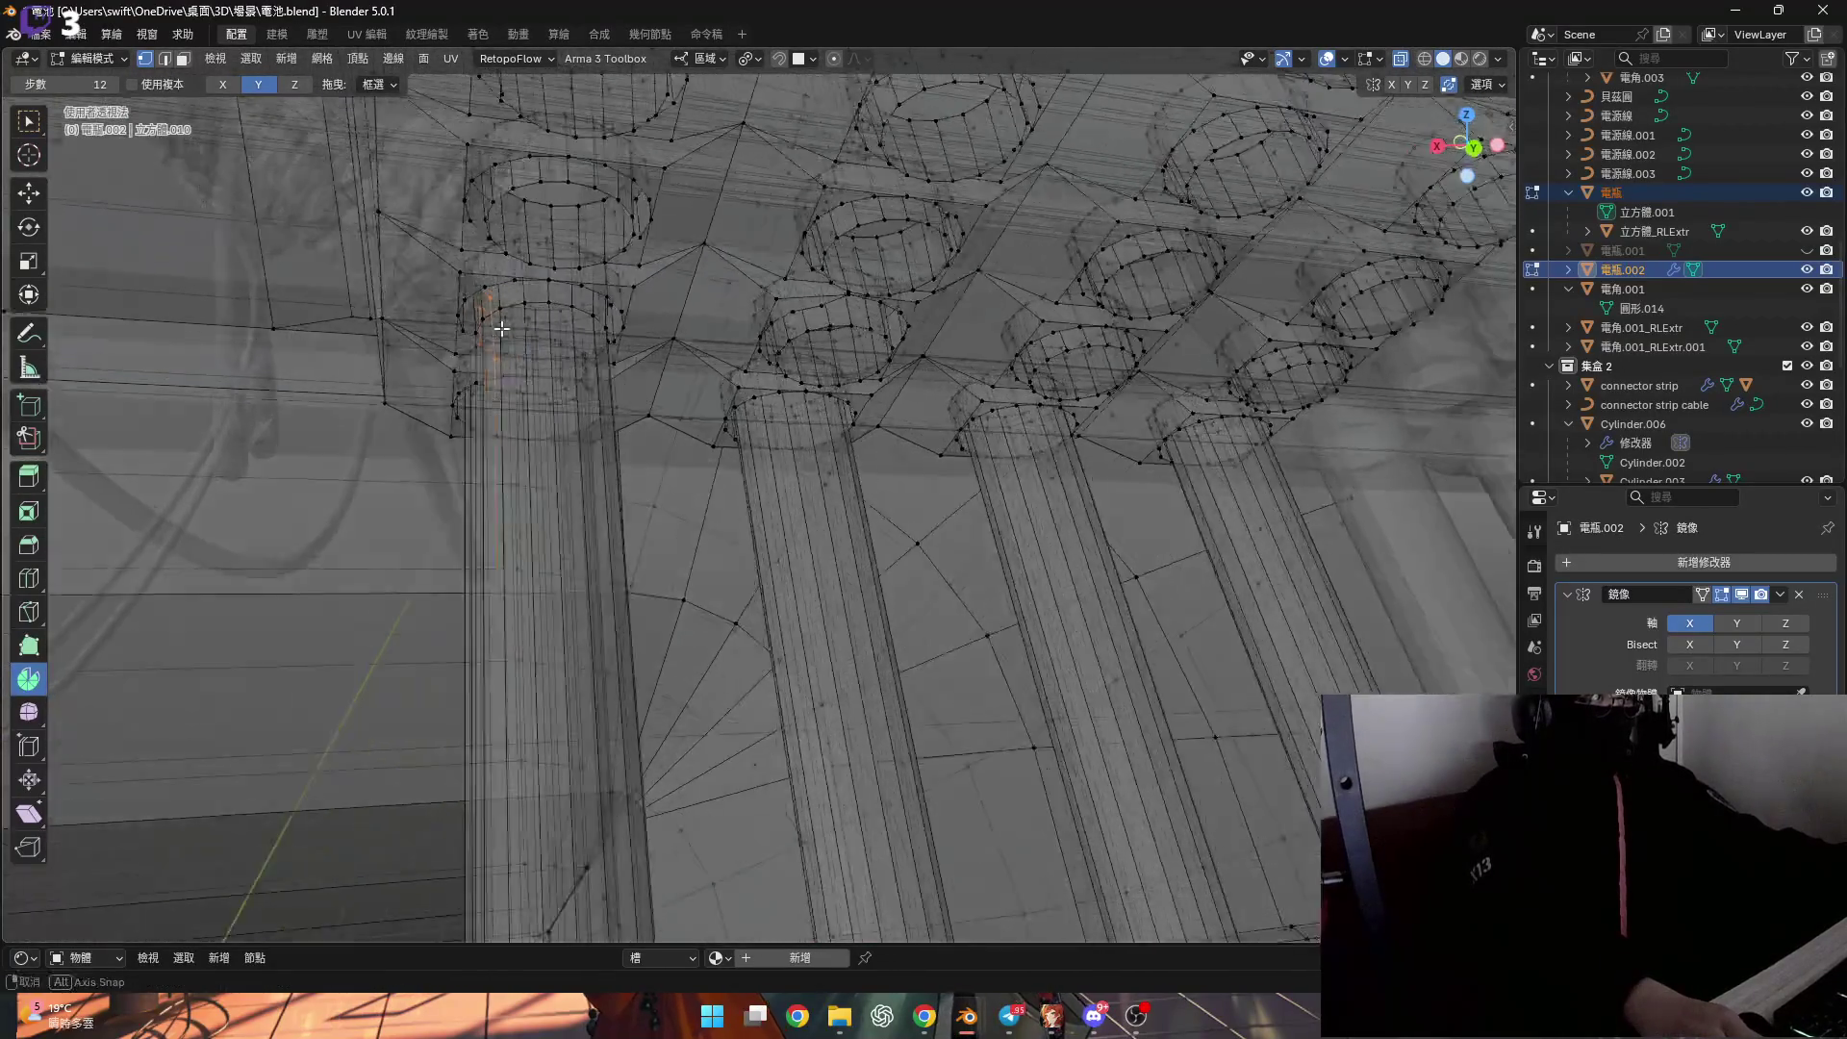
pyautogui.click(1399, 60)
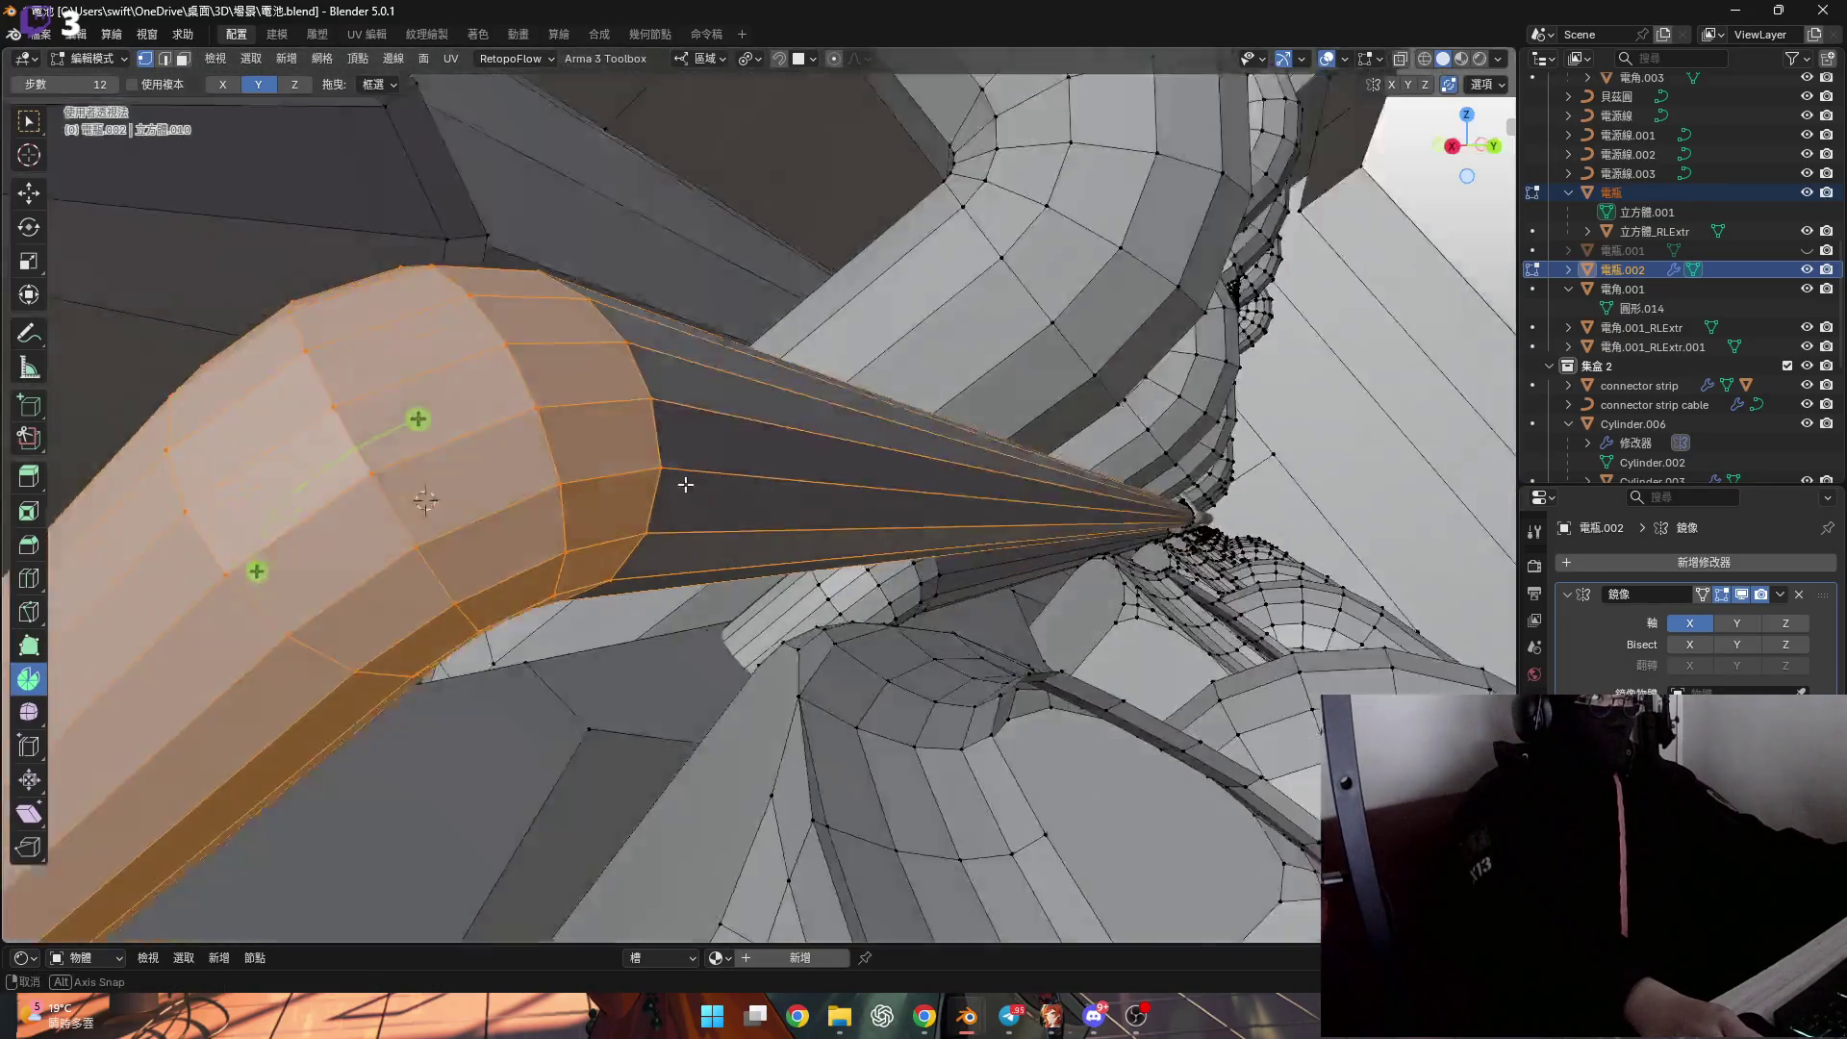
# Rotate the cable tube 3.5° around its local X axis.
pyautogui.moveTo(685, 484); pyautogui.dragTo(828, 495, button='middle')
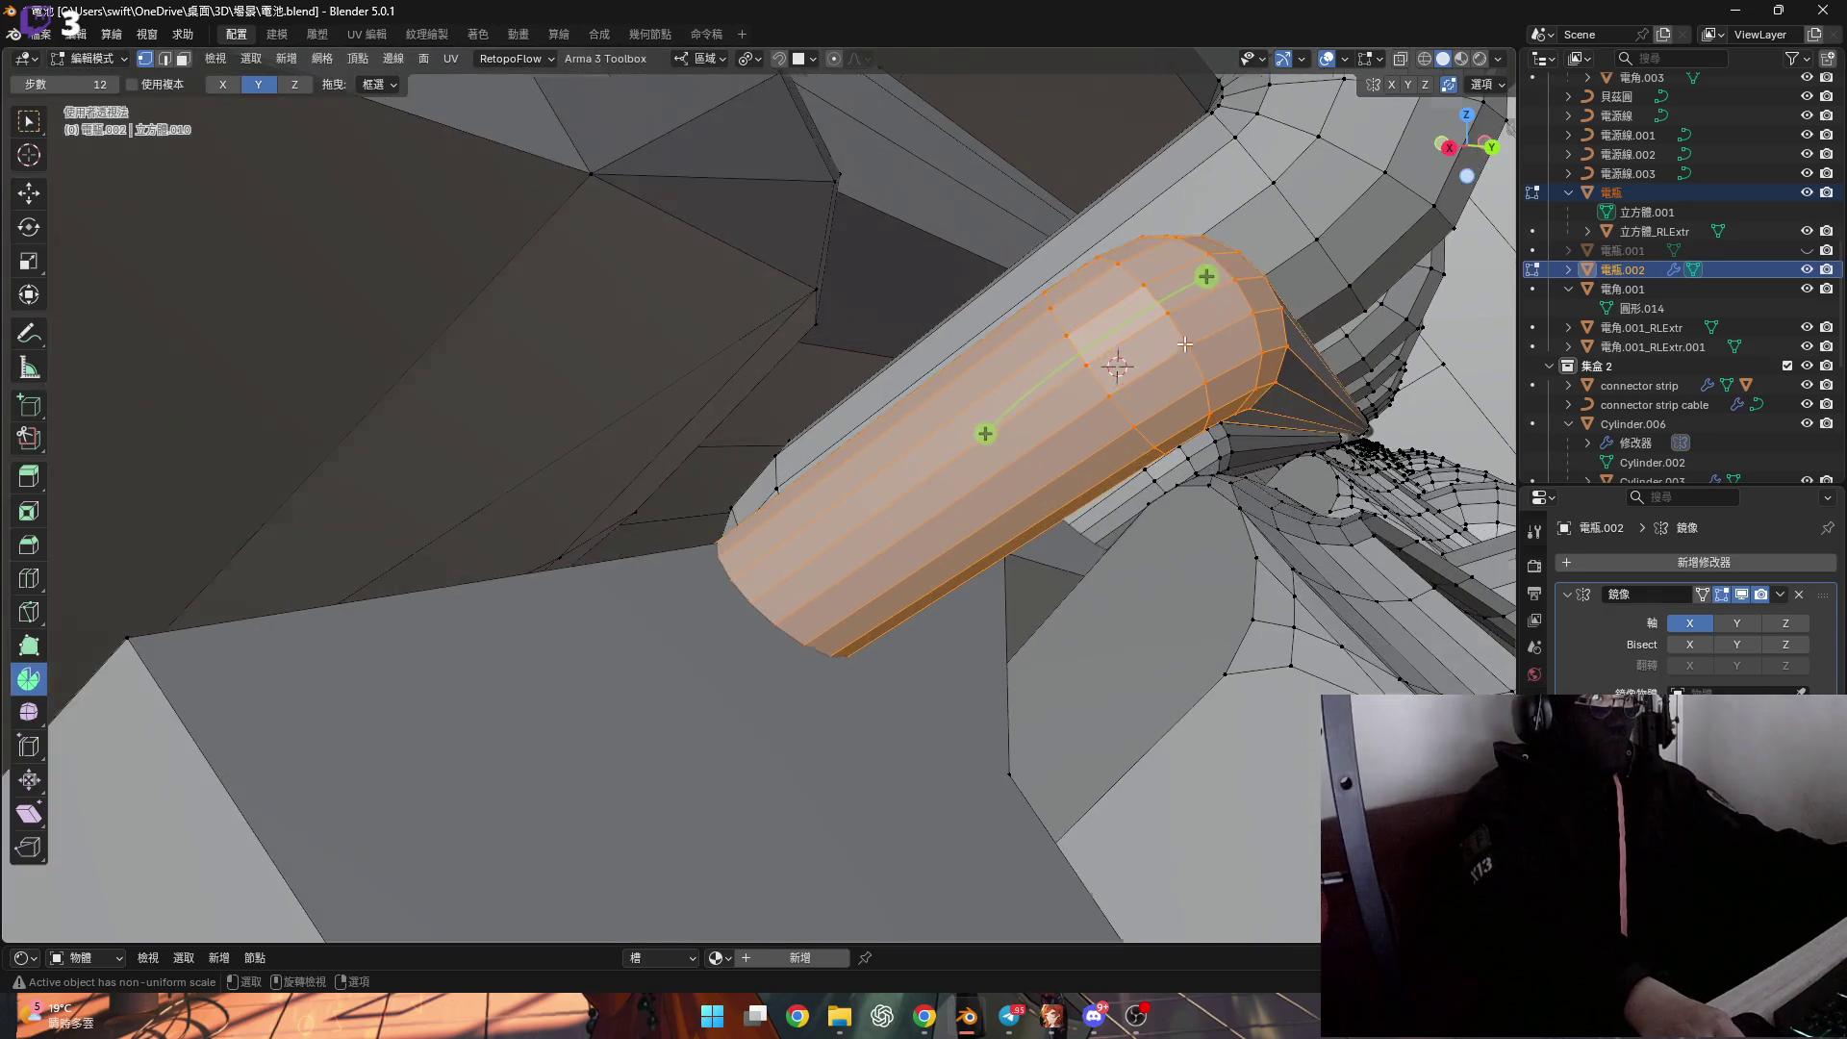
pyautogui.scroll(3, 1185, 344)
pyautogui.moveTo(1185, 343); pyautogui.dragTo(1246, 450, button='middle')
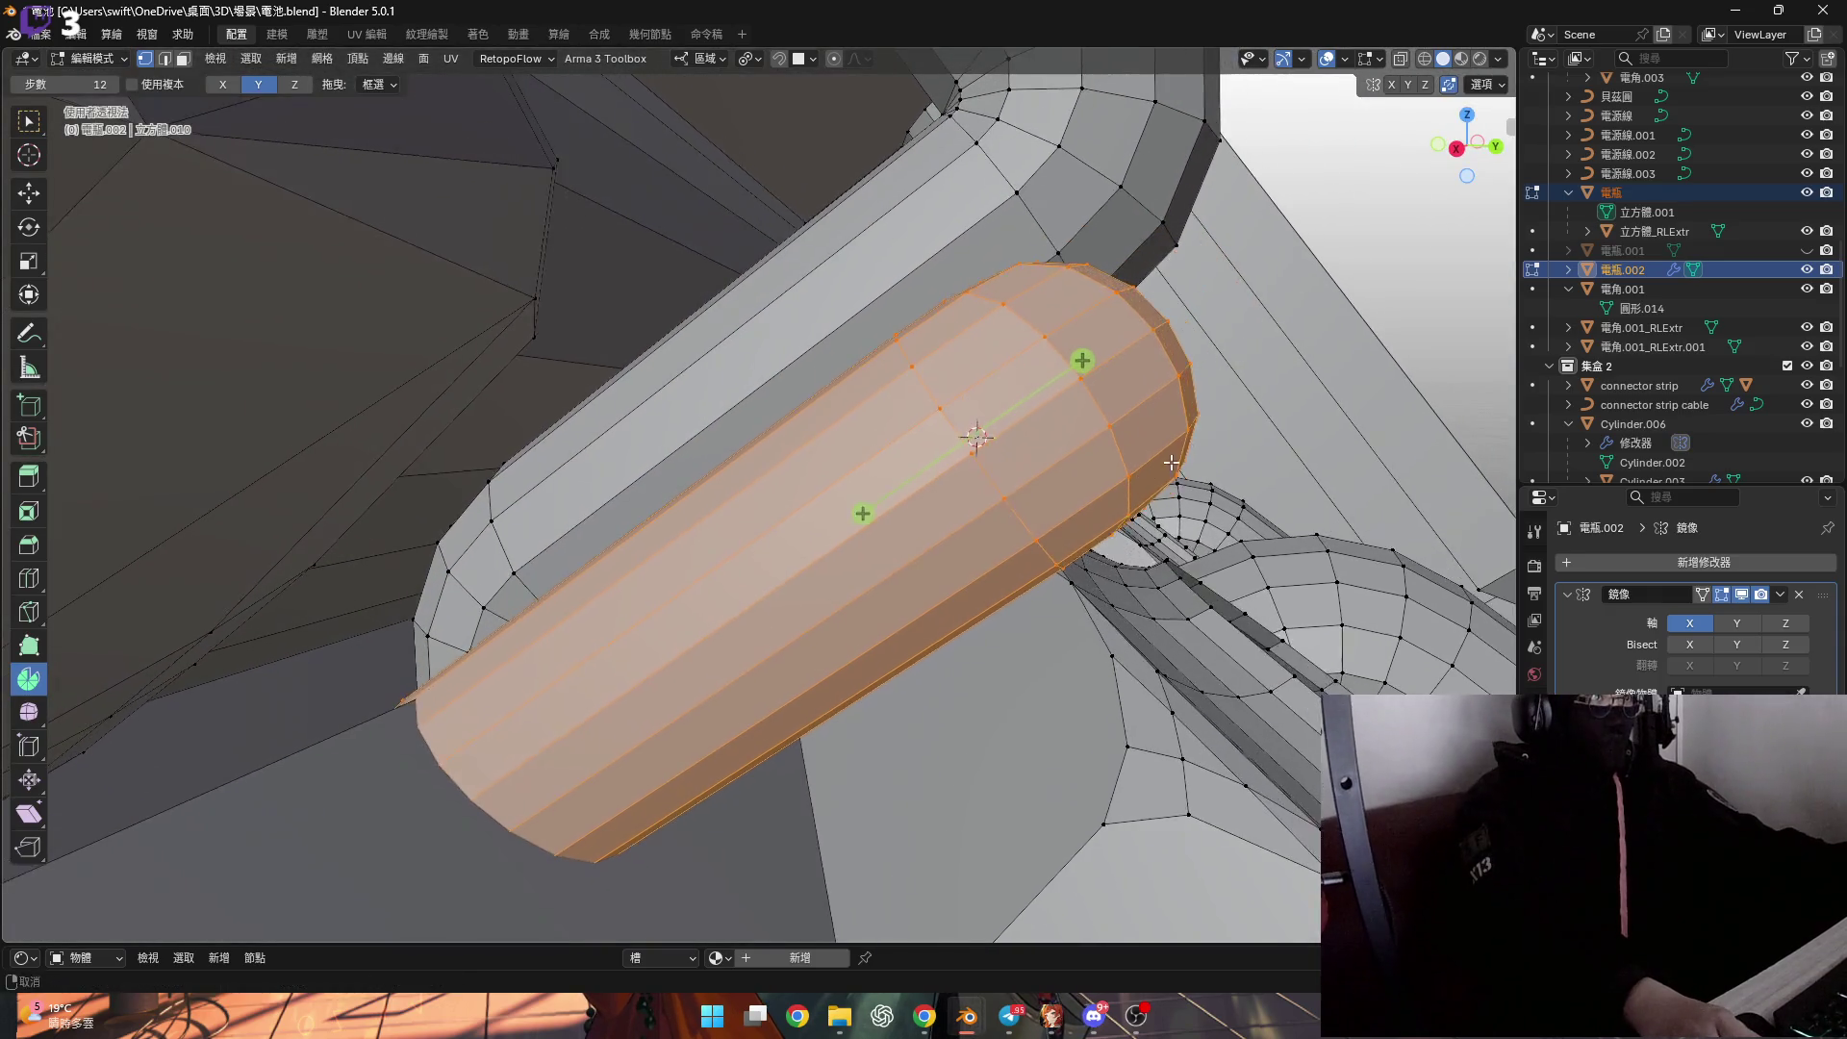
pyautogui.press('r')
pyautogui.press('x')
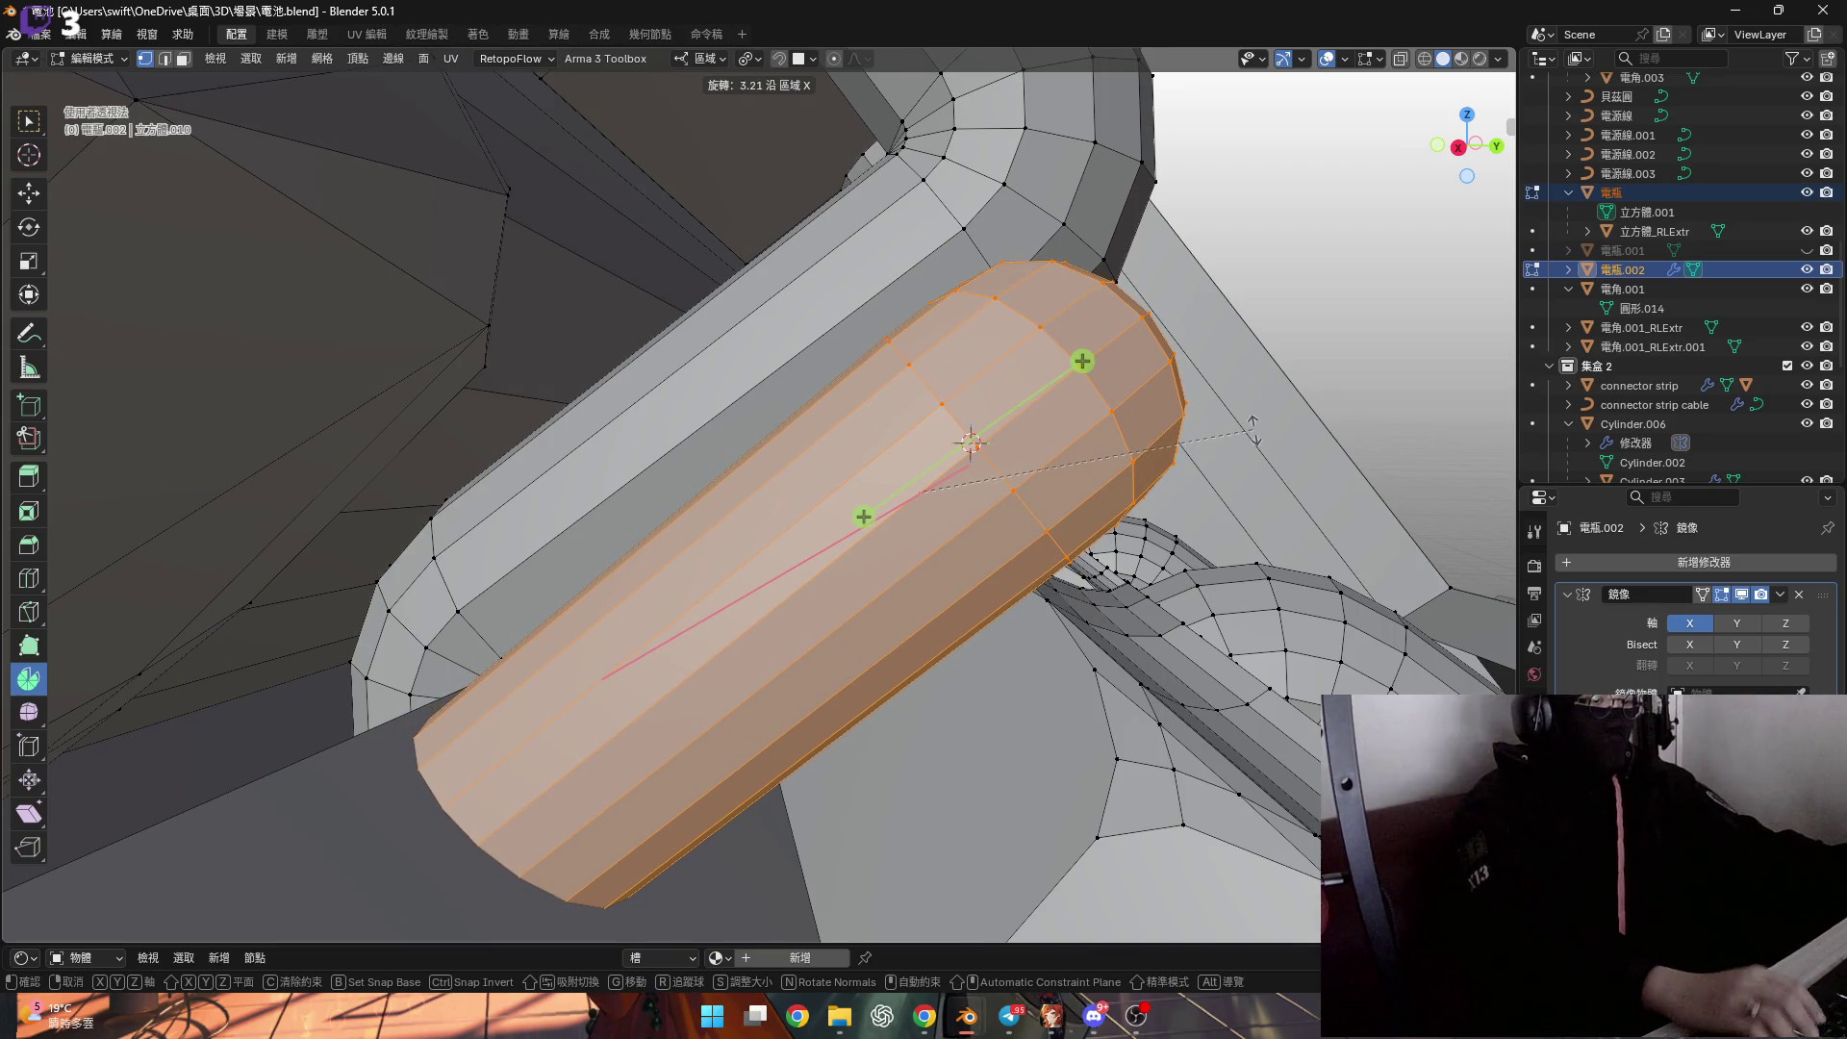
pyautogui.write('5')
pyautogui.press('Return')
pyautogui.moveTo(1188, 439)
pyautogui.mouseDown(button='middle')
pyautogui.moveTo(442, 268)
pyautogui.moveTo(400, 590)
pyautogui.moveTo(247, 632)
pyautogui.moveTo(578, 404)
pyautogui.moveTo(769, 558)
pyautogui.moveTo(858, 584)
pyautogui.moveTo(726, 589)
pyautogui.mouseUp(button='middle')
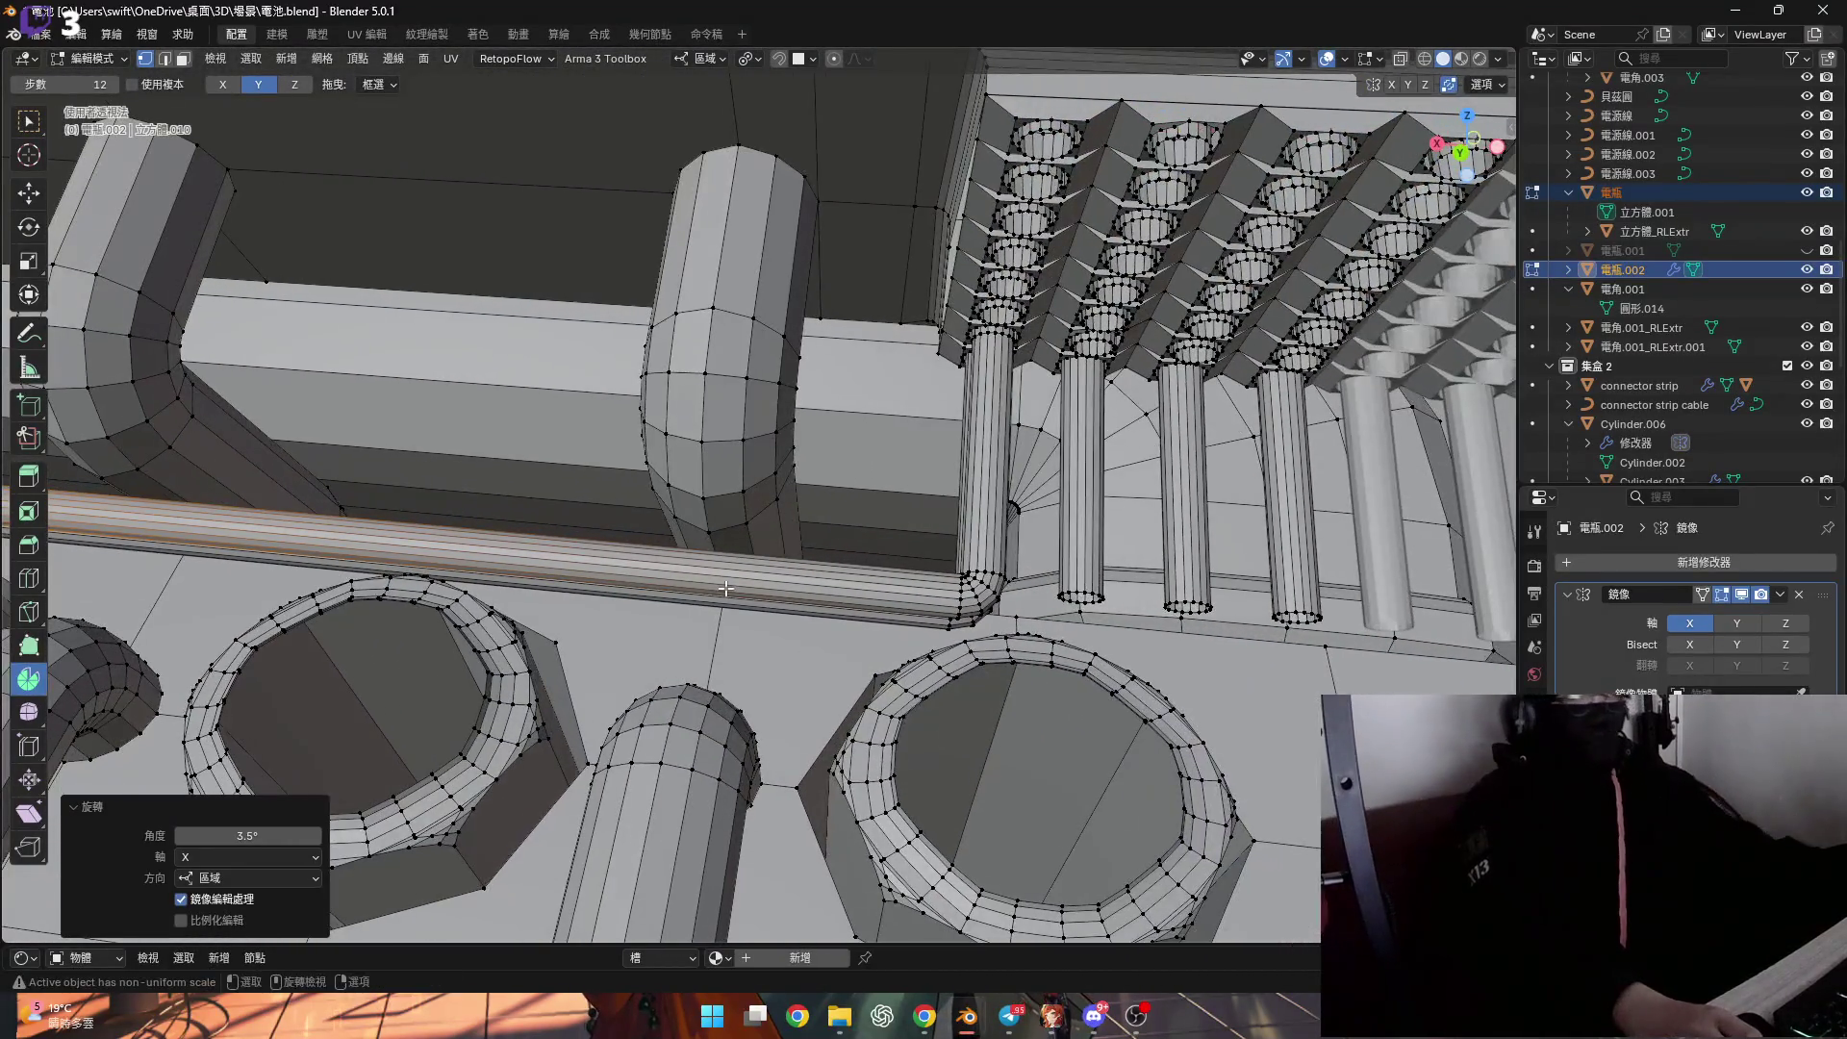
# Select the edge loop ringing the top of a connector terminal hole.
pyautogui.moveTo(866, 597); pyautogui.dragTo(787, 558, button='middle')
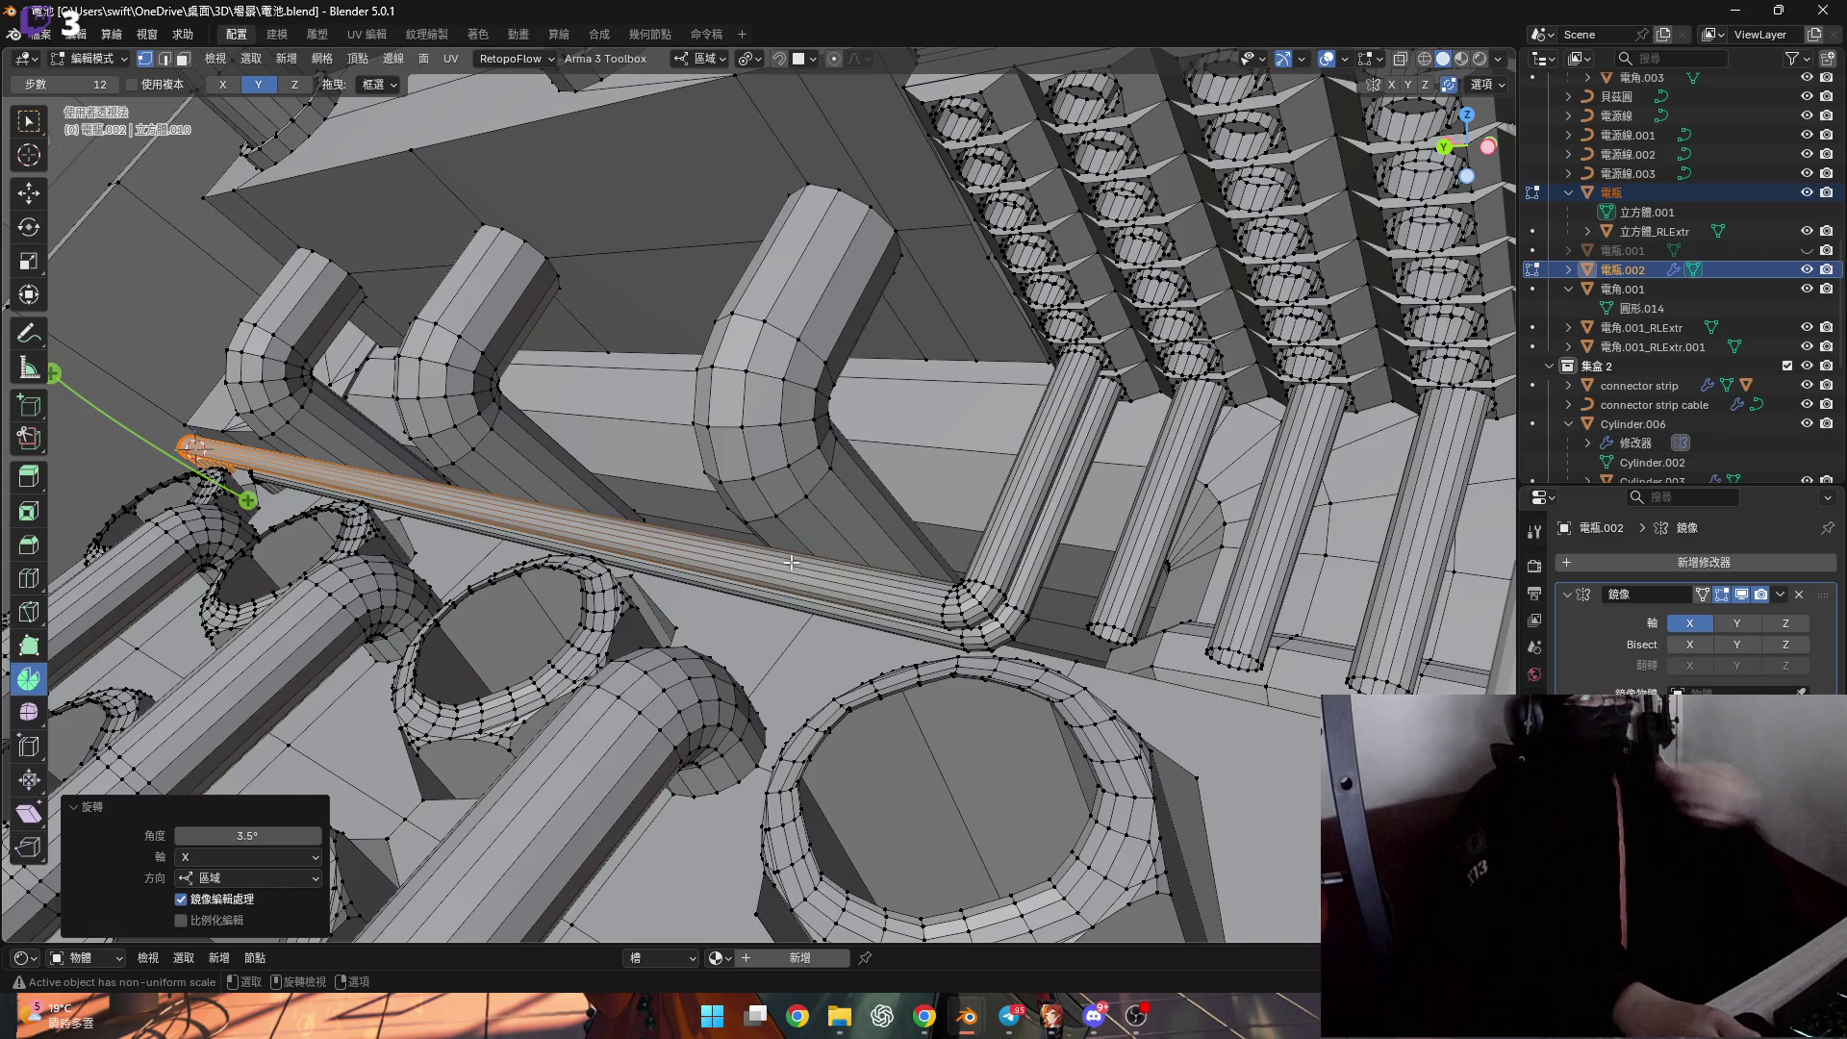
pyautogui.moveTo(995, 598)
pyautogui.mouseDown(button='middle')
pyautogui.moveTo(952, 619)
pyautogui.moveTo(1058, 654)
pyautogui.moveTo(962, 606)
pyautogui.moveTo(988, 637)
pyautogui.moveTo(962, 620)
pyautogui.moveTo(898, 652)
pyautogui.moveTo(866, 462)
pyautogui.moveTo(847, 519)
pyautogui.mouseUp(button='middle')
pyautogui.keyDown('alt'); pyautogui.click(846, 519); pyautogui.keyUp('alt')
pyautogui.scroll(-2, 991, 454)
pyautogui.moveTo(991, 454)
pyautogui.mouseDown(button='middle')
pyautogui.moveTo(547, 597)
pyautogui.moveTo(1068, 372)
pyautogui.mouseUp(button='middle')
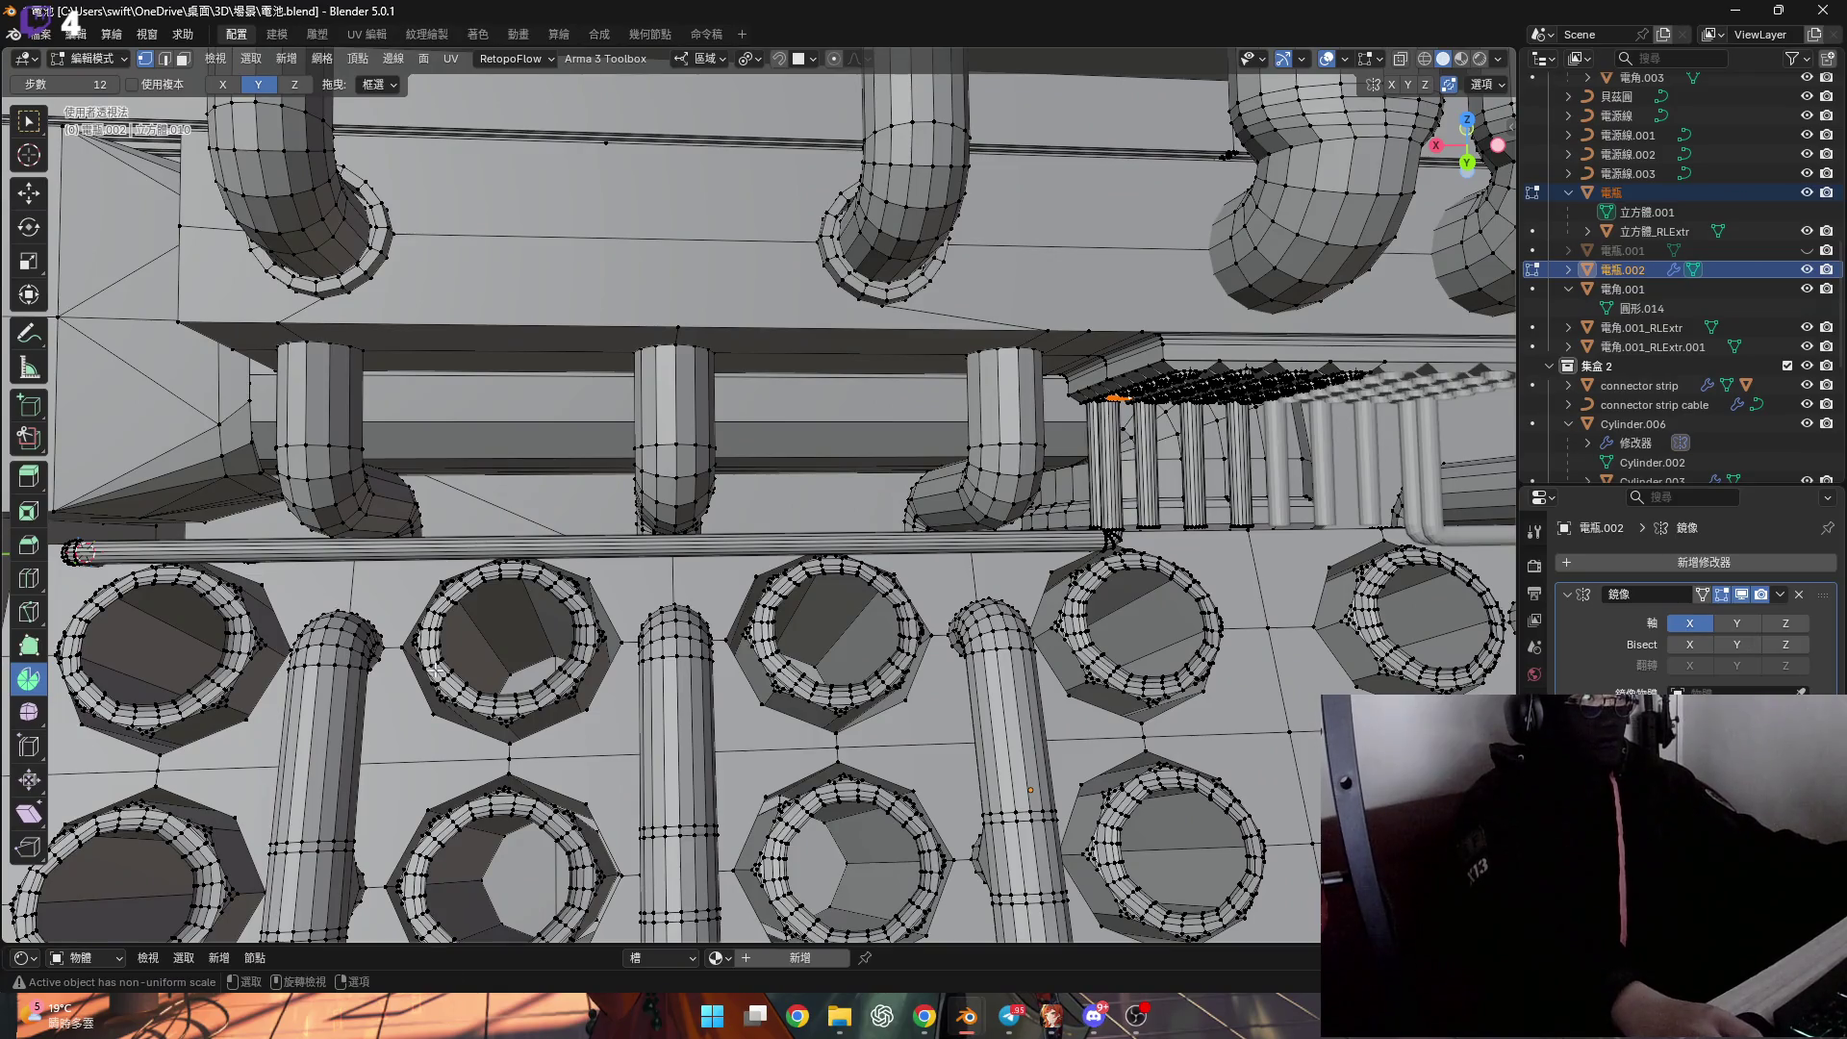
pyautogui.keyDown('shift'); pyautogui.moveTo(435, 671); pyautogui.dragTo(585, 583, button='middle'); pyautogui.keyUp('shift')
pyautogui.keyDown('shift'); pyautogui.moveTo(425, 631); pyautogui.dragTo(598, 509, button='middle'); pyautogui.keyUp('shift')
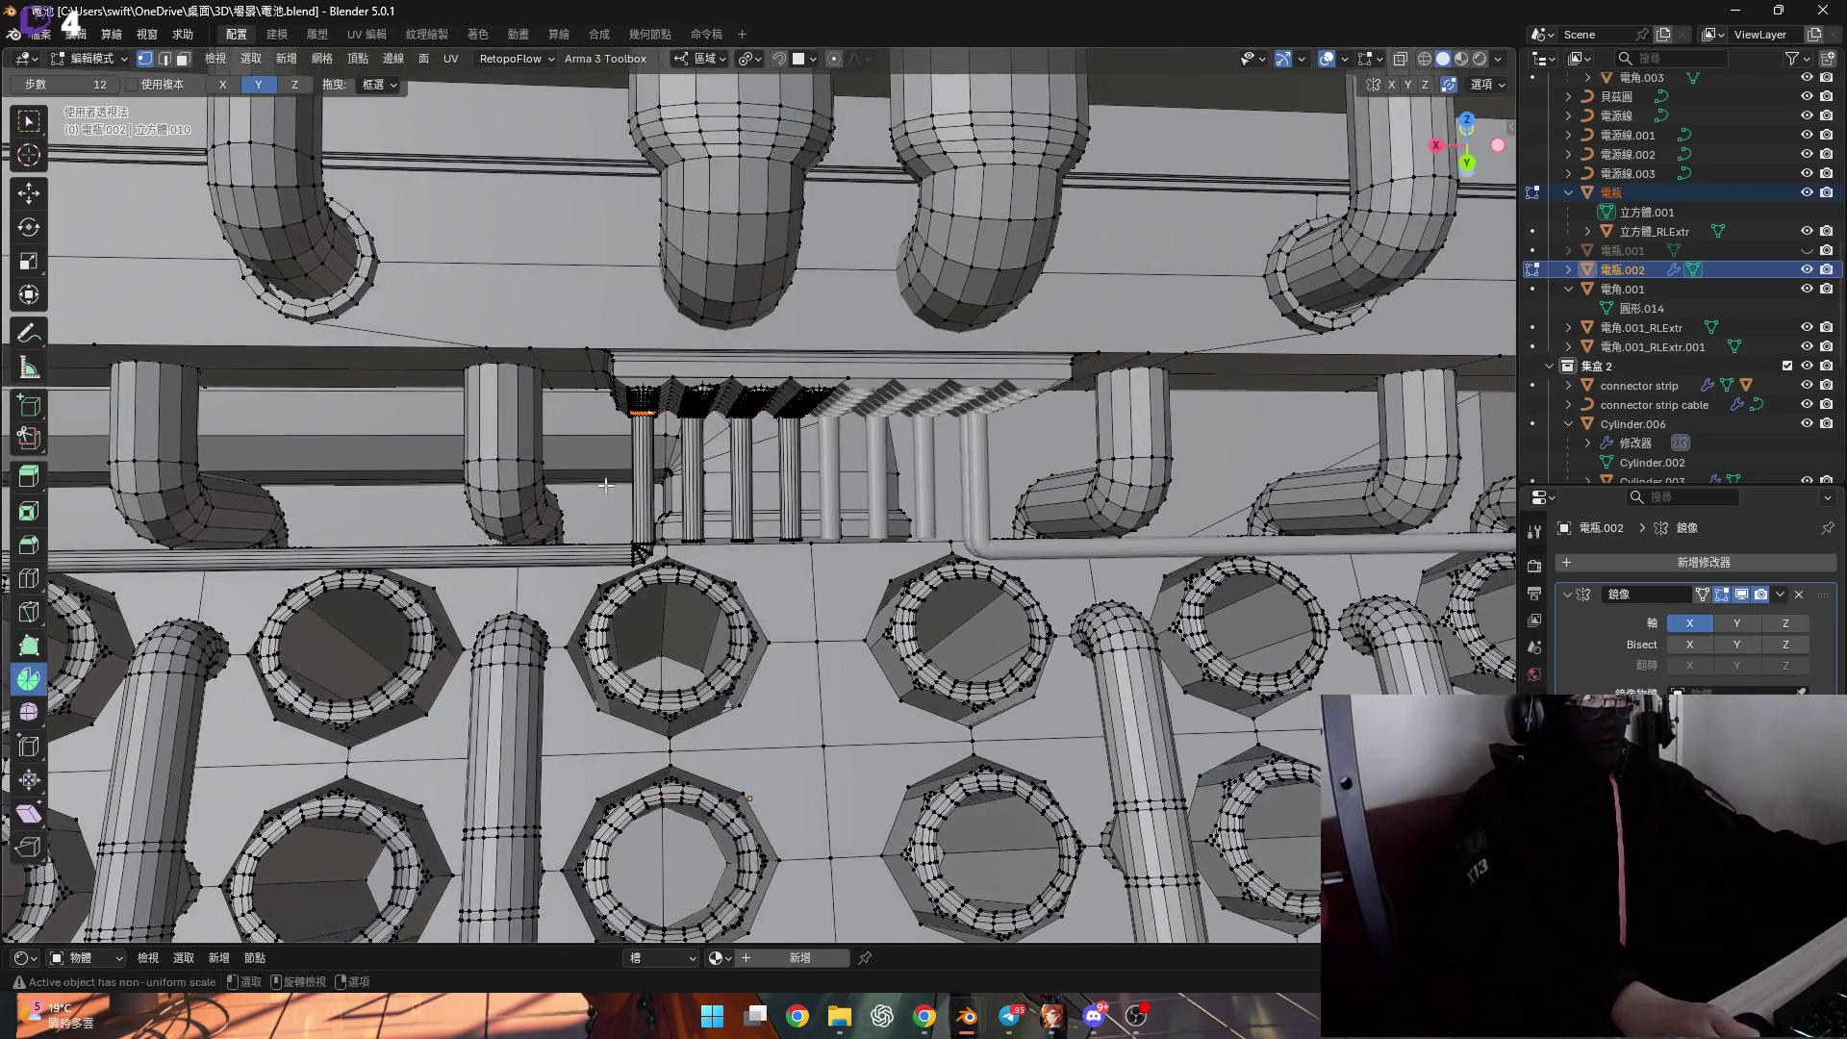
pyautogui.moveTo(547, 571); pyautogui.dragTo(772, 503, button='middle')
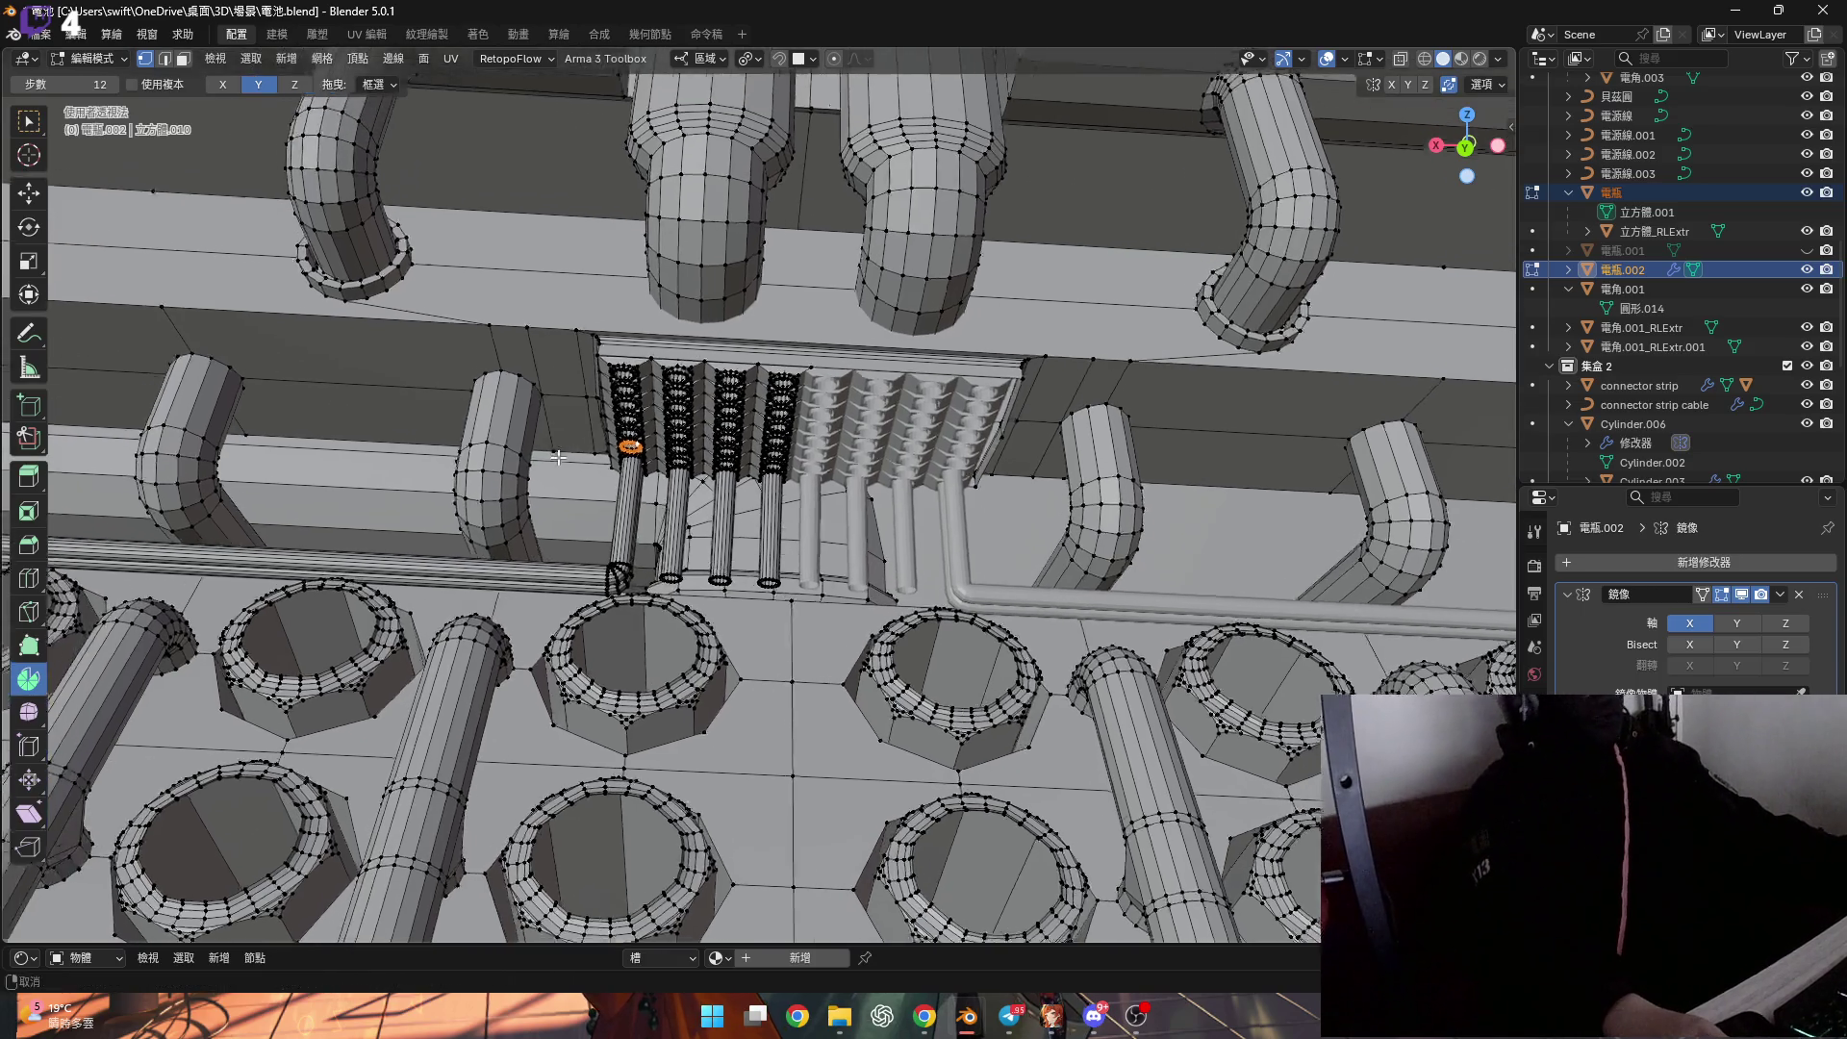
pyautogui.scroll(5, 634, 476)
pyautogui.moveTo(634, 475)
pyautogui.mouseDown(button='middle')
pyautogui.moveTo(618, 479)
pyautogui.moveTo(736, 418)
pyautogui.mouseUp(button='middle')
# Extrude the hole's ring along Y into a new tube section.
pyautogui.press('g')
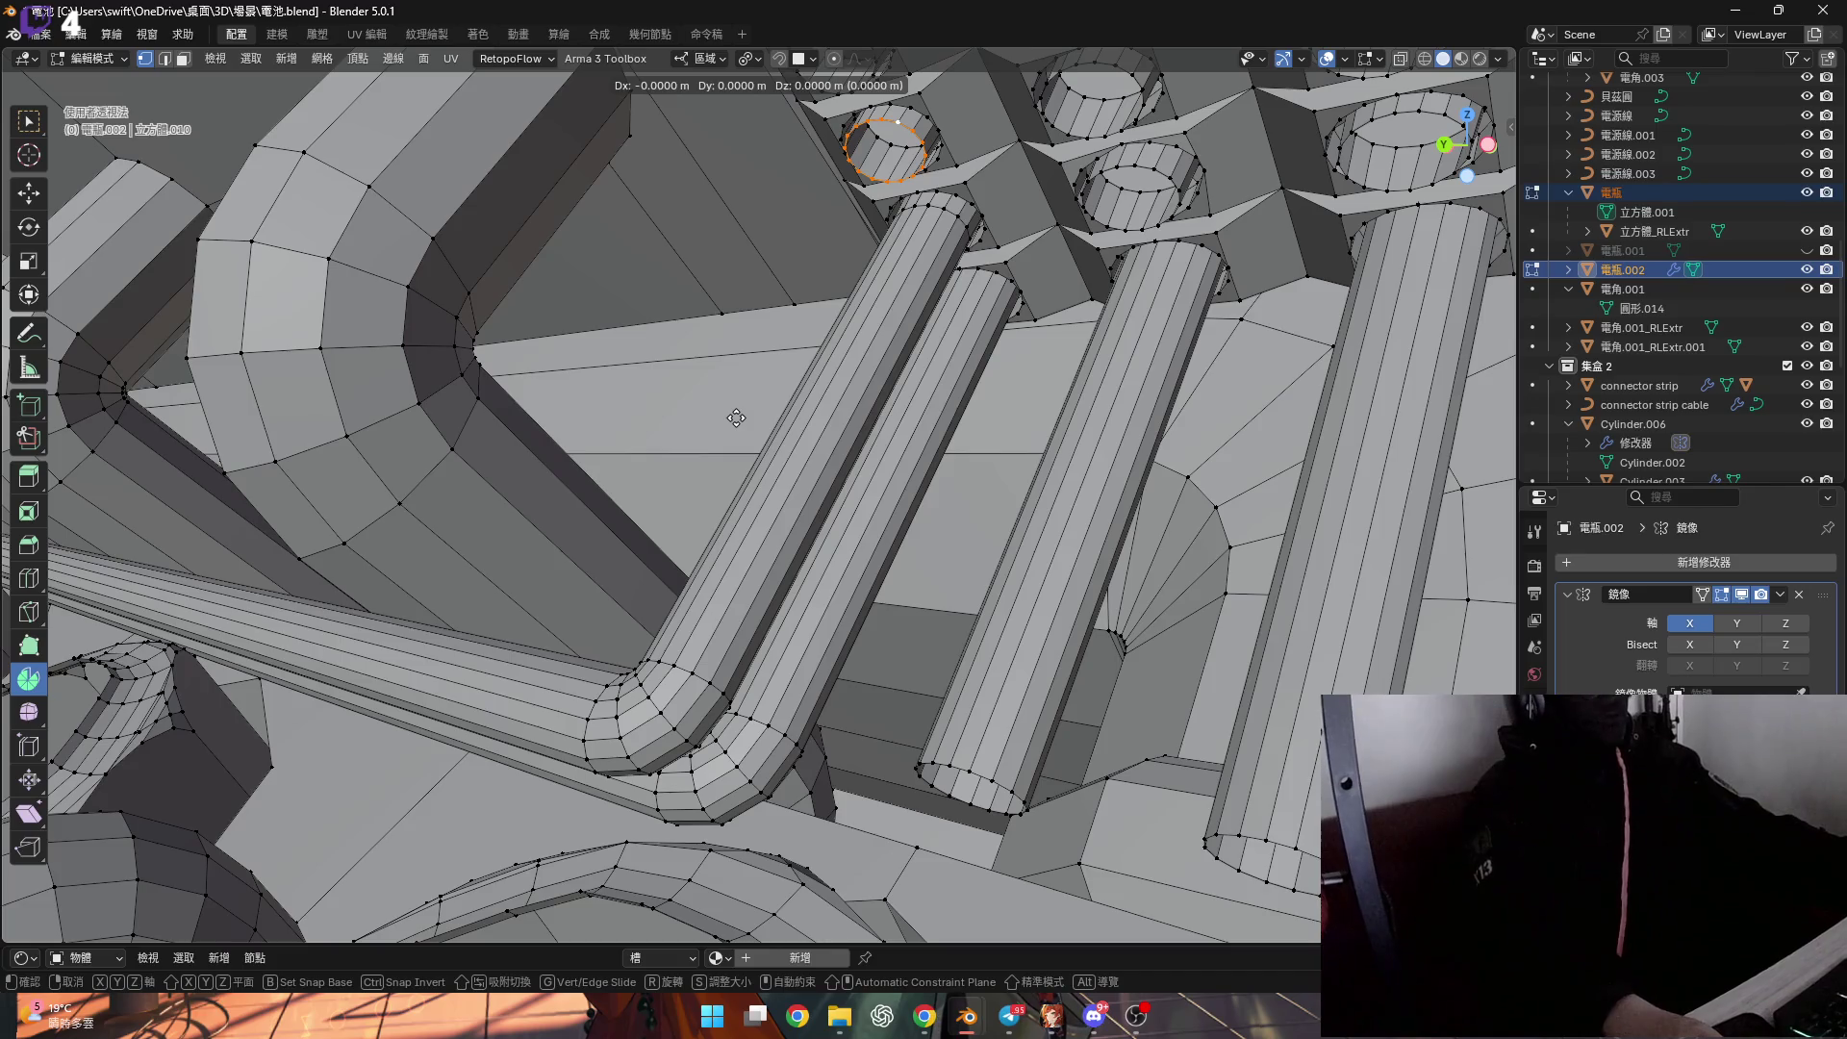
pyautogui.press('y')
pyautogui.click(635, 621)
pyautogui.scroll(2, 694, 580)
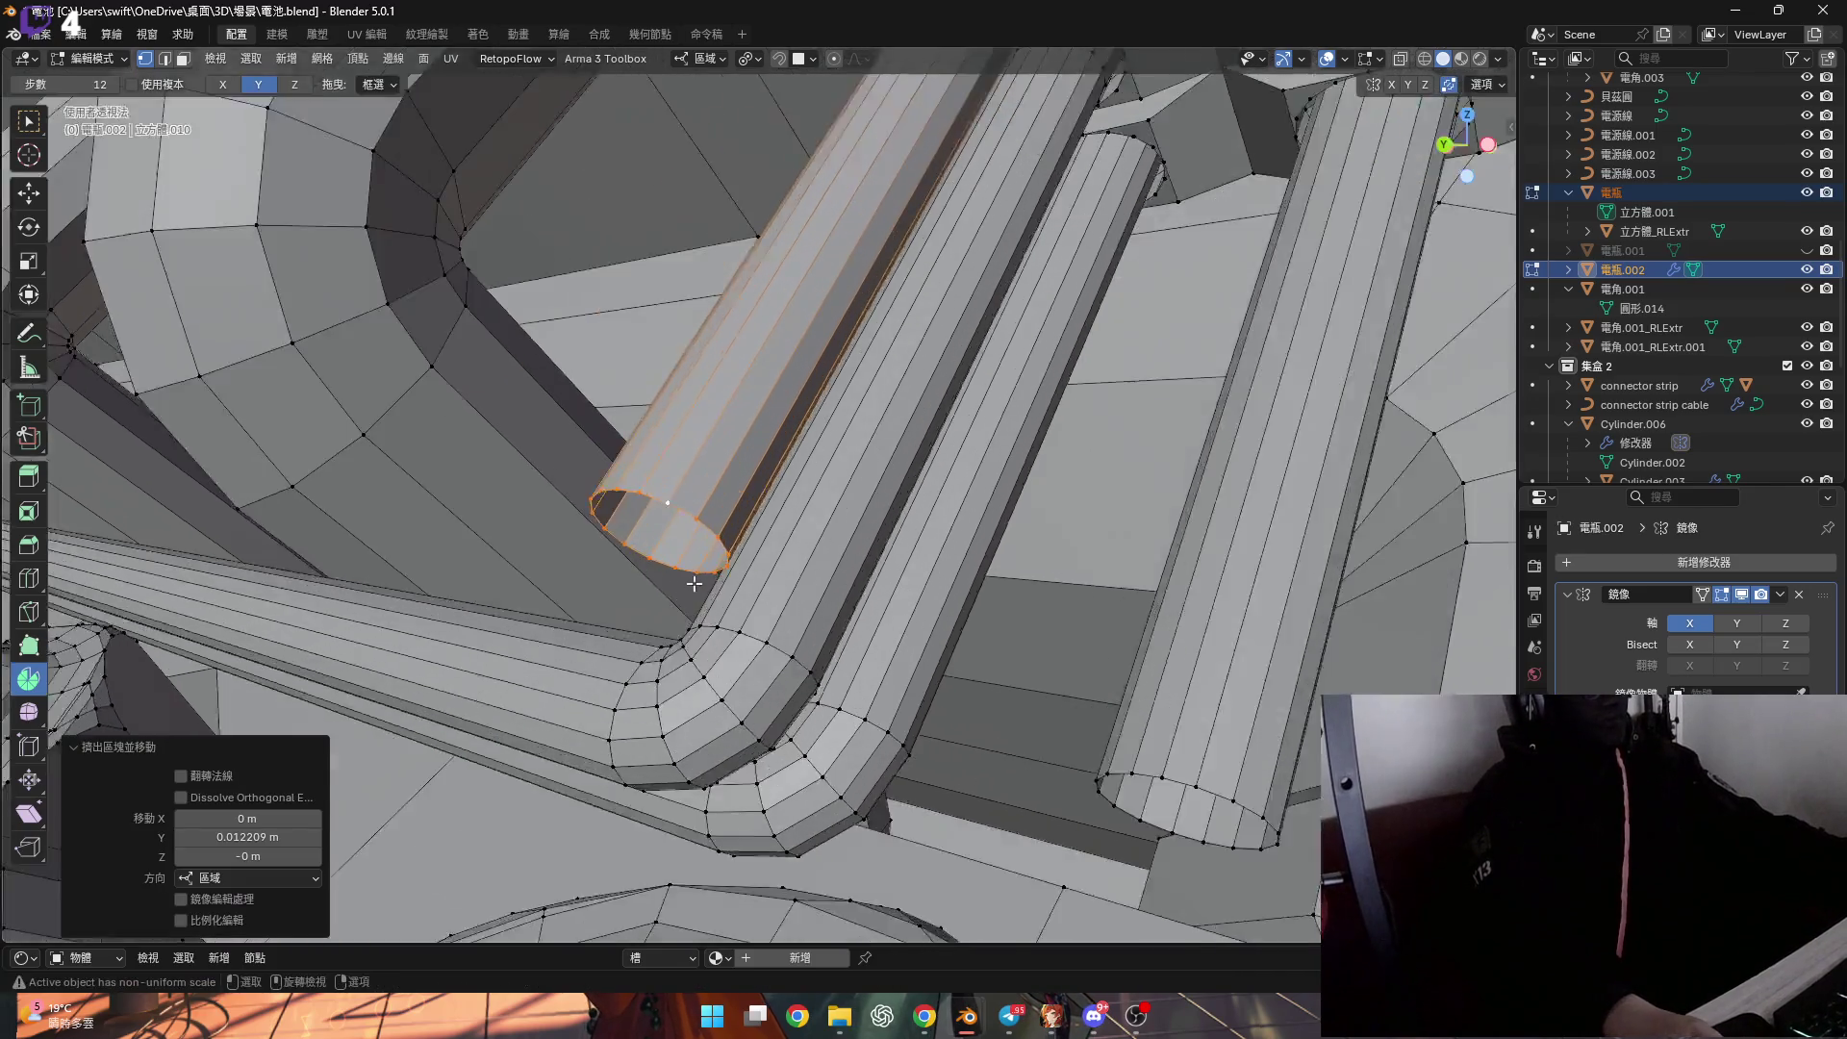
pyautogui.scroll(2, 695, 580)
pyautogui.moveTo(695, 580); pyautogui.dragTo(606, 616, button='middle')
pyautogui.scroll(2, 500, 639)
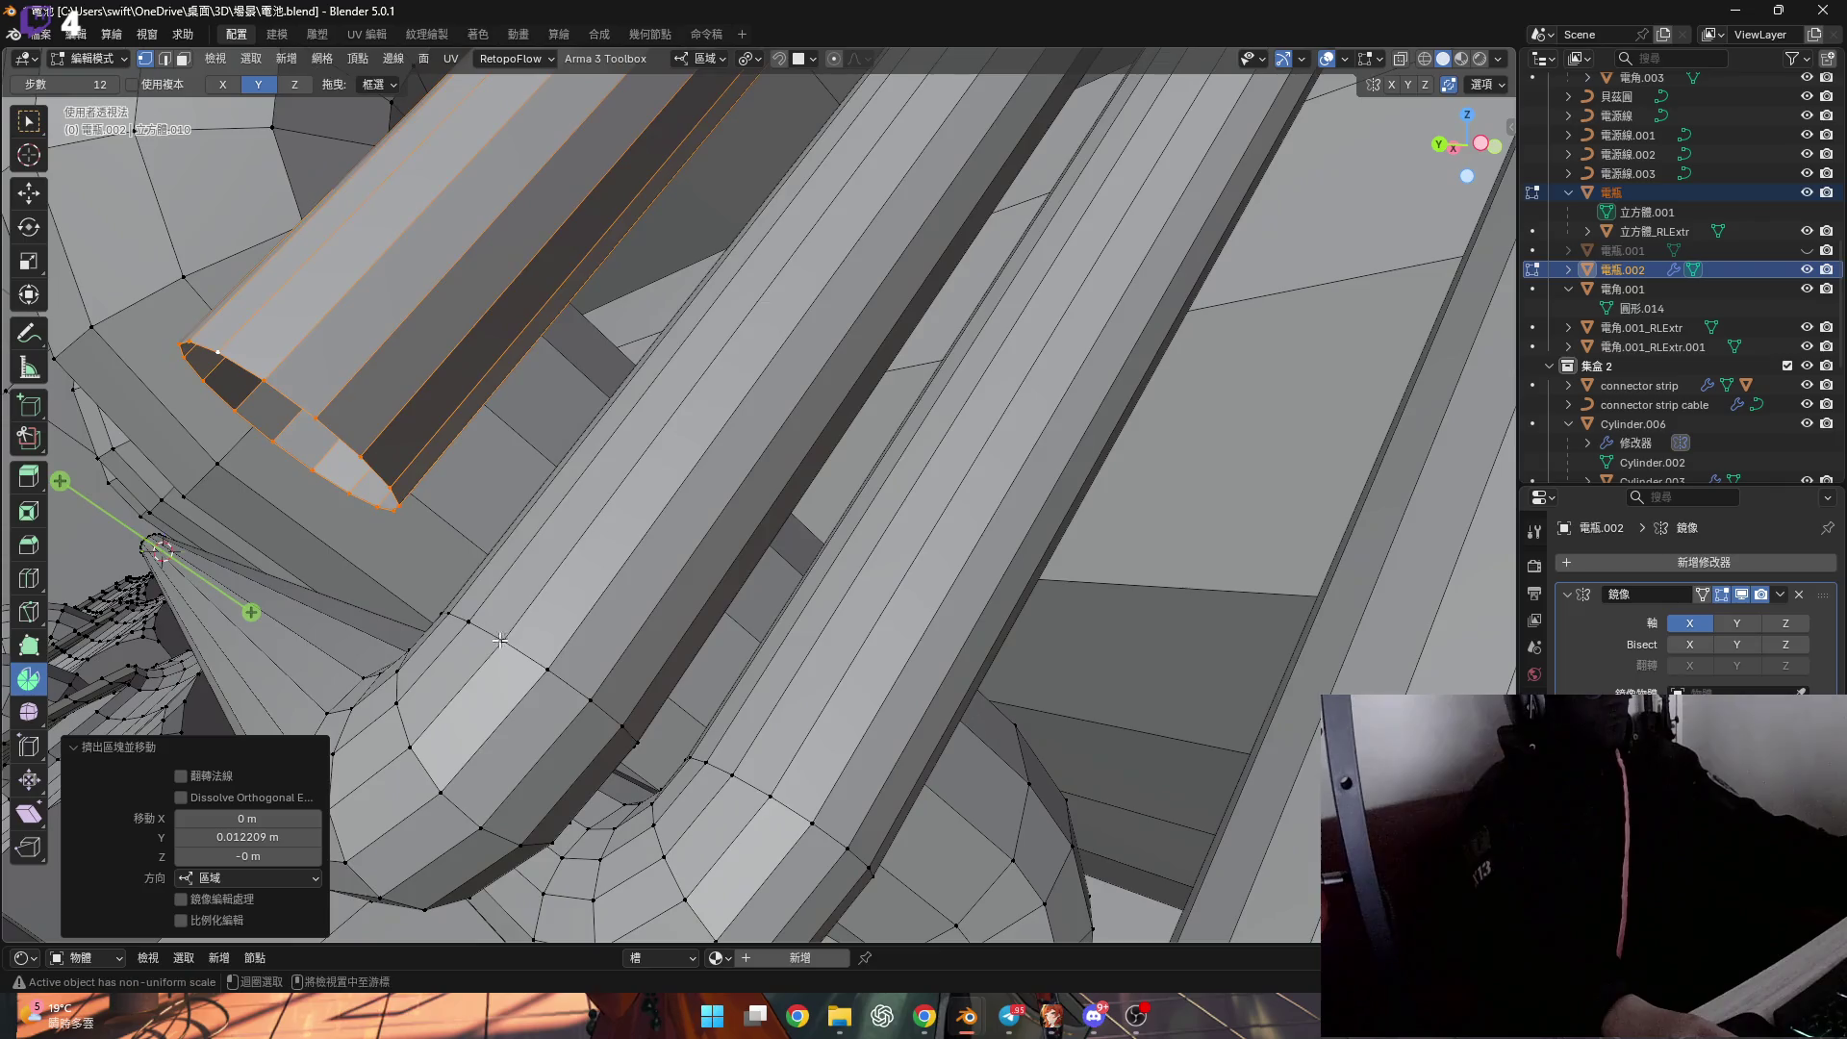
# Add a second tube loop and scale both to zero along Y.
pyautogui.keyDown('alt'); pyautogui.keyDown('shift'); pyautogui.click(500, 640); pyautogui.keyUp('shift'); pyautogui.keyUp('alt')
pyautogui.press('s')
pyautogui.press('y')
pyautogui.press('0')
pyautogui.press('Return')
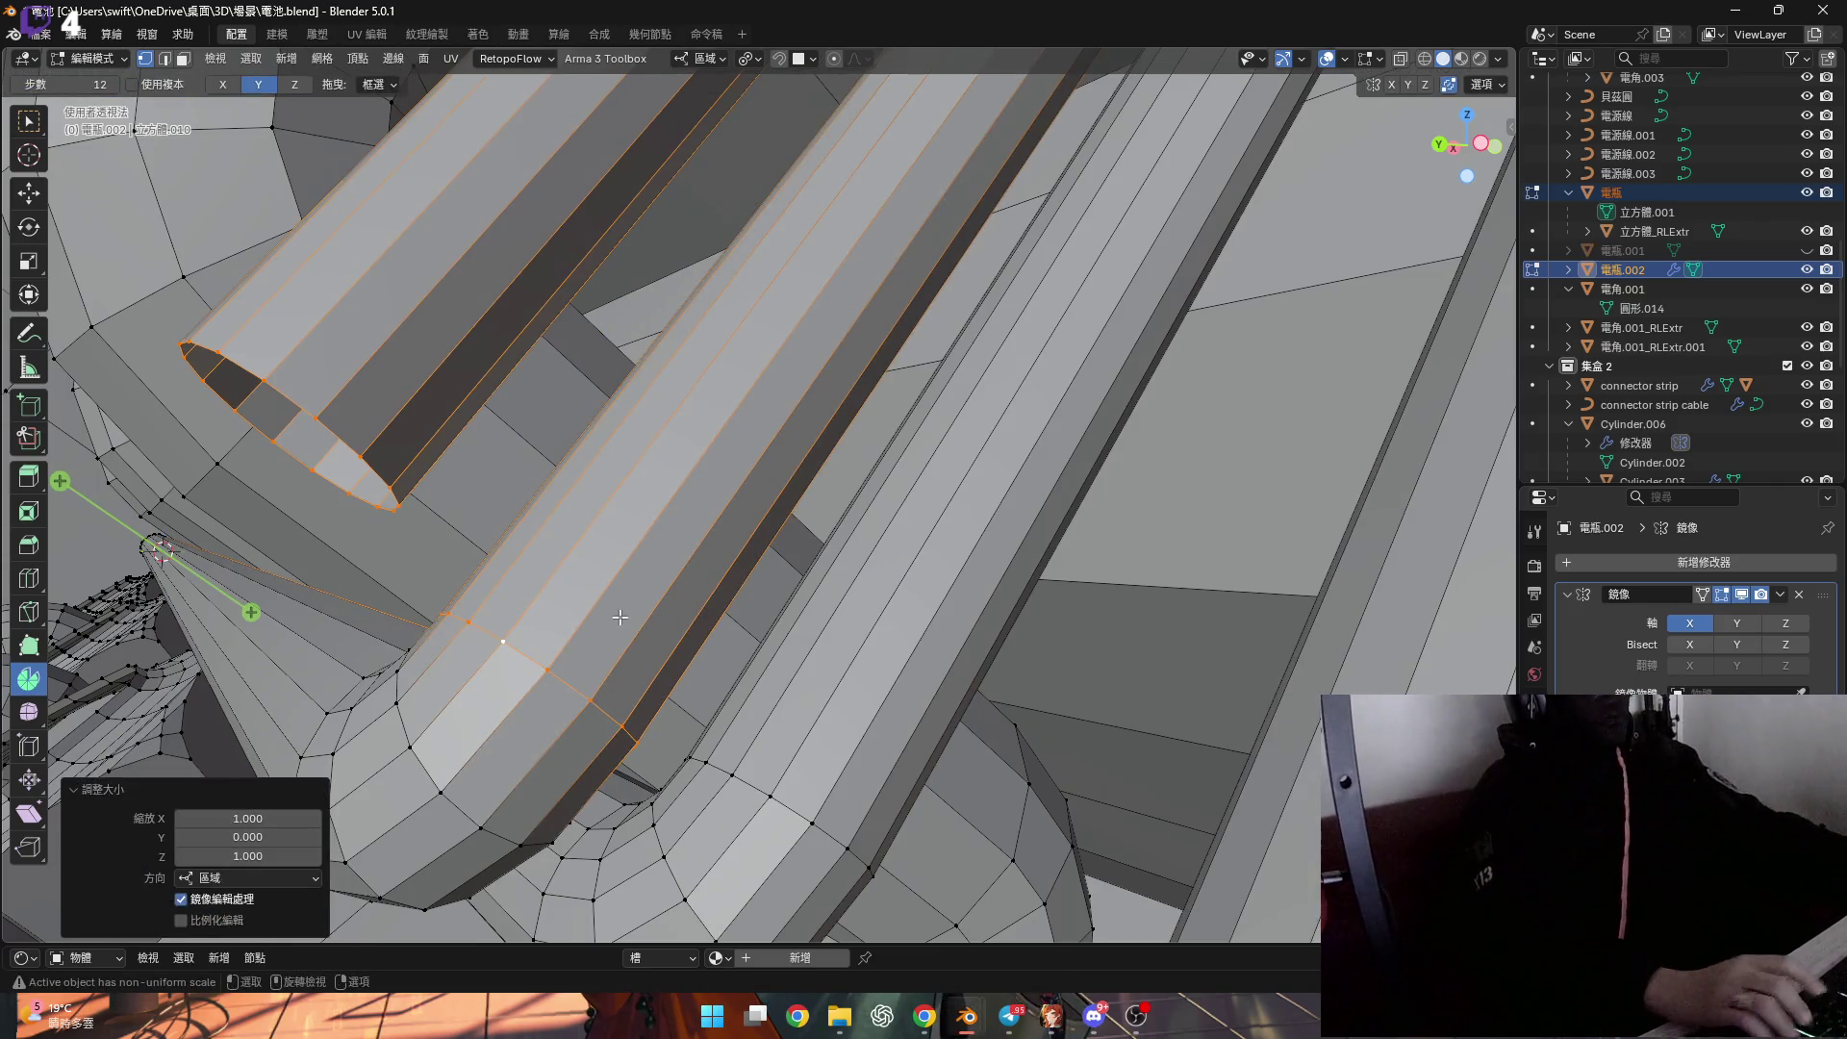
# Change the pivot point and re-flatten the selected loops to zero along Y.
pyautogui.click(706, 59)
pyautogui.click(748, 64)
pyautogui.click(786, 190)
pyautogui.press('s')
pyautogui.press('y')
pyautogui.press('0')
pyautogui.press('Return')
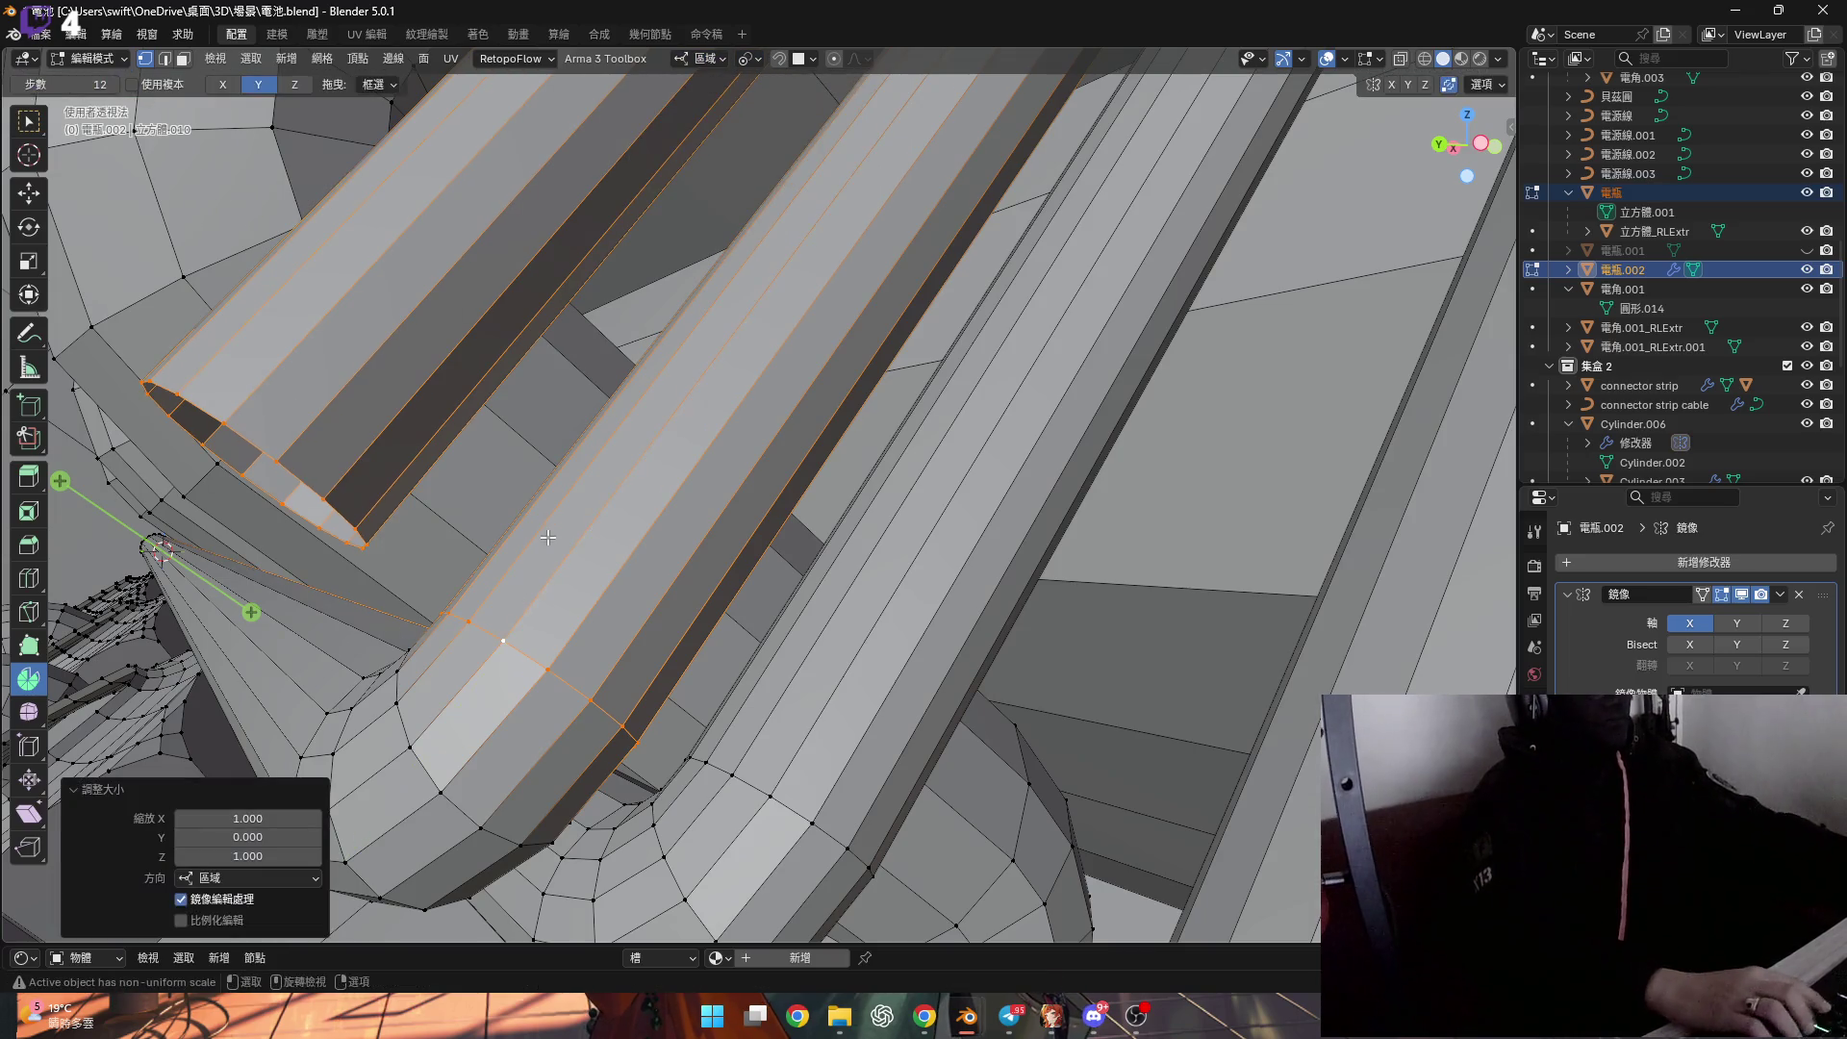
# Swap the lower cylinder loop for the big cylinder's loop, then move and scale it along Y.
pyautogui.moveTo(549, 538); pyautogui.dragTo(564, 645, button='middle')
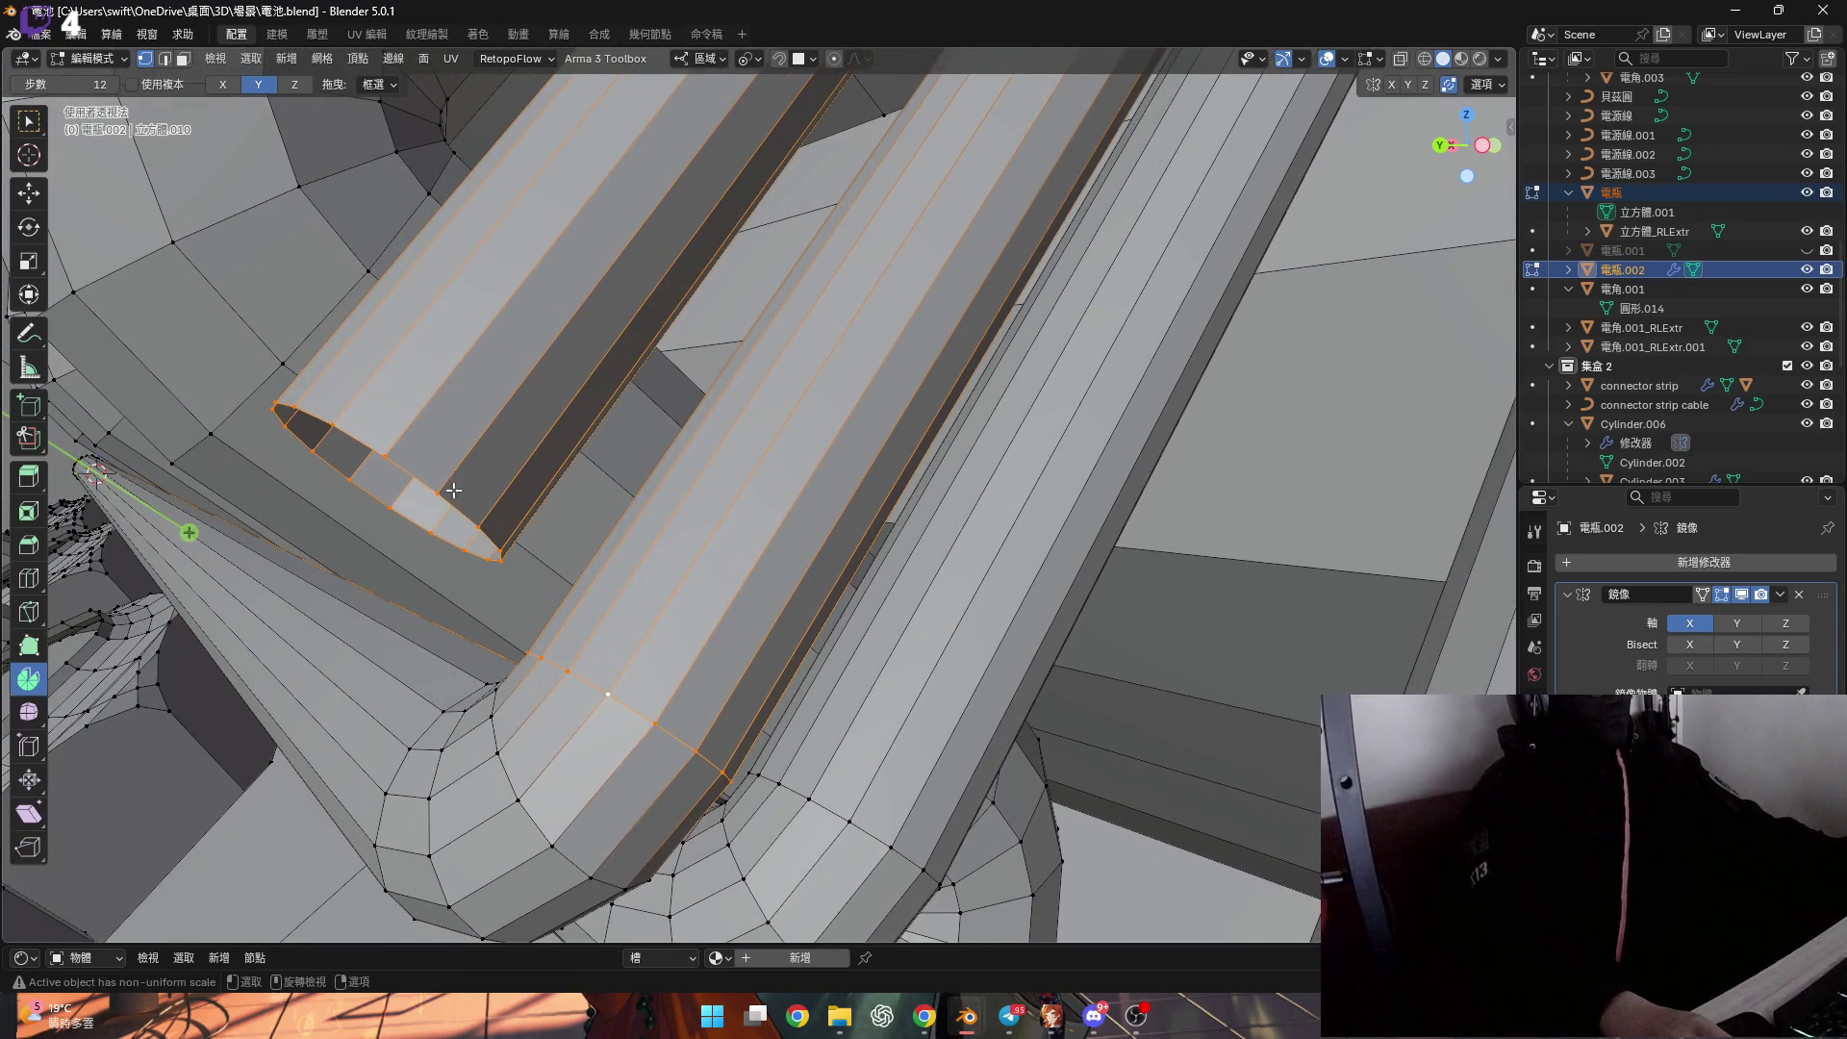
pyautogui.keyDown('alt'); pyautogui.click(415, 473); pyautogui.keyUp('alt')
pyautogui.keyDown('alt'); pyautogui.keyDown('shift'); pyautogui.click(579, 684); pyautogui.keyUp('shift'); pyautogui.keyUp('alt')
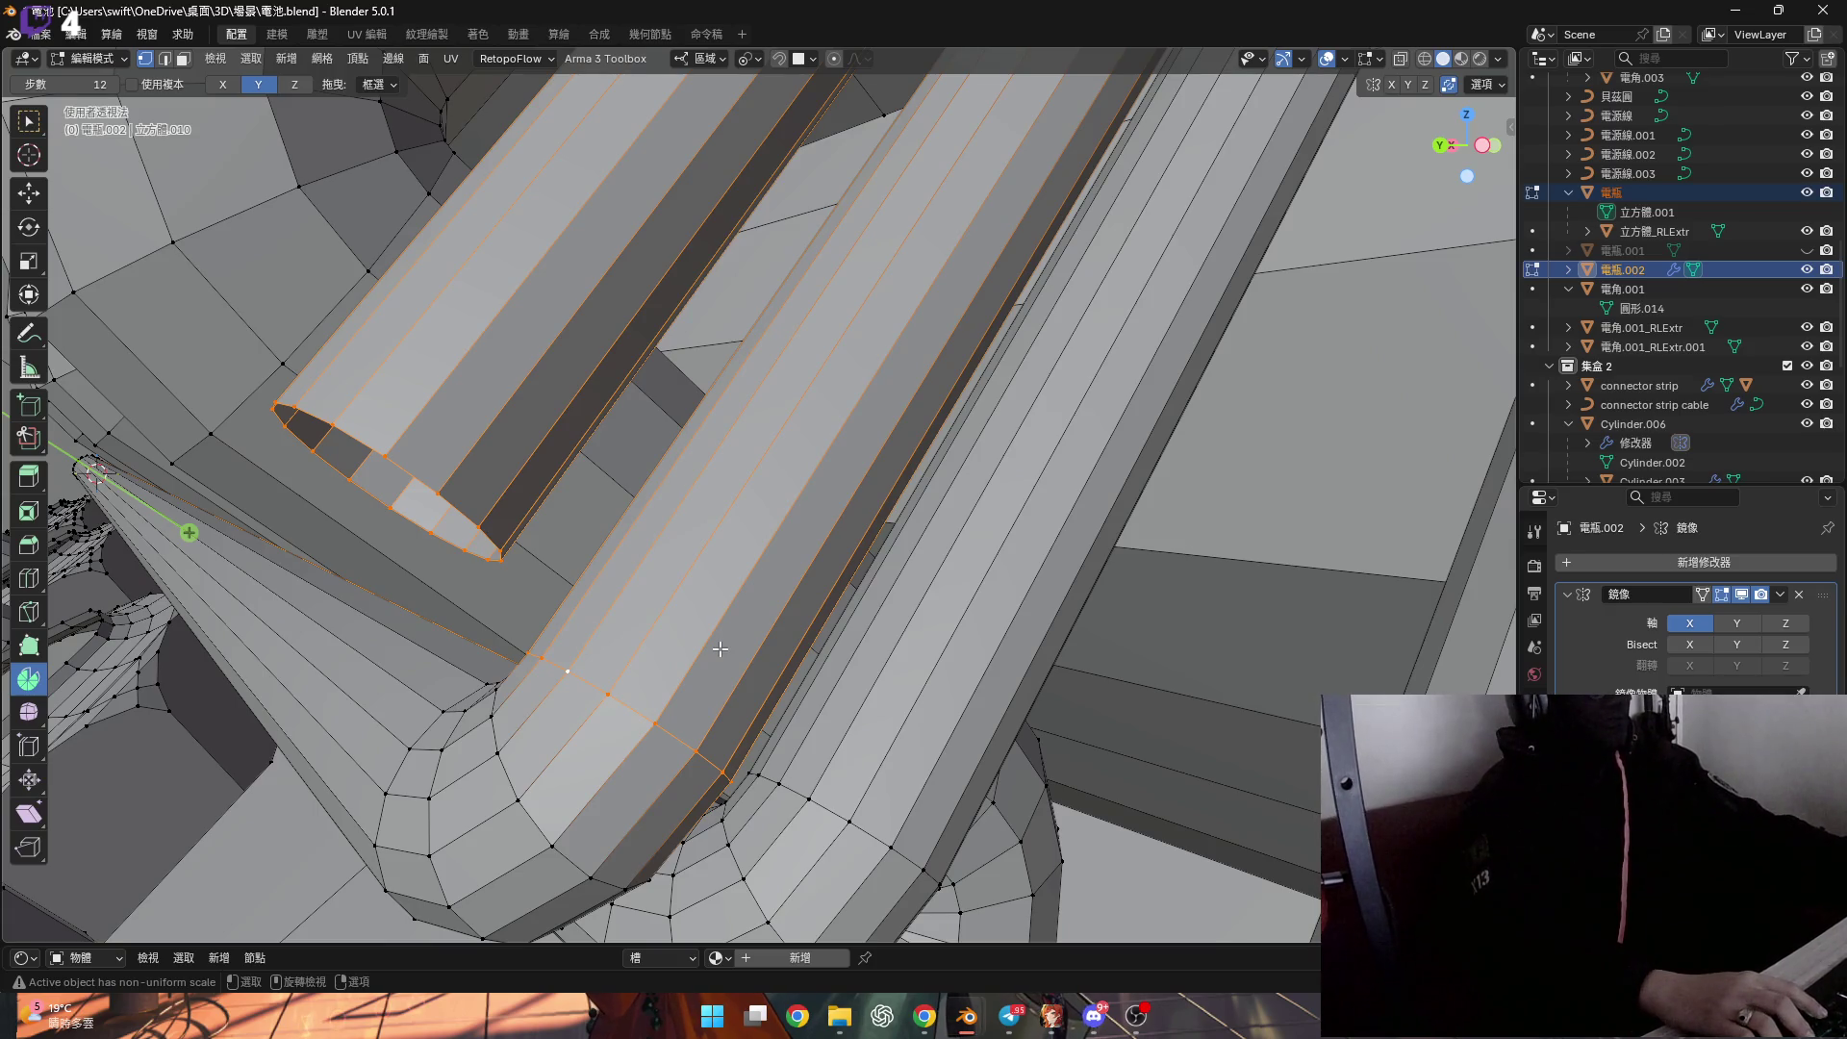
pyautogui.press('g')
pyautogui.press('y')
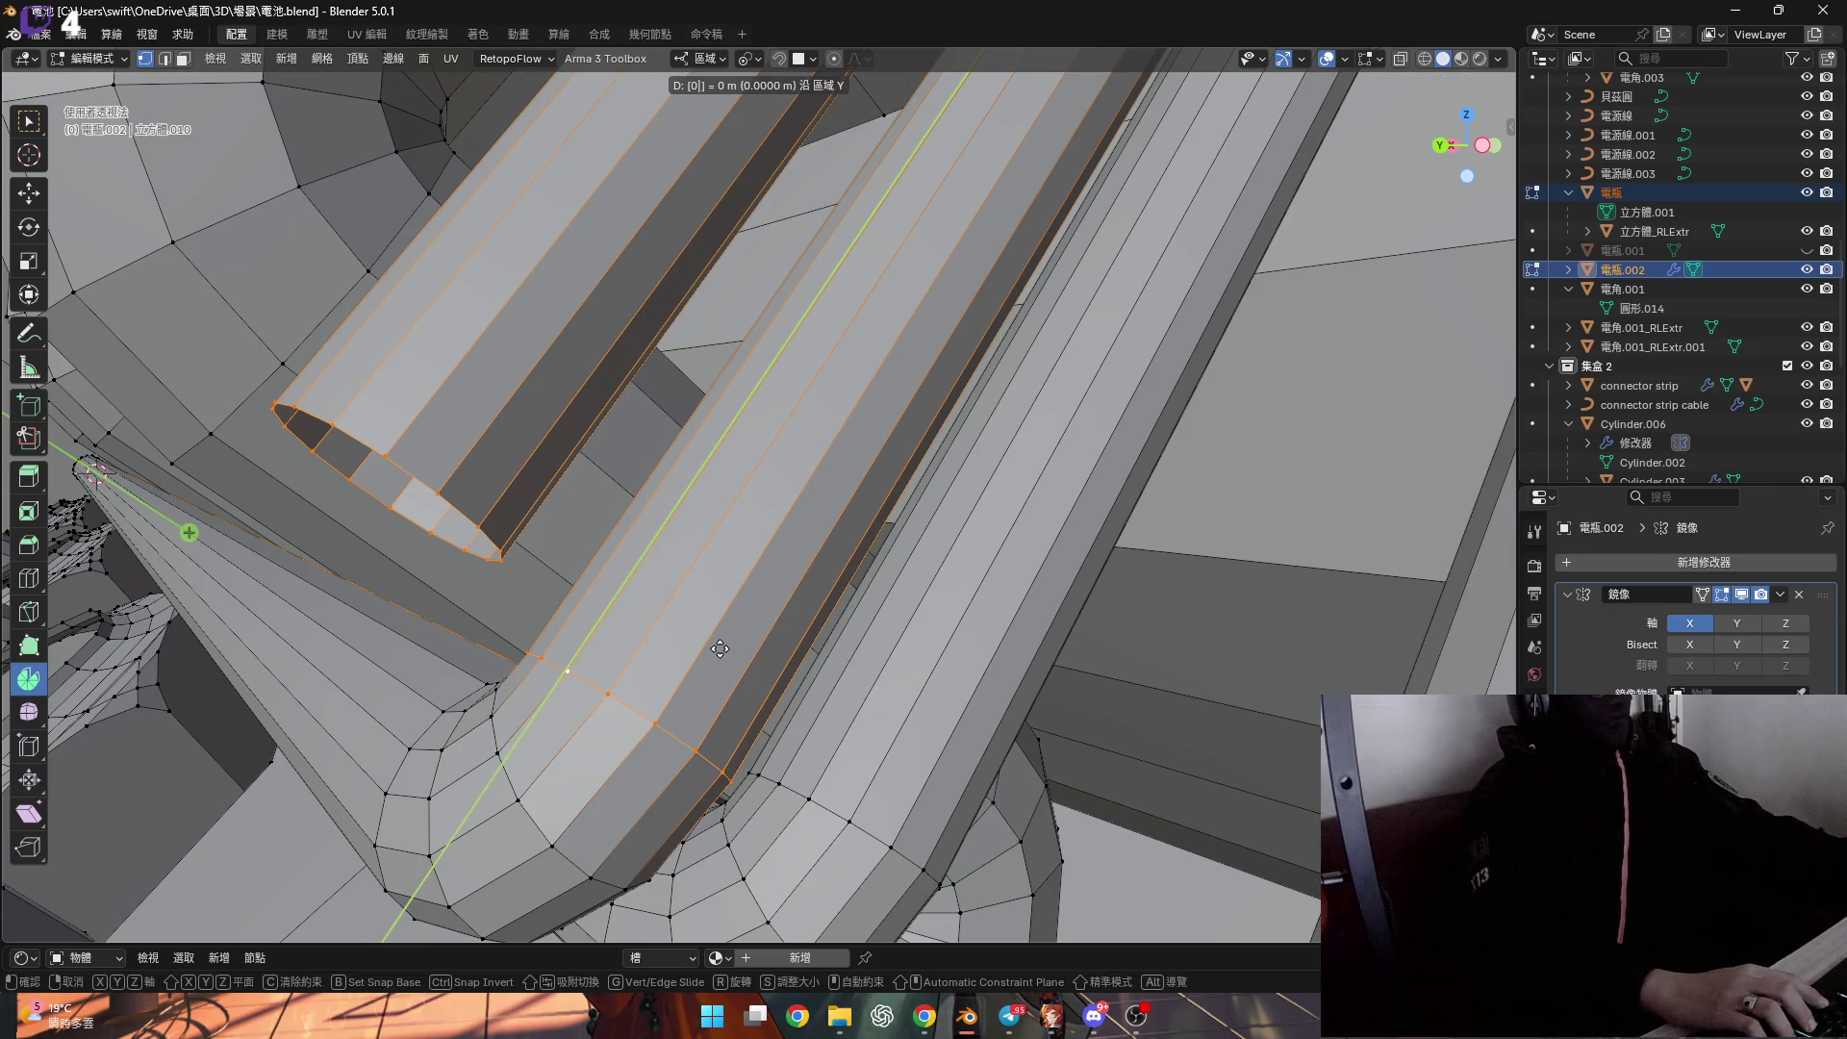
pyautogui.moveTo(719, 649)
pyautogui.keyDown('alt'); pyautogui.mouseDown(button='middle')
pyautogui.moveTo(609, 640)
pyautogui.moveTo(642, 660)
pyautogui.moveTo(539, 544)
pyautogui.mouseUp(button='middle'); pyautogui.keyUp('alt')
pyautogui.press('s')
pyautogui.press('Return')
# Flatten the tube edge to zero along local Y.
pyautogui.press('s')
pyautogui.press('y')
pyautogui.press('0')
pyautogui.press('Return')
pyautogui.moveTo(655, 550)
pyautogui.keyDown('ctrl'); pyautogui.mouseDown(button='middle')
pyautogui.moveTo(770, 379)
pyautogui.moveTo(764, 443)
pyautogui.mouseUp(button='middle'); pyautogui.keyUp('ctrl')
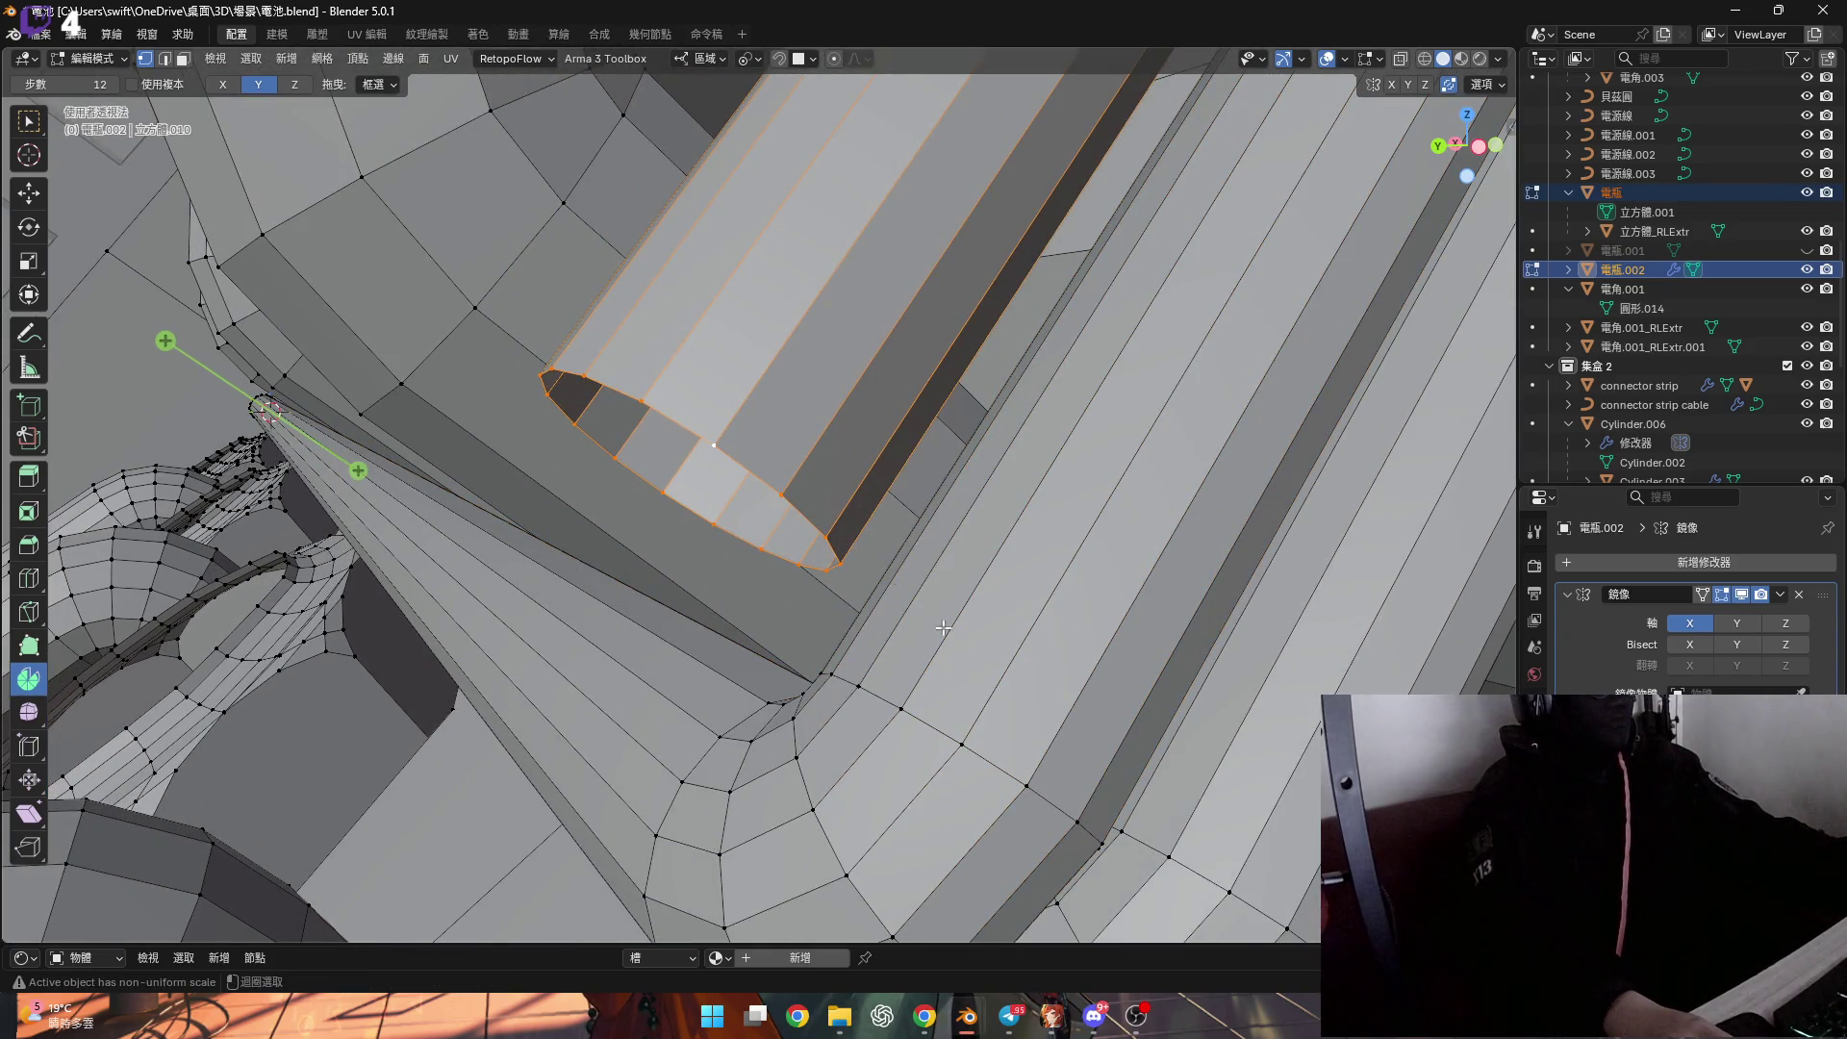
pyautogui.moveTo(973, 754); pyautogui.dragTo(952, 723, button='middle')
# Select another tube loop and flatten it to zero along Y as well.
pyautogui.keyDown('alt'); pyautogui.click(952, 723); pyautogui.keyUp('alt')
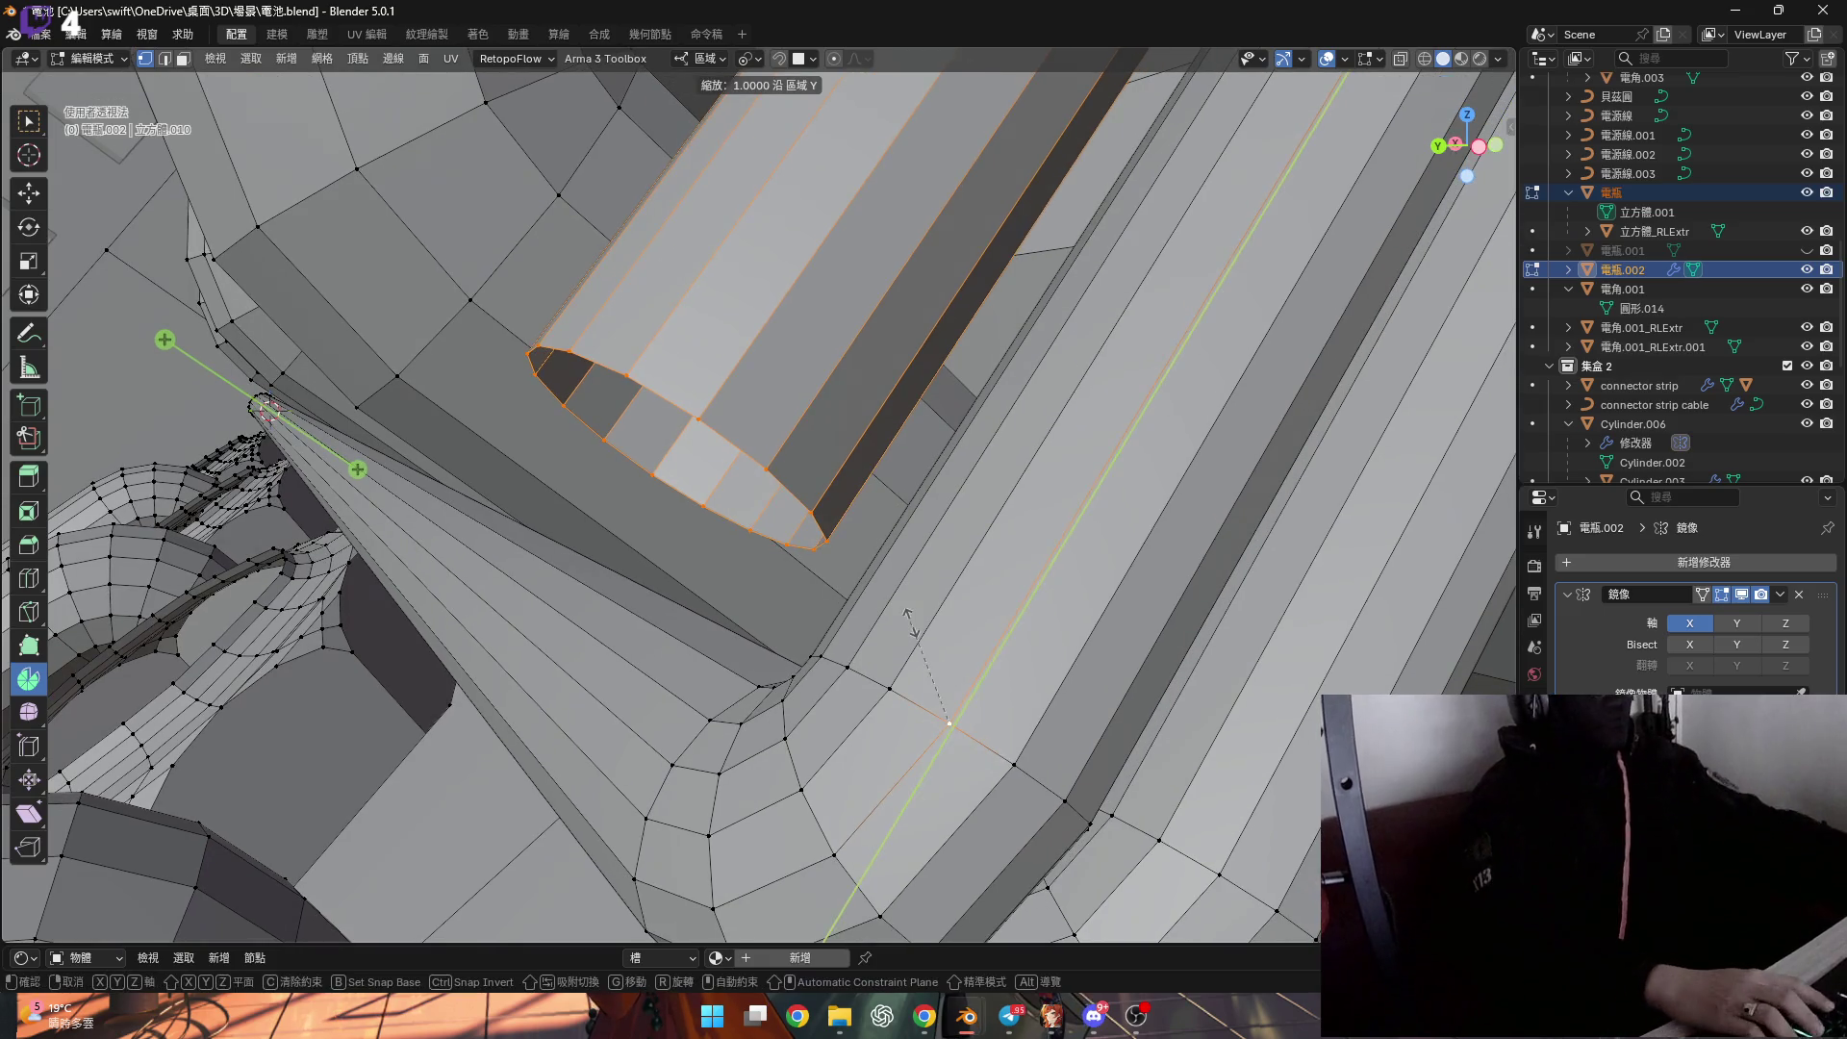
pyautogui.press('s')
pyautogui.press('y')
pyautogui.press('0')
pyautogui.press('Return')
pyautogui.moveTo(825, 693)
pyautogui.mouseDown(button='middle')
pyautogui.moveTo(795, 510)
pyautogui.moveTo(736, 559)
pyautogui.moveTo(623, 576)
pyautogui.moveTo(628, 453)
pyautogui.moveTo(616, 476)
pyautogui.mouseUp(button='middle')
pyautogui.hotkey('shift', 's')
# Snap the 3D cursor to the tube end and centre the view on it.
pyautogui.click(617, 567)
pyautogui.moveTo(617, 568)
pyautogui.mouseDown(button='middle')
pyautogui.moveTo(577, 568)
pyautogui.moveTo(671, 190)
pyautogui.mouseUp(button='middle')
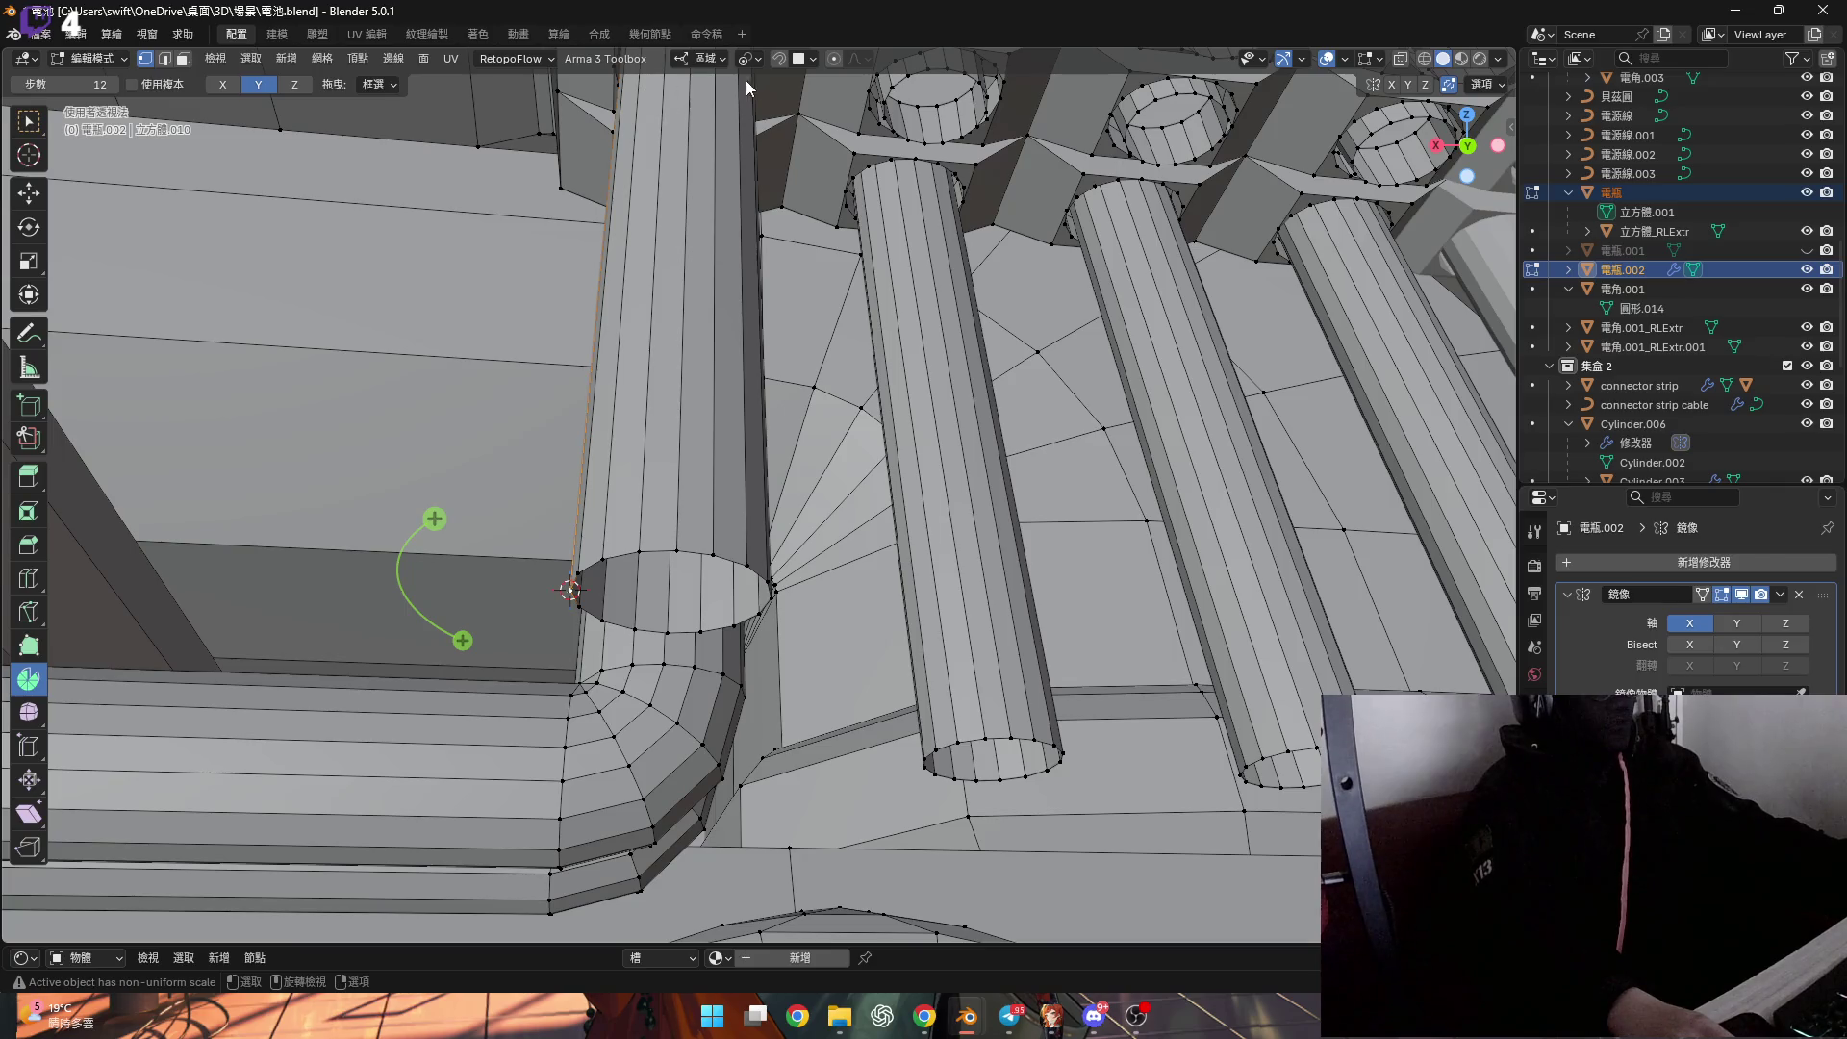
pyautogui.hotkey('alt', 'Home')
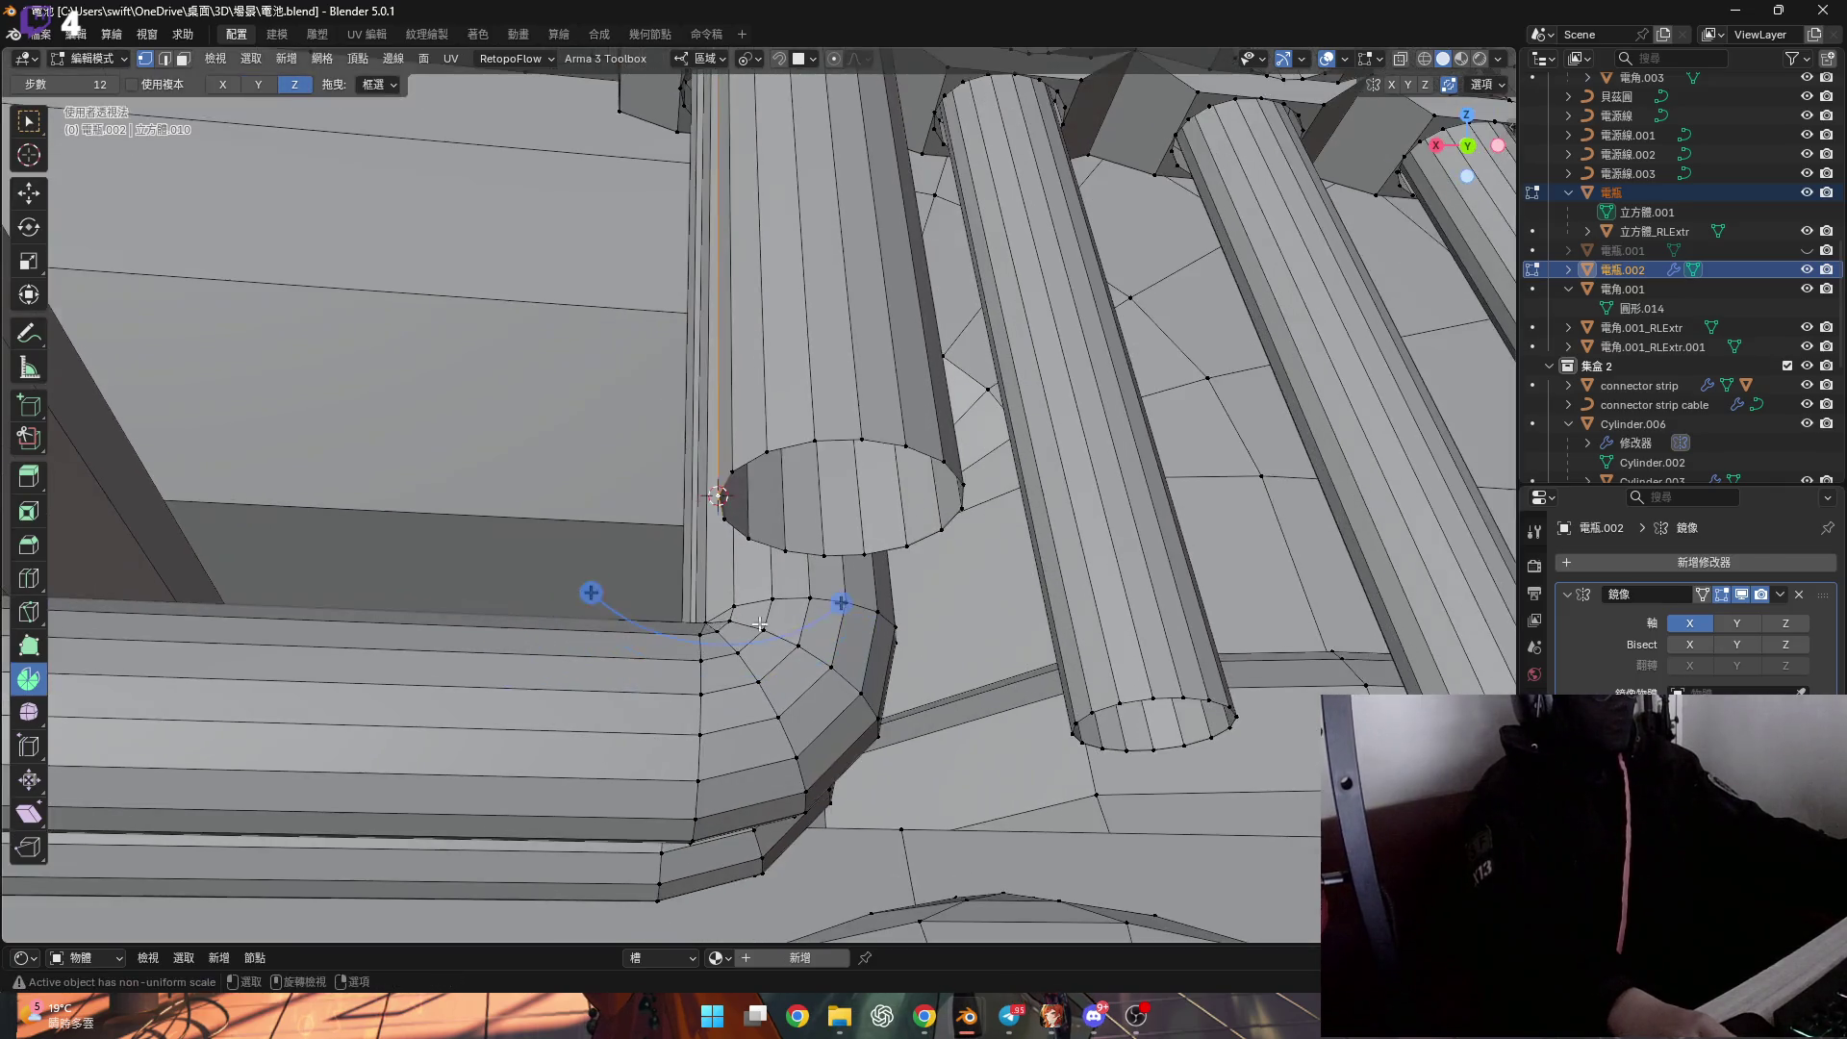
# Spin the tube's end loop -90° in three steps around the cursor.
pyautogui.moveTo(840, 604); pyautogui.dragTo(731, 519)
pyautogui.hotkey('ctrl', 'z')
pyautogui.keyDown('alt'); pyautogui.click(831, 453); pyautogui.keyUp('alt')
pyautogui.moveTo(840, 603); pyautogui.dragTo(731, 524)
pyautogui.click(273, 760)
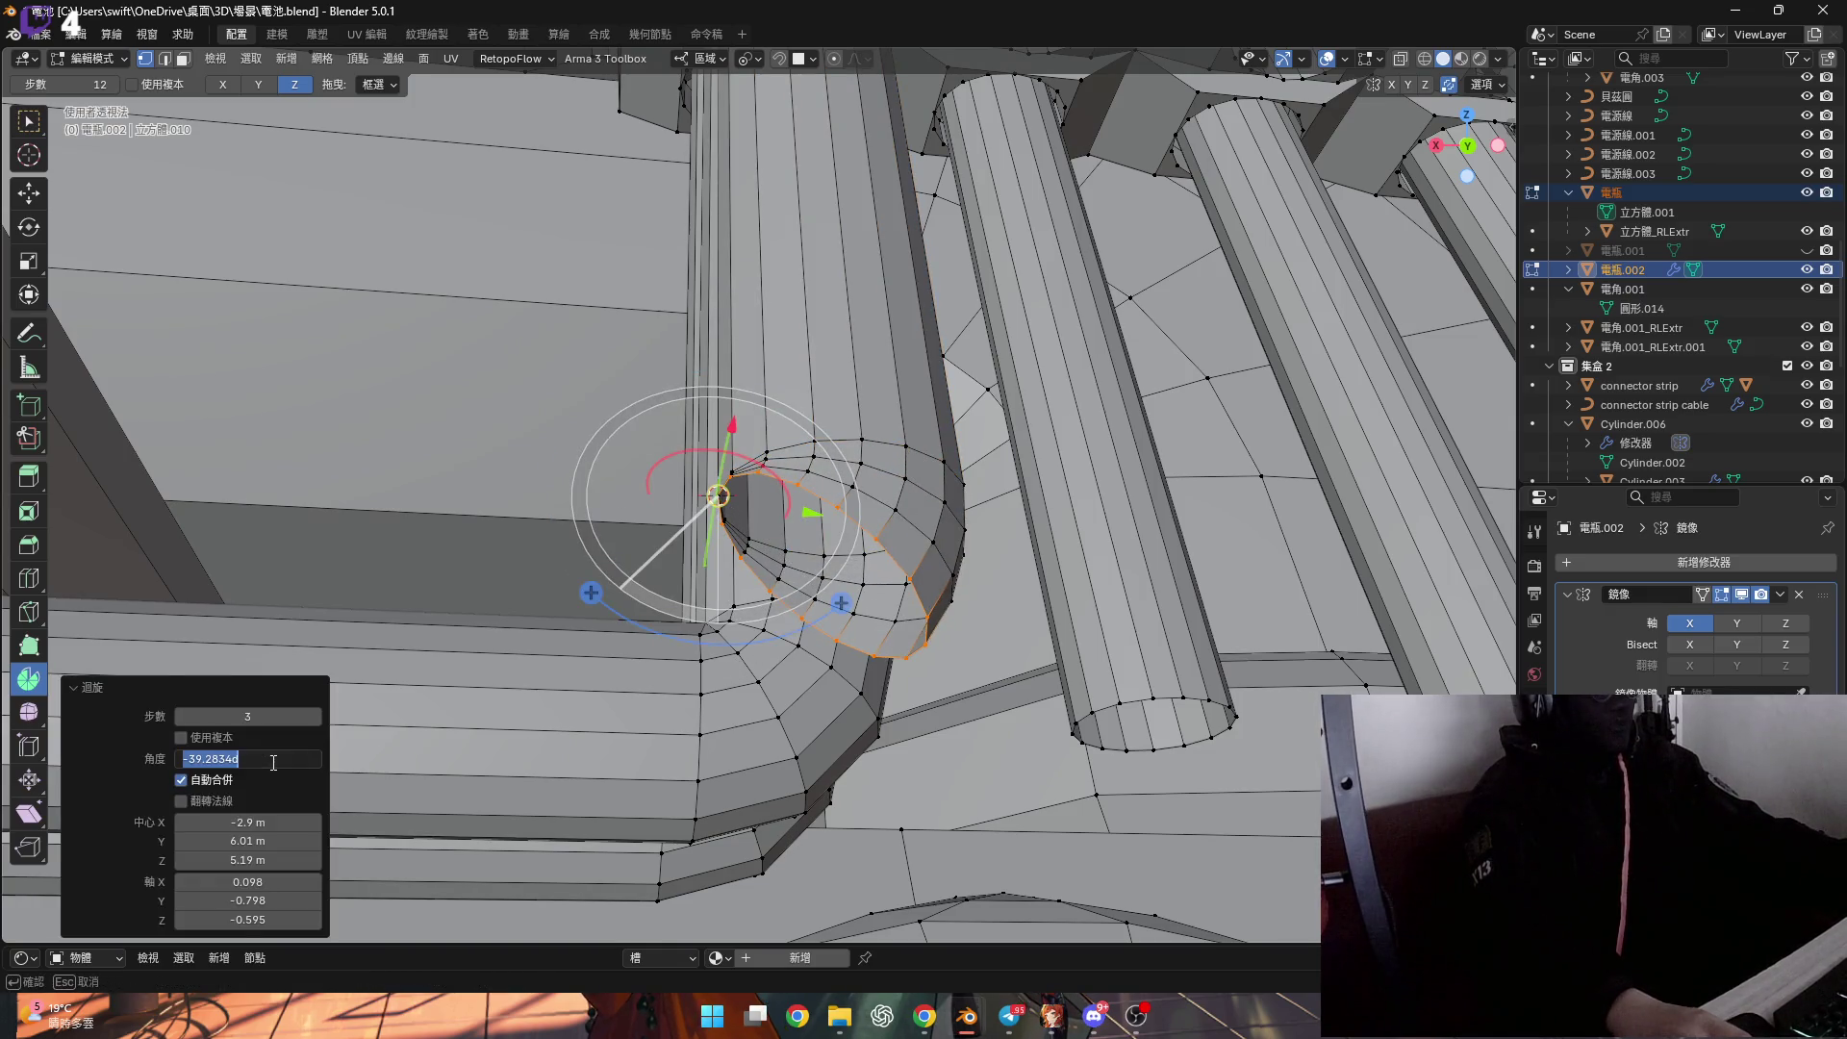
pyautogui.write('-90')
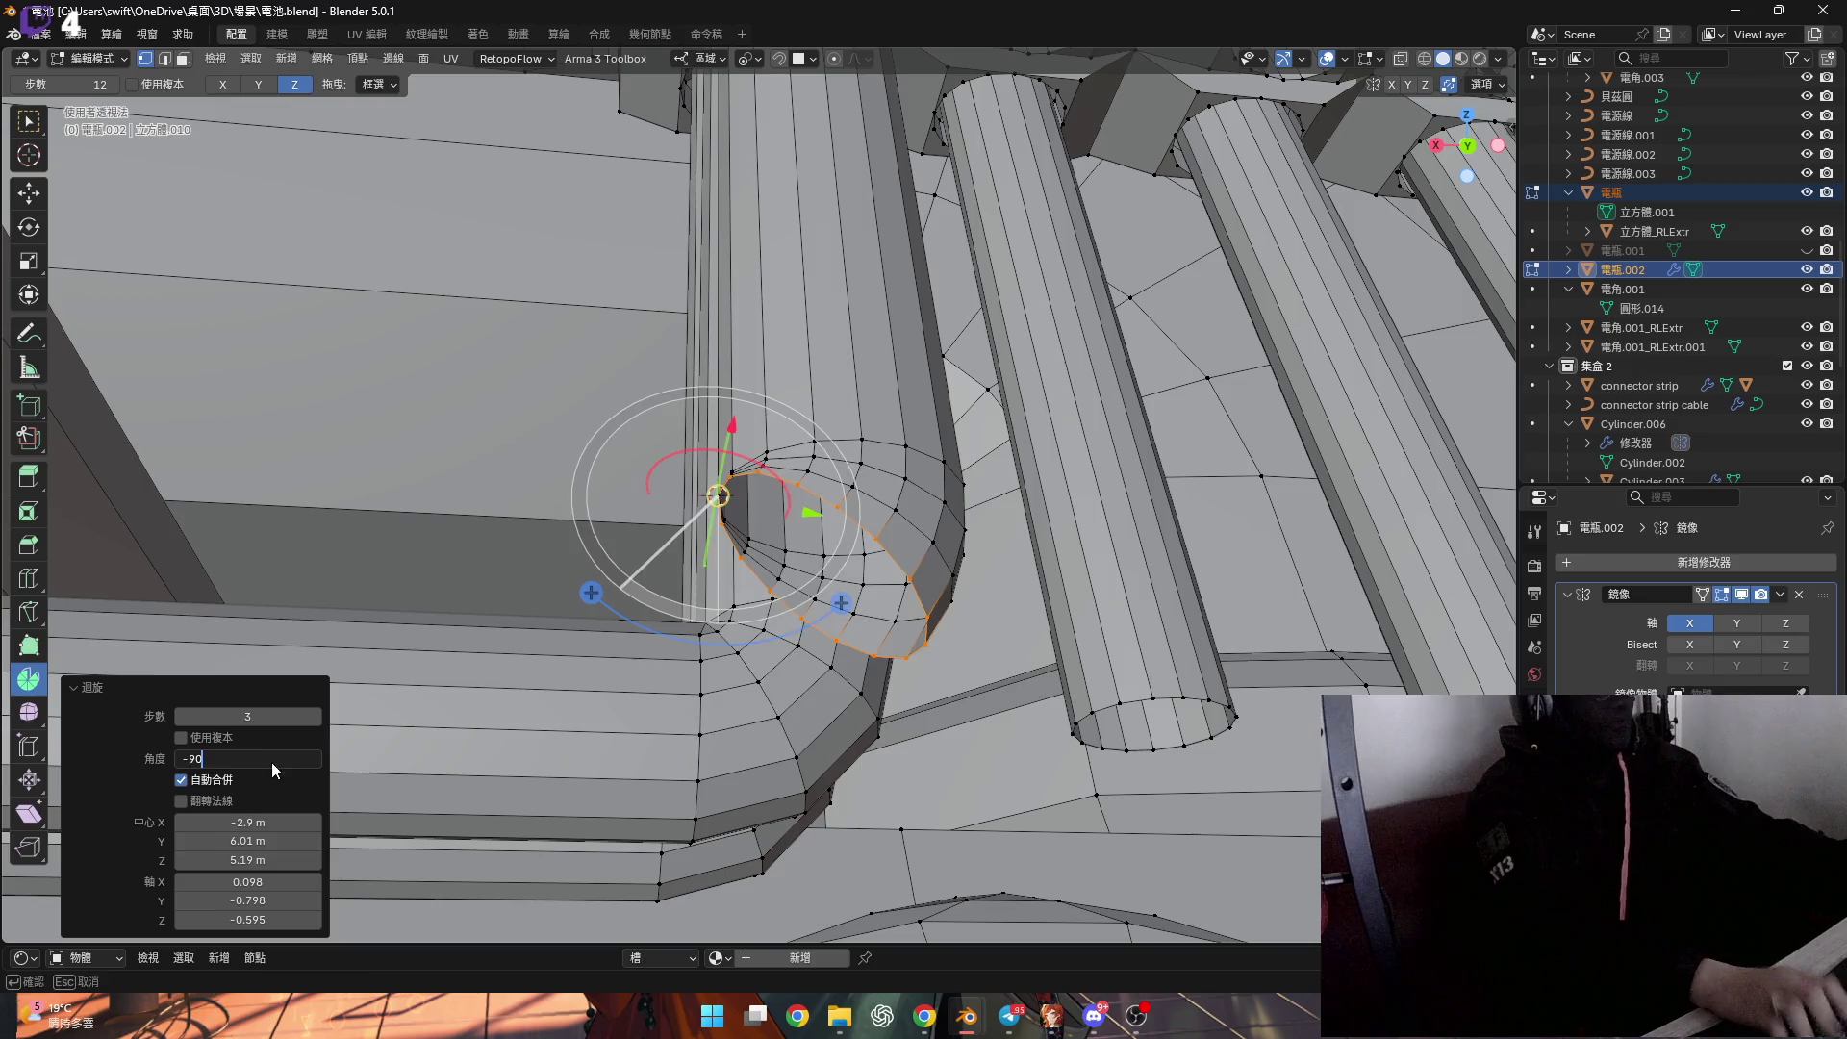
pyautogui.press('Return')
pyautogui.moveTo(461, 616)
pyautogui.mouseDown(button='middle')
pyautogui.moveTo(416, 664)
pyautogui.moveTo(947, 642)
pyautogui.moveTo(1113, 569)
pyautogui.mouseUp(button='middle')
# Extrude the bent tube end along X to follow the cable run.
pyautogui.press('g')
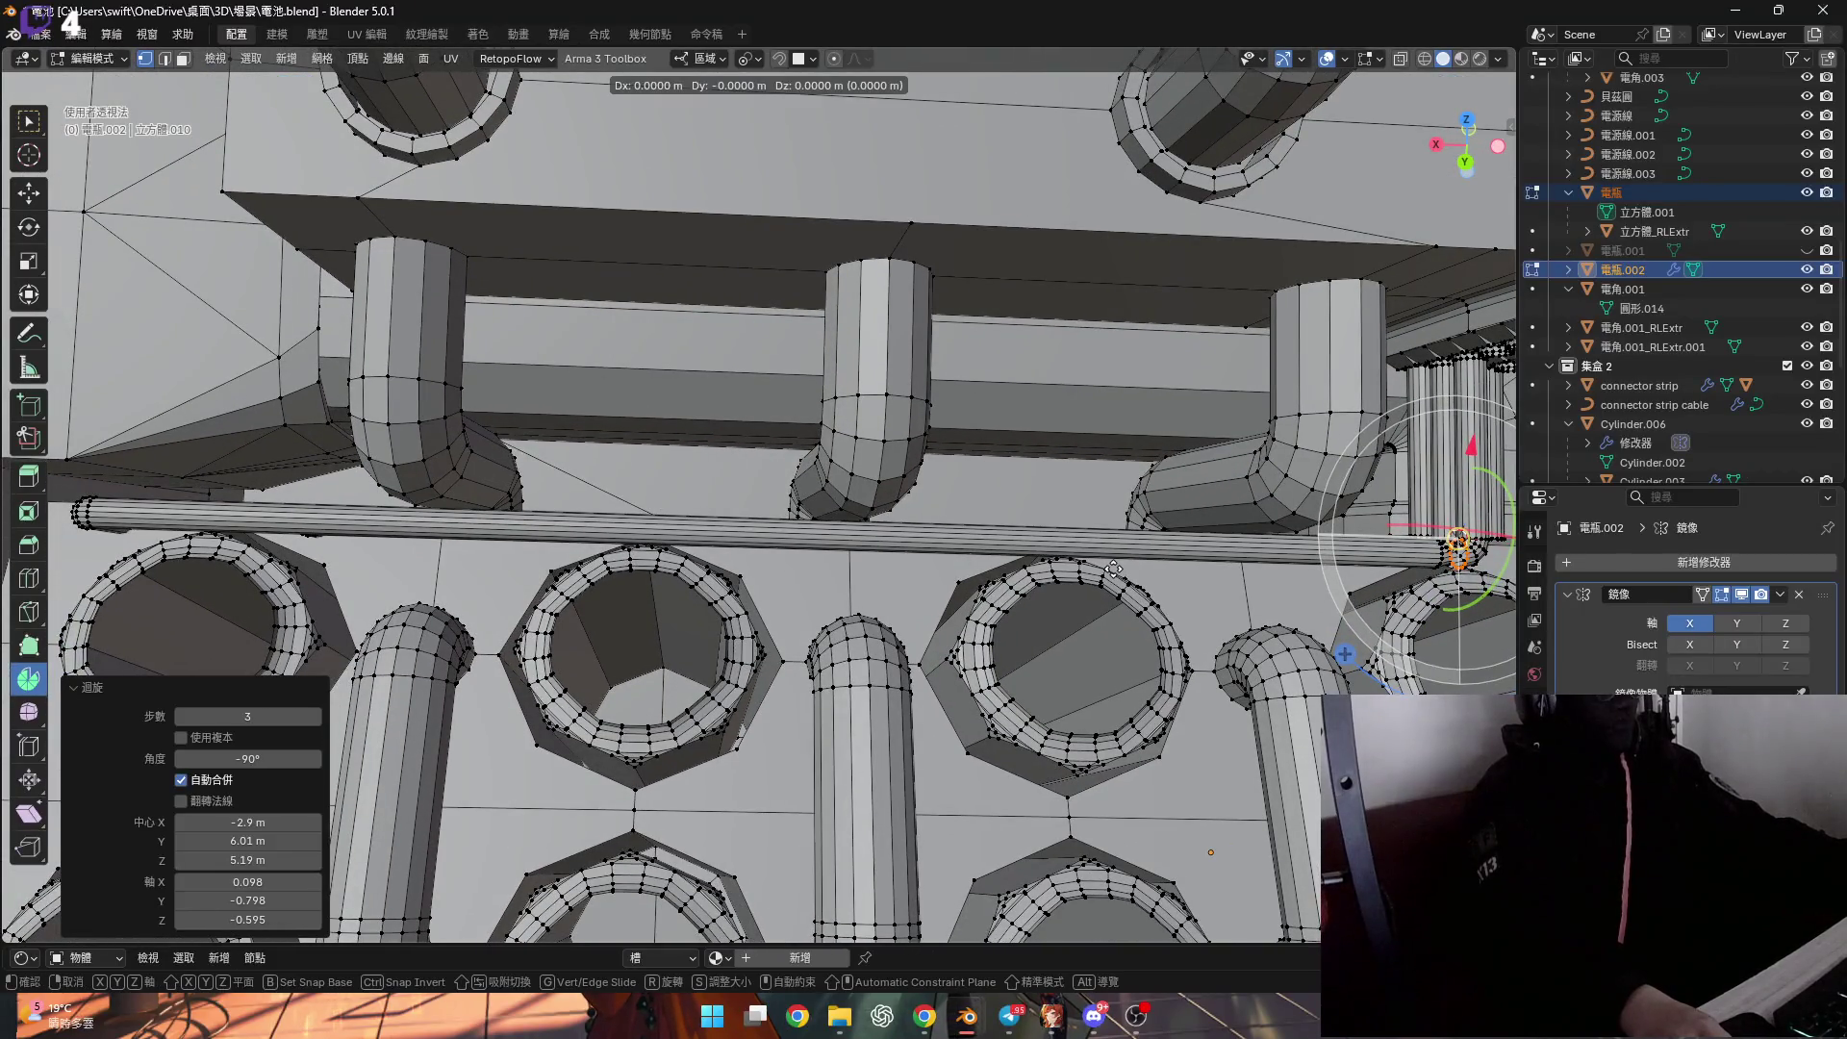
pyautogui.press('Escape')
pyautogui.press('e')
pyautogui.press('x')
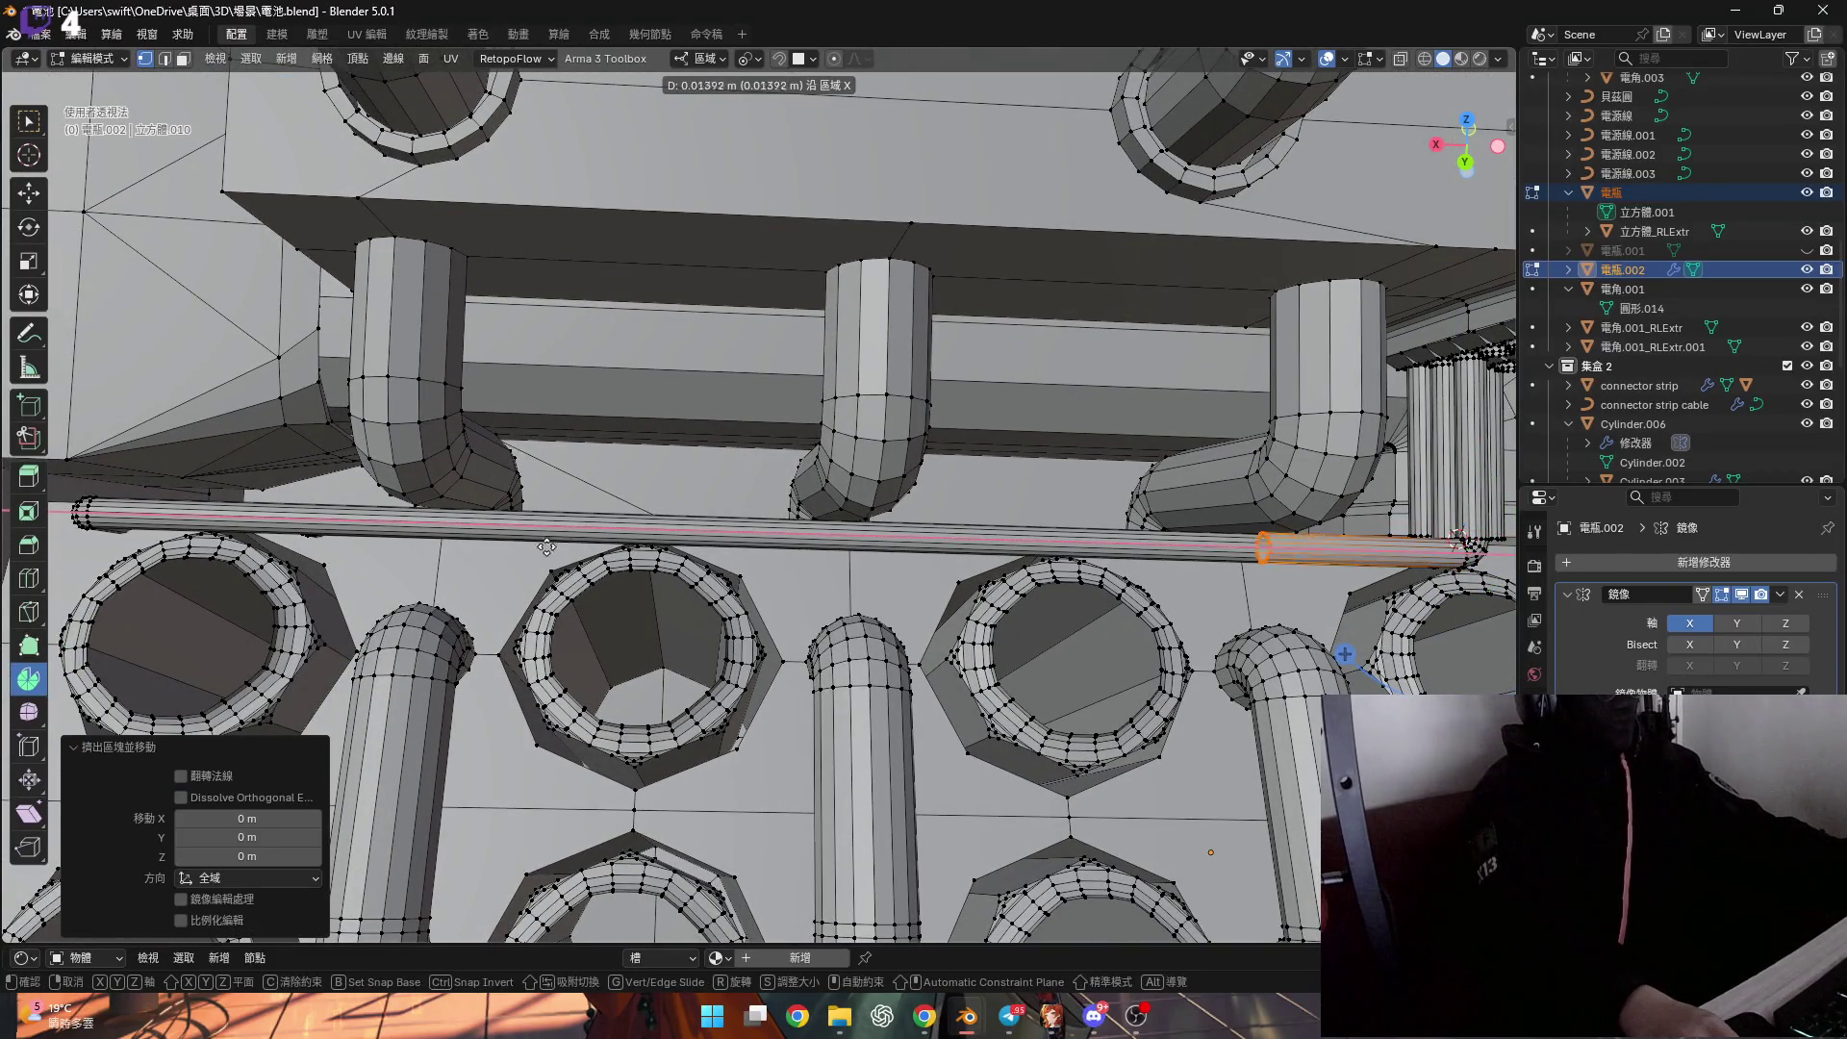
pyautogui.click(1254, 557)
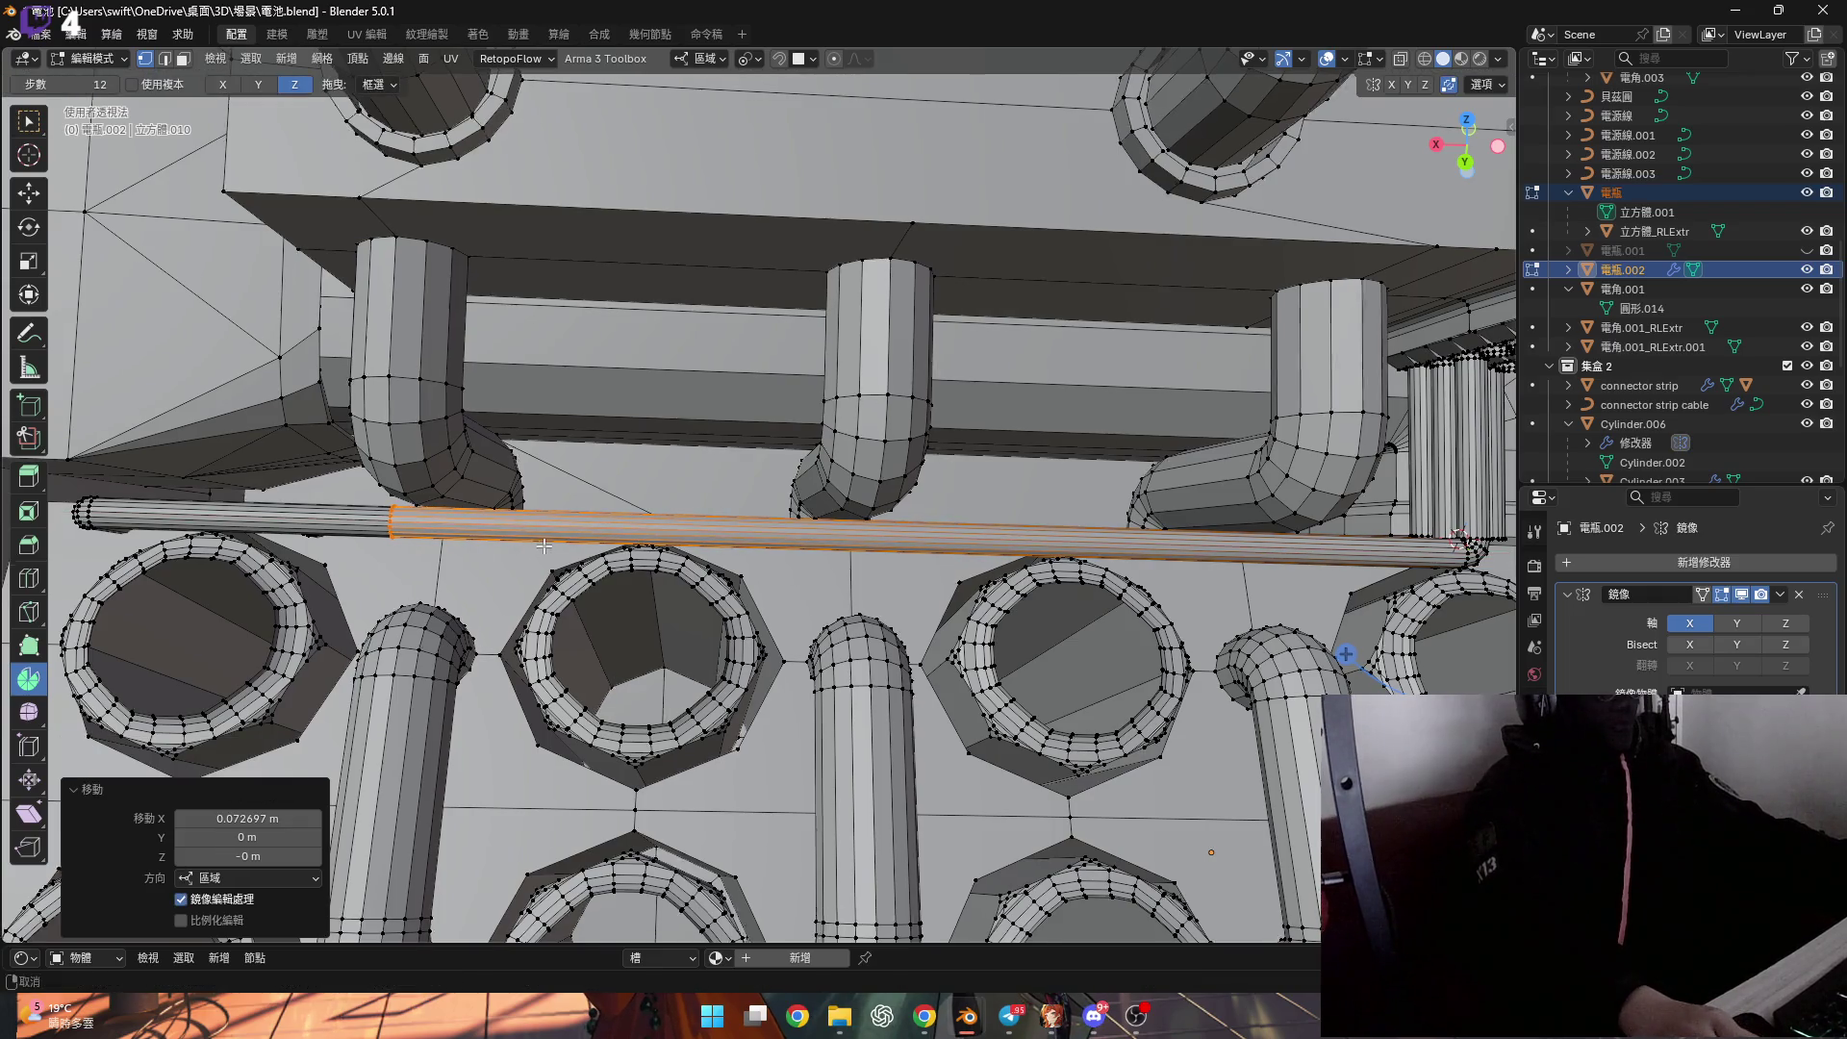
pyautogui.scroll(5, 537, 546)
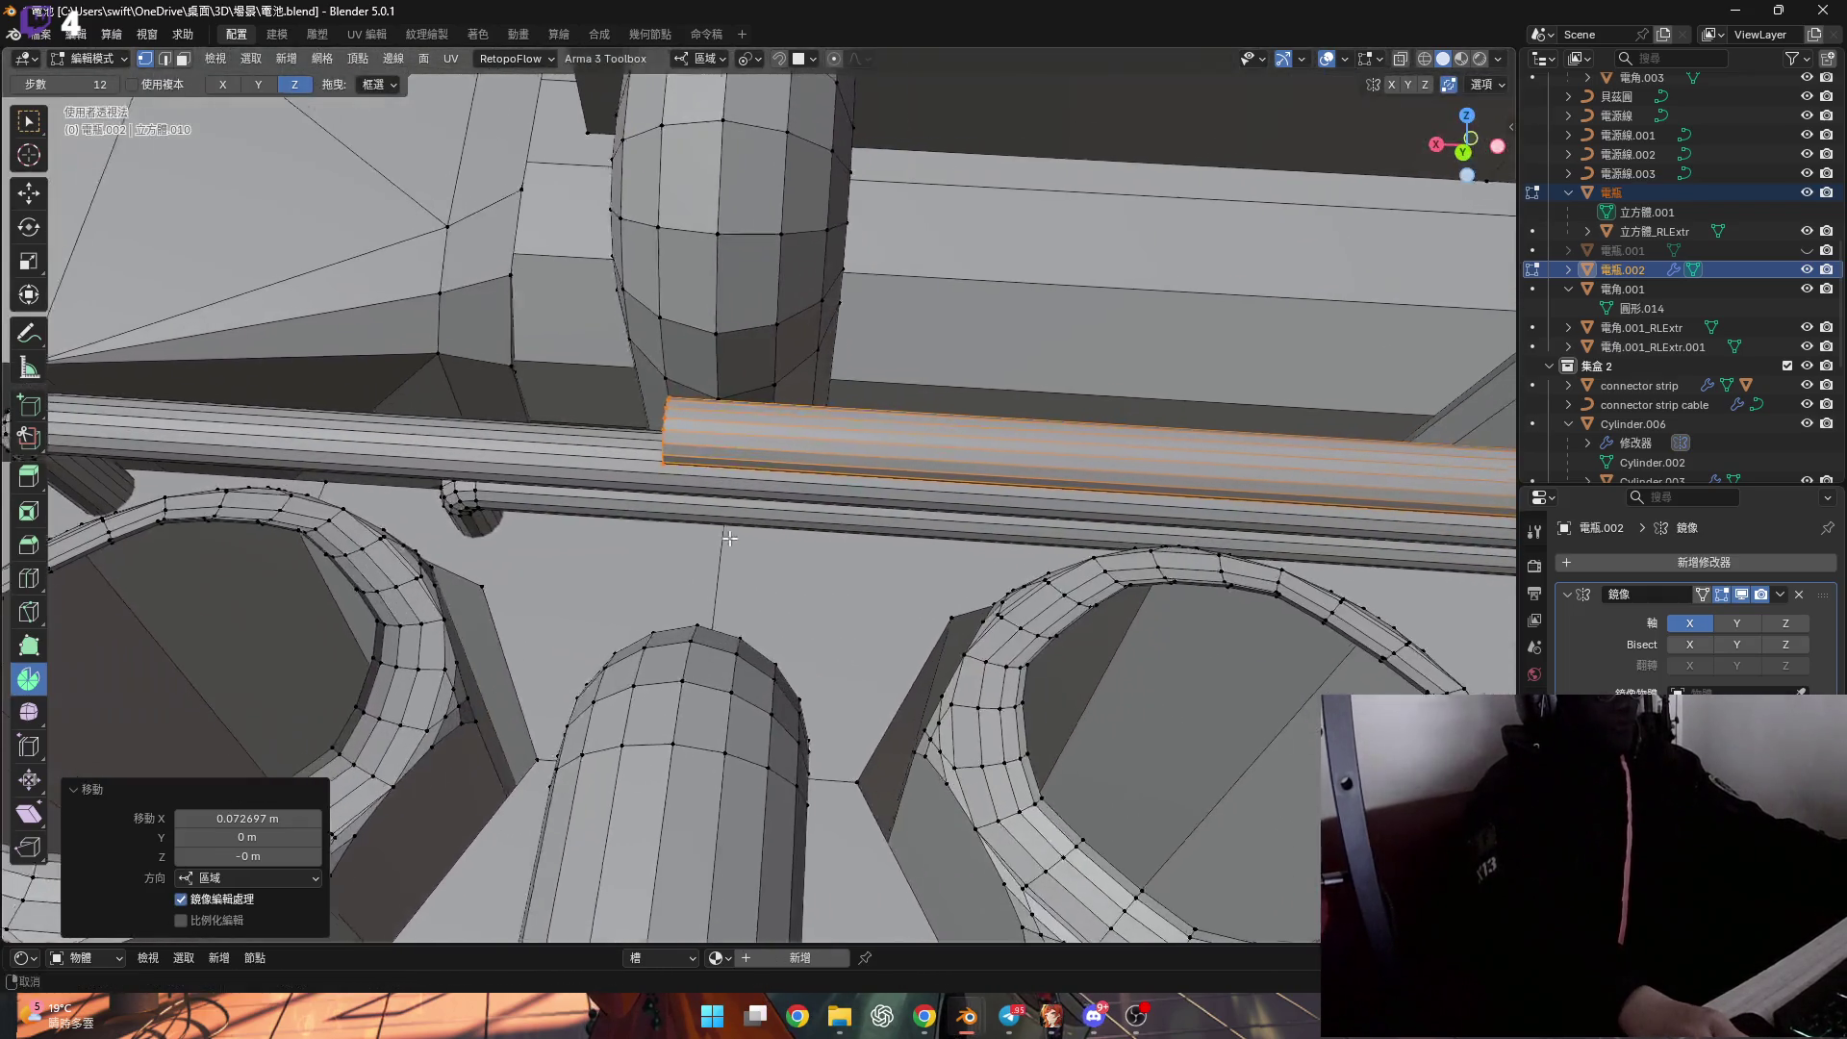
pyautogui.moveTo(536, 546)
pyautogui.mouseDown(button='middle')
pyautogui.moveTo(664, 505)
pyautogui.moveTo(688, 528)
pyautogui.moveTo(520, 524)
pyautogui.mouseUp(button='middle')
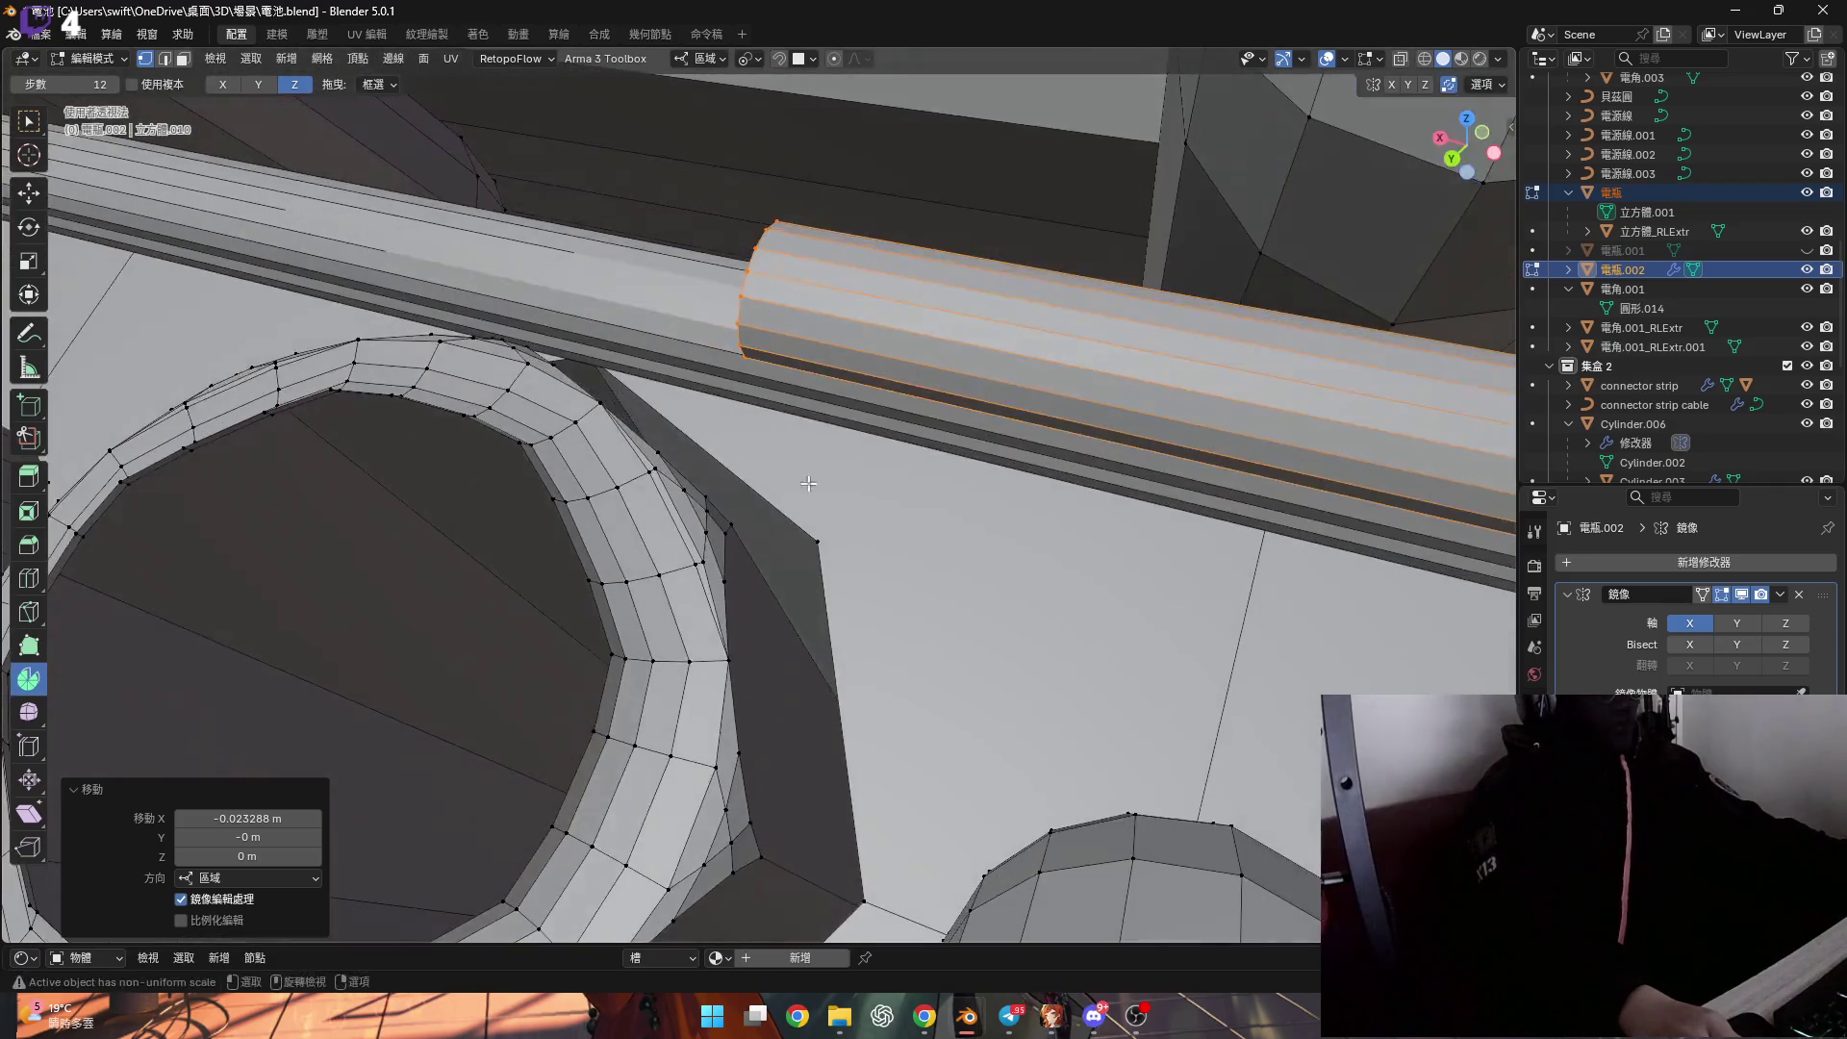
pyautogui.keyDown('shift'); pyautogui.click(823, 531); pyautogui.keyUp('shift')
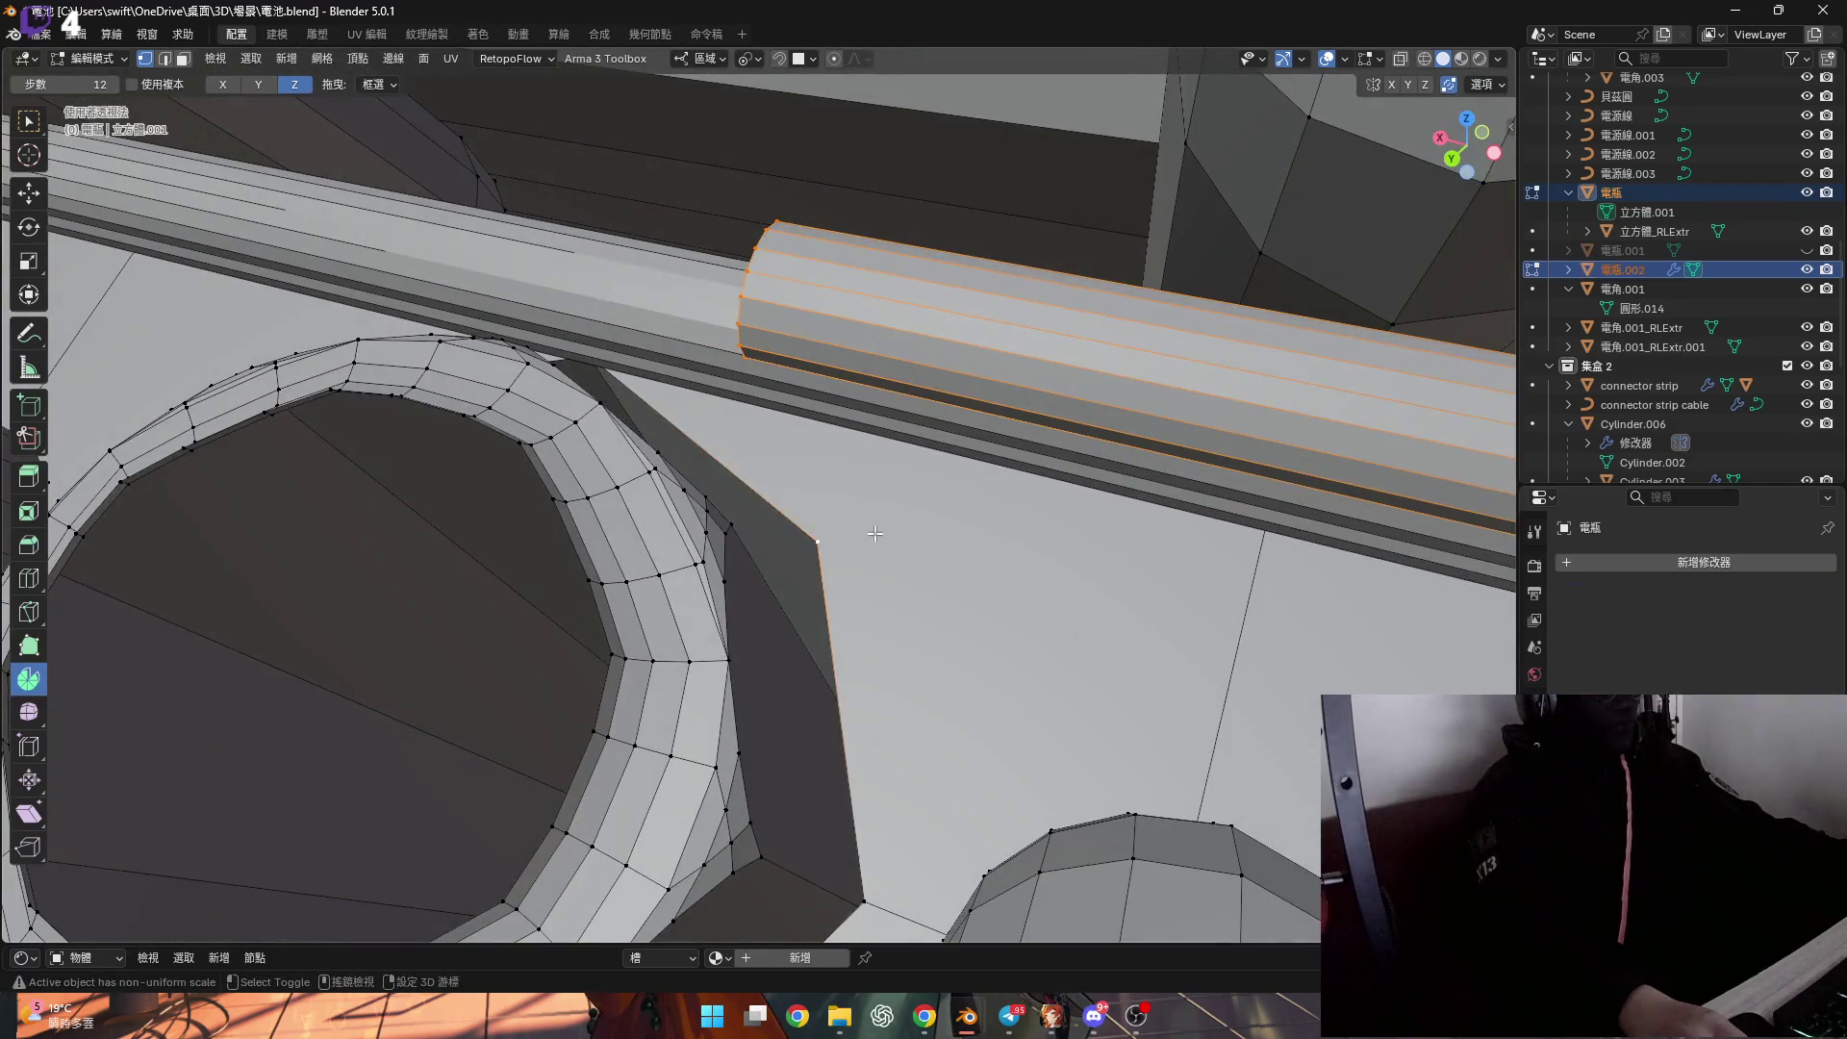
# Scale the tube's end ring to zero along X to square off the open end.
pyautogui.write('y0')
pyautogui.press('Return')
pyautogui.hotkey('ctrl', 'z')
pyautogui.write('s')
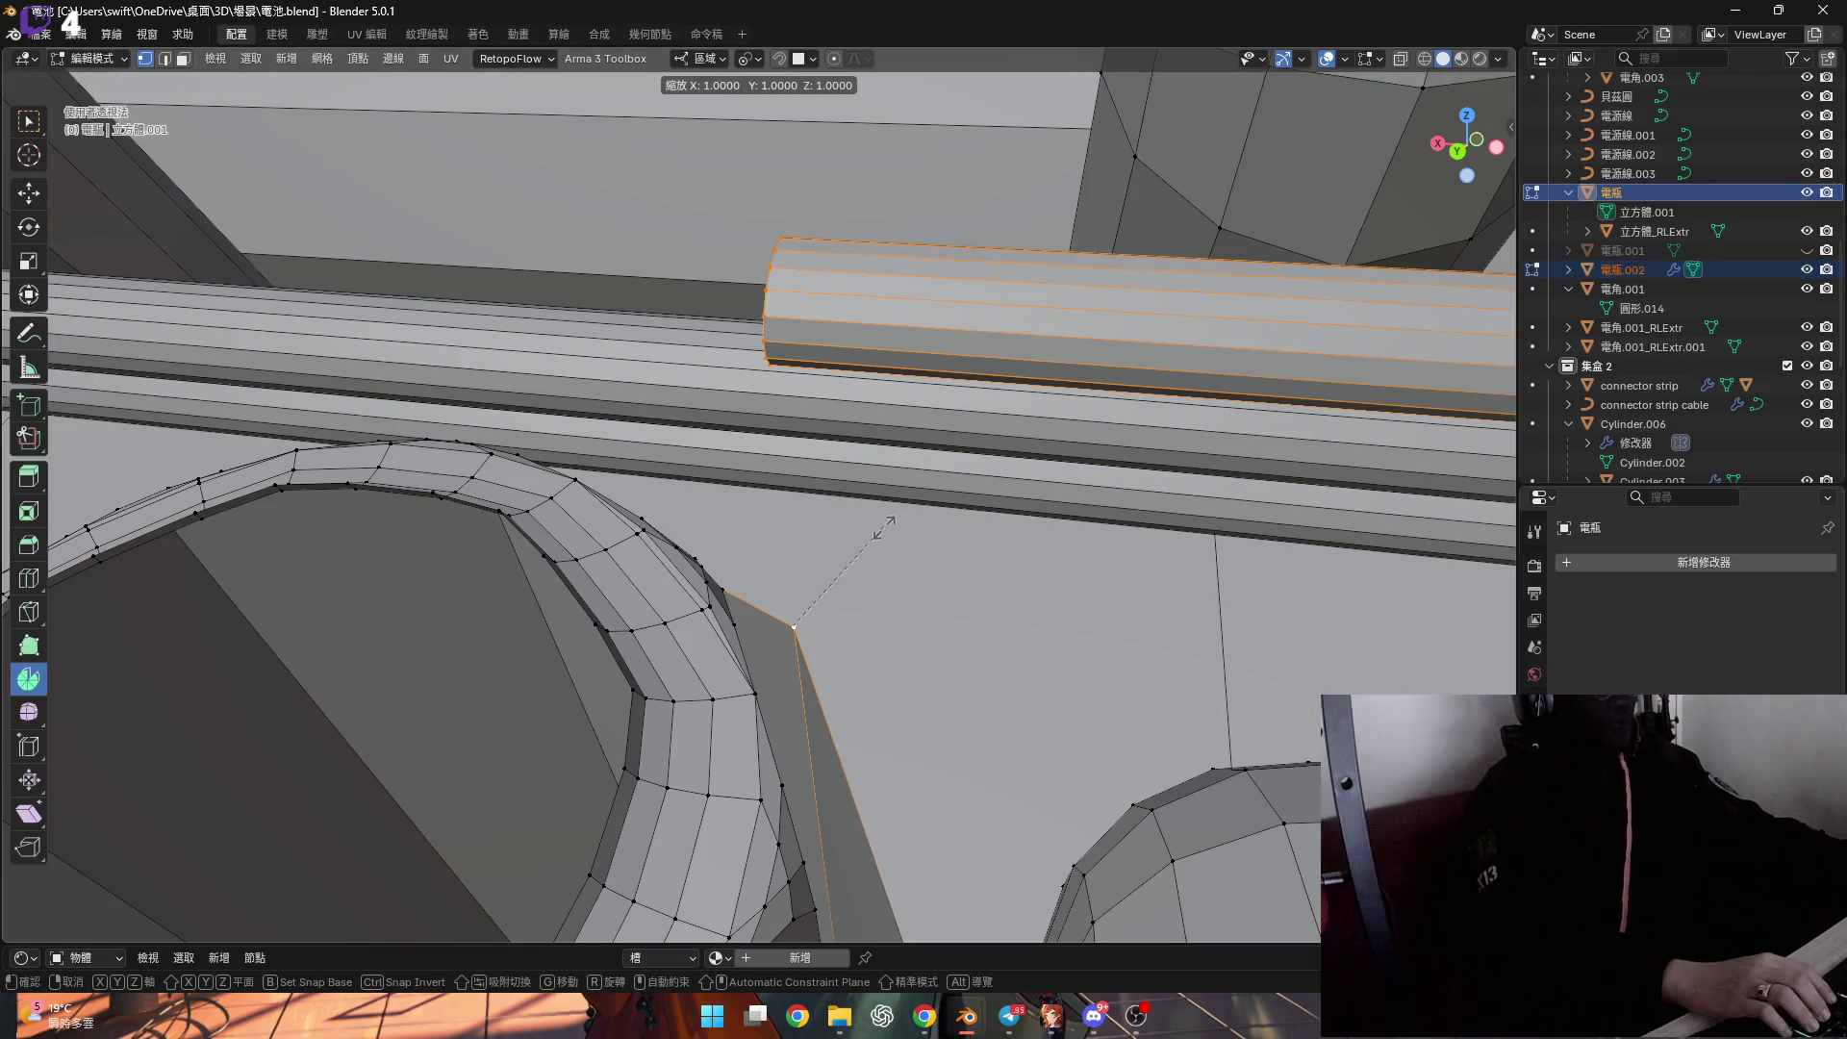
pyautogui.write('0.')
pyautogui.press('Return')
# Make 電瓶.002 the active object and select its cylinder's open end loop.
pyautogui.moveTo(878, 510); pyautogui.dragTo(846, 524, button='middle')
pyautogui.scroll(-8, 845, 524)
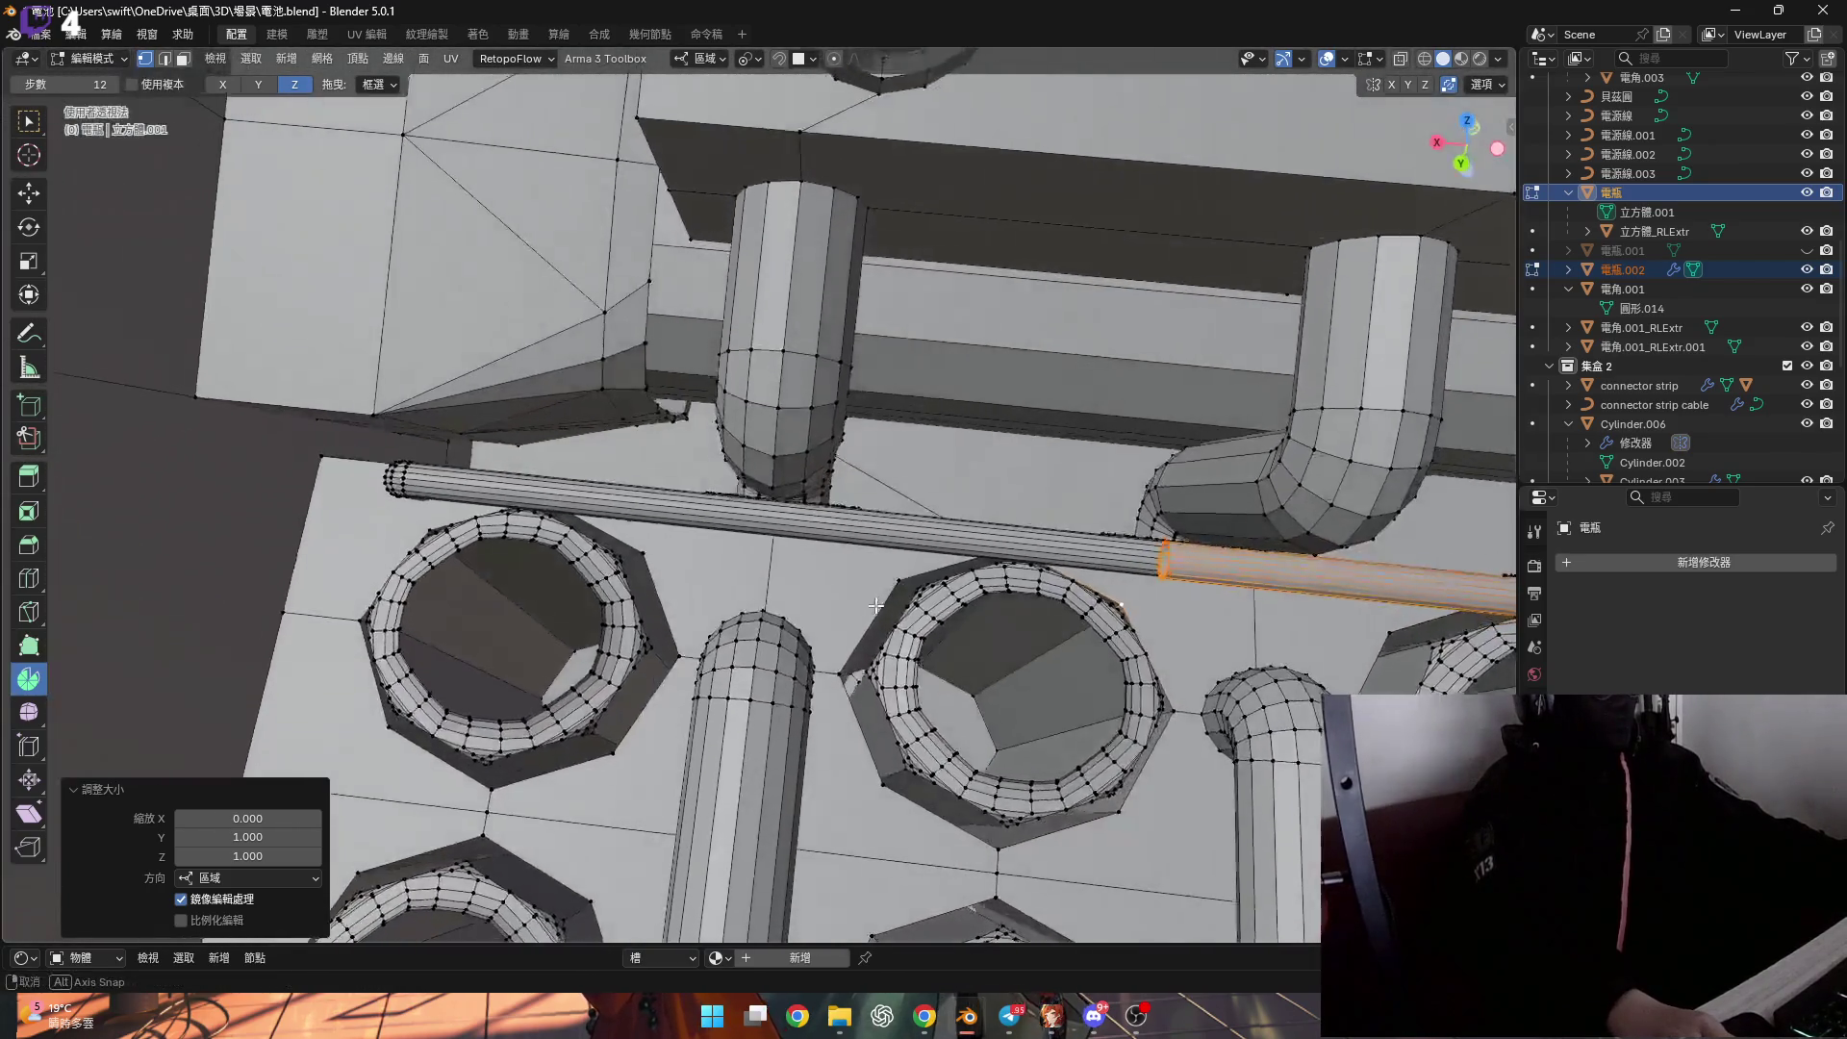
pyautogui.scroll(6, 875, 604)
pyautogui.moveTo(876, 604)
pyautogui.mouseDown(button='middle')
pyautogui.moveTo(1029, 643)
pyautogui.moveTo(997, 539)
pyautogui.moveTo(977, 578)
pyautogui.moveTo(1023, 540)
pyautogui.moveTo(994, 459)
pyautogui.moveTo(1106, 488)
pyautogui.moveTo(1113, 449)
pyautogui.moveTo(866, 459)
pyautogui.mouseUp(button='middle')
pyautogui.scroll(5, 997, 539)
pyautogui.scroll(-3, 996, 539)
pyautogui.scroll(3, 952, 546)
pyautogui.click(1114, 488)
pyautogui.press('`')
pyautogui.keyDown('alt'); pyautogui.click(804, 388); pyautogui.keyUp('alt')
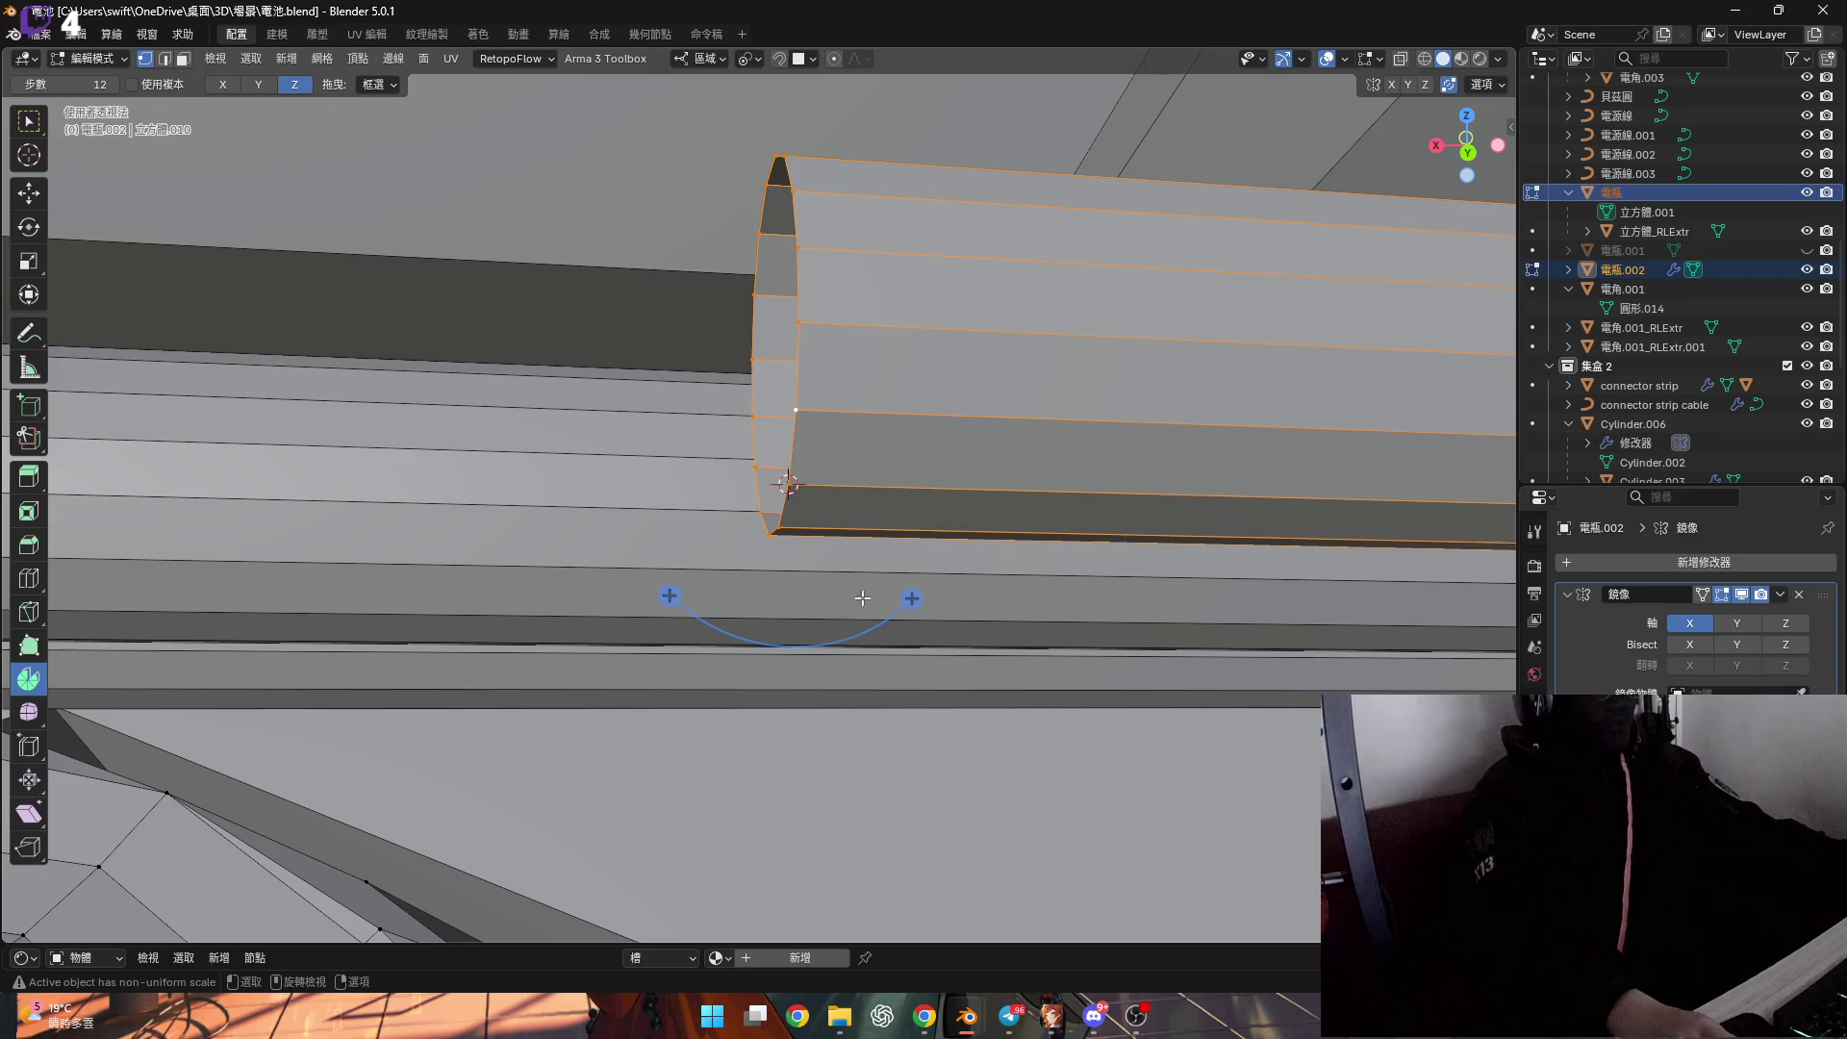
# Try a 90° spin on the pipe's end loop, then undo it.
pyautogui.moveTo(912, 598)
pyautogui.mouseDown()
pyautogui.moveTo(988, 389)
pyautogui.moveTo(973, 351)
pyautogui.mouseUp()
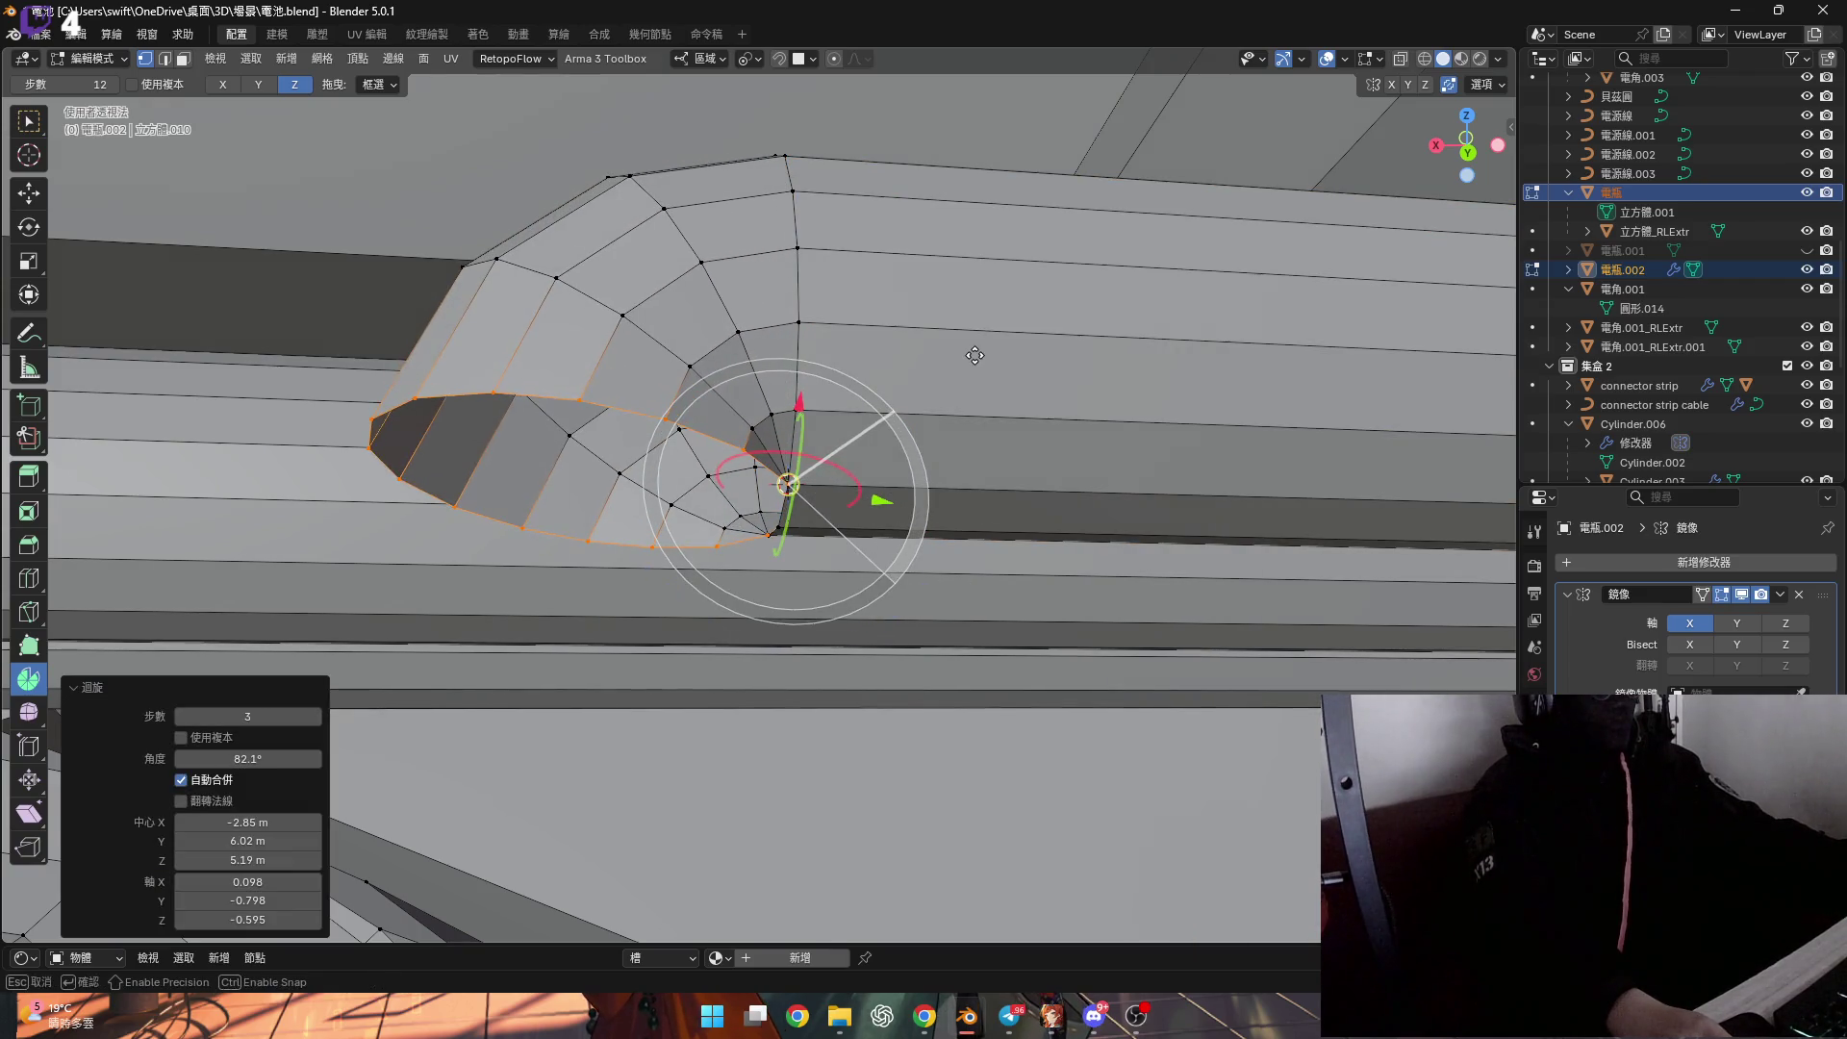
pyautogui.click(254, 760)
pyautogui.write('90')
pyautogui.press('Return')
pyautogui.moveTo(866, 289)
pyautogui.mouseDown(button='middle')
pyautogui.moveTo(900, 393)
pyautogui.moveTo(659, 465)
pyautogui.moveTo(790, 517)
pyautogui.mouseUp(button='middle')
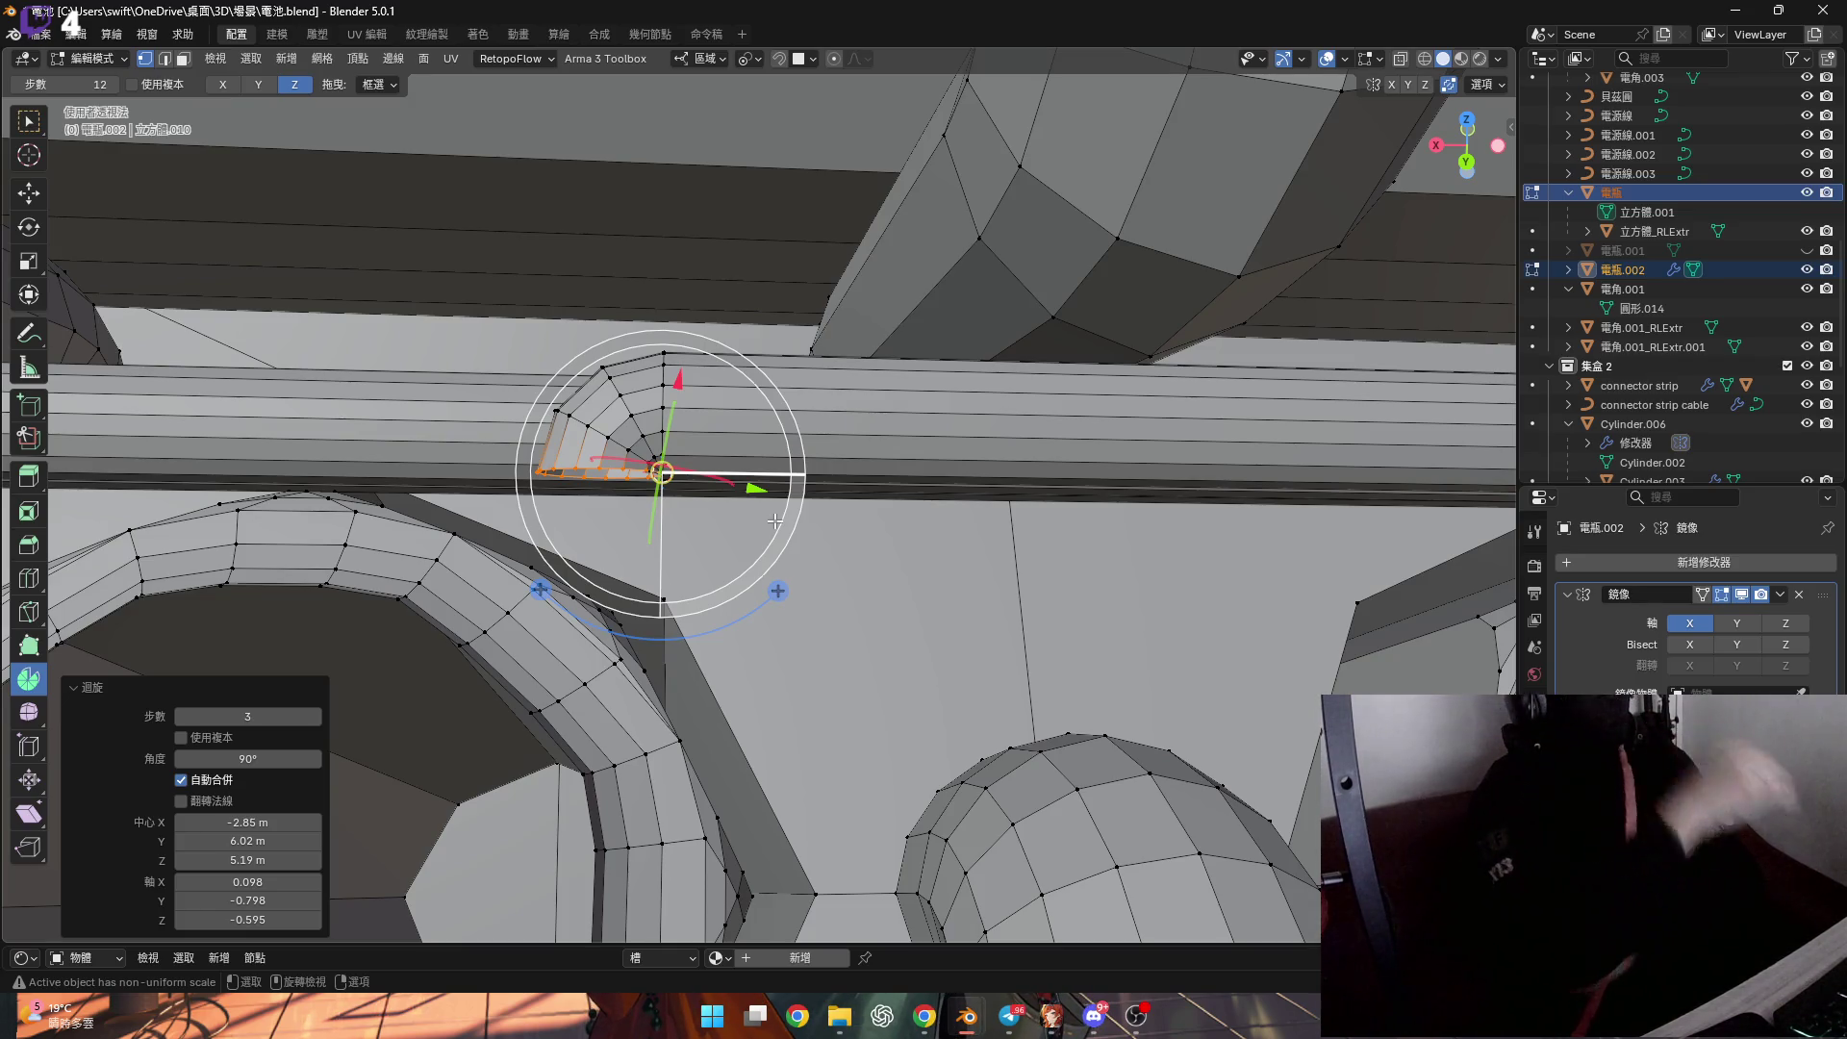
pyautogui.moveTo(773, 521)
pyautogui.mouseDown(button='middle')
pyautogui.moveTo(643, 447)
pyautogui.moveTo(651, 548)
pyautogui.mouseUp(button='middle')
pyautogui.hotkey('ctrl', 'z')
# Select the linked slanted strip and flatten it to zero along X.
pyautogui.hotkey('ctrl', 'l')
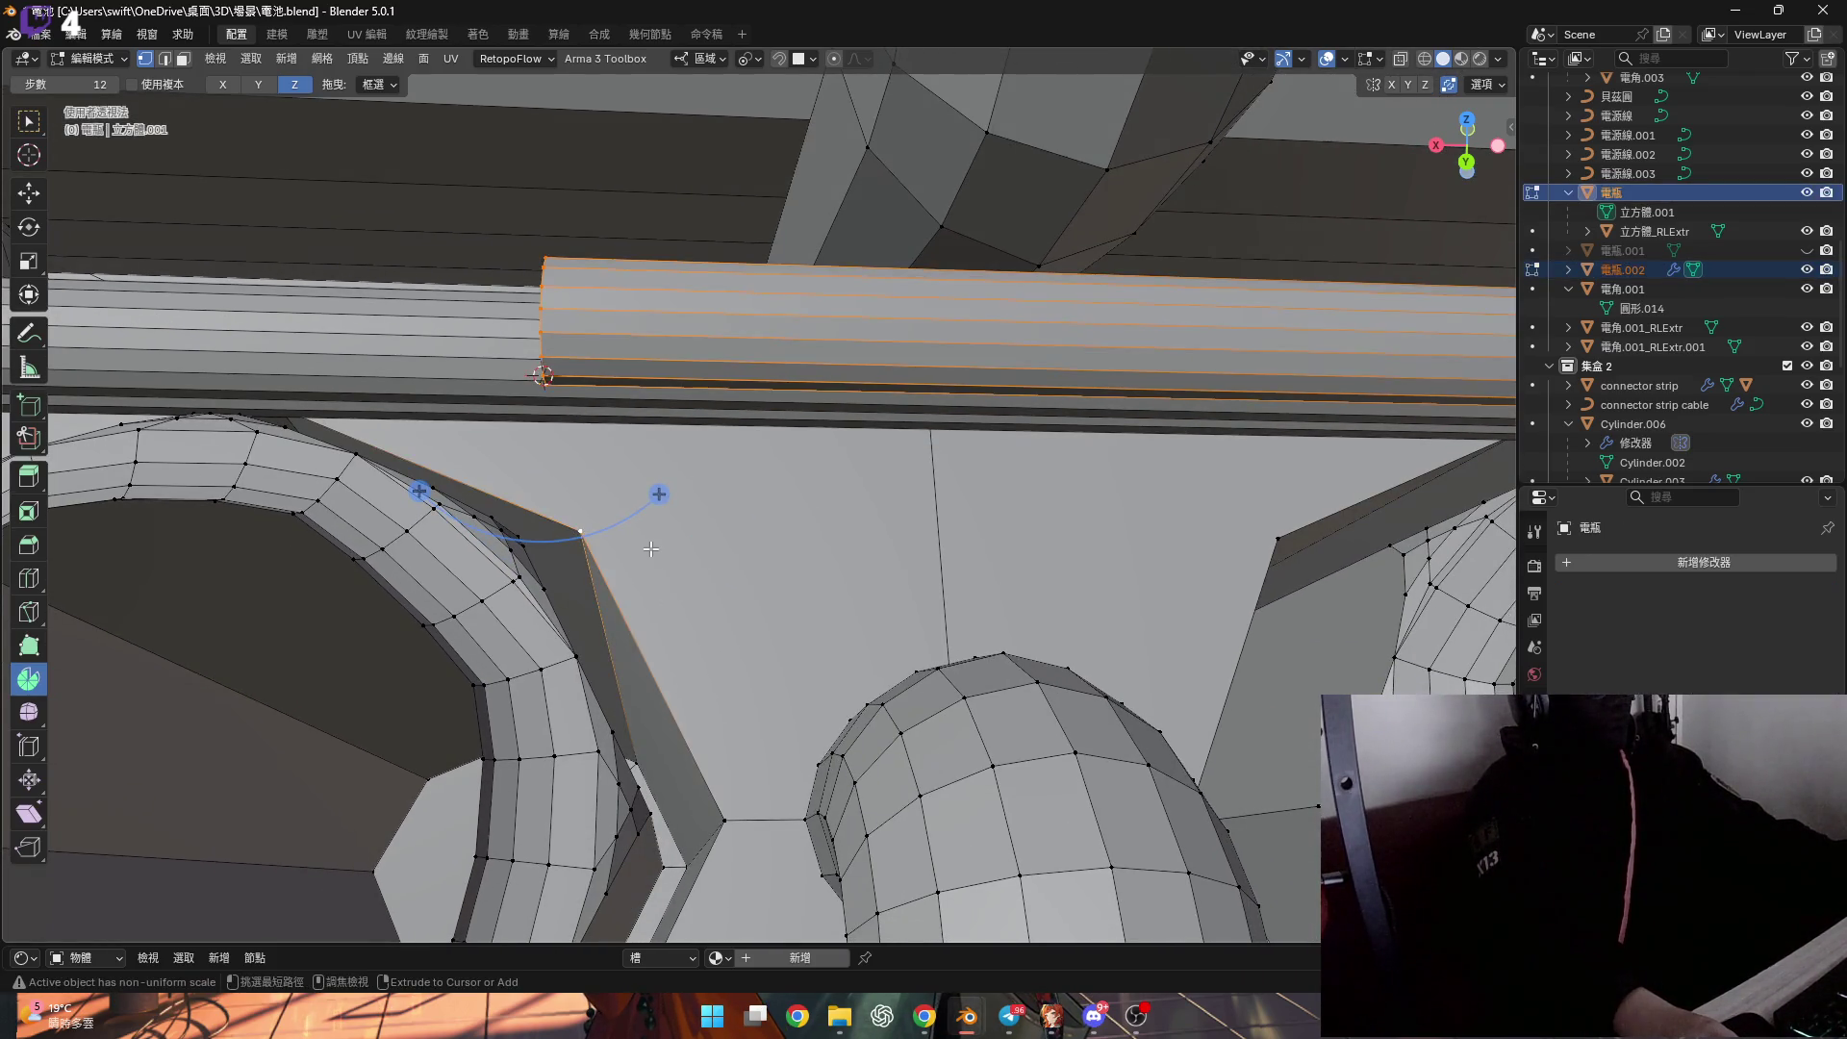
pyautogui.press('s')
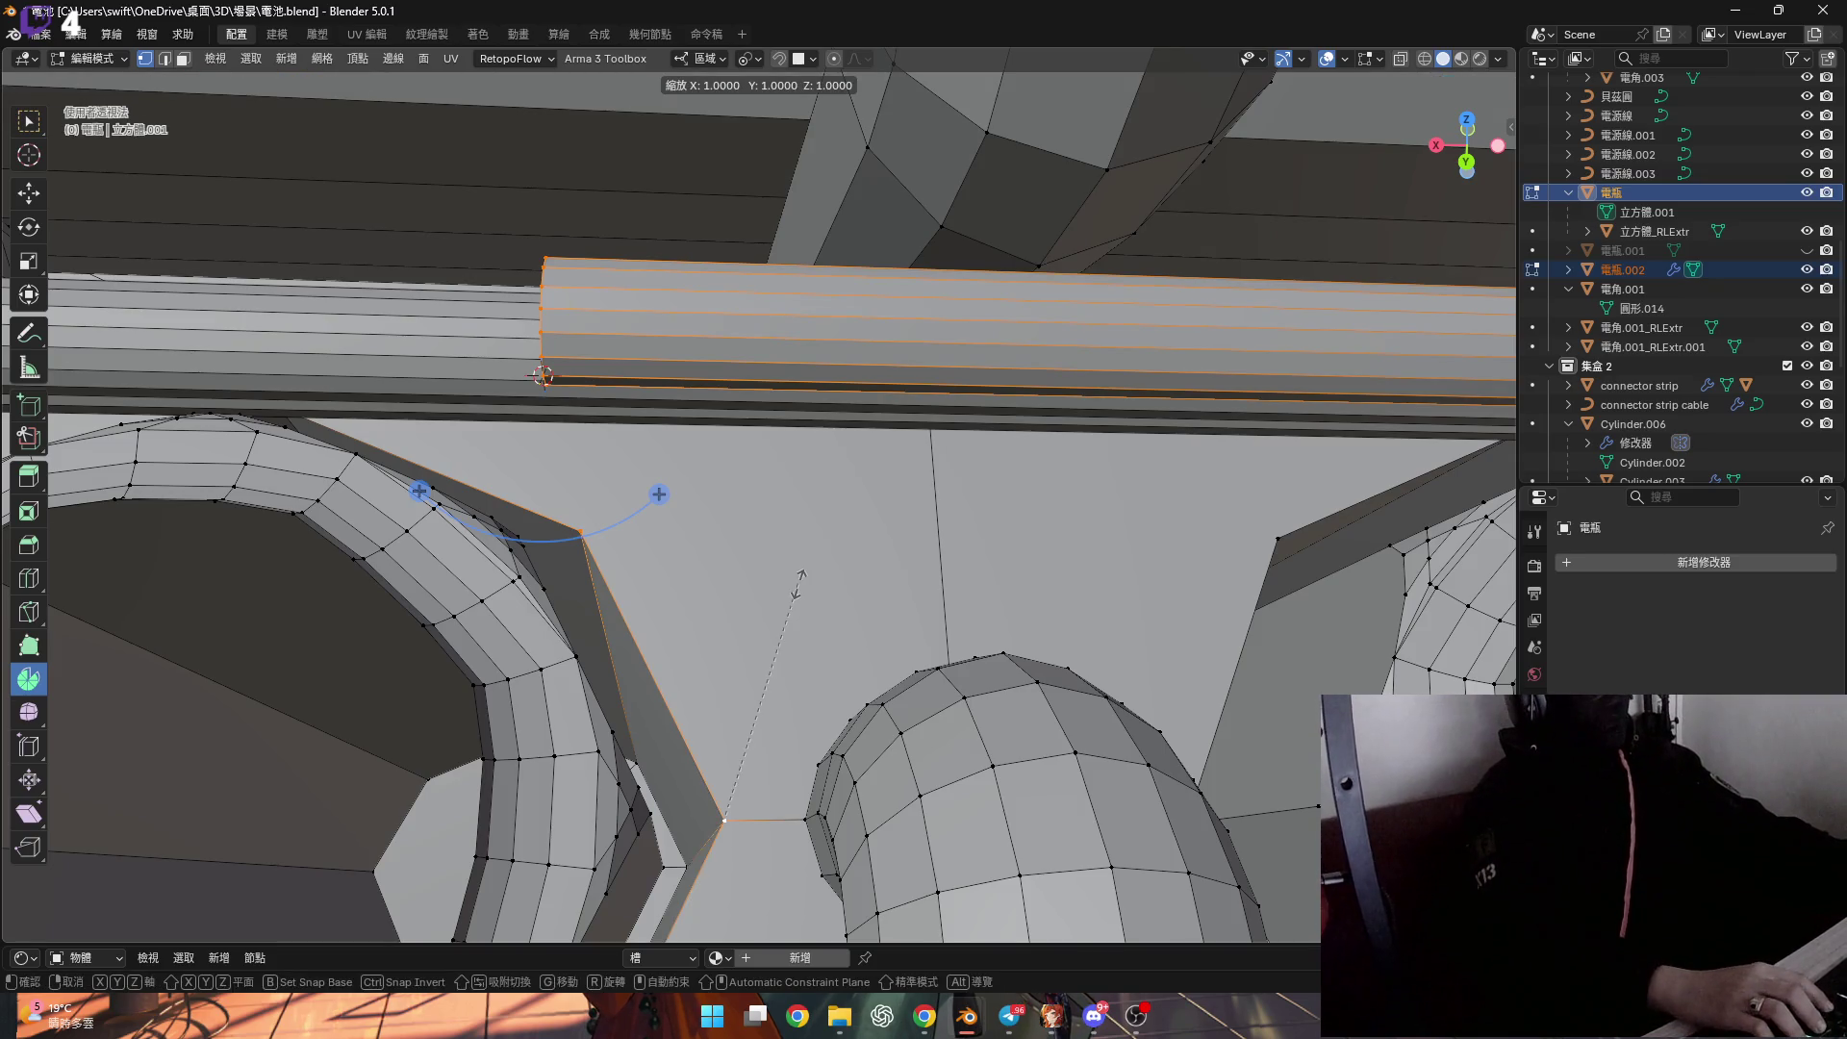
pyautogui.click(798, 584)
pyautogui.hotkey('ctrl', 'z')
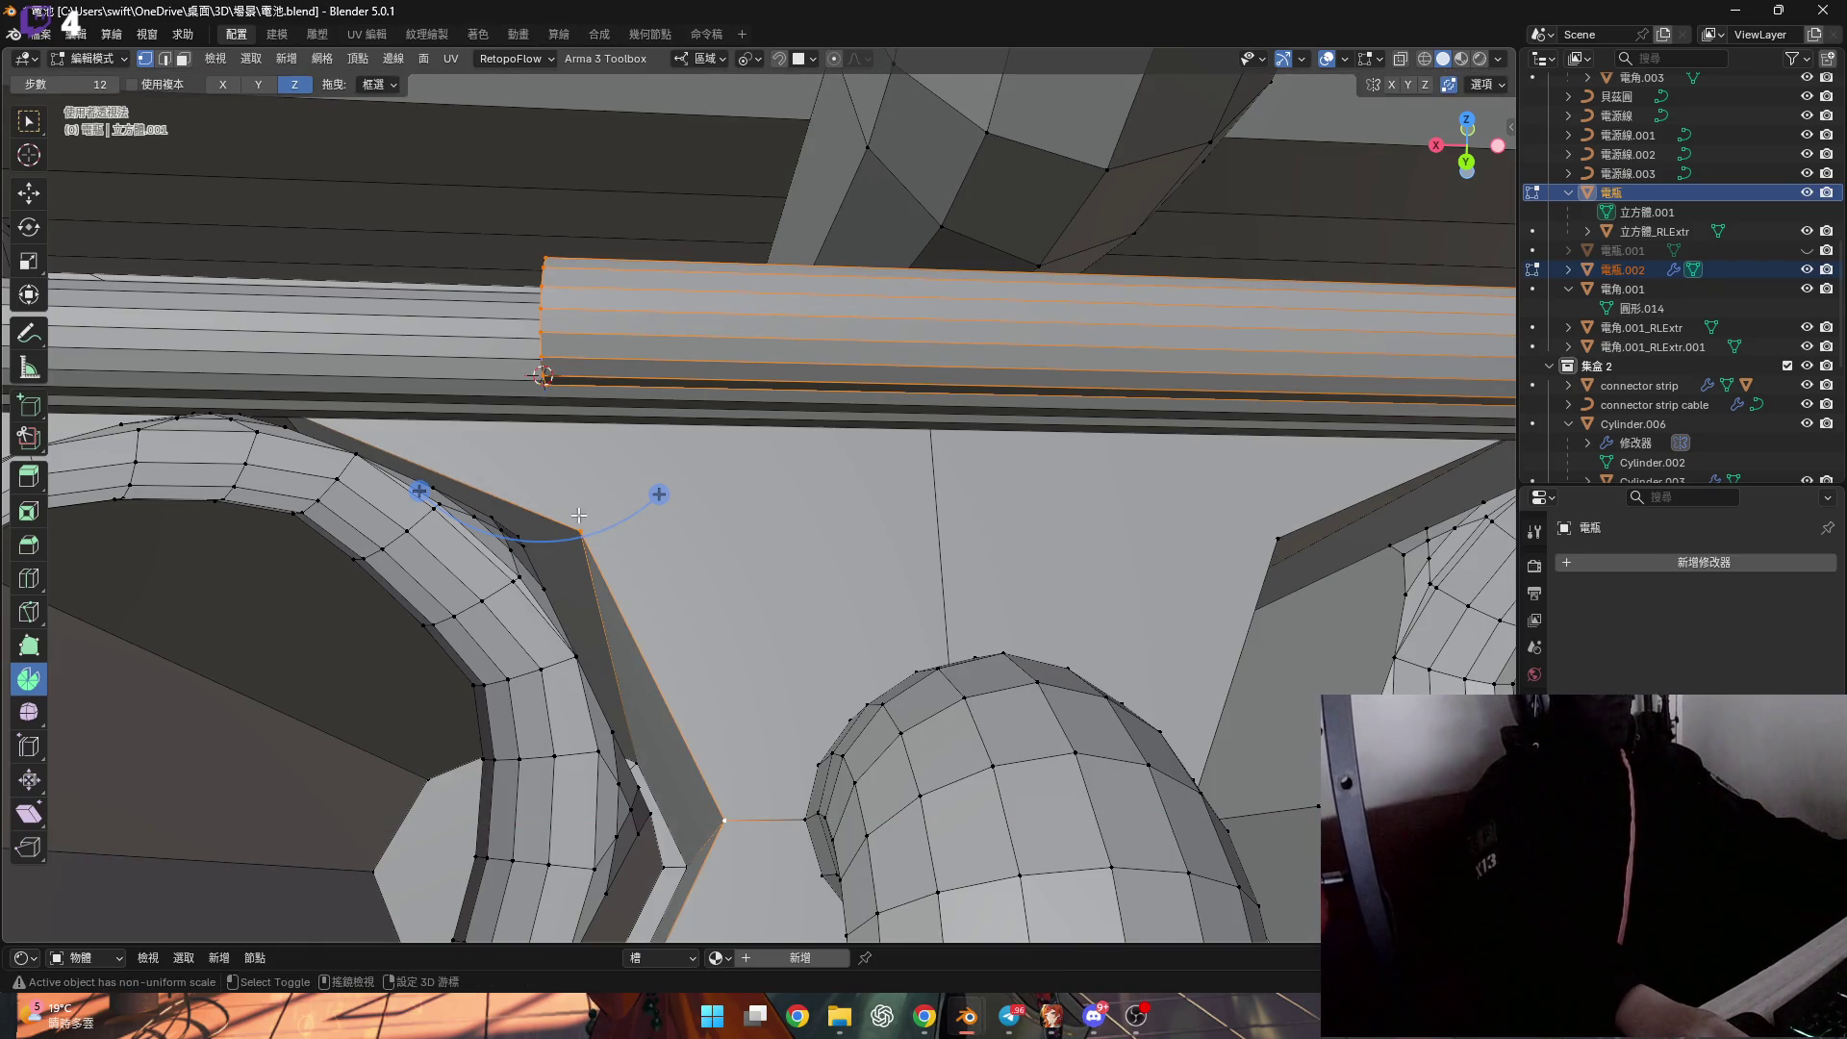
pyautogui.press('s')
pyautogui.press('x')
pyautogui.press('0')
pyautogui.press('Return')
# Snap the 3D cursor to a vertex on the cylinder end.
pyautogui.moveTo(836, 555)
pyautogui.mouseDown(button='middle')
pyautogui.moveTo(806, 433)
pyautogui.moveTo(725, 379)
pyautogui.moveTo(705, 402)
pyautogui.moveTo(758, 565)
pyautogui.mouseUp(button='middle')
pyautogui.click(806, 433)
pyautogui.hotkey('shift', 's')
pyautogui.click(857, 454)
# Spin the cylinder's end loop through a 90° elbow around the cursor.
pyautogui.keyDown('alt'); pyautogui.click(705, 402); pyautogui.keyUp('alt')
pyautogui.moveTo(759, 566); pyautogui.dragTo(804, 454)
pyautogui.click(270, 759)
pyautogui.press('Return')
pyautogui.moveTo(577, 433)
pyautogui.mouseDown(button='middle')
pyautogui.moveTo(647, 320)
pyautogui.moveTo(578, 441)
pyautogui.mouseUp(button='middle')
pyautogui.moveTo(555, 469)
pyautogui.mouseDown(button='middle')
pyautogui.moveTo(492, 454)
pyautogui.moveTo(533, 463)
pyautogui.moveTo(515, 467)
pyautogui.moveTo(536, 499)
pyautogui.moveTo(539, 451)
pyautogui.moveTo(578, 439)
pyautogui.mouseUp(button='middle')
# Switch the spin axis to X and resweep the elbow.
pyautogui.hotkey('shift', 's')
pyautogui.click(223, 85)
pyautogui.moveTo(616, 539); pyautogui.dragTo(771, 528, button='middle')
pyautogui.moveTo(772, 528); pyautogui.dragTo(733, 622)
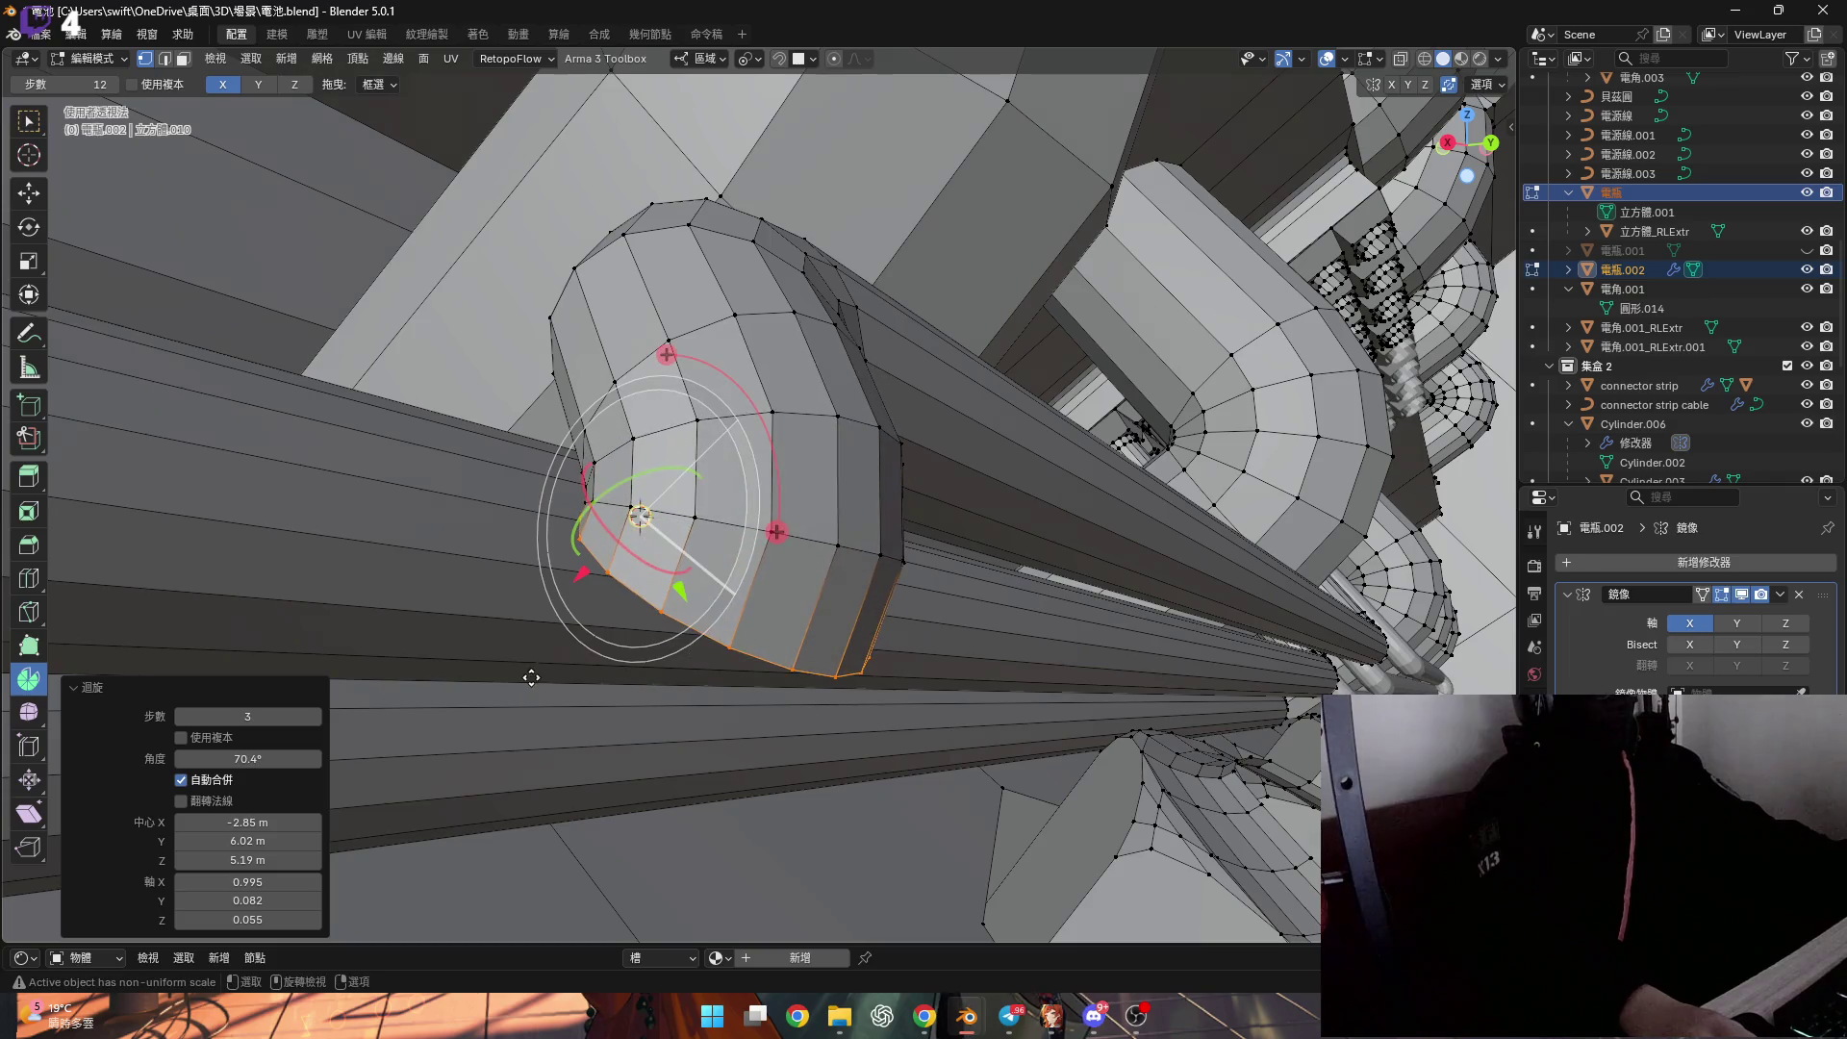
pyautogui.click(254, 759)
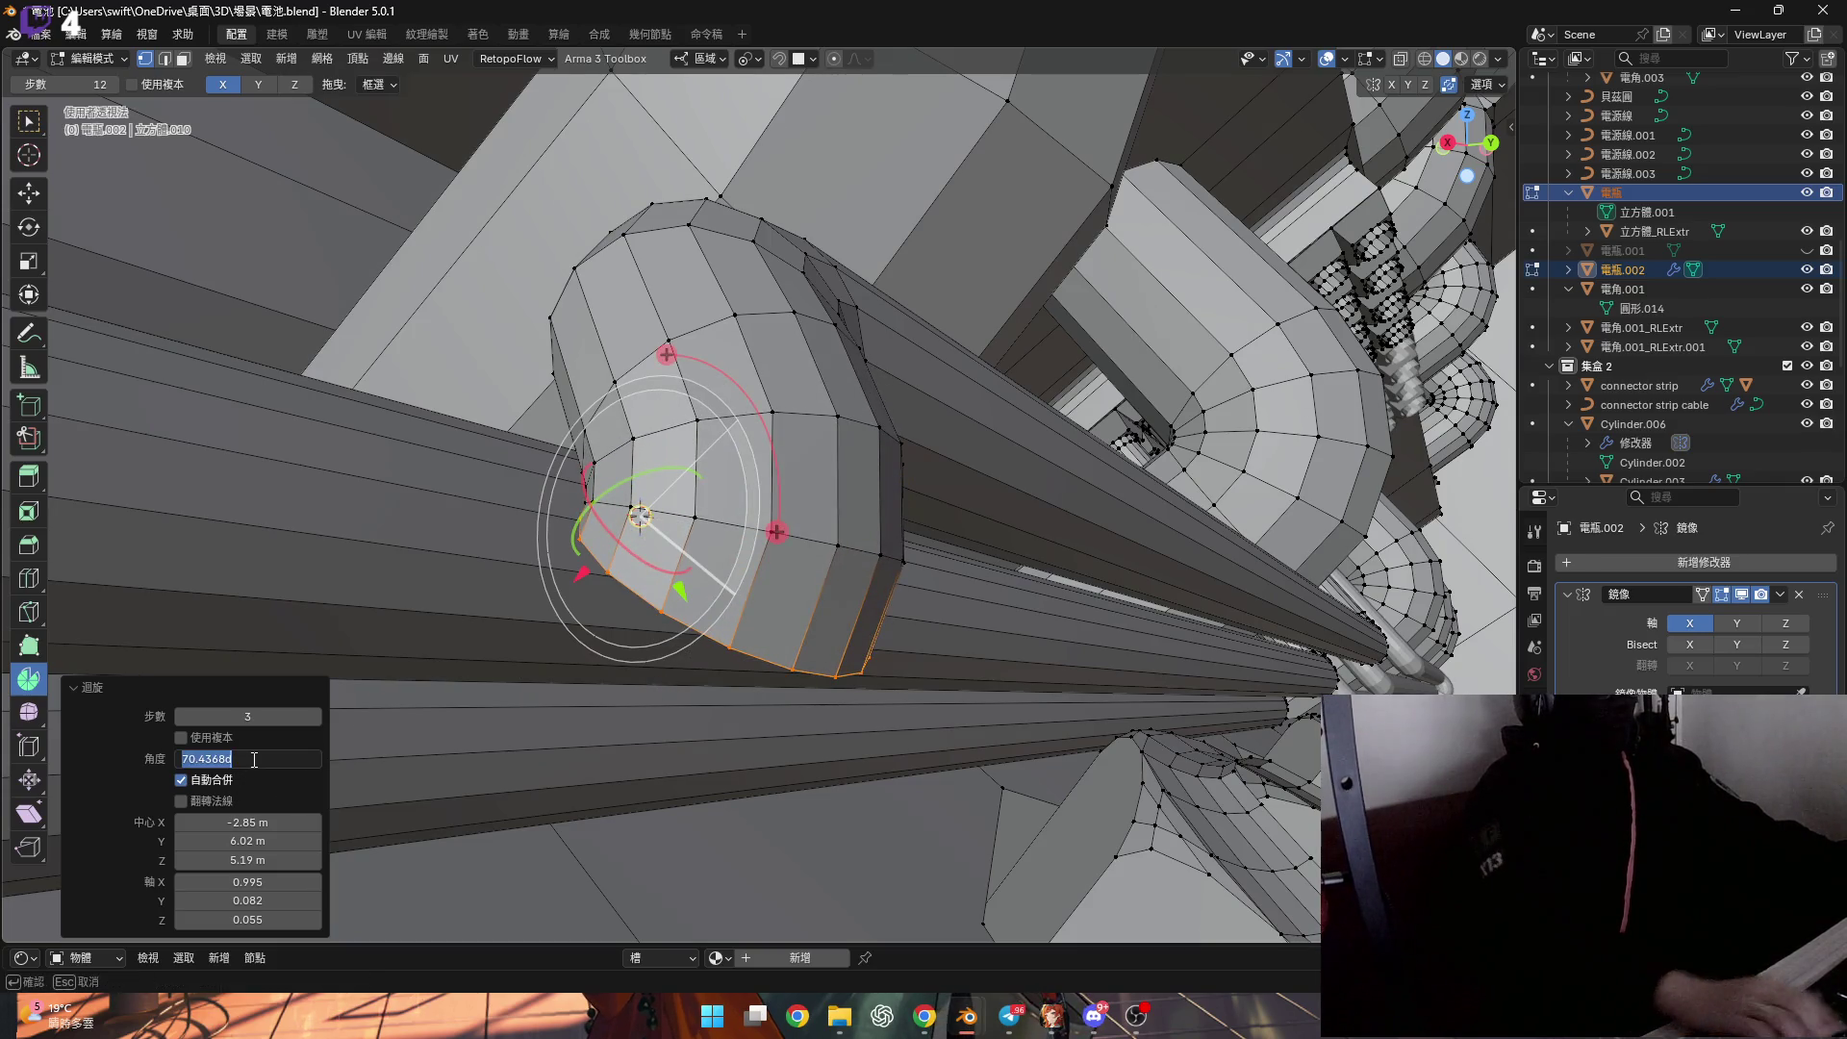
pyautogui.write('90')
pyautogui.moveTo(684, 570); pyautogui.dragTo(857, 463, button='middle')
# Extend the pipe end straight down along Z toward the terminal hole.
pyautogui.press('g')
pyautogui.press('z')
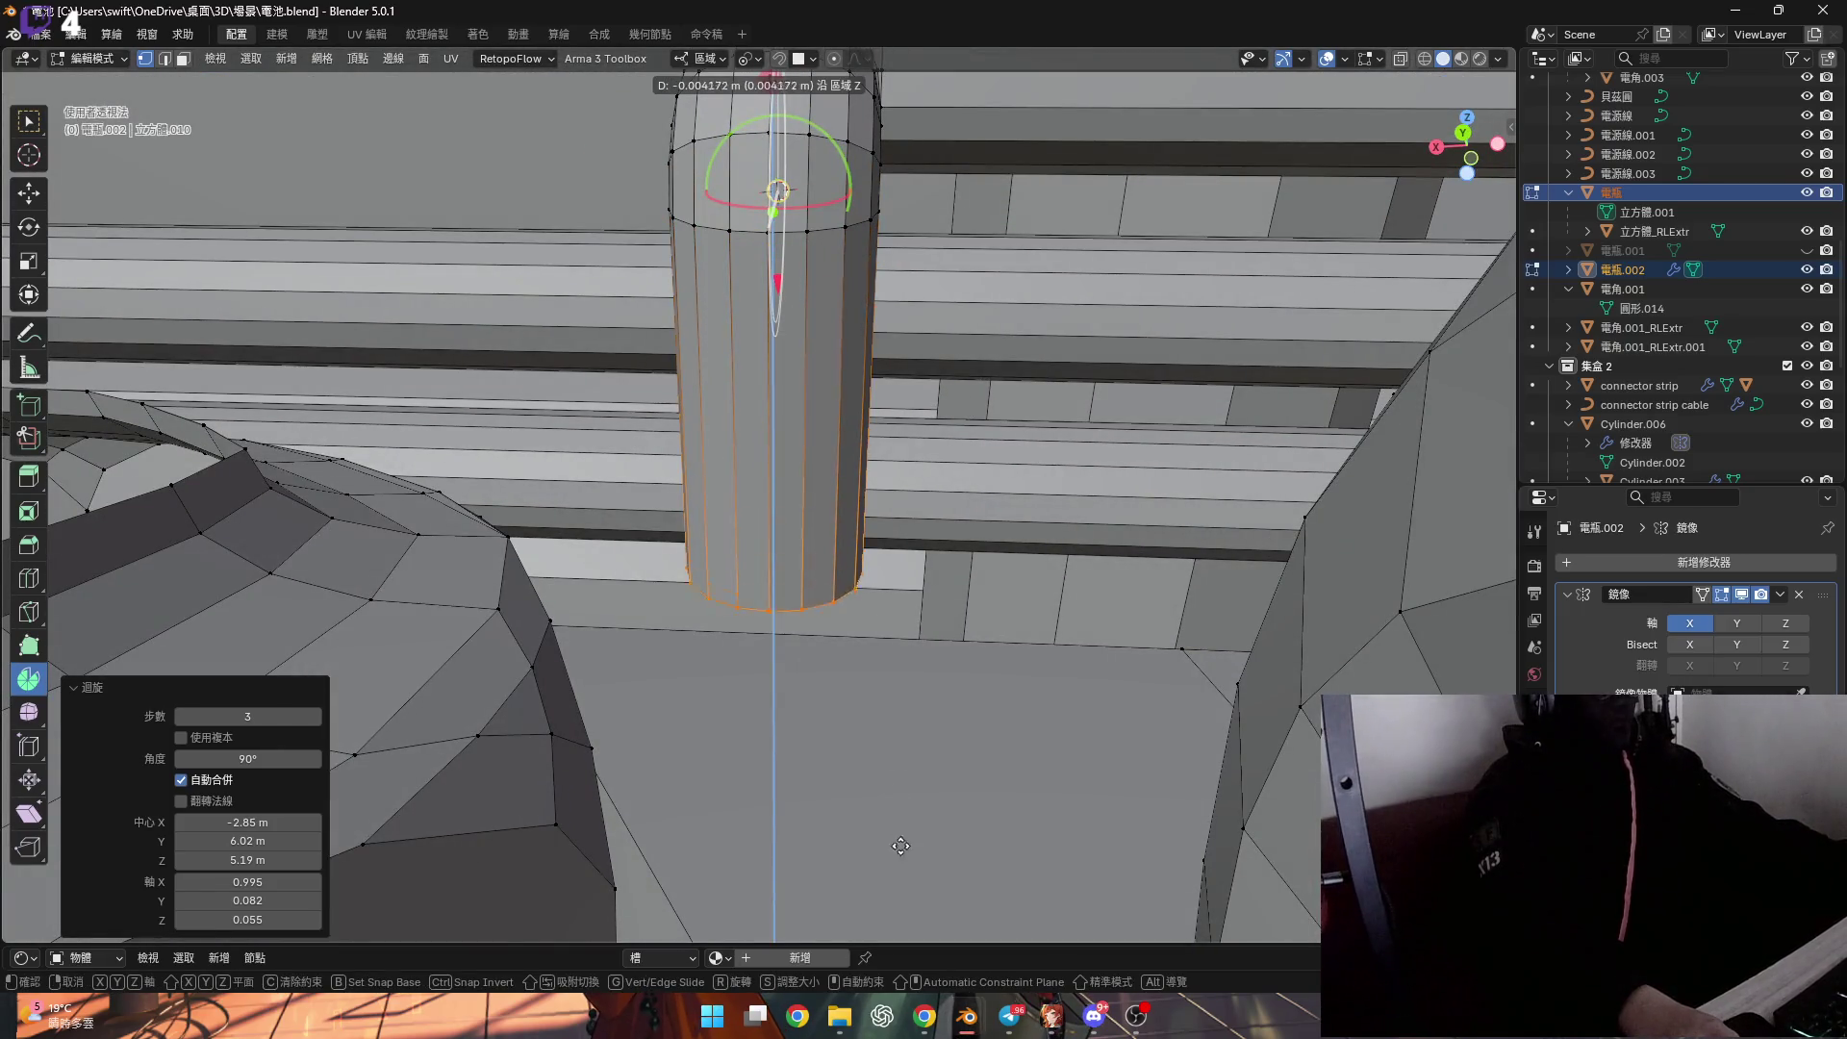
pyautogui.click(942, 156)
pyautogui.moveTo(854, 362)
pyautogui.mouseDown(button='middle')
pyautogui.moveTo(891, 577)
pyautogui.moveTo(965, 608)
pyautogui.mouseUp(button='middle')
pyautogui.click(662, 454)
pyautogui.scroll(-6, 622, 419)
pyautogui.moveTo(622, 419)
pyautogui.mouseDown(button='middle')
pyautogui.moveTo(413, 414)
pyautogui.moveTo(812, 424)
pyautogui.moveTo(734, 425)
pyautogui.mouseUp(button='middle')
pyautogui.scroll(5, 791, 299)
pyautogui.scroll(6, 791, 298)
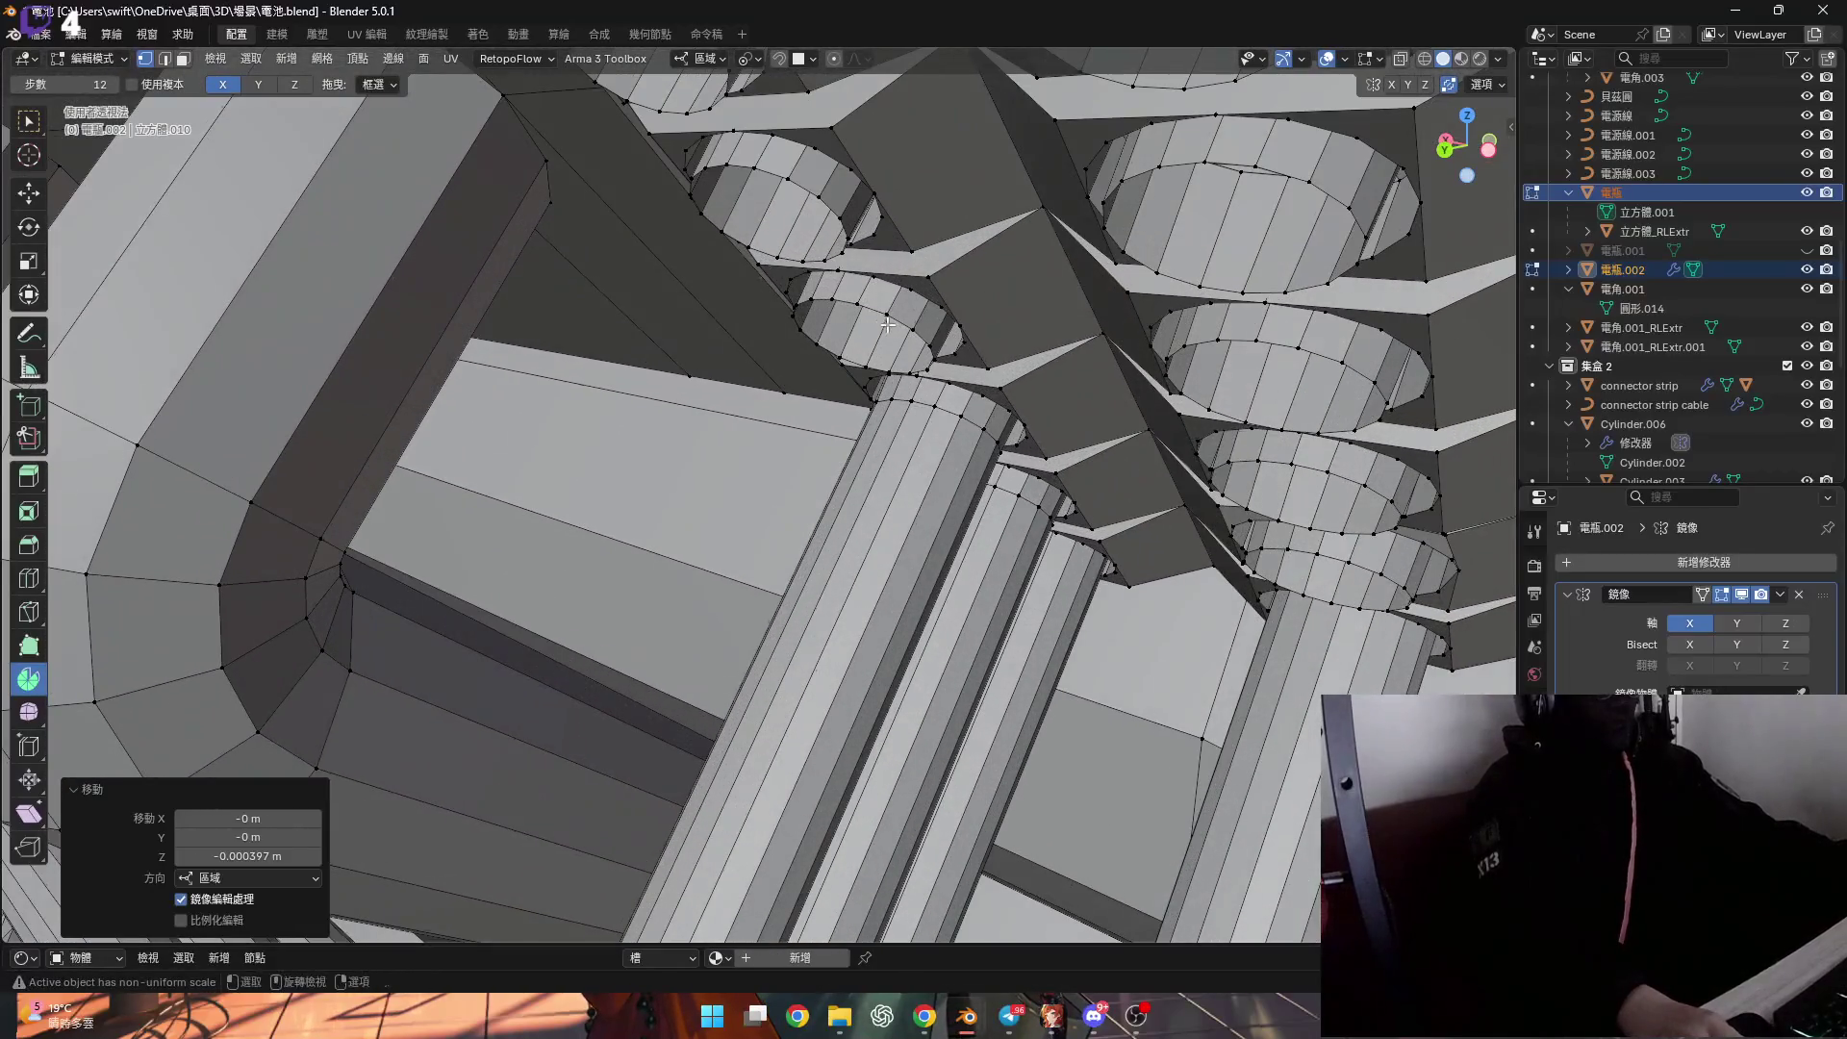
# Select the open end ring of another pipe, abandoning two accidental extrude starts.
pyautogui.keyDown('alt'); pyautogui.click(886, 329); pyautogui.keyUp('alt')
pyautogui.scroll(-6, 886, 329)
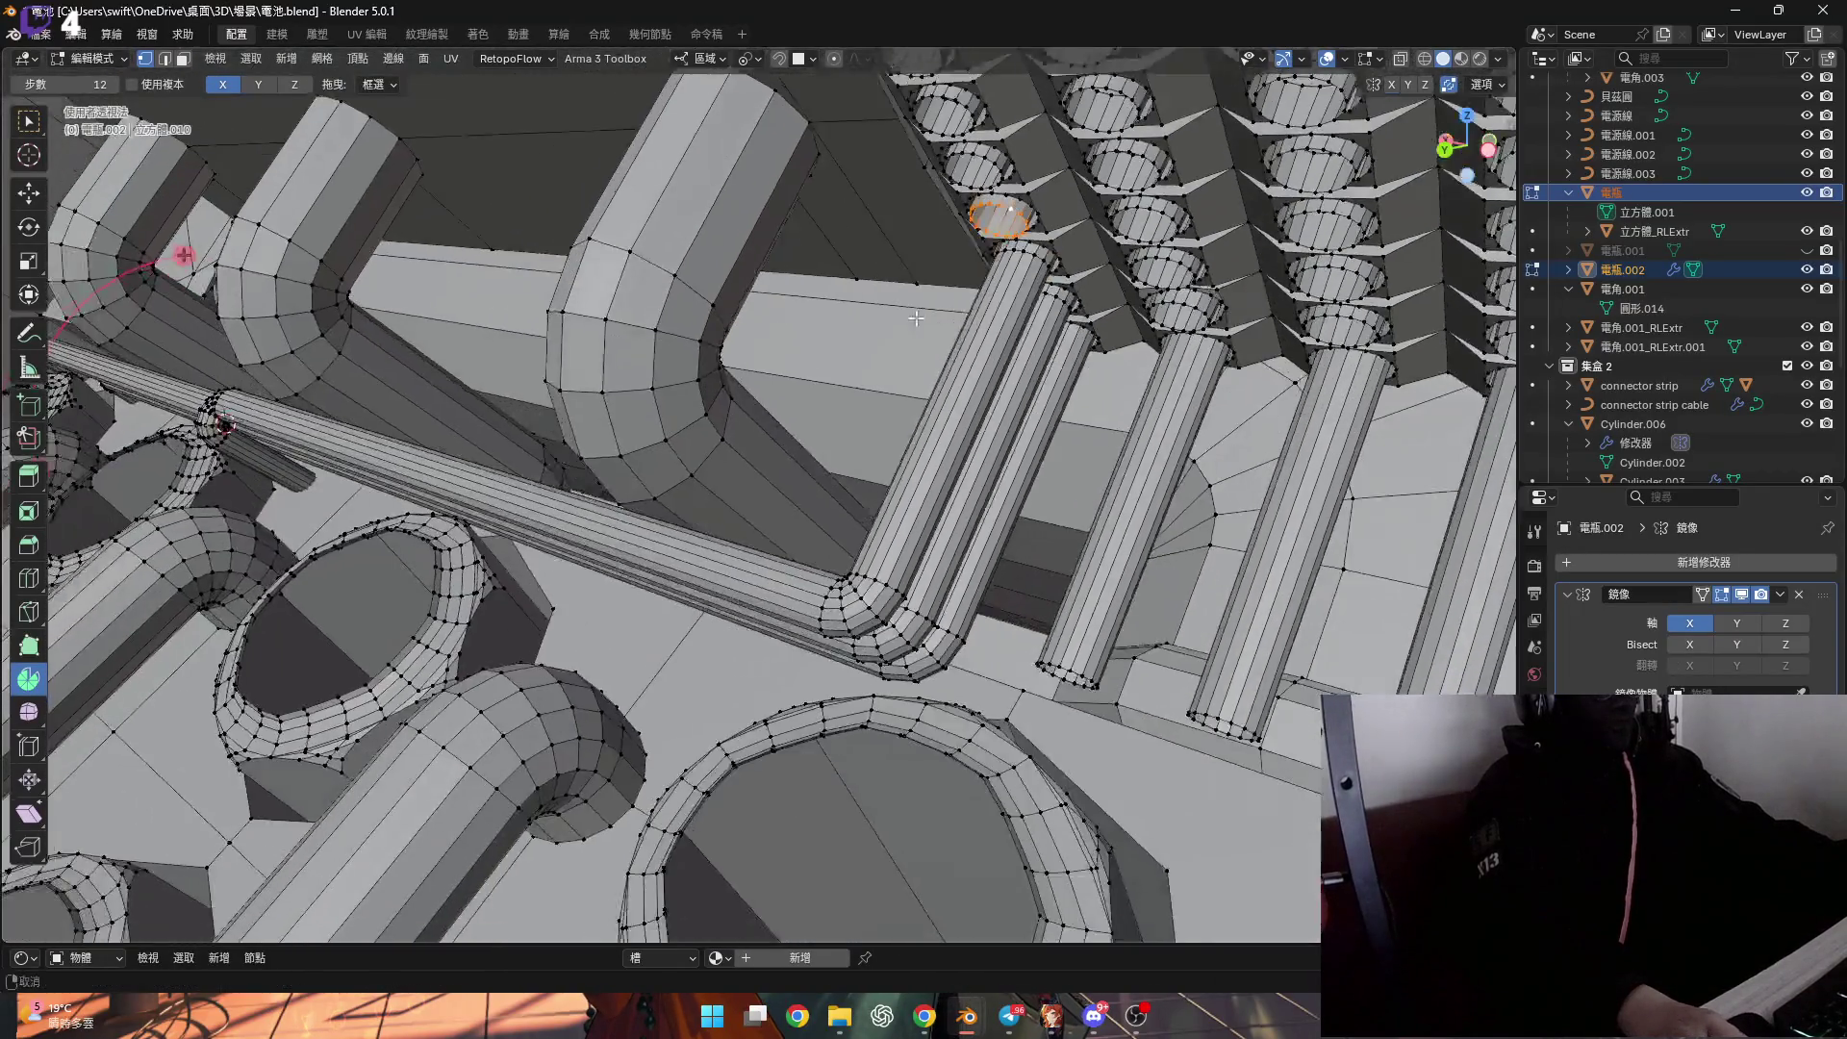
pyautogui.scroll(7, 841, 541)
pyautogui.scroll(-2, 811, 536)
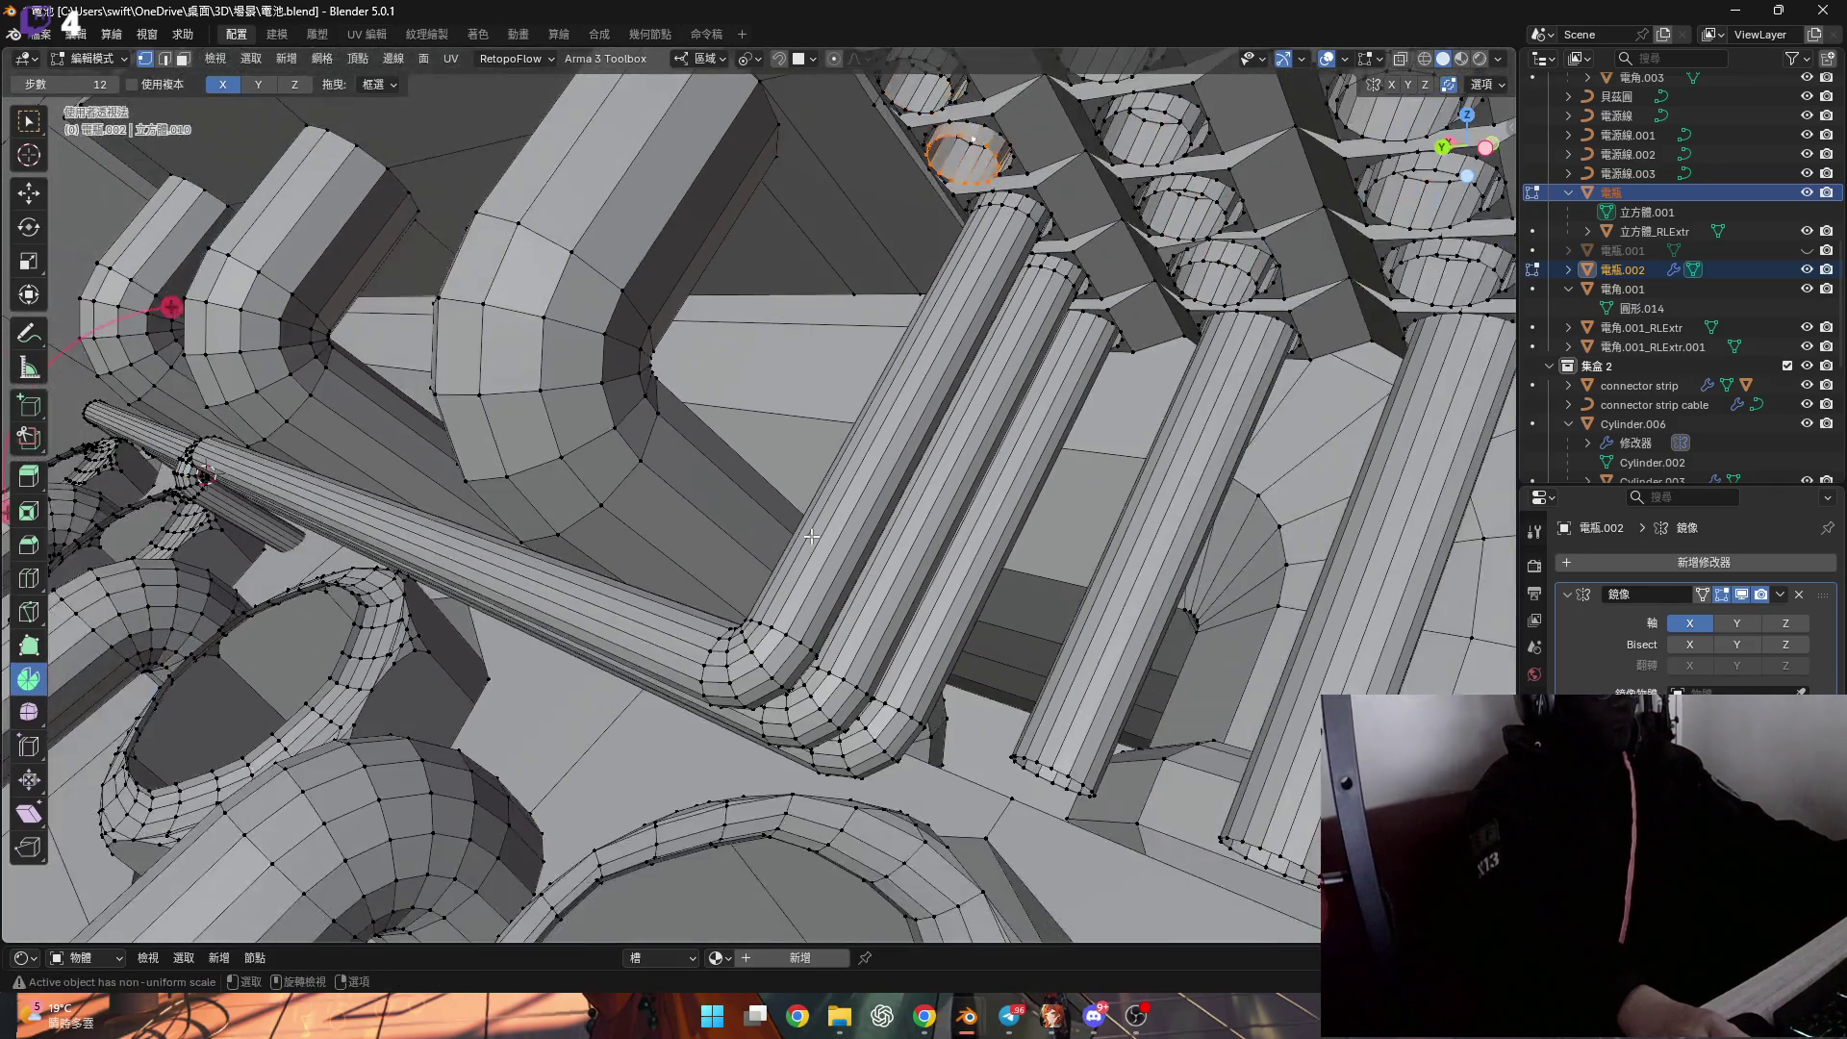
pyautogui.press('e')
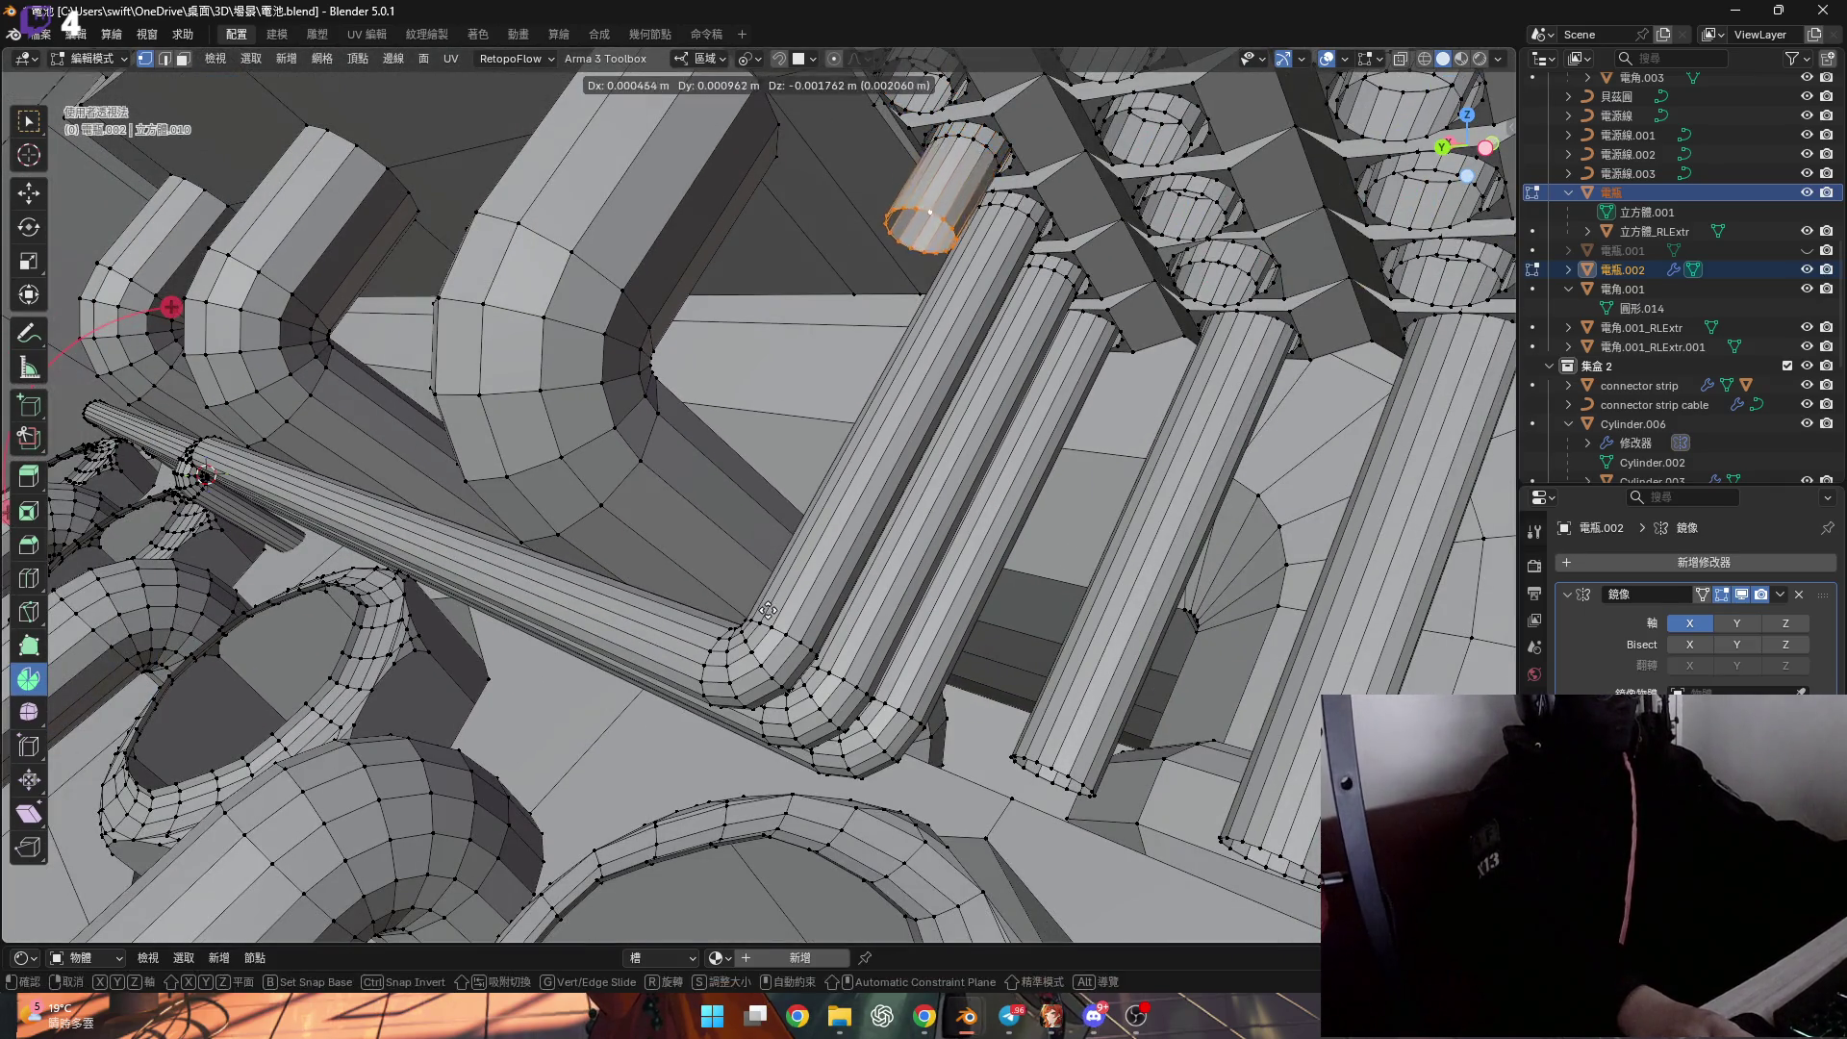
pyautogui.rightClick(767, 600)
pyautogui.press('e')
pyautogui.rightClick(712, 730)
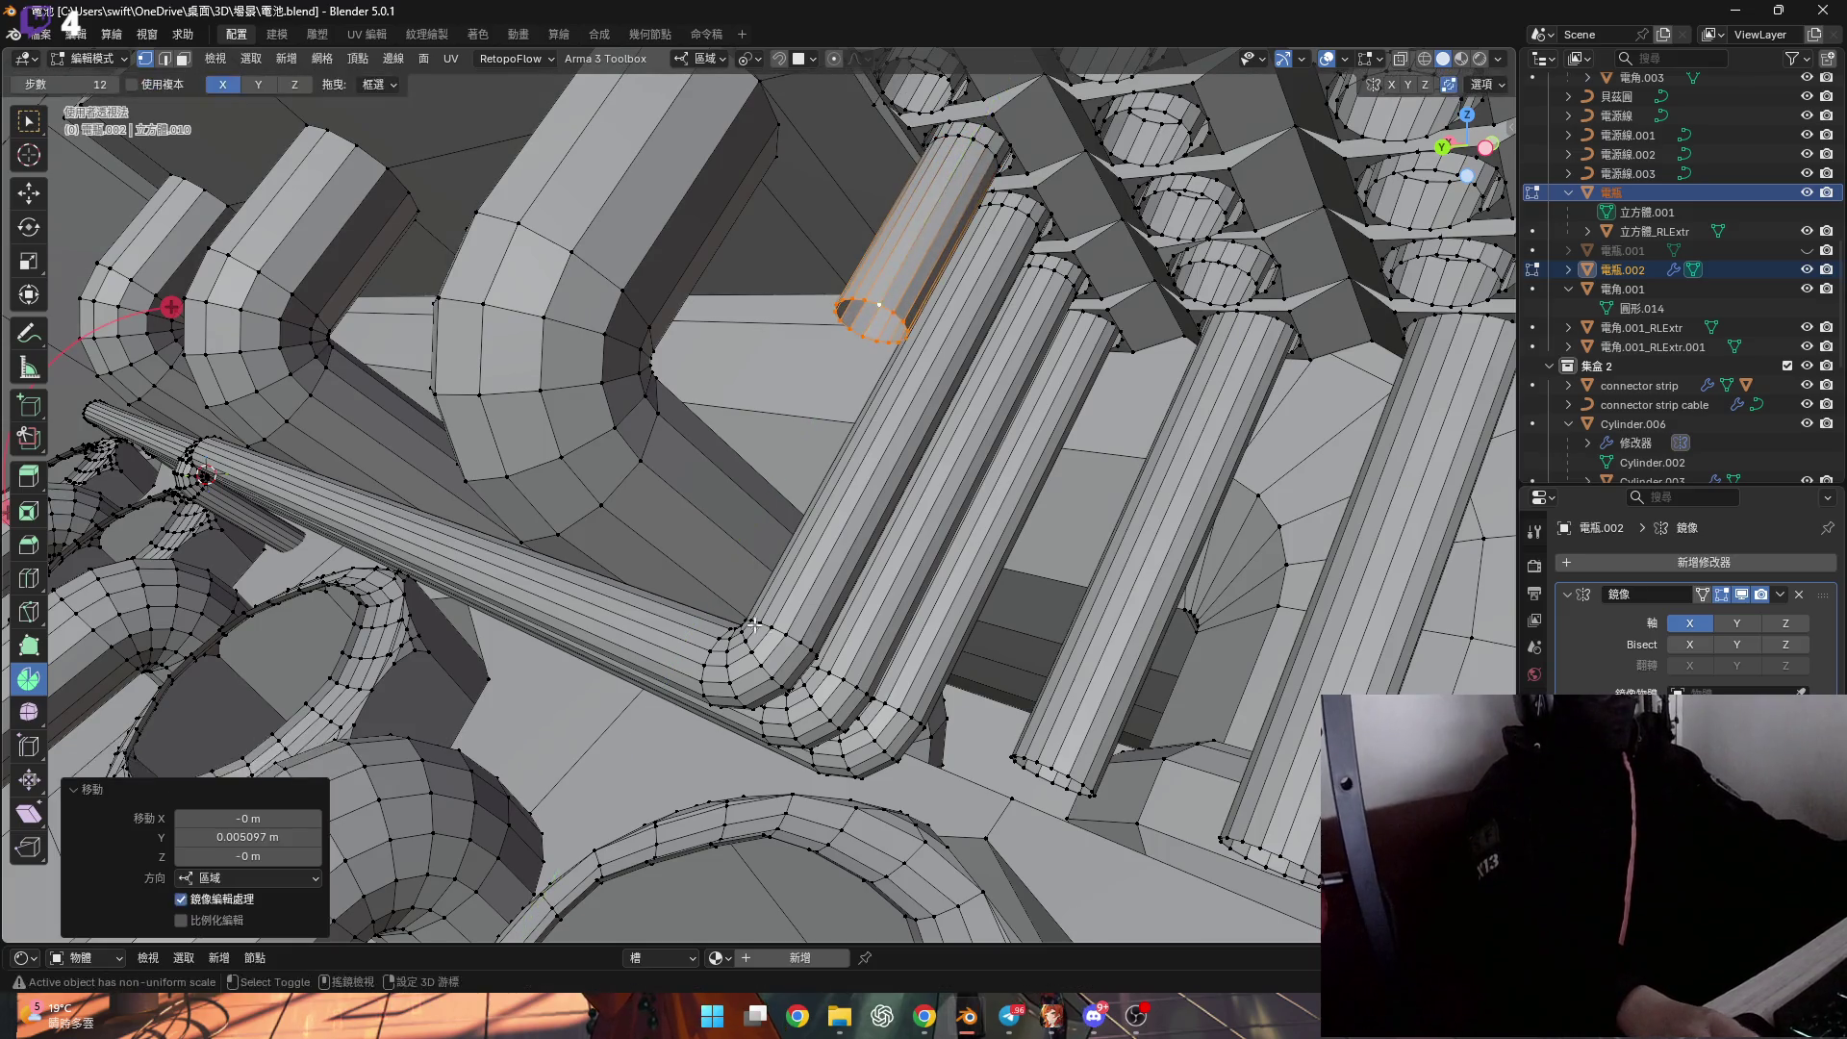
pyautogui.scroll(3, 712, 729)
pyautogui.keyDown('shift'); pyautogui.click(775, 598); pyautogui.keyUp('shift')
pyautogui.scroll(1, 958, 498)
pyautogui.scroll(-2, 958, 497)
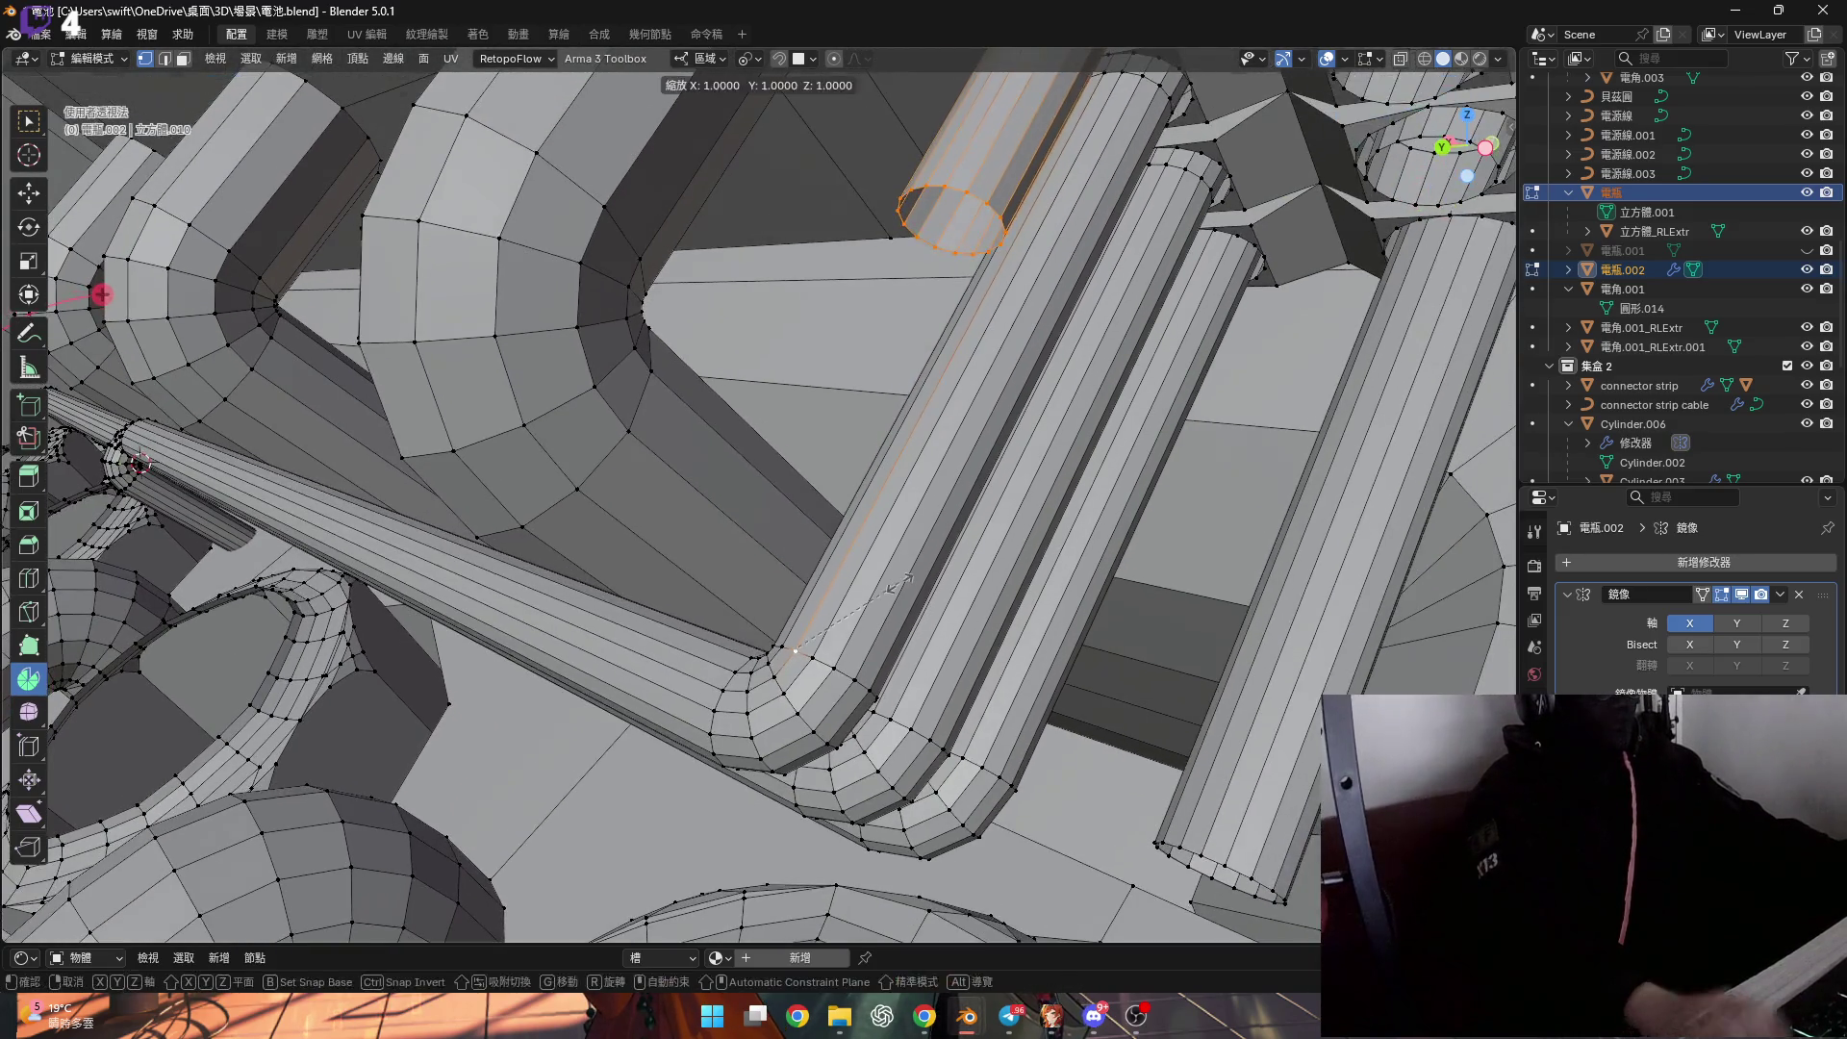
# Flatten the pipe's end ring to zero scale along Y.
pyautogui.press('s')
pyautogui.press('y')
pyautogui.press('0')
pyautogui.press('Return')
pyautogui.scroll(2, 991, 477)
pyautogui.scroll(-2, 992, 477)
pyautogui.moveTo(992, 477)
pyautogui.mouseDown(button='middle')
pyautogui.moveTo(904, 503)
pyautogui.moveTo(1084, 528)
pyautogui.mouseUp(button='middle')
pyautogui.scroll(2, 1095, 528)
pyautogui.scroll(5, 1096, 528)
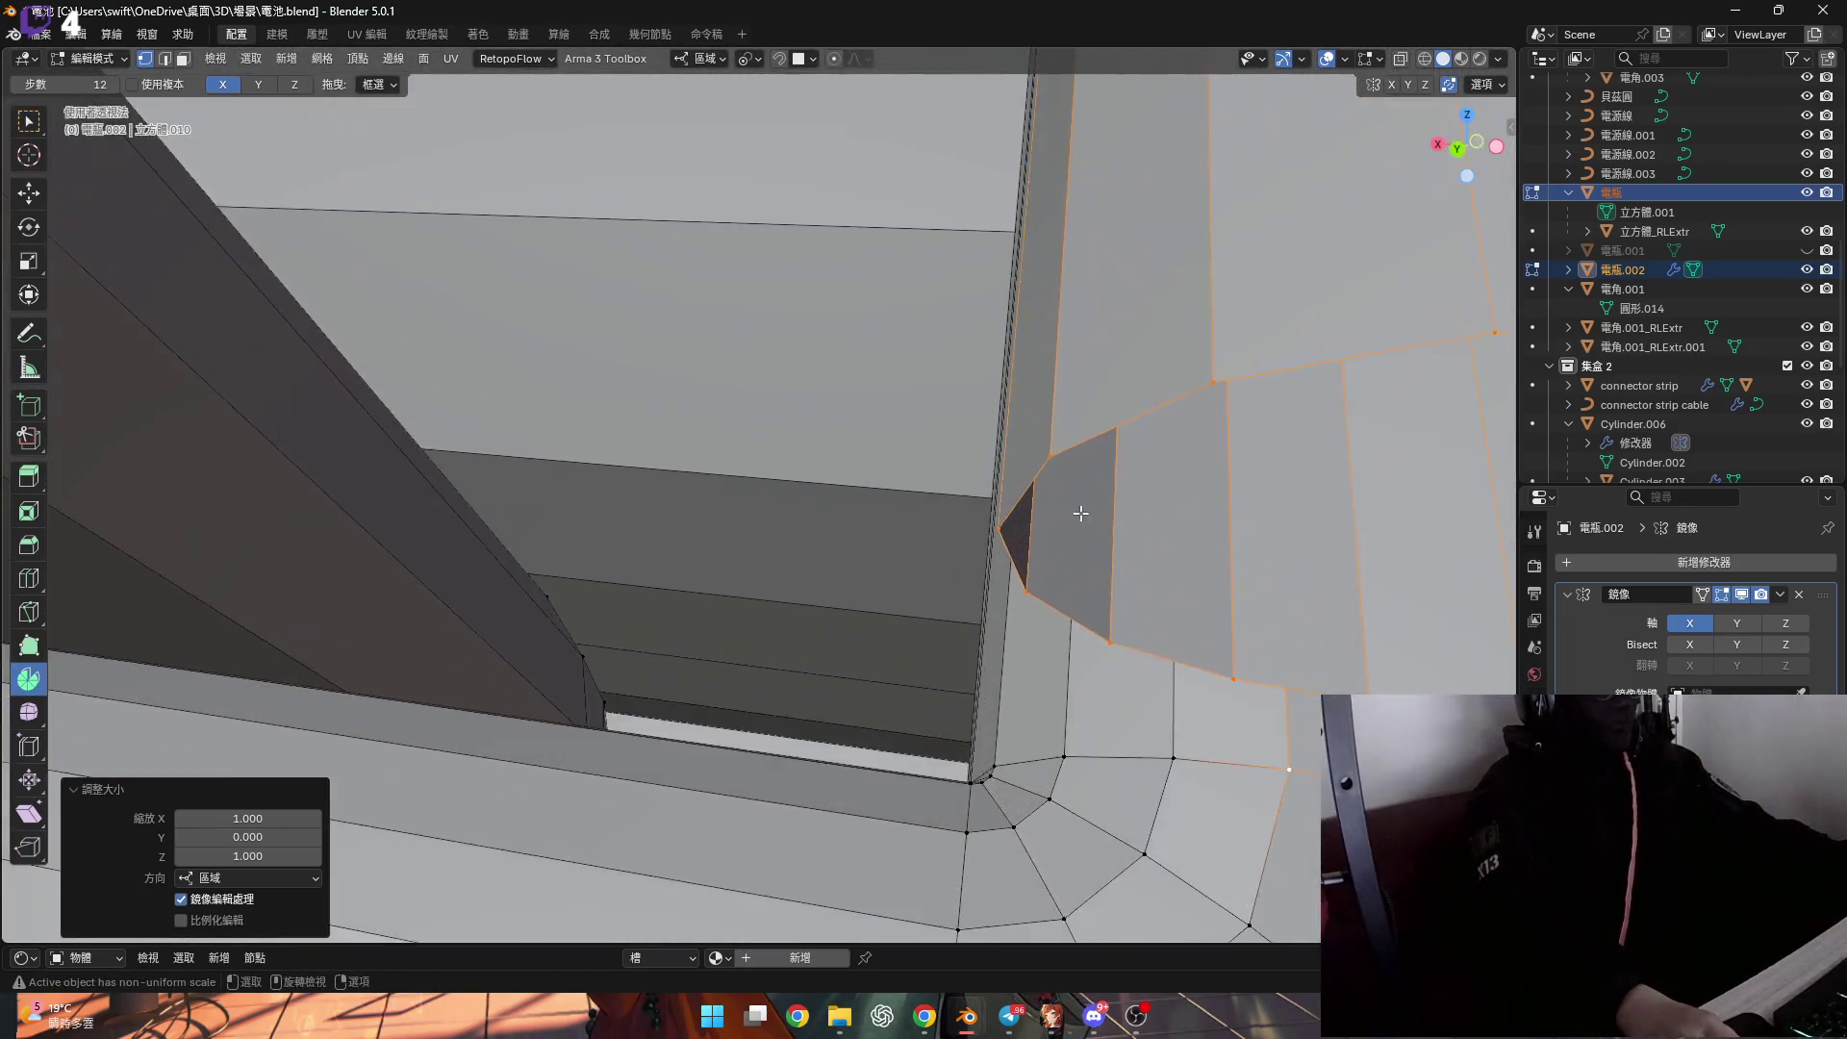
pyautogui.scroll(-3, 988, 468)
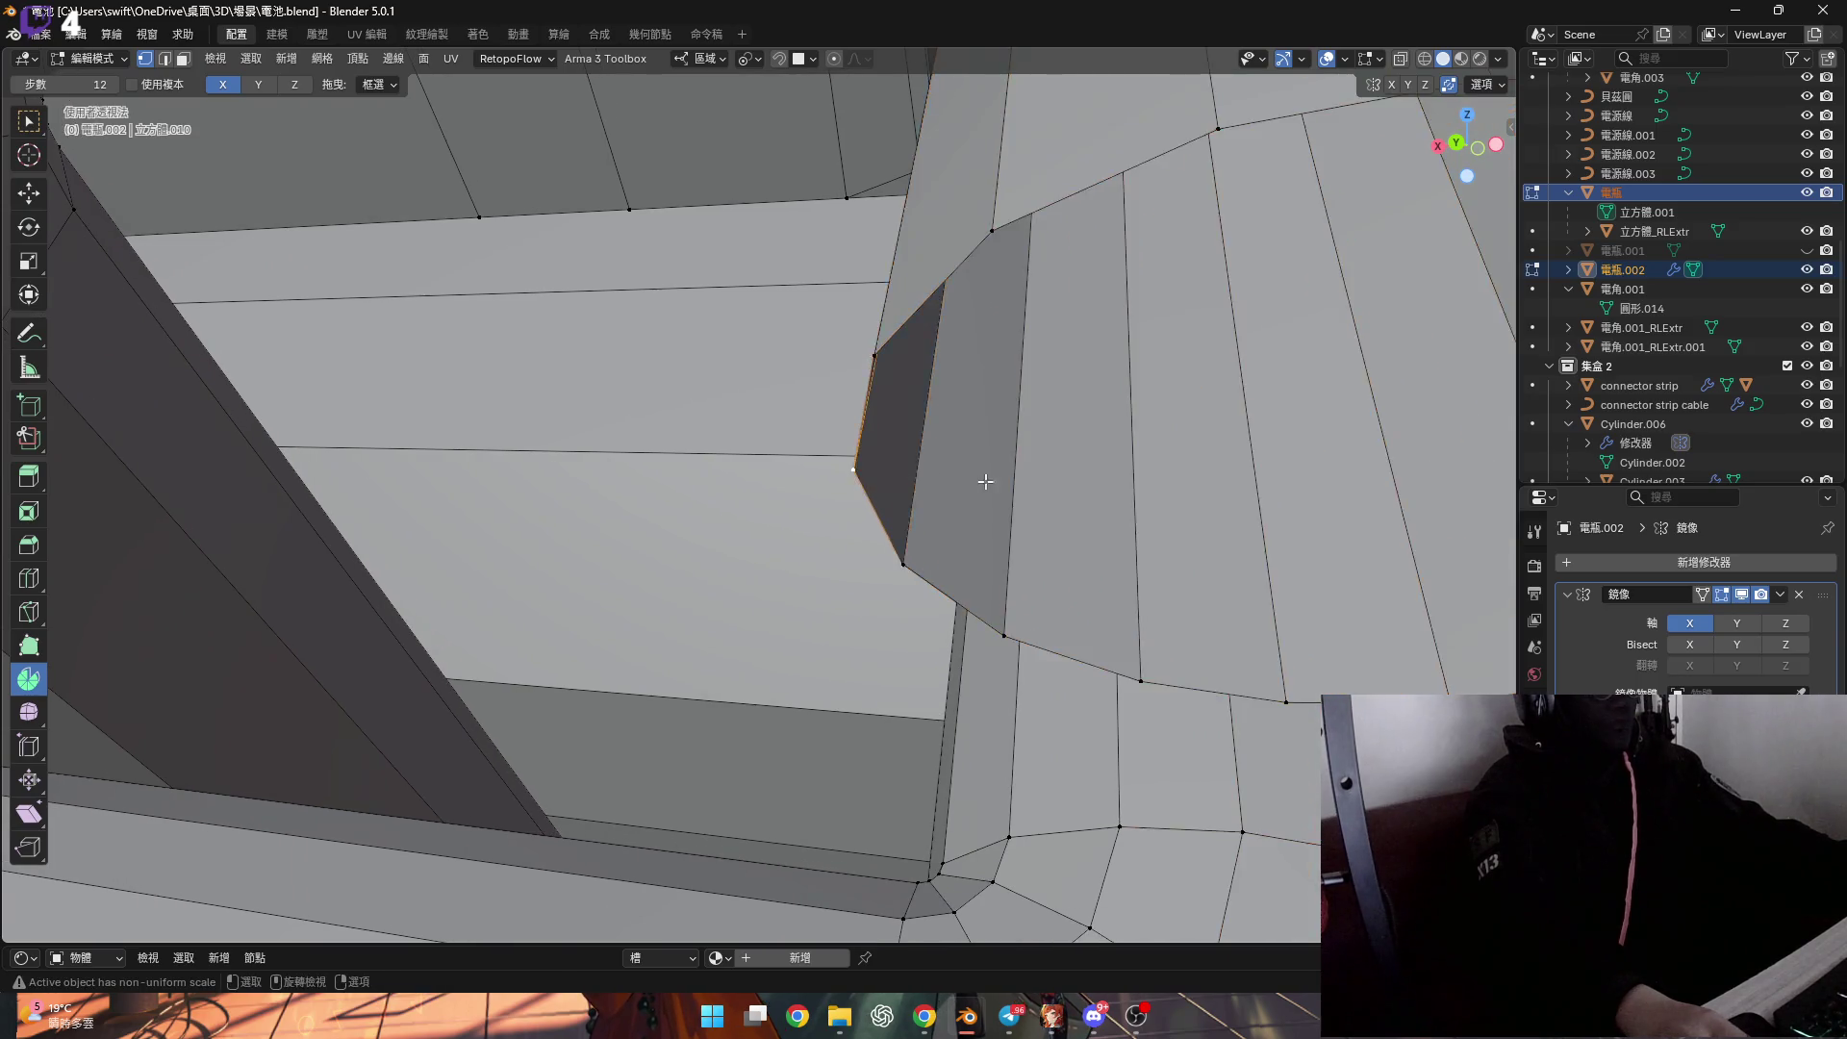
pyautogui.moveTo(990, 482); pyautogui.dragTo(1020, 460, button='middle')
pyautogui.scroll(2, 1028, 454)
# Snap the 3D cursor to the selected edge and begin spinning the end loop into a bend.
pyautogui.hotkey('shift', 's')
pyautogui.click(1039, 539)
pyautogui.moveTo(1039, 539); pyautogui.dragTo(270, 71, button='middle')
pyautogui.moveTo(905, 438); pyautogui.dragTo(322, 92, button='middle')
pyautogui.moveTo(952, 549); pyautogui.dragTo(248, 753)
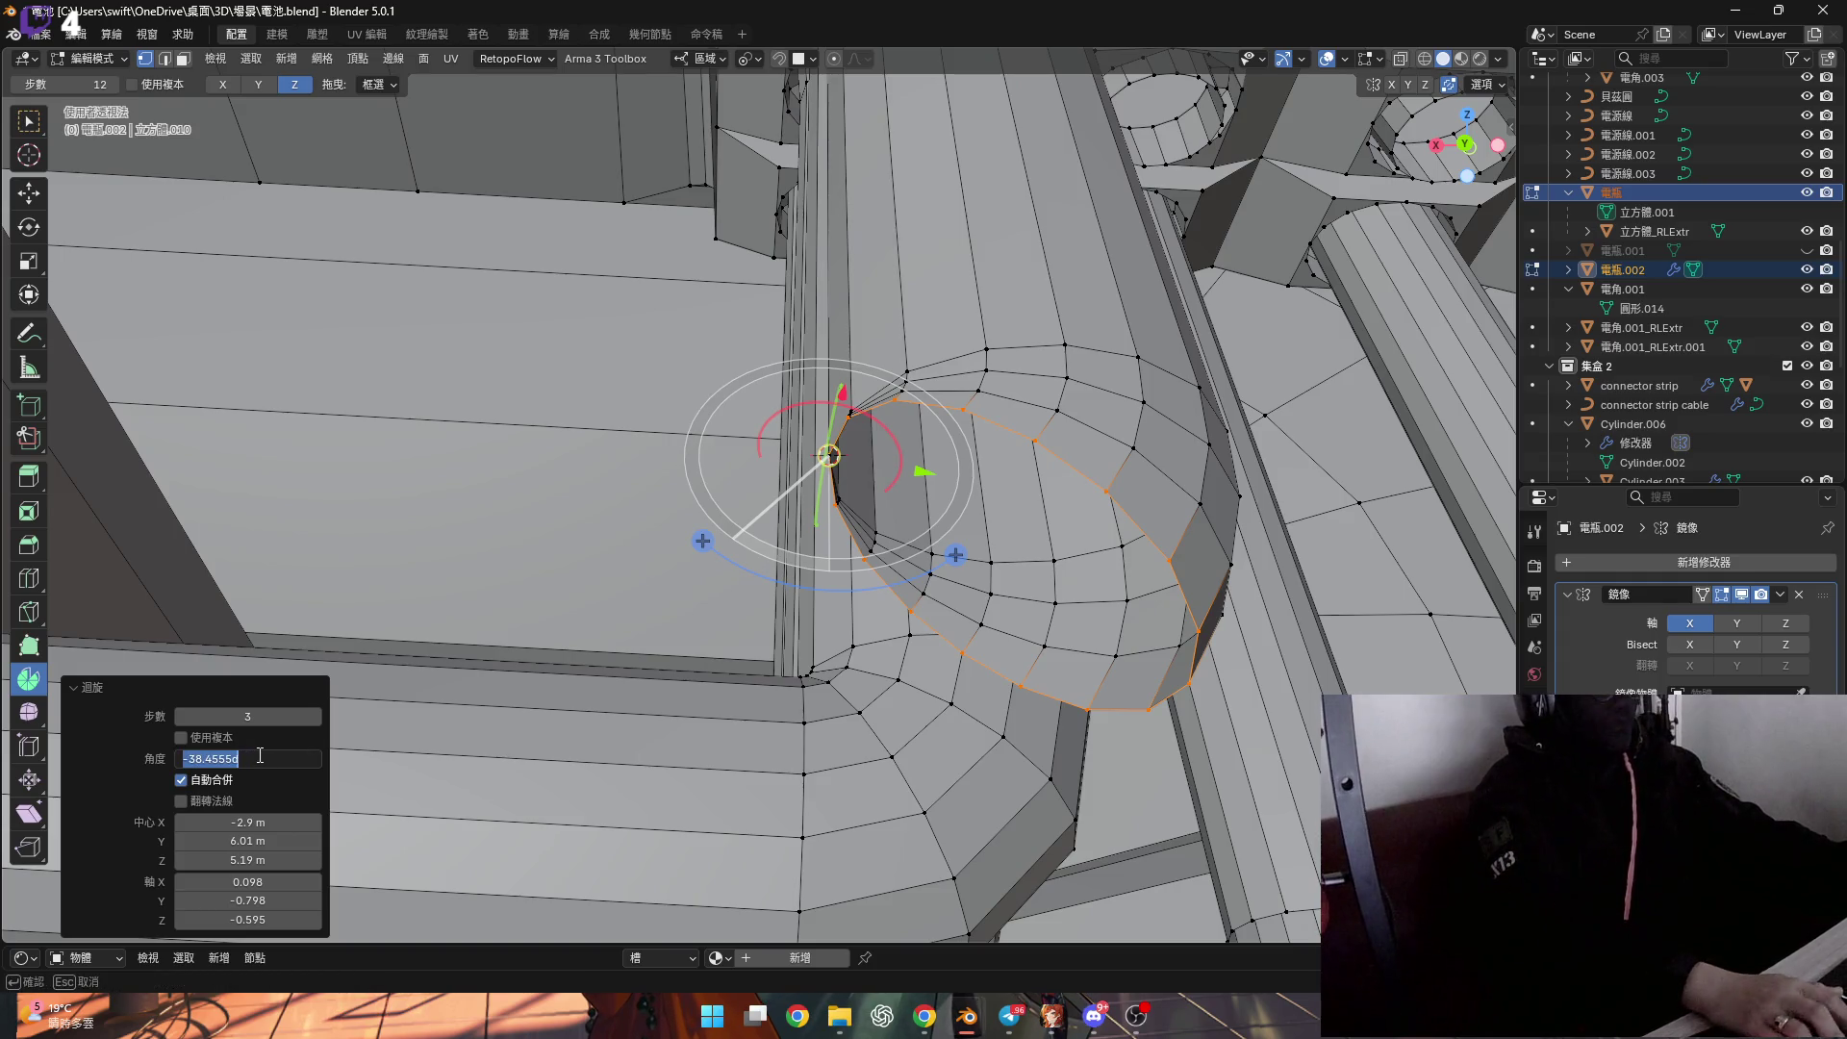
pyautogui.write('-90')
# Finish the bend at −90° and briefly toggle the Face Orientation overlay to check normals.
pyautogui.press('Return')
pyautogui.click(1382, 59)
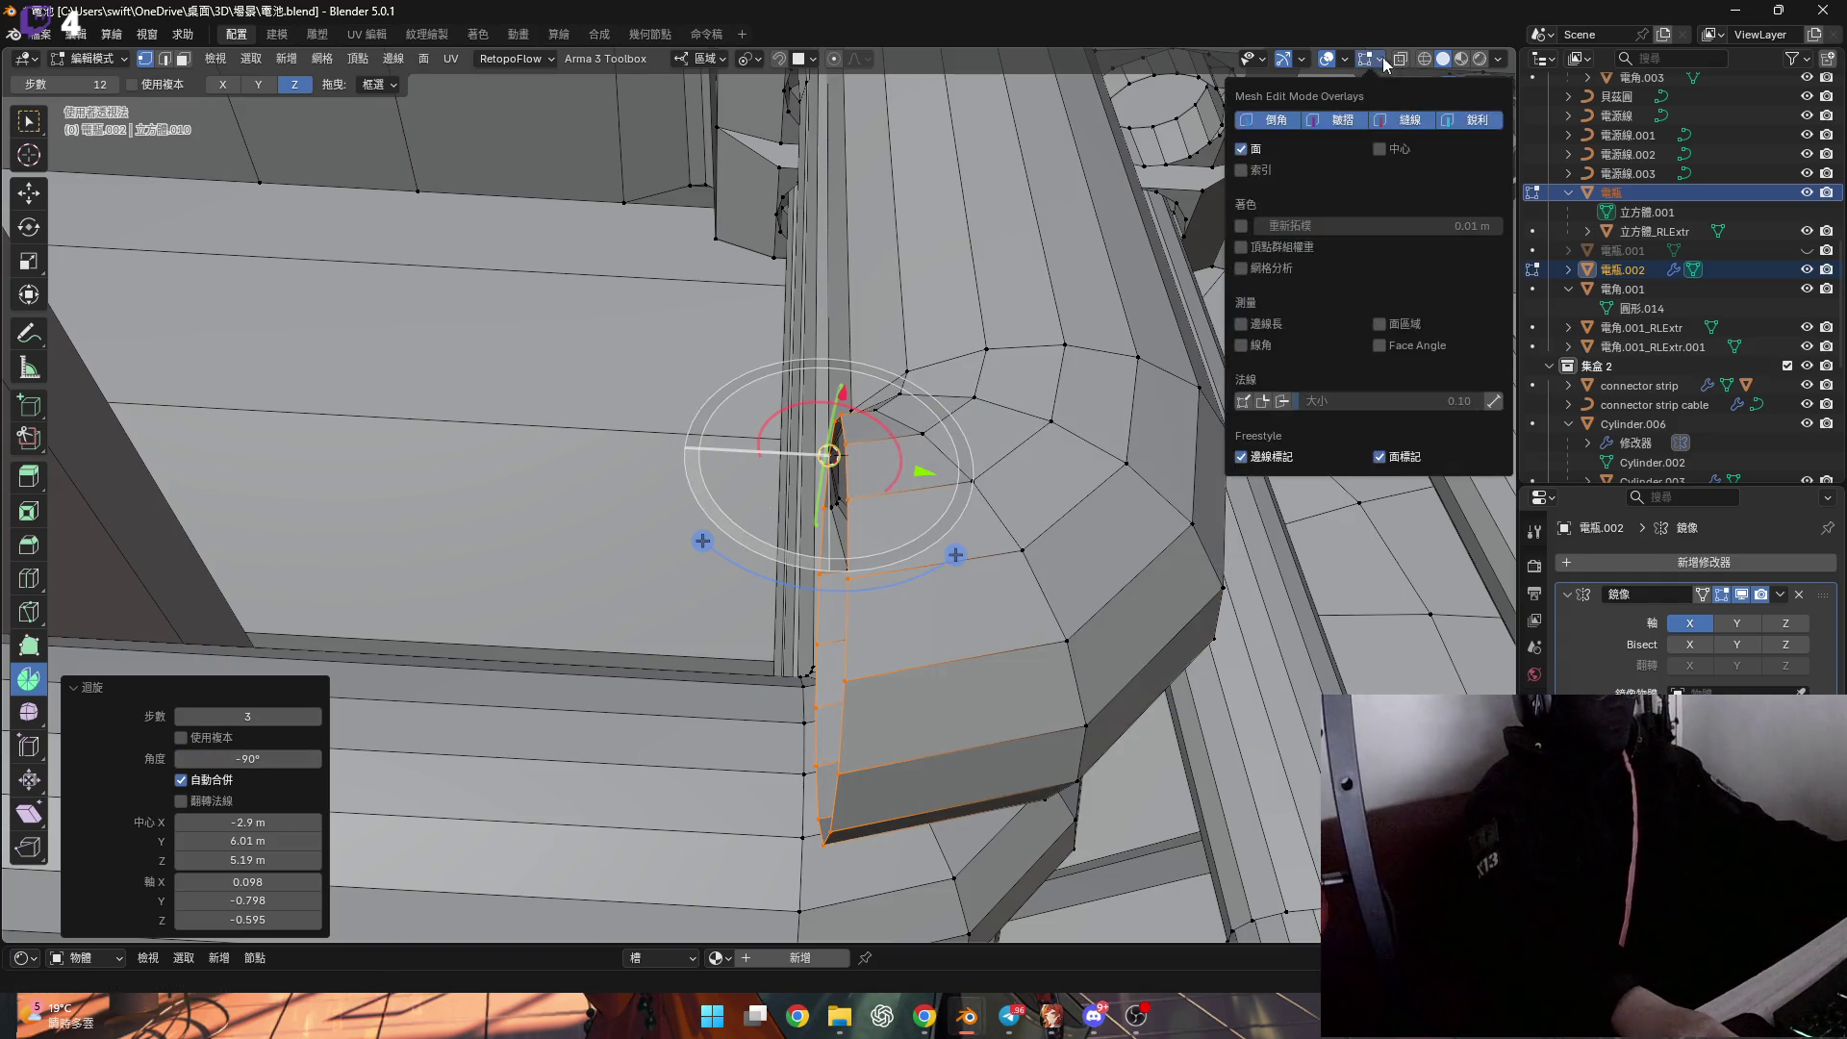
pyautogui.click(1344, 60)
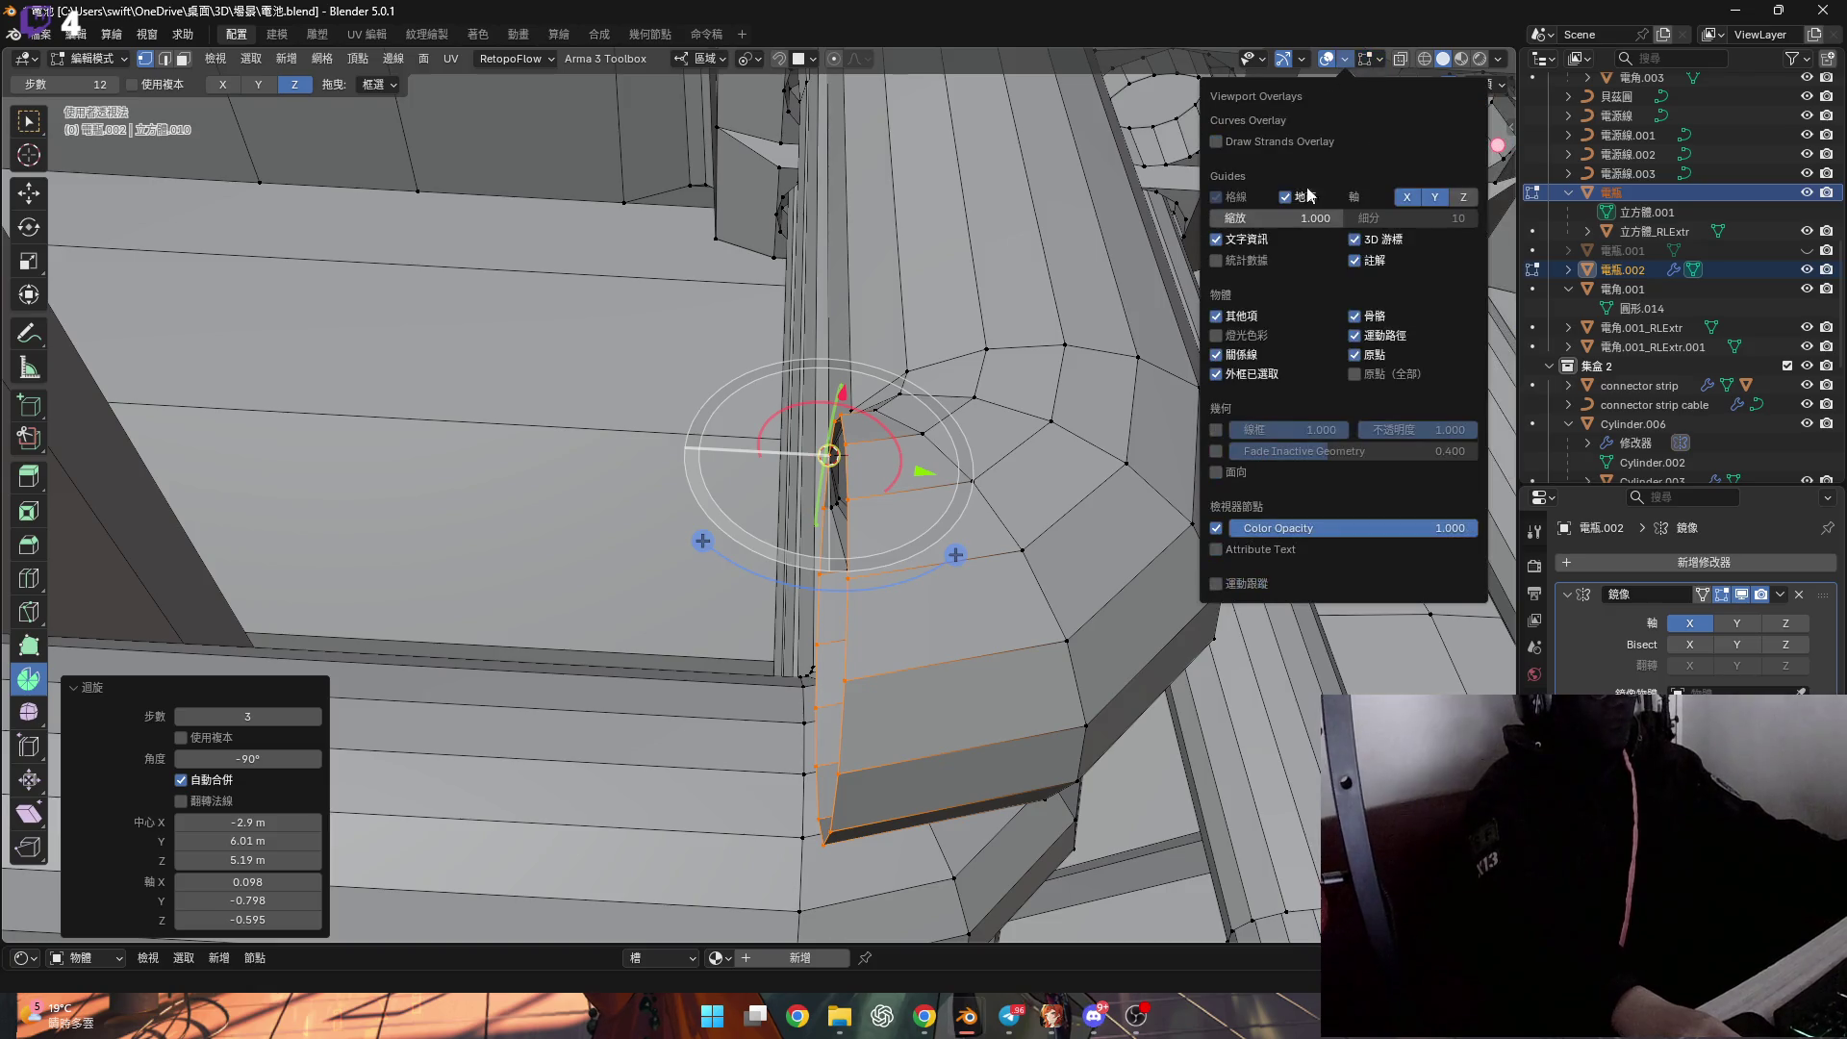
pyautogui.click(1216, 472)
pyautogui.click(1216, 473)
pyautogui.scroll(-3, 914, 302)
pyautogui.moveTo(914, 302)
pyautogui.mouseDown(button='middle')
pyautogui.moveTo(991, 385)
pyautogui.moveTo(866, 433)
pyautogui.moveTo(748, 448)
pyautogui.mouseUp(button='middle')
pyautogui.scroll(5, 1026, 417)
pyautogui.scroll(-3, 1027, 417)
pyautogui.scroll(3, 749, 448)
# Extend the bar end 0.040231 m along X and square it flush with the ring (S X 0).
pyautogui.press('g')
pyautogui.press('x')
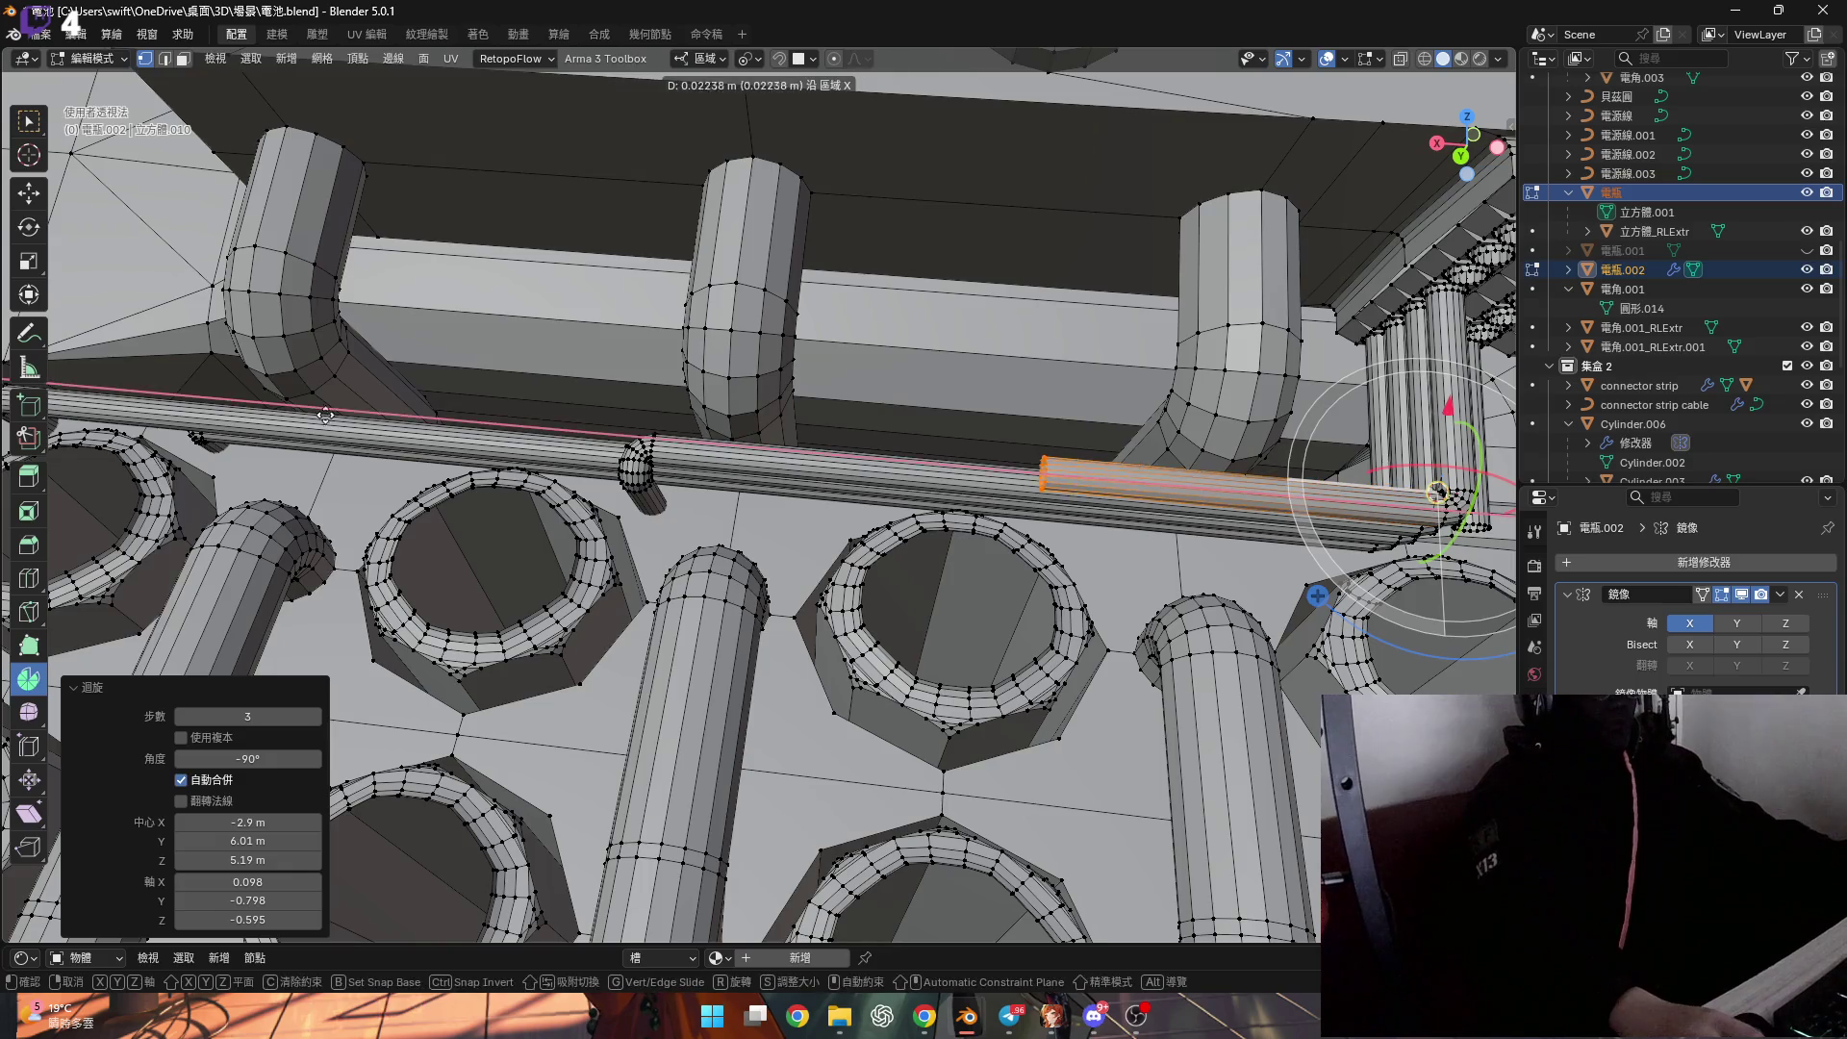
pyautogui.click(68, 415)
pyautogui.scroll(6, 758, 405)
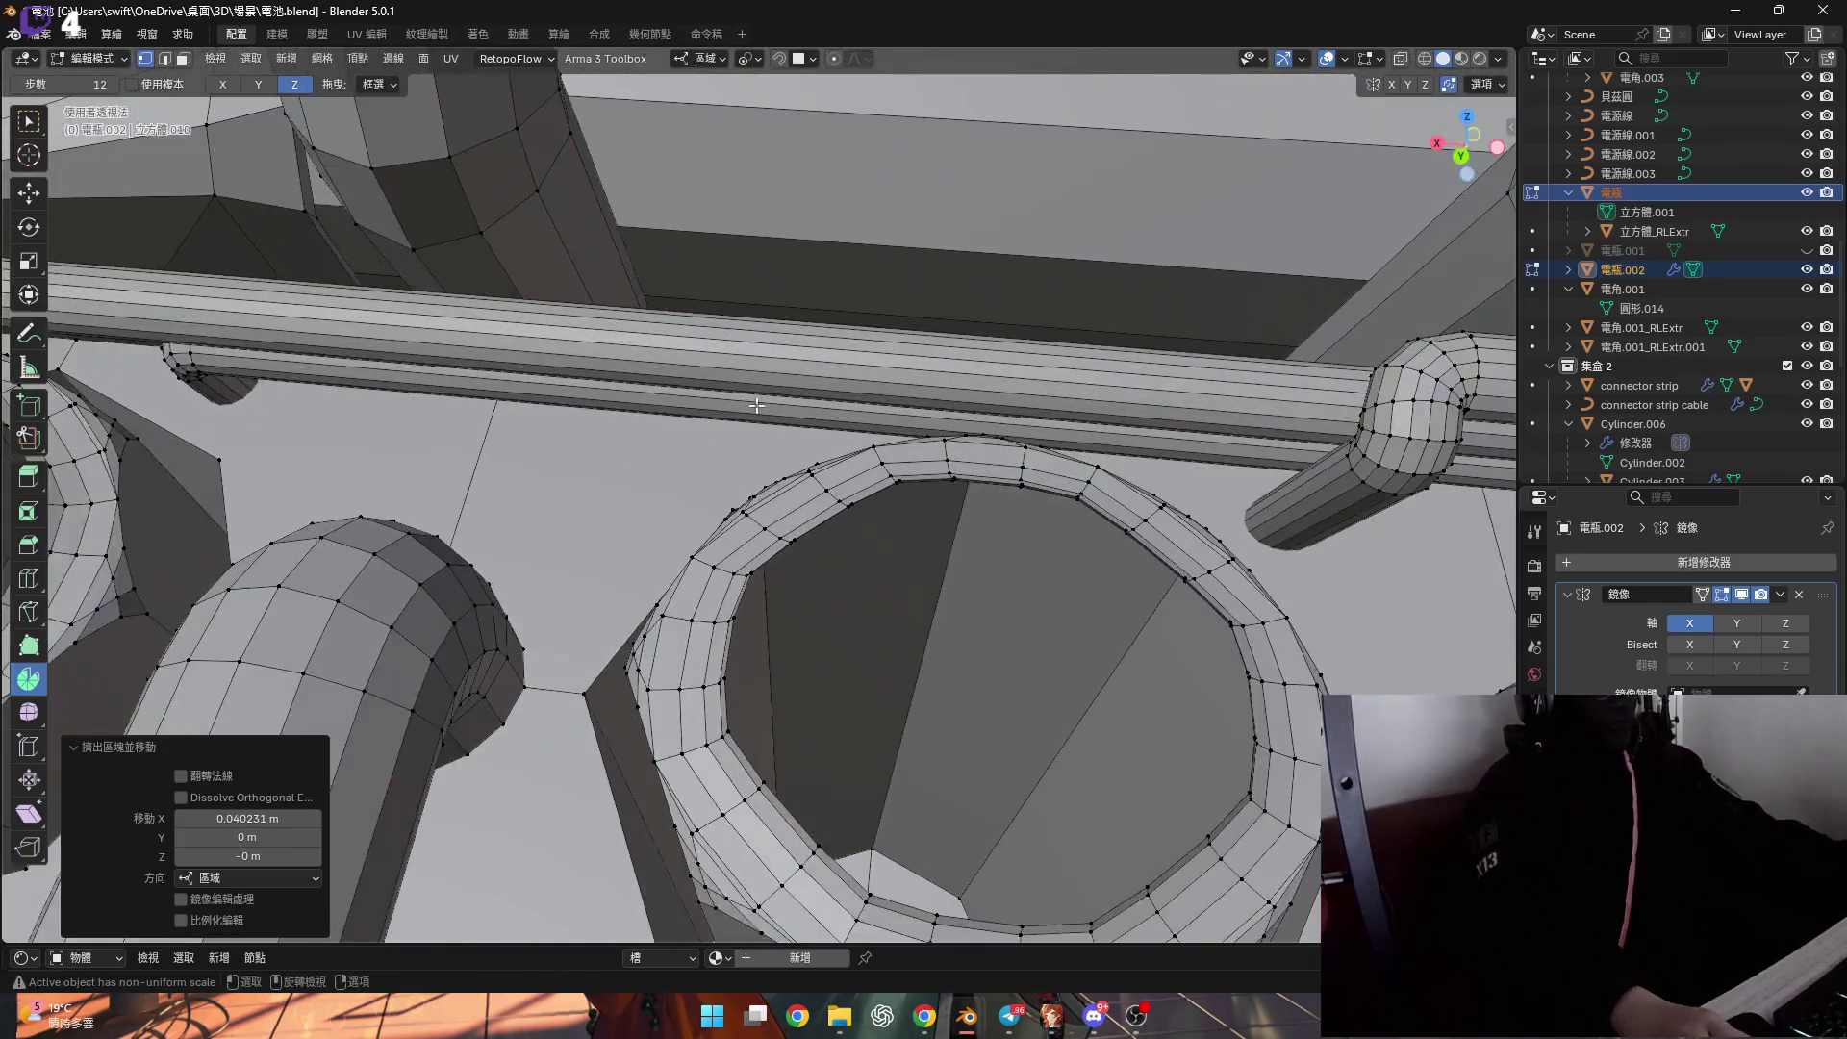
pyautogui.moveTo(757, 405); pyautogui.dragTo(649, 517, button='middle')
pyautogui.keyDown('shift'); pyautogui.click(574, 670); pyautogui.keyUp('shift')
pyautogui.moveTo(575, 670)
pyautogui.mouseDown(button='middle')
pyautogui.moveTo(716, 426)
pyautogui.moveTo(688, 424)
pyautogui.moveTo(722, 391)
pyautogui.moveTo(628, 494)
pyautogui.moveTo(631, 525)
pyautogui.moveTo(619, 452)
pyautogui.moveTo(610, 526)
pyautogui.mouseUp(button='middle')
pyautogui.press('s')
pyautogui.press('x')
pyautogui.press('0')
pyautogui.press('Return')
pyautogui.click(630, 524)
pyautogui.hotkey('shift', 's')
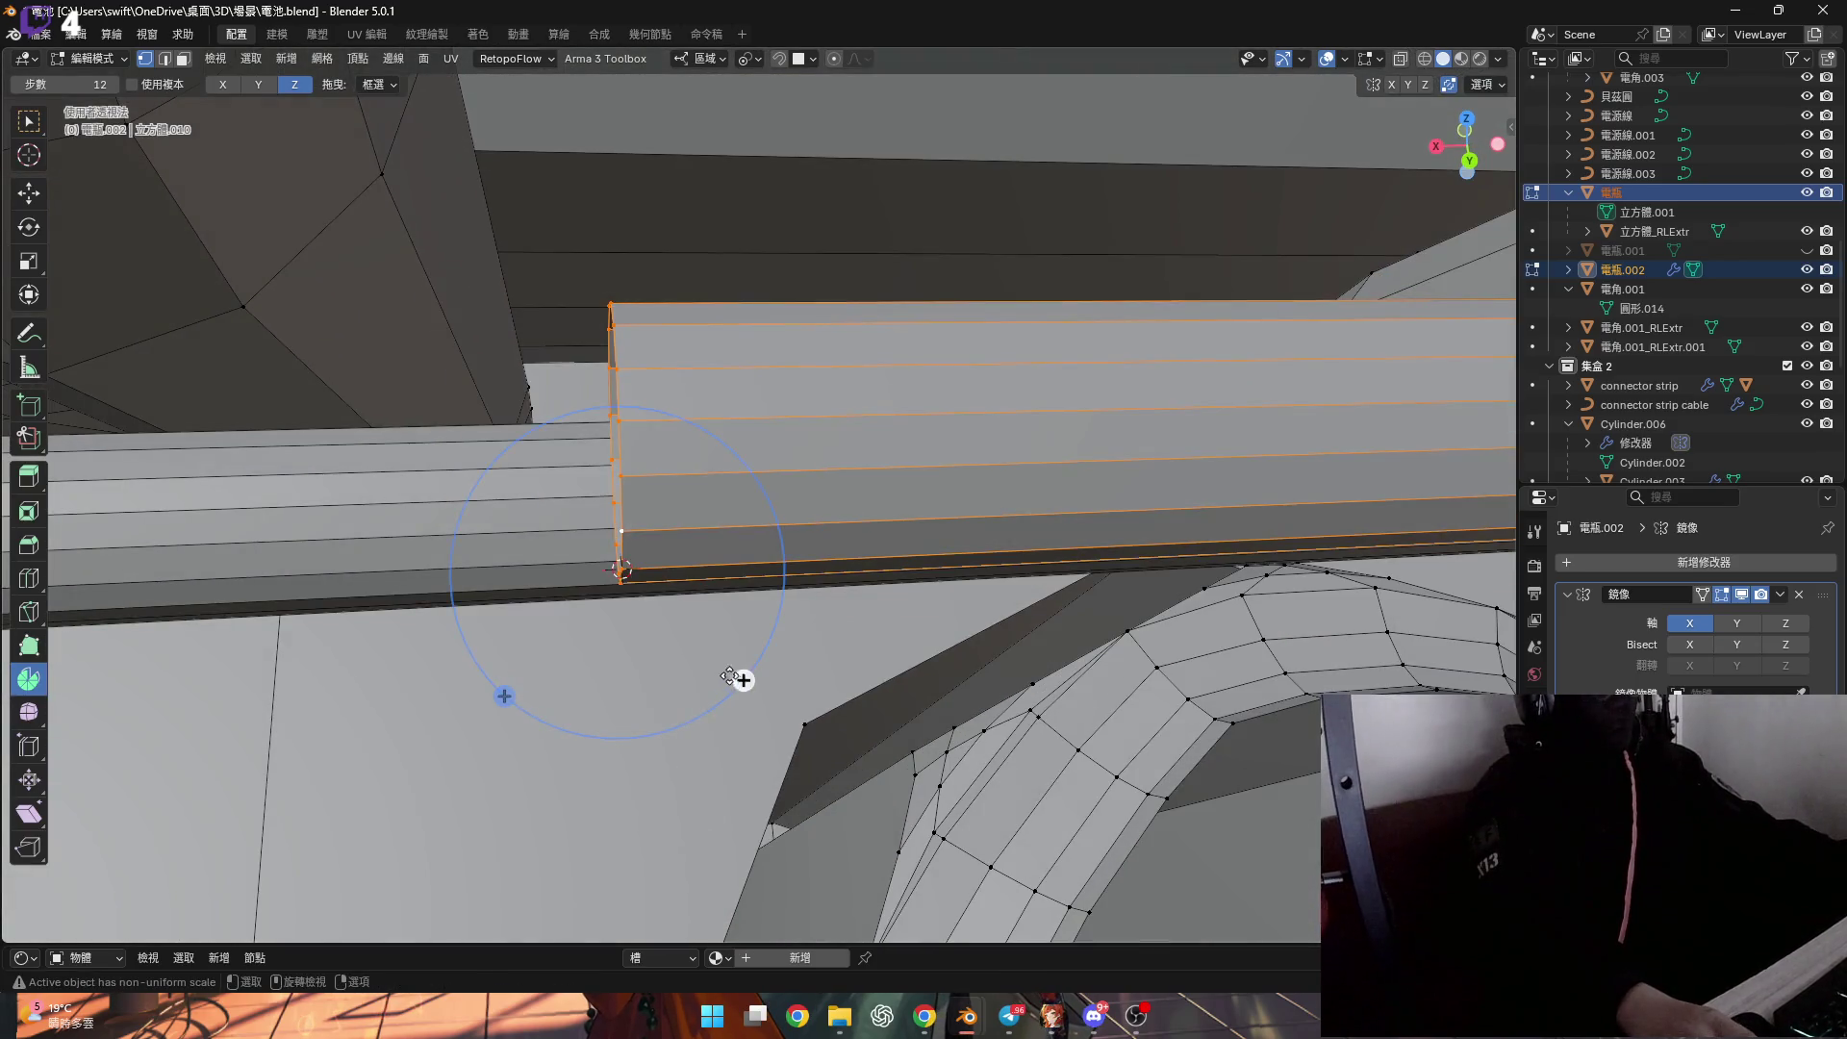
# Bend the cable end 90° and snap the 3D cursor to a vertex at the bend's end.
pyautogui.moveTo(729, 674); pyautogui.dragTo(781, 648)
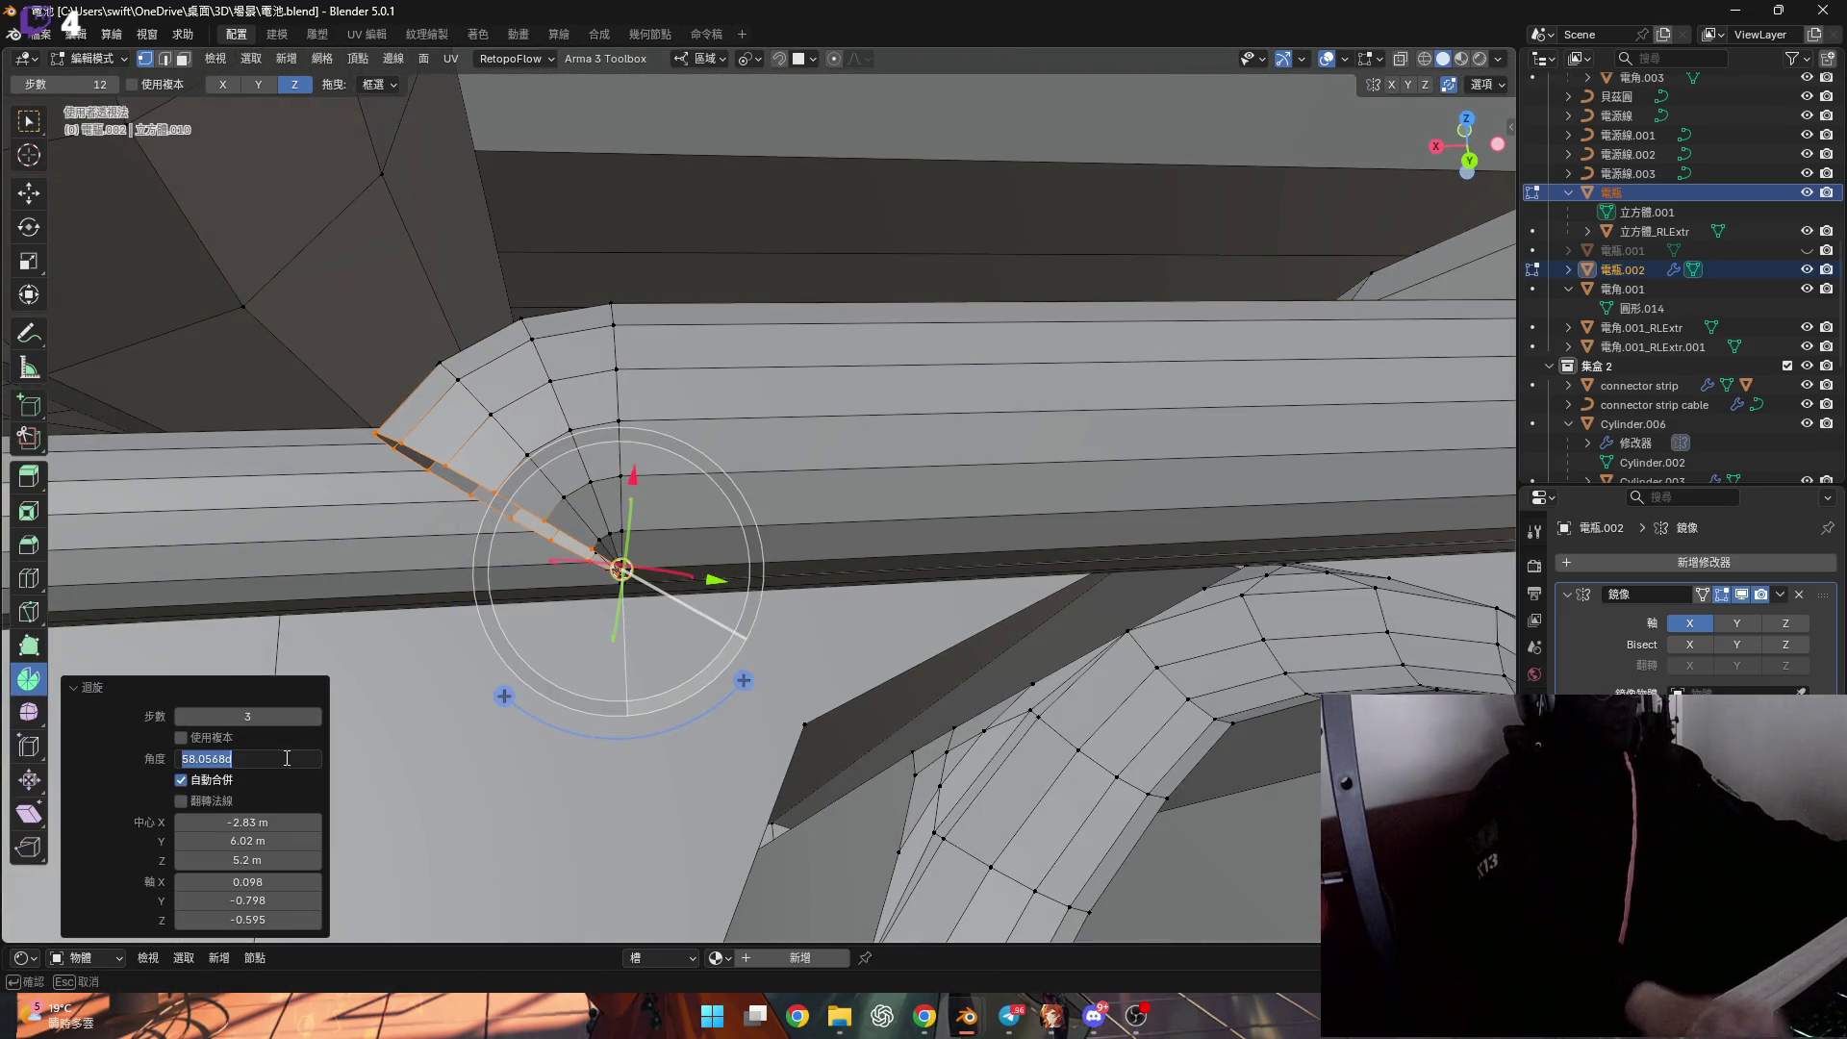
pyautogui.press('Return')
pyautogui.moveTo(596, 539)
pyautogui.mouseDown(button='middle')
pyautogui.moveTo(598, 476)
pyautogui.moveTo(449, 445)
pyautogui.moveTo(440, 510)
pyautogui.moveTo(504, 528)
pyautogui.moveTo(698, 262)
pyautogui.mouseUp(button='middle')
pyautogui.click(426, 528)
pyautogui.hotkey('shift', 's')
pyautogui.click(526, 490)
# Spin a second 90° turn and extrude a short drop of −0.00972 m along Z.
pyautogui.moveTo(713, 474); pyautogui.dragTo(727, 527)
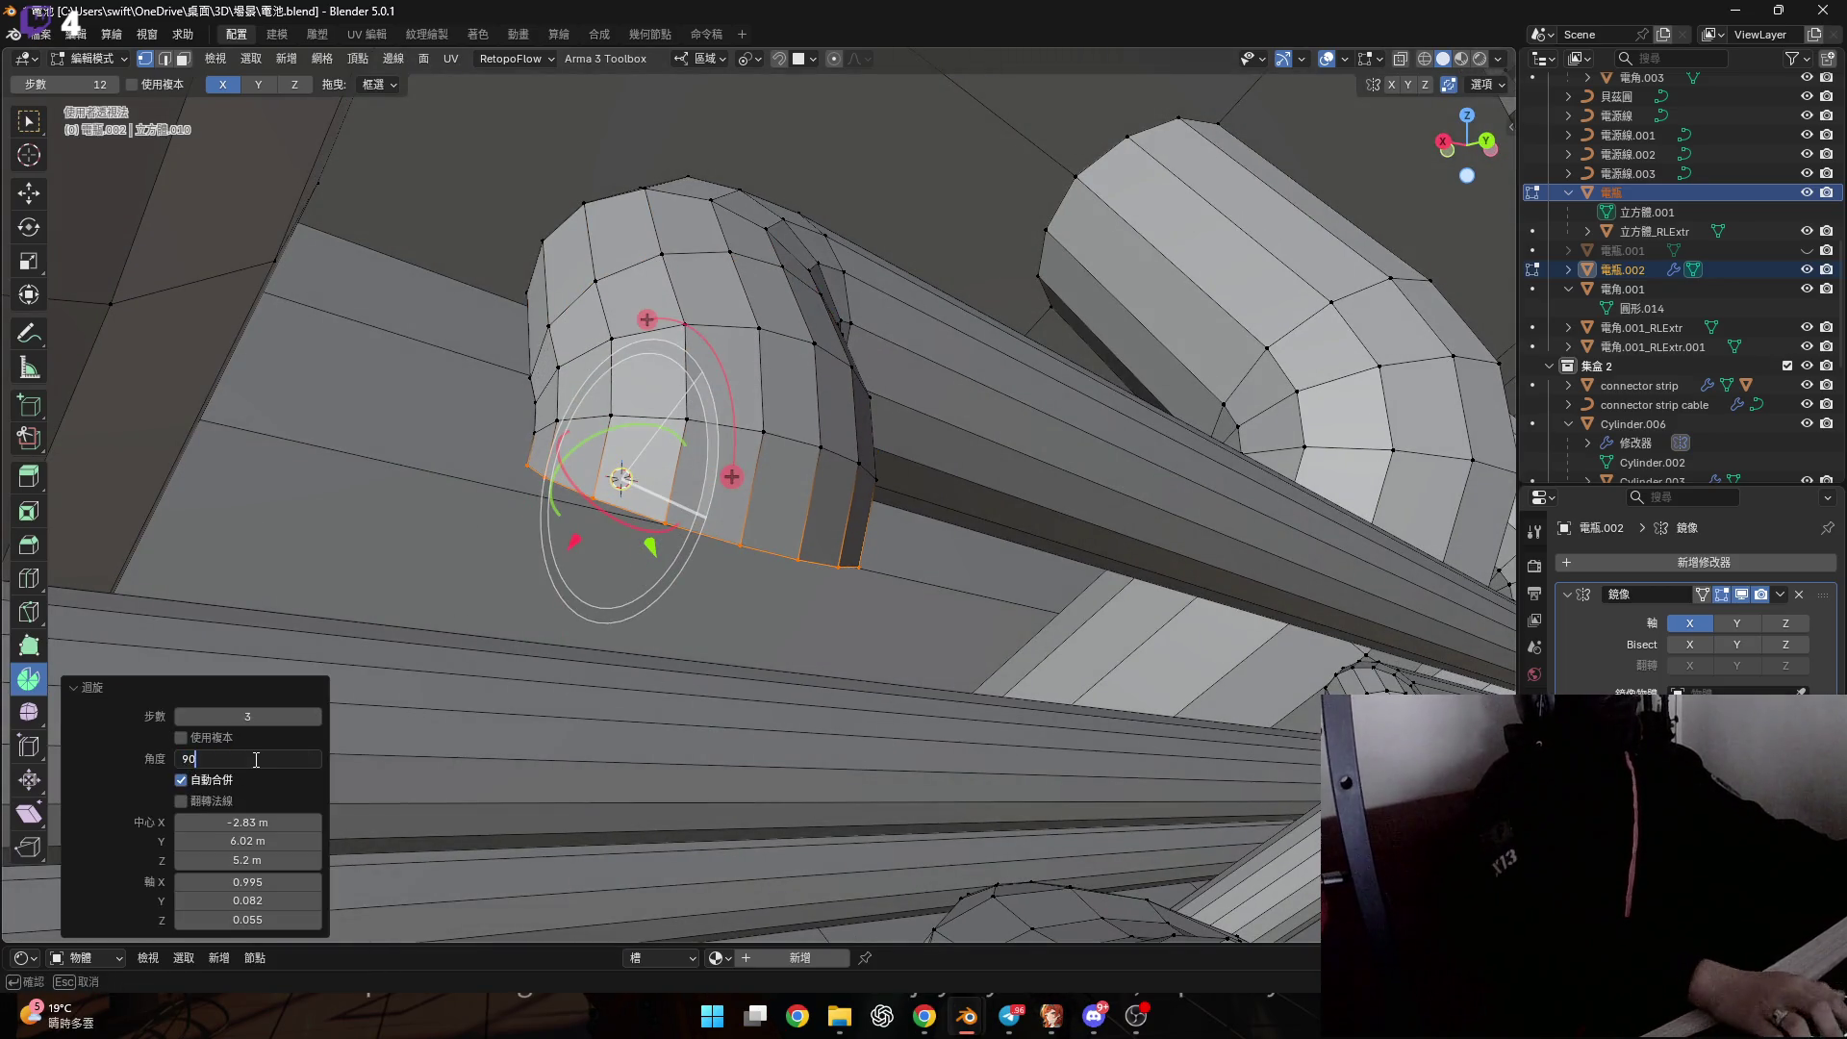
pyautogui.moveTo(378, 702); pyautogui.dragTo(767, 434, button='middle')
pyautogui.press('g')
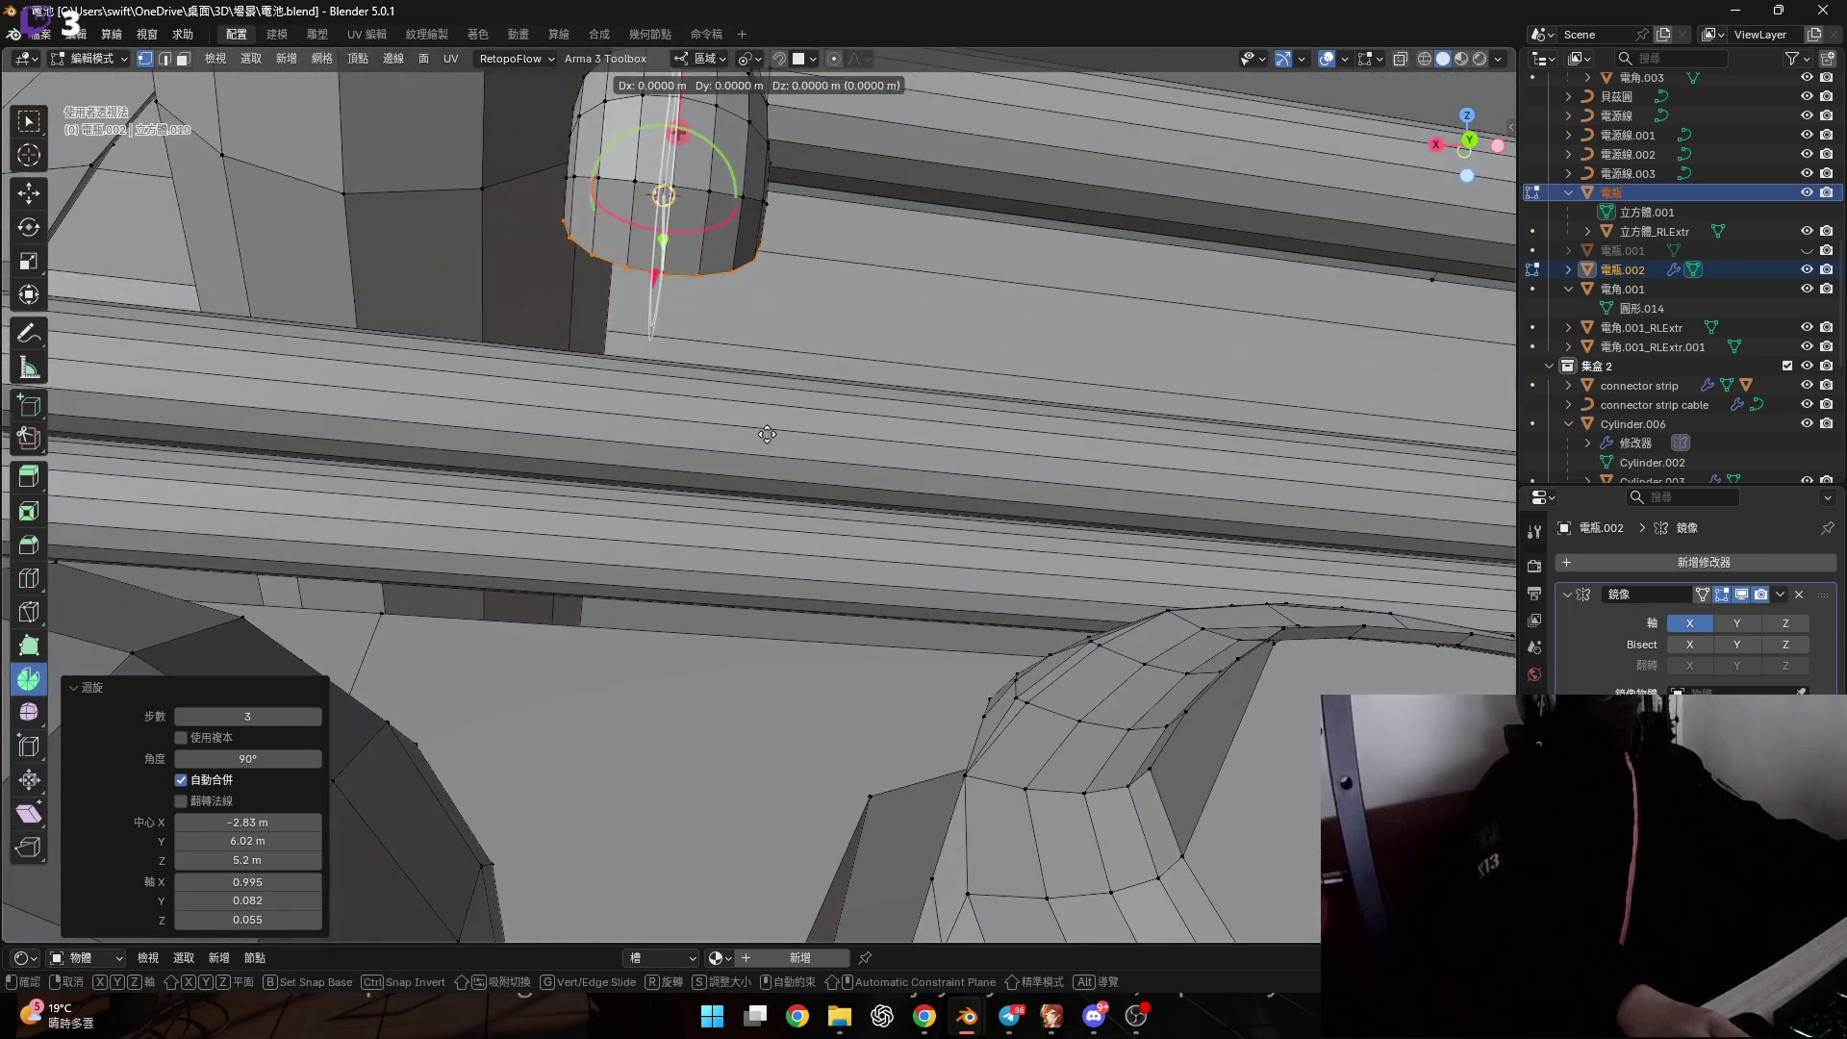
pyautogui.moveTo(804, 309); pyautogui.dragTo(848, 495, button='middle')
pyautogui.moveTo(537, 555)
pyautogui.mouseDown(button='middle')
pyautogui.moveTo(359, 504)
pyautogui.moveTo(652, 451)
pyautogui.mouseUp(button='middle')
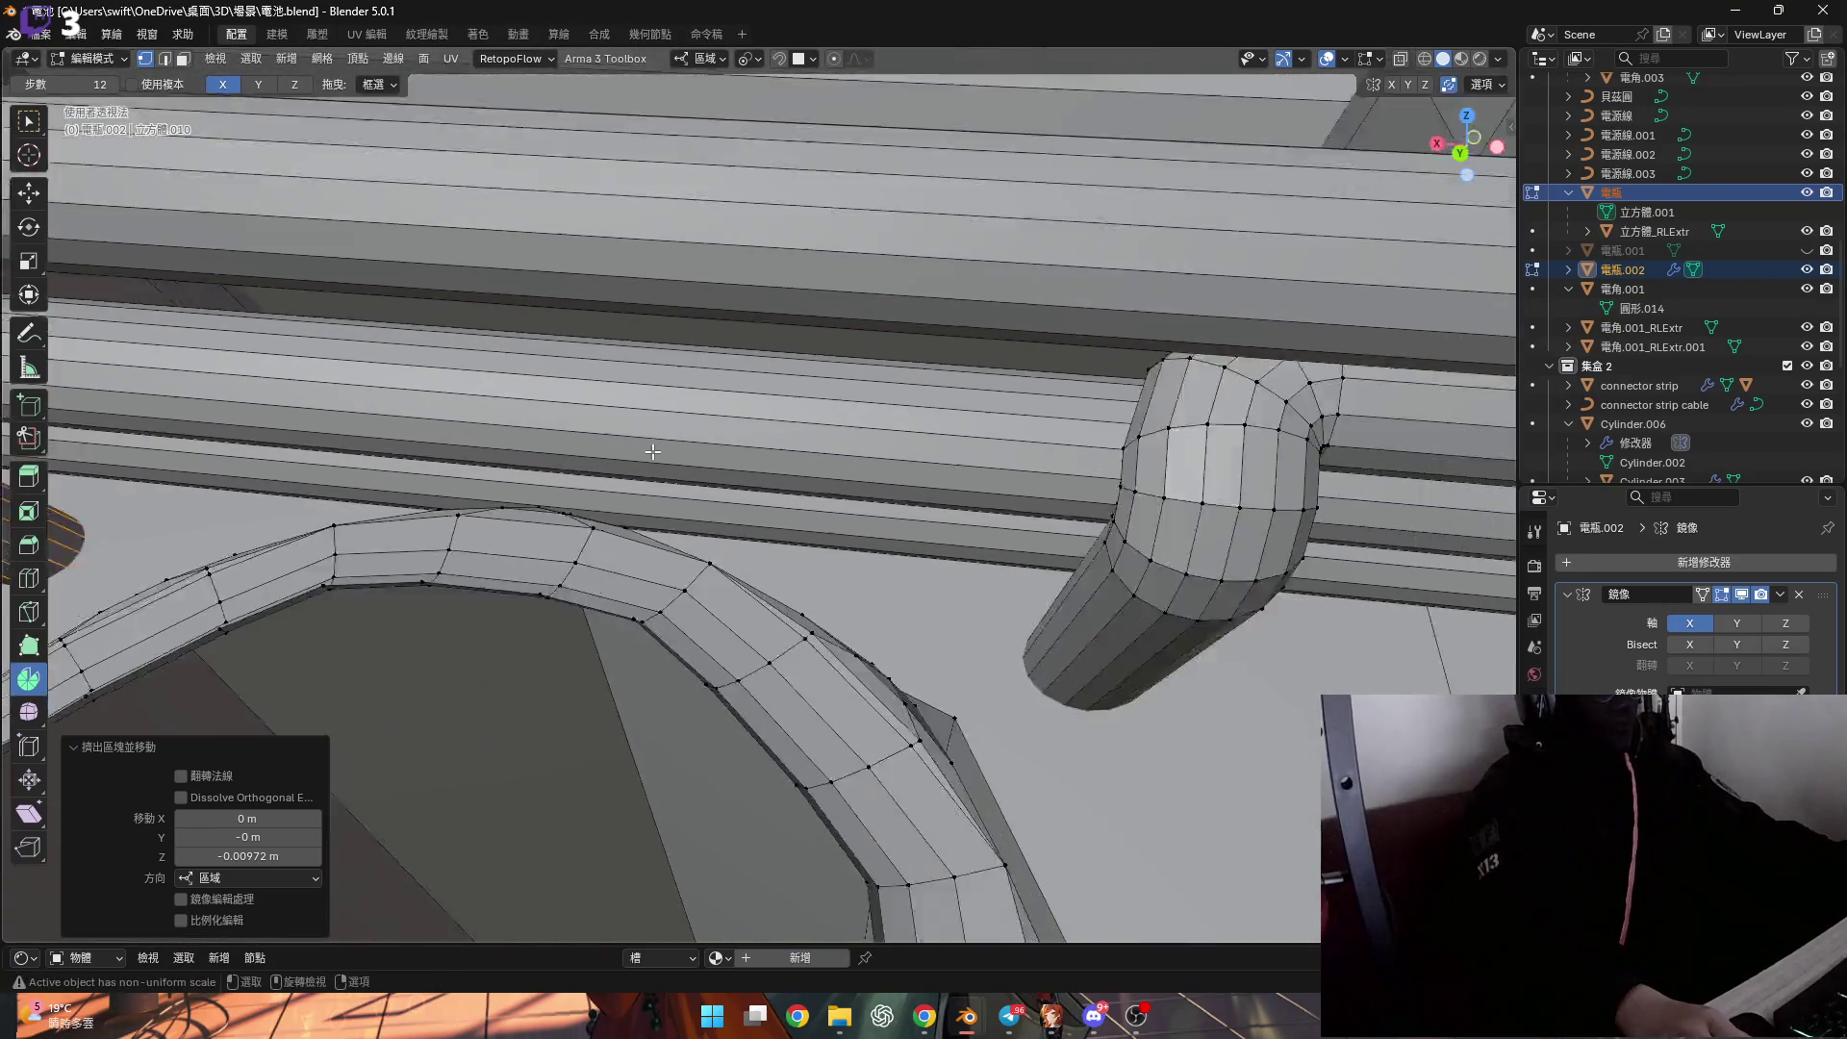
pyautogui.scroll(-3, 652, 451)
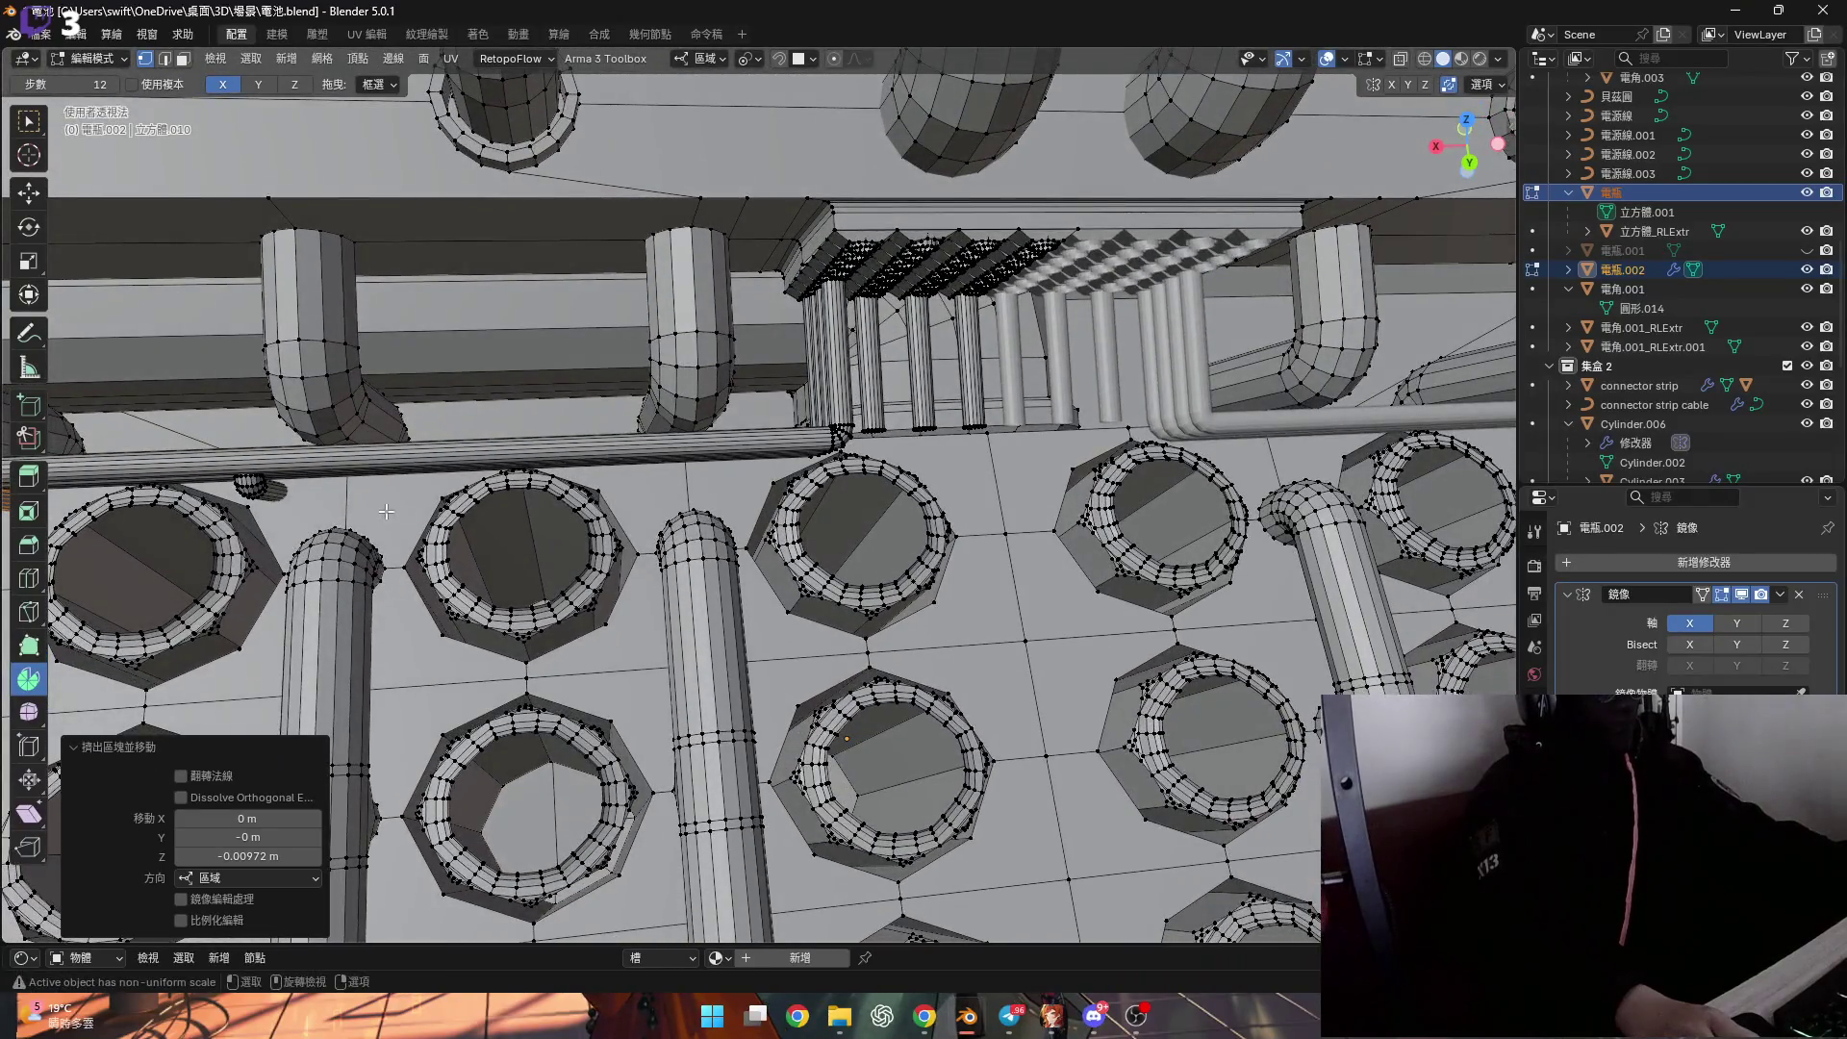
# Scale the next pipe's extended end ring to 0 along Y, viewed from below the connector pillars.
pyautogui.moveTo(385, 511); pyautogui.dragTo(682, 377, button='middle')
pyautogui.scroll(4, 682, 377)
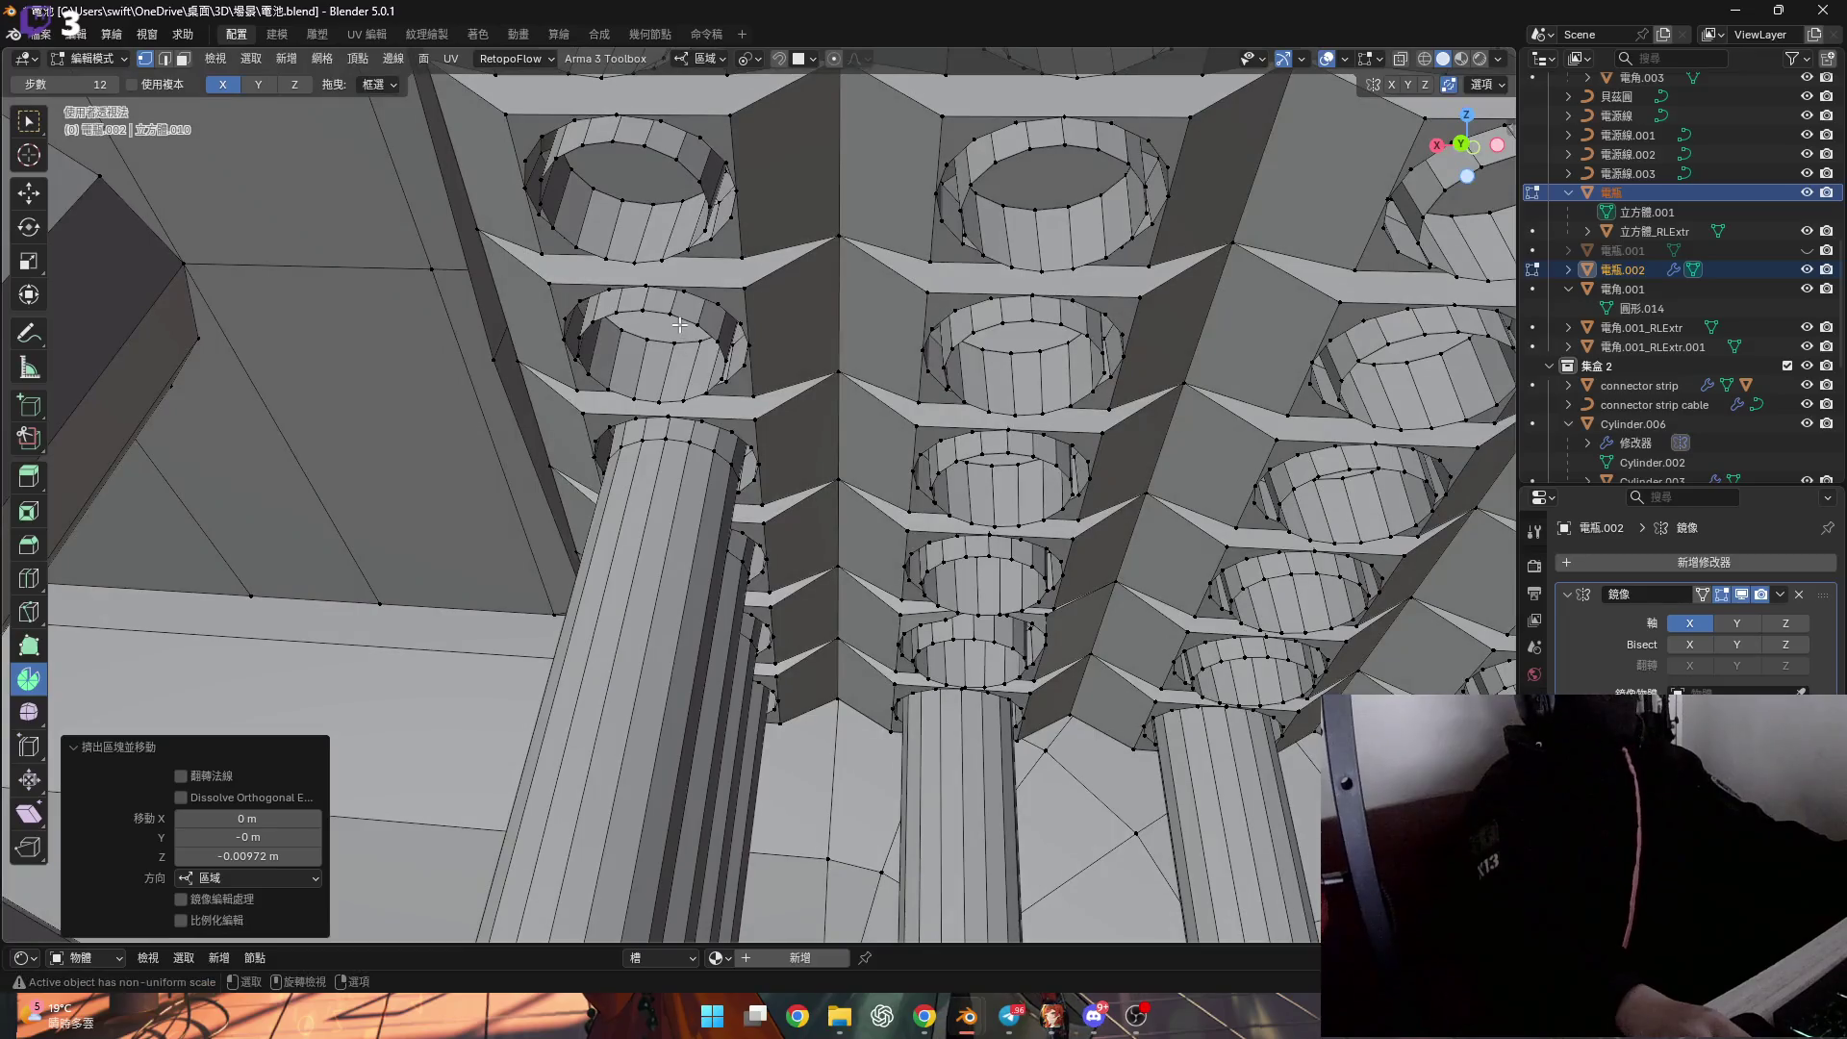
pyautogui.scroll(-6, 680, 327)
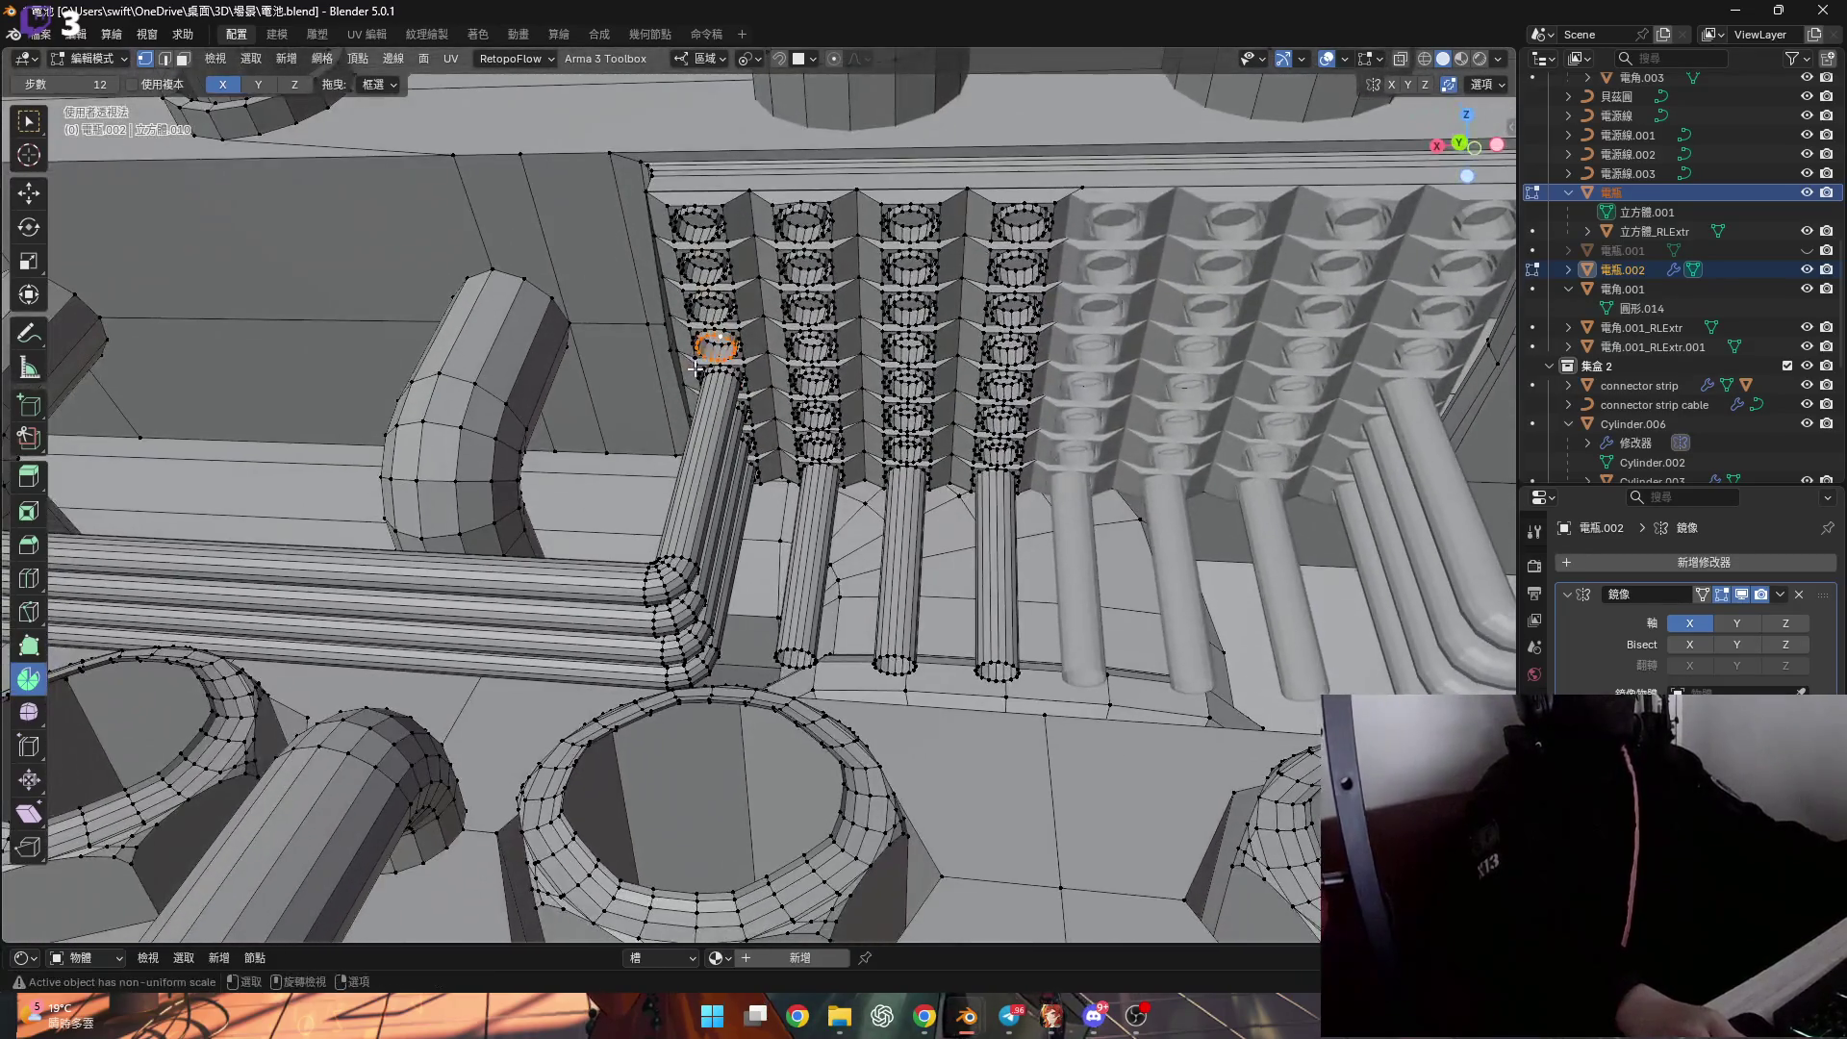
pyautogui.moveTo(695, 367)
pyautogui.mouseDown(button='middle')
pyautogui.moveTo(635, 394)
pyautogui.moveTo(688, 458)
pyautogui.mouseUp(button='middle')
pyautogui.scroll(4, 630, 394)
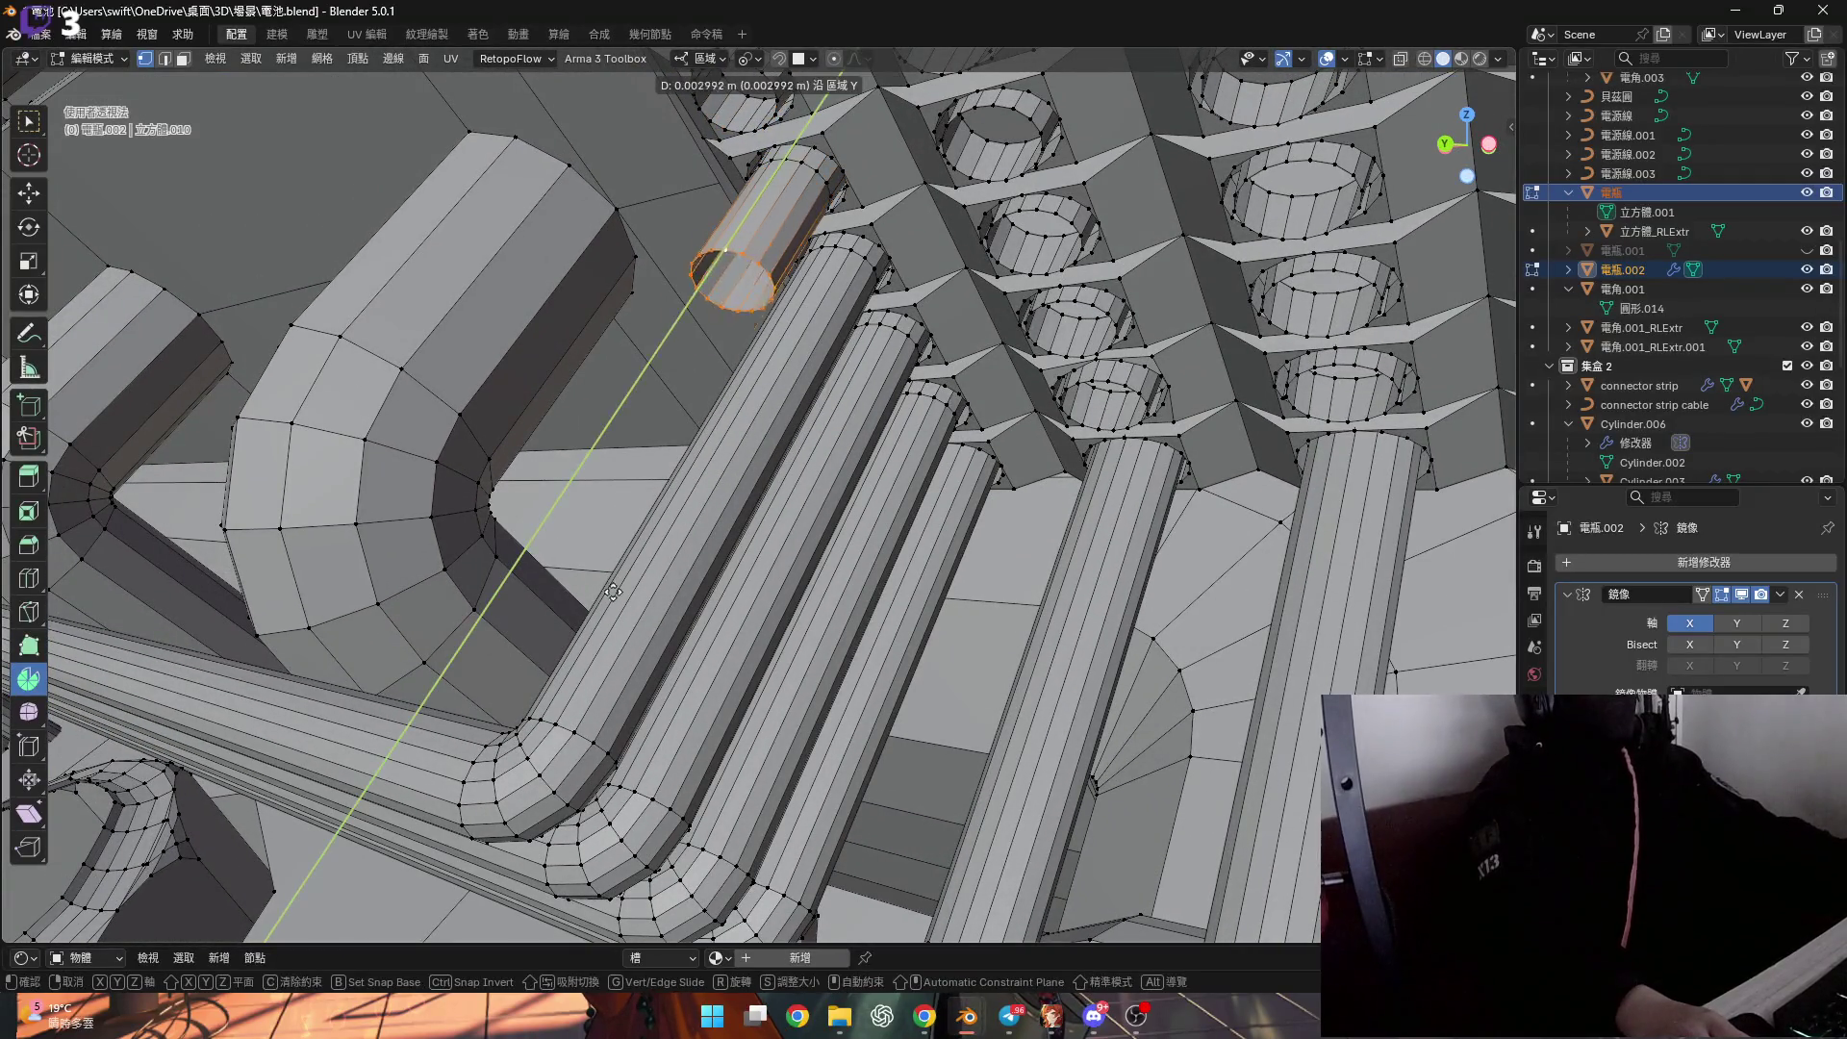
pyautogui.scroll(4, 614, 658)
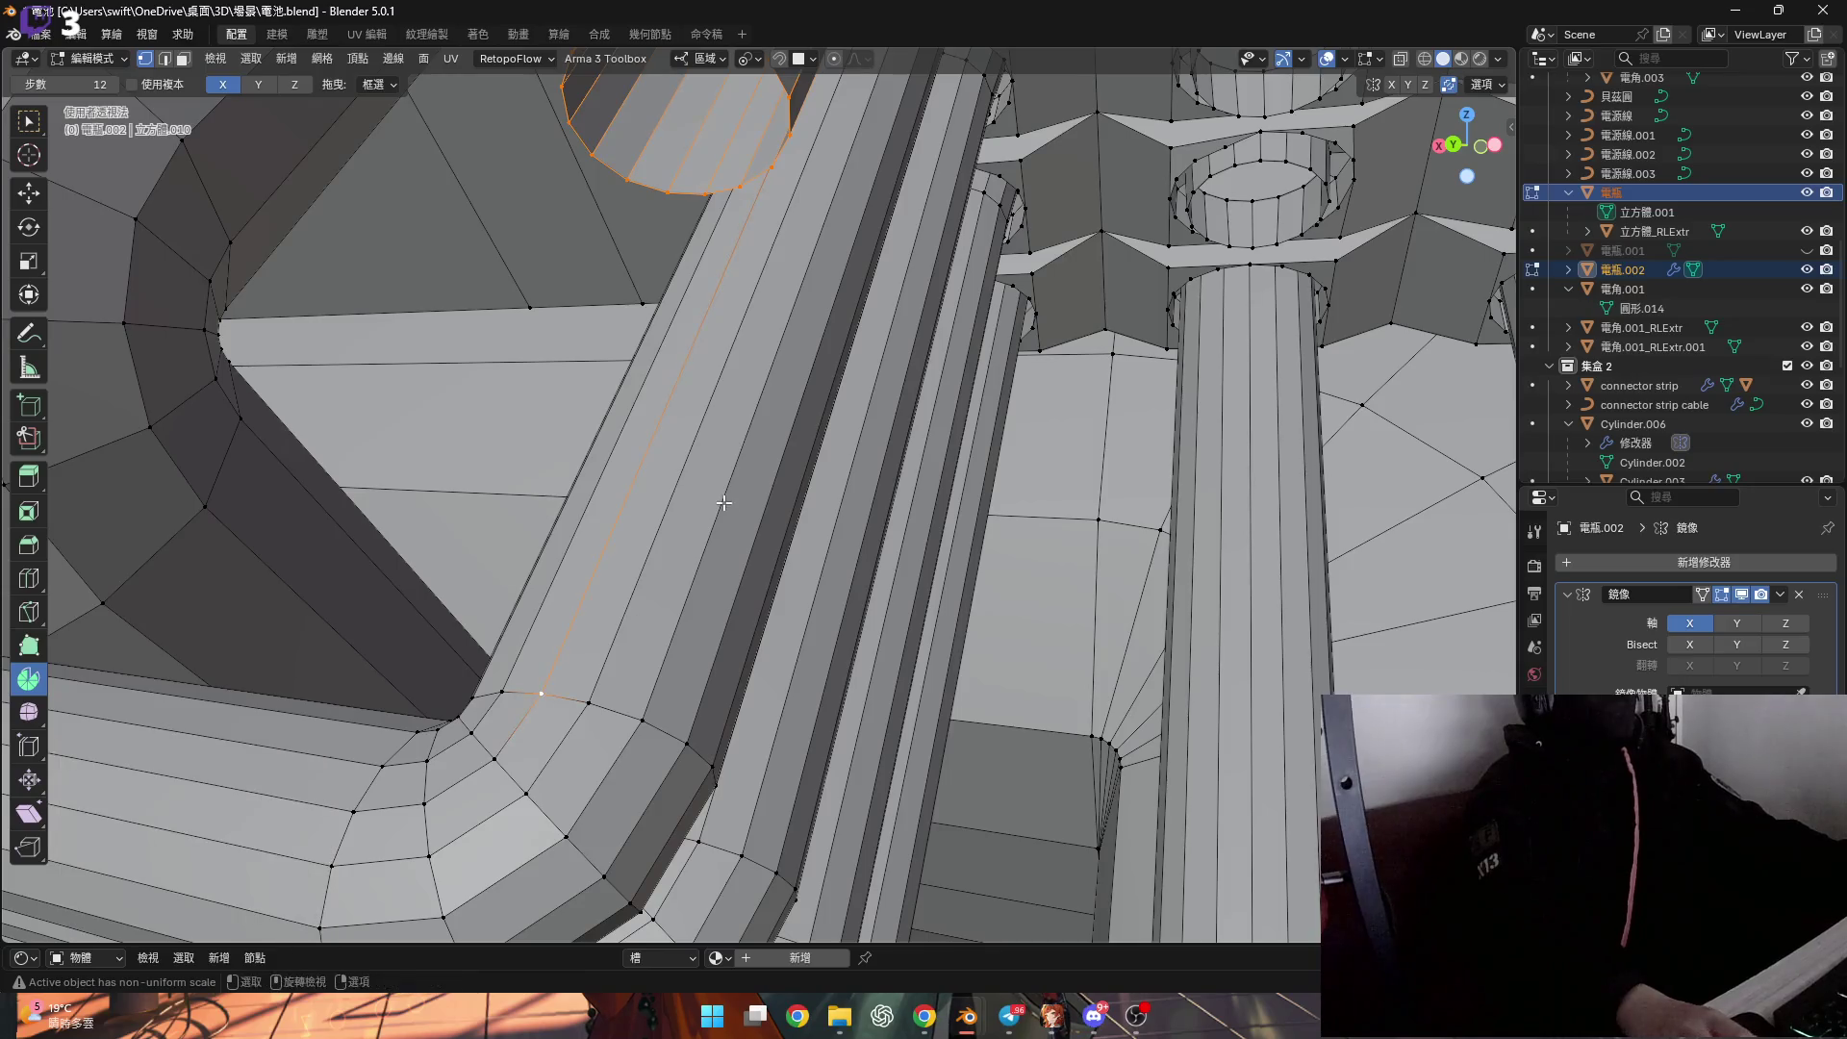
pyautogui.write('0')
pyautogui.press('Return')
pyautogui.moveTo(723, 500)
pyautogui.mouseDown(button='middle')
pyautogui.moveTo(802, 432)
pyautogui.moveTo(770, 423)
pyautogui.moveTo(837, 423)
pyautogui.moveTo(813, 402)
pyautogui.mouseUp(button='middle')
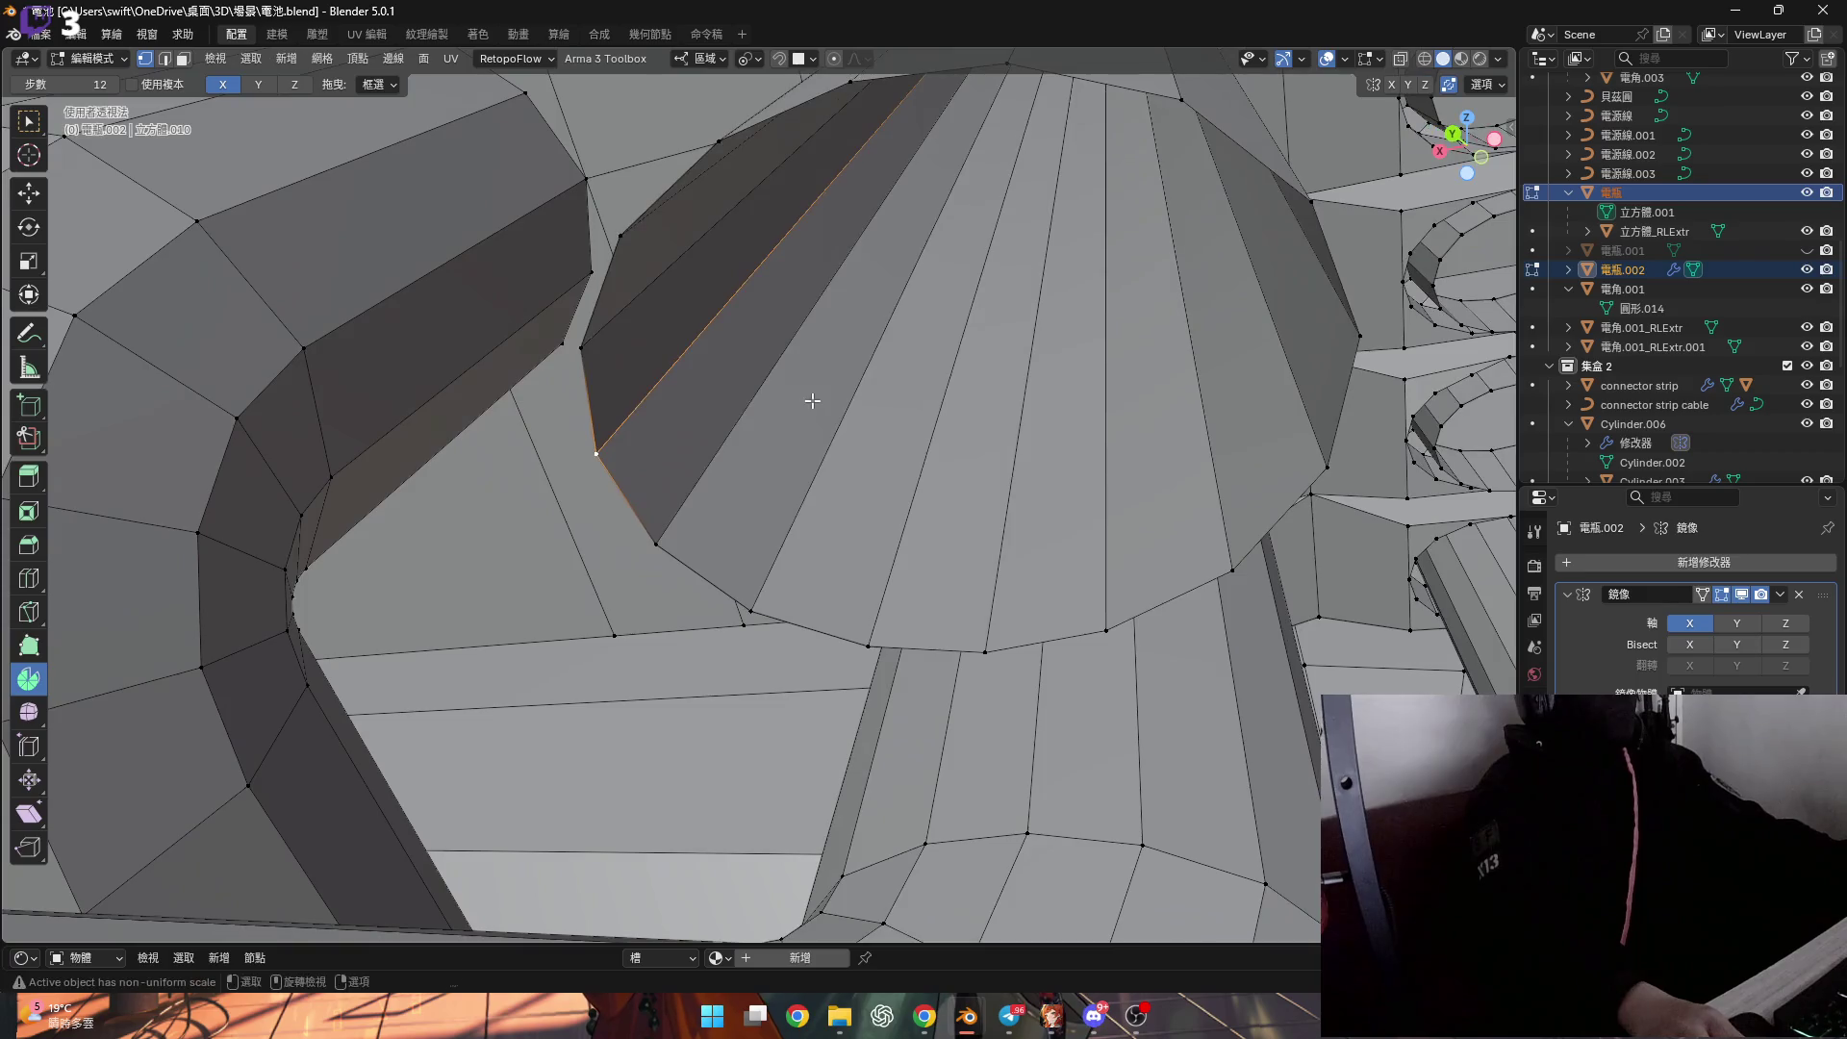
pyautogui.moveTo(810, 482); pyautogui.dragTo(489, 77, button='middle')
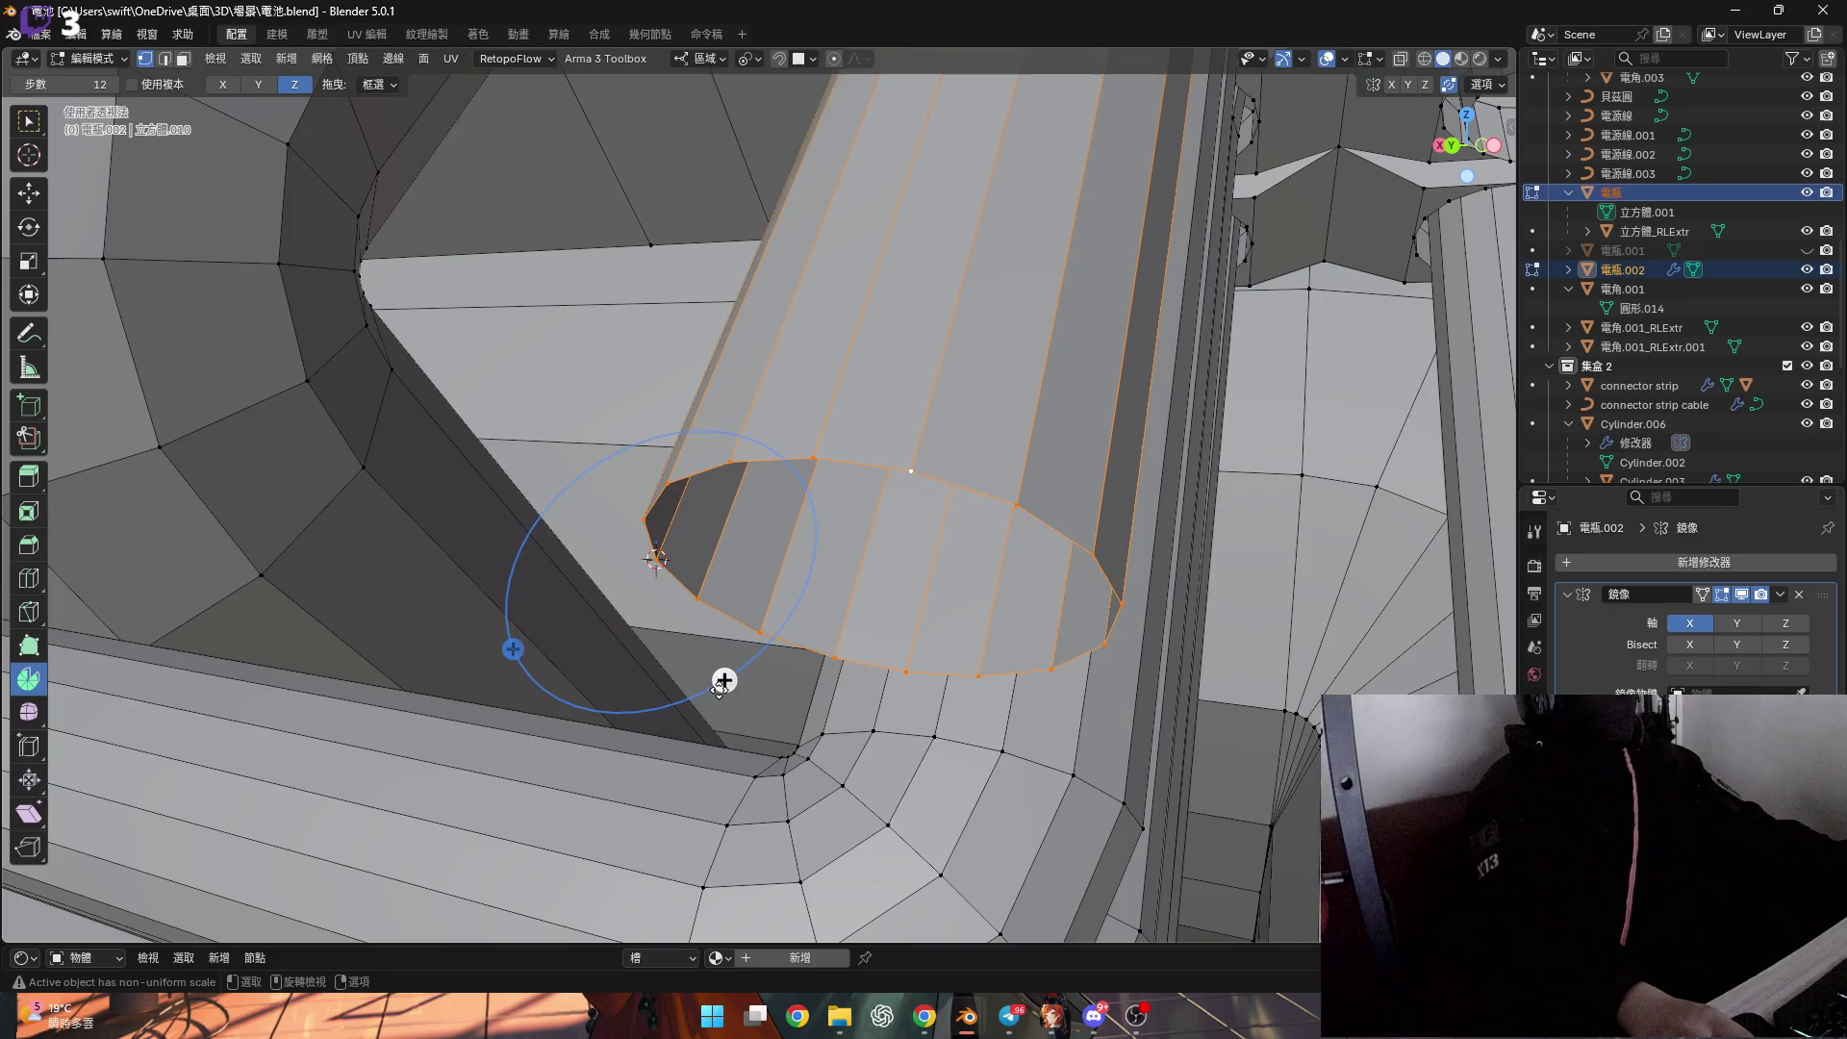
# Set the spin angle to −90° so the pipe bends.
pyautogui.write('-90')
pyautogui.press('Return')
pyautogui.moveTo(770, 481); pyautogui.dragTo(850, 530, button='middle')
pyautogui.scroll(-5, 850, 530)
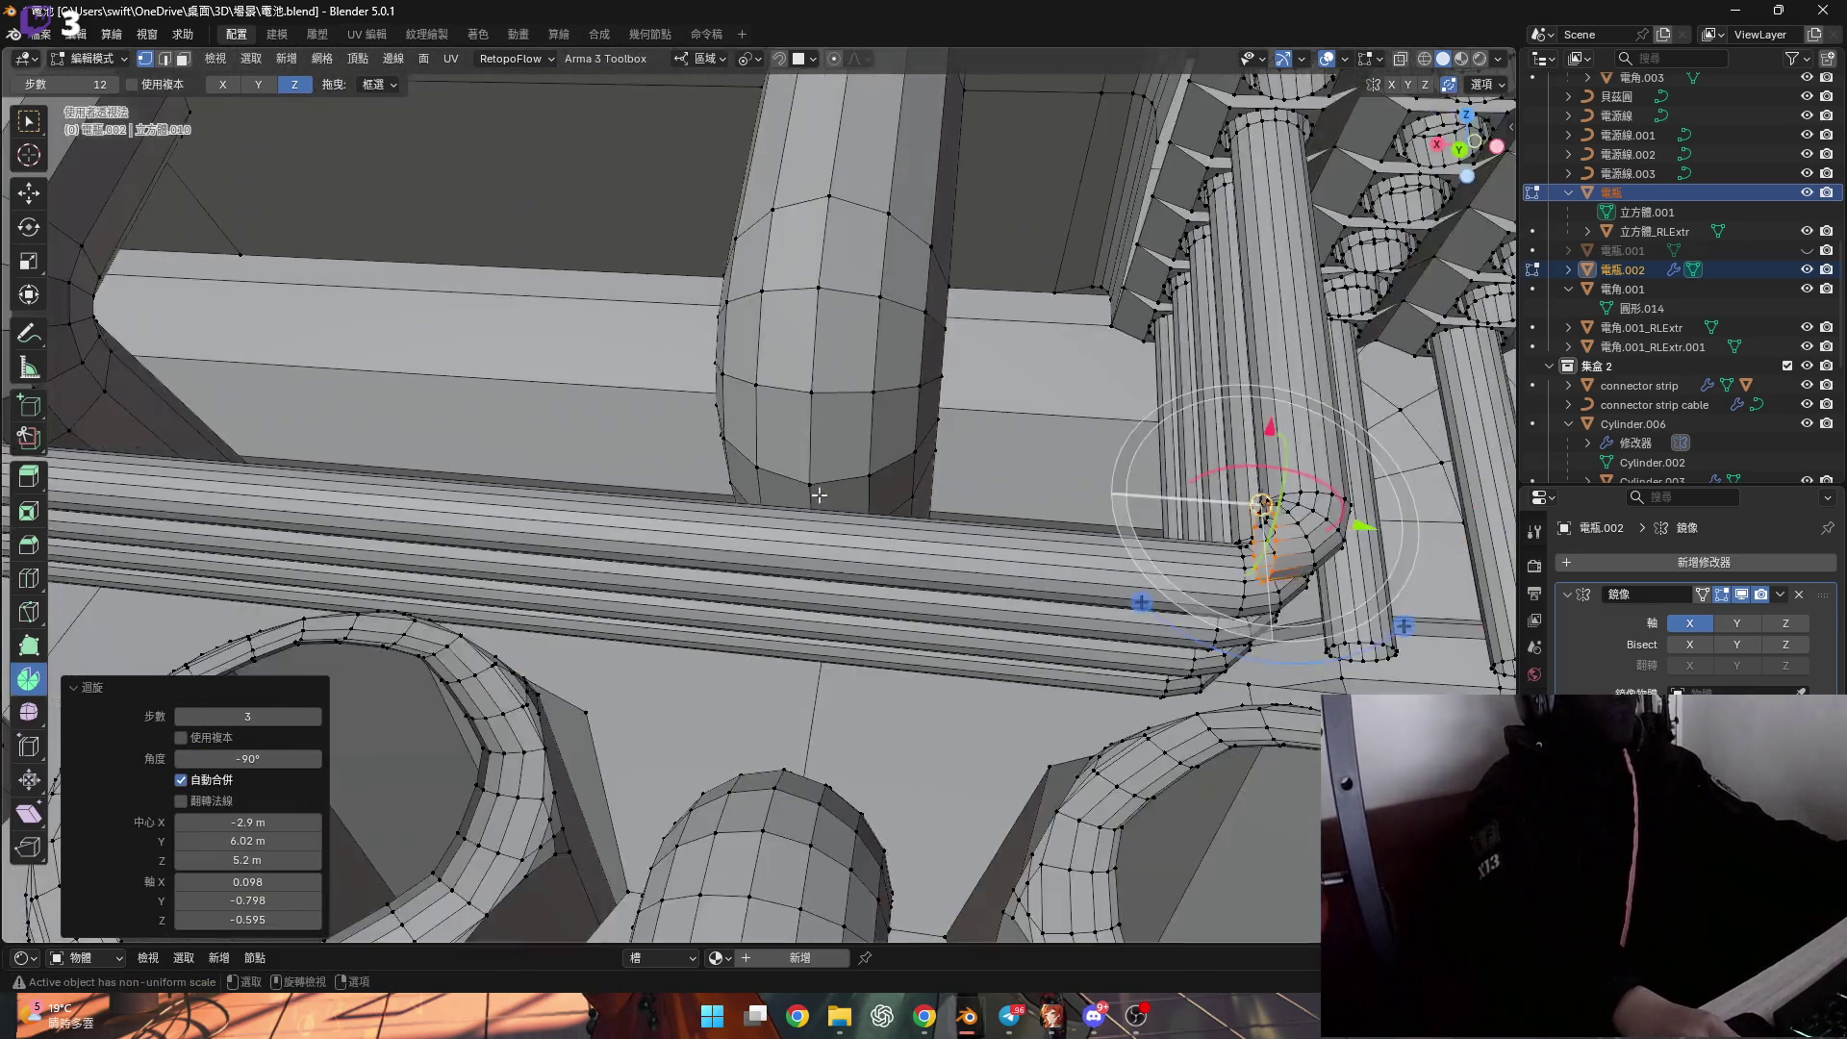
pyautogui.scroll(-4, 843, 541)
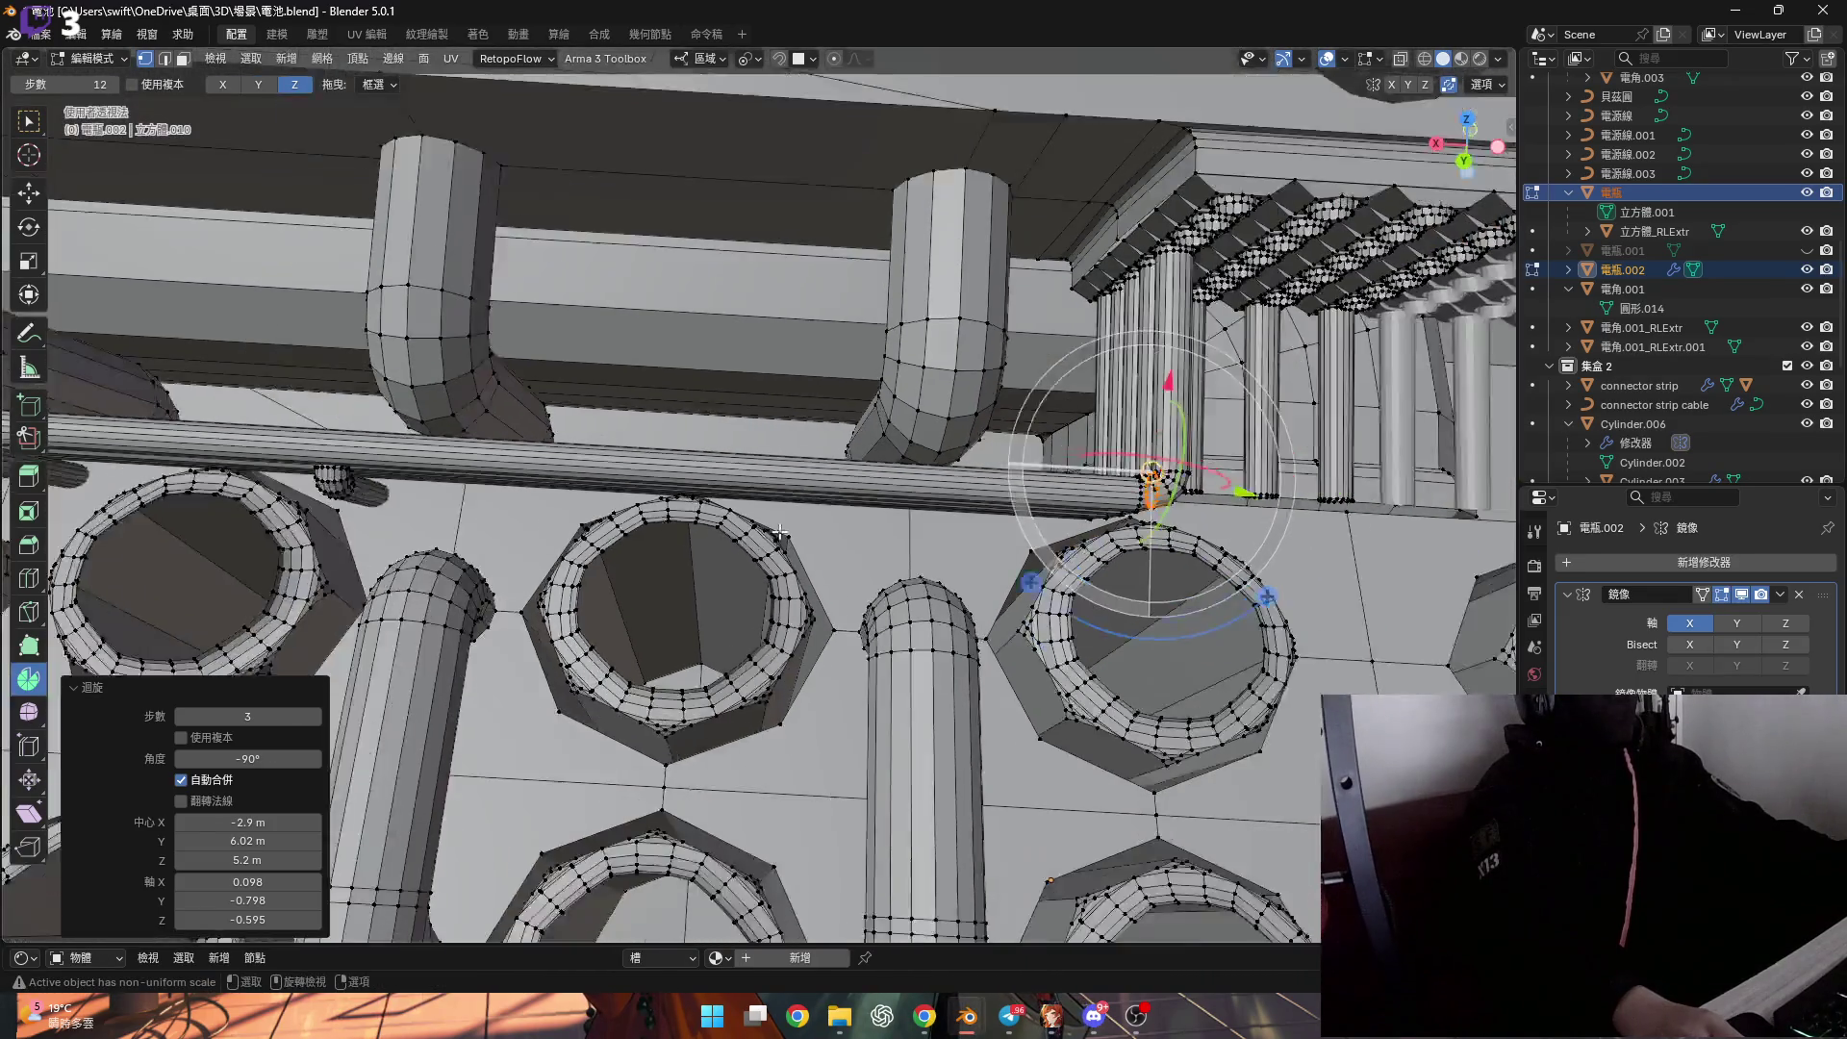
pyautogui.moveTo(843, 540)
pyautogui.keyDown('shift'); pyautogui.mouseDown(button='middle')
pyautogui.moveTo(803, 427)
pyautogui.moveTo(702, 522)
pyautogui.moveTo(805, 627)
pyautogui.mouseUp(button='middle'); pyautogui.keyUp('shift')
pyautogui.scroll(5, 702, 523)
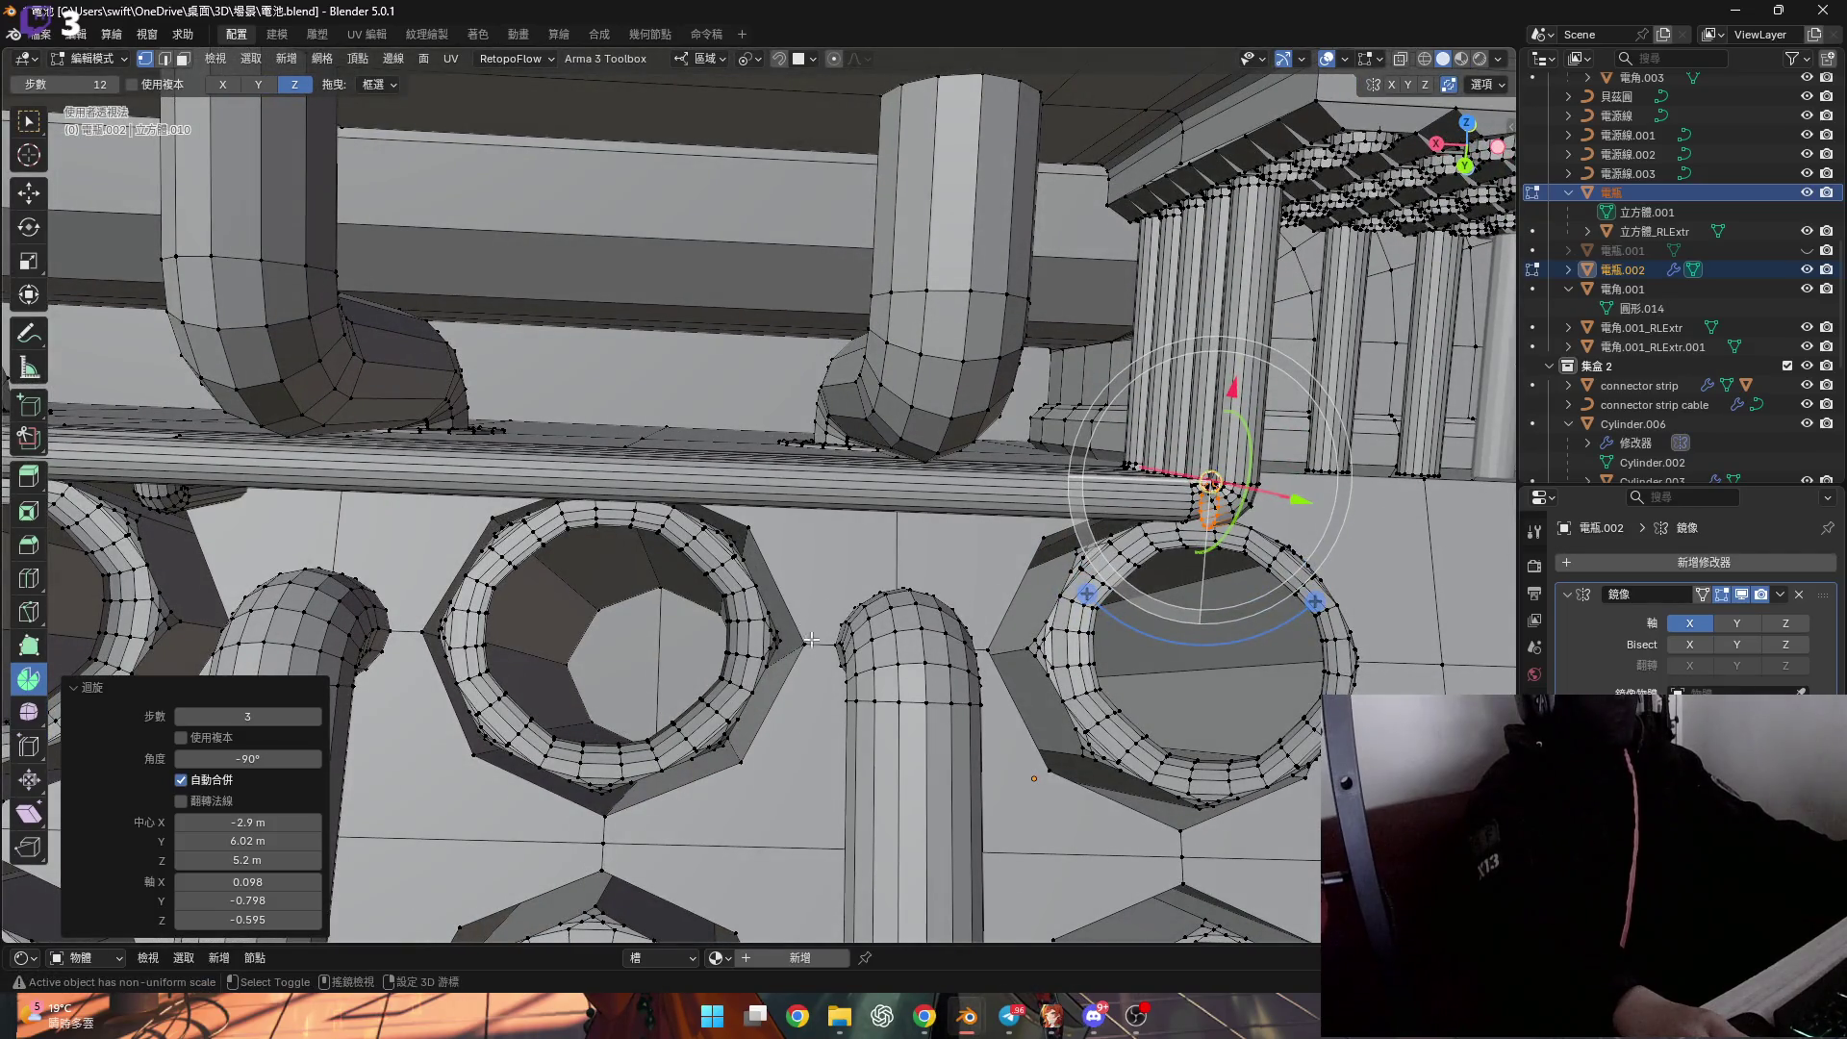
pyautogui.scroll(1, 919, 539)
# Move the end loop further left and flatten the selected loops to zero along X.
pyautogui.press('g')
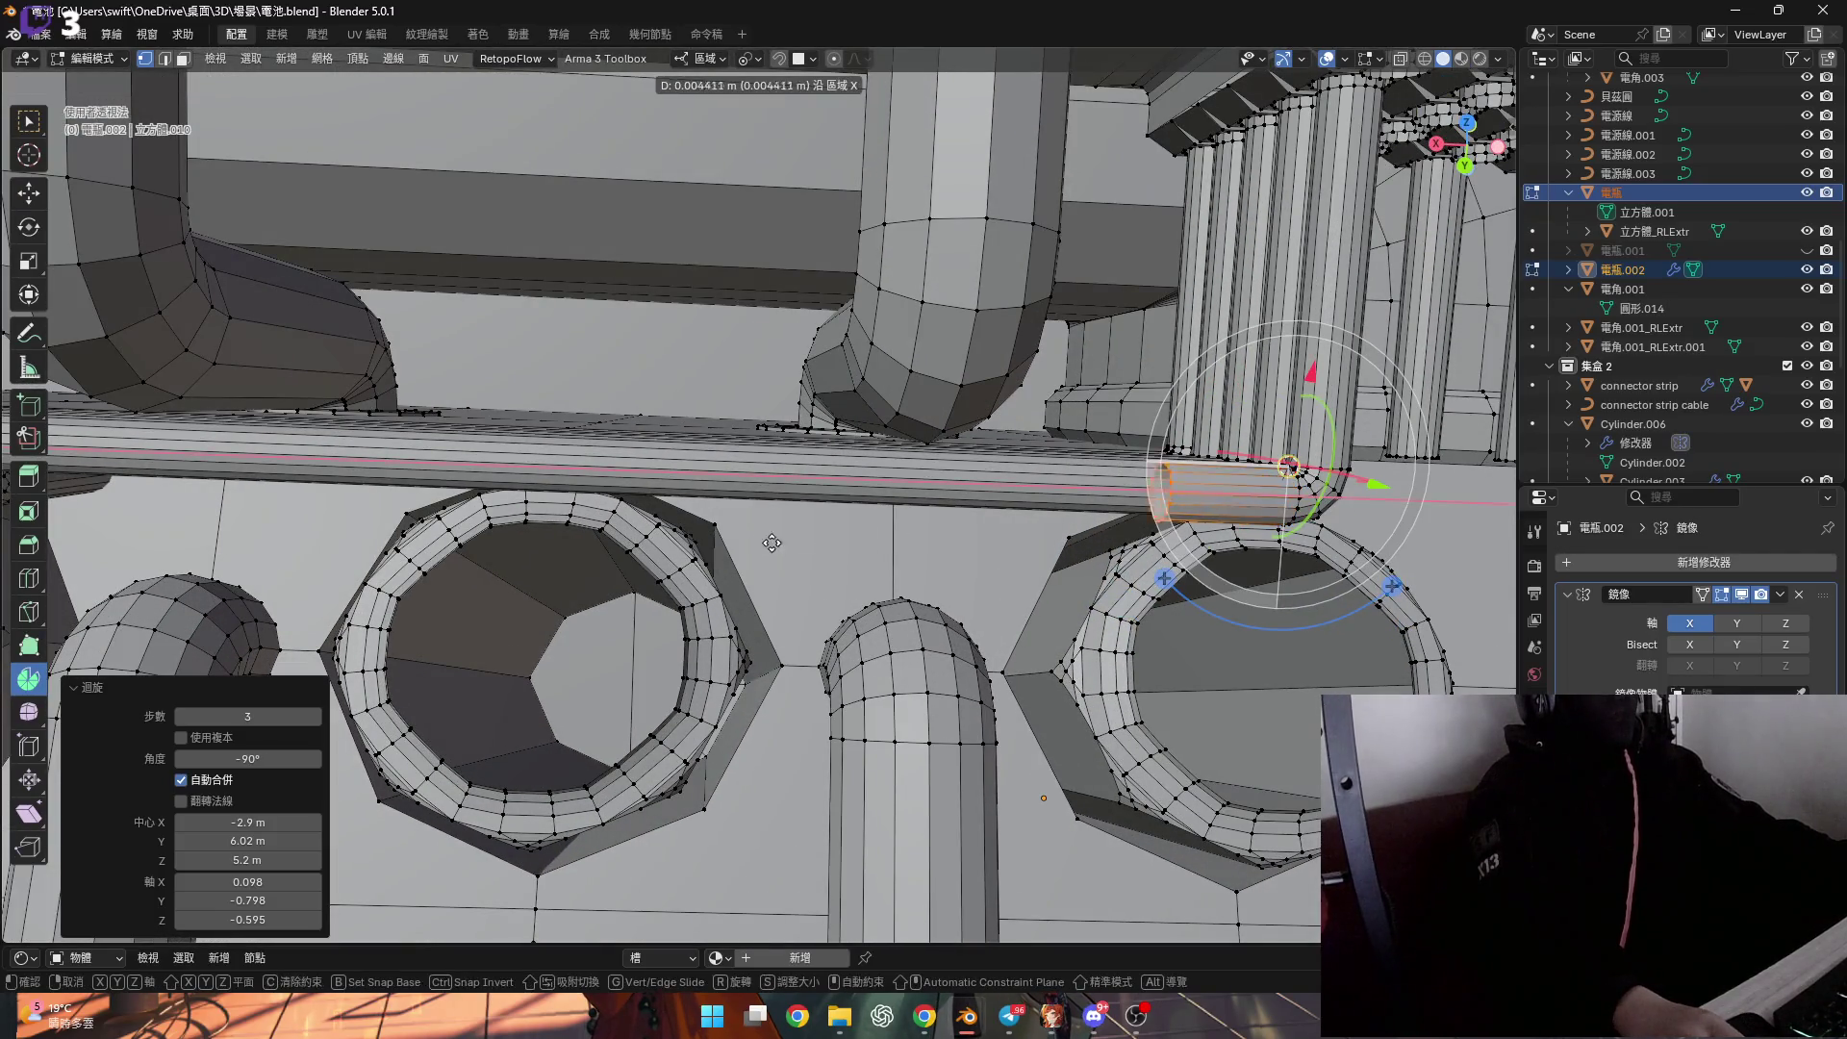
pyautogui.click(789, 597)
pyautogui.keyDown('shift'); pyautogui.click(796, 649); pyautogui.keyUp('shift')
pyautogui.press('s')
pyautogui.press('x')
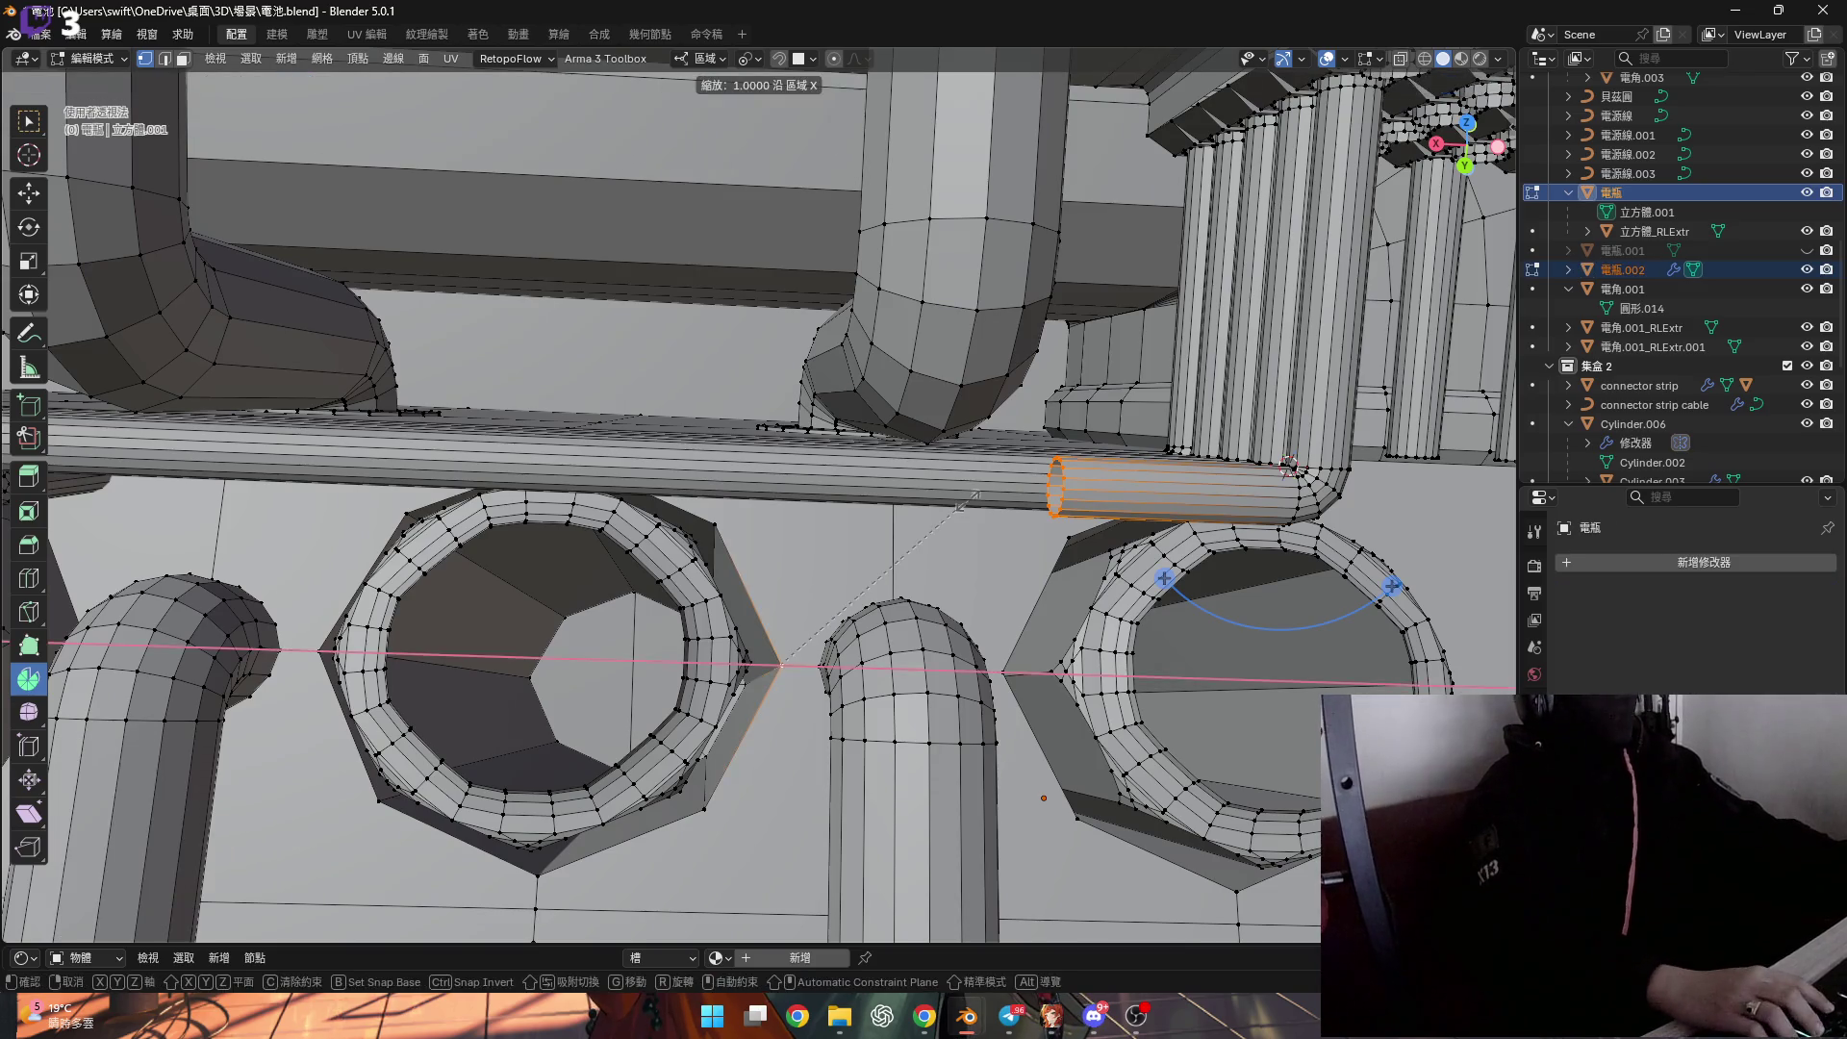
pyautogui.press('0')
pyautogui.press('Return')
pyautogui.scroll(3, 830, 489)
pyautogui.moveTo(830, 490); pyautogui.dragTo(816, 584, button='middle')
# Snap the 3D cursor to a vertex on the pipe's rim and select the whole end loop.
pyautogui.click(796, 593)
pyautogui.hotkey('shift', 's')
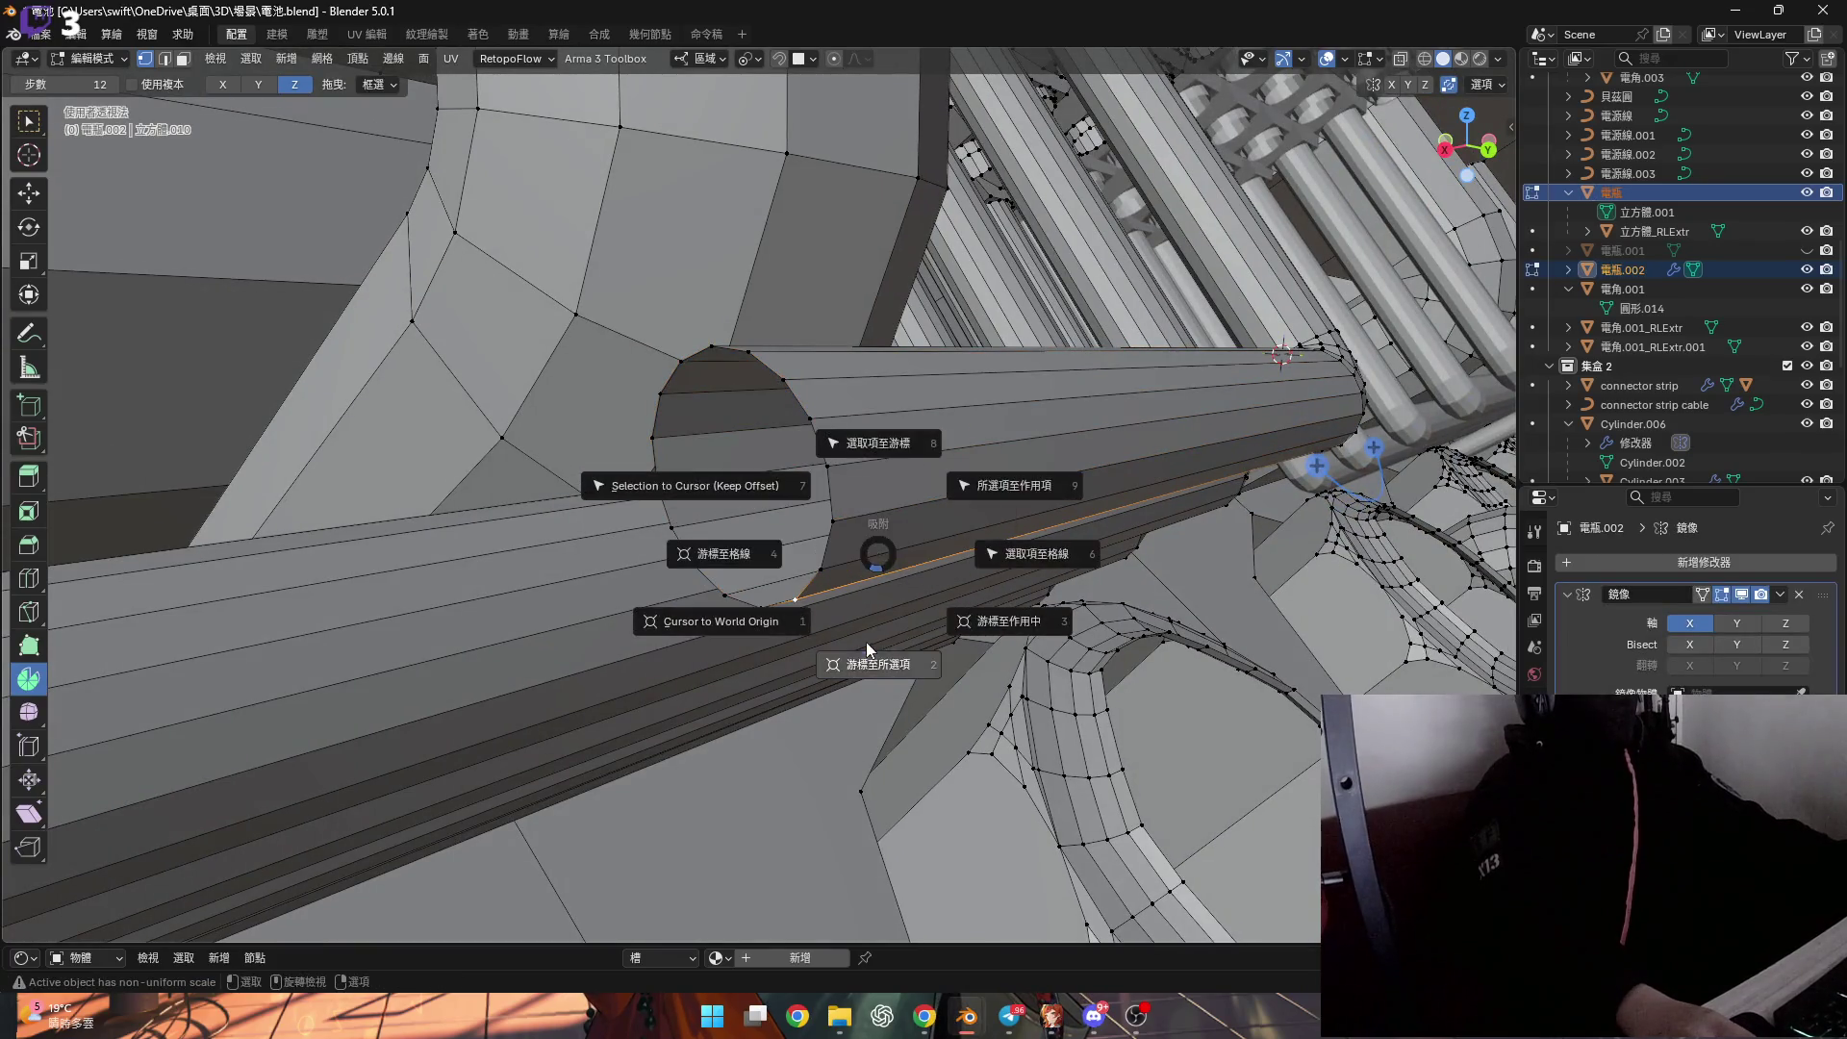
pyautogui.click(814, 524)
pyautogui.keyDown('alt'); pyautogui.middleClick(839, 497); pyautogui.keyUp('alt')
pyautogui.press('1')
pyautogui.hotkey('ctrl', 'l')
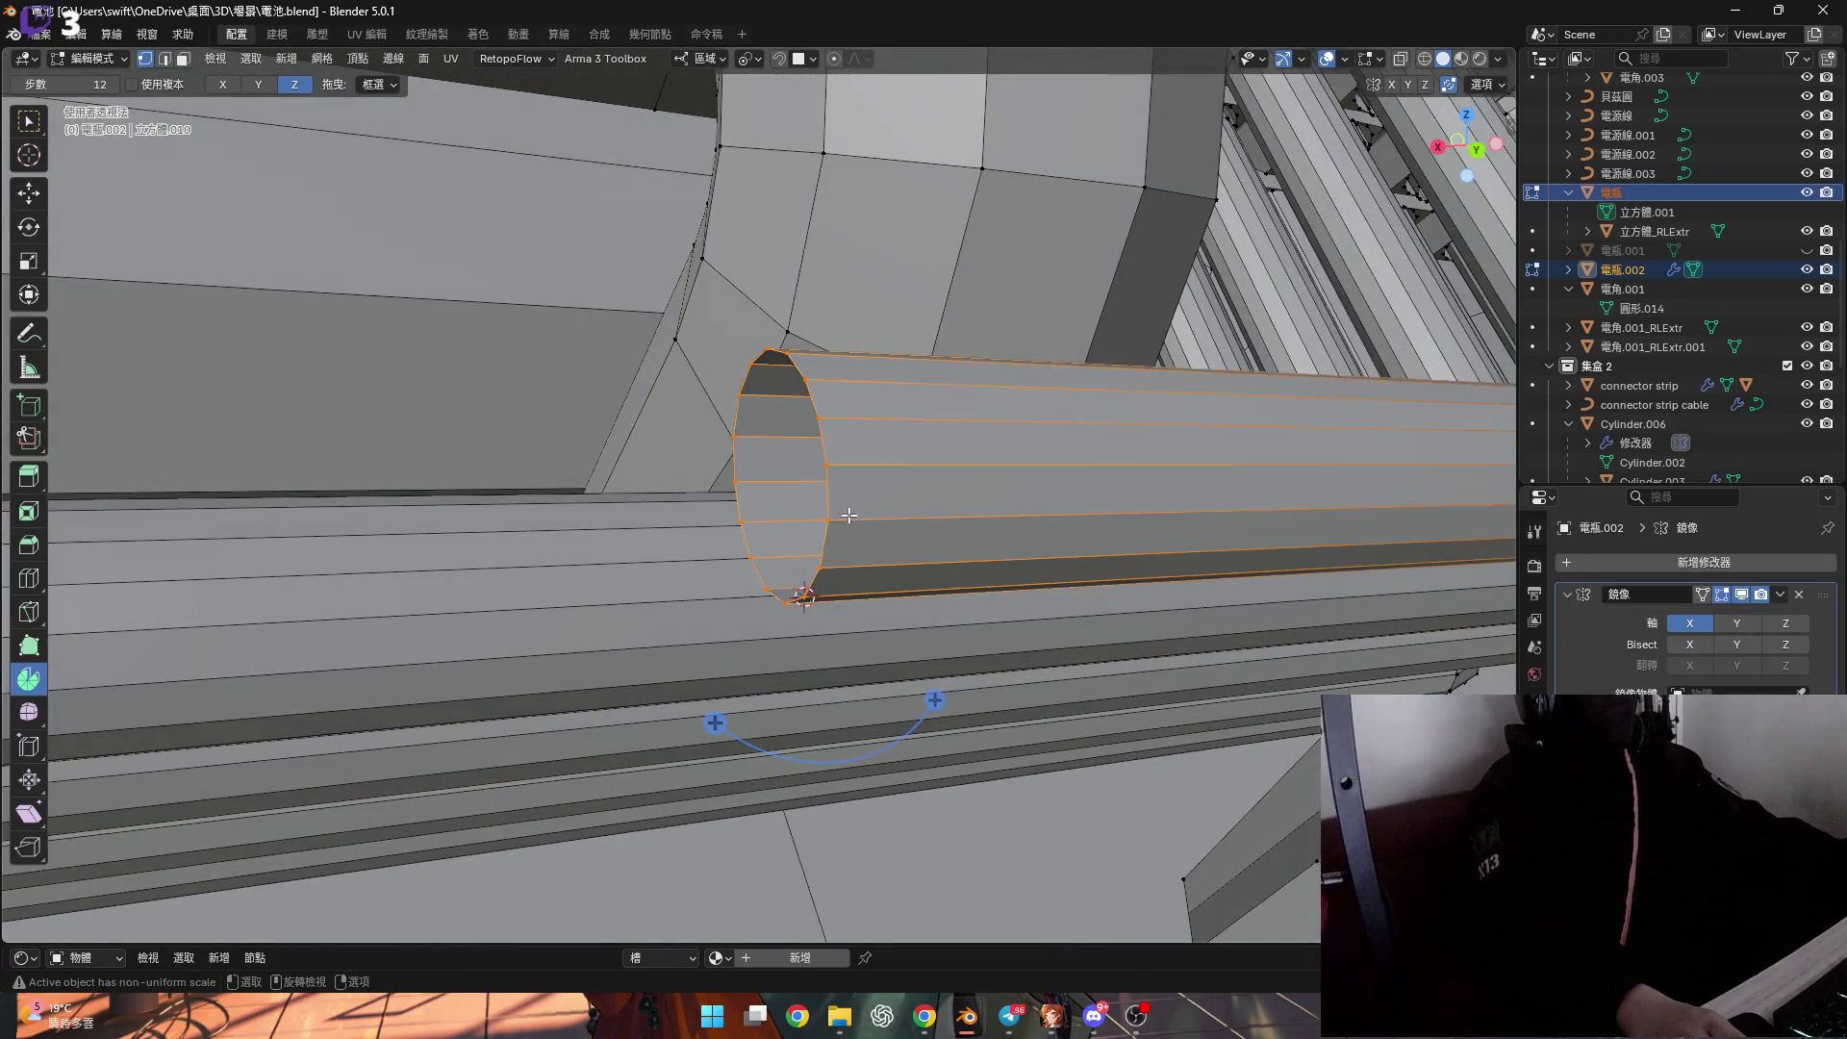
pyautogui.keyDown('shift'); pyautogui.moveTo(839, 498); pyautogui.dragTo(754, 536, button='middle'); pyautogui.keyUp('shift')
pyautogui.keyDown('shift'); pyautogui.moveTo(678, 618); pyautogui.dragTo(270, 131, button='middle'); pyautogui.keyUp('shift')
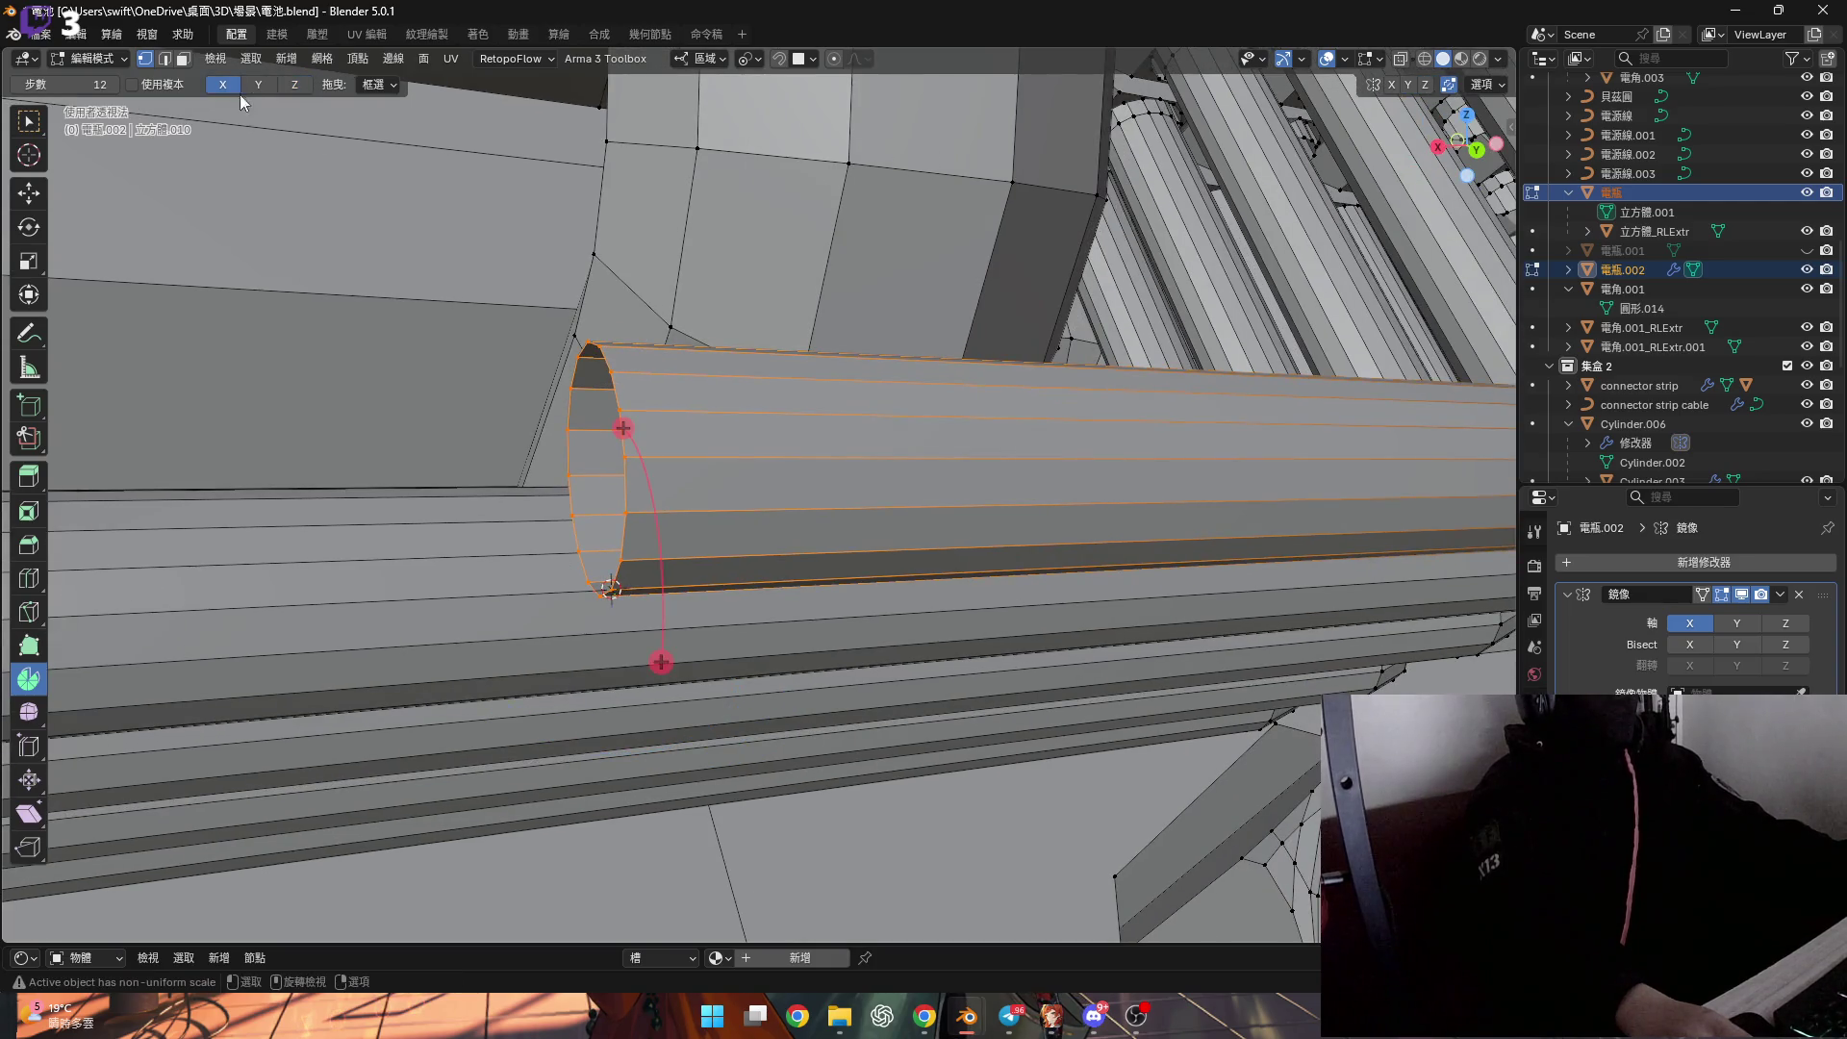
pyautogui.moveTo(613, 575); pyautogui.dragTo(501, 493, button='middle')
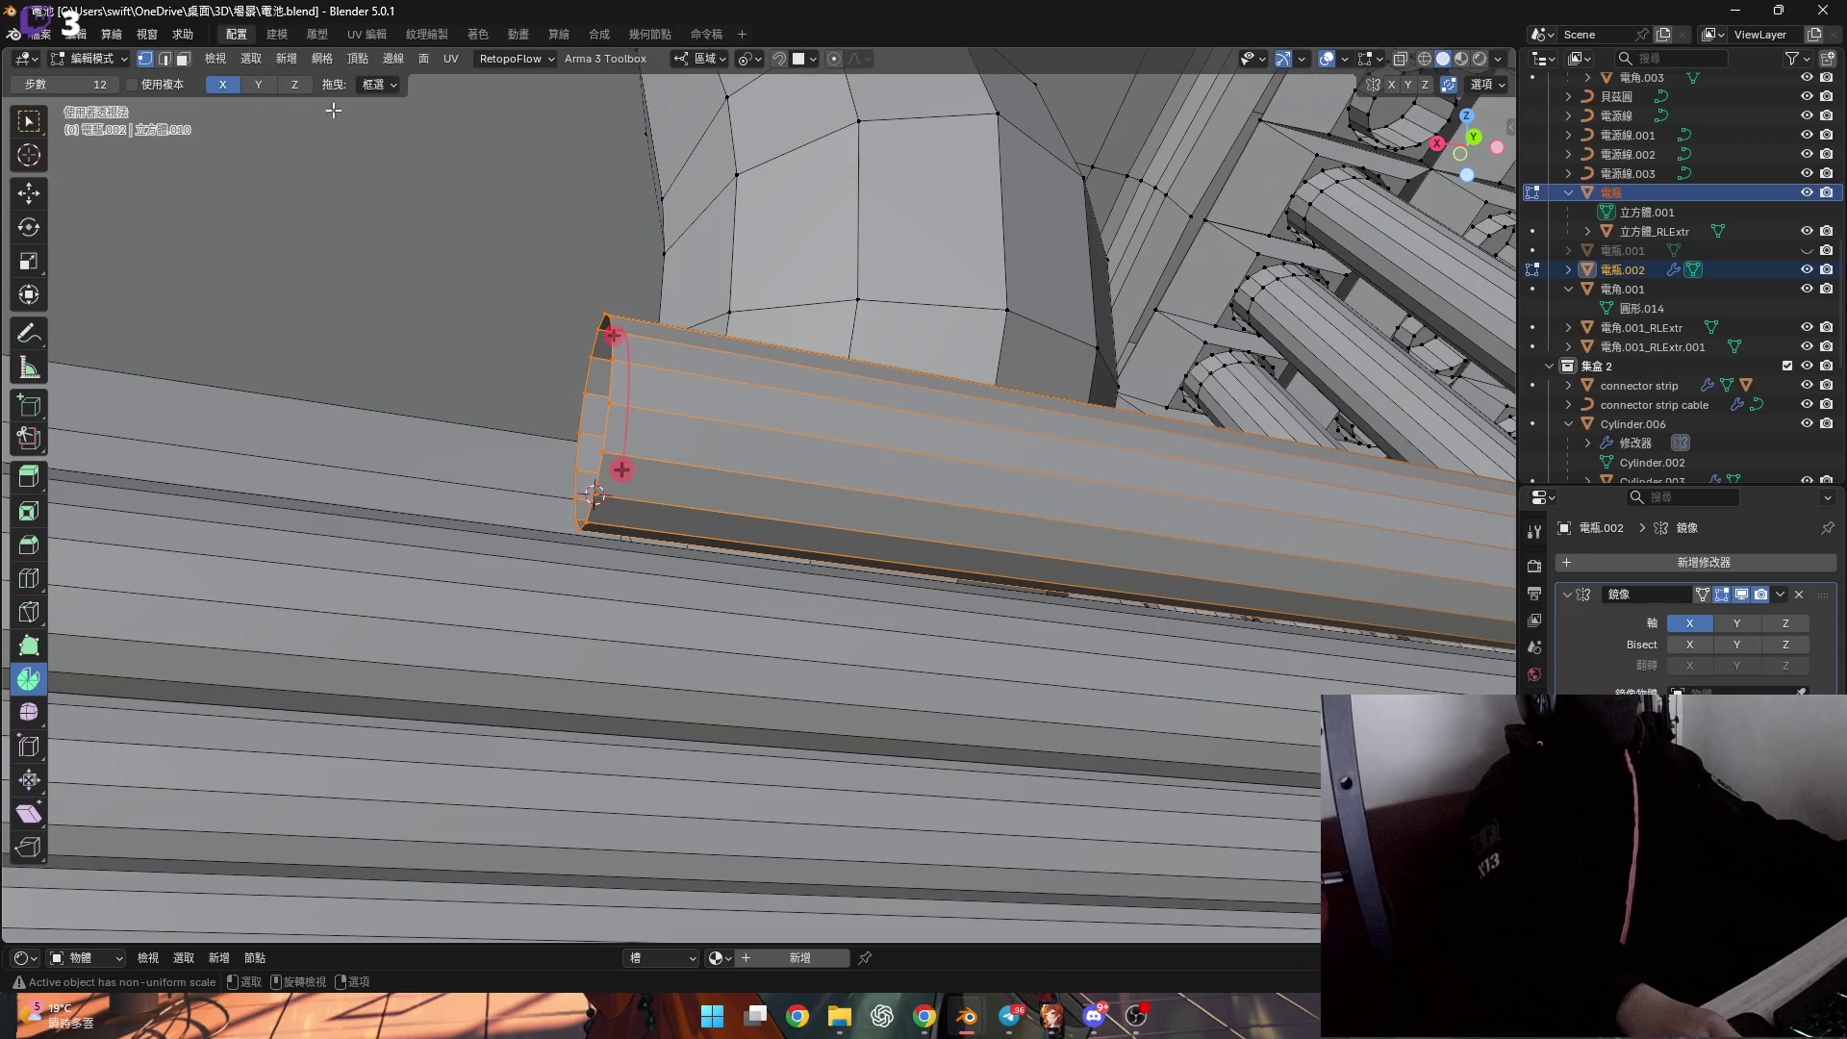
# Spin the pipe end into a 90° bend and snap the 3D cursor to the selected vertex.
pyautogui.moveTo(719, 587); pyautogui.dragTo(577, 664)
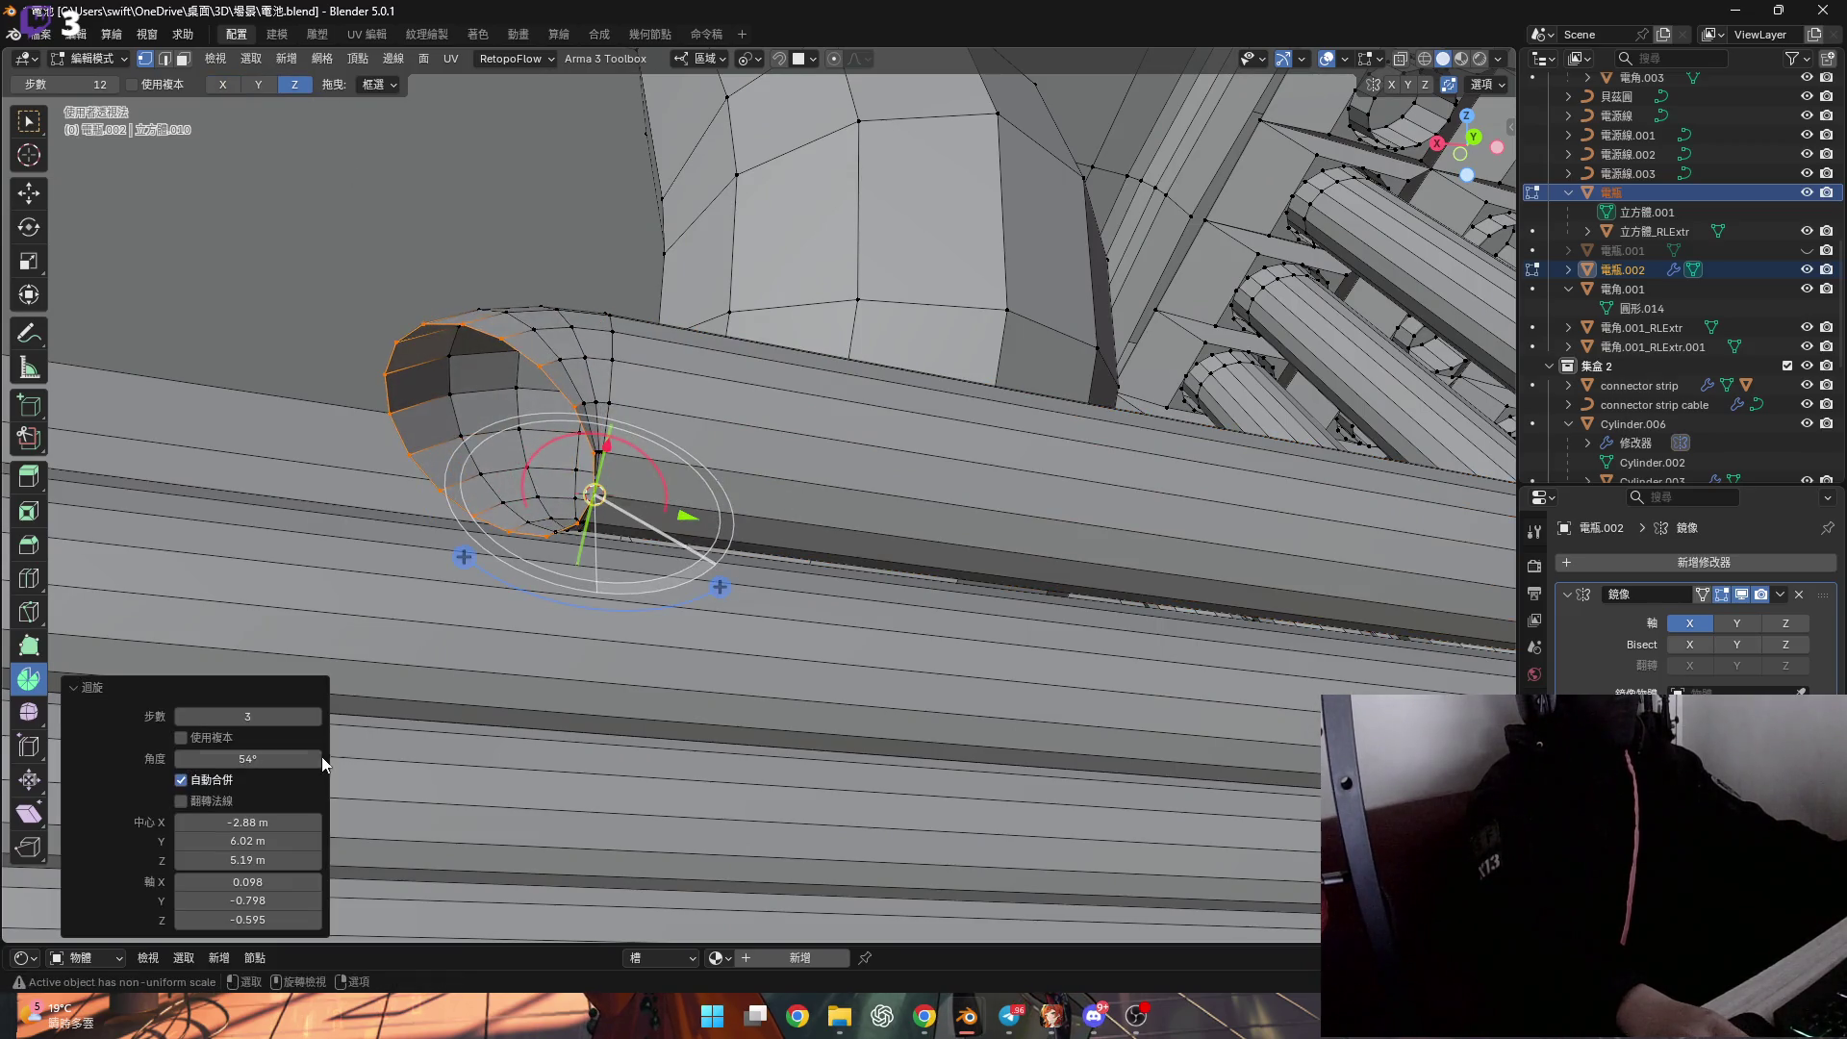
pyautogui.write('90')
pyautogui.press('Return')
pyautogui.moveTo(603, 474)
pyautogui.mouseDown(button='middle')
pyautogui.moveTo(500, 537)
pyautogui.moveTo(538, 504)
pyautogui.moveTo(556, 548)
pyautogui.moveTo(577, 528)
pyautogui.mouseUp(button='middle')
pyautogui.hotkey('shift', 's')
pyautogui.click(589, 635)
pyautogui.moveTo(590, 635); pyautogui.dragTo(587, 436, button='middle')
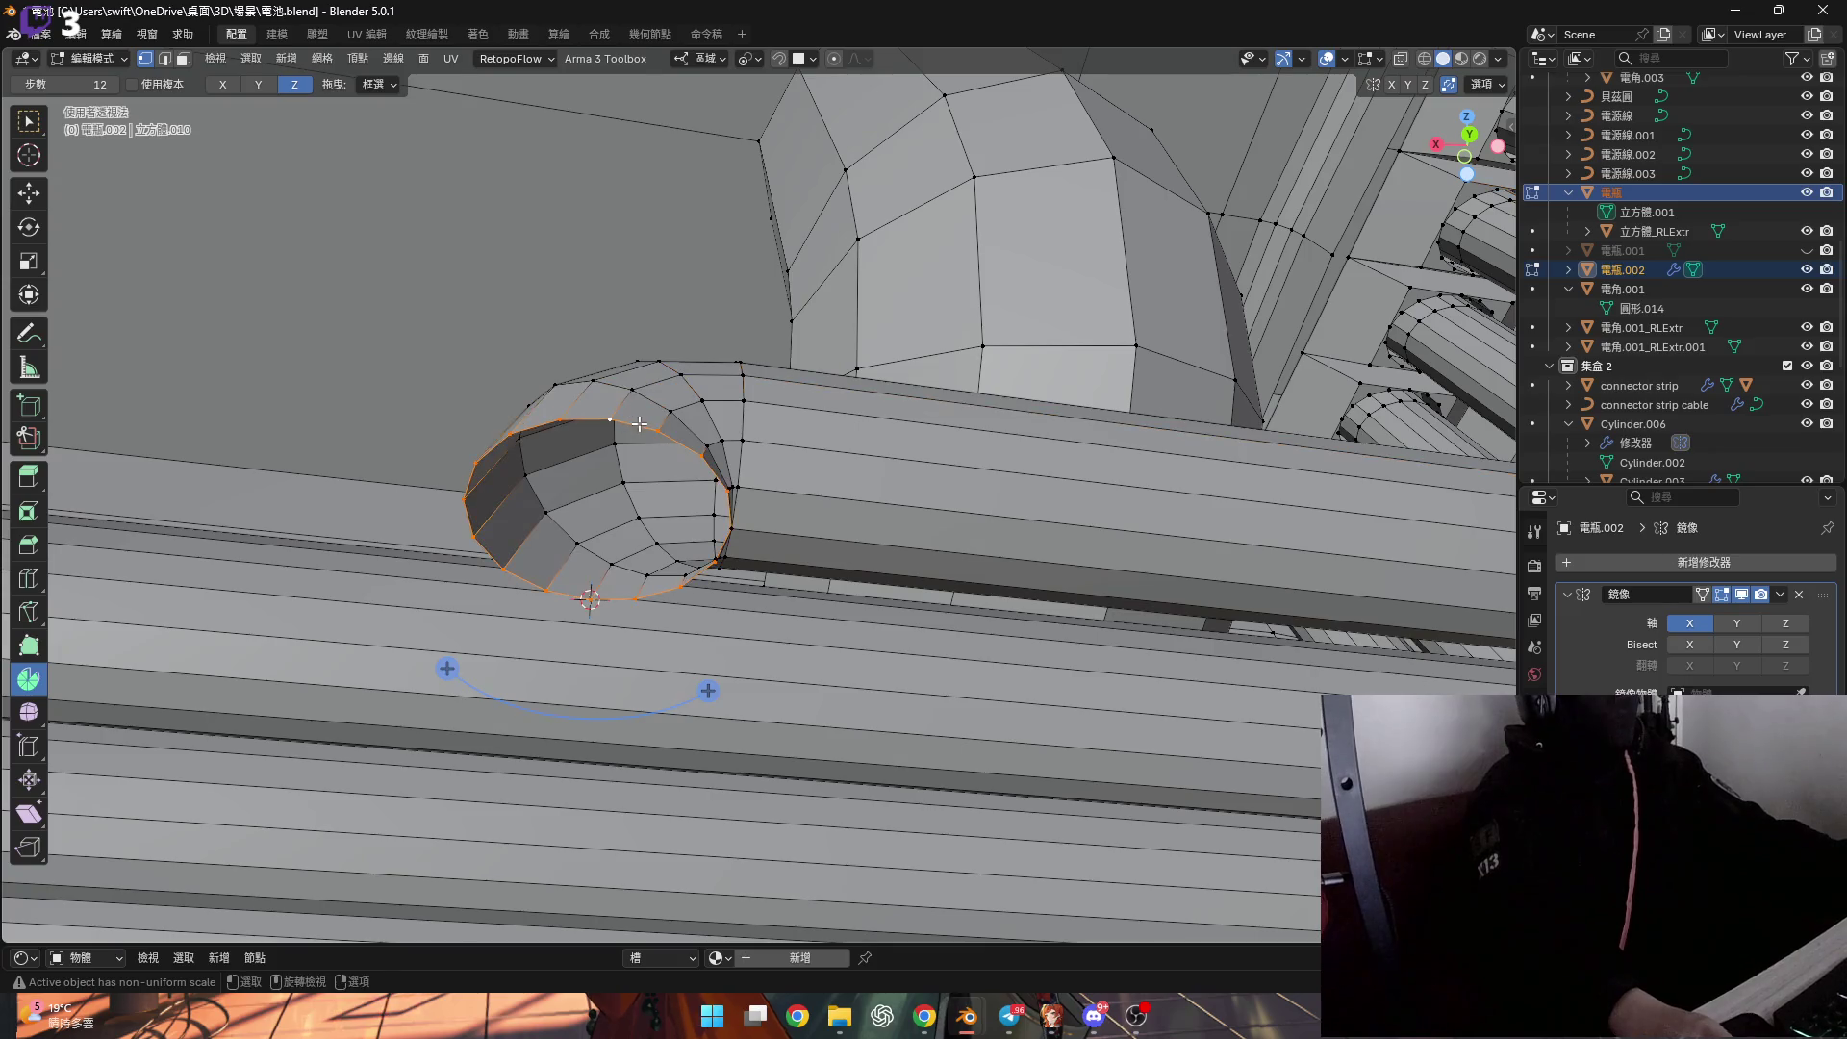
pyautogui.moveTo(608, 473); pyautogui.dragTo(604, 452, button='middle')
pyautogui.moveTo(478, 357); pyautogui.dragTo(722, 540, button='middle')
# Bend the end ring 90° downward and extrude it −0.011911 m along Z toward the connector.
pyautogui.moveTo(724, 544); pyautogui.dragTo(664, 587)
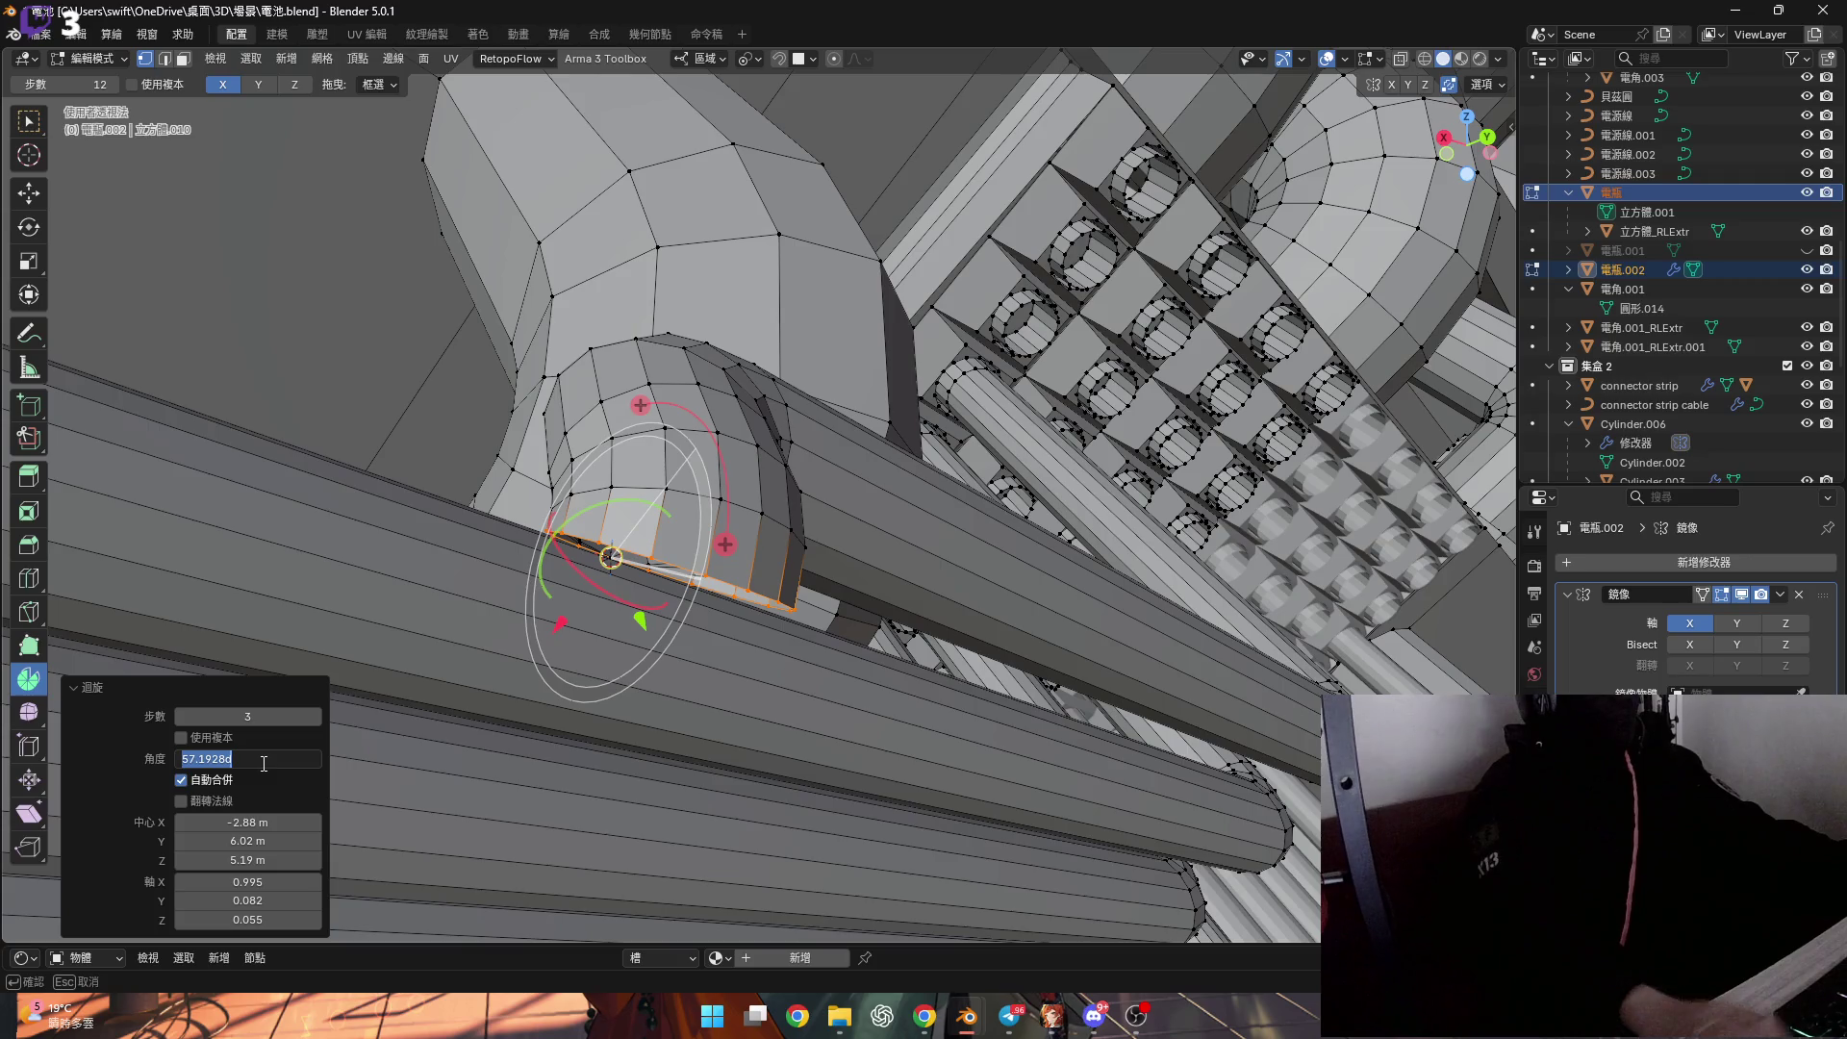
pyautogui.press('Return')
pyautogui.moveTo(721, 548)
pyautogui.mouseDown(button='middle')
pyautogui.moveTo(761, 499)
pyautogui.moveTo(740, 625)
pyautogui.mouseUp(button='middle')
pyautogui.press('e')
pyautogui.press('z')
pyautogui.press('z')
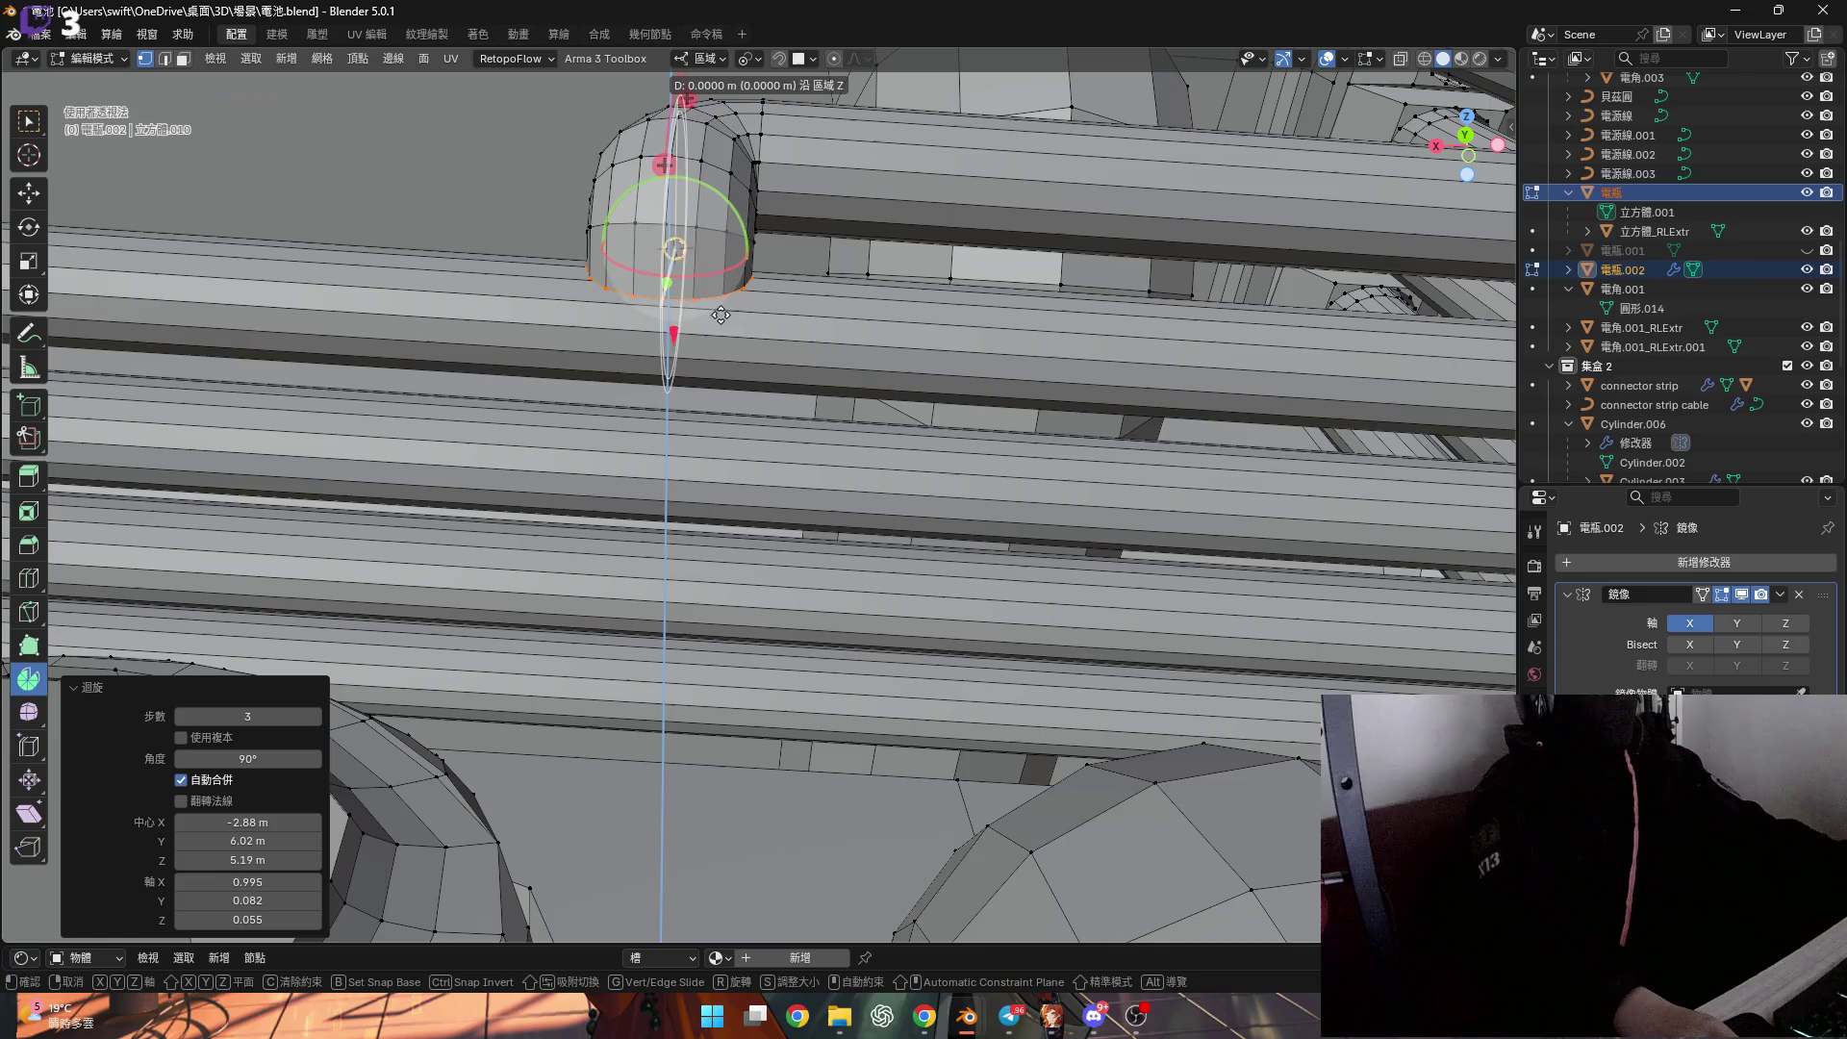
pyautogui.click(799, 224)
pyautogui.moveTo(798, 224); pyautogui.dragTo(798, 337, button='middle')
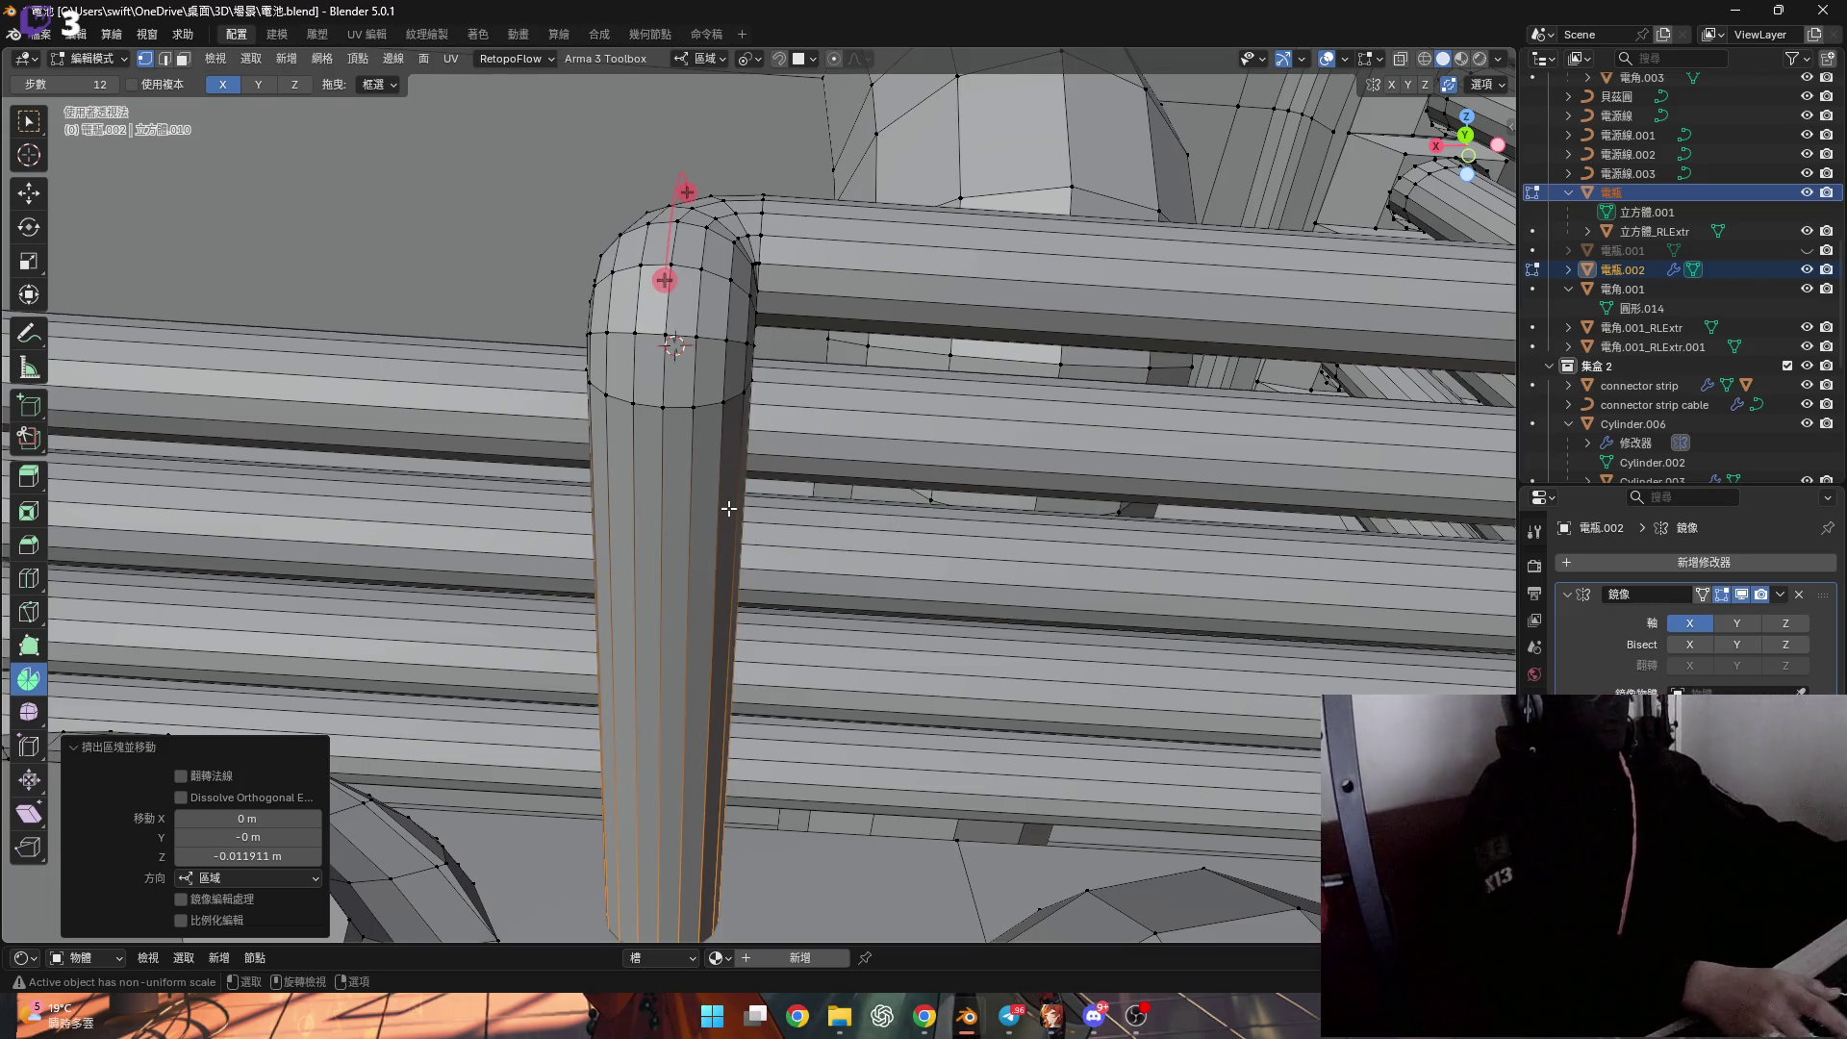
pyautogui.moveTo(752, 501)
pyautogui.mouseDown(button='middle')
pyautogui.moveTo(723, 596)
pyautogui.moveTo(887, 568)
pyautogui.moveTo(880, 497)
pyautogui.mouseUp(button='middle')
pyautogui.scroll(5, 906, 361)
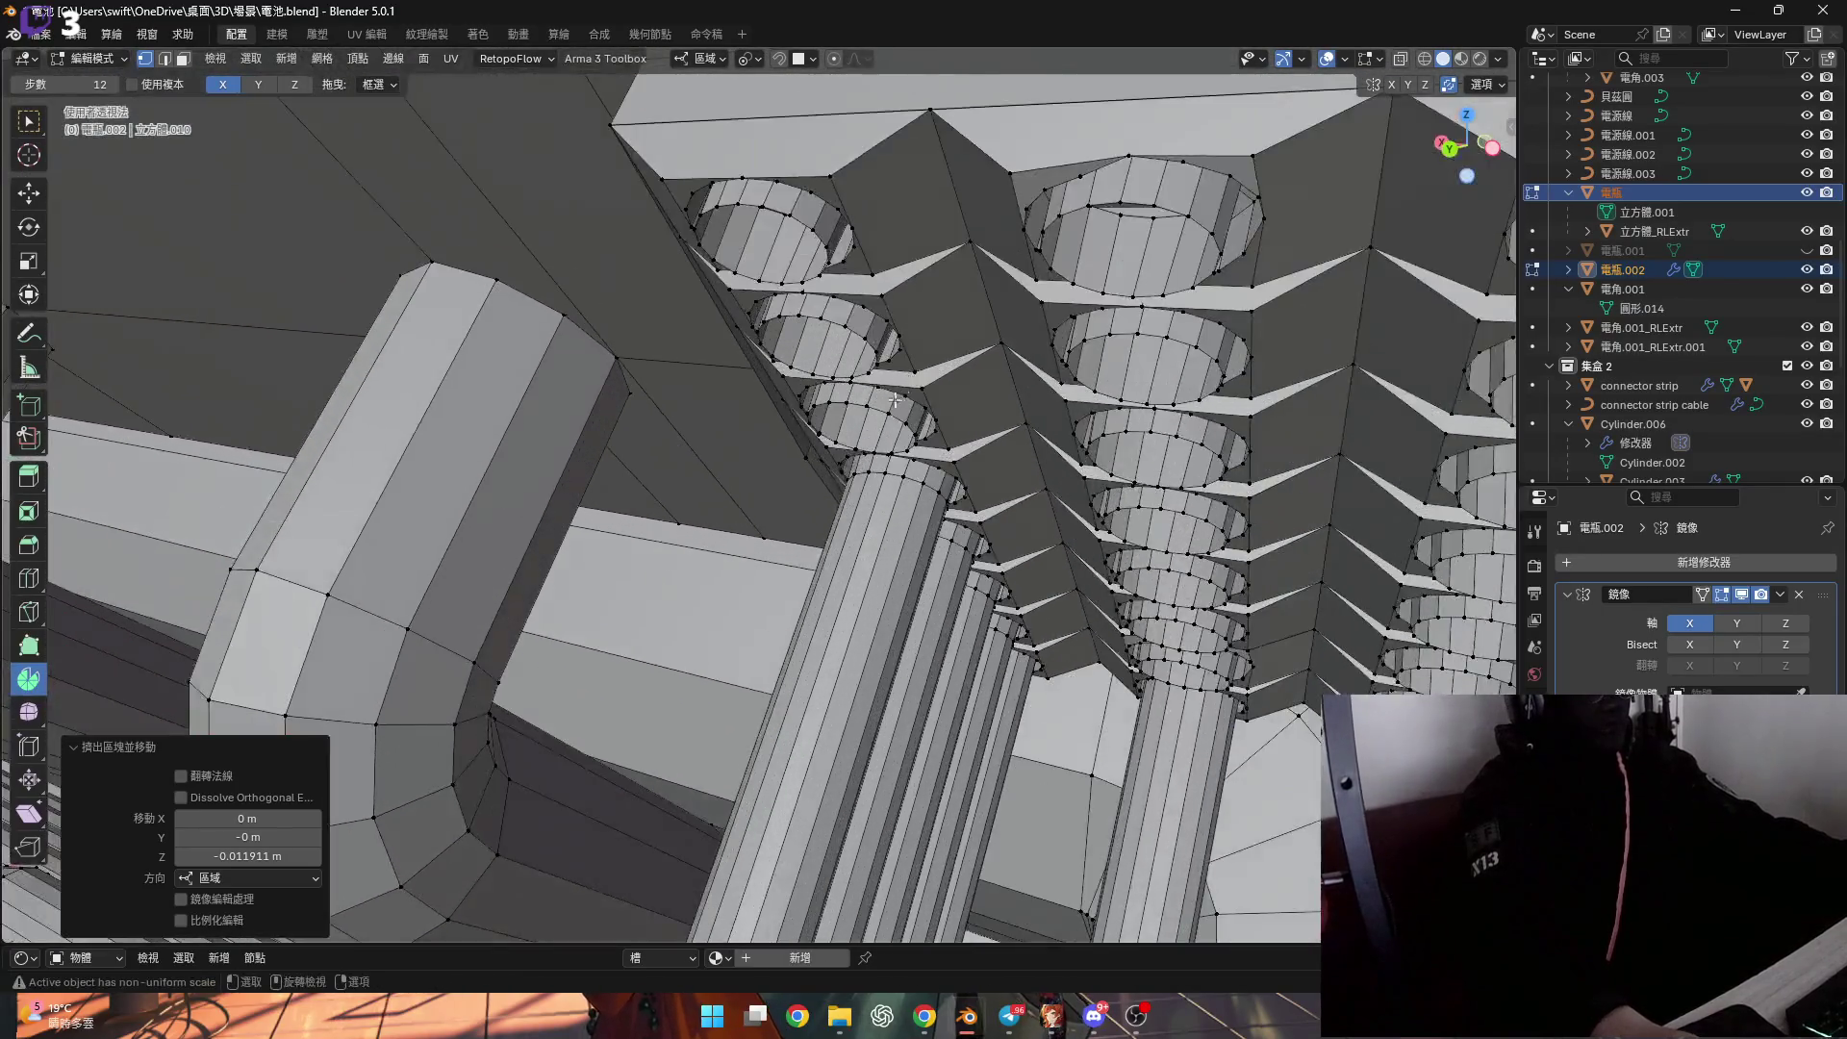
# Extrude the pillar-hole edge ring along local Y and scale it by 2 along Y.
pyautogui.keyDown('alt'); pyautogui.click(909, 375); pyautogui.keyUp('alt')
pyautogui.scroll(-3, 914, 379)
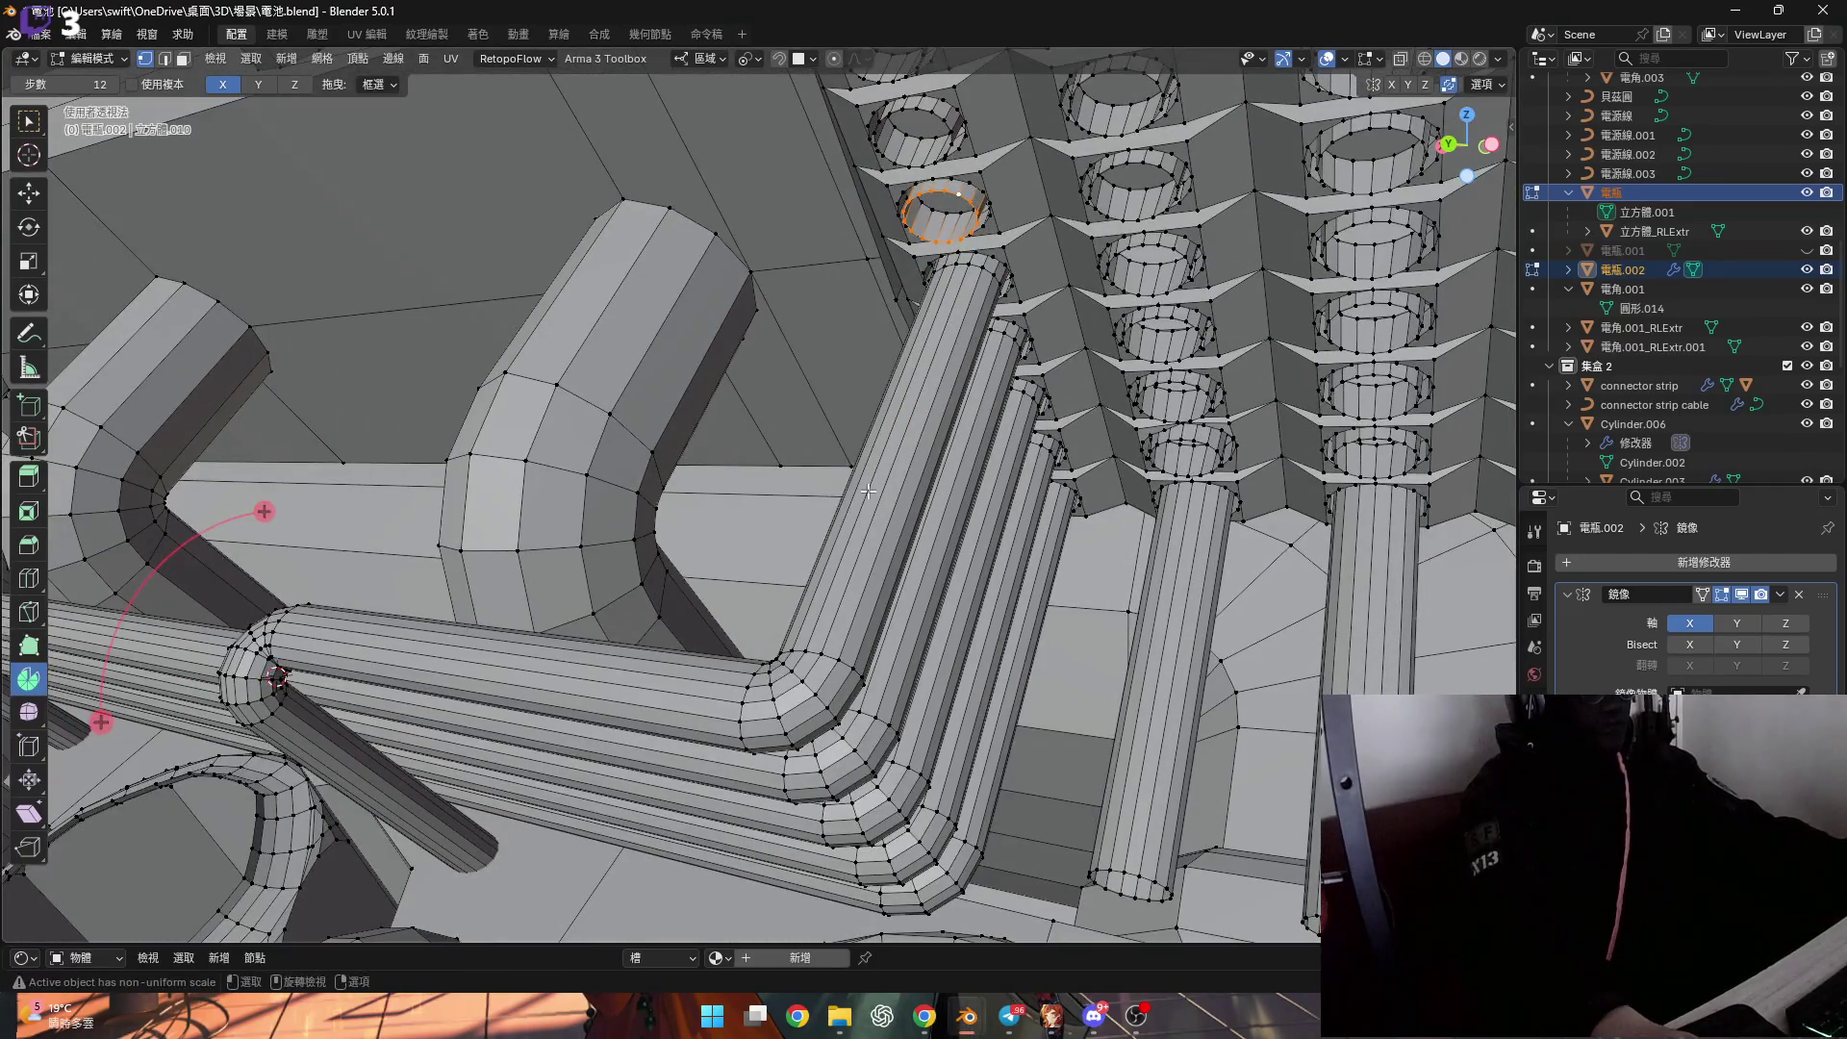
pyautogui.press('e')
pyautogui.press('x')
pyautogui.press('Escape')
pyautogui.press('g')
pyautogui.press('y')
pyautogui.press('y')
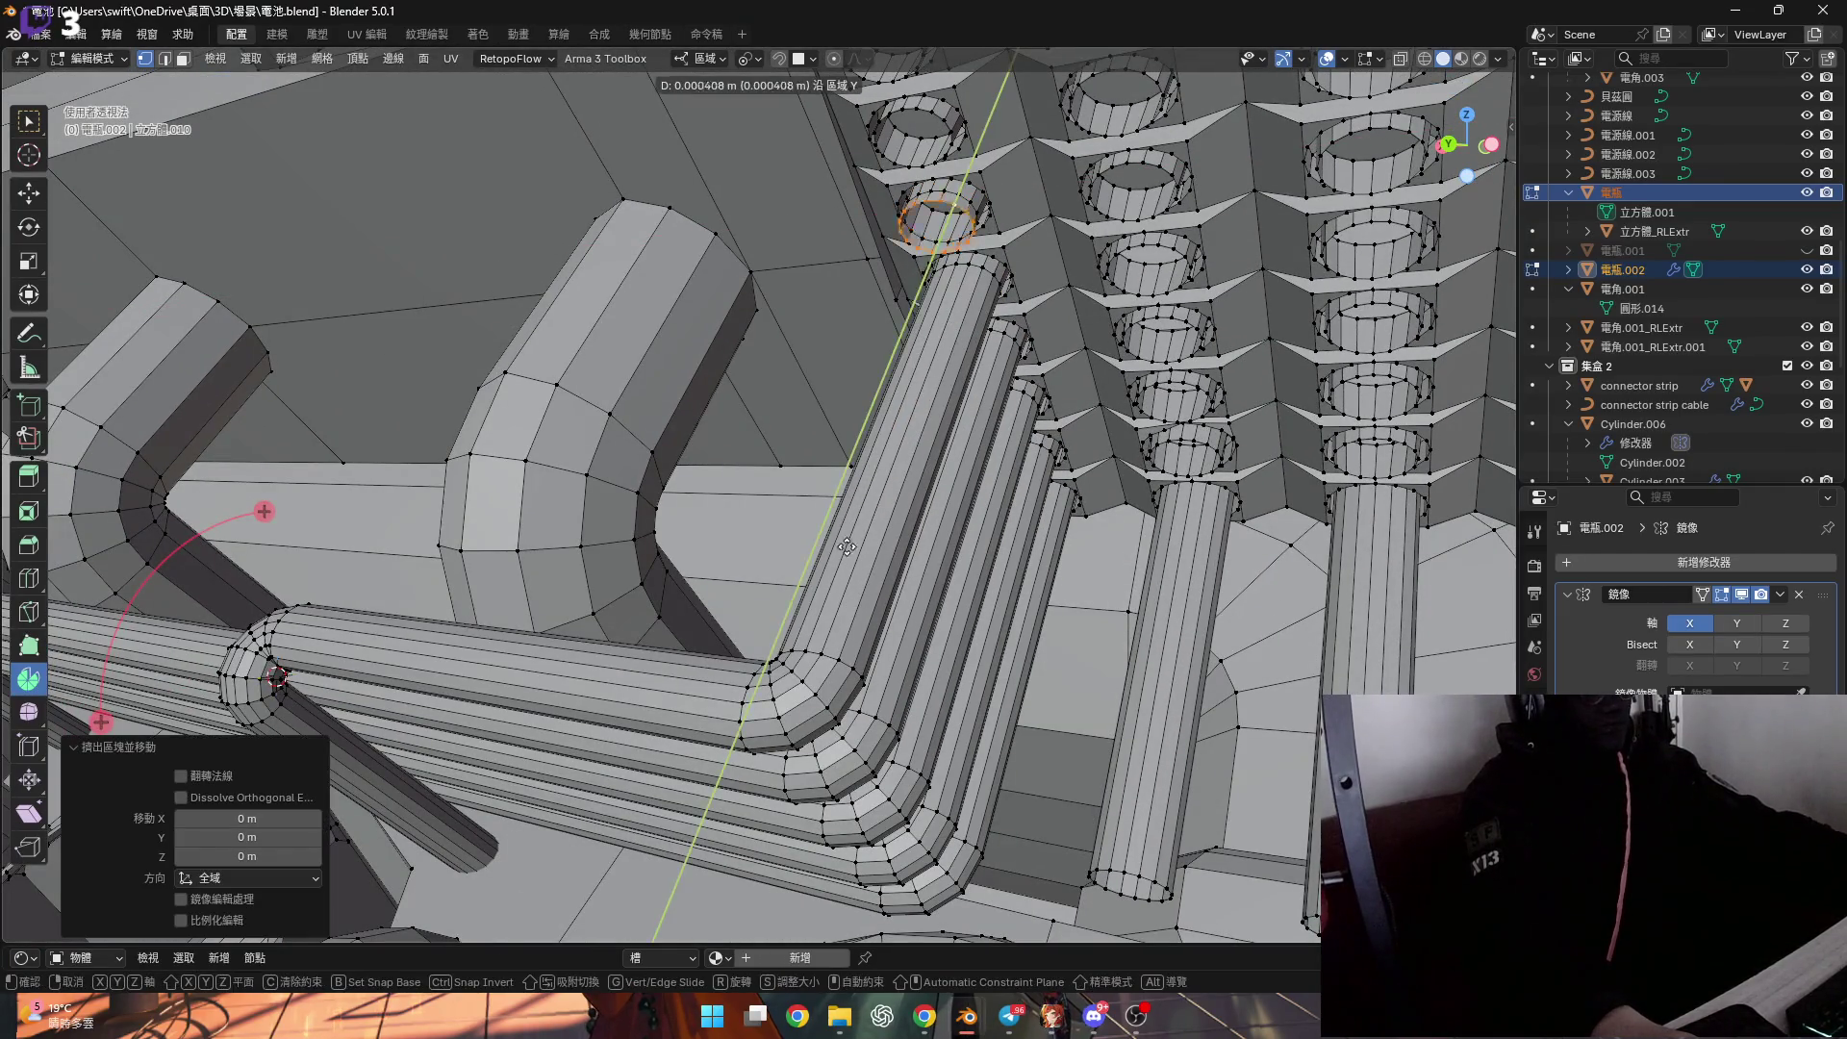
pyautogui.click(800, 661)
pyautogui.scroll(4, 799, 661)
pyautogui.press('s')
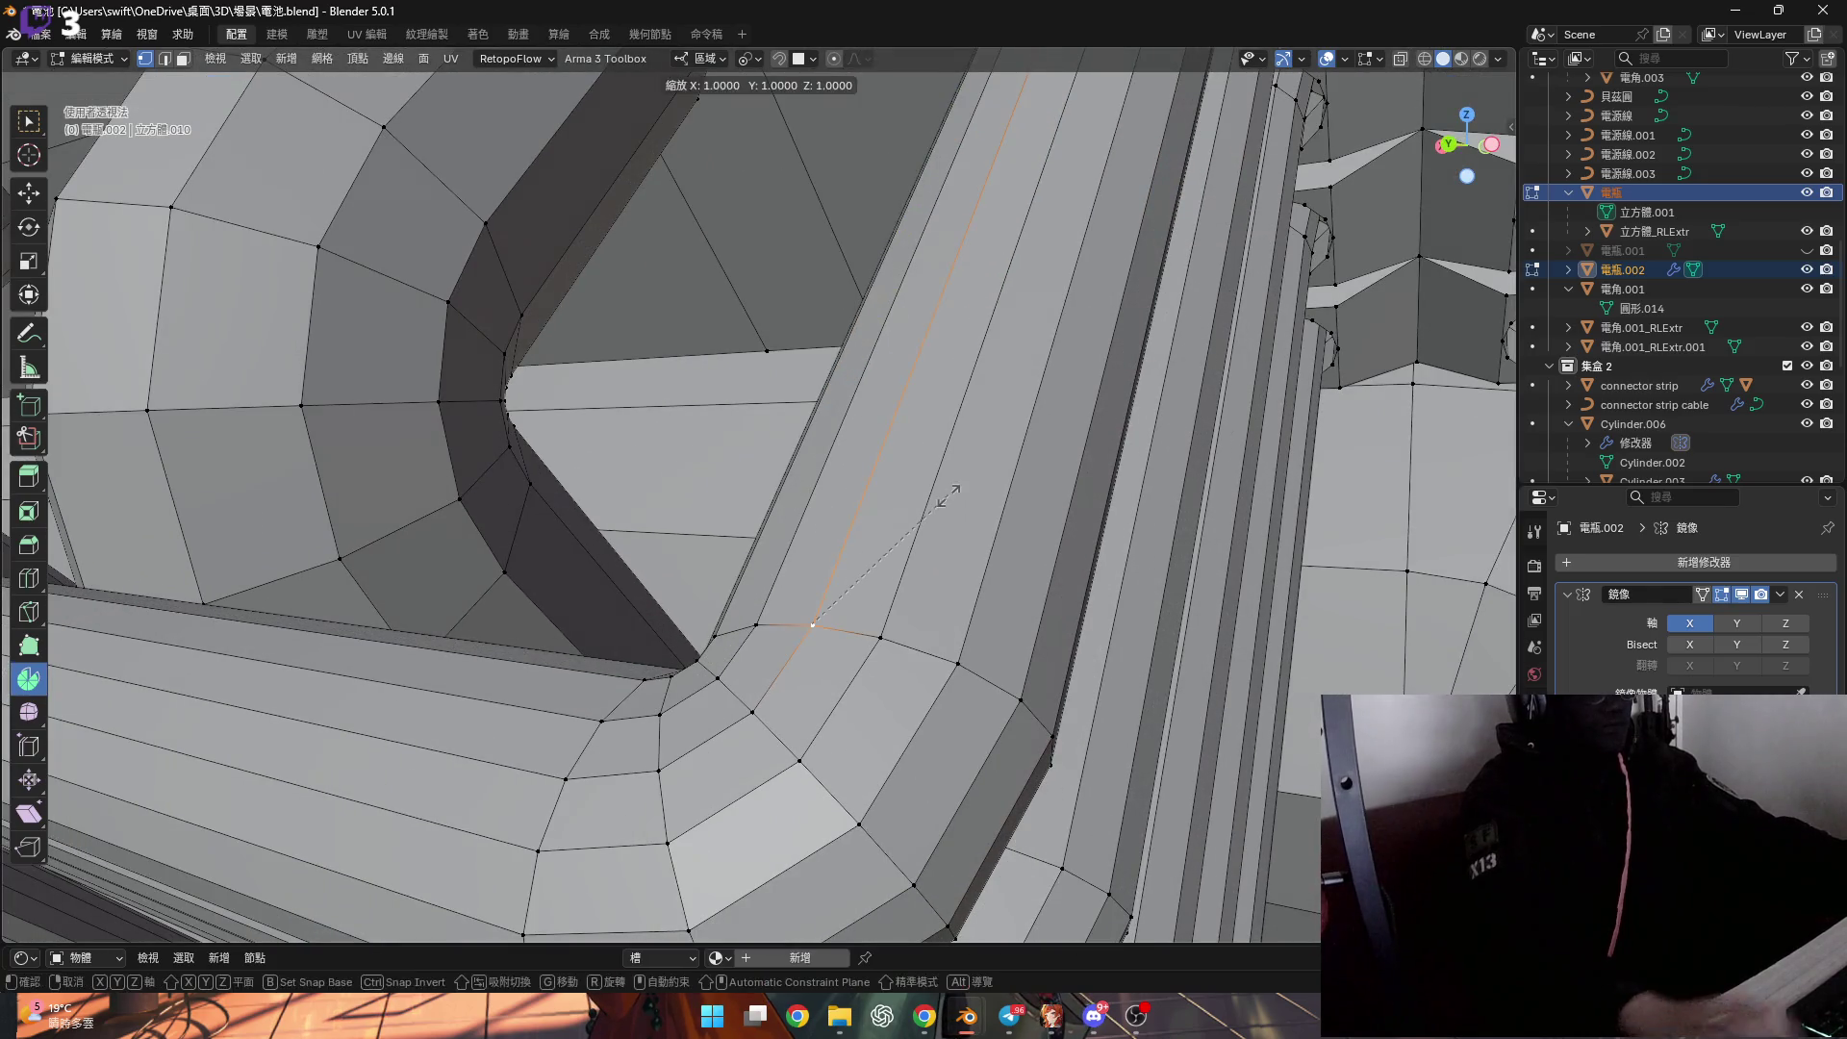
pyautogui.press('y')
pyautogui.press('2')
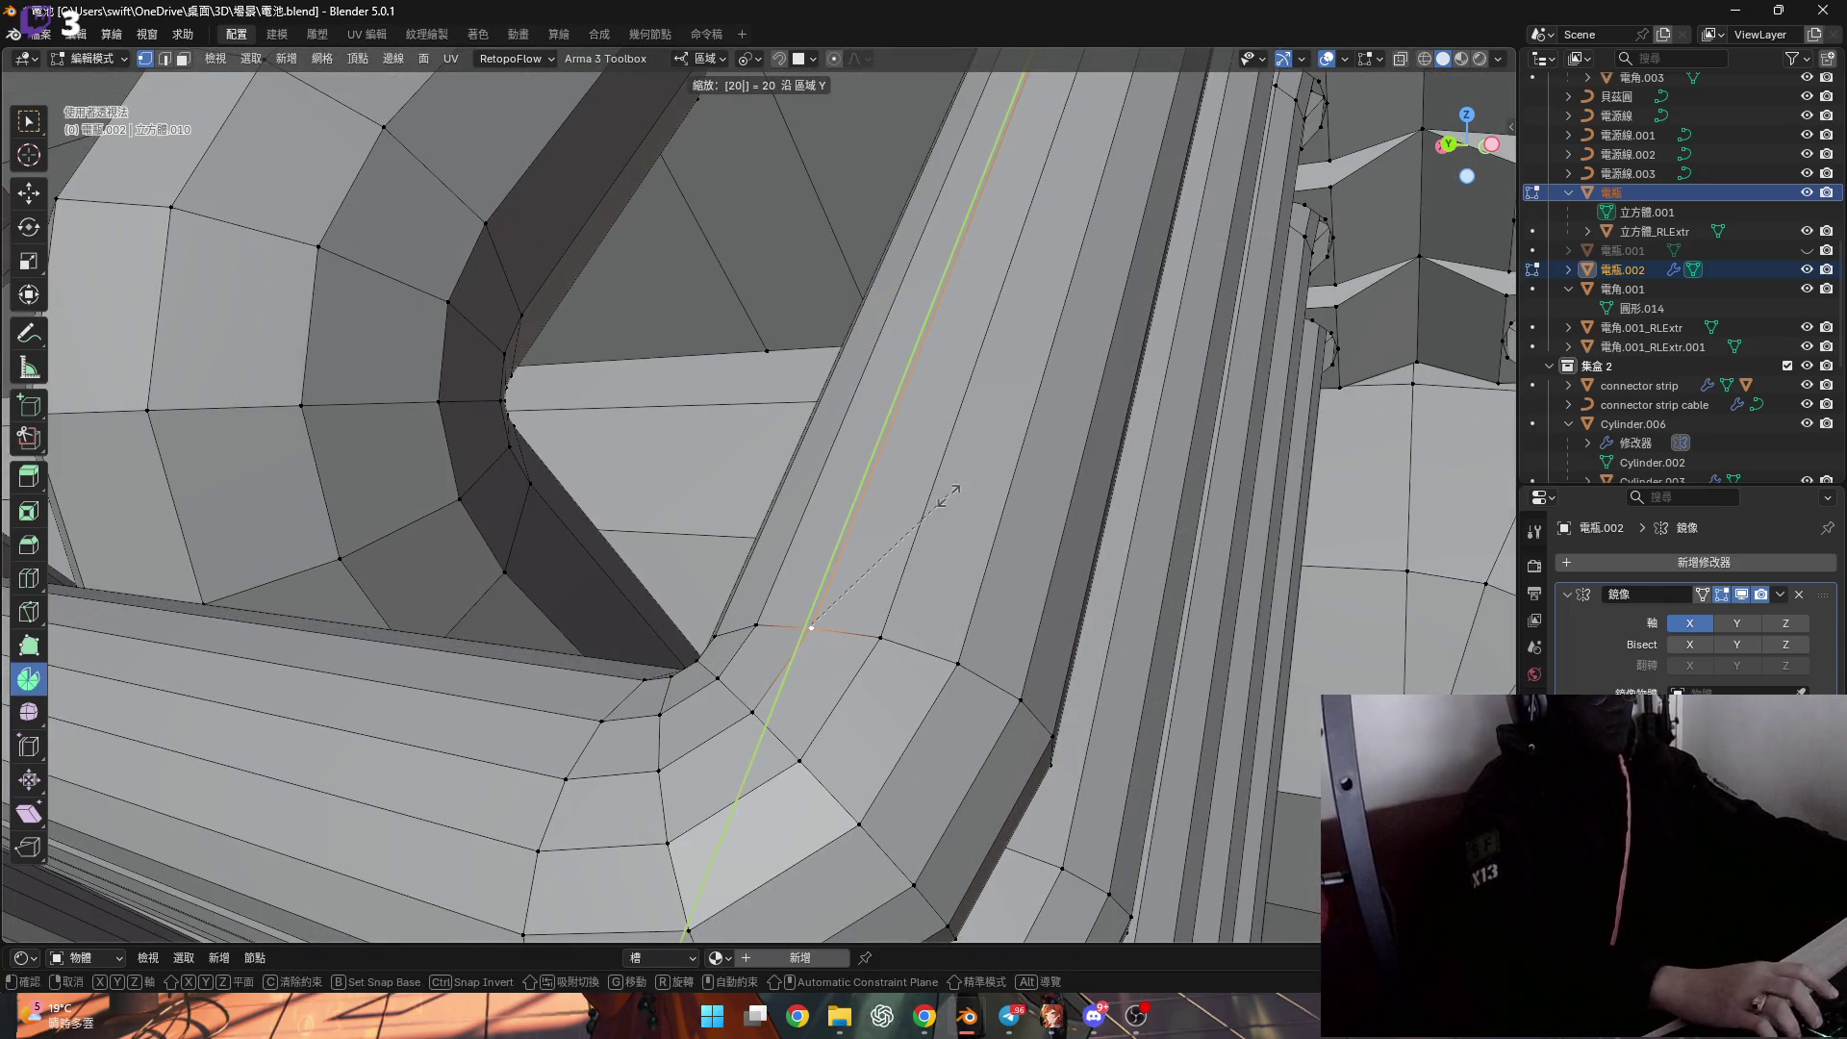
pyautogui.press('Return')
# Flatten the selected ring to zero along Y.
pyautogui.moveTo(760, 318); pyautogui.dragTo(758, 90, button='middle')
pyautogui.click(749, 59)
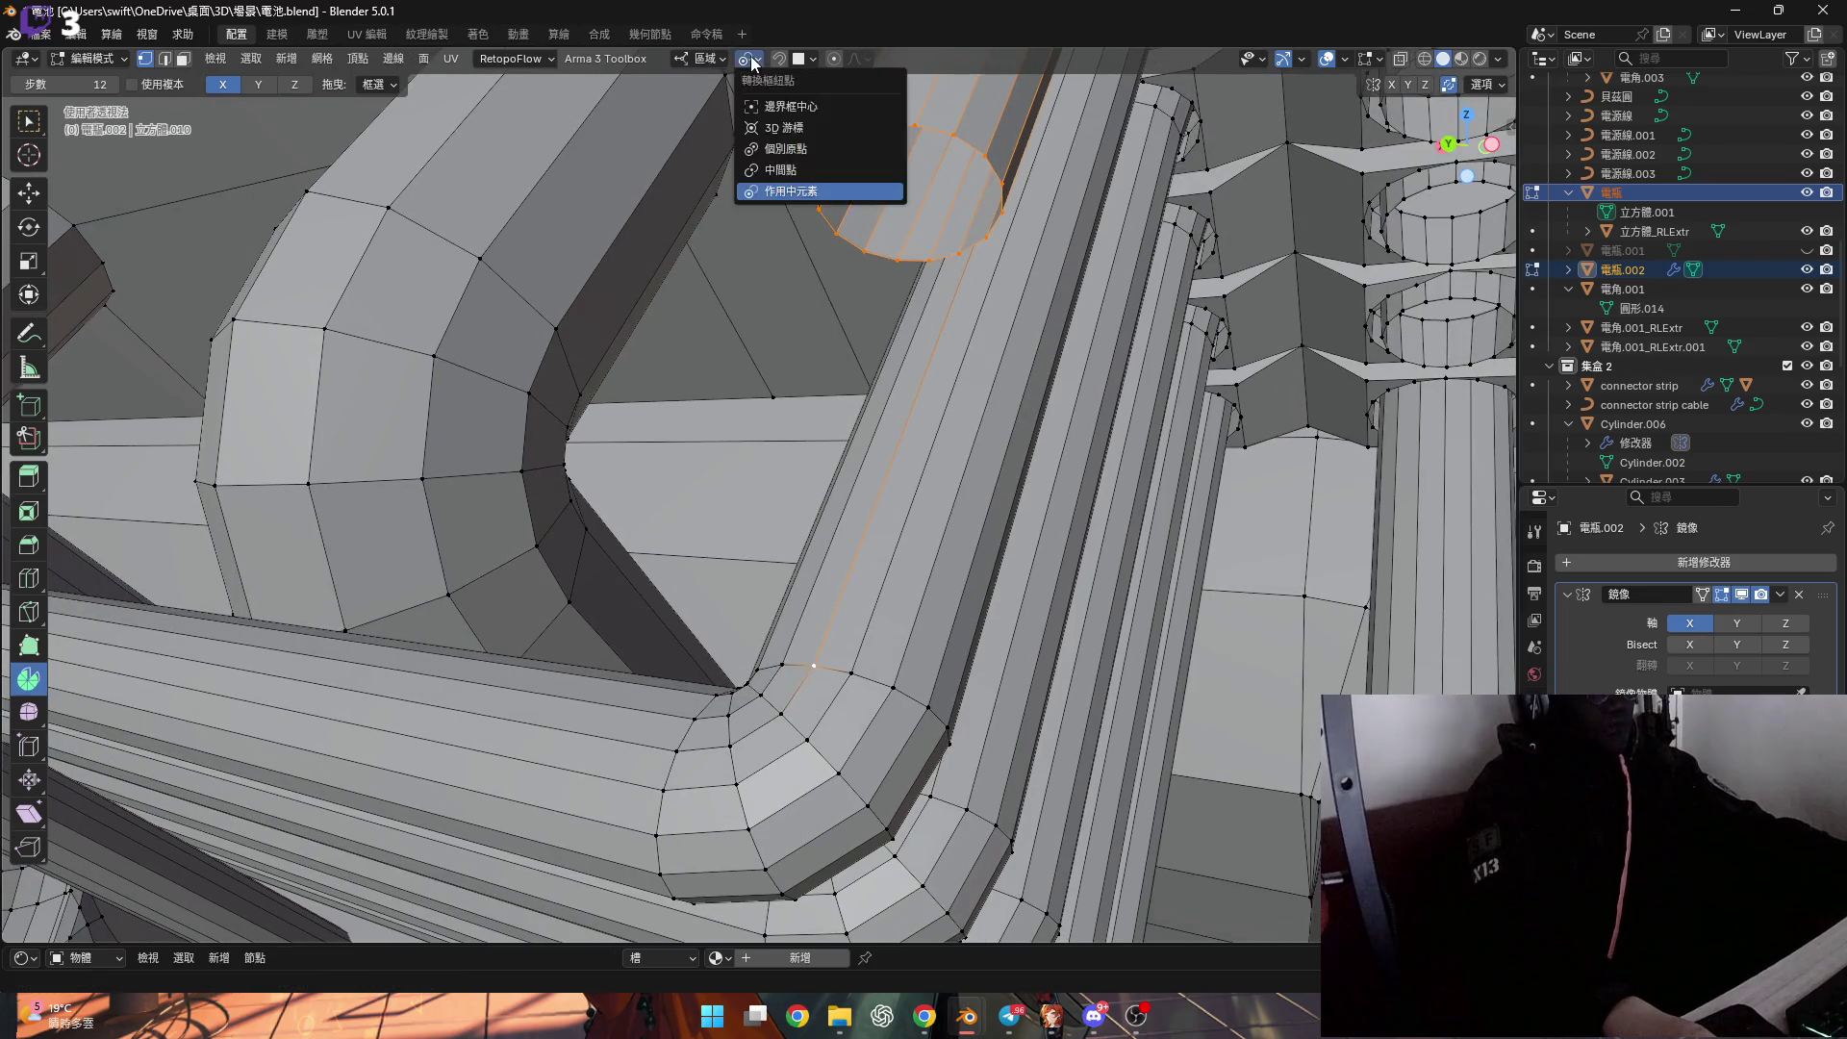
pyautogui.moveTo(980, 728); pyautogui.dragTo(989, 747, button='middle')
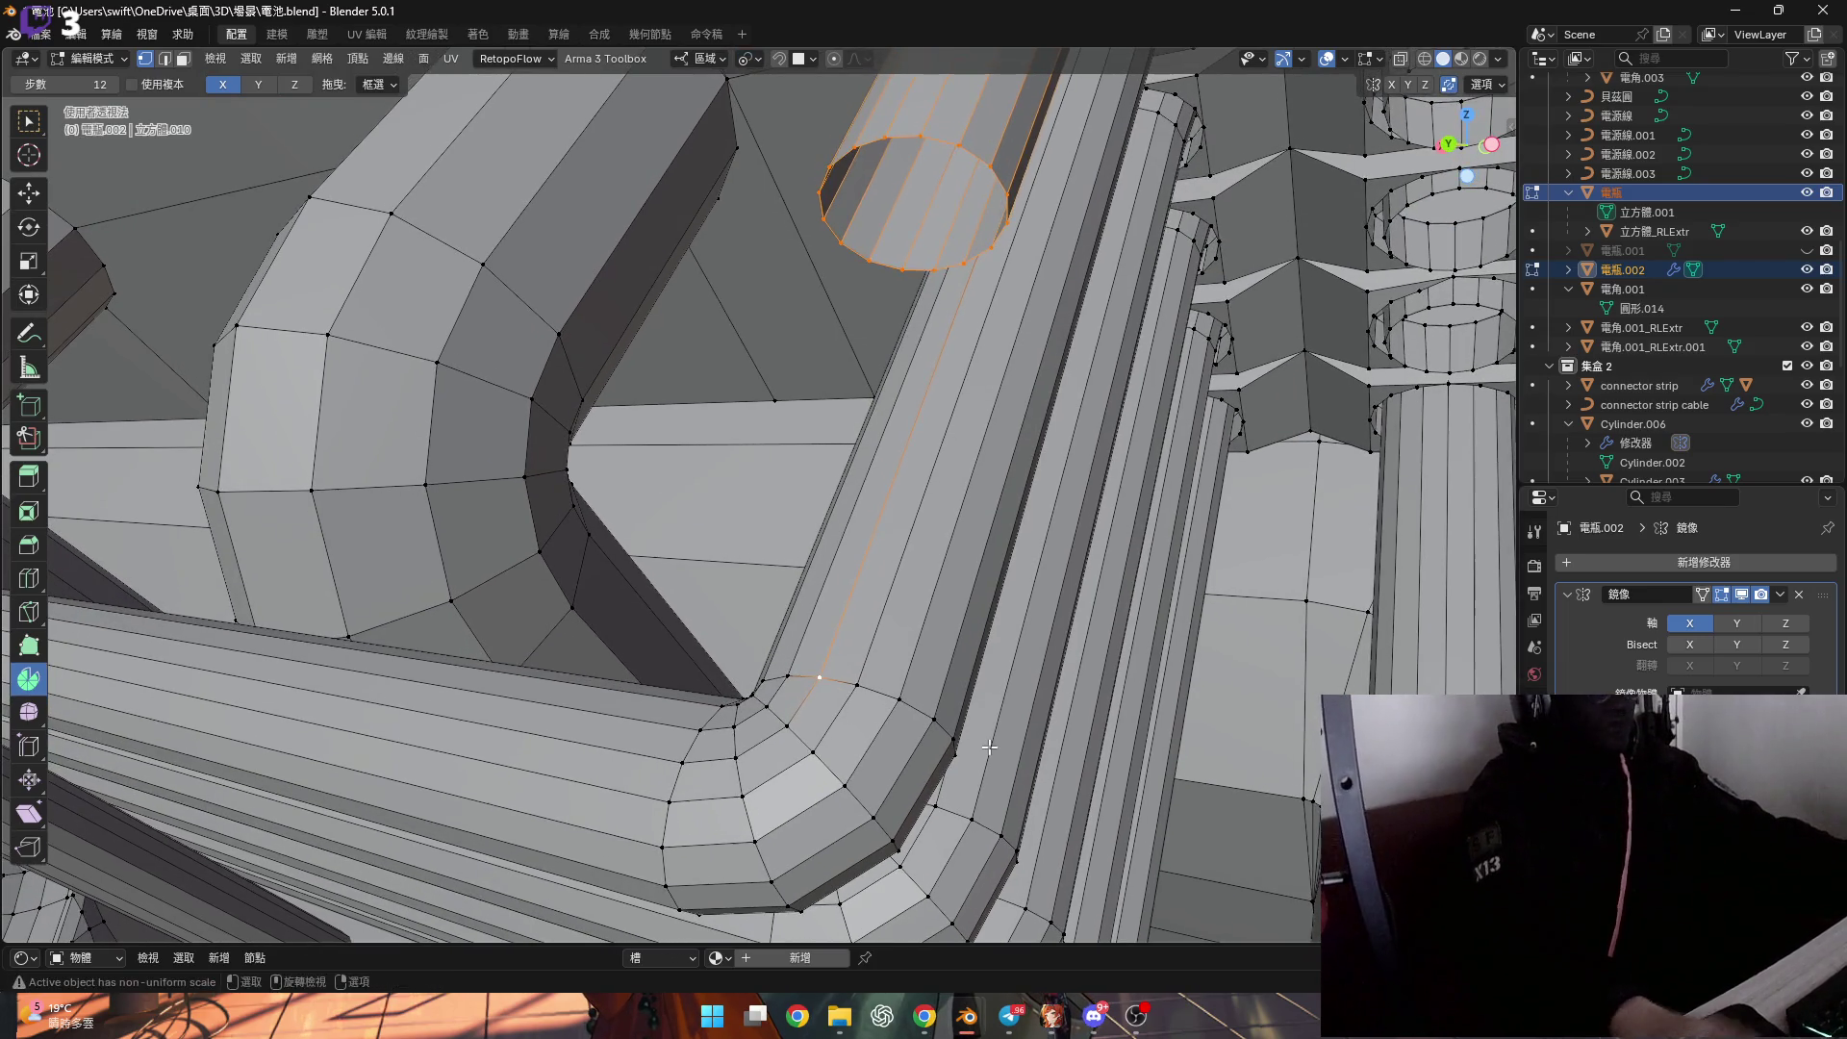
pyautogui.press('s')
pyautogui.press('y')
pyautogui.press('0')
pyautogui.press('Return')
# Snap the 3D cursor to the selection and spin the ring end through a -90° bend.
pyautogui.scroll(4, 705, 559)
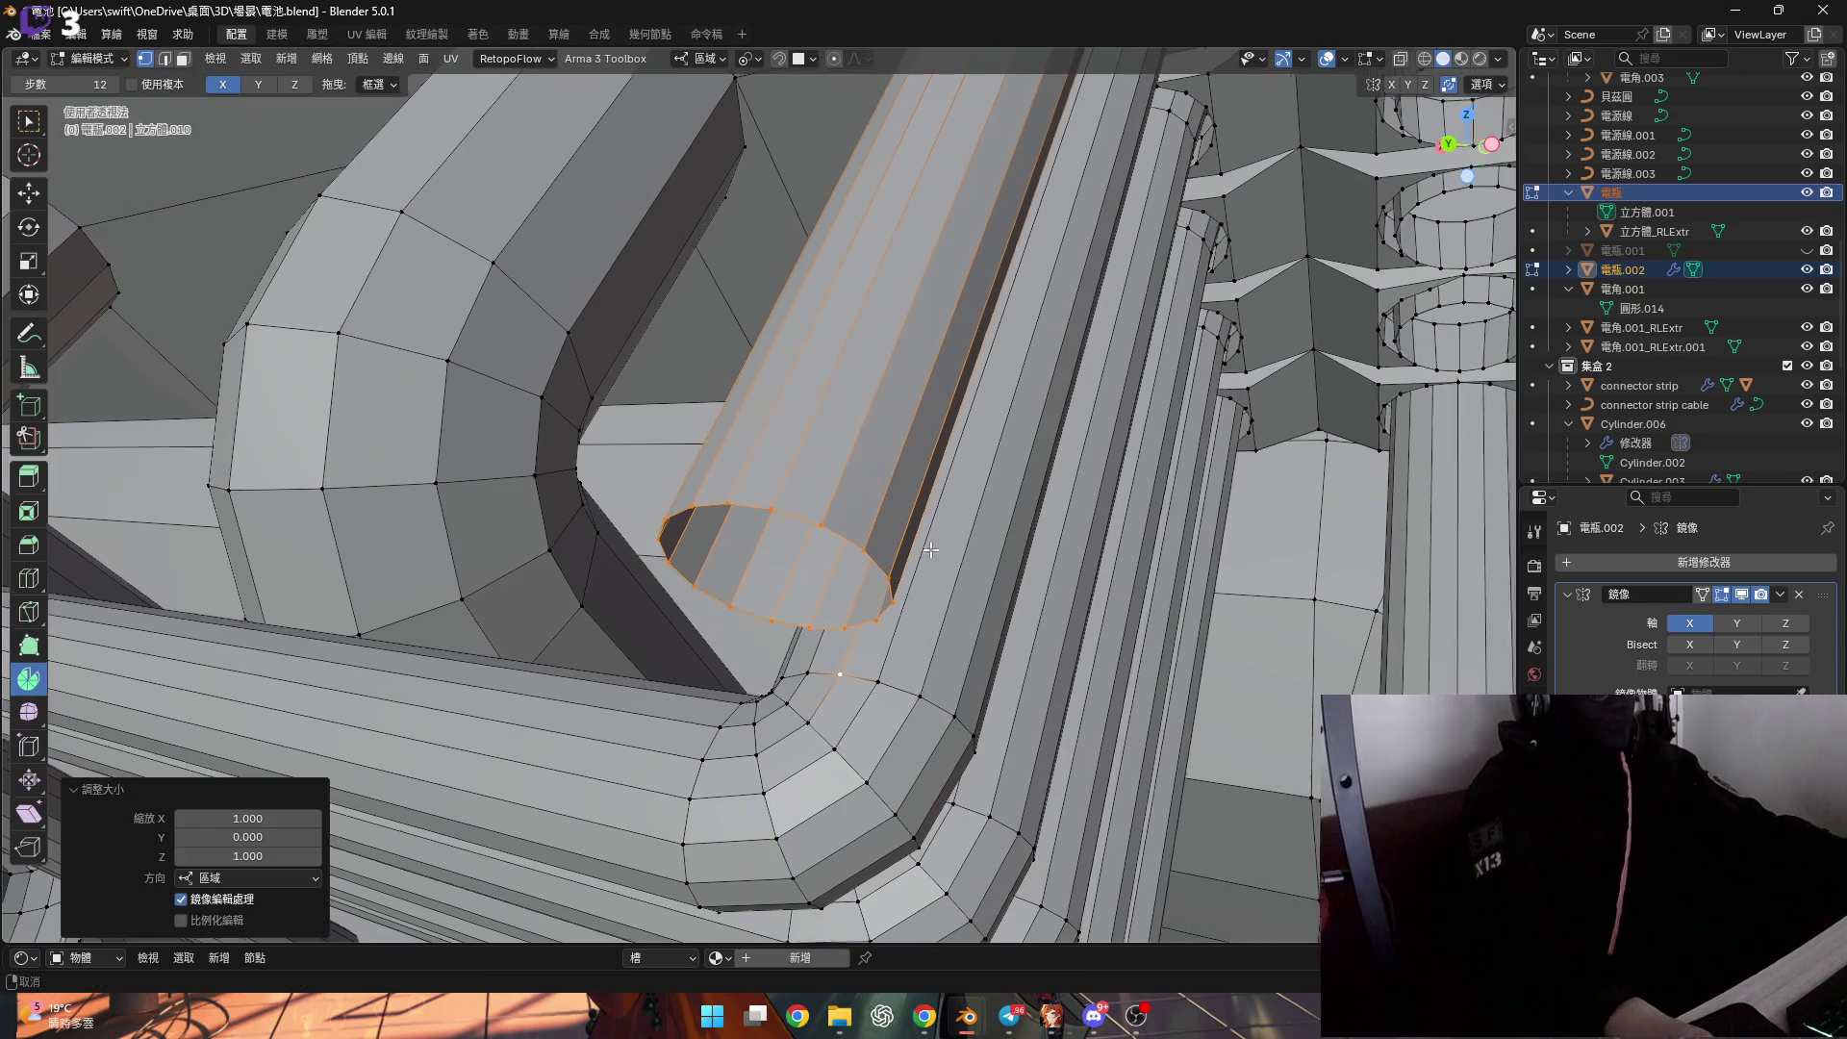
pyautogui.moveTo(705, 559)
pyautogui.mouseDown(button='middle')
pyautogui.moveTo(754, 446)
pyautogui.moveTo(722, 481)
pyautogui.moveTo(742, 465)
pyautogui.moveTo(736, 486)
pyautogui.mouseUp(button='middle')
pyautogui.press('`')
pyautogui.click(760, 587)
pyautogui.moveTo(760, 586); pyautogui.dragTo(400, 151, button='middle')
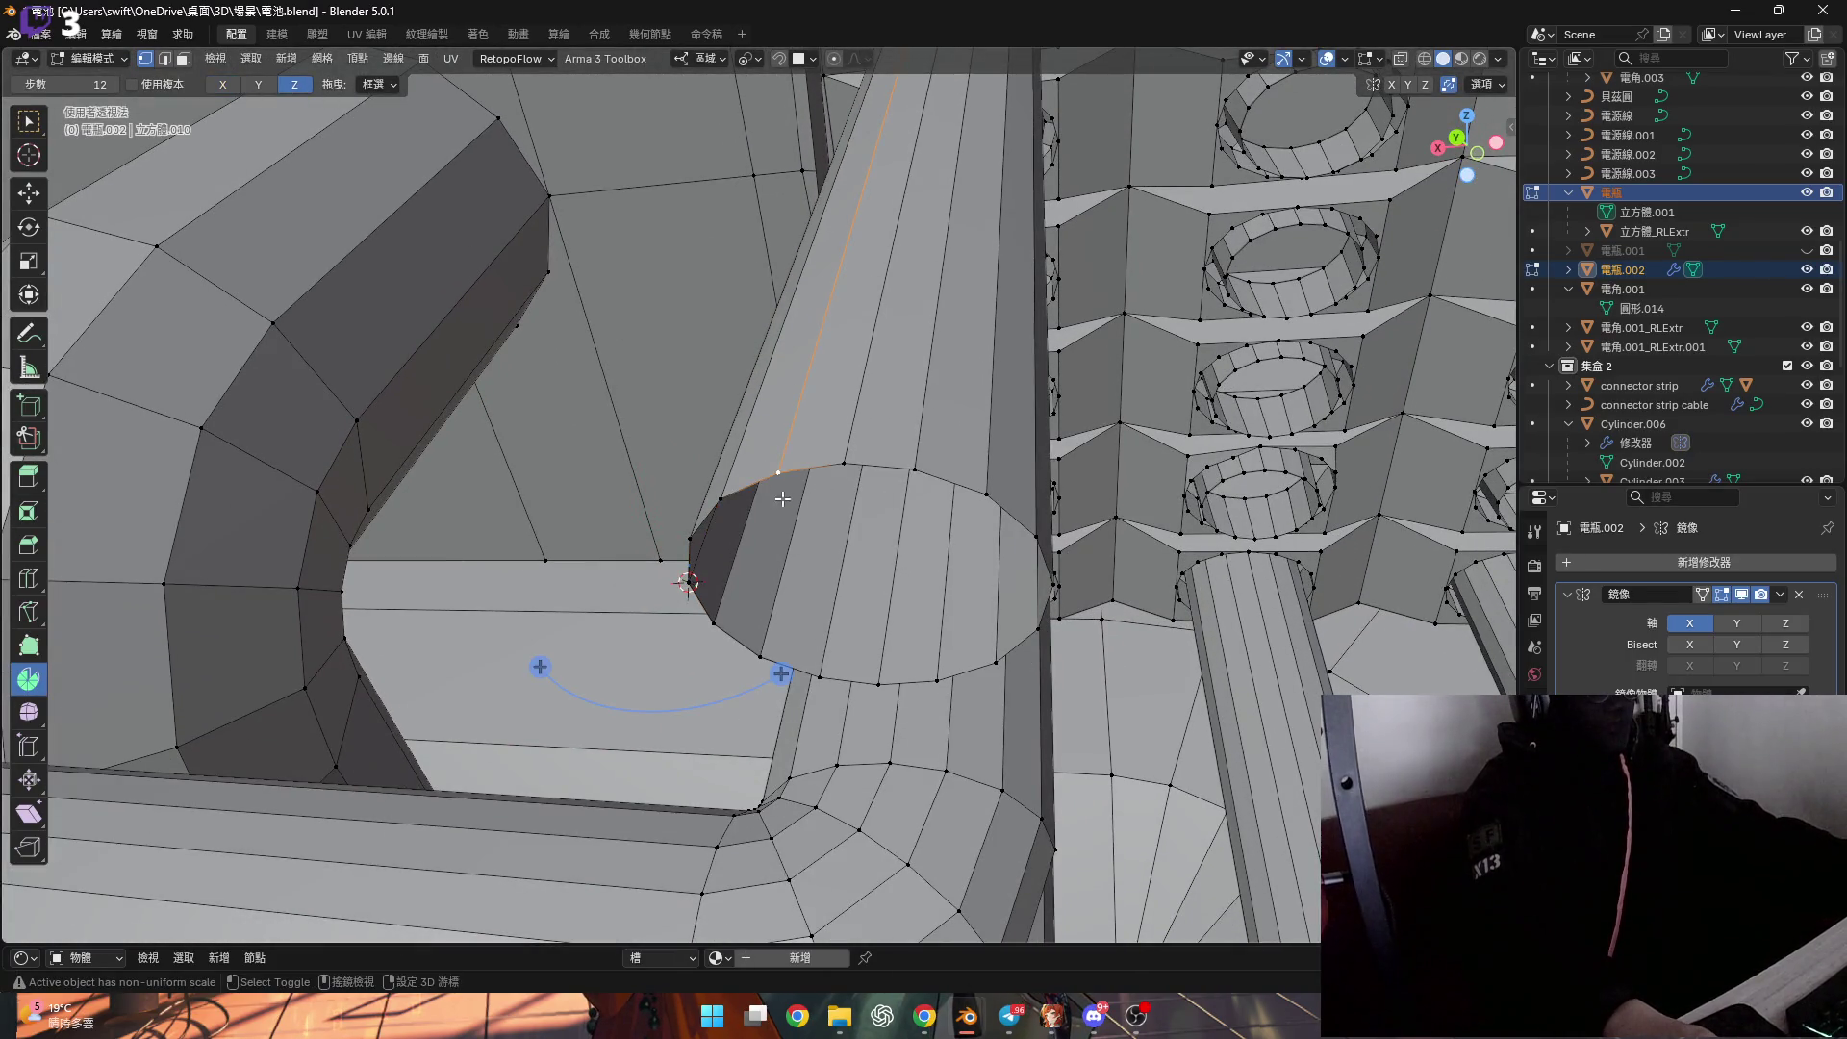
pyautogui.moveTo(755, 482); pyautogui.dragTo(837, 623, button='middle')
pyautogui.moveTo(837, 624); pyautogui.dragTo(521, 773)
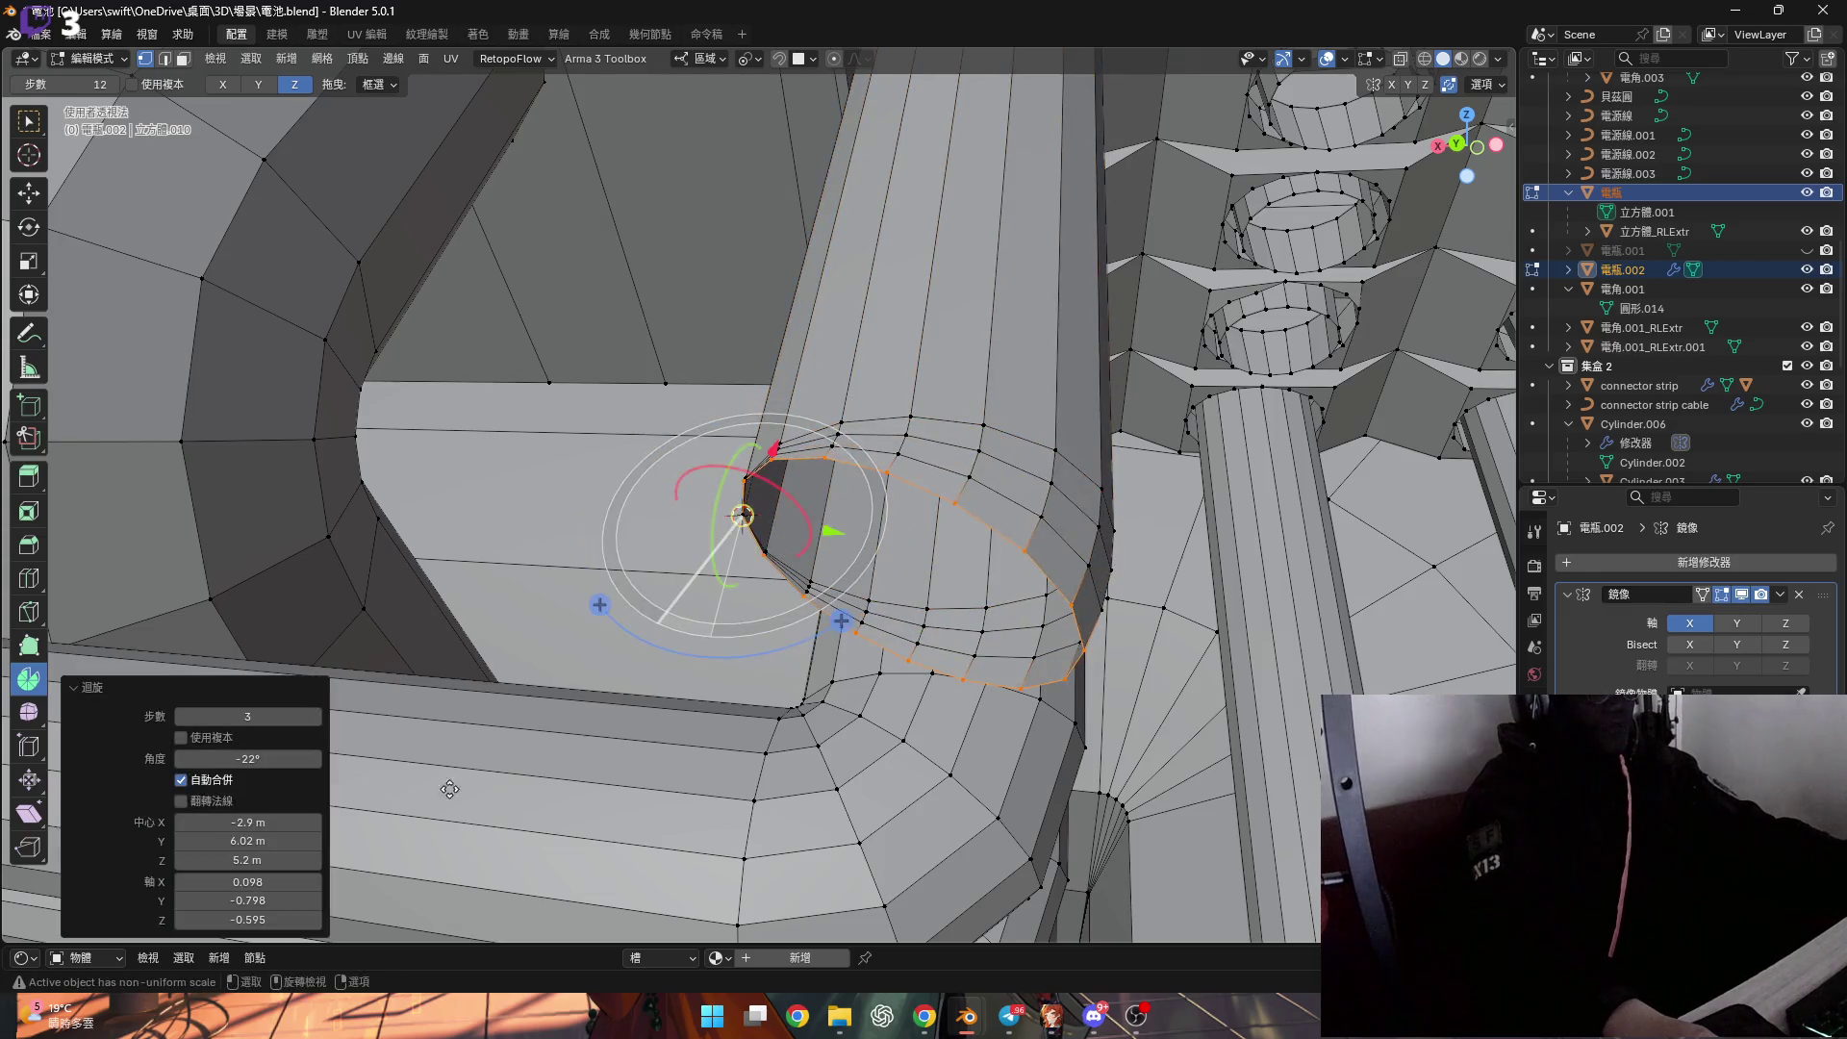
pyautogui.write('0')
pyautogui.press('Return')
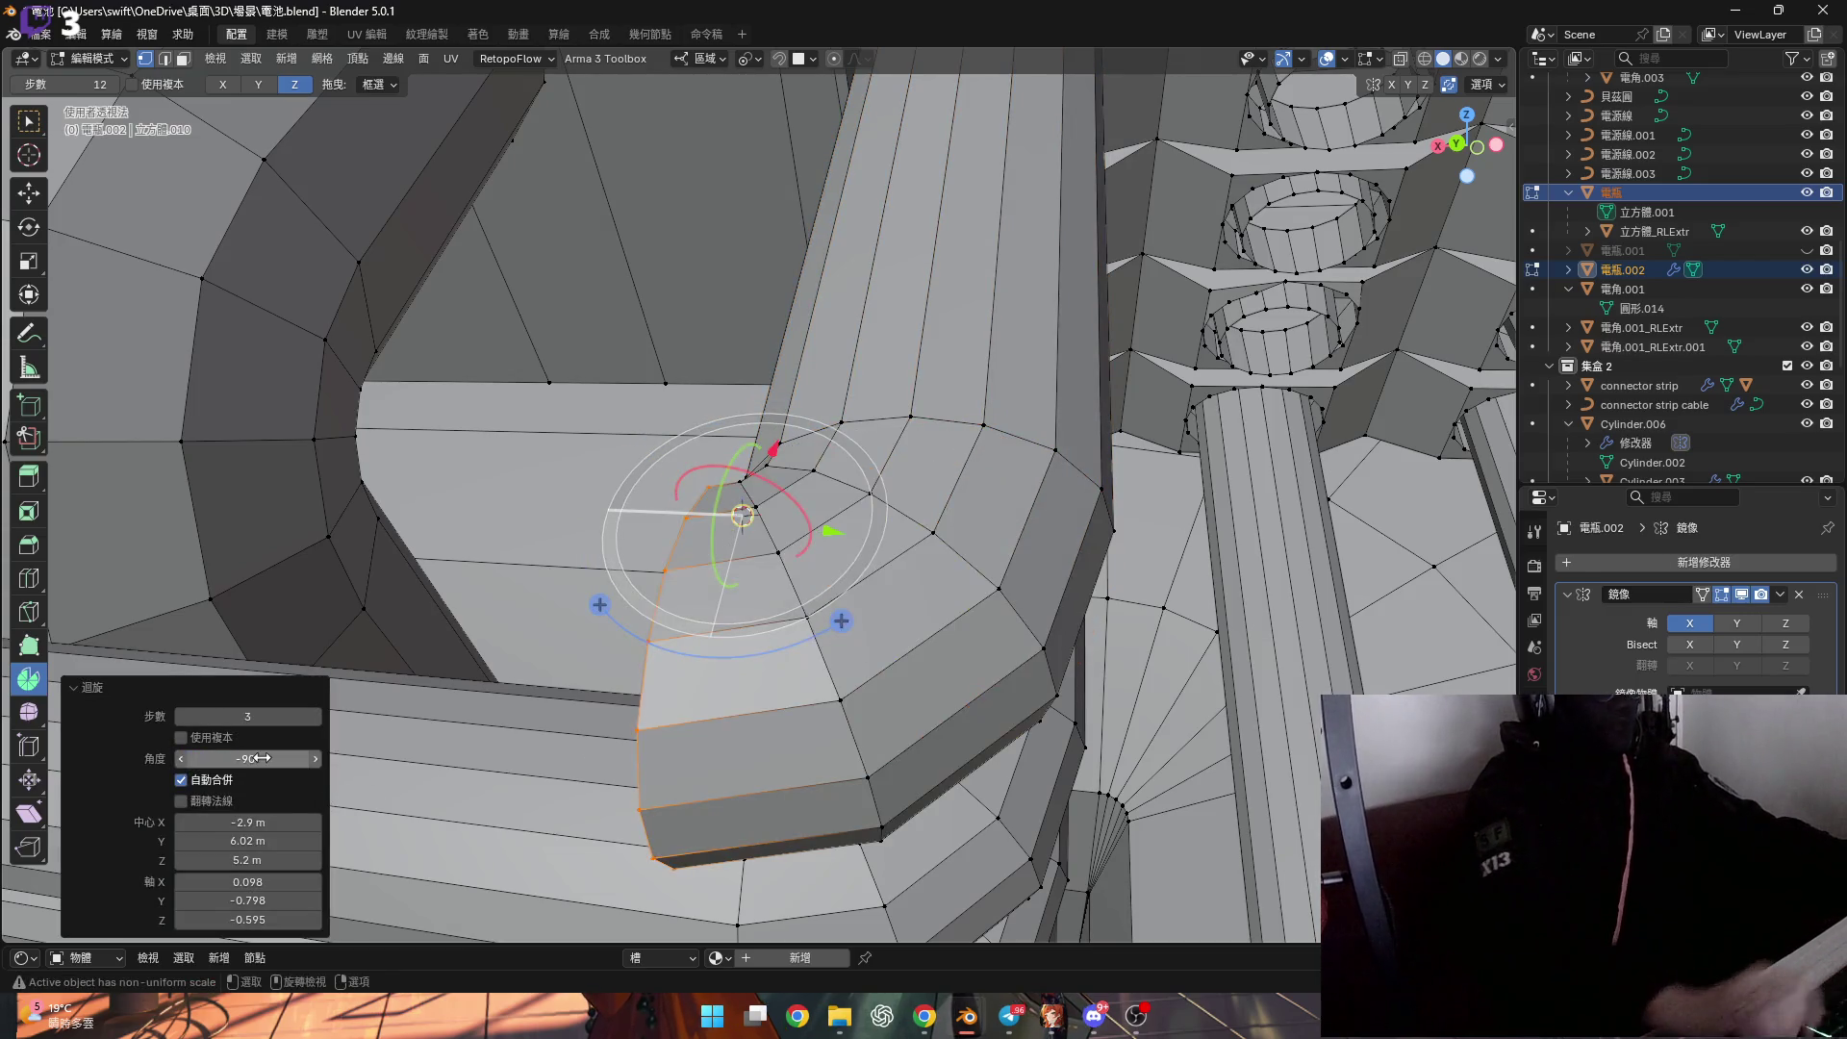
pyautogui.scroll(-5, 674, 577)
pyautogui.moveTo(674, 577)
pyautogui.keyDown('shift'); pyautogui.mouseDown(button='middle')
pyautogui.moveTo(844, 634)
pyautogui.moveTo(1035, 551)
pyautogui.moveTo(981, 524)
pyautogui.mouseUp(button='middle'); pyautogui.keyUp('shift')
pyautogui.scroll(2, 1035, 551)
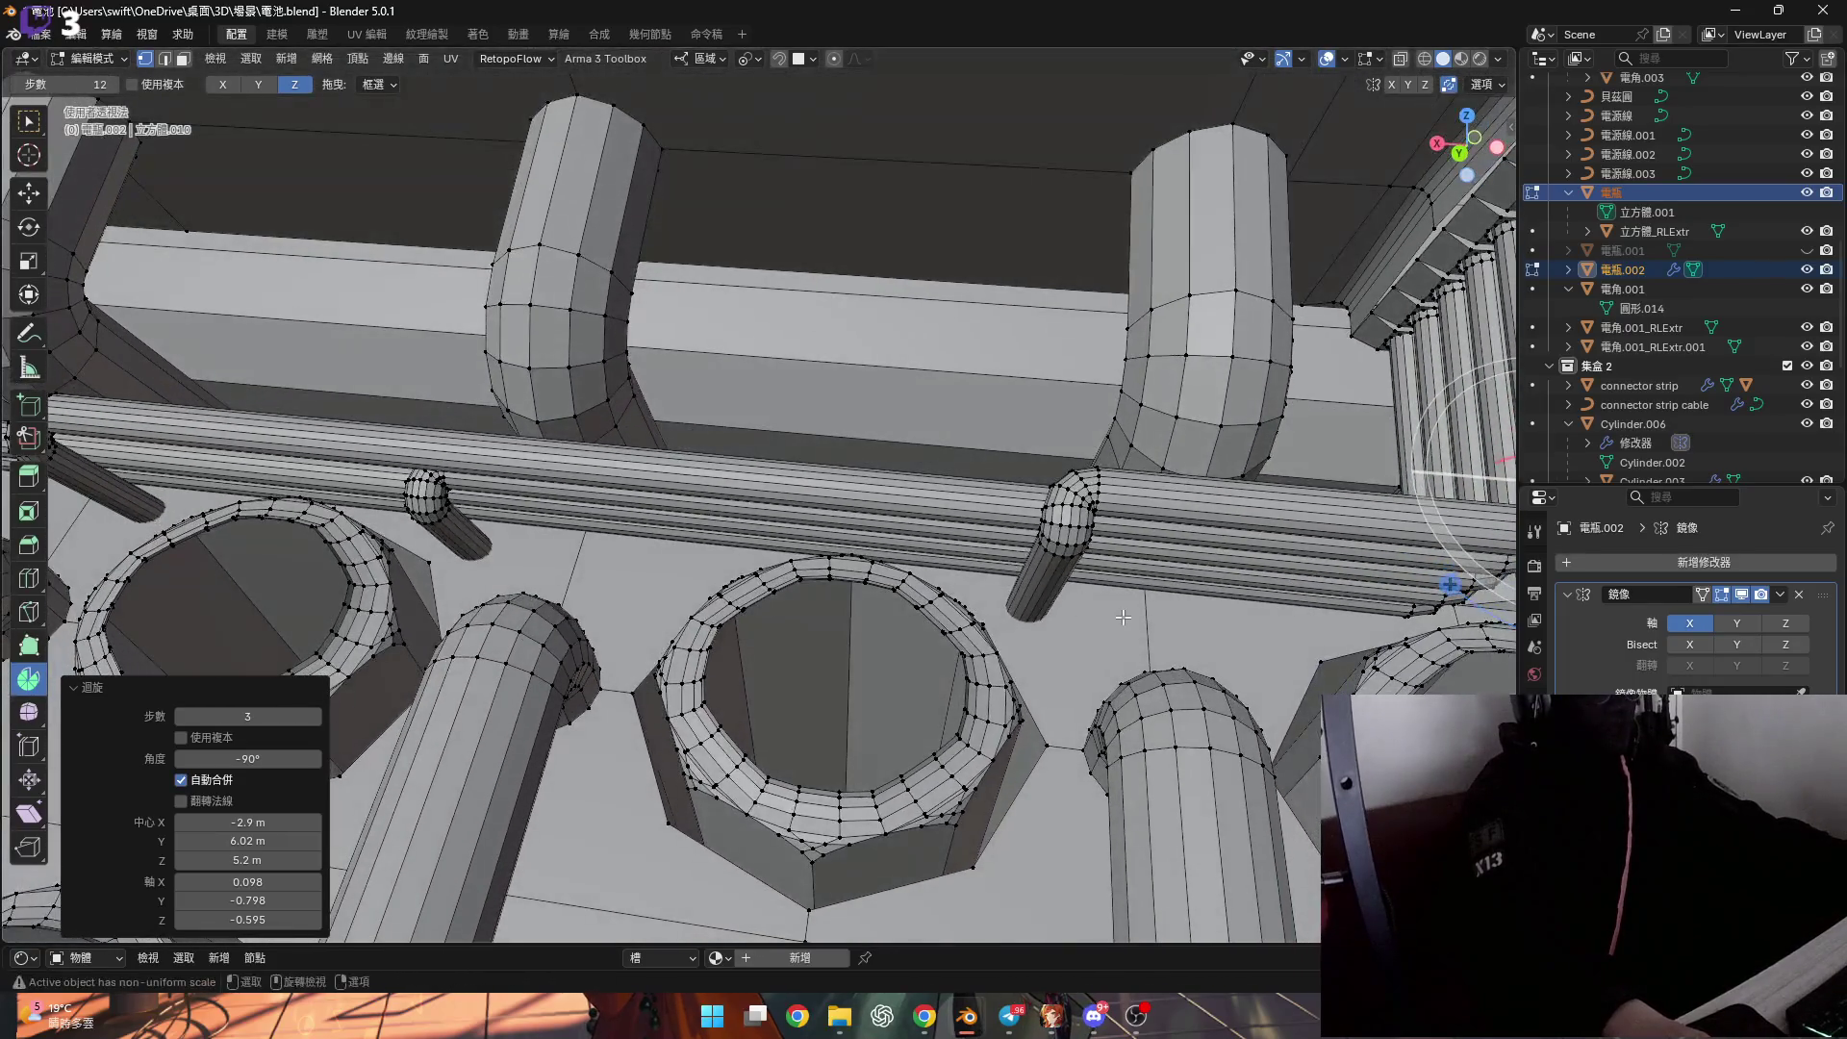
# Extend the bent end 0.028304 m along X and flatten it to zero along X.
pyautogui.press('e')
pyautogui.press('x')
pyautogui.click(361, 567)
pyautogui.keyDown('shift'); pyautogui.moveTo(360, 568); pyautogui.dragTo(813, 604, button='middle'); pyautogui.keyUp('shift')
pyautogui.scroll(2, 500, 577)
pyautogui.click(813, 604)
pyautogui.press('g')
pyautogui.press('x')
pyautogui.press('0')
pyautogui.press('Return')
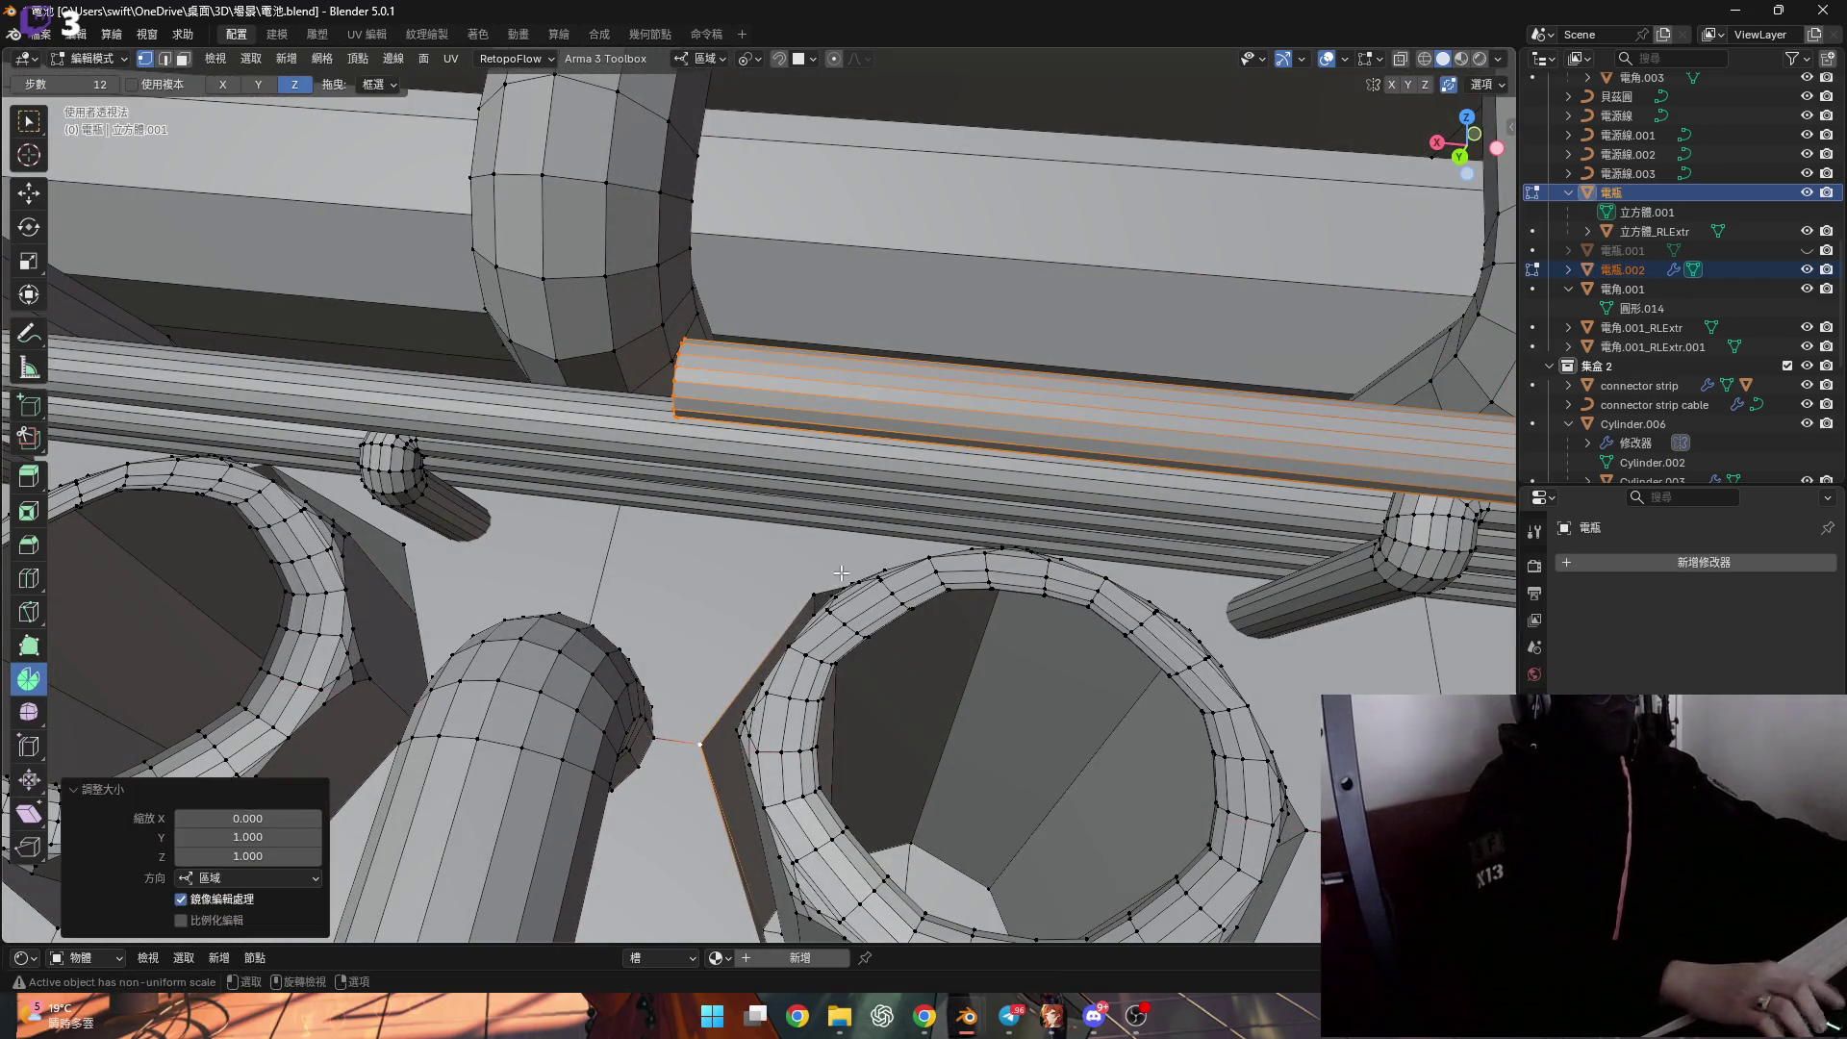
# Select the pipe's end loop and spin it through a 90° bend.
pyautogui.scroll(5, 738, 473)
pyautogui.moveTo(738, 473)
pyautogui.mouseDown(button='middle')
pyautogui.moveTo(631, 539)
pyautogui.moveTo(594, 503)
pyautogui.moveTo(709, 626)
pyautogui.mouseUp(button='middle')
pyautogui.click(630, 571)
pyautogui.keyDown('alt'); pyautogui.click(579, 470); pyautogui.keyUp('alt')
pyautogui.moveTo(709, 626); pyautogui.dragTo(731, 539)
pyautogui.click(261, 735)
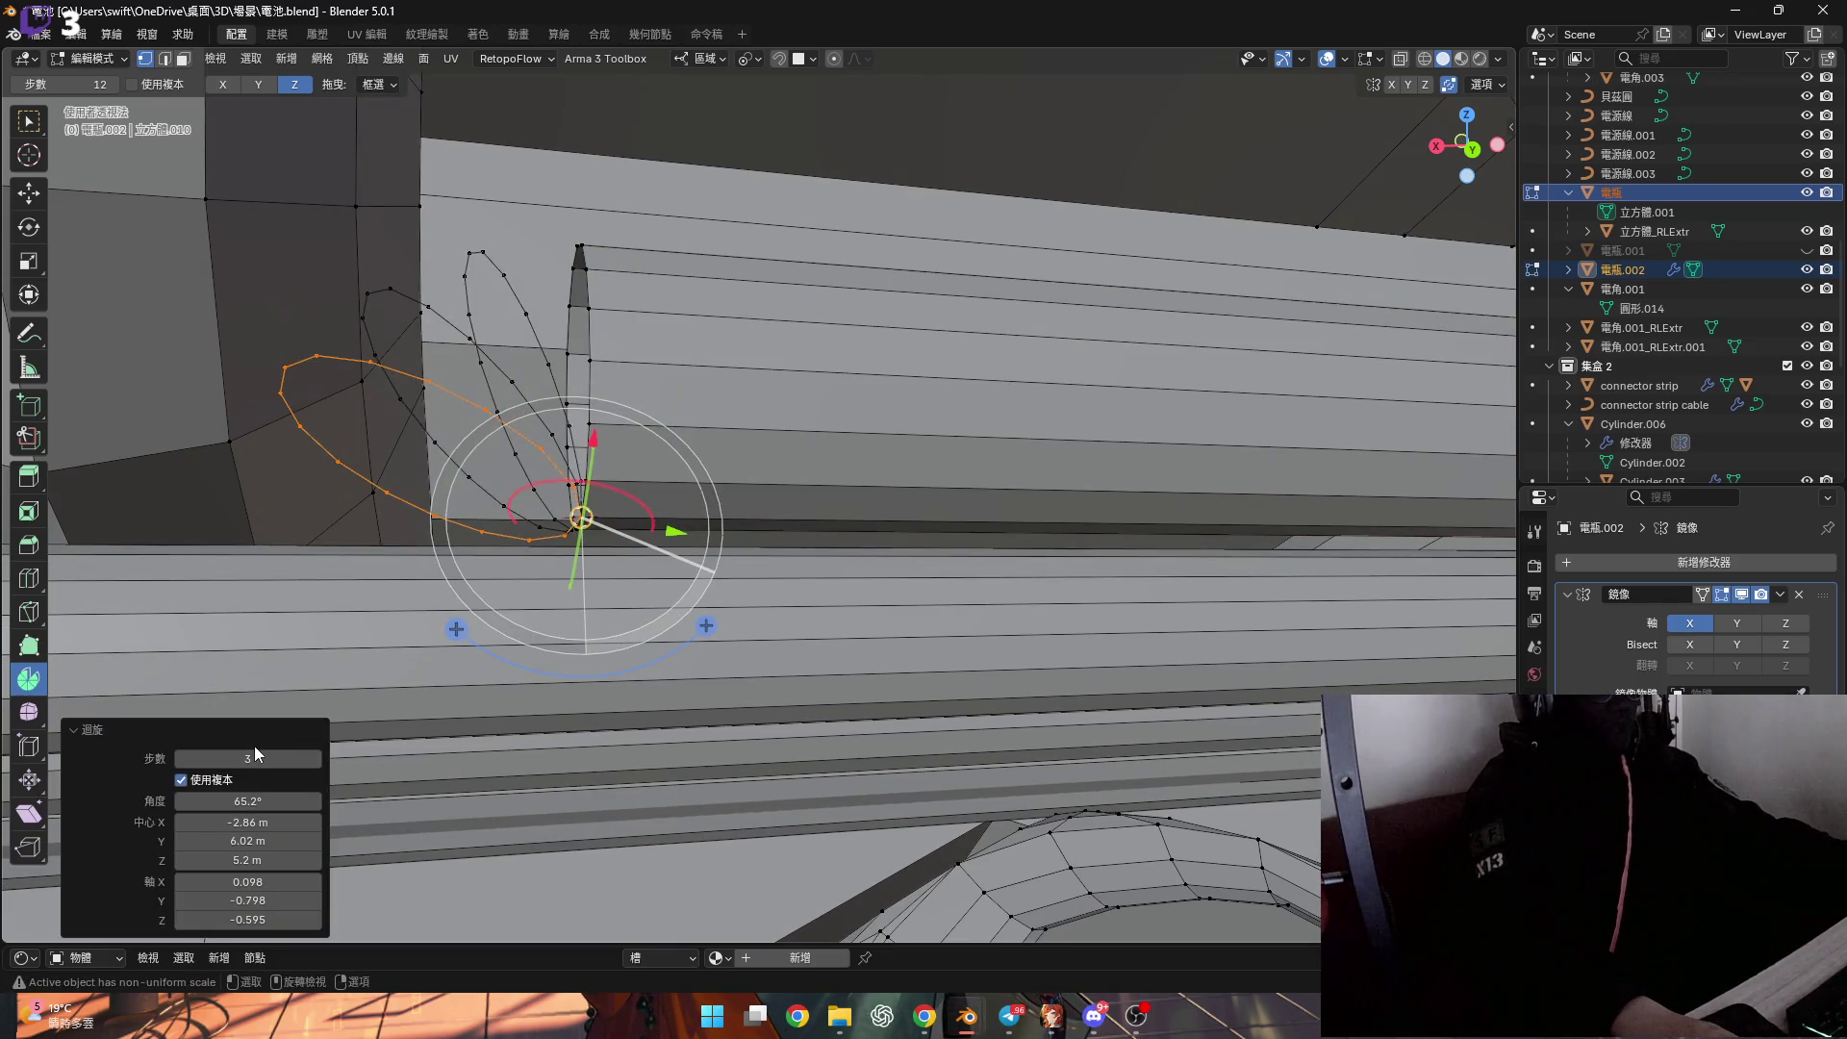
pyautogui.hotkey('ctrl', 'z')
pyautogui.hotkey('ctrl', 'z')
pyautogui.moveTo(647, 512); pyautogui.dragTo(643, 518, button='middle')
pyautogui.hotkey('ctrl', 'z')
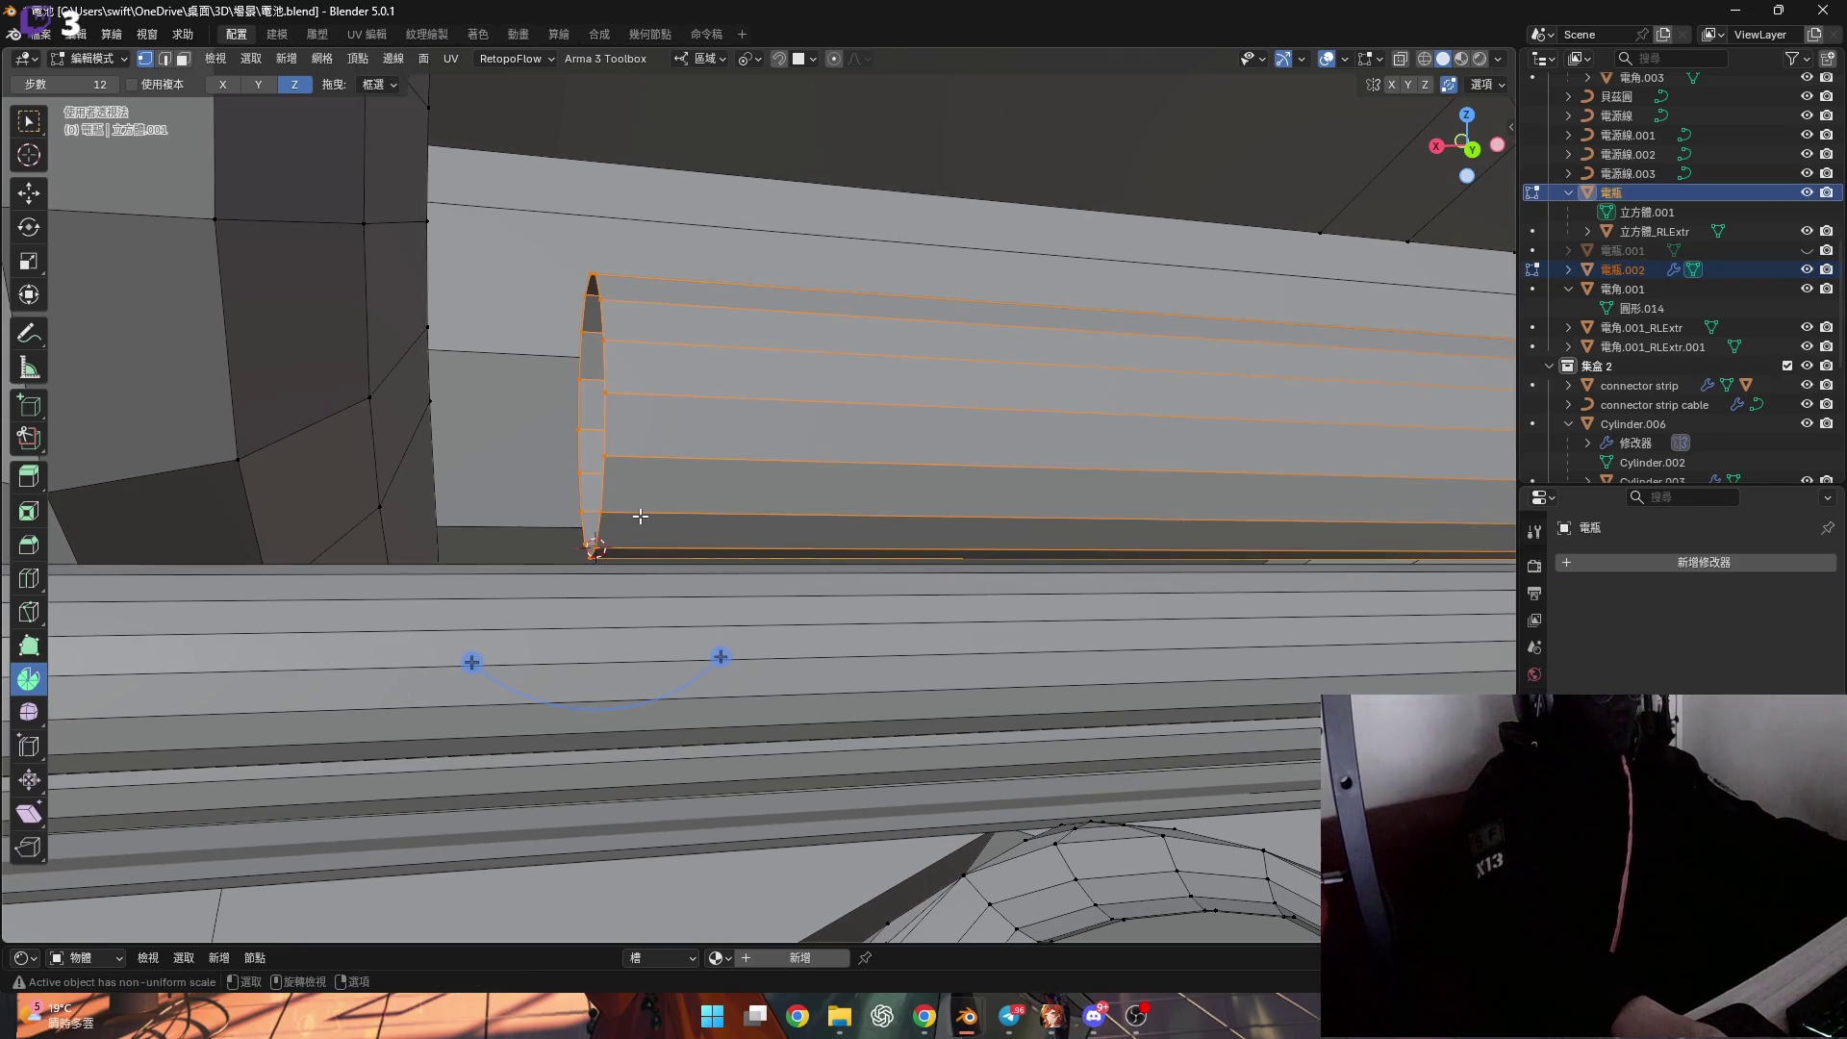
pyautogui.click(720, 657)
pyautogui.moveTo(231, 759); pyautogui.dragTo(247, 759)
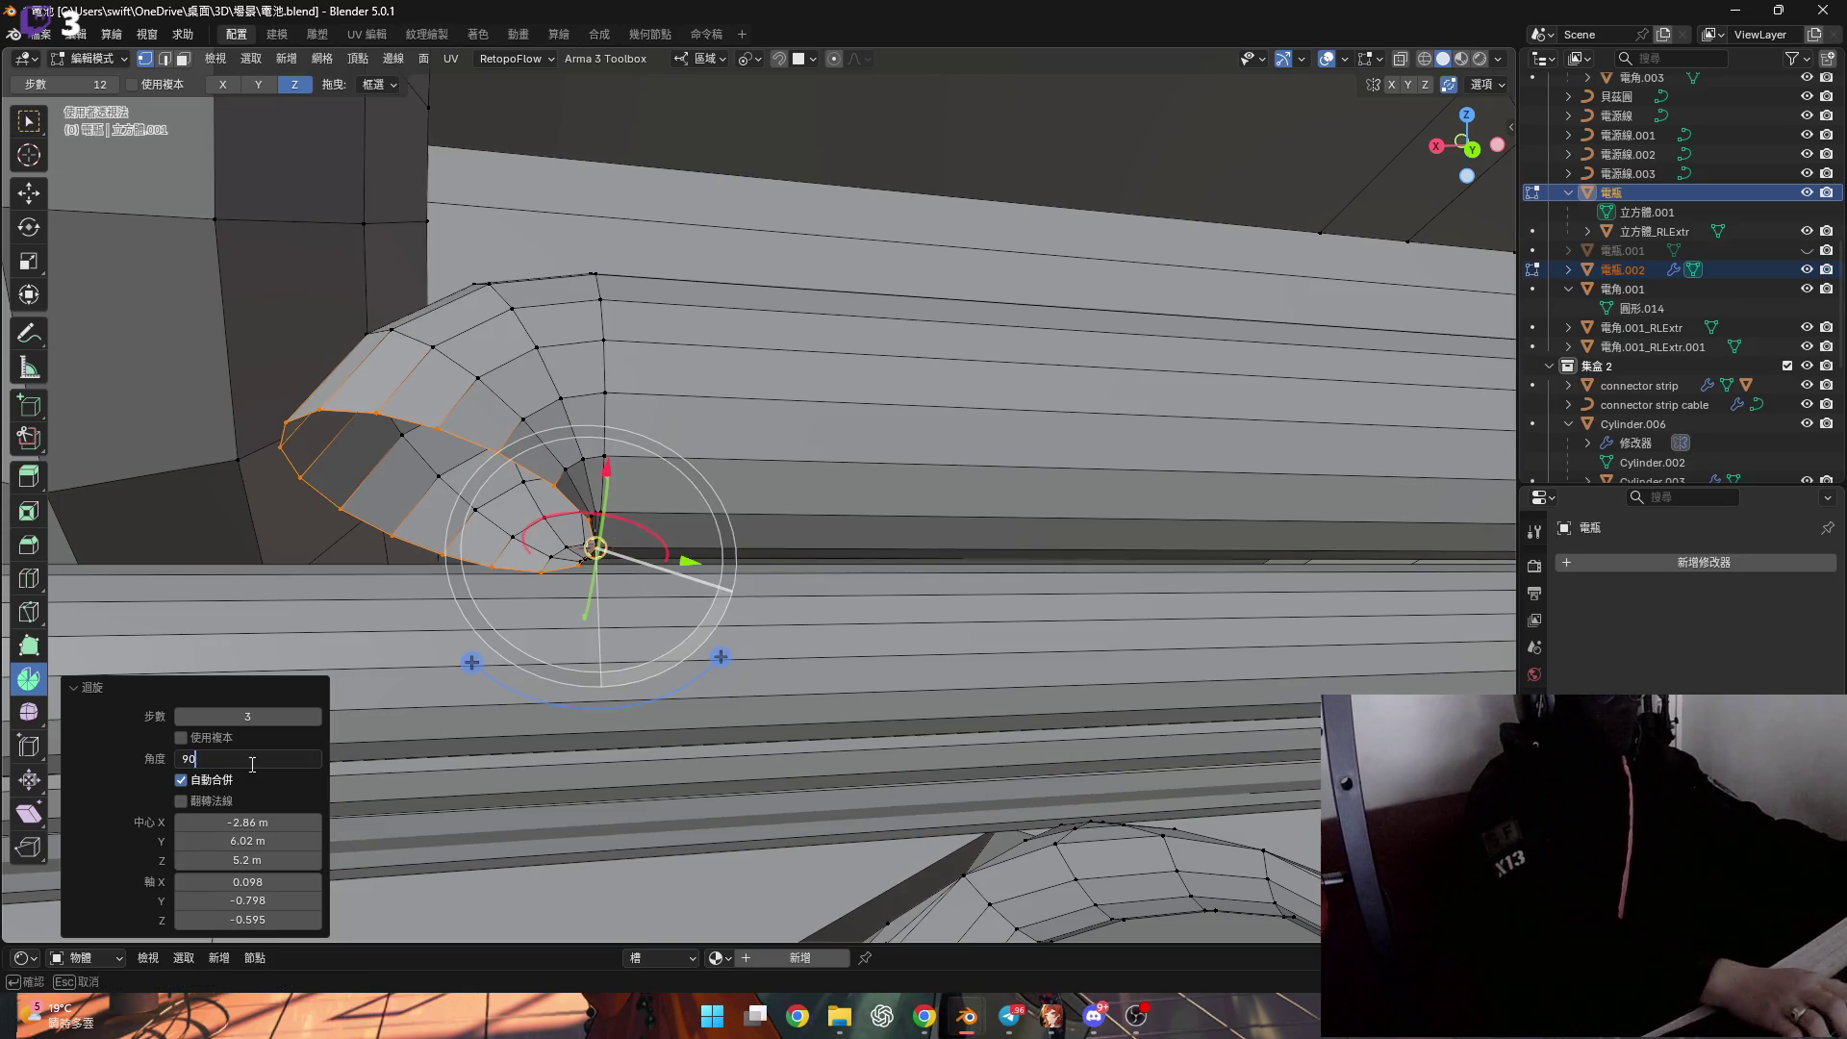
pyautogui.press('Return')
# Snap the 3D cursor to an end vertex and spin another pipe end 90° around X.
pyautogui.moveTo(664, 481)
pyautogui.mouseDown(button='middle')
pyautogui.moveTo(693, 448)
pyautogui.moveTo(690, 497)
pyautogui.mouseUp(button='middle')
pyautogui.click(689, 497)
pyautogui.hotkey('shift', 's')
pyautogui.click(776, 602)
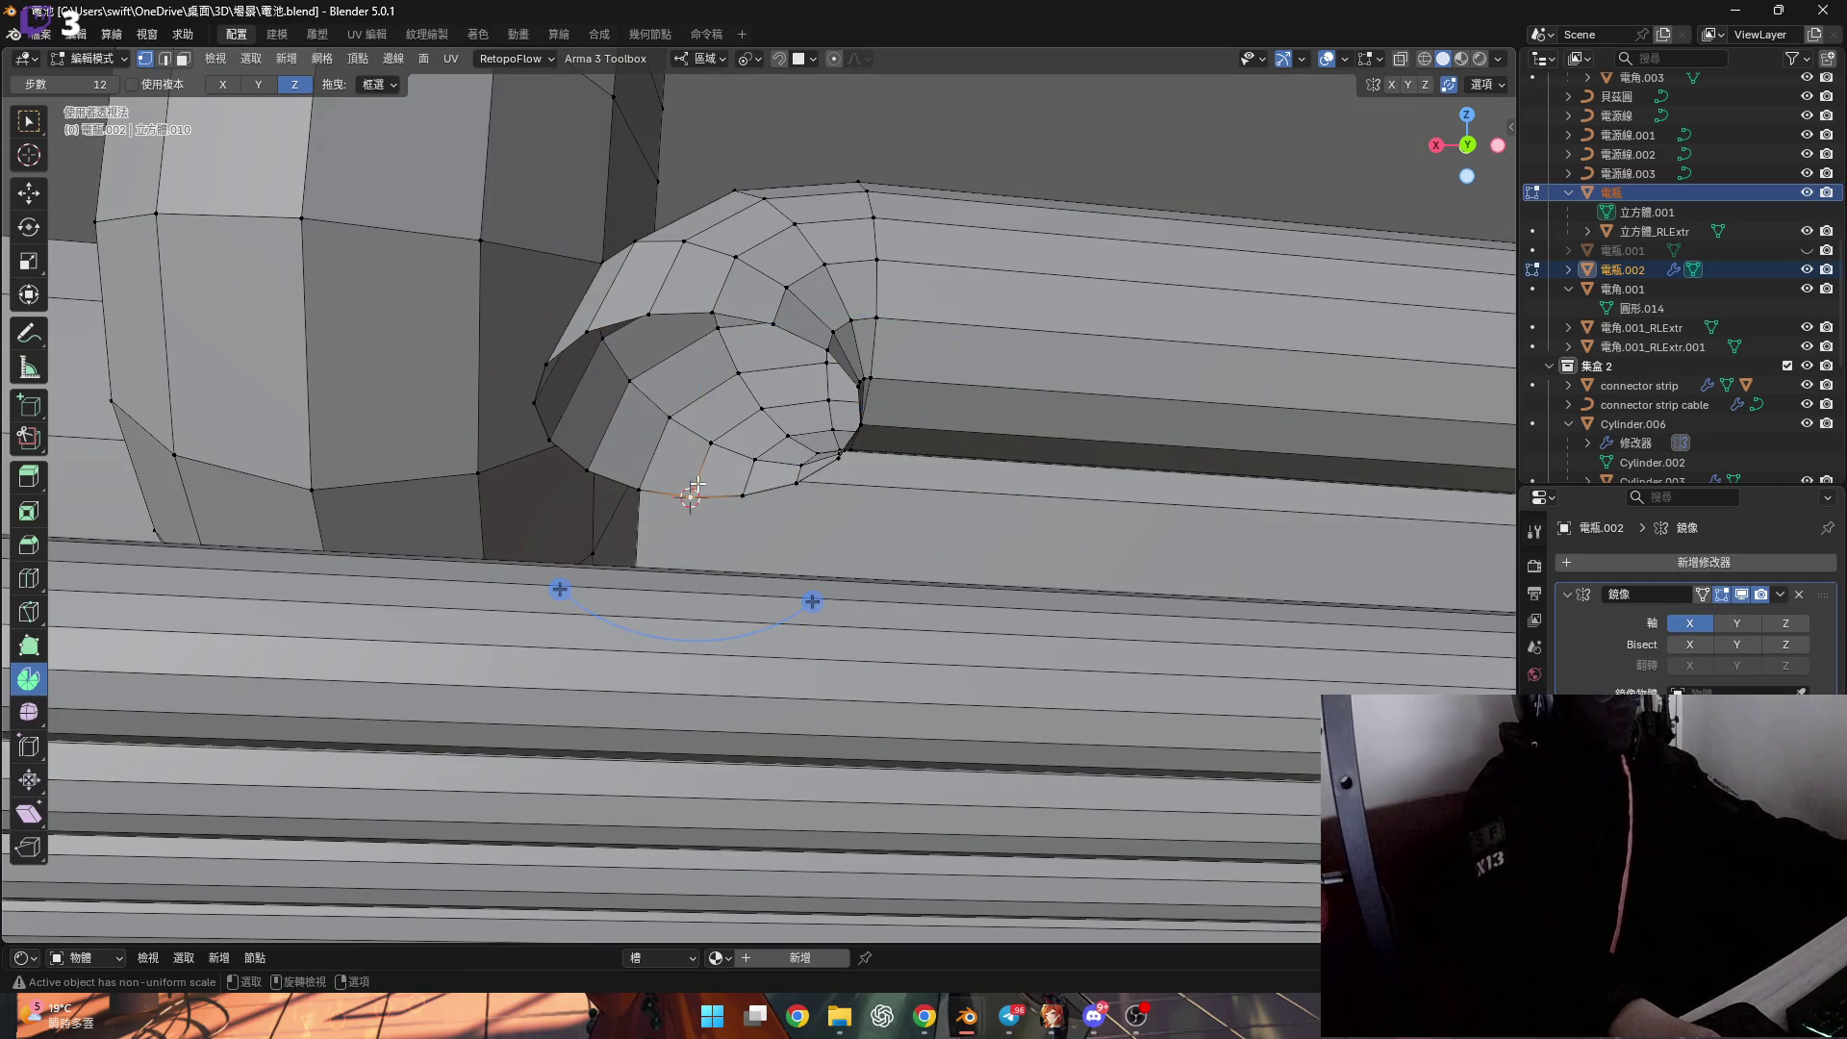
pyautogui.scroll(-2, 698, 484)
pyautogui.click(237, 86)
pyautogui.moveTo(673, 288)
pyautogui.mouseDown(button='middle')
pyautogui.moveTo(1011, 399)
pyautogui.moveTo(901, 446)
pyautogui.mouseUp(button='middle')
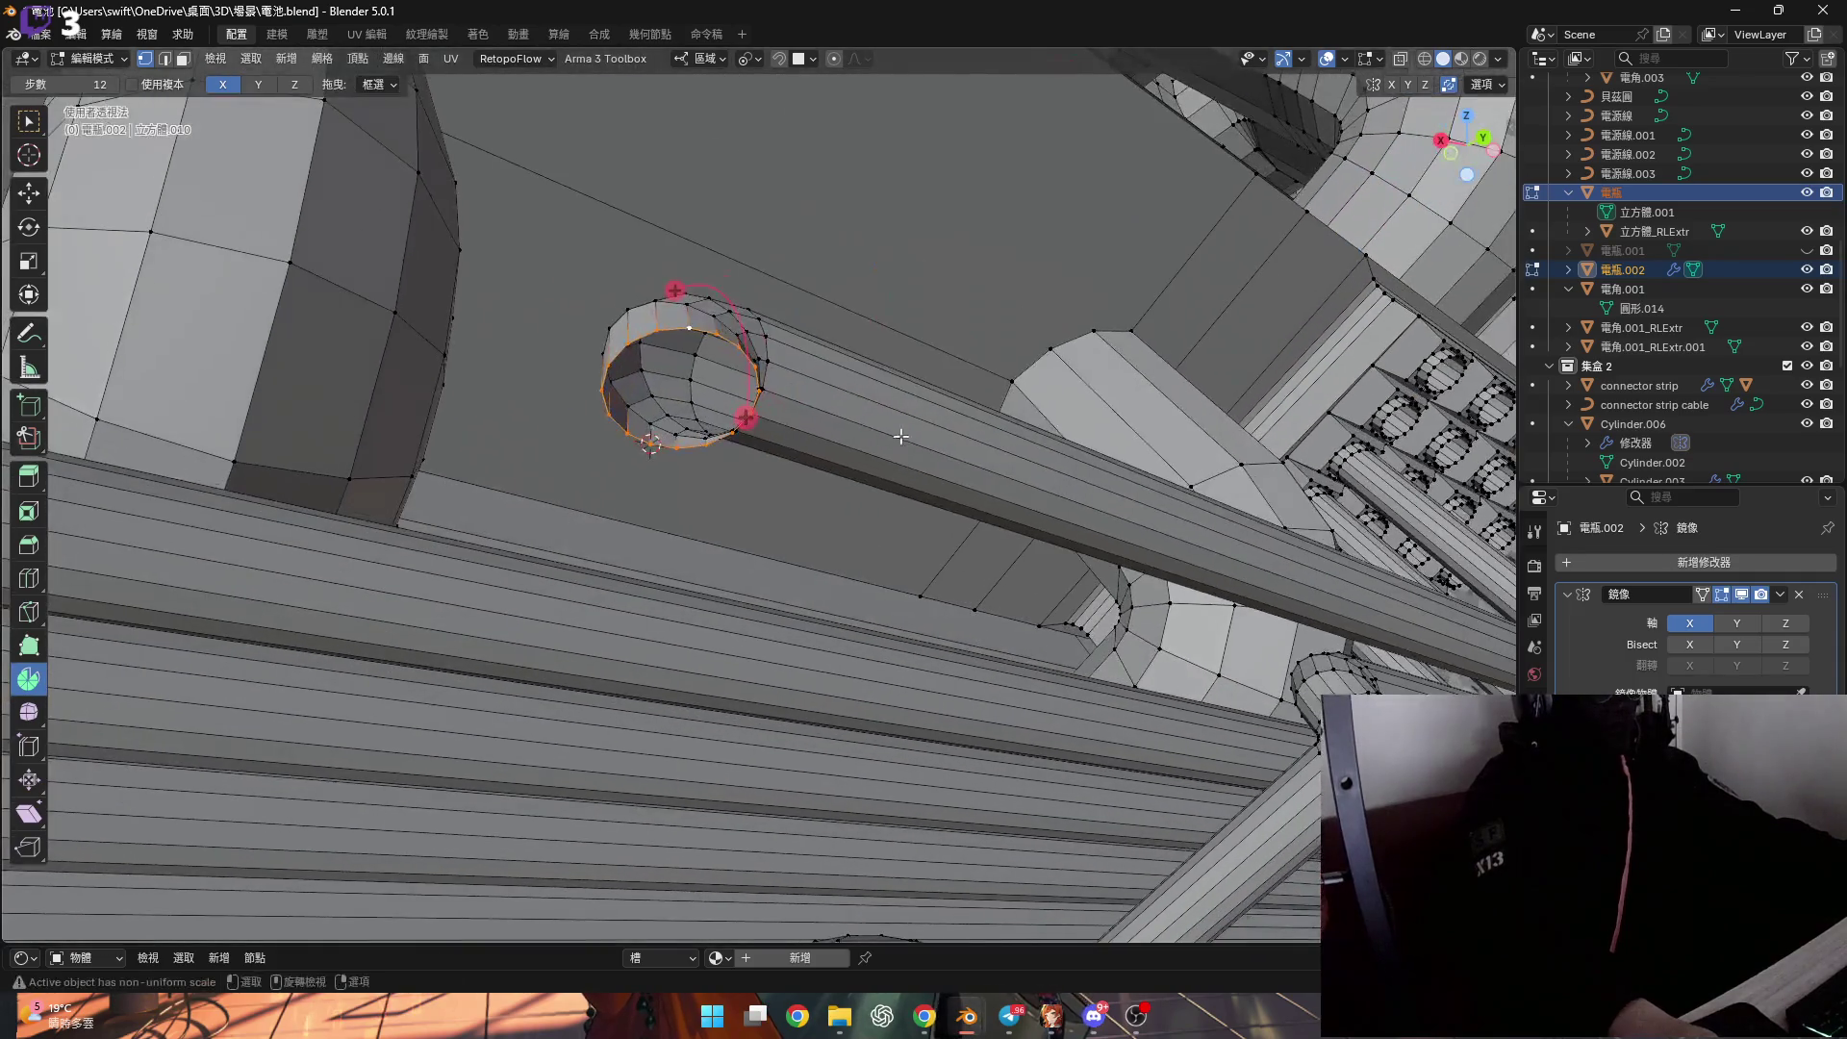
pyautogui.moveTo(780, 421); pyautogui.dragTo(788, 379, button='middle')
pyautogui.moveTo(788, 379); pyautogui.dragTo(760, 433)
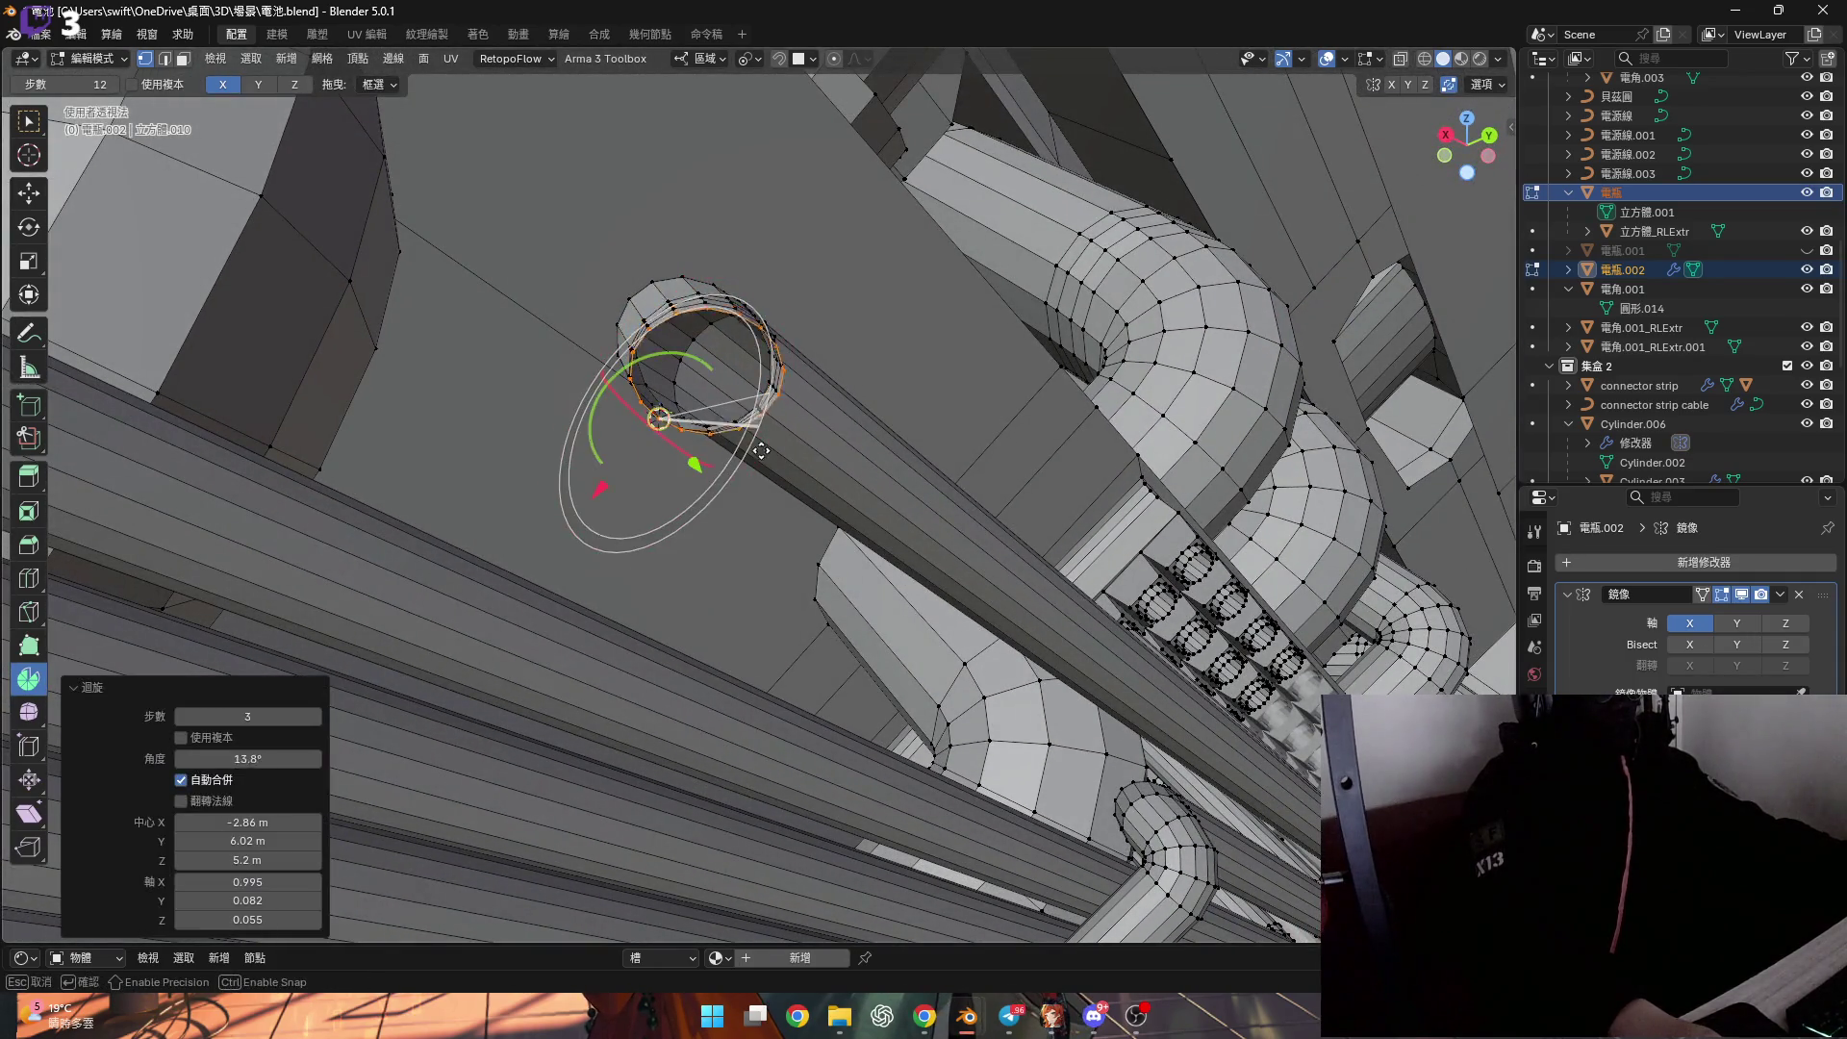
pyautogui.write('90')
pyautogui.press('Return')
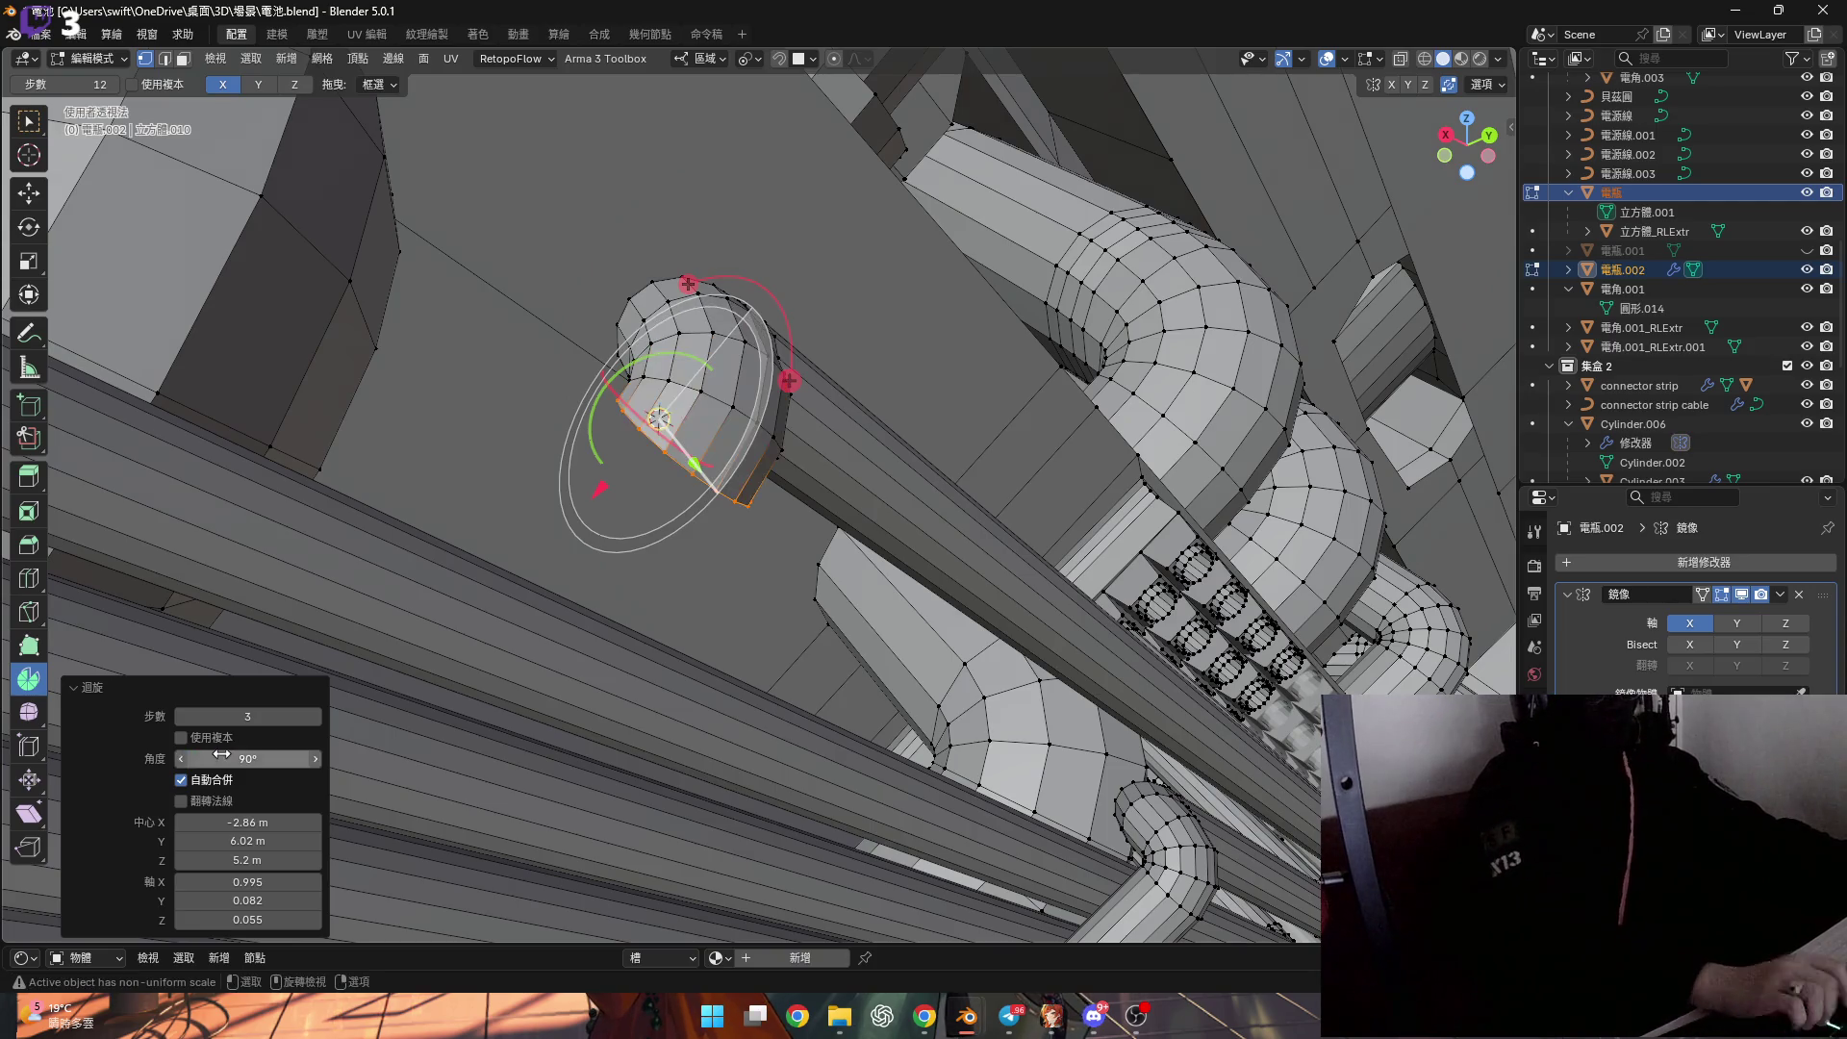
# Extend the bent end straight down along Z by 0.016877 m.
pyautogui.moveTo(909, 466)
pyautogui.mouseDown(button='middle')
pyautogui.moveTo(772, 430)
pyautogui.moveTo(677, 379)
pyautogui.mouseUp(button='middle')
pyautogui.press('g')
pyautogui.press('z')
pyautogui.click(933, 158)
pyautogui.moveTo(933, 158)
pyautogui.mouseDown(button='middle')
pyautogui.moveTo(770, 285)
pyautogui.moveTo(793, 408)
pyautogui.moveTo(728, 338)
pyautogui.moveTo(591, 429)
pyautogui.moveTo(827, 363)
pyautogui.moveTo(1431, 45)
pyautogui.mouseUp(button='middle')
# Turn on viewport overlays and extrude the end ring up into the terminal hole.
pyautogui.scroll(5, 858, 355)
pyautogui.click(1328, 59)
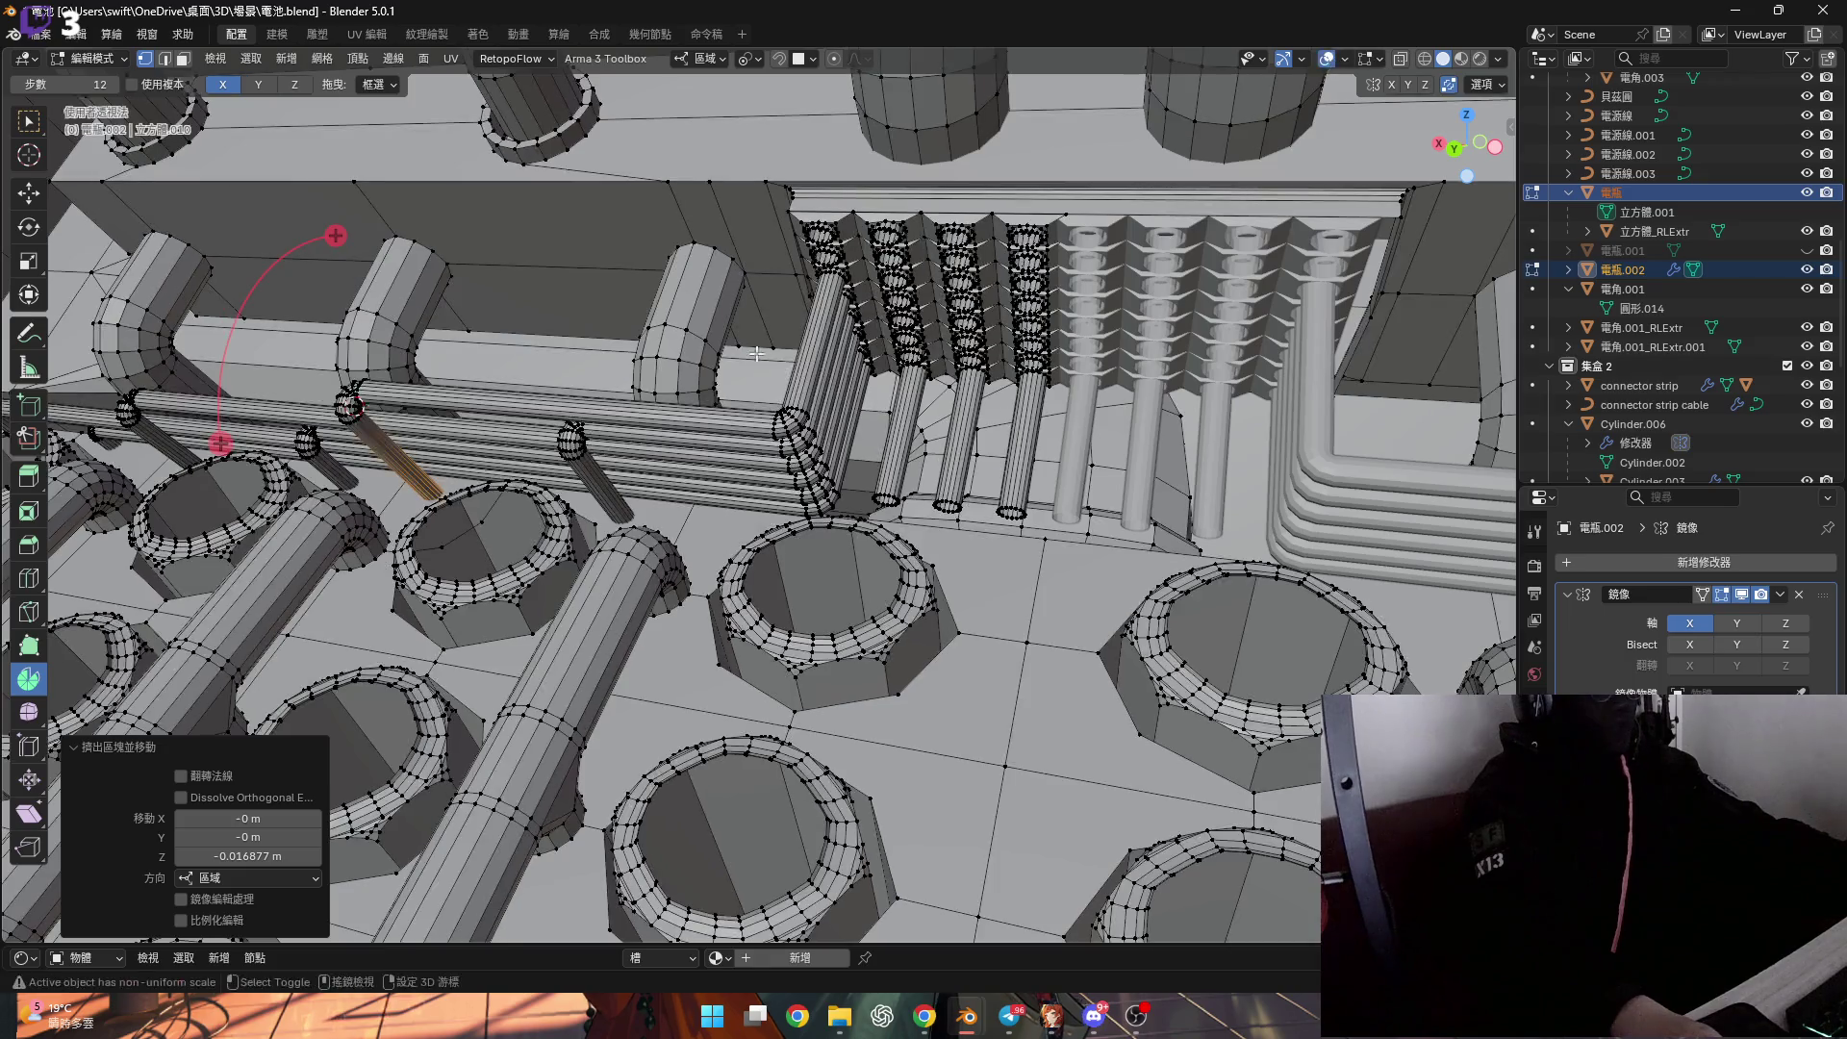
pyautogui.scroll(10, 770, 338)
pyautogui.scroll(-8, 770, 339)
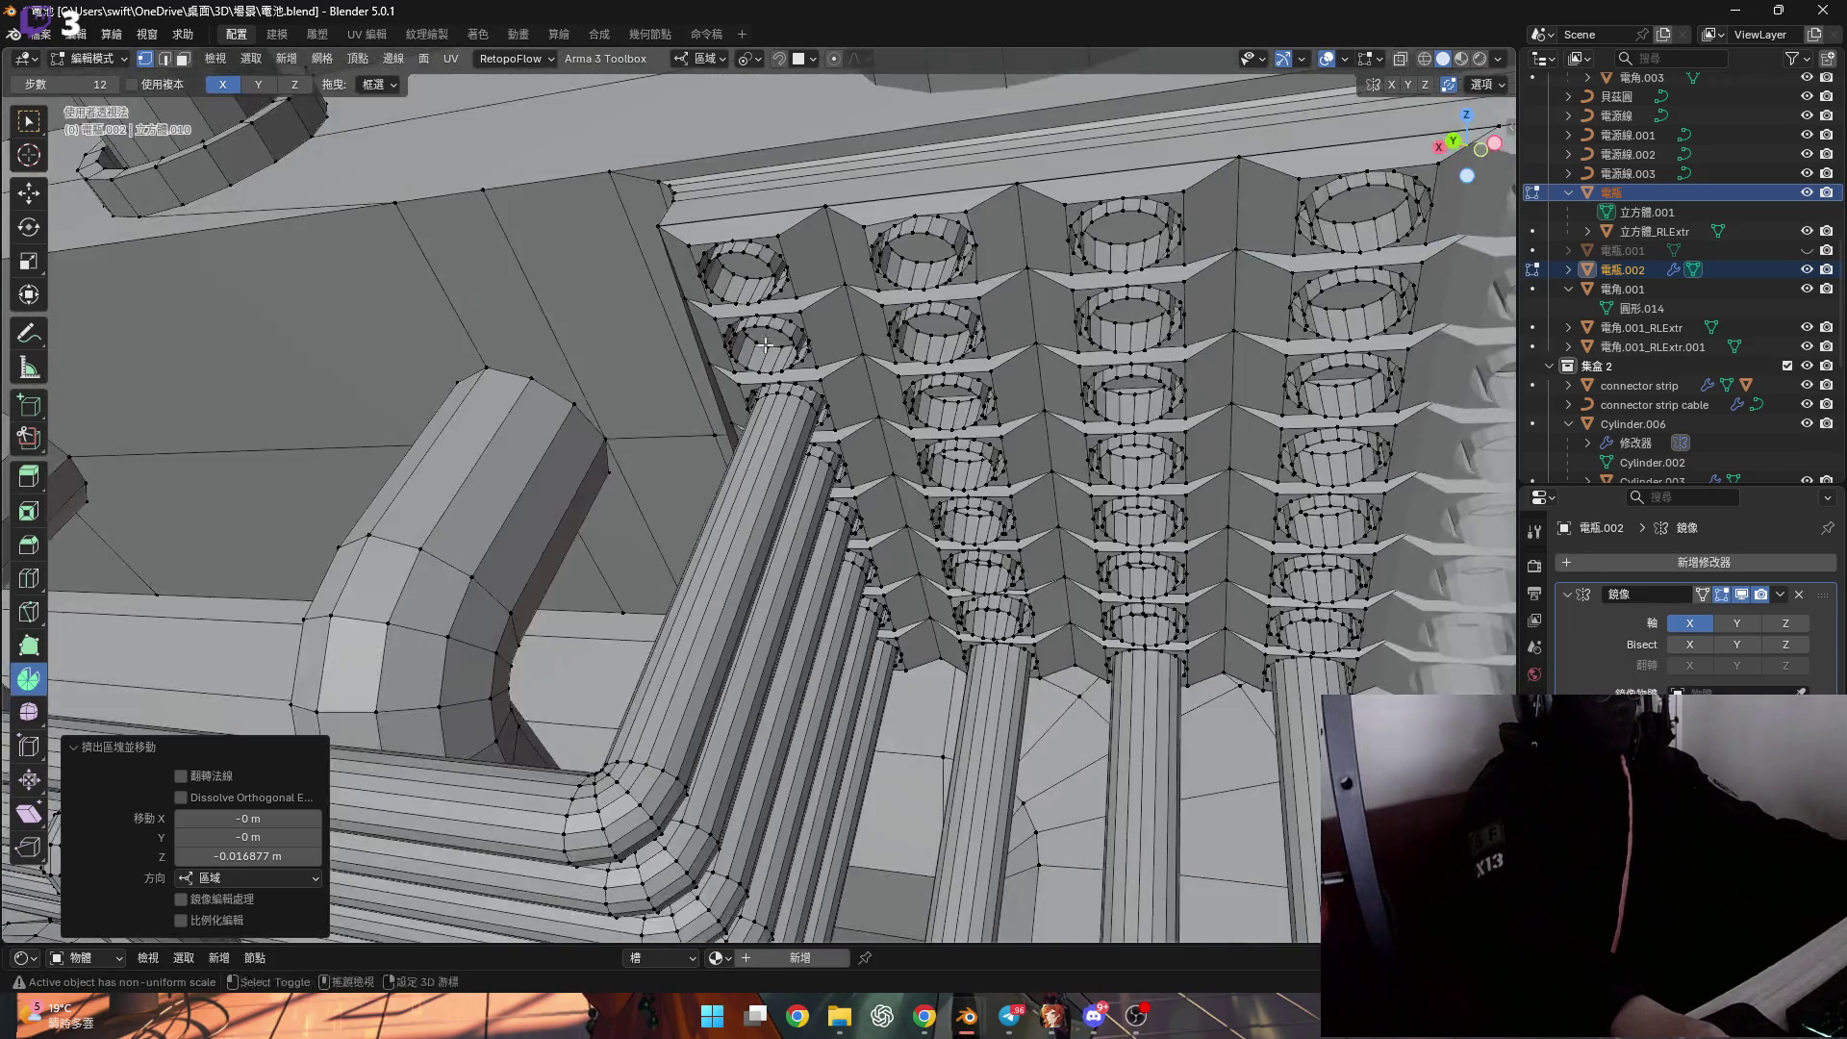
pyautogui.scroll(2, 690, 365)
pyautogui.scroll(-5, 685, 363)
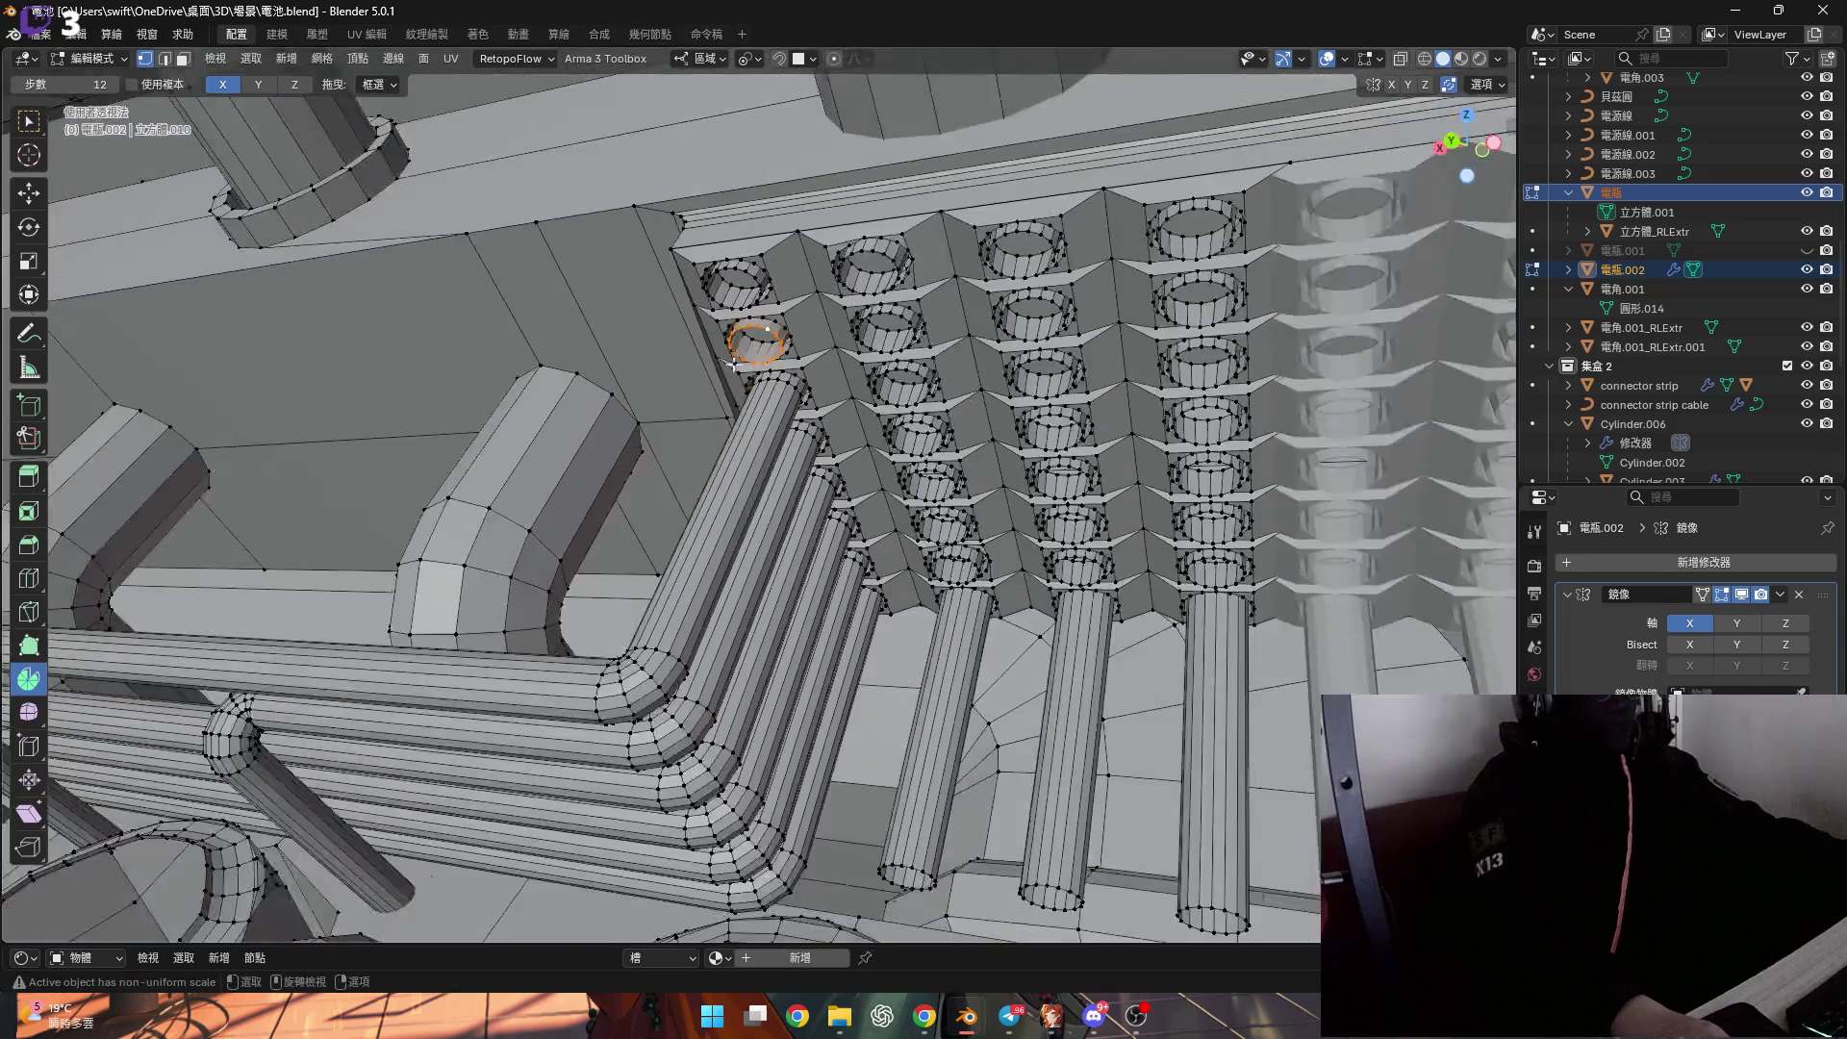
pyautogui.scroll(3, 725, 381)
pyautogui.click(724, 380)
pyautogui.scroll(5, 669, 513)
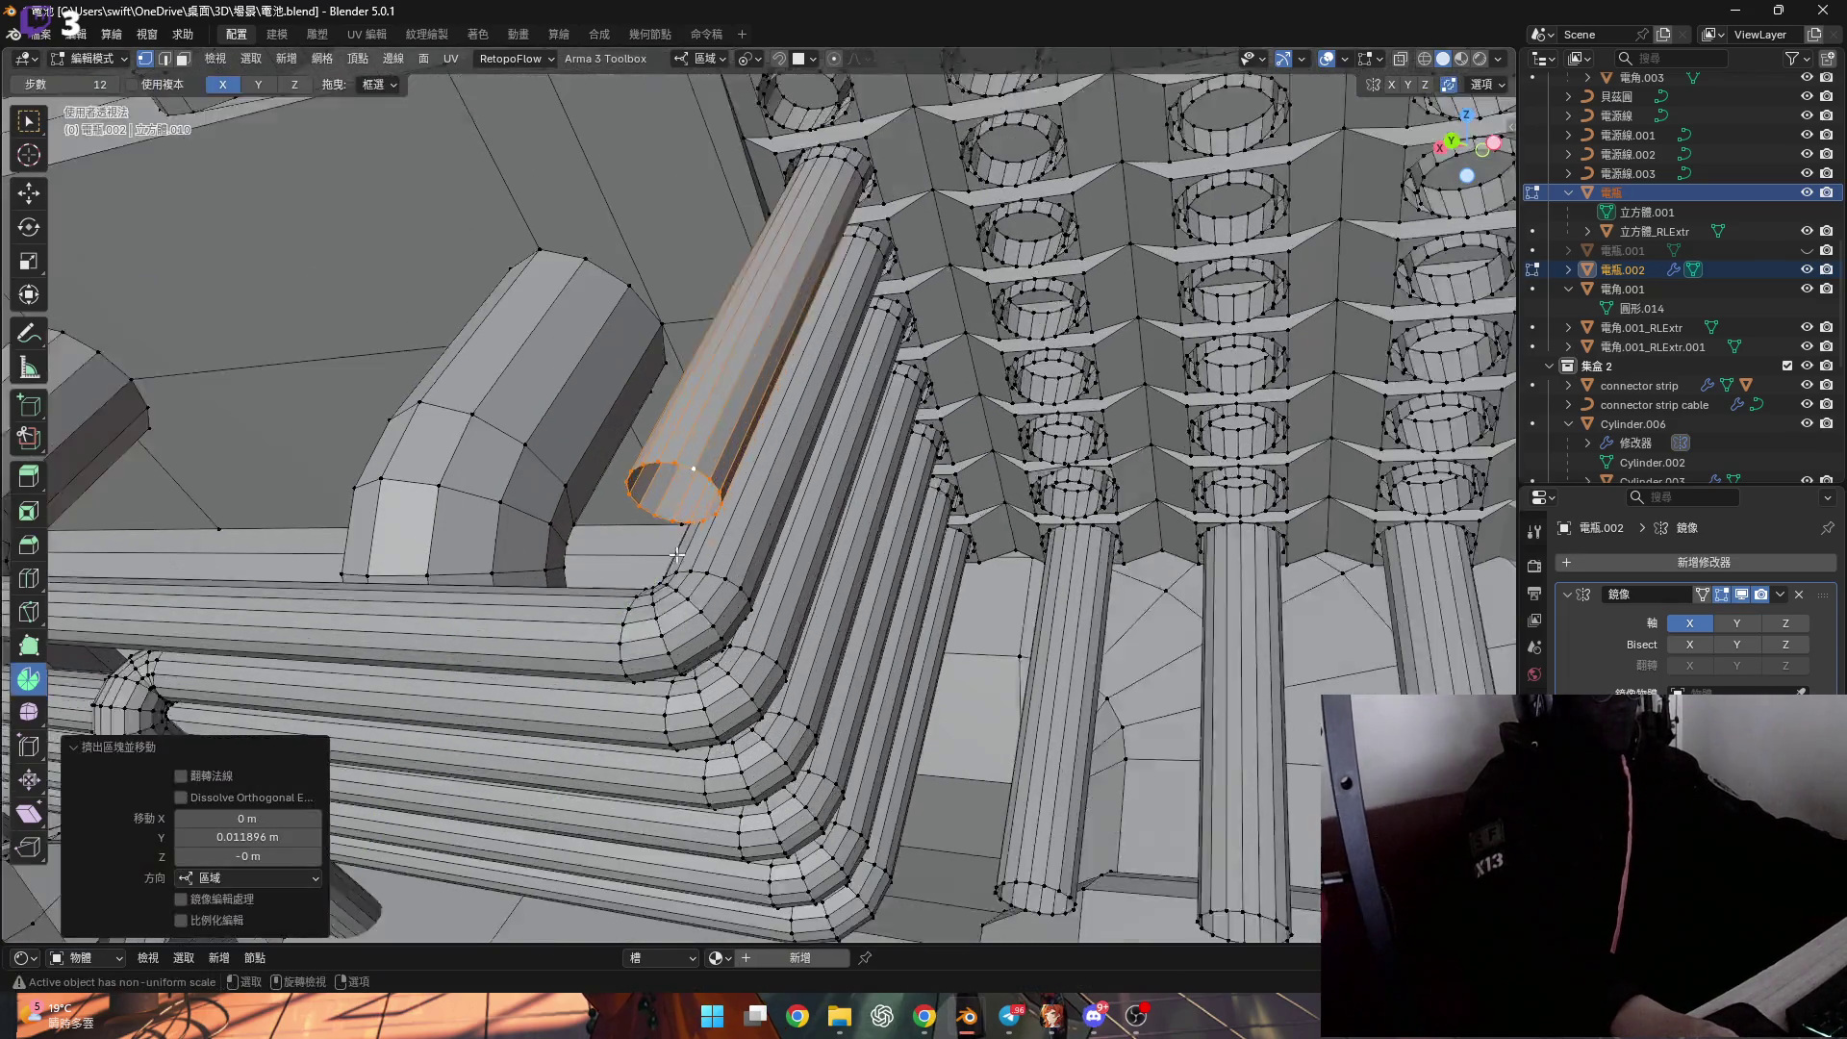
pyautogui.scroll(3, 670, 513)
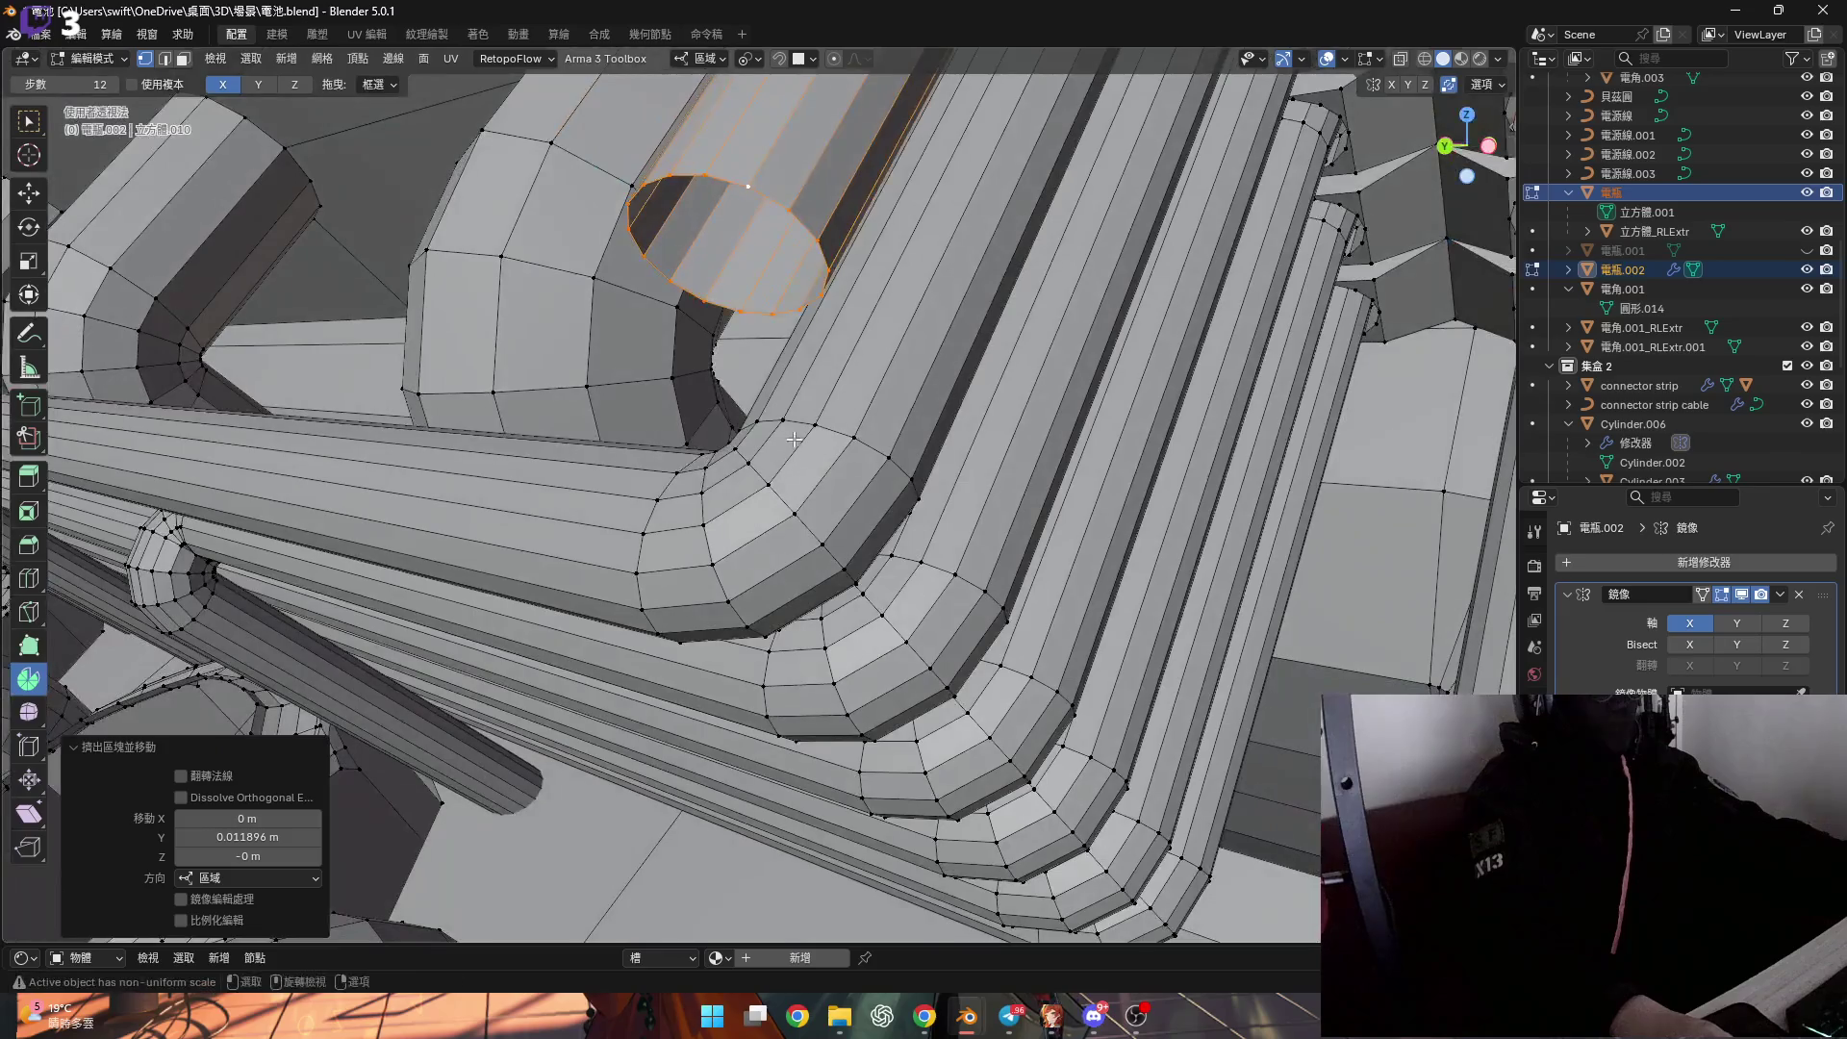
pyautogui.scroll(-1, 826, 417)
# Scale the pipe end along Y to level it, then inspect the pipe bends from several angles.
pyautogui.press('s')
pyautogui.press('y')
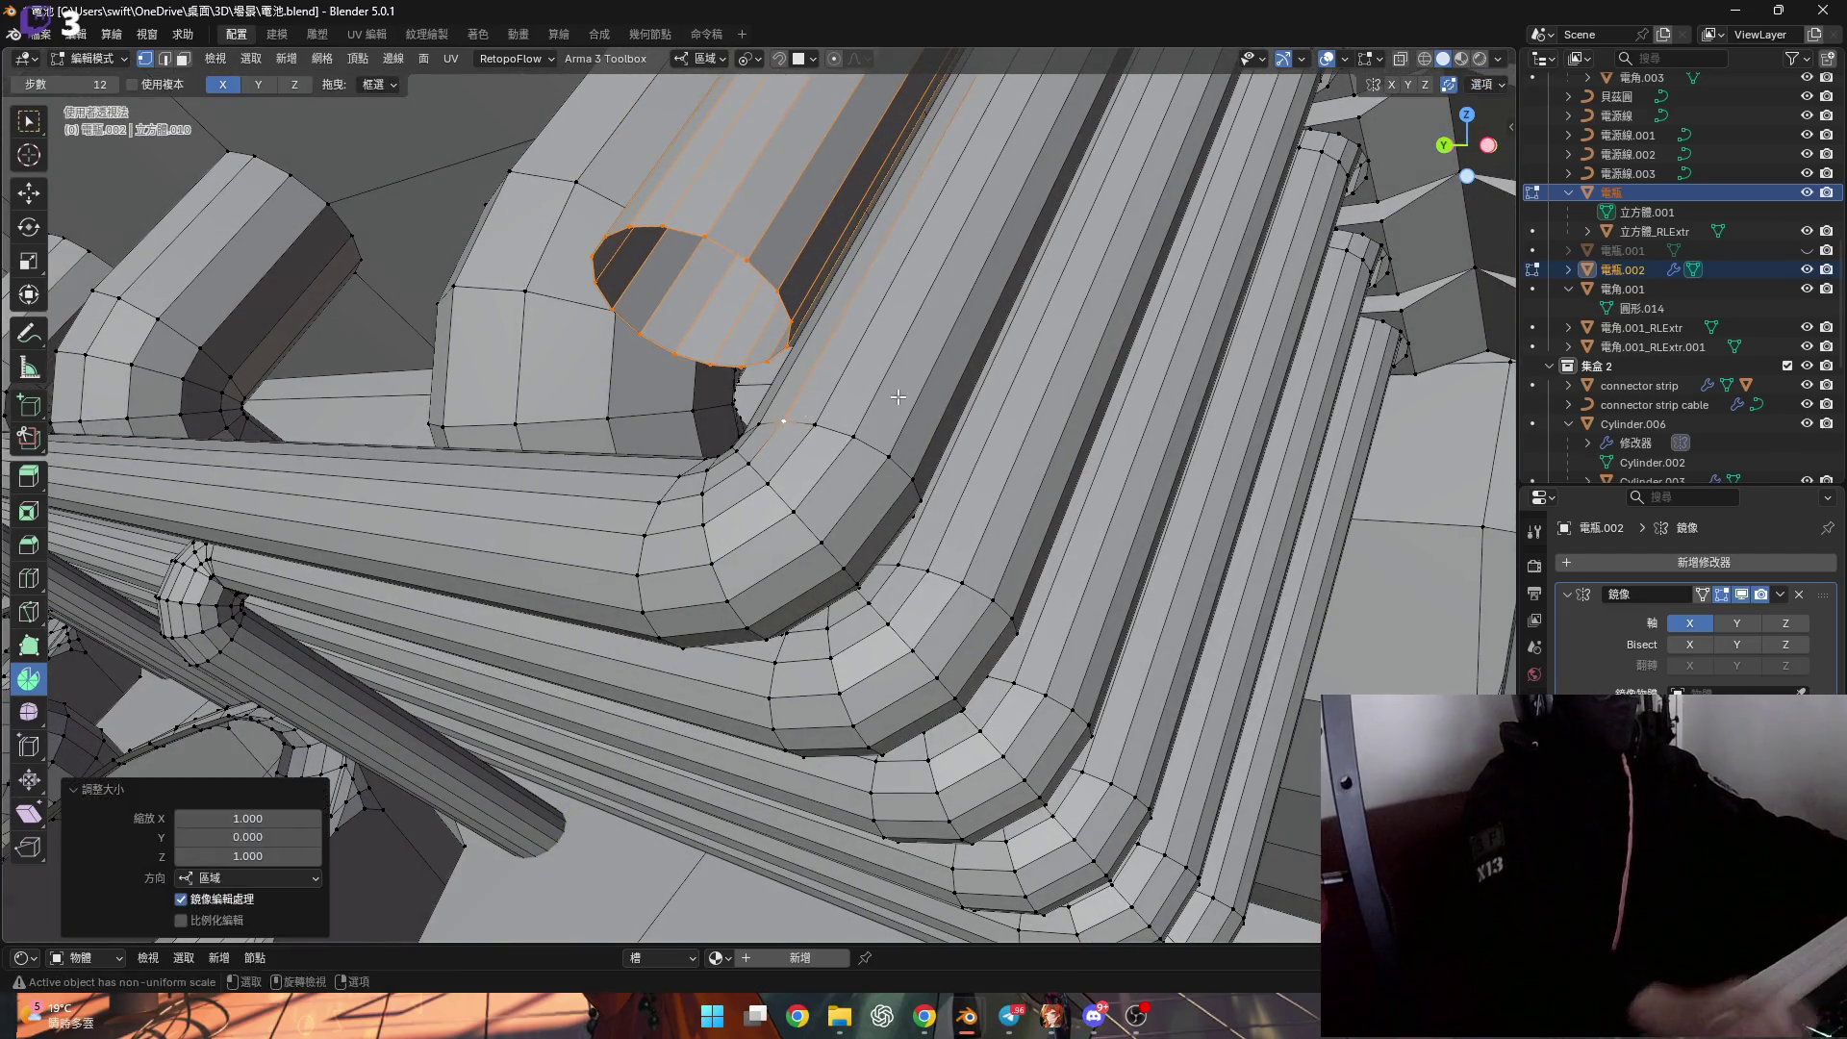
pyautogui.keyDown('shift'); pyautogui.moveTo(898, 396); pyautogui.dragTo(833, 400, button='middle'); pyautogui.keyUp('shift')
pyautogui.moveTo(832, 470); pyautogui.dragTo(735, 446, button='middle')
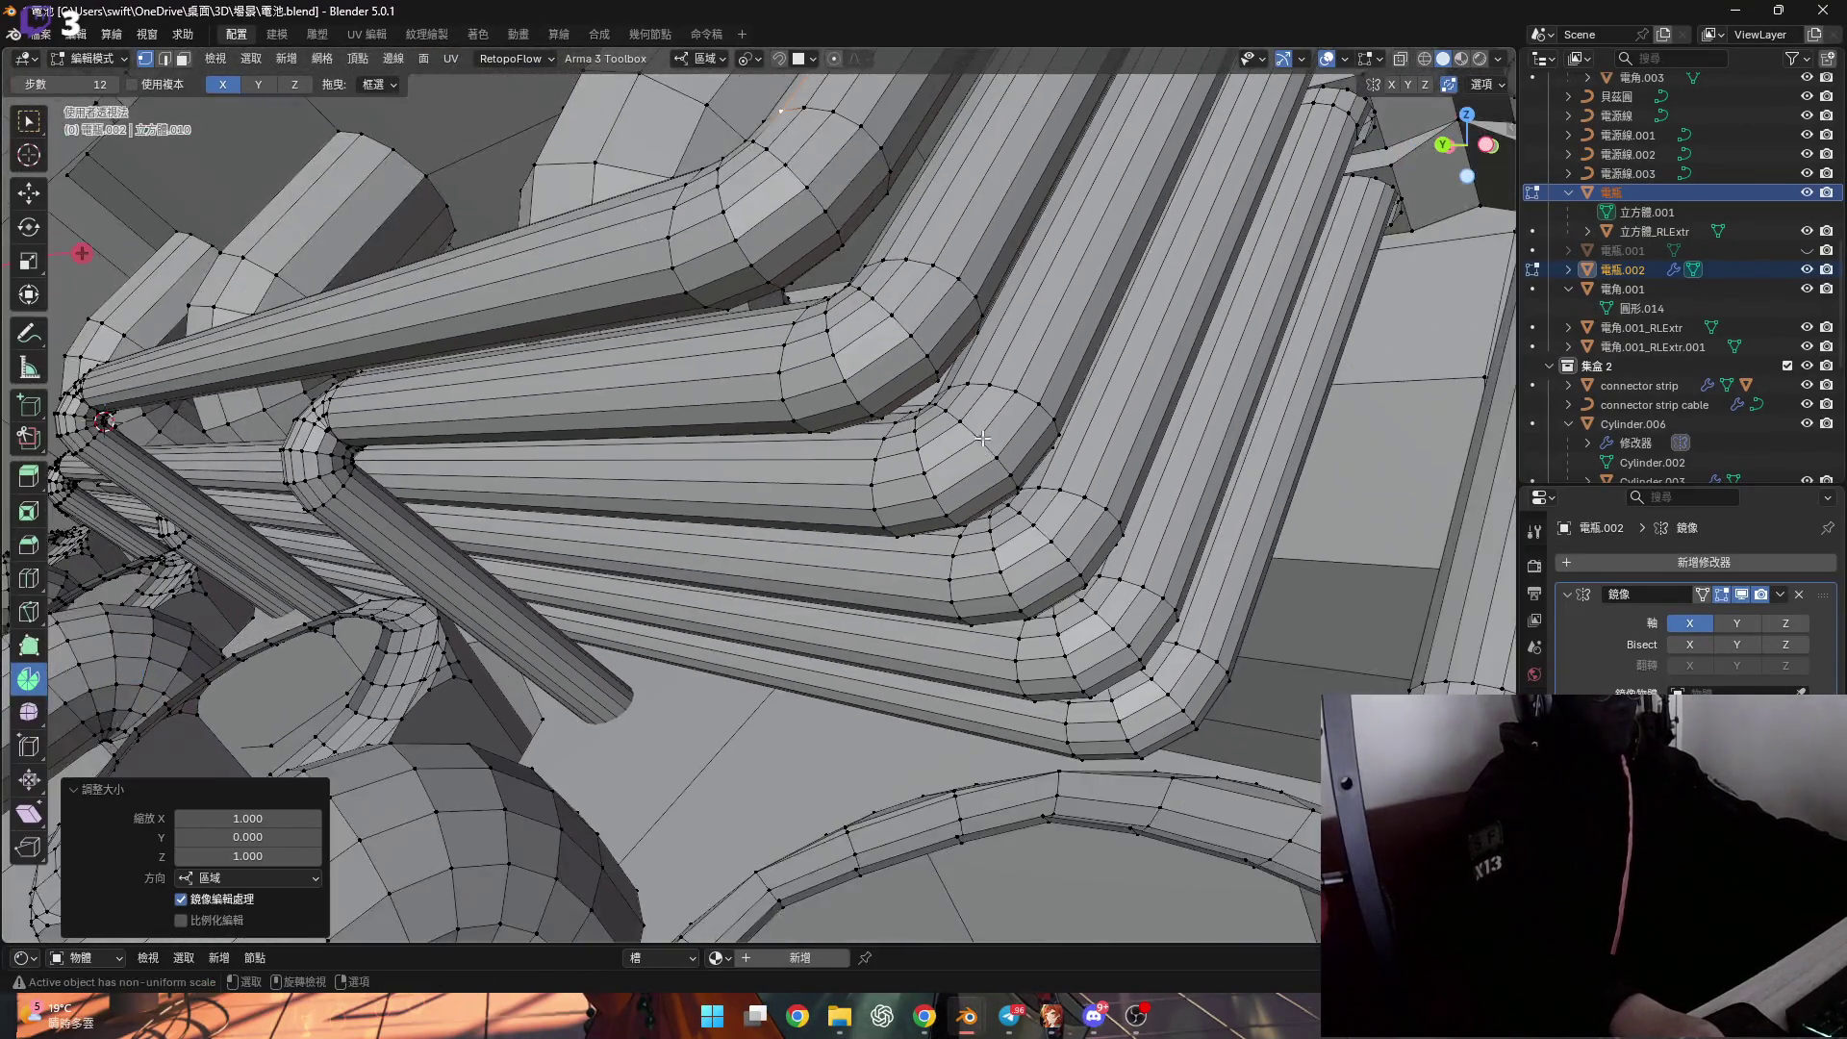
pyautogui.scroll(2, 982, 439)
pyautogui.moveTo(982, 439)
pyautogui.mouseDown(button='middle')
pyautogui.moveTo(1041, 540)
pyautogui.moveTo(885, 511)
pyautogui.mouseUp(button='middle')
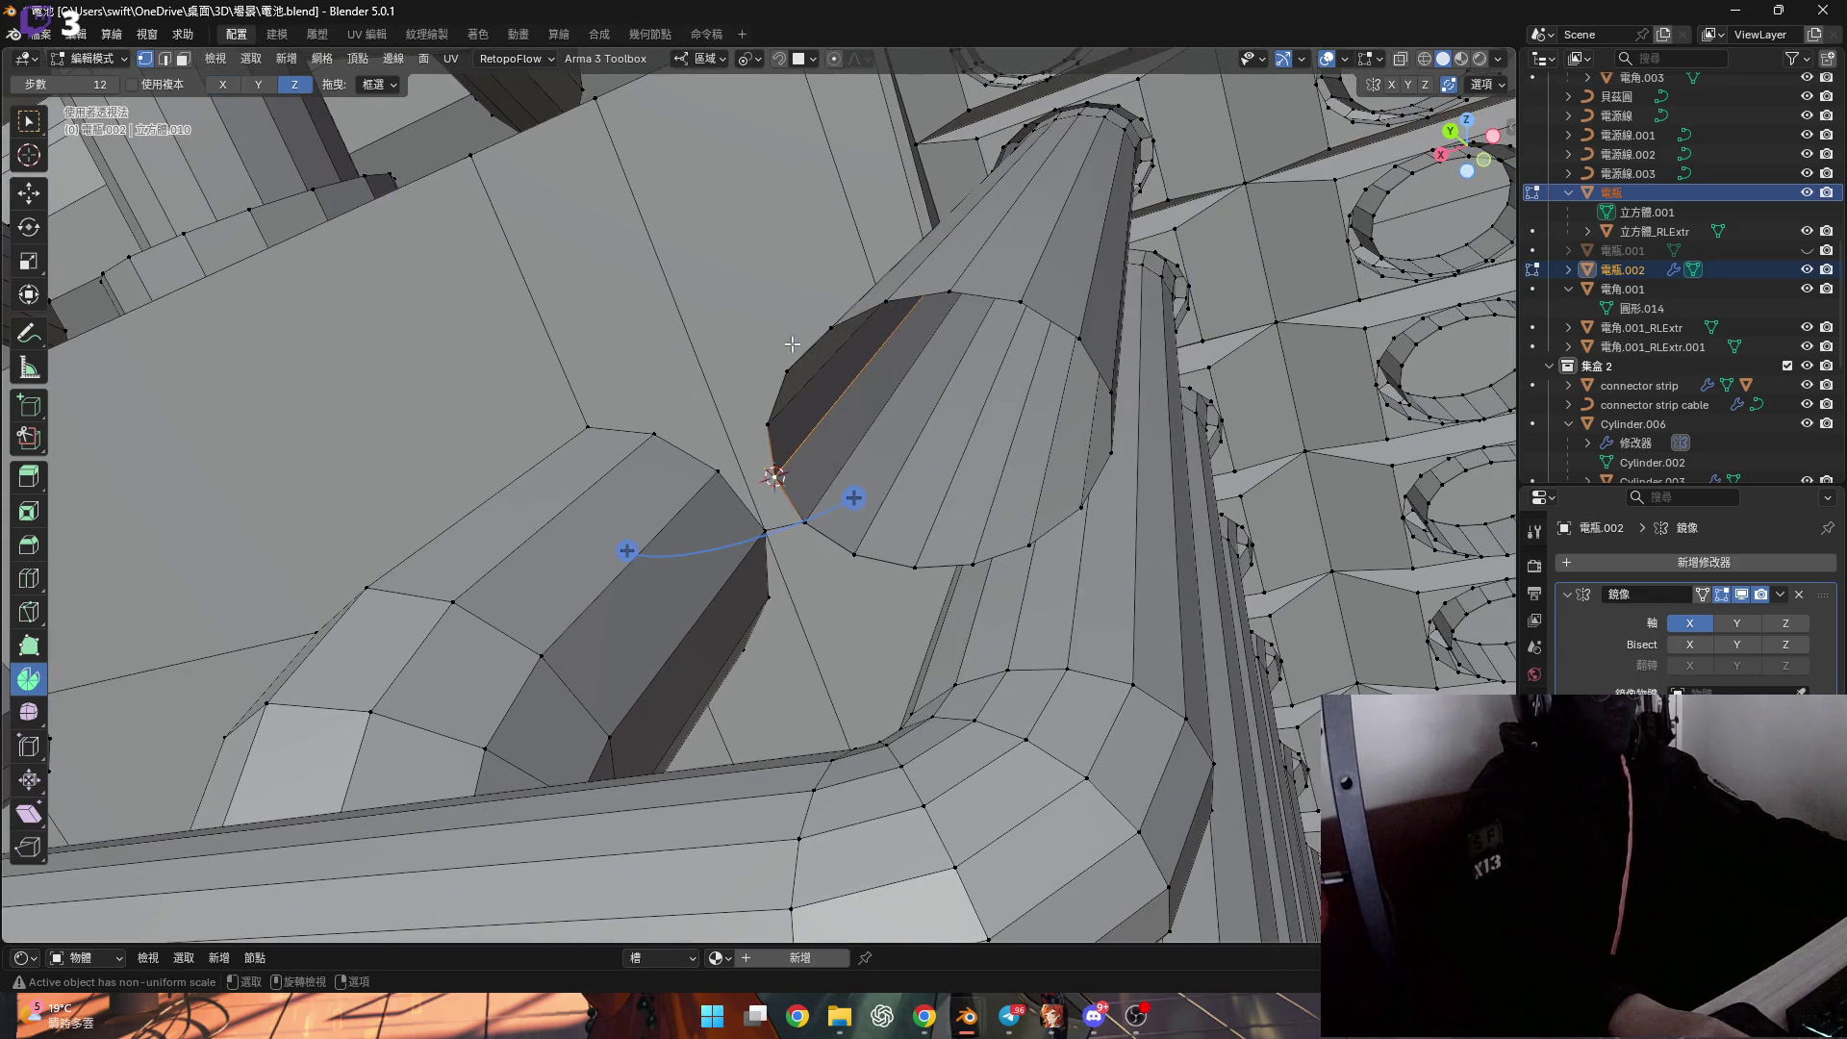
pyautogui.moveTo(871, 311)
pyautogui.mouseDown(button='middle')
pyautogui.moveTo(924, 536)
pyautogui.moveTo(1002, 538)
pyautogui.mouseUp(button='middle')
pyautogui.scroll(-2, 890, 503)
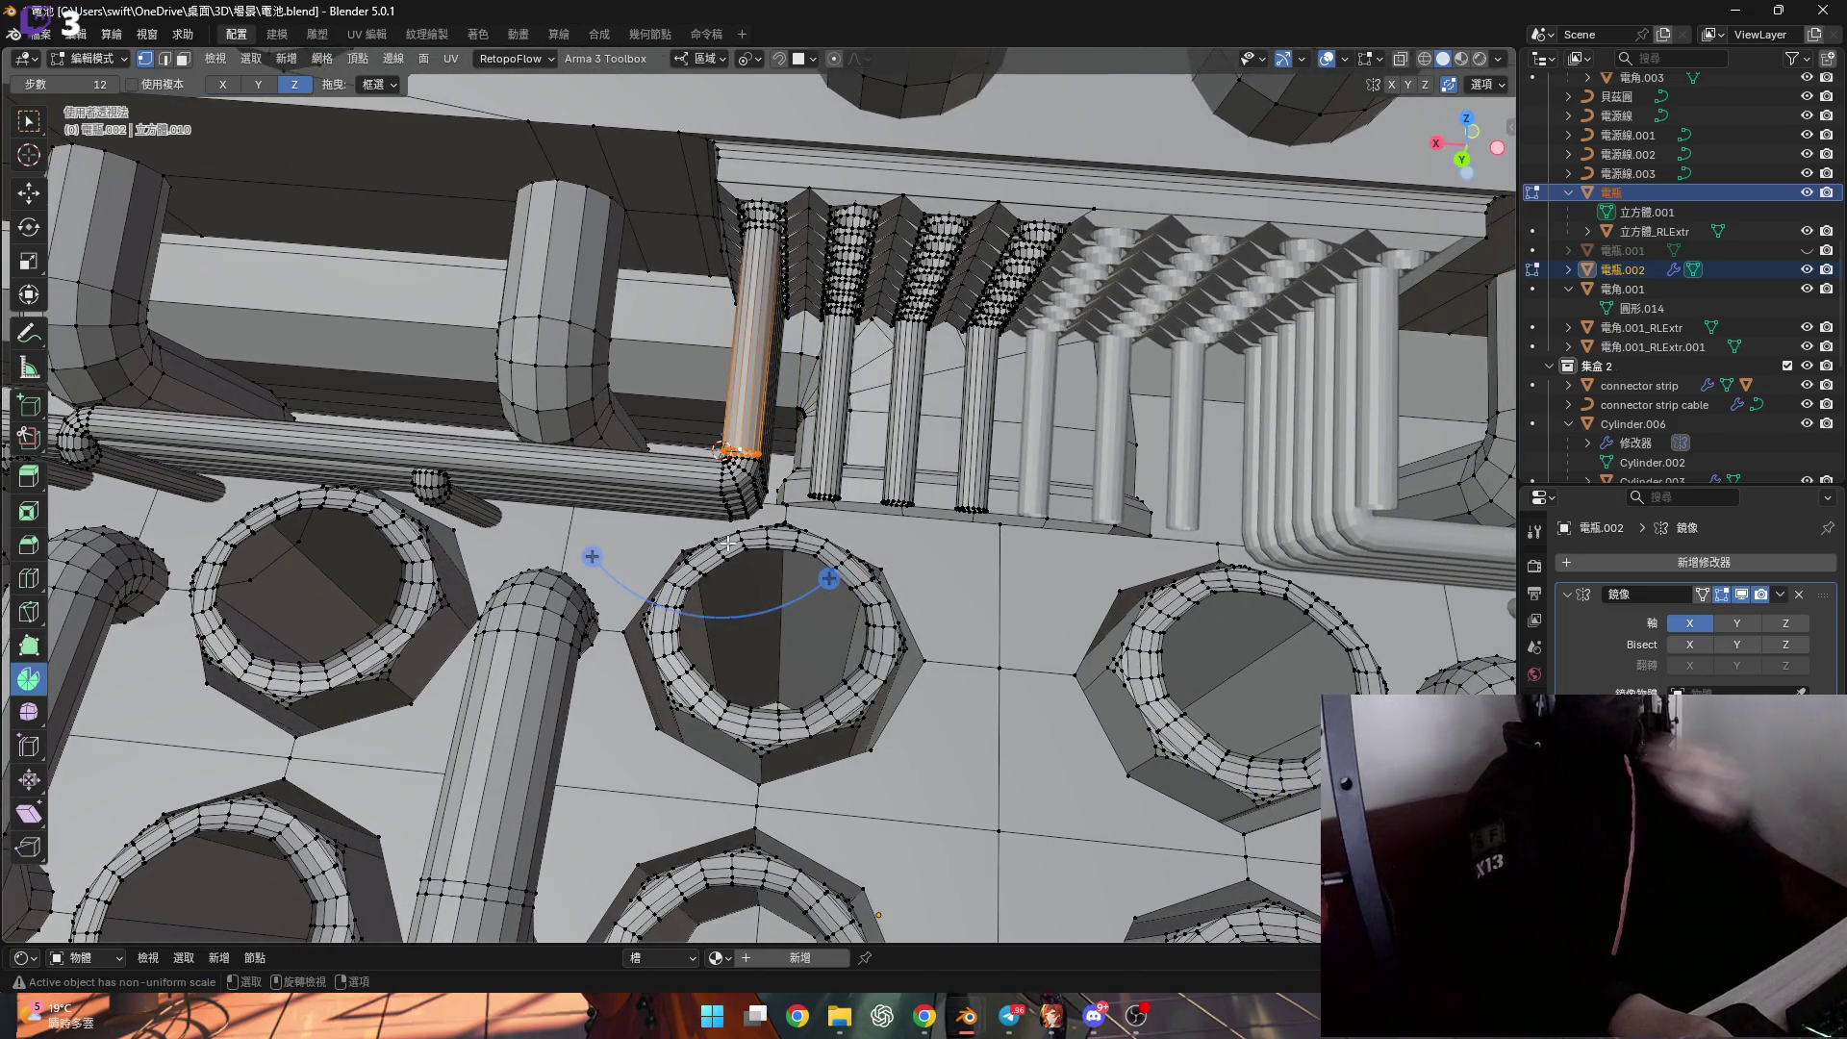
pyautogui.scroll(-3, 722, 543)
pyautogui.moveTo(721, 545)
pyautogui.mouseDown(button='middle')
pyautogui.moveTo(724, 565)
pyautogui.moveTo(719, 465)
pyautogui.mouseUp(button='middle')
pyautogui.scroll(8, 721, 510)
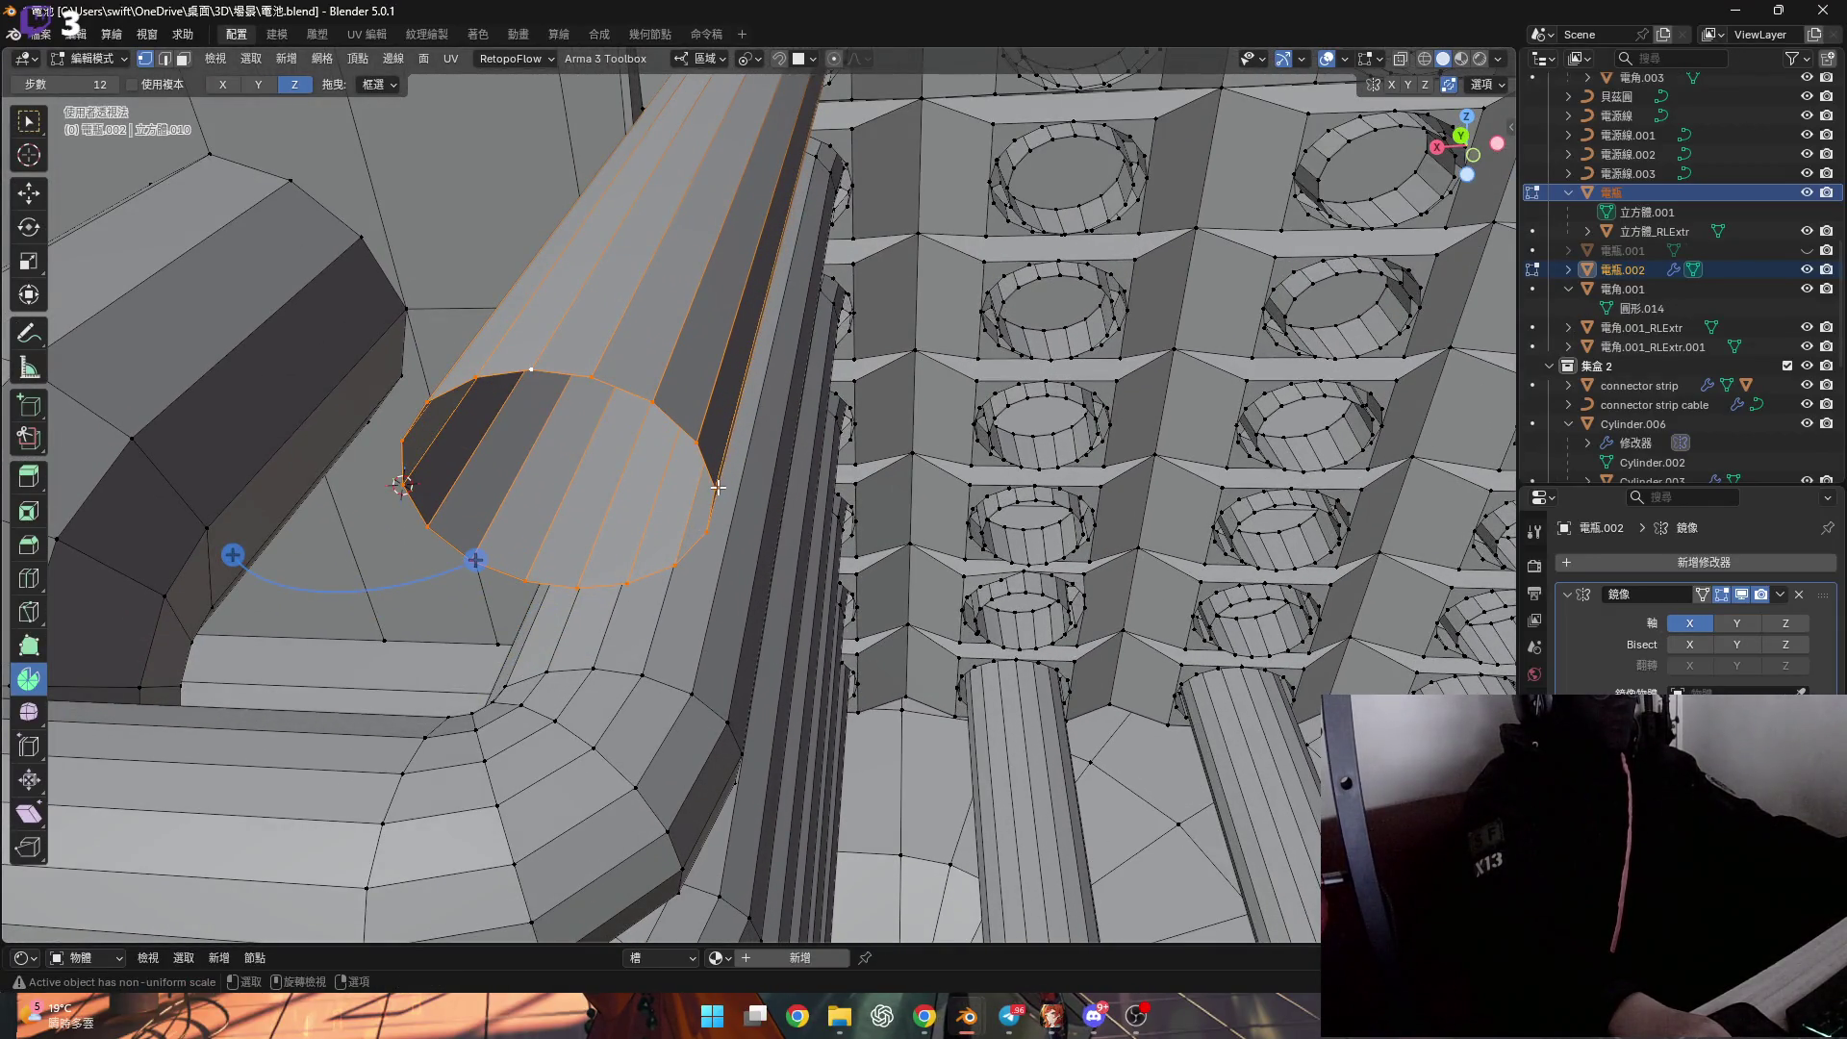
pyautogui.scroll(-3, 631, 482)
pyautogui.moveTo(631, 482); pyautogui.dragTo(740, 524, button='middle')
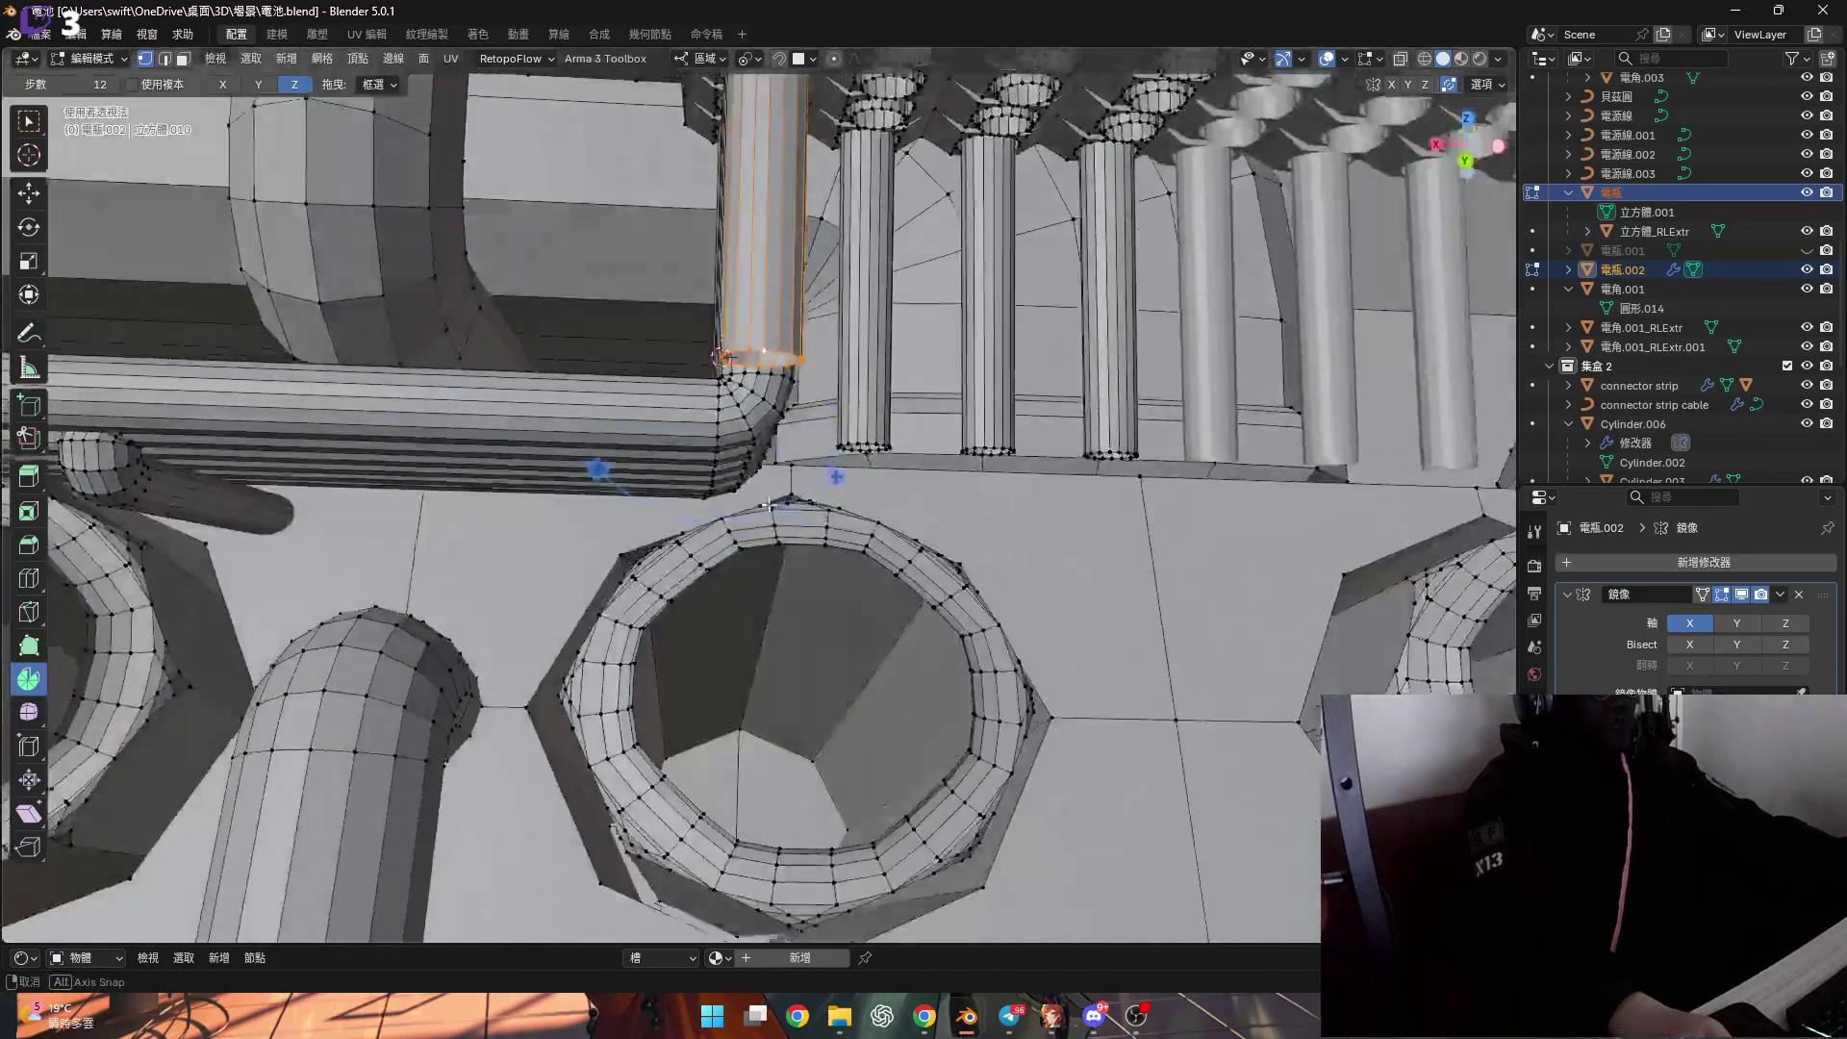
pyautogui.scroll(3, 787, 540)
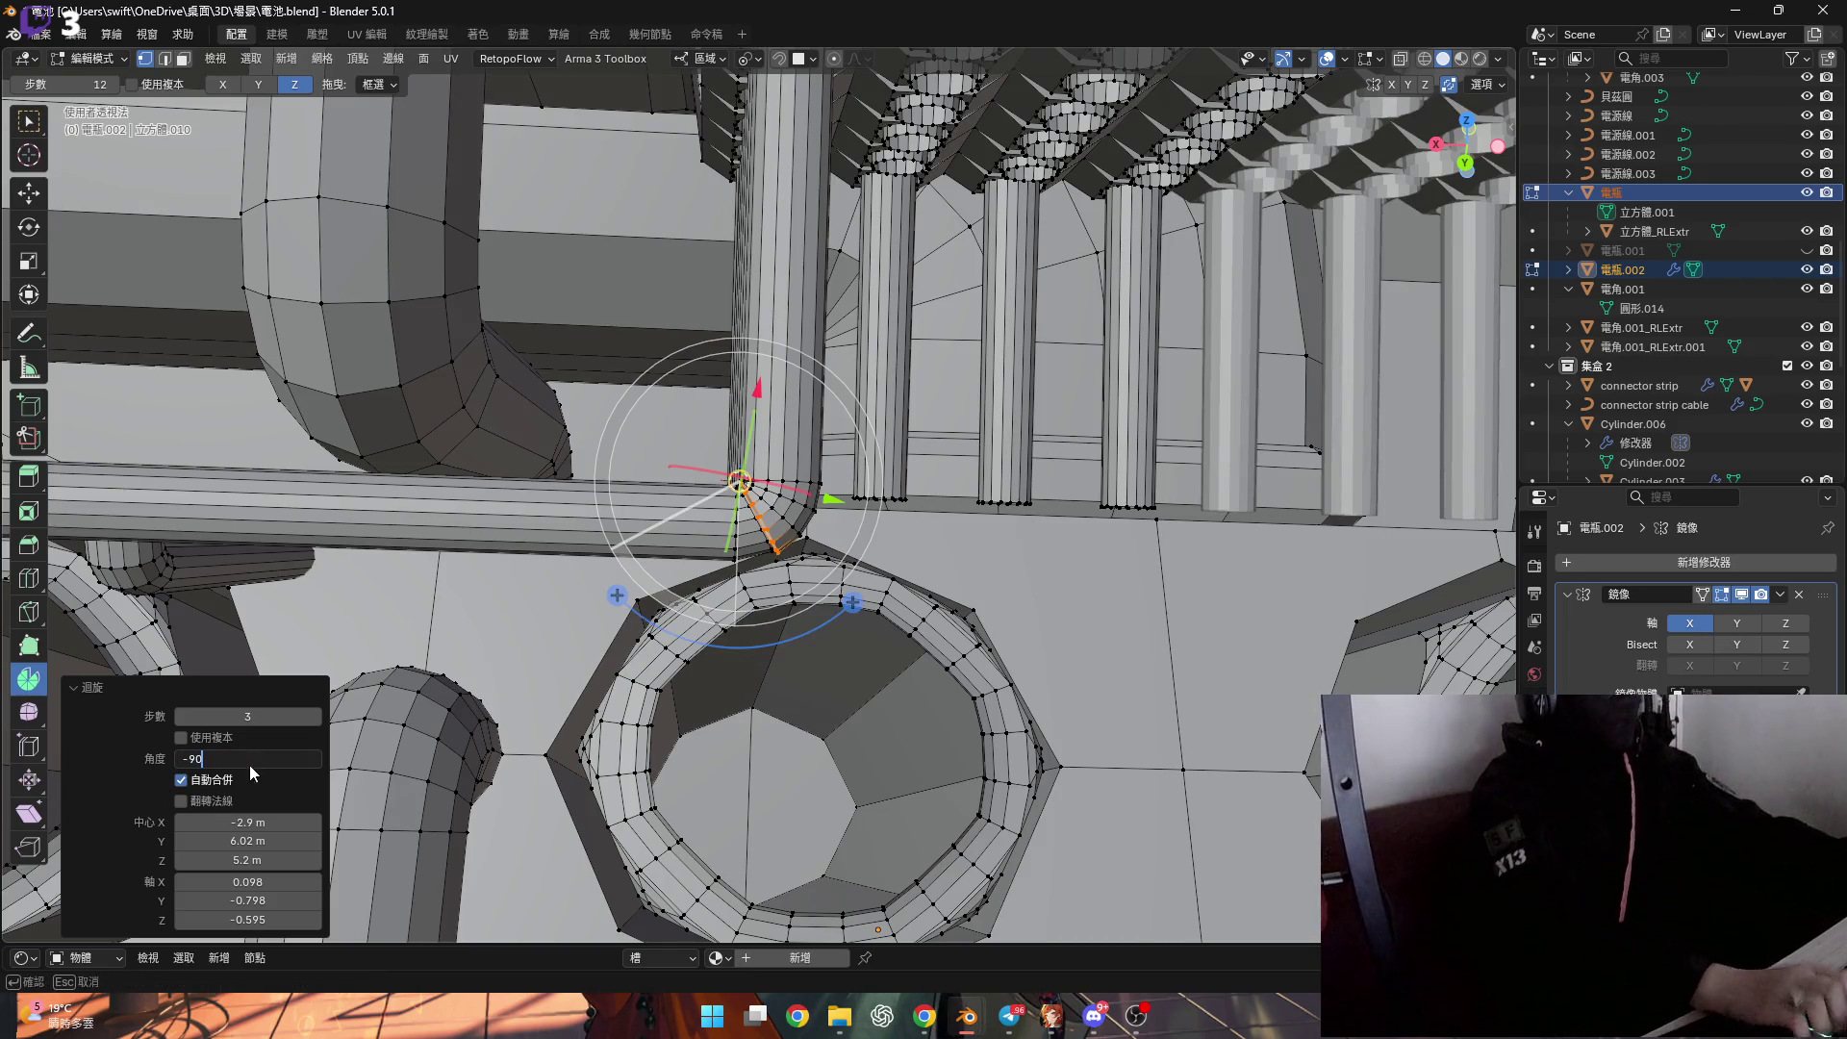
# Apply the -90° bend, extend the end along X and flatten it to zero along X.
pyautogui.press('Return')
pyautogui.moveTo(699, 532)
pyautogui.mouseDown(button='middle')
pyautogui.moveTo(816, 481)
pyautogui.moveTo(781, 393)
pyautogui.mouseUp(button='middle')
pyautogui.press('g')
pyautogui.press('x')
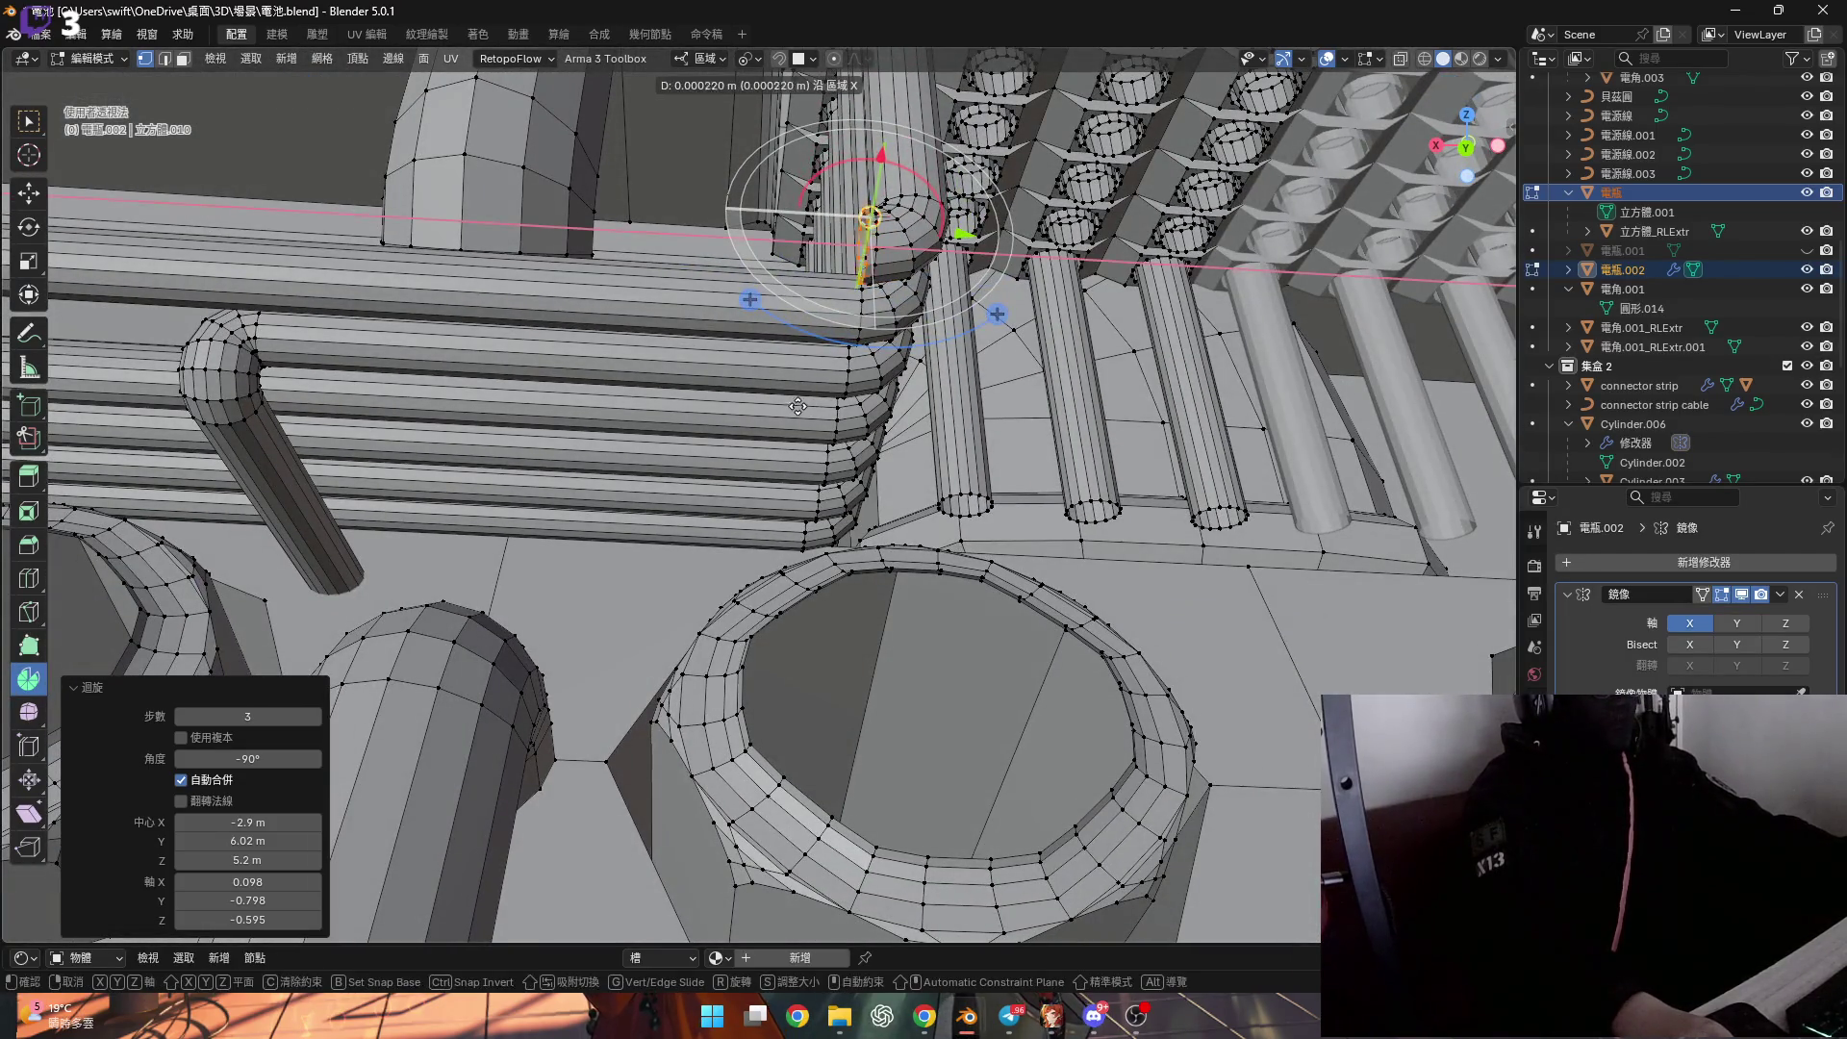
pyautogui.click(627, 390)
pyautogui.moveTo(627, 390); pyautogui.dragTo(687, 591, button='middle')
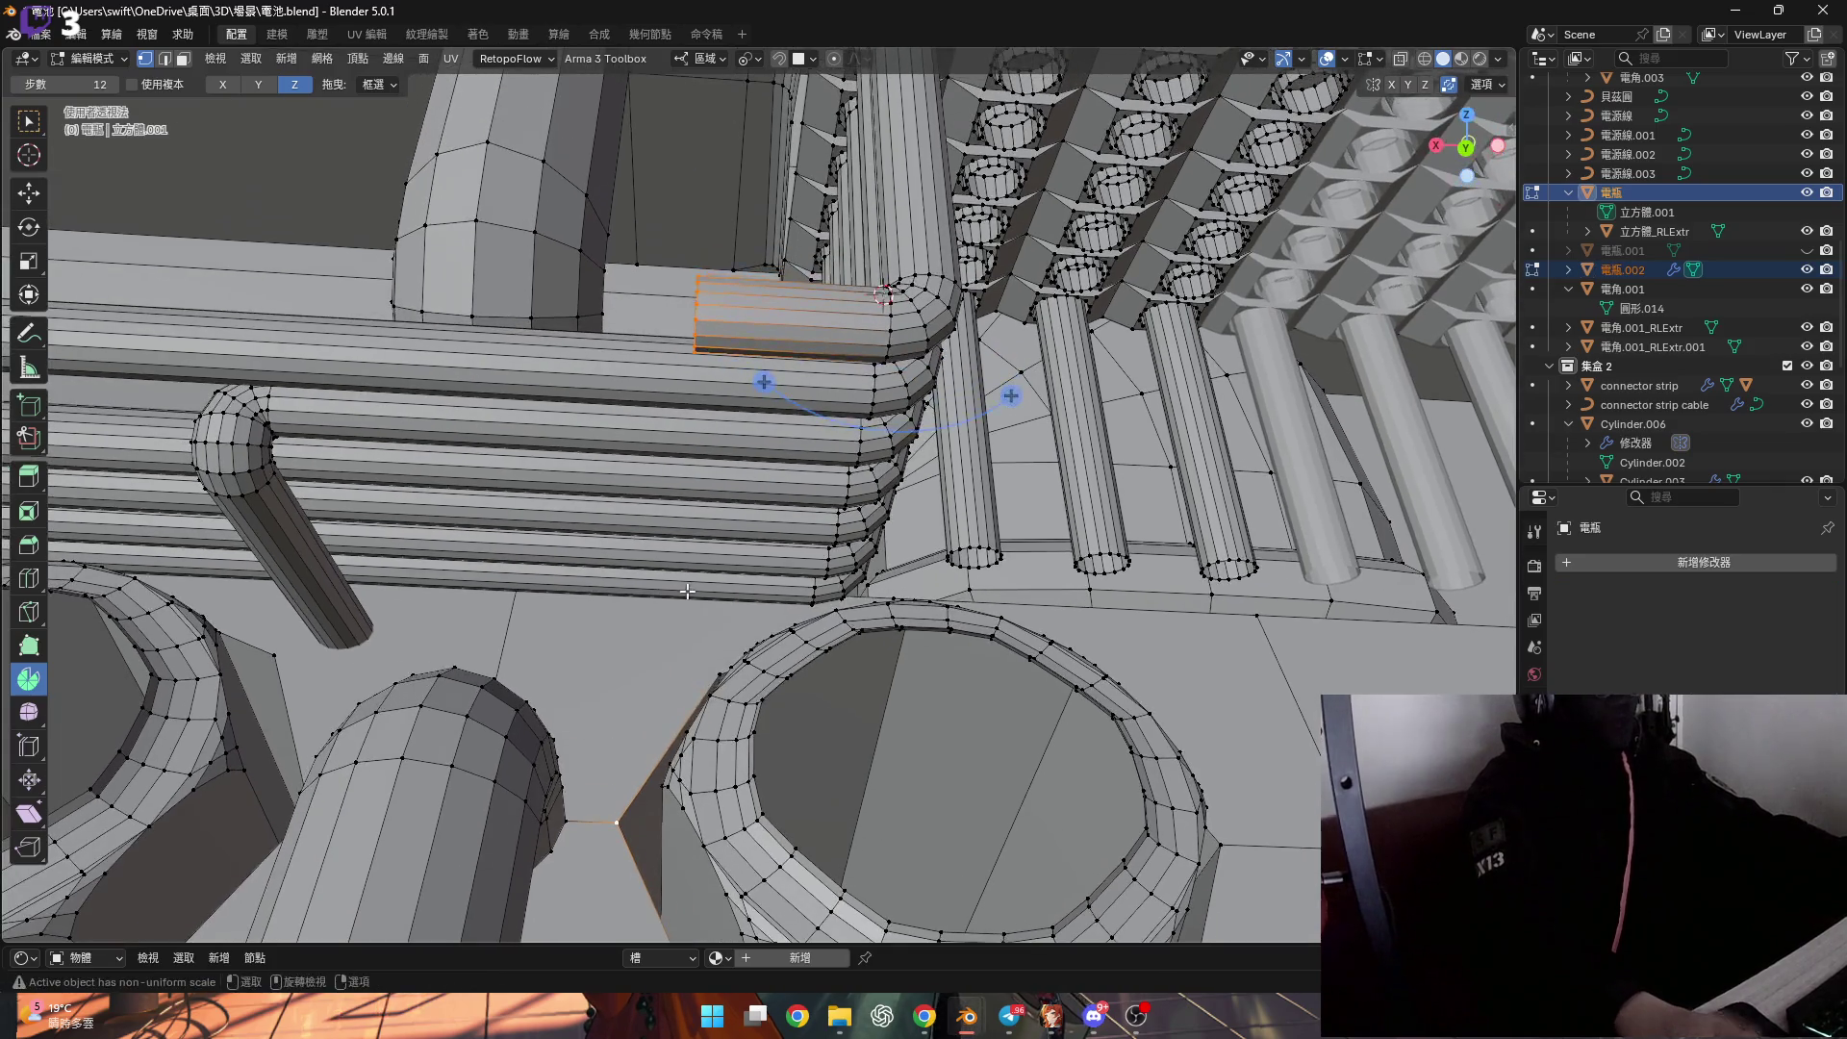
pyautogui.press('s')
pyautogui.press('x')
pyautogui.press('0')
pyautogui.press('Return')
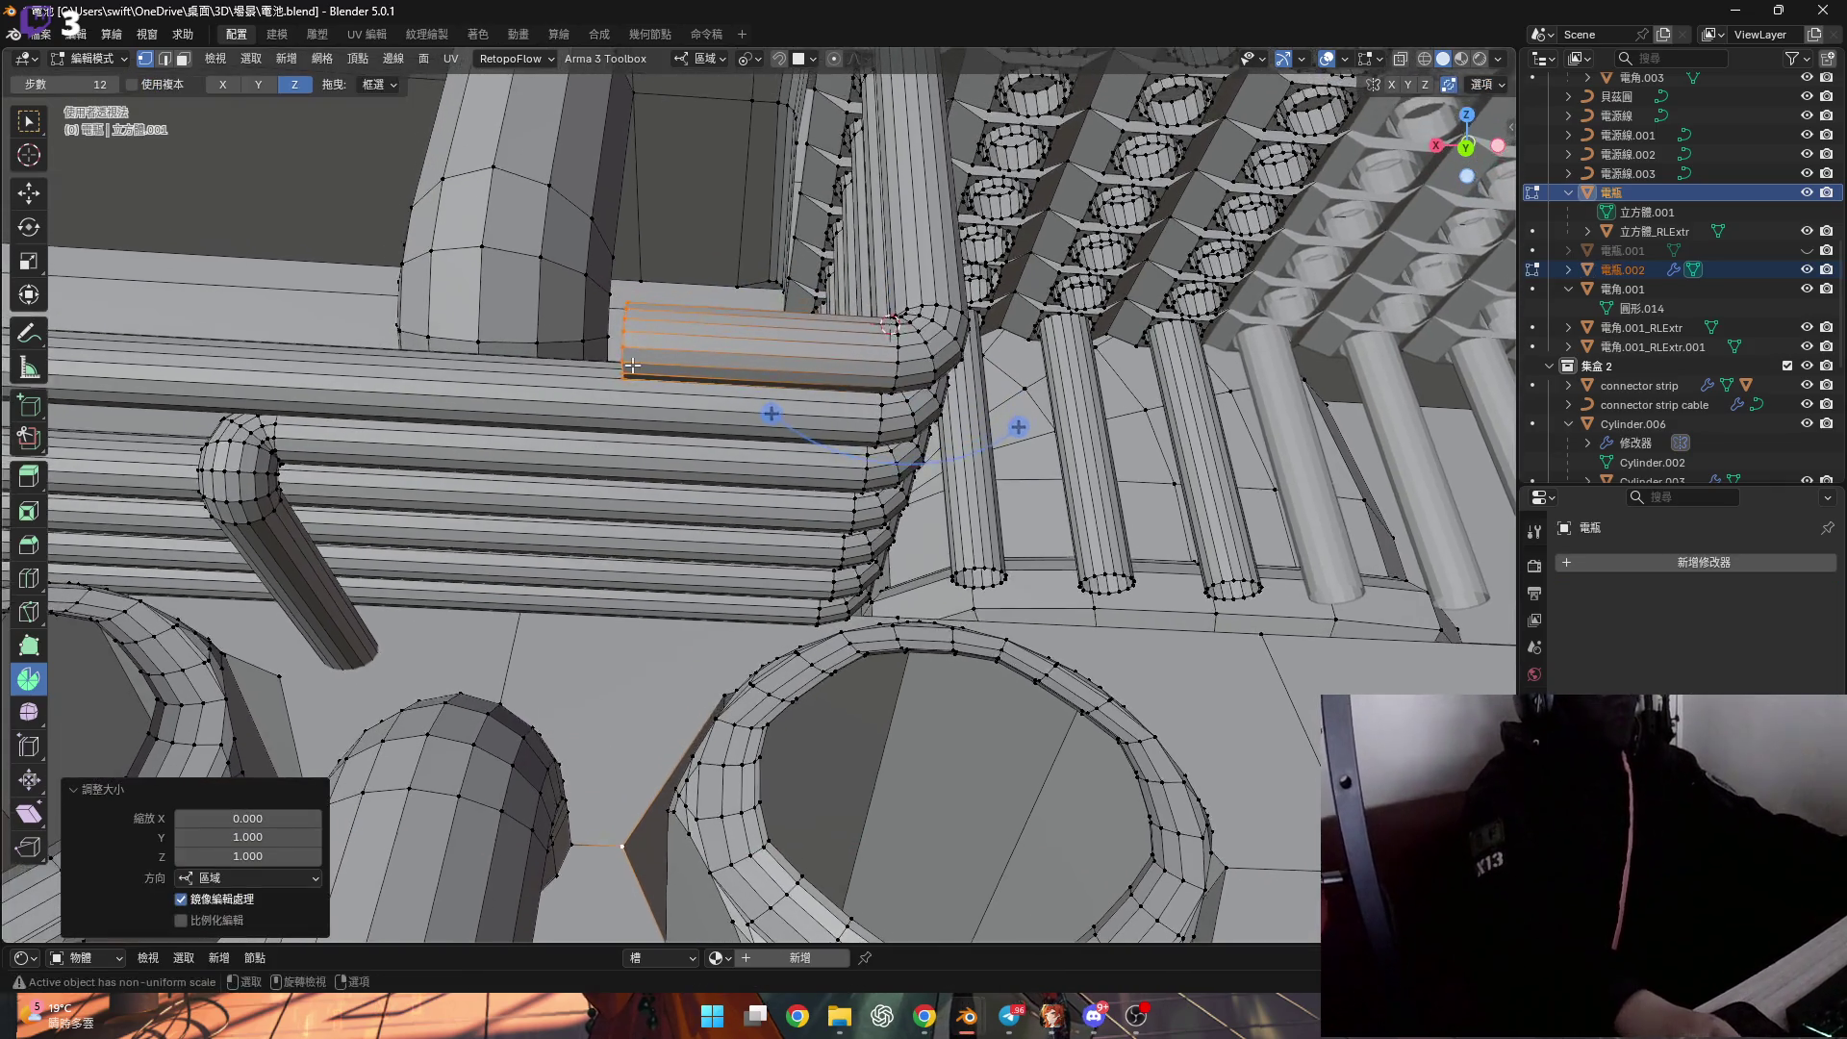
# Snap the 3D cursor to the next cylinder's end and spin its rim into a 90° elbow.
pyautogui.scroll(5, 591, 430)
pyautogui.moveTo(615, 424)
pyautogui.mouseDown(button='middle')
pyautogui.moveTo(664, 414)
pyautogui.moveTo(750, 583)
pyautogui.mouseUp(button='middle')
pyautogui.click(671, 479)
pyautogui.hotkey('shift', 's')
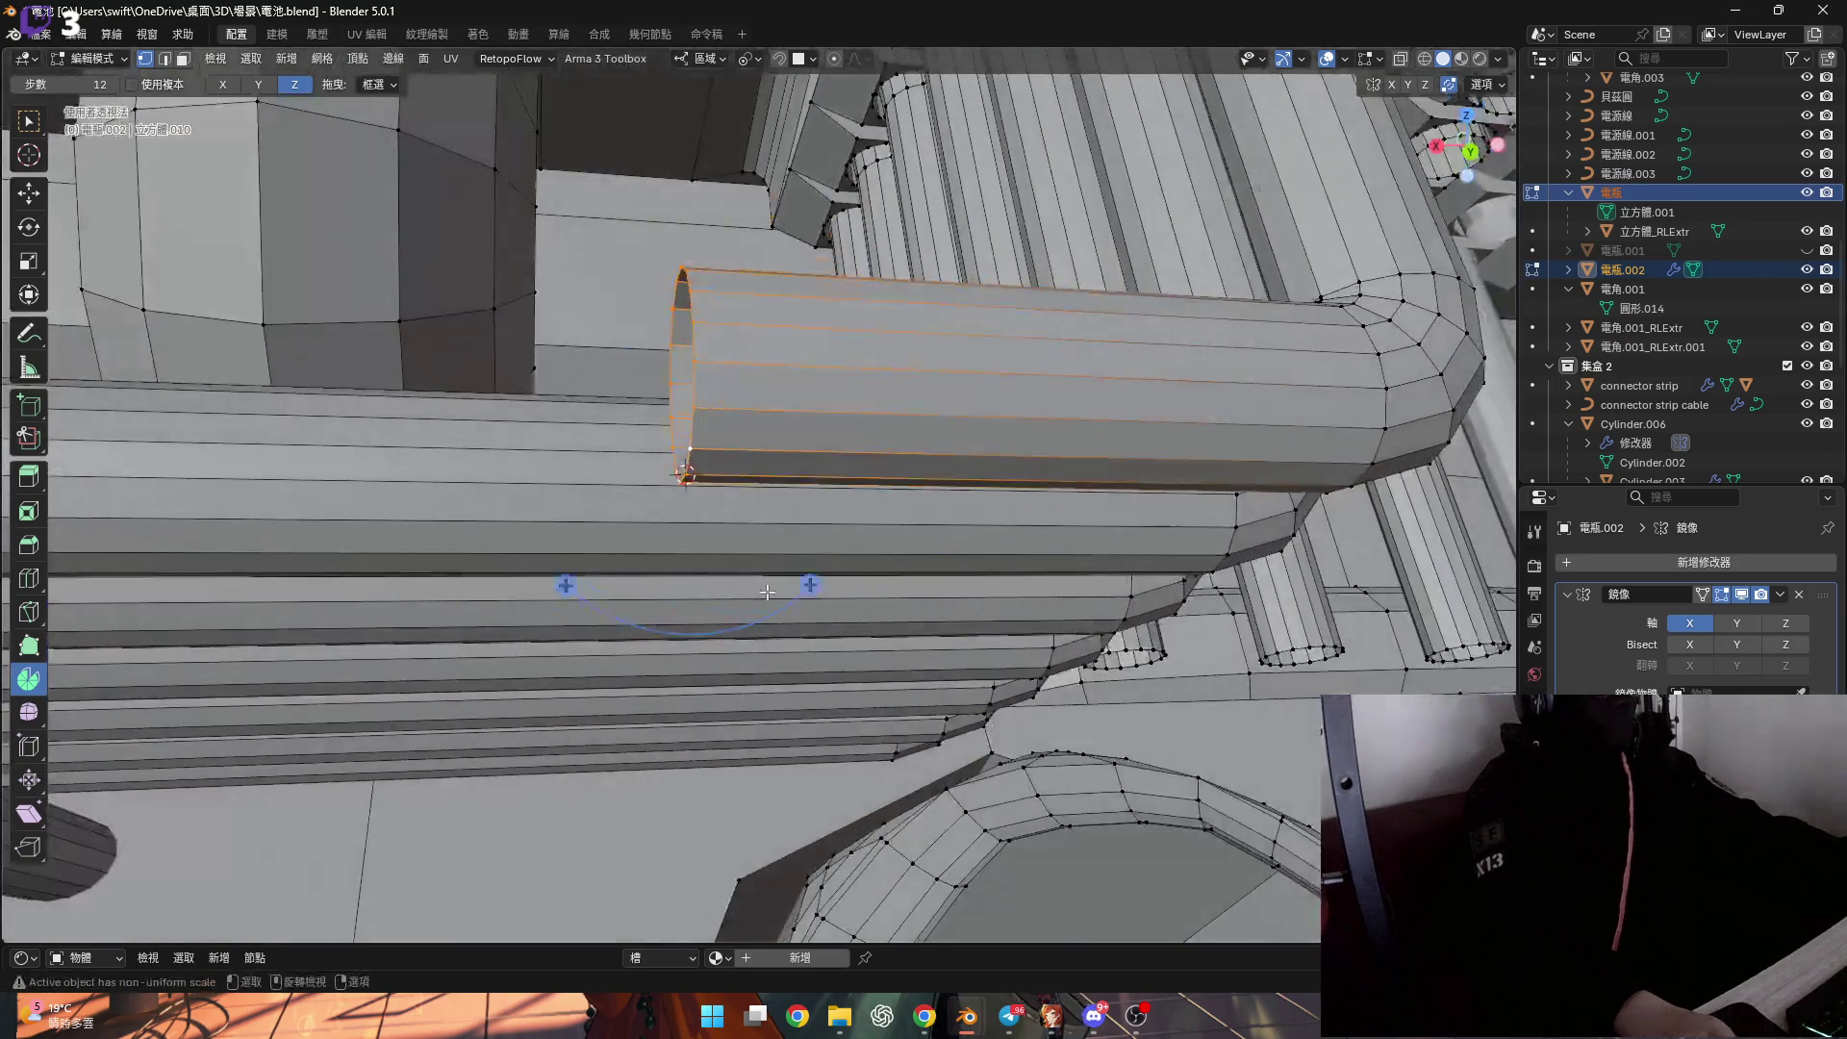
pyautogui.moveTo(810, 585); pyautogui.dragTo(881, 494)
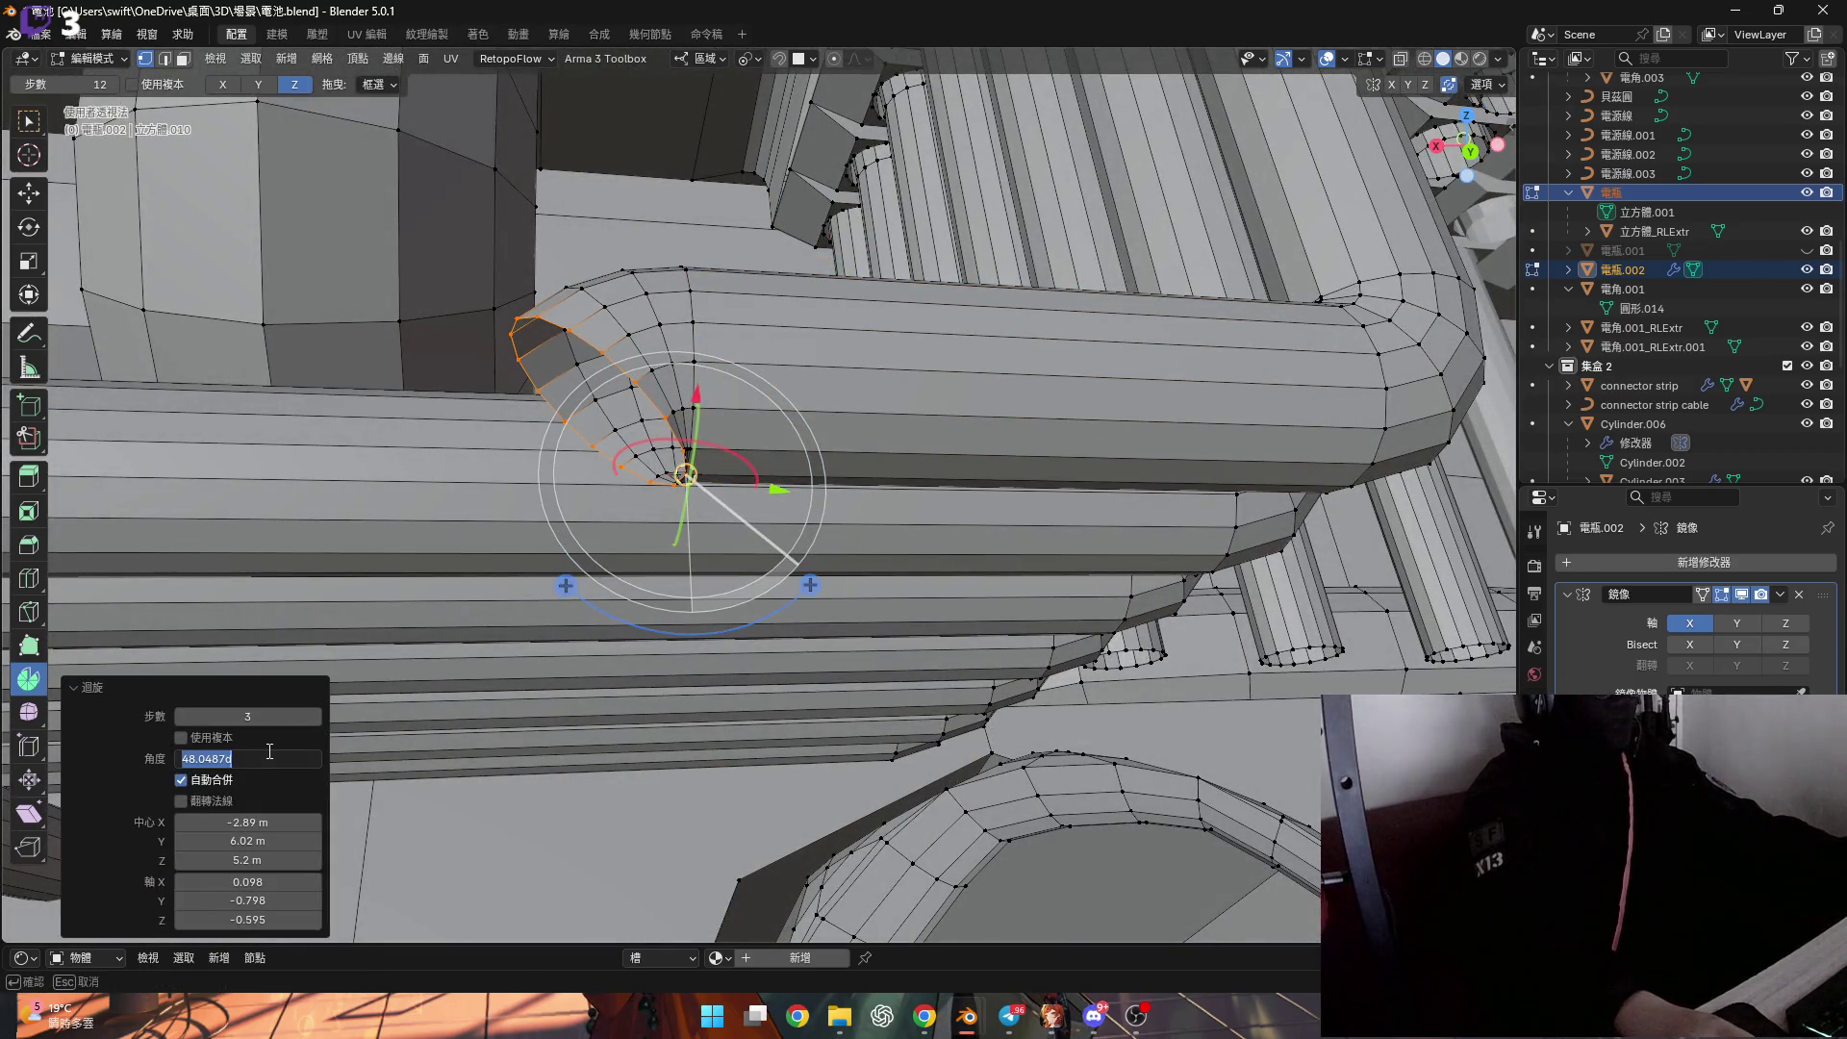
pyautogui.moveTo(485, 470)
pyautogui.mouseDown(button='middle')
pyautogui.moveTo(605, 341)
pyautogui.moveTo(591, 358)
pyautogui.mouseUp(button='middle')
pyautogui.click(642, 455)
pyautogui.scroll(-3, 632, 413)
pyautogui.keyDown('alt'); pyautogui.click(597, 255); pyautogui.keyUp('alt')
pyautogui.moveTo(597, 255); pyautogui.dragTo(293, 142, button='middle')
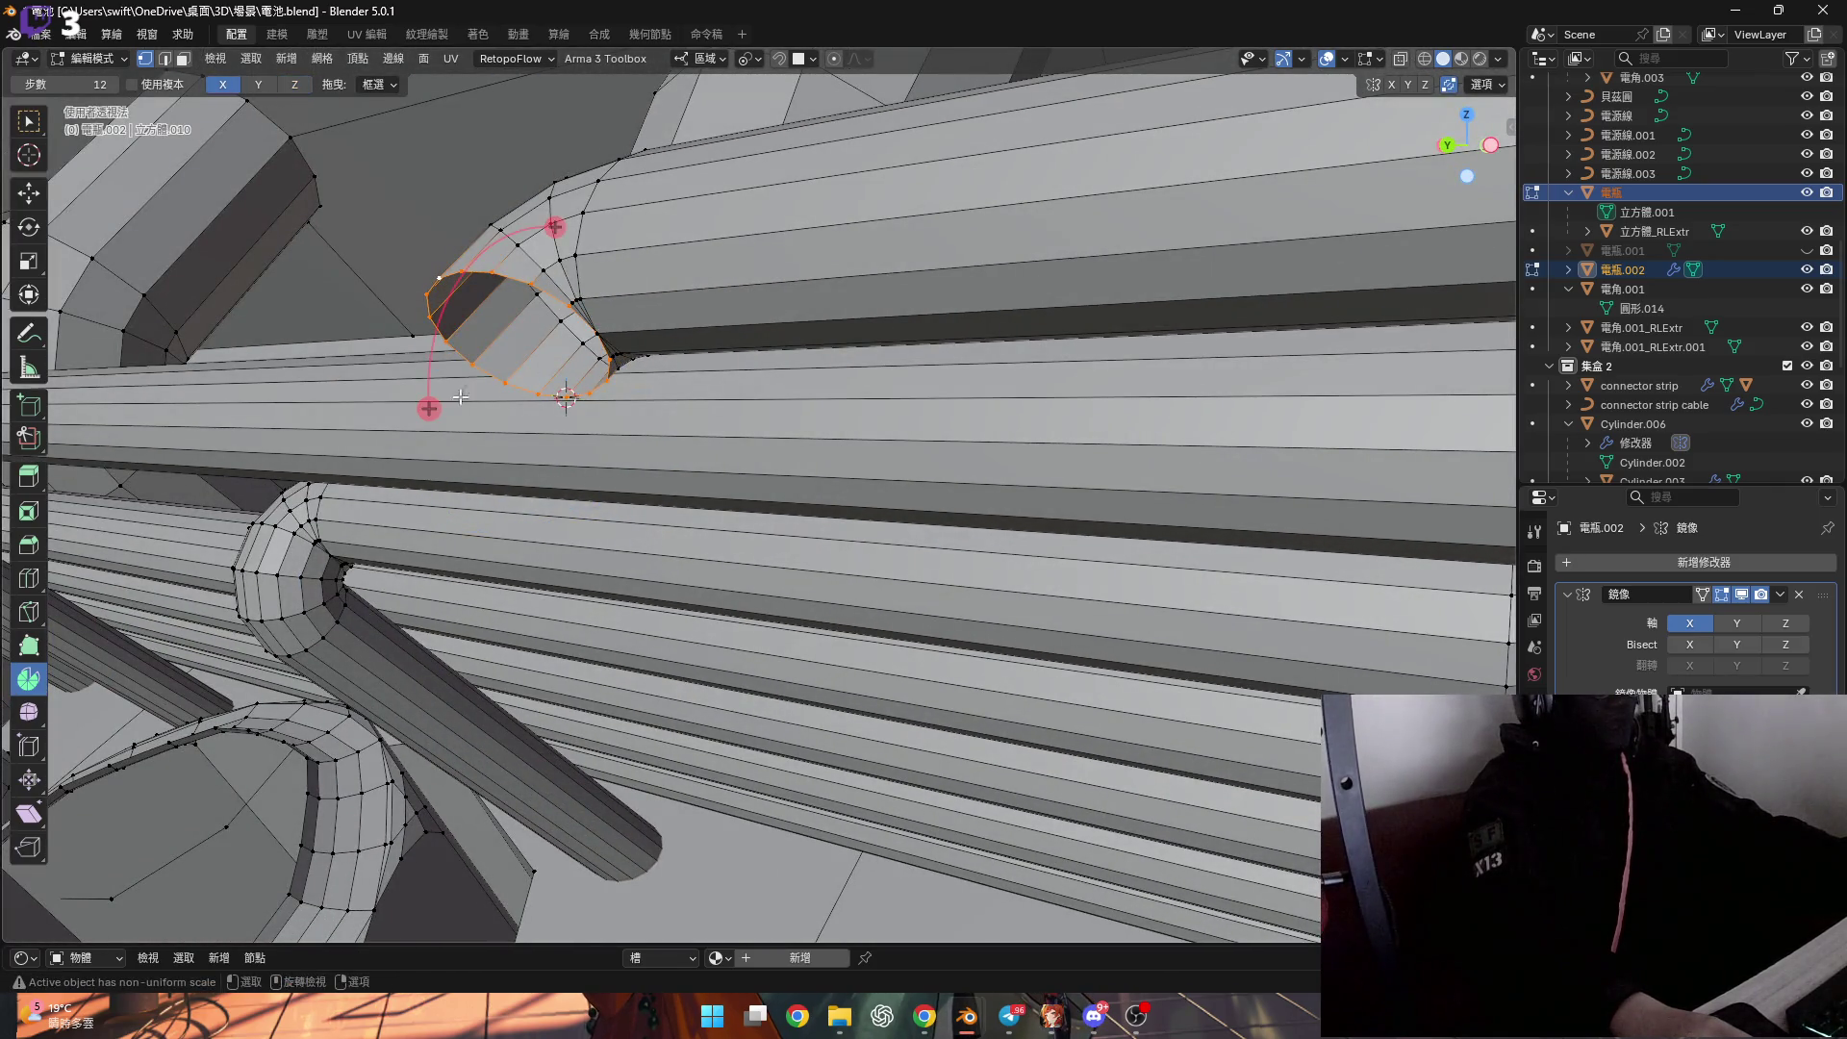
pyautogui.moveTo(467, 394); pyautogui.dragTo(467, 483)
pyautogui.write('90')
pyautogui.press('Return')
pyautogui.moveTo(673, 443); pyautogui.dragTo(716, 409, button='middle')
pyautogui.press('g')
pyautogui.press('z')
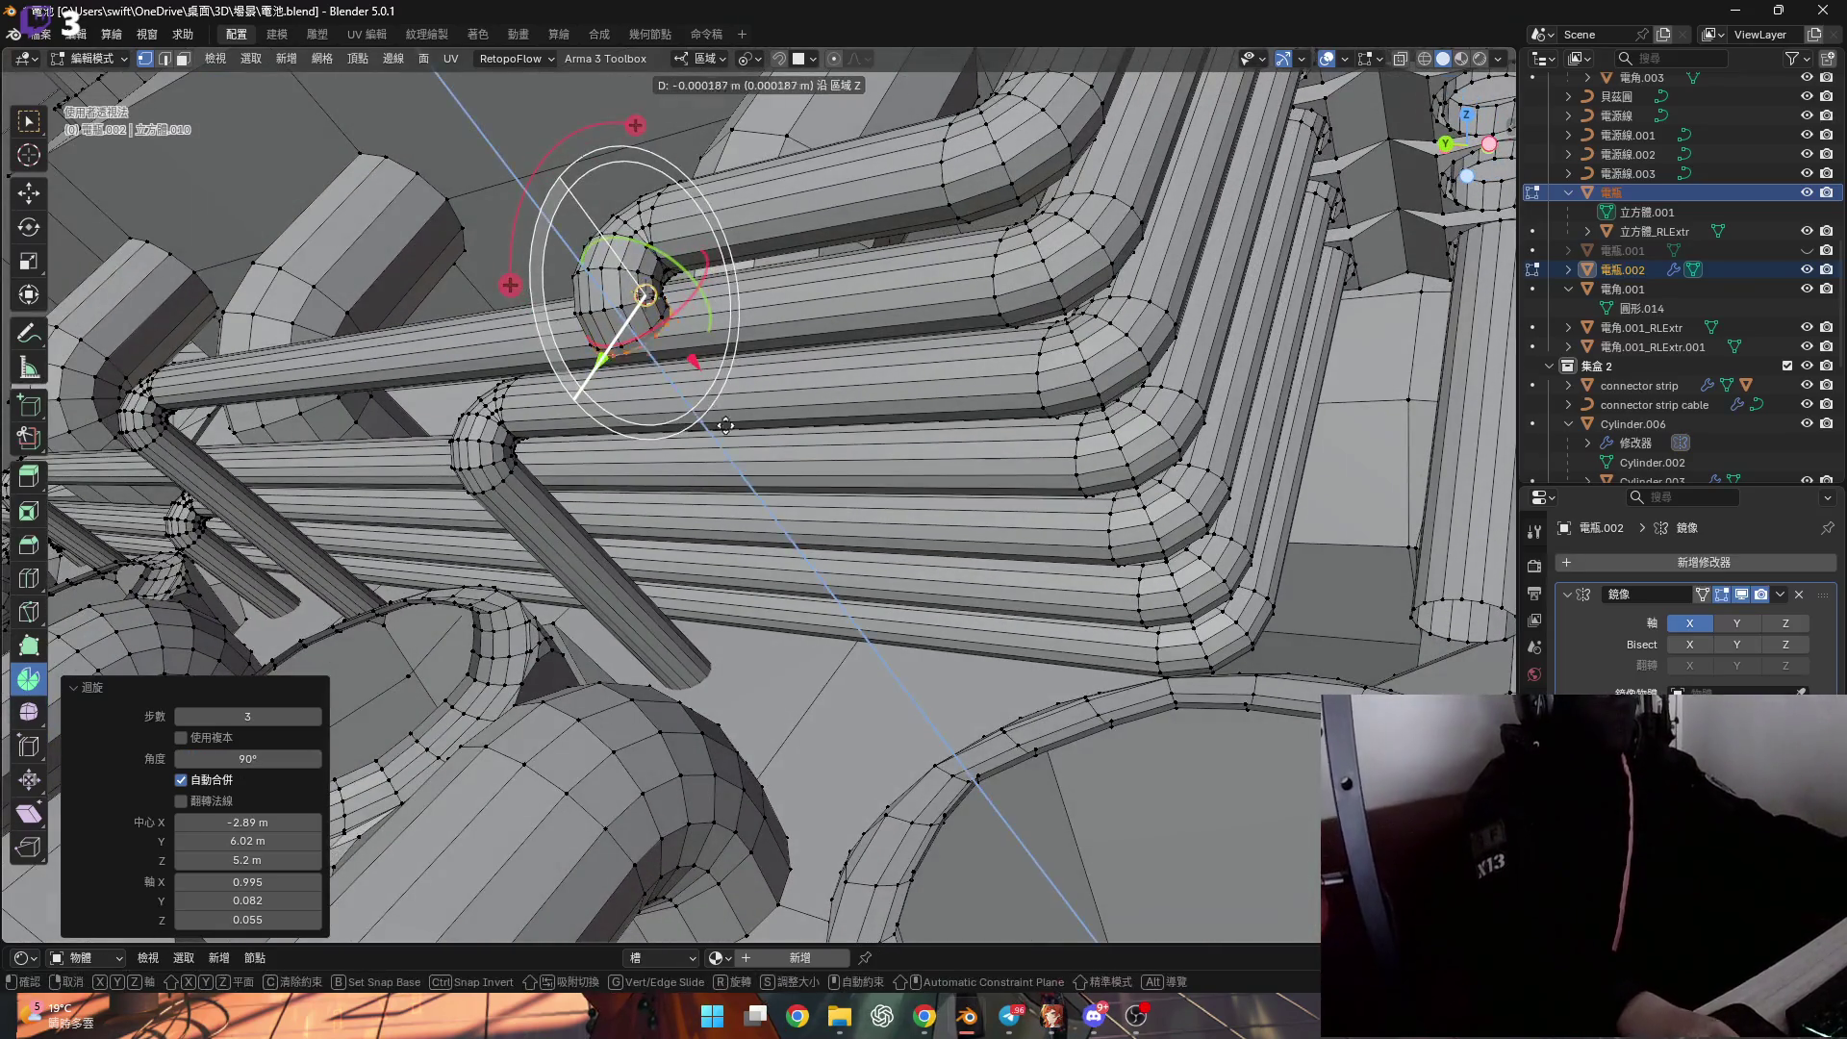
pyautogui.click(1137, 907)
pyautogui.moveTo(1137, 907)
pyautogui.mouseDown(button='middle')
pyautogui.moveTo(779, 580)
pyautogui.moveTo(653, 329)
pyautogui.moveTo(663, 358)
pyautogui.moveTo(483, 549)
pyautogui.moveTo(550, 716)
pyautogui.moveTo(884, 556)
pyautogui.mouseUp(button='middle')
pyautogui.click(663, 357)
pyautogui.keyDown('alt'); pyautogui.click(656, 352); pyautogui.keyUp('alt')
pyautogui.scroll(2, 659, 352)
pyautogui.press('g')
pyautogui.press('y')
pyautogui.click(550, 717)
pyautogui.scroll(2, 884, 555)
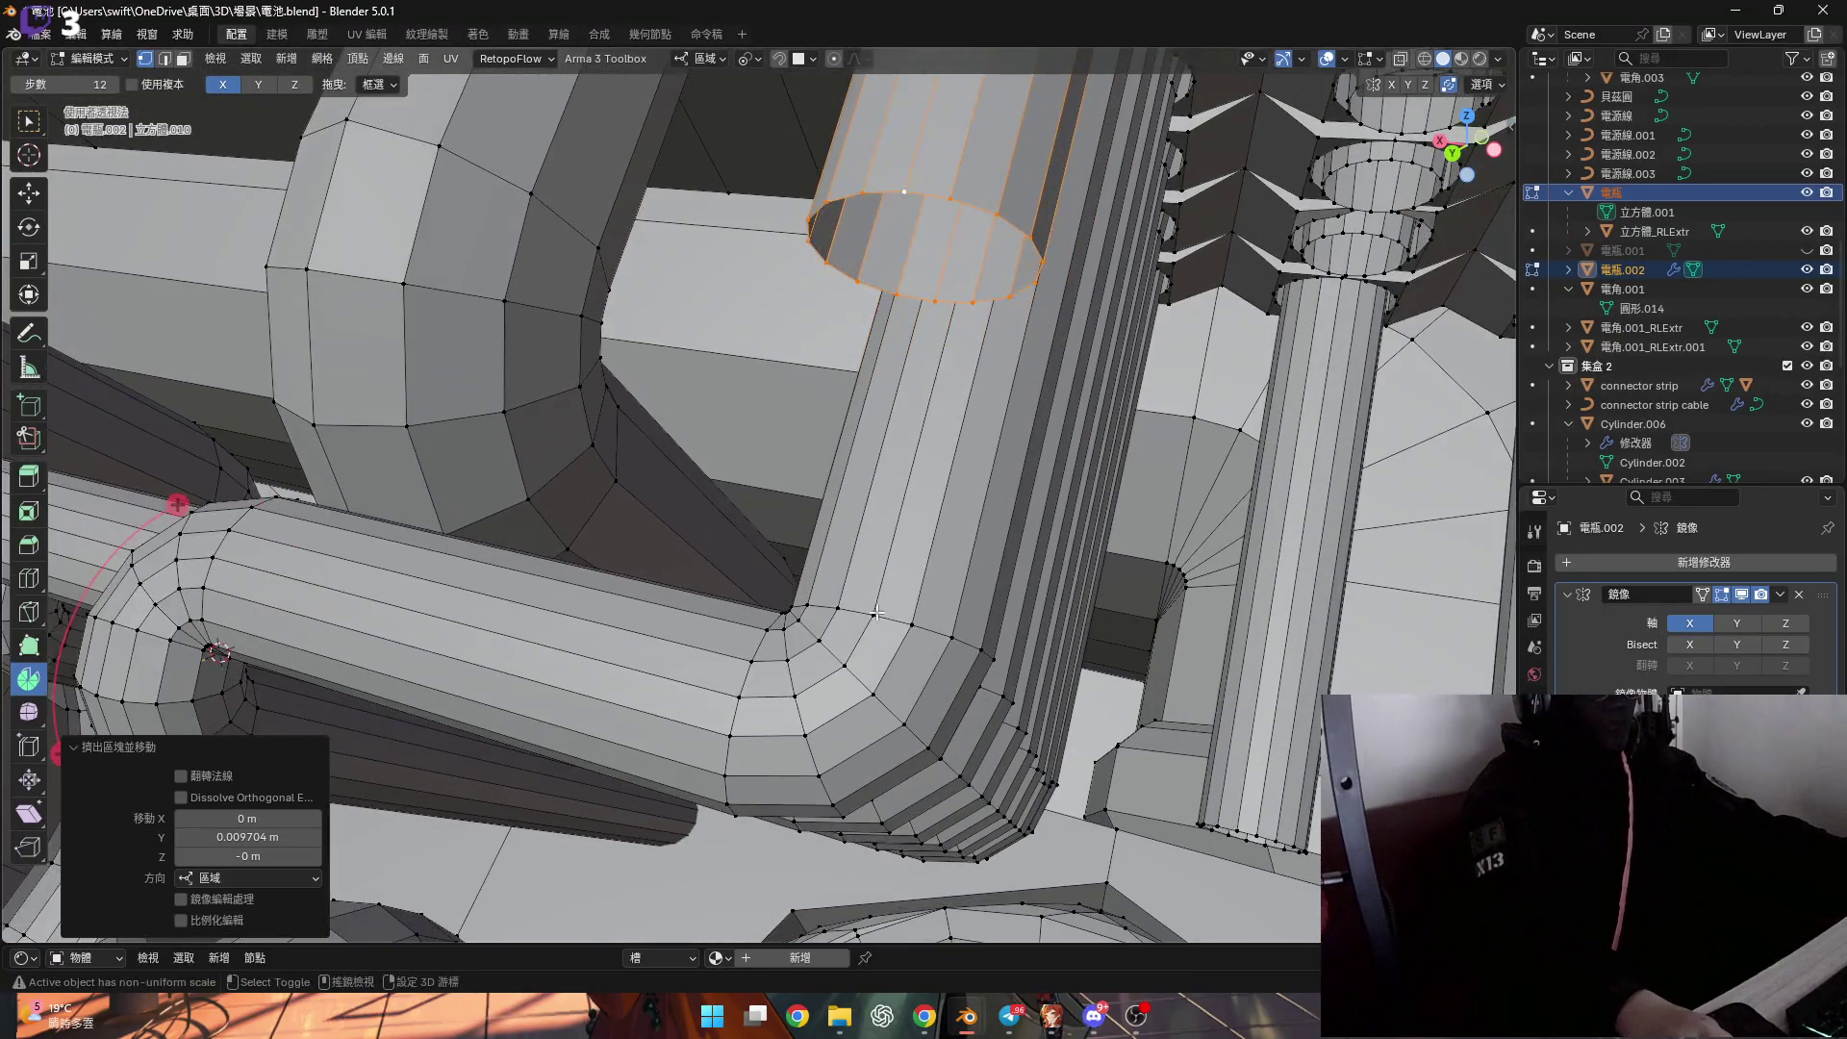
pyautogui.press('s')
pyautogui.press('y')
pyautogui.press('0')
pyautogui.press('Return')
pyautogui.moveTo(935, 458); pyautogui.dragTo(802, 380, button='middle')
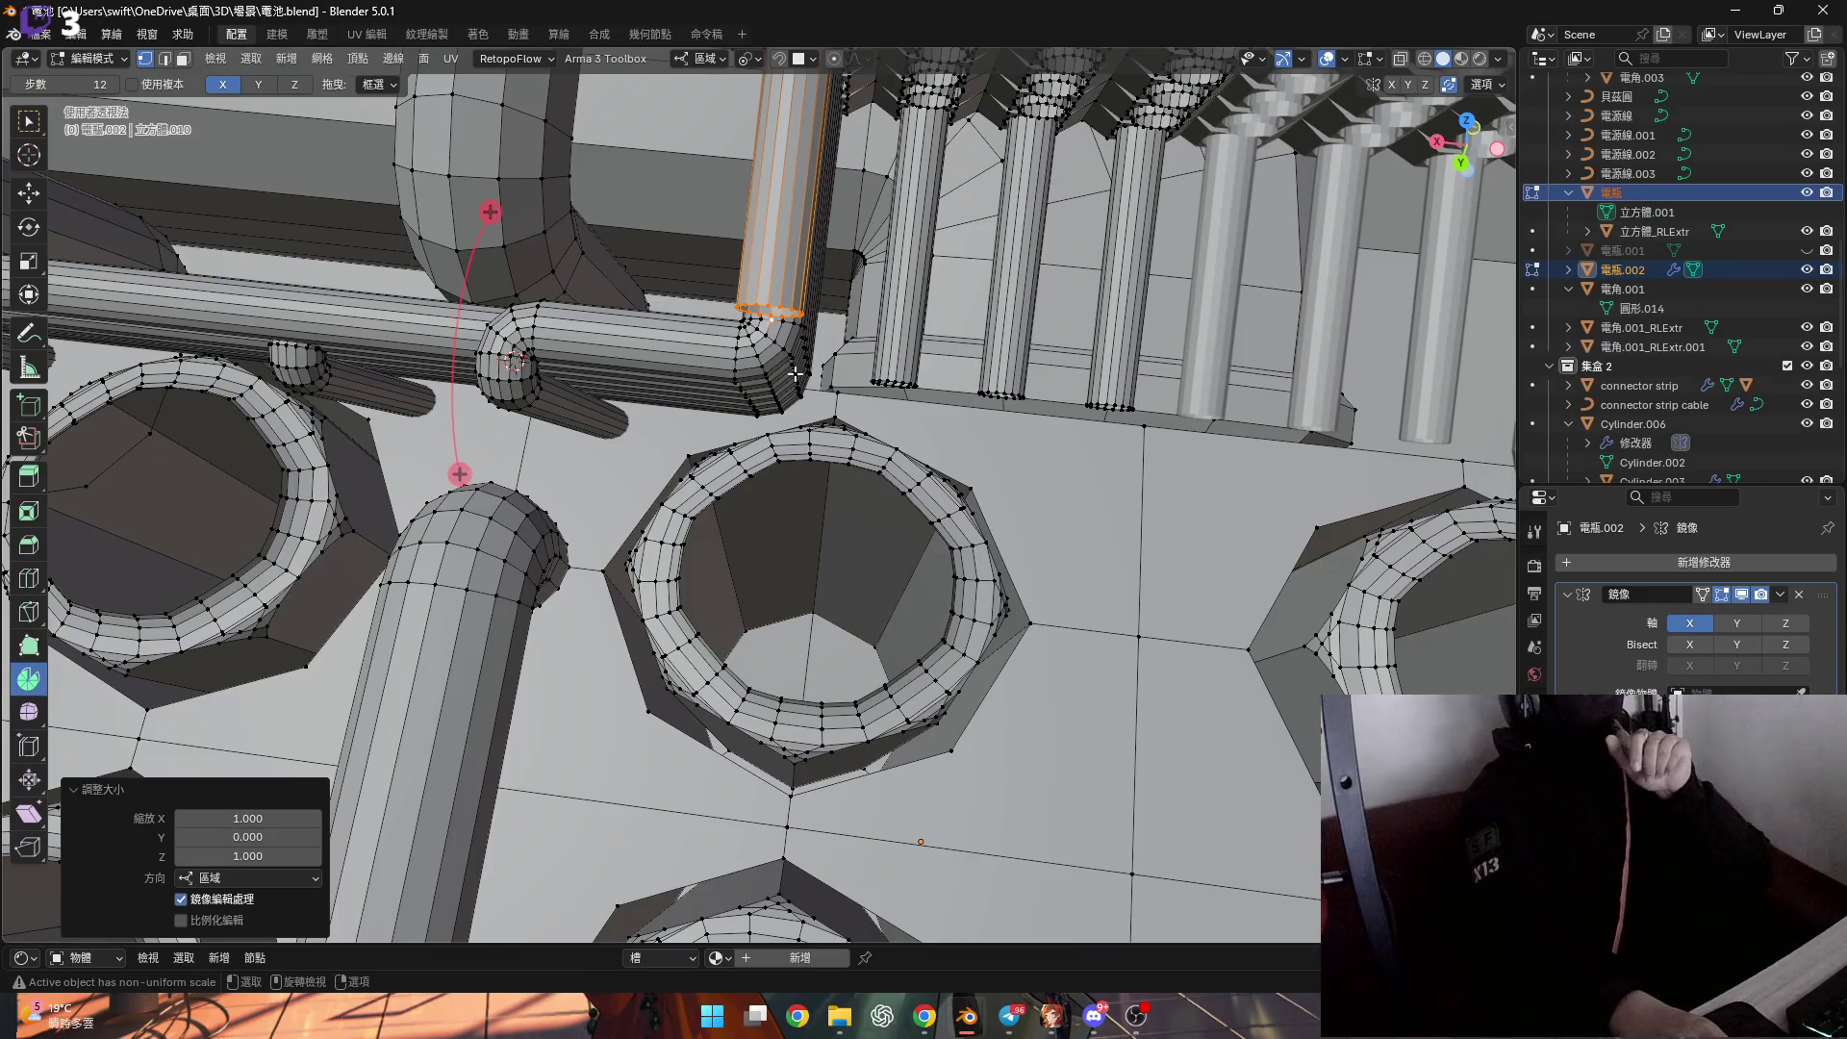
pyautogui.scroll(-3, 795, 373)
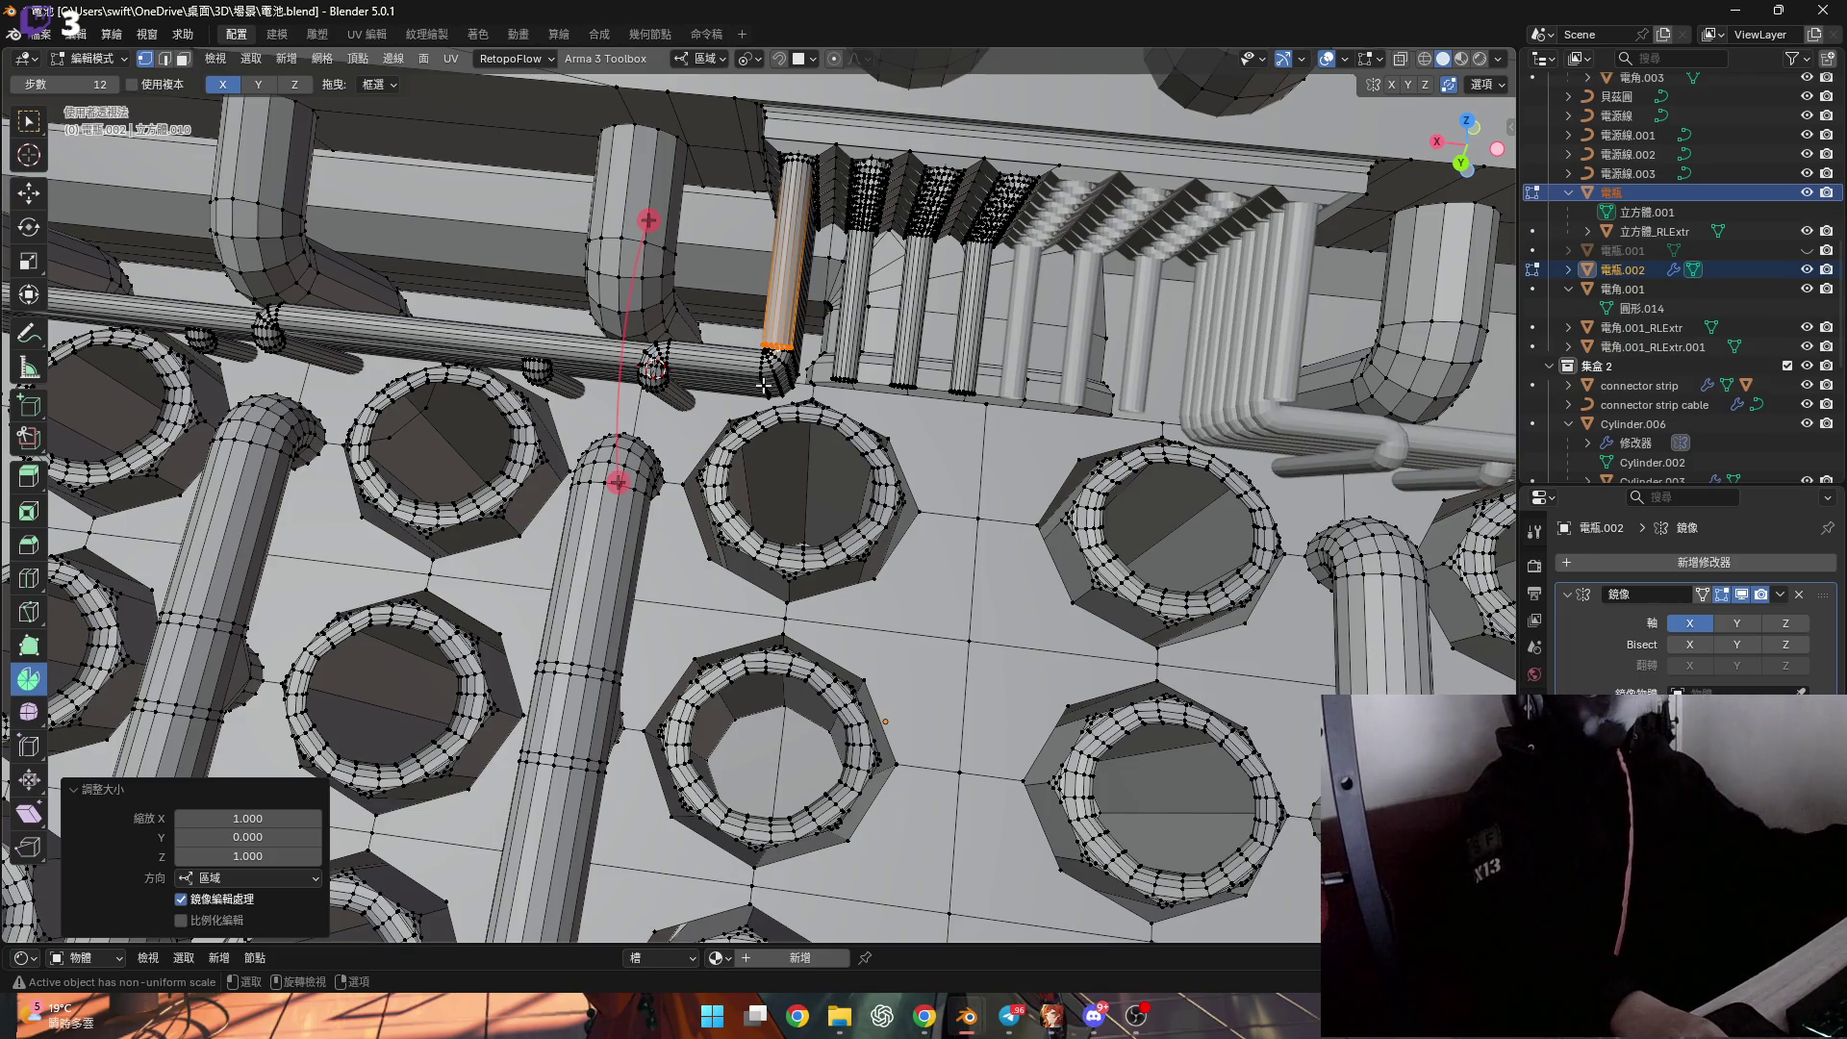
pyautogui.scroll(5, 760, 385)
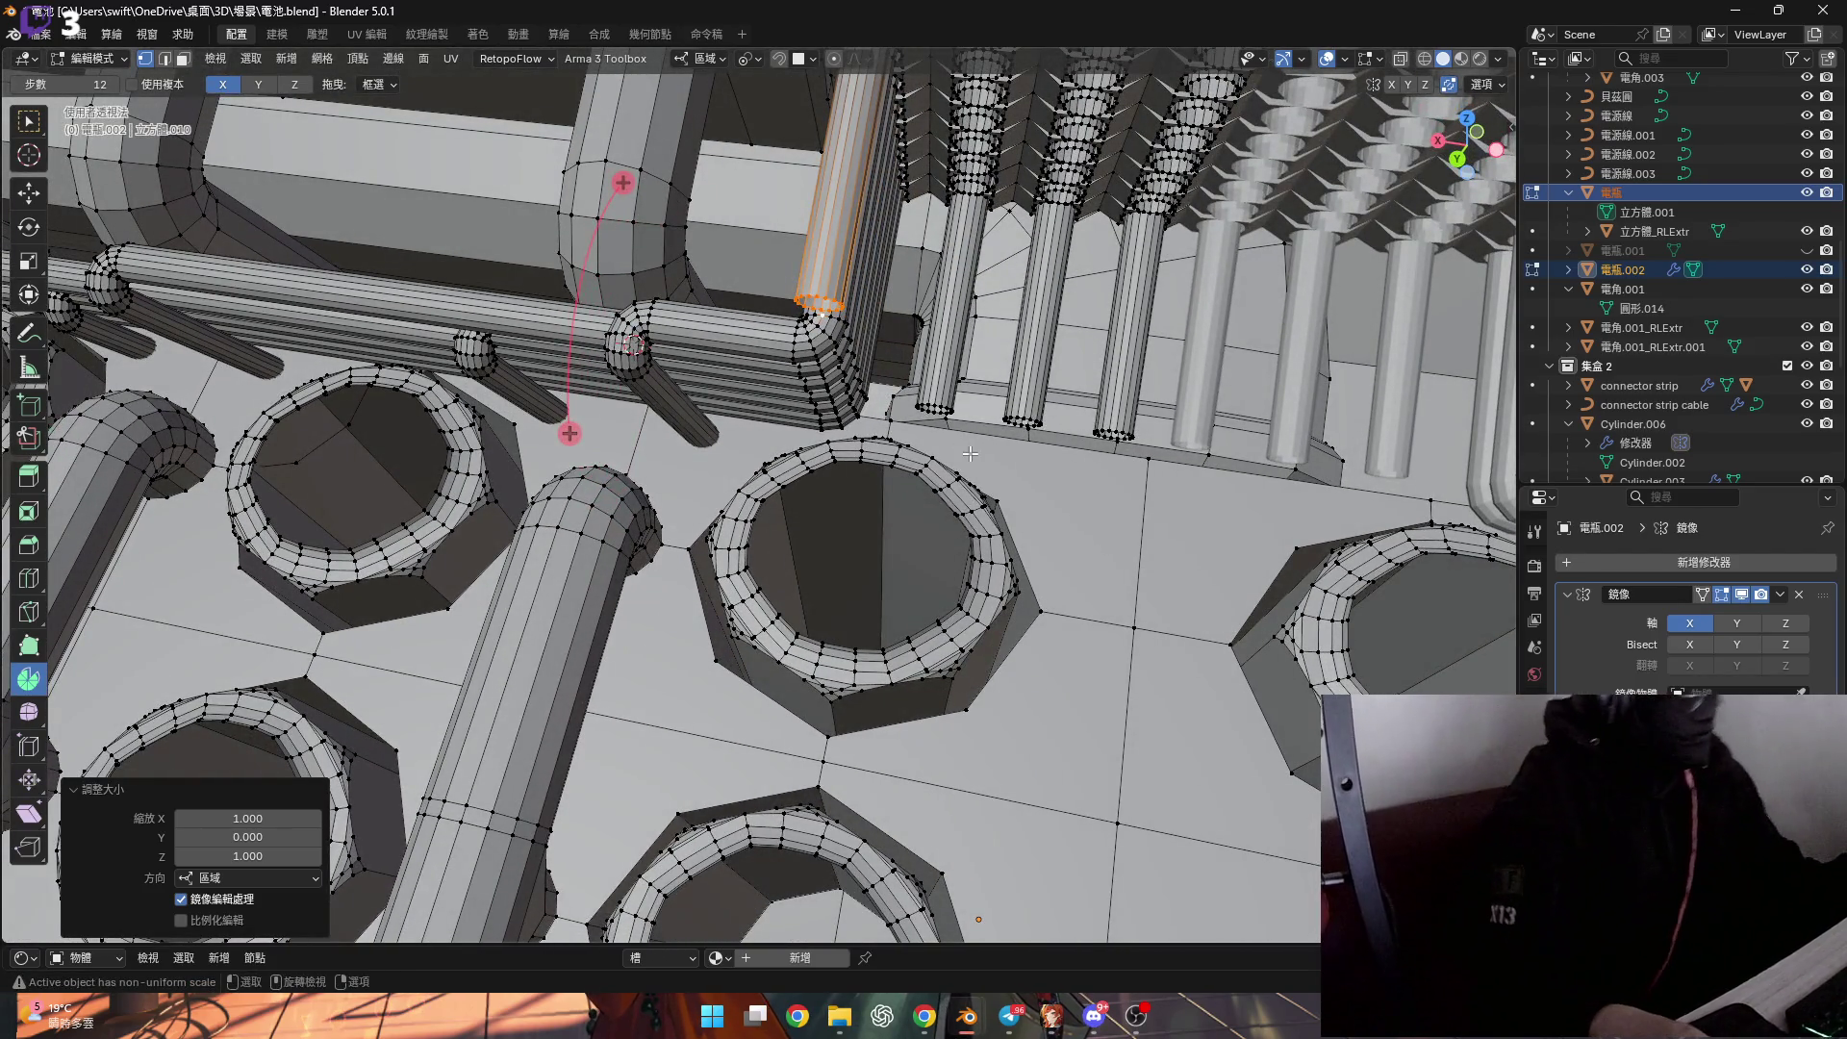
pyautogui.hotkey('alt', 'h')
pyautogui.scroll(-5, 820, 510)
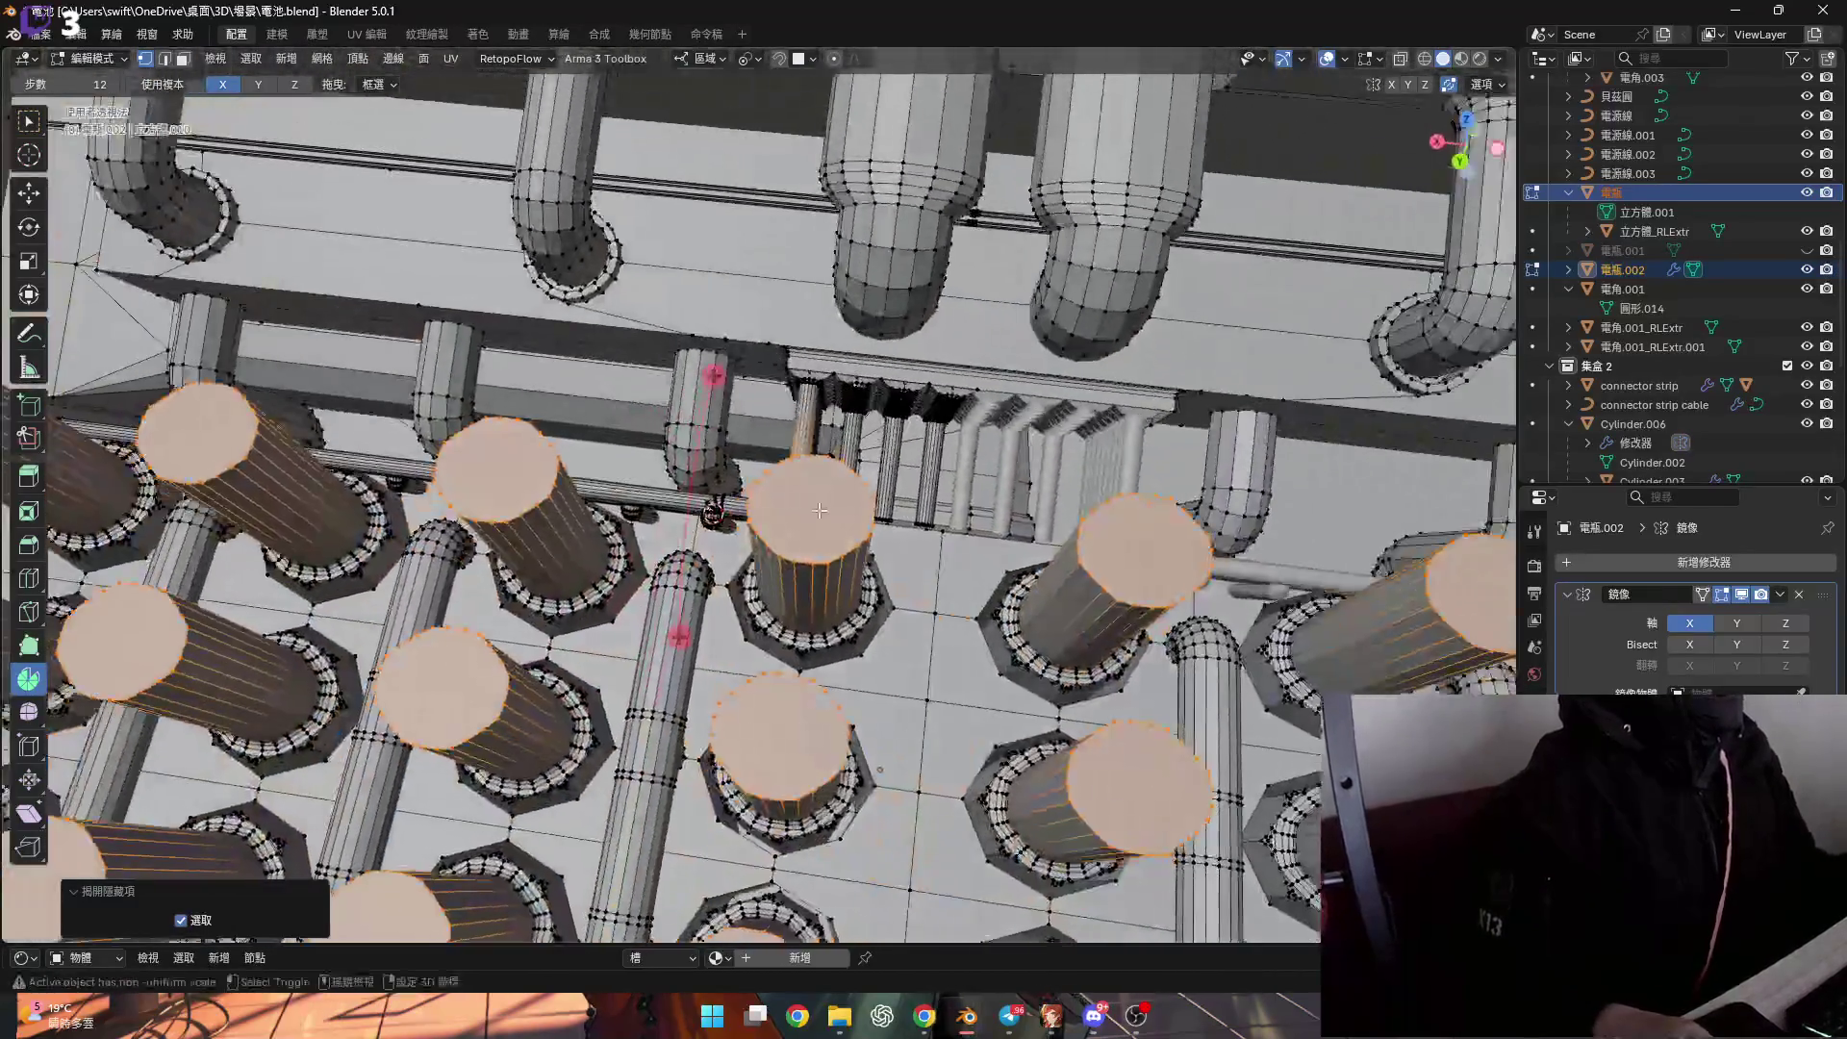
pyautogui.moveTo(819, 510)
pyautogui.mouseDown(button='middle')
pyautogui.moveTo(847, 520)
pyautogui.moveTo(760, 538)
pyautogui.moveTo(813, 562)
pyautogui.moveTo(591, 529)
pyautogui.moveTo(789, 527)
pyautogui.mouseUp(button='middle')
pyautogui.press('h')
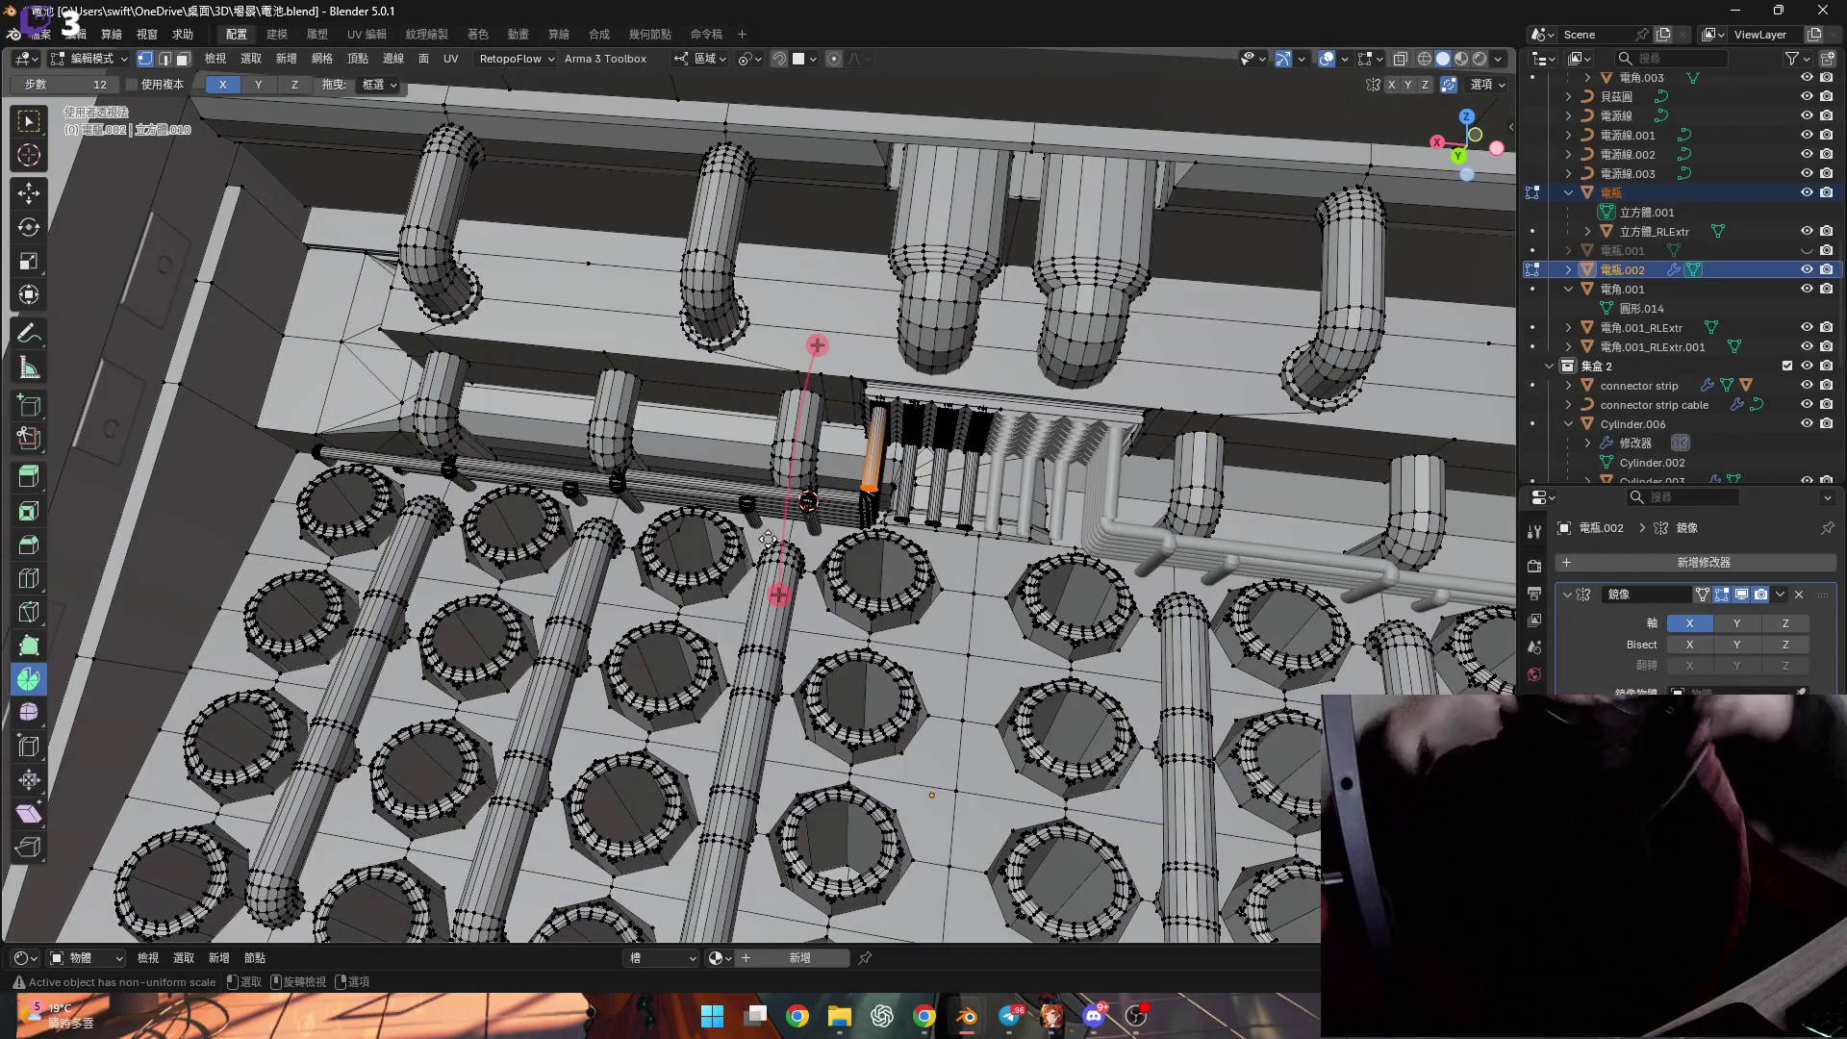
pyautogui.rightClick(592, 519)
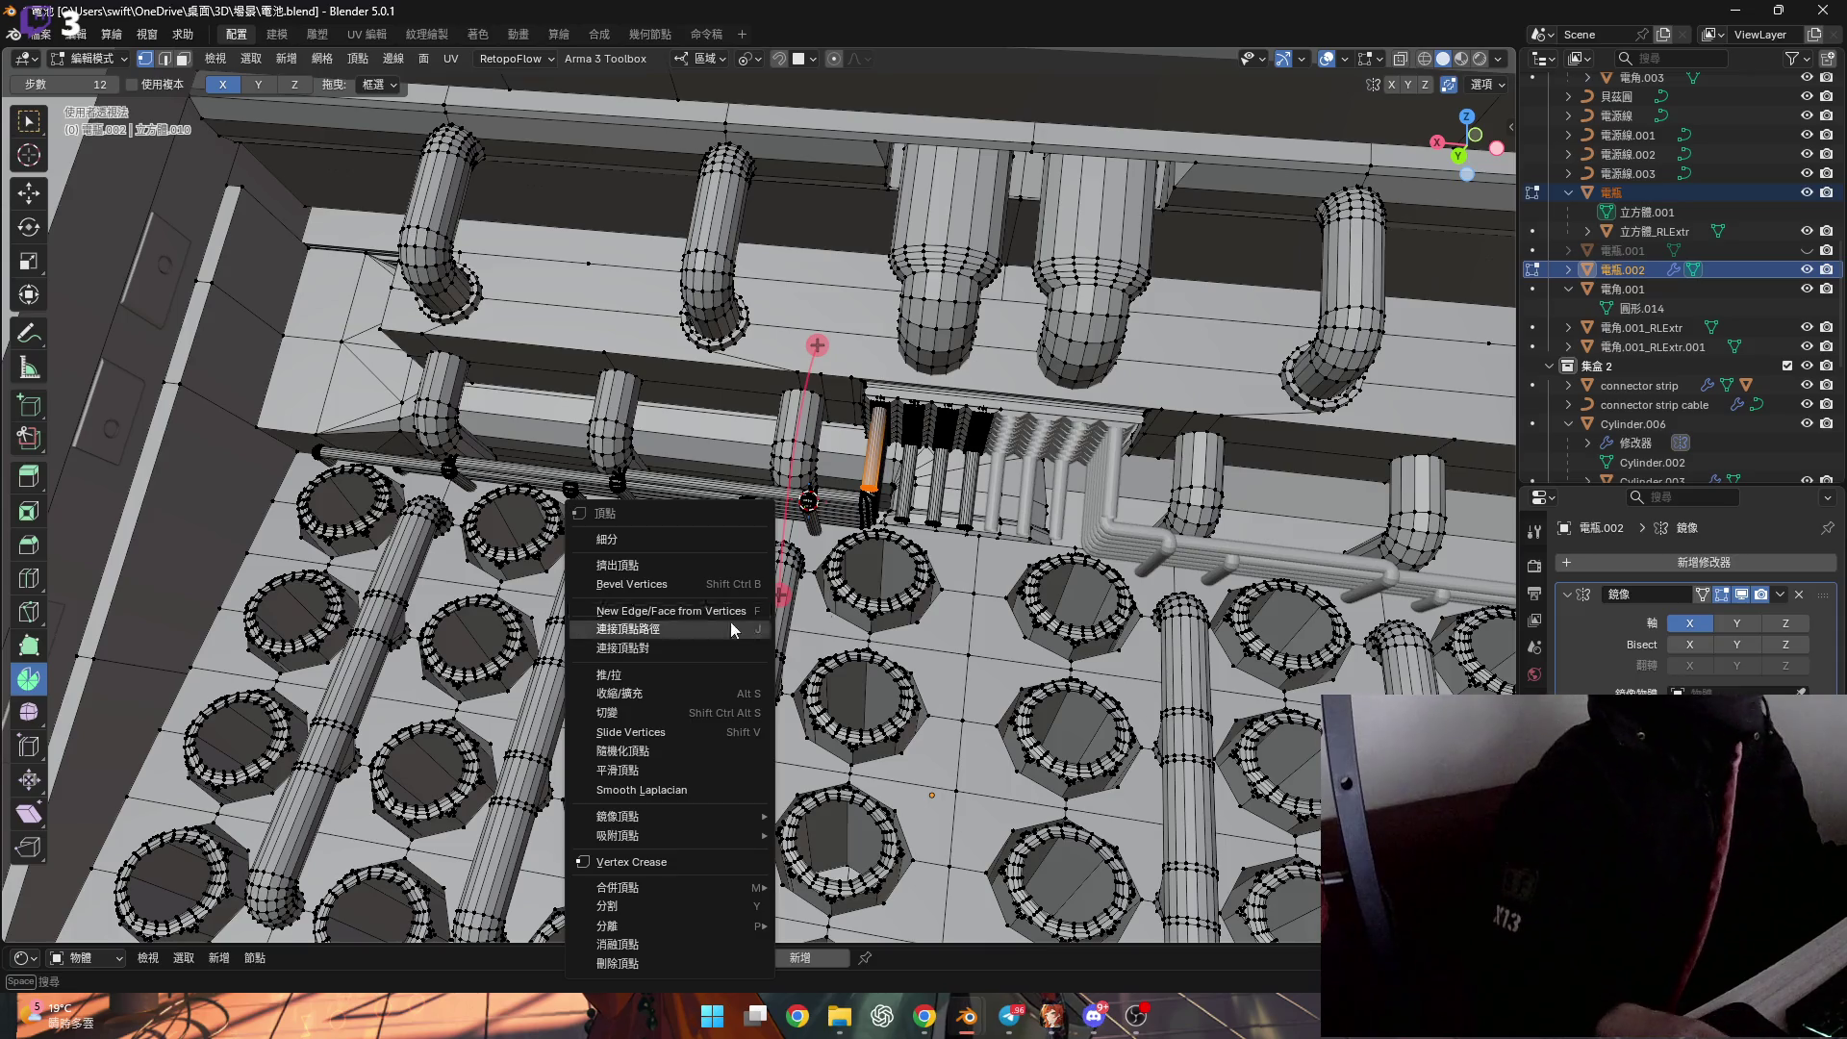
pyautogui.click(852, 563)
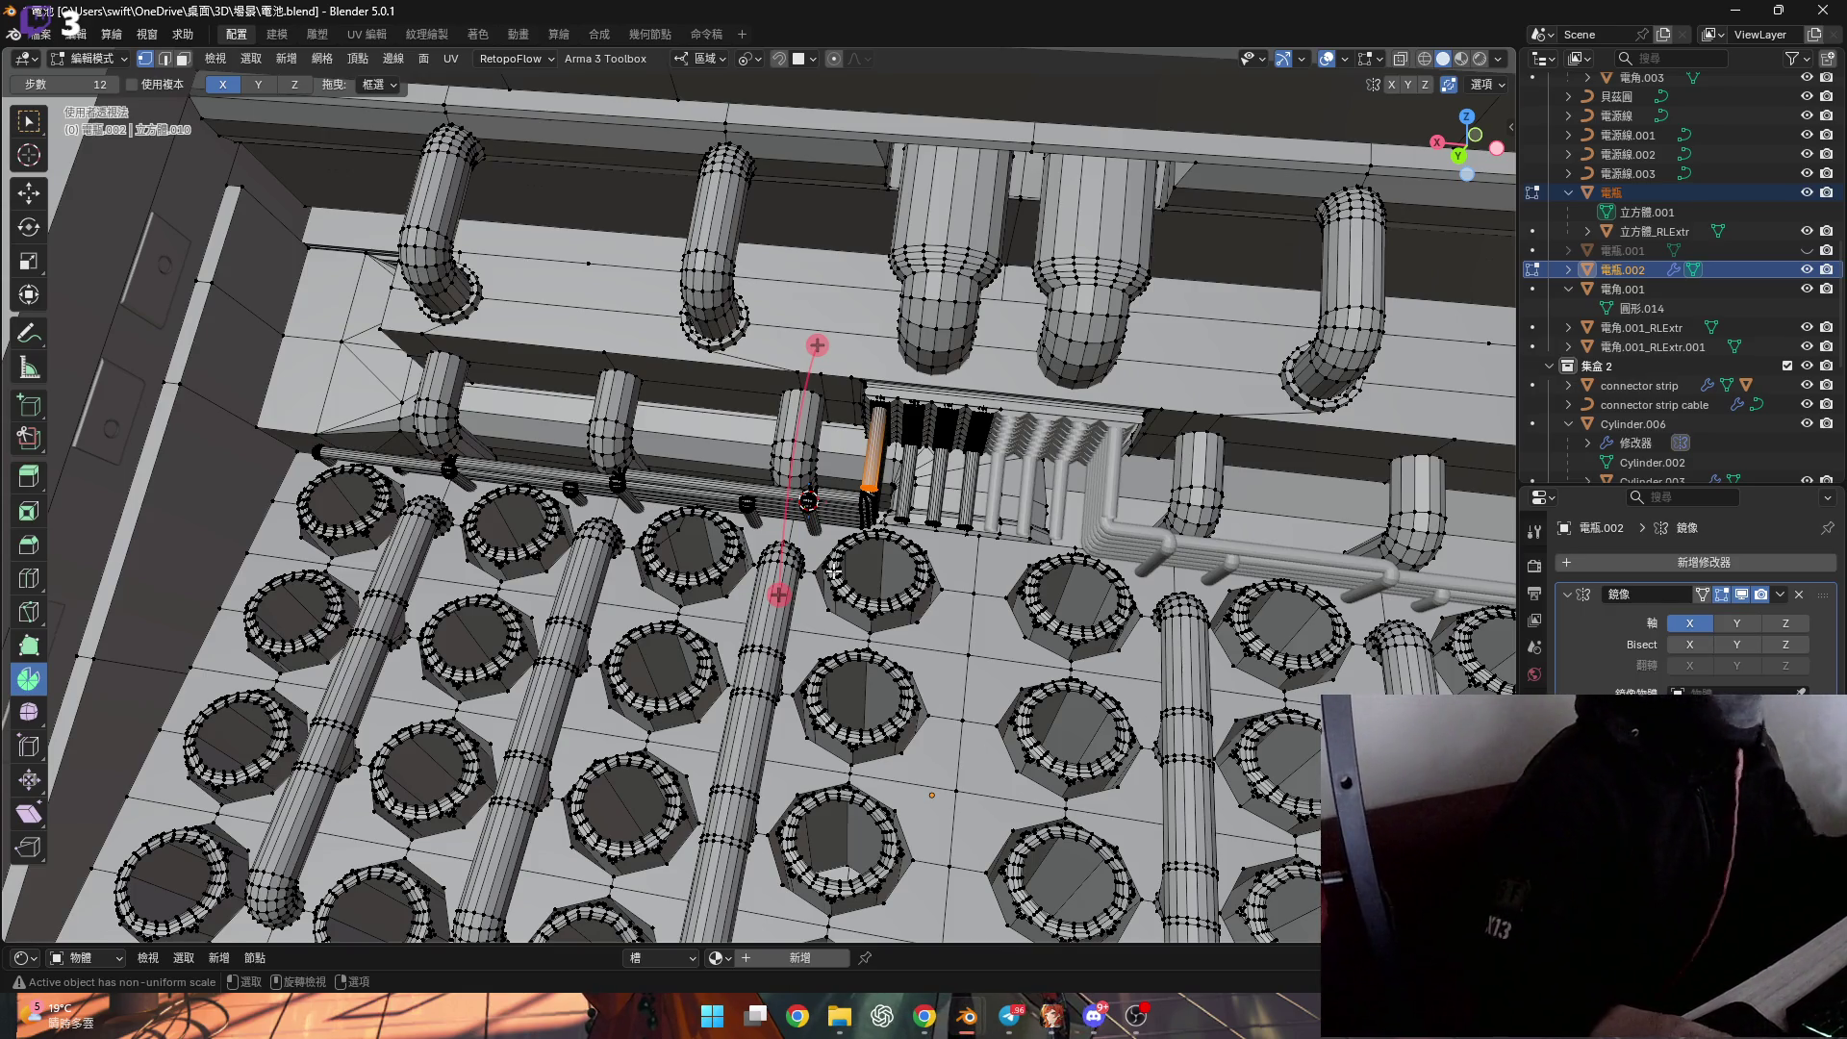
pyautogui.scroll(8, 875, 520)
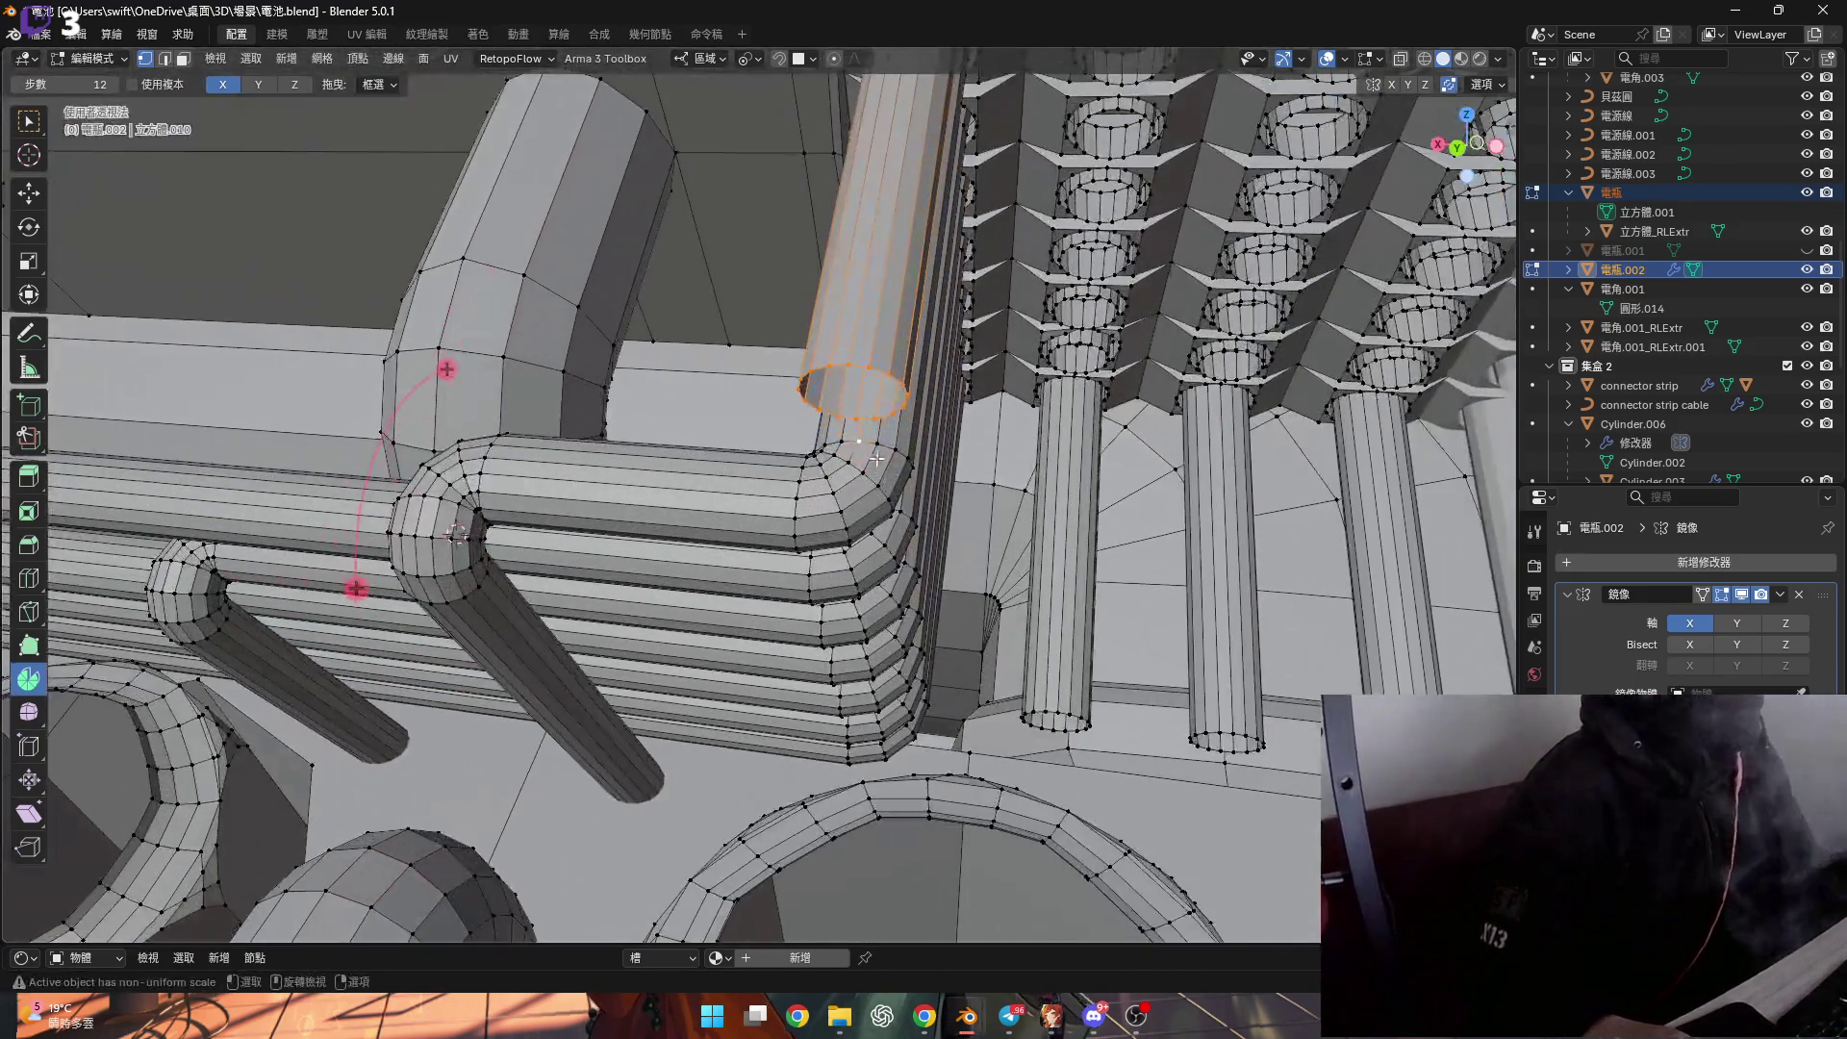
pyautogui.keyDown('shift'); pyautogui.moveTo(876, 459); pyautogui.dragTo(877, 468, button='middle'); pyautogui.keyUp('shift')
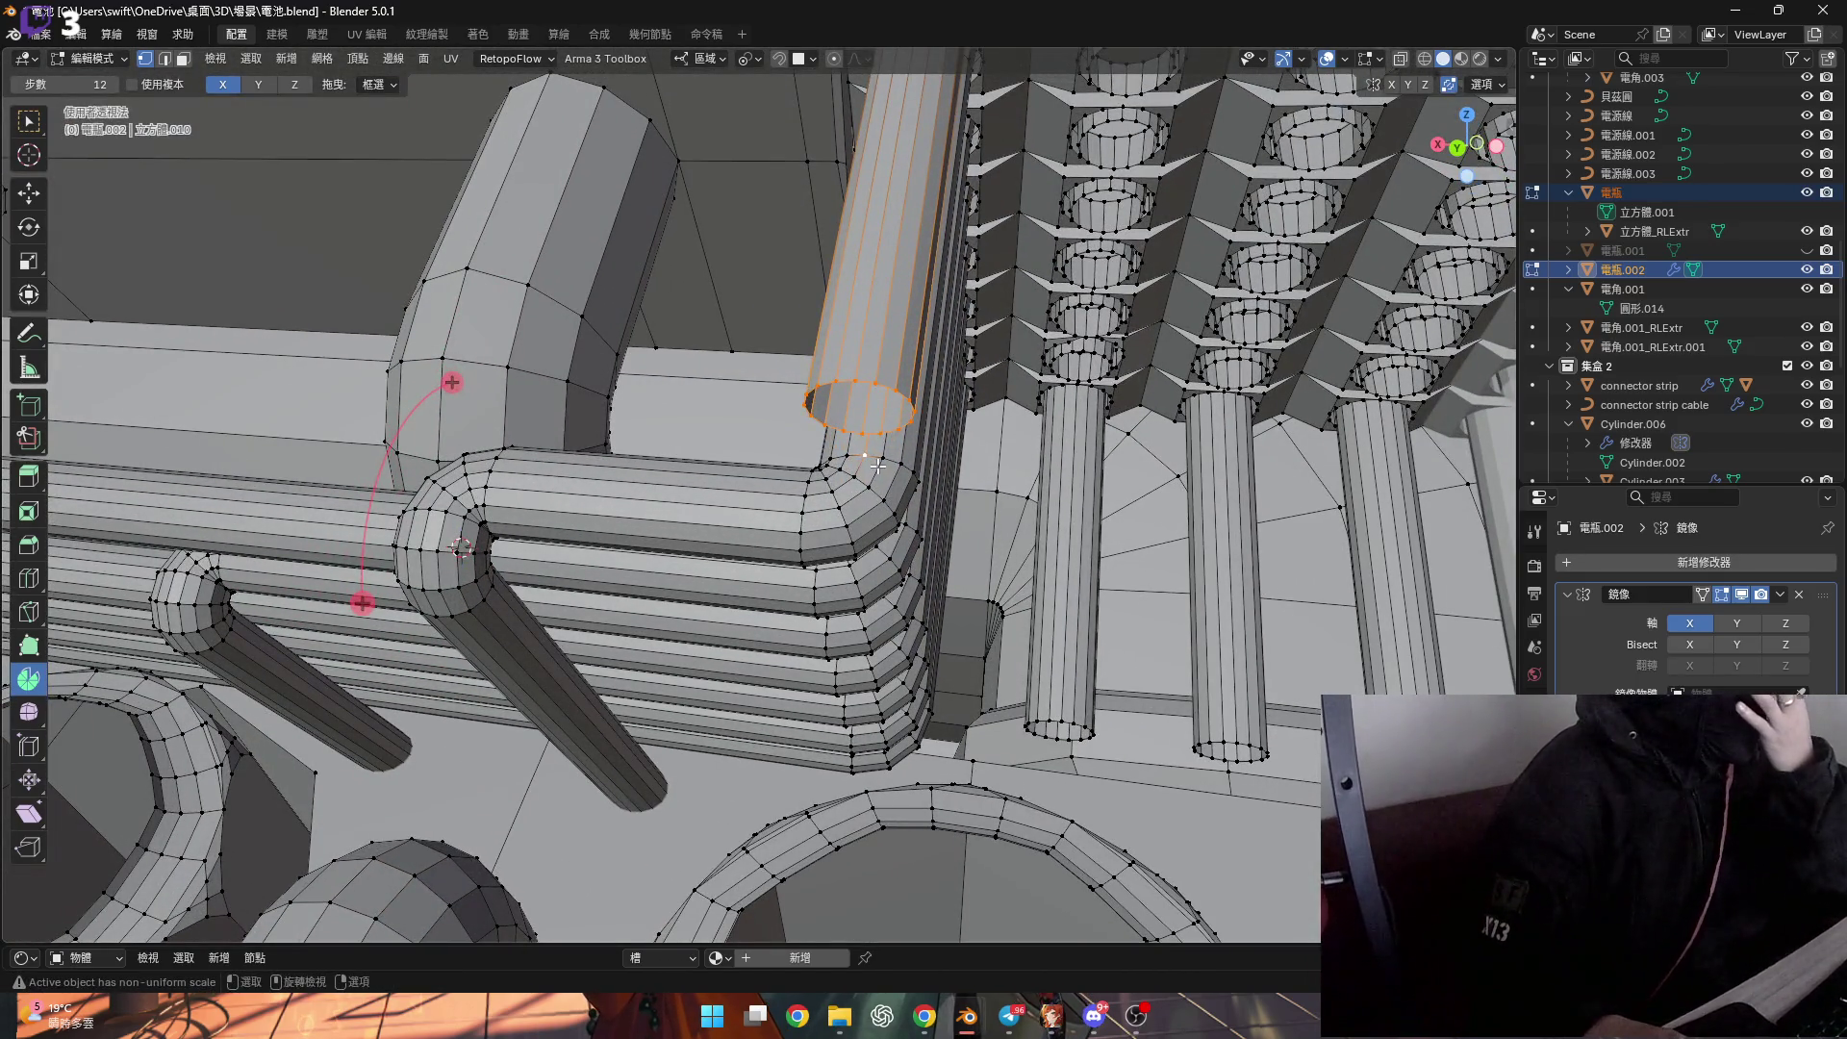
pyautogui.moveTo(880, 549)
pyautogui.keyDown('shift'); pyautogui.mouseDown(button='middle')
pyautogui.moveTo(856, 439)
pyautogui.moveTo(736, 494)
pyautogui.mouseUp(button='middle'); pyautogui.keyUp('shift')
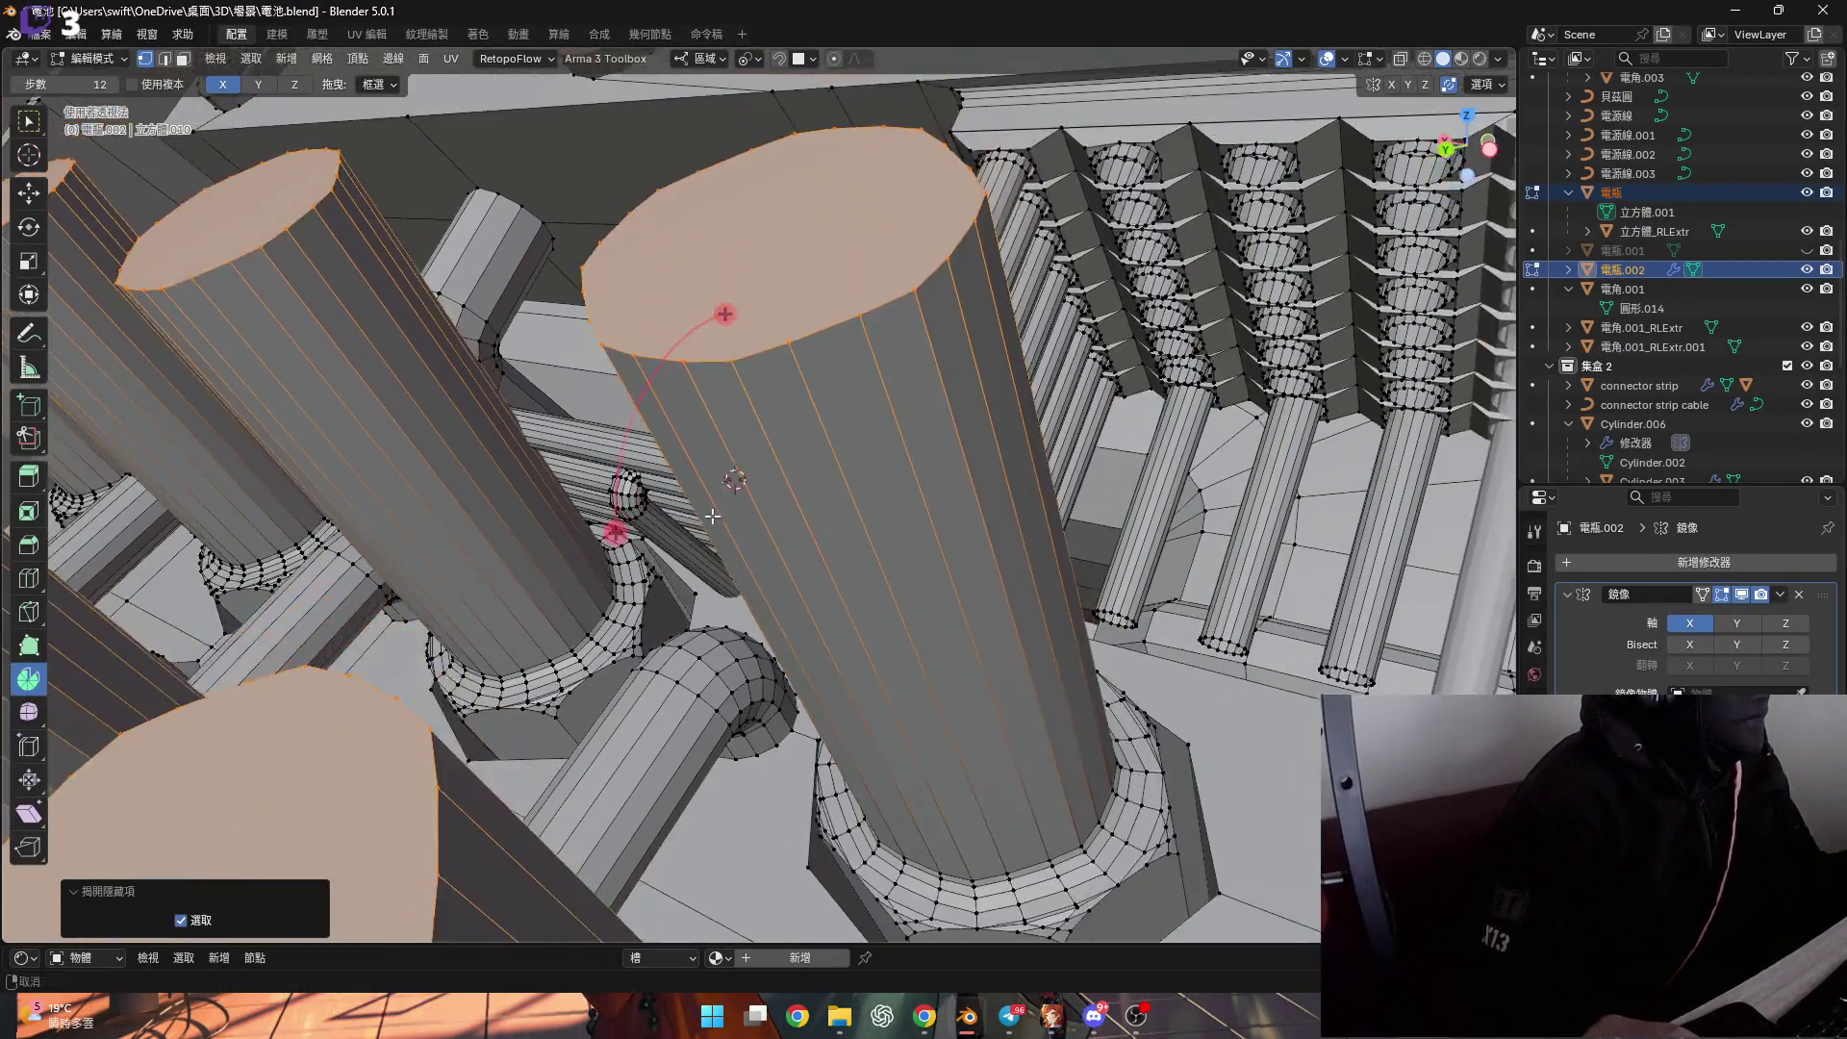
pyautogui.scroll(-5, 907, 392)
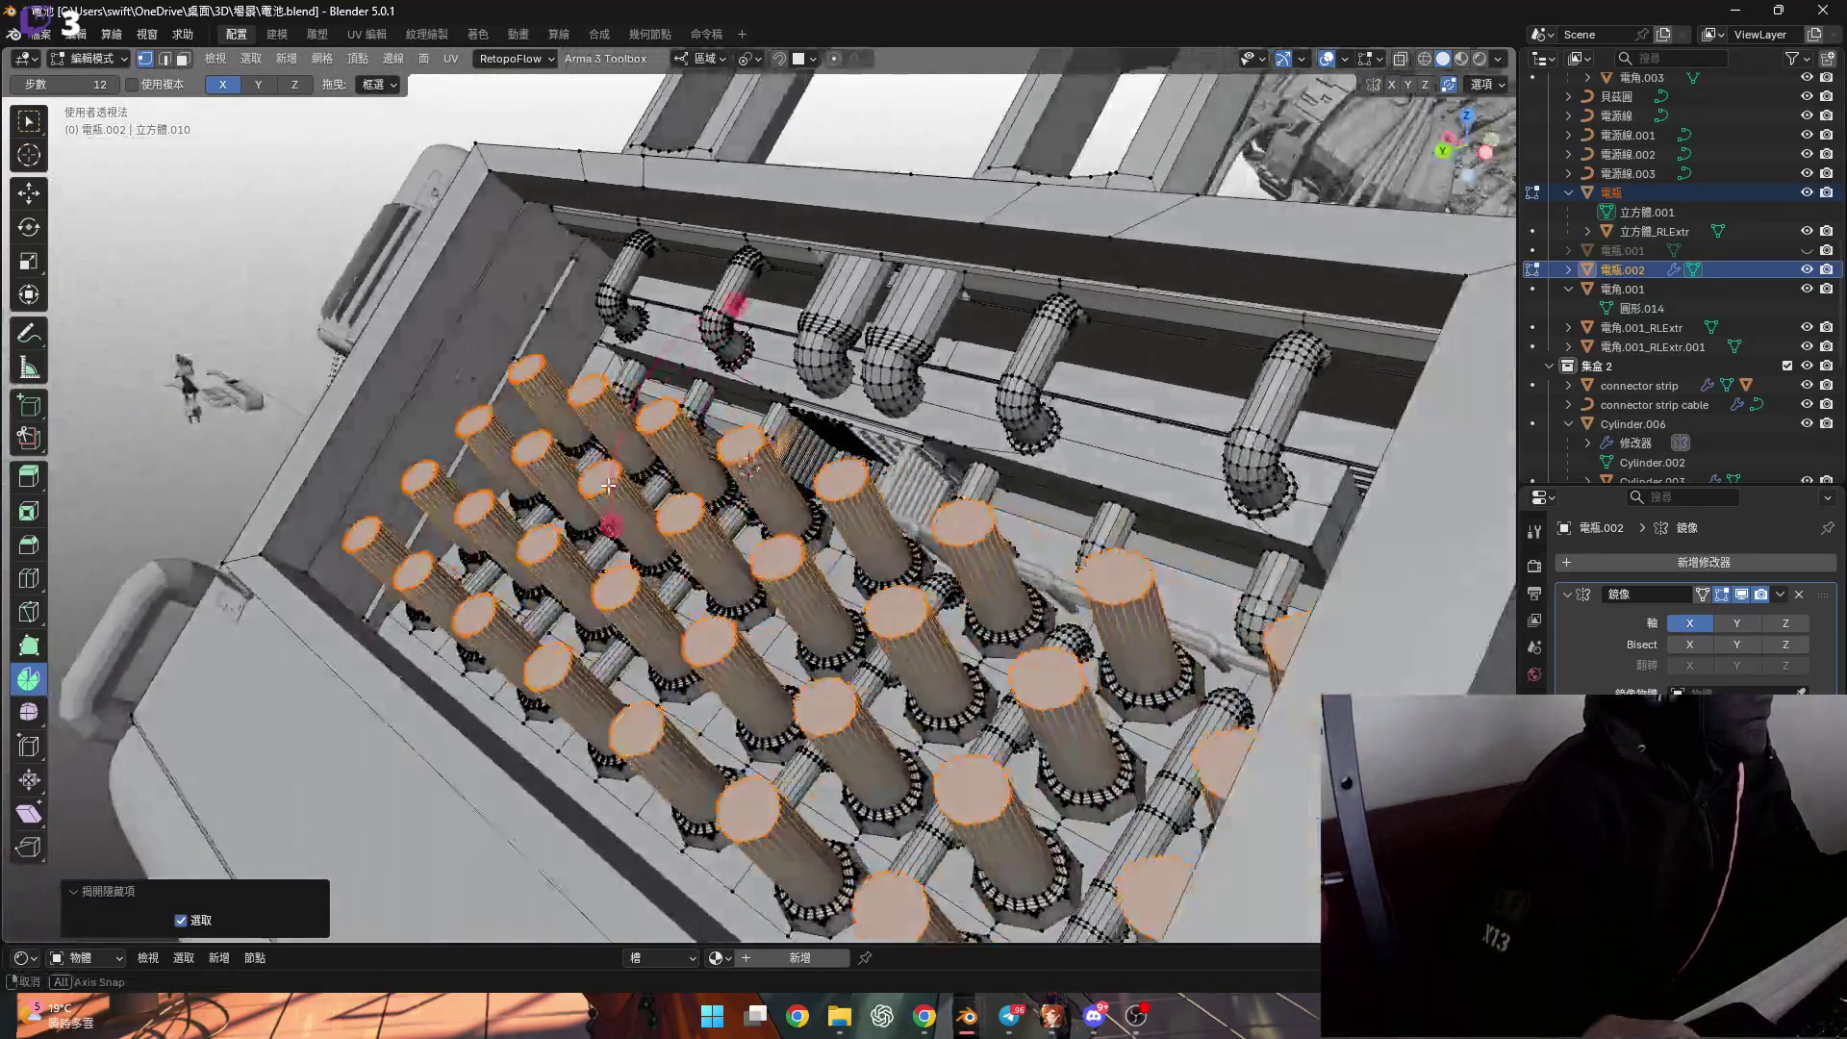
pyautogui.scroll(9, 731, 438)
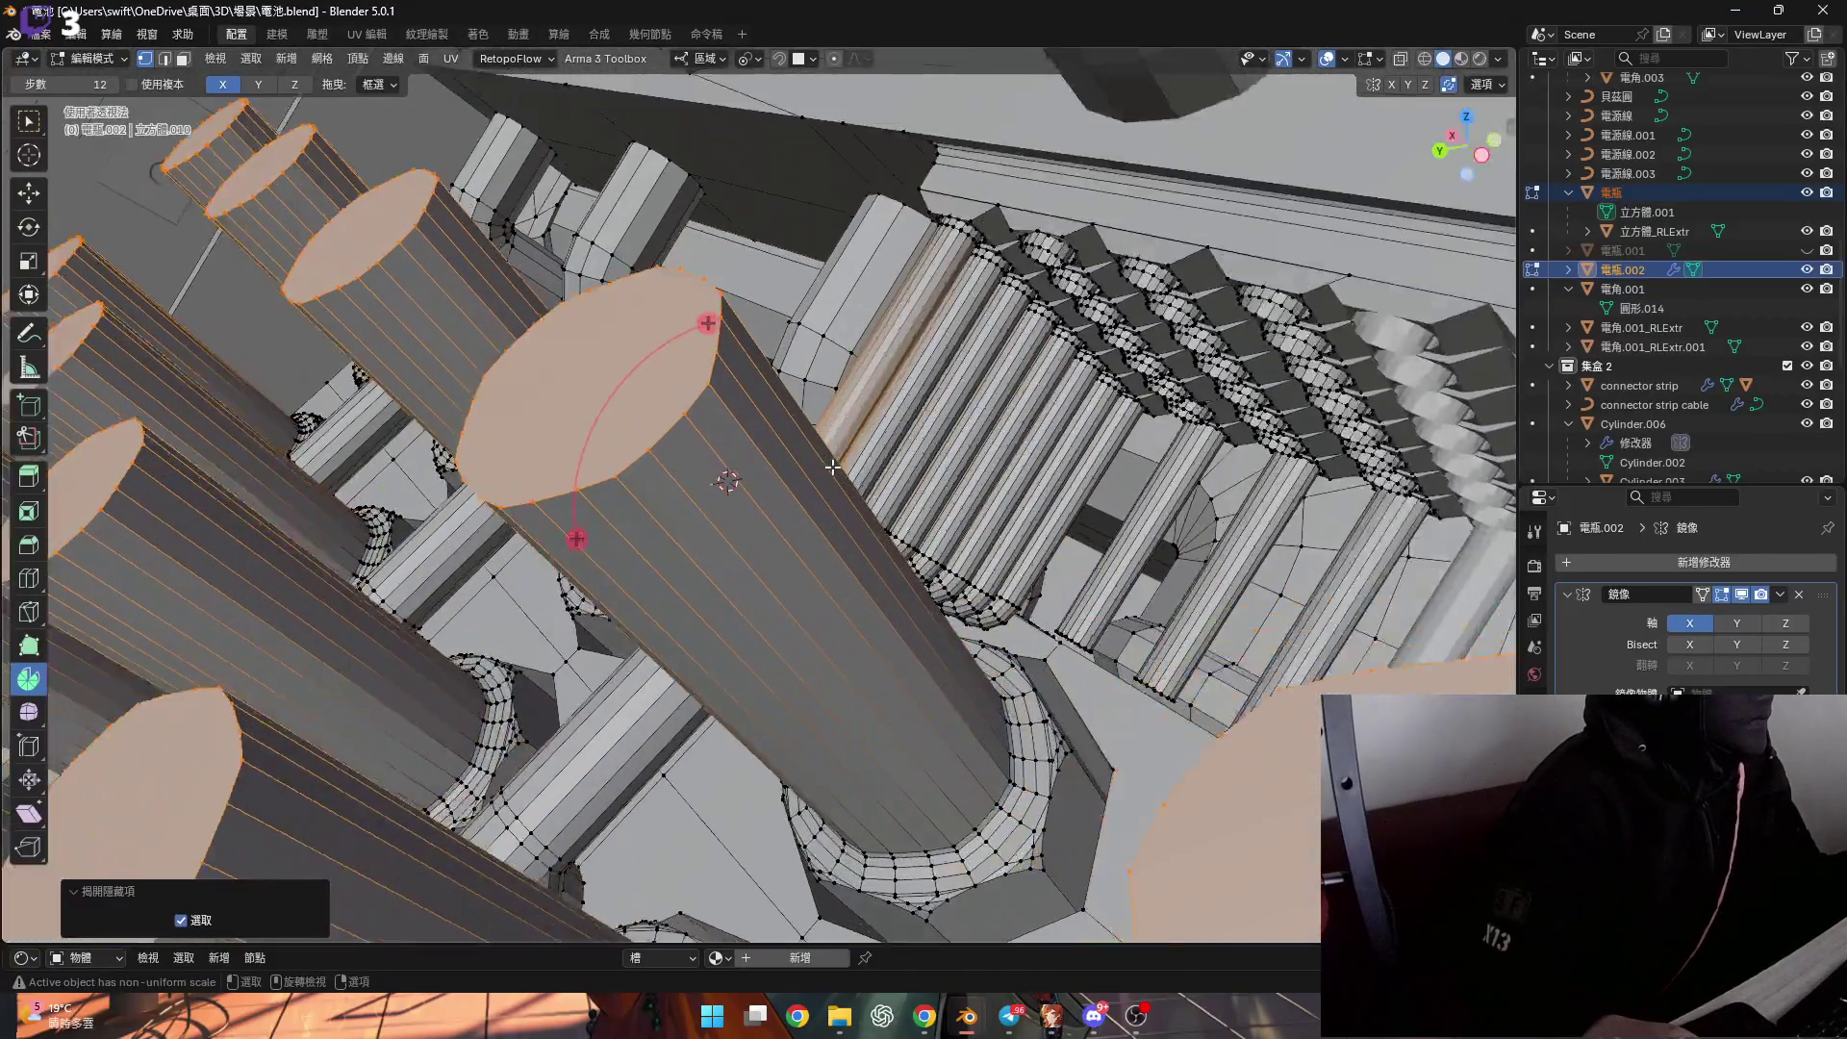
pyautogui.moveTo(832, 468)
pyautogui.mouseDown(button='middle')
pyautogui.moveTo(812, 473)
pyautogui.moveTo(814, 508)
pyautogui.moveTo(984, 512)
pyautogui.mouseUp(button='middle')
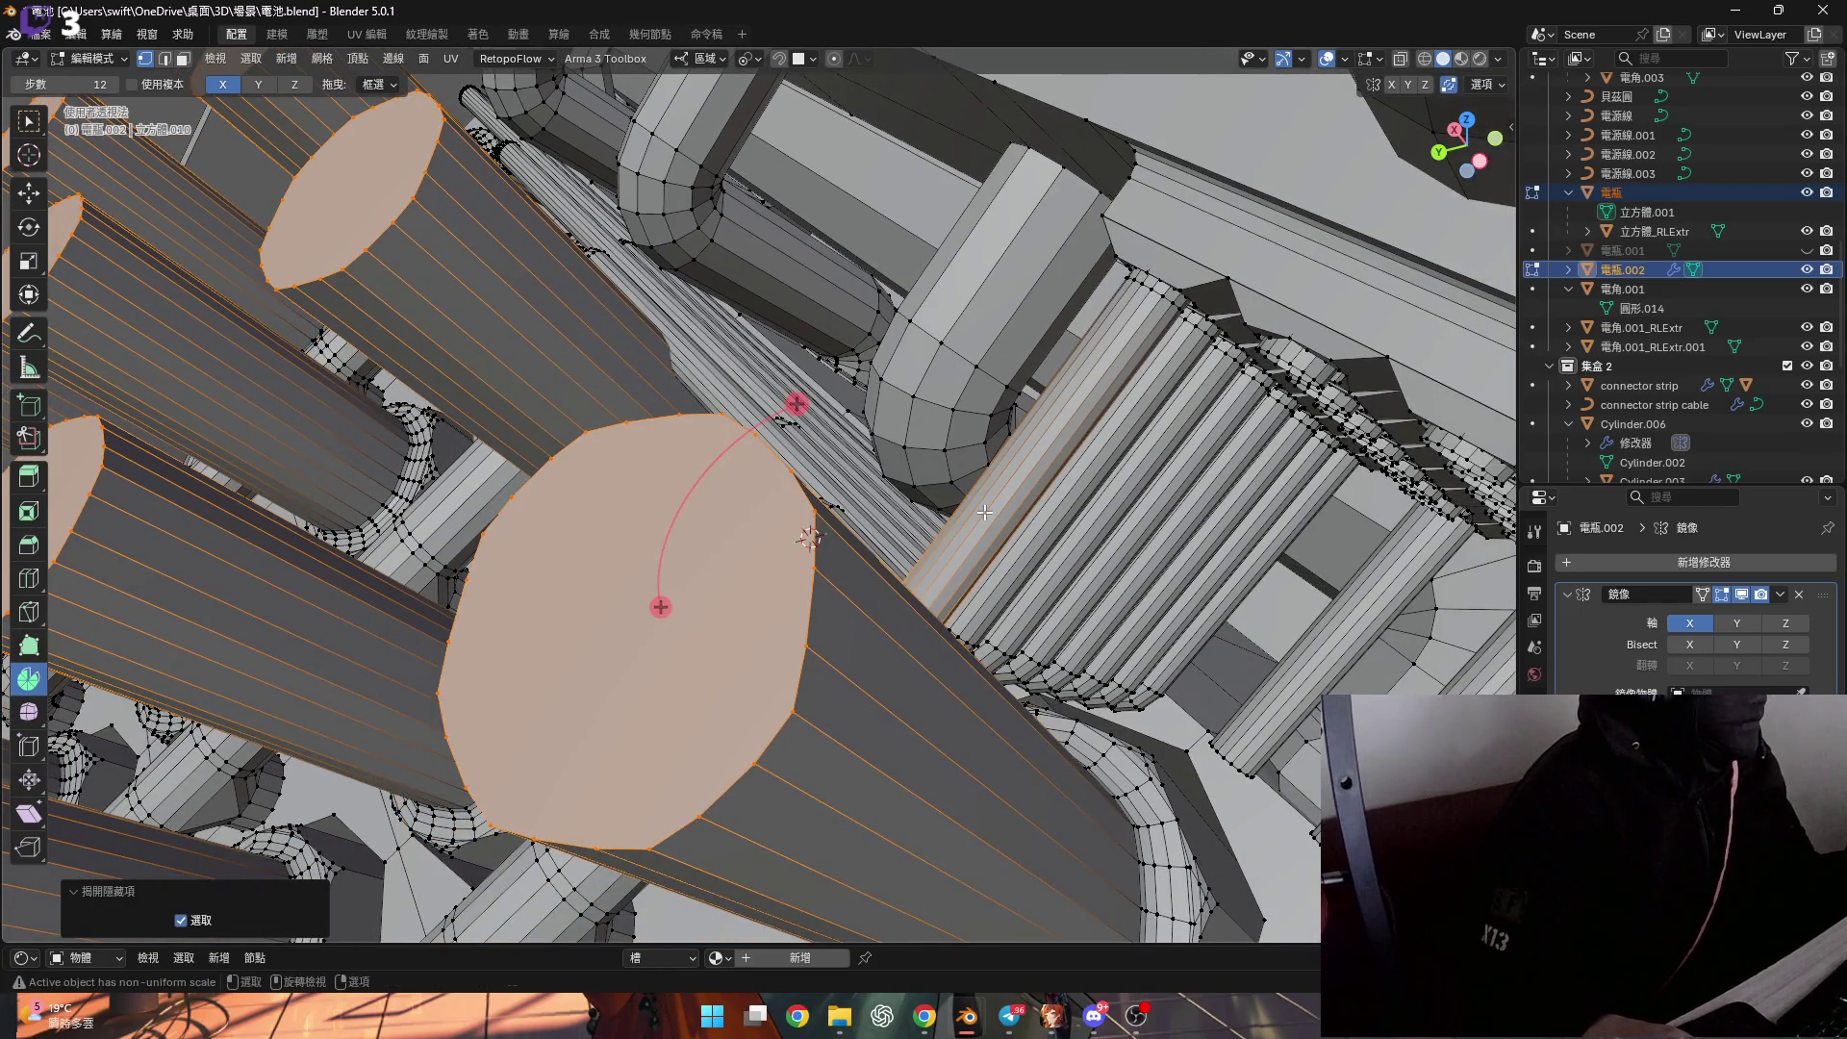
pyautogui.press('h')
pyautogui.moveTo(974, 557); pyautogui.dragTo(907, 481, button='middle')
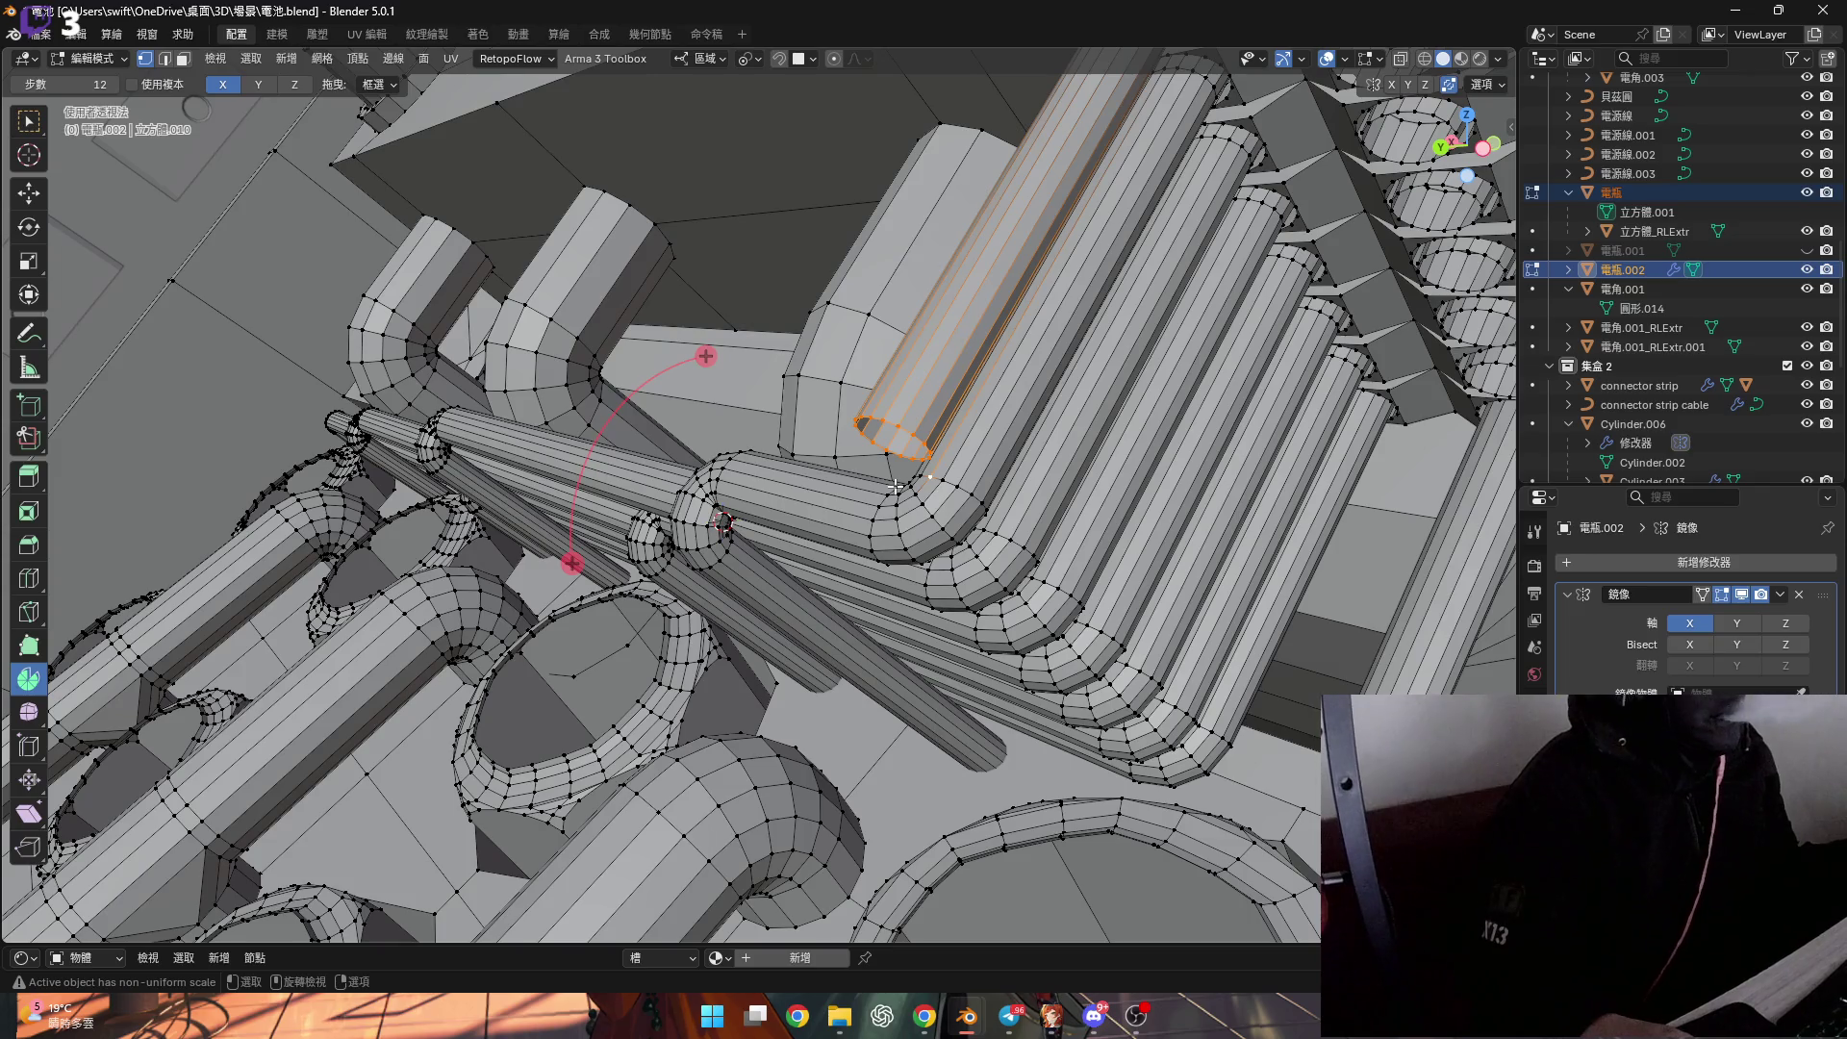
pyautogui.keyDown('shift'); pyautogui.scroll(-5, 905, 481); pyautogui.keyUp('shift')
pyautogui.scroll(3, 952, 460)
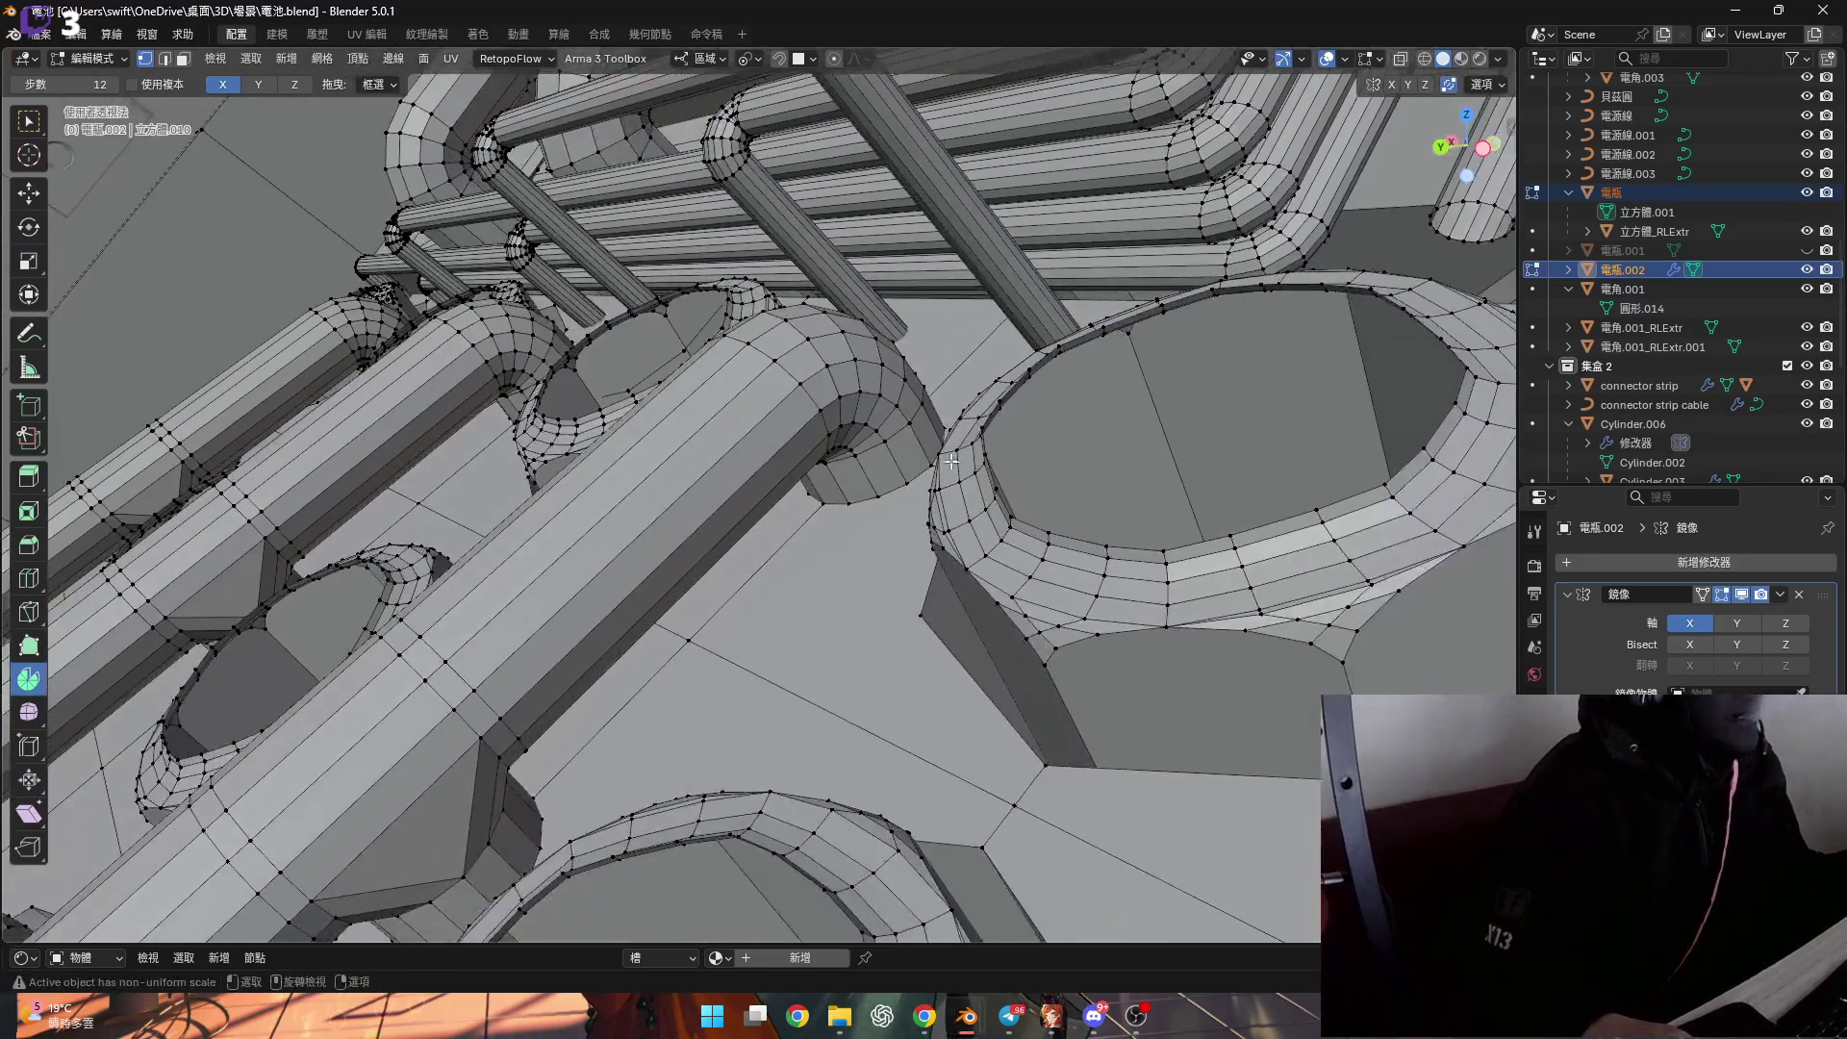
pyautogui.scroll(-5, 953, 459)
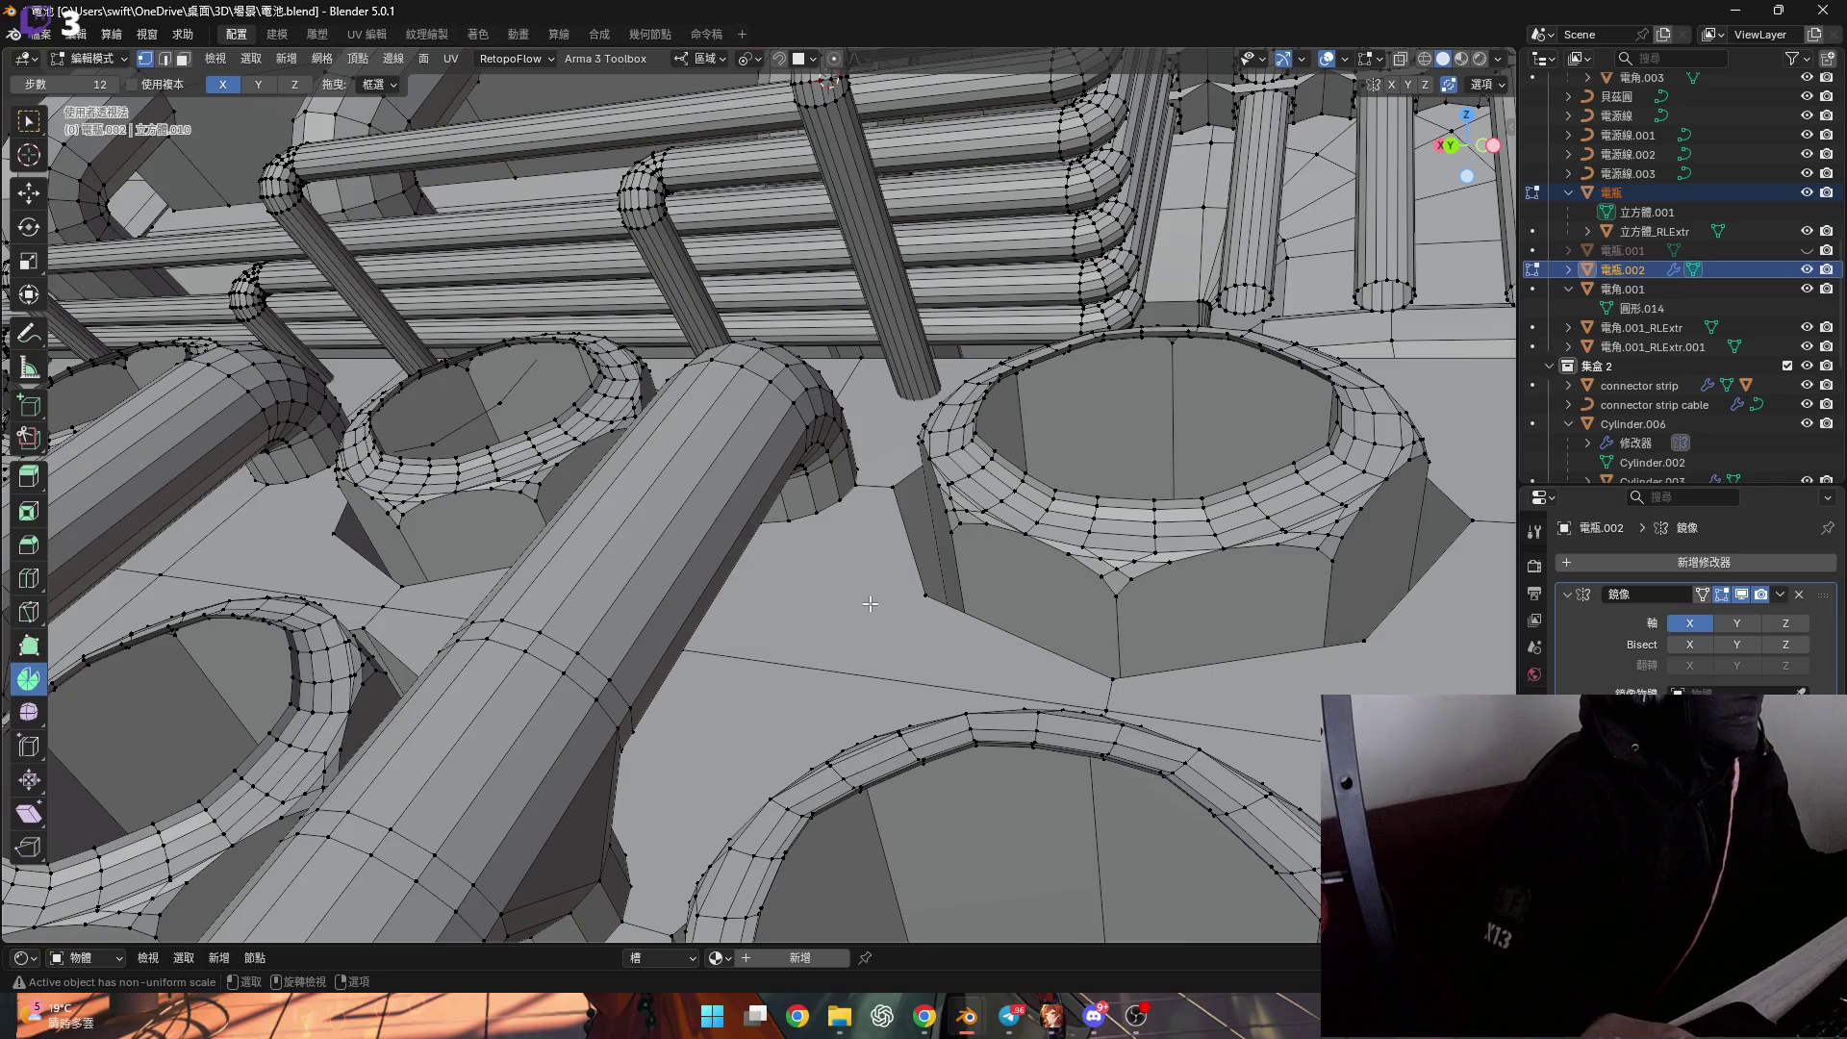
pyautogui.scroll(-5, 870, 604)
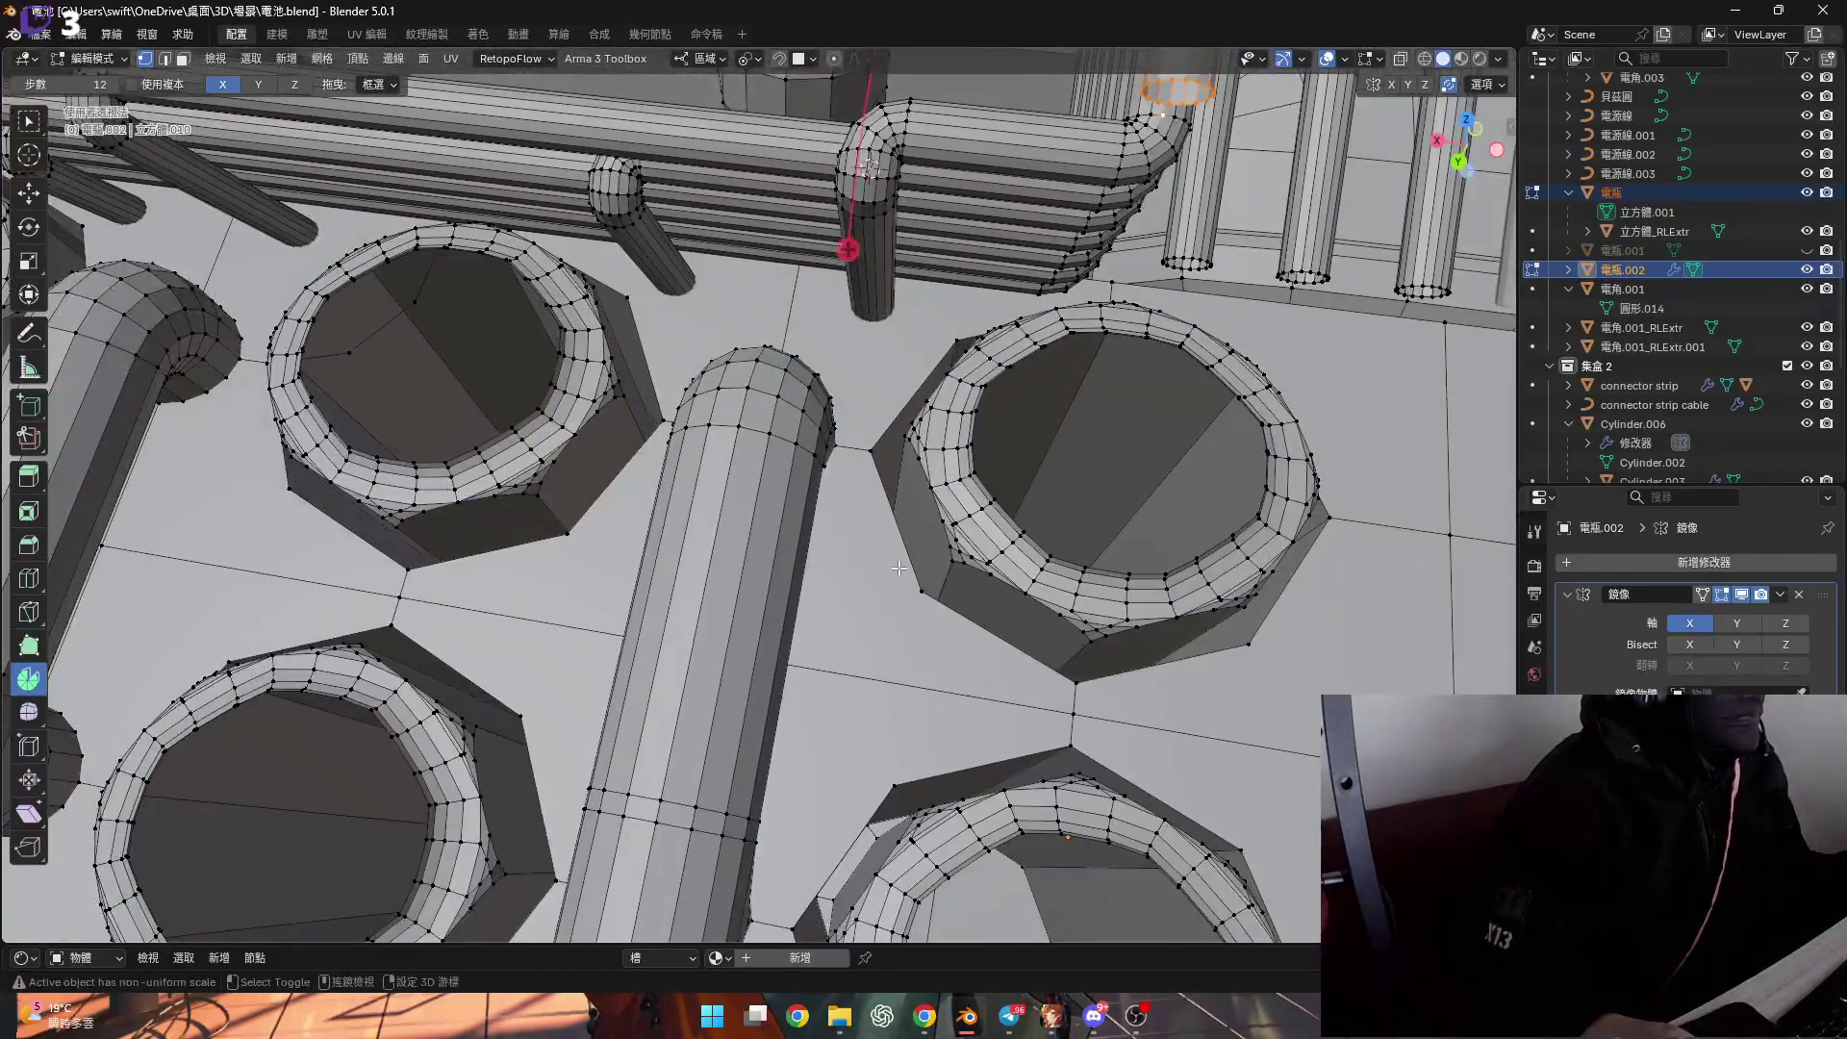
pyautogui.keyDown('shift'); pyautogui.scroll(5, 900, 569); pyautogui.keyUp('shift')
pyautogui.keyDown('shift'); pyautogui.scroll(2, 803, 448); pyautogui.keyUp('shift')
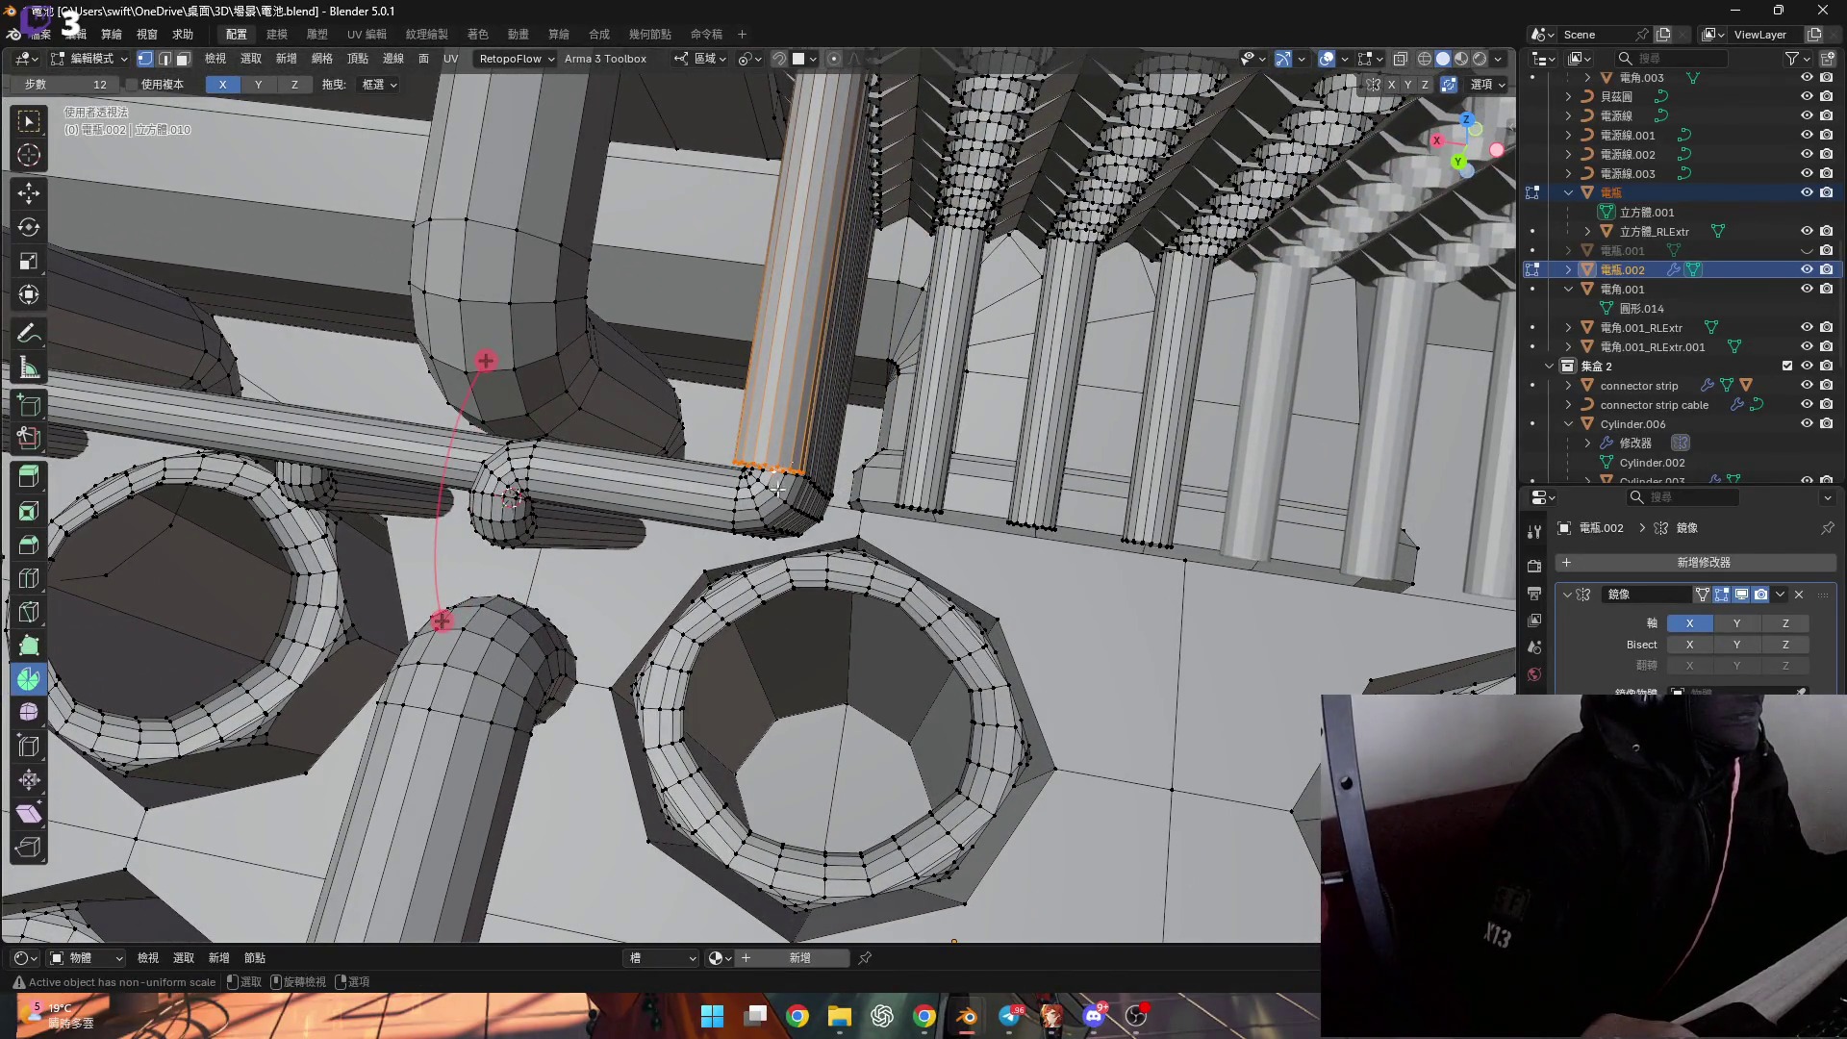
pyautogui.moveTo(1007, 585)
pyautogui.mouseDown(button='middle')
pyautogui.moveTo(1009, 473)
pyautogui.moveTo(851, 394)
pyautogui.moveTo(882, 383)
pyautogui.mouseUp(button='middle')
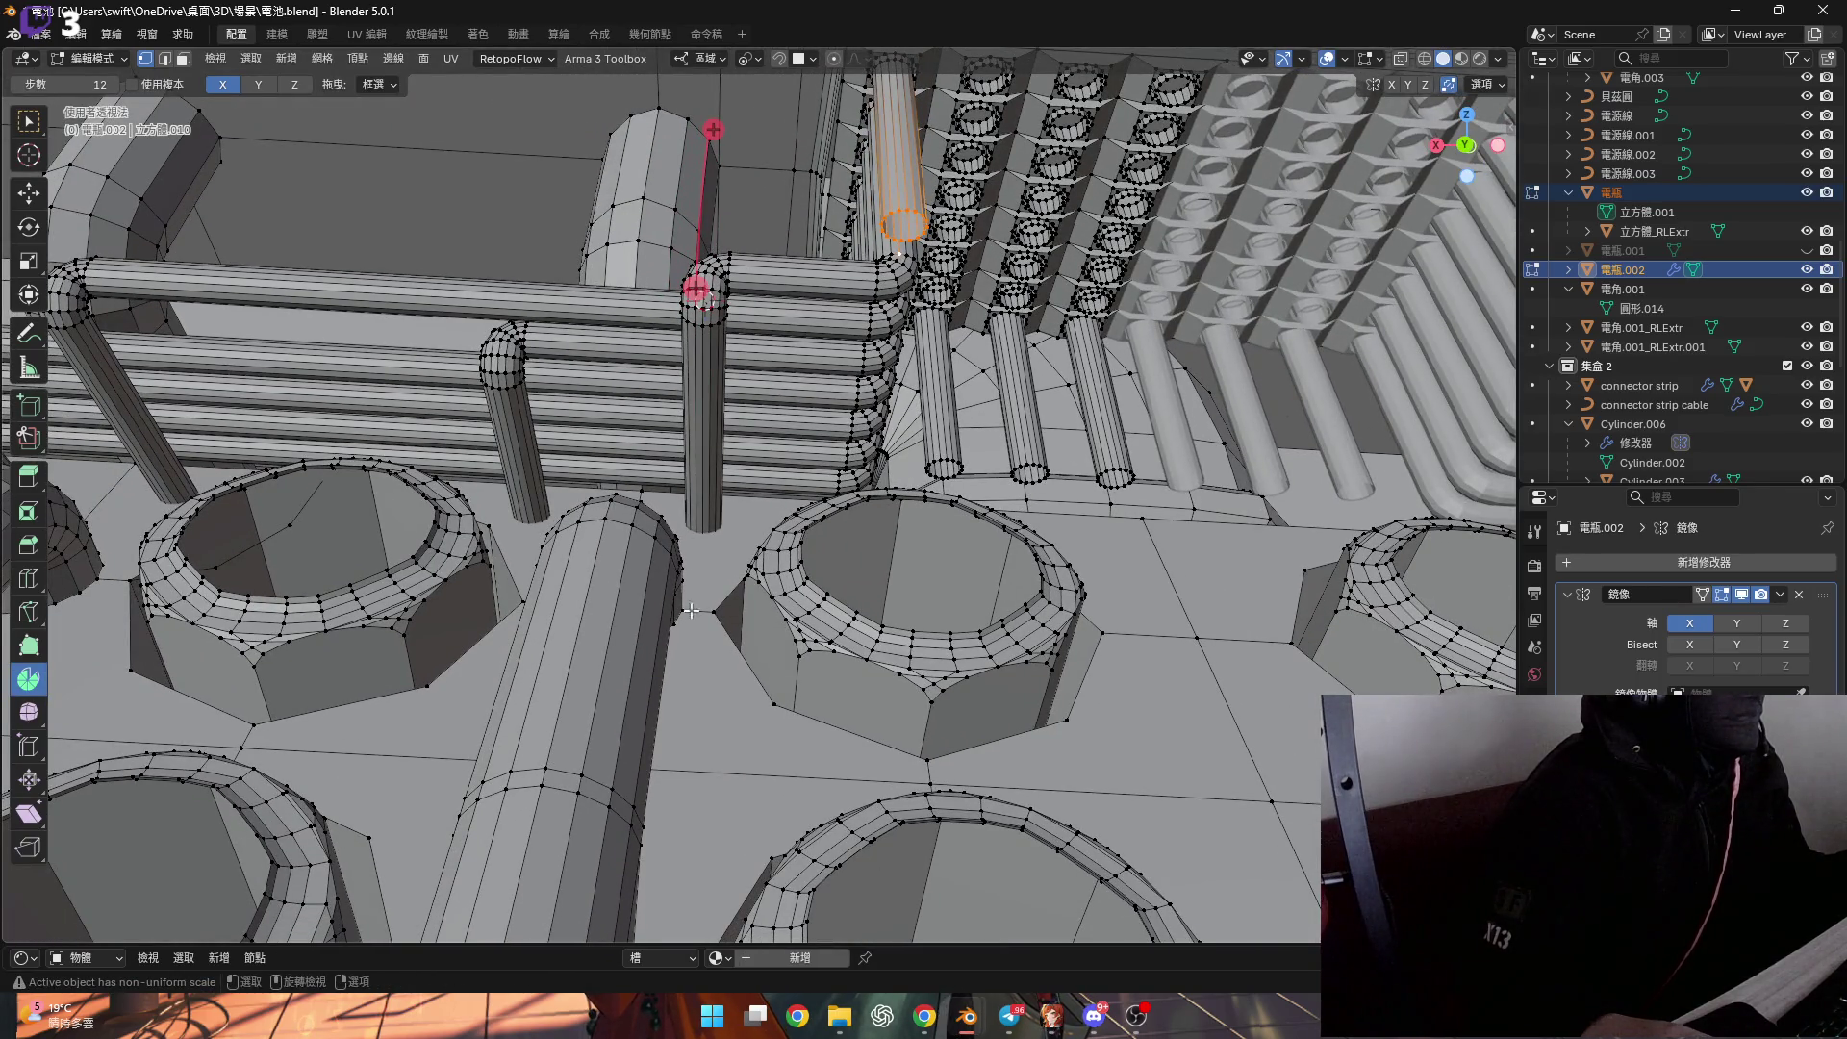
pyautogui.scroll(10, 700, 665)
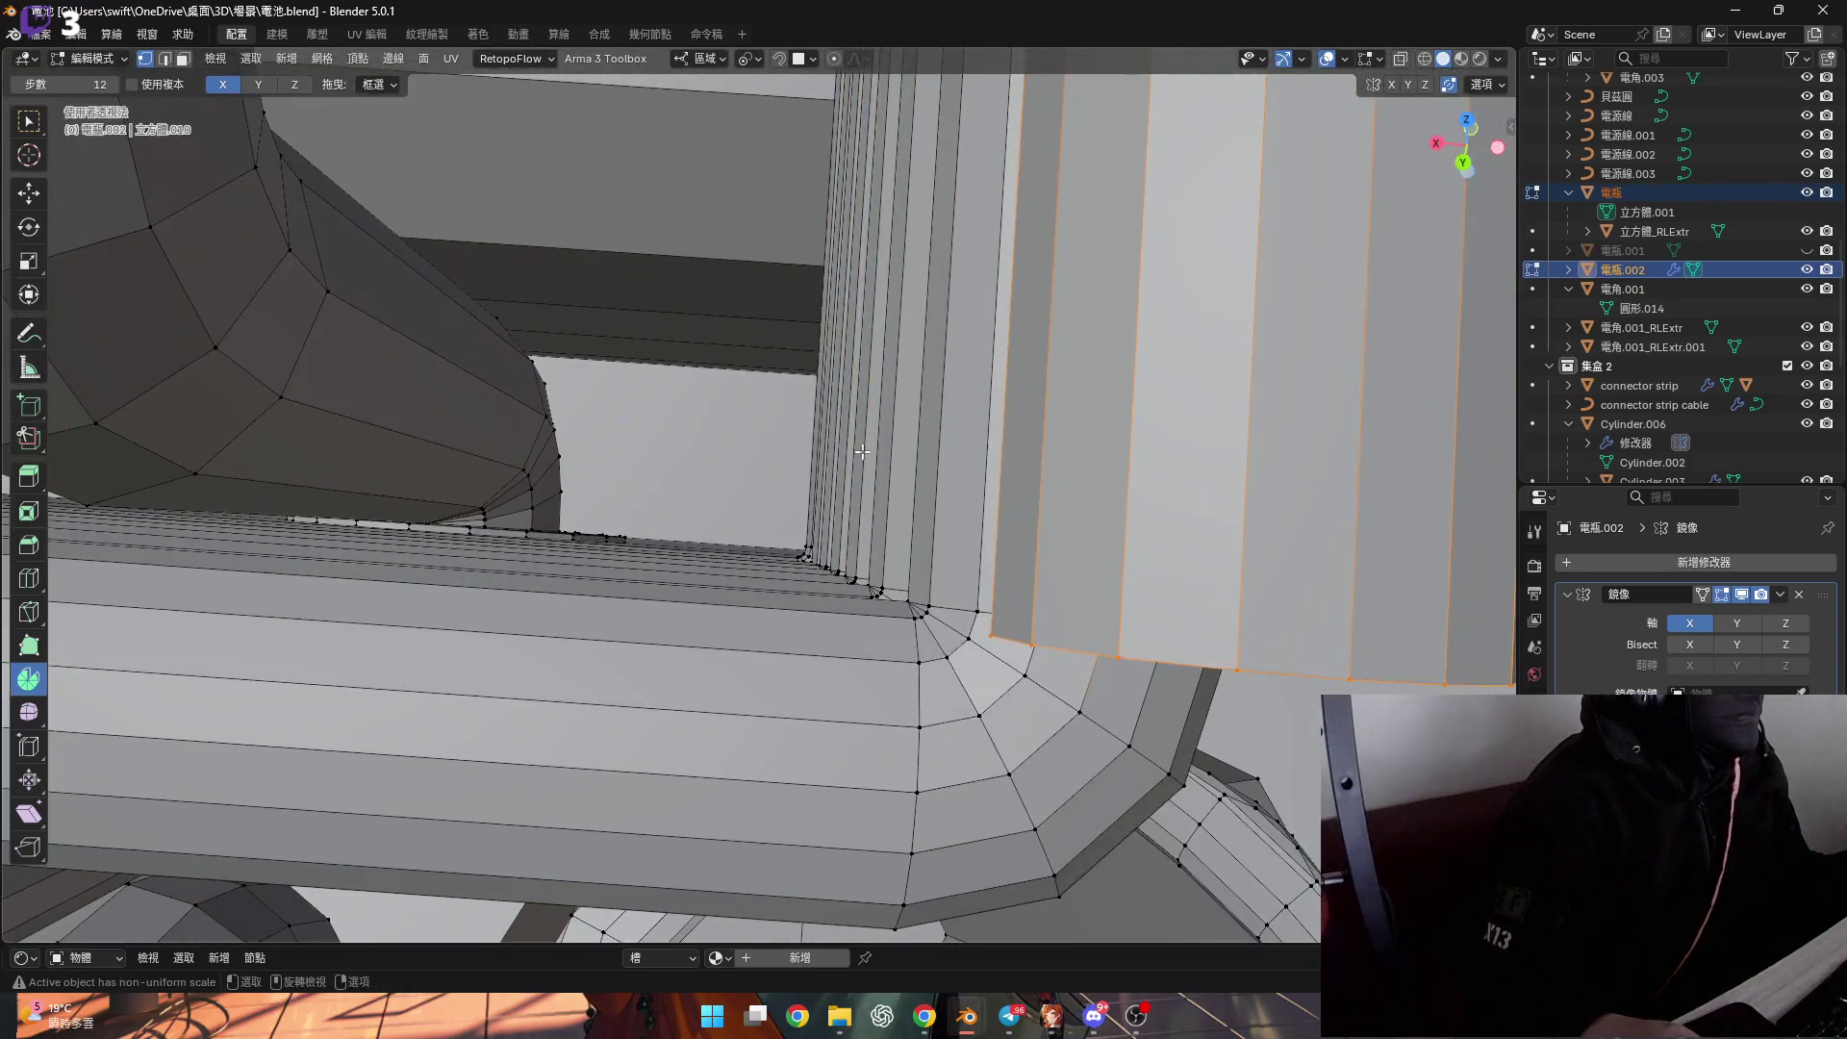
# Snap the cursor to the selected vertex and spin the end loop -90° around Z.
pyautogui.scroll(-5, 862, 451)
pyautogui.moveTo(862, 451); pyautogui.dragTo(996, 408, button='middle')
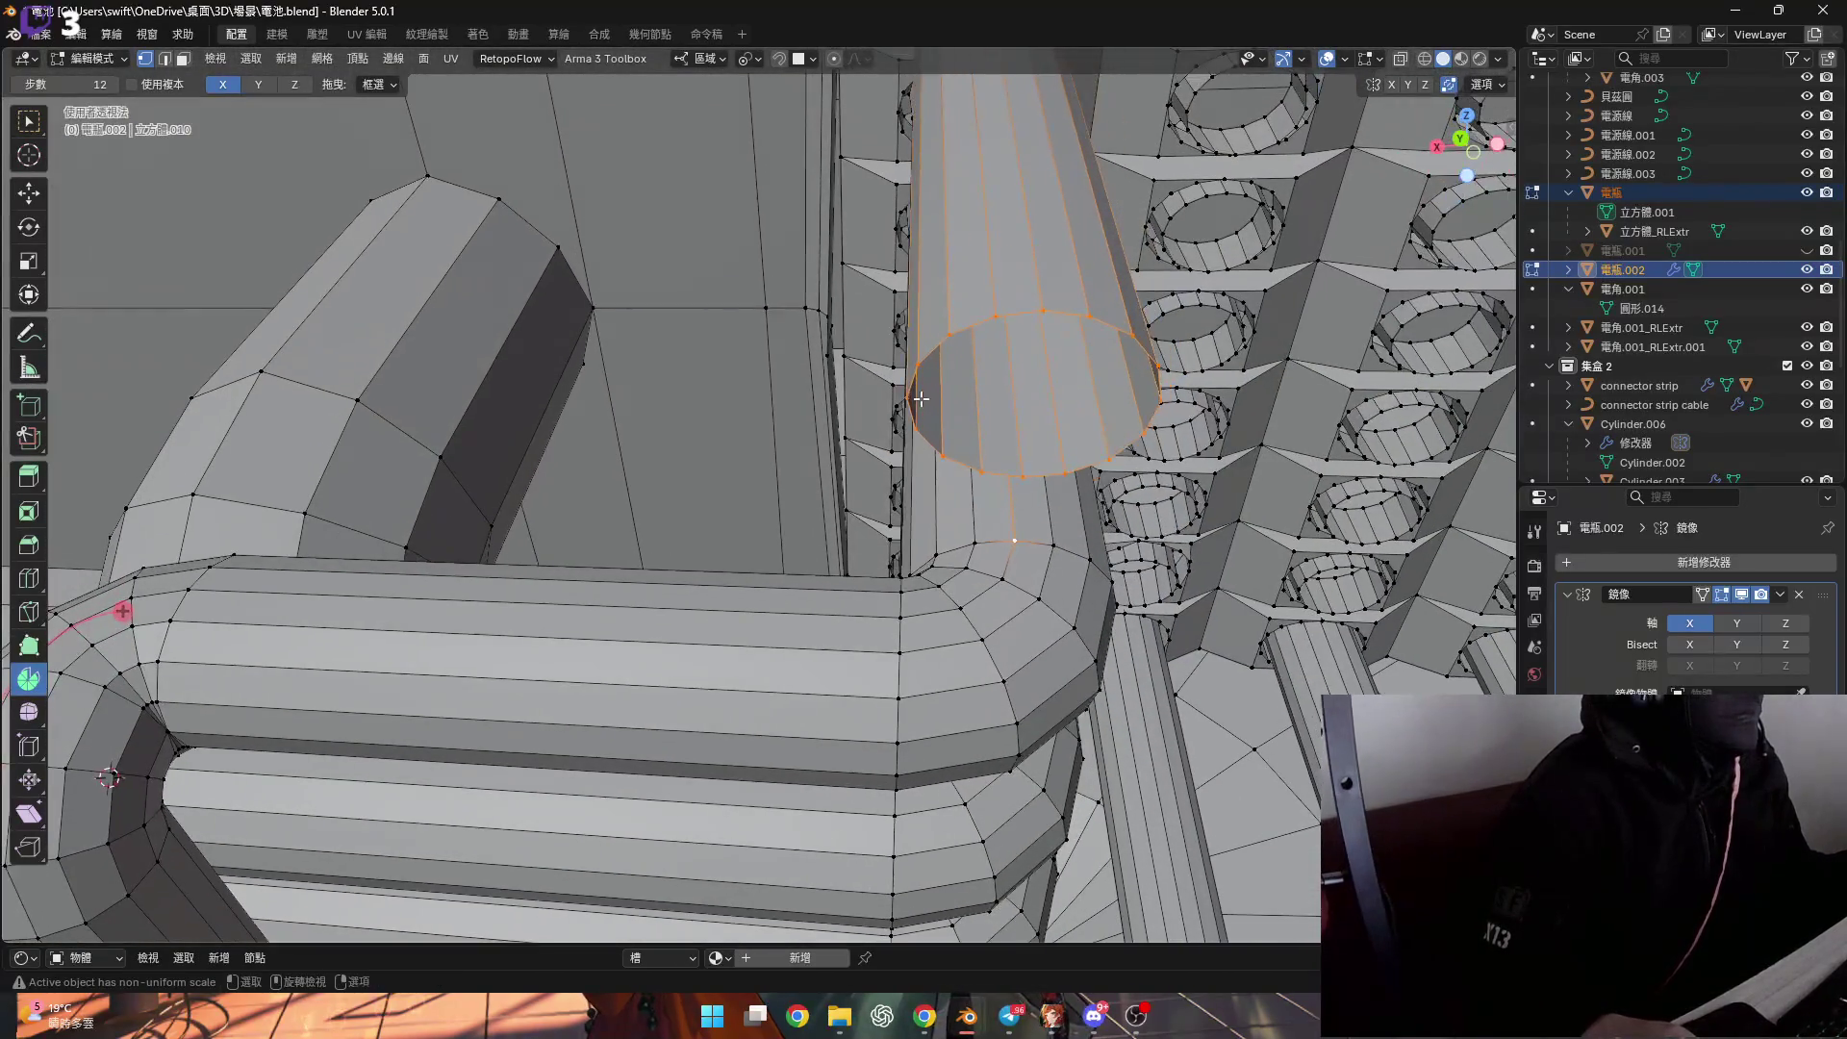
pyautogui.hotkey('shift', 's')
pyautogui.press('2')
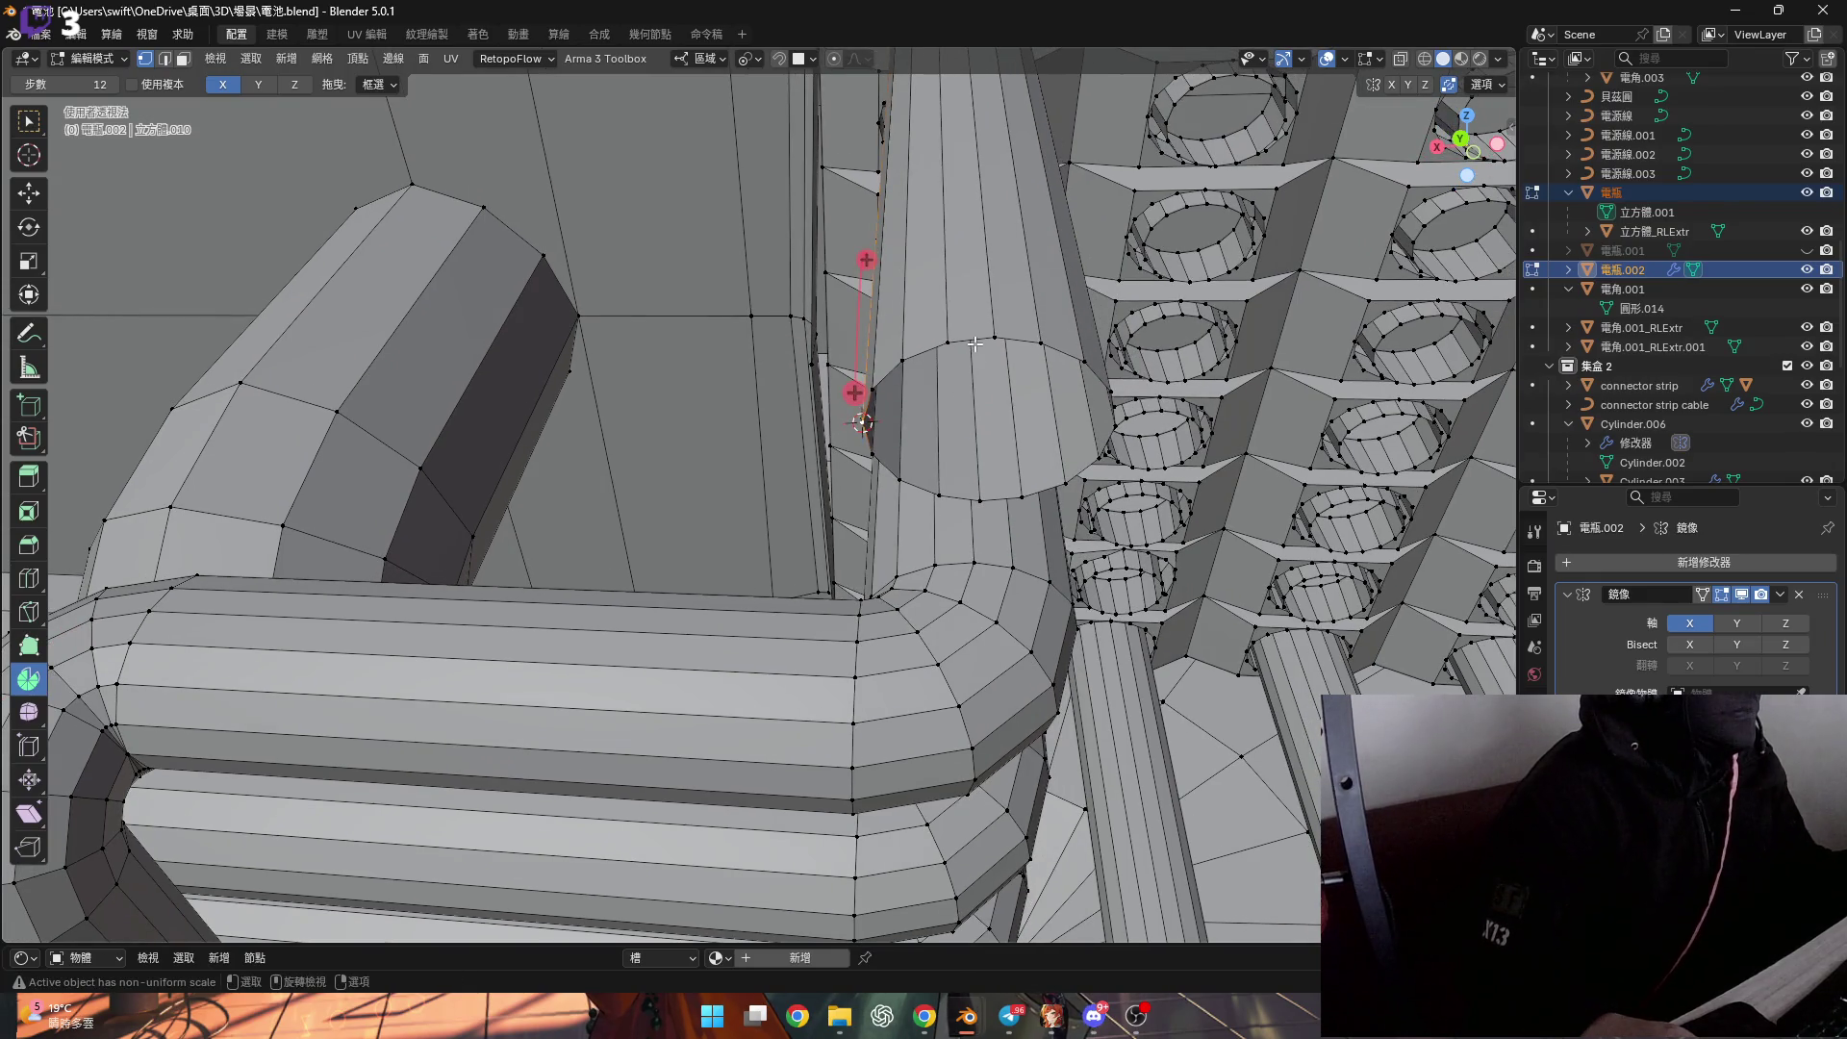
pyautogui.keyDown('alt'); pyautogui.click(975, 343); pyautogui.keyUp('alt')
pyautogui.click(295, 84)
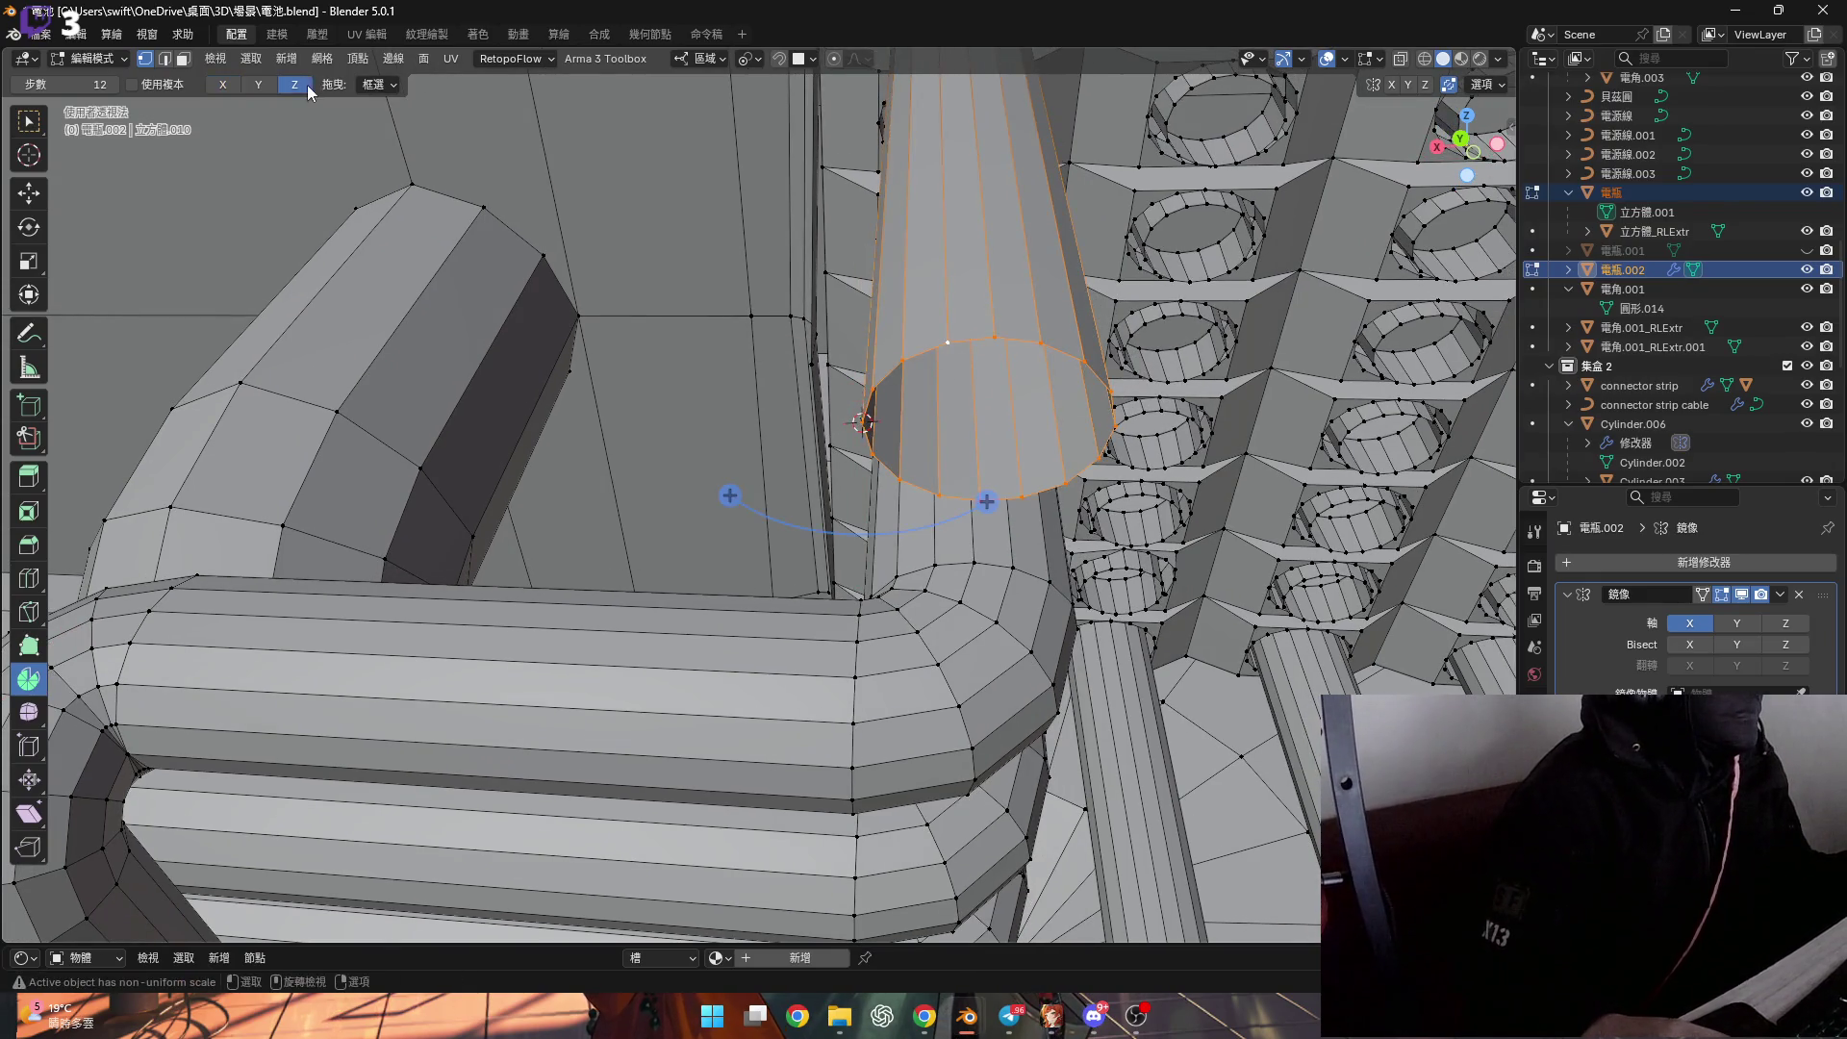
pyautogui.moveTo(987, 501); pyautogui.dragTo(743, 549)
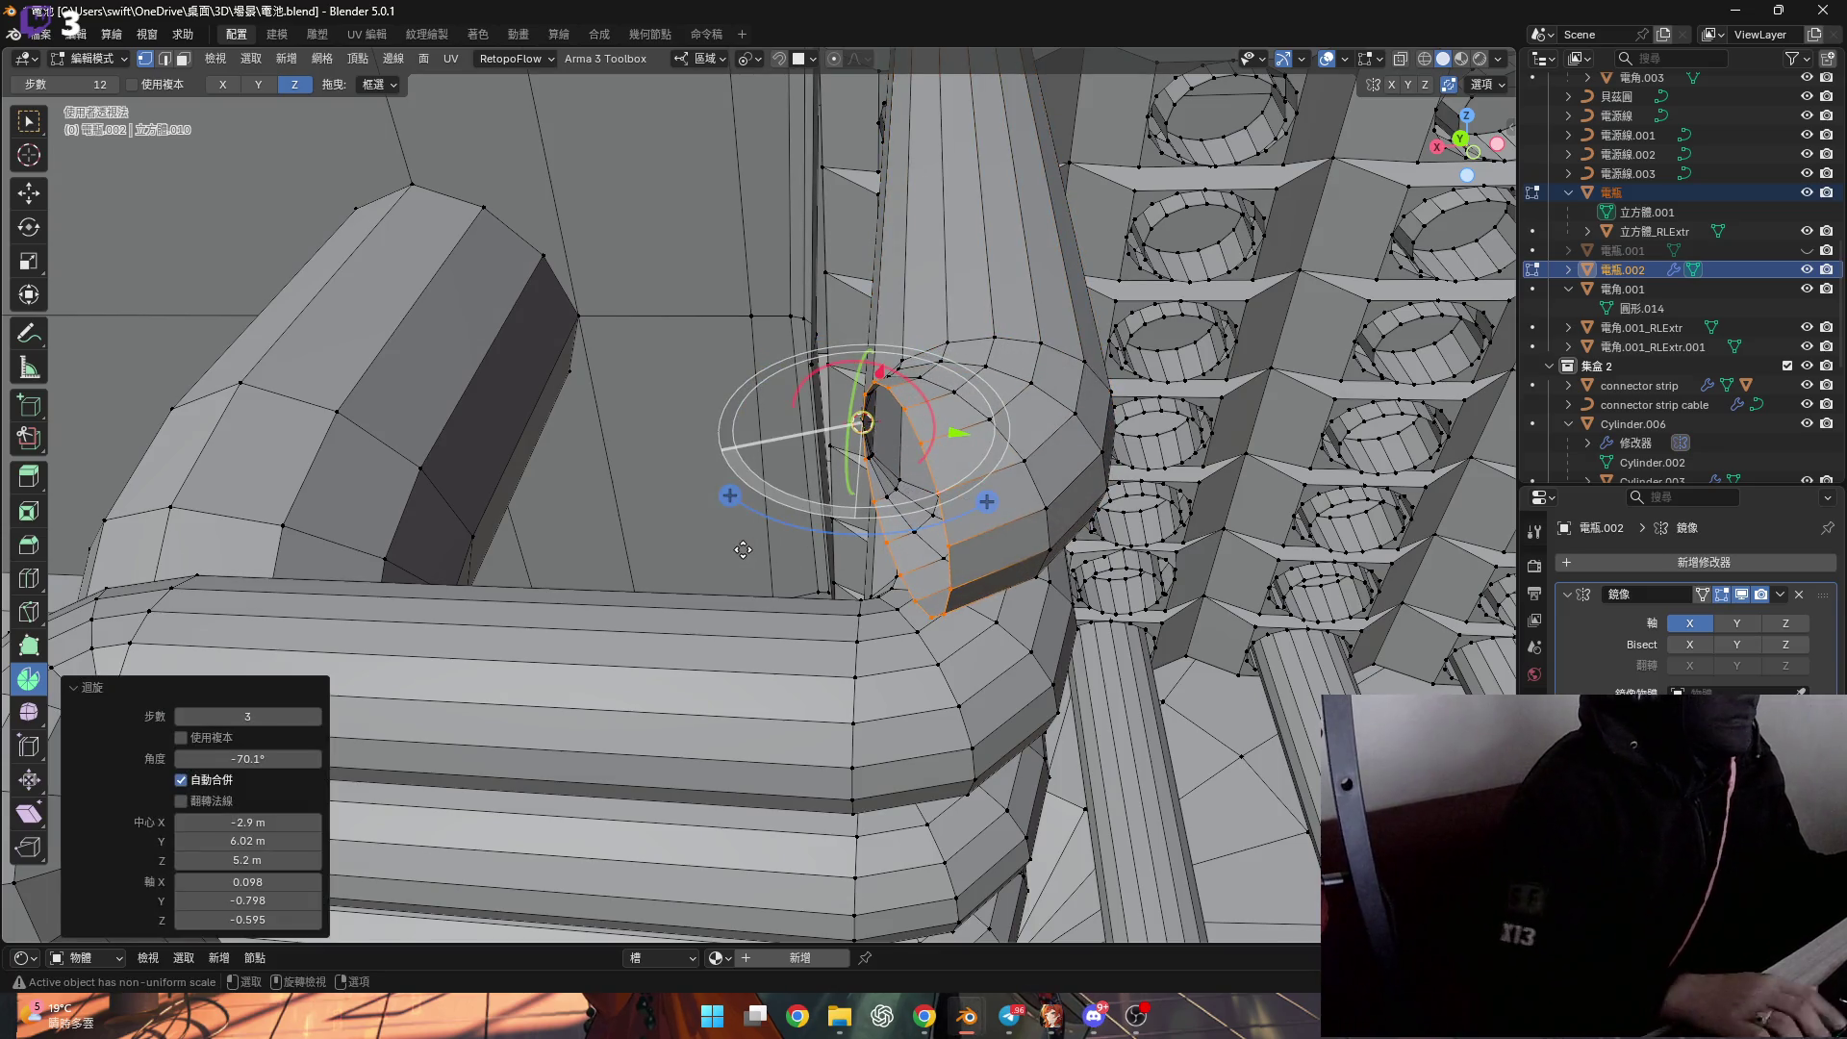
pyautogui.click(239, 759)
pyautogui.write('-')
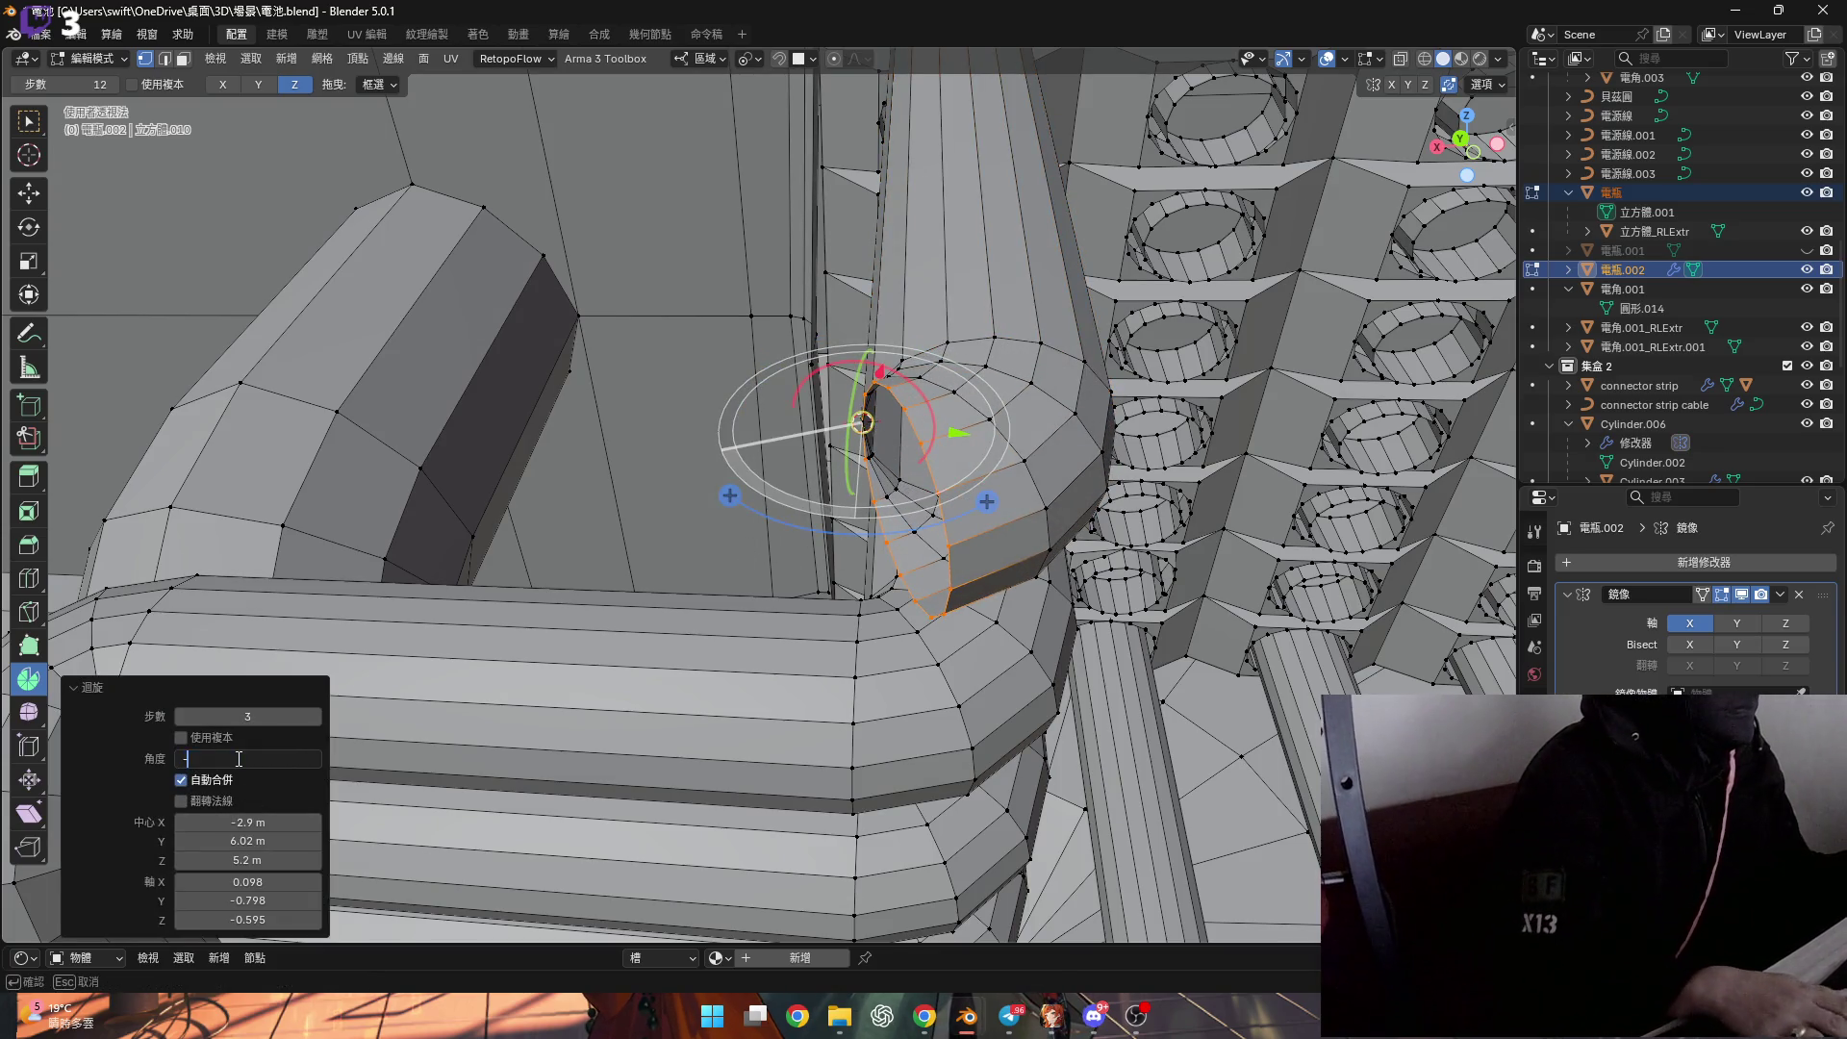
pyautogui.write('90')
pyautogui.press('Return')
# Extend the end ring along X and flatten it to zero along X.
pyautogui.moveTo(866, 481)
pyautogui.mouseDown(button='middle')
pyautogui.moveTo(904, 517)
pyautogui.moveTo(900, 578)
pyautogui.moveTo(886, 553)
pyautogui.moveTo(902, 604)
pyautogui.moveTo(839, 572)
pyautogui.moveTo(837, 602)
pyautogui.mouseUp(button='middle')
pyautogui.press('g')
pyautogui.press('x')
pyautogui.click(886, 552)
pyautogui.write('sx0')
pyautogui.press('Return')
pyautogui.keyDown('shift'); pyautogui.click(814, 596); pyautogui.keyUp('shift')
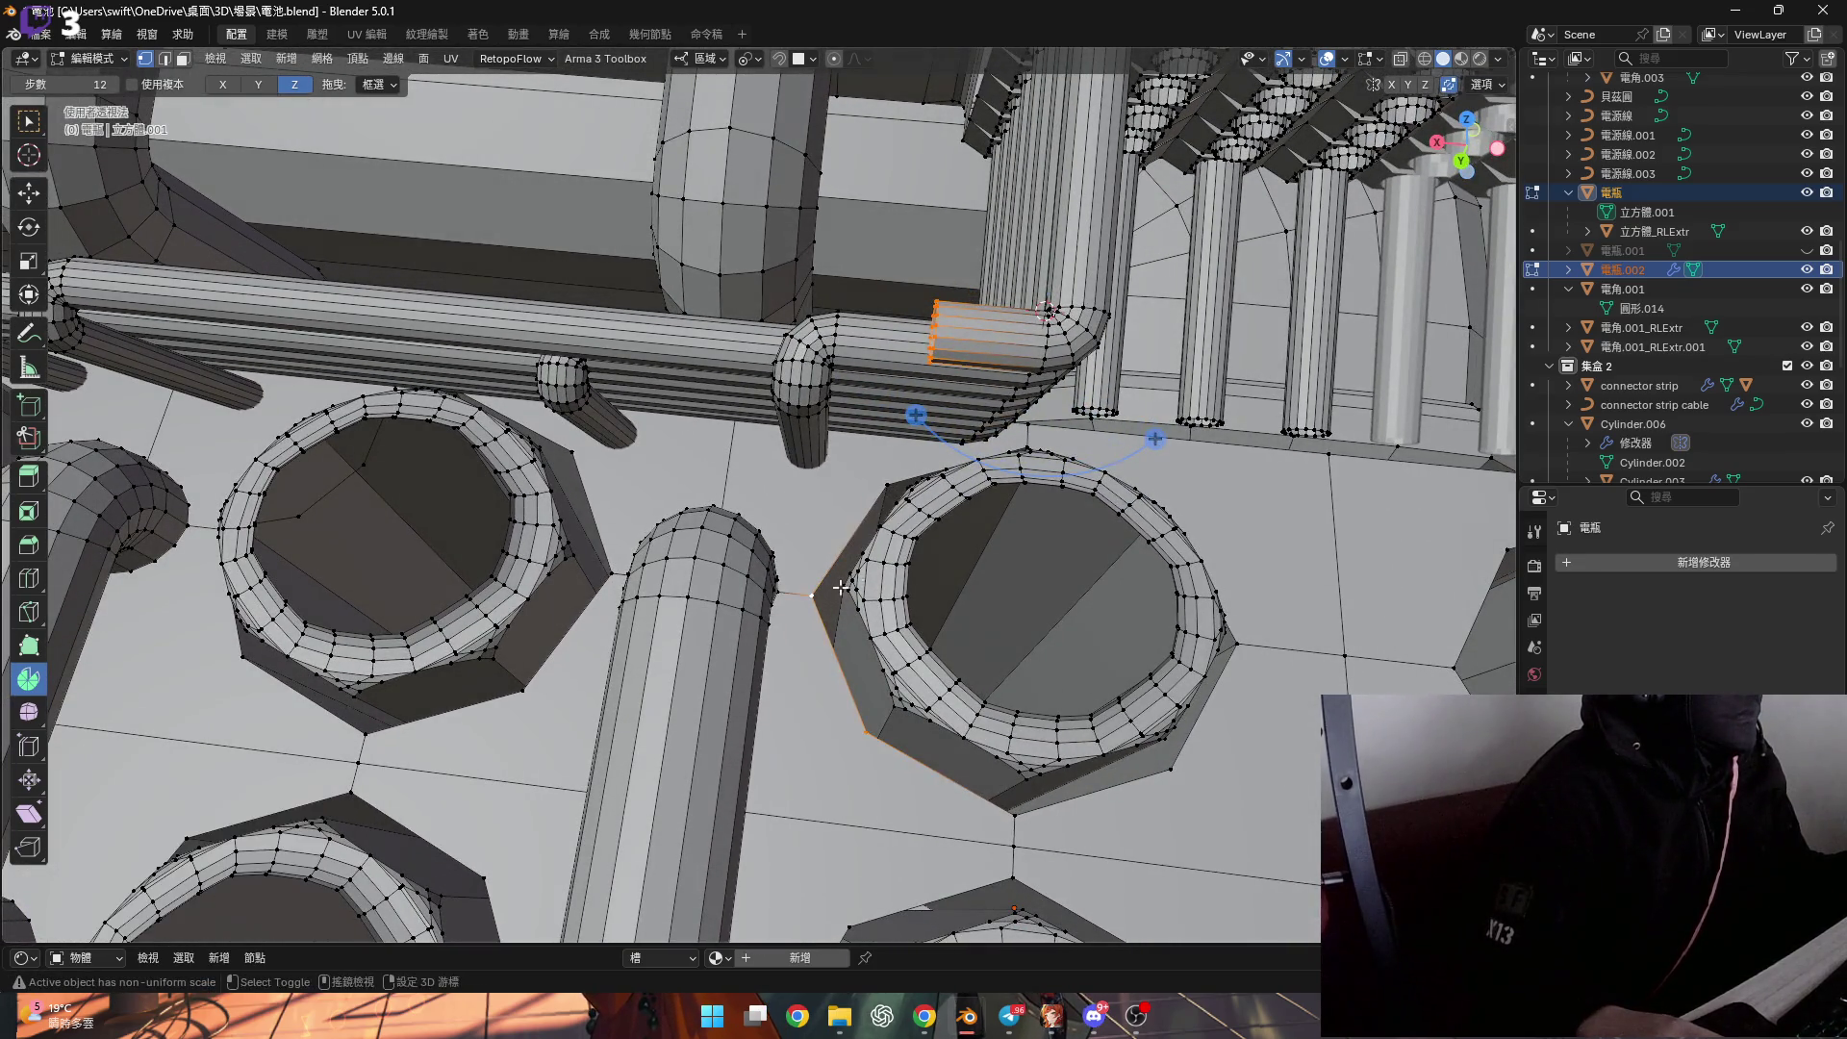
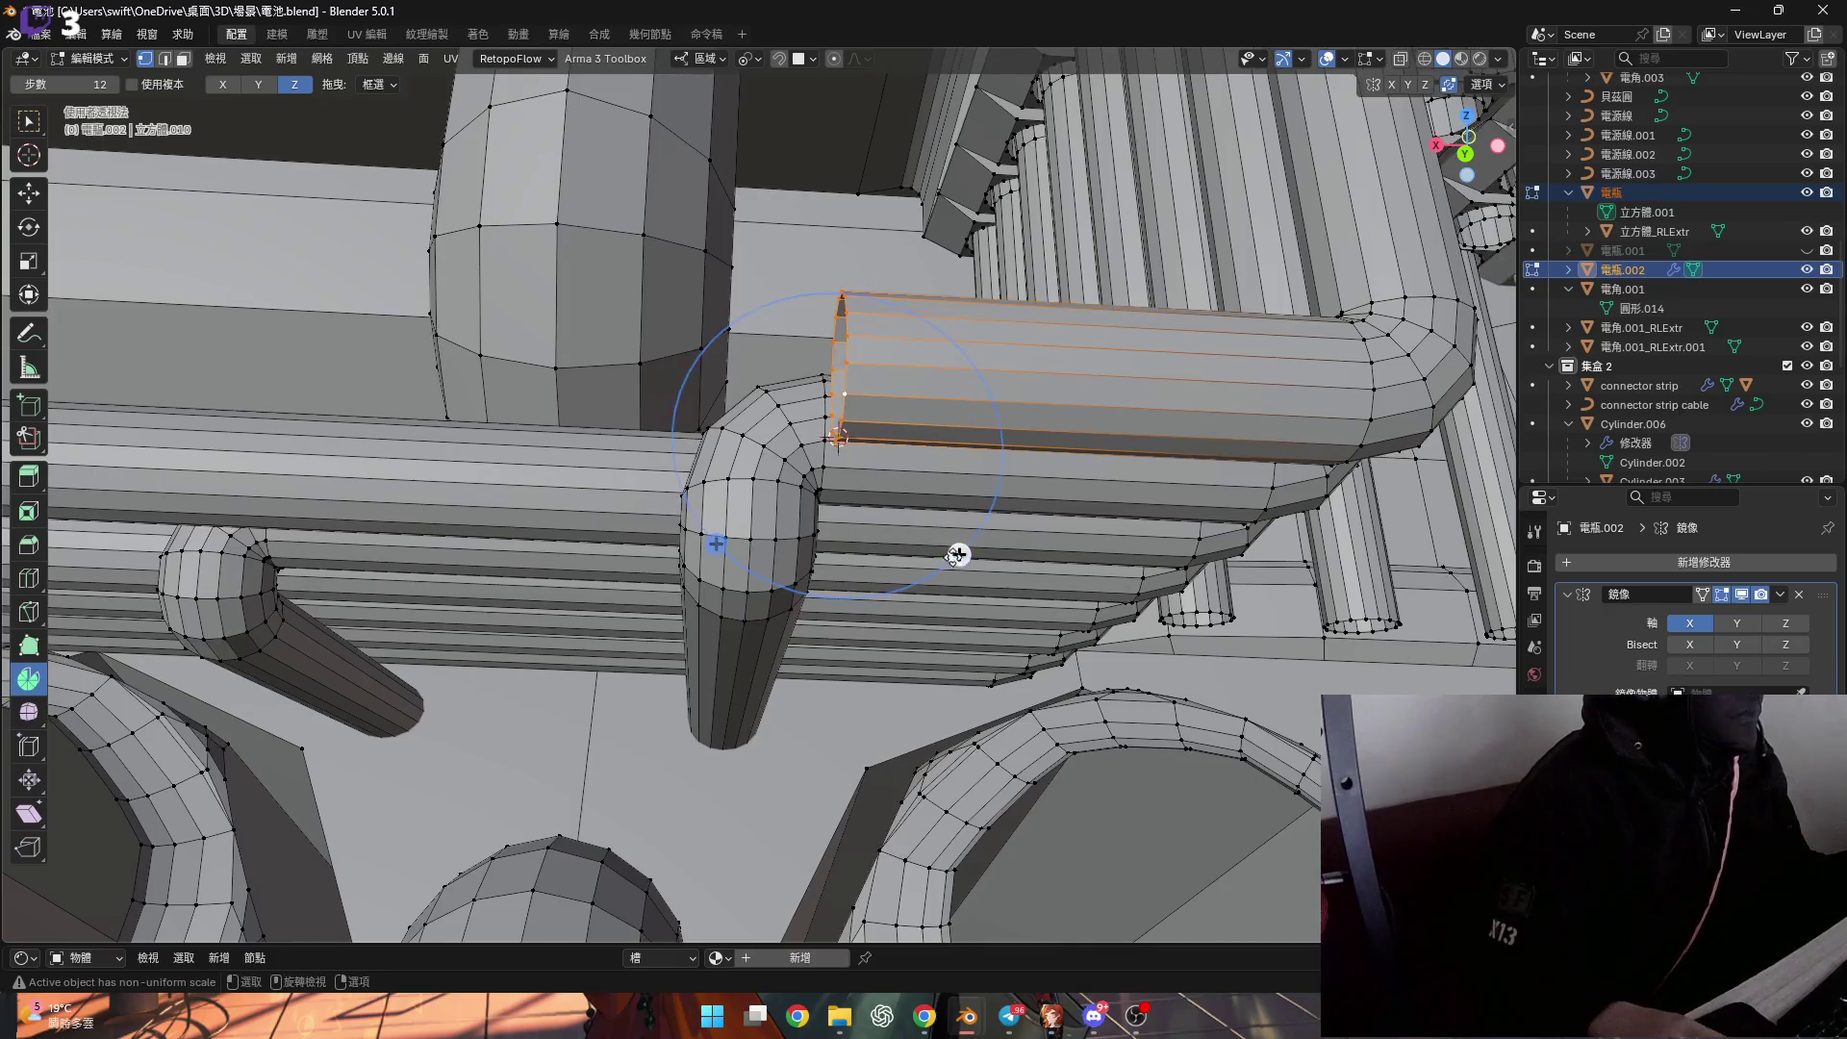
# Spin the selected end ring into a bend with a 90° angle.
pyautogui.moveTo(959, 554); pyautogui.dragTo(923, 452)
pyautogui.click(261, 760)
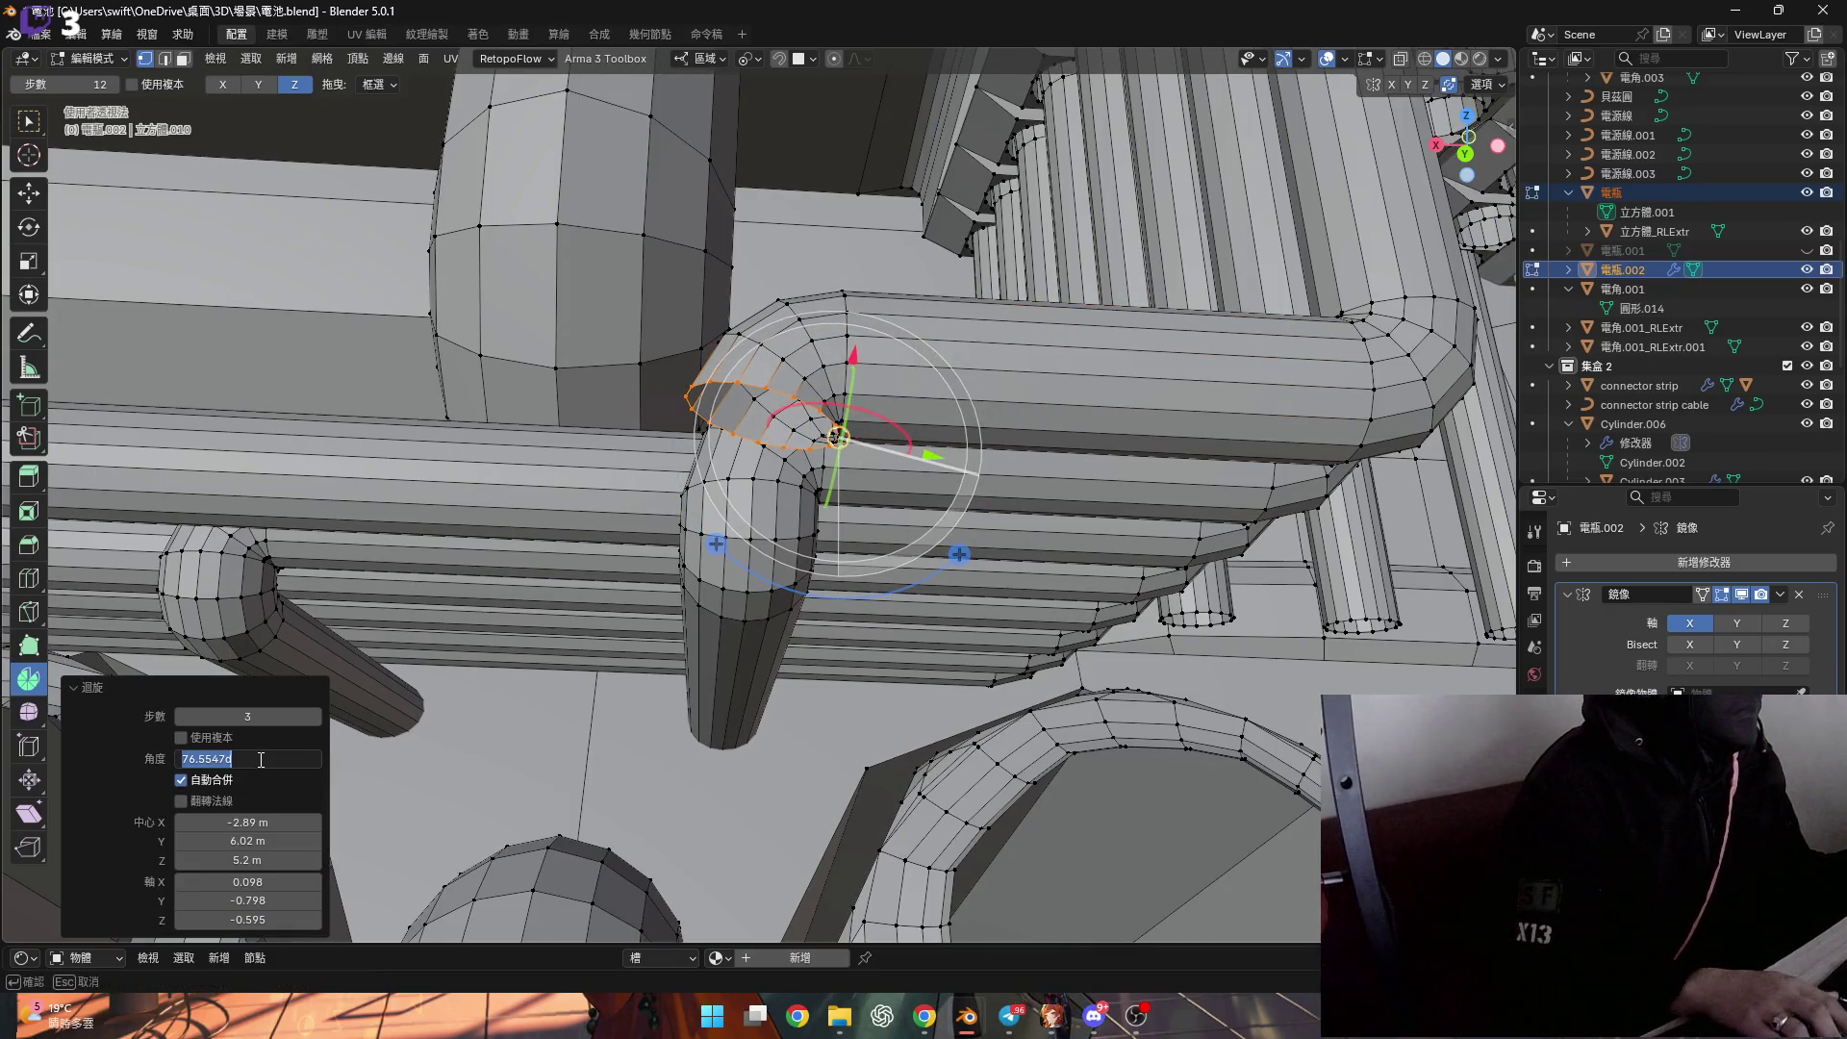
pyautogui.write('90')
pyautogui.press('Return')
# Pull a new tube section downward below the bend, then undo it.
pyautogui.moveTo(754, 677)
pyautogui.keyDown('shift'); pyautogui.mouseDown(button='middle')
pyautogui.moveTo(797, 495)
pyautogui.moveTo(770, 461)
pyautogui.moveTo(774, 536)
pyautogui.moveTo(711, 527)
pyautogui.mouseUp(button='middle'); pyautogui.keyUp('shift')
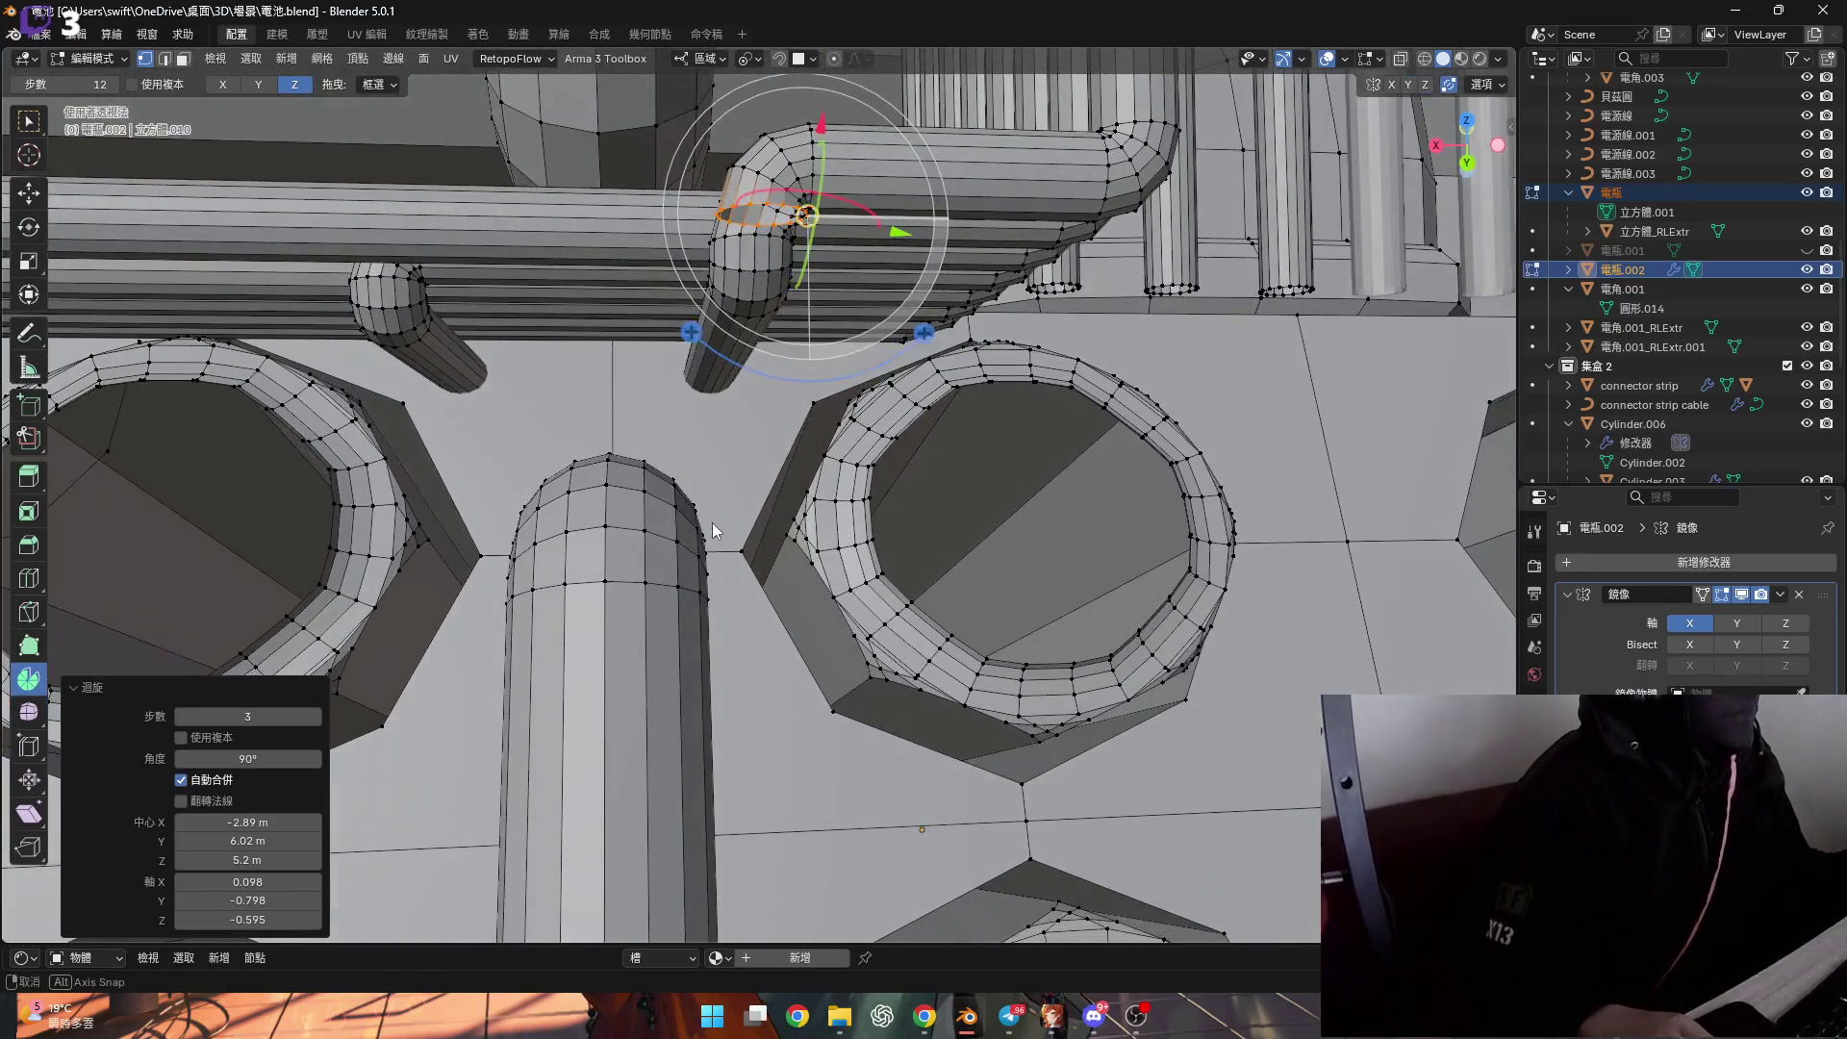
pyautogui.press('g')
pyautogui.click(722, 576)
pyautogui.moveTo(726, 596)
pyautogui.mouseDown(button='middle')
pyautogui.moveTo(749, 671)
pyautogui.moveTo(794, 700)
pyautogui.moveTo(637, 604)
pyautogui.moveTo(598, 450)
pyautogui.moveTo(693, 408)
pyautogui.moveTo(598, 494)
pyautogui.moveTo(660, 411)
pyautogui.moveTo(587, 371)
pyautogui.moveTo(670, 476)
pyautogui.moveTo(620, 535)
pyautogui.moveTo(557, 511)
pyautogui.moveTo(535, 598)
pyautogui.moveTo(494, 518)
pyautogui.moveTo(522, 529)
pyautogui.moveTo(598, 469)
pyautogui.moveTo(553, 508)
pyautogui.moveTo(464, 535)
pyautogui.moveTo(576, 525)
pyautogui.mouseUp(button='middle')
pyautogui.hotkey('ctrl', 'z')
pyautogui.hotkey('ctrl', 'z')
pyautogui.hotkey('ctrl', 'z')
# On the 電瓶.002 cable, snap the 3D cursor to the open rim and select the cable end.
pyautogui.click(485, 550)
pyautogui.click(567, 524)
pyautogui.hotkey('shift', 's')
pyautogui.click(579, 527)
pyautogui.hotkey('shift', 's')
pyautogui.click(580, 637)
pyautogui.scroll(2, 433, 587)
pyautogui.press('l')
# Spin the cable end around the X axis into a roughly 90° bend.
pyautogui.click(222, 84)
pyautogui.moveTo(318, 481)
pyautogui.mouseDown(button='middle')
pyautogui.moveTo(330, 494)
pyautogui.moveTo(453, 424)
pyautogui.mouseUp(button='middle')
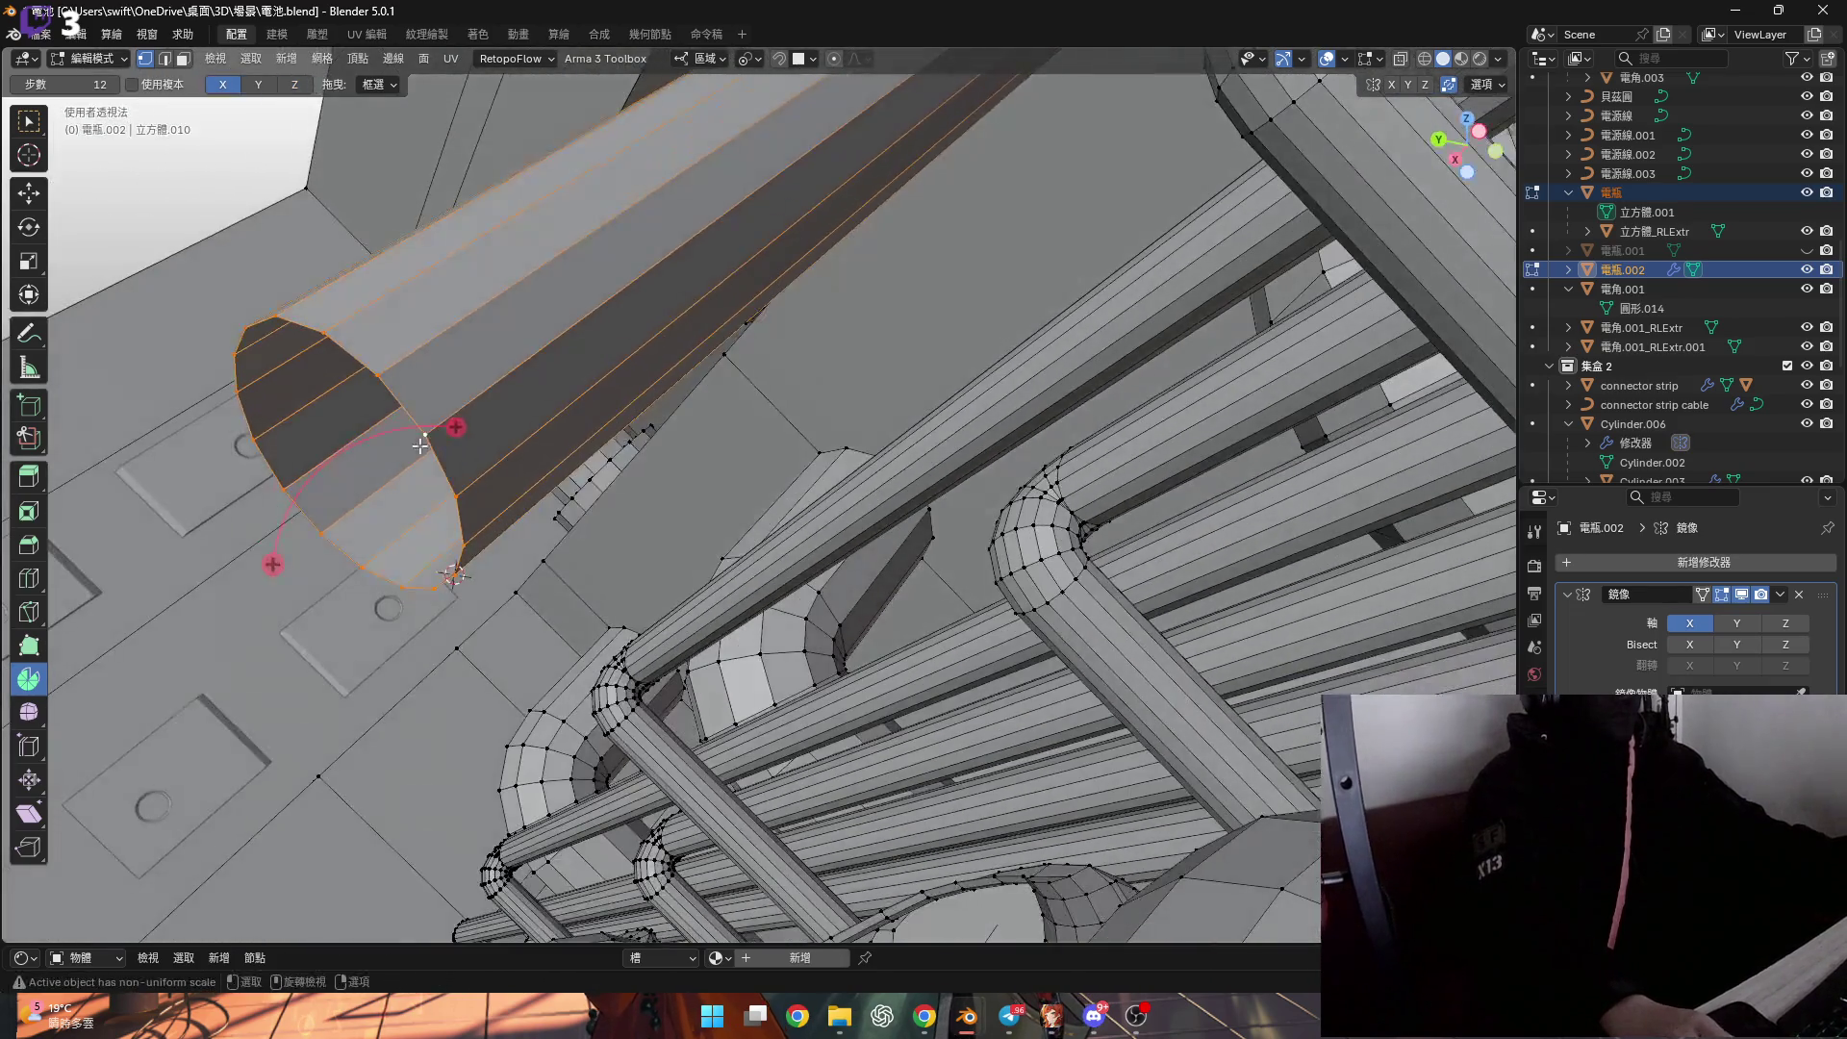
pyautogui.moveTo(268, 561)
pyautogui.mouseDown()
pyautogui.moveTo(299, 650)
pyautogui.moveTo(247, 758)
pyautogui.mouseUp()
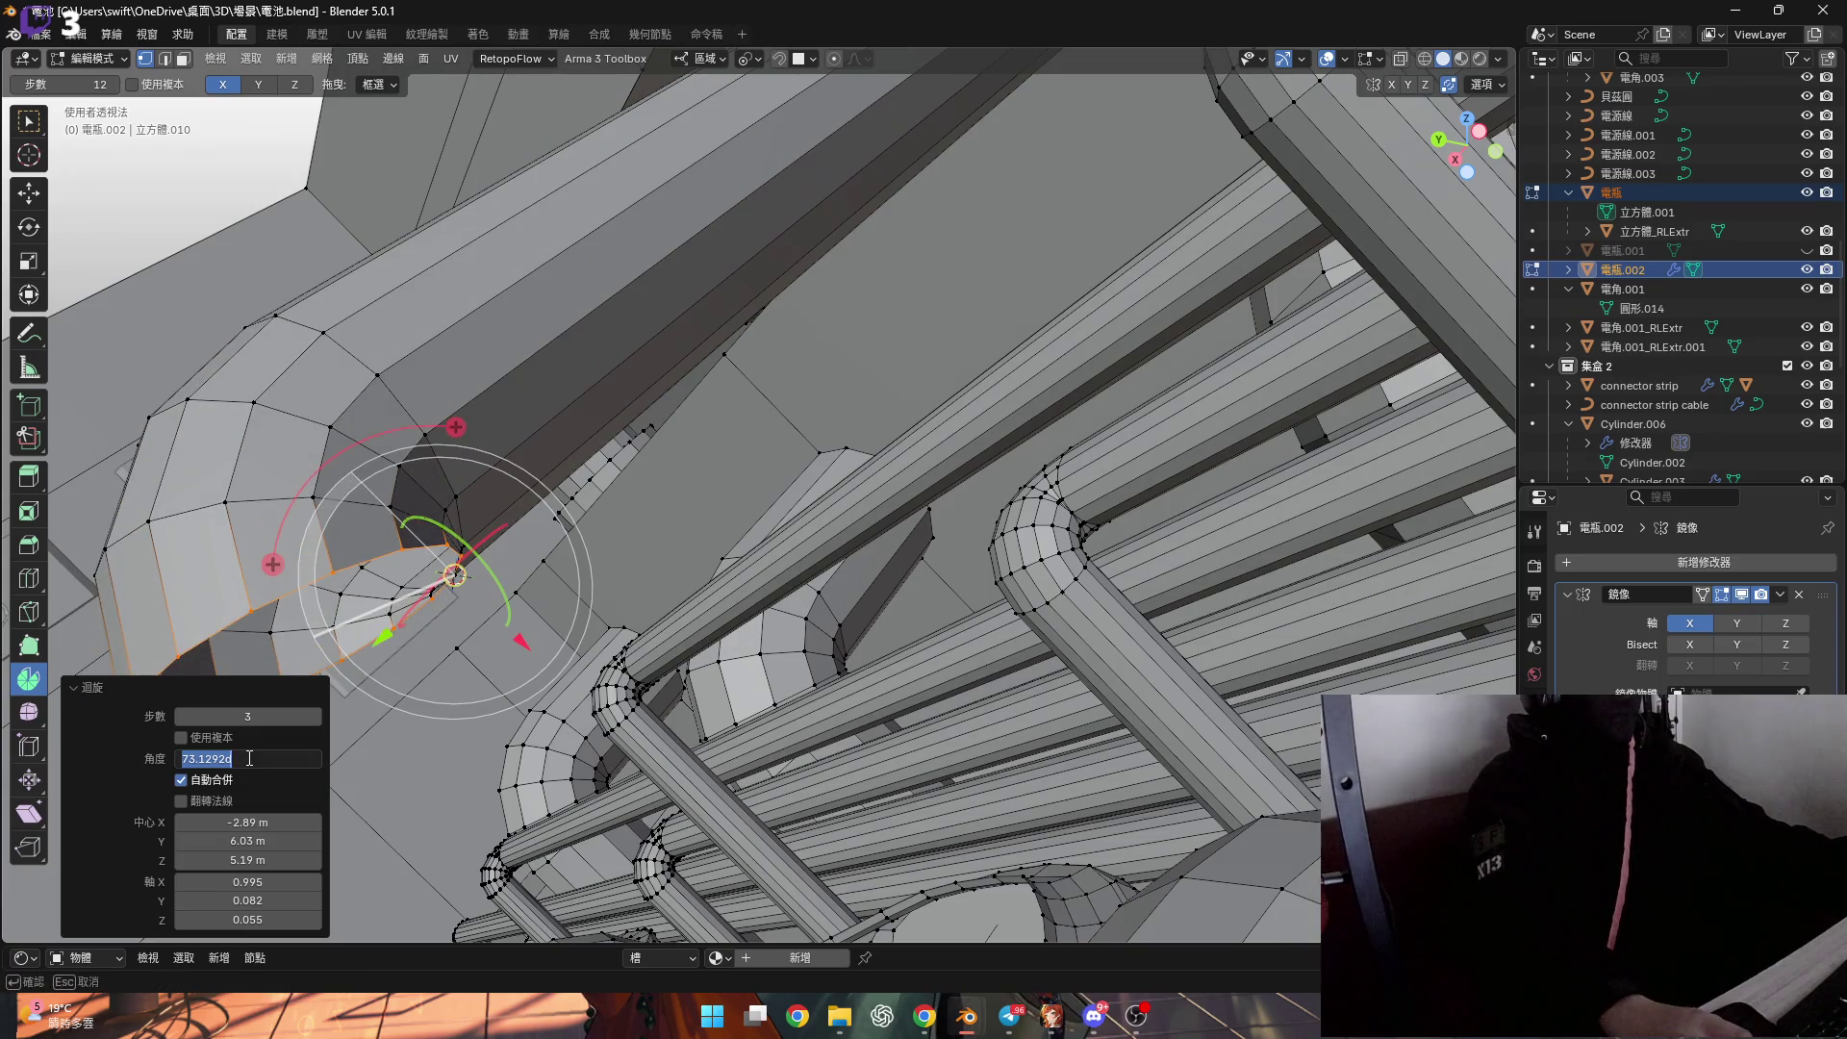
pyautogui.scroll(-3, 433, 577)
pyautogui.write('90')
pyautogui.scroll(6, 595, 326)
# Extend a straight pipe section from the bend toward the lower right.
pyautogui.press('g')
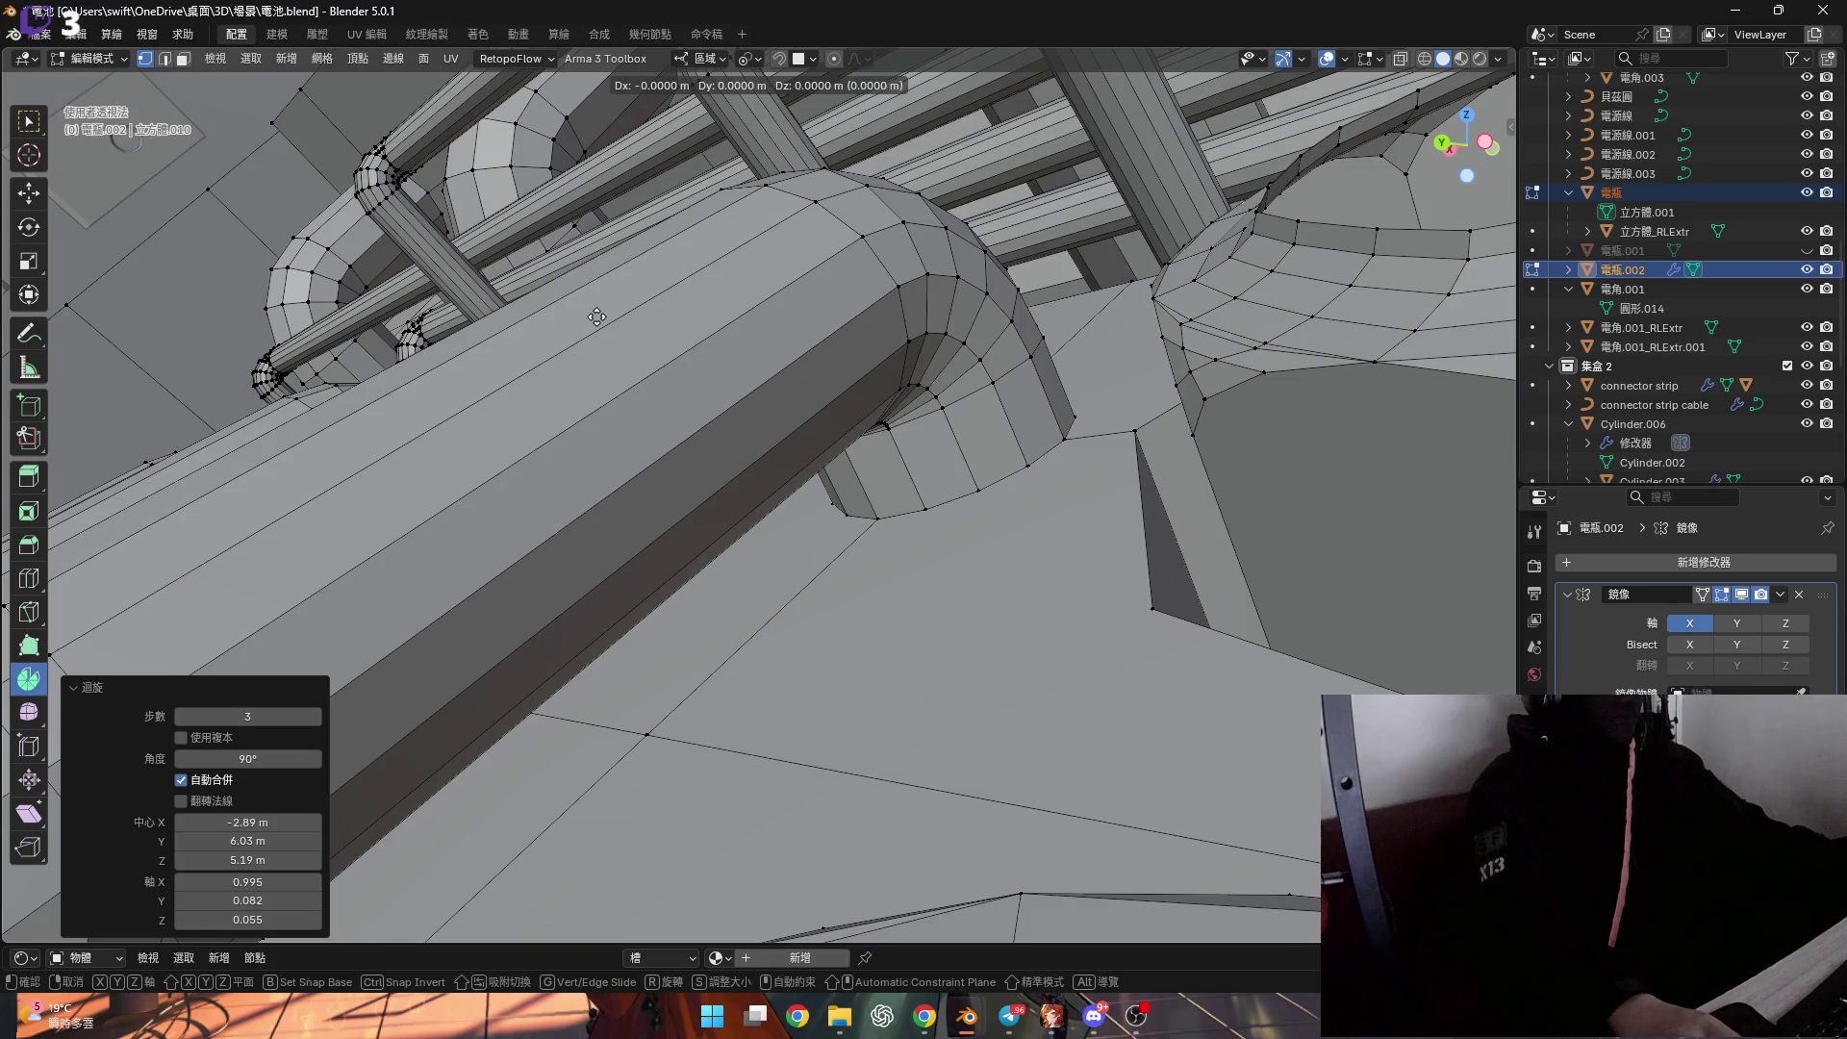
pyautogui.click(161, 172)
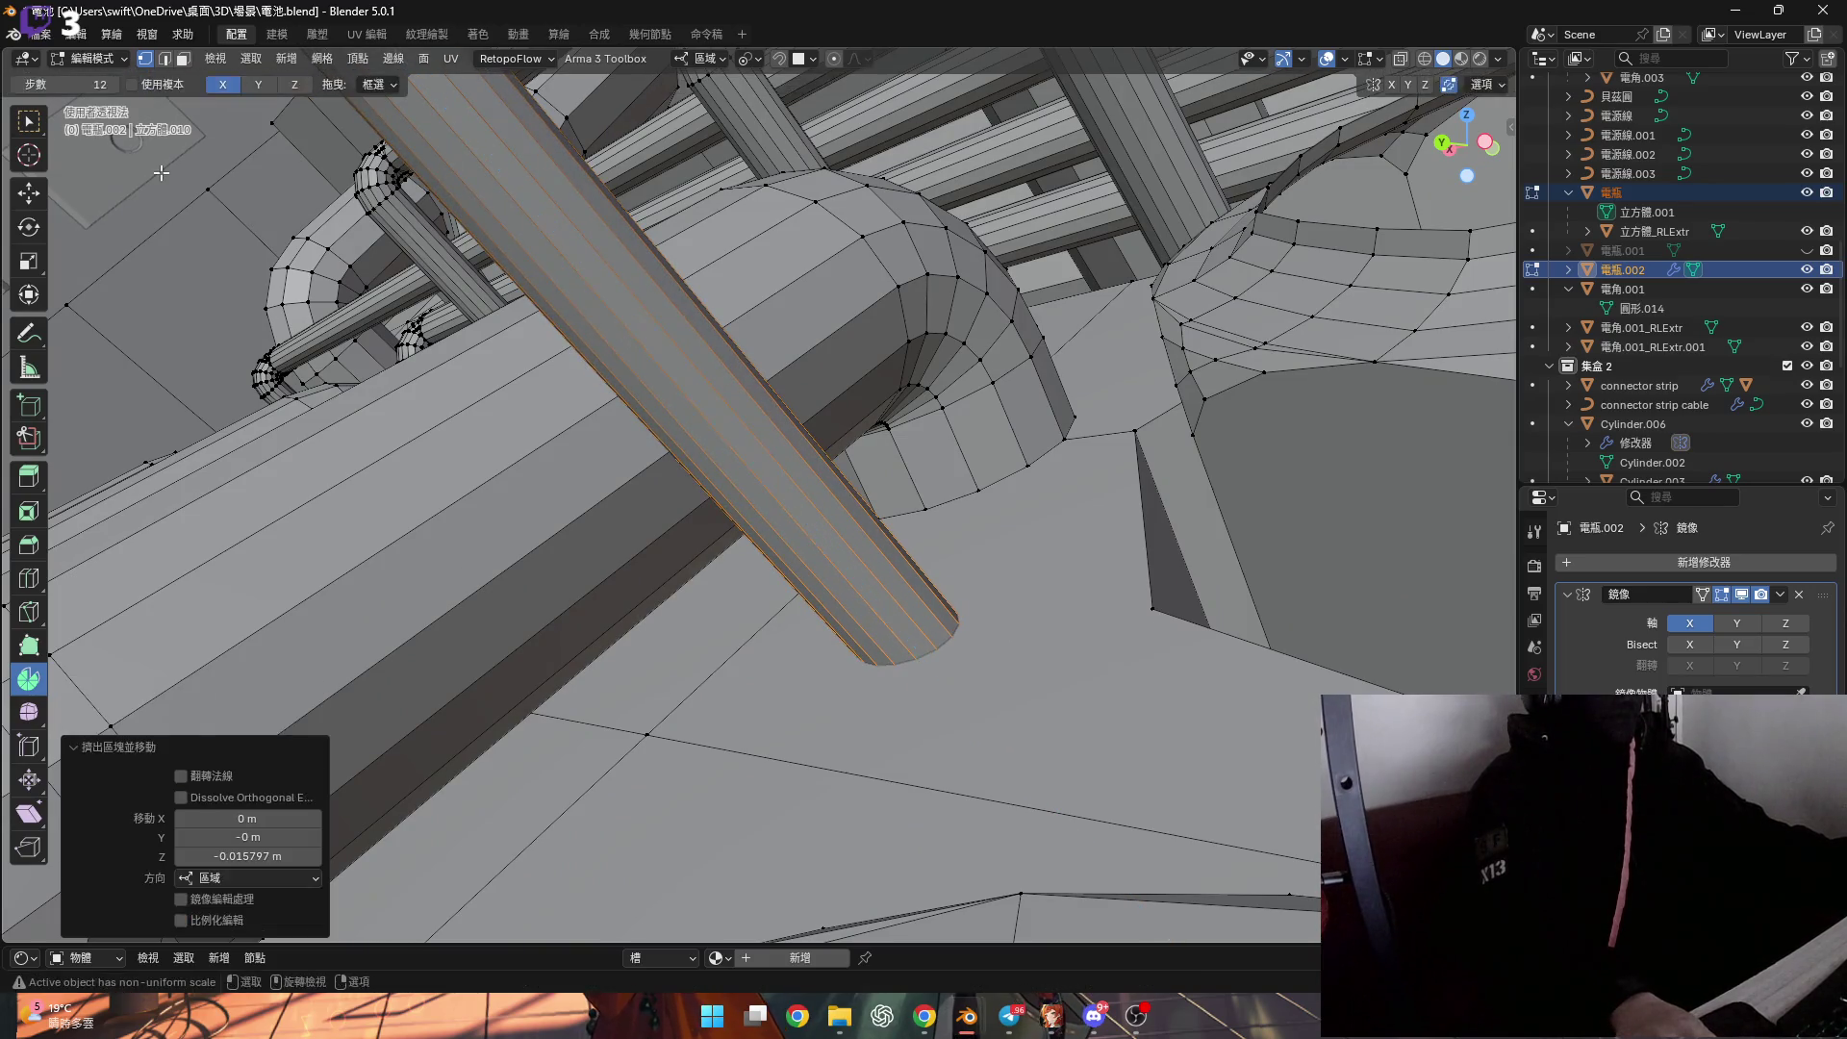
pyautogui.scroll(-6, 693, 565)
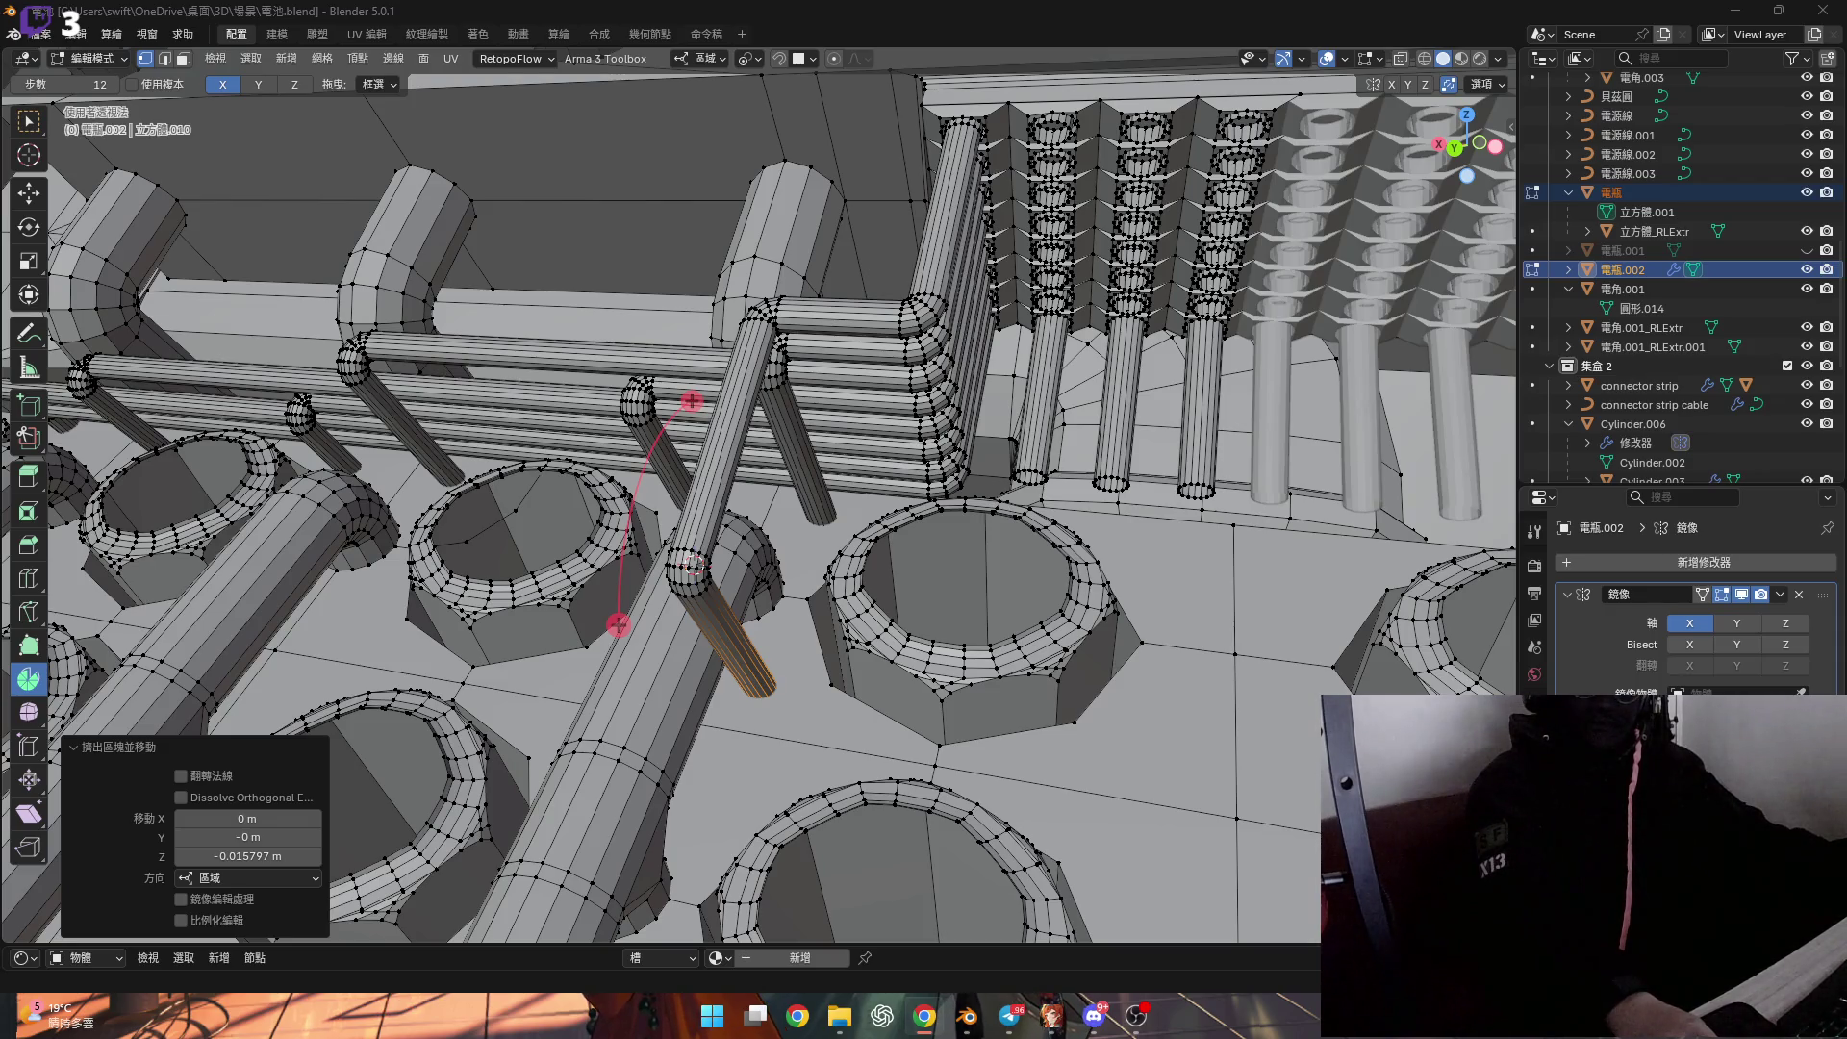
pyautogui.moveTo(712, 539)
pyautogui.mouseDown(button='middle')
pyautogui.moveTo(735, 576)
pyautogui.moveTo(811, 572)
pyautogui.mouseUp(button='middle')
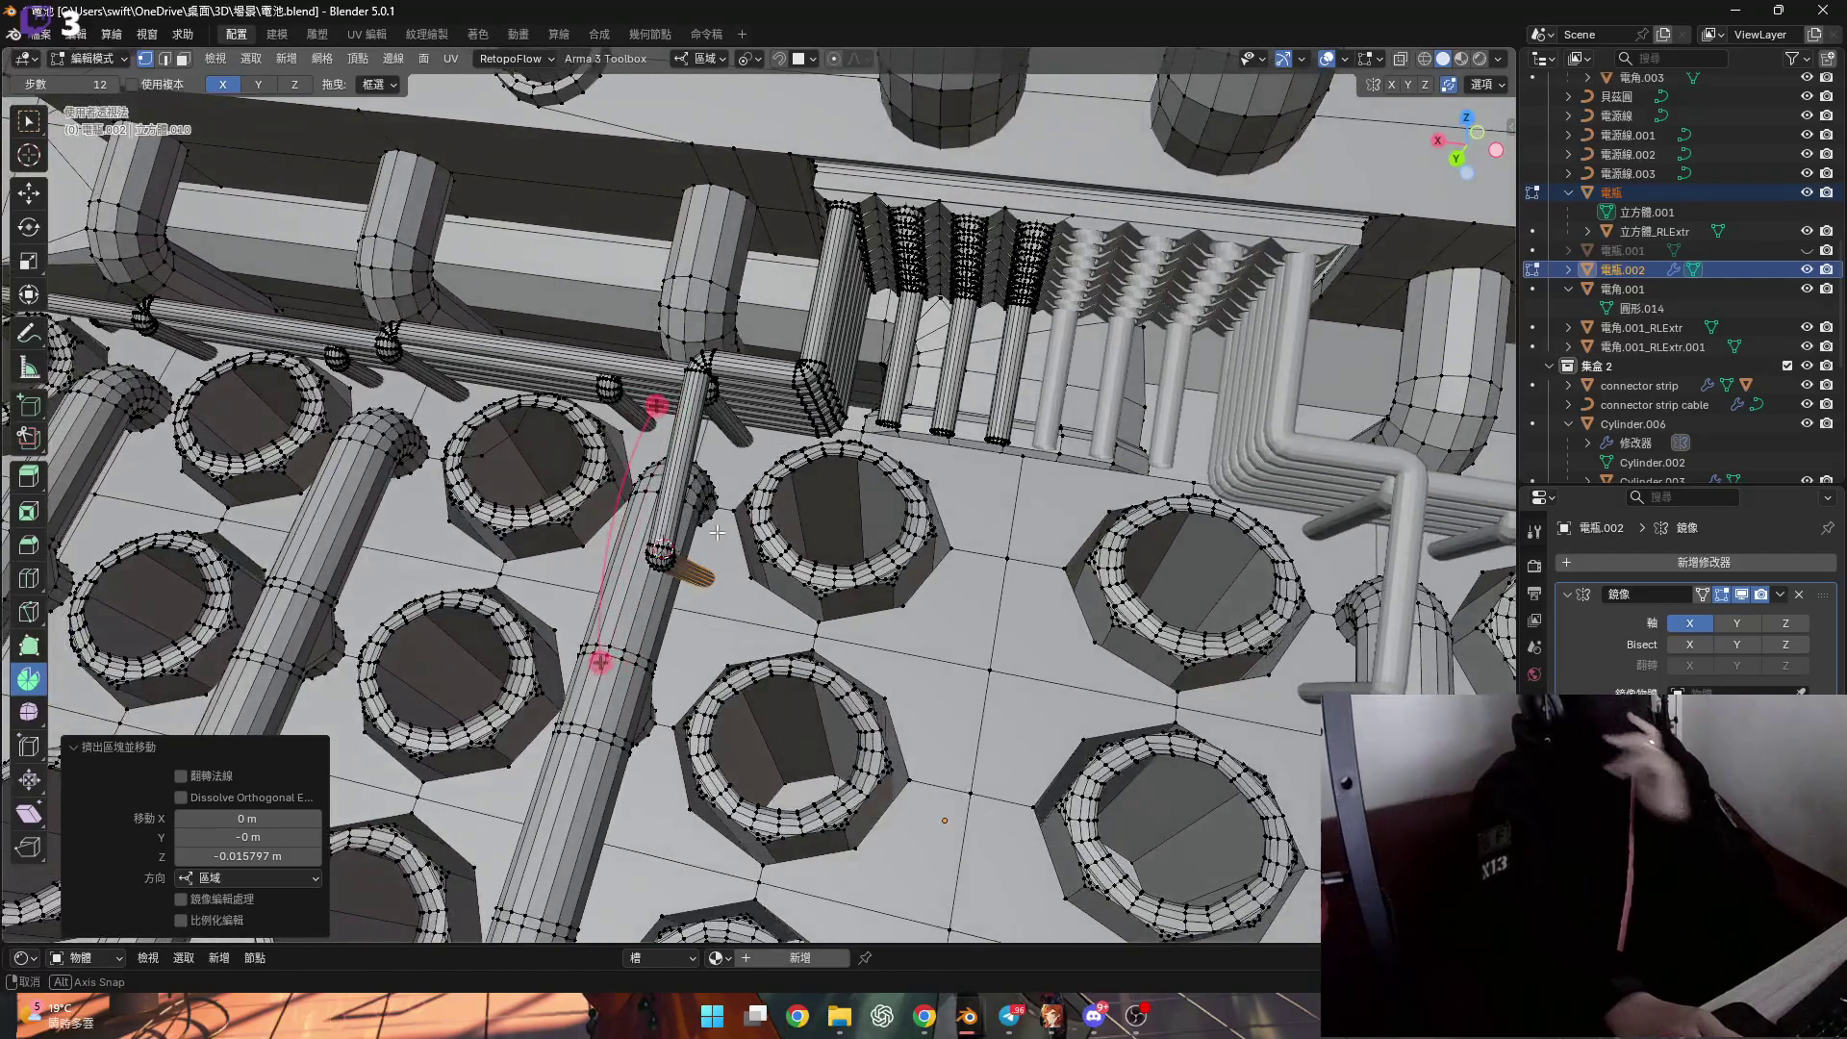
pyautogui.moveTo(717, 532); pyautogui.dragTo(719, 530, button='middle')
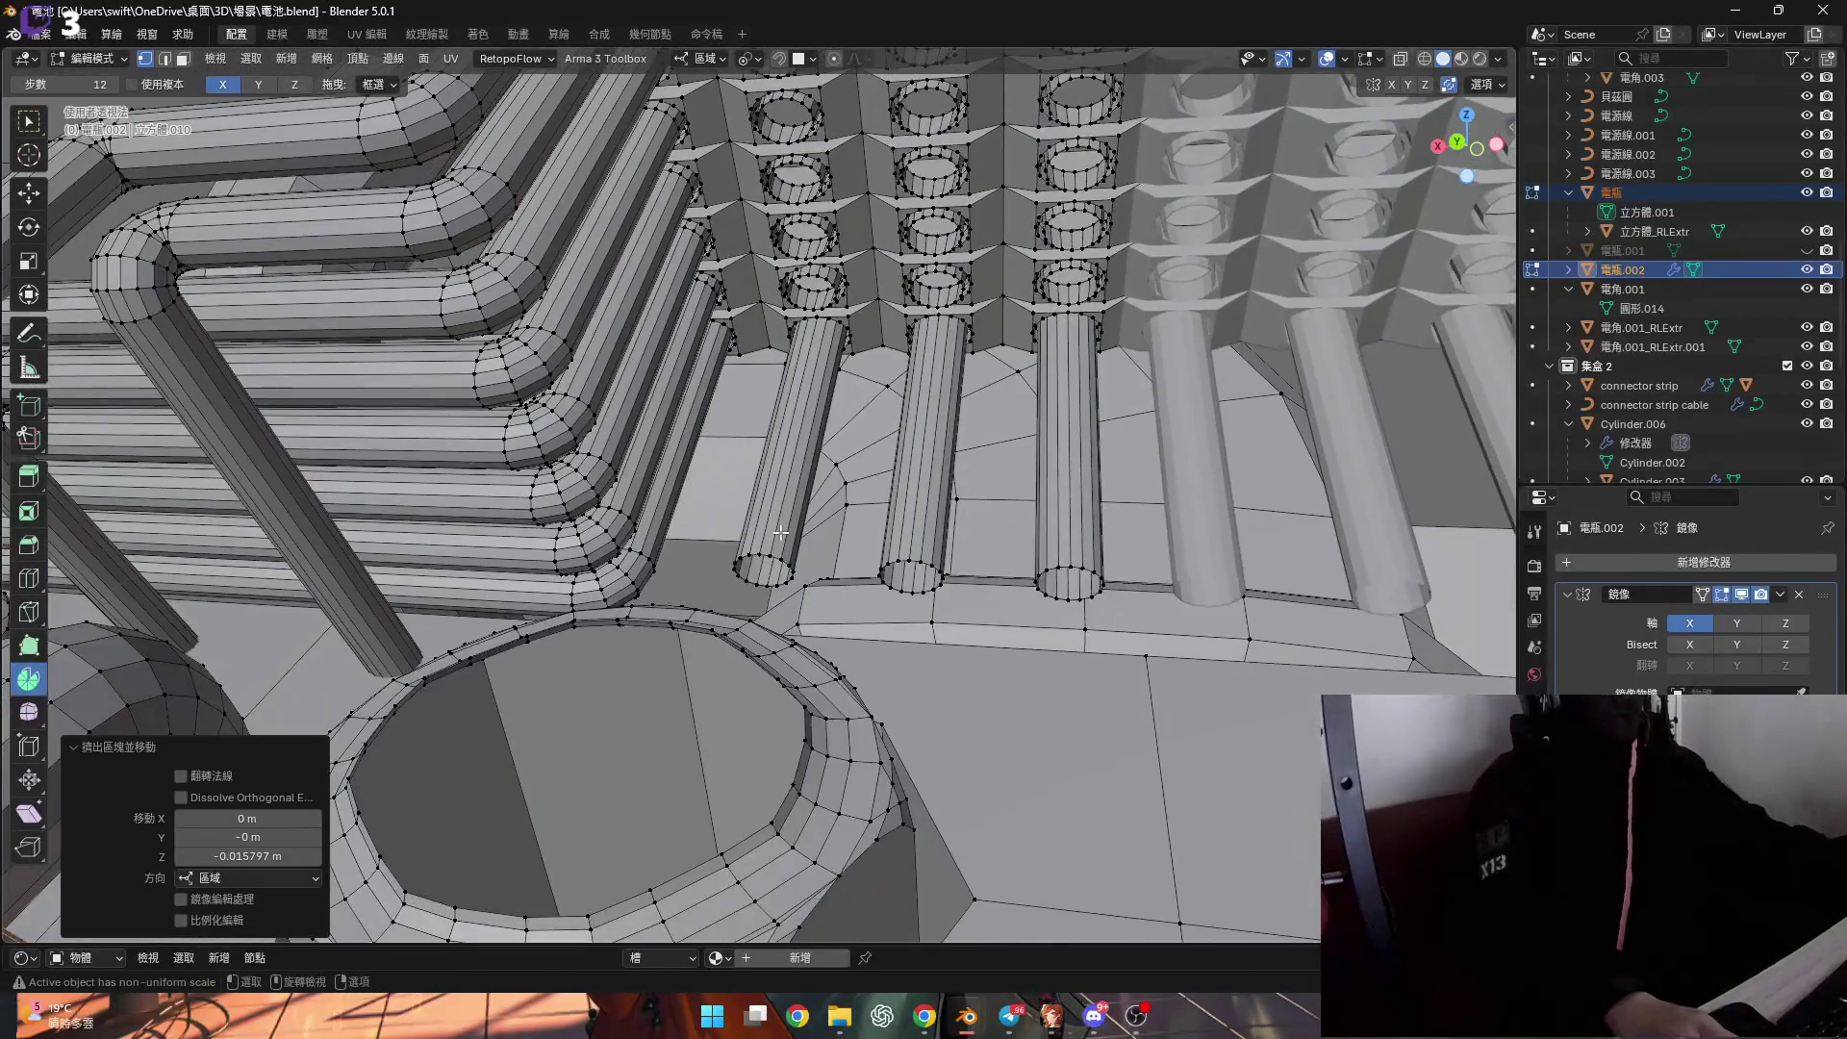
pyautogui.moveTo(803, 556); pyautogui.dragTo(759, 570, button='middle')
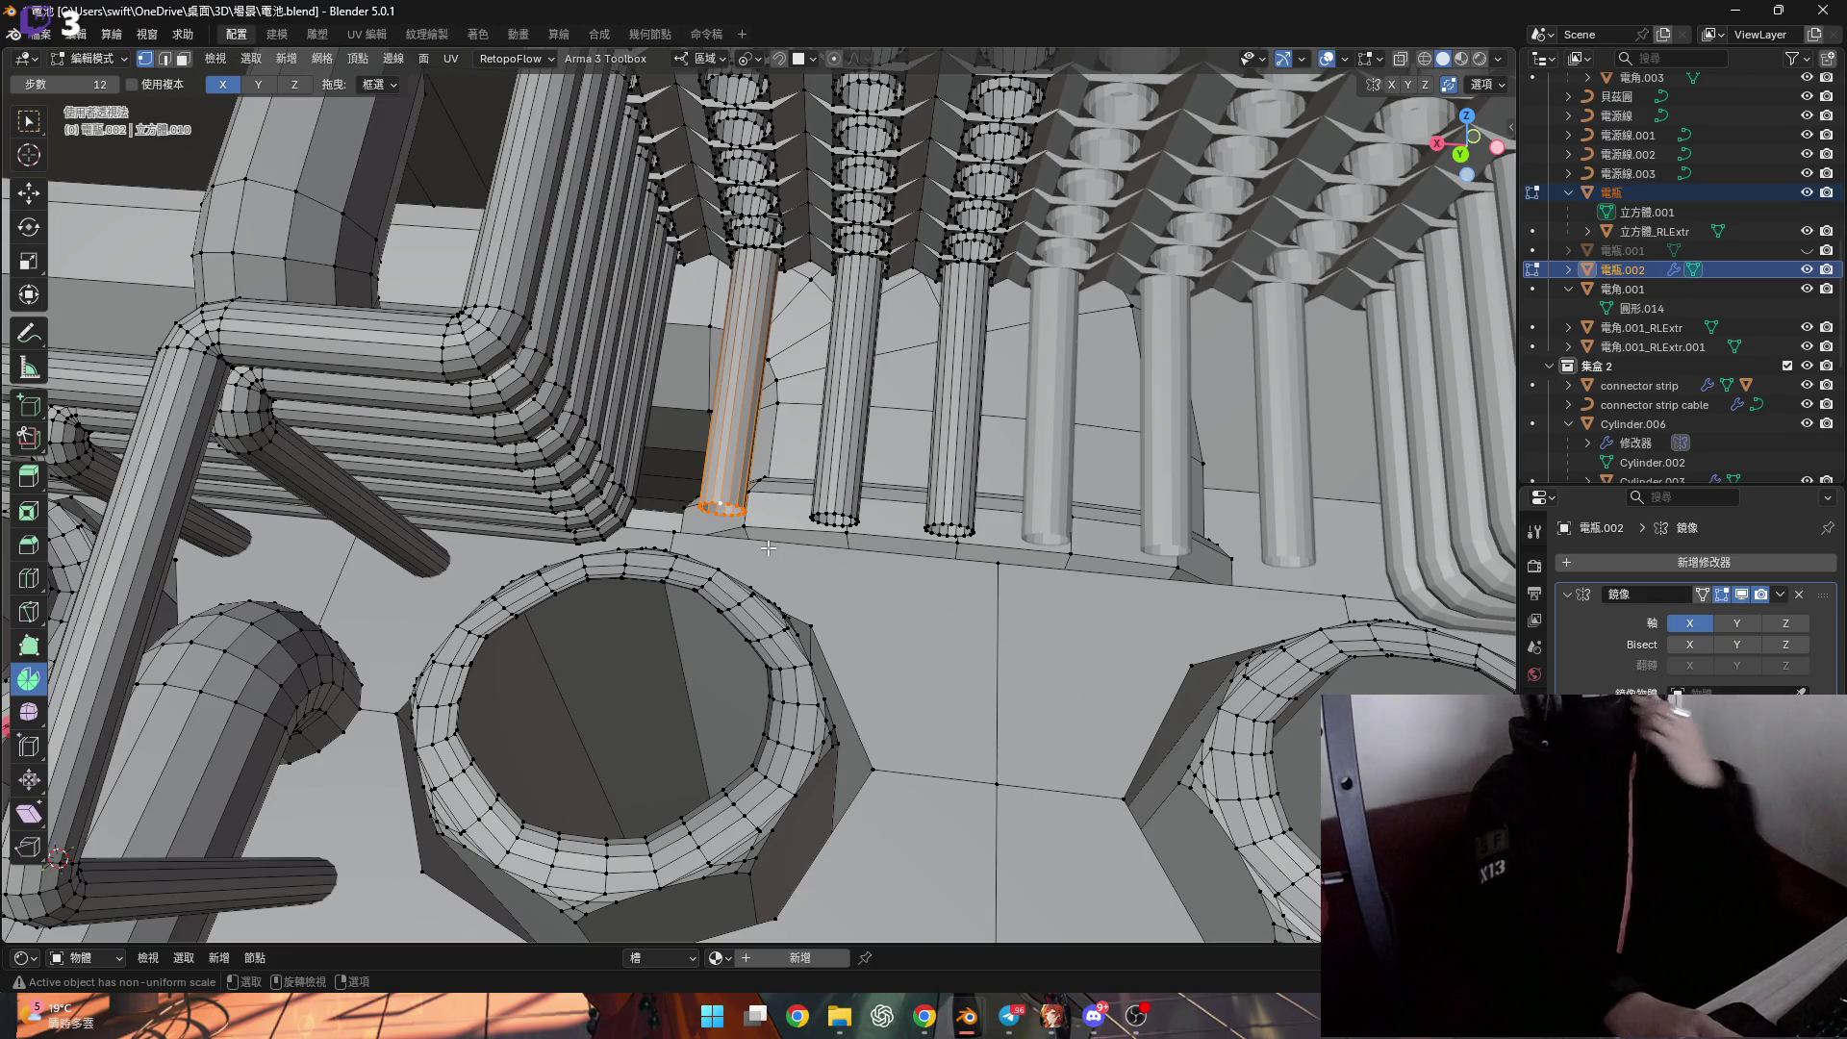
pyautogui.moveTo(660, 529); pyautogui.dragTo(804, 514, button='middle')
pyautogui.scroll(-8, 804, 514)
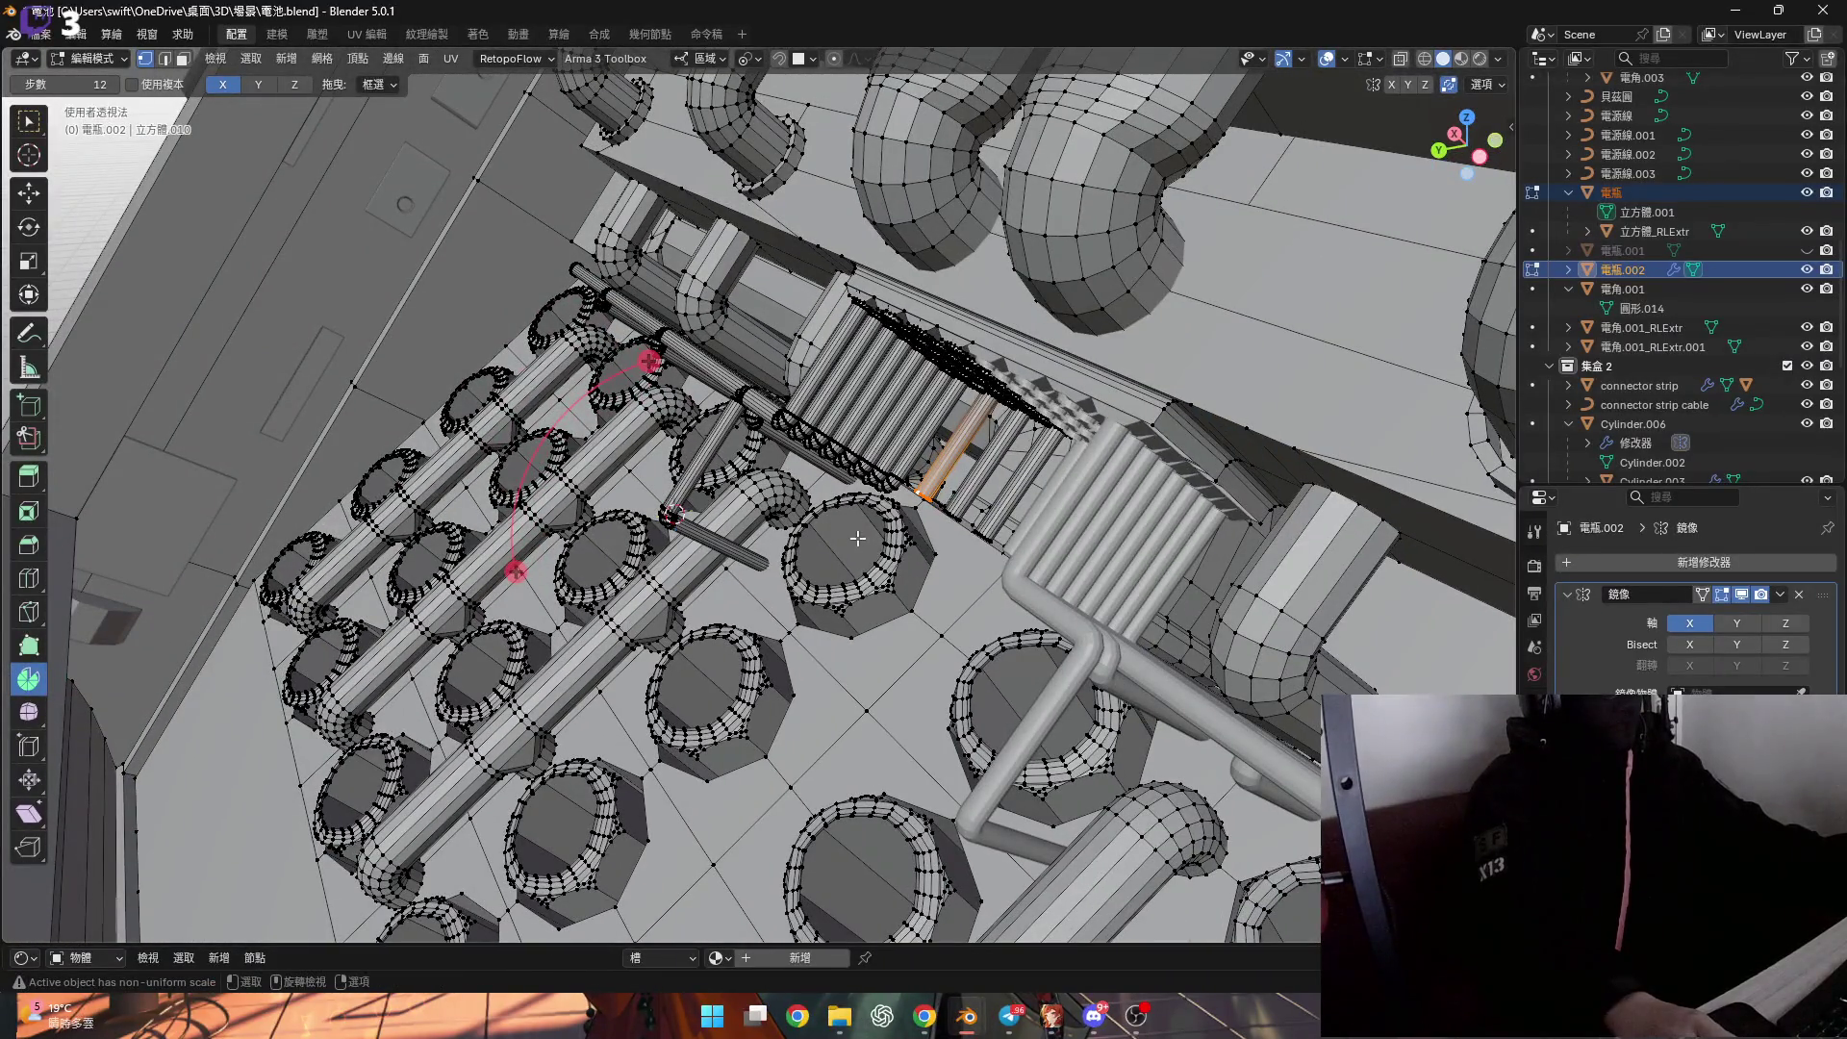
pyautogui.moveTo(914, 652)
pyautogui.keyDown('shift'); pyautogui.mouseDown(button='middle')
pyautogui.moveTo(1032, 437)
pyautogui.moveTo(1000, 438)
pyautogui.moveTo(1038, 438)
pyautogui.mouseUp(button='middle'); pyautogui.keyUp('shift')
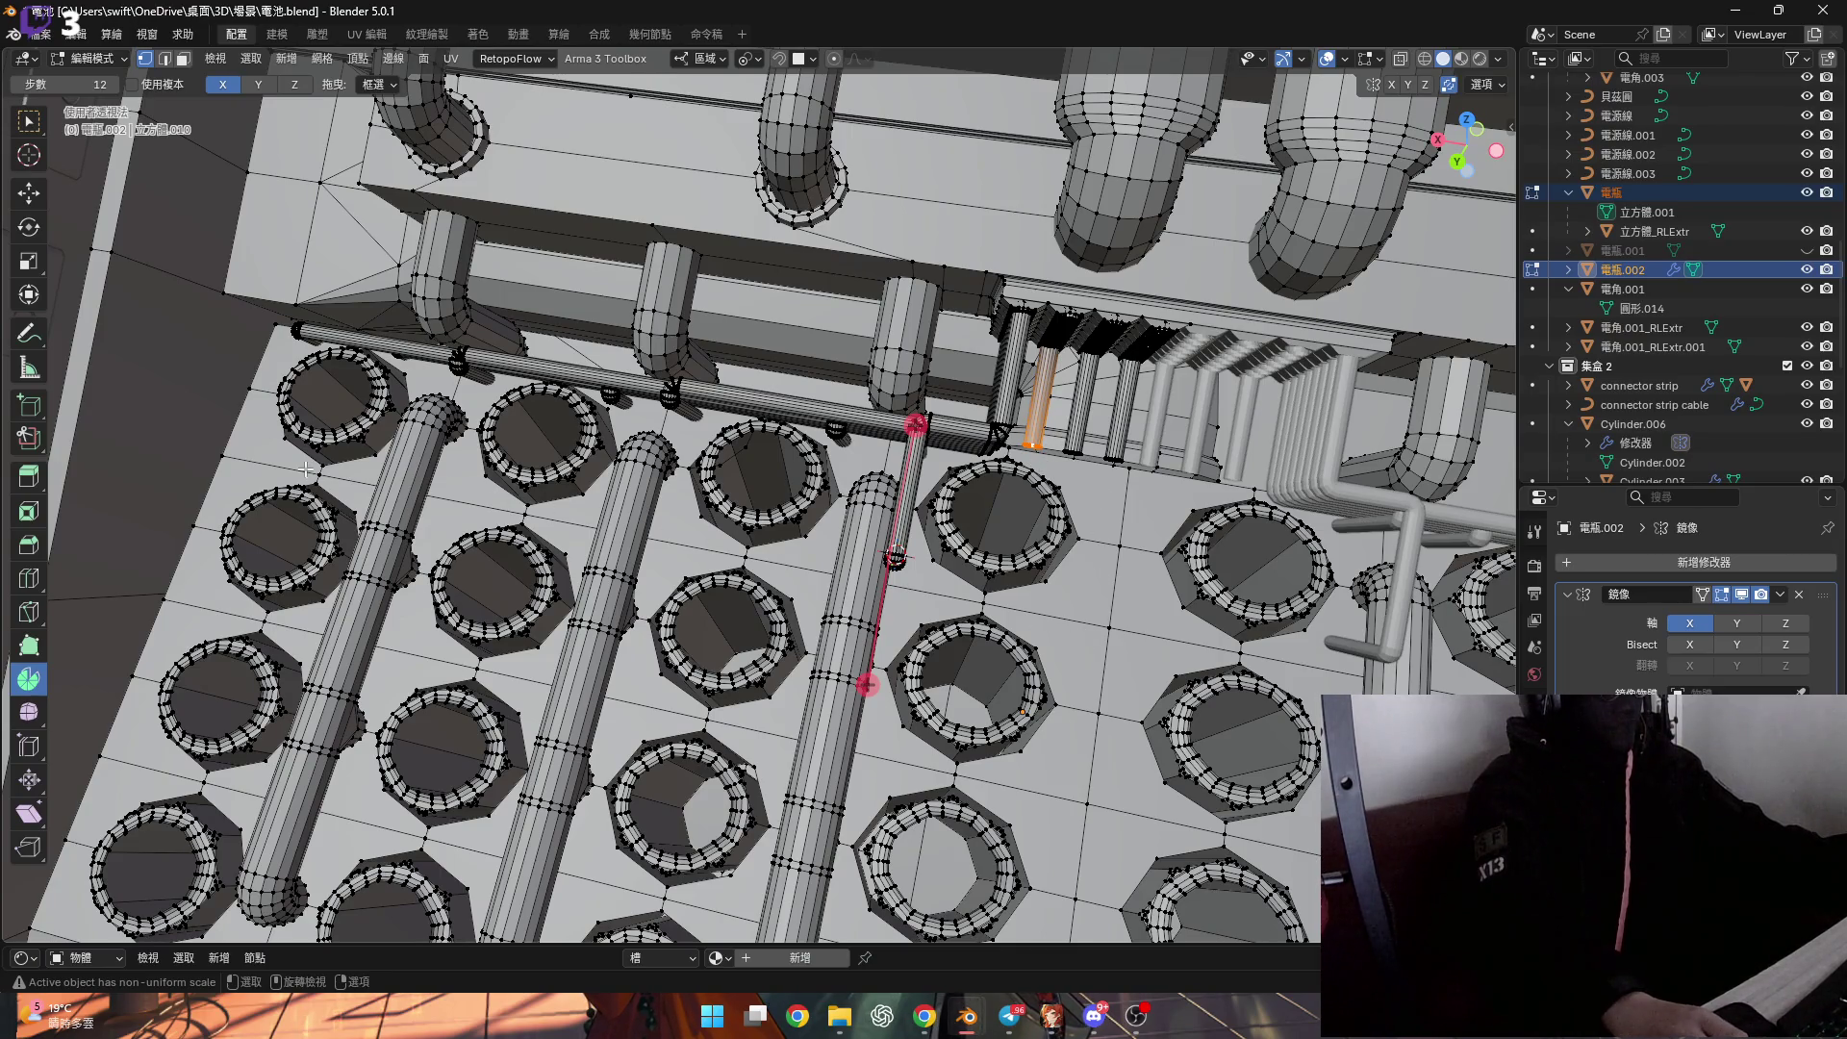
pyautogui.moveTo(1032, 596)
pyautogui.mouseDown(button='middle')
pyautogui.moveTo(1000, 591)
pyautogui.moveTo(1018, 599)
pyautogui.mouseUp(button='middle')
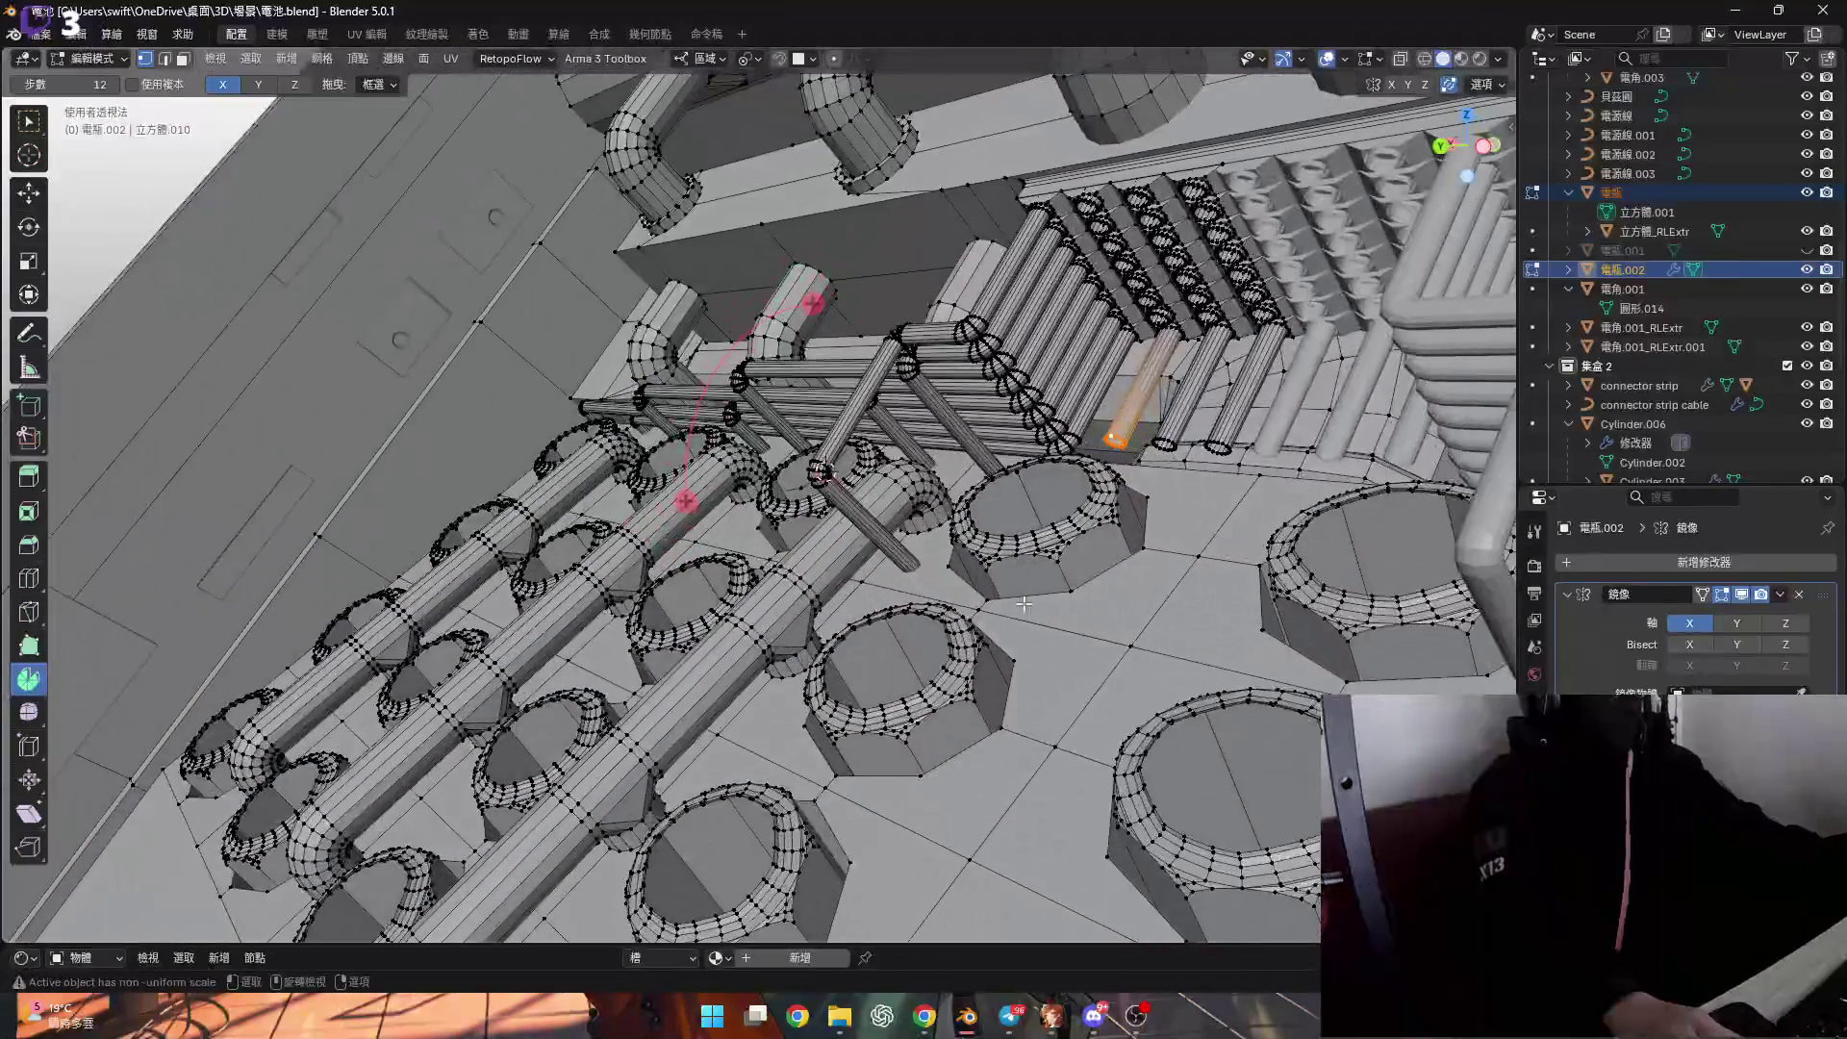
pyautogui.moveTo(707, 476)
pyautogui.mouseDown(button='middle')
pyautogui.moveTo(1119, 496)
pyautogui.moveTo(1058, 539)
pyautogui.mouseUp(button='middle')
pyautogui.click(1028, 550)
# Snap the 3D cursor to a rim vertex and select the whole cylinder.
pyautogui.hotkey('shift', 's')
pyautogui.click(1054, 627)
pyautogui.click(893, 440)
pyautogui.hotkey('ctrl', 'l')
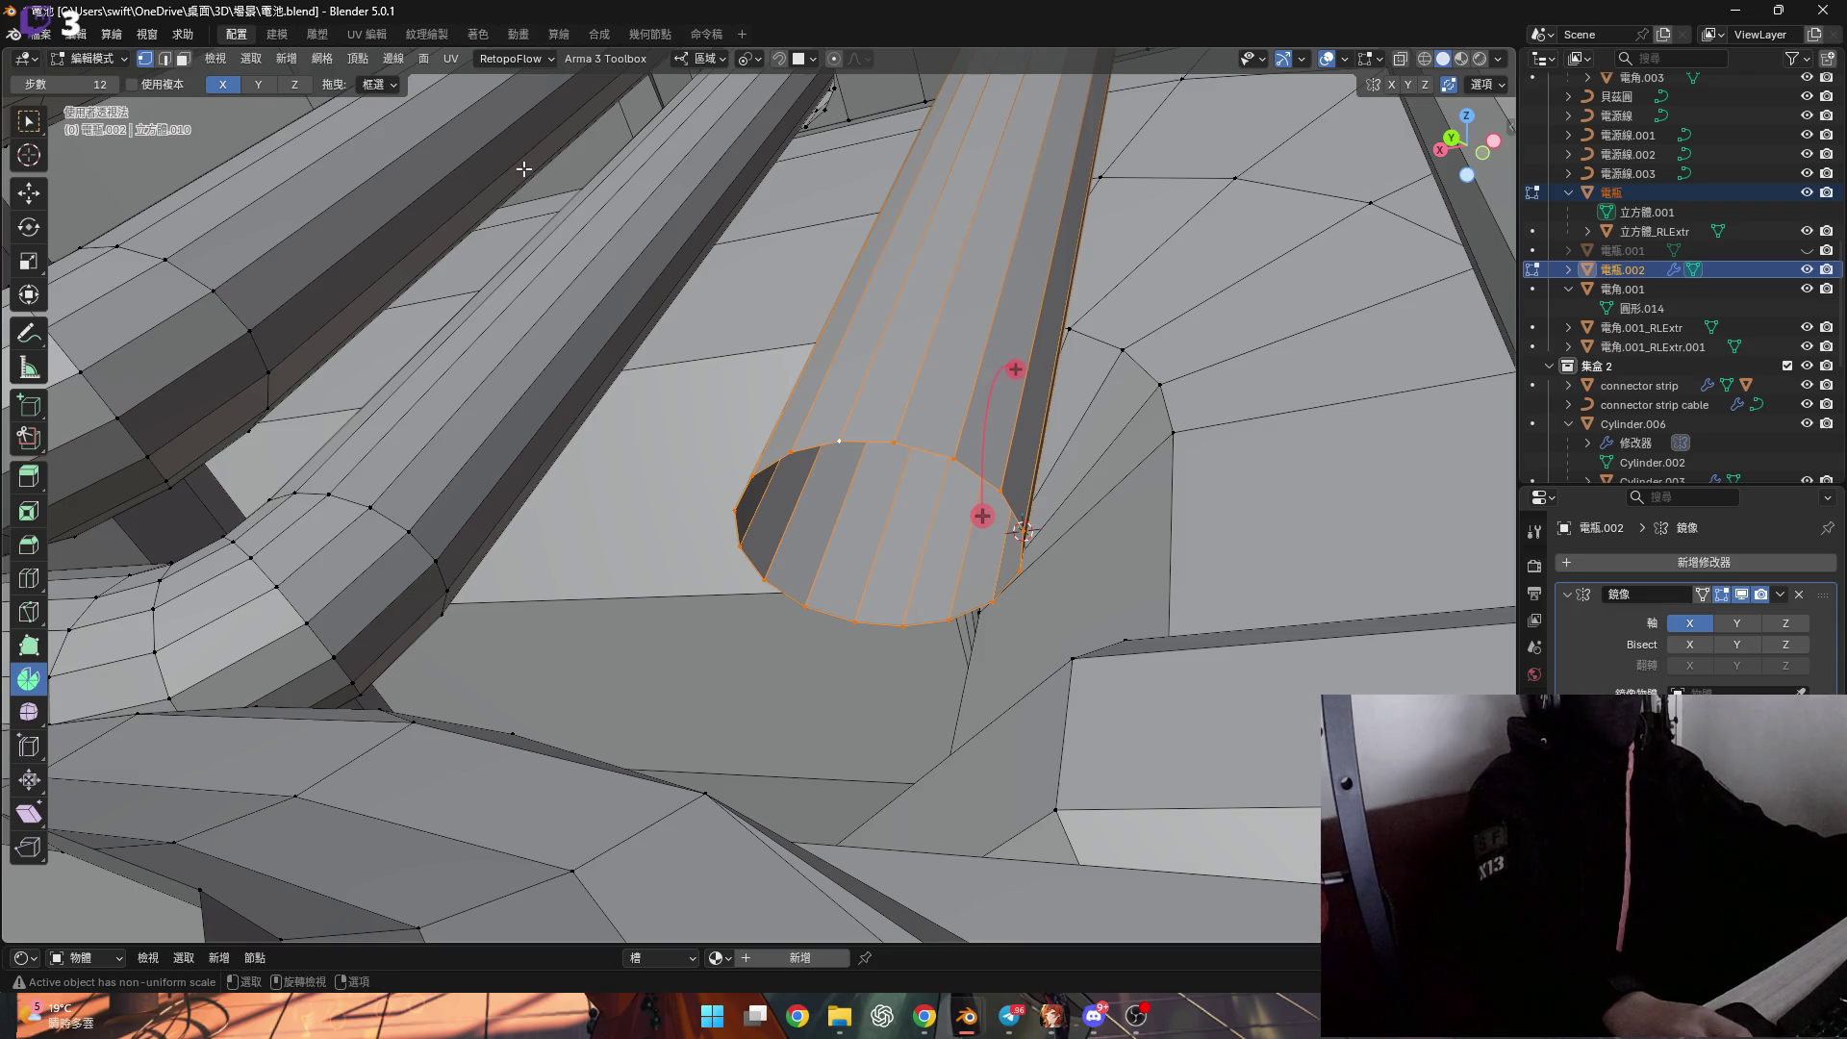
pyautogui.moveTo(280, 84); pyautogui.dragTo(325, 96, button='middle')
# Spin the cylinder's lower end into a 90° bend and fine-tune the angle.
pyautogui.moveTo(1087, 648)
pyautogui.mouseDown()
pyautogui.moveTo(1145, 592)
pyautogui.moveTo(1126, 452)
pyautogui.mouseUp()
pyautogui.click(234, 760)
pyautogui.write('90')
pyautogui.press('Return')
pyautogui.moveTo(674, 519)
pyautogui.mouseDown(button='middle')
pyautogui.moveTo(708, 505)
pyautogui.moveTo(784, 566)
pyautogui.moveTo(870, 544)
pyautogui.moveTo(760, 558)
pyautogui.mouseUp(button='middle')
pyautogui.moveTo(263, 760)
pyautogui.mouseDown()
pyautogui.moveTo(236, 760)
pyautogui.moveTo(284, 753)
pyautogui.mouseUp()
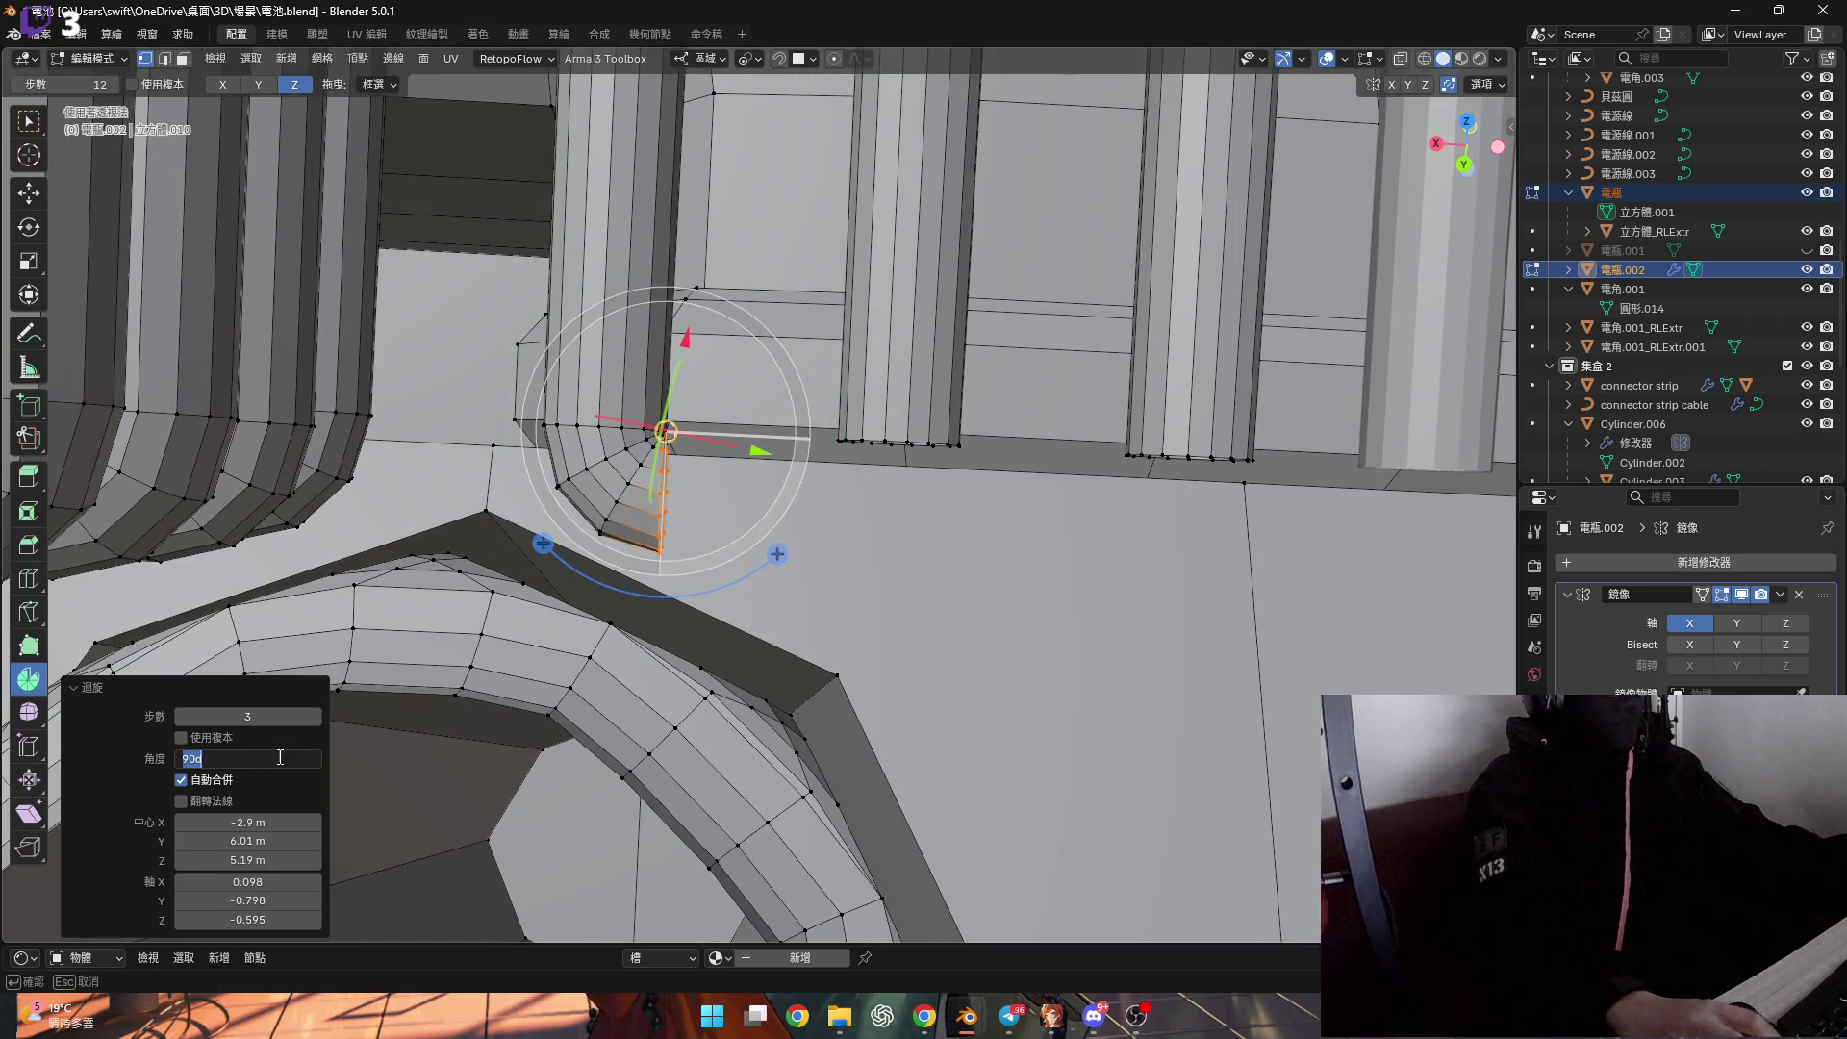
# Try extruding the end loop along X and Z, cancel, and restore the loop selection.
pyautogui.moveTo(616, 549); pyautogui.dragTo(651, 517, button='middle')
pyautogui.scroll(2, 650, 517)
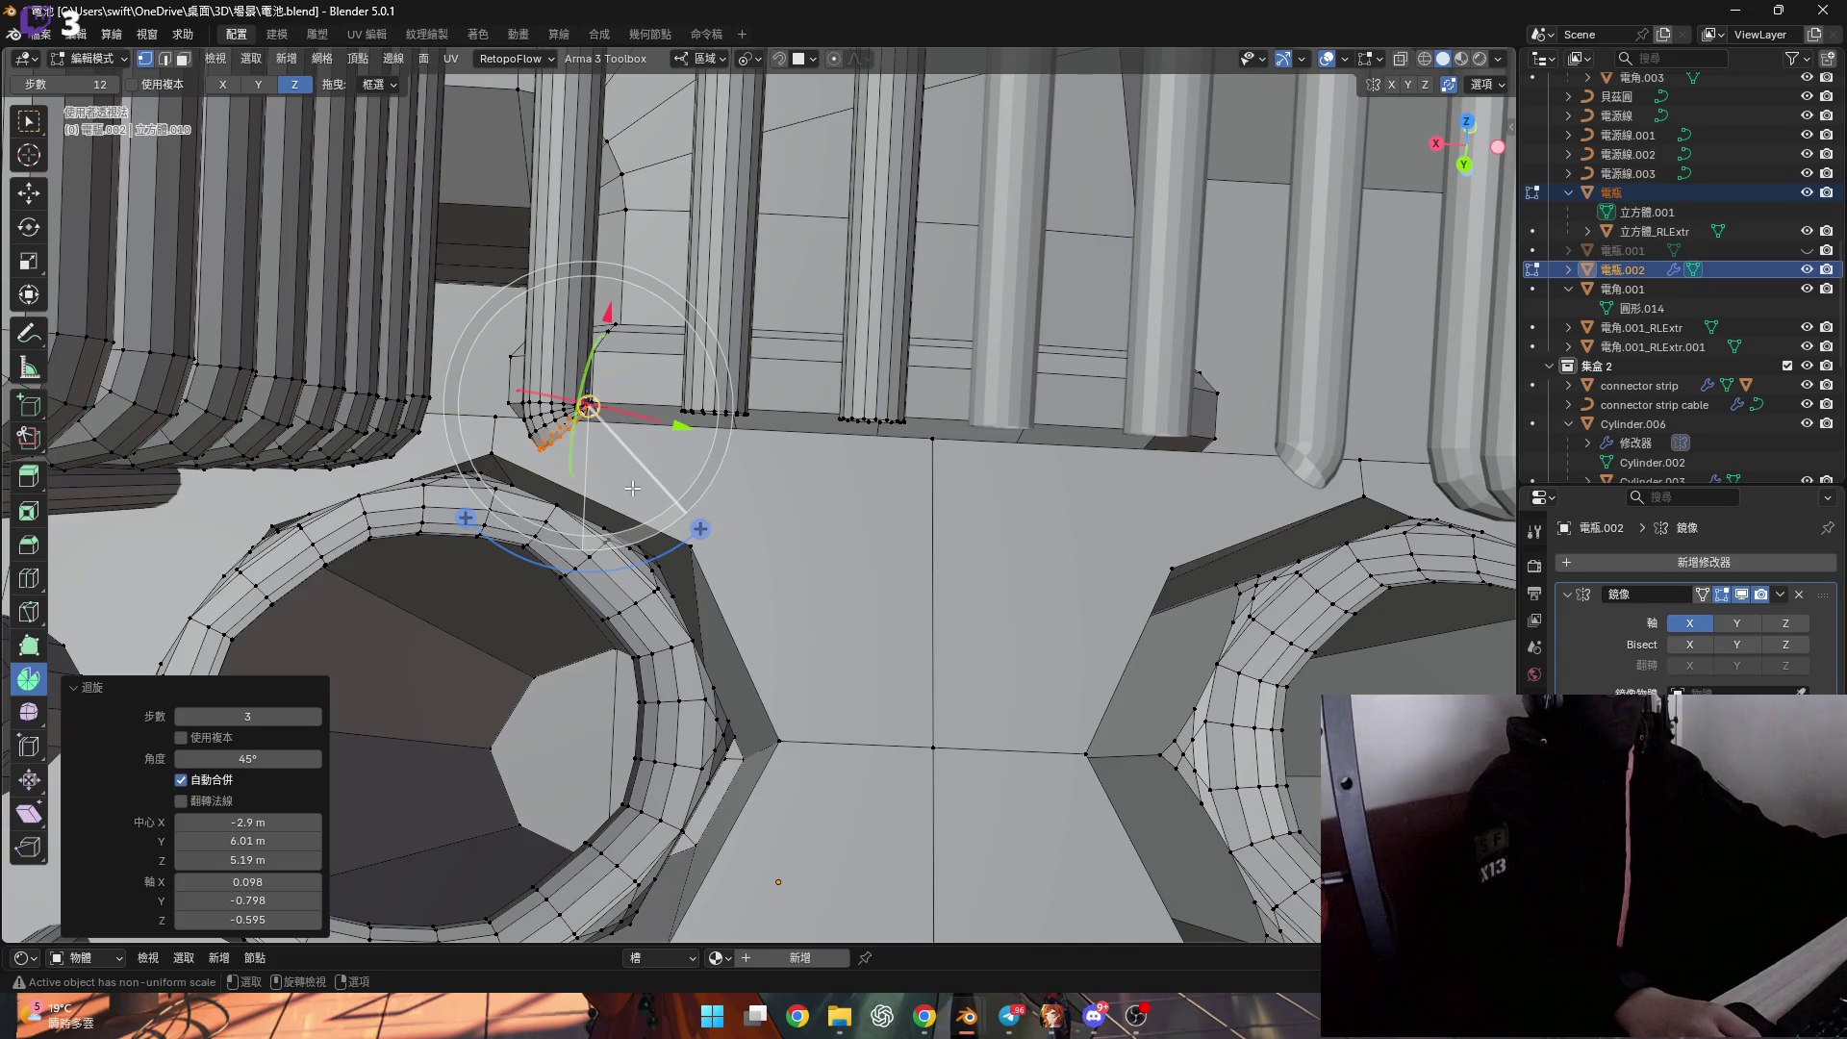
pyautogui.press('e')
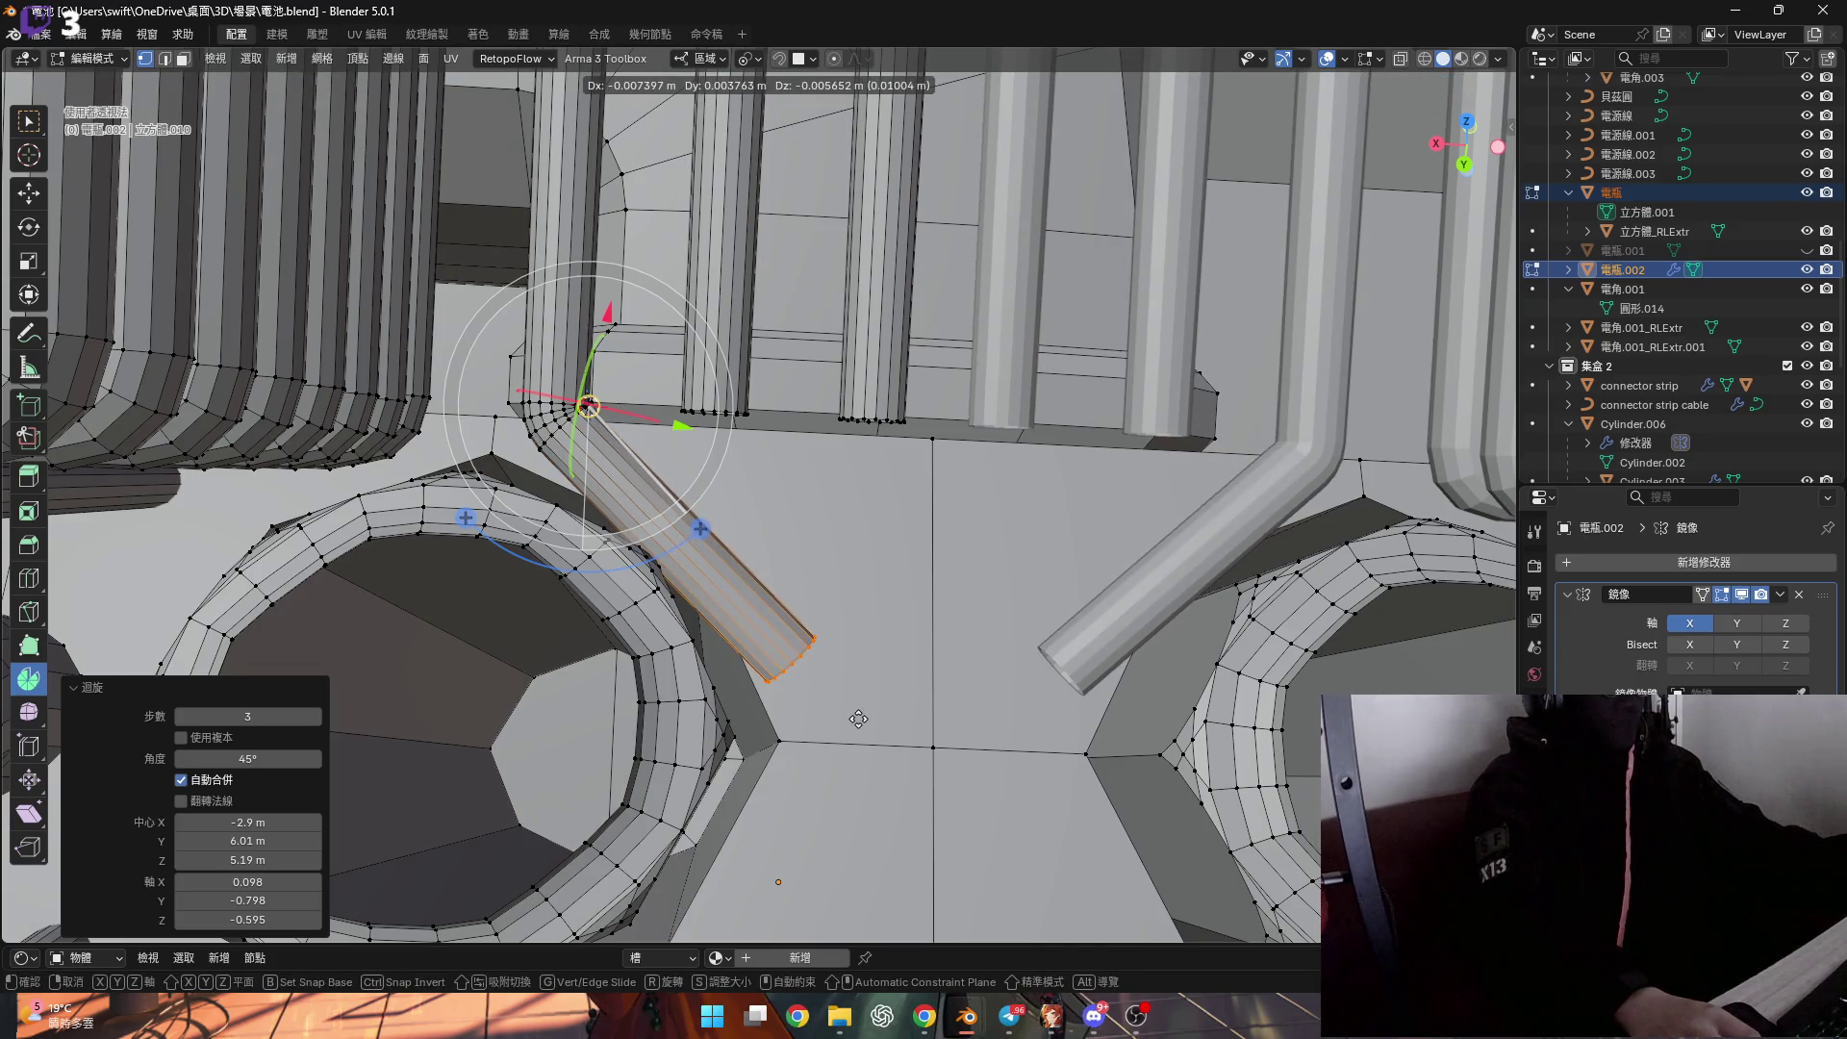
pyautogui.press('x')
pyautogui.press('z')
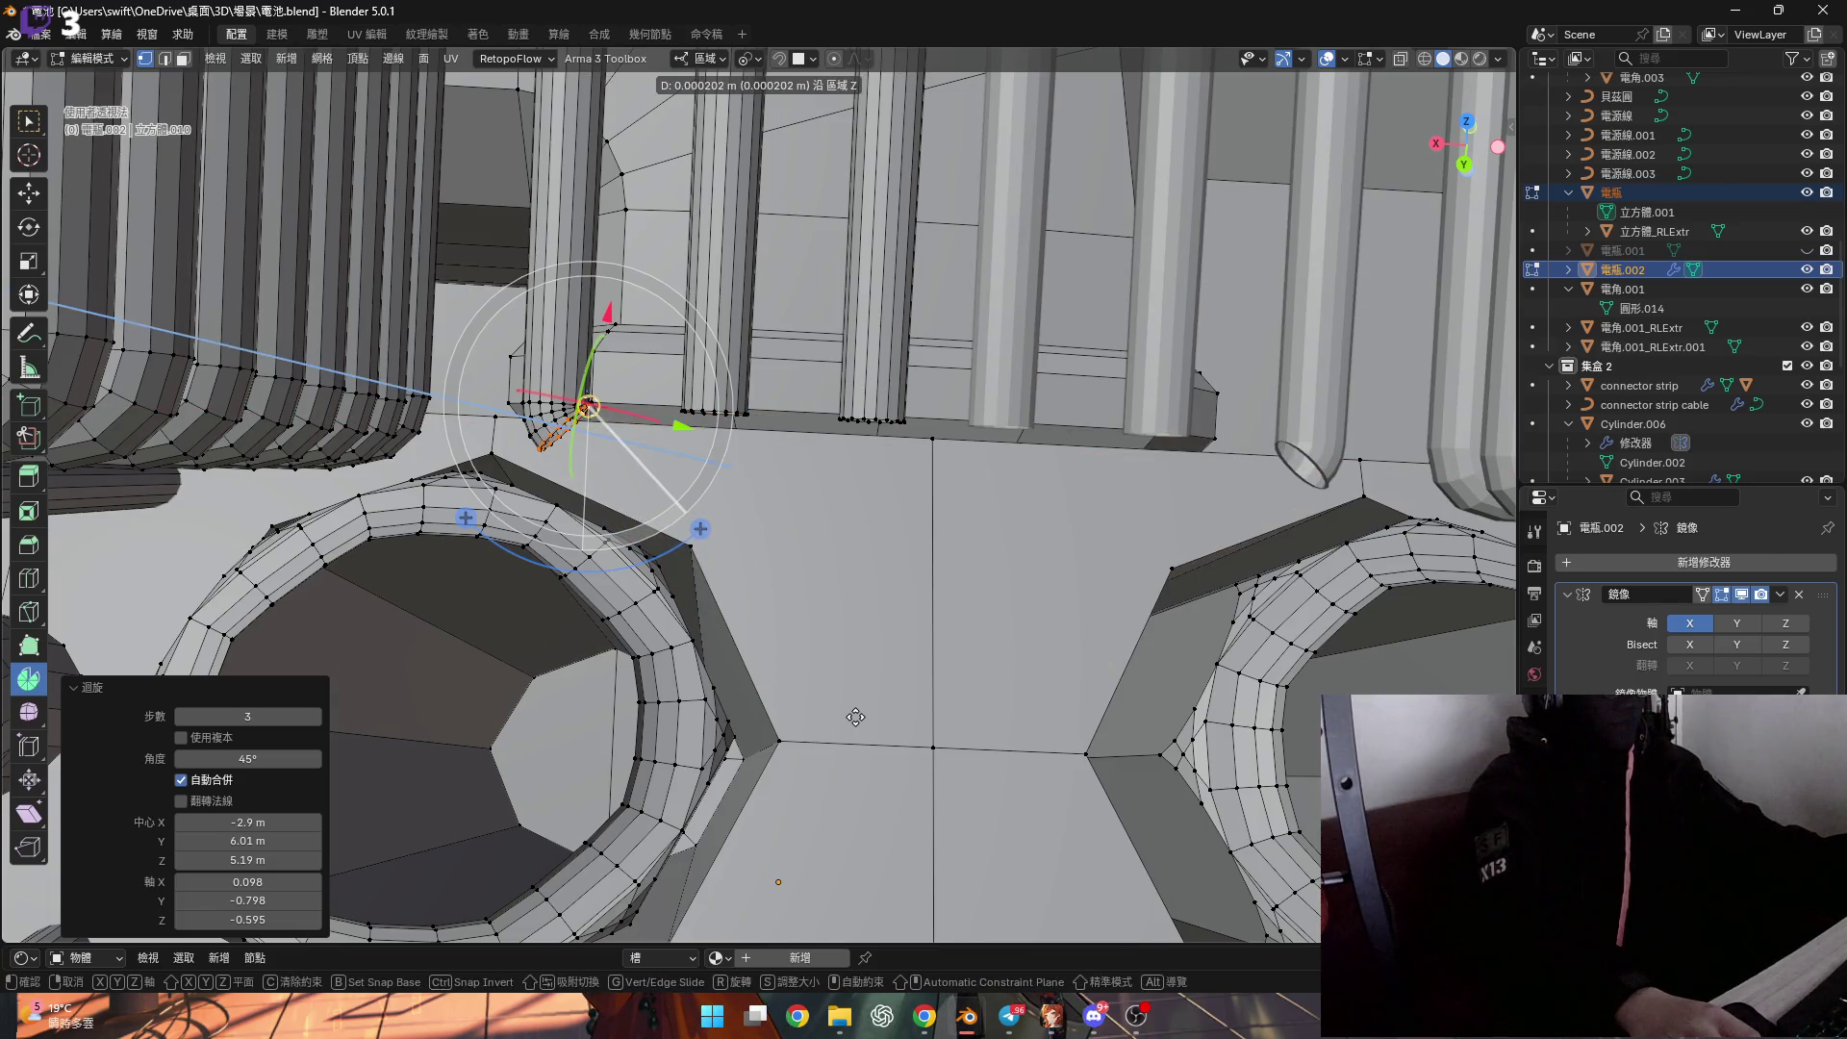
pyautogui.press('Escape')
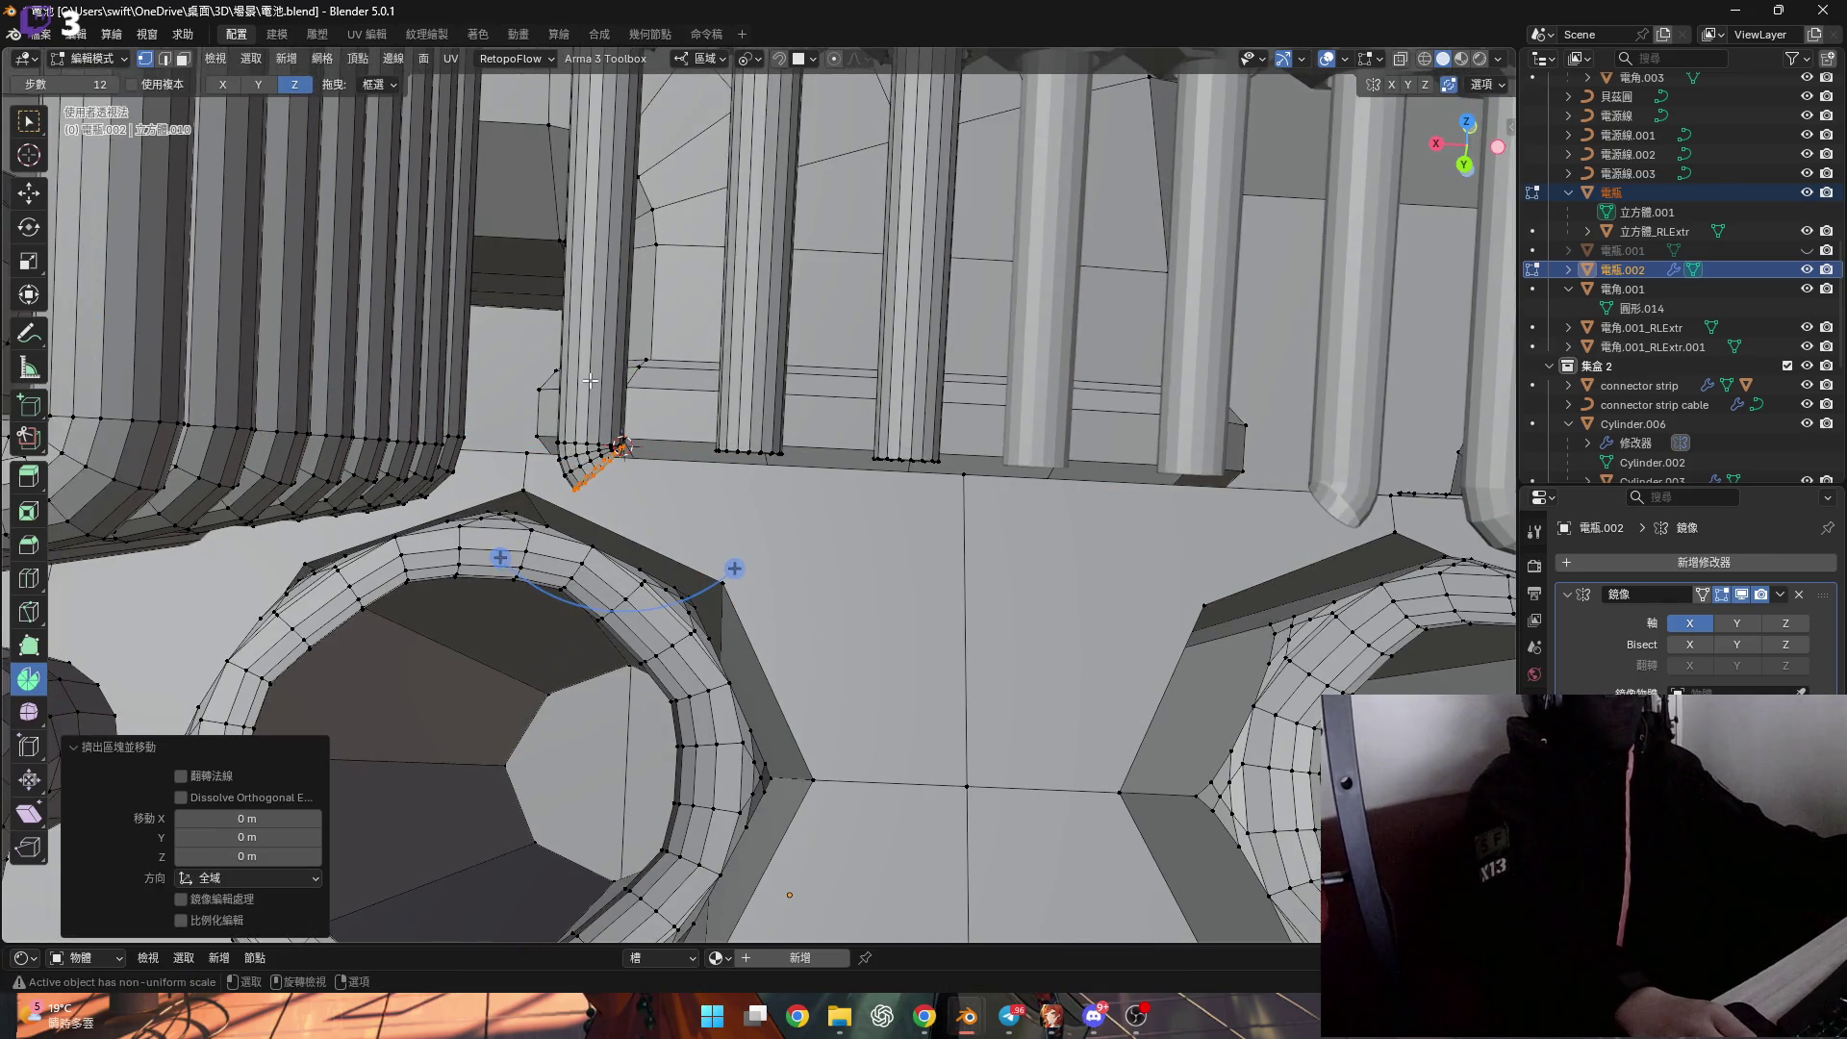
pyautogui.scroll(3, 592, 445)
pyautogui.moveTo(592, 446)
pyautogui.mouseDown(button='middle')
pyautogui.moveTo(601, 473)
pyautogui.moveTo(765, 172)
pyautogui.mouseUp(button='middle')
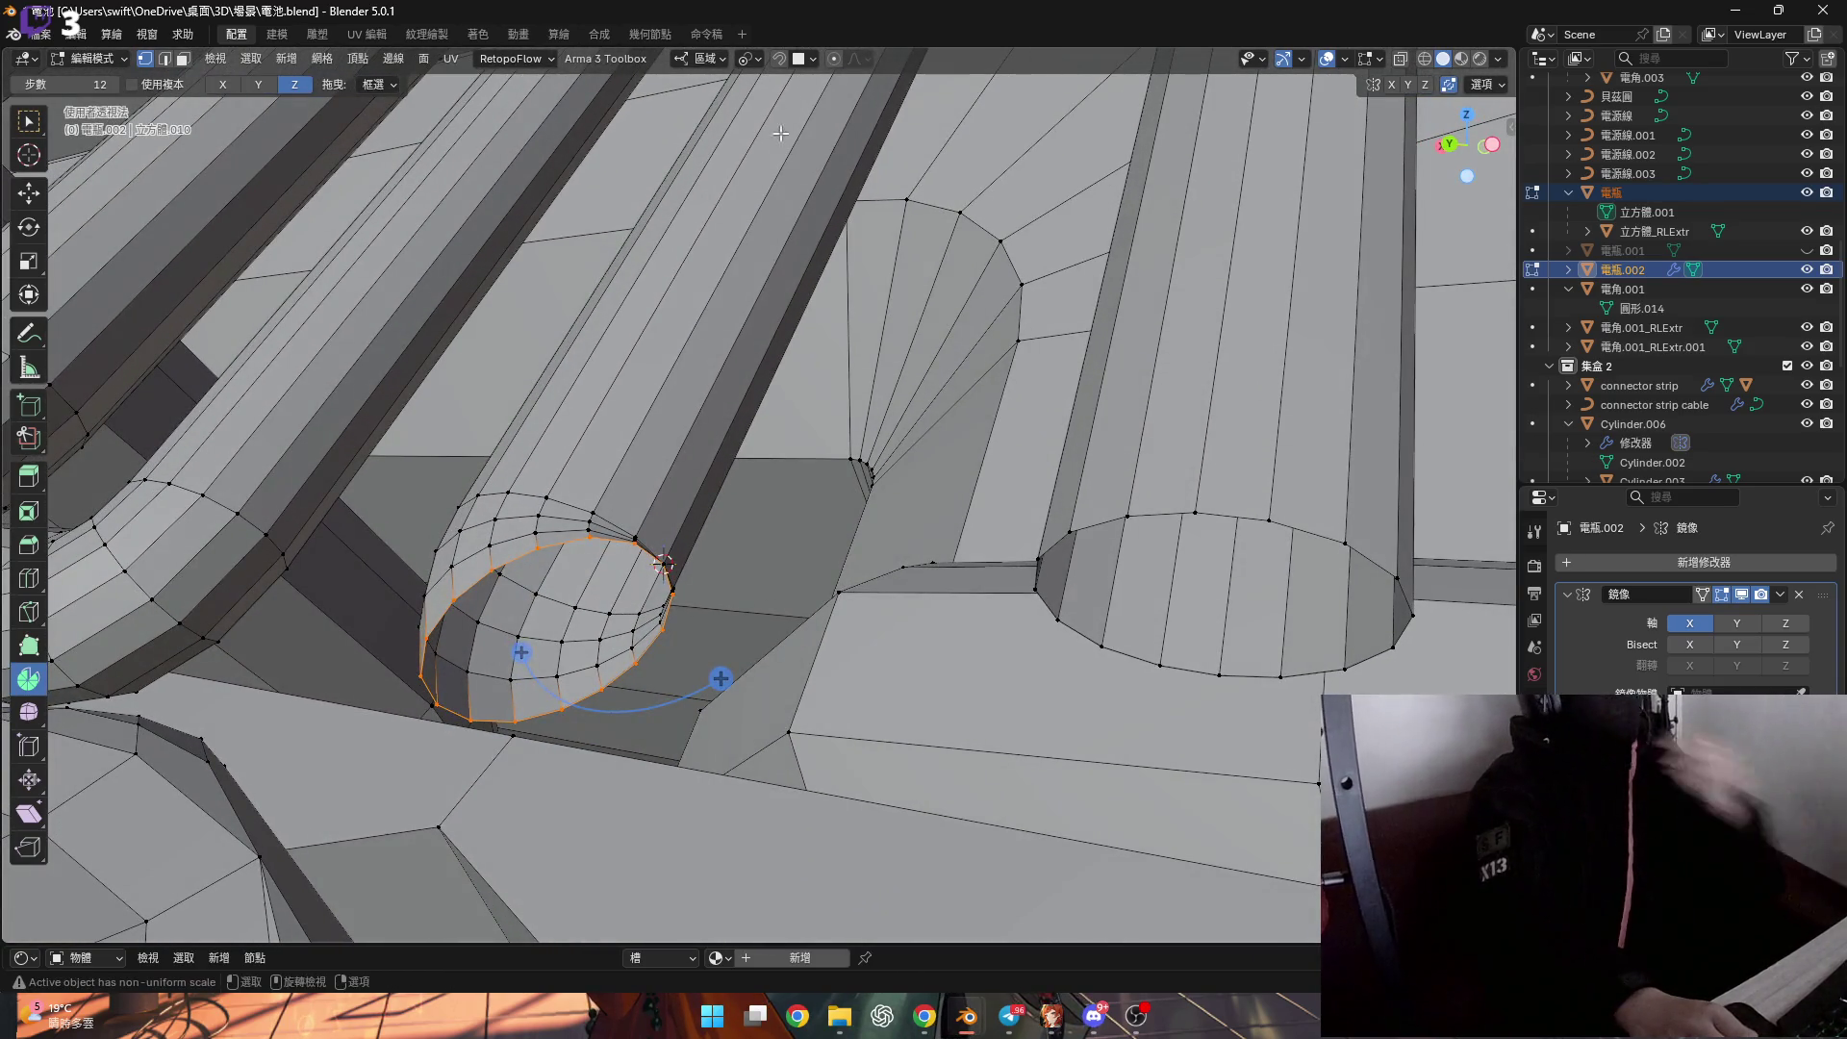
pyautogui.hotkey('alt', 'a')
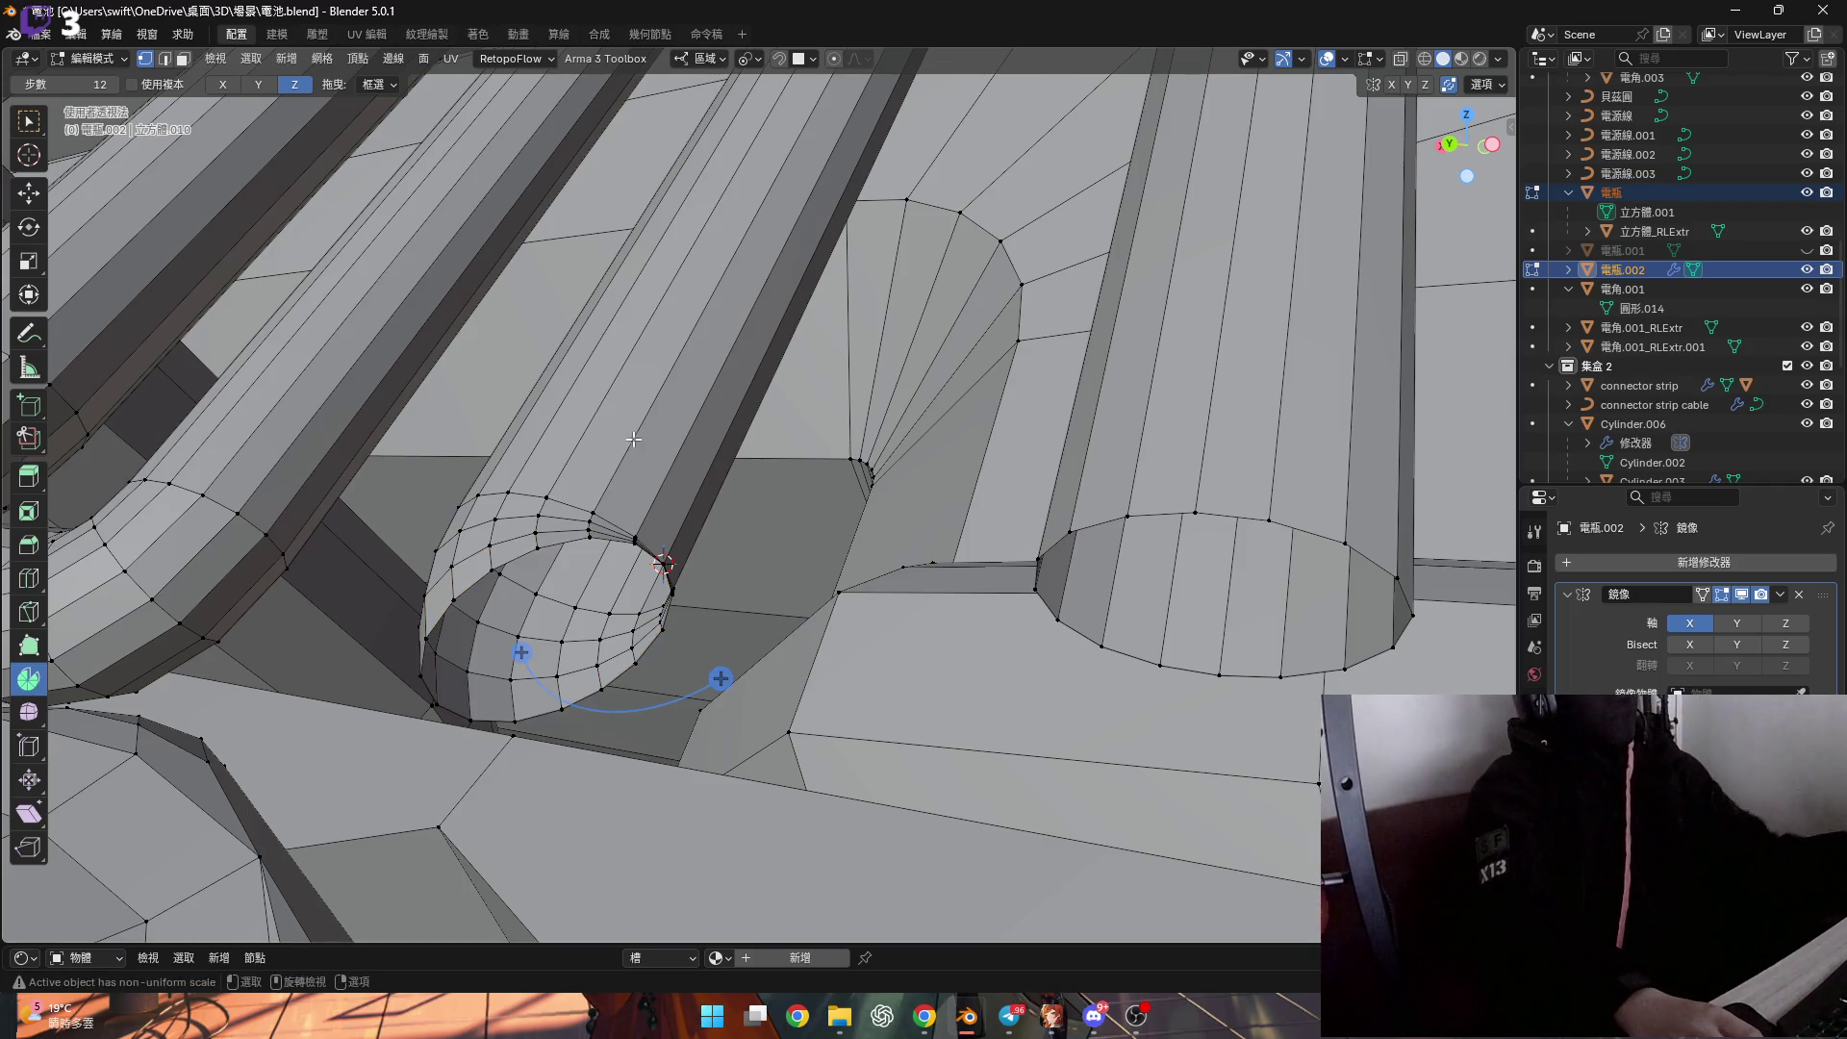
pyautogui.hotkey('ctrl', 'z')
# Test moving the end loop with Z, Y and X constraints, then cancel.
pyautogui.click(706, 58)
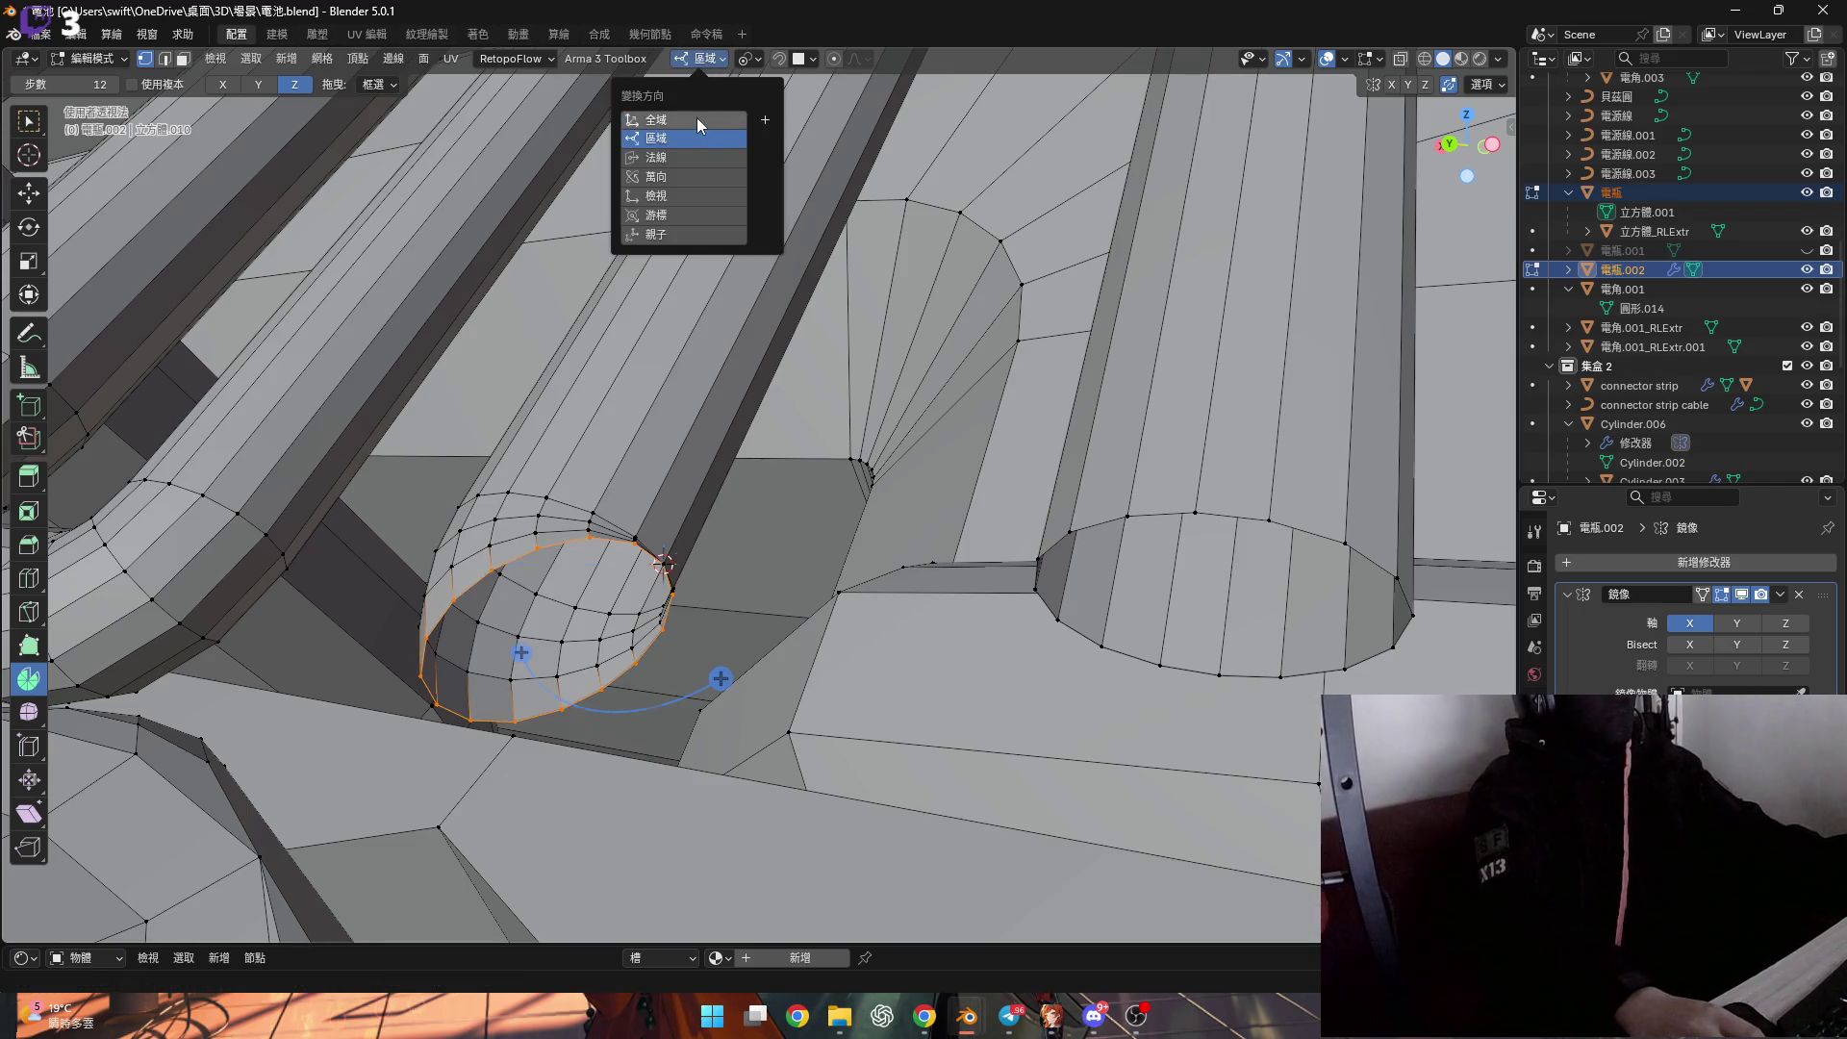
pyautogui.moveTo(600, 465); pyautogui.dragTo(683, 538, button='middle')
pyautogui.press('g')
pyautogui.press('z')
pyautogui.press('z')
pyautogui.press('z')
pyautogui.press('y')
pyautogui.press('y')
pyautogui.press('y')
pyautogui.press('x')
pyautogui.press('x')
pyautogui.press('Escape')
# Set the transform orientation to Local and view the cable holes from above.
pyautogui.click(705, 58)
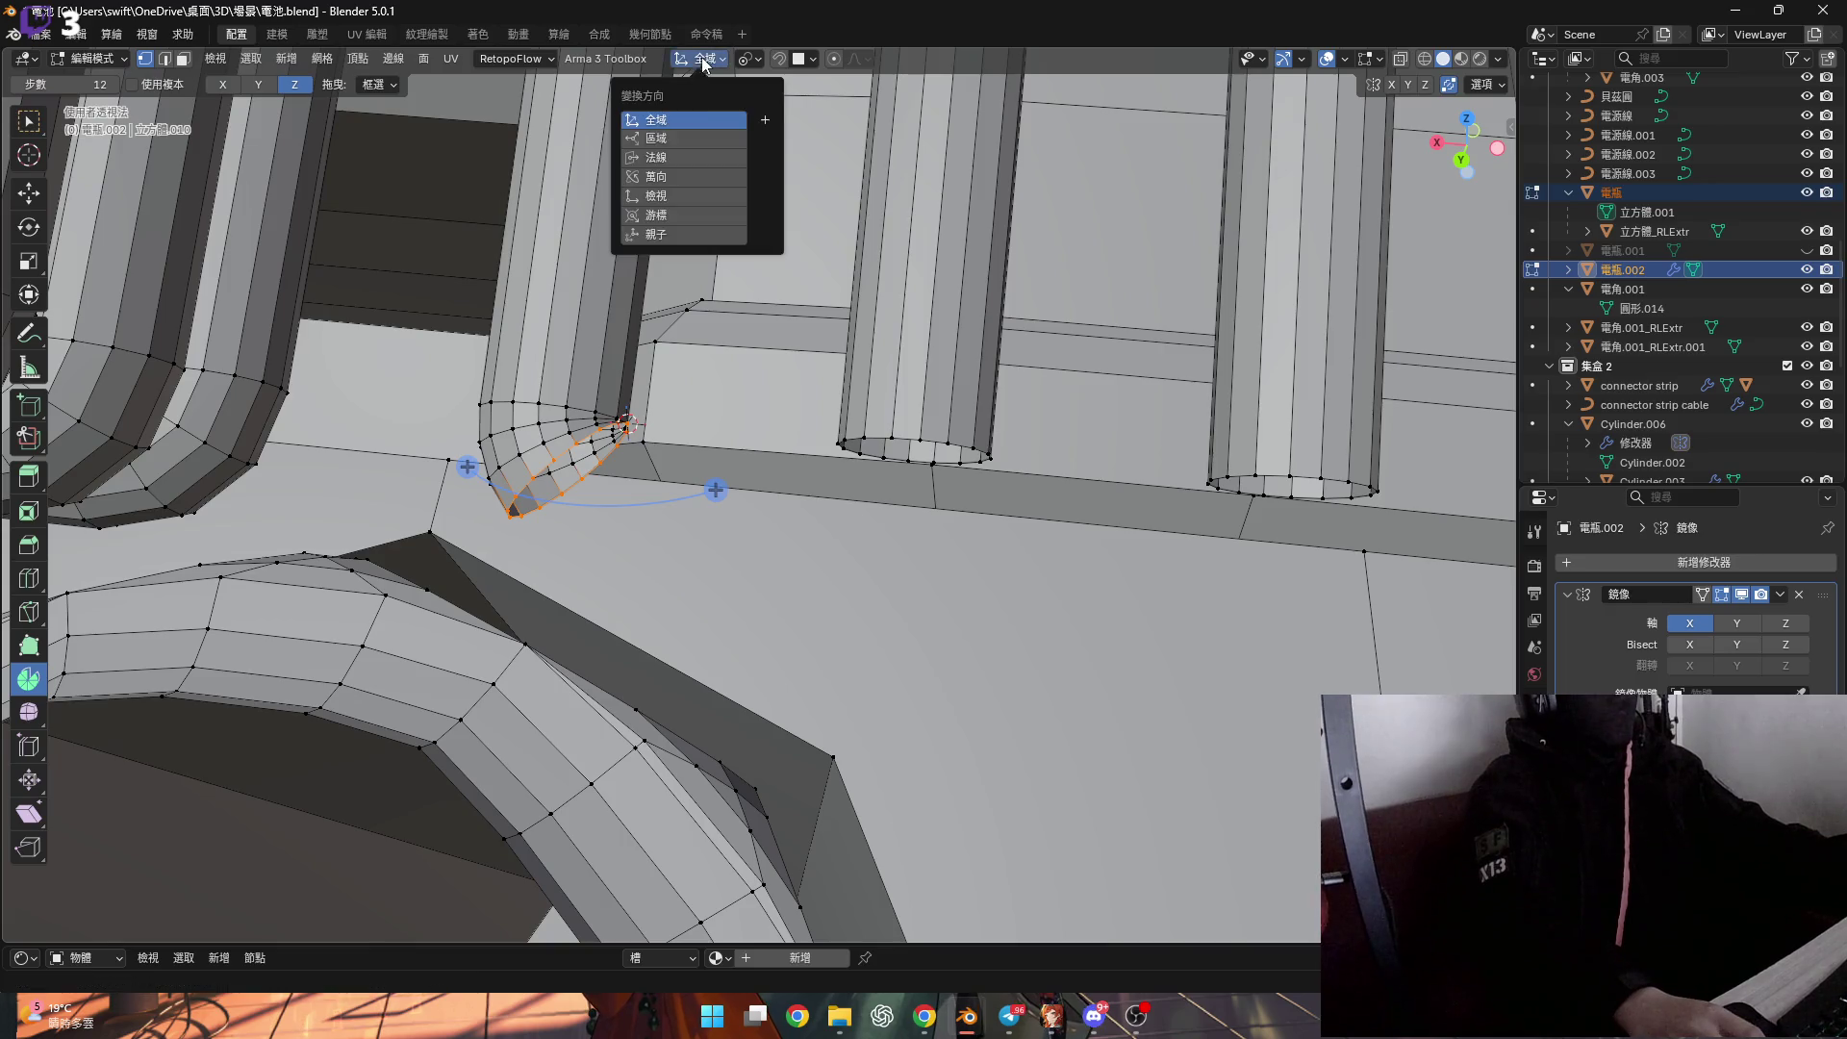
pyautogui.click(707, 139)
pyautogui.moveTo(674, 231); pyautogui.dragTo(580, 448, button='middle')
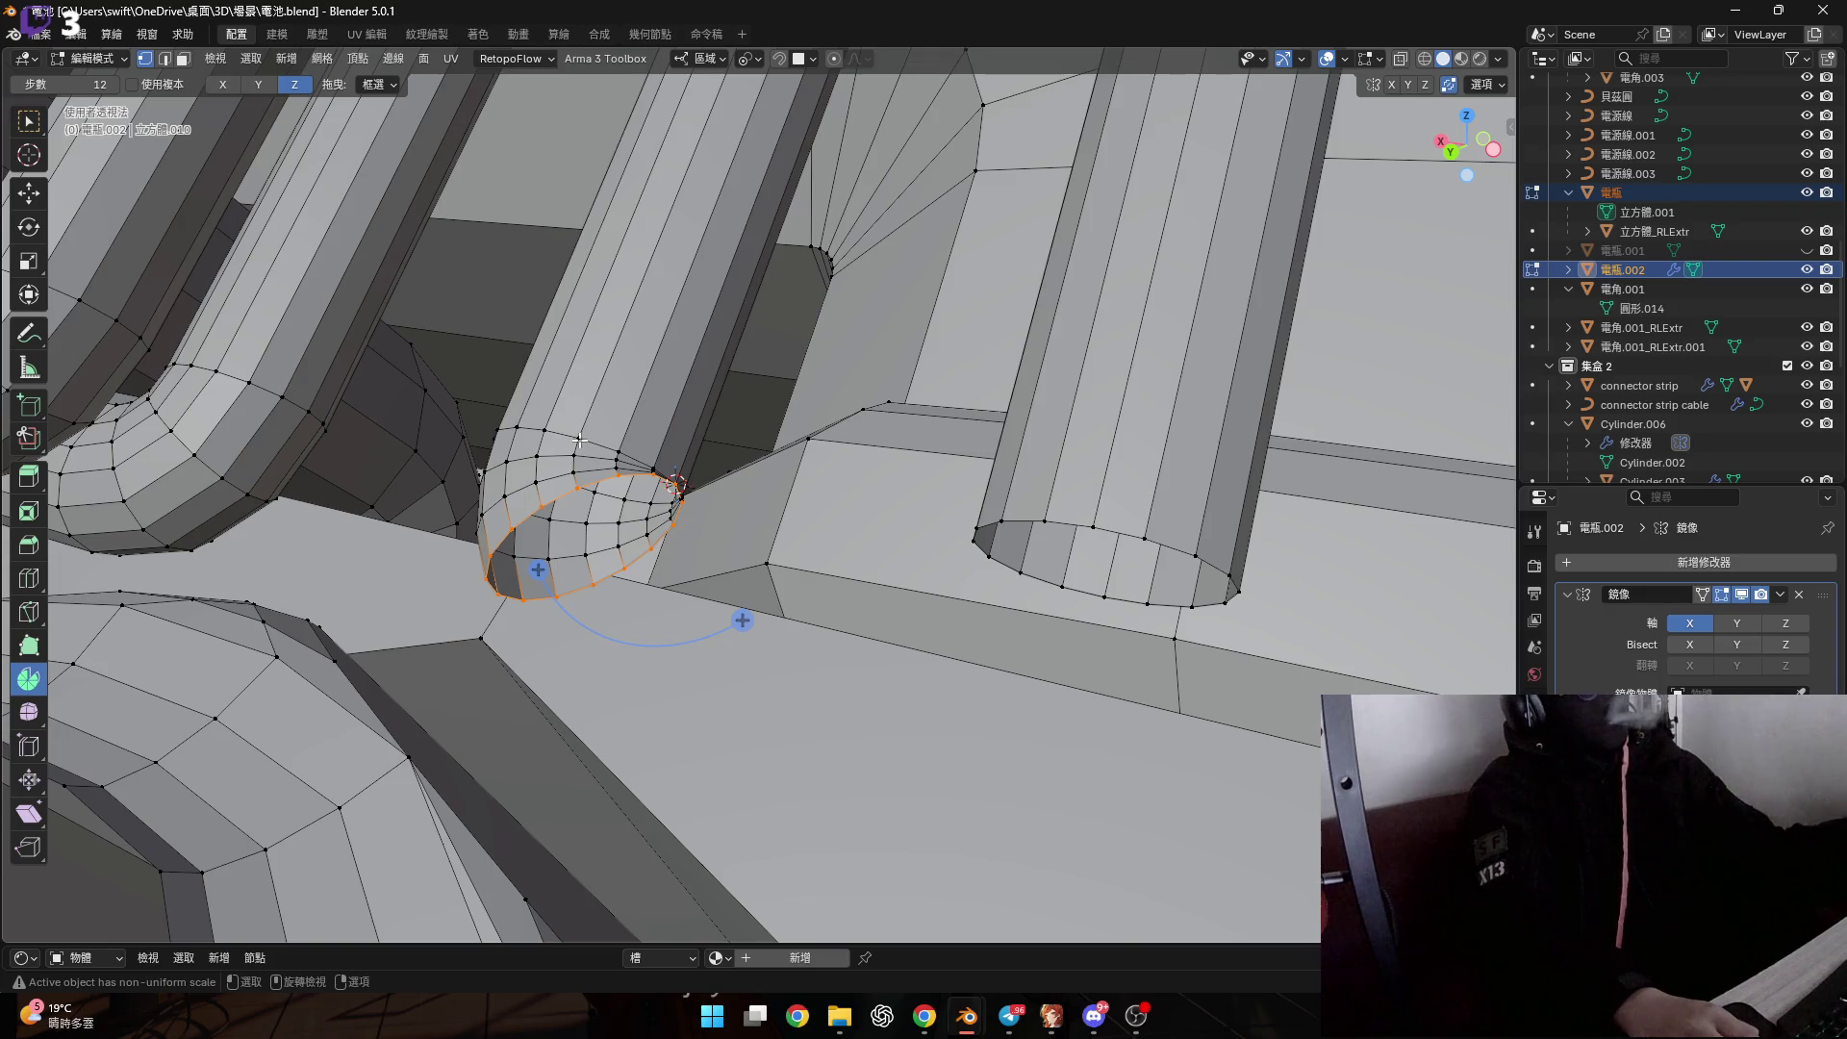
pyautogui.scroll(-4, 578, 439)
pyautogui.moveTo(579, 440)
pyautogui.mouseDown(button='middle')
pyautogui.moveTo(577, 411)
pyautogui.moveTo(662, 399)
pyautogui.mouseUp(button='middle')
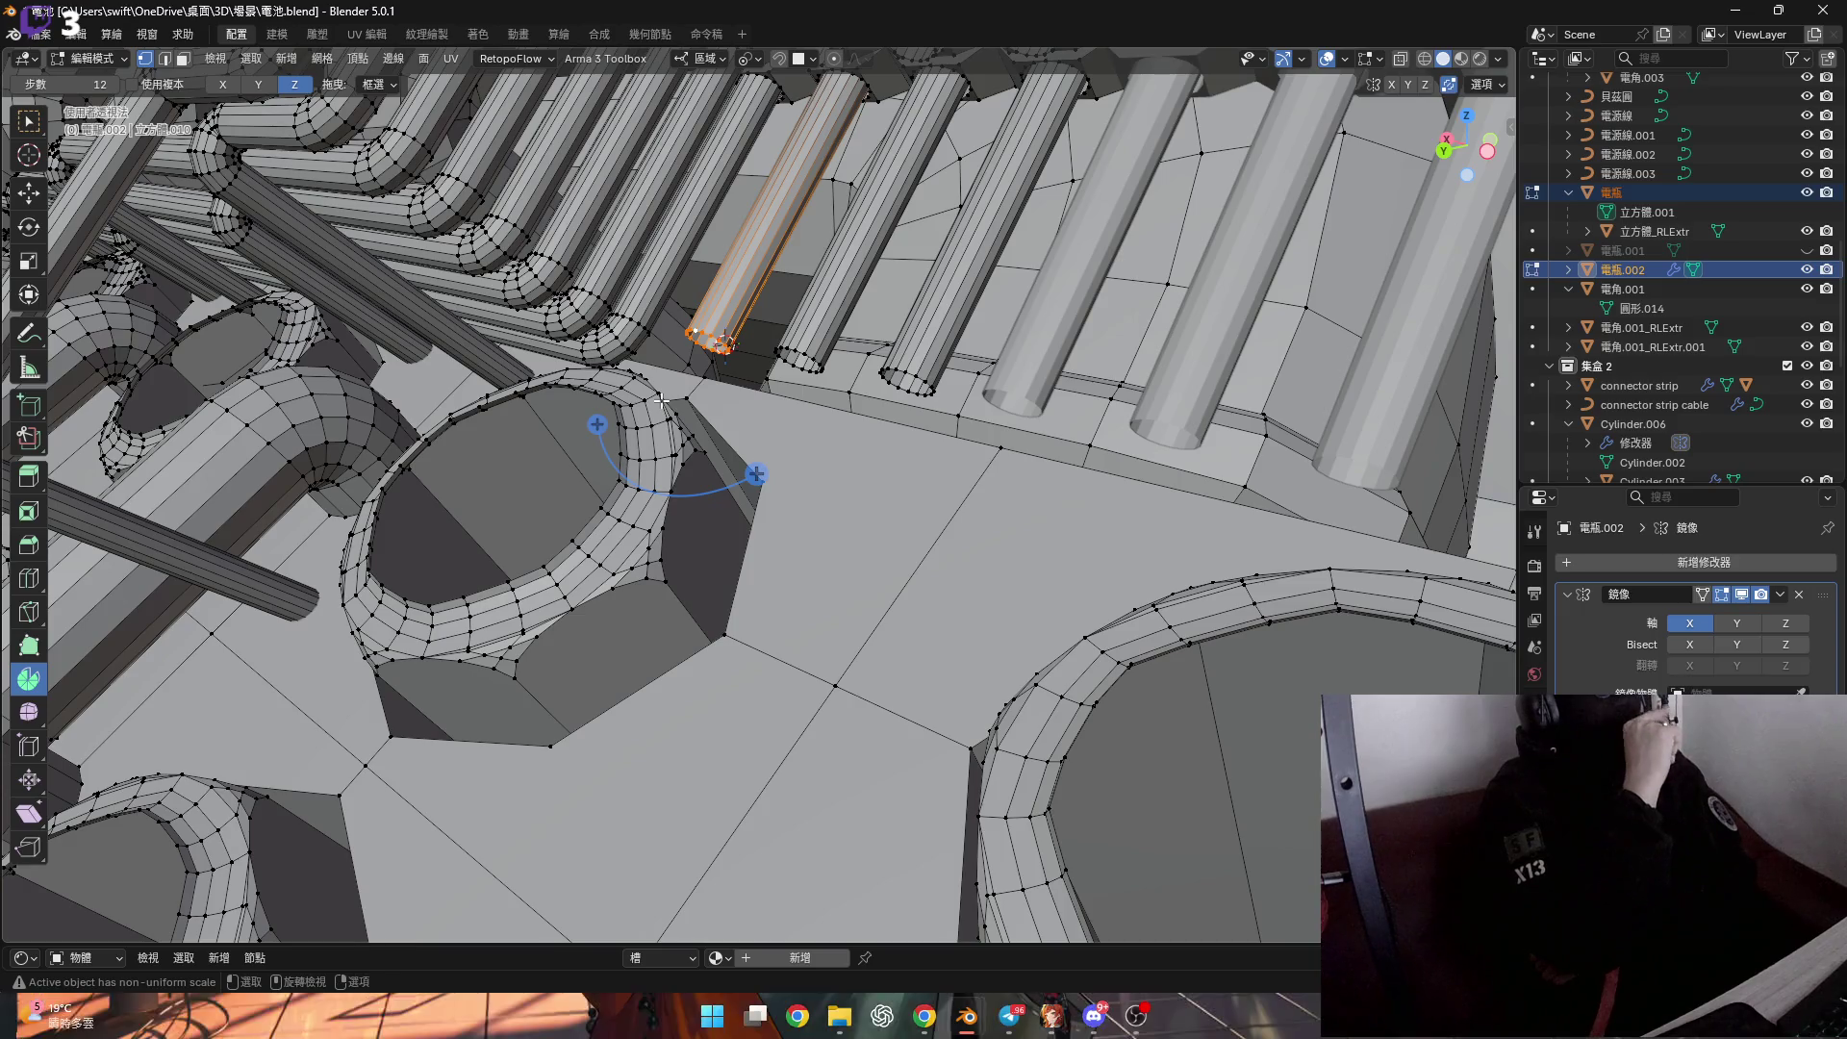
pyautogui.moveTo(662, 399)
pyautogui.mouseDown(button='middle')
pyautogui.moveTo(841, 355)
pyautogui.moveTo(964, 232)
pyautogui.mouseUp(button='middle')
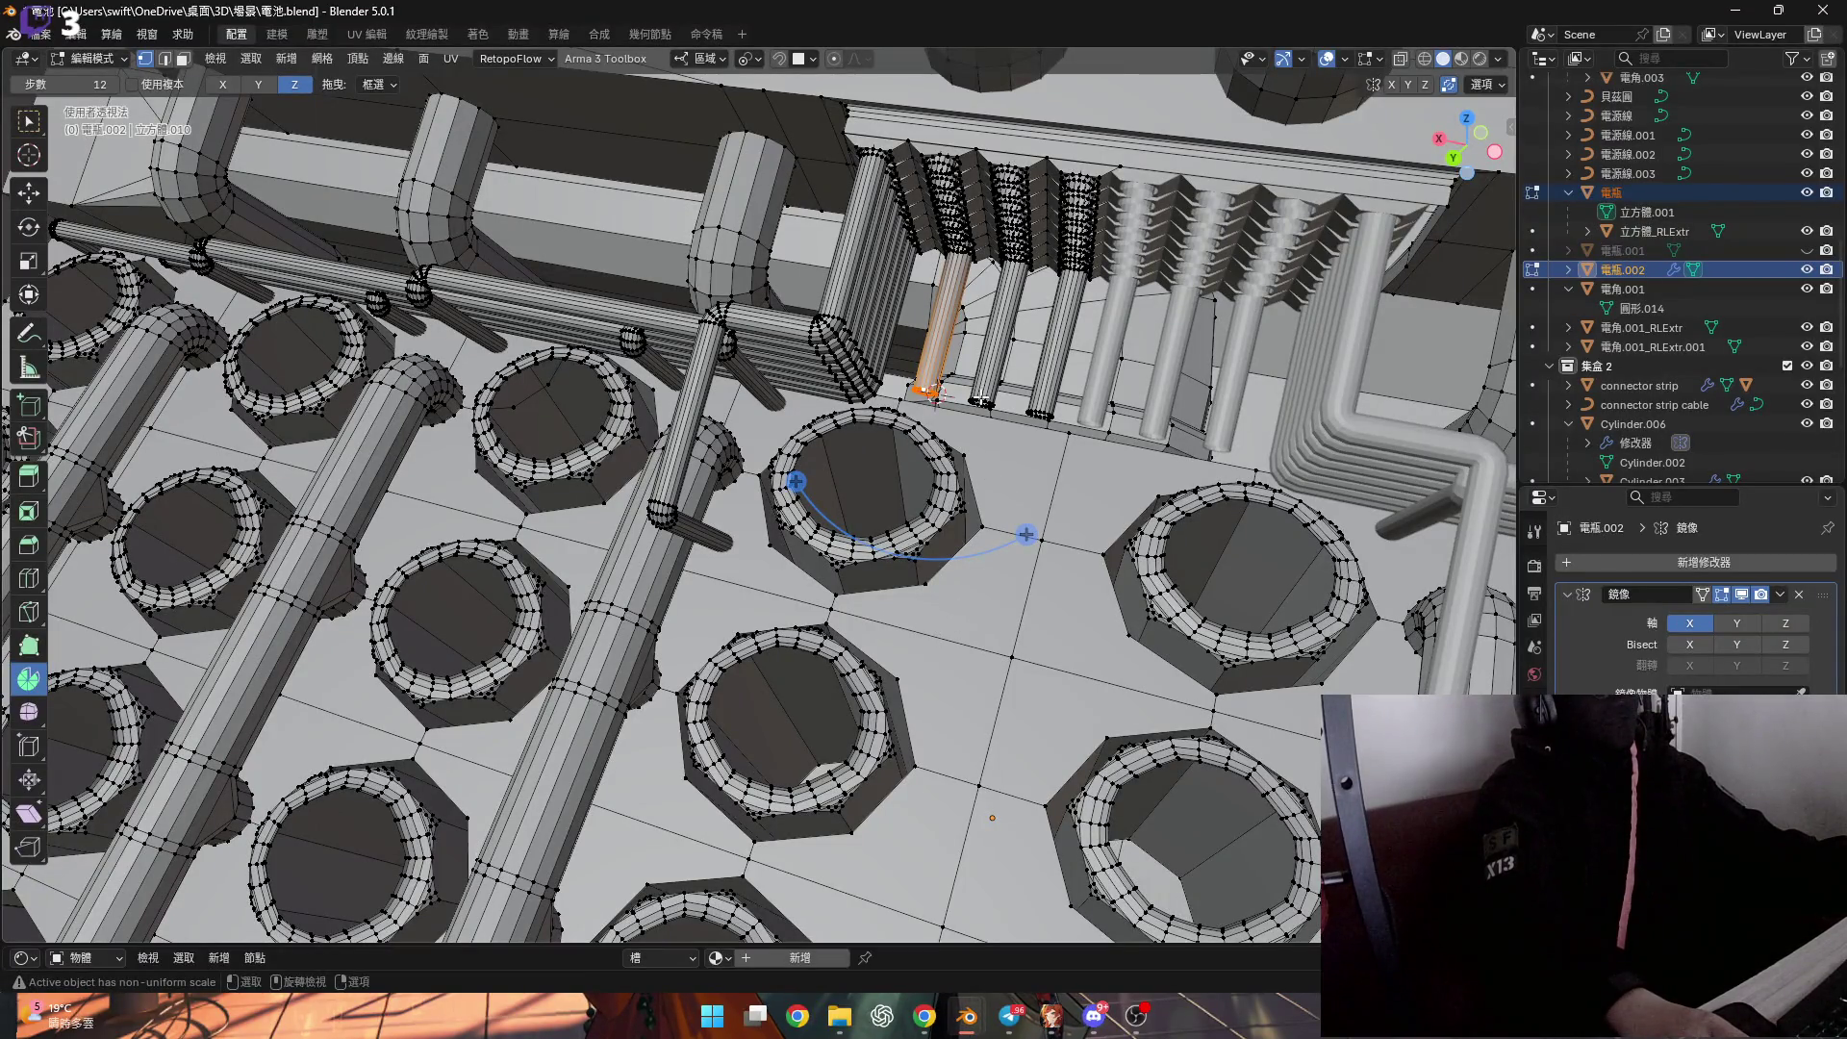
# Spin the selected edges into a bend and adjust its amount.
pyautogui.scroll(5, 981, 426)
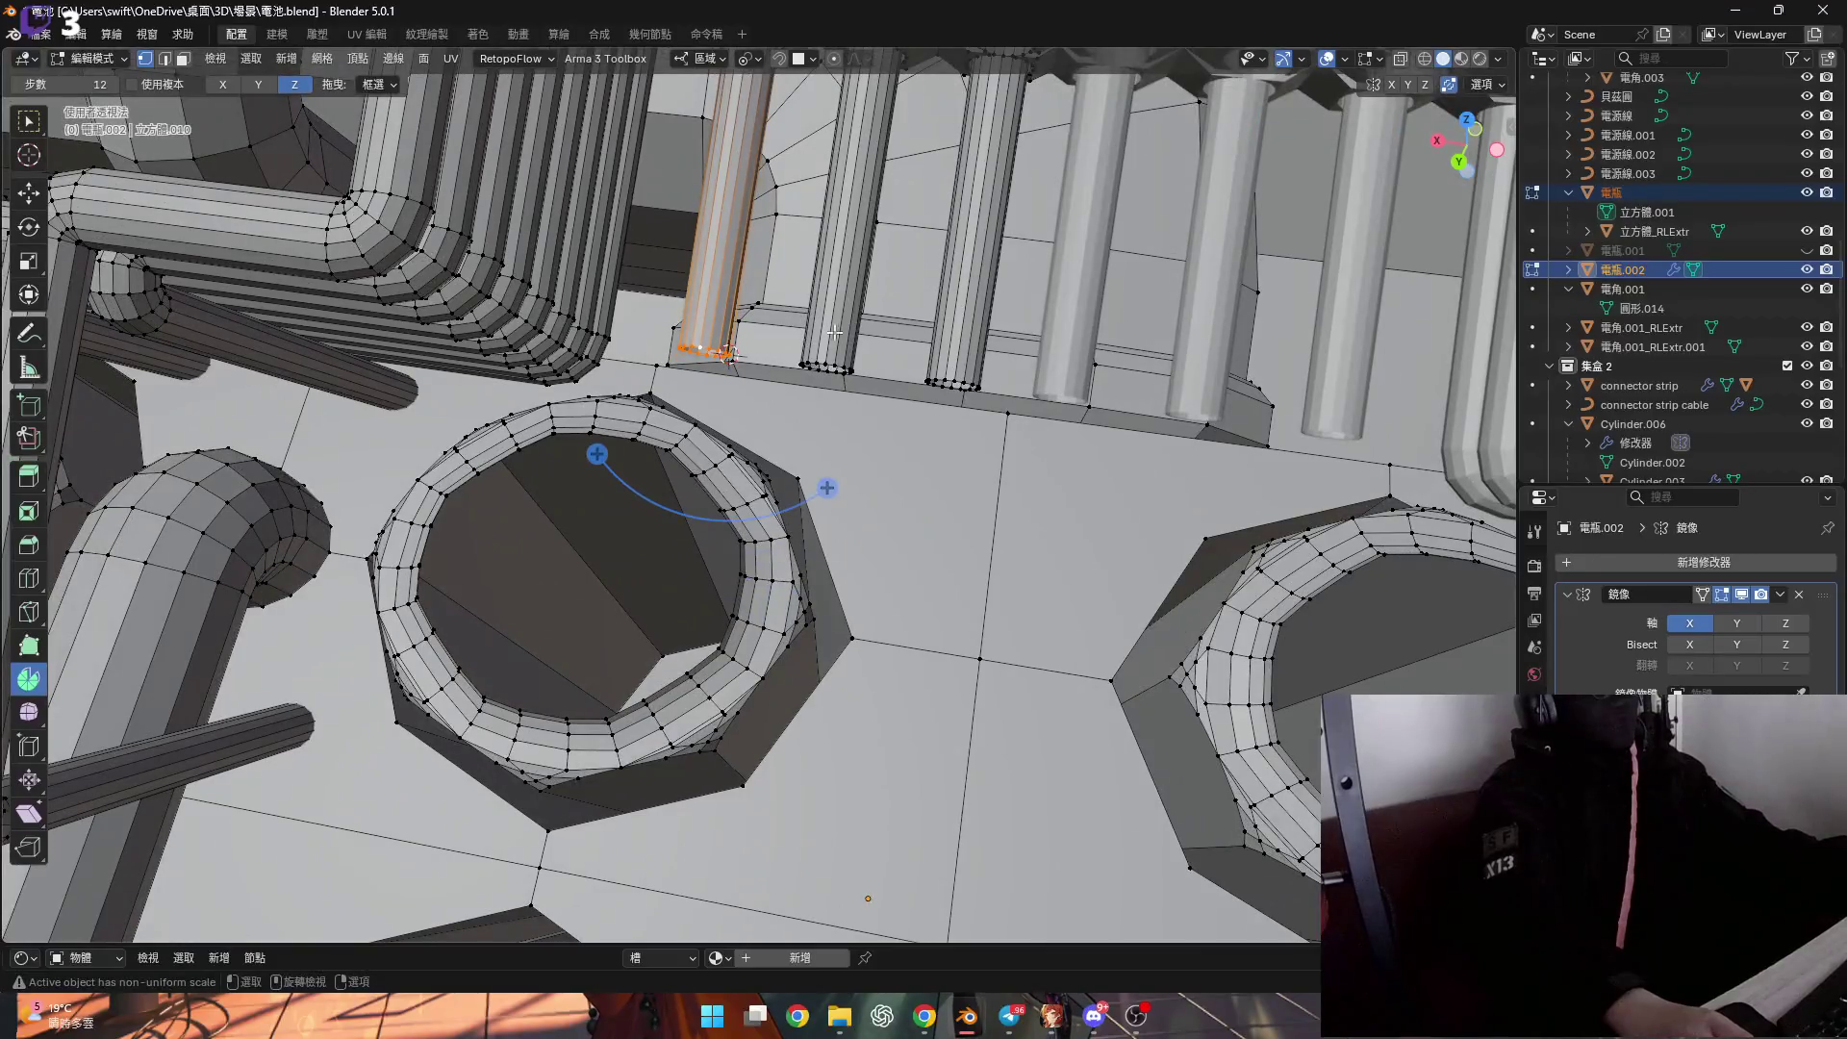
pyautogui.moveTo(834, 333); pyautogui.dragTo(746, 309, button='middle')
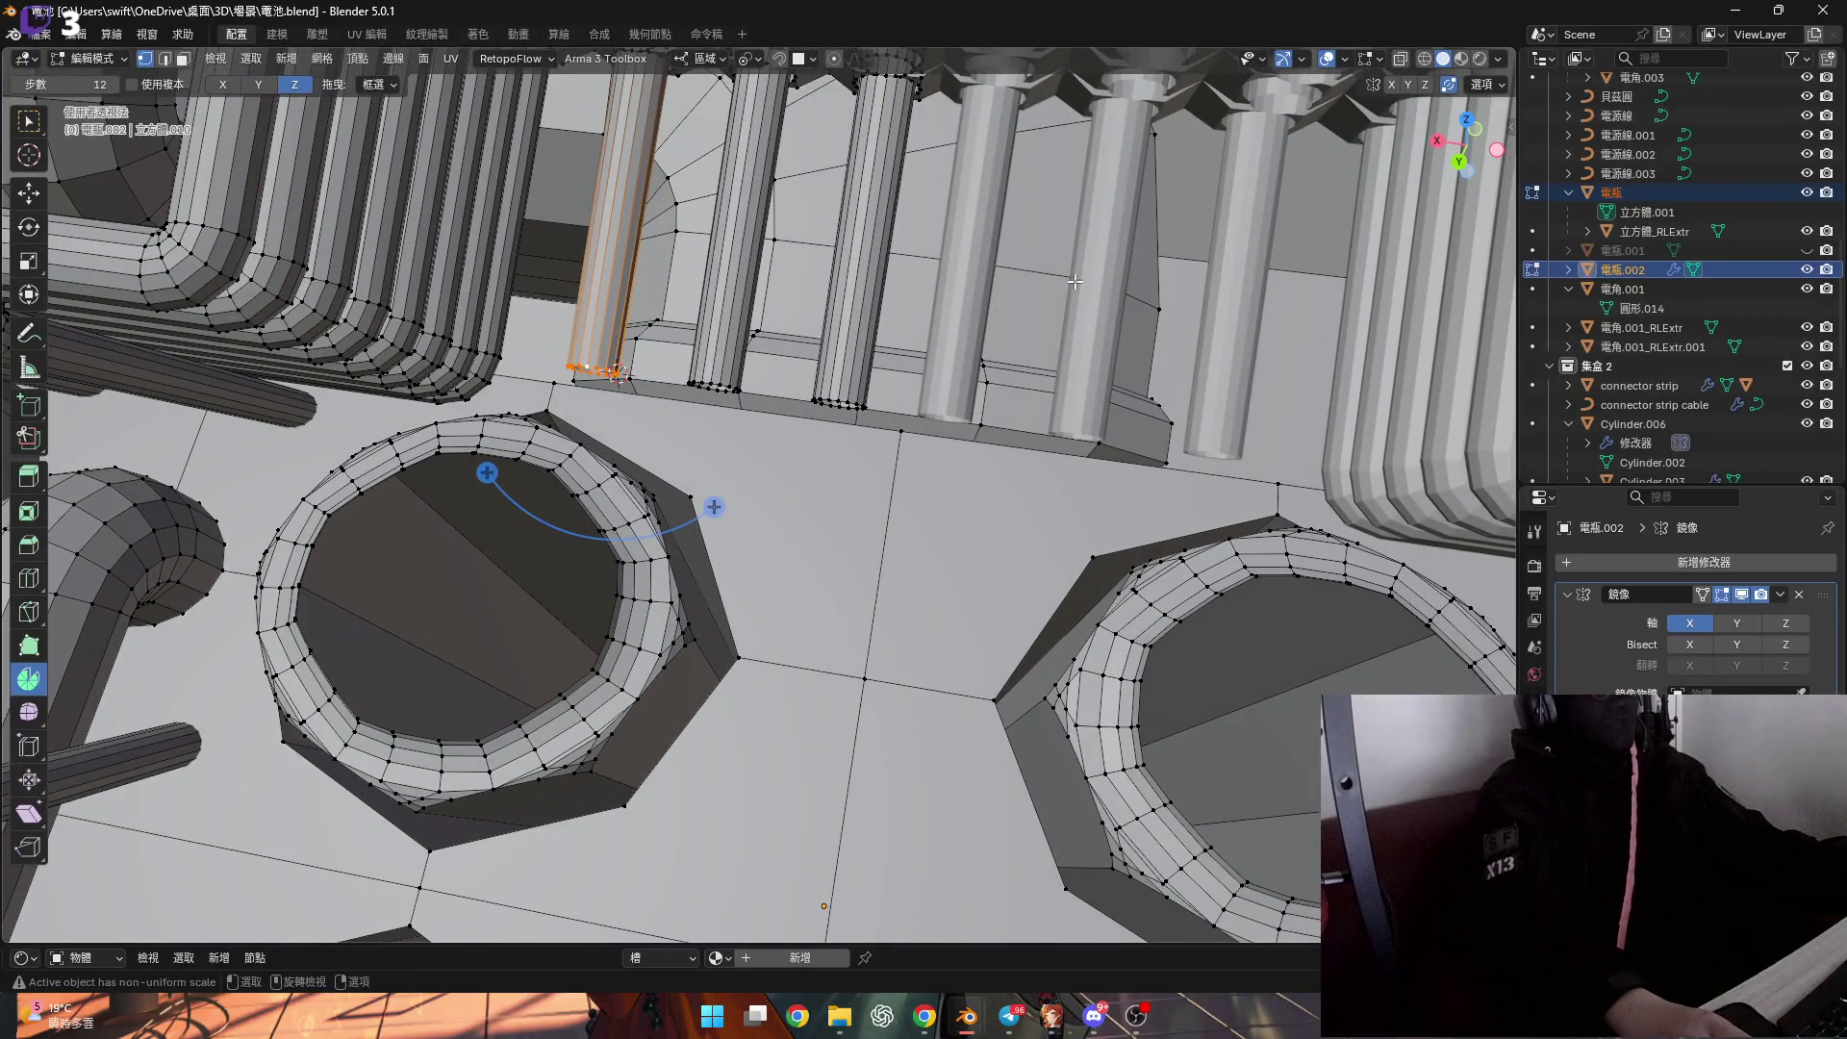
pyautogui.scroll(4, 631, 393)
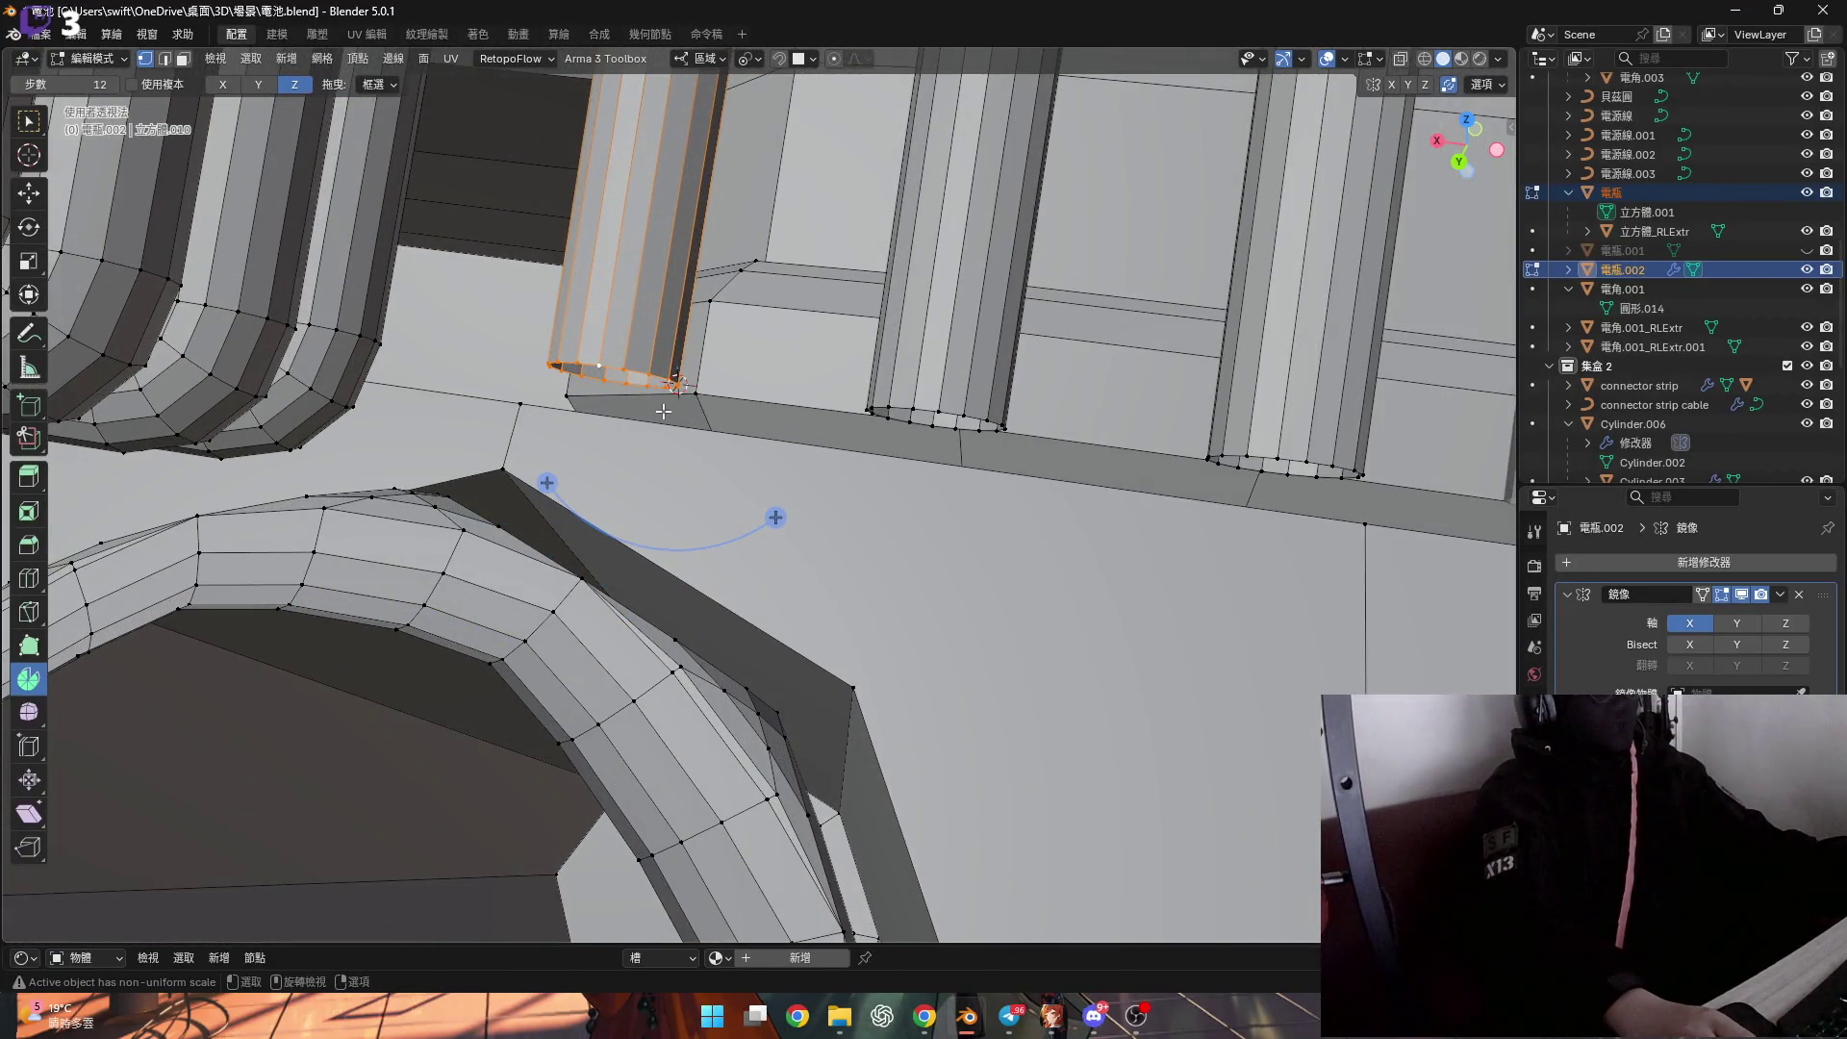
pyautogui.moveTo(664, 413); pyautogui.dragTo(804, 573, button='middle')
pyautogui.moveTo(804, 573); pyautogui.dragTo(923, 426)
pyautogui.moveTo(236, 759); pyautogui.dragTo(247, 759)
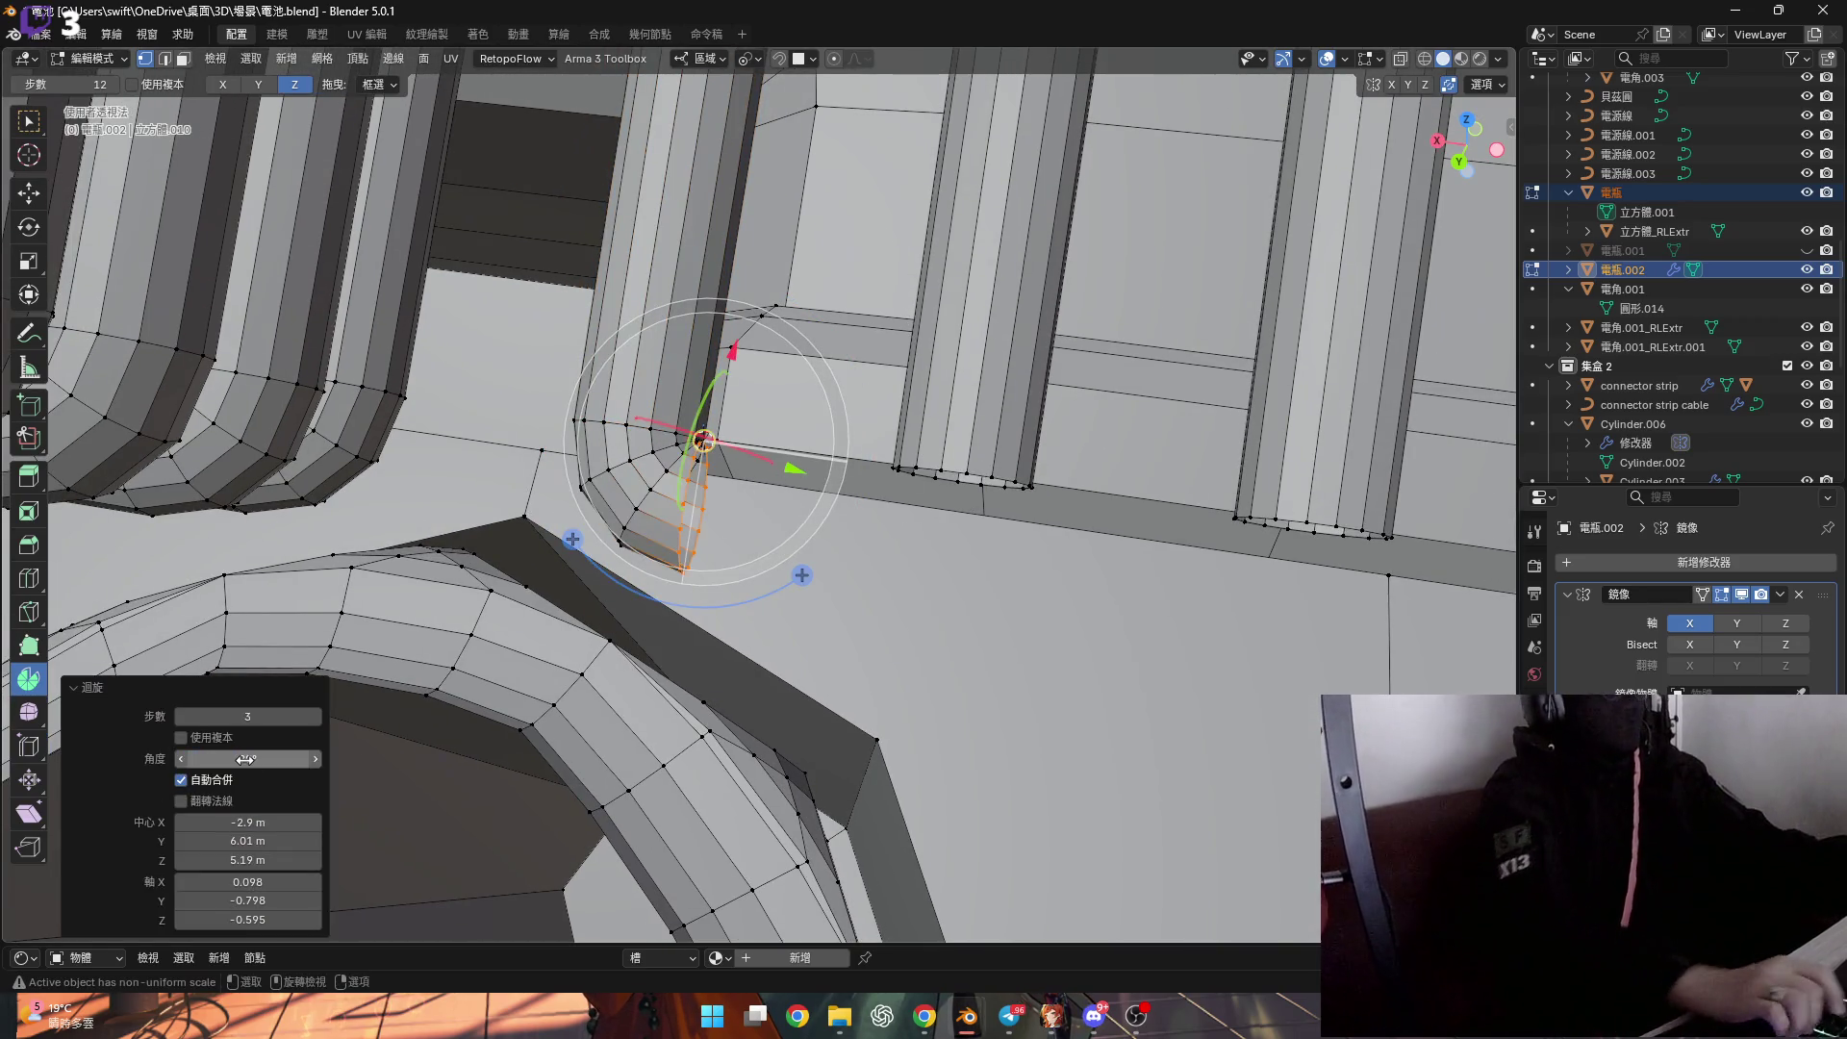
pyautogui.moveTo(847, 472); pyautogui.dragTo(608, 471, button='middle')
# Select both terminal cylinders and try moving them 0.03 along Y, then cancel.
pyautogui.keyDown('alt'); pyautogui.click(621, 463); pyautogui.keyUp('alt')
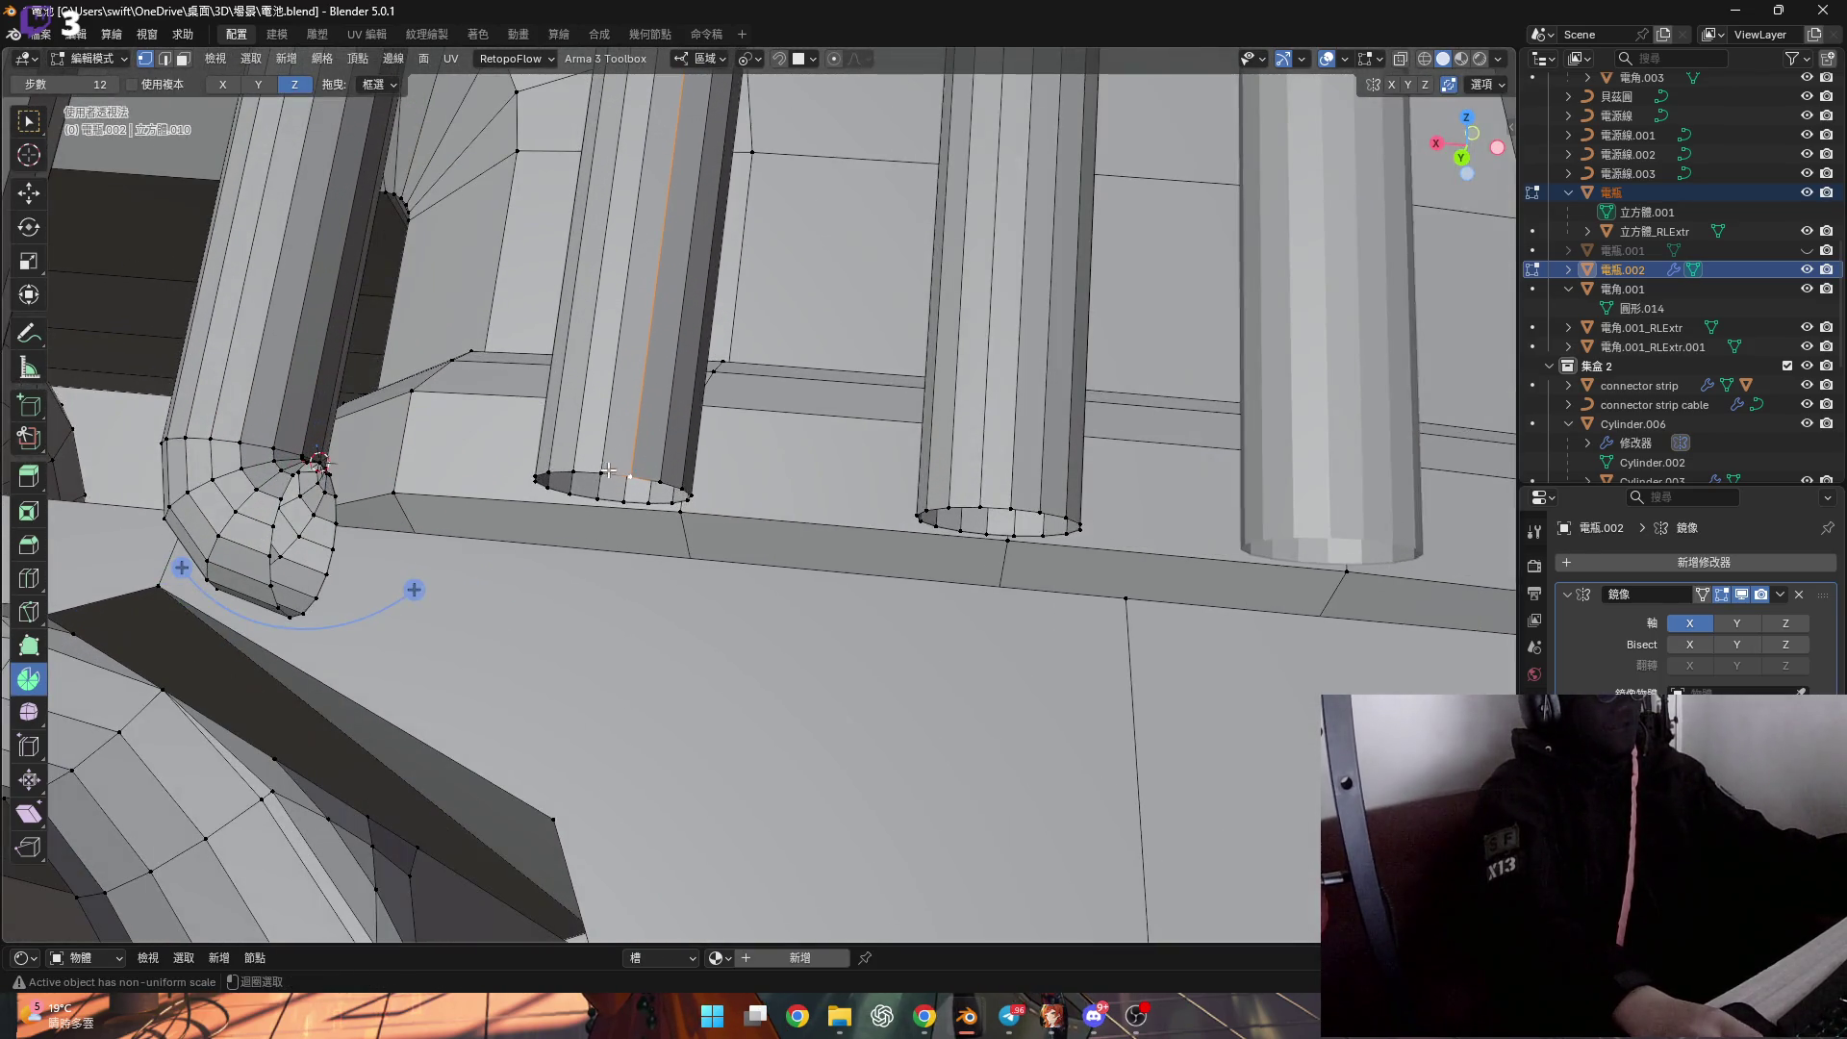
pyautogui.press('l')
pyautogui.scroll(-2, 608, 471)
pyautogui.press('l')
pyautogui.scroll(-3, 769, 519)
pyautogui.moveTo(768, 519); pyautogui.dragTo(779, 620, button='middle')
pyautogui.press('g')
pyautogui.press('y')
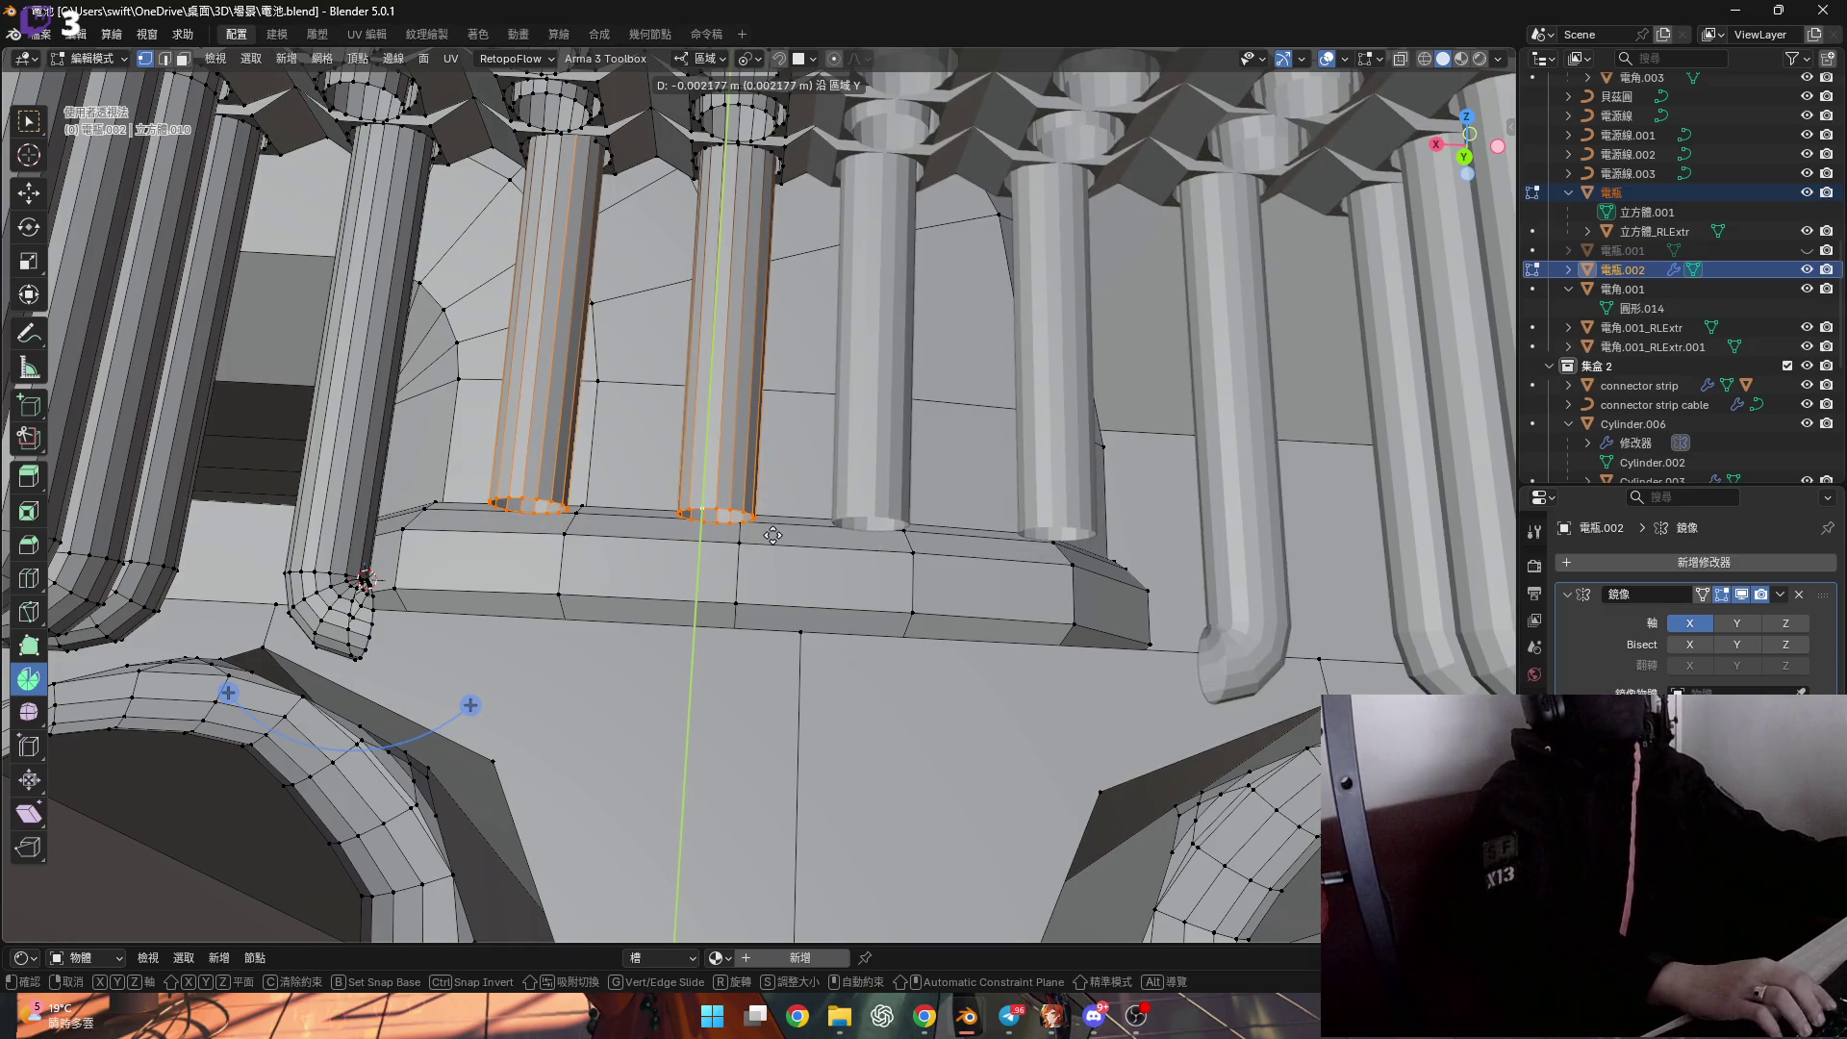
pyautogui.write('0.0')
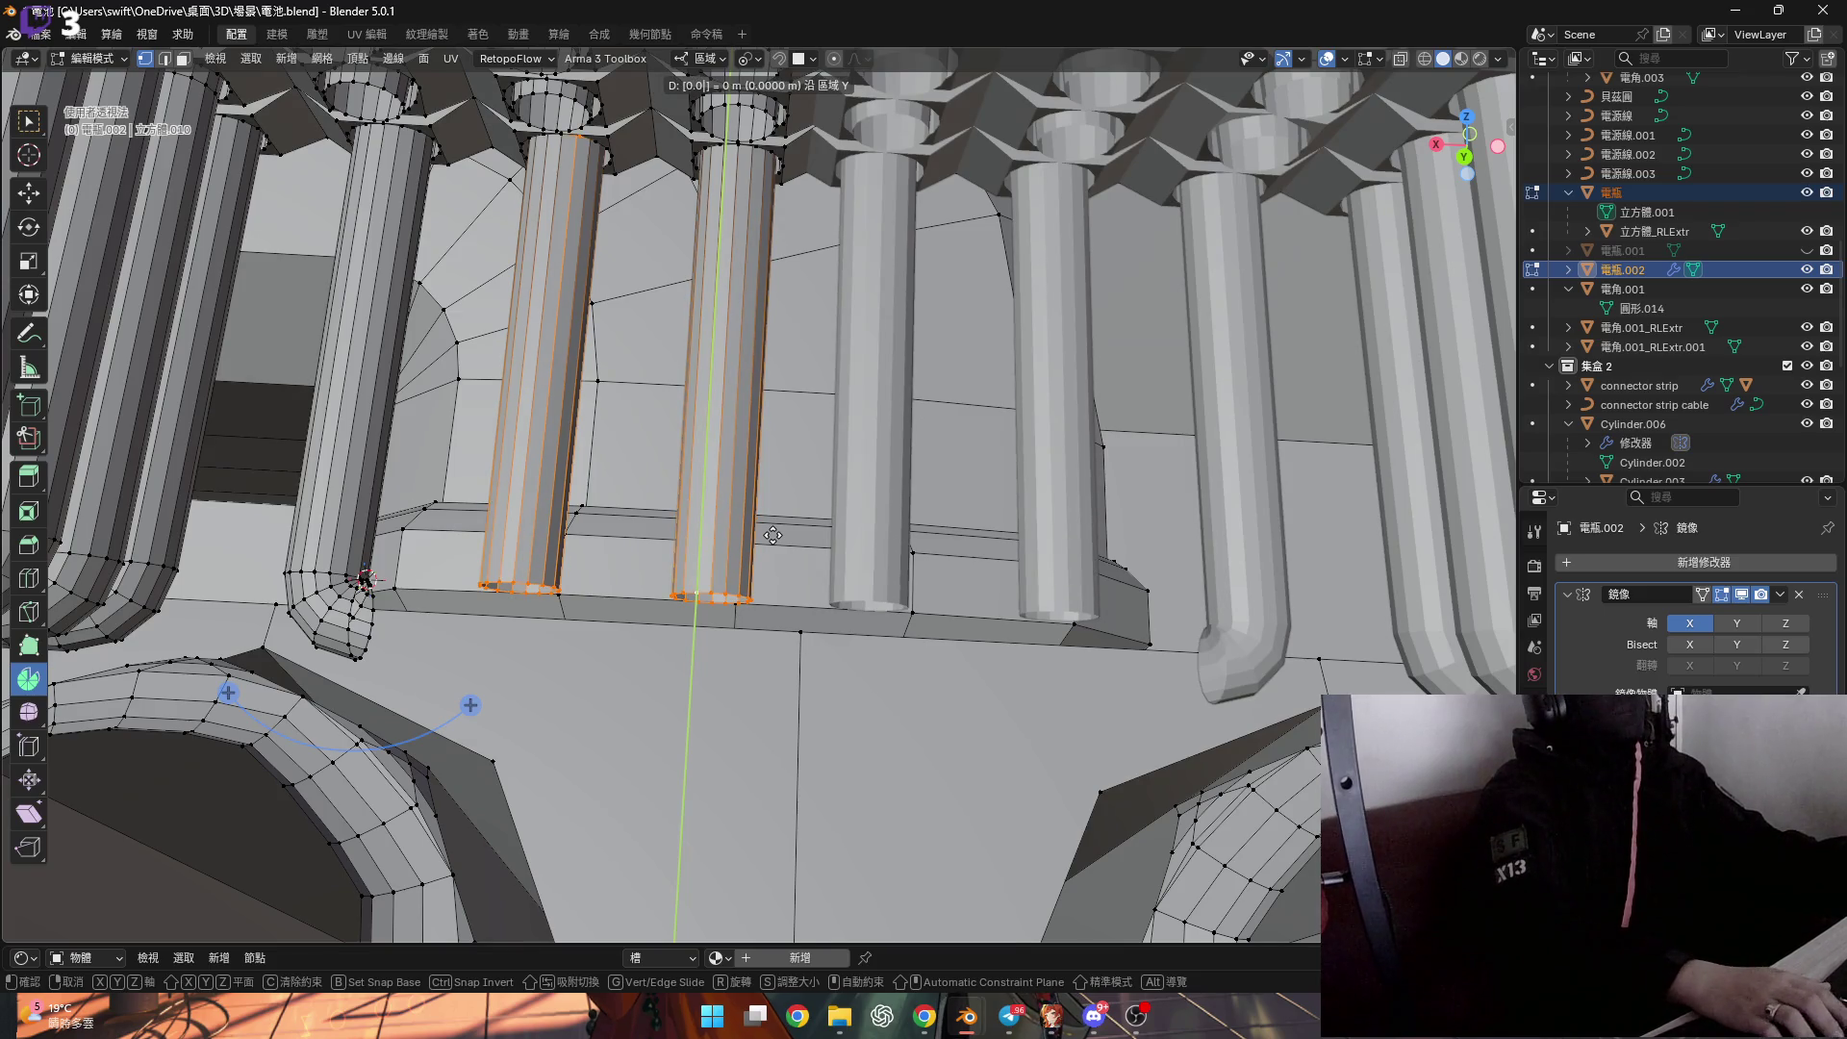
pyautogui.write('3')
pyautogui.press('Escape')
# Select the two cylinders' bottom edge rings and shift them 3 mm along Y.
pyautogui.moveTo(773, 535)
pyautogui.mouseDown(button='middle')
pyautogui.moveTo(577, 433)
pyautogui.moveTo(501, 597)
pyautogui.mouseUp(button='middle')
pyautogui.scroll(4, 553, 424)
pyautogui.scroll(-3, 553, 423)
pyautogui.press('2')
pyautogui.keyDown('alt'); pyautogui.click(487, 661); pyautogui.keyUp('alt')
pyautogui.keyDown('alt'); pyautogui.click(431, 667); pyautogui.keyUp('alt')
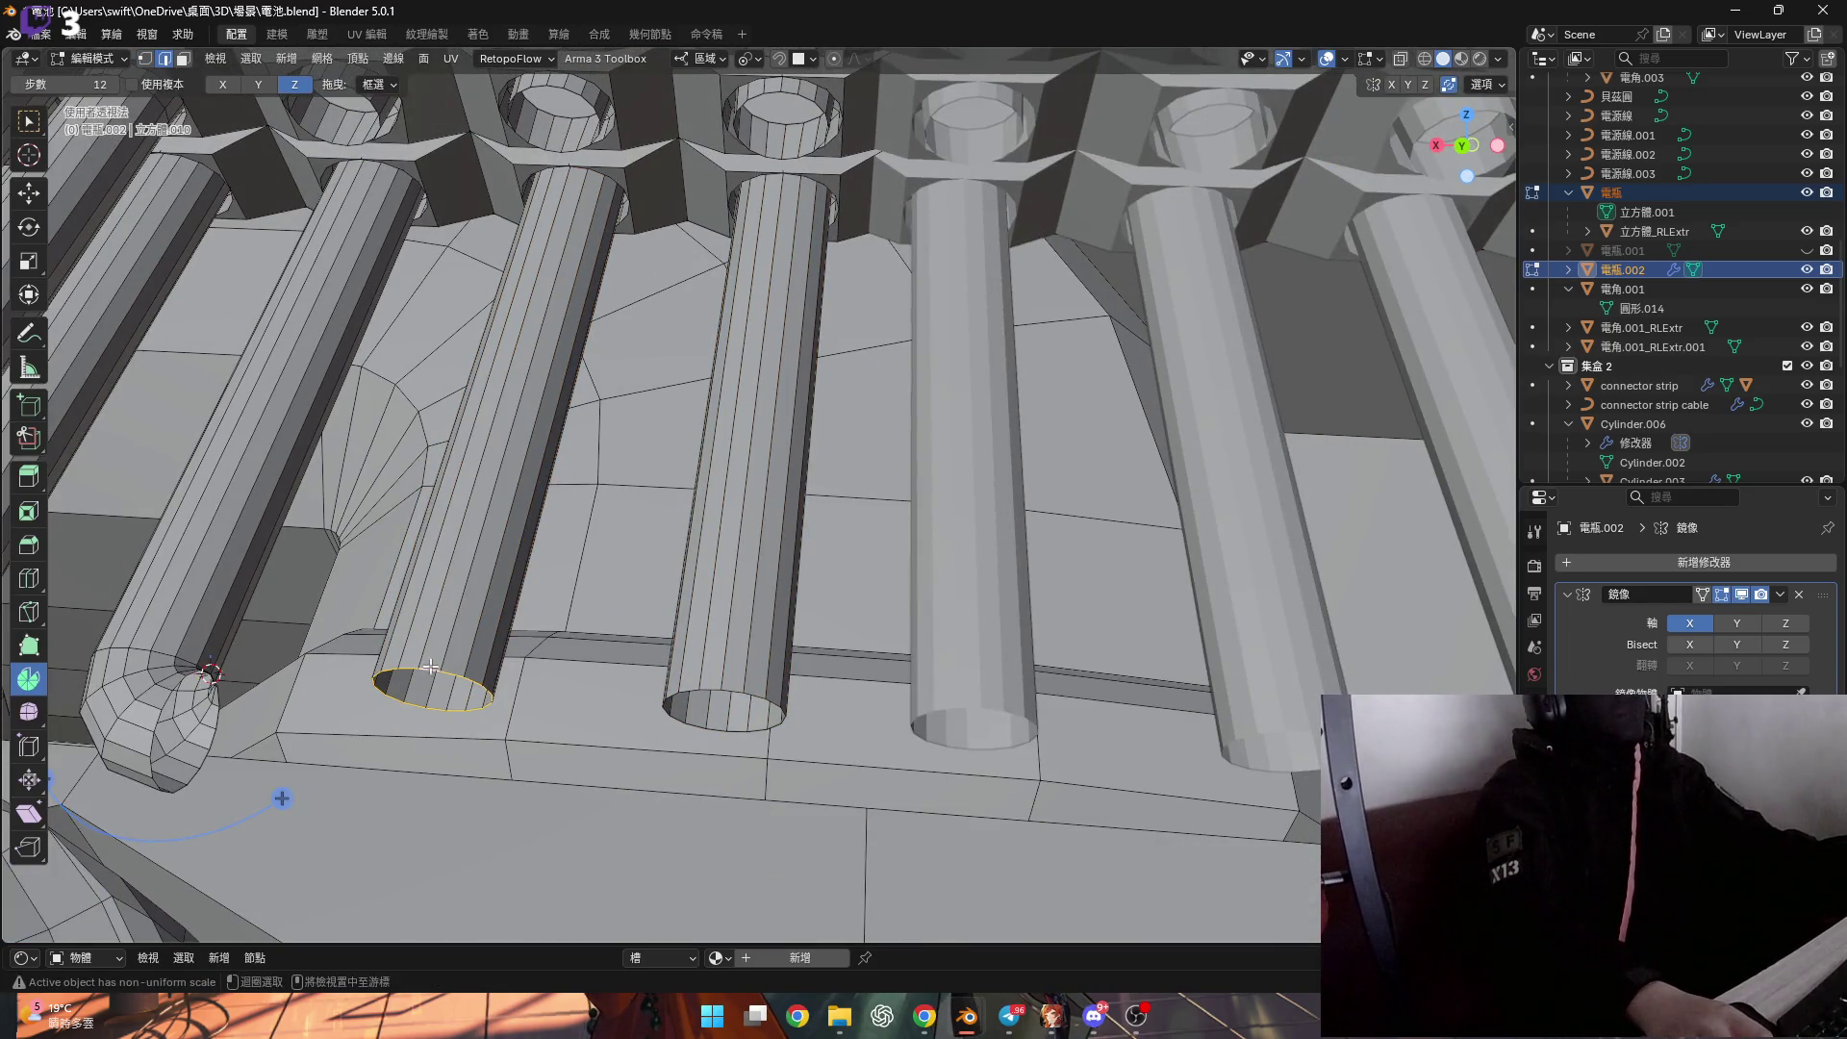
pyautogui.press('g')
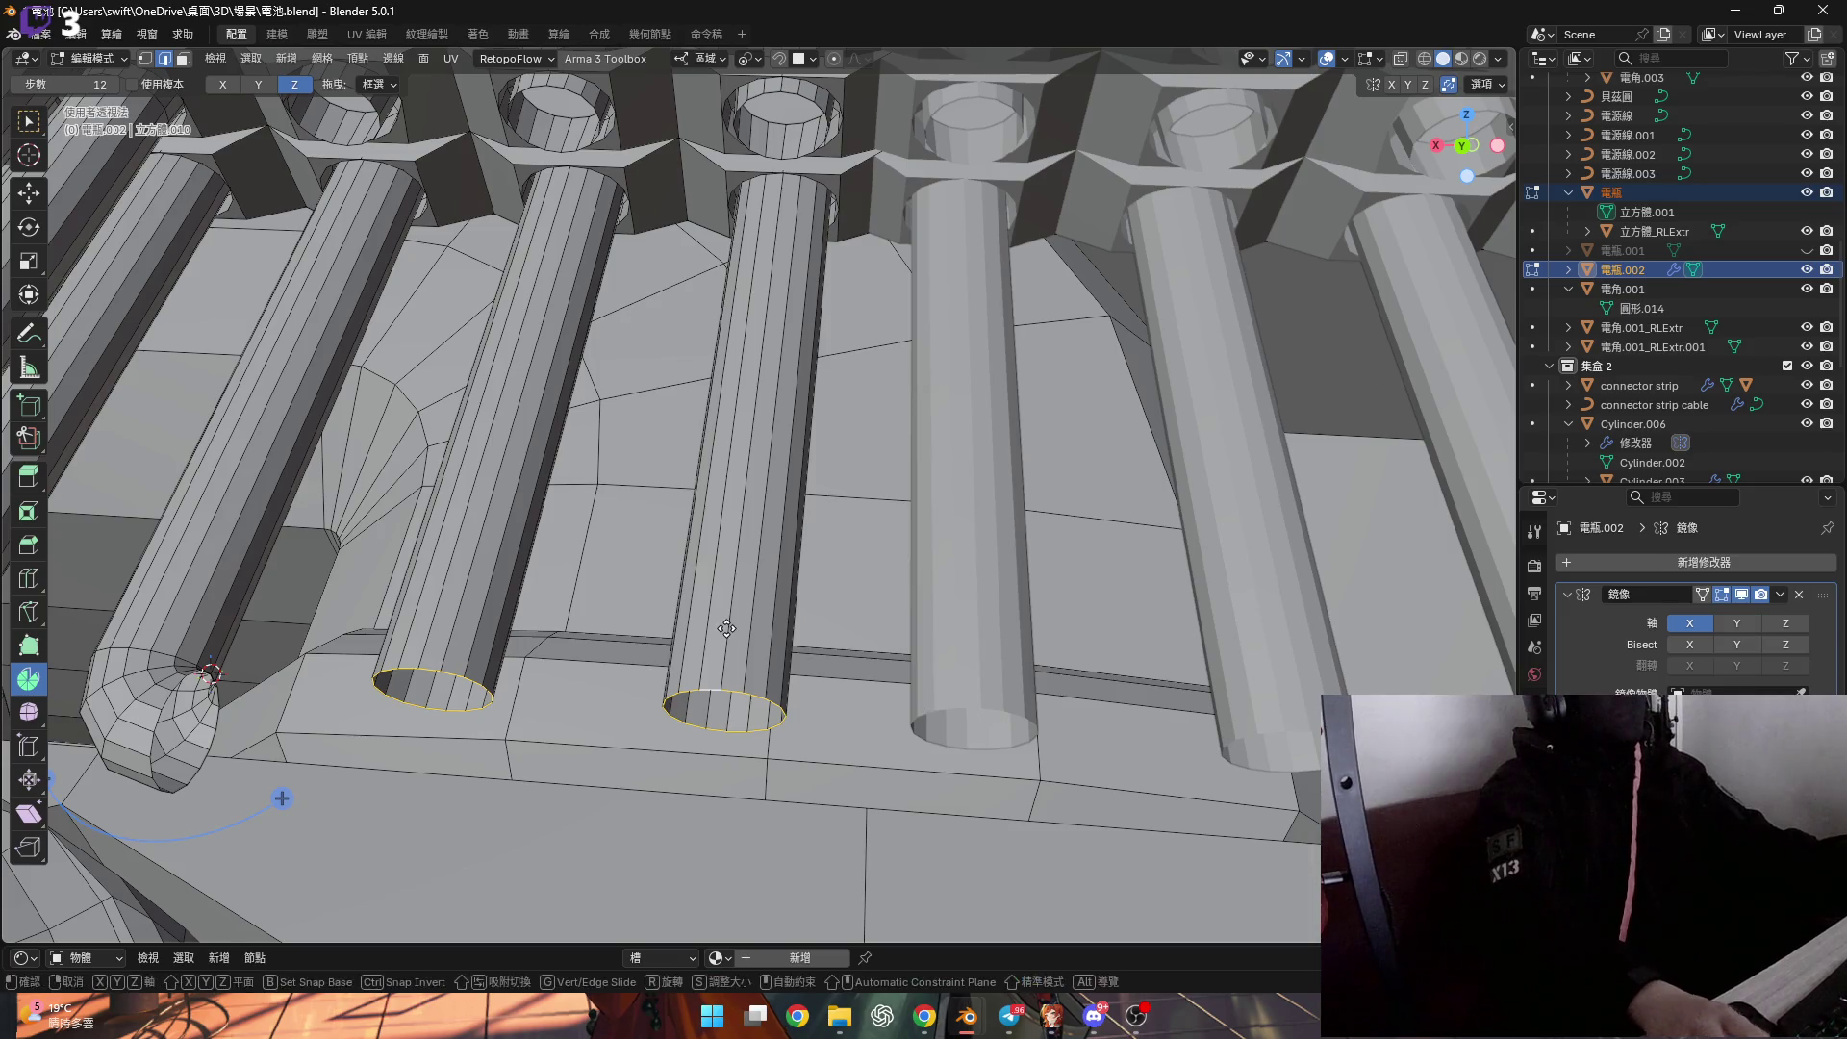
pyautogui.write('y')
pyautogui.write('3')
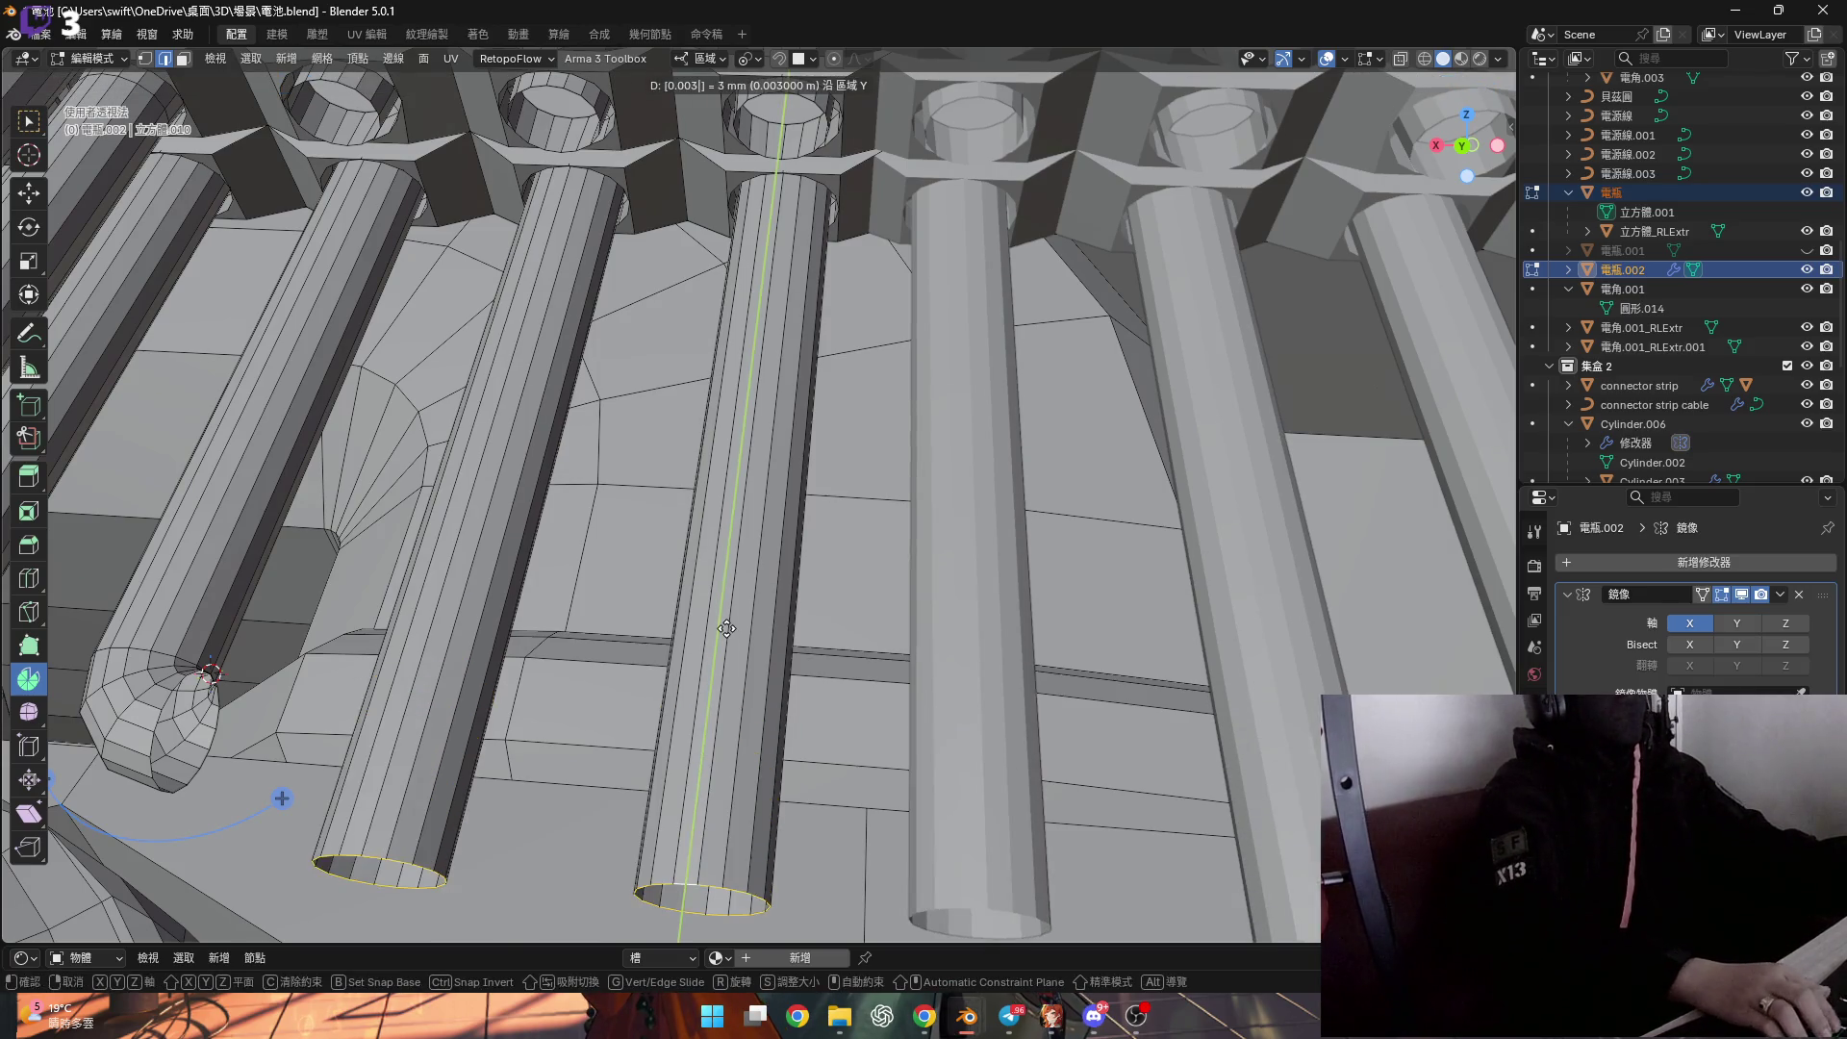
pyautogui.press('BackSpace')
pyautogui.press('BackSpace')
pyautogui.press('BackSpace')
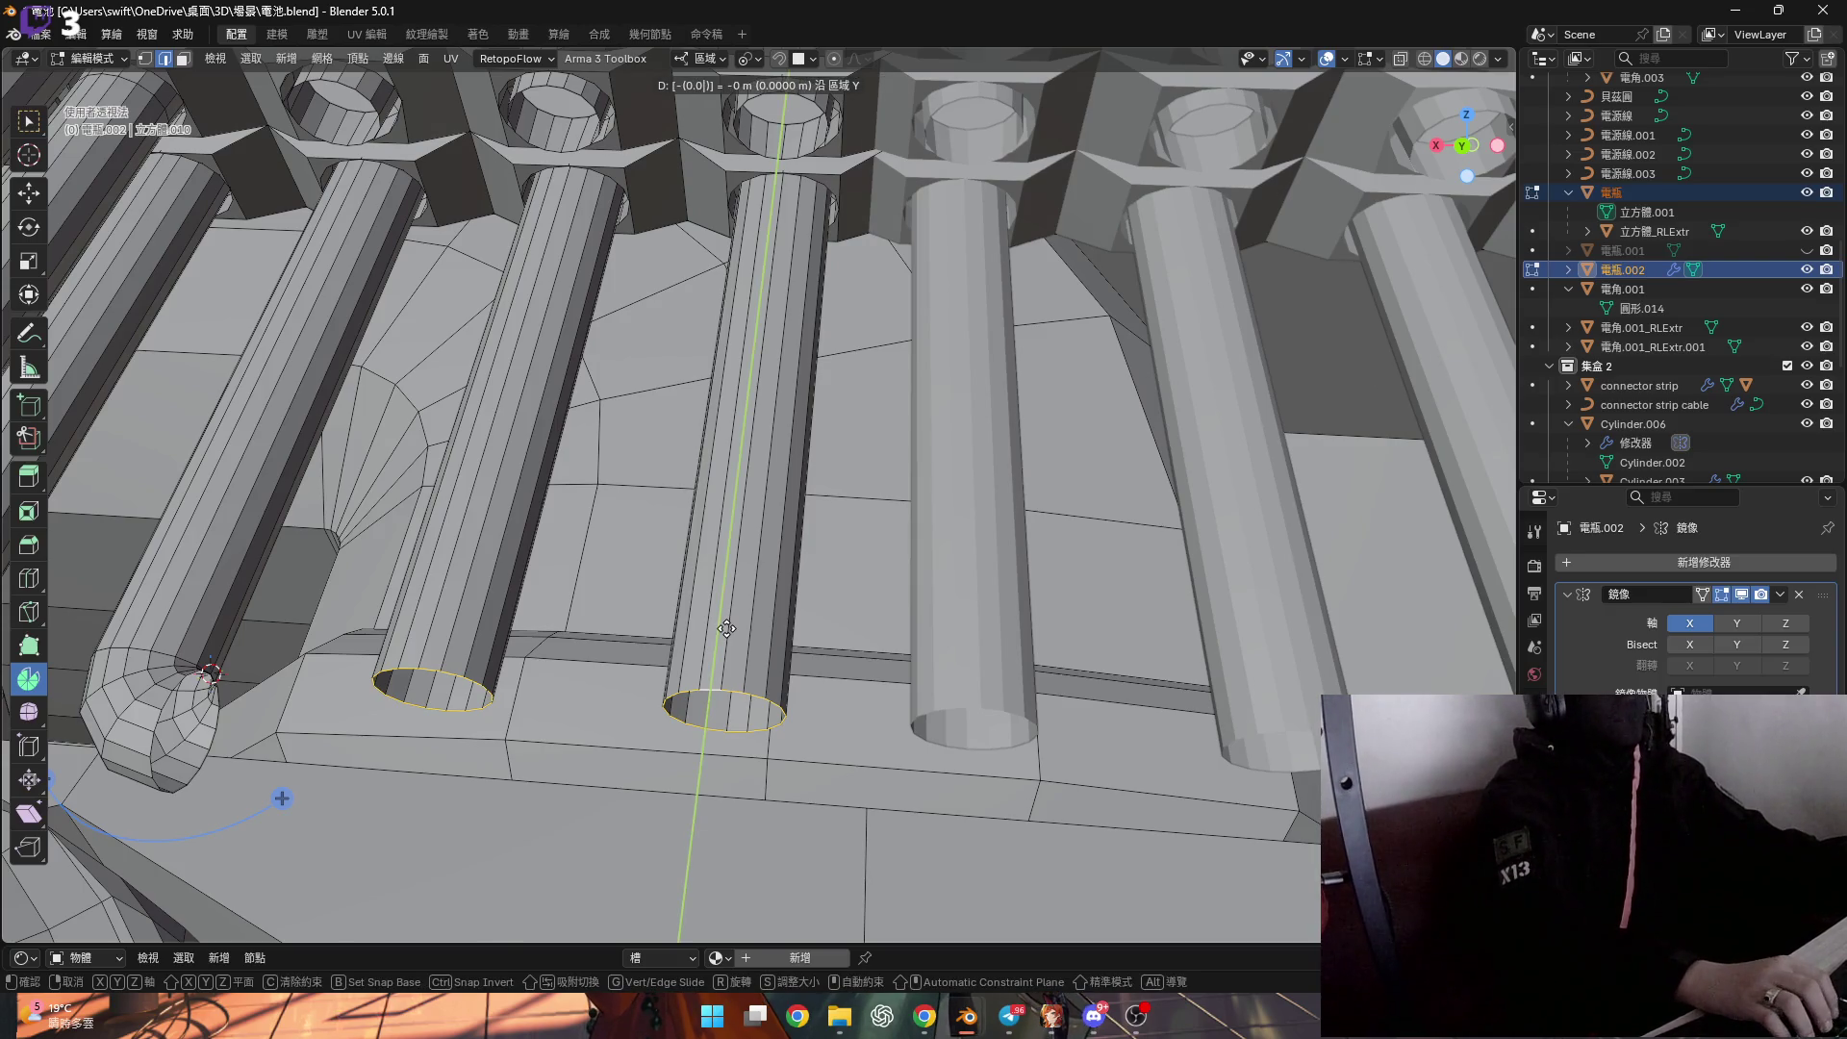
pyautogui.write('03')
pyautogui.press('Return')
# Select the faces at the cable bend and switch to vertex selection.
pyautogui.moveTo(726, 628)
pyautogui.mouseDown(button='middle')
pyautogui.moveTo(731, 549)
pyautogui.moveTo(527, 544)
pyautogui.mouseUp(button='middle')
pyautogui.scroll(5, 524, 542)
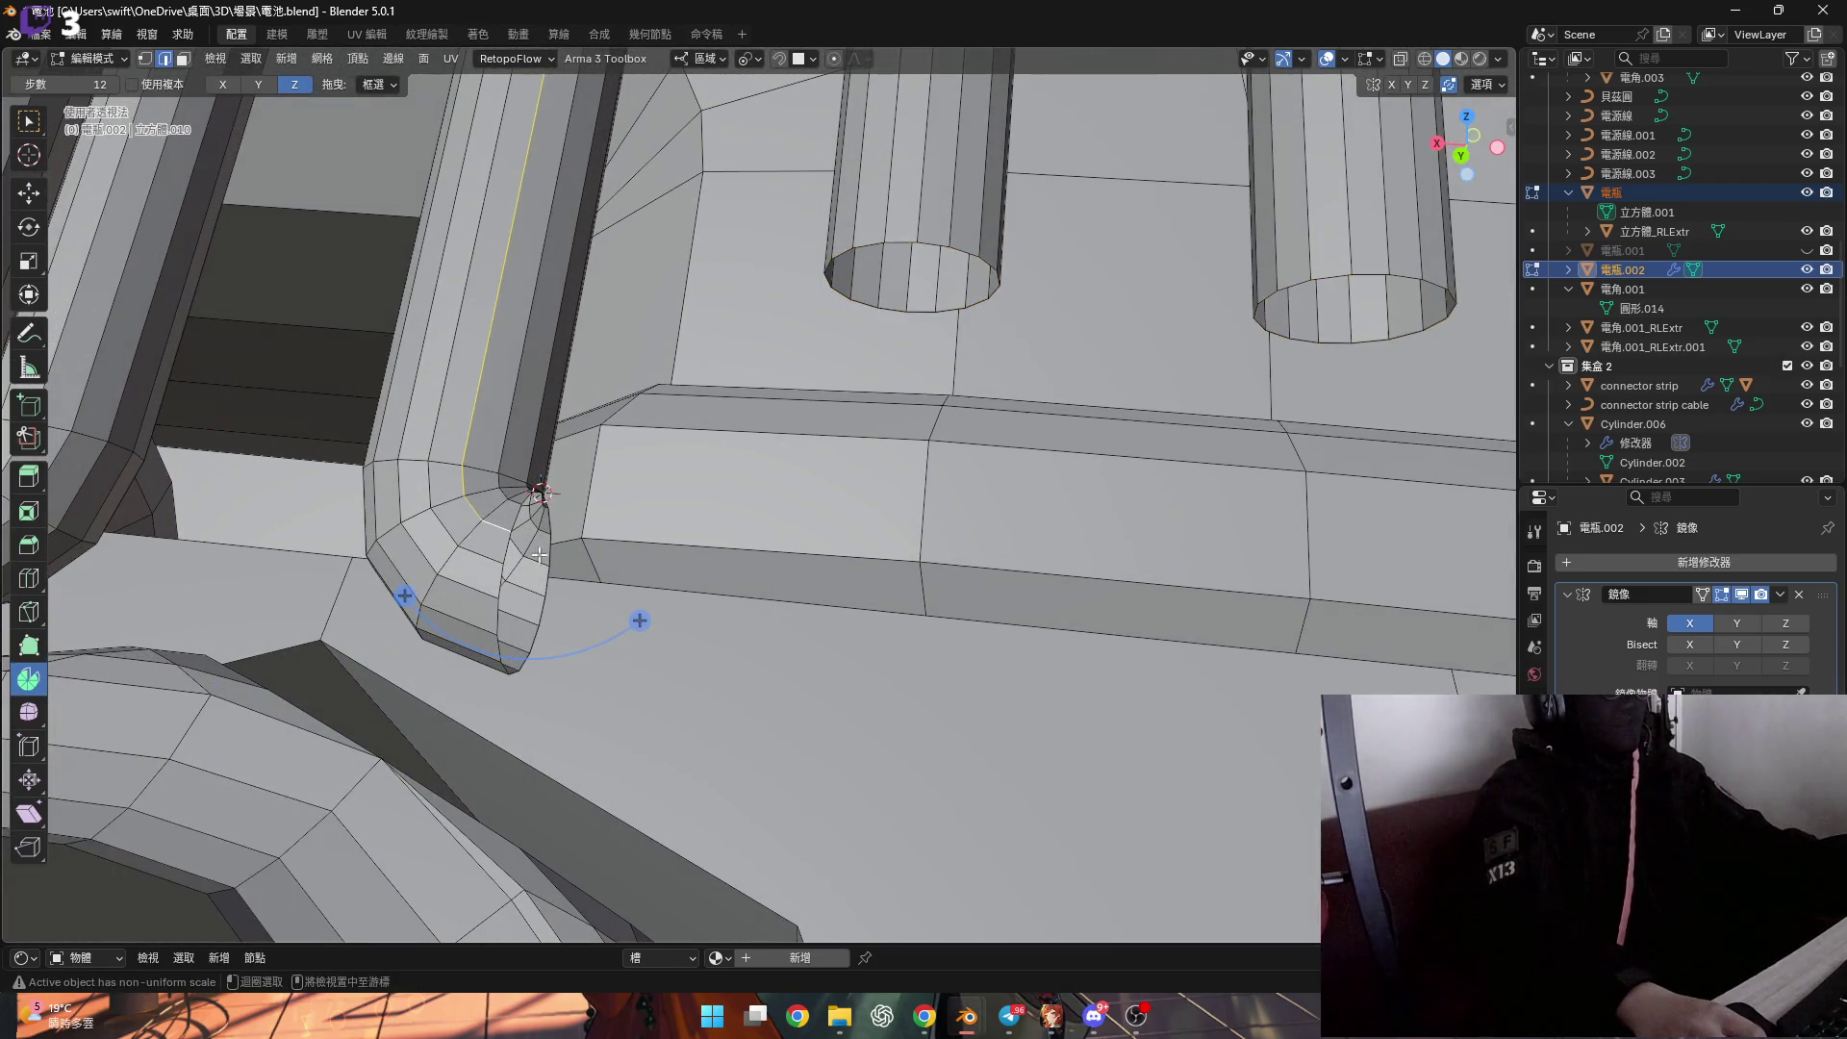
pyautogui.keyDown('alt'); pyautogui.click(505, 547); pyautogui.keyUp('alt')
pyautogui.press('1')
pyautogui.scroll(-2, 577, 568)
pyautogui.moveTo(578, 568)
pyautogui.mouseDown(button='middle')
pyautogui.moveTo(575, 550)
pyautogui.moveTo(575, 565)
pyautogui.moveTo(537, 556)
pyautogui.moveTo(508, 484)
pyautogui.moveTo(549, 553)
pyautogui.mouseUp(button='middle')
pyautogui.scroll(-2, 575, 550)
# Extrude the tube end sideways along X into a horizontal section.
pyautogui.press('g')
pyautogui.press('x')
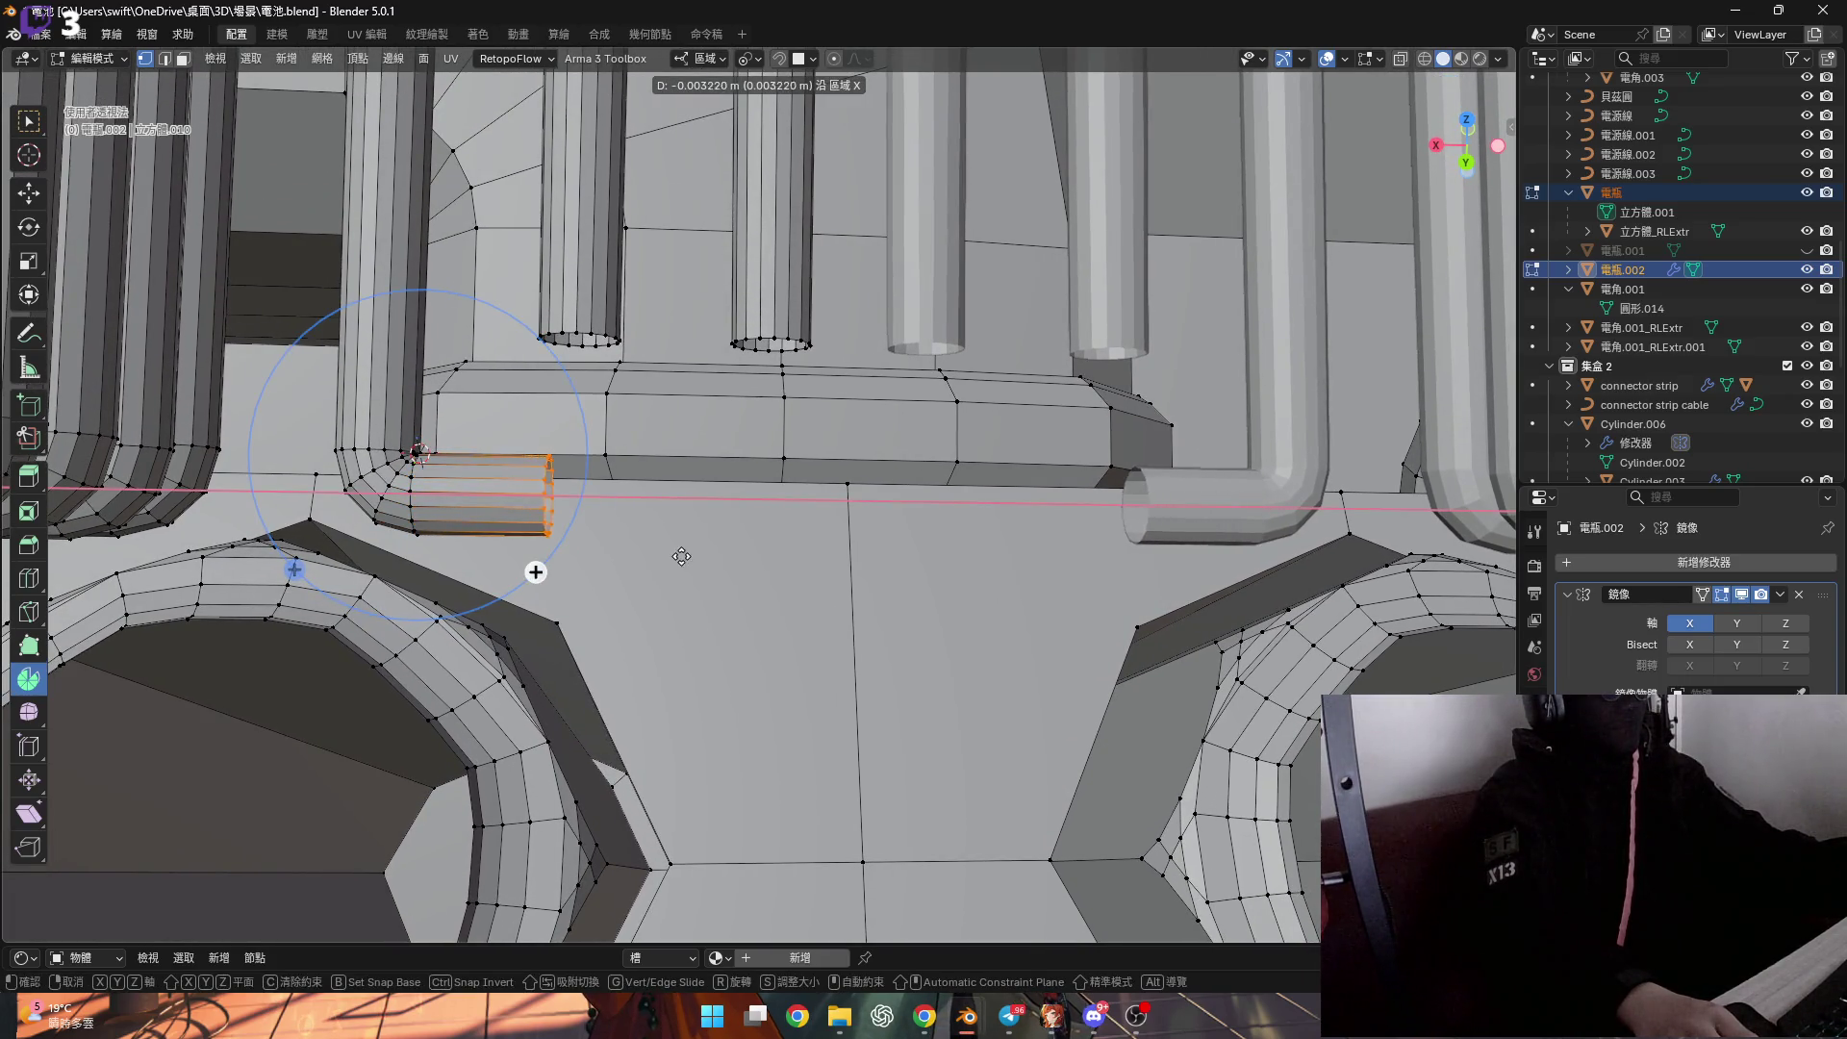
pyautogui.click(705, 566)
pyautogui.keyDown('shift'); pyautogui.moveTo(706, 565); pyautogui.dragTo(698, 498, button='middle'); pyautogui.keyUp('shift')
# Flatten the tube end by scaling it to 0 along local X.
pyautogui.keyDown('shift'); pyautogui.click(661, 797); pyautogui.keyUp('shift')
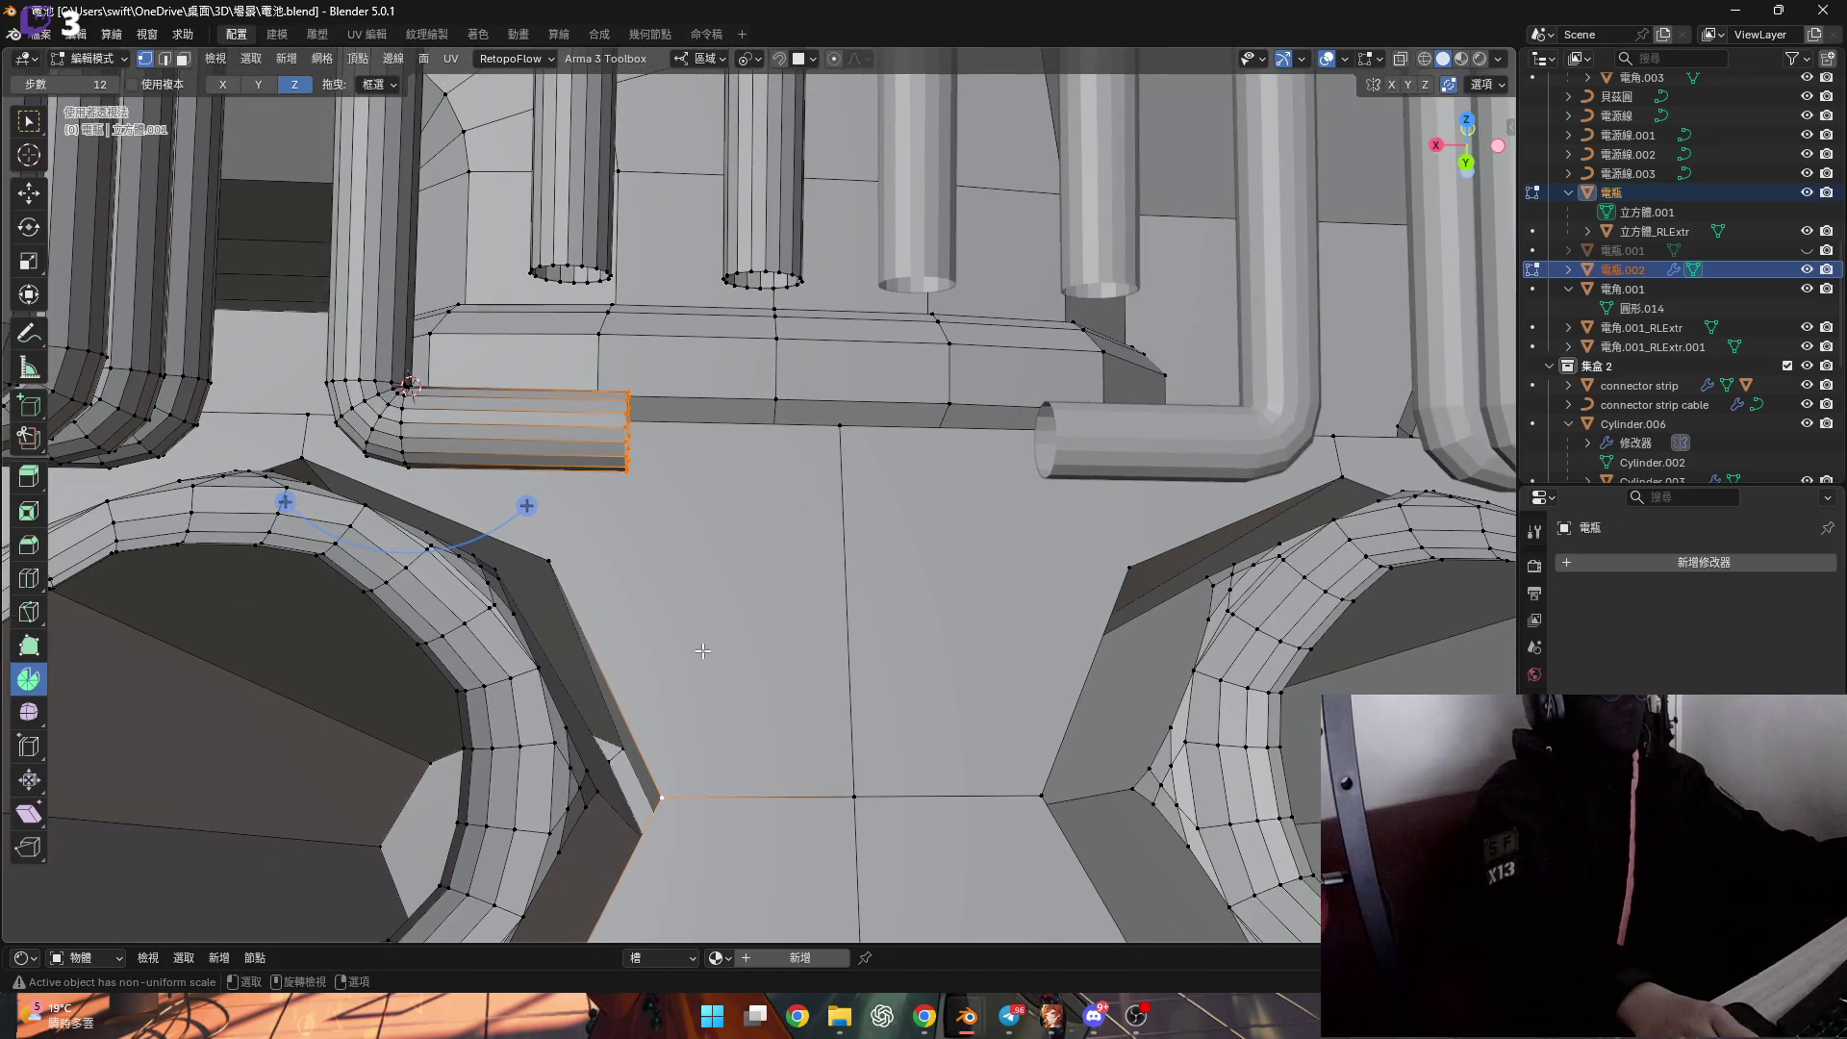
pyautogui.press('s')
pyautogui.press('x')
pyautogui.press('0')
pyautogui.press('Return')
pyautogui.moveTo(661, 599)
pyautogui.keyDown('shift'); pyautogui.mouseDown(button='middle')
pyautogui.moveTo(705, 530)
pyautogui.moveTo(695, 555)
pyautogui.moveTo(620, 400)
pyautogui.moveTo(641, 597)
pyautogui.moveTo(617, 472)
pyautogui.moveTo(625, 565)
pyautogui.mouseUp(button='middle'); pyautogui.keyUp('shift')
# In edge mode, try scaling the selected edges to 0 on X, then cancel.
pyautogui.press('2')
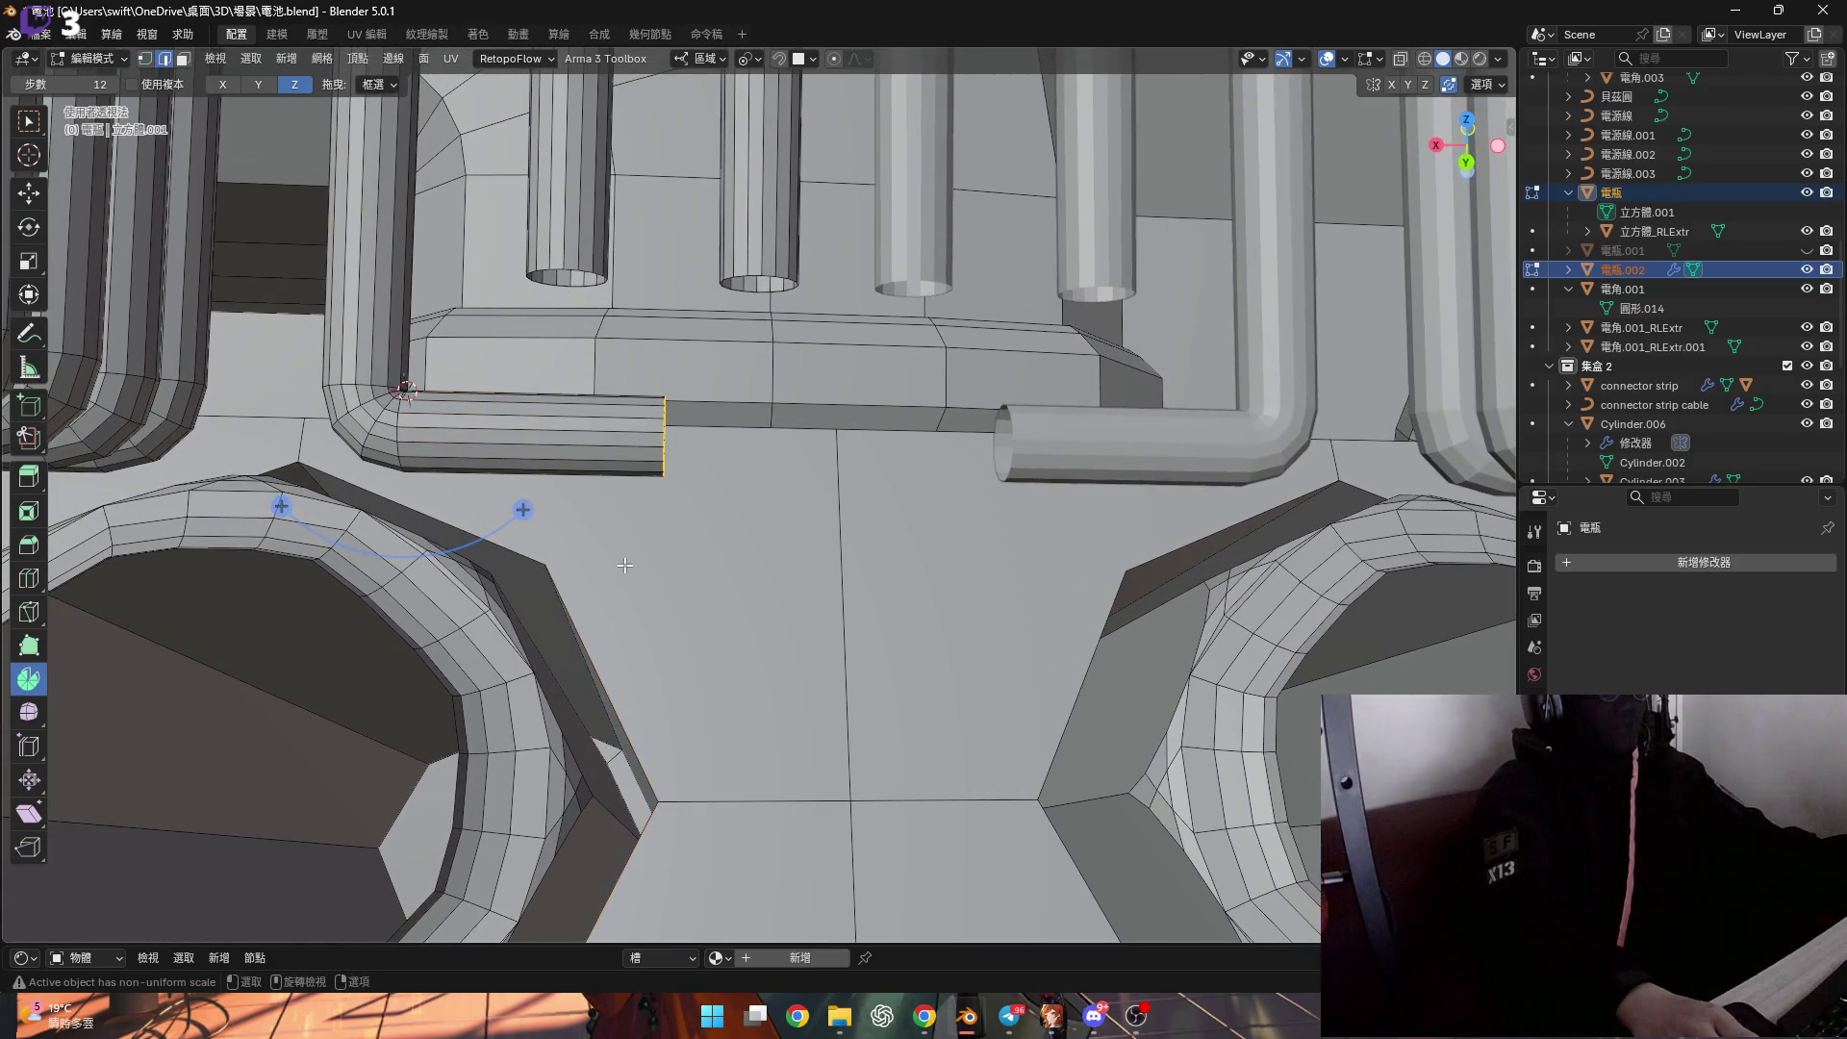
pyautogui.press('s')
pyautogui.press('x')
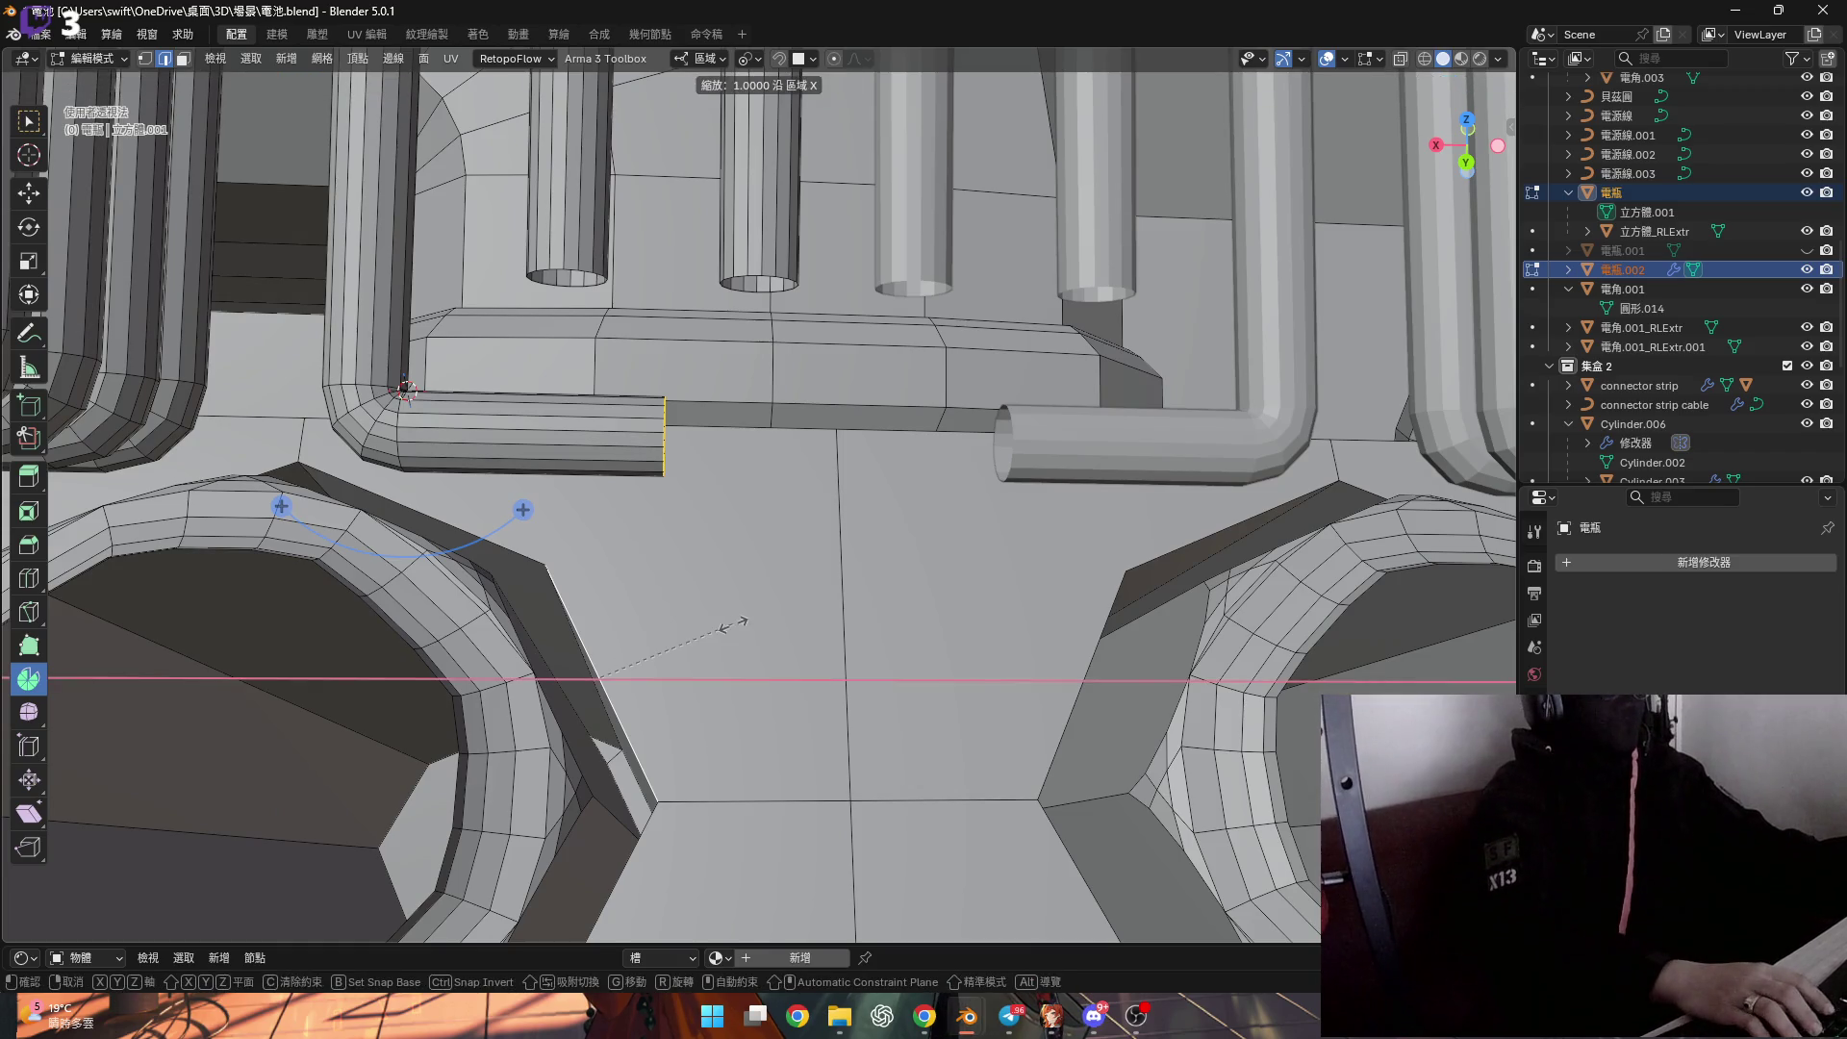
pyautogui.press('0')
pyautogui.press('Escape')
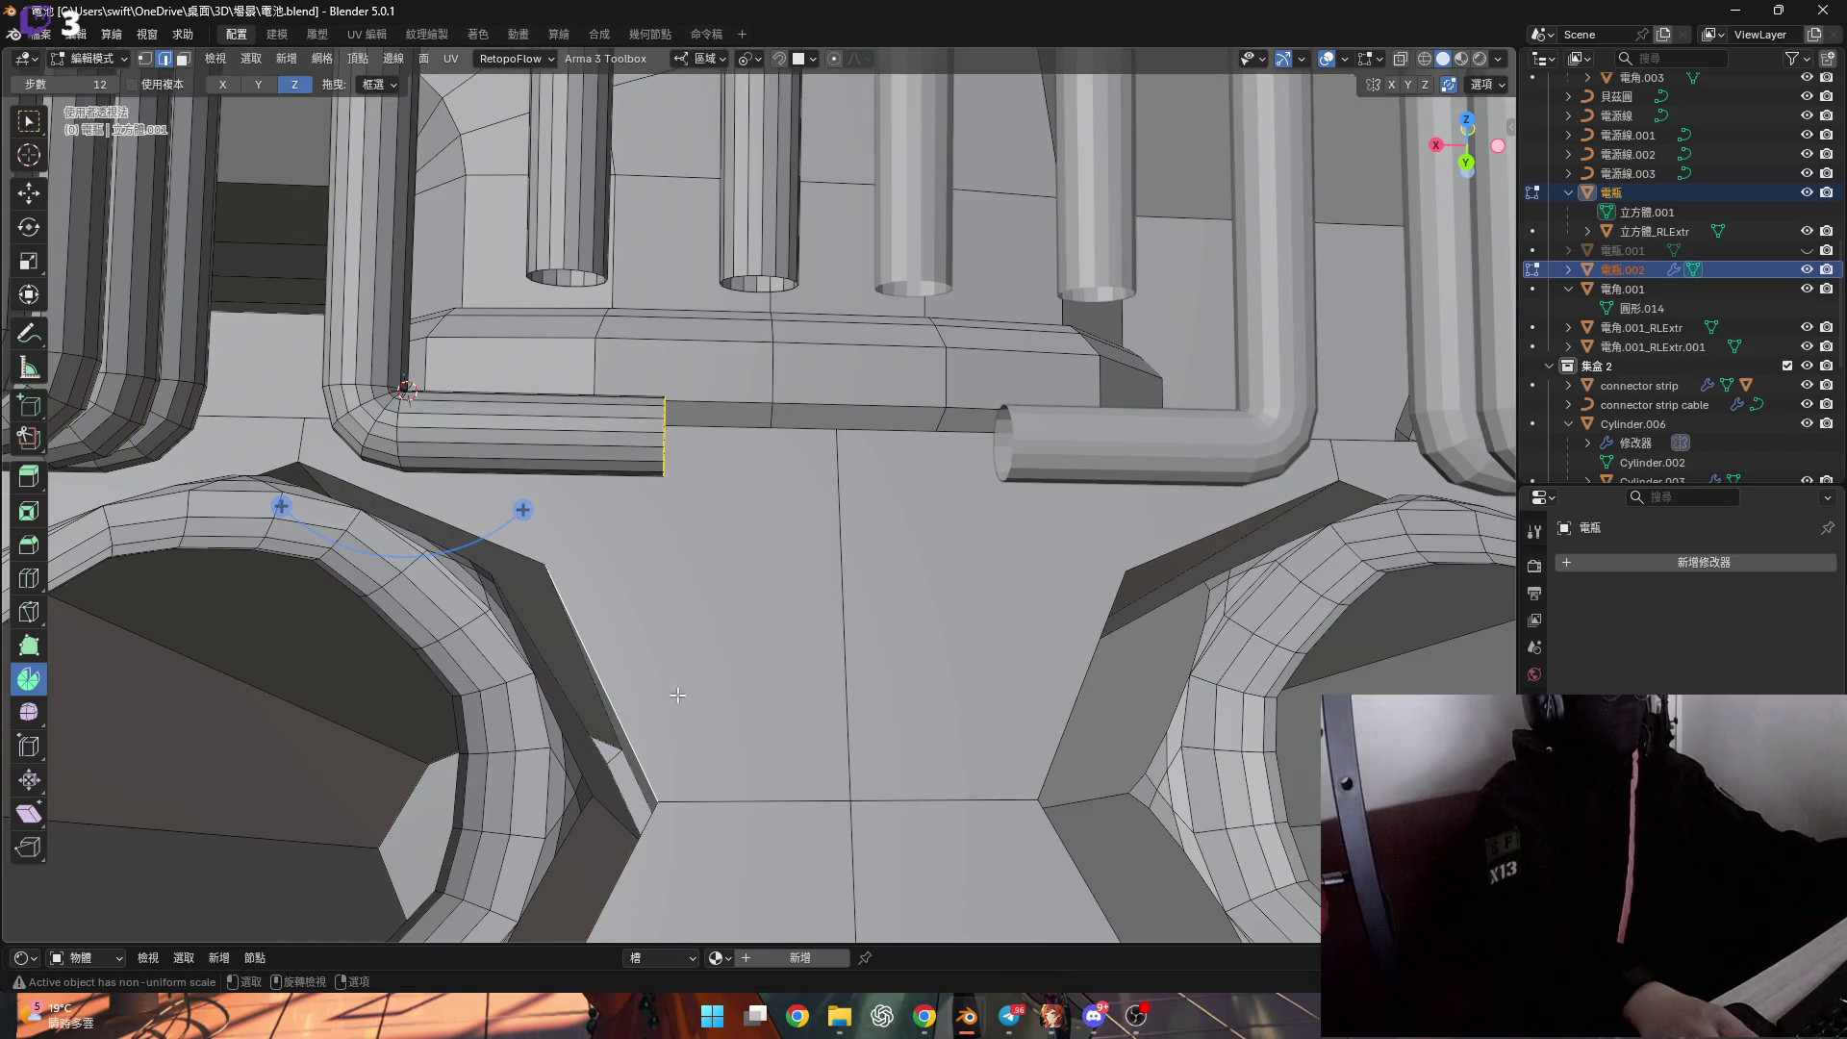
pyautogui.moveTo(635, 672); pyautogui.dragTo(615, 577, button='middle')
# Set the pivot to Active Element and scale the tube end to 0 on X.
pyautogui.click(745, 60)
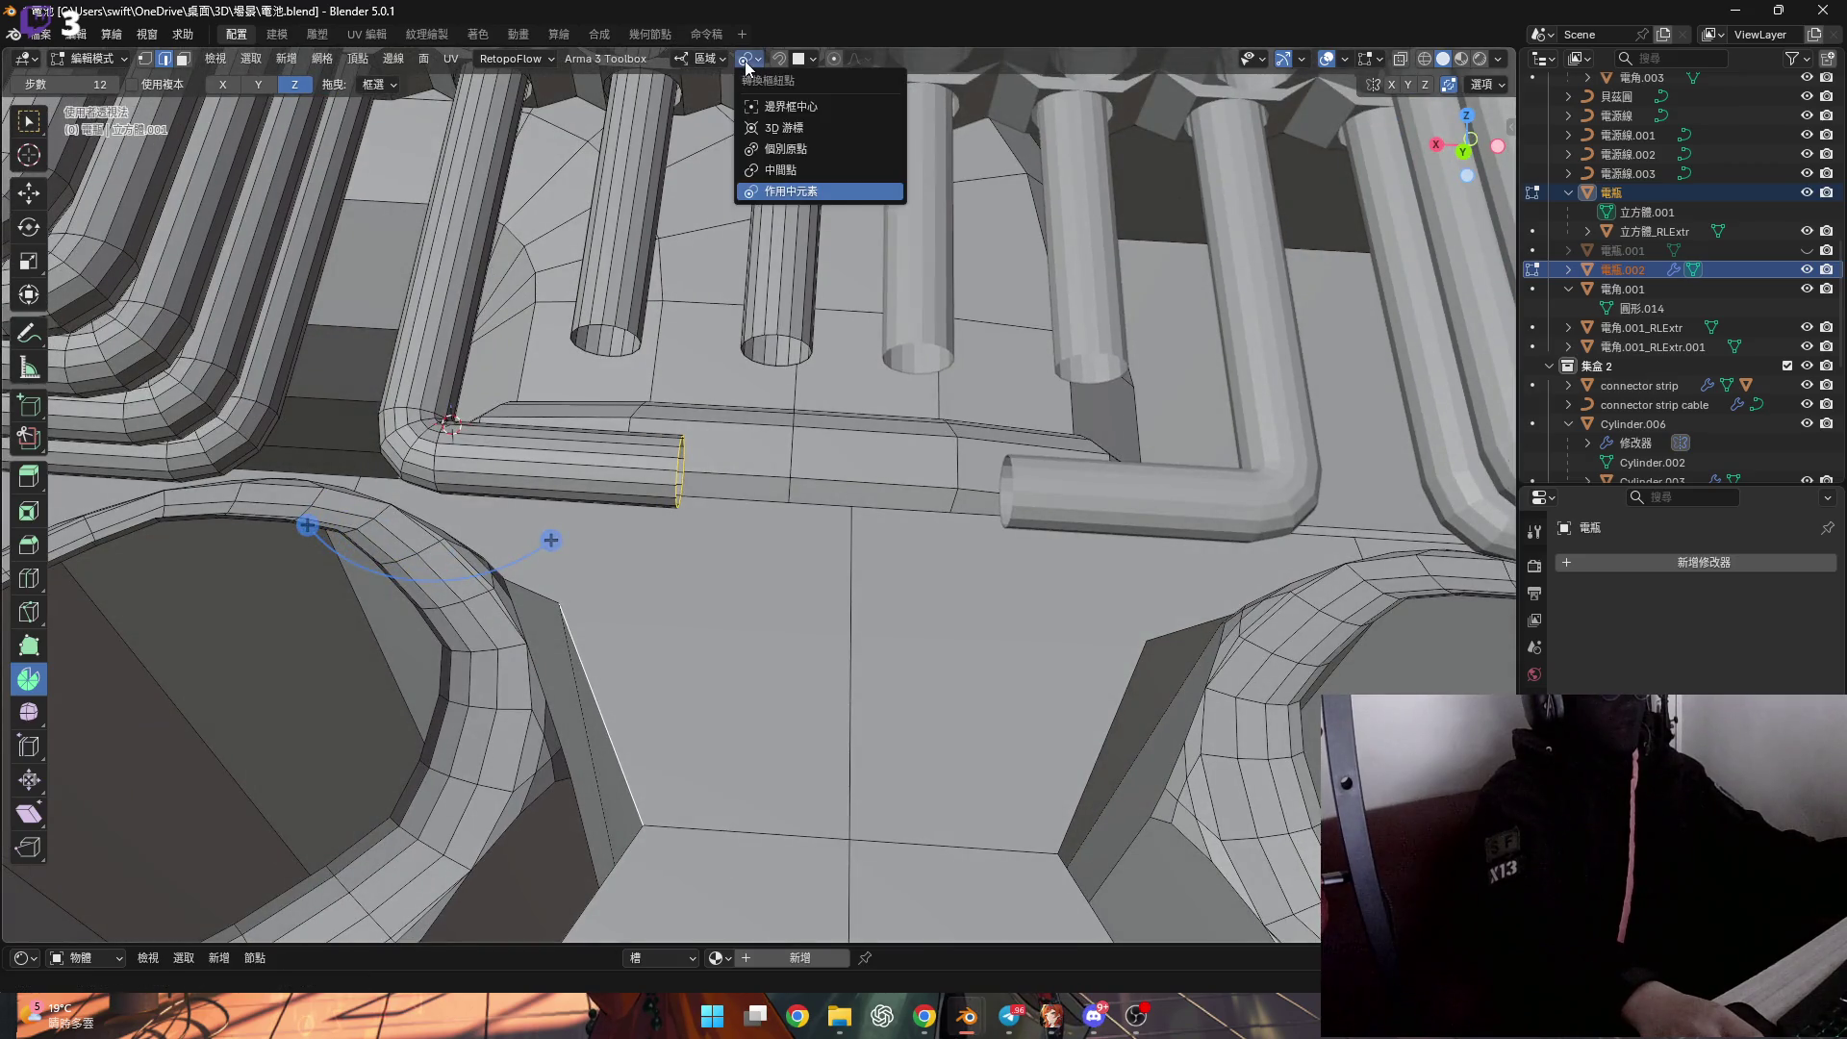
pyautogui.click(770, 186)
pyautogui.scroll(3, 517, 544)
pyautogui.scroll(-2, 651, 689)
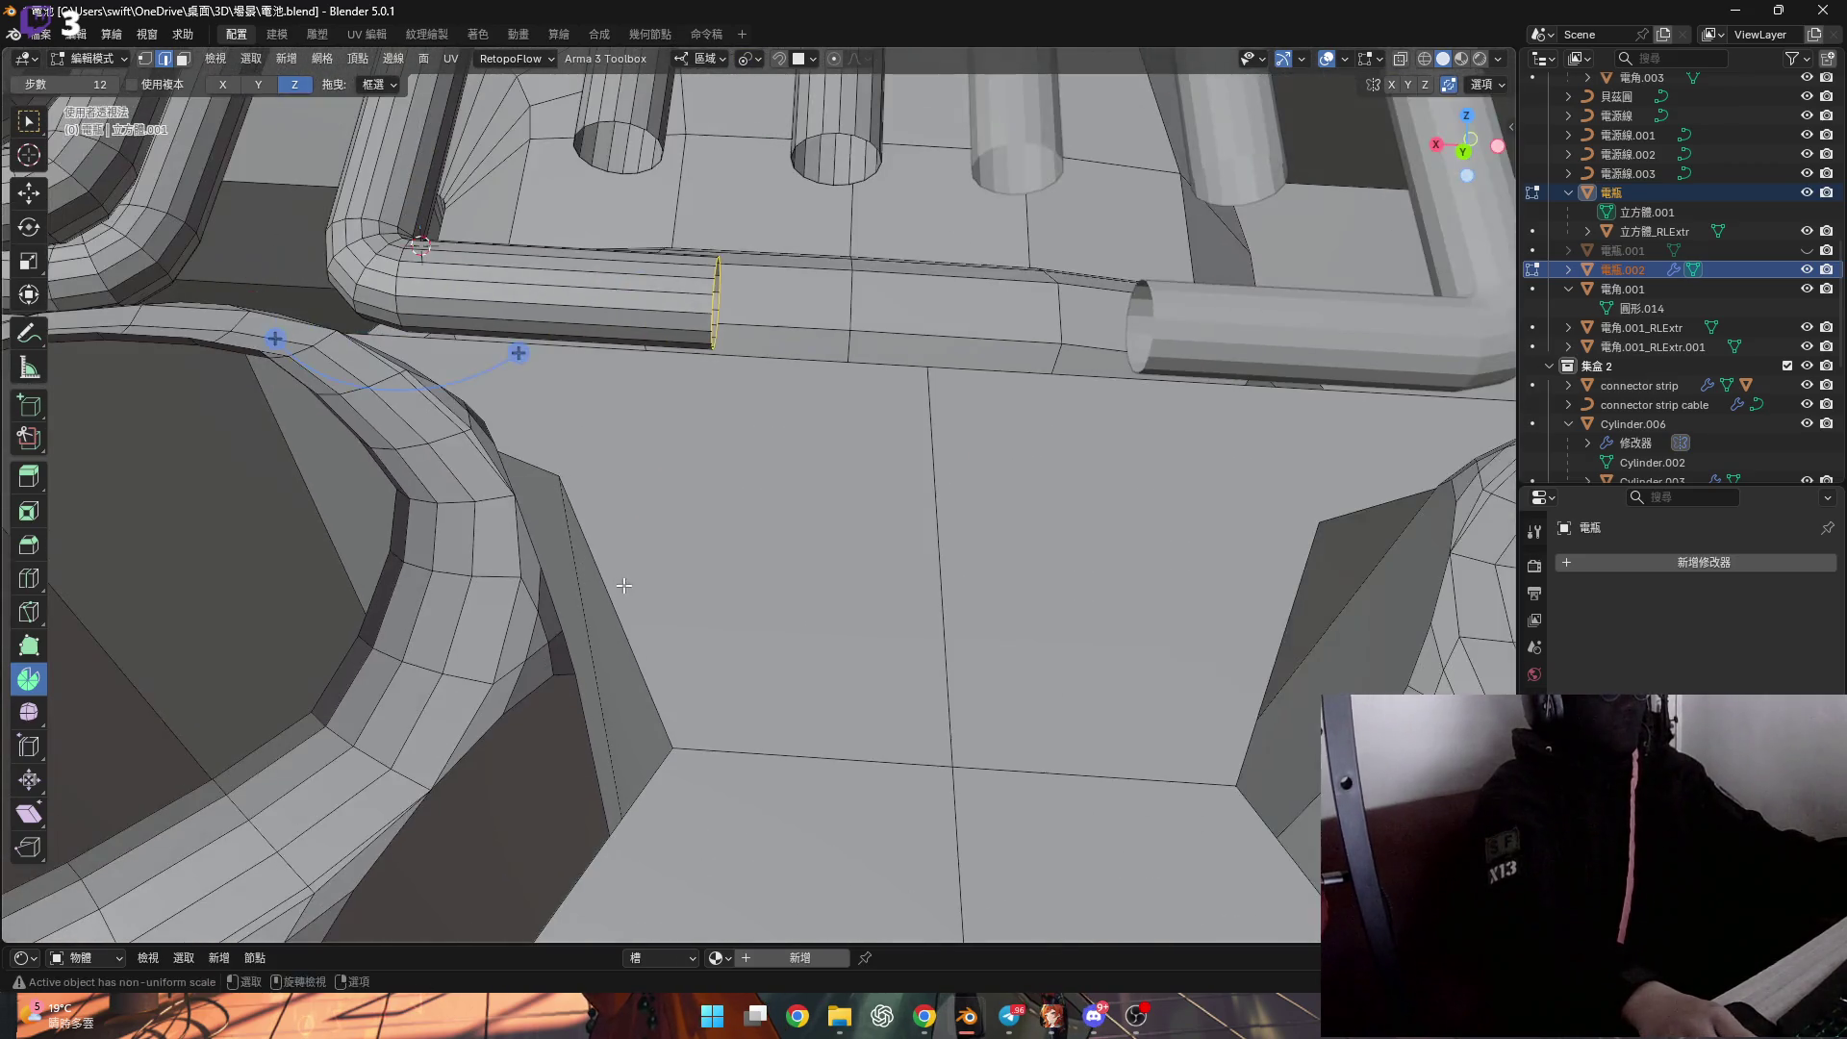
pyautogui.press('s')
pyautogui.press('x')
pyautogui.press('0')
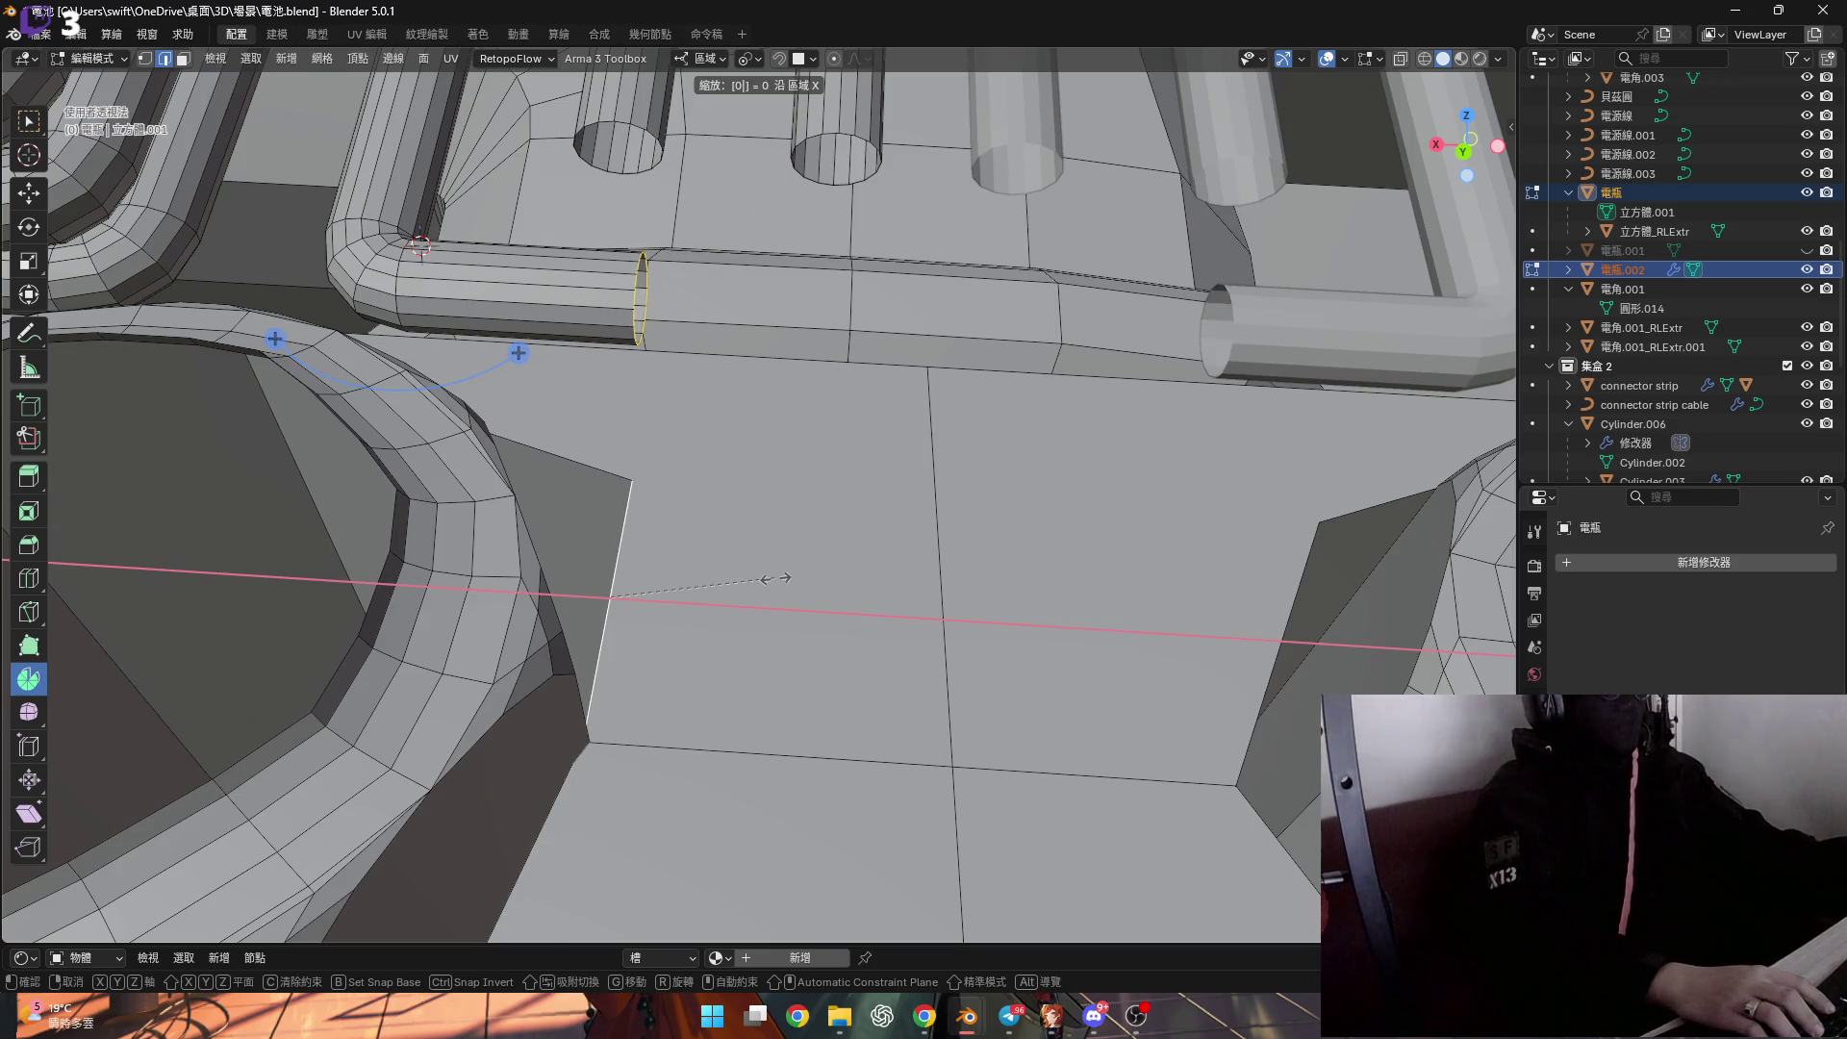
pyautogui.press('Return')
# Select the whole tube and snap the 3D cursor to an edge at its end.
pyautogui.scroll(4, 661, 424)
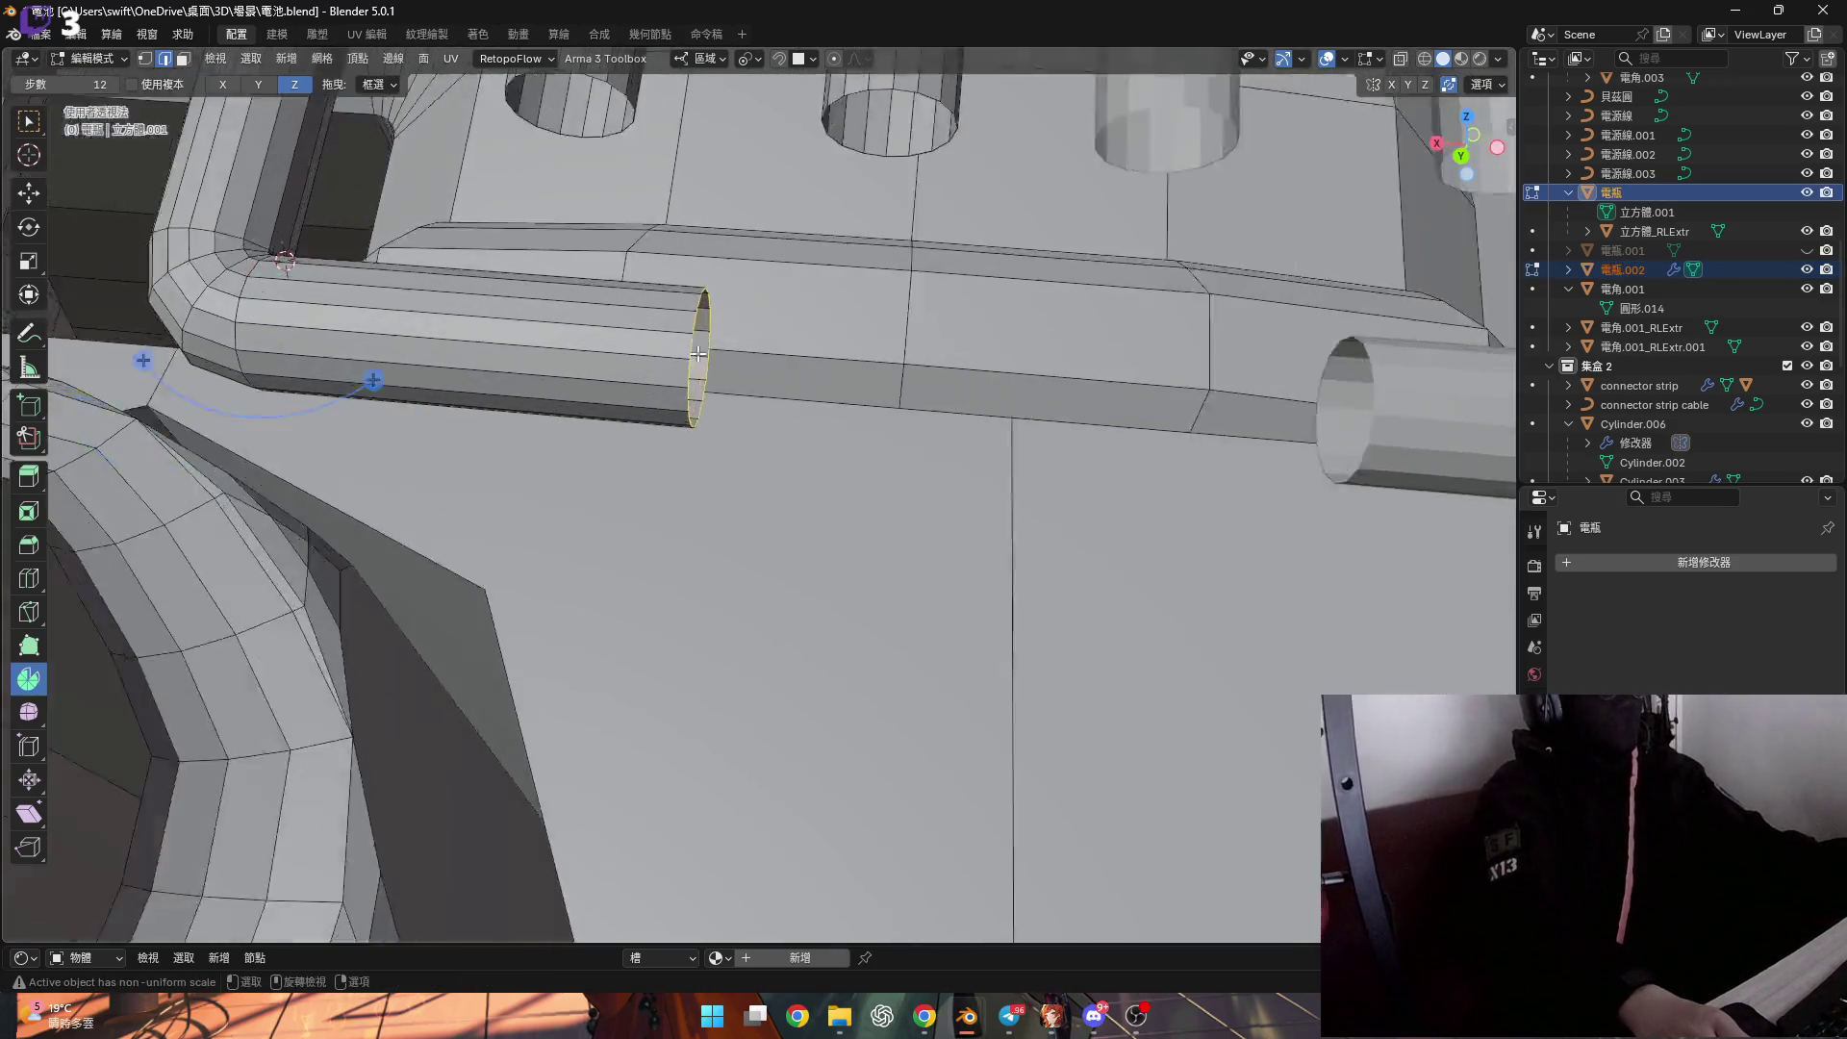
pyautogui.hotkey('ctrl', 'l')
pyautogui.scroll(-4, 661, 425)
pyautogui.moveTo(661, 424); pyautogui.dragTo(585, 680, button='middle')
pyautogui.click(584, 680)
pyautogui.hotkey('shift', 's')
pyautogui.click(738, 587)
# Select all linked tube geometry and set the pivot point to 3D Cursor.
pyautogui.moveTo(731, 577)
pyautogui.mouseDown(button='middle')
pyautogui.moveTo(713, 519)
pyautogui.moveTo(729, 421)
pyautogui.mouseUp(button='middle')
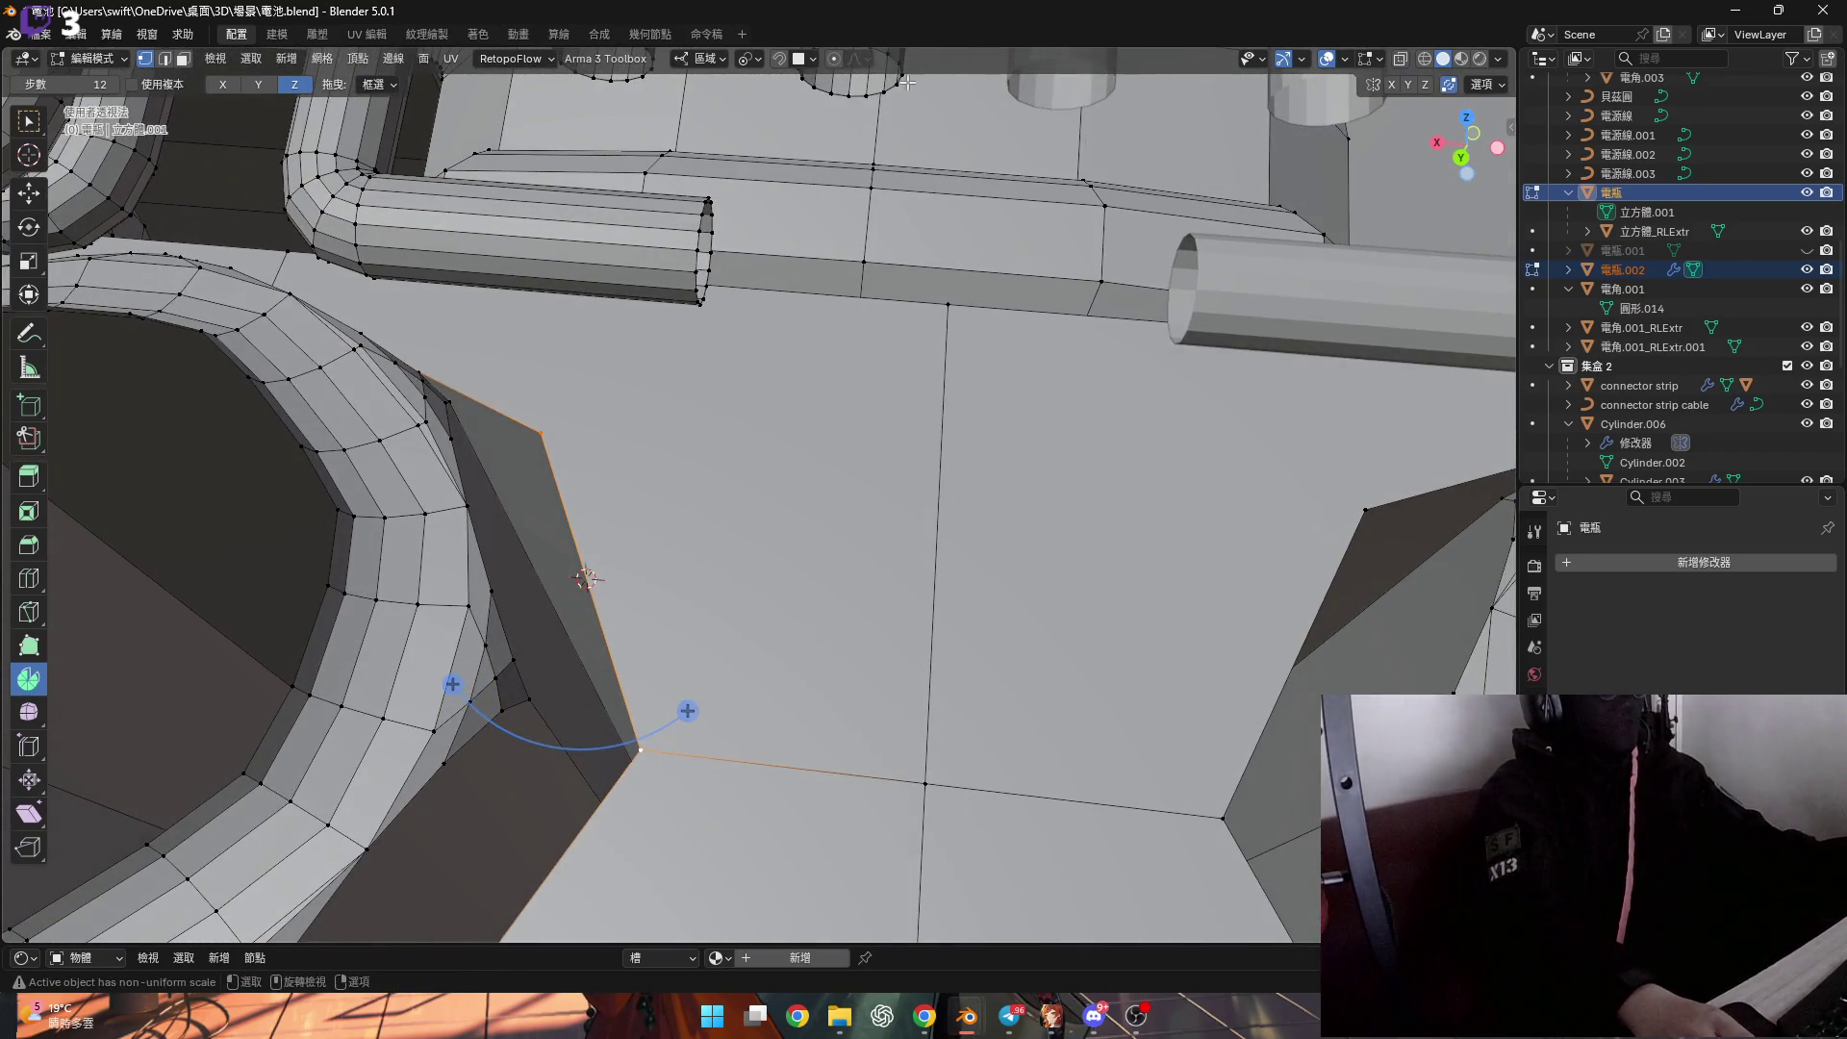
pyautogui.click(710, 250)
pyautogui.hotkey('ctrl', 'l')
pyautogui.click(752, 60)
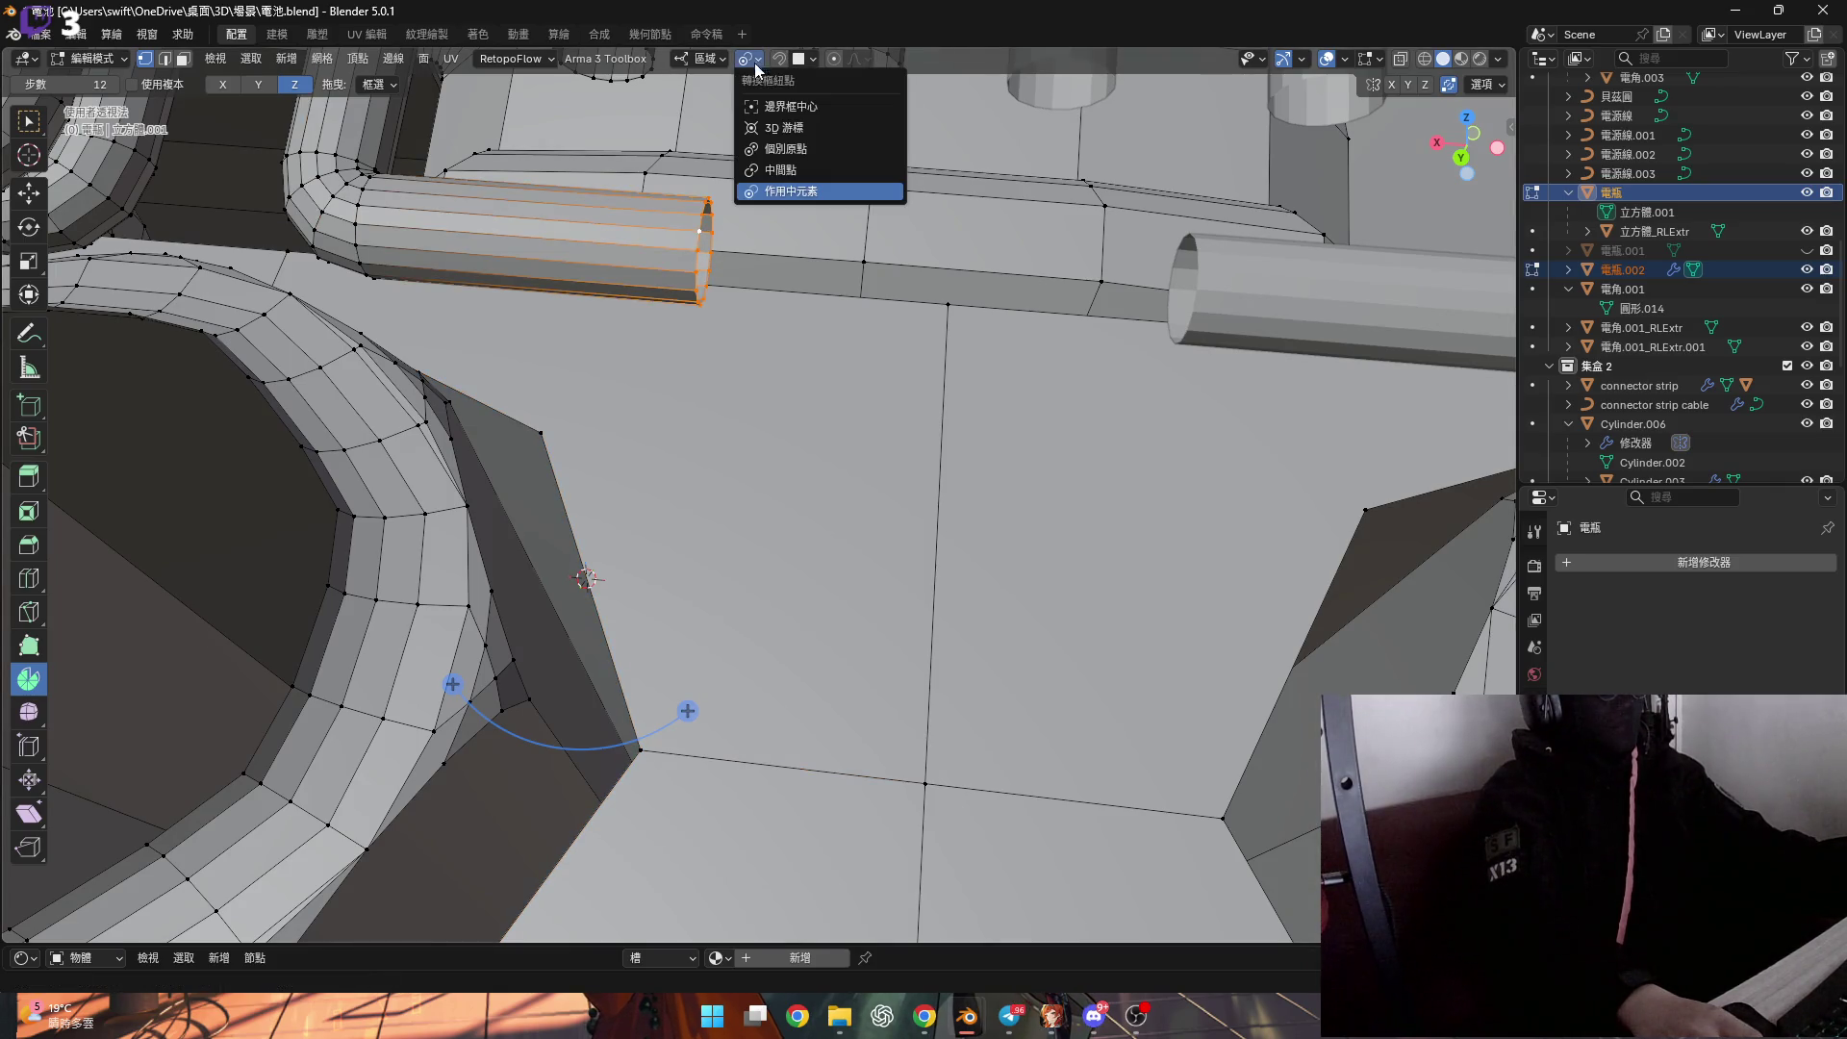
pyautogui.click(866, 128)
pyautogui.moveTo(769, 250); pyautogui.dragTo(703, 373, button='middle')
# Flatten the tube end to 0 scale along local X around the 3D cursor.
pyautogui.press('s')
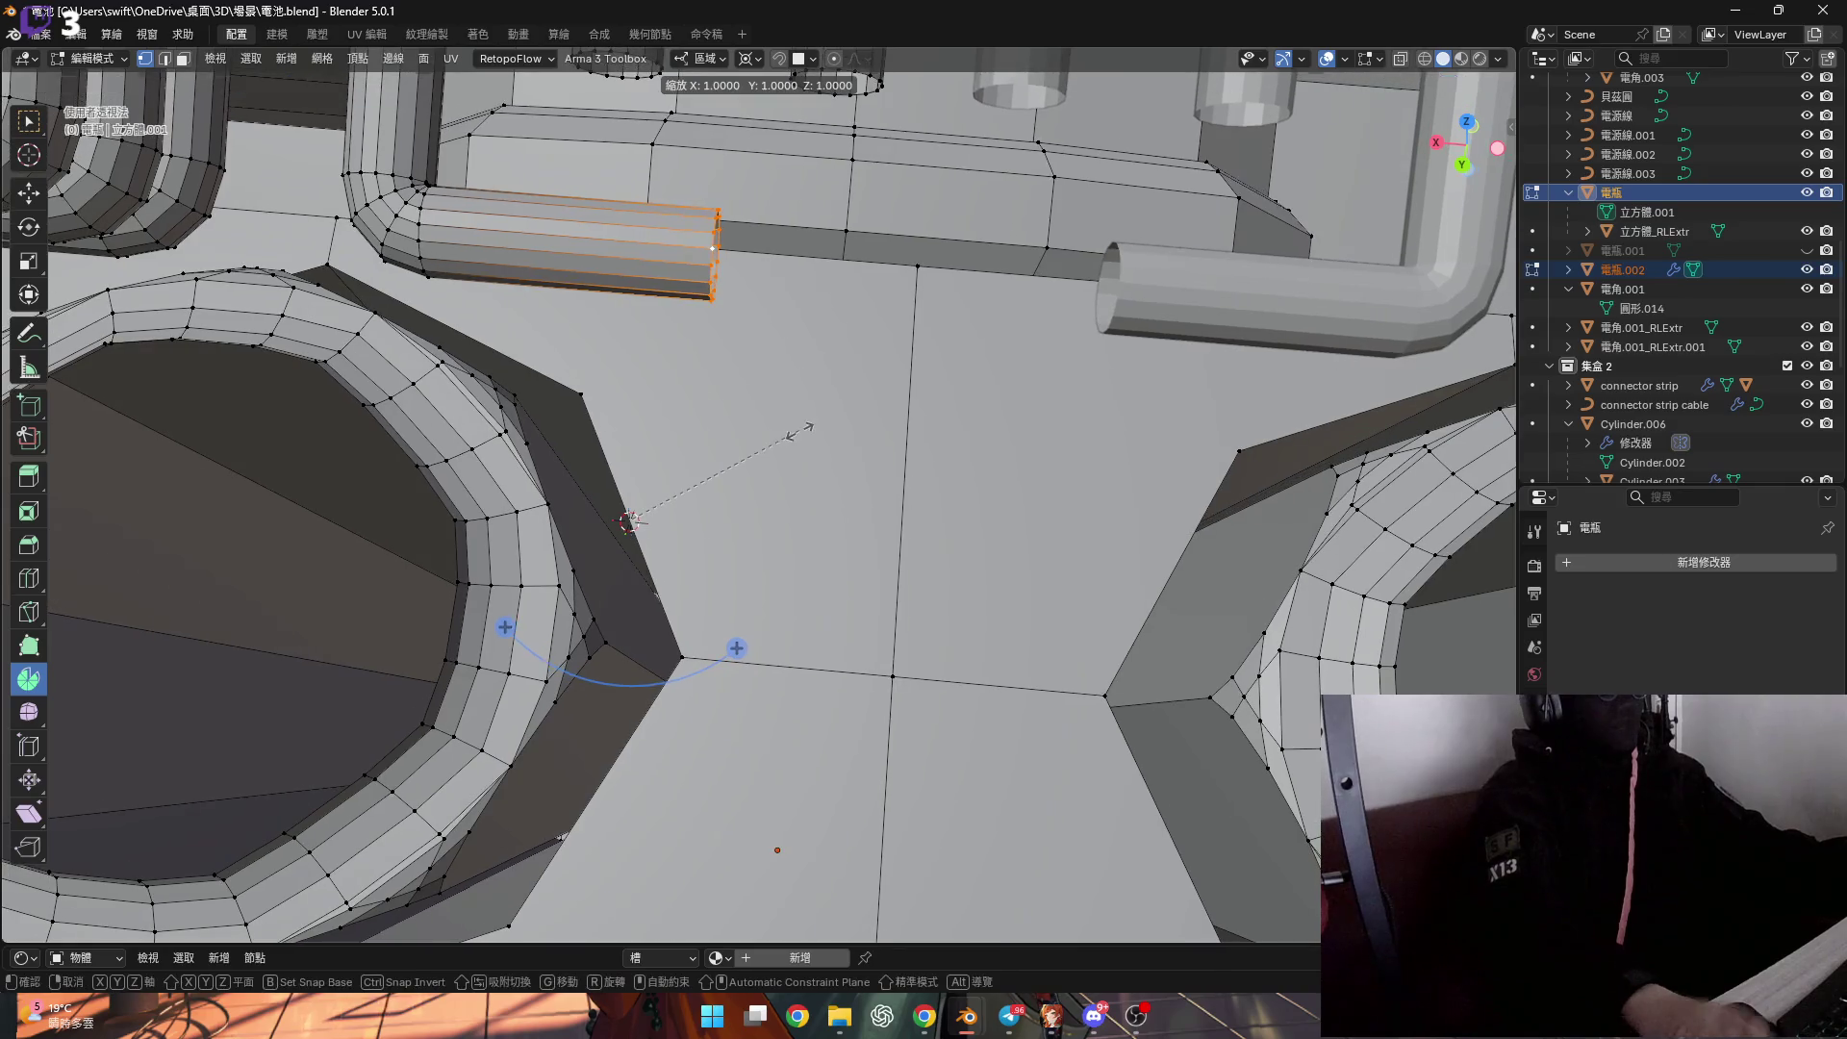
pyautogui.press('y')
pyautogui.press('x')
pyautogui.press('x')
pyautogui.write('0')
pyautogui.press('Return')
pyautogui.keyDown('shift'); pyautogui.moveTo(801, 415); pyautogui.dragTo(693, 452, button='middle'); pyautogui.keyUp('shift')
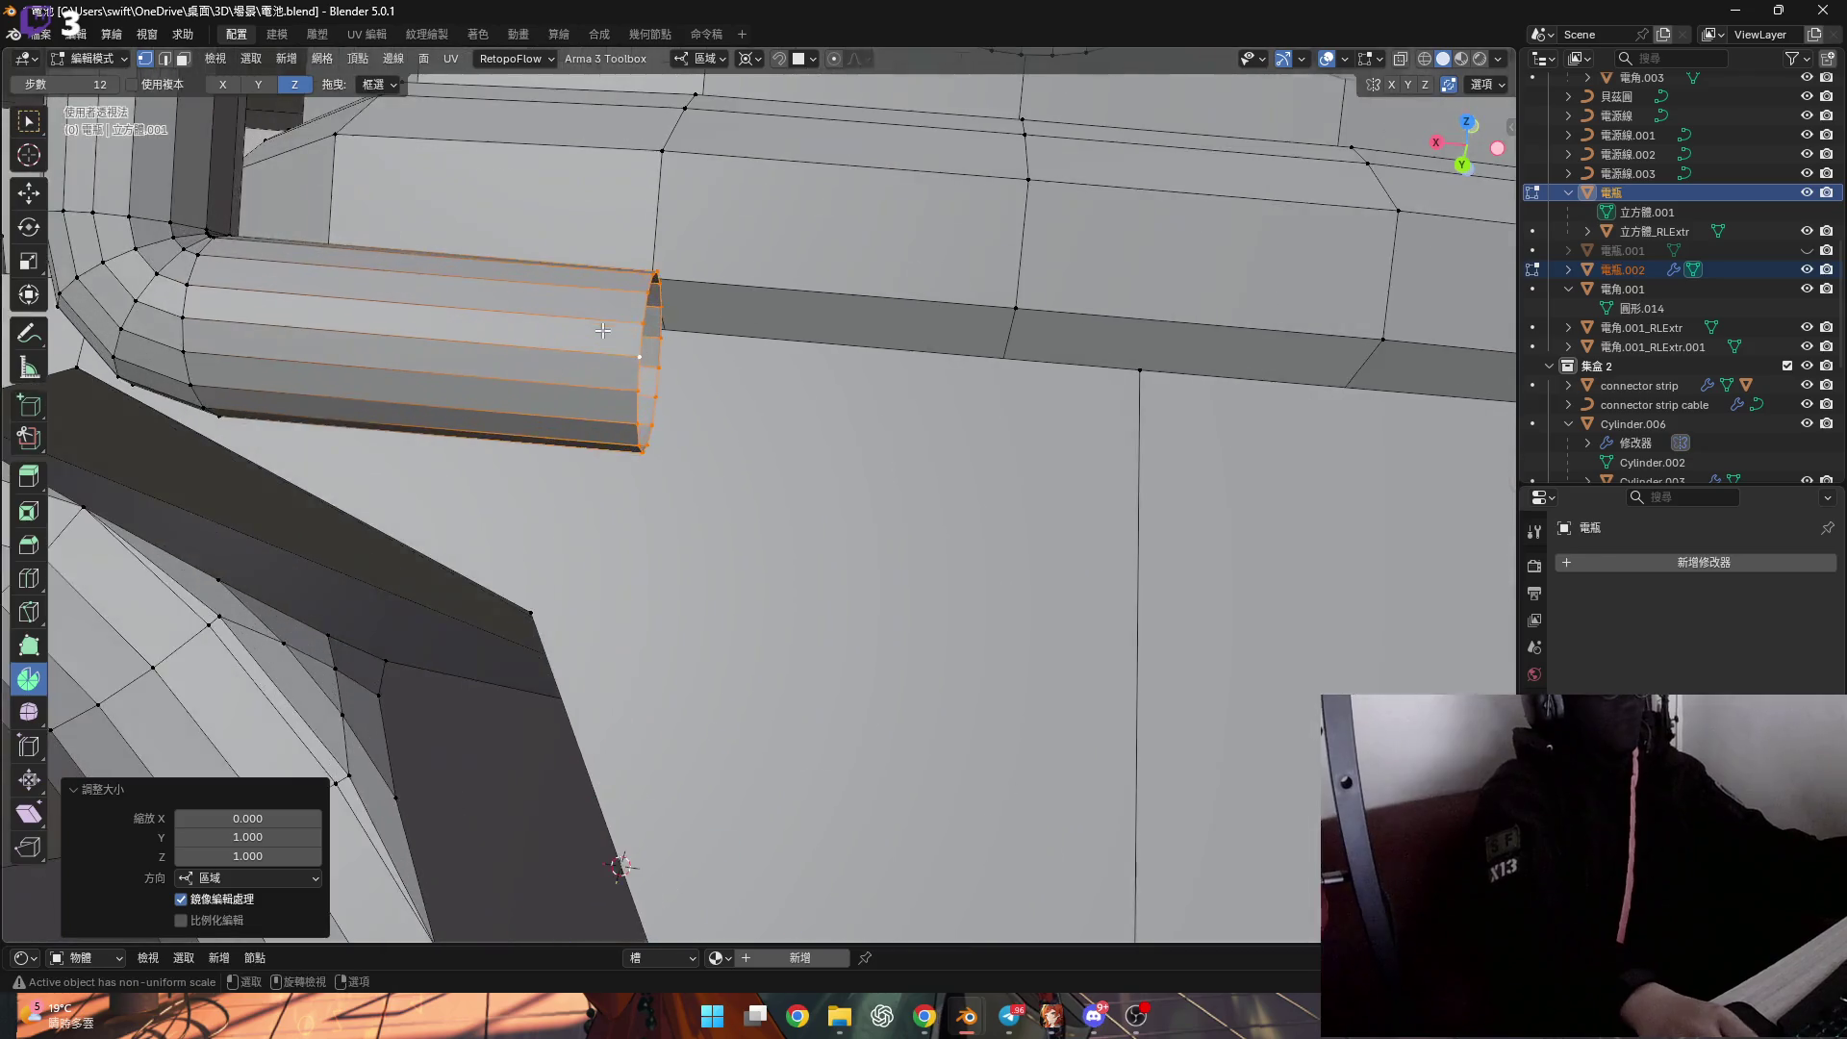
pyautogui.scroll(3, 652, 472)
pyautogui.moveTo(542, 422)
pyautogui.mouseDown(button='middle')
pyautogui.moveTo(567, 481)
pyautogui.moveTo(538, 555)
pyautogui.mouseUp(button='middle')
# Spin the tube's end edge into a 90° downward bend with 3 steps.
pyautogui.click(539, 554)
pyautogui.hotkey('shift', 's')
pyautogui.scroll(-4, 547, 367)
pyautogui.moveTo(547, 366)
pyautogui.mouseDown(button='middle')
pyautogui.moveTo(642, 445)
pyautogui.moveTo(734, 594)
pyautogui.mouseUp(button='middle')
pyautogui.moveTo(734, 594)
pyautogui.mouseDown()
pyautogui.moveTo(651, 658)
pyautogui.moveTo(580, 674)
pyautogui.mouseUp()
pyautogui.keyDown('shift'); pyautogui.moveTo(404, 827); pyautogui.dragTo(408, 755, button='middle'); pyautogui.keyUp('shift')
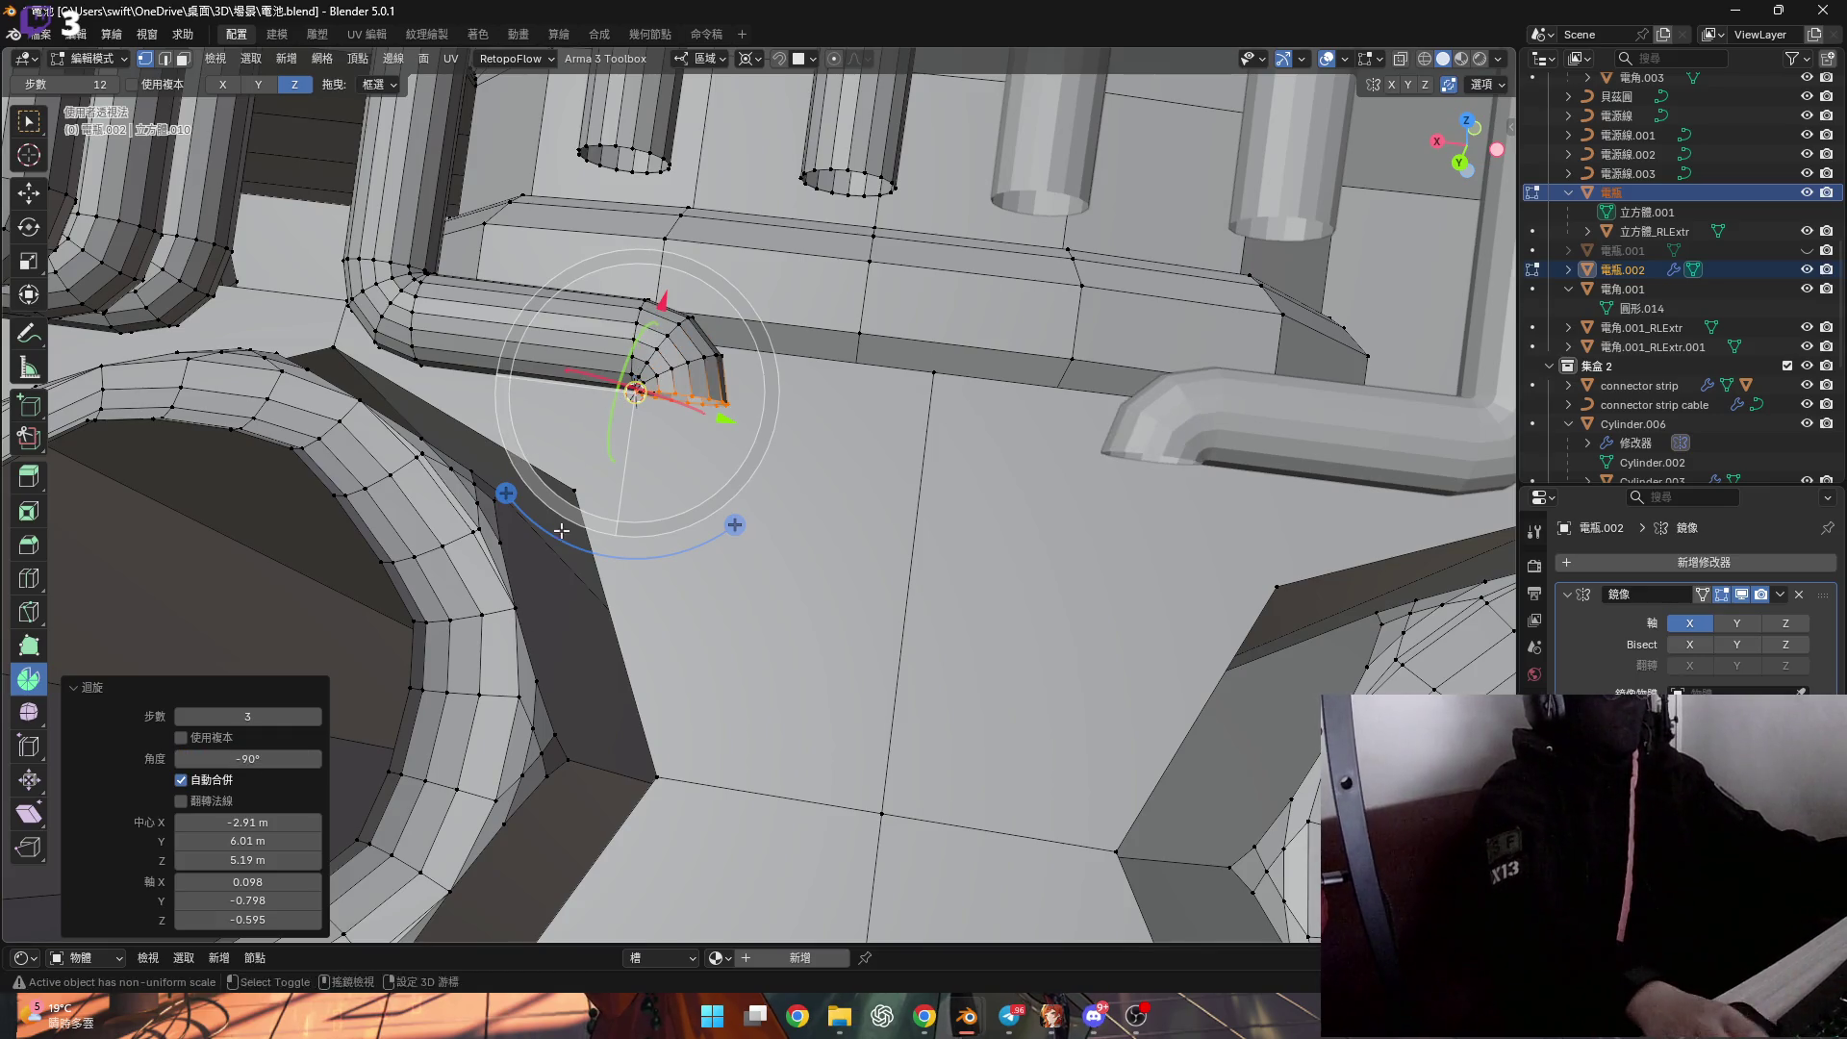
pyautogui.scroll(-3, 559, 536)
pyautogui.moveTo(558, 536); pyautogui.dragTo(673, 491, button='middle')
pyautogui.scroll(2, 721, 470)
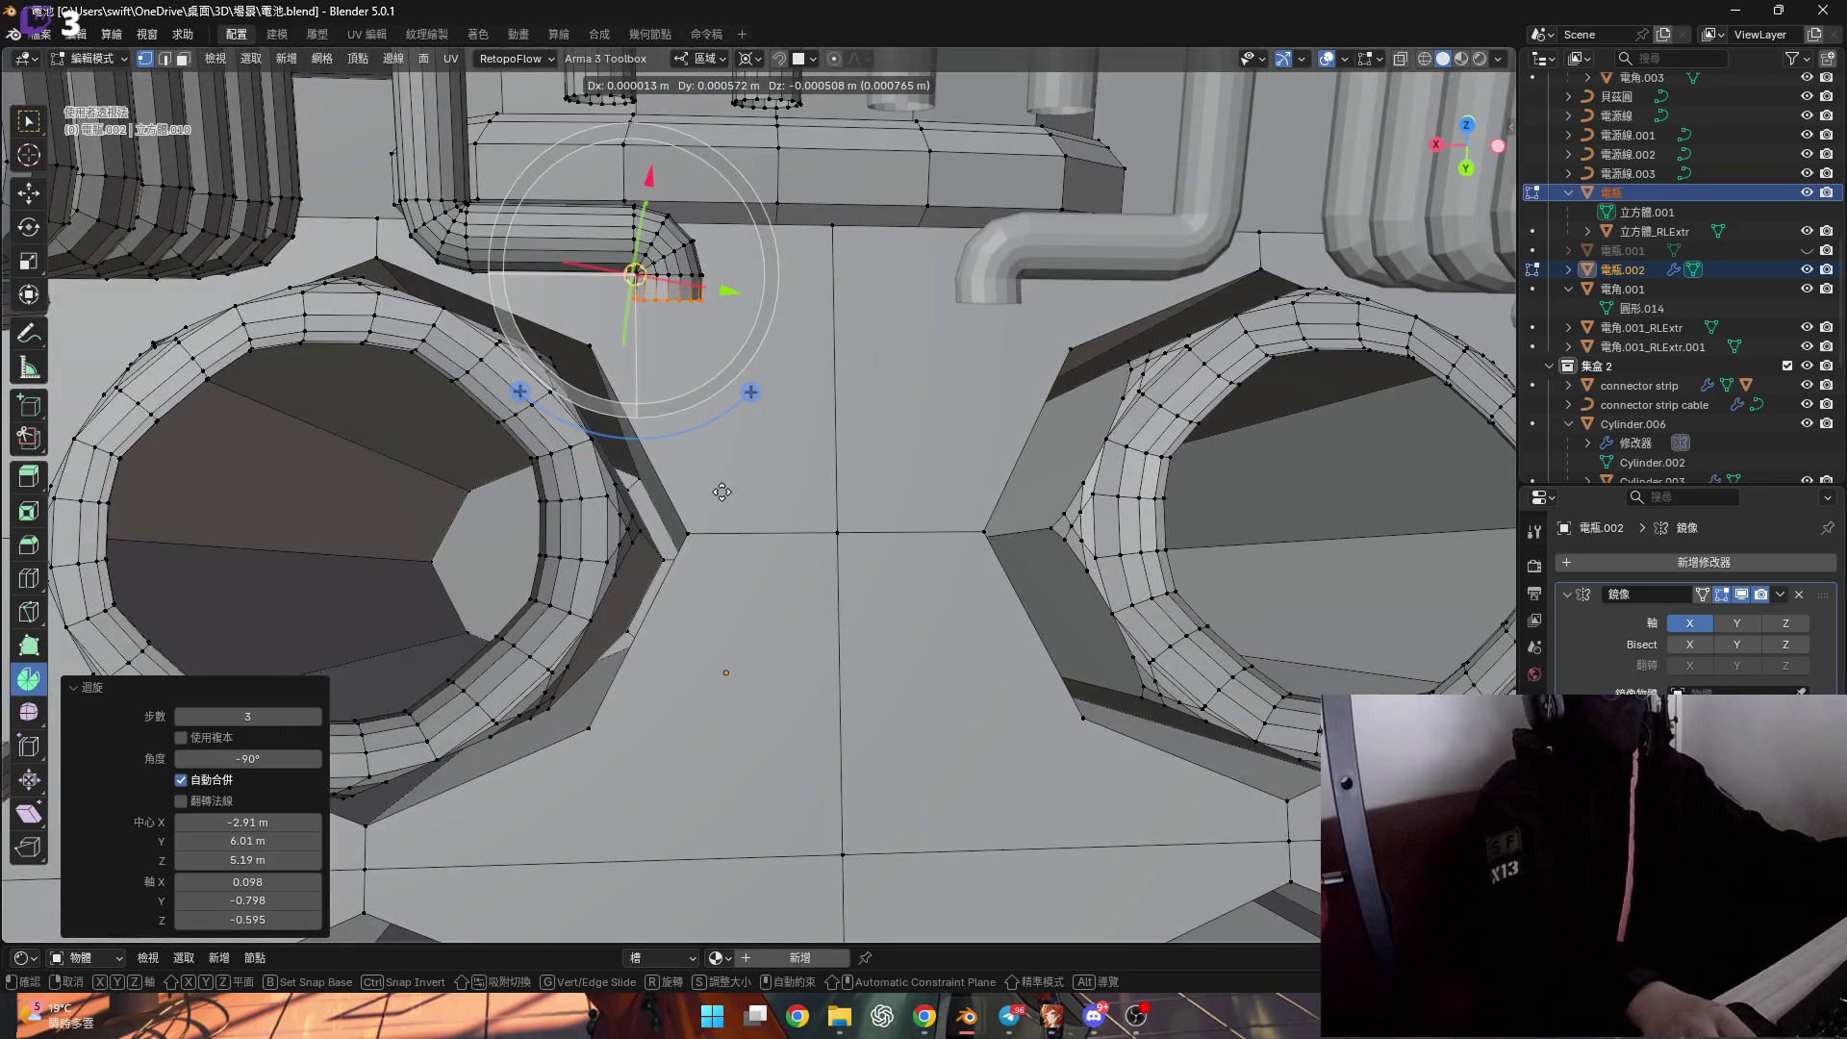
# Extrude a straight cable section down from the new corner.
pyautogui.click(763, 840)
pyautogui.scroll(-3, 738, 342)
pyautogui.scroll(5, 673, 461)
pyautogui.moveTo(673, 462)
pyautogui.mouseDown(button='middle')
pyautogui.moveTo(637, 448)
pyautogui.moveTo(591, 253)
pyautogui.moveTo(717, 337)
pyautogui.mouseUp(button='middle')
pyautogui.scroll(-3, 637, 447)
pyautogui.scroll(4, 625, 404)
pyautogui.scroll(-3, 625, 279)
# Lengthen the straight run 0.01426 m along local Y and select the whole tube for rotating about X.
pyautogui.press('g')
pyautogui.press('y')
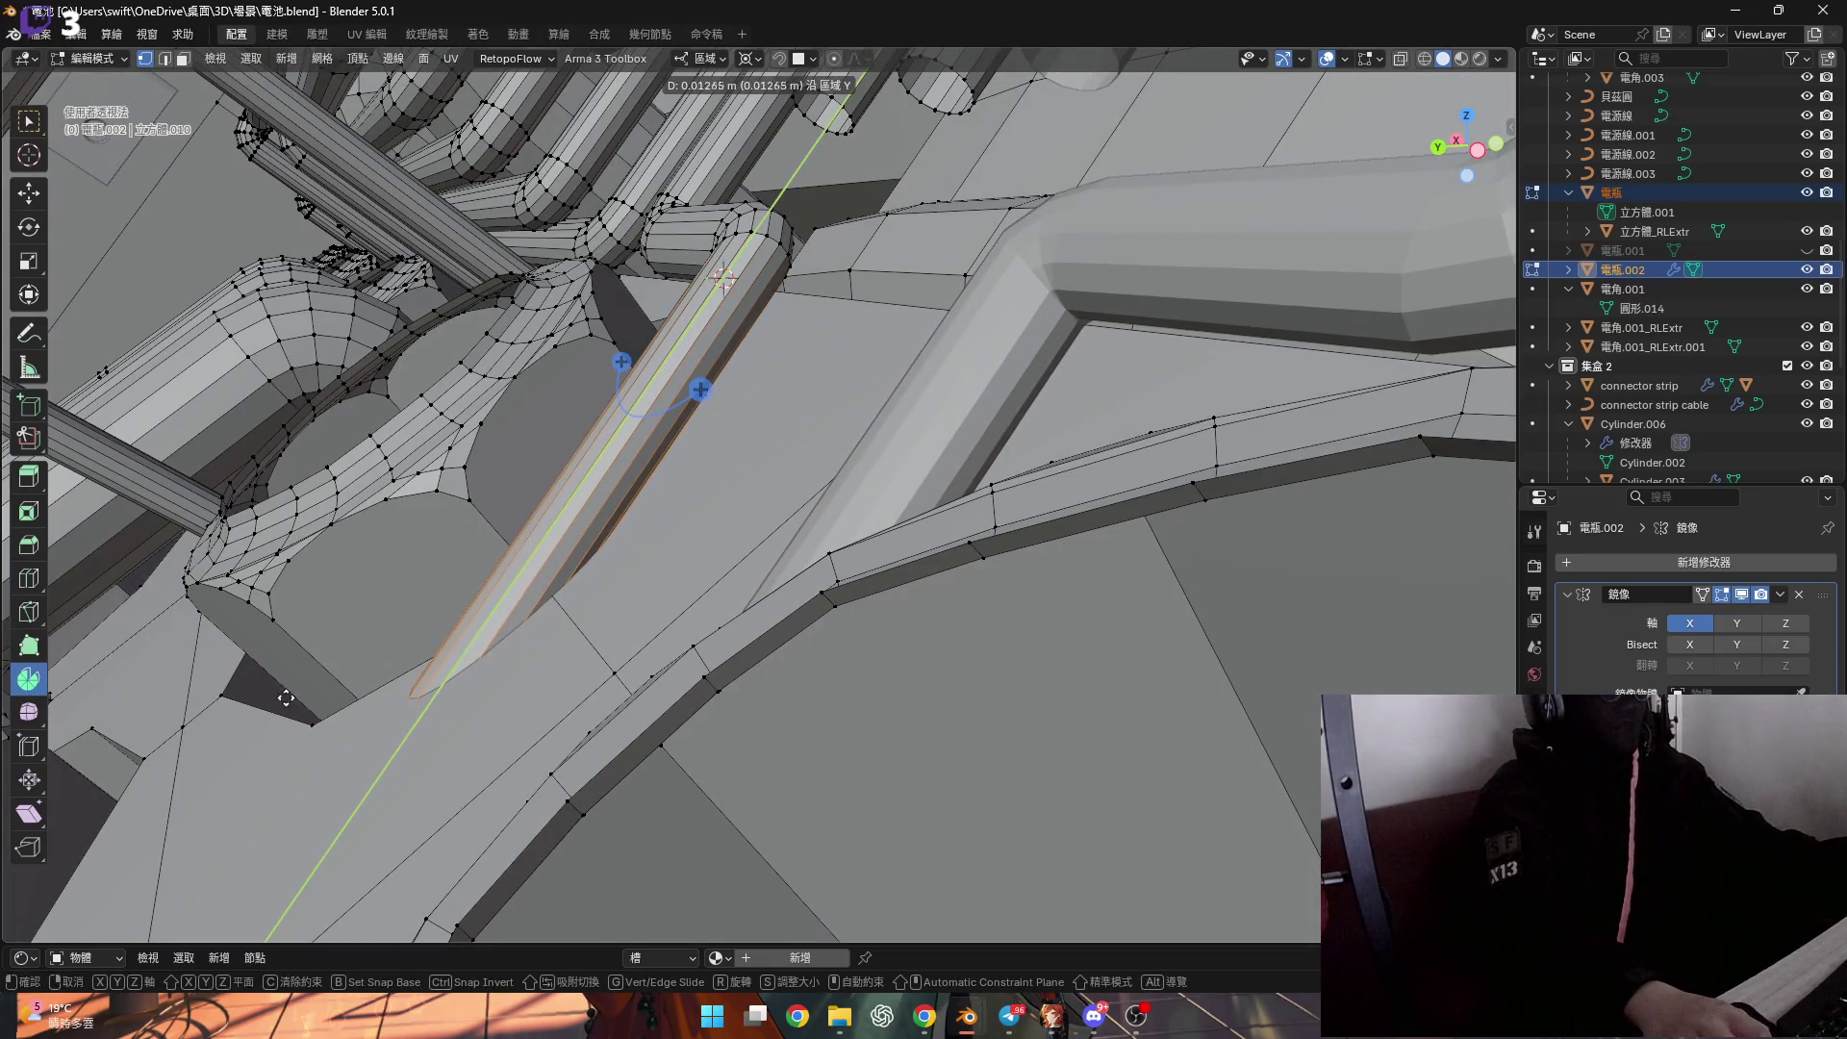
pyautogui.click(240, 735)
pyautogui.scroll(3, 763, 412)
pyautogui.scroll(-2, 763, 413)
pyautogui.moveTo(763, 413)
pyautogui.mouseDown(button='middle')
pyautogui.moveTo(735, 421)
pyautogui.moveTo(741, 438)
pyautogui.moveTo(787, 413)
pyautogui.mouseUp(button='middle')
pyautogui.press('ctrl+KP_Add')
pyautogui.press('x')
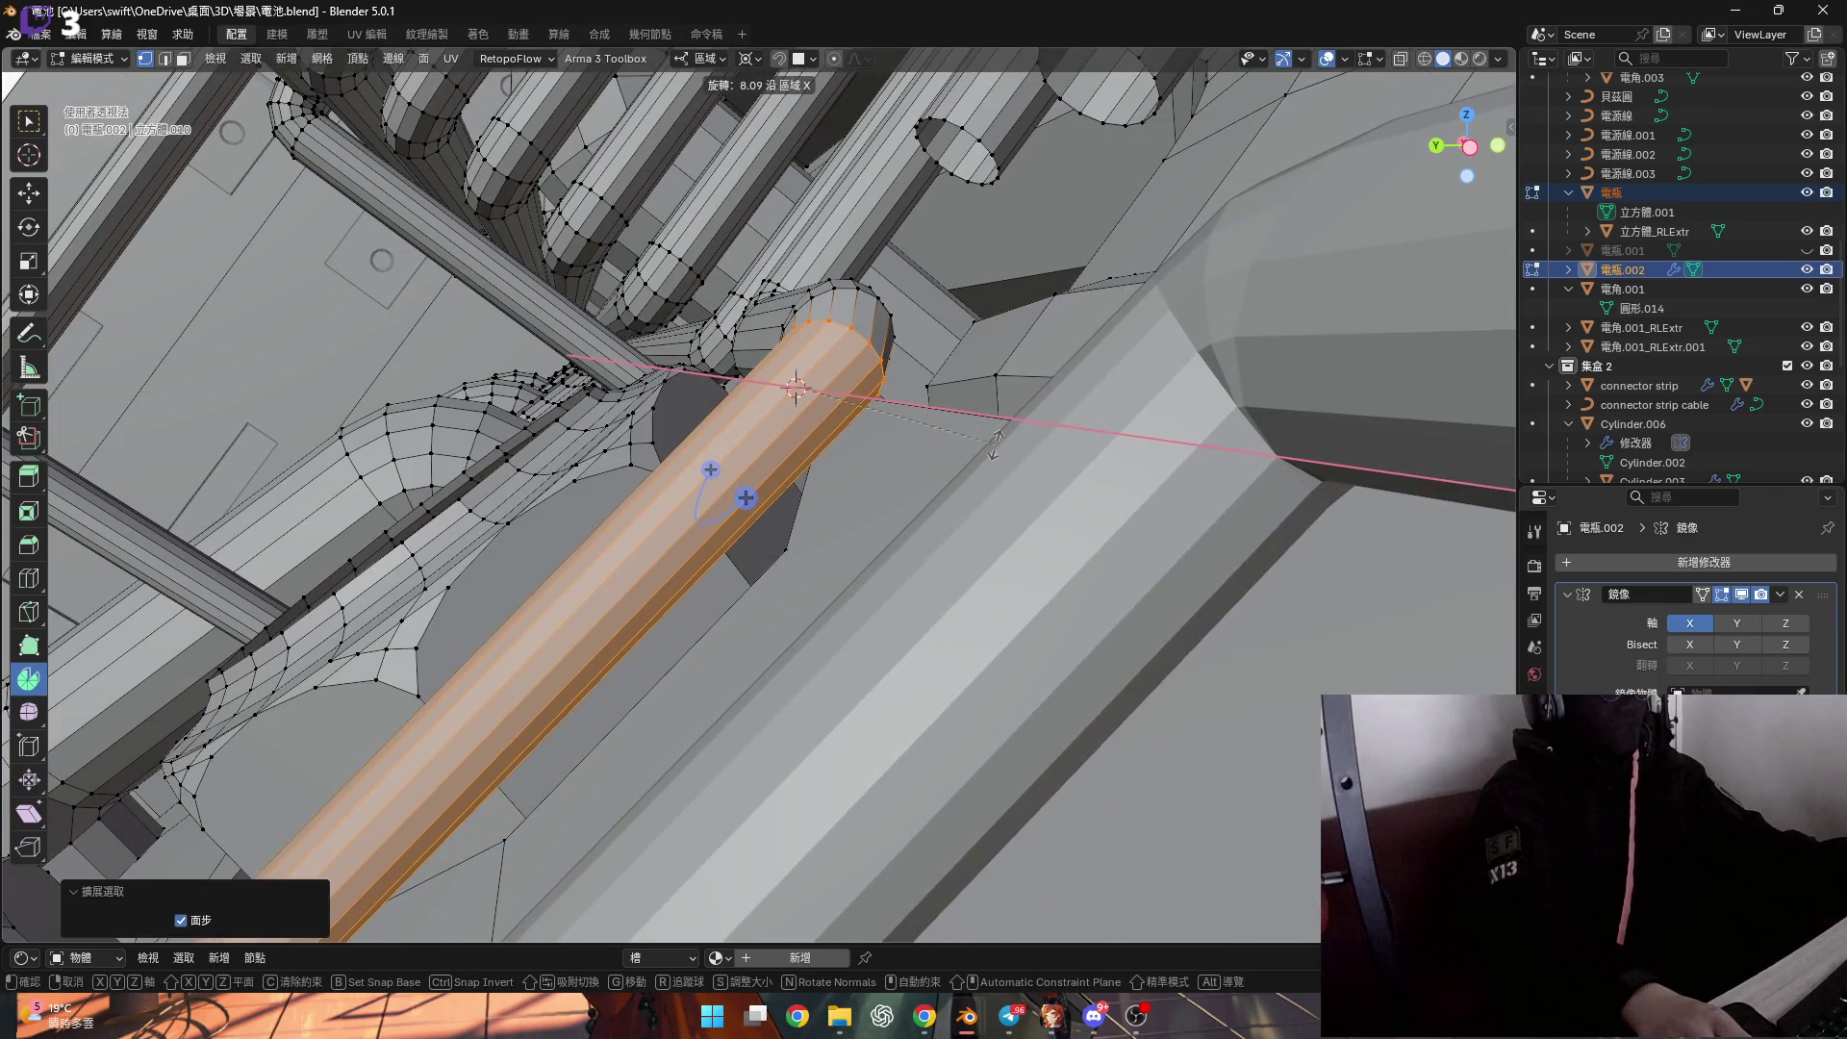
# Finish the pending rotation and rotate the tube freely about local X.
pyautogui.click(995, 445)
pyautogui.scroll(5, 940, 302)
pyautogui.scroll(-6, 689, 305)
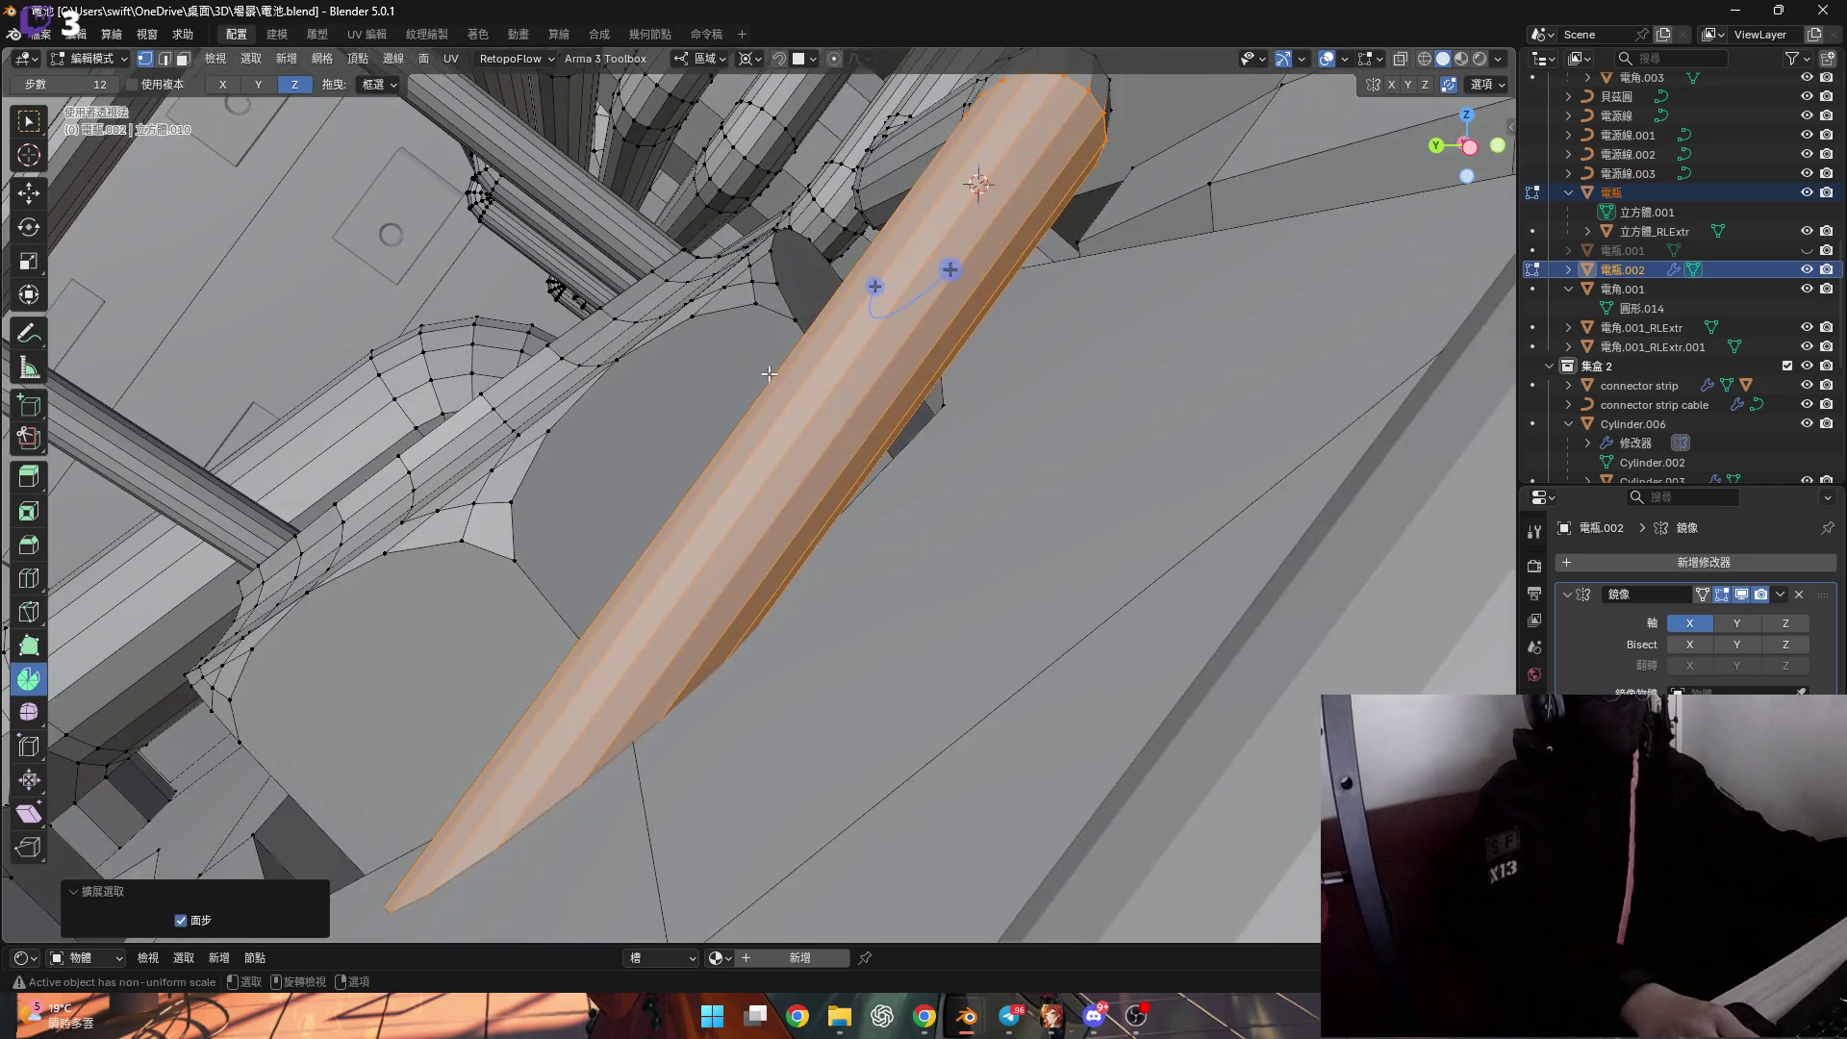
pyautogui.press('r')
pyautogui.press('x')
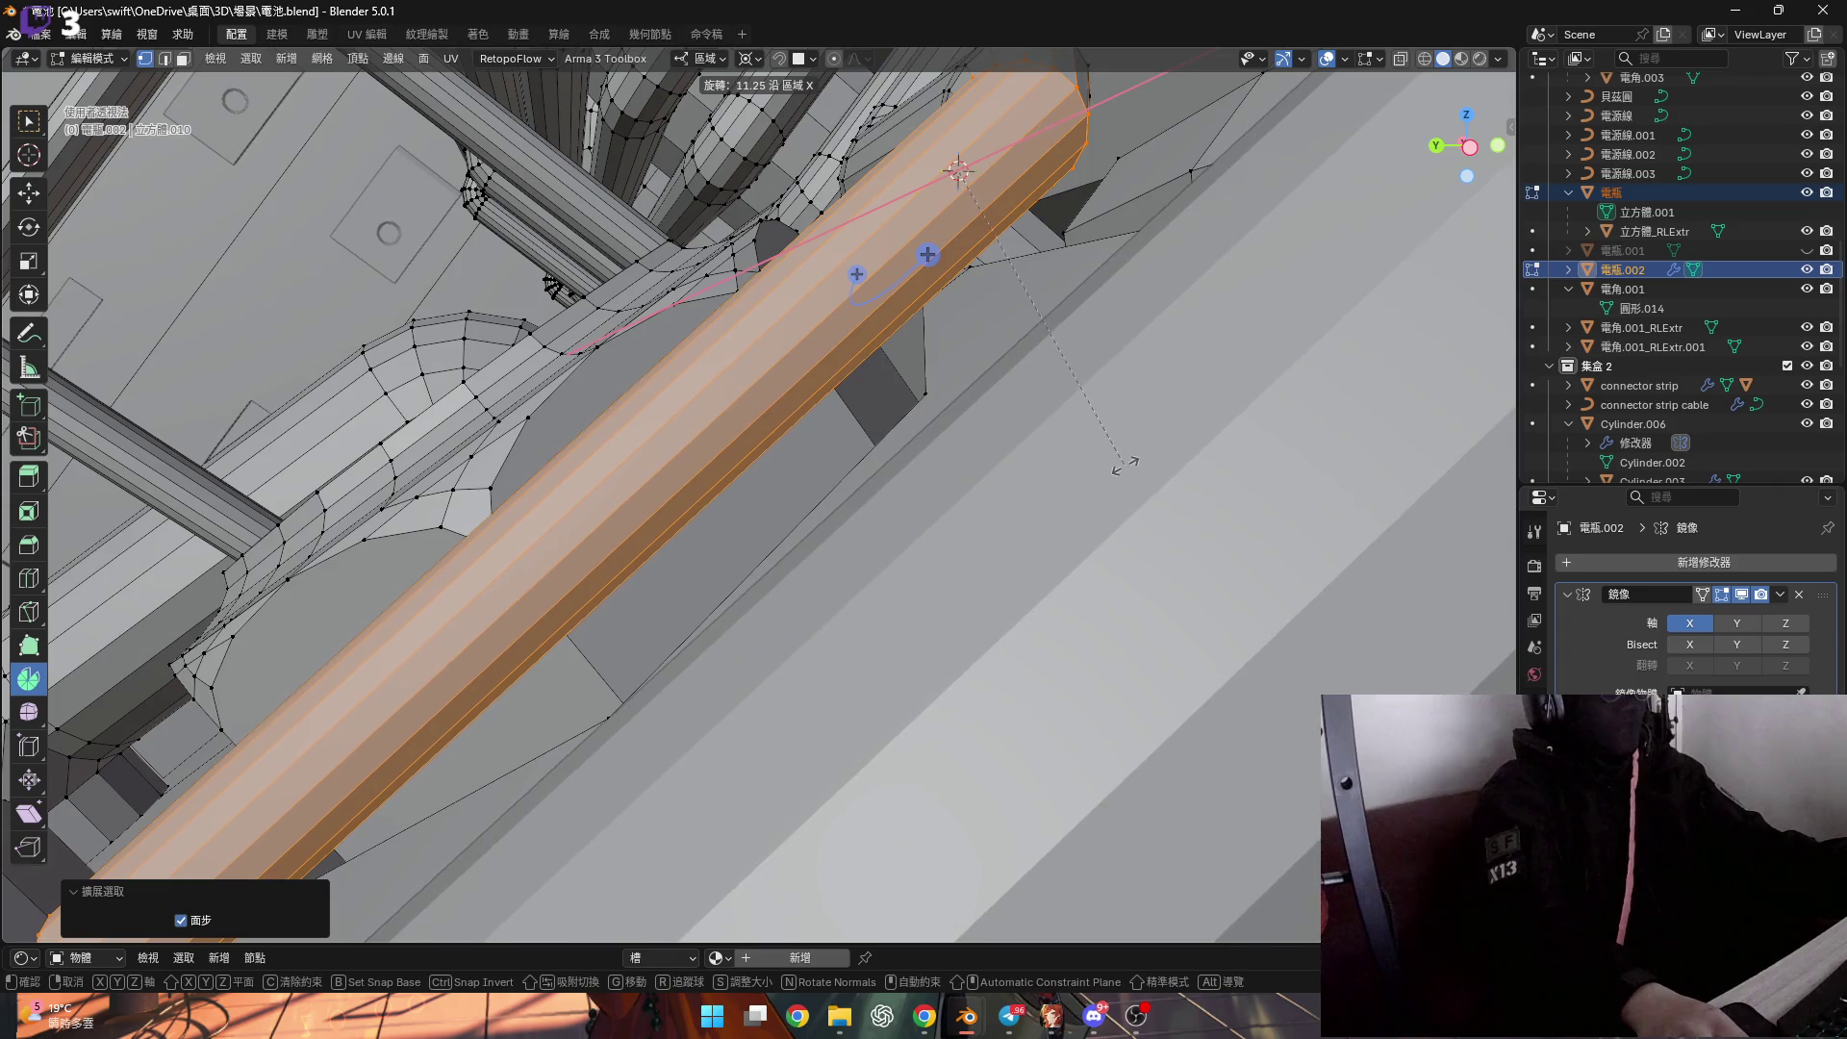
pyautogui.click(1126, 464)
pyautogui.moveTo(1126, 465)
pyautogui.mouseDown(button='middle')
pyautogui.moveTo(878, 404)
pyautogui.moveTo(866, 366)
pyautogui.moveTo(808, 410)
pyautogui.moveTo(705, 376)
pyautogui.moveTo(680, 391)
pyautogui.moveTo(765, 395)
pyautogui.moveTo(661, 431)
pyautogui.moveTo(1004, 405)
pyautogui.moveTo(943, 415)
pyautogui.moveTo(1223, 370)
pyautogui.moveTo(1099, 265)
pyautogui.mouseUp(button='middle')
# Rotate the tube exactly 10° so it angles toward the connector above.
pyautogui.press('r')
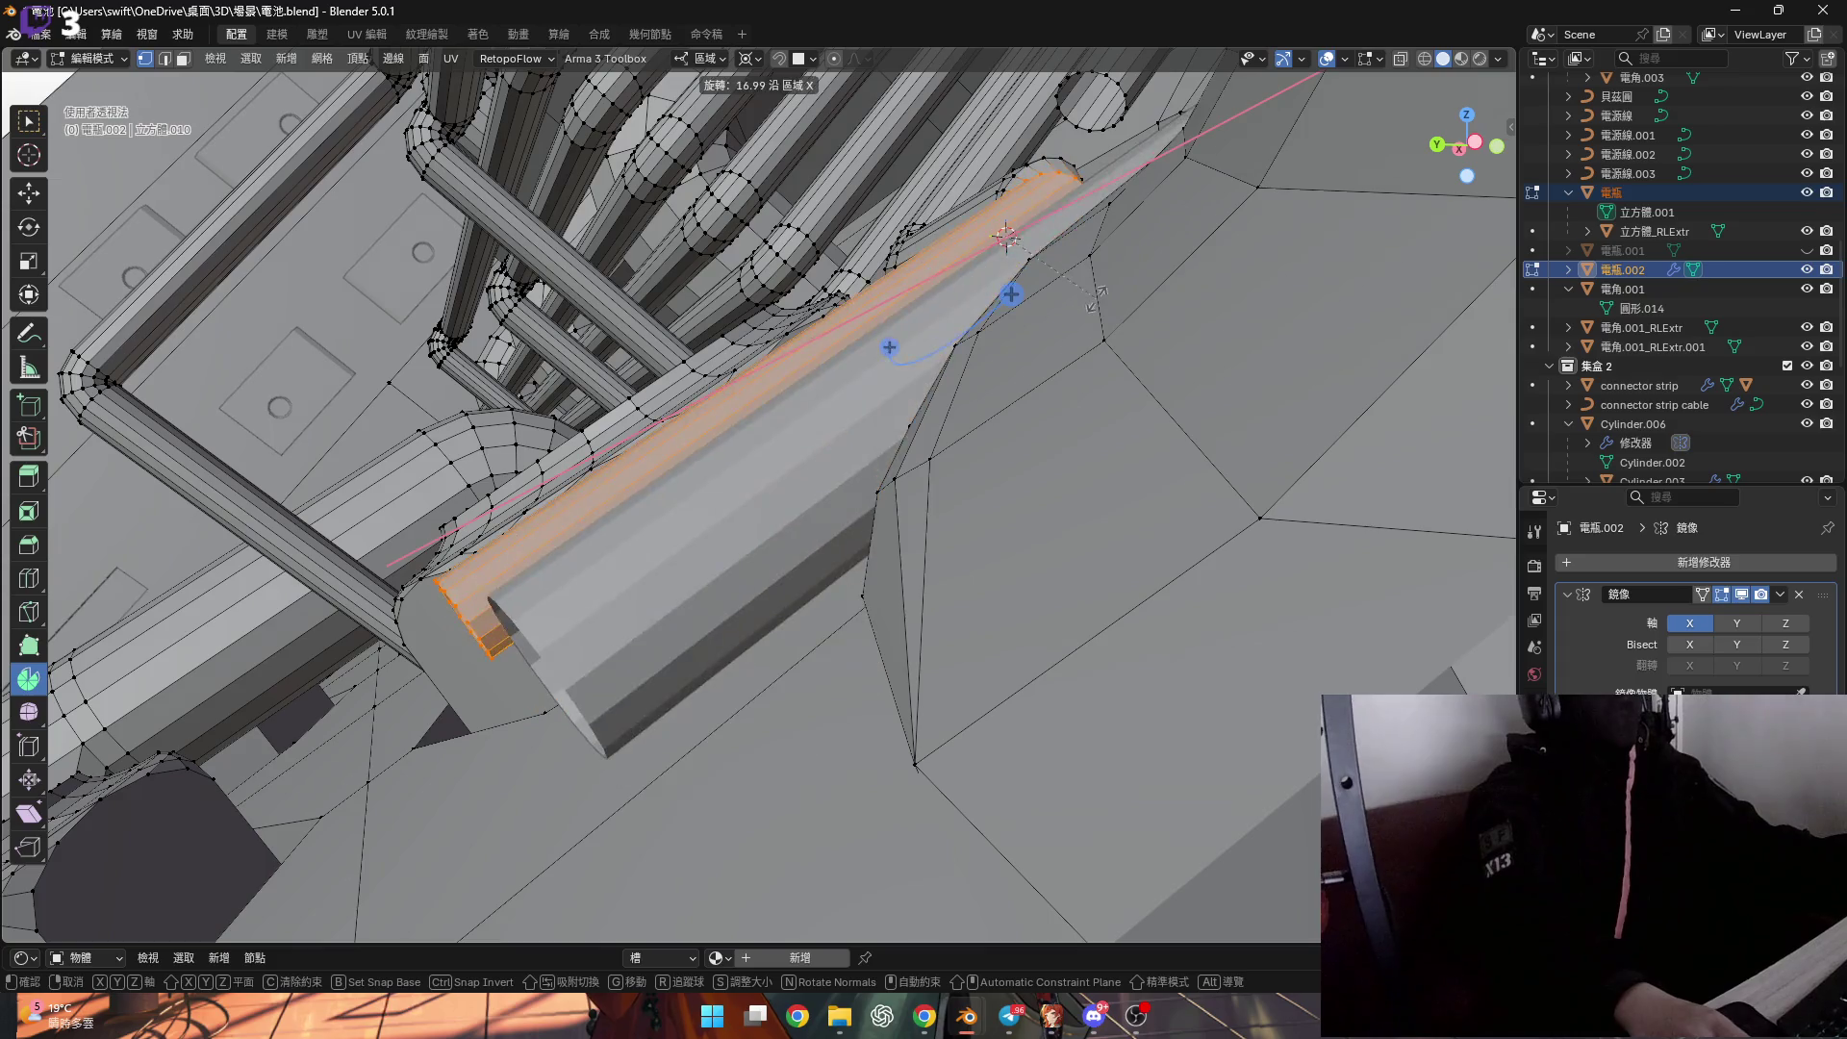
pyautogui.moveTo(1109, 284)
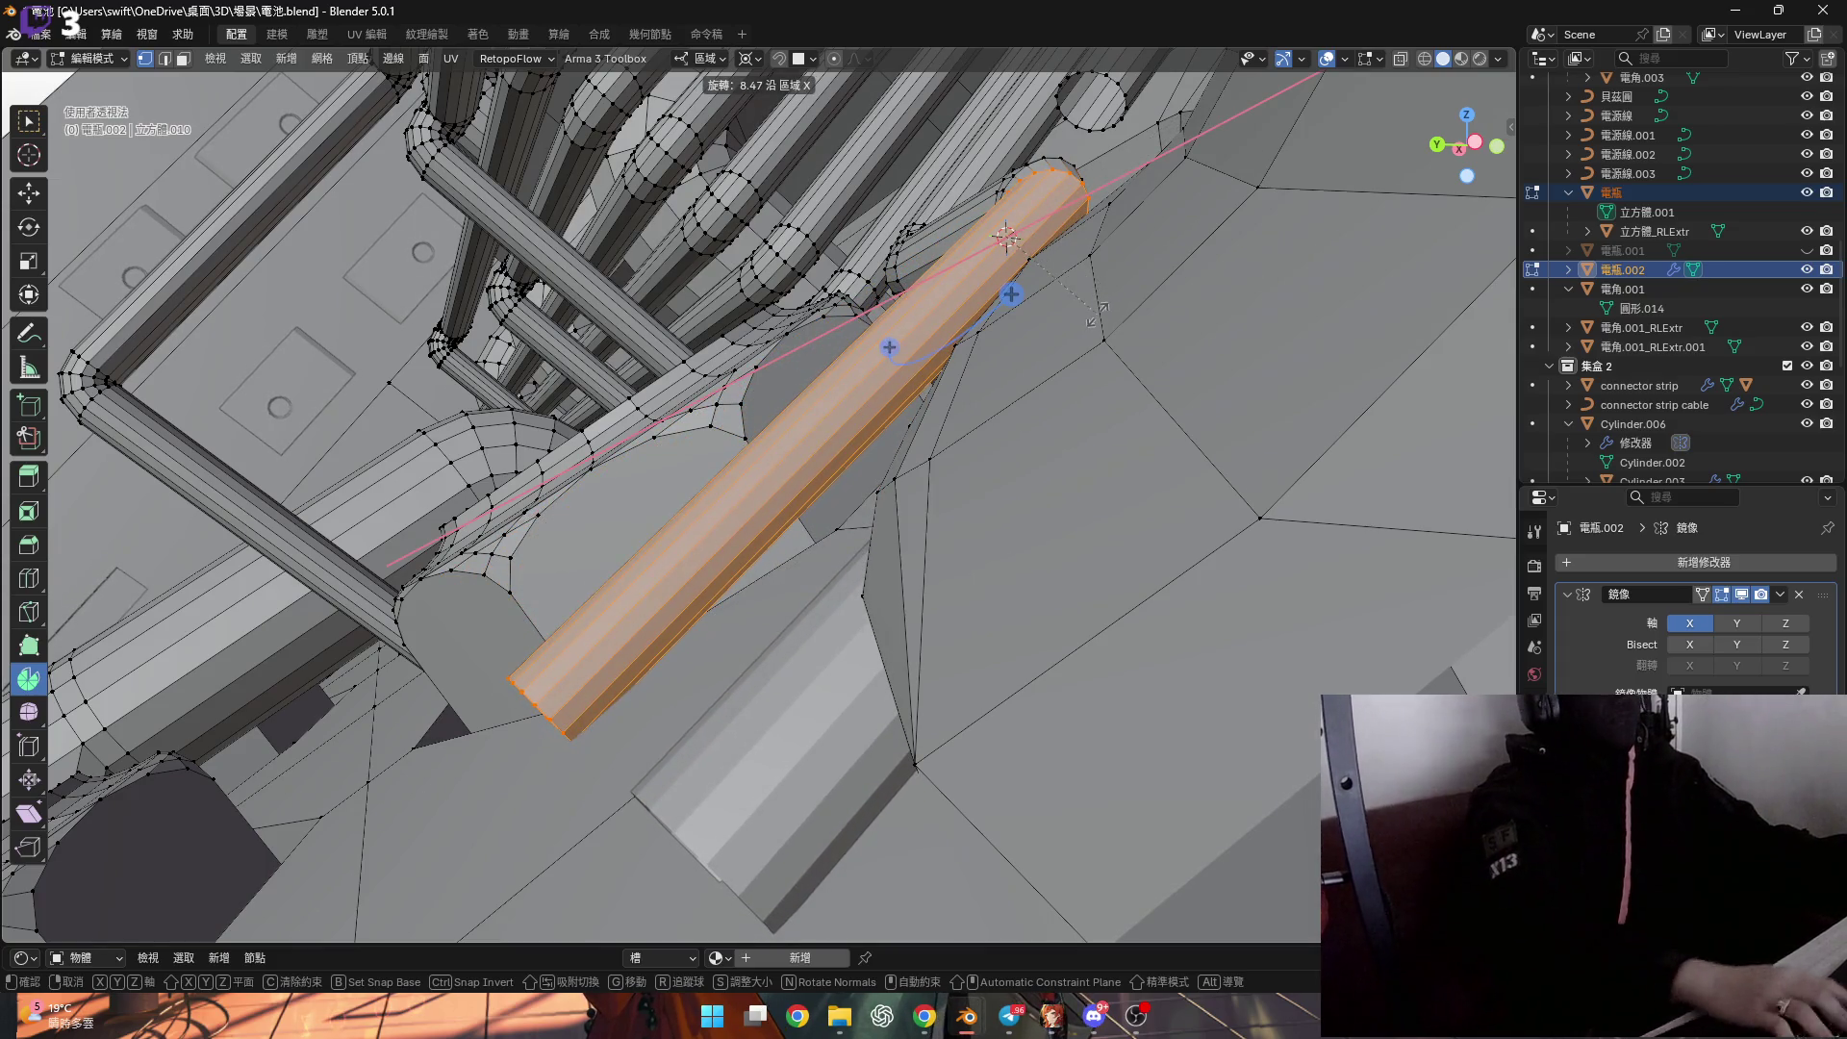
pyautogui.write('10')
pyautogui.press('Return')
pyautogui.moveTo(1097, 312)
pyautogui.mouseDown(button='middle')
pyautogui.moveTo(896, 330)
pyautogui.moveTo(814, 387)
pyautogui.moveTo(760, 346)
pyautogui.mouseUp(button='middle')
pyautogui.scroll(5, 692, 299)
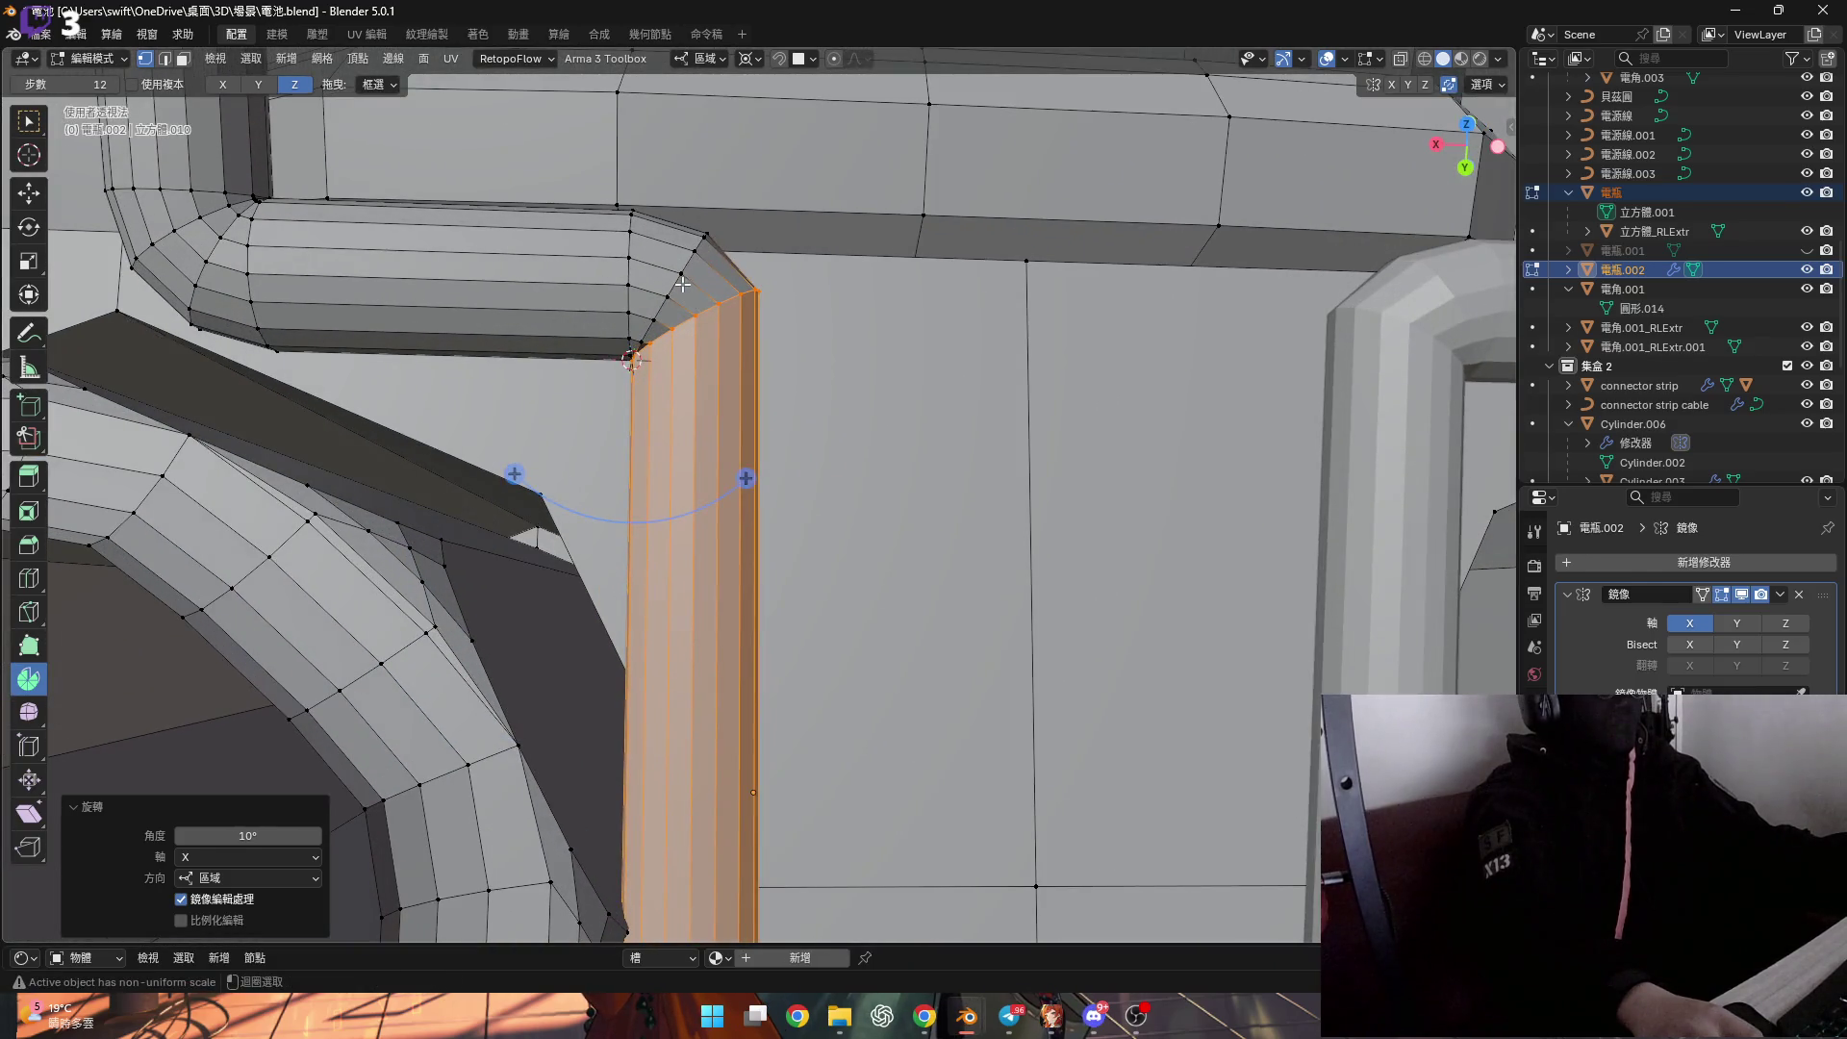
# Grow the selection into the elbow and shift that tube section along X.
pyautogui.press('ctrl+KP_Add')
pyautogui.press('ctrl+KP_Add')
pyautogui.scroll(-4, 683, 284)
pyautogui.press('g')
pyautogui.press('x')
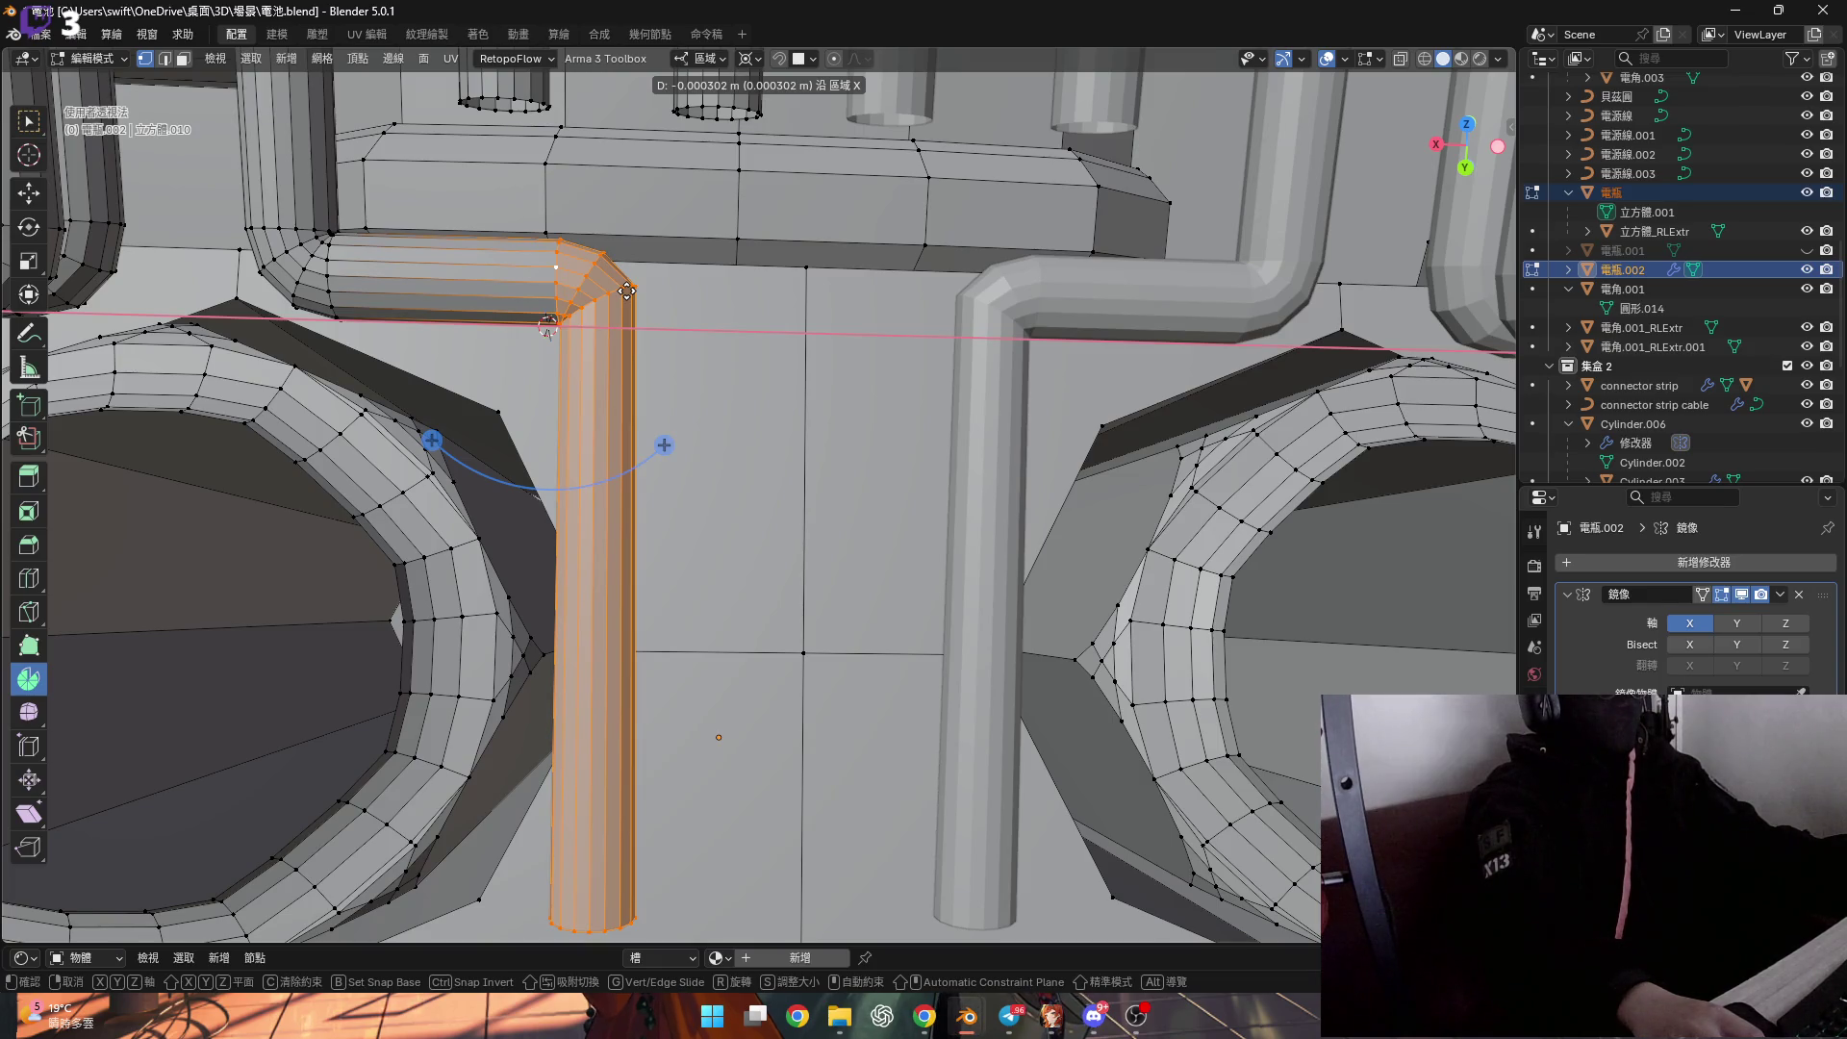
pyautogui.click(626, 291)
pyautogui.scroll(8, 609, 413)
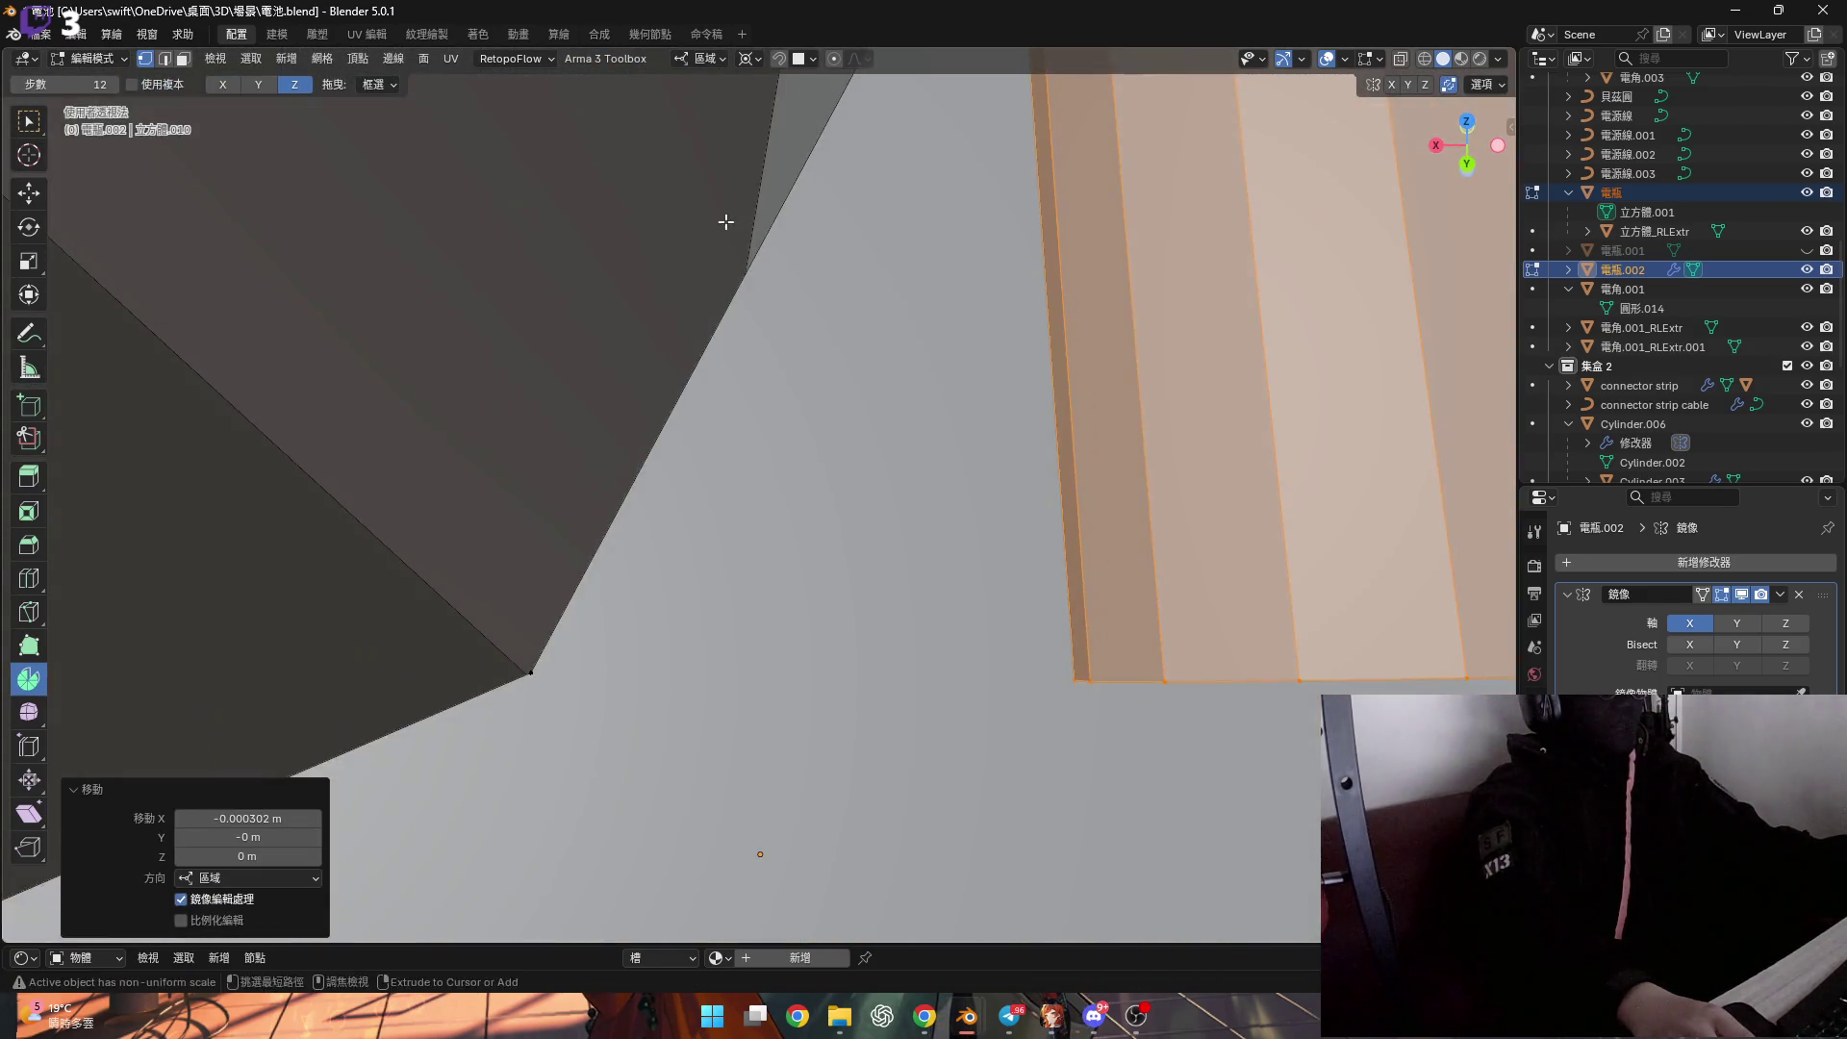
pyautogui.scroll(-5, 725, 226)
pyautogui.scroll(6, 693, 260)
pyautogui.moveTo(693, 259)
pyautogui.mouseDown(button='middle')
pyautogui.moveTo(676, 284)
pyautogui.moveTo(750, 301)
pyautogui.mouseUp(button='middle')
# Nudge the selected edges 0.000101 m along X and add the tube-end vertices to the selection.
pyautogui.press('g')
pyautogui.press('x')
pyautogui.click(751, 304)
pyautogui.scroll(-6, 741, 307)
pyautogui.moveTo(731, 318)
pyautogui.mouseDown(button='middle')
pyautogui.moveTo(681, 398)
pyautogui.moveTo(914, 500)
pyautogui.moveTo(1106, 664)
pyautogui.moveTo(935, 483)
pyautogui.moveTo(845, 493)
pyautogui.mouseUp(button='middle')
pyautogui.scroll(2, 692, 451)
pyautogui.keyDown('shift'); pyautogui.click(1108, 665); pyautogui.keyUp('shift')
pyautogui.scroll(-3, 942, 473)
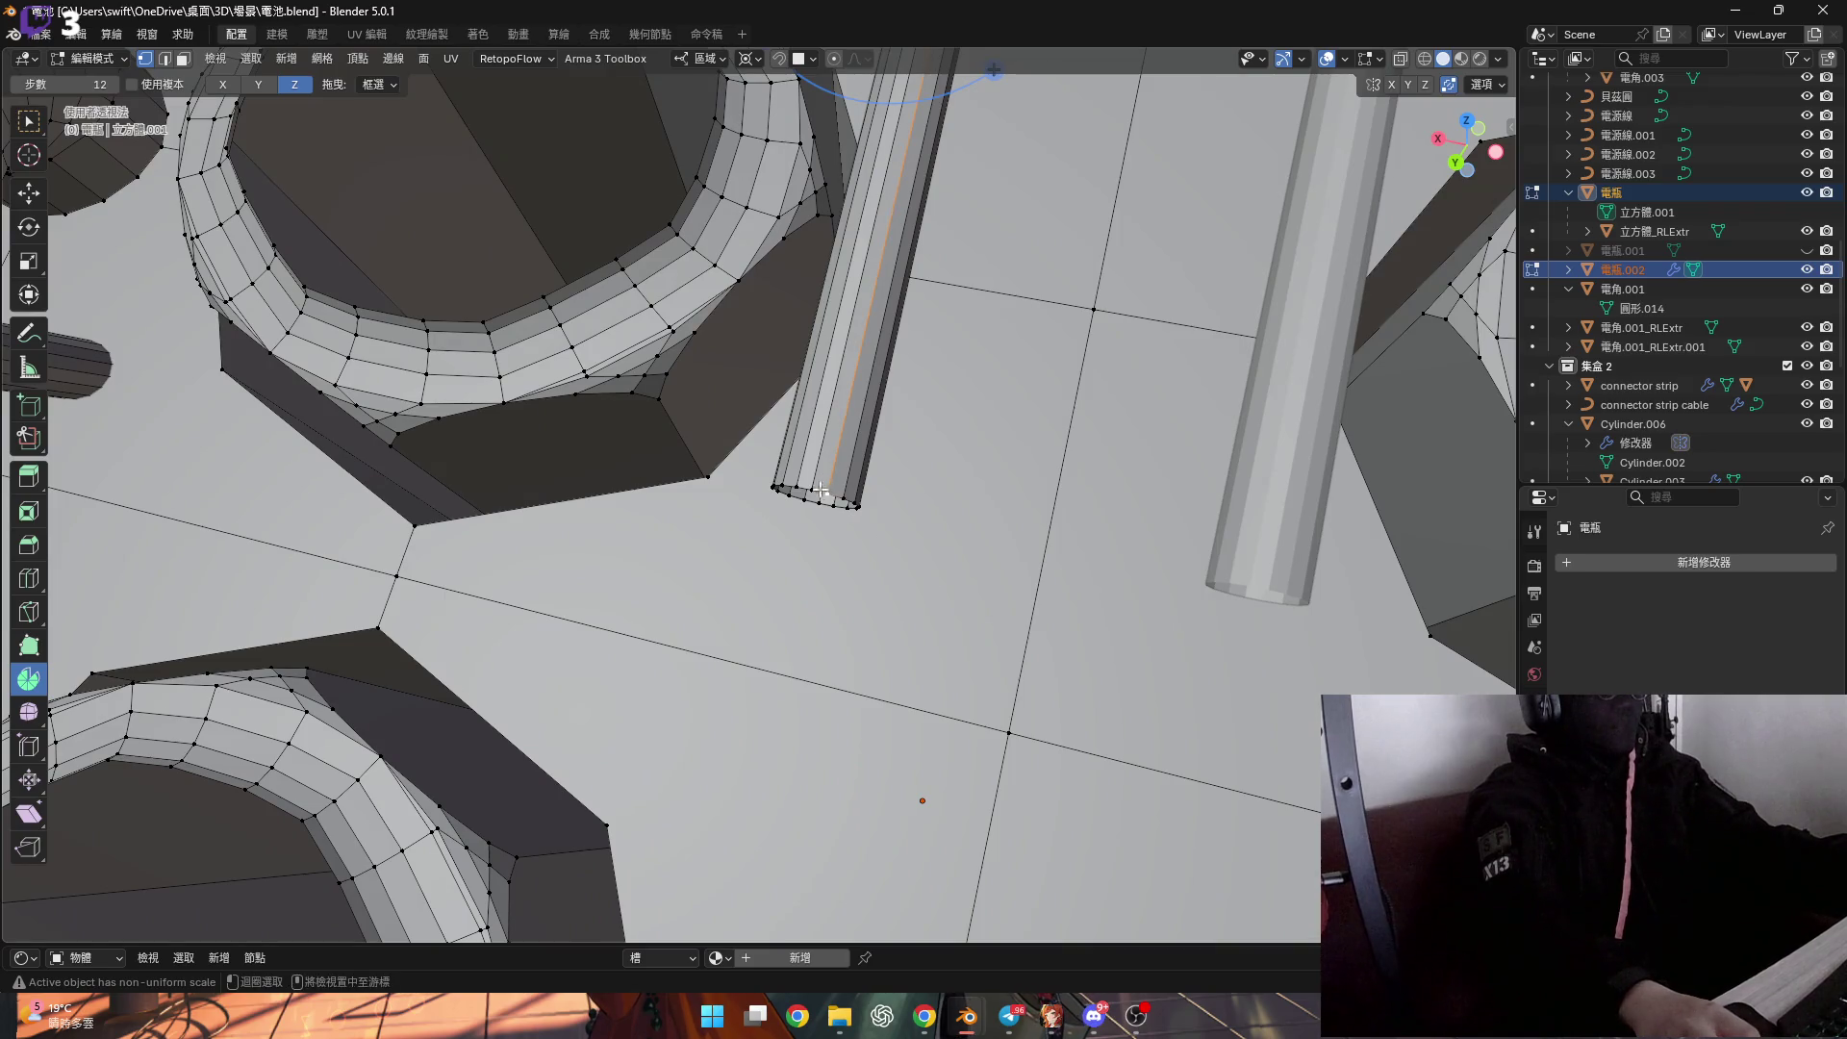
pyautogui.moveTo(975, 628)
pyautogui.mouseDown(button='middle')
pyautogui.moveTo(906, 499)
pyautogui.moveTo(871, 486)
pyautogui.mouseUp(button='middle')
# Try scaling the tube end along Y, then reselect the tube and undo back to the shorter tube.
pyautogui.press('s')
pyautogui.rightClick(940, 548)
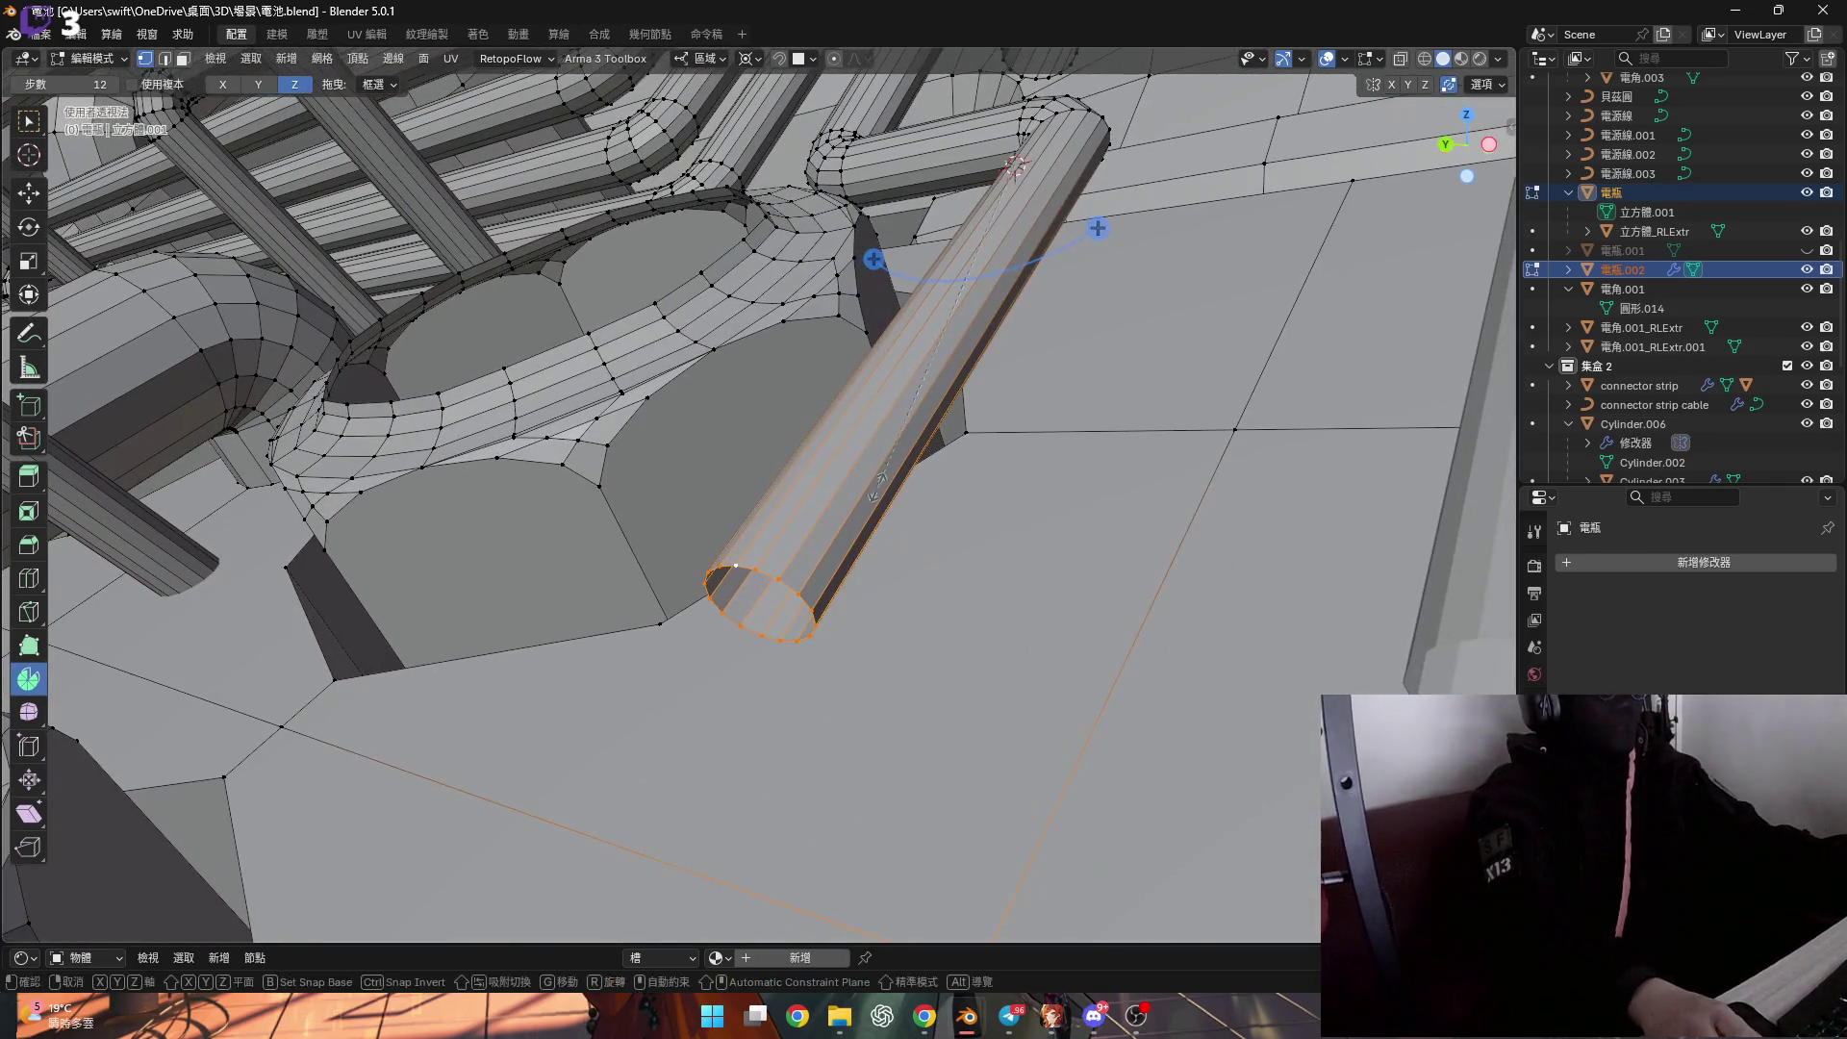
pyautogui.press('s')
pyautogui.press('y')
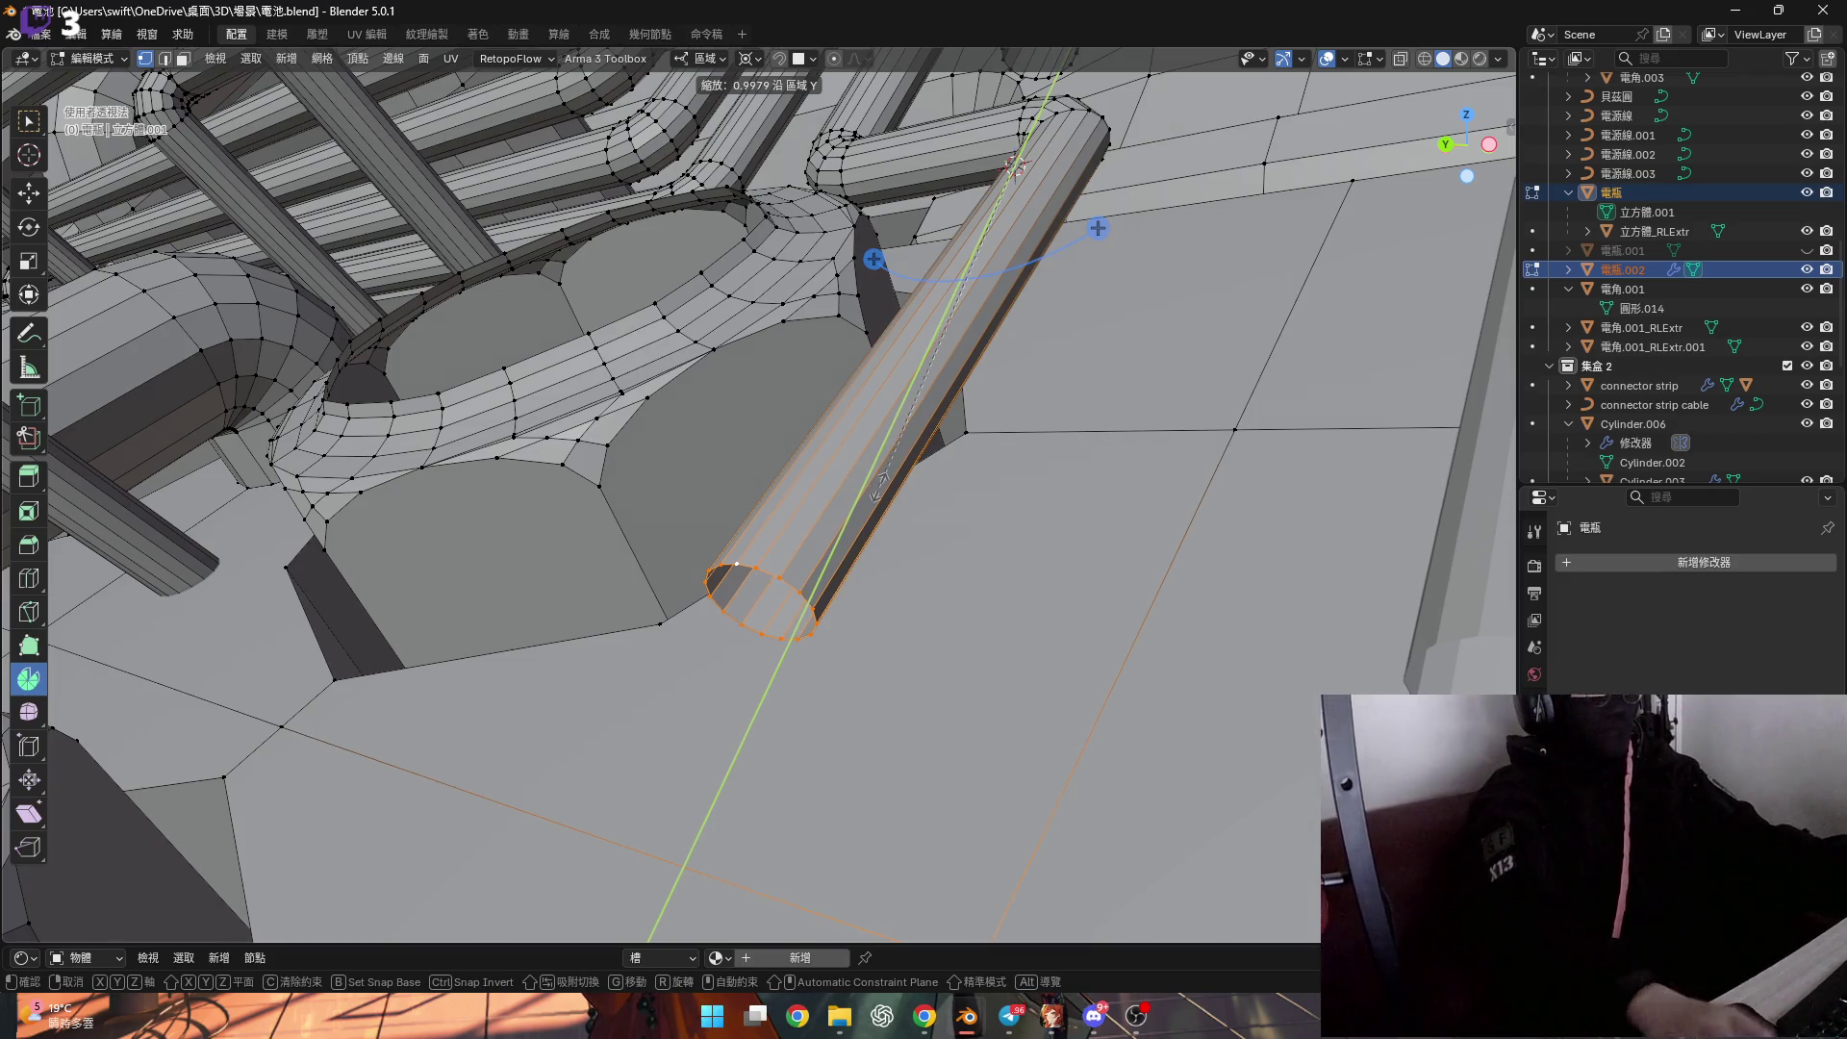
pyautogui.rightClick(877, 484)
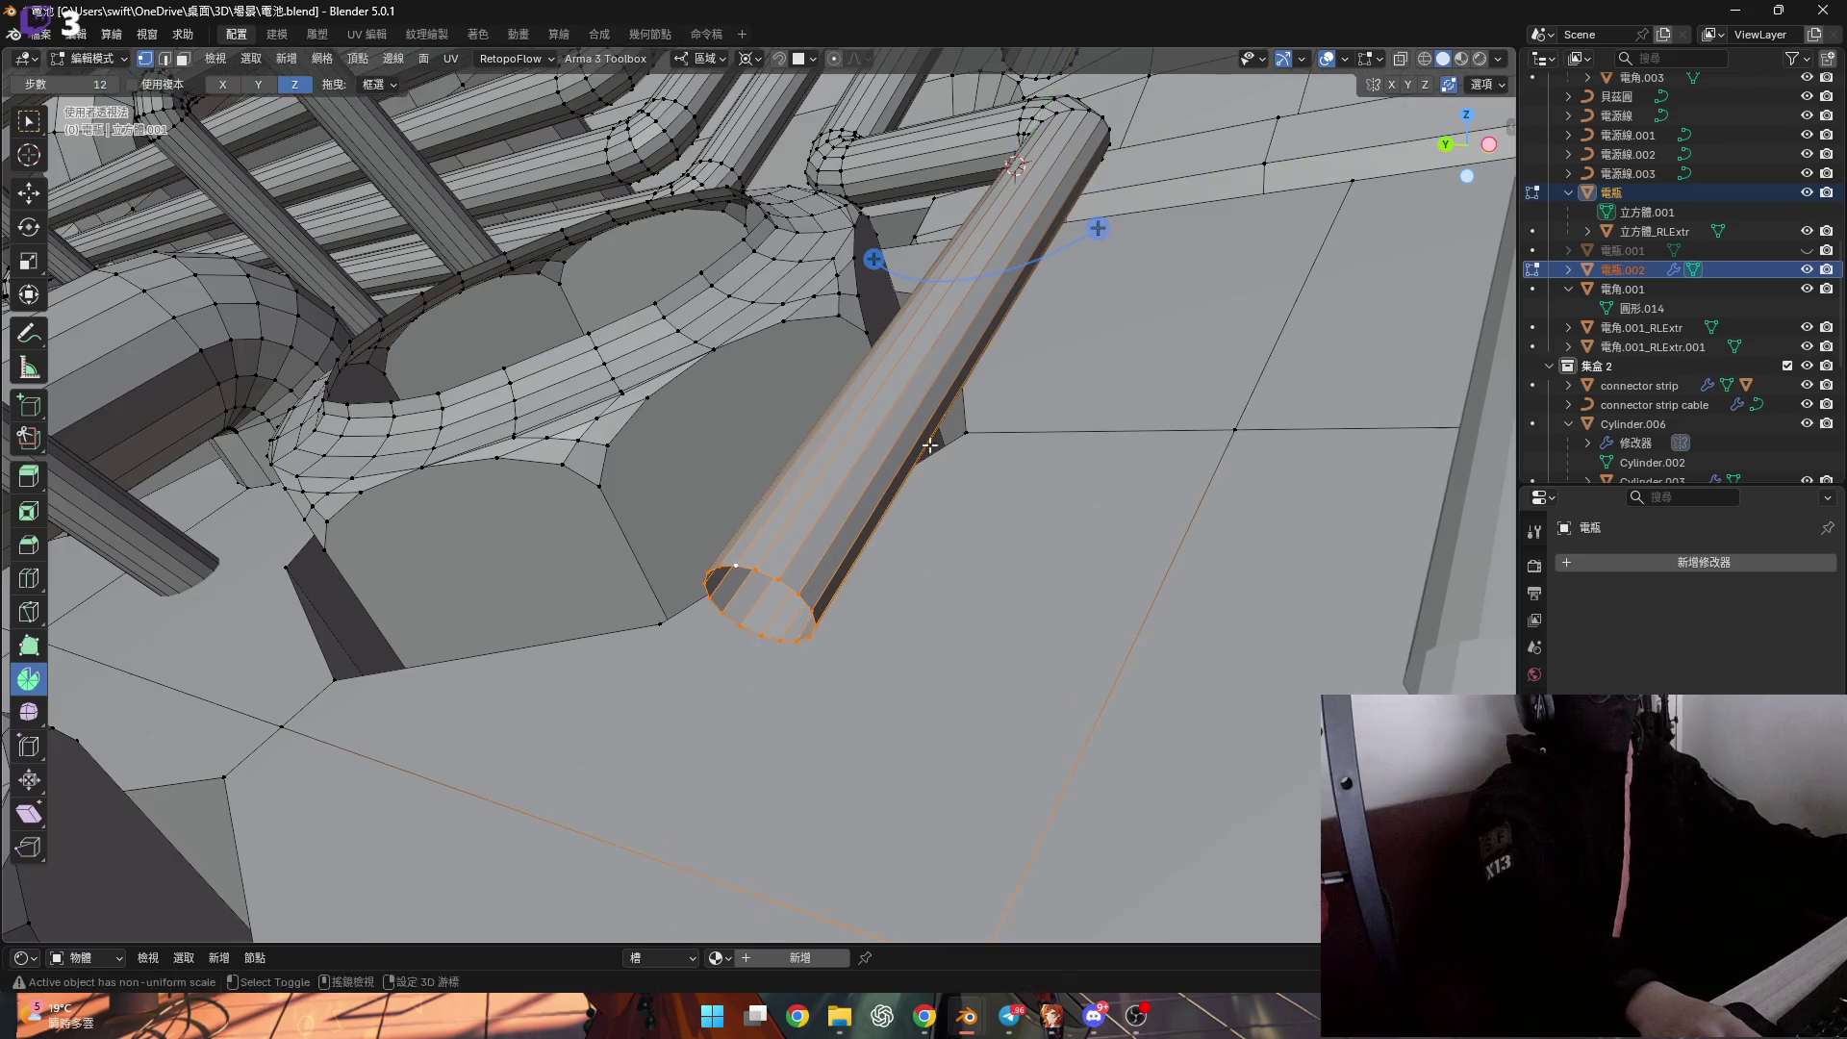
pyautogui.moveTo(877, 484); pyautogui.dragTo(938, 411, button='middle')
pyautogui.press('l')
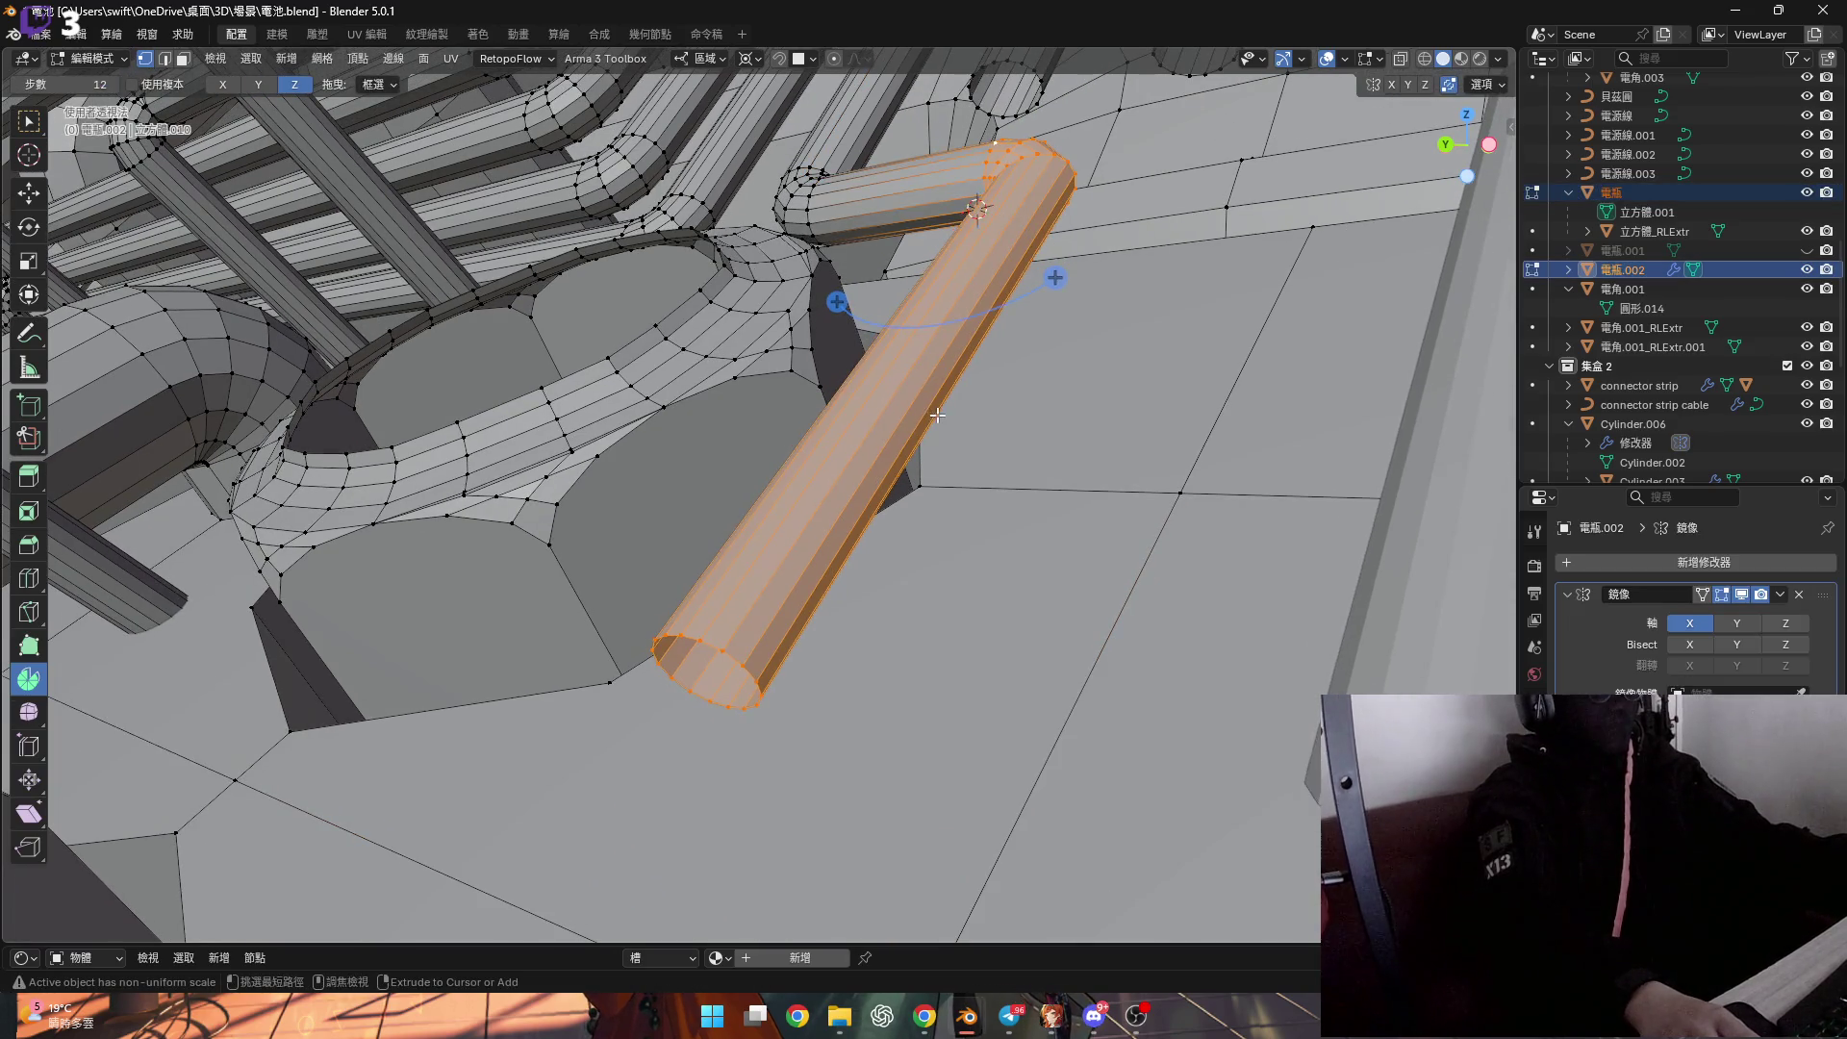
pyautogui.hotkey('ctrl', 'z')
pyautogui.moveTo(936, 420); pyautogui.dragTo(924, 382, button='middle')
pyautogui.press('l')
pyautogui.hotkey('ctrl', 'z')
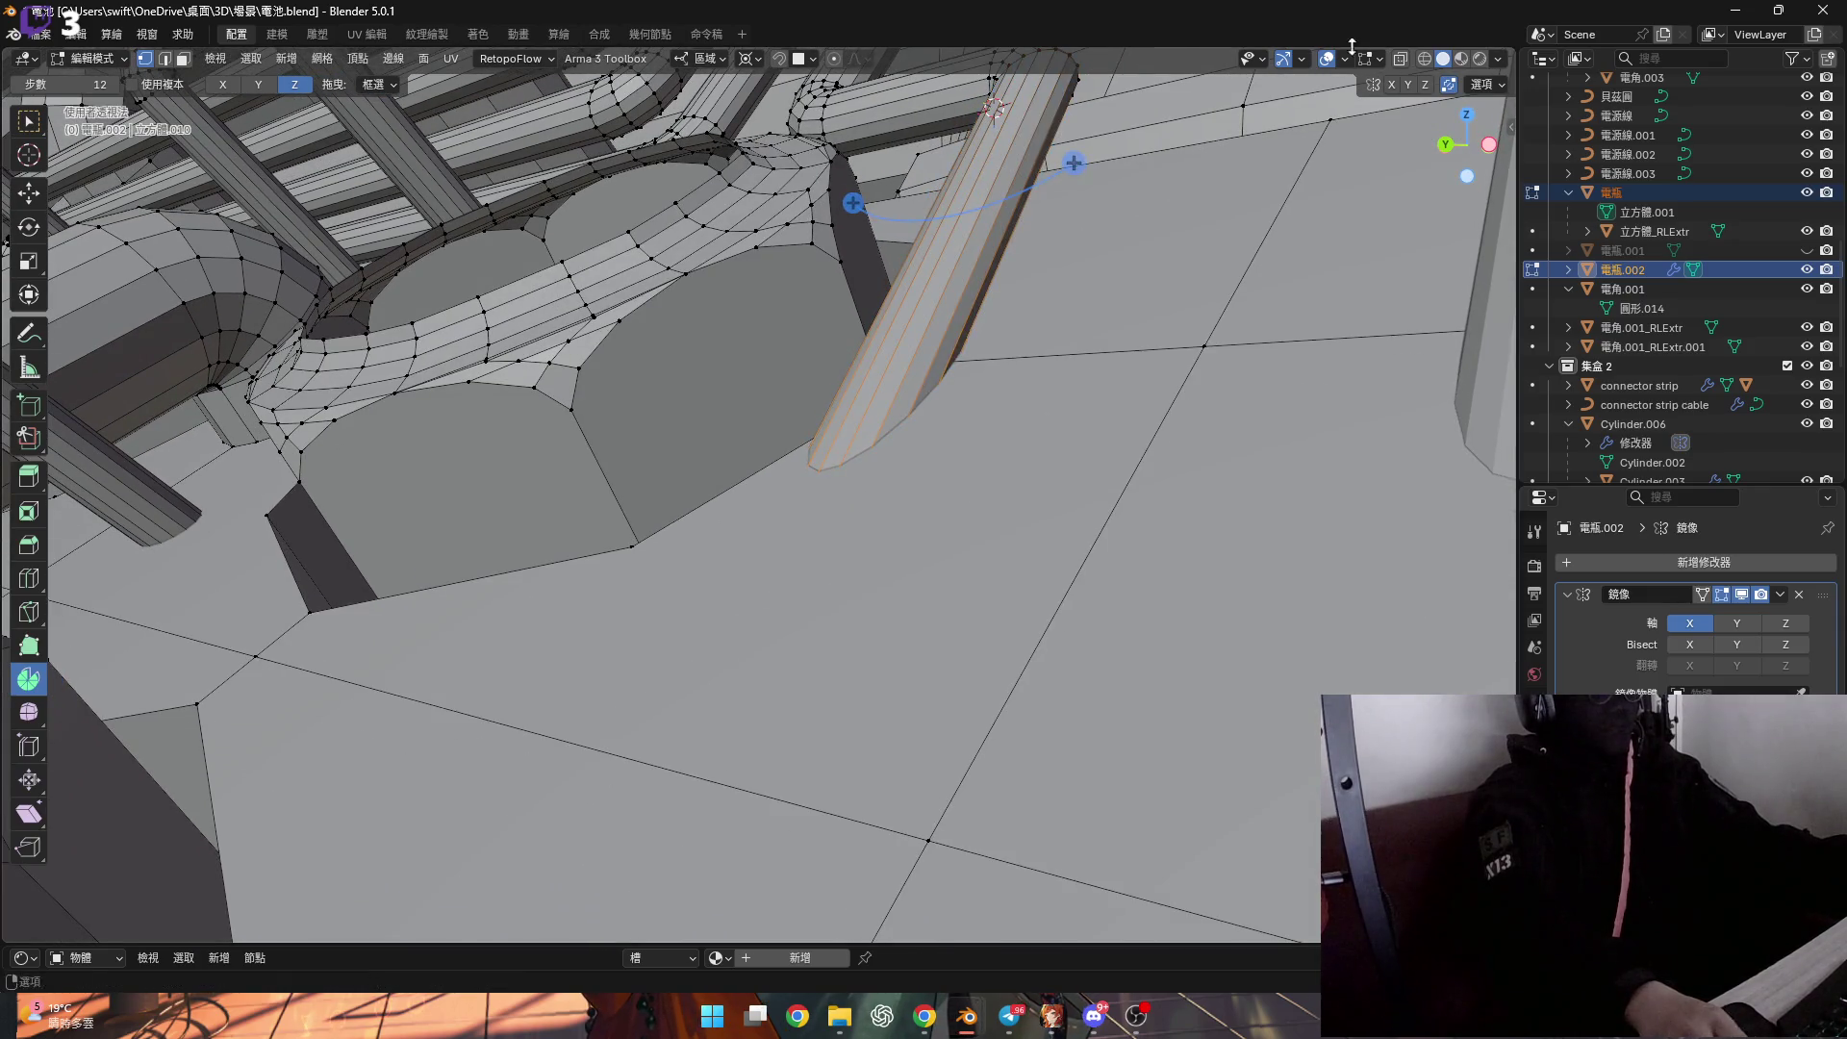
# Scale the tube end to 0 along local Y, checking hidden geometry in X-ray.
pyautogui.click(1399, 59)
pyautogui.click(1399, 60)
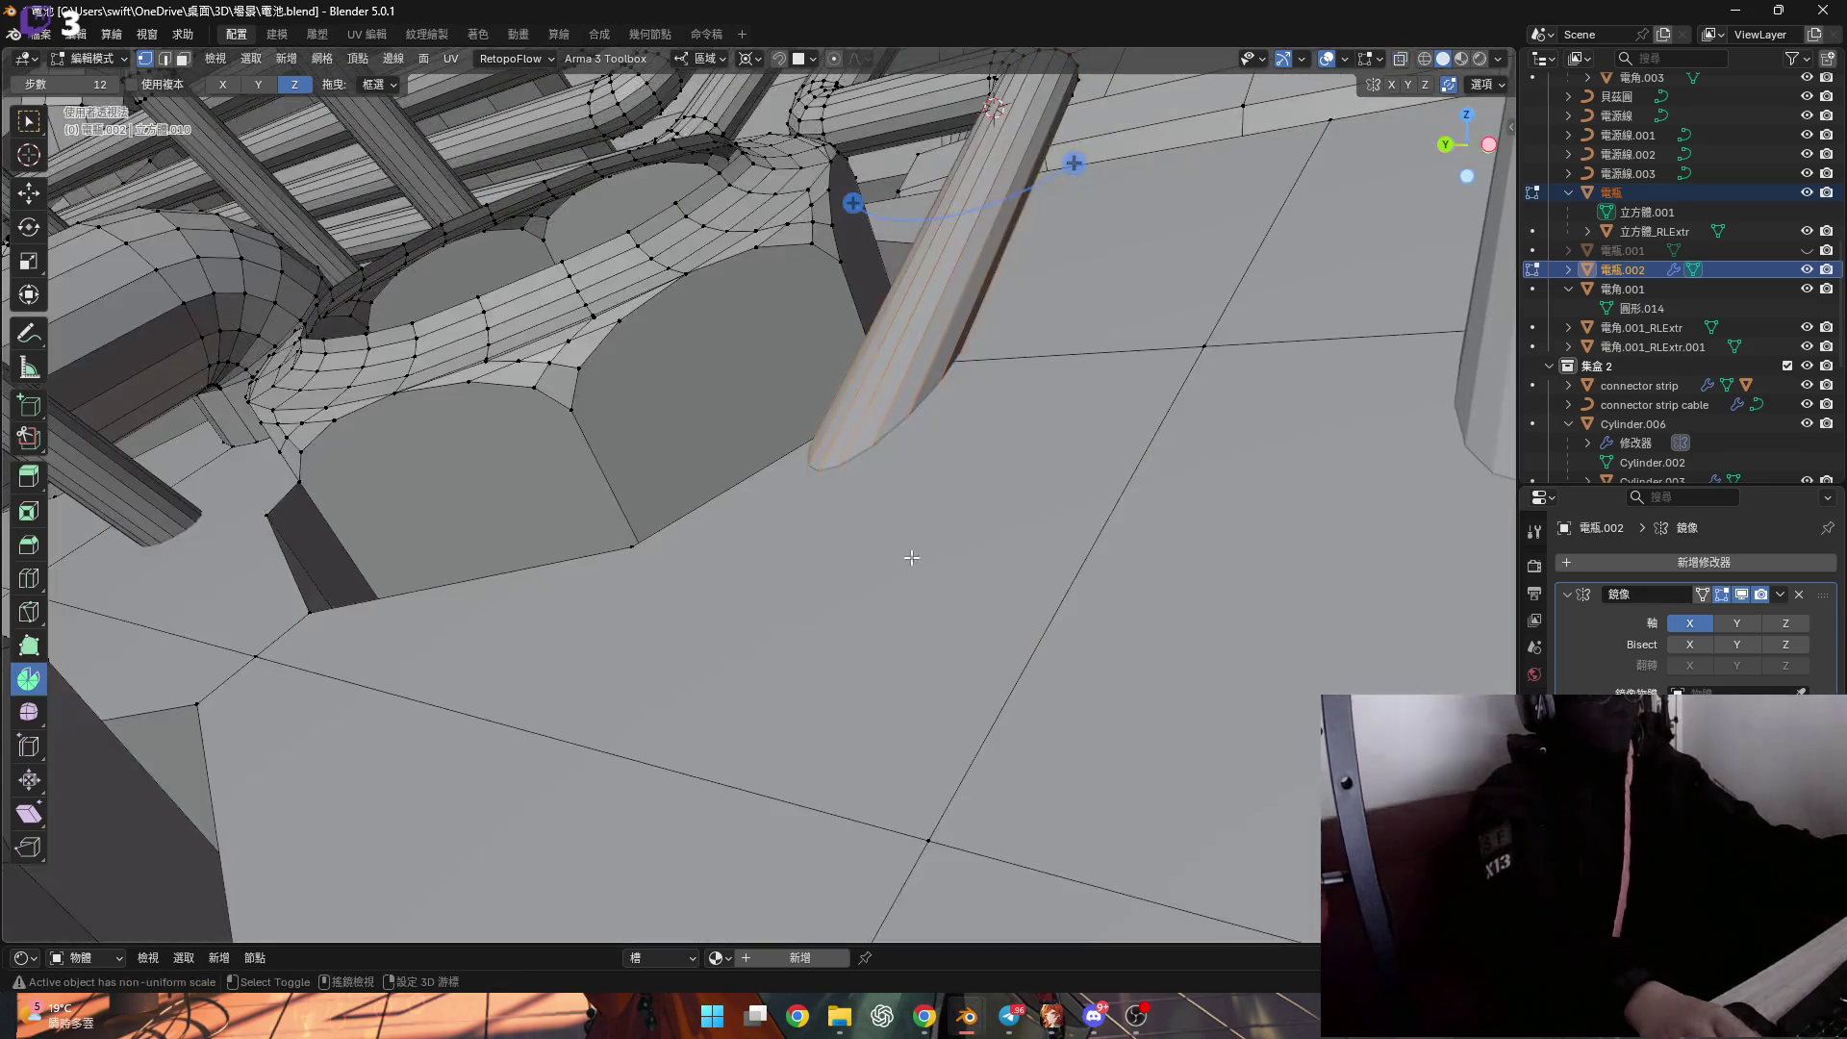
pyautogui.hotkey('ctrl', 'z')
pyautogui.press('s')
pyautogui.press('y')
pyautogui.press('y')
pyautogui.press('0')
pyautogui.press('Return')
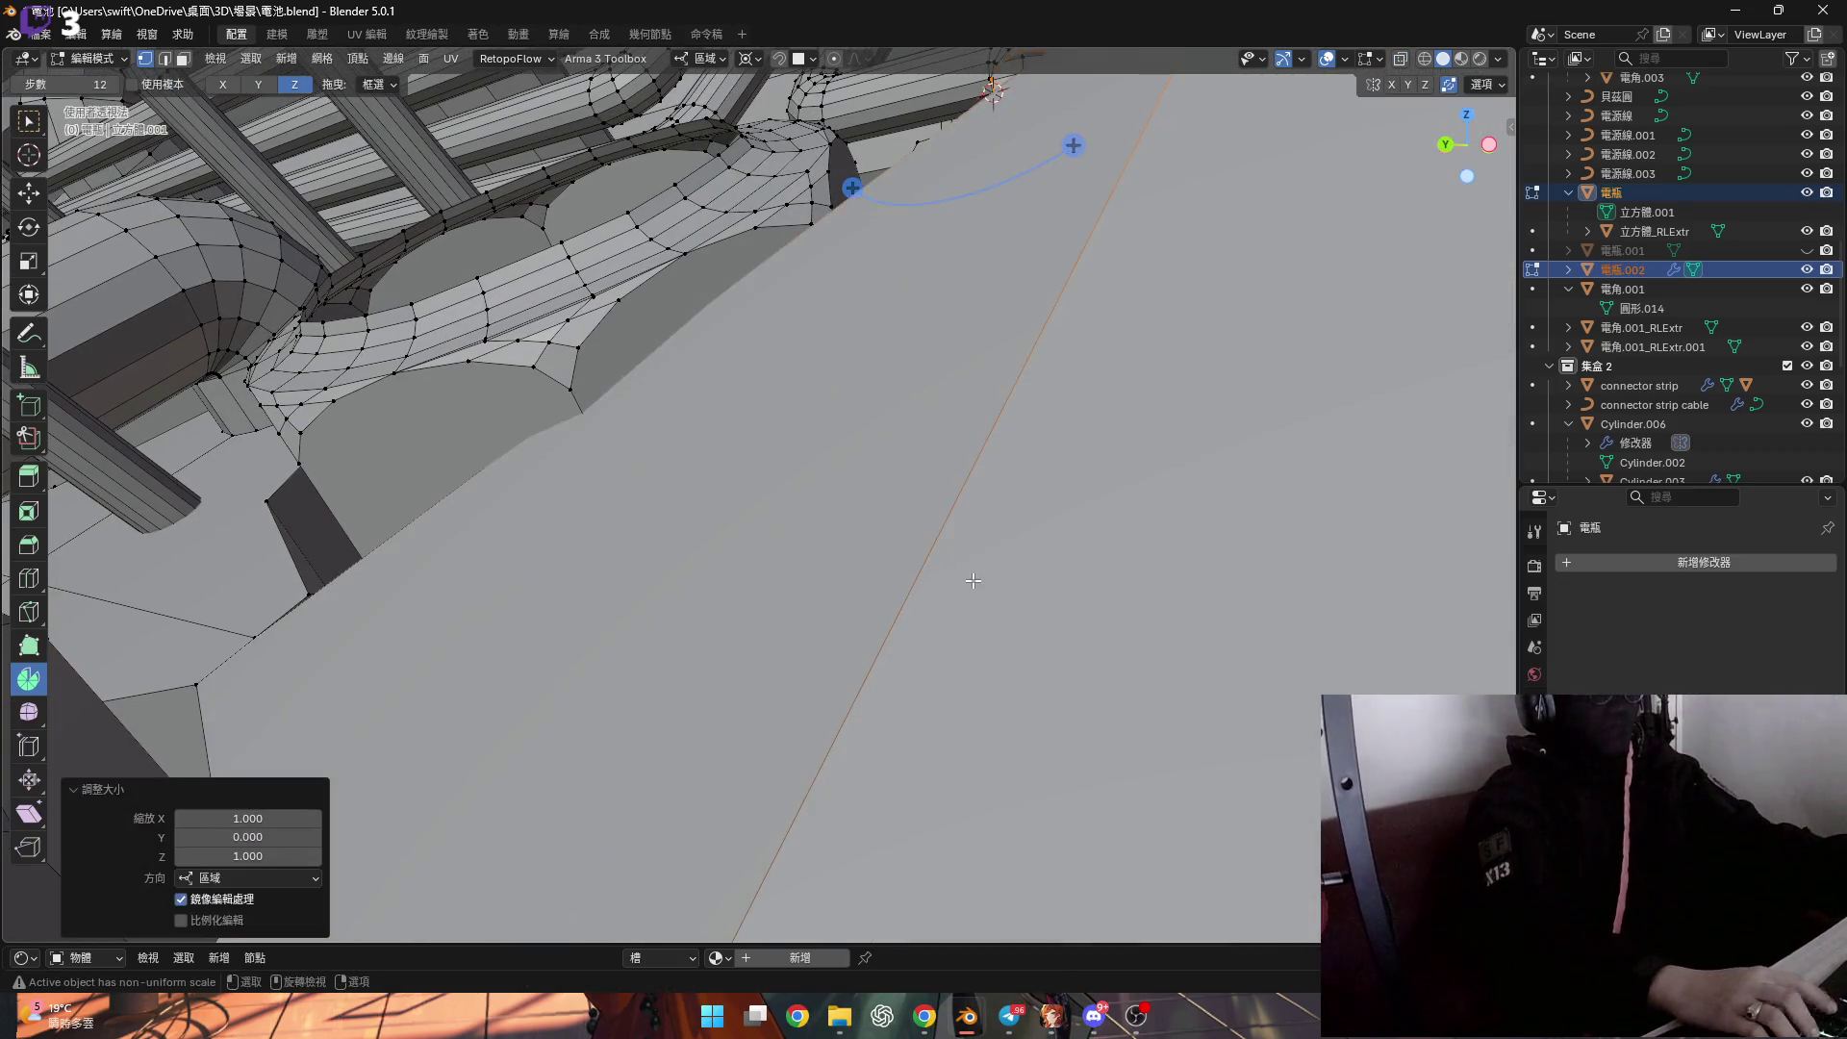
pyautogui.scroll(-3, 987, 568)
pyautogui.scroll(2, 981, 500)
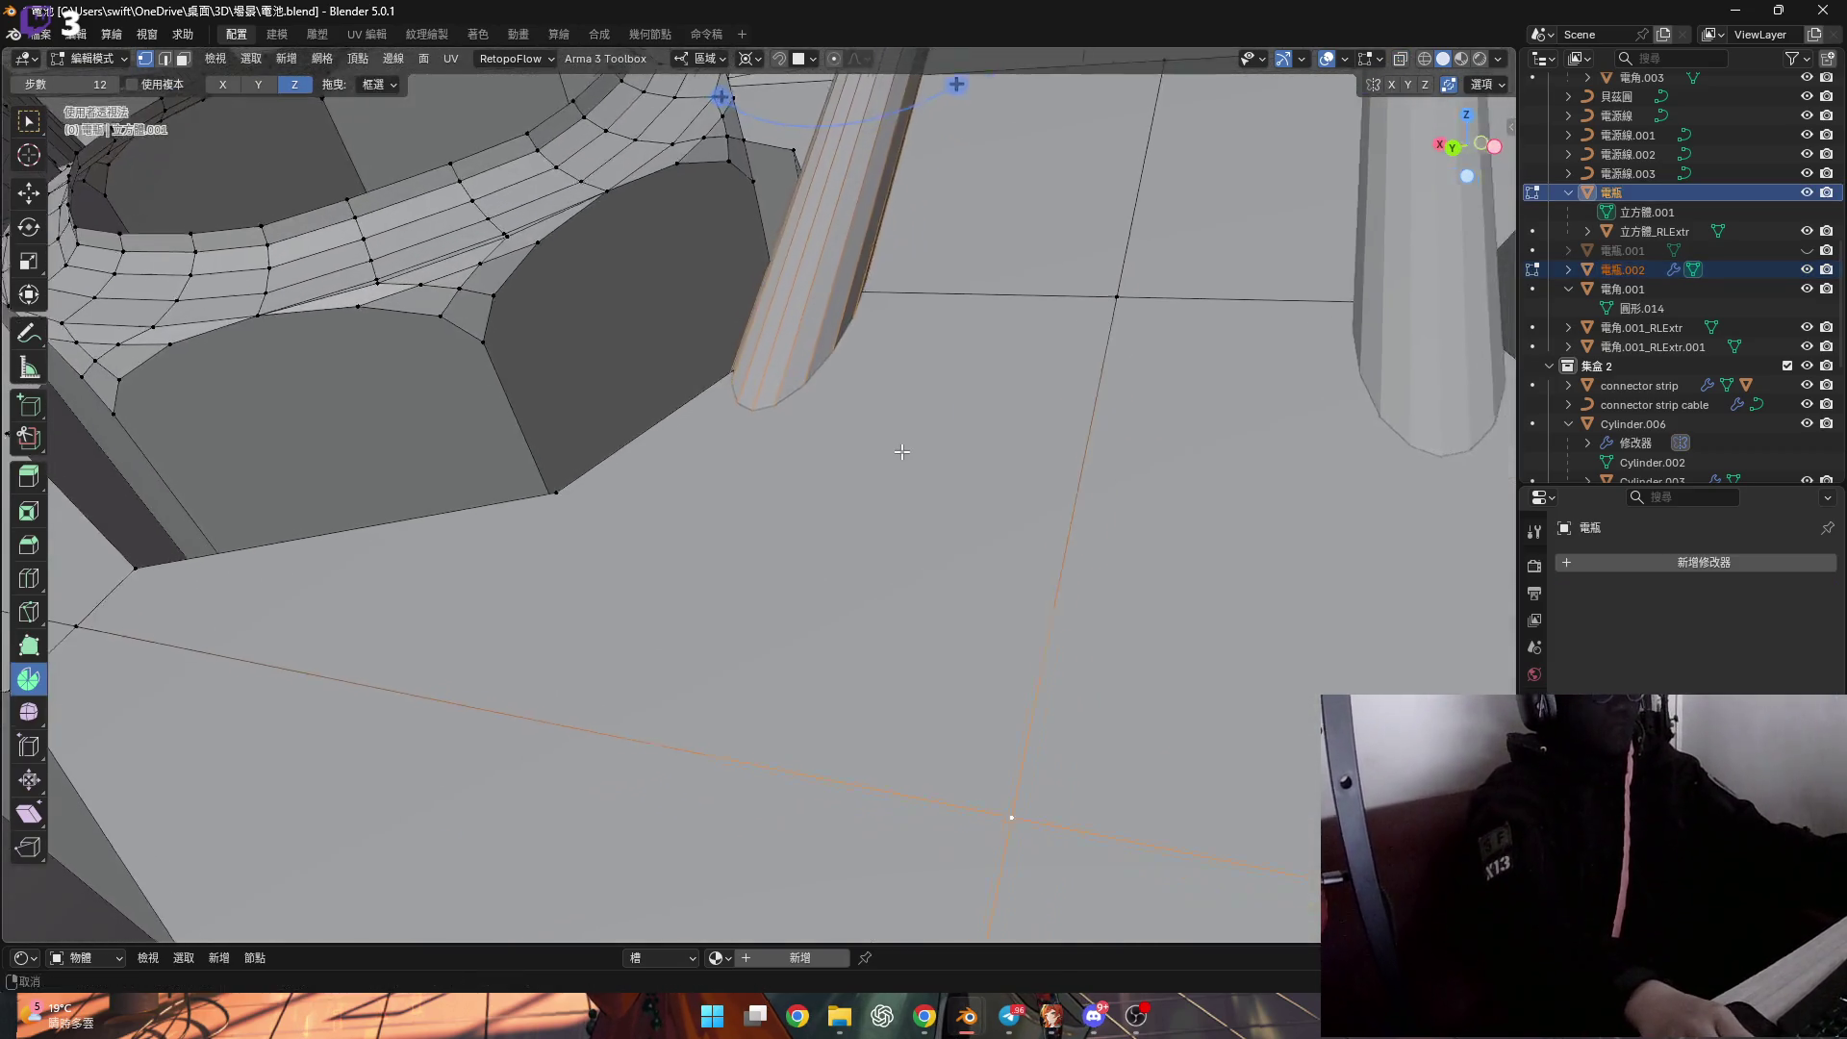
# Change the pivot point and flatten the end again to 0 along Y, verifying in X-ray.
pyautogui.scroll(1, 979, 439)
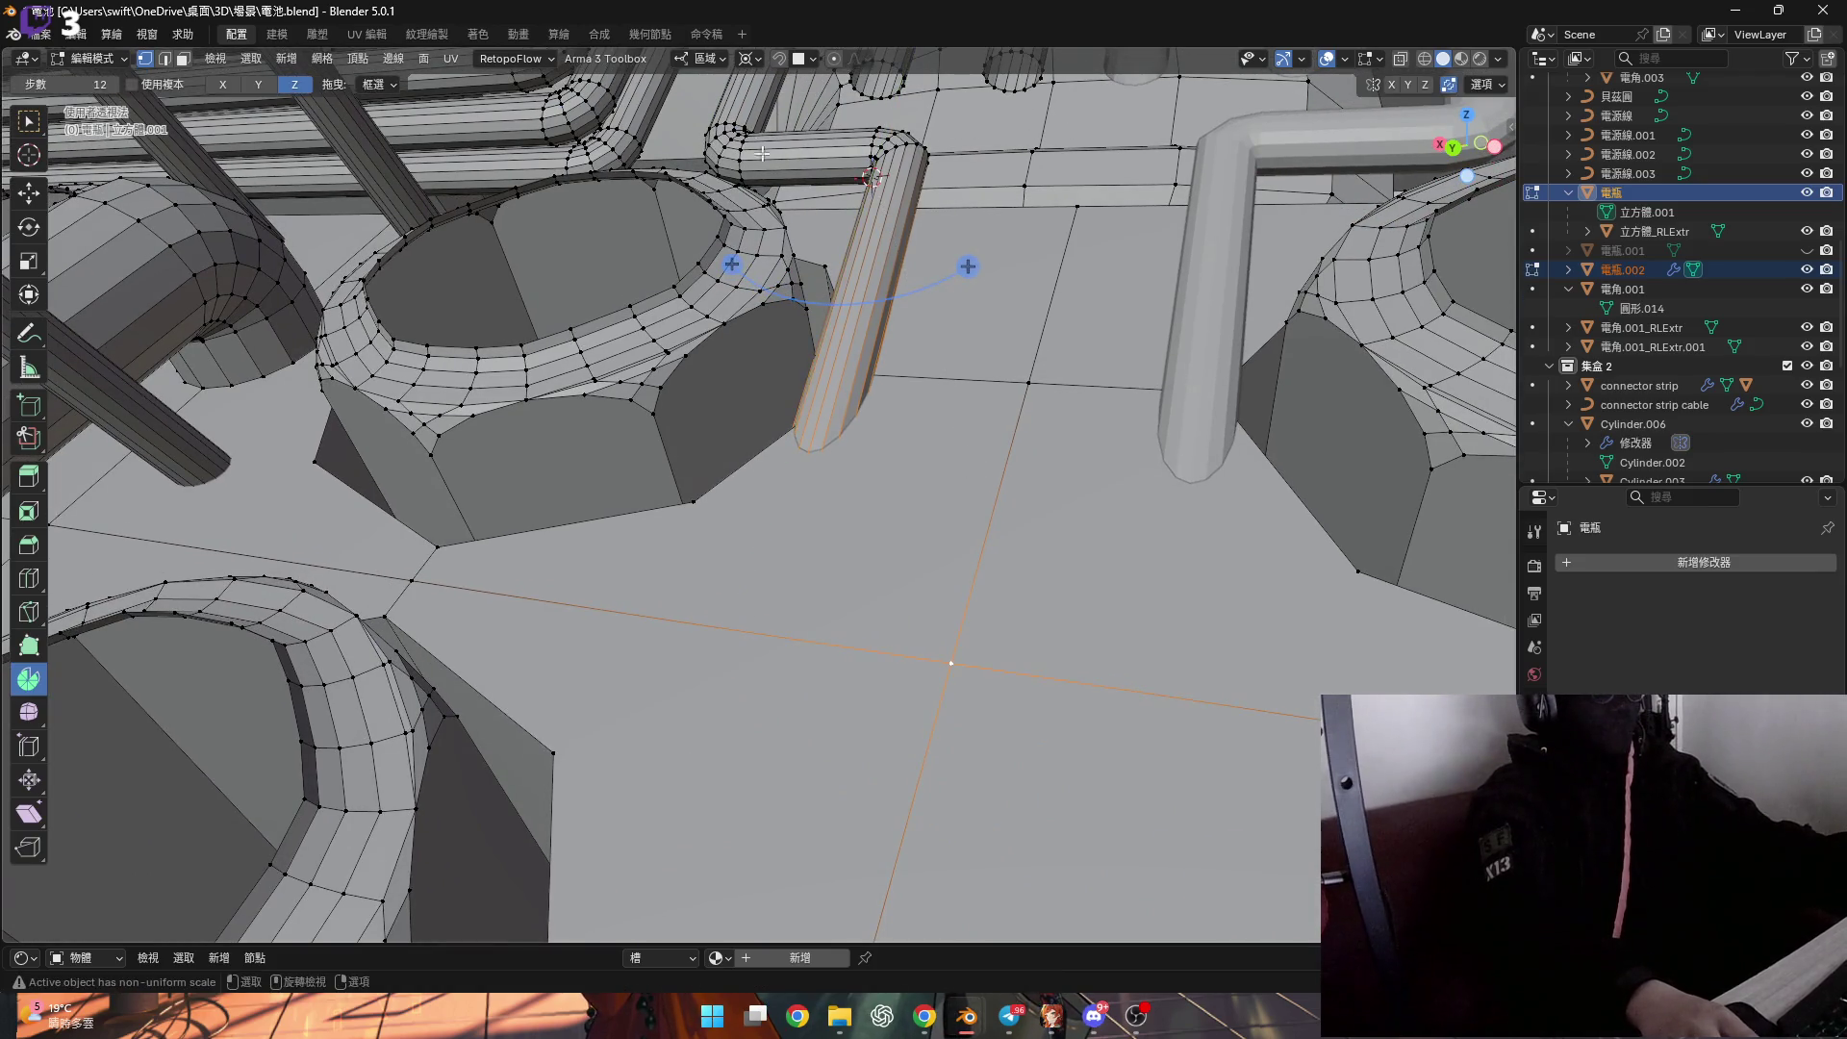
pyautogui.click(749, 59)
pyautogui.press('s')
pyautogui.press('y')
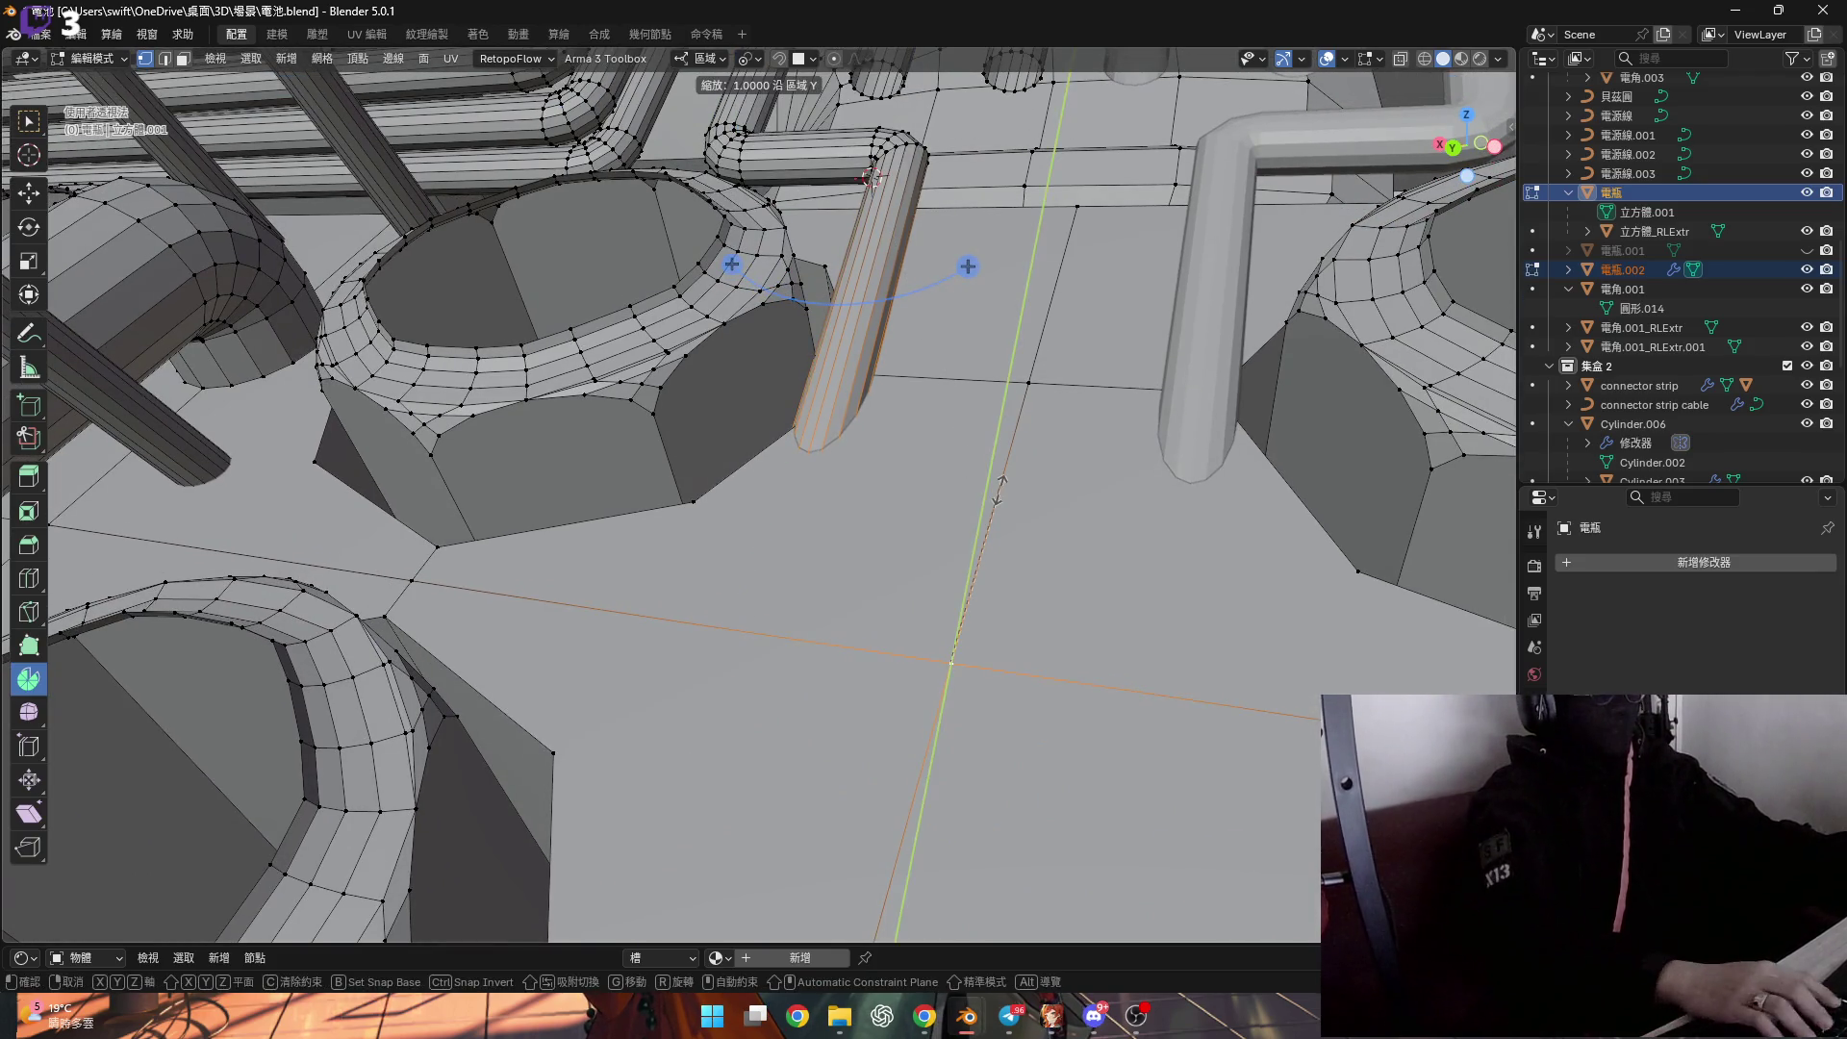
pyautogui.press('0')
pyautogui.press('Return')
pyautogui.keyDown('shift'); pyautogui.scroll(1, 966, 480); pyautogui.keyUp('shift')
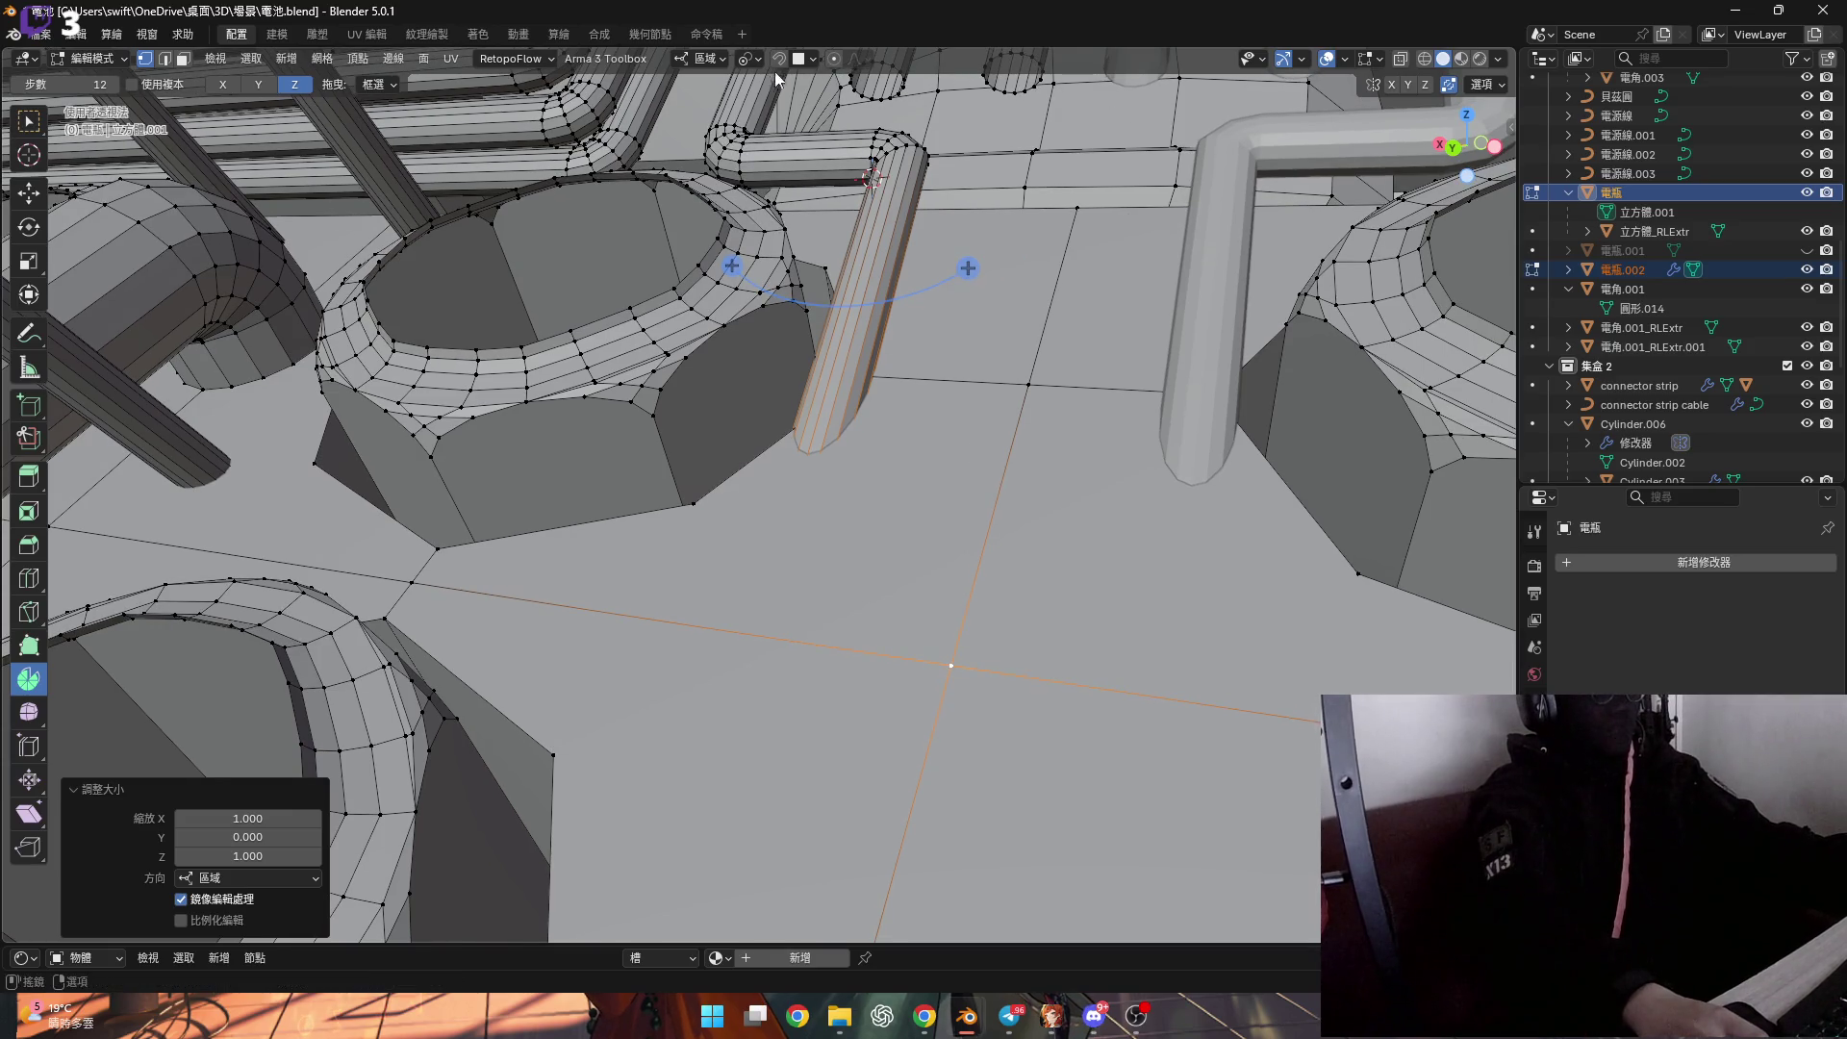
pyautogui.click(1400, 59)
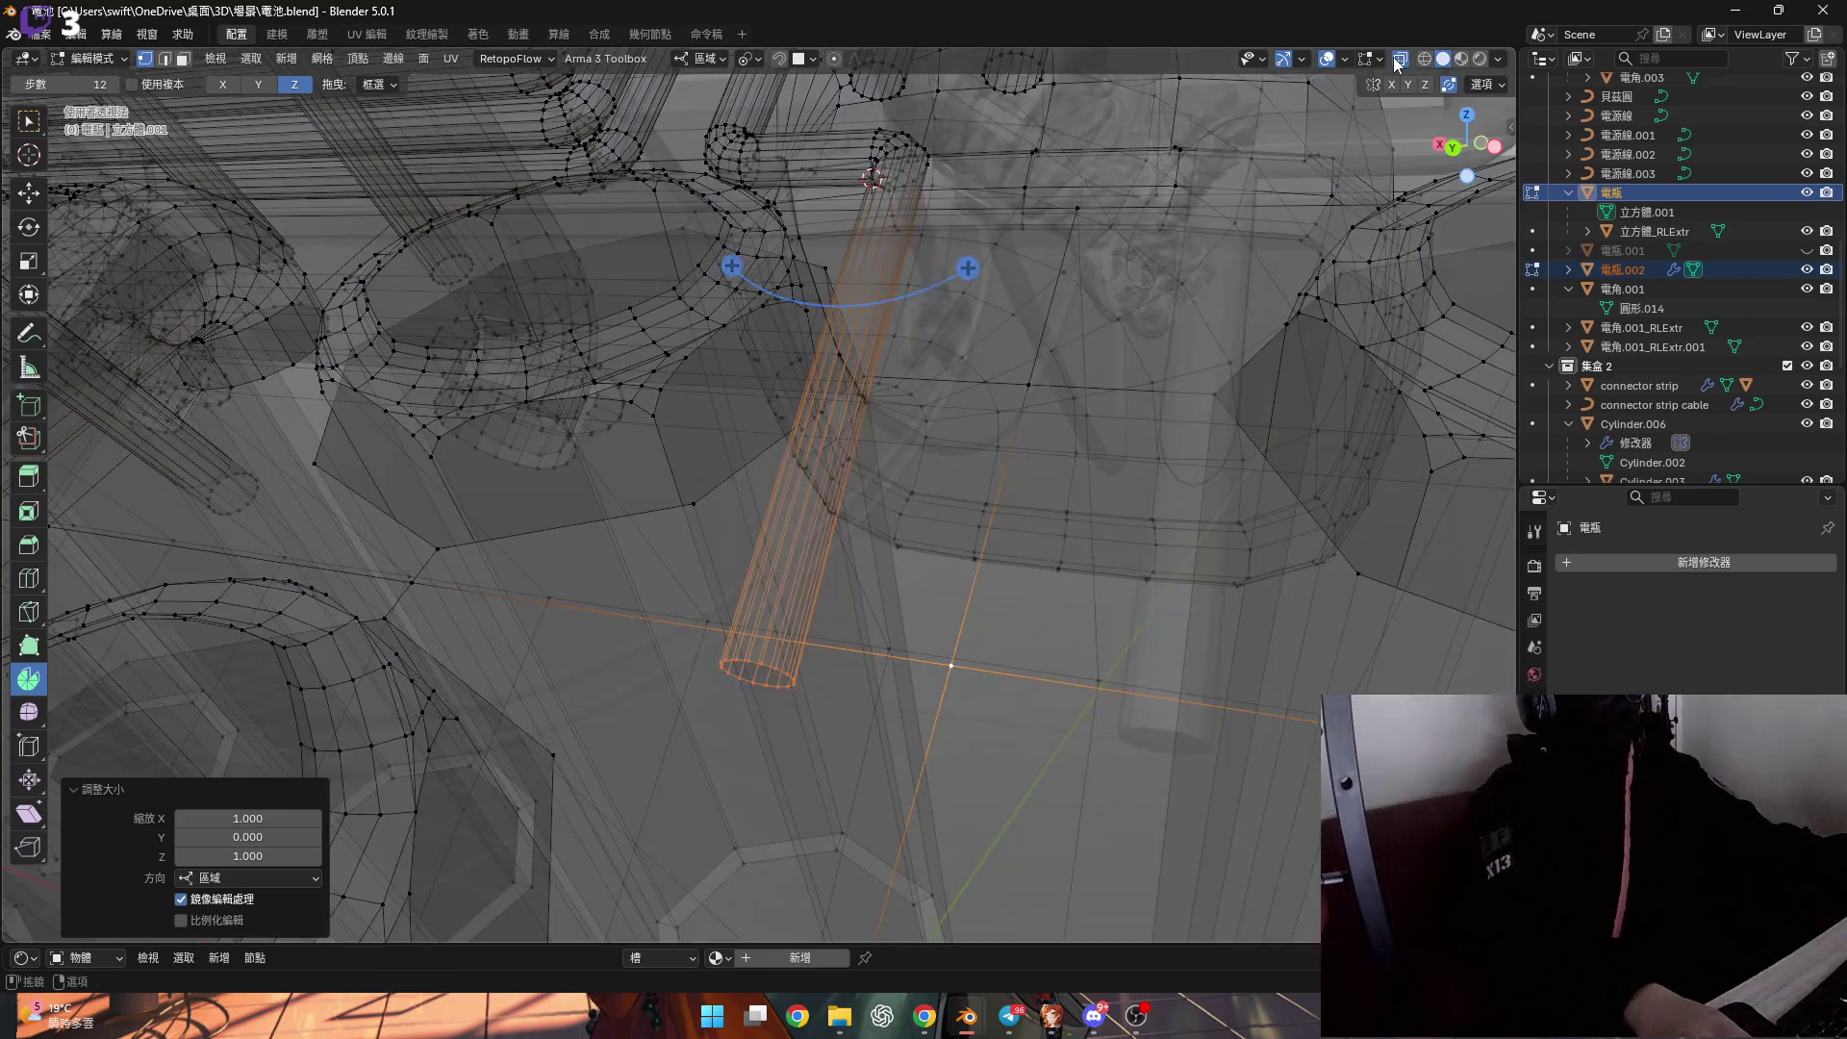
pyautogui.click(1400, 58)
# Select the whole slanted pillar and try a rotation about X, then undo it.
pyautogui.press('ctrl+KP_Add')
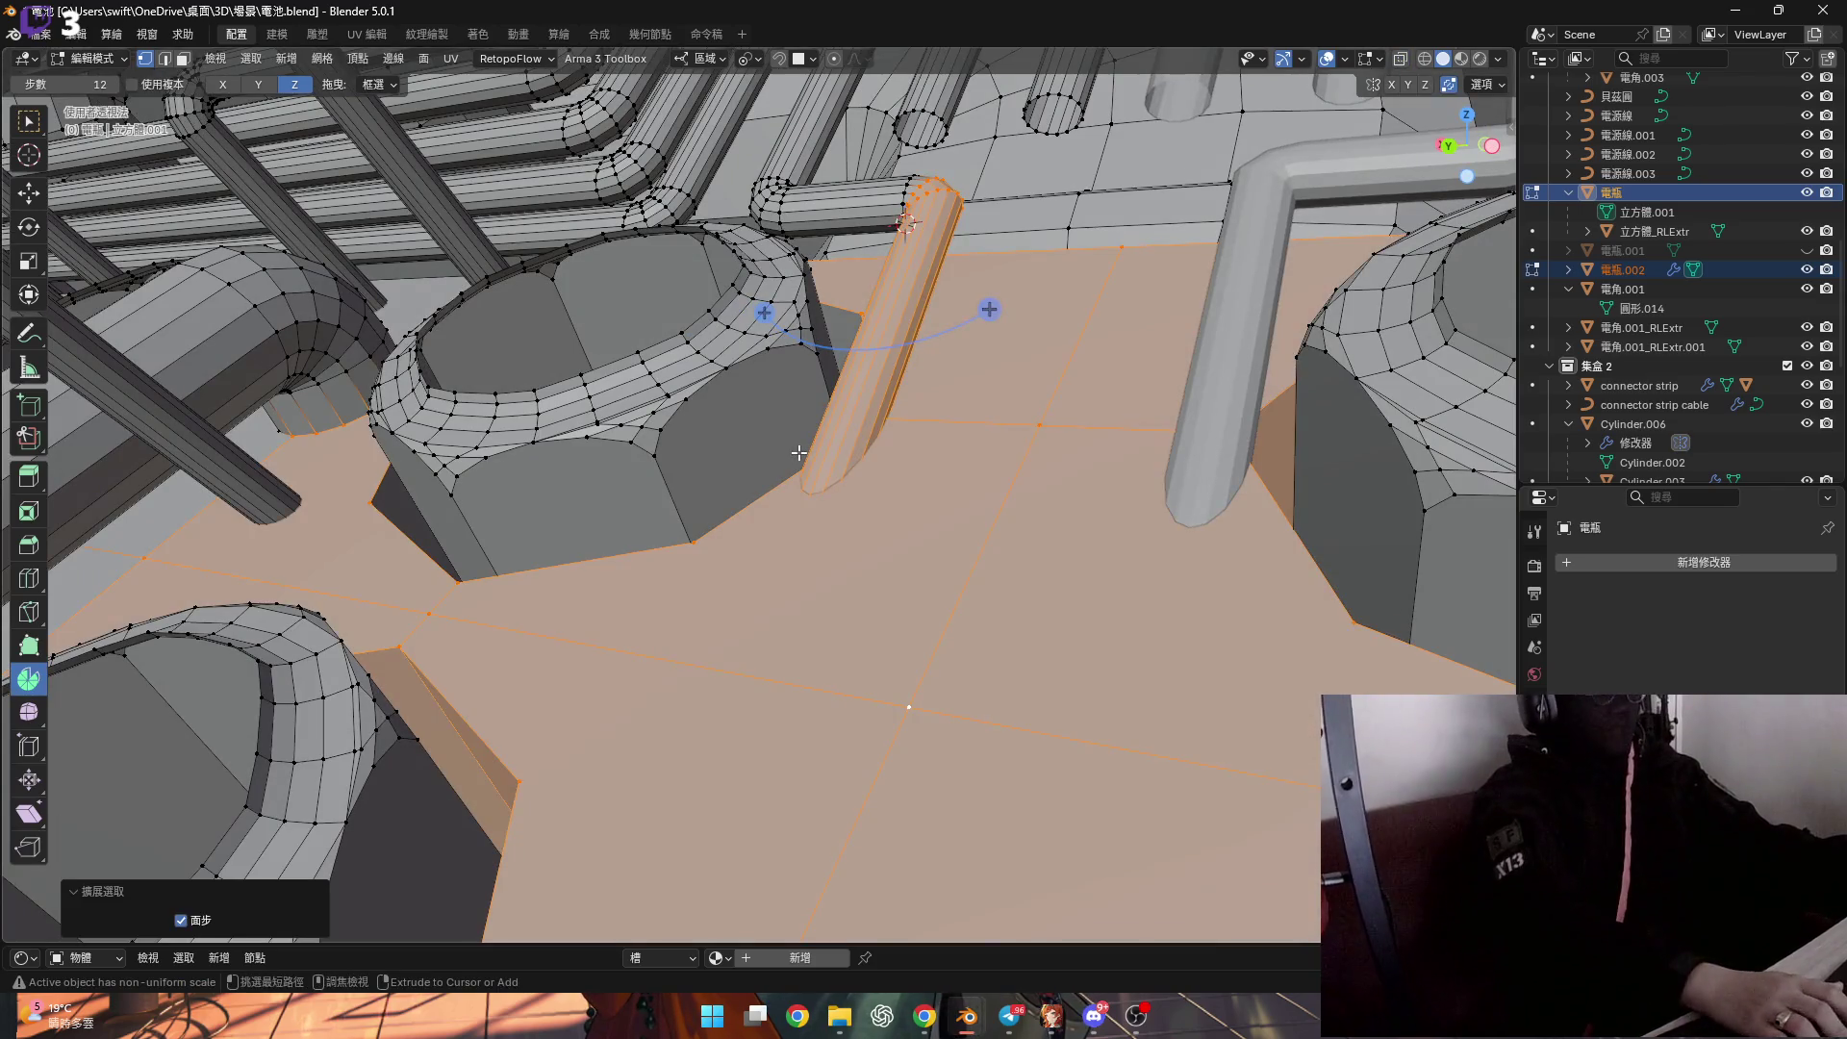
pyautogui.keyDown('ctrl'); pyautogui.click(968, 544); pyautogui.keyUp('ctrl')
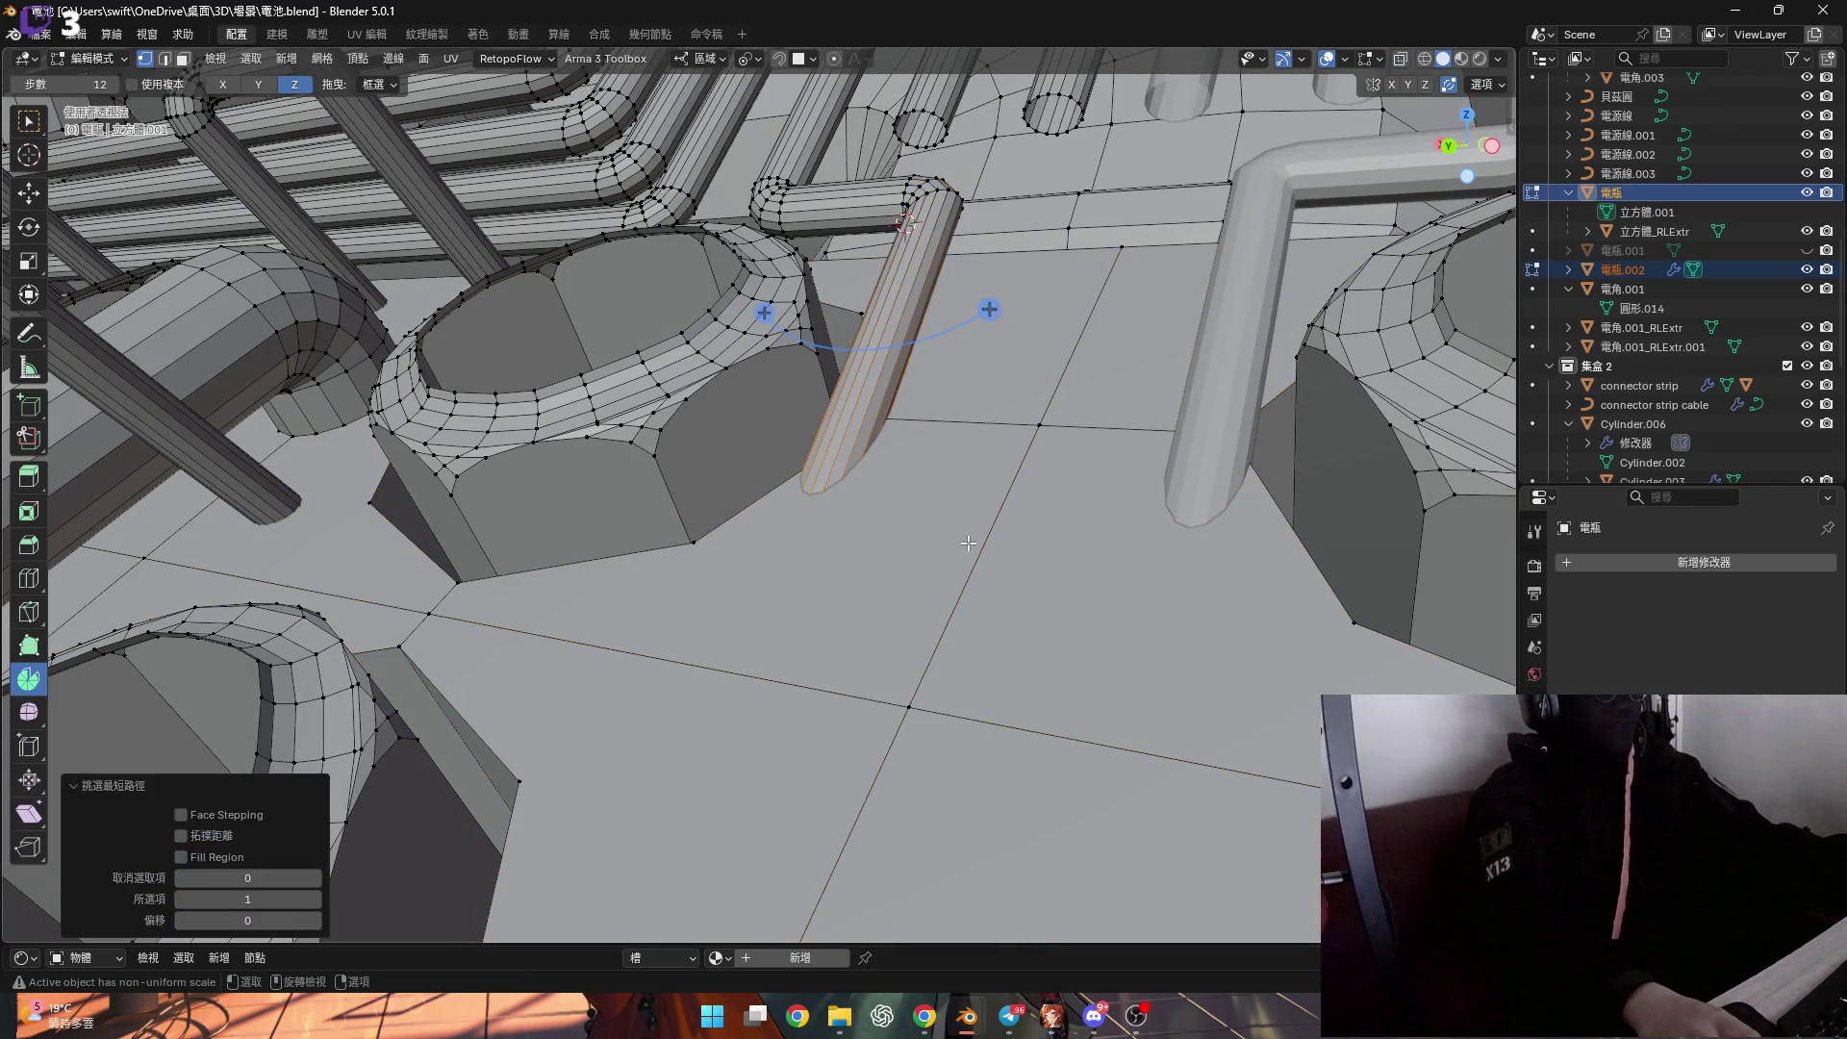
pyautogui.press('ctrl+KP_Add')
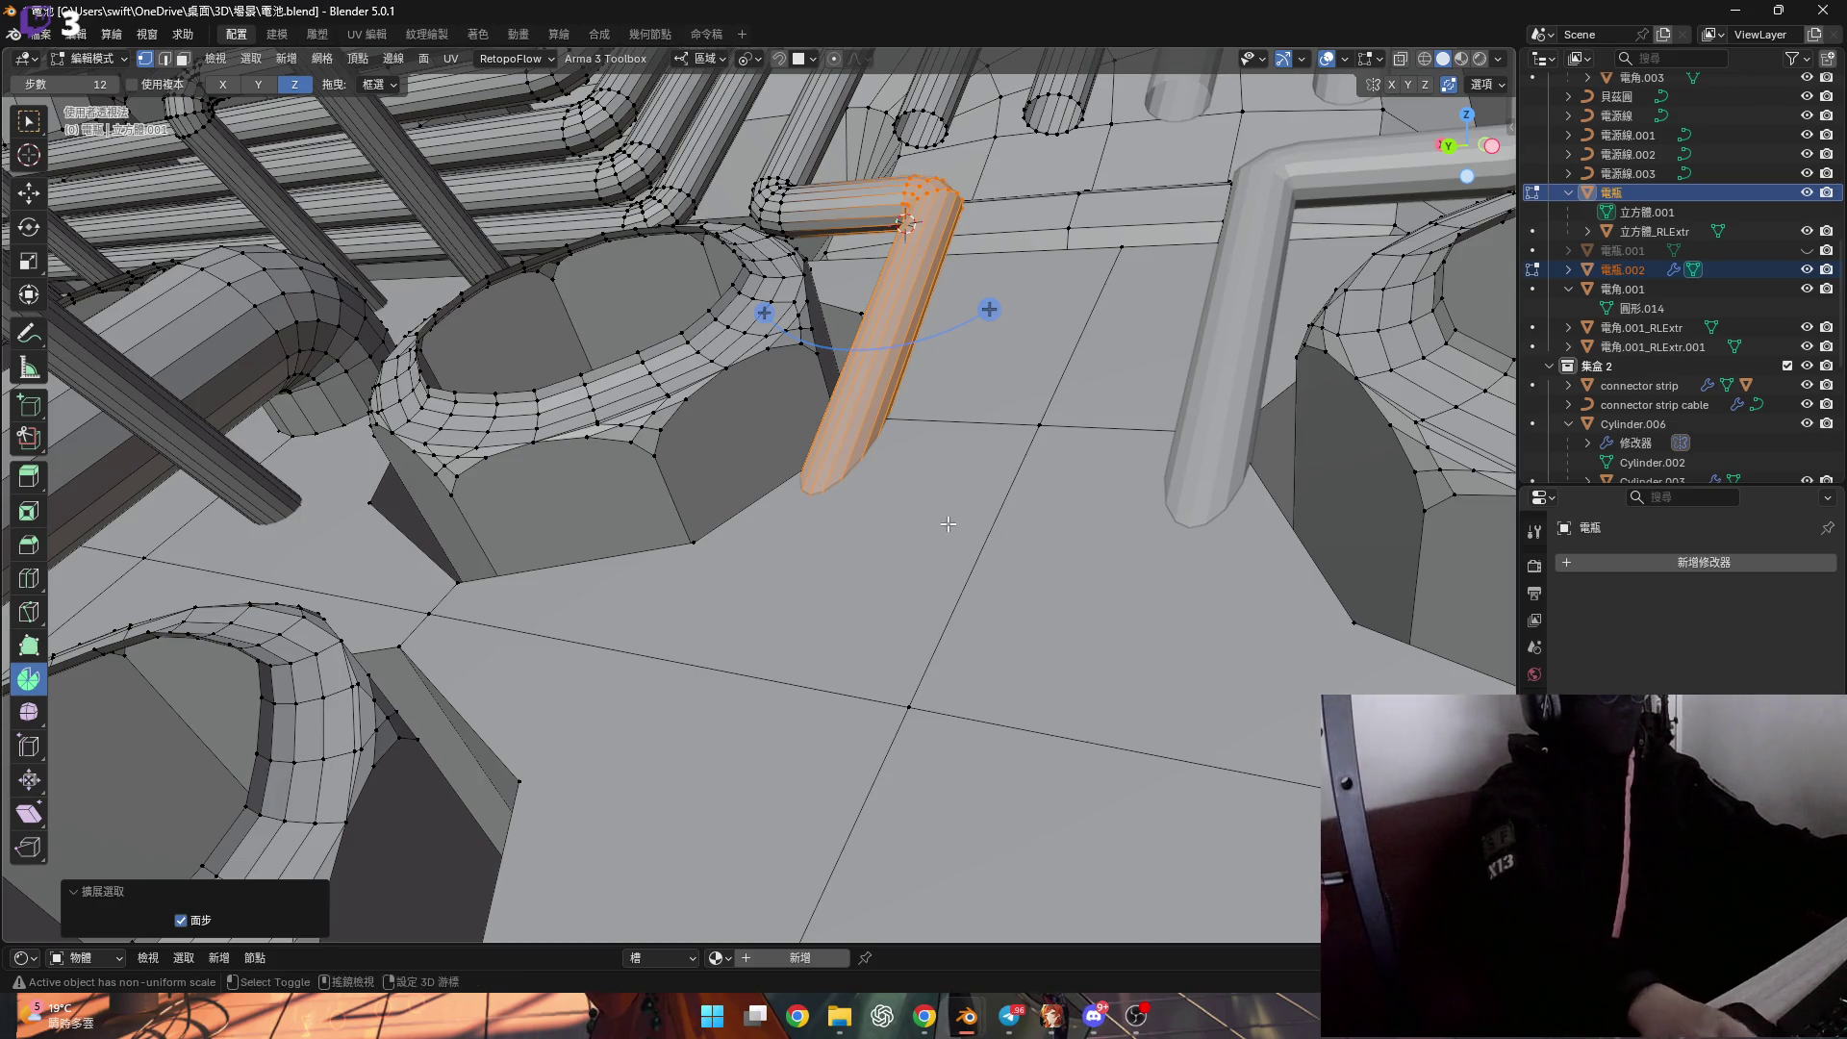
pyautogui.scroll(4, 949, 528)
pyautogui.press('r')
pyautogui.press('x')
pyautogui.press('x')
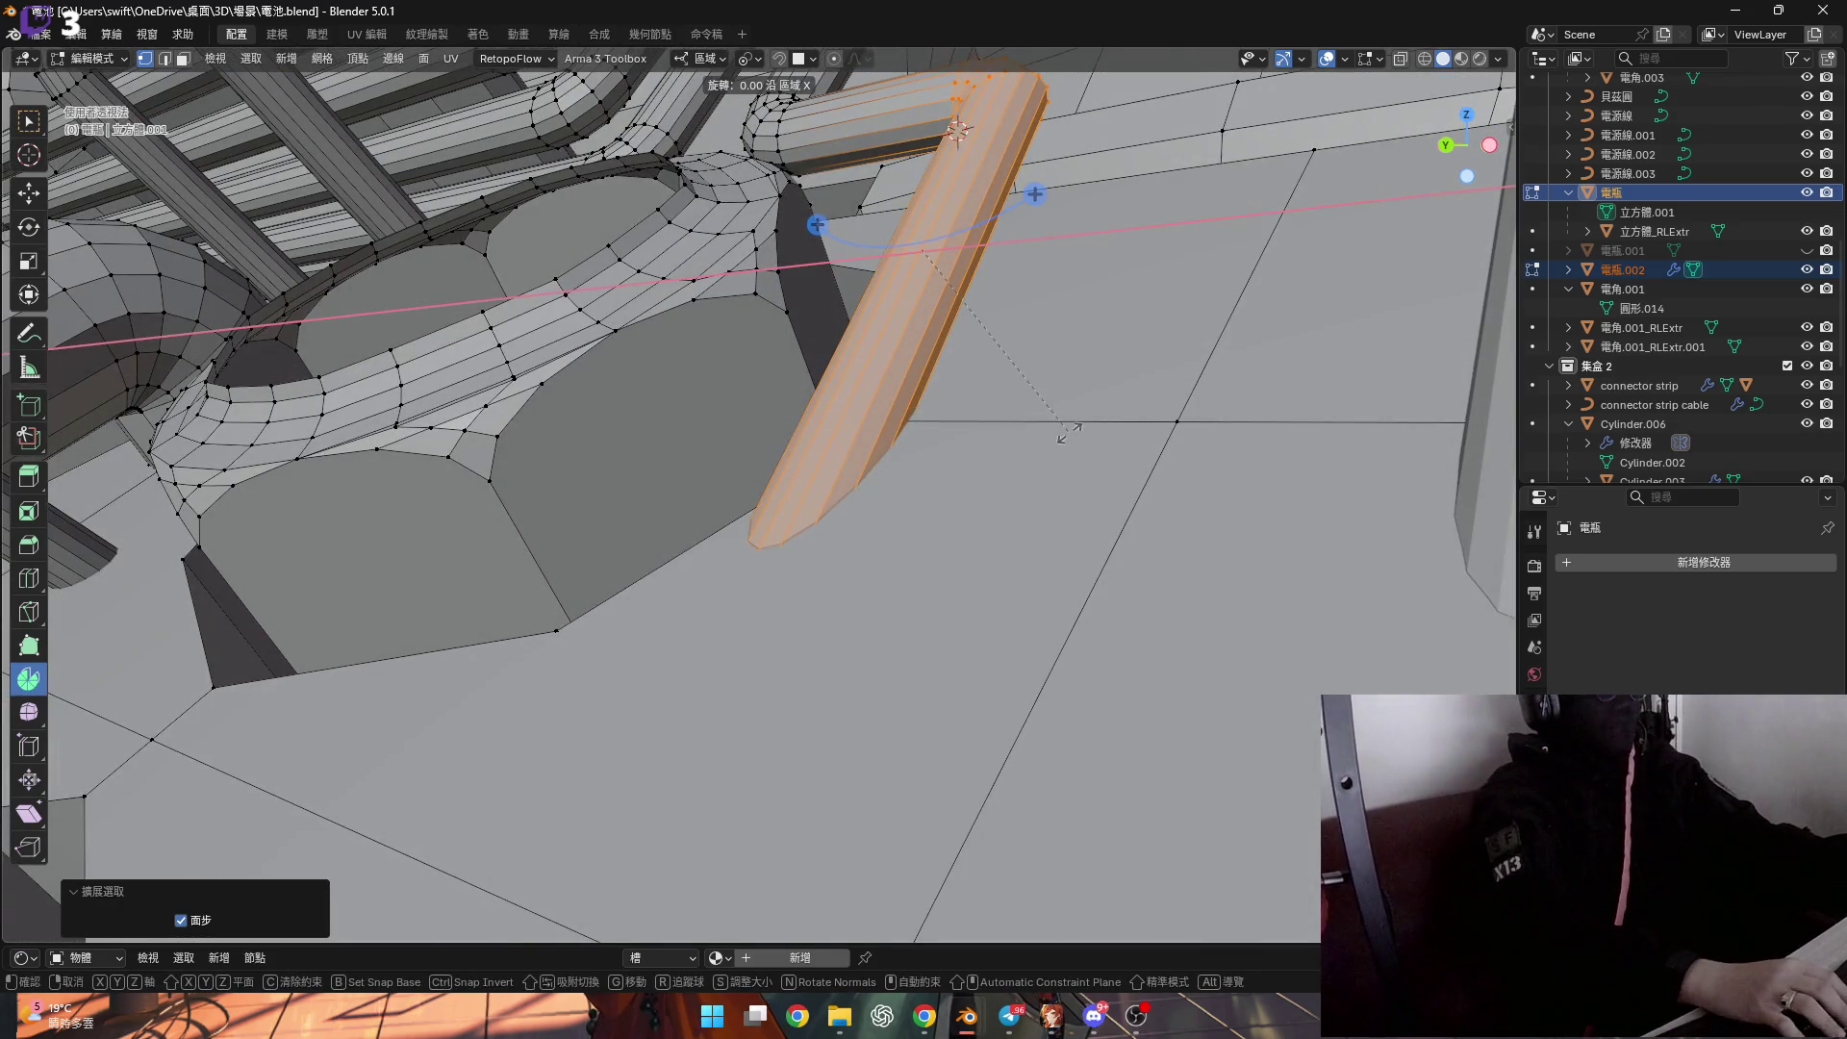
pyautogui.write('10')
pyautogui.press('Return')
pyautogui.moveTo(1068, 433)
pyautogui.mouseDown(button='middle')
pyautogui.moveTo(945, 99)
pyautogui.moveTo(926, 136)
pyautogui.mouseUp(button='middle')
pyautogui.hotkey('ctrl', 'z')
# Switch the pivot point and rotate the pillar about X by 1°, then 12°.
pyautogui.click(754, 65)
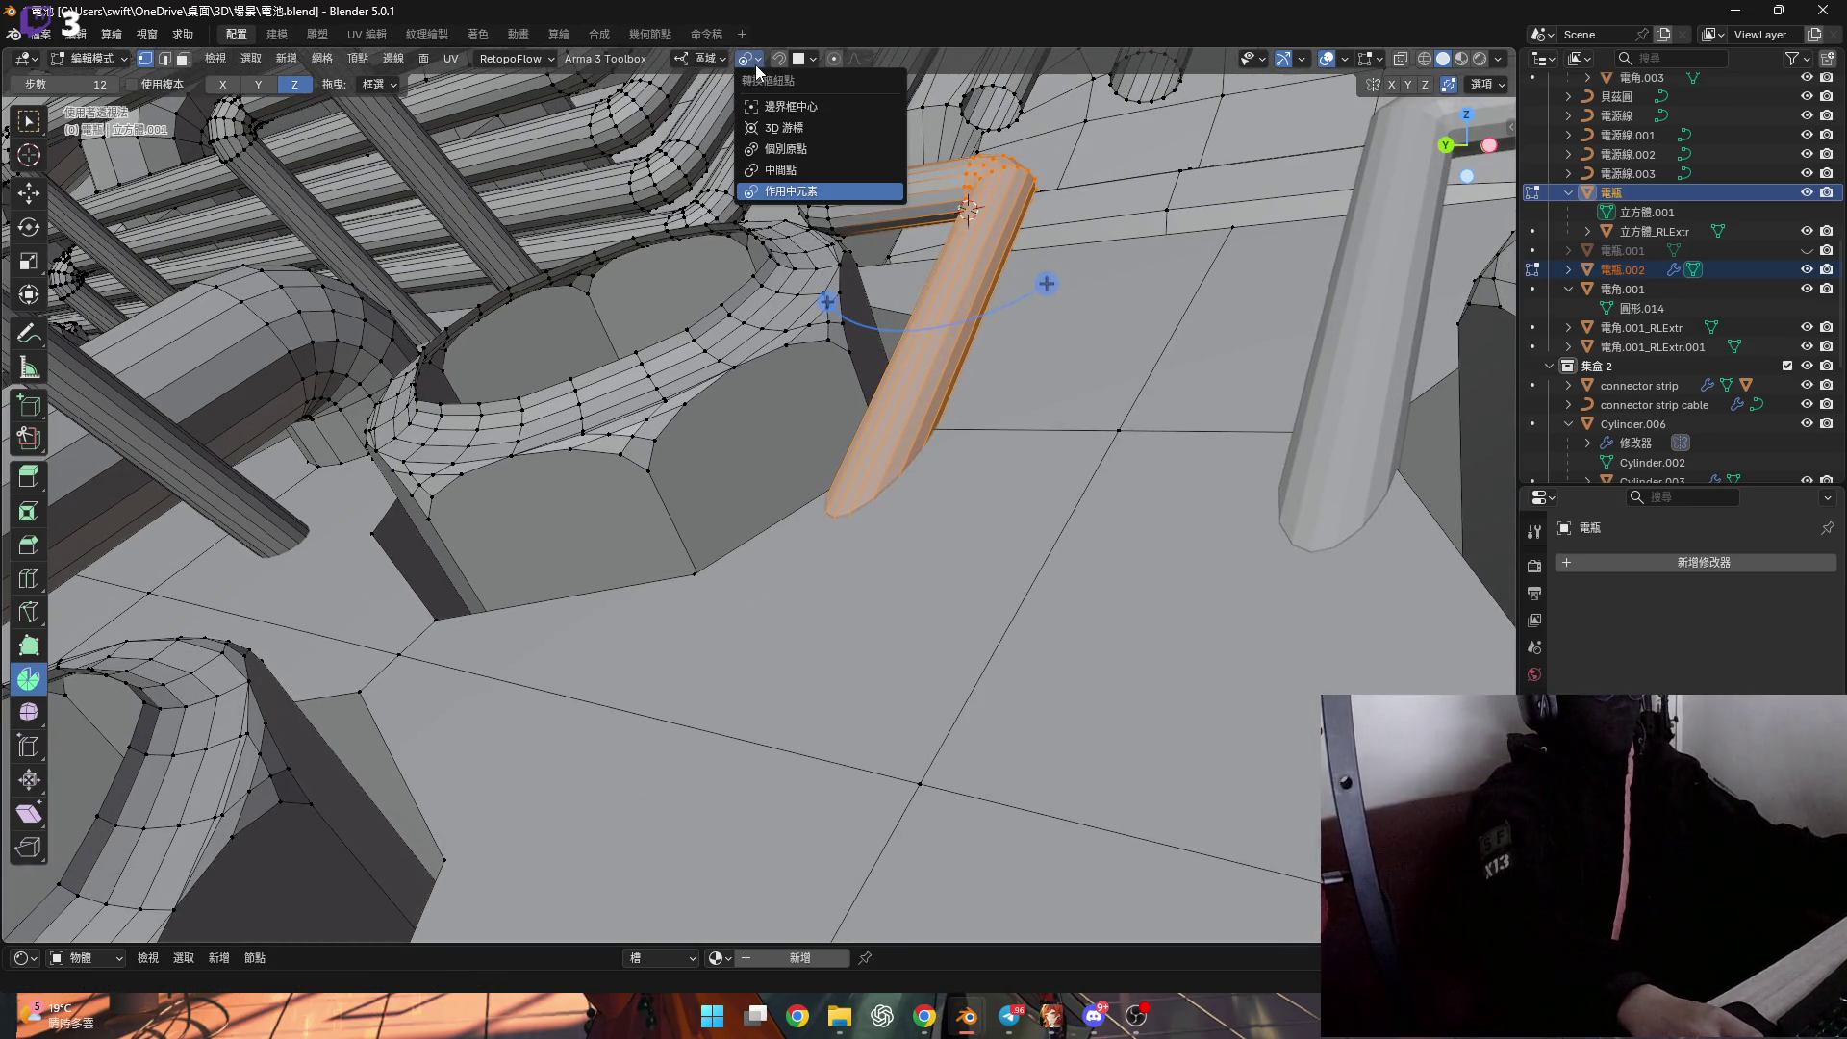
pyautogui.click(789, 128)
pyautogui.scroll(3, 1044, 203)
pyautogui.scroll(-8, 1044, 203)
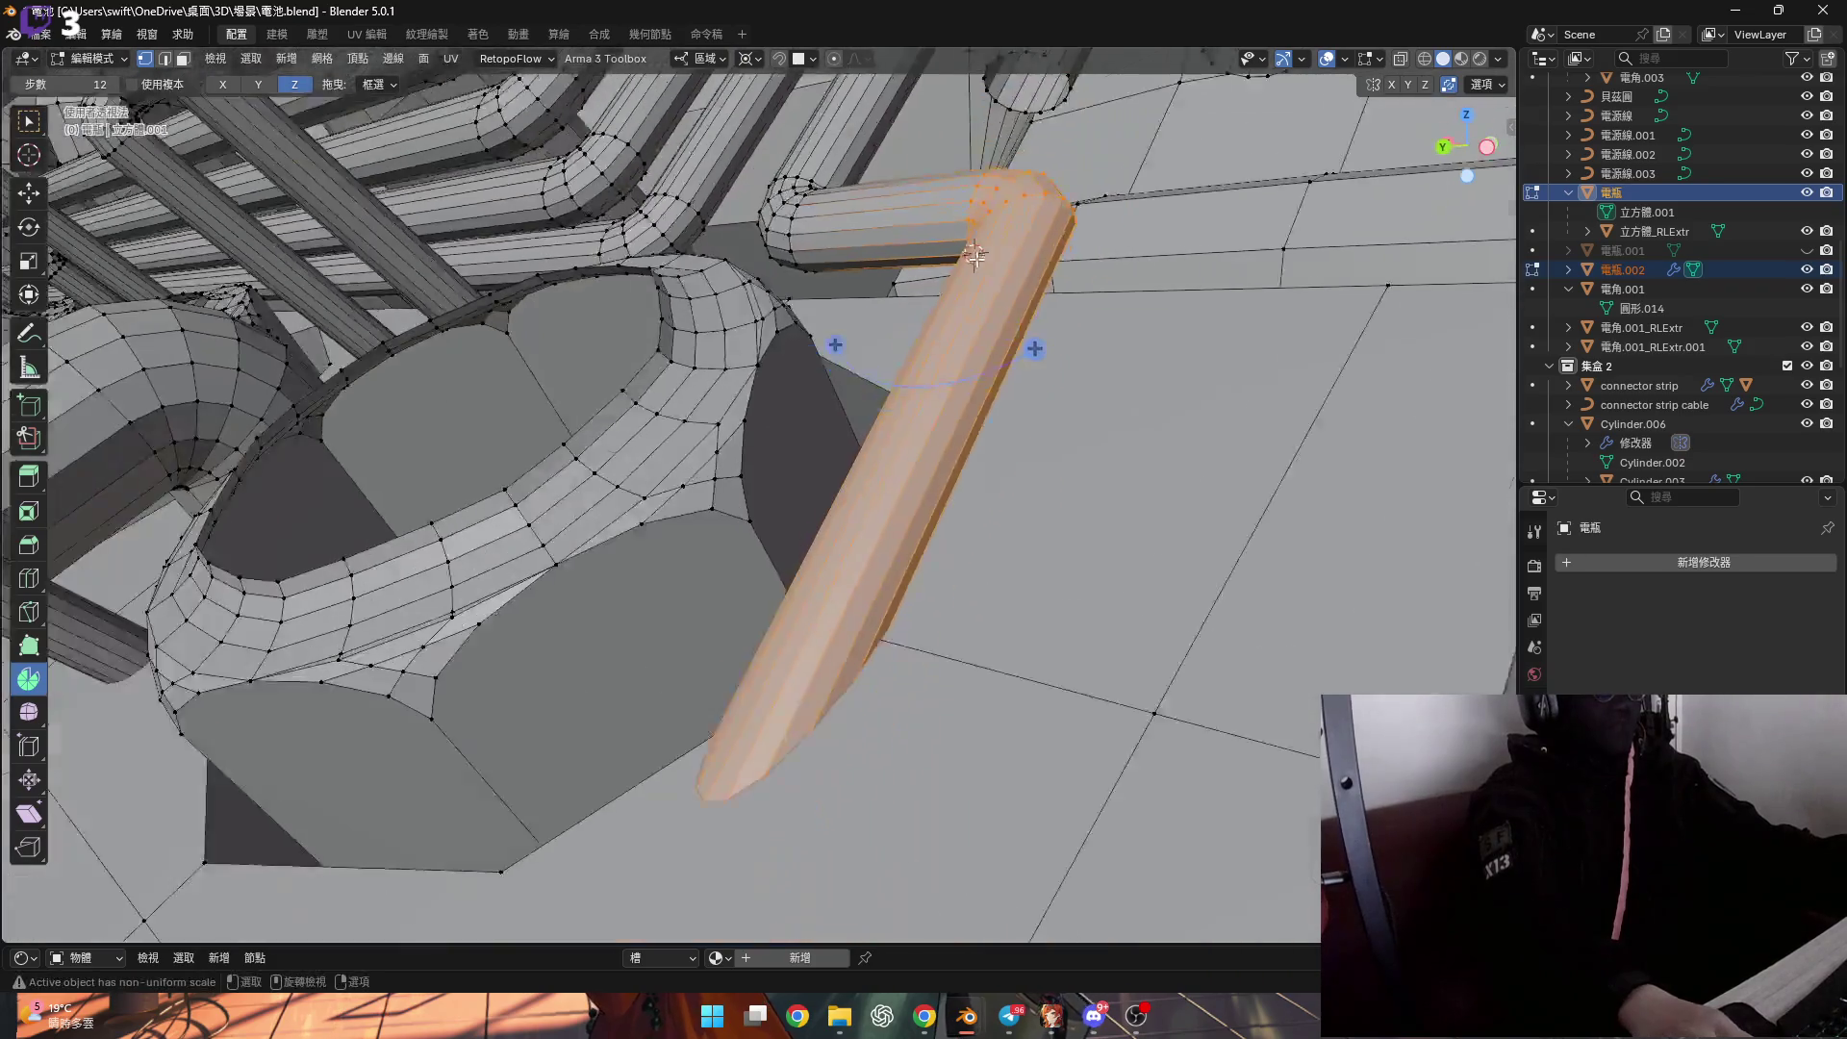
pyautogui.press('r')
pyautogui.press('x')
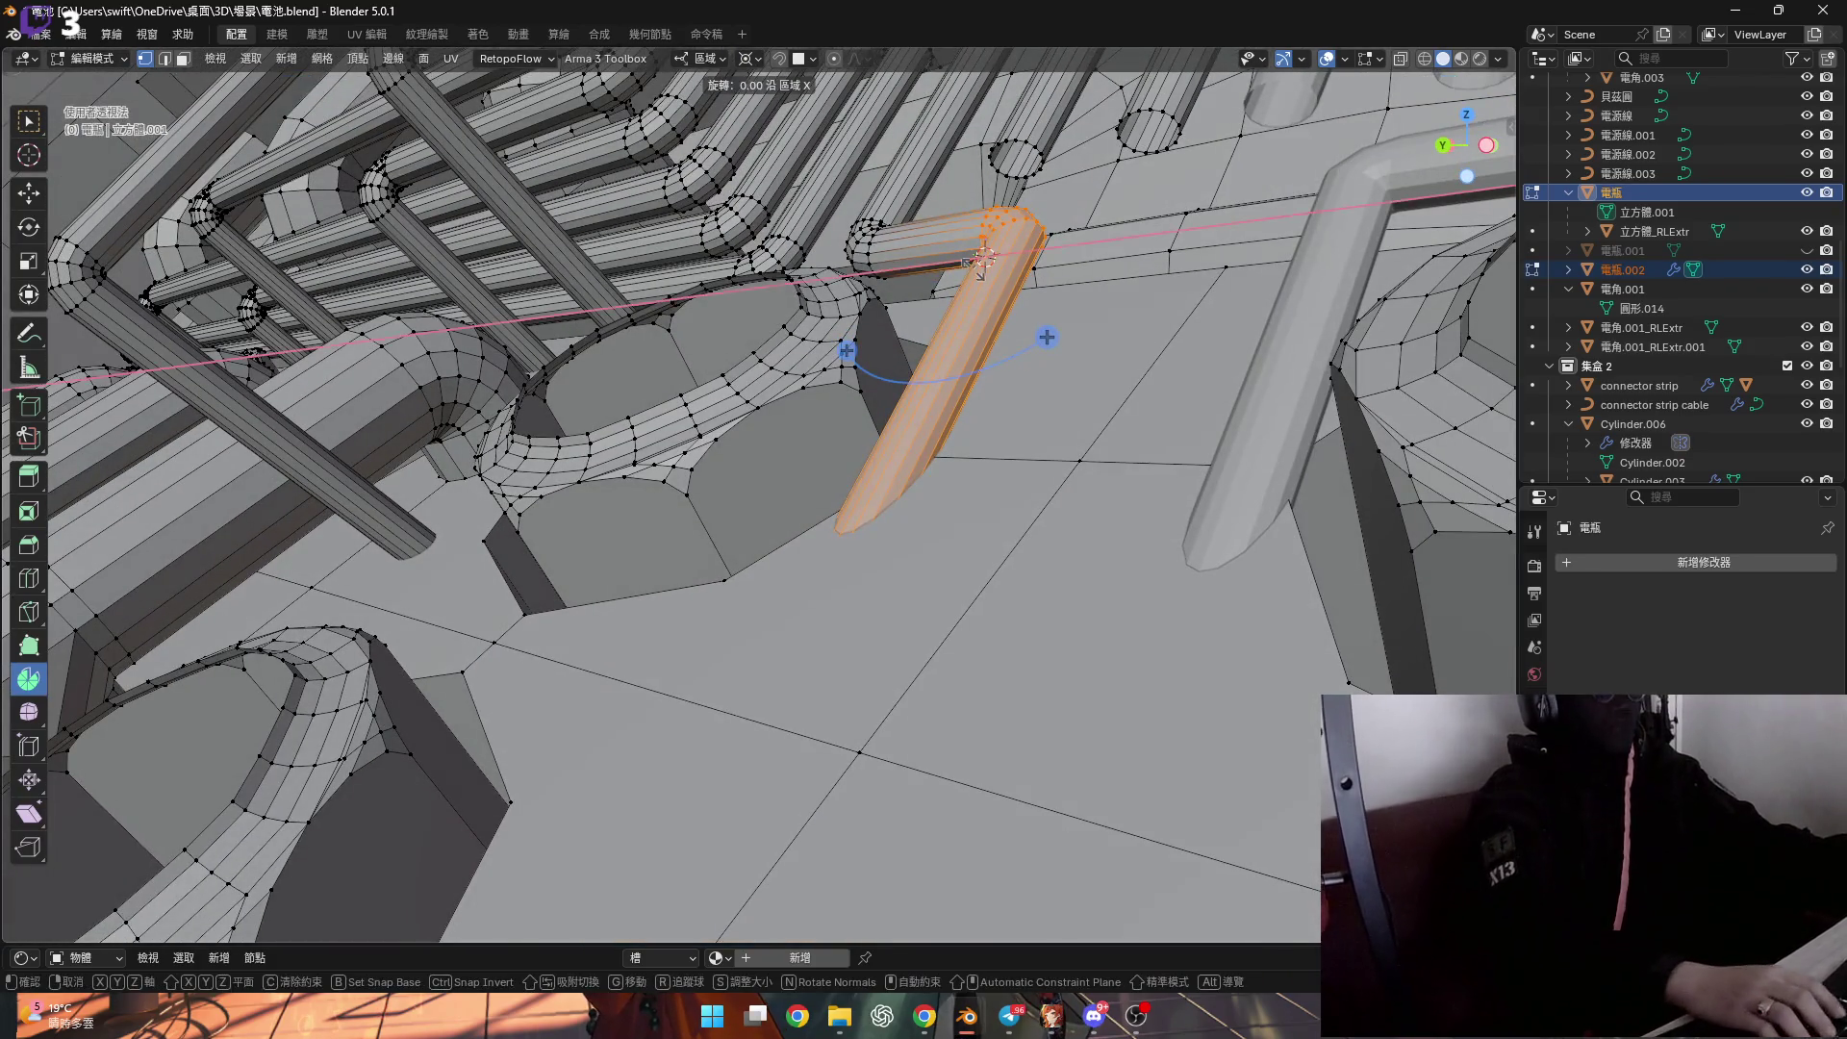
pyautogui.press('Return')
pyautogui.moveTo(982, 259); pyautogui.dragTo(986, 364, button='middle')
pyautogui.press('r')
pyautogui.press('x')
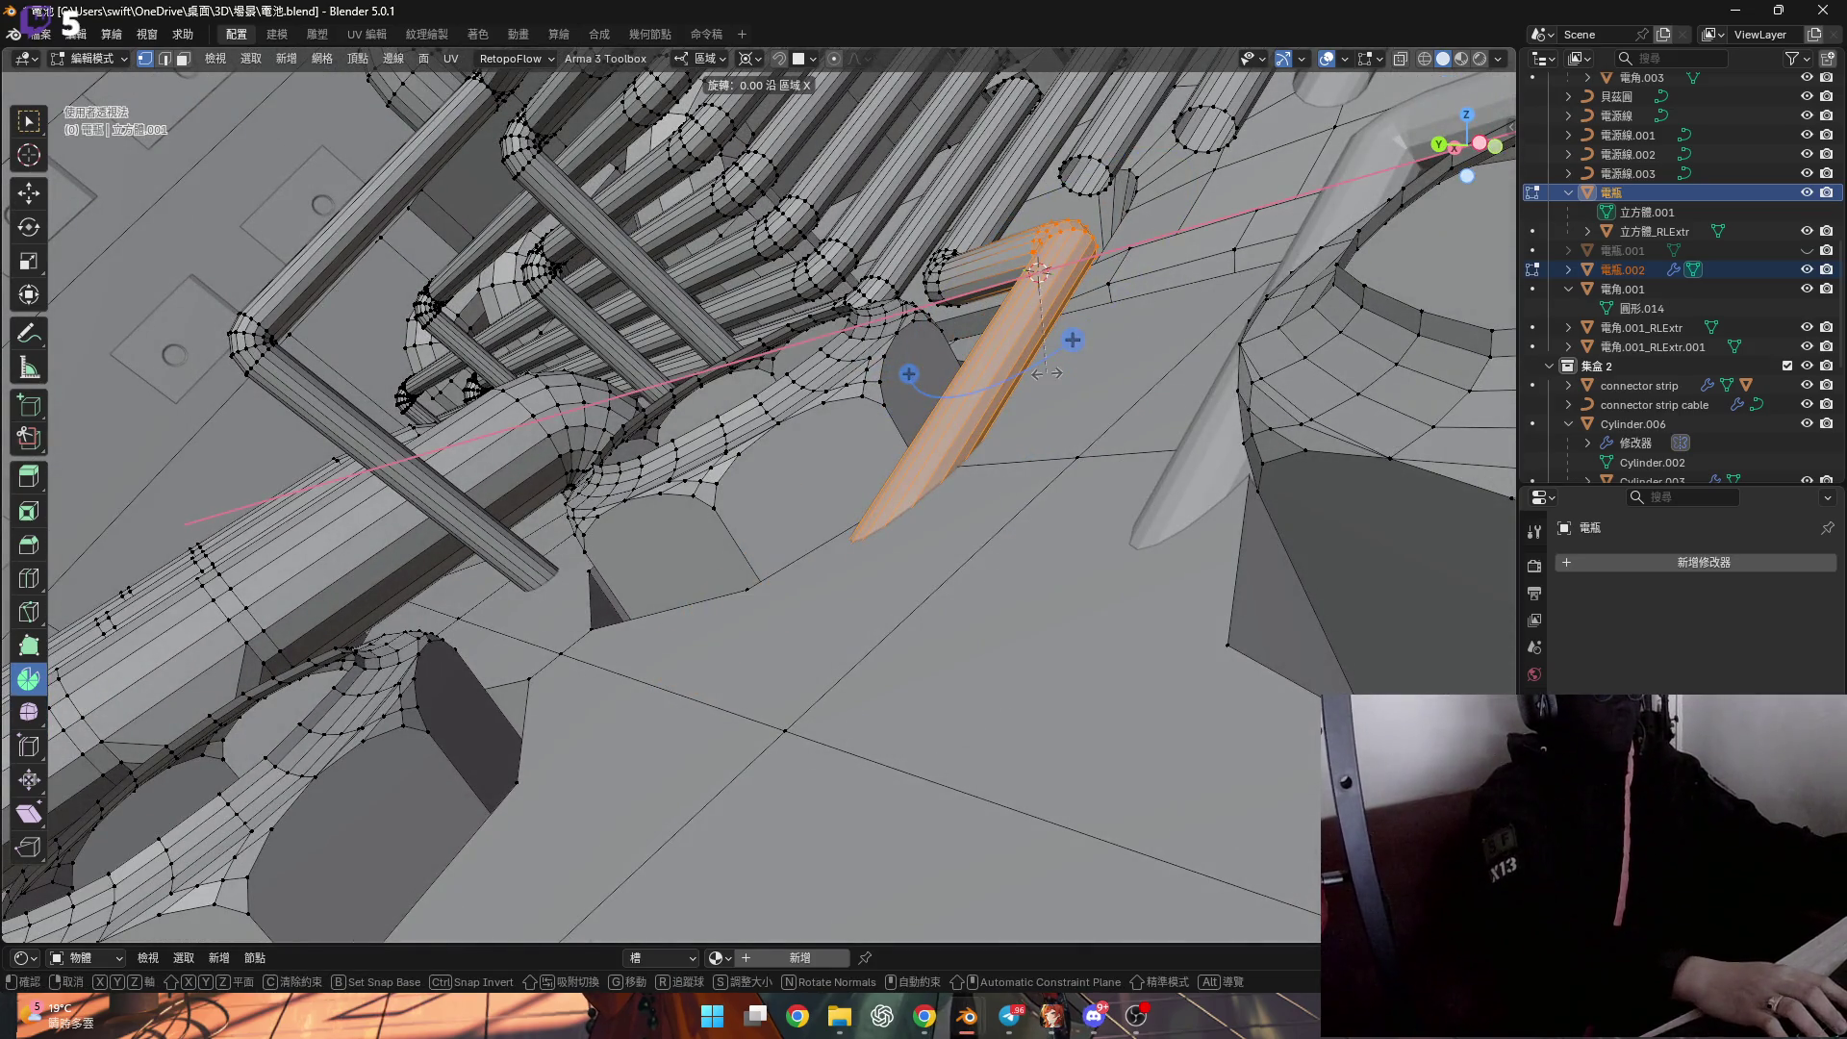
pyautogui.write('2')
pyautogui.press('Return')
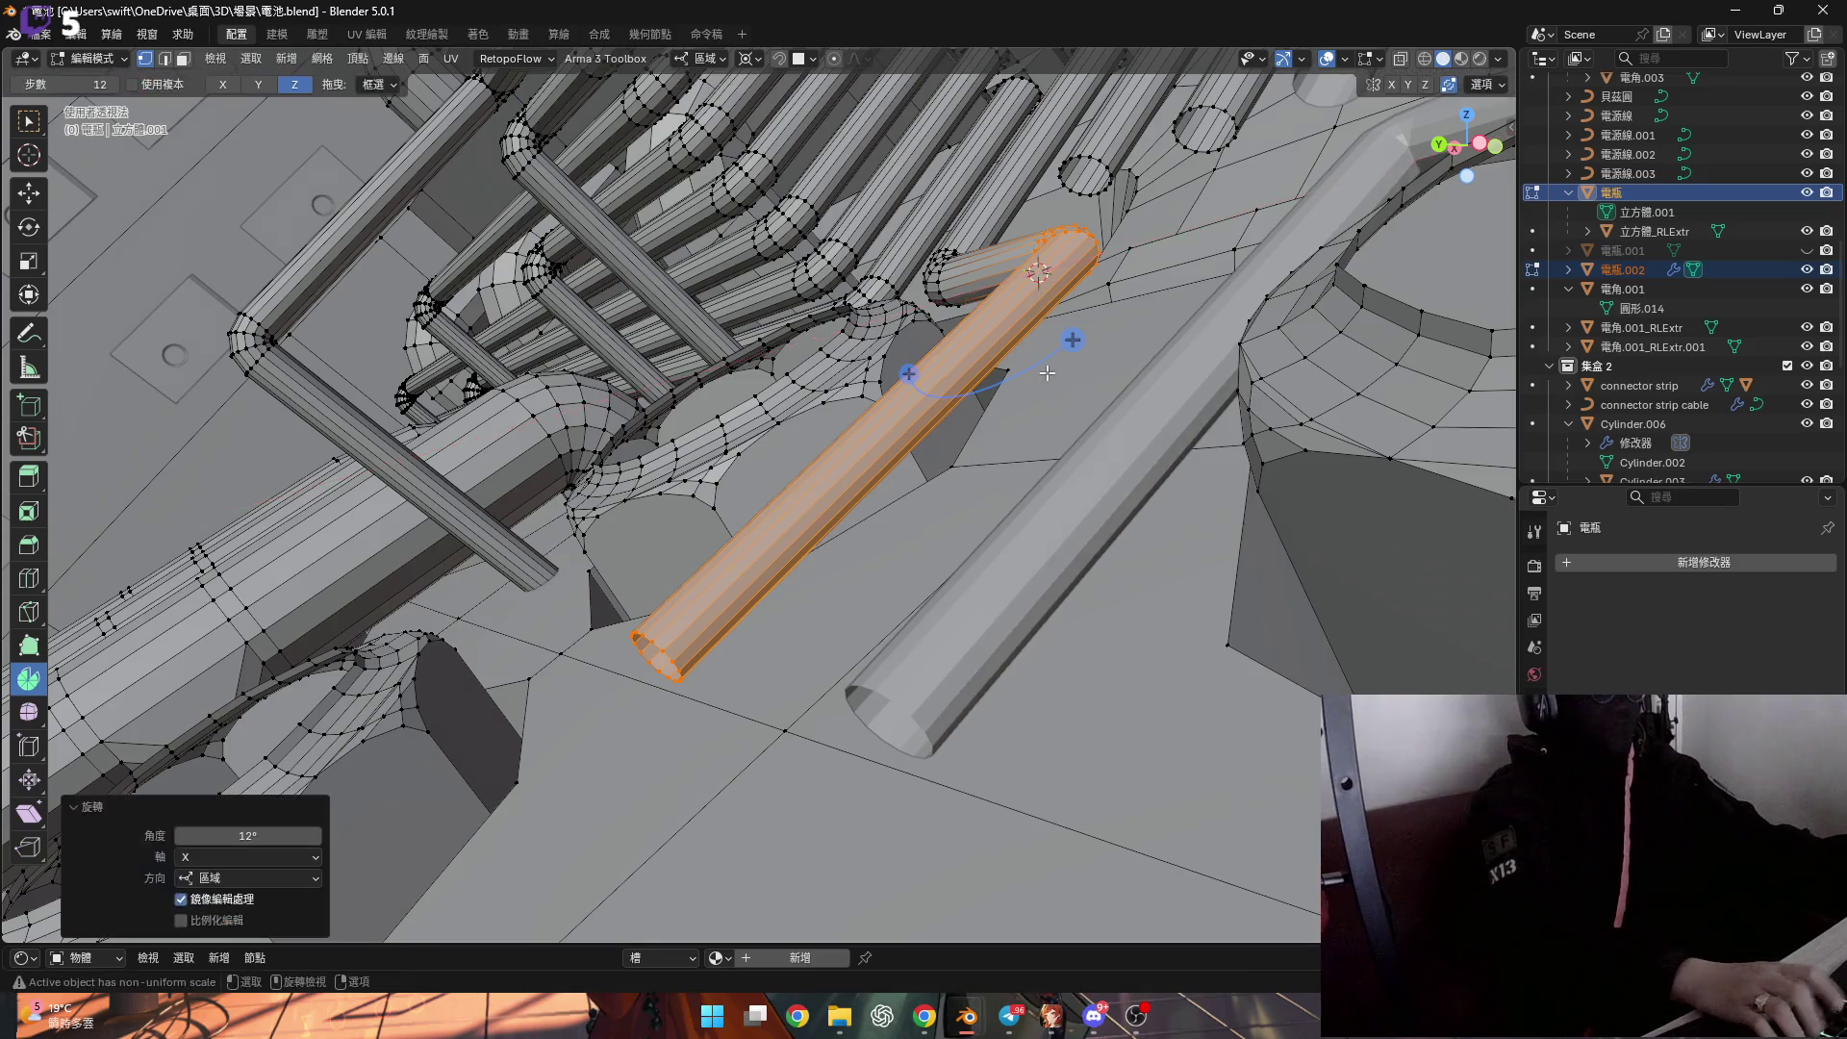
# Rotate the pillar 15° about X so it drops straight down from the bend.
pyautogui.moveTo(969, 481)
pyautogui.mouseDown(button='middle')
pyautogui.moveTo(754, 571)
pyautogui.moveTo(886, 613)
pyautogui.mouseUp(button='middle')
pyautogui.scroll(2, 883, 616)
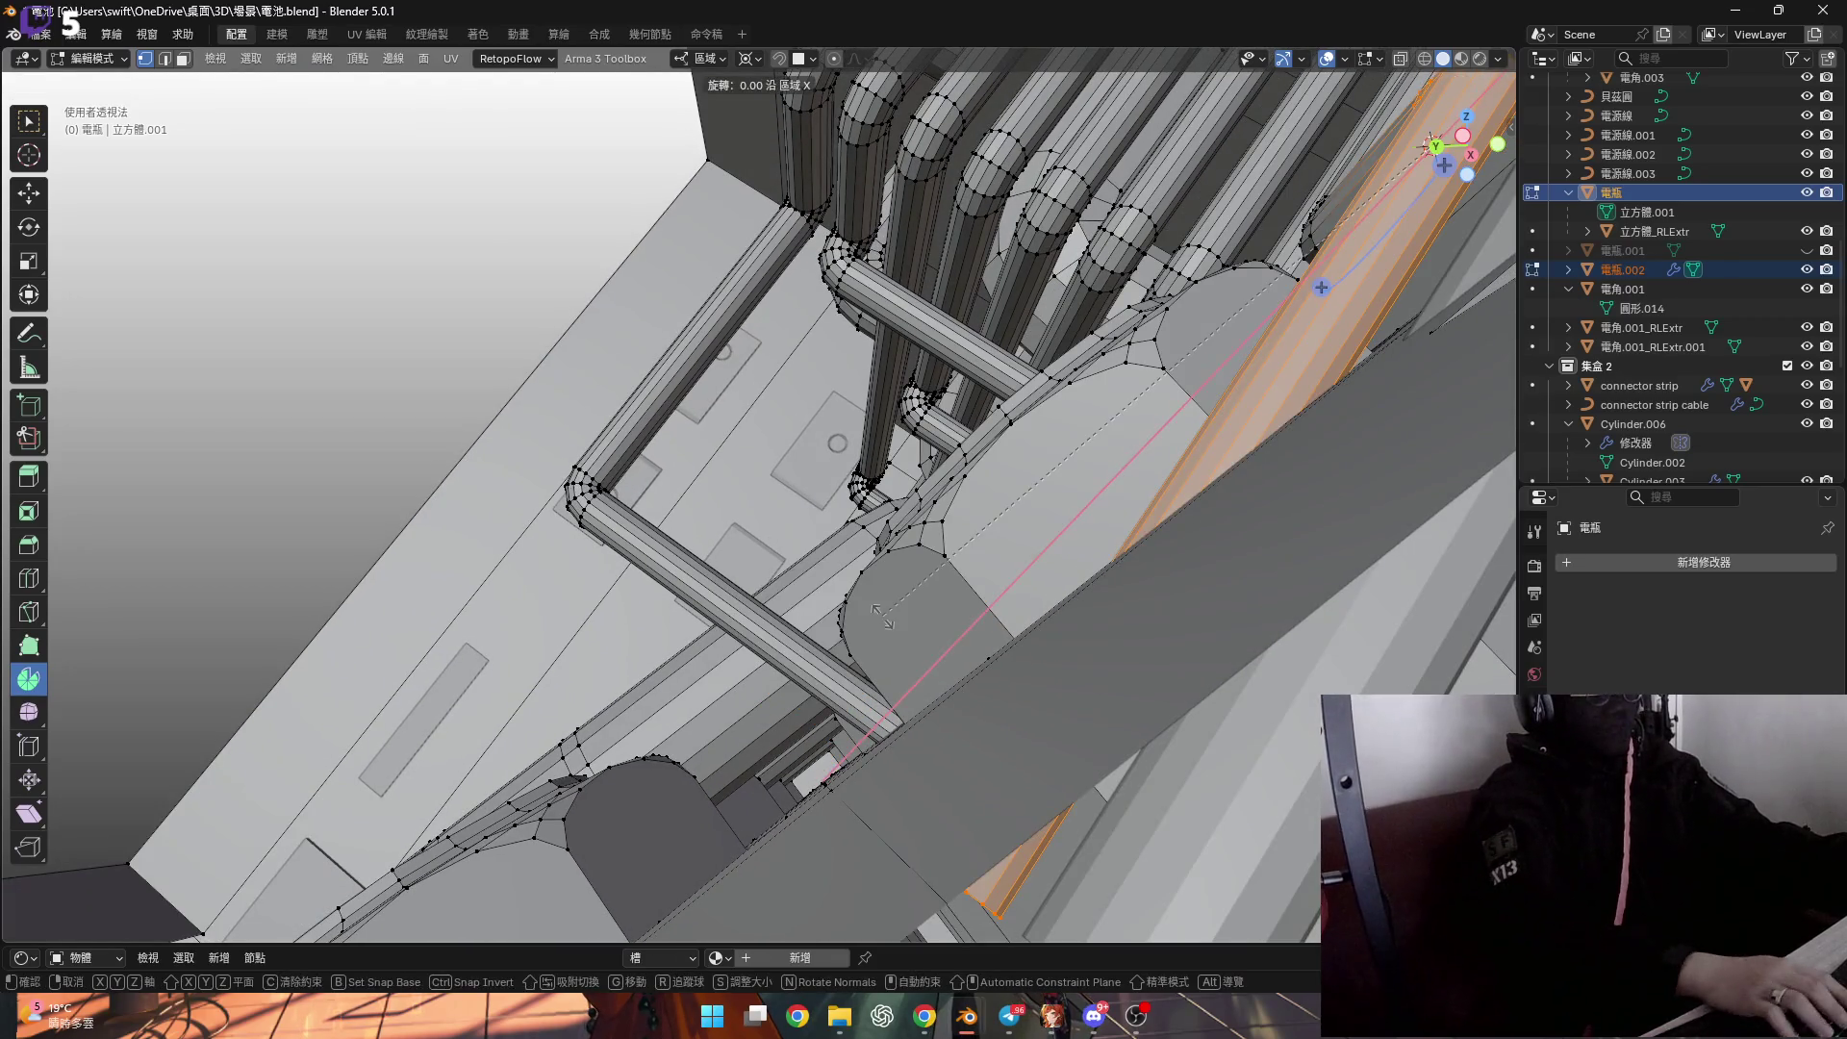
pyautogui.write('15')
pyautogui.press('Return')
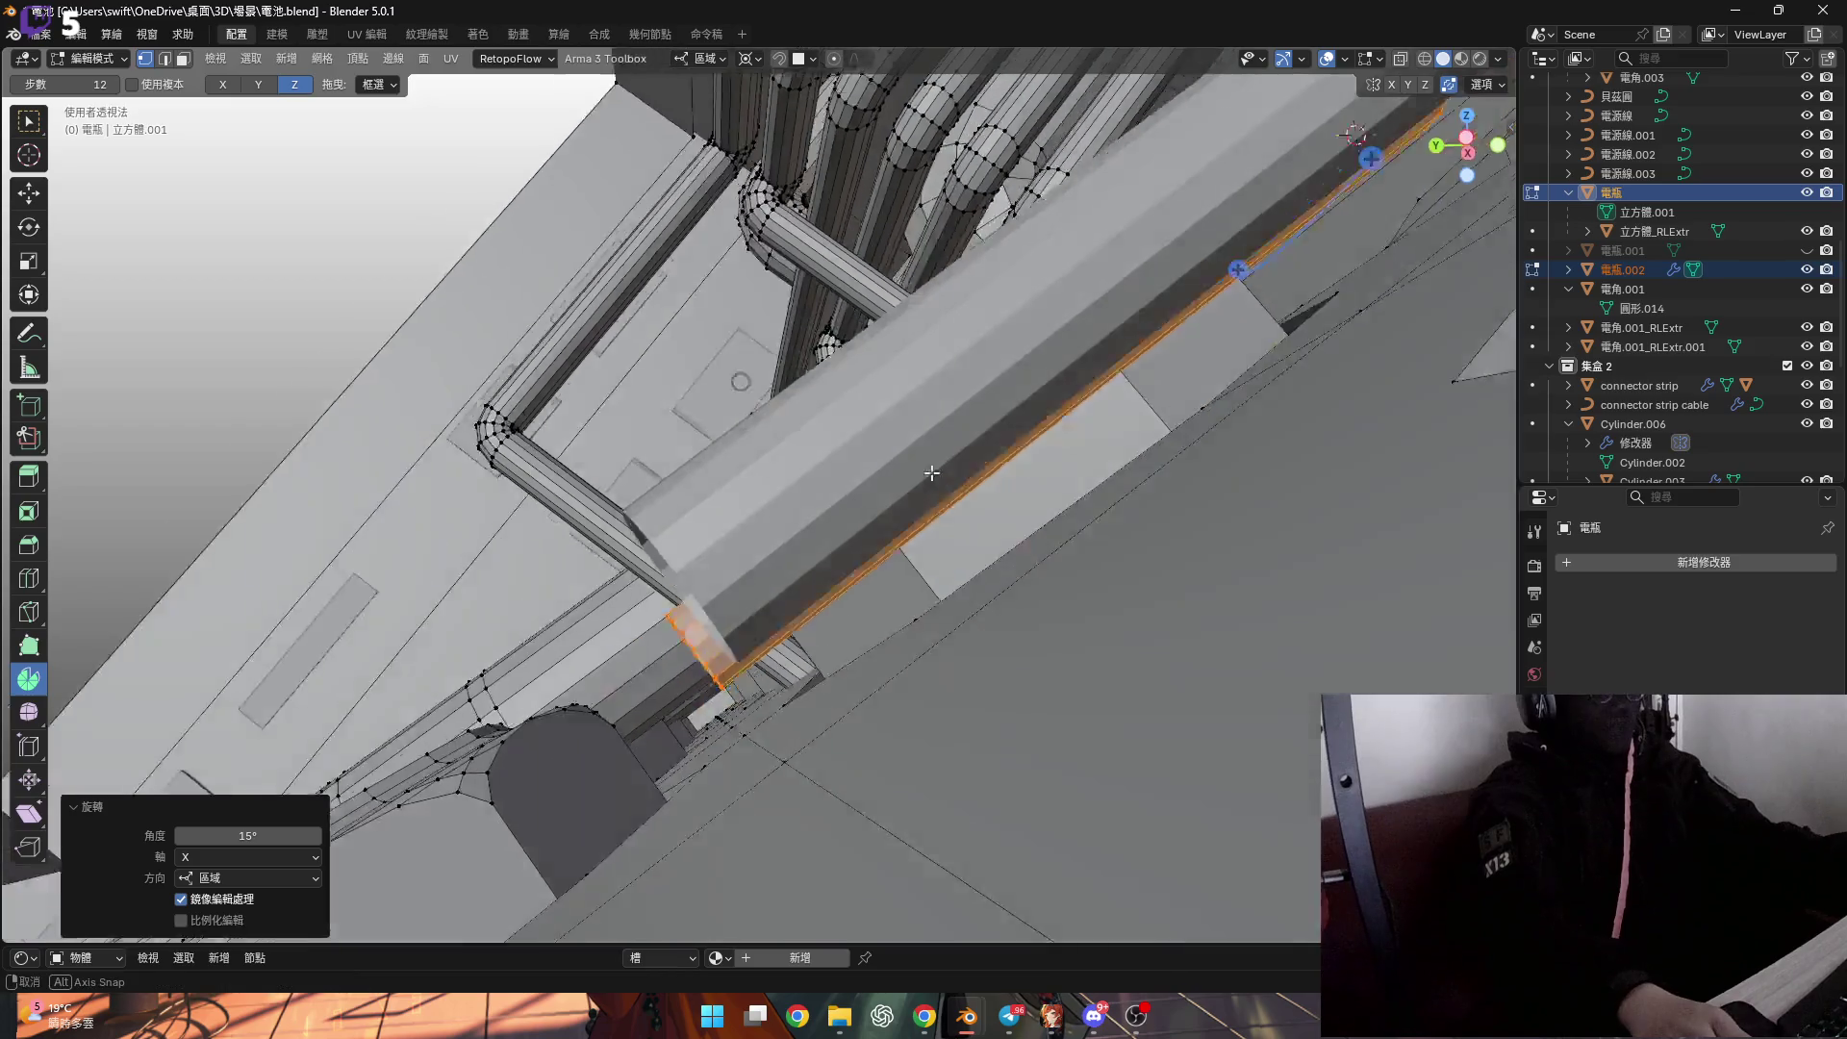
pyautogui.scroll(5, 872, 437)
pyautogui.scroll(-5, 872, 438)
pyautogui.moveTo(872, 438)
pyautogui.mouseDown(button='middle')
pyautogui.moveTo(810, 360)
pyautogui.moveTo(690, 292)
pyautogui.moveTo(697, 267)
pyautogui.mouseUp(button='middle')
pyautogui.keyDown('shift'); pyautogui.moveTo(716, 353); pyautogui.dragTo(702, 230, button='middle'); pyautogui.keyUp('shift')
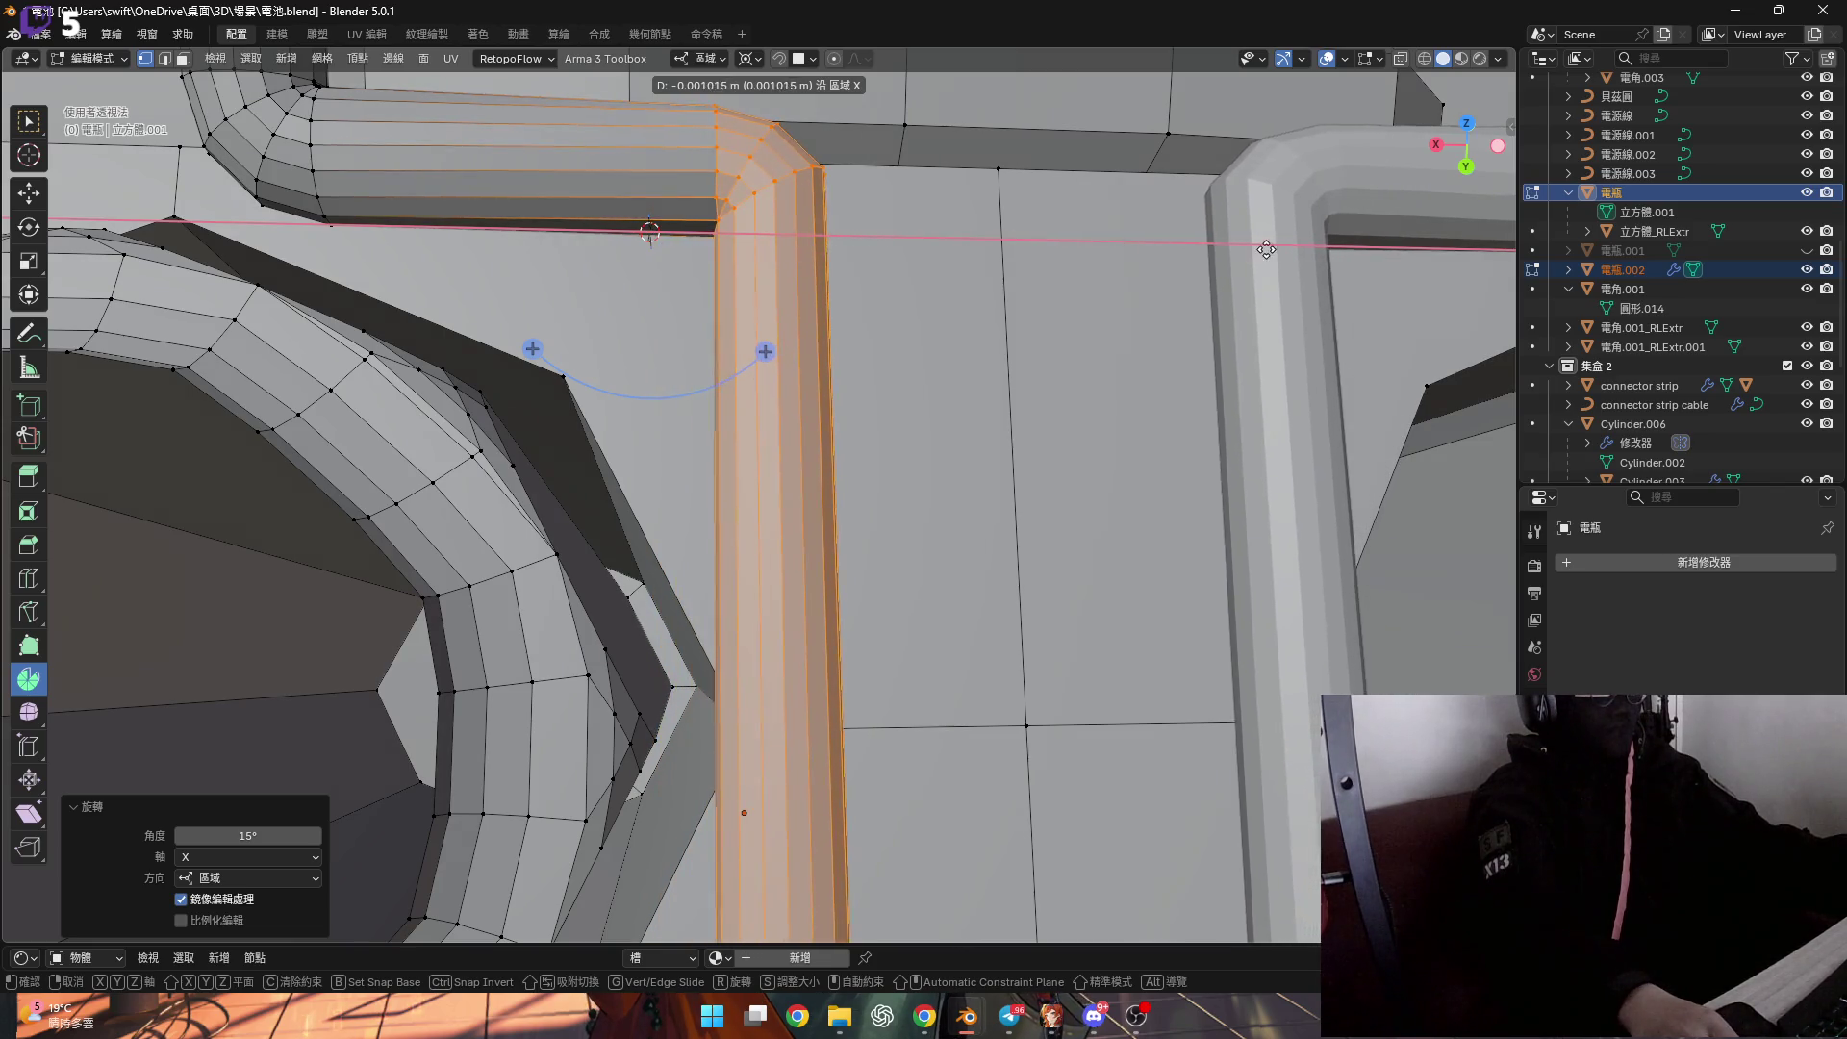
# Select a vertex at the pillar's lower tube end and bring up the snapping options.
pyautogui.moveTo(93, 296)
pyautogui.mouseDown(button='middle')
pyautogui.moveTo(671, 341)
pyautogui.moveTo(625, 435)
pyautogui.moveTo(689, 430)
pyautogui.moveTo(627, 382)
pyautogui.moveTo(725, 430)
pyautogui.mouseUp(button='middle')
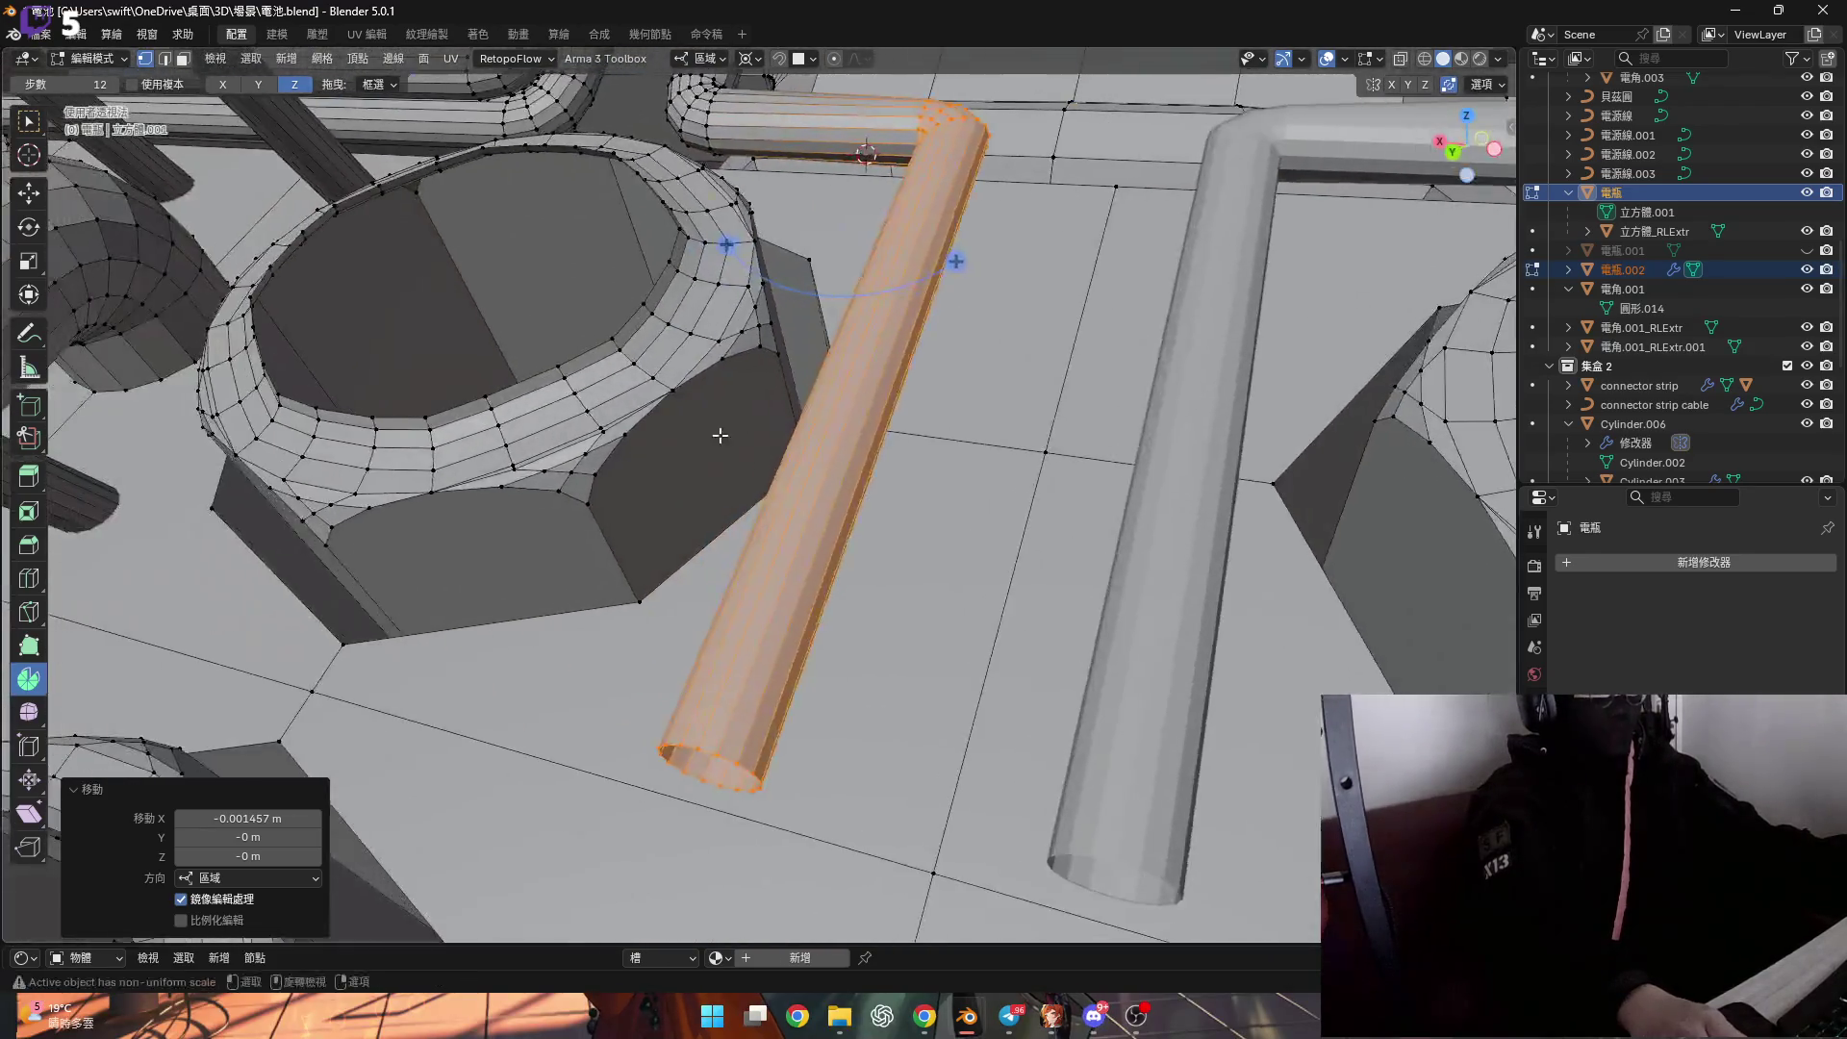
pyautogui.scroll(-5, 726, 430)
pyautogui.scroll(8, 892, 633)
pyautogui.moveTo(891, 633)
pyautogui.mouseDown(button='middle')
pyautogui.moveTo(837, 626)
pyautogui.moveTo(787, 540)
pyautogui.moveTo(827, 578)
pyautogui.moveTo(837, 536)
pyautogui.moveTo(643, 454)
pyautogui.moveTo(685, 462)
pyautogui.mouseUp(button='middle')
pyautogui.click(837, 626)
pyautogui.hotkey('shift', 's')
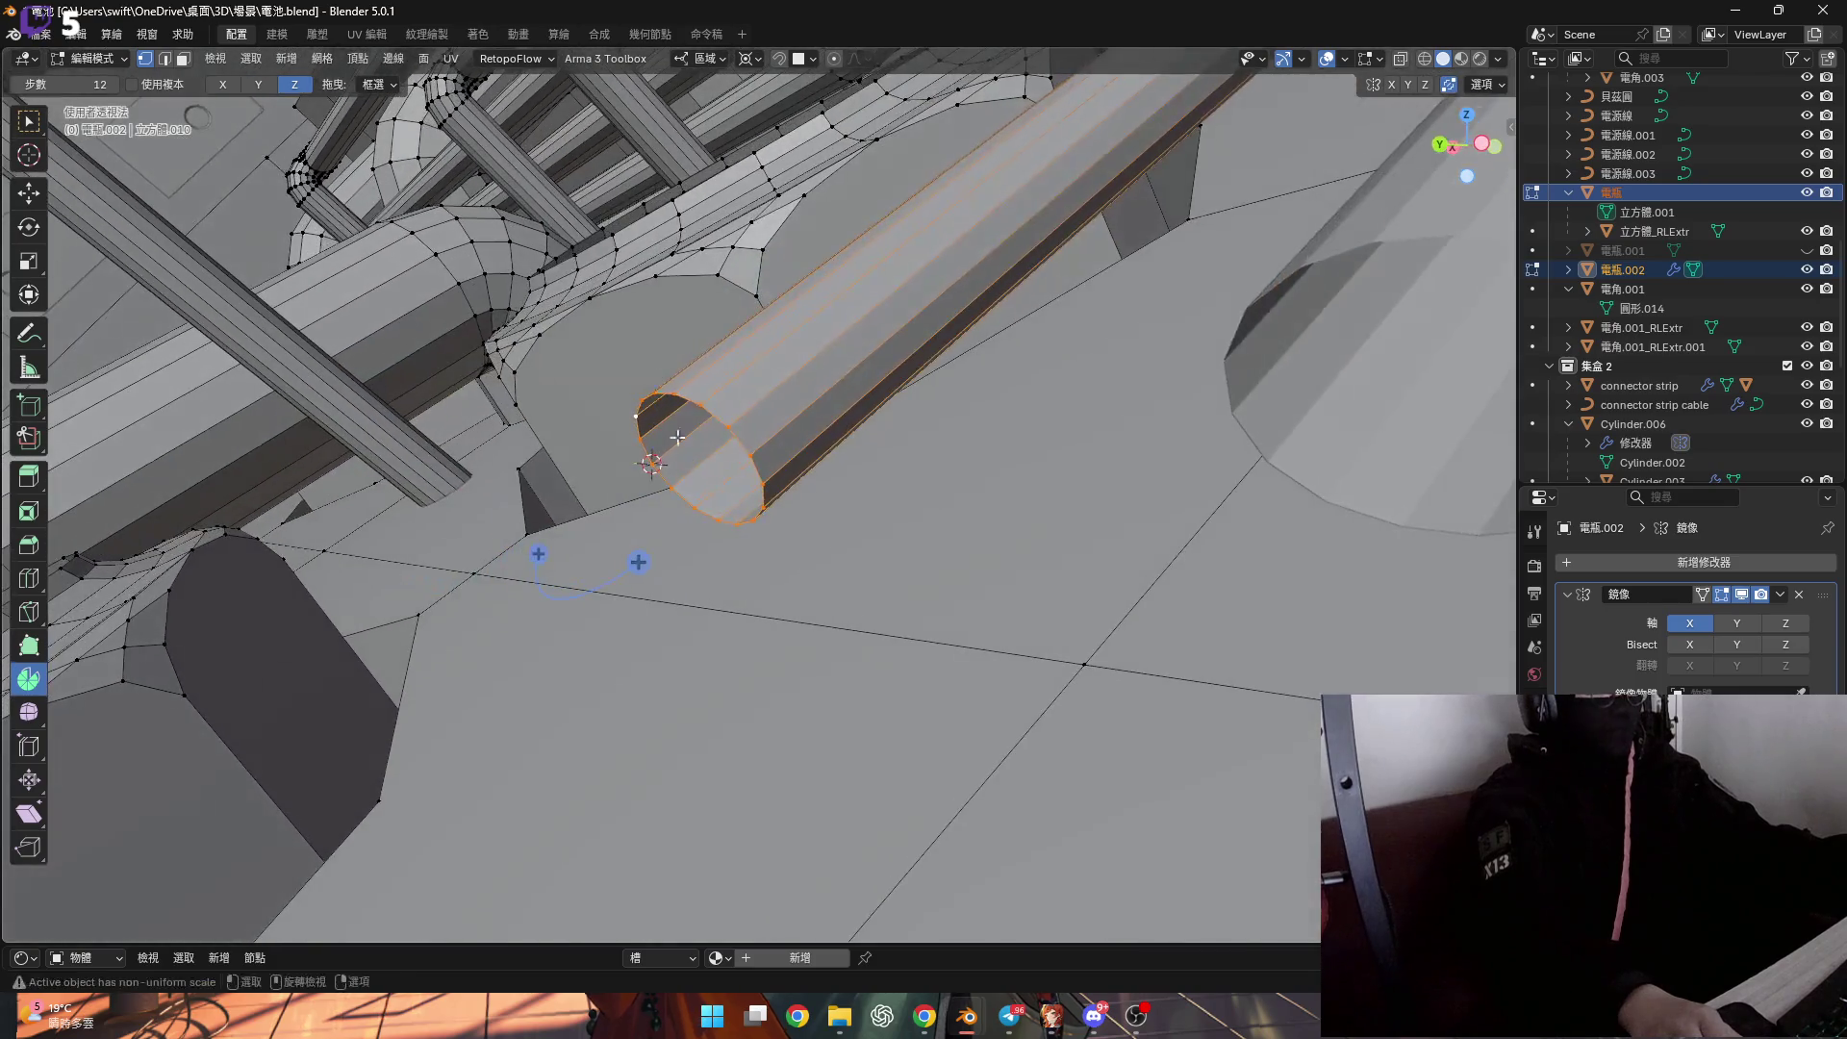
# Set the transform orientation to Global, then to Normal.
pyautogui.click(695, 60)
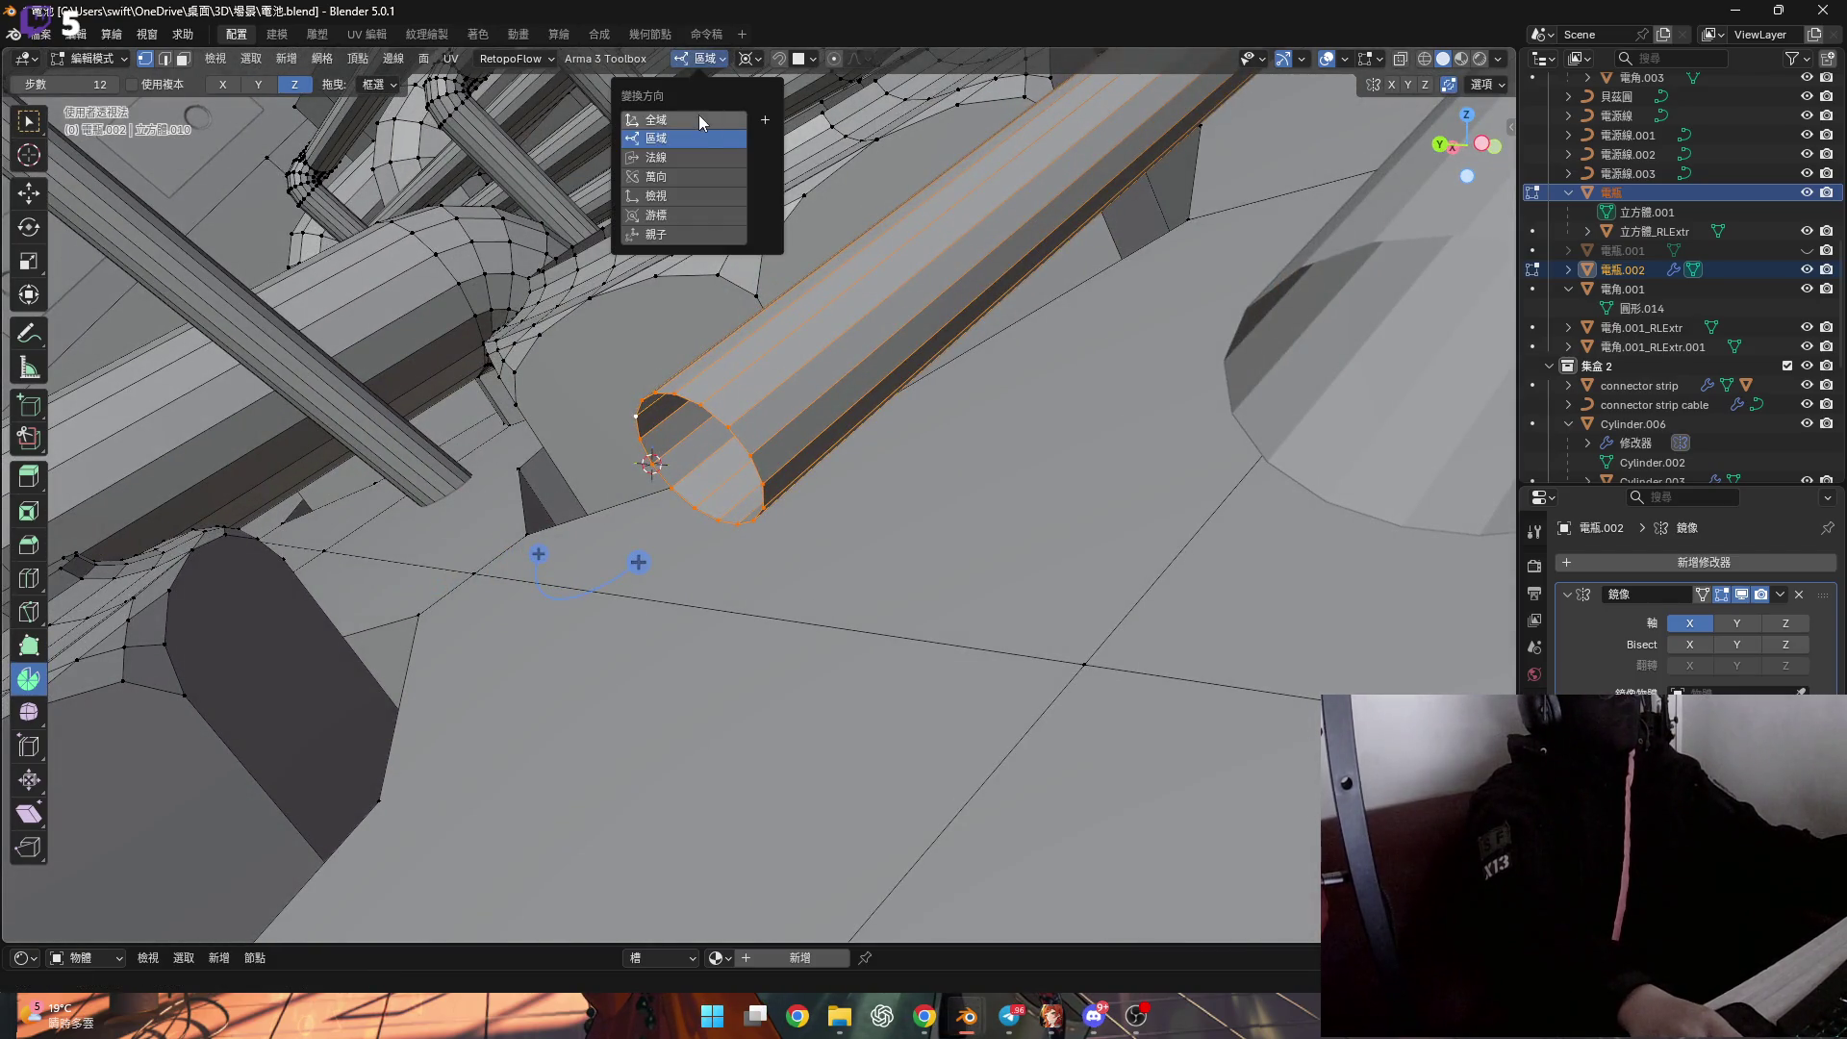
pyautogui.click(695, 119)
pyautogui.click(696, 62)
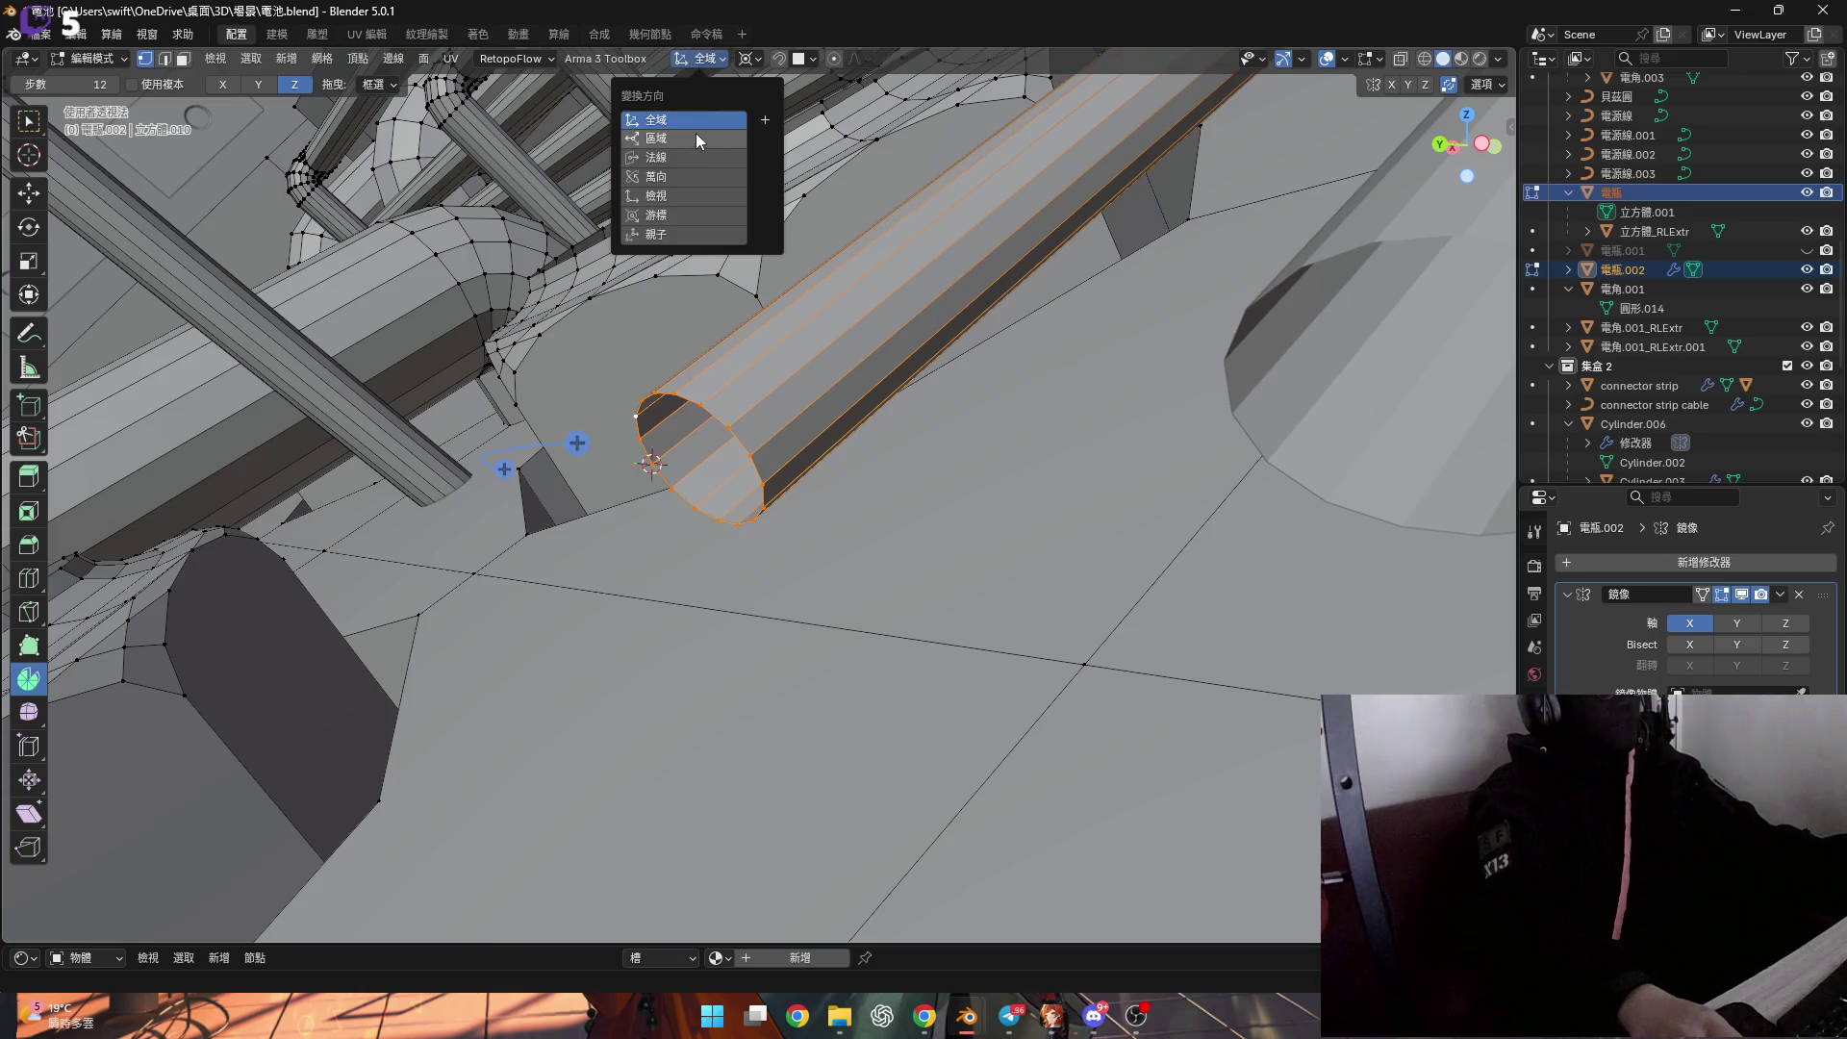
pyautogui.click(687, 158)
pyautogui.moveTo(654, 403)
pyautogui.mouseDown(button='middle')
pyautogui.moveTo(577, 400)
pyautogui.moveTo(726, 488)
pyautogui.moveTo(753, 584)
pyautogui.mouseUp(button='middle')
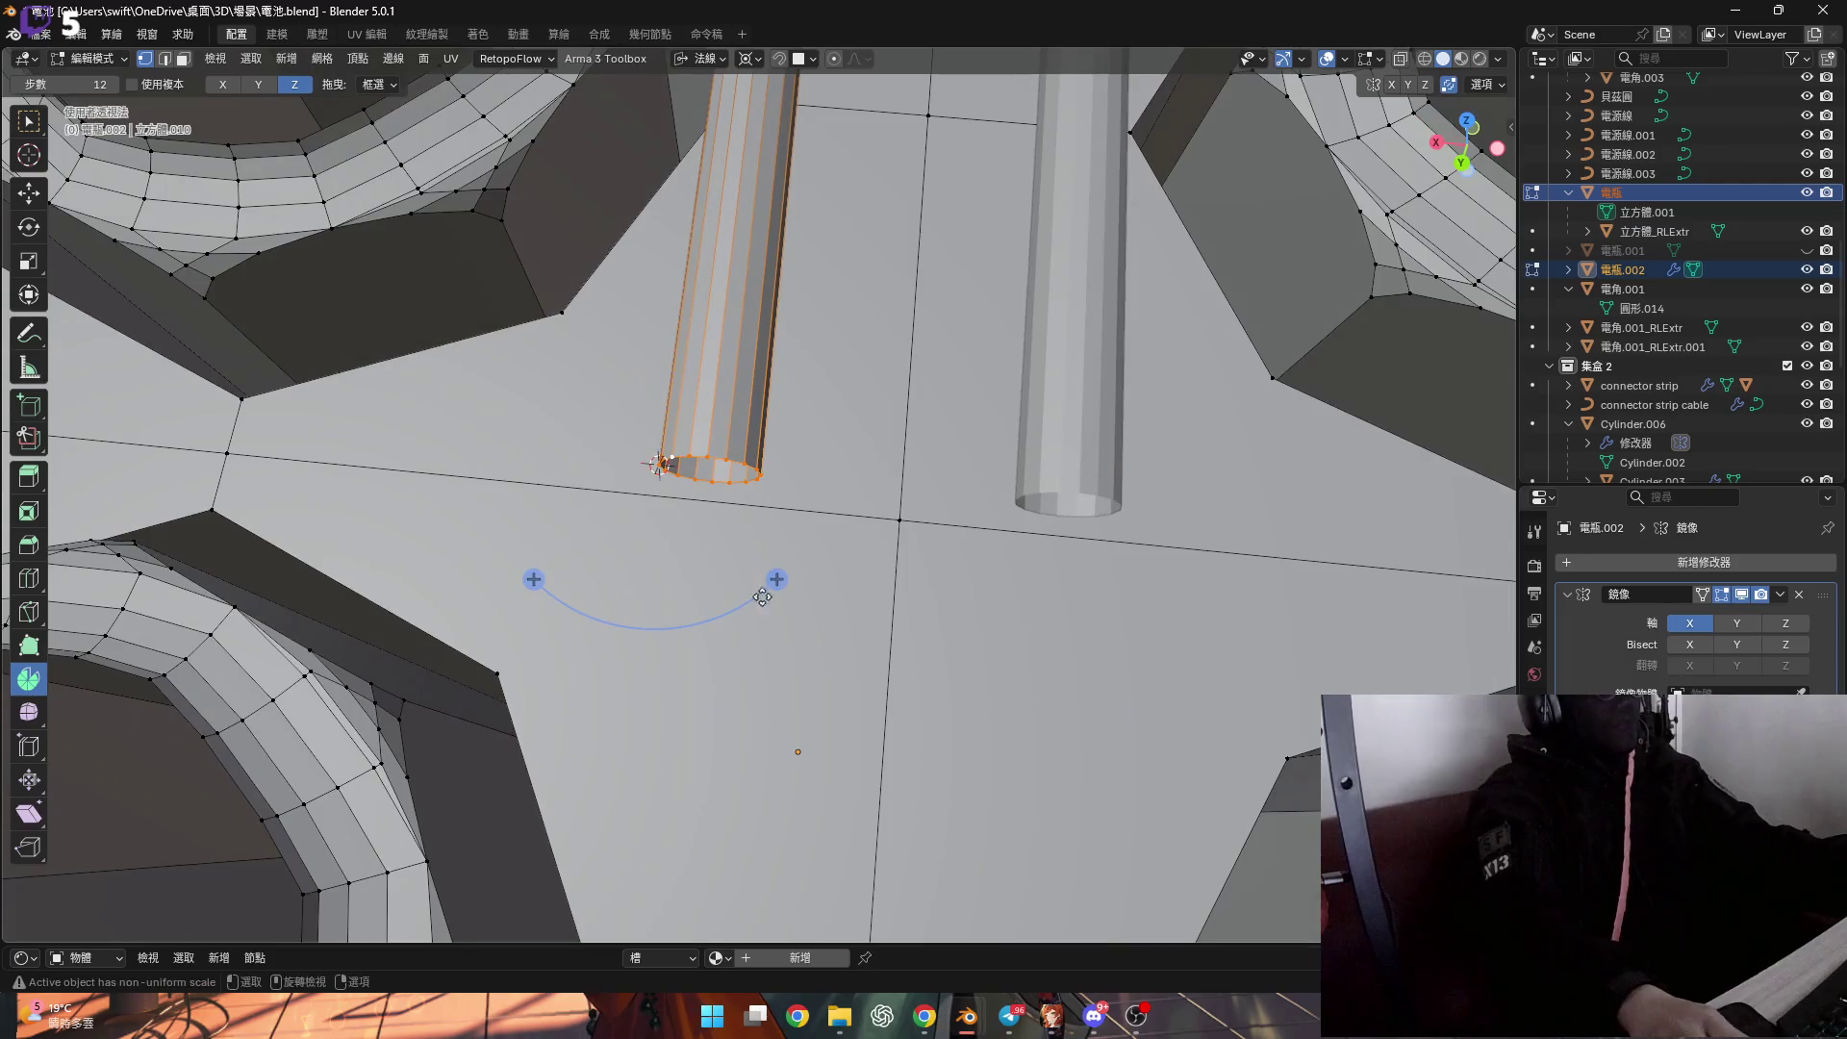
# Spin the tube's end edge loop into a 12-step bend with an angle of -90°.
pyautogui.moveTo(777, 579); pyautogui.dragTo(625, 668)
pyautogui.keyDown('shift'); pyautogui.moveTo(487, 647); pyautogui.dragTo(561, 714, button='middle'); pyautogui.keyUp('shift')
pyautogui.doubleClick(240, 758)
pyautogui.write('-90')
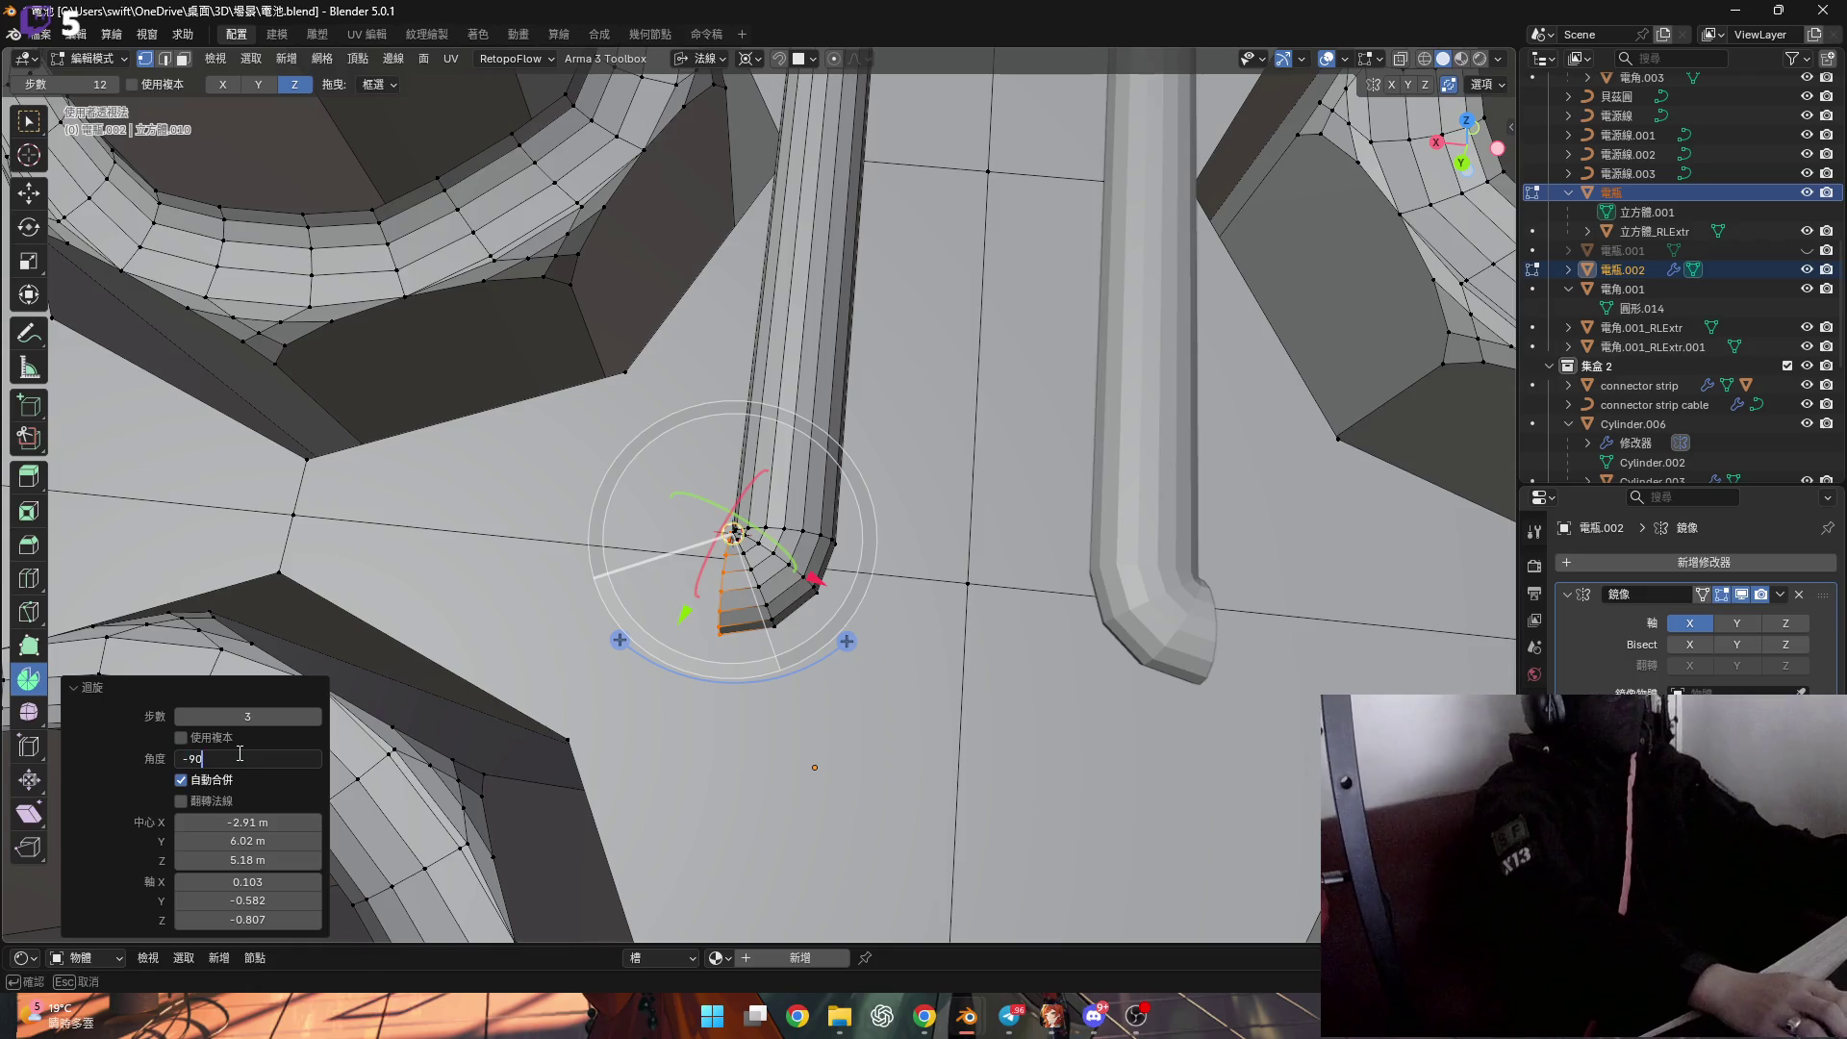
pyautogui.press('Return')
pyautogui.moveTo(674, 481)
pyautogui.keyDown('shift'); pyautogui.mouseDown(button='middle')
pyautogui.moveTo(827, 539)
pyautogui.moveTo(968, 540)
pyautogui.moveTo(866, 529)
pyautogui.mouseUp(button='middle'); pyautogui.keyUp('shift')
pyautogui.scroll(-3, 798, 524)
pyautogui.scroll(2, 799, 525)
# Try moving the tube end along the normal X axis twice, cancelling each trial.
pyautogui.press('g')
pyautogui.press('x')
pyautogui.press('Escape')
pyautogui.scroll(3, 847, 524)
pyautogui.scroll(2, 844, 520)
pyautogui.press('g')
pyautogui.press('x')
pyautogui.press('Escape')
# Set the pivot to Active Element and cancel the normal-X move, leaving 0 m extrusion.
pyautogui.moveTo(844, 519); pyautogui.dragTo(833, 408, button='middle')
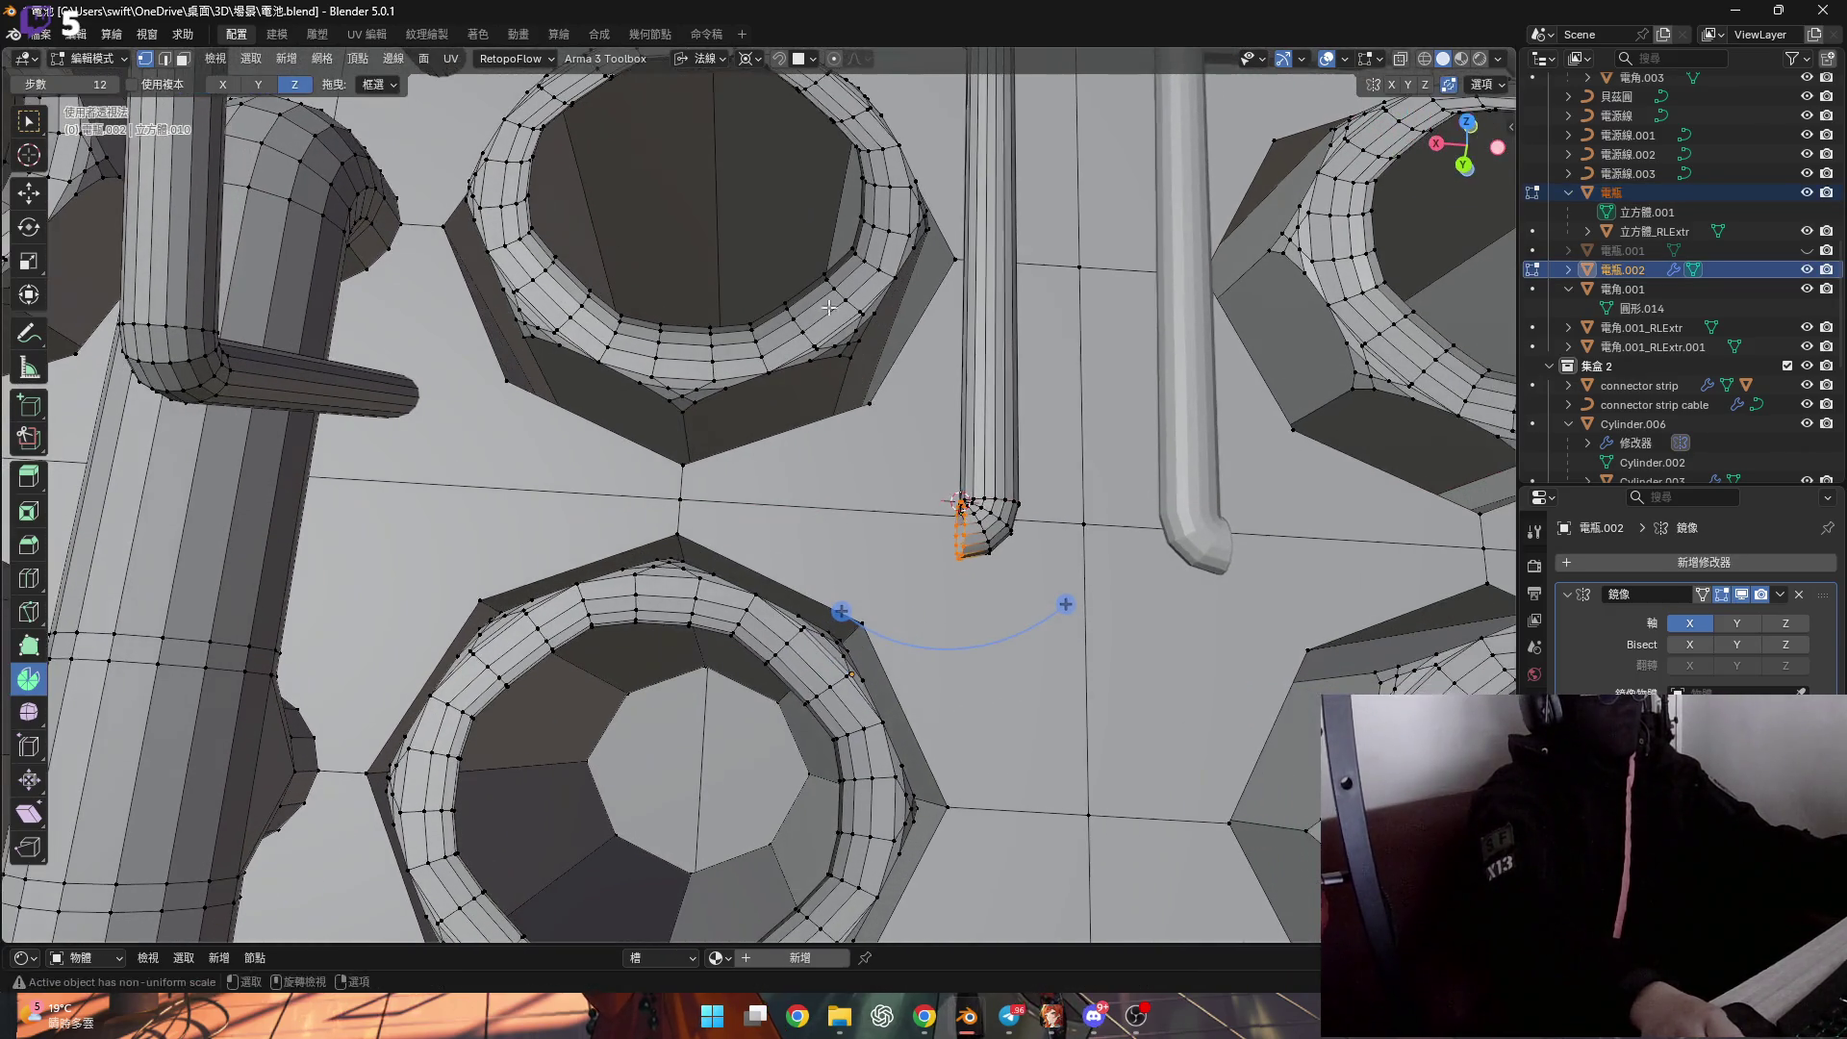
pyautogui.click(811, 192)
pyautogui.scroll(-4, 843, 462)
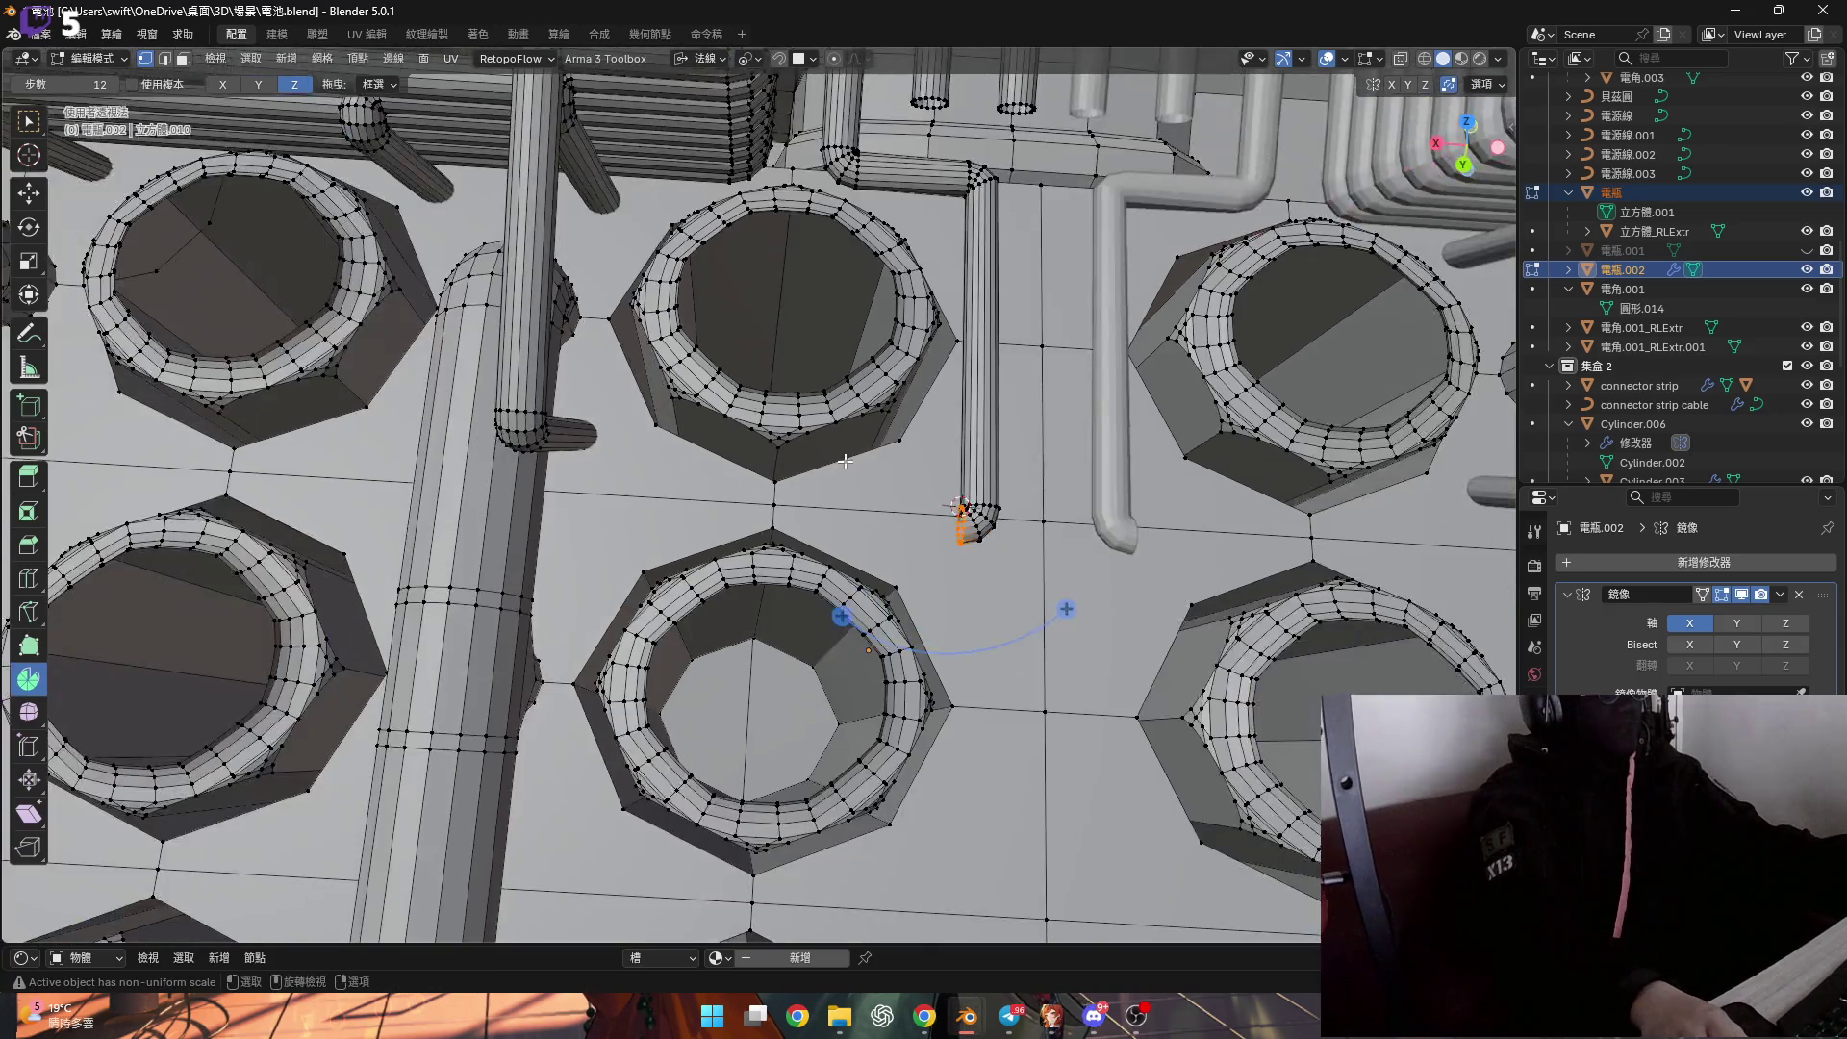
pyautogui.press('g')
pyautogui.press('x')
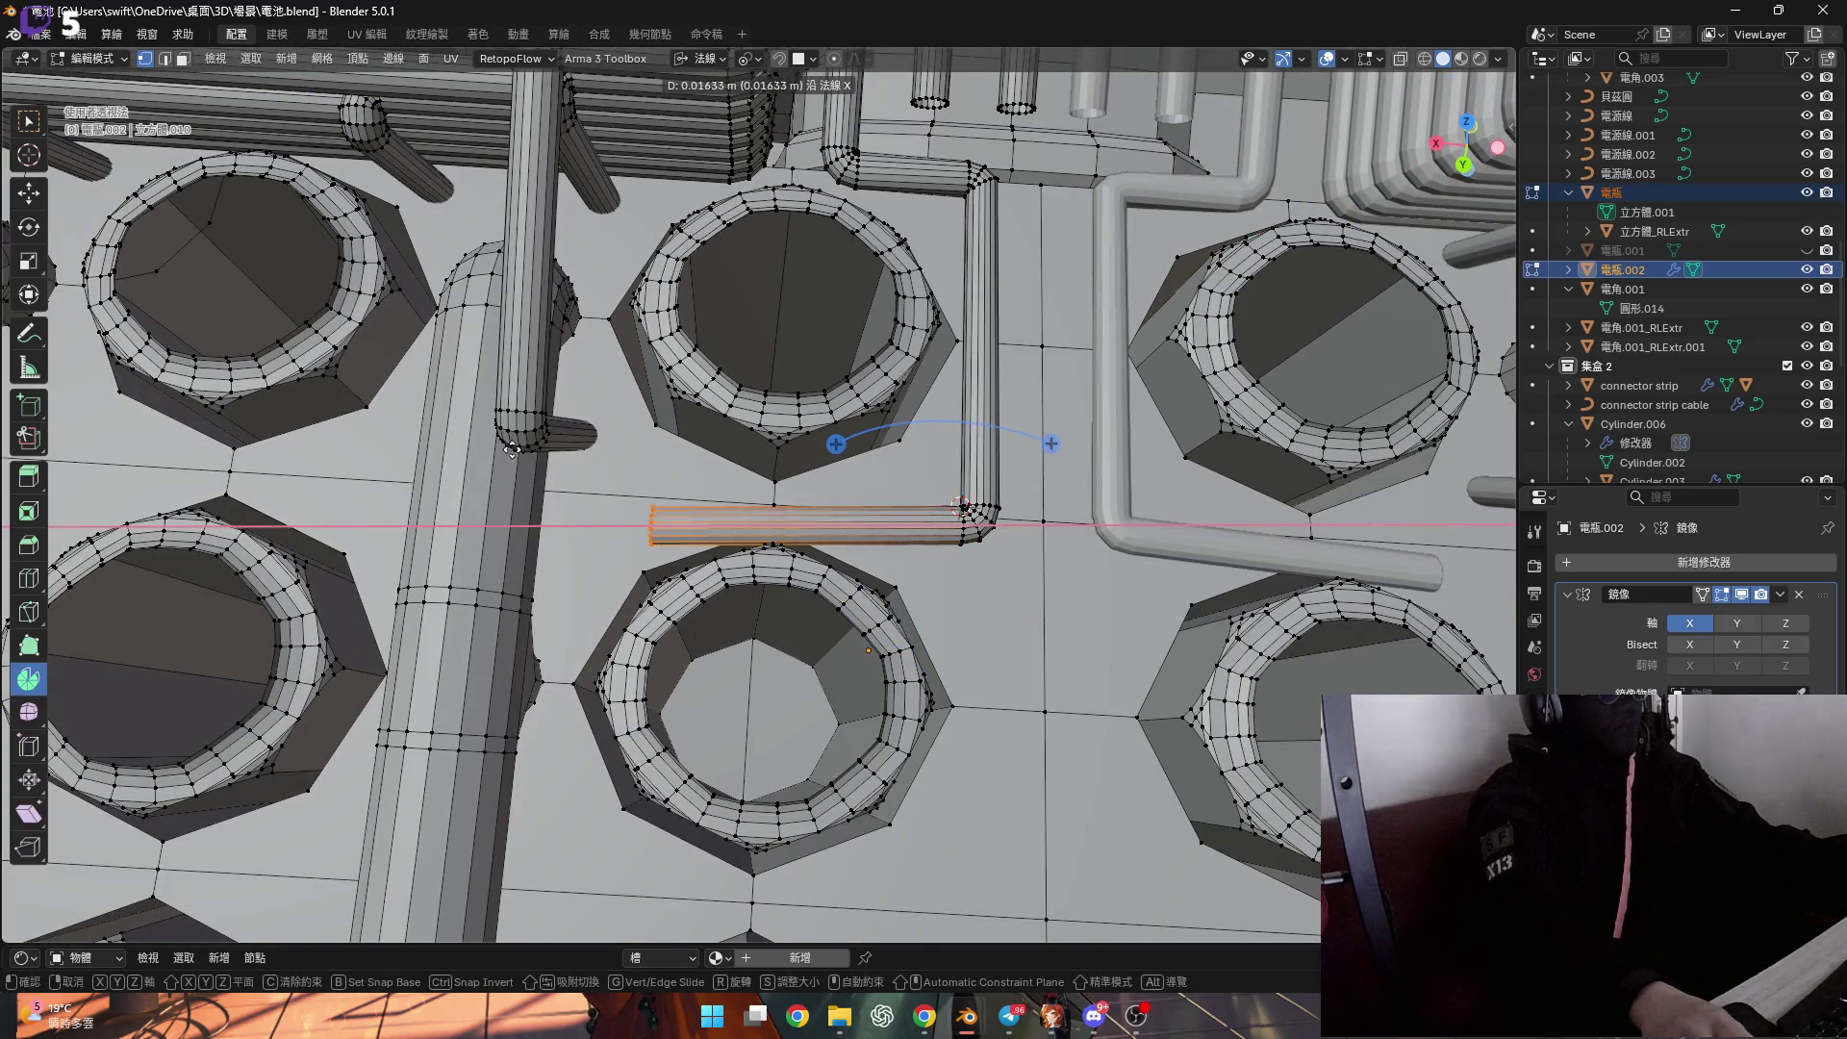
pyautogui.press('Escape')
pyautogui.scroll(5, 962, 509)
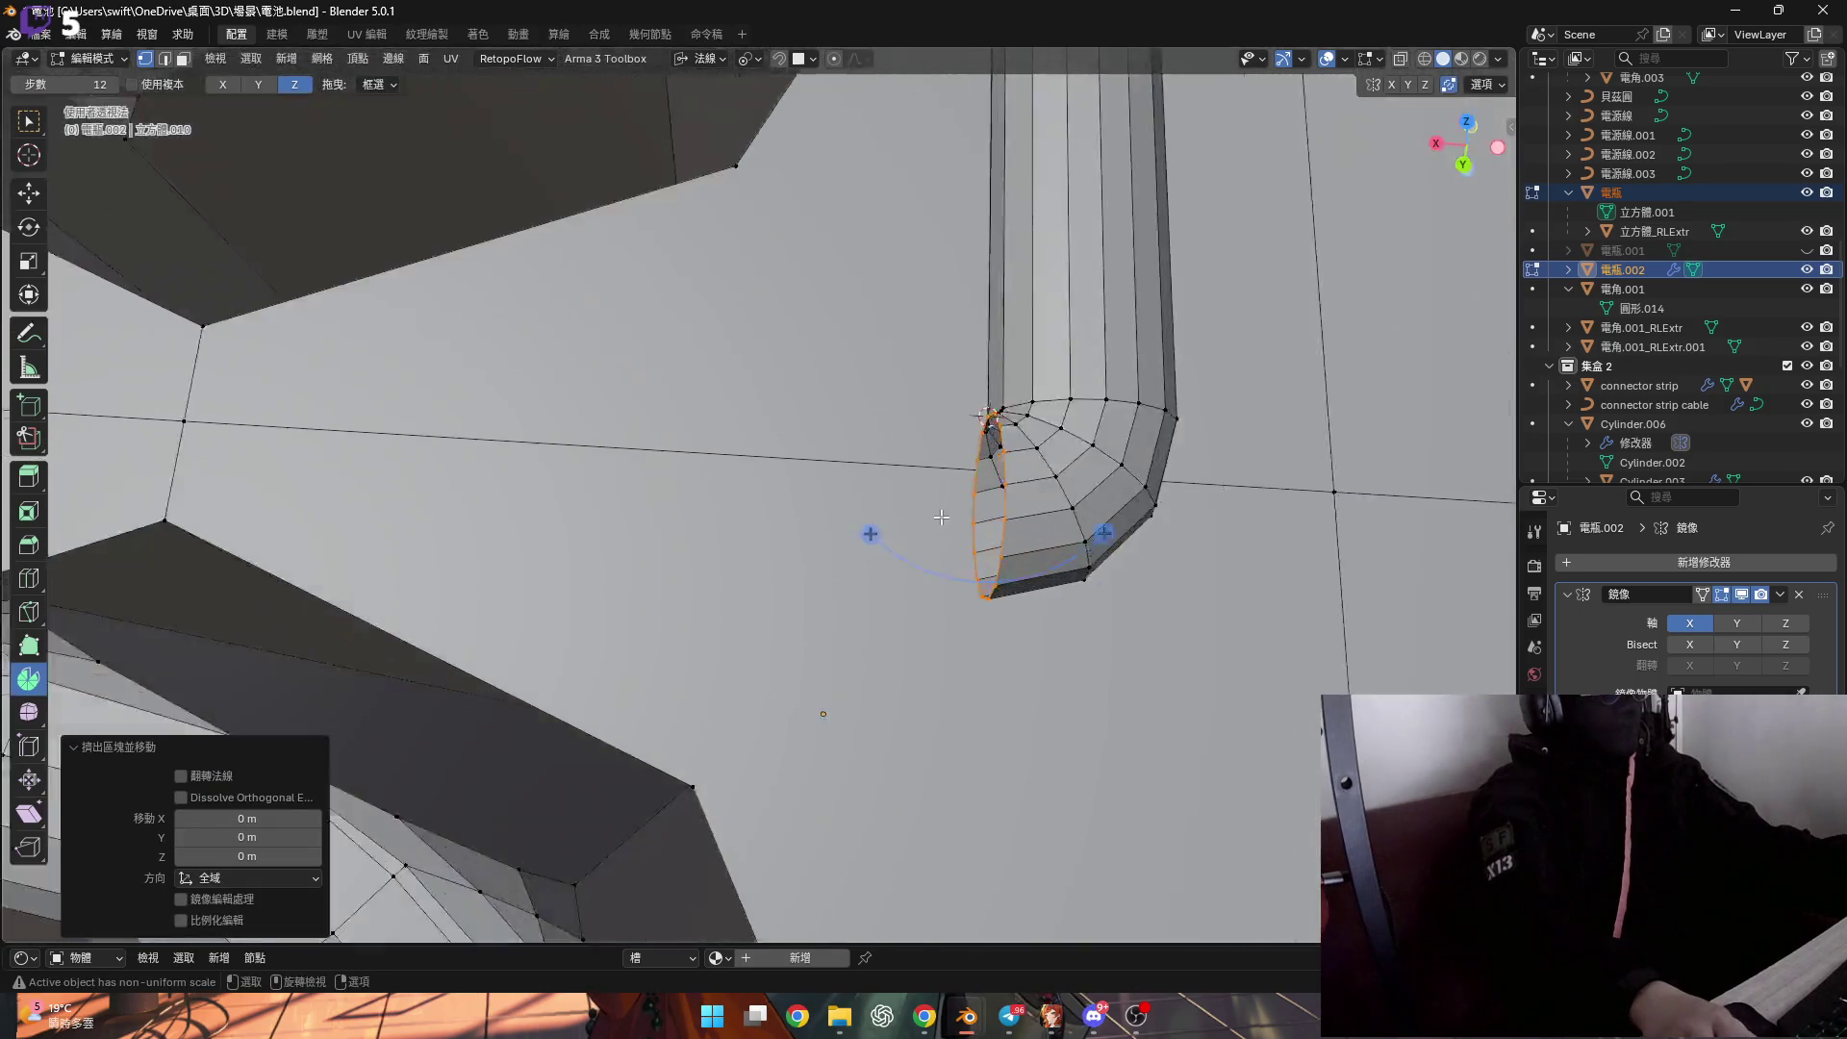
pyautogui.moveTo(700, 549)
pyautogui.mouseDown(button='middle')
pyautogui.moveTo(840, 459)
pyautogui.moveTo(777, 474)
pyautogui.mouseUp(button='middle')
# In face select, extrude the tube's end face 0.10715 m straight along its normal.
pyautogui.press('3')
pyautogui.press('e')
pyautogui.rightClick(687, 485)
pyautogui.scroll(-10, 866, 524)
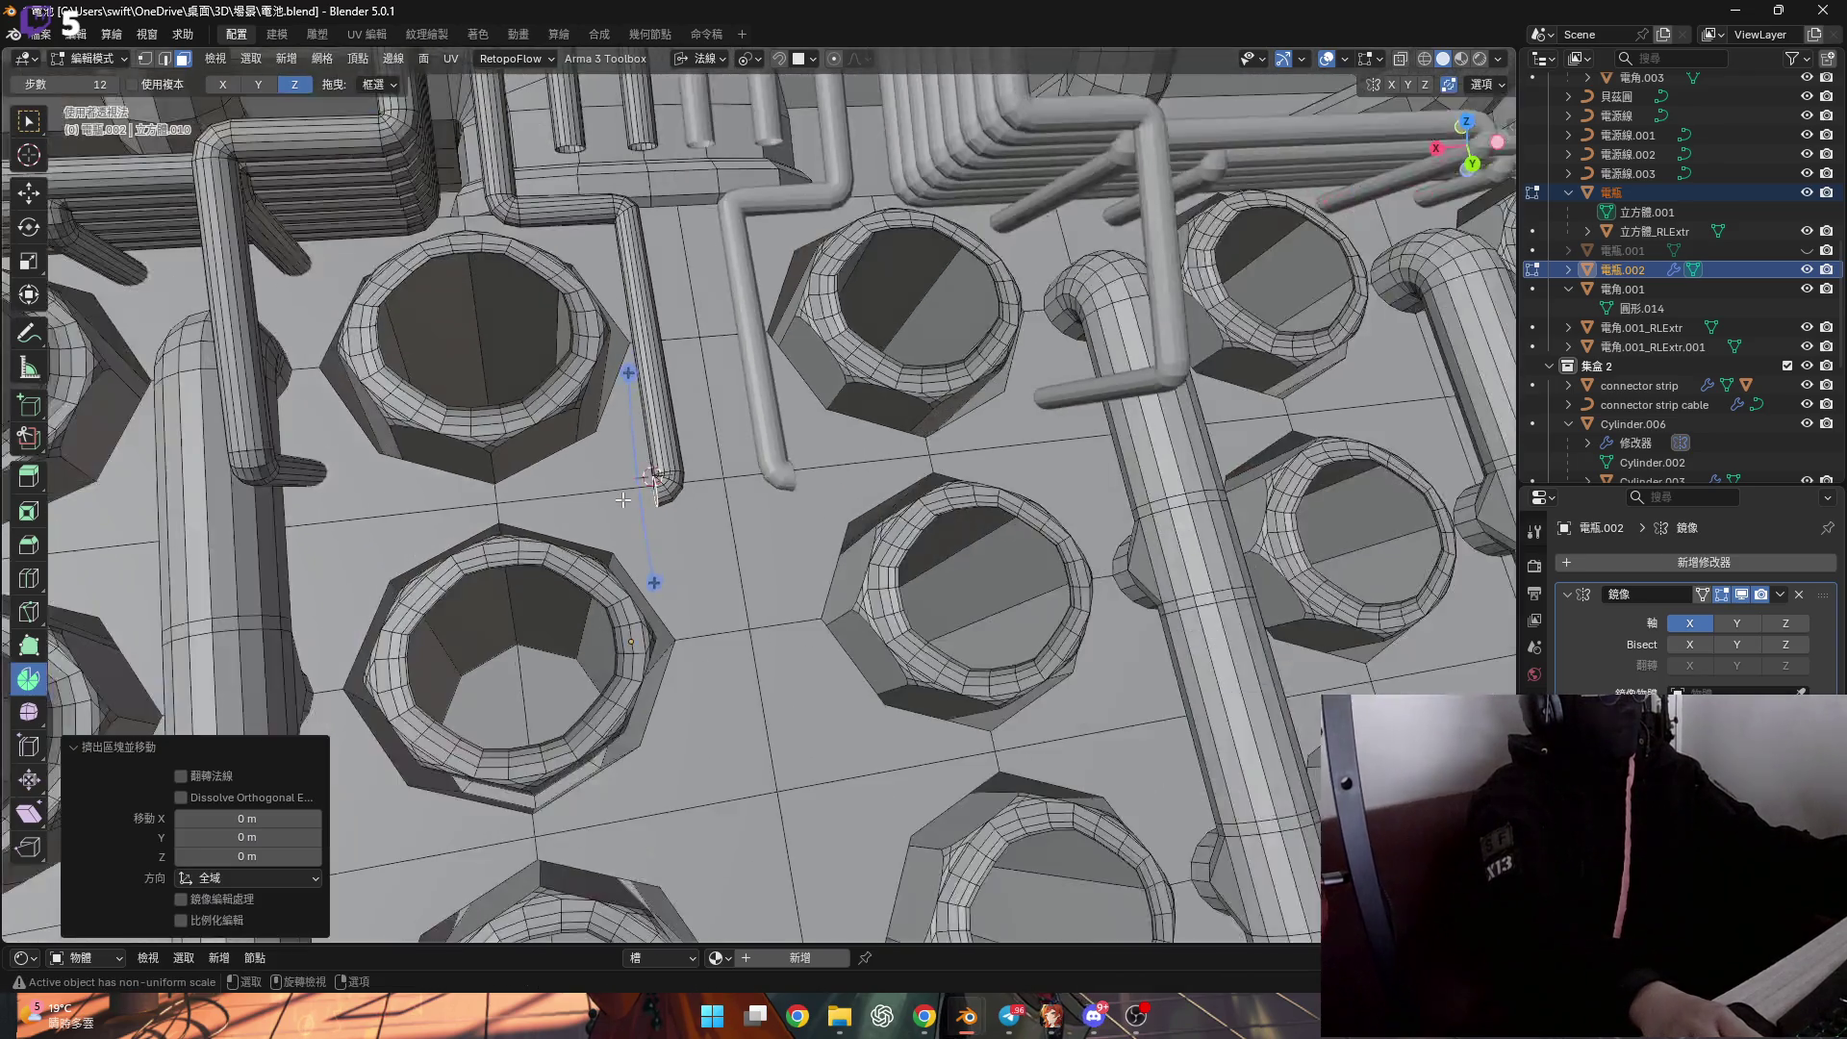
pyautogui.press('e')
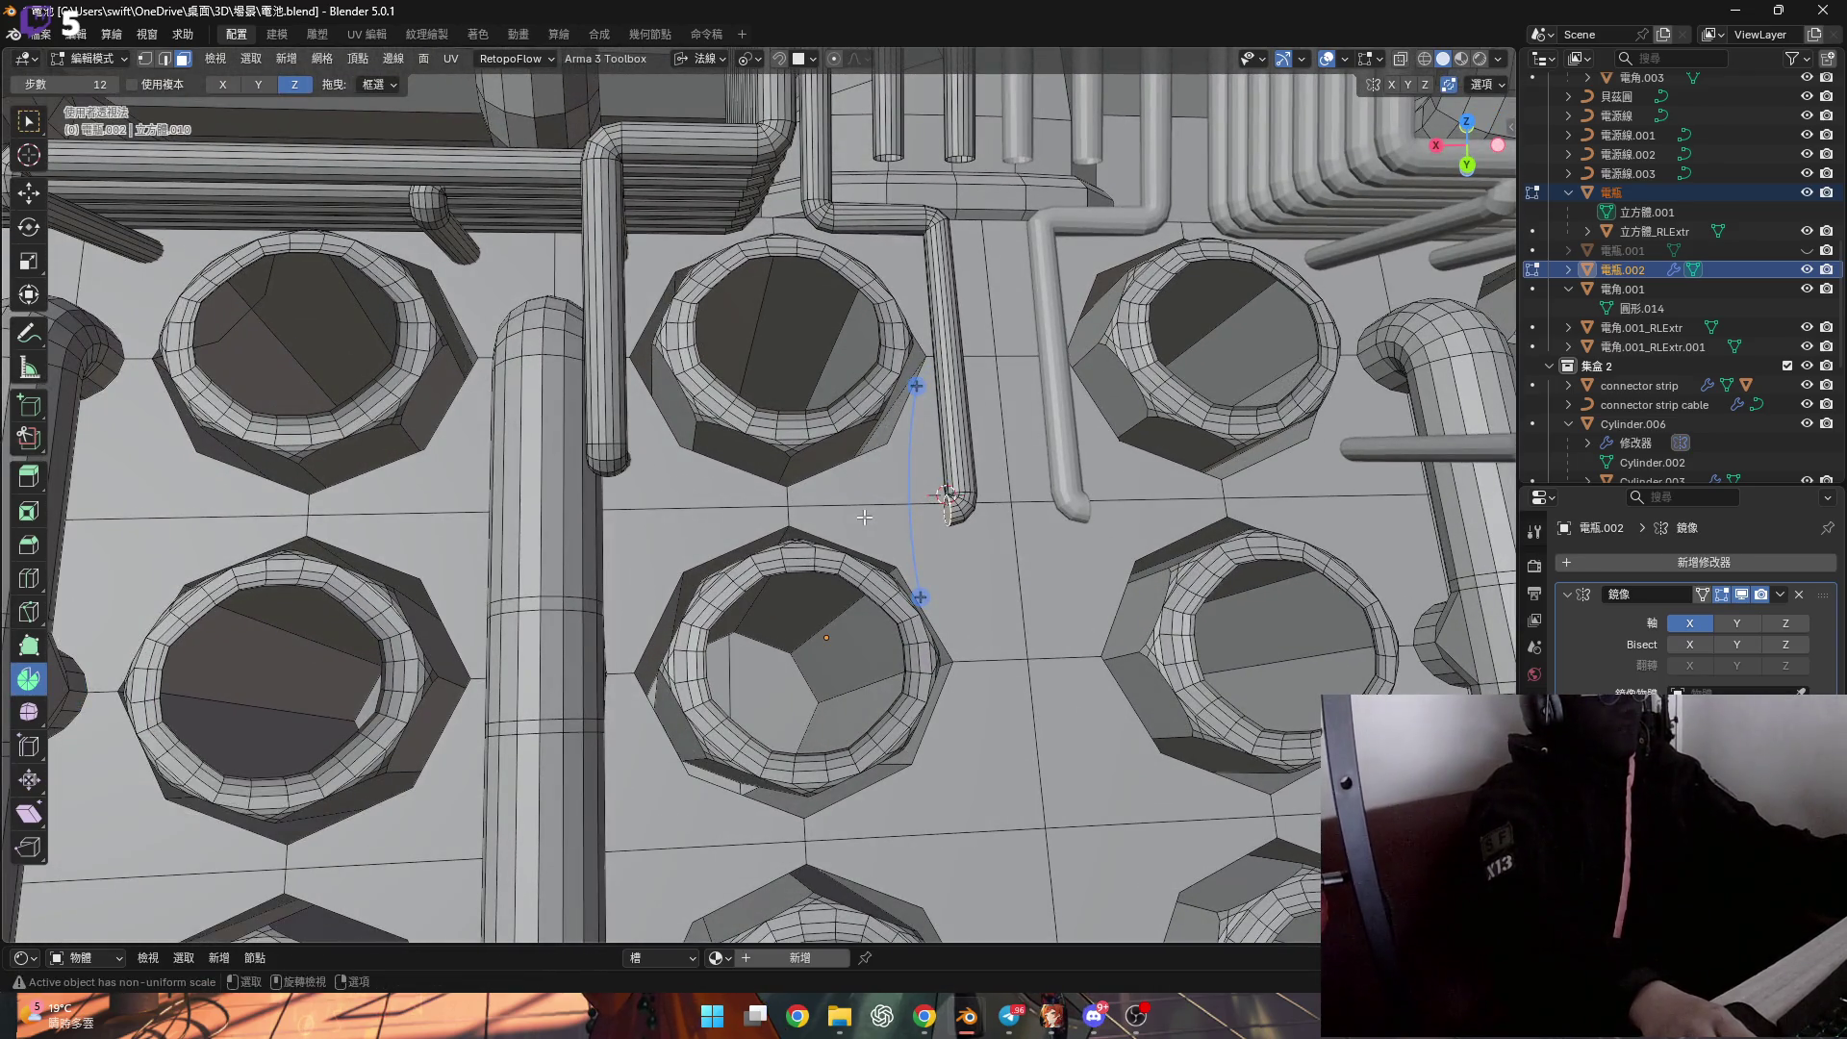
pyautogui.scroll(3, 904, 525)
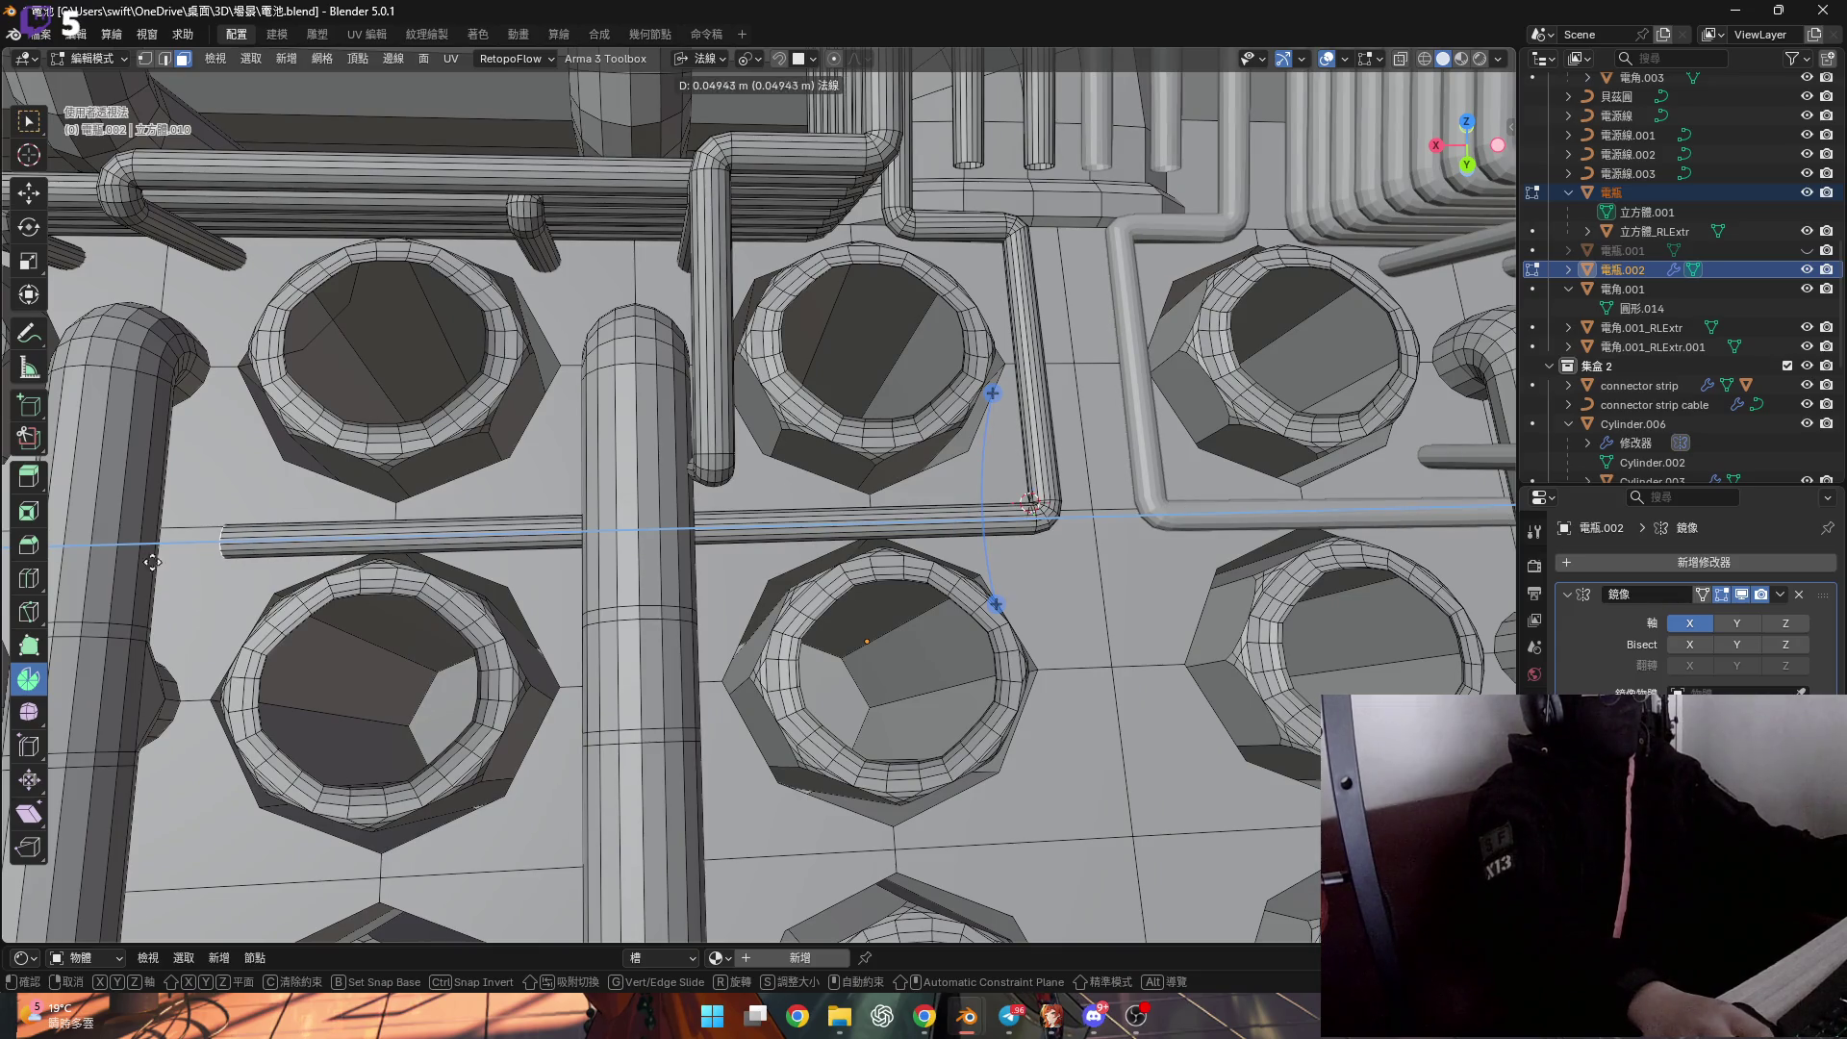
pyautogui.click(1481, 564)
pyautogui.moveTo(507, 578)
pyautogui.mouseDown(button='middle')
pyautogui.moveTo(562, 563)
pyautogui.moveTo(507, 577)
pyautogui.mouseUp(button='middle')
pyautogui.scroll(-3, 507, 577)
pyautogui.scroll(3, 641, 583)
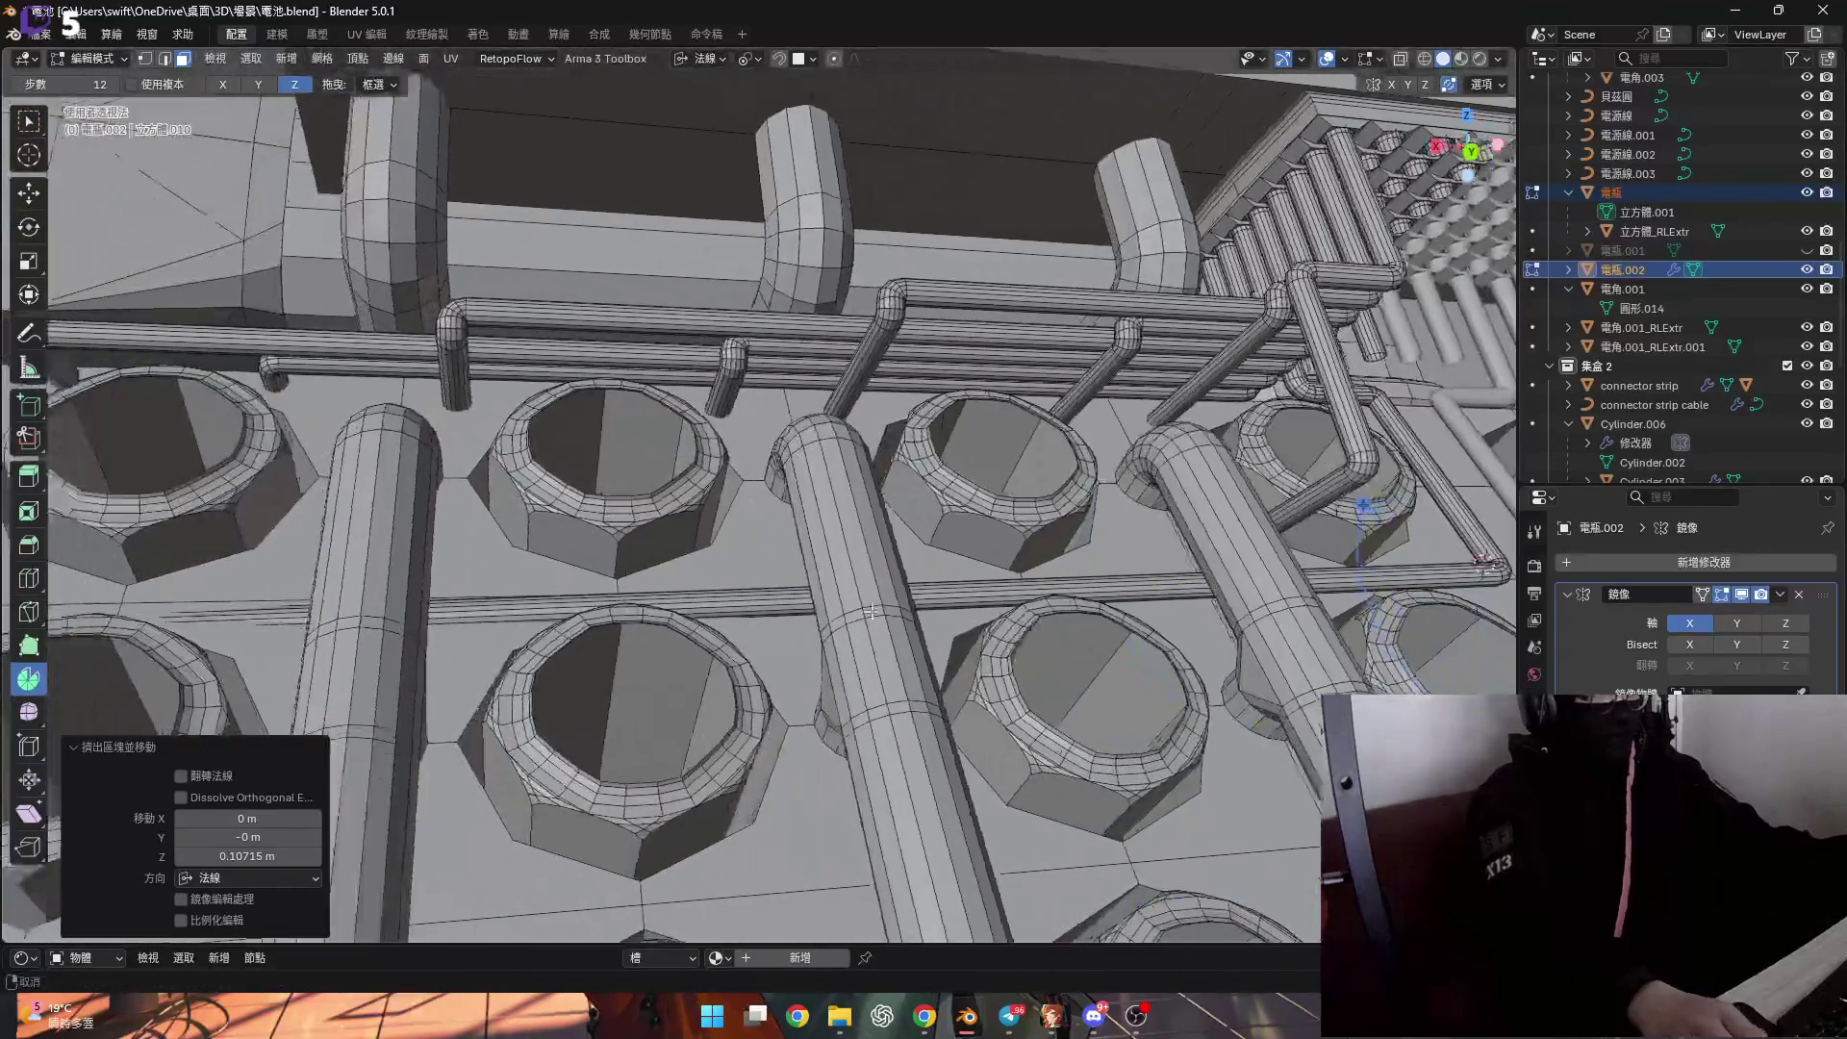
# Turn on X-ray to check the extended tube against the terminal rings.
pyautogui.keyDown('shift'); pyautogui.moveTo(870, 610); pyautogui.dragTo(1222, 248, button='middle'); pyautogui.keyUp('shift')
pyautogui.click(1400, 63)
pyautogui.moveTo(701, 420); pyautogui.dragTo(749, 576, button='middle')
pyautogui.scroll(-4, 751, 576)
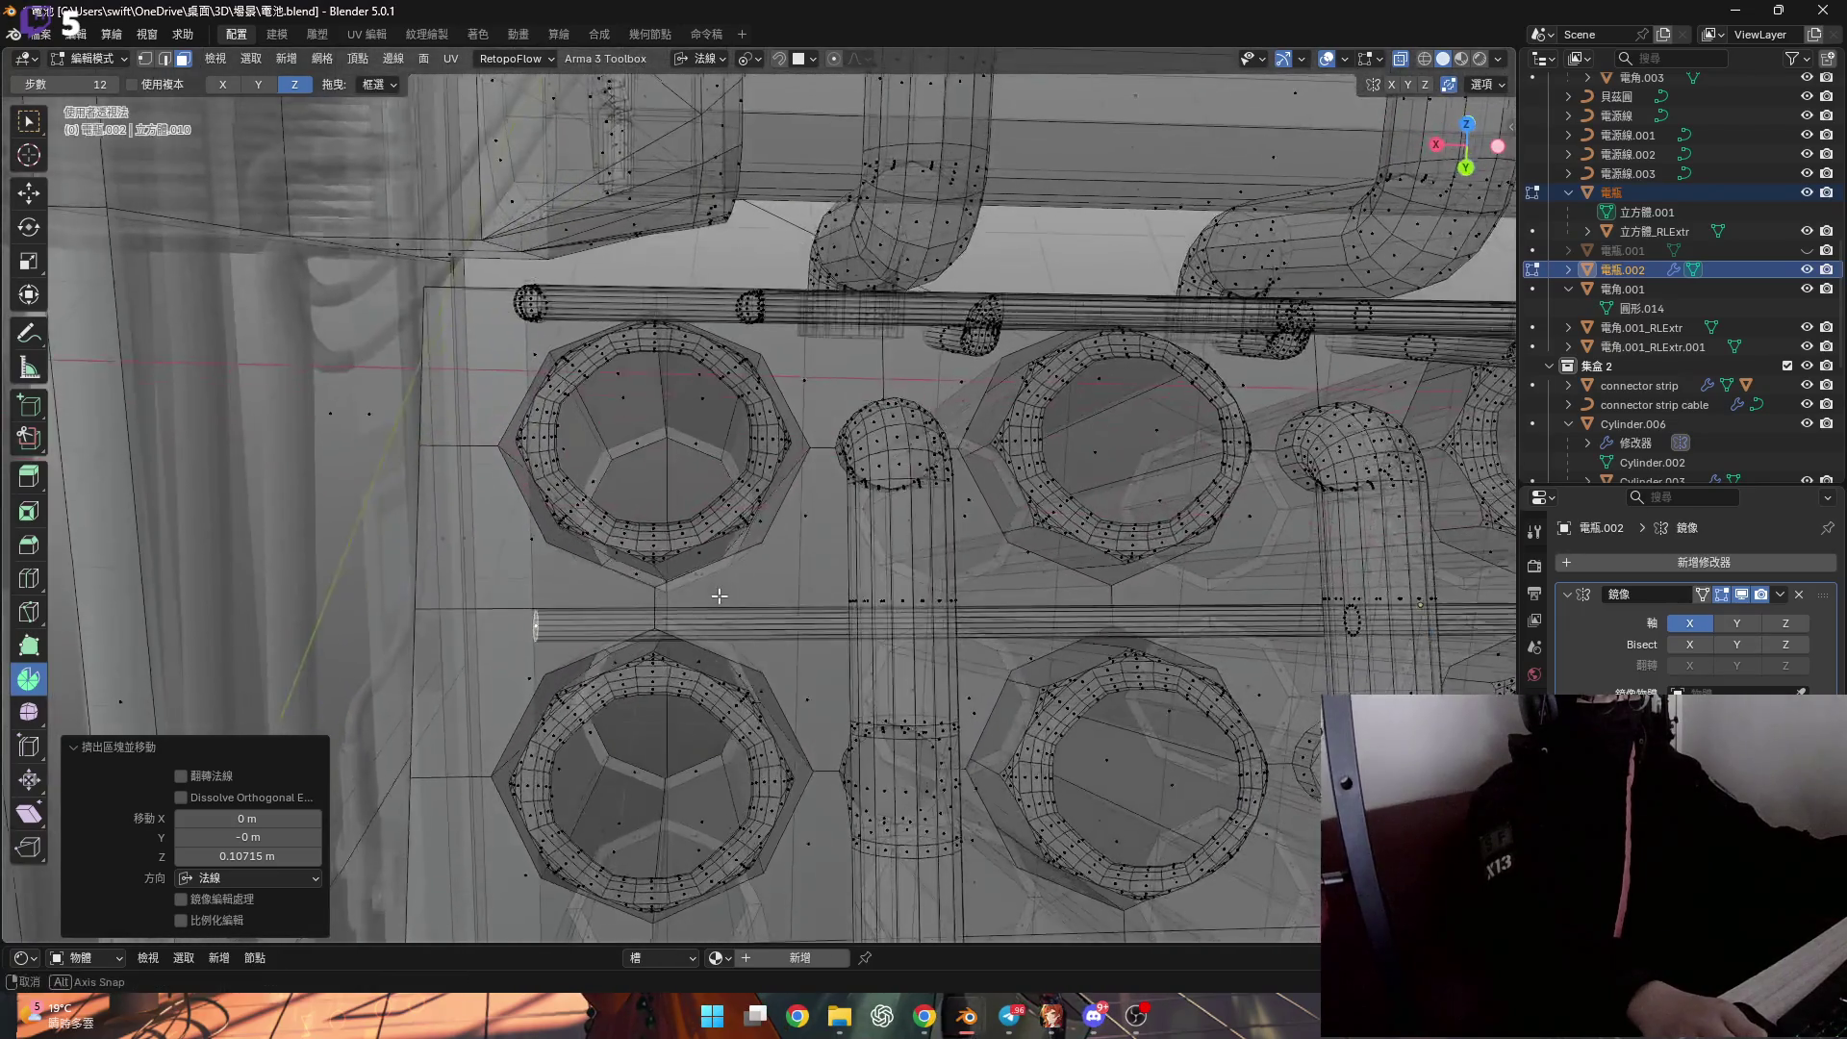
# Turn off X-ray and grow the selection along the straight pipe with Select More.
pyautogui.click(1404, 59)
pyautogui.scroll(6, 853, 635)
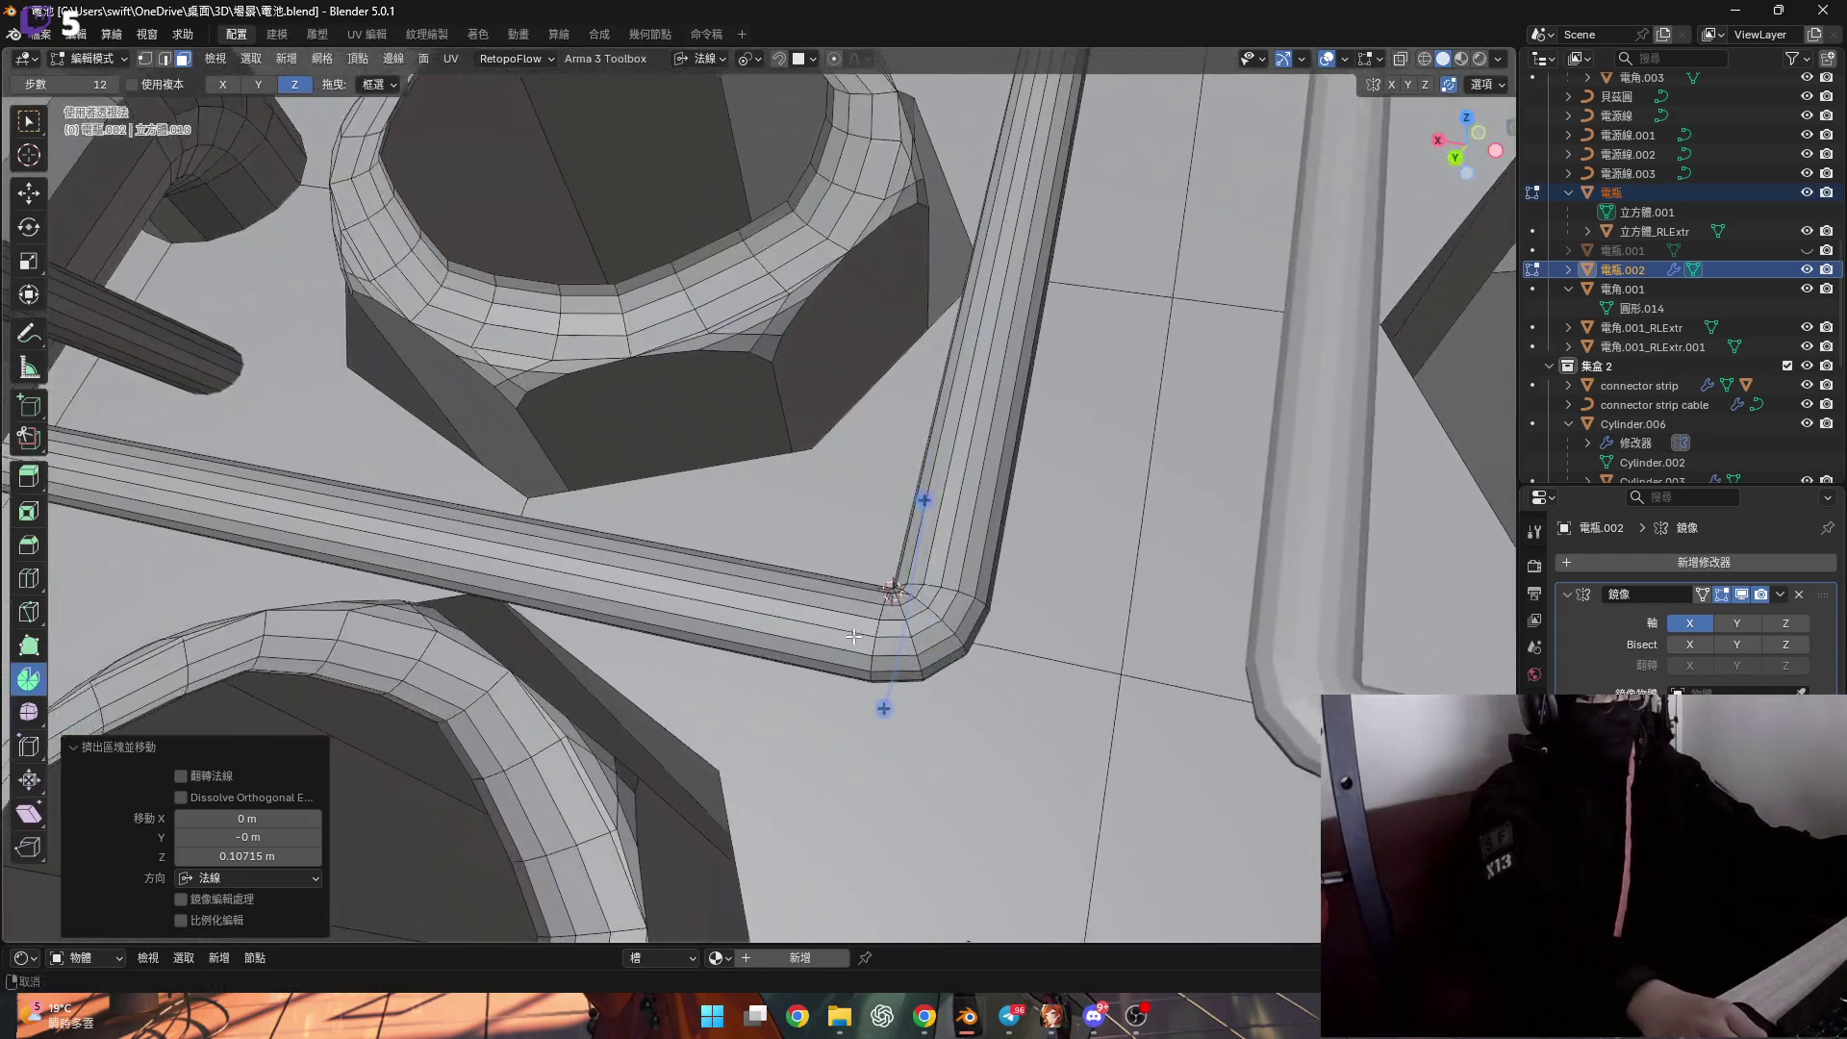
pyautogui.moveTo(854, 636)
pyautogui.mouseDown(button='middle')
pyautogui.moveTo(914, 624)
pyautogui.moveTo(863, 559)
pyautogui.moveTo(821, 571)
pyautogui.moveTo(910, 534)
pyautogui.moveTo(998, 576)
pyautogui.moveTo(772, 60)
pyautogui.mouseUp(button='middle')
pyautogui.press('ctrl+KP_Add')
pyautogui.scroll(2, 863, 559)
pyautogui.click(748, 57)
pyautogui.moveTo(865, 211)
pyautogui.mouseDown(button='middle')
pyautogui.moveTo(1103, 238)
pyautogui.moveTo(1119, 275)
pyautogui.moveTo(1084, 385)
pyautogui.mouseUp(button='middle')
# Shrink the selection with Select Less and circle-select the faces at the corner.
pyautogui.press('ctrl+KP_Subtract')
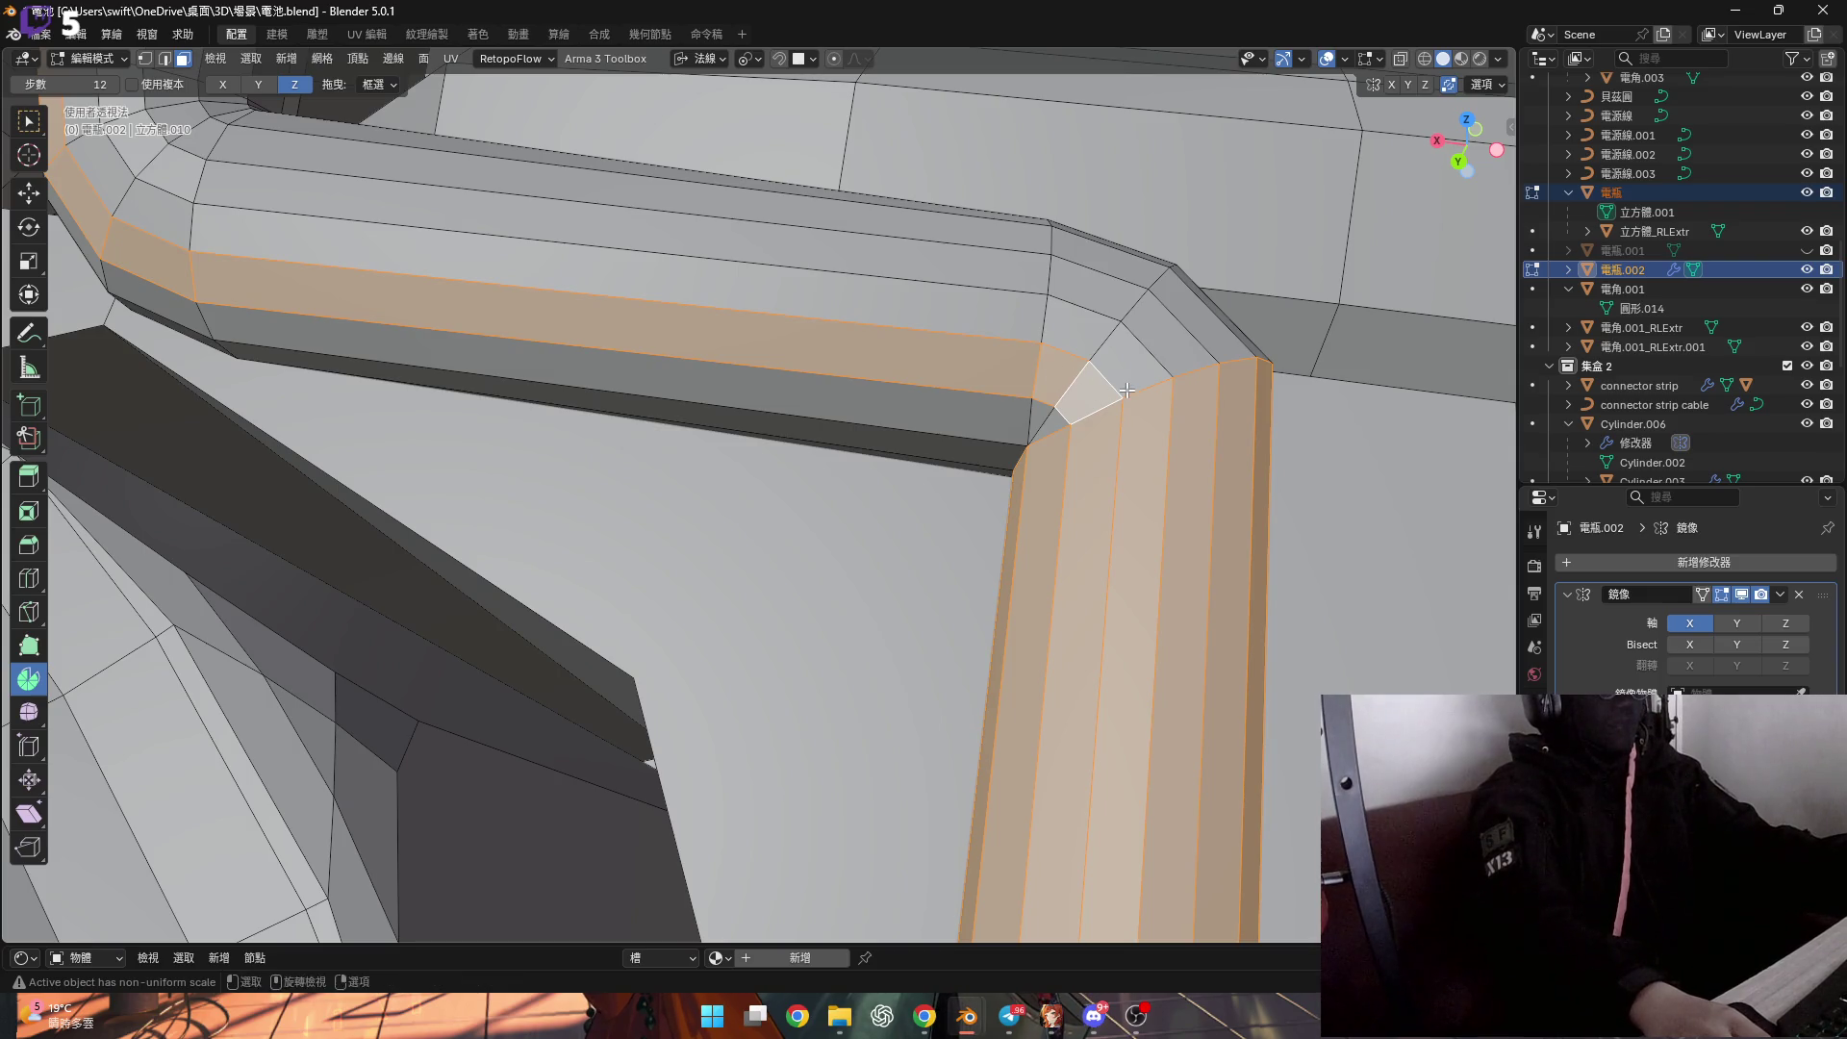
pyautogui.moveTo(1046, 404)
pyautogui.mouseDown(button='middle')
pyautogui.moveTo(1073, 437)
pyautogui.moveTo(1028, 507)
pyautogui.moveTo(811, 656)
pyautogui.mouseUp(button='middle')
pyautogui.press('c')
pyautogui.press('Escape')
pyautogui.scroll(-10, 810, 656)
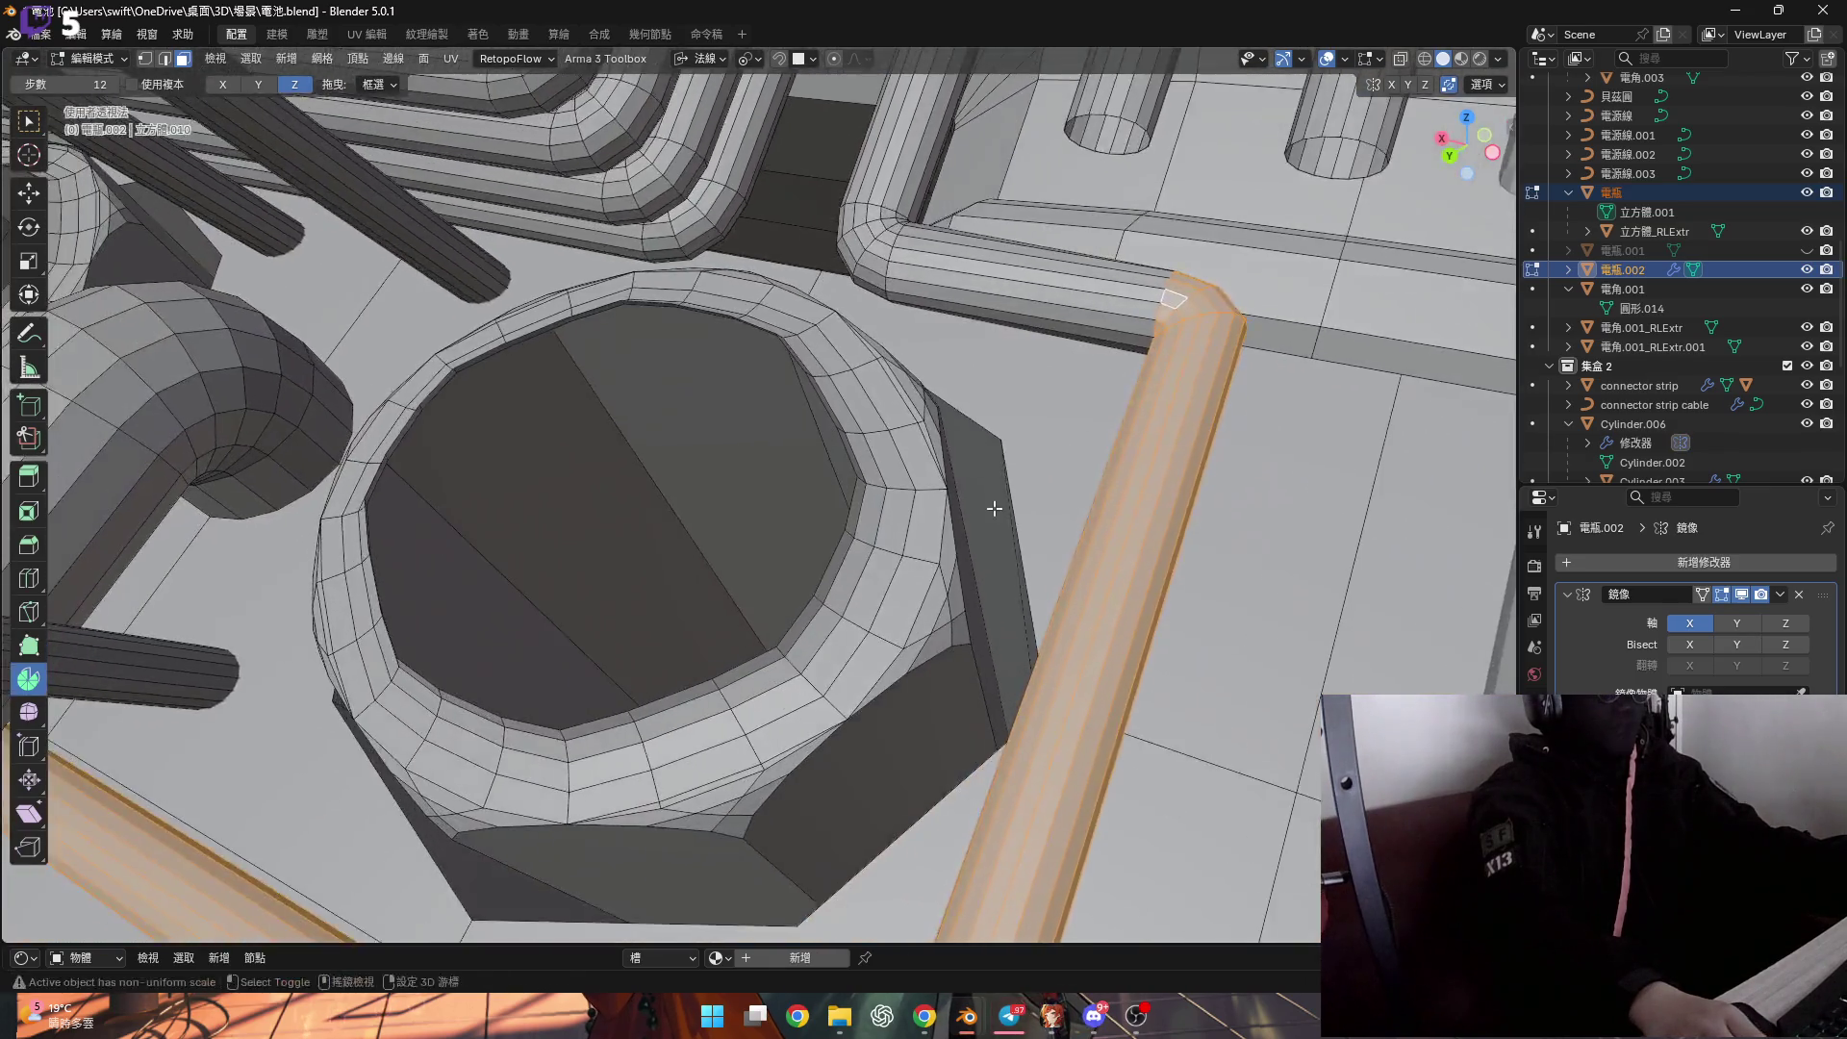
pyautogui.moveTo(995, 508)
pyautogui.mouseDown(button='middle')
pyautogui.moveTo(825, 598)
pyautogui.moveTo(627, 548)
pyautogui.moveTo(503, 576)
pyautogui.moveTo(962, 587)
pyautogui.moveTo(856, 595)
pyautogui.mouseUp(button='middle')
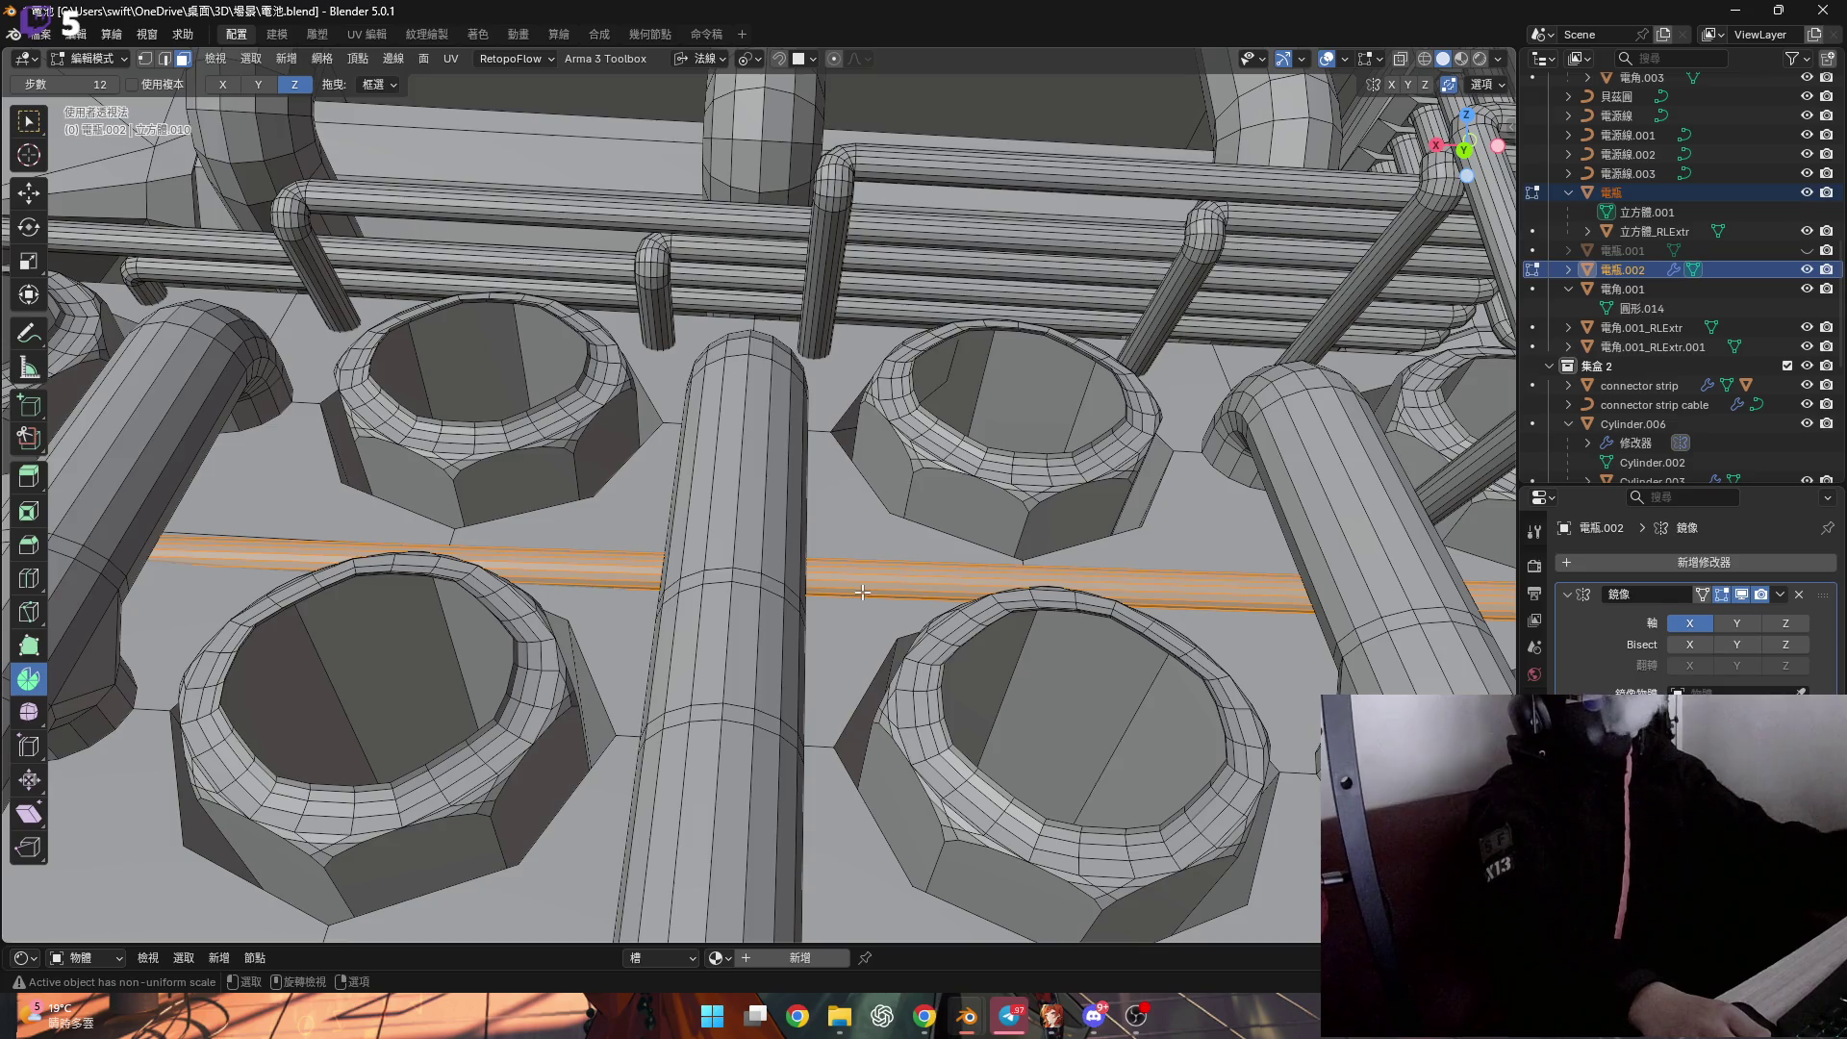
pyautogui.moveTo(867, 589)
pyautogui.mouseDown(button='middle')
pyautogui.moveTo(266, 574)
pyautogui.moveTo(331, 577)
pyautogui.mouseUp(button='middle')
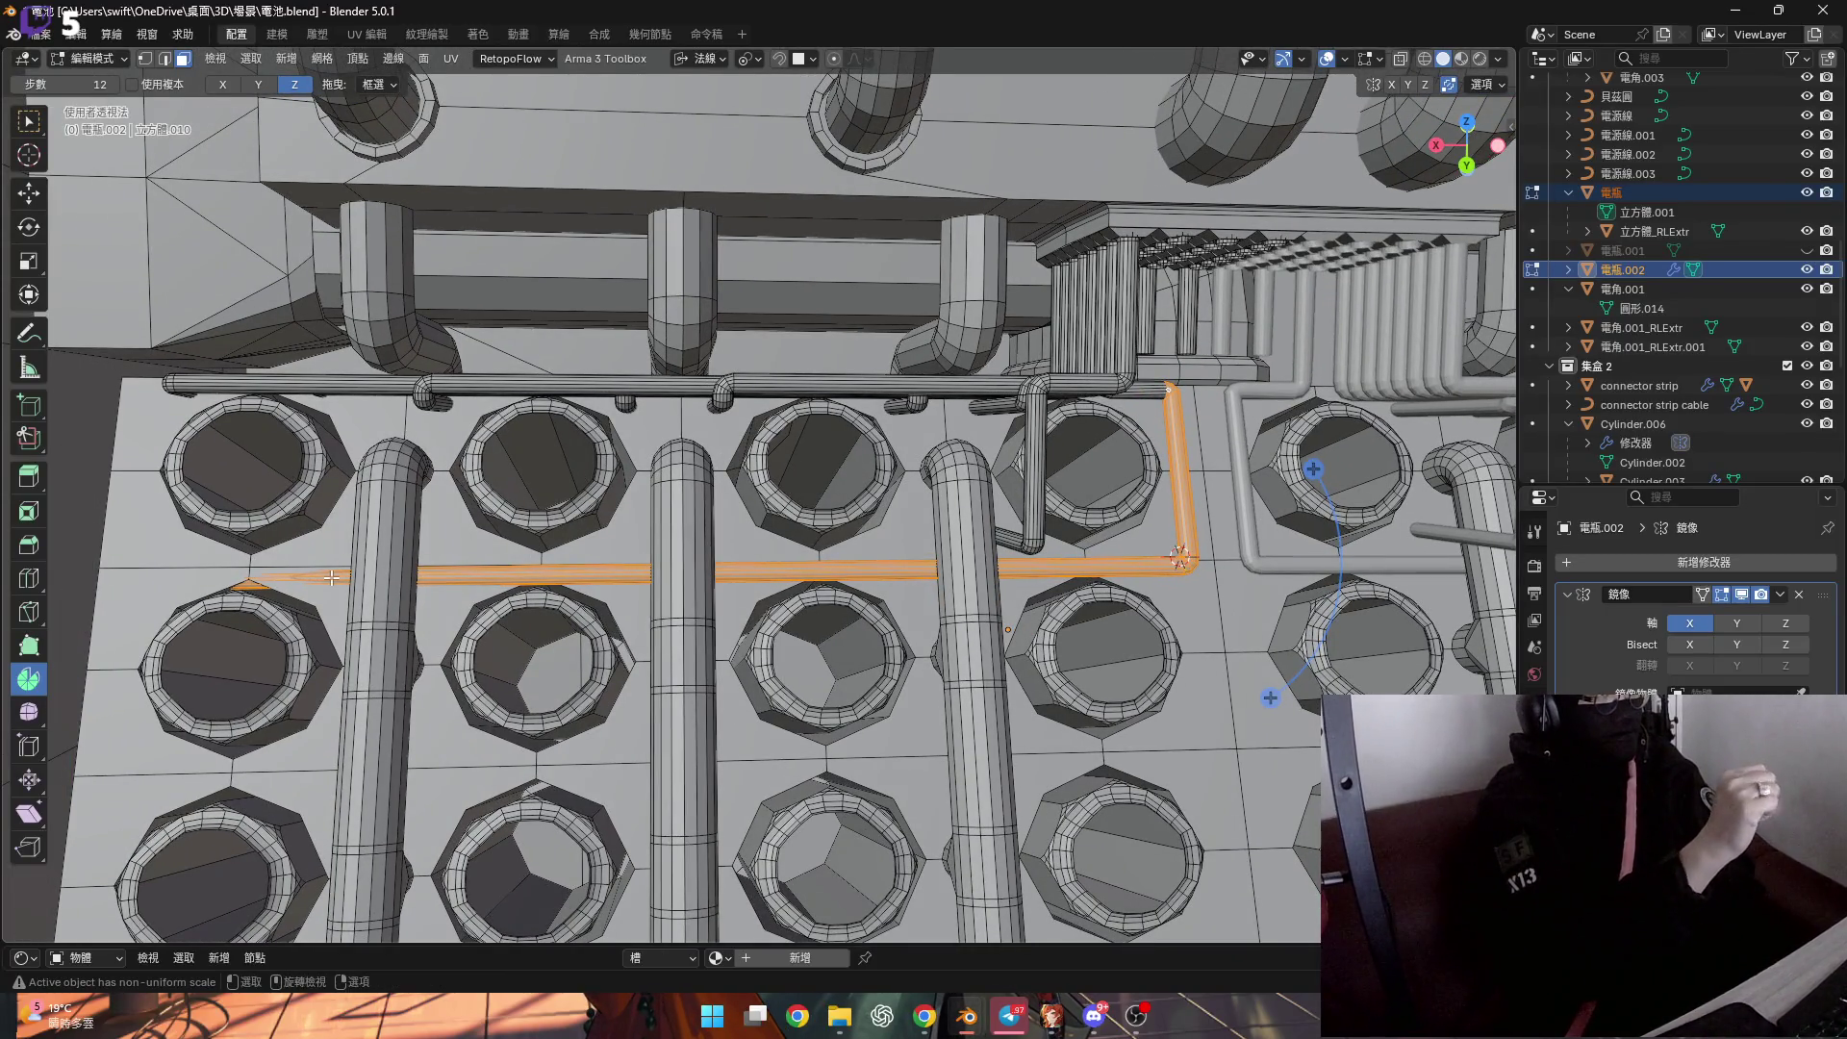
pyautogui.scroll(4, 650, 546)
pyautogui.moveTo(650, 546); pyautogui.dragTo(543, 510, button='middle')
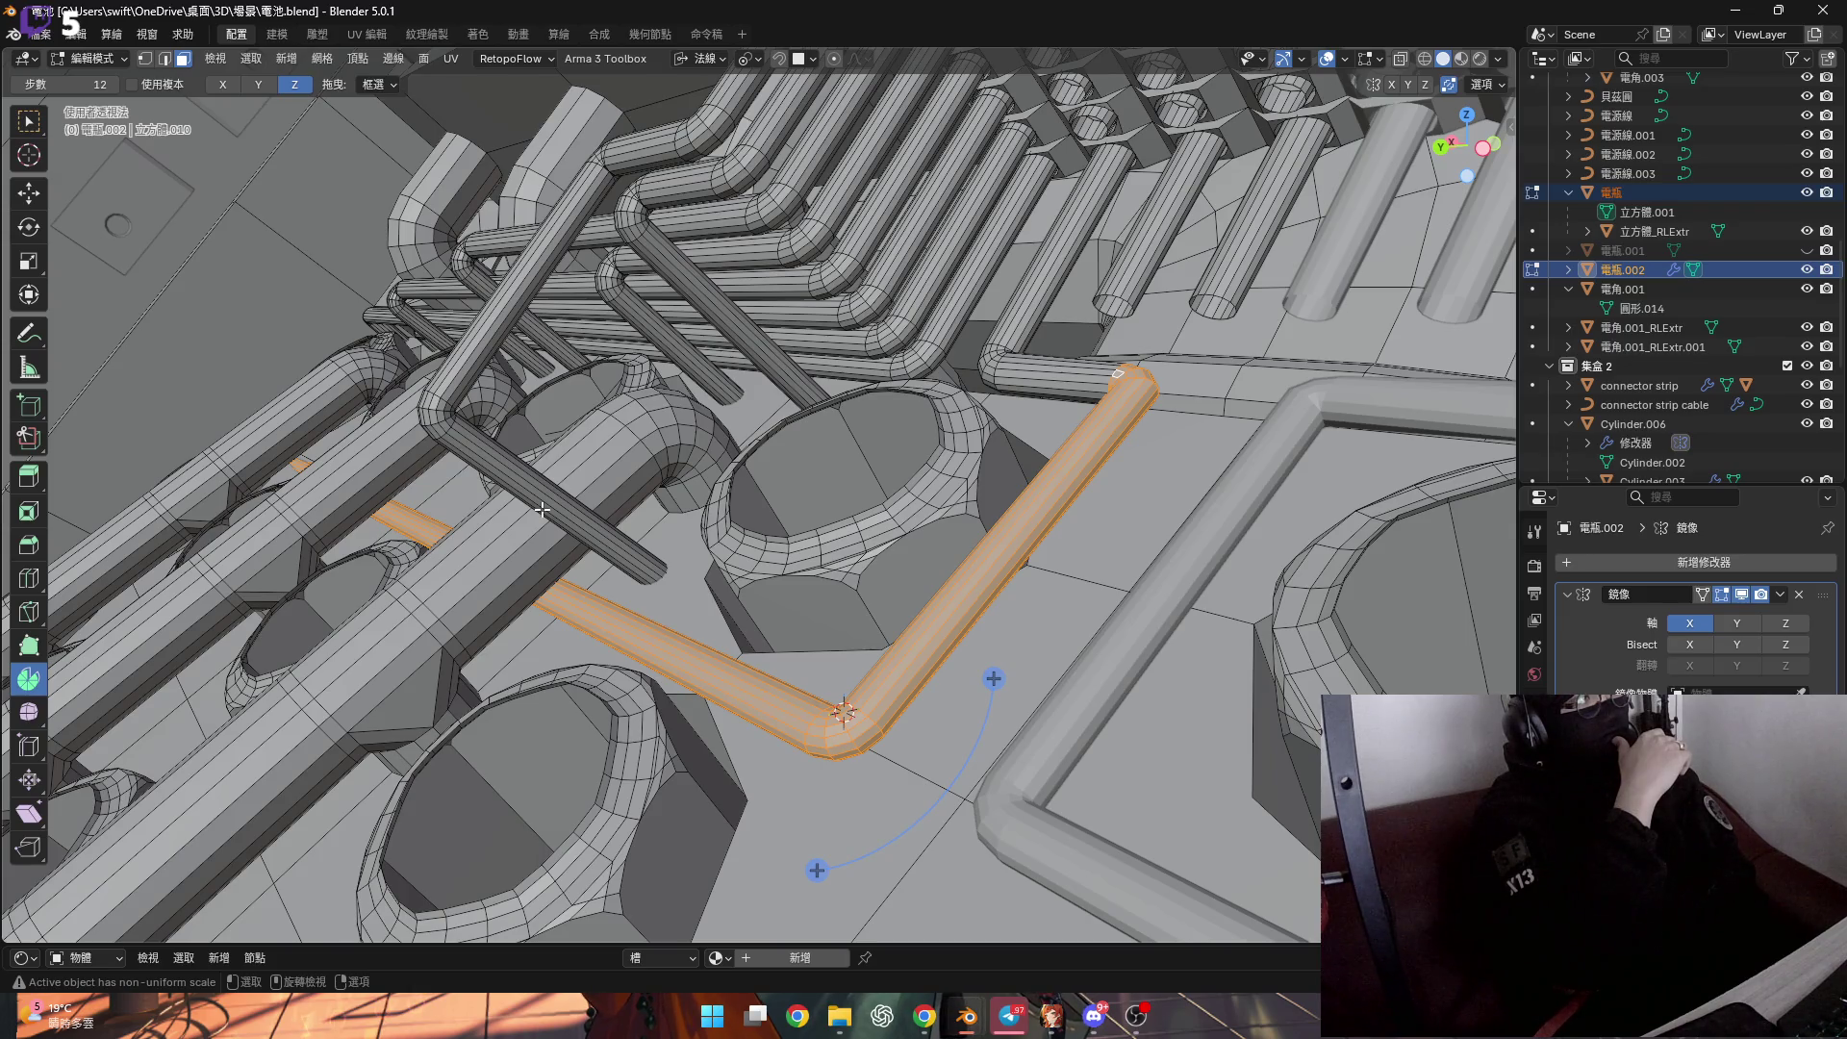
pyautogui.moveTo(541, 509); pyautogui.dragTo(1090, 520, button='middle')
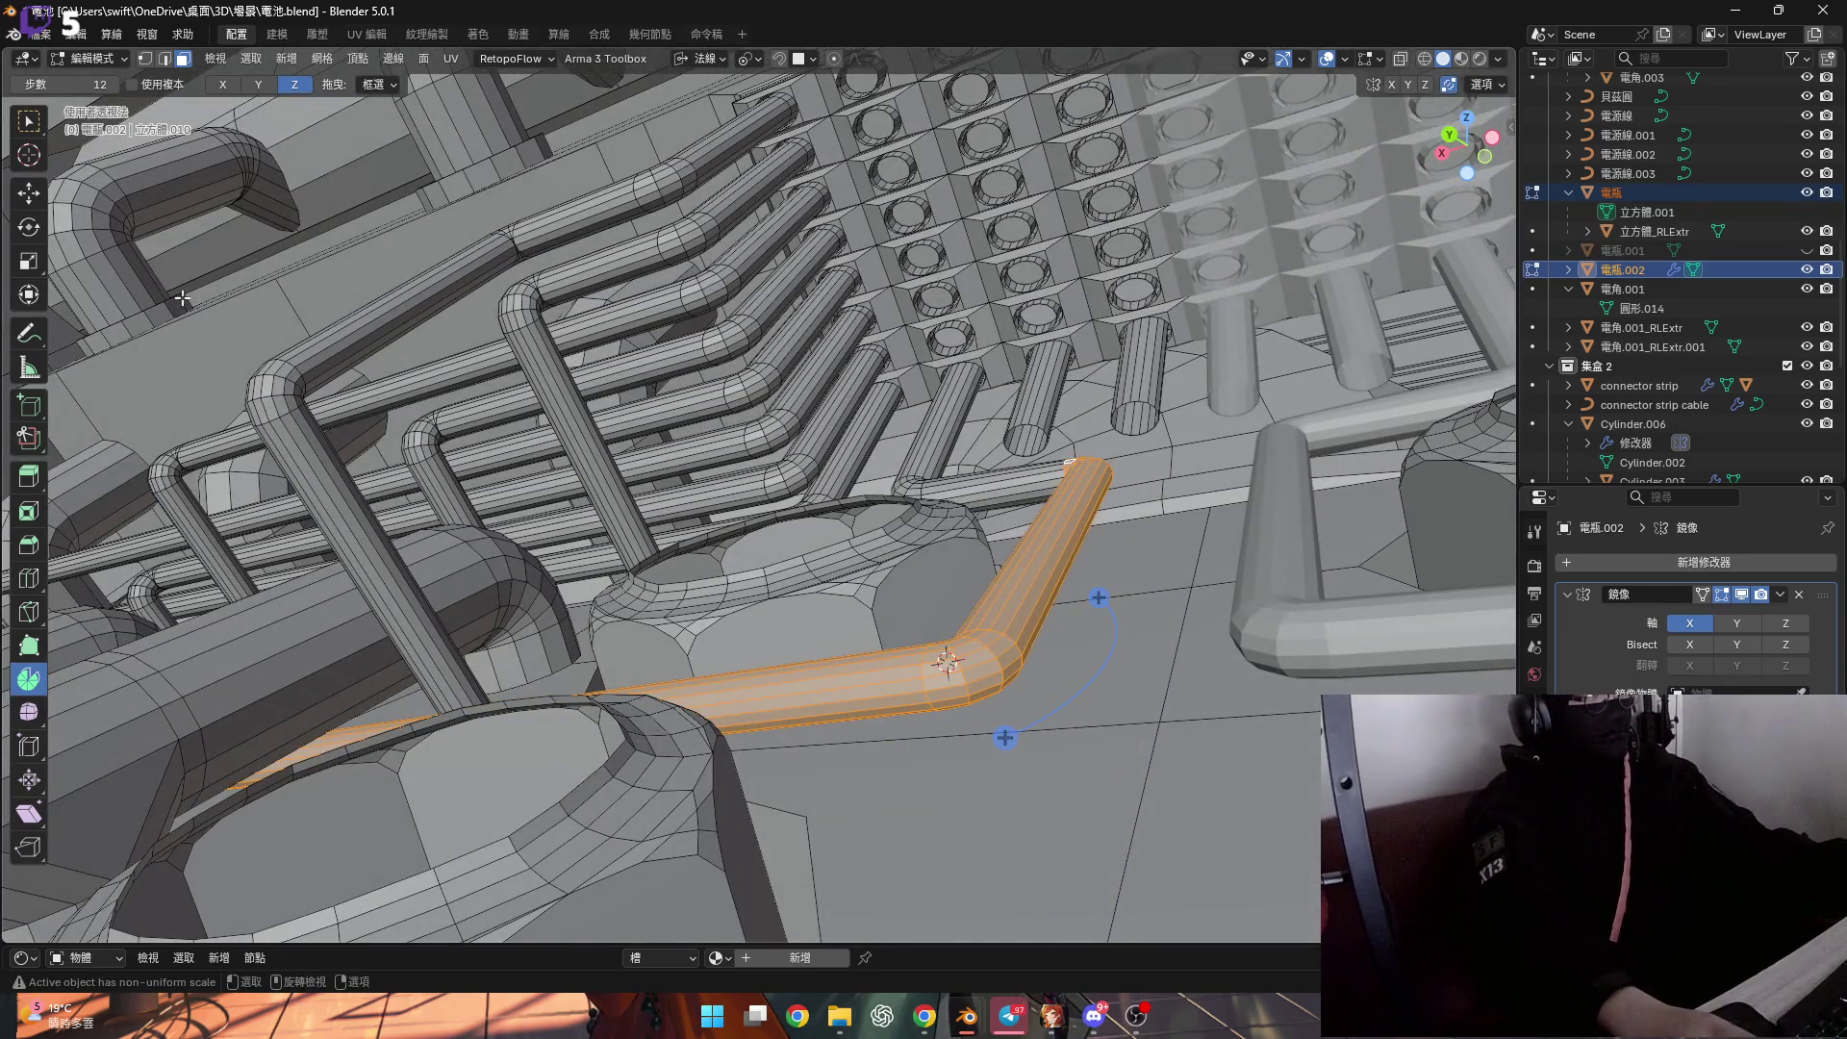
pyautogui.moveTo(1019, 433)
pyautogui.mouseDown(button='middle')
pyautogui.moveTo(1138, 430)
pyautogui.moveTo(1169, 259)
pyautogui.mouseUp(button='middle')
pyautogui.moveTo(1190, 514)
pyautogui.keyDown('shift'); pyautogui.mouseDown(button='middle')
pyautogui.moveTo(1201, 344)
pyautogui.moveTo(1208, 378)
pyautogui.moveTo(1174, 361)
pyautogui.moveTo(1169, 384)
pyautogui.mouseUp(button='middle'); pyautogui.keyUp('shift')
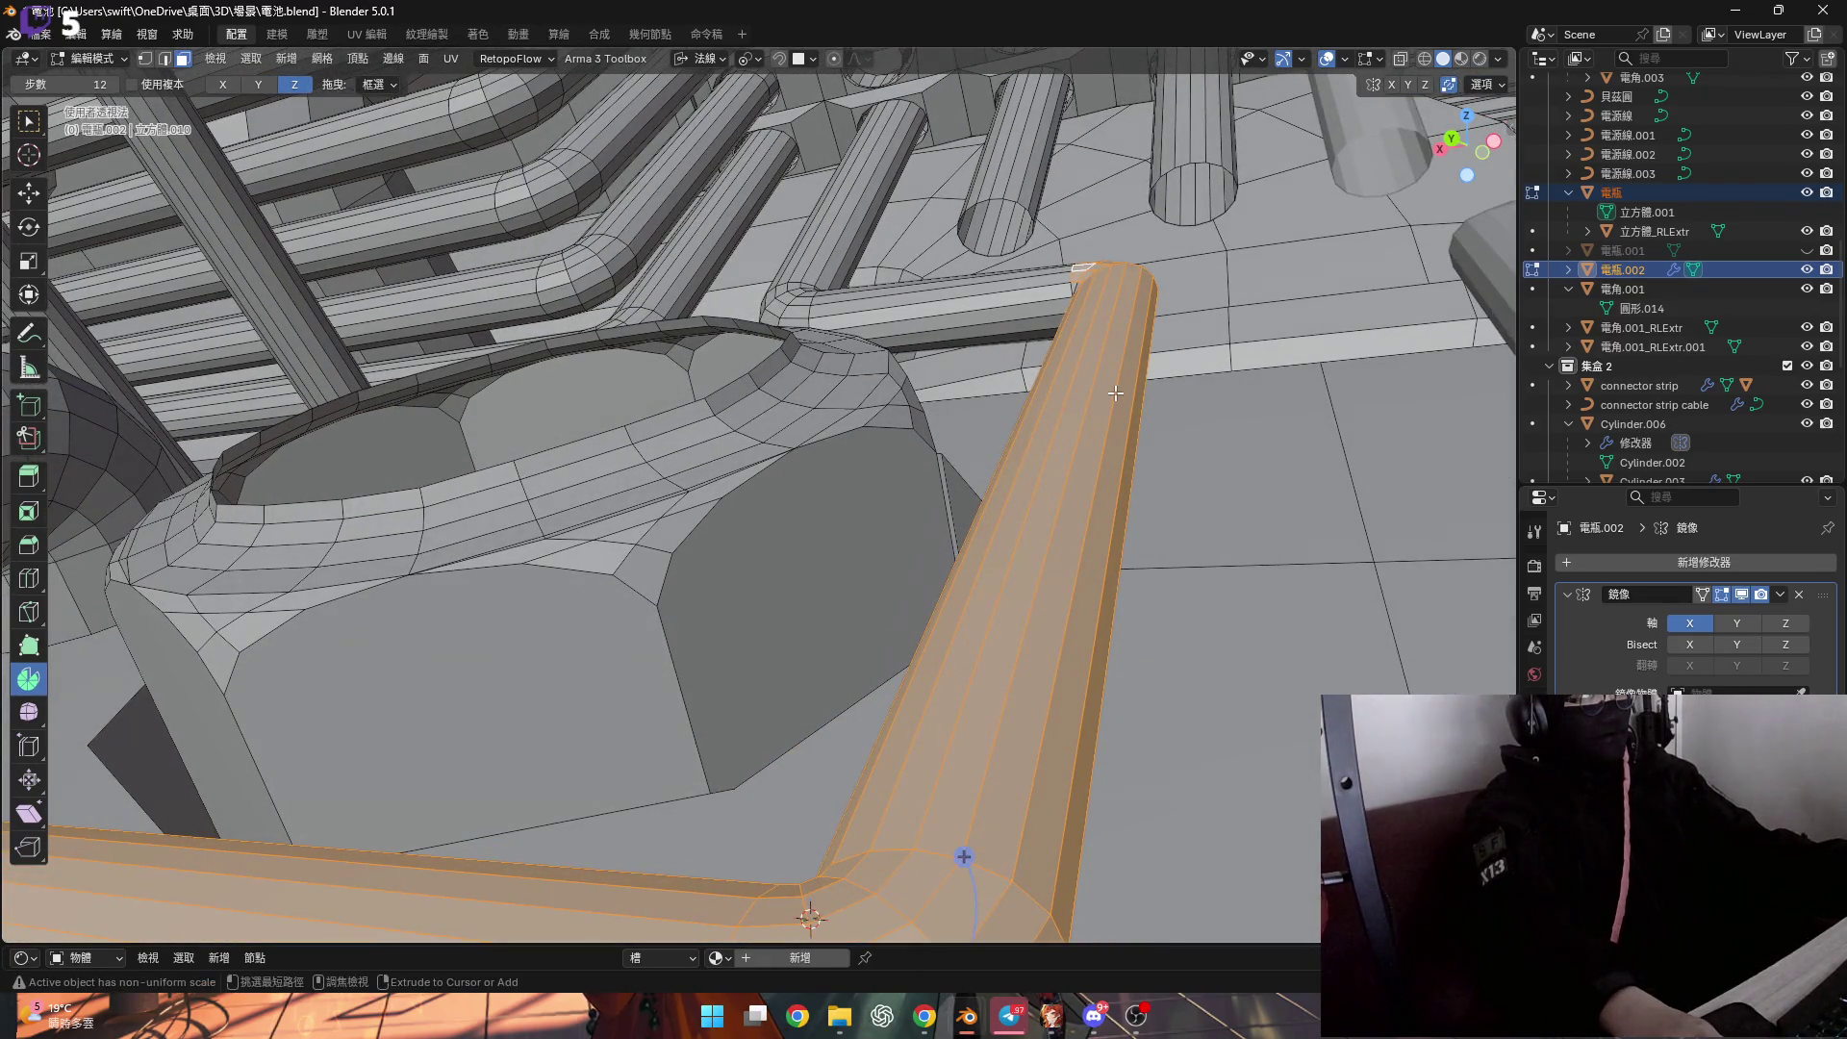
pyautogui.hotkey('alt', 'a')
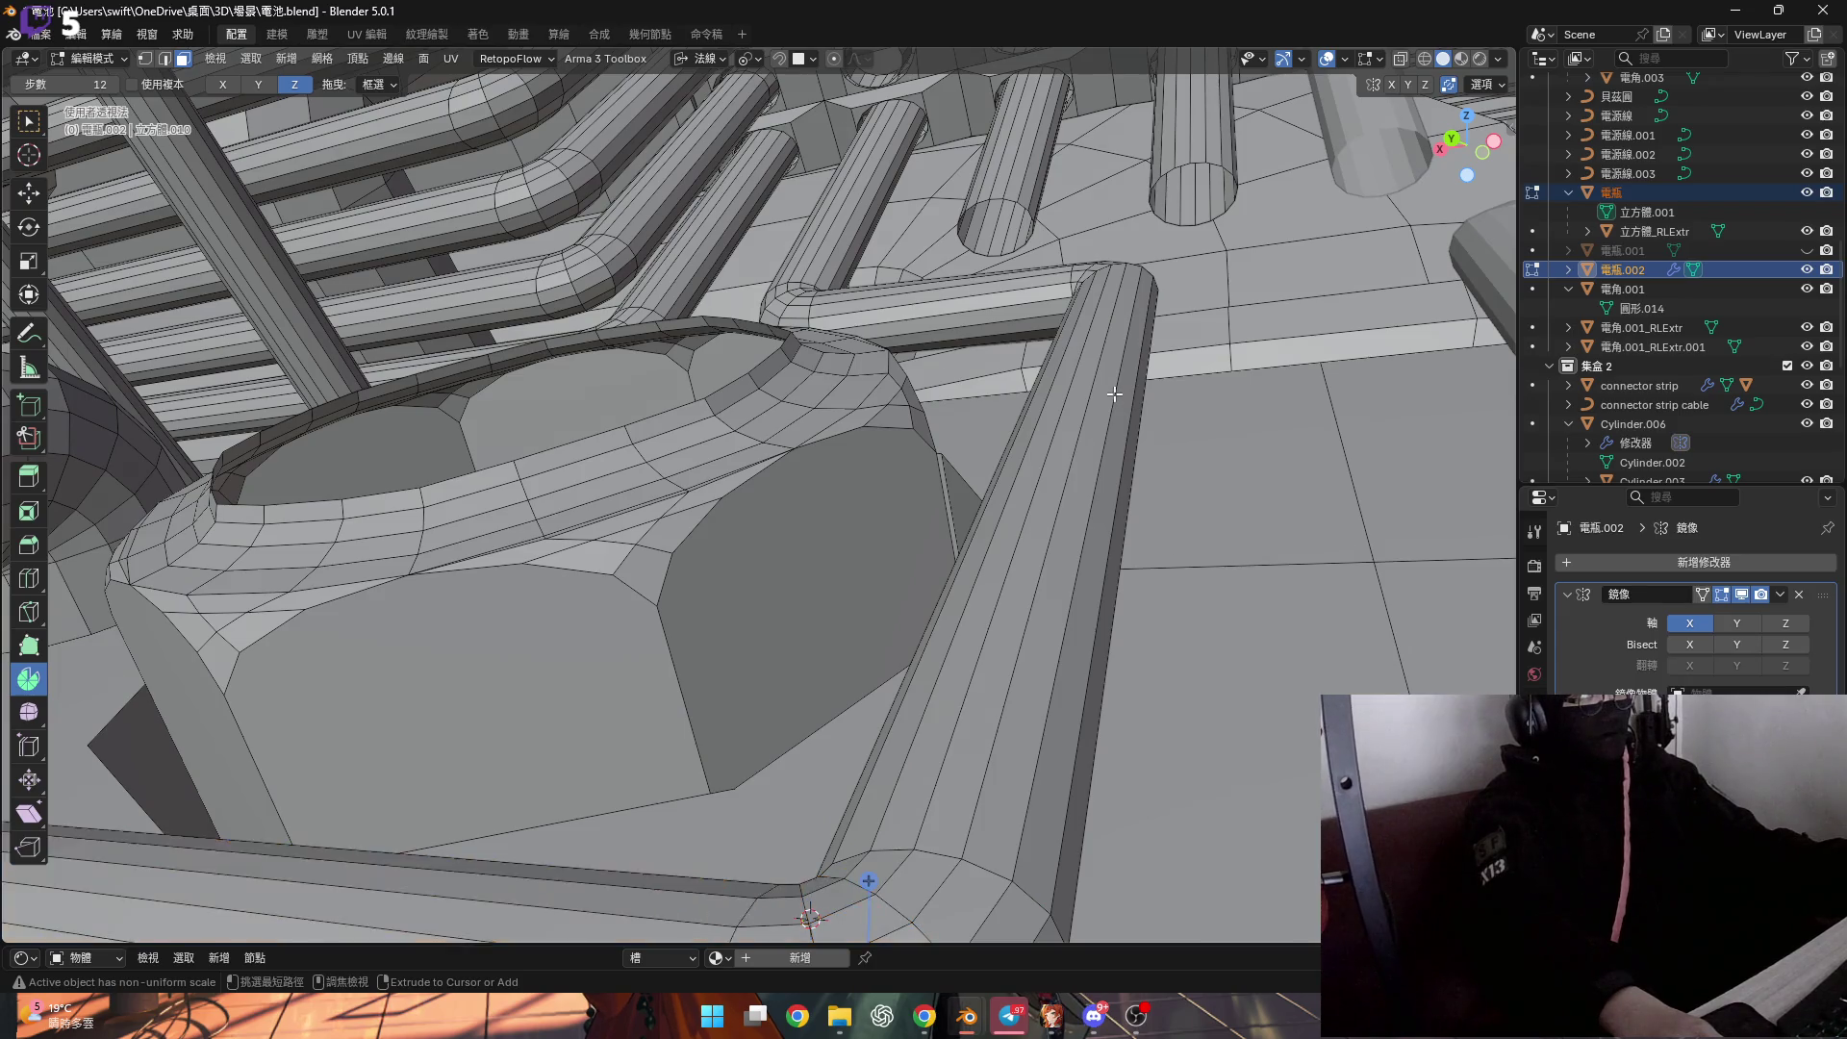
pyautogui.press('a')
# Set the transform pivot point to the 3D Cursor.
pyautogui.moveTo(1110, 397); pyautogui.dragTo(945, 317, button='middle')
pyautogui.moveTo(868, 473); pyautogui.dragTo(891, 437, button='middle')
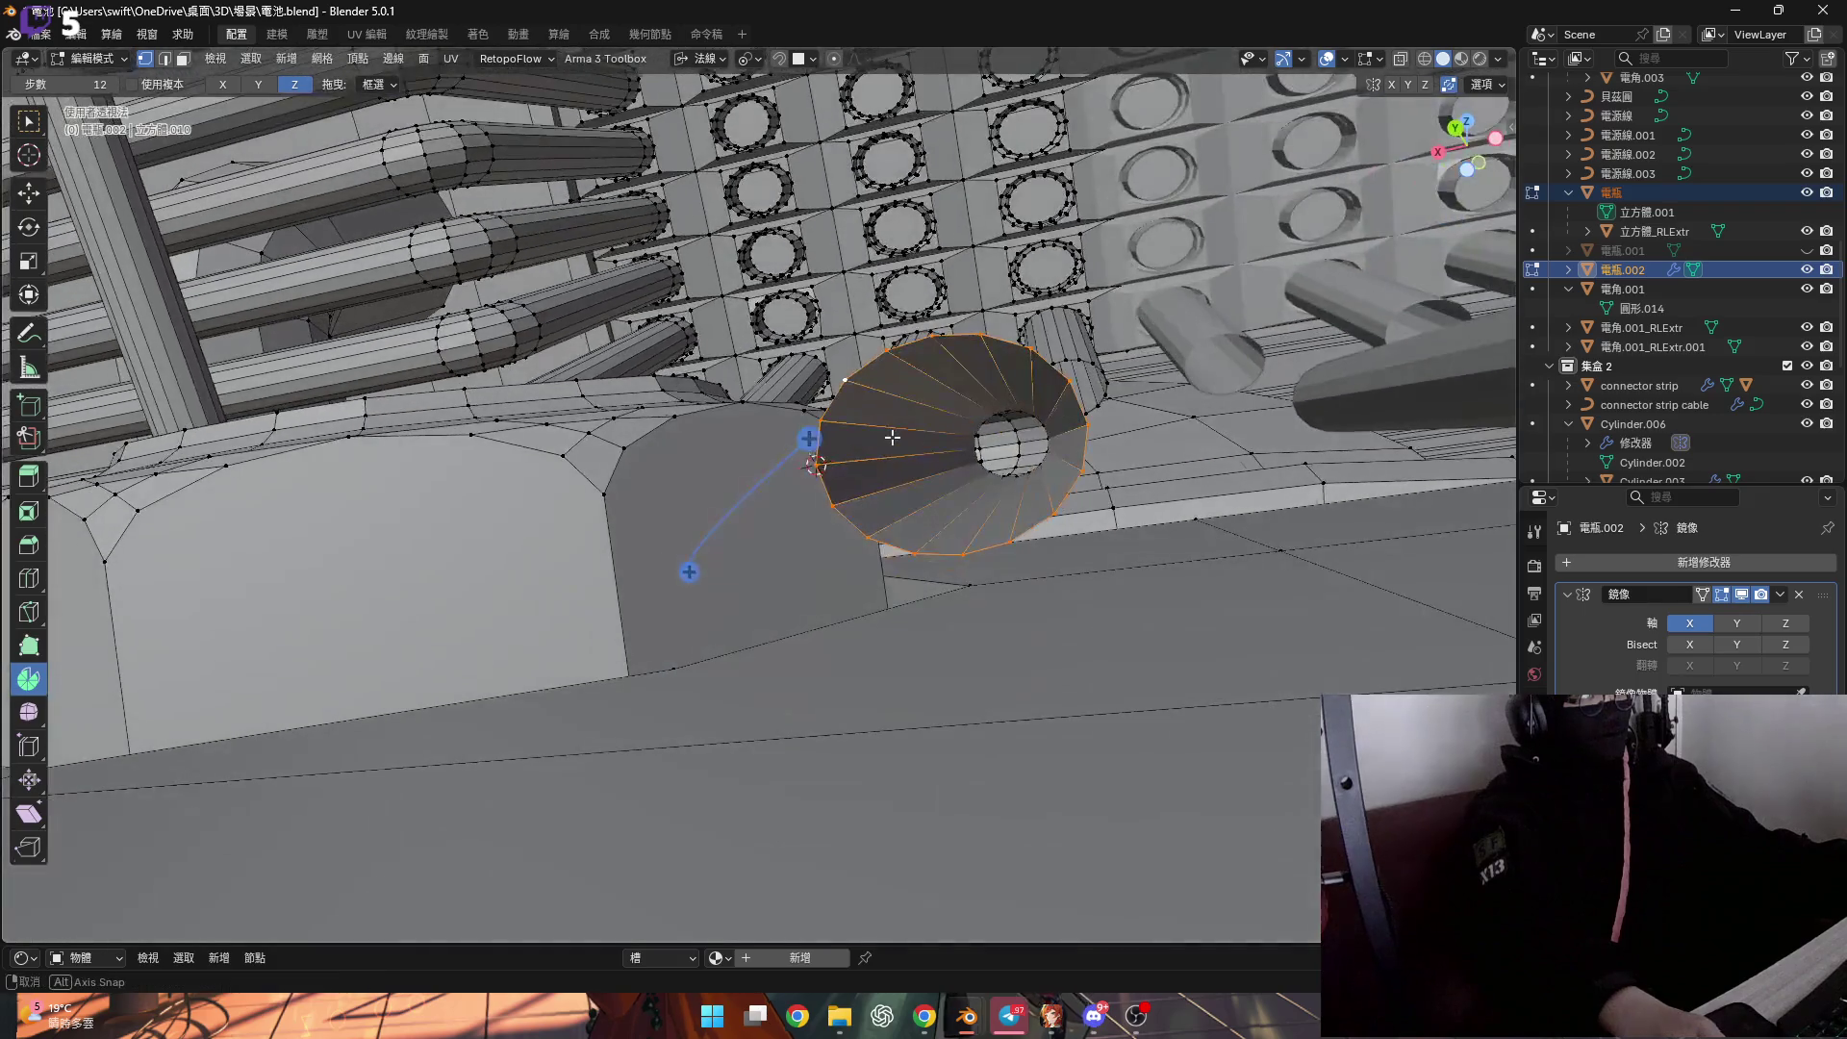
pyautogui.click(702, 59)
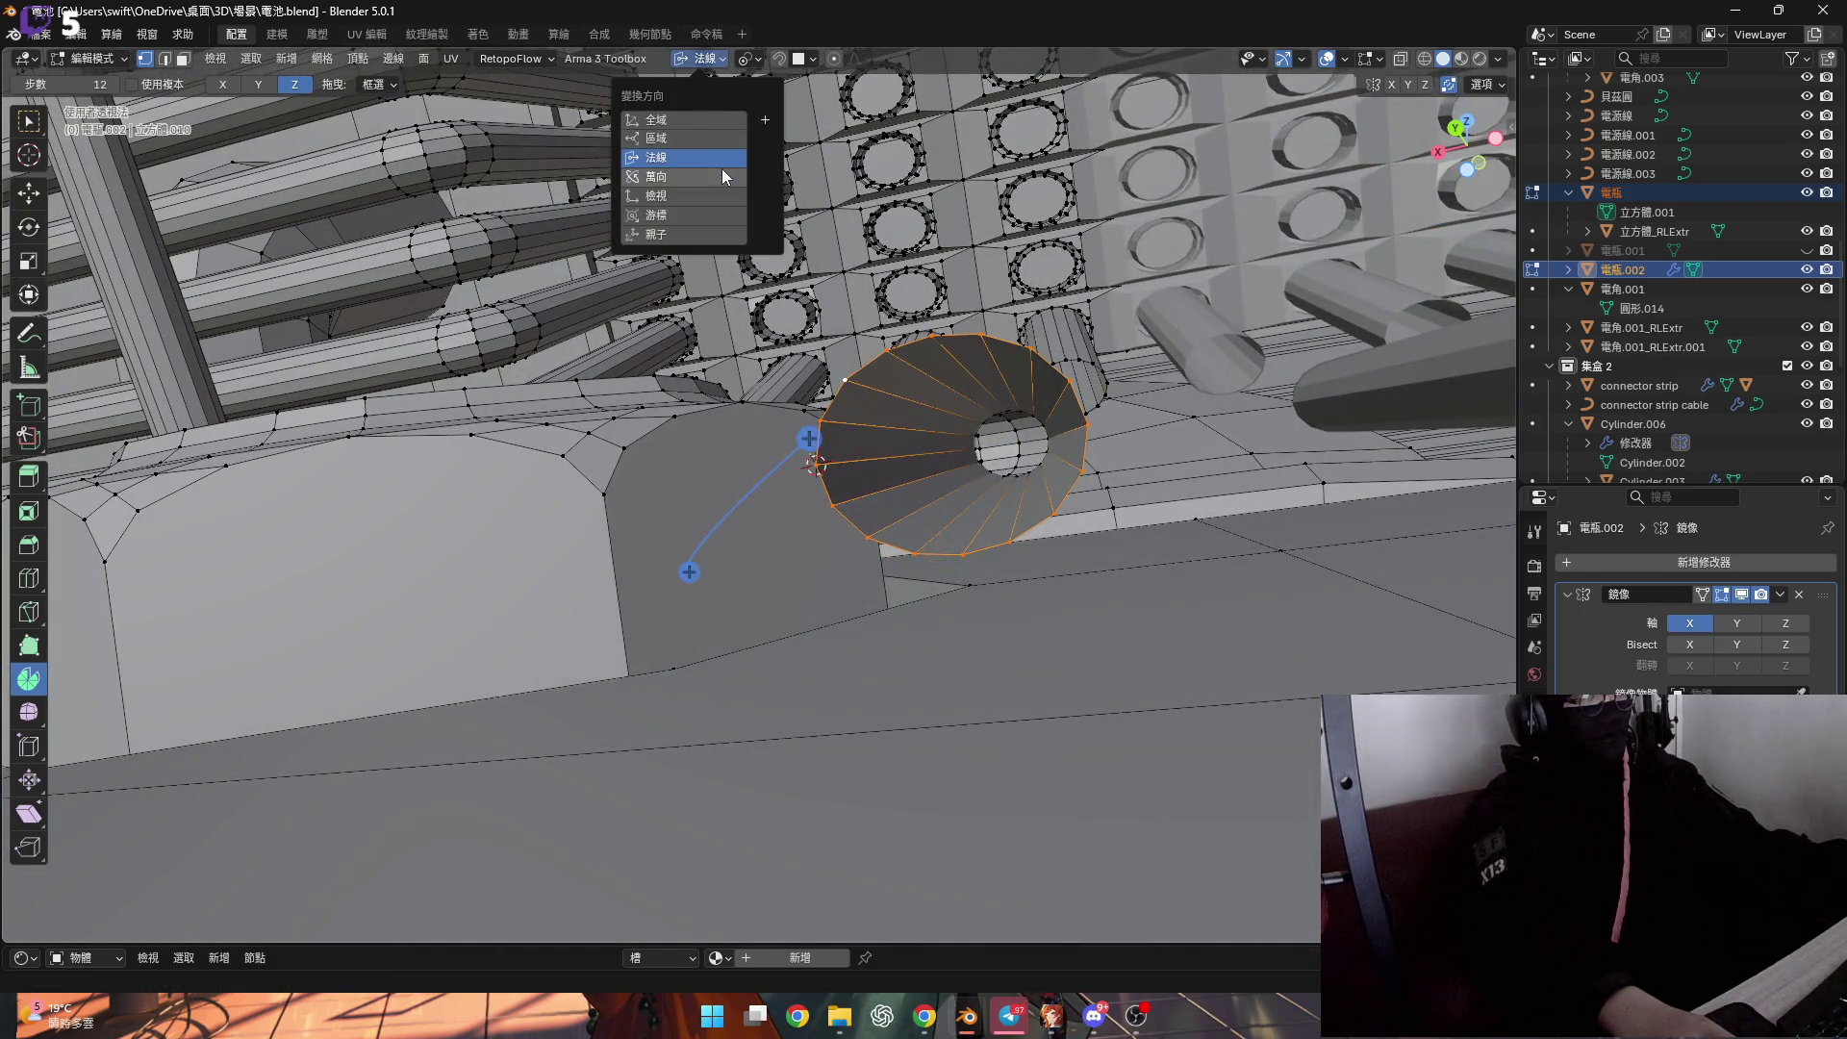
pyautogui.click(748, 59)
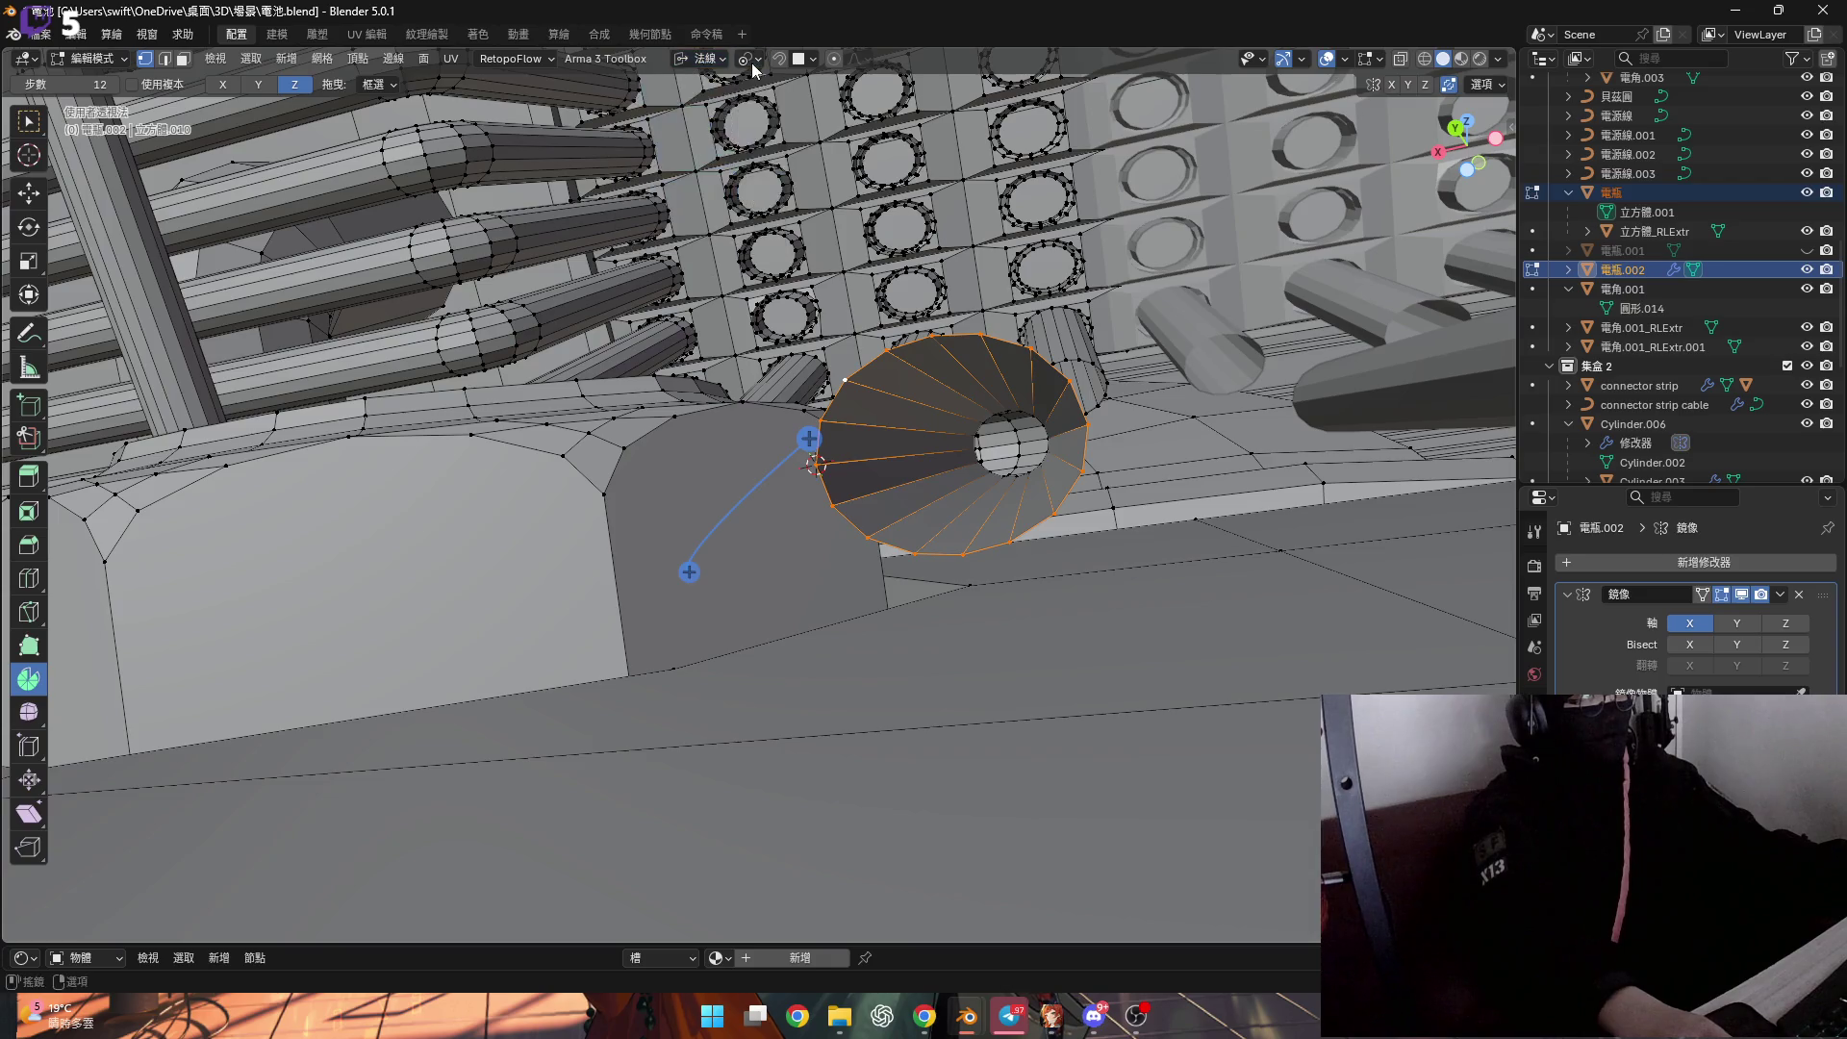
pyautogui.click(776, 129)
pyautogui.moveTo(789, 481); pyautogui.dragTo(780, 520, button='middle')
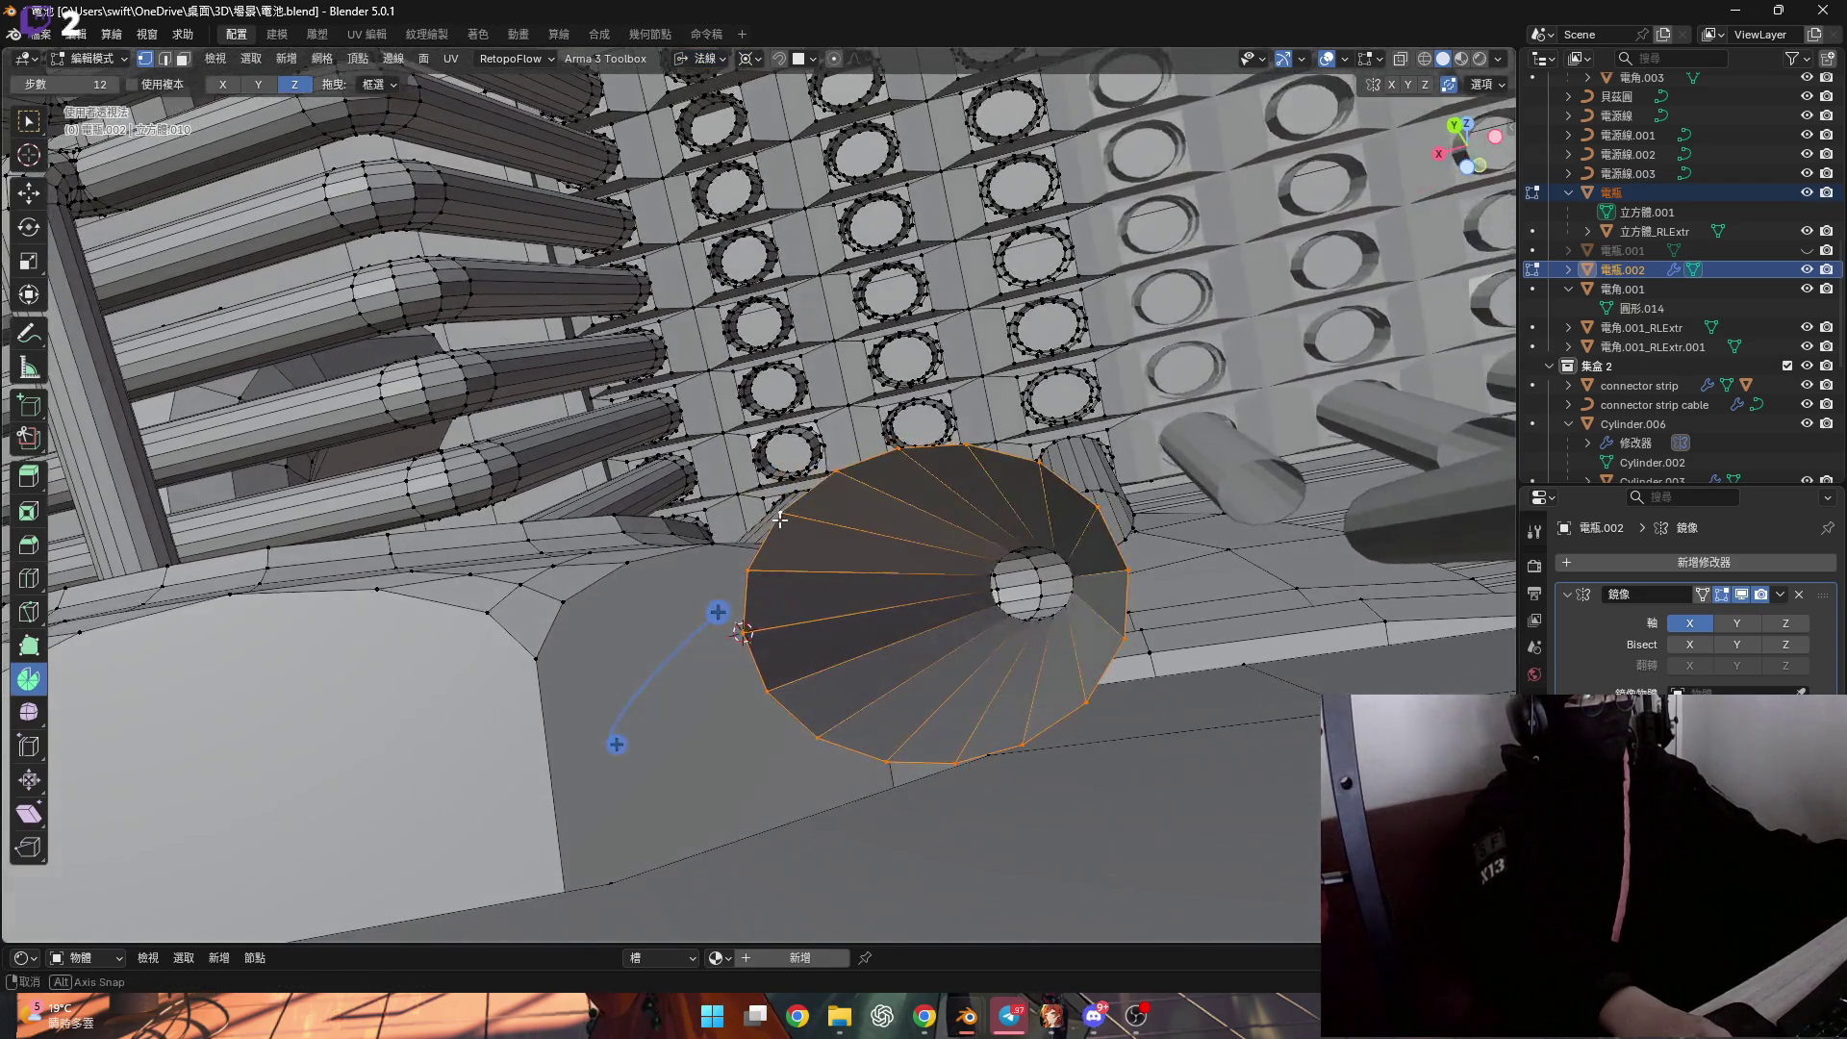
pyautogui.click(707, 58)
pyautogui.moveTo(878, 504)
pyautogui.mouseDown(button='middle')
pyautogui.moveTo(914, 448)
pyautogui.moveTo(928, 496)
pyautogui.moveTo(858, 616)
pyautogui.moveTo(893, 580)
pyautogui.mouseUp(button='middle')
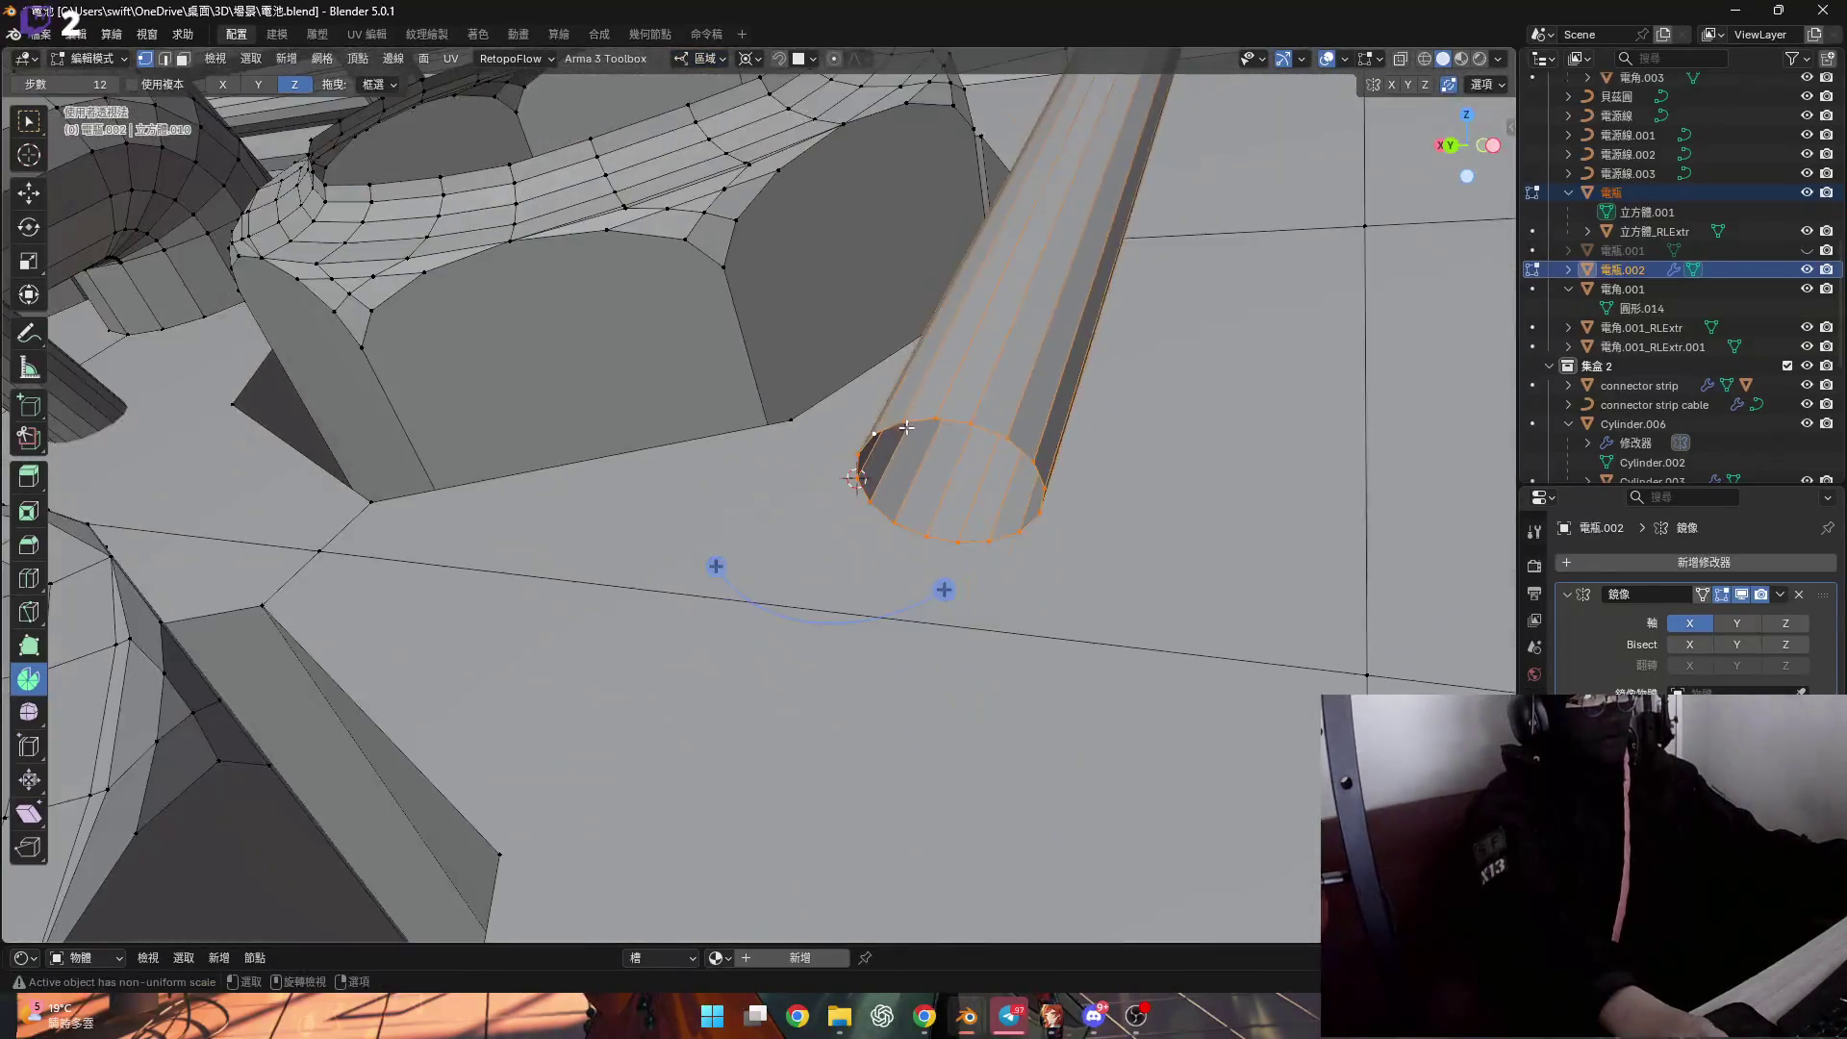
# Spin the other tube end into a bend with a -90° angle.
pyautogui.click(965, 636)
pyautogui.moveTo(924, 672); pyautogui.dragTo(725, 689)
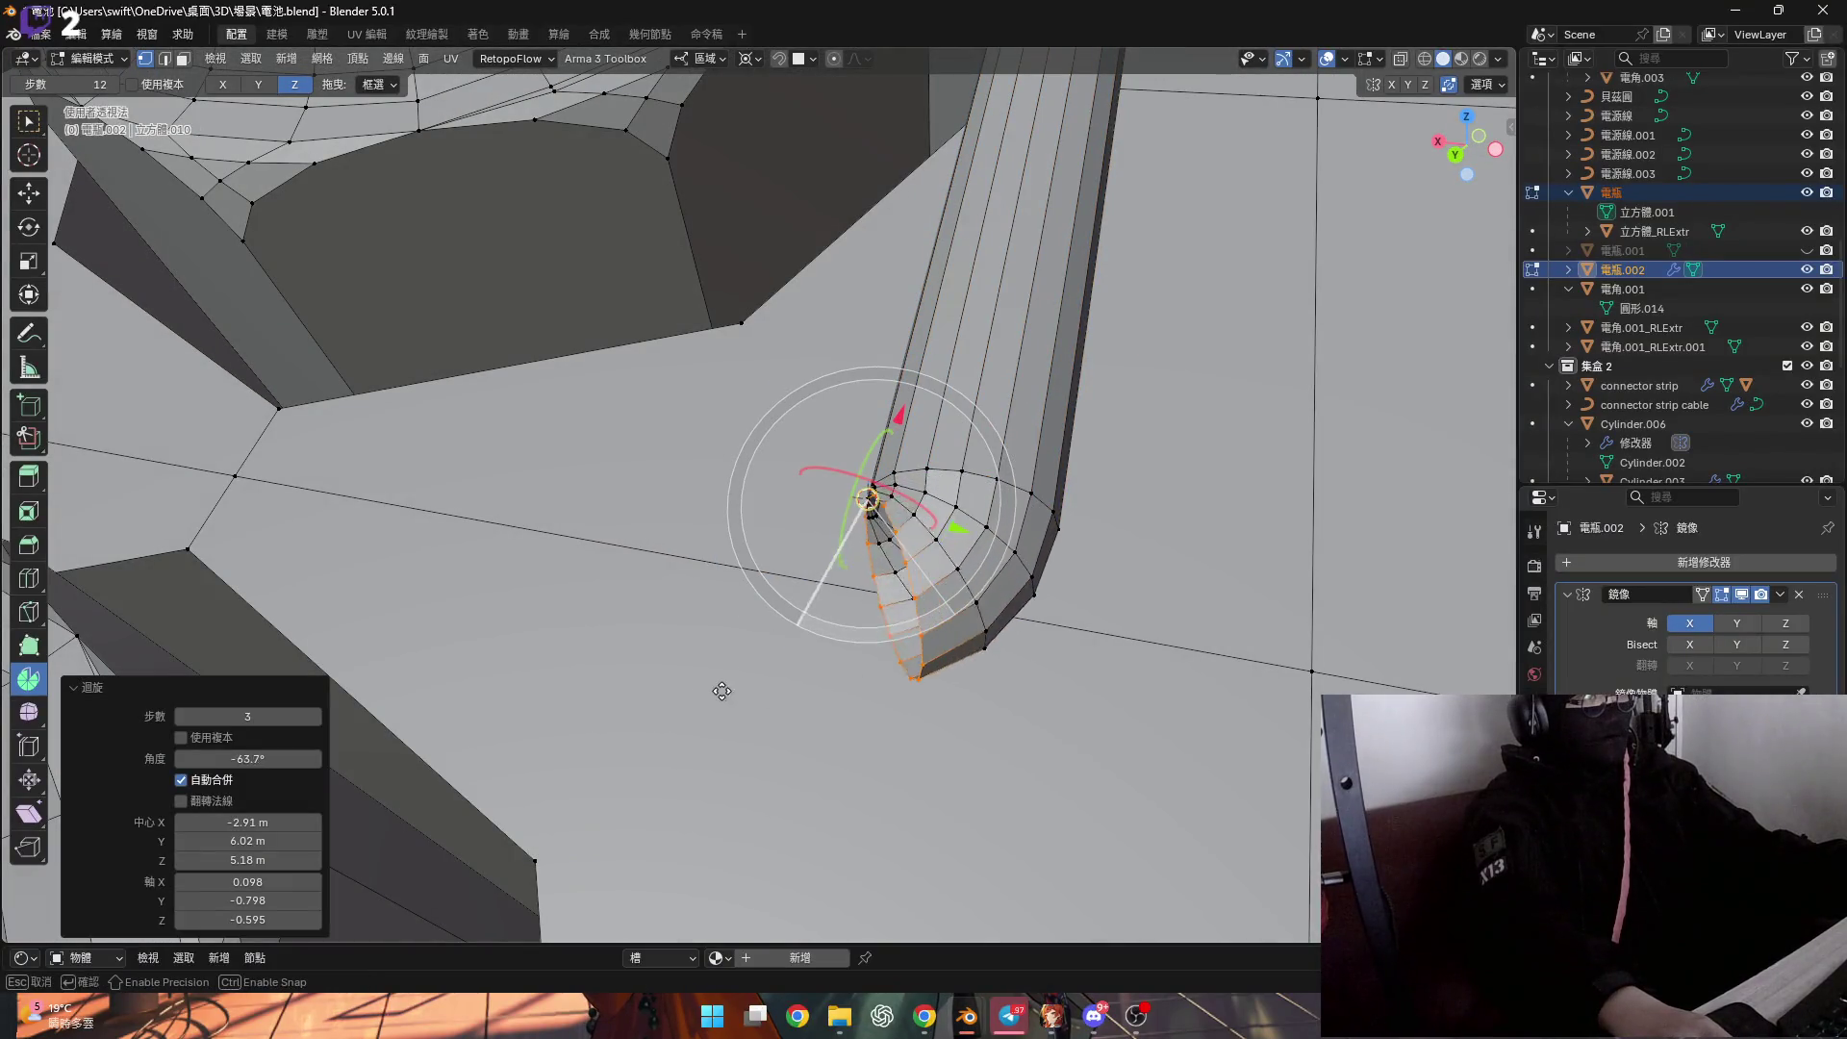
pyautogui.click(248, 758)
pyautogui.write('-90')
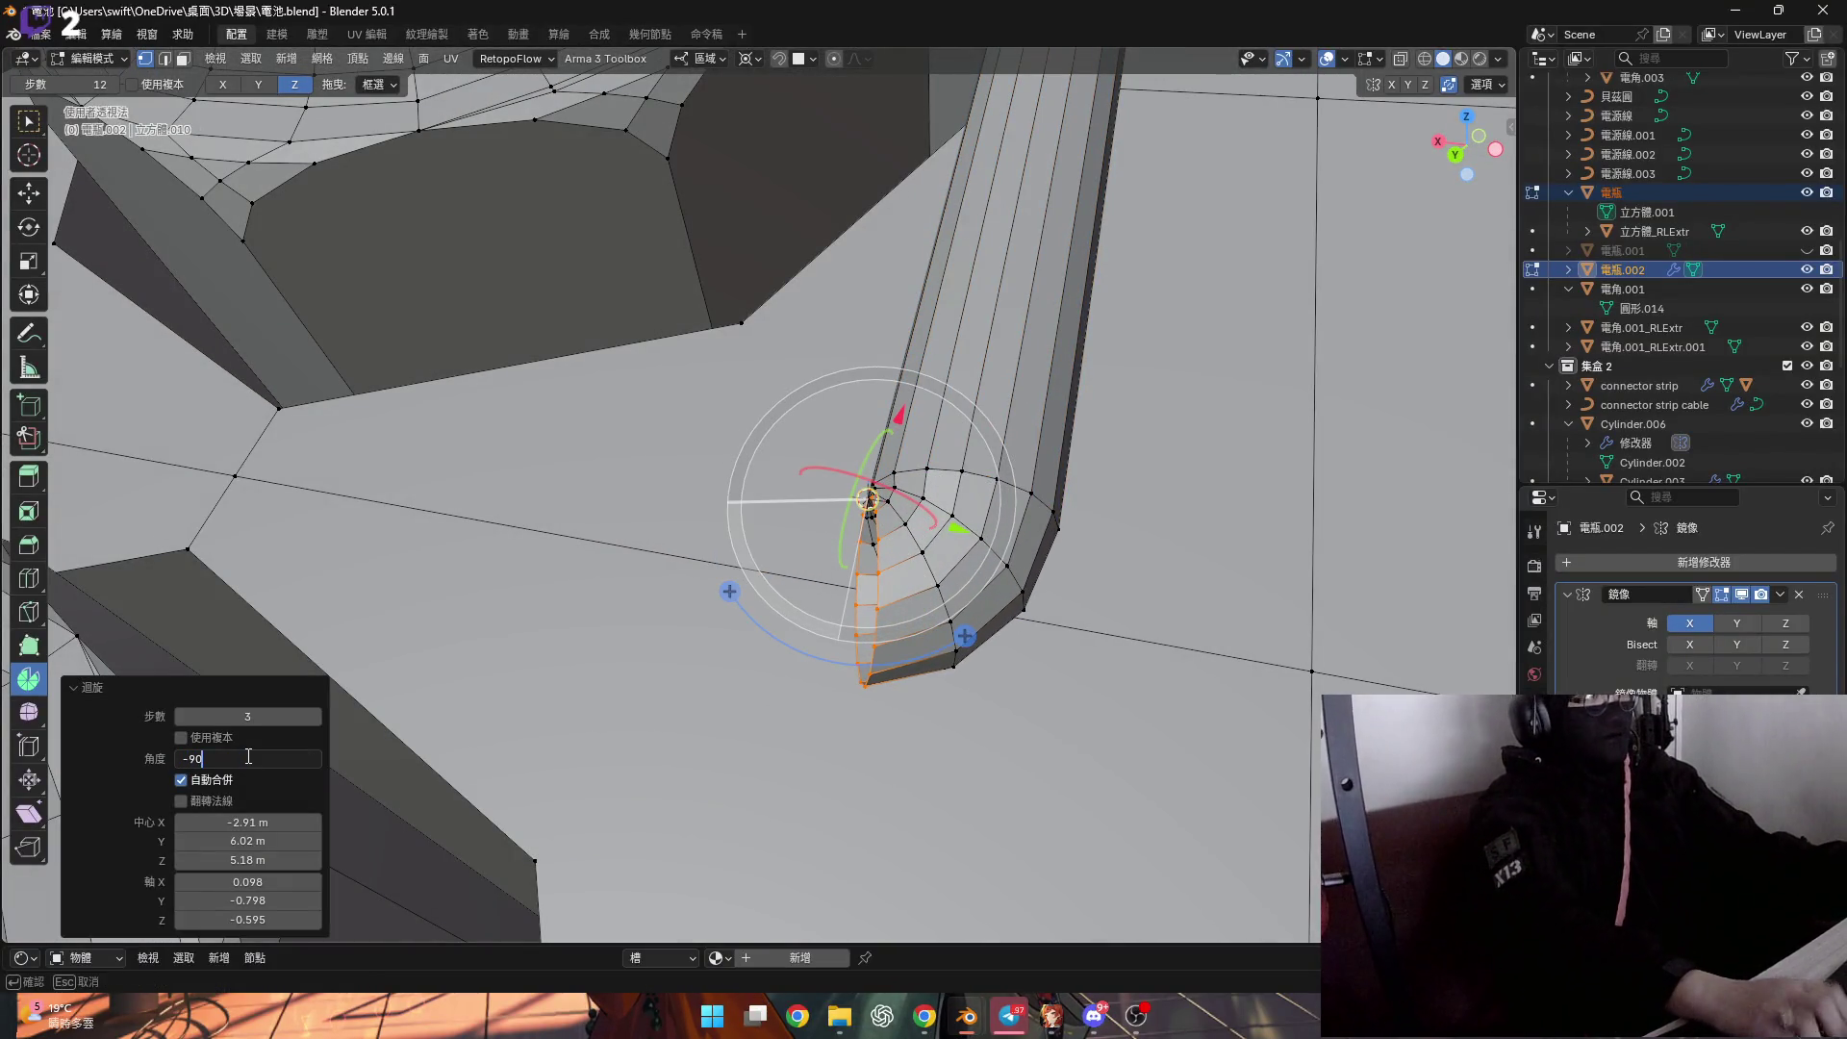
pyautogui.press('Return')
pyautogui.moveTo(578, 539)
pyautogui.mouseDown(button='middle')
pyautogui.moveTo(651, 509)
pyautogui.moveTo(858, 293)
pyautogui.moveTo(620, 374)
pyautogui.moveTo(676, 426)
pyautogui.mouseUp(button='middle')
pyautogui.scroll(-6, 651, 509)
pyautogui.scroll(-4, 677, 425)
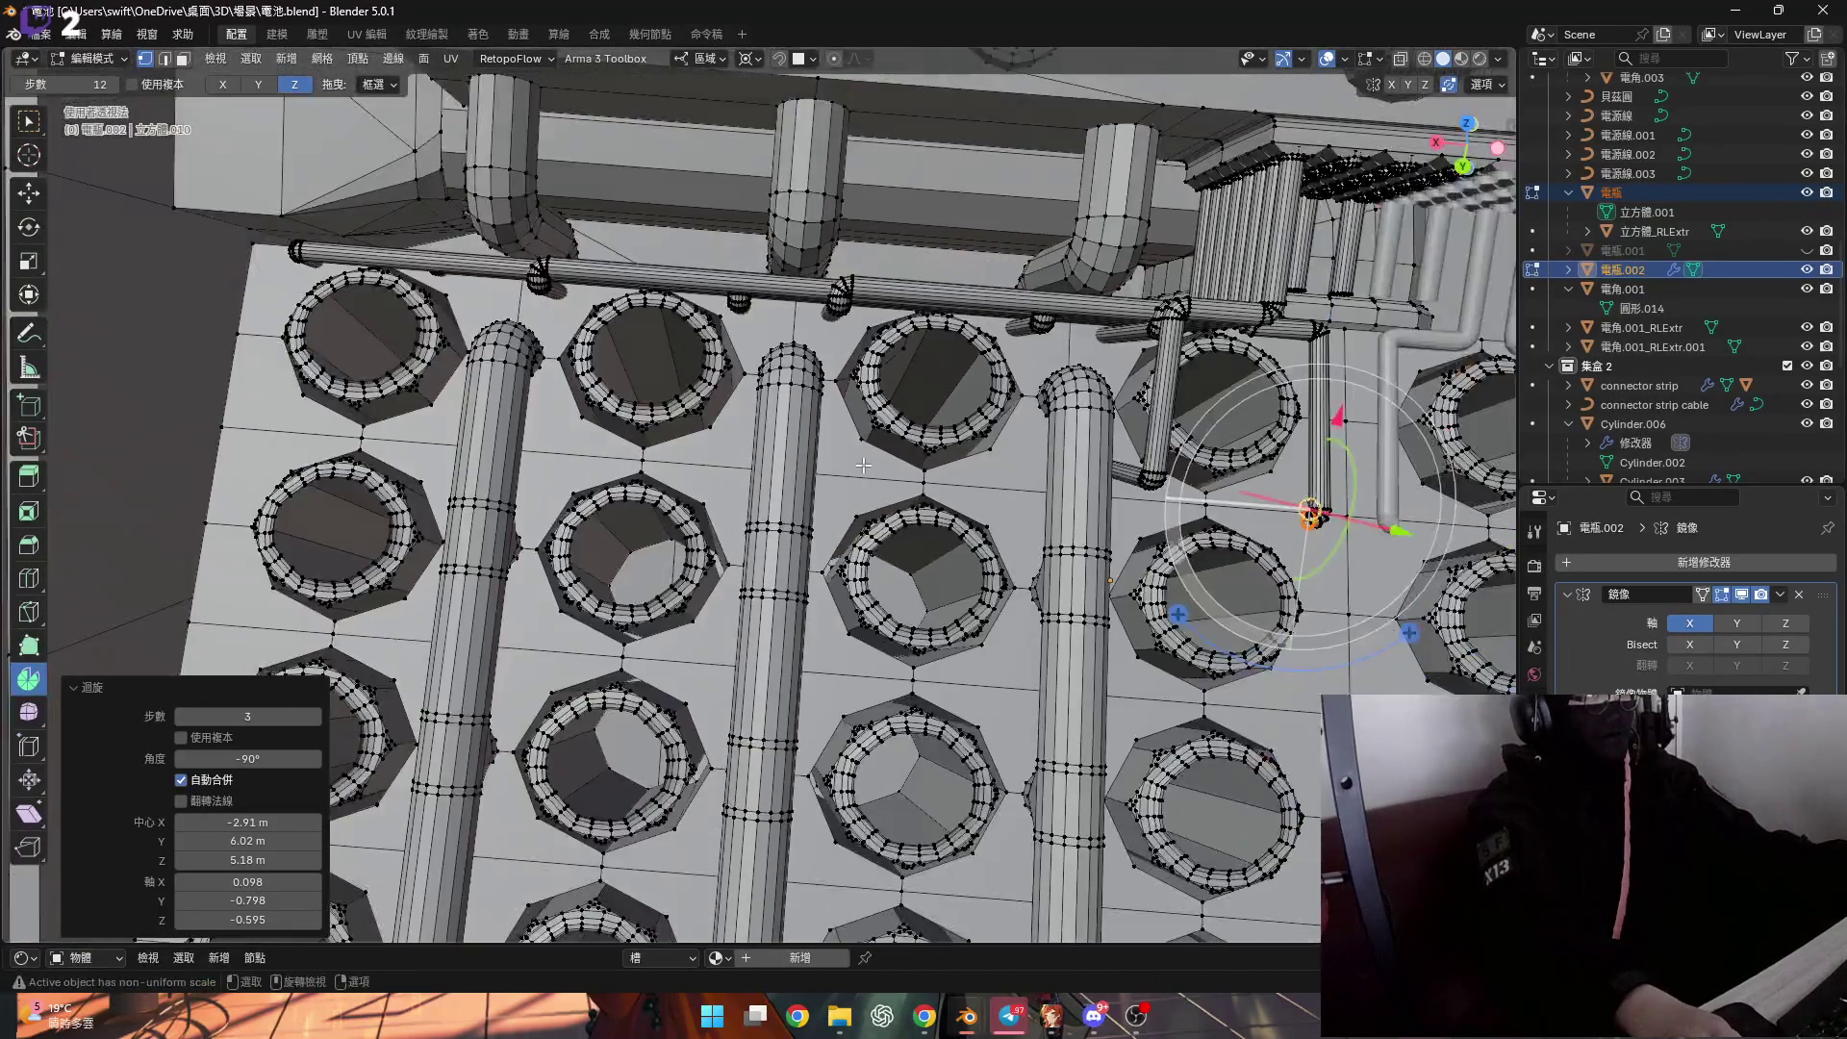
# Extend the bent end about 0.098 m along local X, then shift it 0.0104 m along X.
pyautogui.press('g')
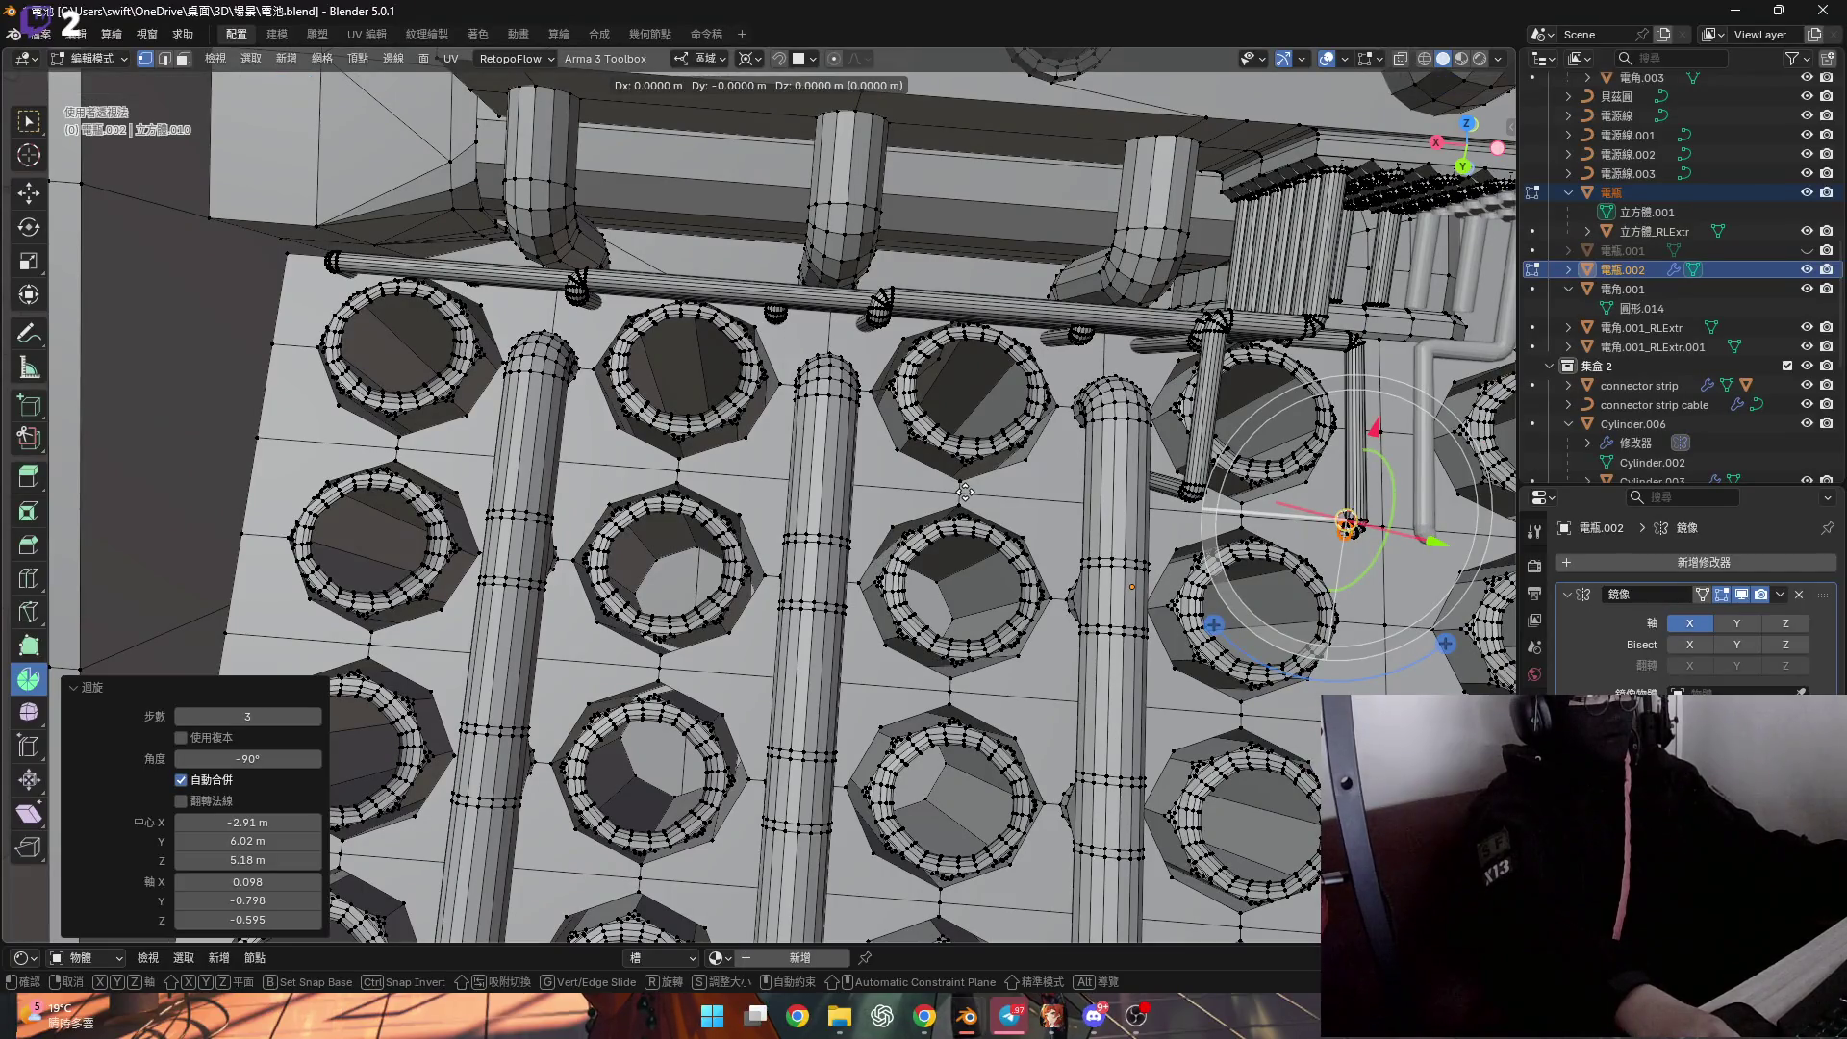
pyautogui.press('x')
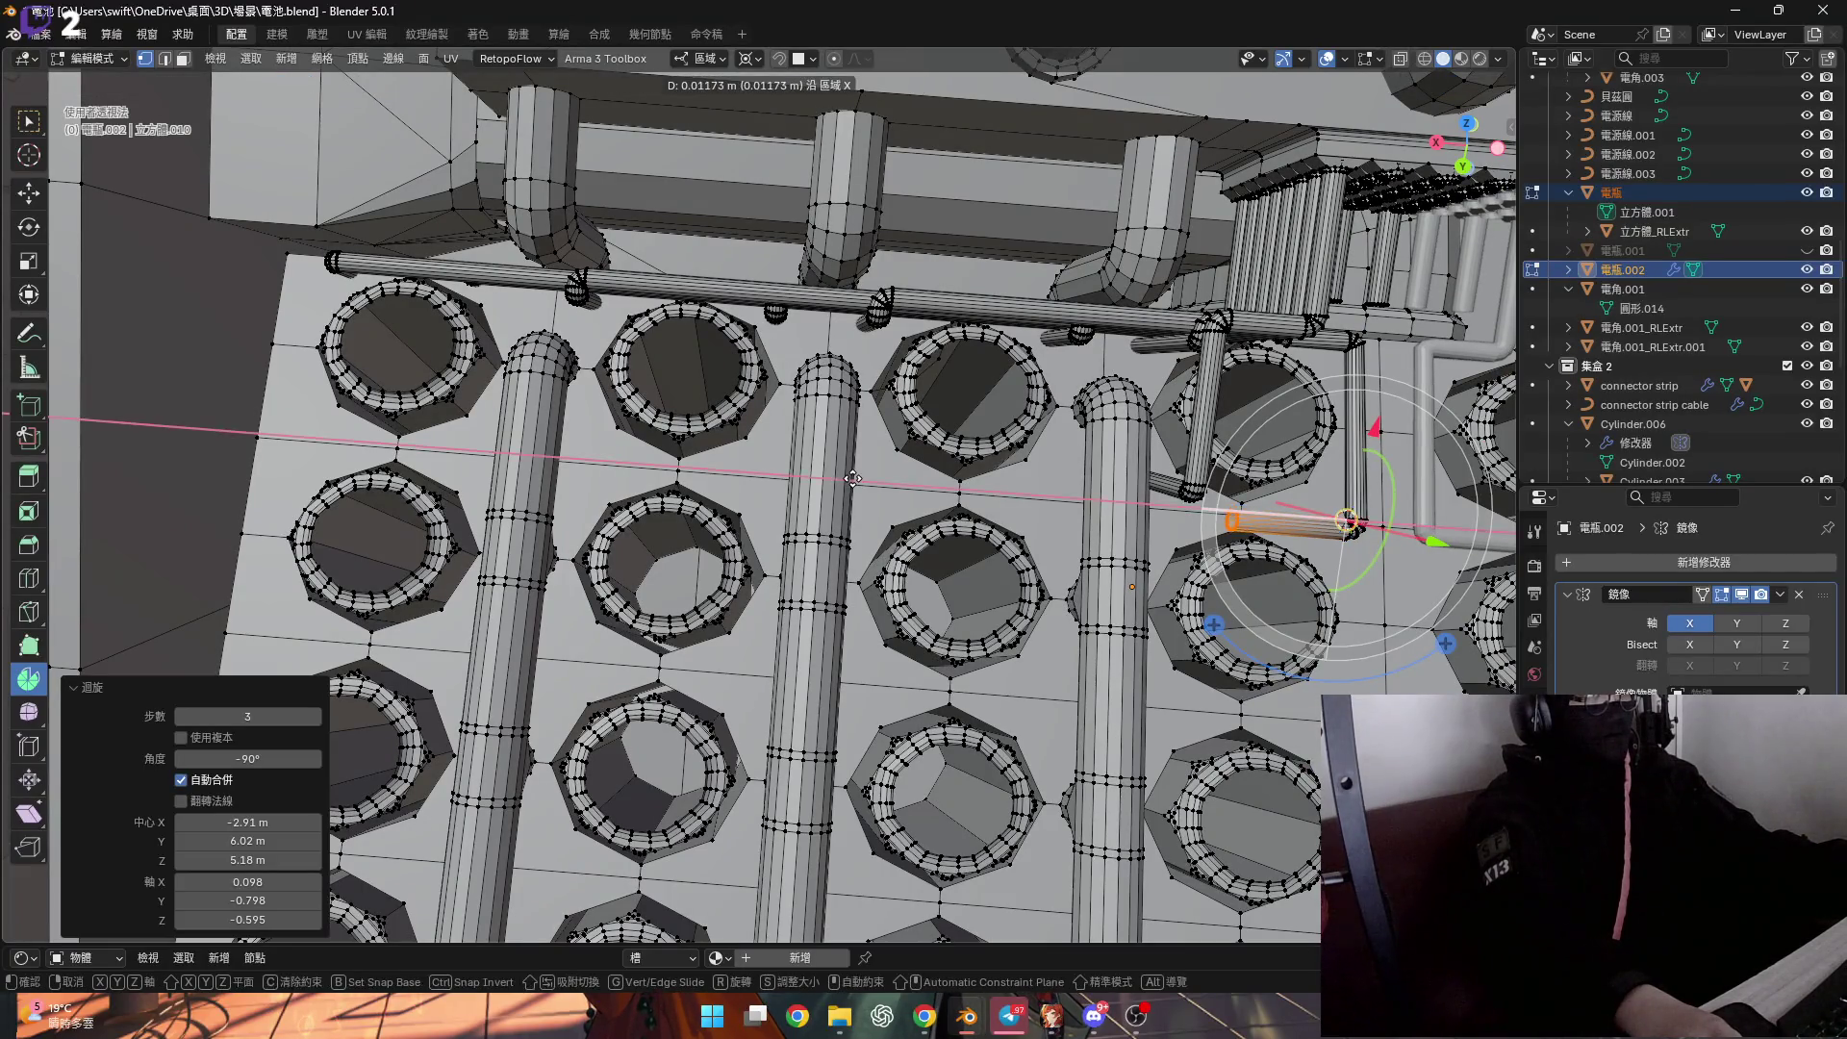
pyautogui.click(17, 428)
pyautogui.moveTo(17, 428)
pyautogui.mouseDown(button='middle')
pyautogui.moveTo(979, 467)
pyautogui.moveTo(1048, 519)
pyautogui.moveTo(802, 590)
pyautogui.mouseUp(button='middle')
pyautogui.press('g')
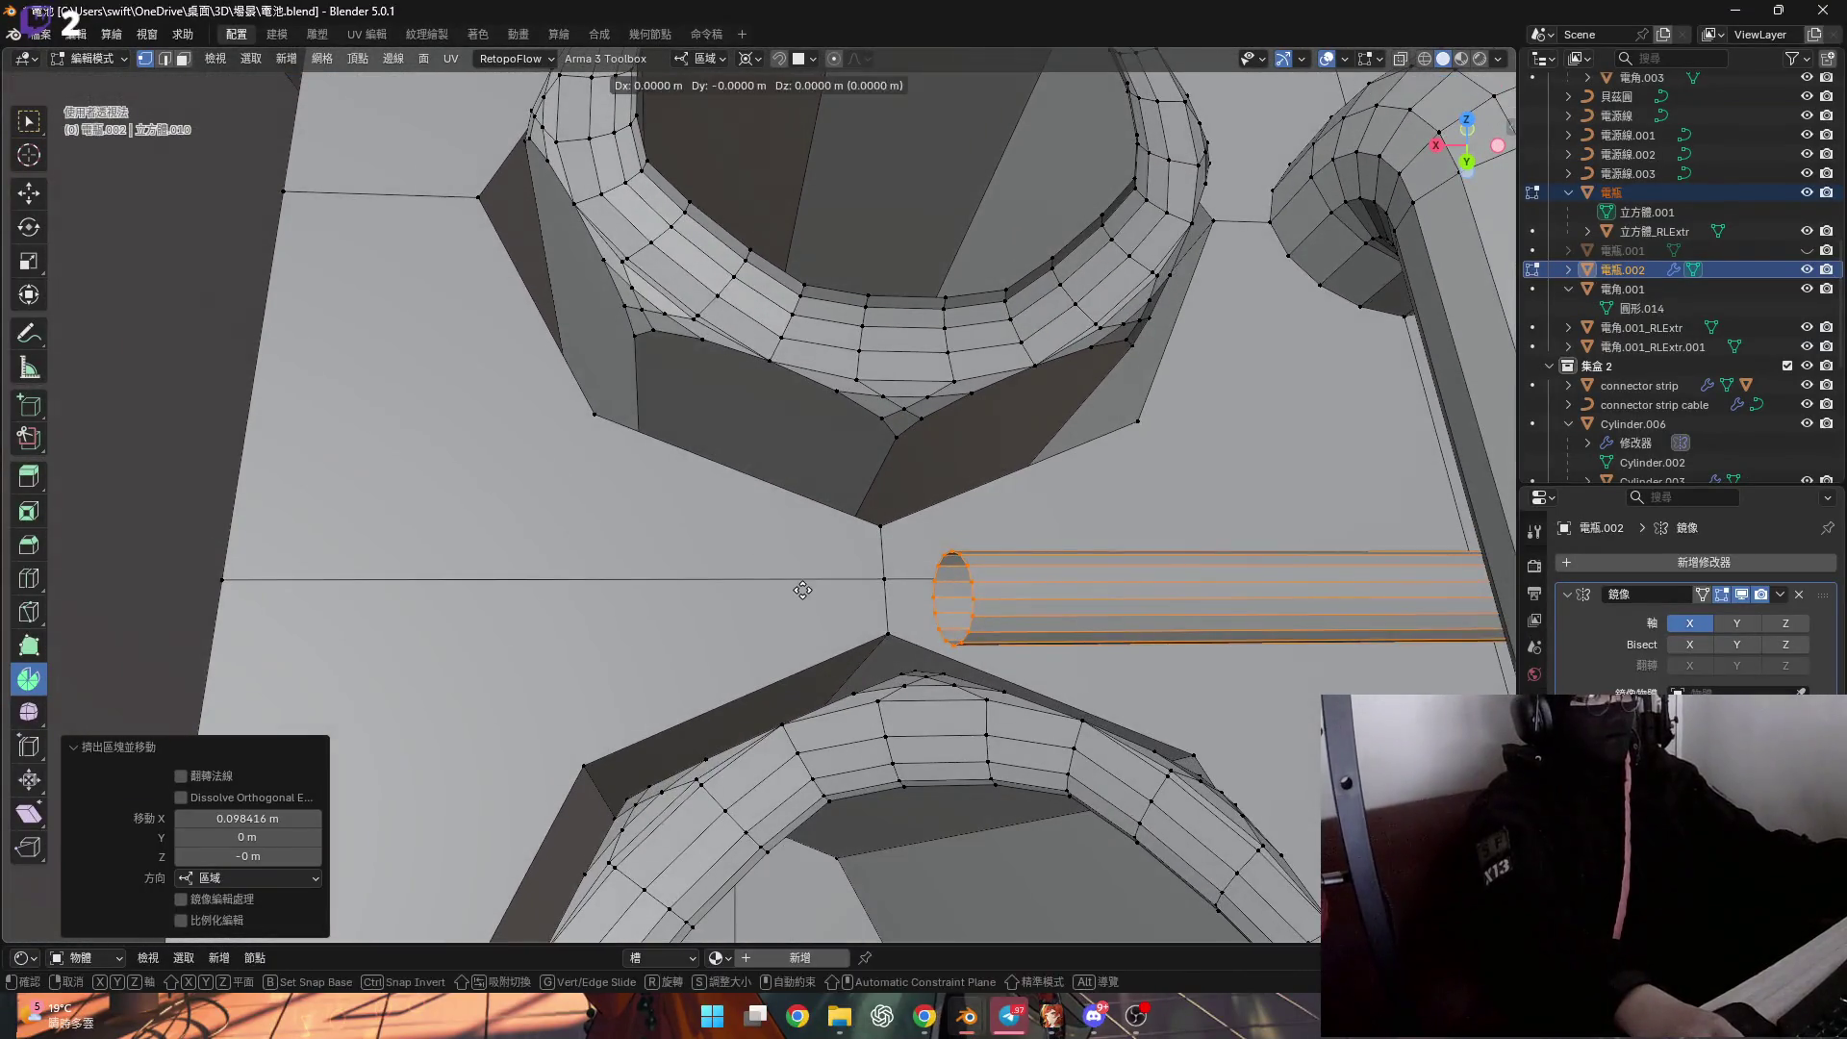
pyautogui.click(487, 588)
pyautogui.moveTo(486, 587); pyautogui.dragTo(747, 68, button='middle')
# Change the pivot point setting and review the tube run between the terminal rings.
pyautogui.click(747, 65)
pyautogui.click(792, 190)
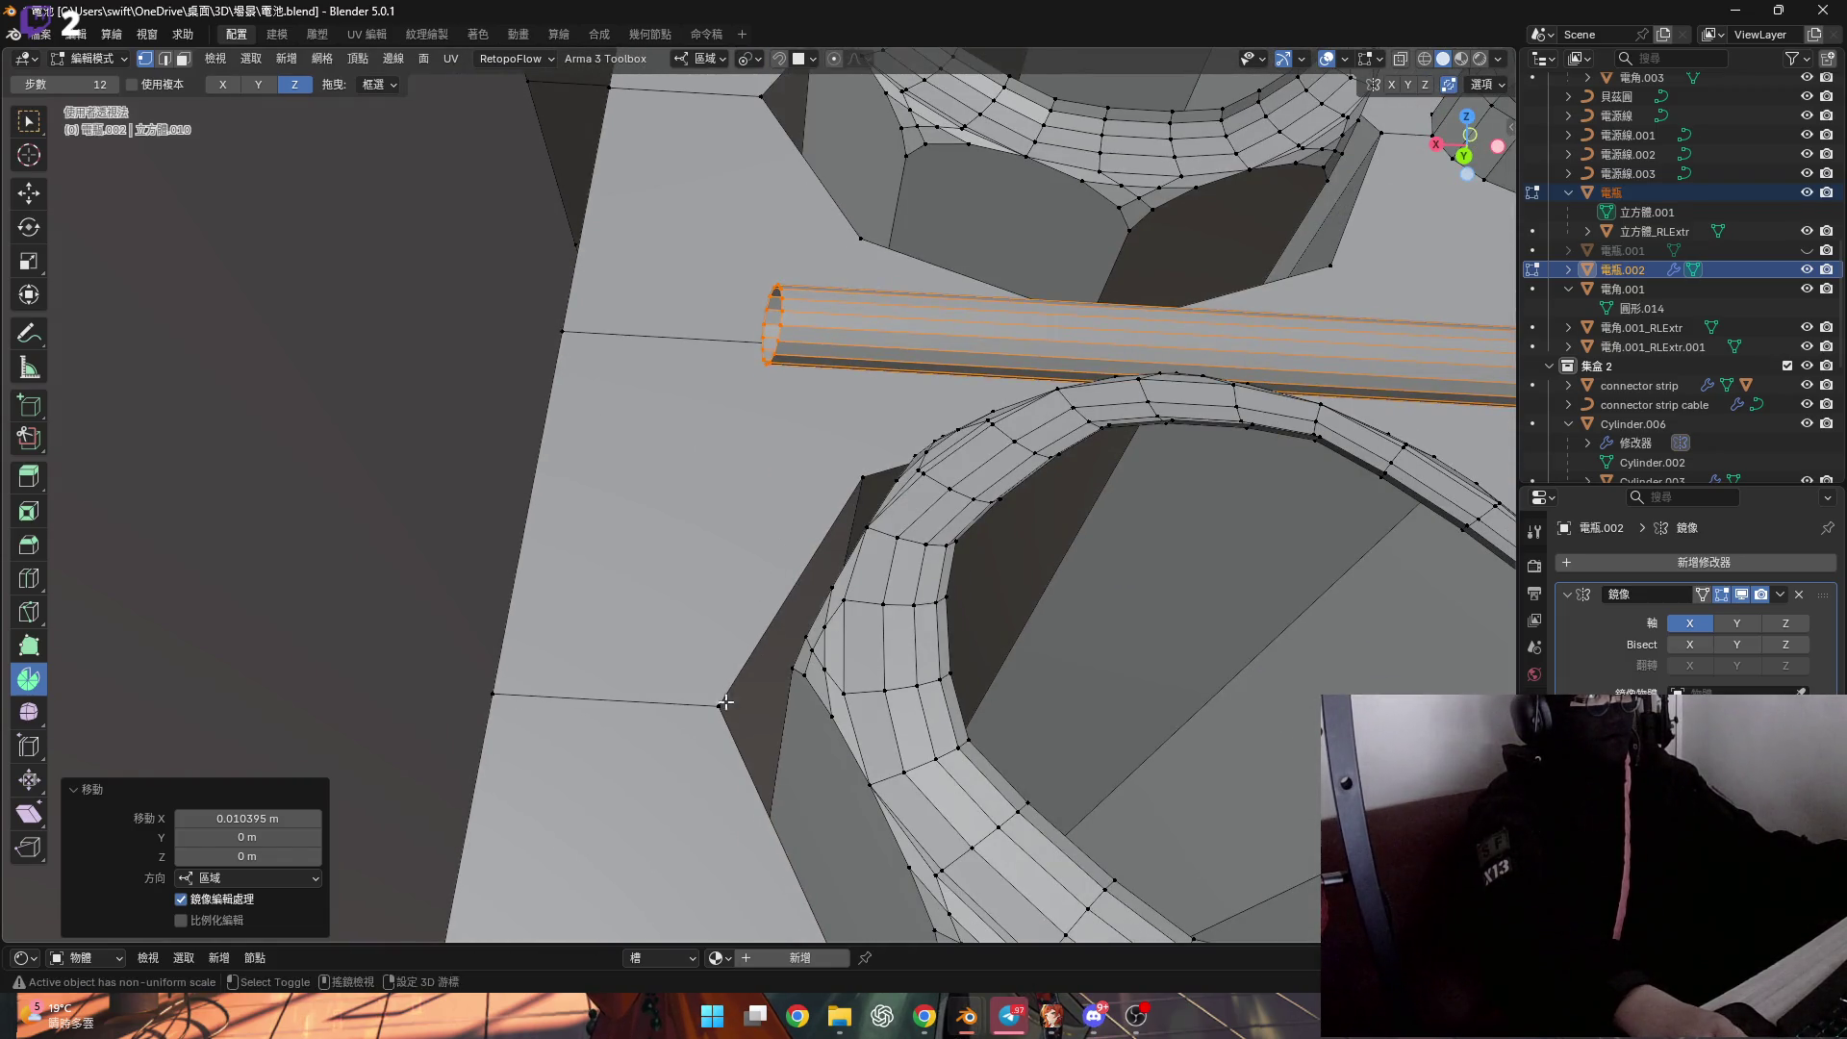
pyautogui.moveTo(783, 474); pyautogui.dragTo(316, 517, button='middle')
pyautogui.scroll(-5, 760, 577)
pyautogui.moveTo(760, 578)
pyautogui.mouseDown(button='middle')
pyautogui.moveTo(508, 527)
pyautogui.moveTo(644, 177)
pyautogui.mouseUp(button='middle')
pyautogui.moveTo(661, 244)
pyautogui.mouseDown(button='middle')
pyautogui.moveTo(670, 440)
pyautogui.moveTo(928, 435)
pyautogui.mouseUp(button='middle')
pyautogui.scroll(2, 970, 424)
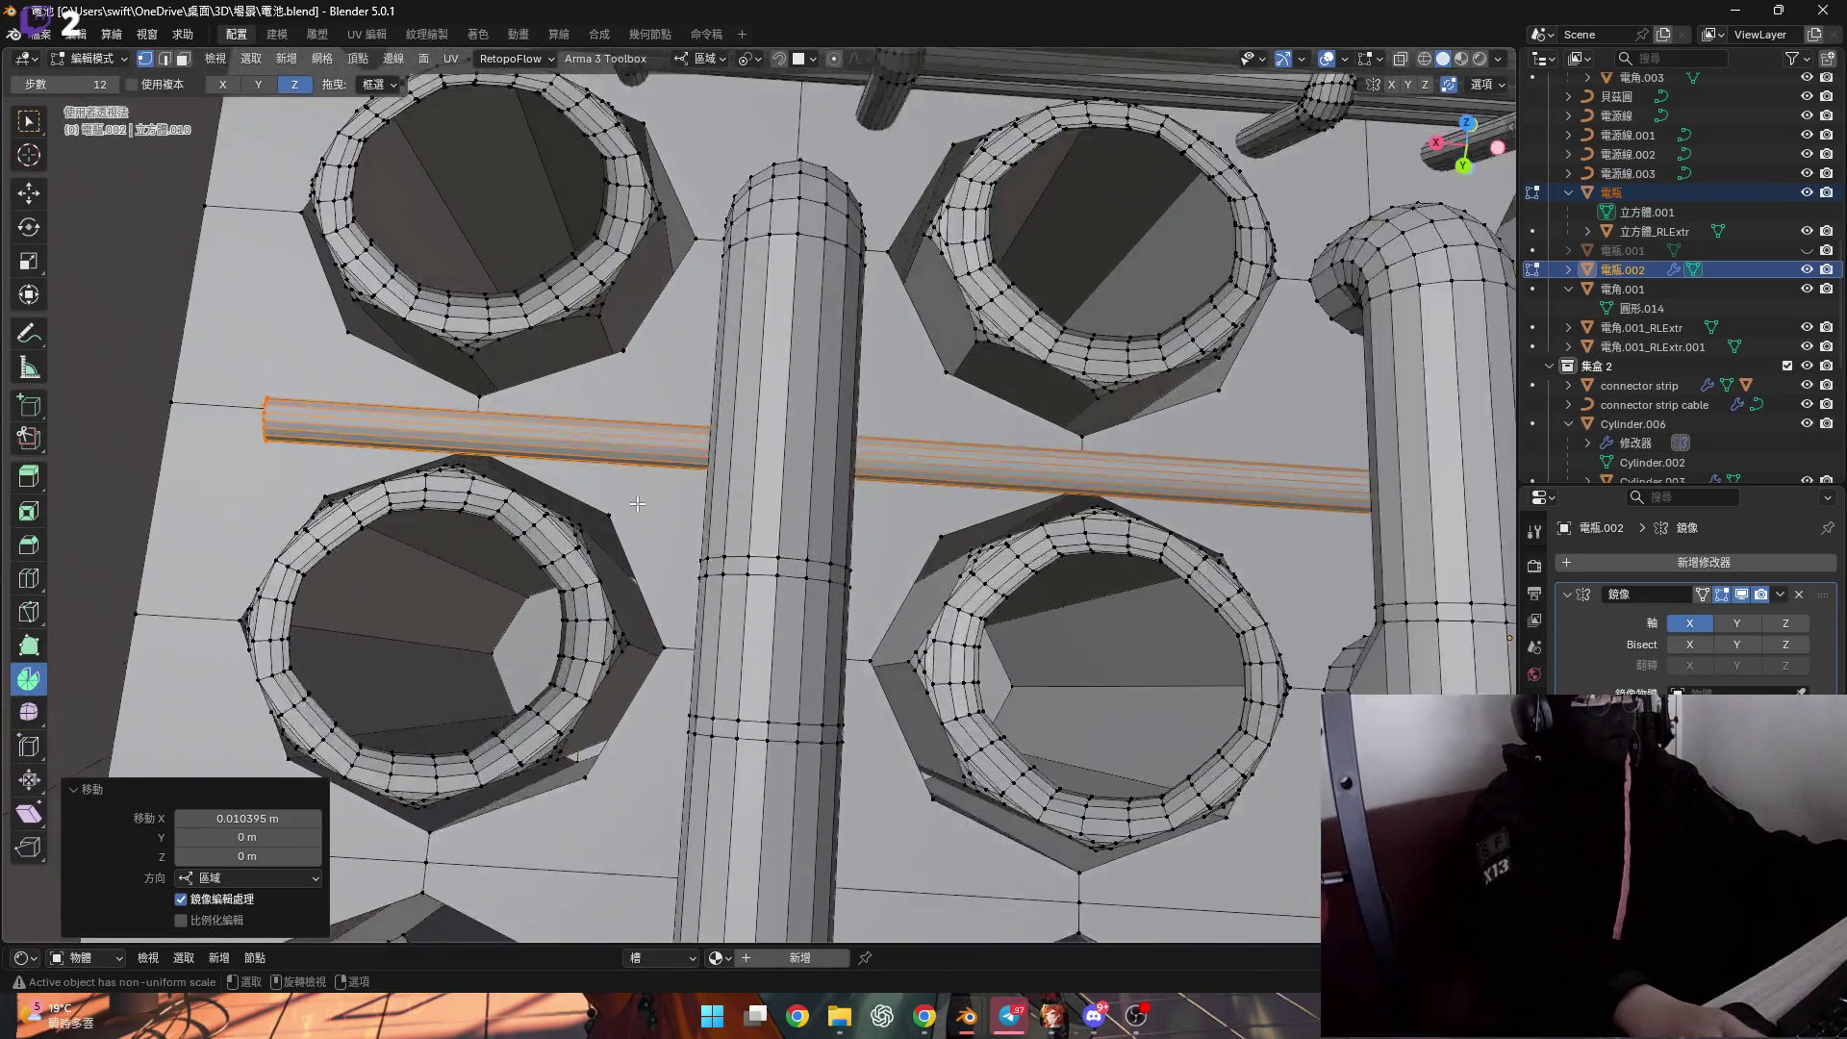
# Flatten the picked vertex to zero along local X with S X 0.
pyautogui.click(624, 520)
pyautogui.scroll(1, 807, 436)
pyautogui.press('s')
pyautogui.press('x')
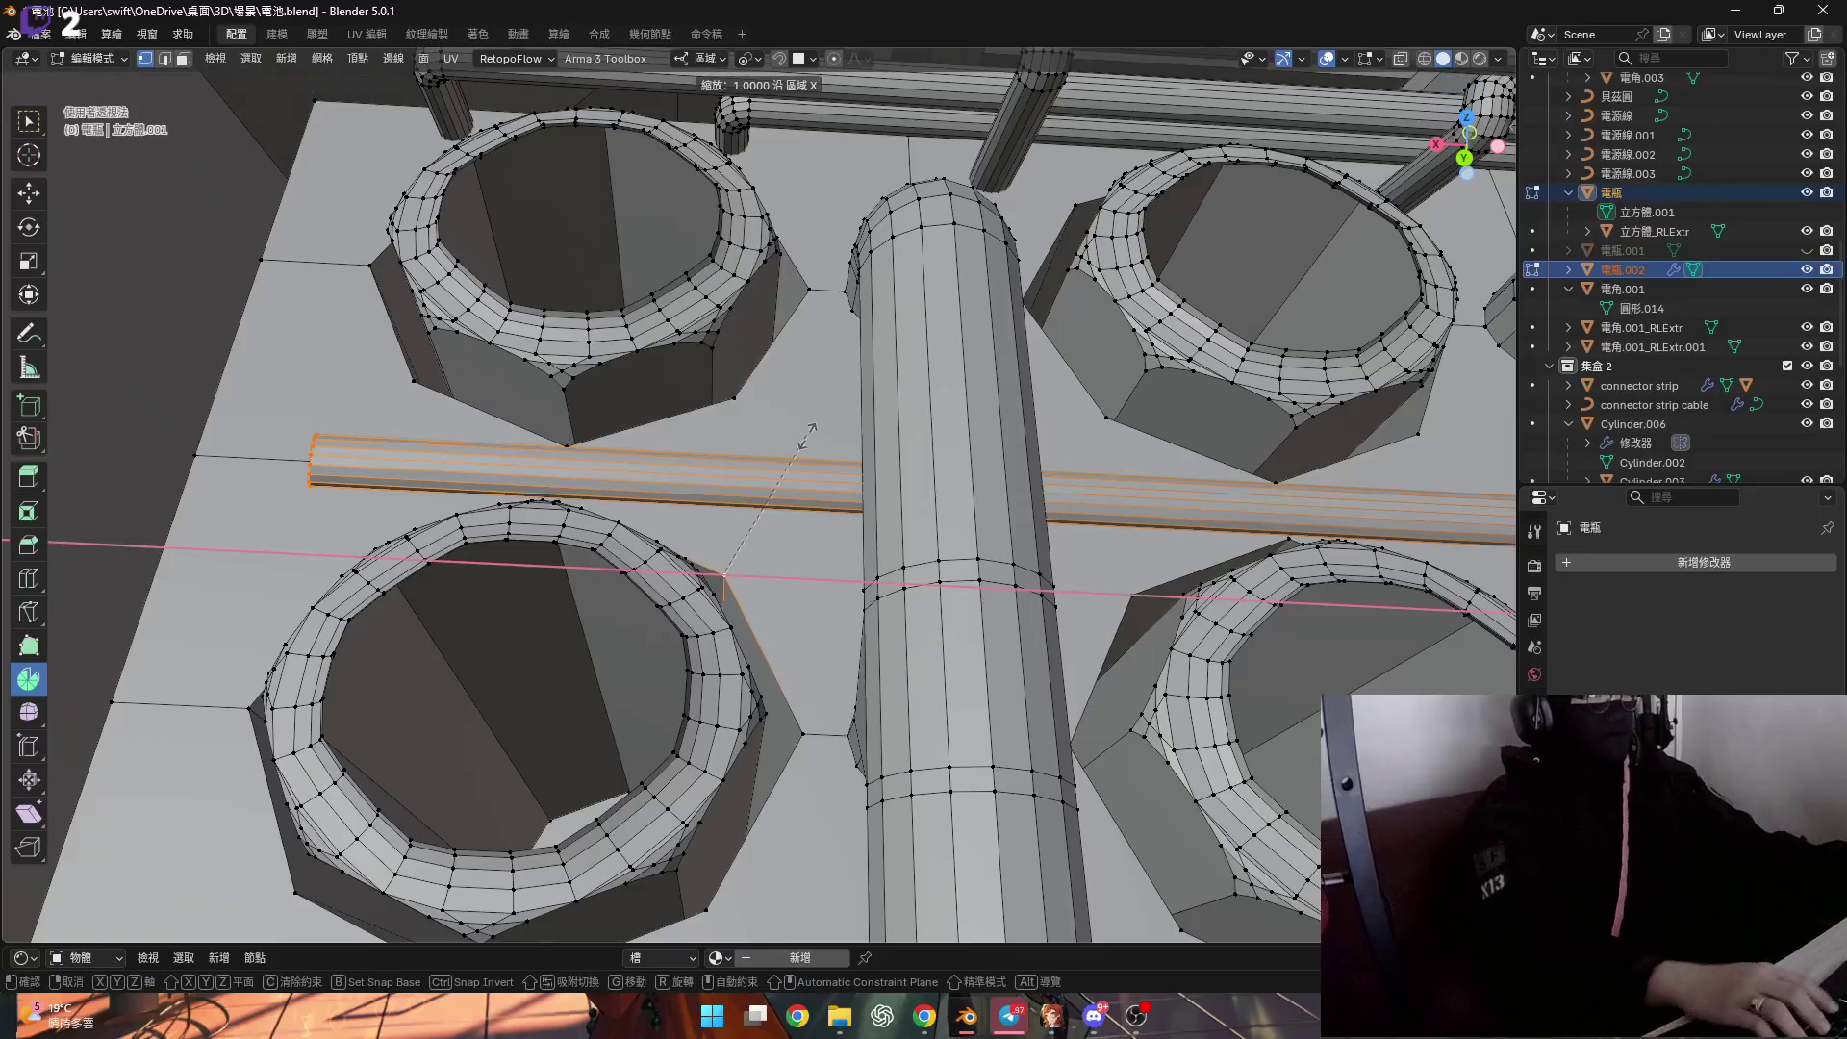
pyautogui.press('Return')
pyautogui.scroll(3, 807, 436)
pyautogui.moveTo(808, 436)
pyautogui.mouseDown(button='middle')
pyautogui.moveTo(934, 468)
pyautogui.moveTo(932, 490)
pyautogui.moveTo(1104, 564)
pyautogui.mouseUp(button='middle')
pyautogui.moveTo(918, 580)
pyautogui.mouseDown(button='middle')
pyautogui.moveTo(843, 549)
pyautogui.moveTo(886, 568)
pyautogui.mouseUp(button='middle')
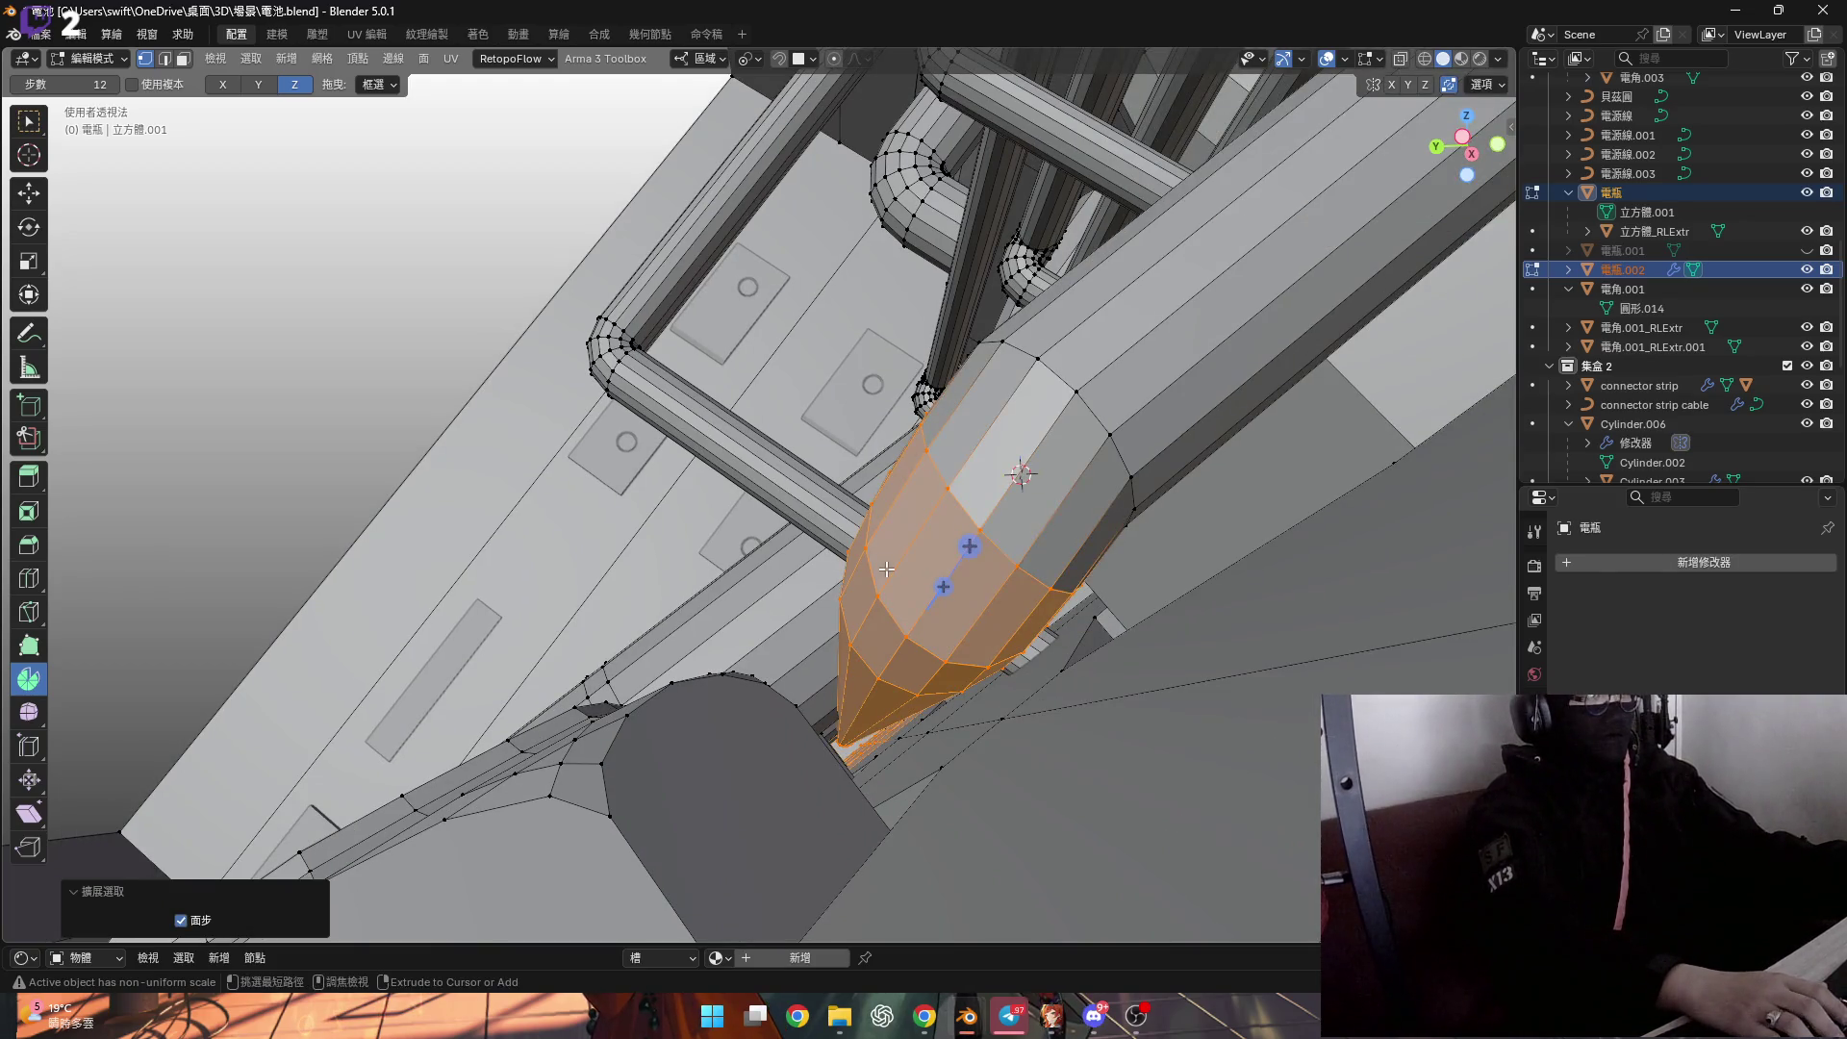
# Undo the tip selection and grow the selection to the whole cable rod.
pyautogui.hotkey('ctrl', 'z')
pyautogui.moveTo(864, 557)
pyautogui.keyDown('ctrl'); pyautogui.mouseDown(button='middle')
pyautogui.moveTo(969, 618)
pyautogui.moveTo(849, 499)
pyautogui.moveTo(884, 290)
pyautogui.moveTo(923, 481)
pyautogui.moveTo(997, 684)
pyautogui.moveTo(878, 468)
pyautogui.moveTo(808, 520)
pyautogui.mouseUp(button='middle'); pyautogui.keyUp('ctrl')
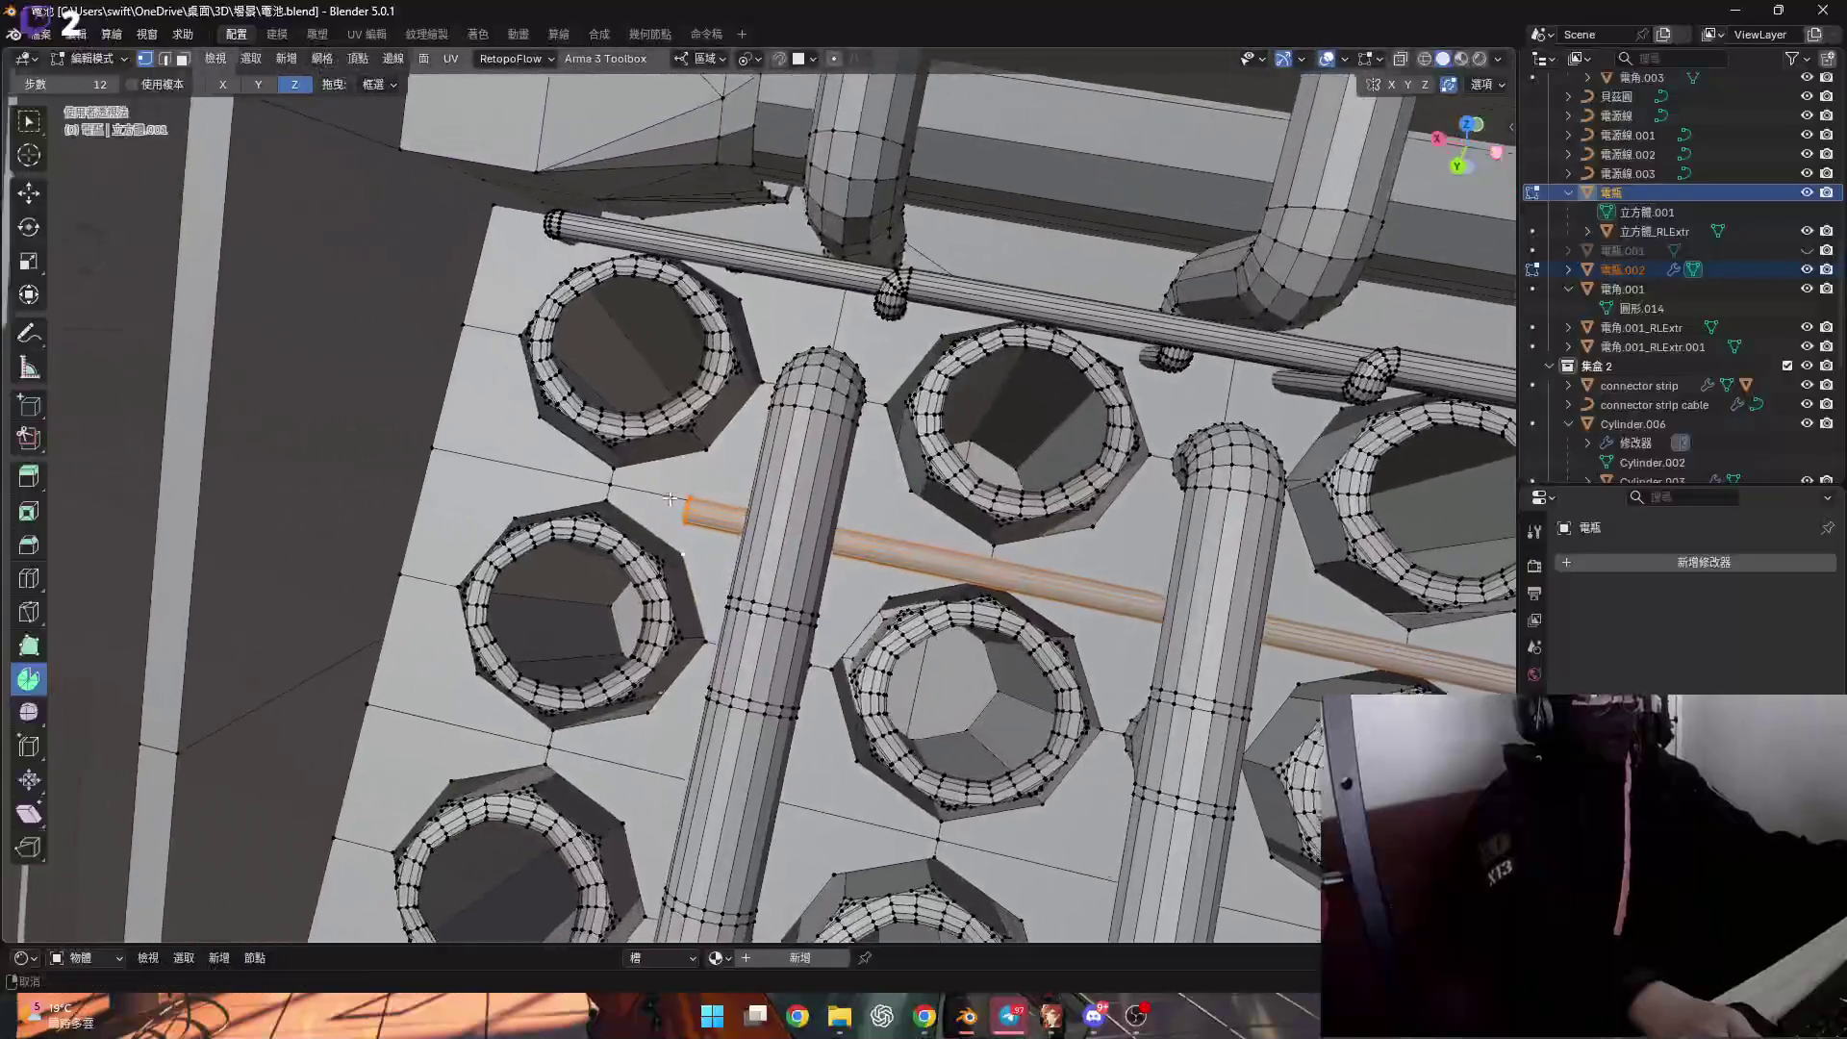
pyautogui.scroll(5, 724, 565)
pyautogui.scroll(-5, 900, 603)
pyautogui.moveTo(901, 604); pyautogui.dragTo(439, 398, button='middle')
pyautogui.press('ctrl+KP_Add')
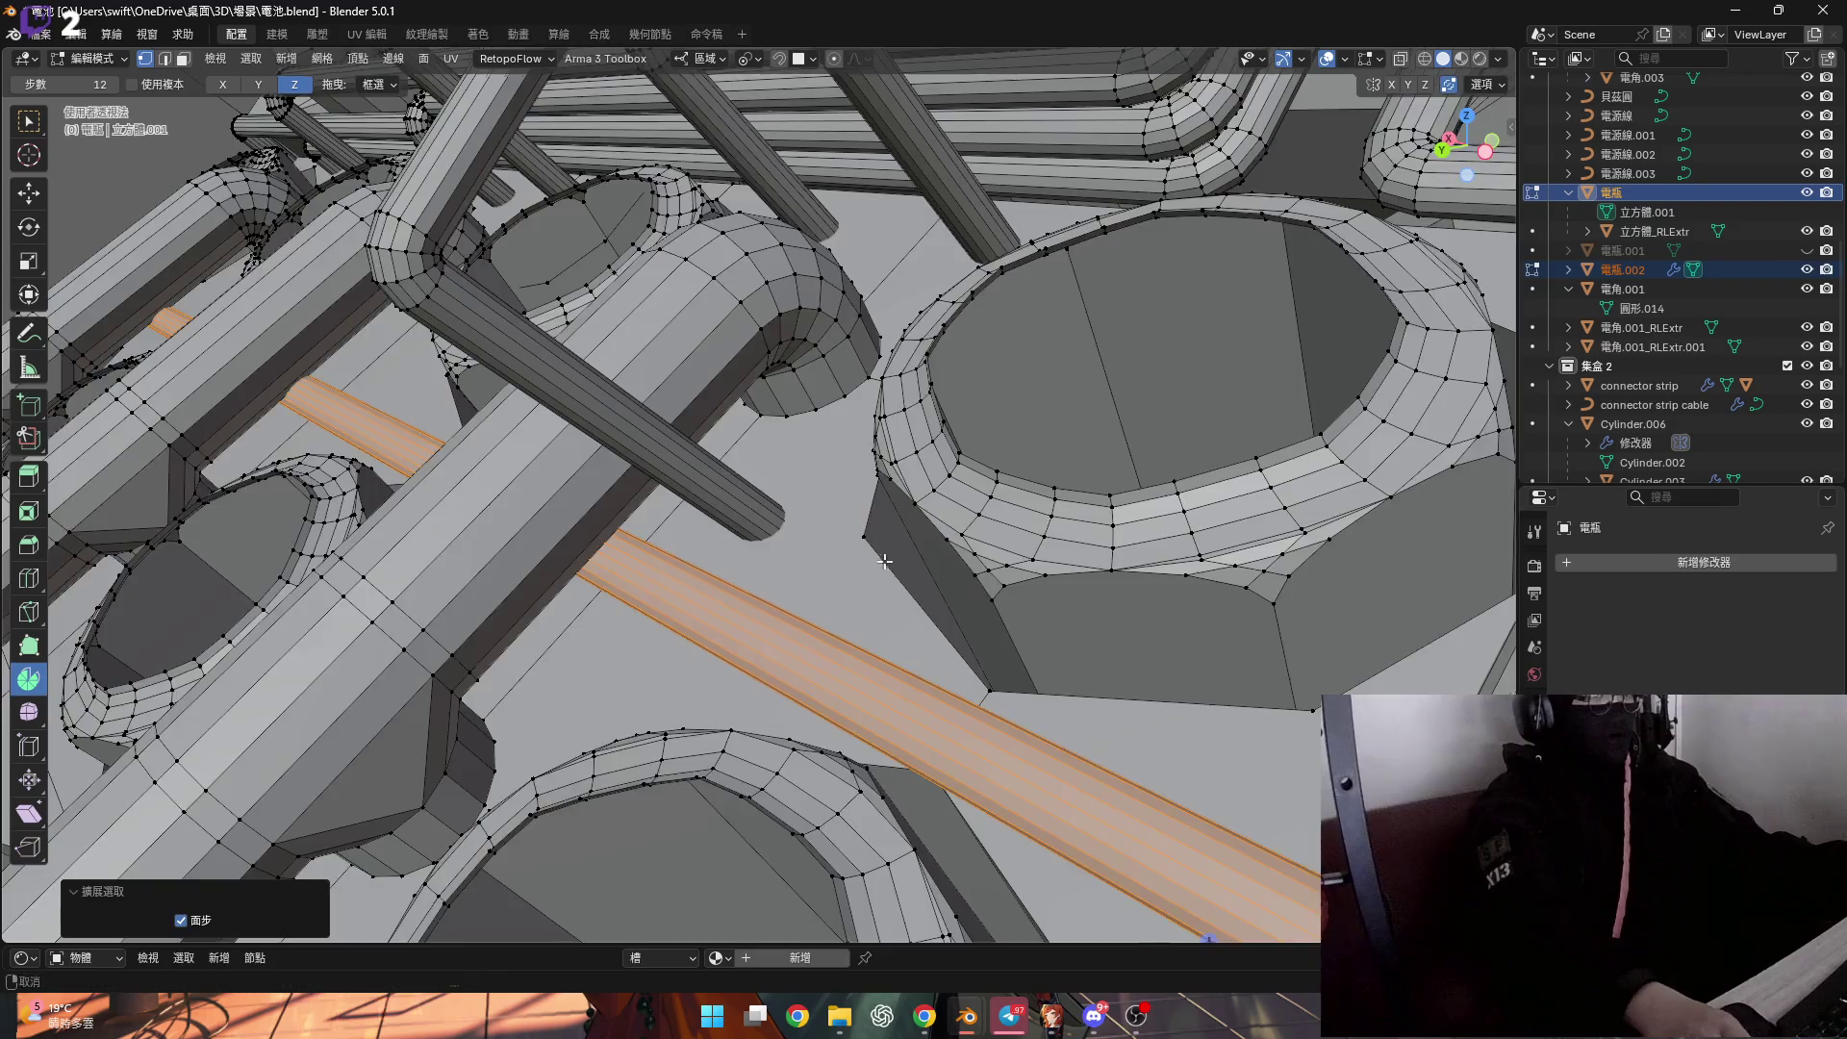
pyautogui.scroll(5, 881, 534)
pyautogui.moveTo(882, 535)
pyautogui.mouseDown(button='middle')
pyautogui.moveTo(1201, 492)
pyautogui.moveTo(807, 532)
pyautogui.mouseUp(button='middle')
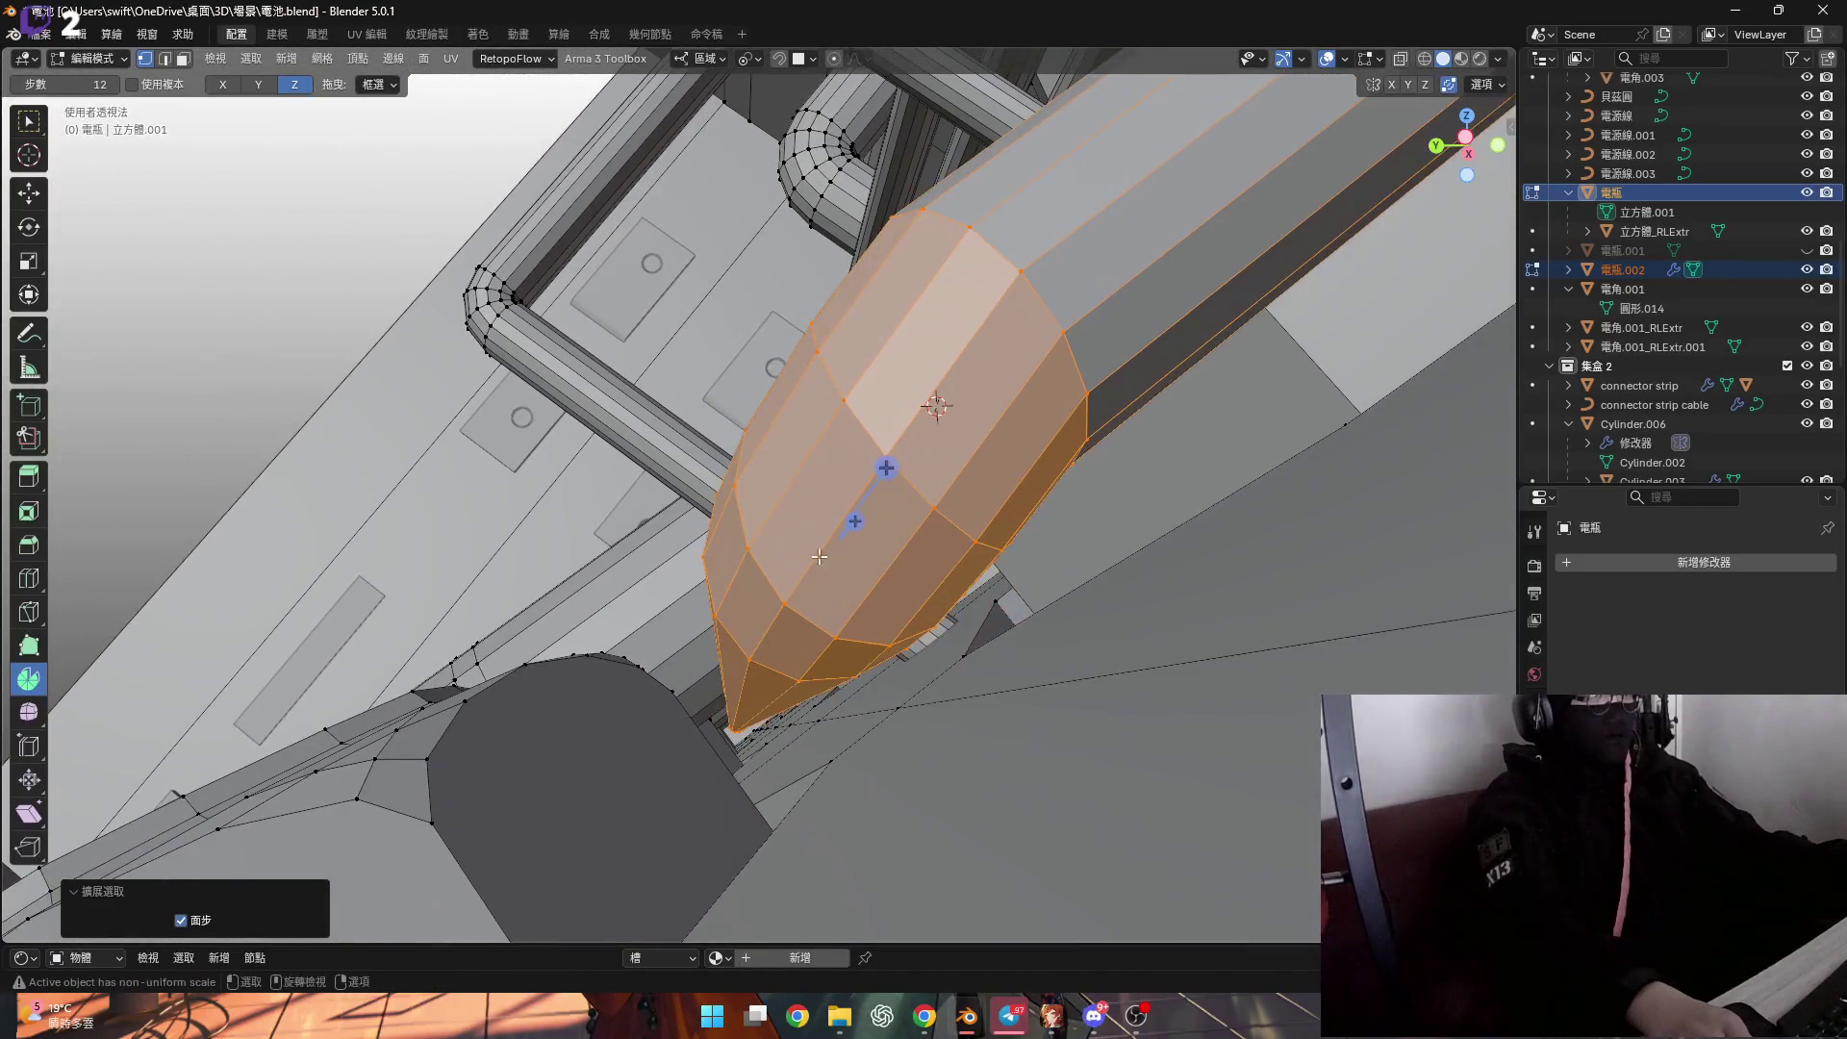
pyautogui.moveTo(857, 625); pyautogui.dragTo(831, 594, button='middle')
# Move the selected cable faces slightly along local Z.
pyautogui.press('g')
pyautogui.press('y')
pyautogui.press('y')
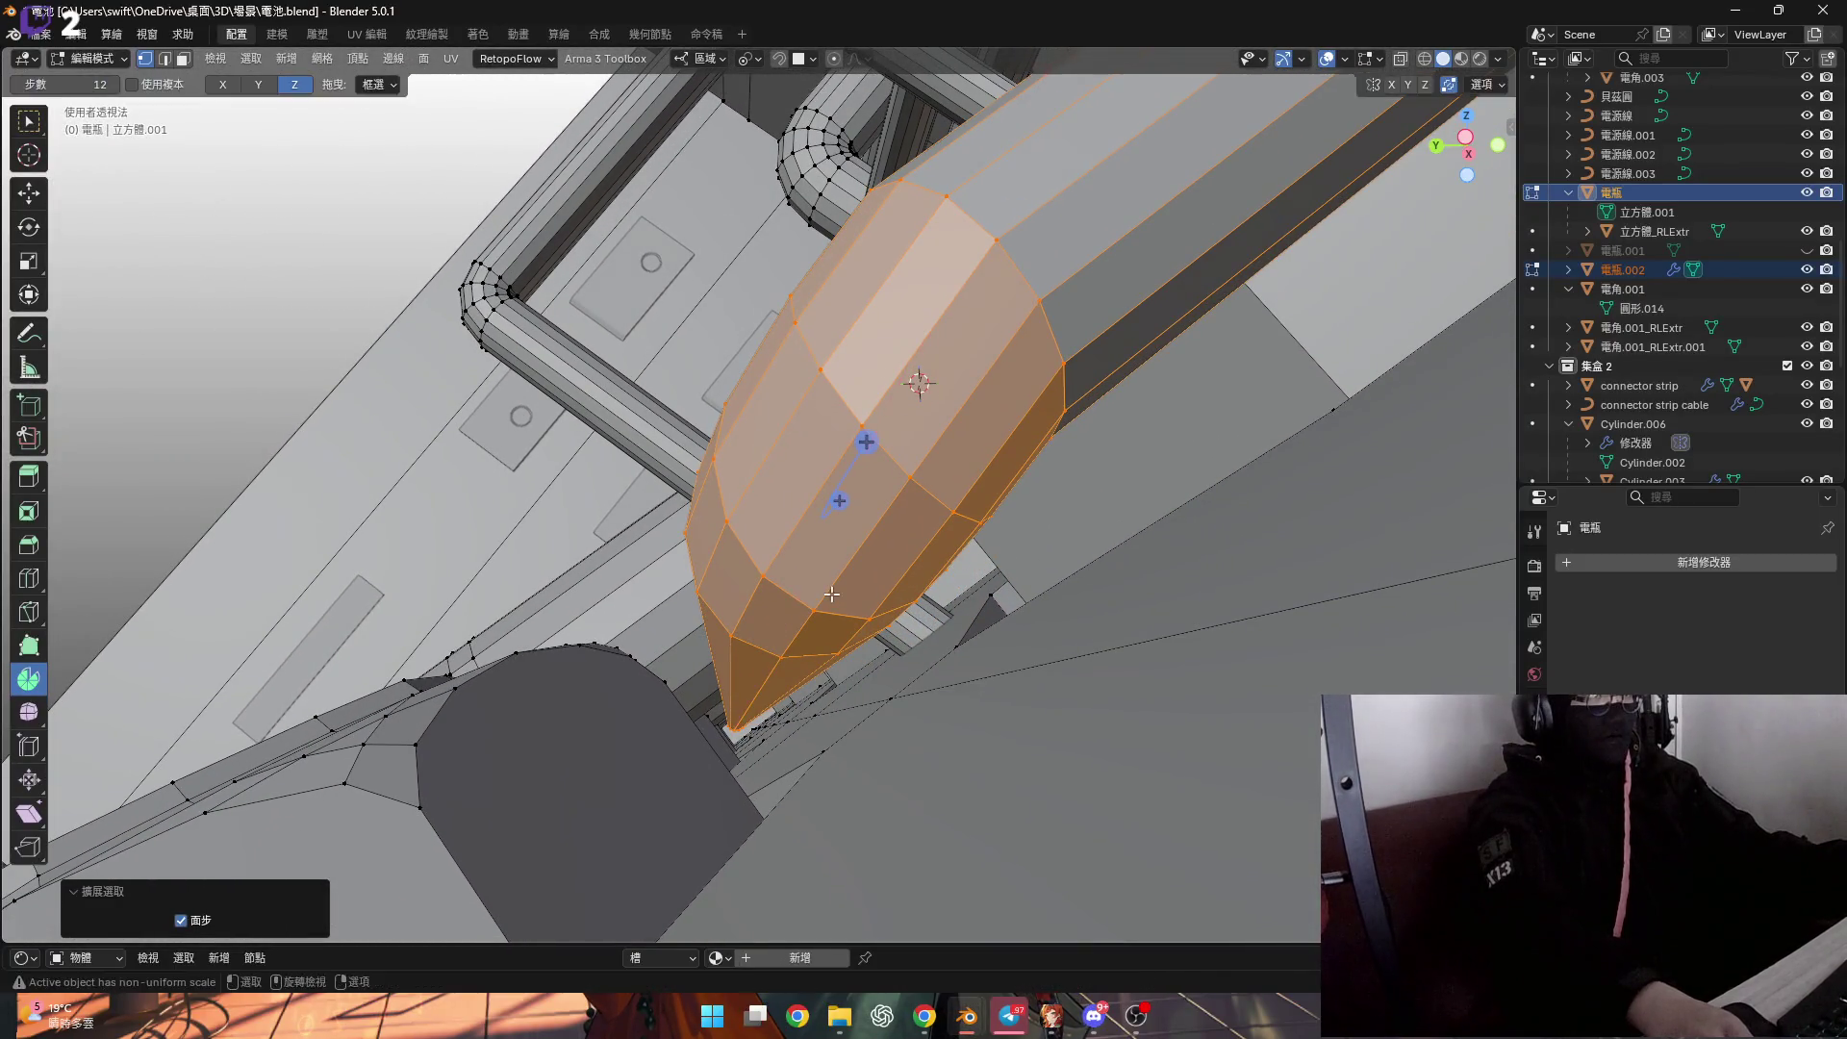
pyautogui.press('z')
pyautogui.press('z')
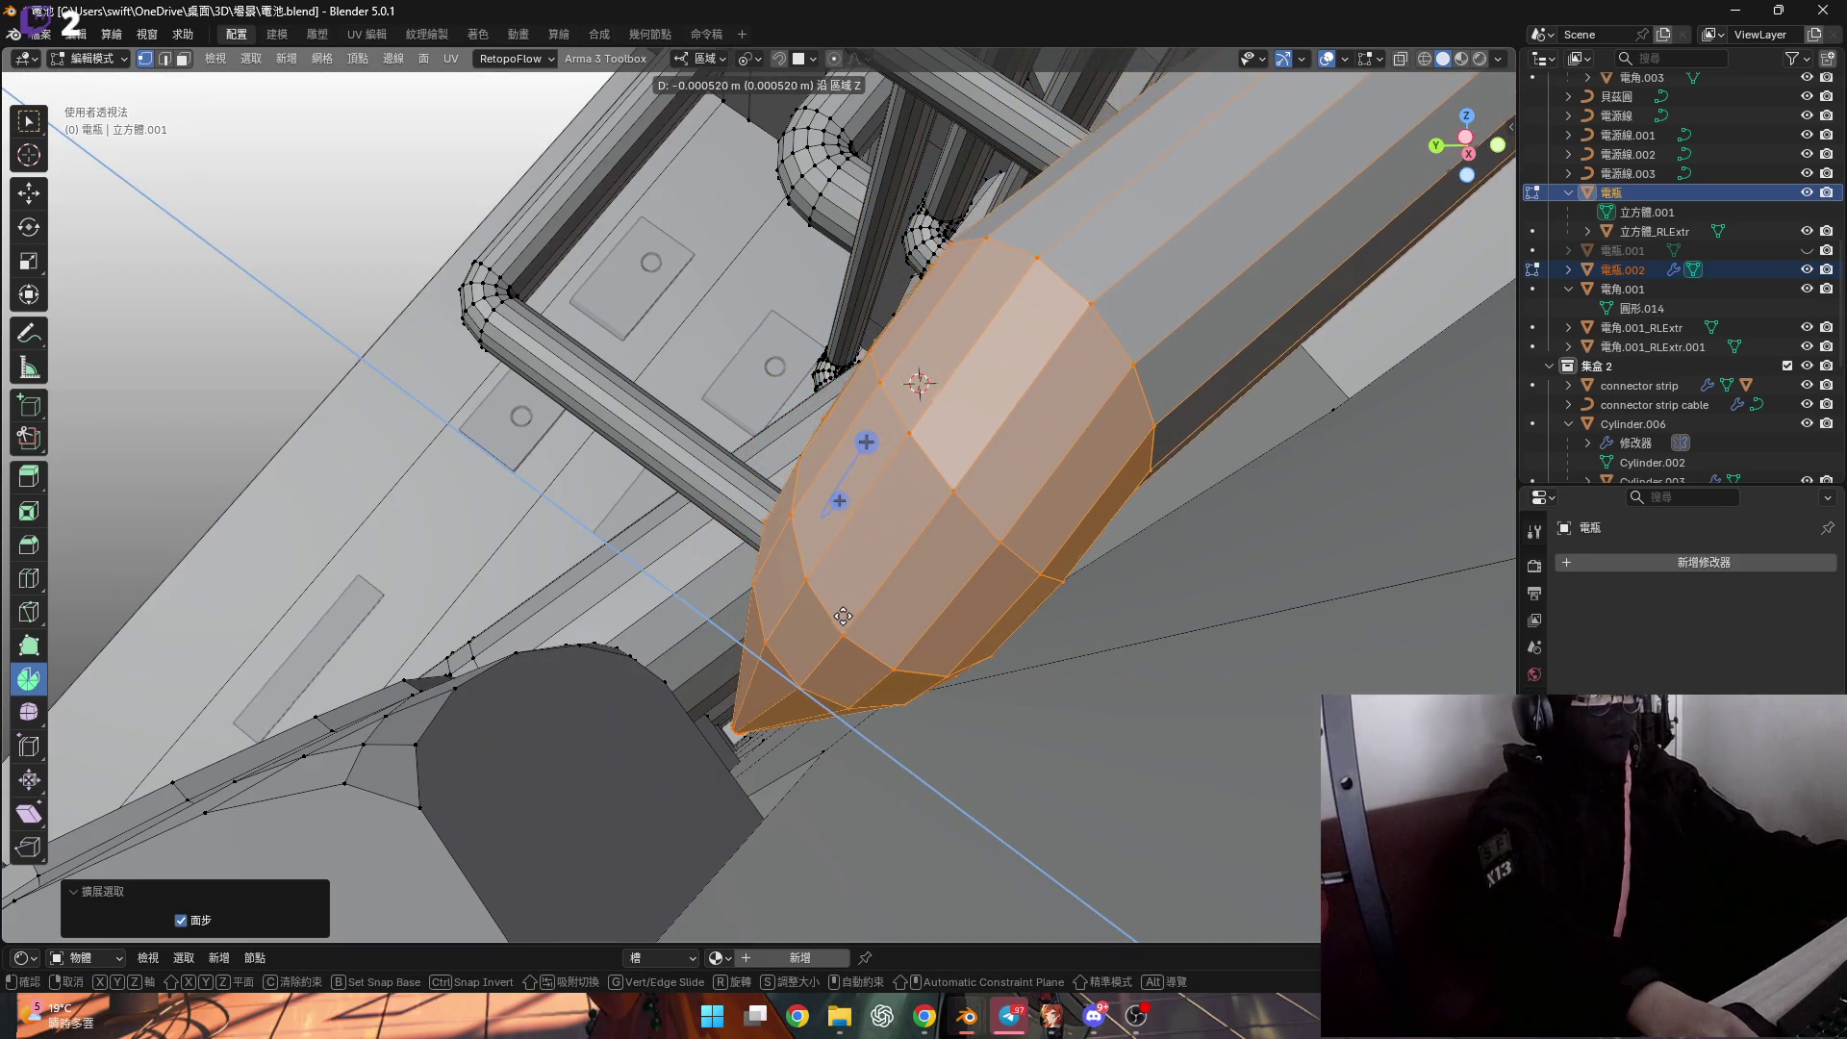
pyautogui.click(852, 632)
pyautogui.moveTo(853, 631); pyautogui.dragTo(636, 621, button='middle')
pyautogui.scroll(6, 637, 620)
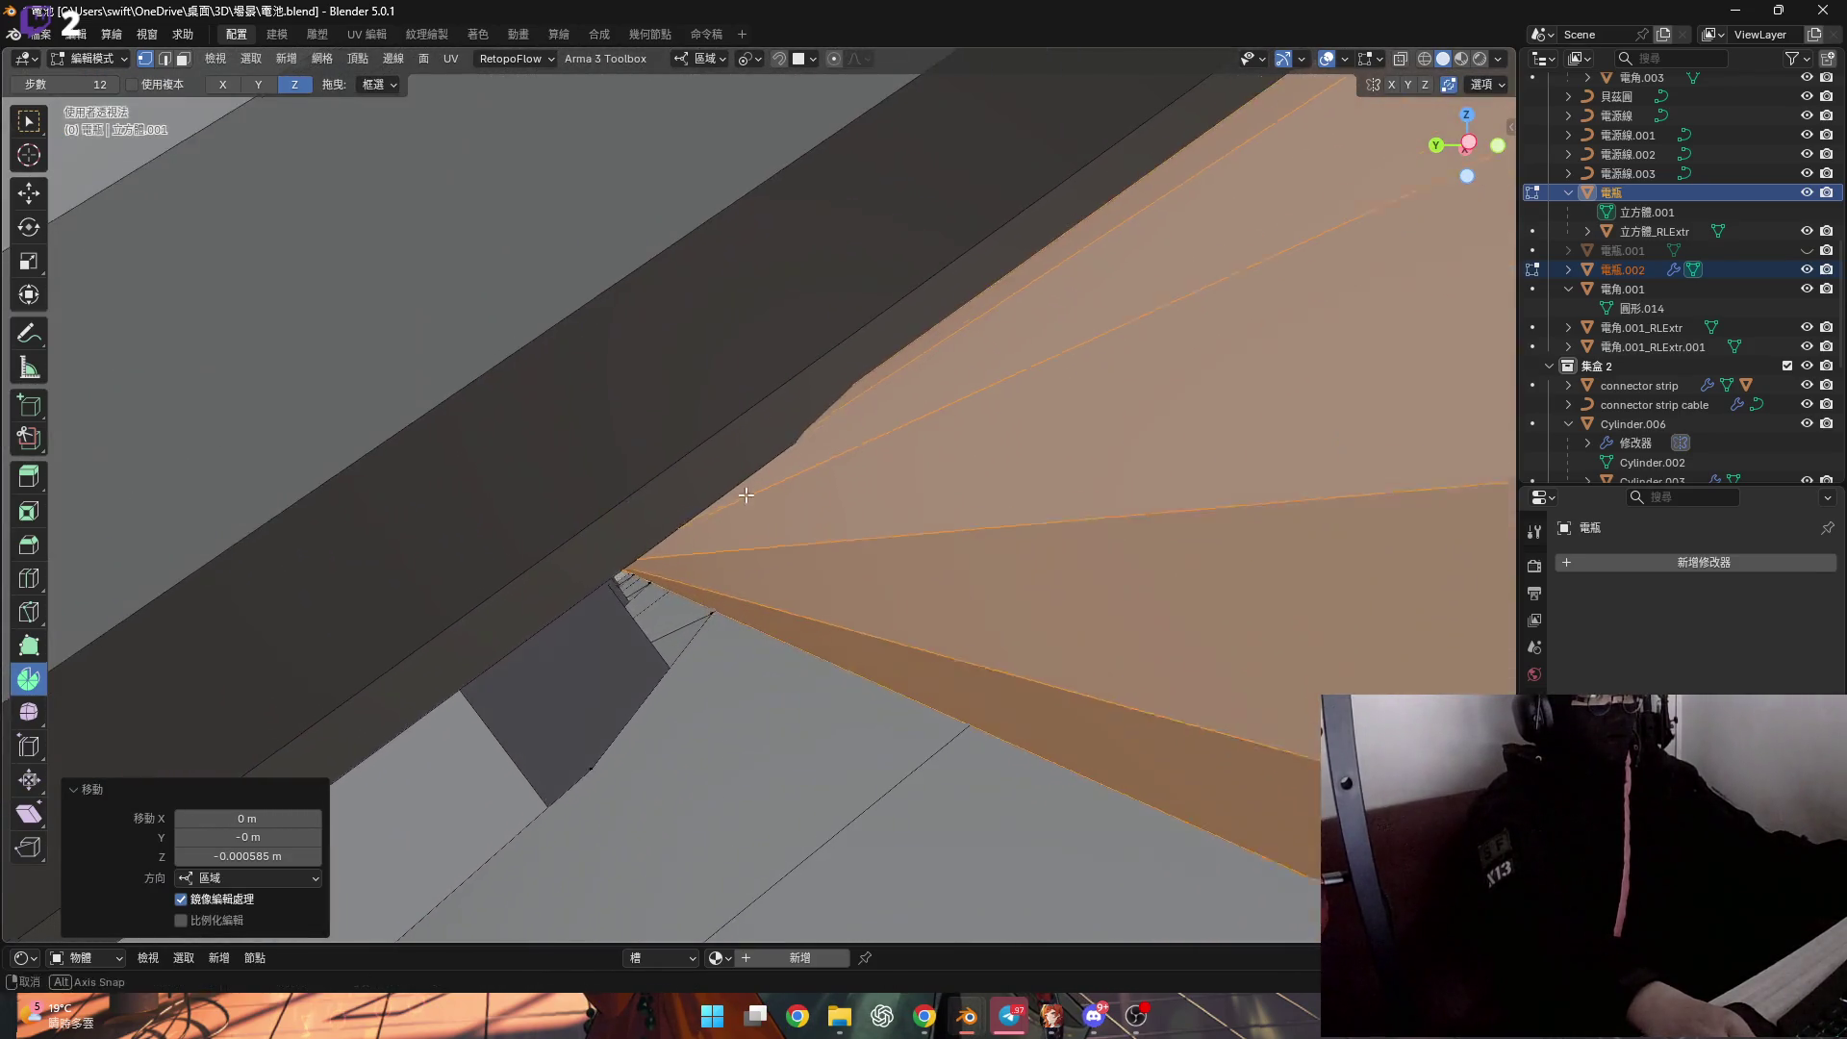
# Nudge the cable end faces further down along local Z to close the gap.
pyautogui.press('g')
pyautogui.press('z')
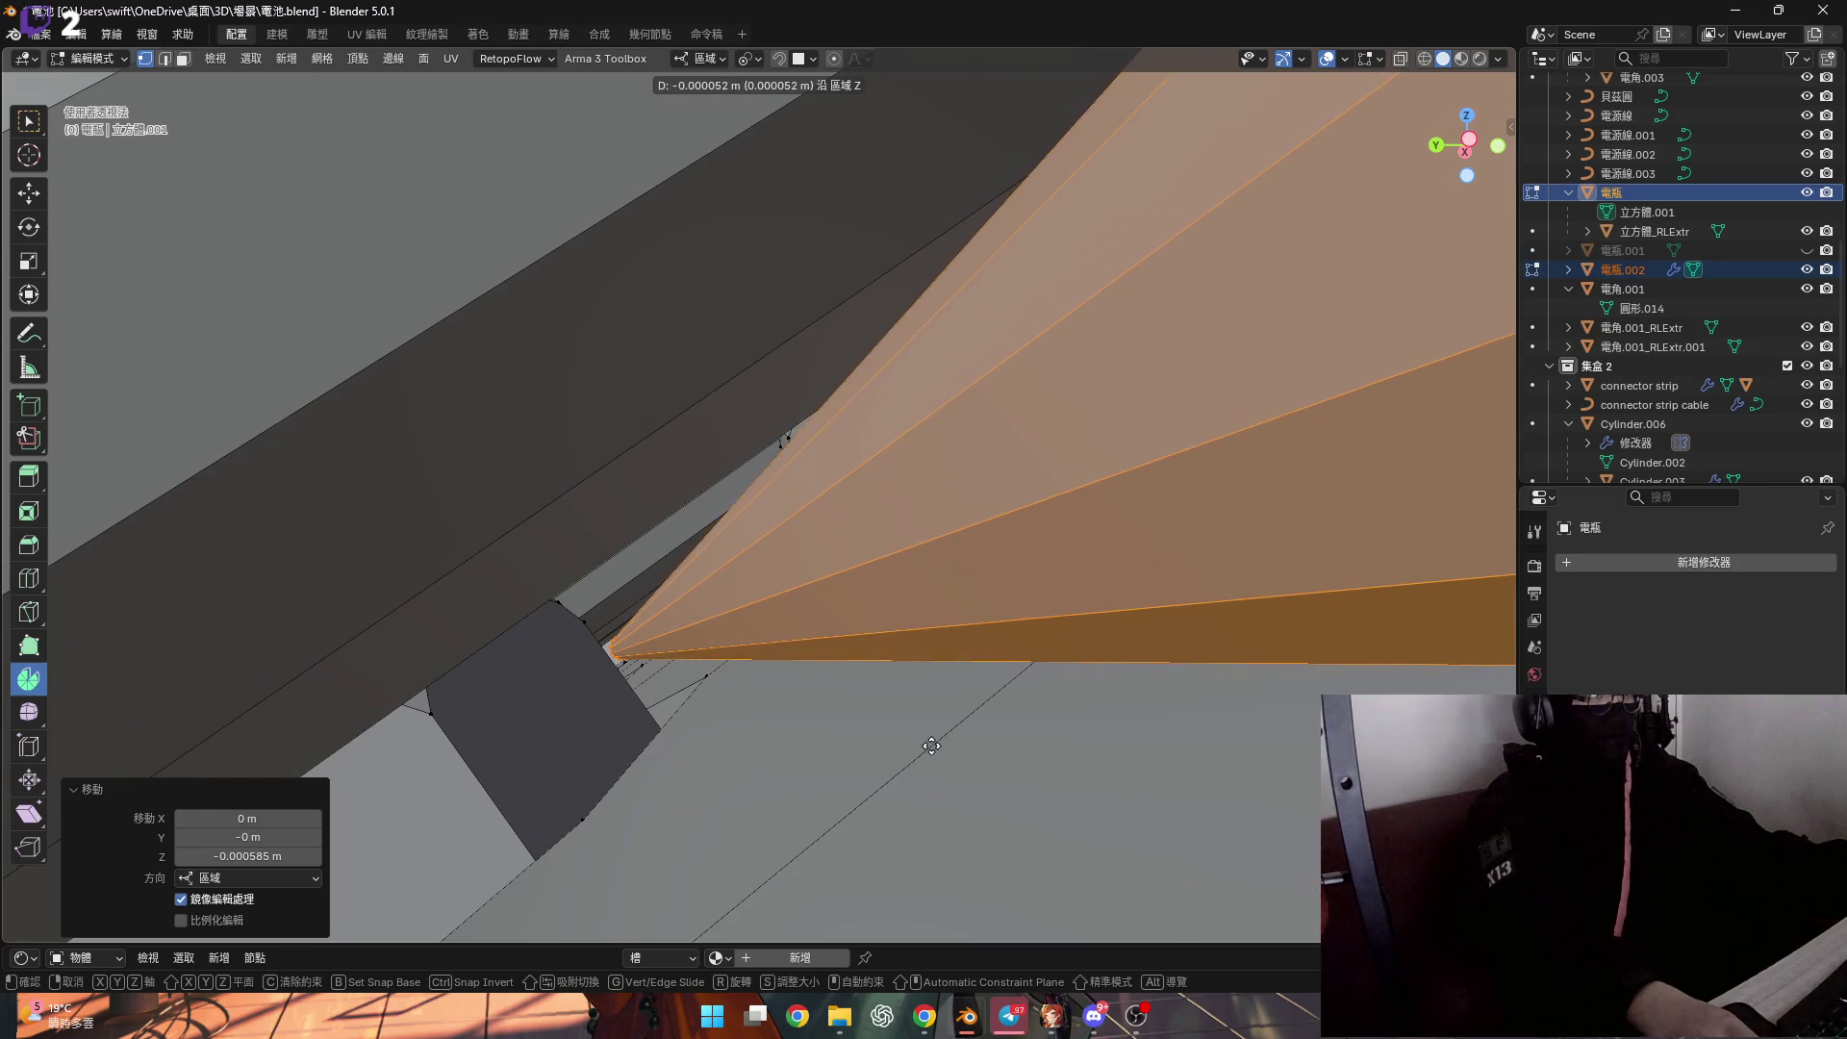
pyautogui.click(947, 709)
pyautogui.moveTo(948, 709)
pyautogui.mouseDown(button='middle')
pyautogui.moveTo(750, 581)
pyautogui.moveTo(741, 524)
pyautogui.moveTo(735, 617)
pyautogui.moveTo(775, 643)
pyautogui.moveTo(740, 464)
pyautogui.mouseUp(button='middle')
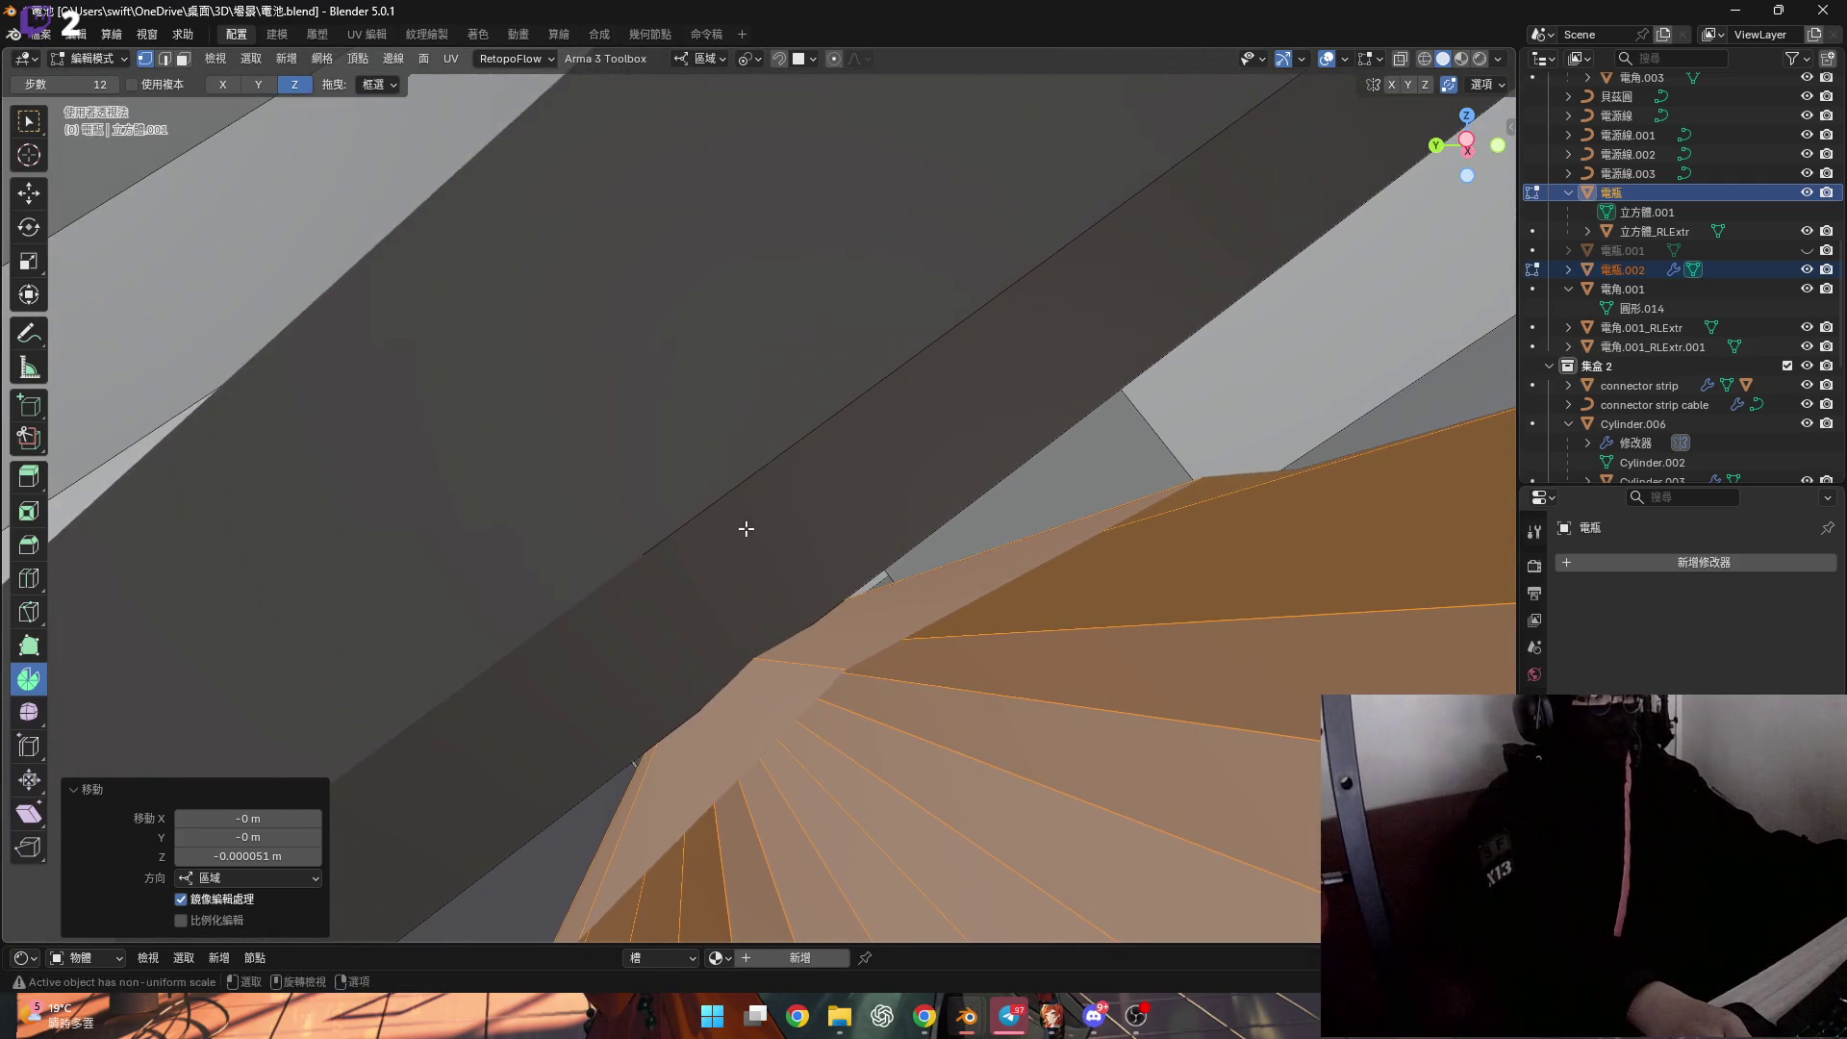
pyautogui.press('g')
pyautogui.press('z')
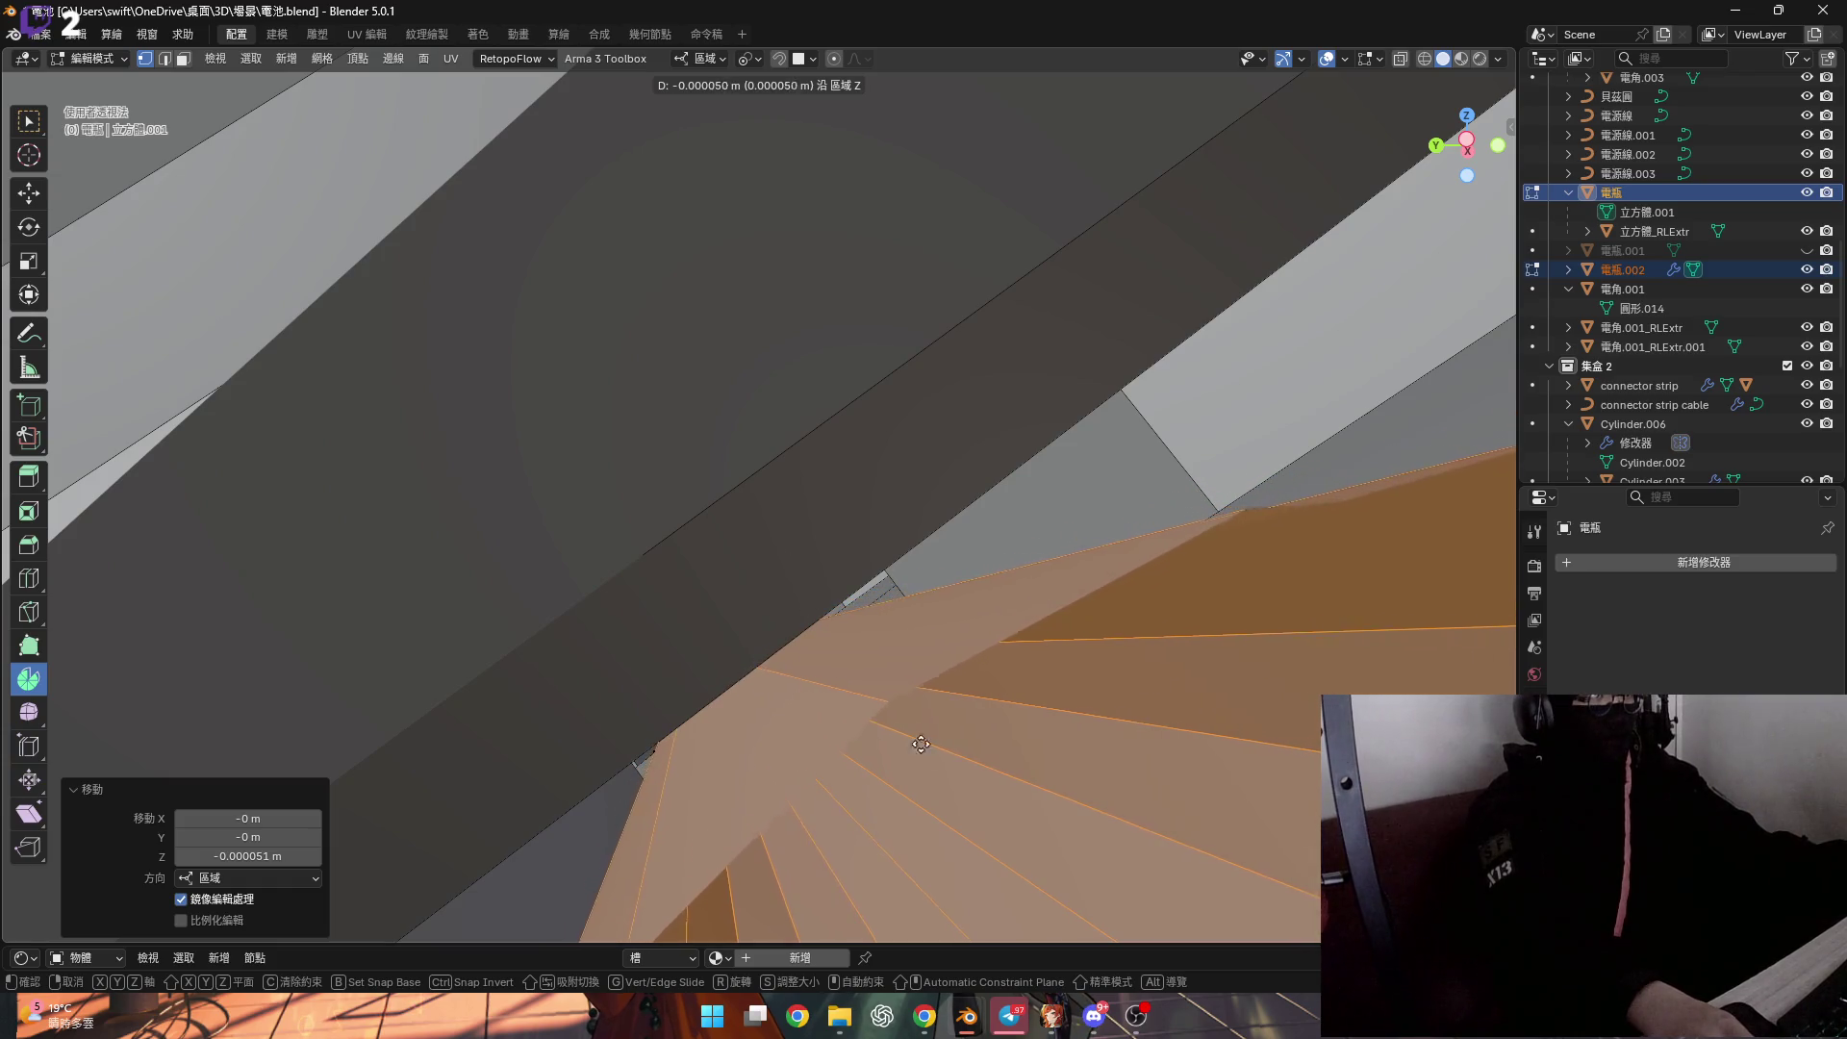
pyautogui.moveTo(982, 805); pyautogui.dragTo(894, 525, button='middle')
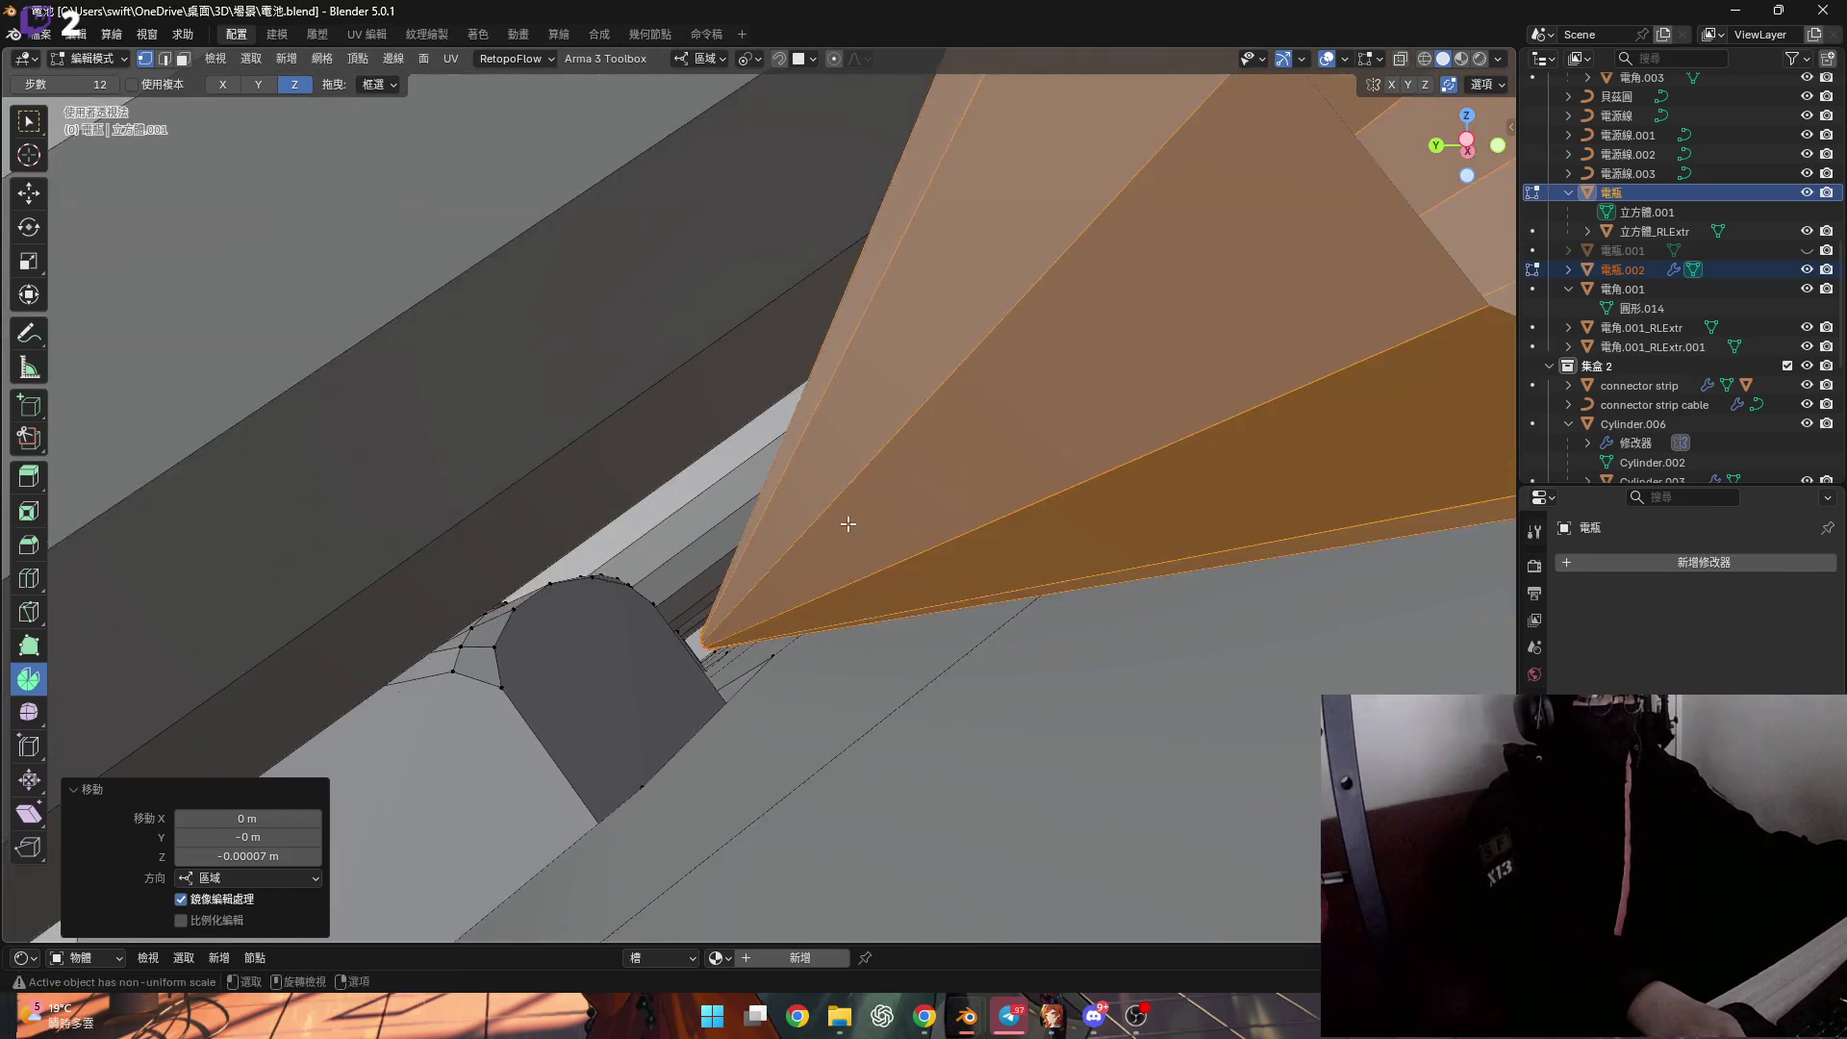
pyautogui.scroll(-5, 881, 596)
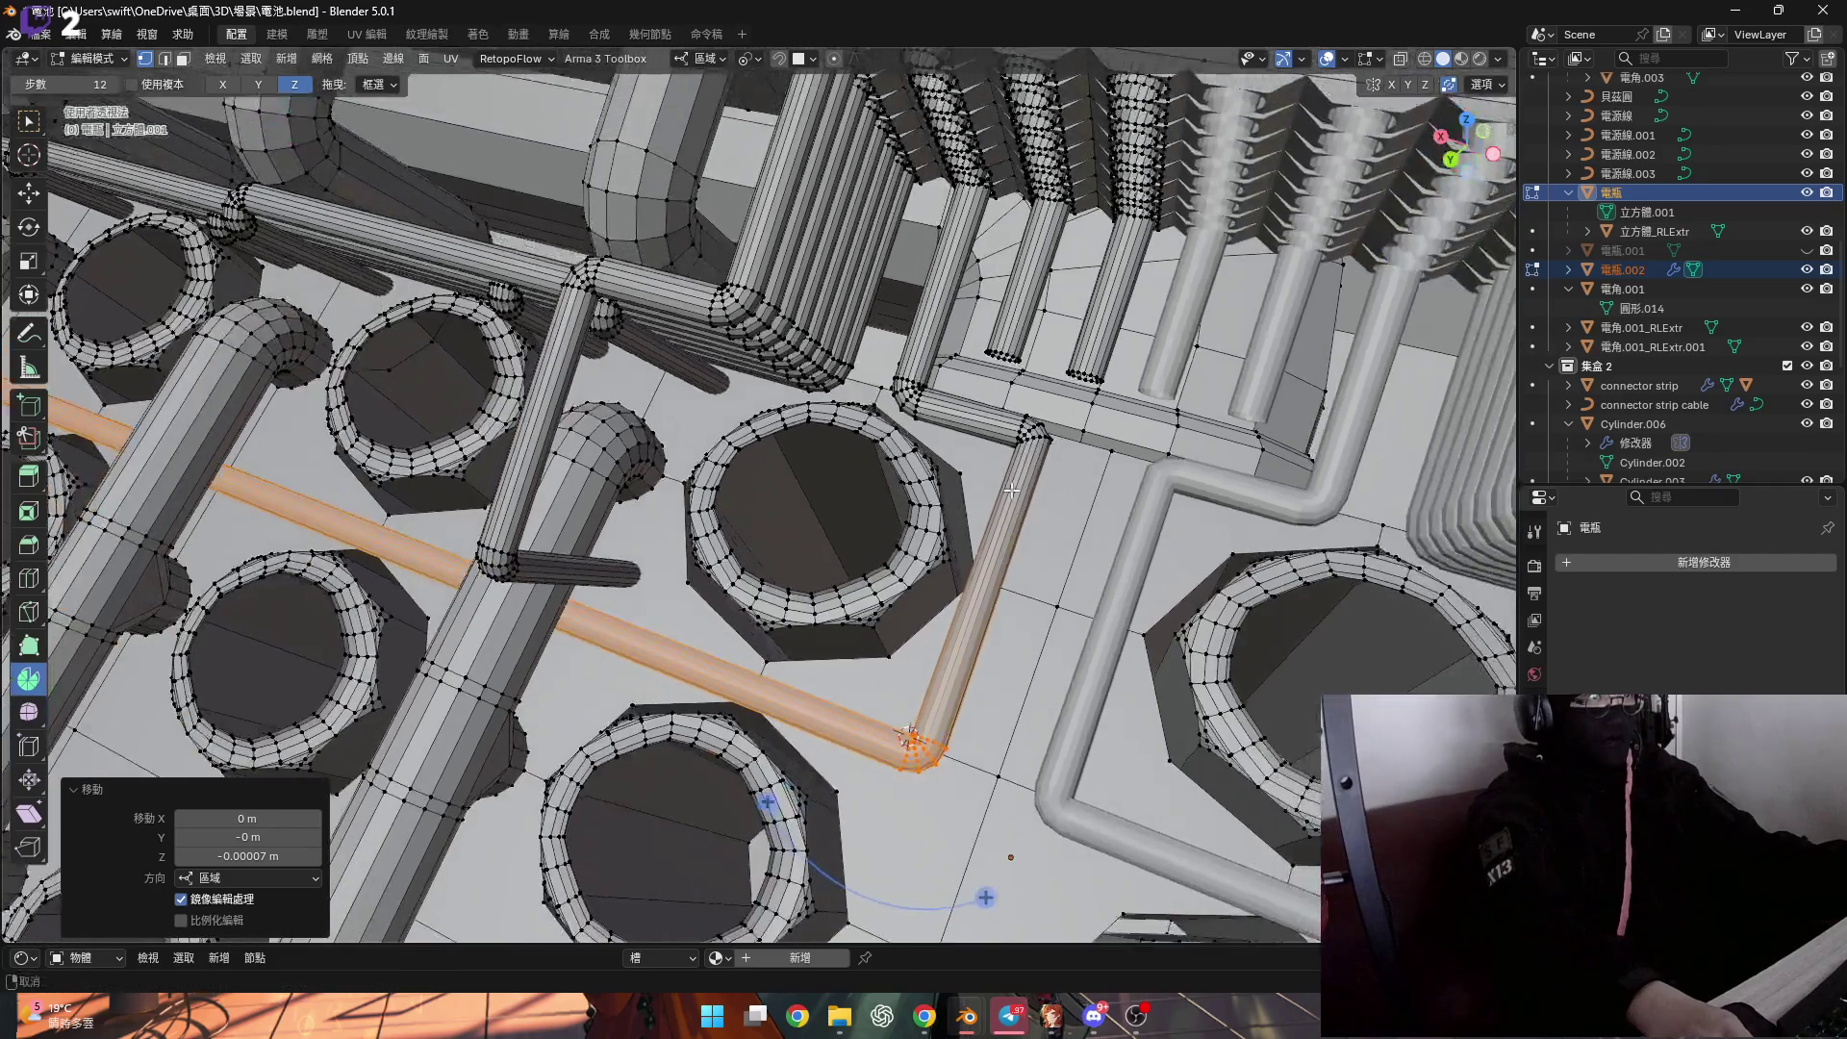
# Shift the cable corner -0.001761 m along Y.
pyautogui.moveTo(1011, 490); pyautogui.dragTo(1056, 408, button='middle')
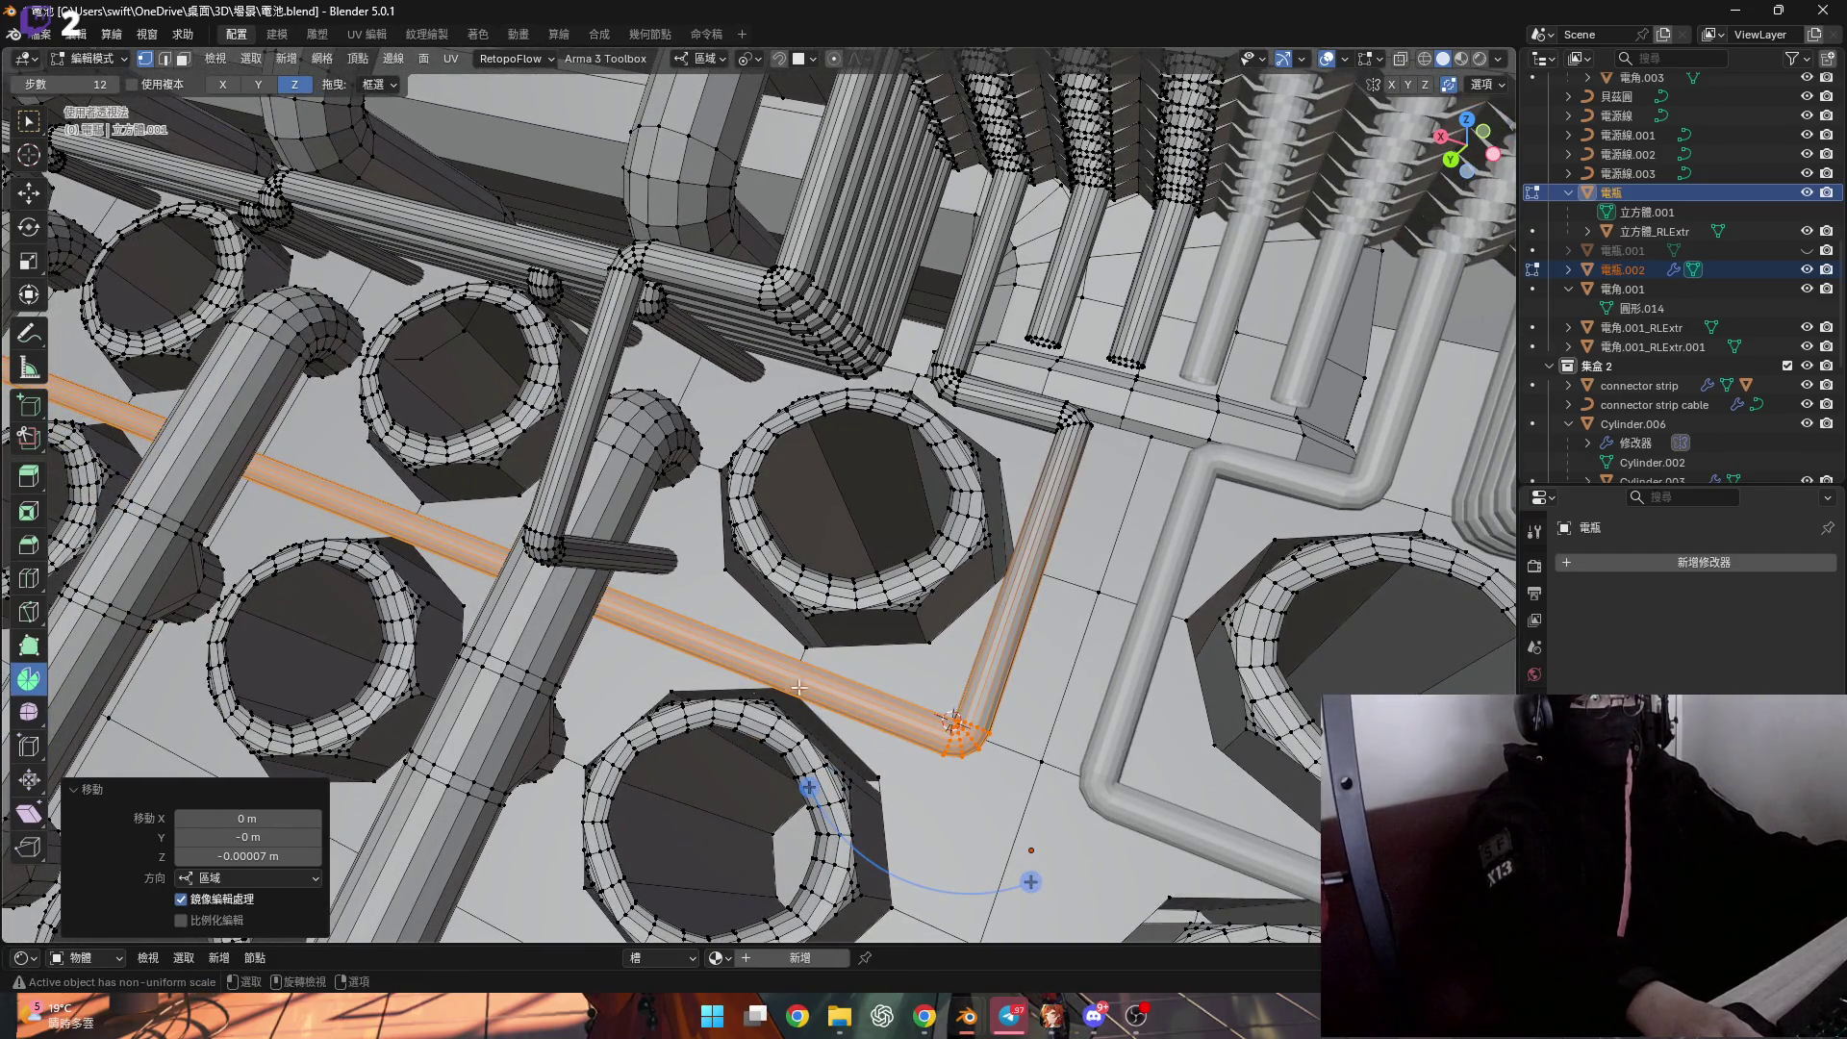
pyautogui.scroll(8, 951, 717)
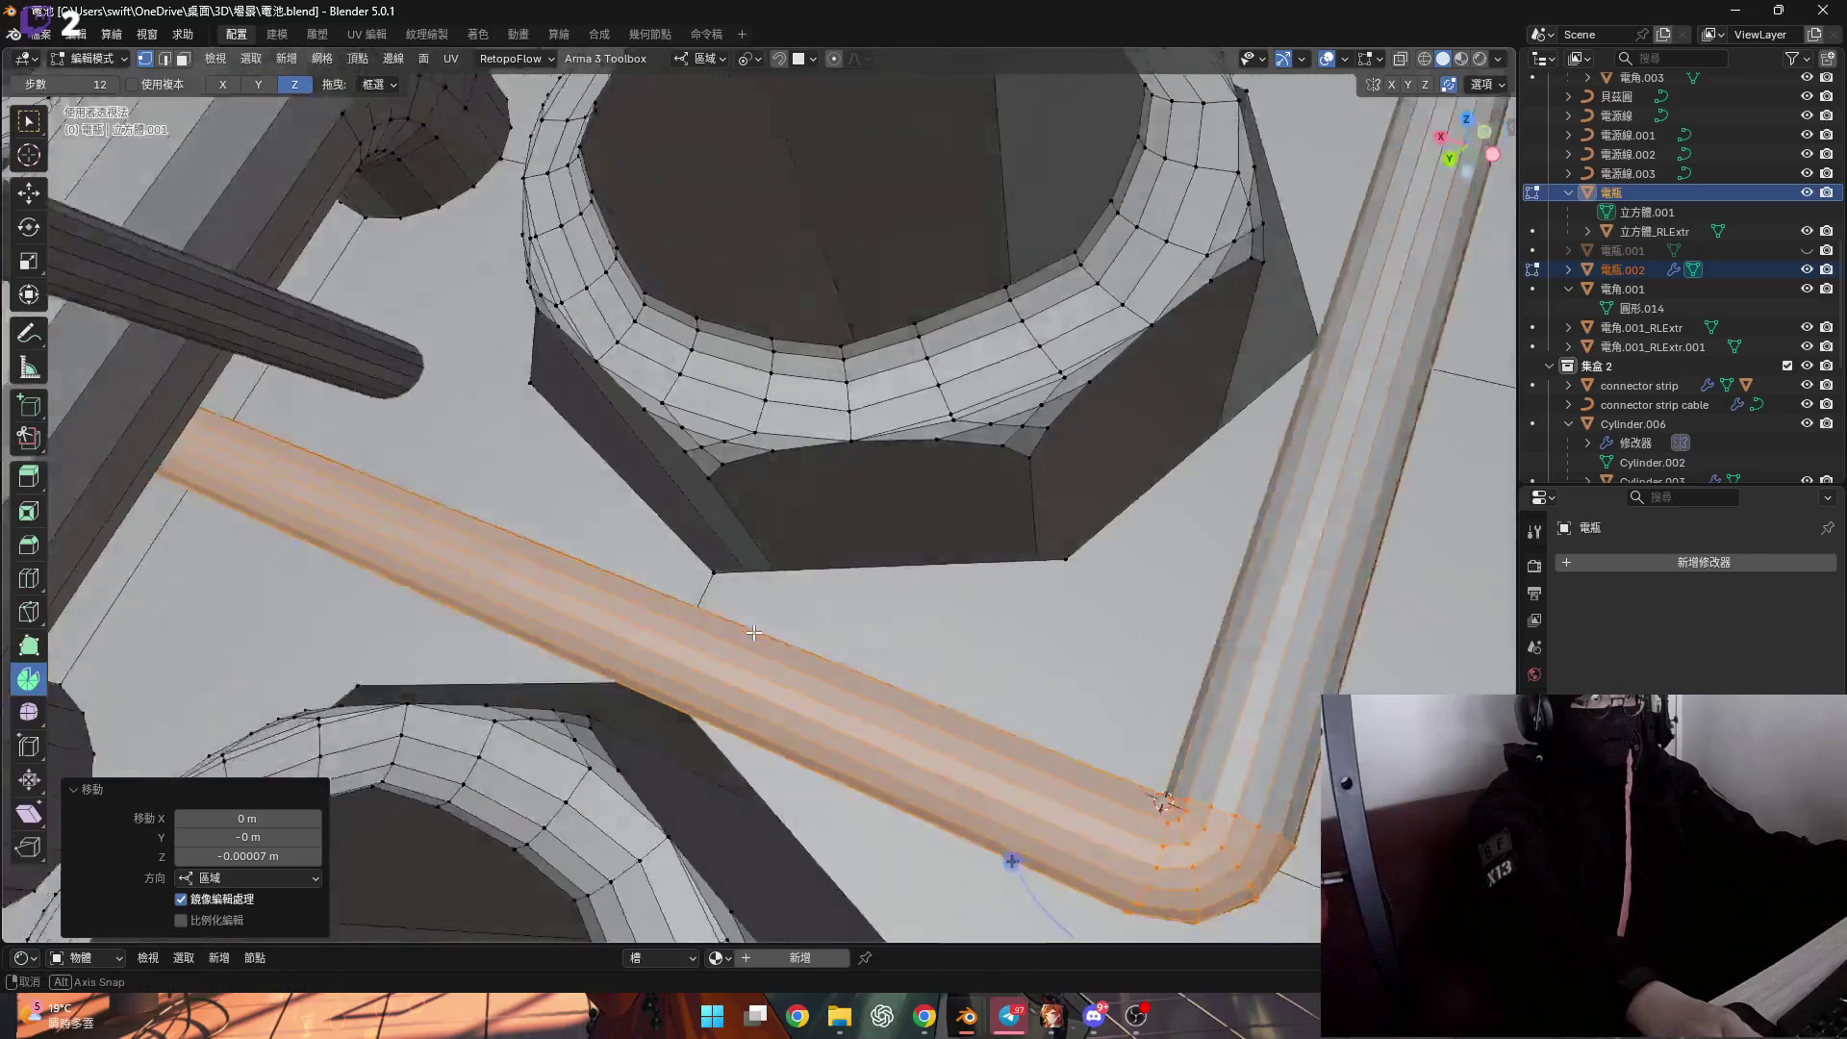
pyautogui.moveTo(754, 632); pyautogui.dragTo(761, 659, button='middle')
pyautogui.press('g')
pyautogui.press('y')
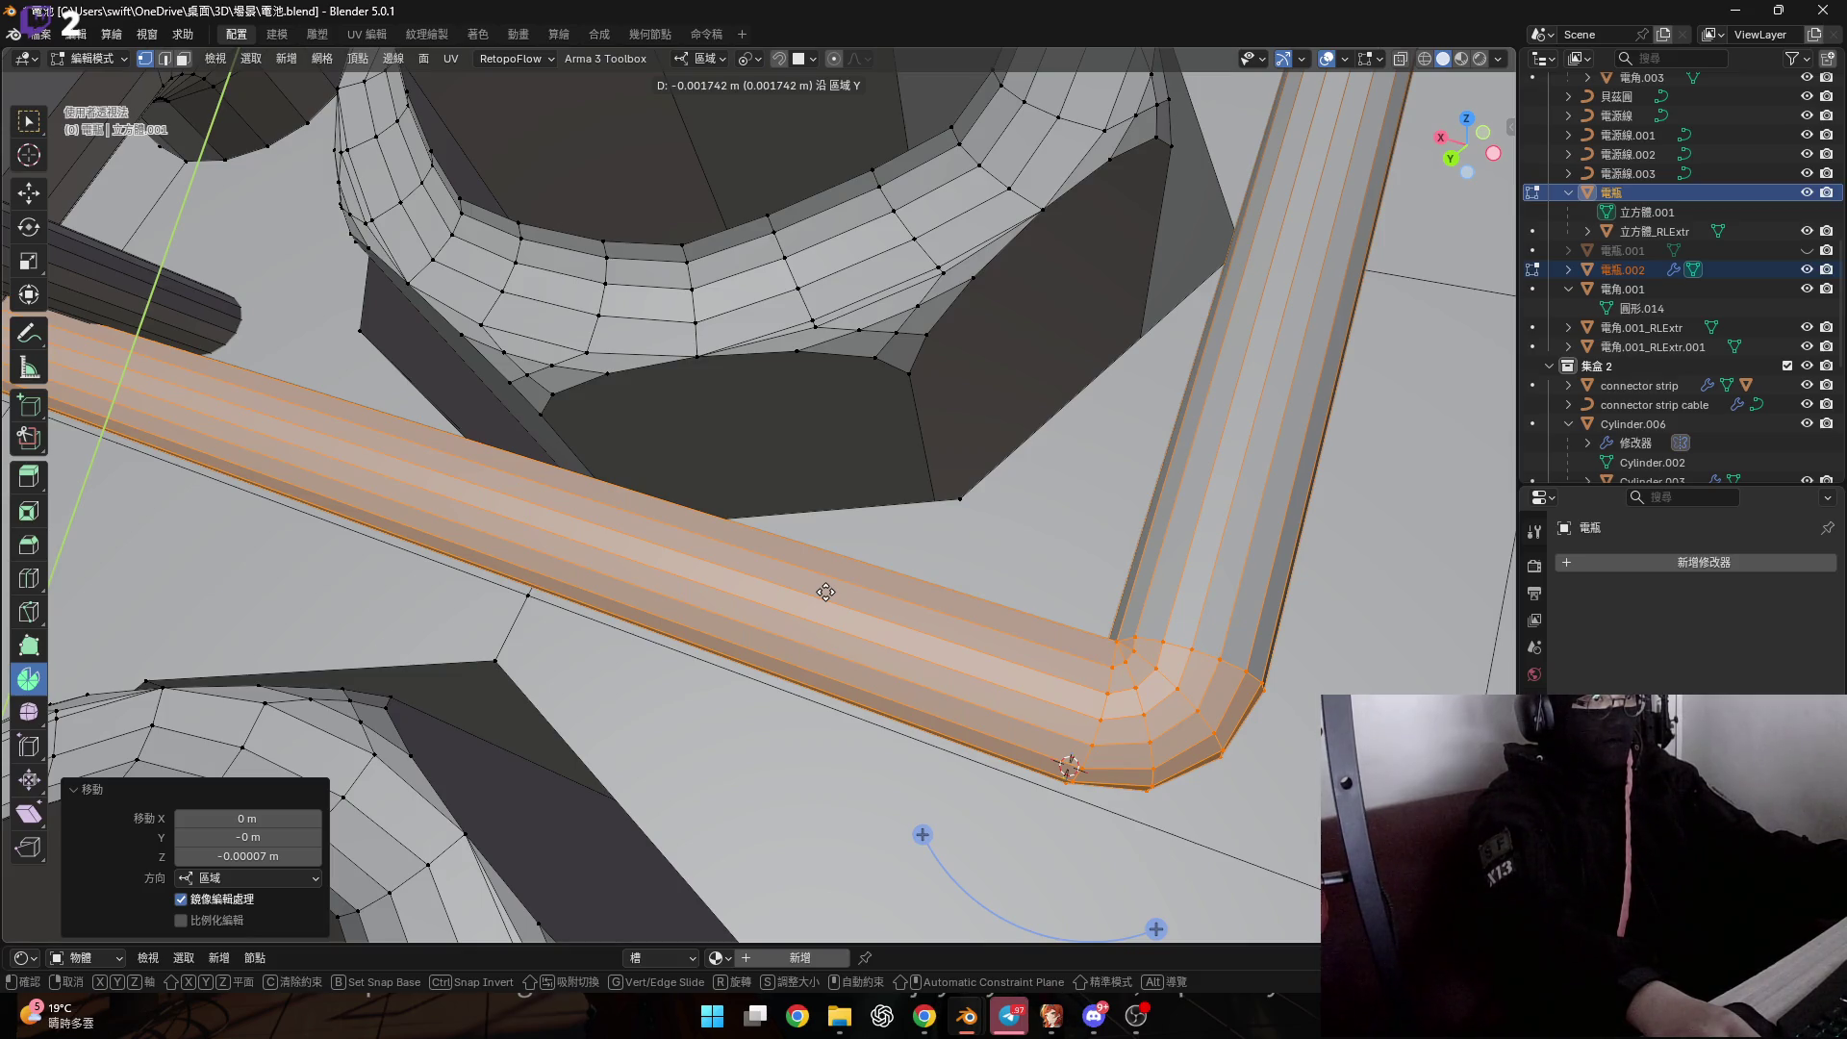
pyautogui.click(825, 591)
# Review the whole cable route and select a vertex on the other tube's open end.
pyautogui.moveTo(826, 590)
pyautogui.mouseDown(button='middle')
pyautogui.moveTo(753, 625)
pyautogui.moveTo(924, 606)
pyautogui.moveTo(886, 713)
pyautogui.moveTo(731, 539)
pyautogui.moveTo(615, 468)
pyautogui.mouseUp(button='middle')
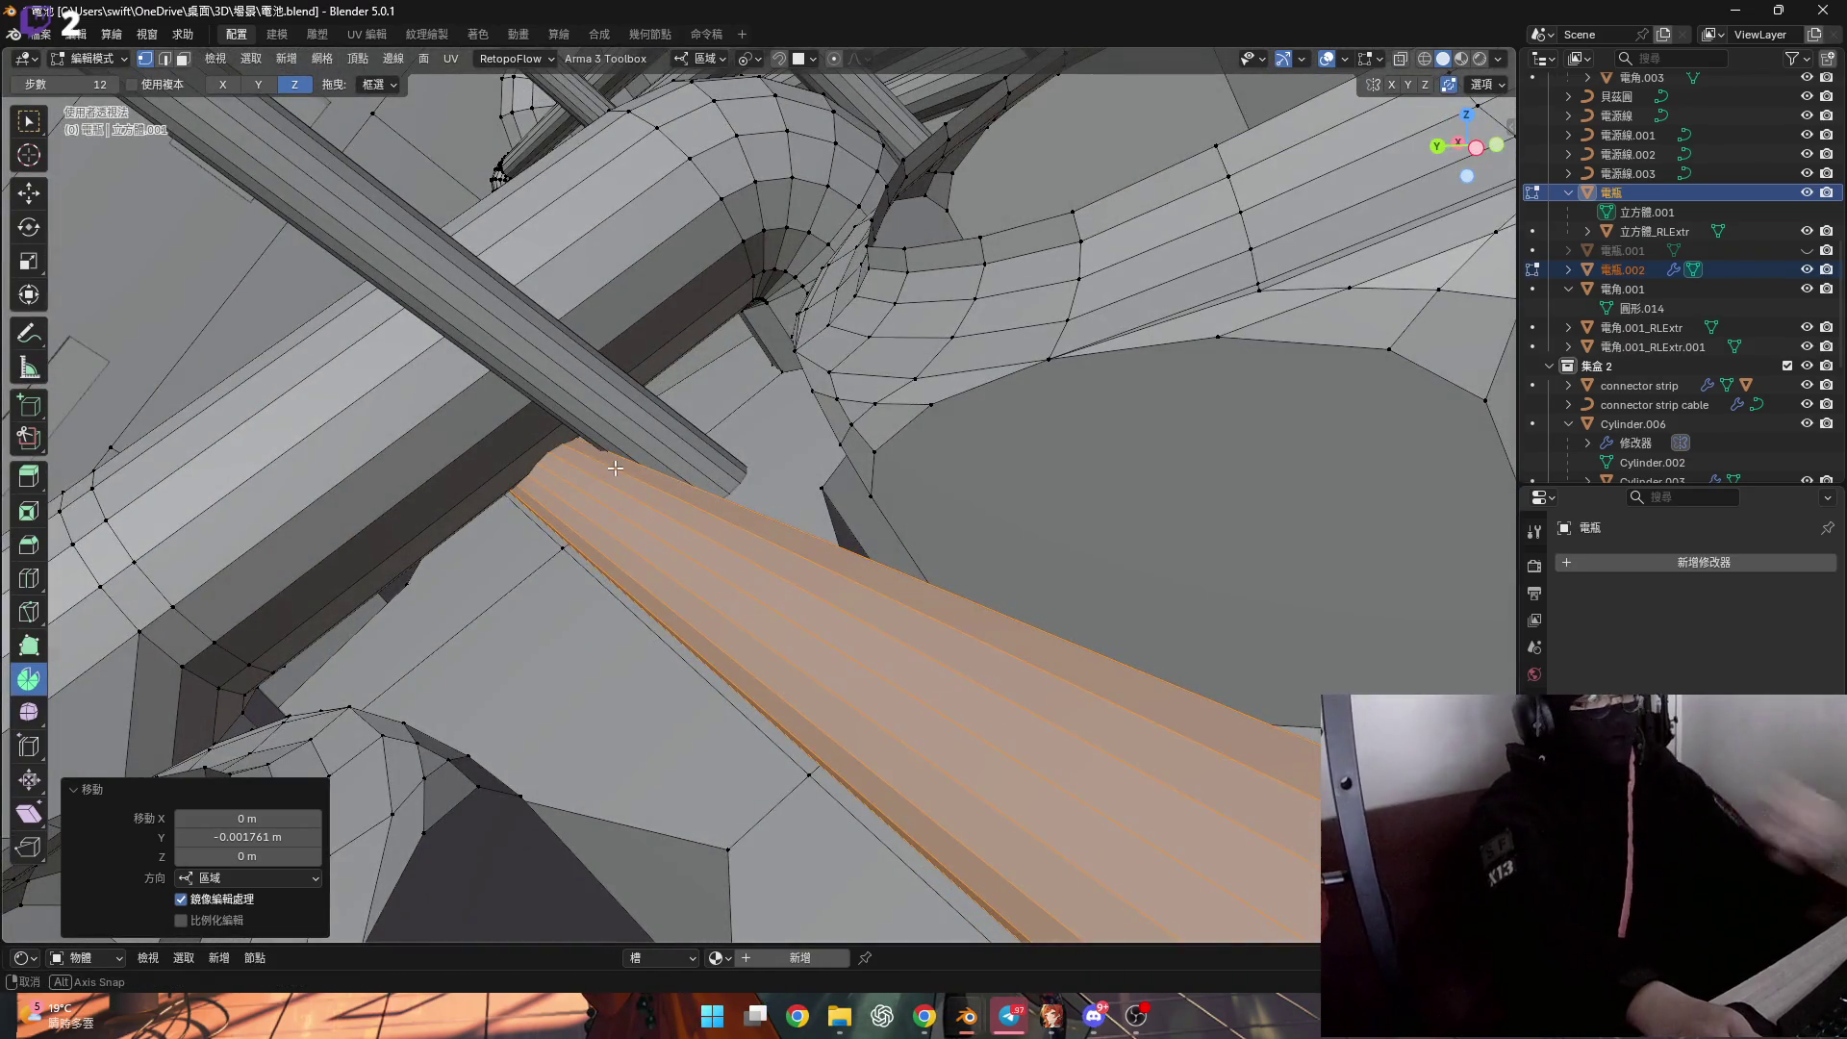
pyautogui.scroll(5, 487, 523)
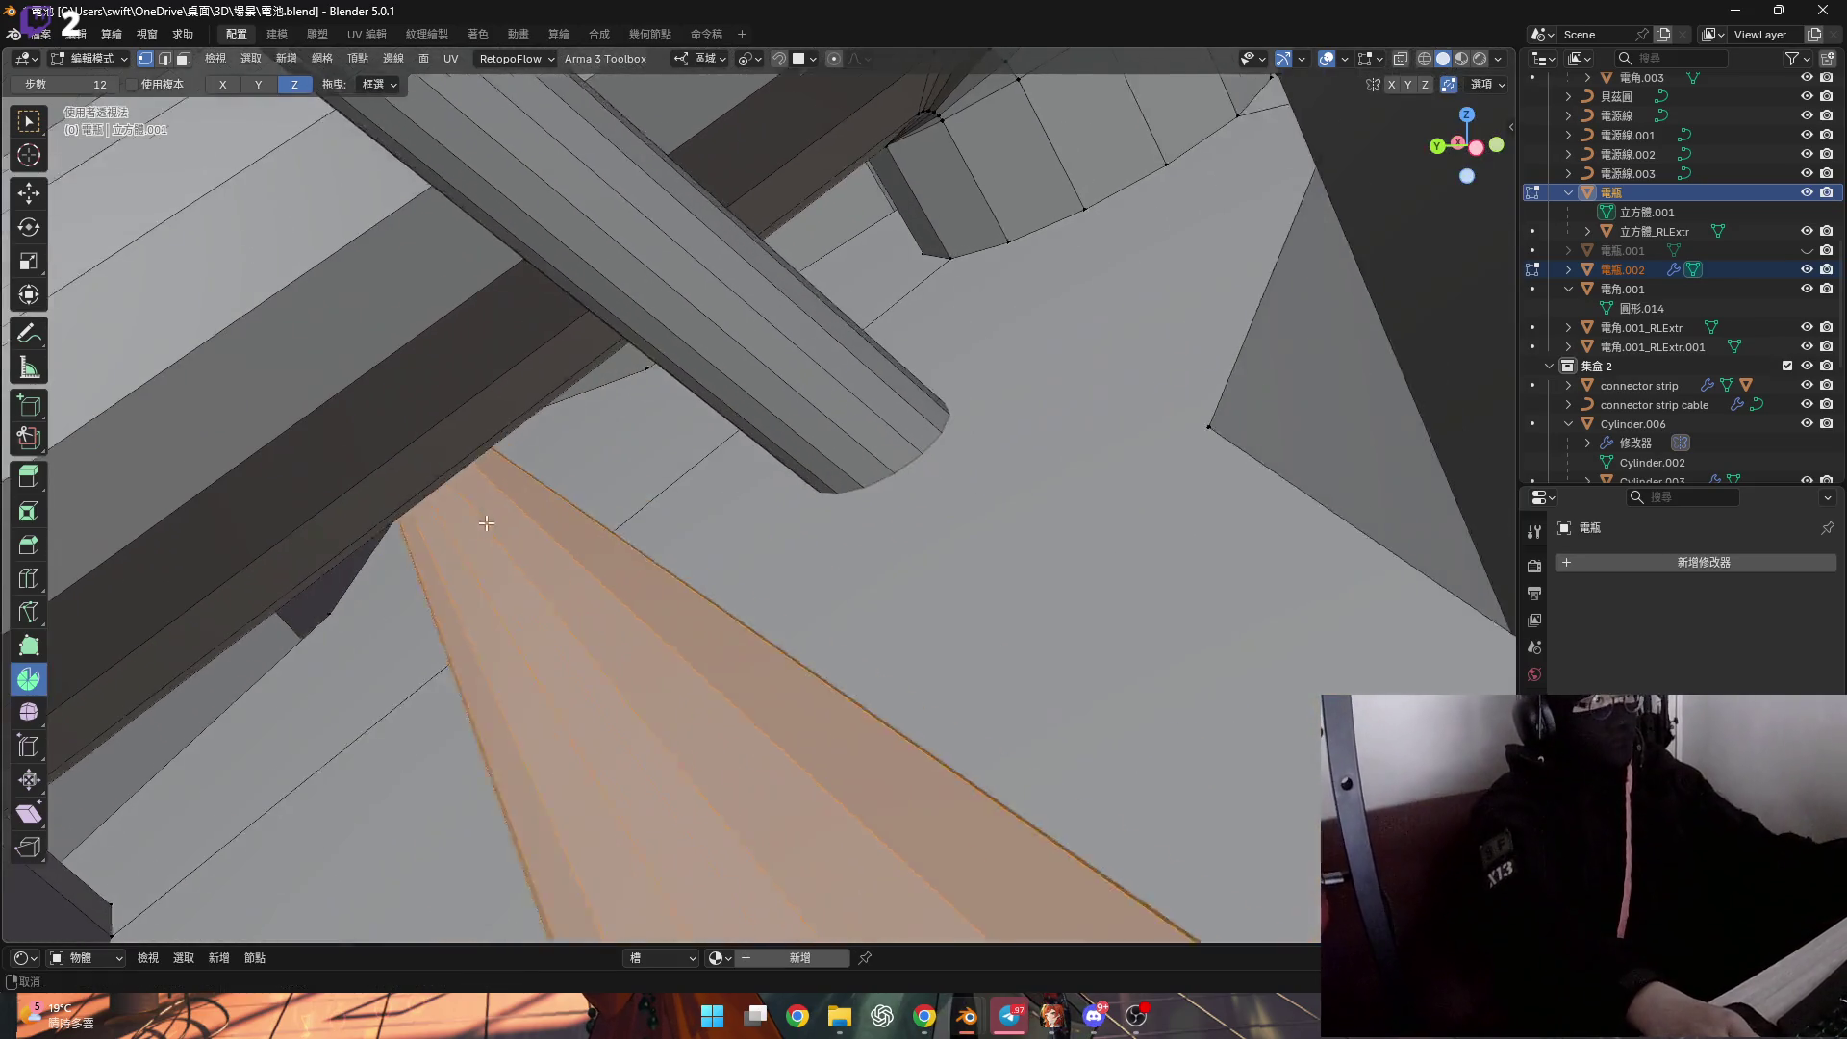
pyautogui.moveTo(487, 522)
pyautogui.mouseDown(button='middle')
pyautogui.moveTo(687, 464)
pyautogui.moveTo(606, 485)
pyautogui.mouseUp(button='middle')
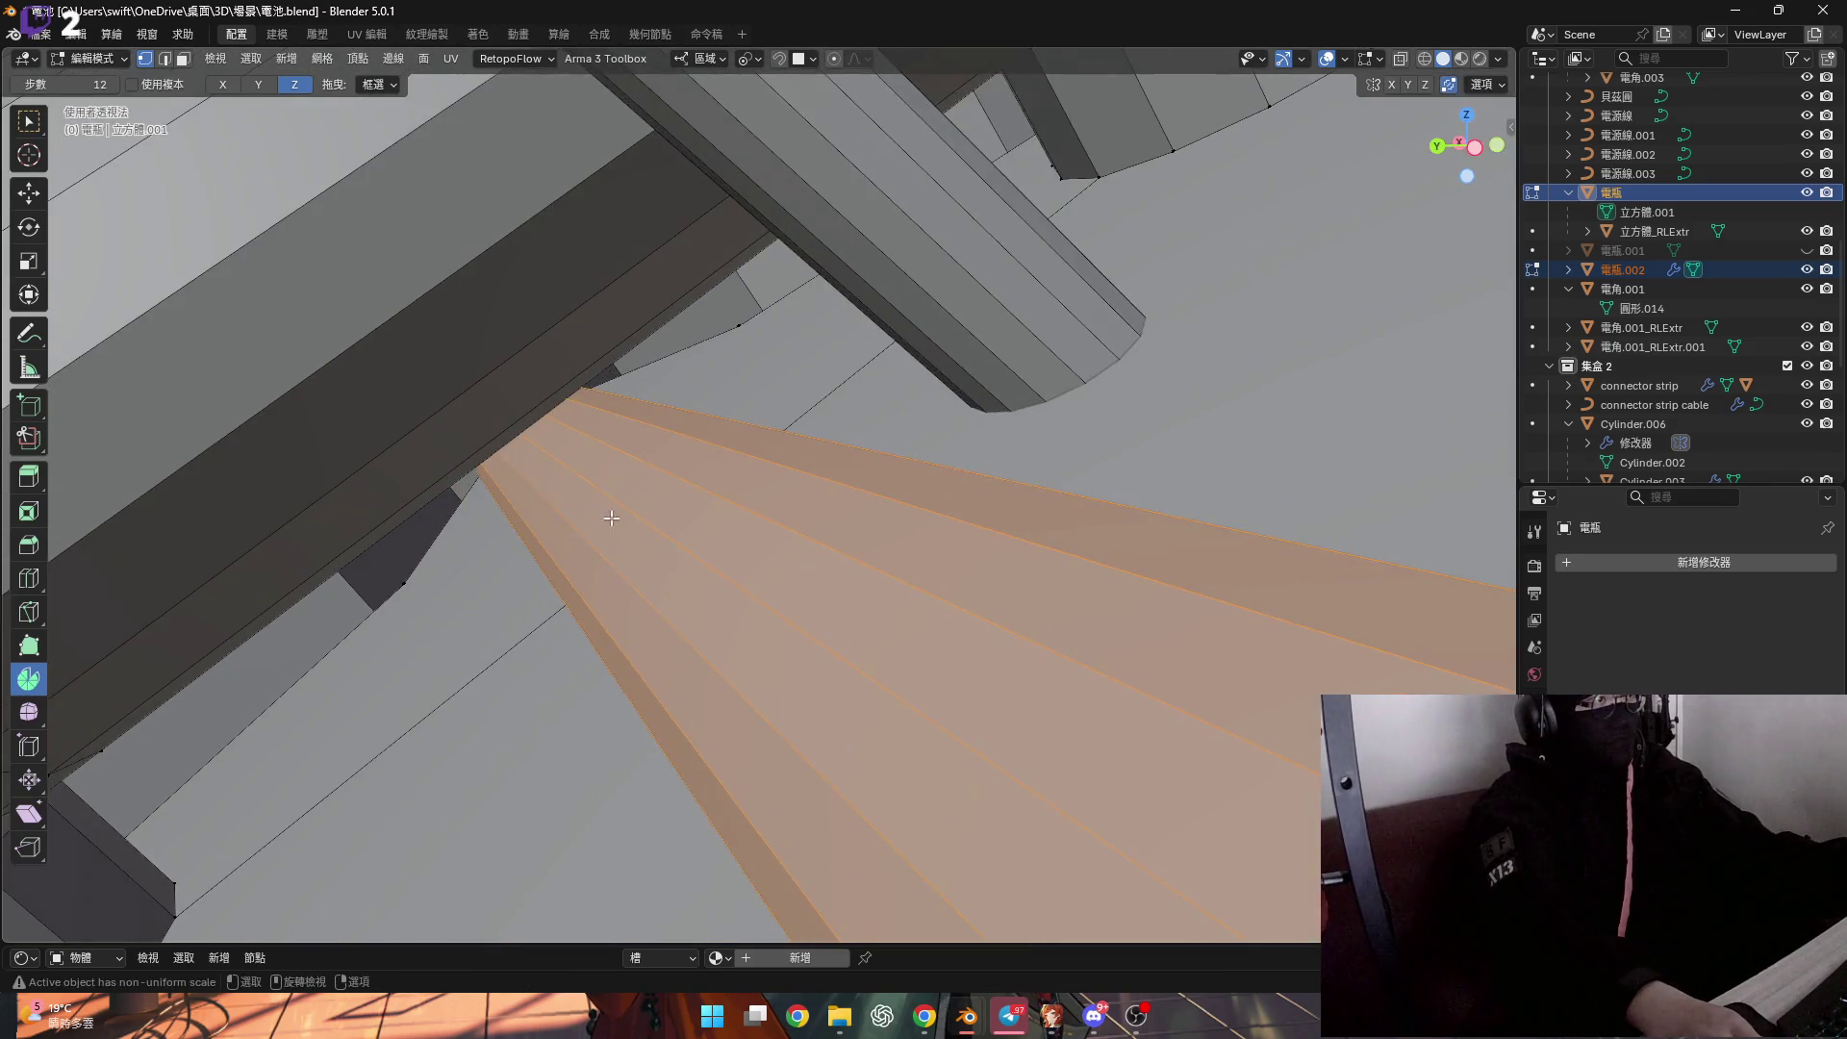
pyautogui.scroll(-5, 610, 517)
pyautogui.moveTo(634, 558)
pyautogui.mouseDown(button='middle')
pyautogui.moveTo(662, 594)
pyautogui.moveTo(837, 613)
pyautogui.mouseUp(button='middle')
pyautogui.scroll(8, 804, 604)
pyautogui.scroll(4, 837, 614)
pyautogui.click(837, 614)
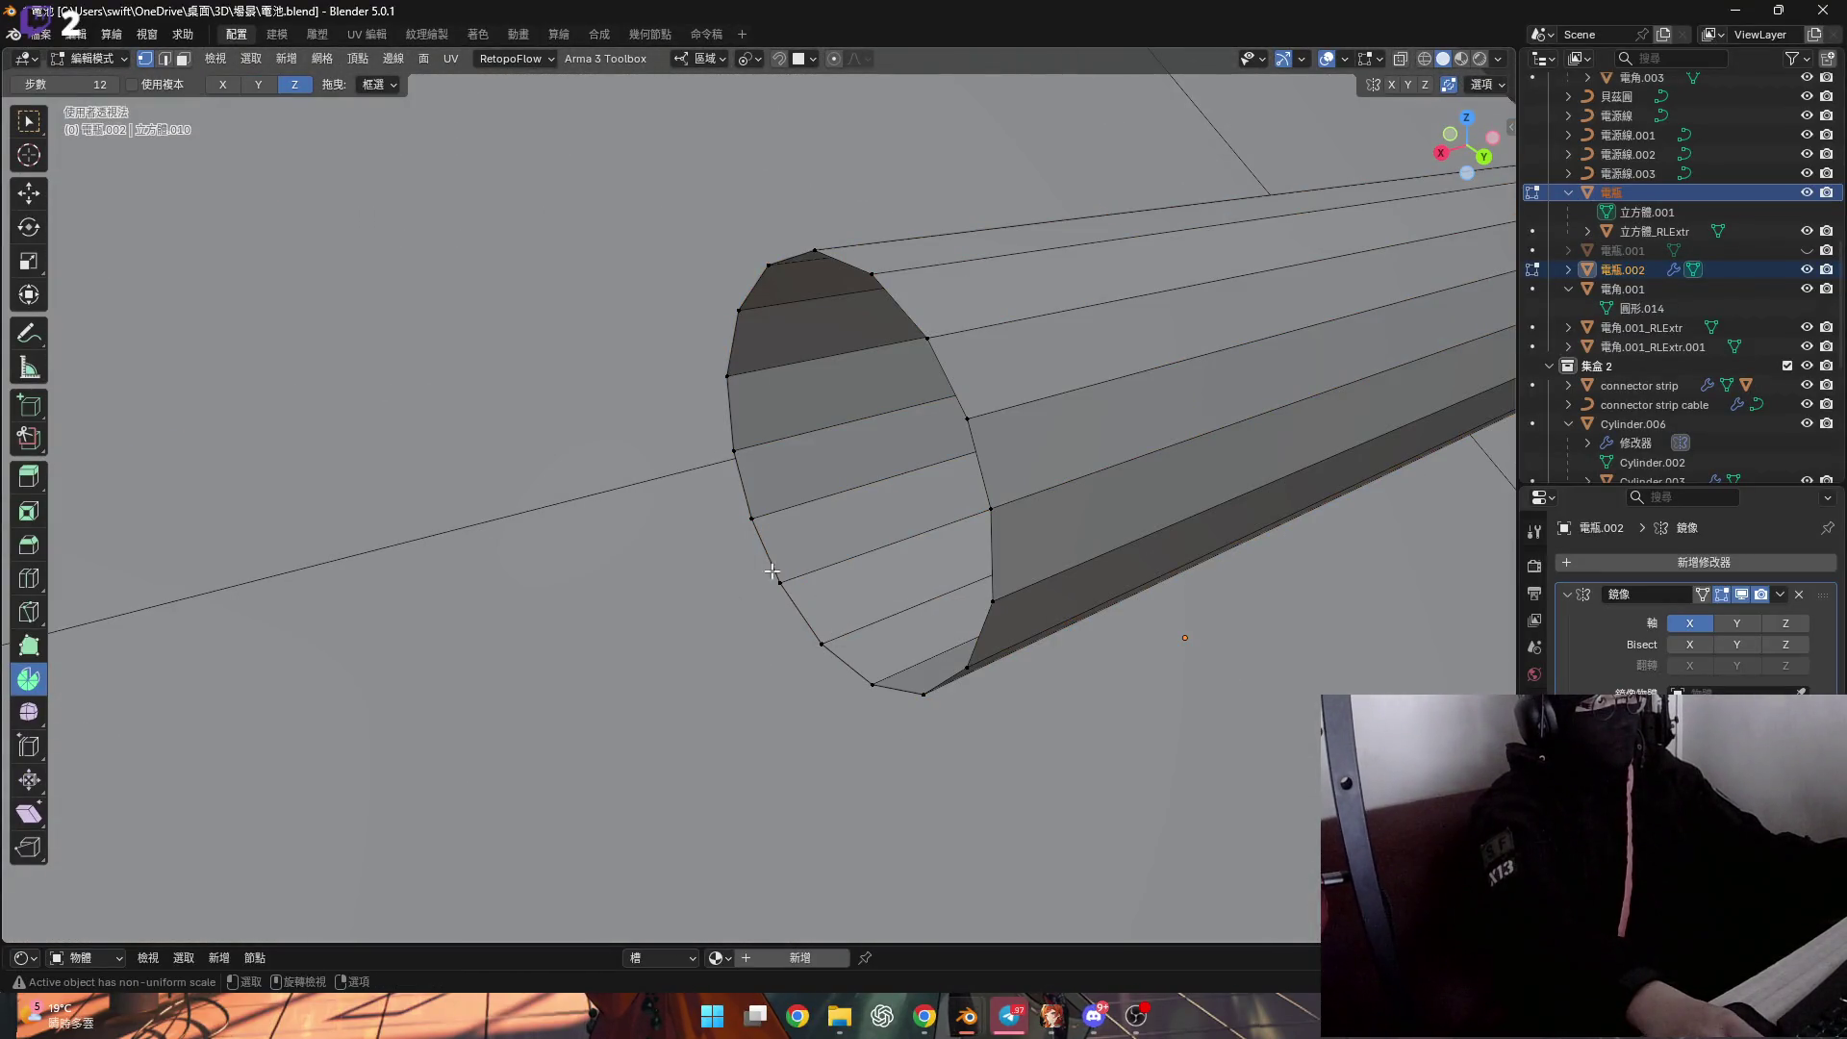
# Select the open tube's end loop and spin it into a -90° bend.
pyautogui.moveTo(847, 606); pyautogui.dragTo(846, 594, button='middle')
pyautogui.moveTo(448, 237); pyautogui.dragTo(496, 262, button='middle')
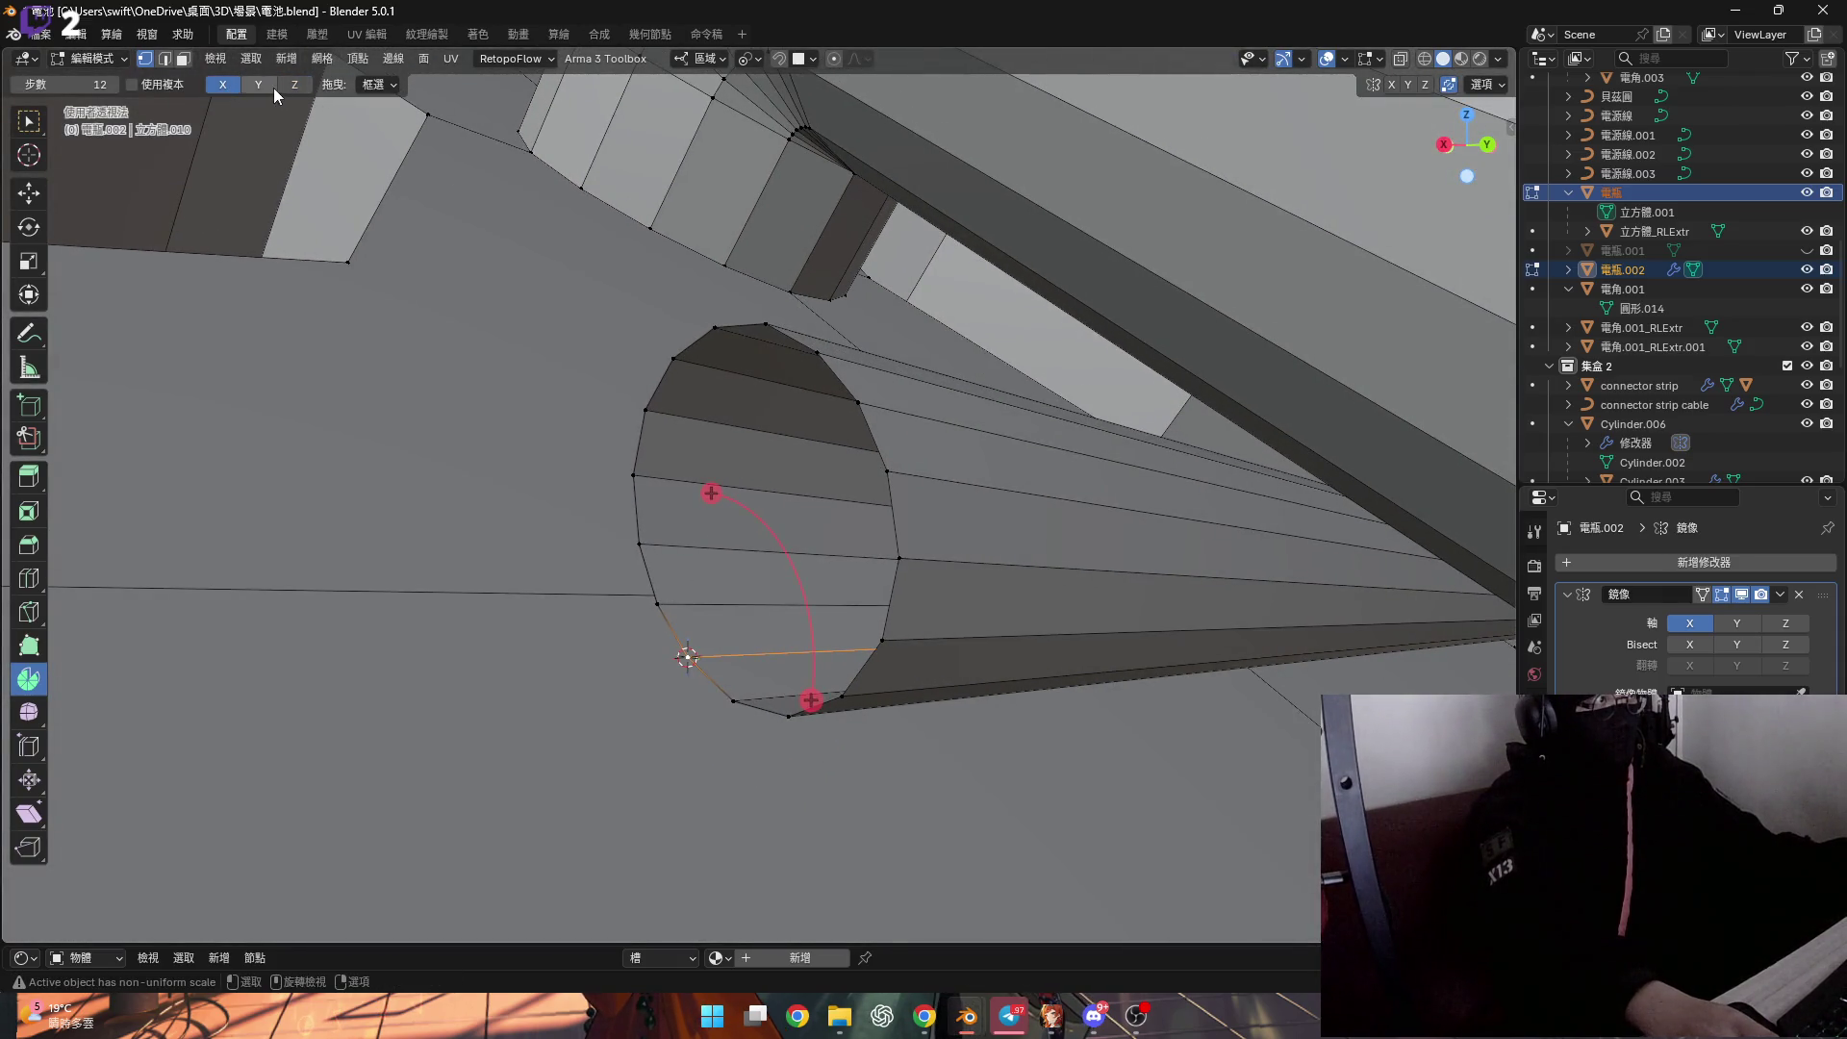
pyautogui.keyDown('alt'); pyautogui.click(886, 490); pyautogui.keyUp('alt')
pyautogui.moveTo(886, 485); pyautogui.dragTo(750, 596, button='middle')
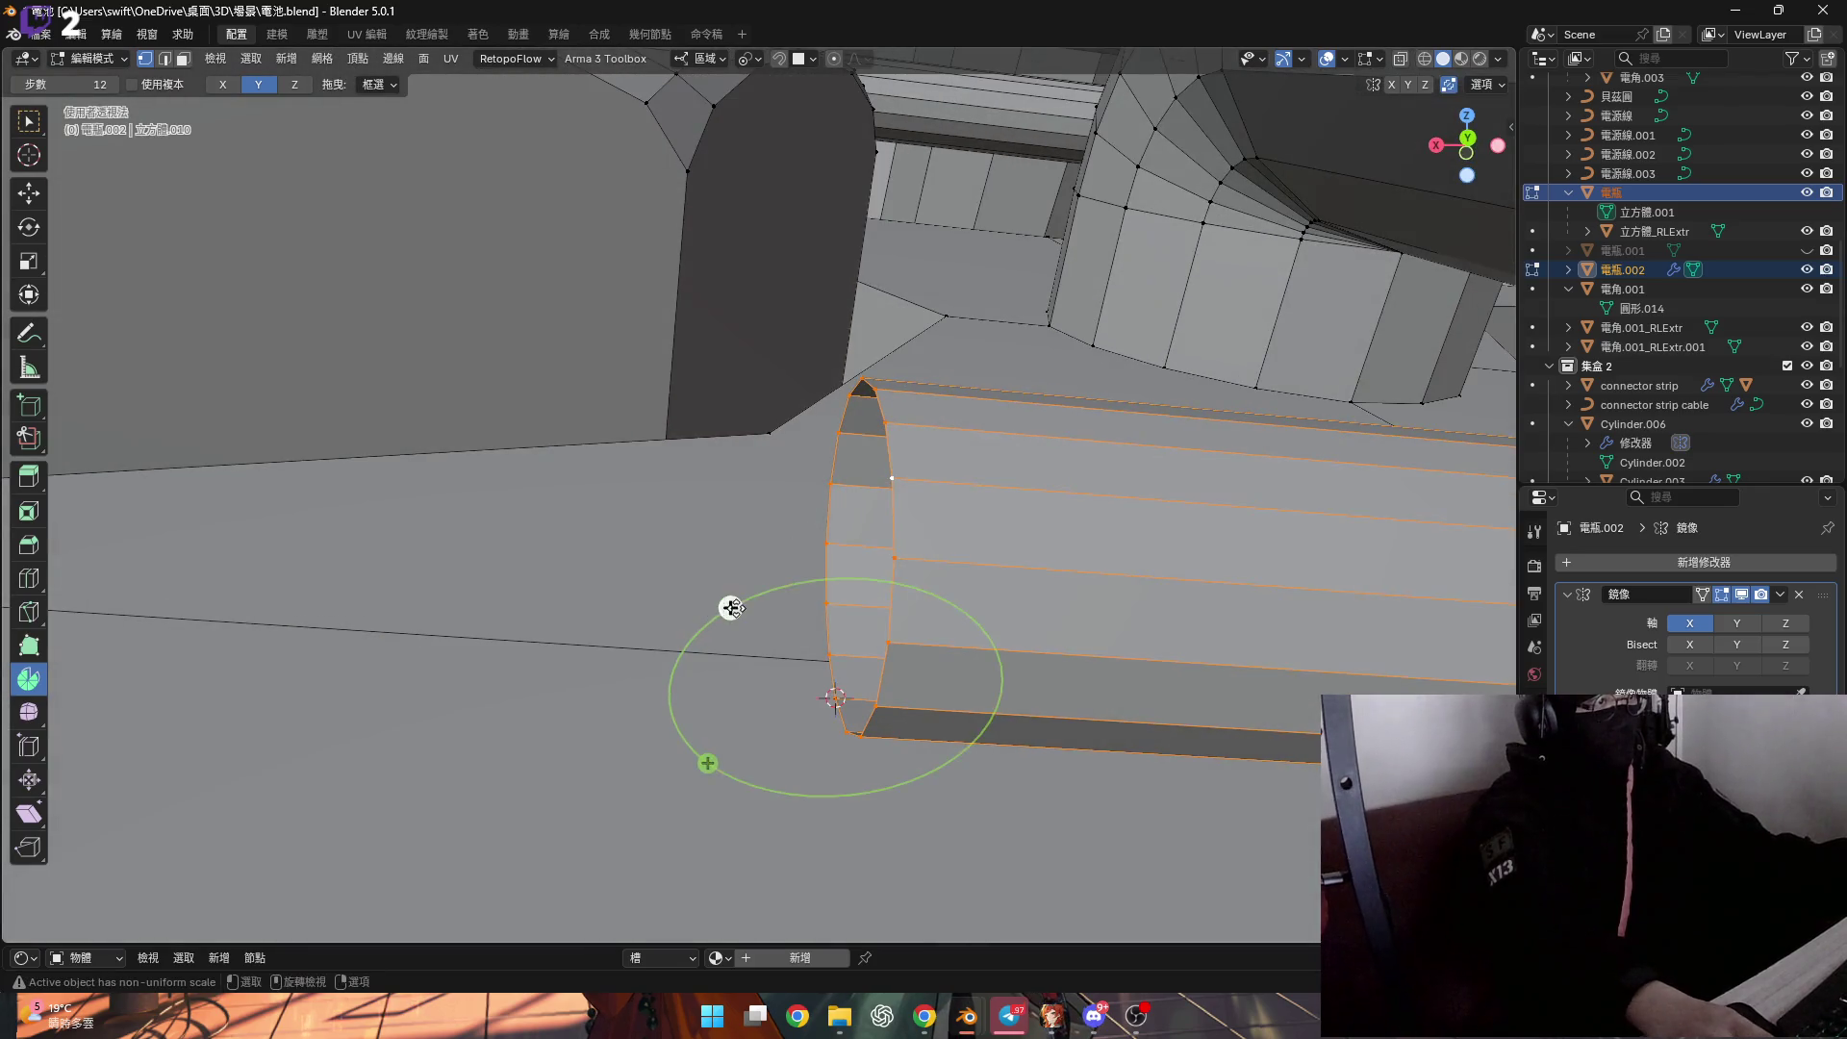
pyautogui.moveTo(722, 606); pyautogui.dragTo(578, 647)
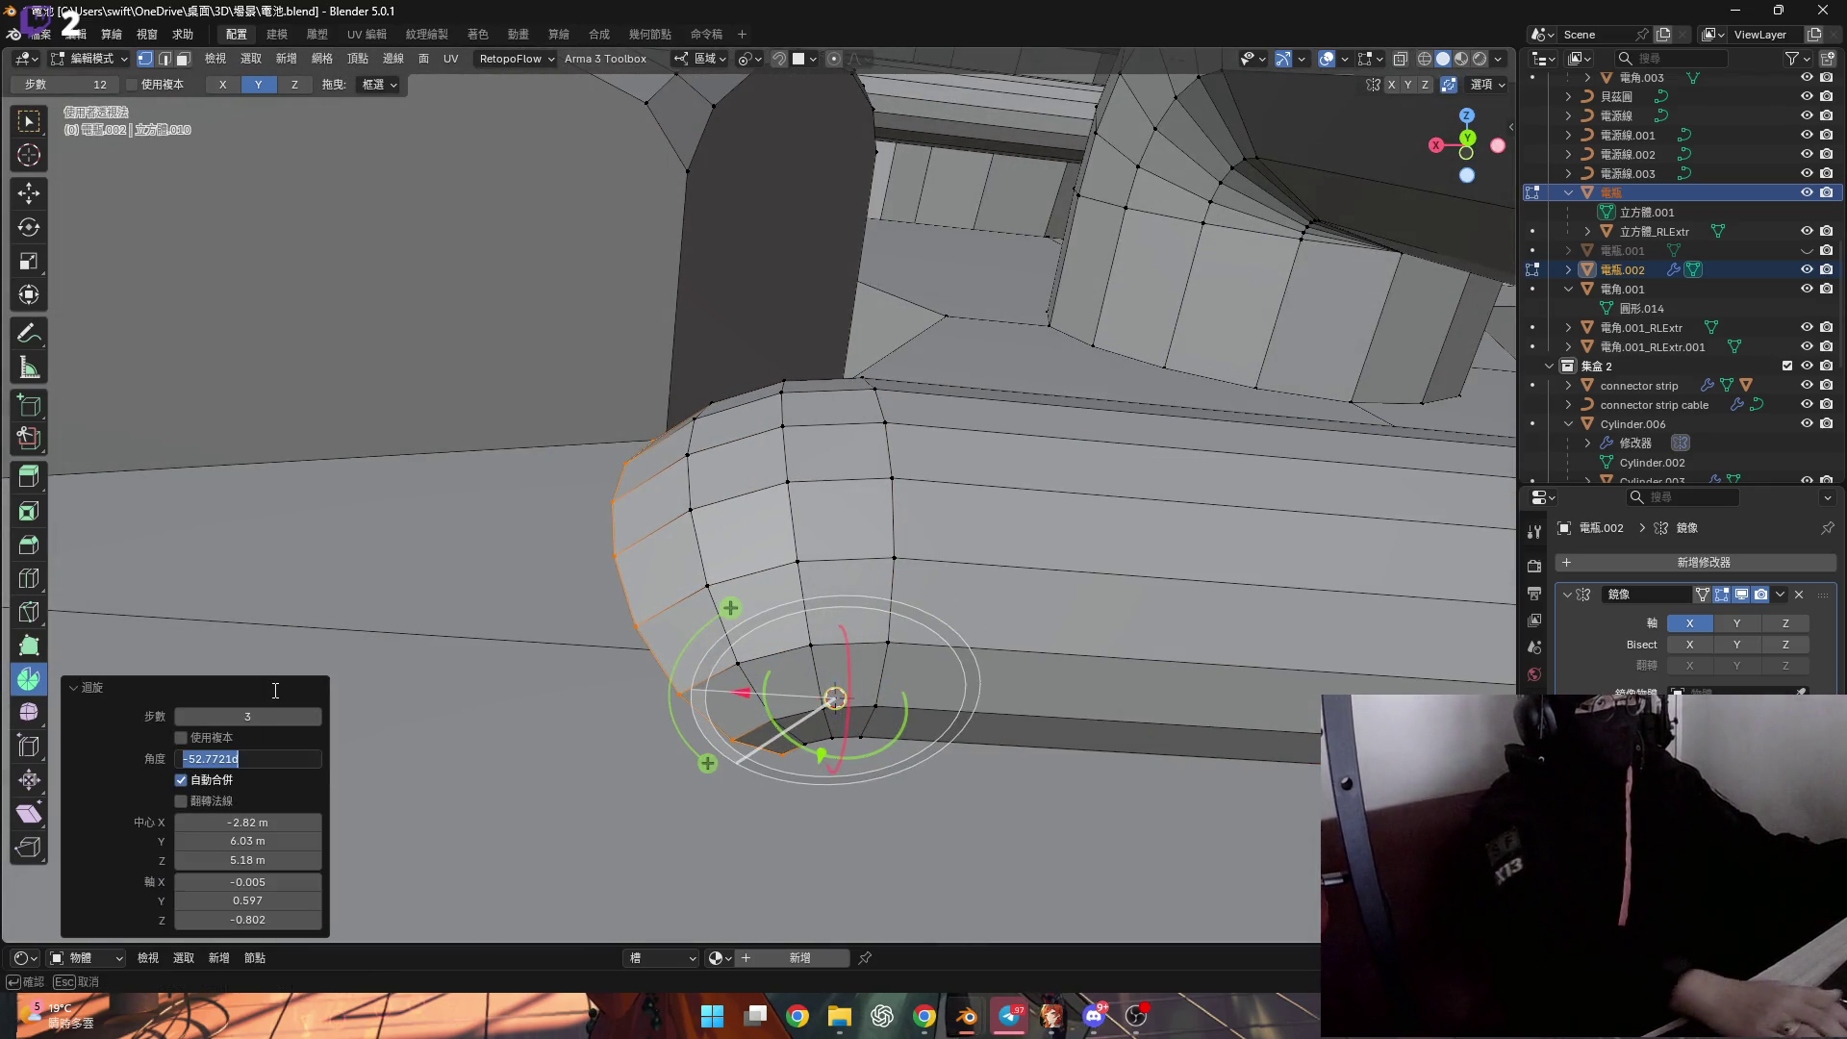
pyautogui.write('0')
pyautogui.press('Return')
# Extend the bent tube end along local Z.
pyautogui.moveTo(539, 664)
pyautogui.mouseDown(button='middle')
pyautogui.moveTo(637, 640)
pyautogui.moveTo(620, 531)
pyautogui.moveTo(664, 539)
pyautogui.mouseUp(button='middle')
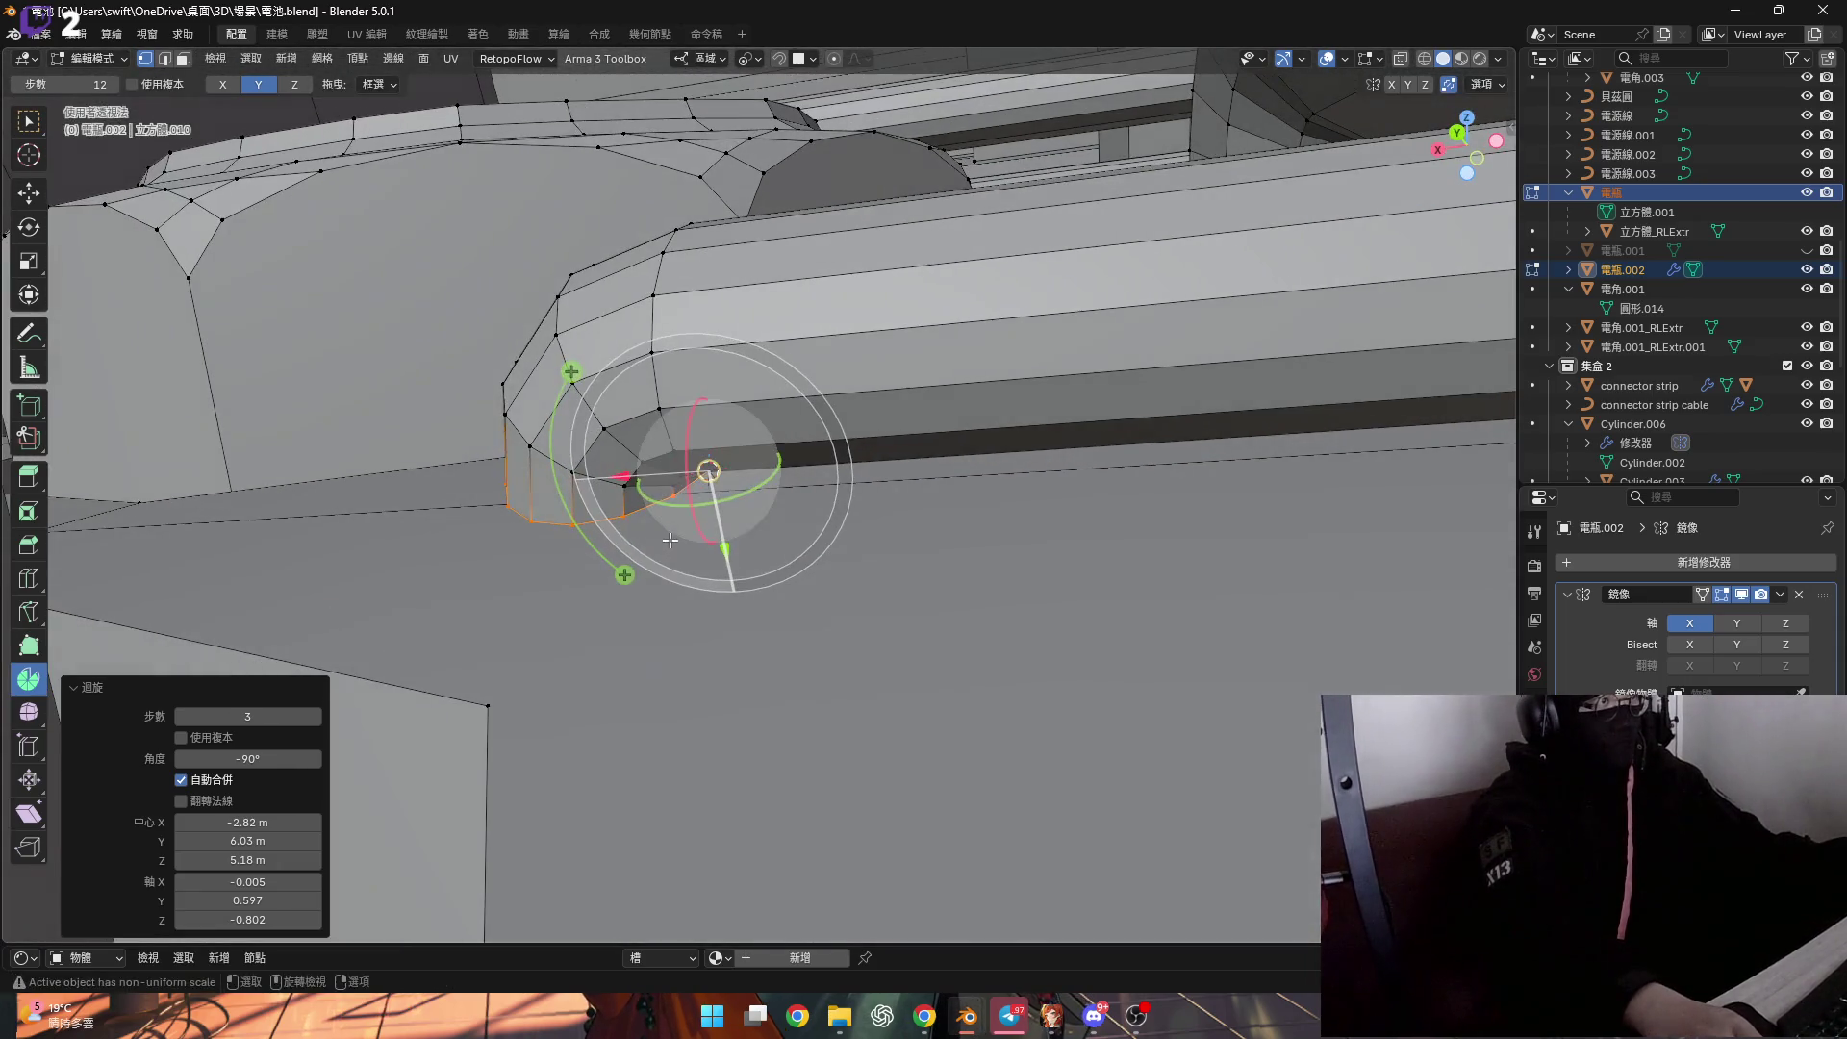
pyautogui.press('g')
pyautogui.press('z')
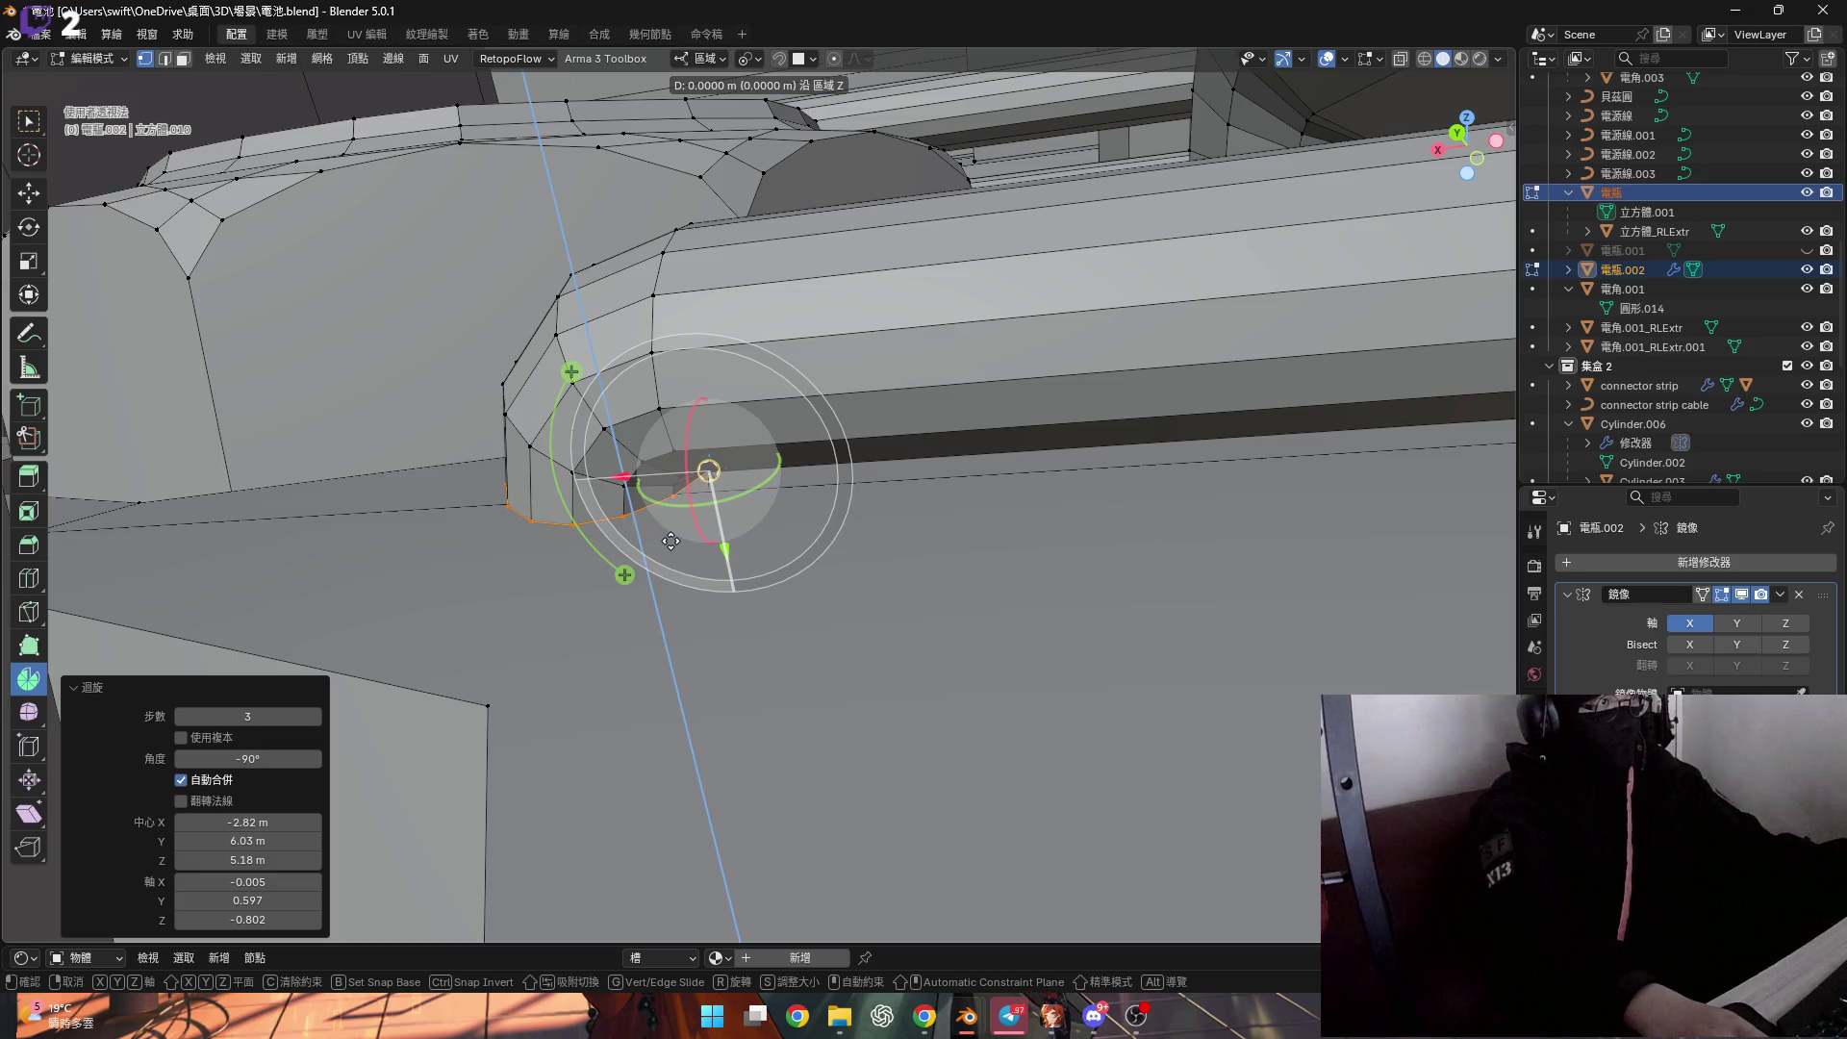
pyautogui.click(676, 649)
# Grow the selection by one ring and tilt the new end 15°.
pyautogui.moveTo(677, 648)
pyautogui.mouseDown(button='middle')
pyautogui.moveTo(619, 689)
pyautogui.moveTo(846, 769)
pyautogui.moveTo(571, 613)
pyautogui.moveTo(693, 481)
pyautogui.mouseUp(button='middle')
pyautogui.press('ctrl+KP_Add')
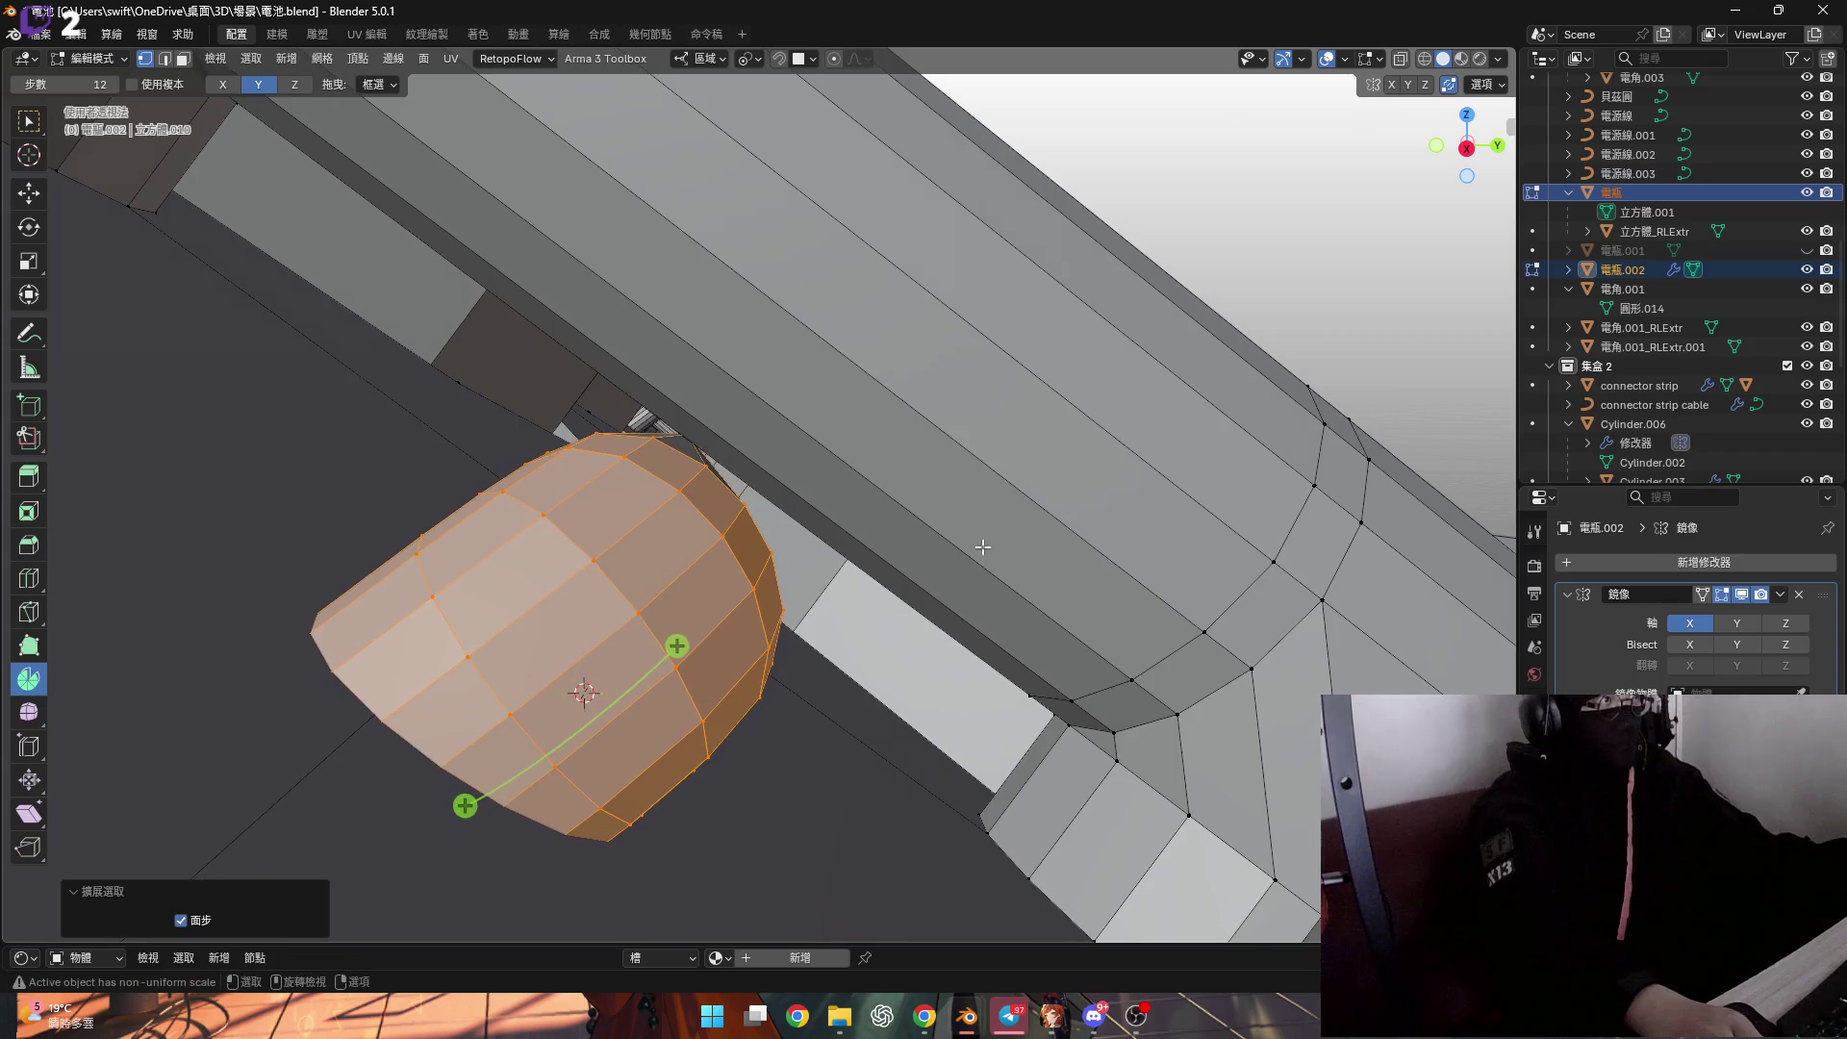
pyautogui.press('r')
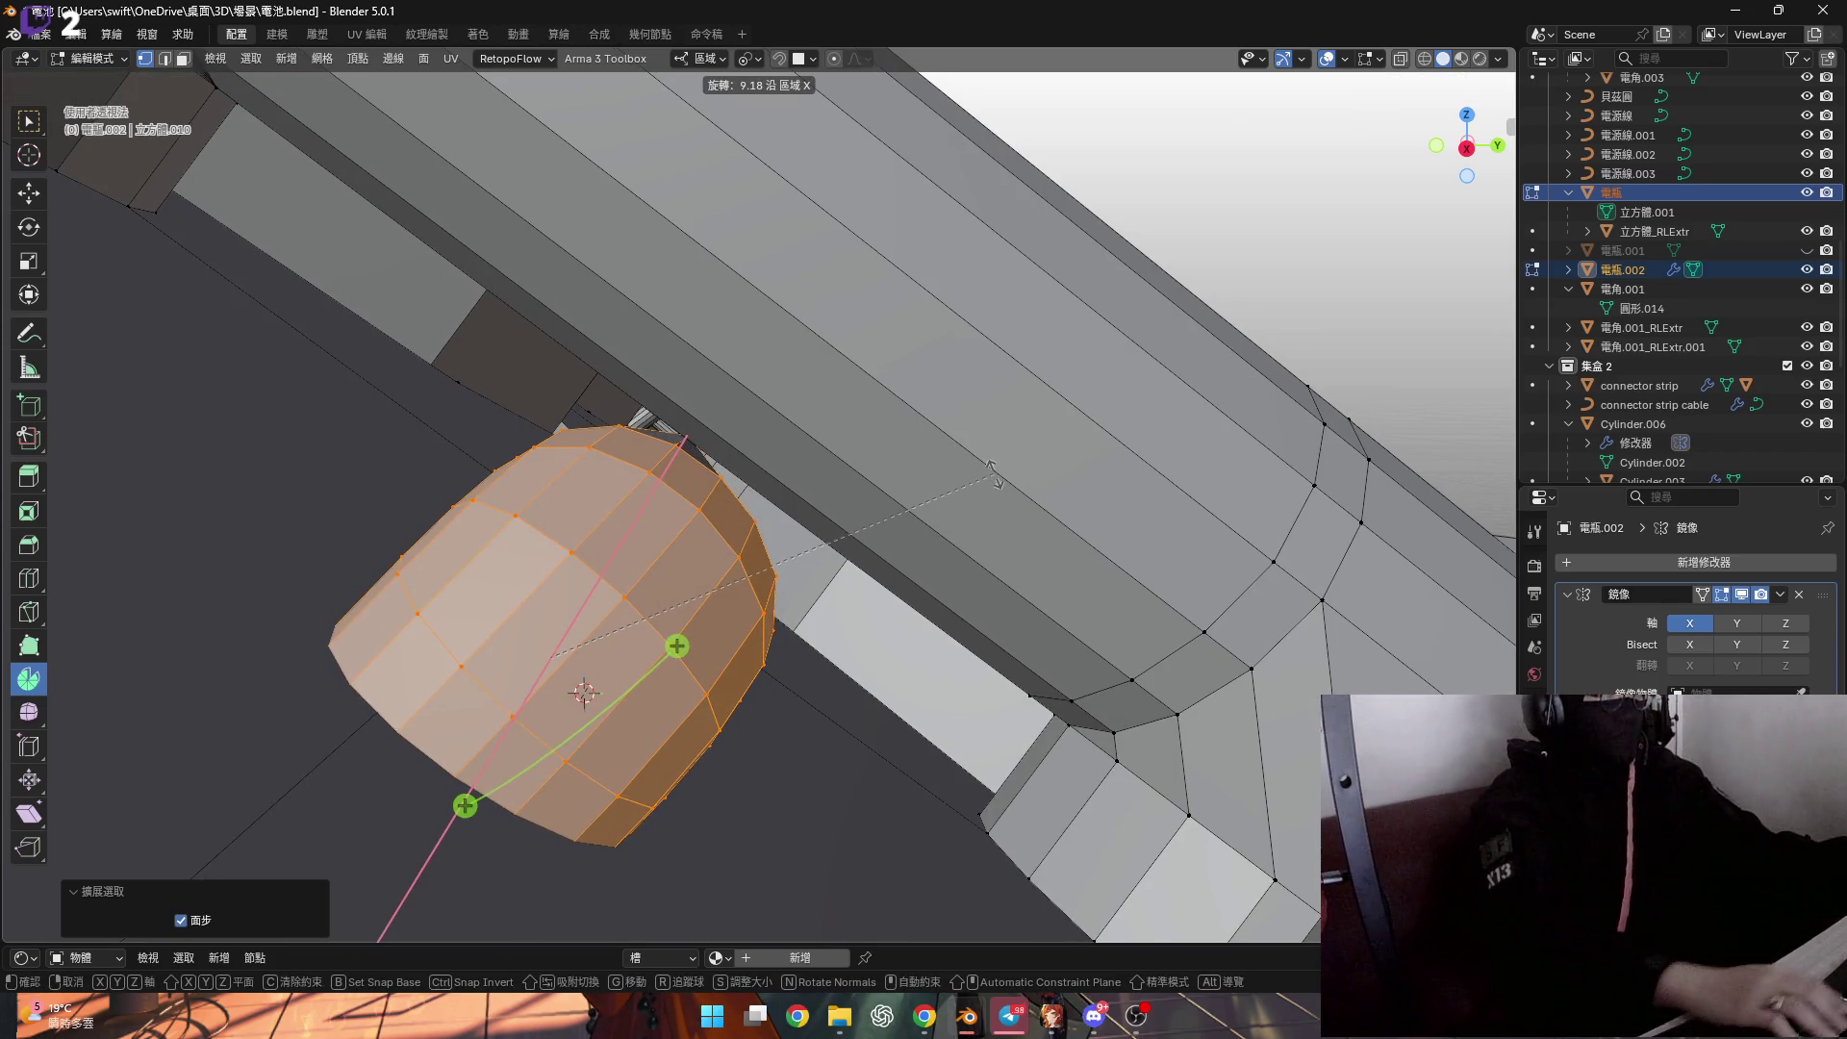
pyautogui.press('Return')
# Pull back to view the cables and select a terminal socket's edge loop.
pyautogui.moveTo(977, 478)
pyautogui.mouseDown(button='middle')
pyautogui.moveTo(713, 548)
pyautogui.moveTo(932, 492)
pyautogui.moveTo(635, 495)
pyautogui.moveTo(580, 558)
pyautogui.moveTo(799, 568)
pyautogui.moveTo(776, 507)
pyautogui.mouseUp(button='middle')
pyautogui.scroll(-5, 932, 492)
pyautogui.scroll(3, 800, 568)
pyautogui.keyDown('alt'); pyautogui.click(804, 582); pyautogui.keyUp('alt')
pyautogui.scroll(-2, 804, 582)
pyautogui.scroll(6, 776, 506)
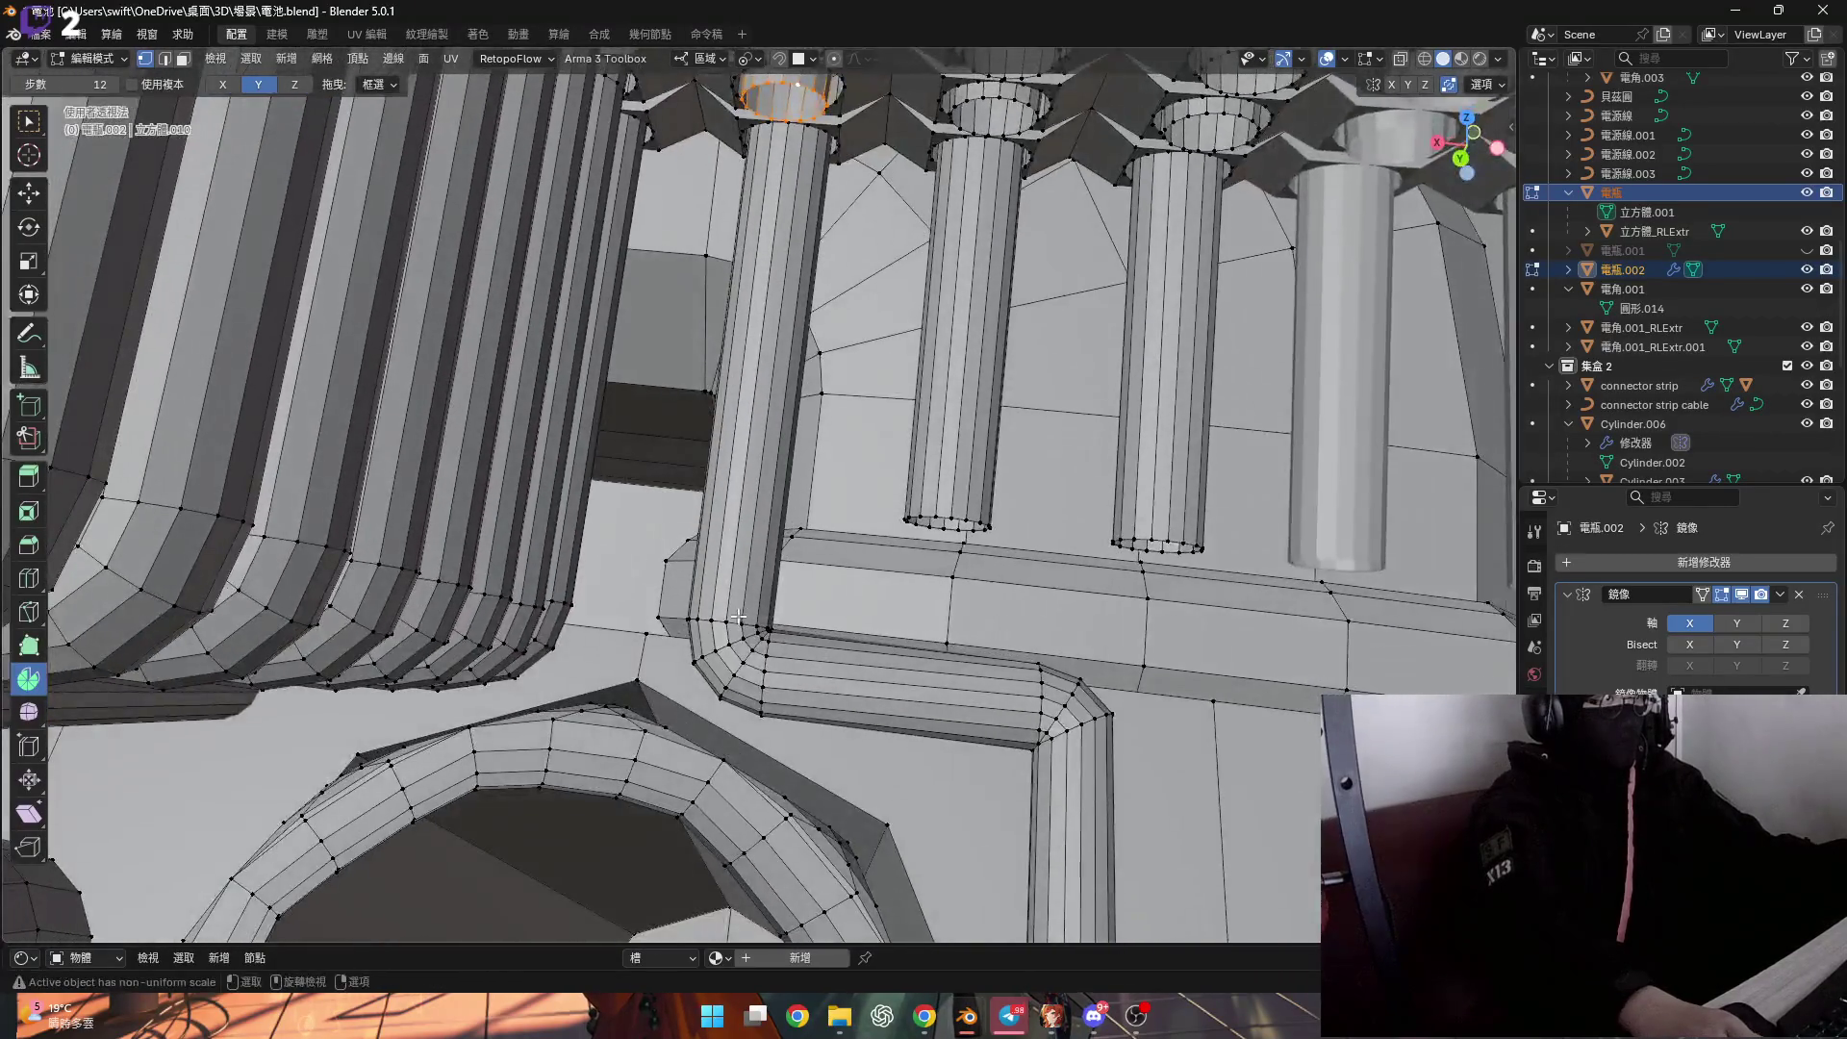
# Extrude the selected loop in place and flatten the pipe's vertical edge loop to zero.
pyautogui.scroll(-4, 717, 682)
pyautogui.press('e')
pyautogui.press('Escape')
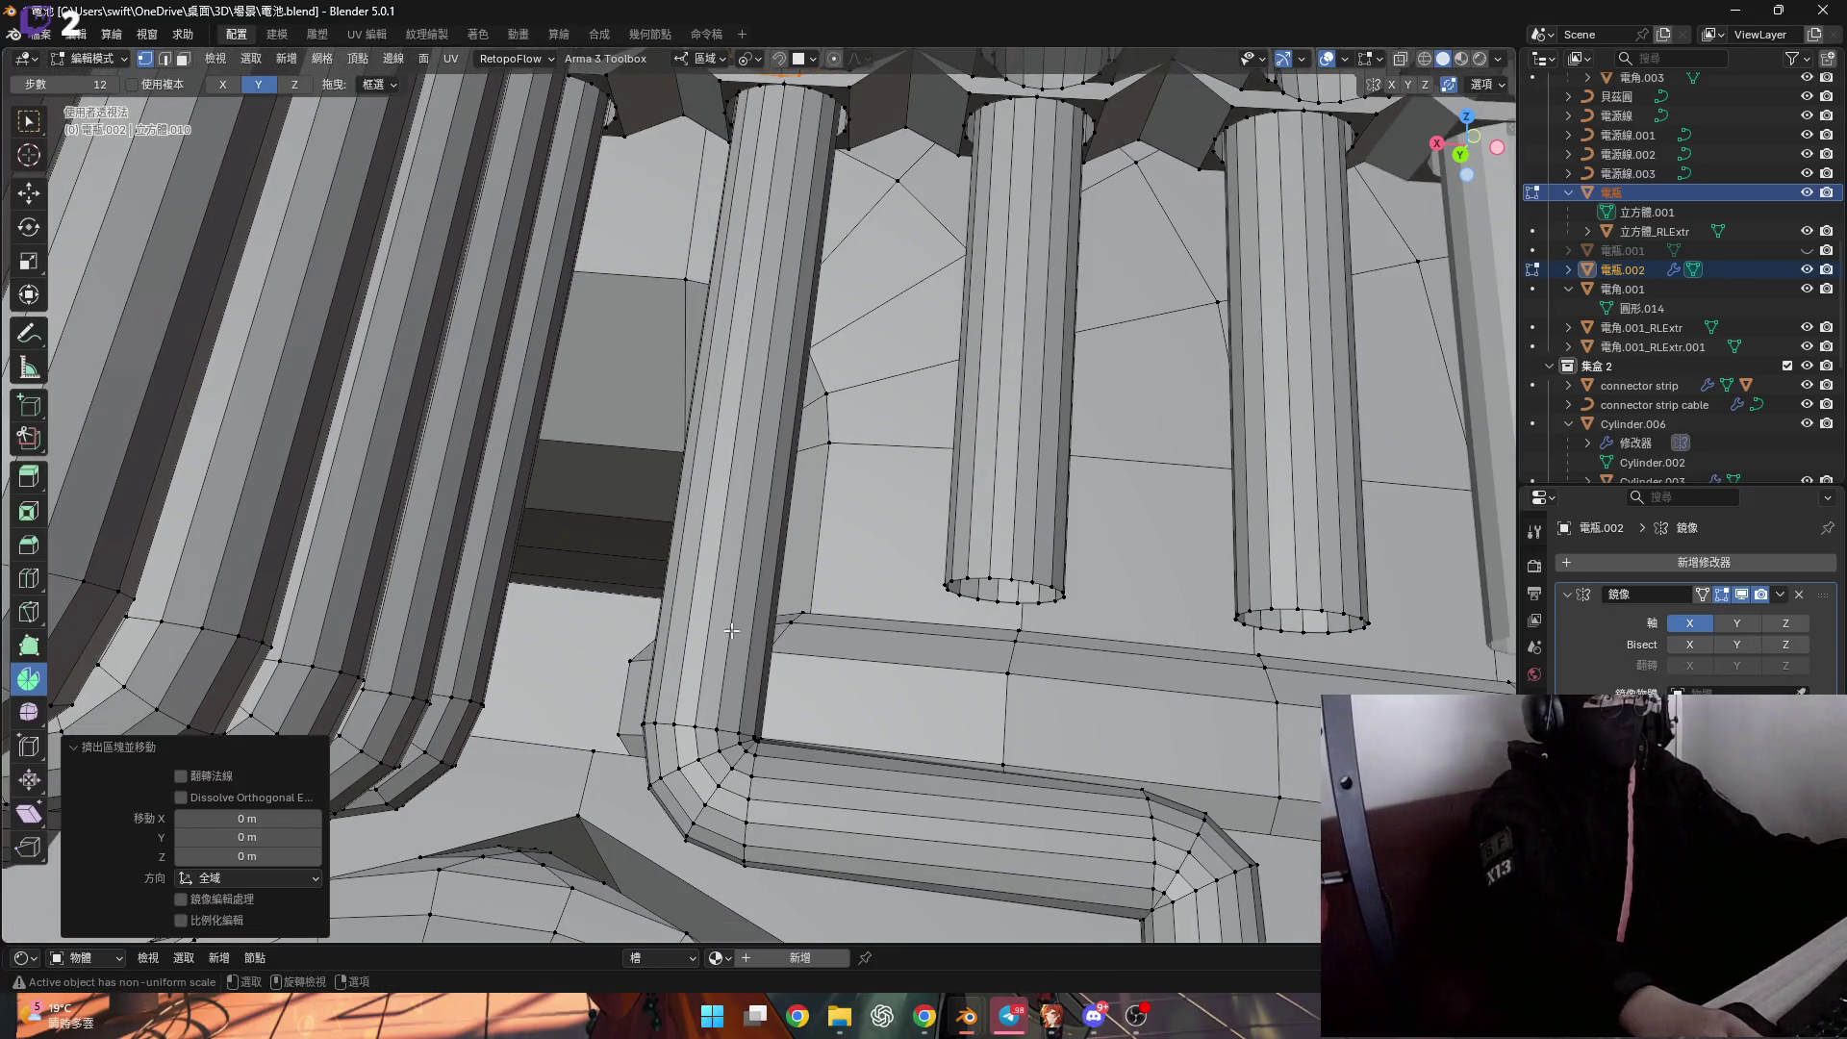
pyautogui.scroll(4, 682, 741)
pyautogui.keyDown('alt'); pyautogui.click(701, 712); pyautogui.keyUp('alt')
pyautogui.moveTo(700, 712); pyautogui.dragTo(712, 674, button='middle')
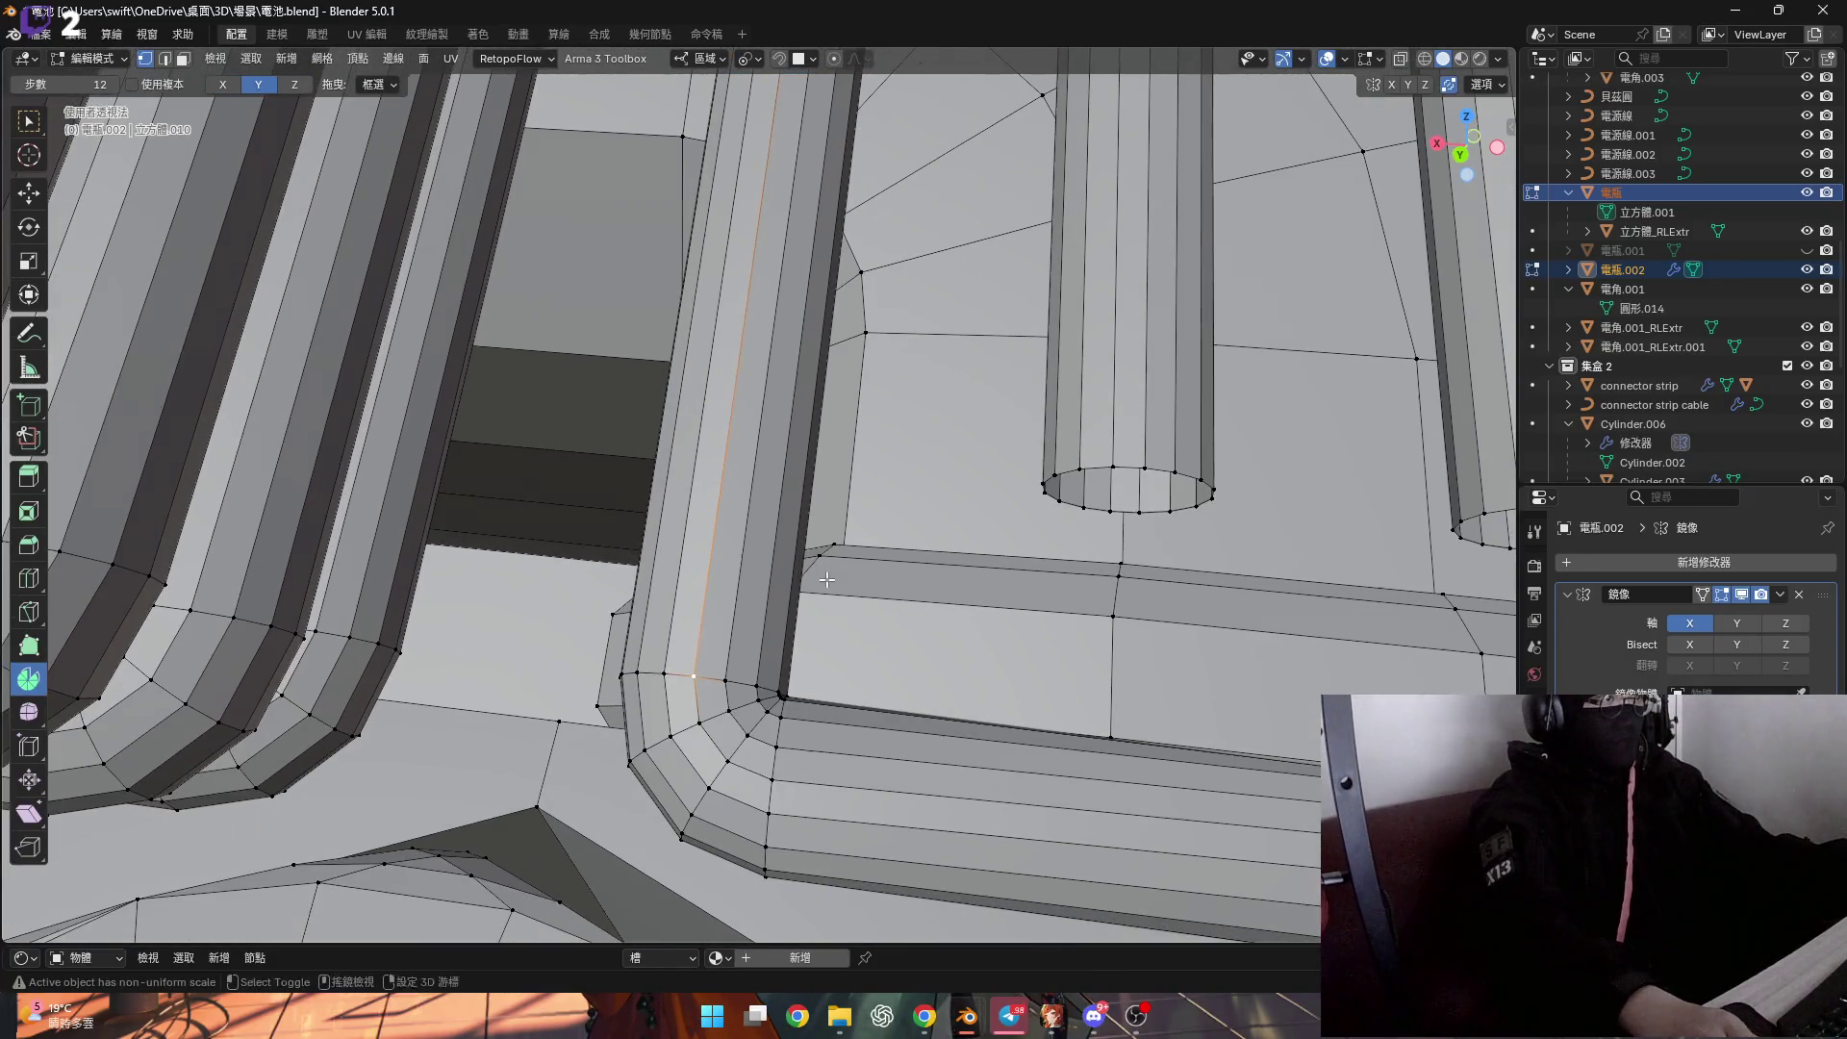
pyautogui.press('s')
pyautogui.press('z')
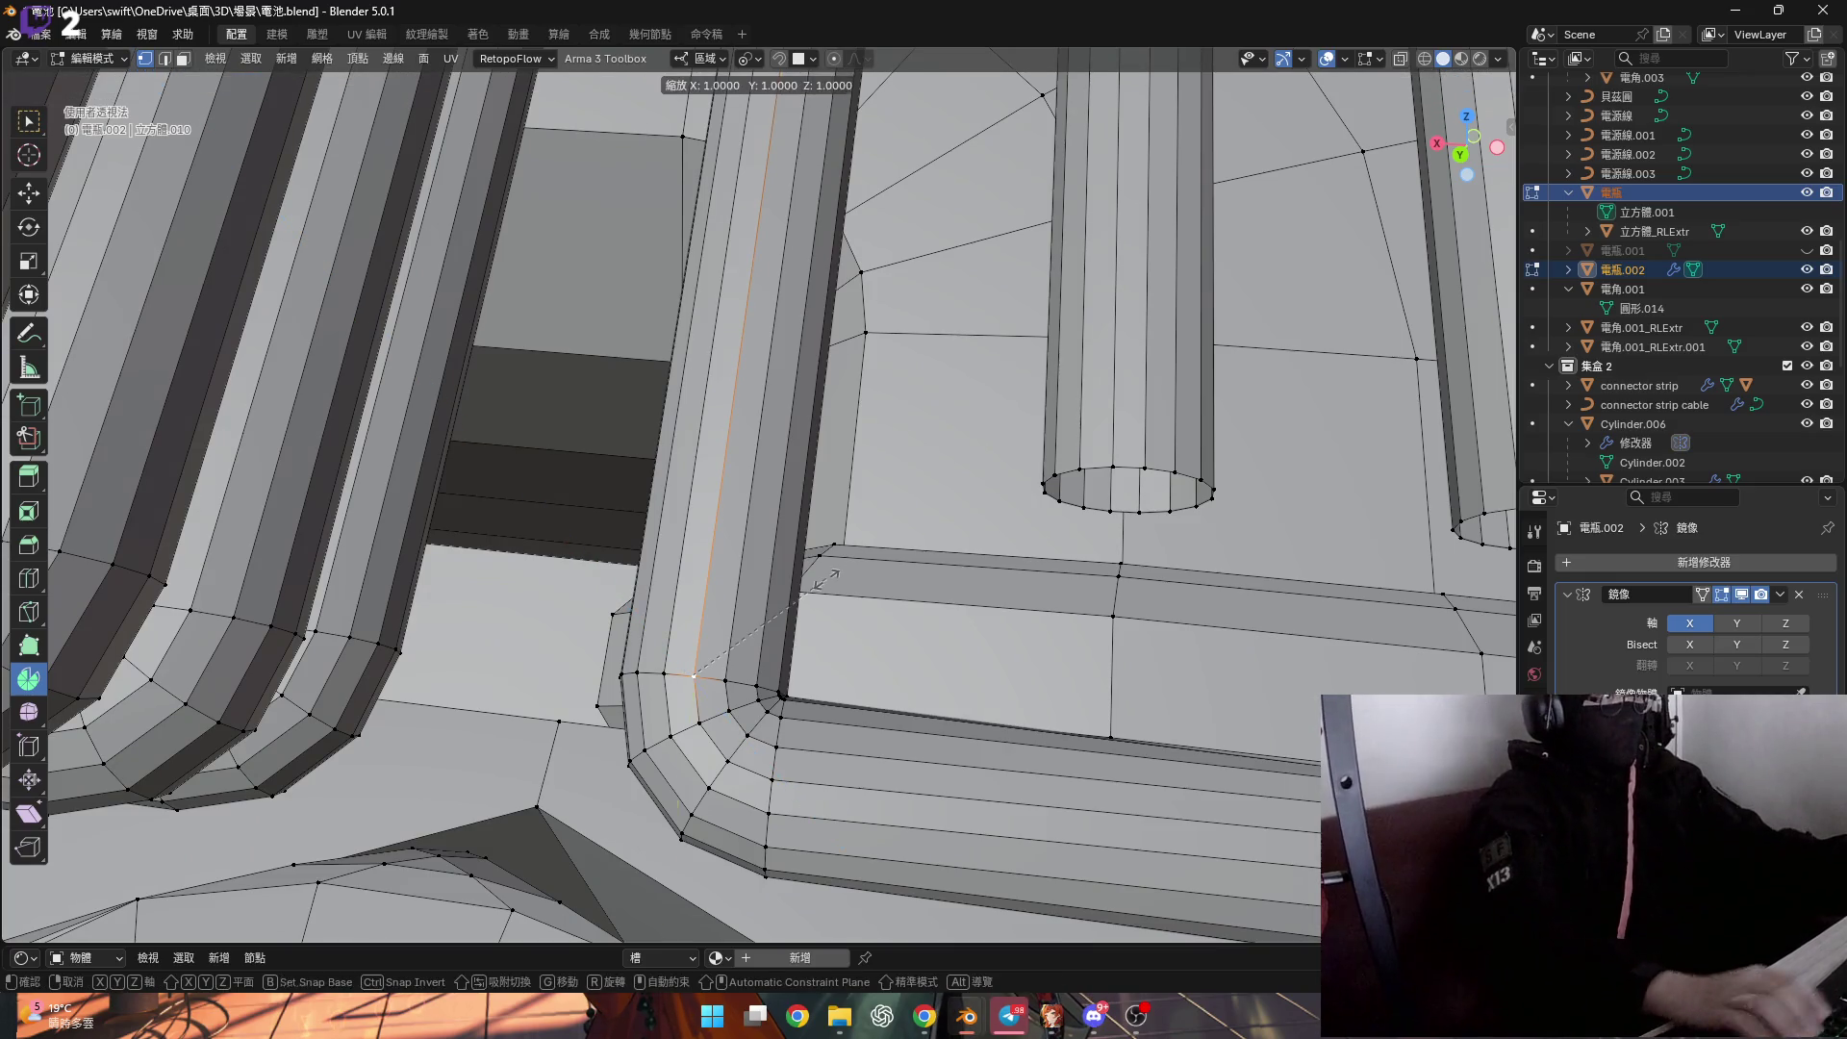
pyautogui.write('0')
pyautogui.press('Return')
# Snap the 3D cursor to a pipe-end edge and spin the tube end into a 90° bend.
pyautogui.moveTo(779, 635)
pyautogui.mouseDown(button='middle')
pyautogui.moveTo(760, 616)
pyautogui.moveTo(798, 654)
pyautogui.moveTo(688, 389)
pyautogui.mouseUp(button='middle')
pyautogui.click(804, 640)
pyautogui.hotkey('shift', 's')
pyautogui.click(825, 702)
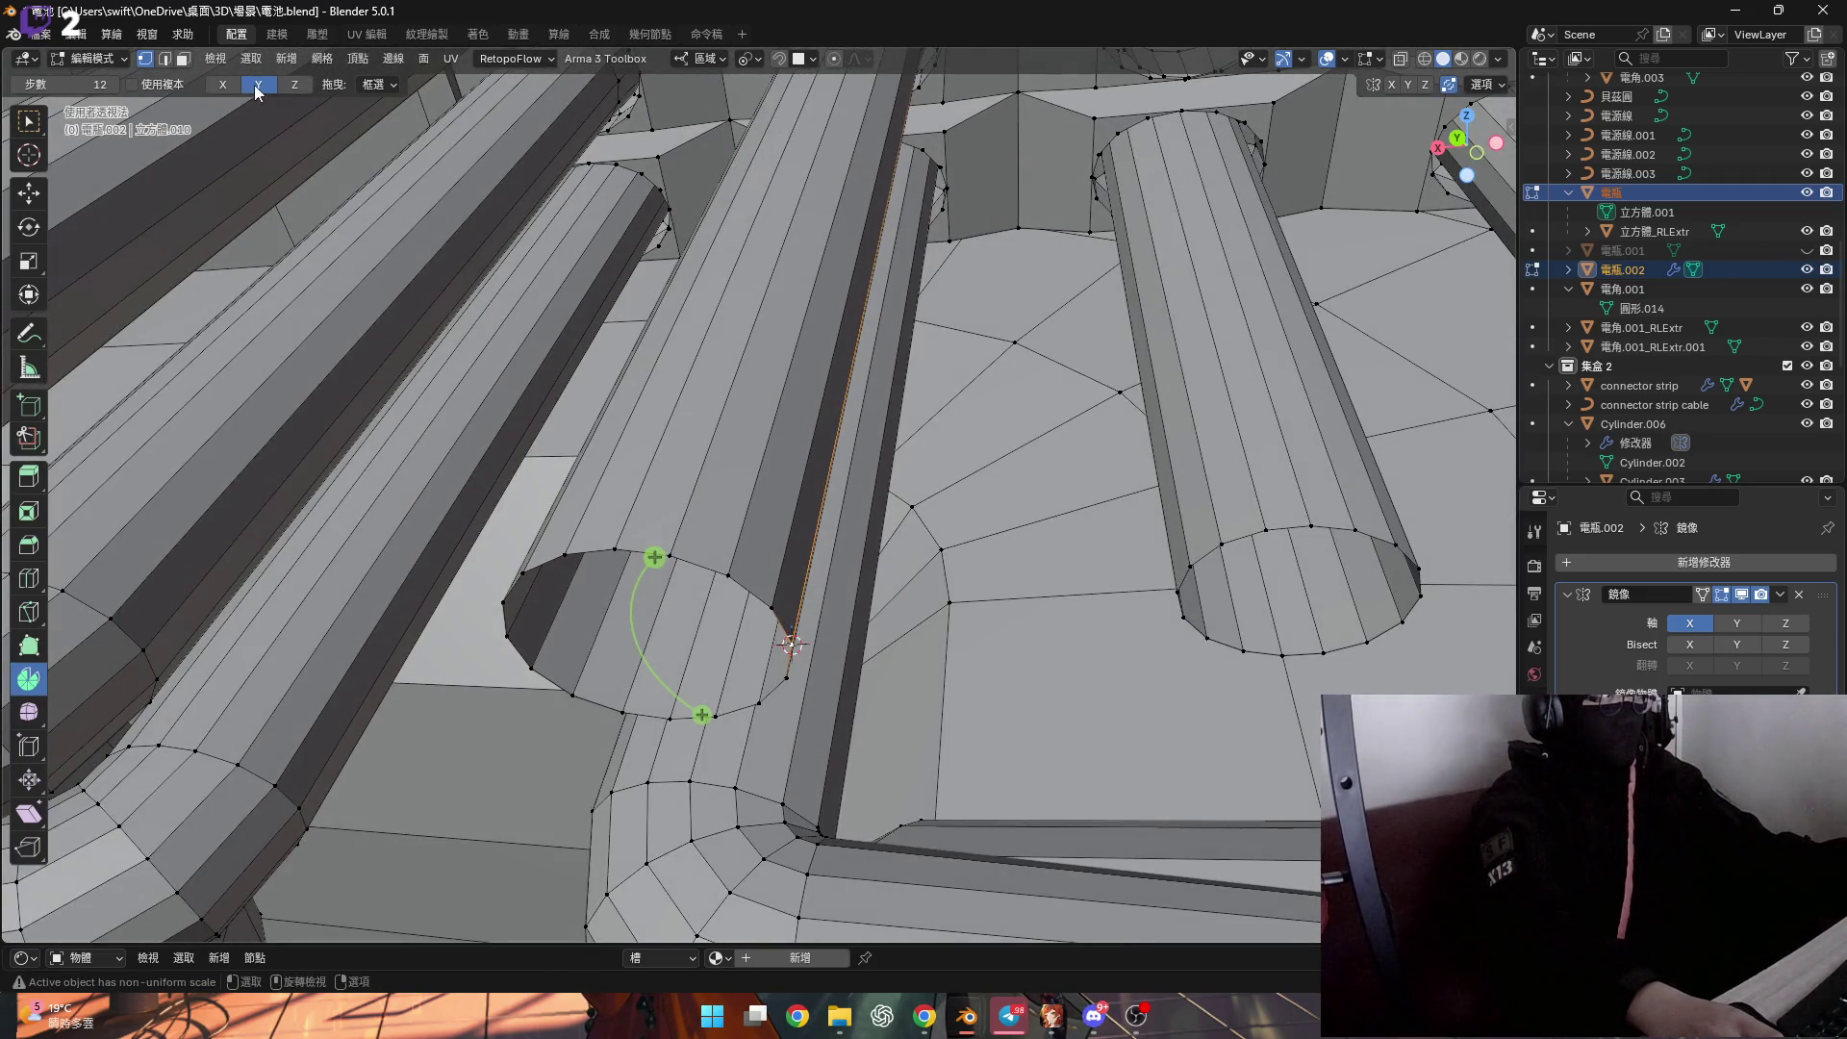
pyautogui.moveTo(707, 596); pyautogui.dragTo(854, 721, button='middle')
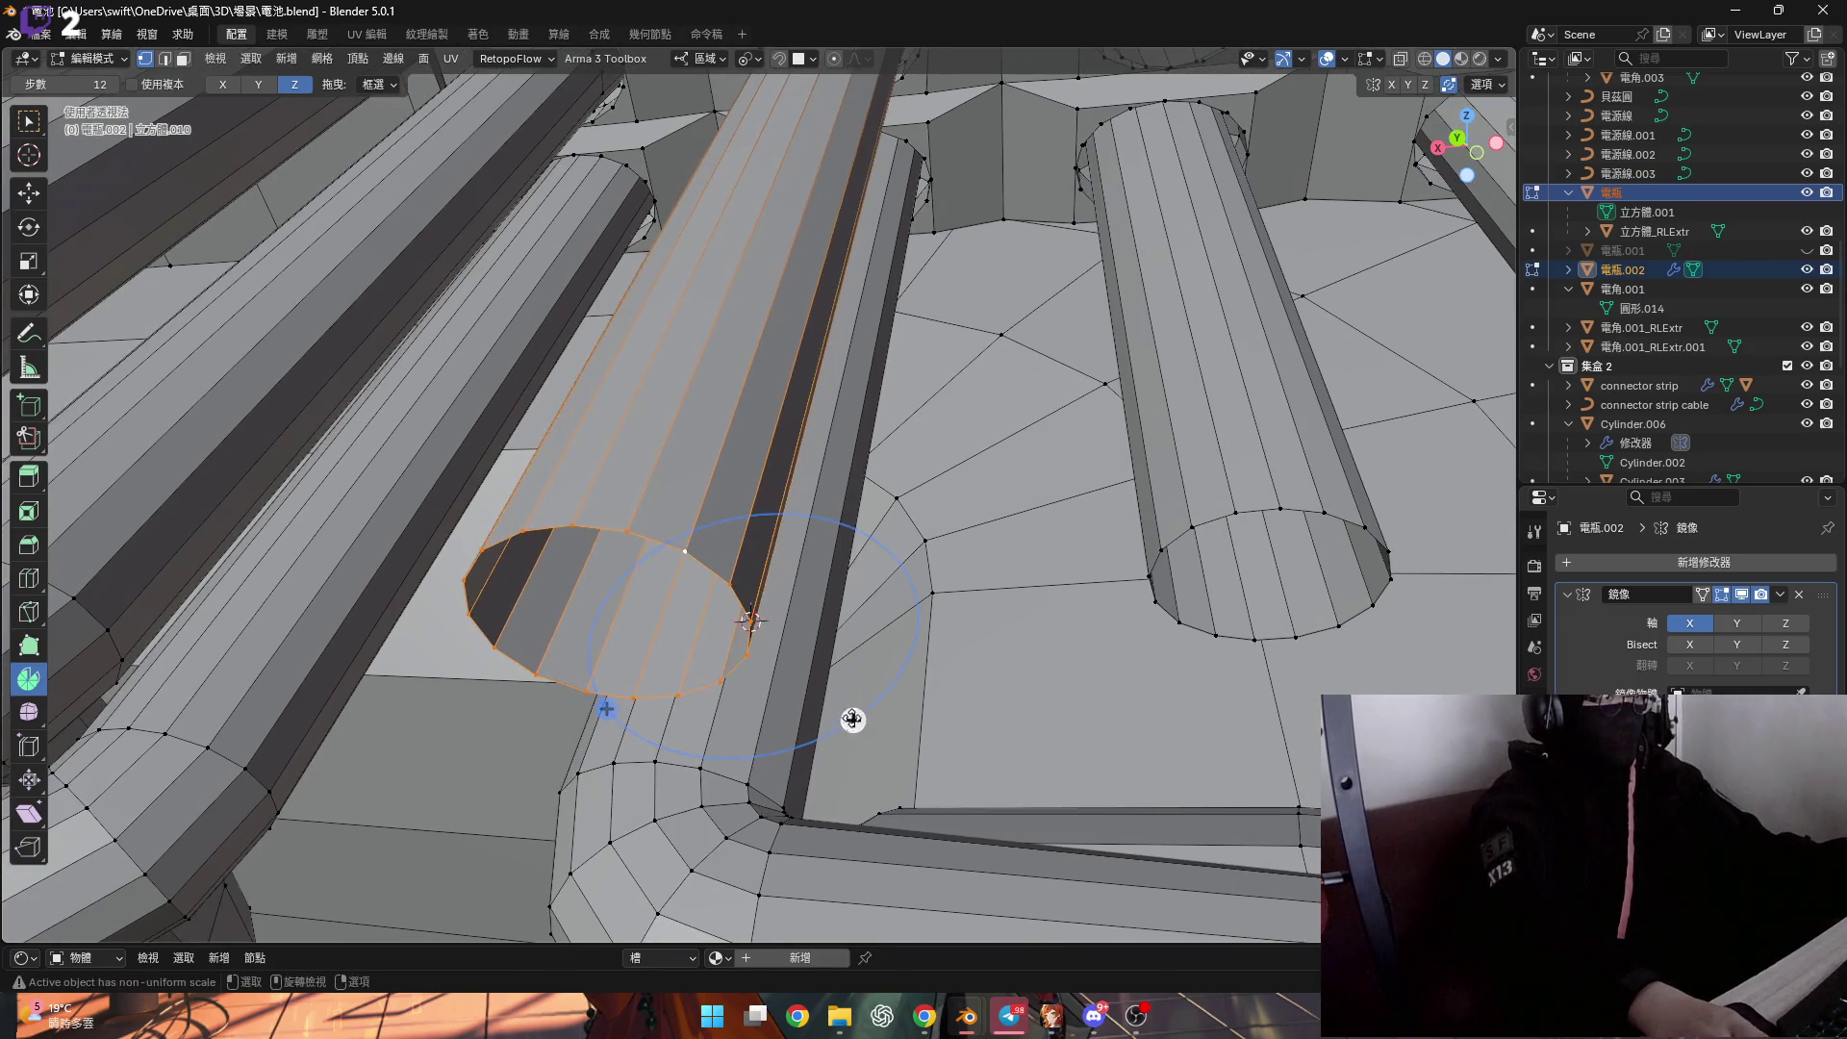
pyautogui.moveTo(854, 721); pyautogui.dragTo(770, 549)
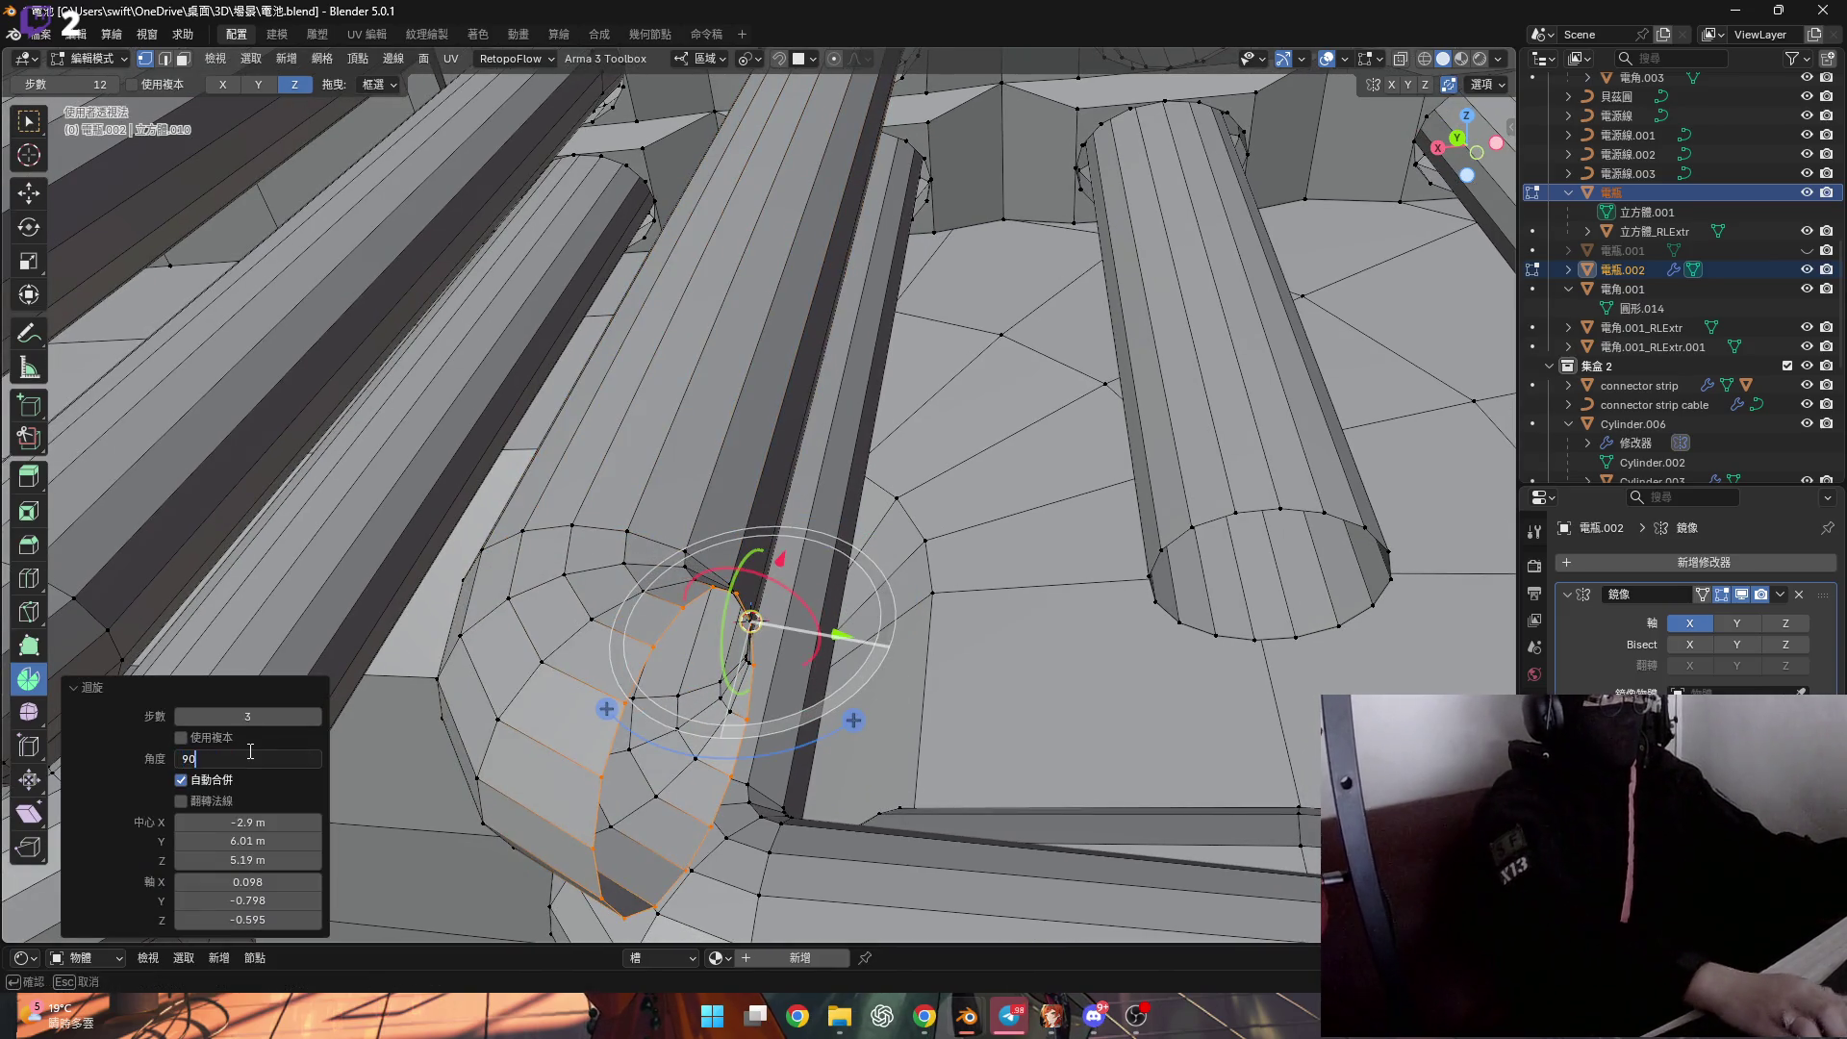
pyautogui.press('Return')
# Extrude the end past the bend, shift it along X, and flatten the end ring along X.
pyautogui.moveTo(250, 751)
pyautogui.mouseDown(button='middle')
pyautogui.moveTo(385, 693)
pyautogui.moveTo(662, 625)
pyautogui.moveTo(569, 611)
pyautogui.mouseUp(button='middle')
pyautogui.press('e')
pyautogui.rightClick(569, 610)
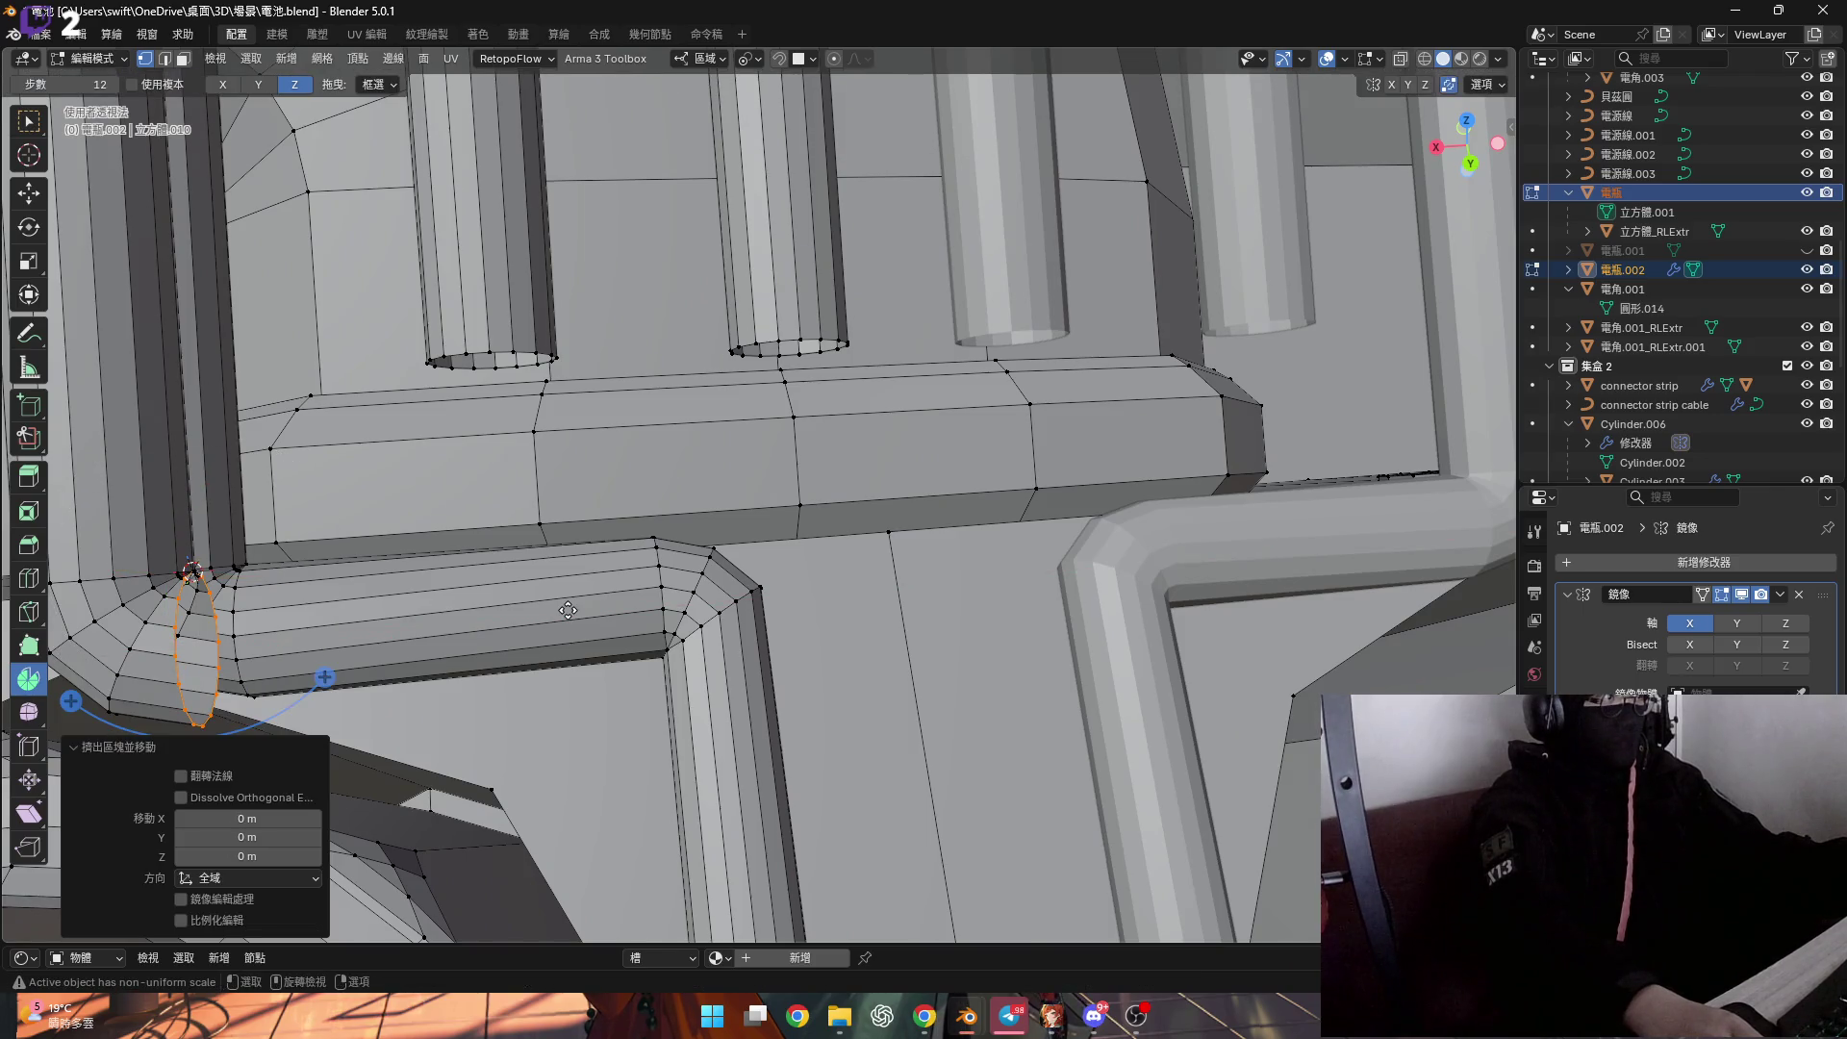
pyautogui.press('g')
pyautogui.press('x')
pyautogui.click(1017, 544)
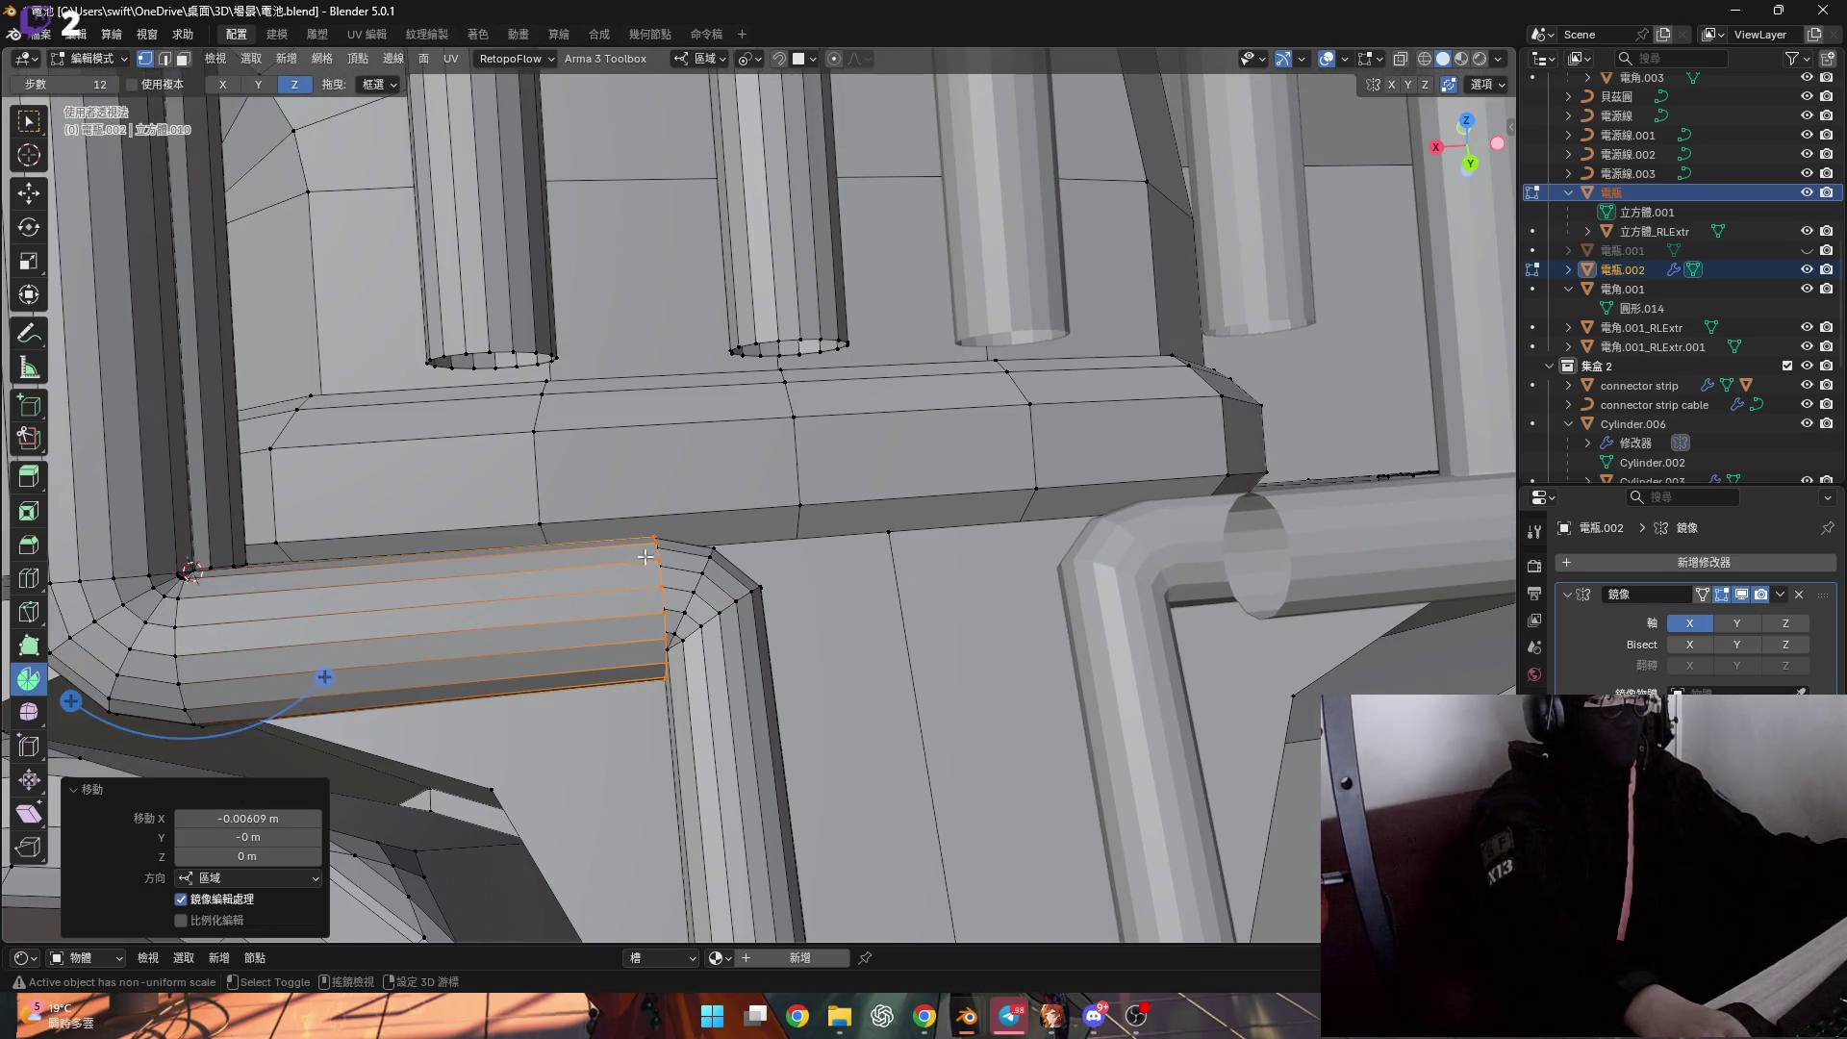
pyautogui.scroll(5, 607, 585)
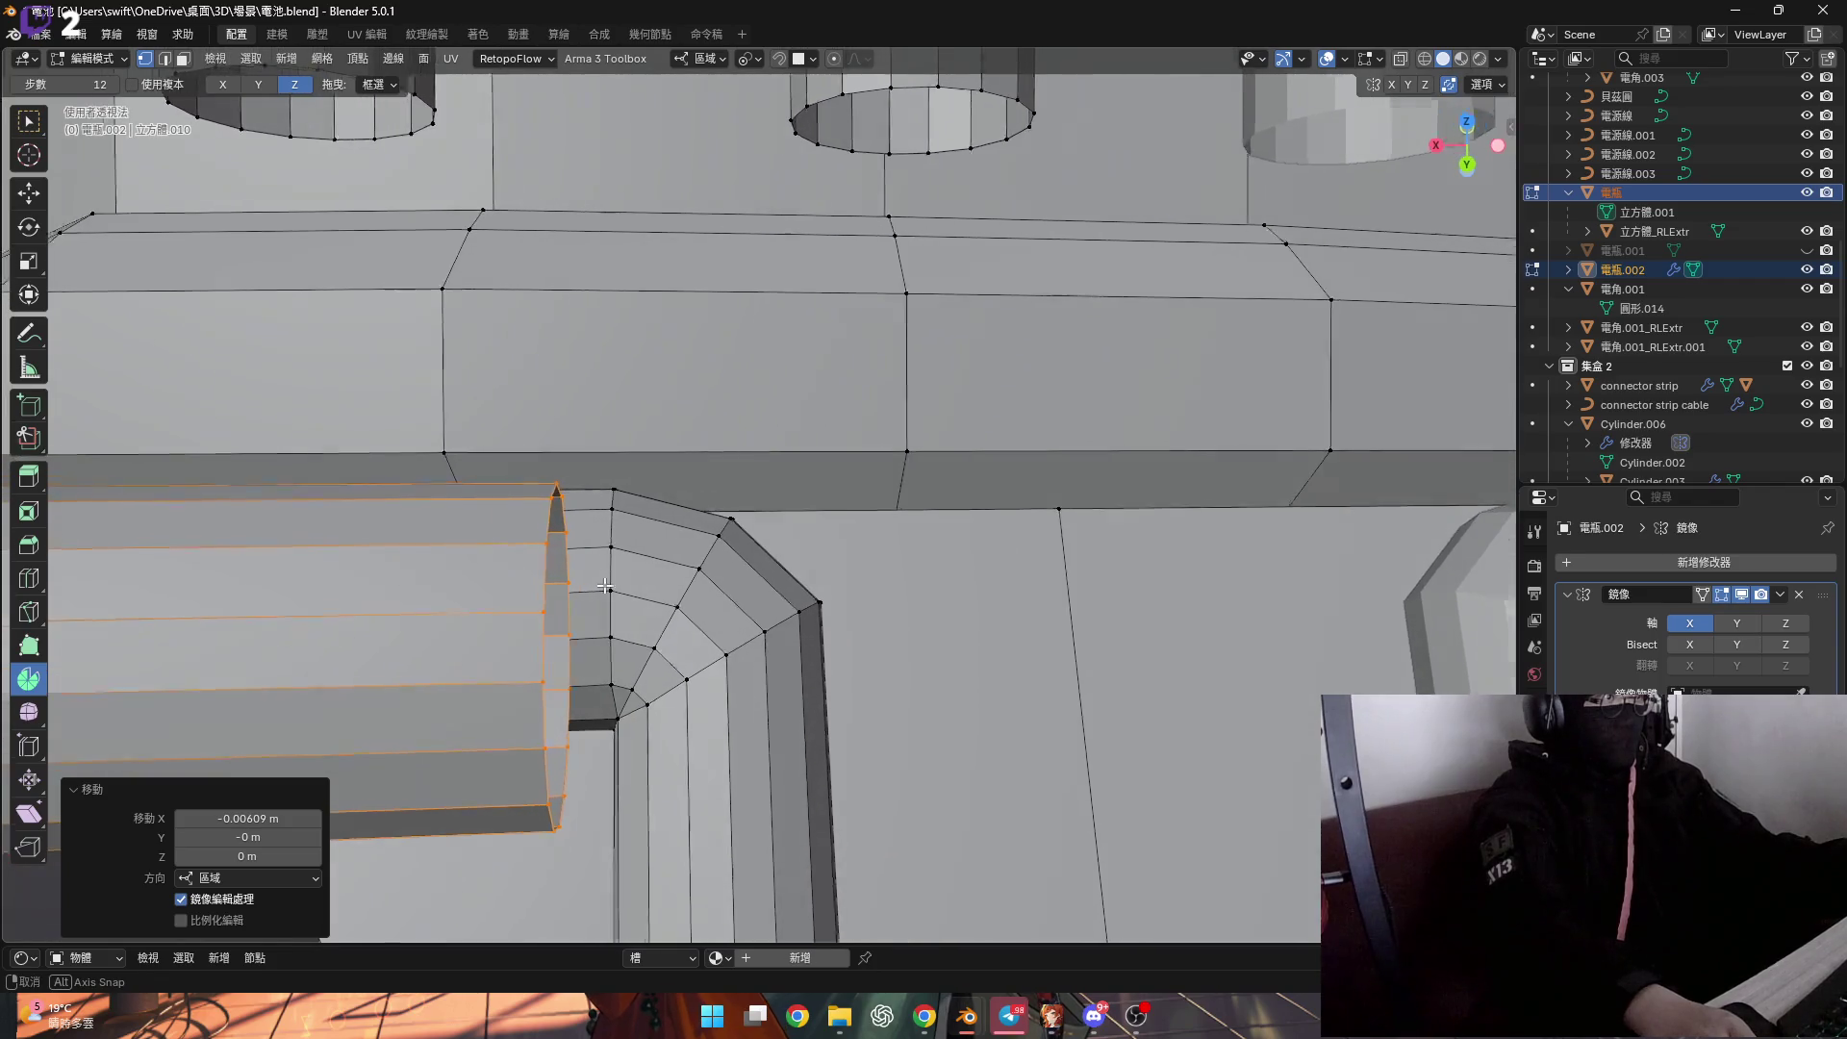
pyautogui.keyDown('shift'); pyautogui.moveTo(616, 588); pyautogui.dragTo(675, 644, button='middle'); pyautogui.keyUp('shift')
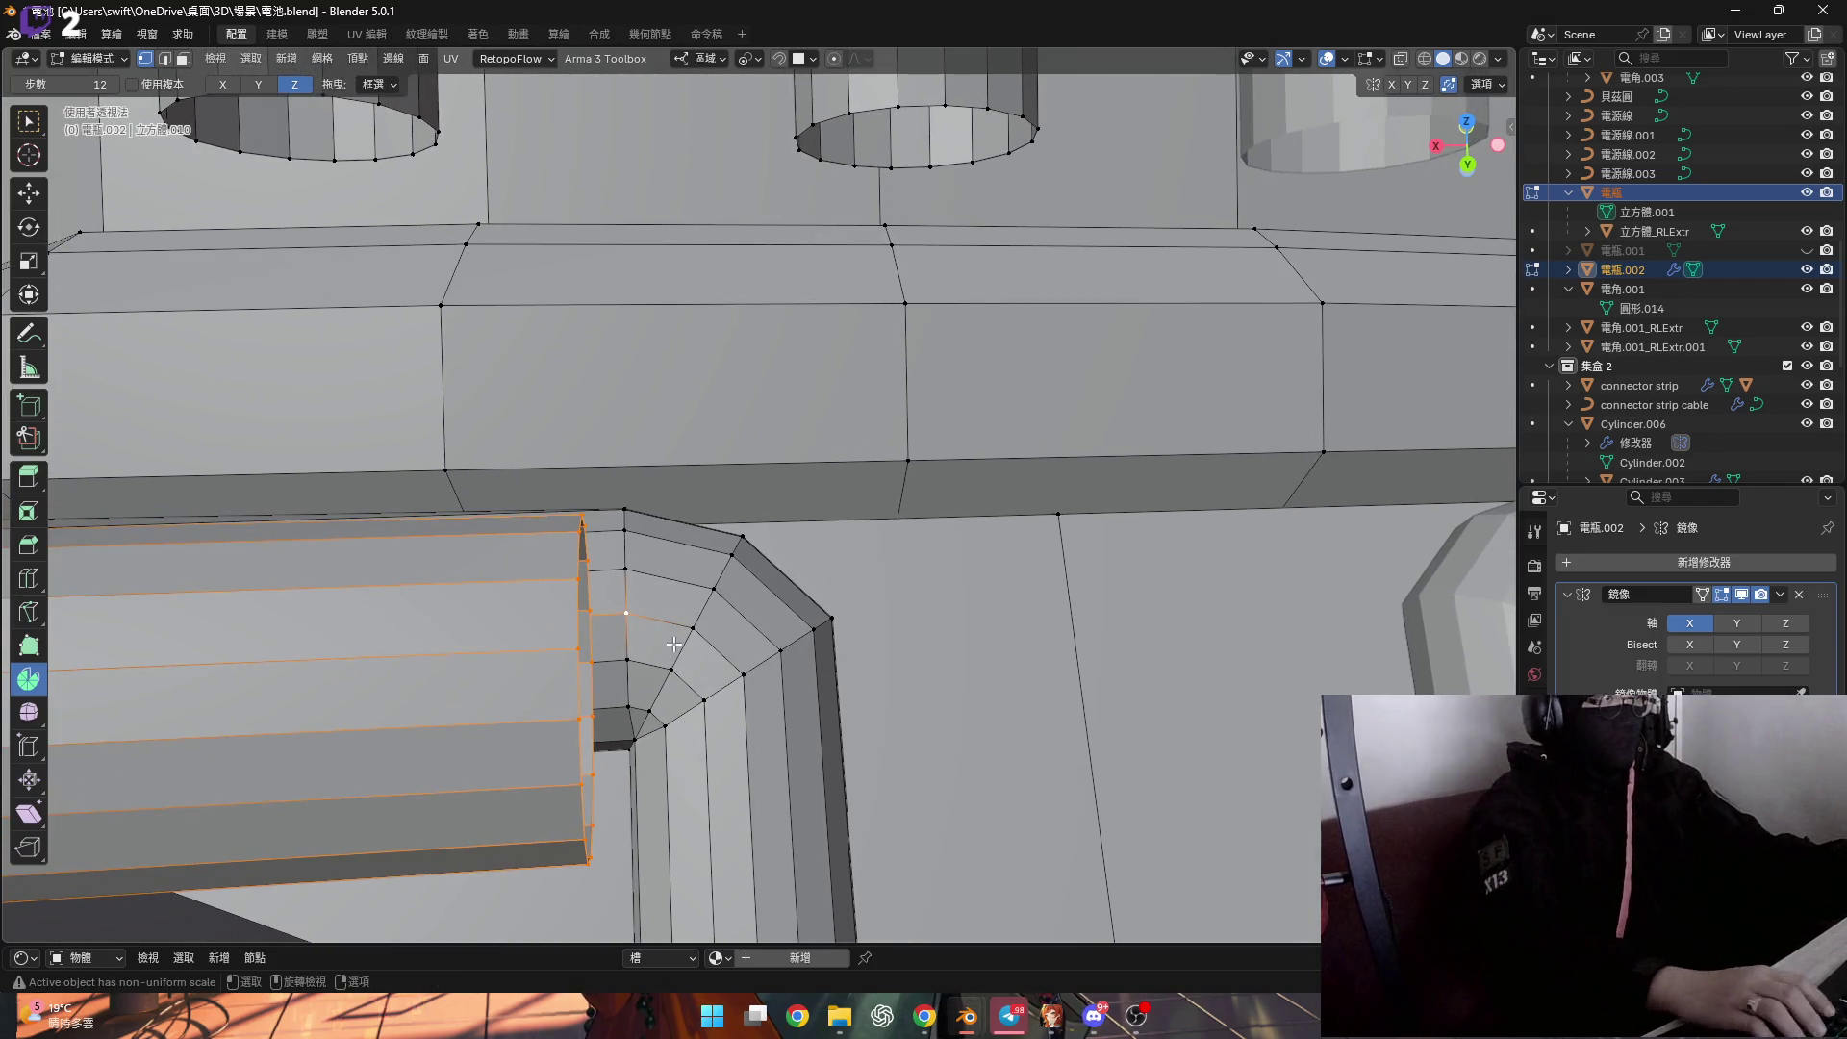
pyautogui.press('s')
pyautogui.press('Return')
# Select the edge loop at the elbow and scale it to zero along Y.
pyautogui.moveTo(674, 642)
pyautogui.mouseDown(button='middle')
pyautogui.moveTo(547, 571)
pyautogui.moveTo(537, 590)
pyautogui.moveTo(728, 609)
pyautogui.moveTo(618, 687)
pyautogui.moveTo(895, 720)
pyautogui.mouseUp(button='middle')
pyautogui.hotkey('shift', 's')
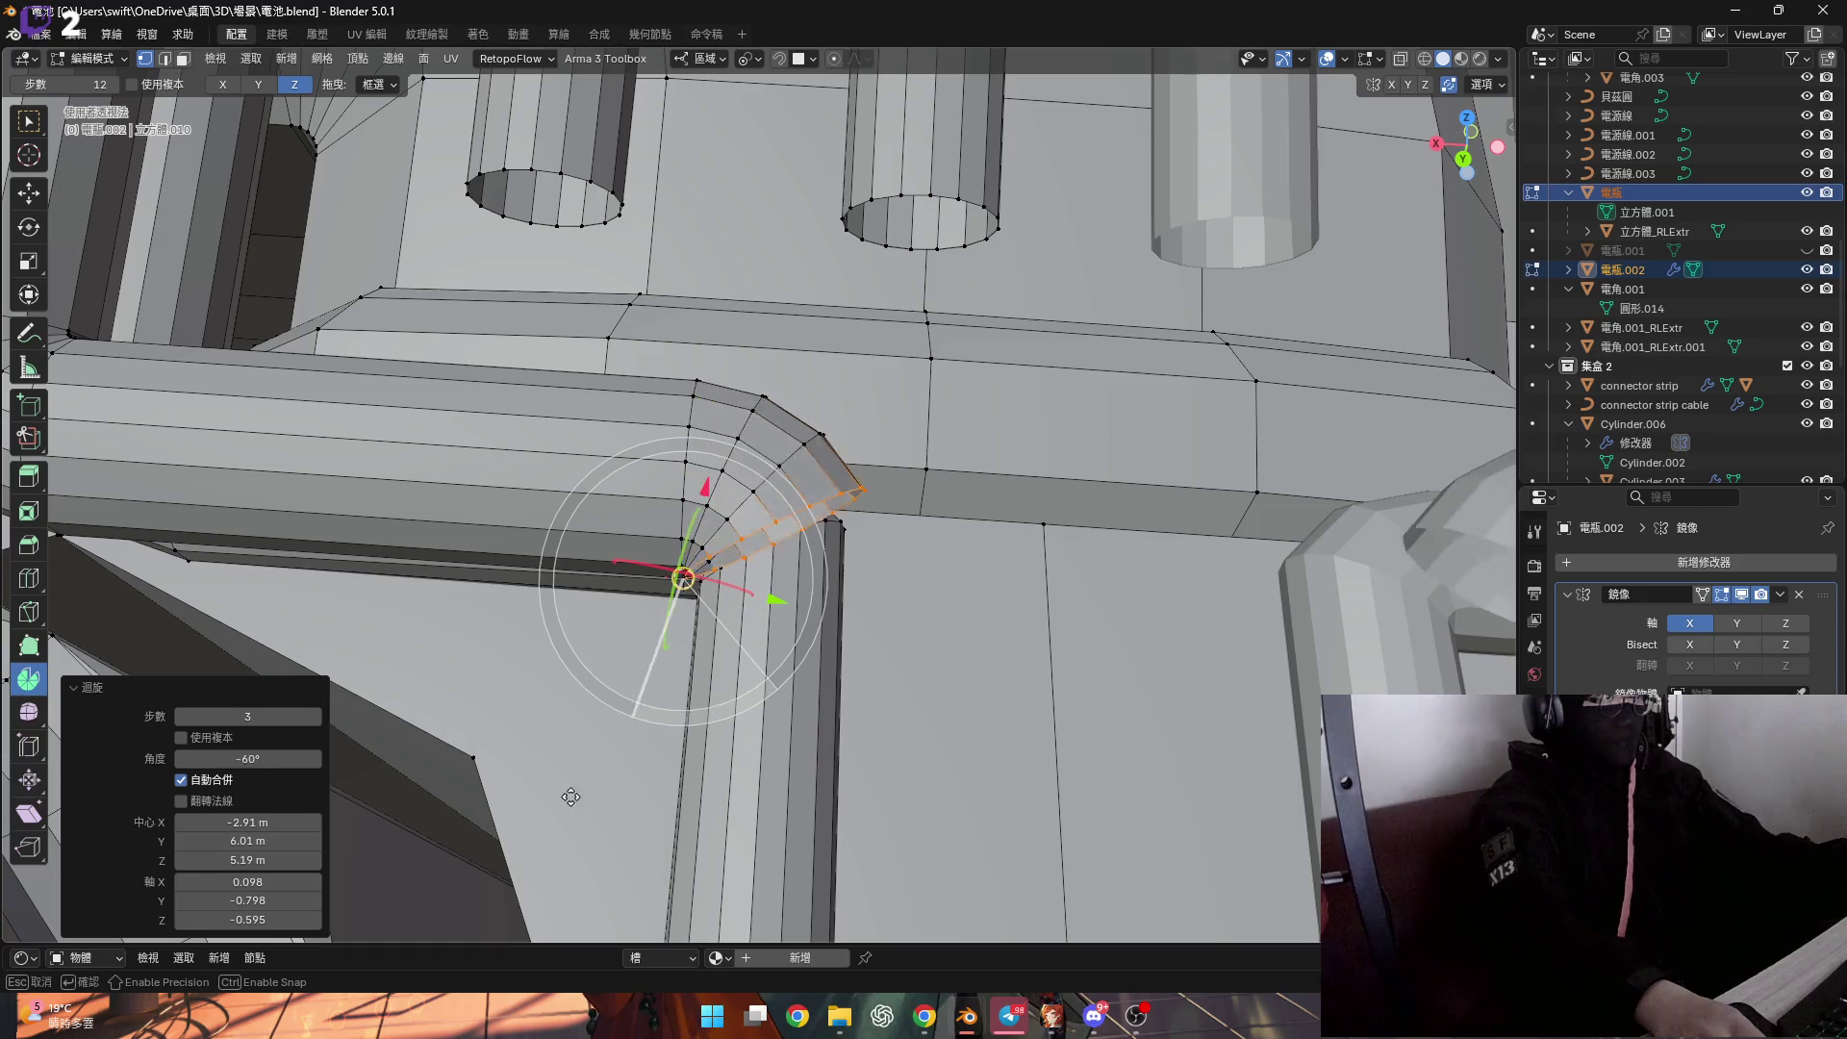
pyautogui.moveTo(803, 674)
pyautogui.keyDown('ctrl'); pyautogui.mouseDown(button='middle')
pyautogui.moveTo(803, 474)
pyautogui.moveTo(721, 549)
pyautogui.mouseUp(button='middle'); pyautogui.keyUp('ctrl')
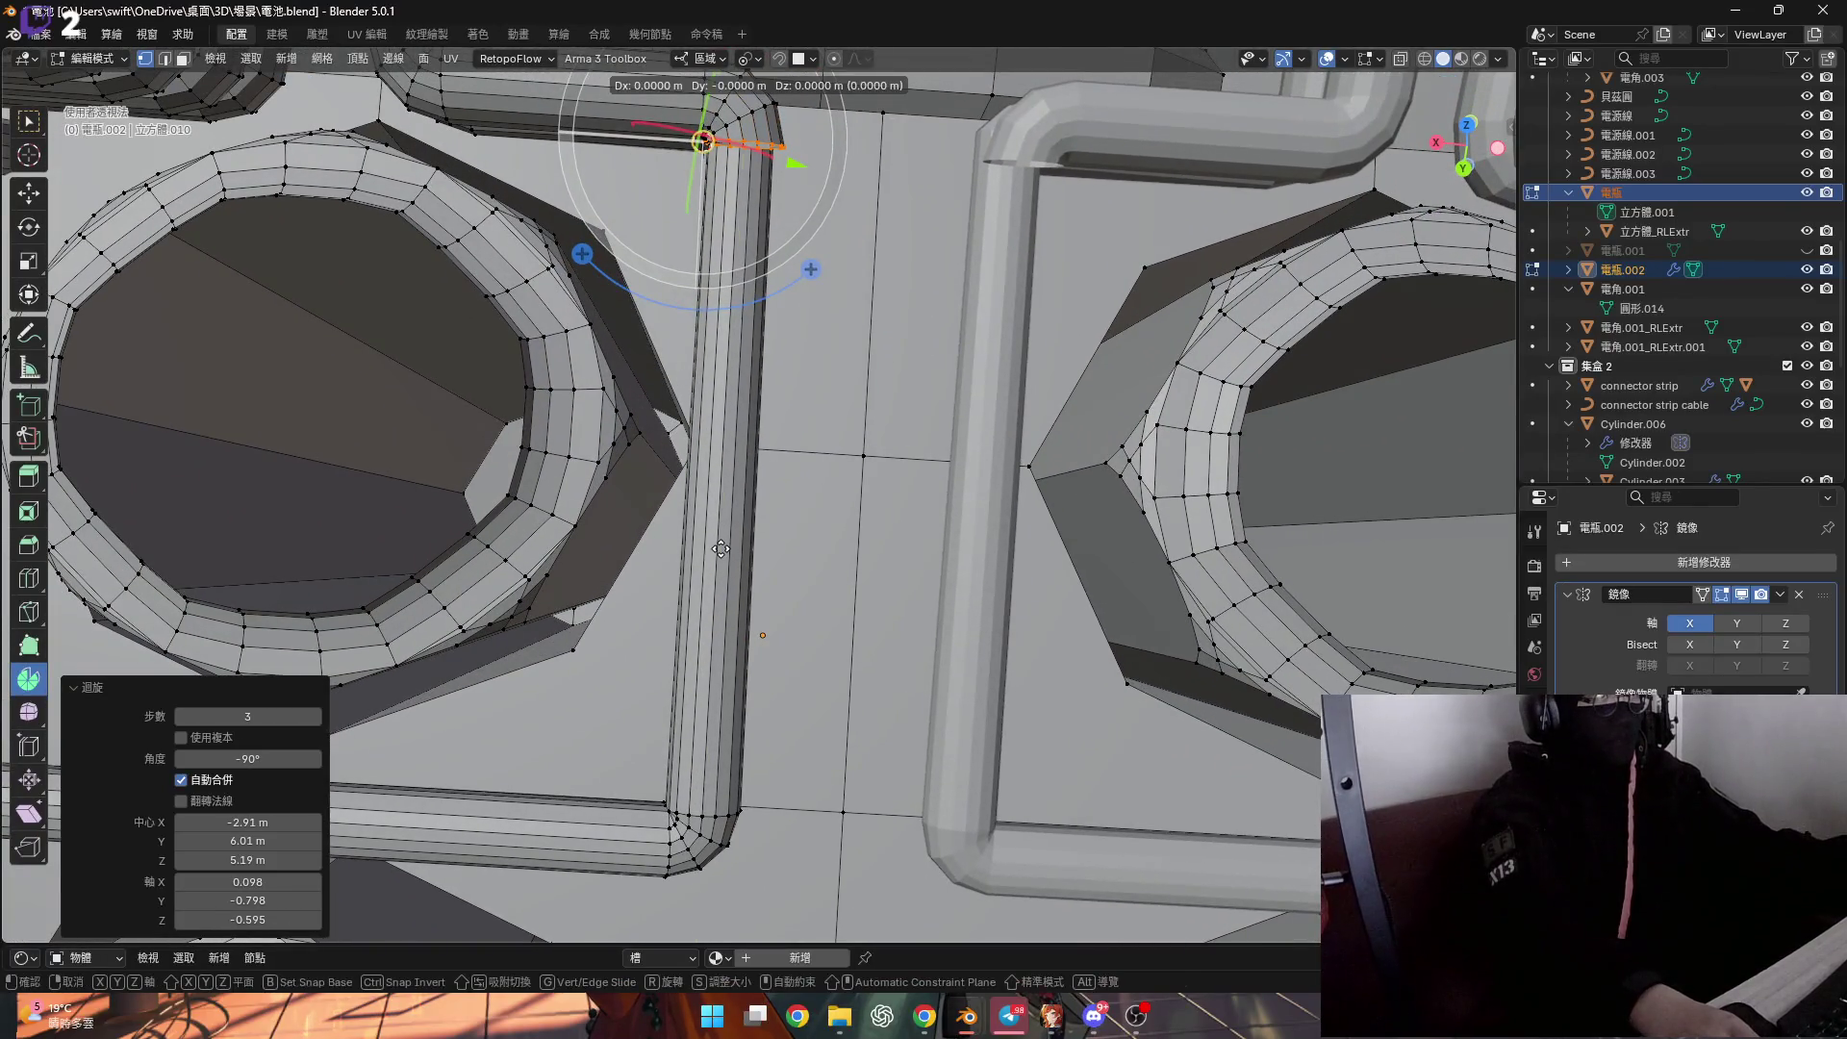
pyautogui.click(653, 209)
pyautogui.scroll(-3, 673, 288)
pyautogui.moveTo(770, 432)
pyautogui.keyDown('shift'); pyautogui.mouseDown(button='middle')
pyautogui.moveTo(770, 317)
pyautogui.moveTo(798, 462)
pyautogui.moveTo(785, 525)
pyautogui.moveTo(962, 558)
pyautogui.moveTo(942, 530)
pyautogui.moveTo(853, 507)
pyautogui.moveTo(636, 583)
pyautogui.moveTo(709, 632)
pyautogui.mouseUp(button='middle'); pyautogui.keyUp('shift')
pyautogui.scroll(3, 802, 502)
pyautogui.scroll(5, 1039, 577)
pyautogui.keyDown('alt'); pyautogui.click(1083, 579); pyautogui.keyUp('alt')
pyautogui.press('y')
pyautogui.press('0')
pyautogui.press('Return')
# Grow the selection around the tube section and rotate it 15° about X.
pyautogui.moveTo(921, 592); pyautogui.dragTo(946, 562, button='middle')
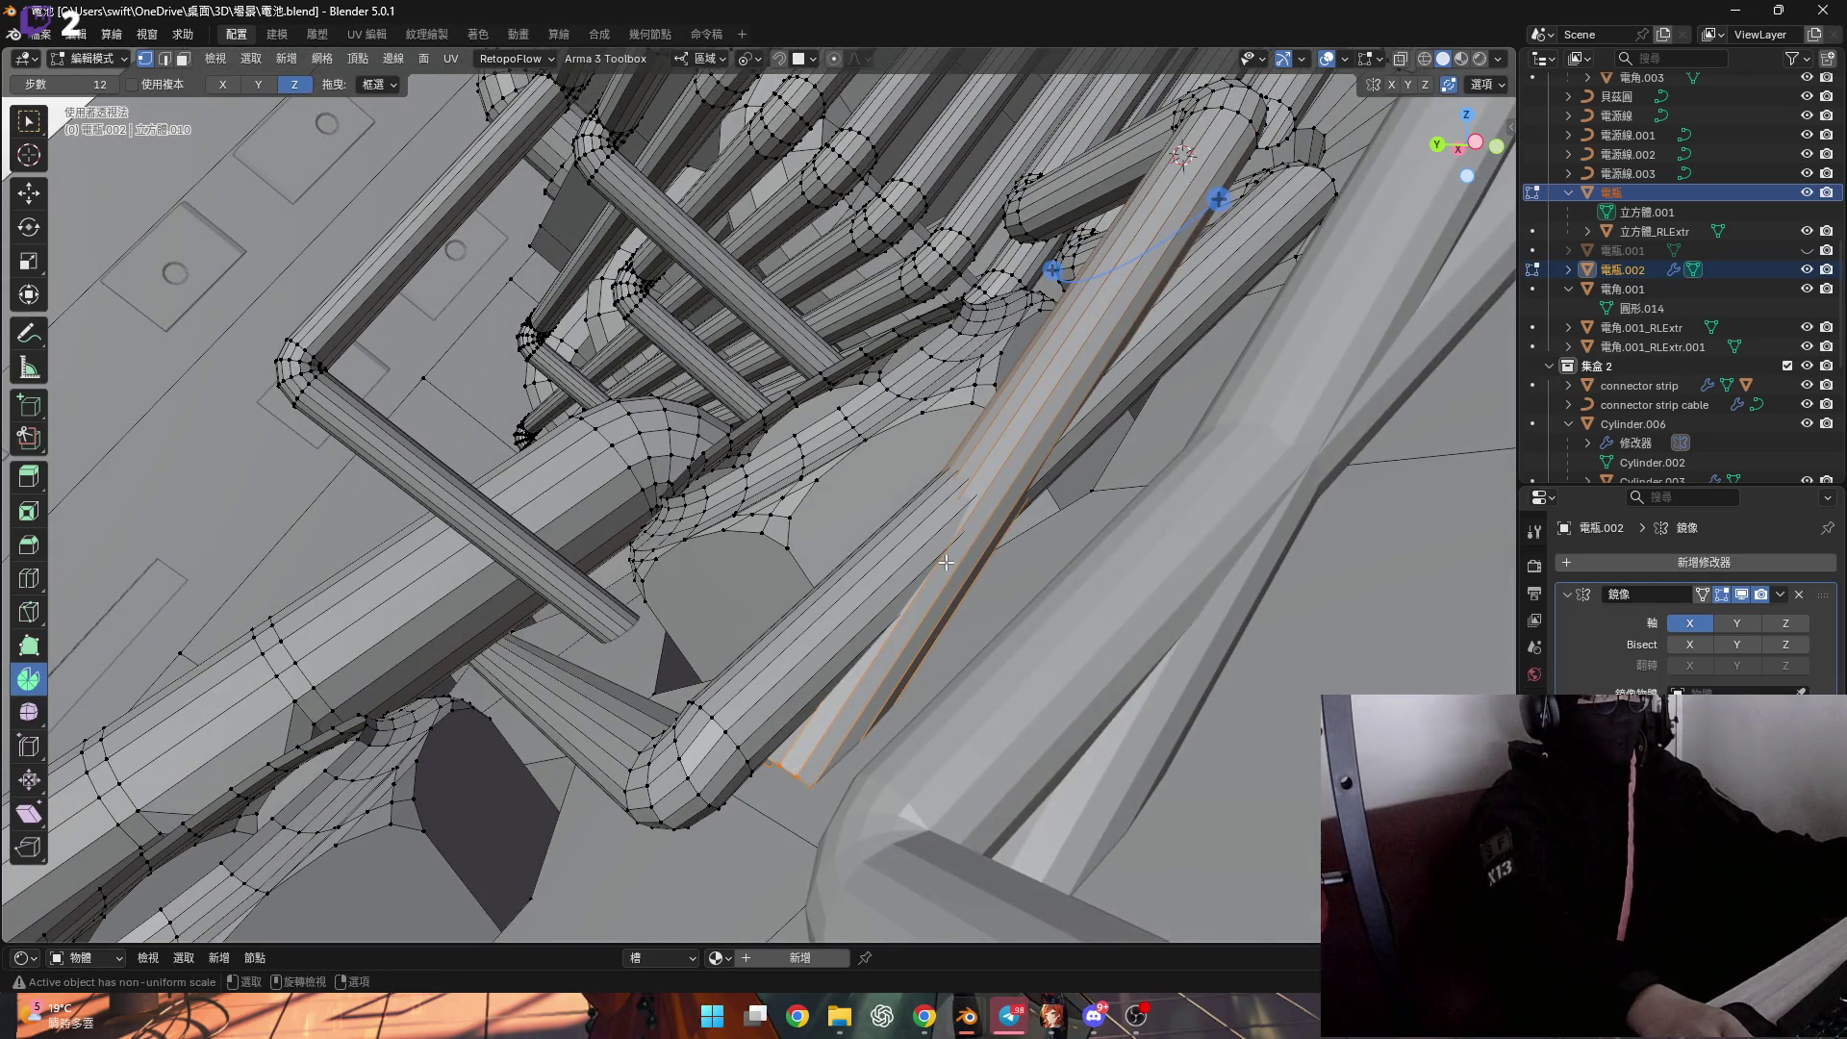
pyautogui.click(928, 558)
pyautogui.moveTo(928, 558)
pyautogui.mouseDown(button='middle')
pyautogui.moveTo(1034, 541)
pyautogui.moveTo(1080, 476)
pyautogui.moveTo(1020, 292)
pyautogui.moveTo(909, 402)
pyautogui.moveTo(950, 416)
pyautogui.moveTo(915, 413)
pyautogui.moveTo(914, 392)
pyautogui.moveTo(1099, 413)
pyautogui.mouseUp(button='middle')
pyautogui.press('ctrl+KP_Add')
pyautogui.press('5')
pyautogui.press('Return')
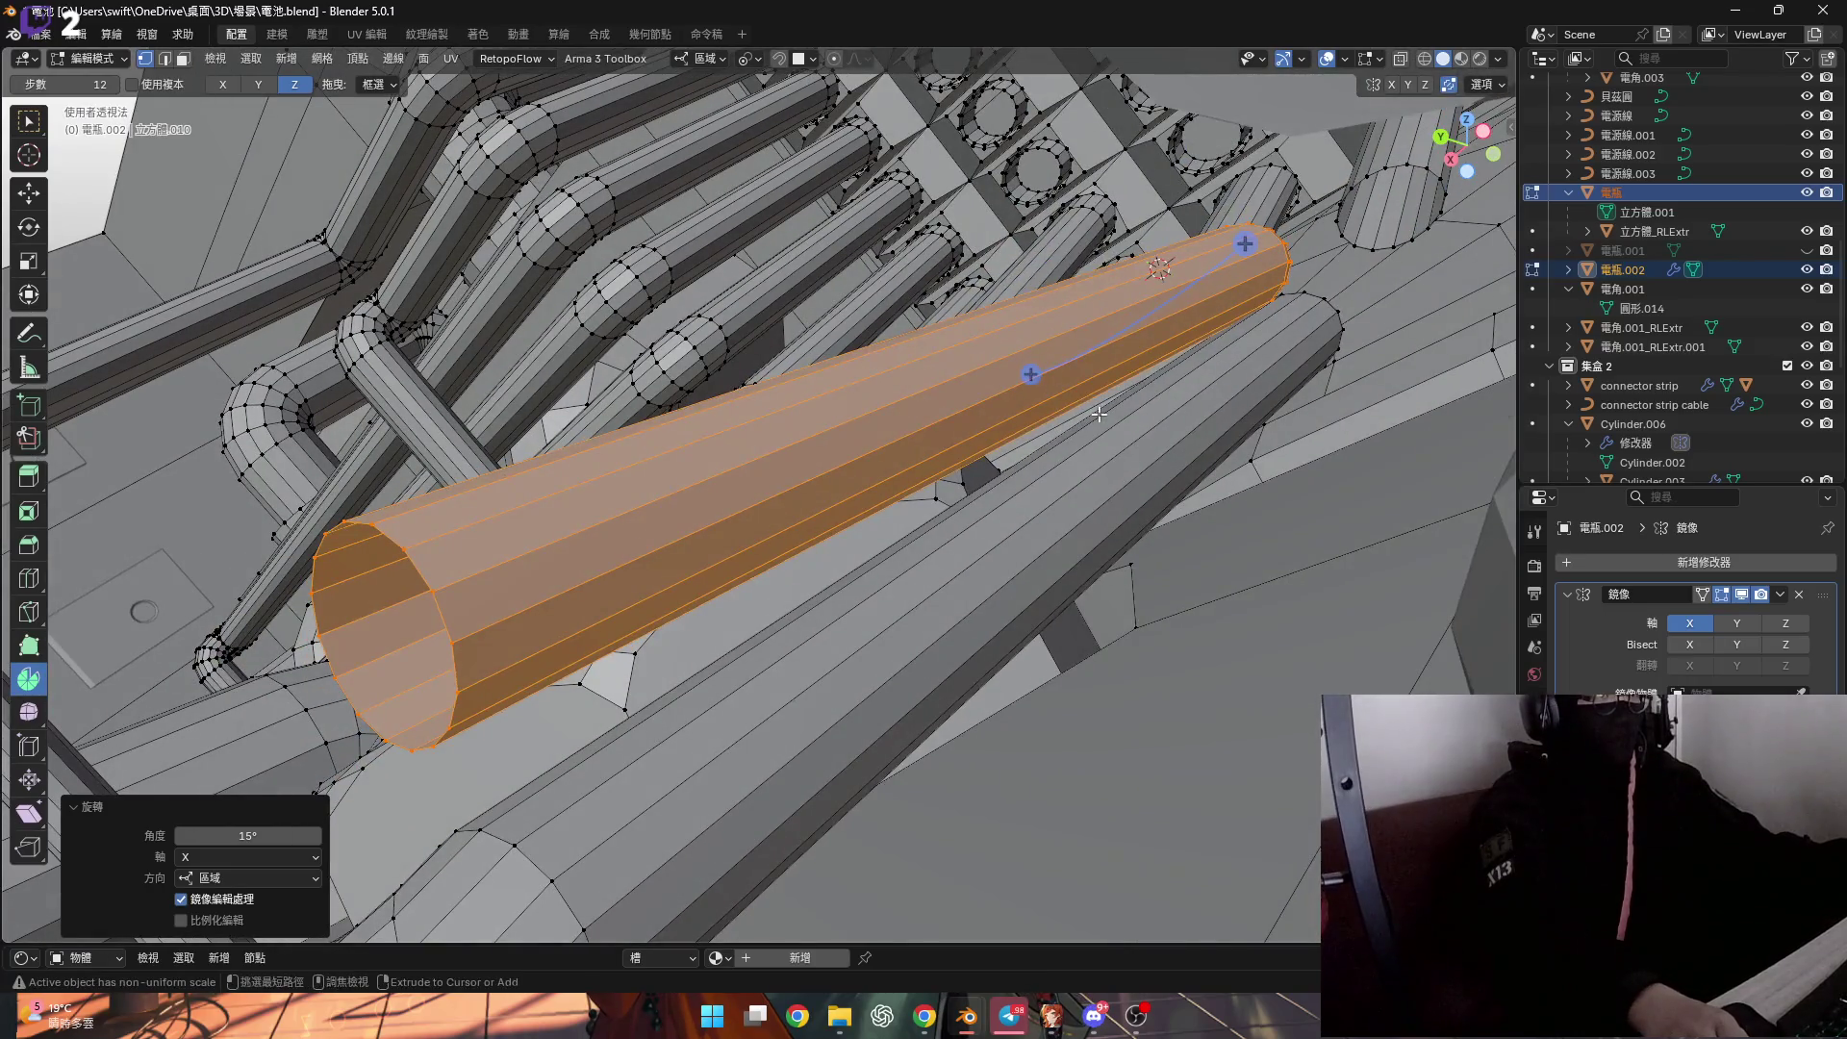
# Repeat the rotation for a steeper tilt, then select a vertex on the tube end.
pyautogui.hotkey('shift', 'r')
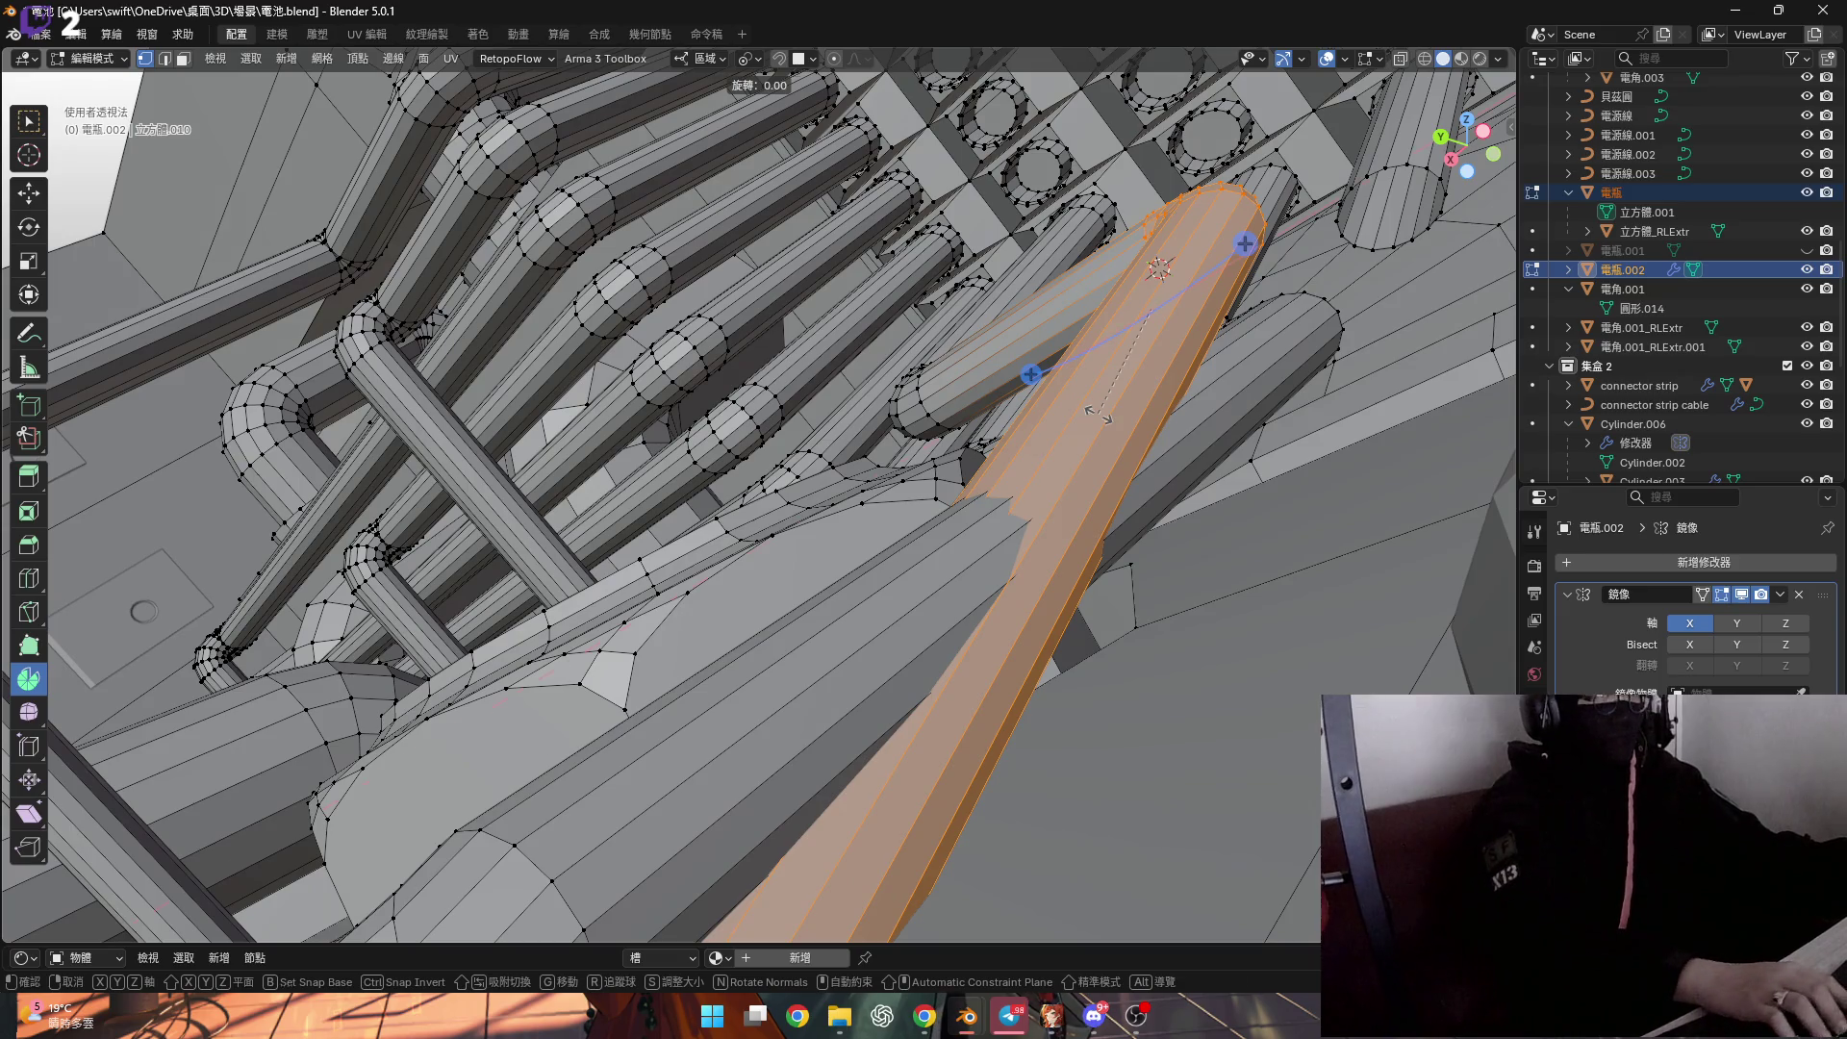
pyautogui.moveTo(1161, 438)
pyautogui.mouseDown(button='middle')
pyautogui.moveTo(1129, 394)
pyautogui.moveTo(974, 450)
pyautogui.mouseUp(button='middle')
pyautogui.scroll(-5, 1119, 379)
pyautogui.scroll(6, 974, 450)
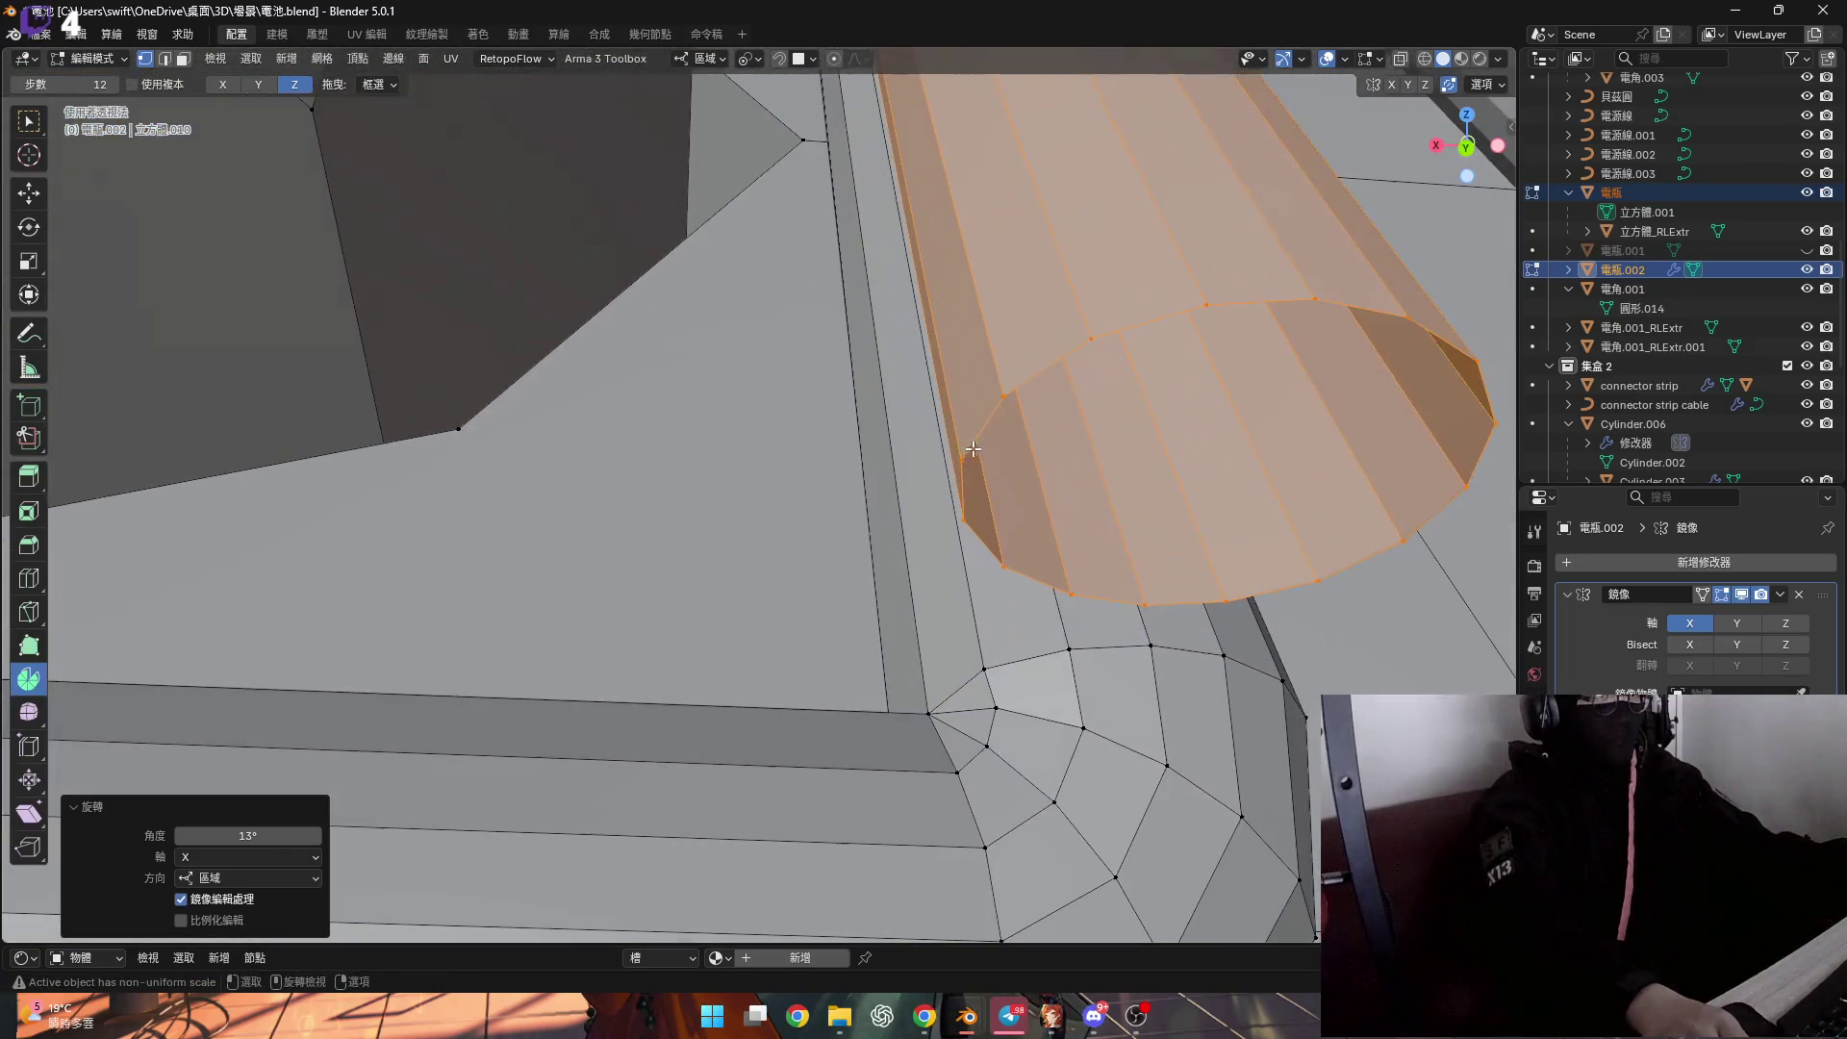
pyautogui.click(974, 450)
pyautogui.moveTo(973, 450)
pyautogui.mouseDown(button='middle')
pyautogui.moveTo(922, 480)
pyautogui.moveTo(597, 469)
pyautogui.moveTo(762, 425)
pyautogui.moveTo(880, 515)
pyautogui.mouseUp(button='middle')
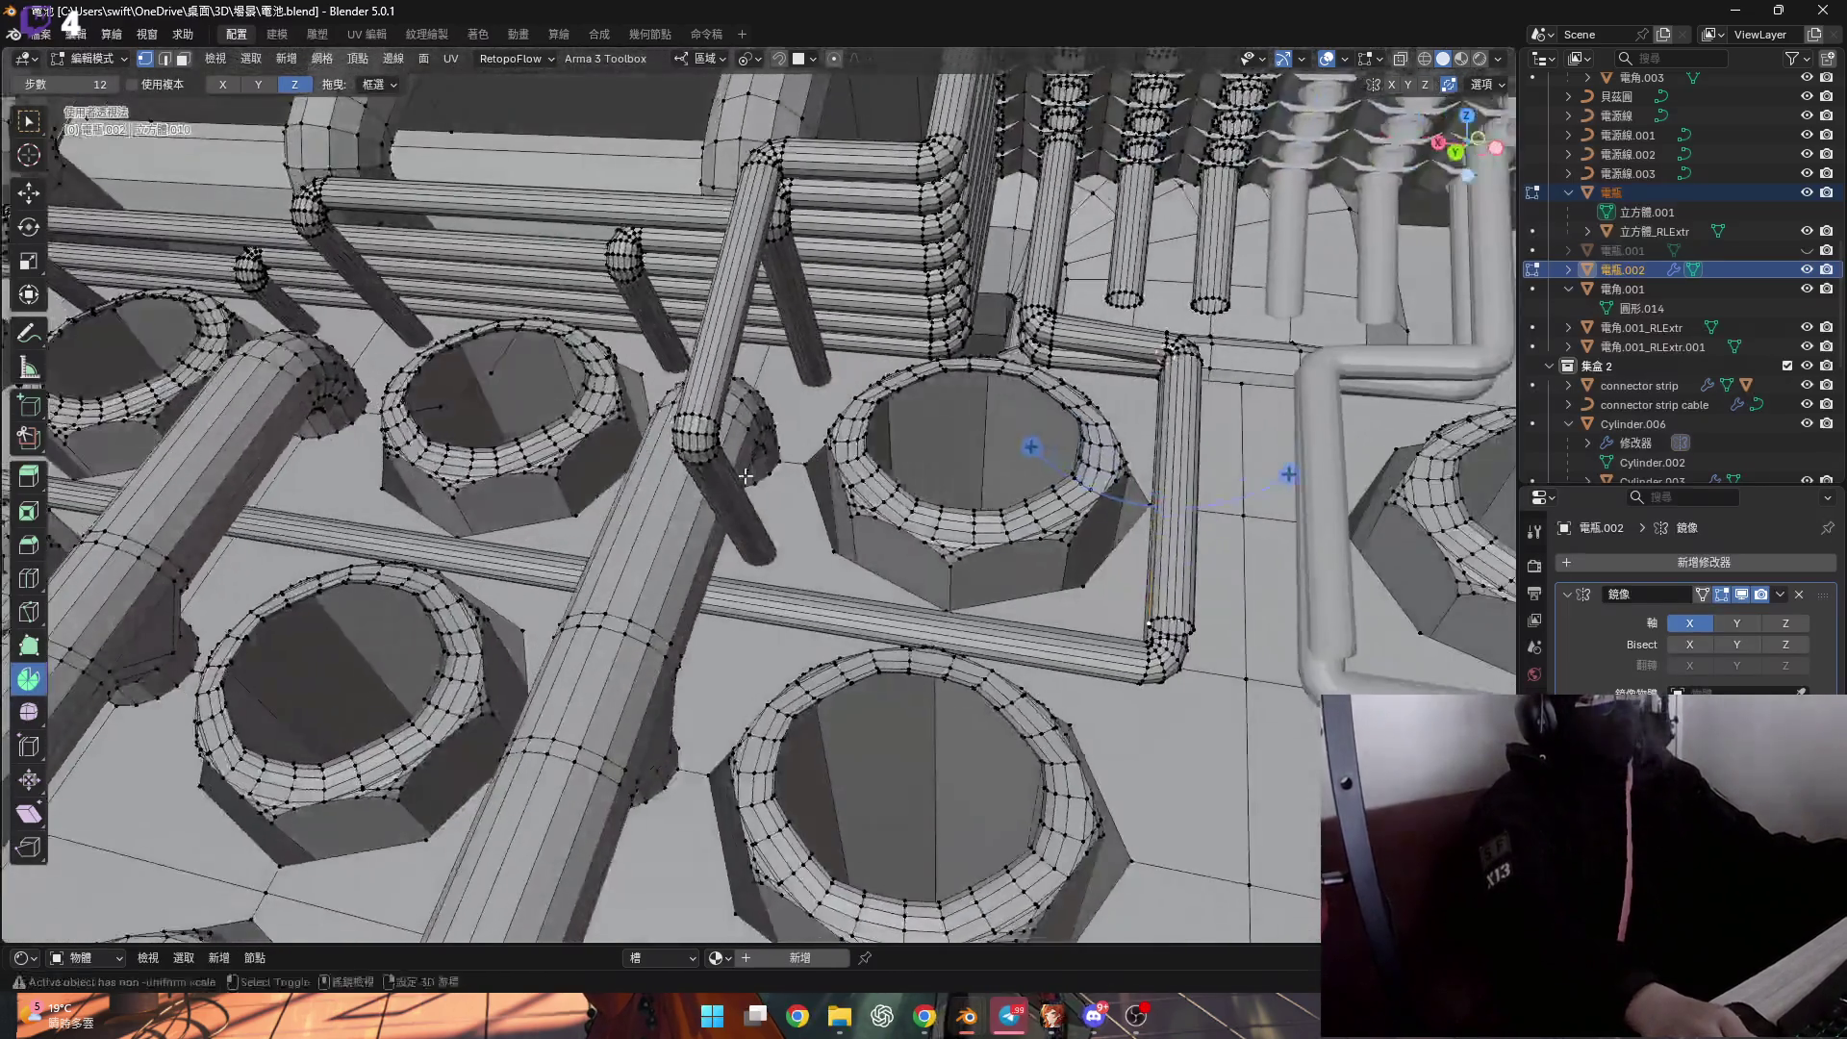
pyautogui.moveTo(745, 477)
pyautogui.mouseDown(button='middle')
pyautogui.moveTo(1151, 465)
pyautogui.moveTo(660, 636)
pyautogui.moveTo(448, 521)
pyautogui.moveTo(571, 528)
pyautogui.moveTo(845, 629)
pyautogui.mouseUp(button='middle')
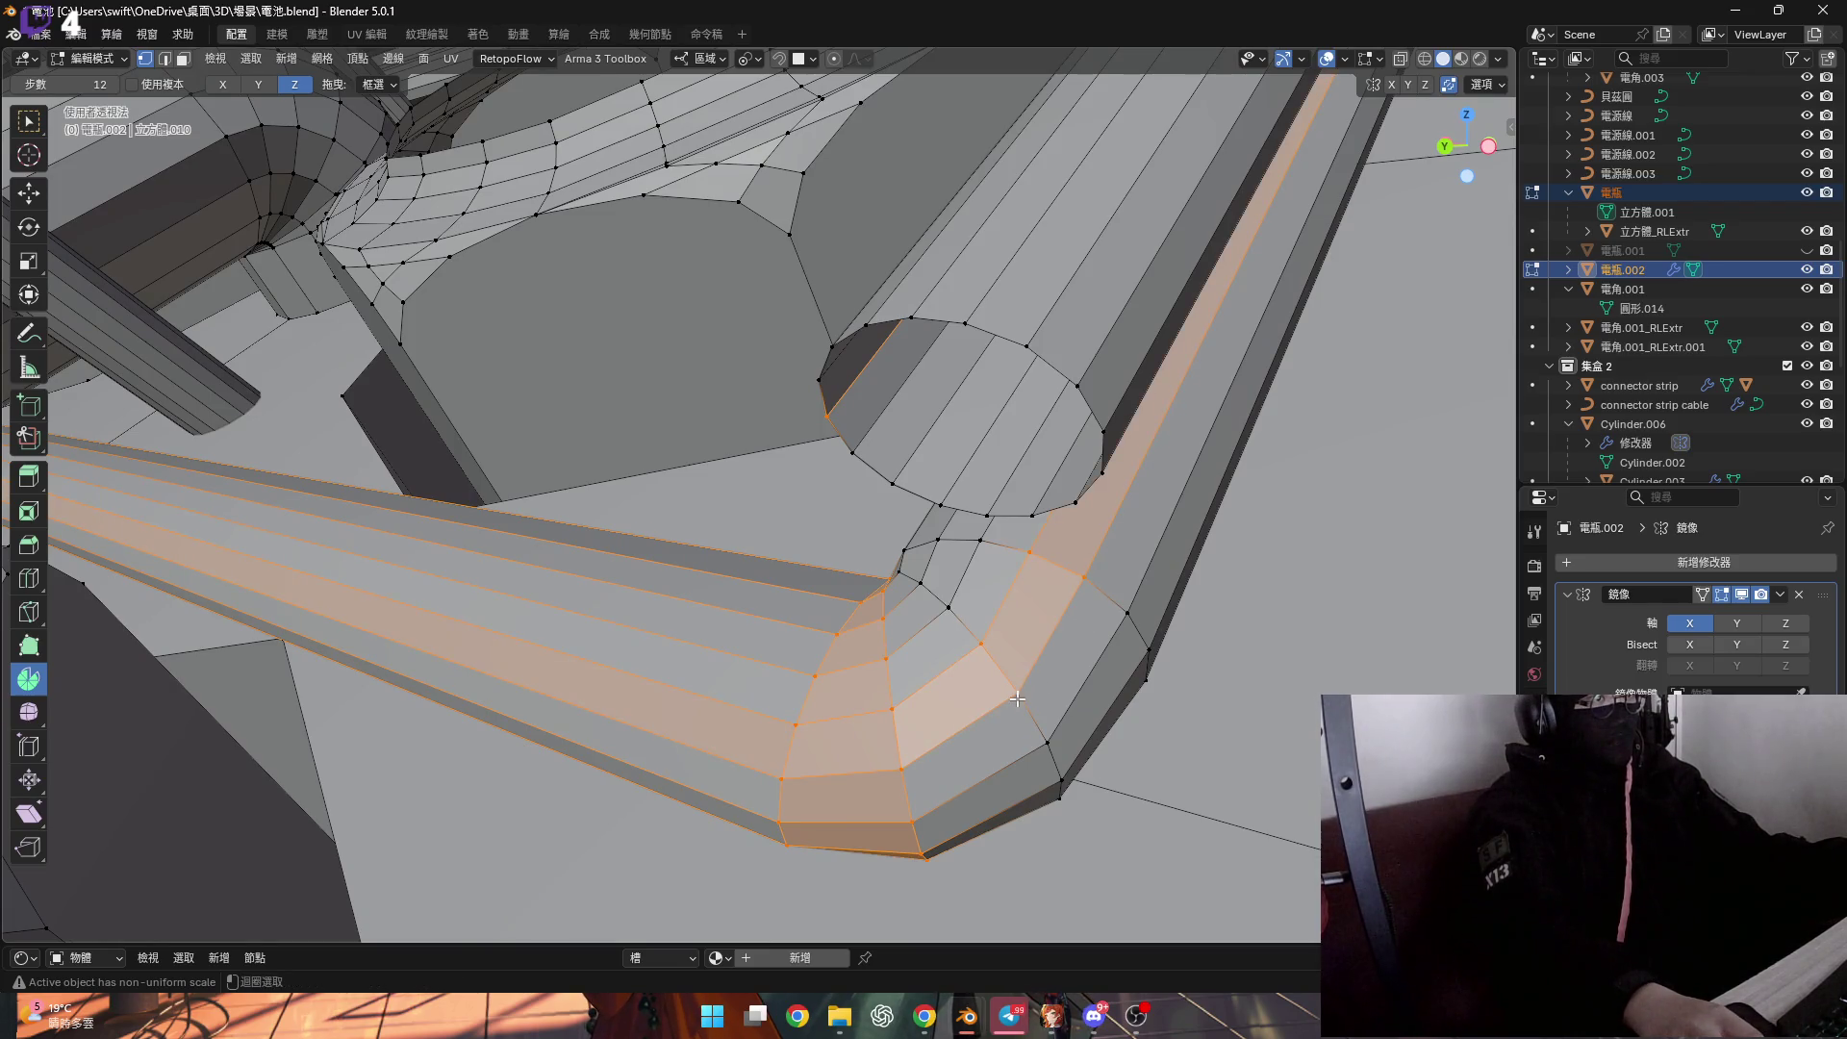
pyautogui.scroll(5, 1079, 510)
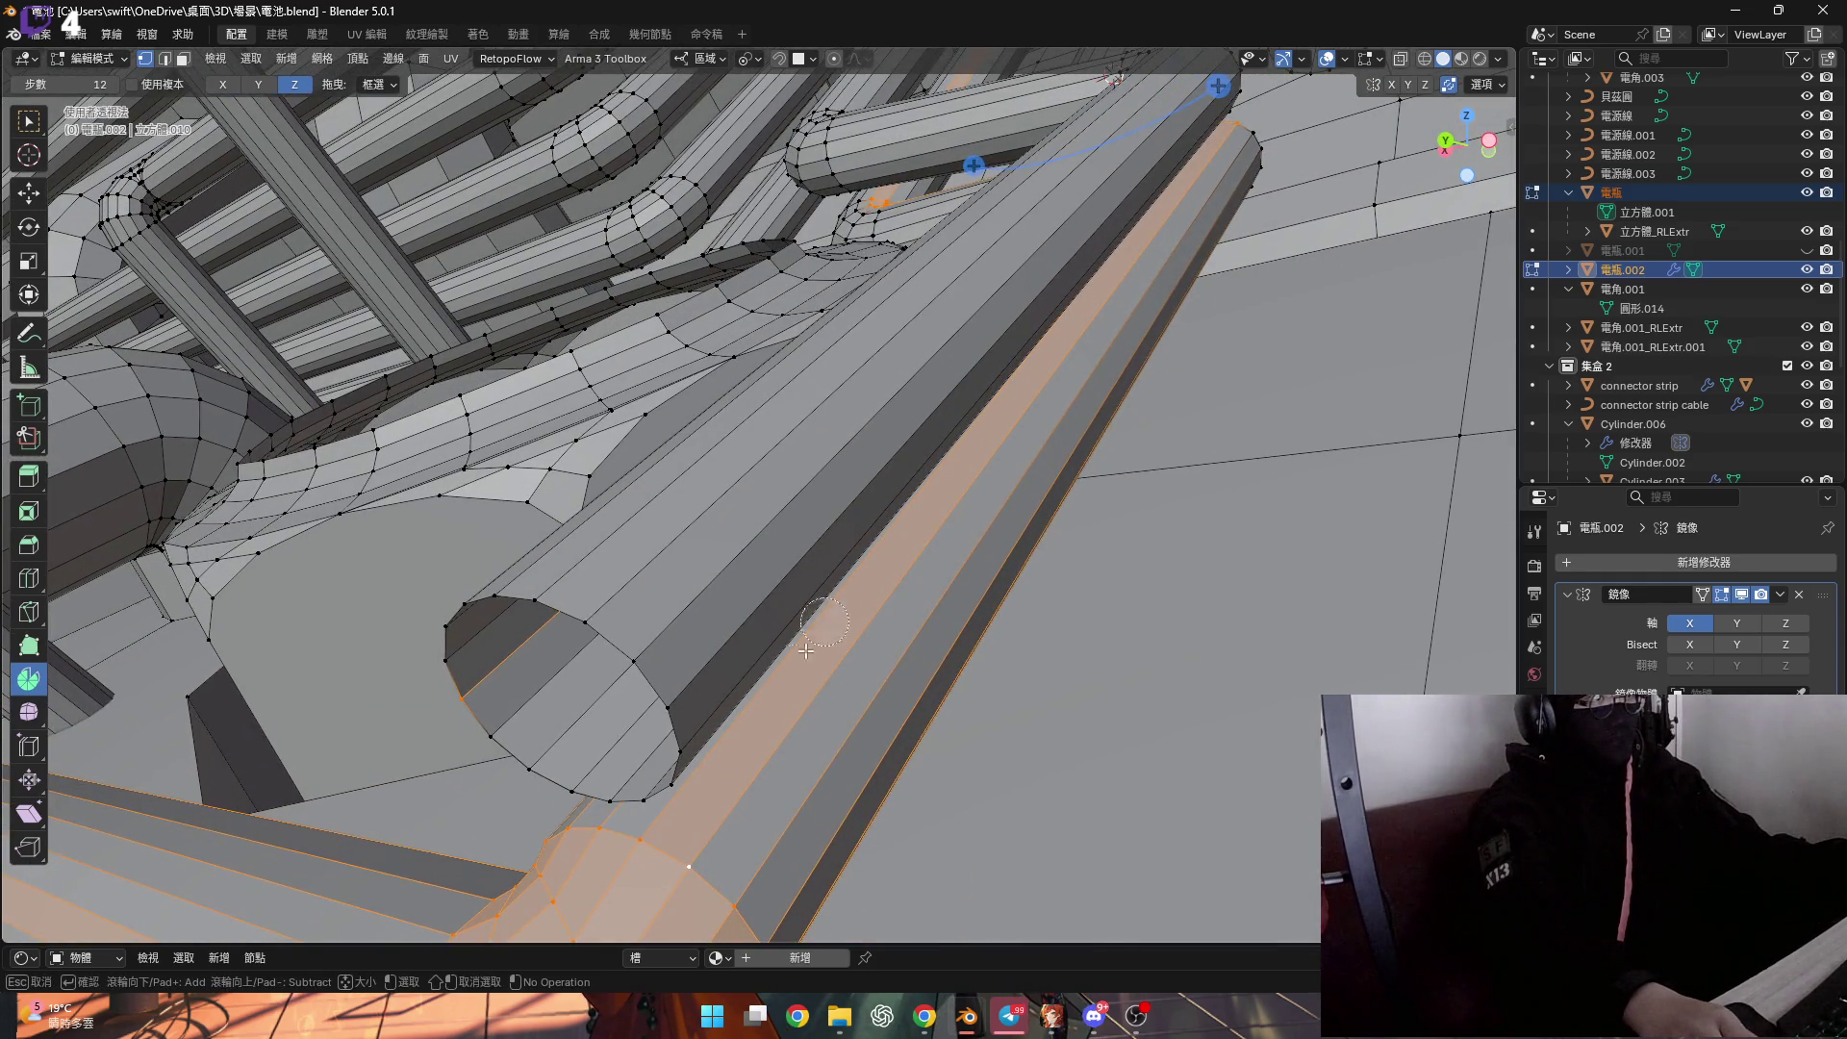
pyautogui.press('Escape')
pyautogui.scroll(-10, 651, 550)
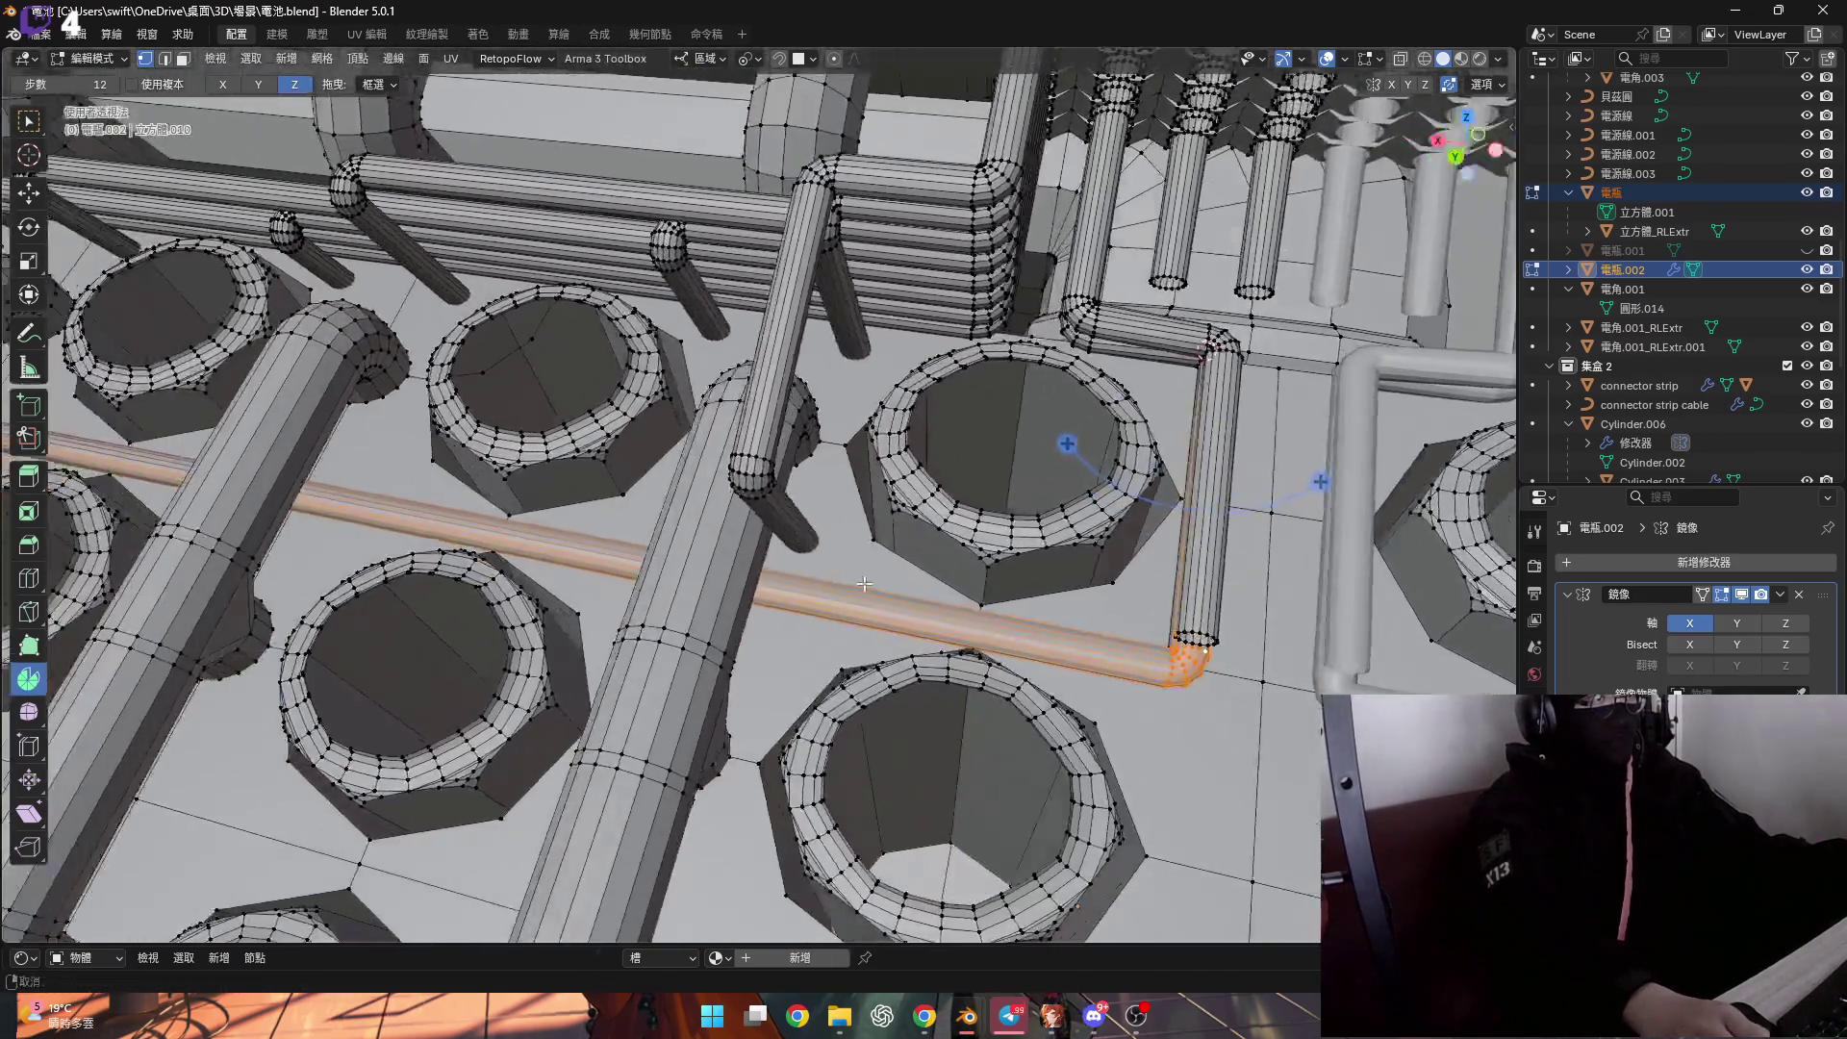
pyautogui.moveTo(651, 551); pyautogui.dragTo(602, 525, button='middle')
pyautogui.scroll(8, 602, 525)
pyautogui.scroll(3, 602, 525)
pyautogui.keyDown('alt'); pyautogui.click(628, 446); pyautogui.keyUp('alt')
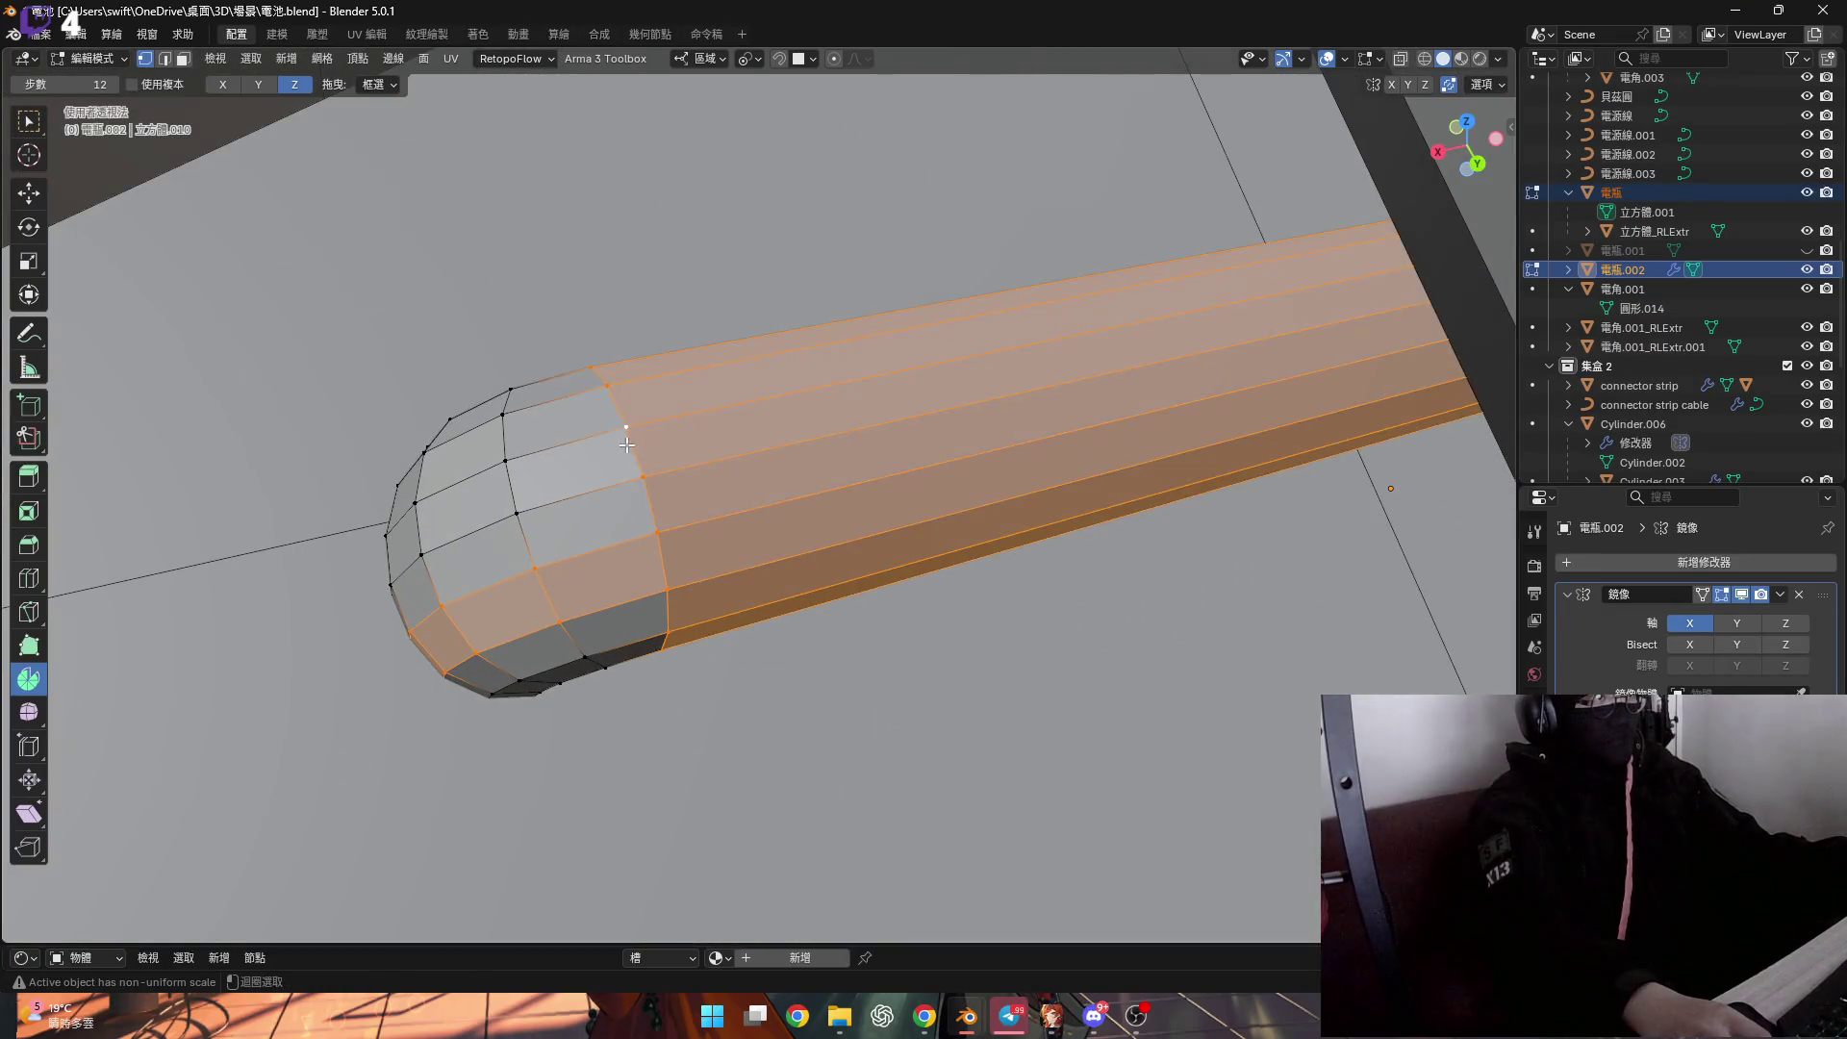
pyautogui.moveTo(428, 521)
pyautogui.mouseDown(button='middle')
pyautogui.moveTo(568, 563)
pyautogui.moveTo(573, 603)
pyautogui.moveTo(845, 515)
pyautogui.moveTo(639, 494)
pyautogui.moveTo(530, 609)
pyautogui.mouseUp(button='middle')
pyautogui.moveTo(391, 759)
pyautogui.mouseDown(button='middle')
pyautogui.moveTo(507, 622)
pyautogui.moveTo(890, 458)
pyautogui.moveTo(502, 626)
pyautogui.moveTo(825, 565)
pyautogui.moveTo(1052, 618)
pyautogui.moveTo(523, 415)
pyautogui.mouseUp(button='middle')
pyautogui.moveTo(420, 373); pyautogui.dragTo(577, 425, button='middle')
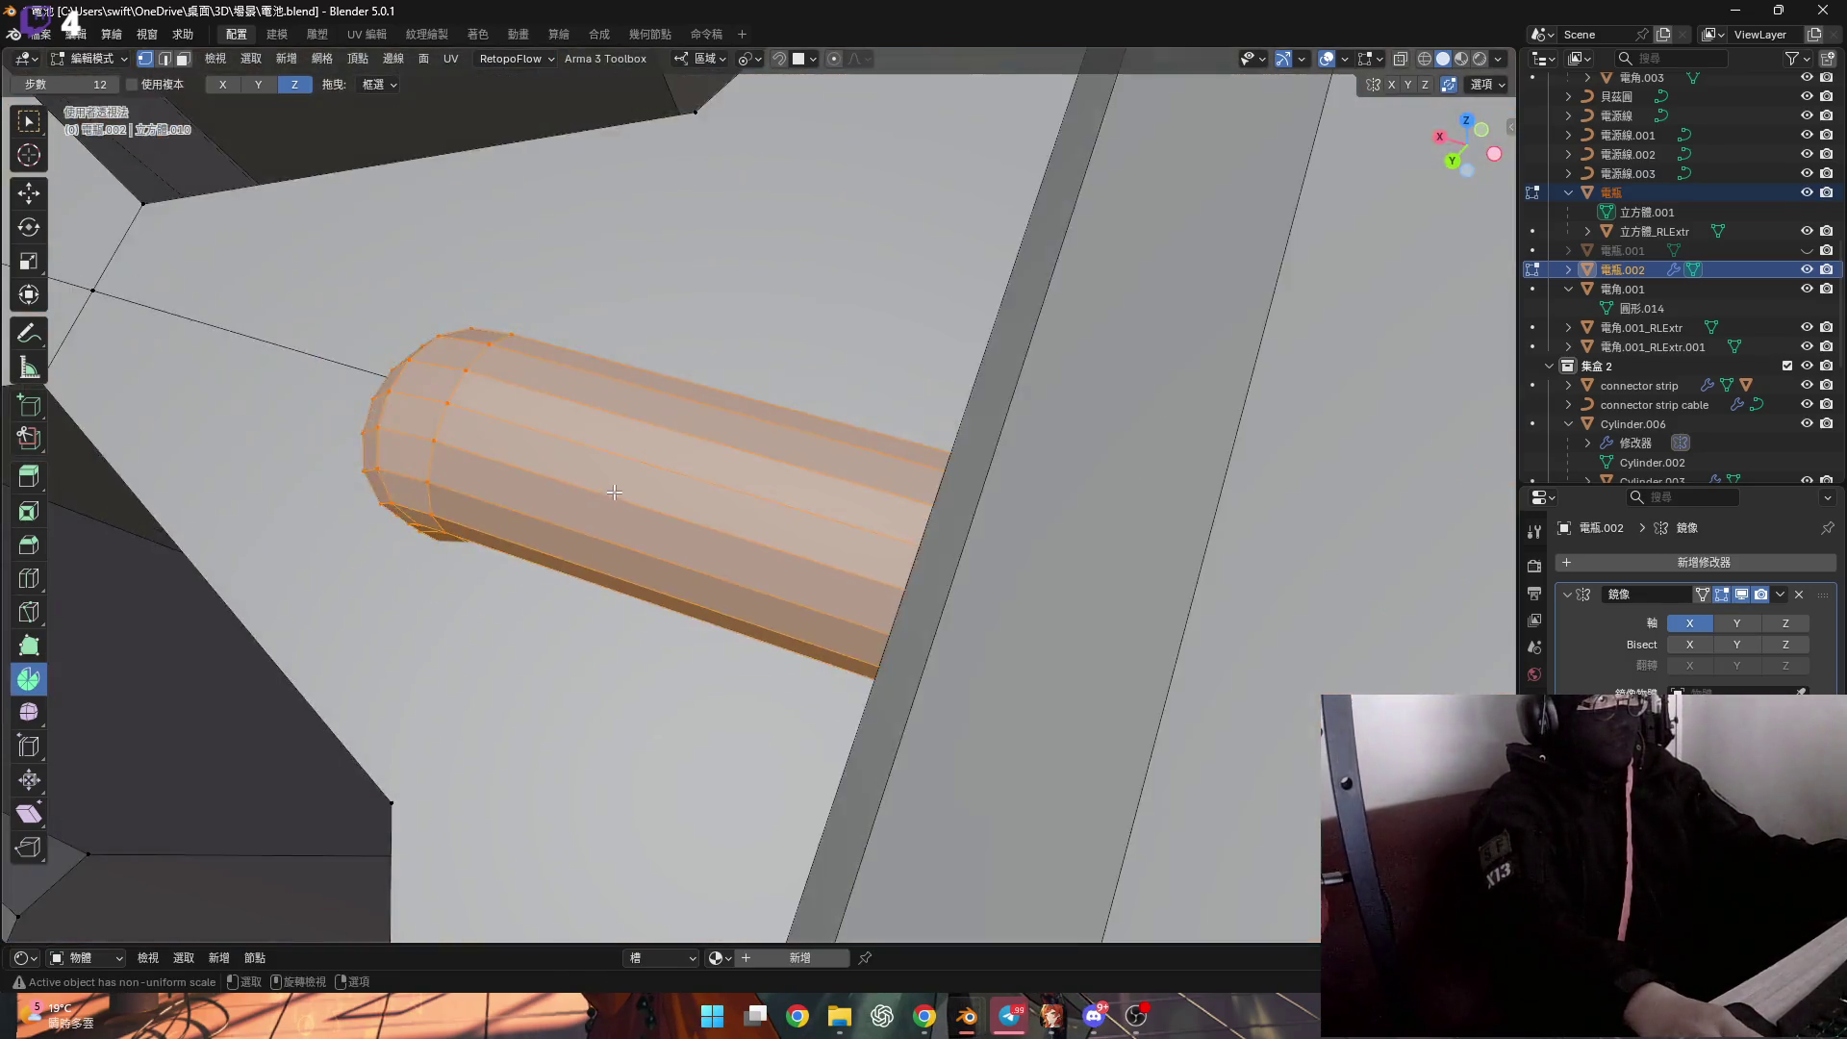
pyautogui.scroll(-5, 577, 424)
pyautogui.scroll(6, 577, 424)
pyautogui.moveTo(674, 481)
pyautogui.mouseDown(button='middle')
pyautogui.moveTo(864, 565)
pyautogui.moveTo(834, 559)
pyautogui.moveTo(825, 581)
pyautogui.moveTo(695, 556)
pyautogui.moveTo(817, 566)
pyautogui.moveTo(854, 590)
pyautogui.mouseUp(button='middle')
pyautogui.press('g')
pyautogui.press('Escape')
pyautogui.scroll(-4, 731, 554)
pyautogui.scroll(-2, 778, 540)
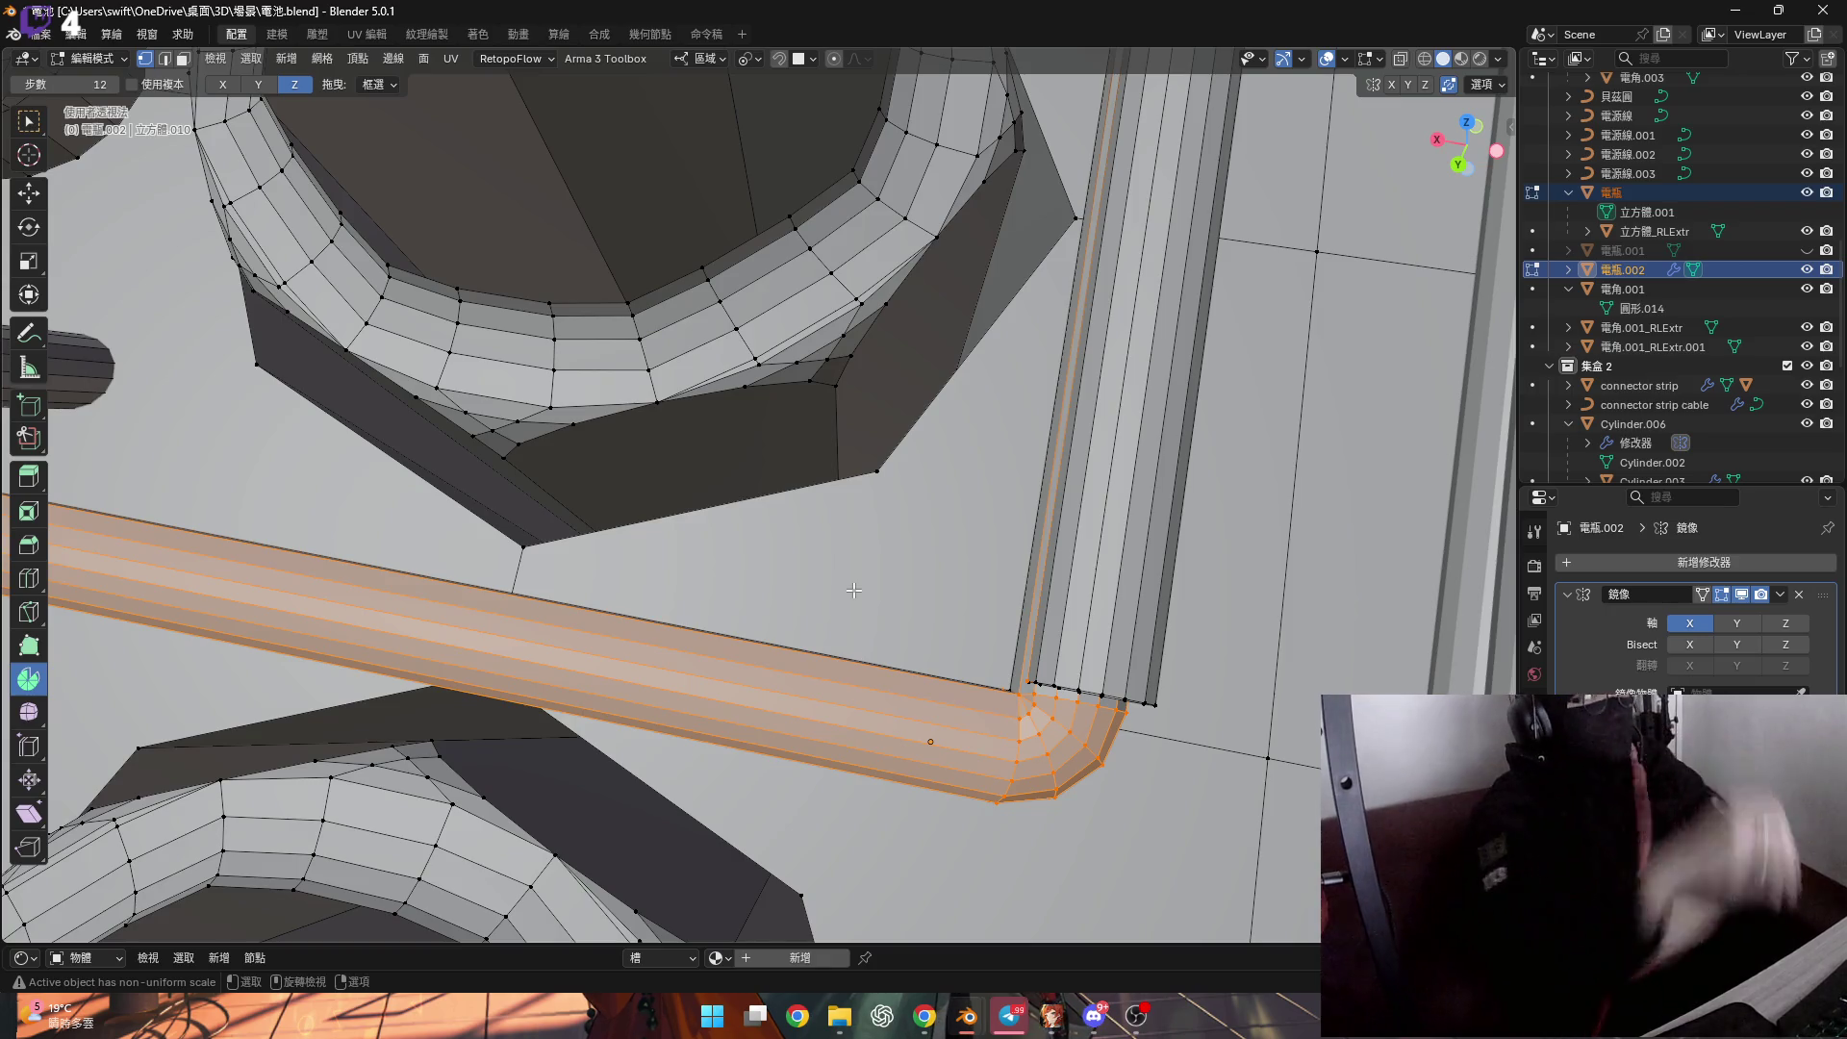
# Delete the selected tube faces, then undo the deletion.
pyautogui.press('x')
pyautogui.click(856, 535)
pyautogui.moveTo(856, 535)
pyautogui.mouseDown(button='middle')
pyautogui.moveTo(839, 571)
pyautogui.moveTo(895, 606)
pyautogui.mouseUp(button='middle')
pyautogui.hotkey('ctrl', 'z')
pyautogui.scroll(3, 918, 620)
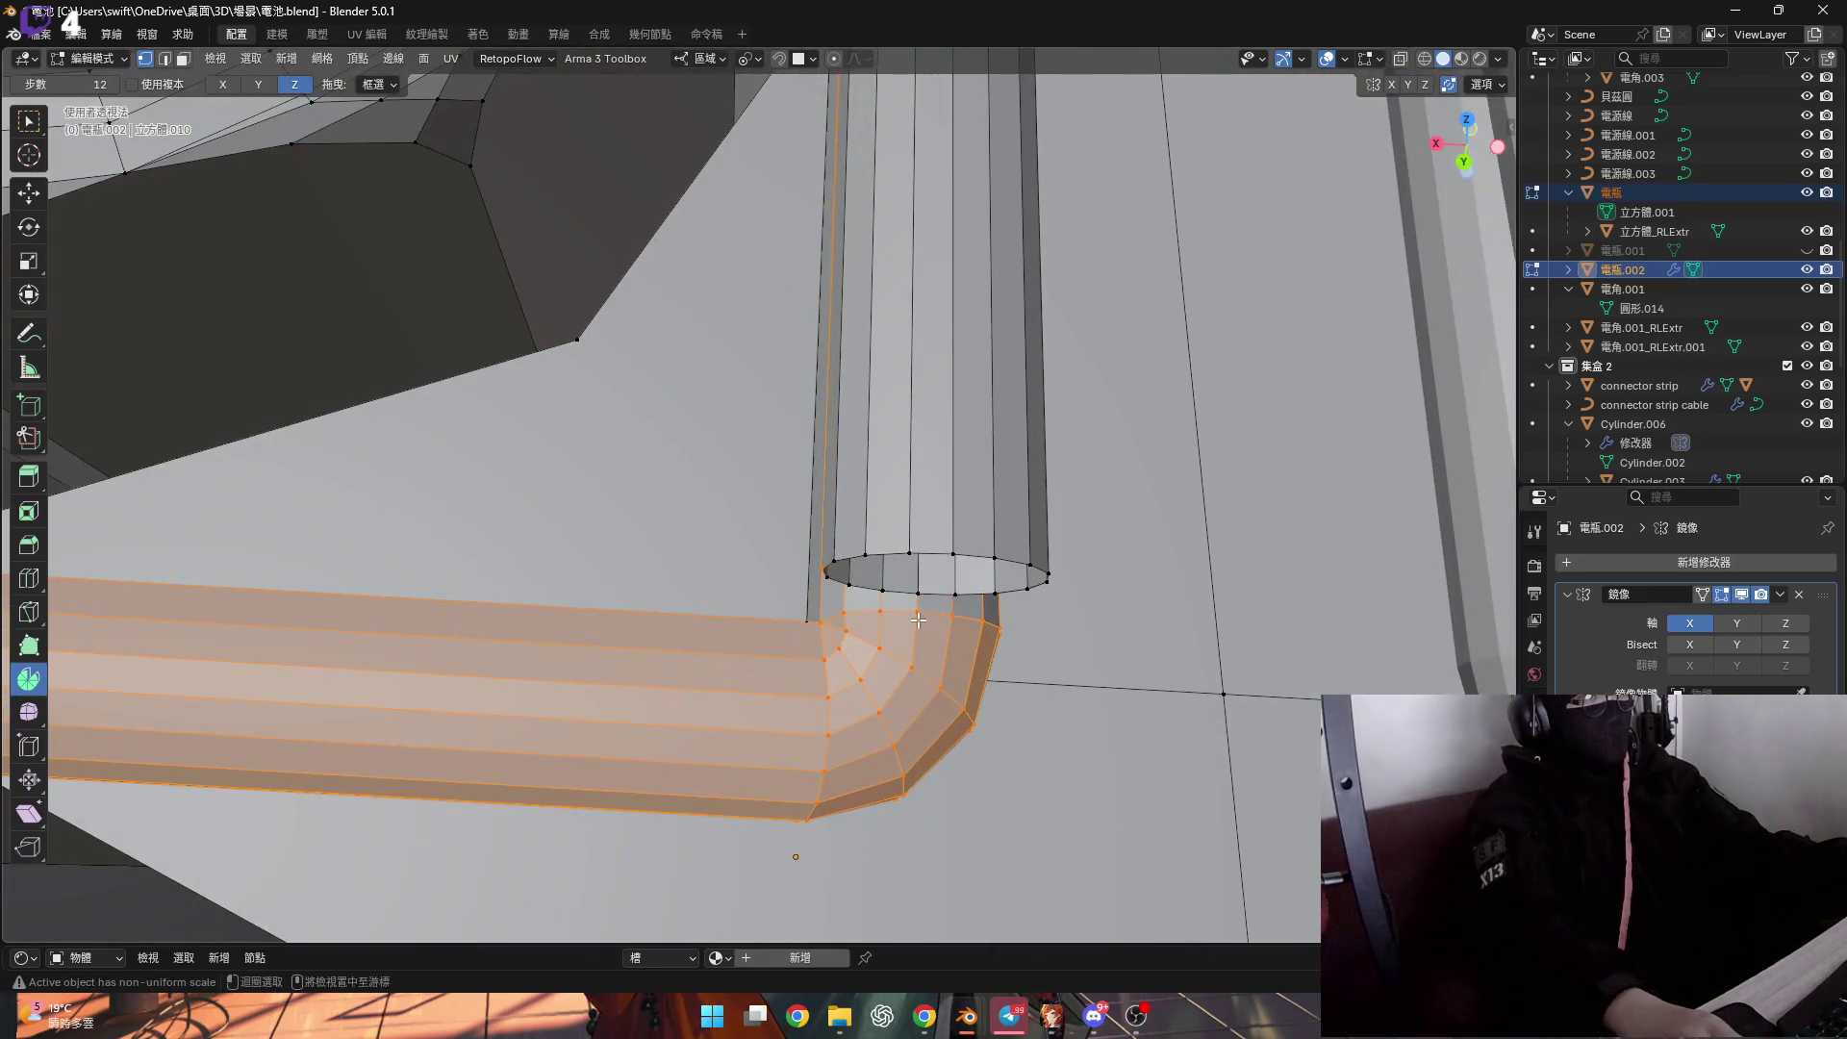
pyautogui.moveTo(892, 609)
pyautogui.mouseDown(button='middle')
pyautogui.moveTo(905, 529)
pyautogui.moveTo(978, 594)
pyautogui.moveTo(823, 645)
pyautogui.moveTo(766, 624)
pyautogui.moveTo(679, 646)
pyautogui.moveTo(760, 606)
pyautogui.moveTo(780, 573)
pyautogui.moveTo(787, 554)
pyautogui.moveTo(698, 553)
pyautogui.moveTo(740, 504)
pyautogui.mouseUp(button='middle')
pyautogui.scroll(3, 919, 539)
# Delete three more selections of tube faces and edges.
pyautogui.press('x')
pyautogui.click(866, 495)
pyautogui.press('x')
pyautogui.click(824, 643)
pyautogui.press('x')
pyautogui.click(735, 525)
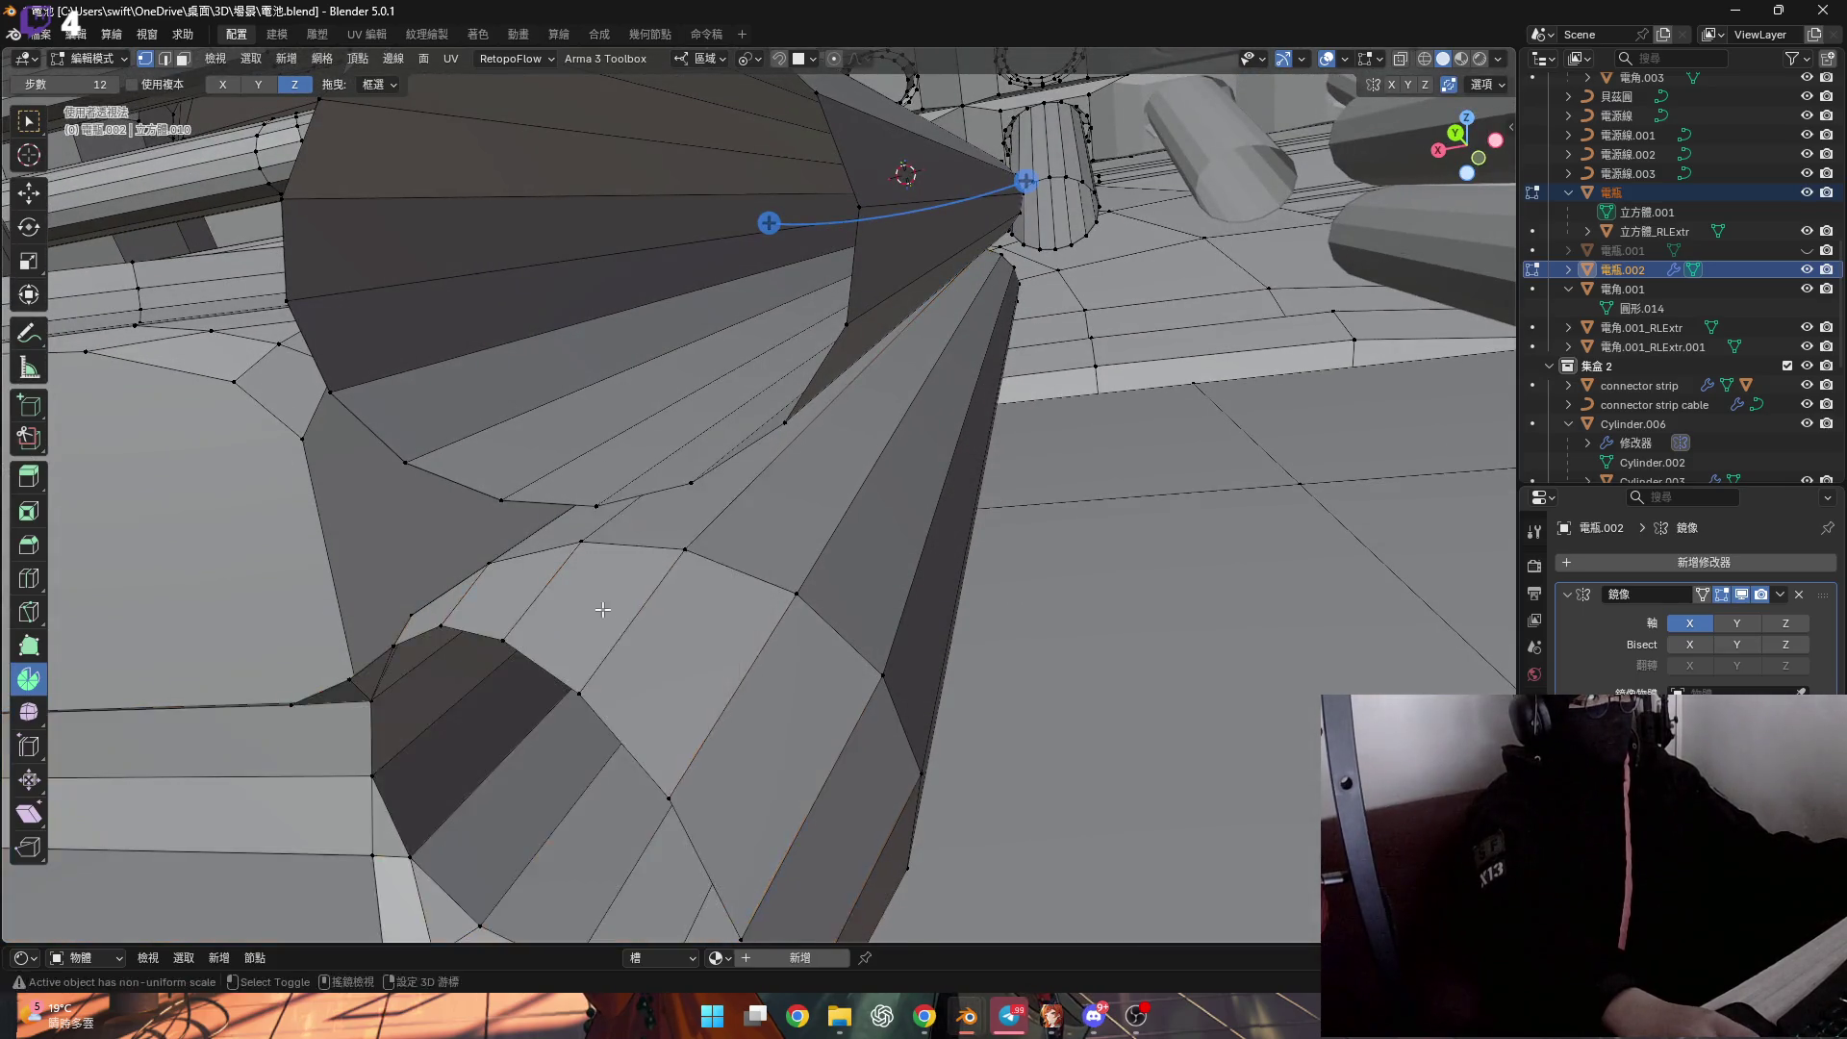
pyautogui.moveTo(602, 610); pyautogui.dragTo(645, 596, button='middle')
# Grow the face selection and brush-select more tube faces around the cone's underside.
pyautogui.press('ctrl+KP_Add')
pyautogui.scroll(2, 675, 588)
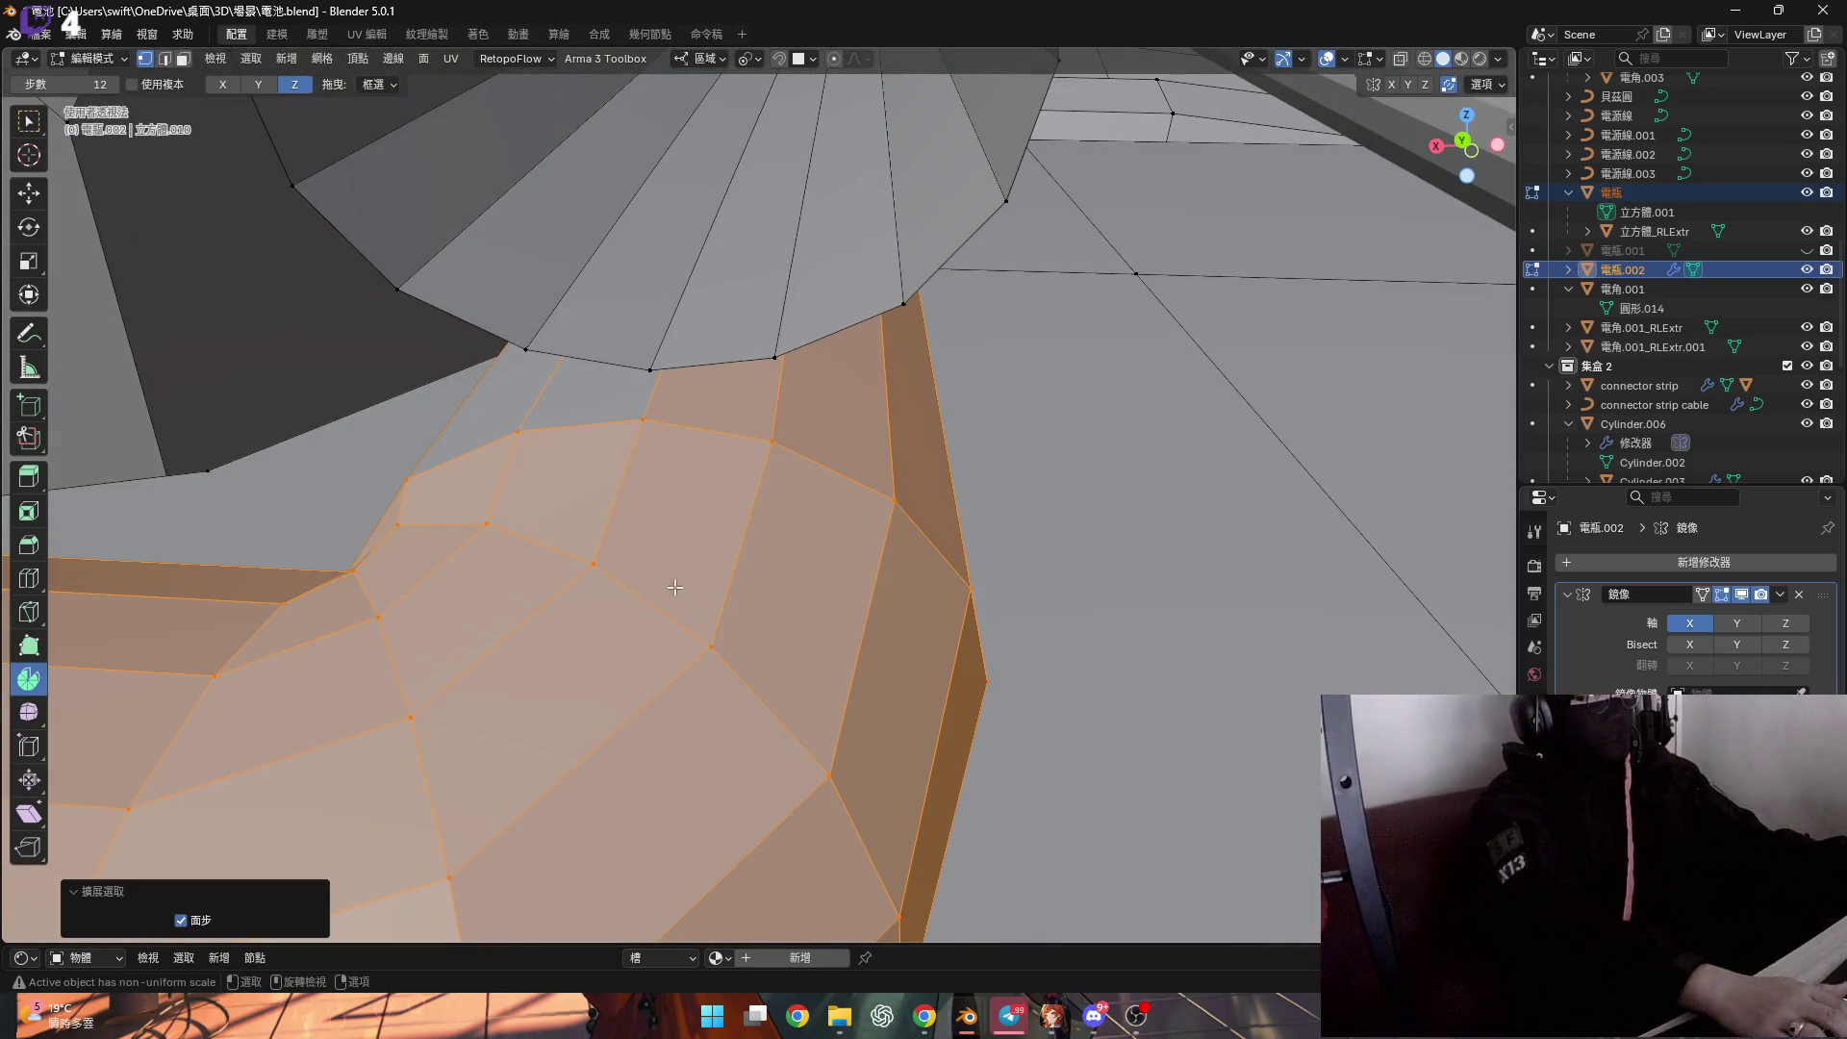
pyautogui.moveTo(685, 420)
pyautogui.mouseDown(button='middle')
pyautogui.moveTo(723, 457)
pyautogui.moveTo(597, 510)
pyautogui.moveTo(1000, 502)
pyautogui.mouseUp(button='middle')
pyautogui.press('c')
pyautogui.press('Escape')
pyautogui.press('x')
pyautogui.press('Escape')
pyautogui.press('c')
pyautogui.moveTo(986, 626)
pyautogui.mouseDown(button='middle')
pyautogui.moveTo(1032, 573)
pyautogui.moveTo(1068, 581)
pyautogui.moveTo(999, 614)
pyautogui.mouseUp(button='middle')
pyautogui.moveTo(1111, 705)
pyautogui.mouseDown(button='middle')
pyautogui.moveTo(1001, 648)
pyautogui.moveTo(896, 638)
pyautogui.mouseUp(button='middle')
# Deselect the vertical cylinder in X-ray view and delete the selected cable.
pyautogui.click(1401, 58)
pyautogui.moveTo(1058, 433)
pyautogui.mouseDown(button='middle')
pyautogui.moveTo(983, 375)
pyautogui.moveTo(991, 548)
pyautogui.mouseUp(button='middle')
pyautogui.press('Escape')
pyautogui.keyDown('shift'); pyautogui.moveTo(1302, 190); pyautogui.dragTo(1311, 81, button='middle'); pyautogui.keyUp('shift')
pyautogui.click(1400, 59)
pyautogui.scroll(6, 1000, 596)
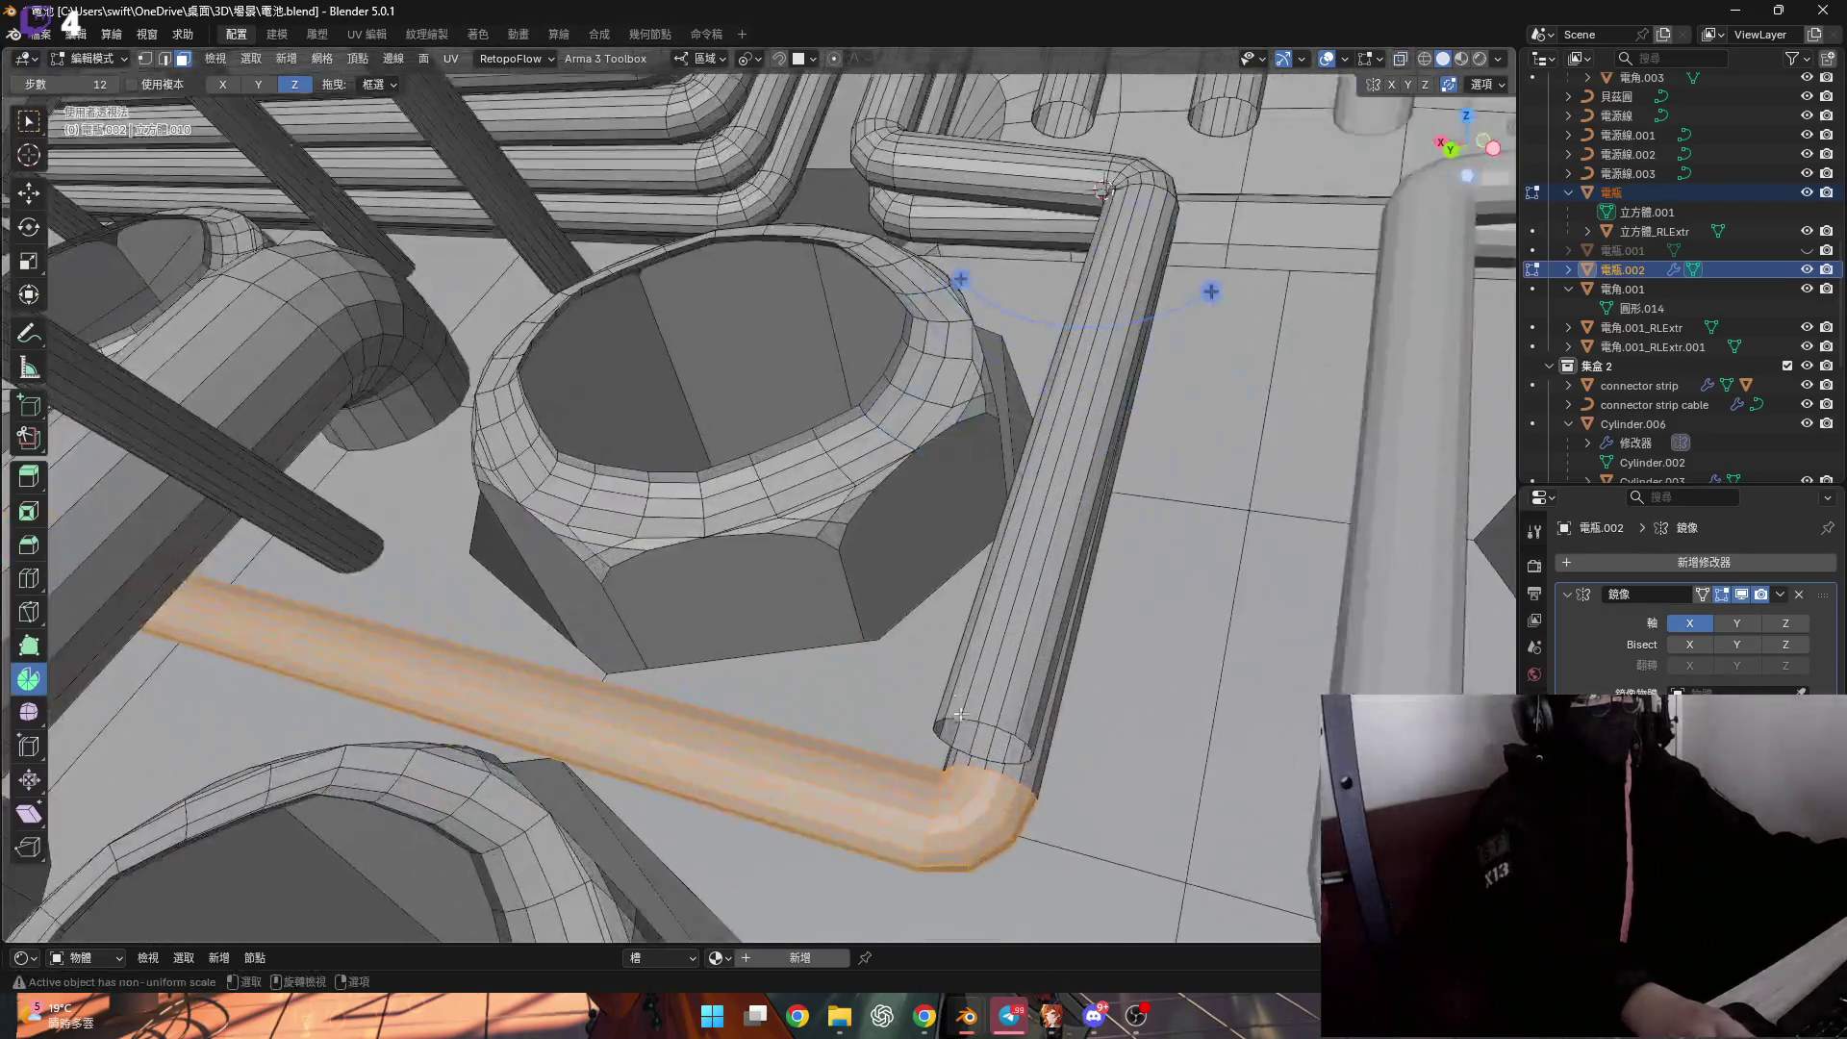
pyautogui.press('x')
pyautogui.click(1020, 597)
pyautogui.scroll(5, 1002, 693)
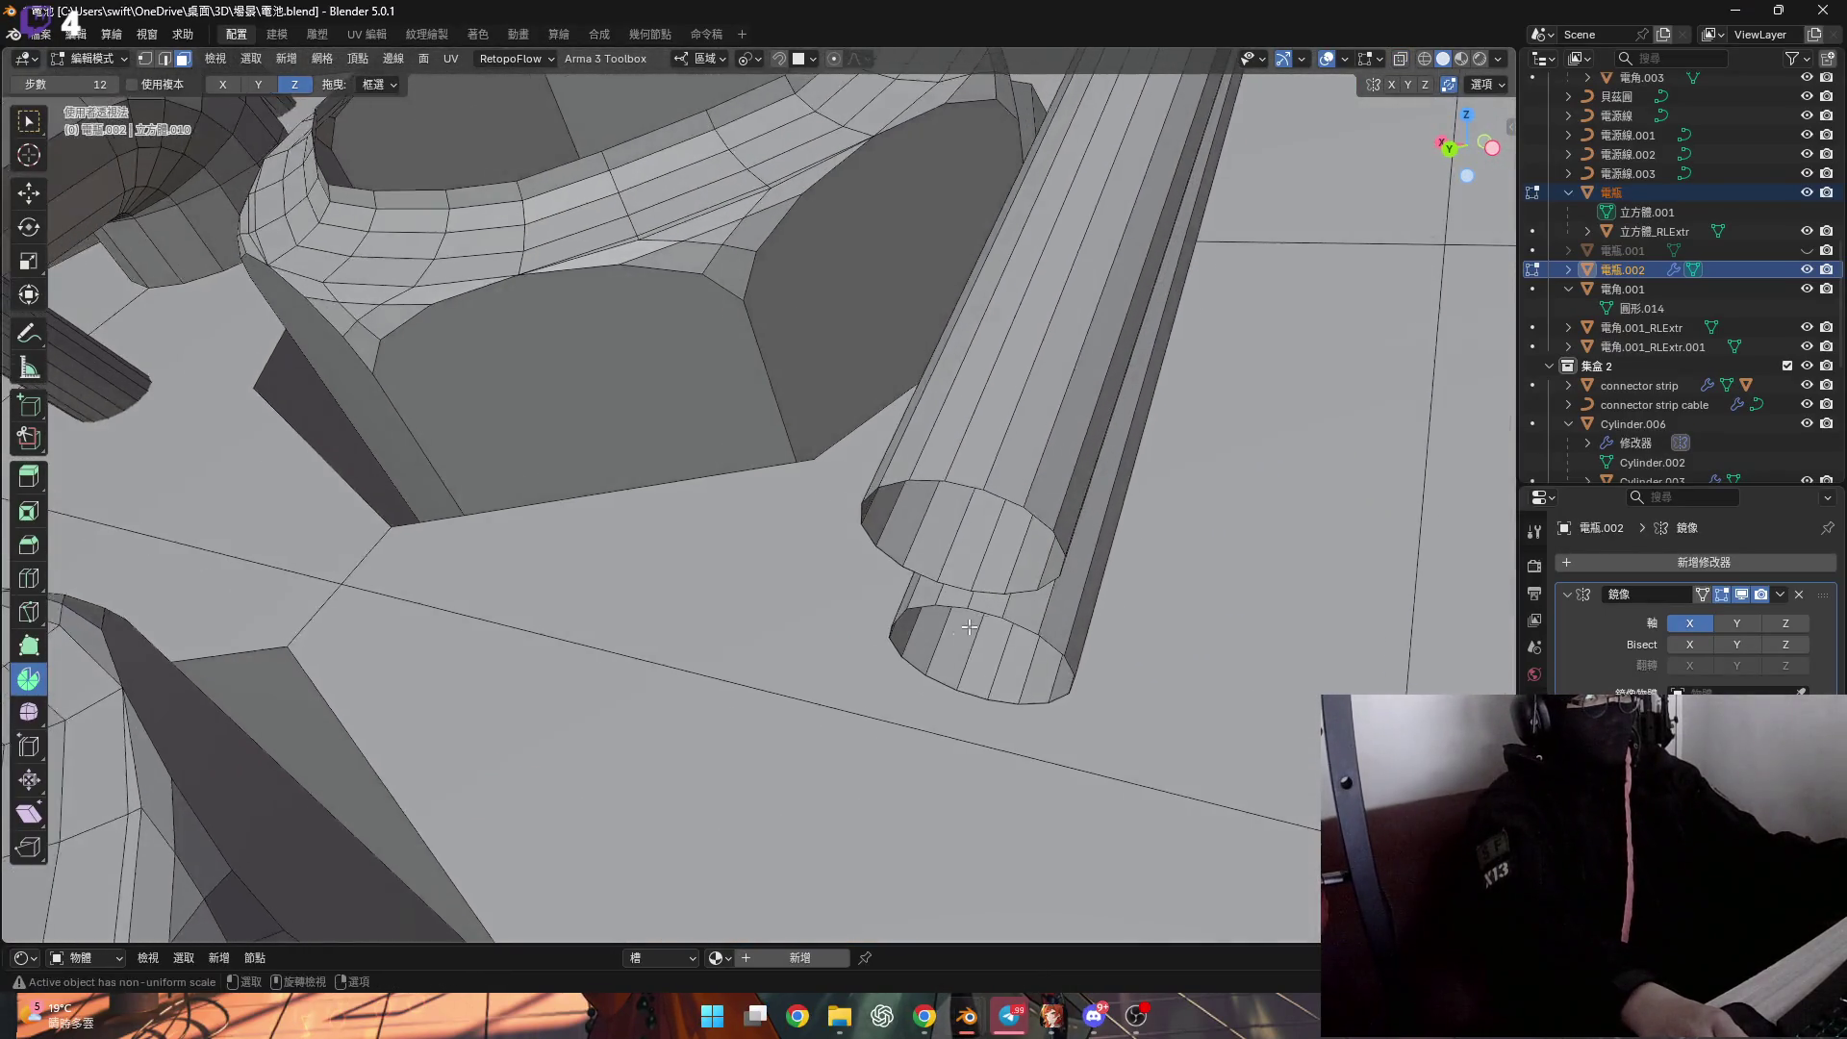
# Select the whole cylinder piece and flatten its end and rim to zero along Y.
pyautogui.press('1')
pyautogui.moveTo(1005, 625)
pyautogui.mouseDown(button='middle')
pyautogui.moveTo(1103, 603)
pyautogui.moveTo(896, 560)
pyautogui.mouseUp(button='middle')
pyautogui.press('l')
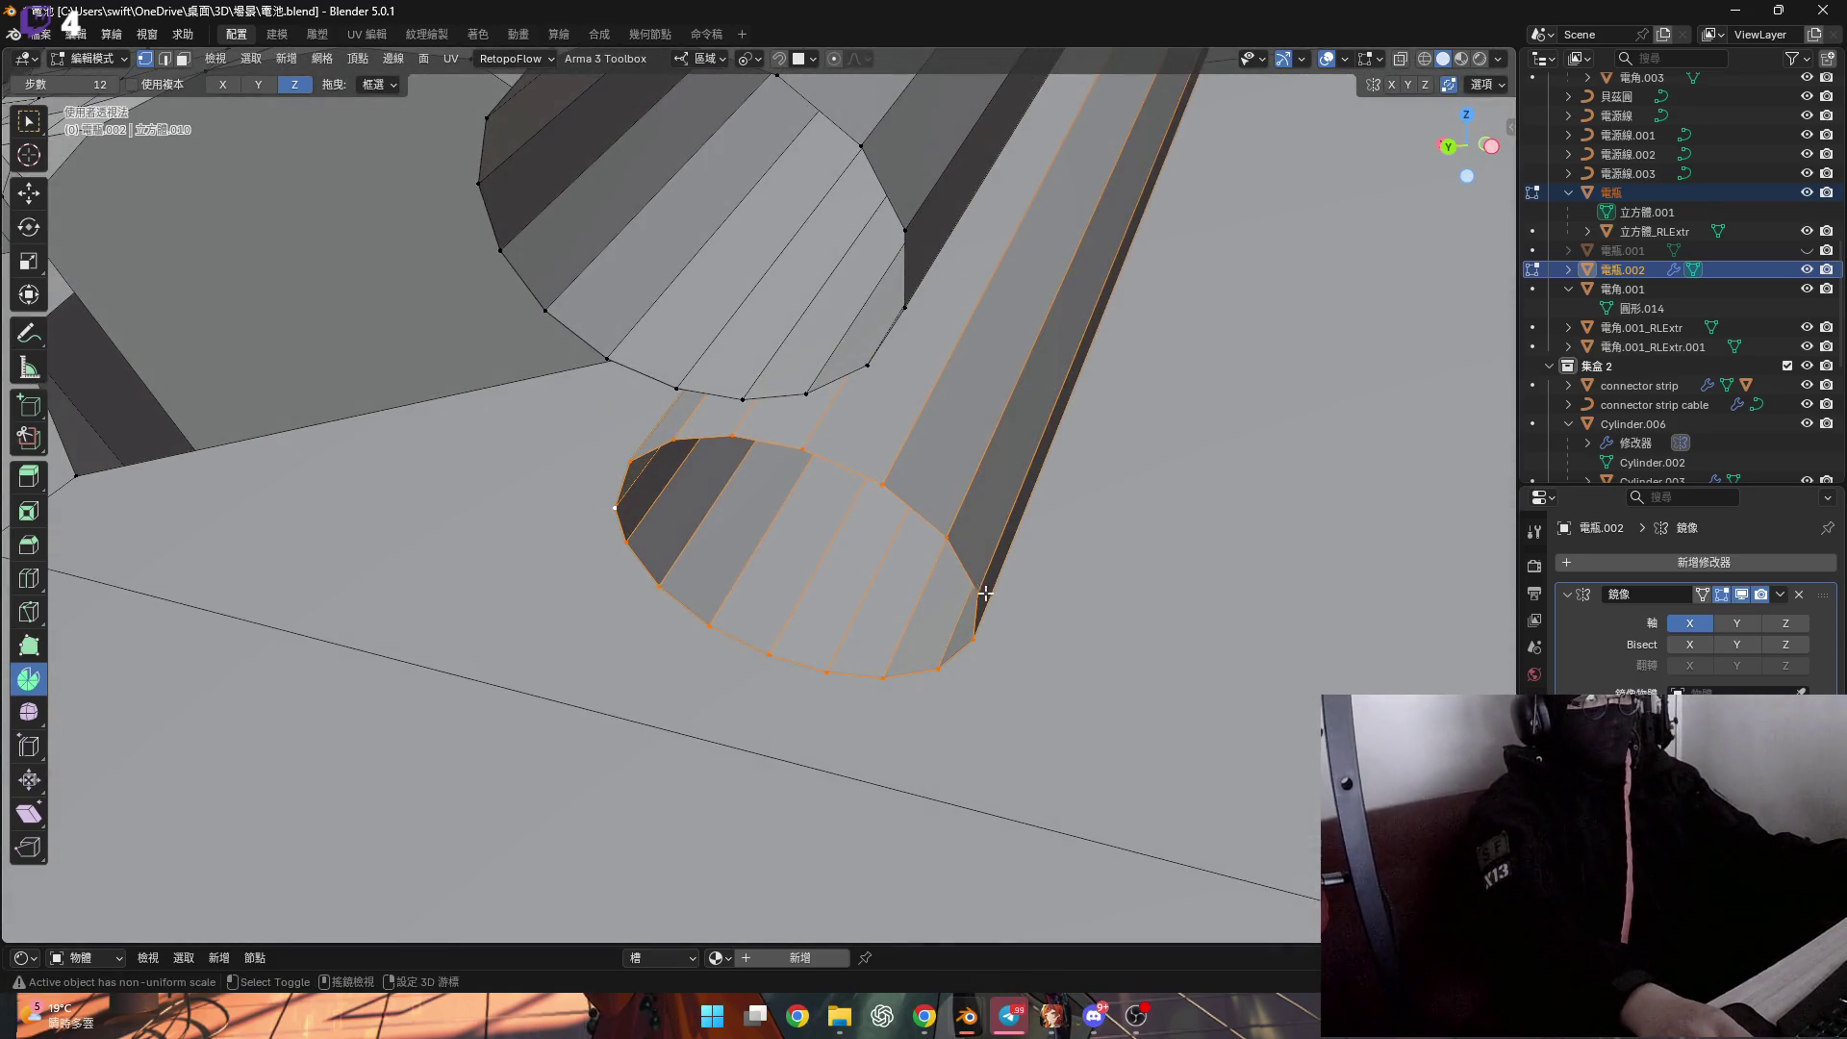
pyautogui.moveTo(1106, 544); pyautogui.dragTo(940, 503, button='middle')
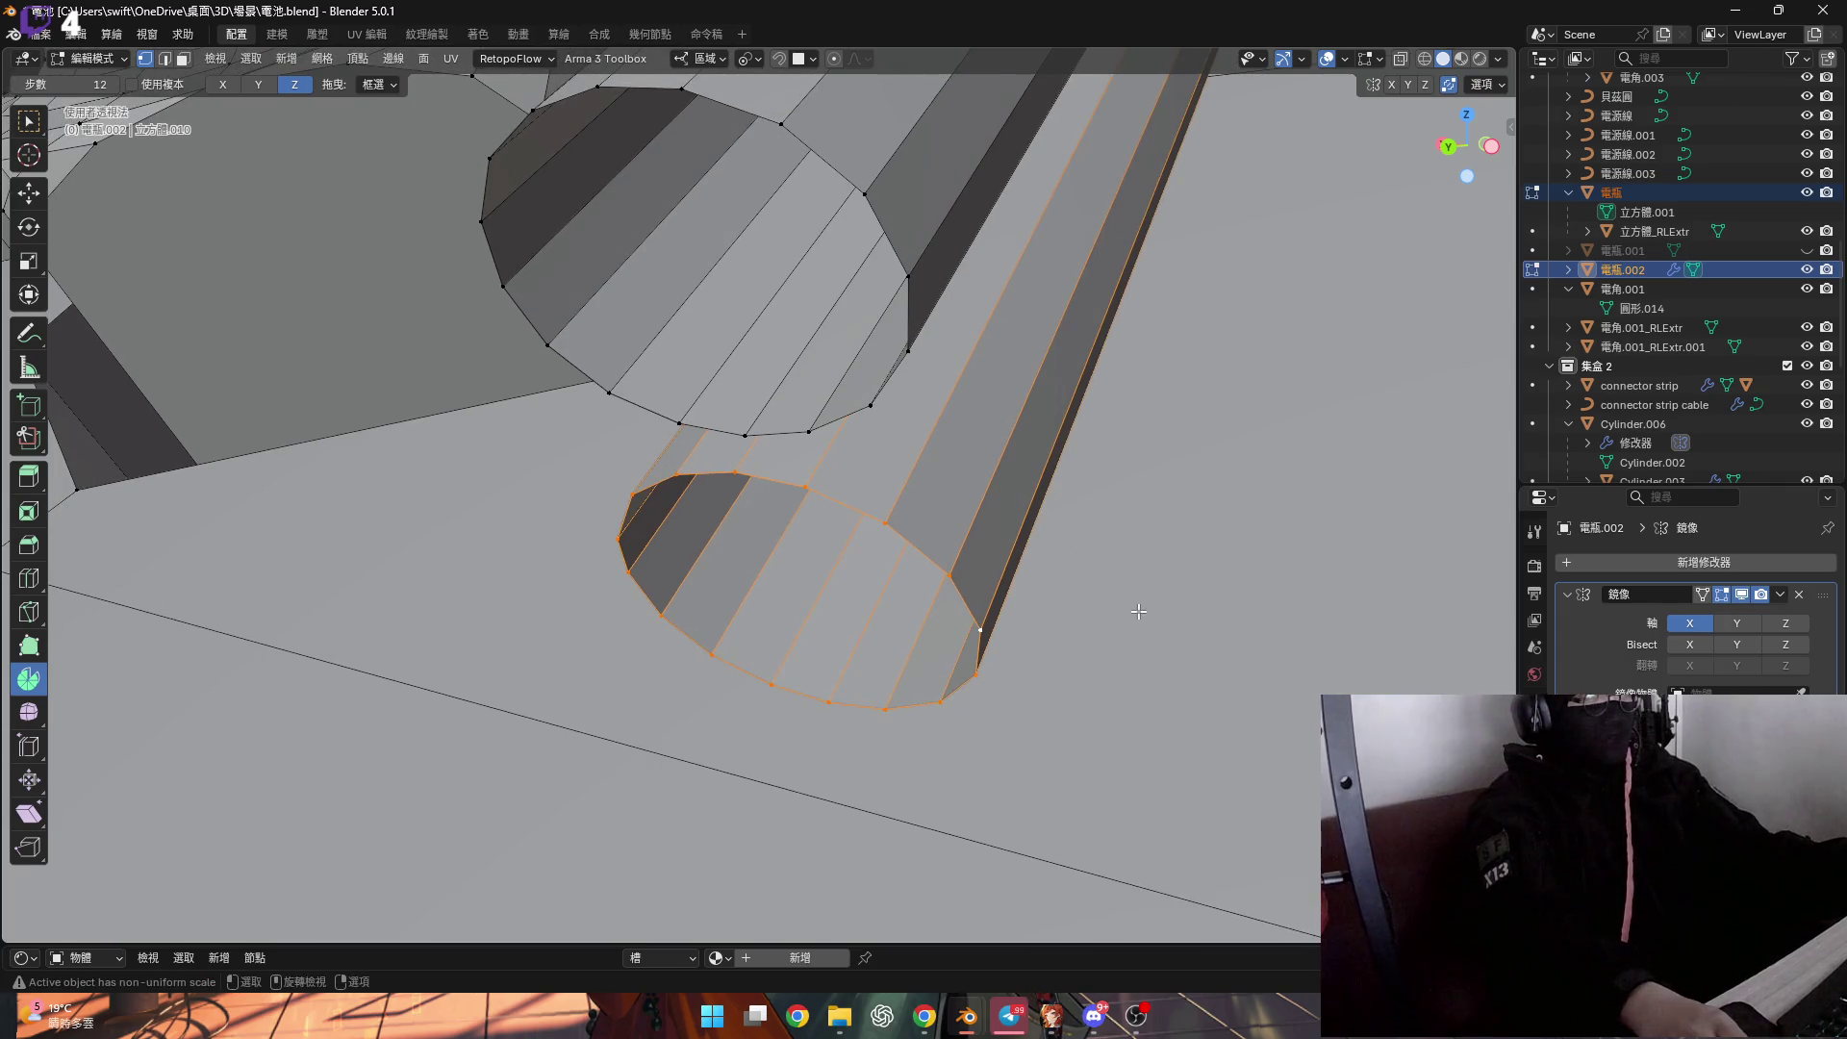
pyautogui.press('s')
pyautogui.write('y')
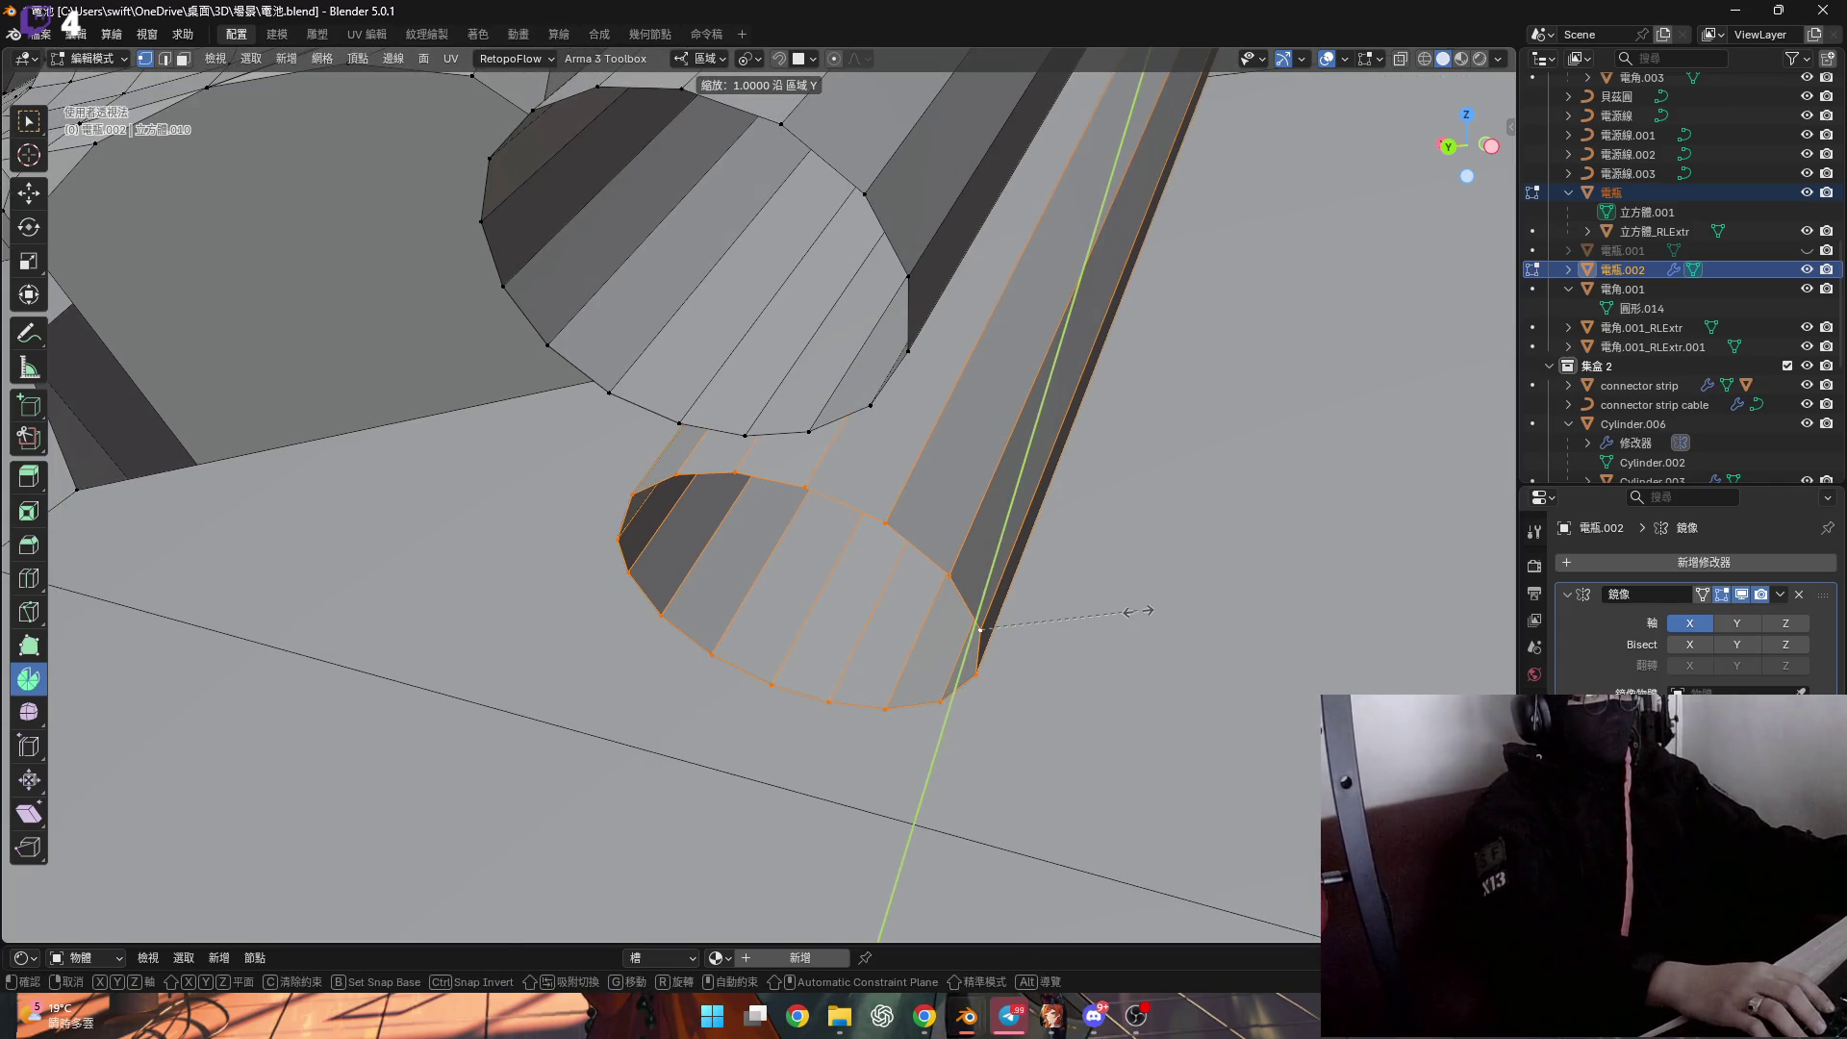
pyautogui.write('0')
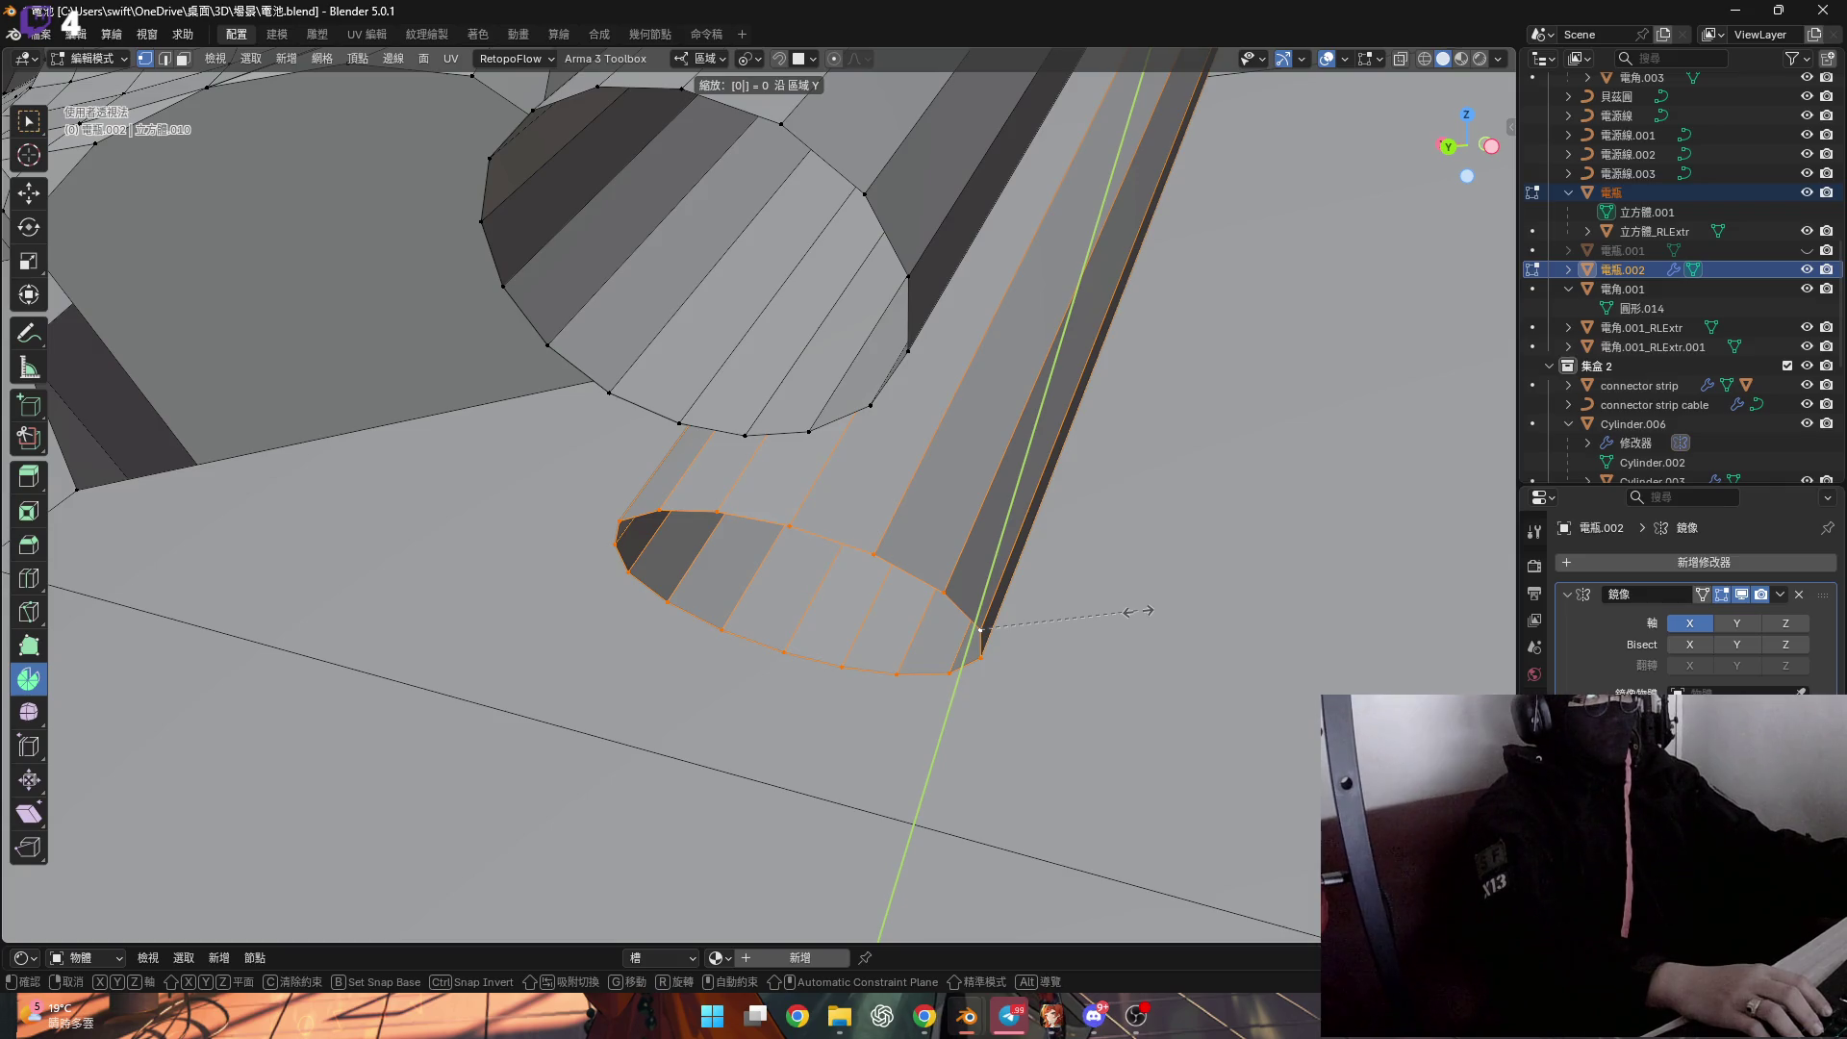
pyautogui.press('Return')
pyautogui.moveTo(1136, 610)
pyautogui.mouseDown(button='middle')
pyautogui.moveTo(1056, 619)
pyautogui.moveTo(738, 470)
pyautogui.mouseUp(button='middle')
pyautogui.write('sy0')
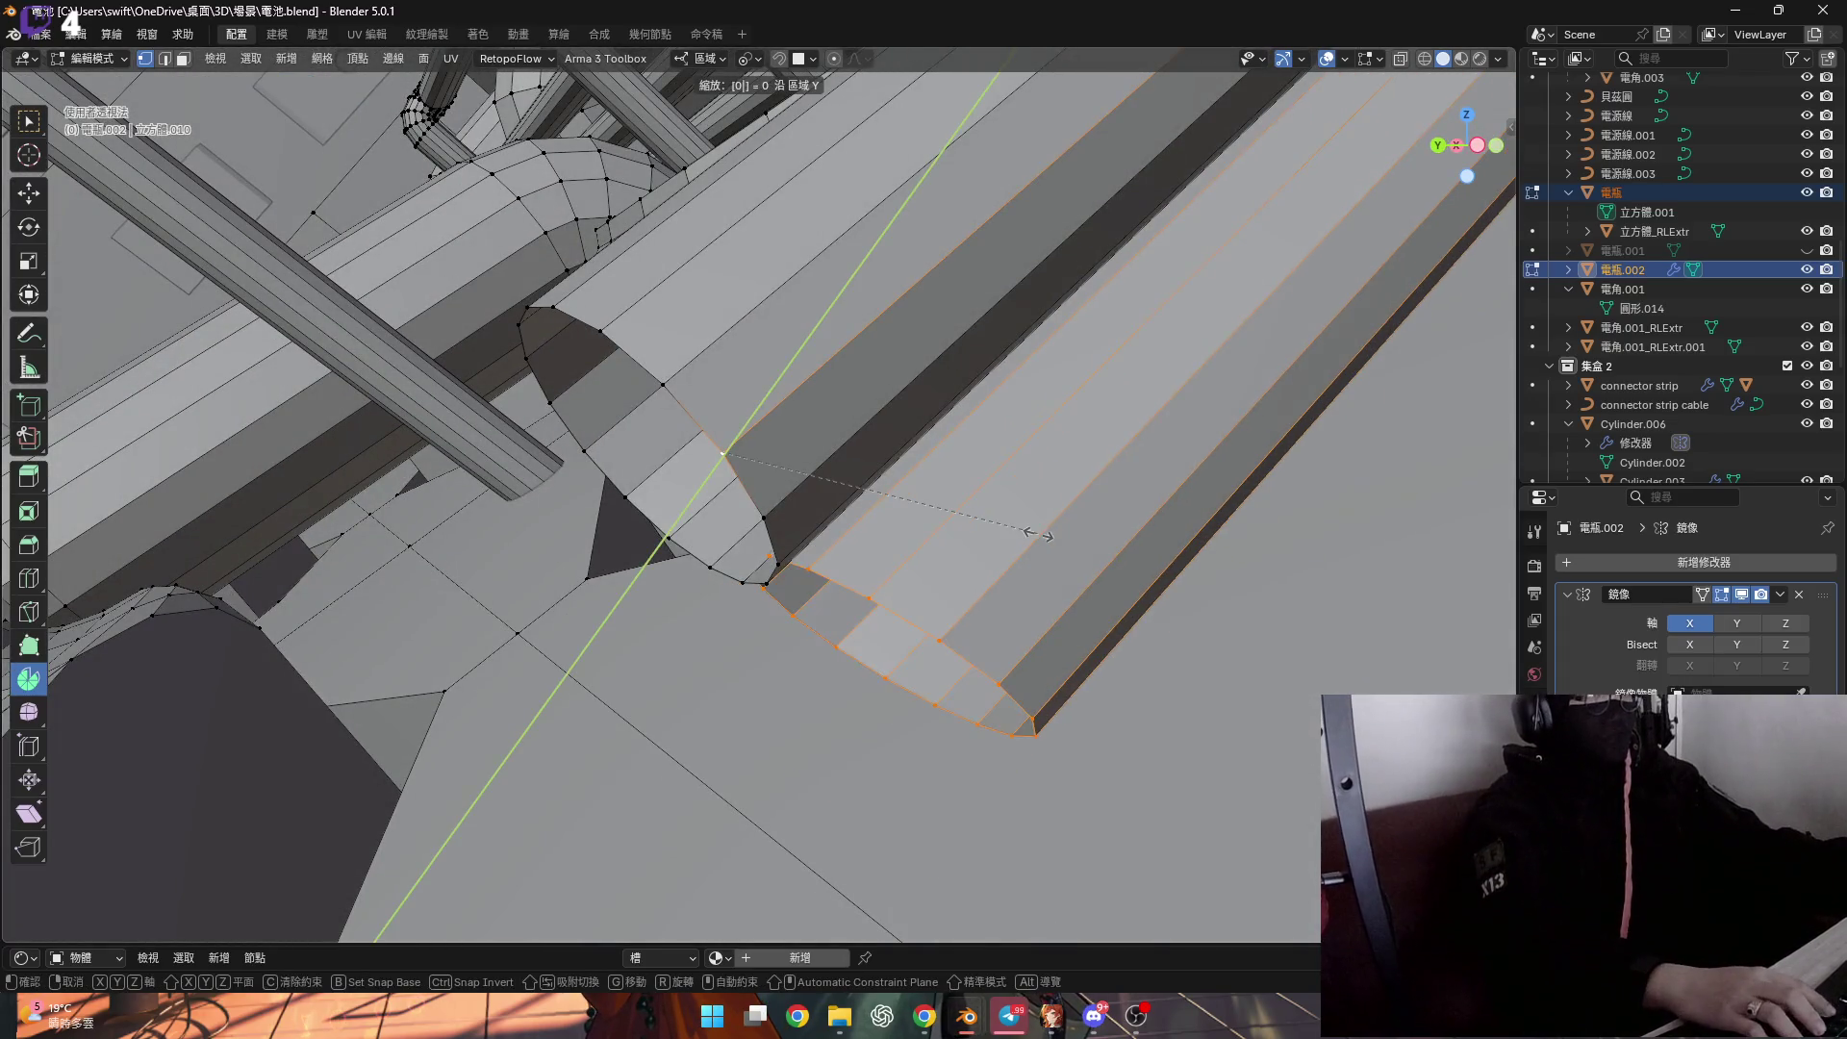
pyautogui.press('Return')
# Try Normal and then View transform orientations, test-scaling along Y and cancelling each time.
pyautogui.moveTo(1039, 535); pyautogui.dragTo(684, 273, button='middle')
pyautogui.click(699, 59)
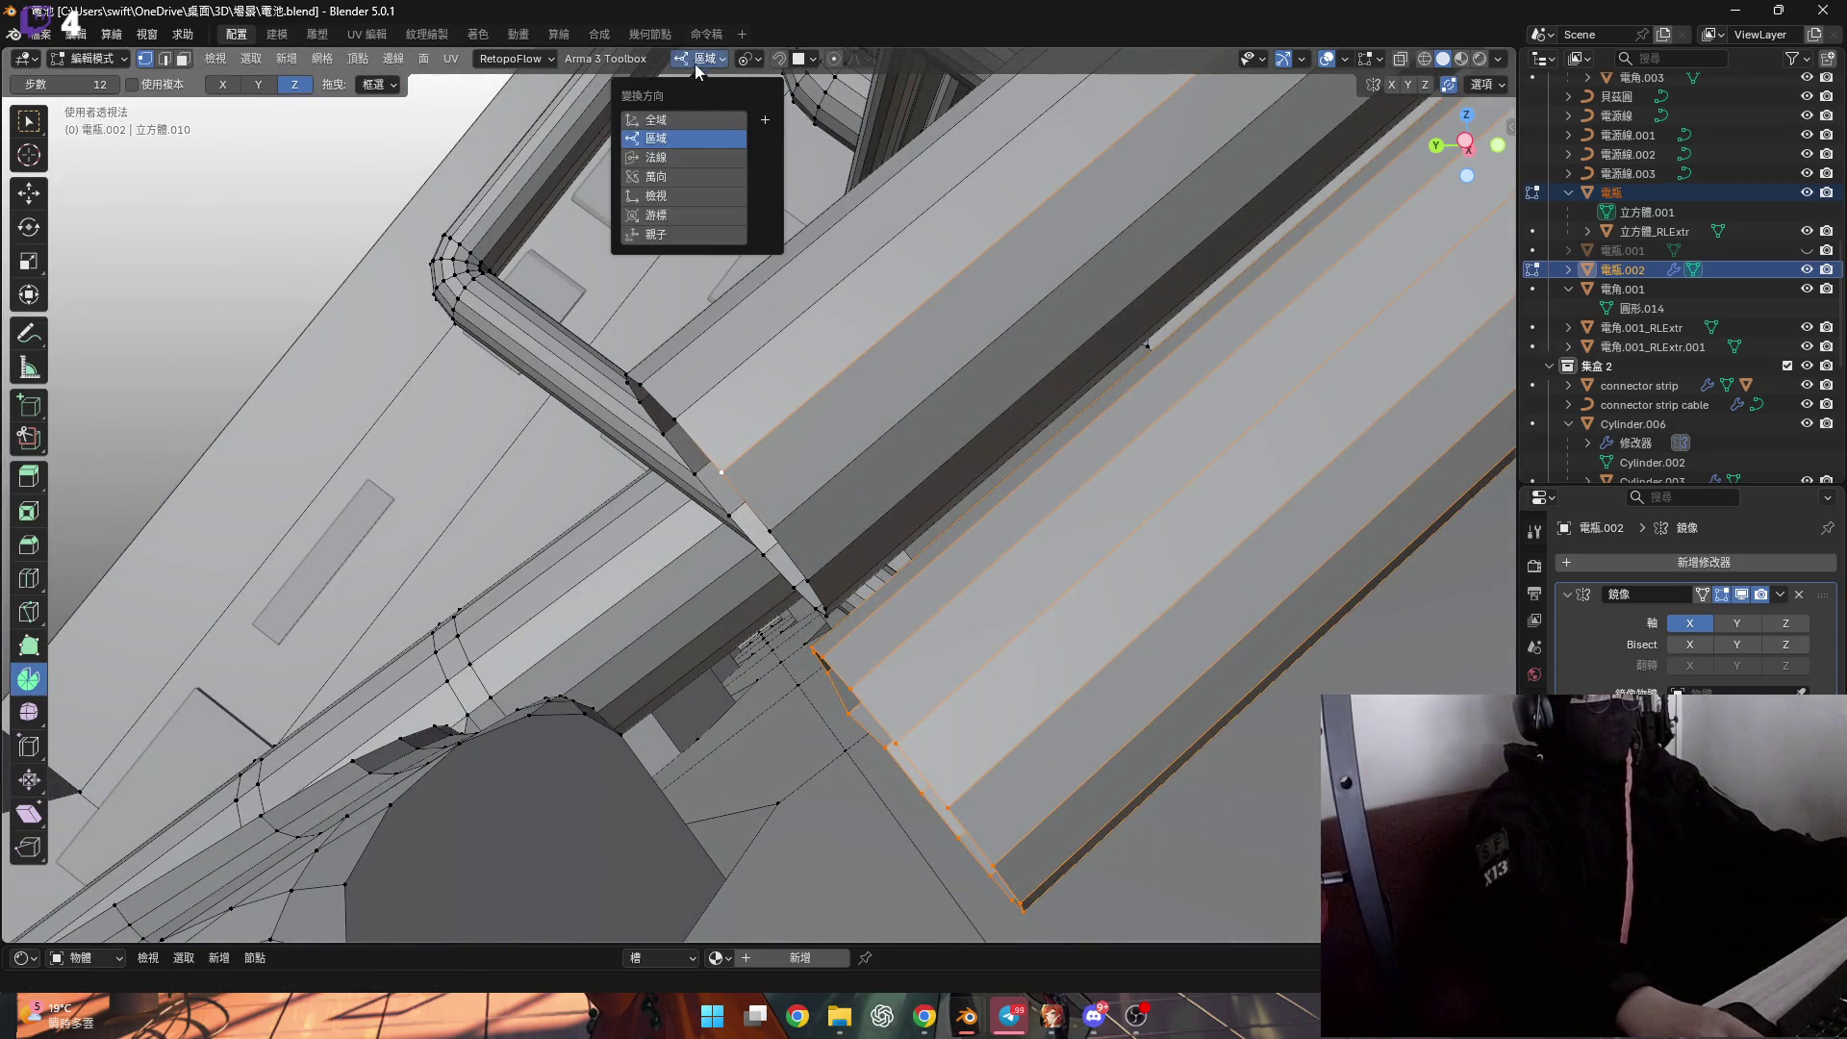
pyautogui.click(691, 154)
pyautogui.moveTo(953, 499); pyautogui.dragTo(976, 502, button='middle')
pyautogui.press('s')
pyautogui.press('y')
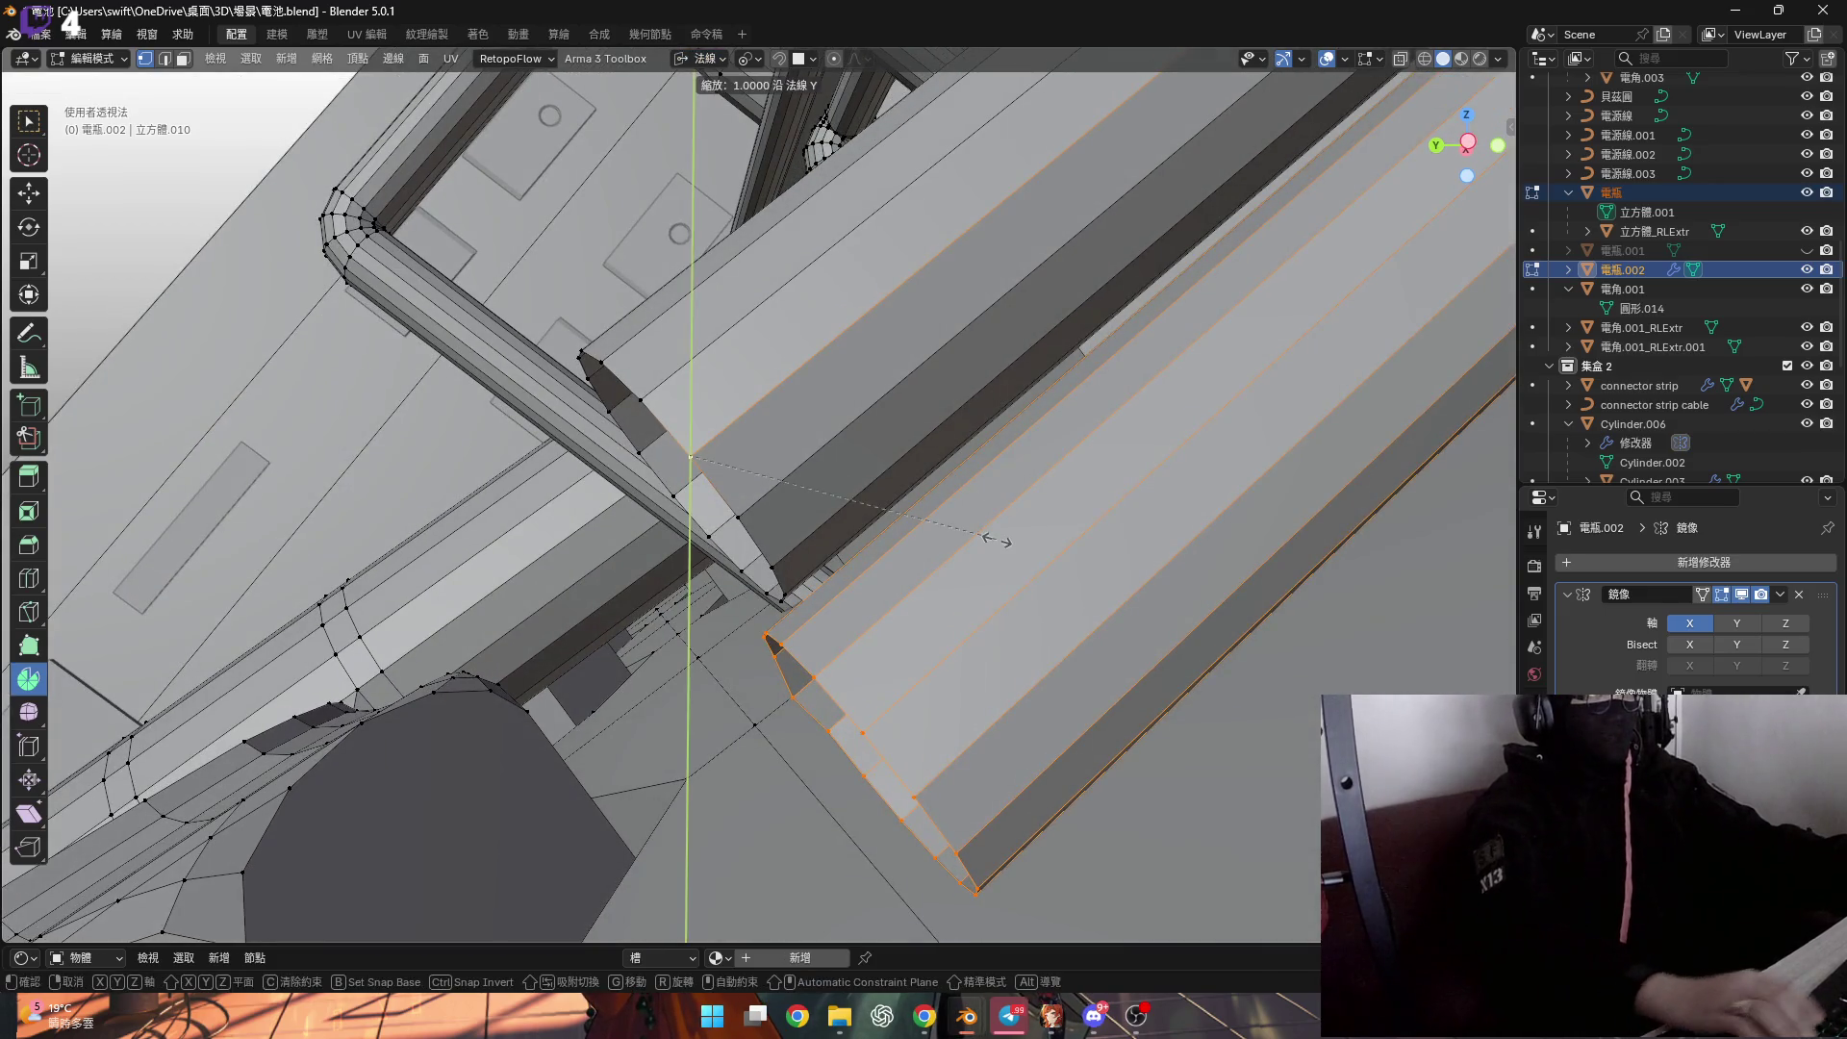
pyautogui.press('Escape')
pyautogui.click(712, 60)
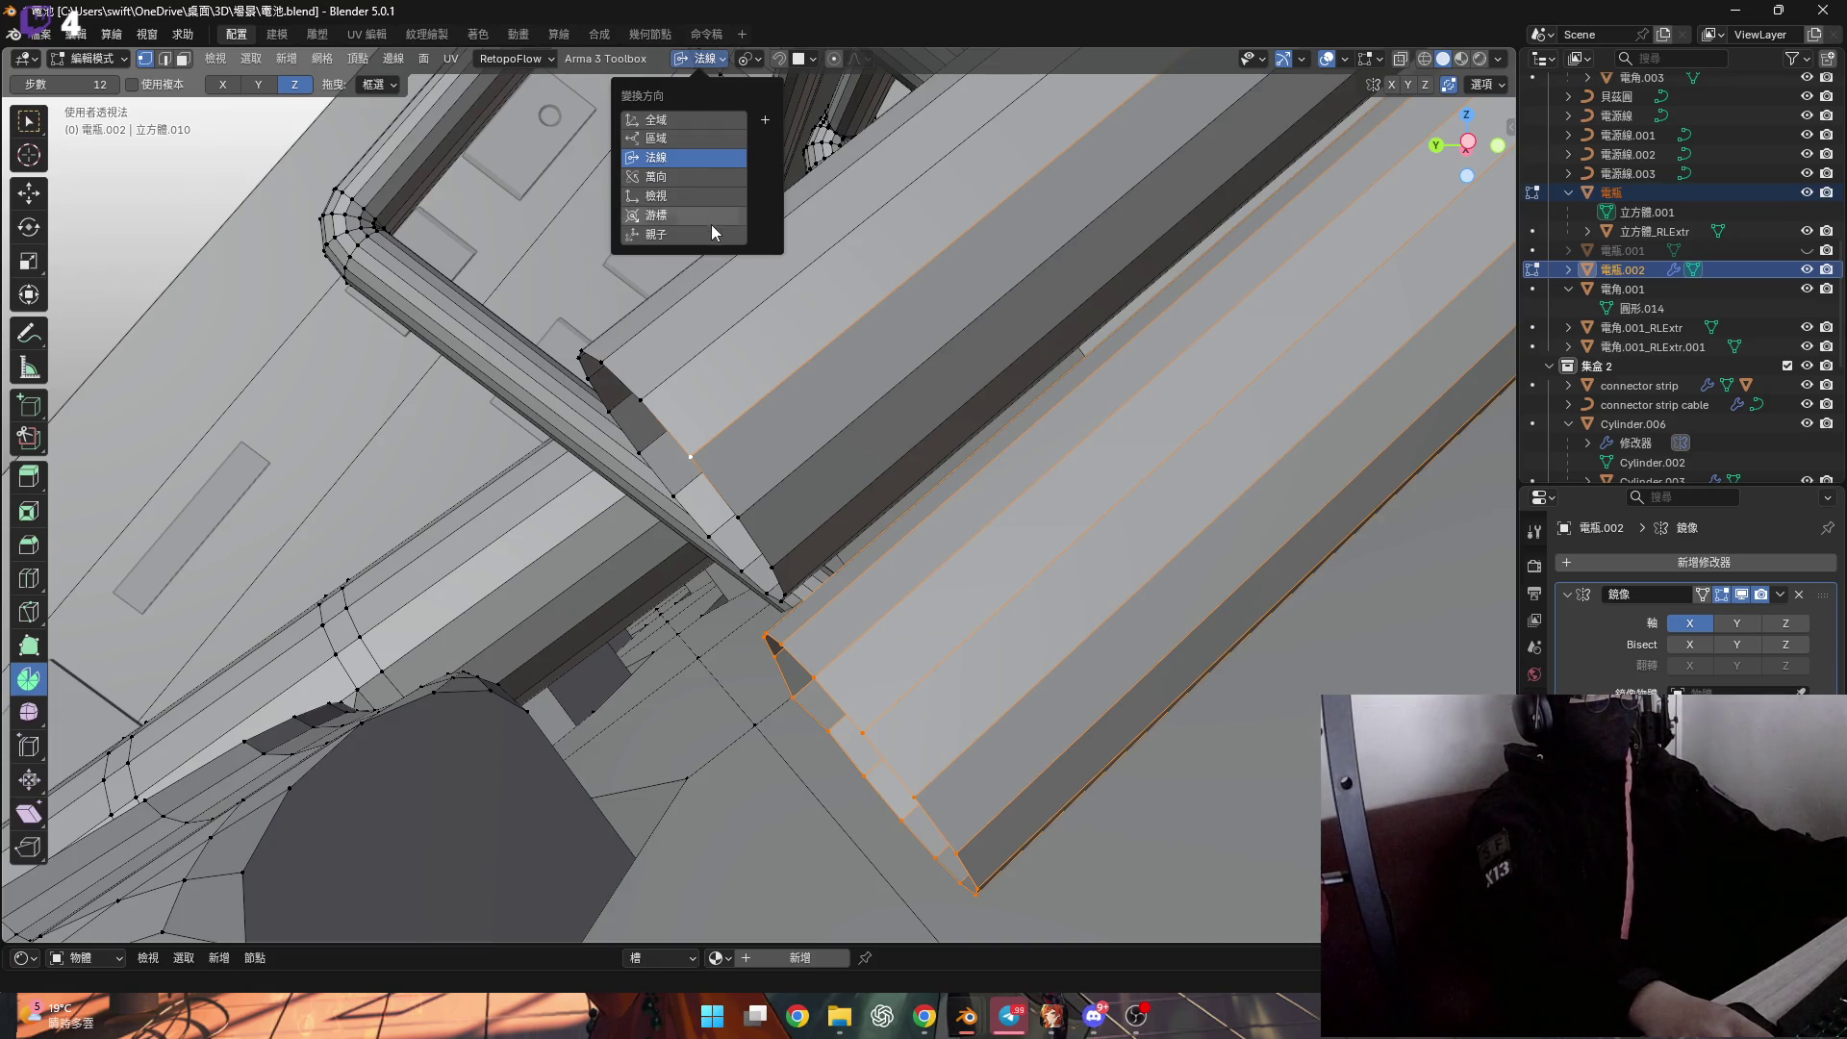
pyautogui.click(712, 196)
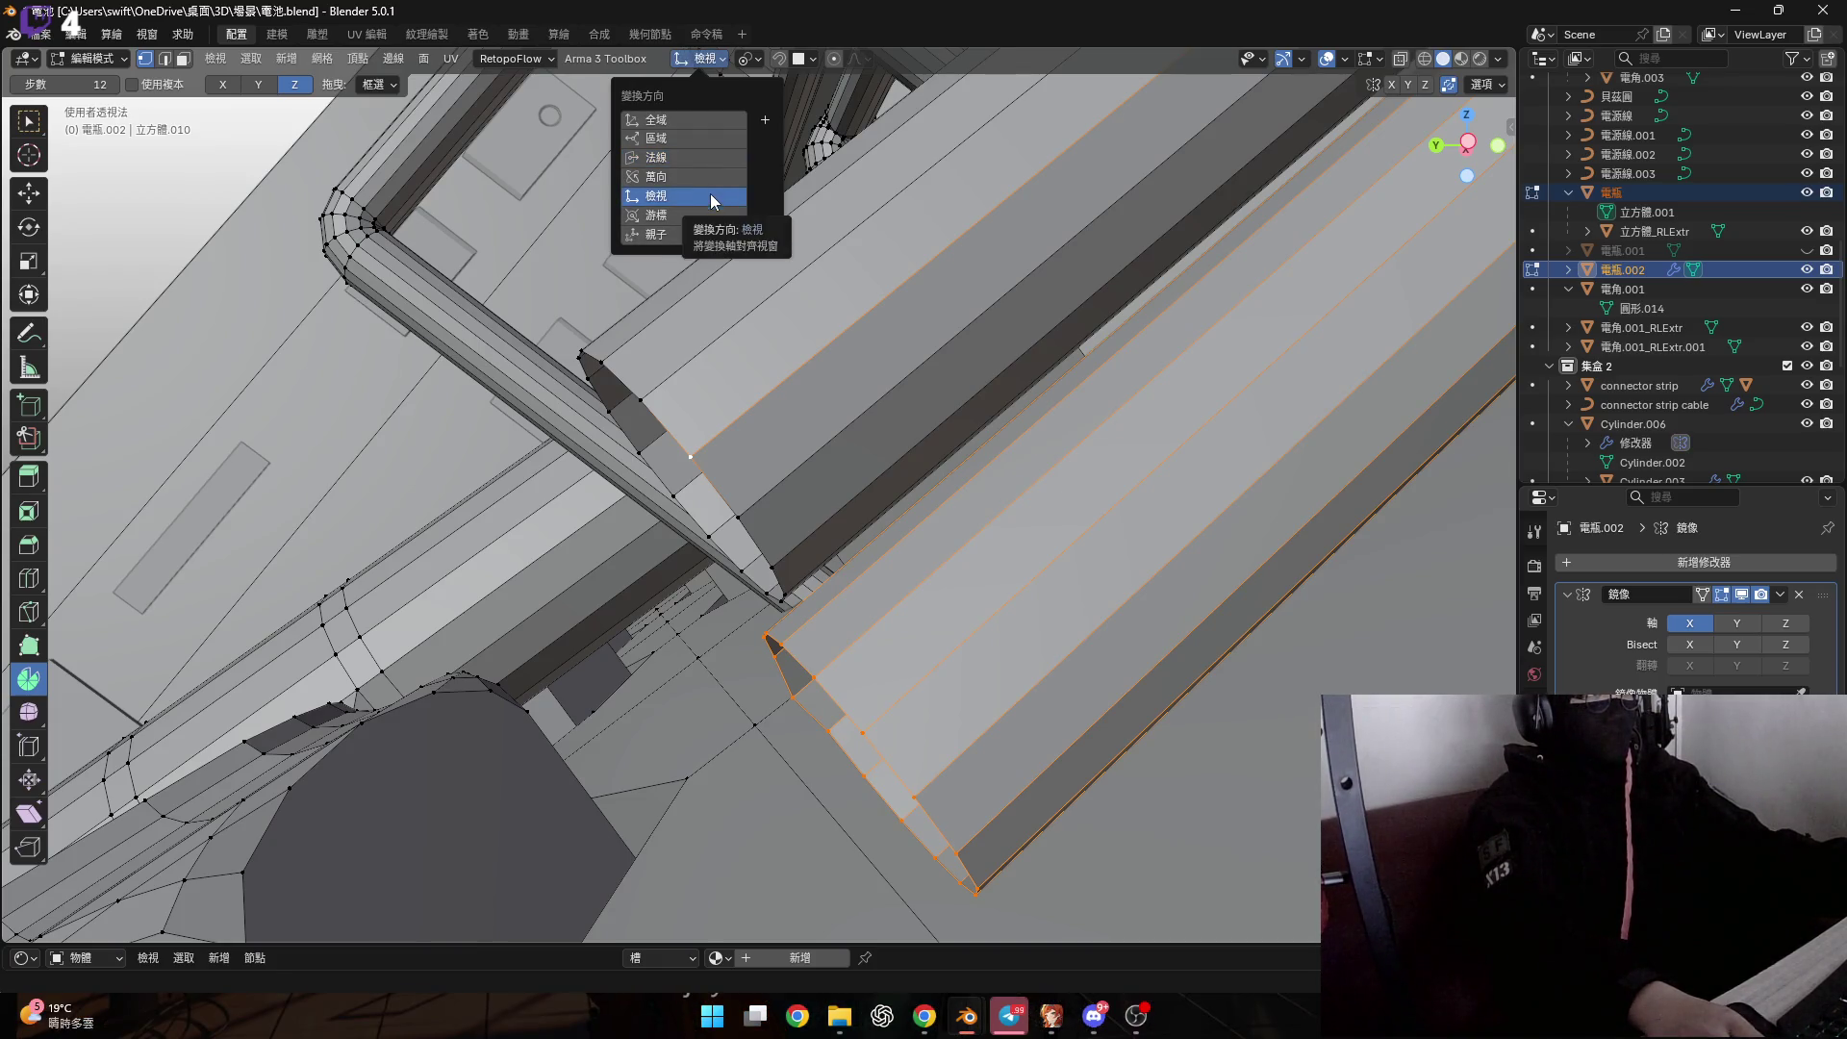
pyautogui.scroll(-1, 959, 568)
pyautogui.press('s')
pyautogui.press('y')
pyautogui.press('y')
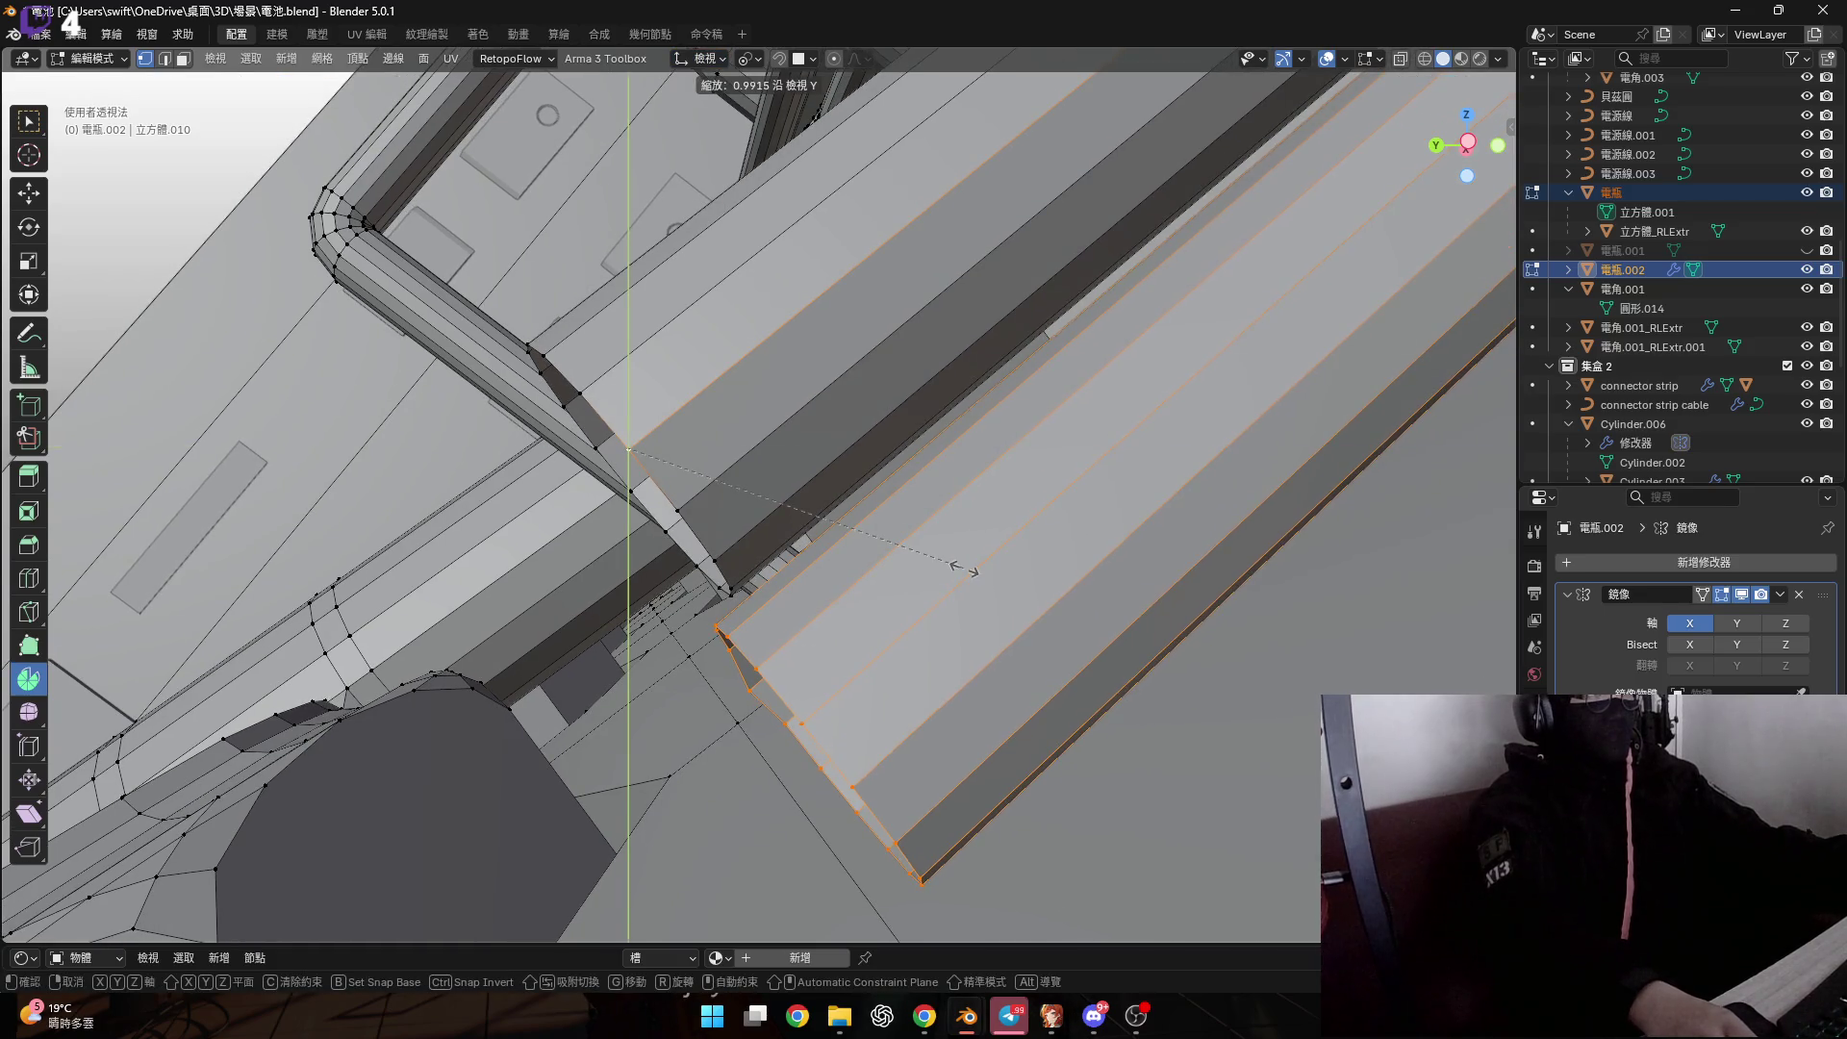
pyautogui.press('Escape')
# Switch transform orientation to Global and move the cable section slightly into place.
pyautogui.click(712, 59)
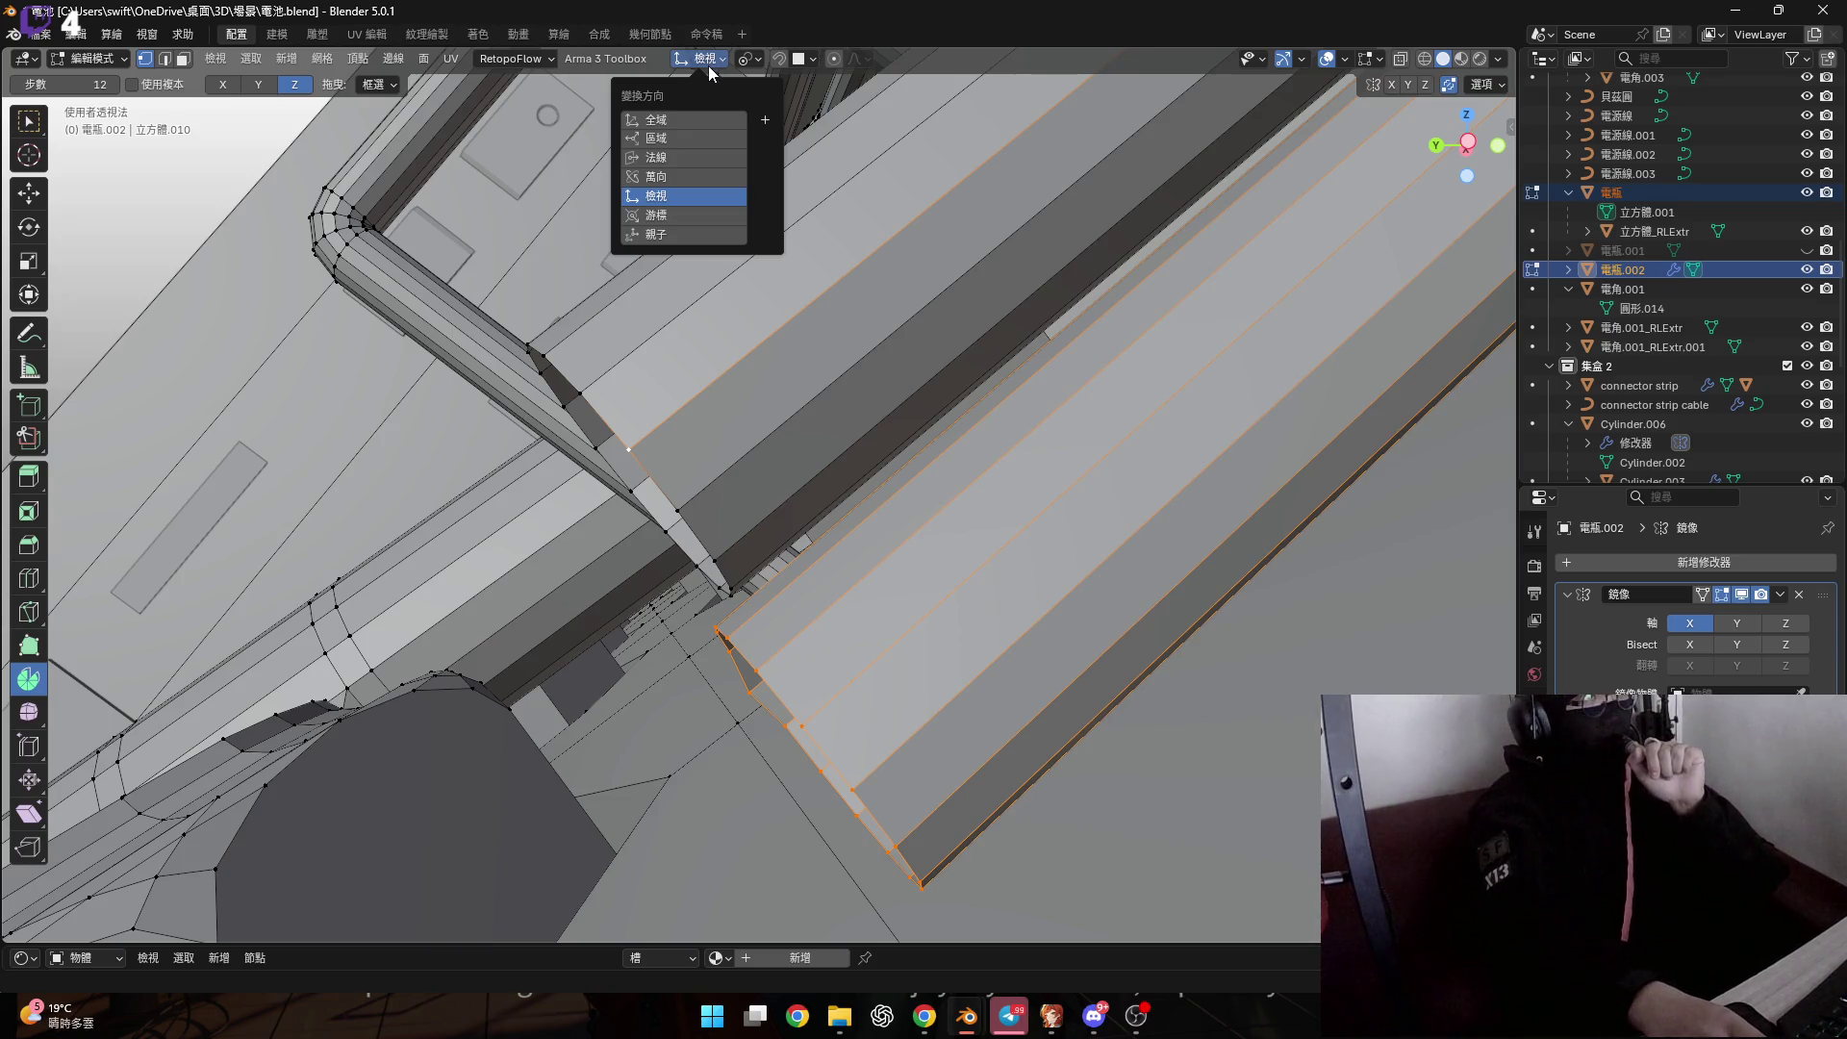
pyautogui.click(708, 127)
pyautogui.press('g')
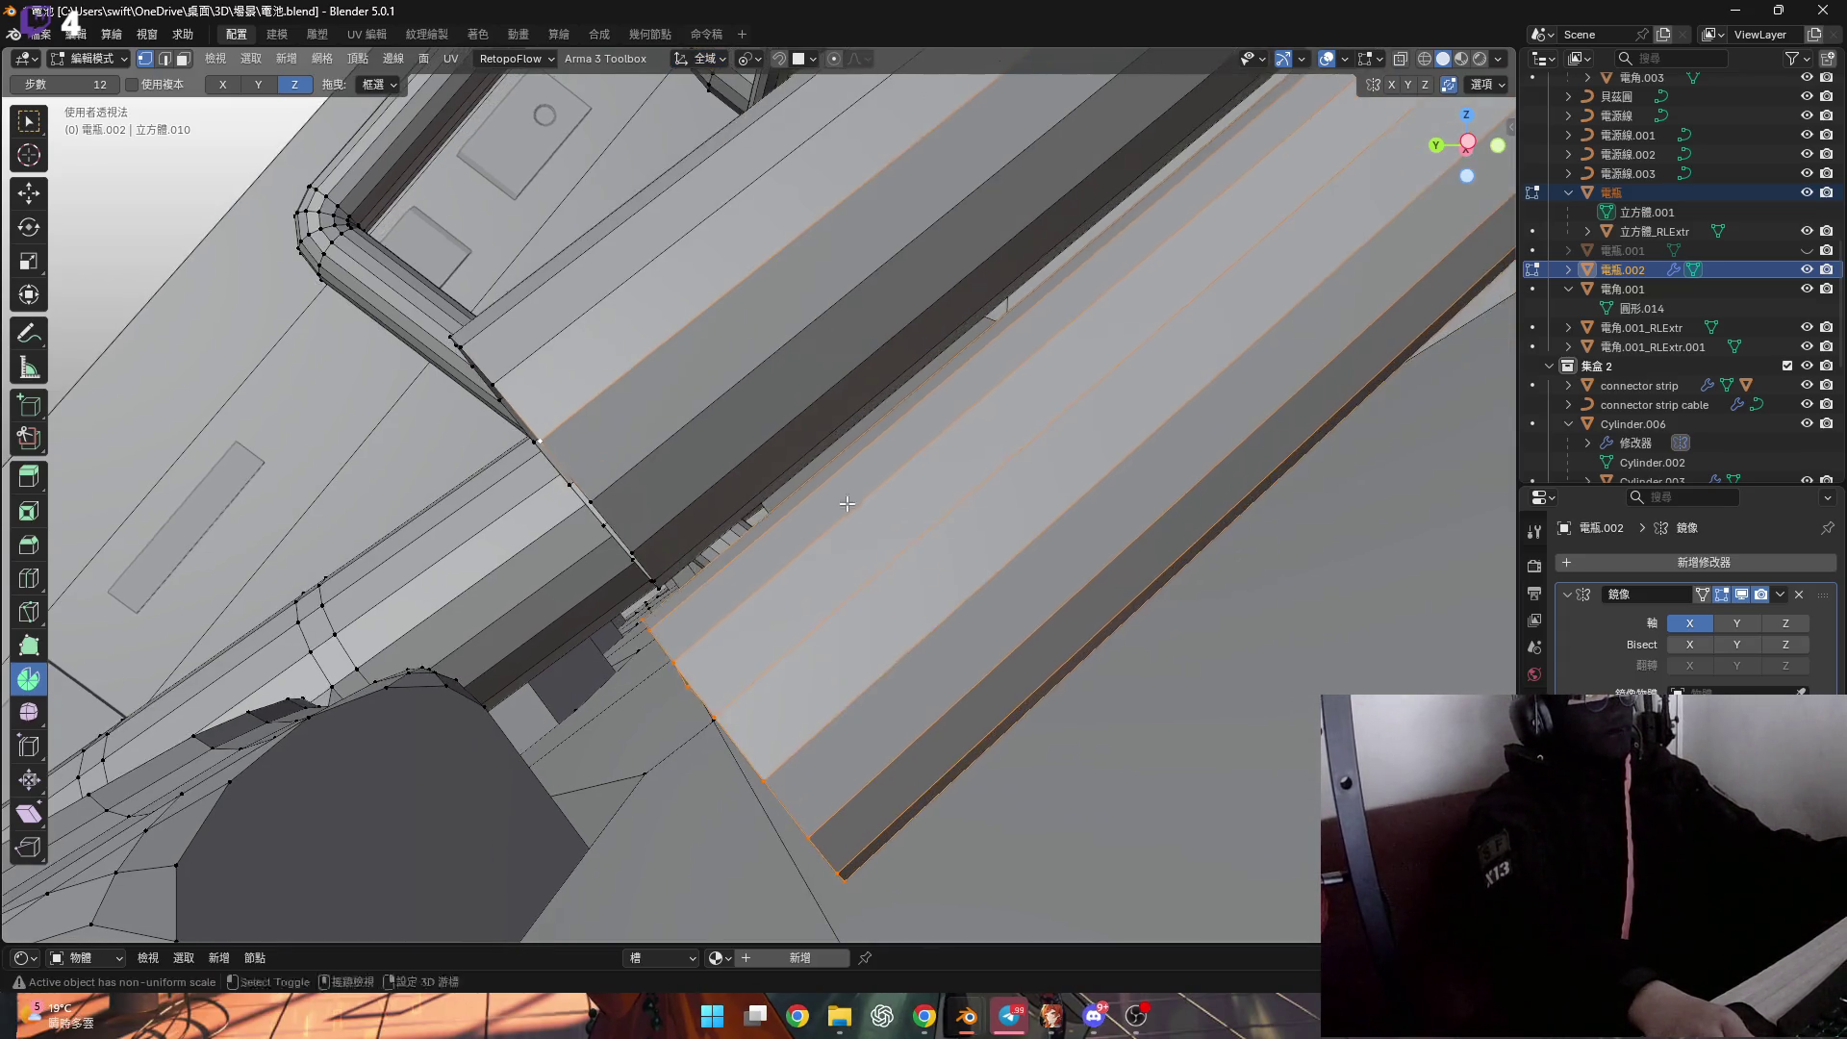
pyautogui.click(922, 472)
# Check the pivot point and transform orientation settings around the cable's end.
pyautogui.moveTo(924, 472)
pyautogui.mouseDown(button='middle')
pyautogui.moveTo(925, 512)
pyautogui.moveTo(844, 463)
pyautogui.mouseUp(button='middle')
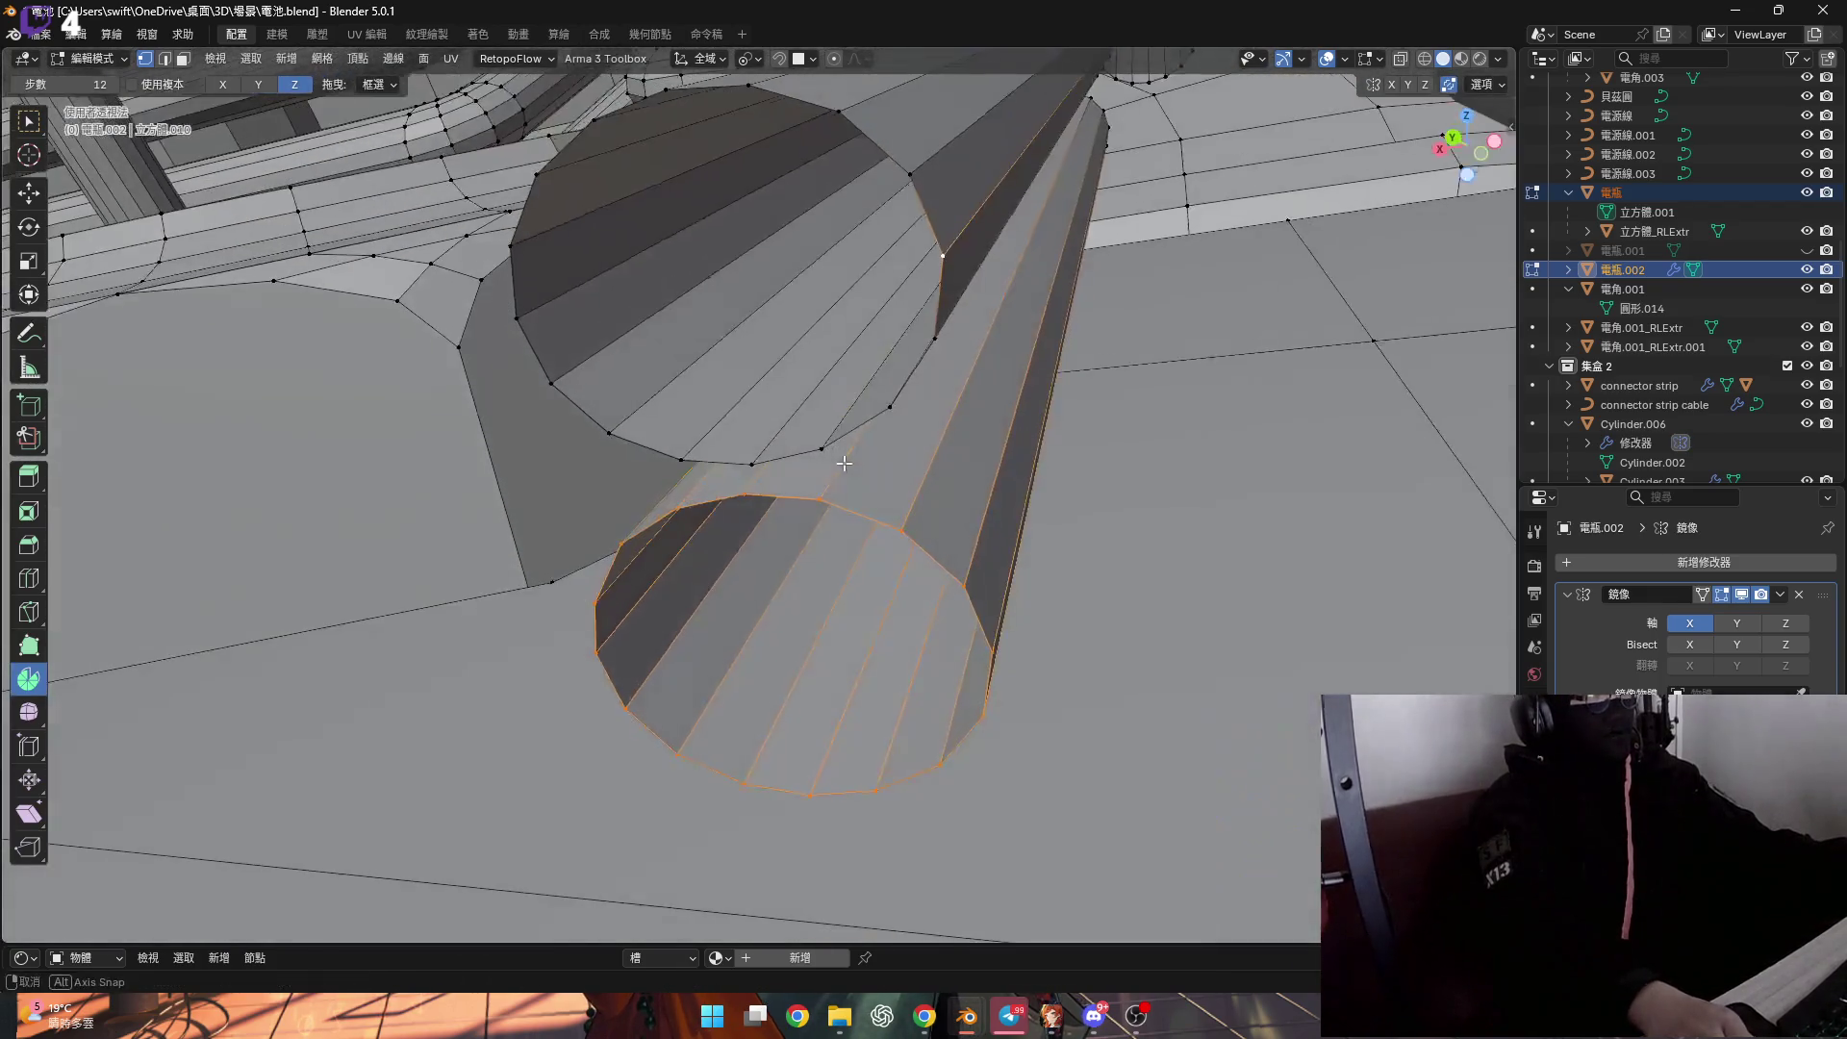
pyautogui.click(752, 59)
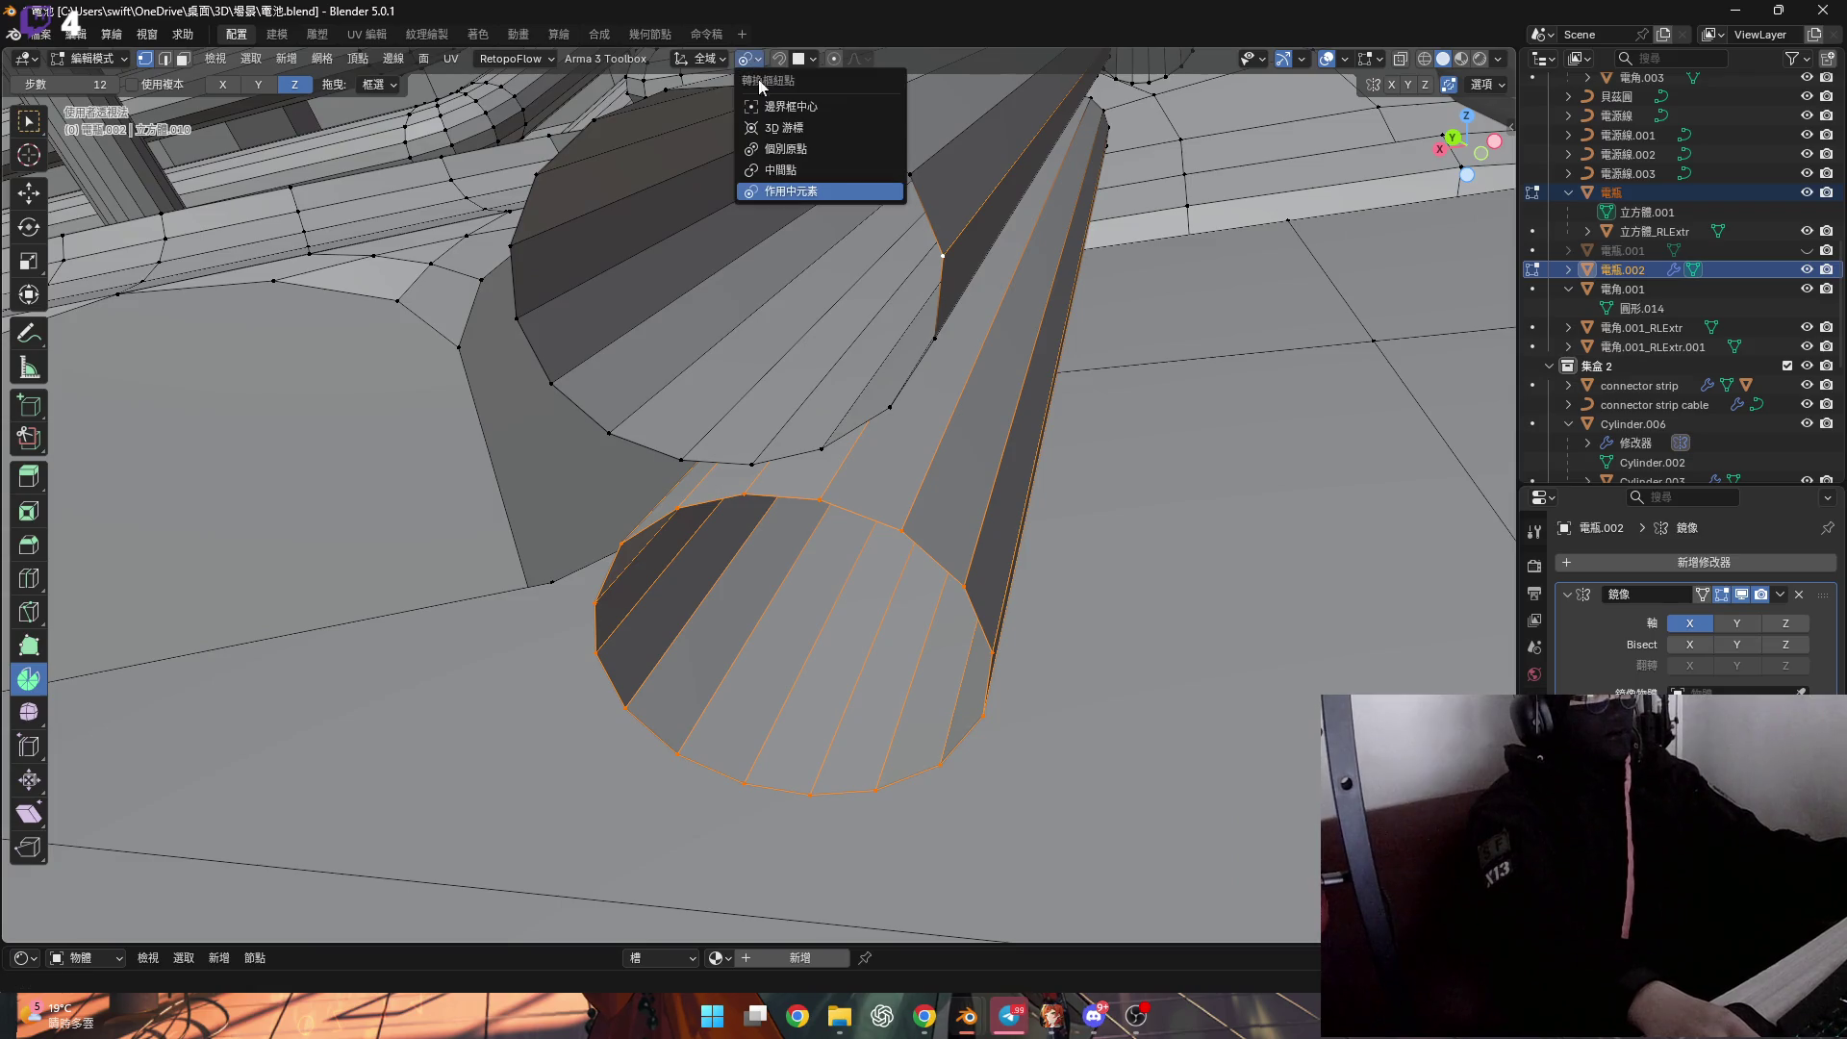
pyautogui.click(705, 60)
pyautogui.moveTo(840, 385)
pyautogui.mouseDown(button='middle')
pyautogui.moveTo(836, 654)
pyautogui.moveTo(804, 678)
pyautogui.mouseUp(button='middle')
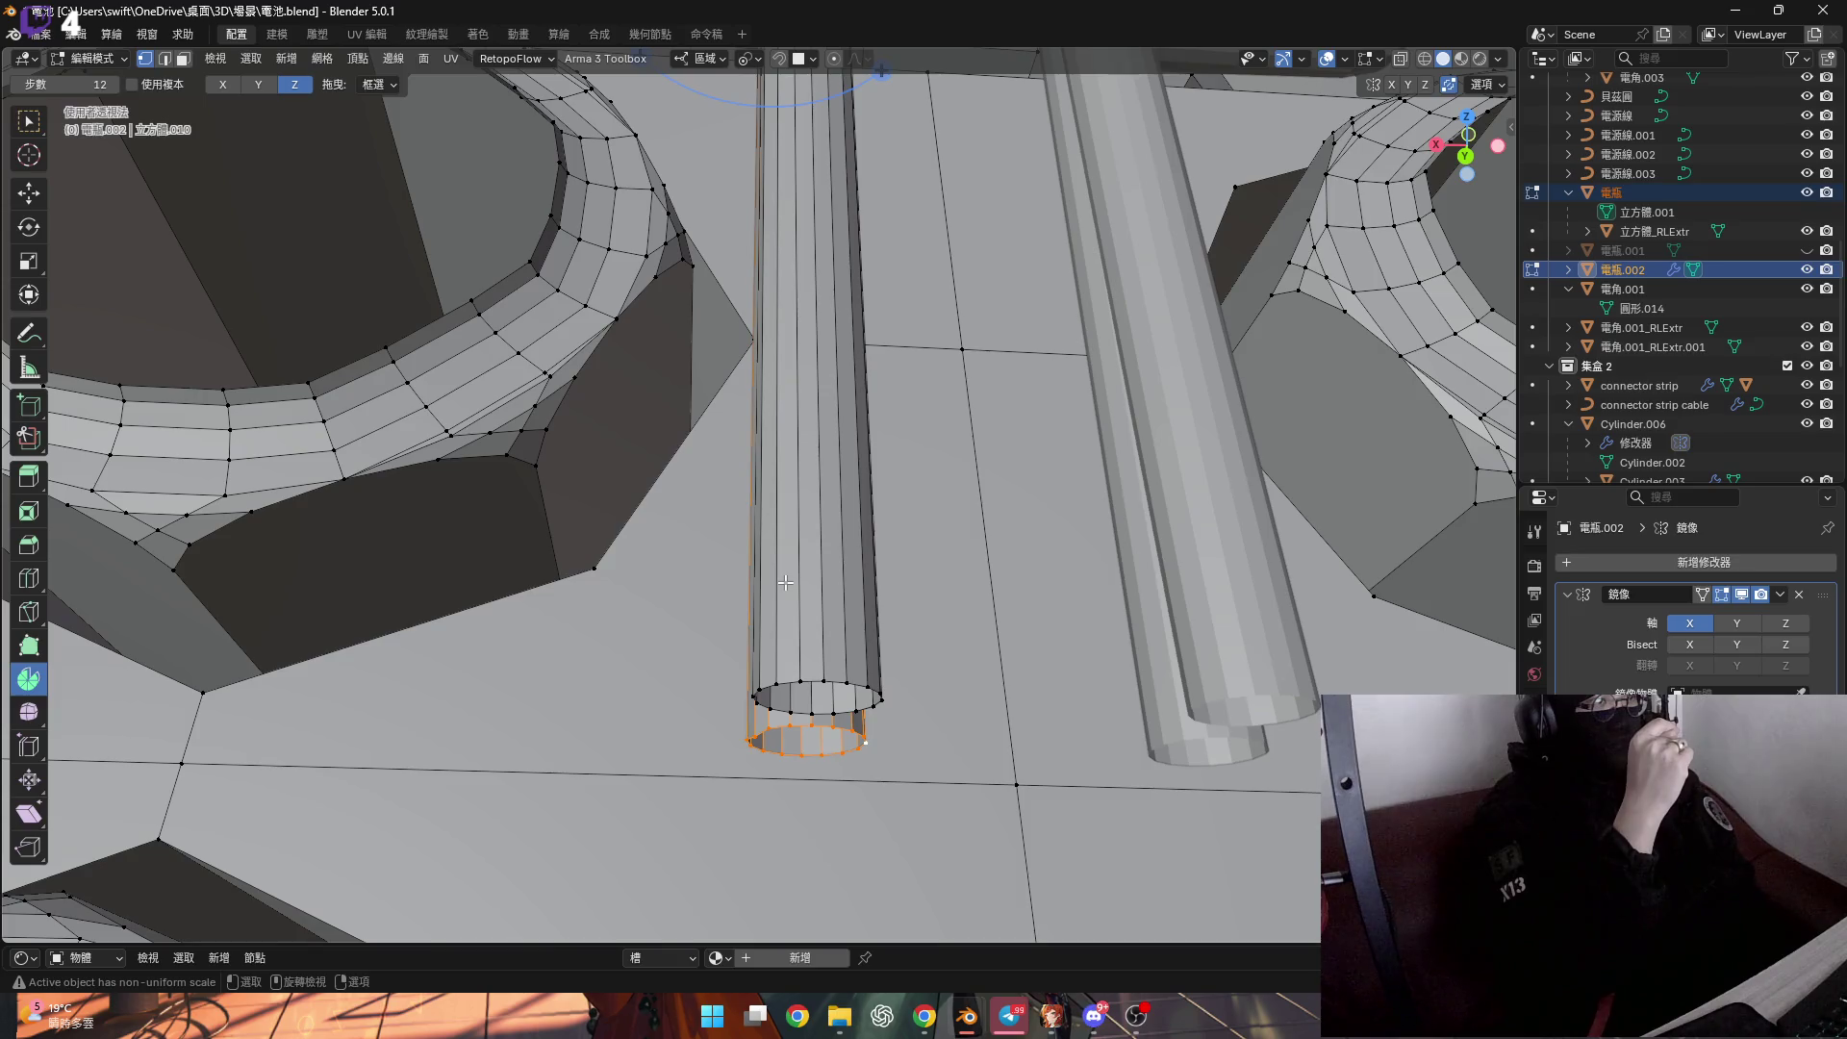
# Grow a bent tube section out of the cable's open end ring.
pyautogui.keyDown('ctrl'); pyautogui.scroll(3, 787, 577); pyautogui.keyUp('ctrl')
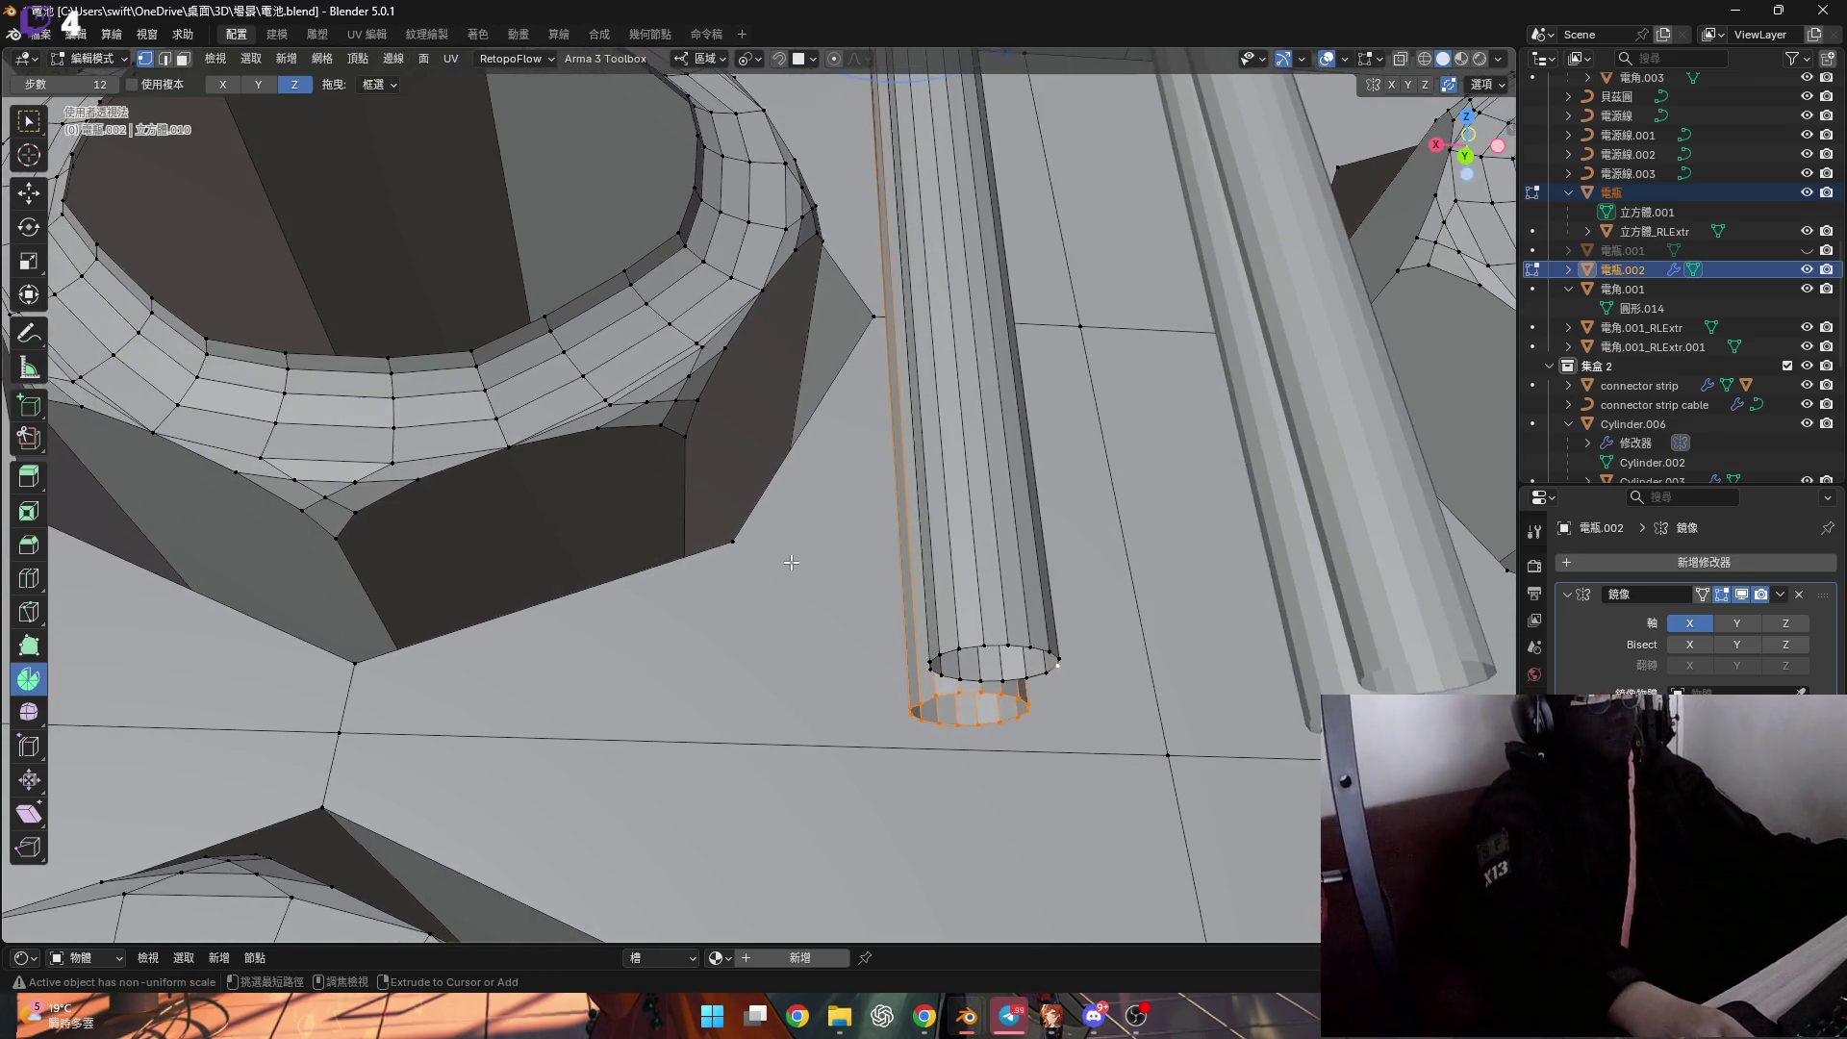
pyautogui.hotkey('ctrl', 'z')
pyautogui.moveTo(791, 561)
pyautogui.mouseDown(button='middle')
pyautogui.moveTo(591, 569)
pyautogui.moveTo(611, 611)
pyautogui.moveTo(1379, 164)
pyautogui.mouseUp(button='middle')
# Circle-select the hidden tube geometry in X-ray, then return to solid display.
pyautogui.click(1408, 59)
pyautogui.moveTo(962, 404)
pyautogui.mouseDown(button='middle')
pyautogui.moveTo(840, 300)
pyautogui.moveTo(1336, 64)
pyautogui.mouseUp(button='middle')
pyautogui.press('c')
pyautogui.press('Escape')
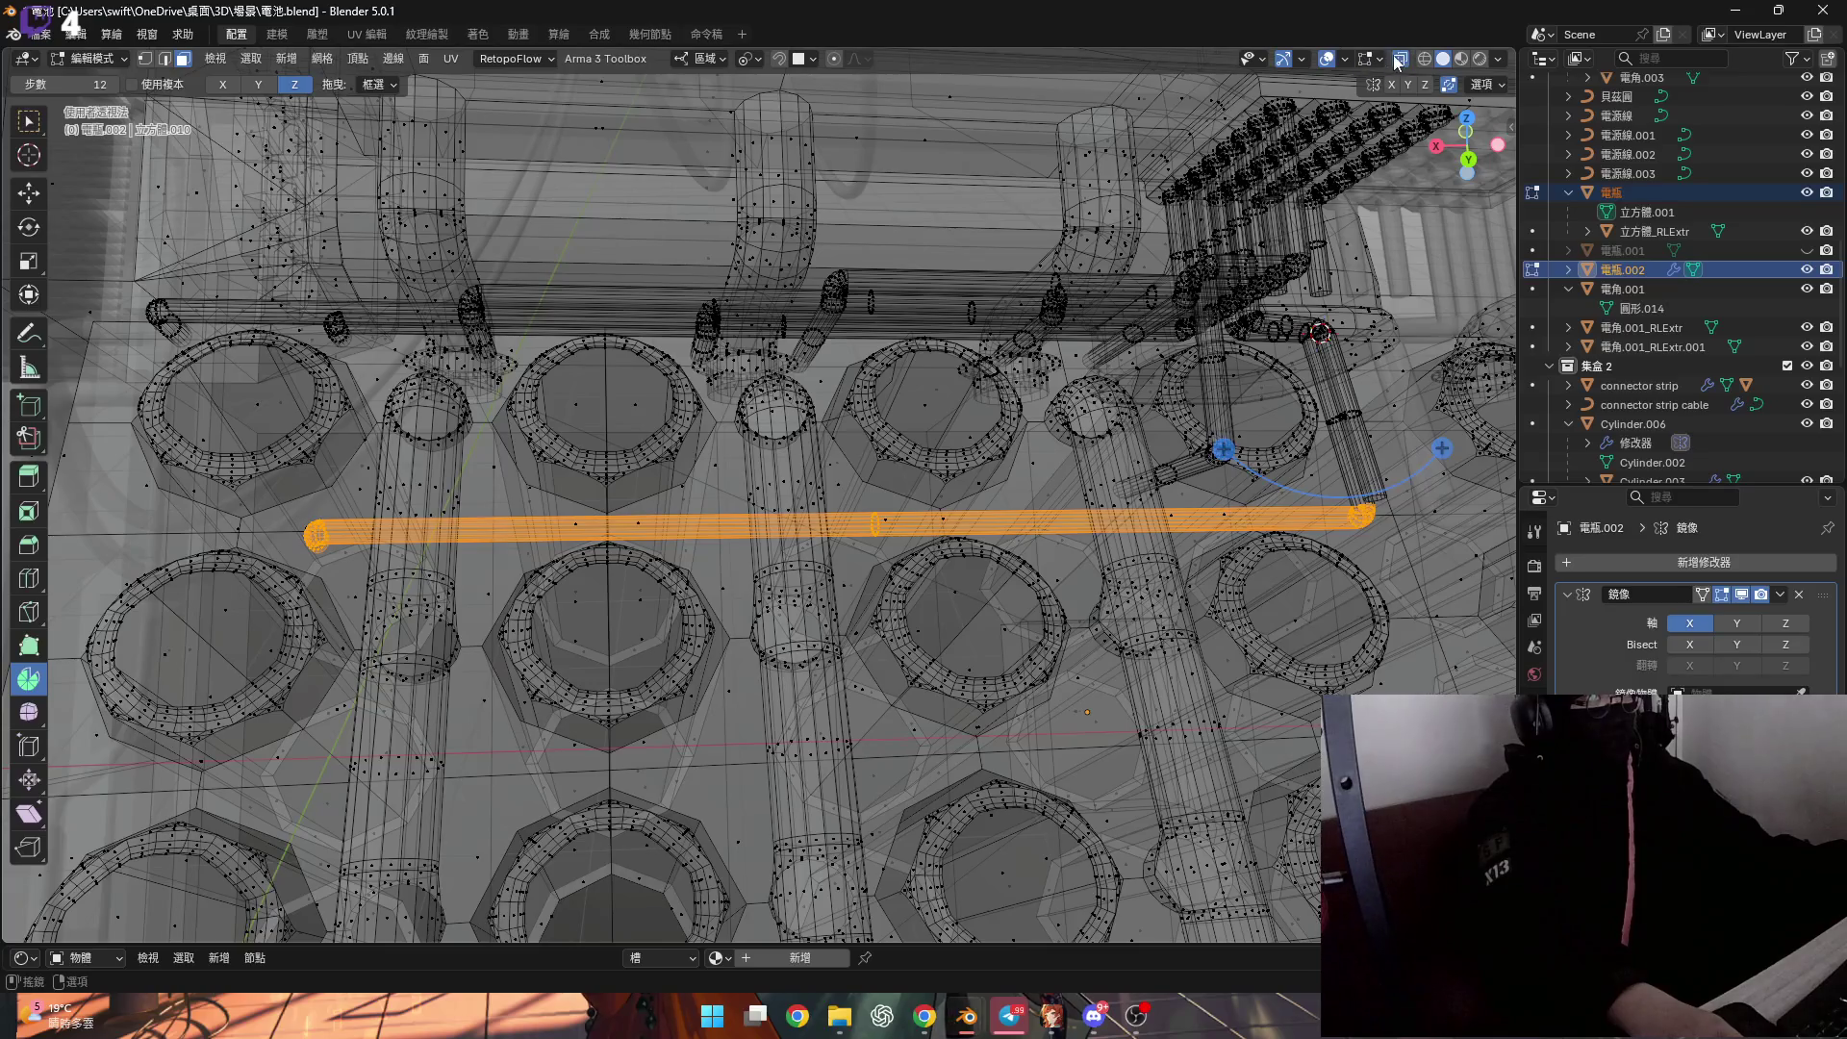
pyautogui.click(1395, 59)
# Start moving the new tube end along its local Y axis toward the bar.
pyautogui.scroll(8, 538, 538)
pyautogui.moveTo(539, 539)
pyautogui.mouseDown(button='middle')
pyautogui.moveTo(557, 519)
pyautogui.moveTo(532, 576)
pyautogui.moveTo(486, 556)
pyautogui.mouseUp(button='middle')
pyautogui.scroll(2, 486, 556)
pyautogui.press('g')
pyautogui.press('y')
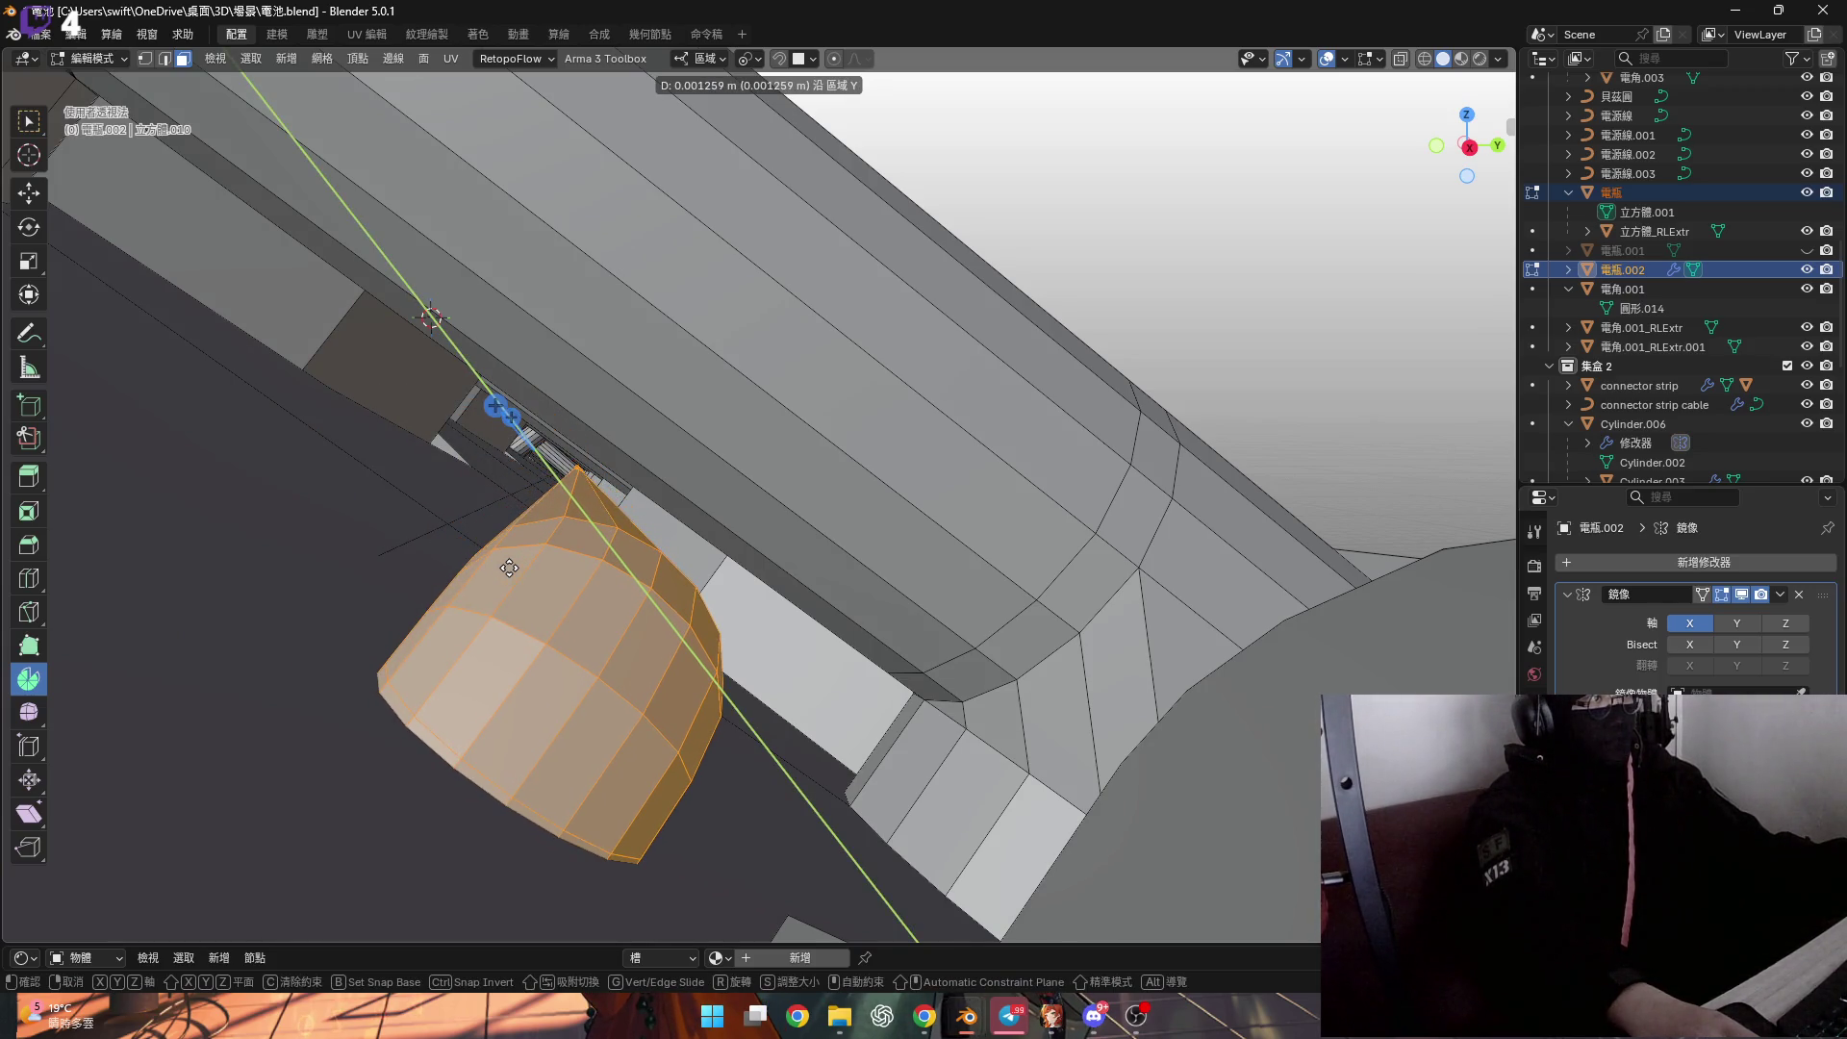
# Confirm the local Y move, then shift the tube section a further 0.000834 m along Y.
pyautogui.click(509, 567)
pyautogui.scroll(-4, 509, 568)
pyautogui.moveTo(509, 568)
pyautogui.mouseDown(button='middle')
pyautogui.moveTo(404, 610)
pyautogui.moveTo(206, 619)
pyautogui.moveTo(427, 614)
pyautogui.moveTo(448, 578)
pyautogui.moveTo(526, 573)
pyautogui.mouseUp(button='middle')
pyautogui.scroll(5, 451, 574)
pyautogui.press('g')
pyautogui.press('y')
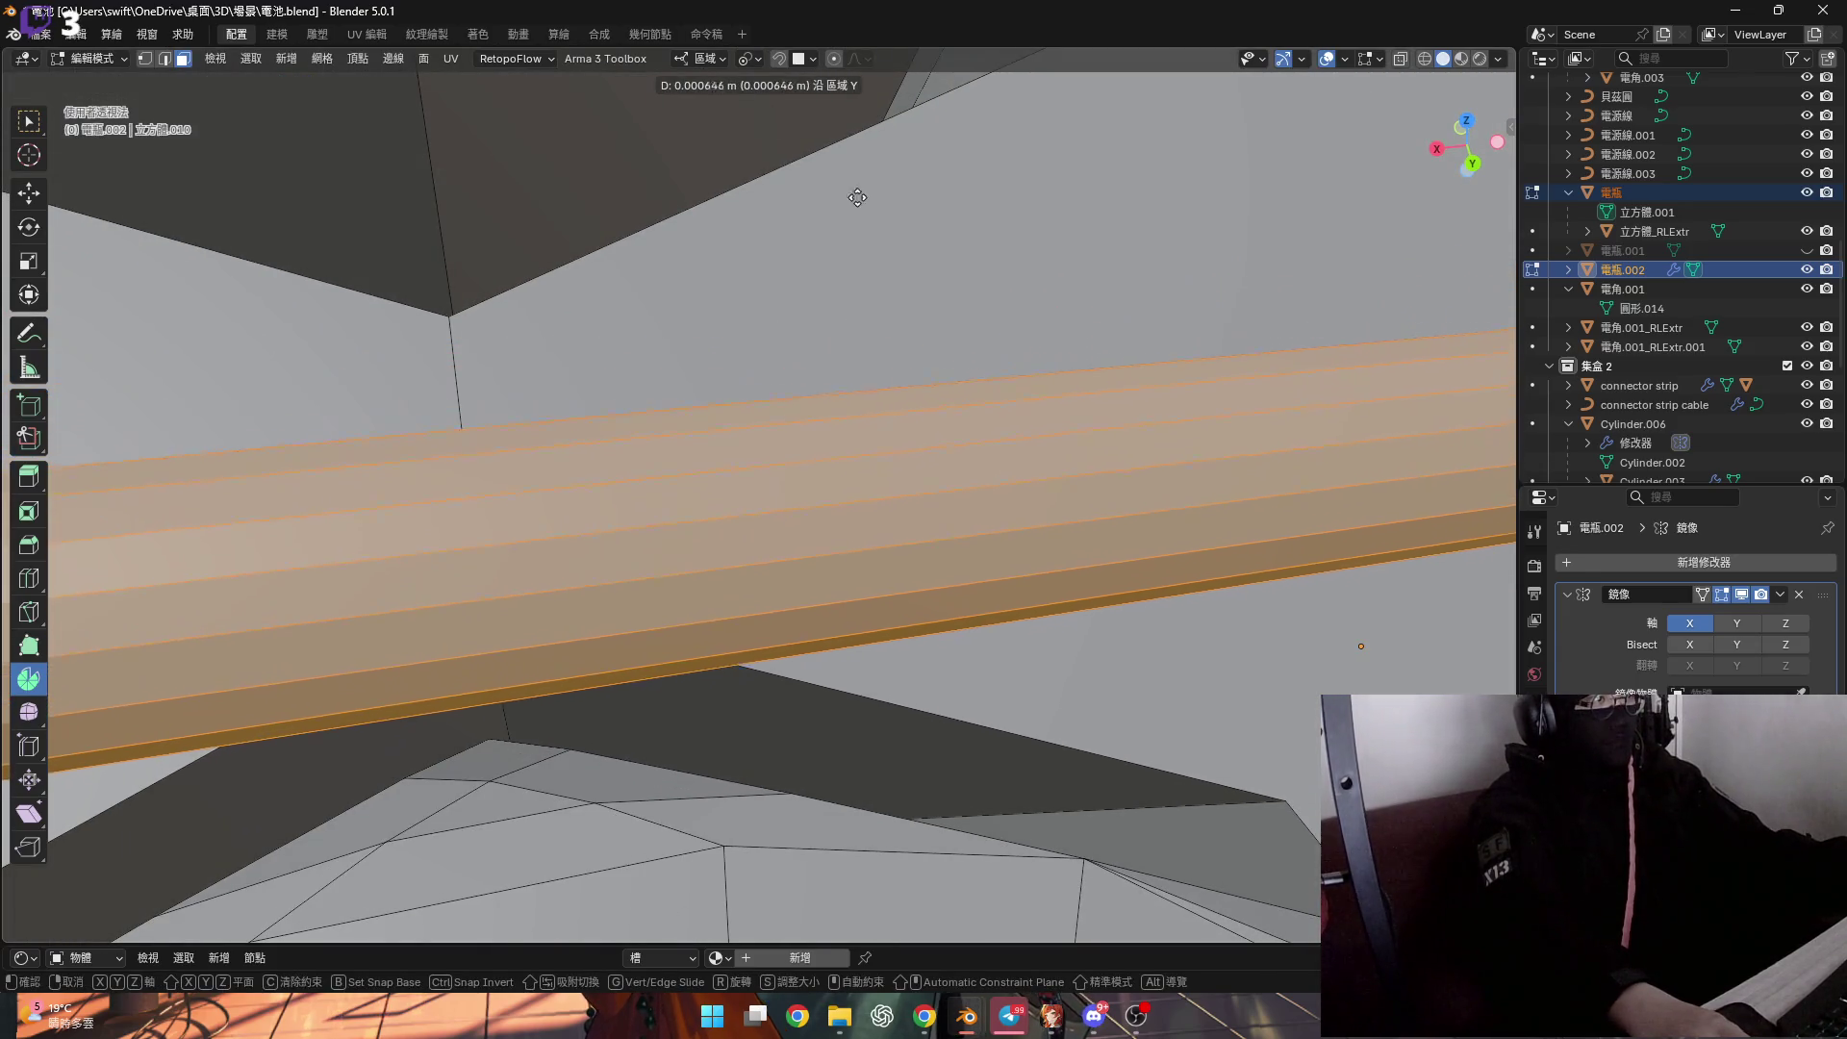
pyautogui.click(953, 330)
# Nudge the tube section with small Z adjustments.
pyautogui.scroll(-8, 780, 220)
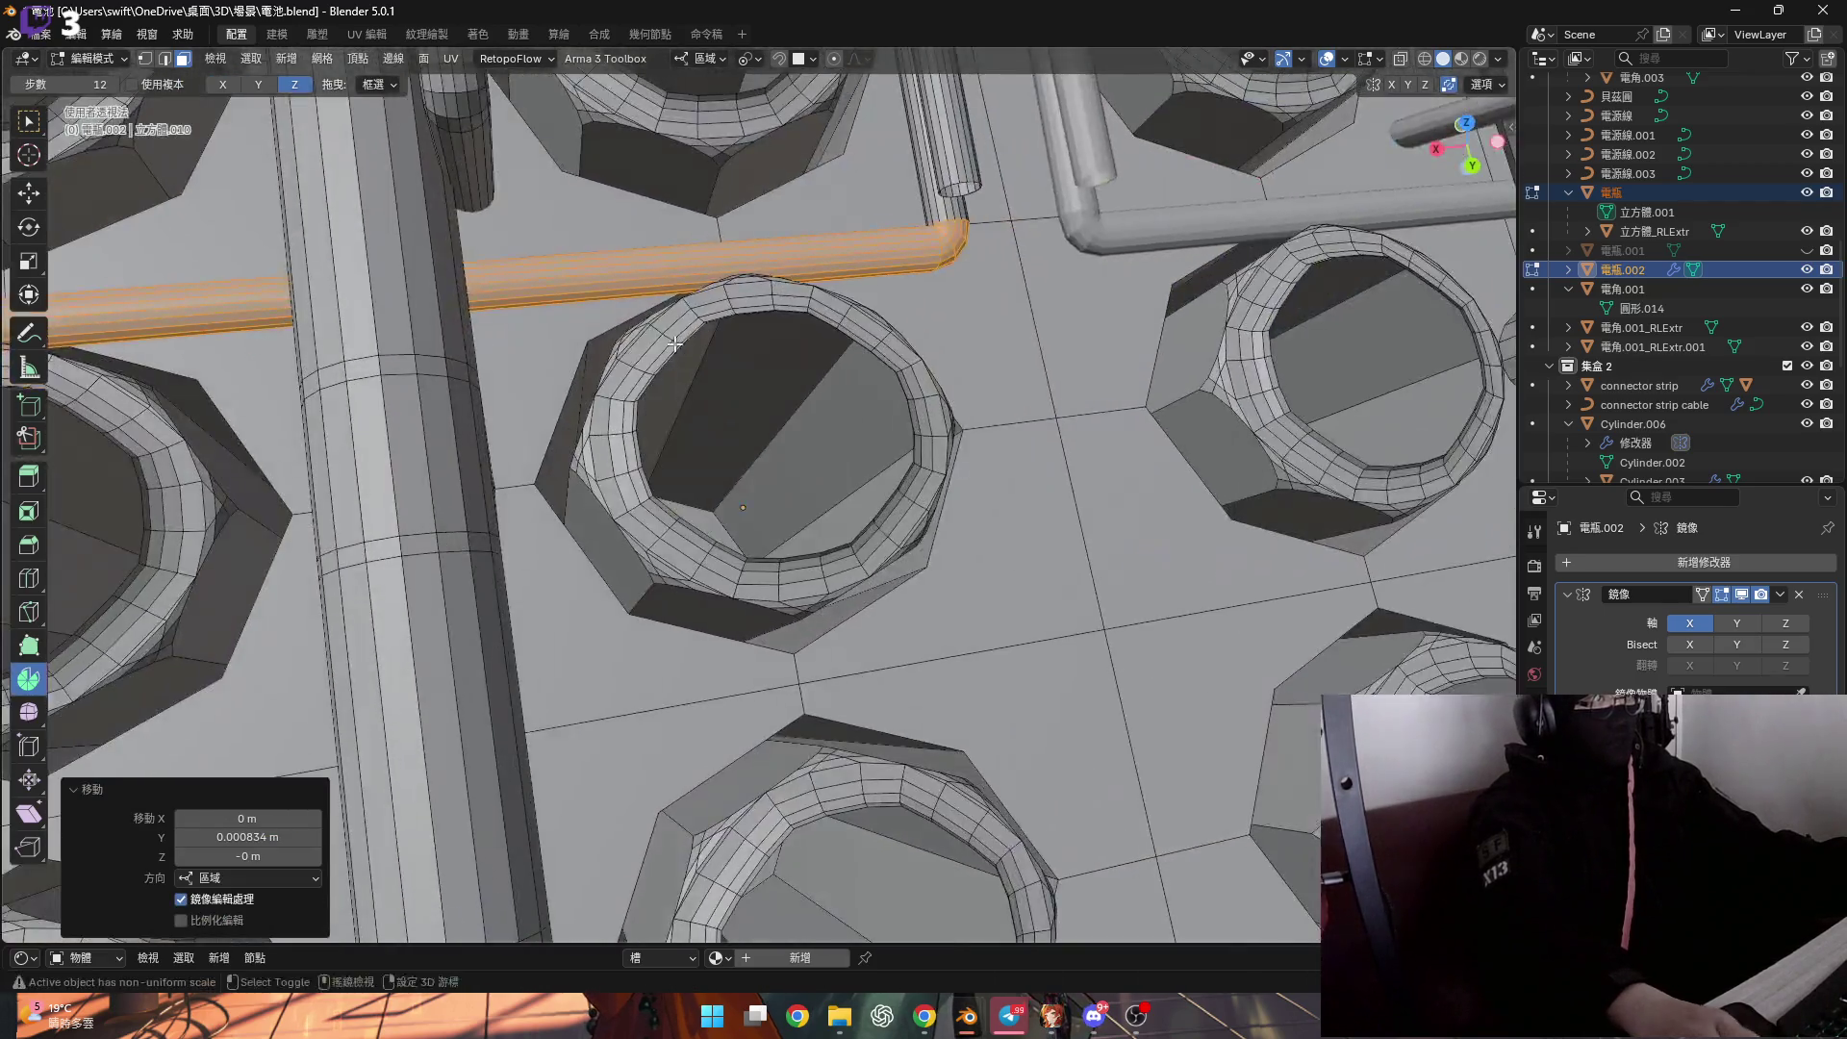
pyautogui.moveTo(780, 220)
pyautogui.mouseDown(button='middle')
pyautogui.moveTo(677, 295)
pyautogui.moveTo(736, 106)
pyautogui.moveTo(683, 173)
pyautogui.moveTo(706, 252)
pyautogui.moveTo(577, 347)
pyautogui.moveTo(459, 392)
pyautogui.moveTo(234, 406)
pyautogui.moveTo(297, 446)
pyautogui.moveTo(256, 487)
pyautogui.moveTo(298, 467)
pyautogui.mouseUp(button='middle')
pyautogui.scroll(10, 677, 295)
pyautogui.scroll(-3, 706, 252)
pyautogui.scroll(-5, 534, 386)
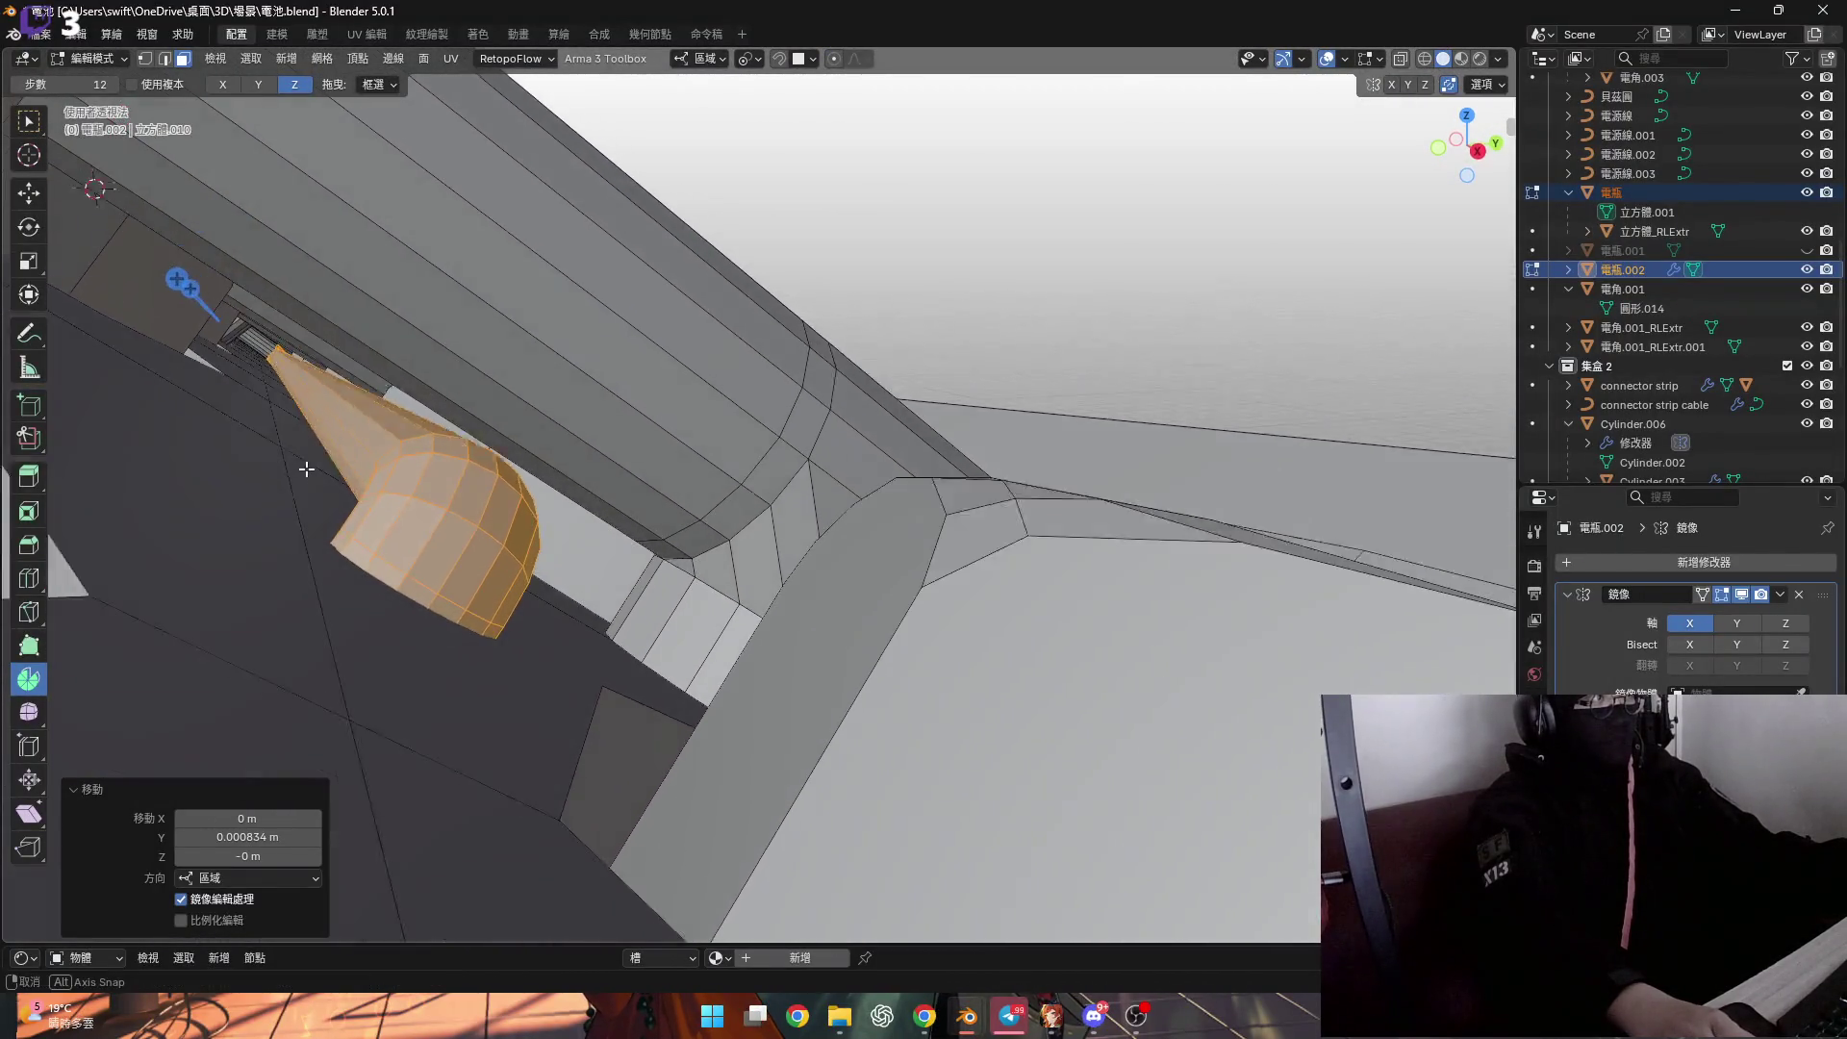
pyautogui.scroll(5, 298, 467)
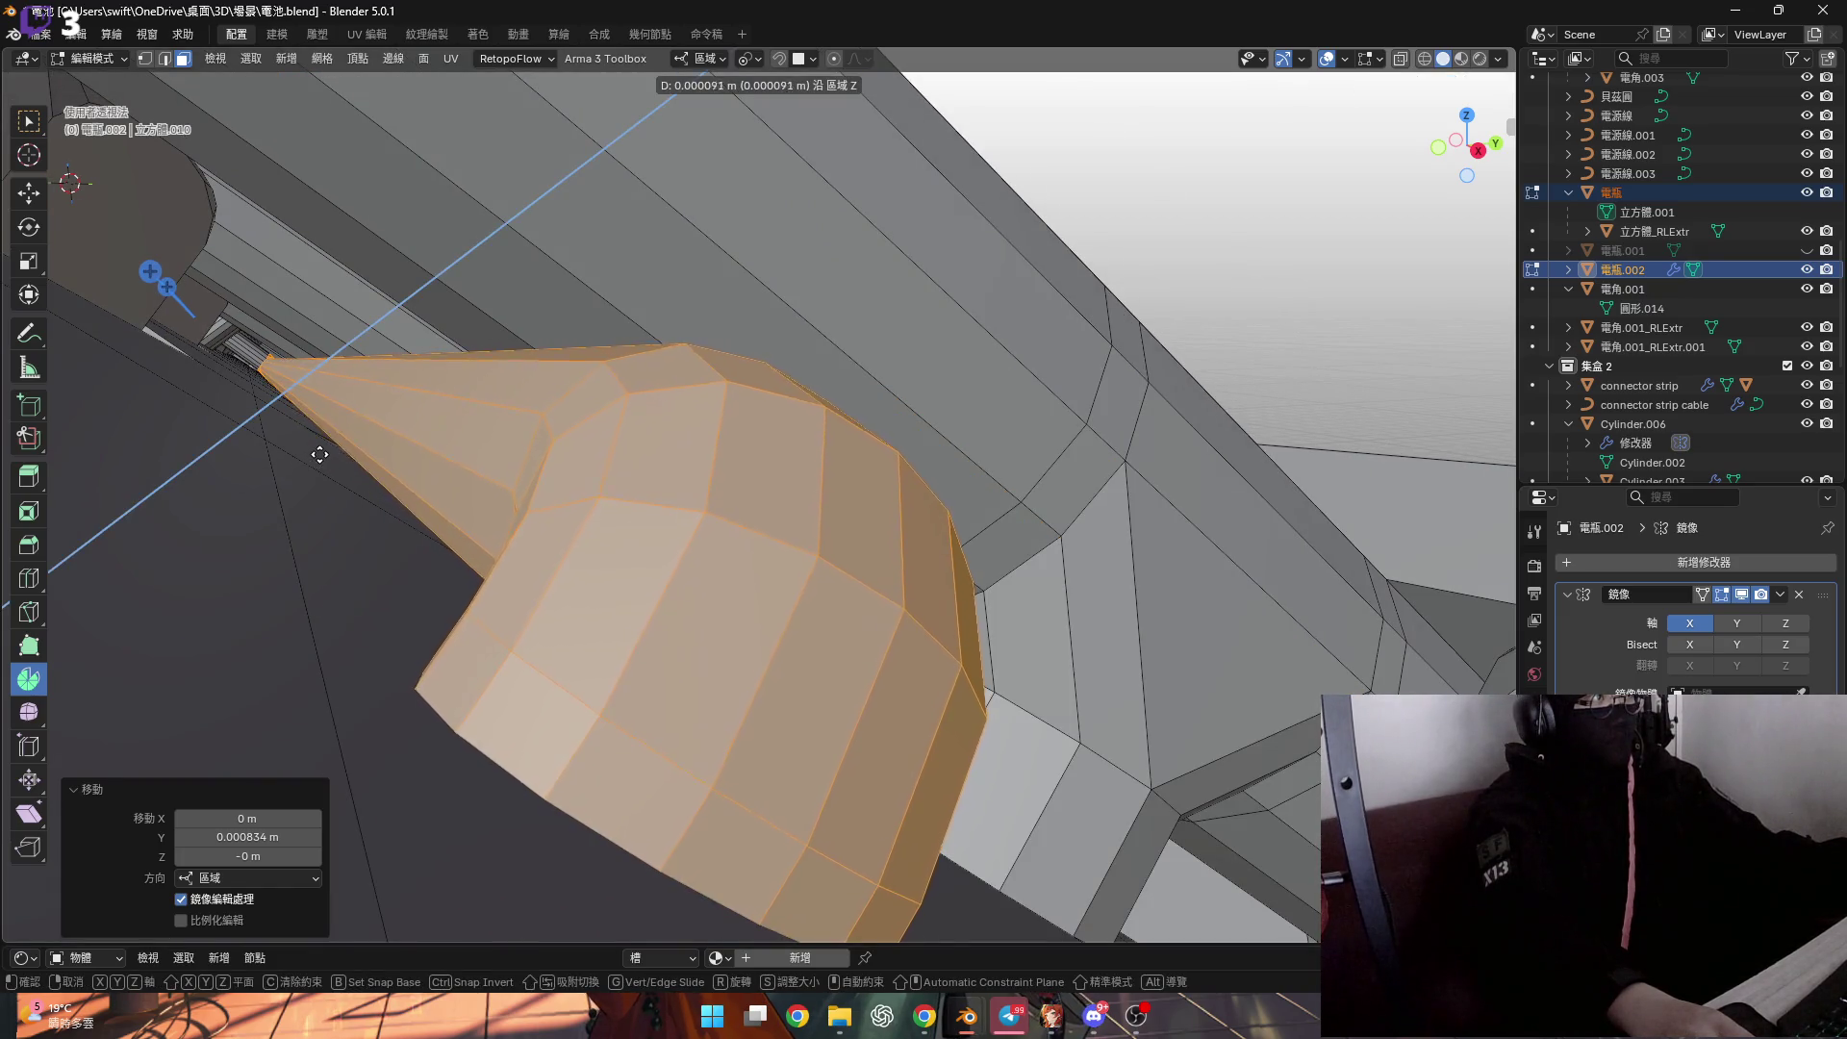
pyautogui.click(361, 420)
pyautogui.scroll(10, 356, 385)
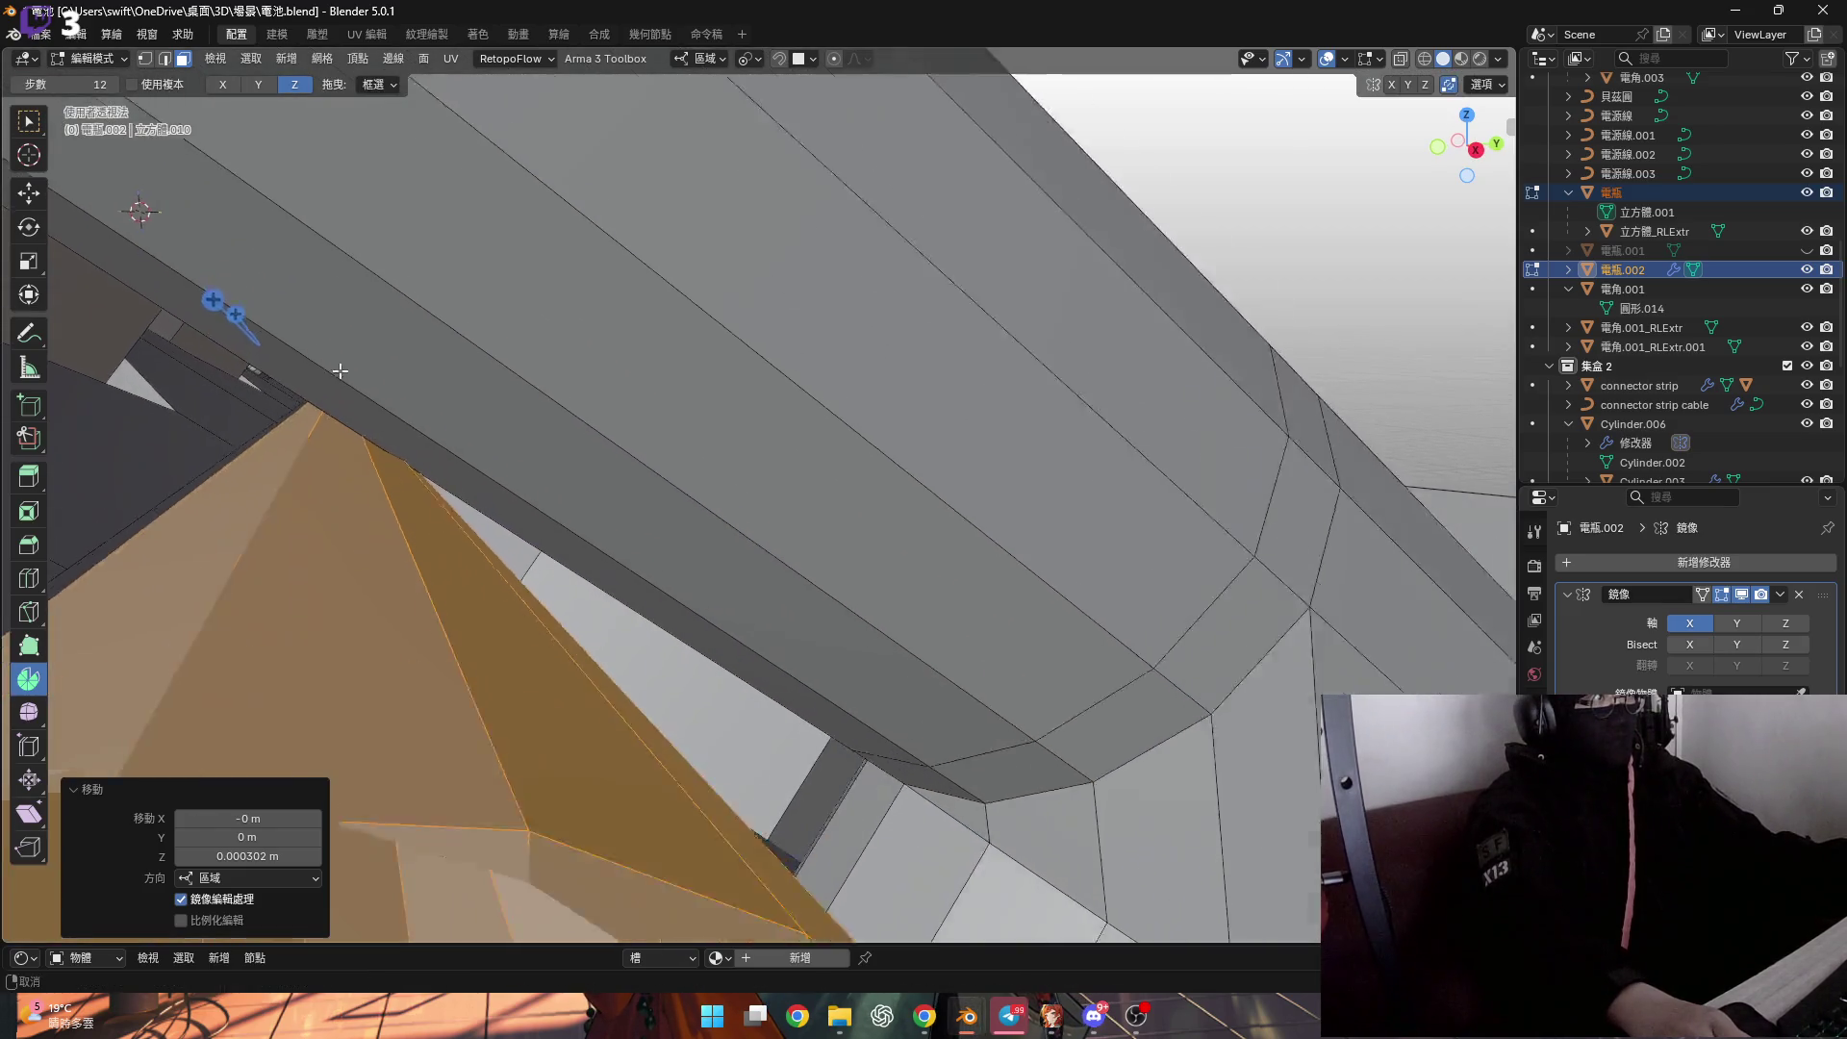
pyautogui.press('g')
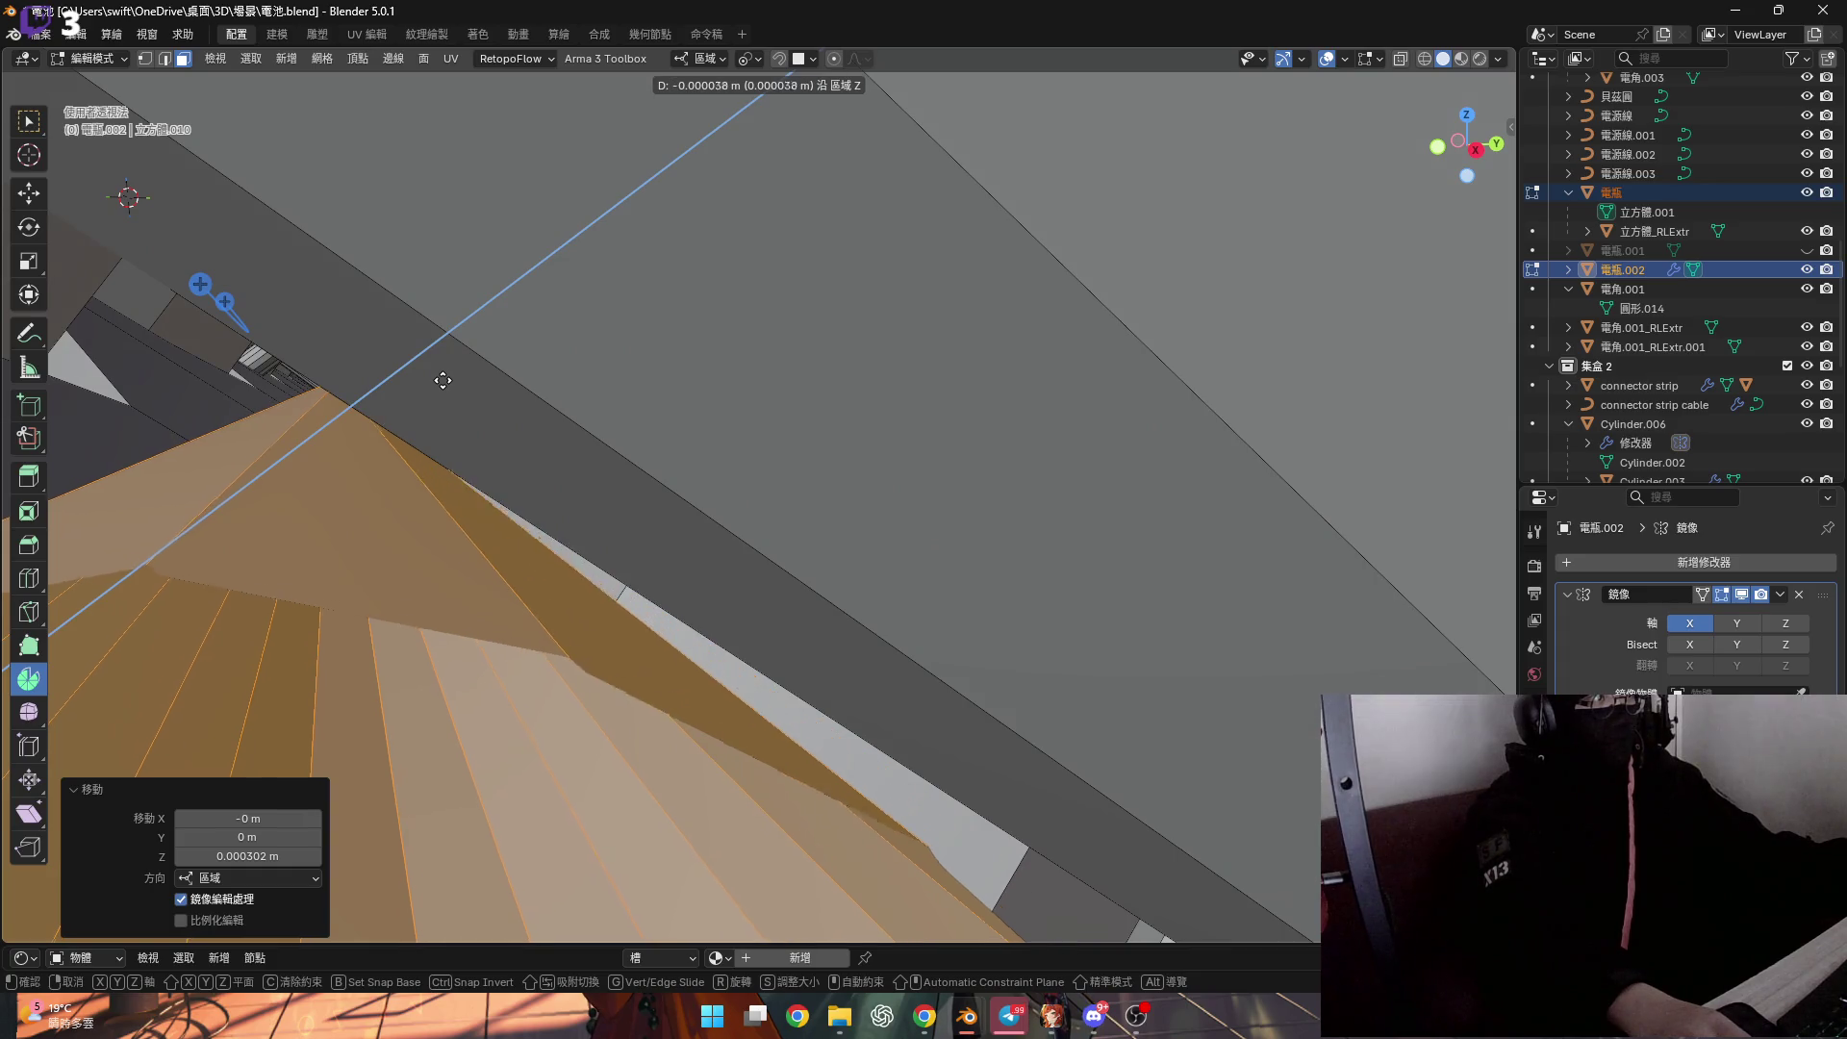
pyautogui.click(441, 381)
# Shift the tube end −0.00007 m along local Z so its corner meets the vertical cylinder.
pyautogui.scroll(-10, 597, 288)
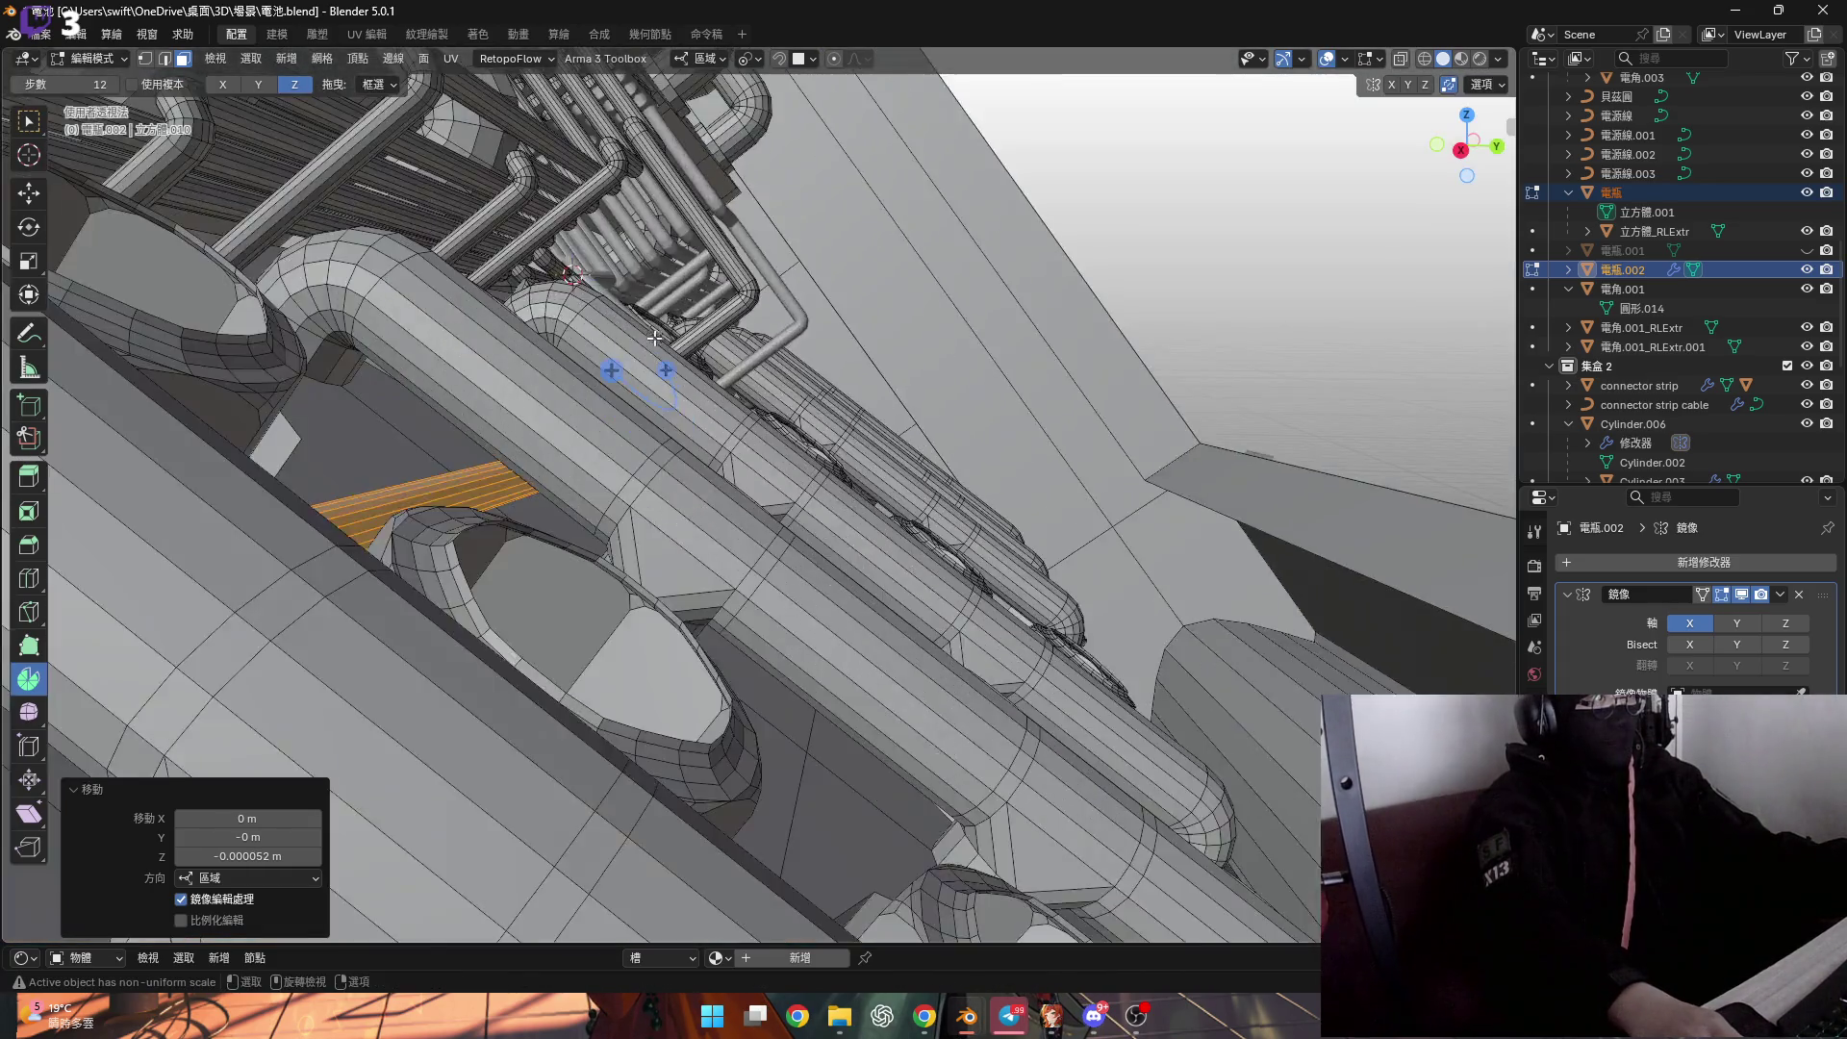
pyautogui.scroll(10, 654, 339)
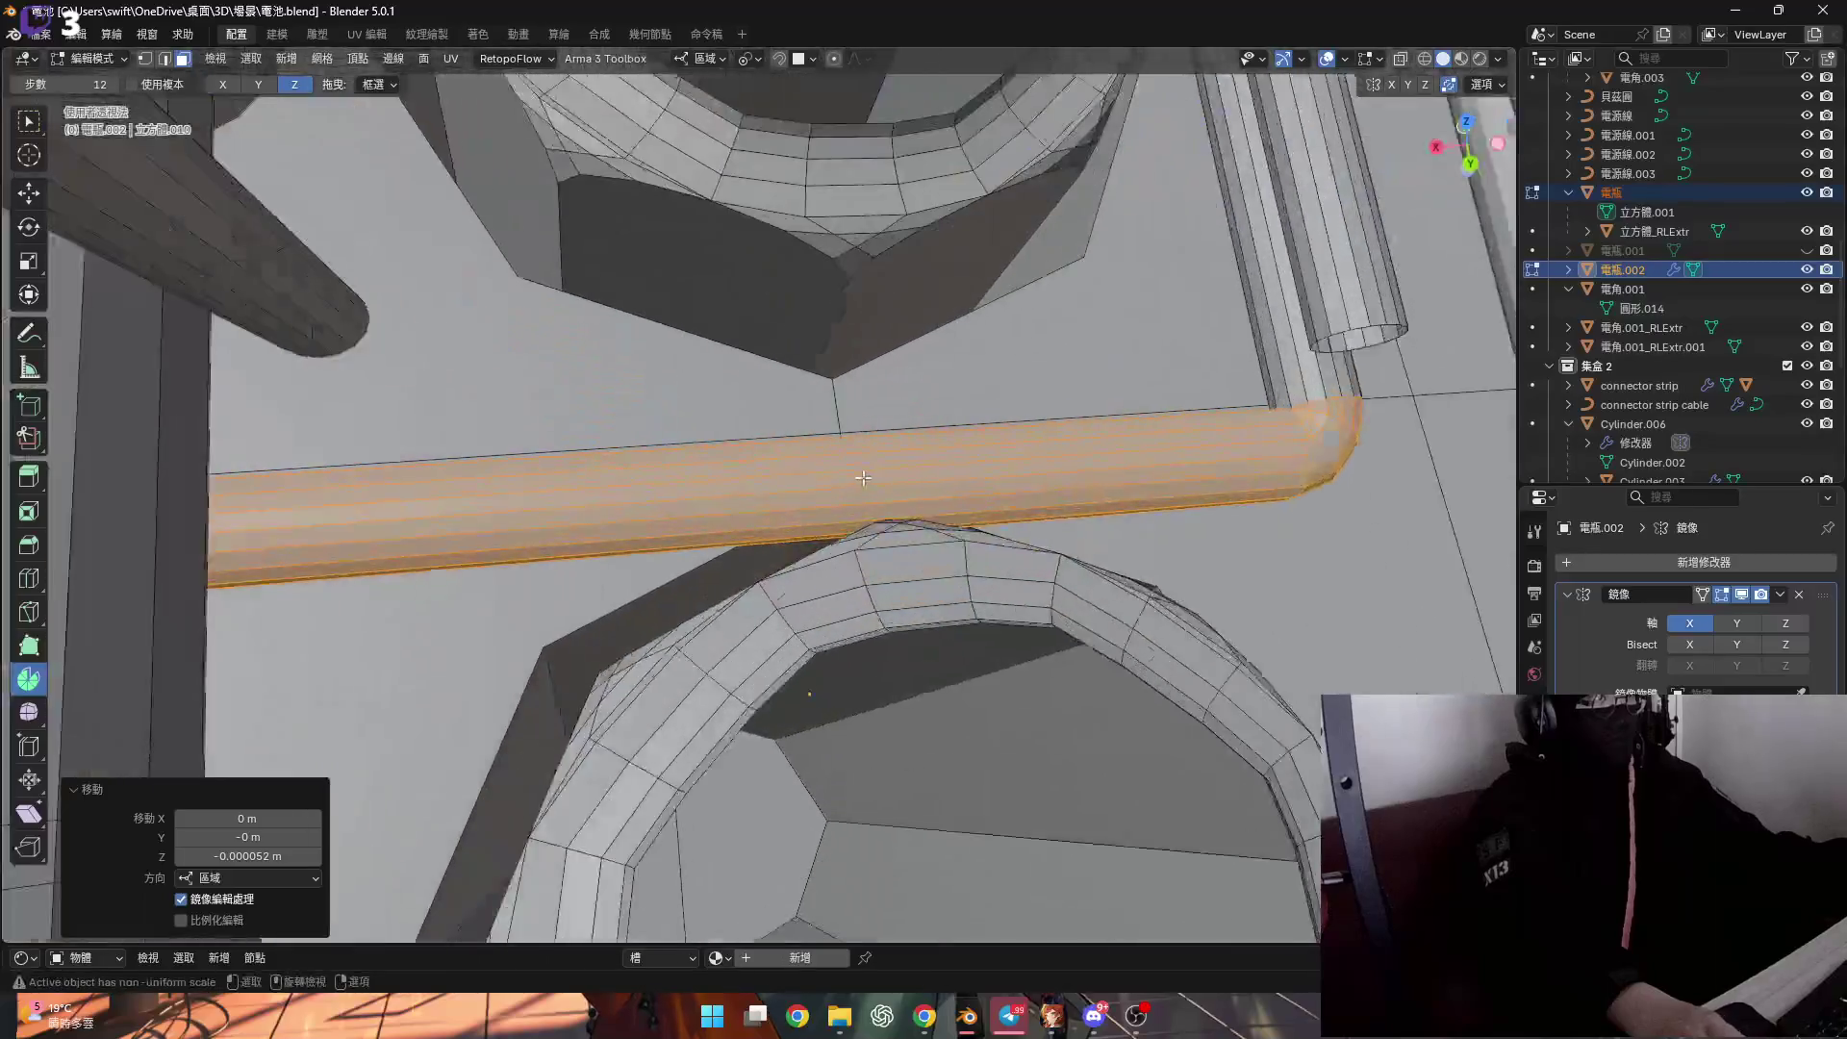
pyautogui.moveTo(654, 339)
pyautogui.mouseDown(button='middle')
pyautogui.moveTo(733, 474)
pyautogui.moveTo(693, 482)
pyautogui.mouseUp(button='middle')
pyautogui.scroll(6, 673, 487)
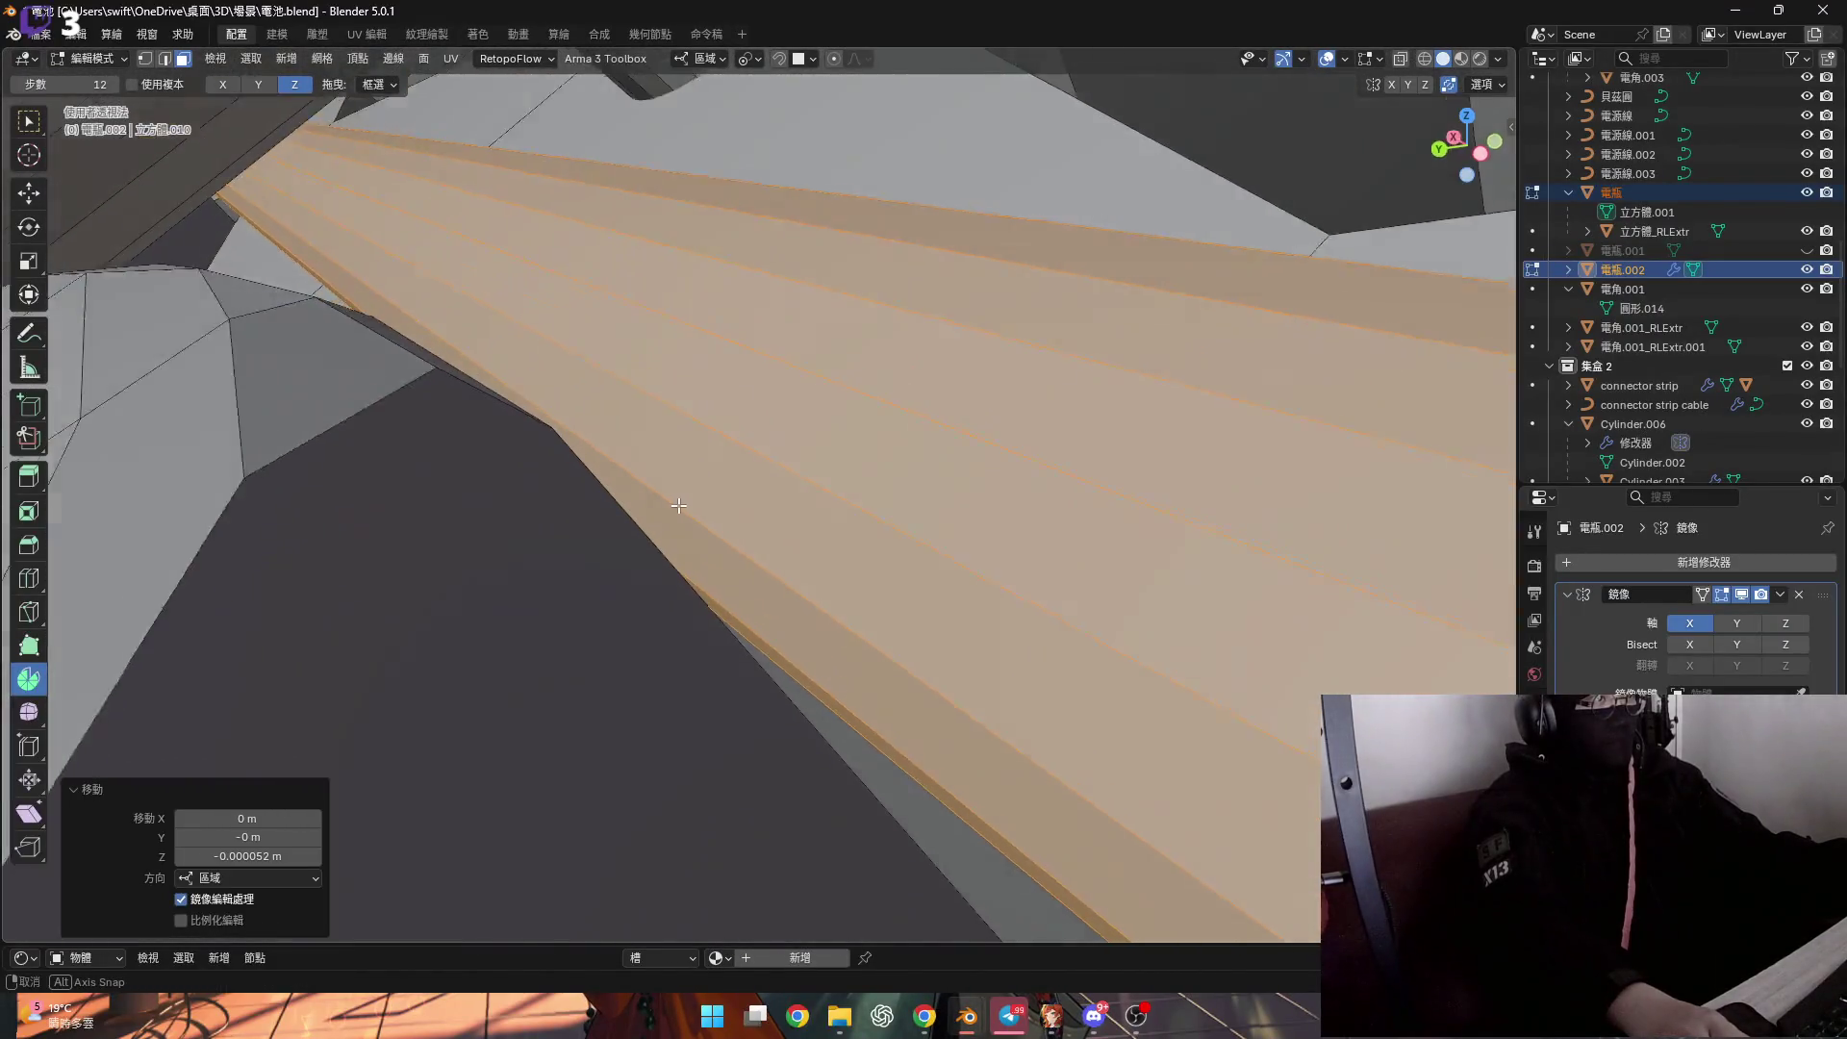
pyautogui.press('g')
pyautogui.press('y')
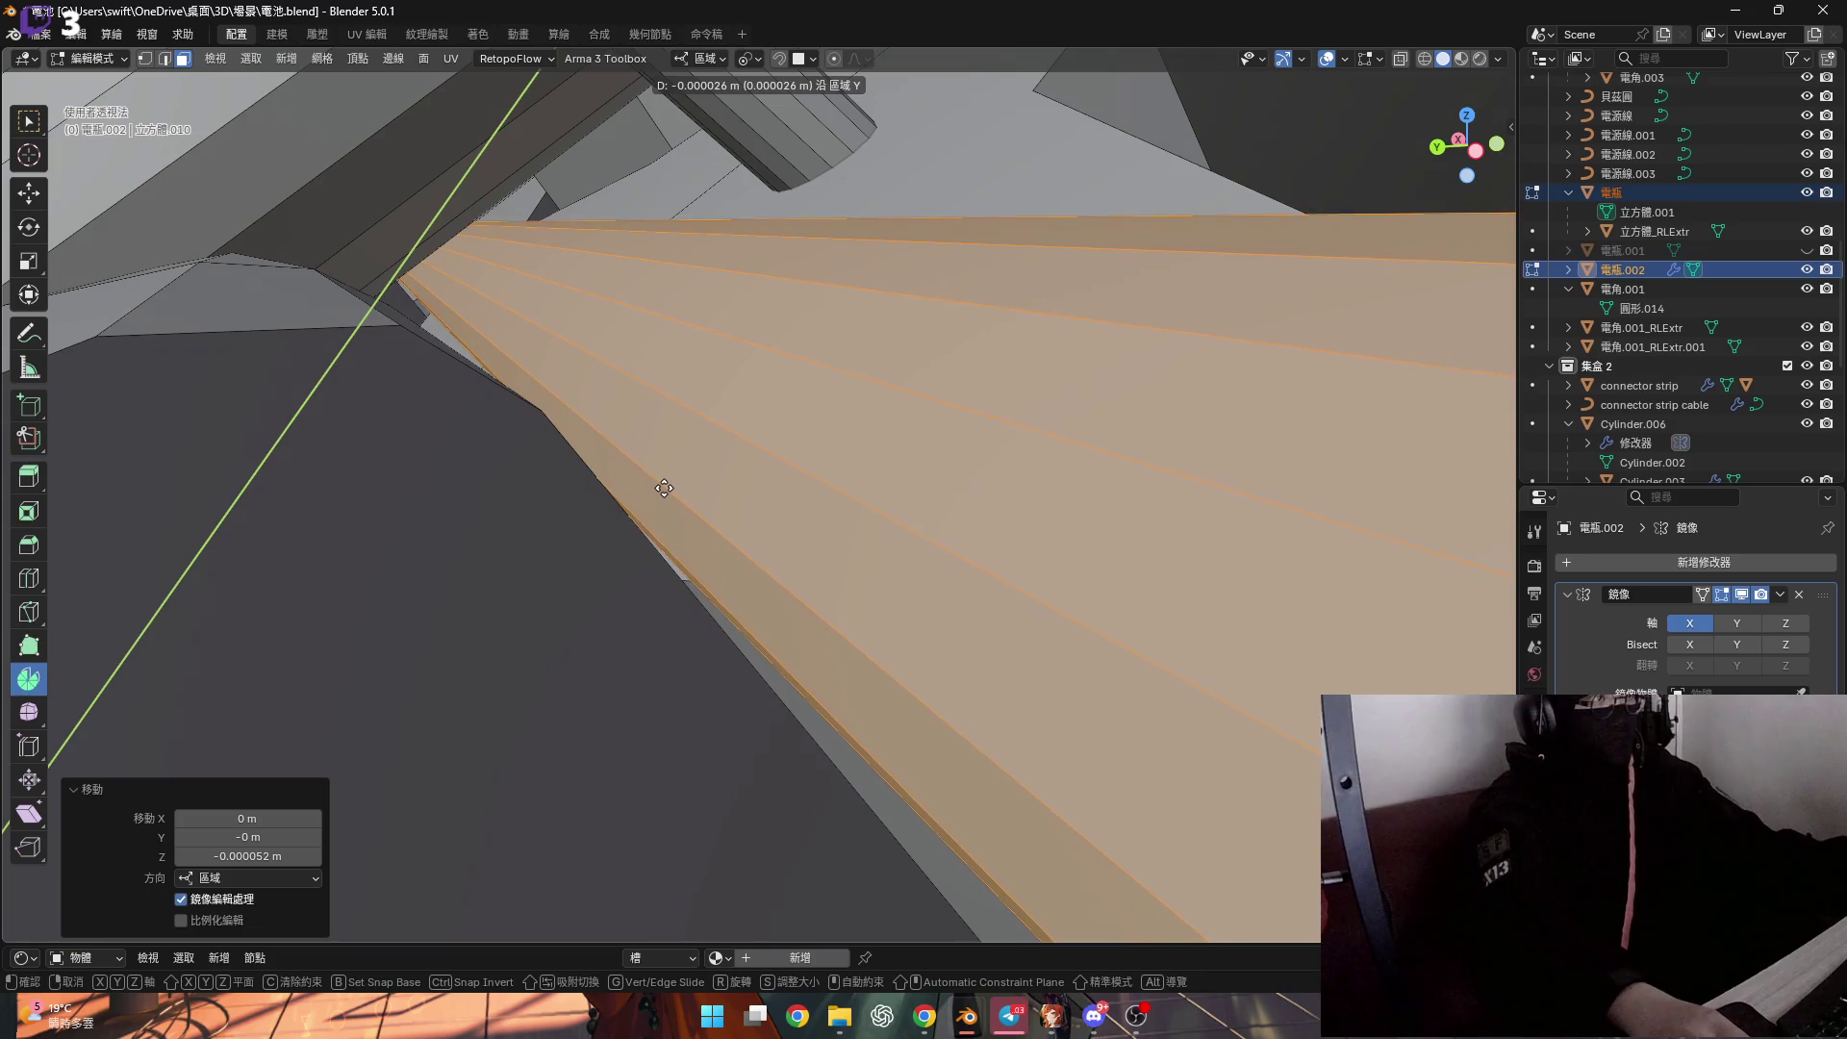
pyautogui.press('z')
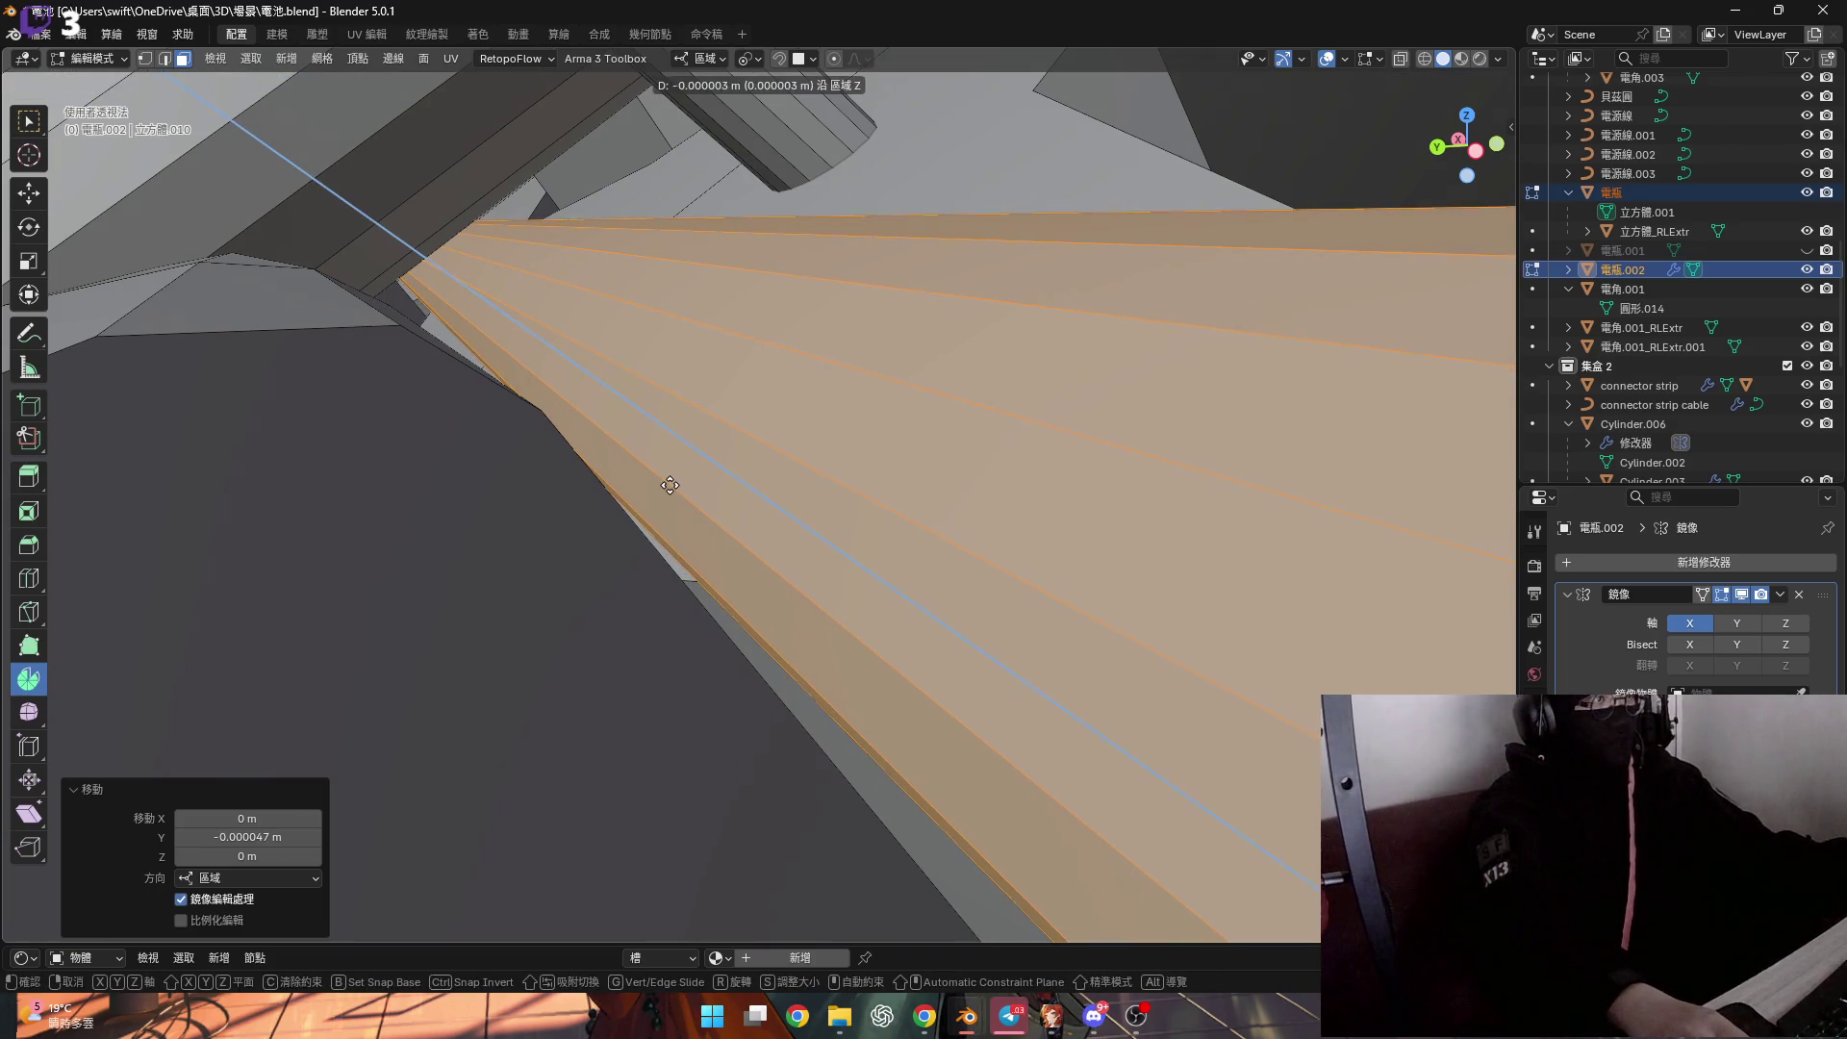
pyautogui.click(682, 489)
pyautogui.moveTo(682, 490)
pyautogui.mouseDown(button='middle')
pyautogui.moveTo(415, 185)
pyautogui.moveTo(831, 421)
pyautogui.moveTo(870, 424)
pyautogui.mouseUp(button='middle')
pyautogui.scroll(-10, 416, 185)
# Select the cylinder's end edge loop in edge mode.
pyautogui.keyDown('alt'); pyautogui.click(847, 385); pyautogui.keyUp('alt')
pyautogui.press('2')
pyautogui.keyDown('alt'); pyautogui.click(871, 435); pyautogui.keyUp('alt')
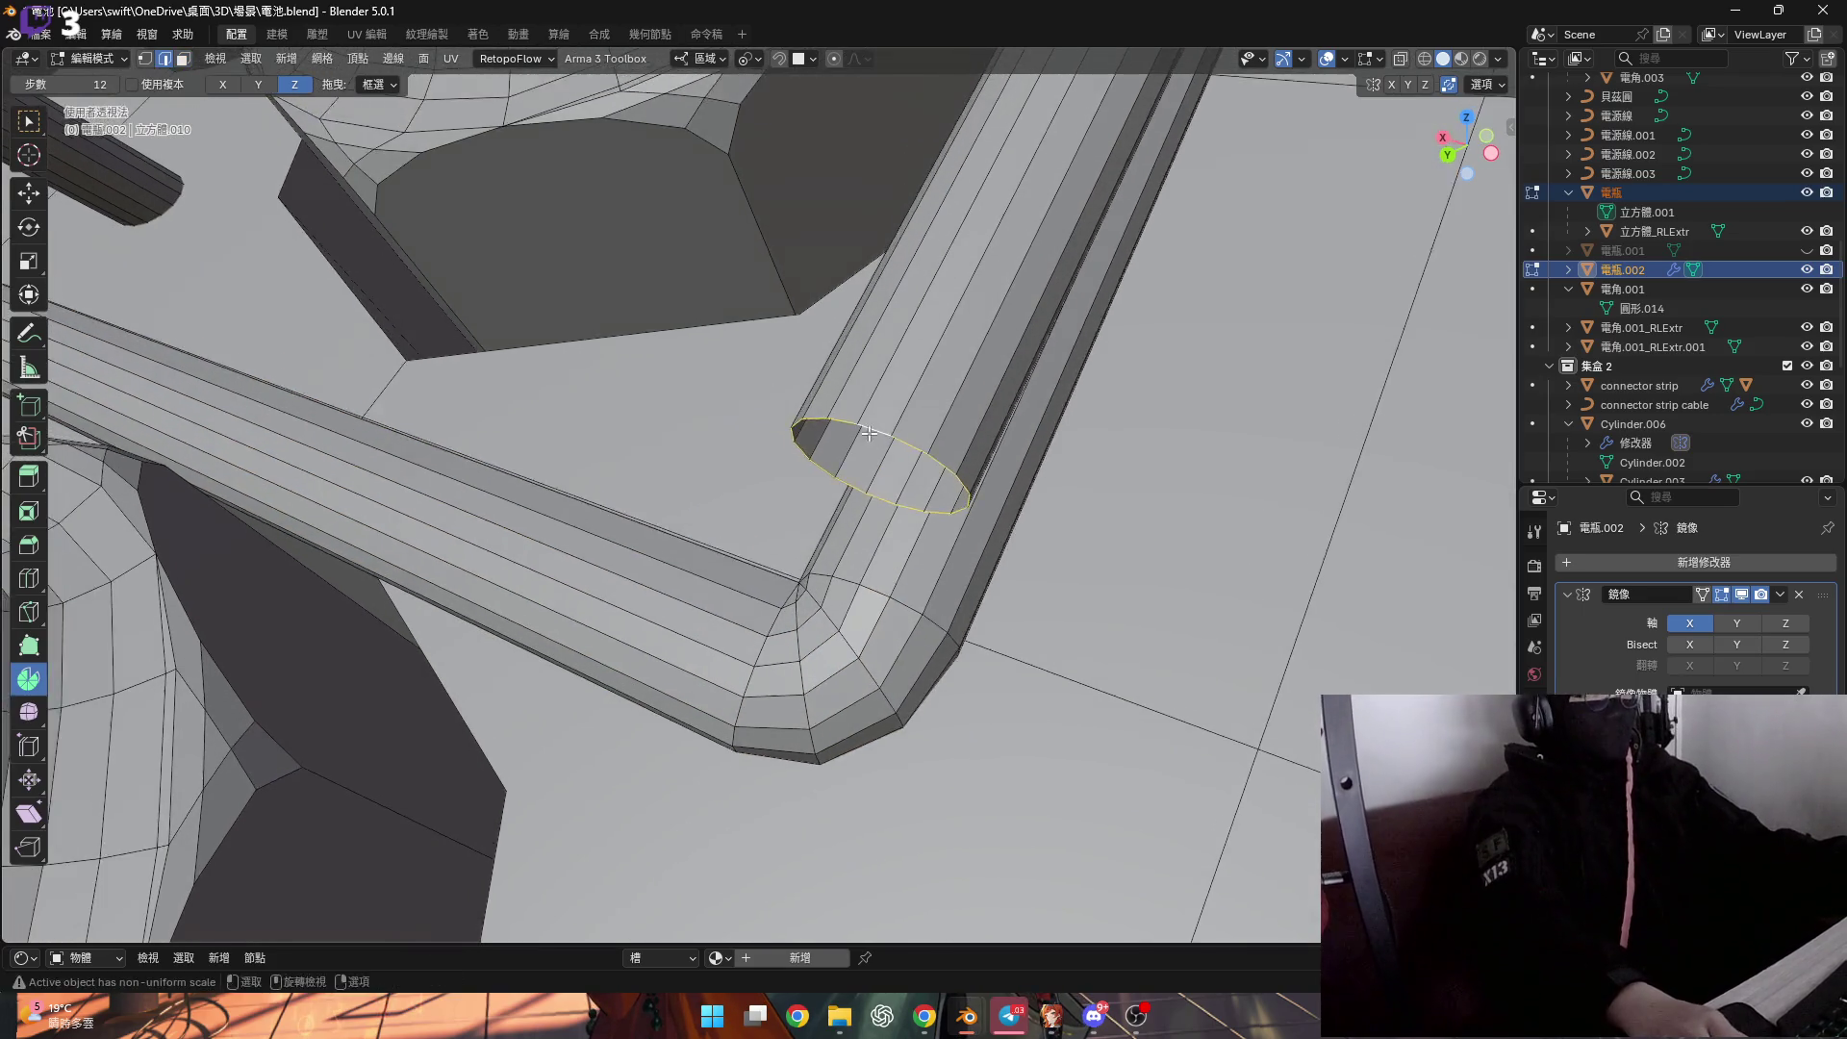
pyautogui.scroll(-5, 871, 435)
pyautogui.scroll(3, 894, 477)
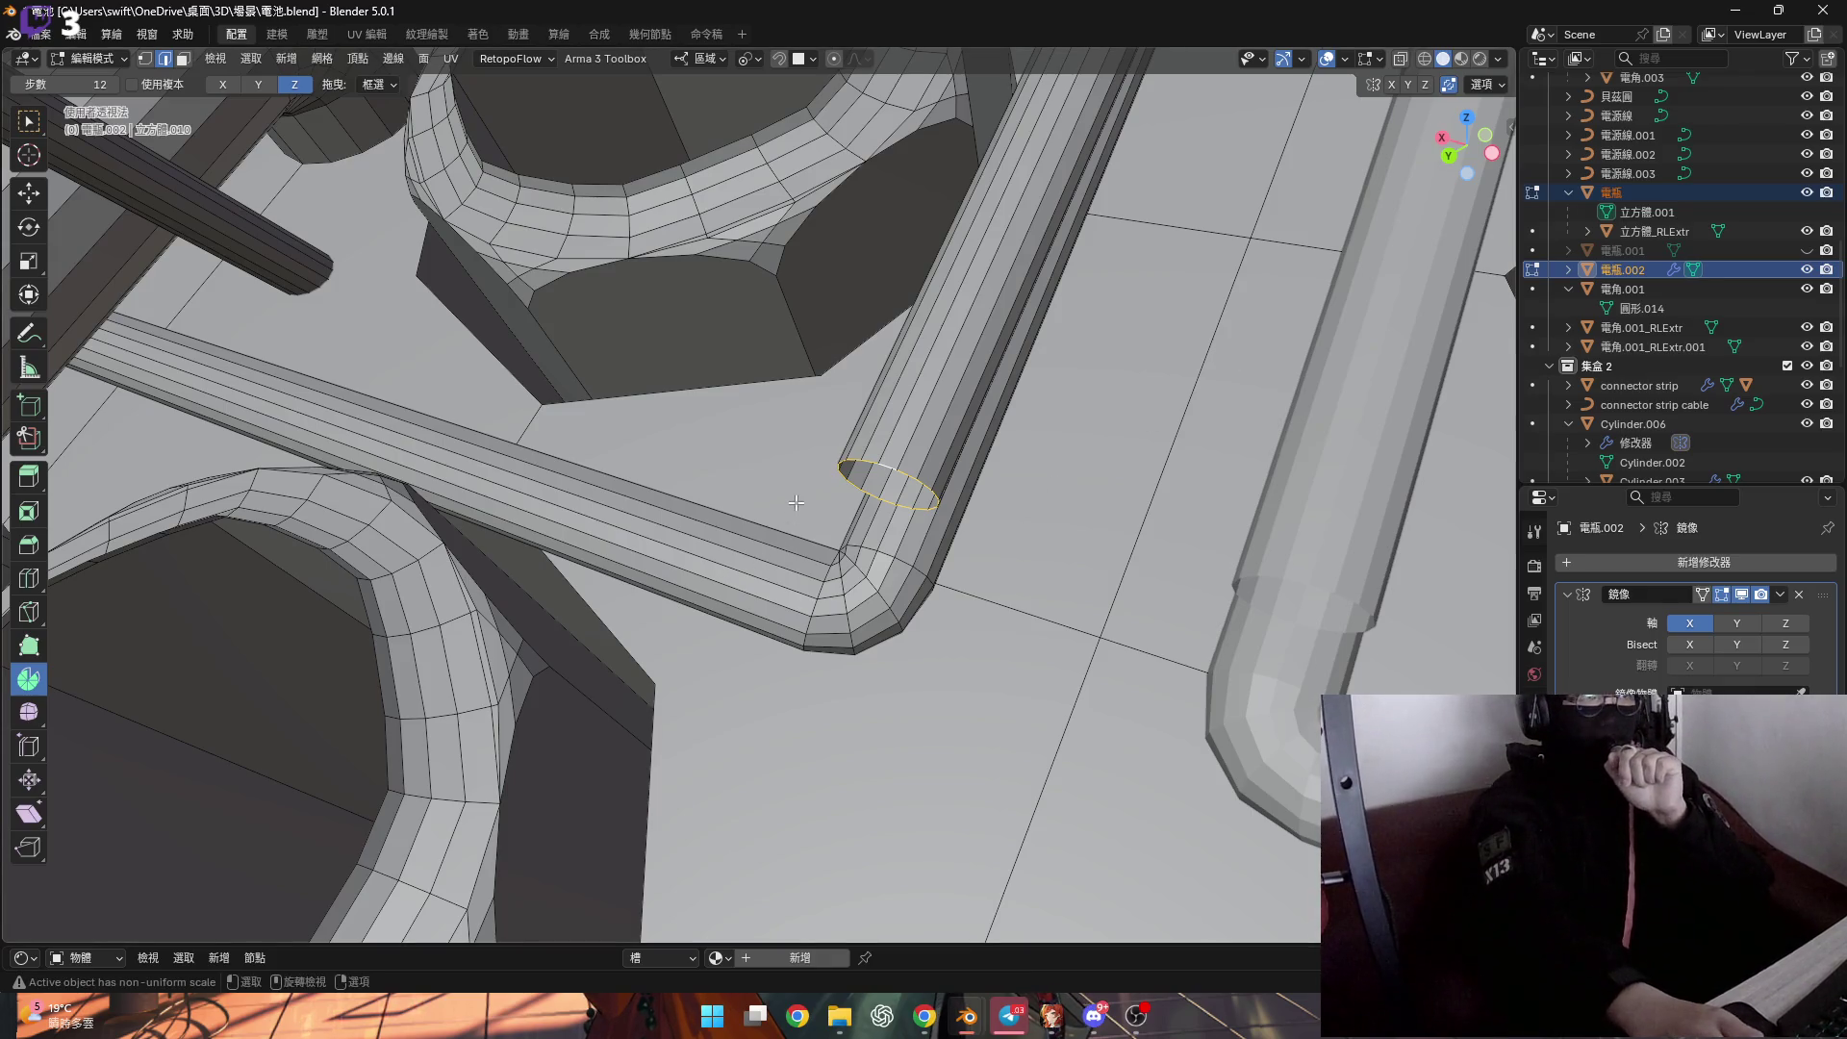
# Flatten the selected vertices near the pipe corner to zero along local Y.
pyautogui.moveTo(836, 494); pyautogui.dragTo(893, 527, button='middle')
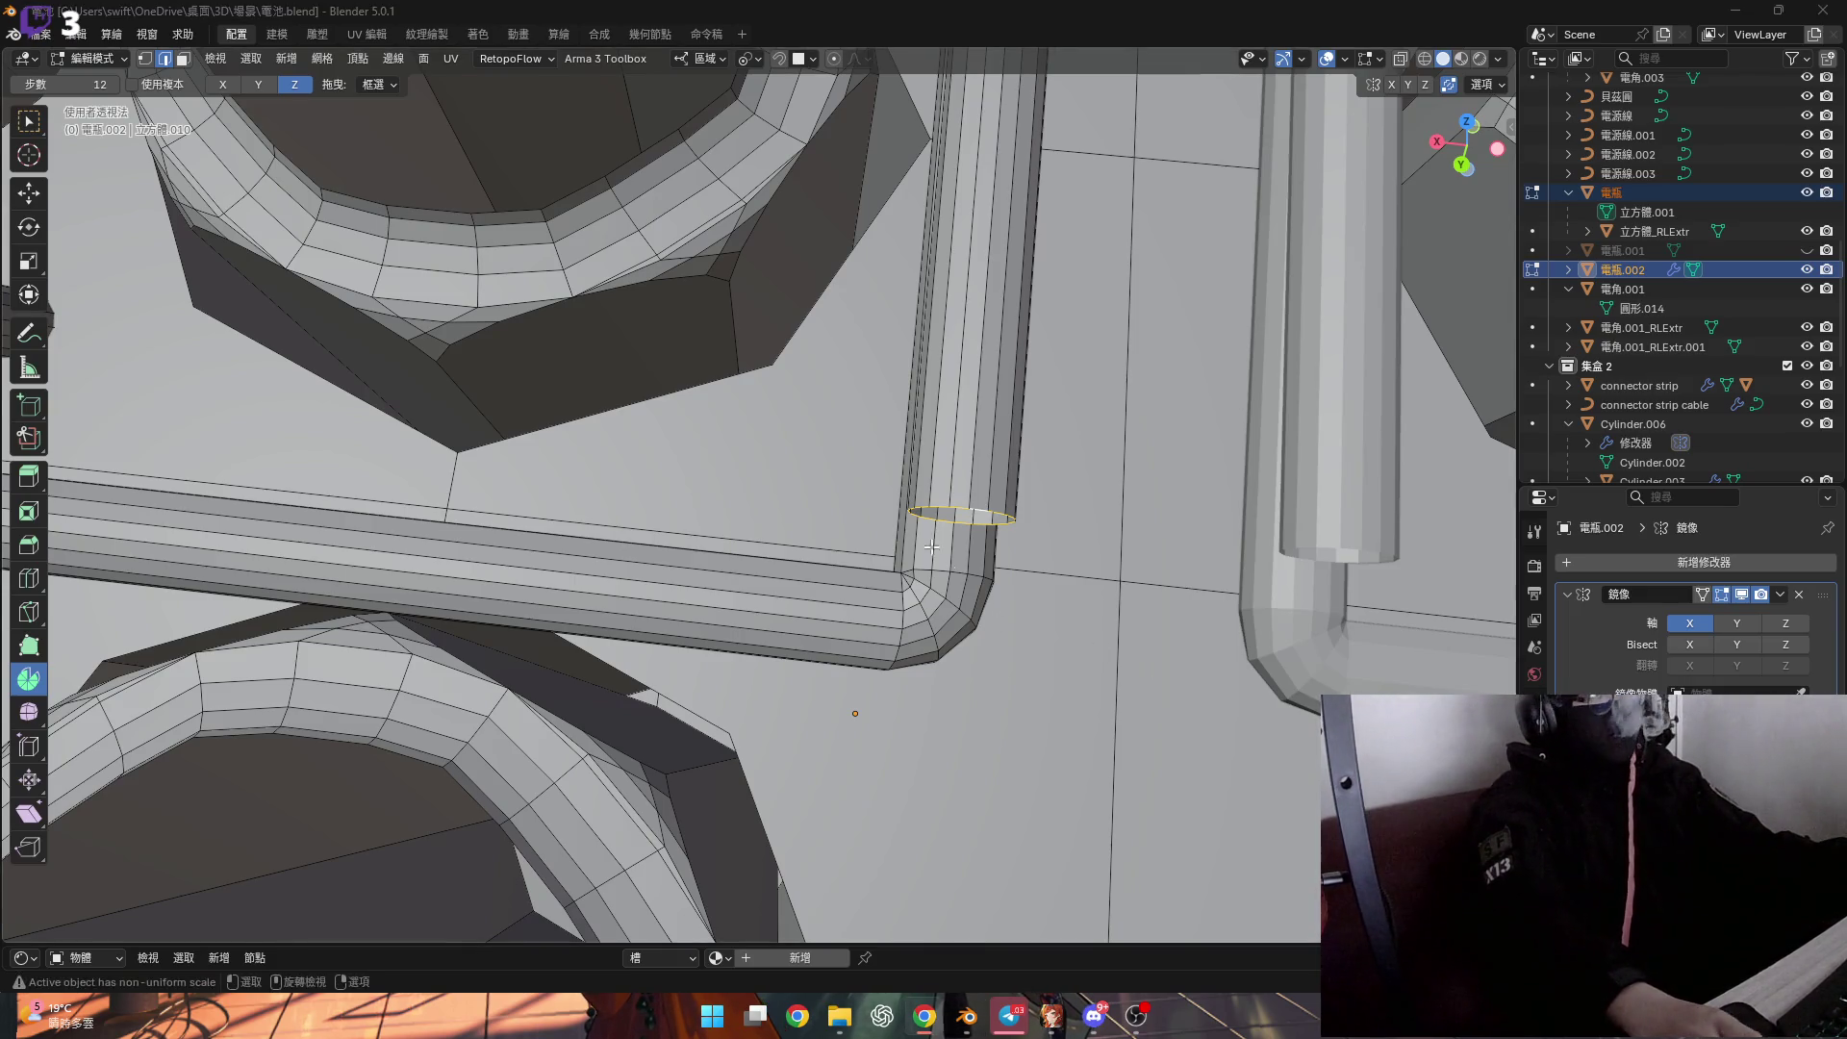
pyautogui.scroll(2, 936, 554)
pyautogui.scroll(2, 461, 514)
pyautogui.press('1')
pyautogui.click(460, 514)
pyautogui.keyDown('shift'); pyautogui.moveTo(461, 515); pyautogui.dragTo(322, 497, button='middle'); pyautogui.keyUp('shift')
pyautogui.press('s')
pyautogui.press('y')
pyautogui.press('Return')
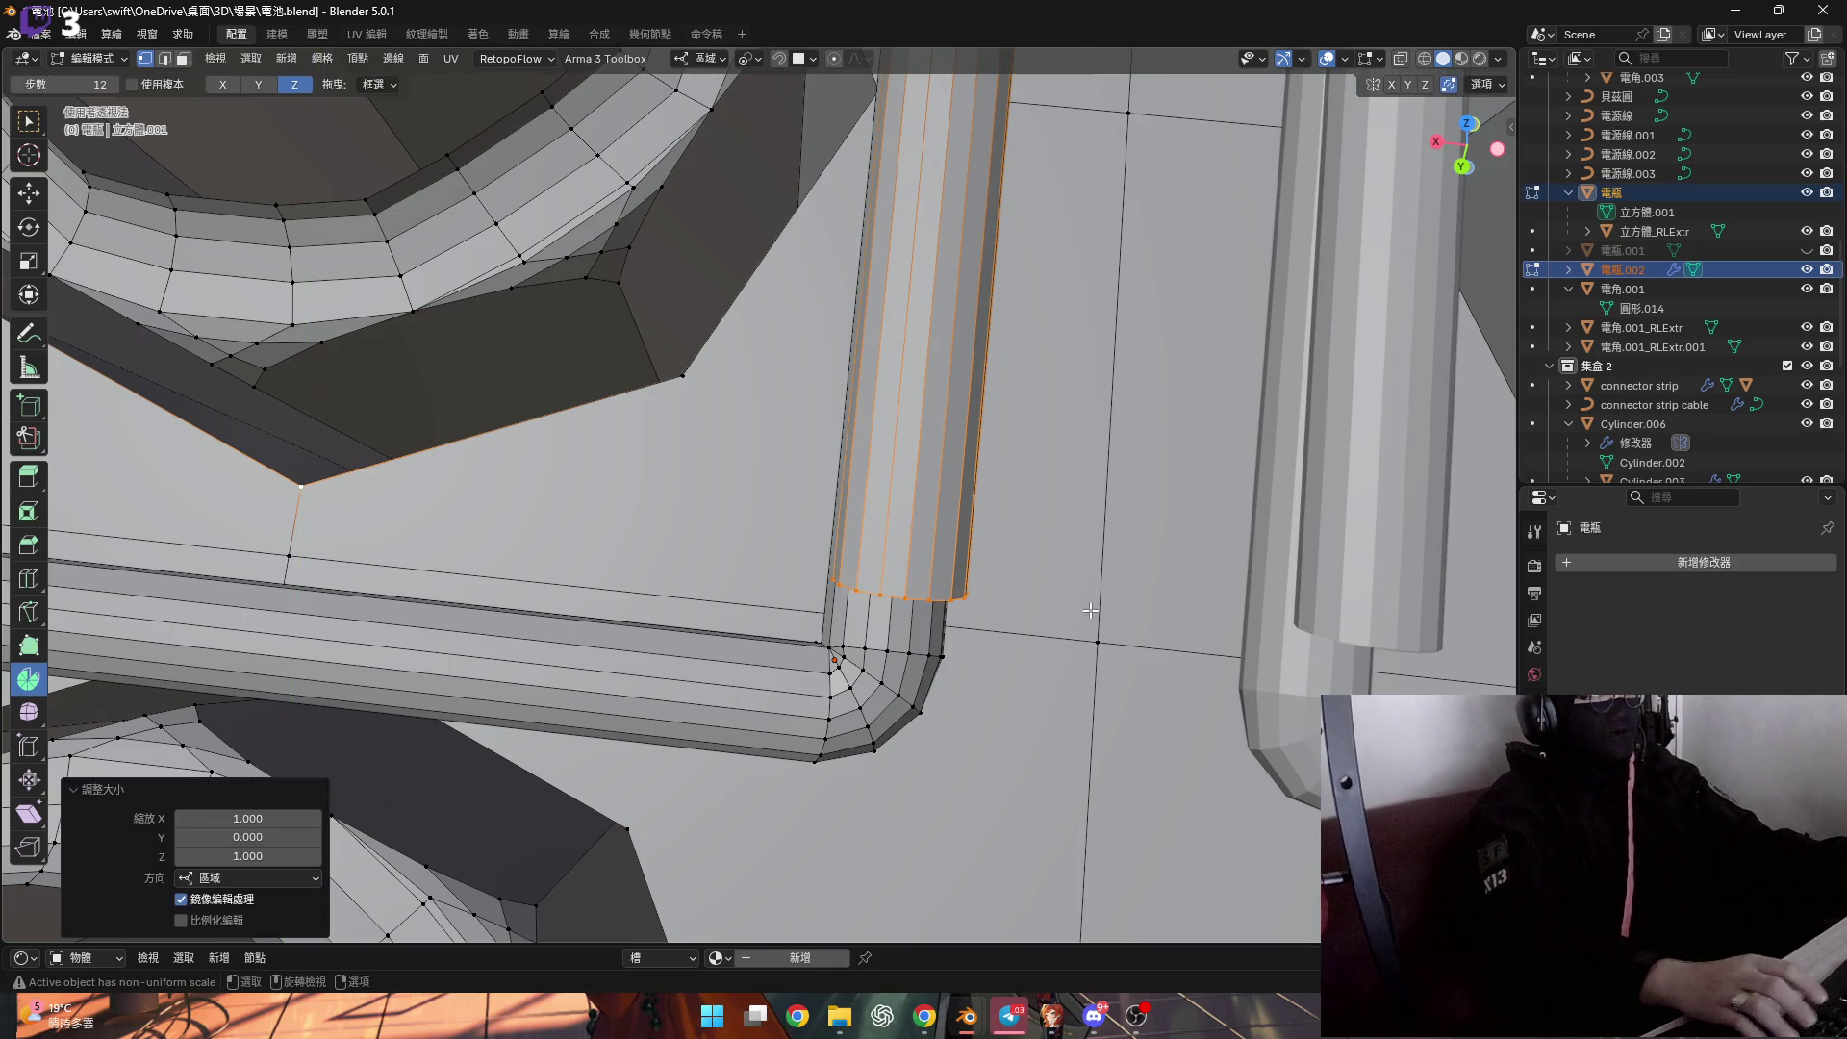
# Shrink the selected tube slightly.
pyautogui.moveTo(1090, 610)
pyautogui.mouseDown(button='middle')
pyautogui.moveTo(769, 526)
pyautogui.moveTo(936, 623)
pyautogui.moveTo(894, 462)
pyautogui.moveTo(922, 227)
pyautogui.moveTo(723, 93)
pyautogui.mouseUp(button='middle')
pyautogui.scroll(5, 937, 623)
pyautogui.scroll(-4, 936, 624)
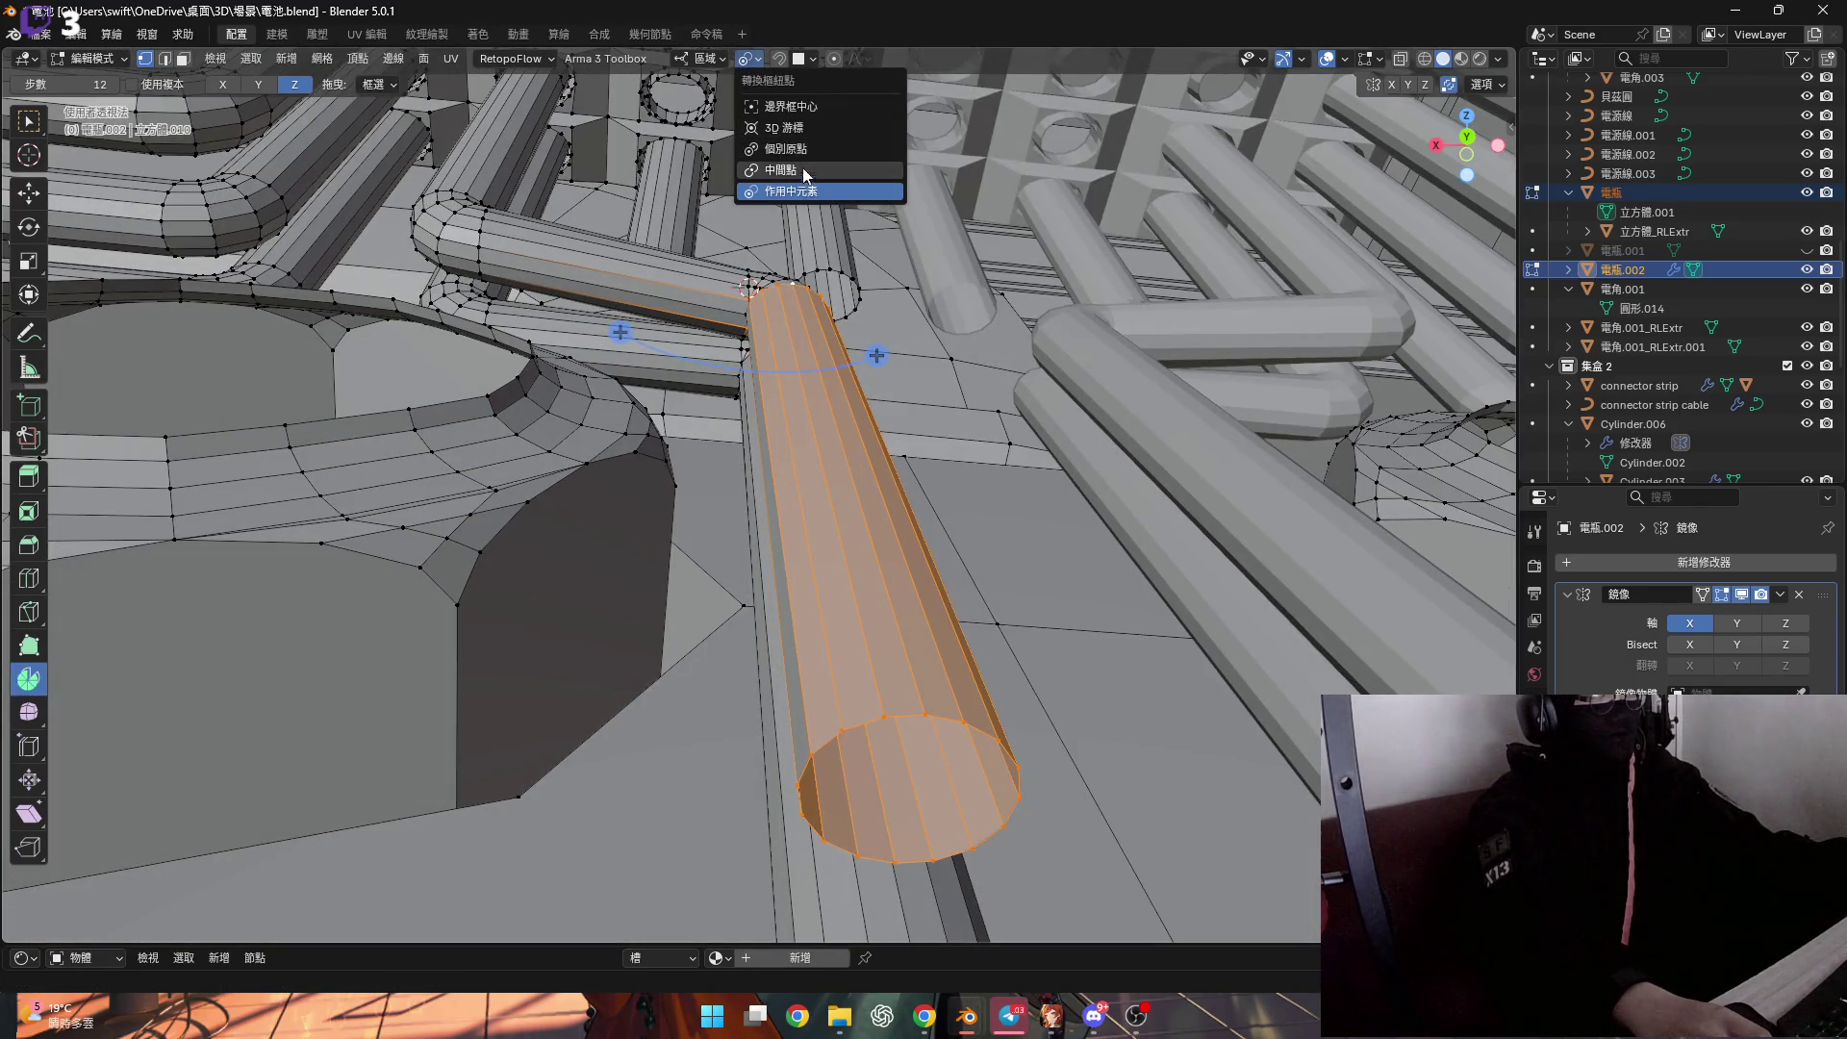
pyautogui.moveTo(769, 453); pyautogui.dragTo(794, 558, button='middle')
pyautogui.press('s')
pyautogui.moveTo(943, 717); pyautogui.dragTo(806, 733, button='middle')
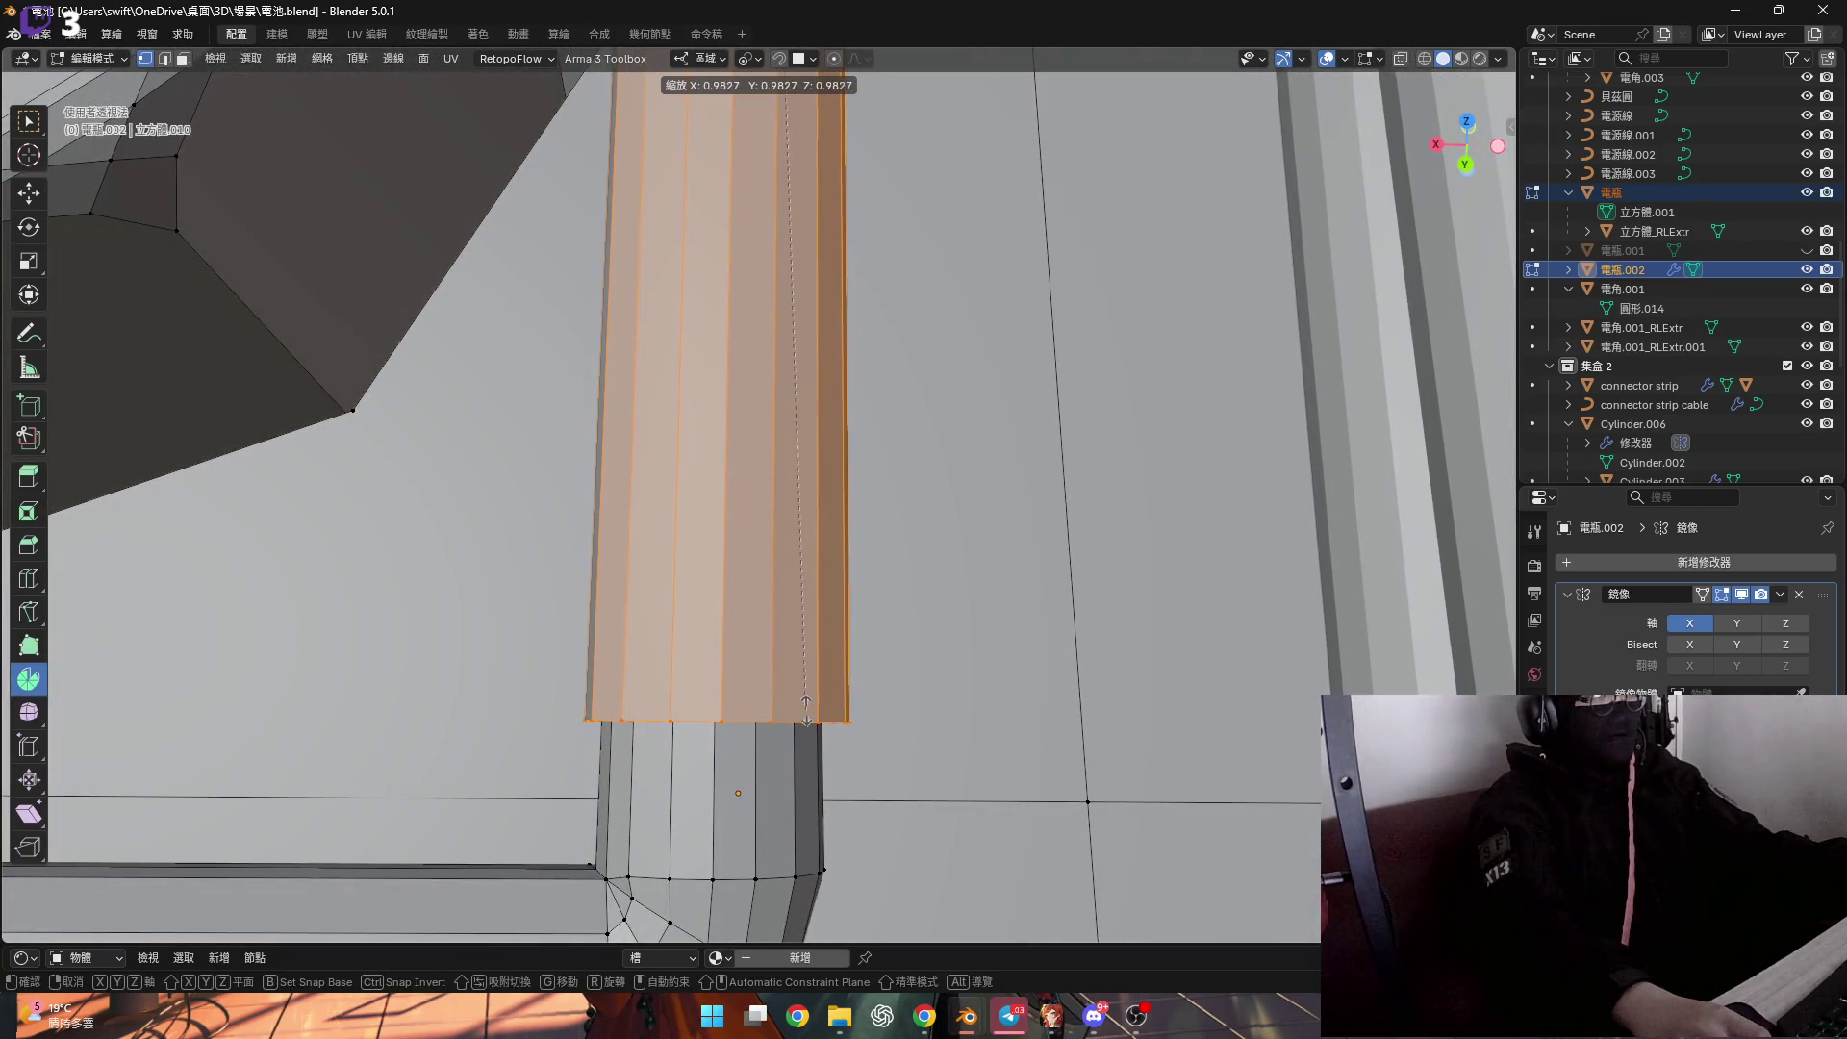
pyautogui.click(805, 668)
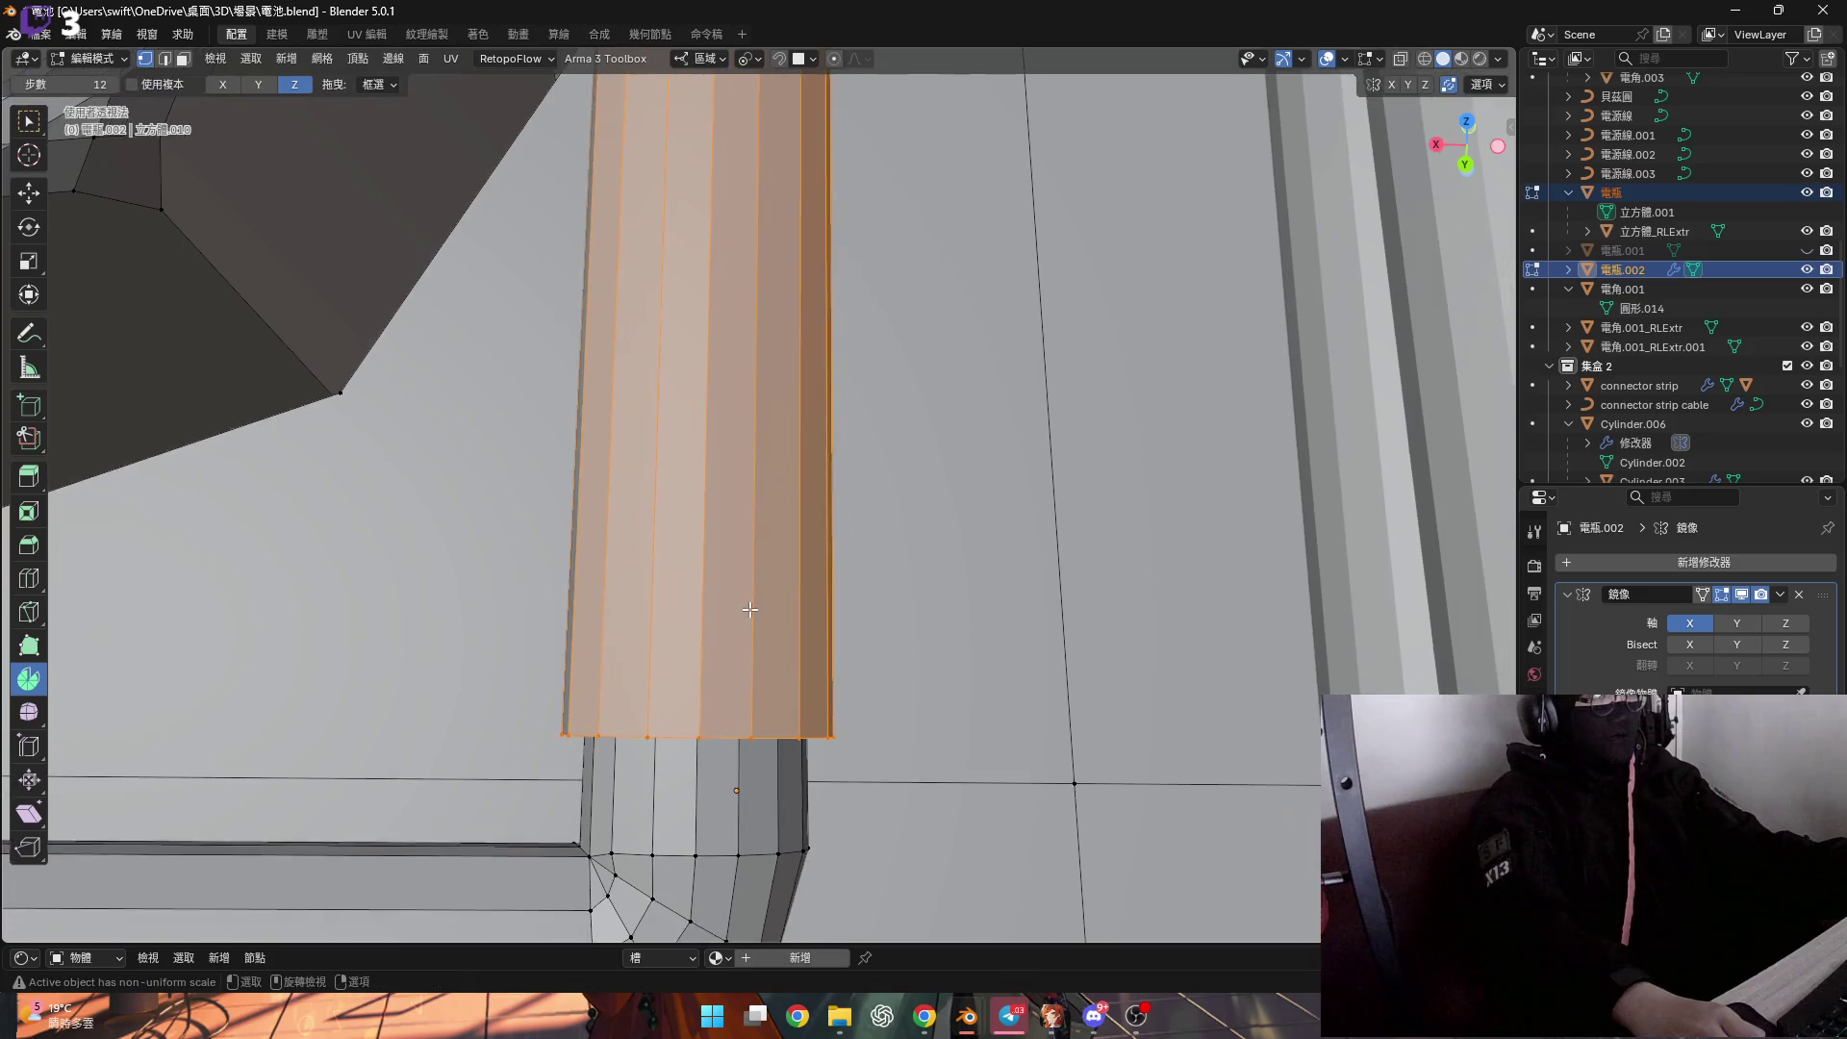
pyautogui.scroll(-3, 770, 654)
# Select an edge loop and a strip of faces along the tube.
pyautogui.press('2')
pyautogui.keyDown('alt'); pyautogui.click(734, 612); pyautogui.keyUp('alt')
pyautogui.press('3')
pyautogui.moveTo(734, 612); pyautogui.dragTo(760, 628, button='middle')
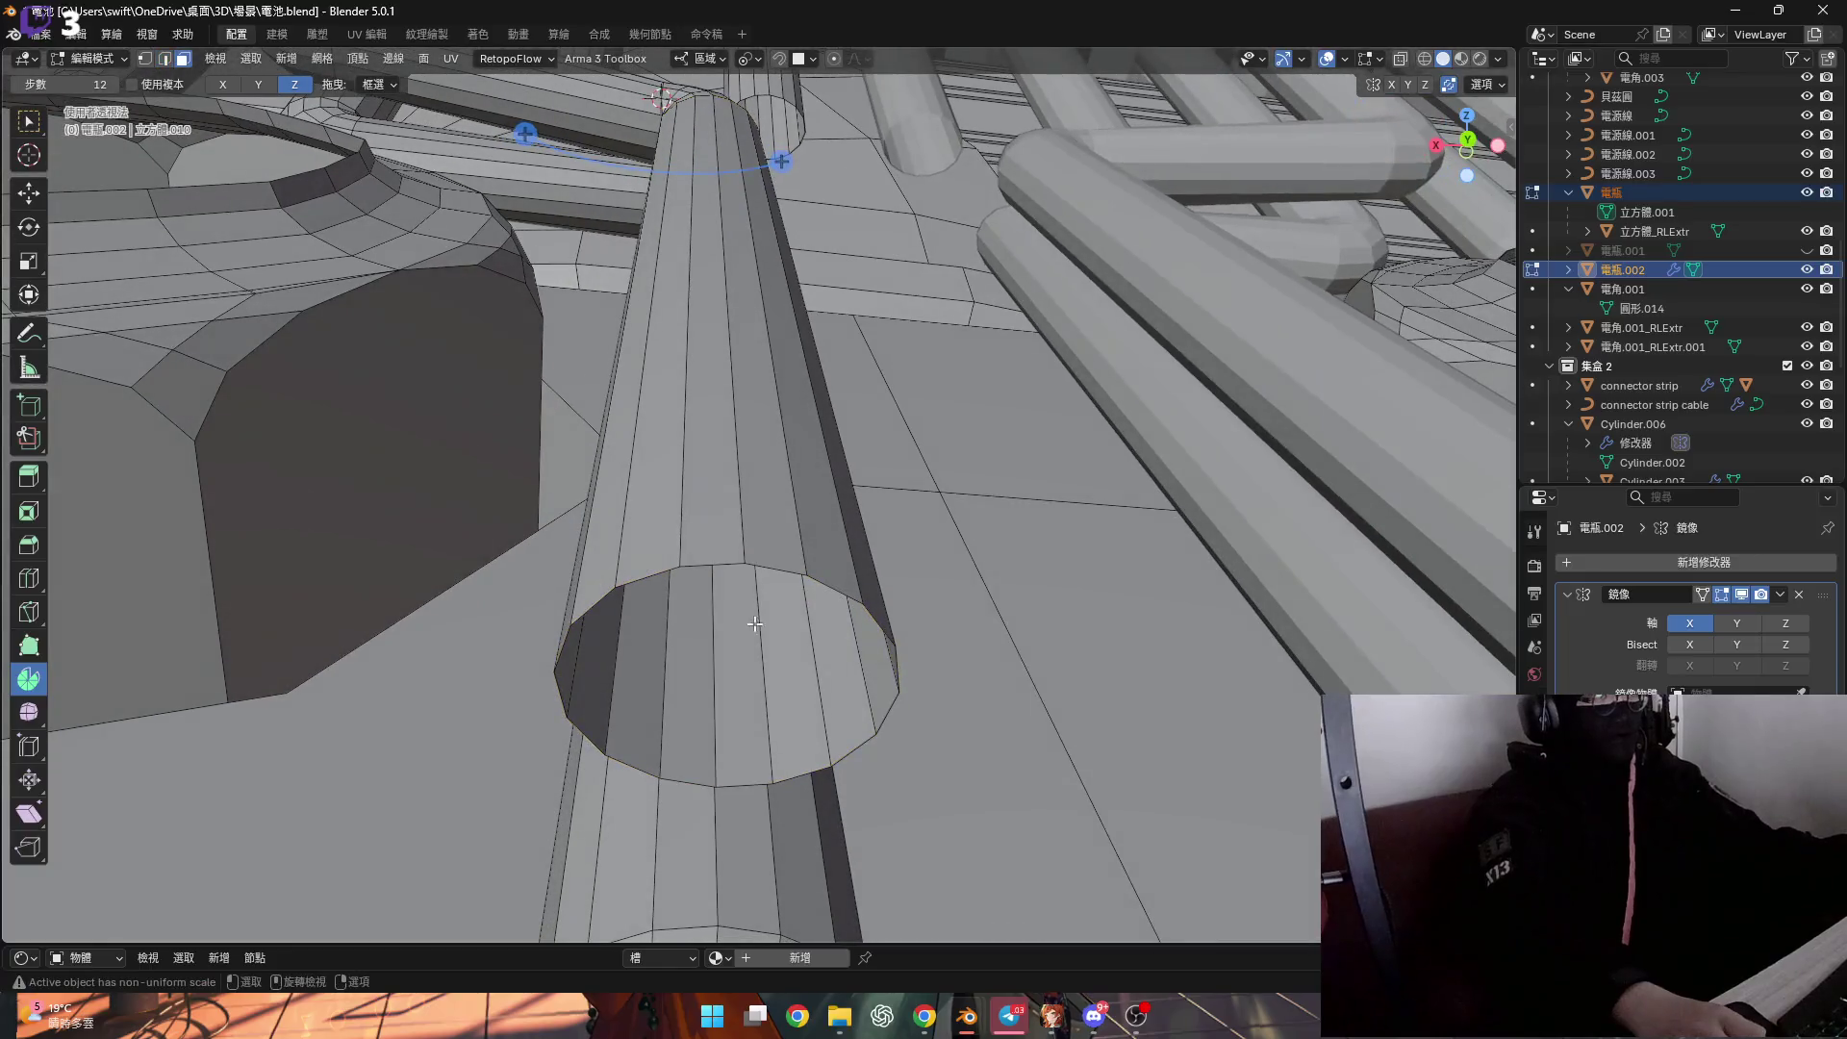
pyautogui.click(716, 565)
pyautogui.press('2')
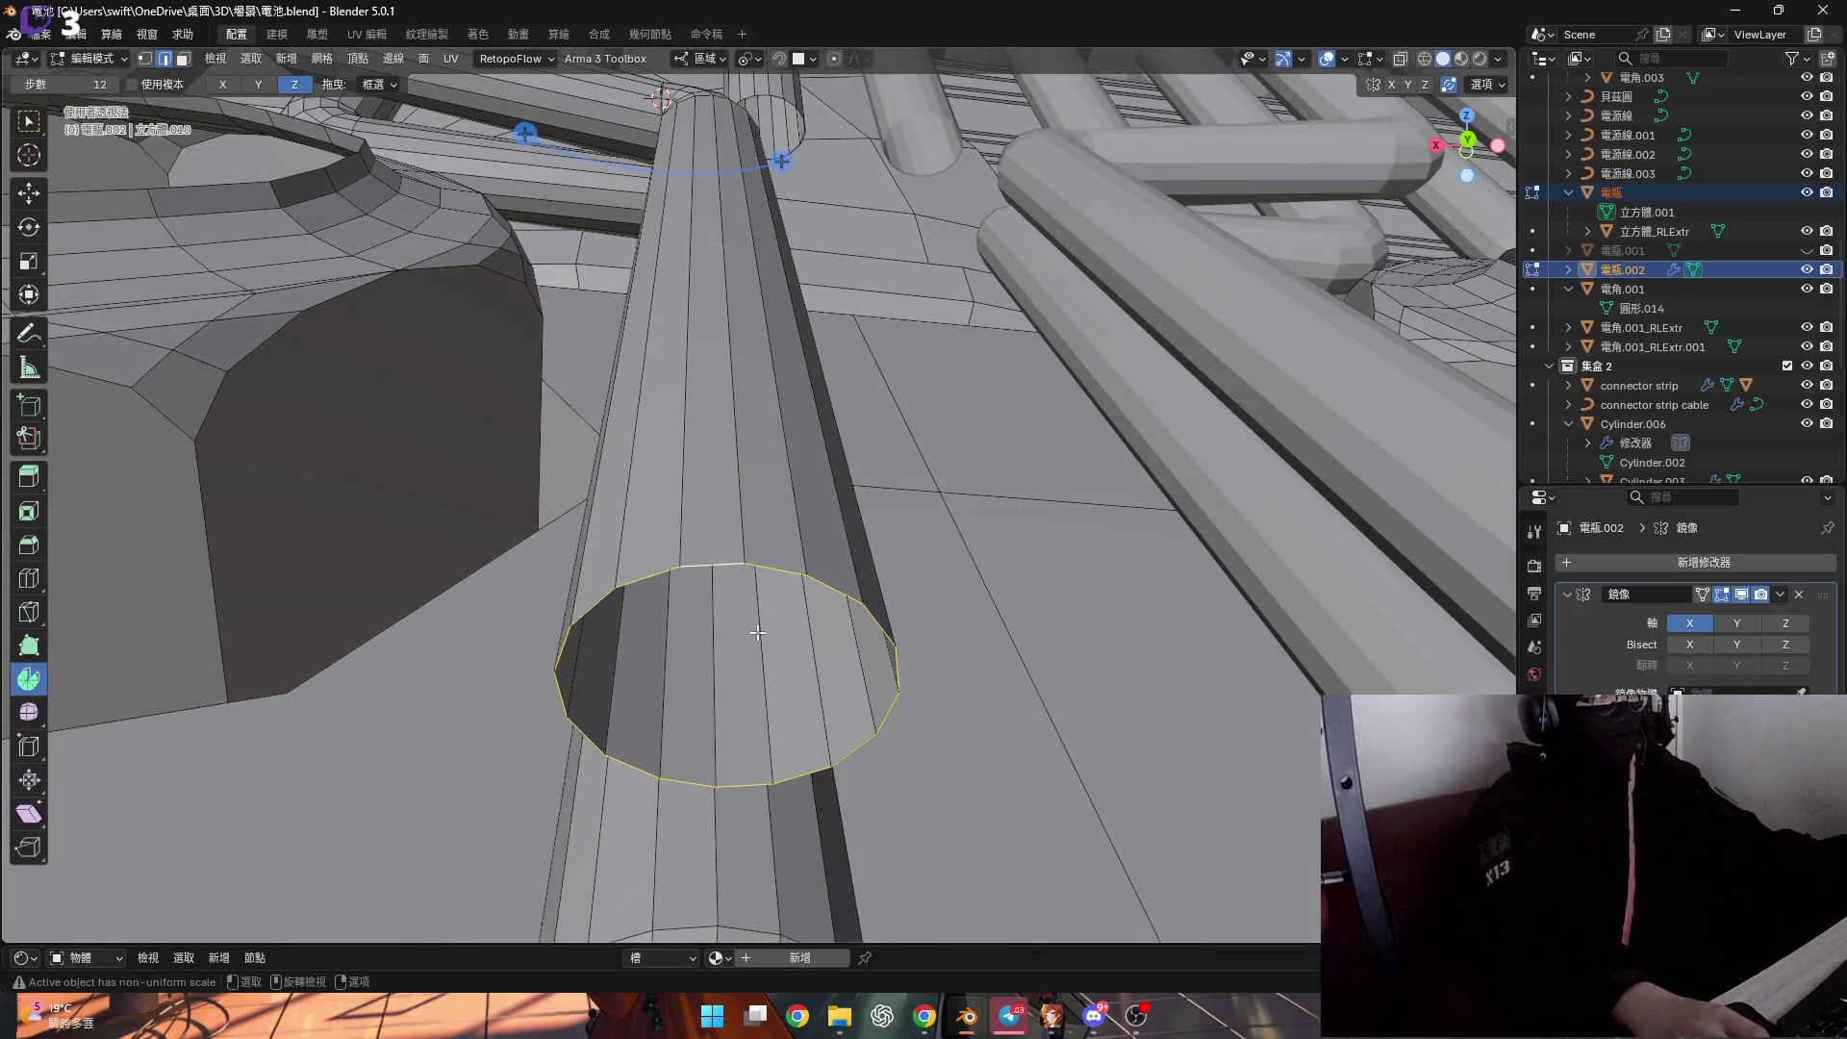
# Switch to face select mode and frame the tube's end cap.
pyautogui.moveTo(756, 667)
pyautogui.mouseDown(button='middle')
pyautogui.moveTo(708, 379)
pyautogui.moveTo(712, 407)
pyautogui.mouseUp(button='middle')
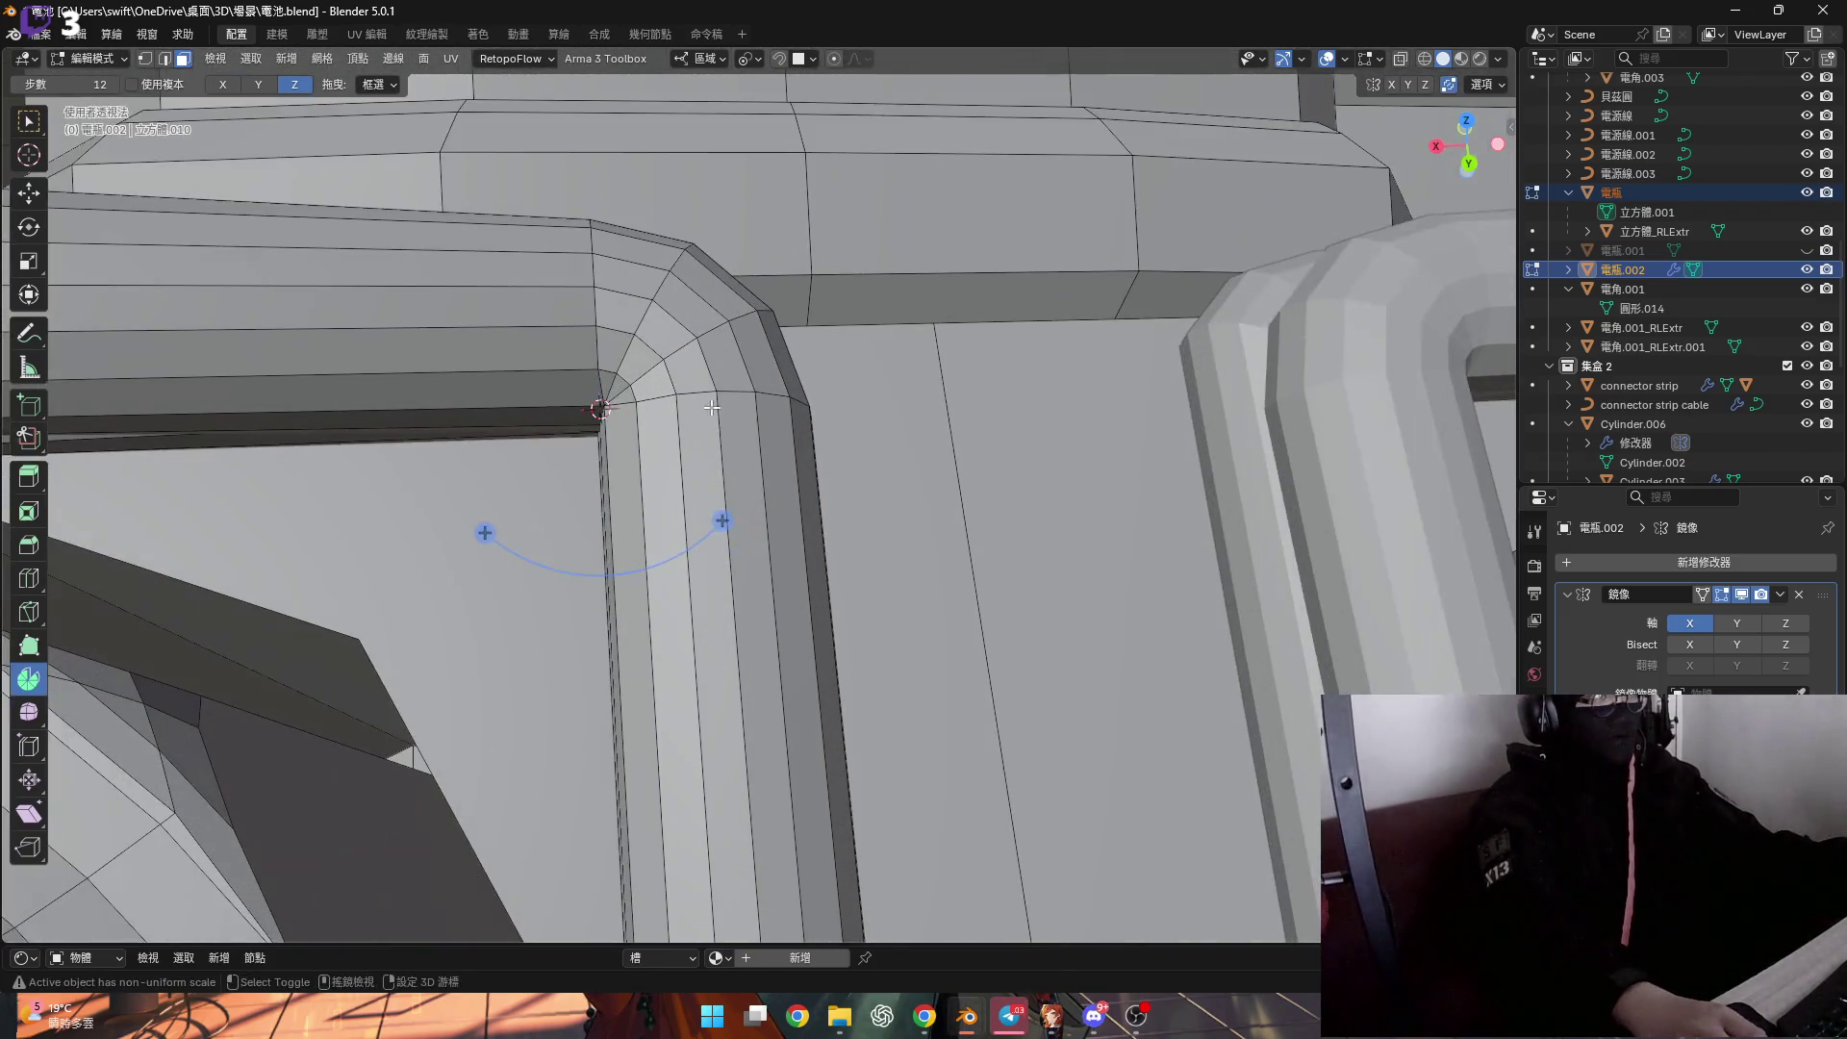
pyautogui.scroll(-3, 754, 506)
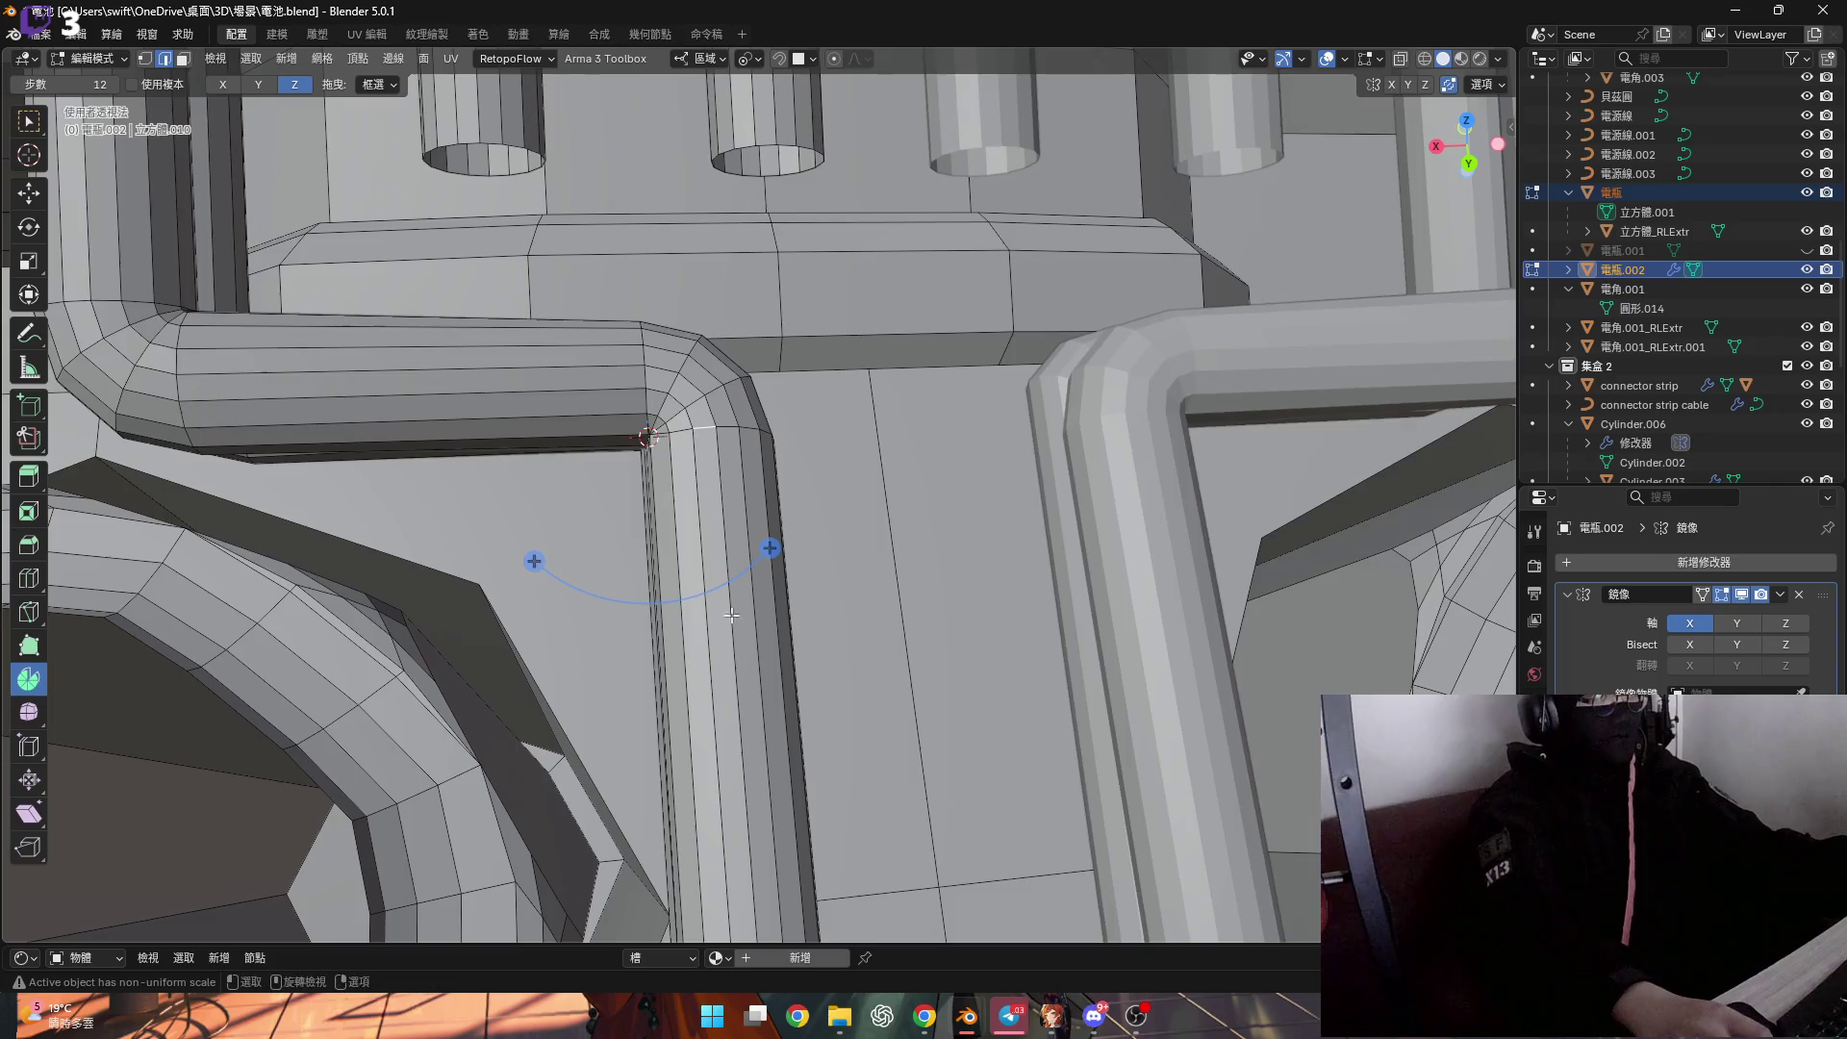
pyautogui.scroll(-3, 734, 598)
pyautogui.scroll(6, 673, 577)
pyautogui.moveTo(635, 577)
pyautogui.mouseDown(button='middle')
pyautogui.moveTo(610, 563)
pyautogui.moveTo(652, 531)
pyautogui.moveTo(807, 597)
pyautogui.moveTo(719, 568)
pyautogui.moveTo(723, 630)
pyautogui.mouseUp(button='middle')
pyautogui.press('3')
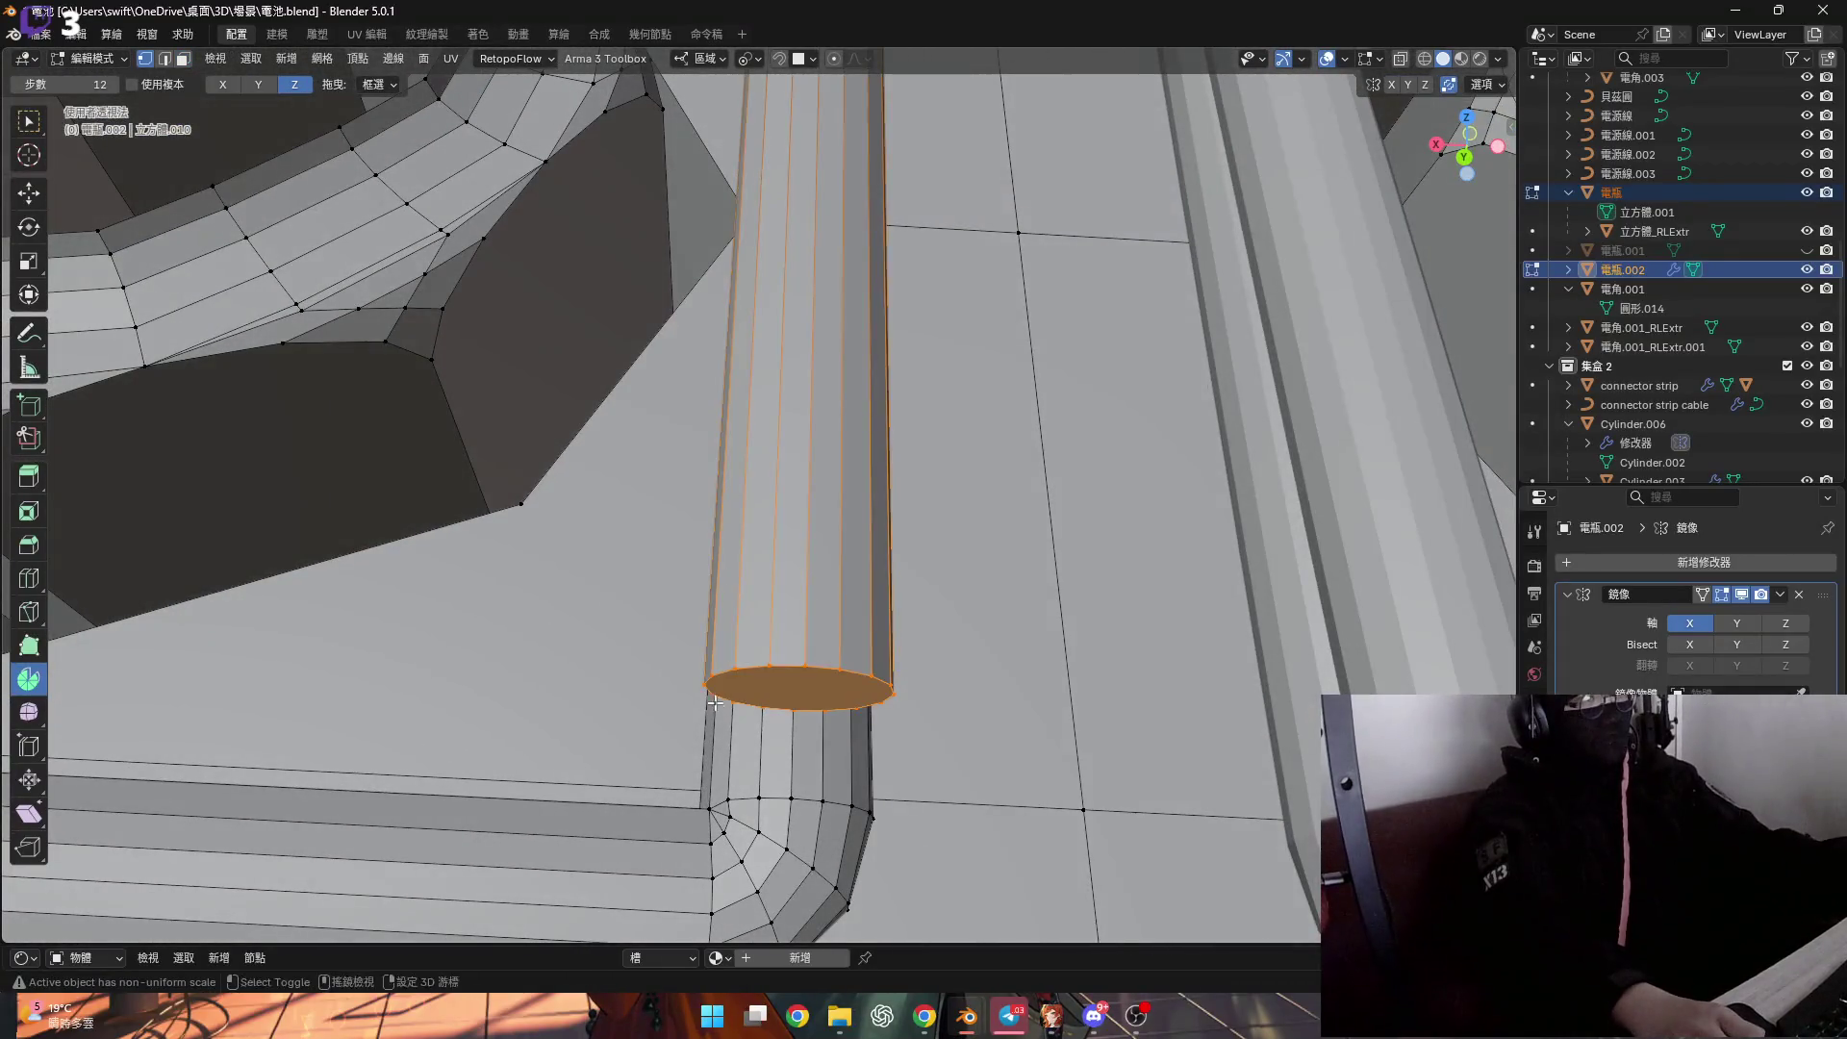
pyautogui.scroll(4, 715, 705)
pyautogui.moveTo(716, 698); pyautogui.dragTo(724, 673, button='middle')
# Set the pivot on the corner vertex and spin the tube's end face by -90°.
pyautogui.click(806, 784)
pyautogui.moveTo(577, 712); pyautogui.dragTo(469, 681, button='middle')
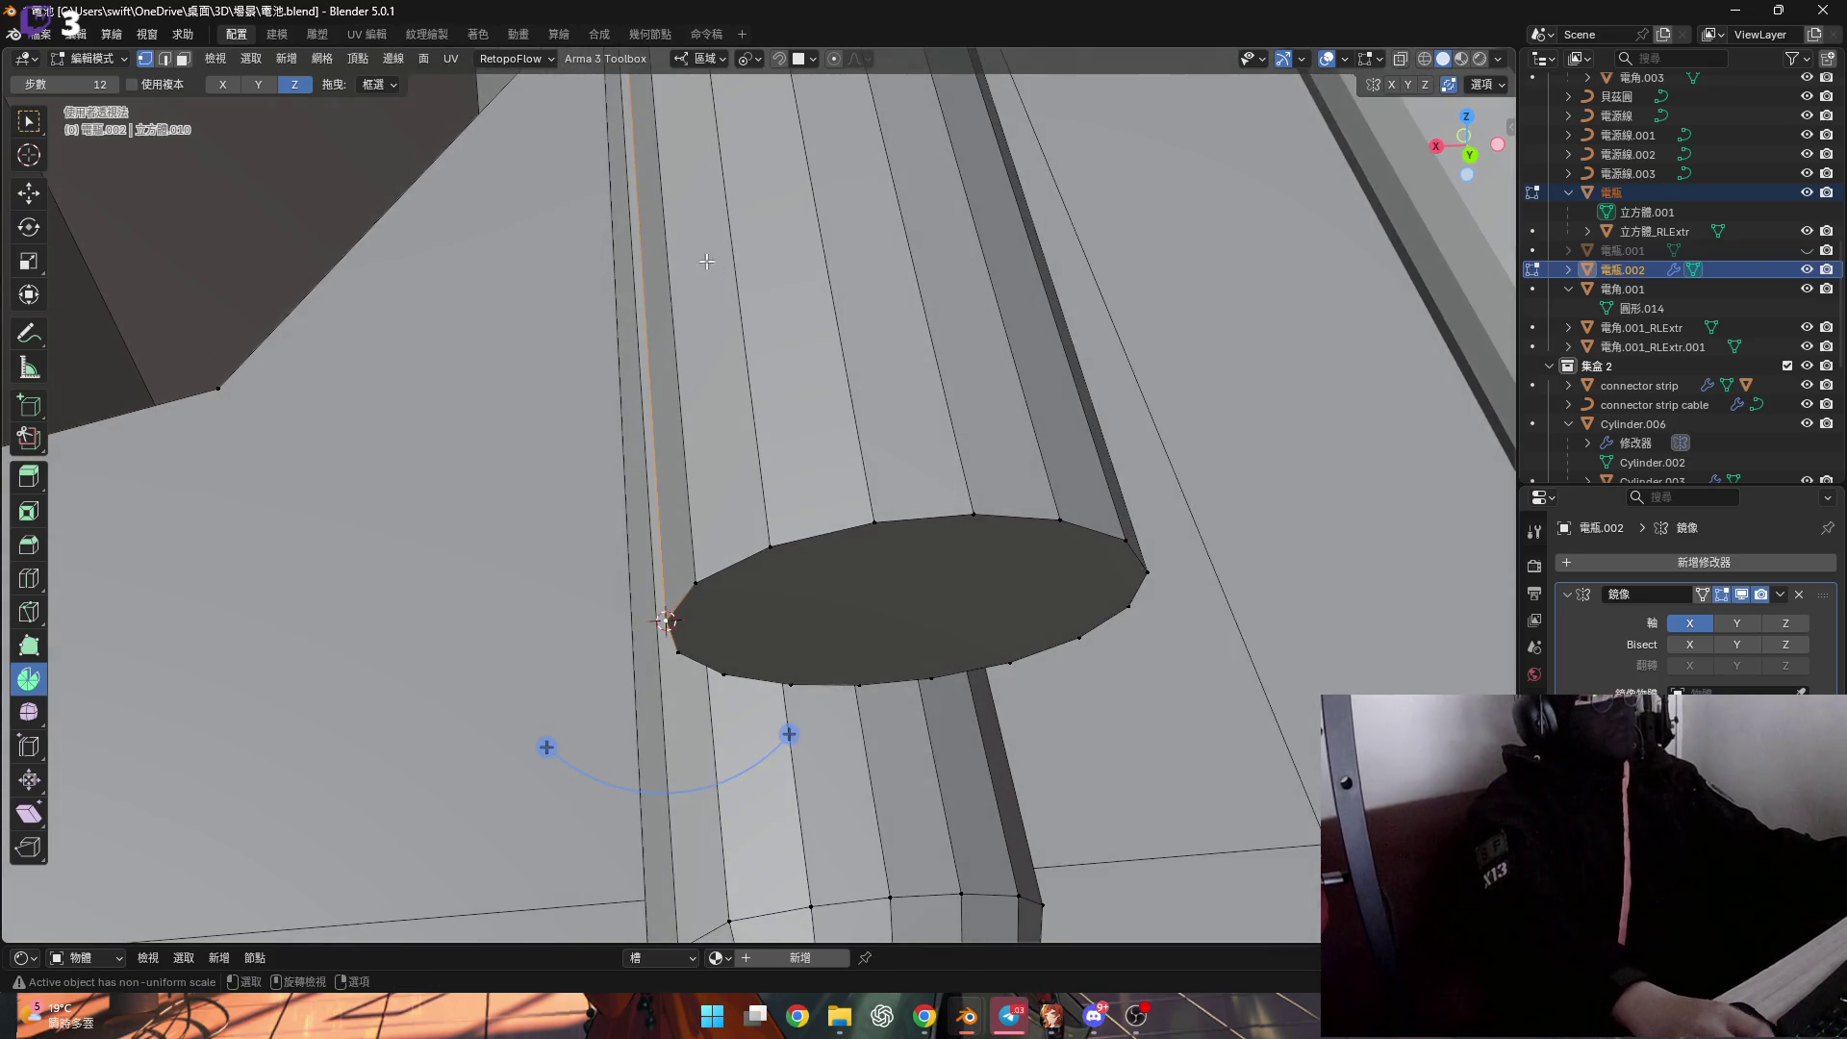
pyautogui.keyDown('shift'); pyautogui.moveTo(789, 637); pyautogui.dragTo(828, 600, button='middle'); pyautogui.keyUp('shift')
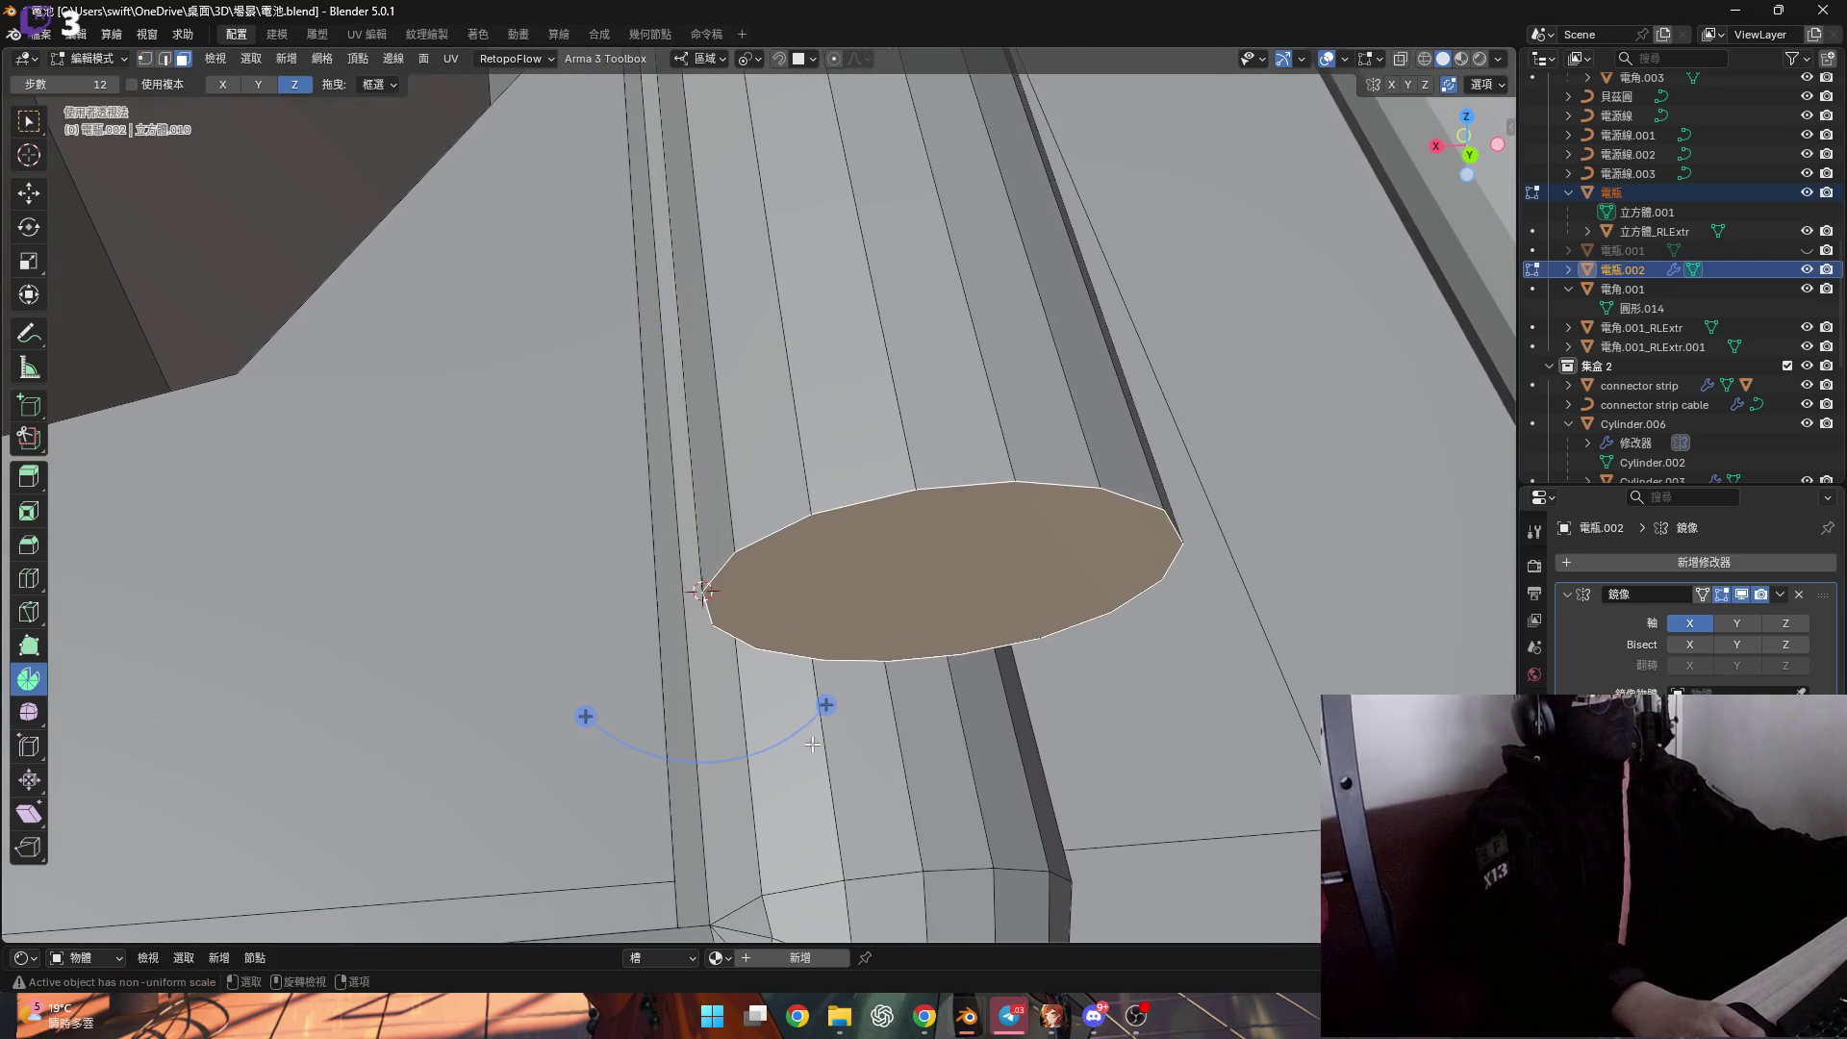
pyautogui.moveTo(824, 700); pyautogui.dragTo(634, 769)
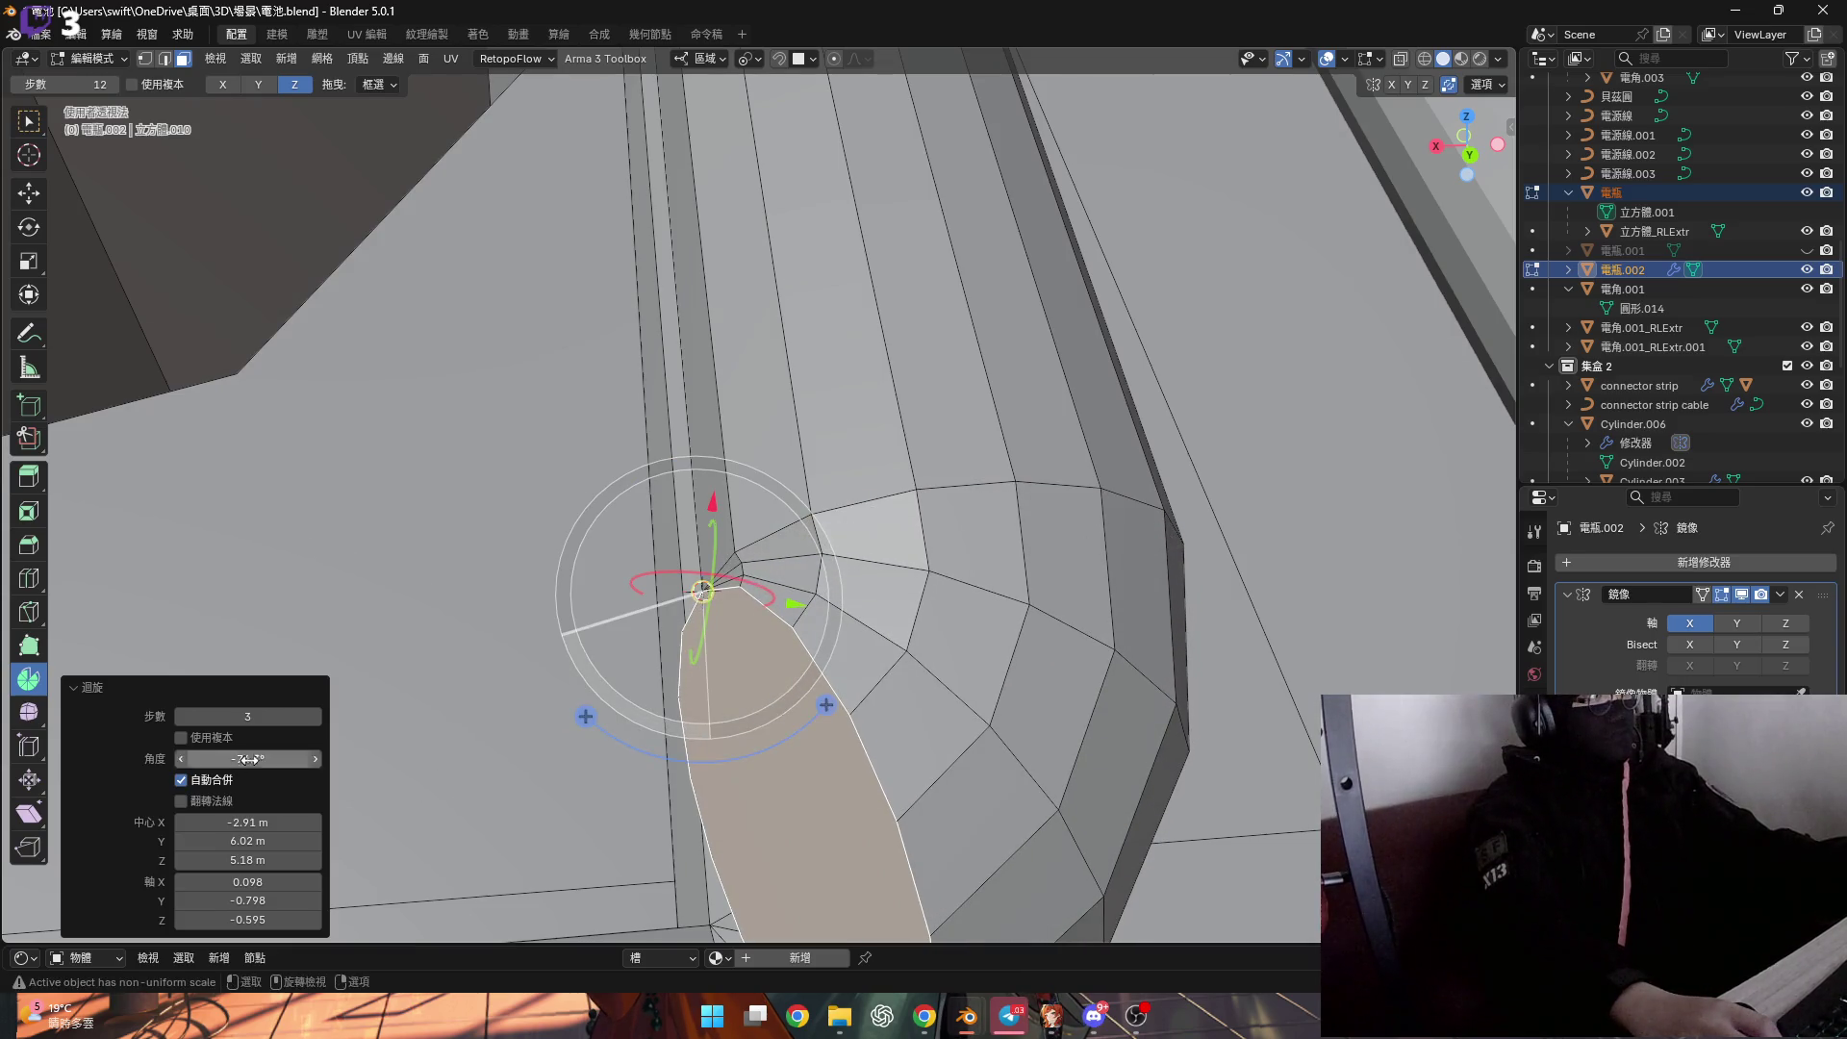
pyautogui.write('-90')
pyautogui.press('Return')
# Tilt the spin axis to reshape the bend.
pyautogui.moveTo(846, 539)
pyautogui.mouseDown(button='middle')
pyautogui.moveTo(913, 562)
pyautogui.moveTo(1084, 564)
pyautogui.moveTo(980, 599)
pyautogui.mouseUp(button='middle')
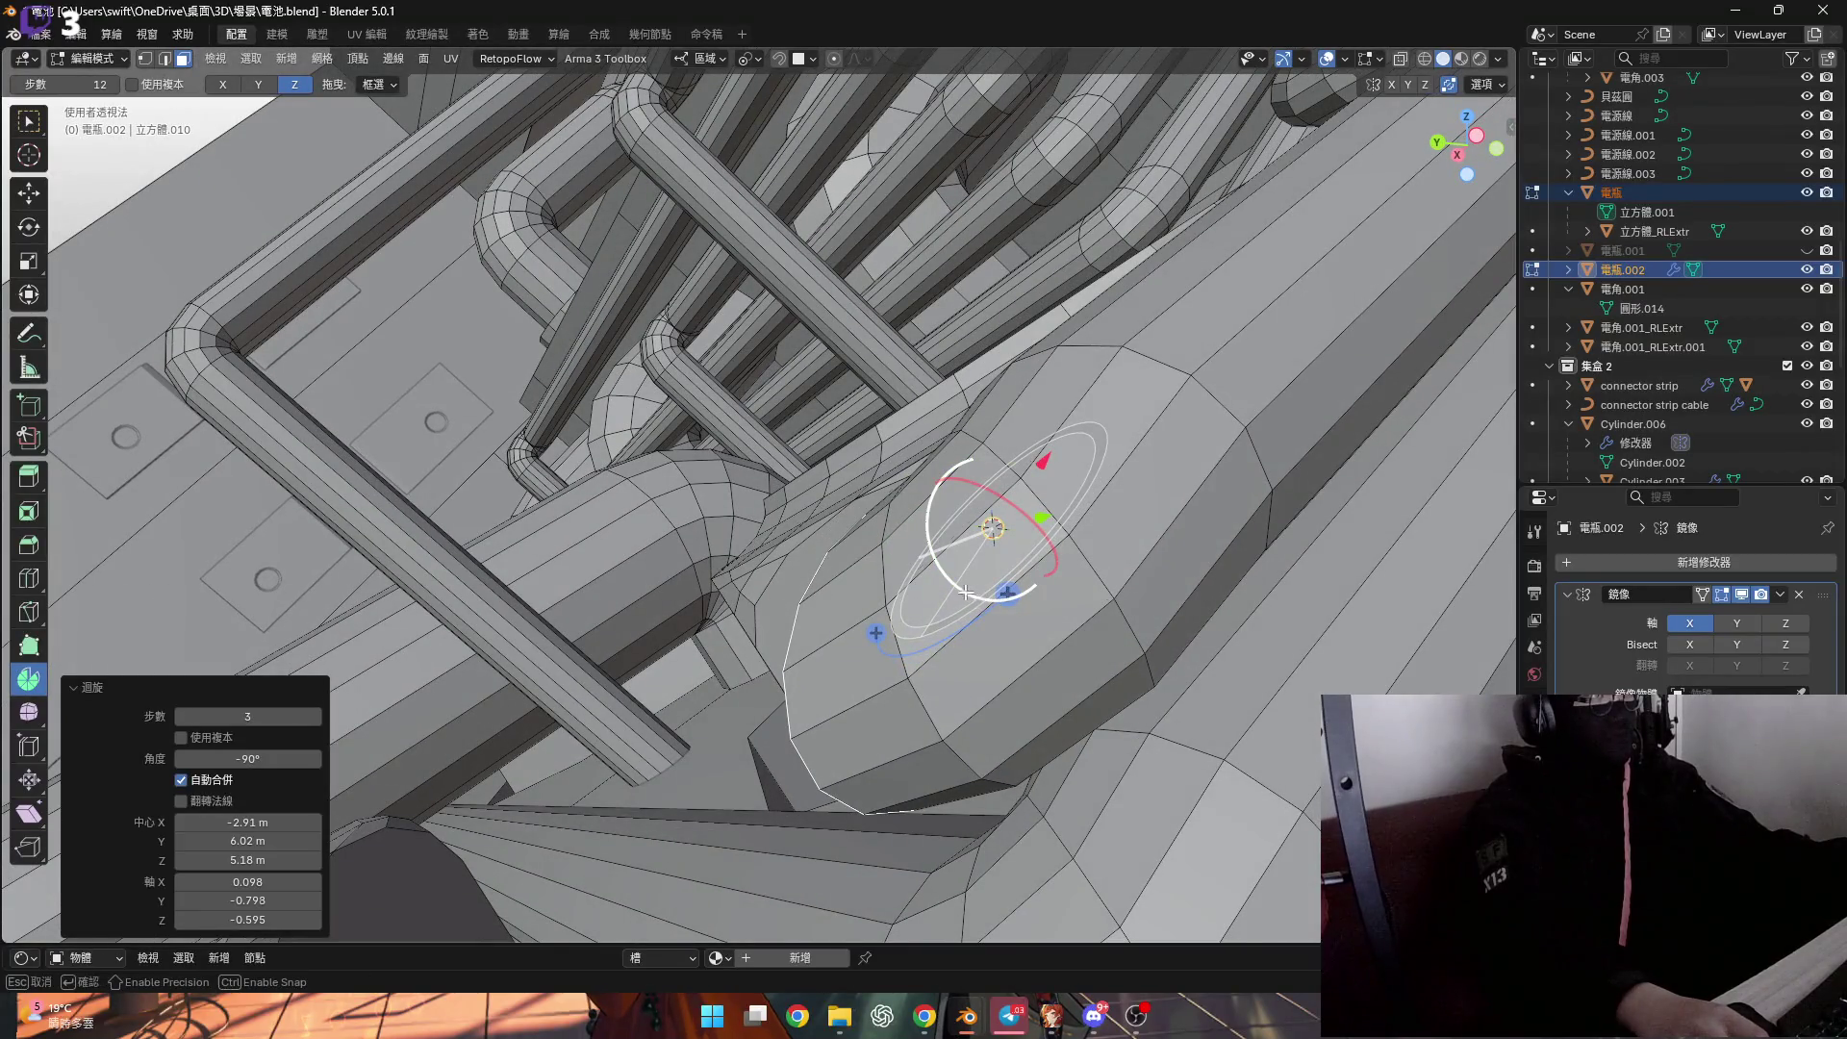
pyautogui.moveTo(966, 593); pyautogui.dragTo(957, 591)
pyautogui.moveTo(957, 590)
pyautogui.mouseDown(button='middle')
pyautogui.moveTo(974, 642)
pyautogui.moveTo(930, 628)
pyautogui.mouseUp(button='middle')
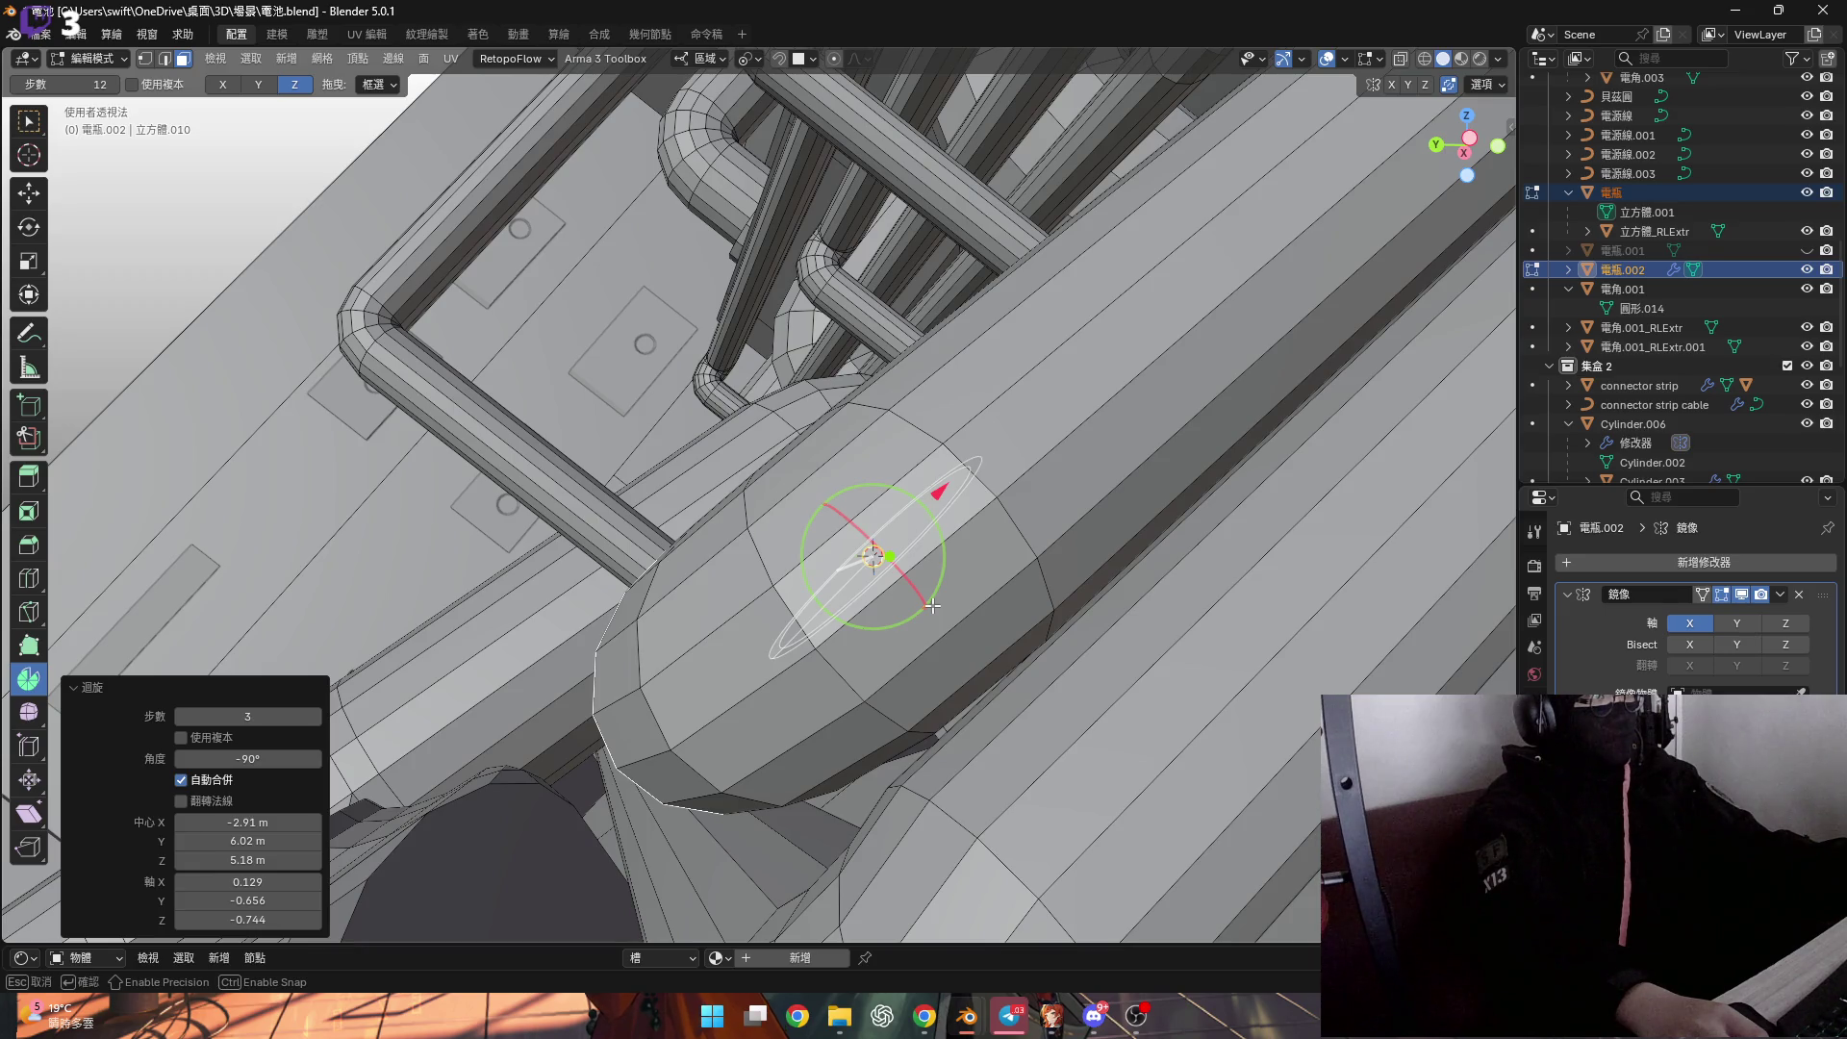
pyautogui.moveTo(936, 605)
pyautogui.mouseDown(button='middle')
pyautogui.moveTo(983, 646)
pyautogui.moveTo(962, 632)
pyautogui.mouseUp(button='middle')
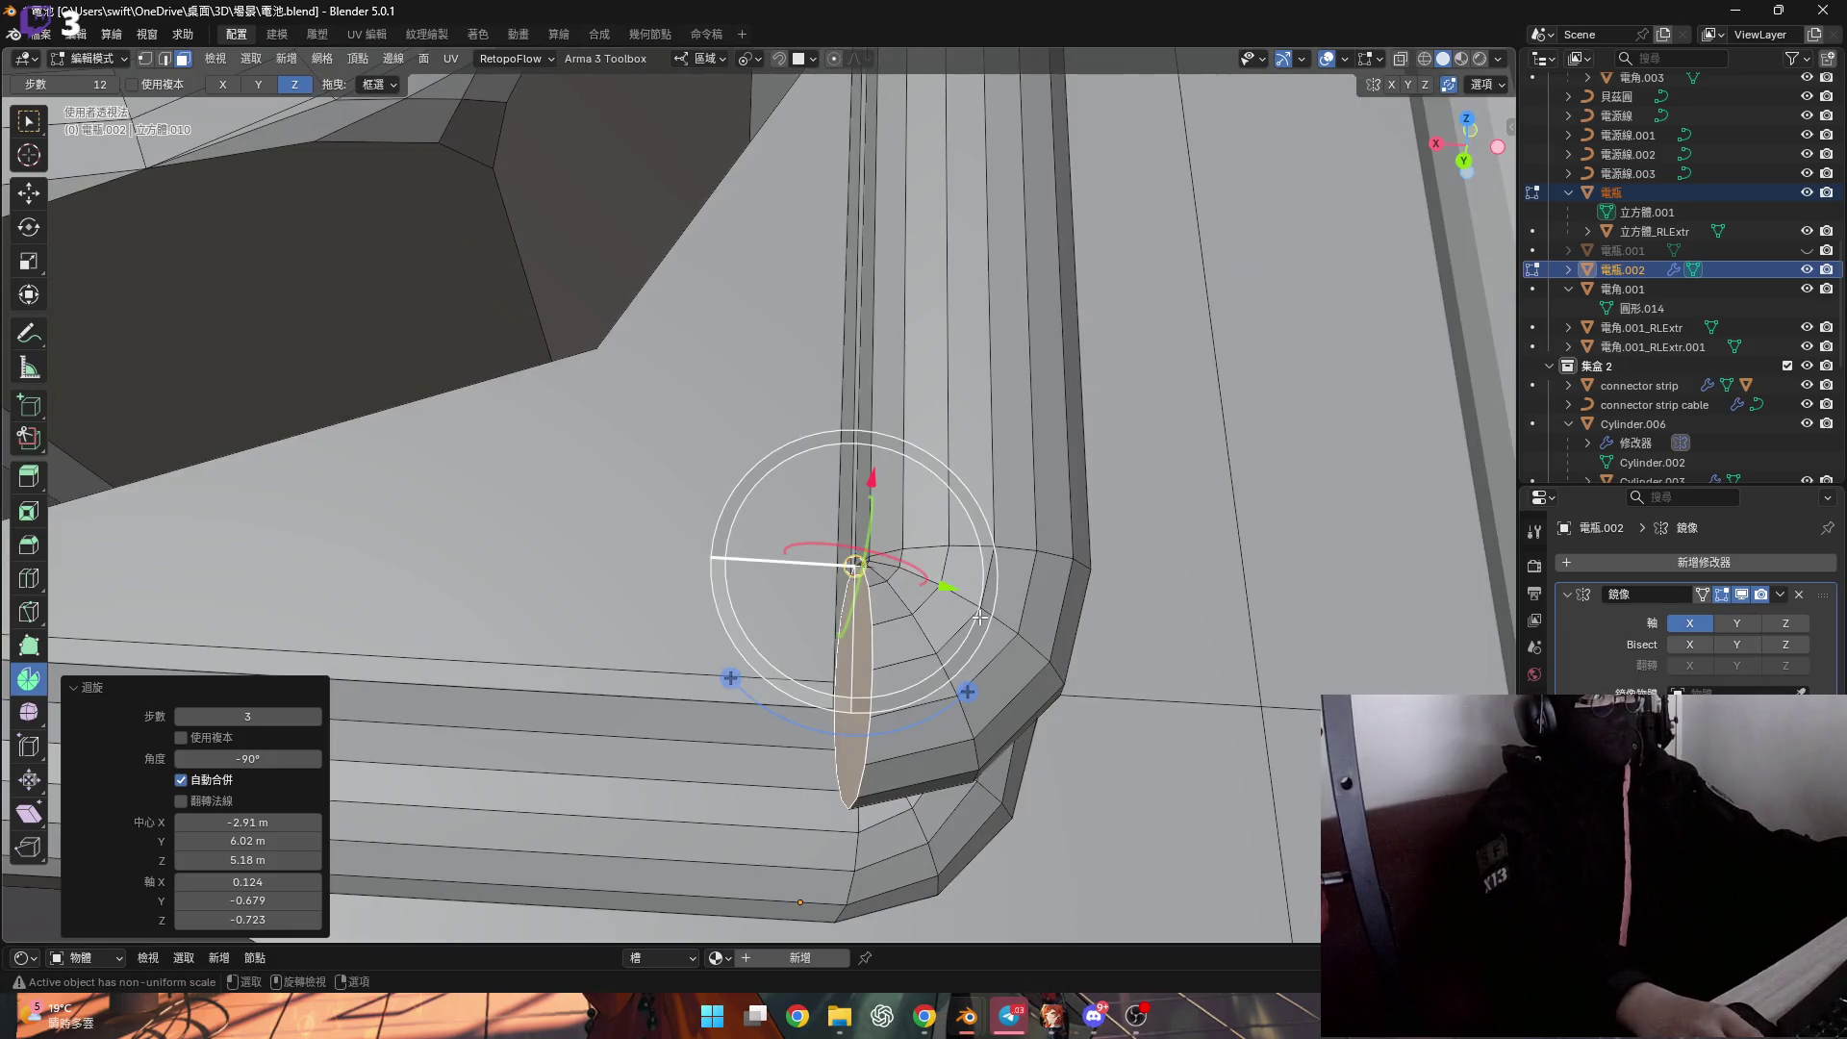
# Grow the selection over the spun faces, then shrink it back to a thin strip.
pyautogui.press('ctrl+KP_Add')
pyautogui.moveTo(980, 618)
pyautogui.mouseDown(button='middle')
pyautogui.moveTo(1031, 462)
pyautogui.moveTo(883, 629)
pyautogui.moveTo(904, 640)
pyautogui.mouseUp(button='middle')
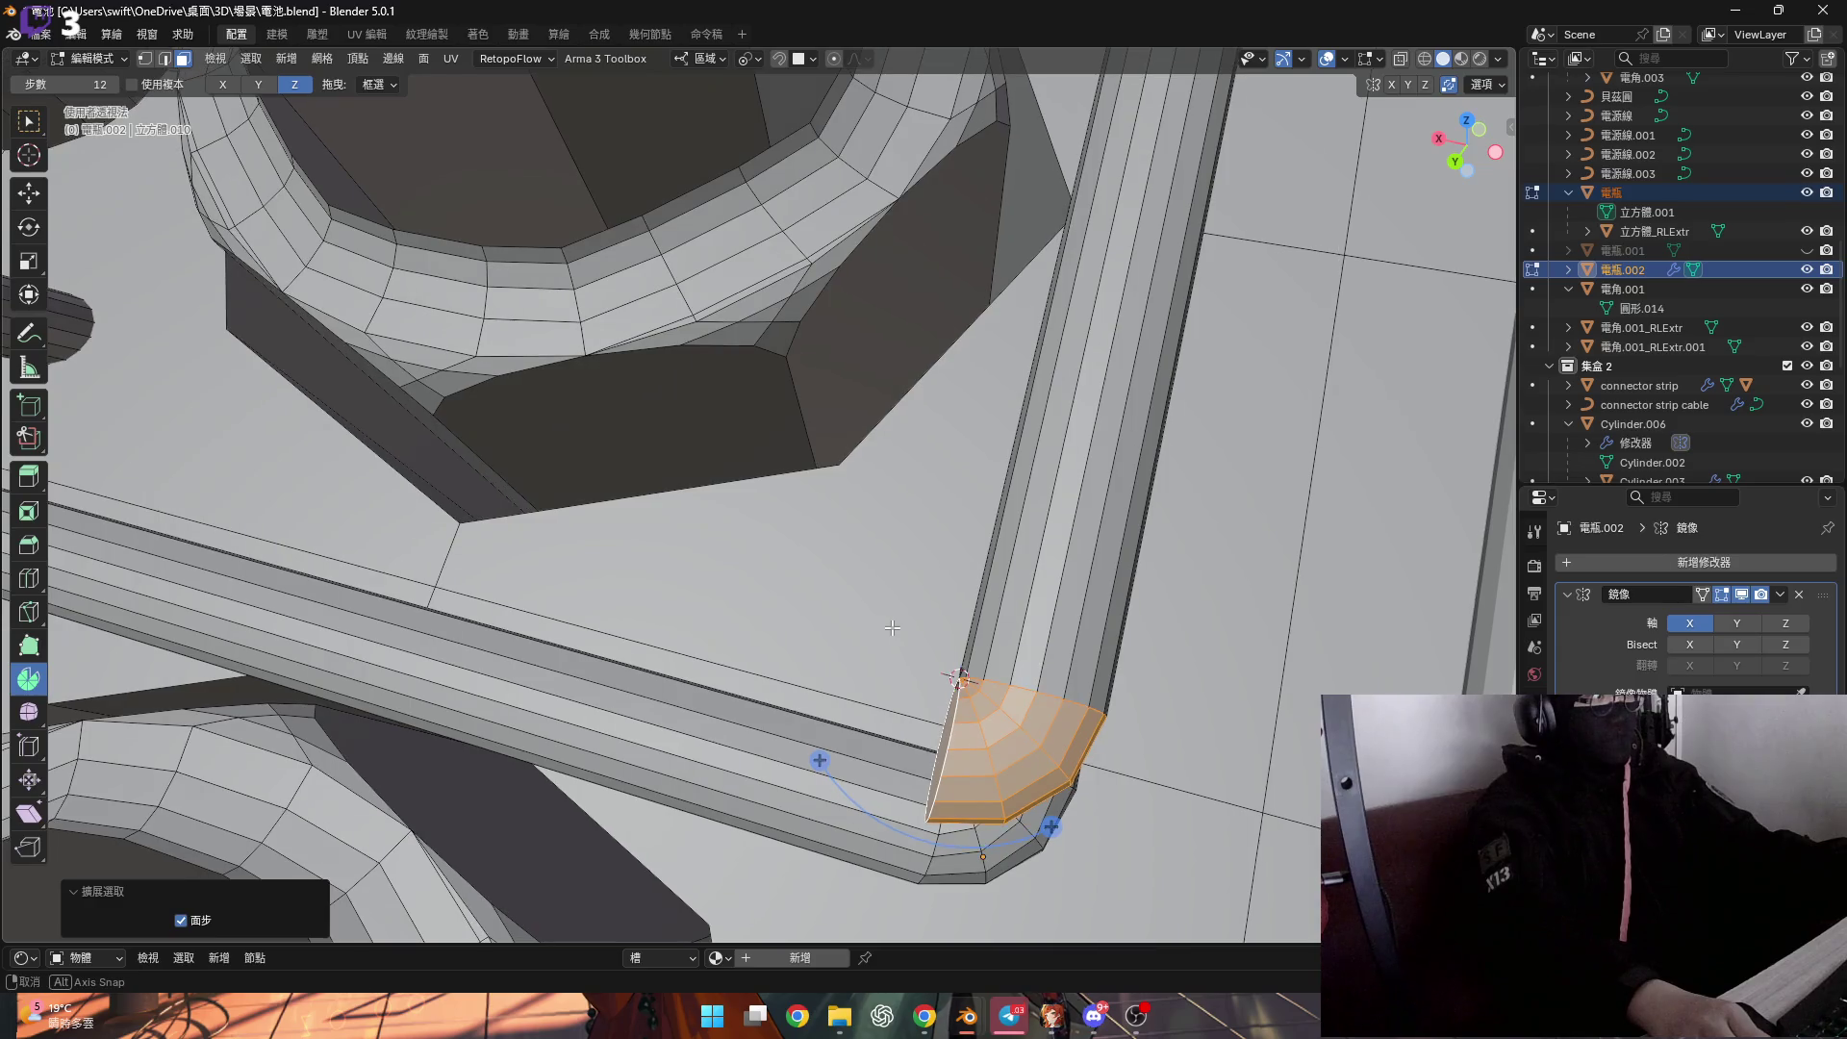
pyautogui.scroll(4, 966, 667)
pyautogui.moveTo(937, 660); pyautogui.dragTo(1030, 754, button='middle')
pyautogui.press('ctrl+KP_Subtract')
pyautogui.press('ctrl+KP_Subtract')
pyautogui.press('ctrl+KP_Subtract')
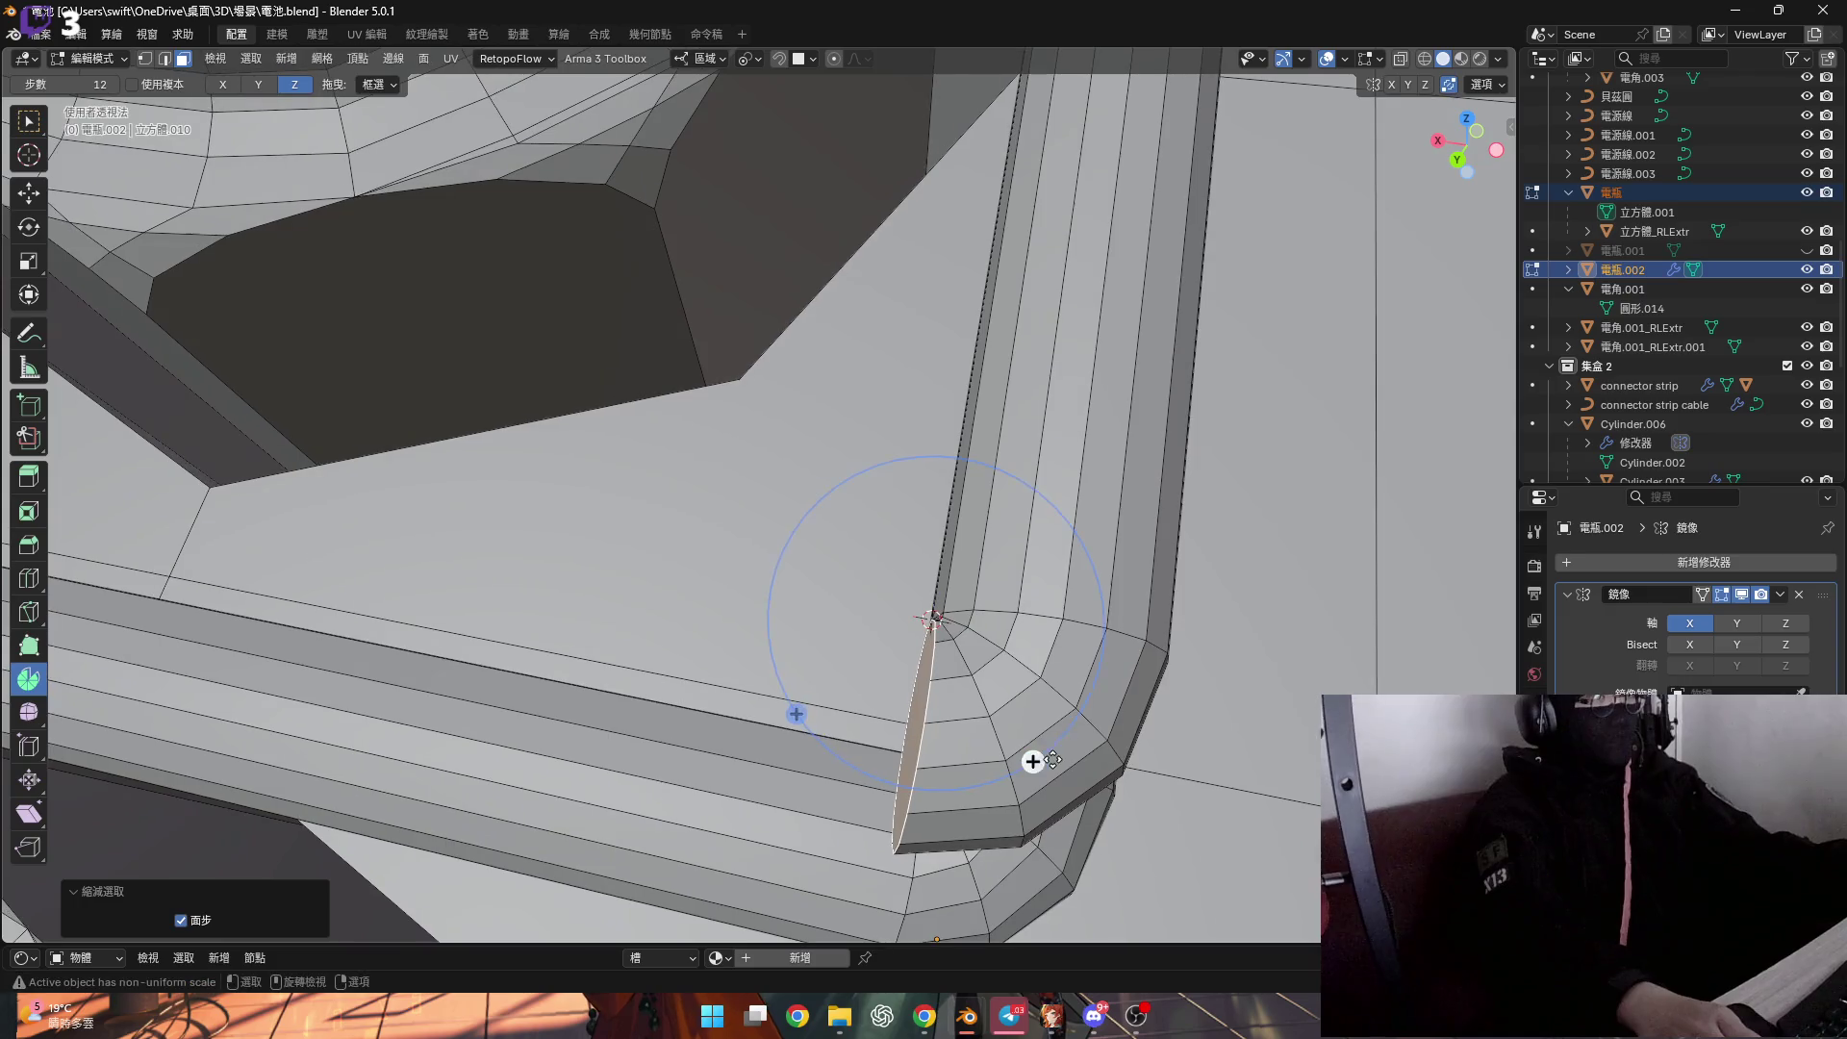
# Redo the spin around the corner at about -75°.
pyautogui.moveTo(1031, 754); pyautogui.dragTo(1021, 775)
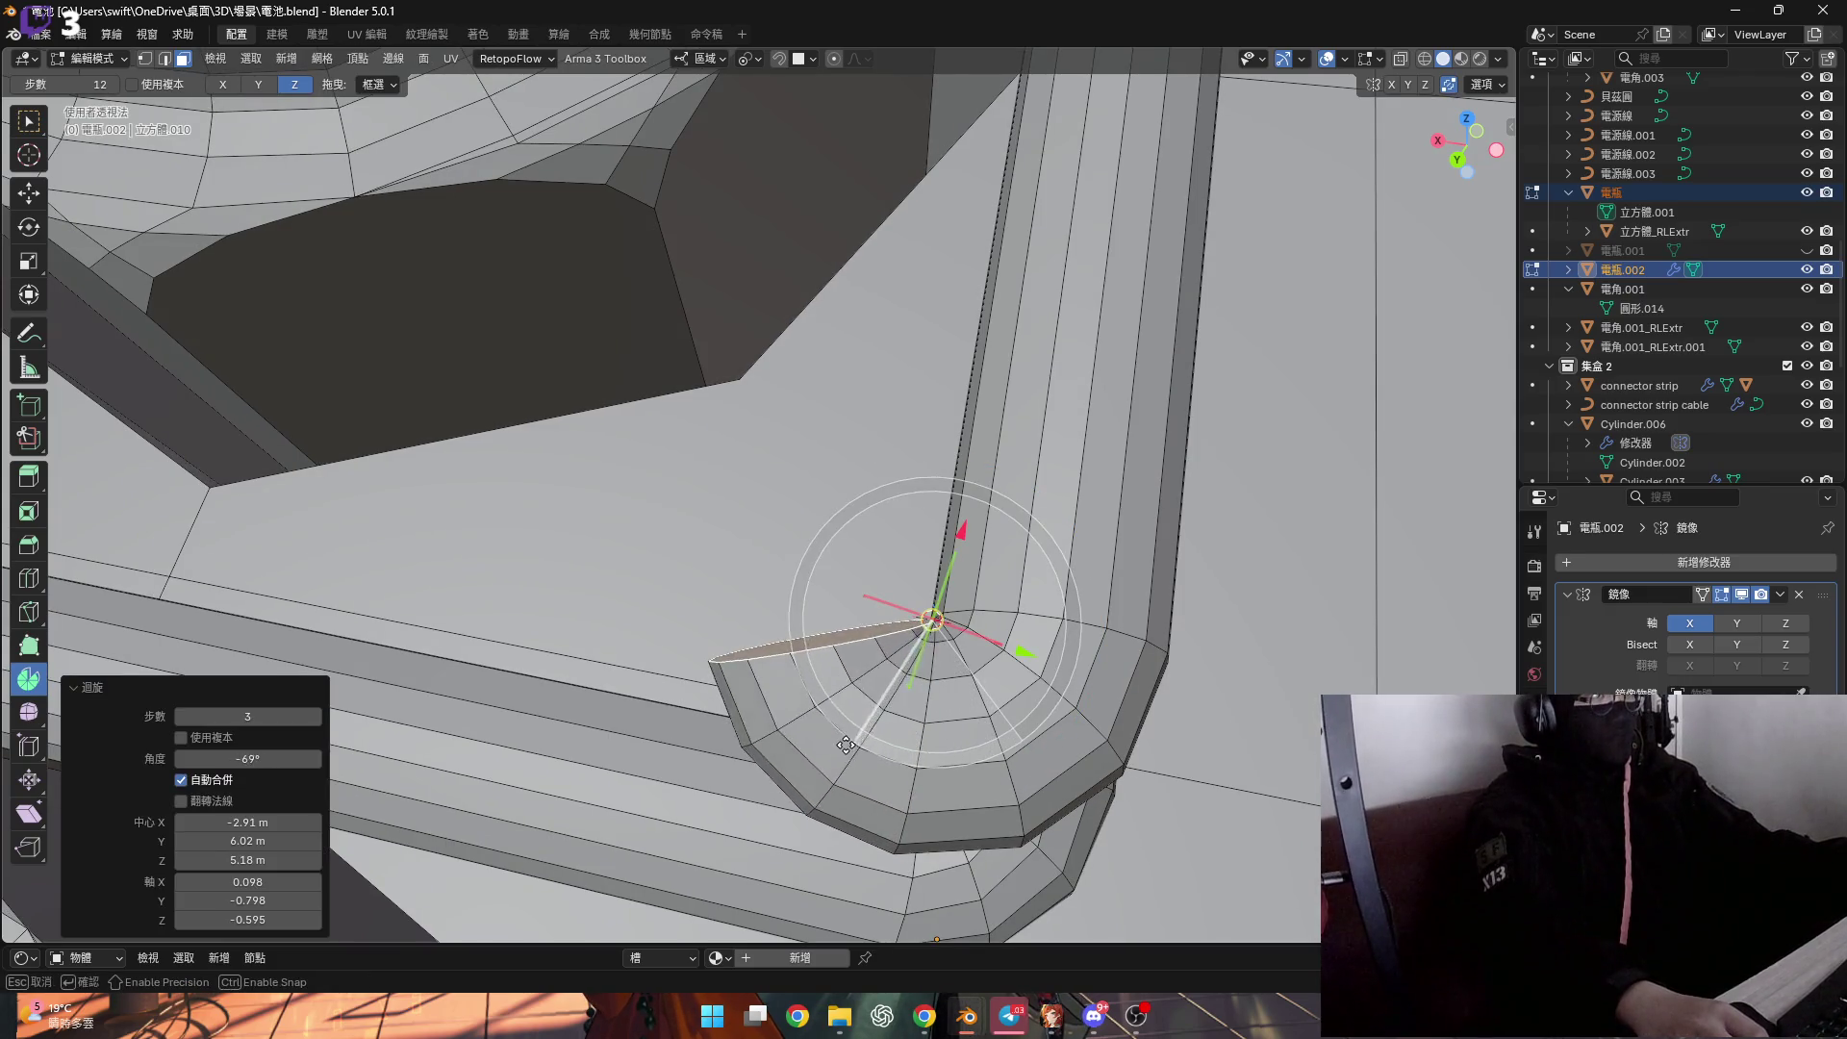
pyautogui.moveTo(838, 736); pyautogui.dragTo(832, 722)
pyautogui.moveTo(832, 721)
pyautogui.mouseDown(button='middle')
pyautogui.moveTo(804, 590)
pyautogui.moveTo(919, 500)
pyautogui.mouseUp(button='middle')
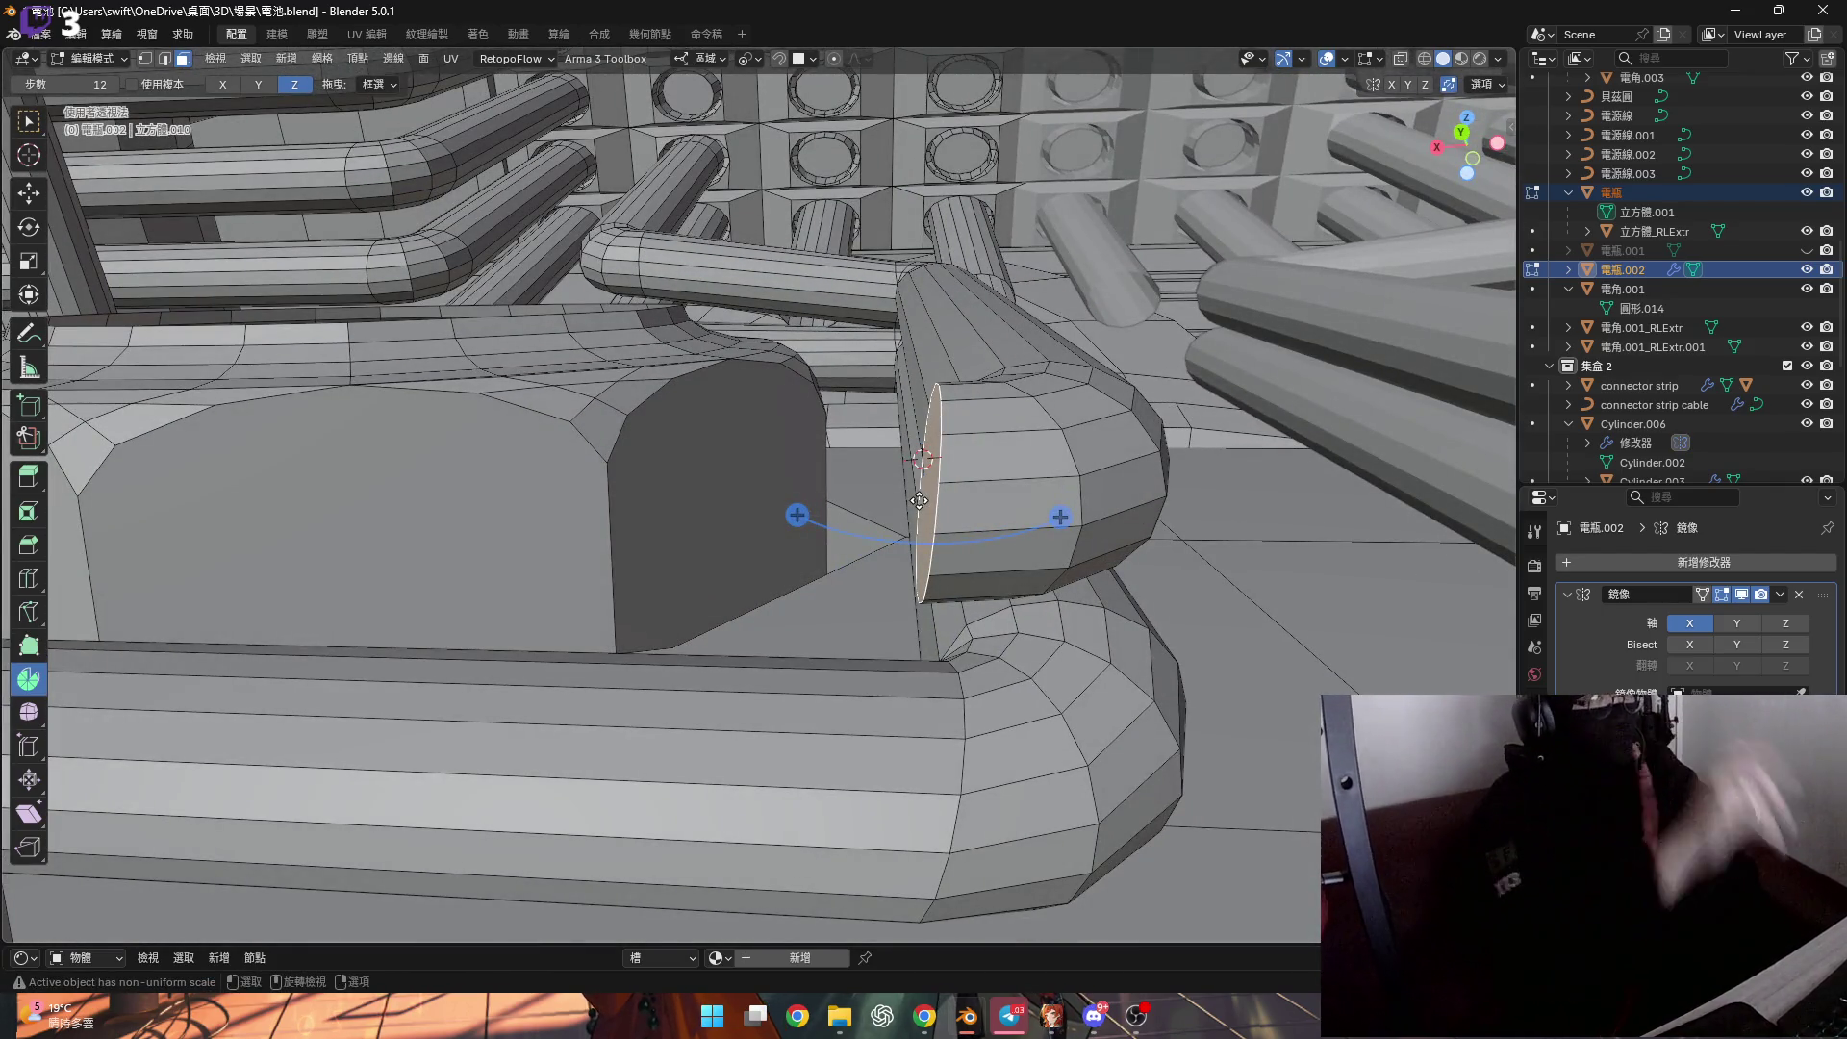
pyautogui.moveTo(1054, 450)
pyautogui.mouseDown(button='middle')
pyautogui.moveTo(984, 472)
pyautogui.moveTo(893, 601)
pyautogui.mouseUp(button='middle')
pyautogui.press('2')
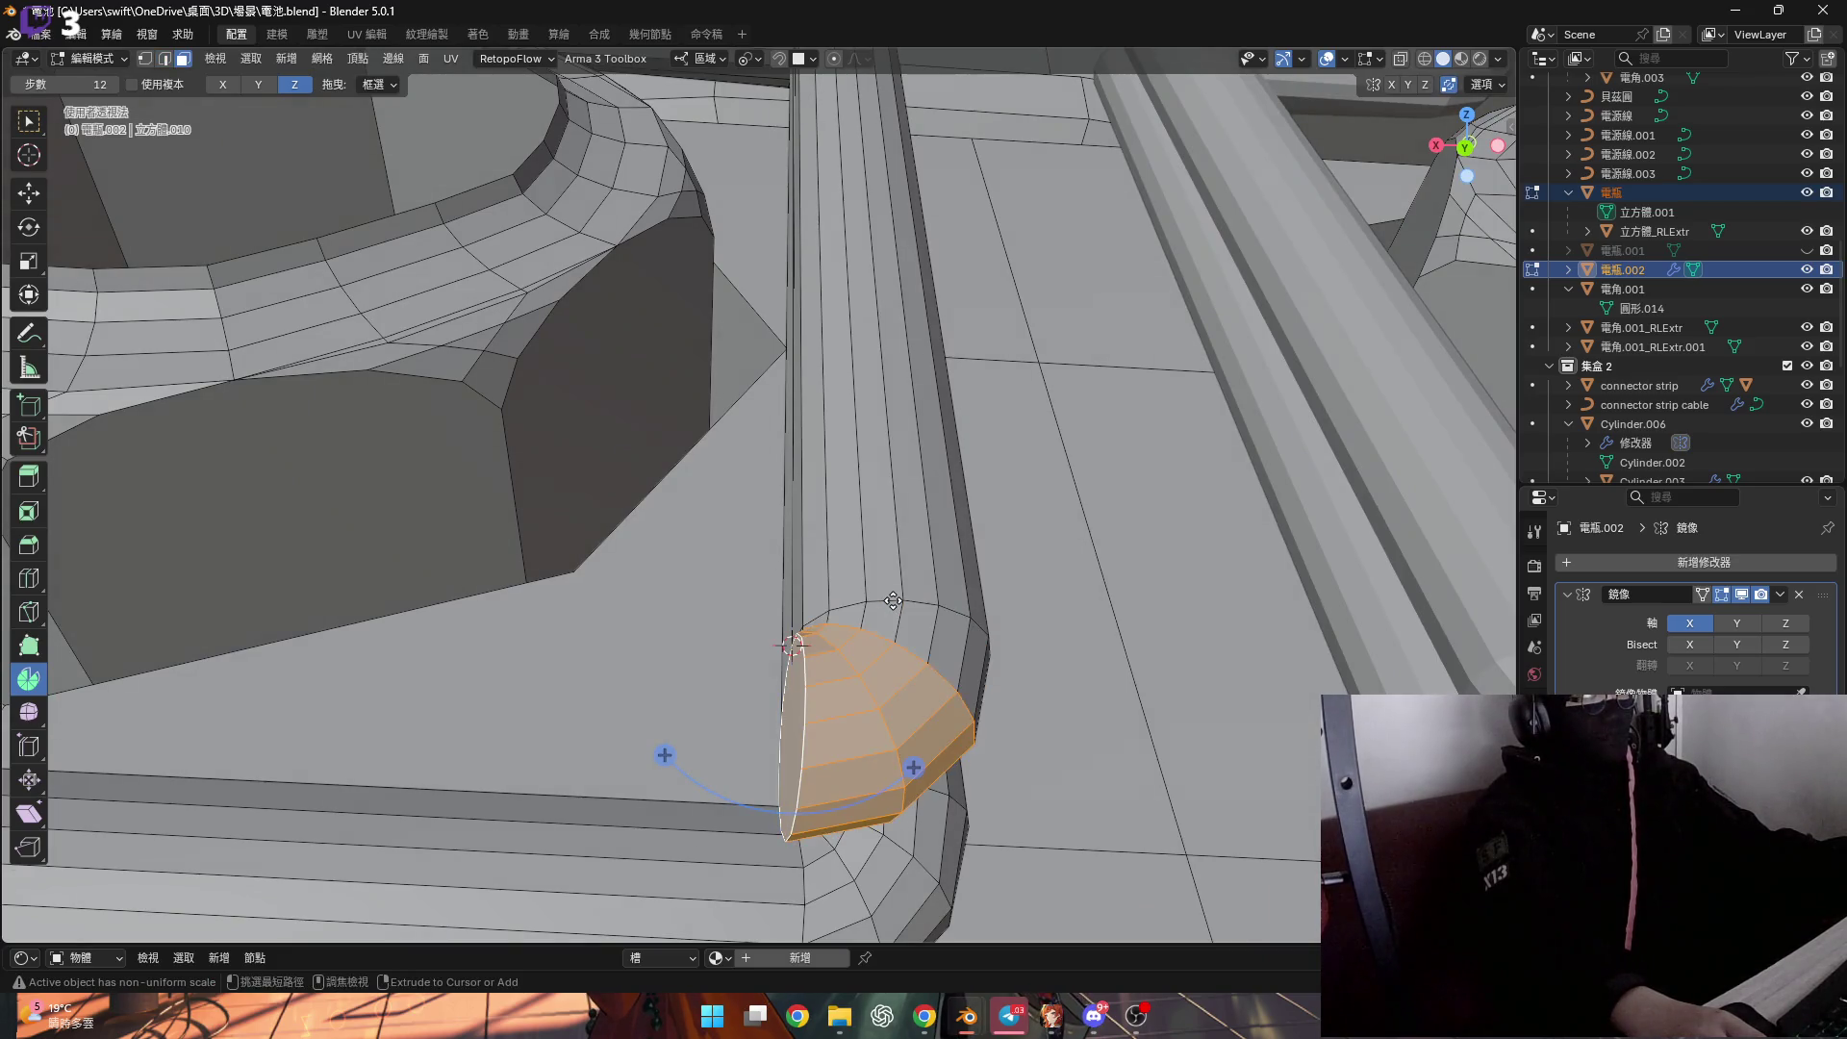
pyautogui.moveTo(908, 599)
pyautogui.keyDown('shift'); pyautogui.mouseDown(button='middle')
pyautogui.moveTo(893, 706)
pyautogui.moveTo(834, 500)
pyautogui.moveTo(755, 493)
pyautogui.moveTo(709, 384)
pyautogui.mouseUp(button='middle'); pyautogui.keyUp('shift')
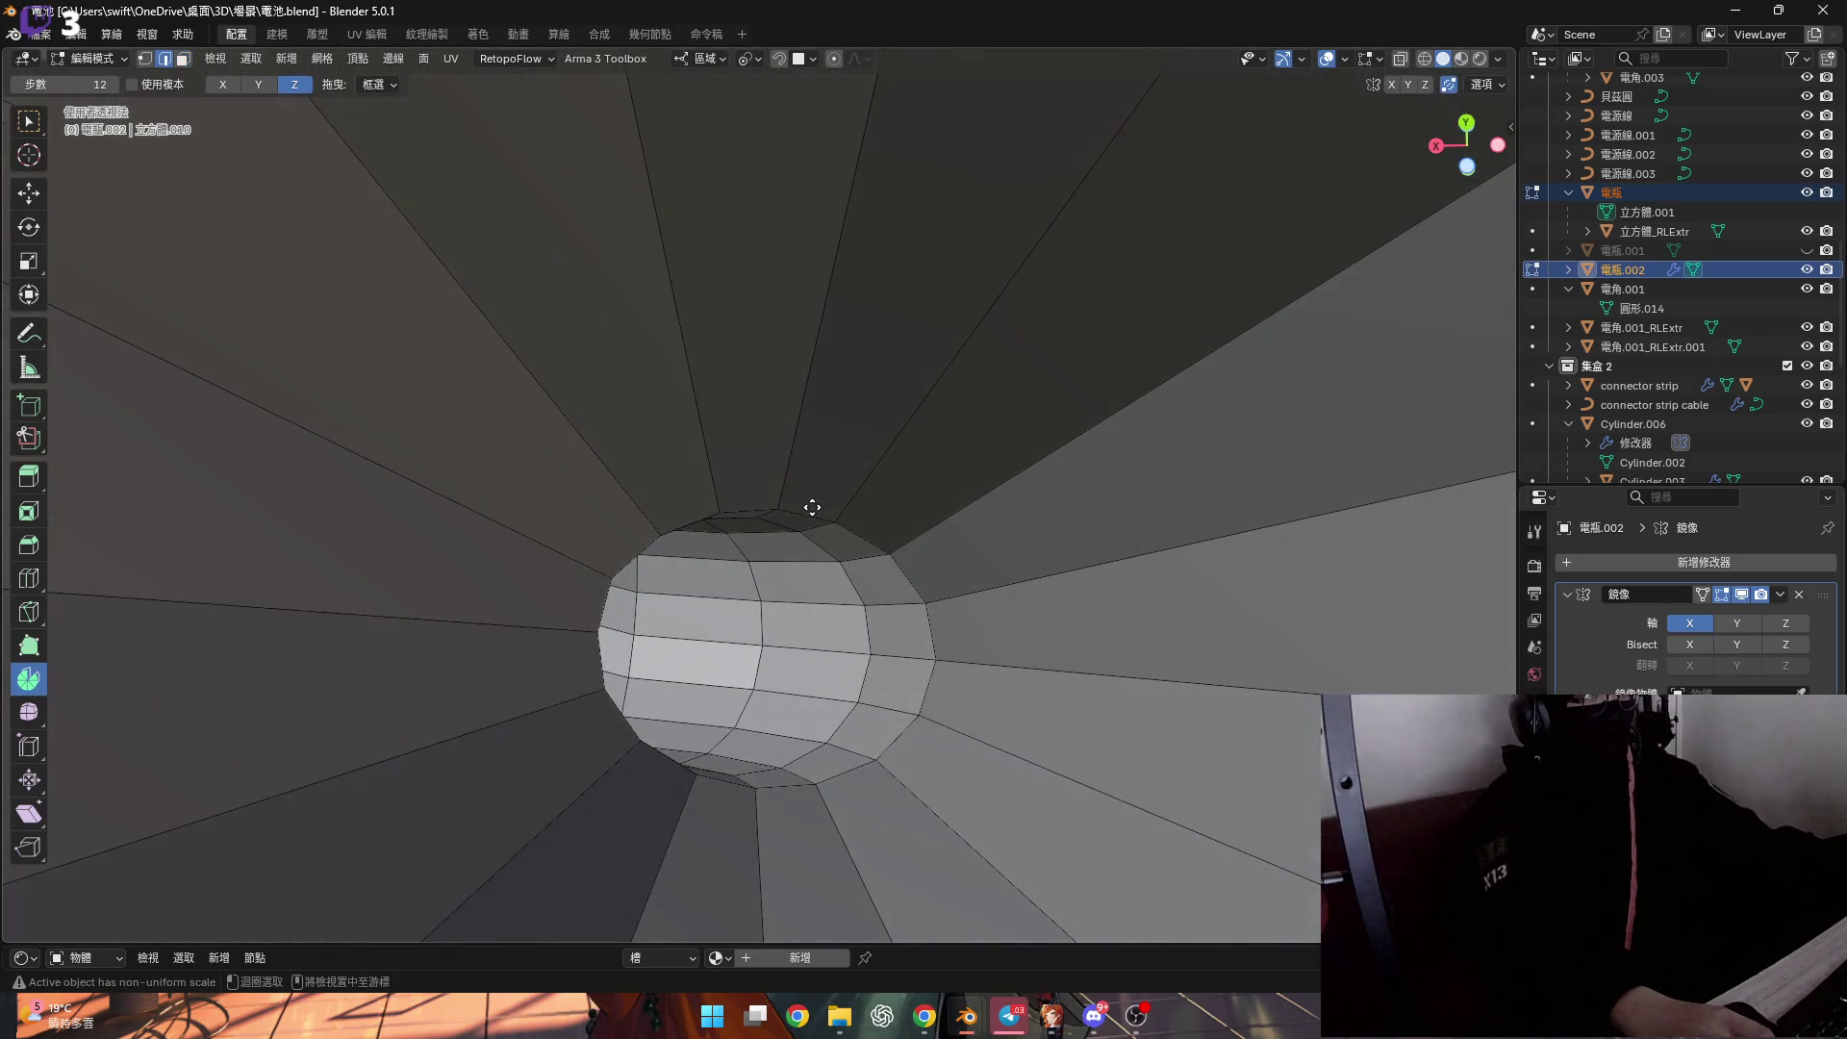
# Fill the open tube end with a single cap face.
pyautogui.press('f')
pyautogui.scroll(-6, 846, 605)
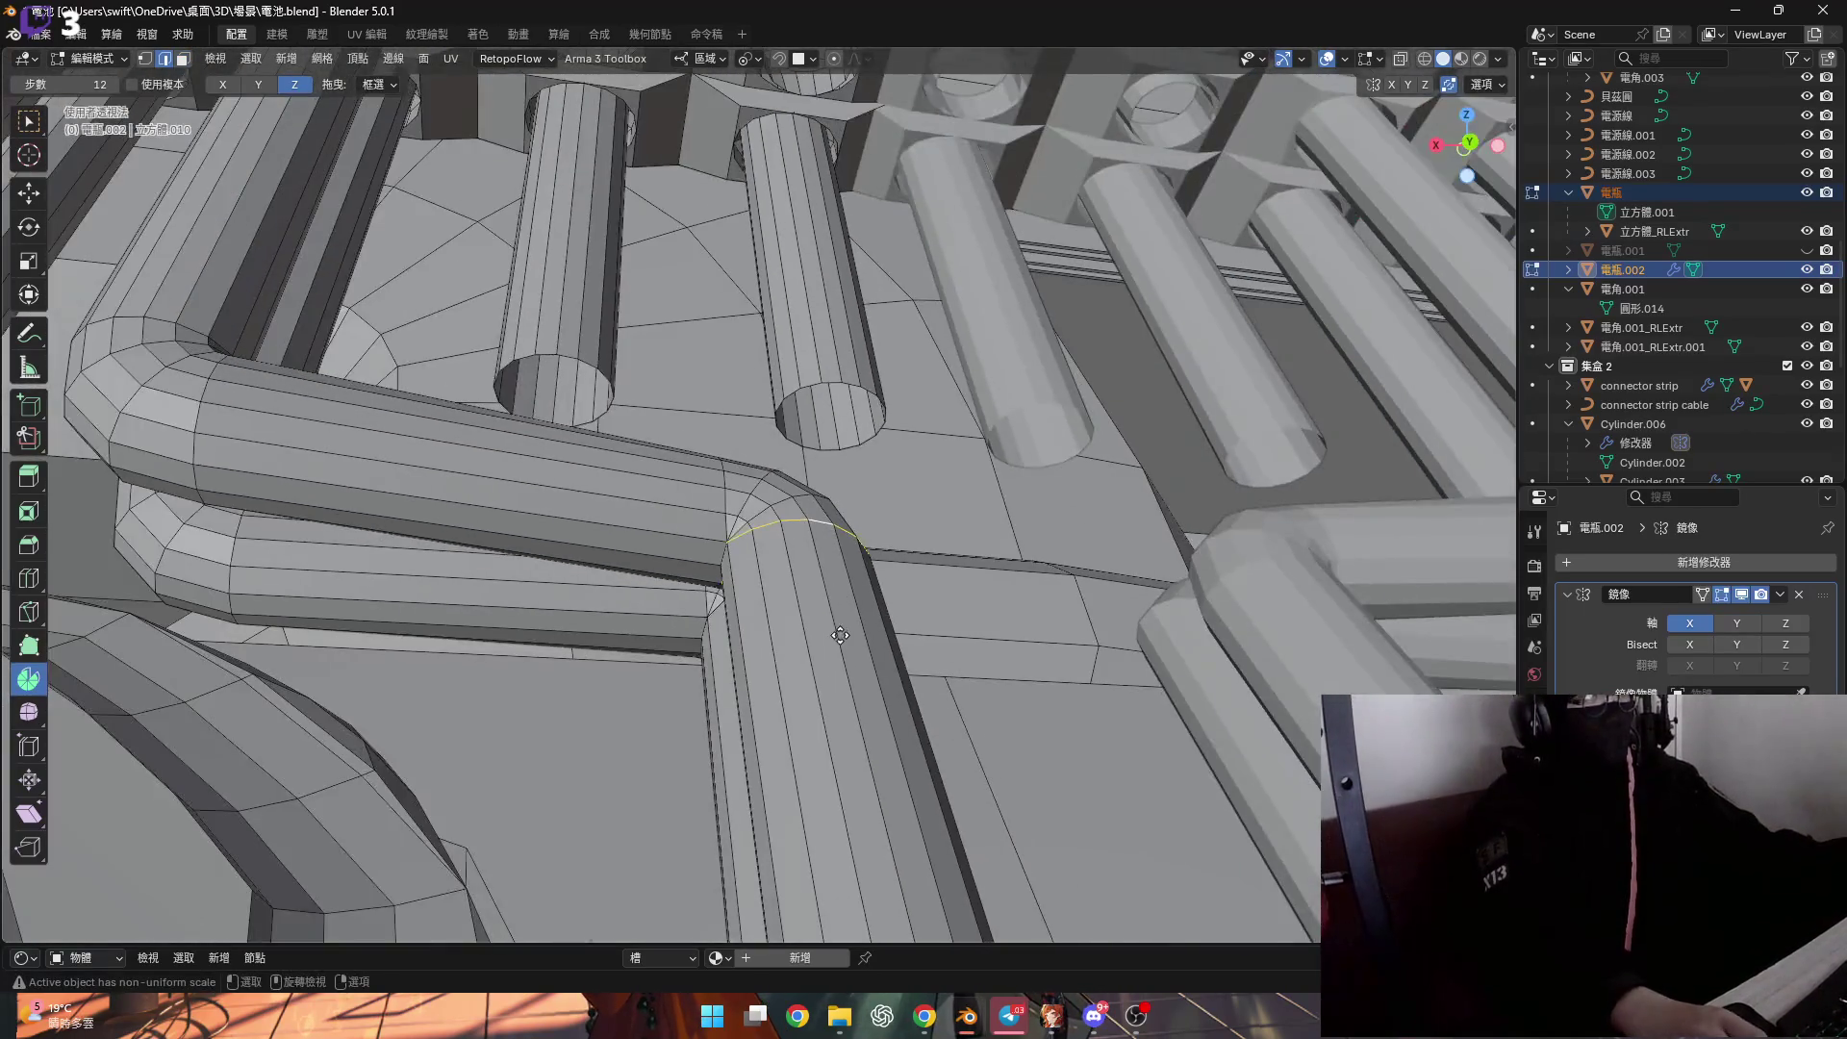
pyautogui.press('3')
pyautogui.scroll(6, 777, 753)
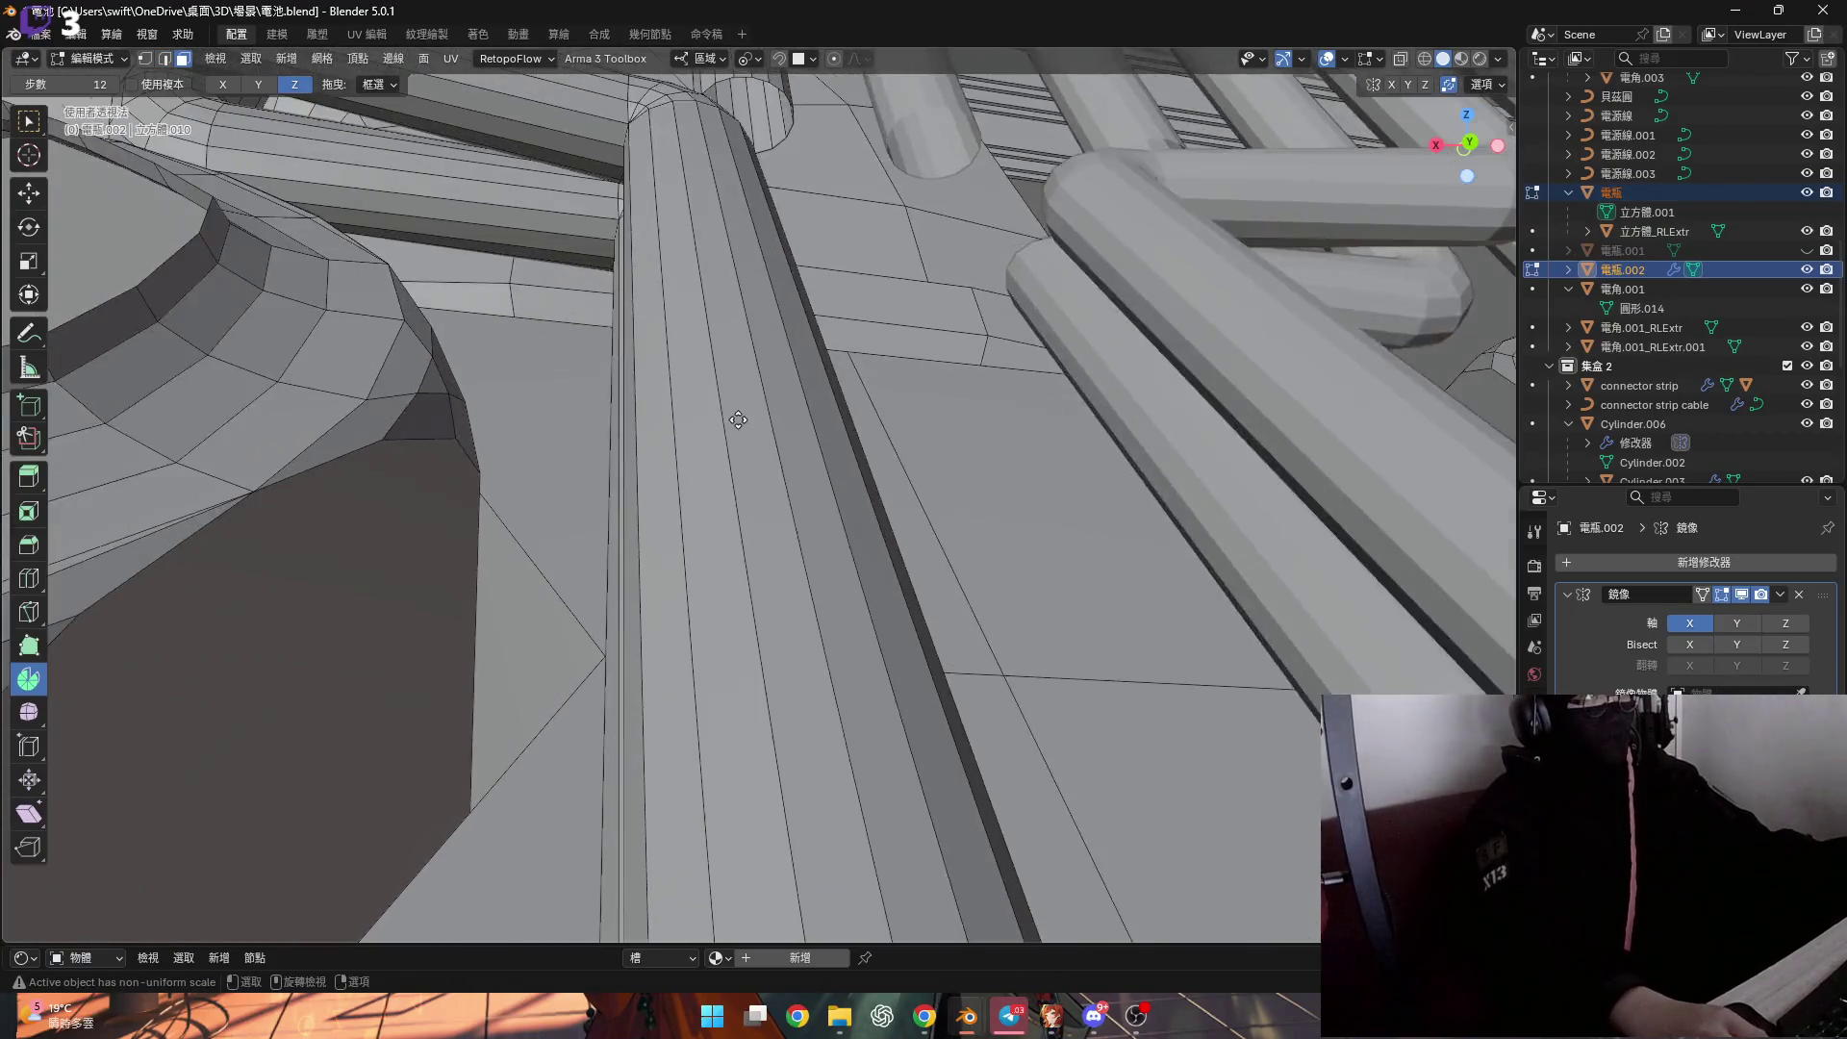
pyautogui.scroll(-3, 788, 580)
pyautogui.scroll(-4, 788, 581)
pyautogui.scroll(4, 865, 673)
# Scale the end cap slightly smaller and extrude it along its normals.
pyautogui.press('s')
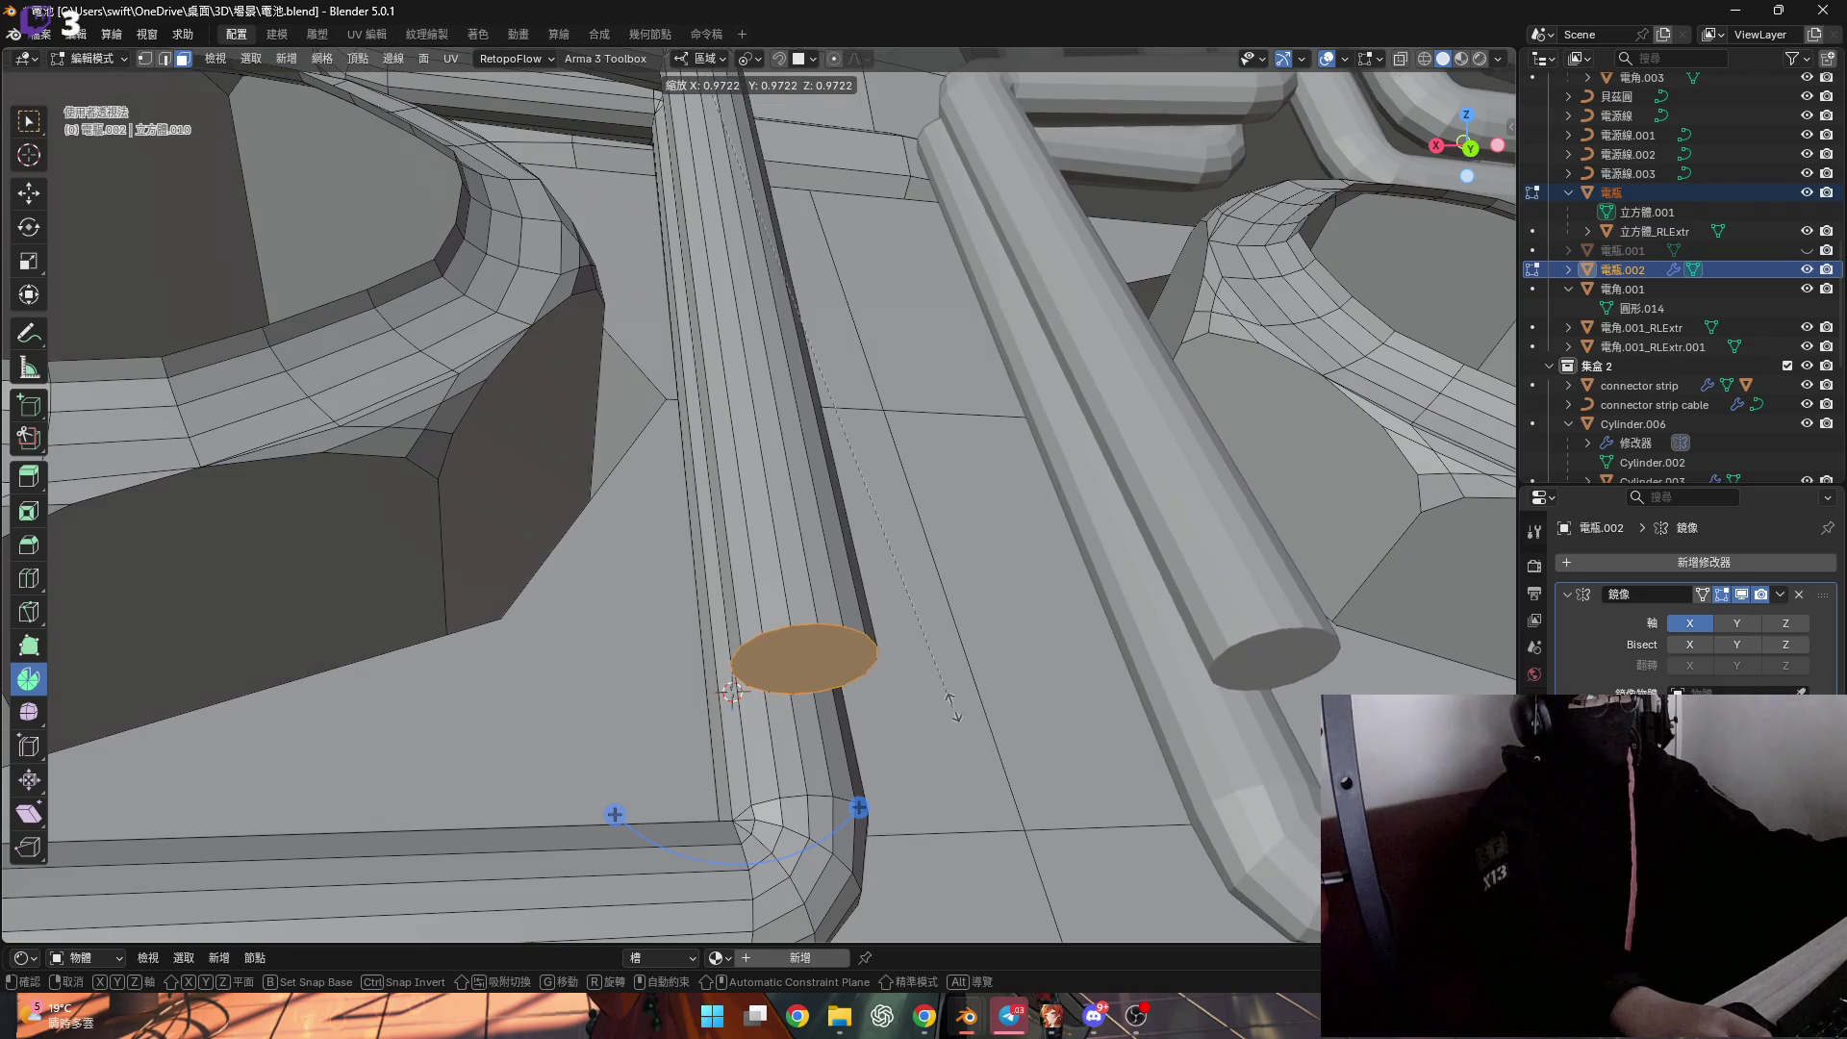
pyautogui.moveTo(947, 692)
pyautogui.mouseDown(button='middle')
pyautogui.moveTo(890, 710)
pyautogui.moveTo(899, 655)
pyautogui.moveTo(862, 631)
pyautogui.moveTo(854, 723)
pyautogui.mouseUp(button='middle')
pyautogui.click(886, 670)
pyautogui.hotkey('alt', 'e')
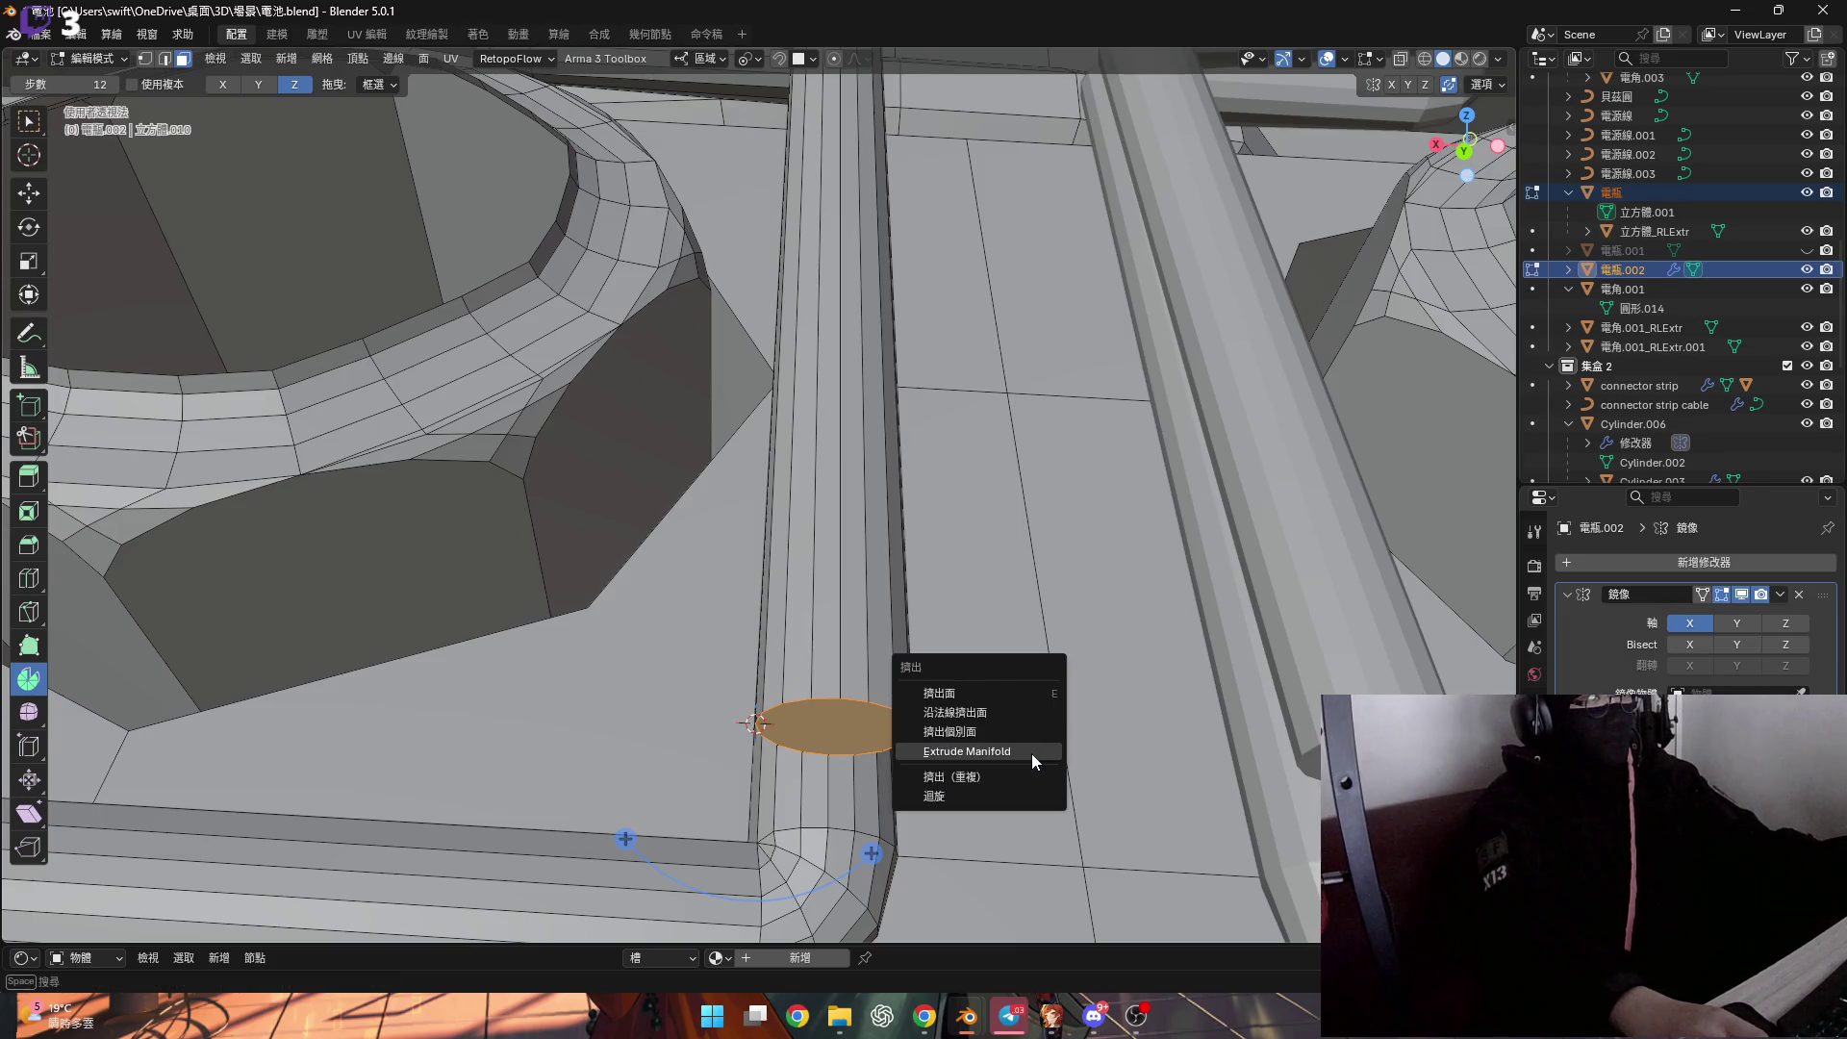
pyautogui.click(1031, 753)
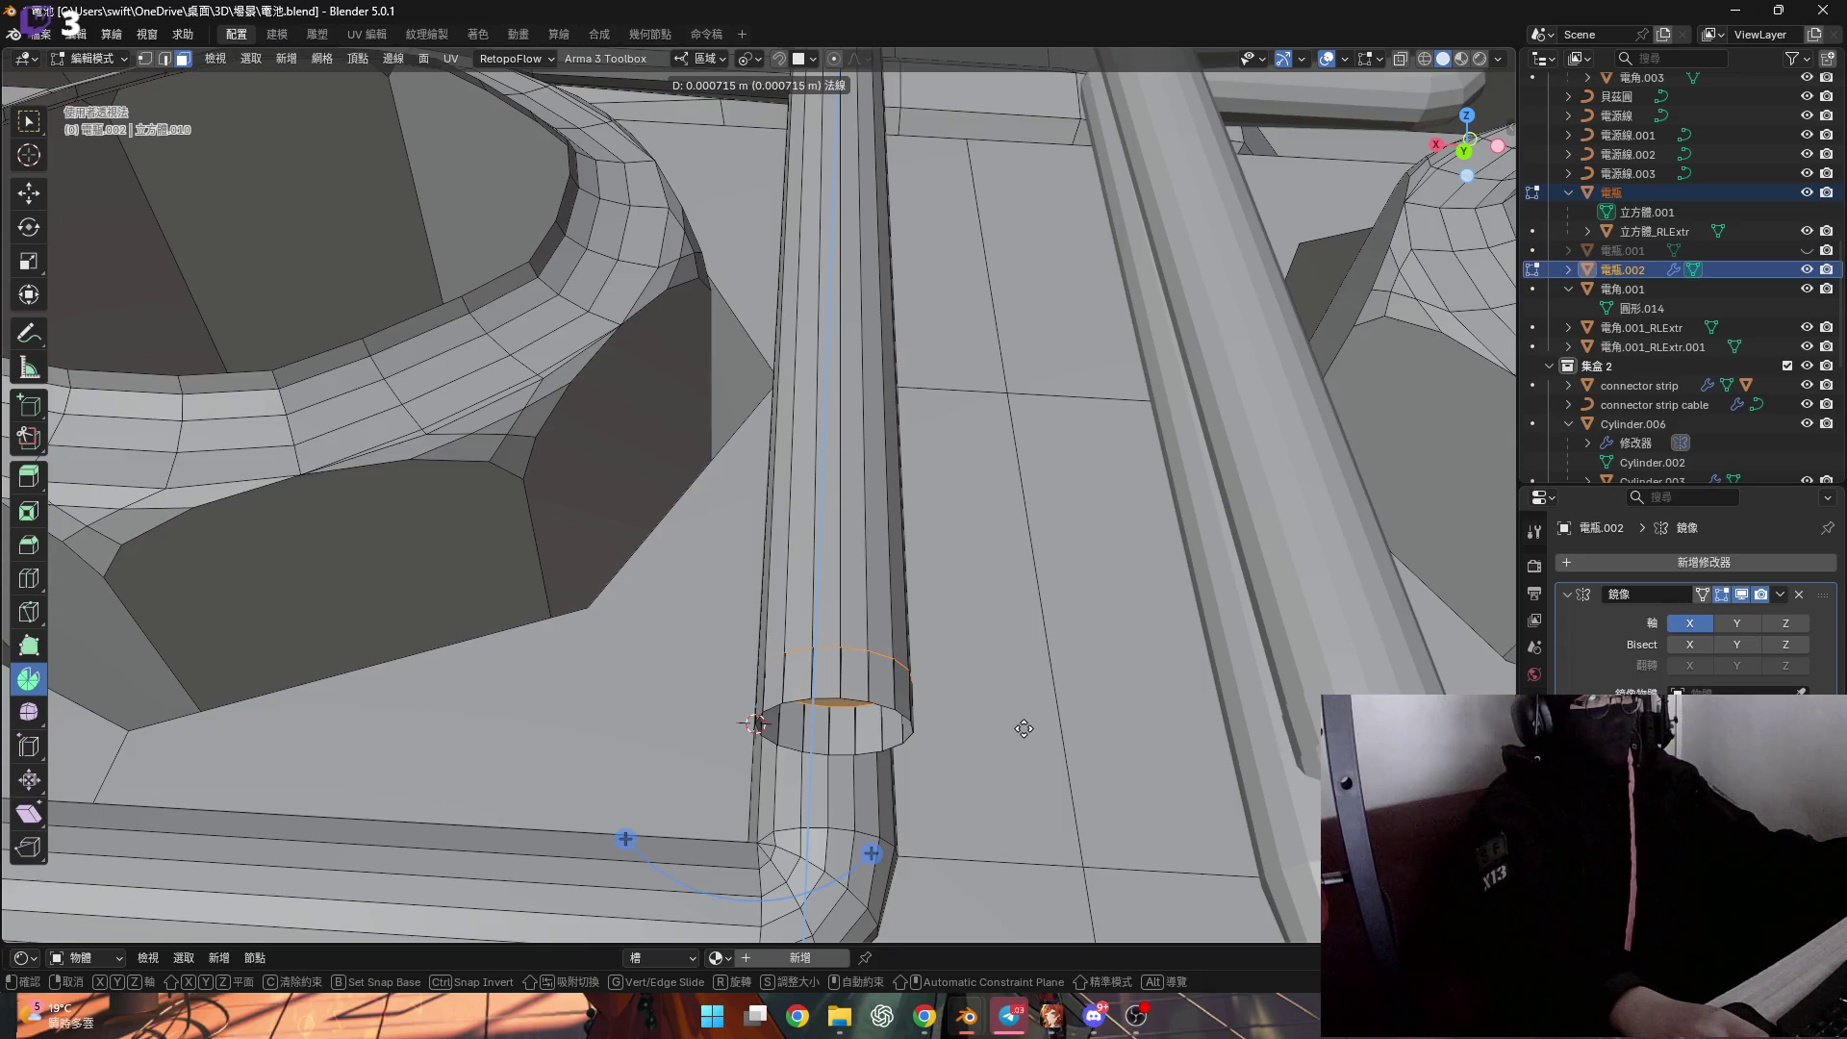
pyautogui.click(1023, 729)
pyautogui.scroll(5, 801, 666)
pyautogui.moveTo(801, 666)
pyautogui.mouseDown(button='middle')
pyautogui.moveTo(807, 721)
pyautogui.moveTo(701, 514)
pyautogui.moveTo(816, 722)
pyautogui.mouseUp(button='middle')
# Try further cap extrusions and cancel them, leaving the cap flush.
pyautogui.press('e')
pyautogui.rightClick(816, 721)
pyautogui.scroll(-4, 813, 712)
pyautogui.press('e')
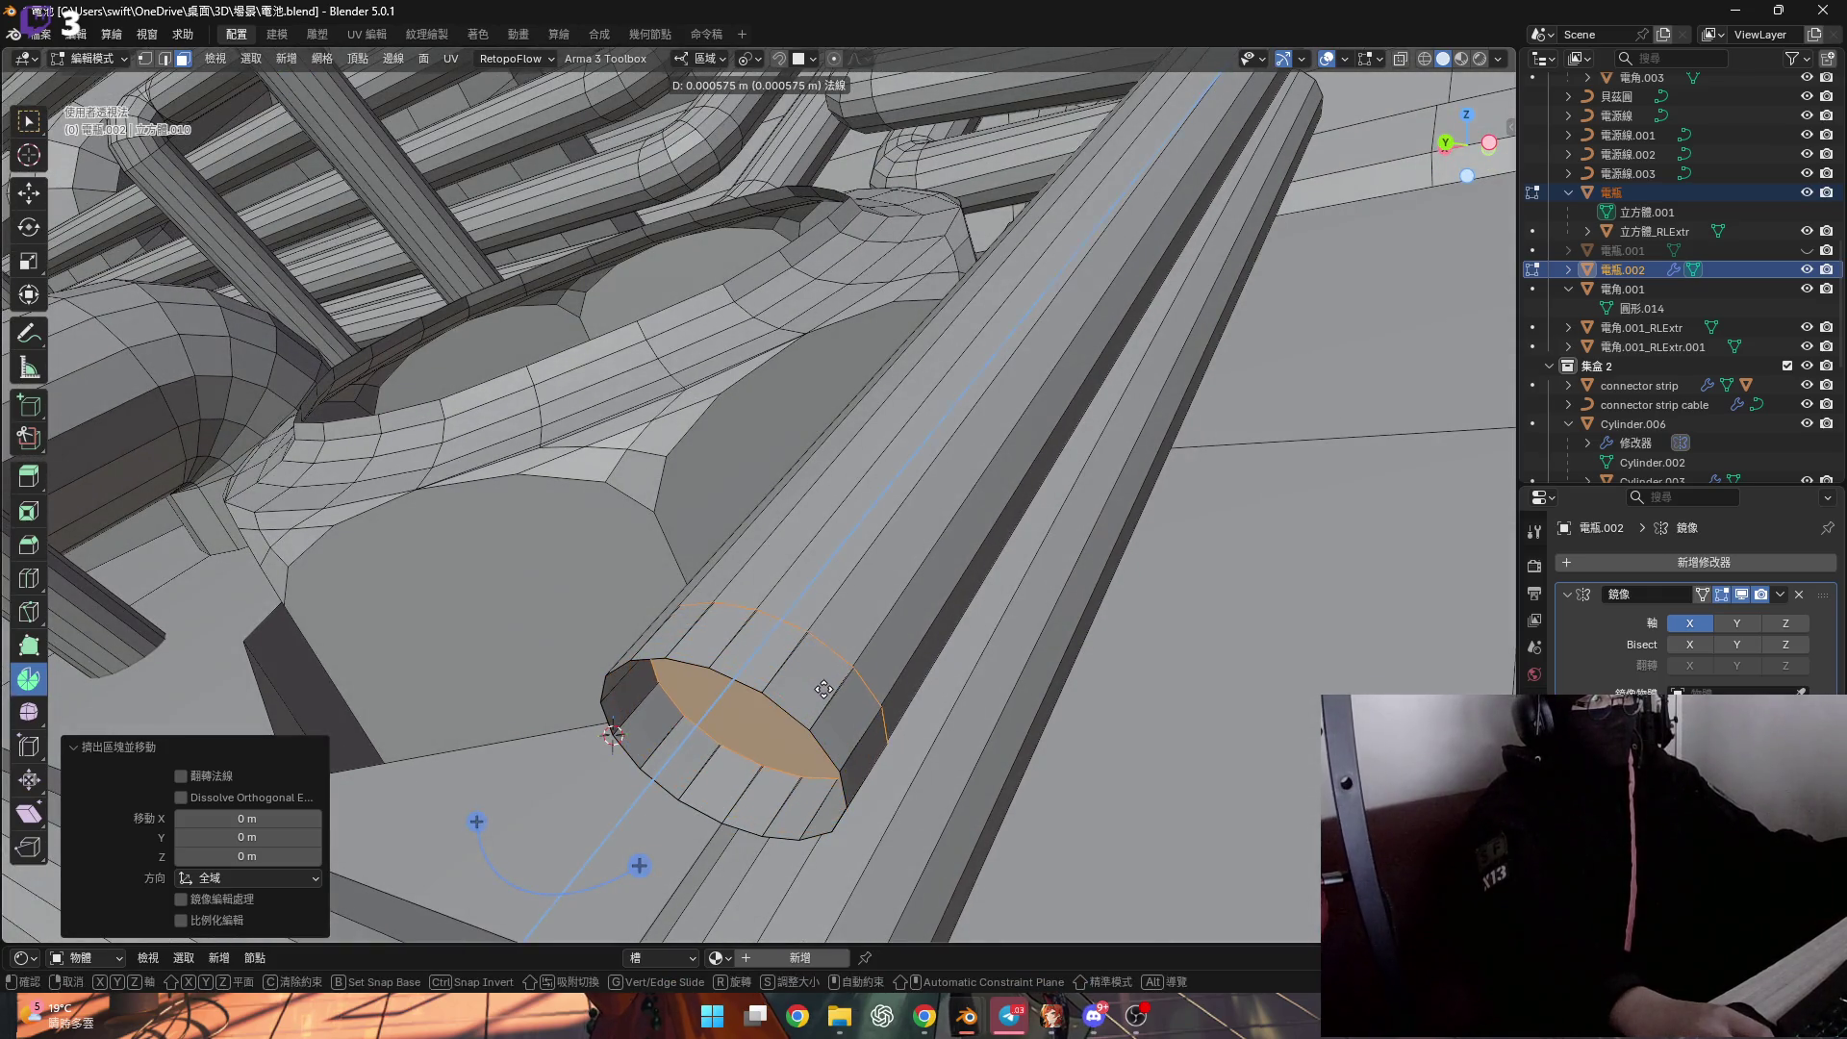
pyautogui.rightClick(823, 688)
pyautogui.scroll(2, 846, 654)
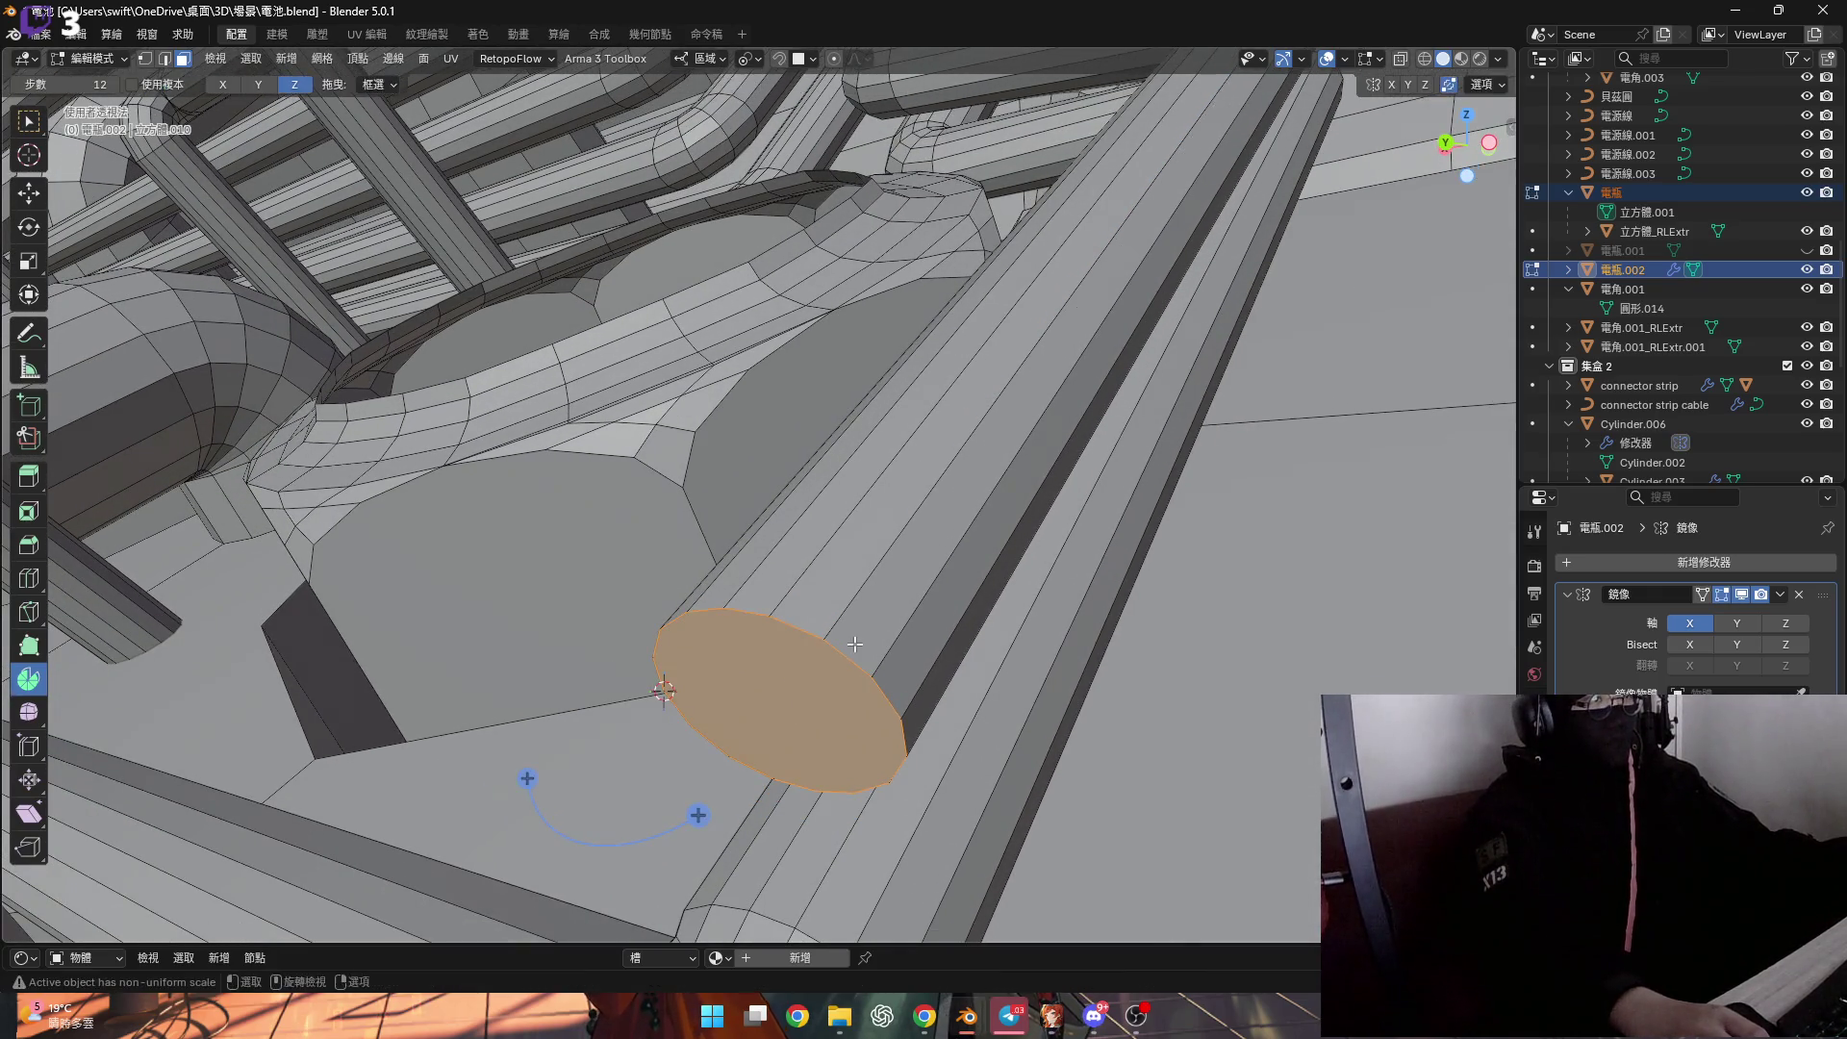
pyautogui.rightClick(854, 644)
pyautogui.rightClick(878, 621)
# Scale the tube end to 0.930, then rescale it by 1.023.
pyautogui.moveTo(878, 620)
pyautogui.mouseDown(button='middle')
pyautogui.moveTo(824, 646)
pyautogui.moveTo(900, 685)
pyautogui.moveTo(908, 655)
pyautogui.moveTo(833, 643)
pyautogui.moveTo(831, 767)
pyautogui.moveTo(824, 705)
pyautogui.moveTo(848, 638)
pyautogui.mouseUp(button='middle')
pyautogui.click(933, 659)
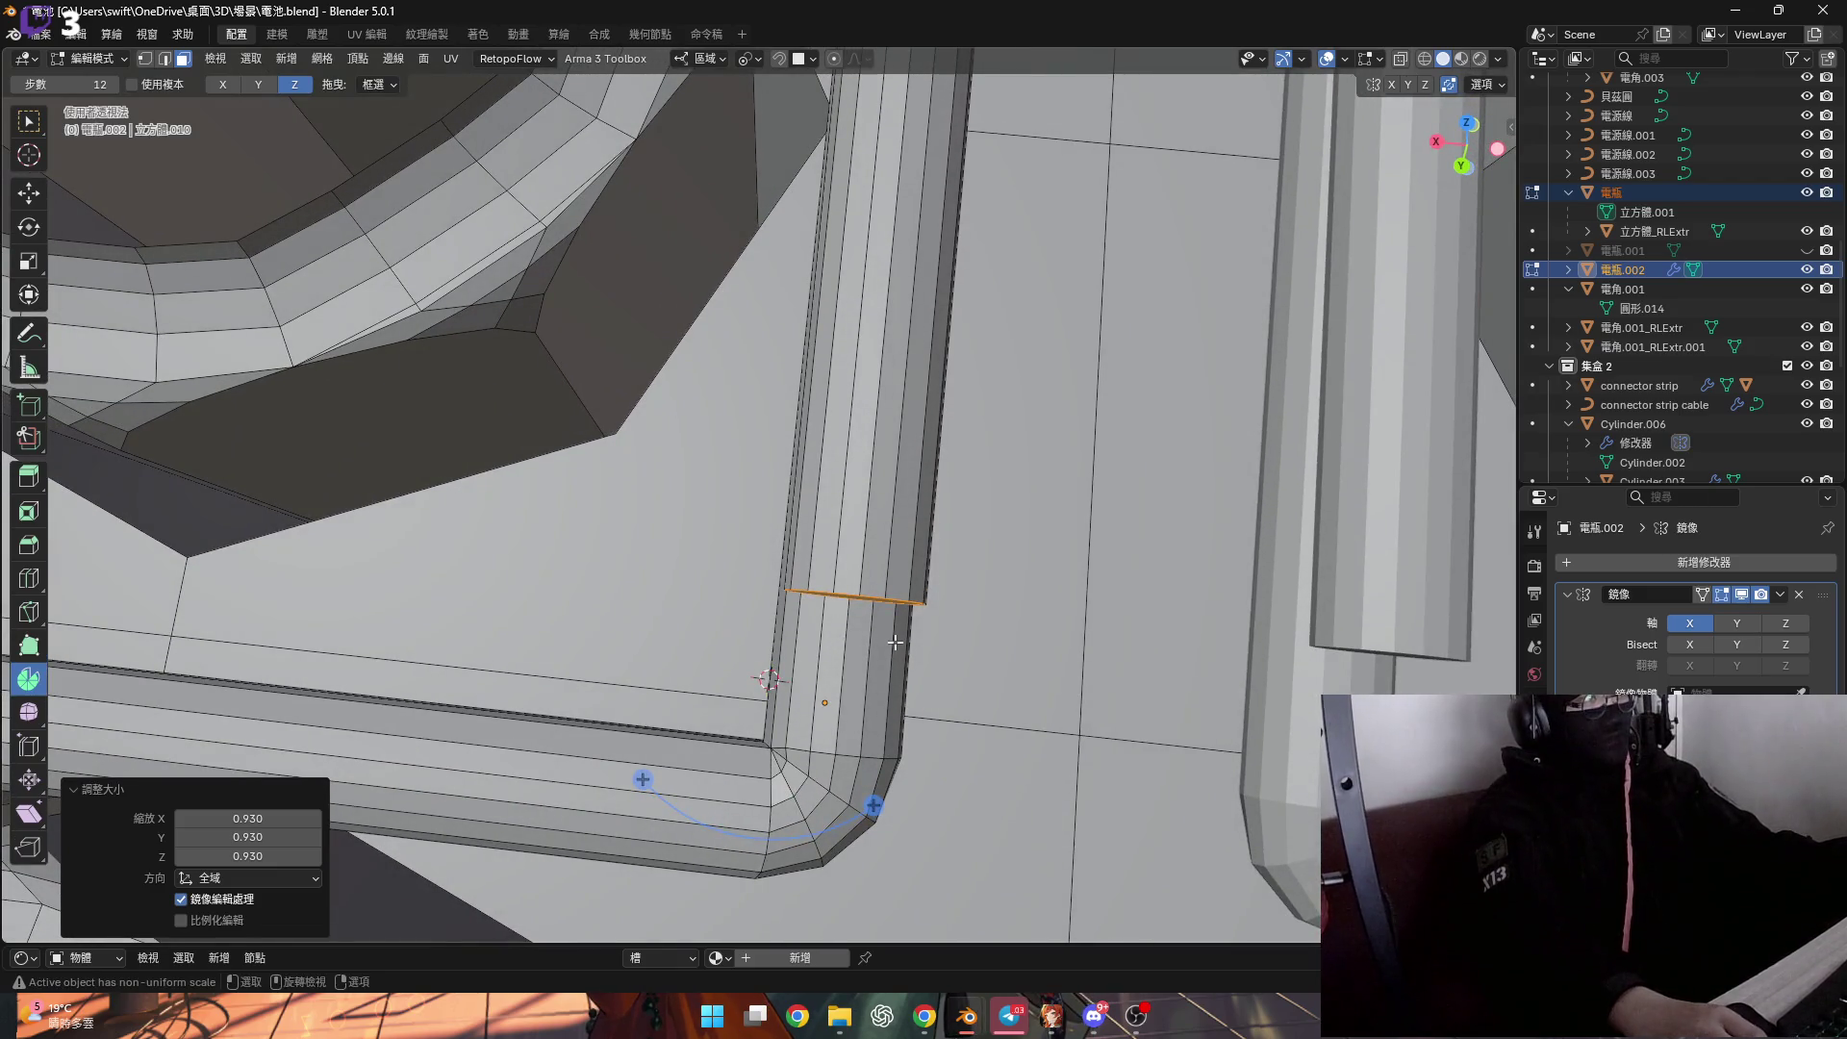
pyautogui.click(889, 665)
pyautogui.moveTo(889, 665)
pyautogui.mouseDown(button='middle')
pyautogui.moveTo(773, 584)
pyautogui.moveTo(816, 462)
pyautogui.mouseUp(button='middle')
# Select the tube's corner vertex and snap the 3D cursor to it.
pyautogui.keyDown('alt'); pyautogui.click(816, 463); pyautogui.keyUp('alt')
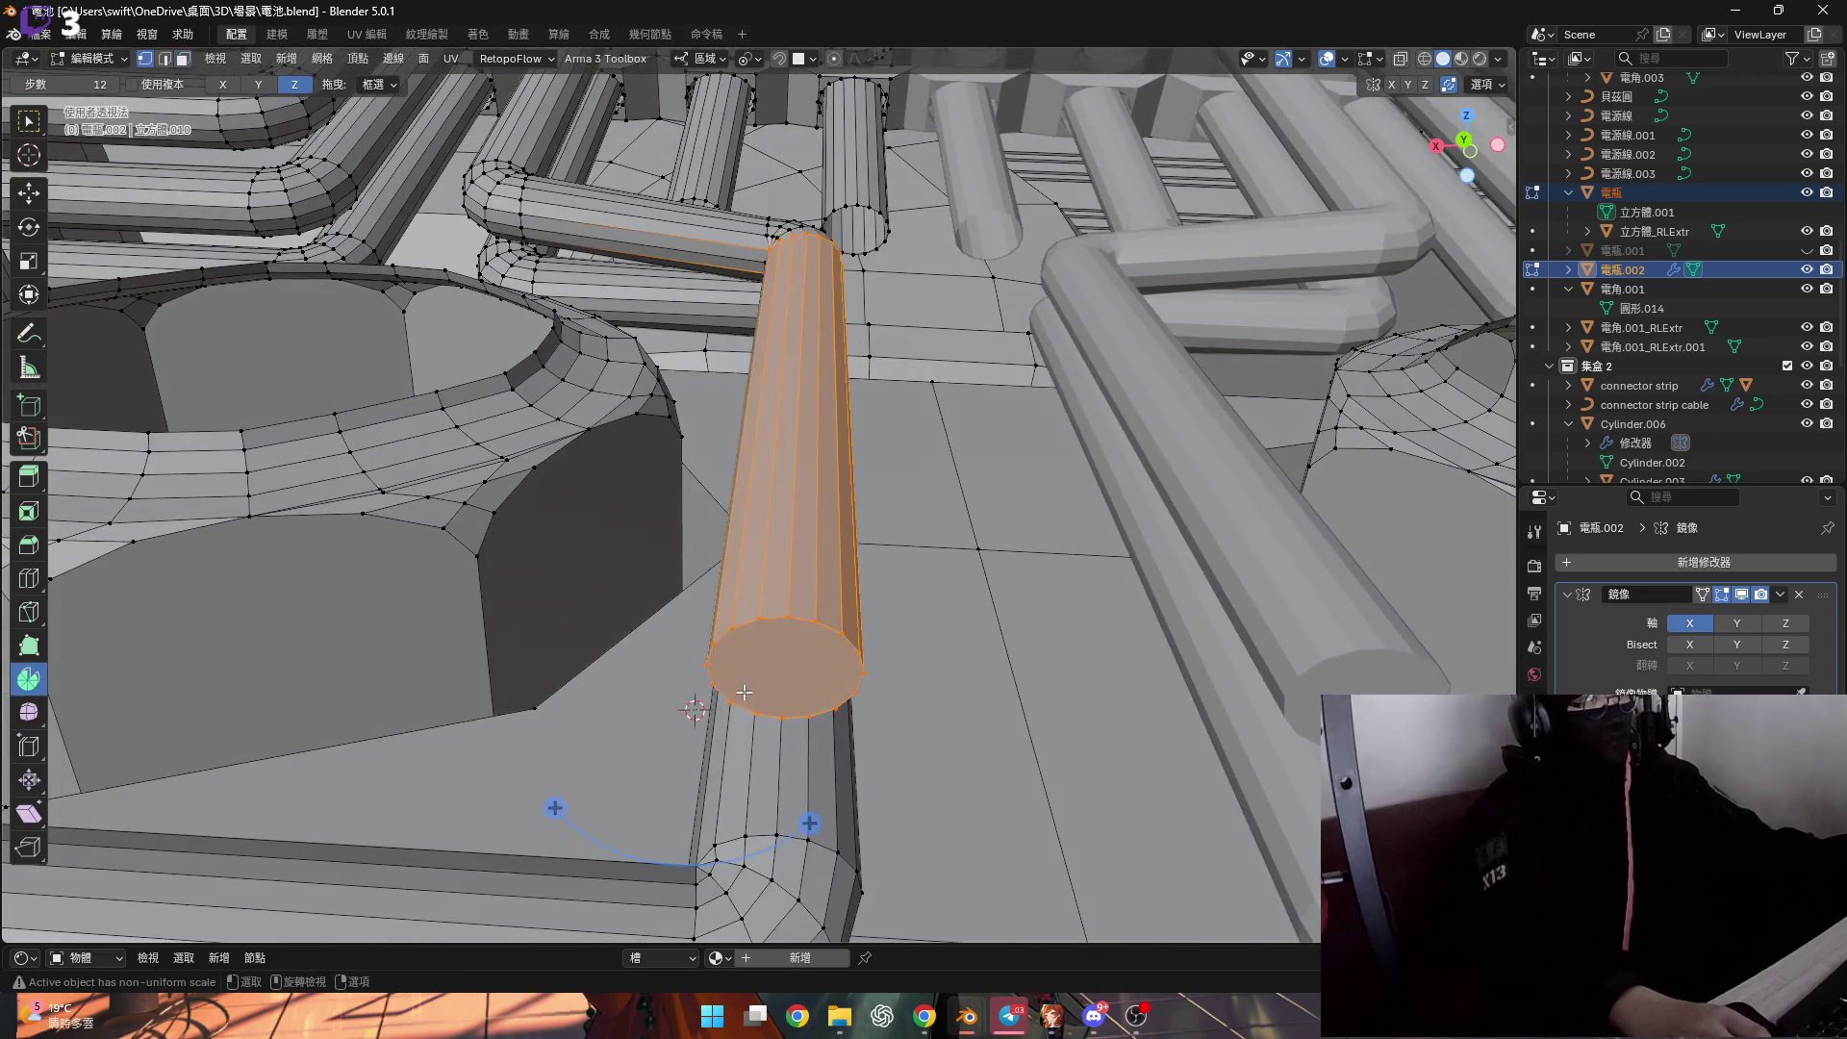
pyautogui.press('1')
pyautogui.scroll(3, 783, 710)
pyautogui.hotkey('shift', 's')
pyautogui.click(778, 702)
# Spin the end cap around the corner pivot with Auto Merge enabled.
pyautogui.moveTo(778, 702)
pyautogui.mouseDown(button='middle')
pyautogui.moveTo(841, 674)
pyautogui.moveTo(833, 699)
pyautogui.mouseUp(button='middle')
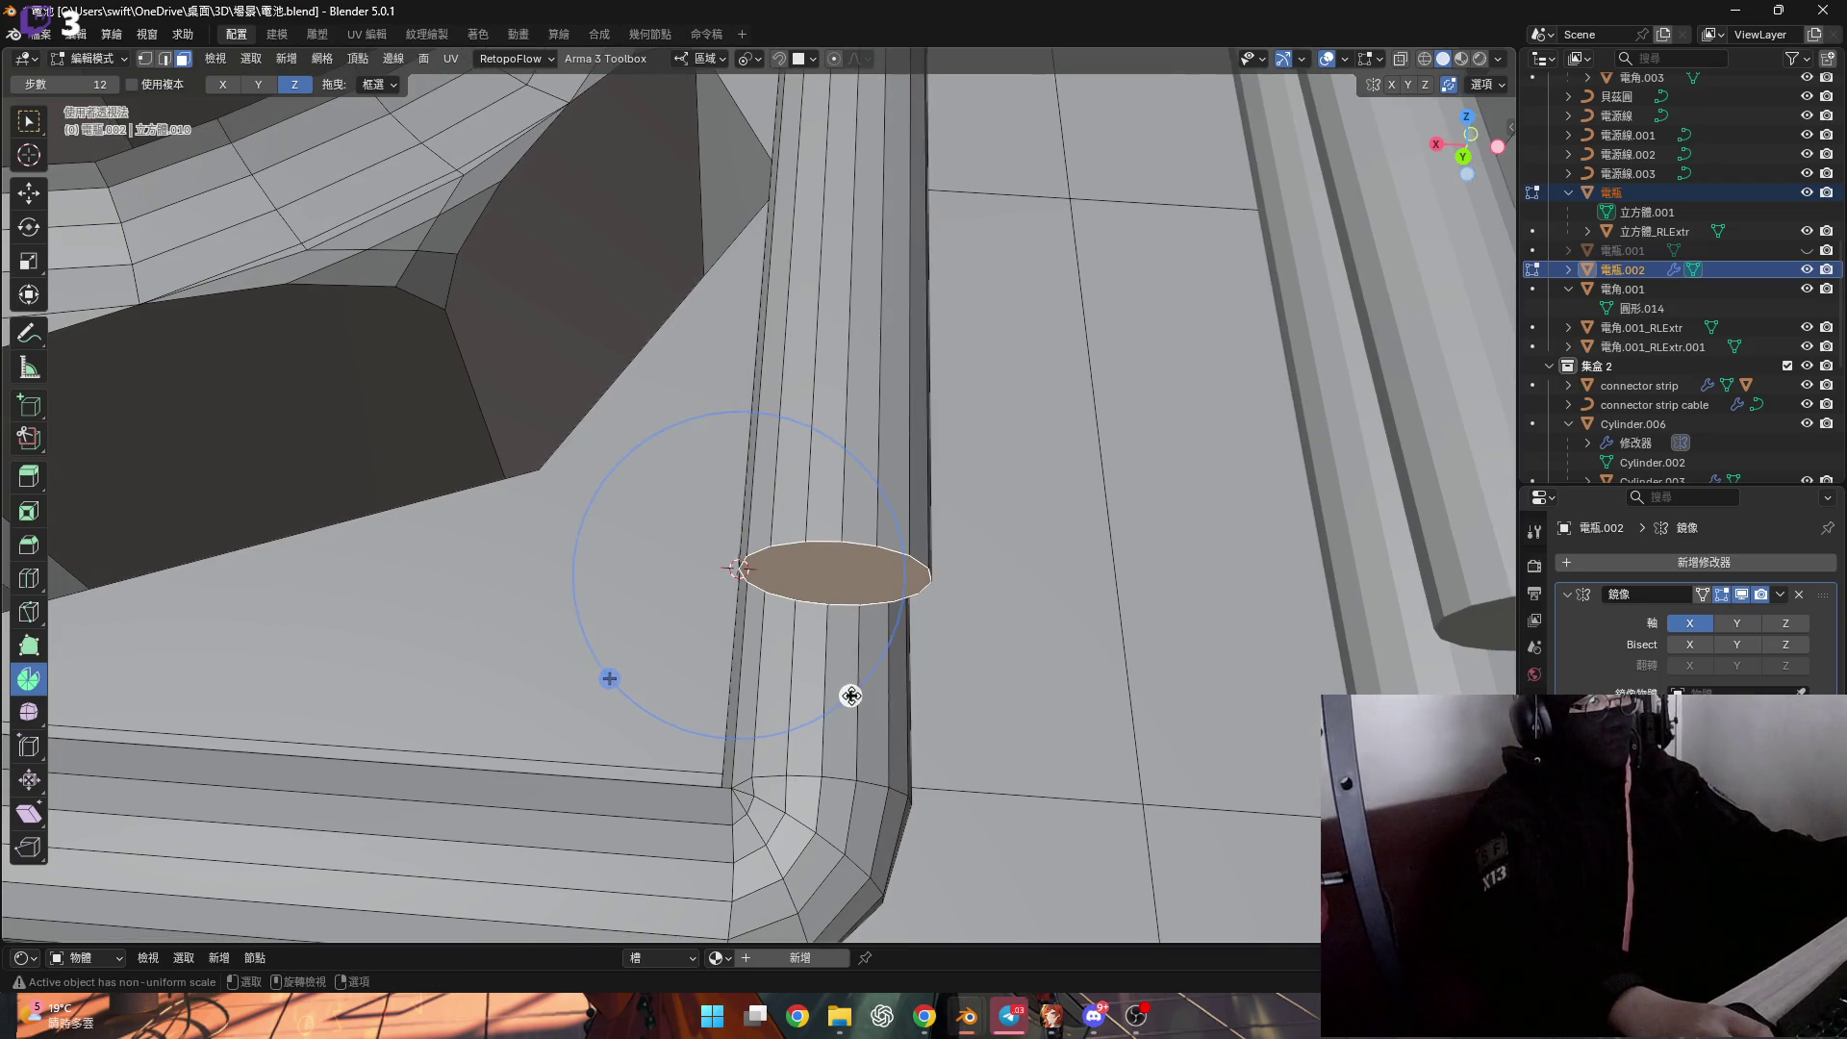
pyautogui.moveTo(850, 693); pyautogui.dragTo(691, 741)
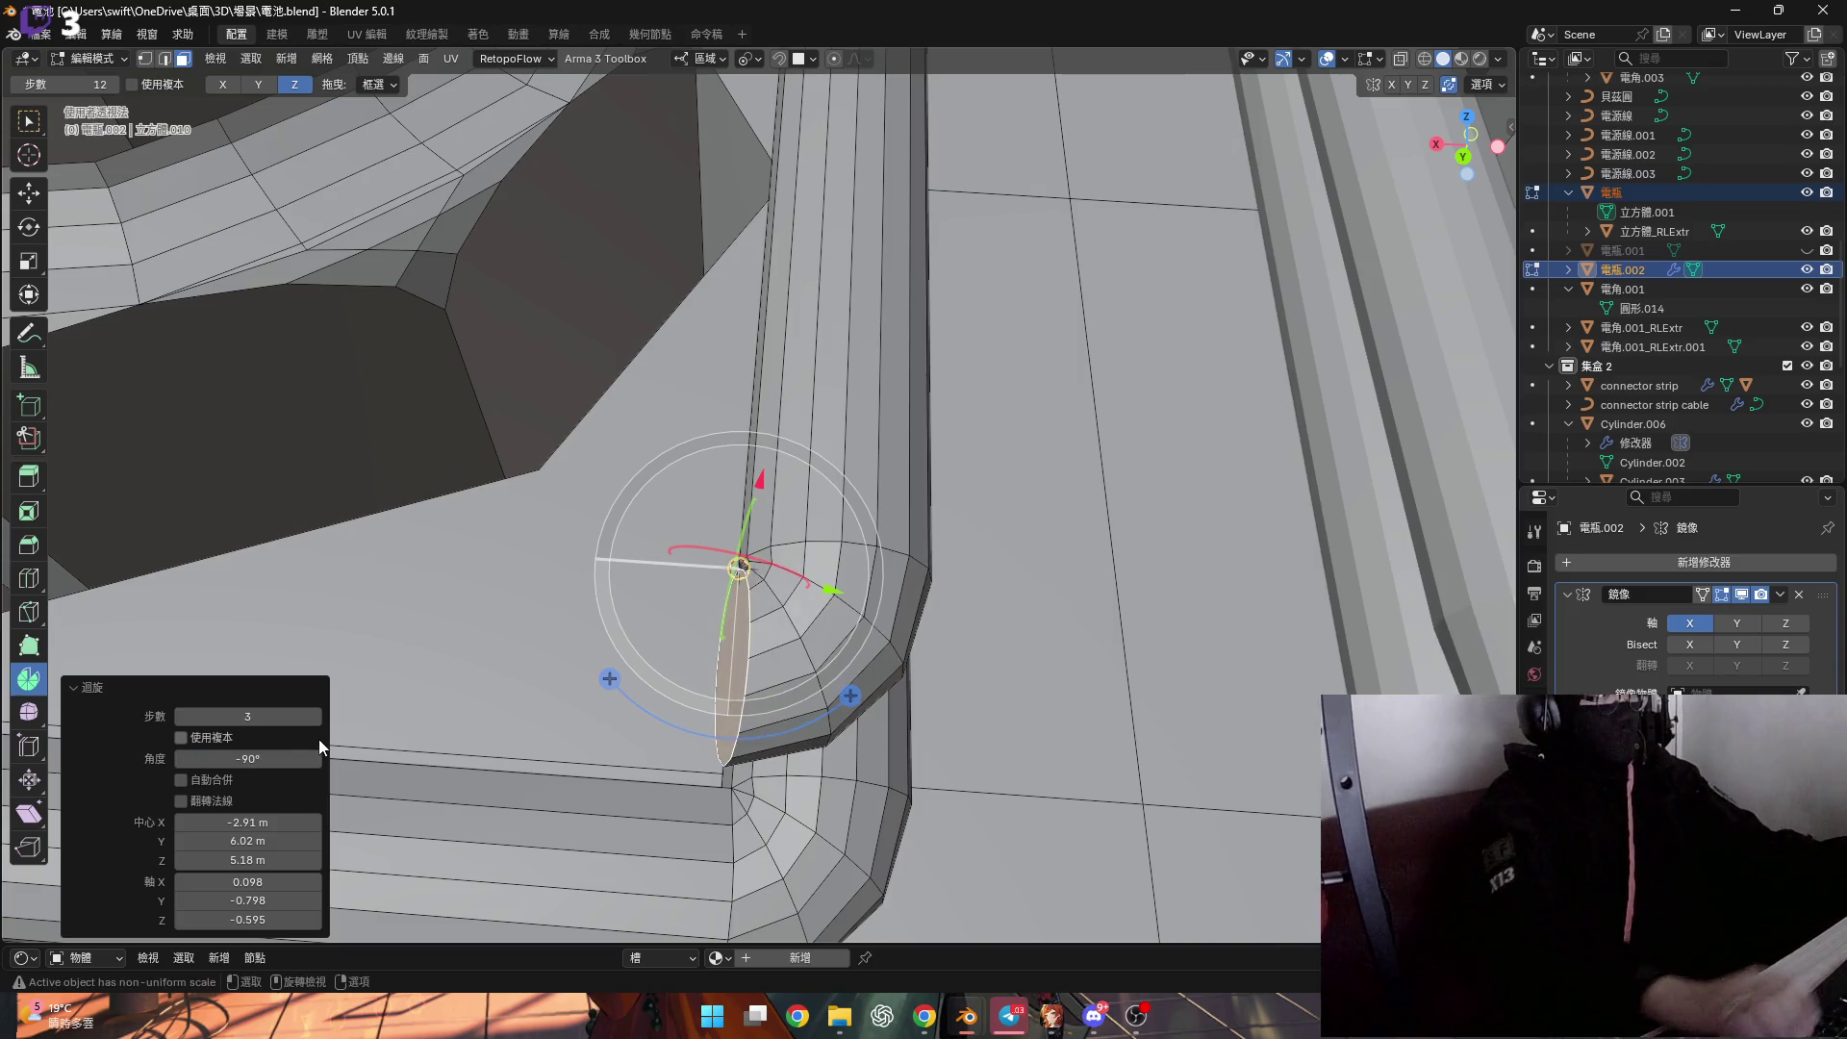
pyautogui.click(181, 779)
pyautogui.moveTo(587, 727)
pyautogui.mouseDown(button='middle')
pyautogui.moveTo(851, 576)
pyautogui.moveTo(727, 561)
pyautogui.moveTo(859, 585)
pyautogui.moveTo(784, 588)
pyautogui.moveTo(681, 646)
pyautogui.mouseUp(button='middle')
# Scale the tube's end cap face down to 0.9875.
pyautogui.press('3')
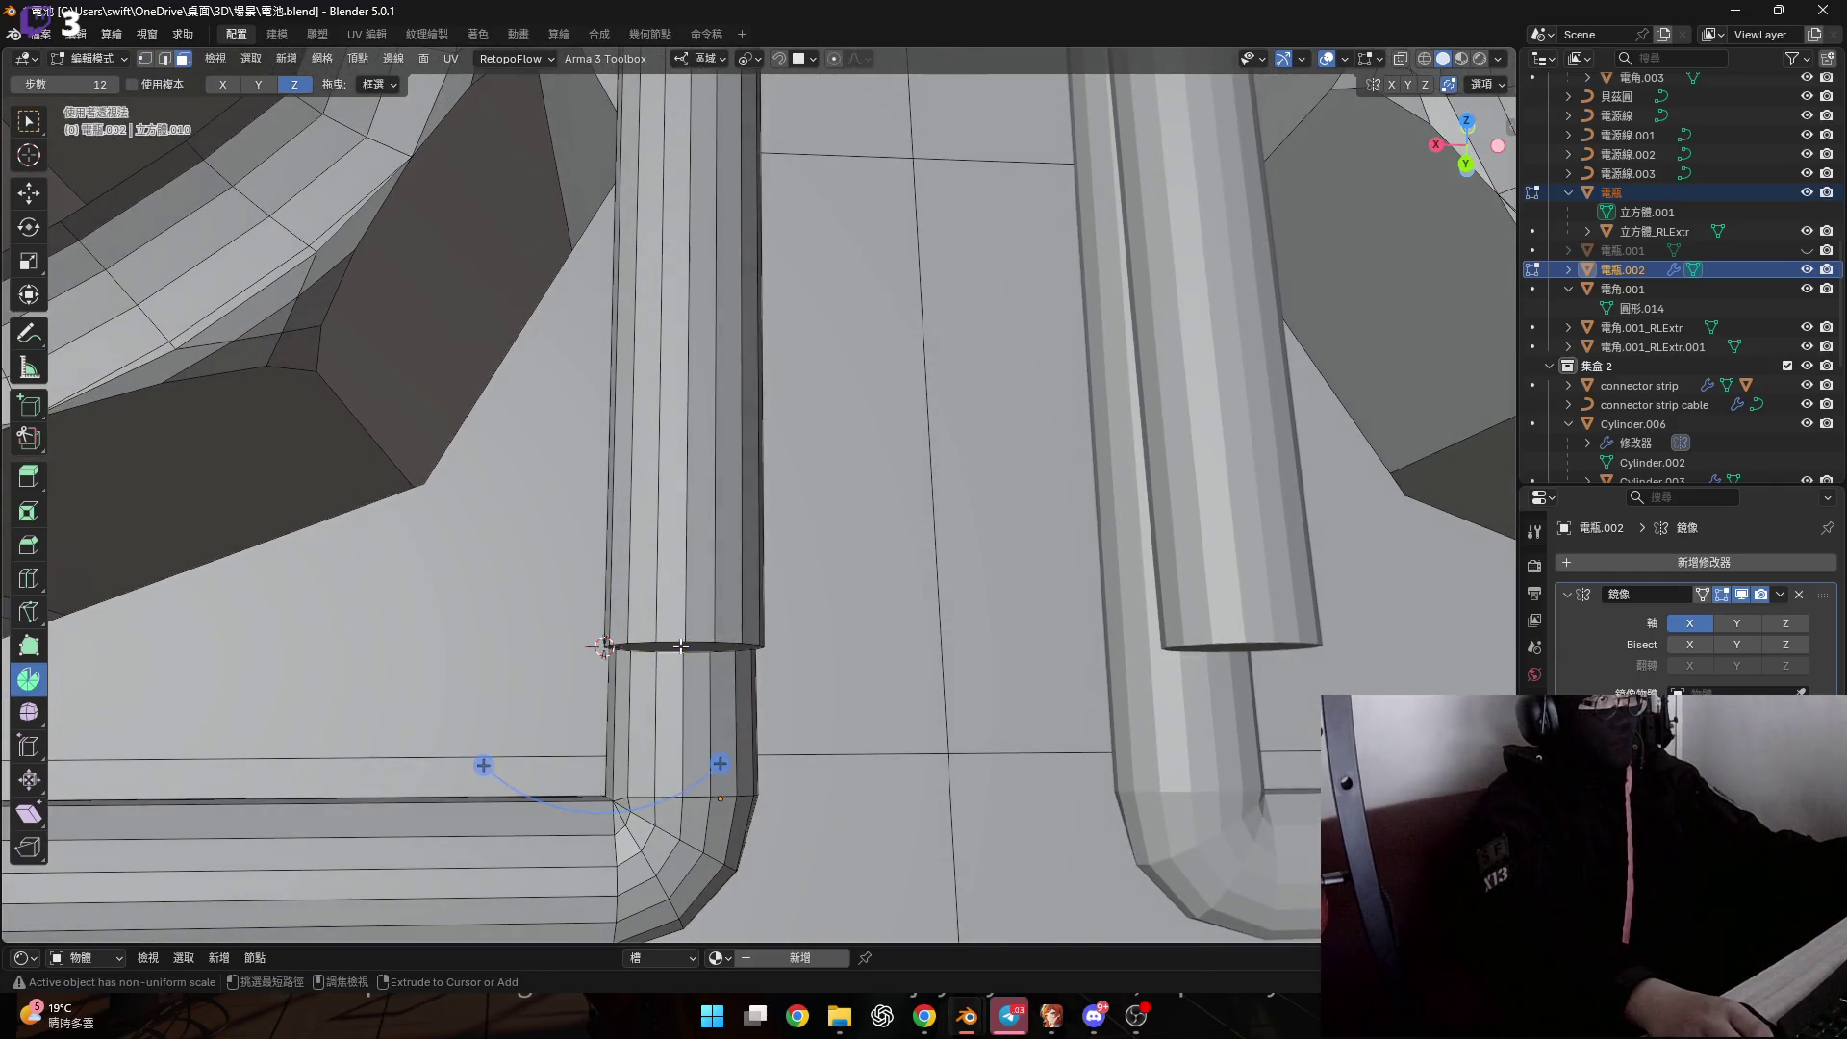
pyautogui.hotkey('ctrl', 'l')
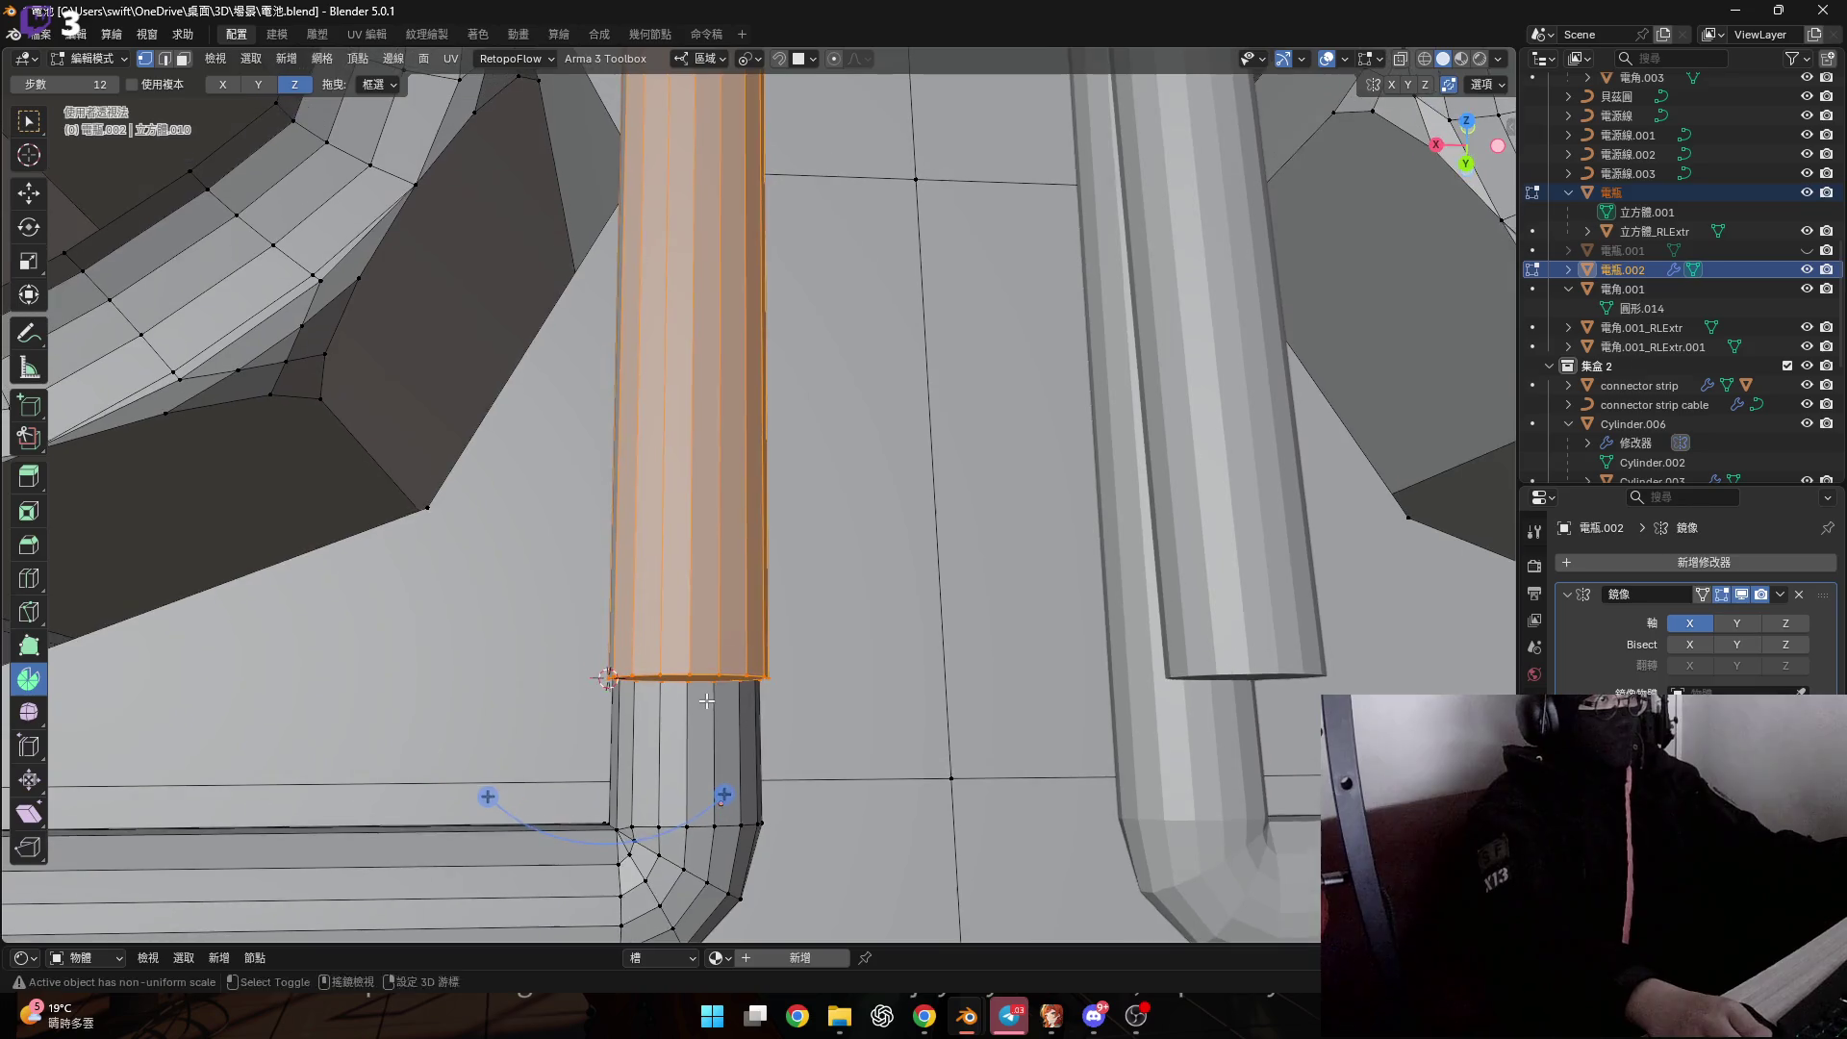
pyautogui.moveTo(698, 657)
pyautogui.mouseDown(button='middle')
pyautogui.moveTo(772, 677)
pyautogui.moveTo(794, 713)
pyautogui.mouseUp(button='middle')
pyautogui.hotkey('ctrl', 'z')
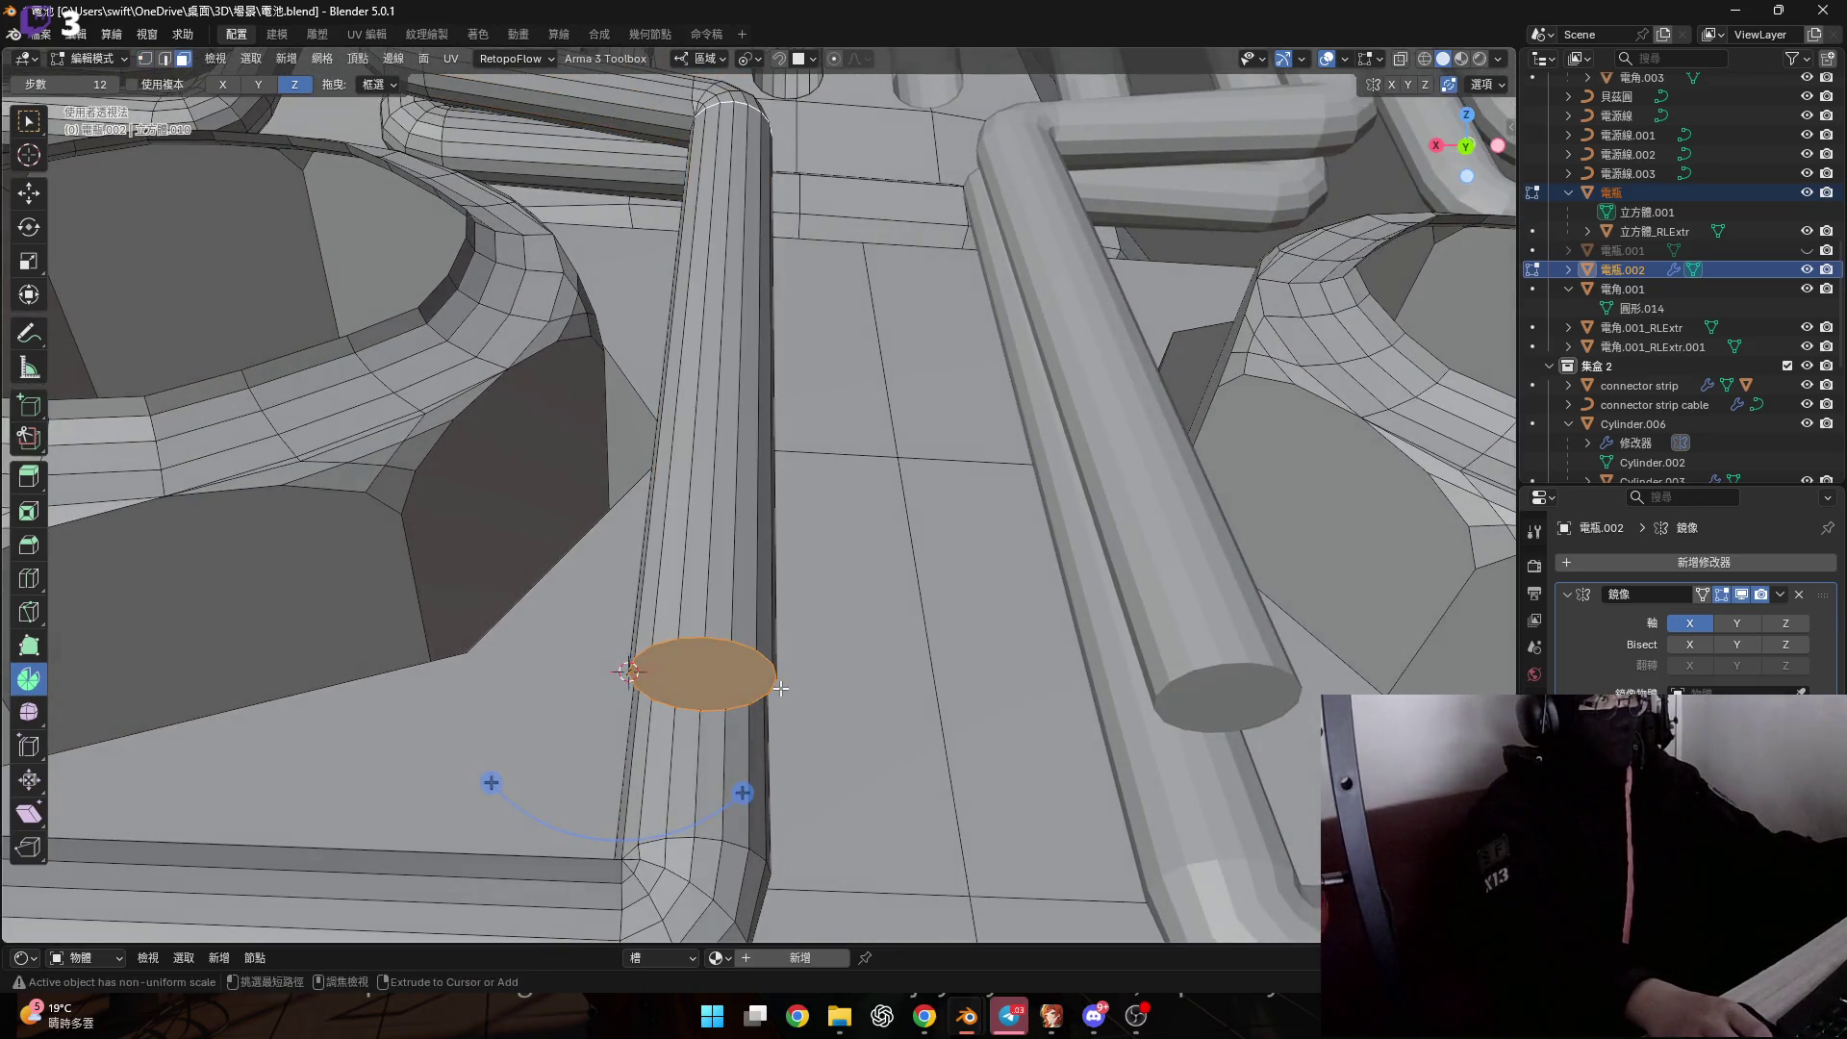
pyautogui.click(840, 760)
# Clear the selection and reselect only the tube's end cap face.
pyautogui.scroll(3, 670, 632)
pyautogui.hotkey('ctrl', 'l')
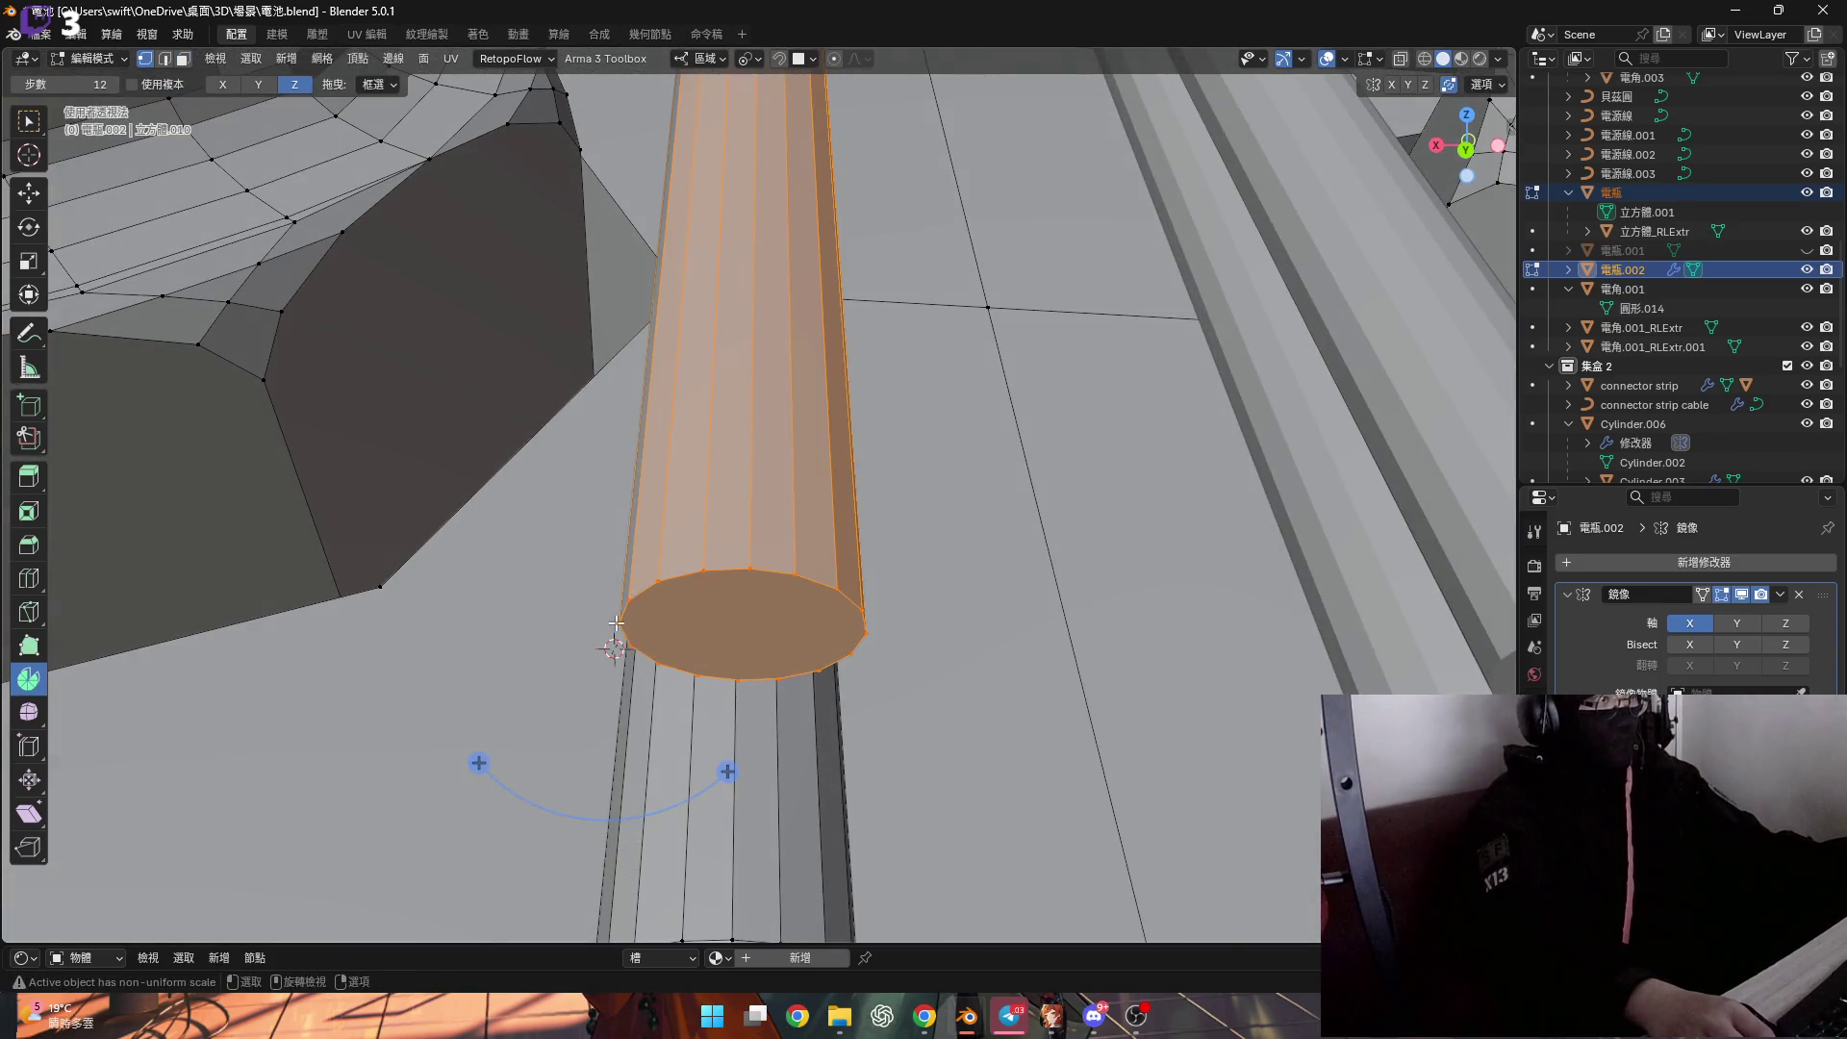
pyautogui.hotkey('alt', 'a')
pyautogui.moveTo(712, 719)
pyautogui.mouseDown(button='middle')
pyautogui.moveTo(704, 631)
pyautogui.moveTo(766, 622)
pyautogui.moveTo(701, 573)
pyautogui.moveTo(714, 654)
pyautogui.moveTo(710, 481)
pyautogui.mouseUp(button='middle')
pyautogui.click(726, 637)
pyautogui.click(707, 58)
pyautogui.moveTo(685, 615); pyautogui.dragTo(665, 694, button='middle')
pyautogui.click(705, 58)
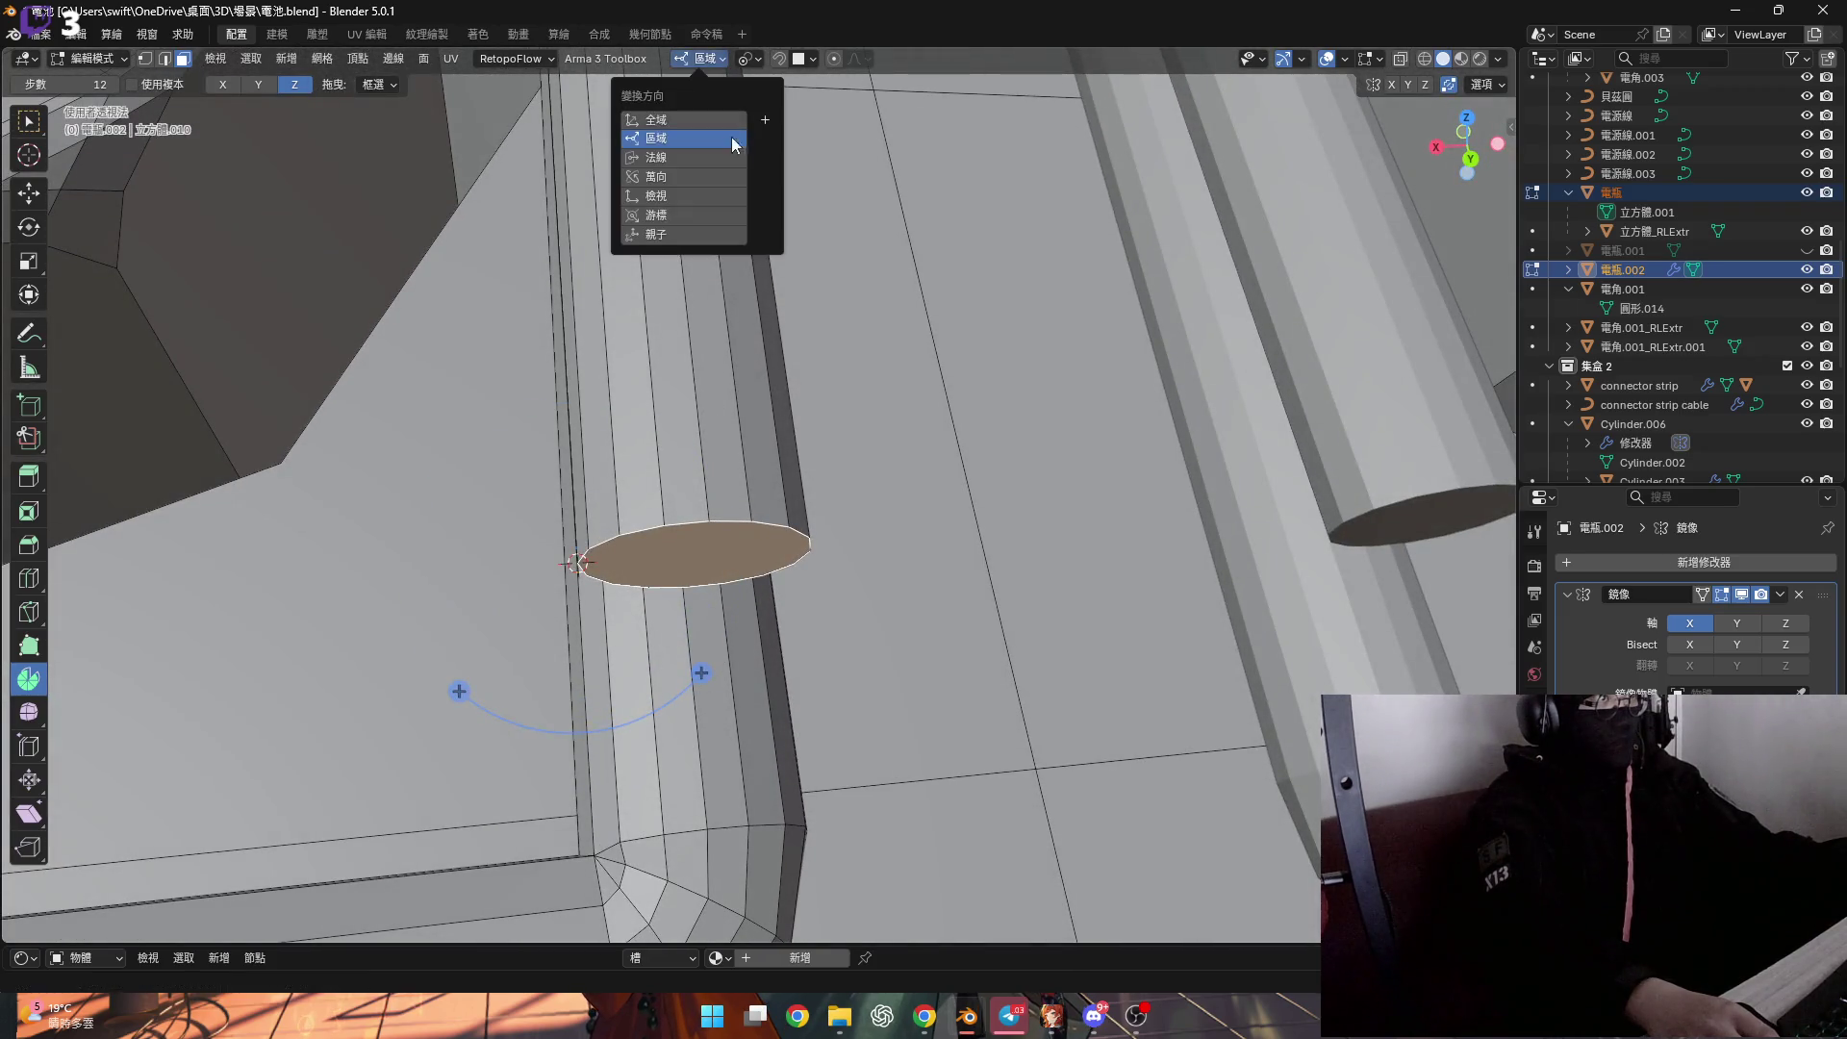
# With Normal orientation and the Y axis, spin the end face 90° to bend the corner.
pyautogui.click(722, 158)
pyautogui.moveTo(626, 433)
pyautogui.mouseDown(button='middle')
pyautogui.moveTo(574, 428)
pyautogui.moveTo(430, 154)
pyautogui.mouseUp(button='middle')
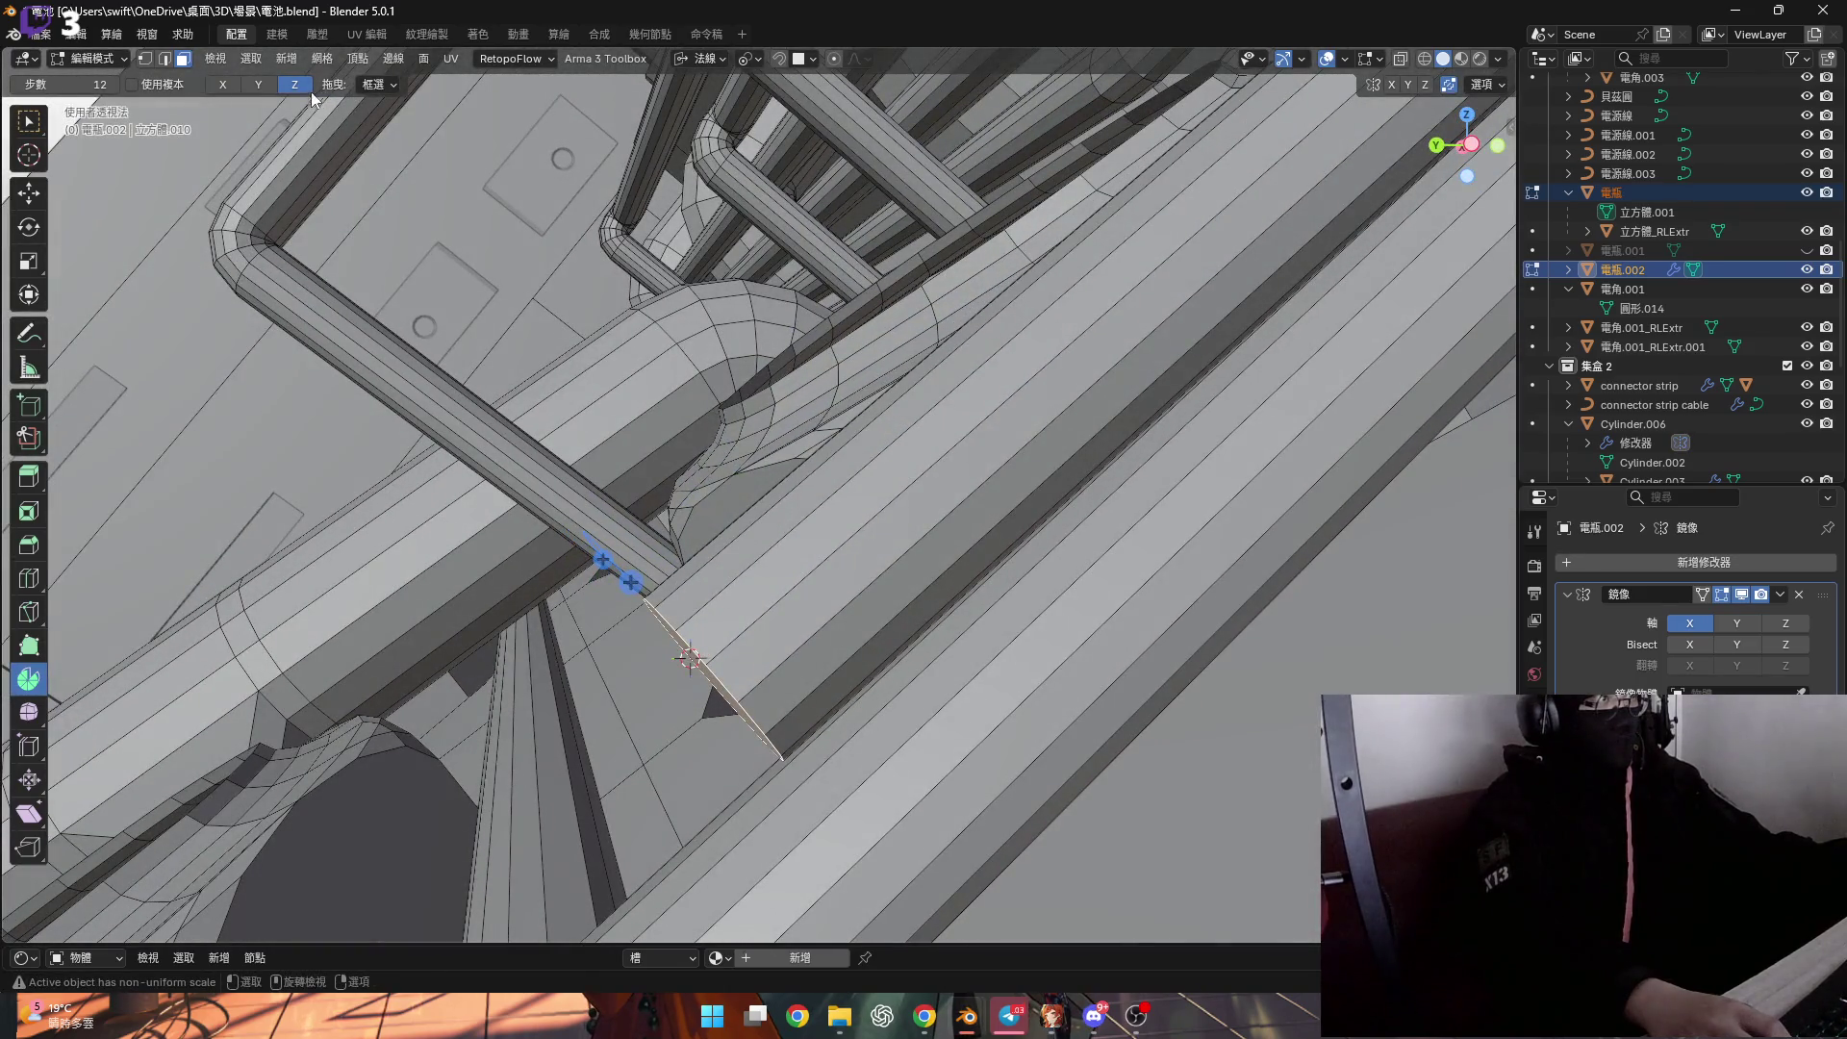
pyautogui.click(258, 84)
pyautogui.moveTo(731, 519)
pyautogui.mouseDown(button='middle')
pyautogui.moveTo(1223, 630)
pyautogui.moveTo(985, 593)
pyautogui.mouseUp(button='middle')
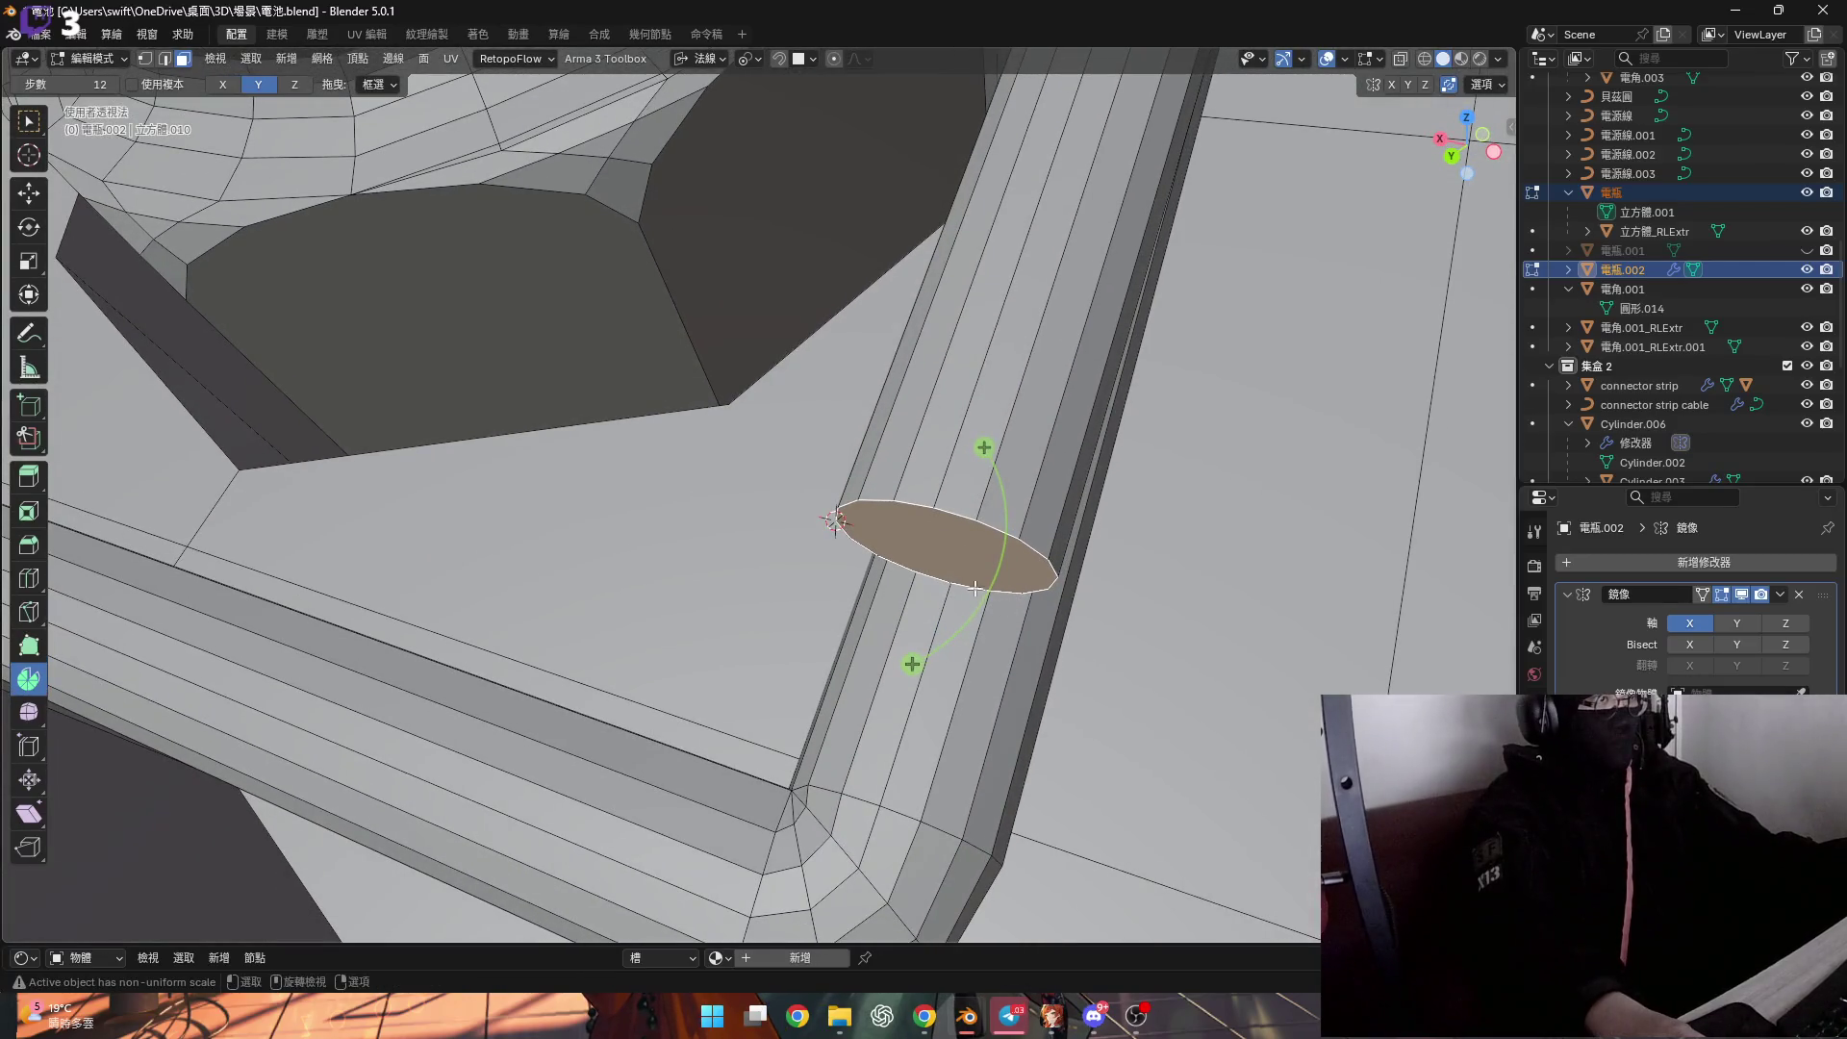
pyautogui.moveTo(912, 664); pyautogui.dragTo(865, 676)
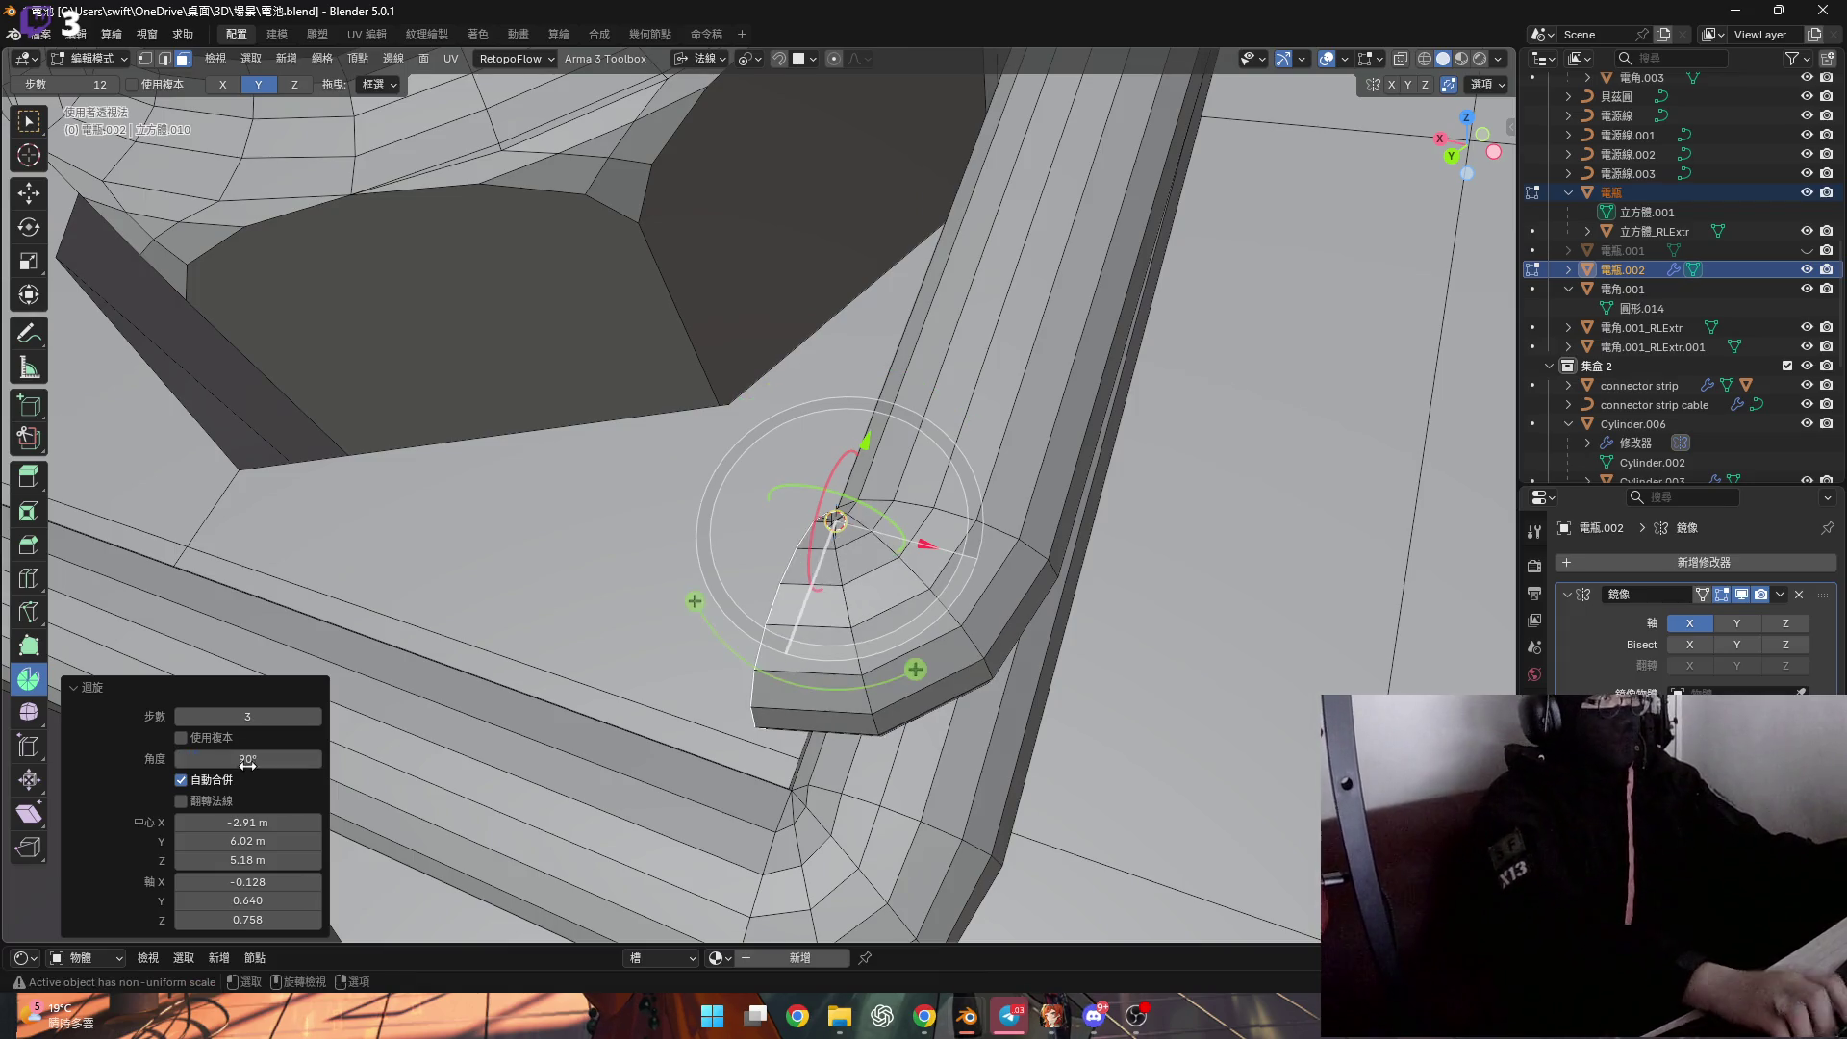
pyautogui.moveTo(630, 733)
pyautogui.mouseDown(button='middle')
pyautogui.moveTo(720, 456)
pyautogui.moveTo(848, 514)
pyautogui.moveTo(1070, 565)
pyautogui.mouseUp(button='middle')
# Extrude the end face 0.018295 m along its normal into a straight tube.
pyautogui.press('g')
pyautogui.press('z')
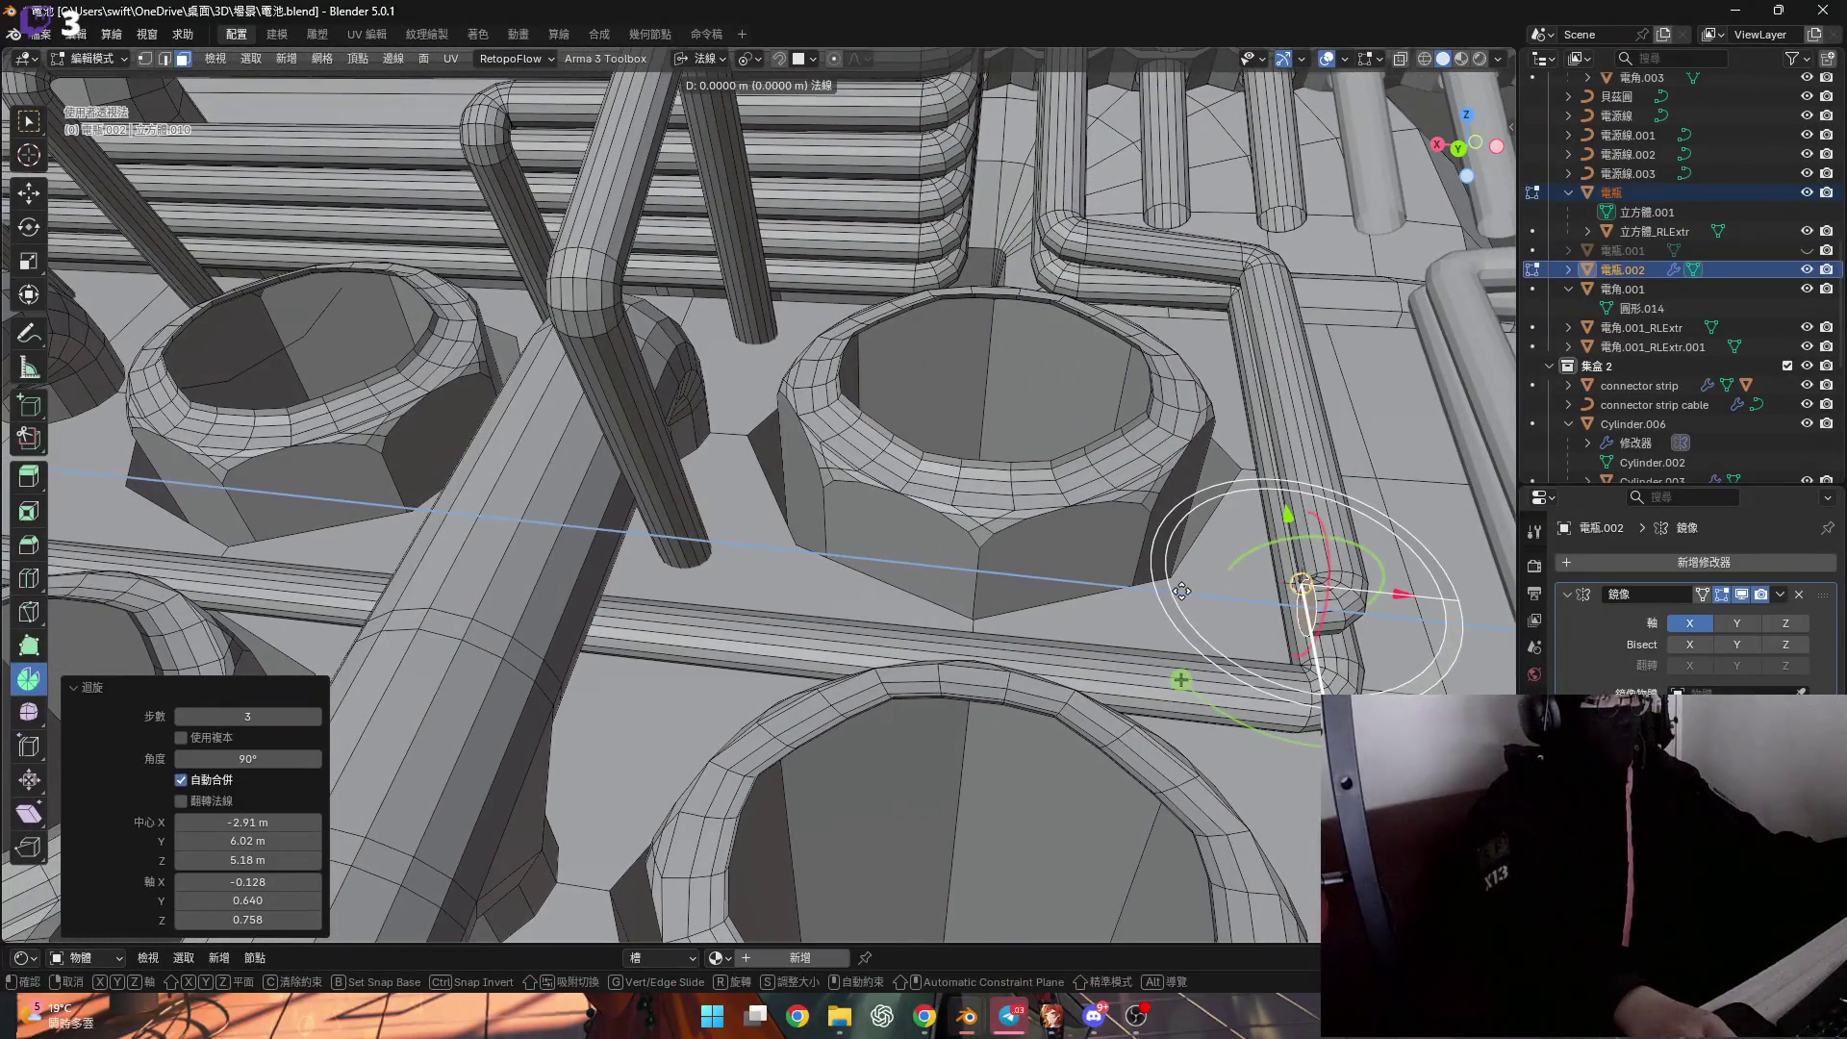
pyautogui.click(538, 548)
pyautogui.moveTo(538, 548)
pyautogui.mouseDown(button='middle')
pyautogui.moveTo(793, 627)
pyautogui.moveTo(908, 610)
pyautogui.moveTo(805, 565)
pyautogui.mouseUp(button='middle')
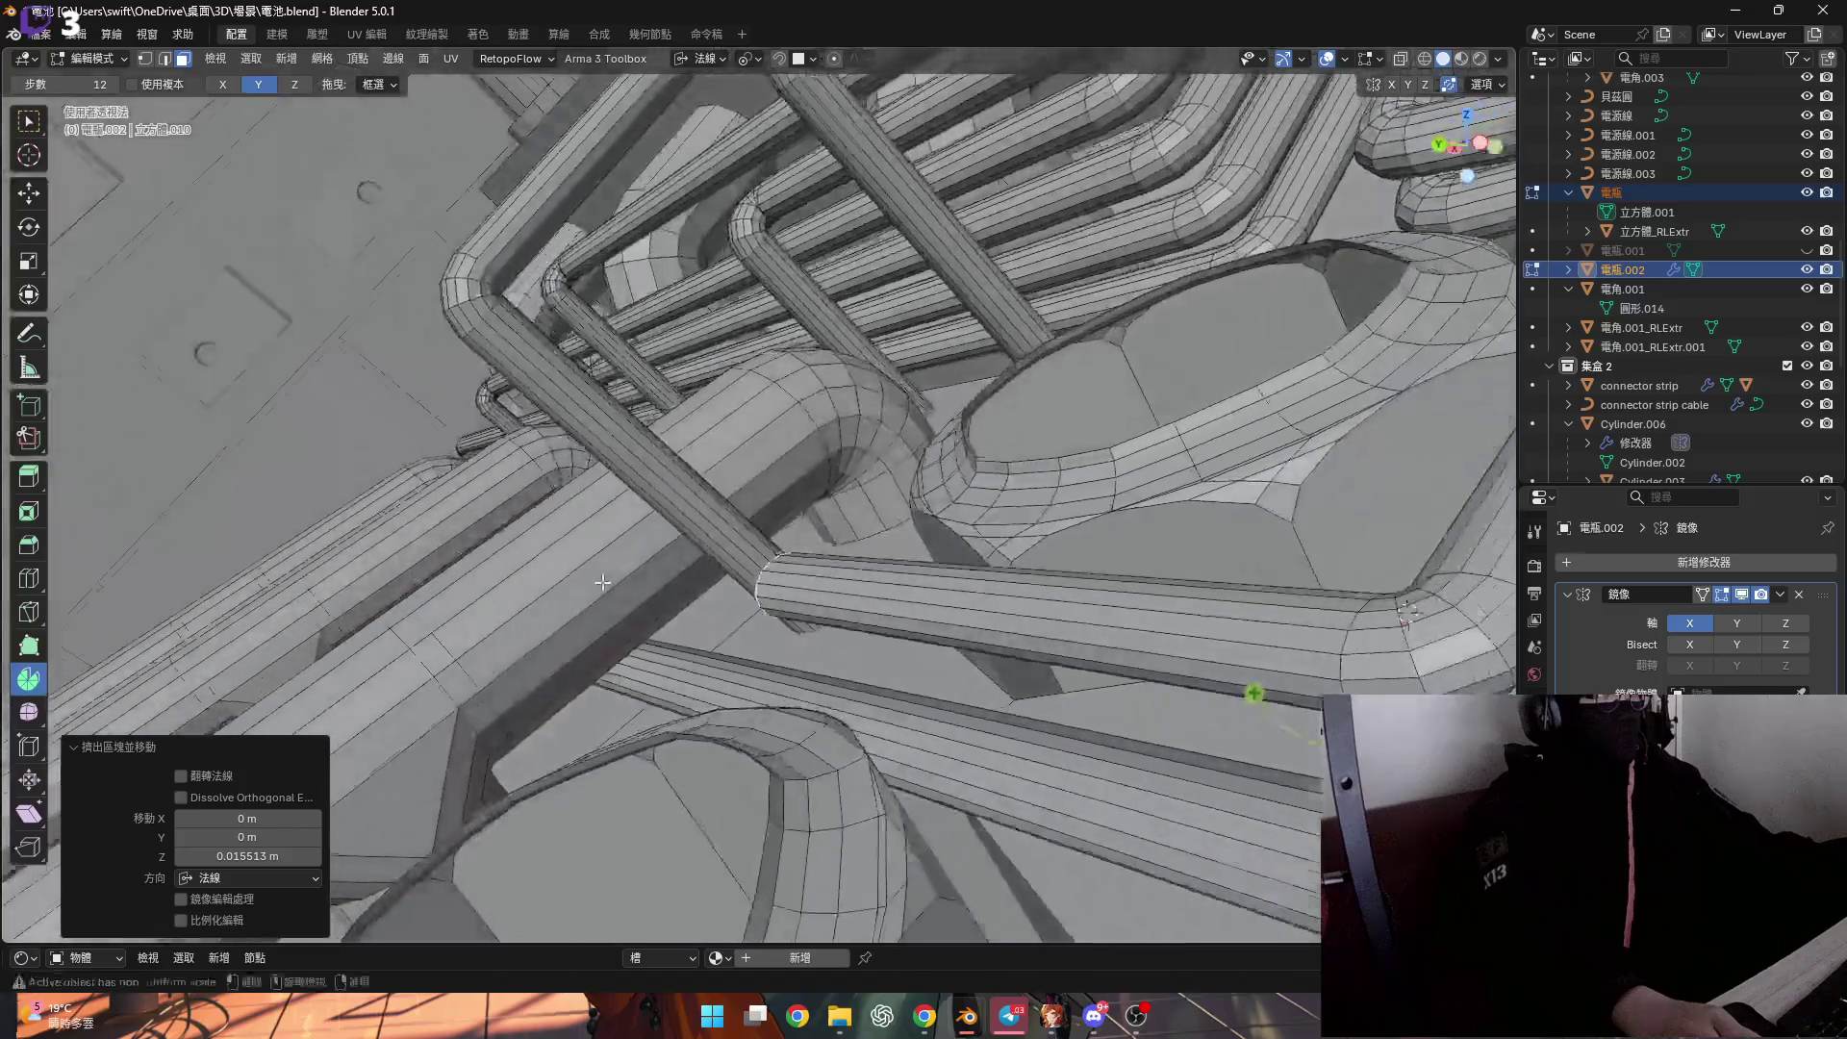
pyautogui.moveTo(614, 589); pyautogui.dragTo(962, 633, button='middle')
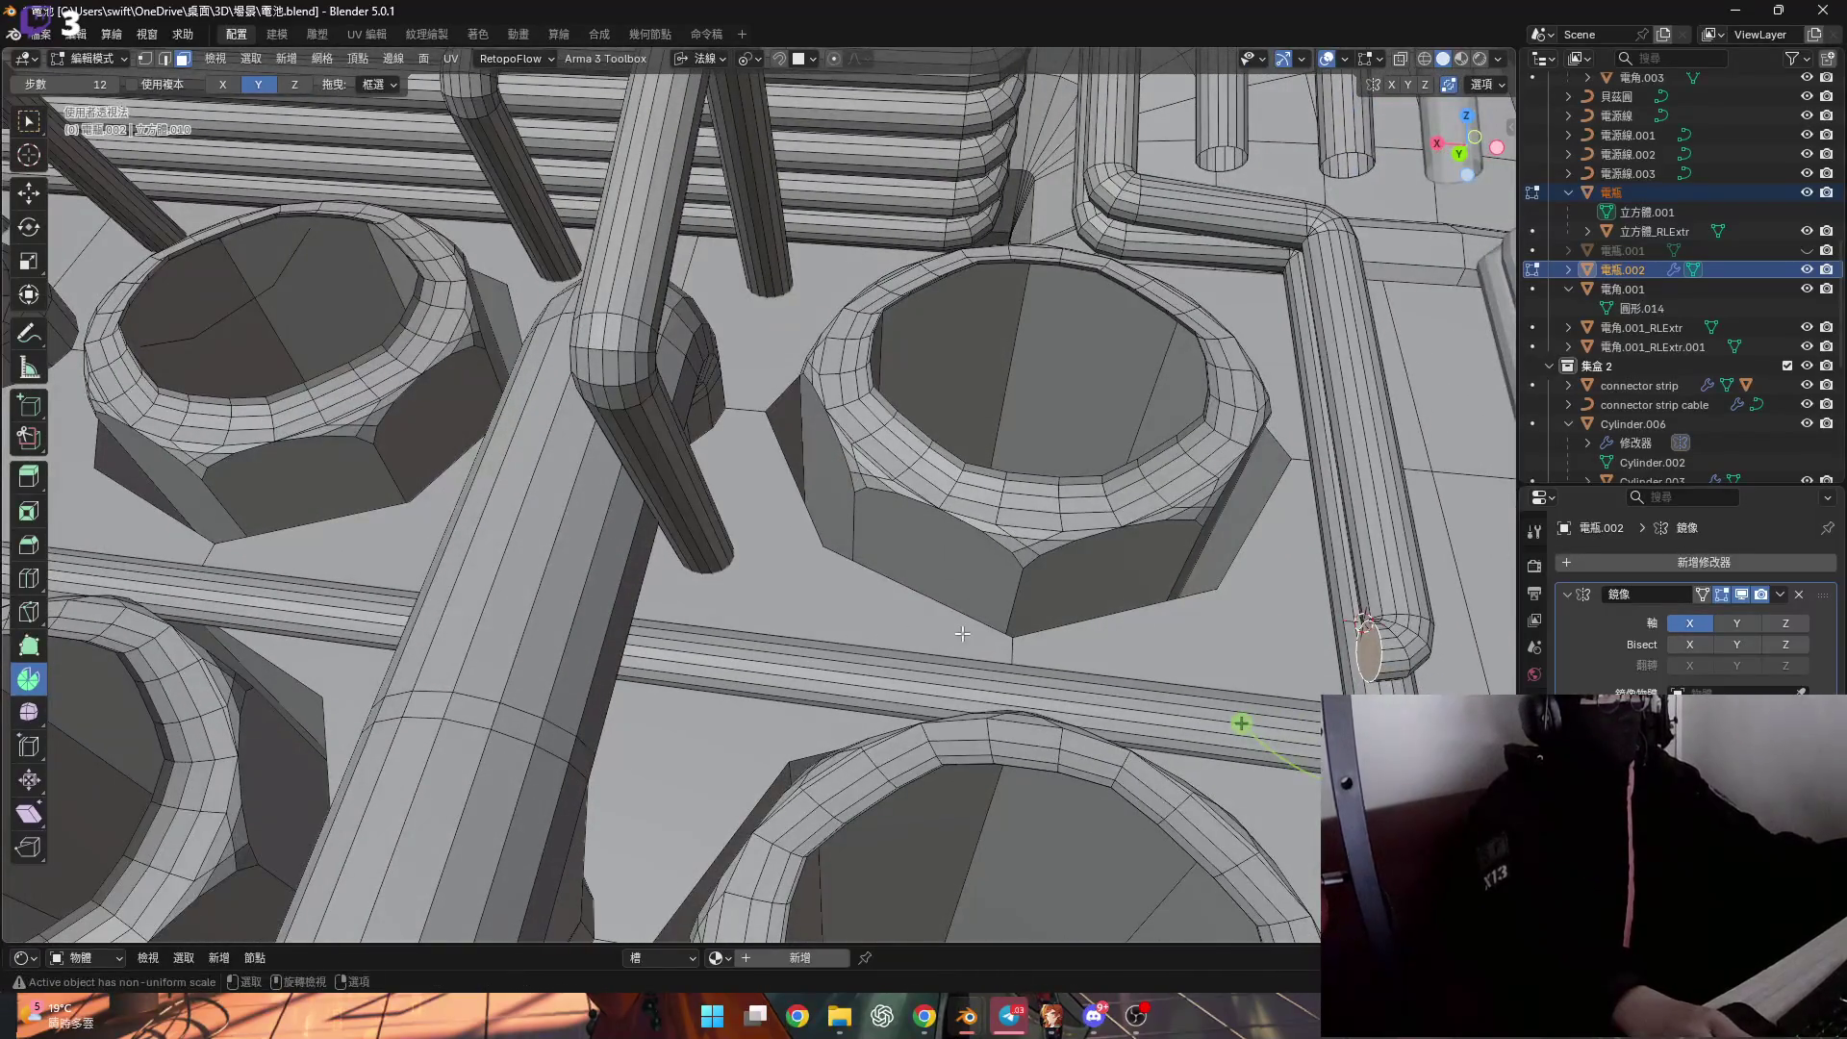
# Pull the tube end back 0.002104 m along its normal and select the connected cylinder.
pyautogui.click(385, 610)
pyautogui.moveTo(386, 610)
pyautogui.mouseDown(button='middle')
pyautogui.moveTo(652, 623)
pyautogui.moveTo(596, 606)
pyautogui.mouseUp(button='middle')
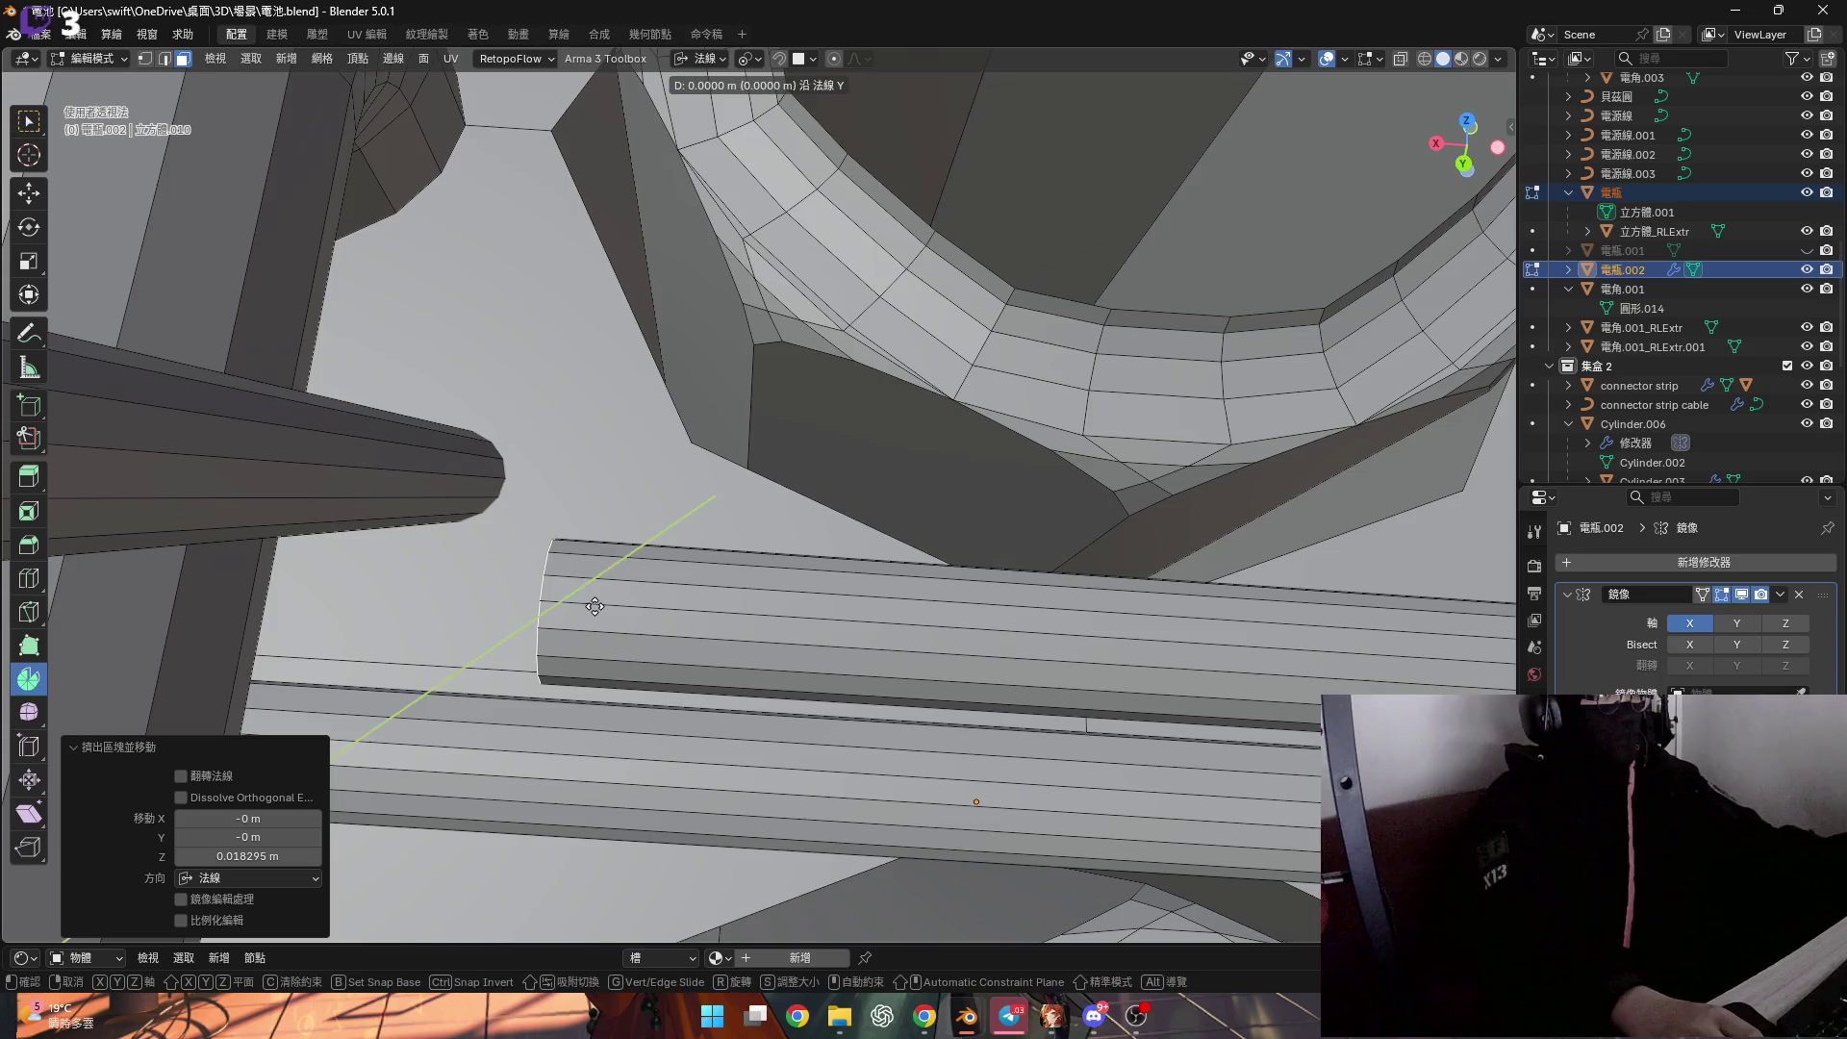
pyautogui.click(807, 606)
pyautogui.moveTo(806, 606)
pyautogui.mouseDown(button='middle')
pyautogui.moveTo(704, 497)
pyautogui.moveTo(752, 512)
pyautogui.mouseUp(button='middle')
pyautogui.hotkey('ctrl', 'l')
pyautogui.scroll(-3, 676, 471)
pyautogui.press('s')
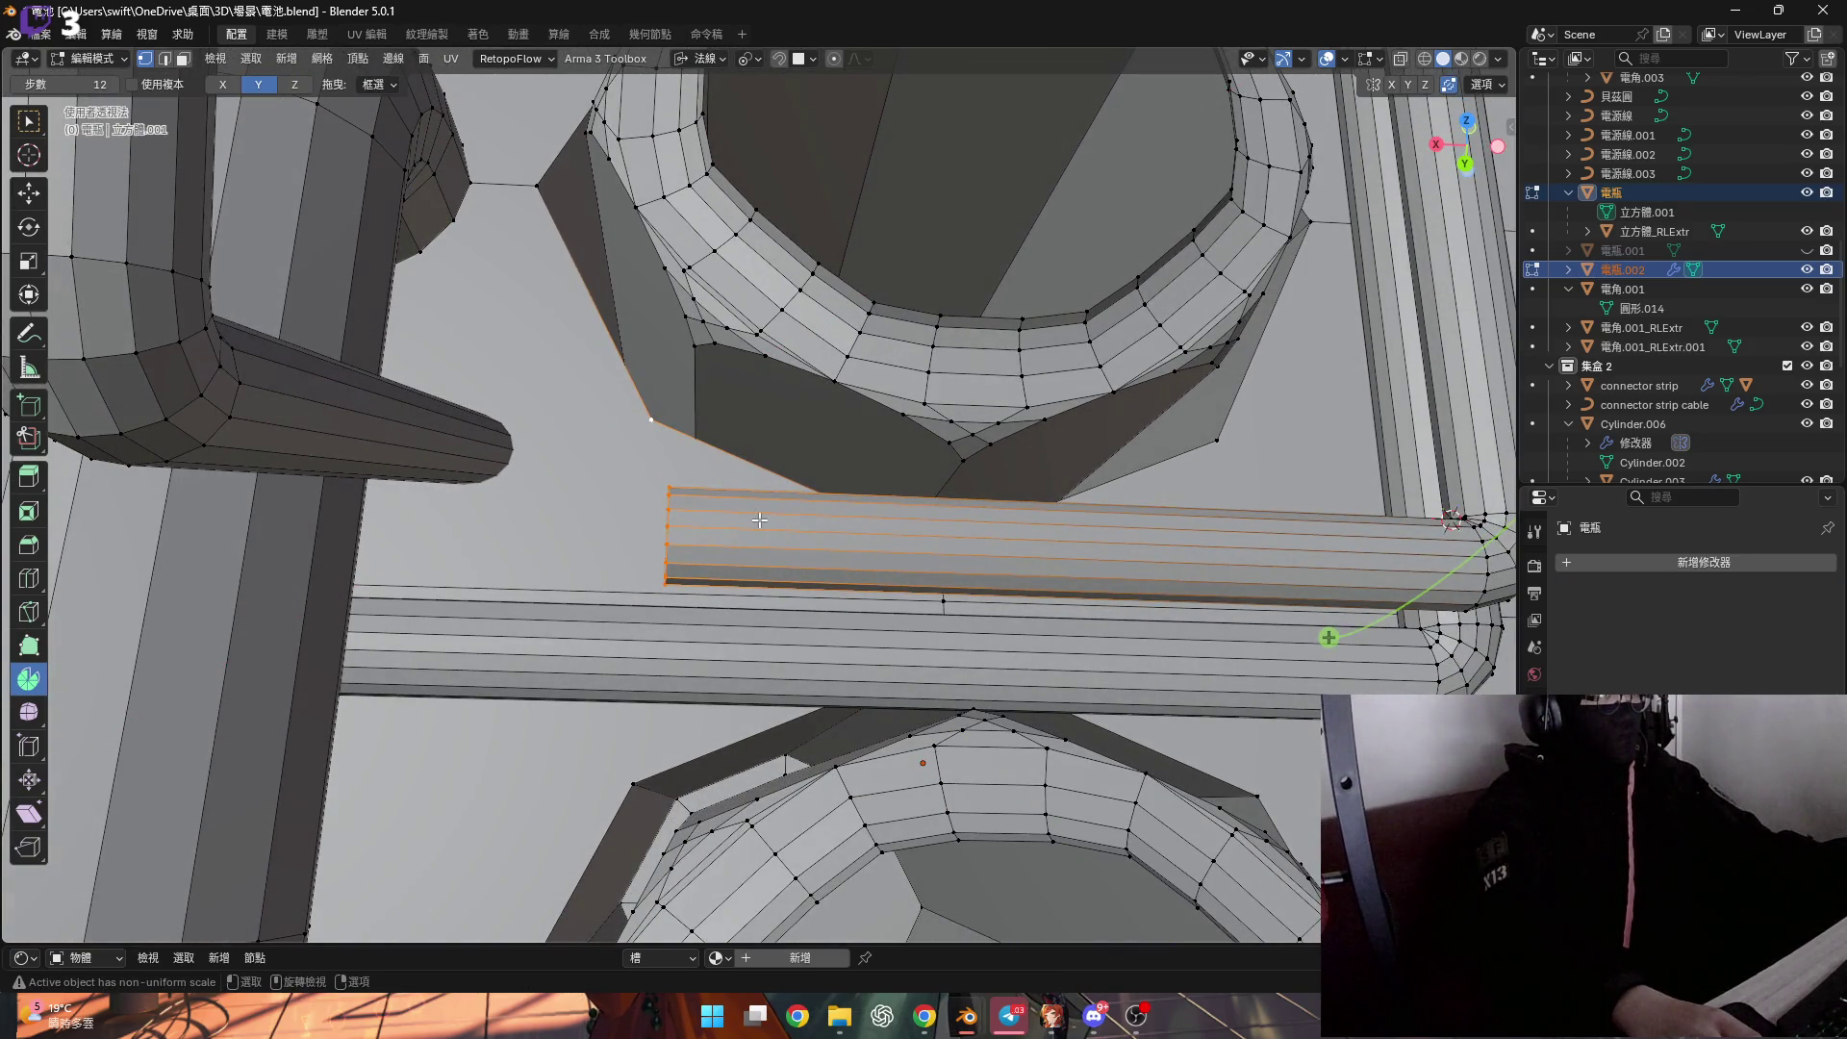
# Switch to Local orientation and scale the end ring to 0 along X to flatten it.
pyautogui.rightClick(760, 520)
pyautogui.scroll(3, 667, 504)
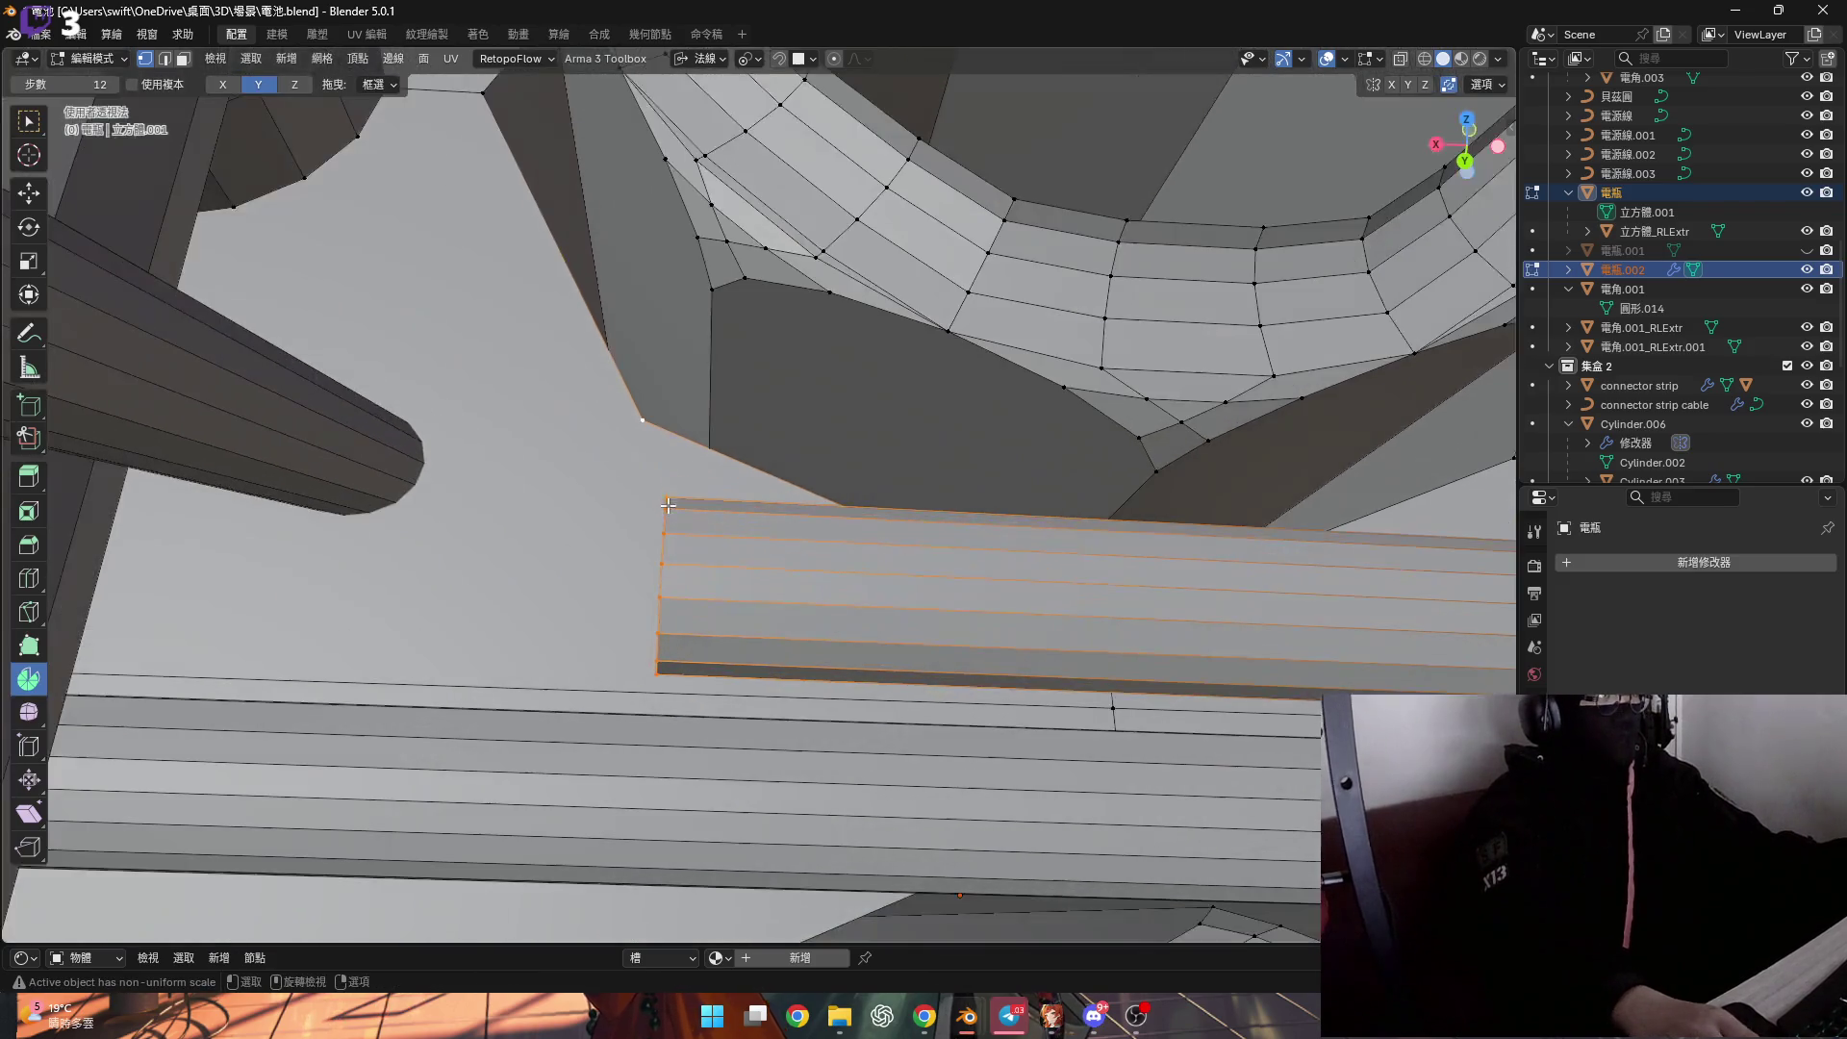
pyautogui.click(705, 57)
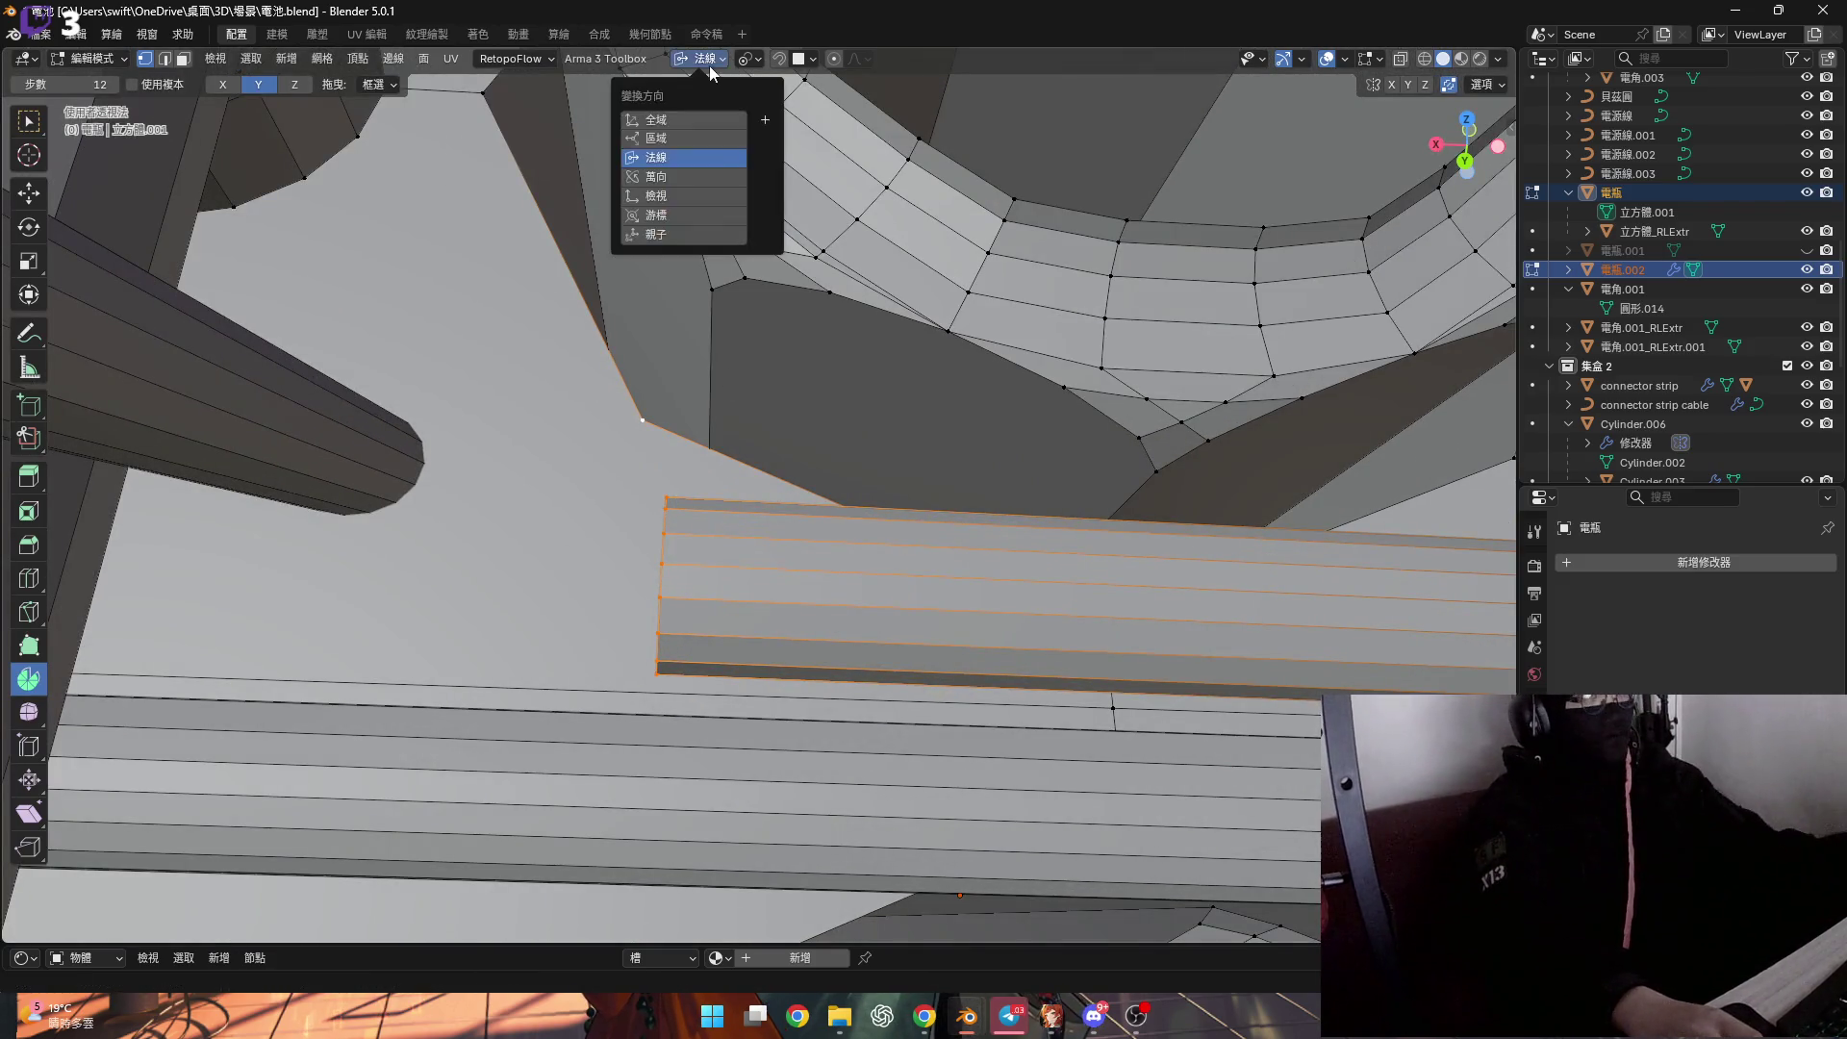
pyautogui.click(728, 135)
pyautogui.moveTo(693, 385)
pyautogui.mouseDown(button='middle')
pyautogui.moveTo(664, 433)
pyautogui.moveTo(746, 529)
pyautogui.moveTo(717, 365)
pyautogui.mouseUp(button='middle')
pyautogui.press('s')
pyautogui.press('x')
pyautogui.press('Return')
# Set the transform orientation back to Normal and switch to face selection.
pyautogui.click(705, 58)
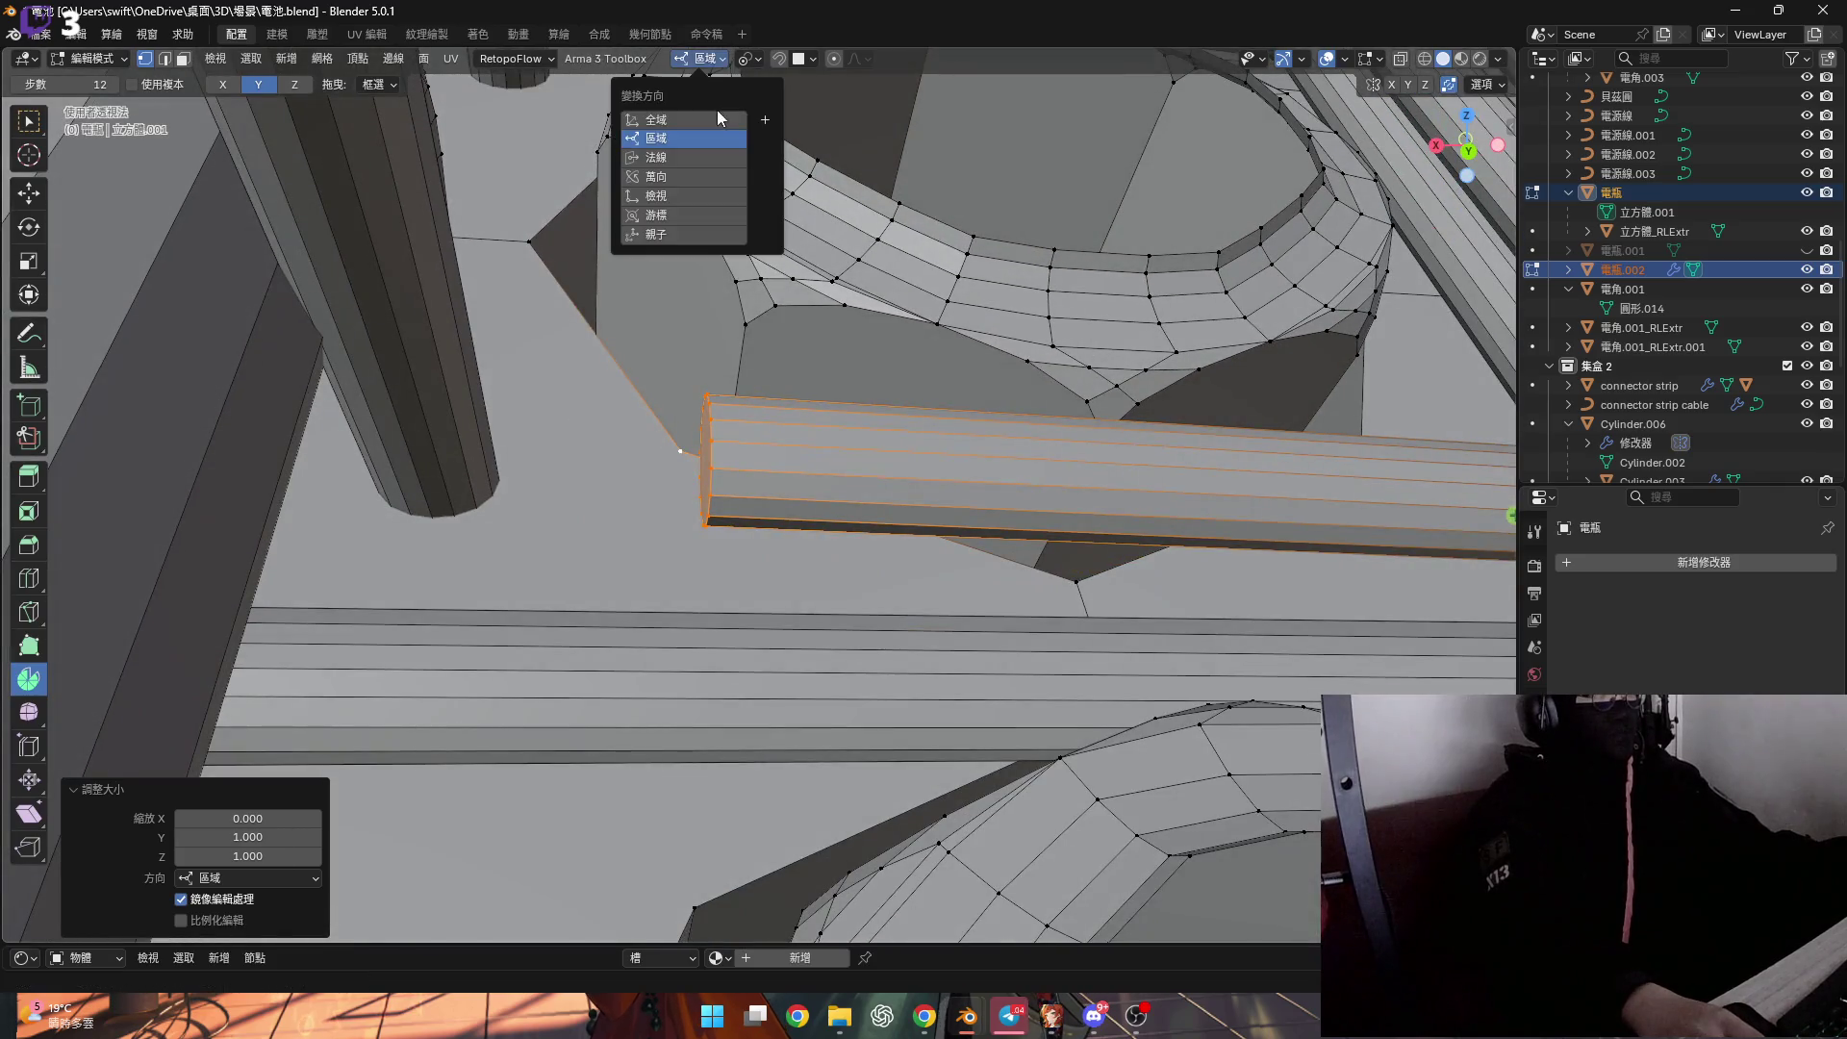
pyautogui.click(691, 158)
pyautogui.moveTo(691, 158)
pyautogui.mouseDown(button='middle')
pyautogui.moveTo(714, 458)
pyautogui.moveTo(674, 539)
pyautogui.moveTo(680, 577)
pyautogui.moveTo(637, 493)
pyautogui.moveTo(671, 511)
pyautogui.moveTo(664, 493)
pyautogui.mouseUp(button='middle')
pyautogui.click(761, 516)
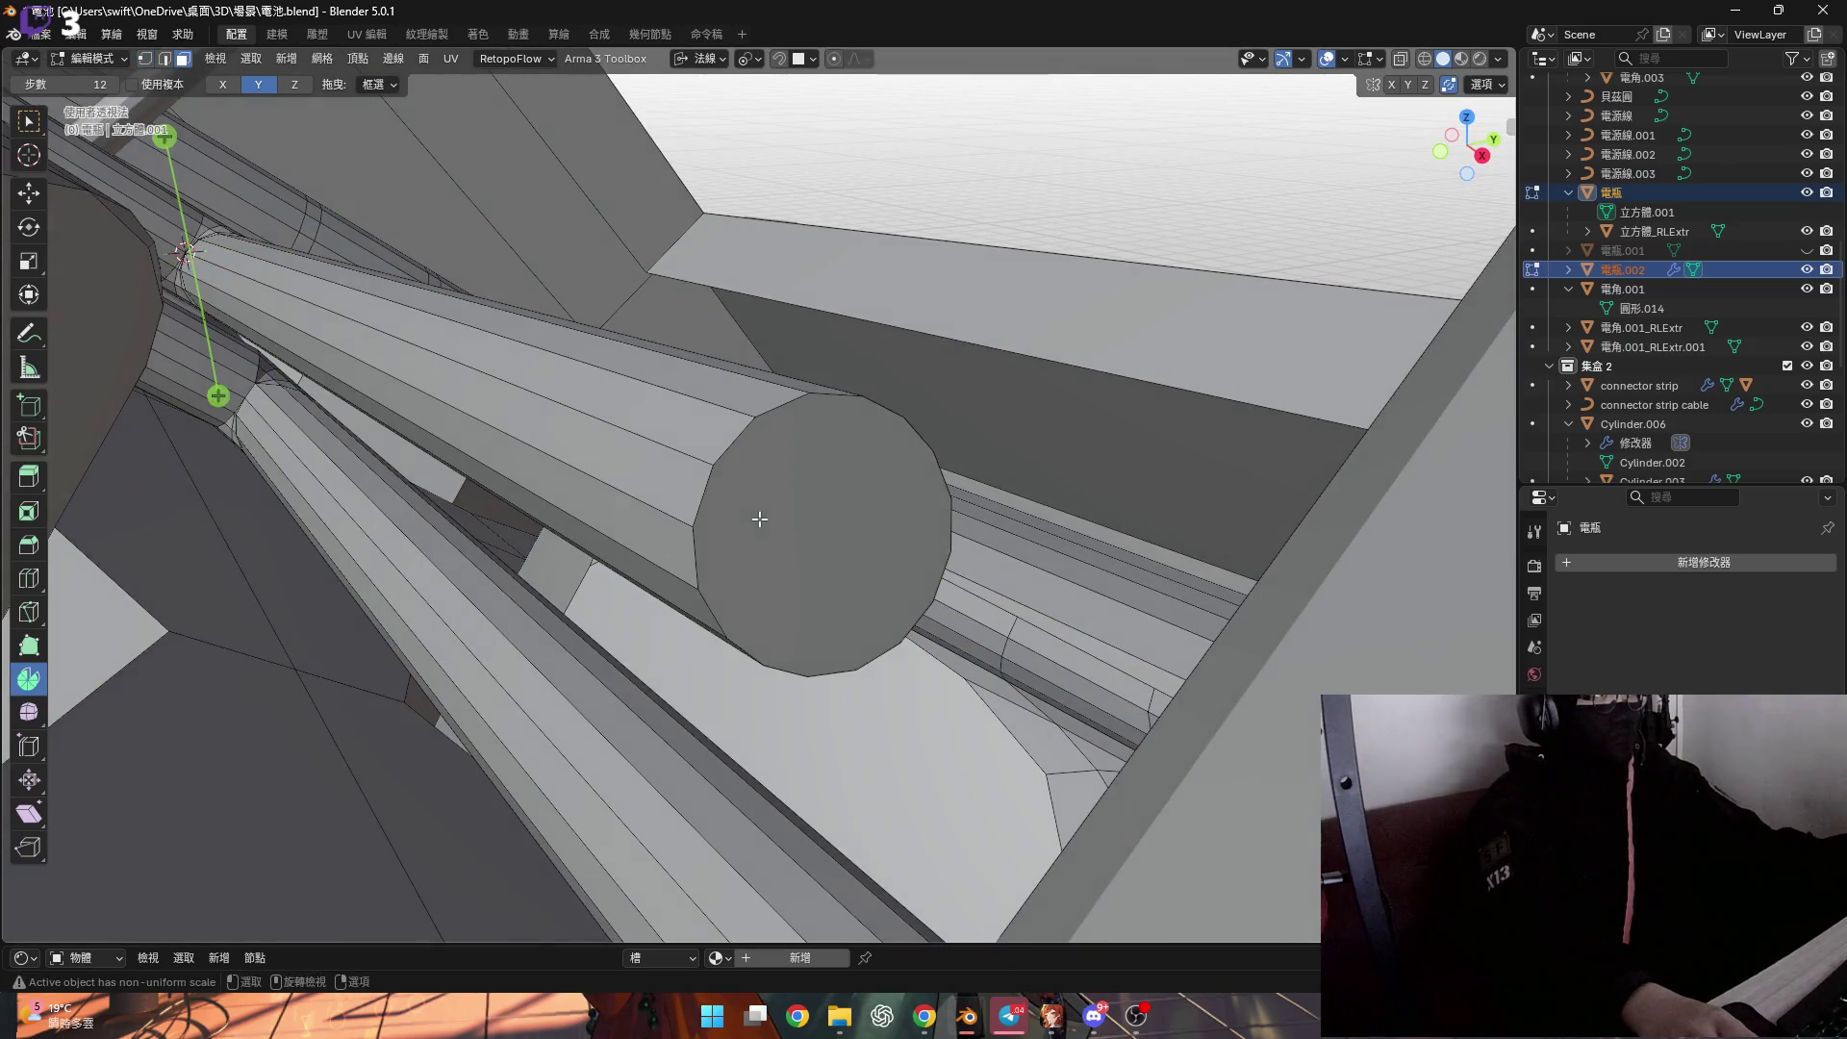
pyautogui.press('3')
pyautogui.click(774, 519)
pyautogui.moveTo(775, 519); pyautogui.dragTo(789, 521, button='middle')
pyautogui.moveTo(481, 353)
pyautogui.mouseDown(button='middle')
pyautogui.moveTo(256, 391)
pyautogui.moveTo(788, 419)
pyautogui.moveTo(837, 235)
pyautogui.moveTo(846, 298)
pyautogui.moveTo(856, 260)
pyautogui.mouseUp(button='middle')
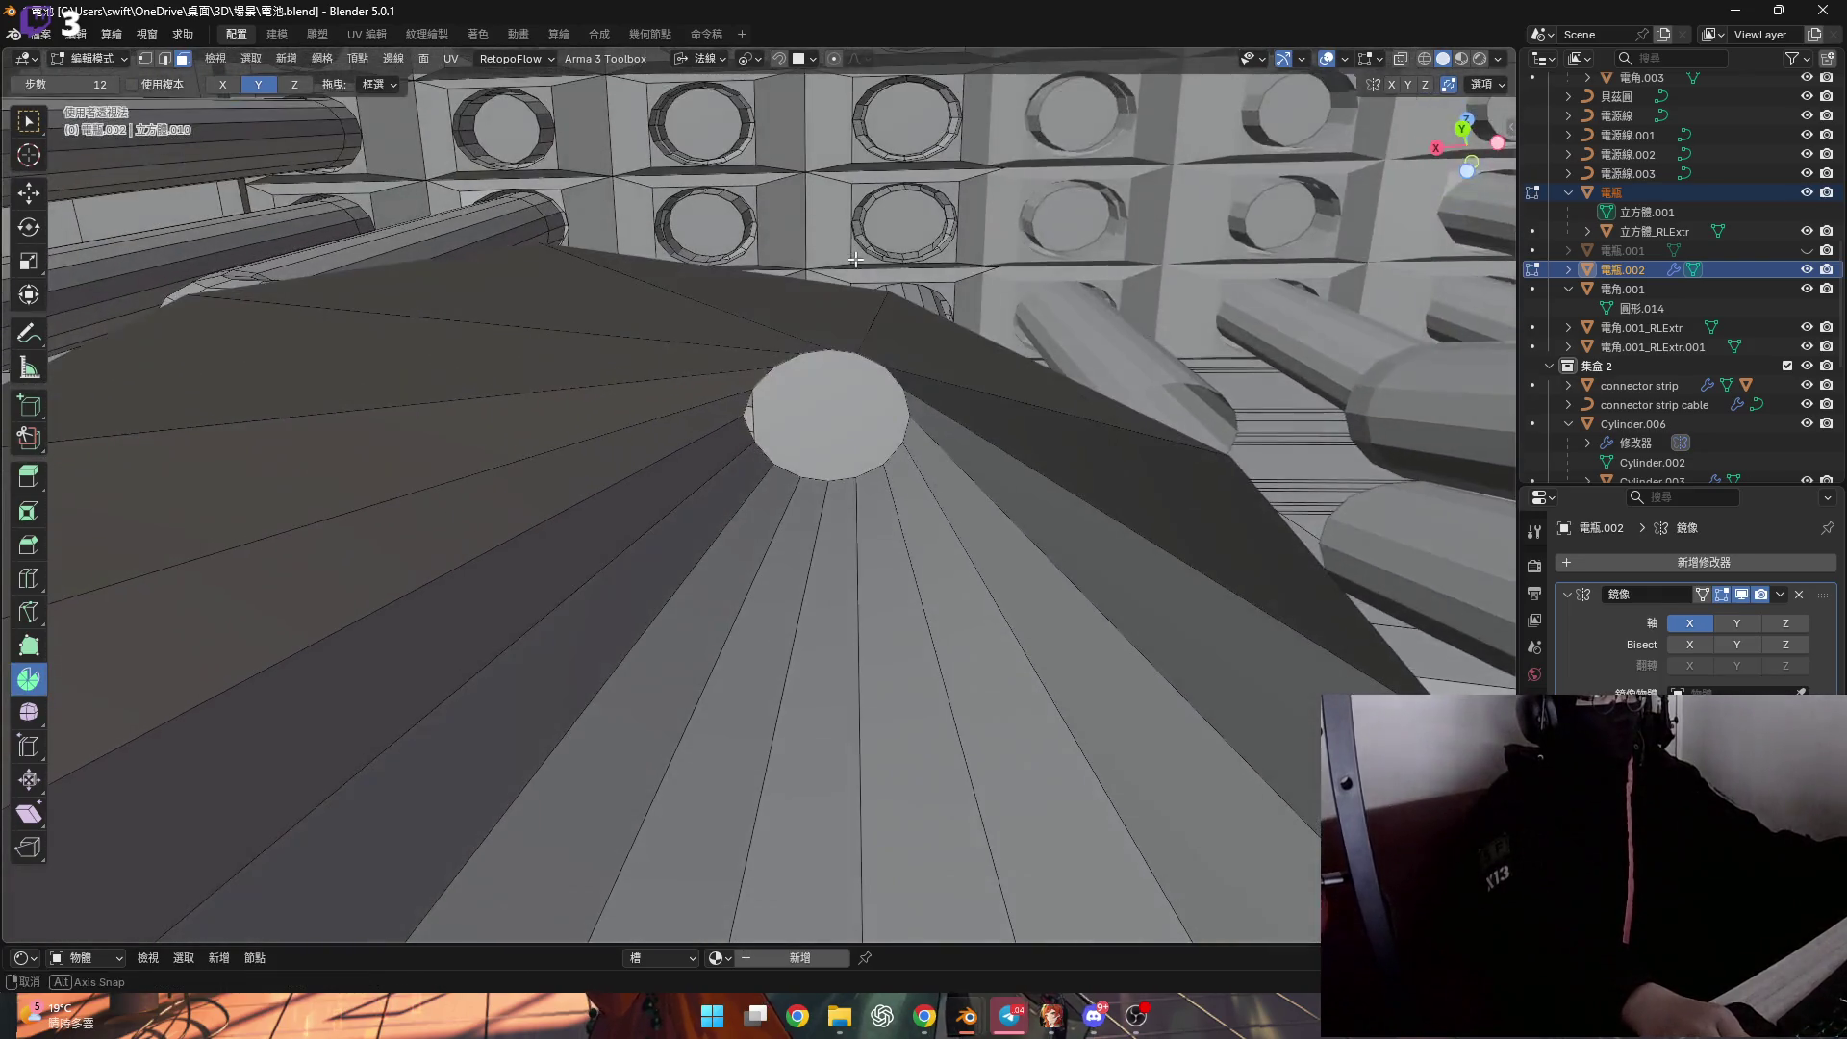
# Delete the tube's round end cap face.
pyautogui.click(833, 403)
pyautogui.press('x')
pyautogui.click(859, 443)
pyautogui.moveTo(859, 444)
pyautogui.mouseDown(button='middle')
pyautogui.moveTo(353, 398)
pyautogui.moveTo(731, 488)
pyautogui.moveTo(741, 539)
pyautogui.moveTo(744, 501)
pyautogui.mouseUp(button='middle')
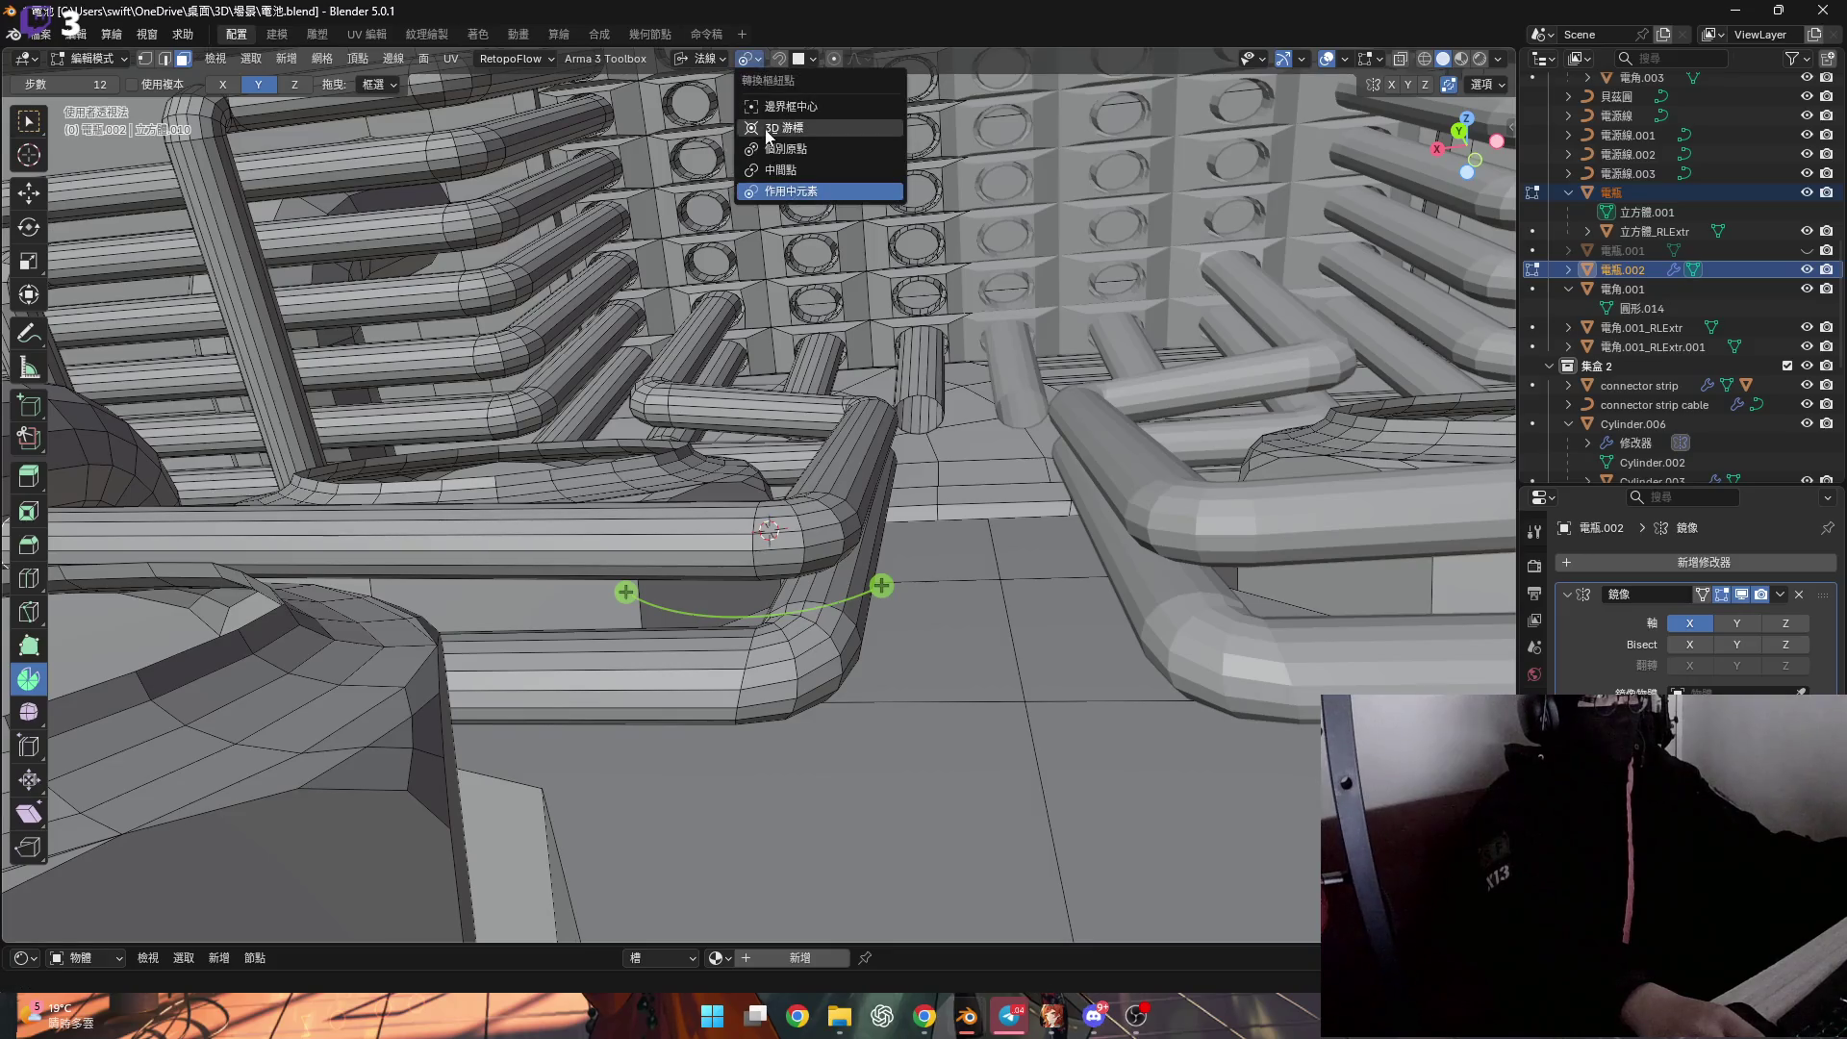
# Grow the selection along a long stretch of tube and rotate it about 2°.
pyautogui.keyDown('shift'); pyautogui.moveTo(662, 358); pyautogui.dragTo(723, 526, button='middle'); pyautogui.keyUp('shift')
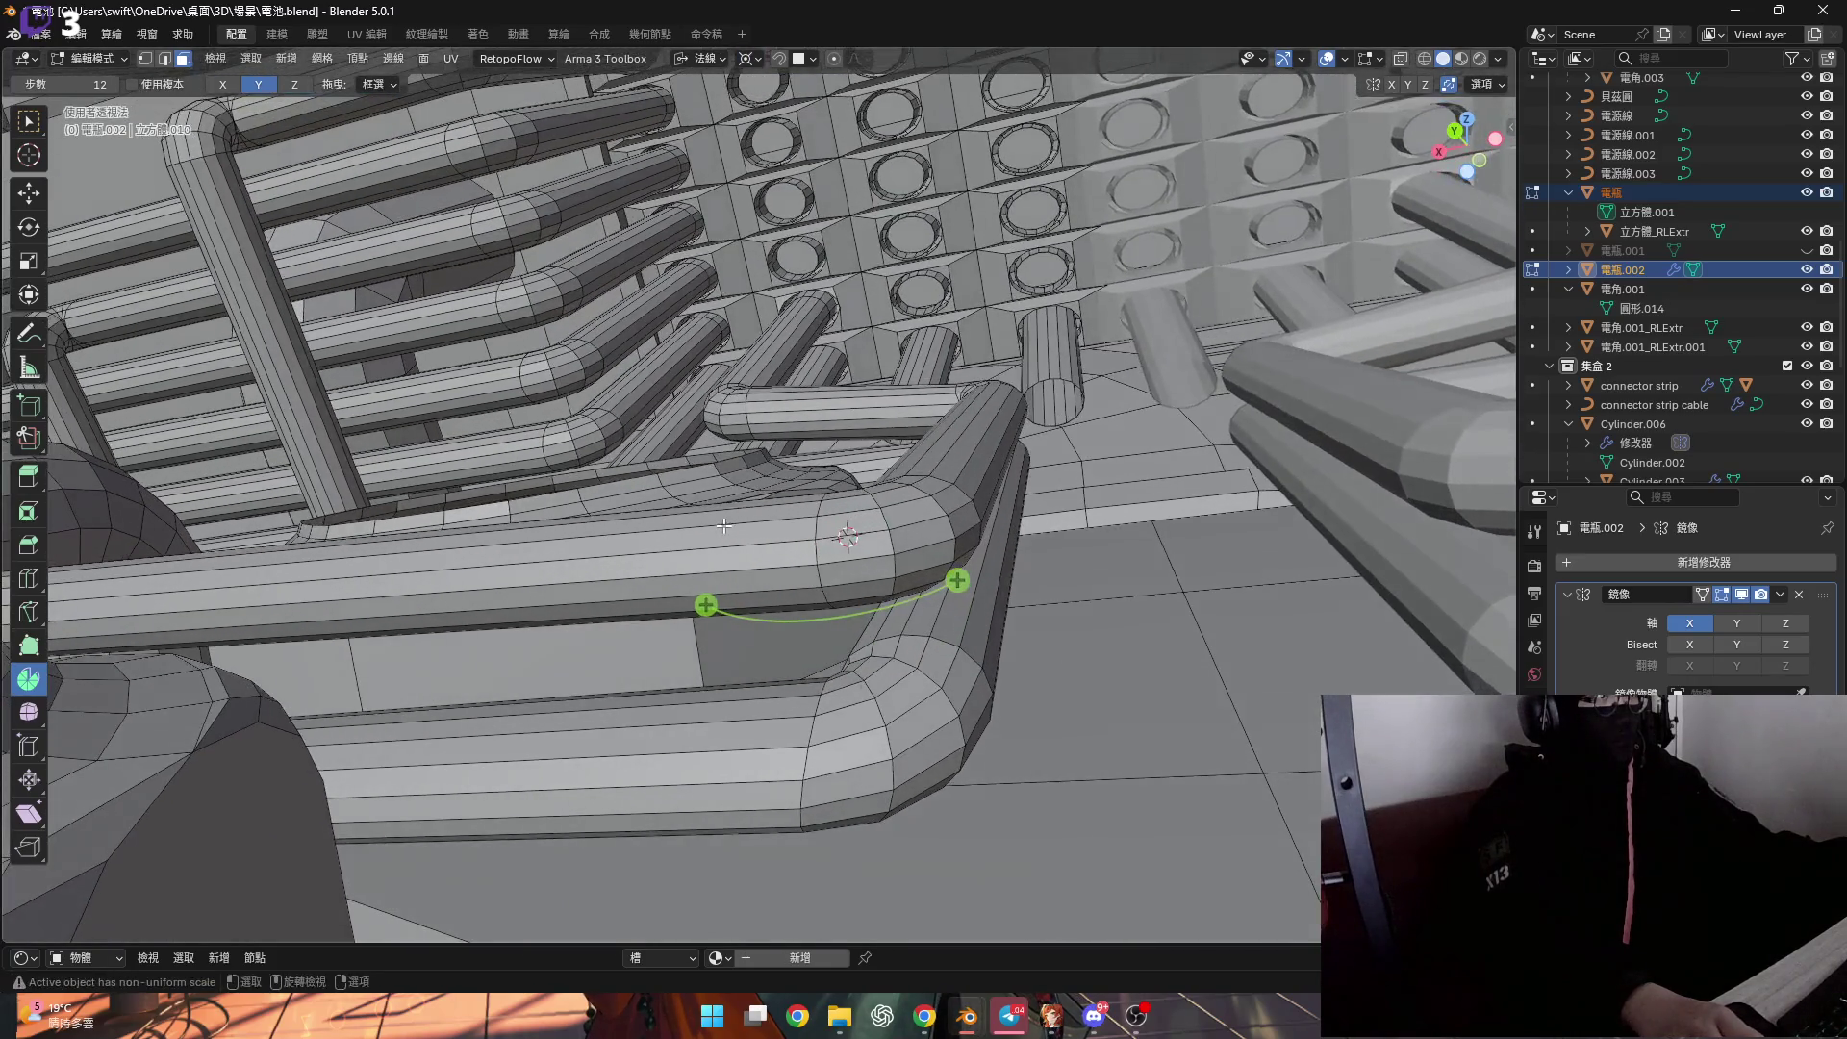
pyautogui.press('ctrl+KP_Add')
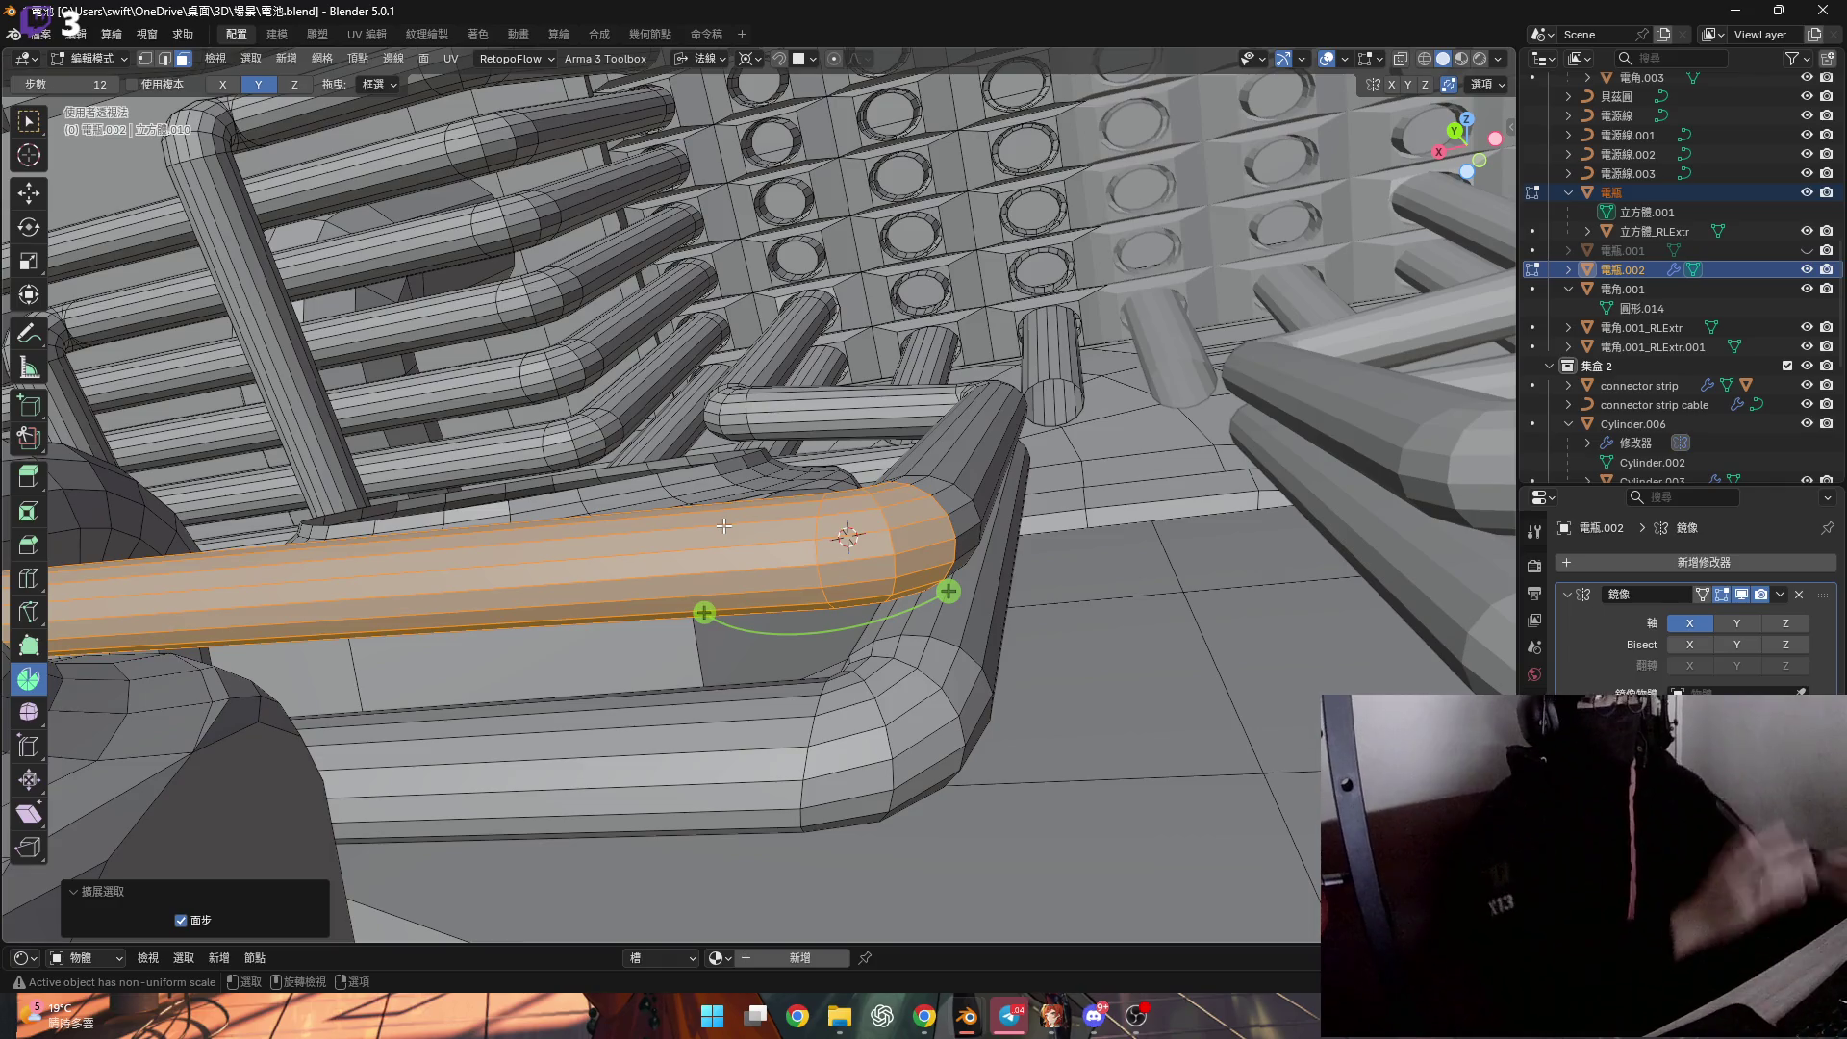
pyautogui.moveTo(723, 526)
pyautogui.keyDown('shift'); pyautogui.mouseDown(button='middle')
pyautogui.moveTo(856, 533)
pyautogui.moveTo(890, 410)
pyautogui.moveTo(1017, 466)
pyautogui.mouseUp(button='middle'); pyautogui.keyUp('shift')
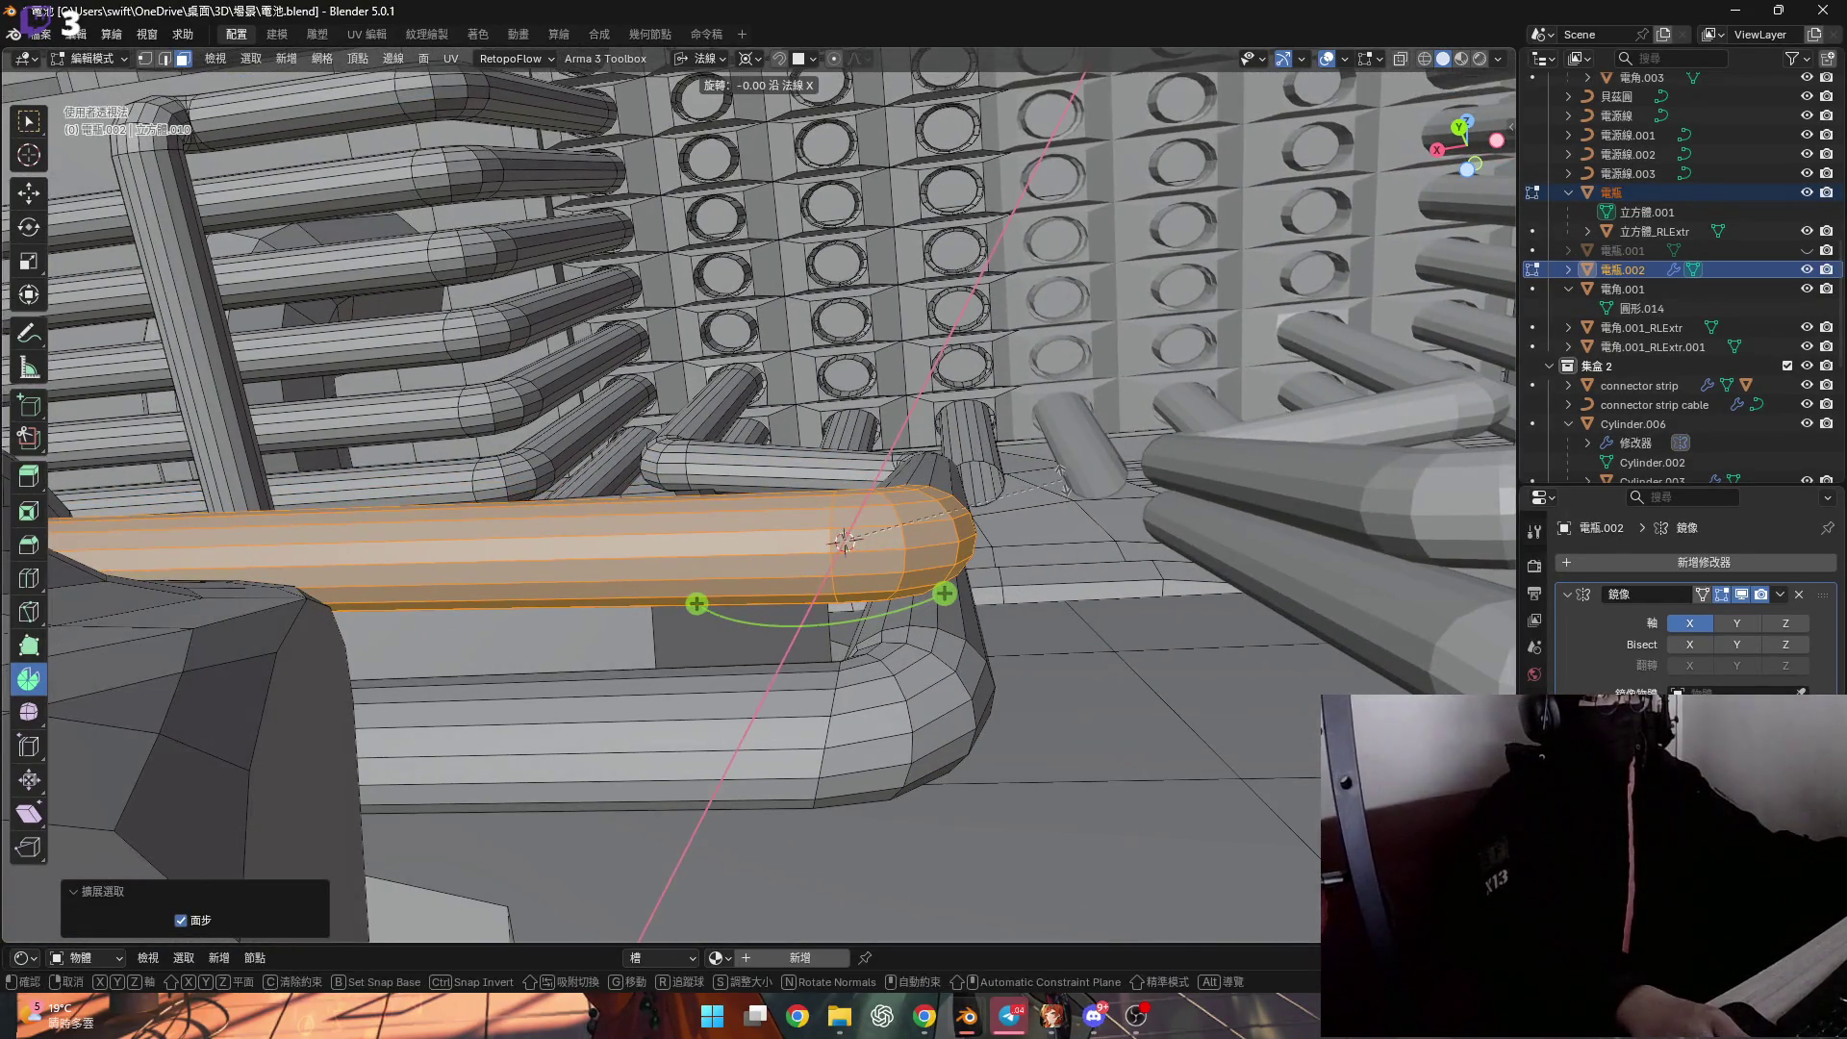
pyautogui.press('x')
pyautogui.scroll(3, 1060, 478)
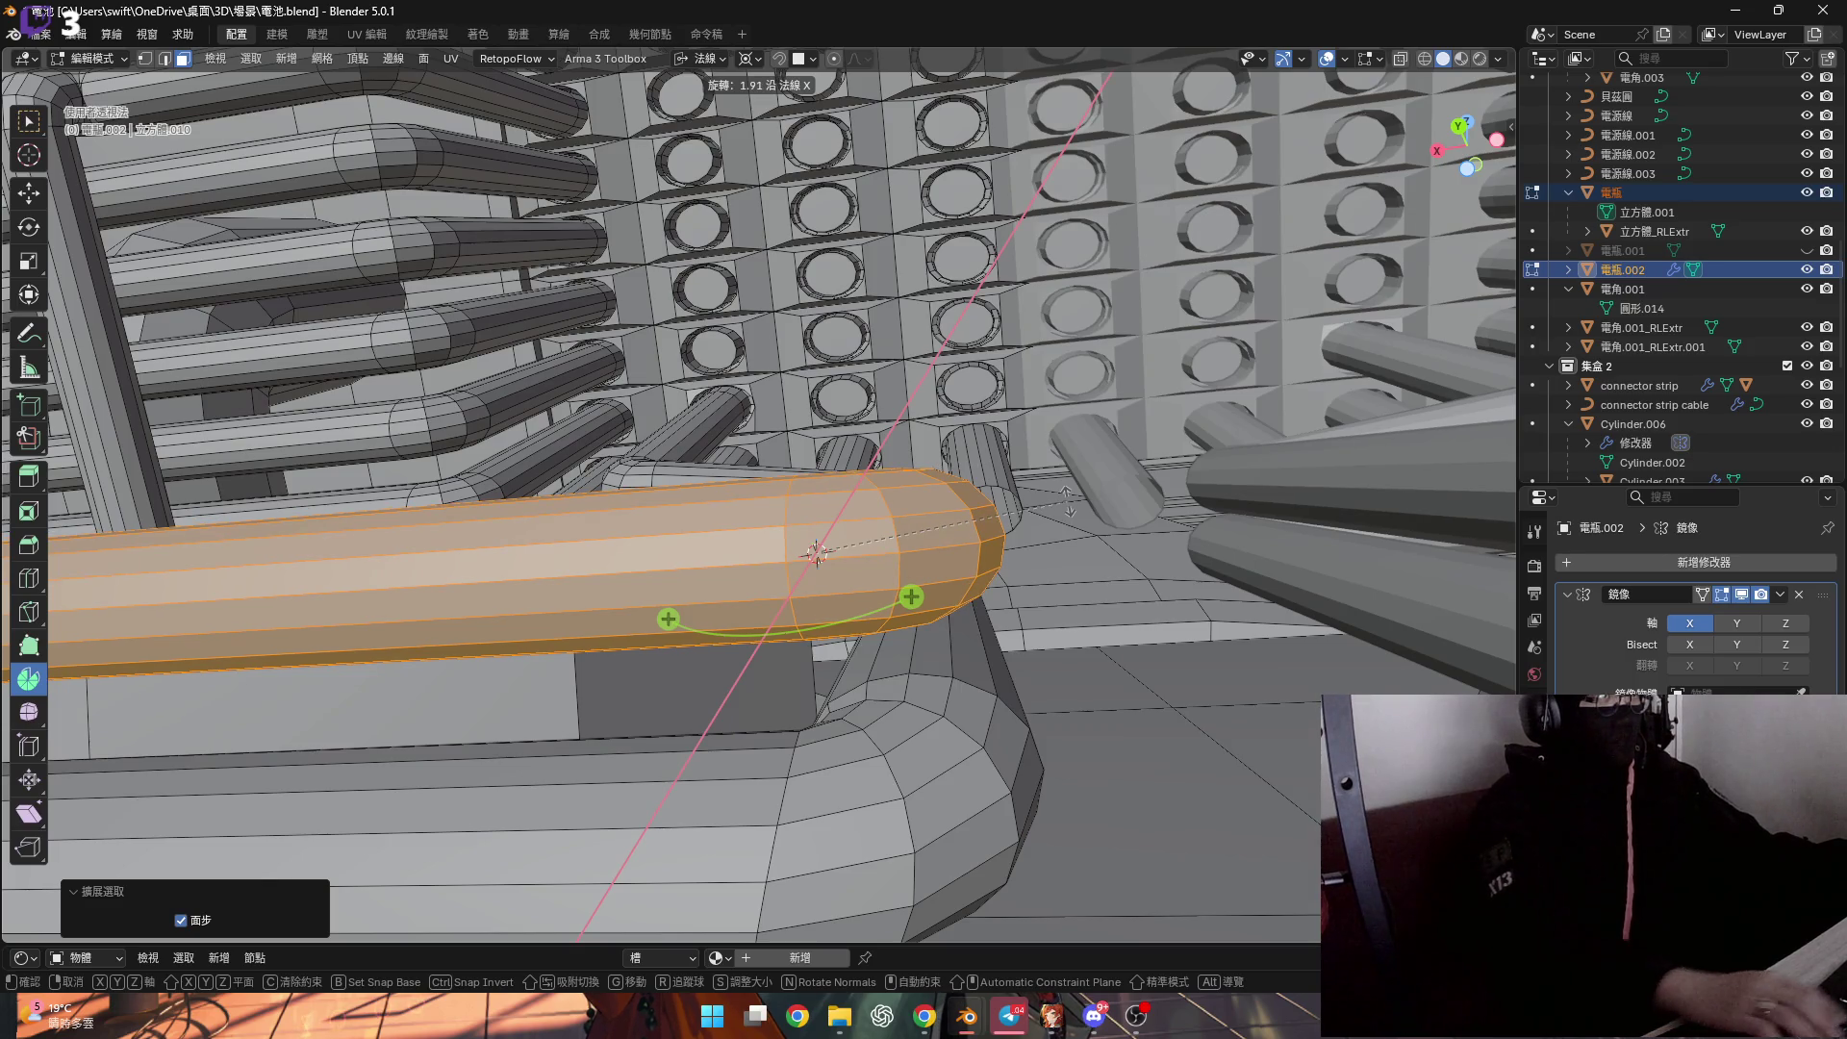
pyautogui.press('Return')
pyautogui.moveTo(1068, 499)
pyautogui.mouseDown(button='middle')
pyautogui.moveTo(1086, 597)
pyautogui.moveTo(924, 540)
pyautogui.moveTo(813, 429)
pyautogui.moveTo(899, 478)
pyautogui.moveTo(882, 516)
pyautogui.moveTo(827, 532)
pyautogui.moveTo(752, 670)
pyautogui.moveTo(745, 646)
pyautogui.mouseUp(button='middle')
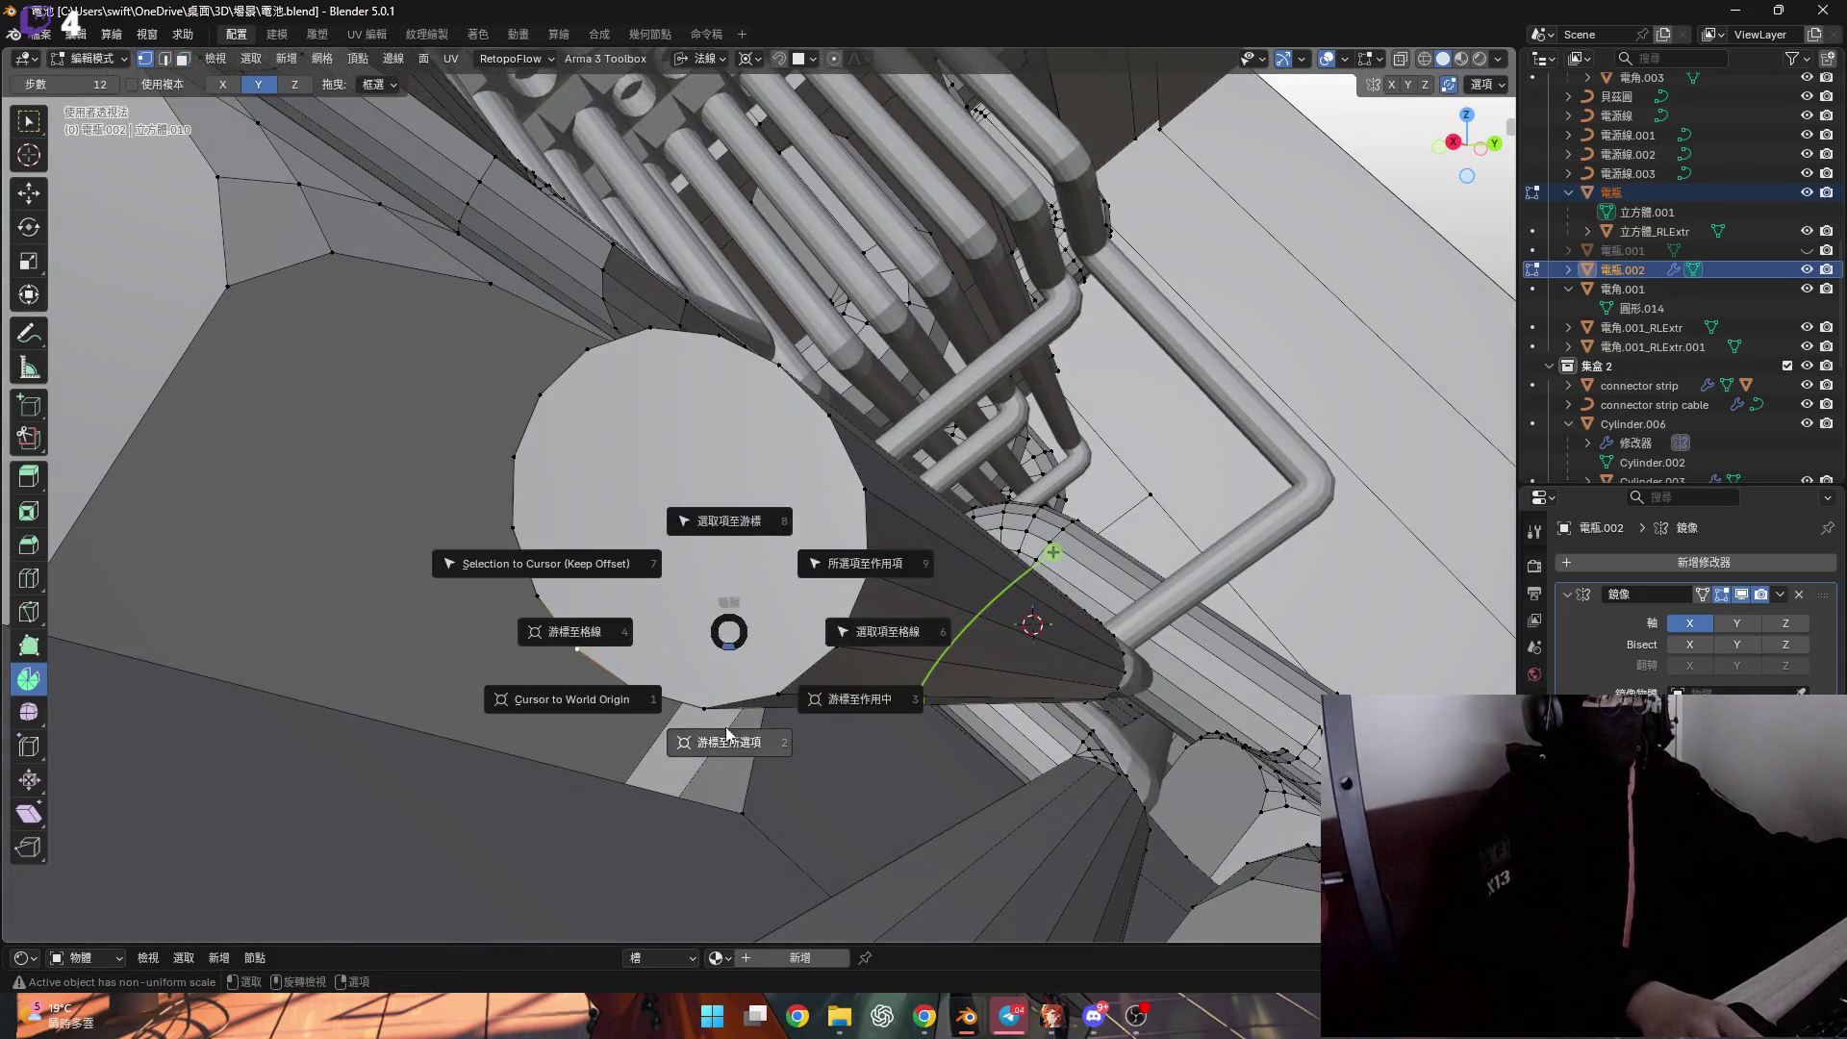
# Spin the open end face −90° around the X axis into a 3-step corner bend.
pyautogui.click(713, 518)
pyautogui.moveTo(714, 518); pyautogui.dragTo(733, 184, button='middle')
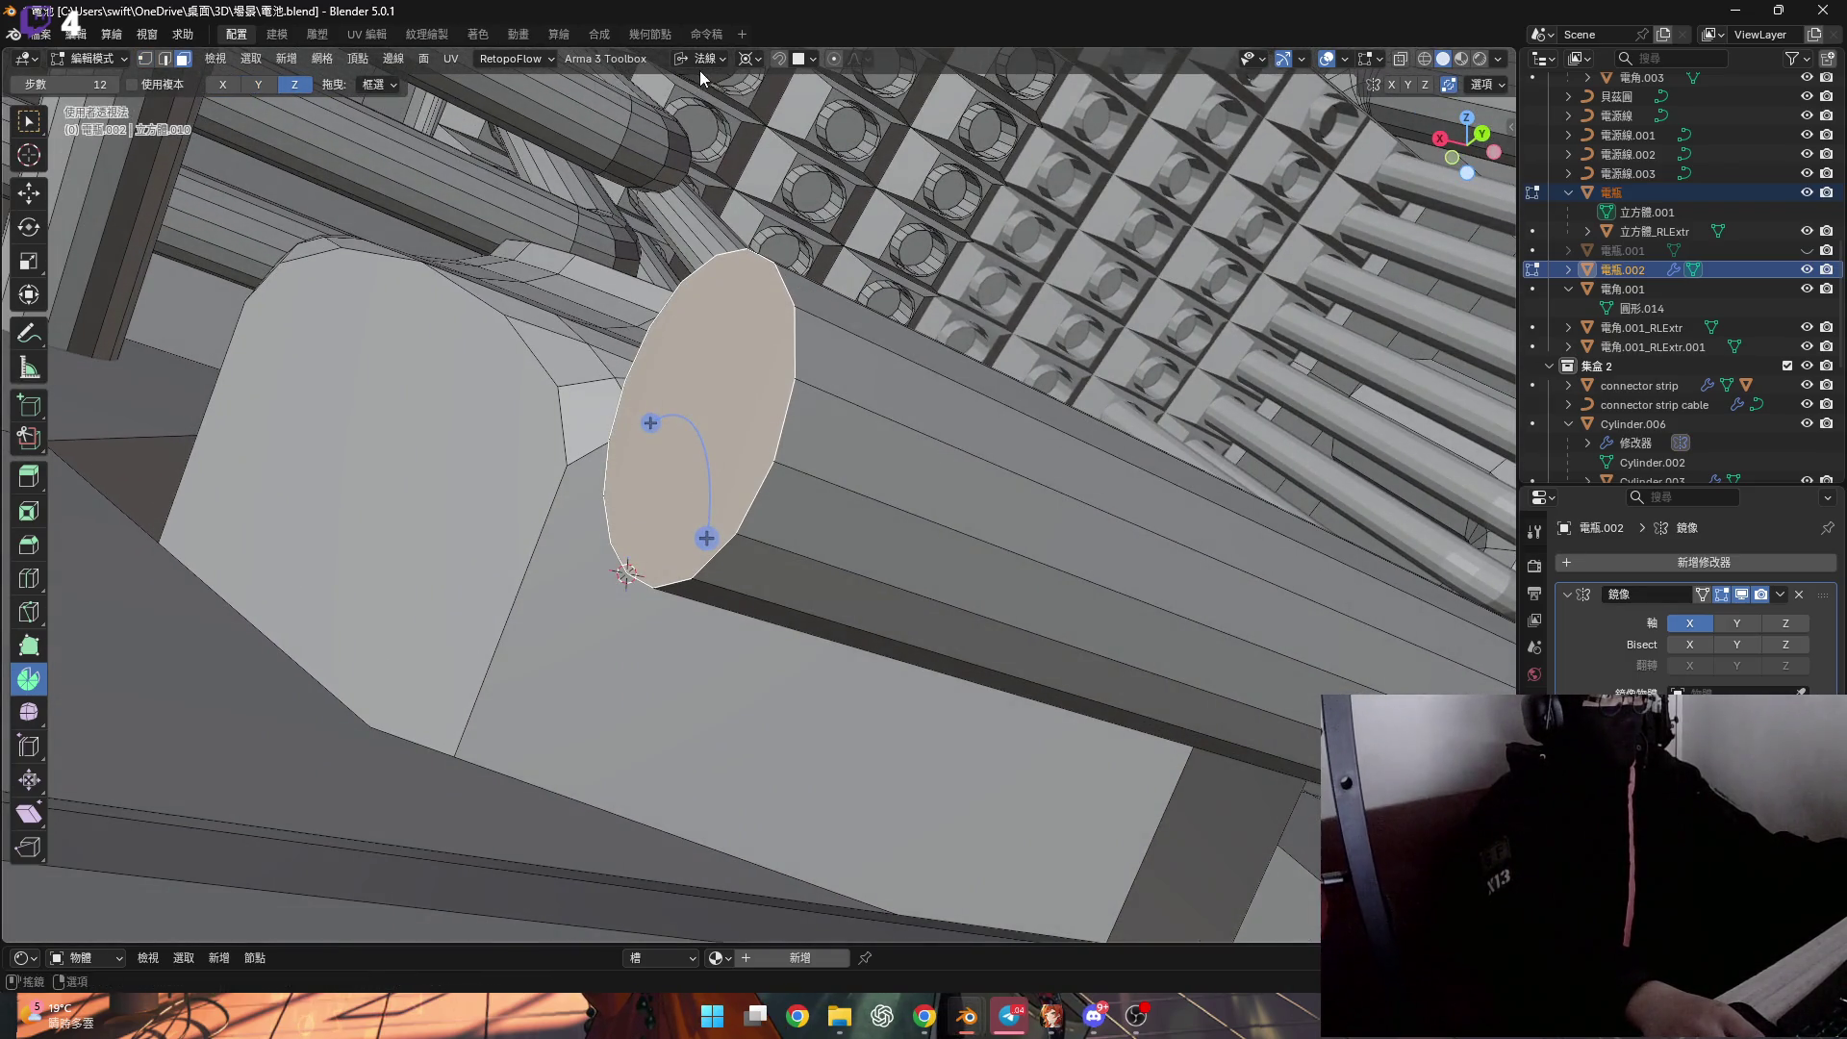
pyautogui.click(222, 84)
pyautogui.moveTo(433, 288)
pyautogui.mouseDown(button='middle')
pyautogui.moveTo(698, 500)
pyautogui.moveTo(536, 446)
pyautogui.moveTo(528, 478)
pyautogui.moveTo(625, 518)
pyautogui.moveTo(544, 482)
pyautogui.moveTo(606, 425)
pyautogui.moveTo(528, 420)
pyautogui.moveTo(437, 462)
pyautogui.mouseUp(button='middle')
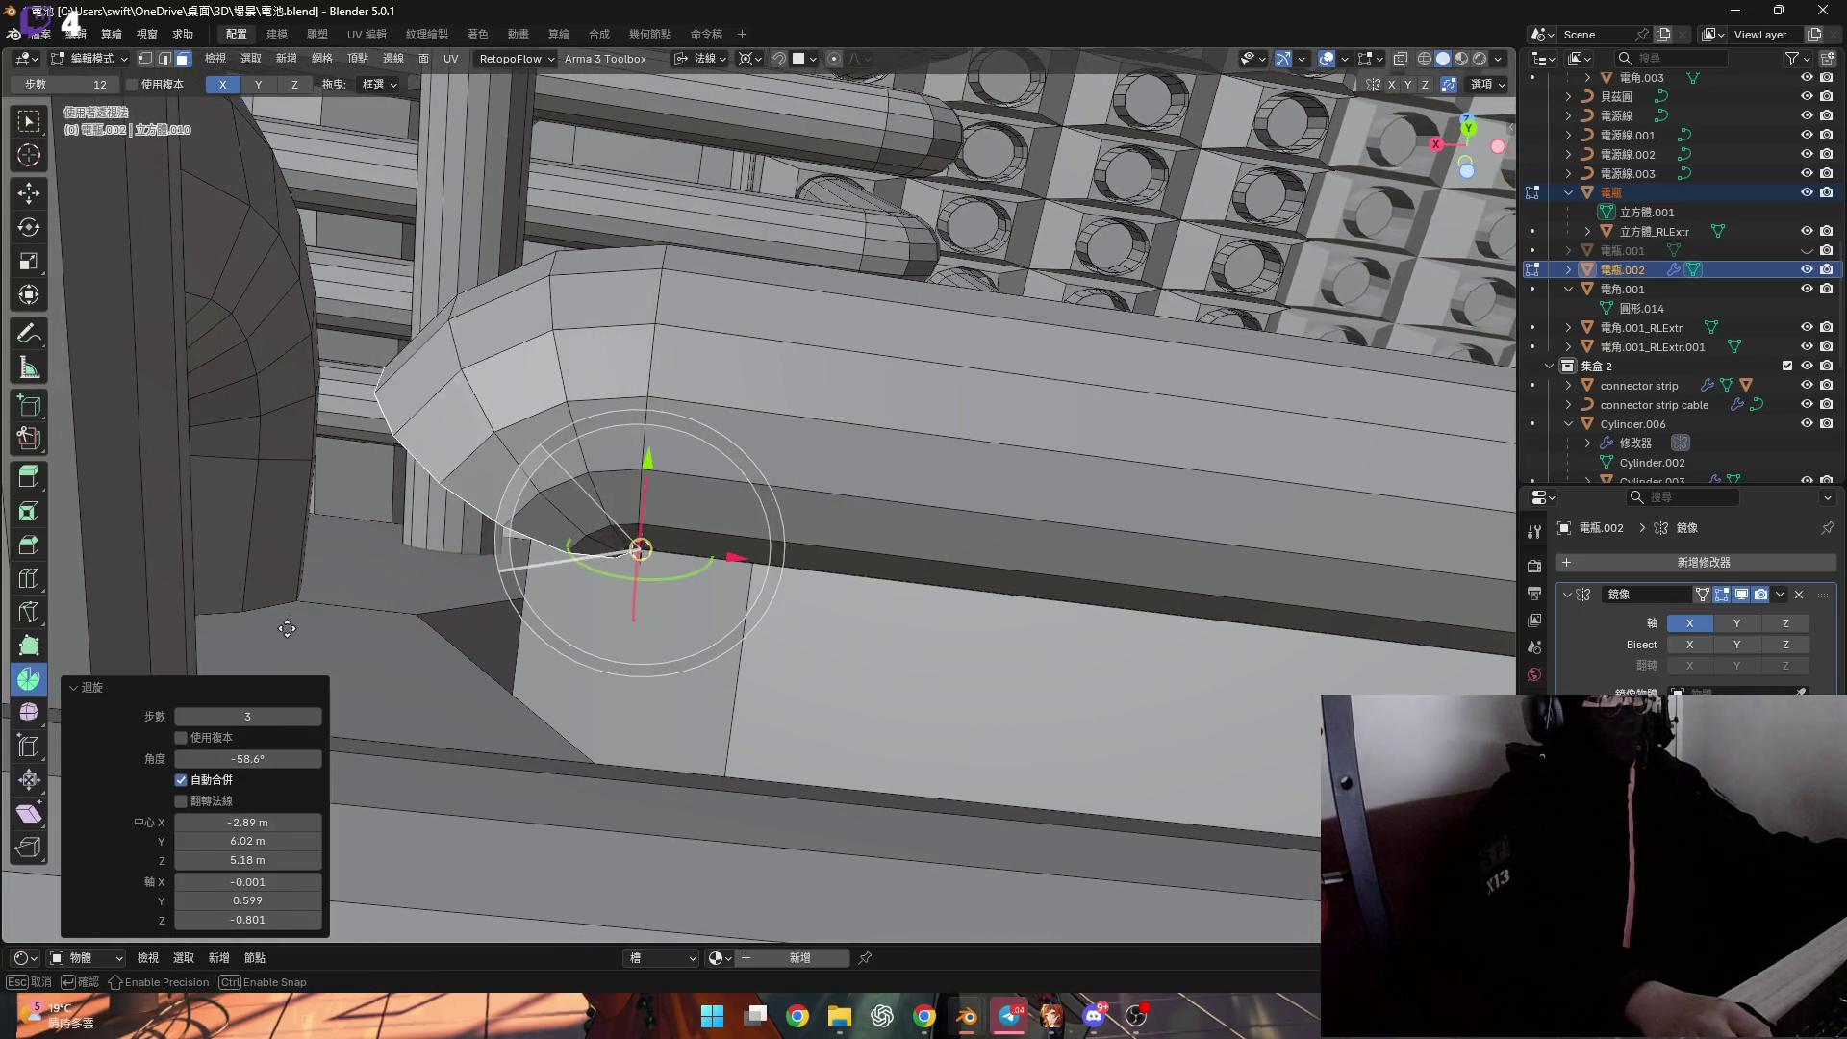
pyautogui.click(264, 759)
pyautogui.write('-90')
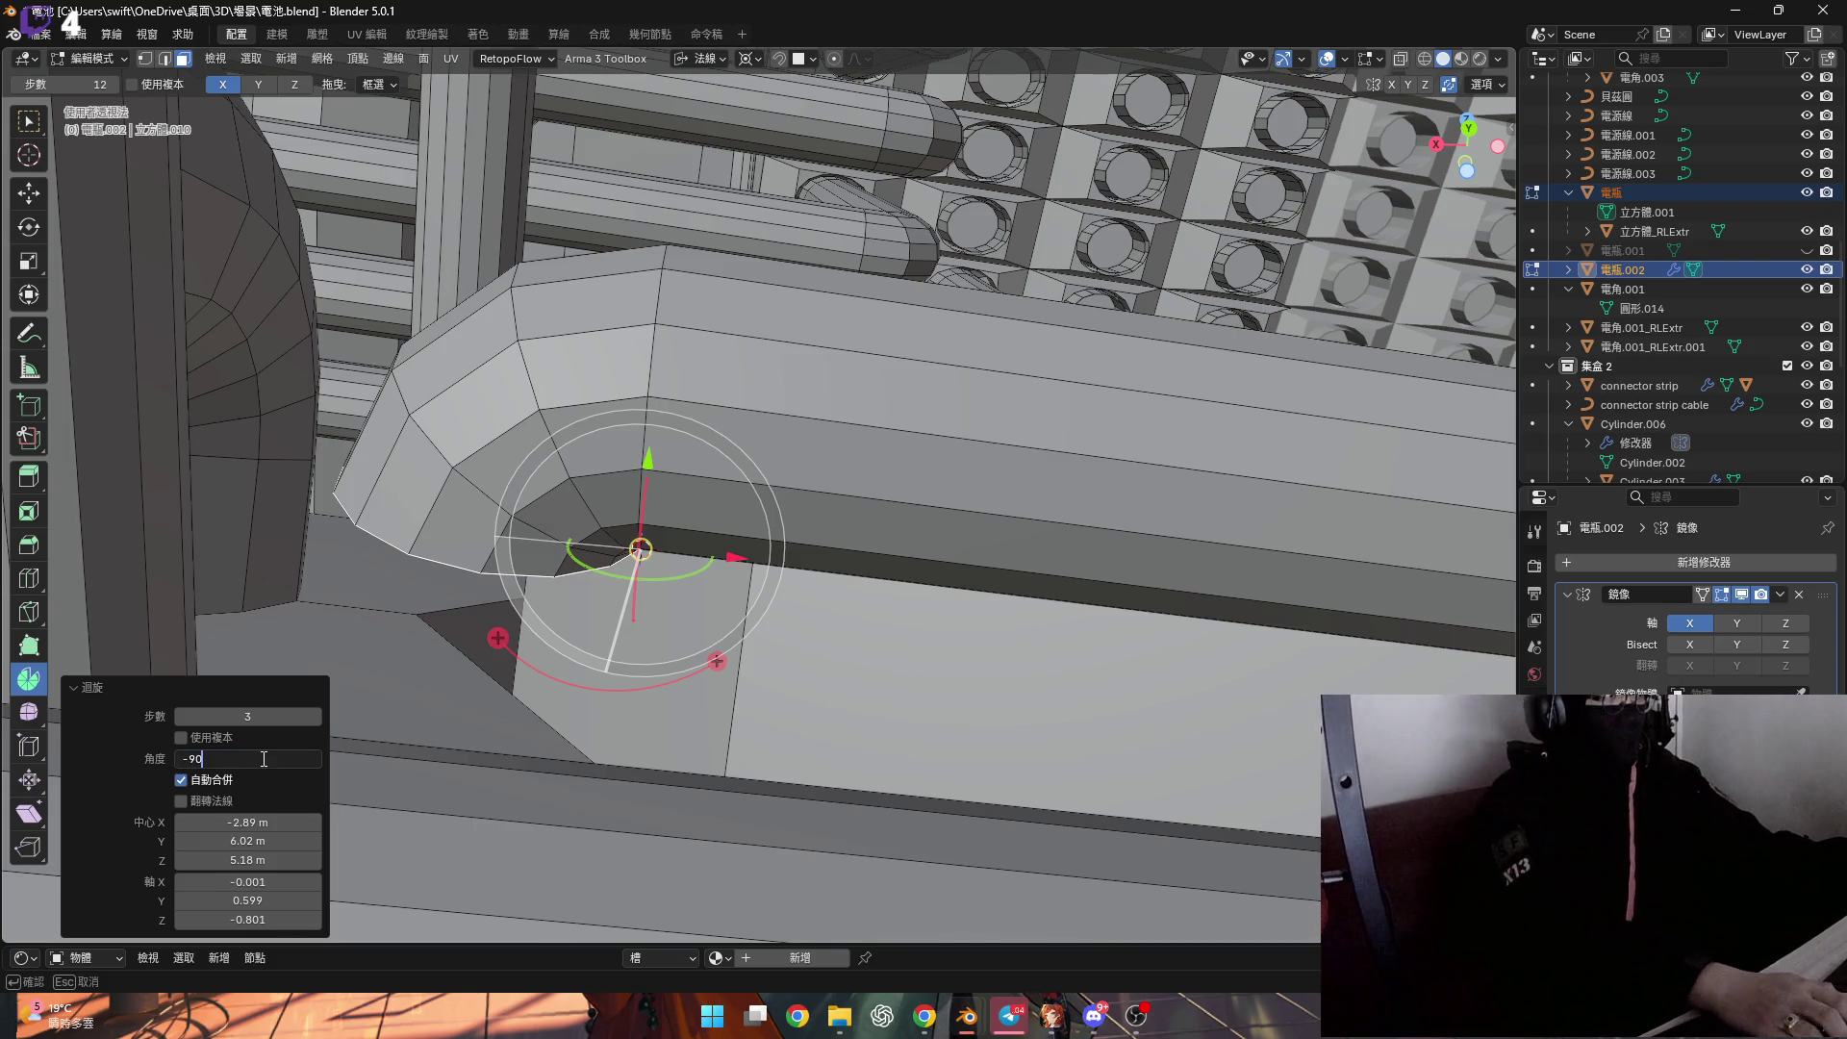
pyautogui.moveTo(385, 538)
pyautogui.mouseDown(button='middle')
pyautogui.moveTo(486, 353)
pyautogui.moveTo(610, 487)
pyautogui.moveTo(731, 544)
pyautogui.mouseUp(button='middle')
pyautogui.scroll(-8, 713, 543)
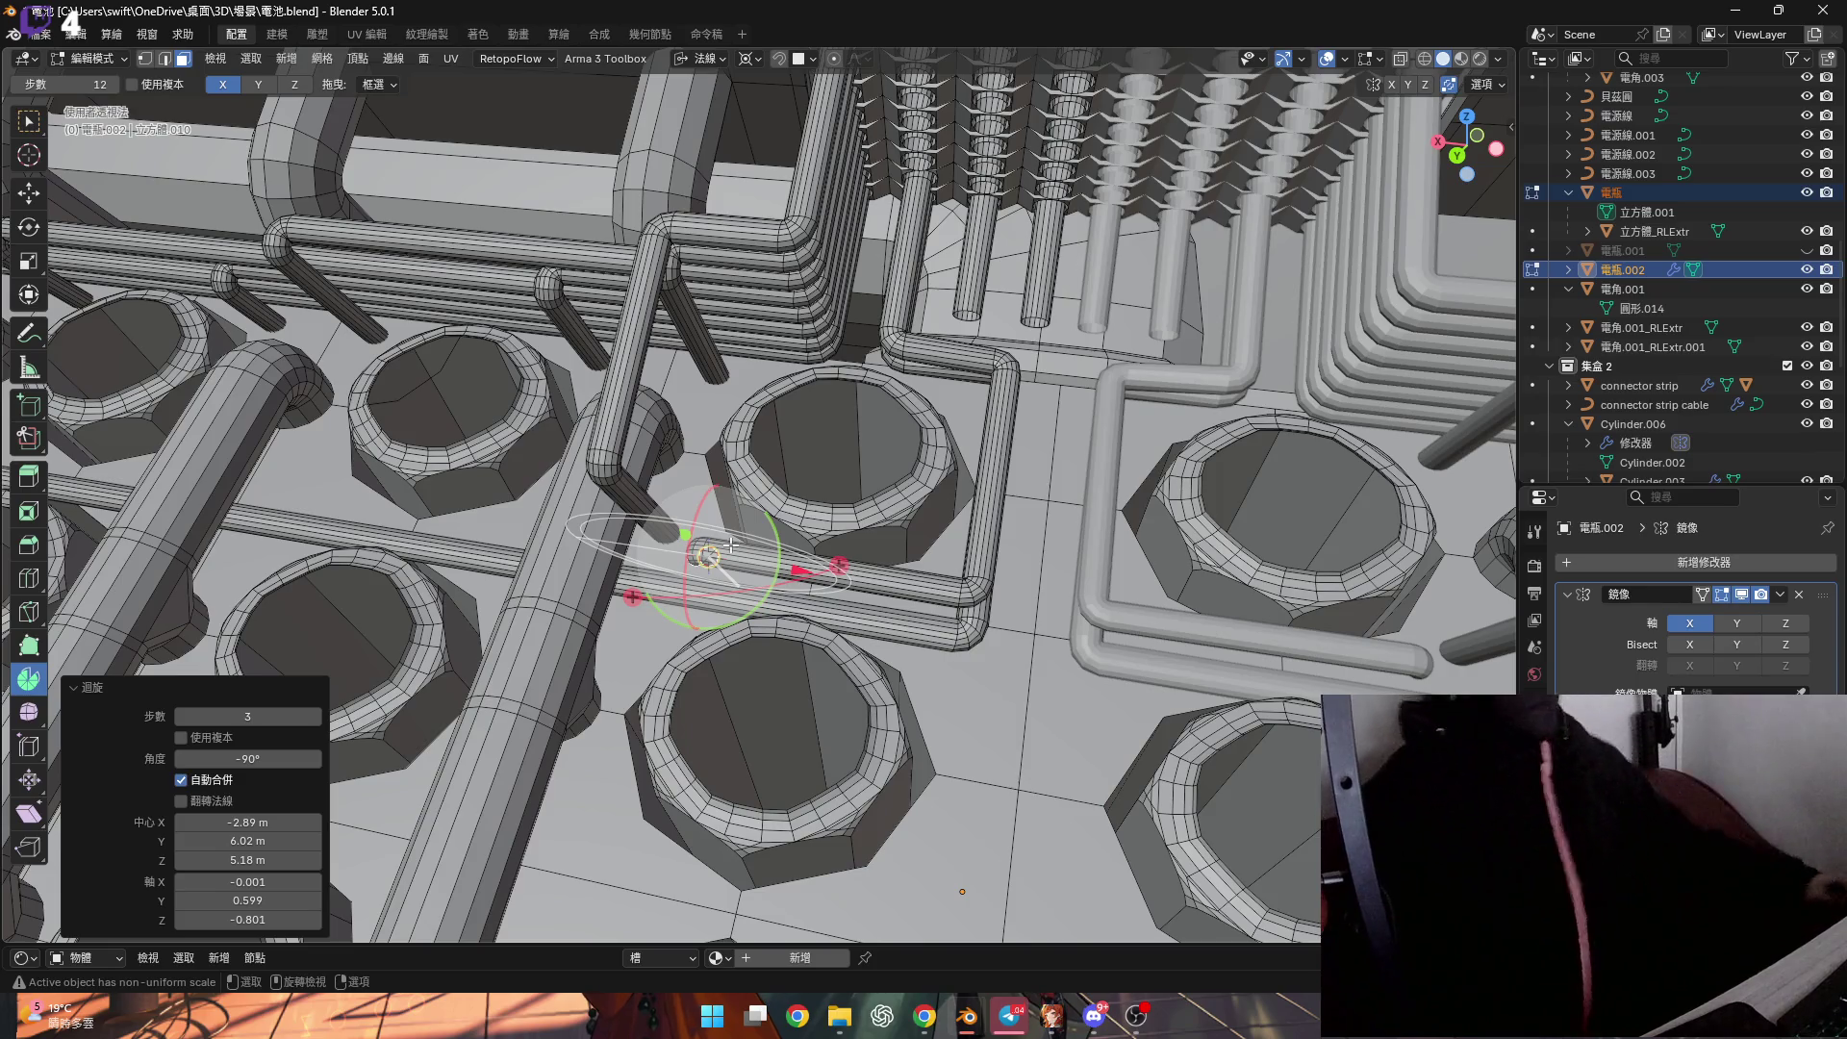
pyautogui.moveTo(649, 576); pyautogui.dragTo(868, 497, button='middle')
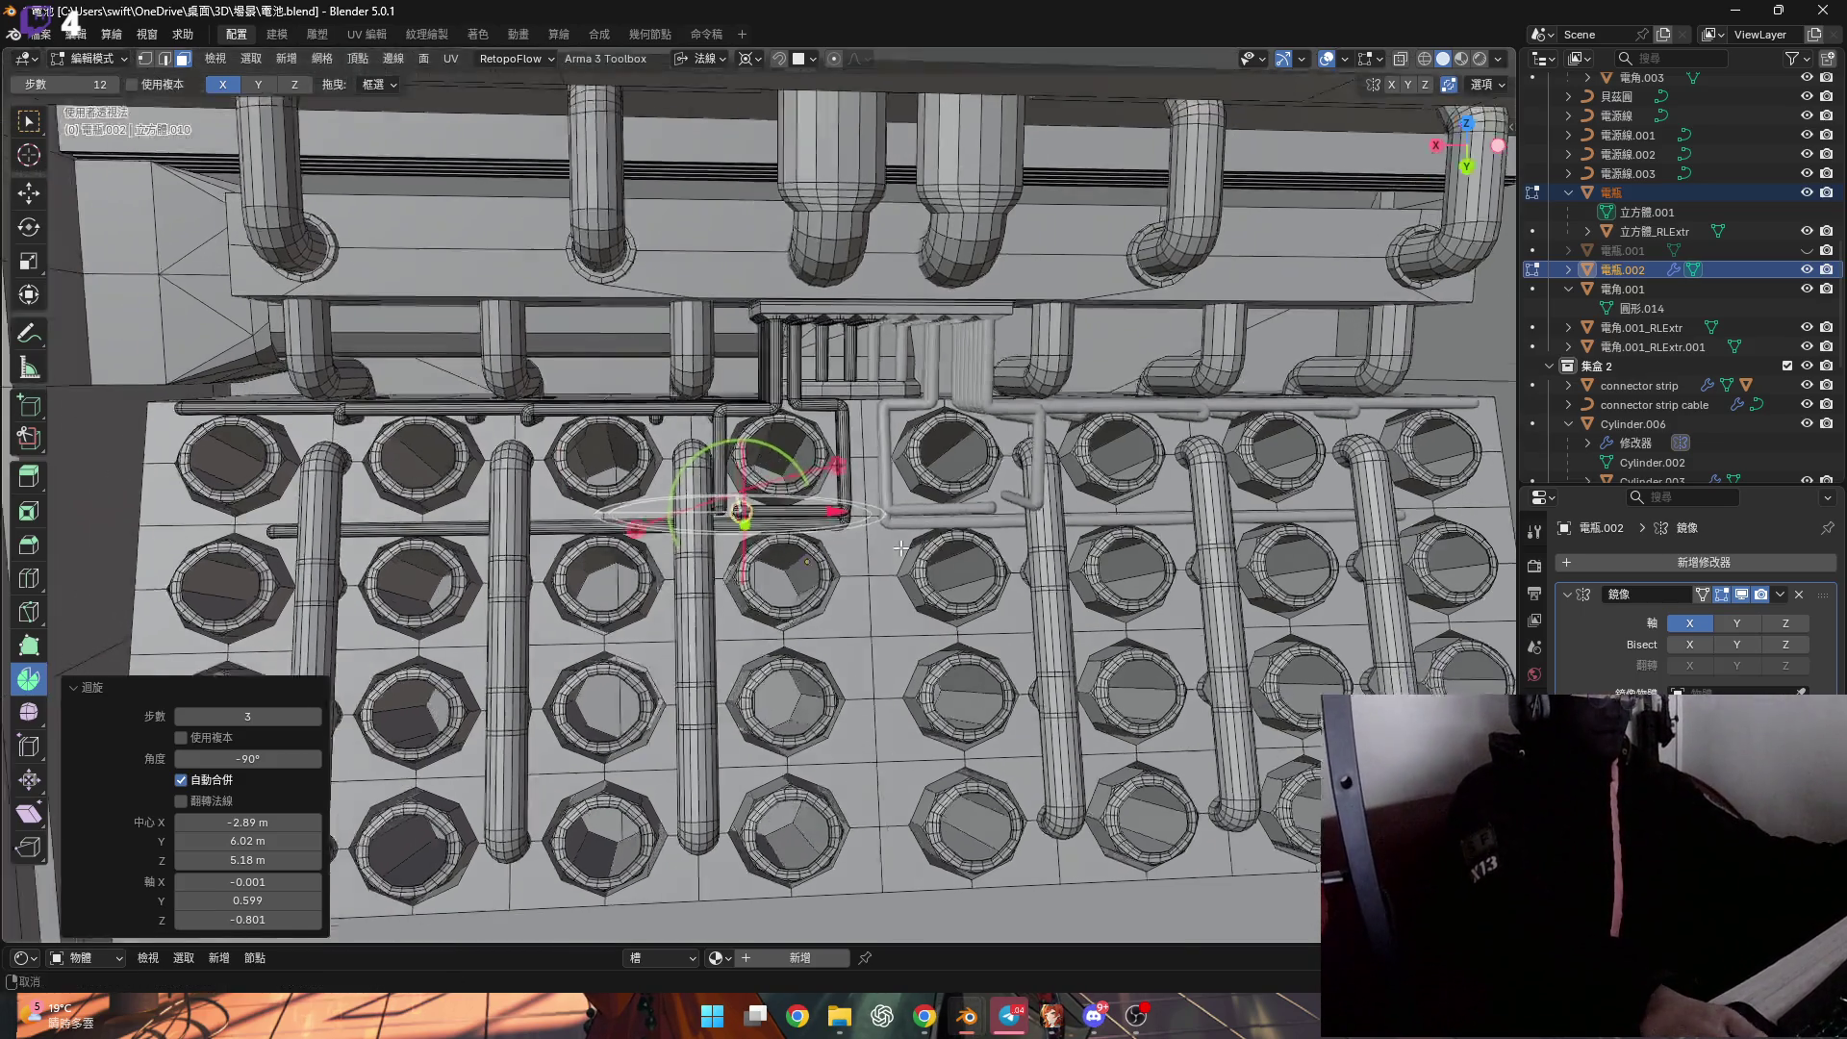
pyautogui.scroll(6, 741, 474)
pyautogui.moveTo(866, 494)
pyautogui.mouseDown(button='middle')
pyautogui.moveTo(789, 386)
pyautogui.moveTo(820, 562)
pyautogui.mouseUp(button='middle')
pyautogui.scroll(3, 789, 385)
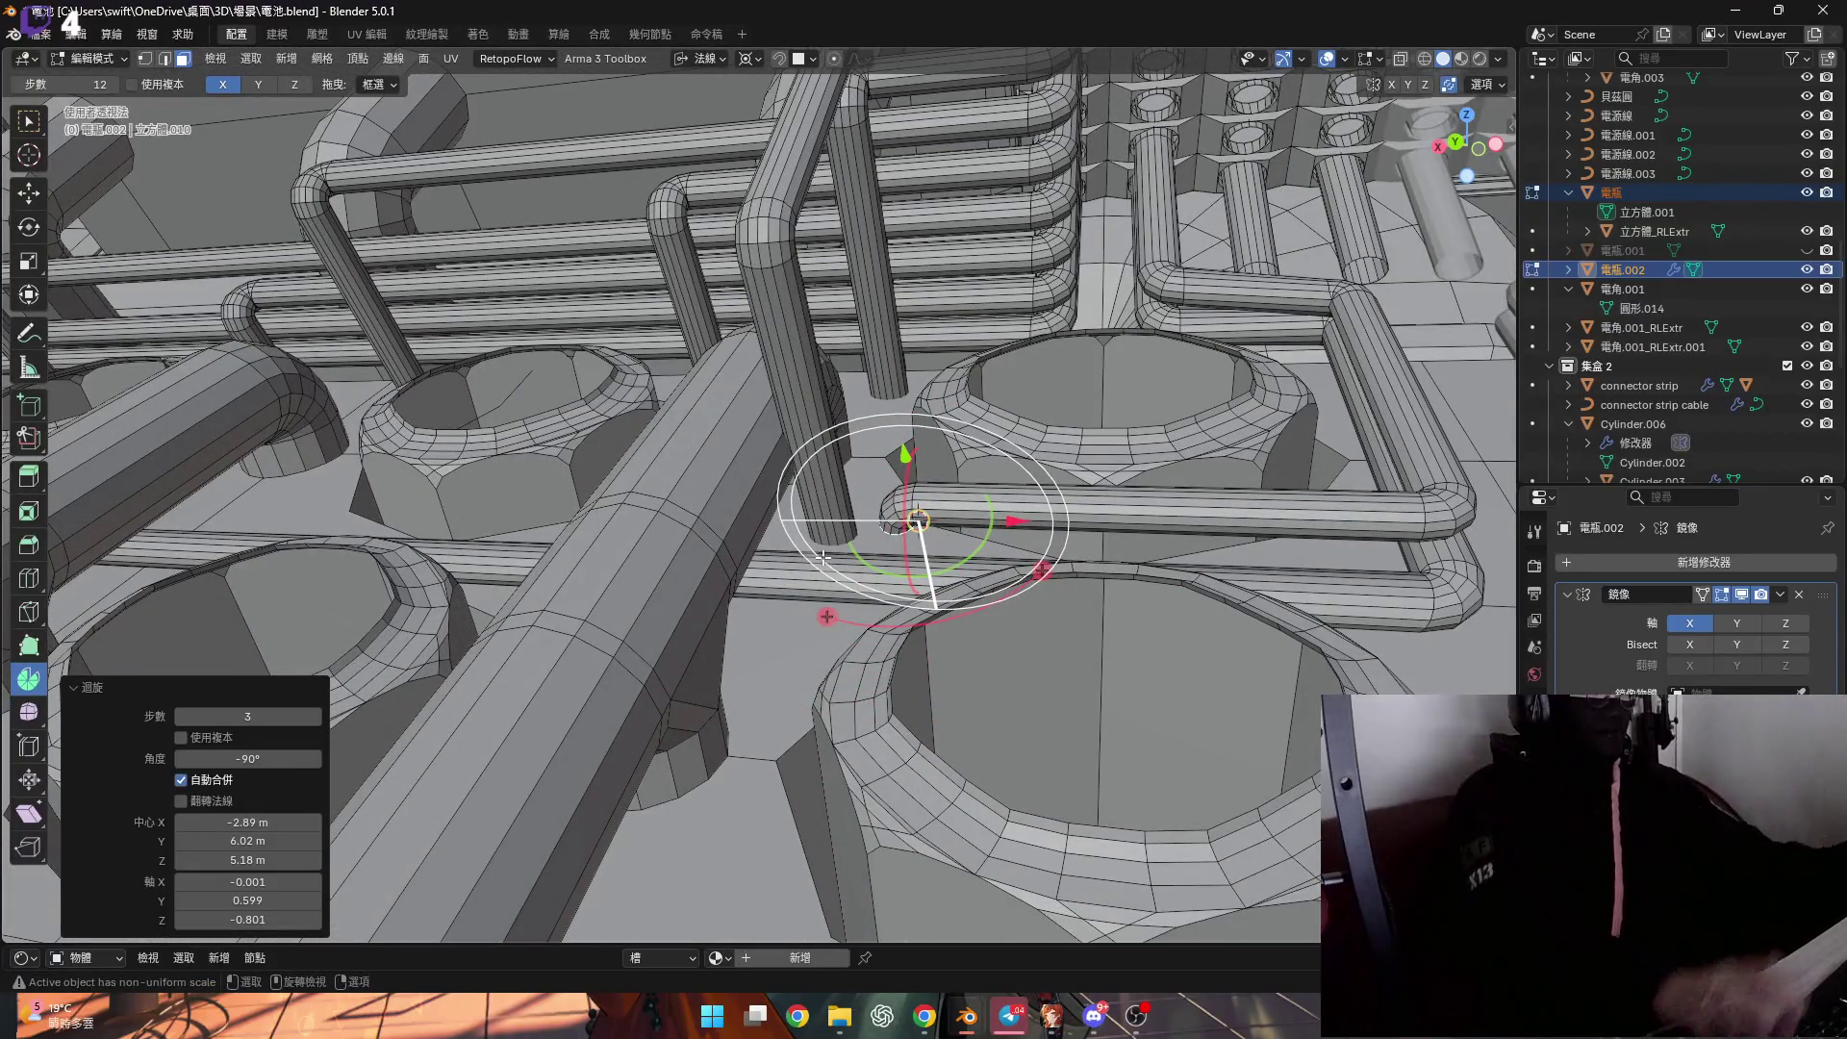
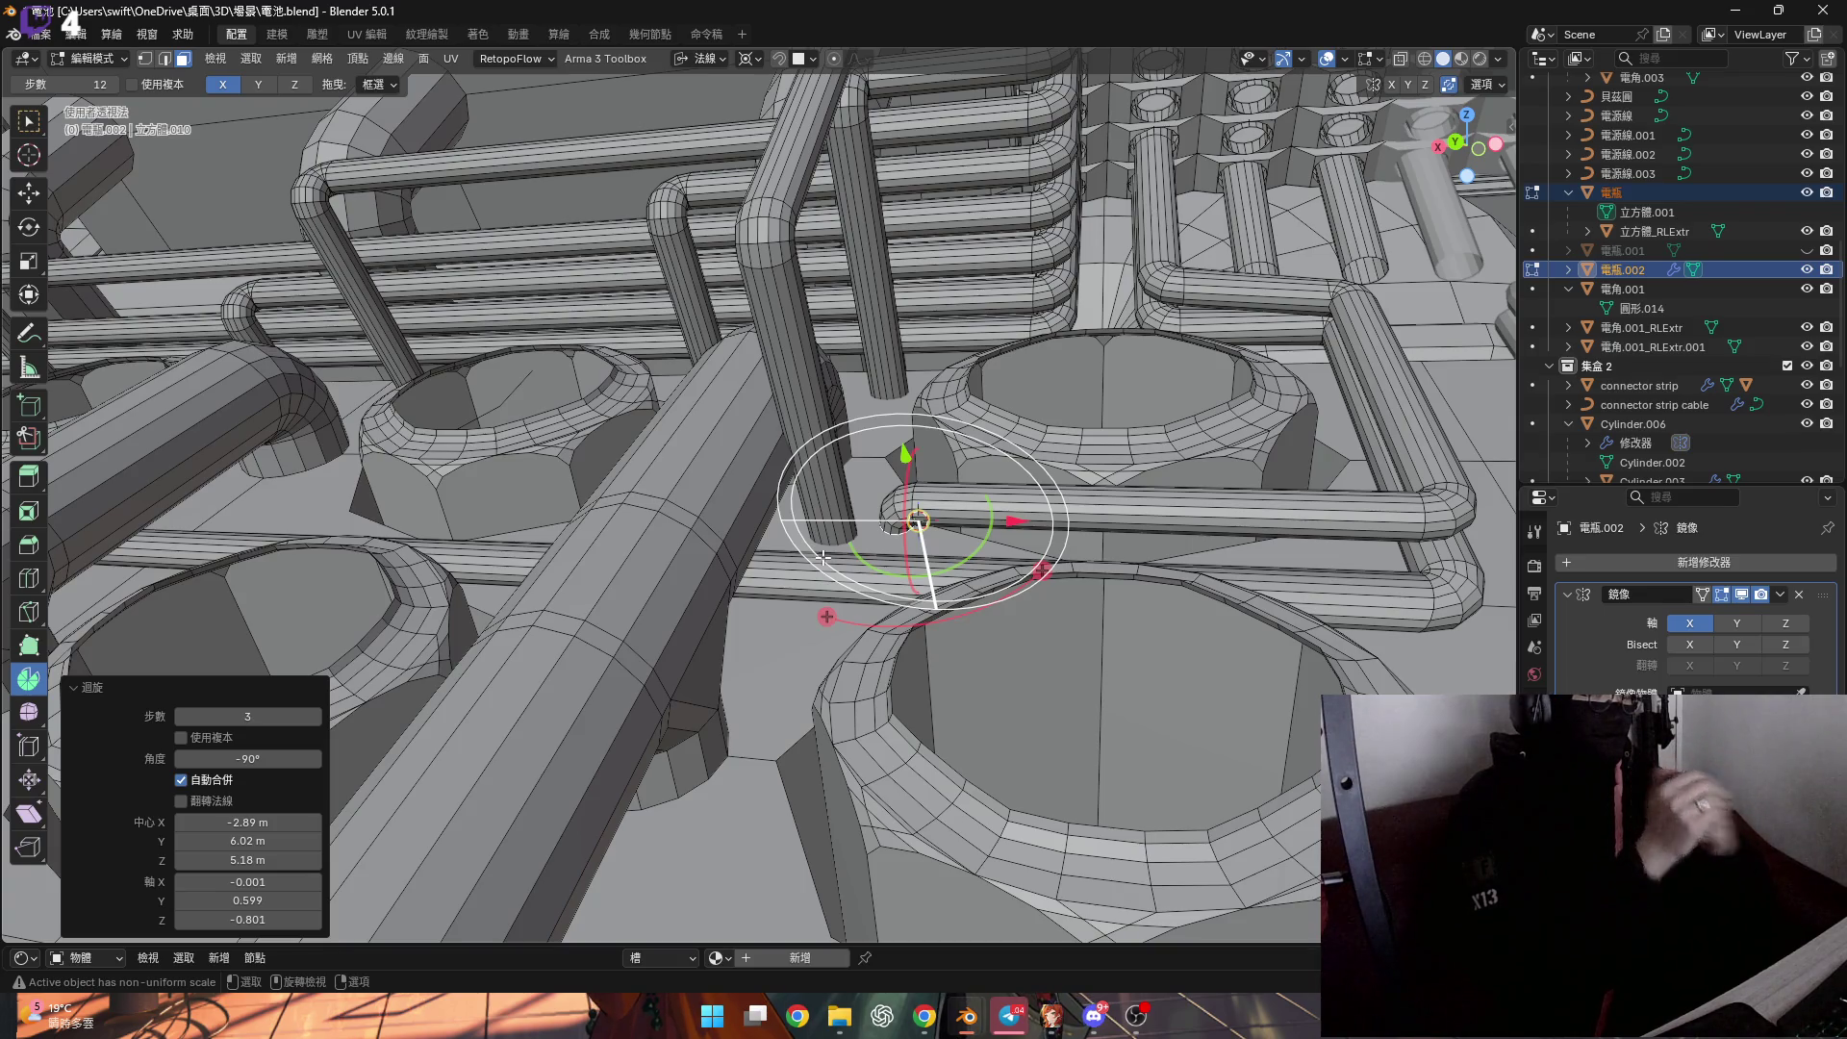
# Extrude the thin pipe's selected end outward along its face normal.
pyautogui.moveTo(822, 556)
pyautogui.mouseDown(button='middle')
pyautogui.moveTo(738, 562)
pyautogui.moveTo(909, 526)
pyautogui.moveTo(970, 534)
pyautogui.moveTo(933, 556)
pyautogui.mouseUp(button='middle')
pyautogui.press('e')
pyautogui.rightClick(970, 533)
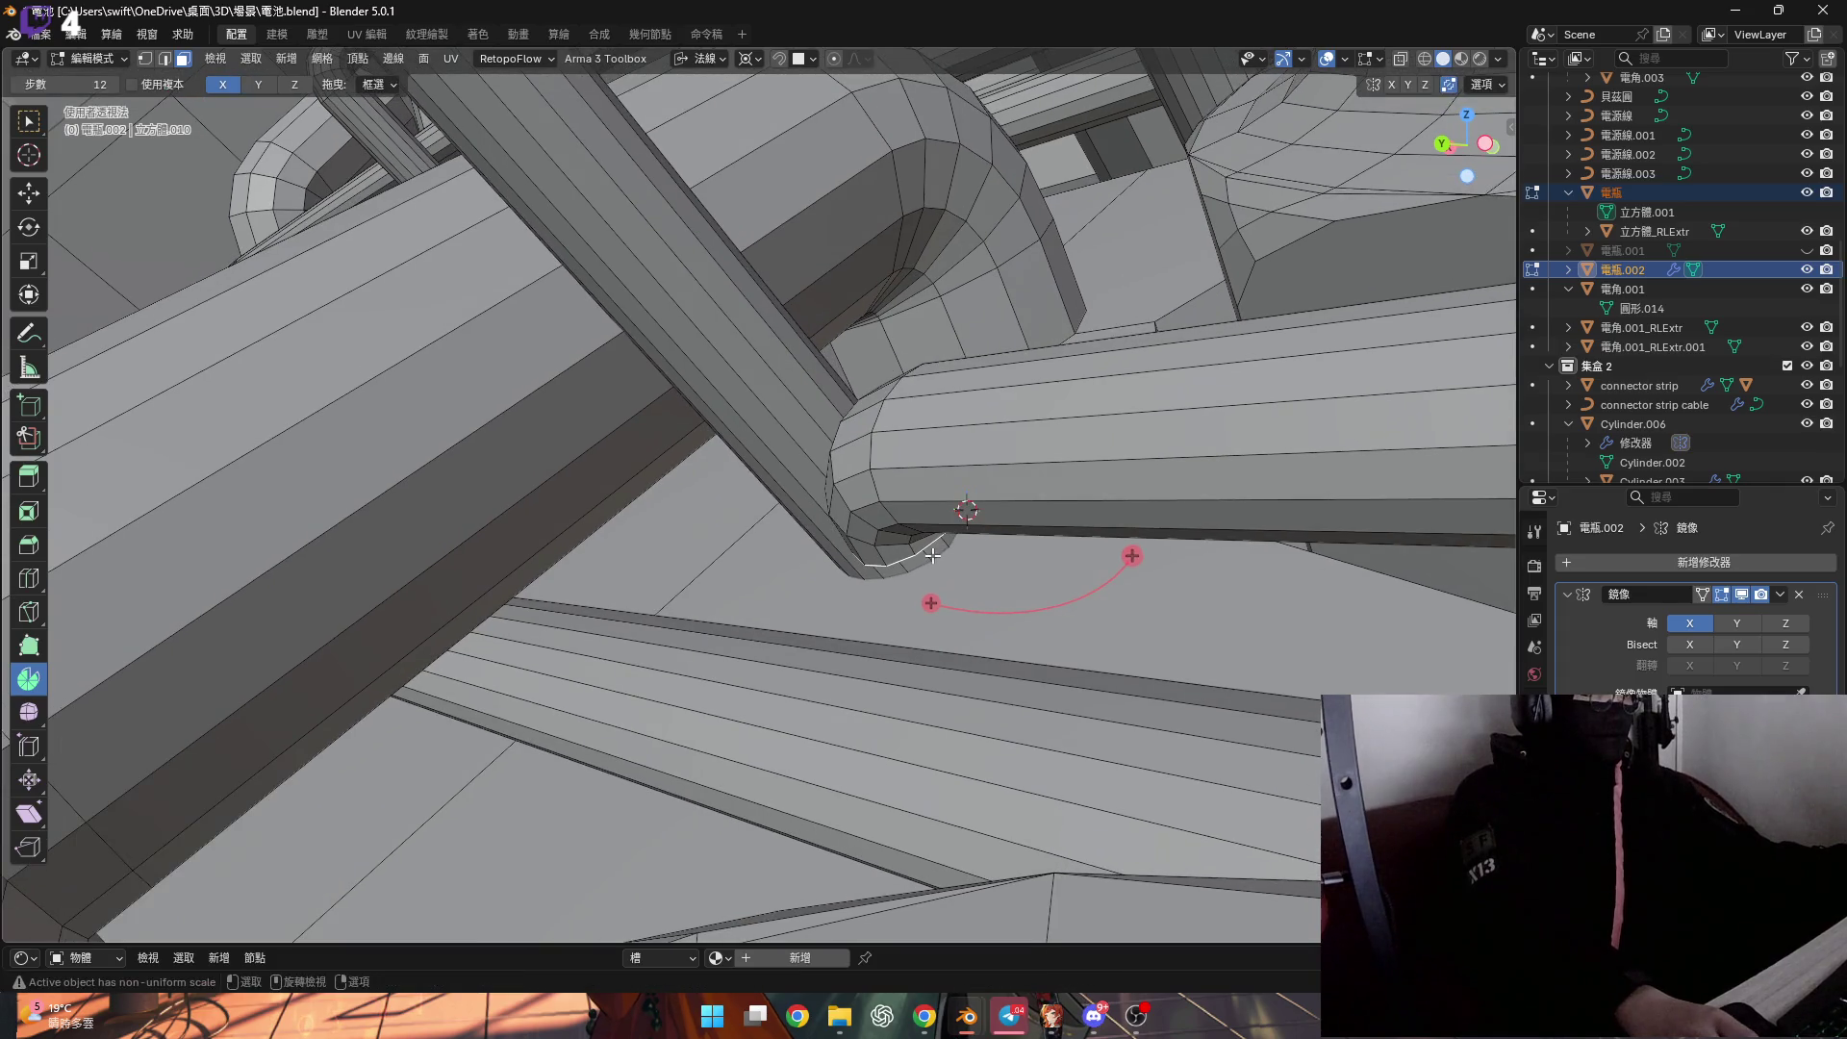
pyautogui.press('e')
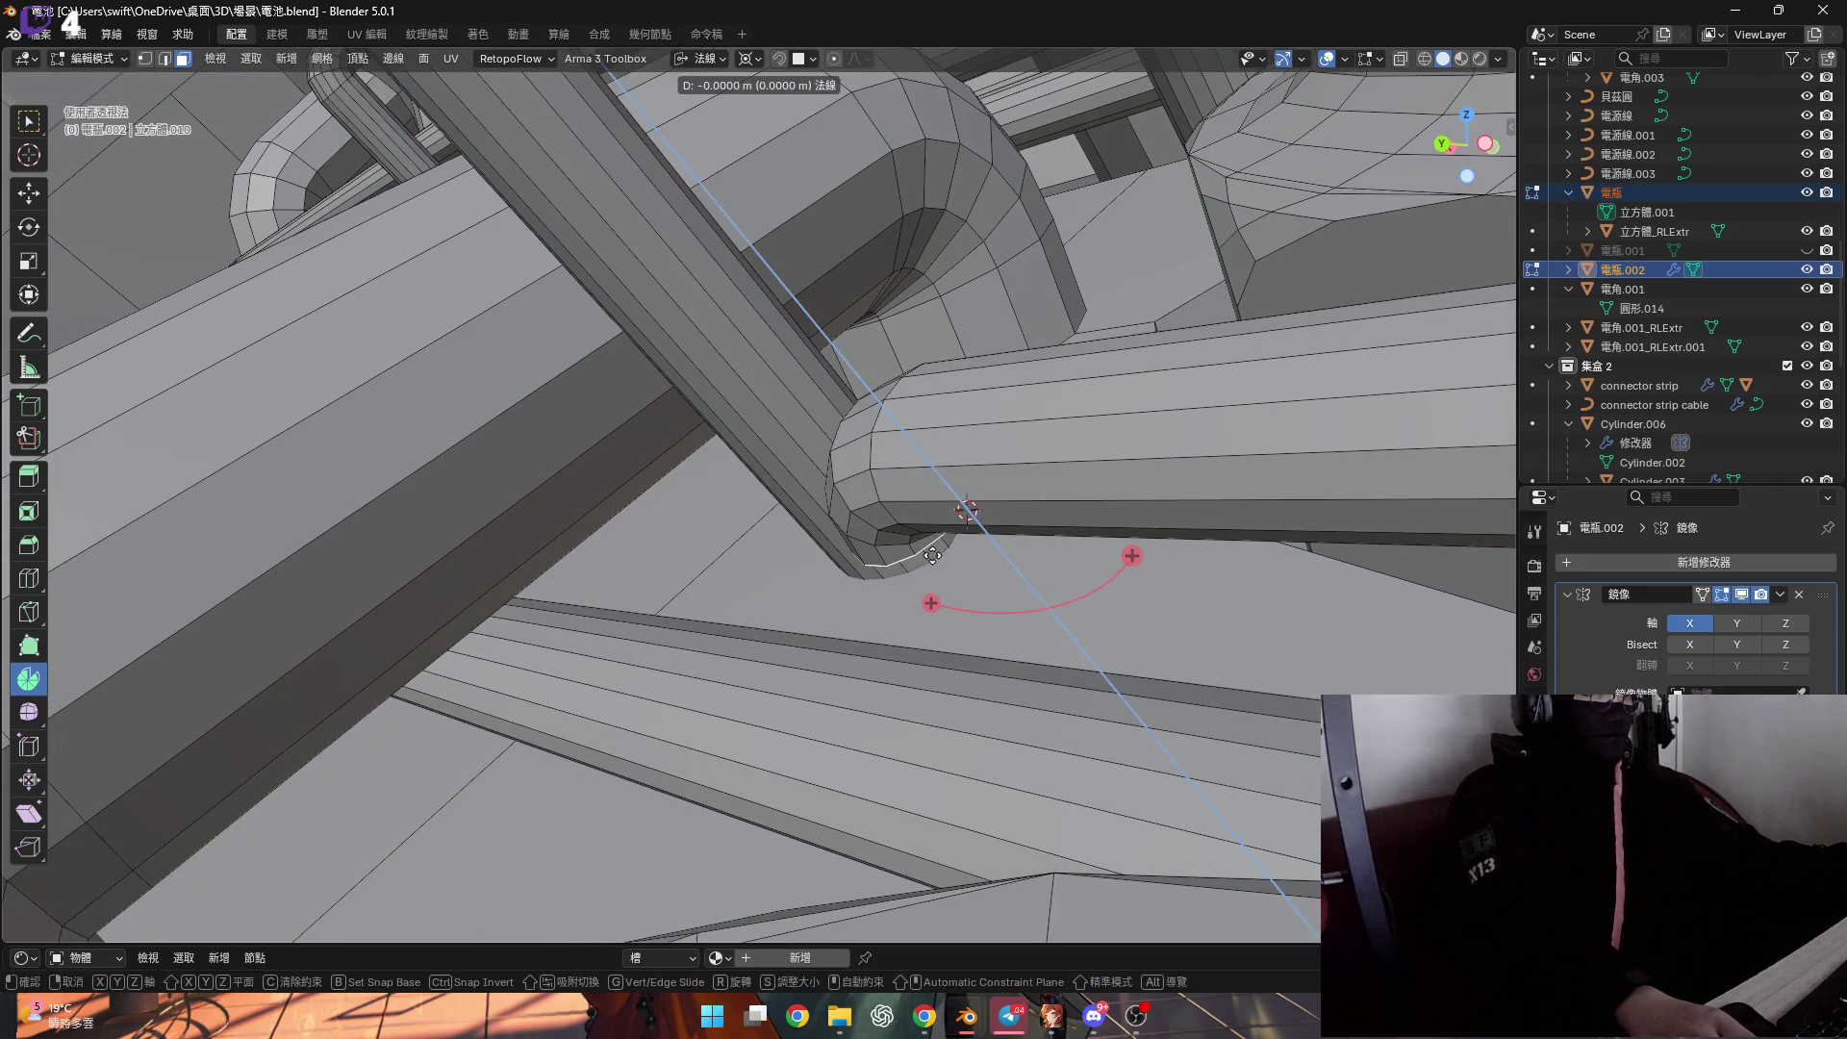
pyautogui.click(1012, 685)
# Snap the 3D cursor to a single vertex on the pipe bend.
pyautogui.moveTo(1012, 685)
pyautogui.mouseDown(button='middle')
pyautogui.moveTo(981, 586)
pyautogui.moveTo(906, 574)
pyautogui.moveTo(1302, 598)
pyautogui.moveTo(1068, 567)
pyautogui.moveTo(1094, 575)
pyautogui.moveTo(990, 610)
pyautogui.moveTo(1020, 577)
pyautogui.moveTo(981, 610)
pyautogui.mouseUp(button='middle')
pyautogui.scroll(5, 624, 615)
pyautogui.moveTo(624, 616)
pyautogui.mouseDown(button='middle')
pyautogui.moveTo(673, 621)
pyautogui.moveTo(568, 577)
pyautogui.moveTo(648, 606)
pyautogui.mouseUp(button='middle')
pyautogui.press('1')
pyautogui.click(669, 624)
pyautogui.hotkey('shift', 's')
pyautogui.click(610, 705)
# Spin the pipe end -90° around the 3D cursor into an elbow, then grow the face selection one ring.
pyautogui.moveTo(610, 705)
pyautogui.mouseDown(button='middle')
pyautogui.moveTo(650, 646)
pyautogui.moveTo(596, 166)
pyautogui.mouseUp(button='middle')
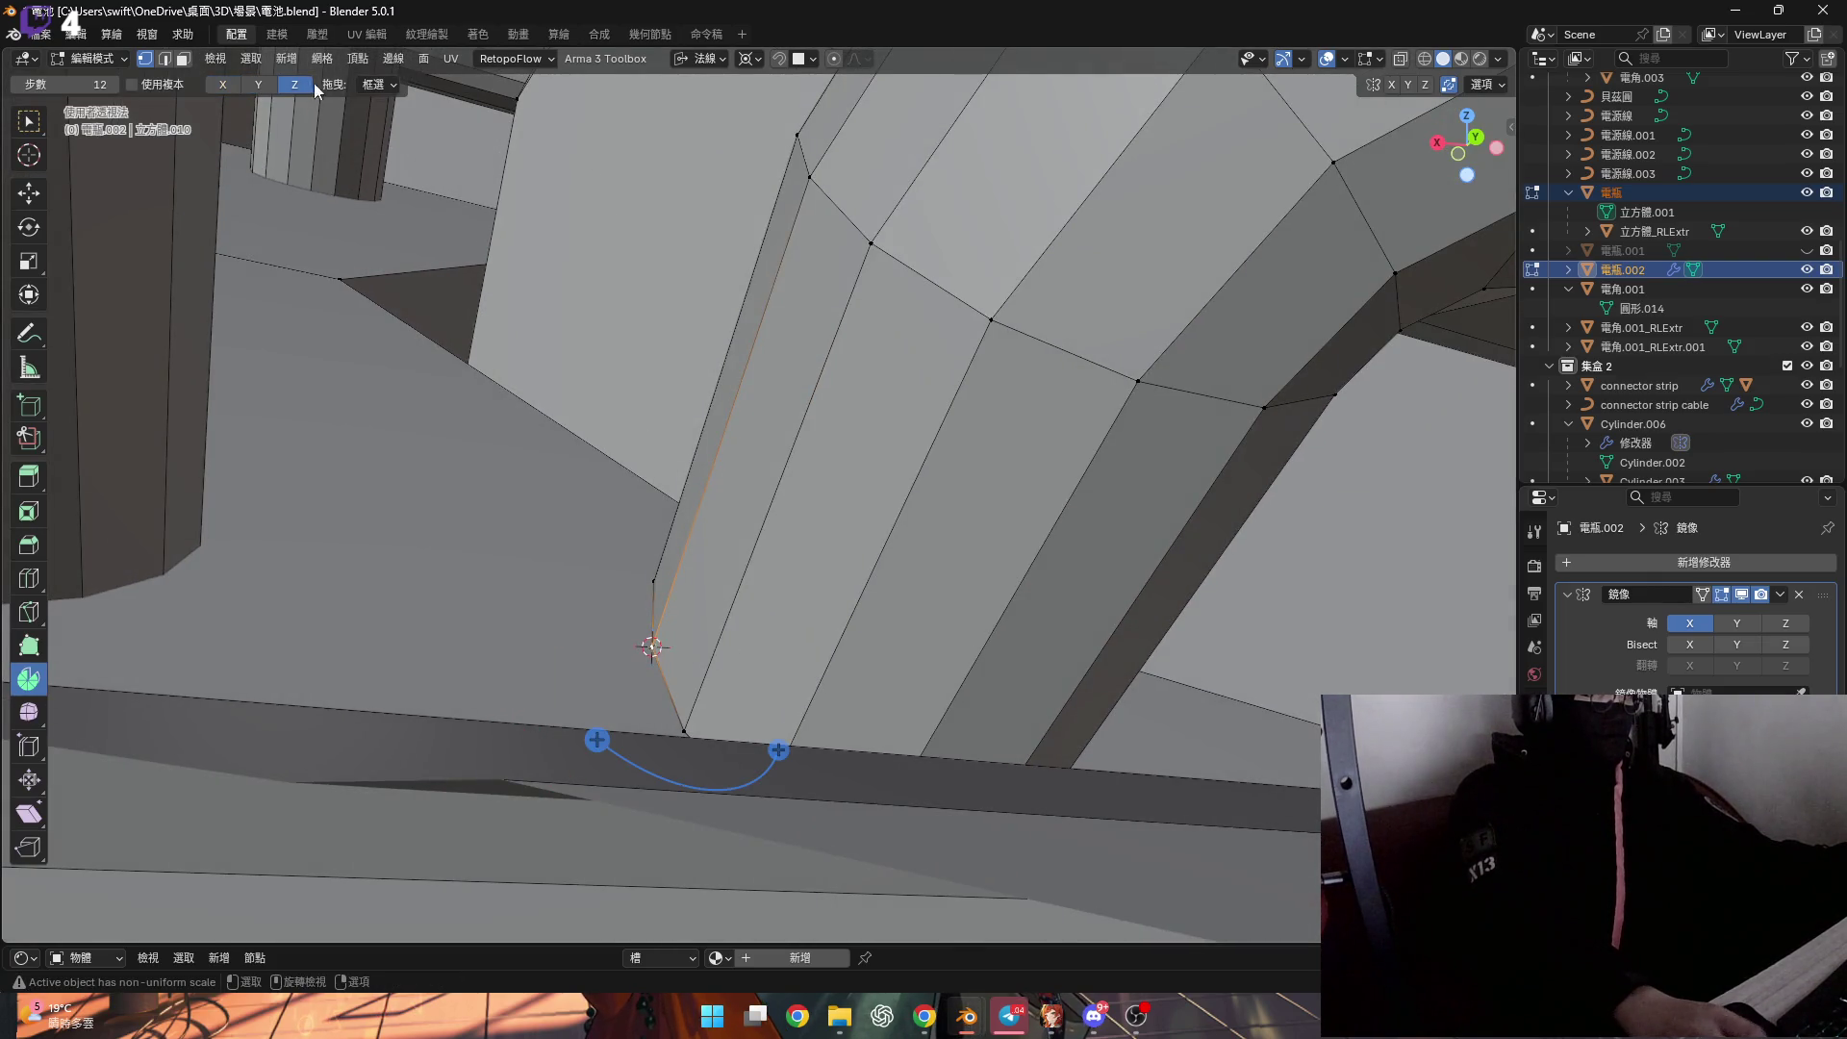
pyautogui.moveTo(804, 586); pyautogui.dragTo(799, 682)
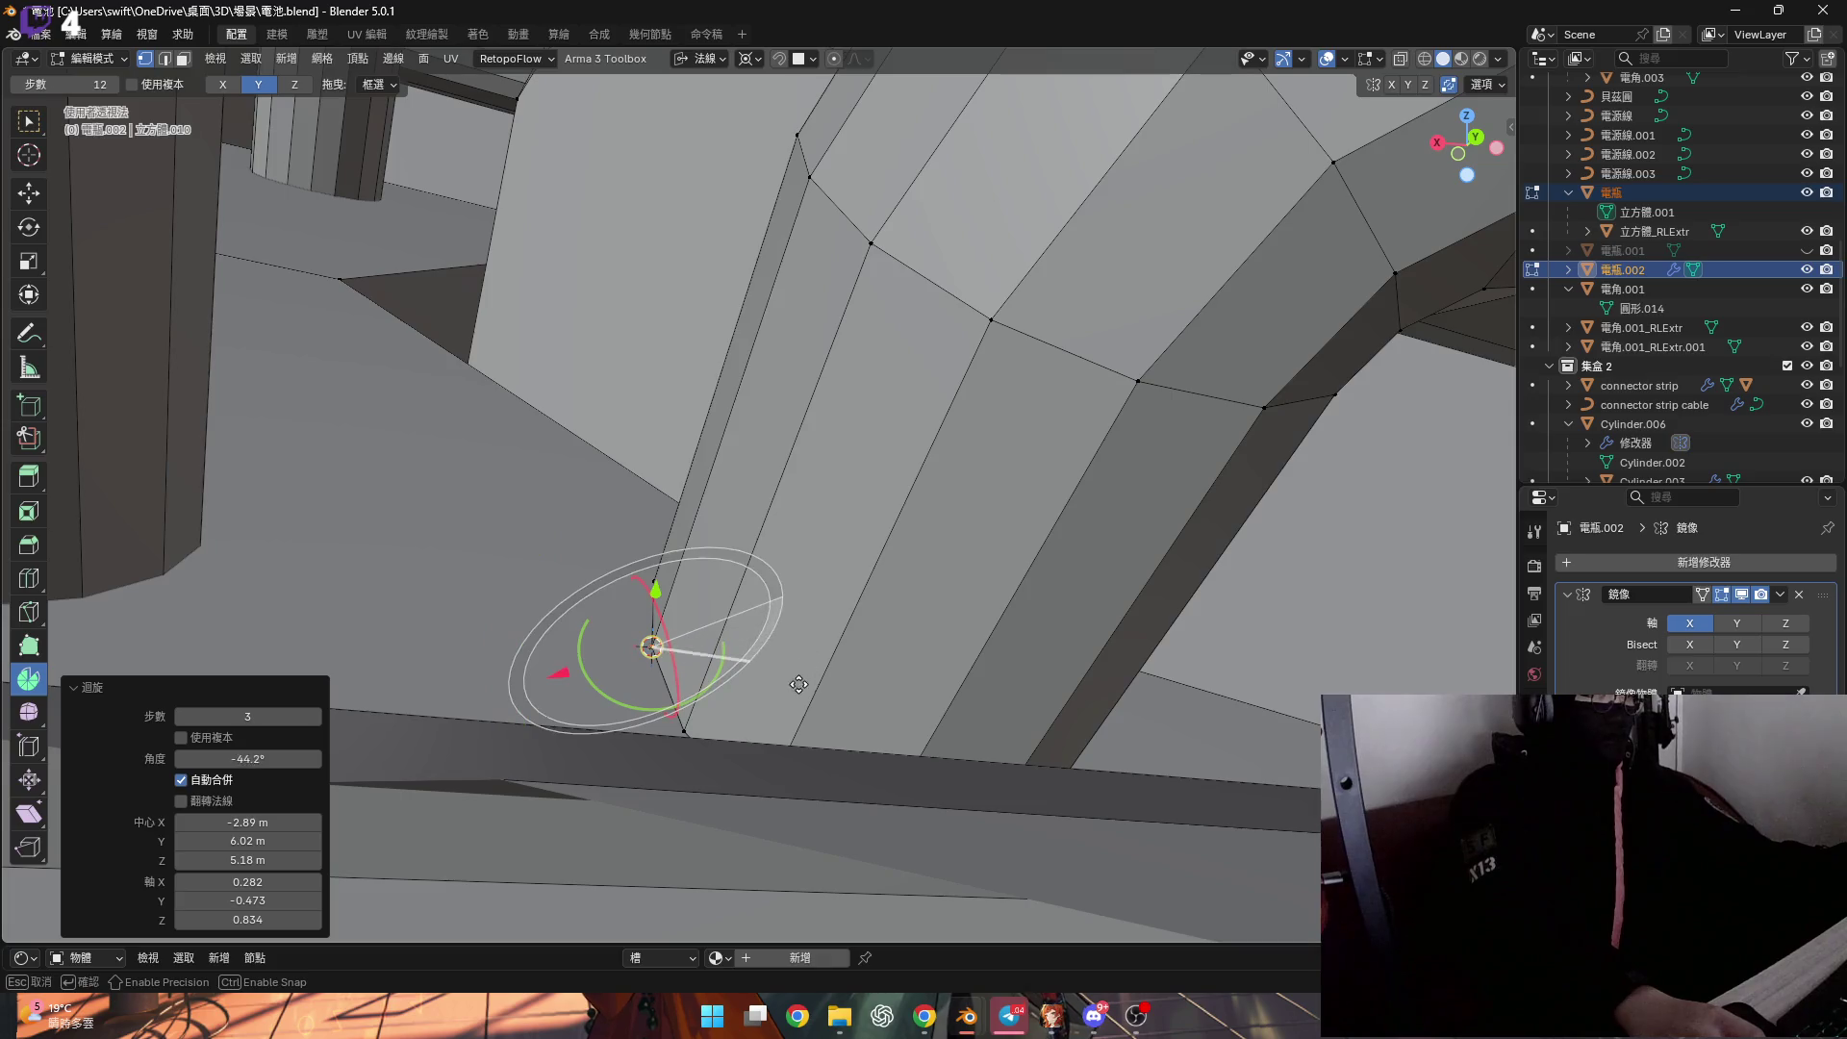
pyautogui.hotkey('ctrl', 'z')
pyautogui.moveTo(798, 671); pyautogui.dragTo(785, 642, button='middle')
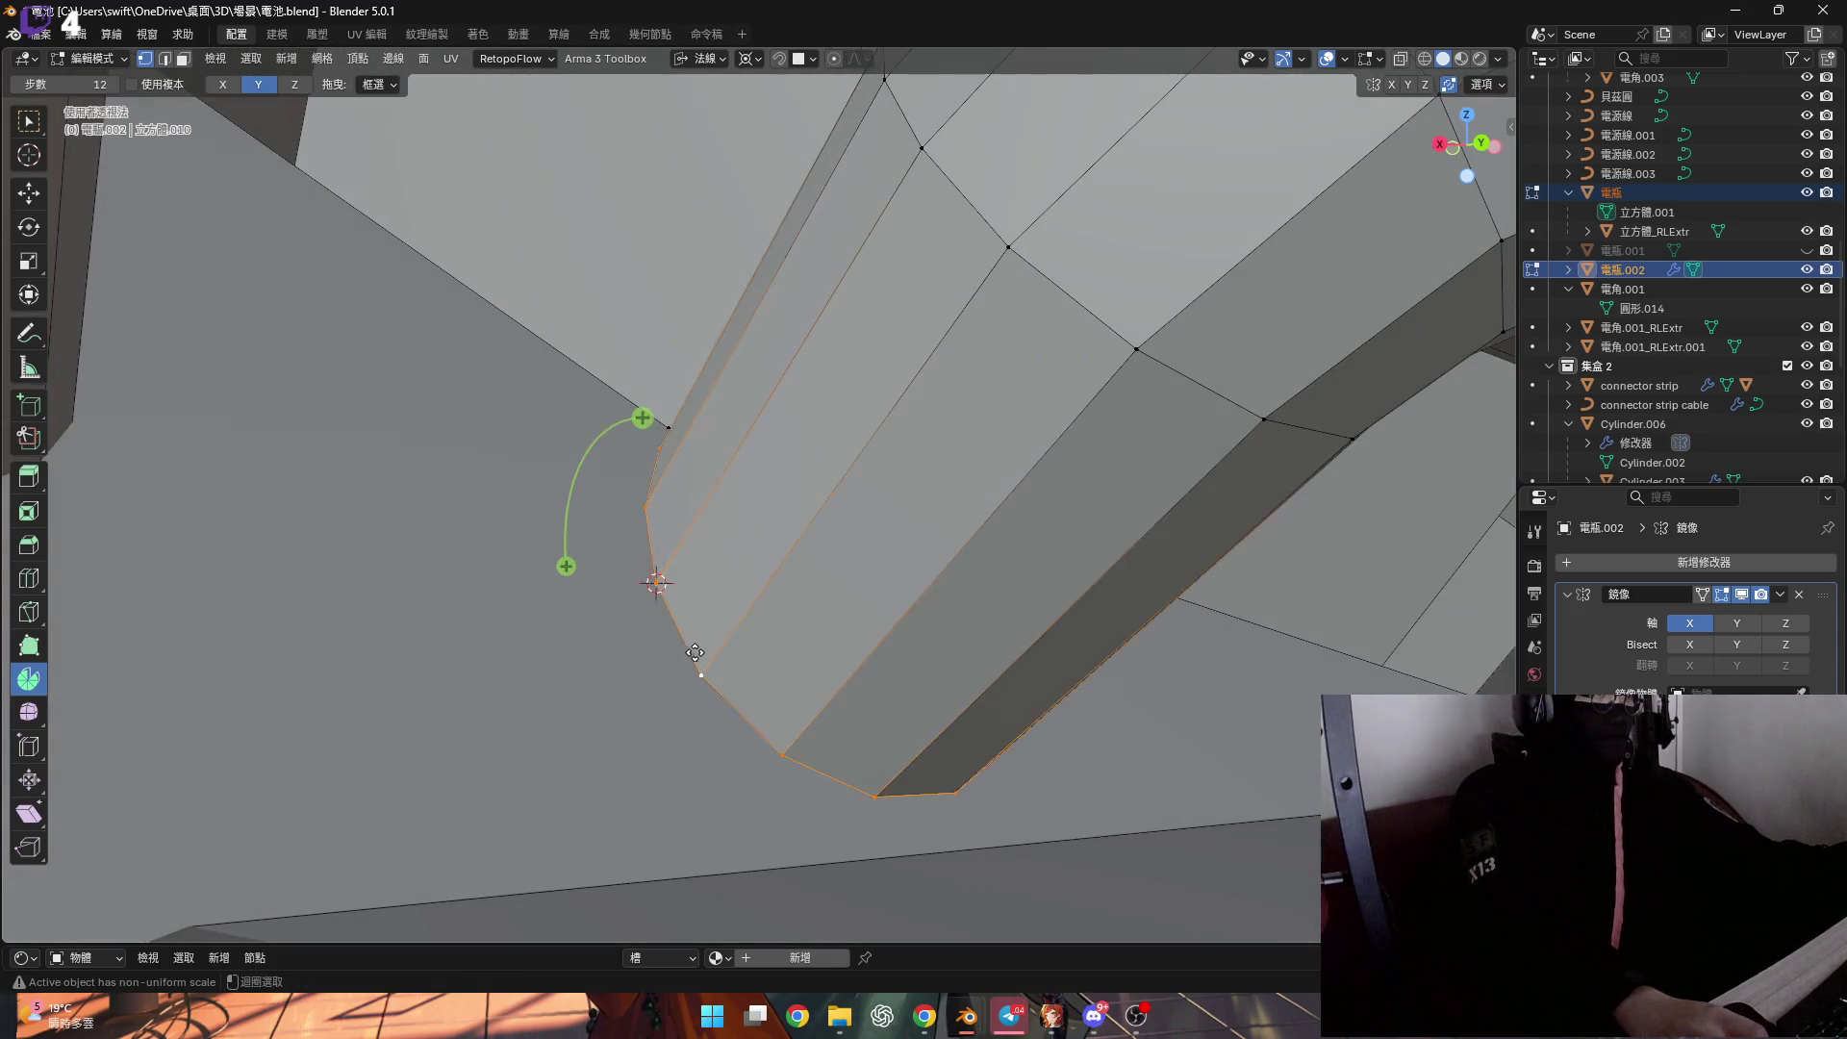
pyautogui.moveTo(646, 451); pyautogui.dragTo(539, 366, button='middle')
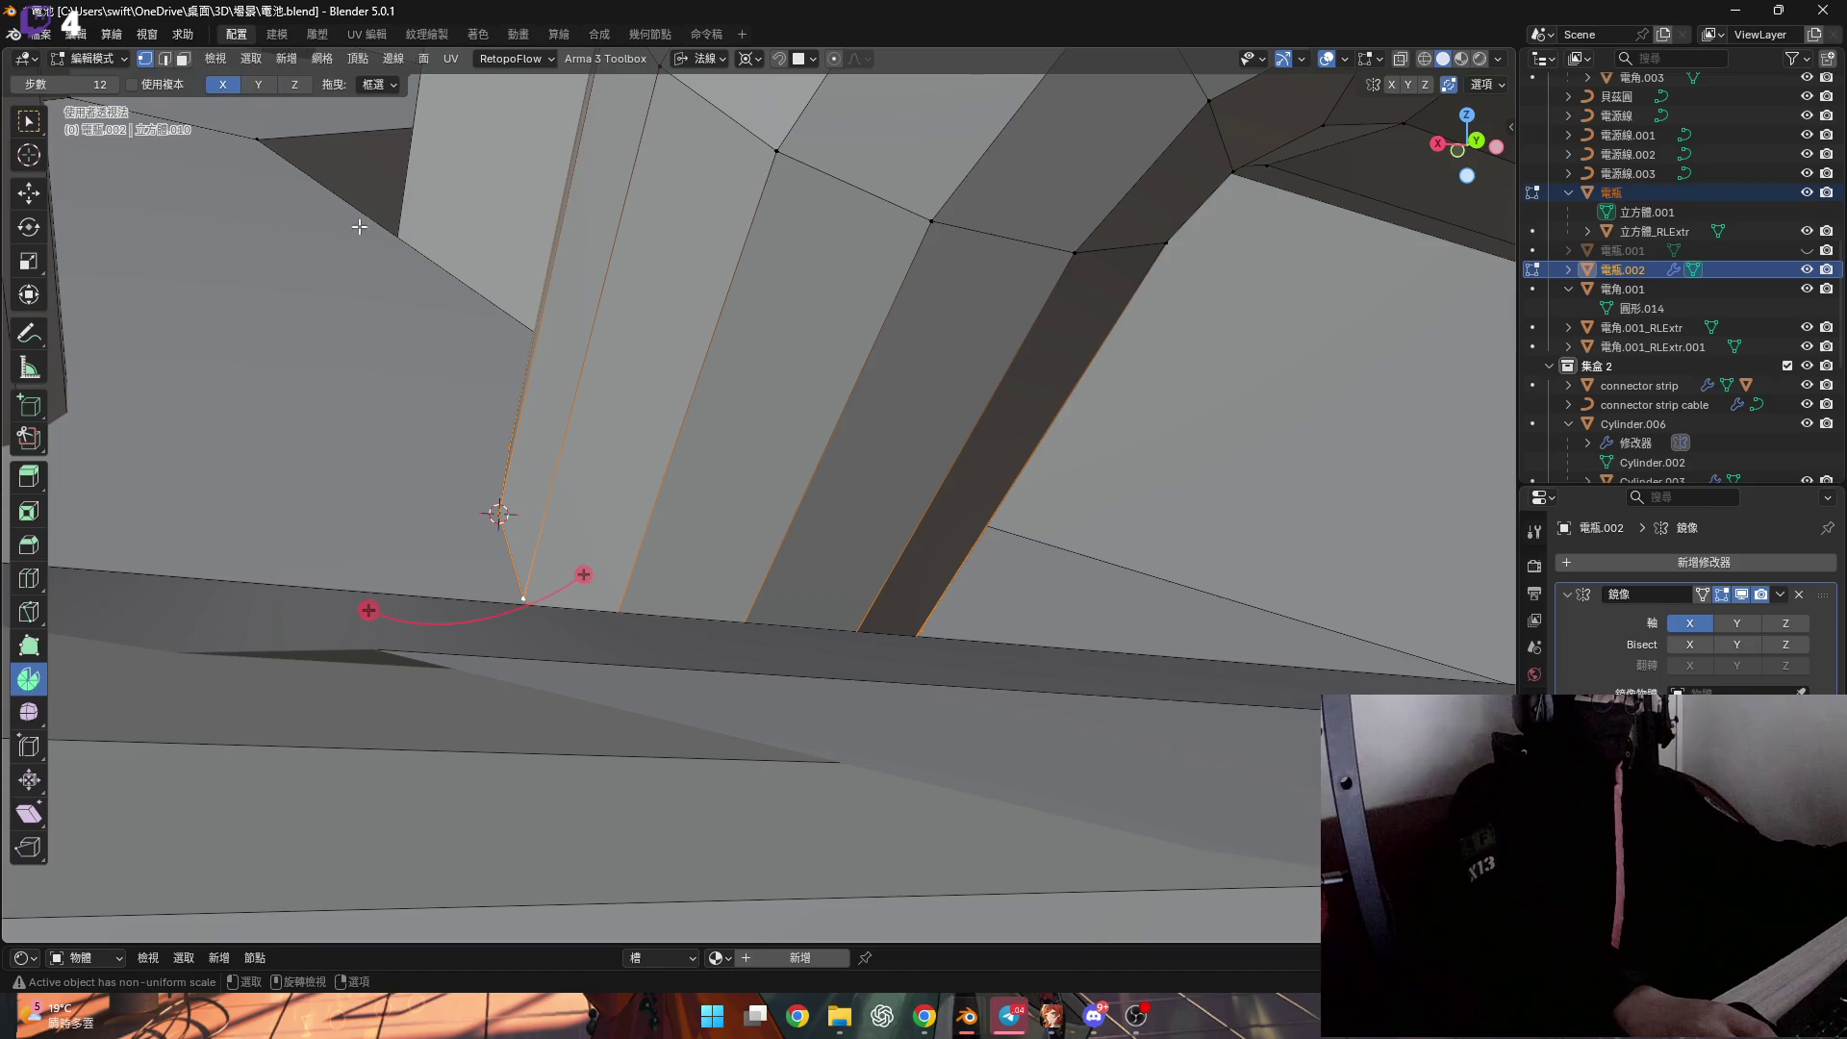
pyautogui.moveTo(583, 575); pyautogui.dragTo(557, 574, button='middle')
pyautogui.moveTo(558, 577); pyautogui.dragTo(563, 587)
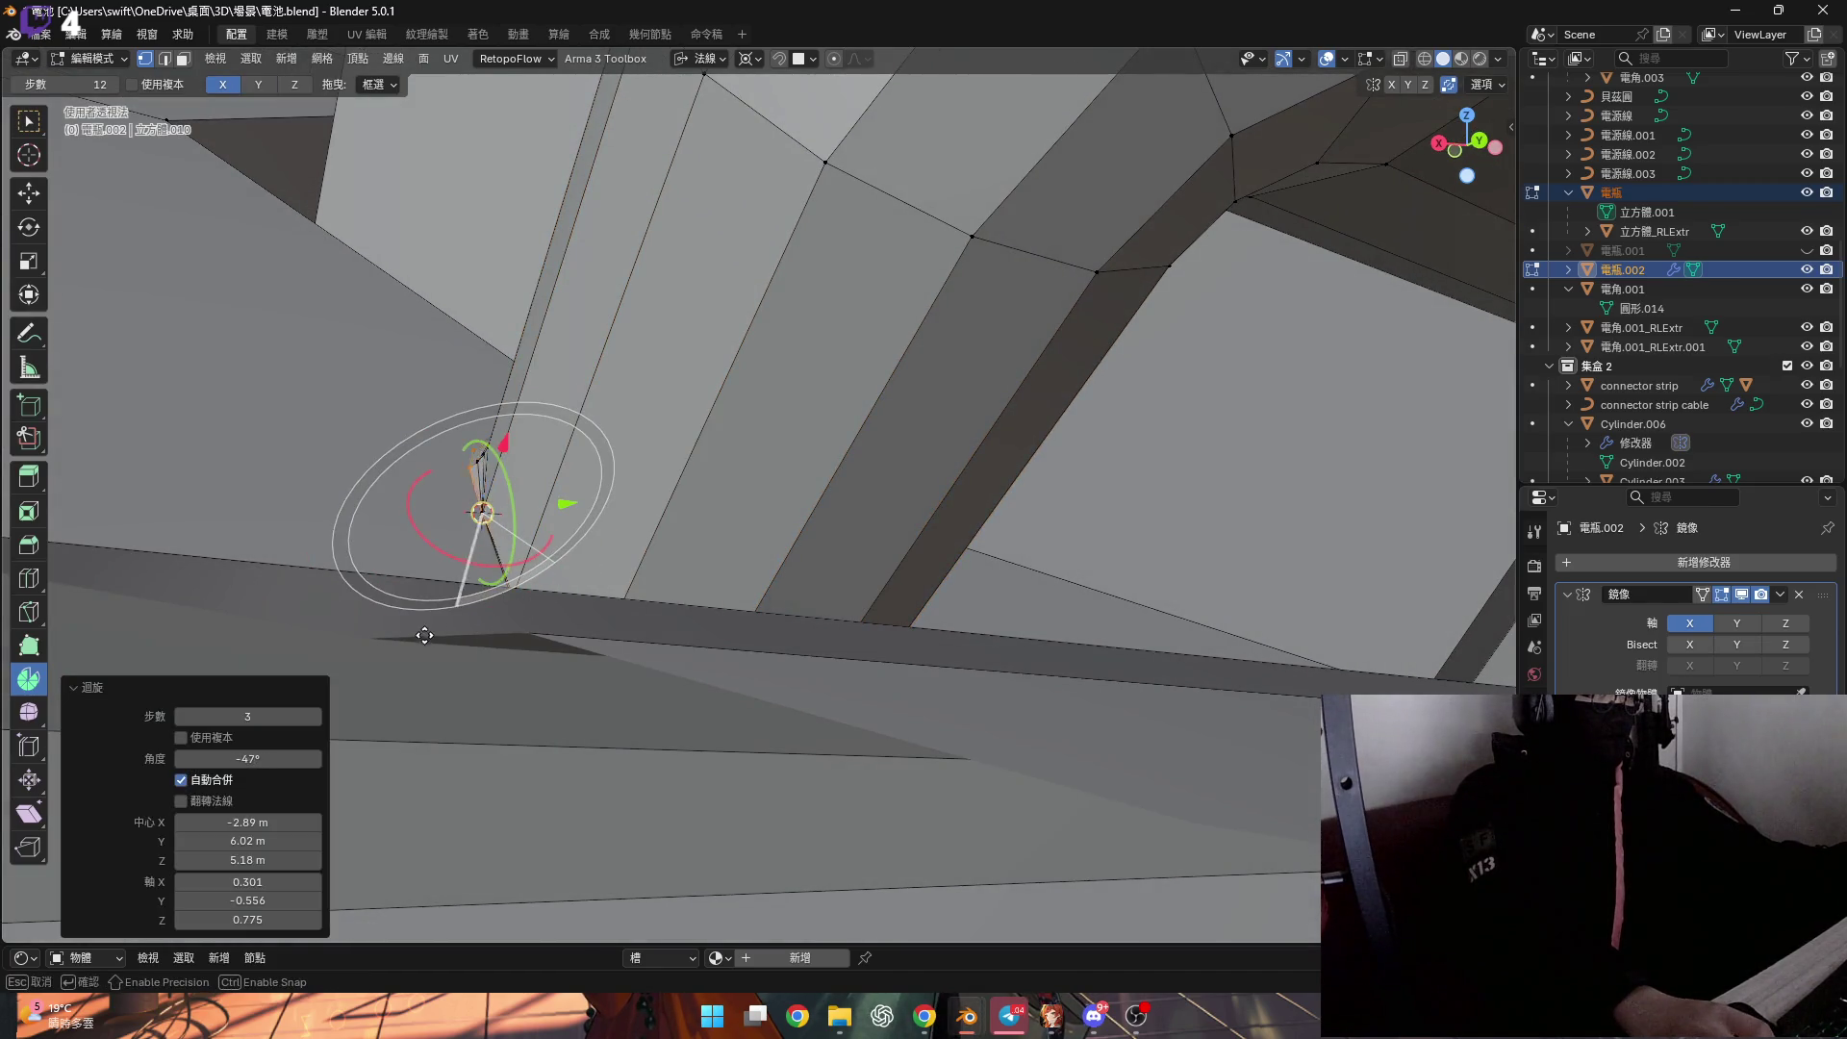
pyautogui.moveTo(310, 482); pyautogui.dragTo(279, 597, button='middle')
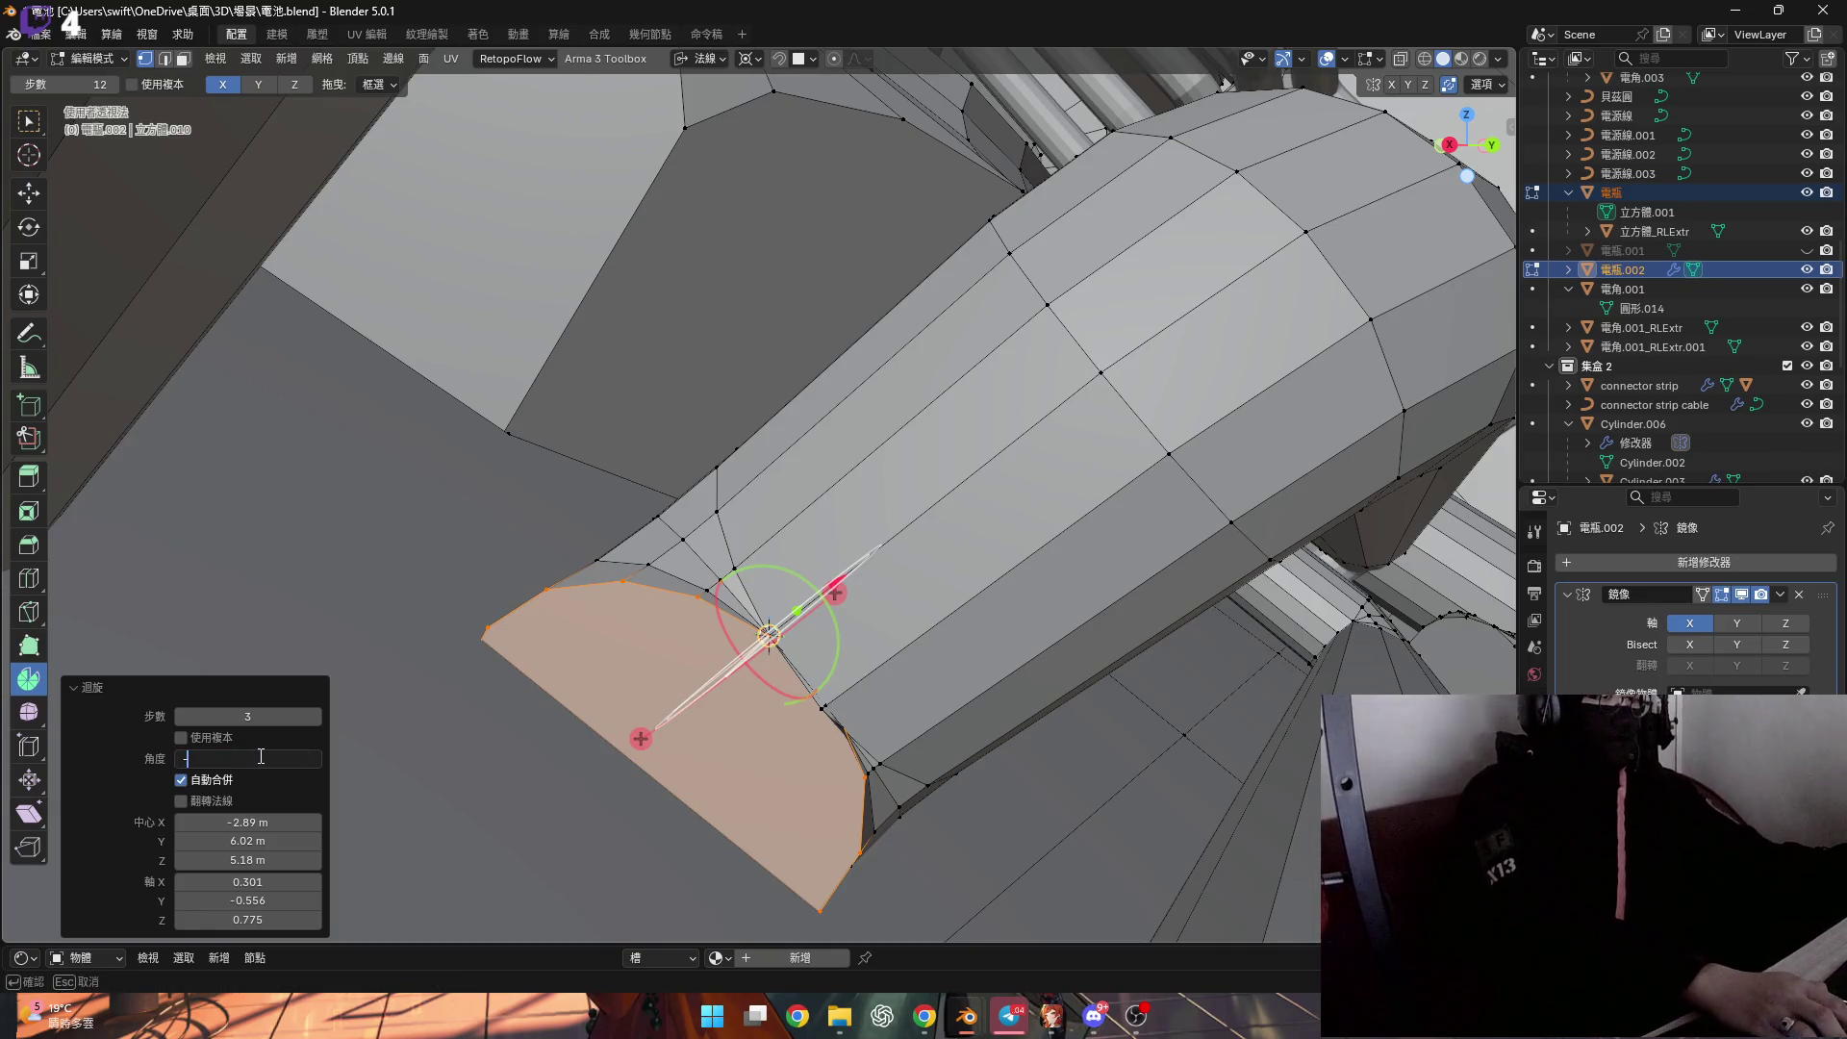
pyautogui.press('Return')
pyautogui.moveTo(673, 731)
pyautogui.mouseDown(button='middle')
pyautogui.moveTo(731, 707)
pyautogui.moveTo(699, 725)
pyautogui.moveTo(716, 756)
pyautogui.moveTo(736, 572)
pyautogui.moveTo(664, 625)
pyautogui.mouseUp(button='middle')
pyautogui.press('ctrl+KP_Add')
pyautogui.press('ctrl+KP_Add')
# Slightly enlarge the bend faces, then taper the grown selection to about 0.82 around the Median Point.
pyautogui.press('s')
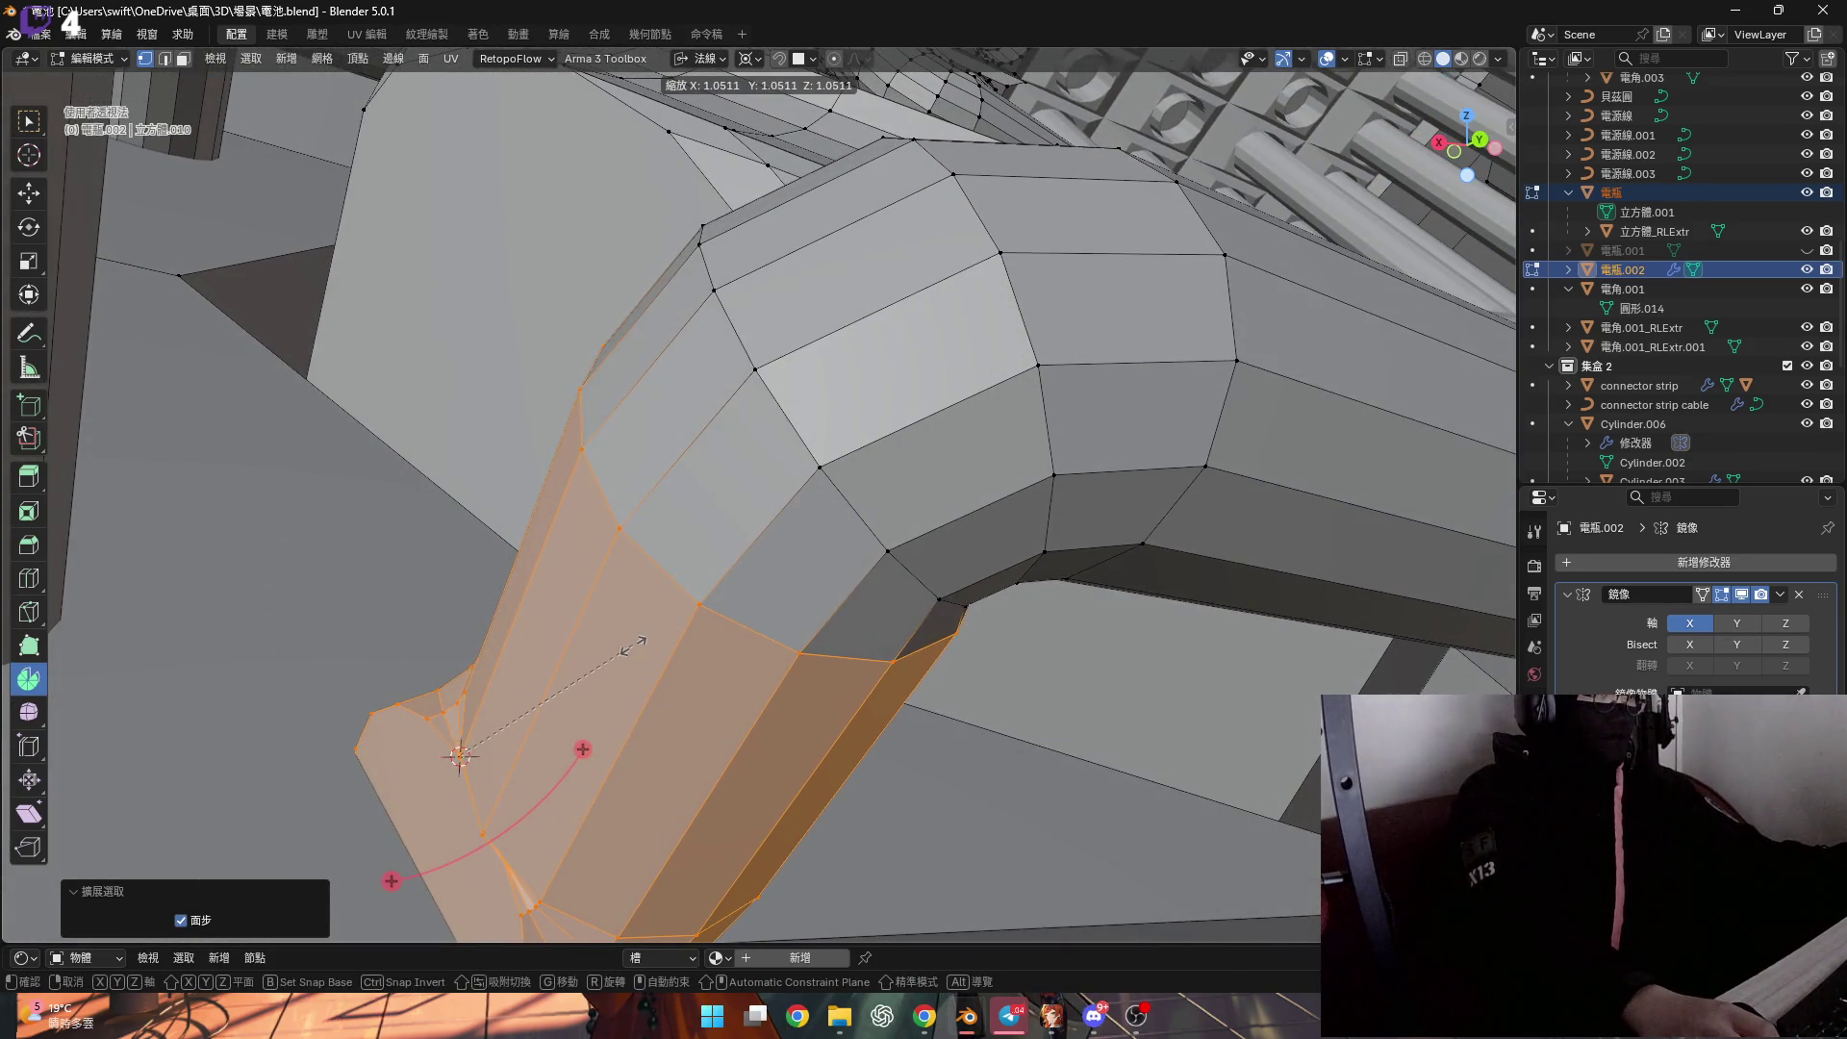
pyautogui.click(632, 647)
pyautogui.click(744, 60)
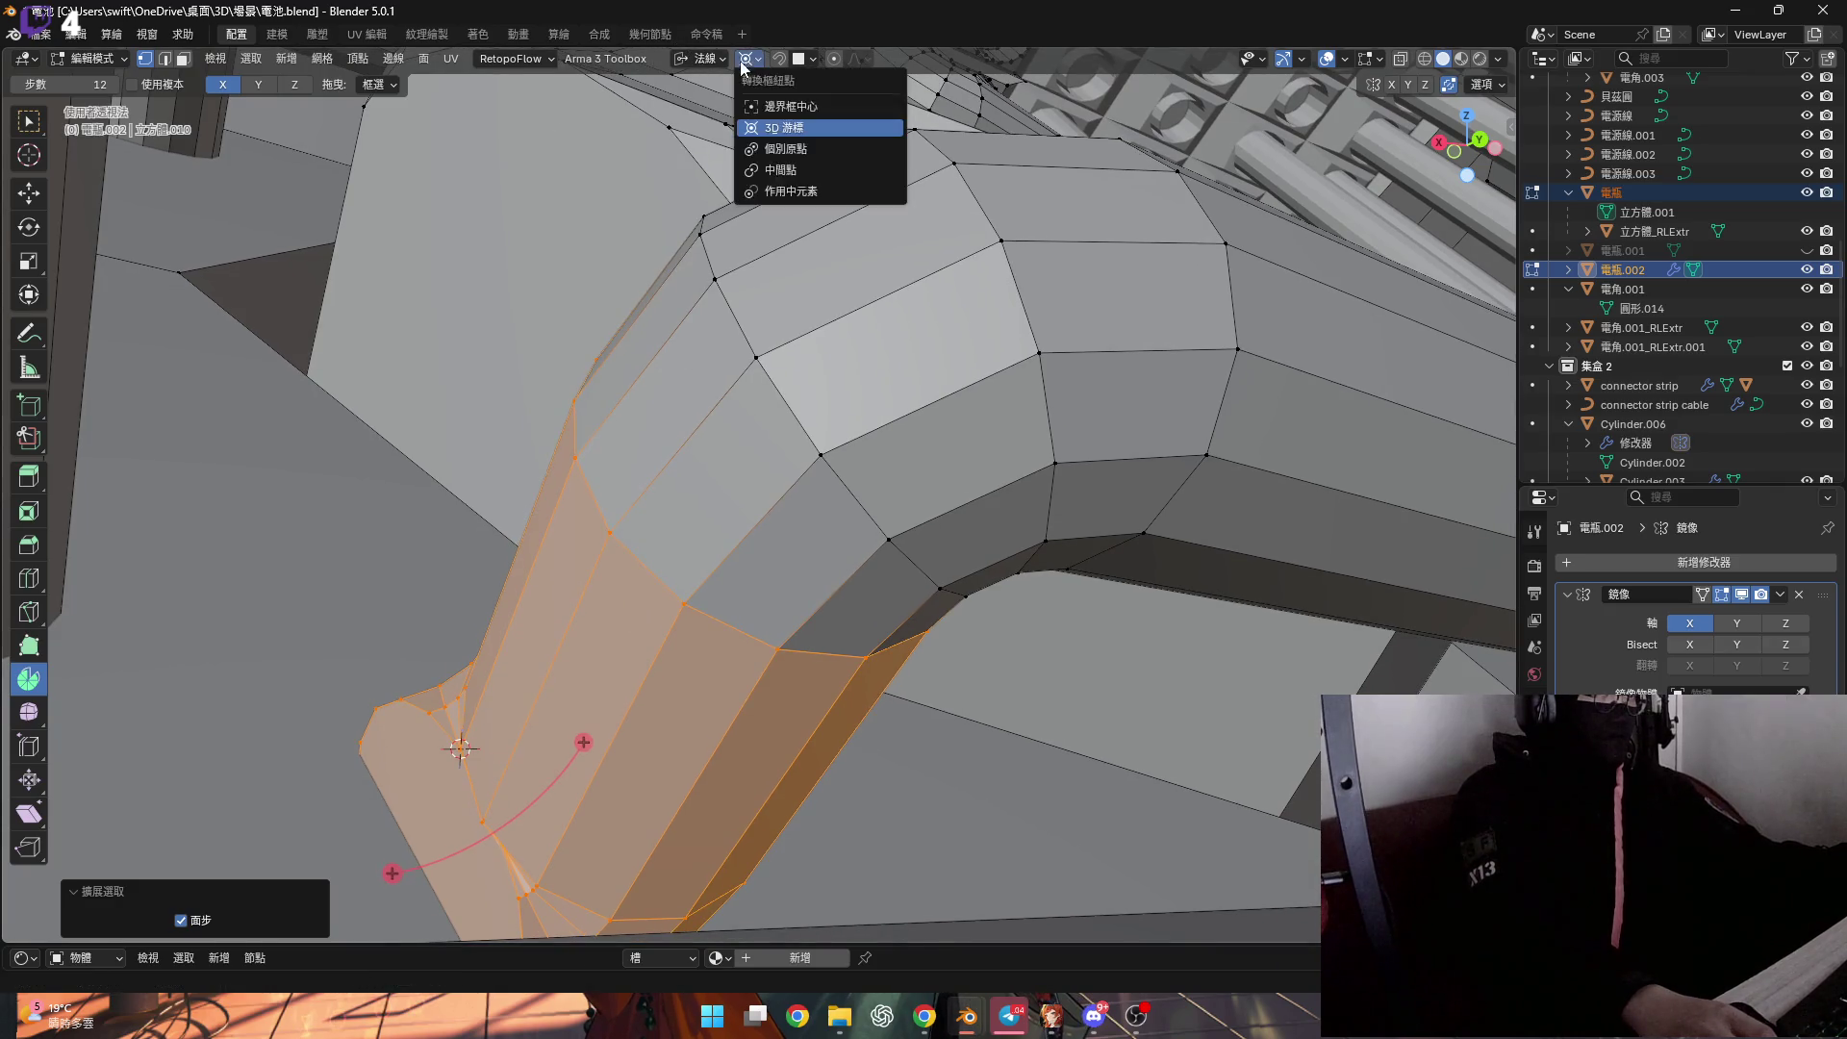
pyautogui.click(780, 170)
pyautogui.moveTo(770, 288)
pyautogui.mouseDown(button='middle')
pyautogui.moveTo(730, 423)
pyautogui.moveTo(745, 387)
pyautogui.mouseUp(button='middle')
pyautogui.press('ctrl+KP_Add')
pyautogui.press('s')
pyautogui.click(695, 555)
pyautogui.moveTo(695, 555)
pyautogui.mouseDown(button='middle')
pyautogui.moveTo(656, 601)
pyautogui.moveTo(570, 573)
pyautogui.mouseUp(button='middle')
pyautogui.press('ctrl+KP_Subtract')
pyautogui.press('ctrl+KP_Subtract')
# Add an edge loop near the tube end without sliding it.
pyautogui.hotkey('ctrl', 'r')
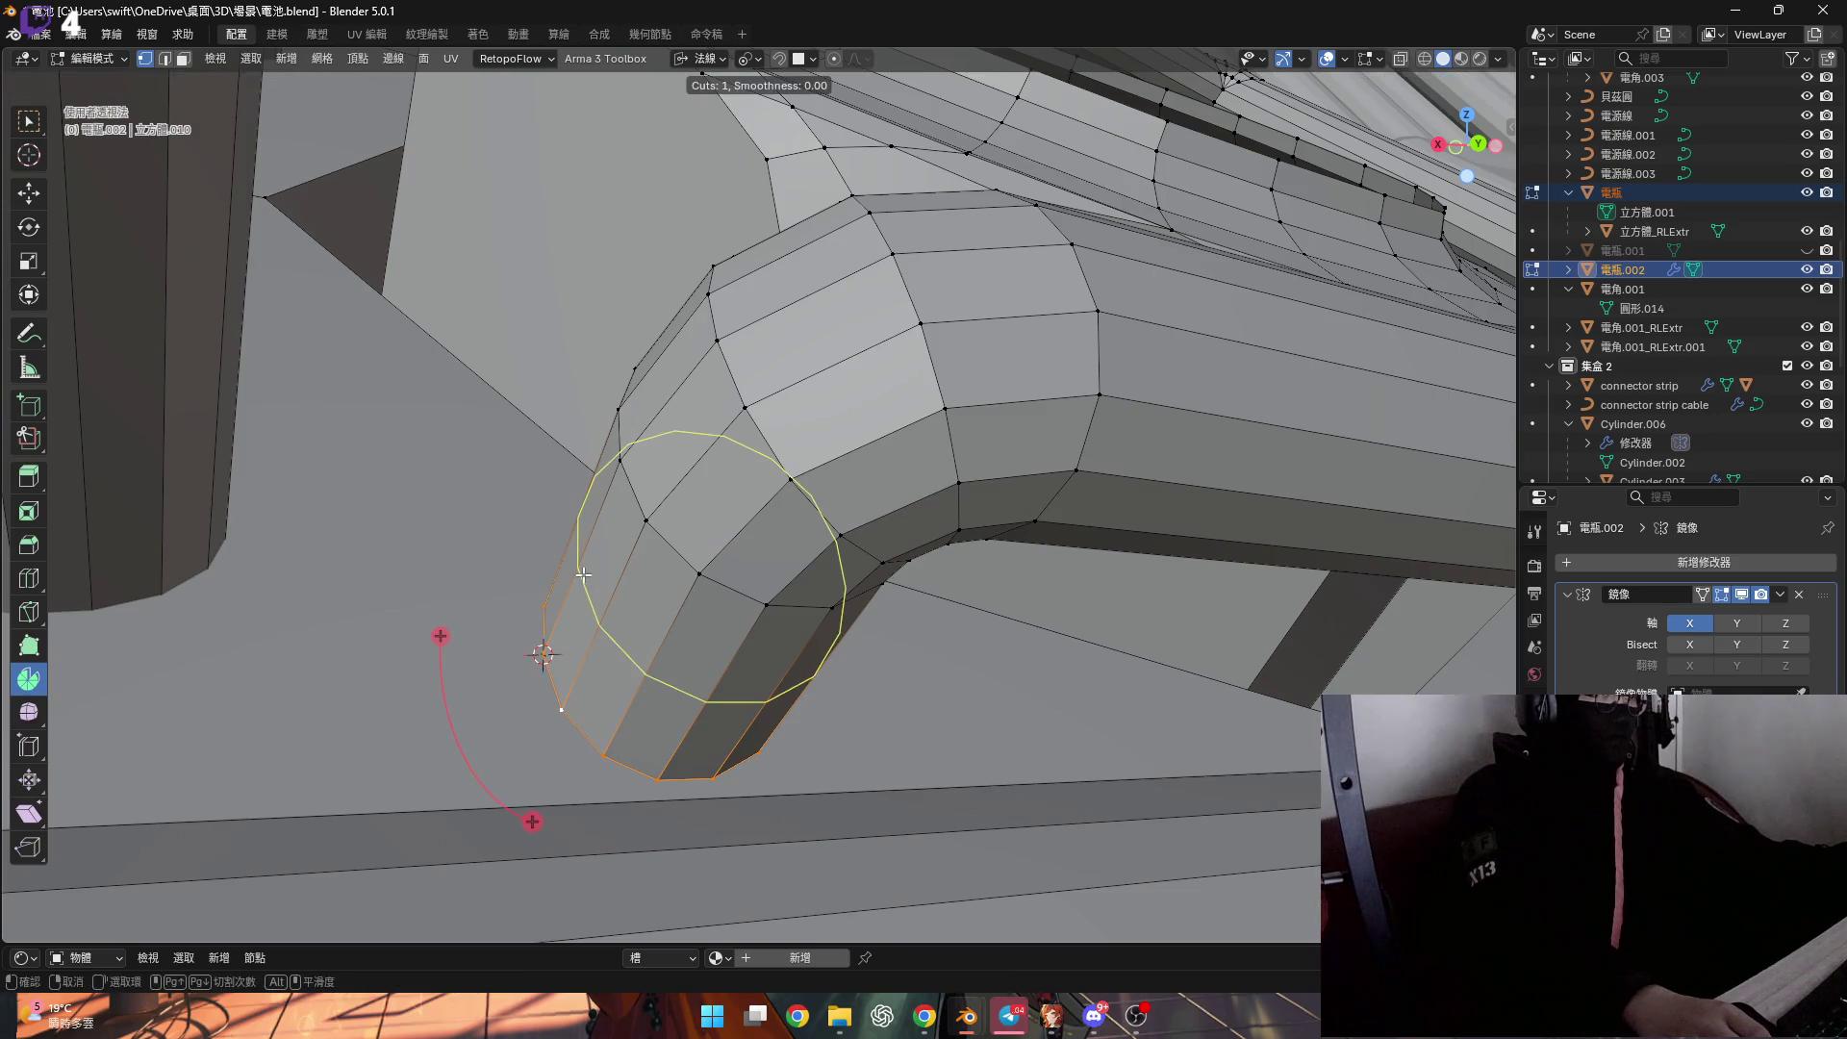
pyautogui.click(584, 574)
pyautogui.rightClick(589, 569)
pyautogui.moveTo(586, 581)
pyautogui.mouseDown(button='middle')
pyautogui.moveTo(617, 612)
pyautogui.moveTo(569, 618)
pyautogui.moveTo(592, 580)
pyautogui.moveTo(574, 560)
pyautogui.mouseUp(button='middle')
# Delete the tube's end face to open the end.
pyautogui.press('3')
pyautogui.click(565, 610)
pyautogui.press('x')
pyautogui.click(603, 592)
# Snap the 3D cursor to a vertex on the open rim and use Local orientation.
pyautogui.press('1')
pyautogui.click(575, 560)
pyautogui.hotkey('shift', 's')
pyautogui.click(635, 675)
pyautogui.moveTo(636, 675)
pyautogui.mouseDown(button='middle')
pyautogui.moveTo(640, 523)
pyautogui.moveTo(712, 681)
pyautogui.moveTo(689, 443)
pyautogui.moveTo(702, 192)
pyautogui.mouseUp(button='middle')
pyautogui.click(705, 59)
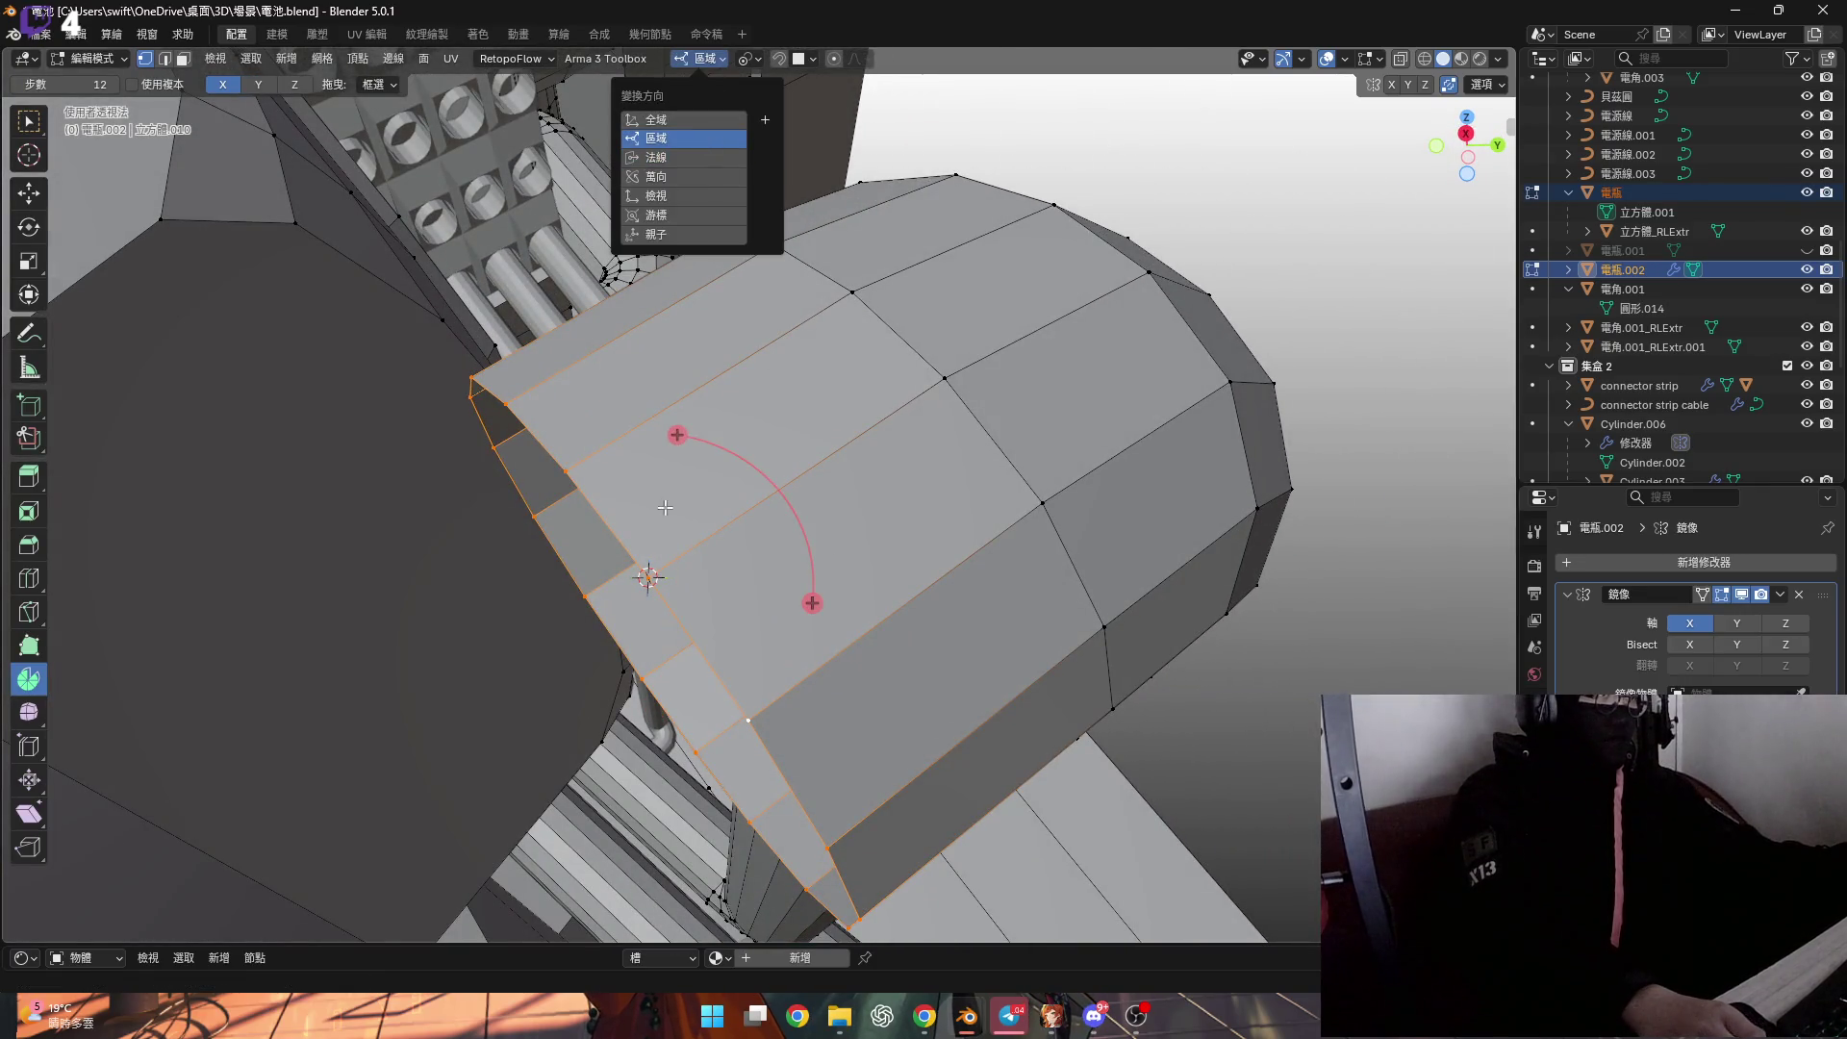
pyautogui.click(674, 138)
# Spin the open end into a new bend with a 90° angle.
pyautogui.moveTo(355, 163); pyautogui.dragTo(534, 443, button='middle')
pyautogui.moveTo(567, 416)
pyautogui.mouseDown()
pyautogui.moveTo(664, 433)
pyautogui.moveTo(731, 539)
pyautogui.moveTo(837, 564)
pyautogui.mouseUp()
pyautogui.moveTo(837, 565)
pyautogui.mouseDown(button='middle')
pyautogui.moveTo(754, 560)
pyautogui.moveTo(275, 791)
pyautogui.mouseUp(button='middle')
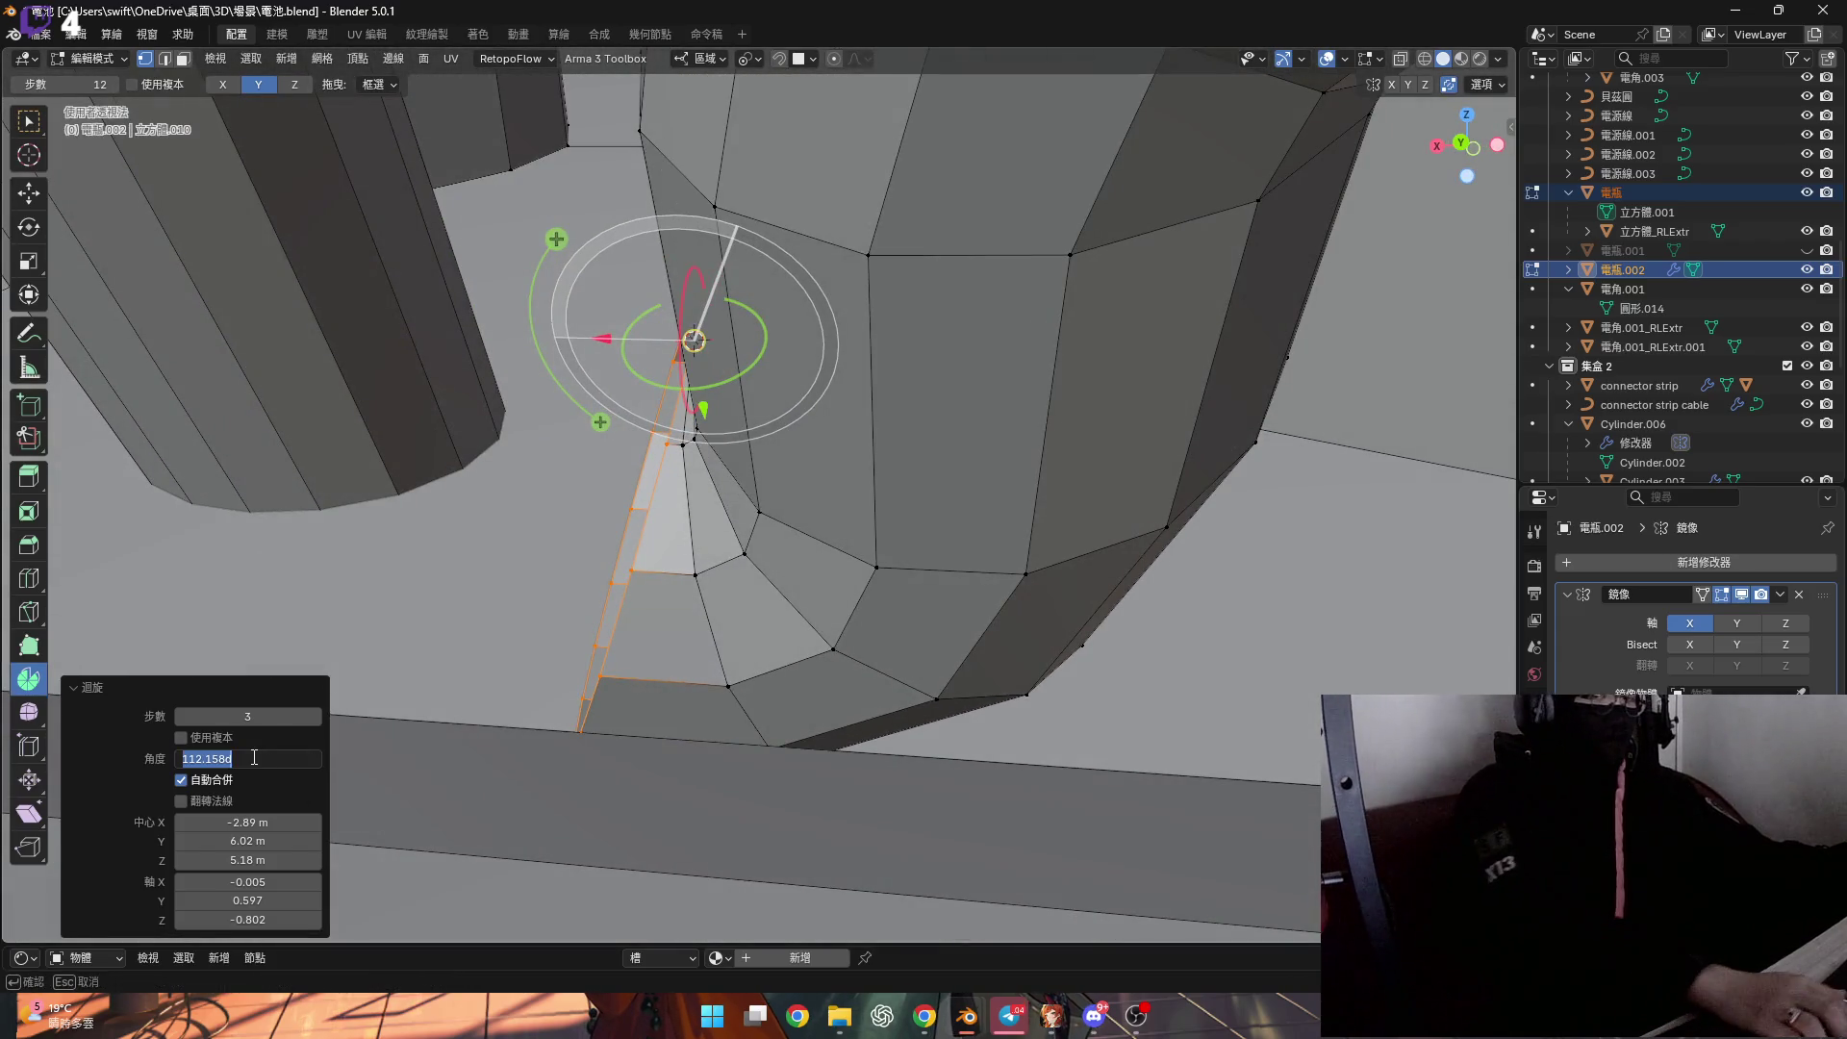
pyautogui.write('90')
pyautogui.press('Return')
pyautogui.moveTo(673, 577)
pyautogui.mouseDown(button='middle')
pyautogui.moveTo(660, 529)
pyautogui.moveTo(817, 618)
pyautogui.moveTo(771, 711)
pyautogui.mouseUp(button='middle')
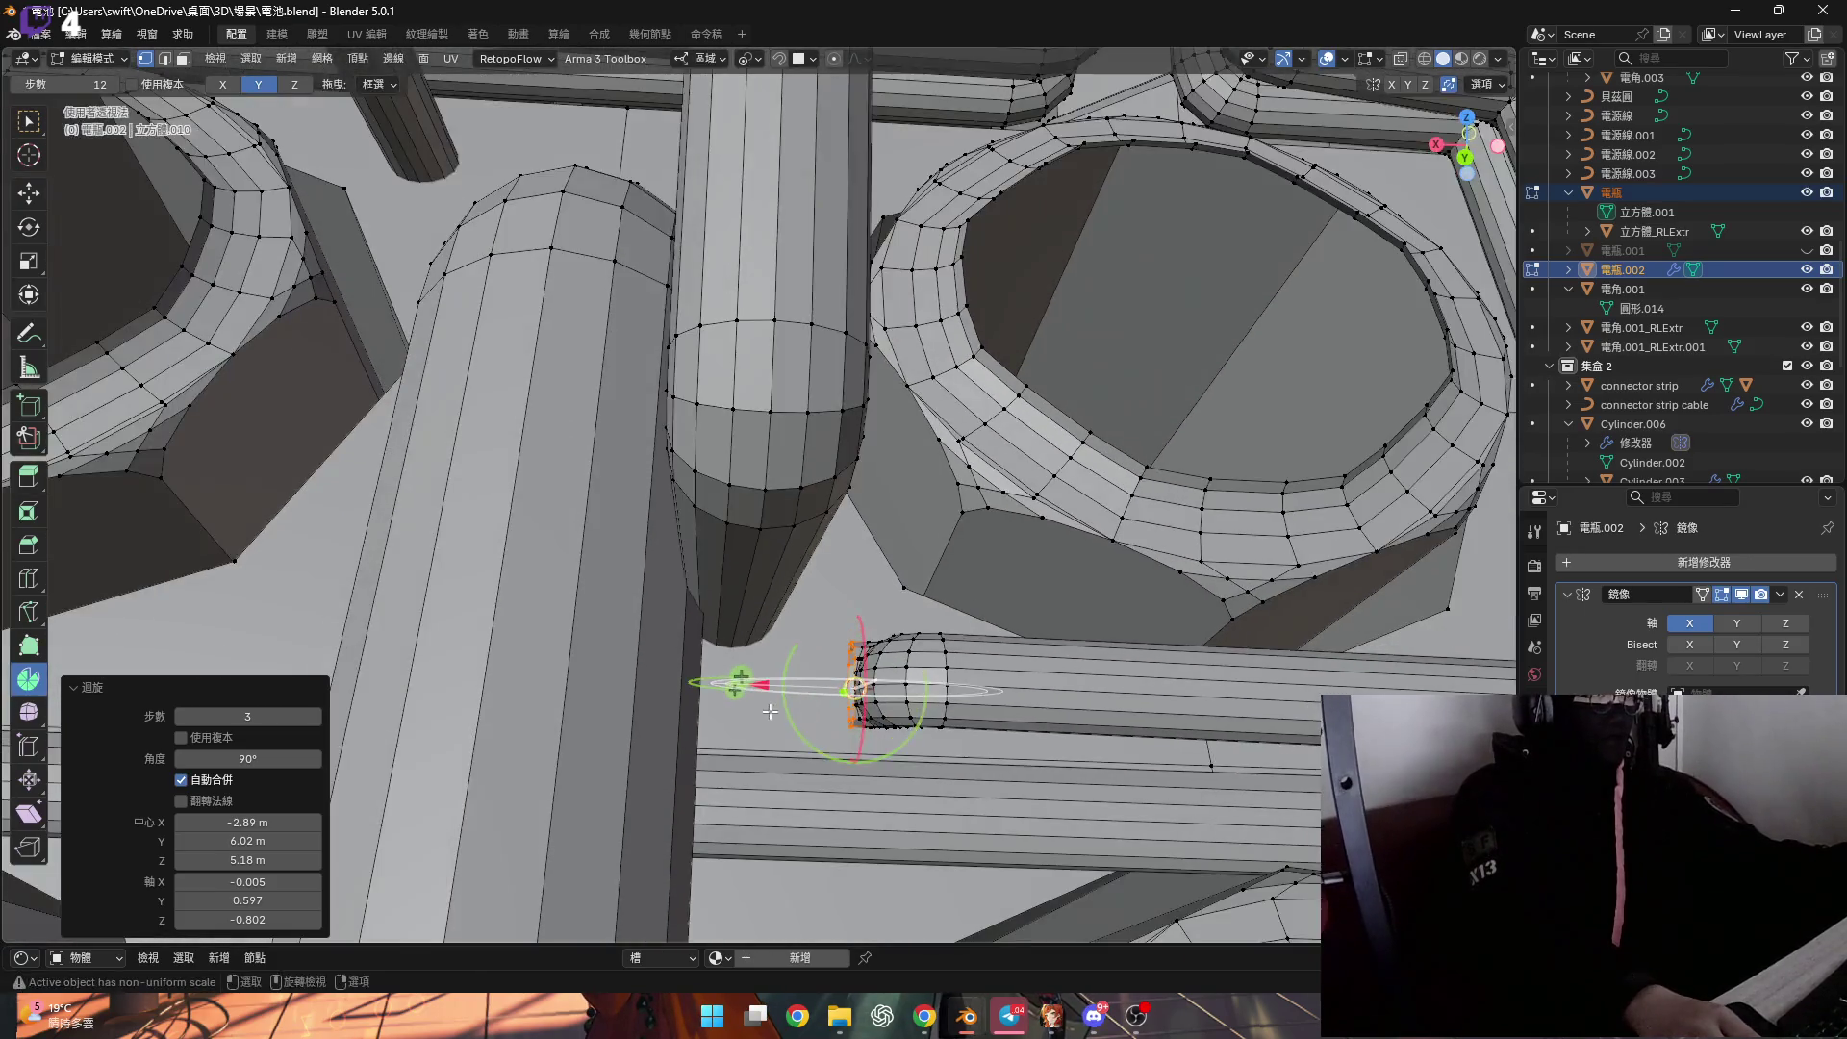
# Extend the pipe end 0.086 m along X.
pyautogui.scroll(-6, 771, 711)
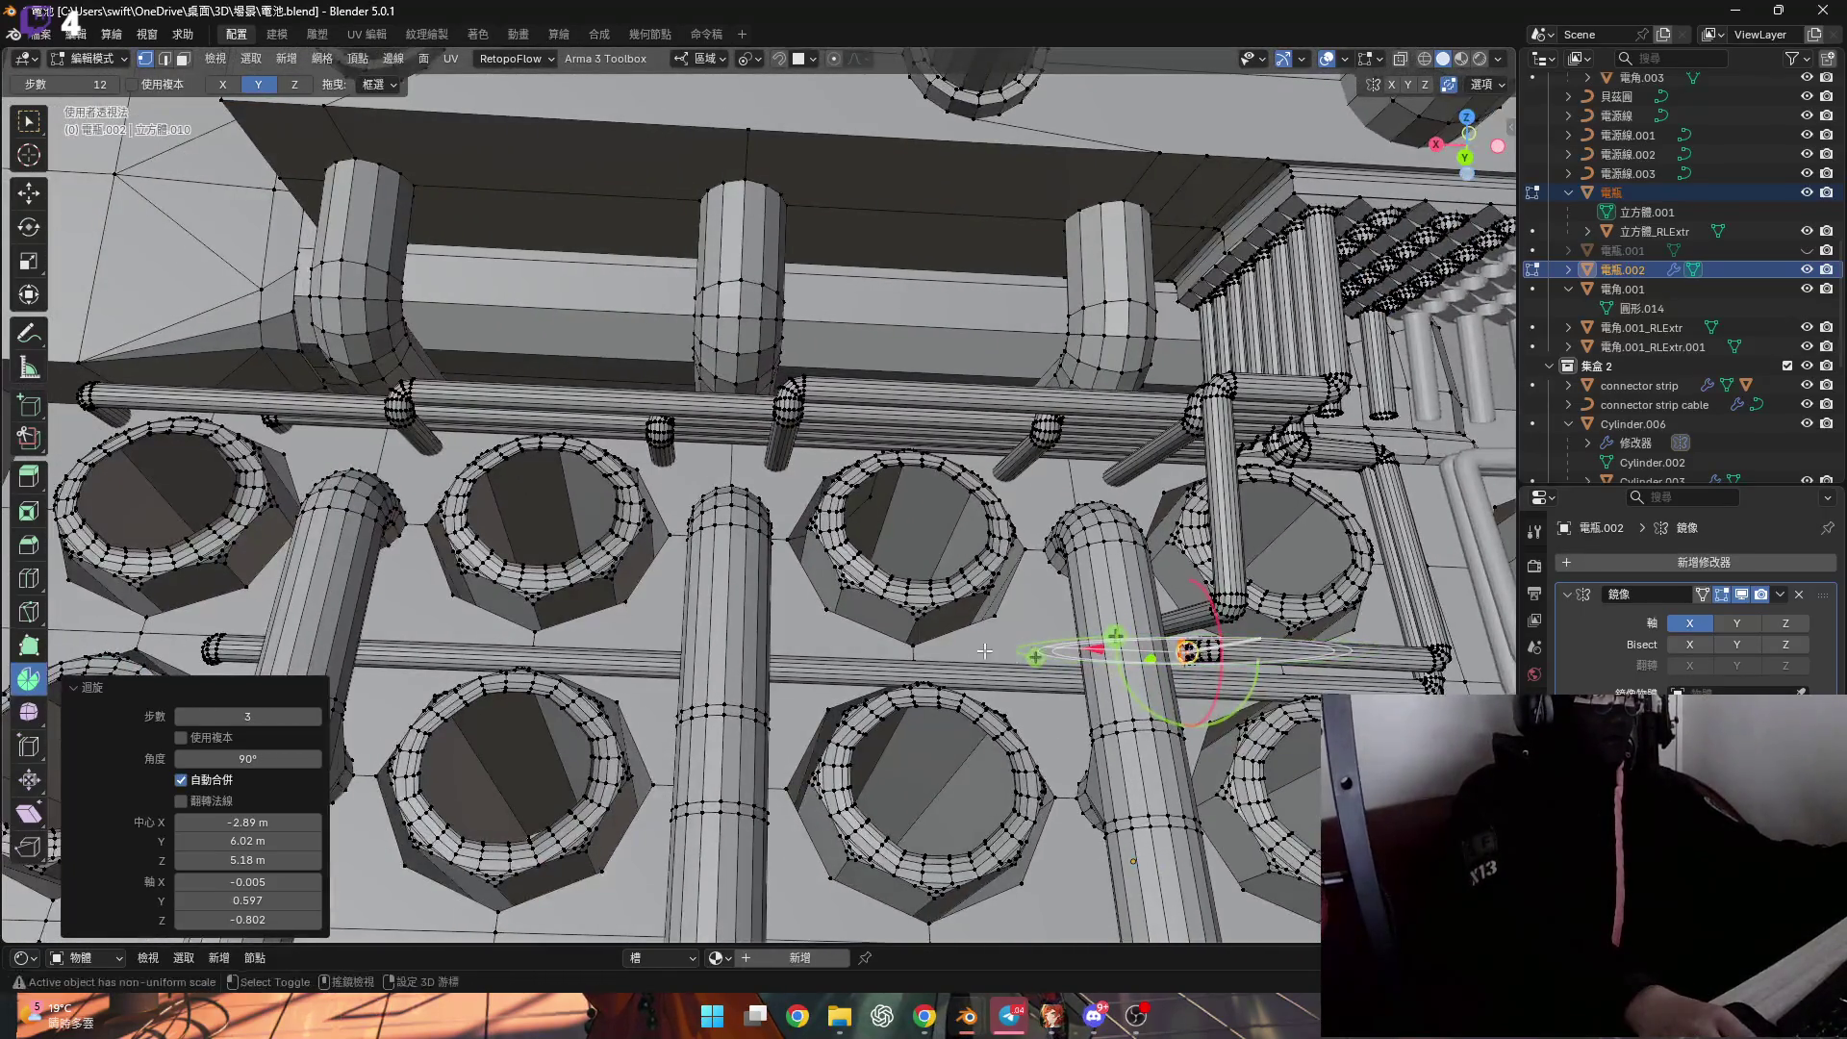
pyautogui.moveTo(979, 651); pyautogui.dragTo(1042, 659, button='middle')
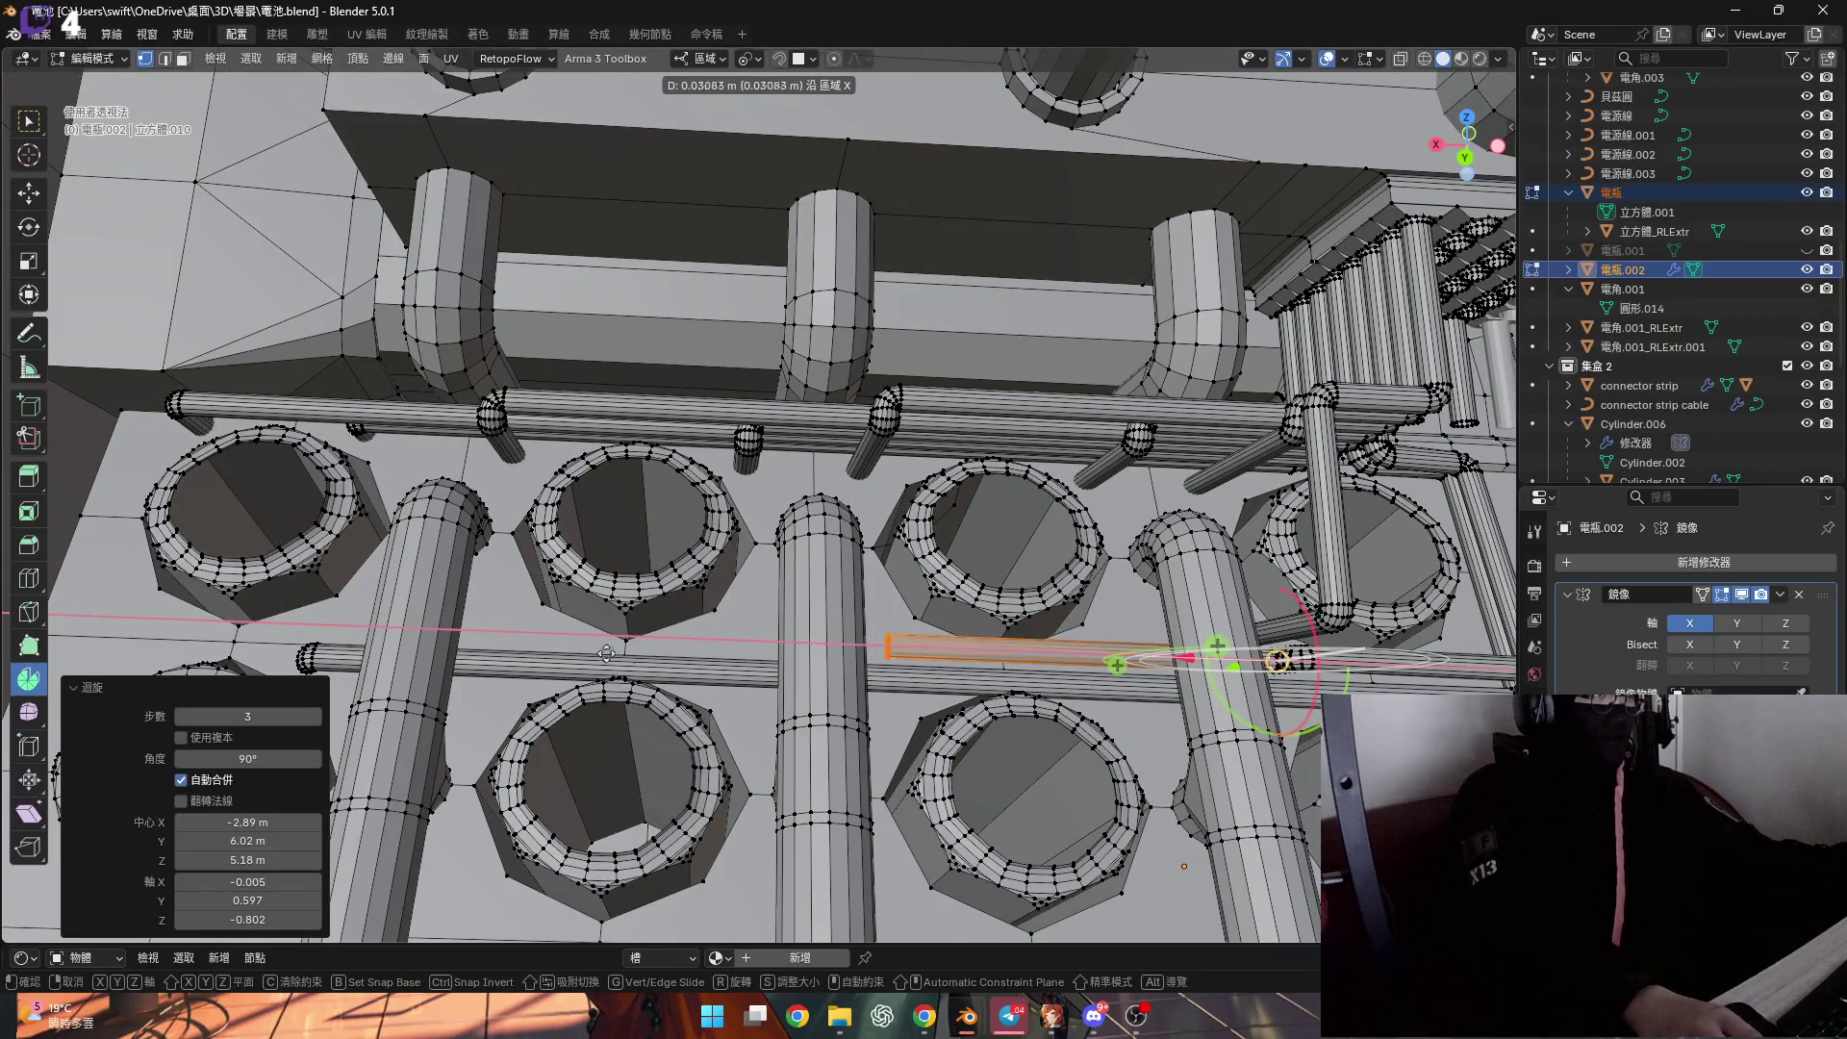
pyautogui.click(1472, 646)
# Flatten the orange bar's end by scaling it to 0 along X.
pyautogui.moveTo(1488, 653)
pyautogui.mouseDown(button='middle')
pyautogui.moveTo(924, 568)
pyautogui.moveTo(1159, 664)
pyautogui.moveTo(1142, 701)
pyautogui.moveTo(1075, 643)
pyautogui.mouseUp(button='middle')
pyautogui.scroll(5, 1075, 642)
pyautogui.moveTo(962, 644)
pyautogui.mouseDown(button='middle')
pyautogui.moveTo(664, 646)
pyautogui.moveTo(723, 588)
pyautogui.mouseUp(button='middle')
pyautogui.keyDown('shift'); pyautogui.click(818, 570); pyautogui.keyUp('shift')
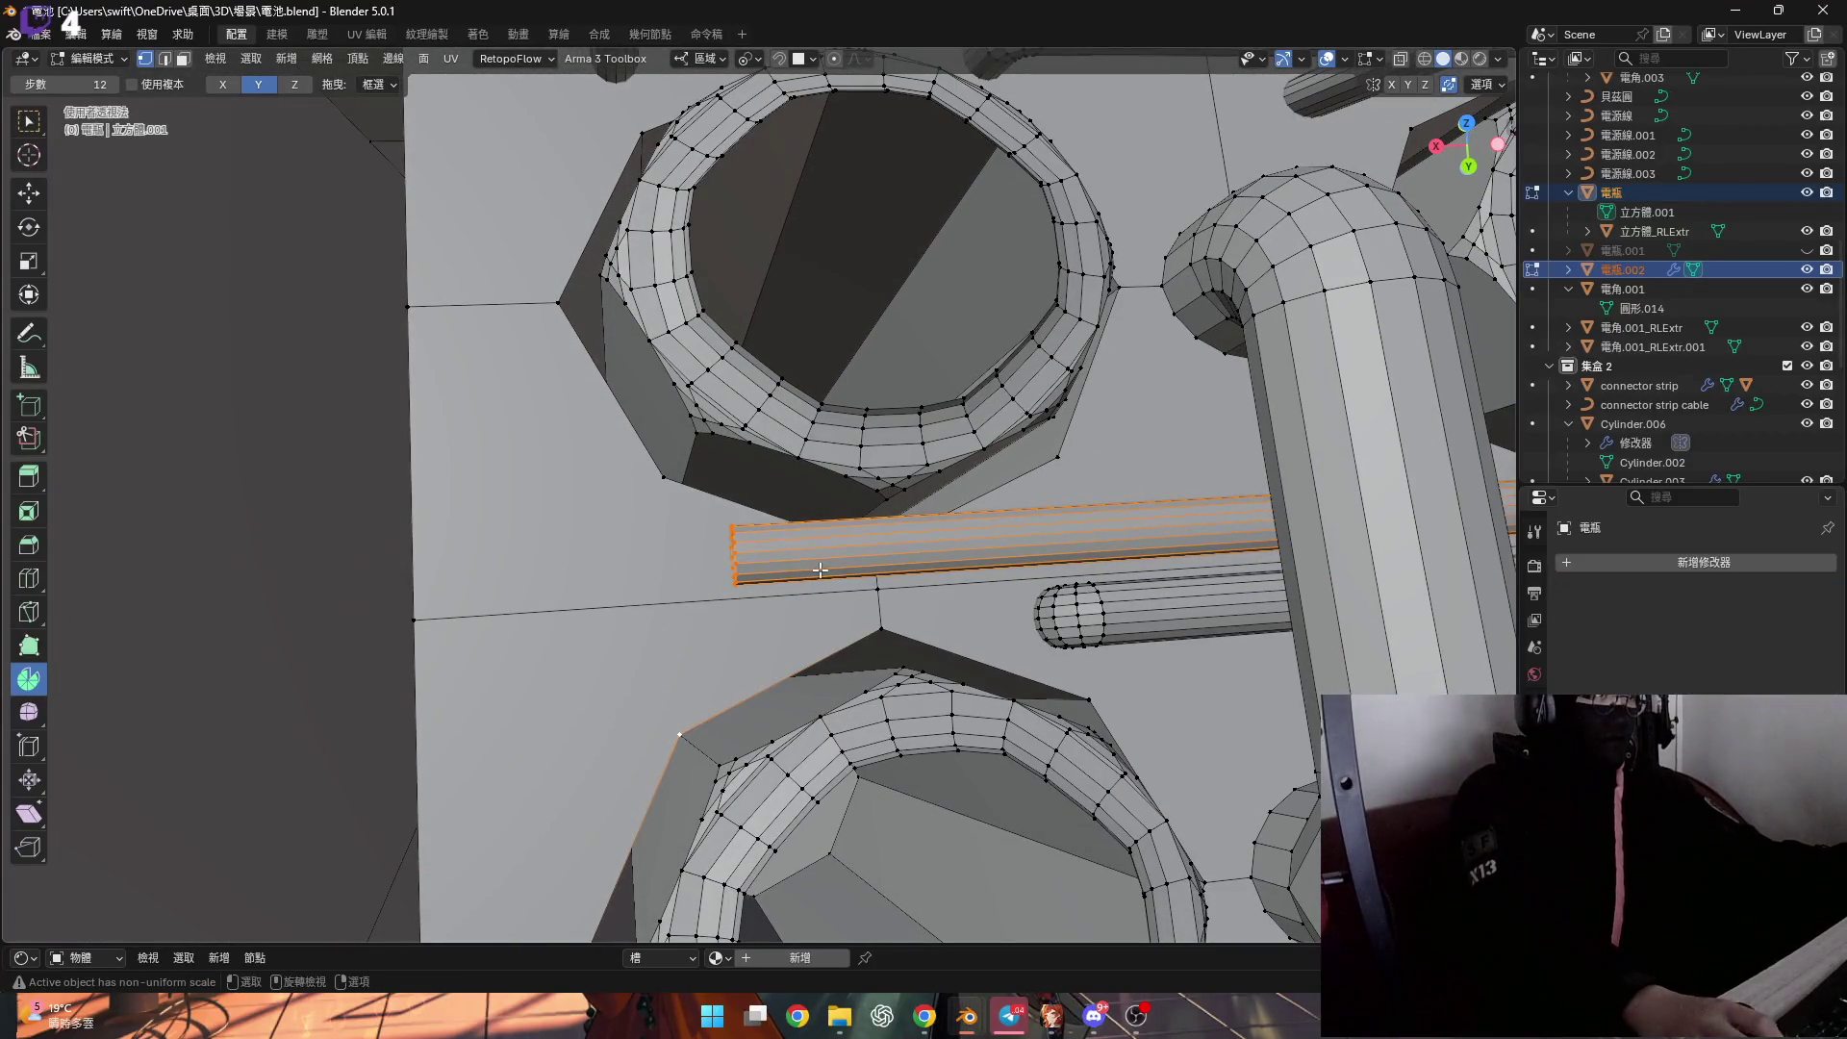
pyautogui.press('s')
pyautogui.press('x')
pyautogui.press('0')
pyautogui.press('Return')
# Snap the 3D cursor to a vertex on the cylinder rim.
pyautogui.scroll(3, 757, 545)
pyautogui.moveTo(757, 545); pyautogui.dragTo(609, 648, button='middle')
pyautogui.scroll(2, 609, 648)
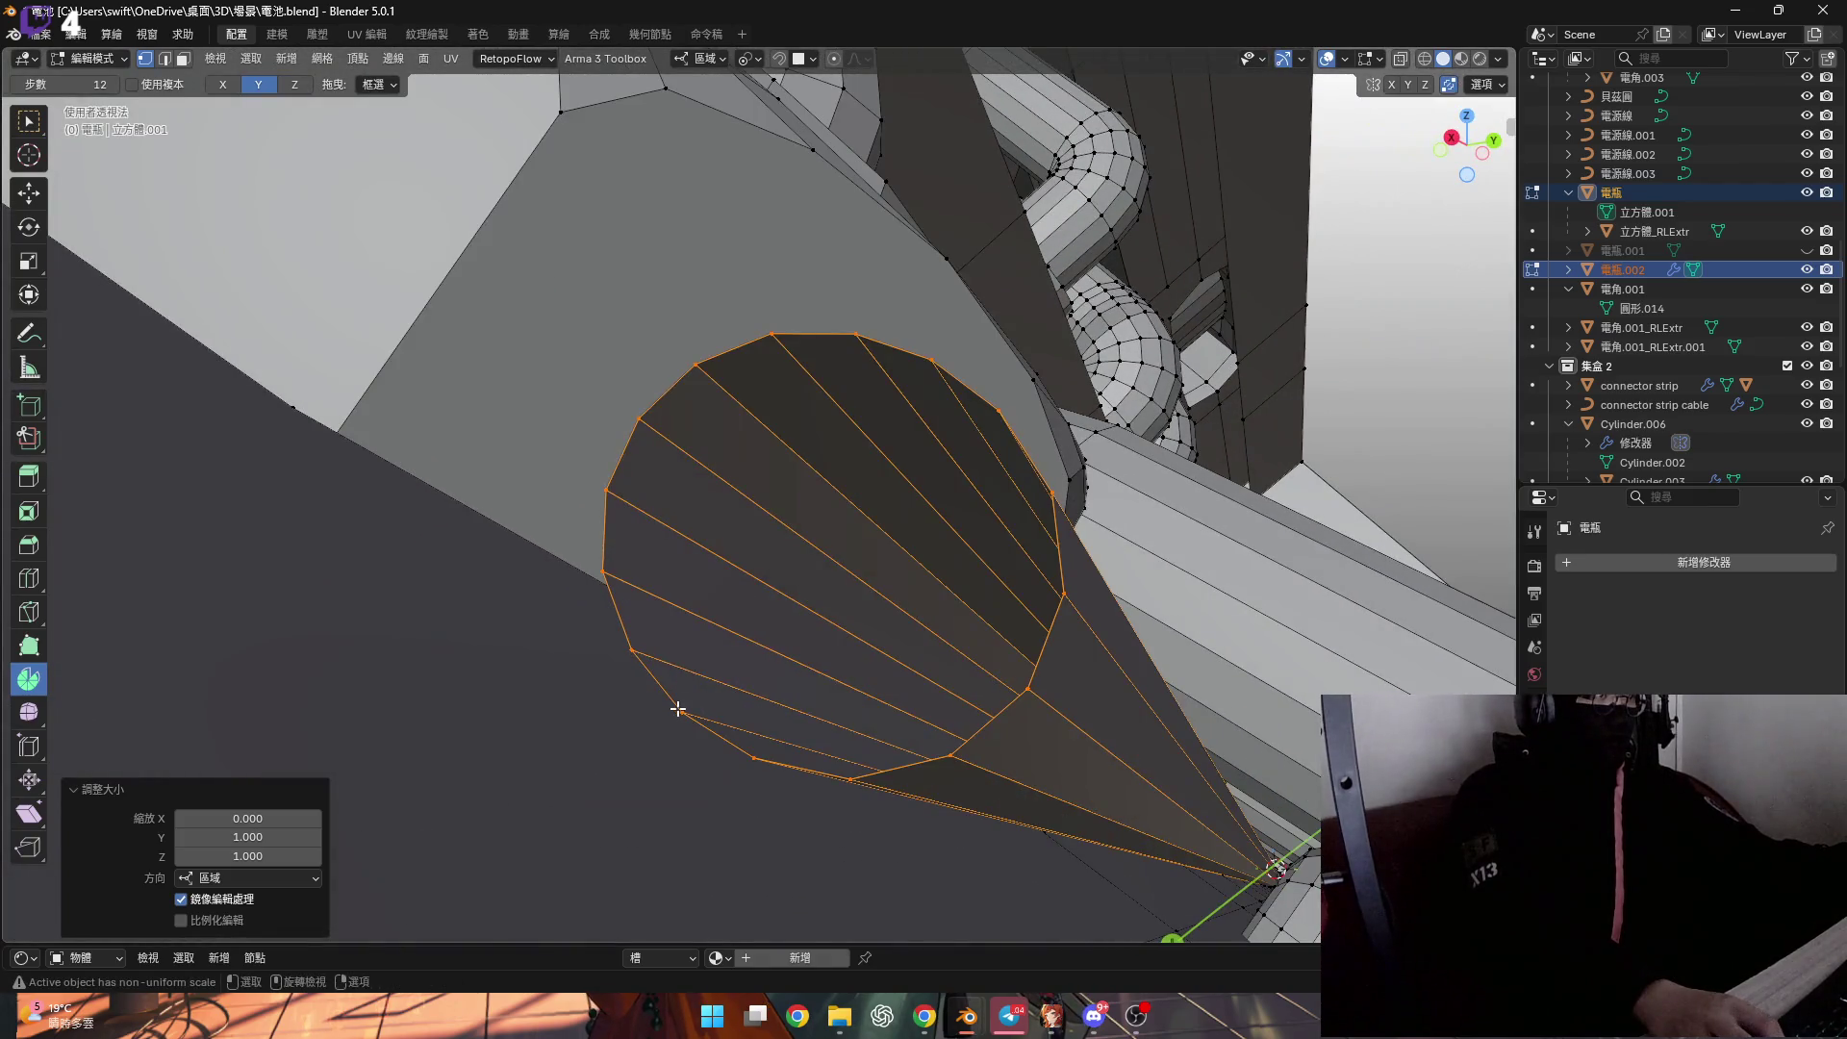
pyautogui.click(682, 712)
pyautogui.hotkey('shift', 's')
pyautogui.click(762, 760)
# Select the connected cylinder and spin its end -90° around the cursor.
pyautogui.moveTo(803, 712); pyautogui.dragTo(695, 704, button='middle')
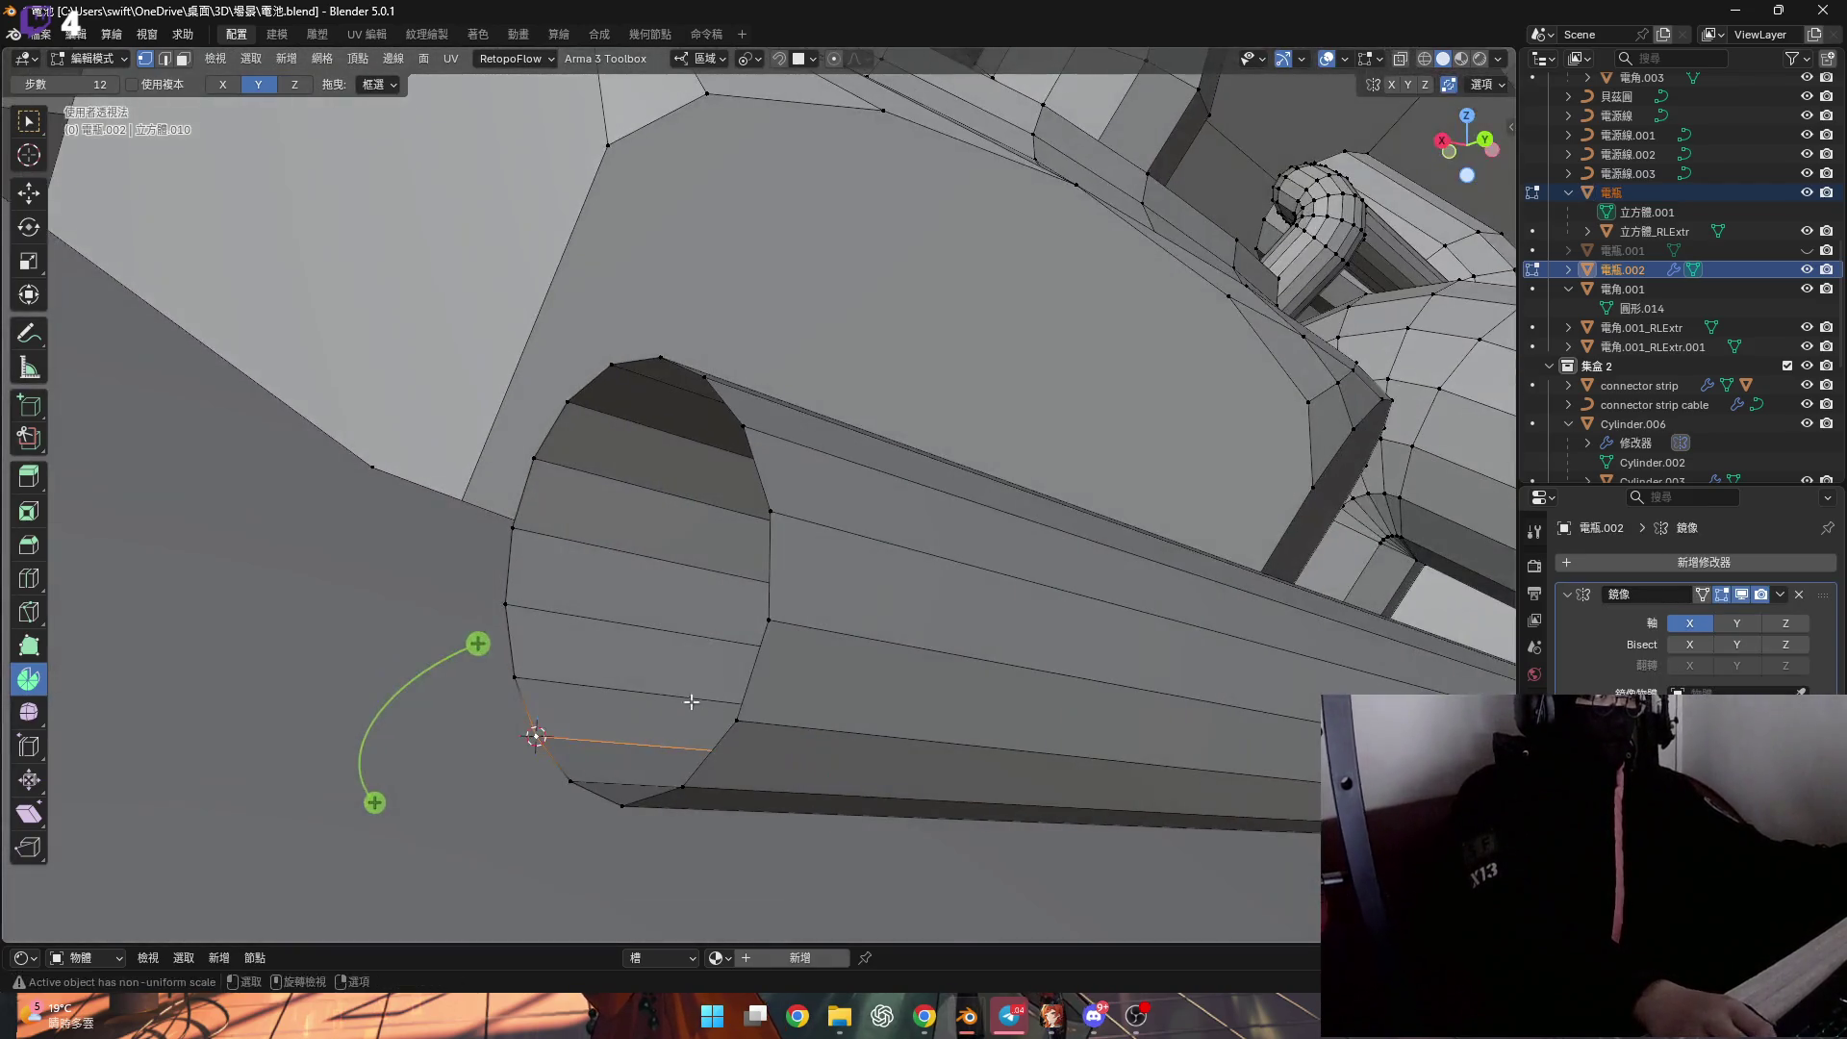
pyautogui.press('l')
pyautogui.scroll(-3, 721, 664)
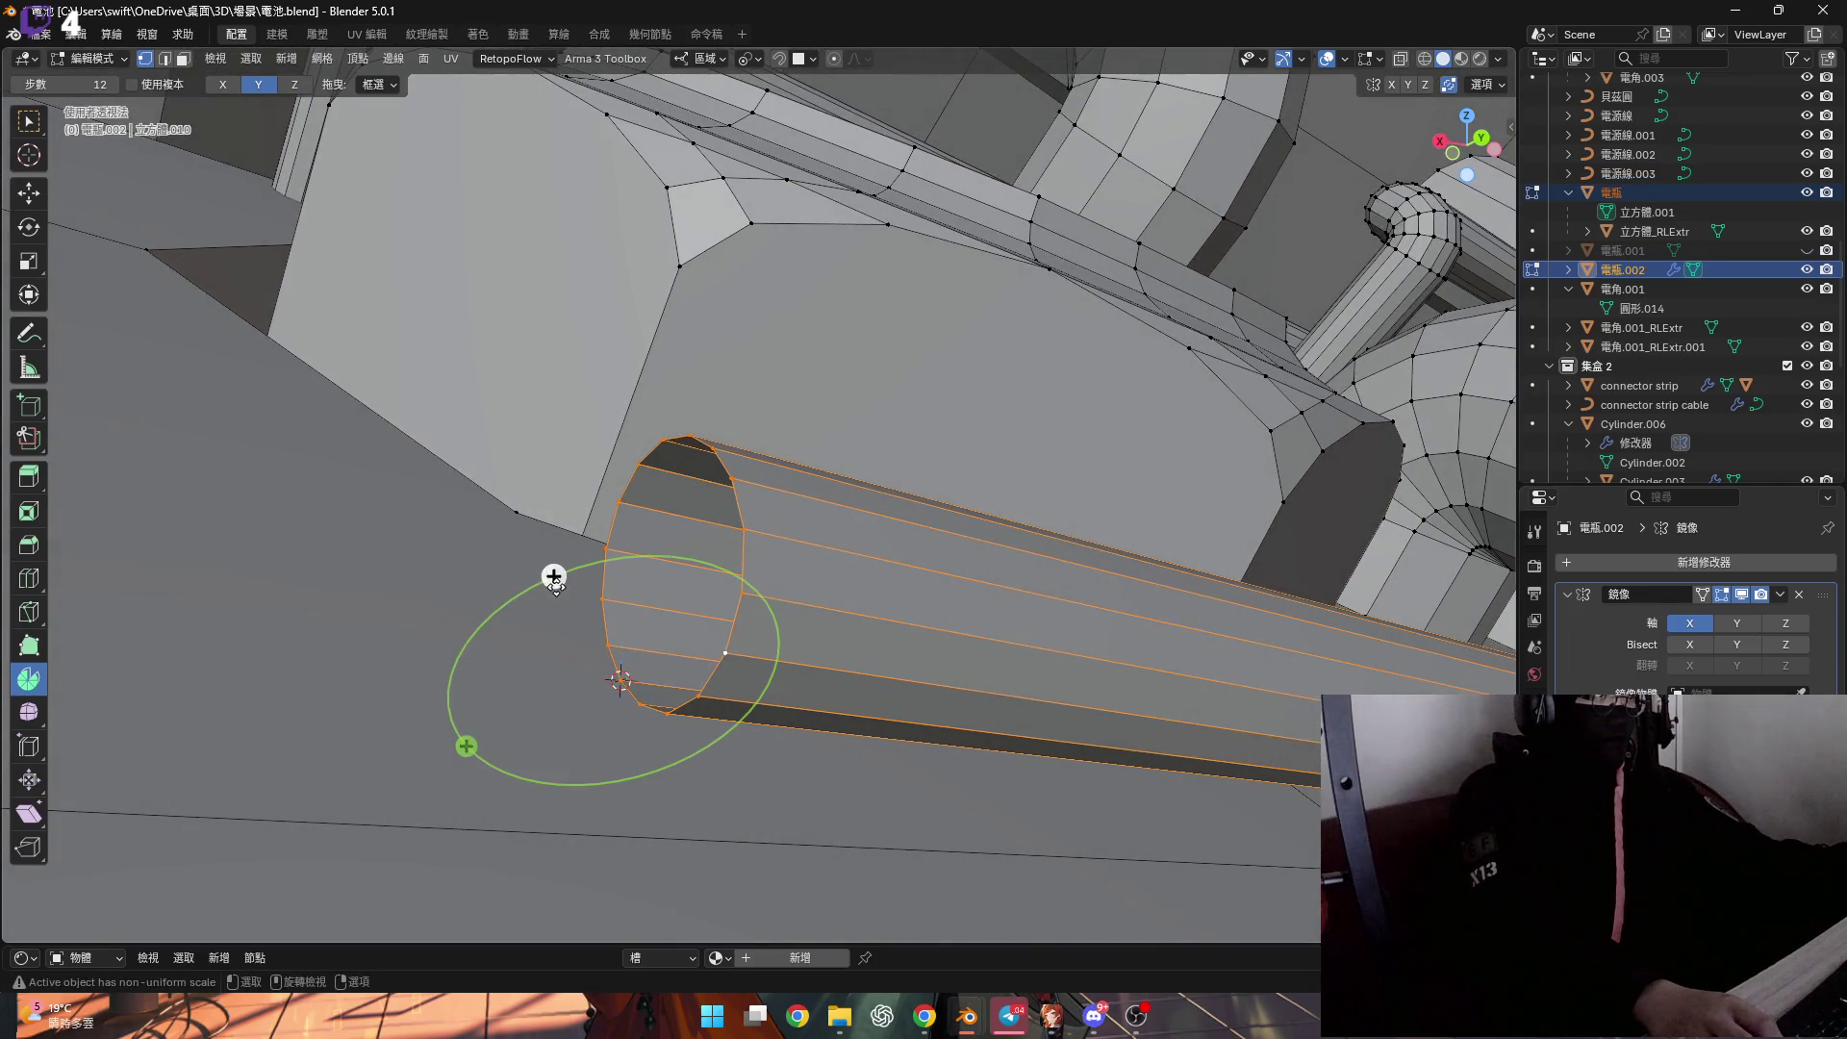
pyautogui.moveTo(555, 576); pyautogui.dragTo(546, 582)
pyautogui.moveTo(253, 737); pyautogui.dragTo(286, 729)
pyautogui.click(286, 729)
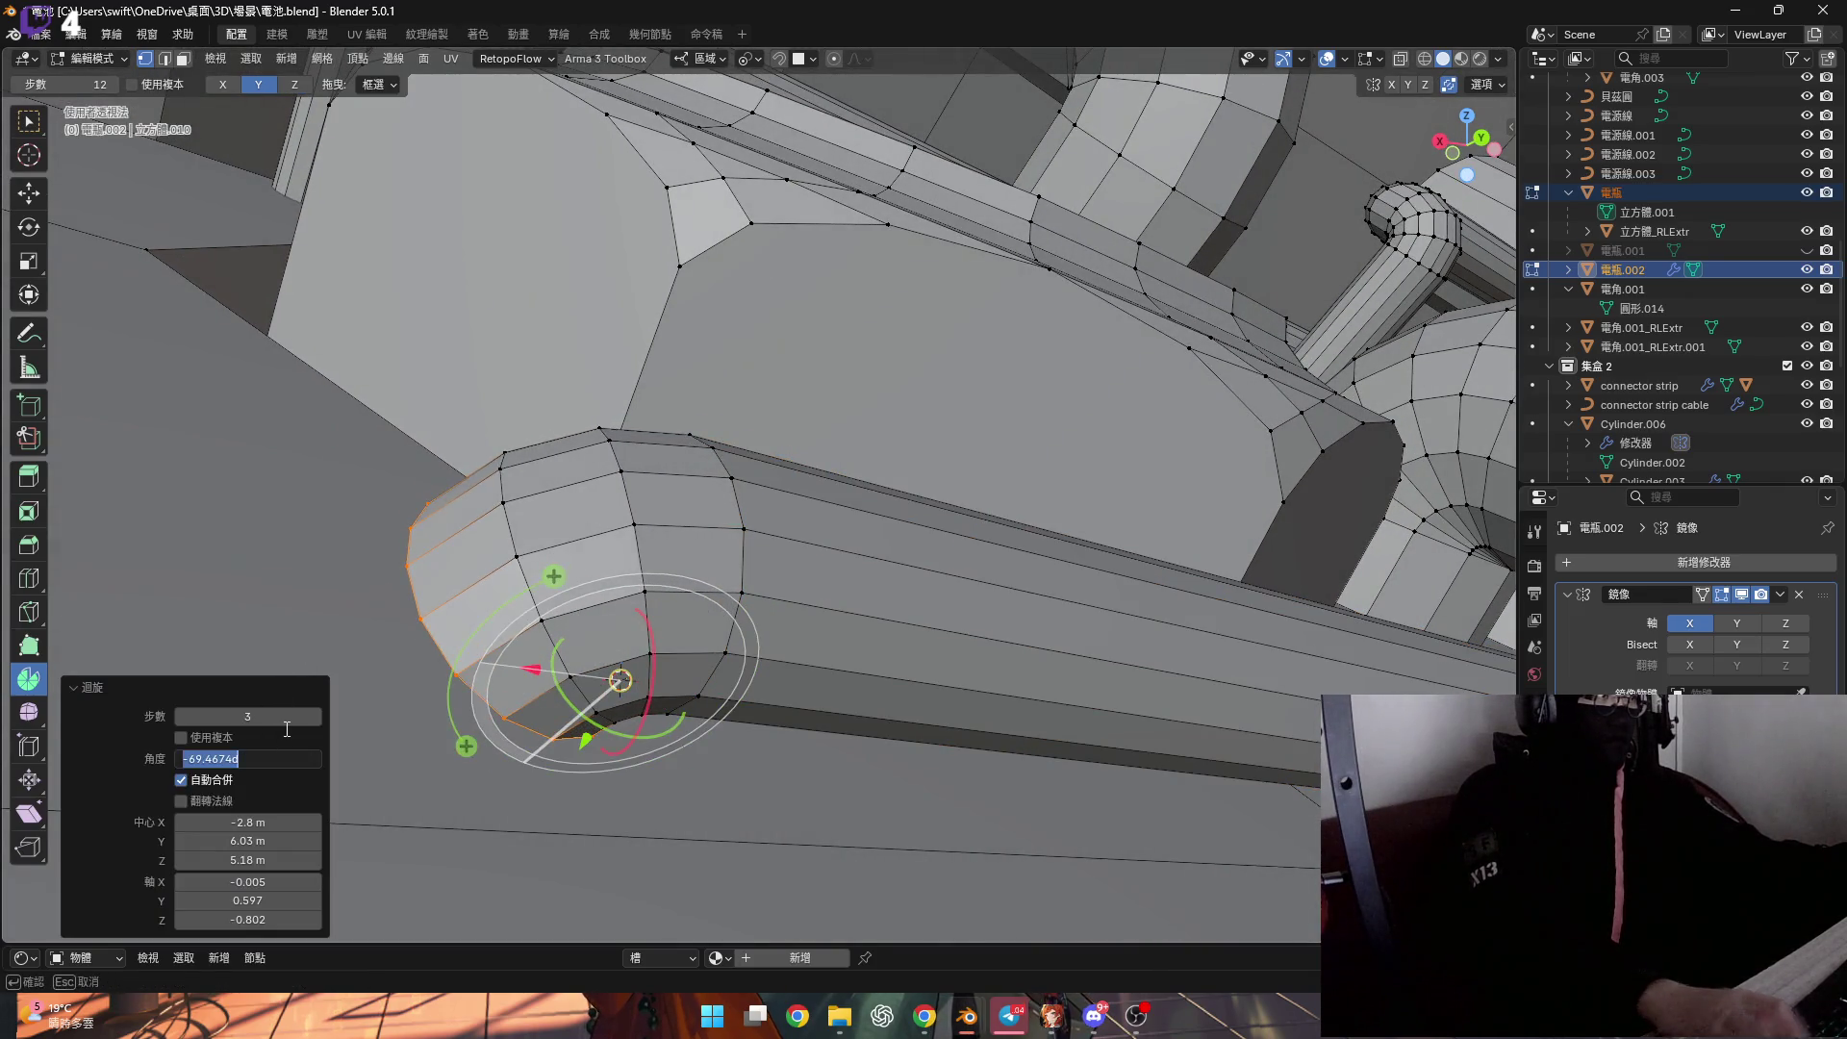
pyautogui.write('-90')
pyautogui.press('Return')
# Extrude the end, grow the selection over the cap, and rotate it 12° about X.
pyautogui.moveTo(419, 717); pyautogui.dragTo(893, 536, button='middle')
pyautogui.press('g')
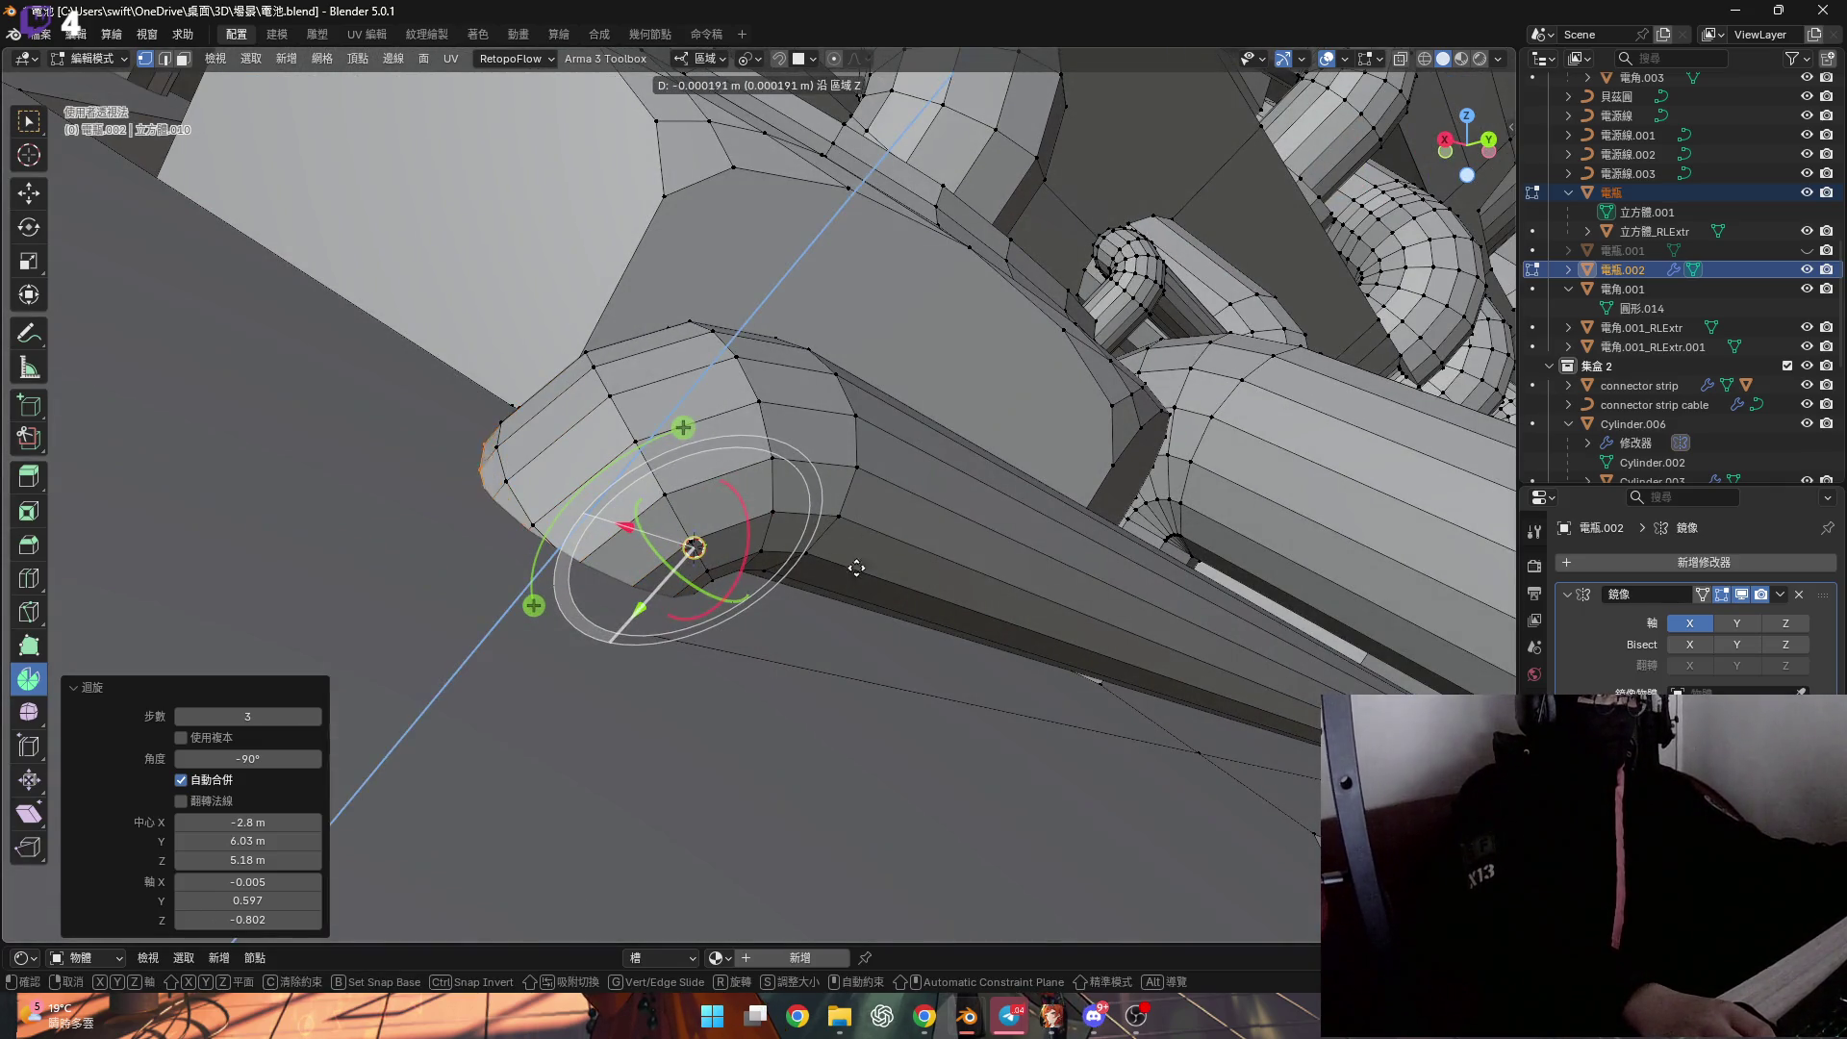
pyautogui.click(786, 635)
pyautogui.moveTo(786, 635)
pyautogui.mouseDown(button='middle')
pyautogui.moveTo(741, 596)
pyautogui.moveTo(770, 630)
pyautogui.moveTo(722, 607)
pyautogui.moveTo(760, 598)
pyautogui.moveTo(729, 611)
pyautogui.mouseUp(button='middle')
pyautogui.press('ctrl+KP_Add')
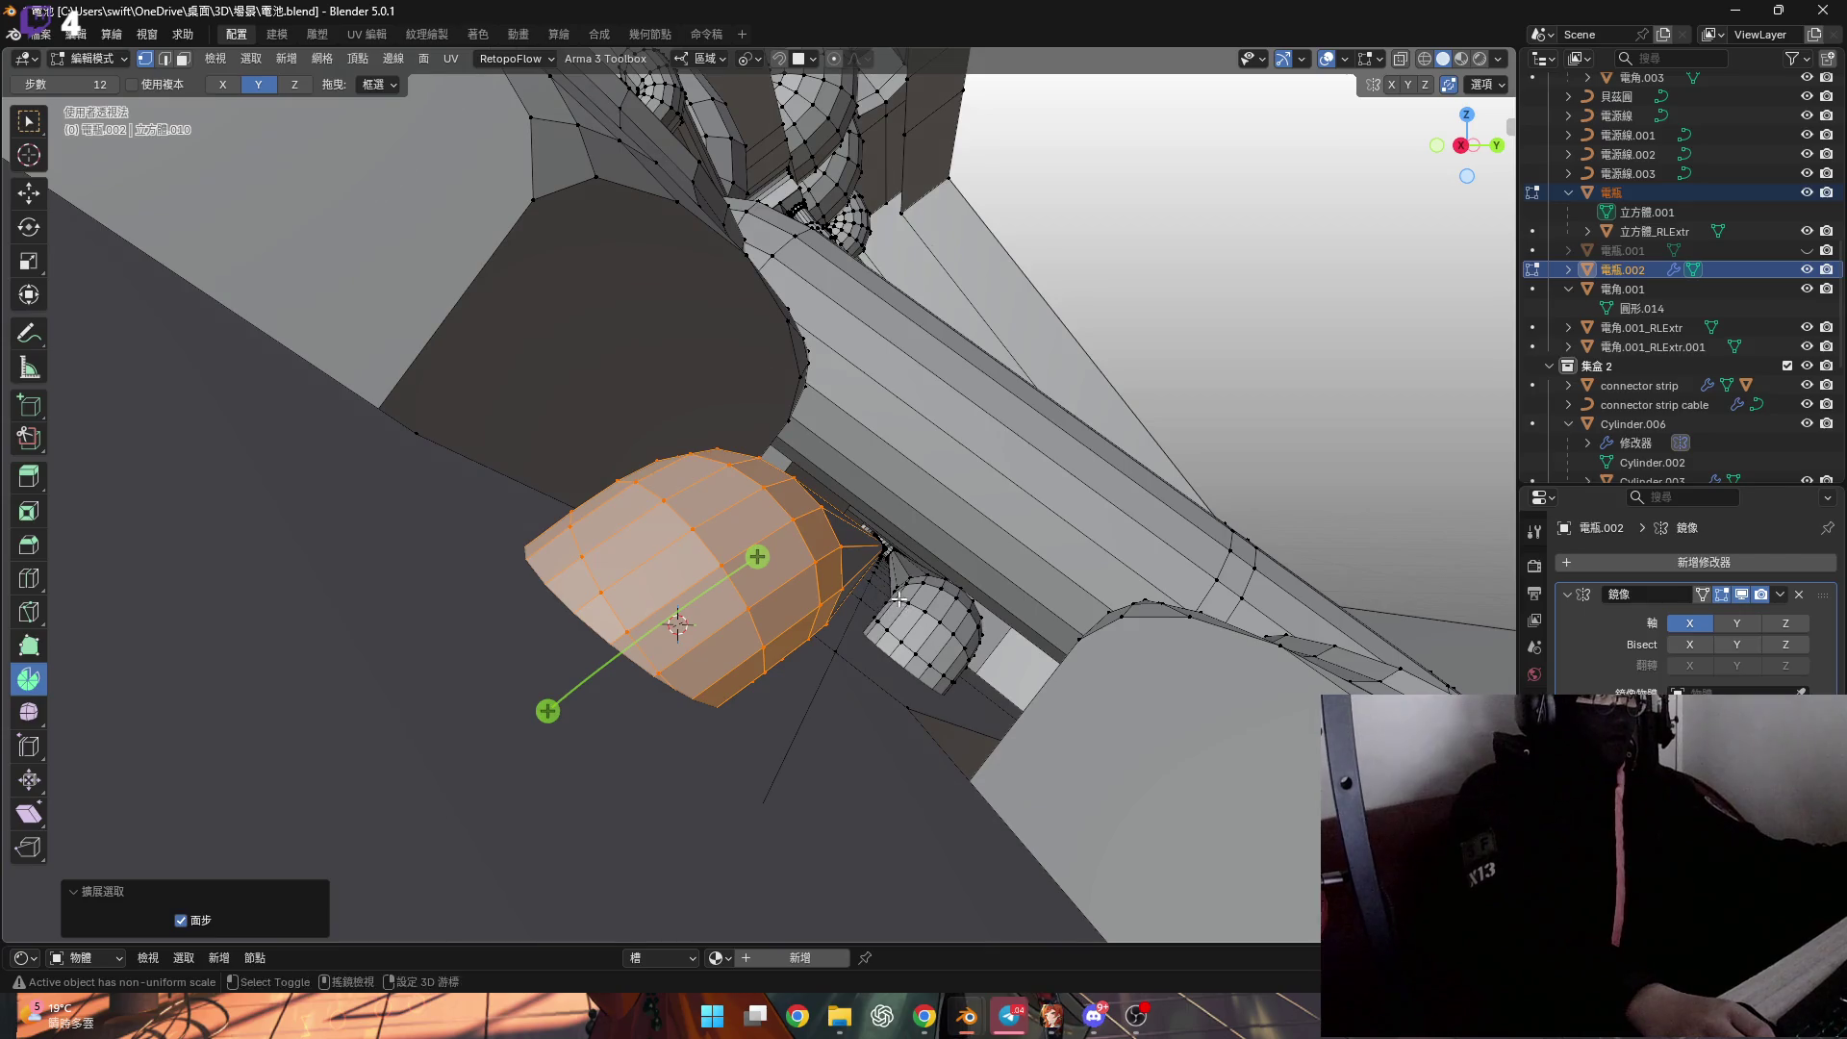
pyautogui.press('r')
pyautogui.press('x')
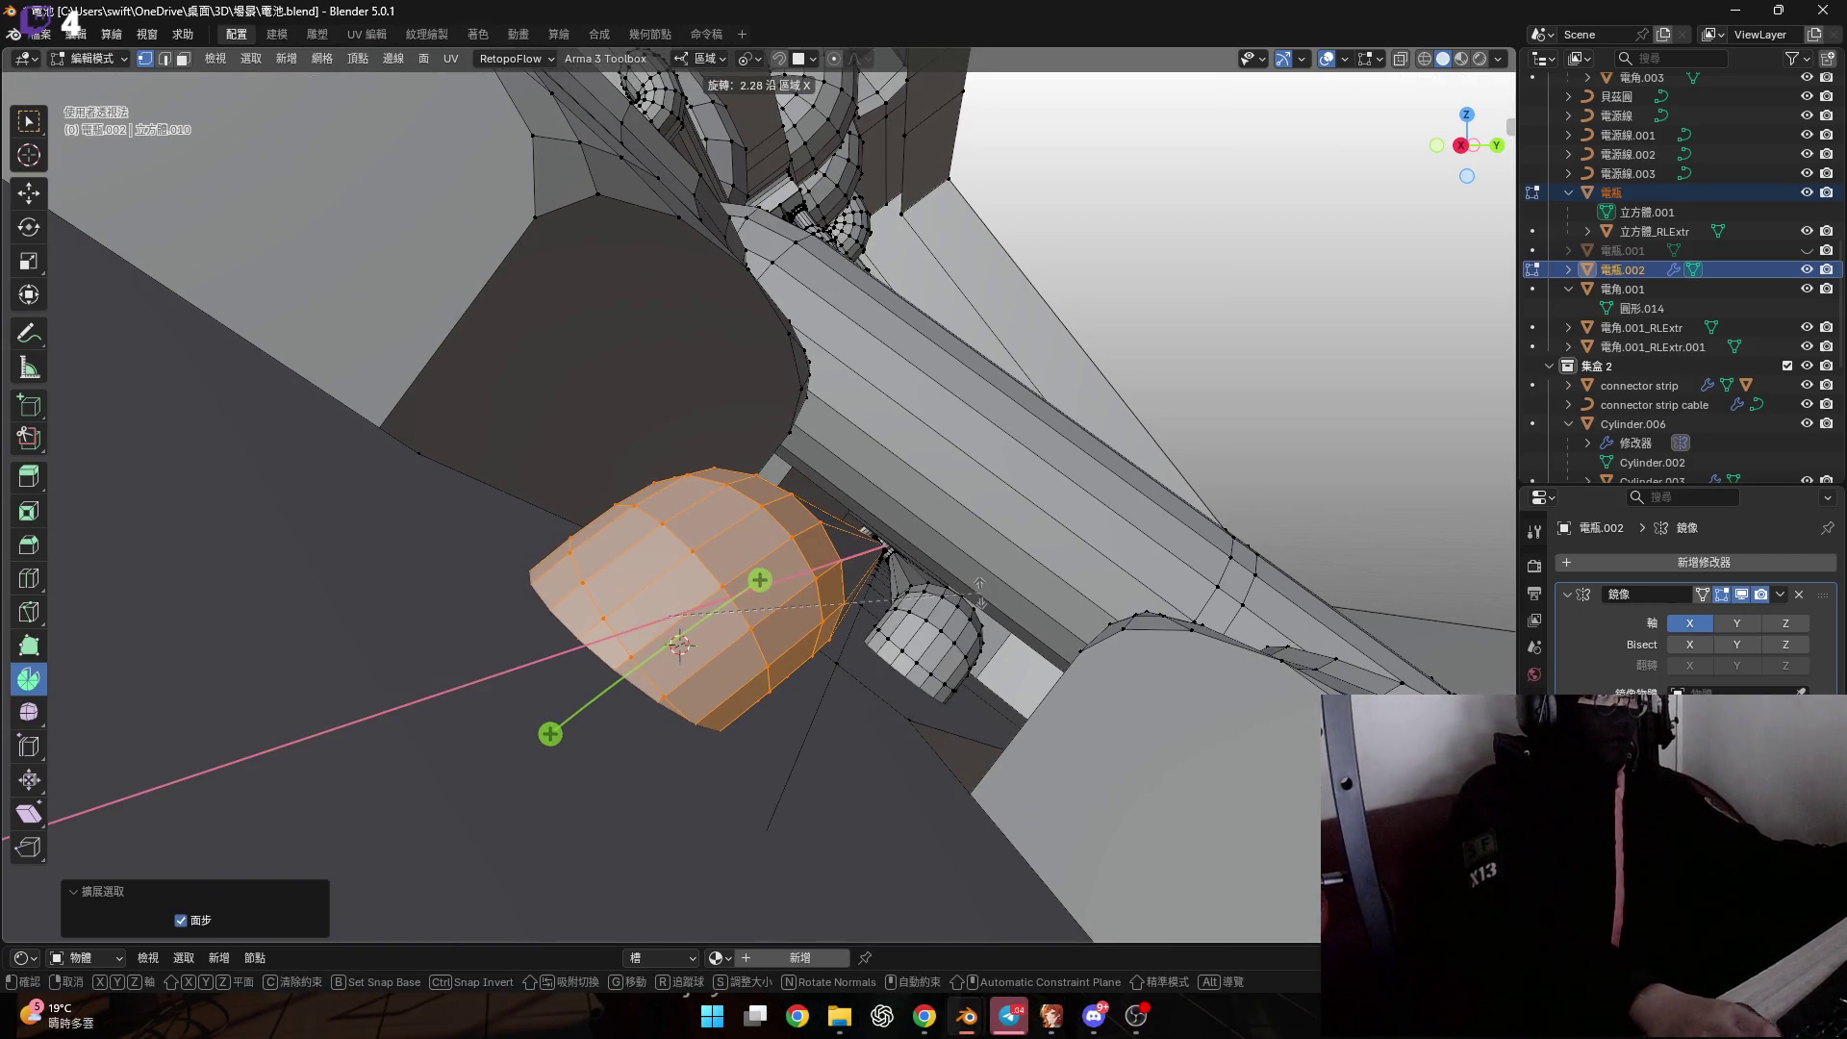
pyautogui.press('Return')
# Undo the trial rounded cap, leaving the cylinder's open rim.
pyautogui.scroll(8, 890, 543)
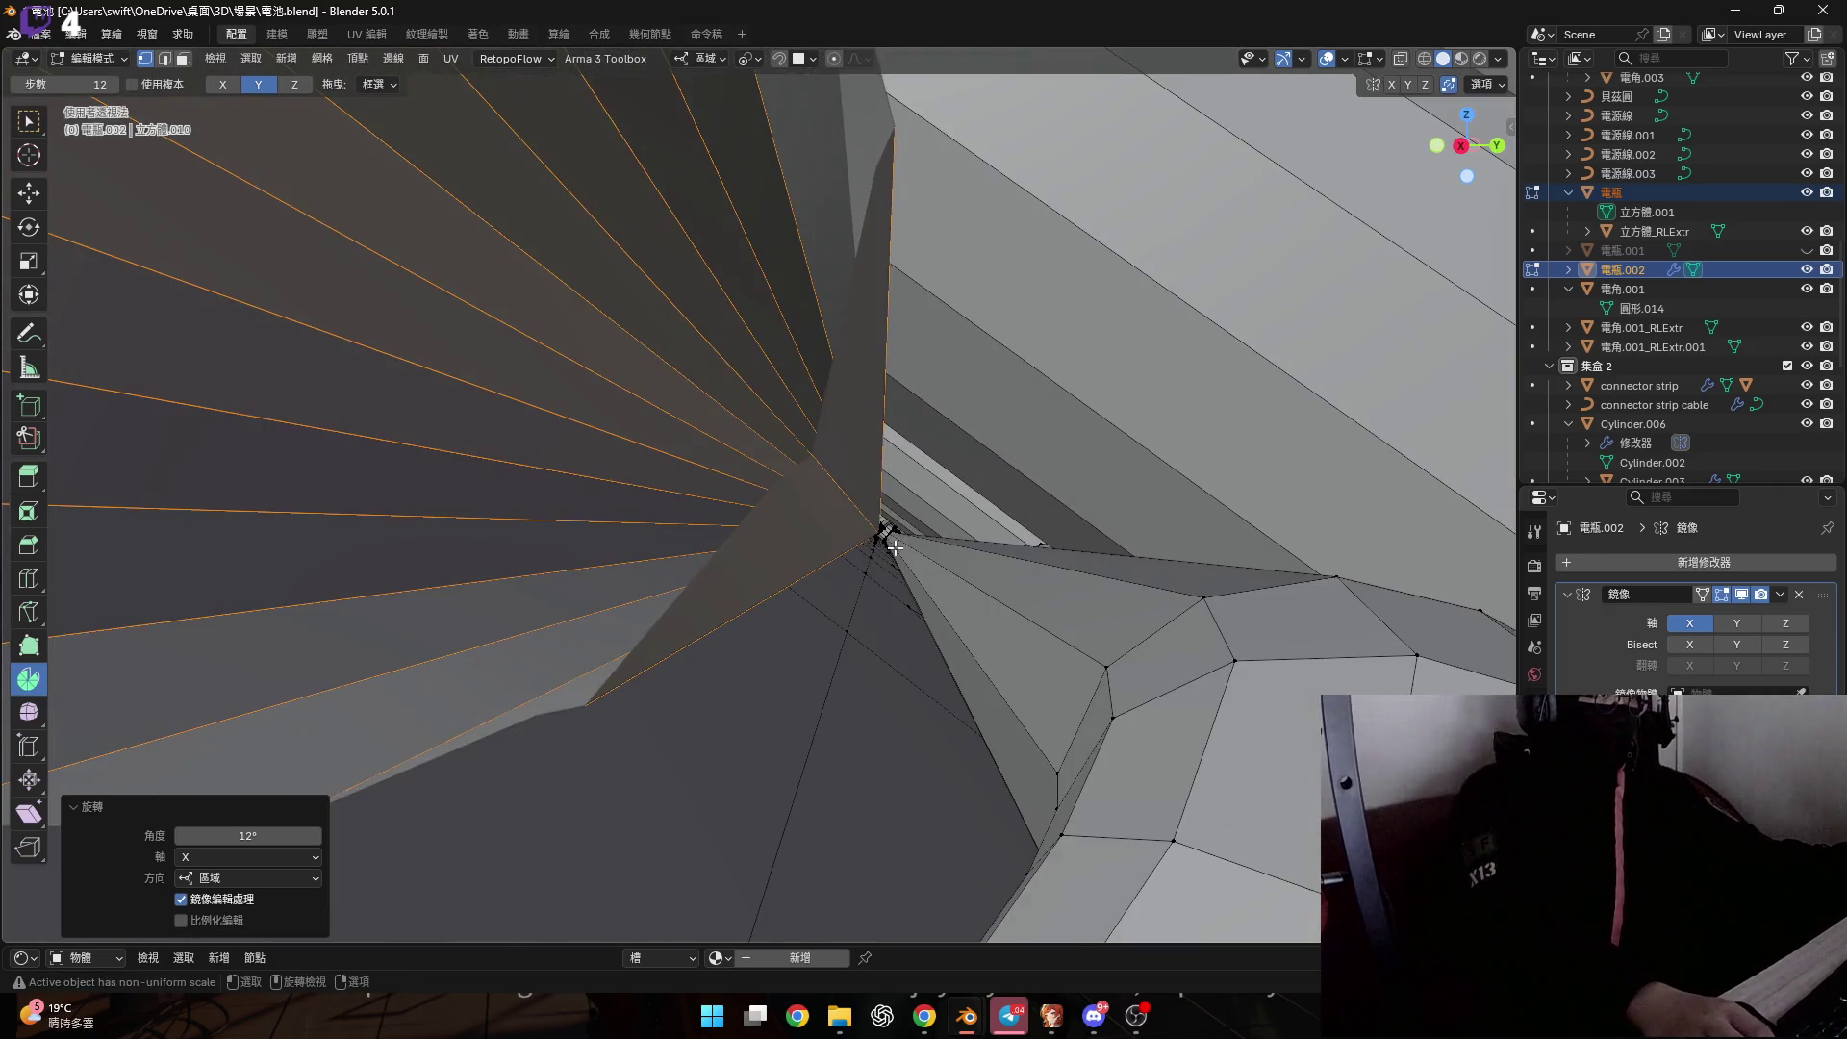
pyautogui.scroll(-6, 895, 546)
pyautogui.moveTo(866, 524)
pyautogui.mouseDown(button='middle')
pyautogui.moveTo(631, 581)
pyautogui.moveTo(731, 608)
pyautogui.moveTo(584, 656)
pyautogui.mouseUp(button='middle')
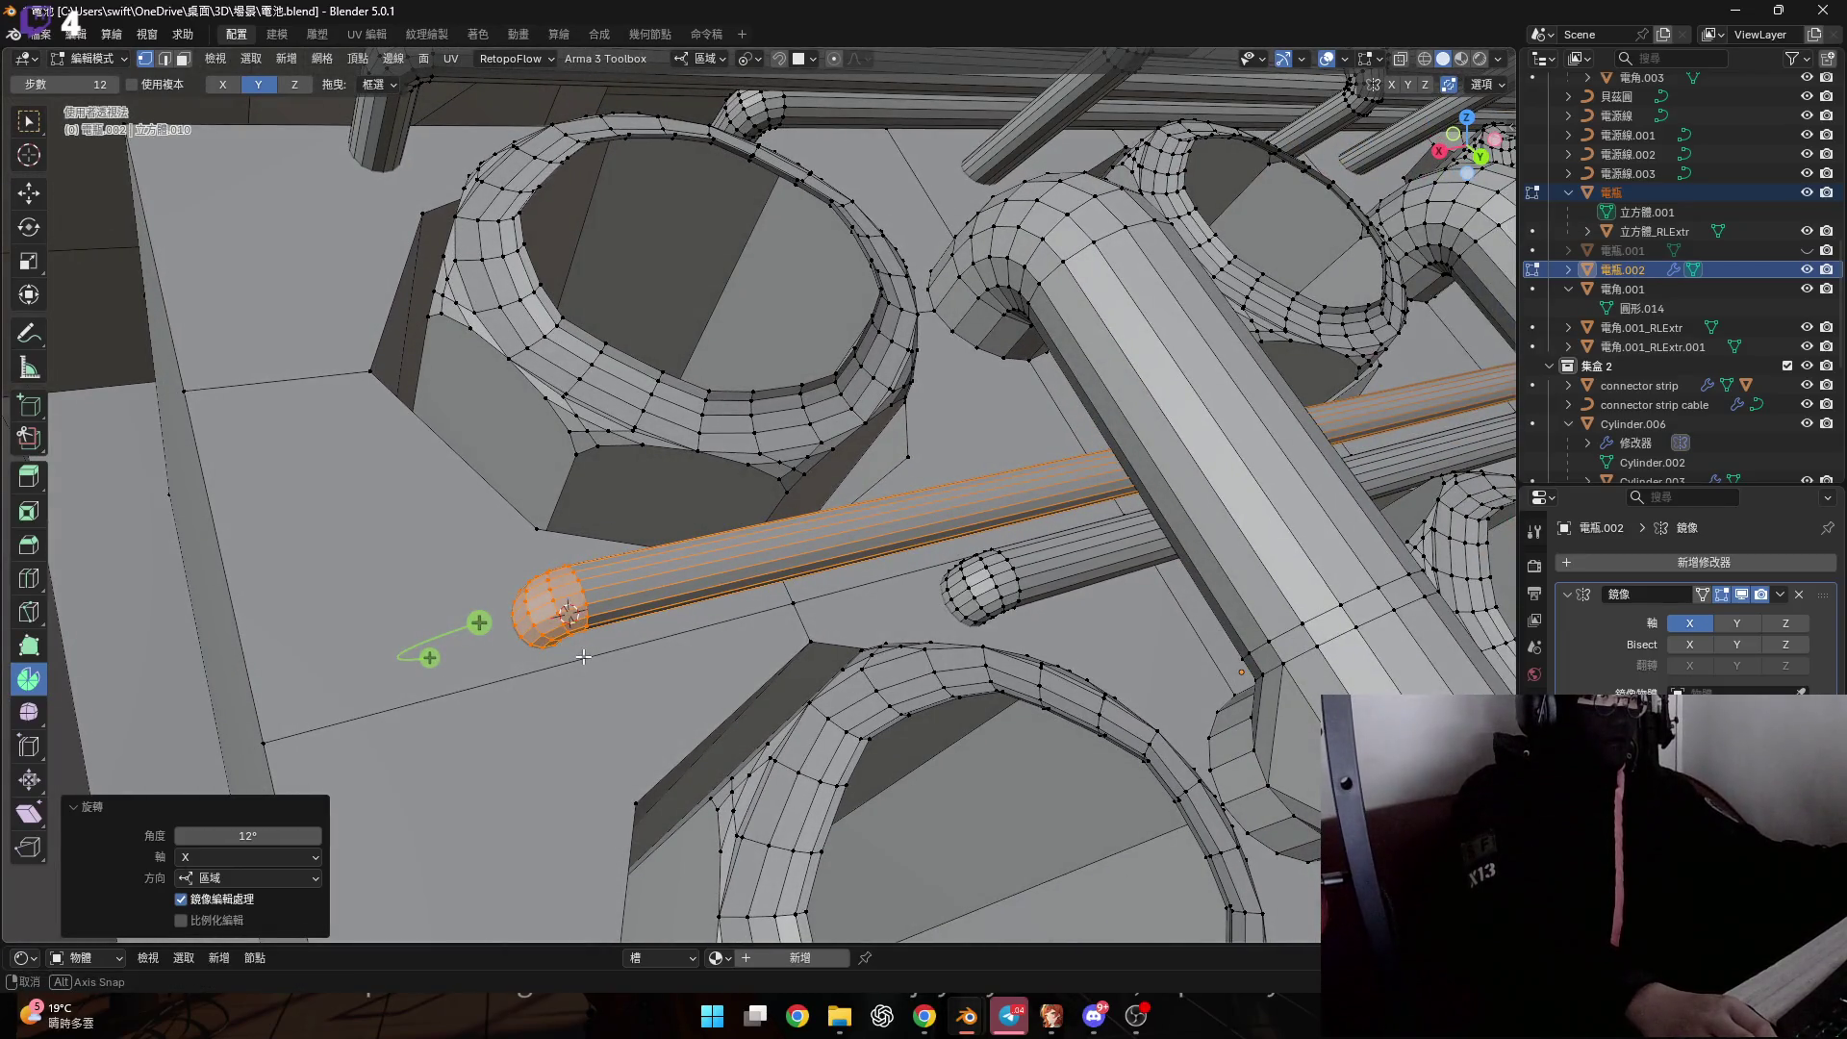
pyautogui.scroll(4, 584, 657)
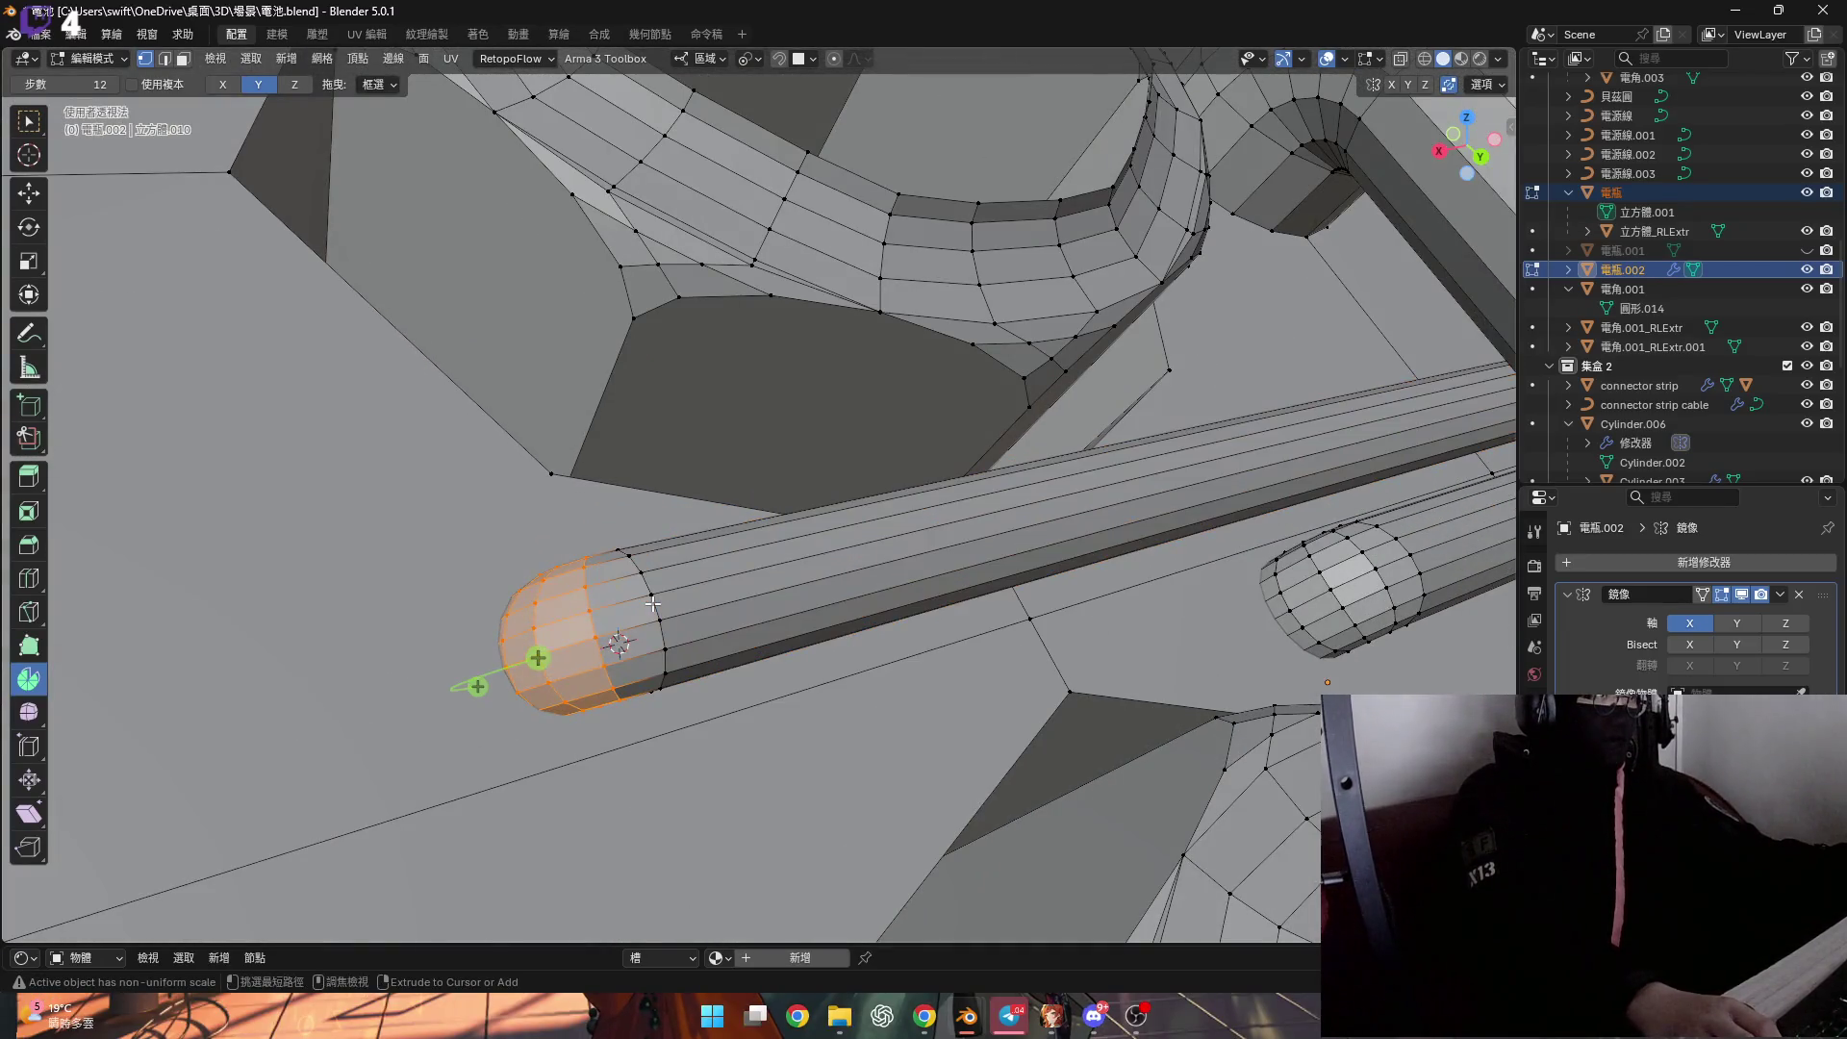
pyautogui.hotkey('ctrl', 'z')
pyautogui.moveTo(652, 612)
pyautogui.mouseDown(button='middle')
pyautogui.moveTo(692, 637)
pyautogui.moveTo(790, 586)
pyautogui.moveTo(760, 616)
pyautogui.moveTo(708, 598)
pyautogui.mouseUp(button='middle')
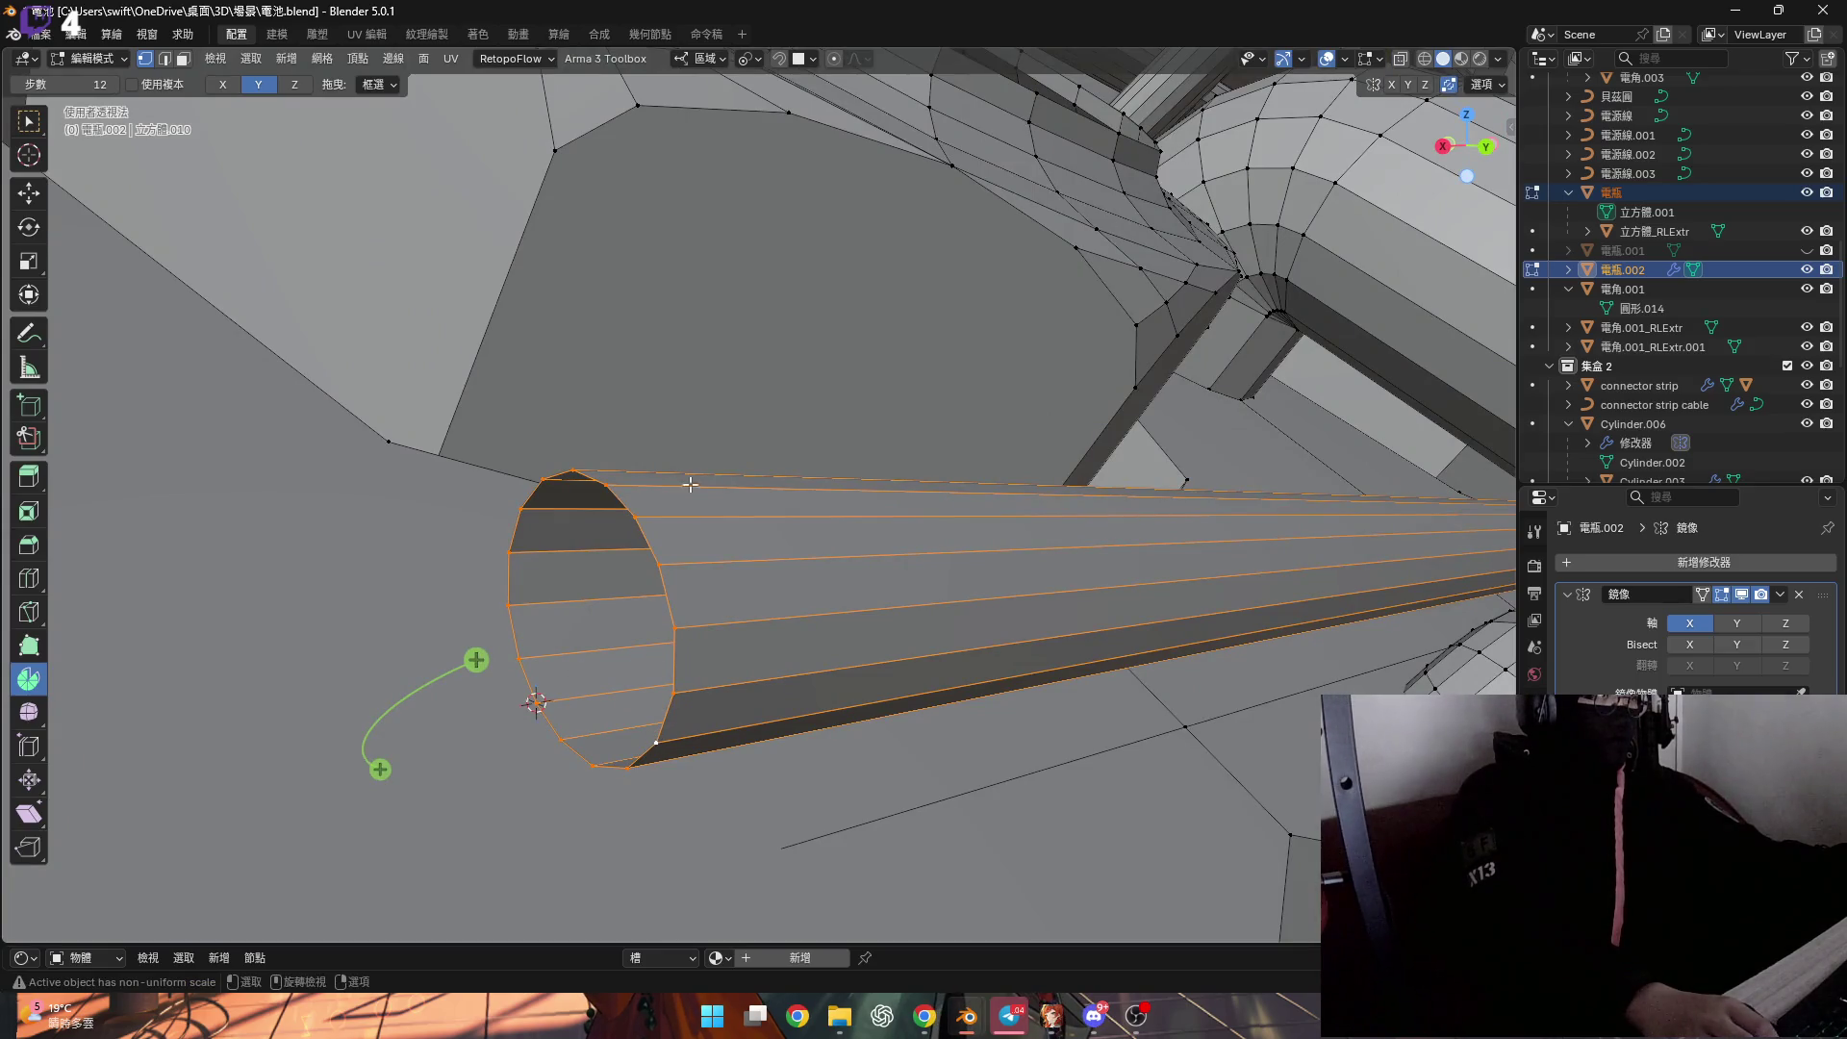
# Discard a trial sweep and select the thin pipe's rim edge loop.
pyautogui.keyDown('shift'); pyautogui.moveTo(326, 196); pyautogui.dragTo(326, 84, button='middle'); pyautogui.keyUp('shift')
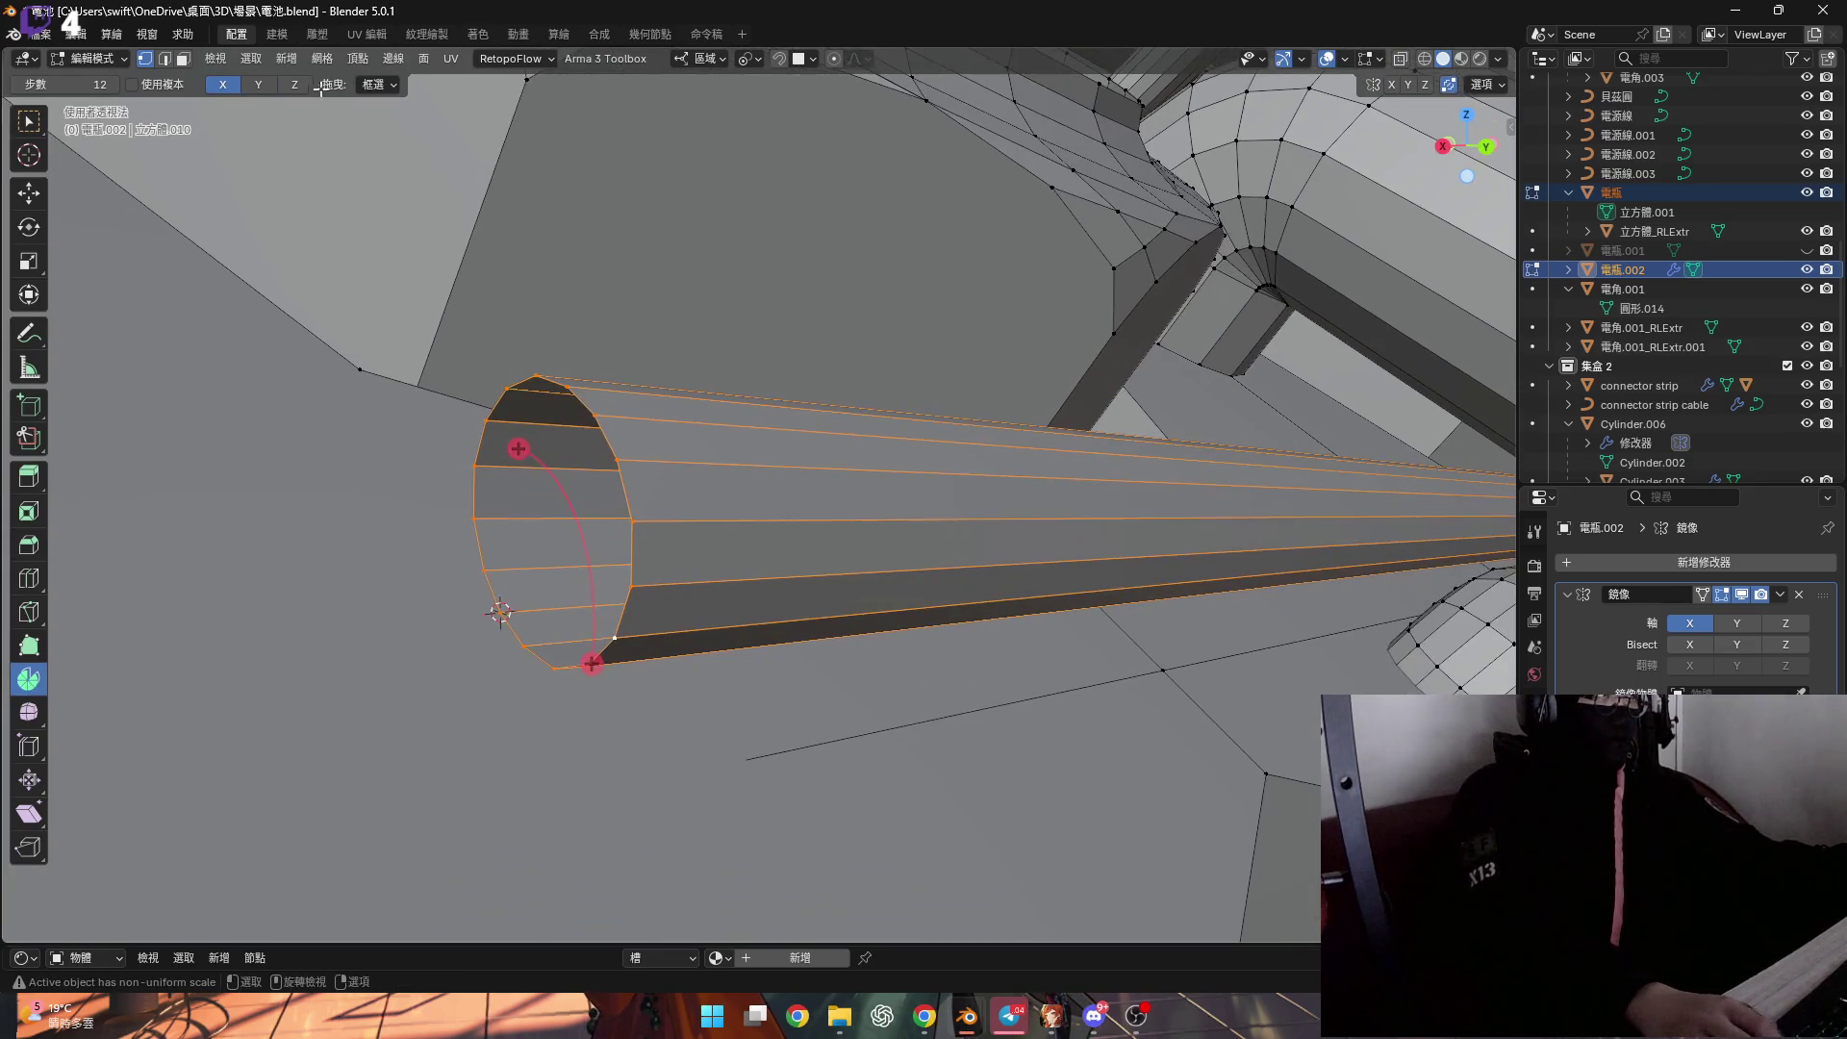
pyautogui.moveTo(510, 507)
pyautogui.mouseDown(button='middle')
pyautogui.moveTo(495, 487)
pyautogui.moveTo(610, 480)
pyautogui.moveTo(625, 597)
pyautogui.moveTo(651, 608)
pyautogui.mouseUp(button='middle')
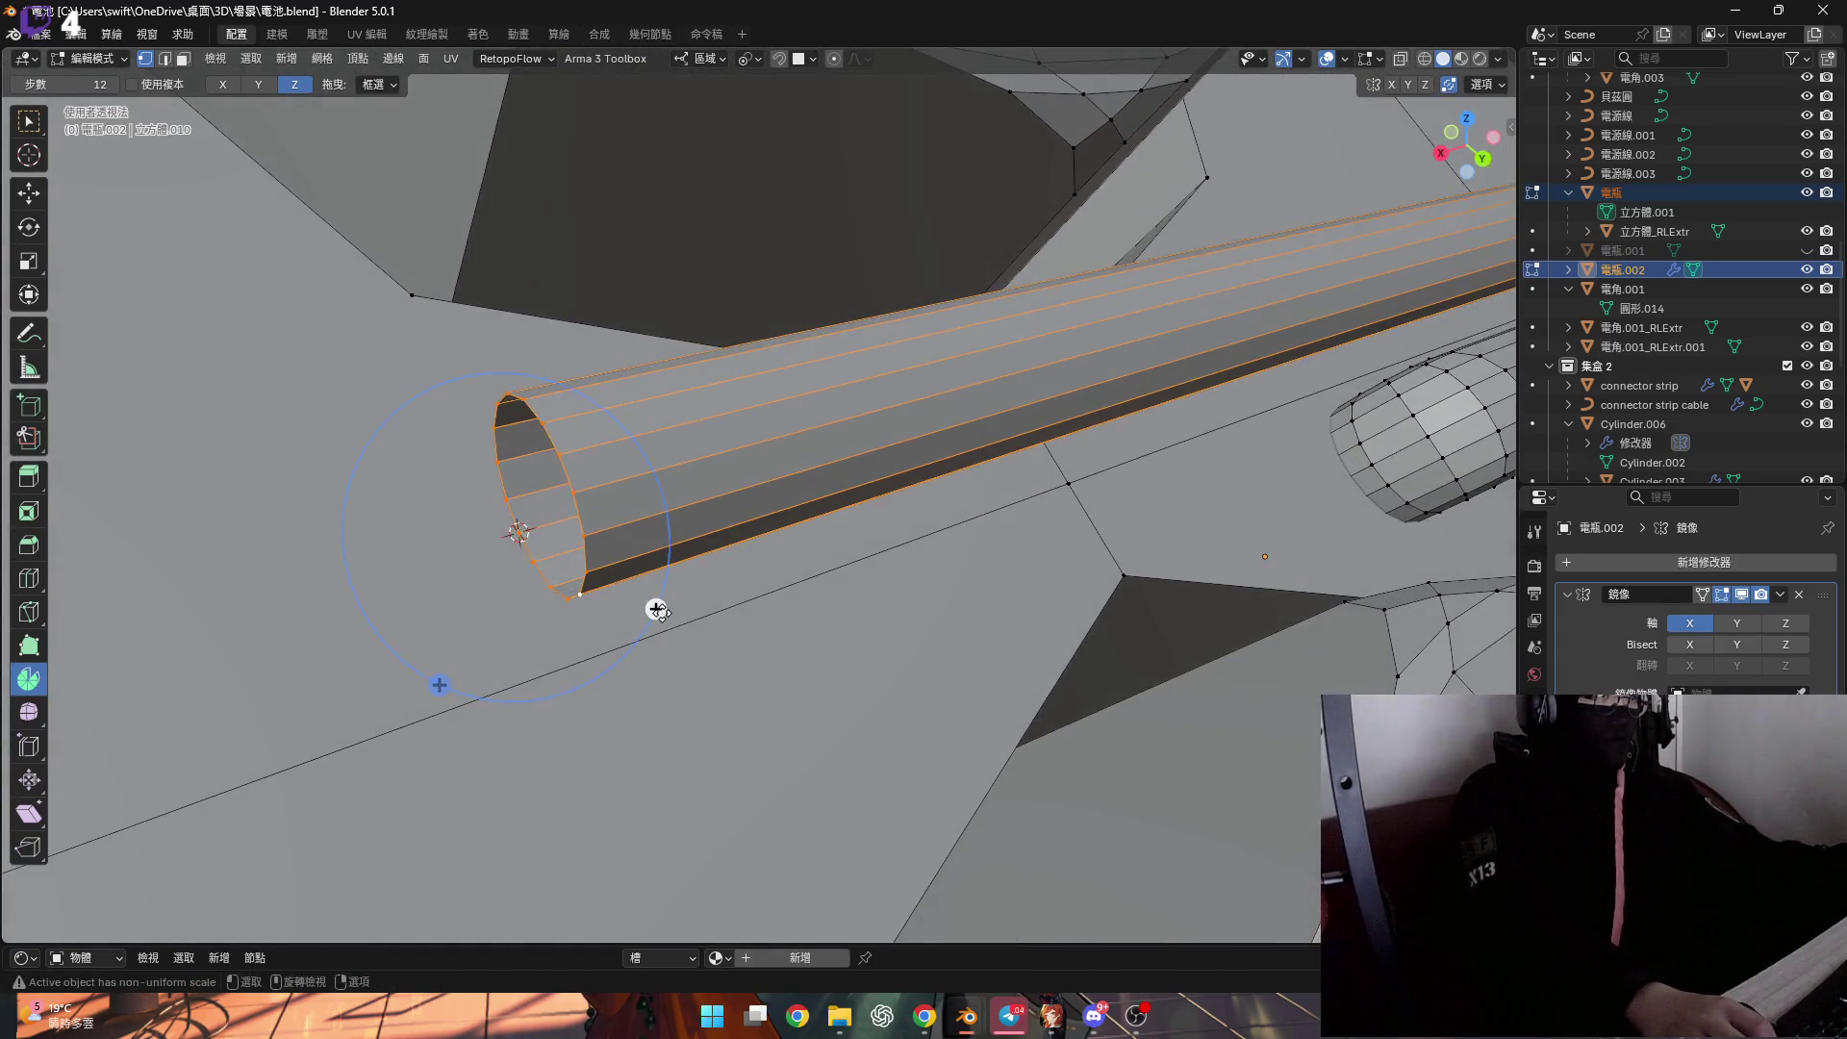
pyautogui.moveTo(651, 608); pyautogui.dragTo(663, 488)
pyautogui.hotkey('ctrl', 'z')
pyautogui.hotkey('ctrl', 'z')
pyautogui.scroll(2, 583, 568)
pyautogui.moveTo(597, 584)
pyautogui.mouseDown(button='middle')
pyautogui.moveTo(631, 516)
pyautogui.moveTo(589, 581)
pyautogui.mouseUp(button='middle')
pyautogui.keyDown('alt'); pyautogui.click(586, 534); pyautogui.keyUp('alt')
pyautogui.moveTo(558, 582)
pyautogui.mouseDown(button='middle')
pyautogui.moveTo(669, 714)
pyautogui.moveTo(627, 600)
pyautogui.mouseUp(button='middle')
# Spin the pipe's open end into a curved elbow of exactly 90°.
pyautogui.click(755, 59)
pyautogui.click(769, 186)
pyautogui.moveTo(713, 713)
pyautogui.mouseDown()
pyautogui.moveTo(693, 664)
pyautogui.moveTo(754, 548)
pyautogui.moveTo(712, 389)
pyautogui.moveTo(674, 481)
pyautogui.mouseUp()
pyautogui.moveTo(539, 664); pyautogui.dragTo(531, 660, button='middle')
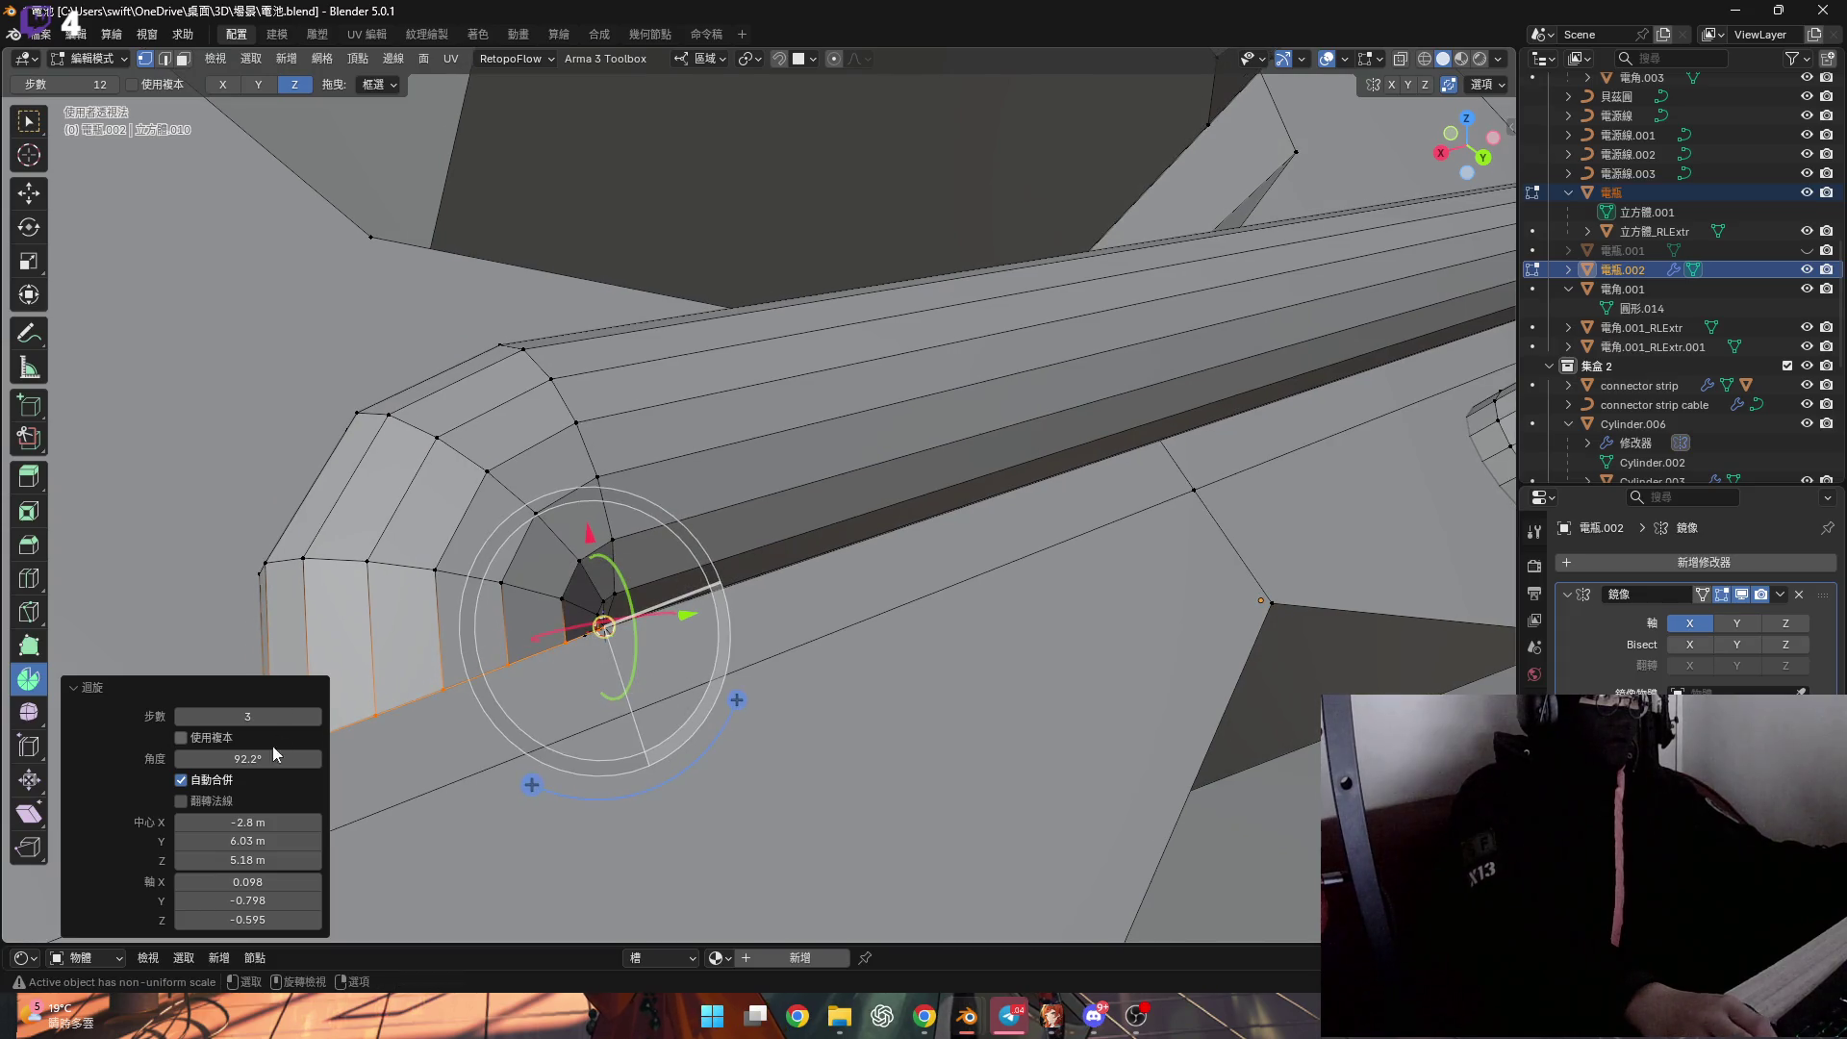
pyautogui.write('90')
pyautogui.press('Return')
# Grow the selection along the elbow, change the pivot, and tilt it 12° about X twice.
pyautogui.moveTo(603, 558)
pyautogui.mouseDown(button='middle')
pyautogui.moveTo(713, 515)
pyautogui.moveTo(742, 482)
pyautogui.moveTo(721, 341)
pyautogui.mouseUp(button='middle')
pyautogui.press('ctrl+KP_Add')
pyautogui.press('ctrl+KP_Add')
pyautogui.click(764, 55)
pyautogui.click(781, 169)
pyautogui.moveTo(770, 539)
pyautogui.mouseDown(button='middle')
pyautogui.moveTo(754, 565)
pyautogui.moveTo(894, 648)
pyautogui.mouseUp(button='middle')
pyautogui.write('rx')
pyautogui.write('12')
pyautogui.press('Return')
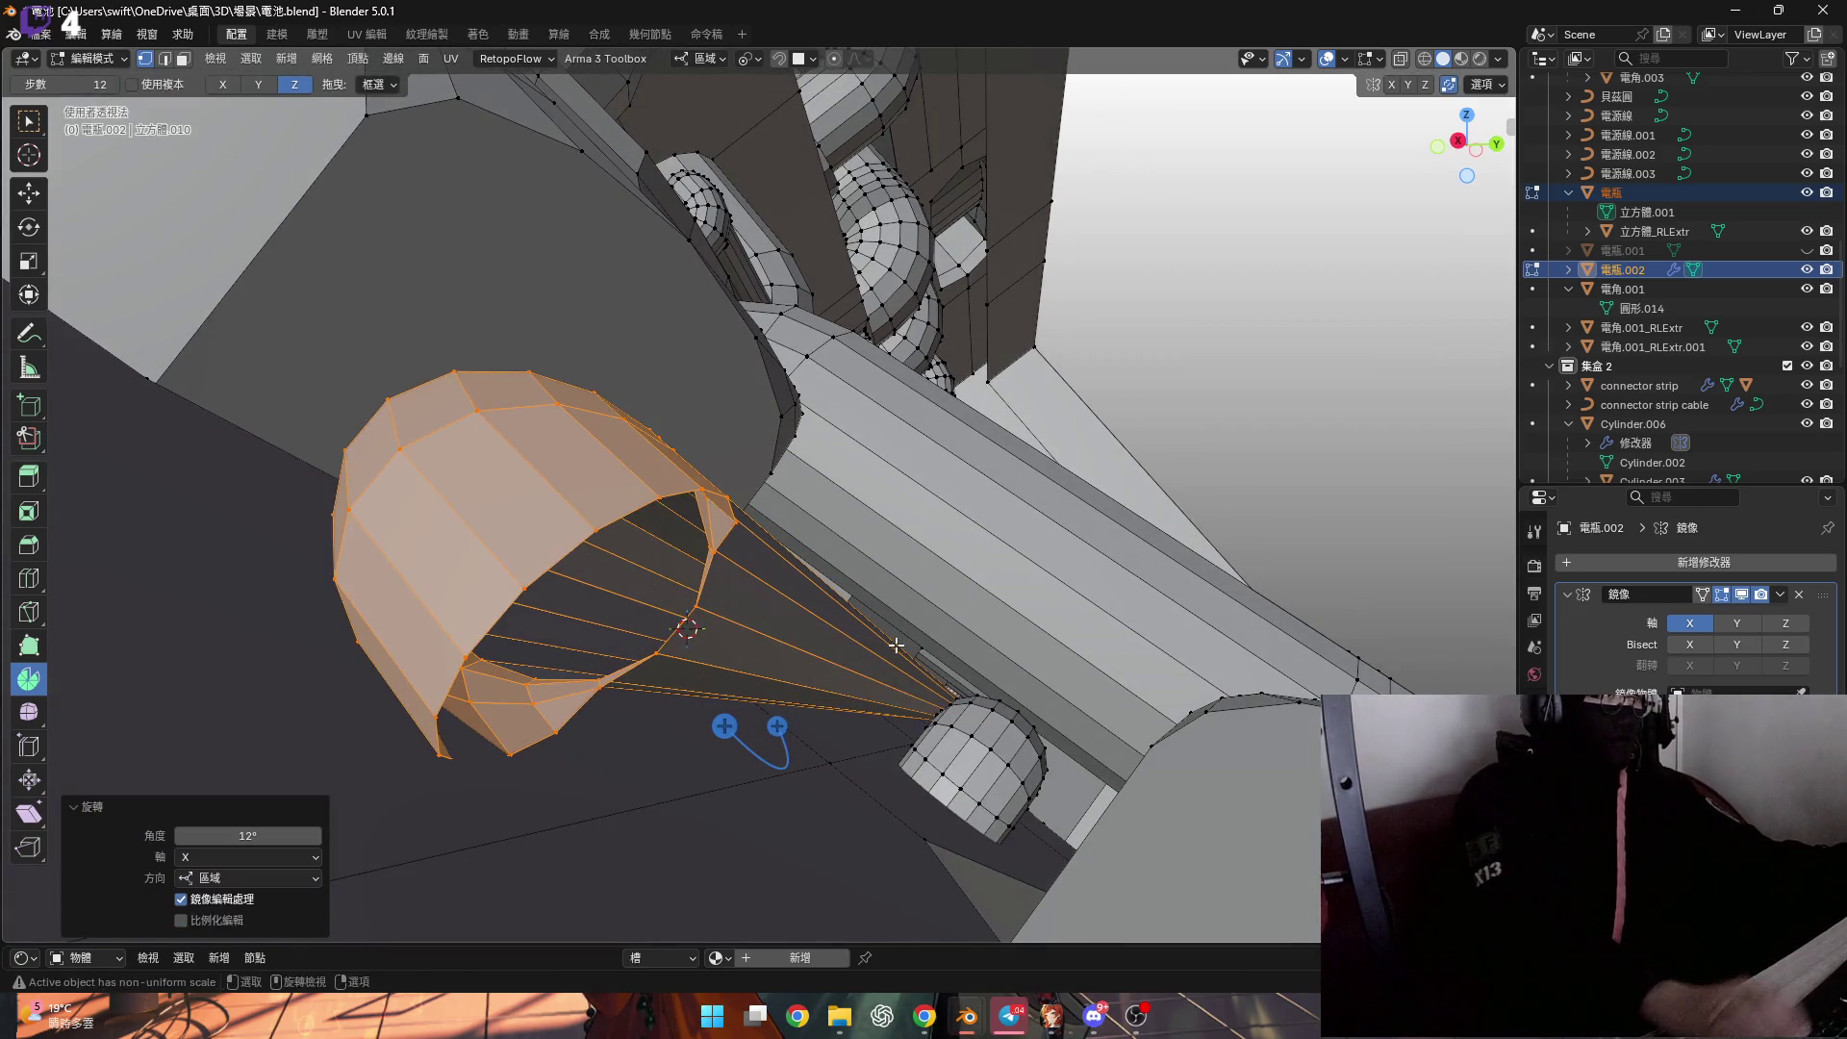
pyautogui.moveTo(760, 736)
pyautogui.mouseDown(button='middle')
pyautogui.moveTo(571, 651)
pyautogui.moveTo(673, 558)
pyautogui.moveTo(731, 596)
pyautogui.moveTo(777, 572)
pyautogui.moveTo(703, 599)
pyautogui.moveTo(788, 645)
pyautogui.moveTo(794, 622)
pyautogui.mouseUp(button='middle')
pyautogui.write('rx12')
pyautogui.press('Return')
# Nudge the elbow 0.000159 m along local Z, then select the rim's edge loop.
pyautogui.press('g')
pyautogui.press('z')
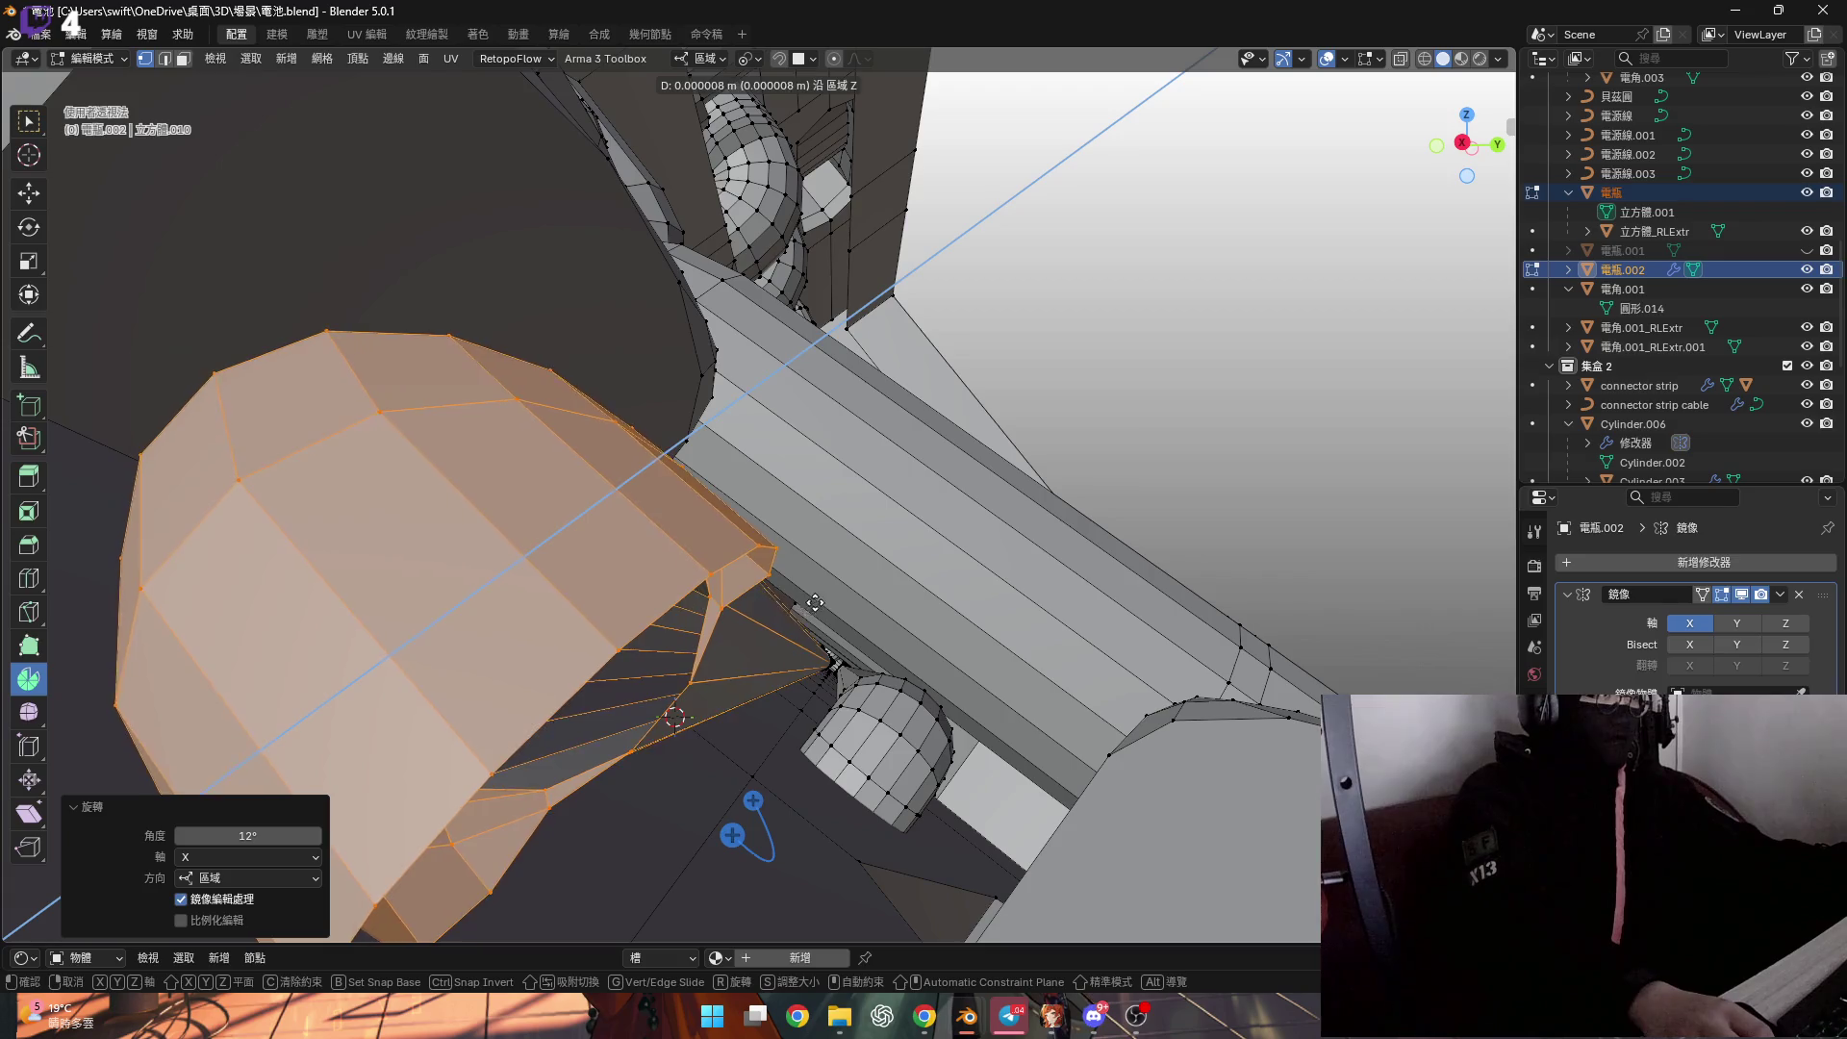
pyautogui.click(1106, 315)
pyautogui.scroll(6, 919, 510)
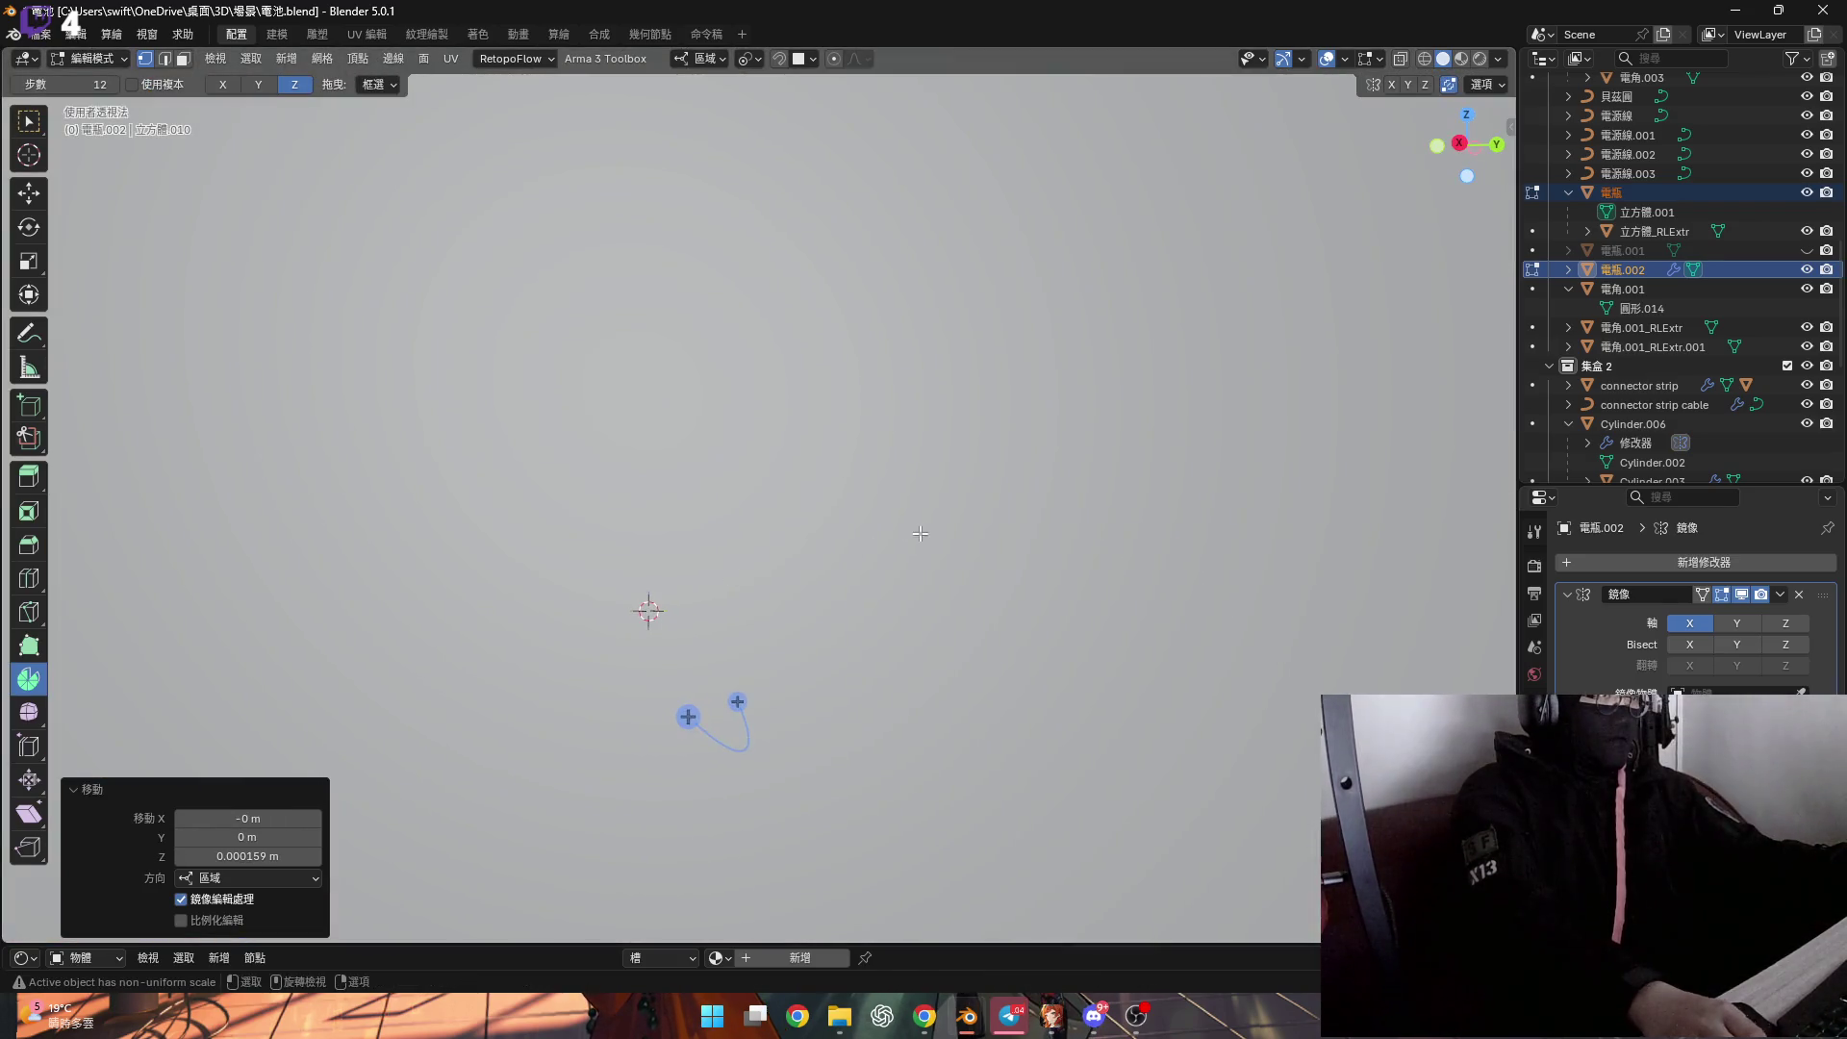
pyautogui.scroll(-5, 924, 533)
pyautogui.moveTo(924, 533); pyautogui.dragTo(924, 563, button='middle')
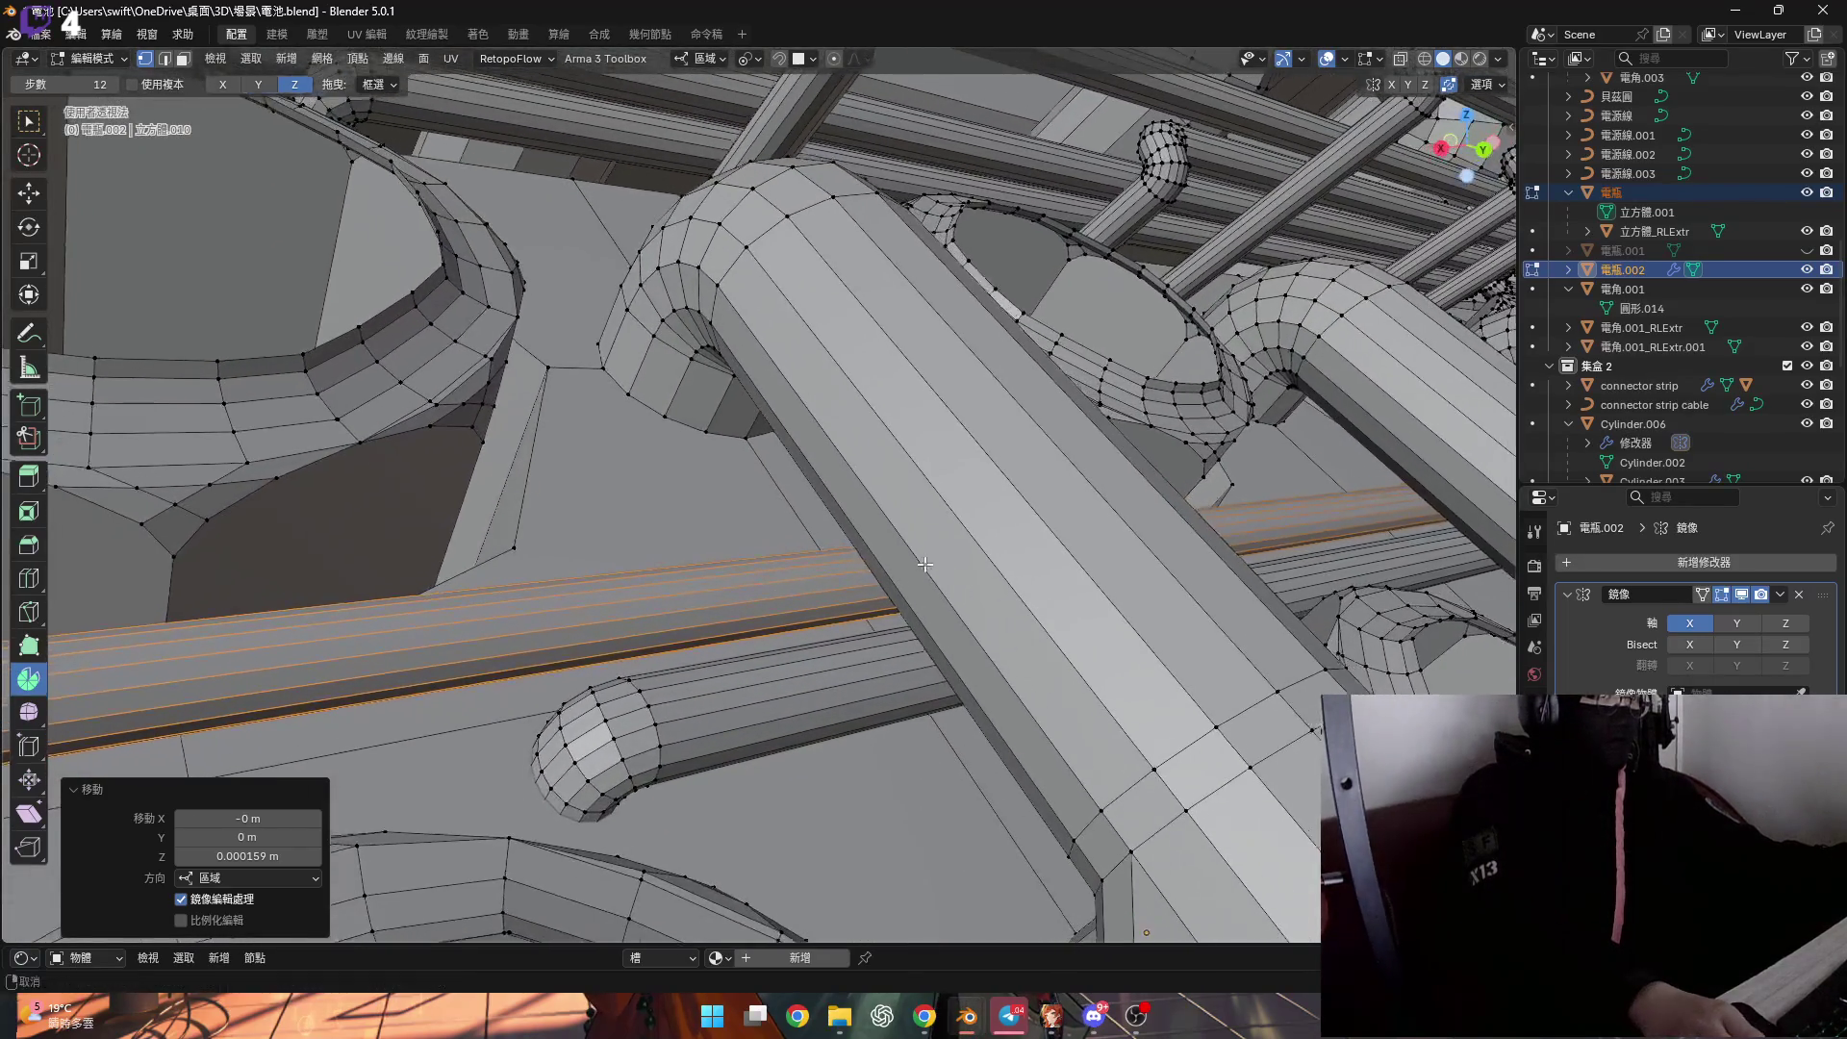
pyautogui.scroll(-4, 924, 563)
pyautogui.scroll(6, 535, 568)
pyautogui.moveTo(534, 568); pyautogui.dragTo(492, 597, button='middle')
pyautogui.keyDown('alt'); pyautogui.click(445, 608); pyautogui.keyUp('alt')
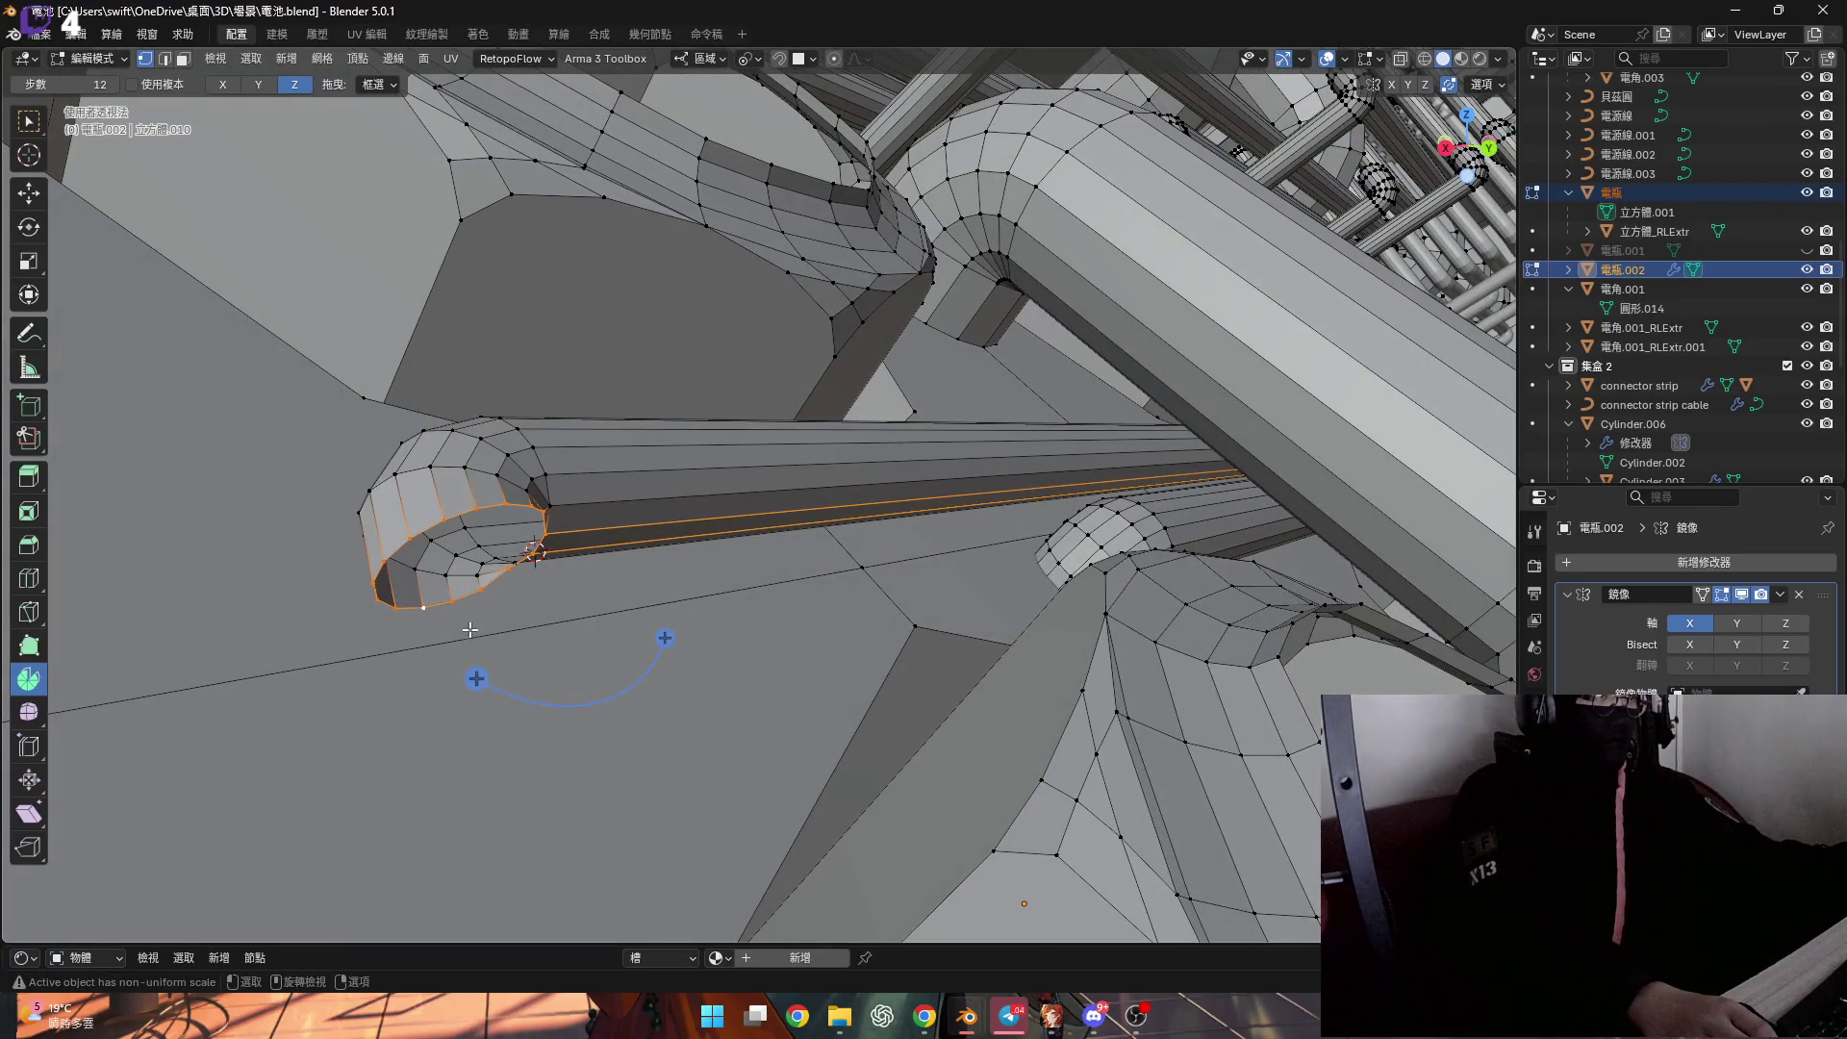
# Undo back to the cap faces, rotate the cap 12° about X and nudge it along Z.
pyautogui.moveTo(467, 519)
pyautogui.mouseDown(button='middle')
pyautogui.moveTo(436, 519)
pyautogui.moveTo(526, 529)
pyautogui.moveTo(527, 549)
pyautogui.mouseUp(button='middle')
pyautogui.hotkey('ctrl', 'z')
pyautogui.hotkey('ctrl', 'z')
pyautogui.hotkey('ctrl', 'z')
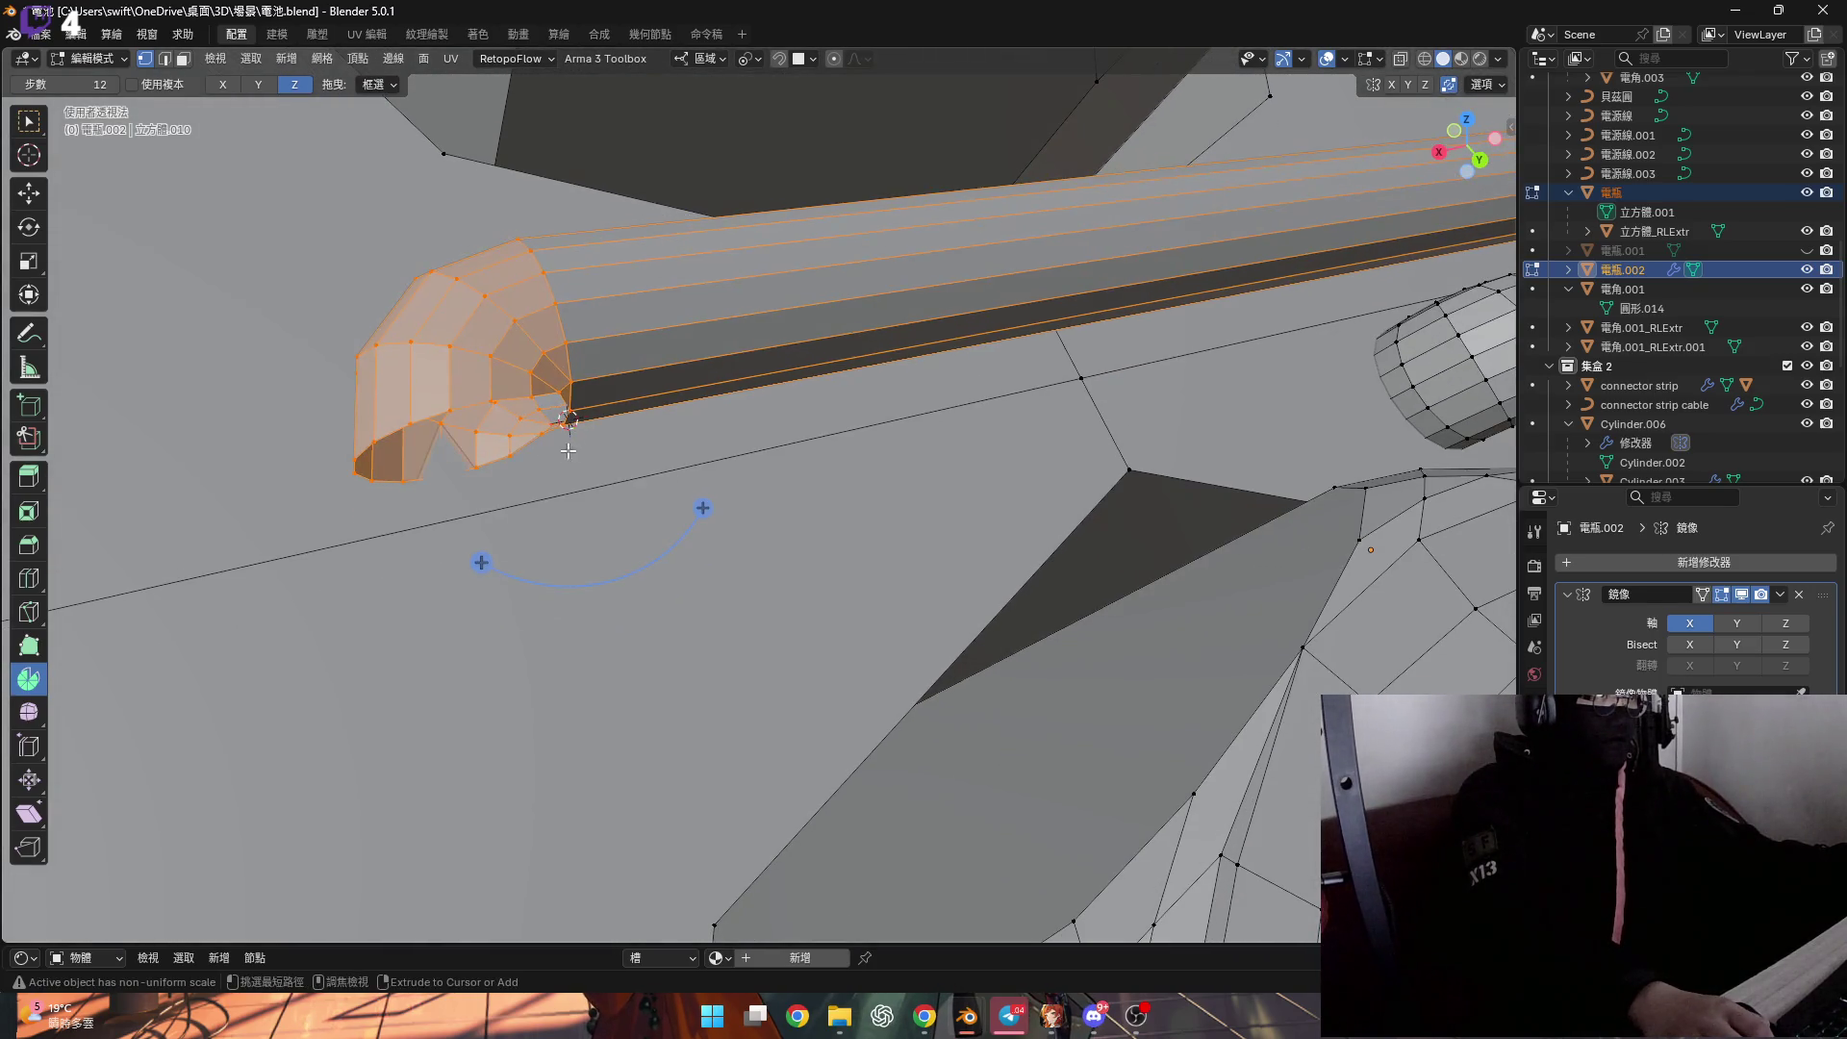
pyautogui.hotkey('ctrl', 'z')
pyautogui.moveTo(586, 397)
pyautogui.mouseDown(button='middle')
pyautogui.moveTo(508, 346)
pyautogui.moveTo(609, 459)
pyautogui.mouseUp(button='middle')
pyautogui.hotkey('ctrl', 'z')
pyautogui.moveTo(866, 595)
pyautogui.mouseDown(button='middle')
pyautogui.moveTo(857, 548)
pyautogui.moveTo(767, 502)
pyautogui.moveTo(975, 603)
pyautogui.mouseUp(button='middle')
pyautogui.hotkey('ctrl', 'z')
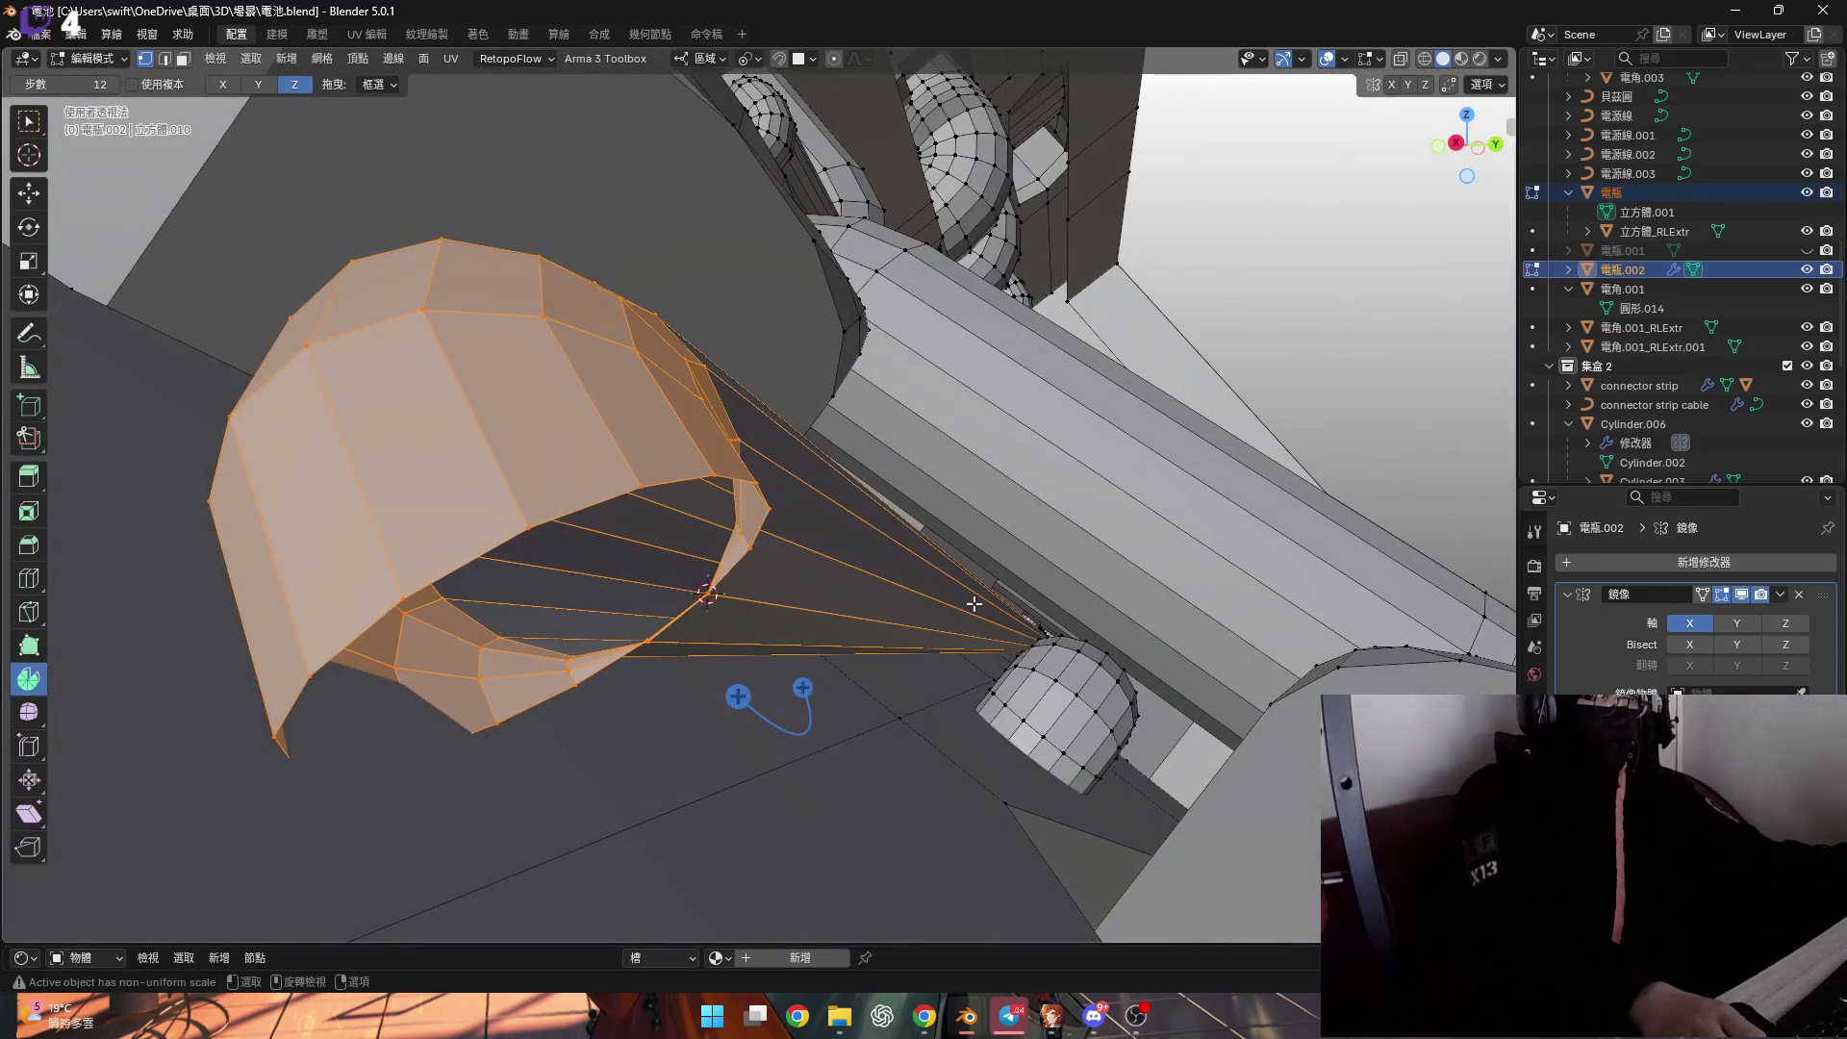
pyautogui.write('rx')
pyautogui.write('12')
pyautogui.press('Return')
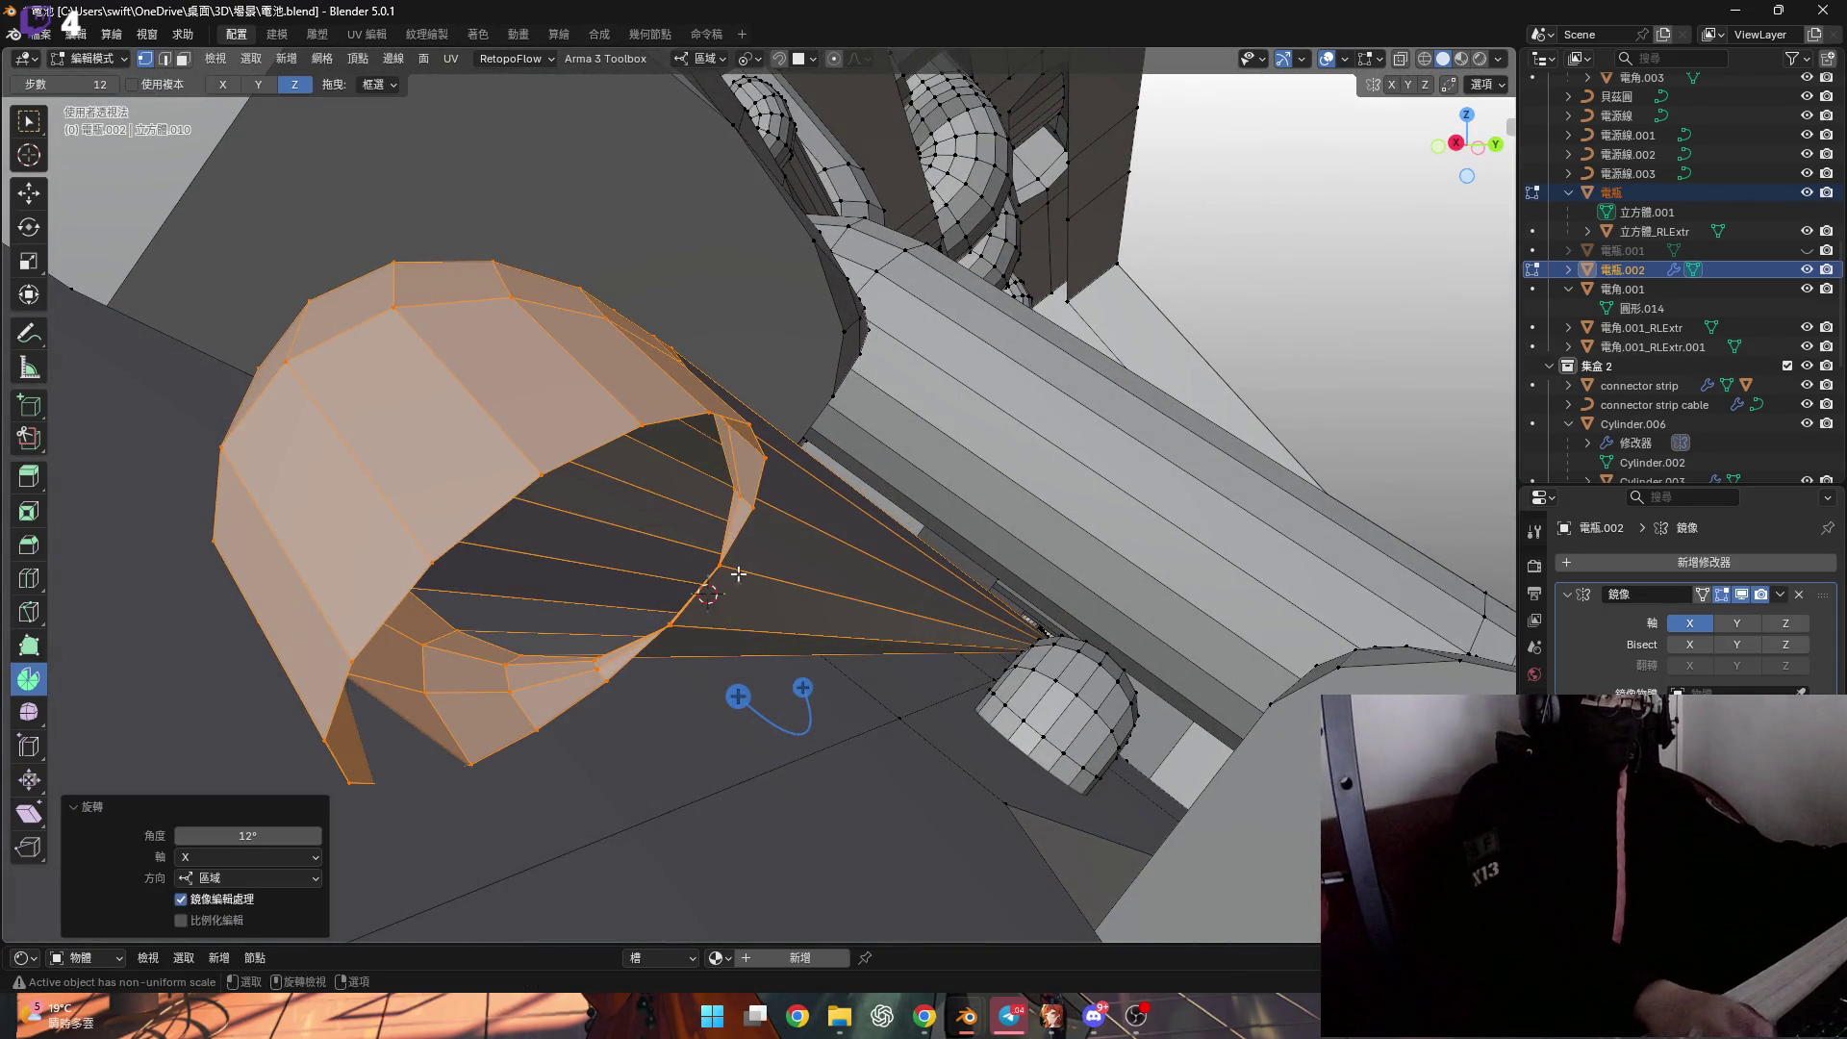
pyautogui.moveTo(803, 589); pyautogui.dragTo(720, 570, button='middle')
pyautogui.press('g')
pyautogui.press('z')
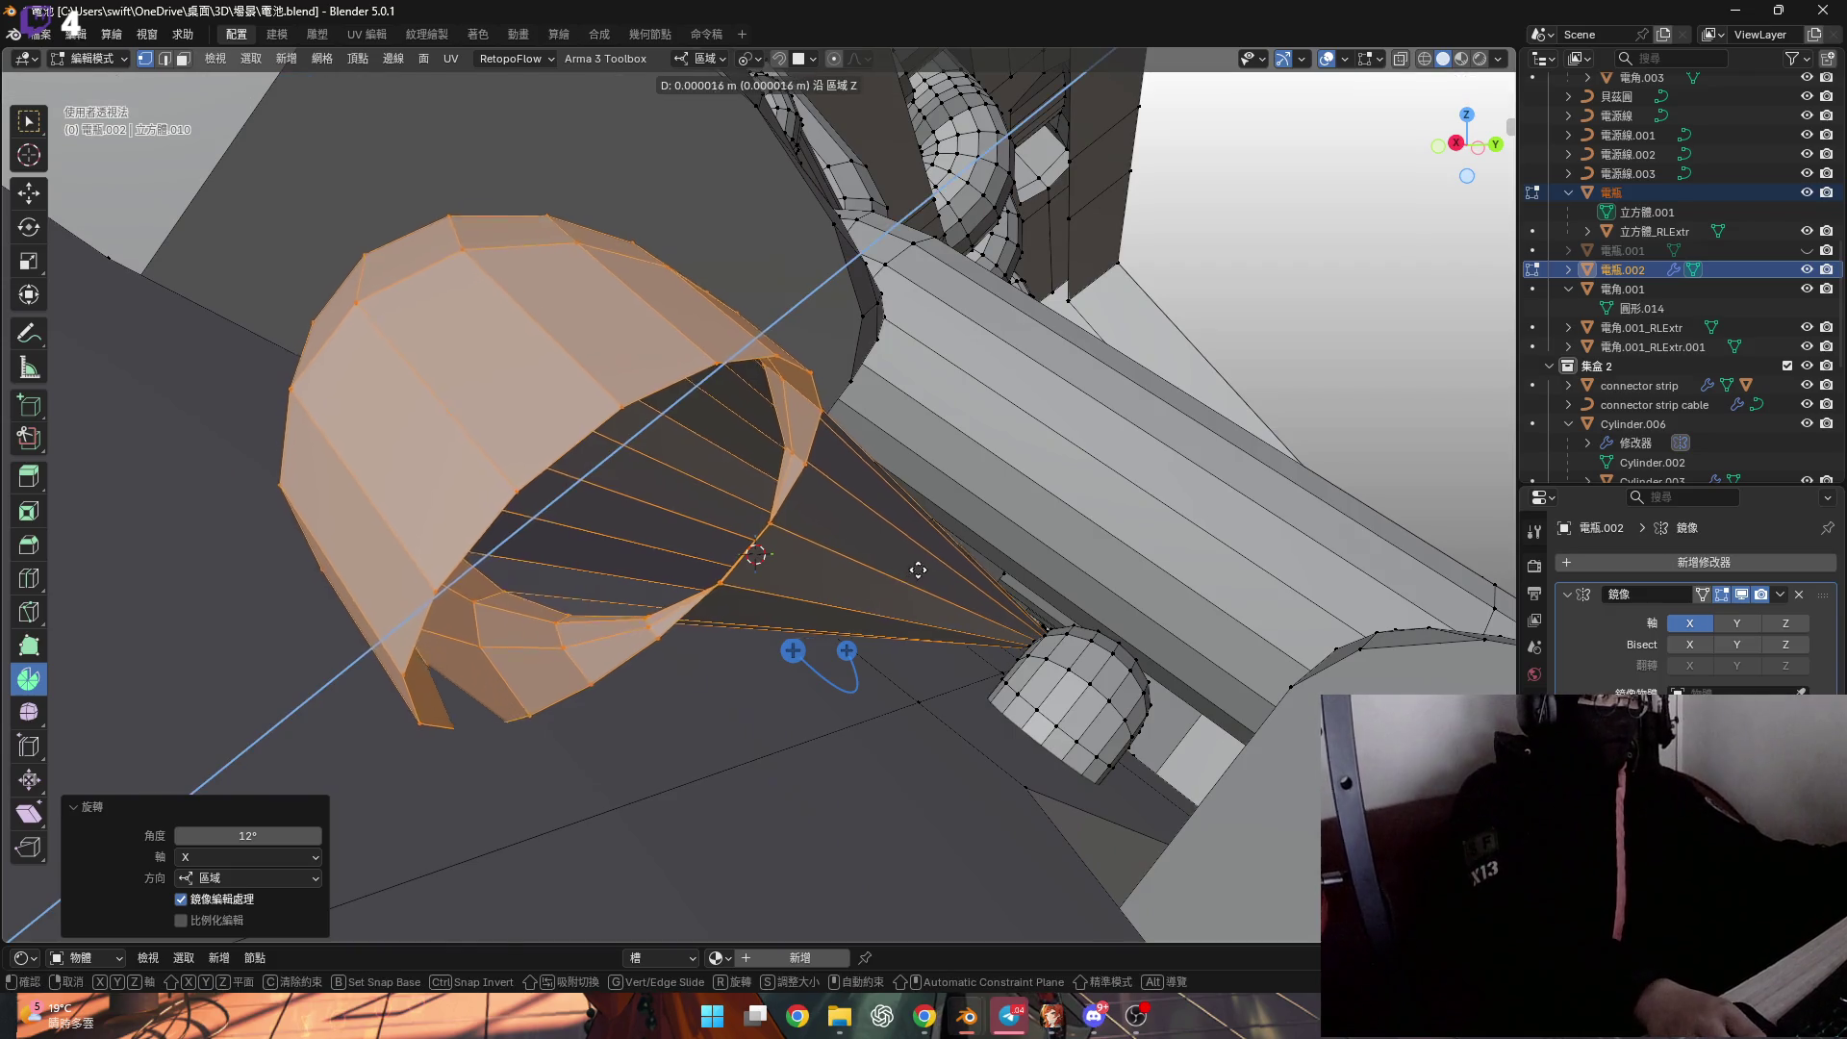
pyautogui.click(1182, 402)
# Extrude the cap's open rim loop and move it along local Y.
pyautogui.moveTo(1182, 402)
pyautogui.mouseDown(button='middle')
pyautogui.moveTo(875, 532)
pyautogui.moveTo(618, 611)
pyautogui.moveTo(631, 536)
pyautogui.mouseUp(button='middle')
pyautogui.keyDown('alt'); pyautogui.click(562, 547); pyautogui.keyUp('alt')
pyautogui.press('e')
pyautogui.press('x')
pyautogui.rightClick(632, 532)
pyautogui.press('g')
pyautogui.press('y')
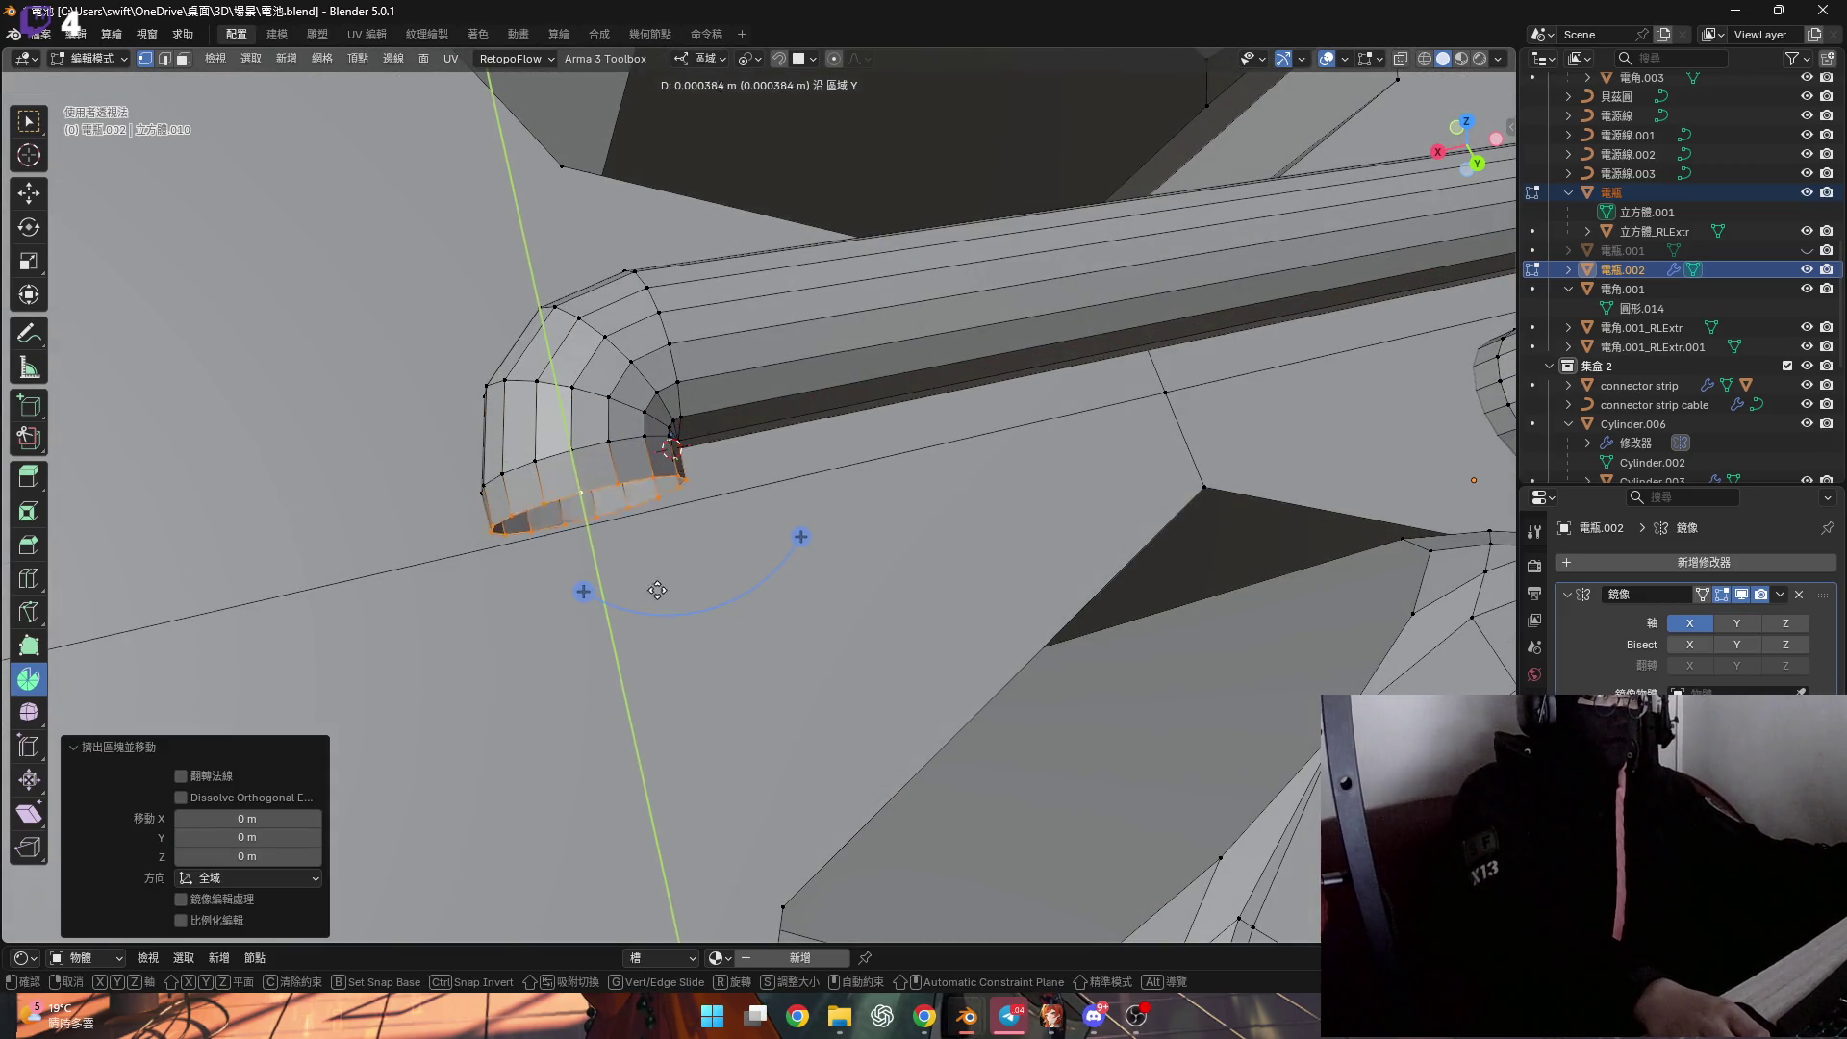
pyautogui.click(727, 817)
# Flatten the selected ring to zero scale on local Y.
pyautogui.scroll(-2, 727, 817)
pyautogui.moveTo(728, 817)
pyautogui.mouseDown(button='middle')
pyautogui.moveTo(664, 693)
pyautogui.moveTo(593, 626)
pyautogui.moveTo(621, 616)
pyautogui.moveTo(640, 639)
pyautogui.moveTo(835, 612)
pyautogui.moveTo(702, 592)
pyautogui.moveTo(548, 511)
pyautogui.moveTo(483, 581)
pyautogui.moveTo(551, 501)
pyautogui.mouseUp(button='middle')
pyautogui.press('s')
pyautogui.press('y')
pyautogui.press('0')
pyautogui.press('Return')
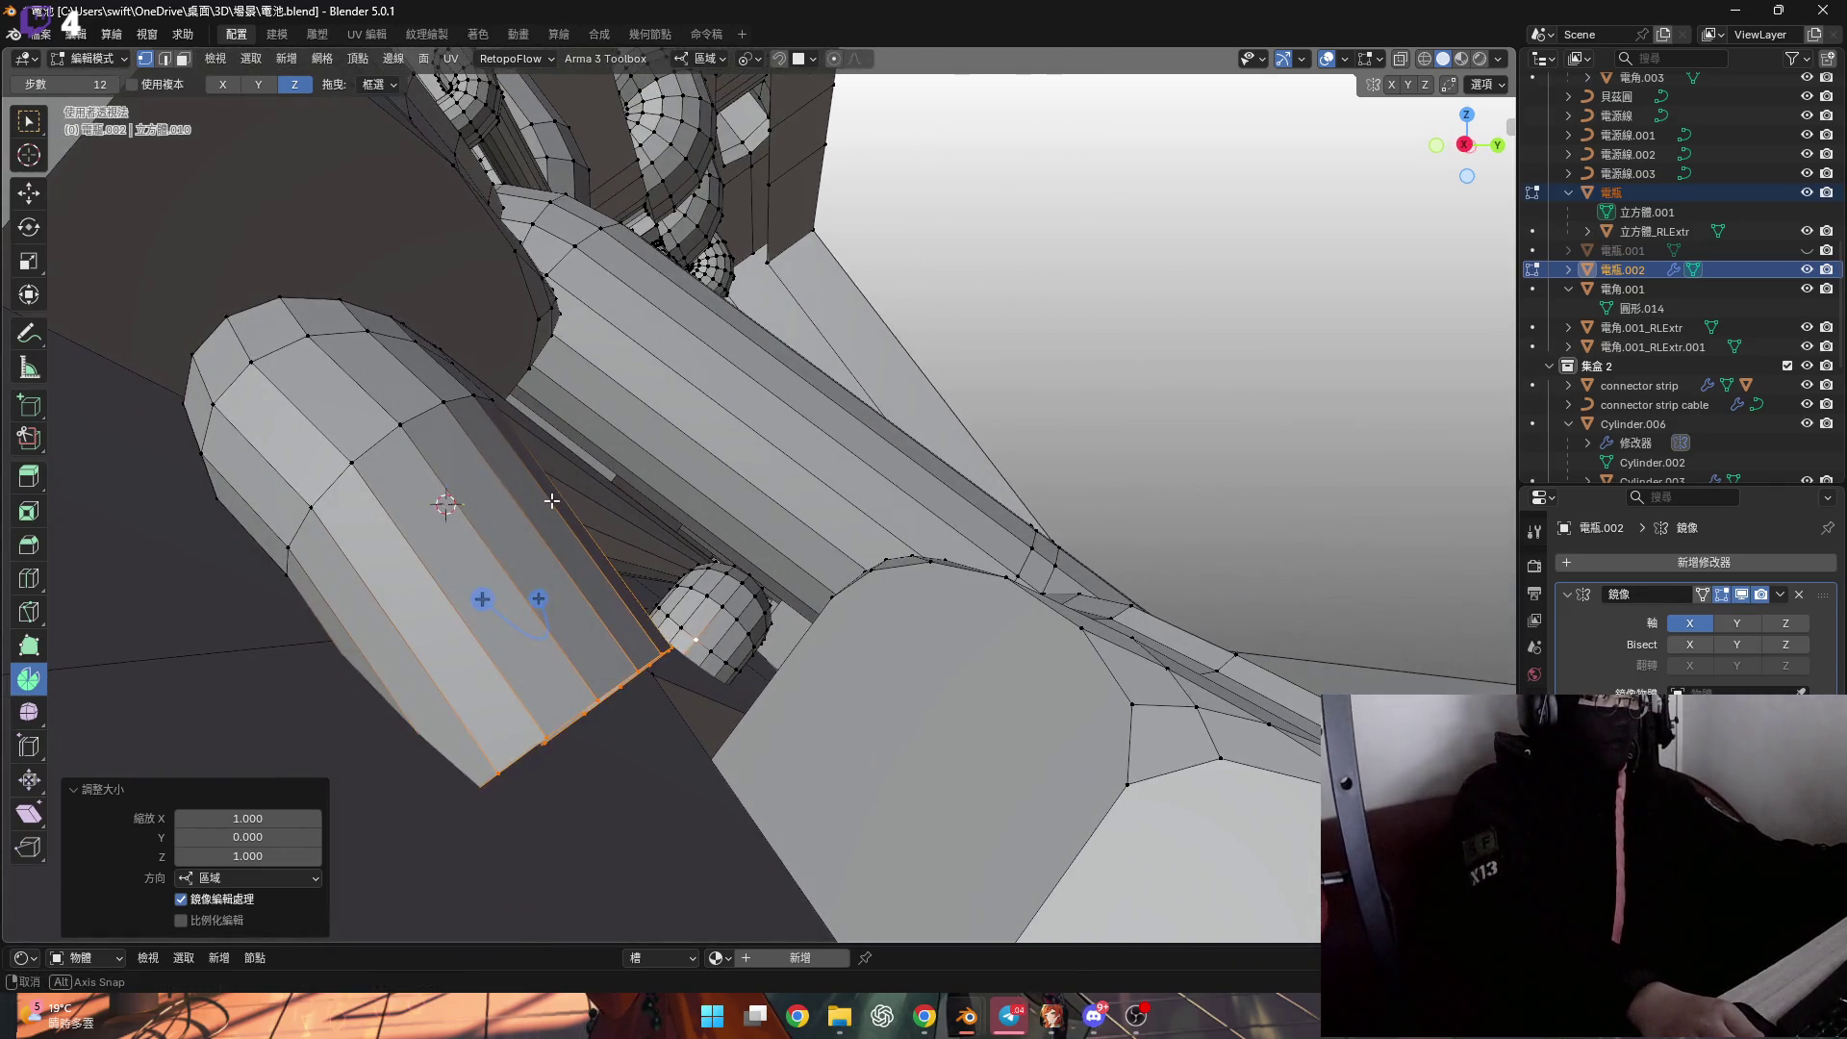
# Delete the side faces, extrude the end ring and flatten it to zero on Y.
pyautogui.scroll(3, 726, 607)
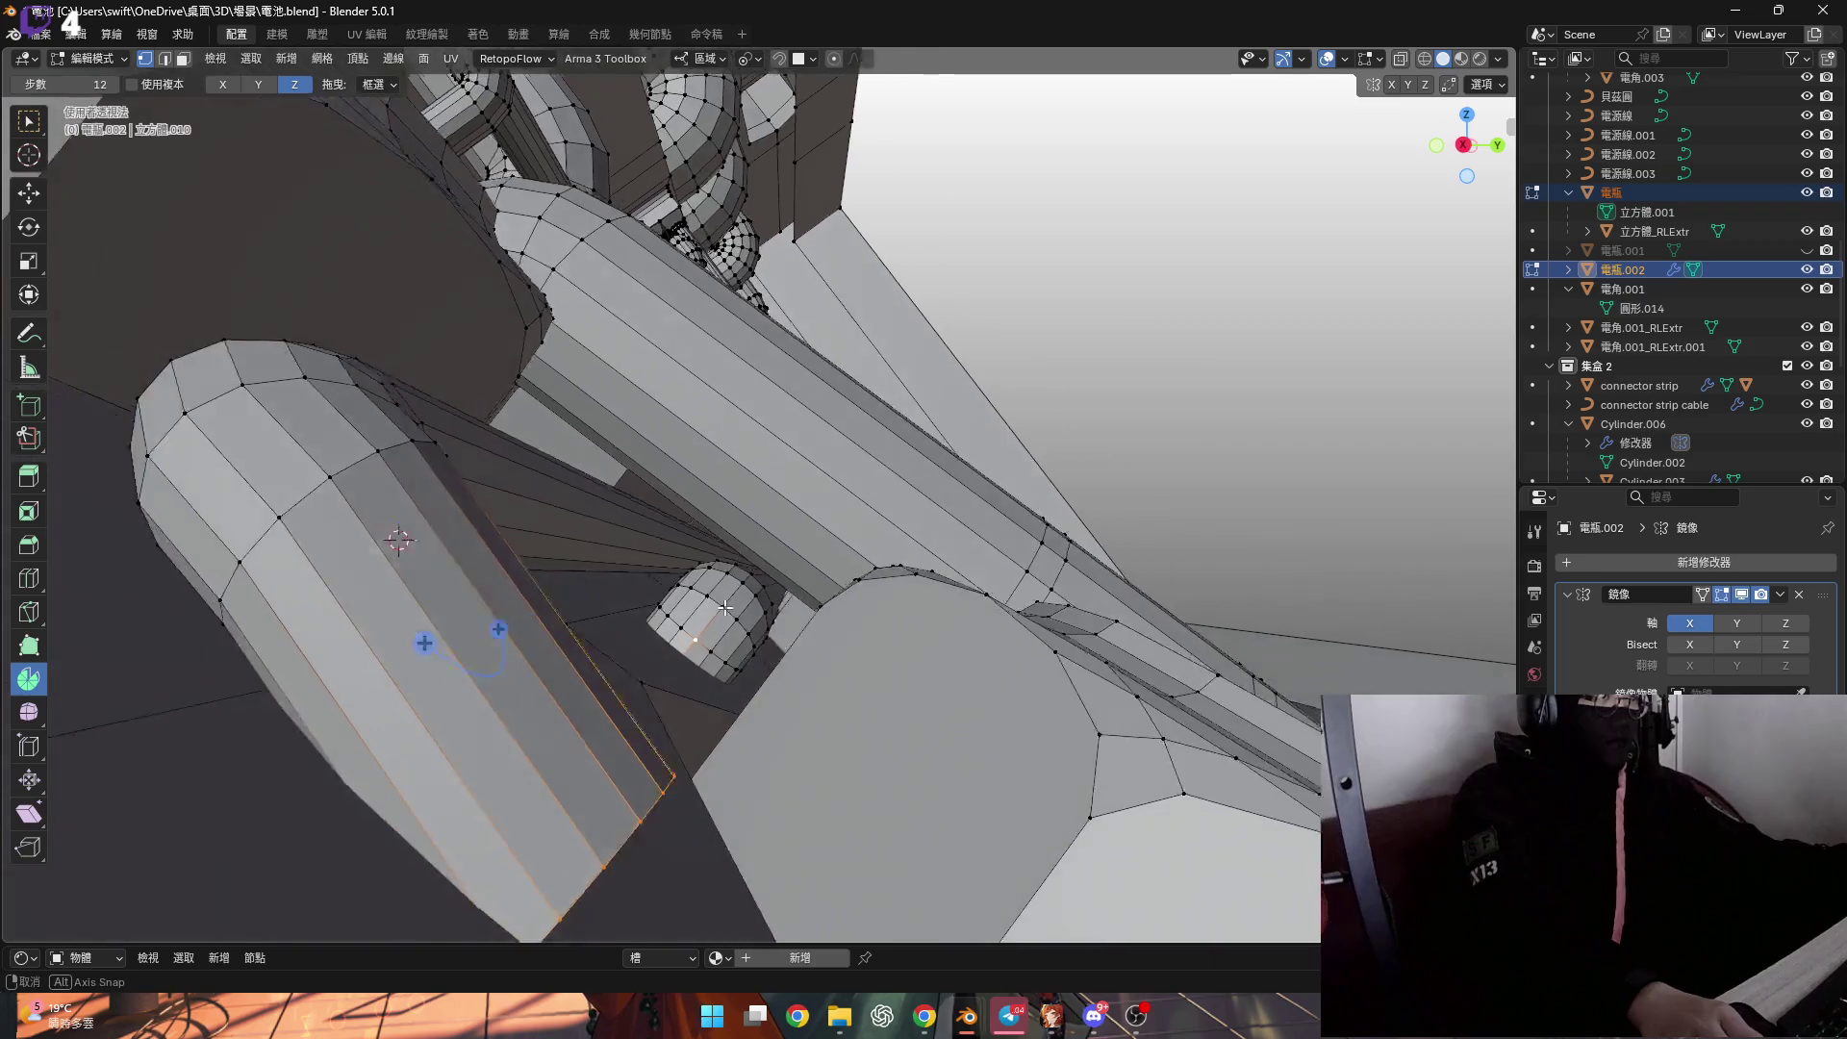
pyautogui.moveTo(721, 607); pyautogui.dragTo(636, 585, button='middle')
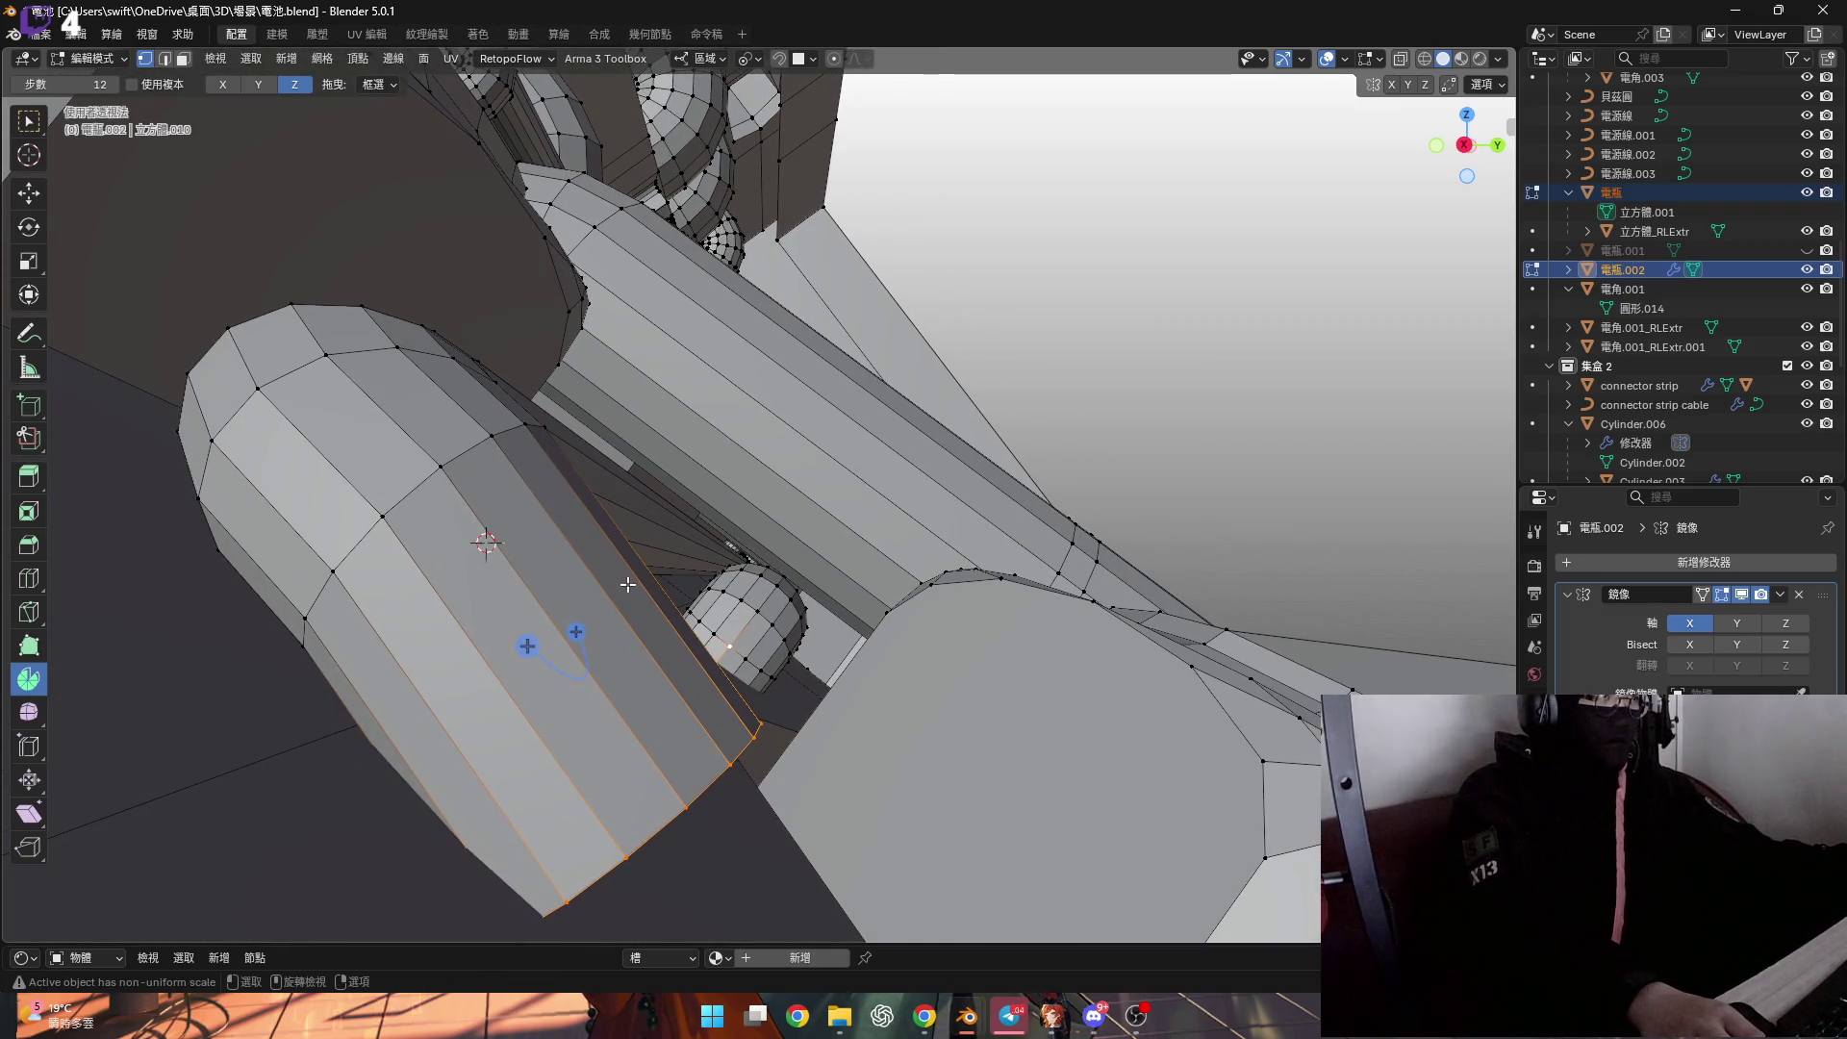
pyautogui.hotkey('ctrl', 'x')
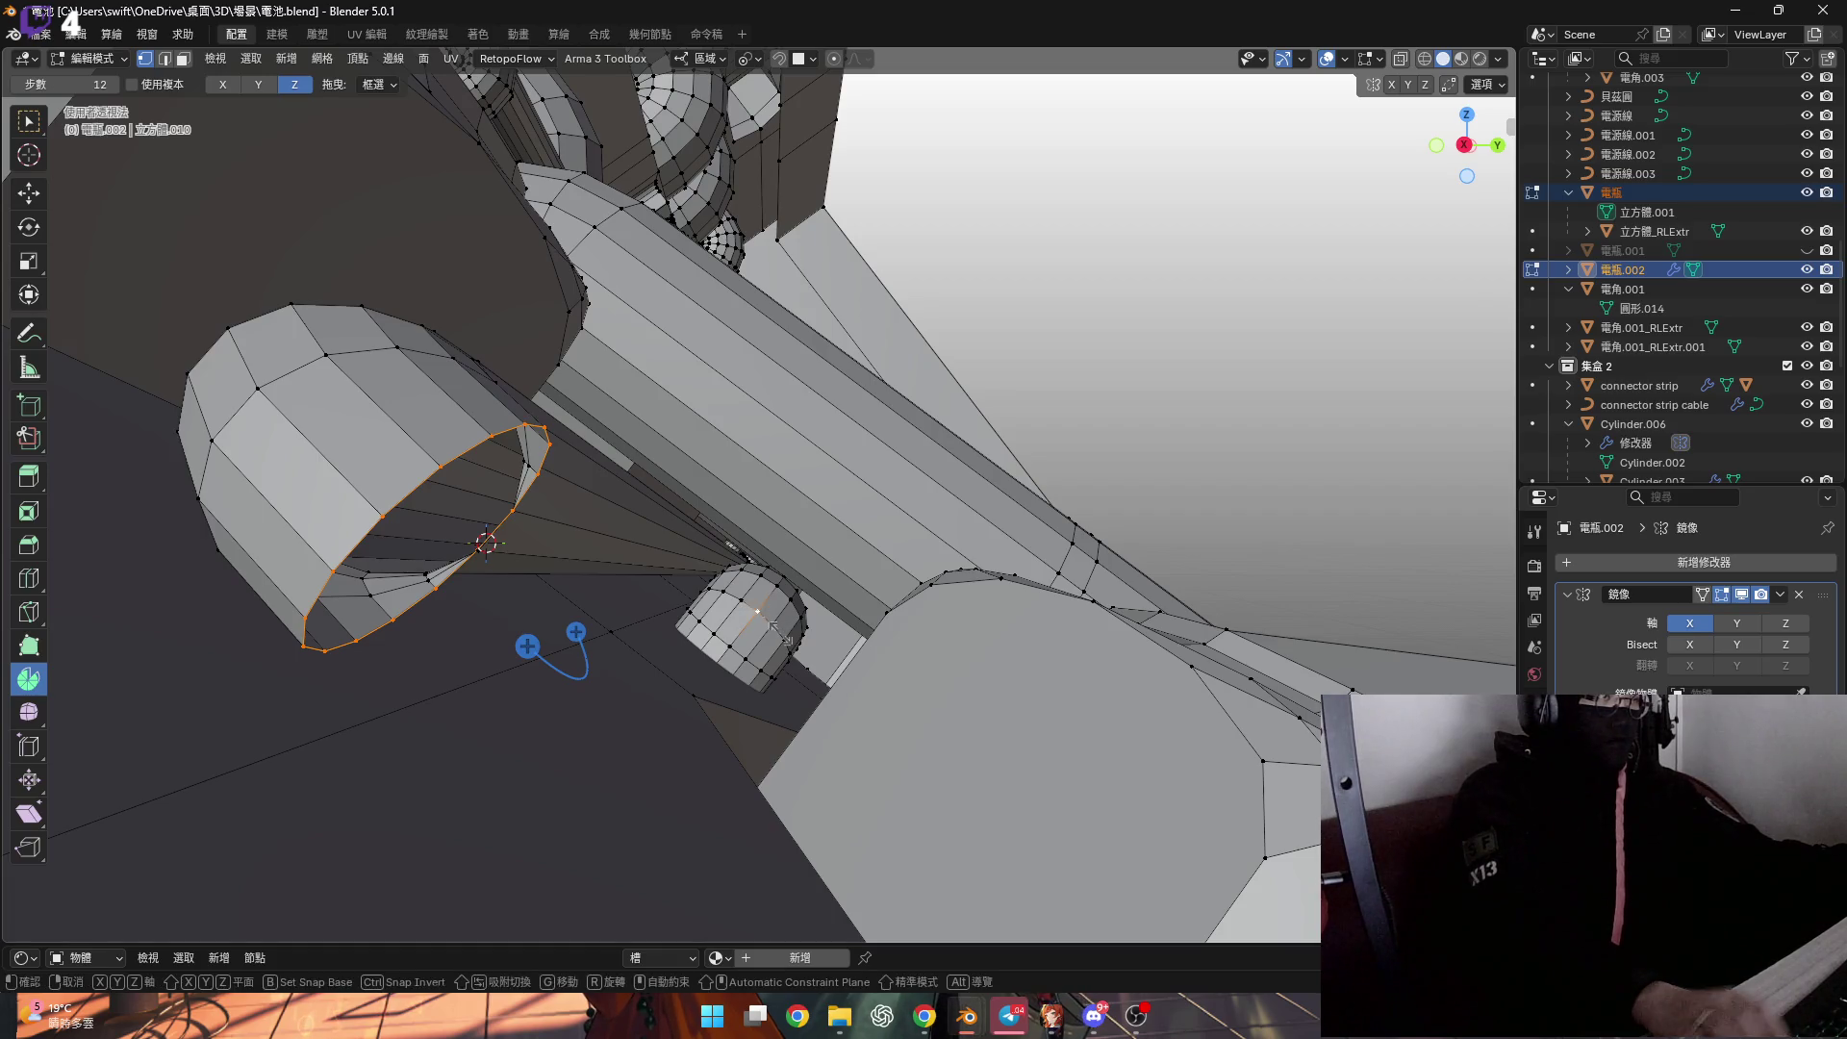
pyautogui.press('e')
pyautogui.press('s')
pyautogui.press('y')
pyautogui.press('y')
pyautogui.press('0')
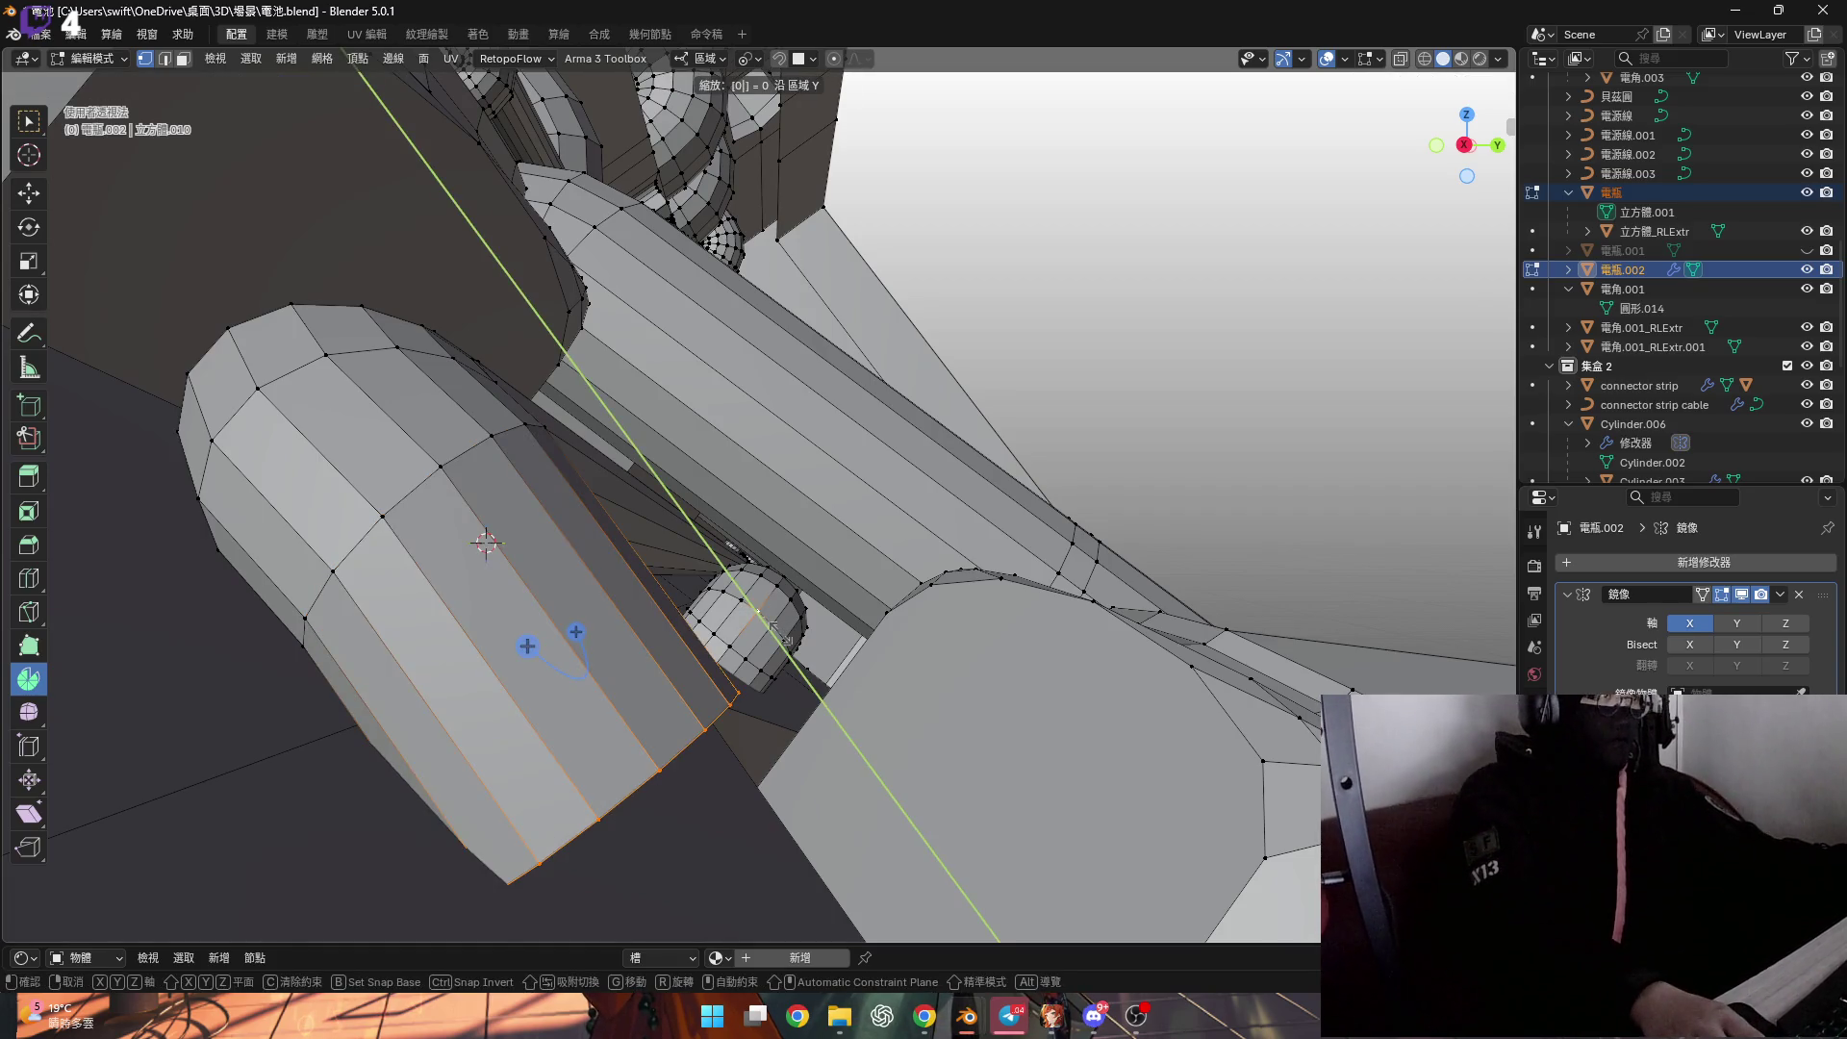
pyautogui.press('Return')
# Fill the open end with a face and move it along its normal with Normal orientation.
pyautogui.moveTo(780, 635)
pyautogui.keyDown('shift'); pyautogui.mouseDown(button='middle')
pyautogui.moveTo(555, 533)
pyautogui.moveTo(574, 400)
pyautogui.mouseUp(button='middle'); pyautogui.keyUp('shift')
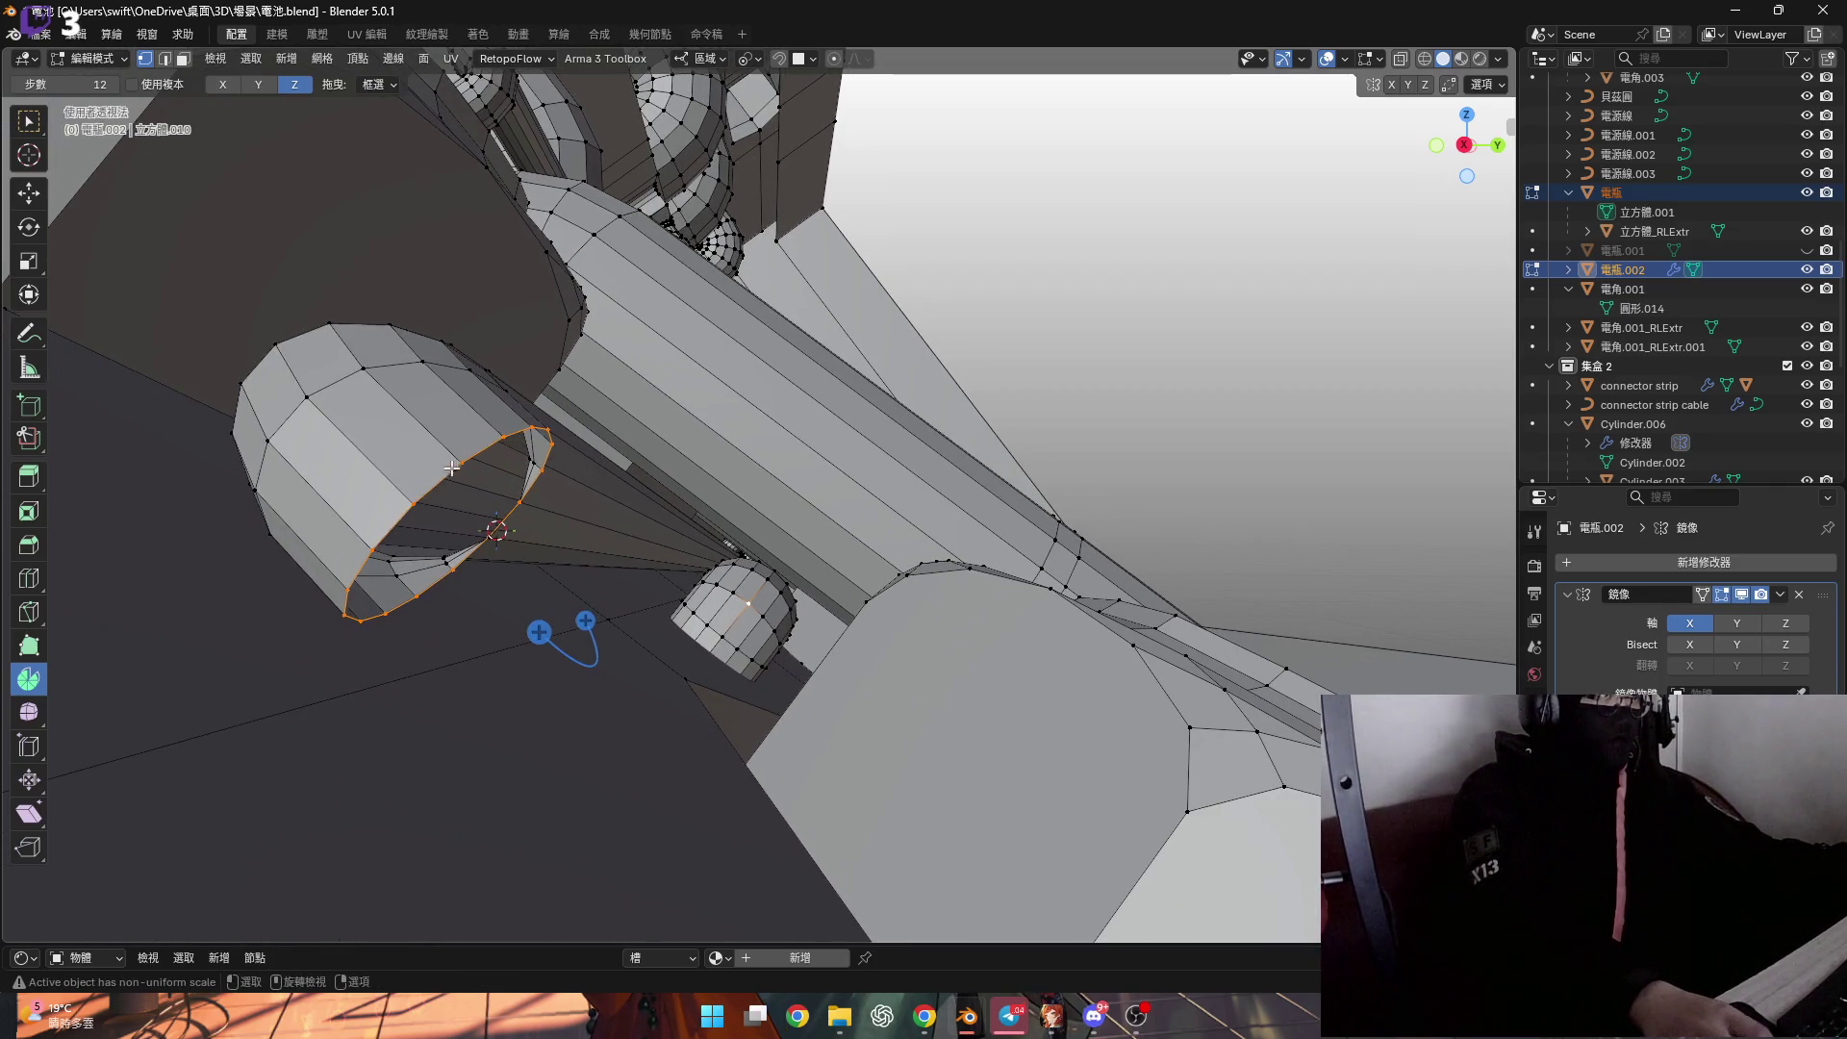
pyautogui.press('f')
pyautogui.click(487, 517)
pyautogui.click(749, 60)
pyautogui.click(700, 58)
pyautogui.click(695, 157)
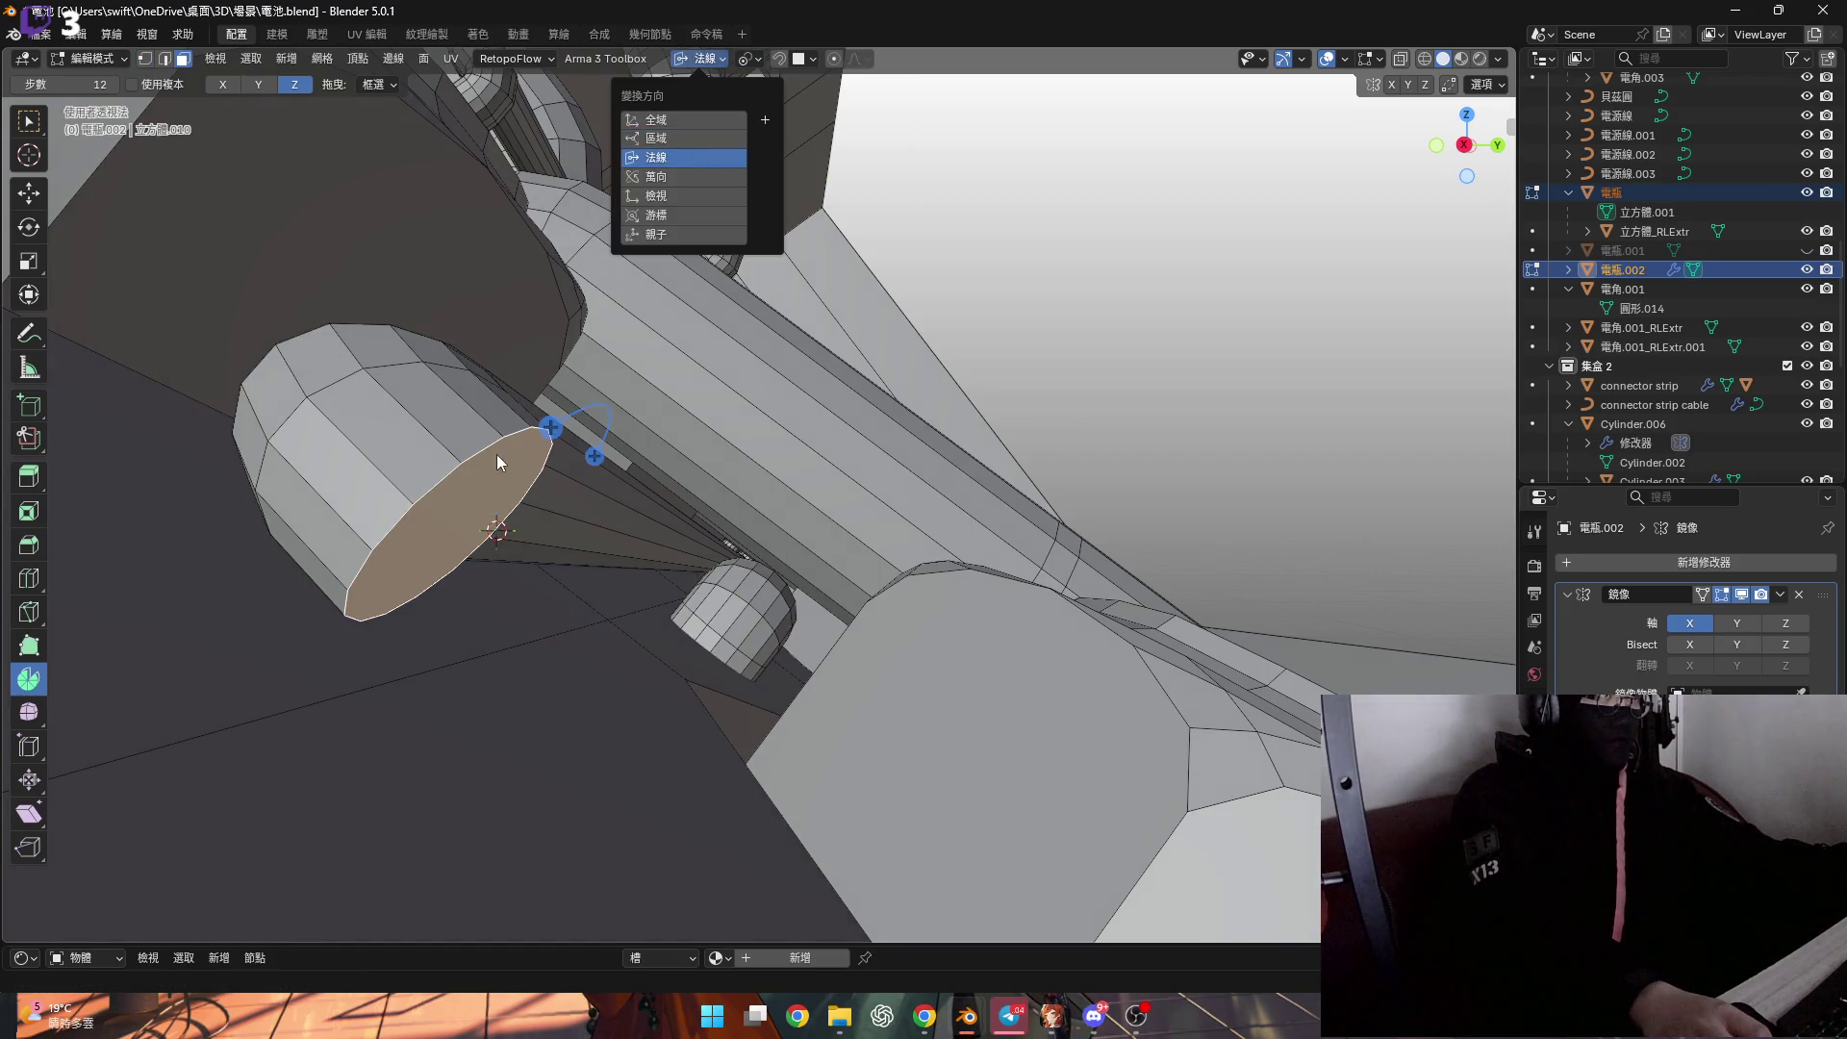
pyautogui.moveTo(504, 442)
pyautogui.mouseDown(button='middle')
pyautogui.moveTo(491, 428)
pyautogui.moveTo(471, 462)
pyautogui.mouseUp(button='middle')
pyautogui.press('g')
pyautogui.press('z')
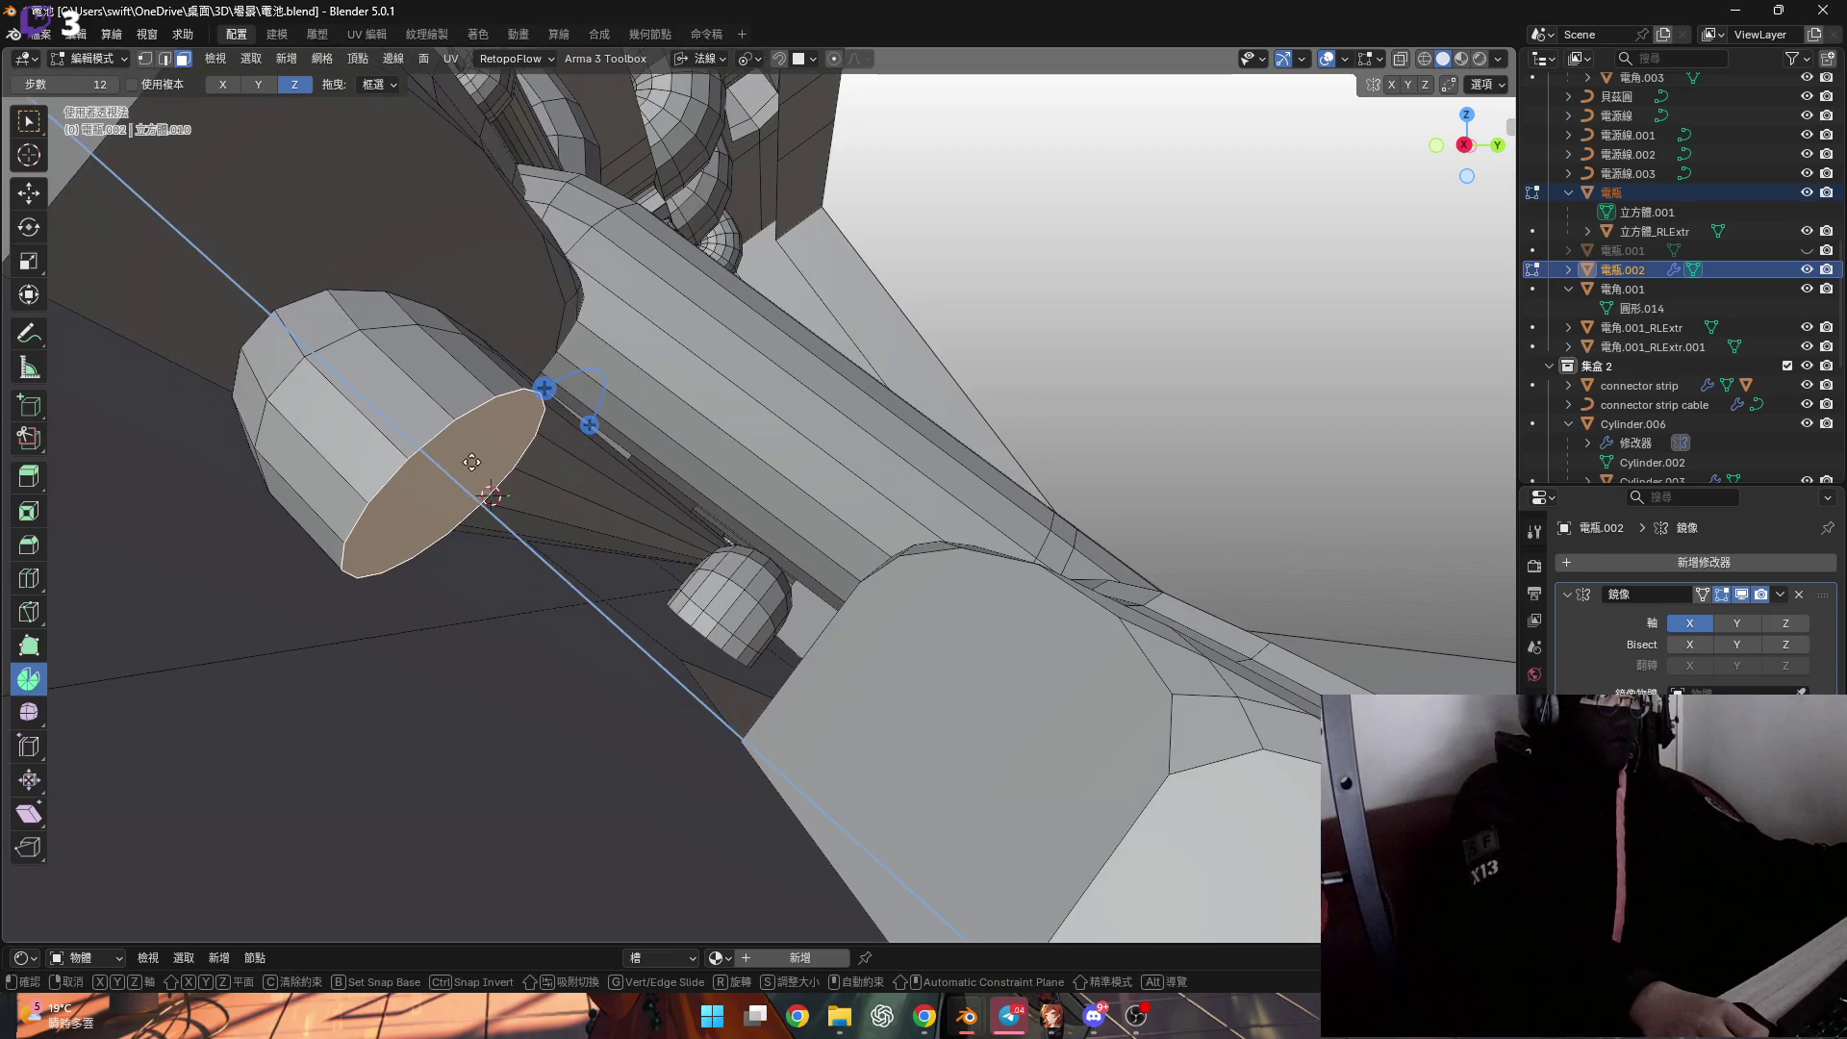
pyautogui.click(621, 692)
# Scale the end faces flat to zero along local Y.
pyautogui.moveTo(621, 692)
pyautogui.mouseDown(button='middle')
pyautogui.moveTo(667, 626)
pyautogui.moveTo(667, 593)
pyautogui.moveTo(724, 545)
pyautogui.mouseUp(button='middle')
pyautogui.press('g')
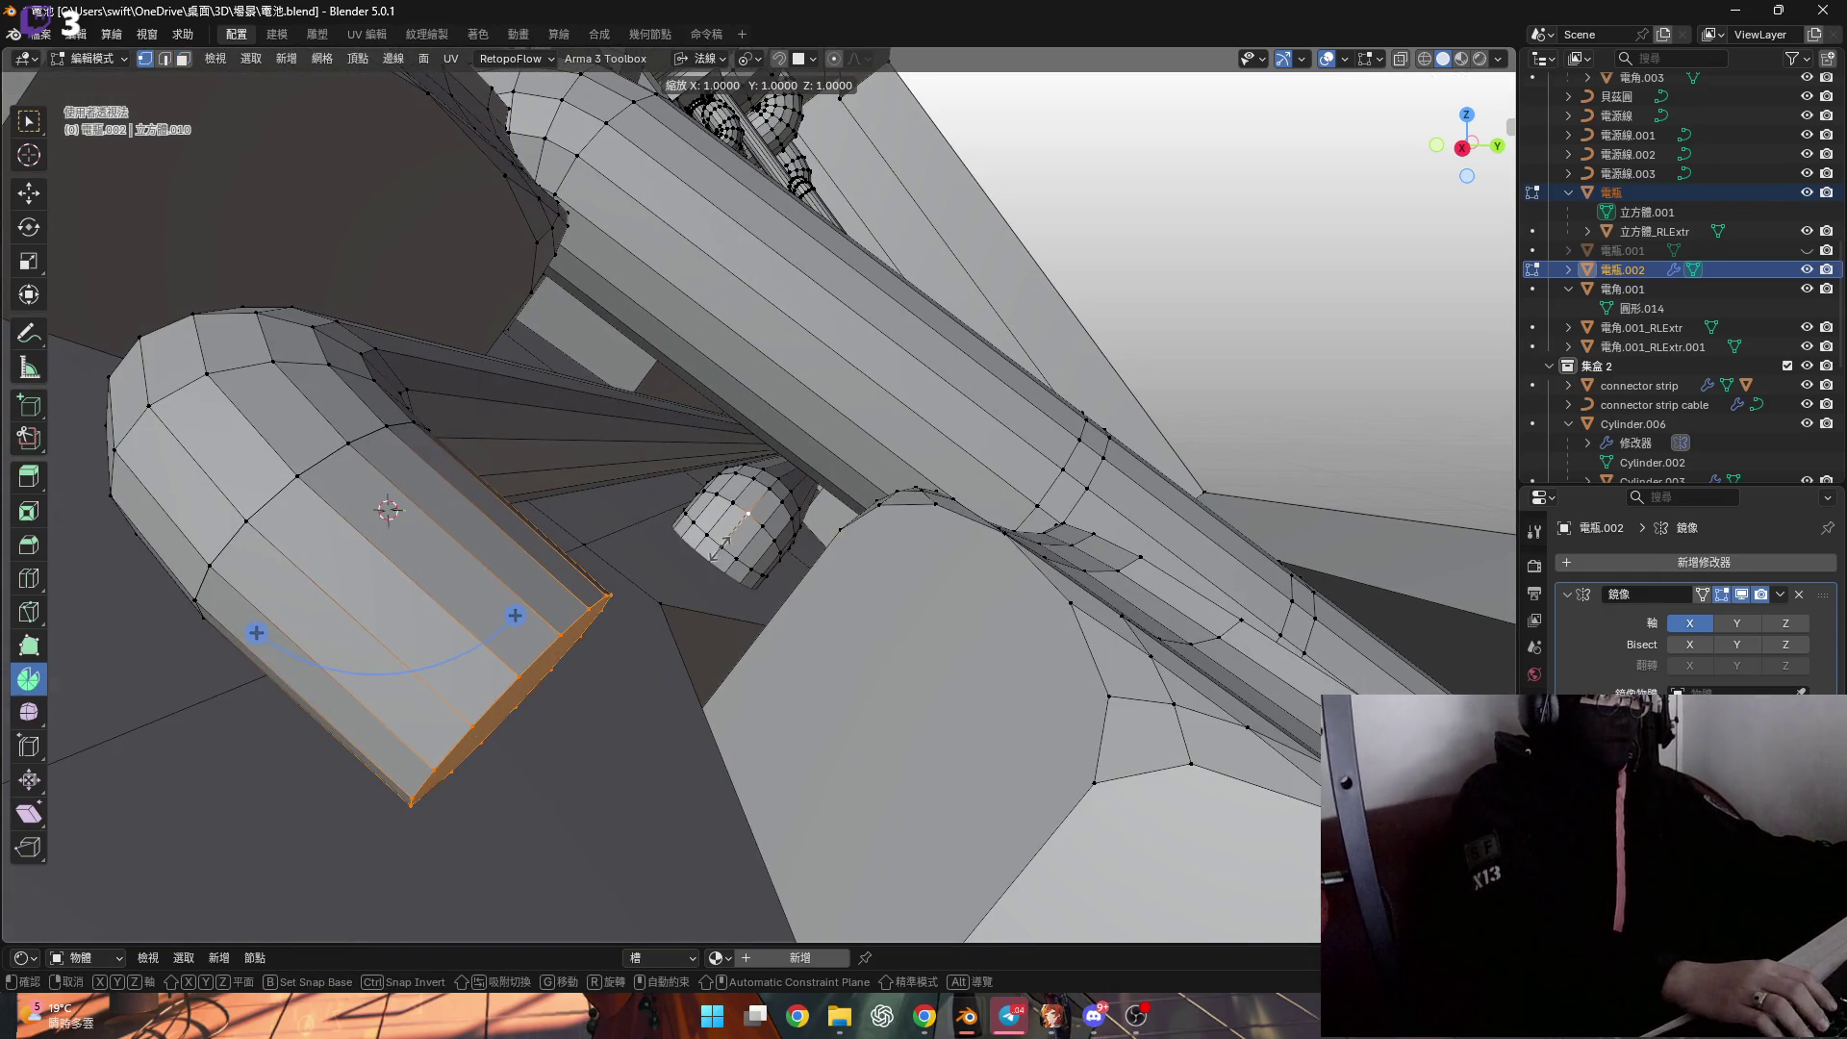
pyautogui.press('z')
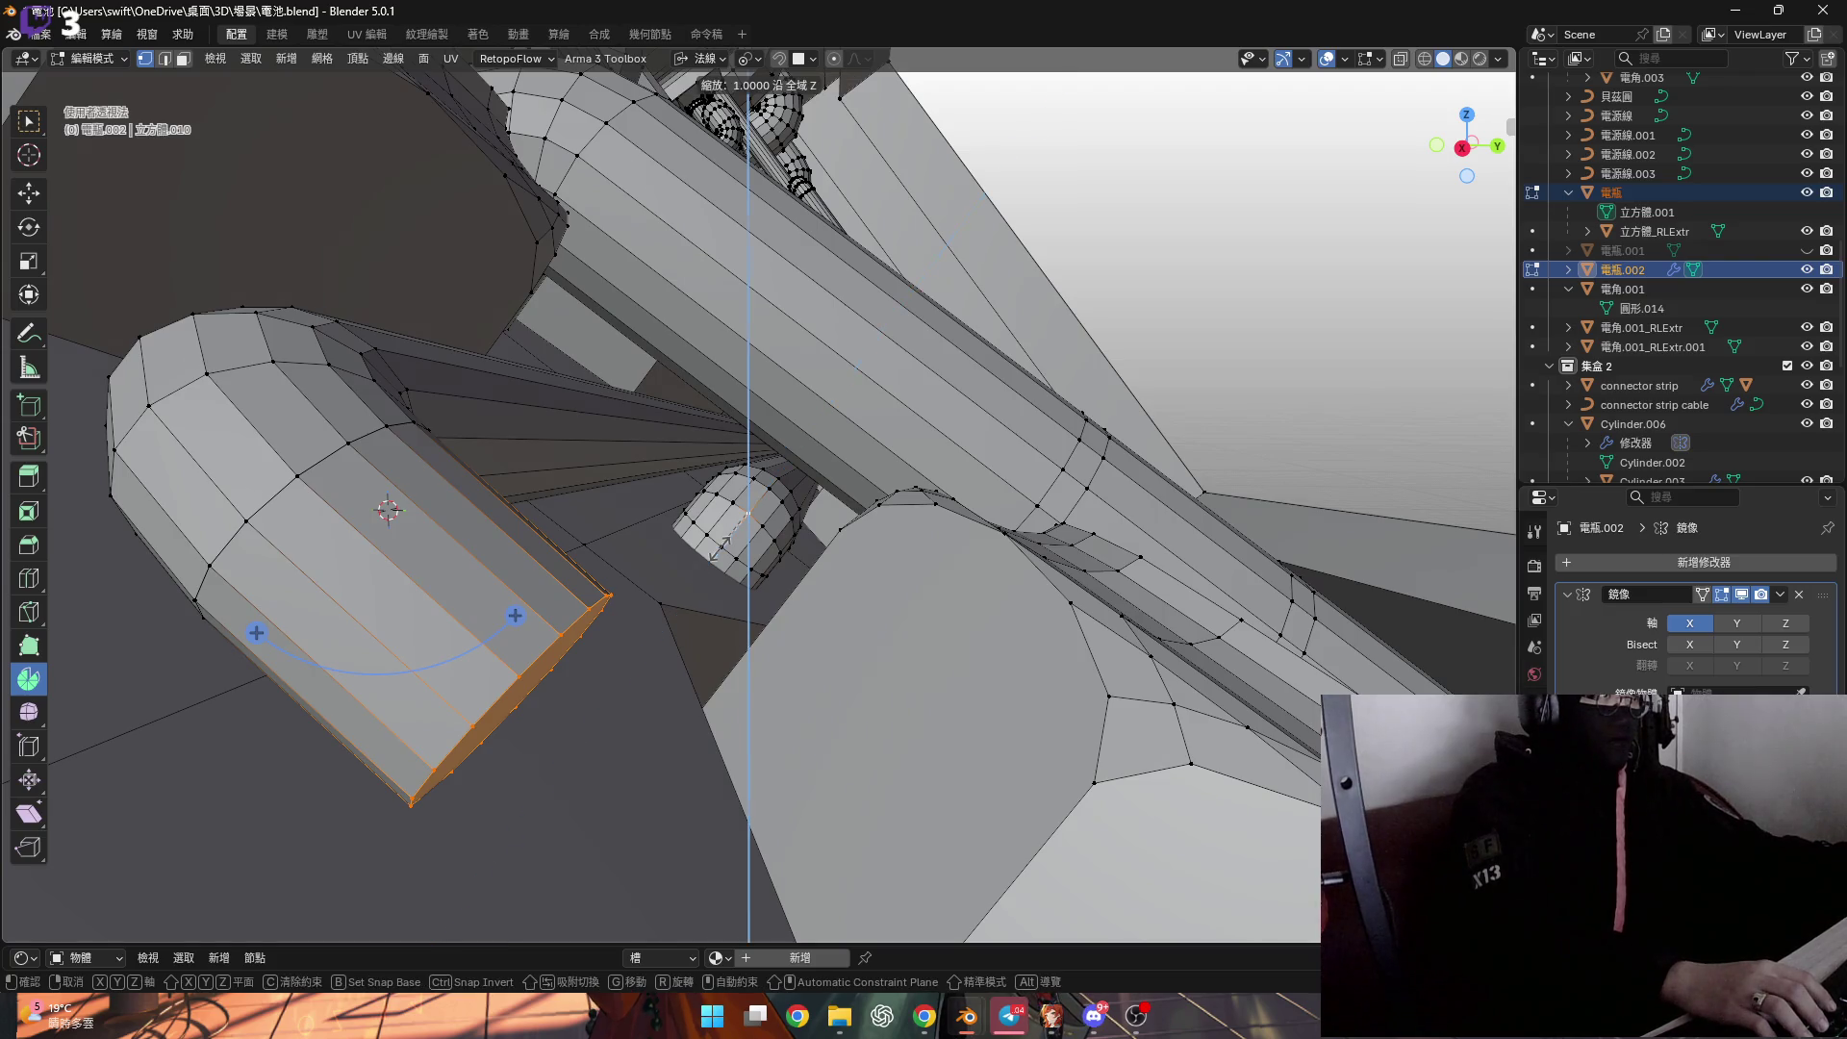
pyautogui.press('y')
pyautogui.press('x')
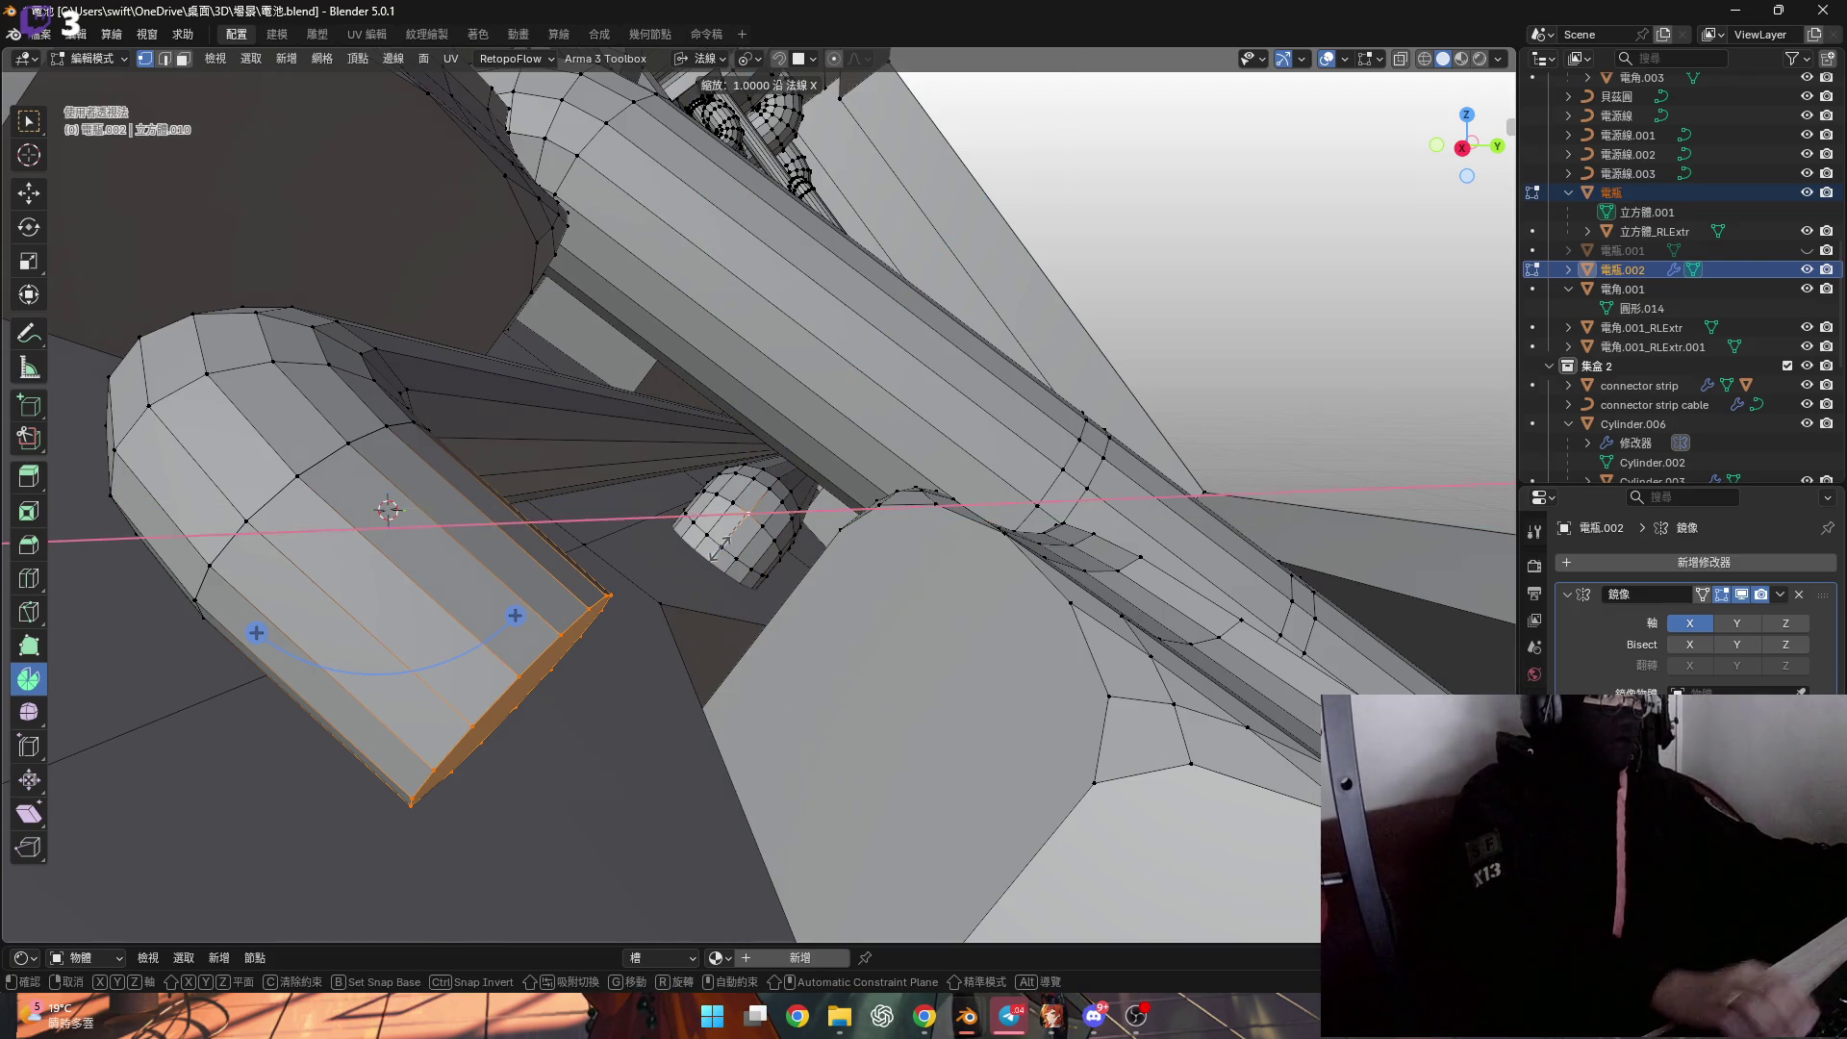
pyautogui.press('x')
pyautogui.press('Escape')
pyautogui.click(721, 59)
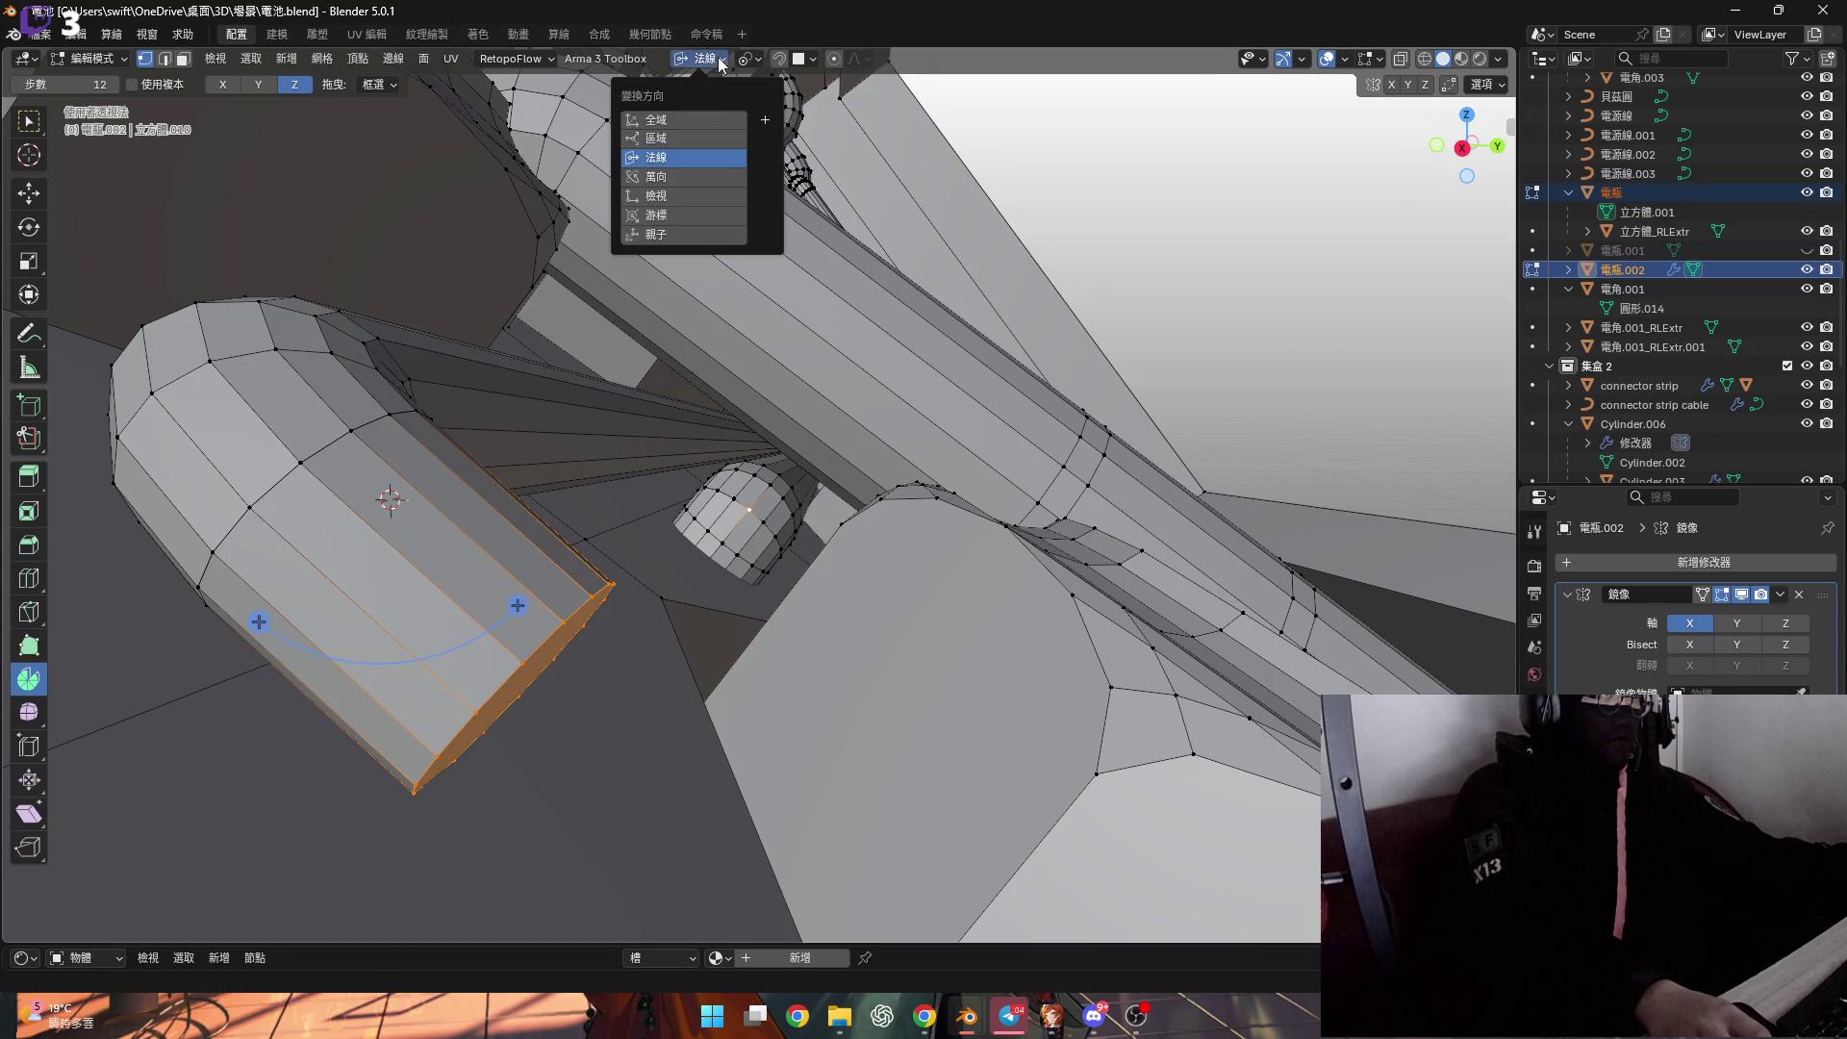
pyautogui.press('s')
pyautogui.write('x')
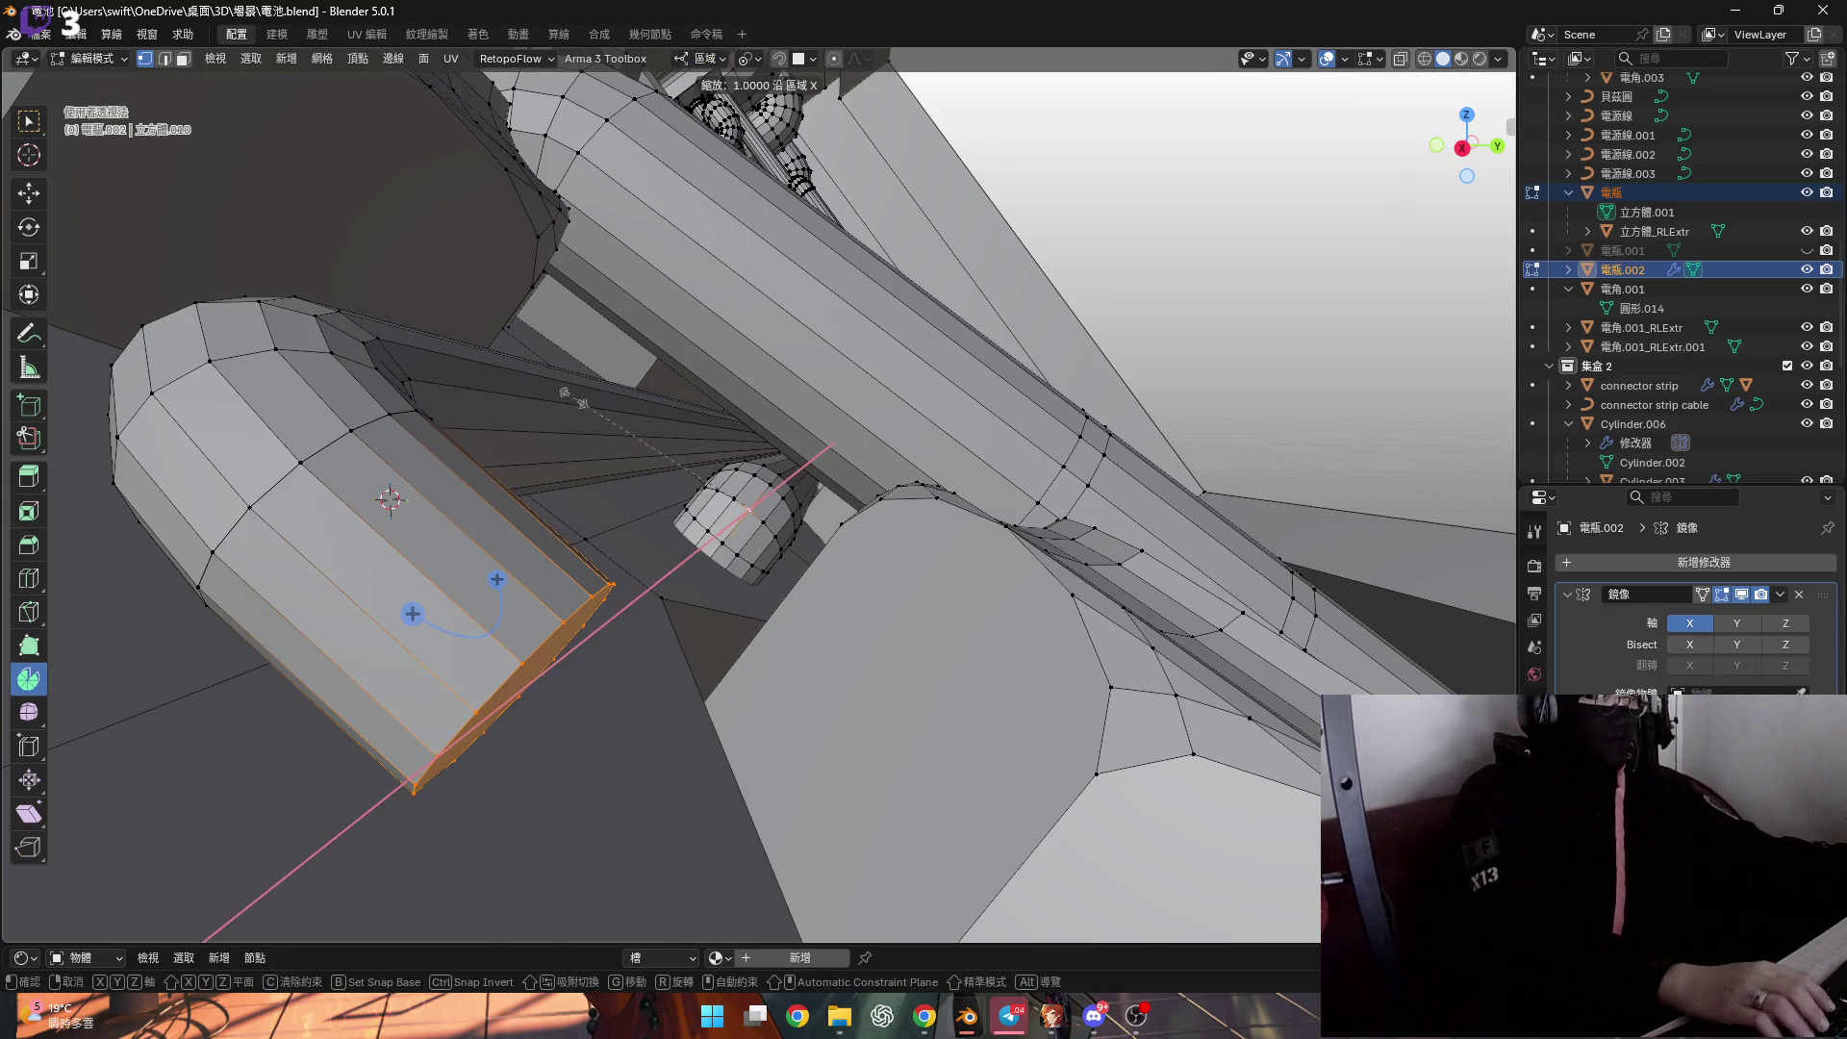
pyautogui.write('0')
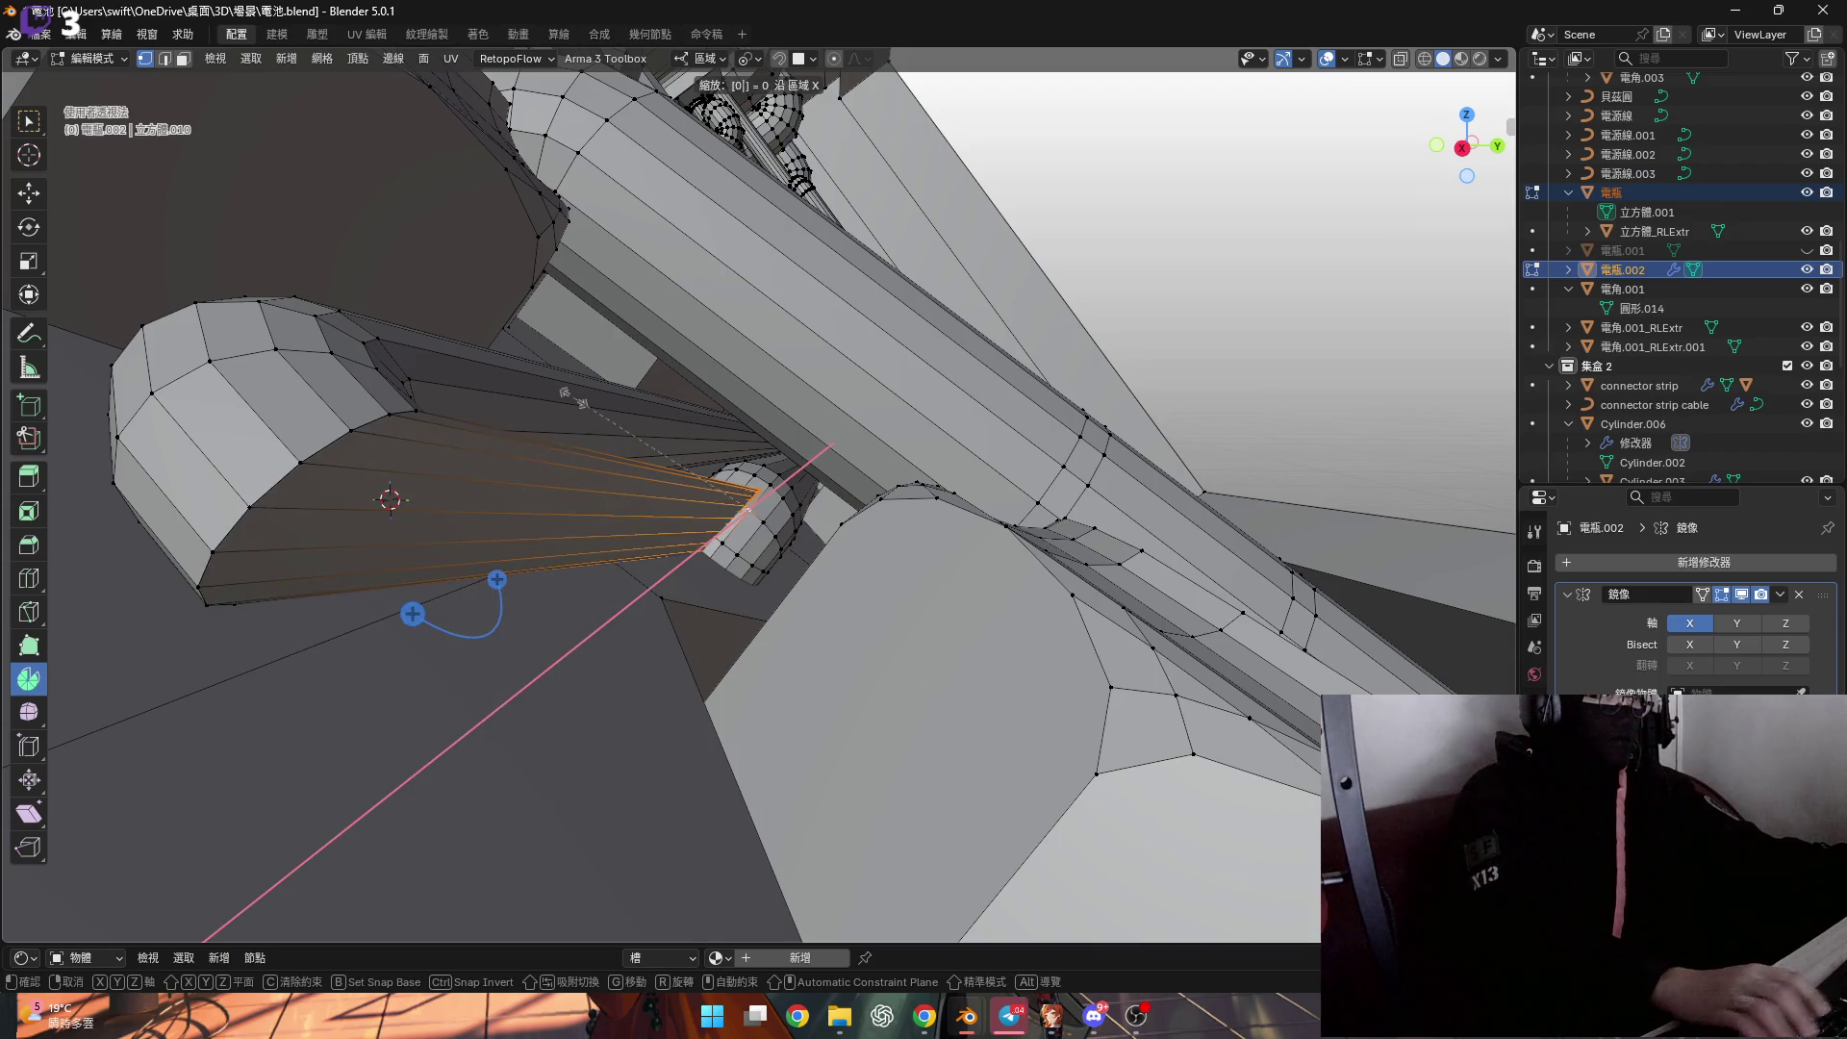
pyautogui.write('y')
pyautogui.press('Return')
pyautogui.moveTo(653, 500)
pyautogui.mouseDown(button='middle')
pyautogui.moveTo(737, 547)
pyautogui.moveTo(824, 516)
pyautogui.moveTo(631, 619)
pyautogui.moveTo(565, 618)
pyautogui.mouseUp(button='middle')
# Flatten the selection to zero on local Y and raise the pipe end edges along Y.
pyautogui.scroll(2, 566, 618)
pyautogui.scroll(-3, 566, 618)
pyautogui.press('s')
pyautogui.press('y')
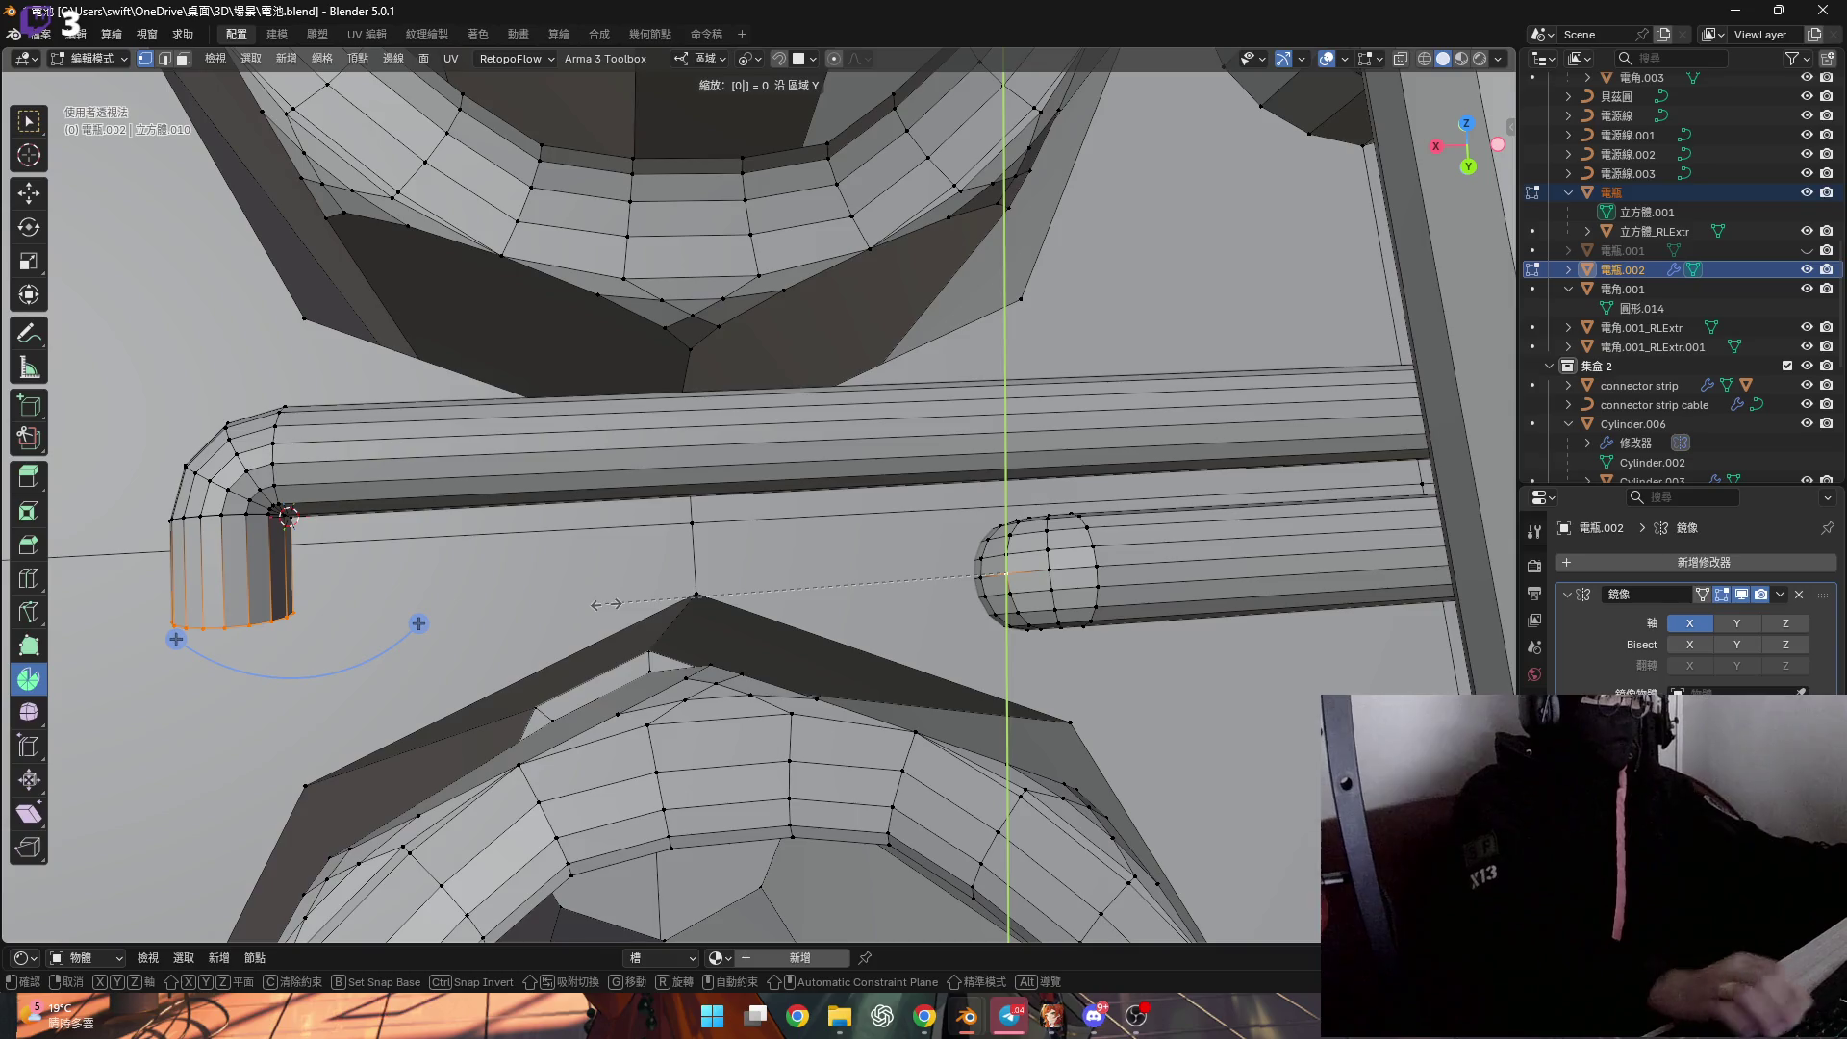
pyautogui.press('Return')
pyautogui.keyDown('ctrl'); pyautogui.hscroll(-3, 606, 605); pyautogui.keyUp('ctrl')
pyautogui.scroll(1, 587, 570)
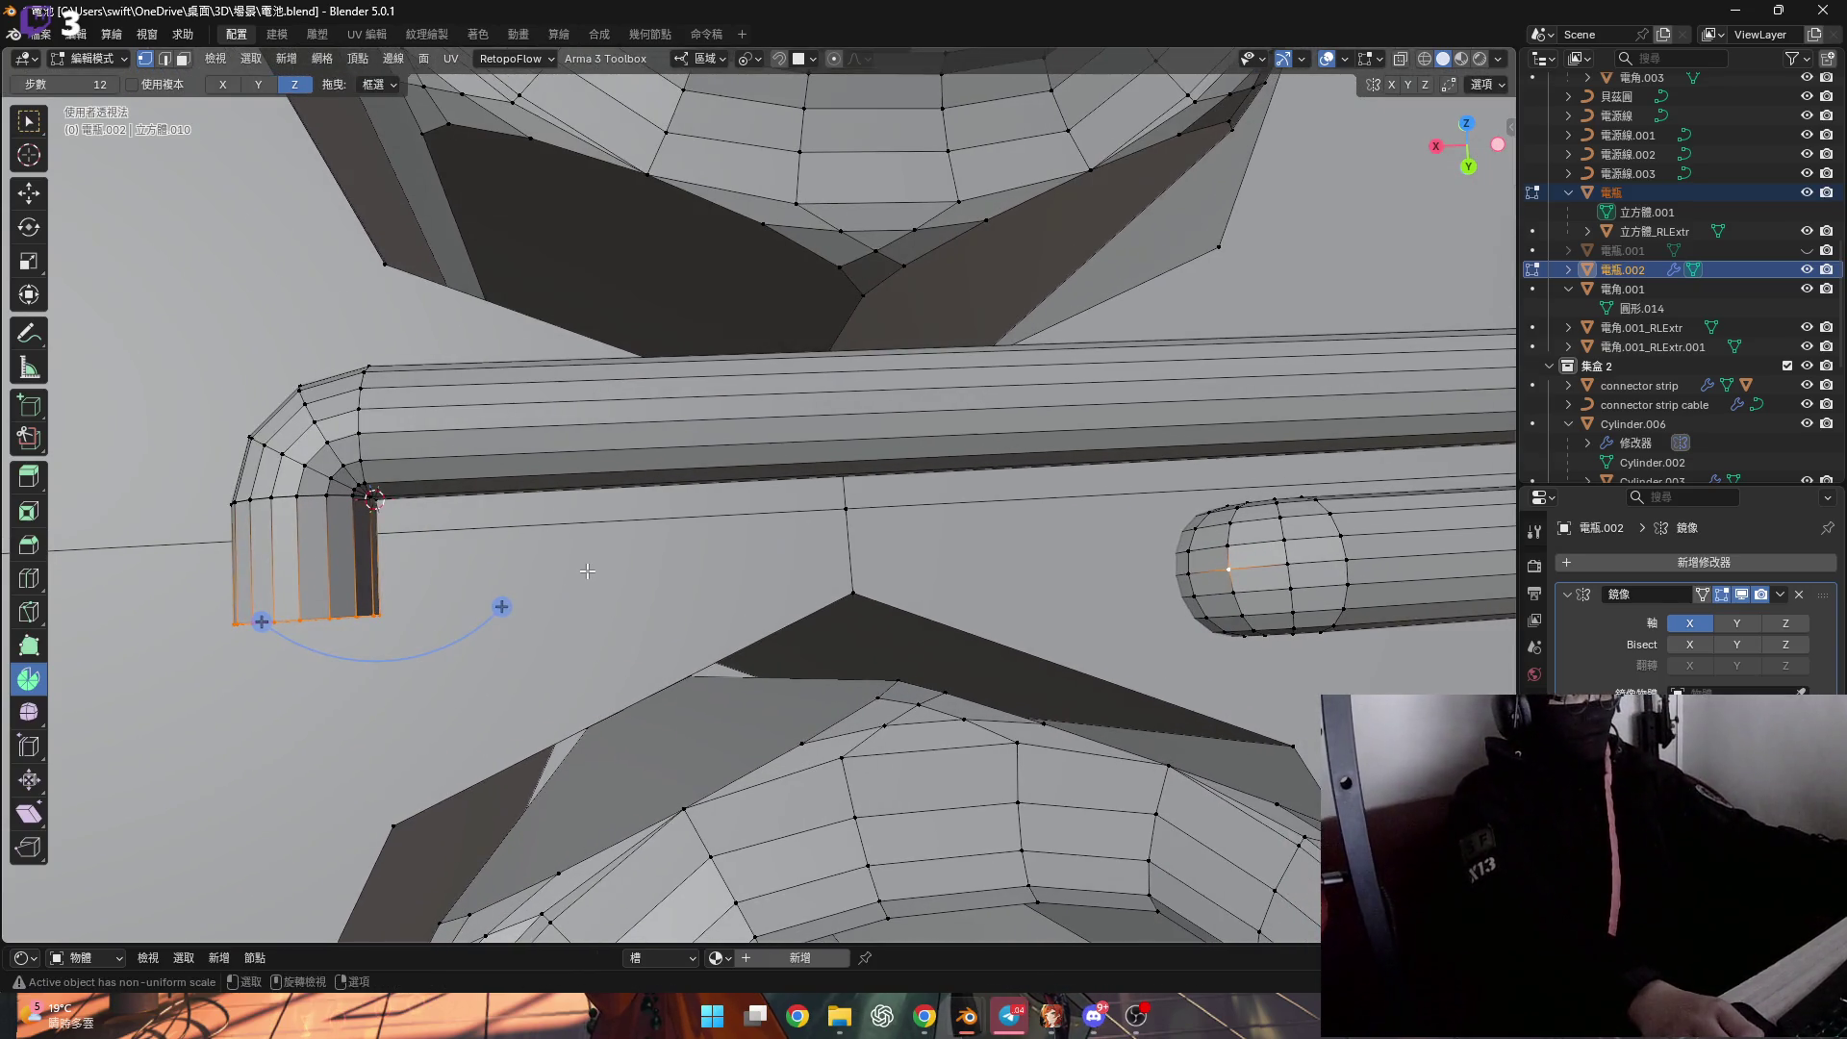
pyautogui.press('g')
pyautogui.press('y')
pyautogui.click(594, 603)
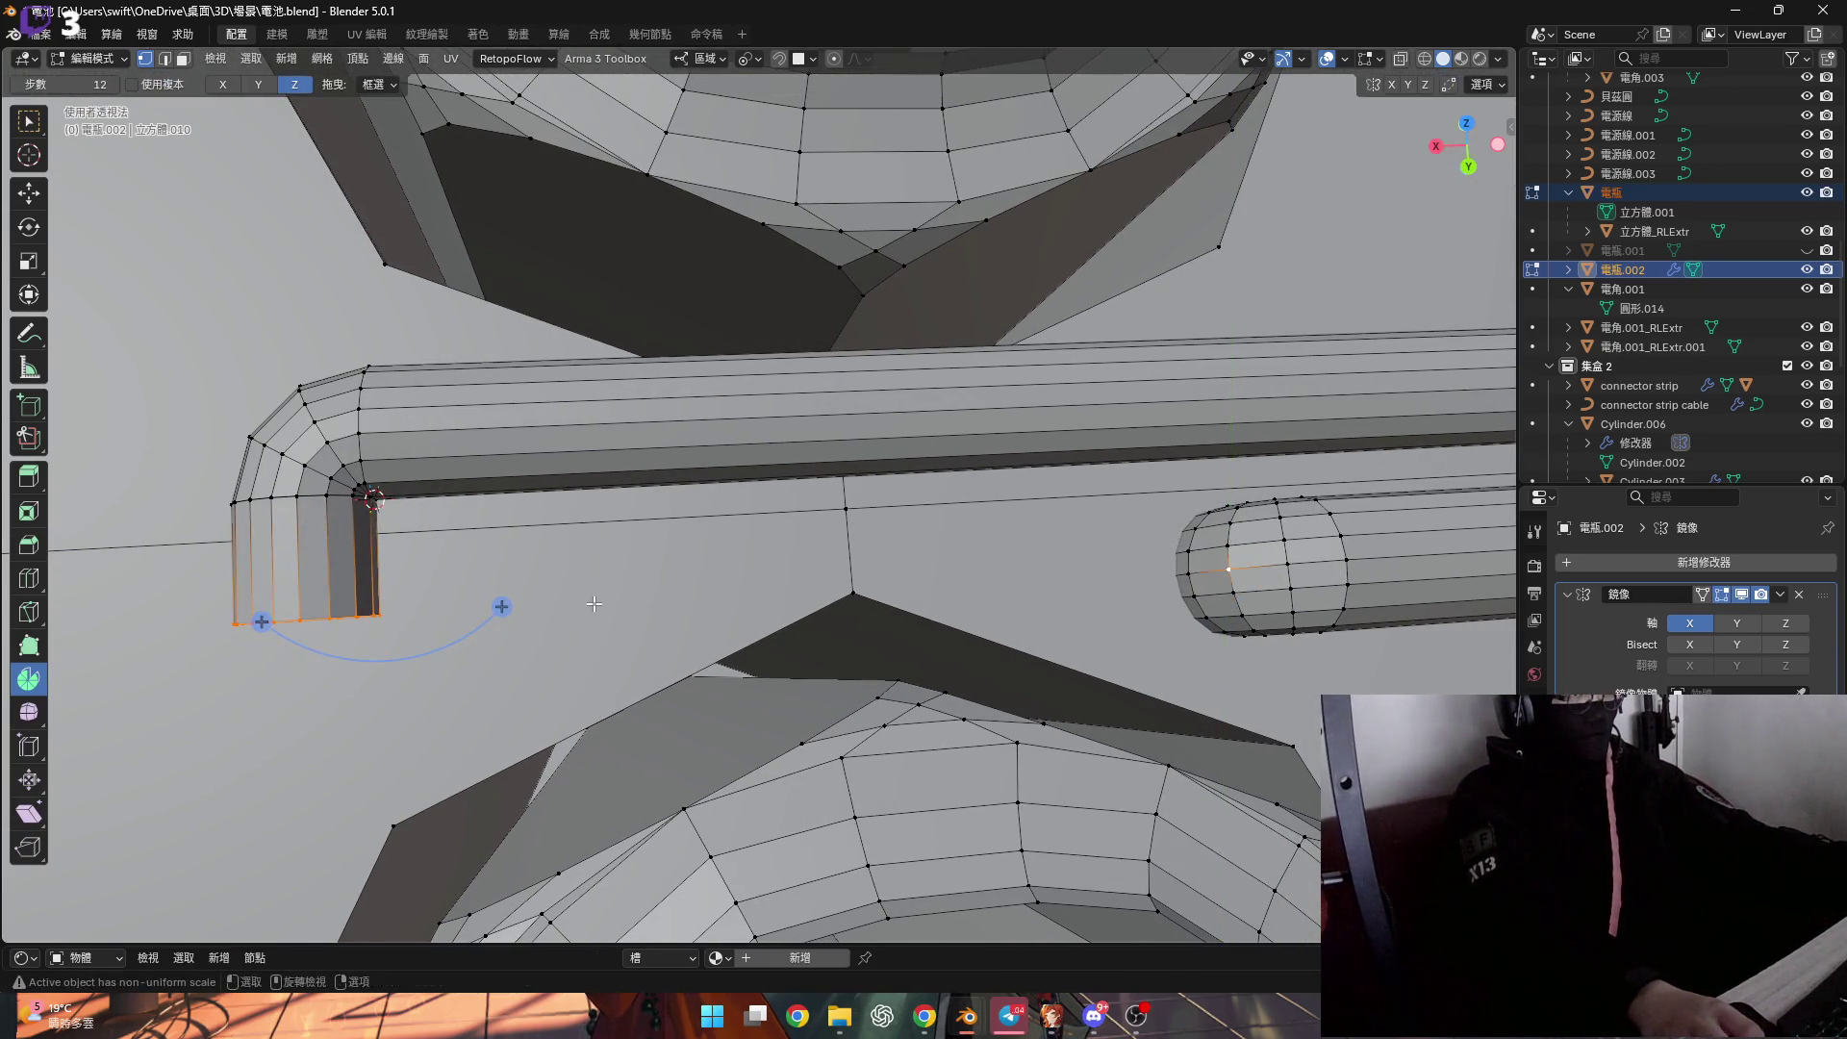
# Lower the pipe end edges along Y and scale them to 0 on Y.
pyautogui.click(751, 59)
pyautogui.press('g')
pyautogui.press('y')
pyautogui.click(933, 632)
pyautogui.press('s')
pyautogui.press('y')
pyautogui.press('y')
pyautogui.write('0')
pyautogui.click(1229, 574)
pyautogui.rightClick(1228, 575)
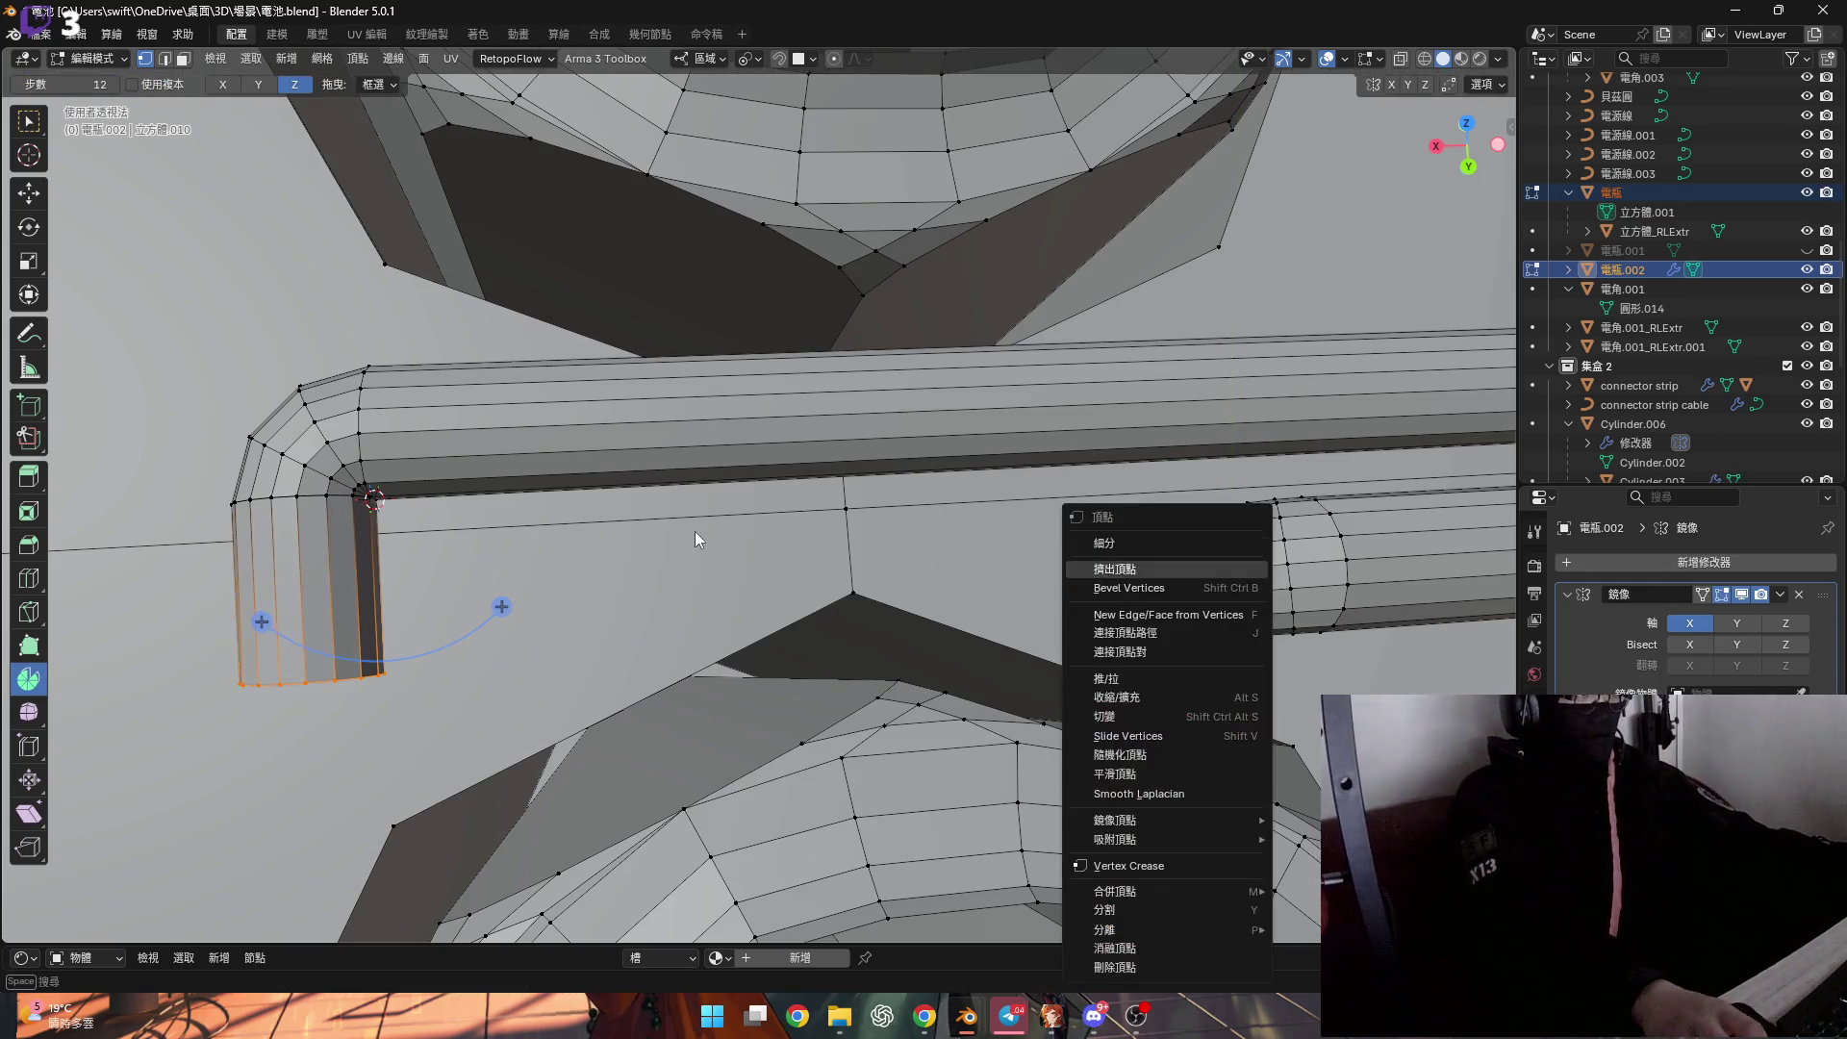
# Select the flattened end cap as a face and nudge it along its Normal Y axis.
pyautogui.moveTo(575, 540)
pyautogui.mouseDown(button='middle')
pyautogui.moveTo(524, 648)
pyautogui.moveTo(528, 618)
pyautogui.moveTo(526, 672)
pyautogui.moveTo(524, 609)
pyautogui.moveTo(546, 664)
pyautogui.moveTo(626, 385)
pyautogui.mouseUp(button='middle')
pyautogui.scroll(3, 511, 647)
pyautogui.click(511, 697)
pyautogui.press('3')
pyautogui.click(524, 597)
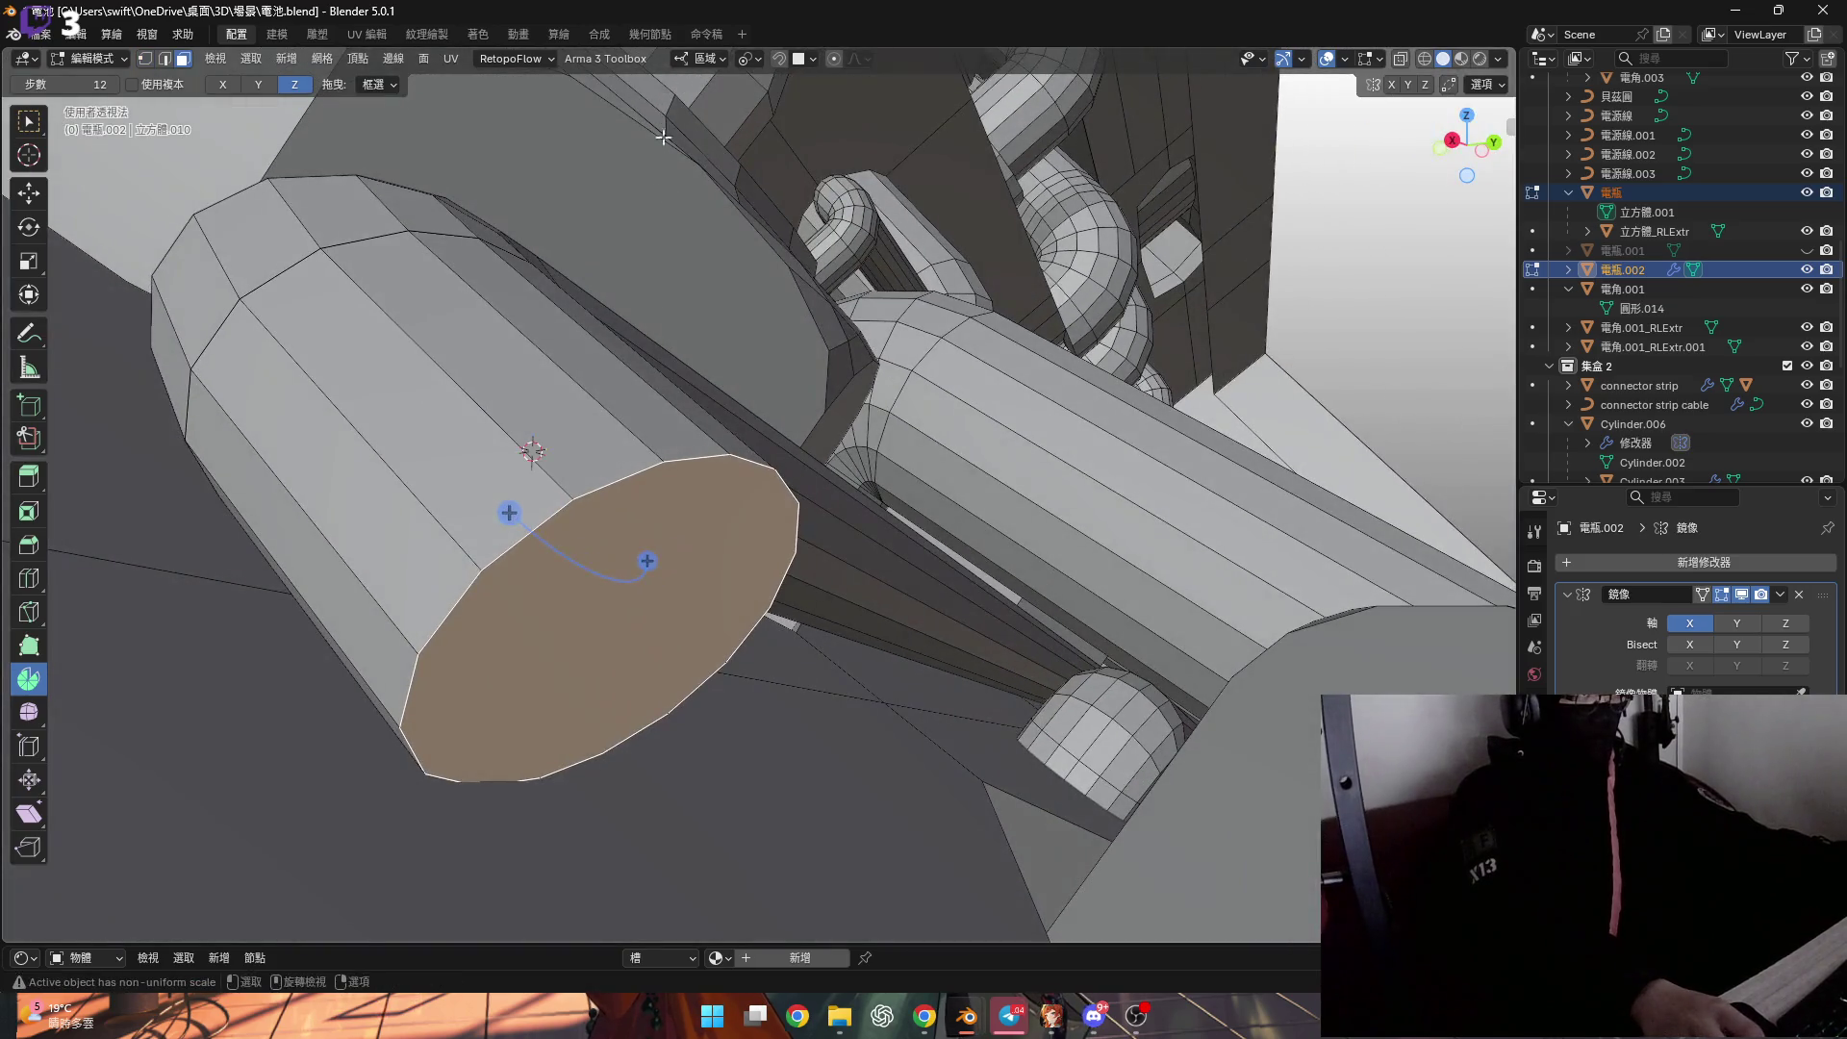
pyautogui.click(701, 59)
pyautogui.click(714, 157)
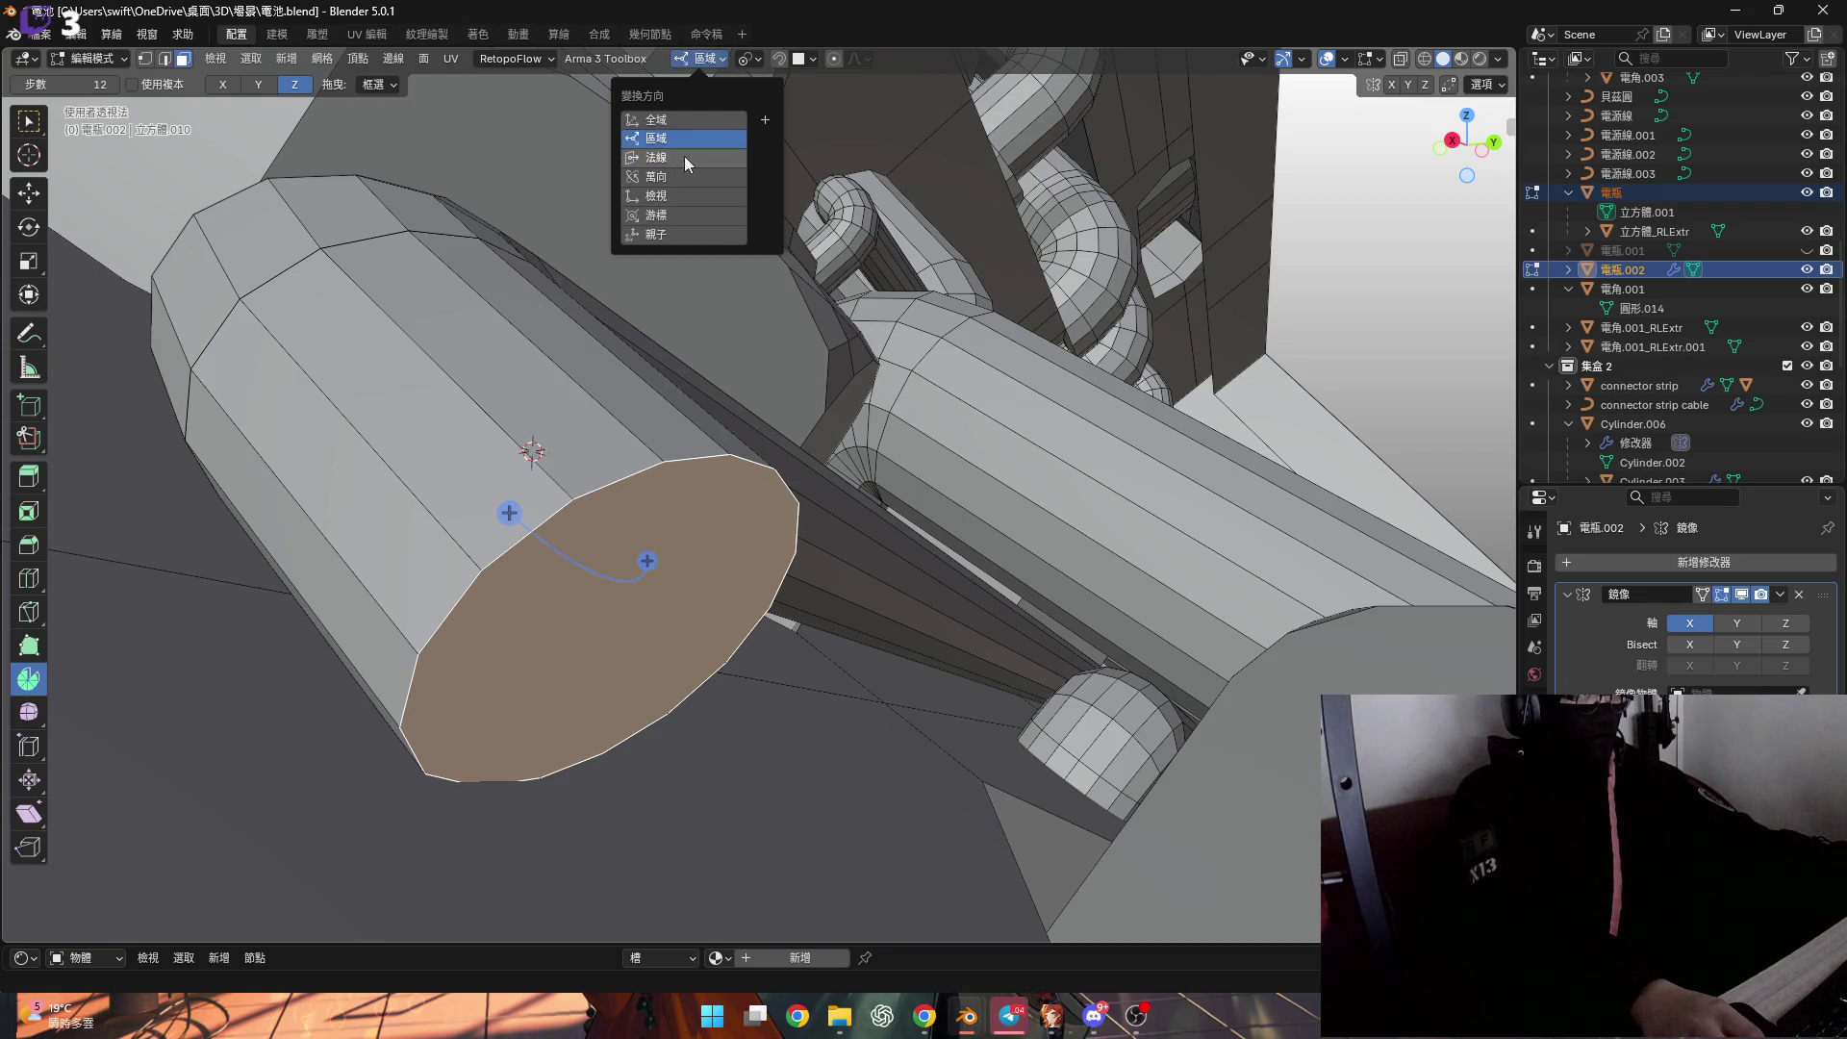
pyautogui.moveTo(538, 456); pyautogui.dragTo(543, 513, button='middle')
pyautogui.press('g')
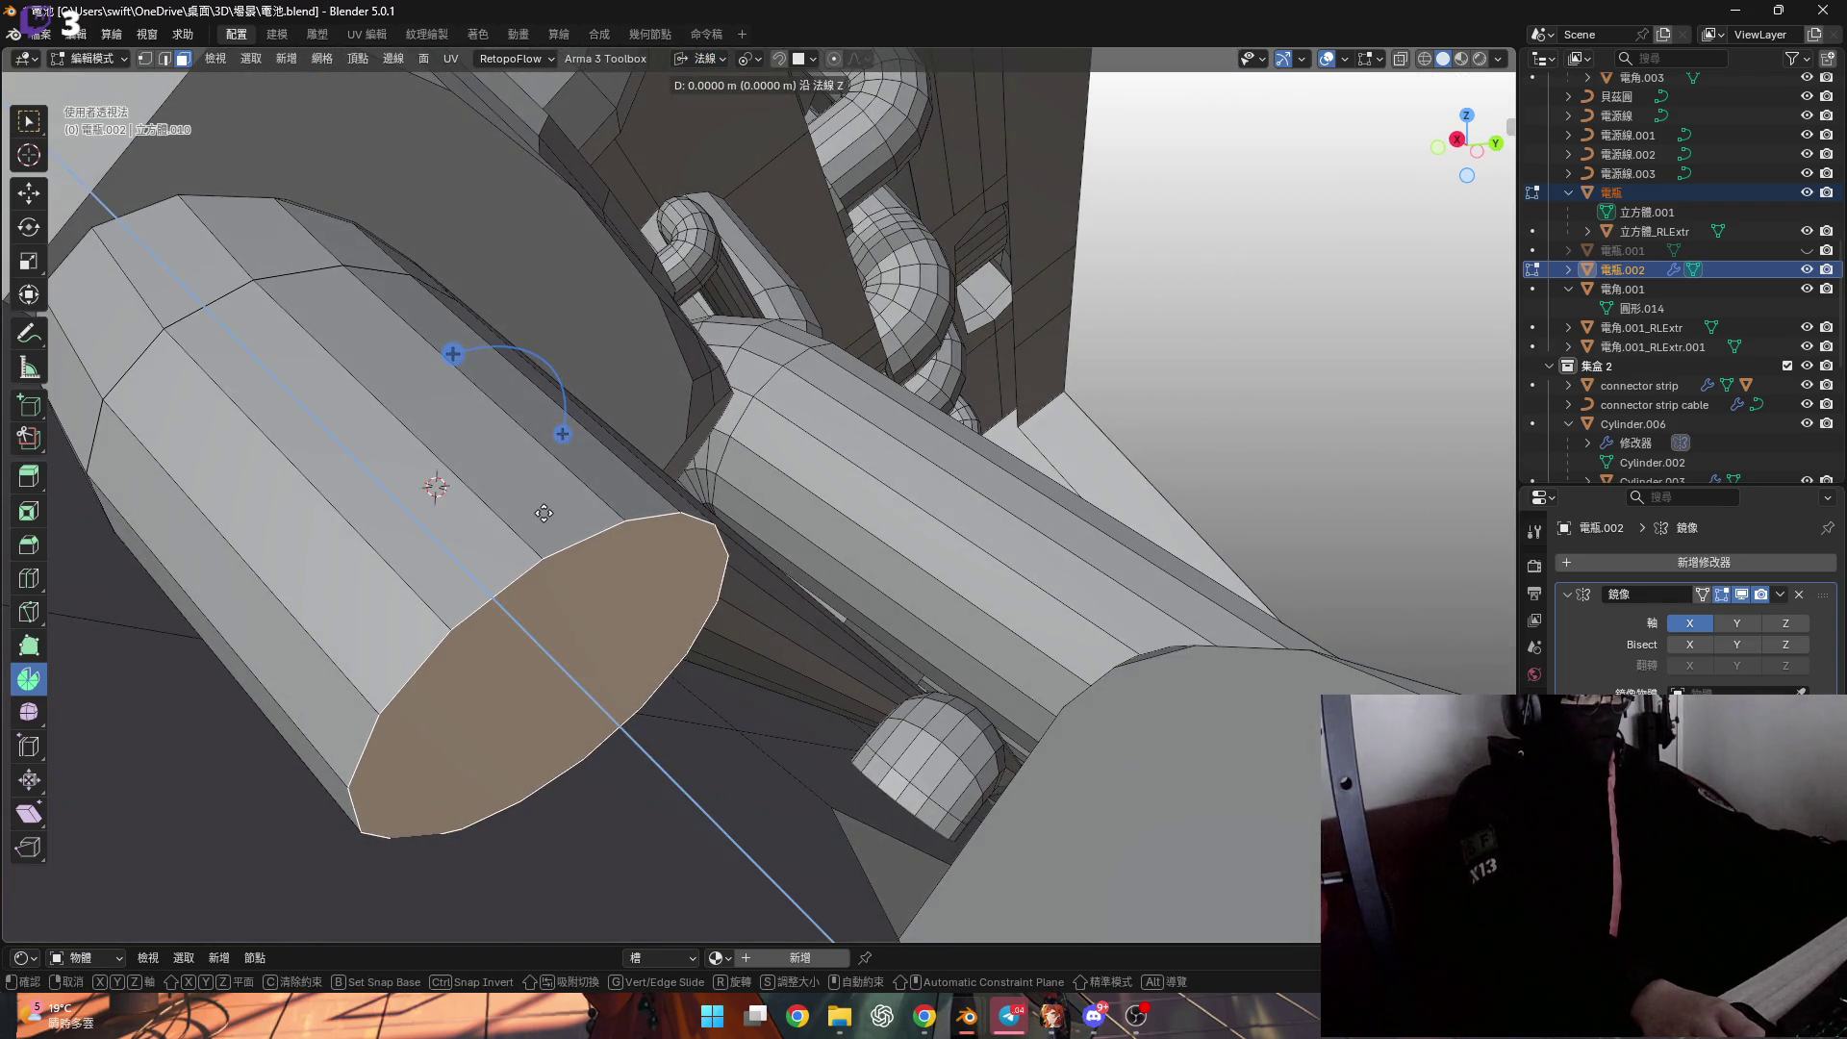
pyautogui.press('y')
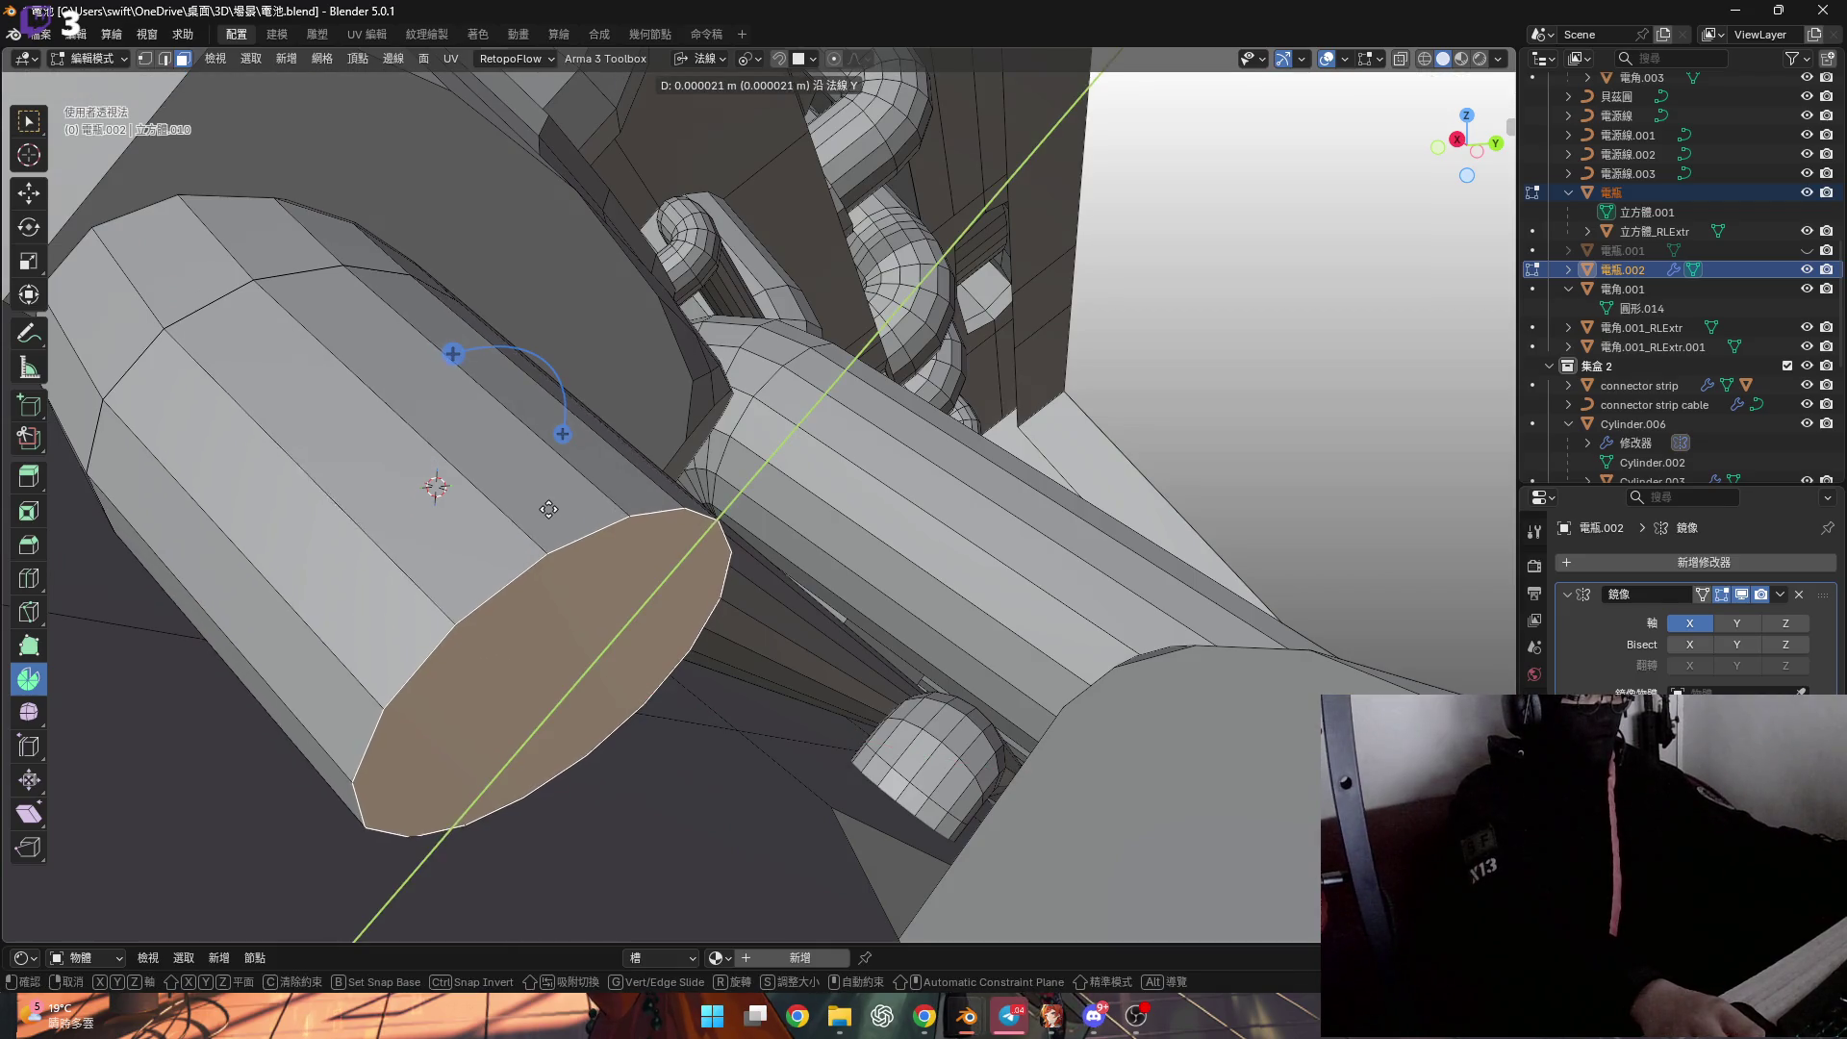
pyautogui.click(552, 506)
# Snap the 3D cursor to the bottom vertex of the pipe end.
pyautogui.moveTo(552, 506); pyautogui.dragTo(744, 611, button='middle')
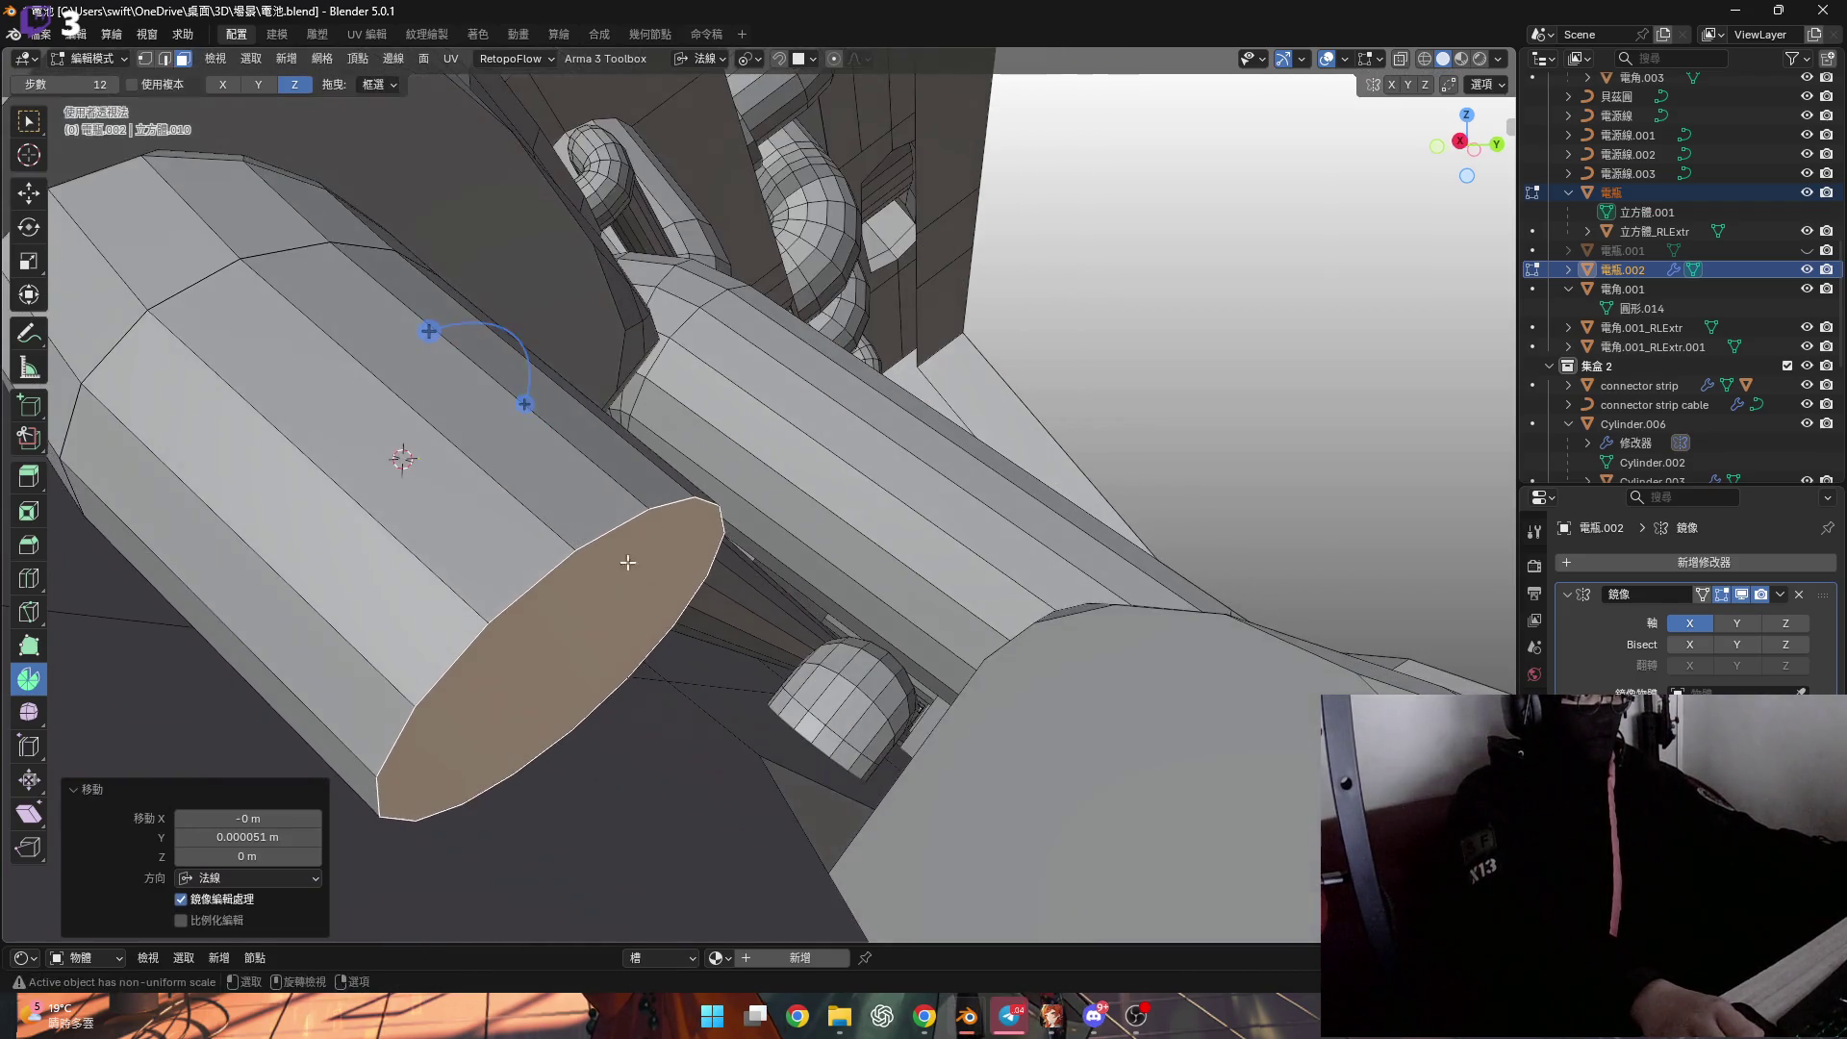
pyautogui.press('r')
pyautogui.press('x')
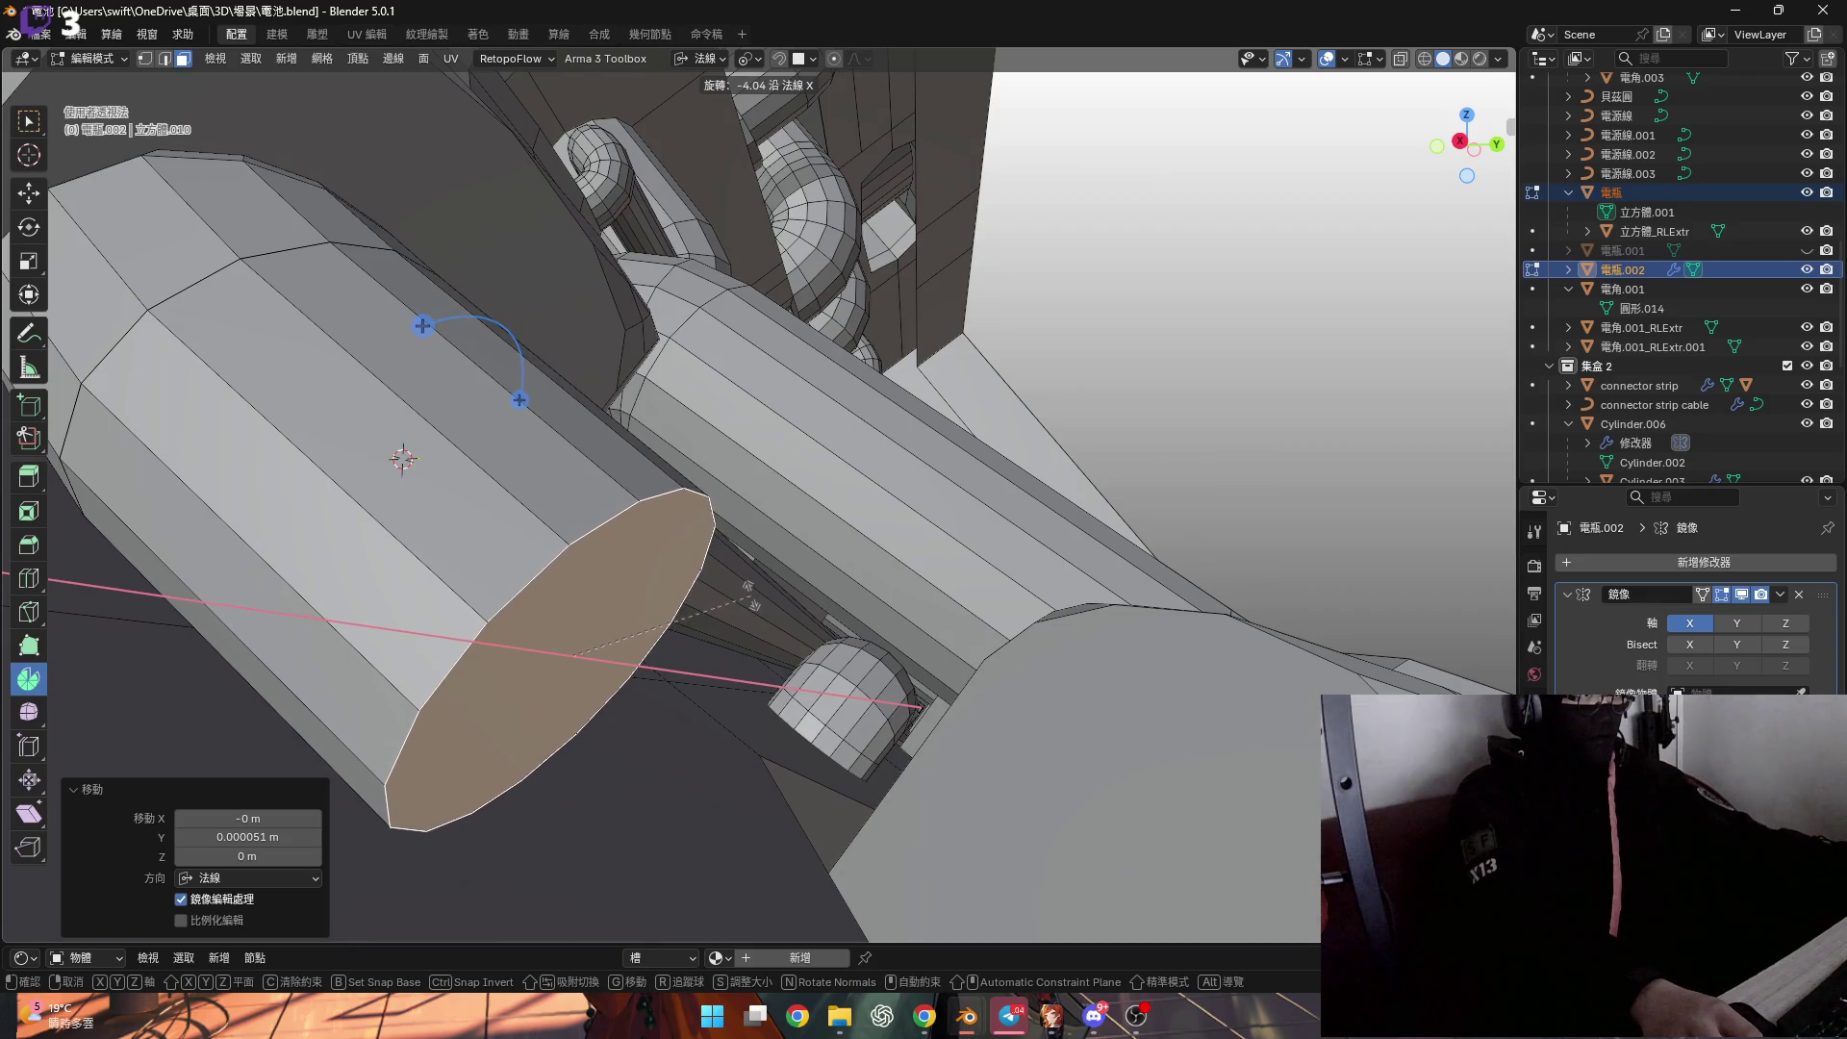
pyautogui.press('Escape')
pyautogui.moveTo(750, 596)
pyautogui.mouseDown(button='middle')
pyautogui.moveTo(660, 539)
pyautogui.moveTo(680, 549)
pyautogui.moveTo(516, 709)
pyautogui.moveTo(548, 660)
pyautogui.moveTo(478, 639)
pyautogui.moveTo(540, 734)
pyautogui.moveTo(544, 653)
pyautogui.moveTo(618, 668)
pyautogui.mouseUp(button='middle')
pyautogui.press('1')
pyautogui.hotkey('shift', 's')
pyautogui.click(627, 752)
pyautogui.moveTo(628, 752); pyautogui.dragTo(616, 586, button='middle')
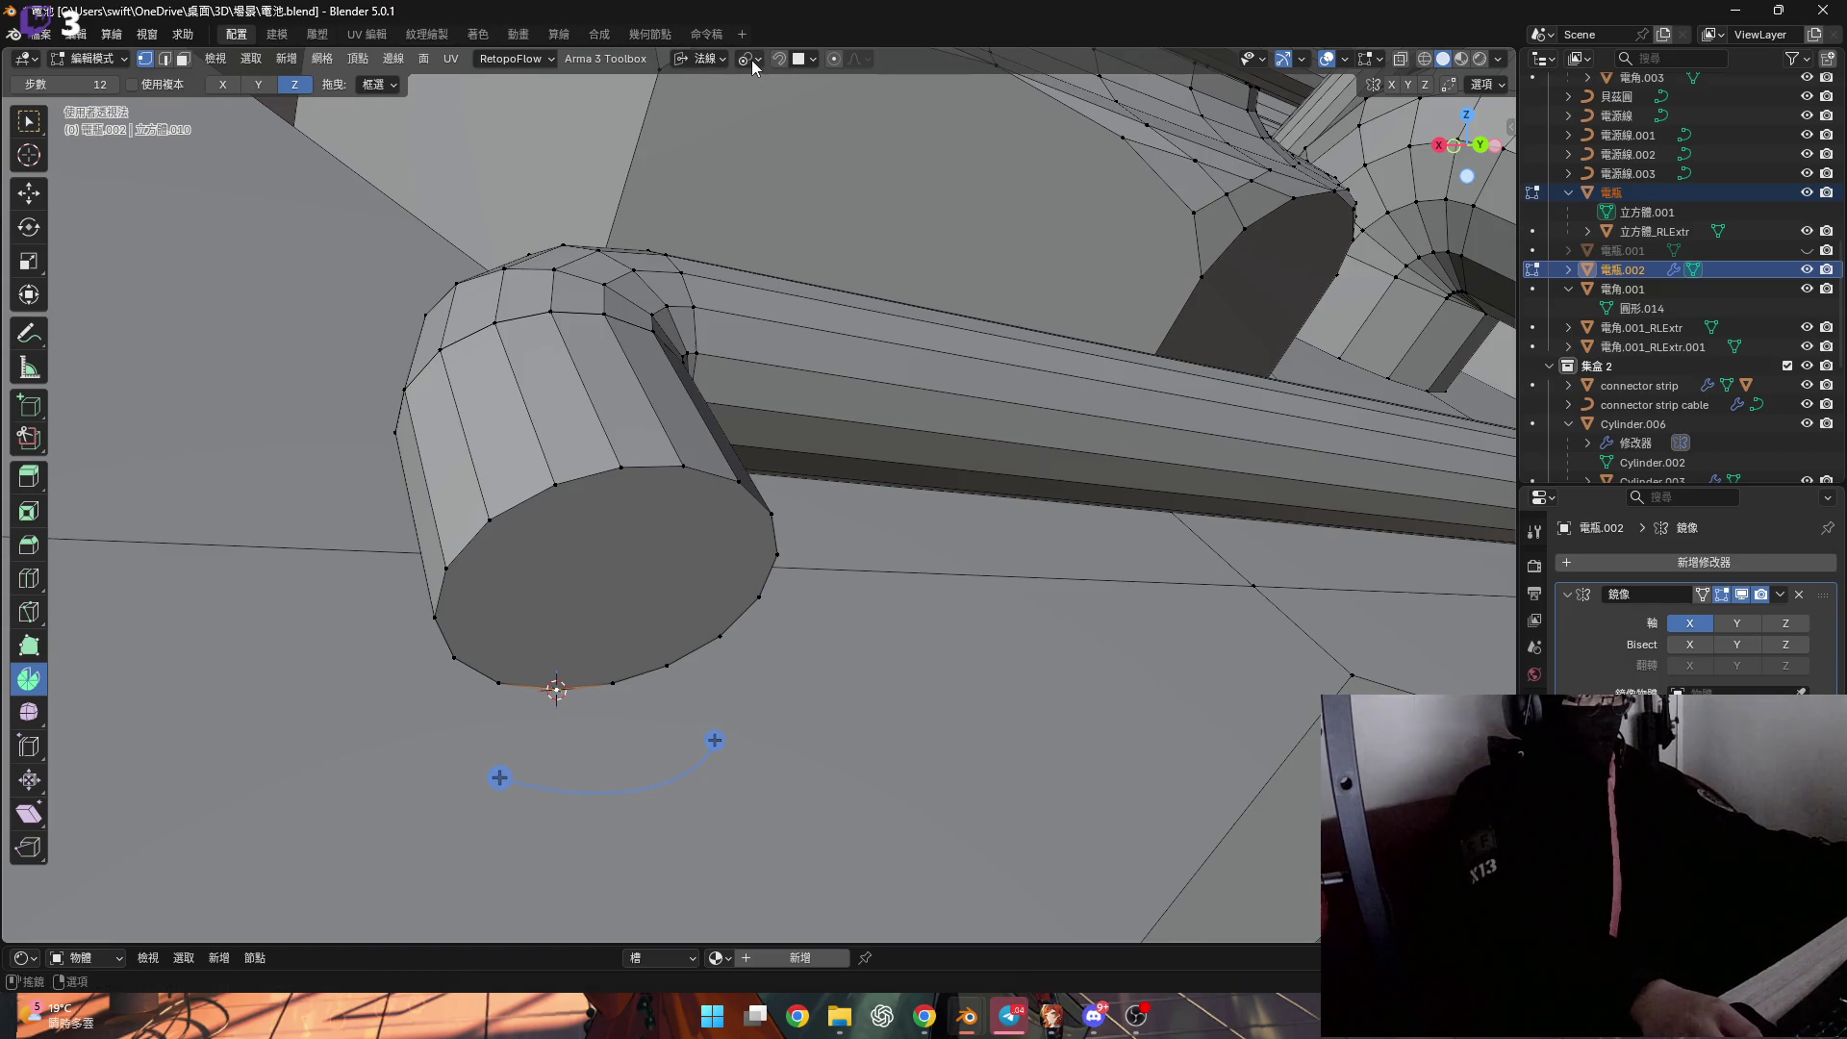
# Spin the cylinder's bottom cap face into a -90° elbow.
pyautogui.click(700, 58)
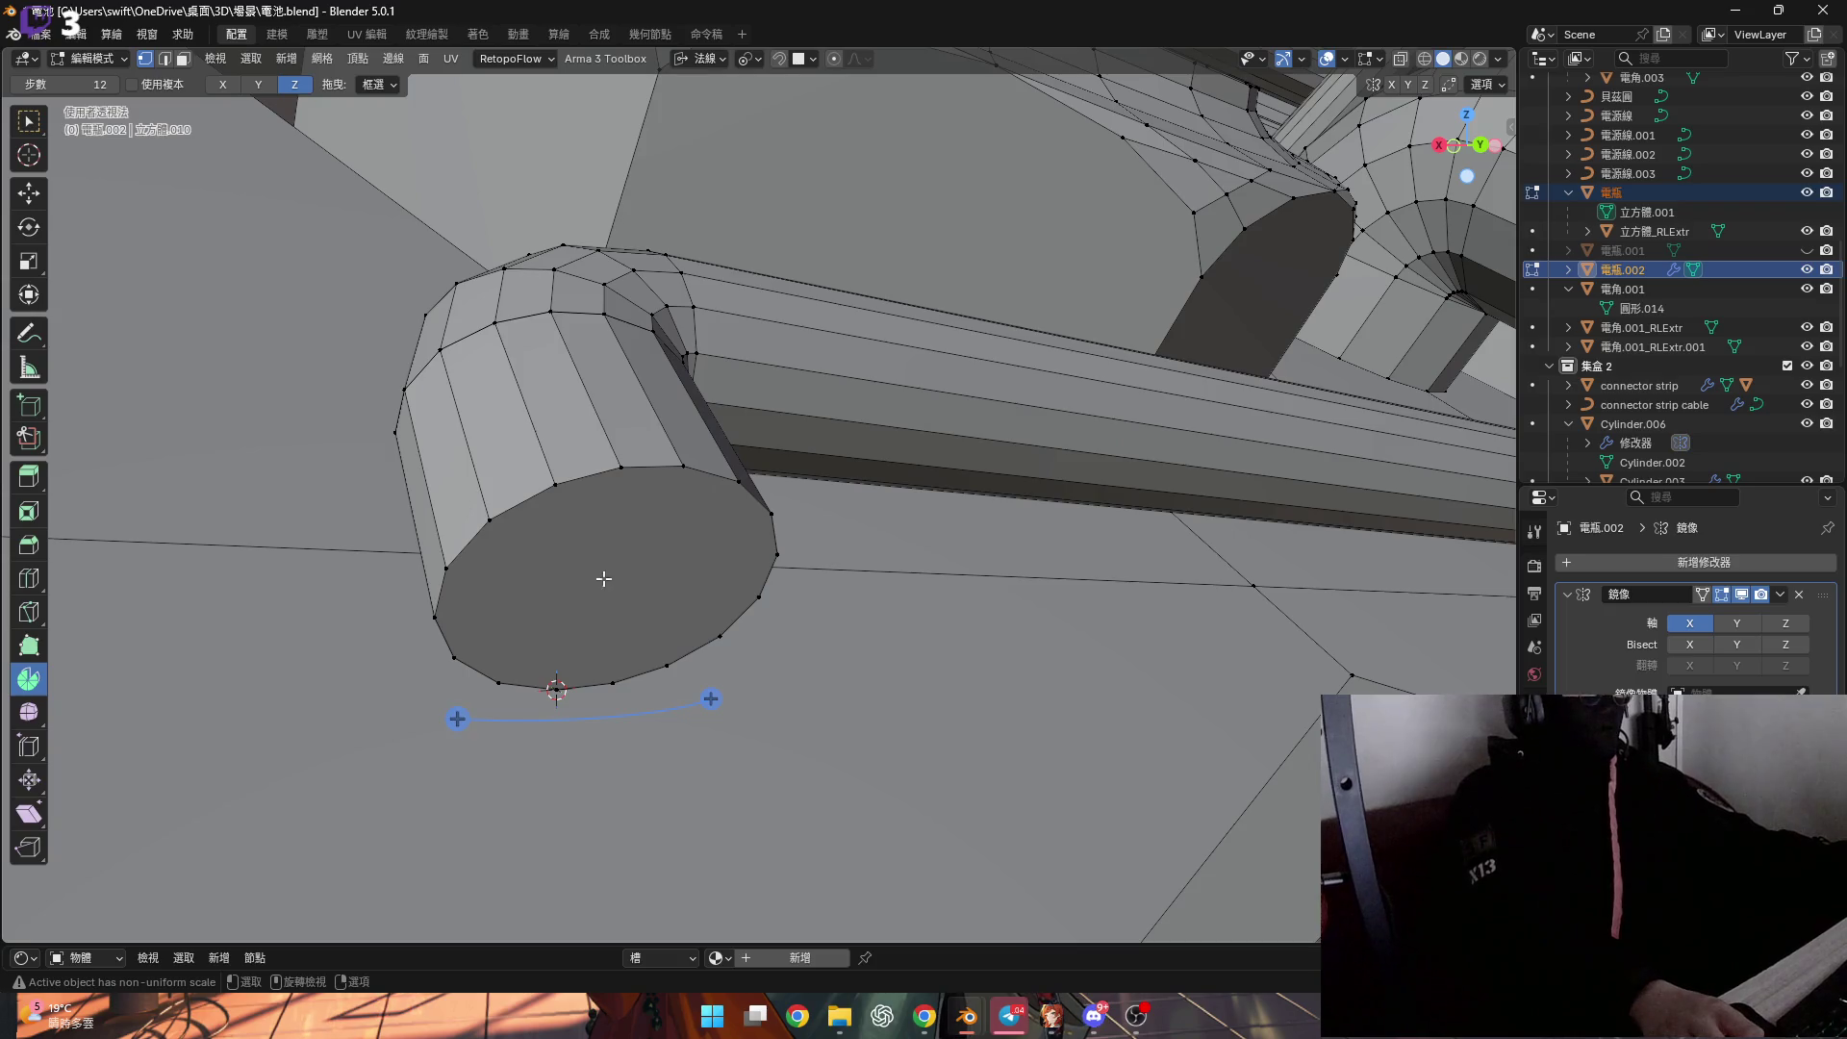
pyautogui.keyDown('alt'); pyautogui.click(594, 485); pyautogui.keyUp('alt')
pyautogui.press('3')
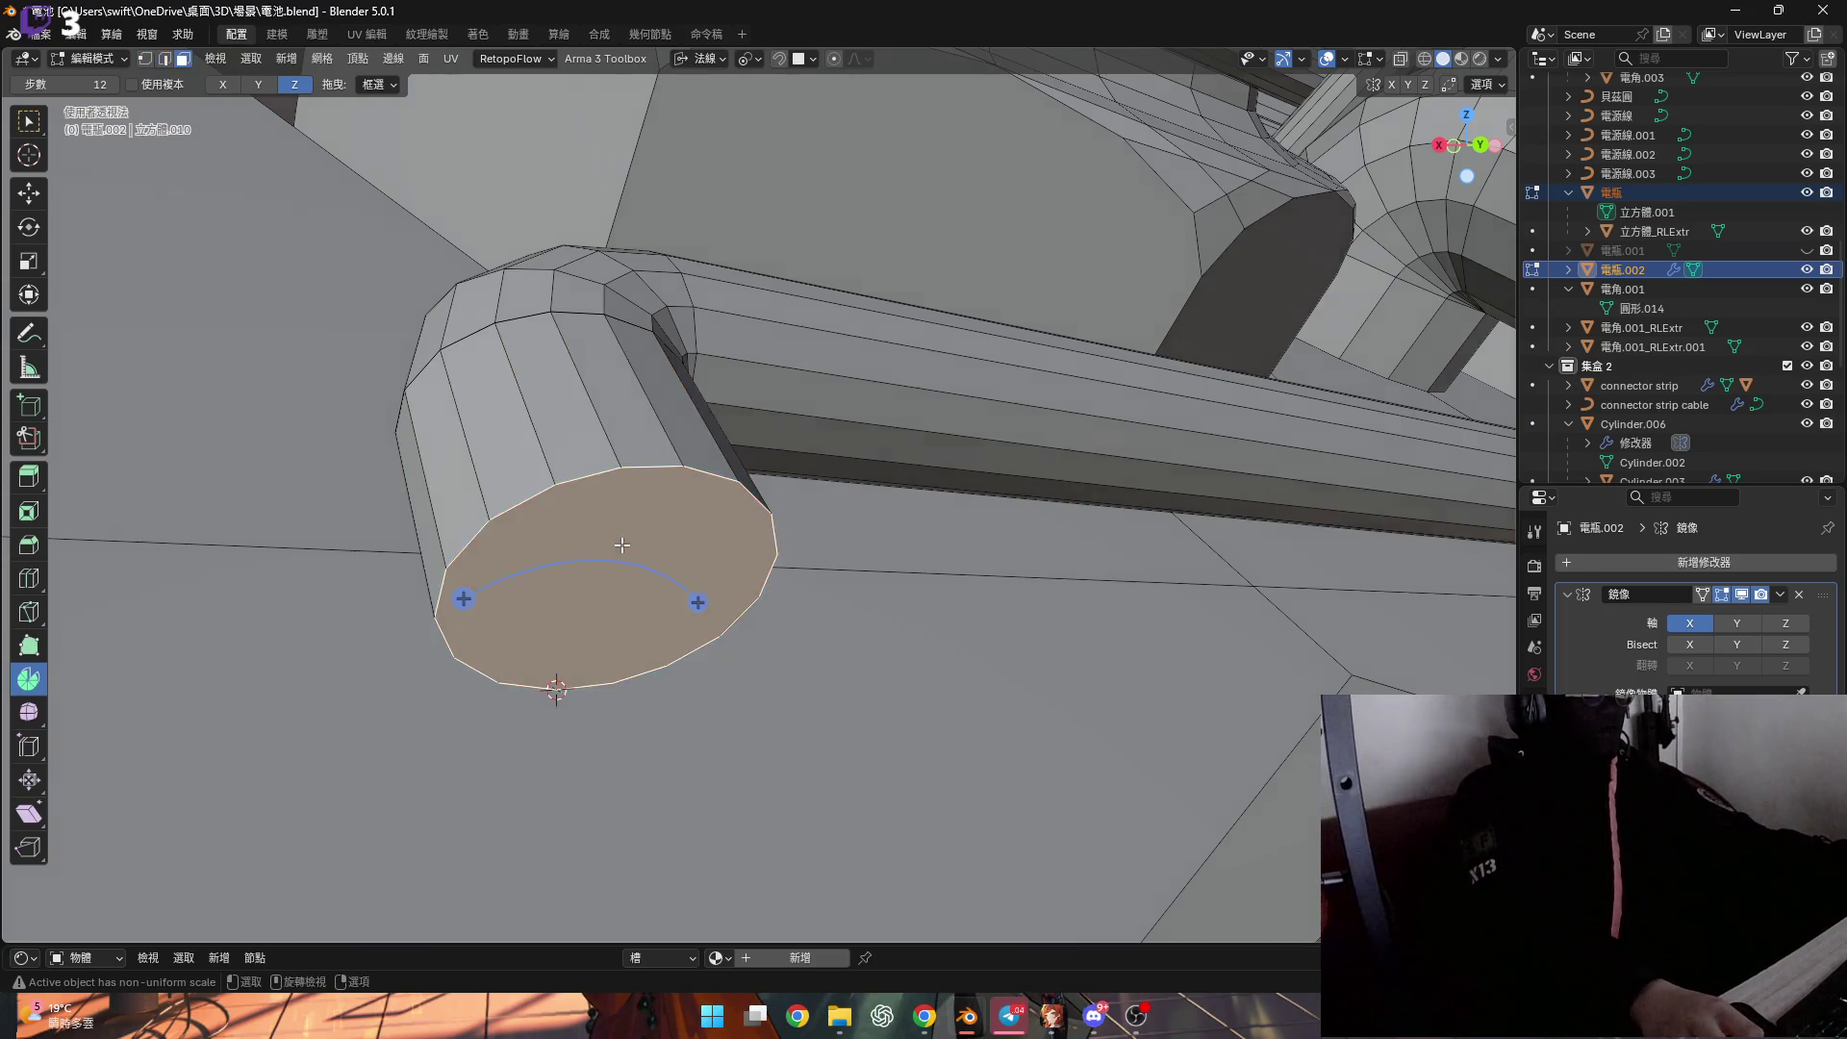
pyautogui.moveTo(419, 270); pyautogui.dragTo(616, 558, button='middle')
pyautogui.moveTo(659, 603); pyautogui.dragTo(642, 833)
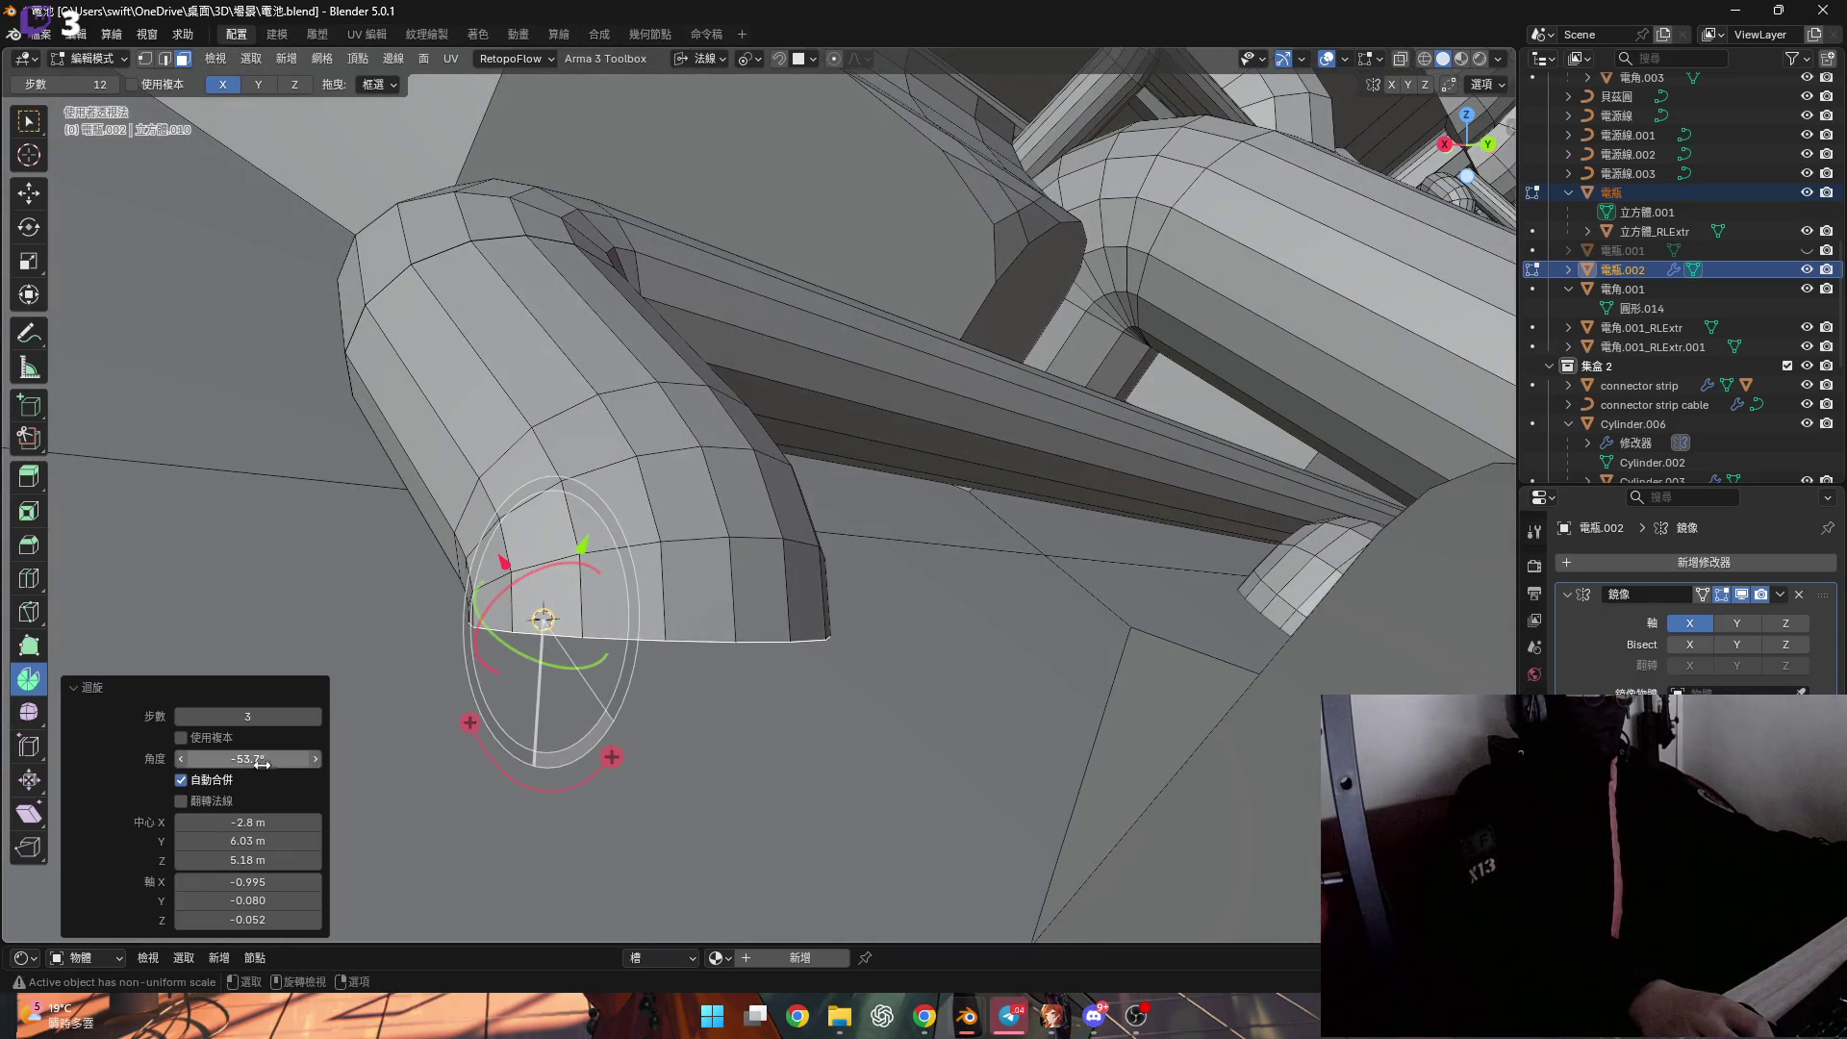
pyautogui.write('-90')
pyautogui.press('Return')
# Extrude the elbow's end face a short length along its normal.
pyautogui.moveTo(587, 631); pyautogui.dragTo(788, 674, button='middle')
pyautogui.press('g')
pyautogui.press('z')
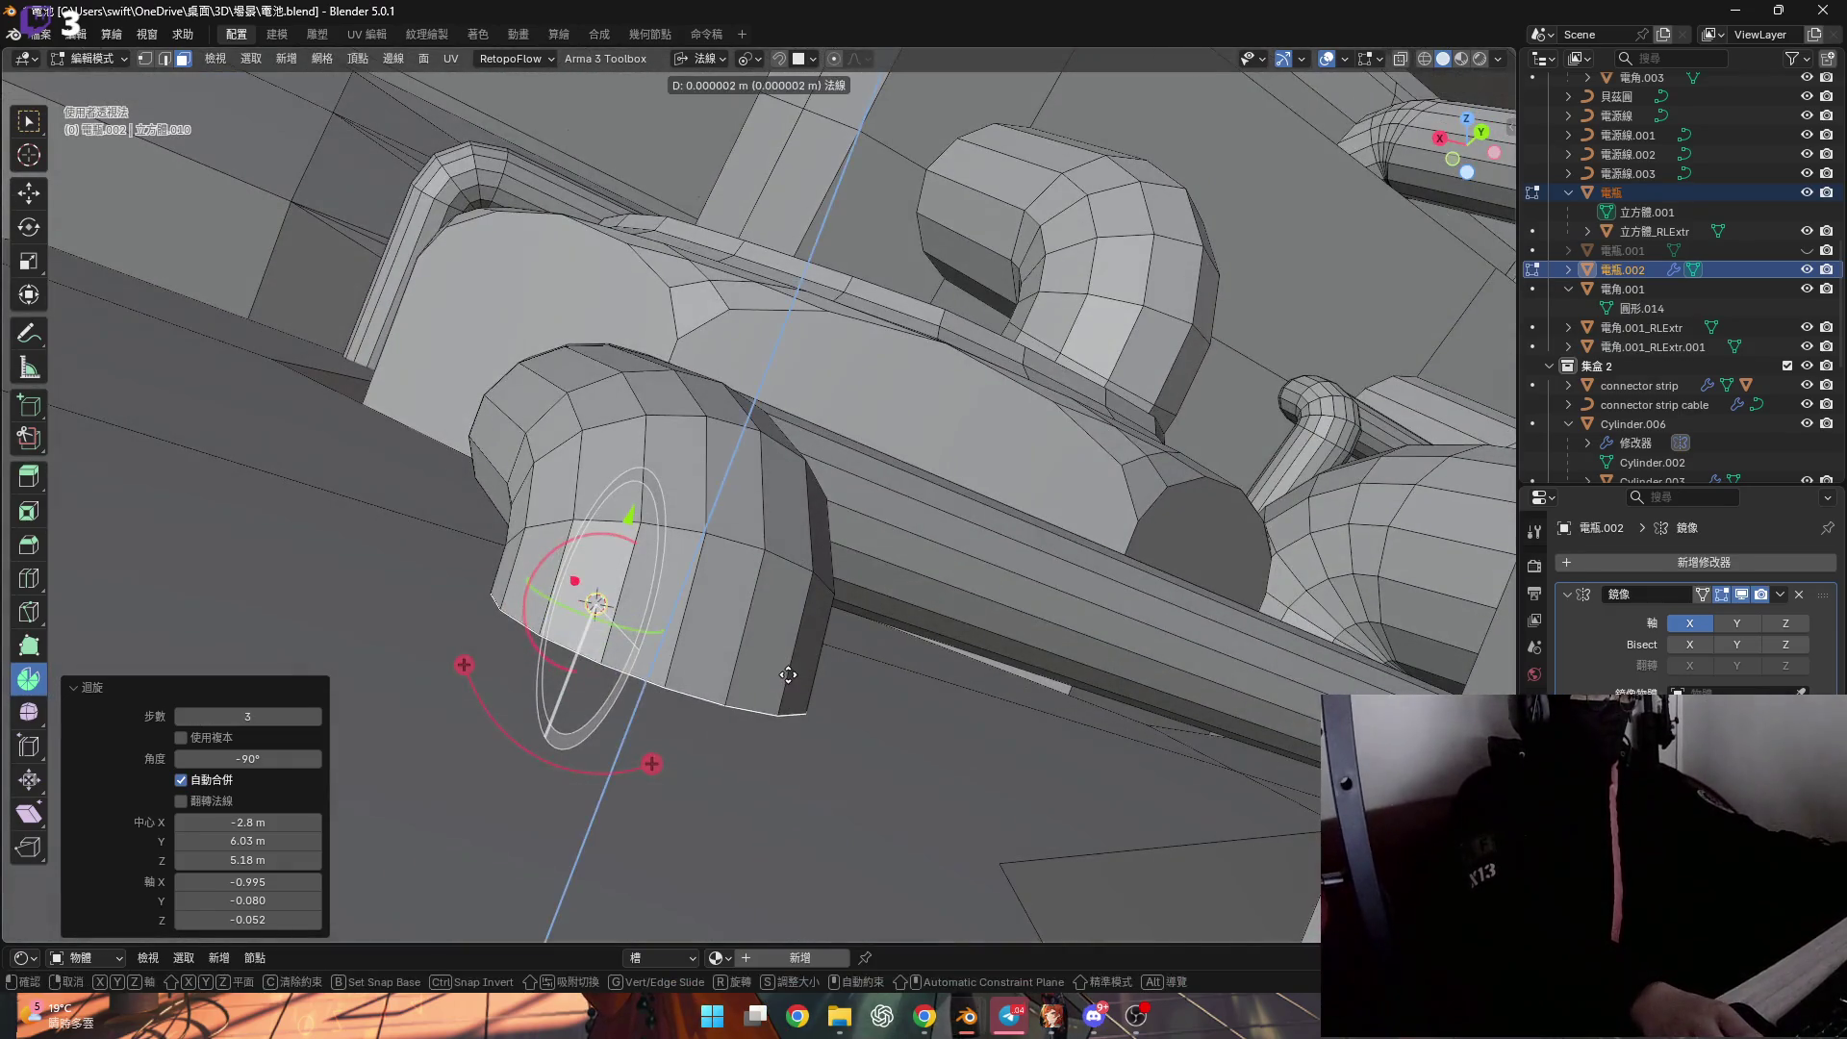
pyautogui.click(766, 772)
pyautogui.moveTo(765, 771); pyautogui.dragTo(763, 667, button='middle')
pyautogui.scroll(-5, 763, 668)
pyautogui.moveTo(792, 598)
pyautogui.keyDown('shift'); pyautogui.mouseDown(button='middle')
pyautogui.moveTo(673, 616)
pyautogui.moveTo(414, 586)
pyautogui.moveTo(613, 534)
pyautogui.mouseUp(button='middle'); pyautogui.keyUp('shift')
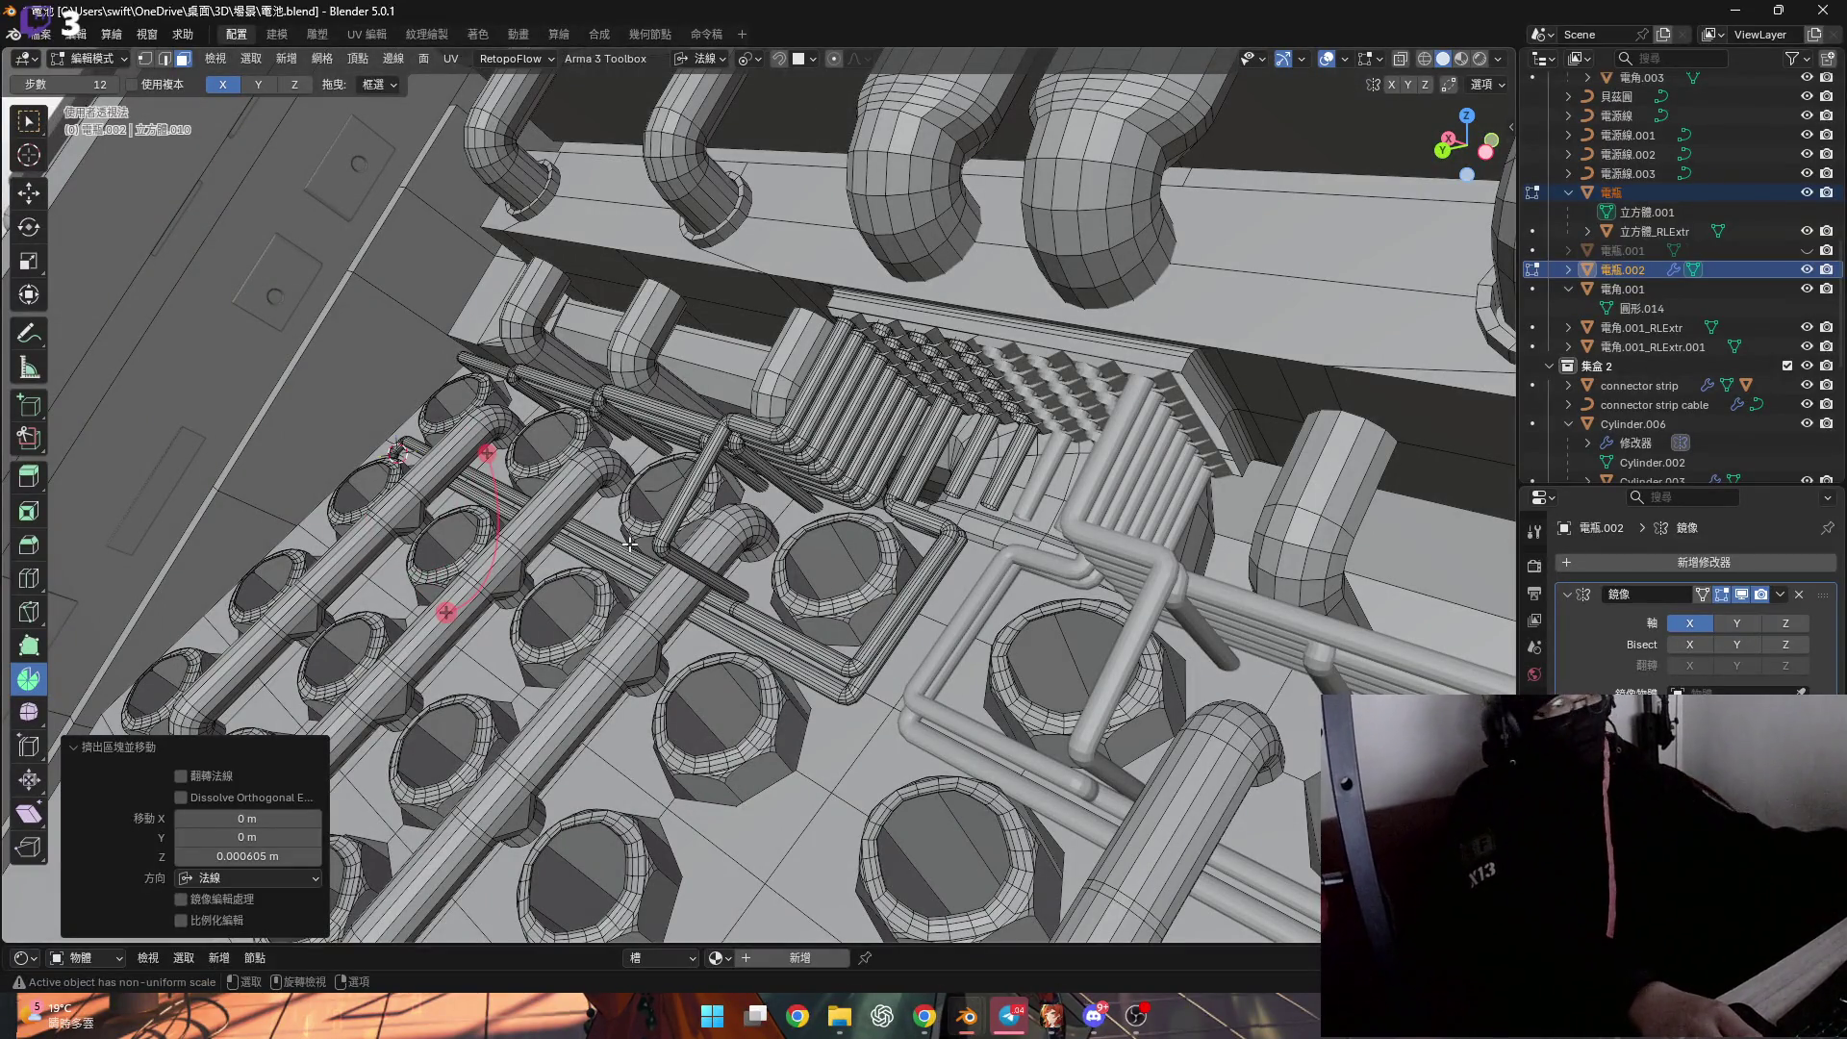
pyautogui.moveTo(650, 562)
pyautogui.mouseDown(button='middle')
pyautogui.moveTo(730, 580)
pyautogui.moveTo(1058, 380)
pyautogui.moveTo(901, 630)
pyautogui.moveTo(1098, 613)
pyautogui.mouseUp(button='middle')
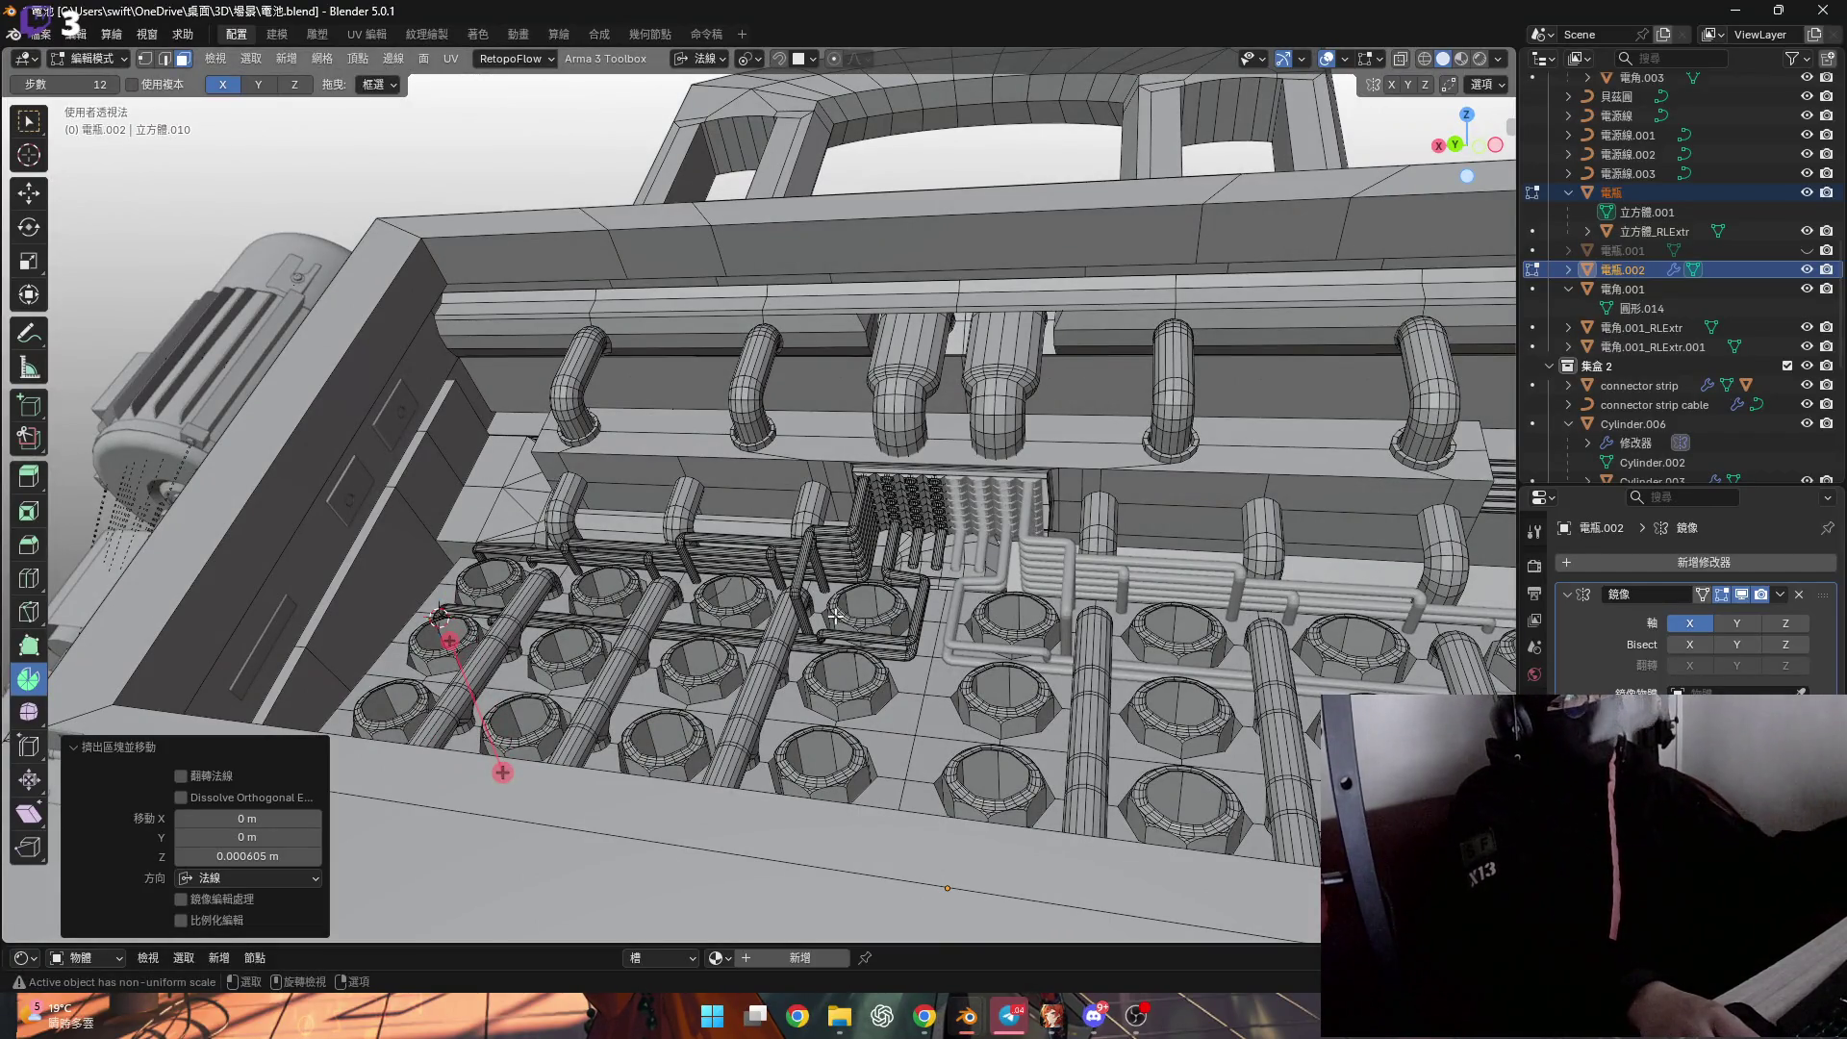
pyautogui.scroll(4, 900, 546)
pyautogui.moveTo(900, 546); pyautogui.dragTo(787, 549, button='middle')
pyautogui.moveTo(813, 538); pyautogui.dragTo(816, 541, button='middle')
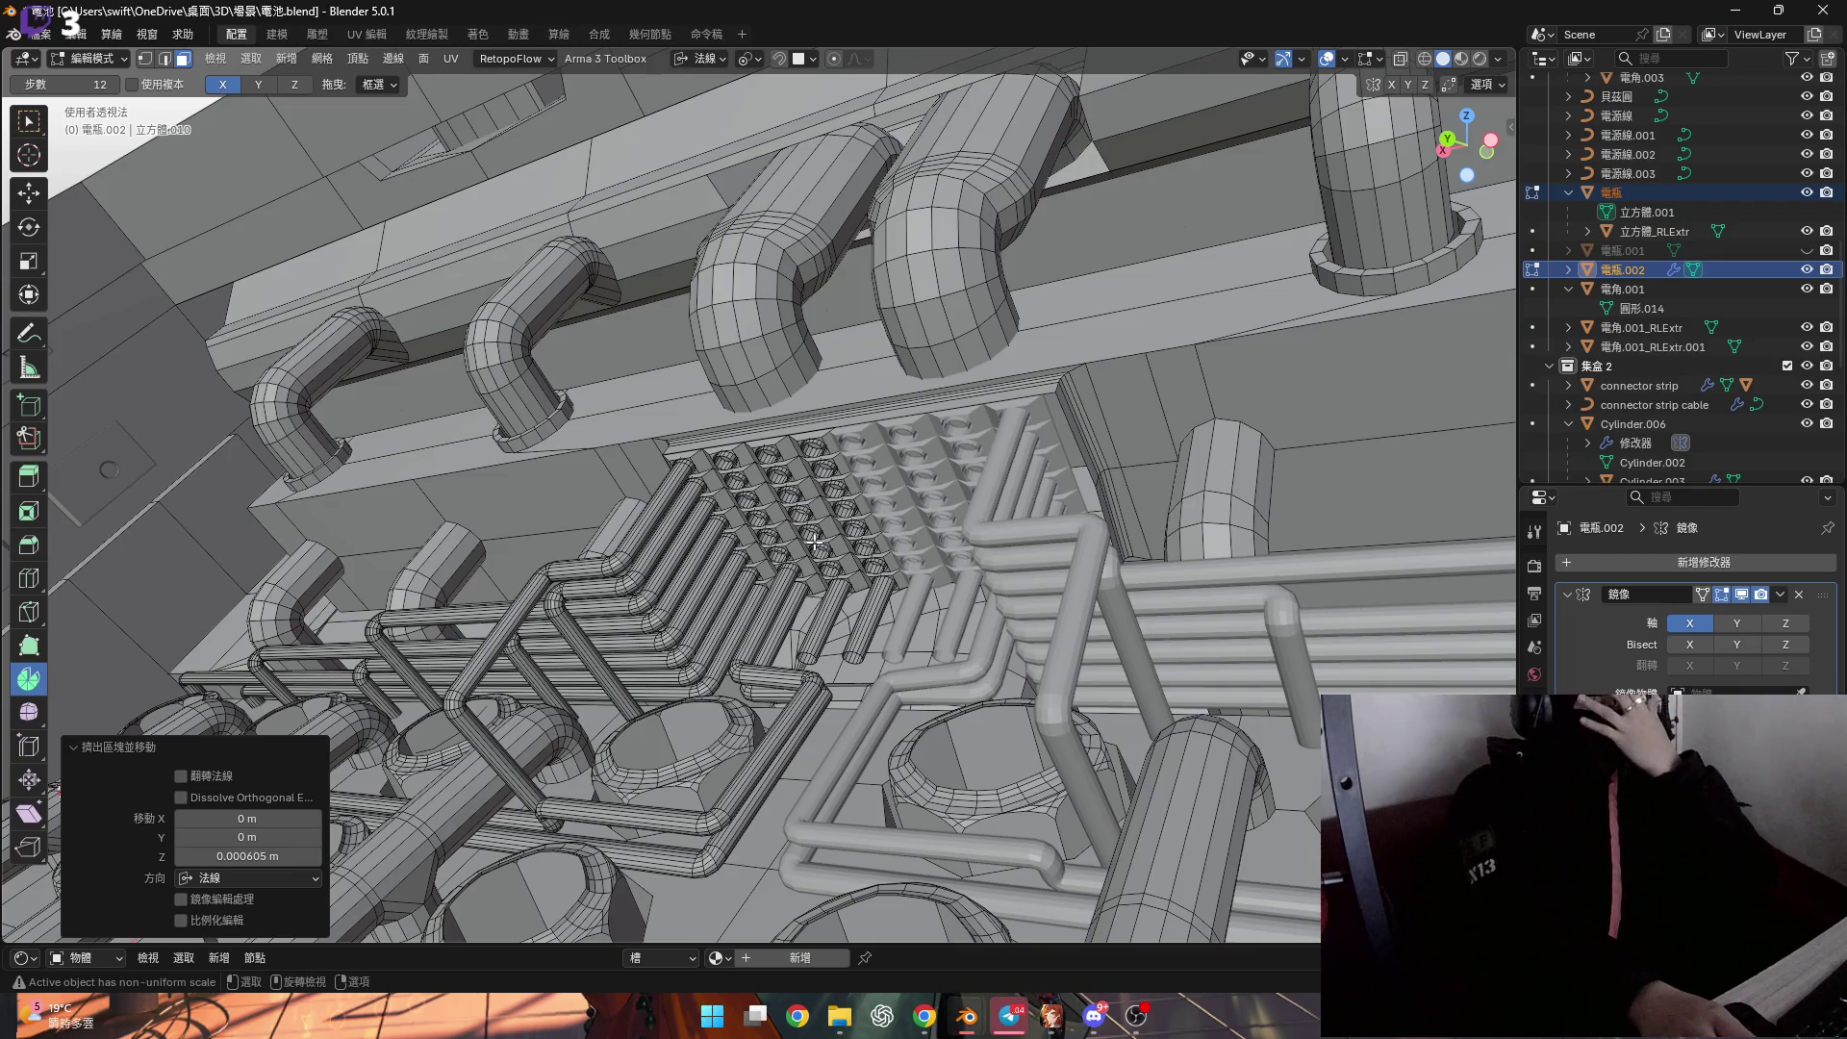
pyautogui.scroll(6, 785, 555)
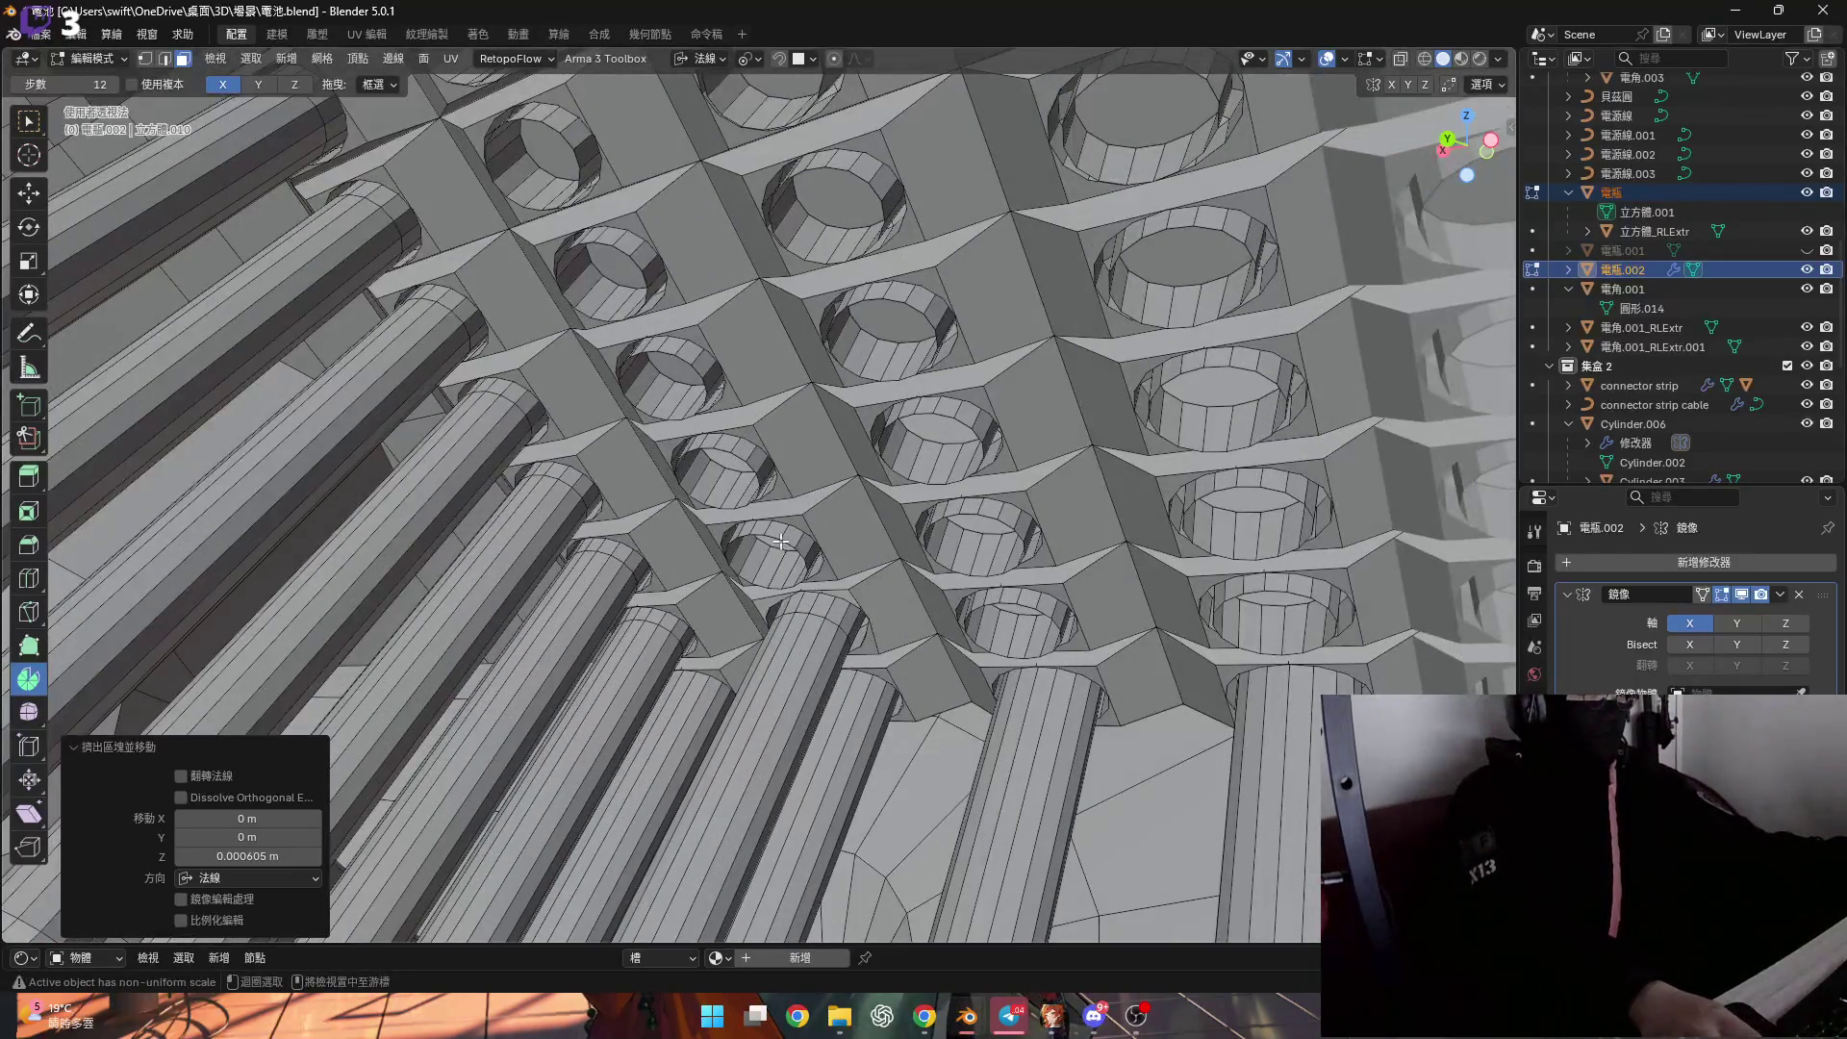
pyautogui.scroll(3, 772, 535)
pyautogui.scroll(-5, 771, 535)
pyautogui.scroll(6, 765, 554)
pyautogui.press('2')
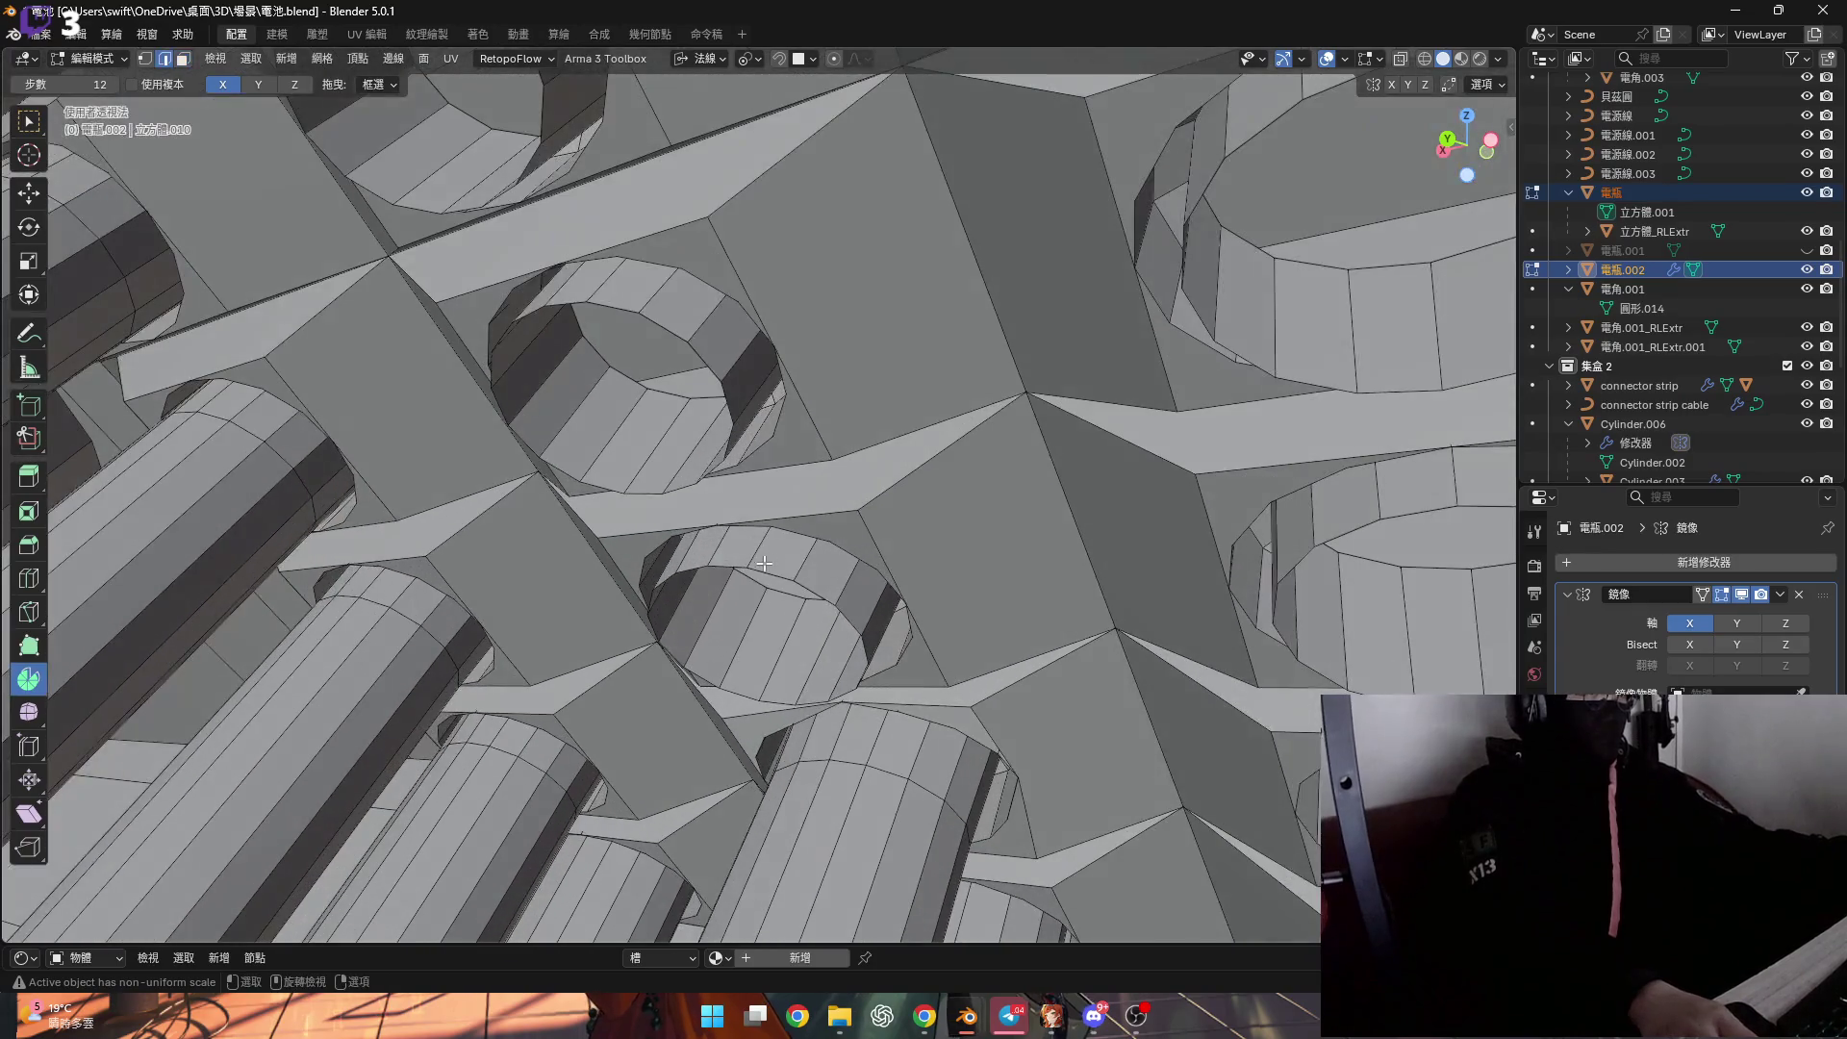
pyautogui.scroll(-10, 765, 583)
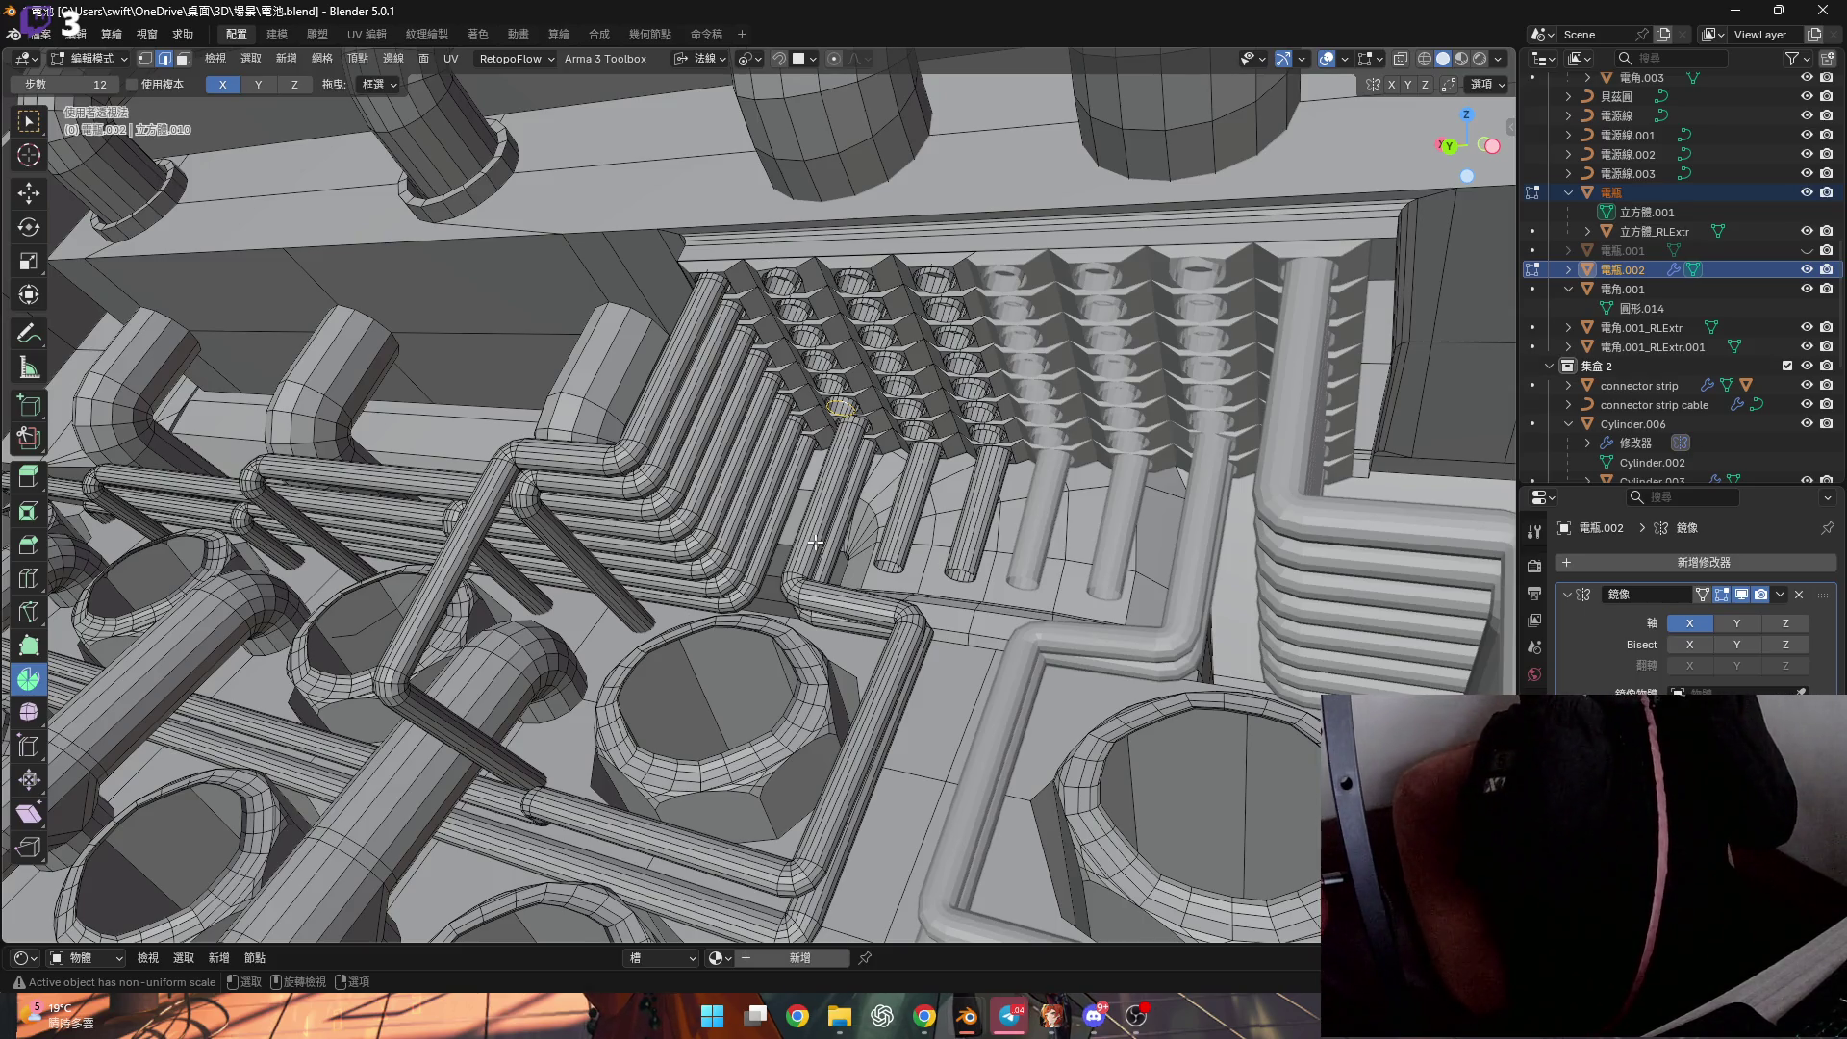
pyautogui.moveTo(1030, 584)
pyautogui.mouseDown(button='middle')
pyautogui.moveTo(946, 367)
pyautogui.moveTo(983, 401)
pyautogui.mouseUp(button='middle')
pyautogui.press('g')
# Move the pipe loop along Y, then extrude it down into a longer pipe.
pyautogui.press('y')
pyautogui.click(917, 537)
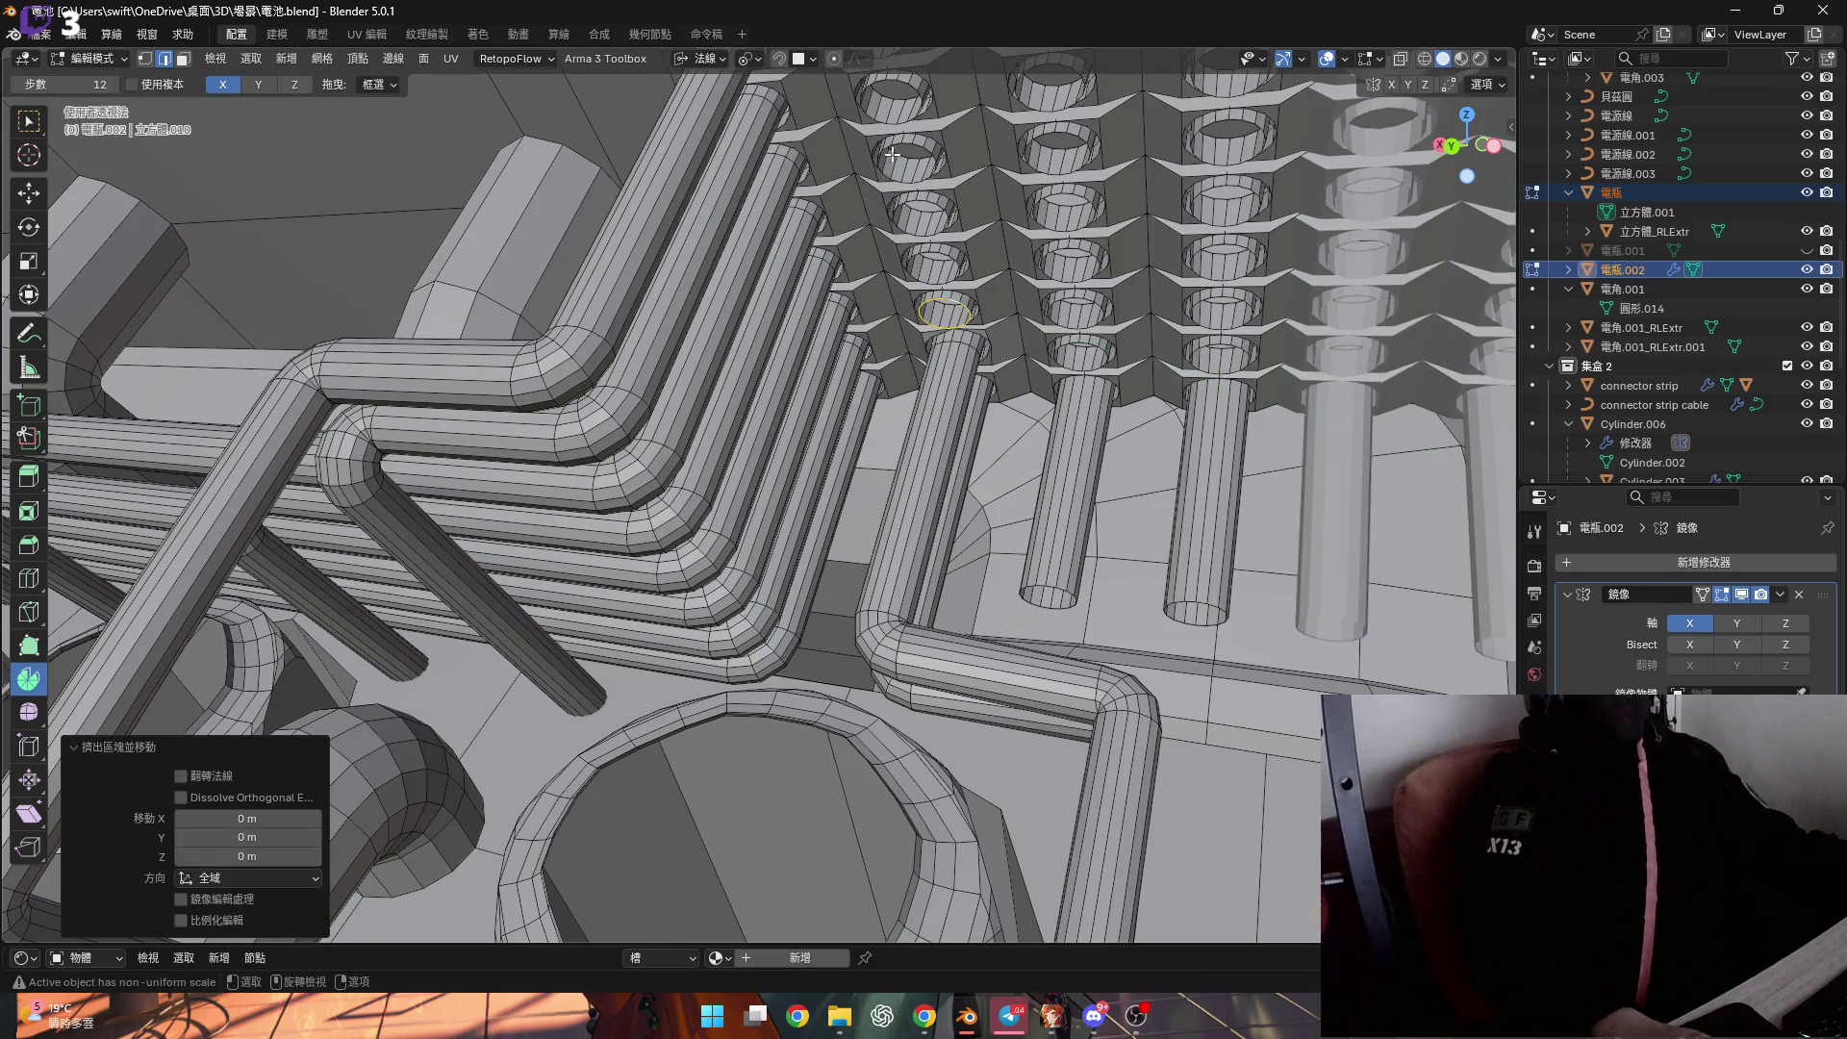
pyautogui.click(705, 57)
pyautogui.scroll(4, 948, 361)
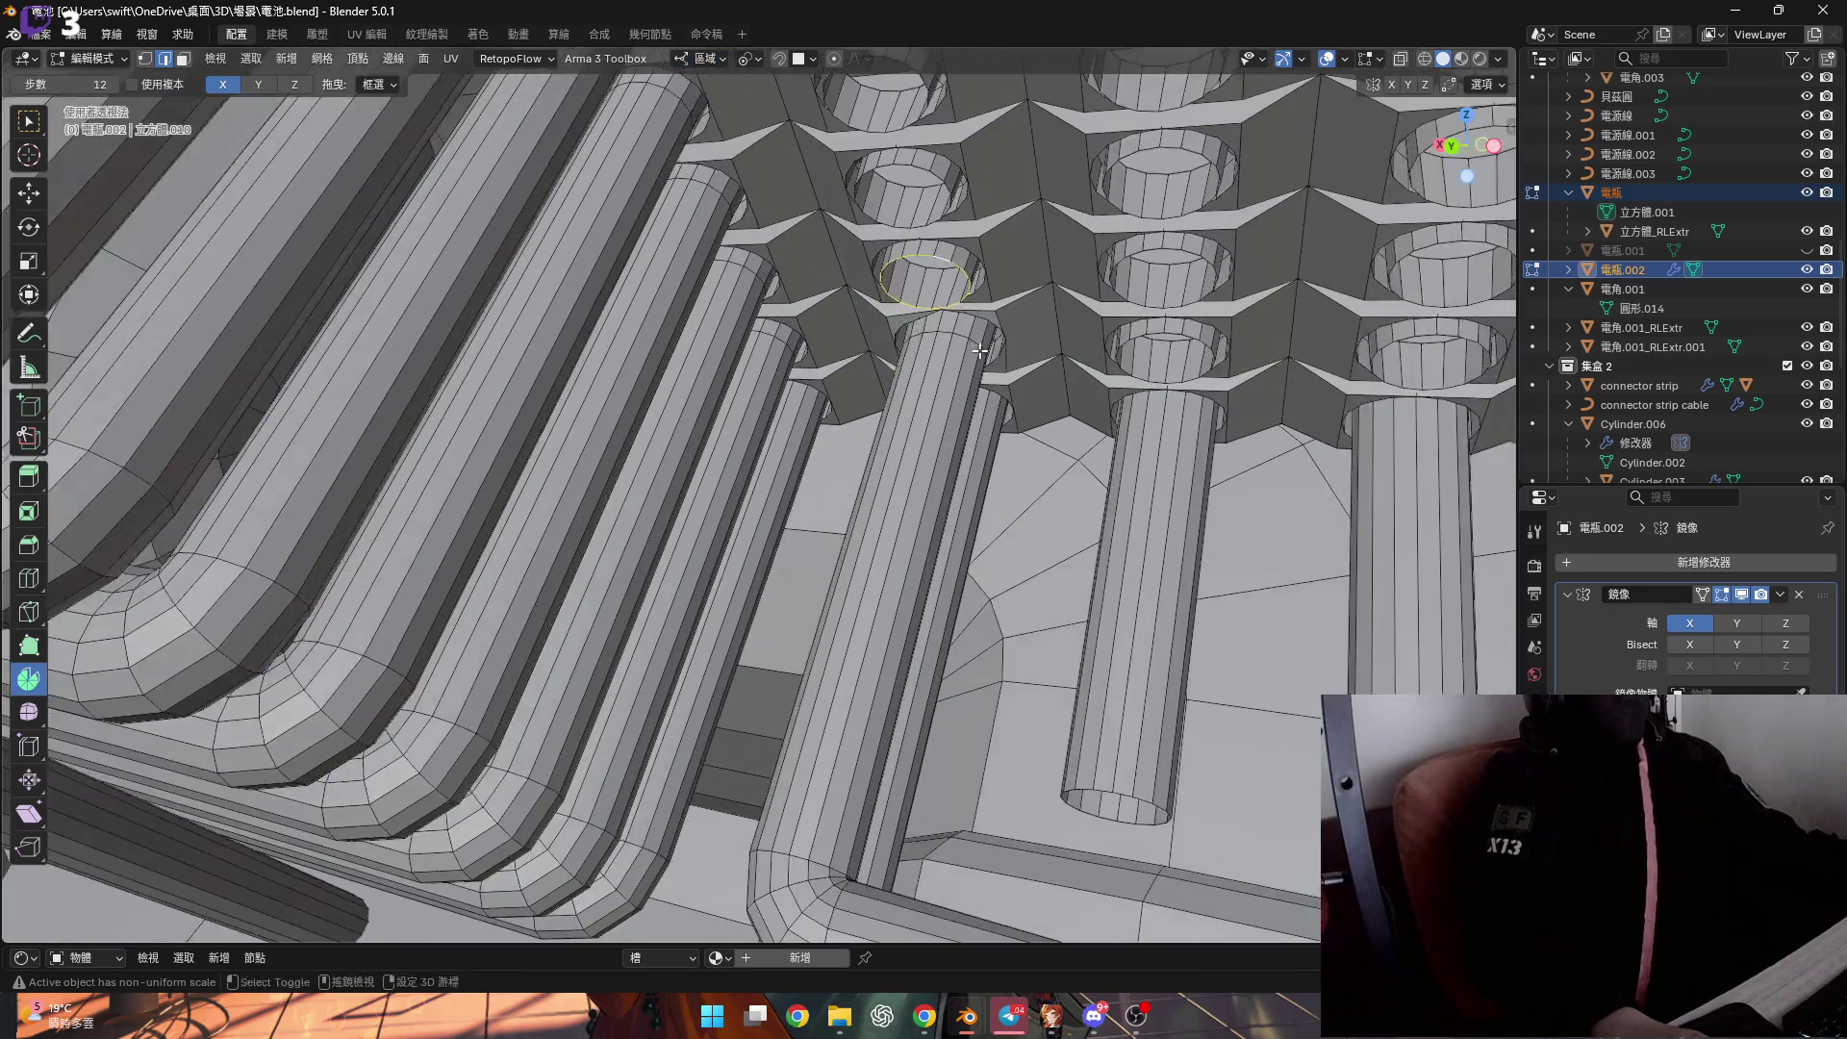
pyautogui.press('e')
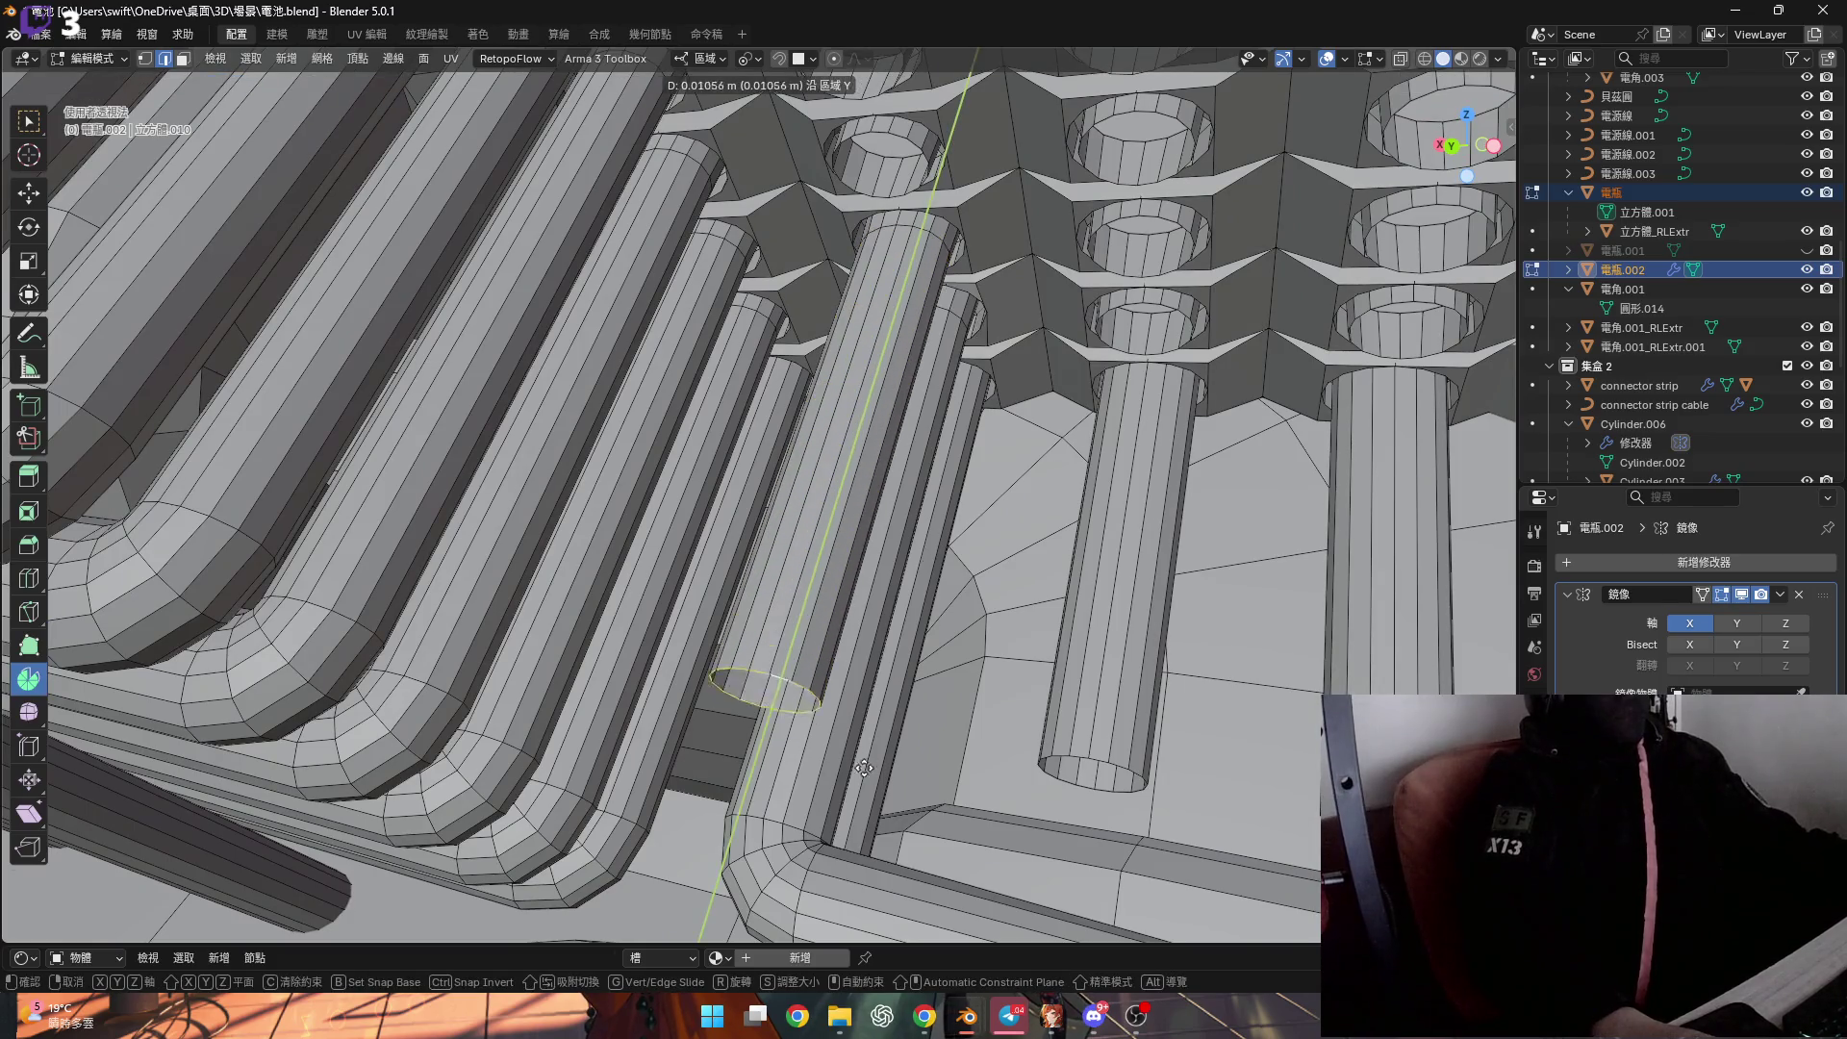
pyautogui.click(776, 611)
pyautogui.scroll(3, 776, 611)
pyautogui.moveTo(776, 612)
pyautogui.mouseDown(button='middle')
pyautogui.moveTo(817, 683)
pyautogui.moveTo(900, 668)
pyautogui.moveTo(837, 677)
pyautogui.mouseUp(button='middle')
# Select the linked pipe and flatten its end to zero on Y.
pyautogui.hotkey('ctrl', 'l')
pyautogui.press('1')
pyautogui.press('s')
pyautogui.press('y')
pyautogui.press('0')
pyautogui.press('Return')
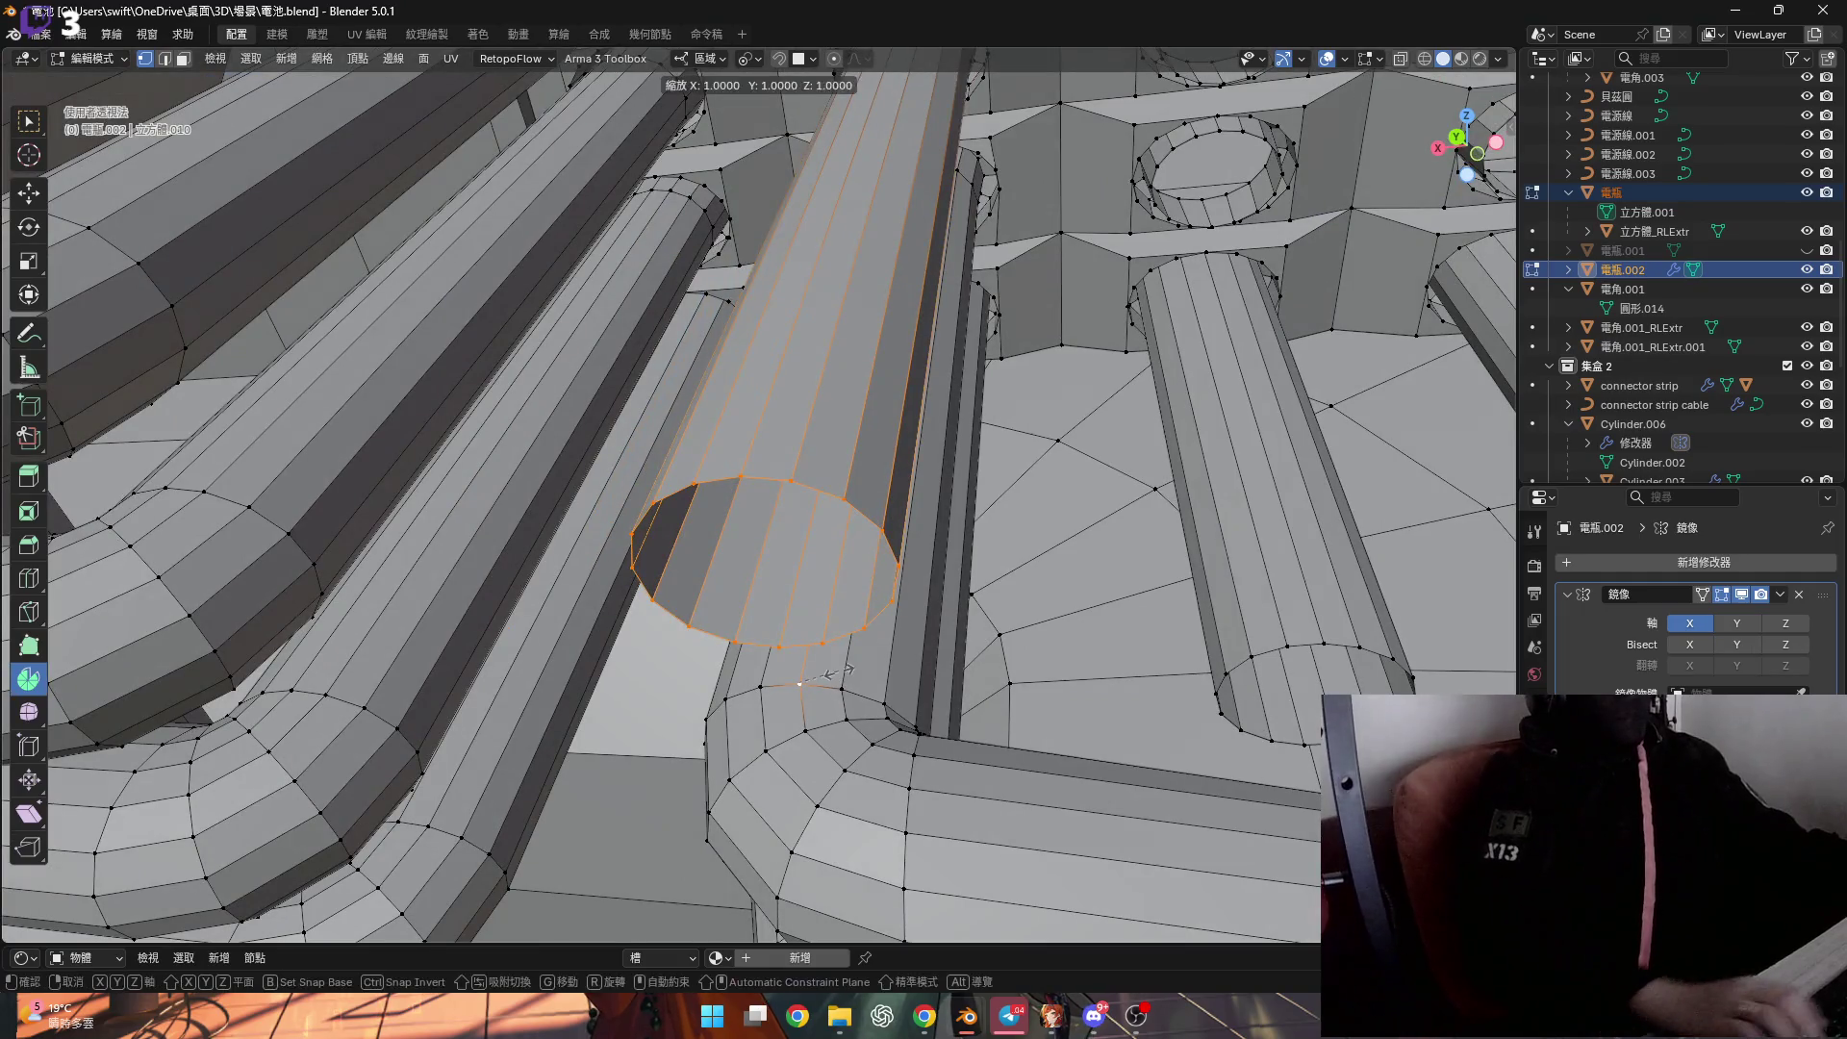
pyautogui.scroll(-8, 796, 591)
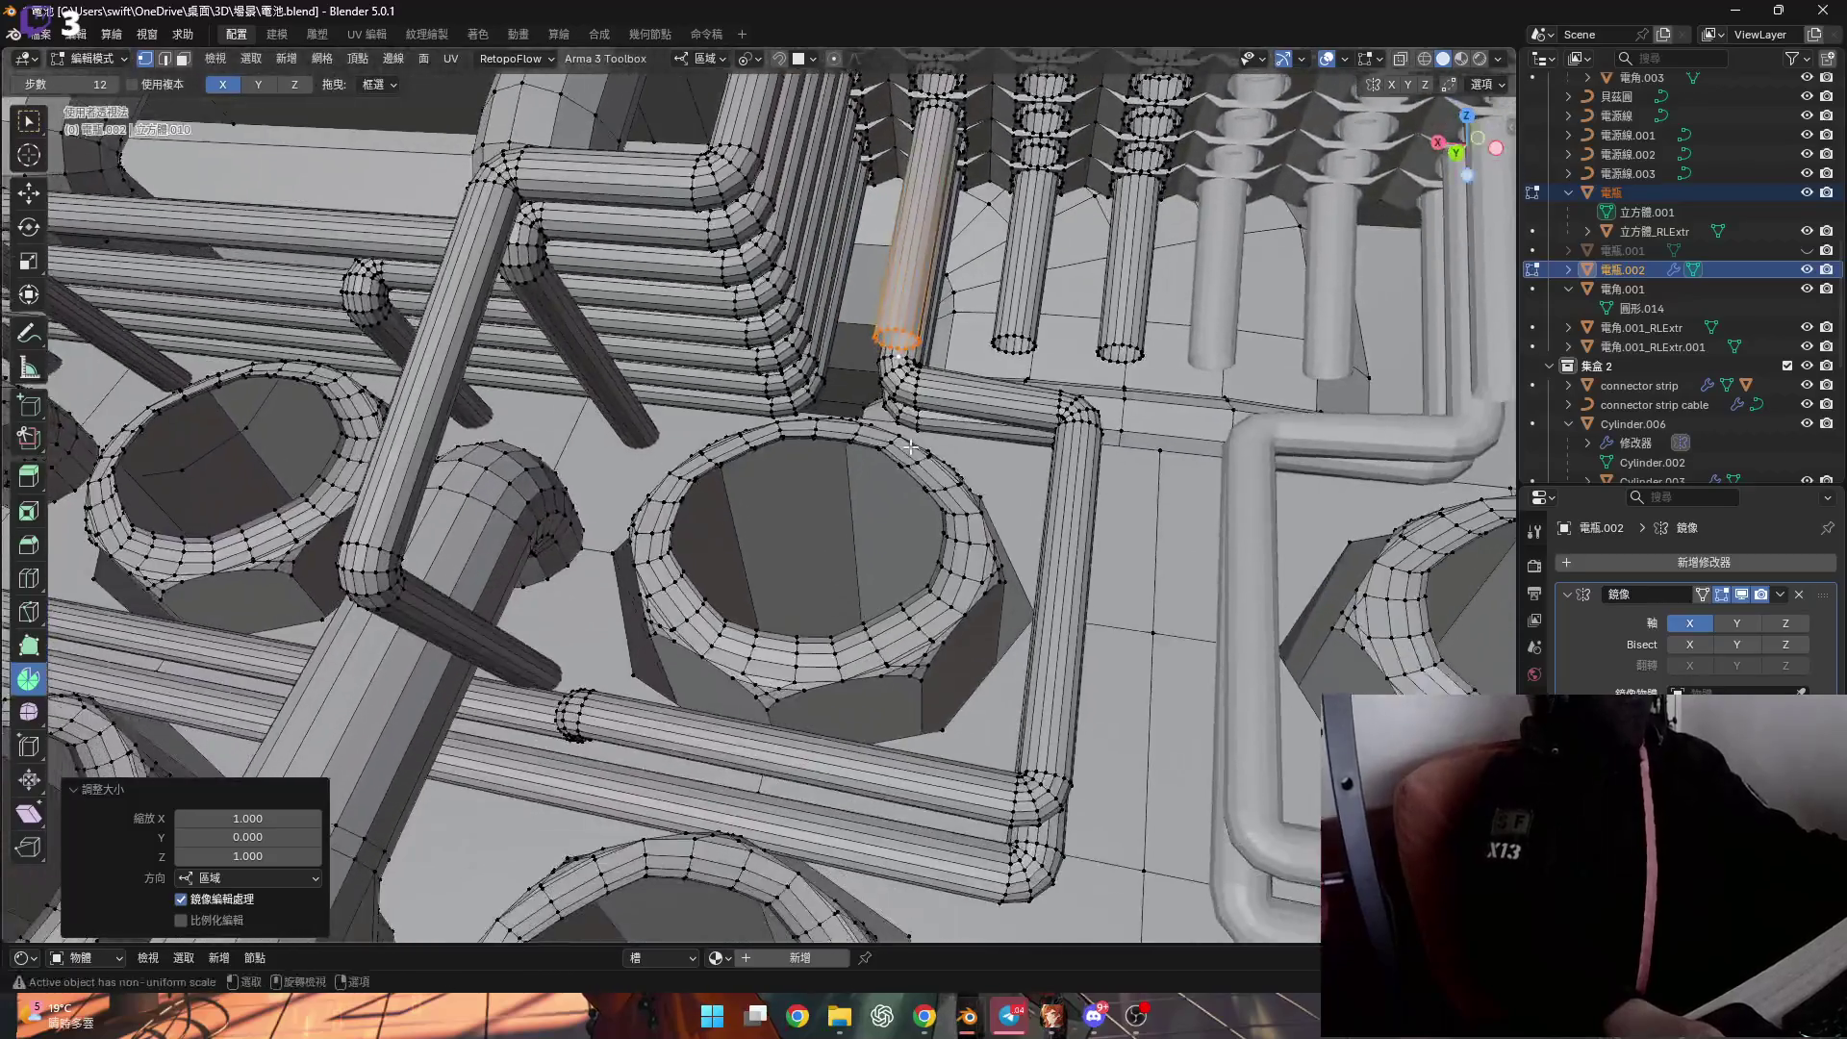
pyautogui.moveTo(911, 448); pyautogui.dragTo(897, 404, button='middle')
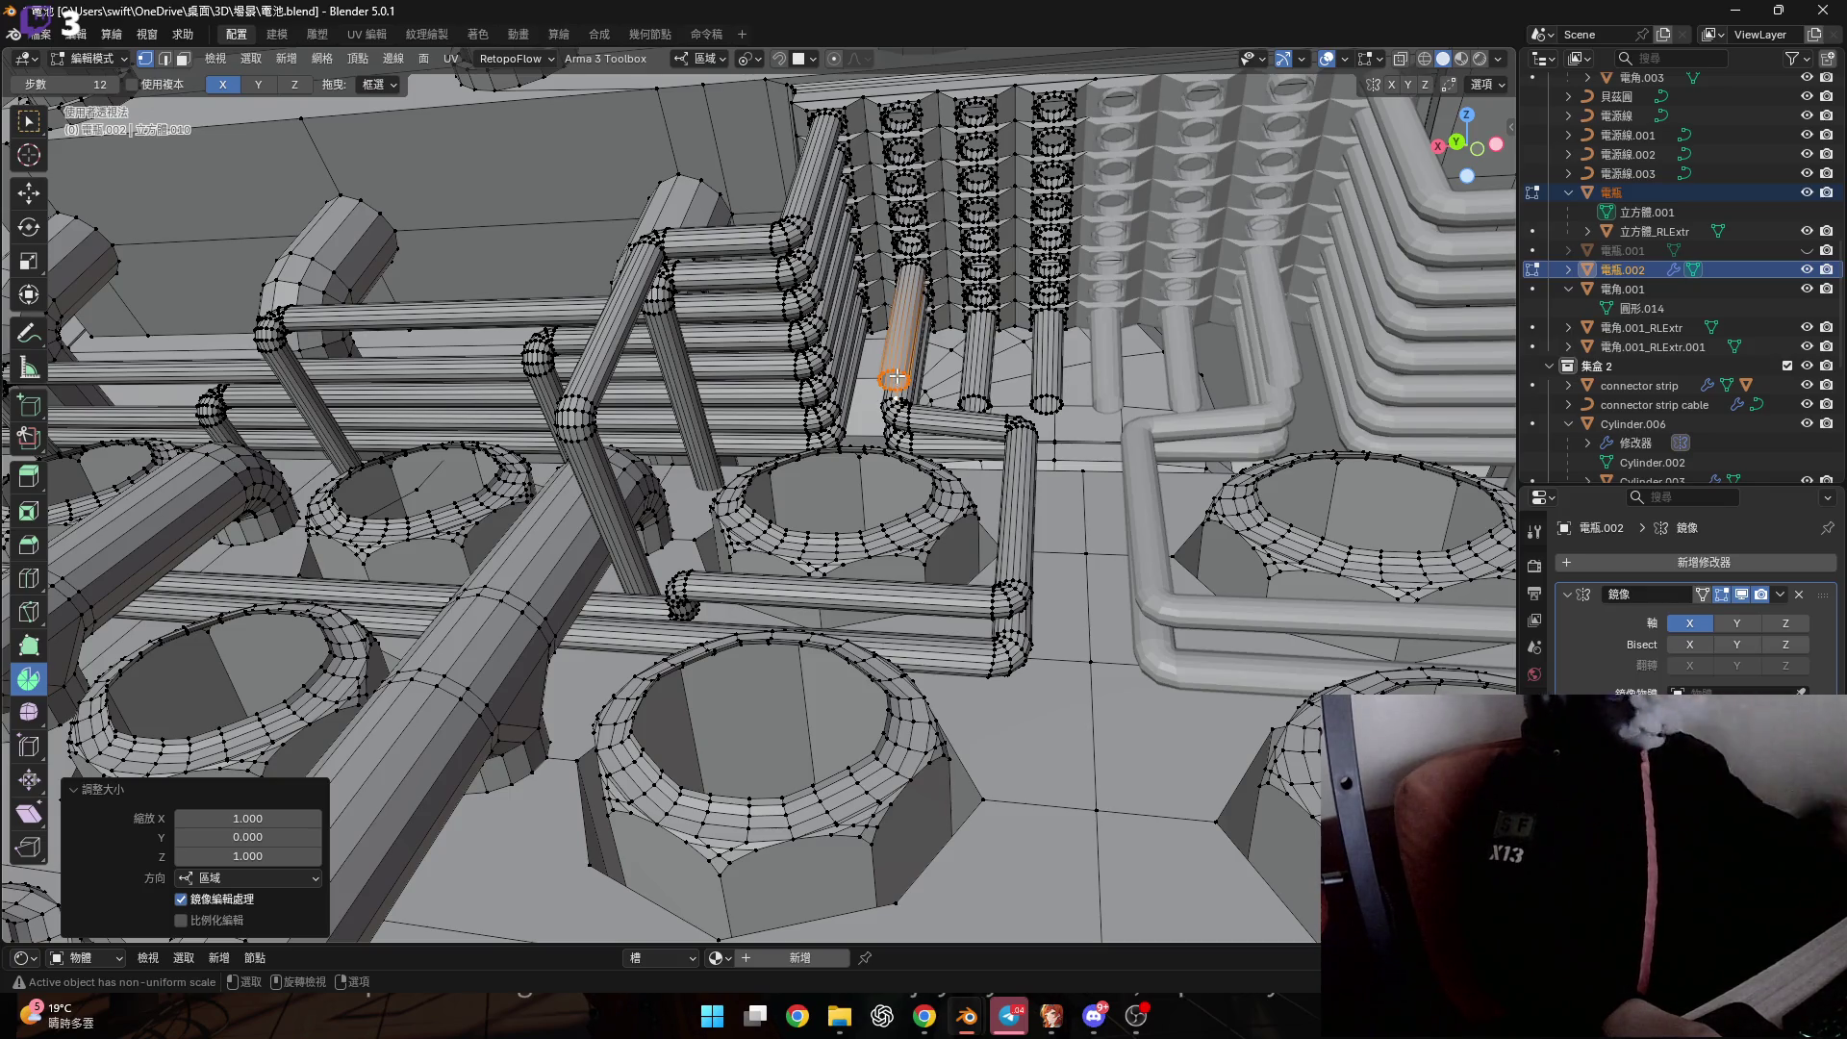
# Place the 3D cursor on the pipe end's rim and spin a 90° elbow.
pyautogui.scroll(8, 895, 378)
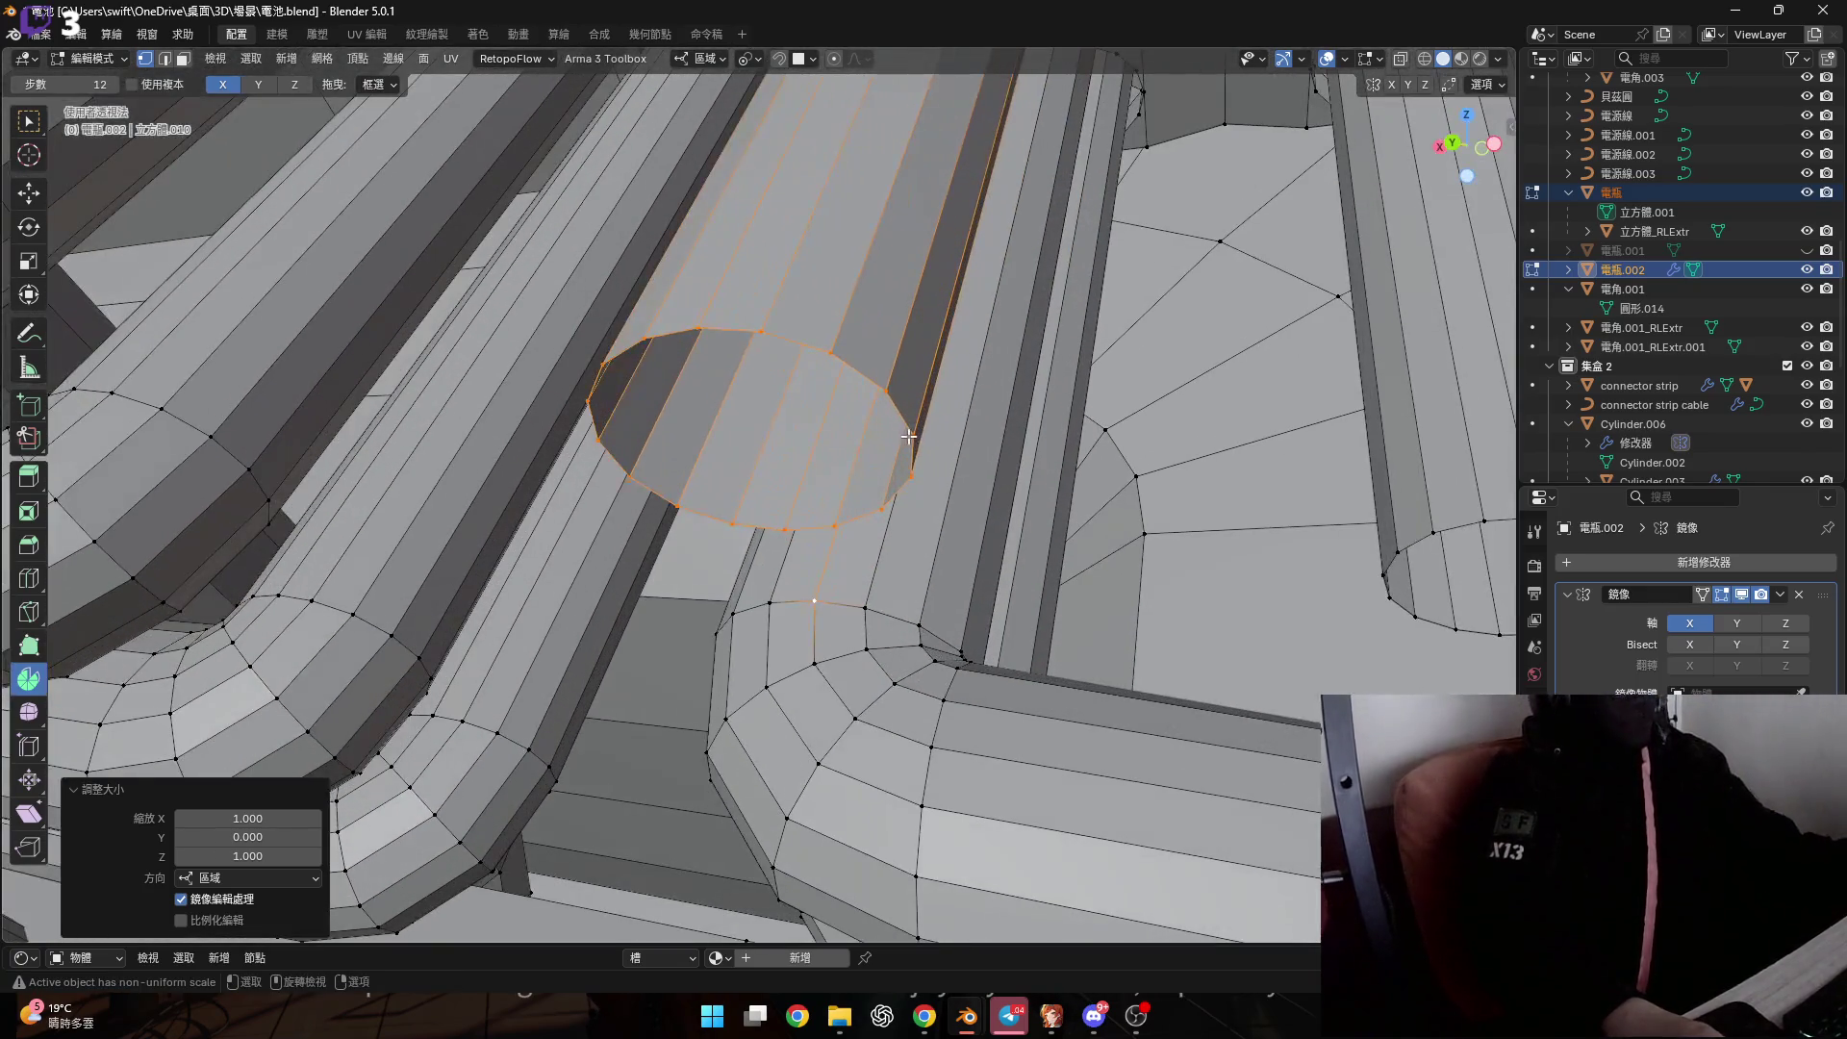
pyautogui.press('q')
pyautogui.click(873, 447)
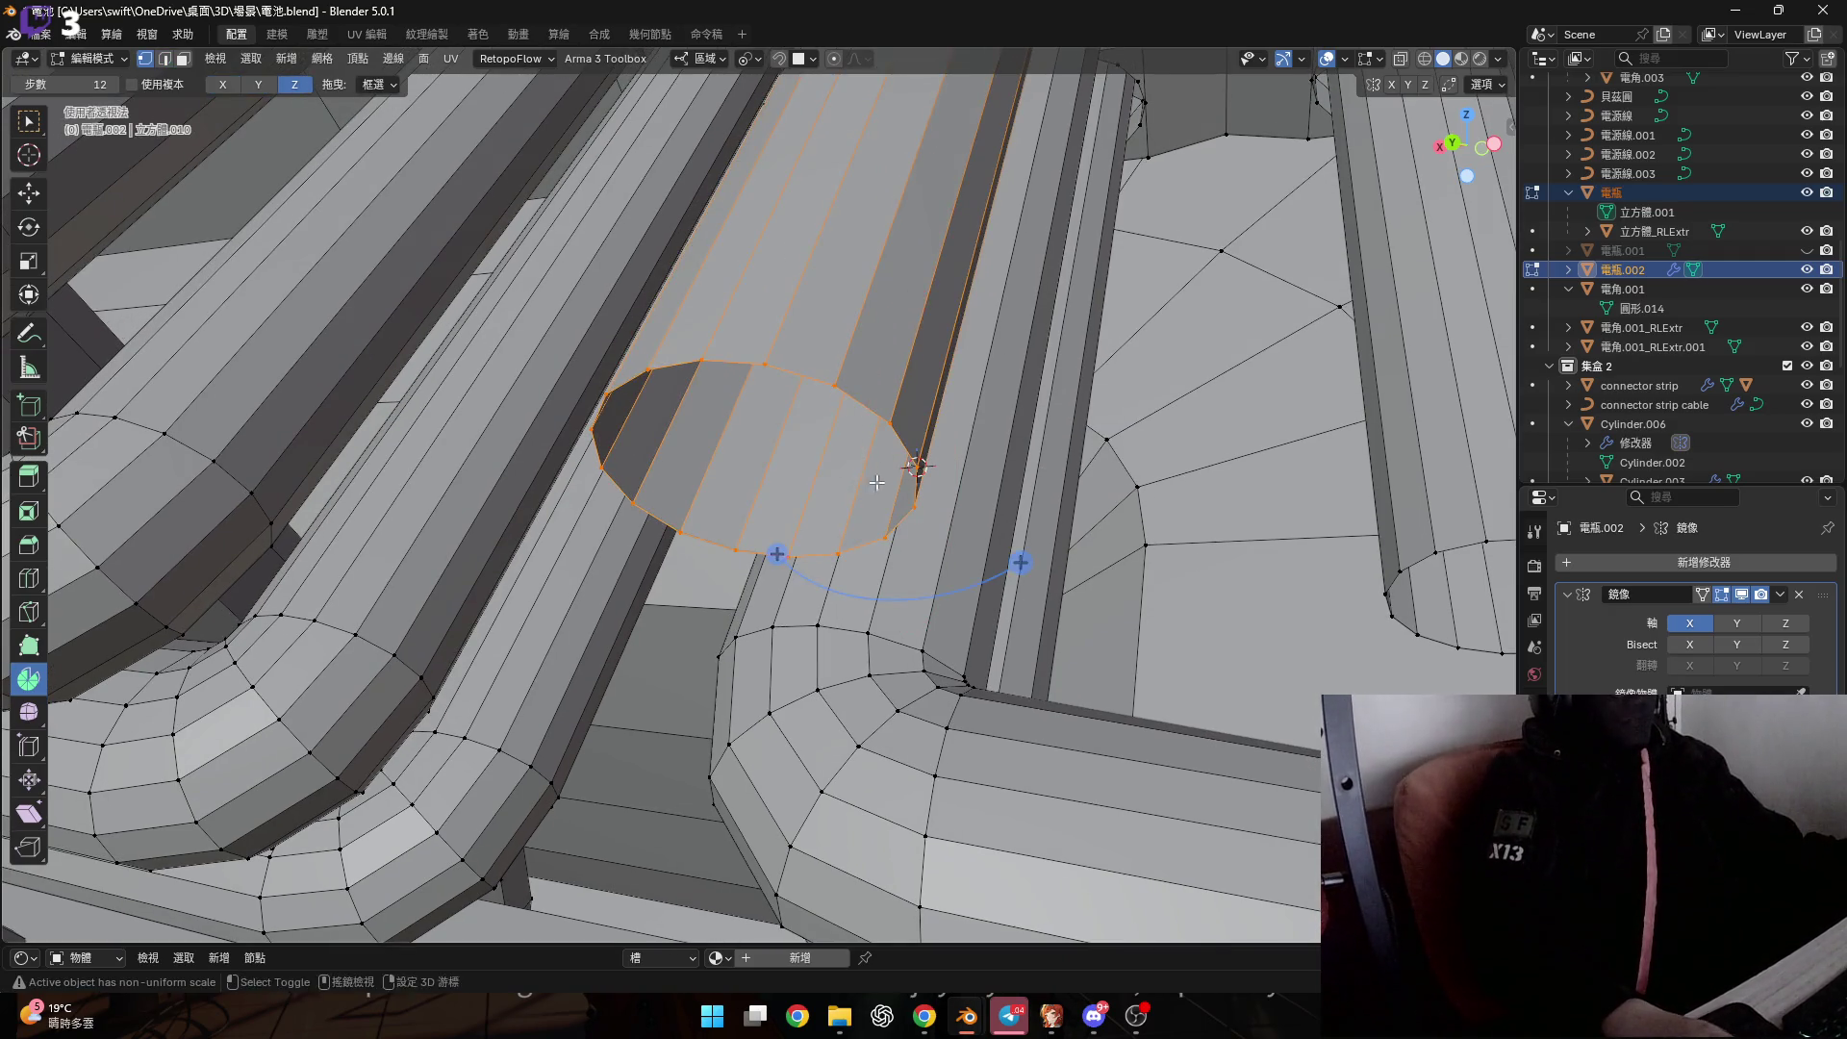
pyautogui.moveTo(757, 525); pyautogui.dragTo(847, 597)
pyautogui.moveTo(269, 759); pyautogui.dragTo(304, 759)
pyautogui.click(304, 759)
pyautogui.write('90')
pyautogui.press('Return')
pyautogui.moveTo(919, 696)
pyautogui.mouseDown(button='middle')
pyautogui.moveTo(686, 535)
pyautogui.moveTo(734, 409)
pyautogui.moveTo(734, 716)
pyautogui.moveTo(859, 724)
pyautogui.moveTo(680, 789)
pyautogui.moveTo(903, 654)
pyautogui.moveTo(895, 694)
pyautogui.mouseUp(button='middle')
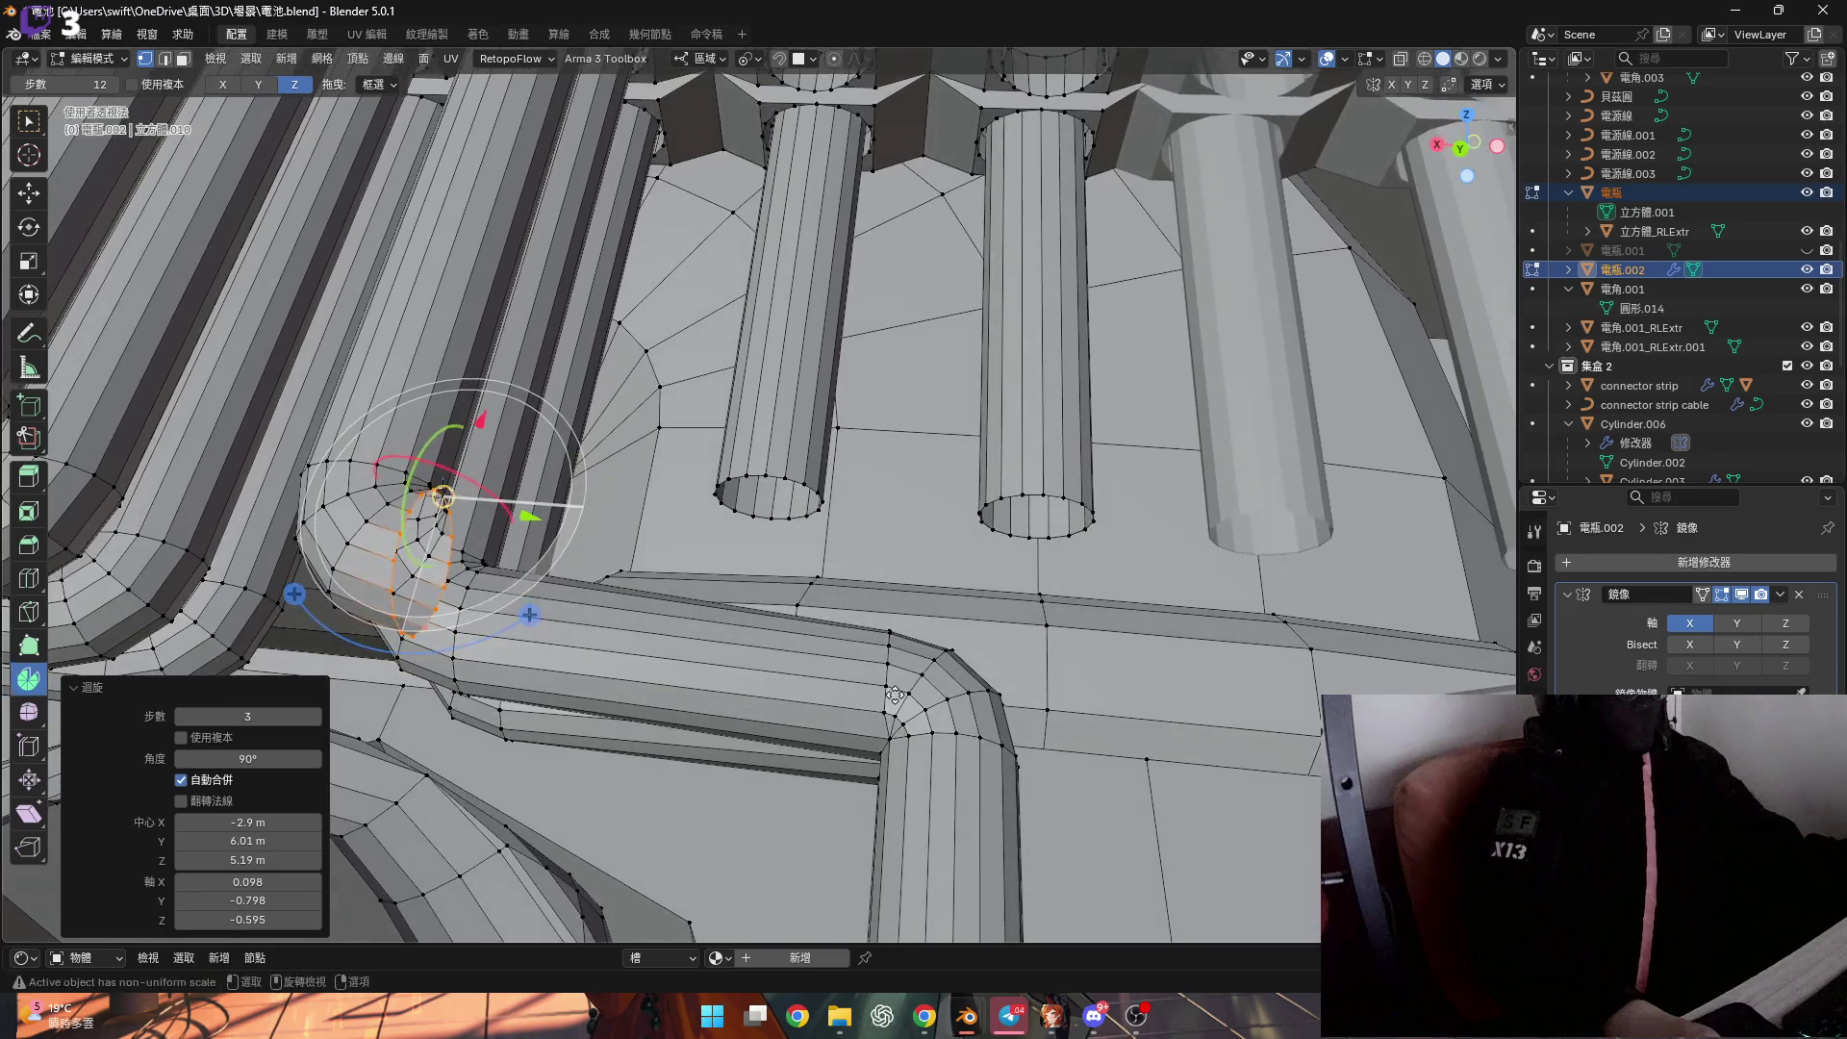
# Flatten the pipe end to zero along X and reposition it along its axis.
pyautogui.press('g')
pyautogui.press('x')
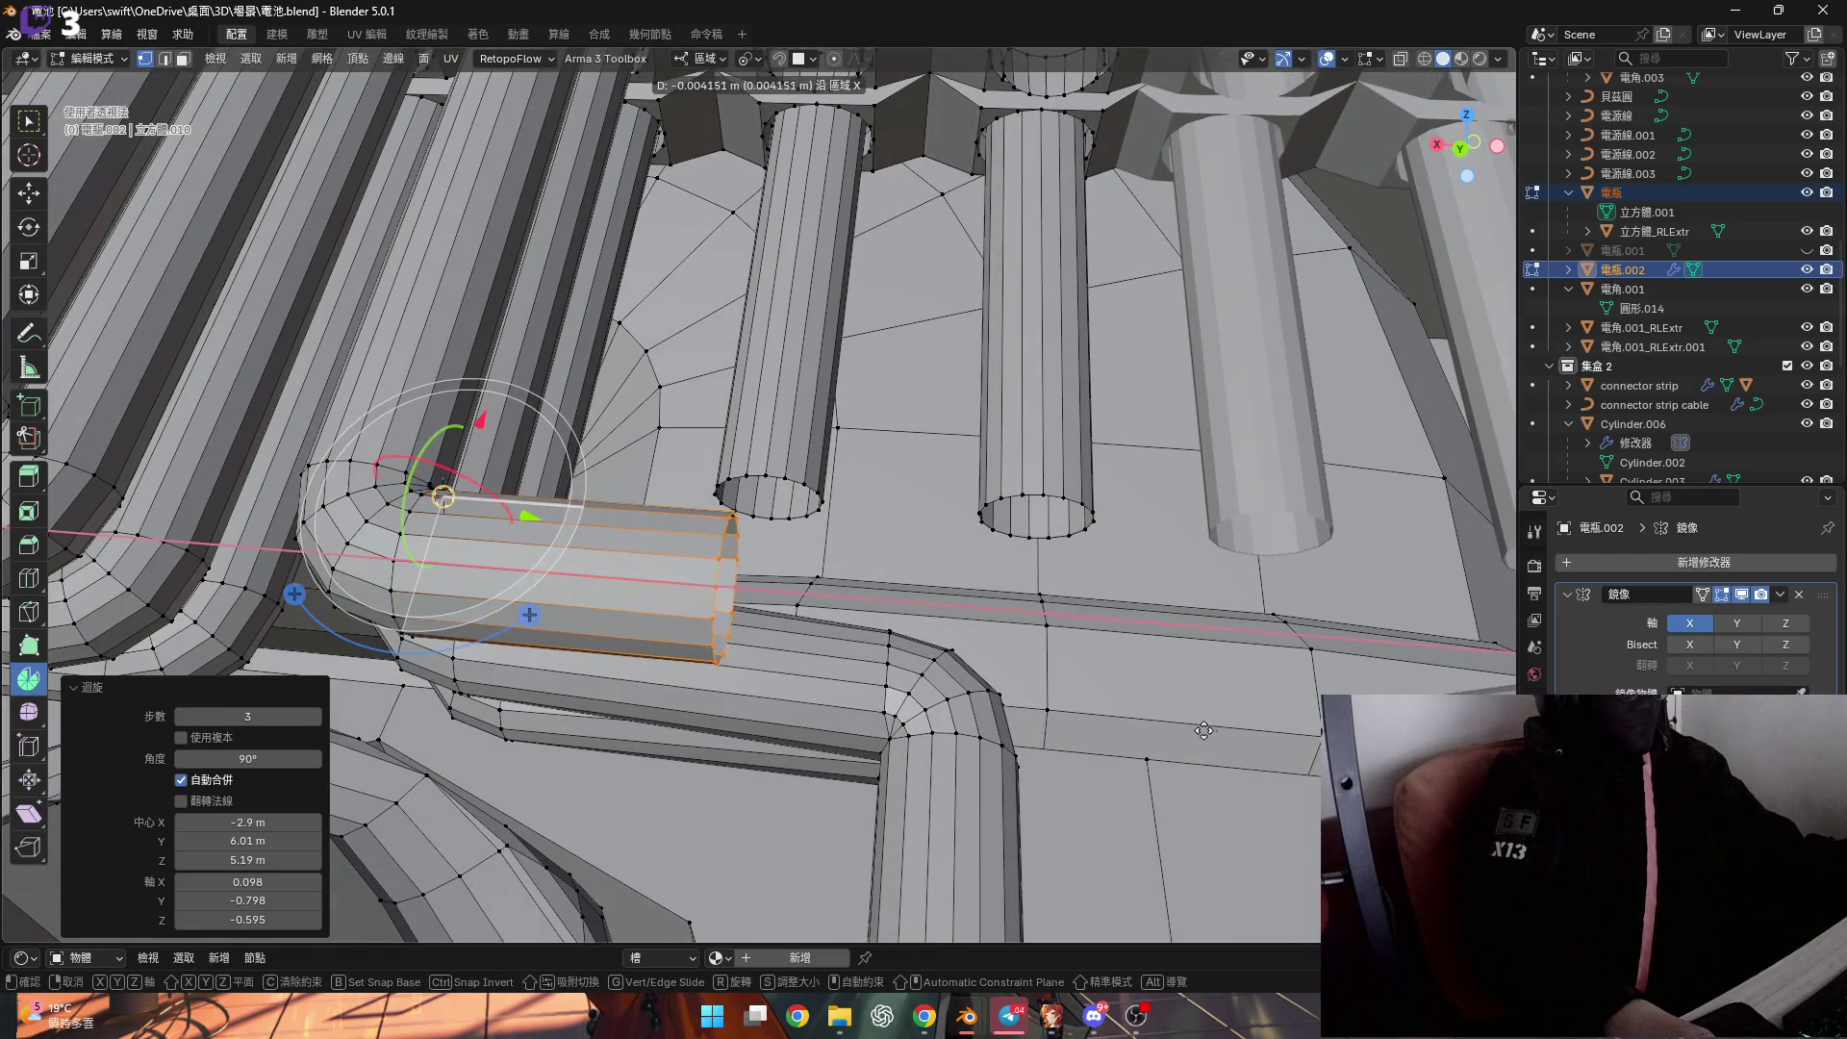
pyautogui.rightClick(1199, 730)
pyautogui.moveTo(1199, 731)
pyautogui.mouseDown(button='middle')
pyautogui.moveTo(909, 716)
pyautogui.moveTo(892, 576)
pyautogui.moveTo(909, 557)
pyautogui.mouseUp(button='middle')
pyautogui.press('s')
pyautogui.press('x')
pyautogui.press('0')
pyautogui.press('Return')
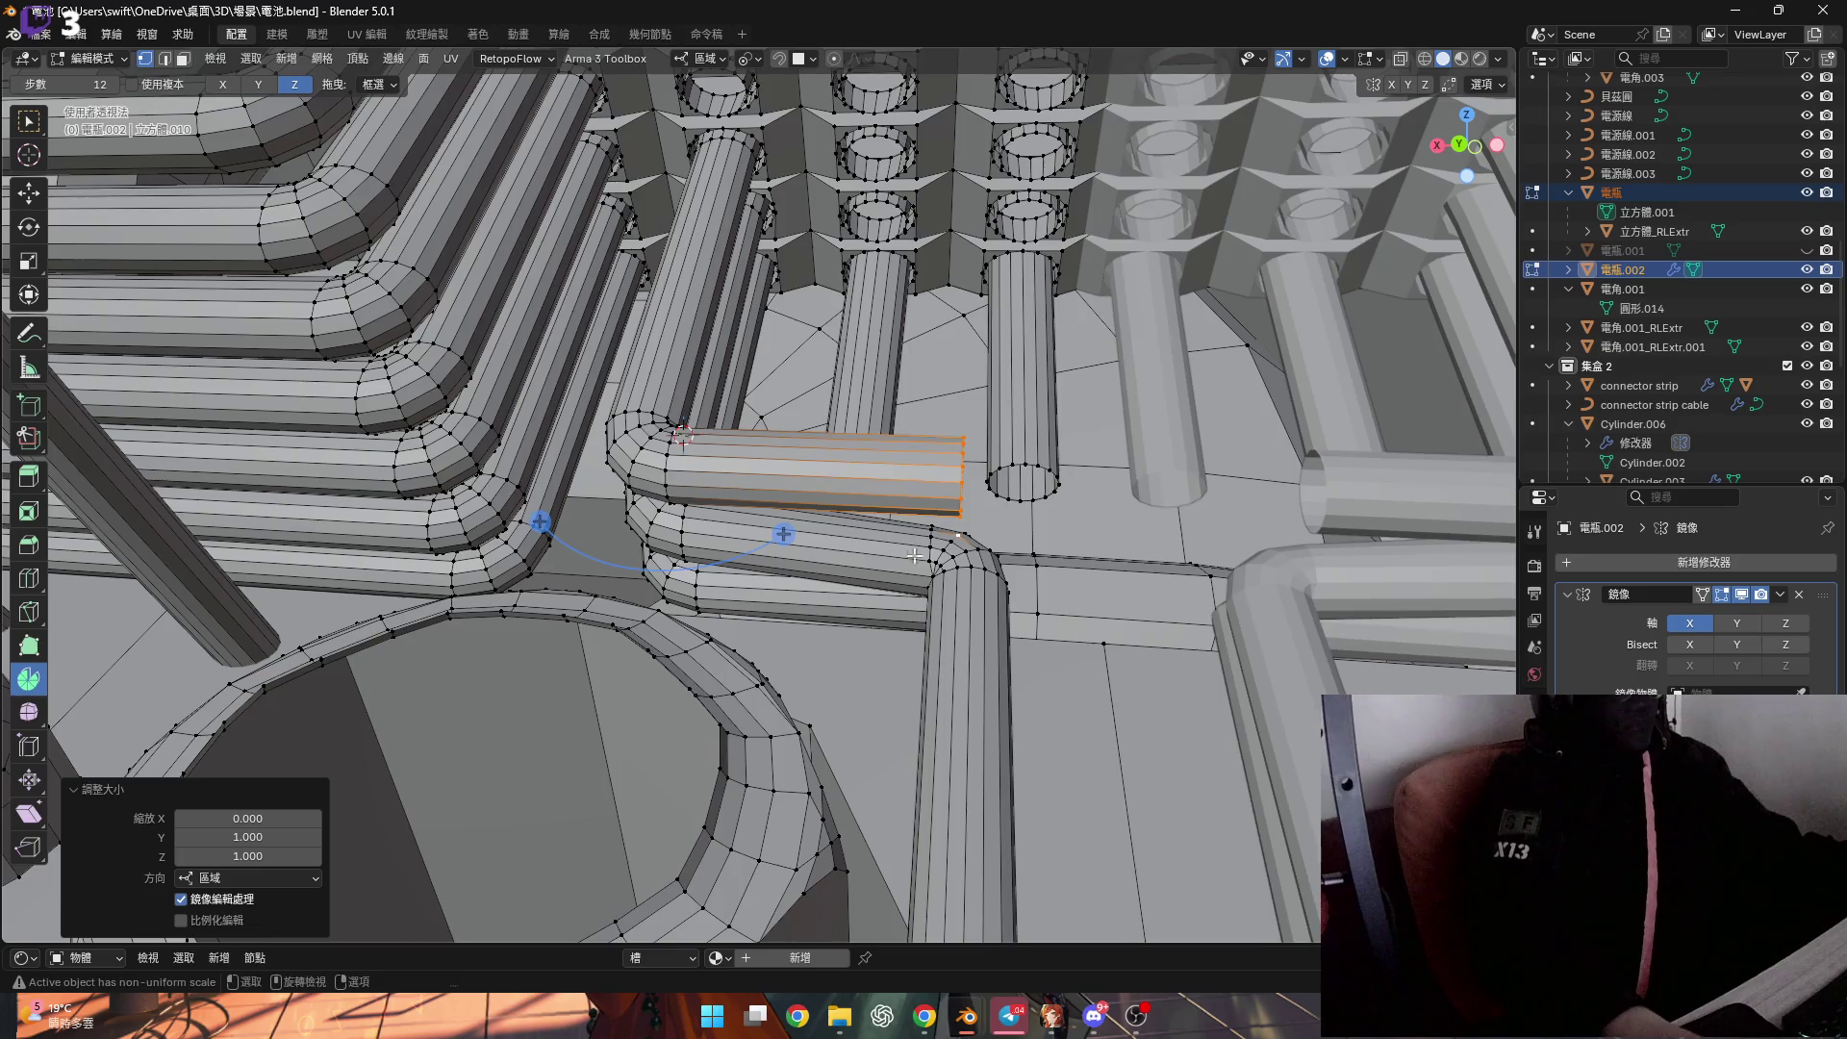
pyautogui.scroll(5, 909, 557)
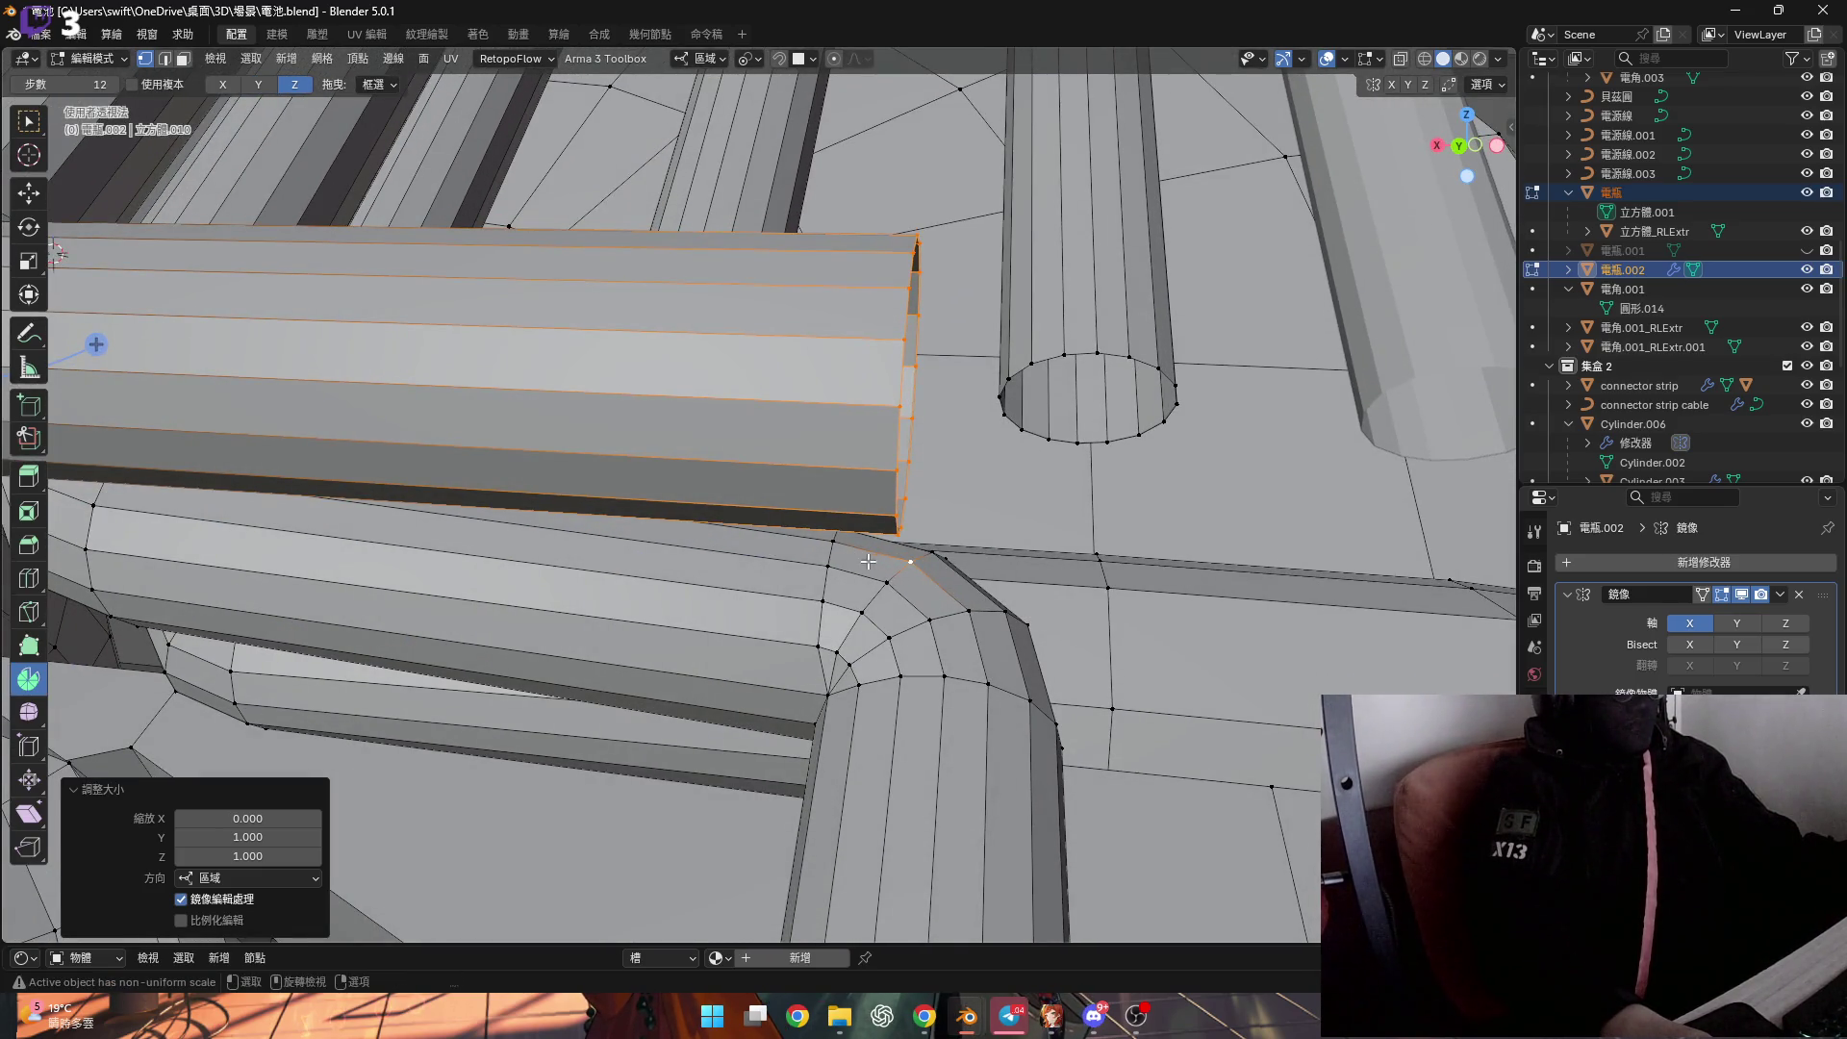
pyautogui.press('g')
pyautogui.click(1001, 631)
pyautogui.moveTo(1001, 631)
pyautogui.keyDown('shift'); pyautogui.mouseDown(button='middle')
pyautogui.moveTo(784, 536)
pyautogui.moveTo(798, 490)
pyautogui.moveTo(856, 505)
pyautogui.mouseUp(button='middle'); pyautogui.keyUp('shift')
# Snap the 3D cursor to the selected edge and spin the linked pipe end -90° into an elbow.
pyautogui.hotkey('shift', 's')
pyautogui.click(864, 597)
pyautogui.moveTo(865, 597)
pyautogui.mouseDown(button='middle')
pyautogui.moveTo(895, 577)
pyautogui.moveTo(1109, 722)
pyautogui.mouseUp(button='middle')
pyautogui.press('l')
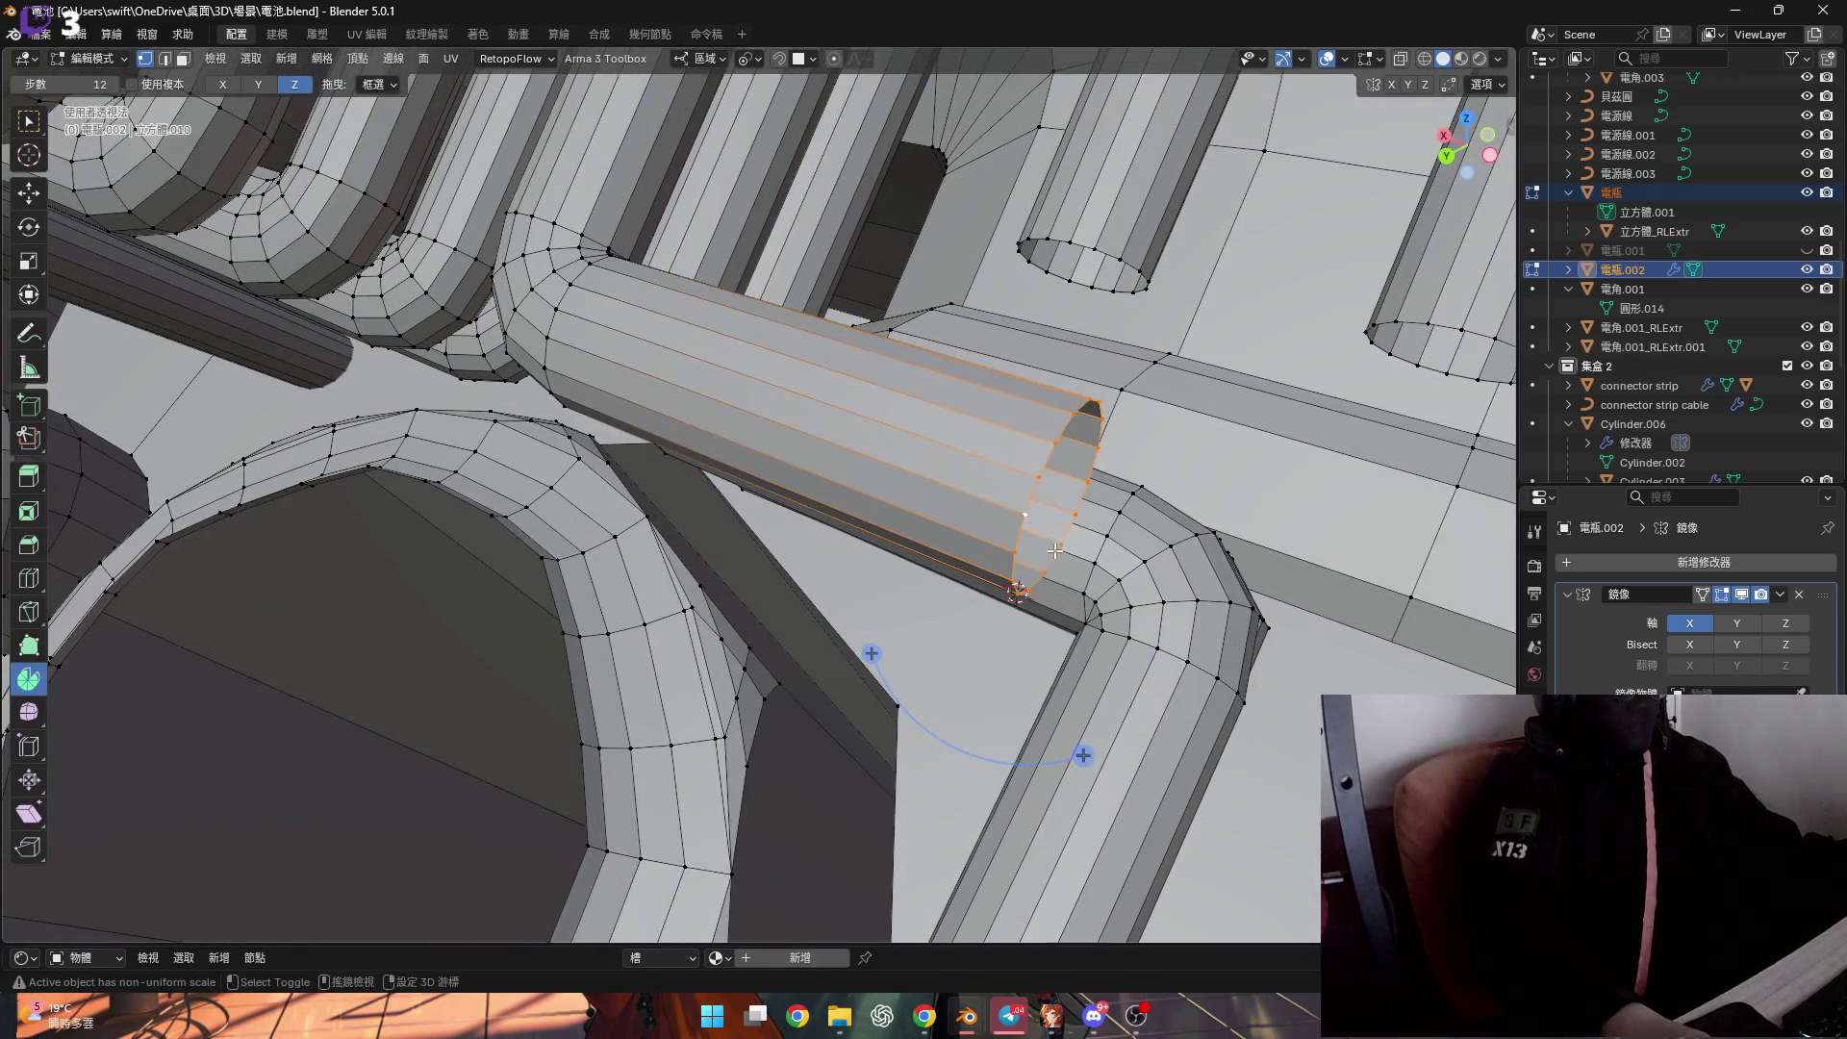
pyautogui.moveTo(1015, 524); pyautogui.dragTo(1059, 598, button='middle')
pyautogui.moveTo(1061, 736)
pyautogui.mouseDown()
pyautogui.moveTo(930, 754)
pyautogui.moveTo(812, 709)
pyautogui.mouseUp()
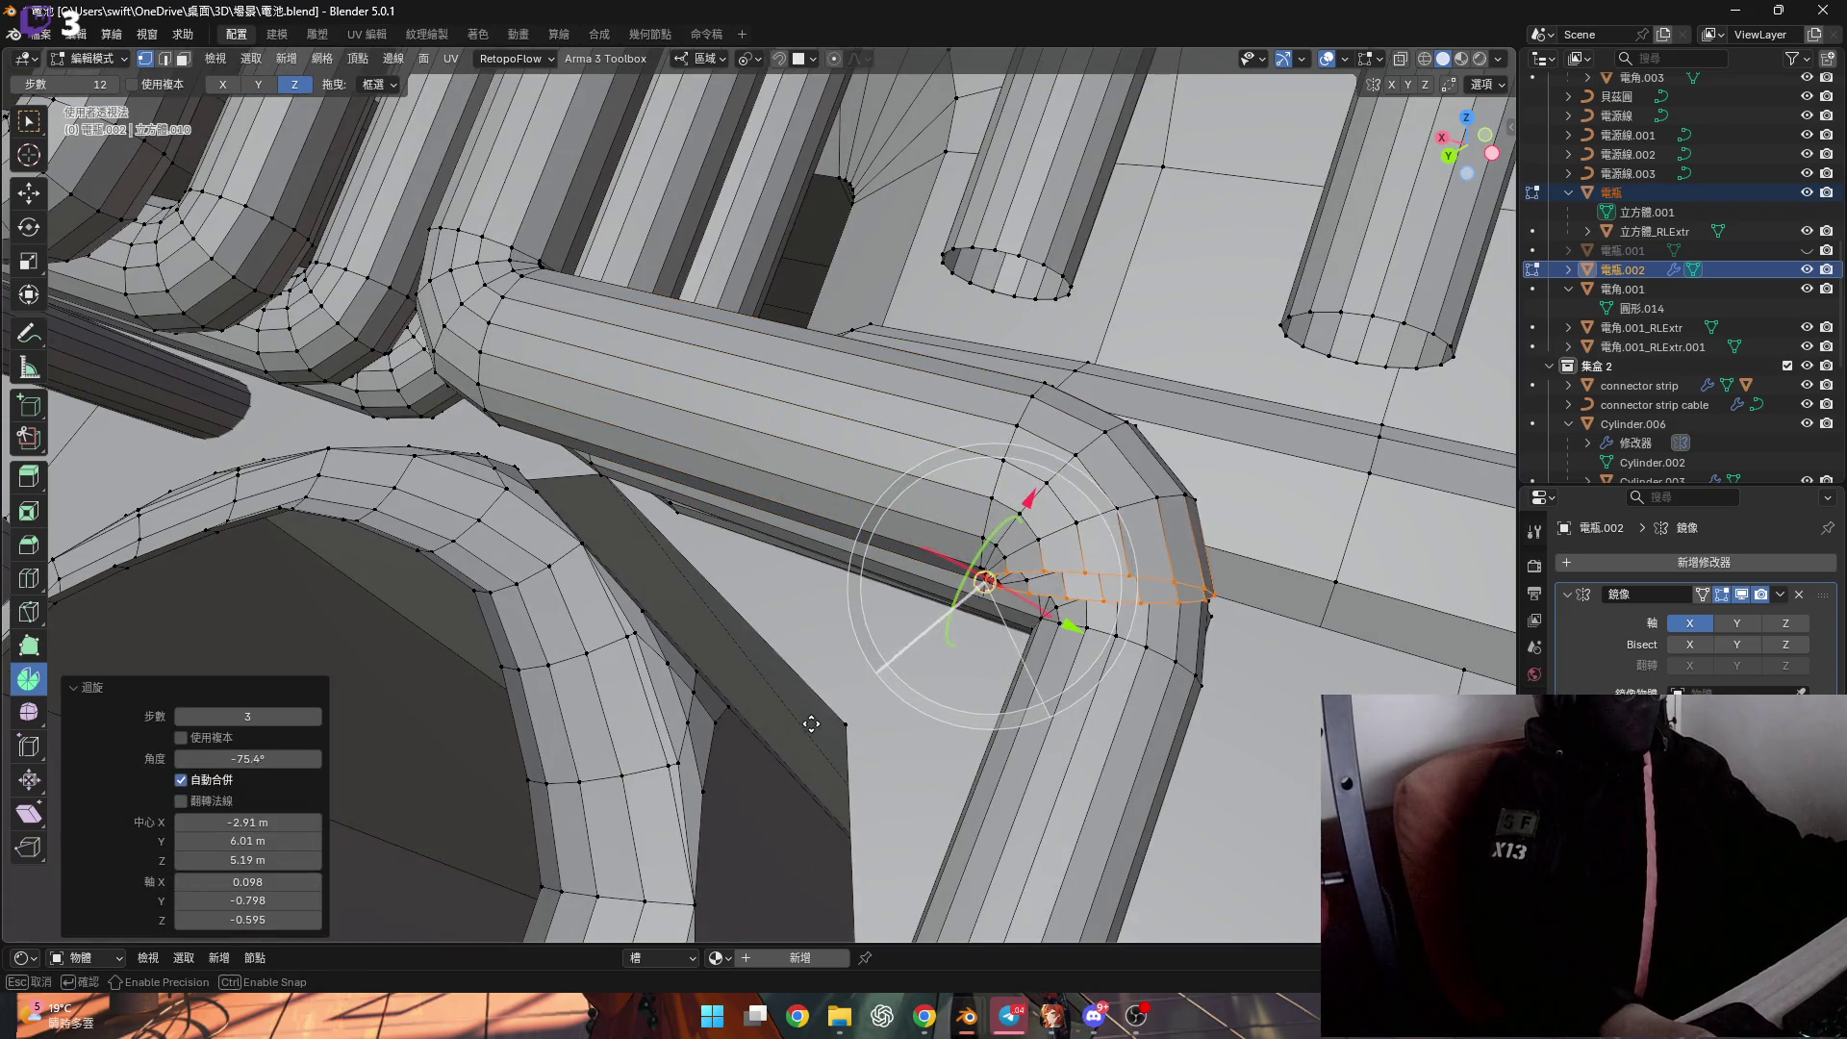
pyautogui.doubleClick(233, 759)
pyautogui.write('-90')
pyautogui.press('Return')
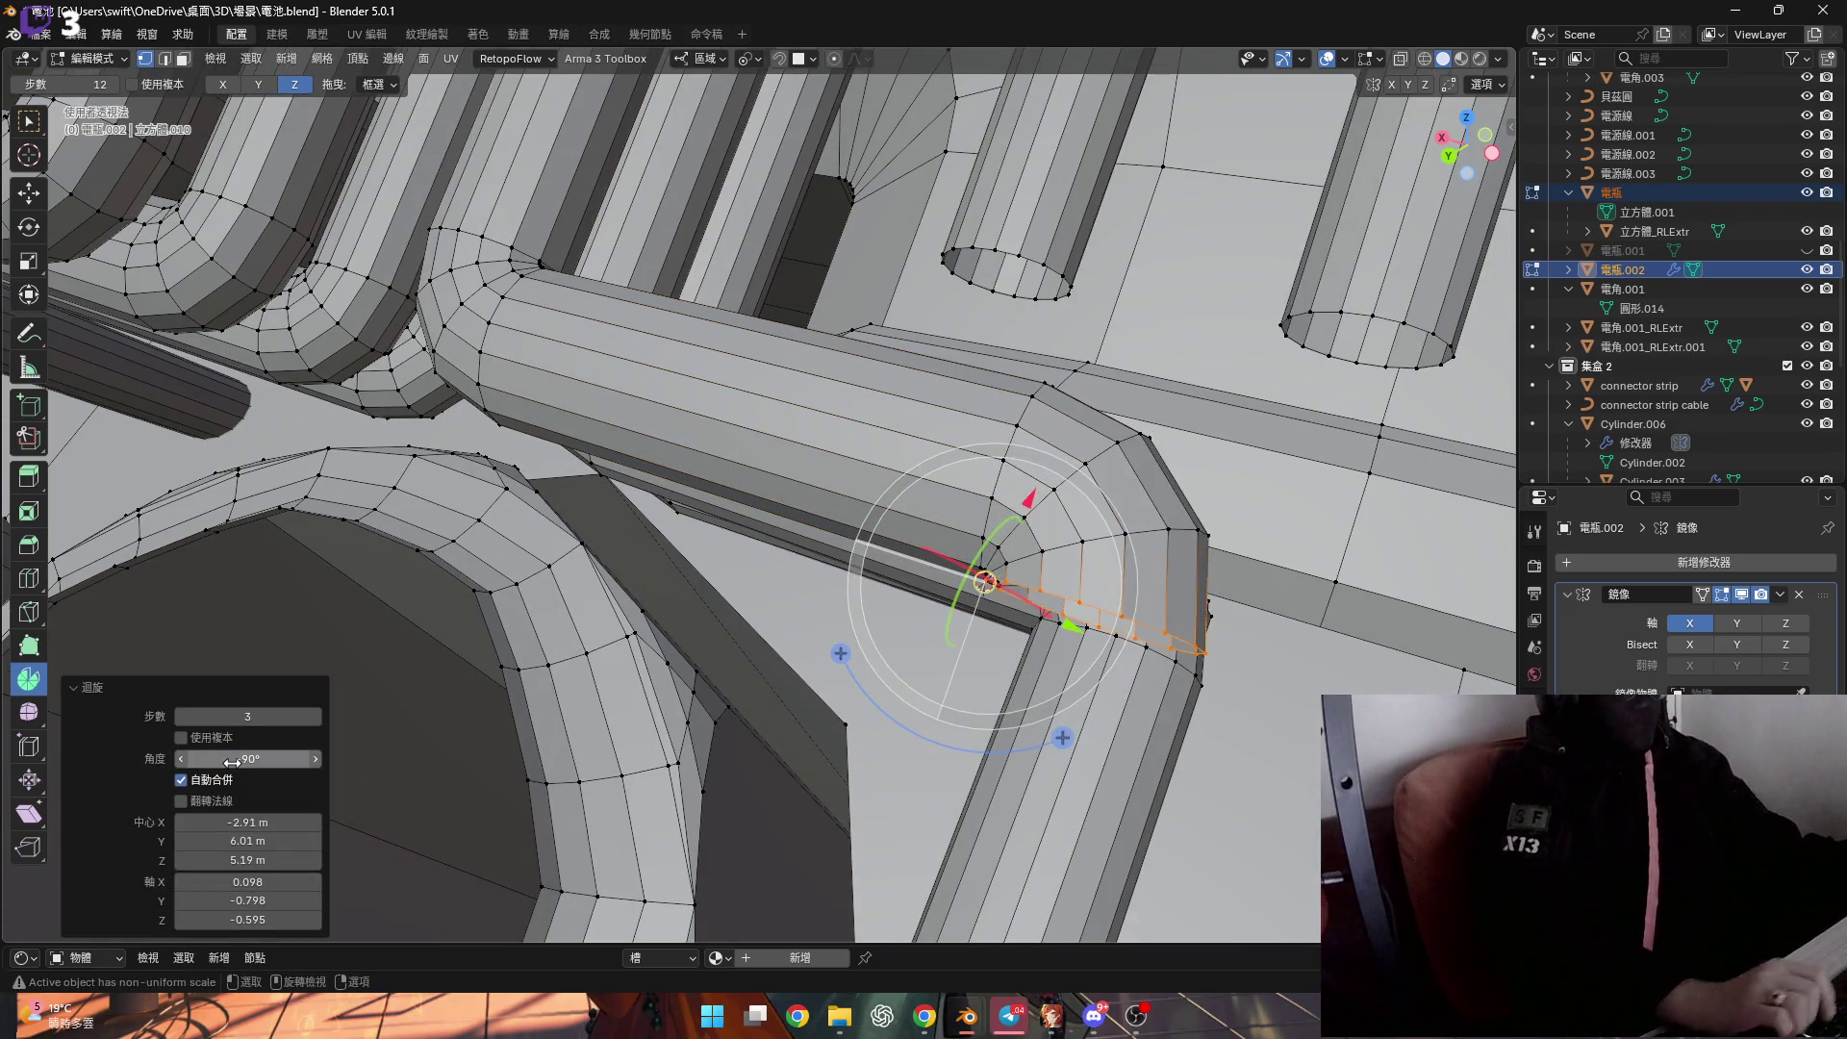
pyautogui.scroll(-5, 952, 360)
pyautogui.scroll(5, 957, 370)
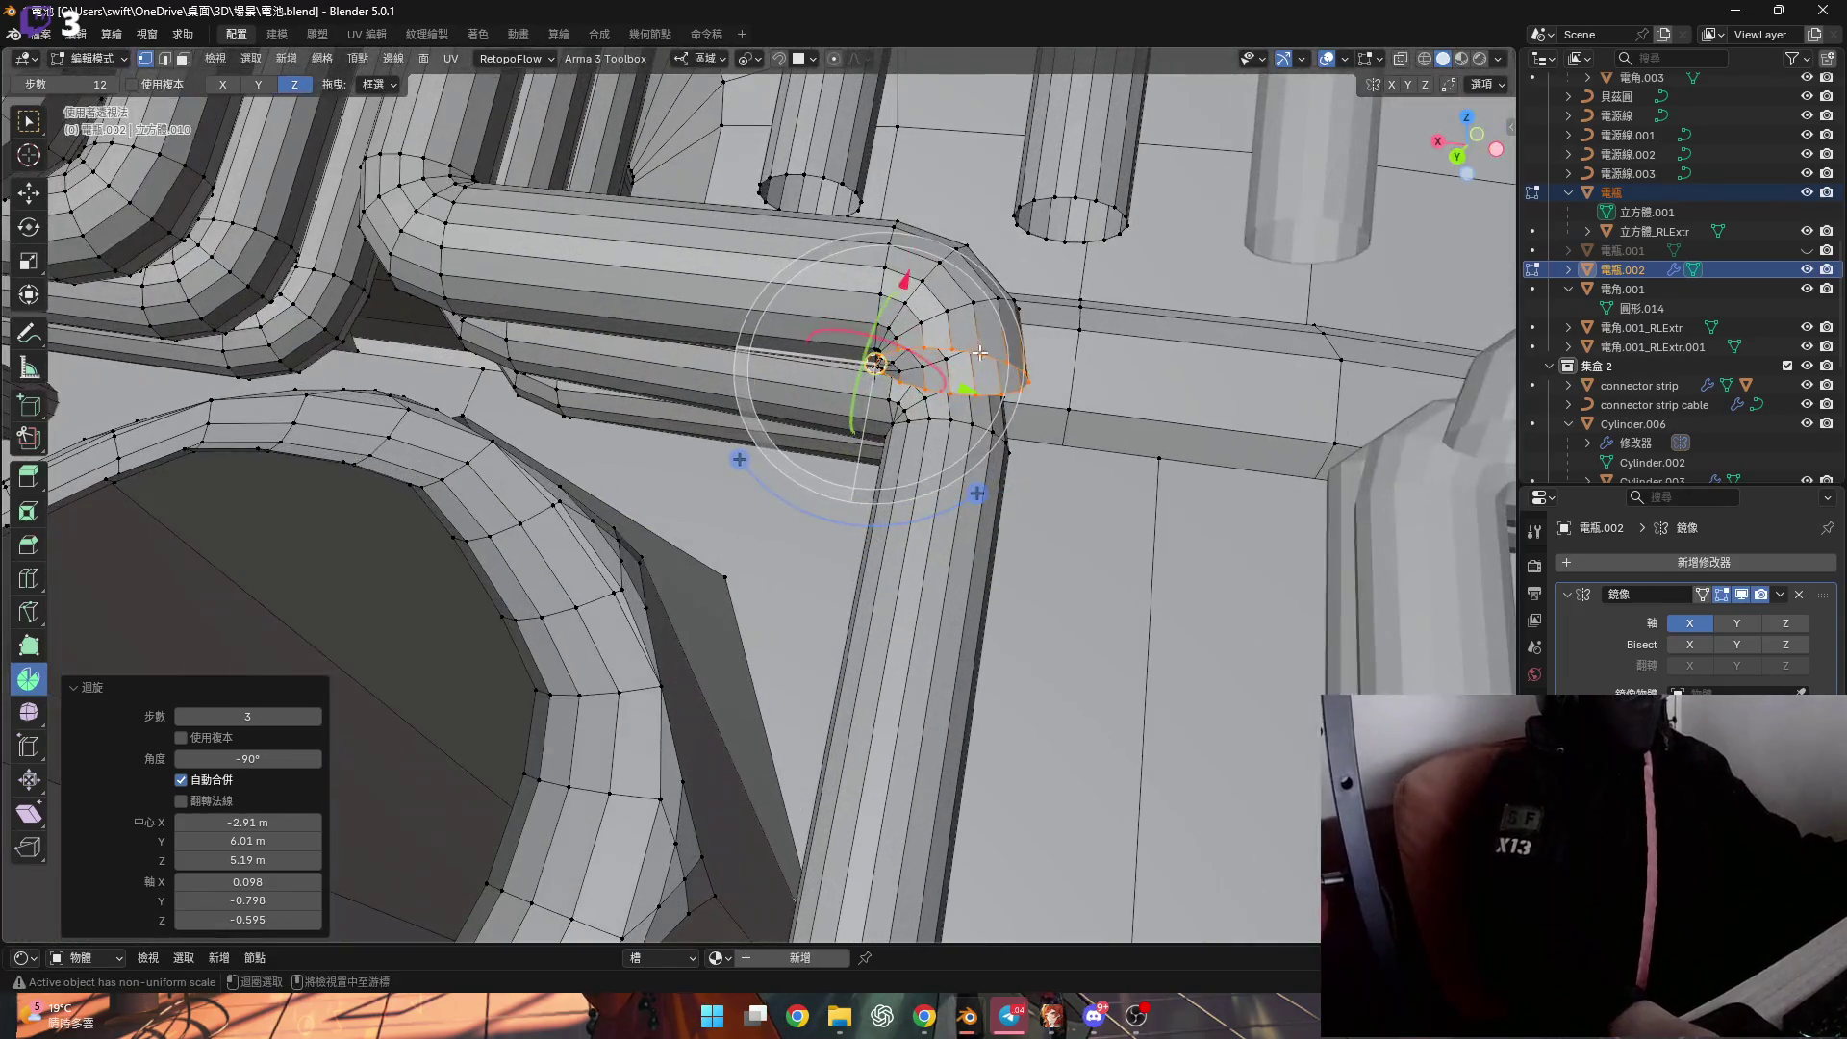
pyautogui.scroll(-5, 962, 377)
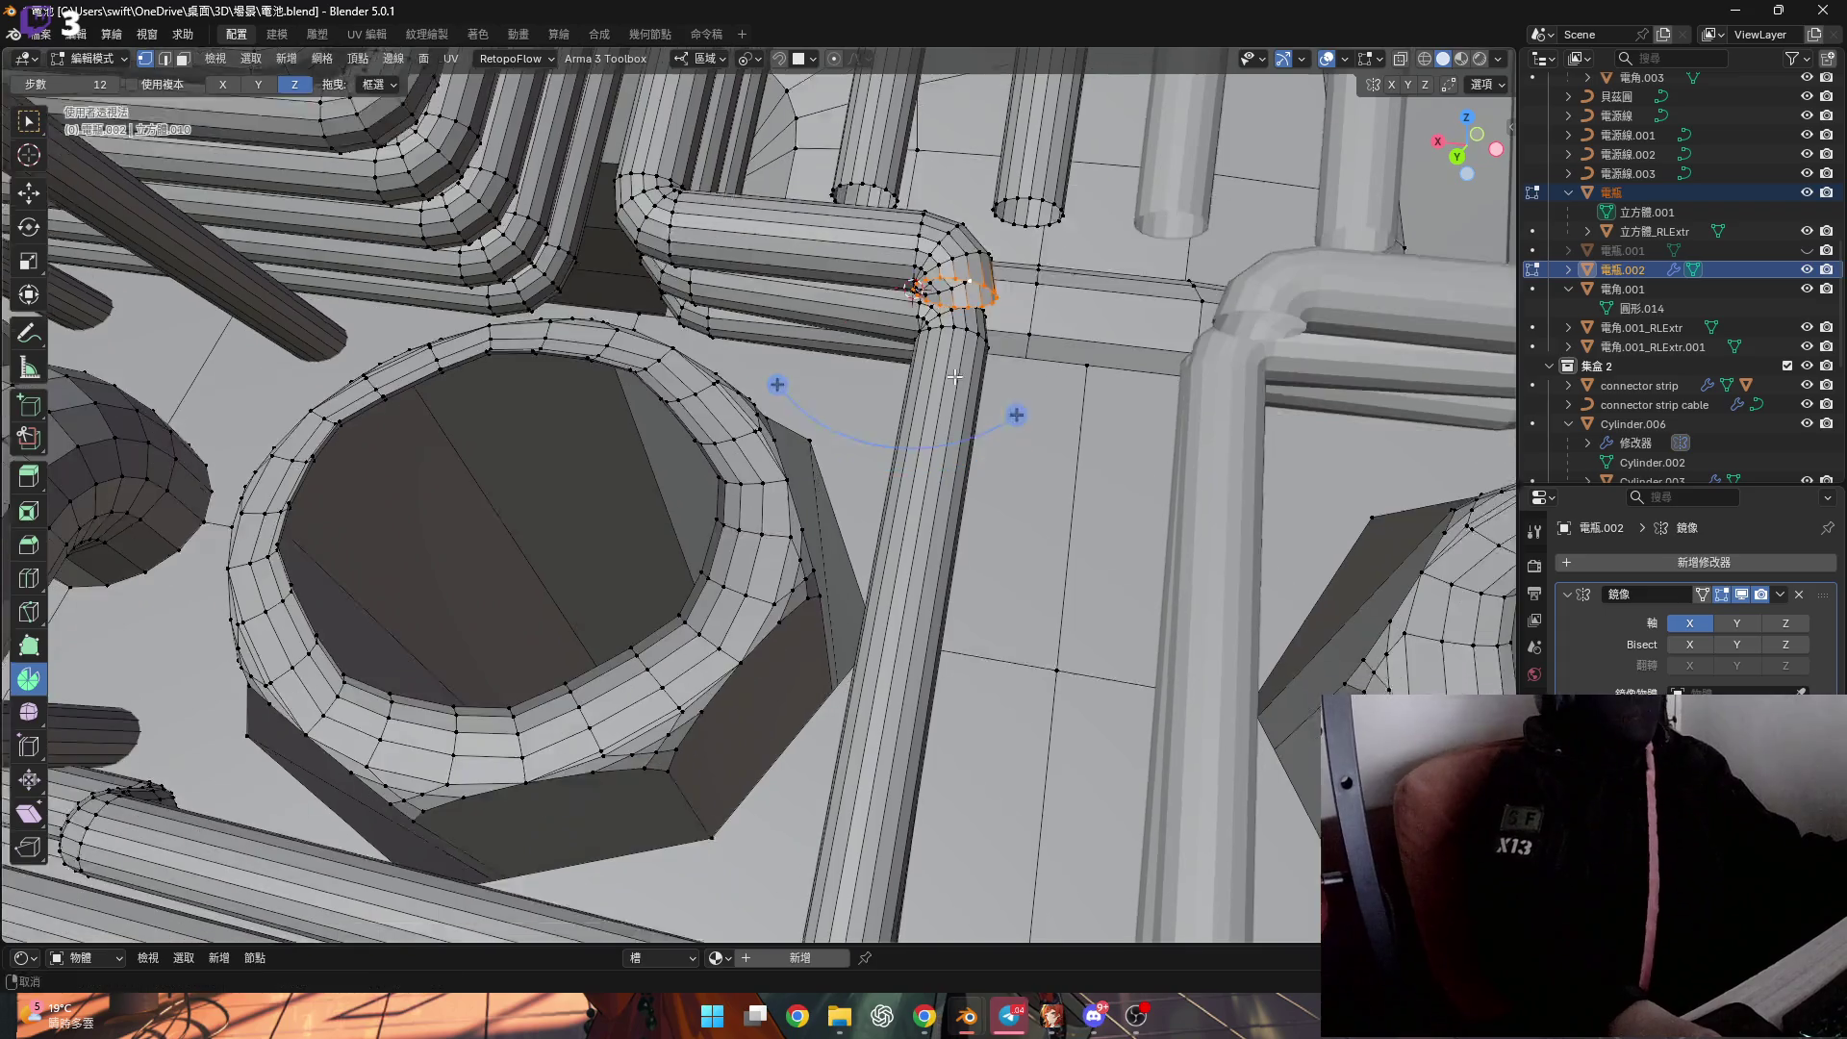
pyautogui.scroll(-3, 954, 378)
# Set the transform orientation to Normal after a zero-offset local Y move.
pyautogui.moveTo(955, 377)
pyautogui.mouseDown(button='middle')
pyautogui.moveTo(797, 380)
pyautogui.moveTo(910, 458)
pyautogui.mouseUp(button='middle')
pyautogui.press('g')
pyautogui.press('y')
pyautogui.press('y')
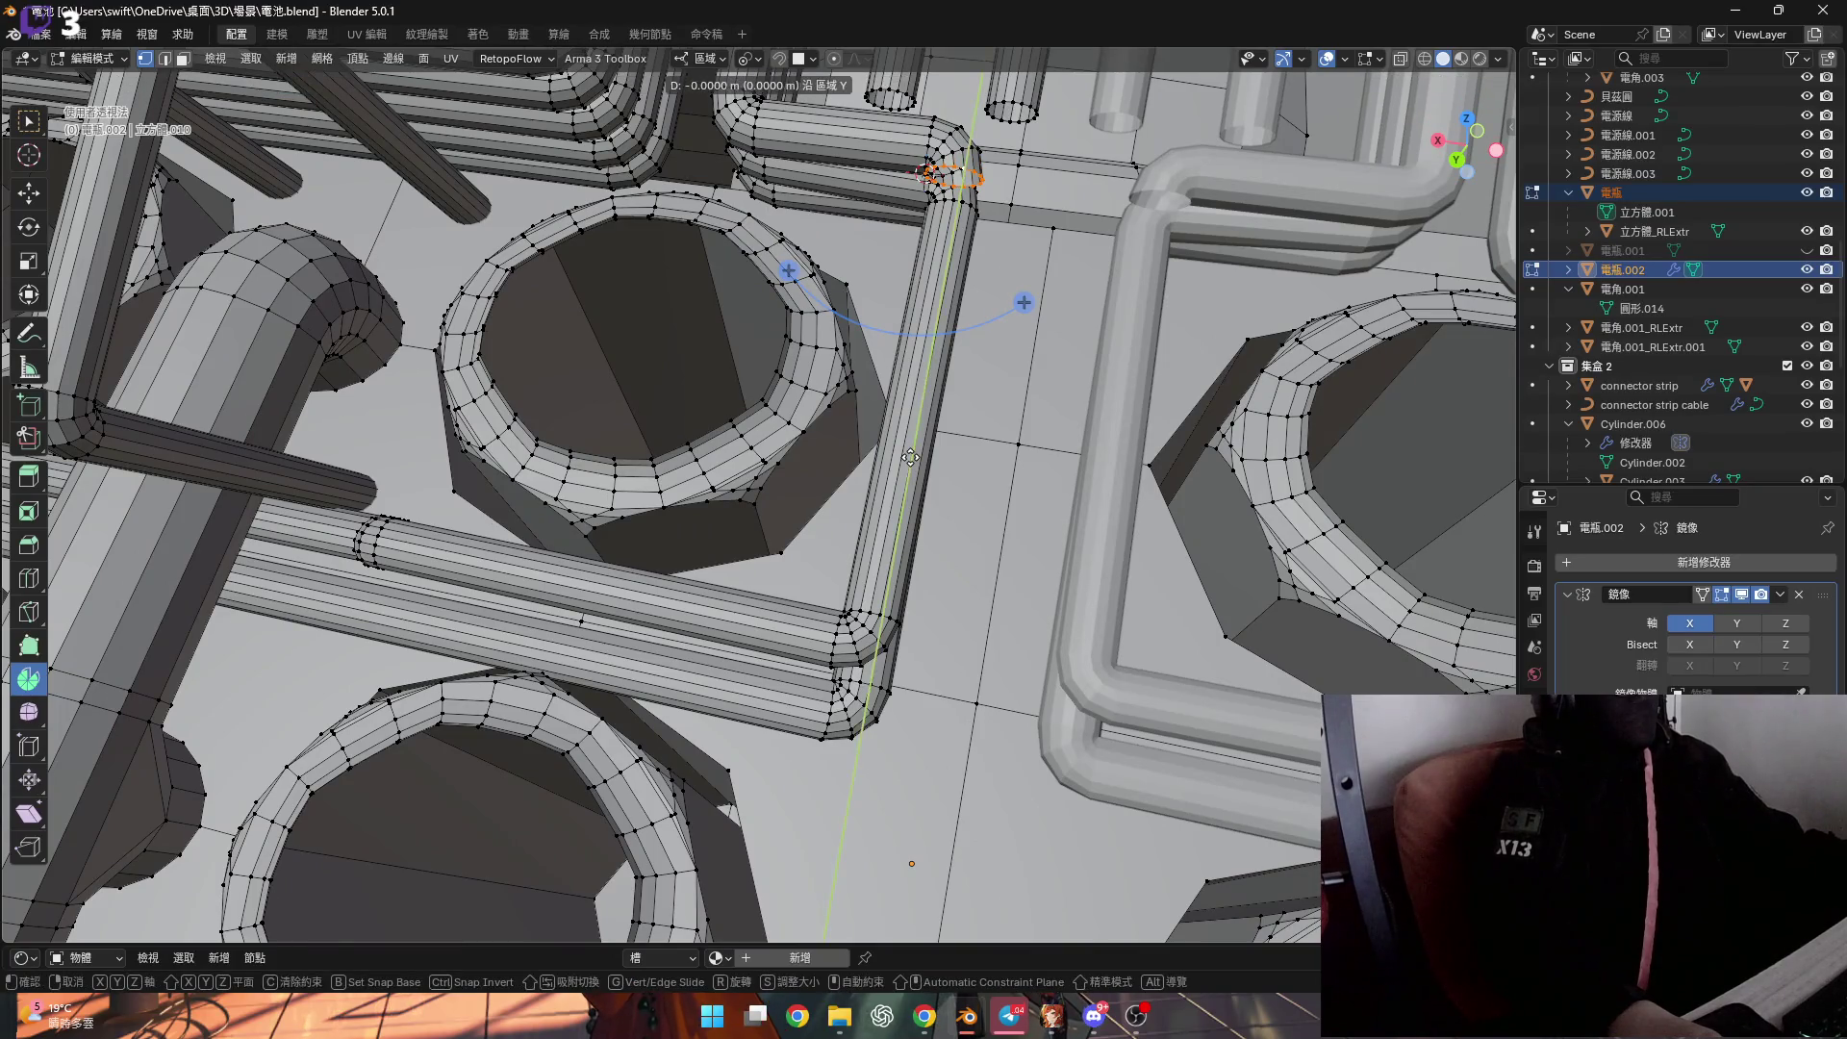
pyautogui.click(910, 458)
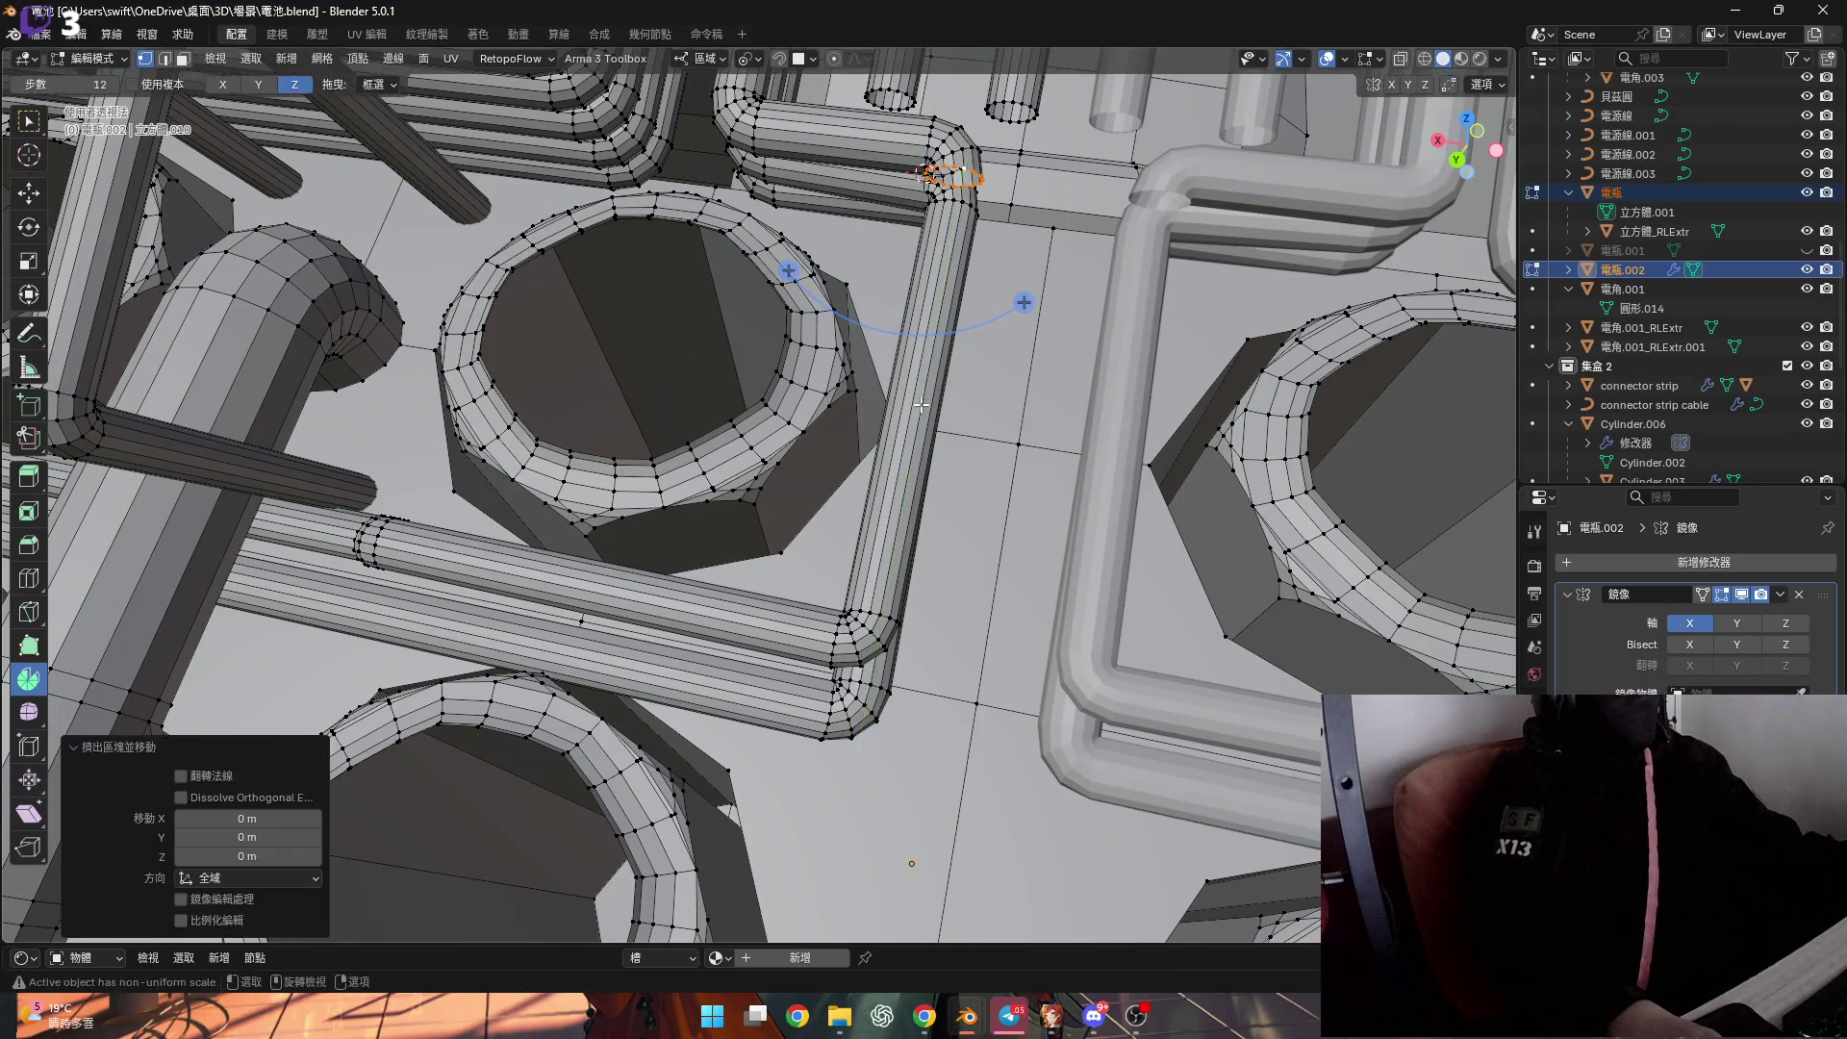
pyautogui.scroll(5, 888, 356)
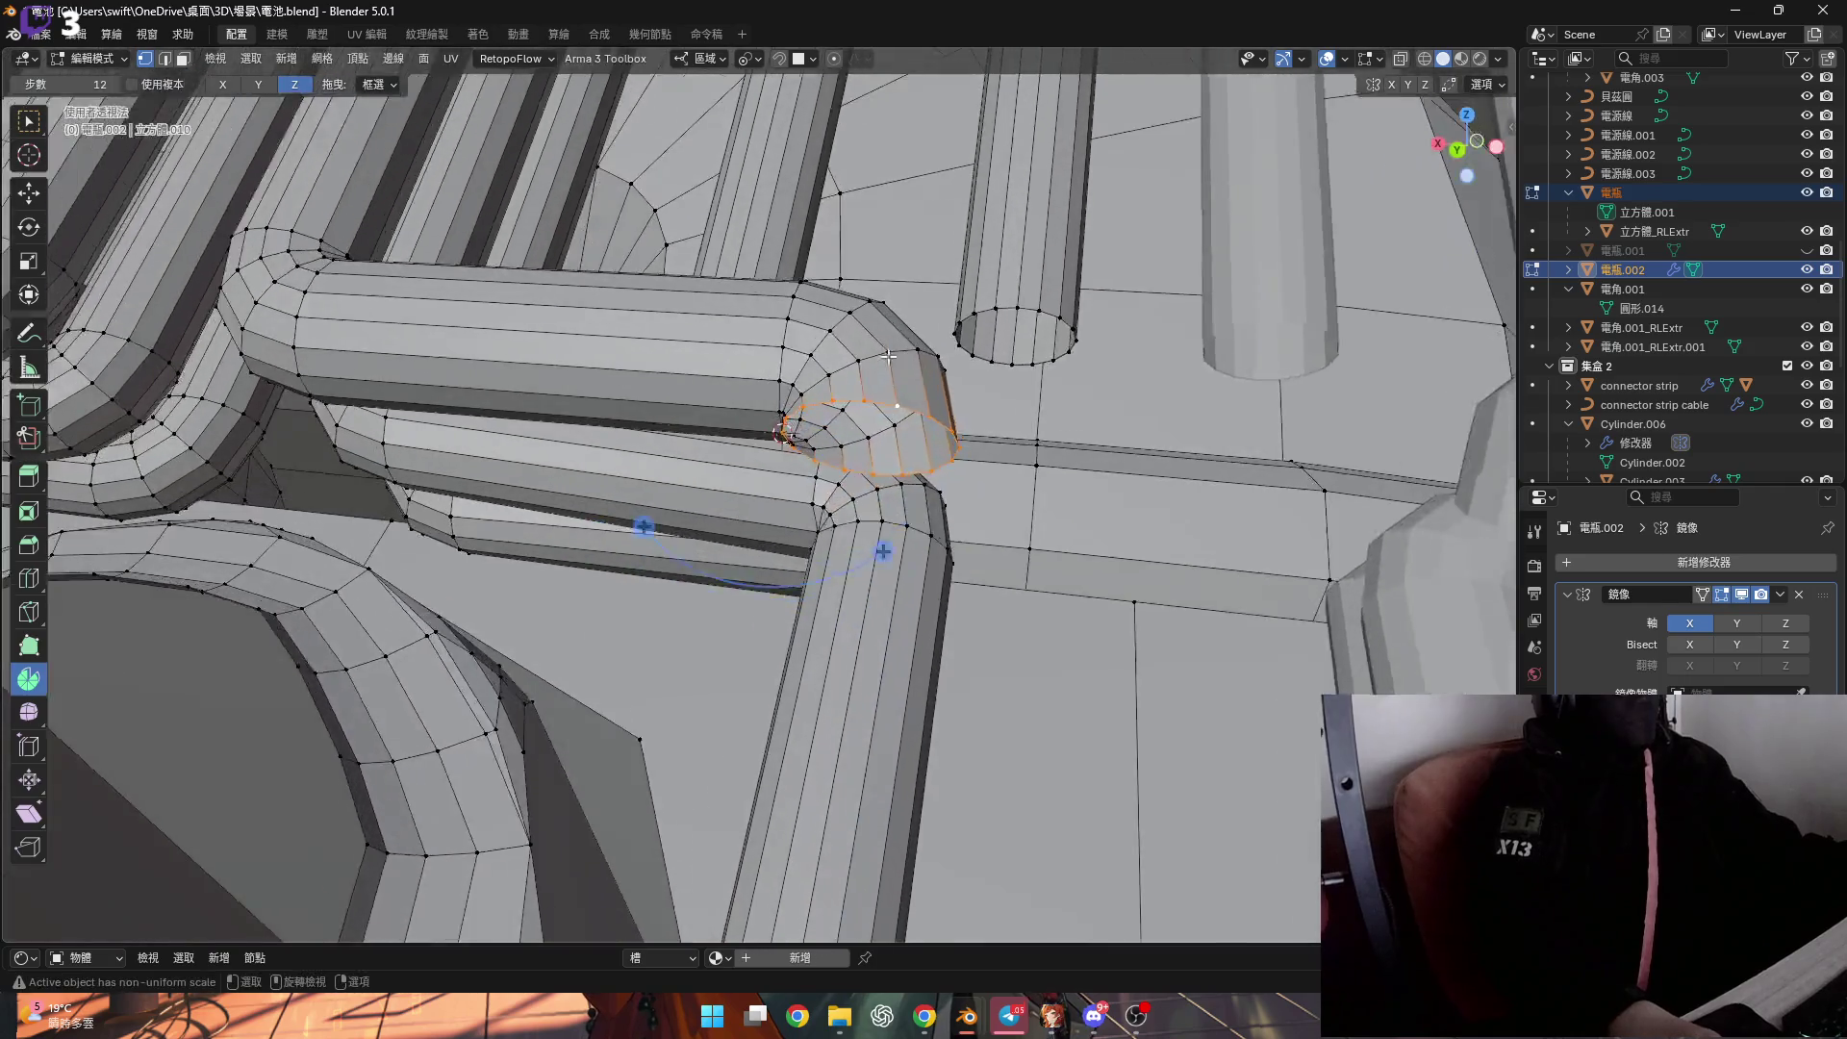
pyautogui.moveTo(888, 356); pyautogui.dragTo(882, 474, button='middle')
pyautogui.click(709, 46)
pyautogui.click(713, 154)
# Extrude the elbow's end face 0.015773 m along its normal into a short stub.
pyautogui.scroll(-5, 883, 466)
pyautogui.moveTo(883, 465)
pyautogui.mouseDown(button='middle')
pyautogui.moveTo(875, 327)
pyautogui.moveTo(887, 381)
pyautogui.mouseUp(button='middle')
pyautogui.scroll(-3, 875, 327)
pyautogui.scroll(2, 887, 381)
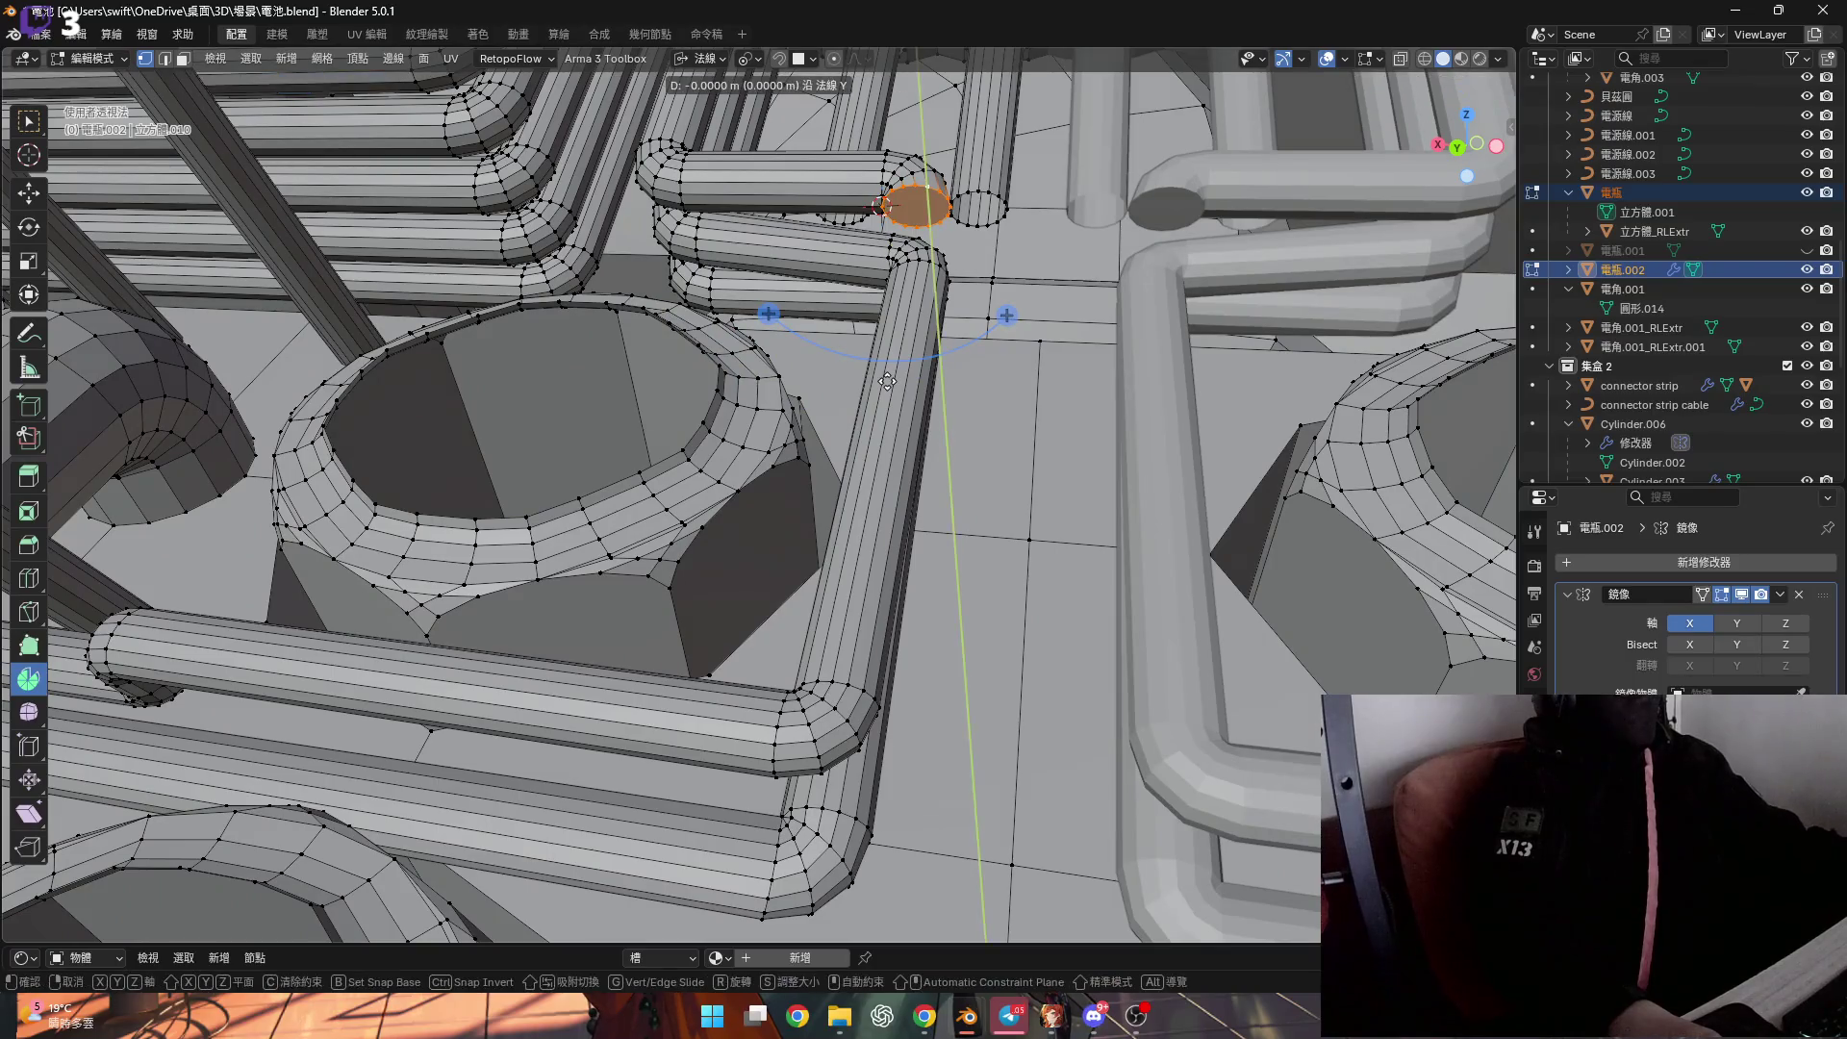
pyautogui.press('e')
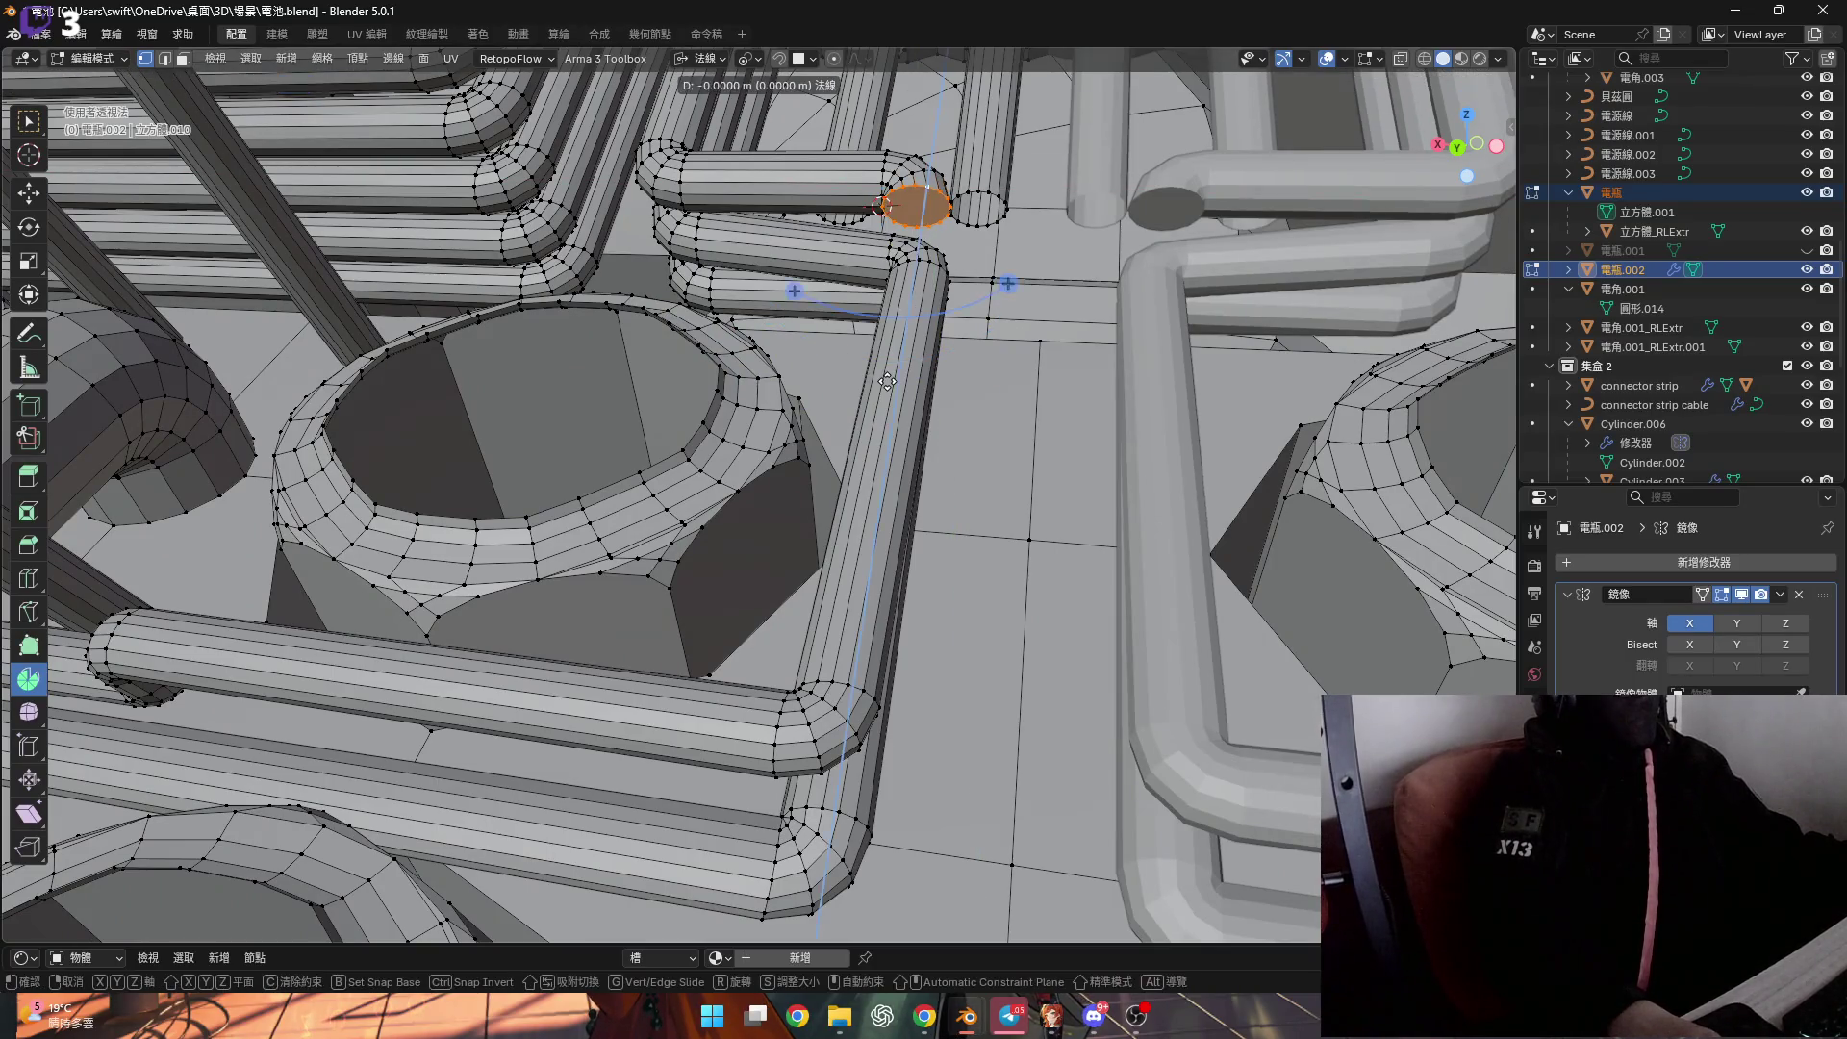
pyautogui.click(731, 822)
pyautogui.moveTo(731, 823)
pyautogui.mouseDown(button='middle')
pyautogui.moveTo(759, 667)
pyautogui.moveTo(853, 610)
pyautogui.mouseUp(button='middle')
# Switch to face select and nudge the end face slightly along its normal Z.
pyautogui.press('g')
pyautogui.press('y')
pyautogui.press('z')
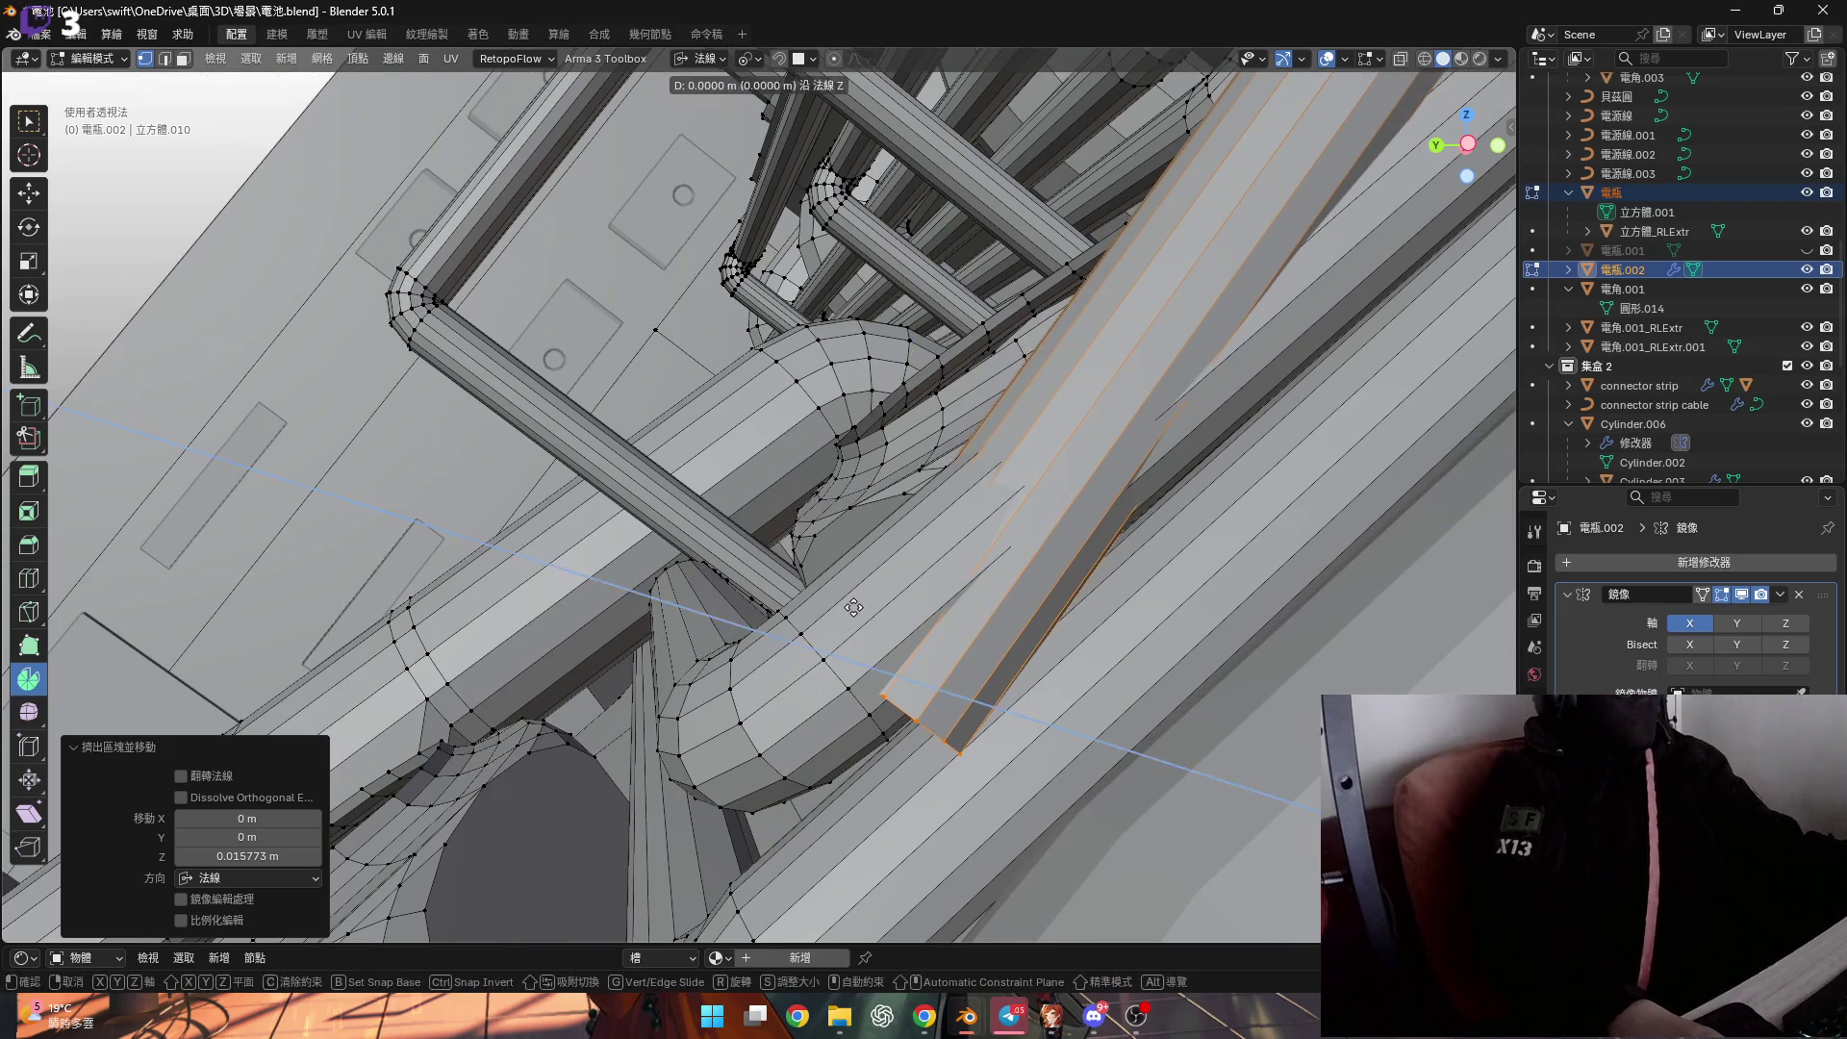
pyautogui.rightClick(817, 570)
pyautogui.moveTo(818, 569); pyautogui.dragTo(997, 554, button='middle')
pyautogui.scroll(6, 1076, 336)
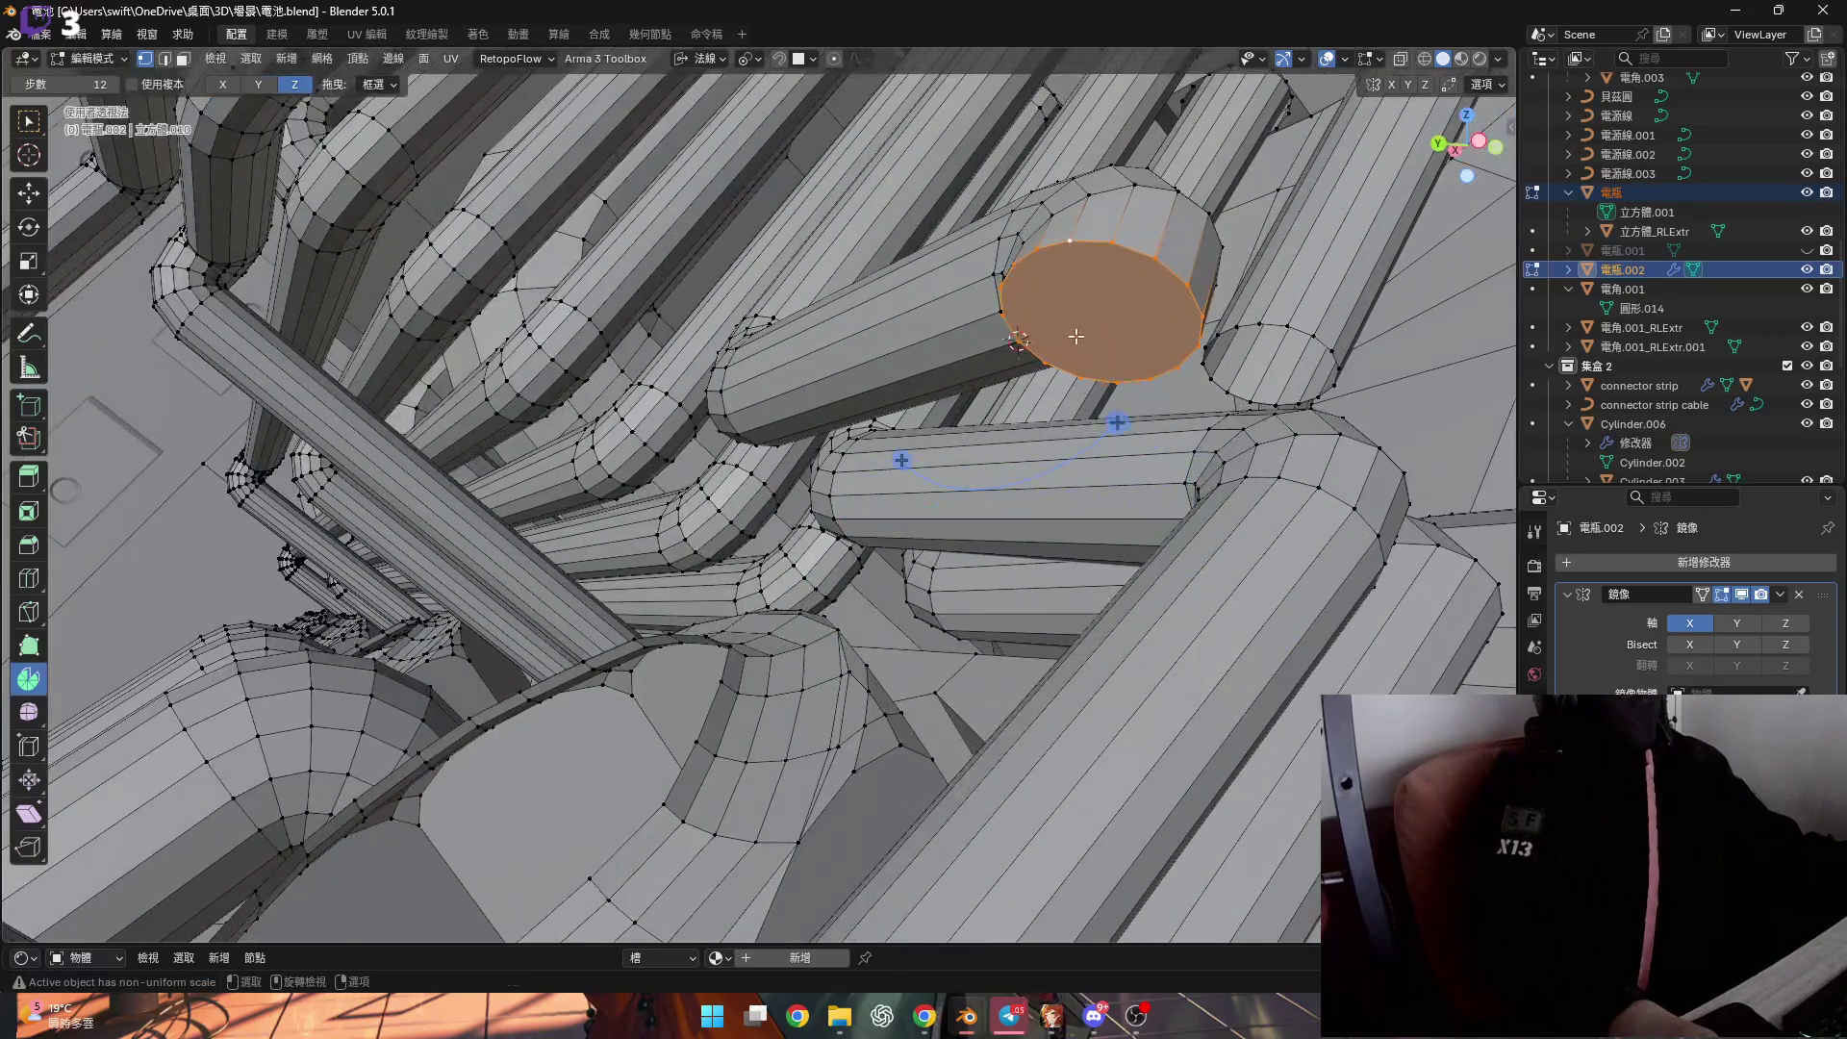
pyautogui.press('3')
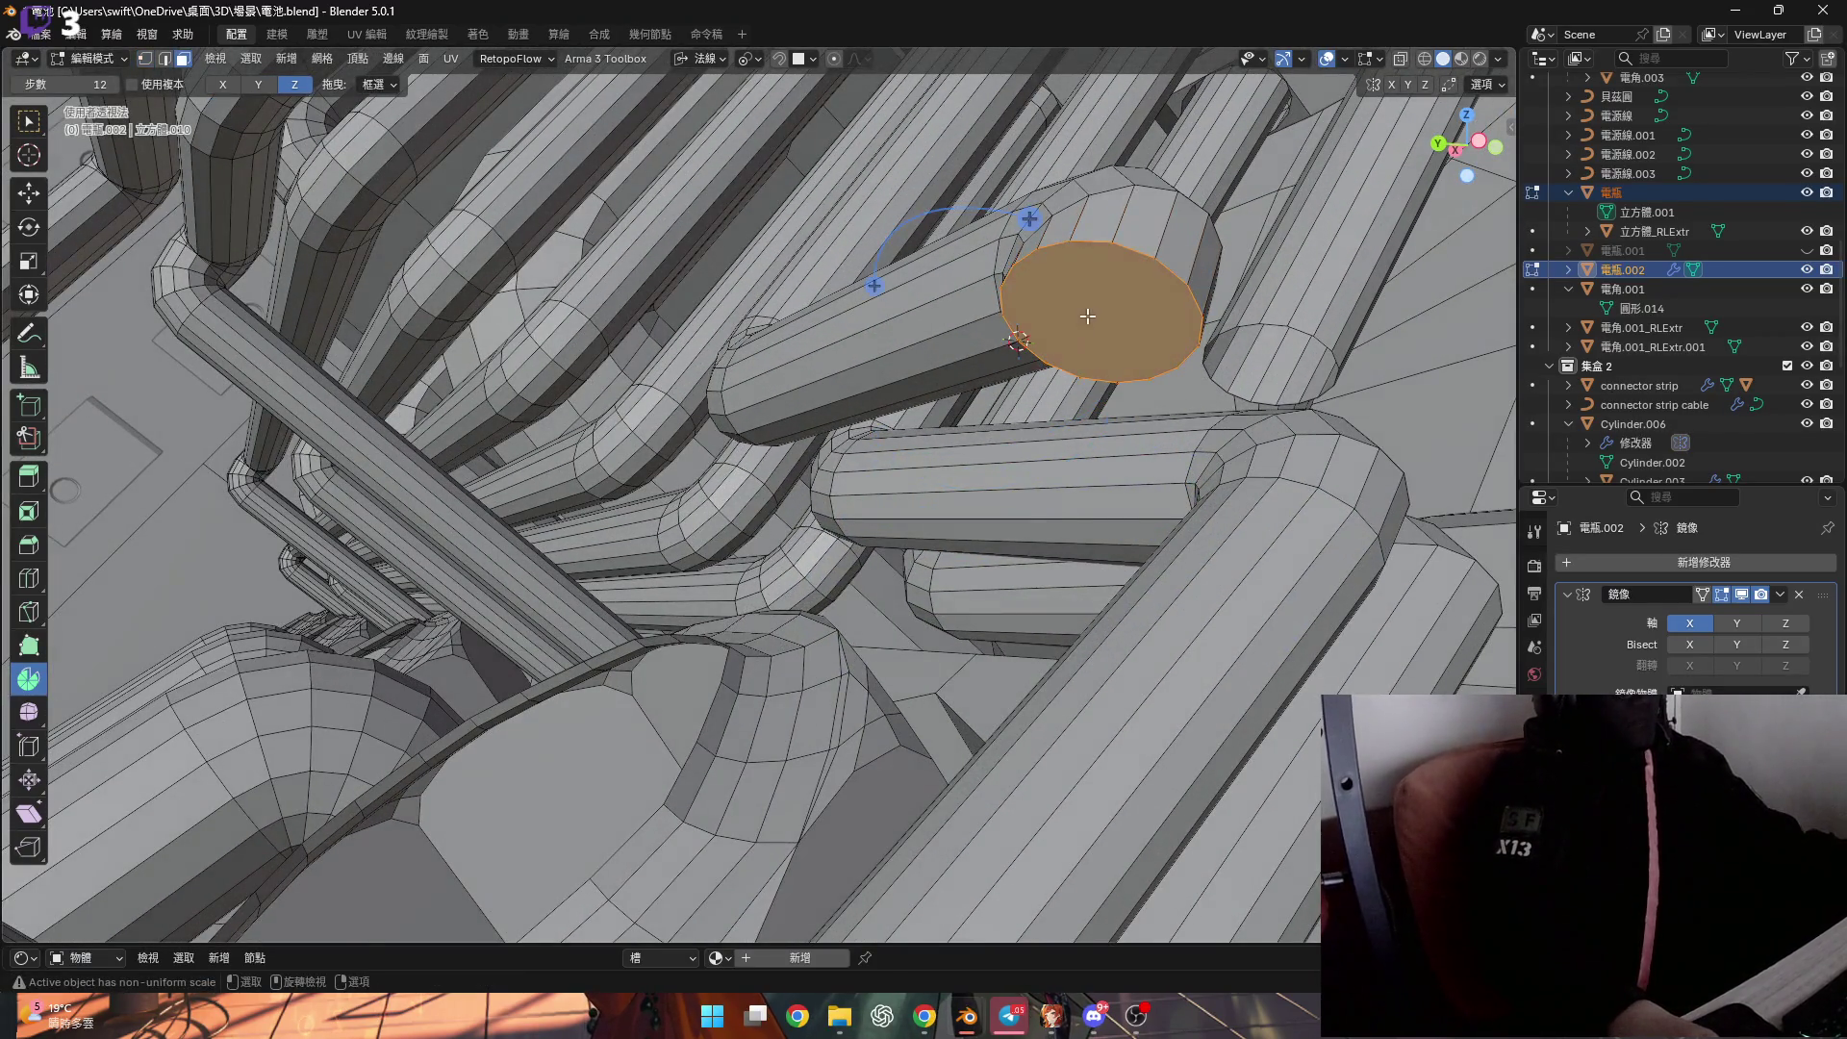
pyautogui.scroll(-5, 1075, 337)
pyautogui.moveTo(1075, 338)
pyautogui.mouseDown(button='middle')
pyautogui.moveTo(944, 478)
pyautogui.moveTo(1181, 257)
pyautogui.moveTo(1028, 389)
pyautogui.moveTo(1121, 434)
pyautogui.mouseUp(button='middle')
pyautogui.press('g')
pyautogui.press('z')
pyautogui.click(931, 485)
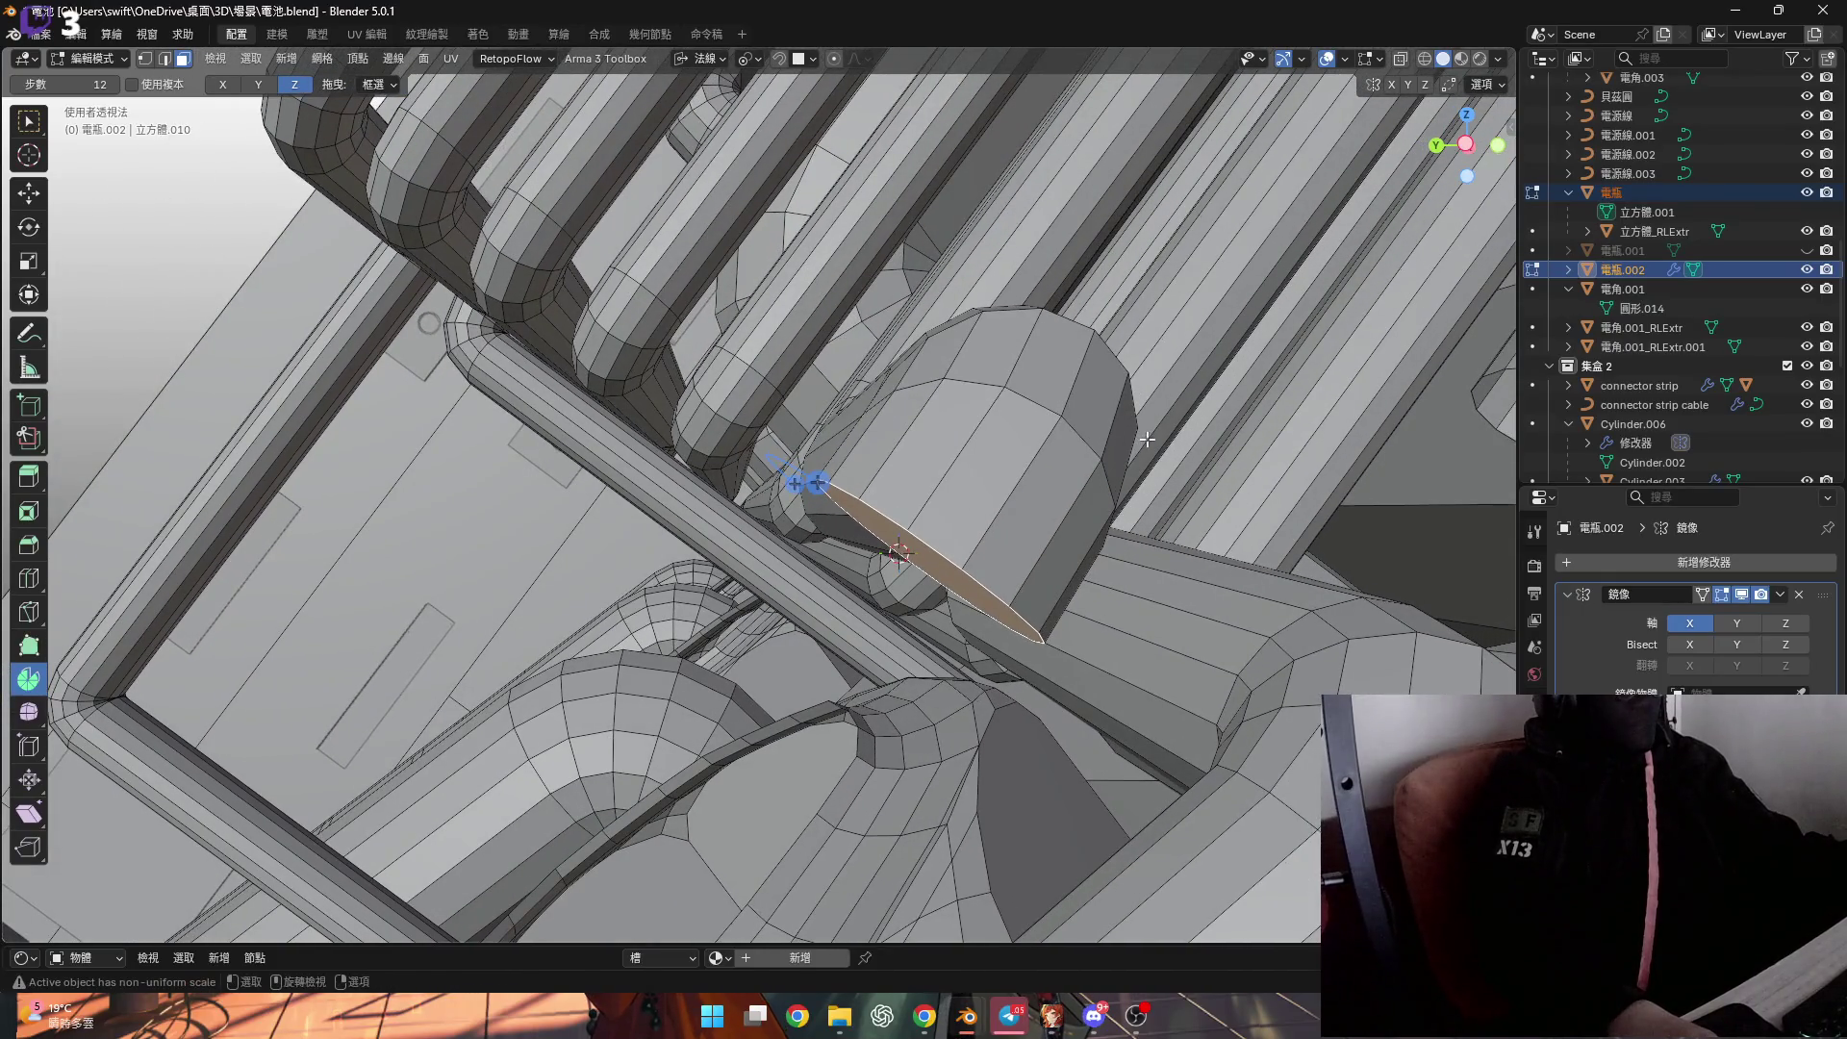
# Tilt the pipe's end face -15° about the normal X axis.
pyautogui.press('r')
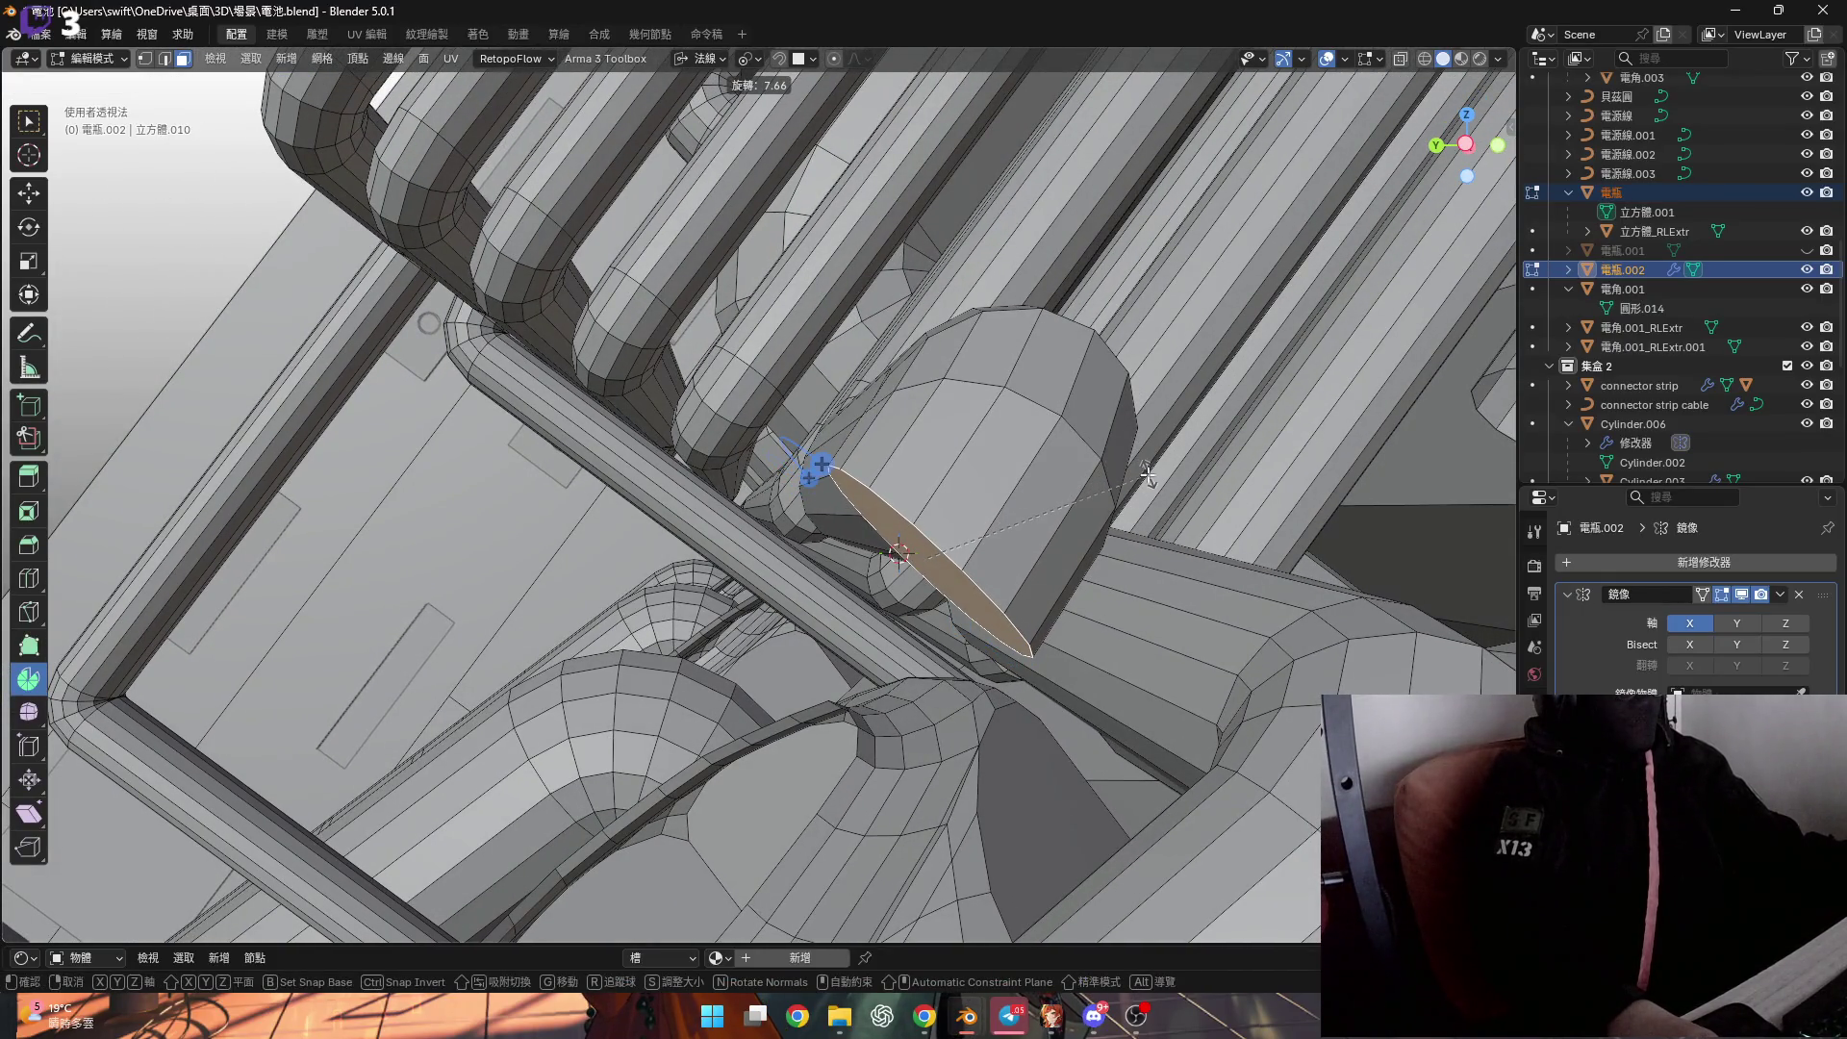
pyautogui.press('x')
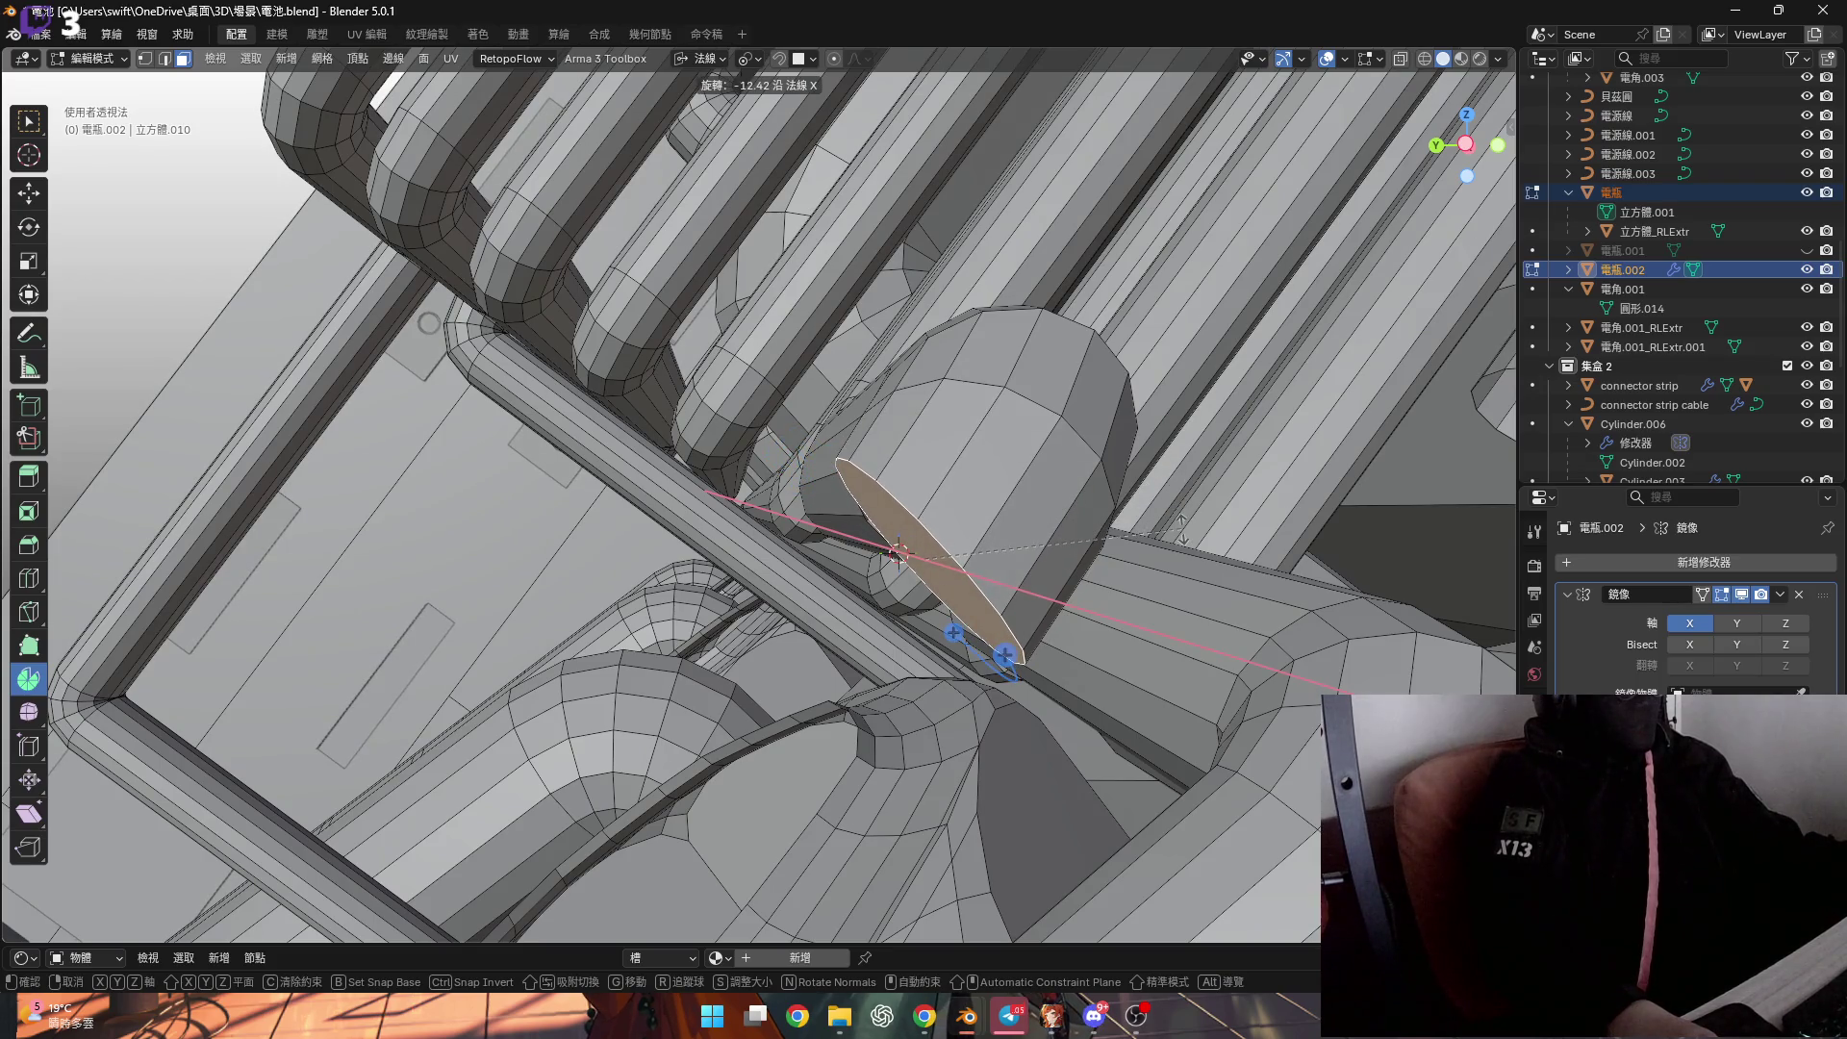
pyautogui.write('-15')
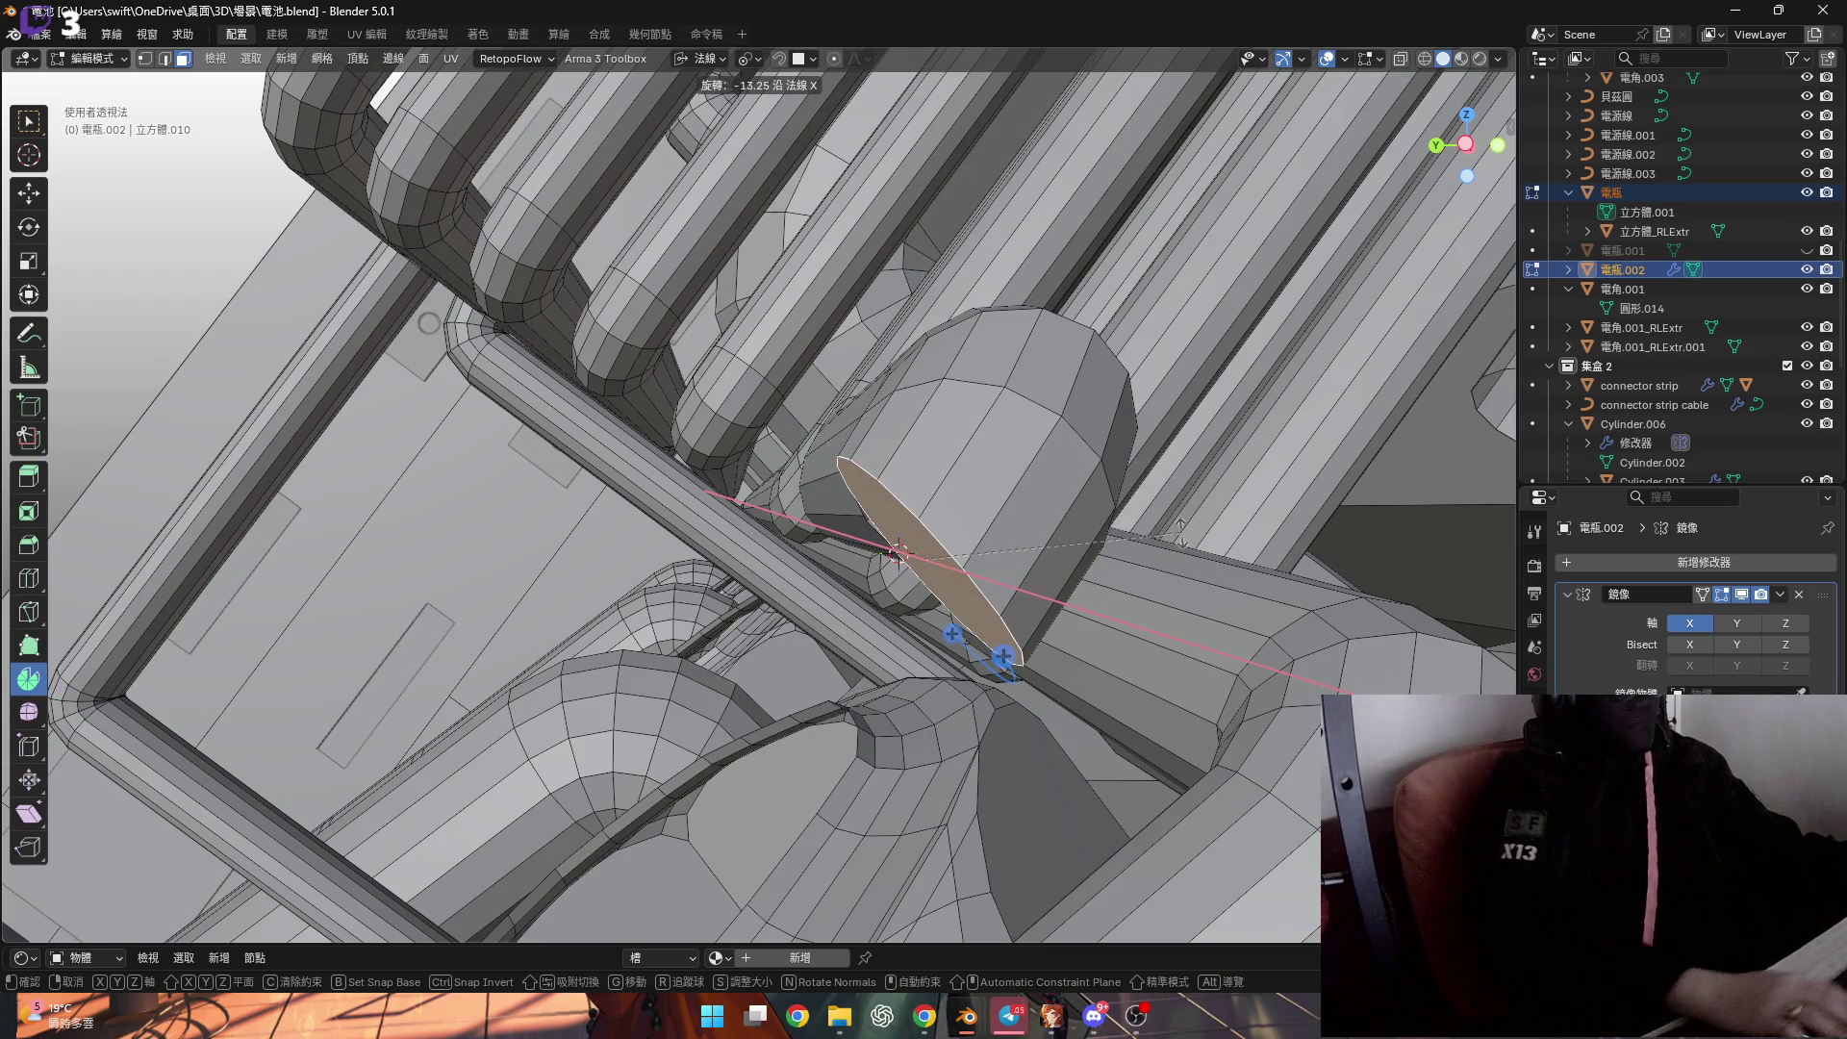
pyautogui.press('Return')
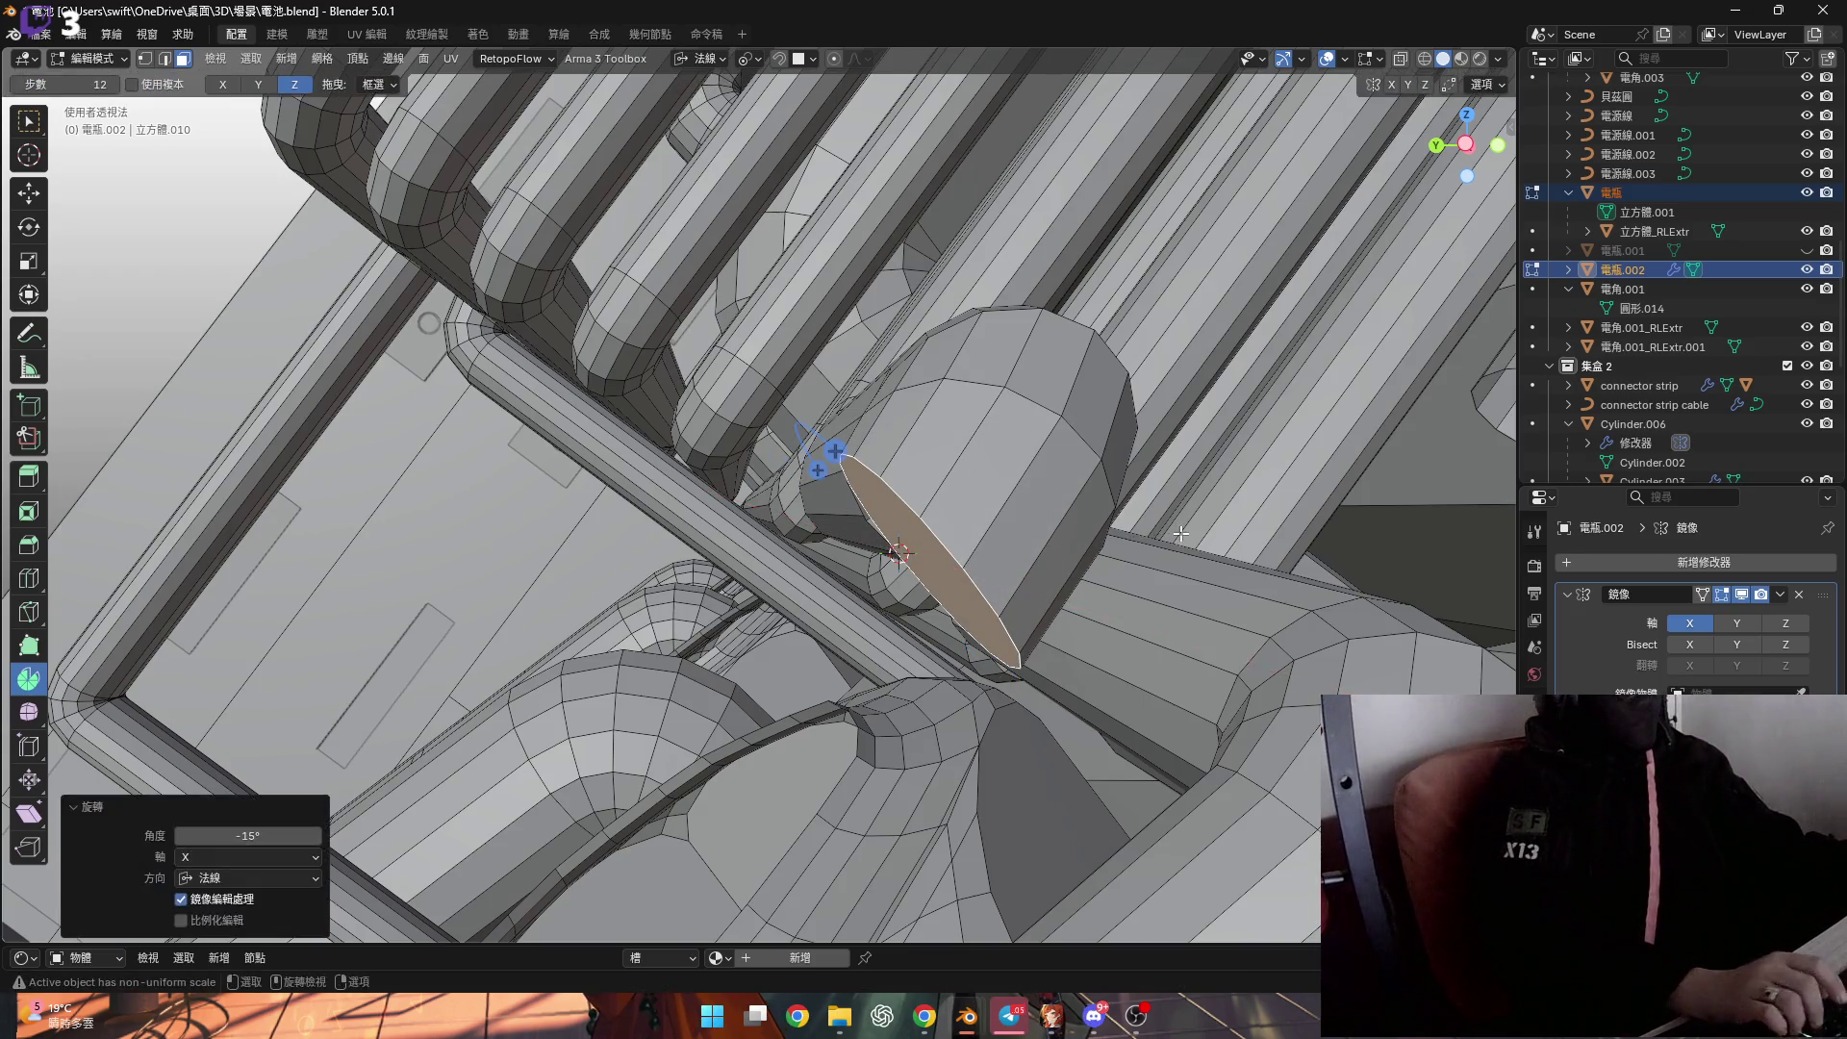
pyautogui.moveTo(1135, 414); pyautogui.dragTo(1299, 323, button='middle')
# Extrude the tilted end face 0.015547 m along its normal and inspect the lengthened pipe.
pyautogui.press('e')
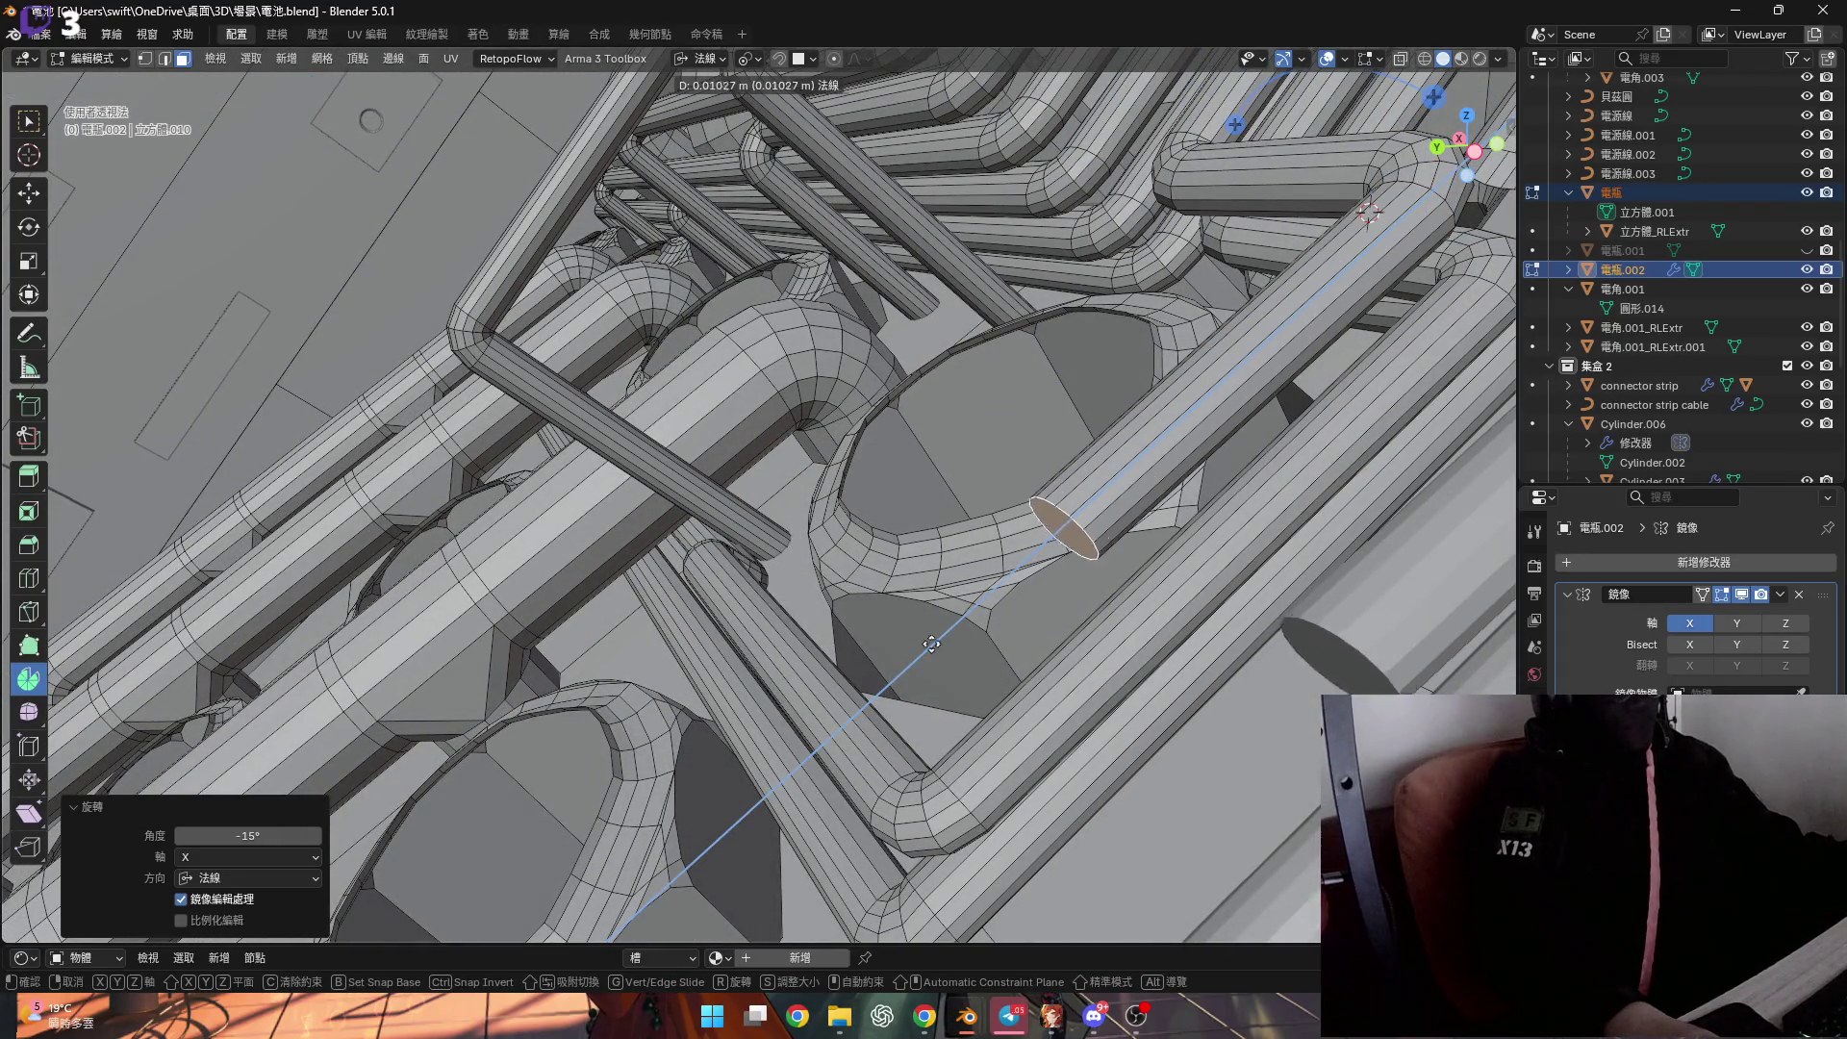
pyautogui.click(988, 677)
pyautogui.moveTo(988, 677)
pyautogui.mouseDown(button='middle')
pyautogui.moveTo(1047, 491)
pyautogui.moveTo(1168, 414)
pyautogui.moveTo(1147, 488)
pyautogui.mouseUp(button='middle')
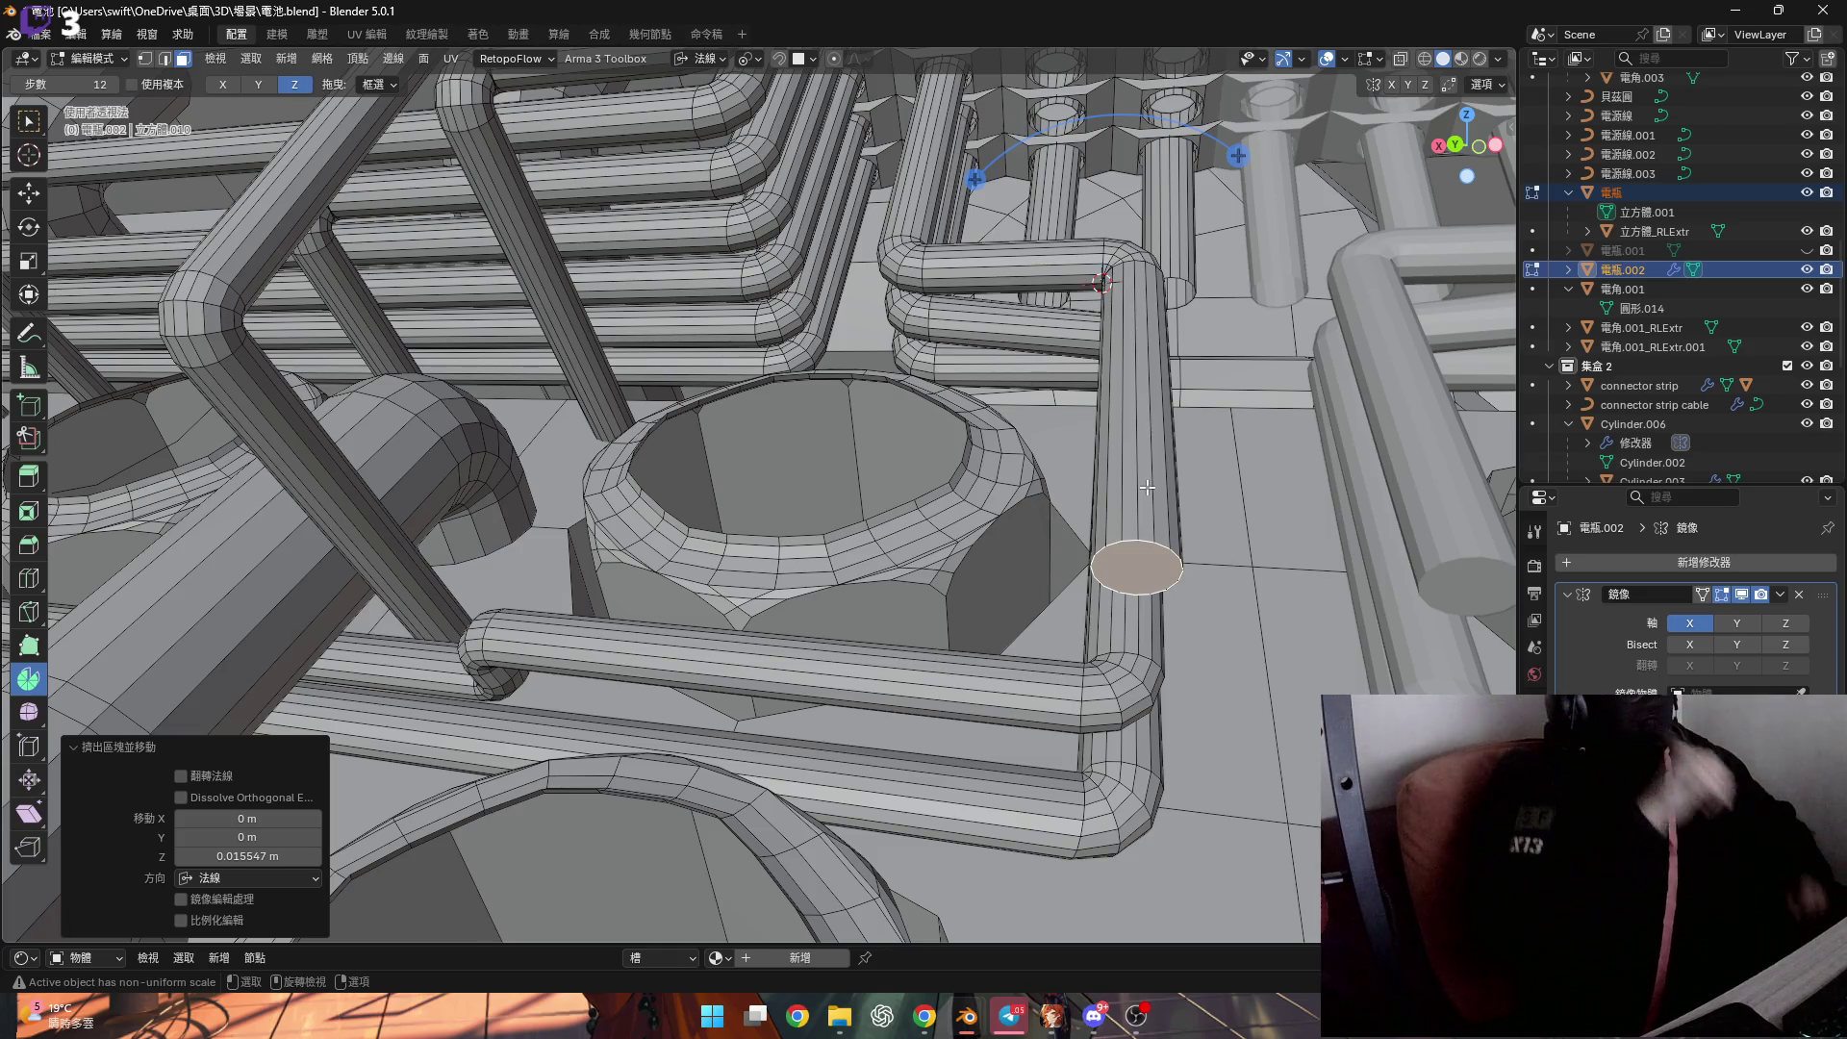
pyautogui.moveTo(939, 561); pyautogui.dragTo(1045, 536, button='middle')
pyautogui.moveTo(1086, 486); pyautogui.dragTo(1084, 519, button='middle')
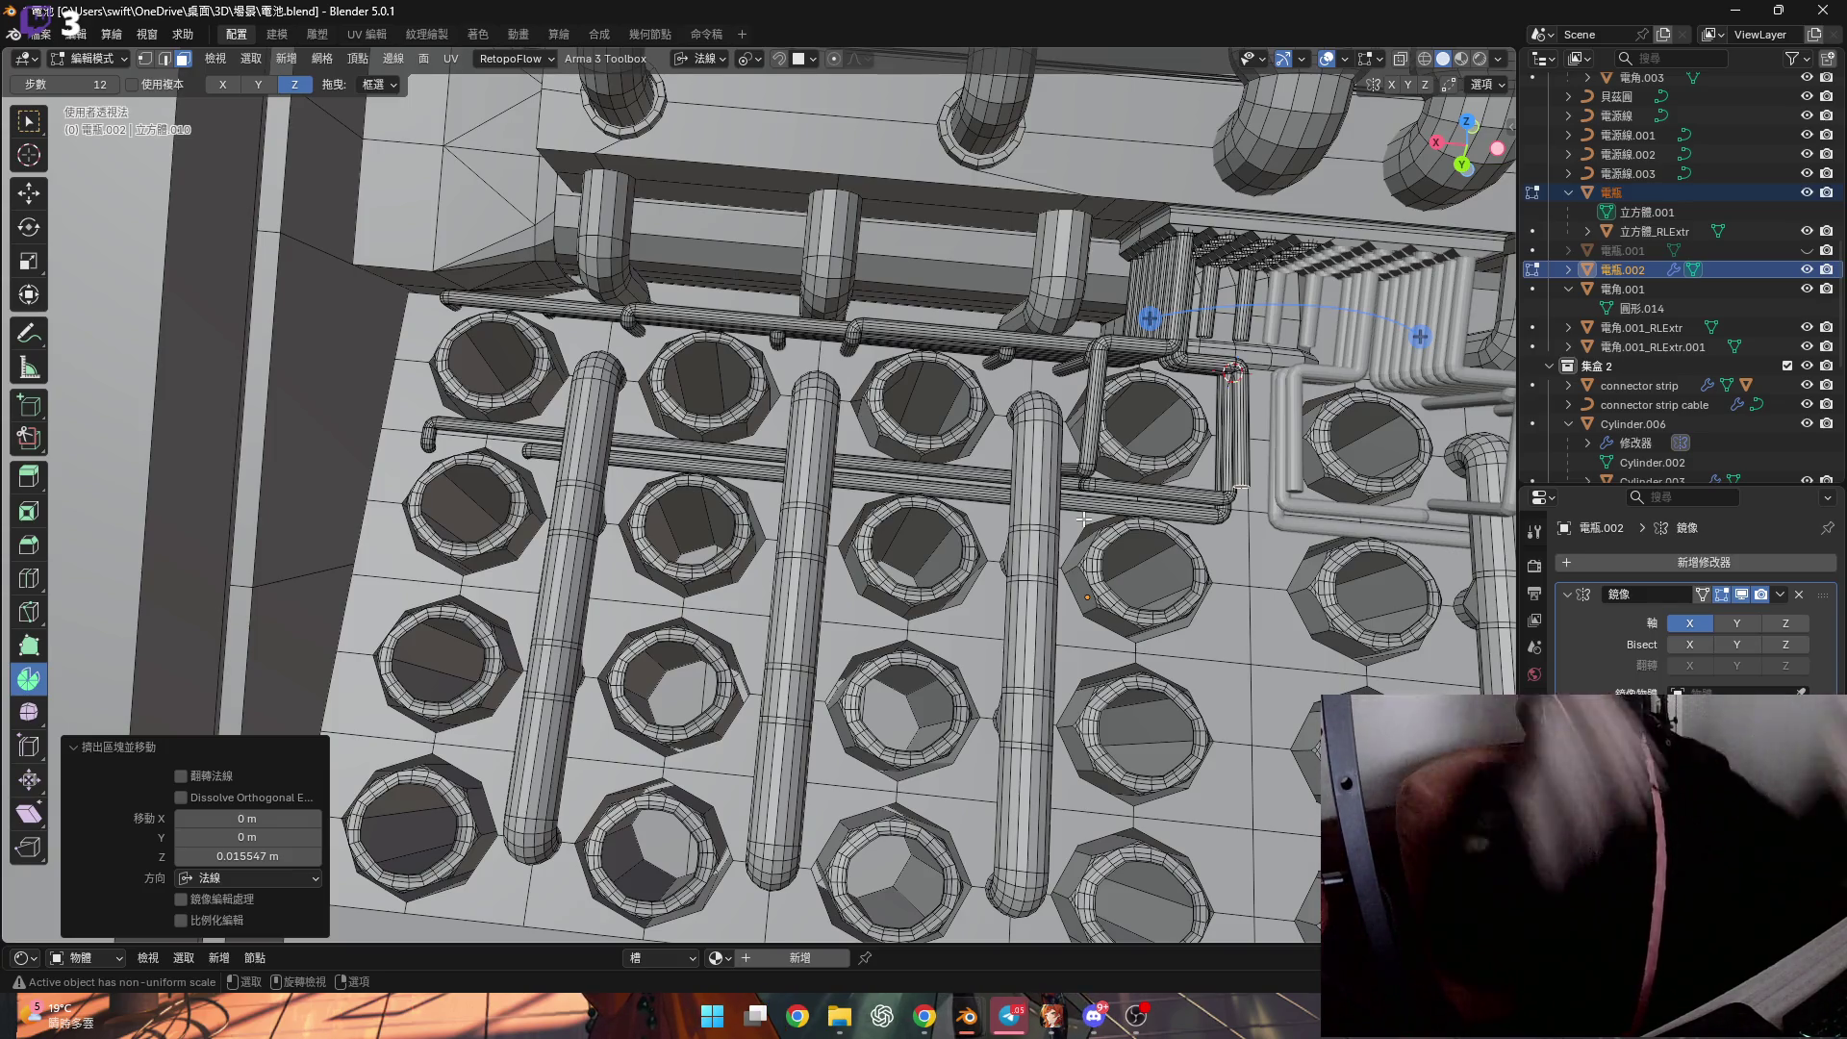
pyautogui.keyDown('ctrl'); pyautogui.moveTo(1084, 520); pyautogui.dragTo(1058, 384, button='middle'); pyautogui.keyUp('ctrl')
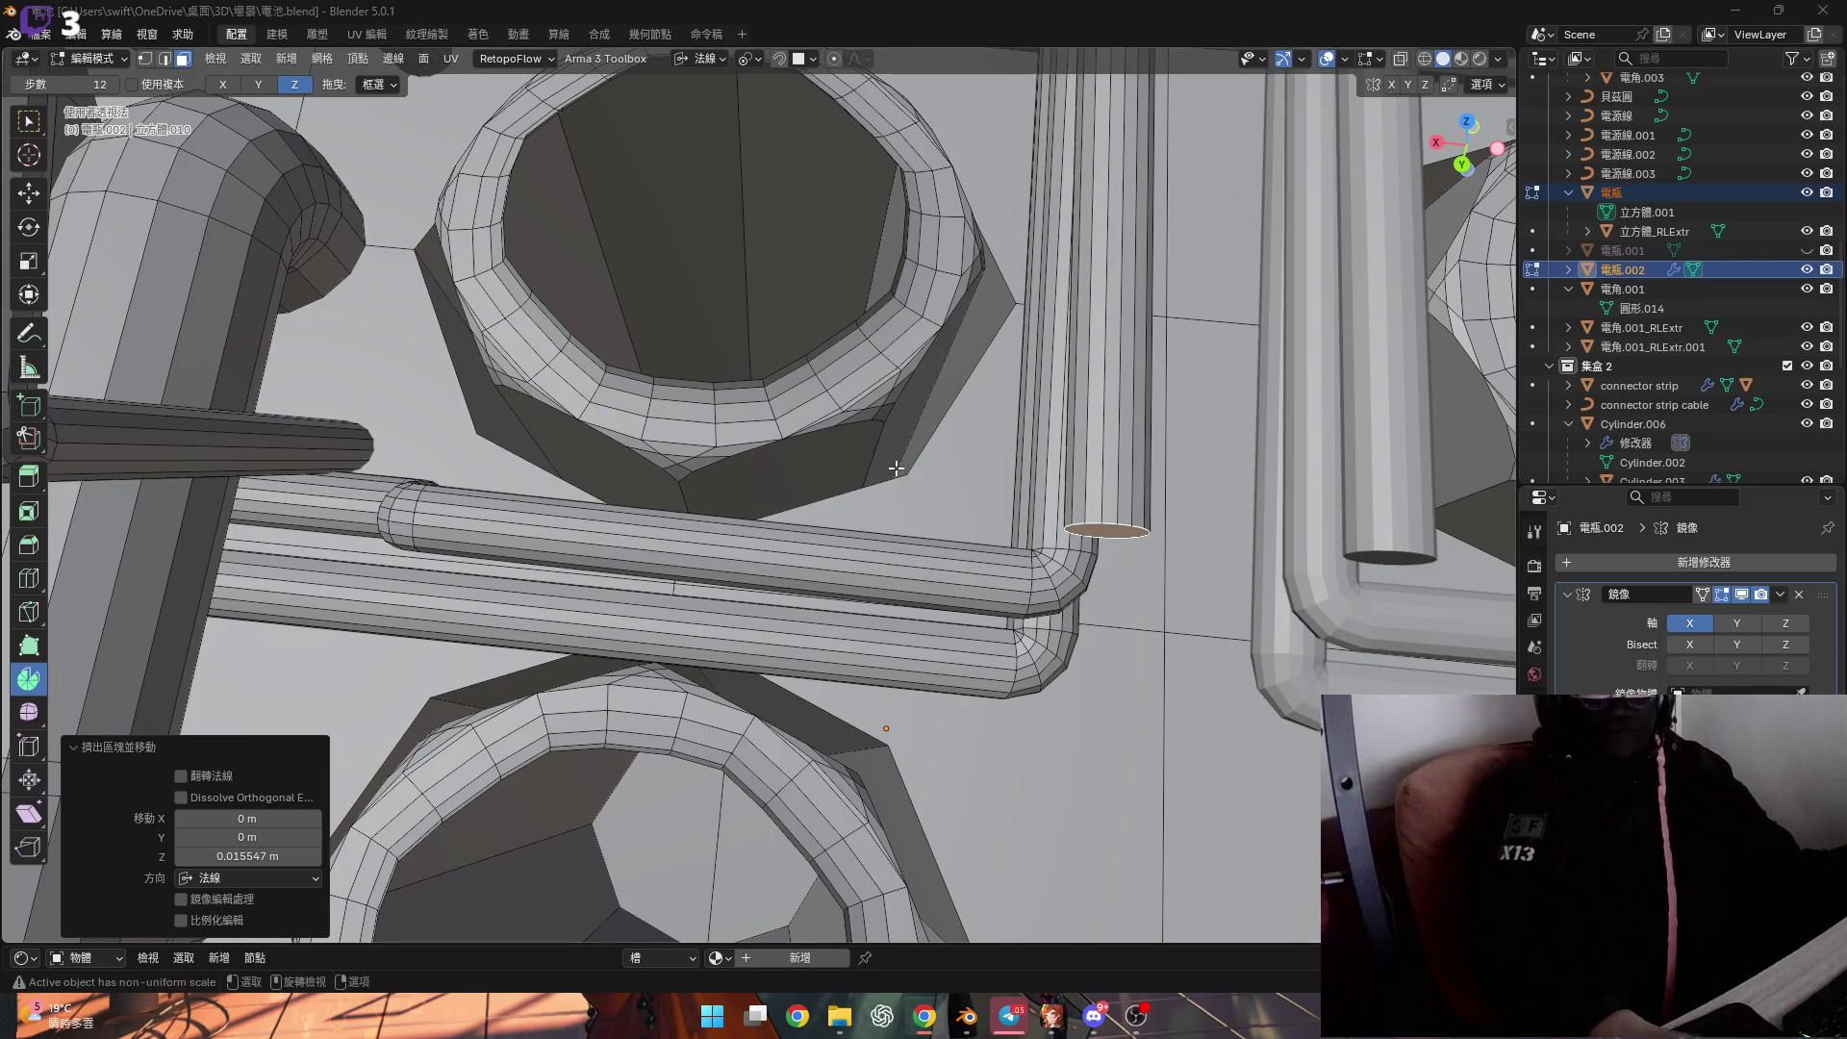
pyautogui.moveTo(1041, 495)
pyautogui.mouseDown(button='middle')
pyautogui.moveTo(931, 522)
pyautogui.moveTo(998, 548)
pyautogui.moveTo(1069, 616)
pyautogui.moveTo(1078, 656)
pyautogui.mouseUp(button='middle')
# In vertex mode, flatten the pipe's end cap to zero along normal Y.
pyautogui.press('1')
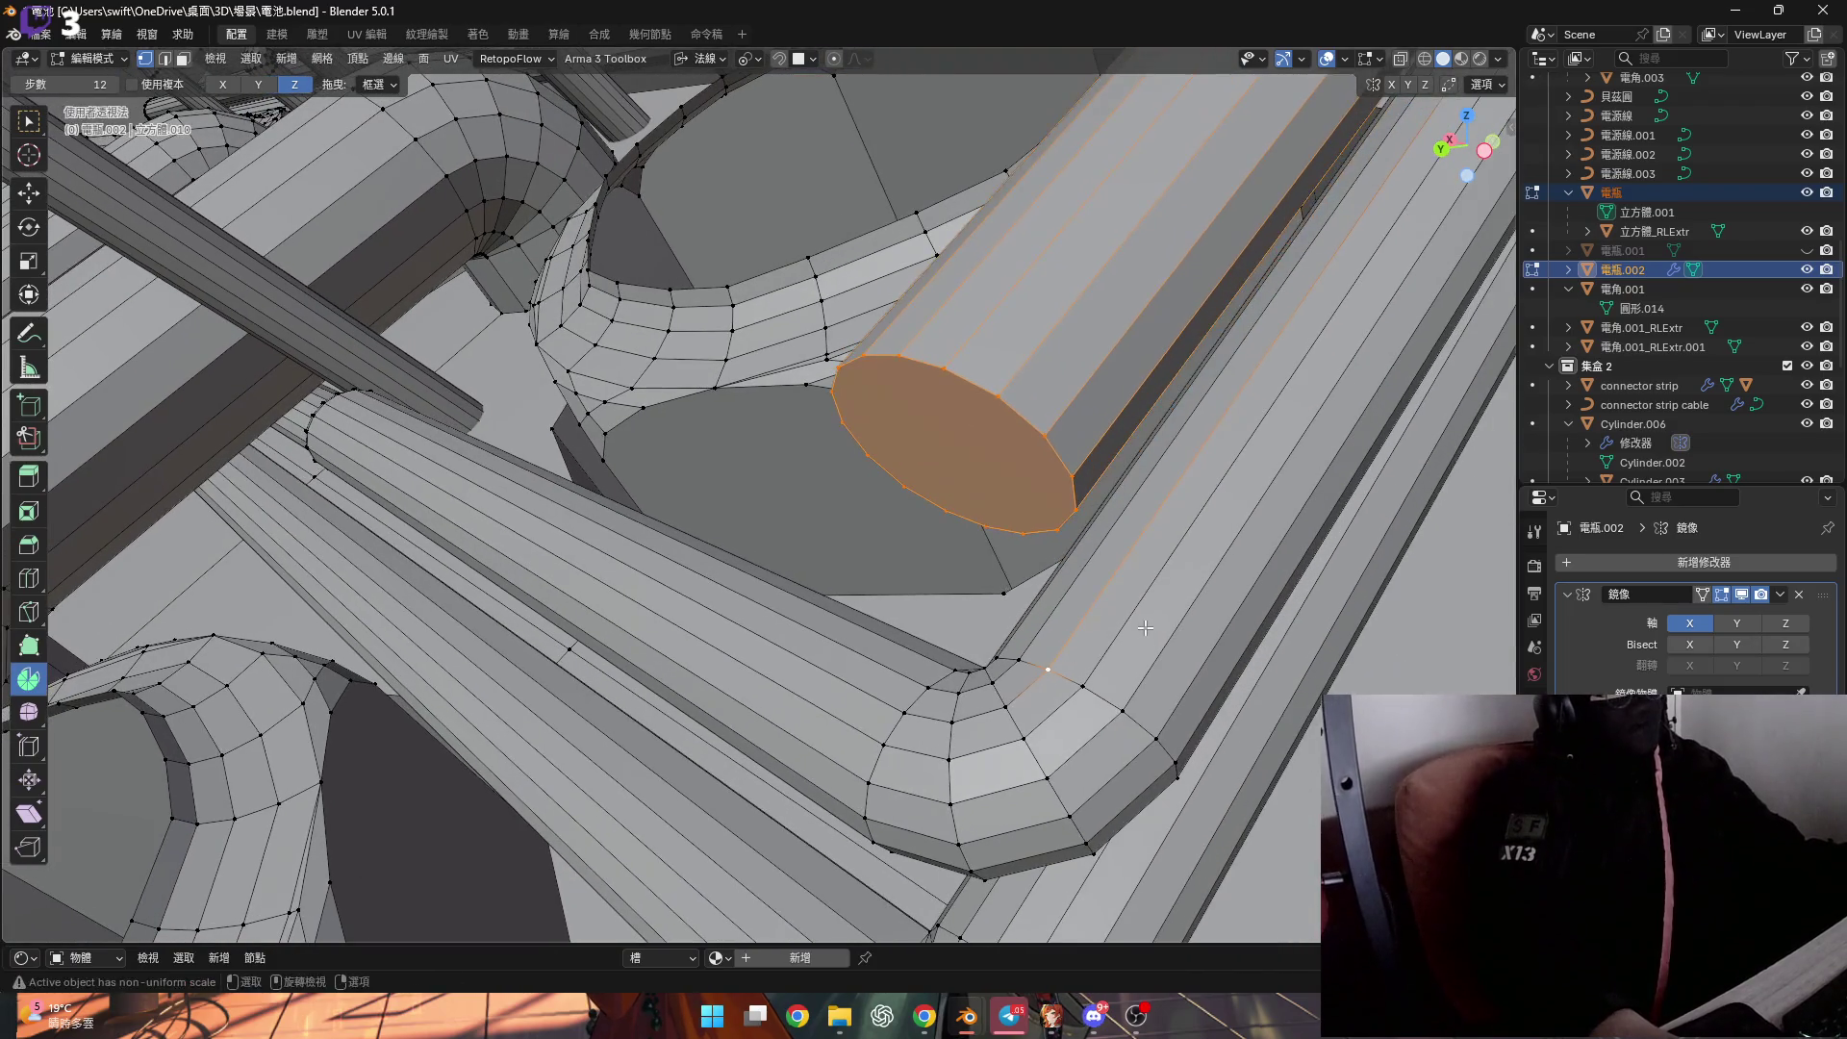
pyautogui.press('s')
pyautogui.press('z')
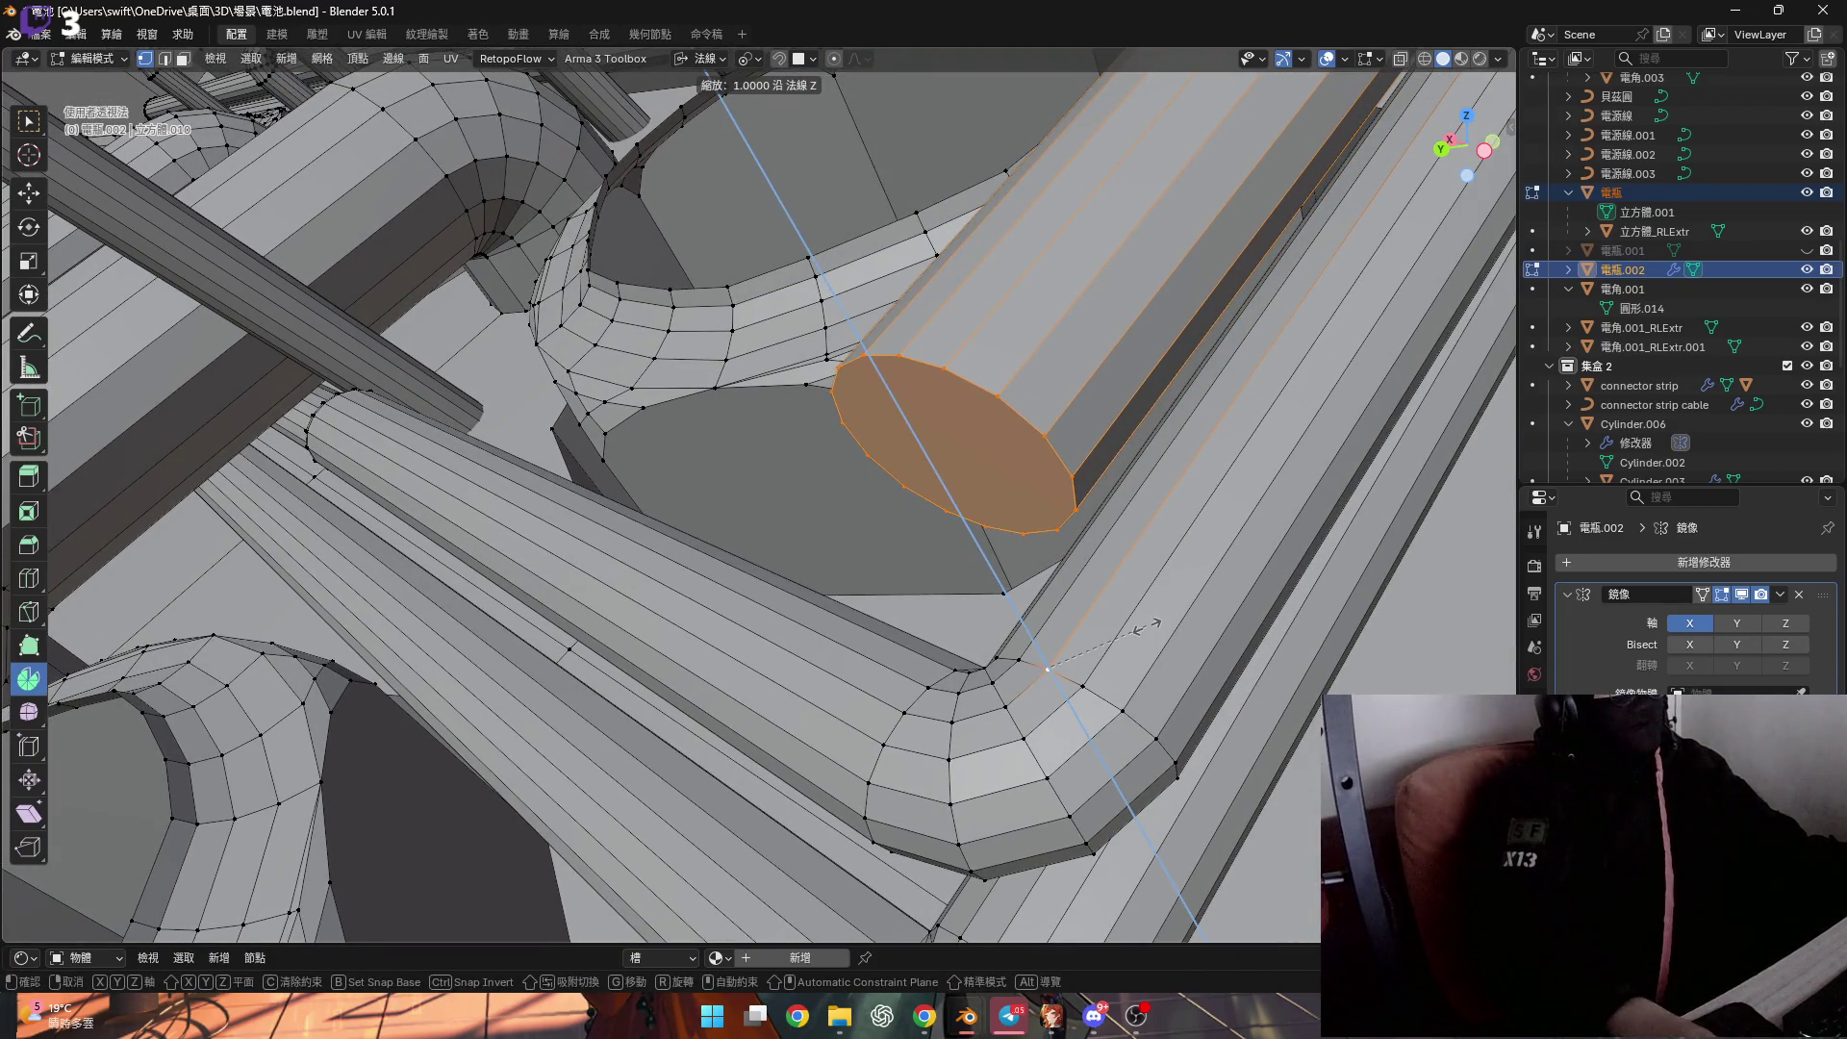
pyautogui.press('y')
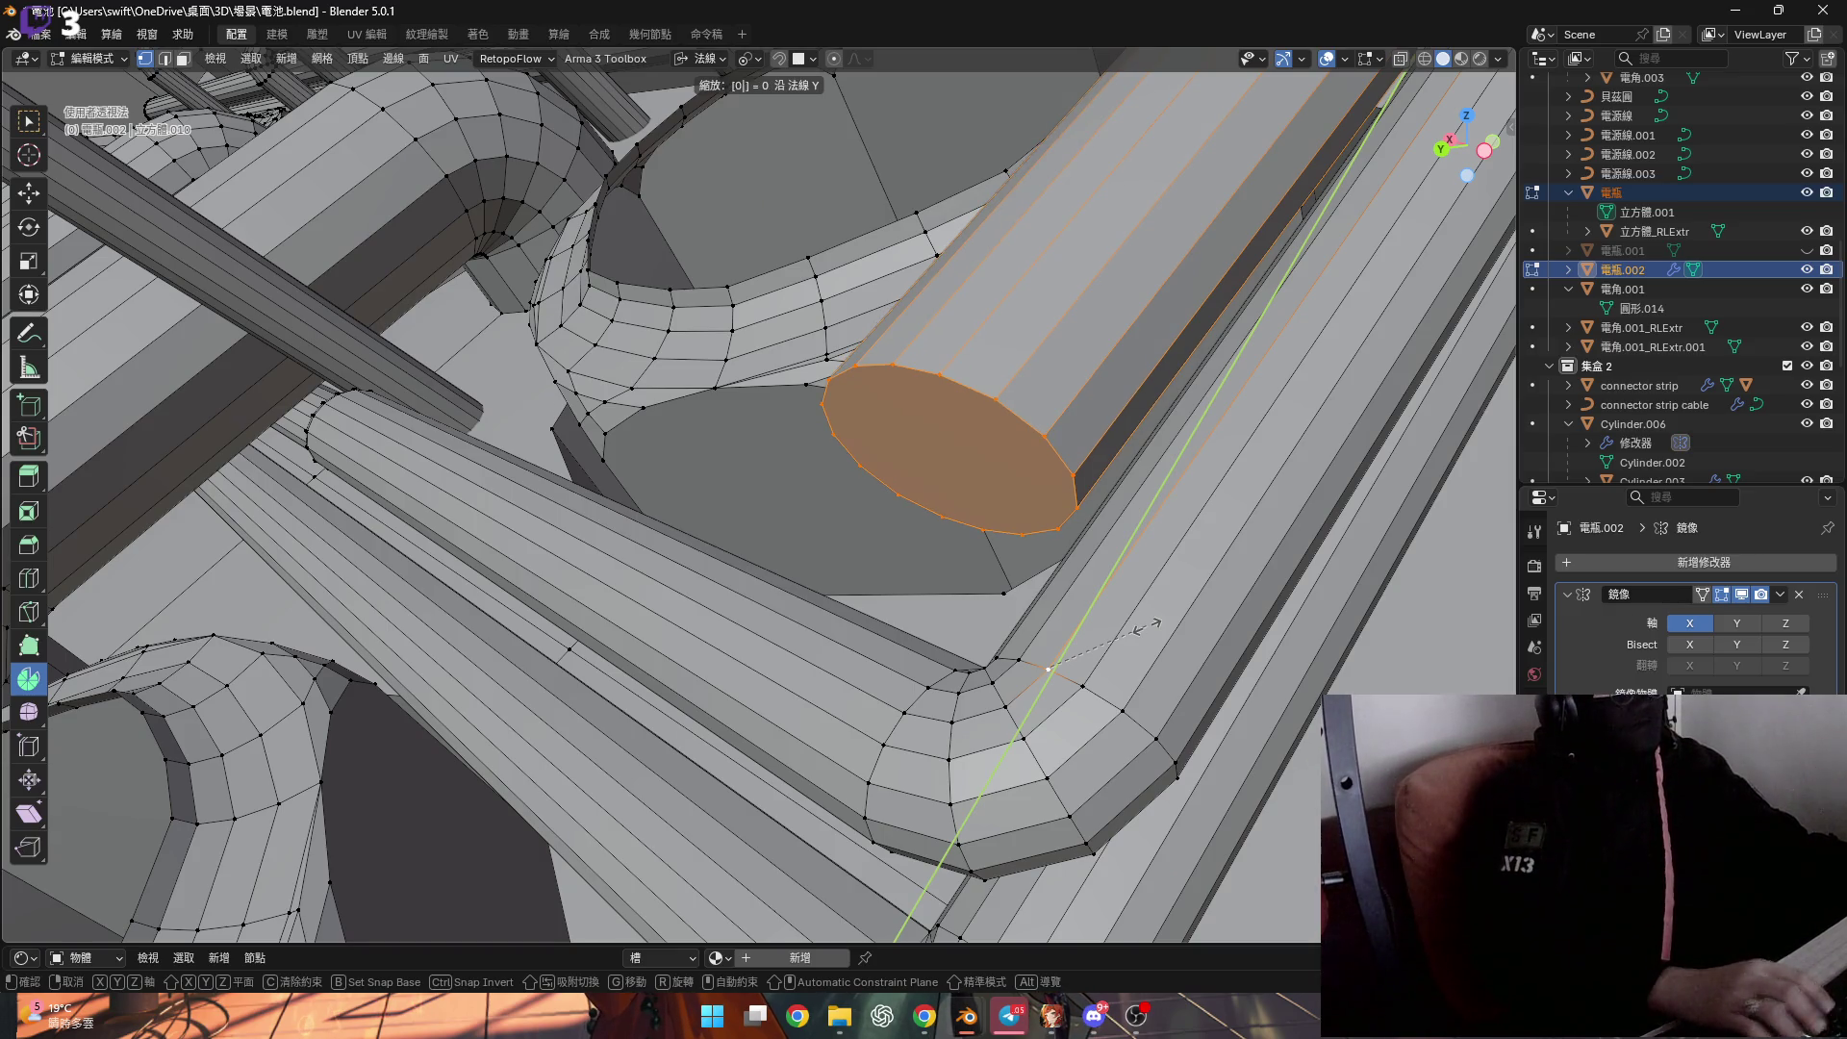
pyautogui.press('Return')
pyautogui.moveTo(1150, 625)
pyautogui.mouseDown(button='middle')
pyautogui.moveTo(919, 527)
pyautogui.moveTo(898, 563)
pyautogui.moveTo(949, 532)
pyautogui.mouseUp(button='middle')
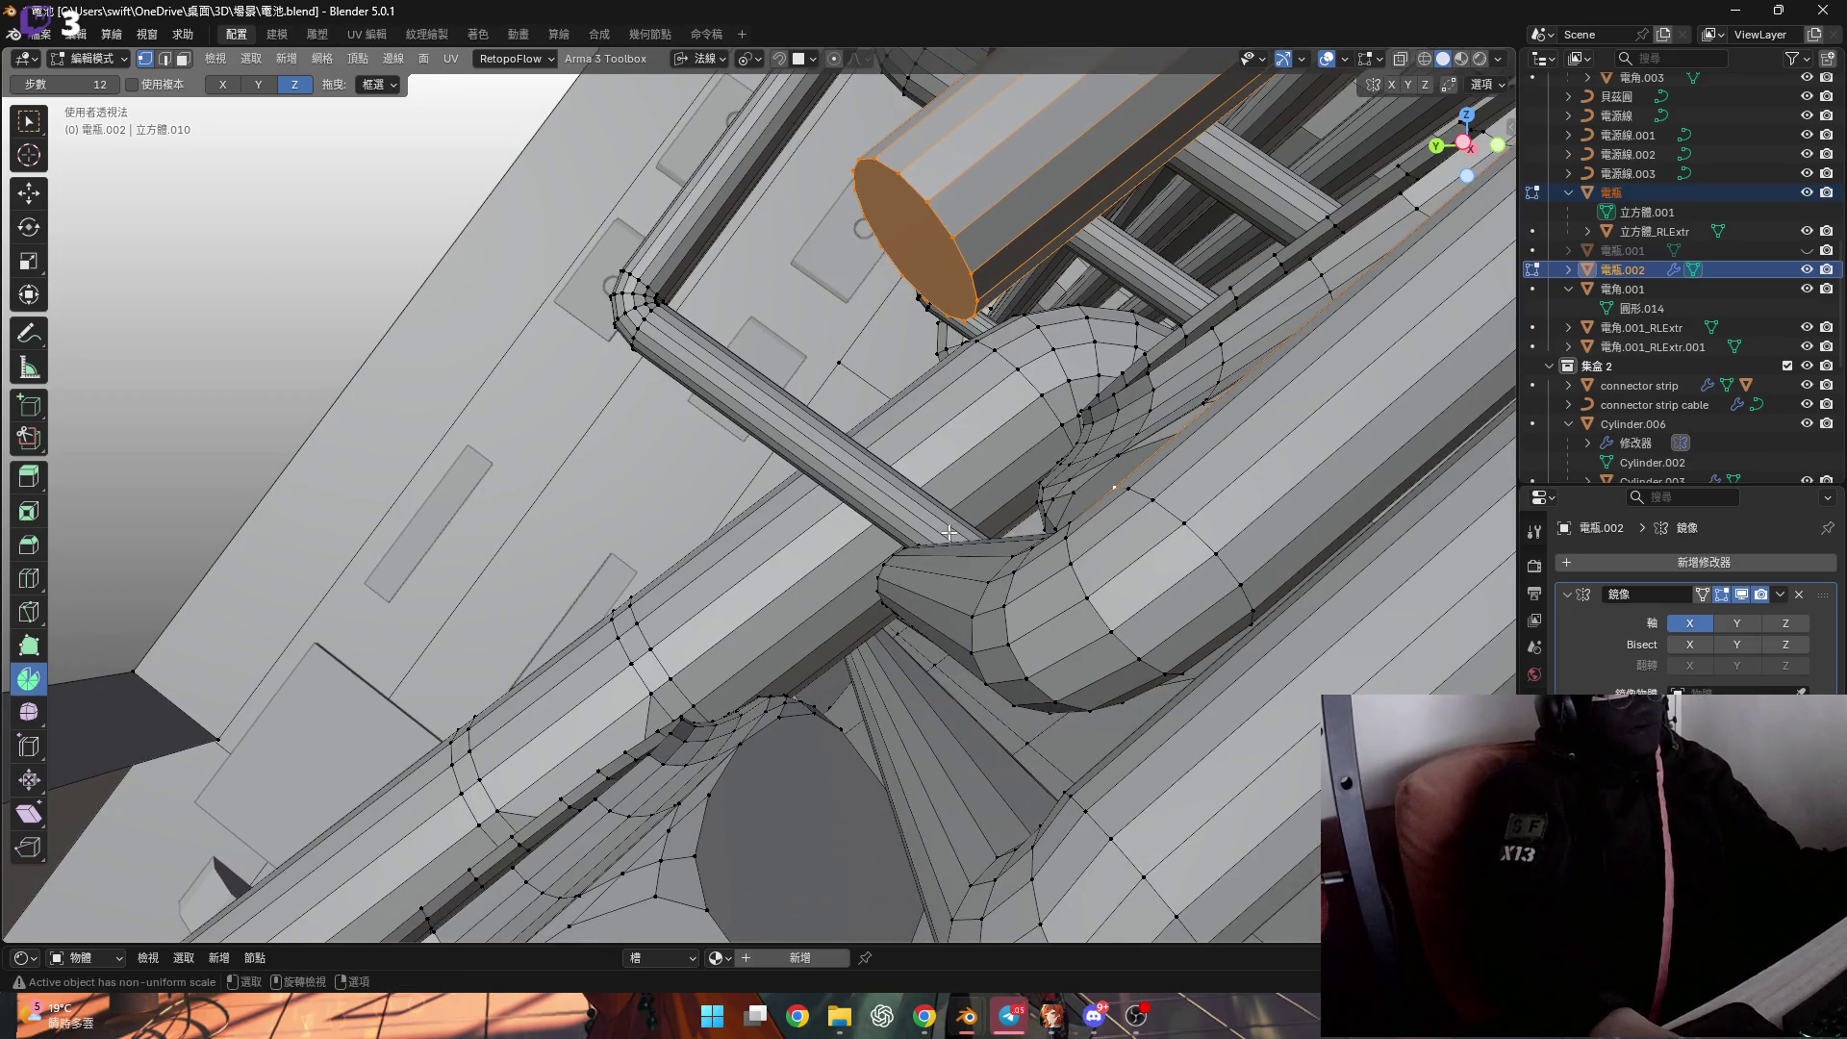
# In face mode, move the end cap -0.000398 m along its normal Z.
pyautogui.press('3')
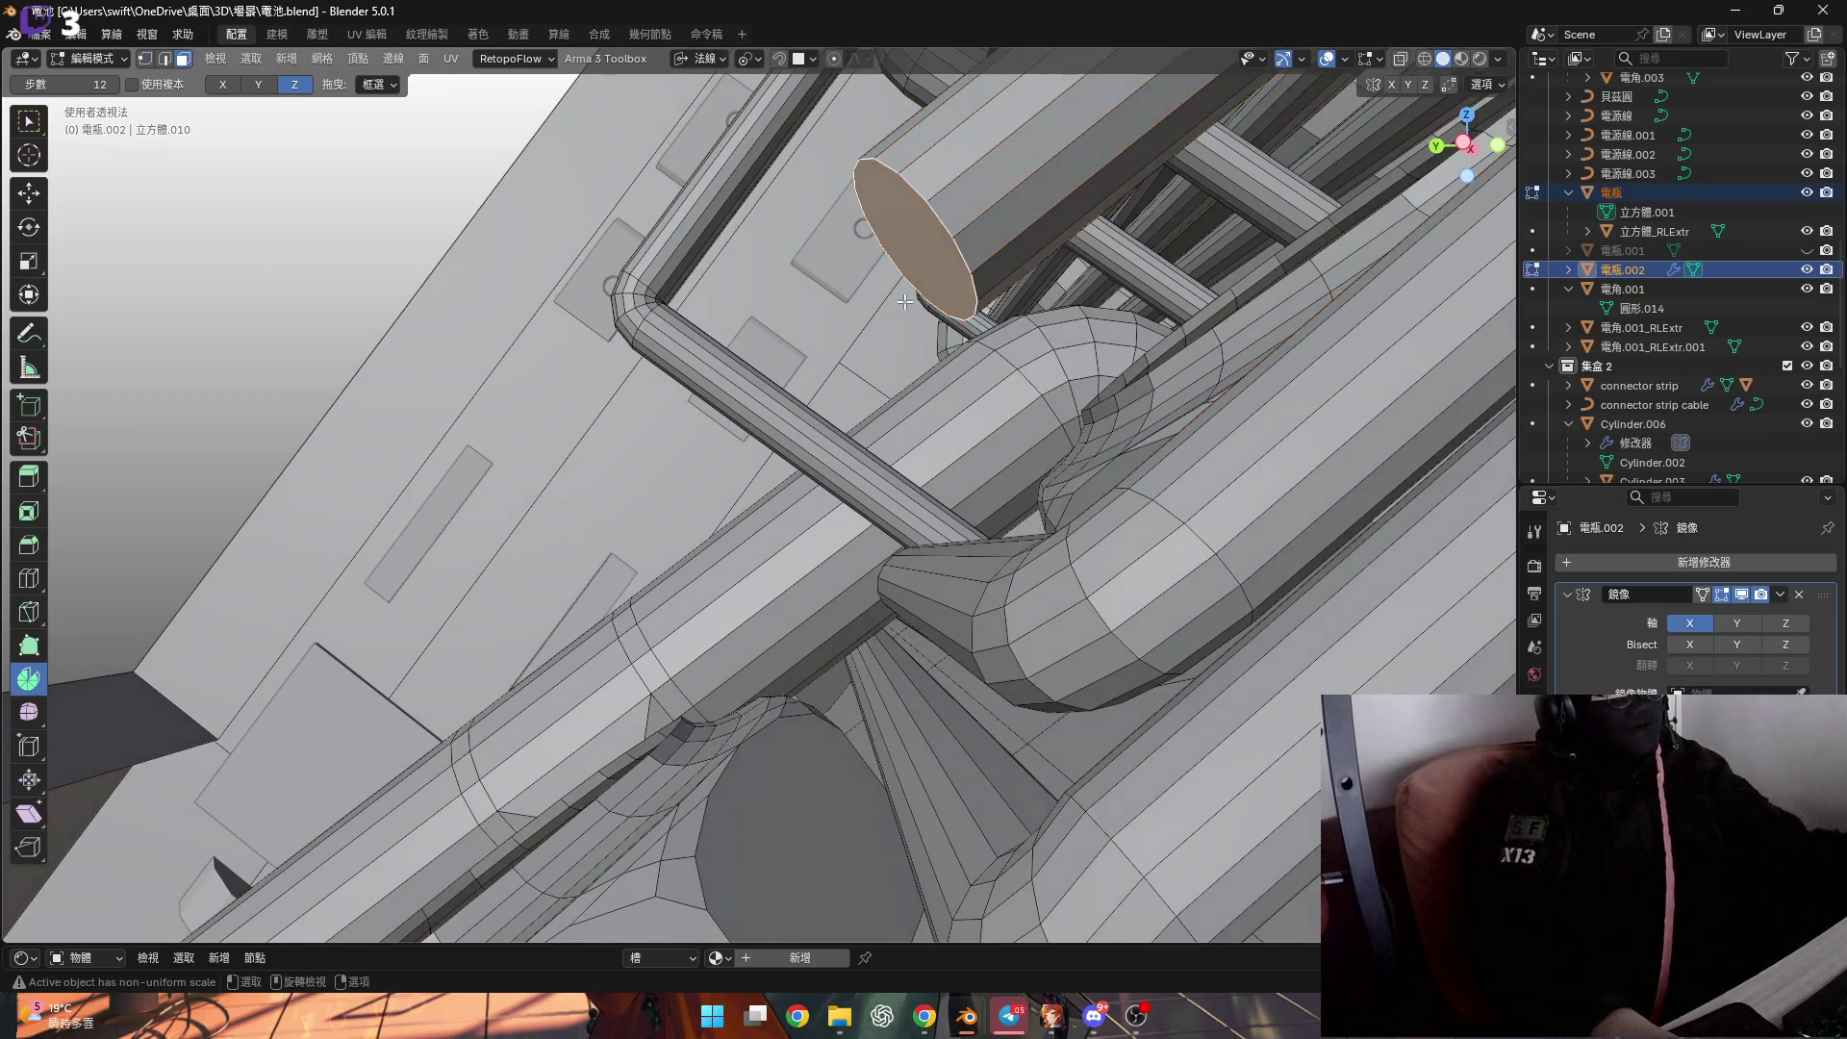
pyautogui.moveTo(923, 284); pyautogui.dragTo(953, 317, button='middle')
pyautogui.press('g')
pyautogui.press('y')
pyautogui.press('z')
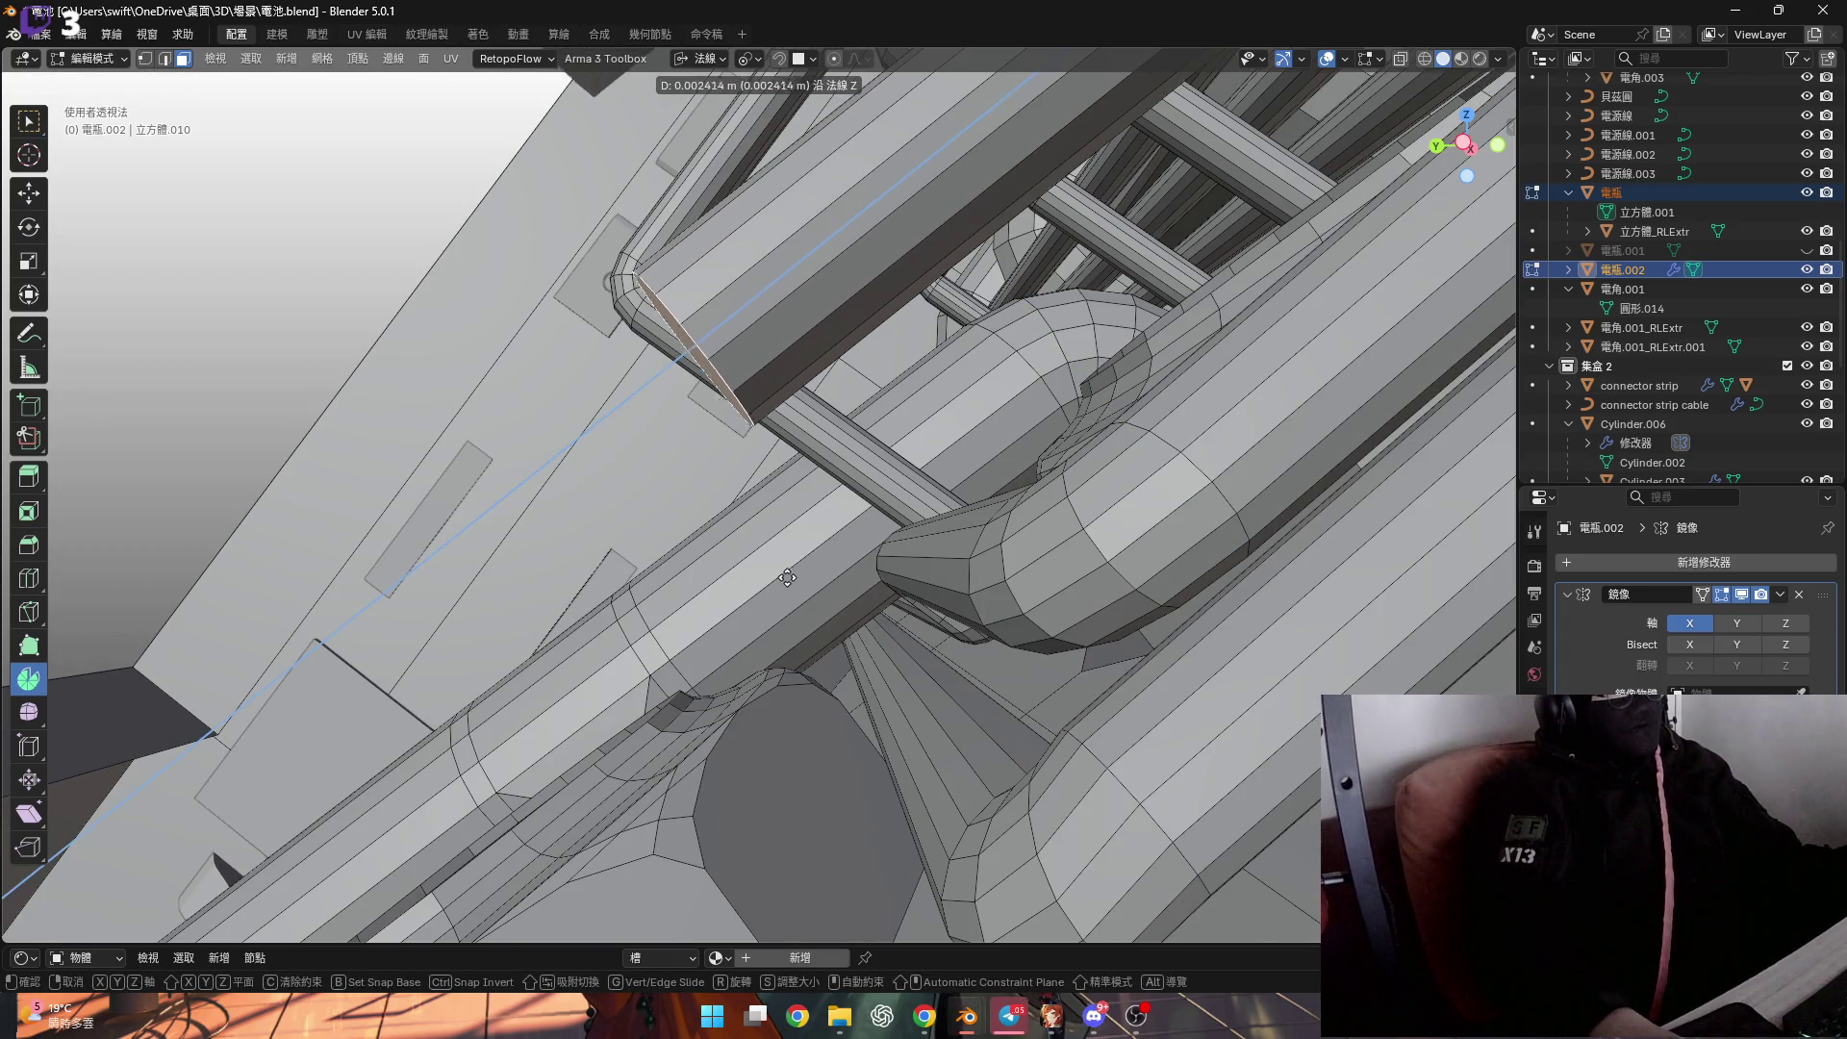
pyautogui.click(750, 599)
pyautogui.moveTo(751, 599)
pyautogui.mouseDown(button='middle')
pyautogui.moveTo(833, 530)
pyautogui.moveTo(726, 418)
pyautogui.moveTo(729, 493)
pyautogui.moveTo(783, 539)
pyautogui.moveTo(1179, 562)
pyautogui.moveTo(866, 473)
pyautogui.moveTo(796, 412)
pyautogui.mouseUp(button='middle')
pyautogui.scroll(-5, 834, 530)
pyautogui.press('g')
pyautogui.click(730, 492)
pyautogui.scroll(3, 783, 538)
pyautogui.scroll(-3, 783, 539)
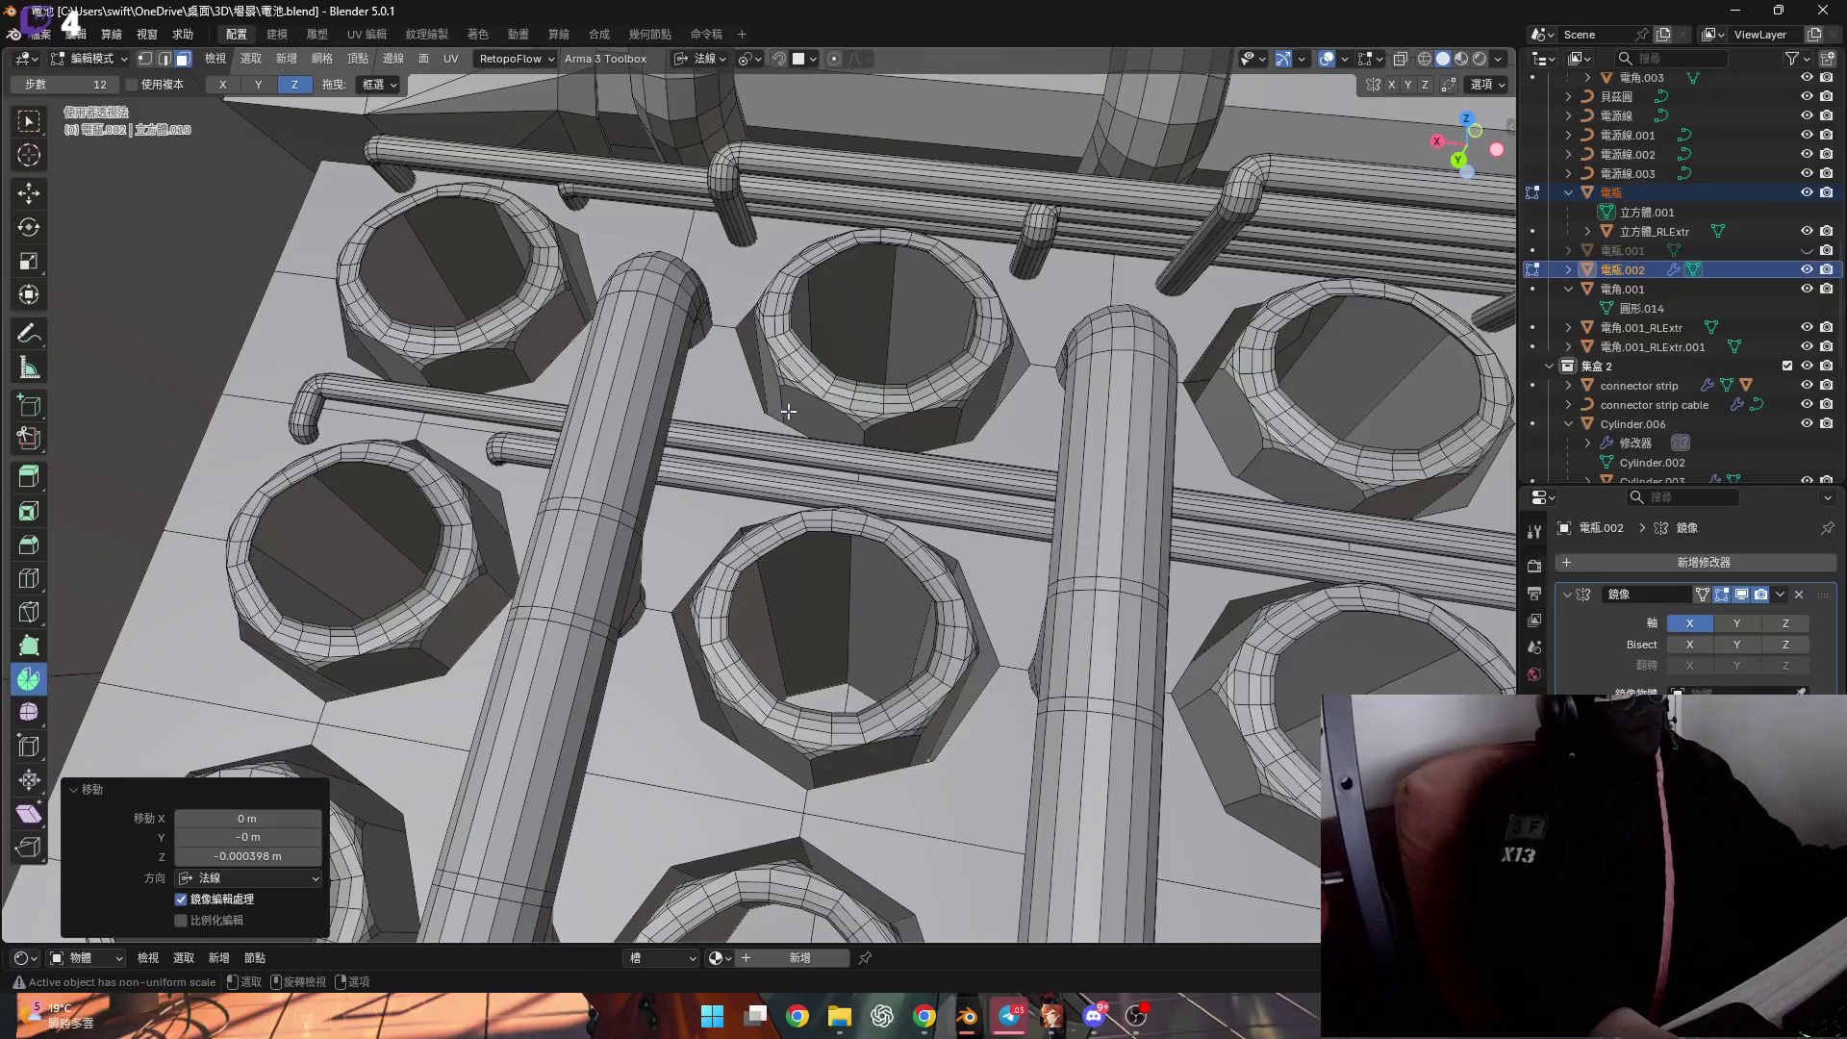
# Switch to vertex select and snap the 3D cursor to the pipe's end.
pyautogui.moveTo(883, 544)
pyautogui.mouseDown(button='middle')
pyautogui.moveTo(871, 524)
pyautogui.moveTo(883, 539)
pyautogui.moveTo(856, 591)
pyautogui.moveTo(944, 614)
pyautogui.moveTo(962, 592)
pyautogui.moveTo(946, 580)
pyautogui.mouseUp(button='middle')
pyautogui.scroll(6, 885, 546)
pyautogui.scroll(-3, 885, 545)
pyautogui.scroll(5, 863, 549)
pyautogui.scroll(-3, 859, 565)
pyautogui.scroll(4, 846, 588)
pyautogui.press('1')
pyautogui.hotkey('shift', 's')
pyautogui.scroll(-3, 979, 605)
pyautogui.moveTo(269, 101); pyautogui.dragTo(293, 96, button='middle')
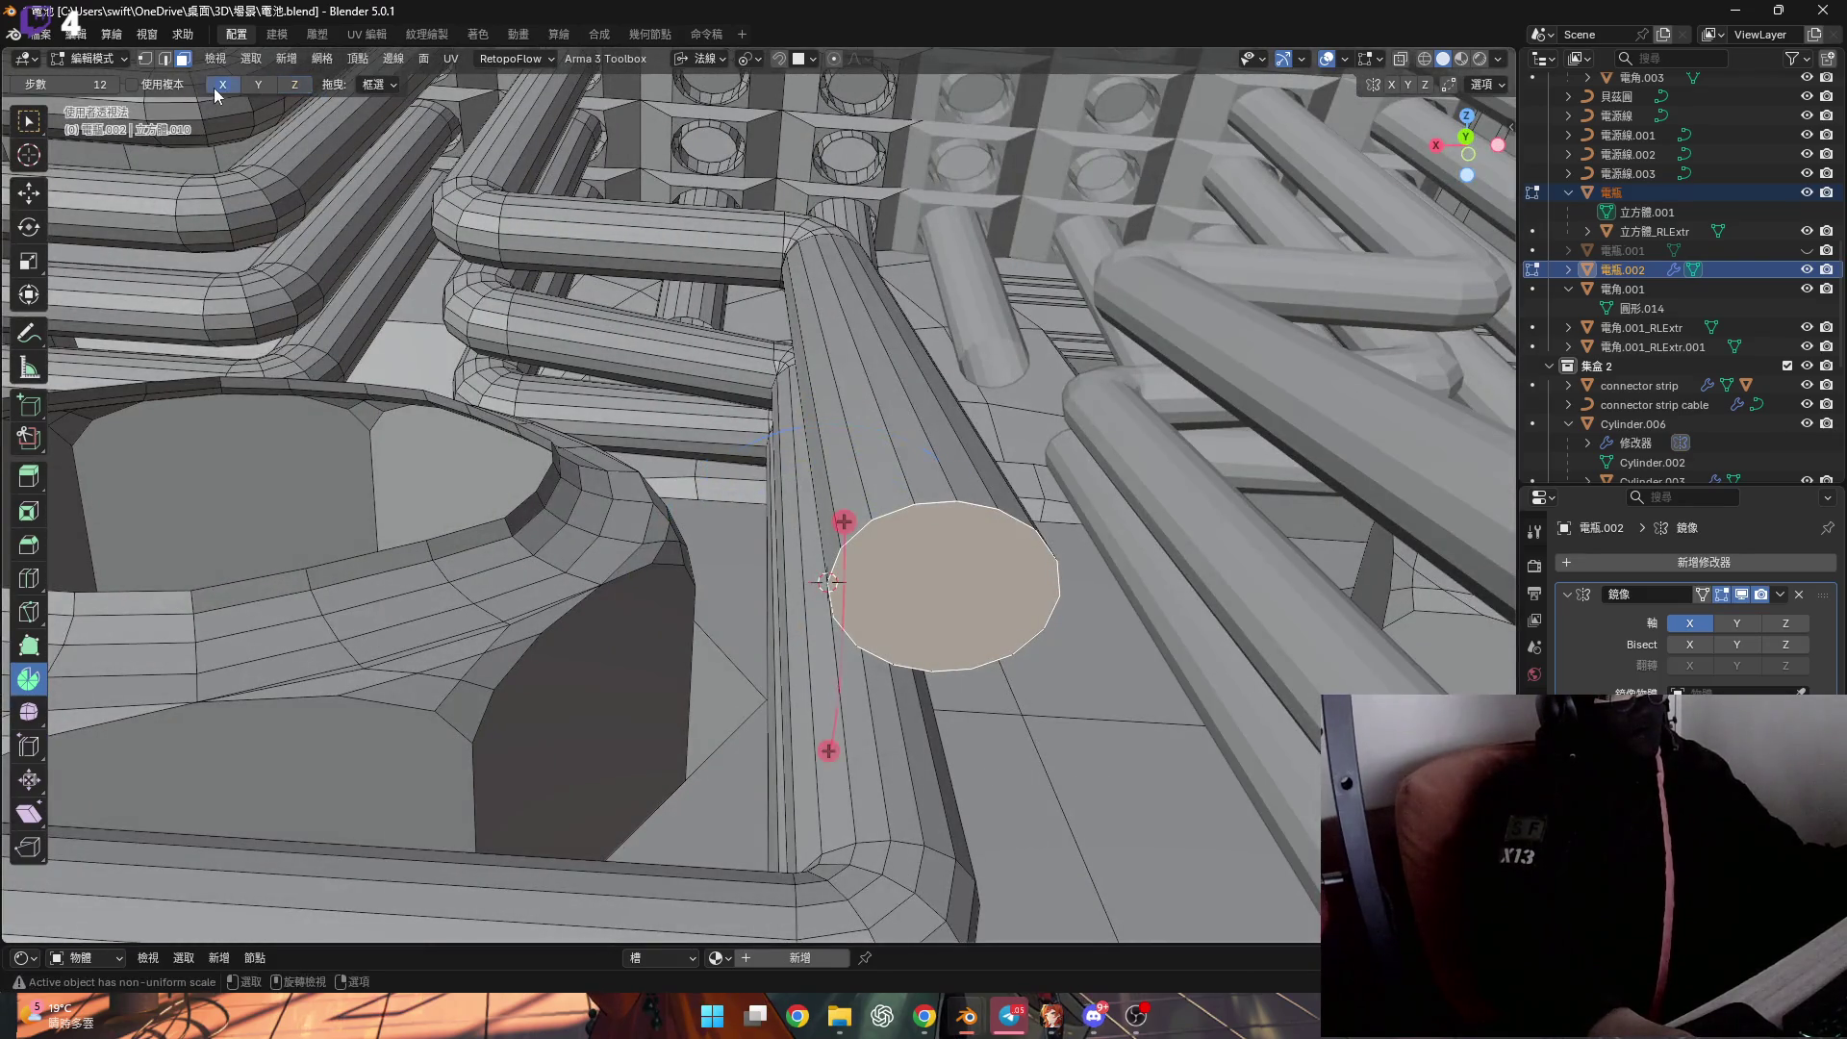
# Spin the pipe end face 90° around the Y axis into a three-step elbow.
pyautogui.click(214, 88)
pyautogui.click(260, 87)
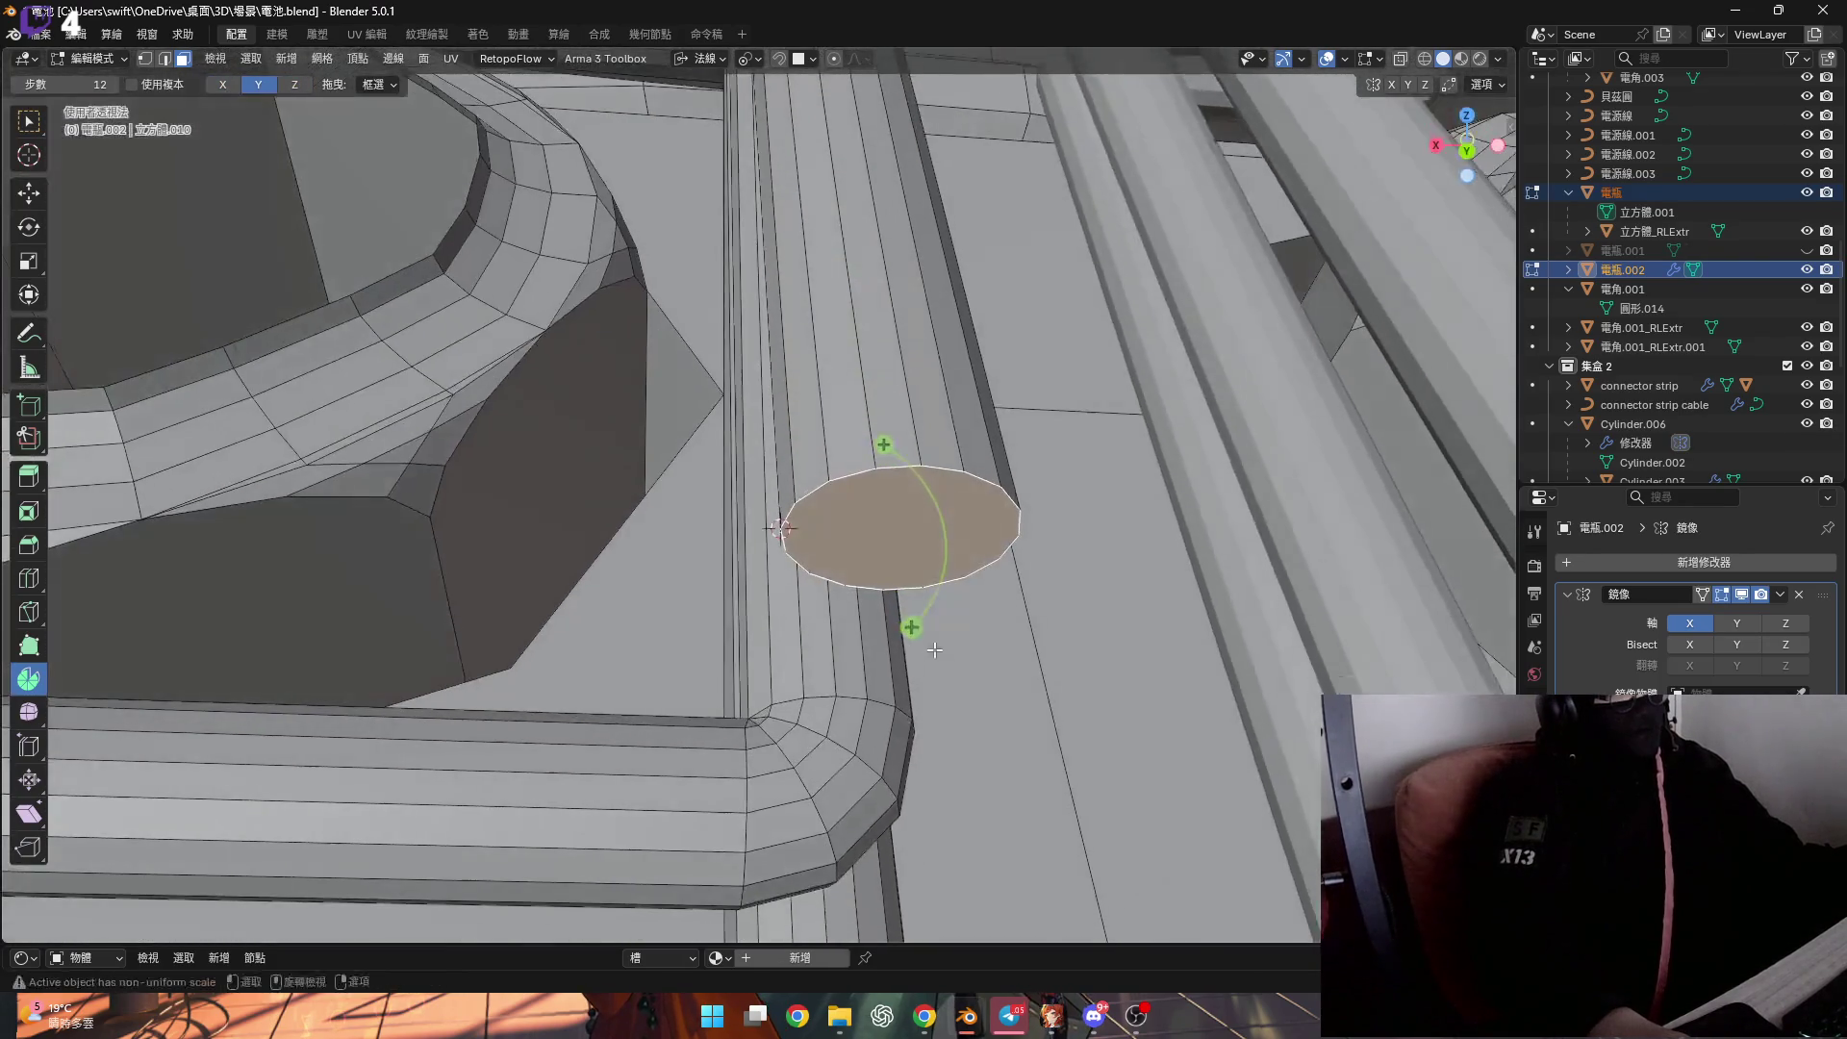
pyautogui.moveTo(911, 626); pyautogui.dragTo(373, 726)
pyautogui.doubleClick(230, 759)
pyautogui.write('90')
pyautogui.press('Return')
# Extend the elbow's end 0.019955 m along its normal into a straight run.
pyautogui.scroll(-3, 492, 630)
pyautogui.moveTo(491, 630)
pyautogui.keyDown('shift'); pyautogui.mouseDown(button='middle')
pyautogui.moveTo(935, 547)
pyautogui.moveTo(982, 585)
pyautogui.mouseUp(button='middle'); pyautogui.keyUp('shift')
pyautogui.press('g')
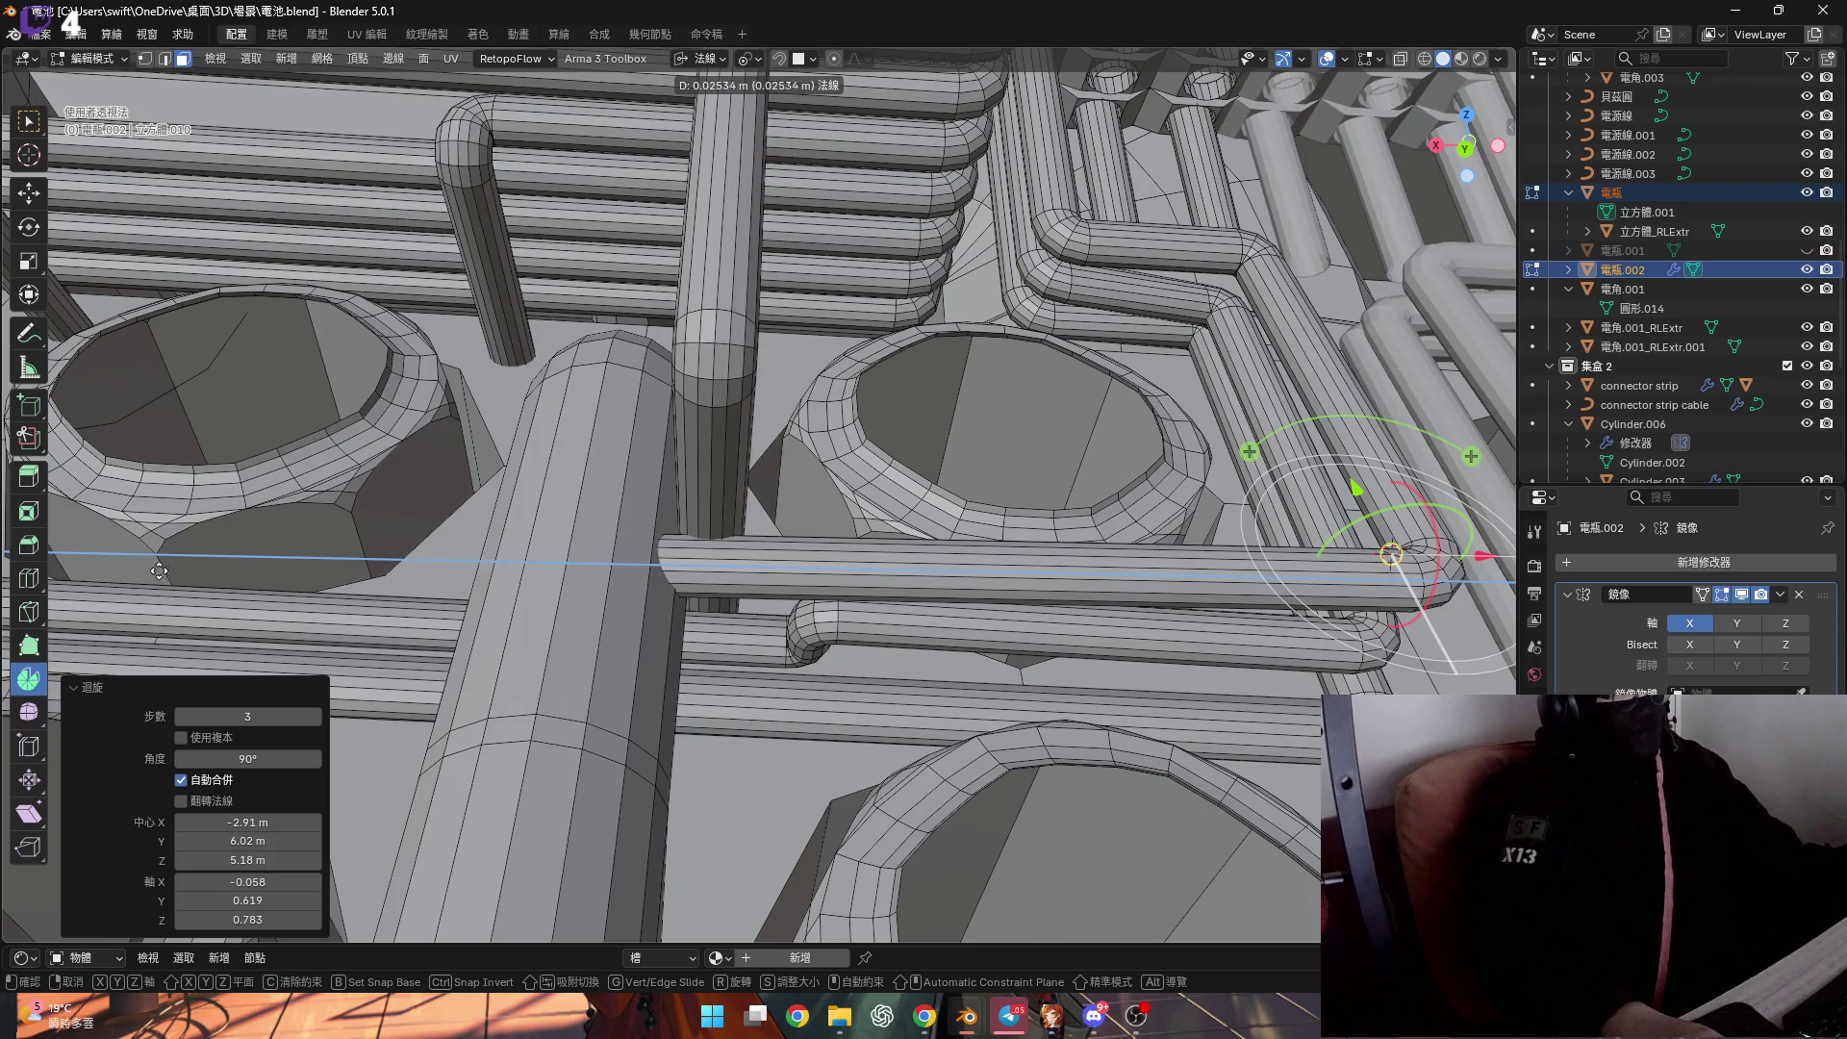
pyautogui.click(340, 592)
pyautogui.scroll(5, 753, 491)
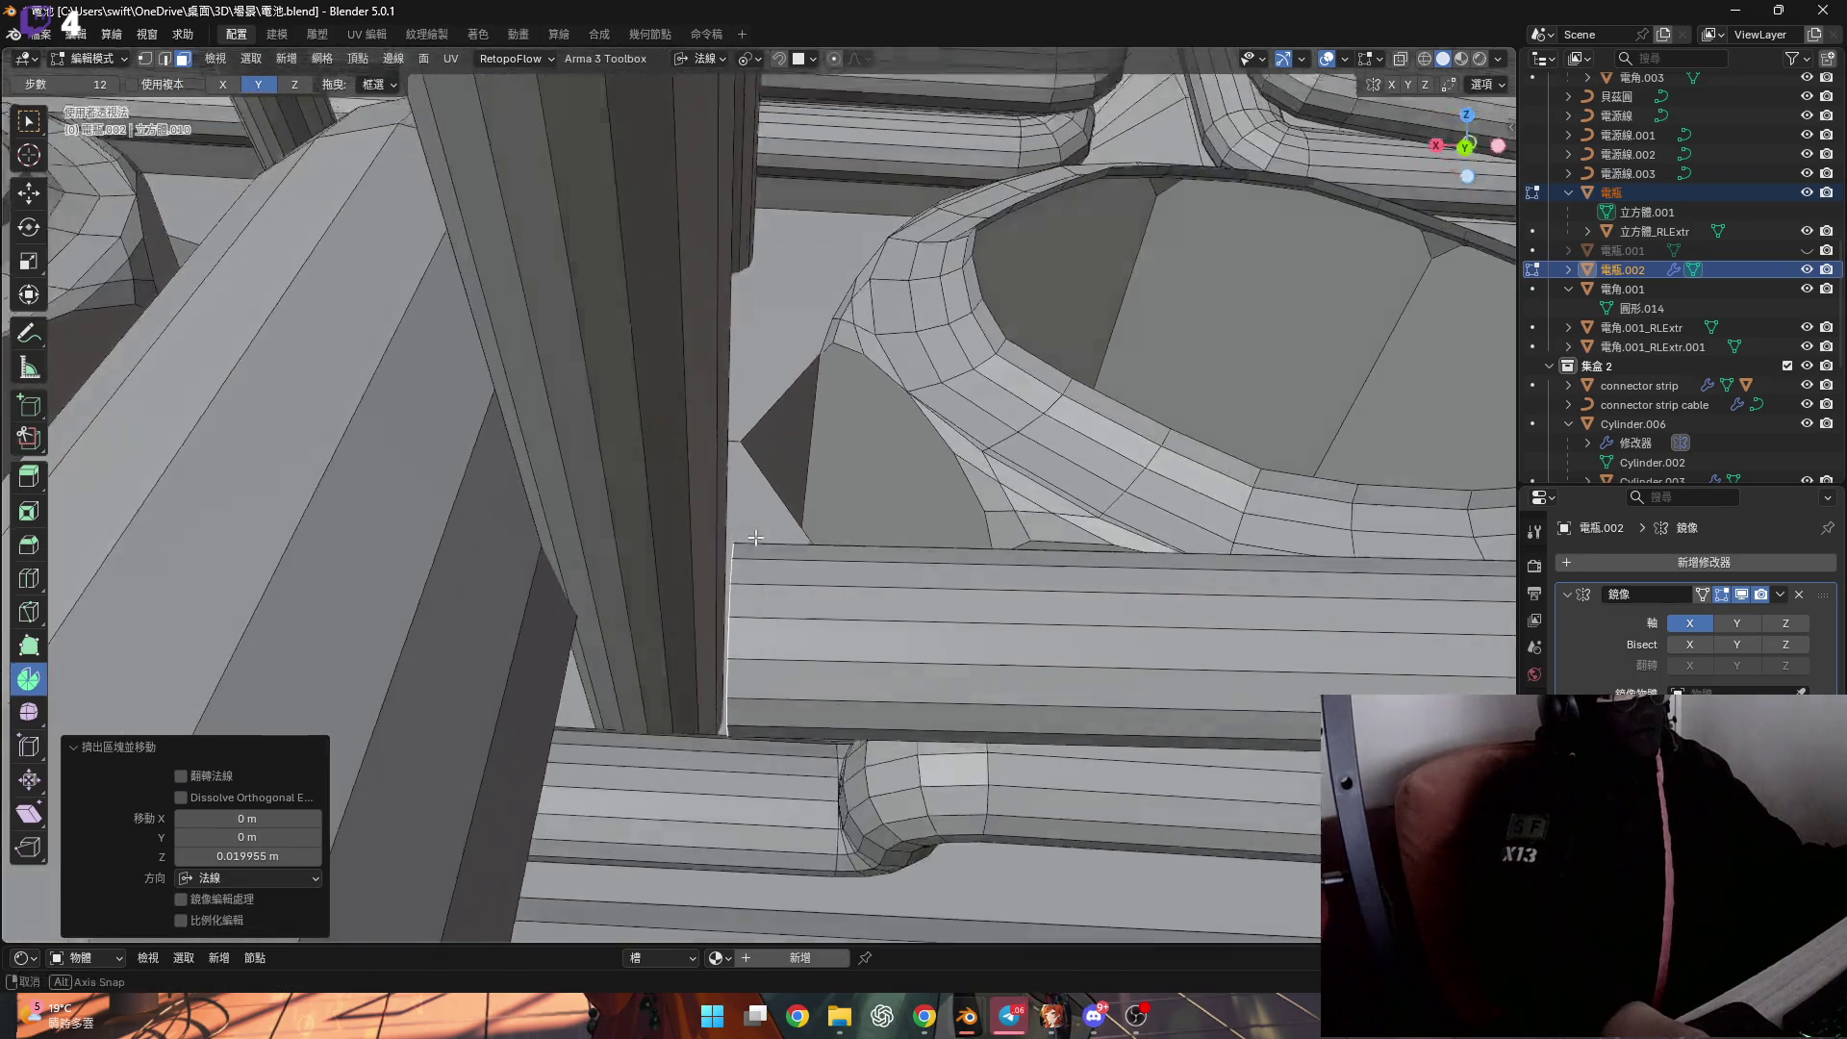
pyautogui.scroll(-5, 753, 492)
pyautogui.scroll(6, 760, 496)
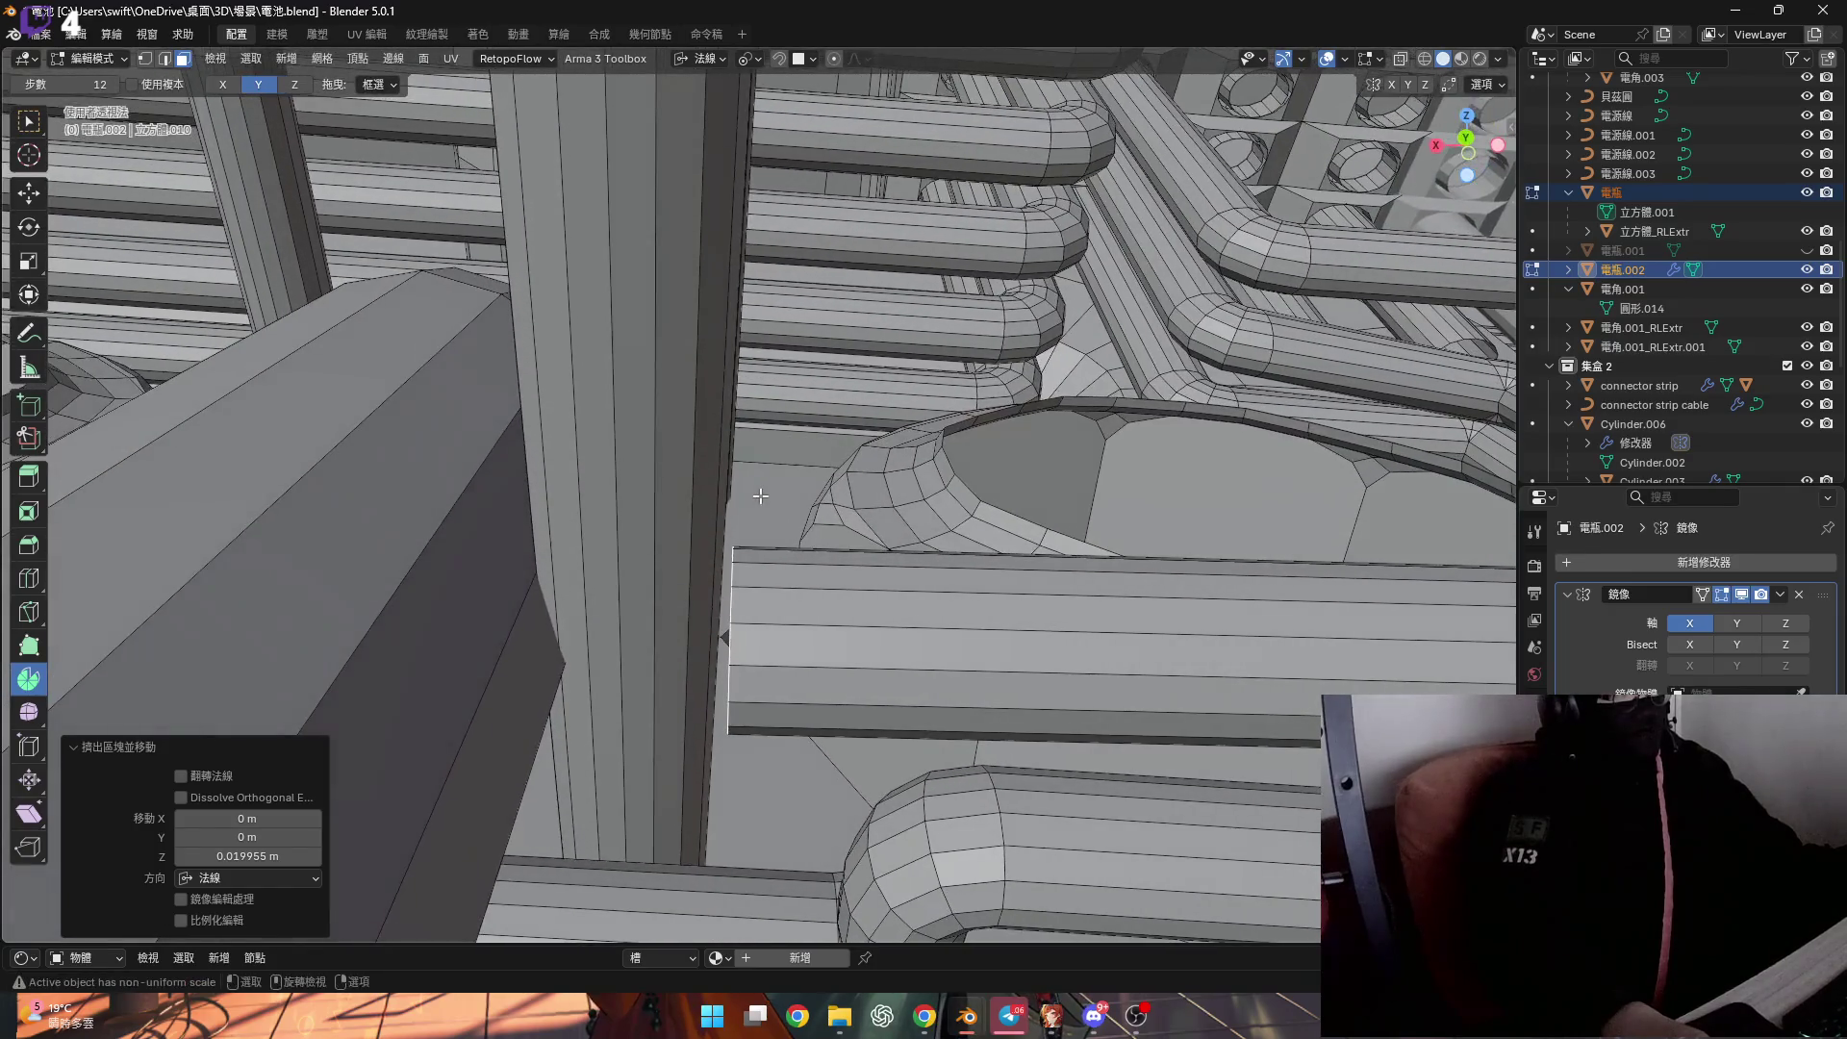
pyautogui.moveTo(721, 537)
pyautogui.mouseDown(button='middle')
pyautogui.moveTo(672, 565)
pyautogui.moveTo(640, 668)
pyautogui.mouseUp(button='middle')
pyautogui.hotkey('ctrl', 'r')
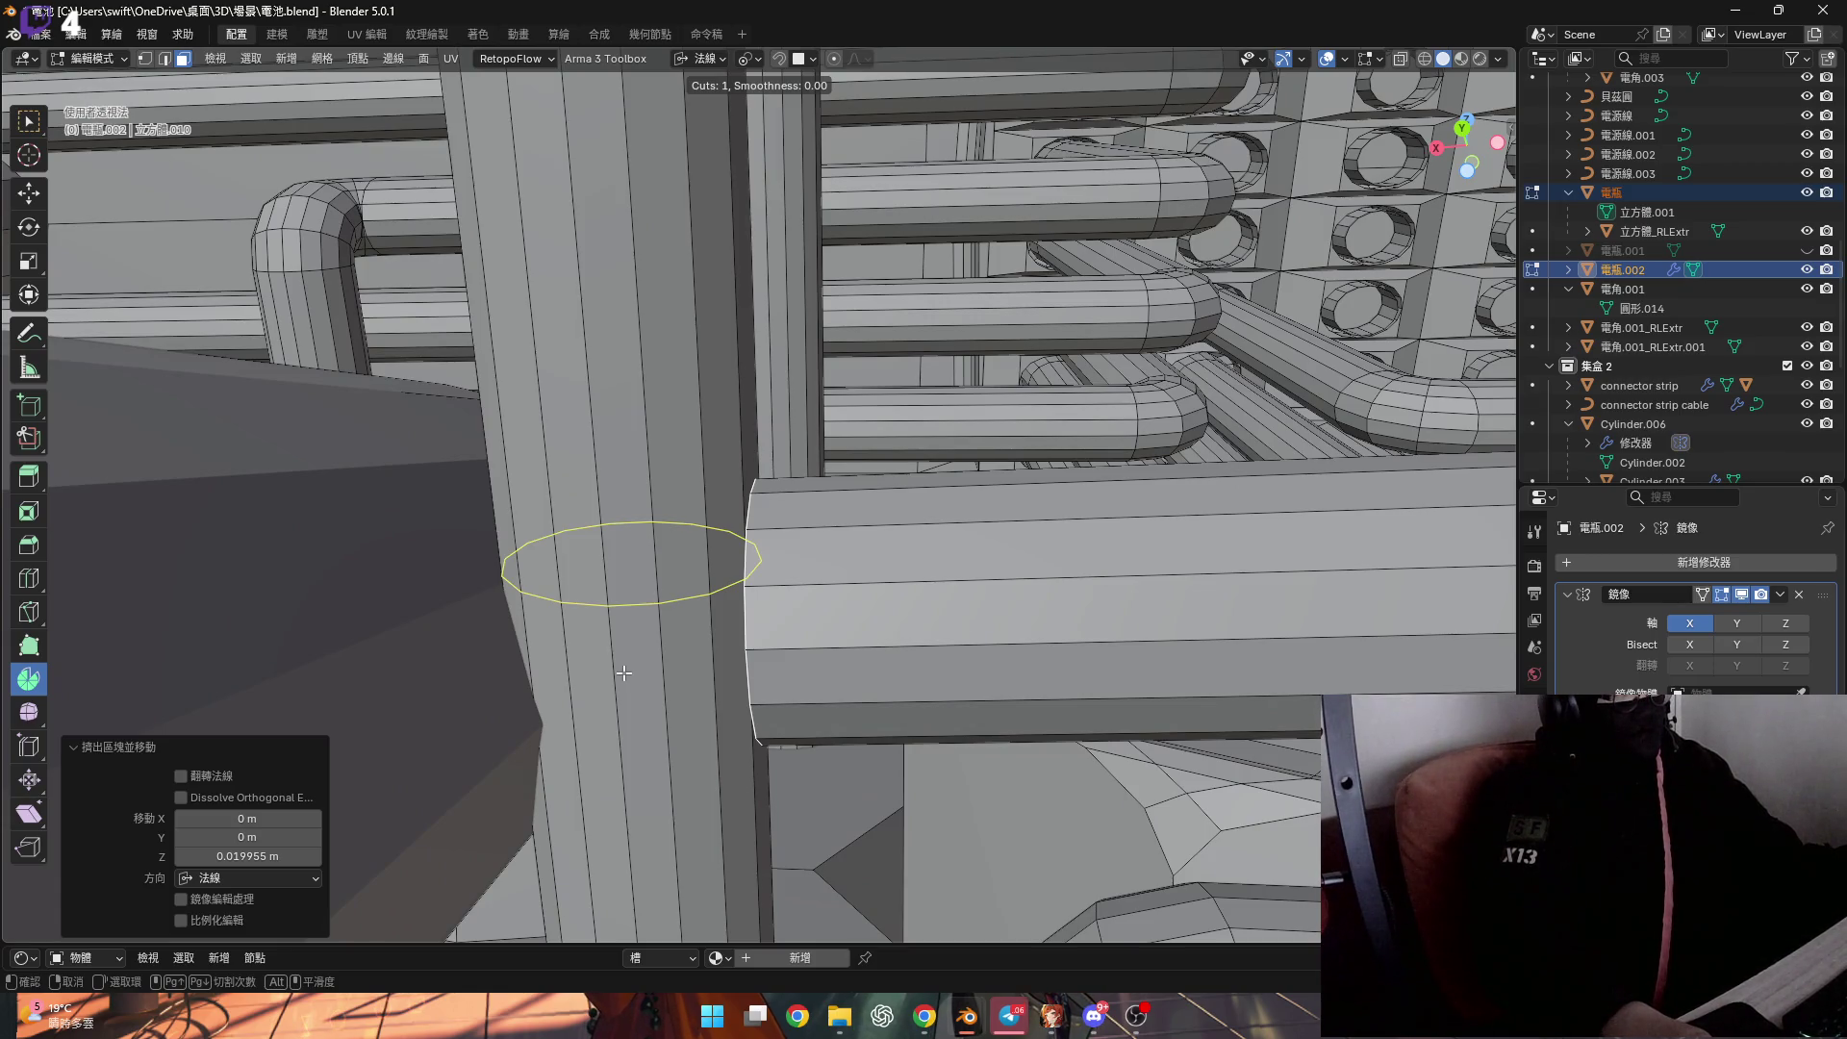
# Add two loop cuts on the pillar and nudge the loop along local Z.
pyautogui.click(624, 673)
pyautogui.rightClick(623, 672)
pyautogui.moveTo(624, 673); pyautogui.dragTo(640, 595, button='middle')
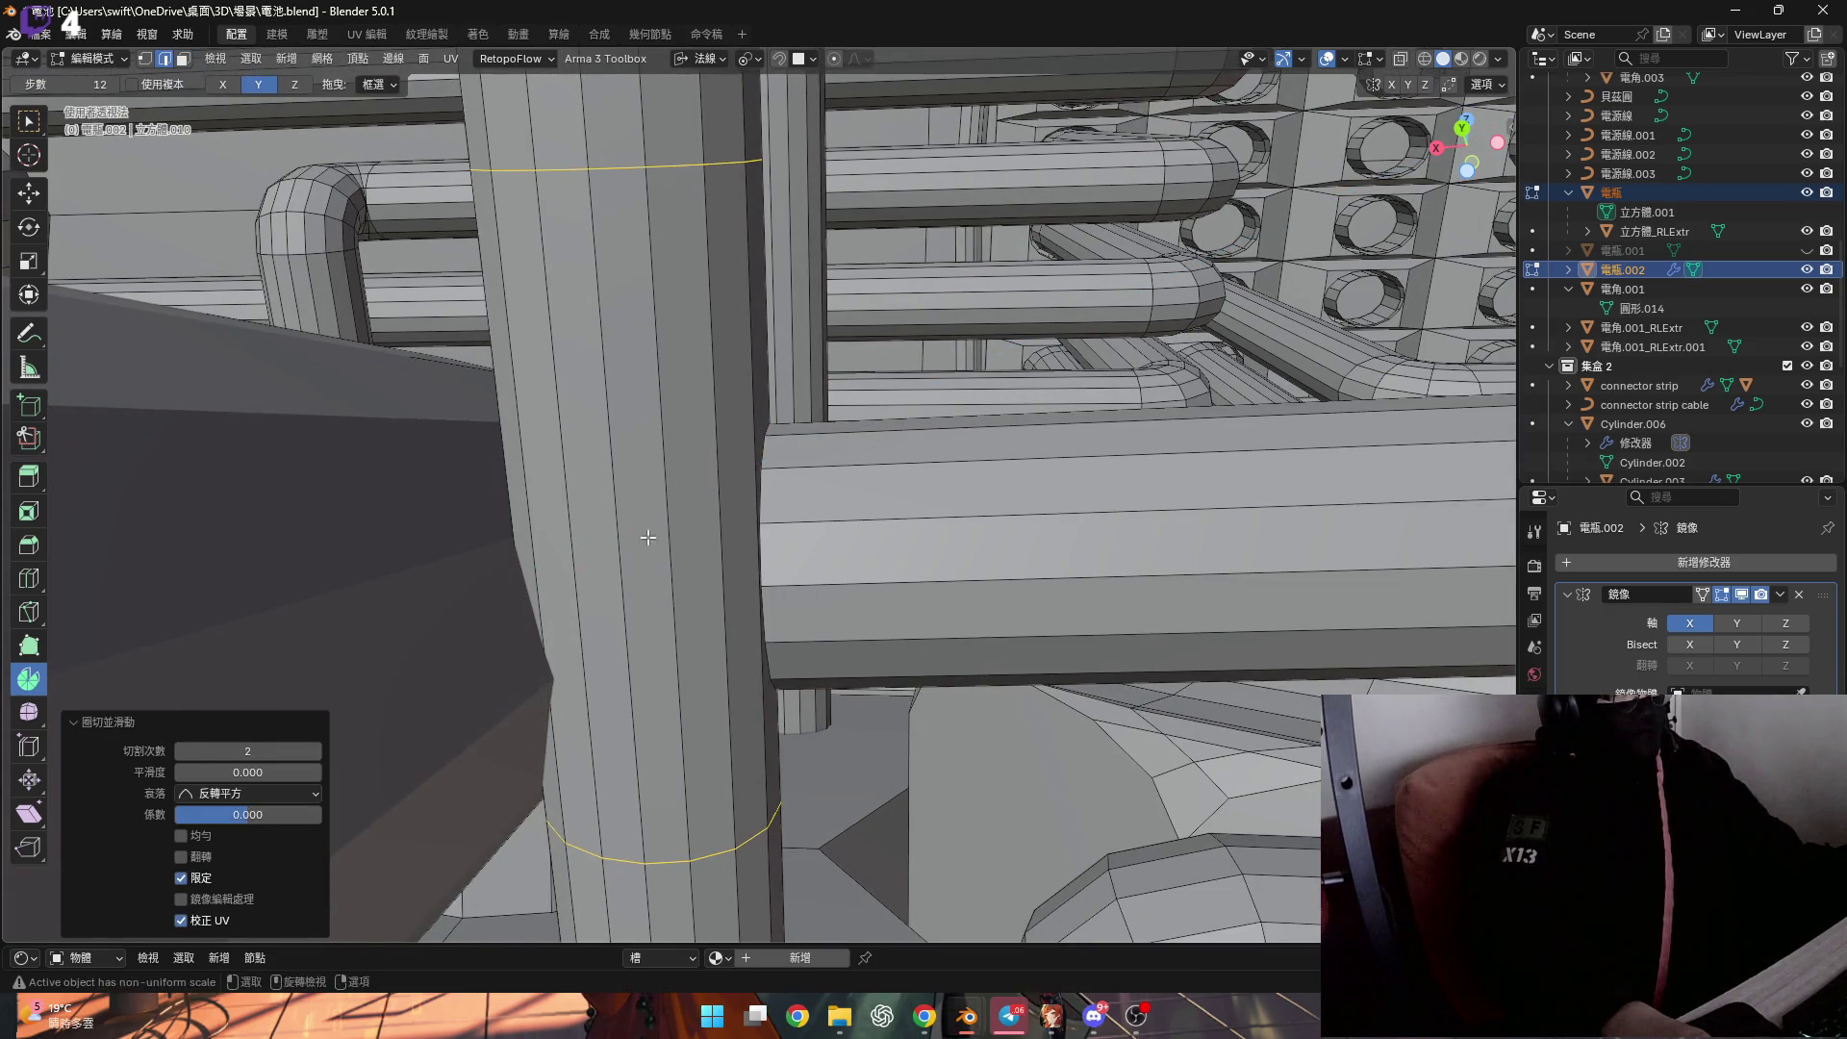
pyautogui.click(714, 60)
pyautogui.click(713, 131)
pyautogui.moveTo(636, 471); pyautogui.dragTo(635, 440, button='middle')
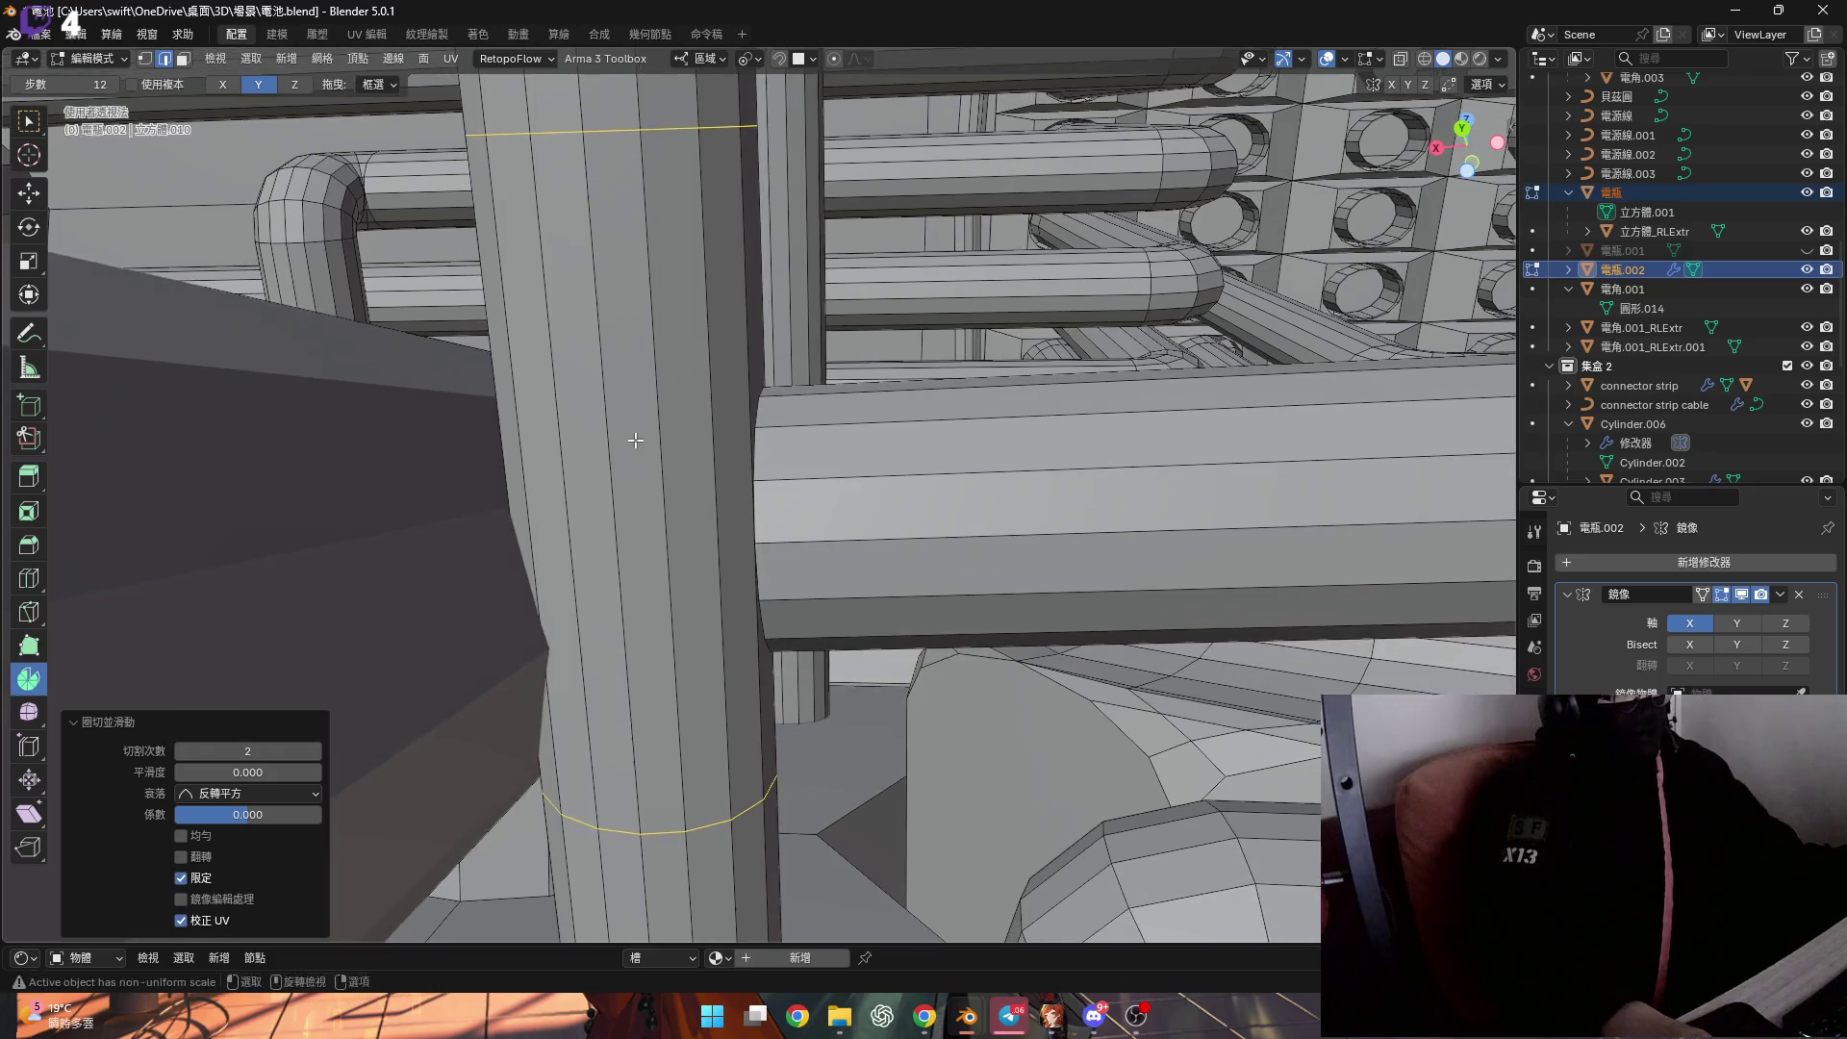
pyautogui.press('g')
pyautogui.press('x')
pyautogui.press('z')
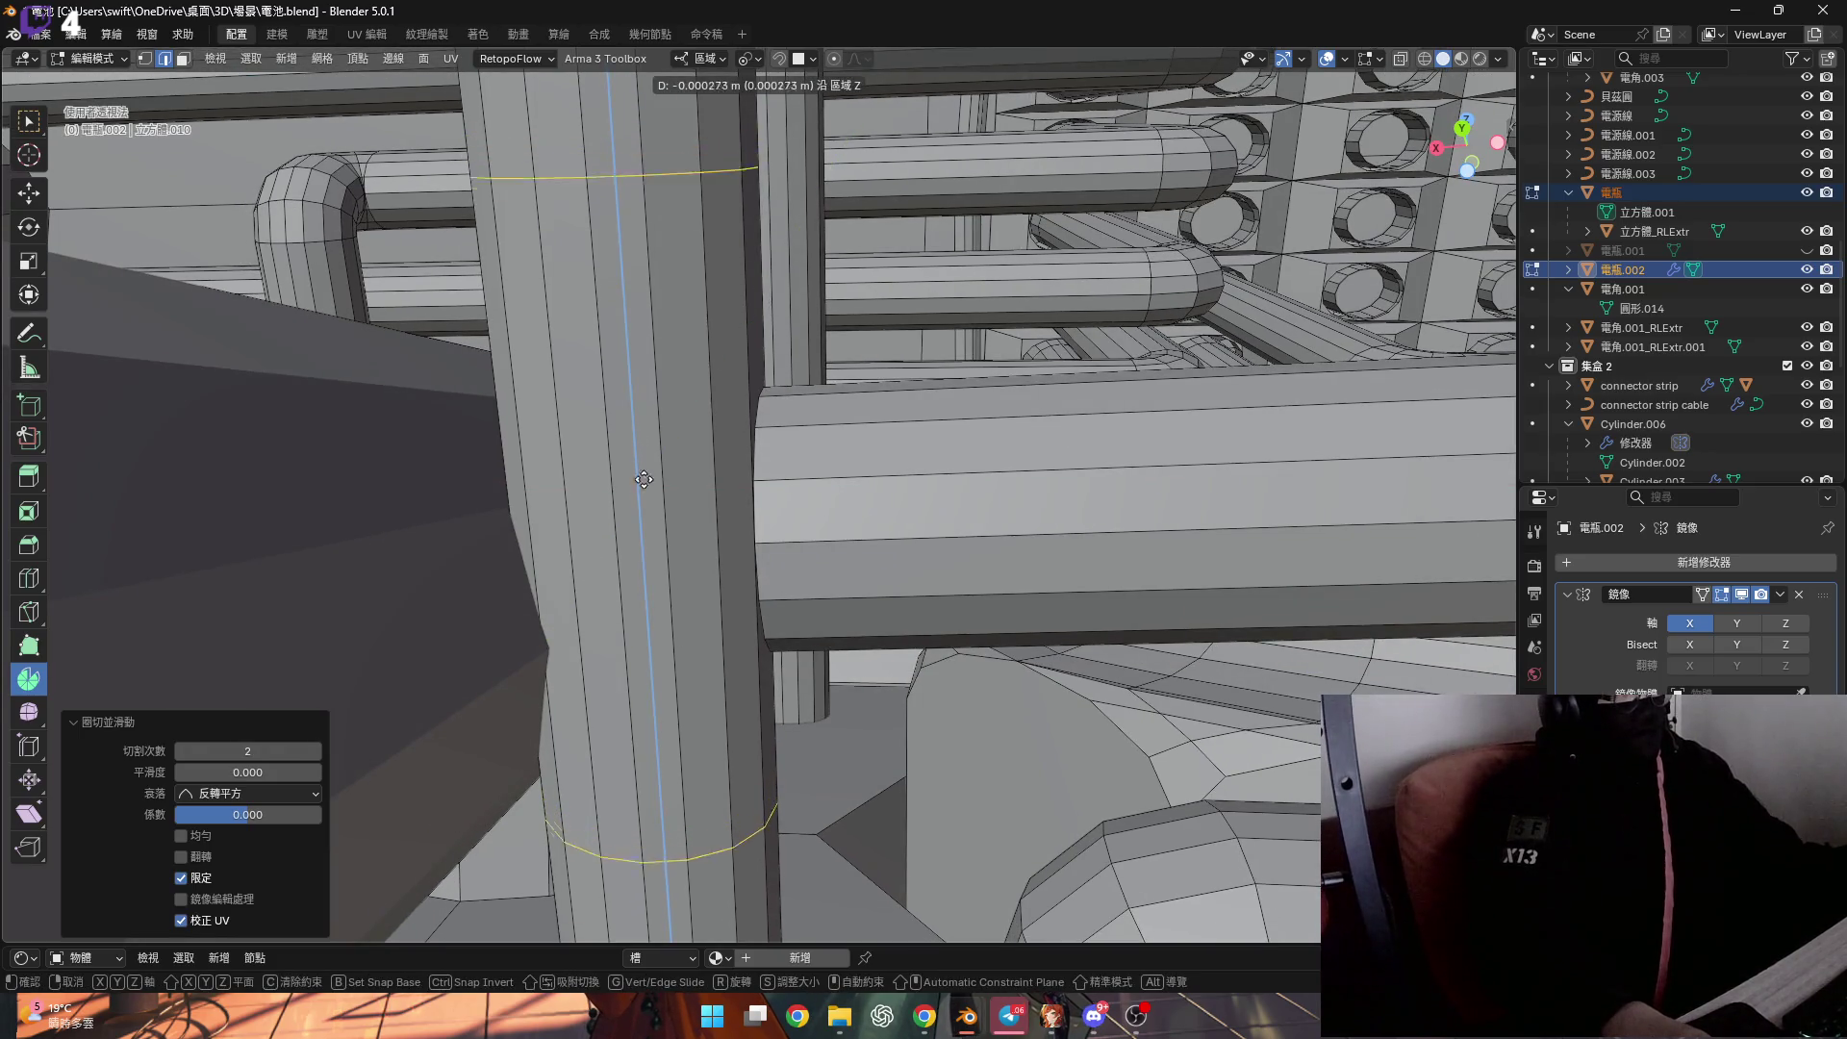
pyautogui.click(650, 578)
pyautogui.moveTo(650, 578)
pyautogui.mouseDown(button='middle')
pyautogui.moveTo(660, 492)
pyautogui.moveTo(692, 504)
pyautogui.moveTo(672, 512)
pyautogui.mouseUp(button='middle')
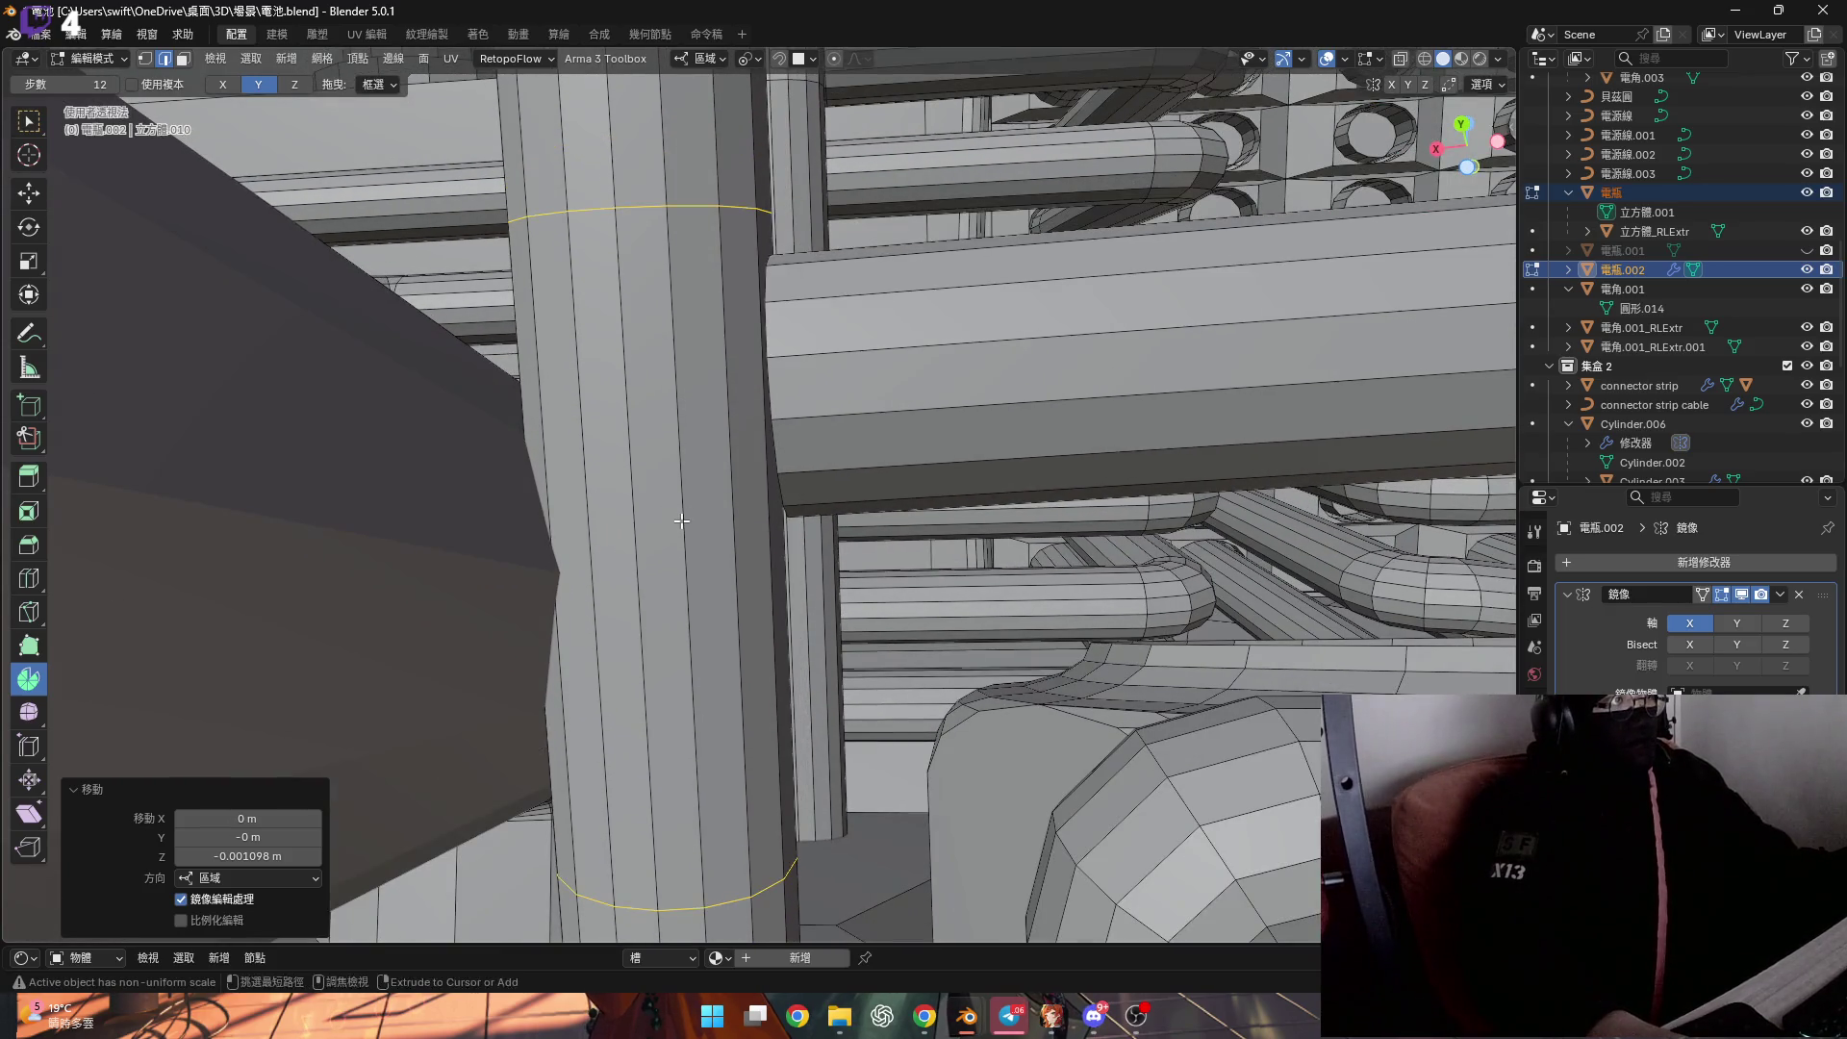
# Add another two-cut loop on the pillar and scale the loops apart along Z.
pyautogui.hotkey('ctrl', 'r')
pyautogui.click(681, 520)
pyautogui.rightClick(680, 520)
pyautogui.press('s')
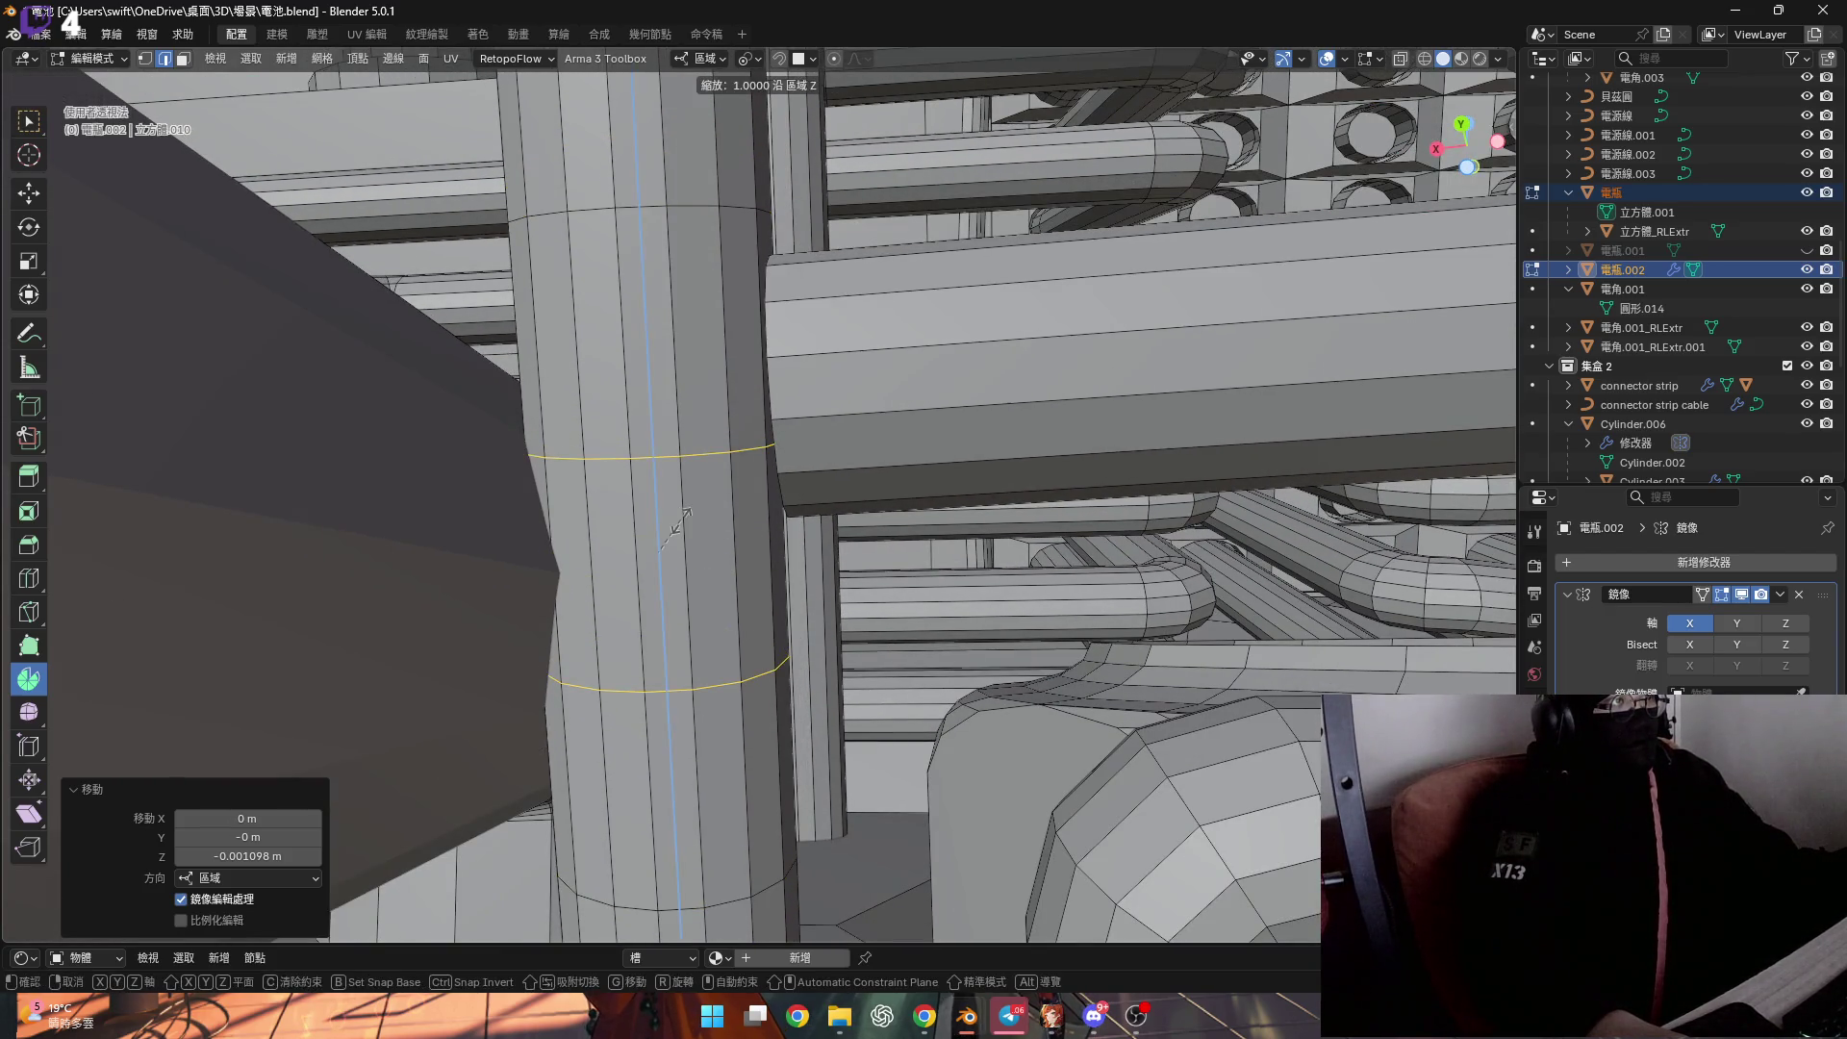
pyautogui.click(755, 536)
pyautogui.moveTo(755, 536)
pyautogui.mouseDown(button='middle')
pyautogui.moveTo(734, 466)
pyautogui.moveTo(701, 515)
pyautogui.moveTo(672, 504)
pyautogui.moveTo(680, 524)
pyautogui.moveTo(695, 544)
pyautogui.moveTo(650, 384)
pyautogui.mouseUp(button='middle')
# Select the two face loops between the cuts and delete them, leaving open ends.
pyautogui.press('3')
pyautogui.keyDown('alt'); pyautogui.click(683, 534); pyautogui.keyUp('alt')
pyautogui.keyDown('alt'); pyautogui.keyDown('shift'); pyautogui.click(689, 565); pyautogui.keyUp('shift'); pyautogui.keyUp('alt')
pyautogui.press('x')
pyautogui.click(690, 567)
pyautogui.press('2')
pyautogui.scroll(3, 668, 361)
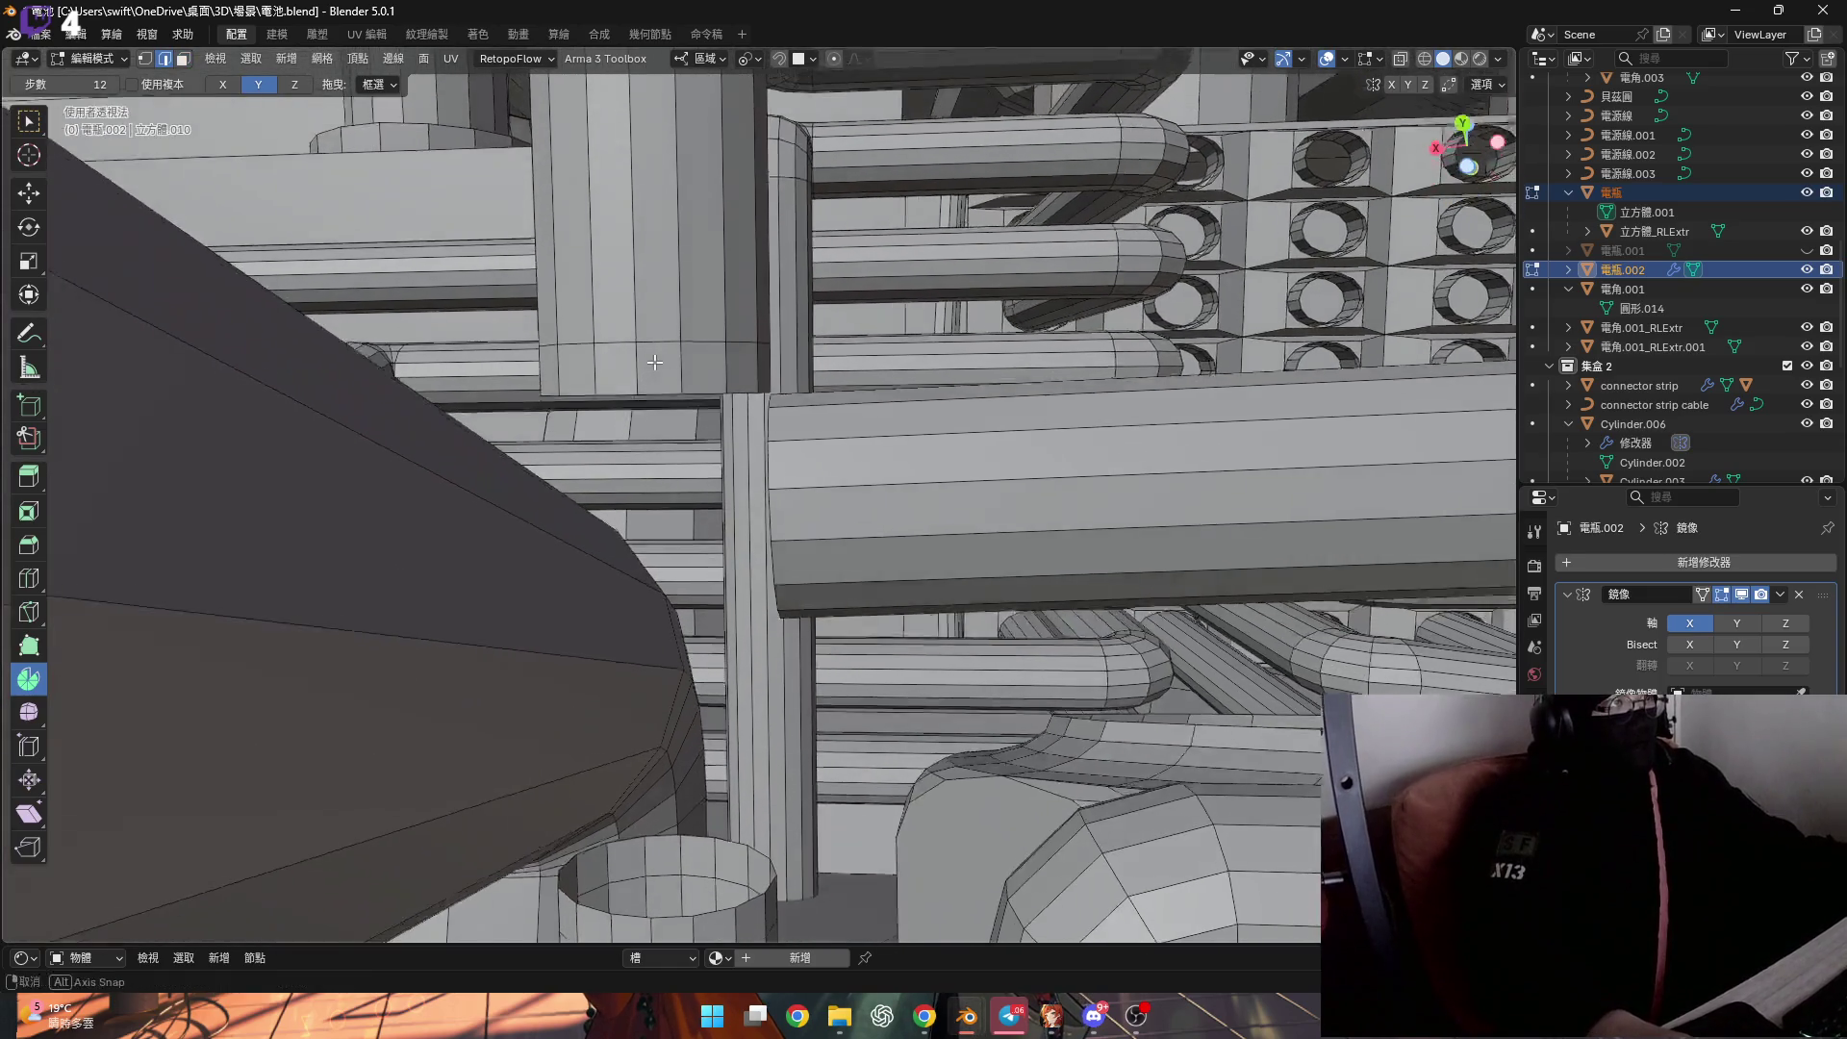
# Snap the 3D cursor to the selected vertex and spin the upper open ring 45°.
pyautogui.scroll(2, 668, 389)
pyautogui.scroll(1, 633, 333)
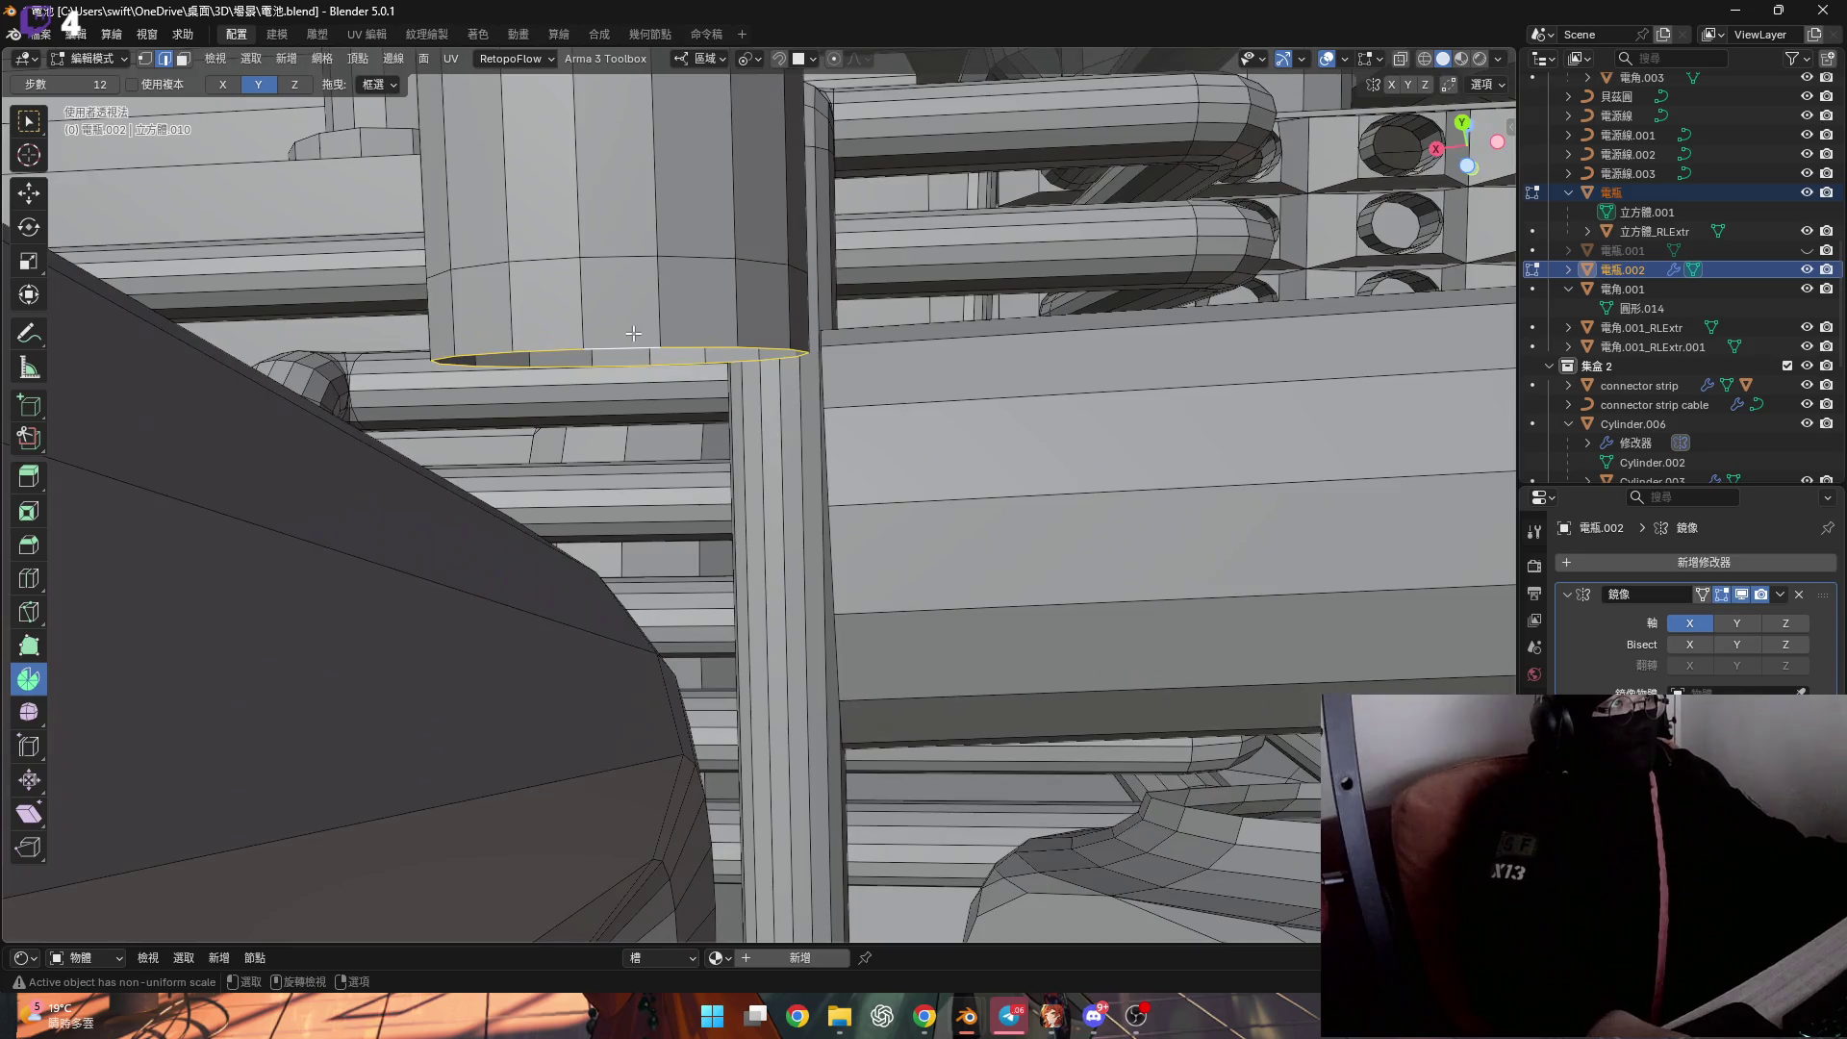
pyautogui.moveTo(631, 333)
pyautogui.mouseDown(button='middle')
pyautogui.moveTo(642, 404)
pyautogui.moveTo(784, 413)
pyautogui.moveTo(893, 449)
pyautogui.moveTo(932, 401)
pyautogui.moveTo(779, 377)
pyautogui.moveTo(844, 472)
pyautogui.mouseUp(button='middle')
pyautogui.hotkey('shift', 's')
pyautogui.moveTo(719, 561); pyautogui.dragTo(845, 515, button='middle')
pyautogui.hotkey('shift', 's')
pyautogui.click(833, 546)
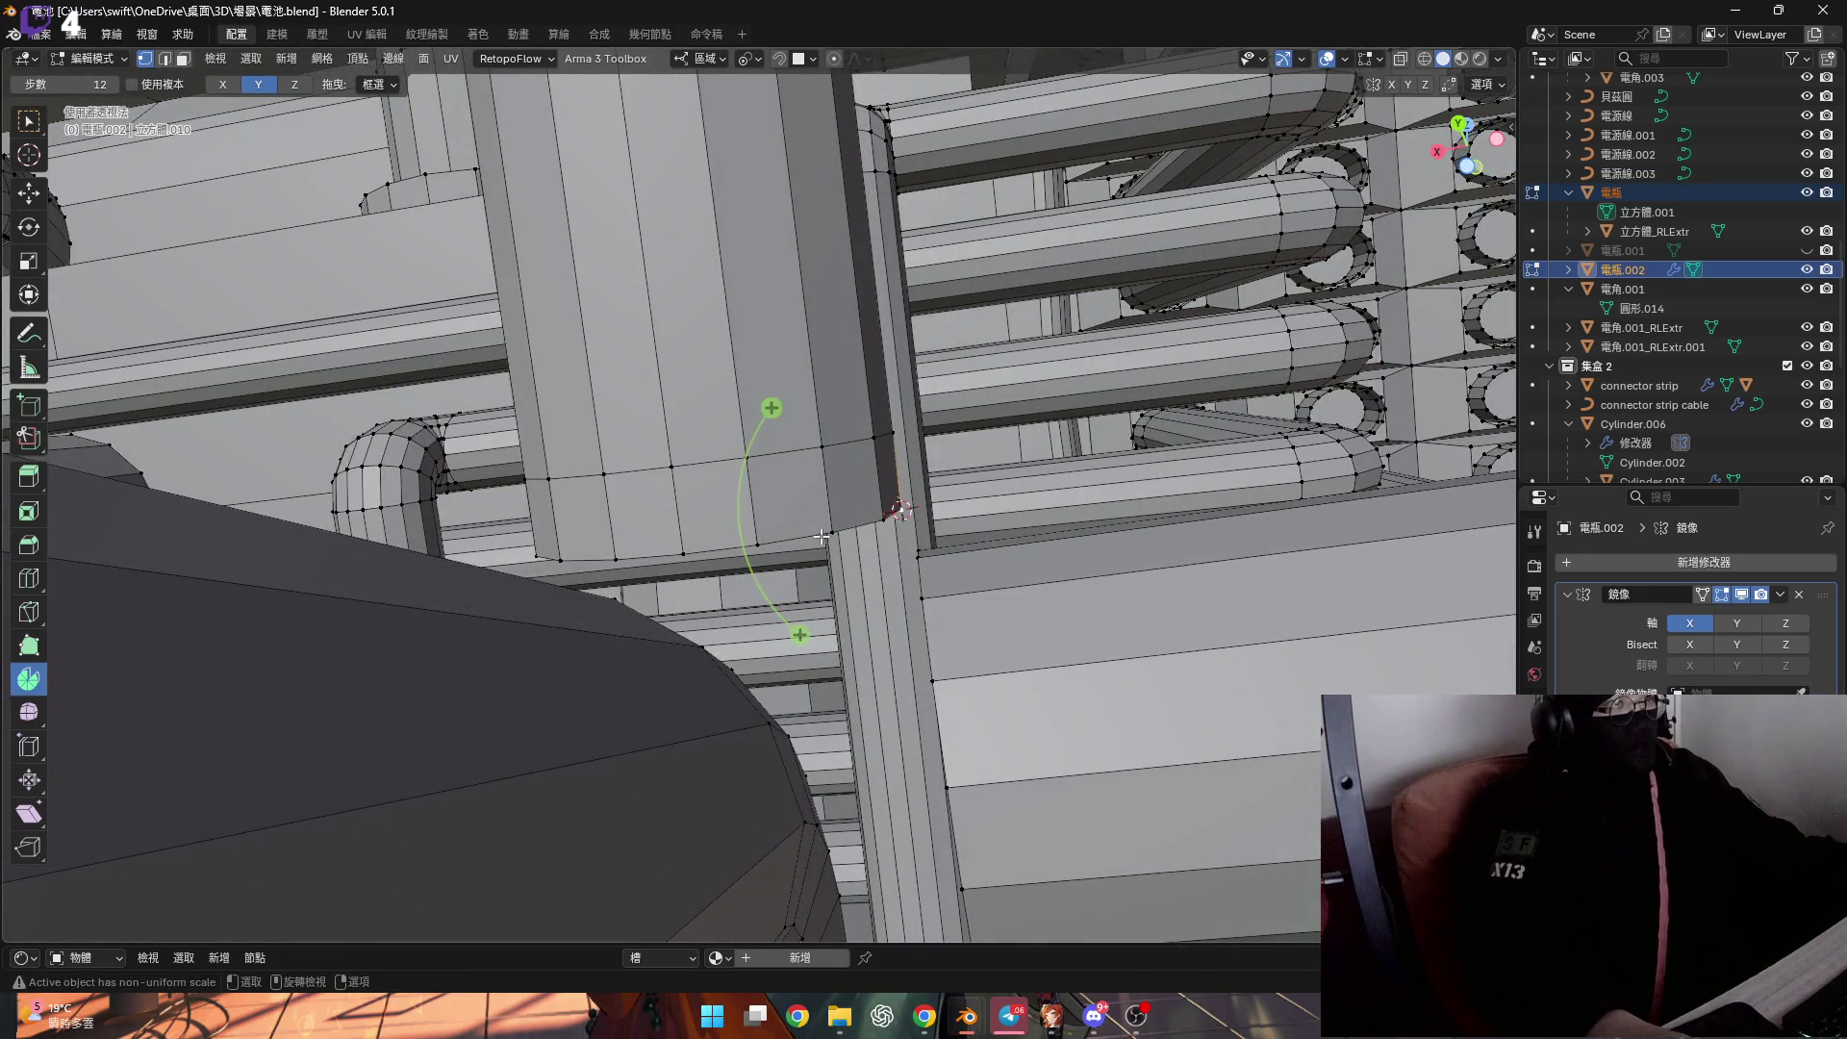
pyautogui.moveTo(844, 495)
pyautogui.mouseDown(button='middle')
pyautogui.moveTo(795, 484)
pyautogui.moveTo(728, 617)
pyautogui.mouseUp(button='middle')
pyautogui.moveTo(724, 618)
pyautogui.mouseDown()
pyautogui.moveTo(871, 636)
pyautogui.moveTo(838, 638)
pyautogui.mouseUp()
pyautogui.moveTo(838, 638); pyautogui.dragTo(603, 482, button='middle')
pyautogui.write('45')
pyautogui.press('Return')
# Select the lower cylinder's whole rim loop in edge mode and spin it 45° too.
pyautogui.scroll(-3, 586, 431)
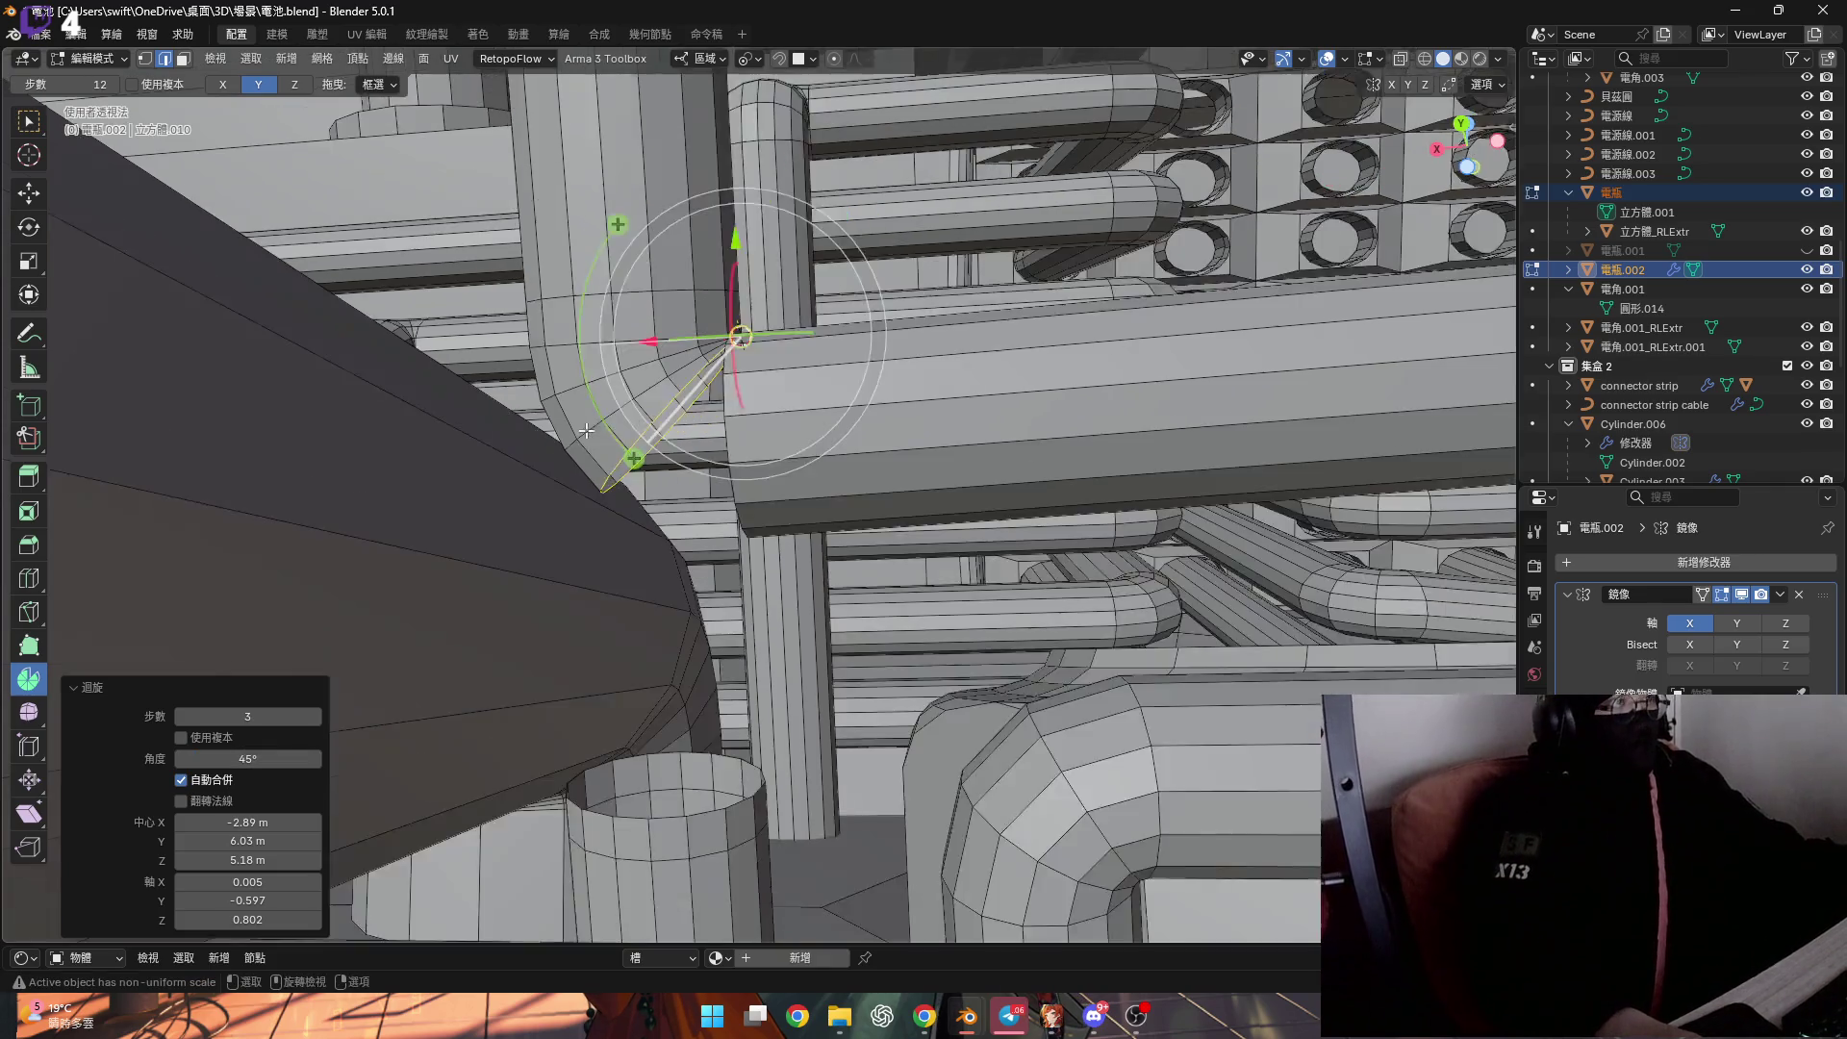
pyautogui.scroll(-2, 586, 431)
pyautogui.scroll(6, 639, 516)
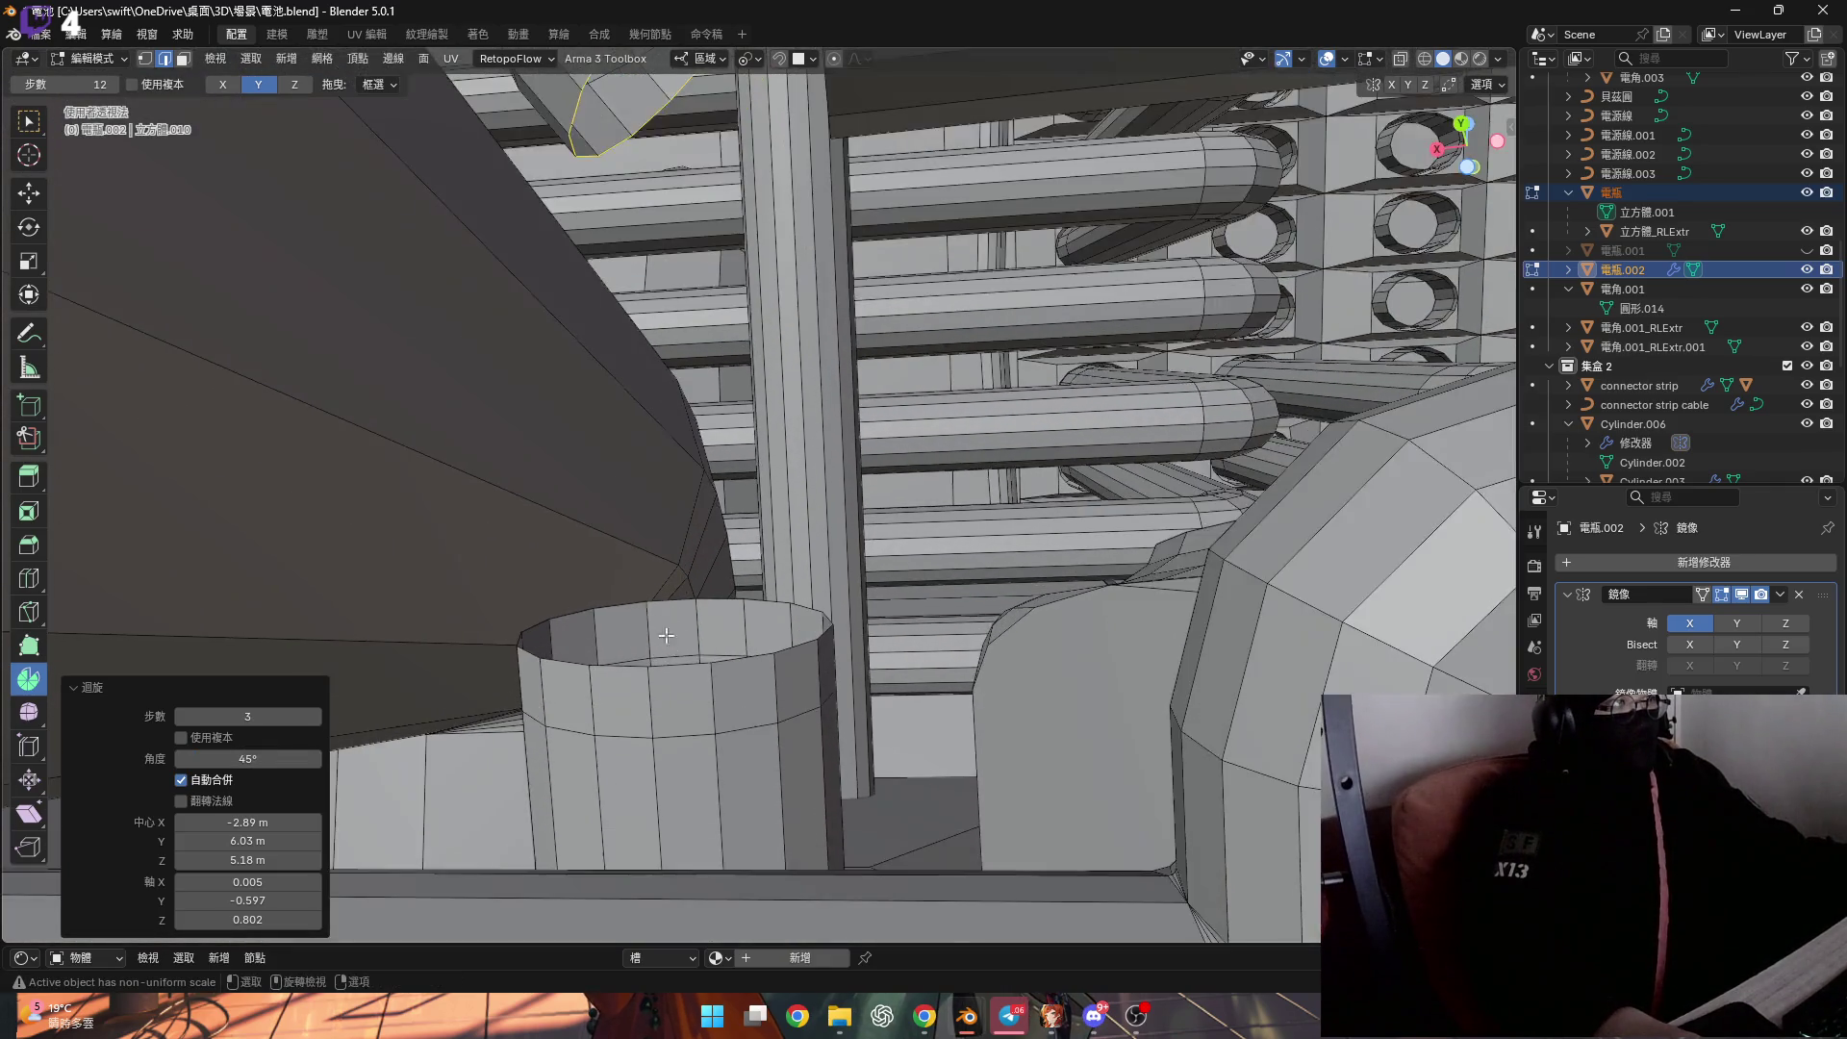
pyautogui.moveTo(670, 640); pyautogui.dragTo(614, 662, button='middle')
pyautogui.click(686, 700)
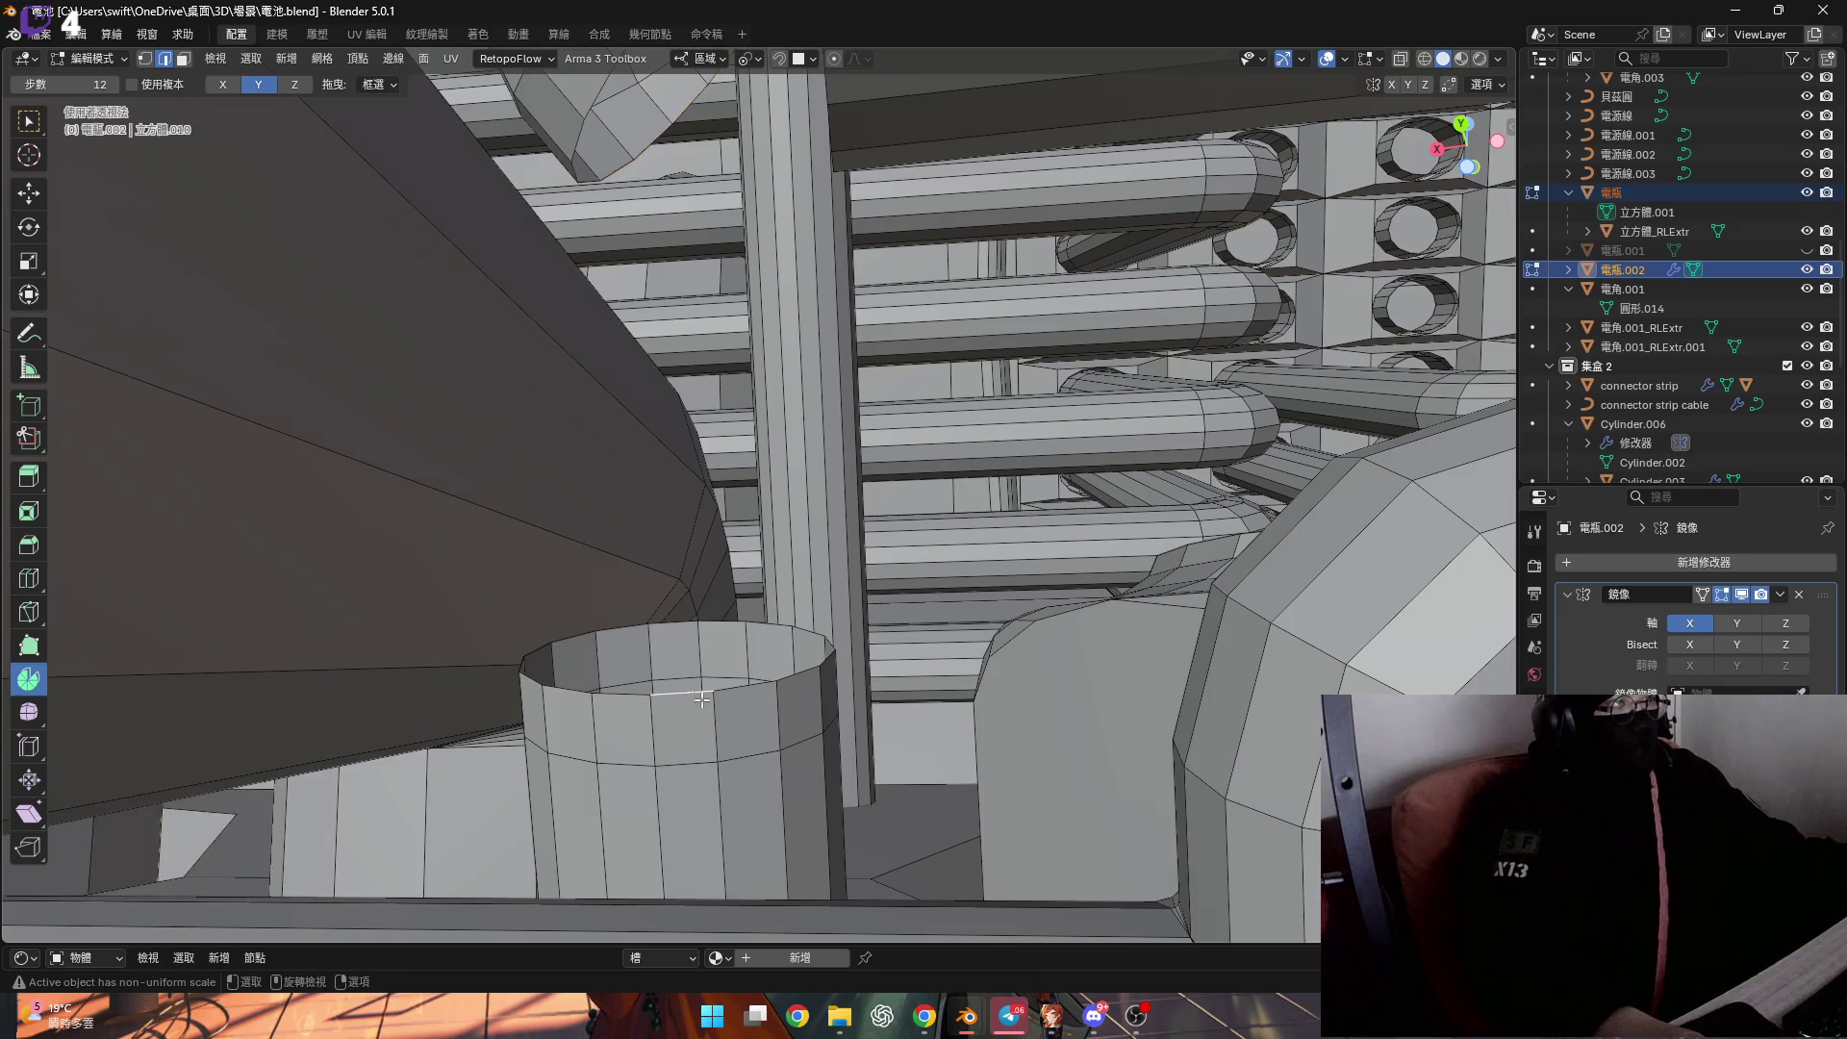
pyautogui.scroll(2, 816, 673)
pyautogui.hotkey('ctrl', 'Tab')
pyautogui.click(758, 712)
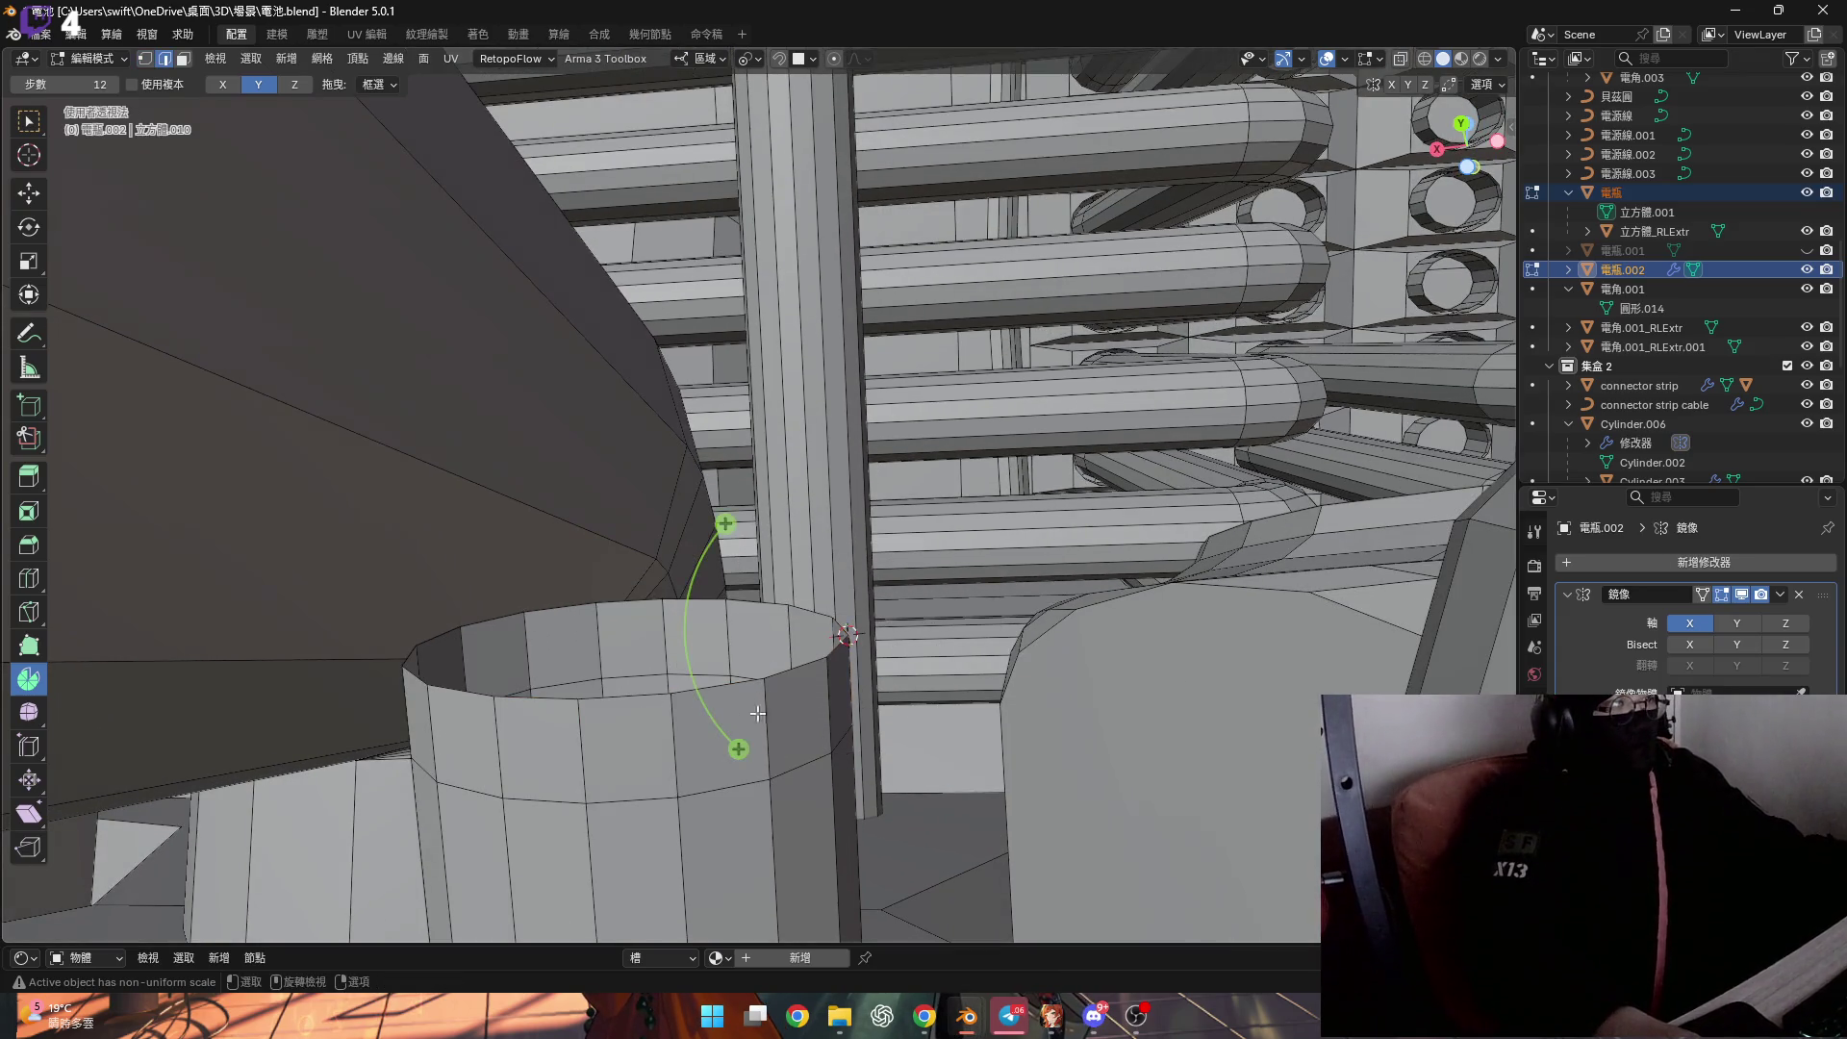
pyautogui.keyDown('alt'); pyautogui.click(643, 695); pyautogui.keyUp('alt')
pyautogui.moveTo(764, 533); pyautogui.dragTo(367, 752)
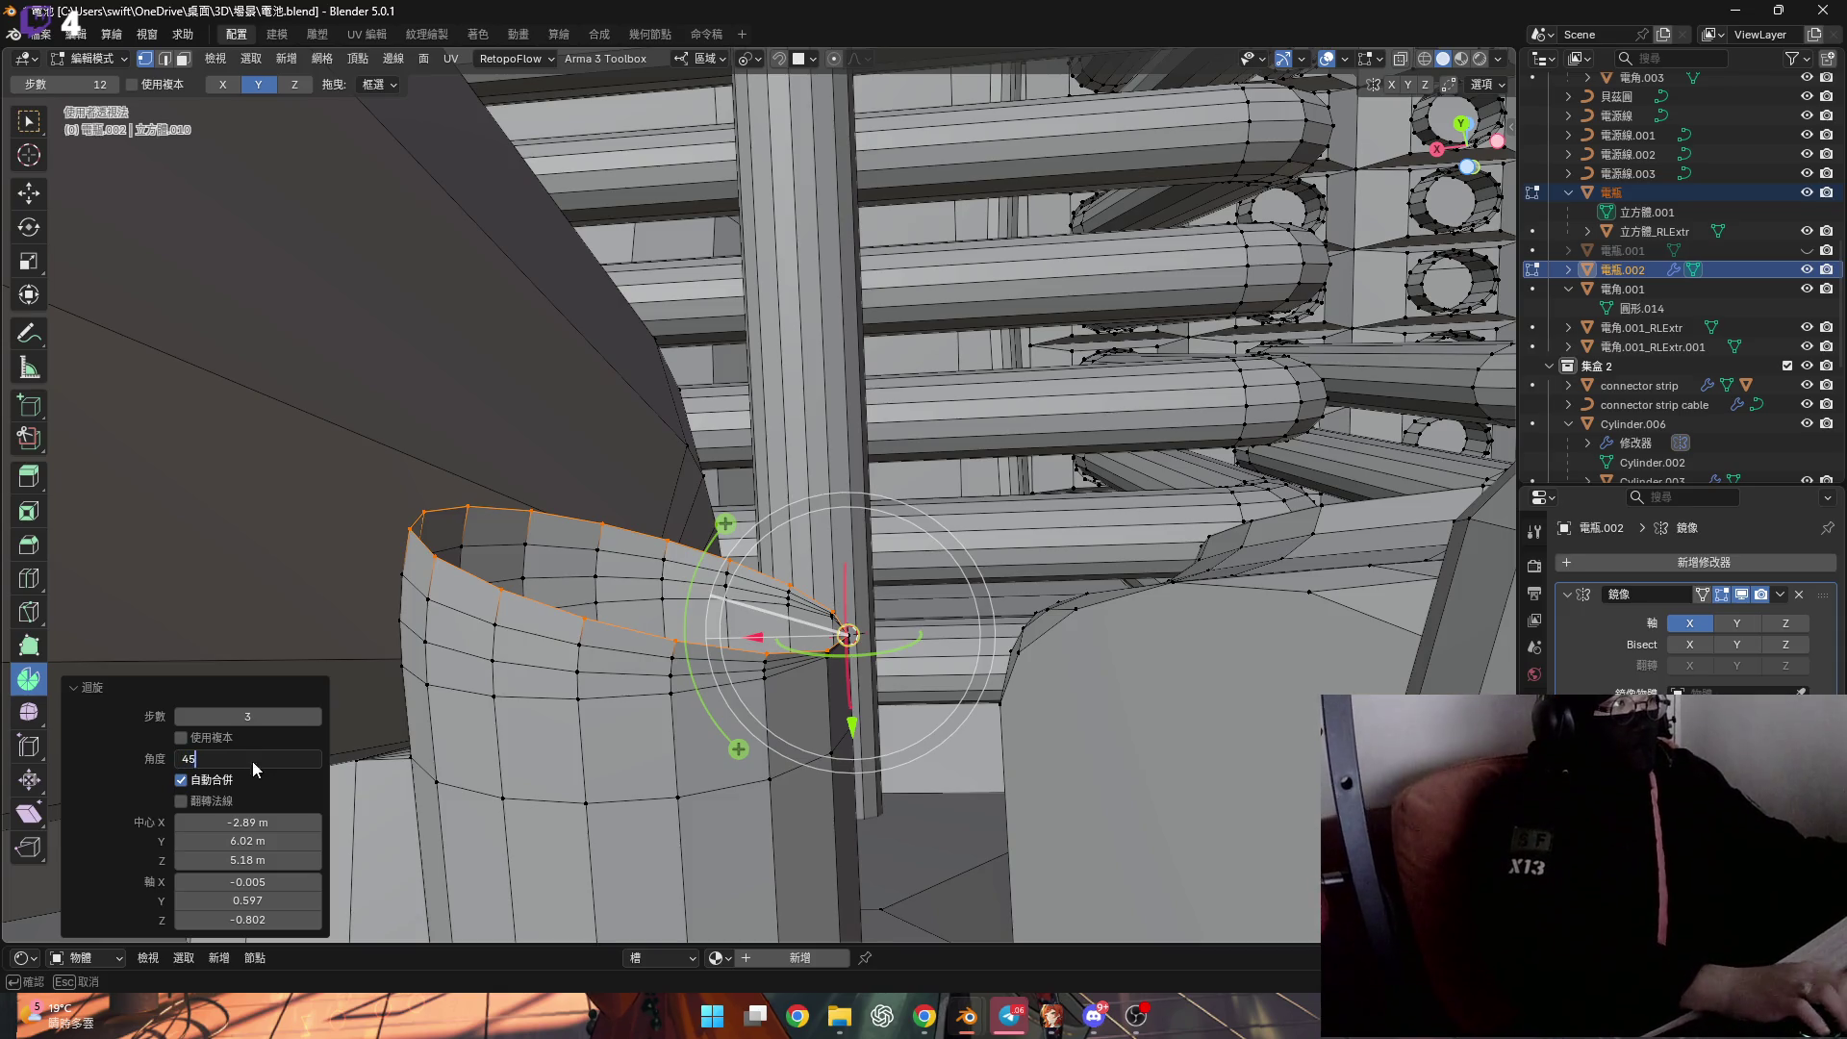
pyautogui.press('Return')
pyautogui.moveTo(538, 462)
pyautogui.mouseDown(button='middle')
pyautogui.moveTo(589, 396)
pyautogui.moveTo(609, 405)
pyautogui.moveTo(601, 371)
pyautogui.mouseUp(button='middle')
pyautogui.keyDown('alt'); pyautogui.click(594, 363); pyautogui.keyUp('alt')
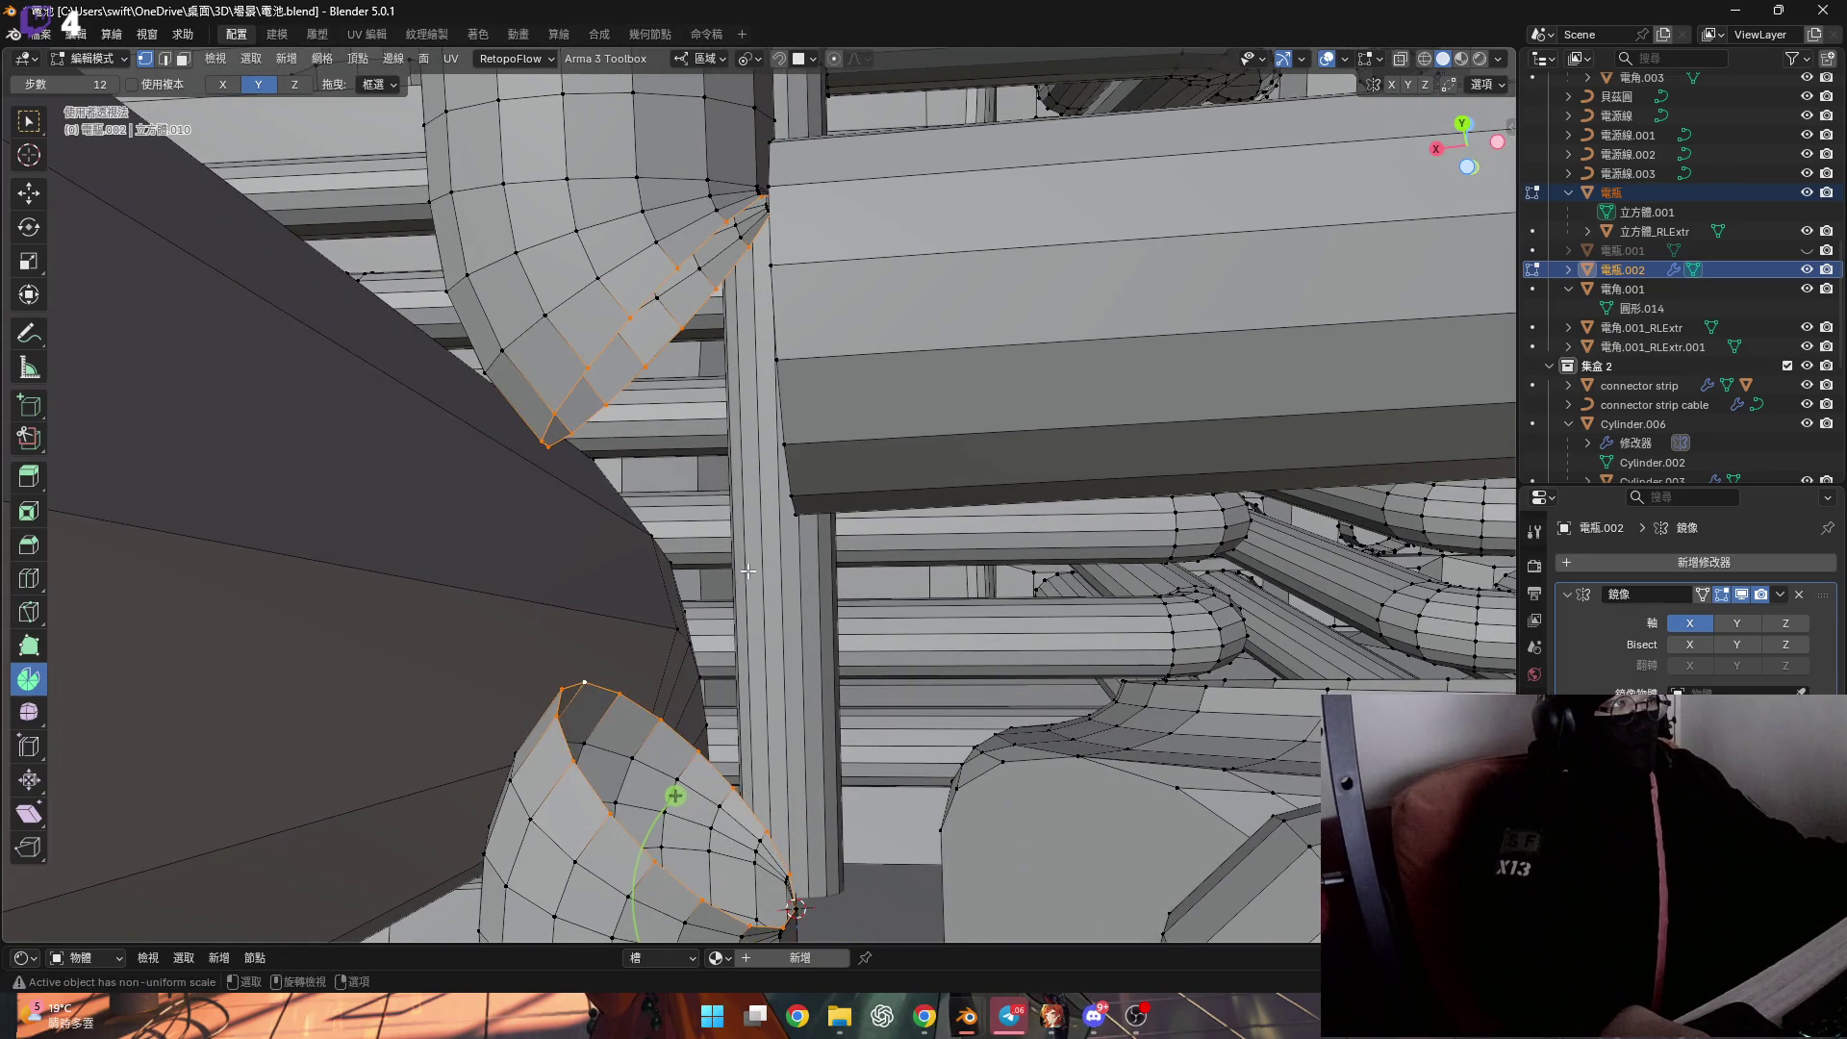
pyautogui.rightClick(748, 577)
pyautogui.click(731, 539)
pyautogui.keyDown('shift'); pyautogui.moveTo(567, 621); pyautogui.dragTo(566, 603, button='middle'); pyautogui.keyUp('shift')
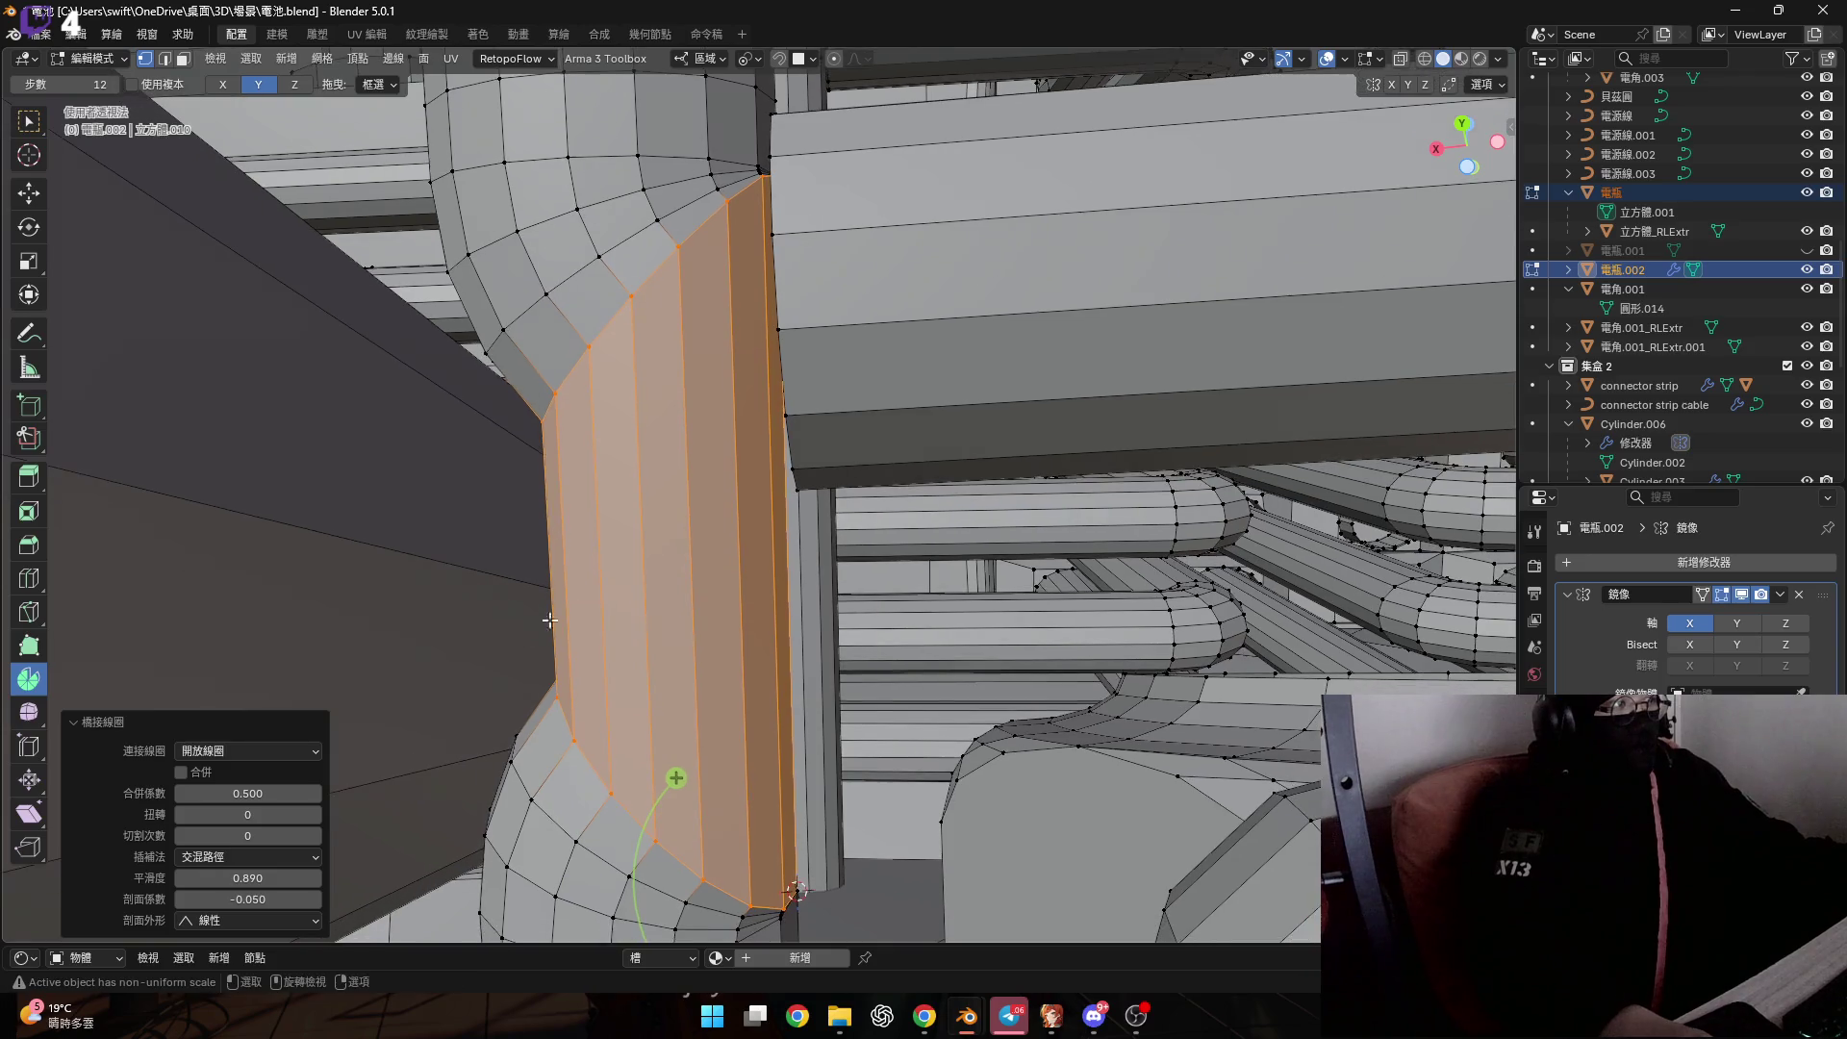
pyautogui.moveTo(247, 814)
pyautogui.mouseDown()
pyautogui.moveTo(299, 835)
pyautogui.moveTo(240, 835)
pyautogui.mouseUp()
pyautogui.moveTo(539, 674); pyautogui.dragTo(571, 724, button='middle')
pyautogui.moveTo(266, 831)
pyautogui.mouseDown()
pyautogui.moveTo(289, 835)
pyautogui.moveTo(267, 835)
pyautogui.mouseUp()
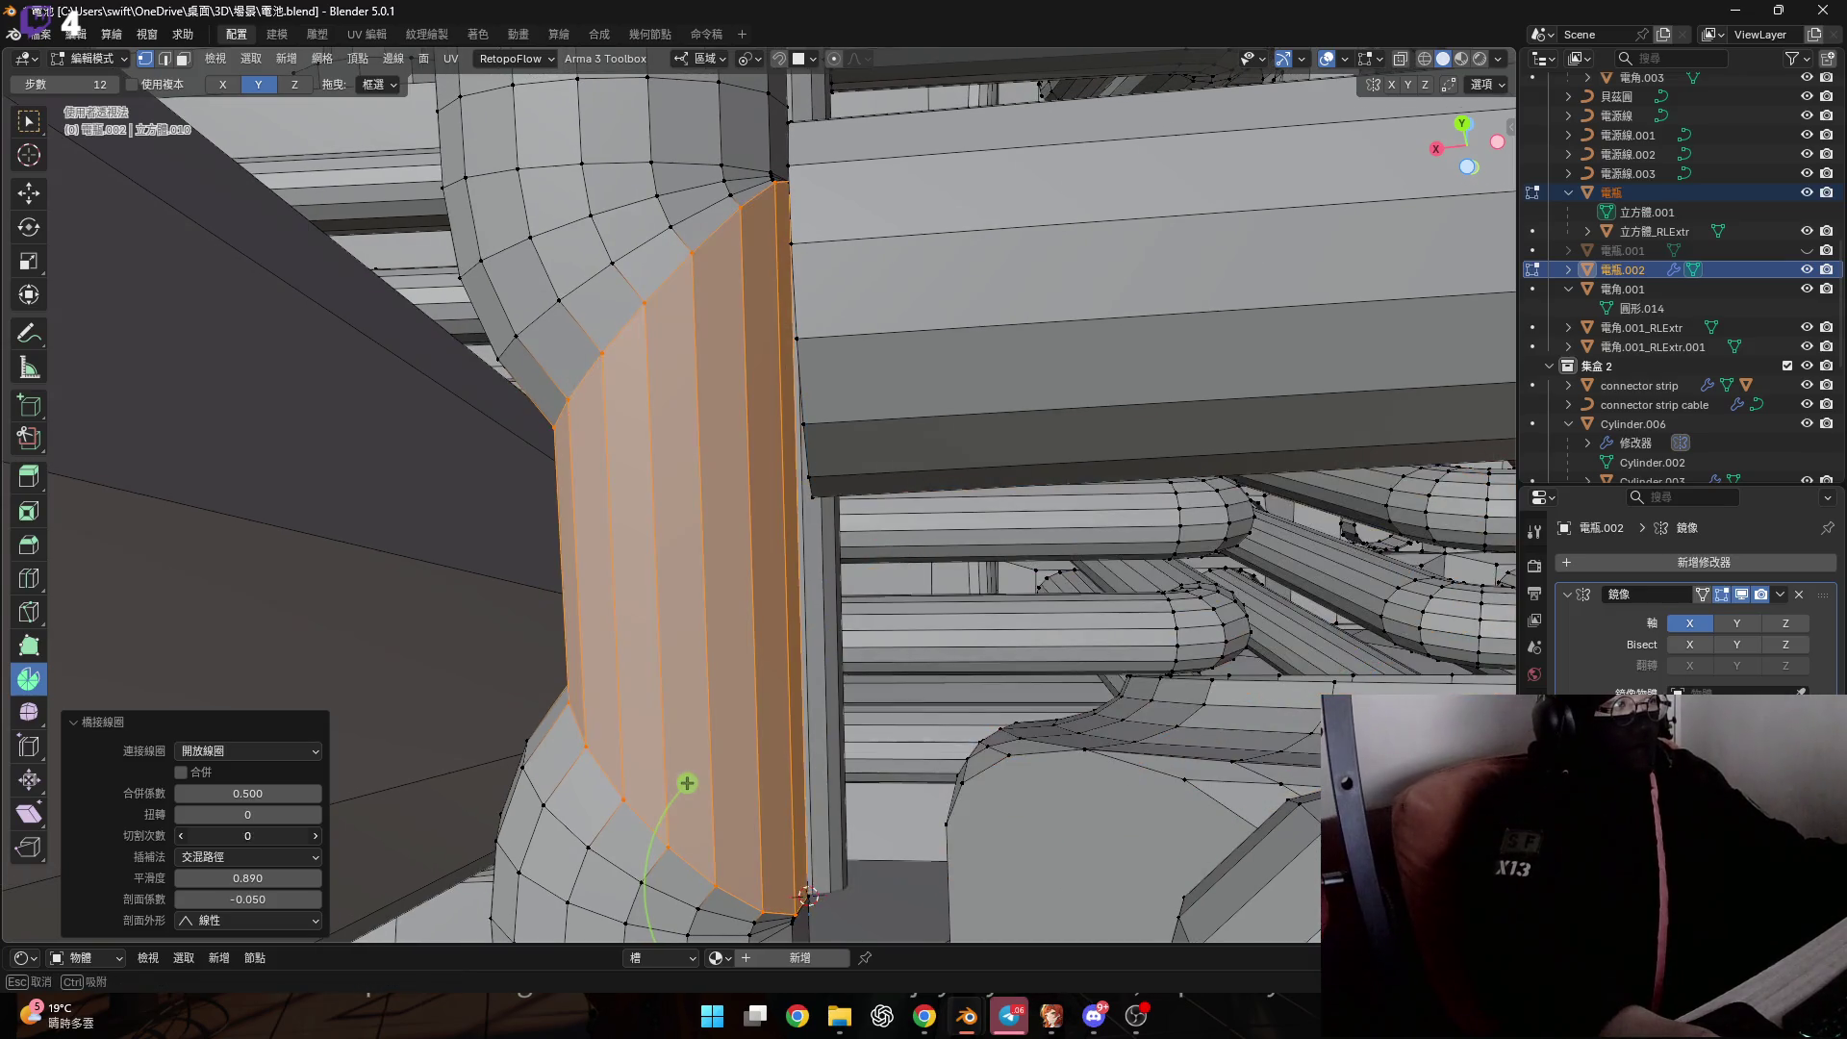
pyautogui.click(316, 837)
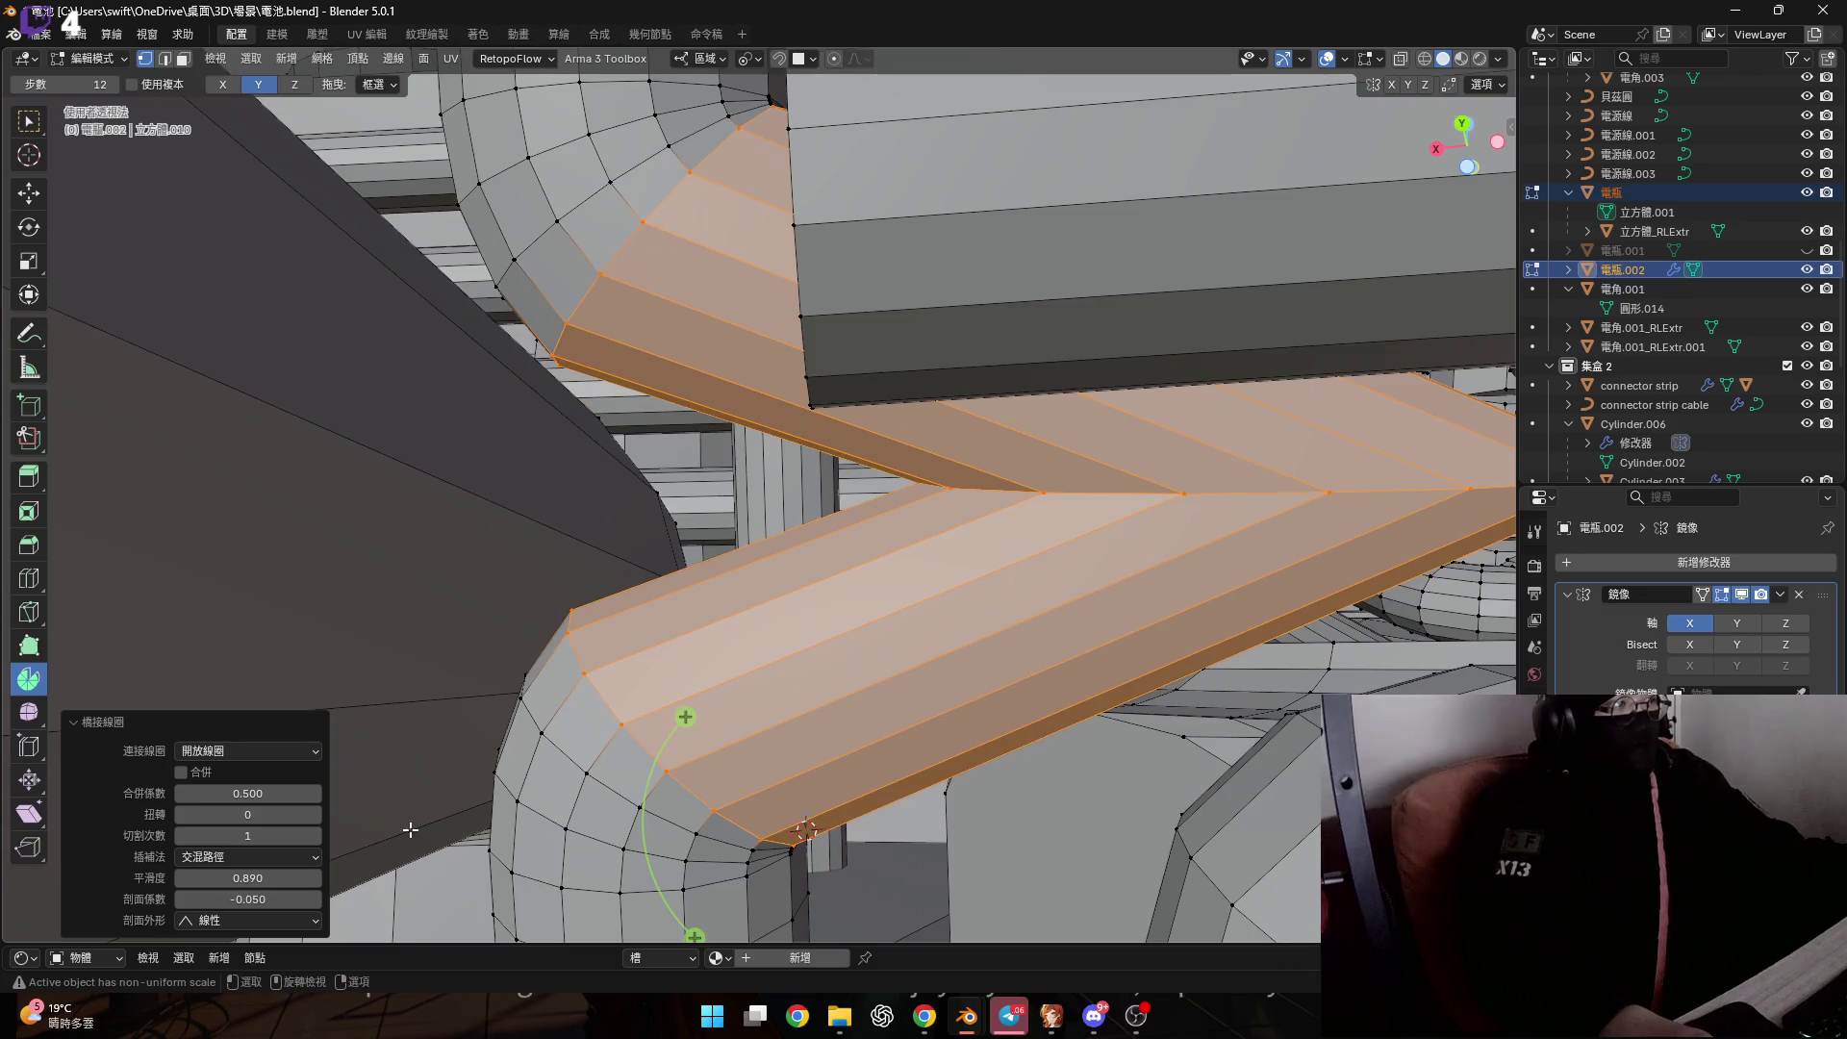
pyautogui.moveTo(279, 878); pyautogui.dragTo(197, 878)
pyautogui.press('Escape')
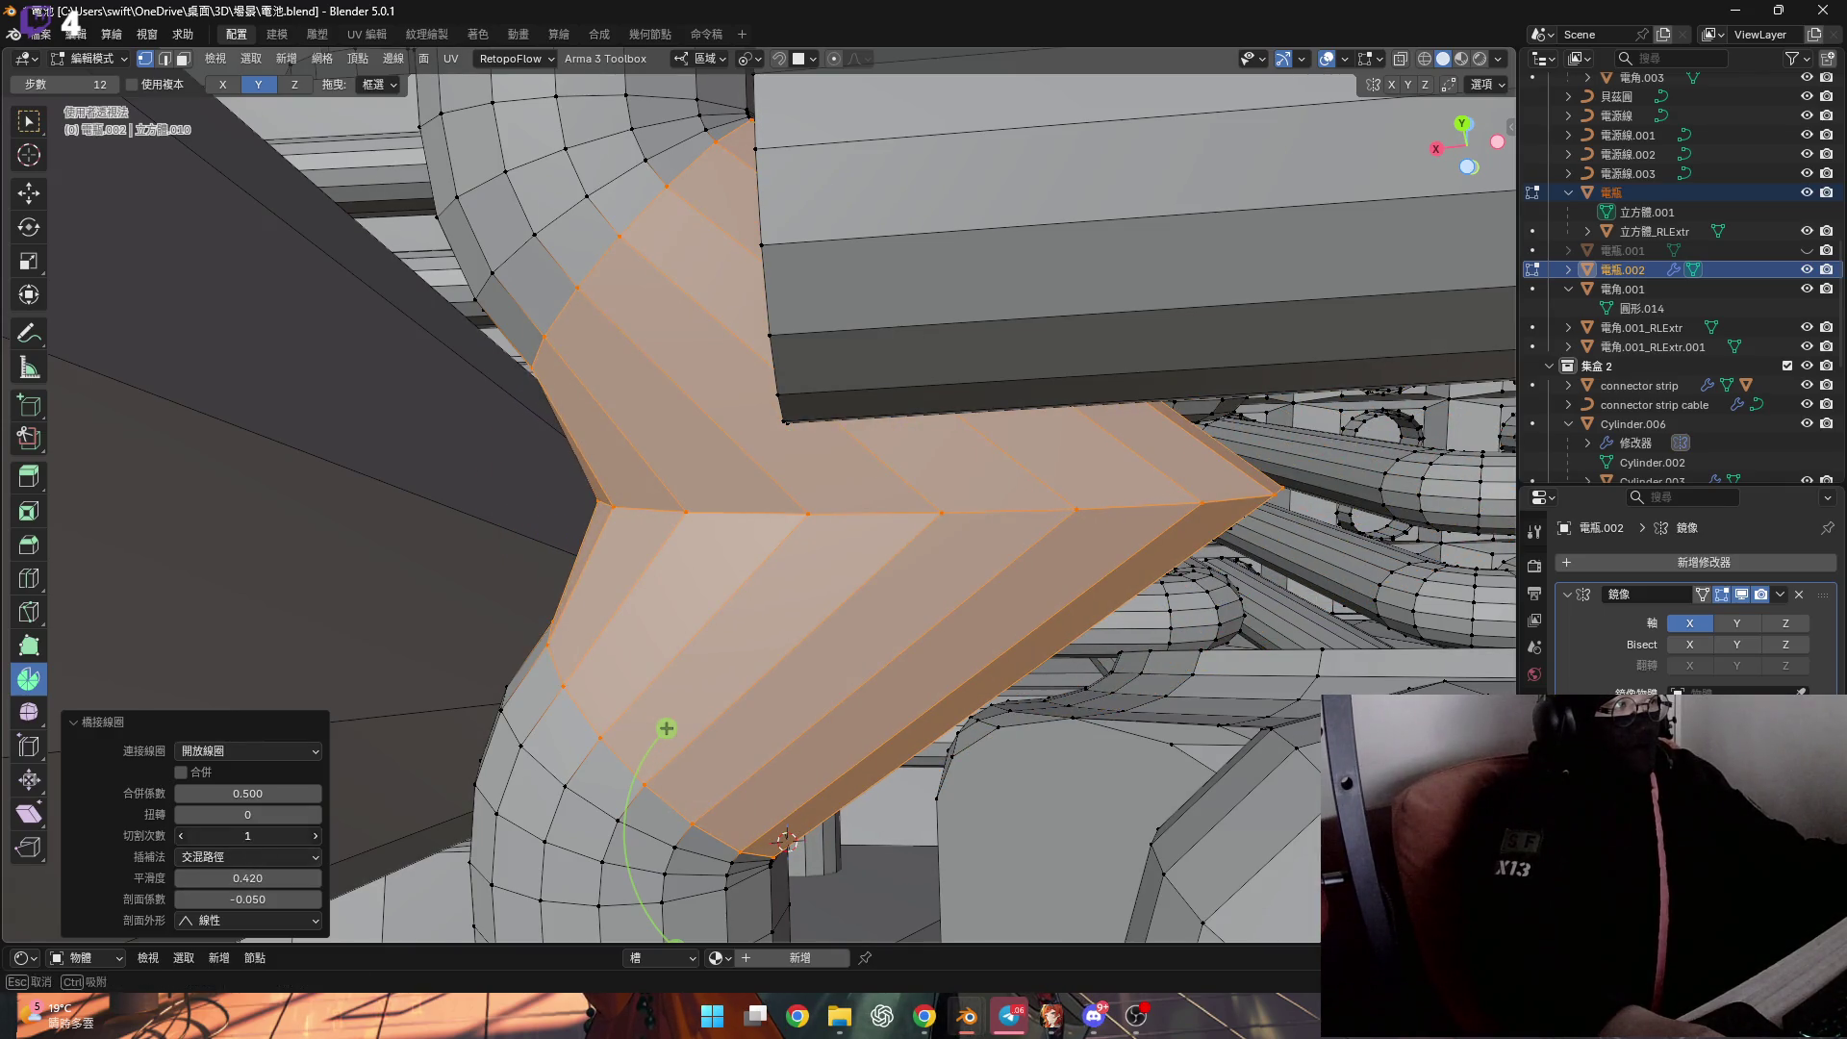
pyautogui.moveTo(616, 539)
pyautogui.mouseDown(button='middle')
pyautogui.moveTo(640, 475)
pyautogui.moveTo(620, 387)
pyautogui.moveTo(522, 310)
pyautogui.moveTo(646, 457)
pyautogui.moveTo(565, 474)
pyautogui.moveTo(668, 449)
pyautogui.moveTo(656, 350)
pyautogui.moveTo(677, 370)
pyautogui.mouseUp(button='middle')
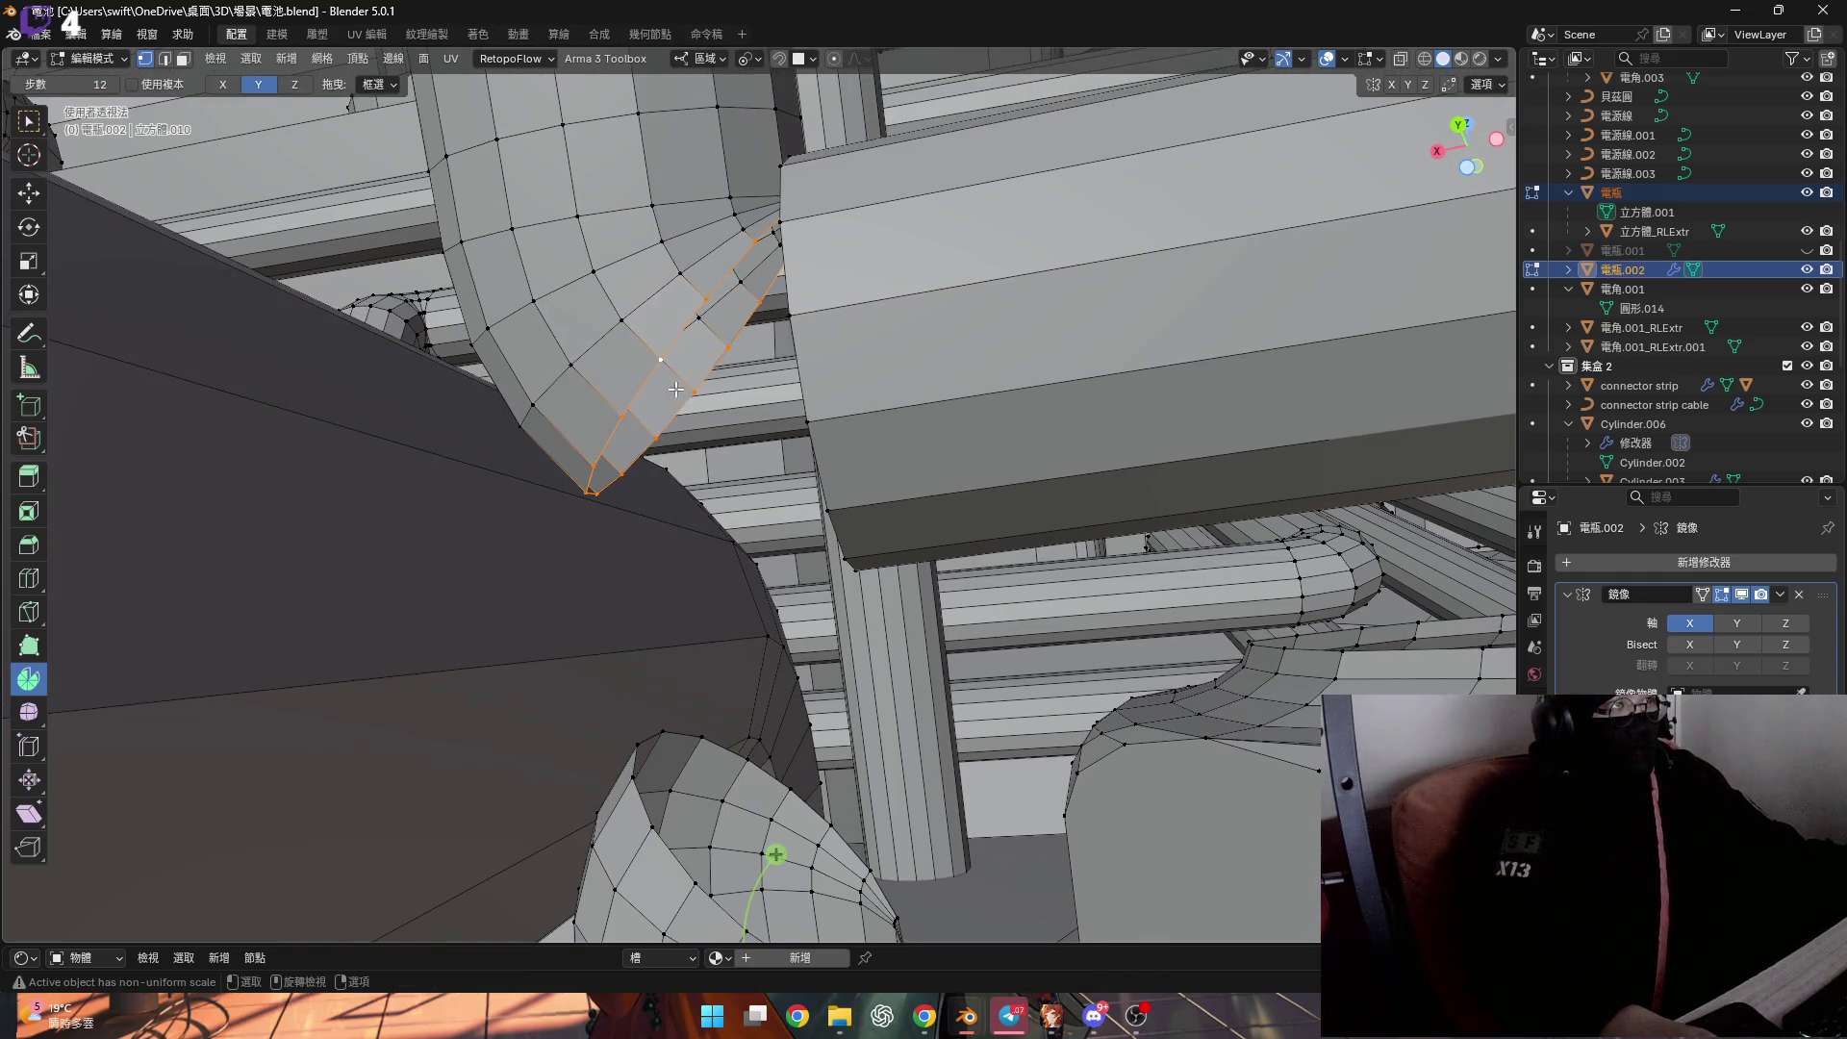
# Fill the pipe's cut end with a face and push it 0.0005 m along its Normal.
pyautogui.moveTo(686, 405); pyautogui.dragTo(663, 329, button='middle')
pyautogui.press('f')
pyautogui.click(721, 60)
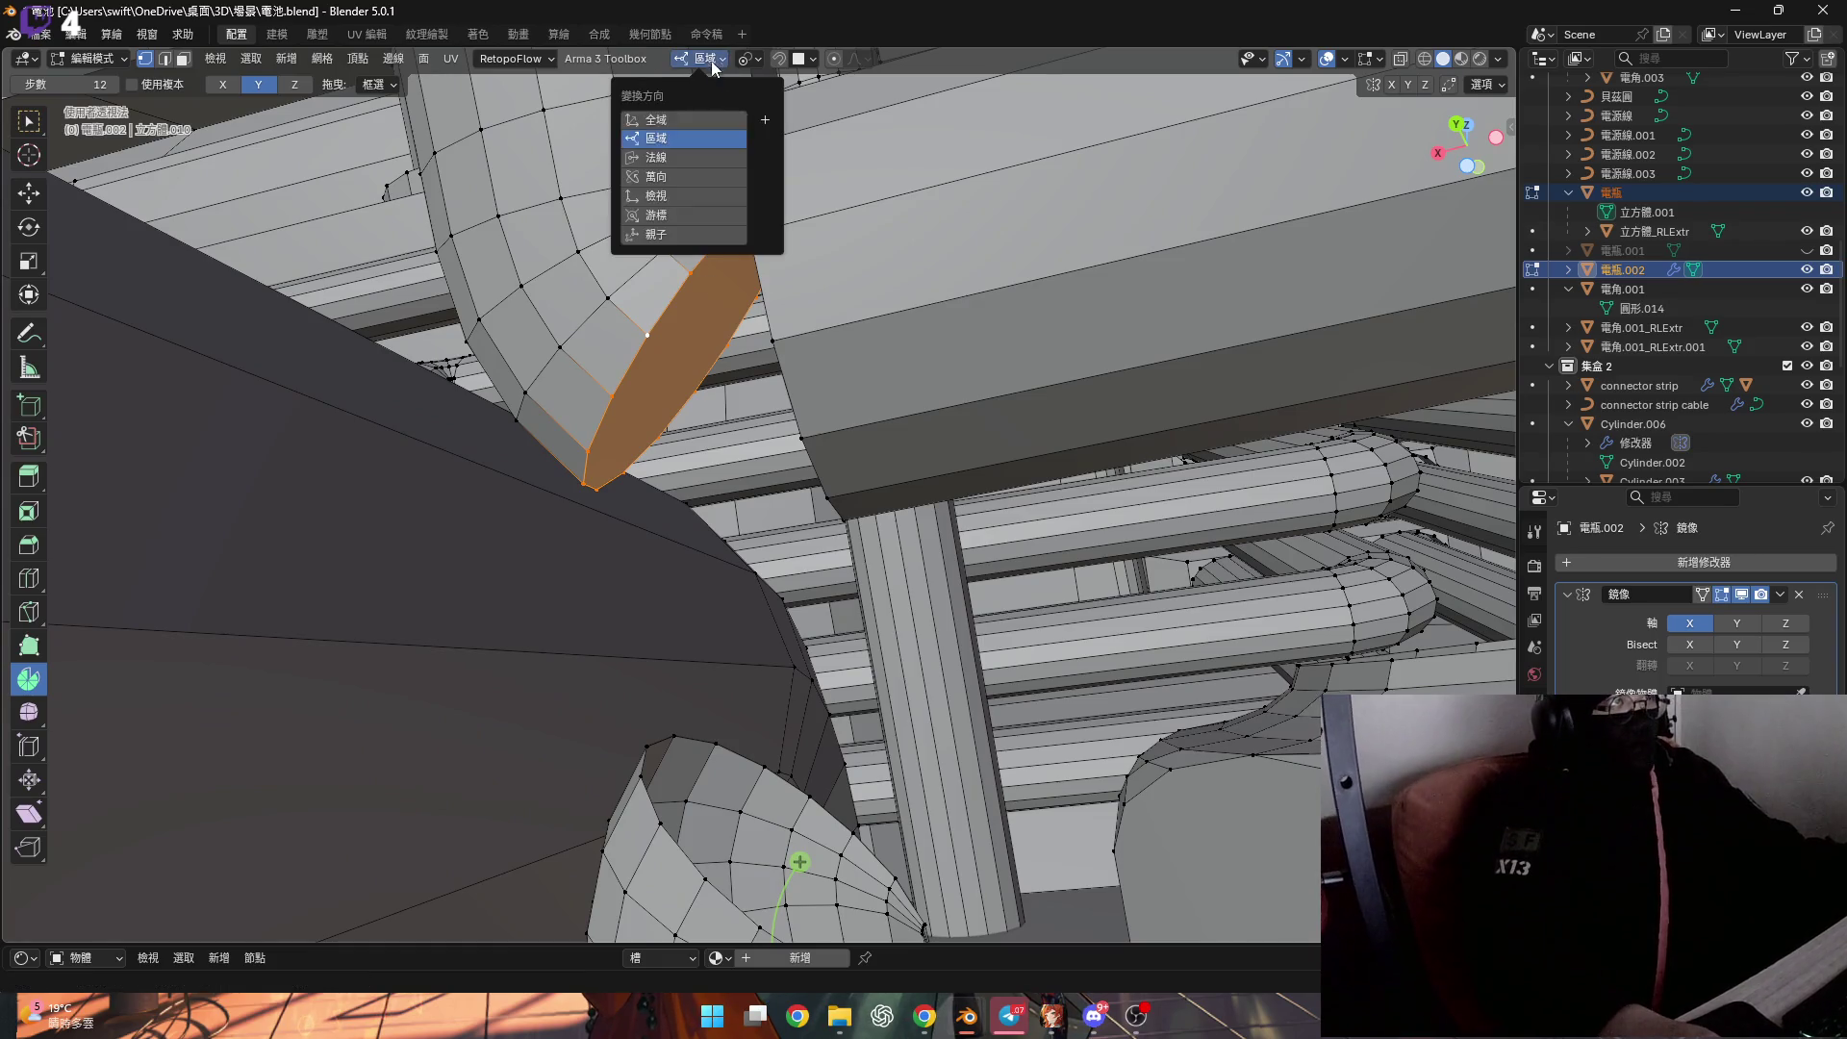
pyautogui.click(712, 157)
pyautogui.keyDown('shift'); pyautogui.moveTo(650, 361); pyautogui.dragTo(639, 342, button='middle'); pyautogui.keyUp('shift')
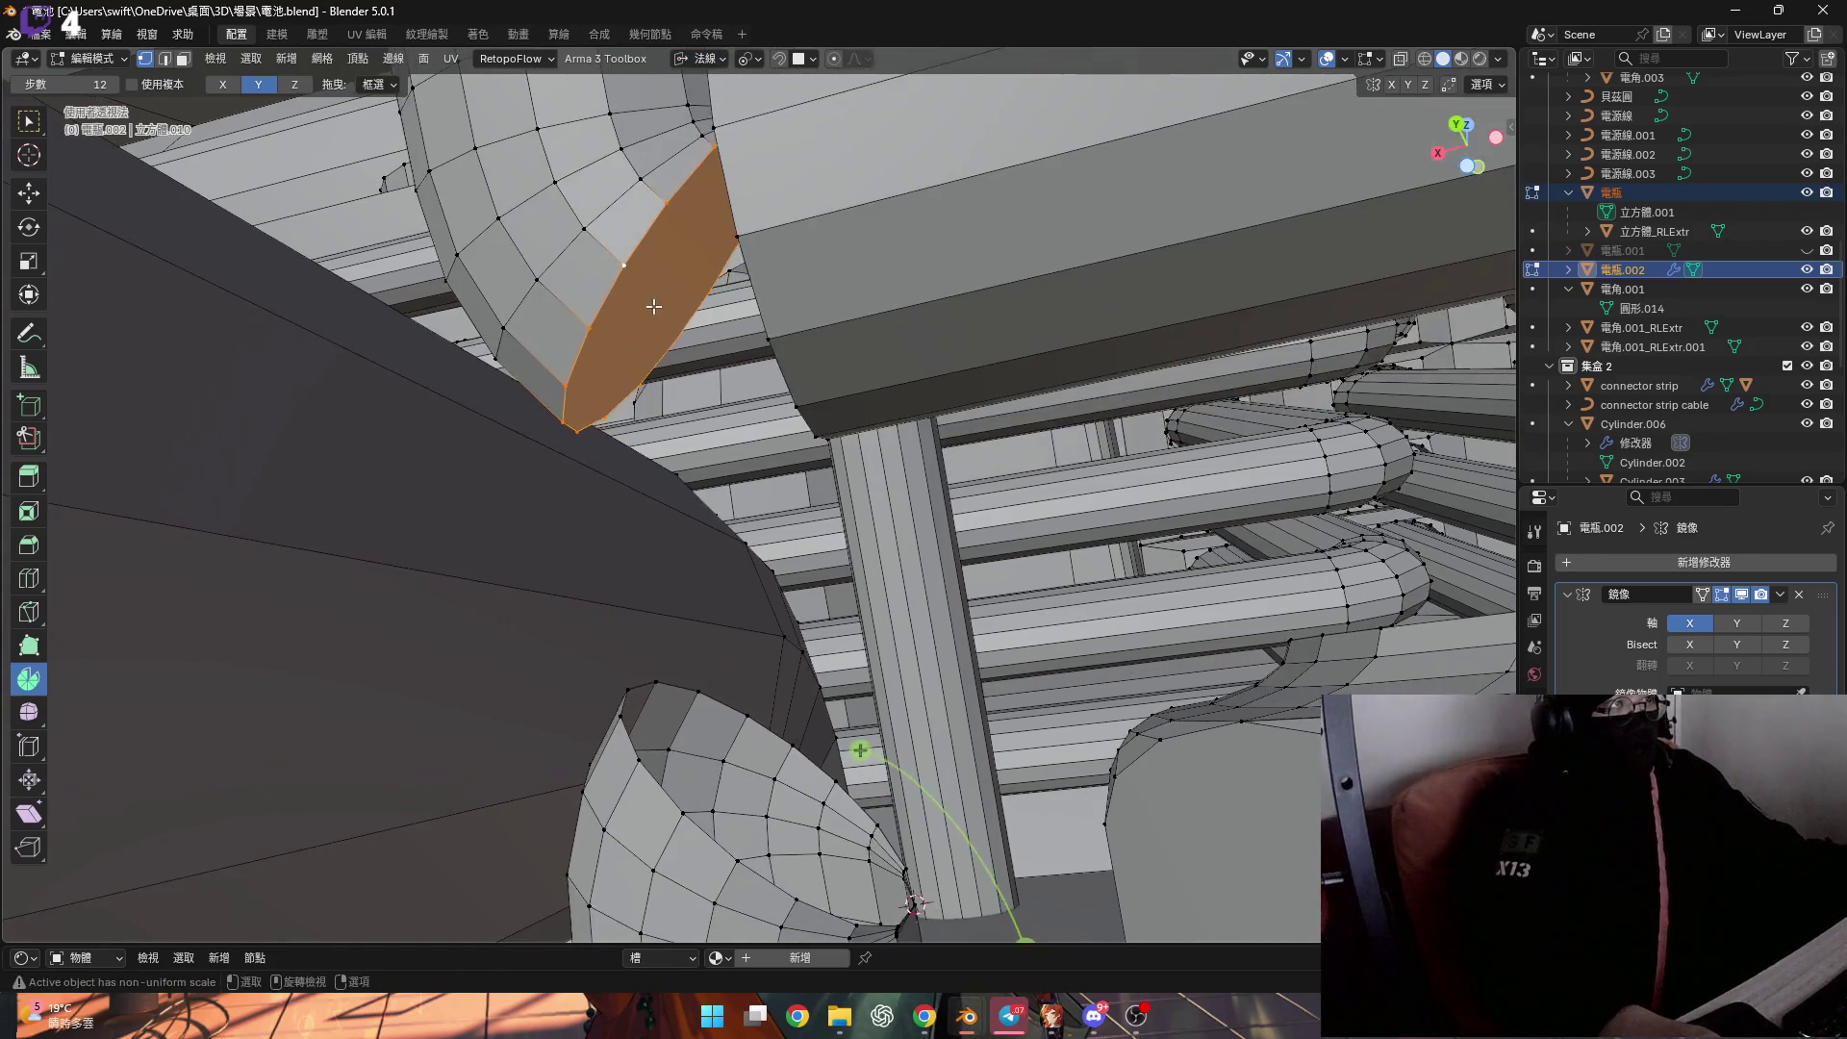
pyautogui.keyDown('shift'); pyautogui.click(633, 326); pyautogui.keyUp('shift')
pyautogui.keyDown('shift'); pyautogui.click(633, 323); pyautogui.keyUp('shift')
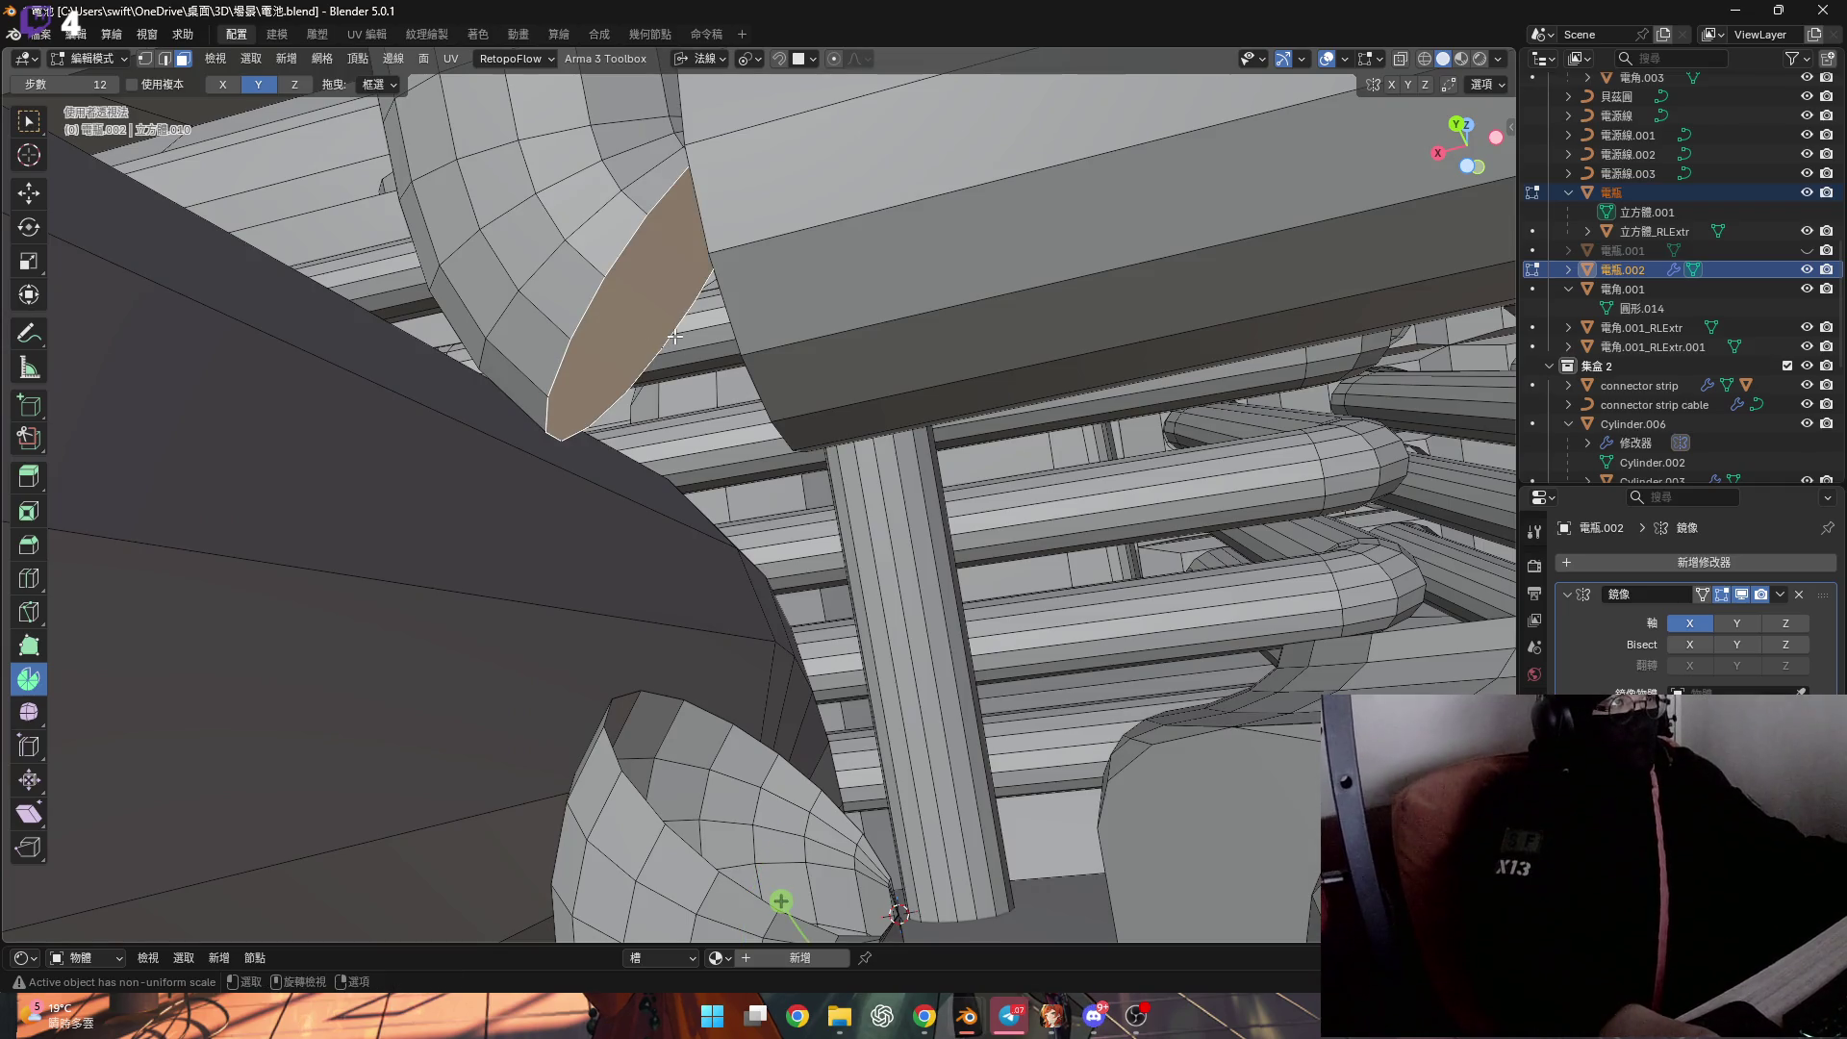
pyautogui.press('g')
pyautogui.press('z')
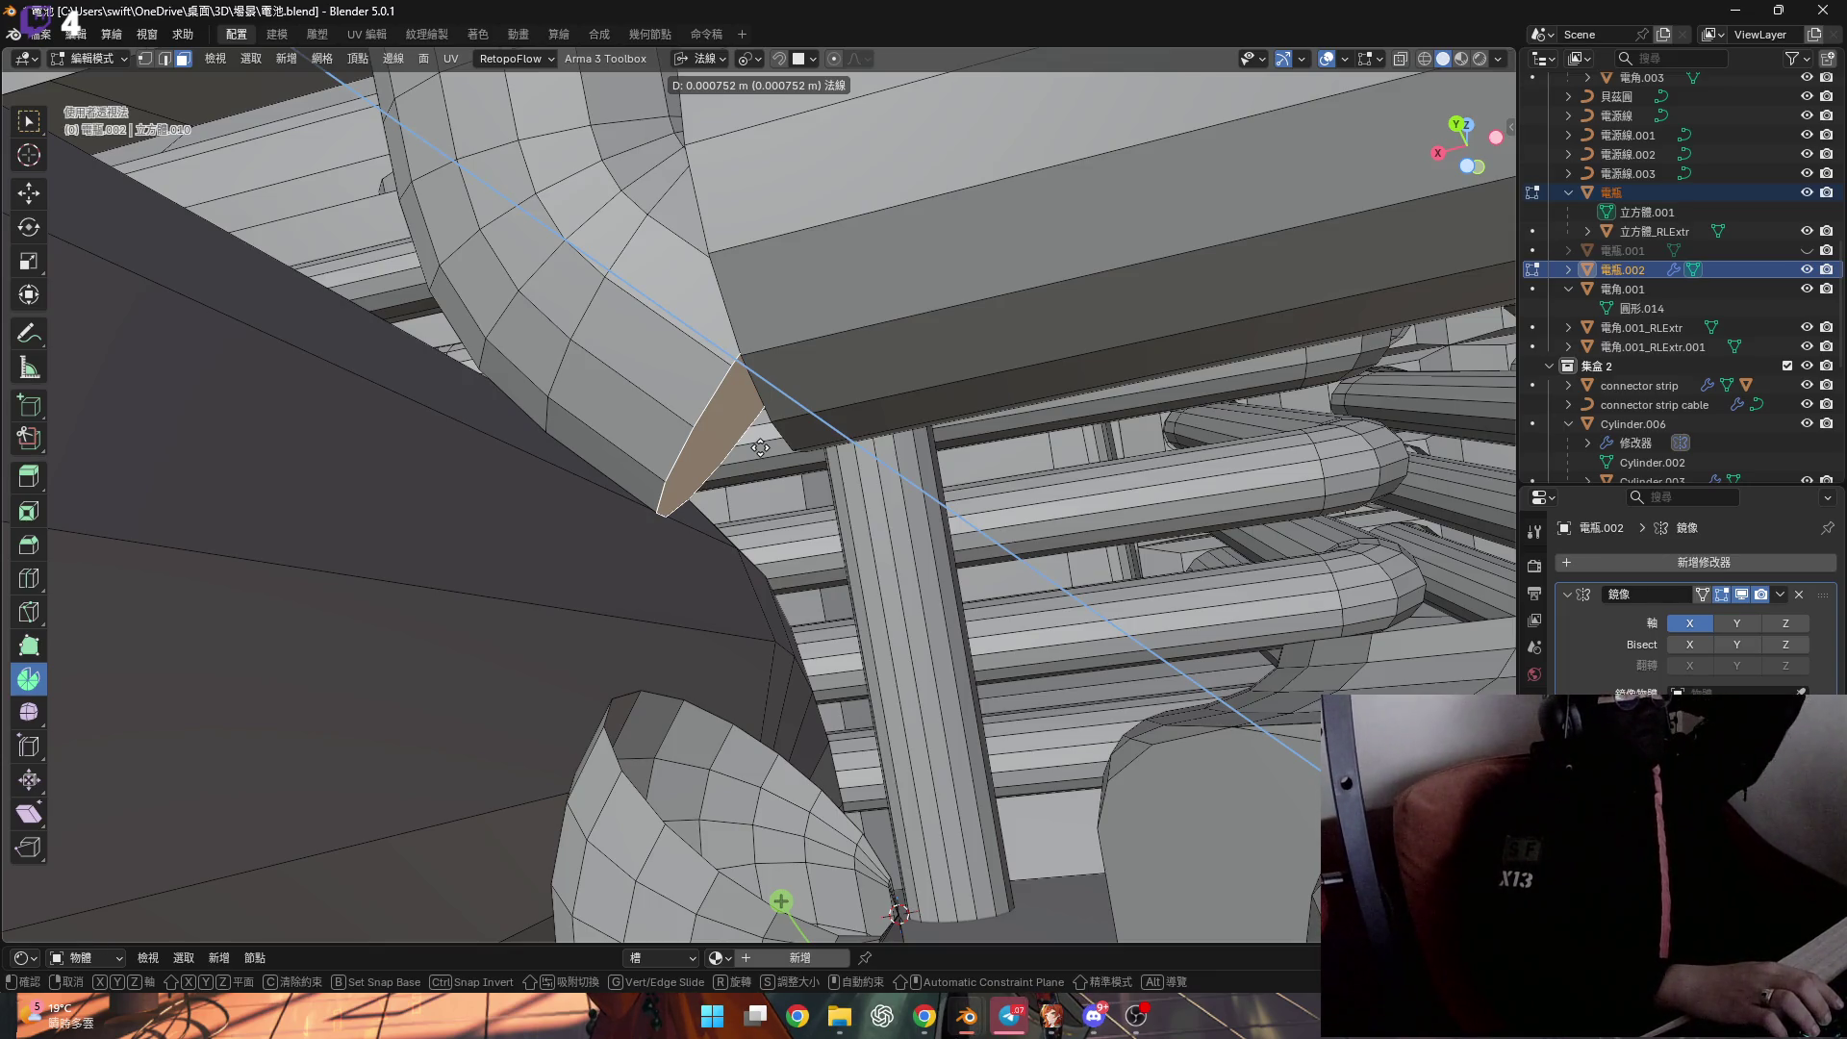
pyautogui.write('0.000')
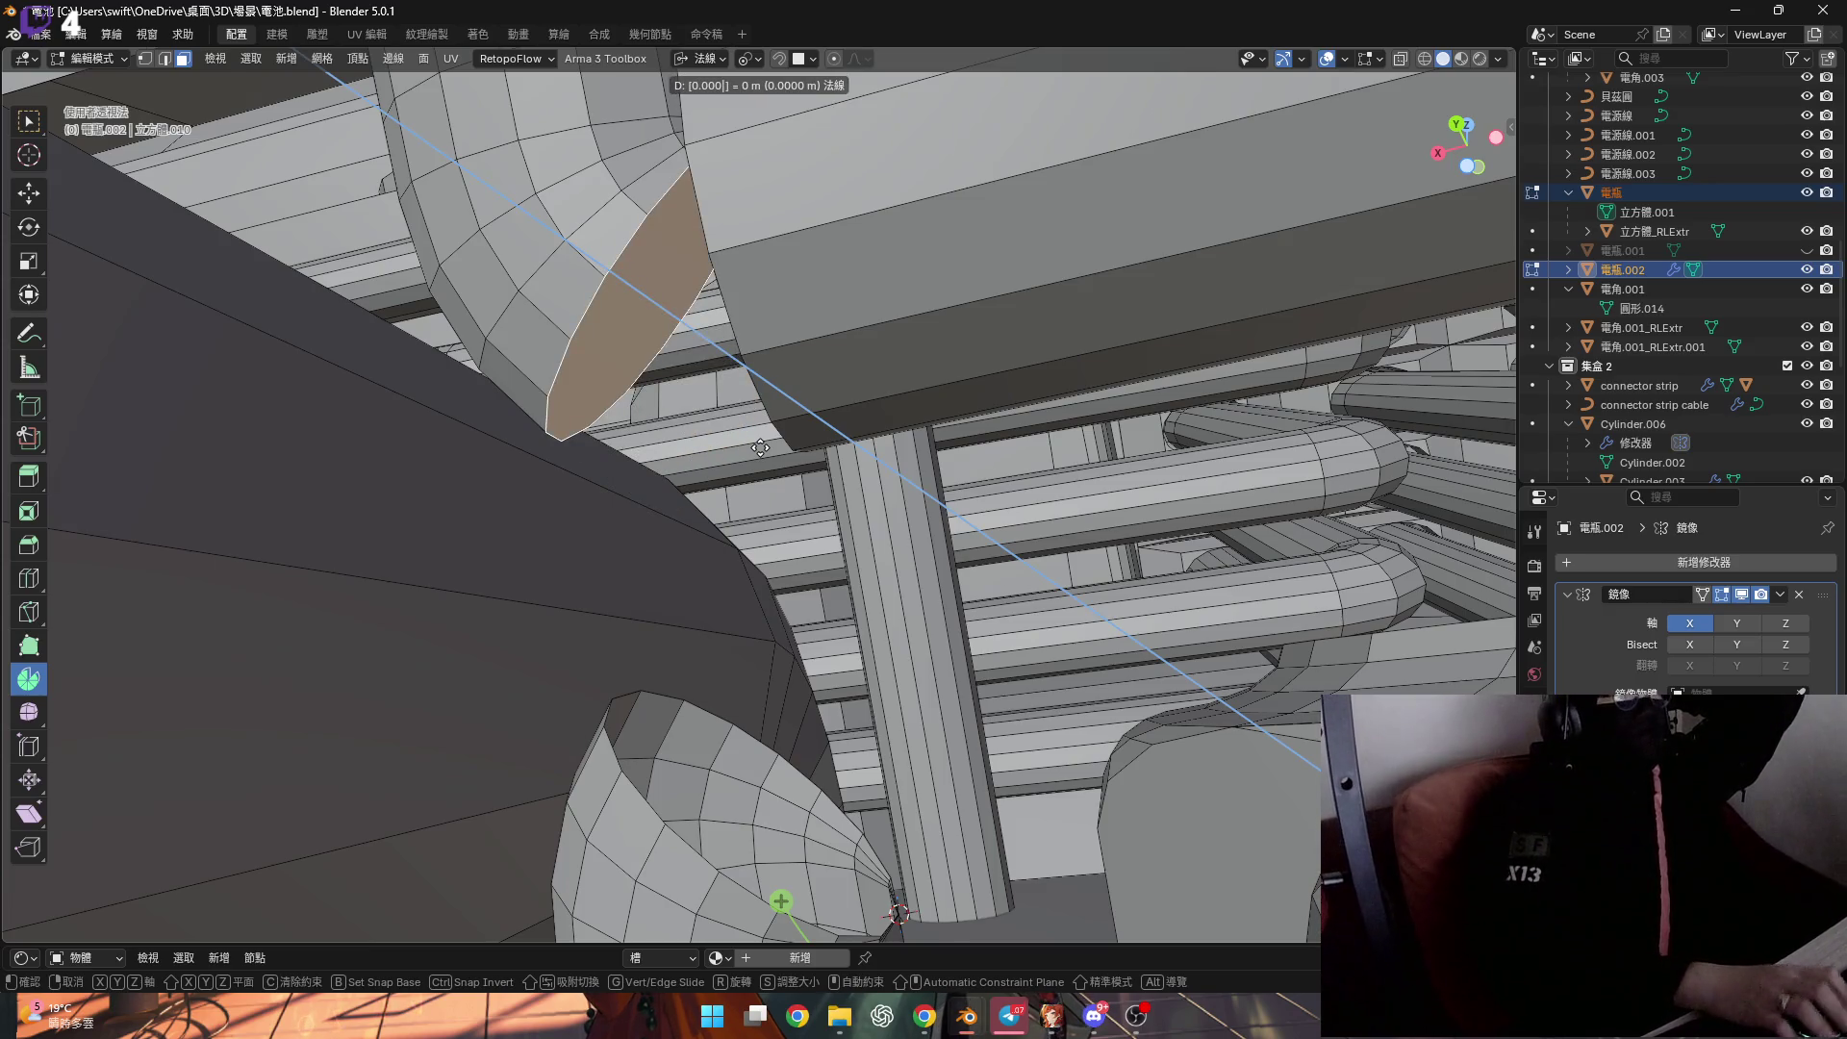
pyautogui.write('5')
pyautogui.press('Return')
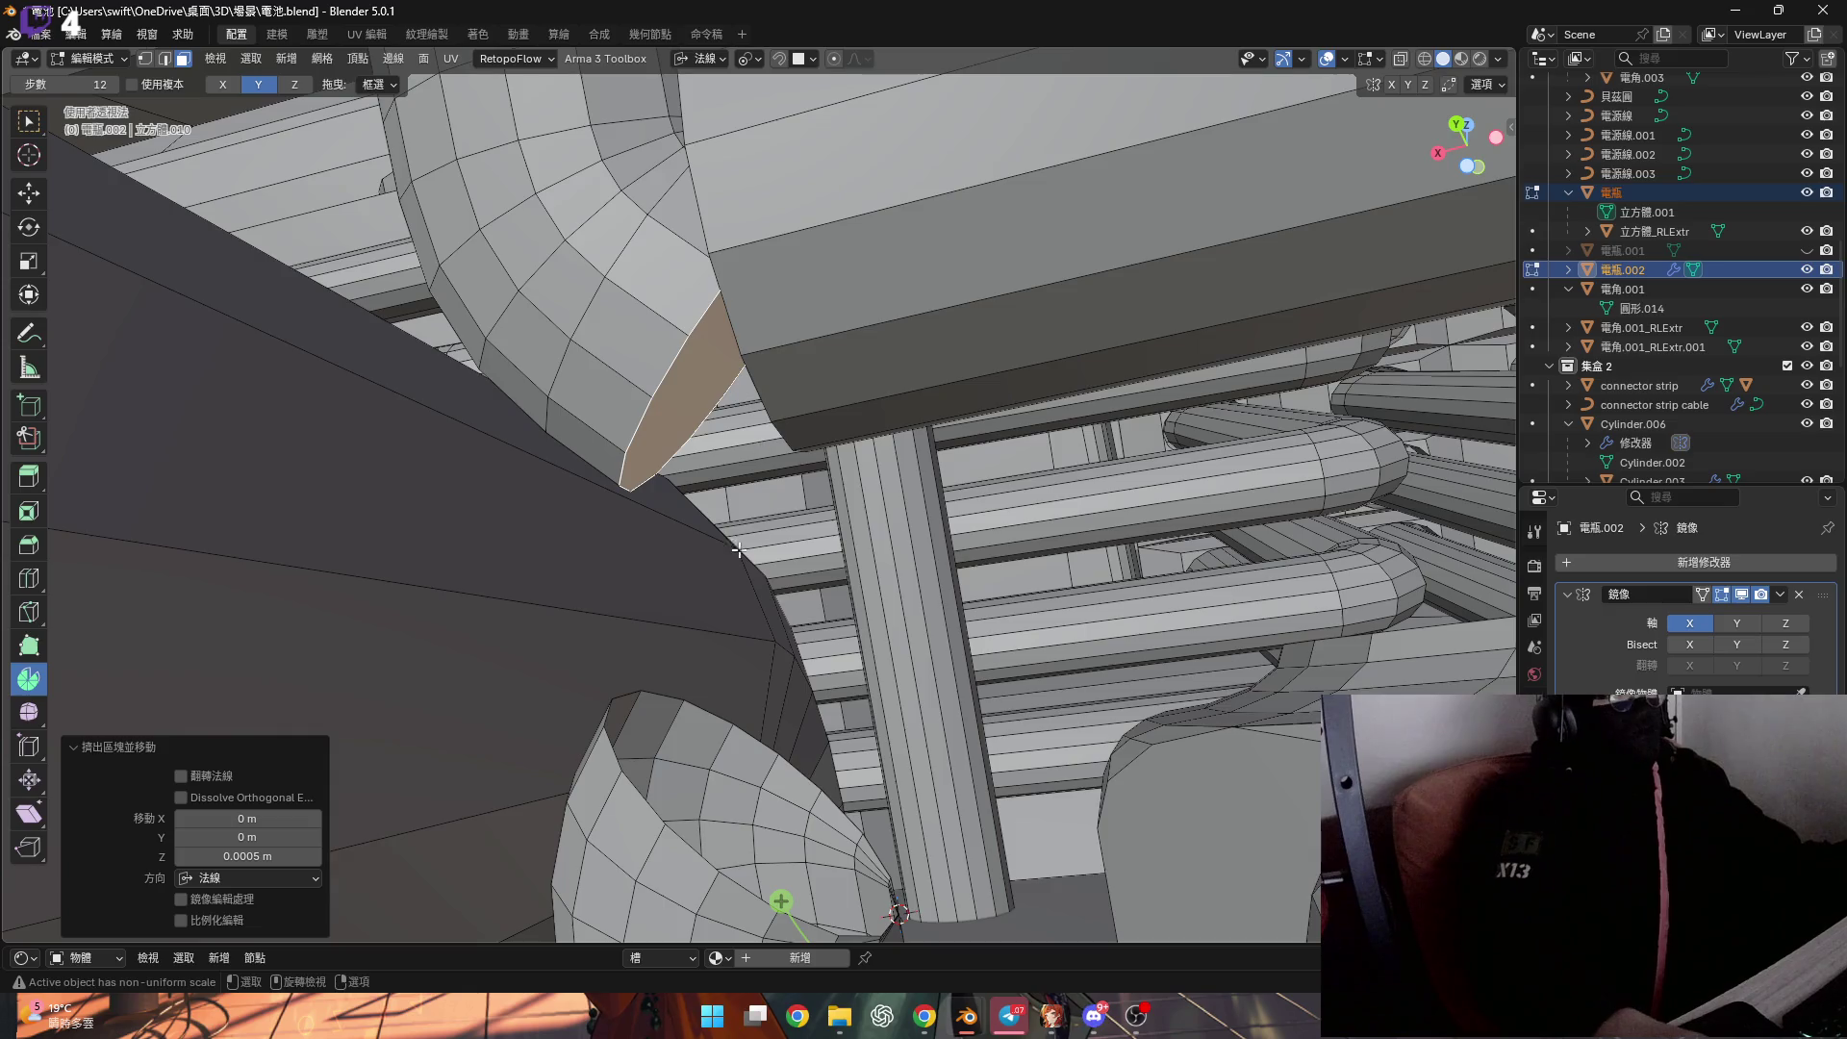
# Select the cone's open rim loop and fill it with a cap face.
pyautogui.moveTo(757, 530); pyautogui.dragTo(681, 542, button='middle')
pyautogui.moveTo(666, 622); pyautogui.dragTo(630, 681, button='middle')
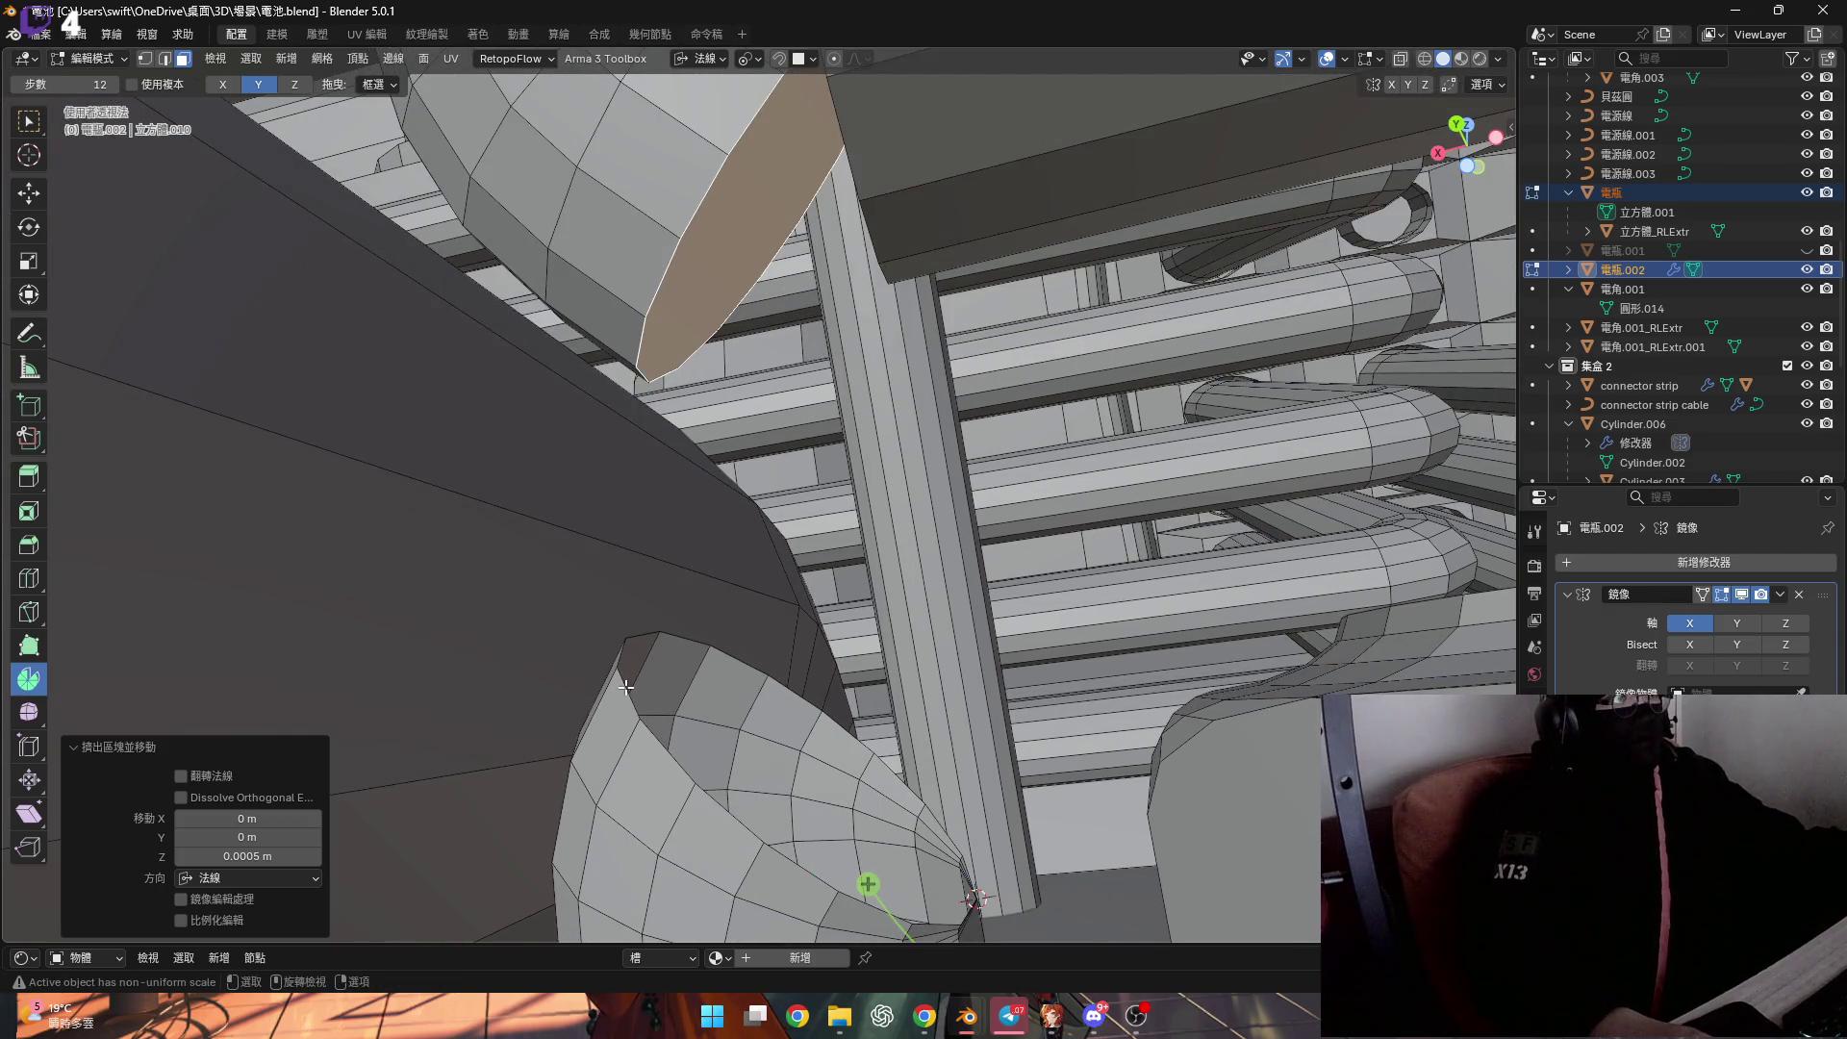
pyautogui.click(626, 689)
pyautogui.keyDown('alt'); pyautogui.click(663, 744); pyautogui.keyUp('alt')
pyautogui.moveTo(663, 743)
pyautogui.mouseDown(button='middle')
pyautogui.moveTo(781, 744)
pyautogui.moveTo(855, 711)
pyautogui.mouseUp(button='middle')
pyautogui.press('f')
pyautogui.click(731, 712)
# Extrude the cone's new top cap outward by 0.0005 m.
pyautogui.press('3')
pyautogui.keyDown('shift'); pyautogui.click(762, 743); pyautogui.keyUp('shift')
pyautogui.press('e')
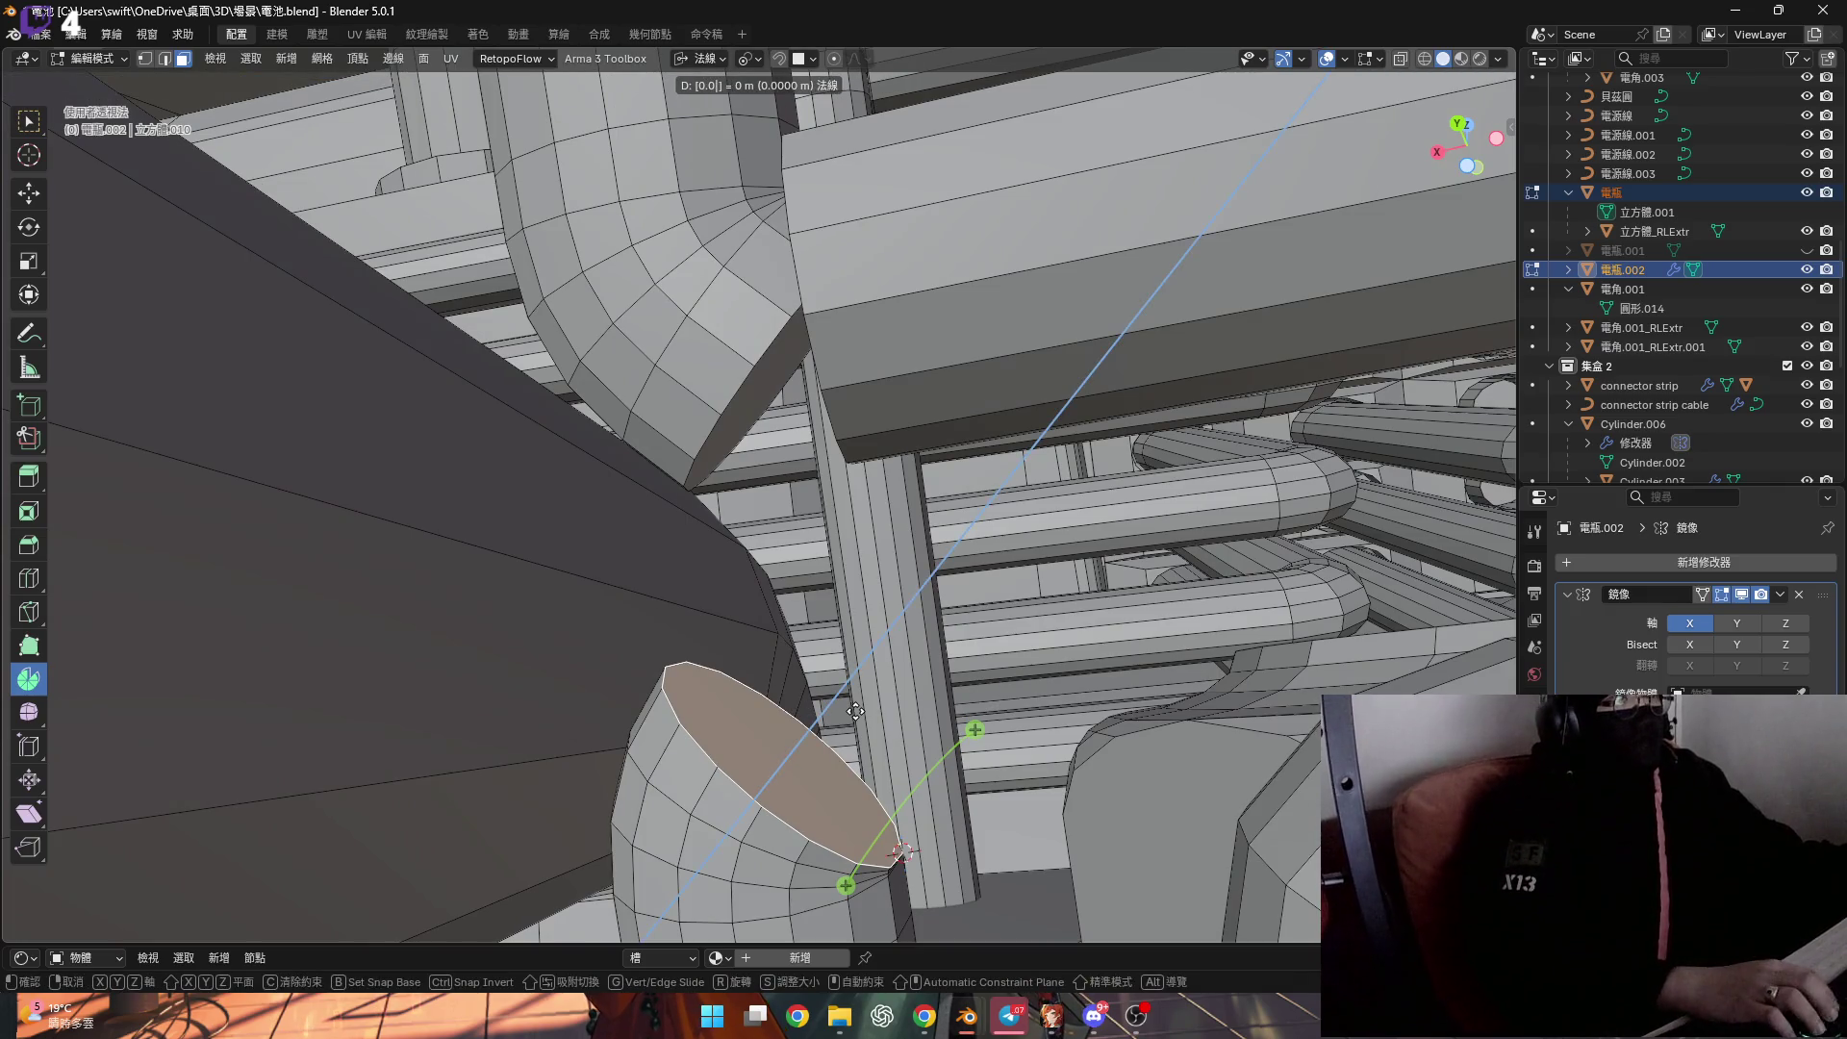
pyautogui.write('5')
pyautogui.press('Escape')
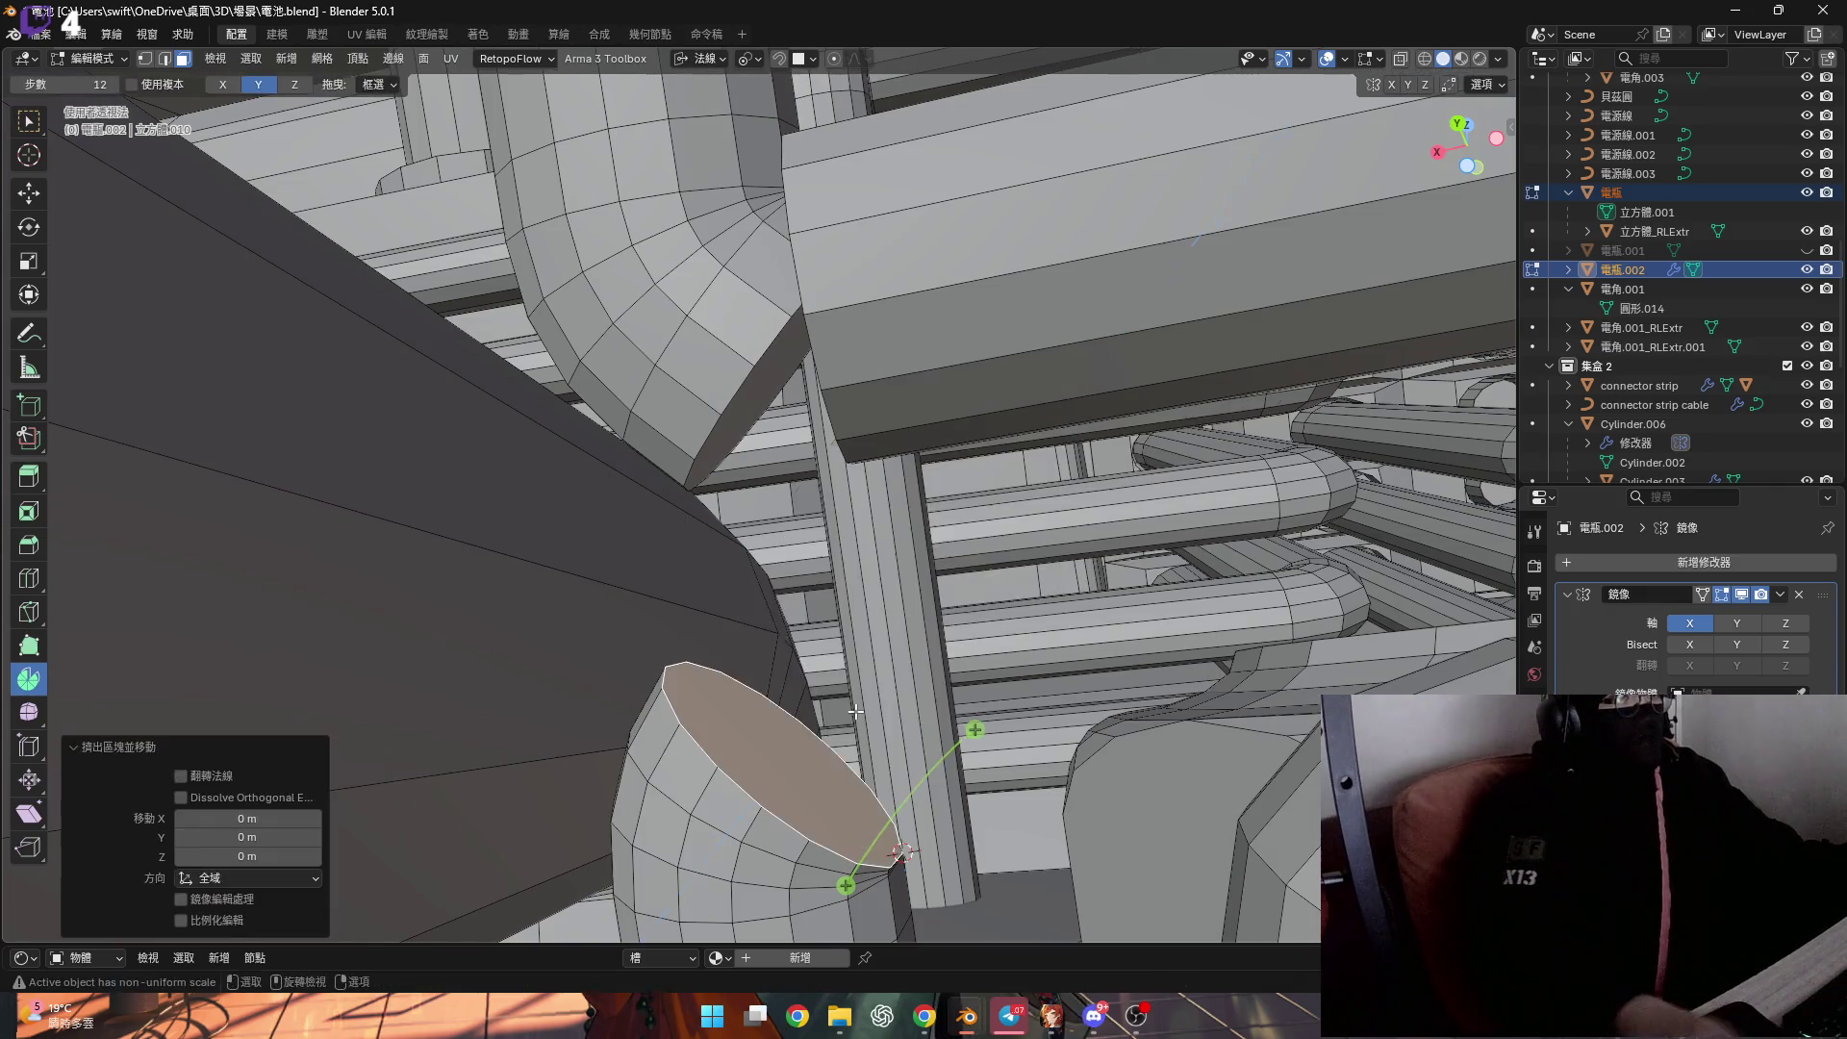
pyautogui.press('e')
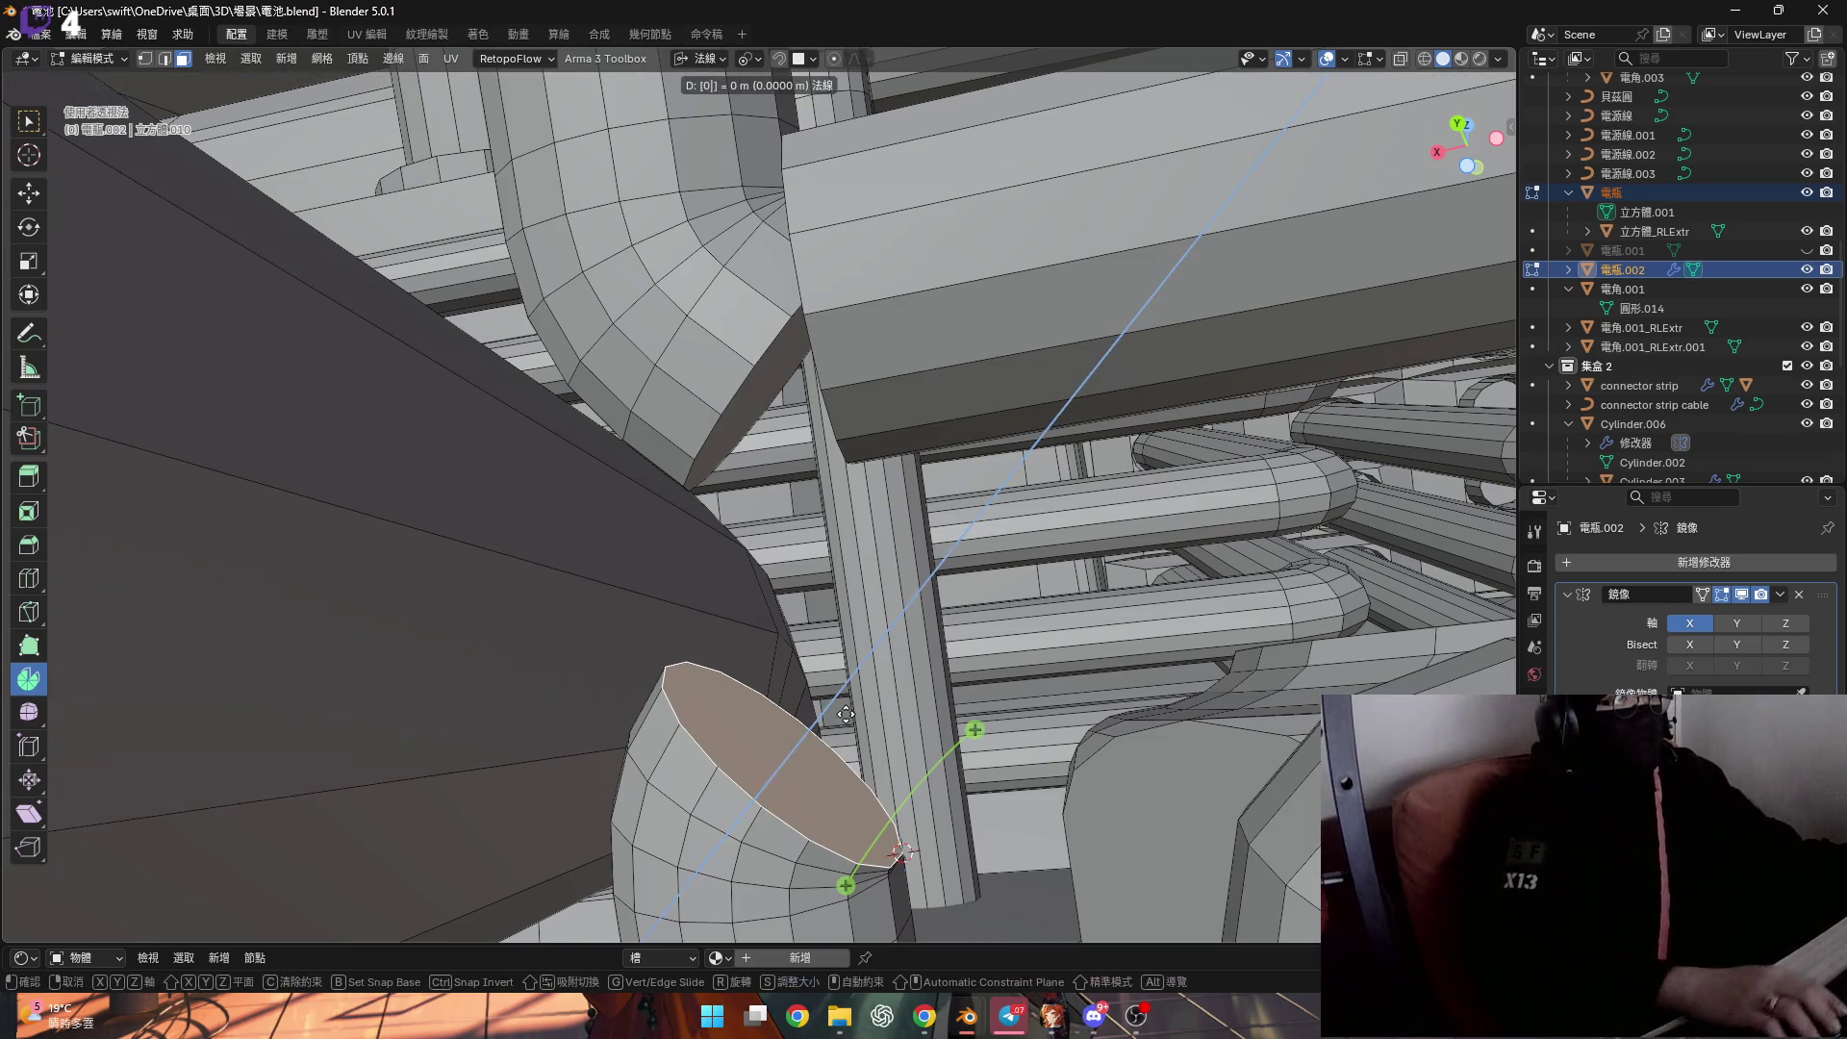
pyautogui.write('5')
pyautogui.press('Return')
pyautogui.moveTo(897, 719)
pyautogui.mouseDown(button='middle')
pyautogui.moveTo(804, 581)
pyautogui.moveTo(812, 535)
pyautogui.moveTo(846, 619)
pyautogui.moveTo(820, 684)
pyautogui.mouseUp(button='middle')
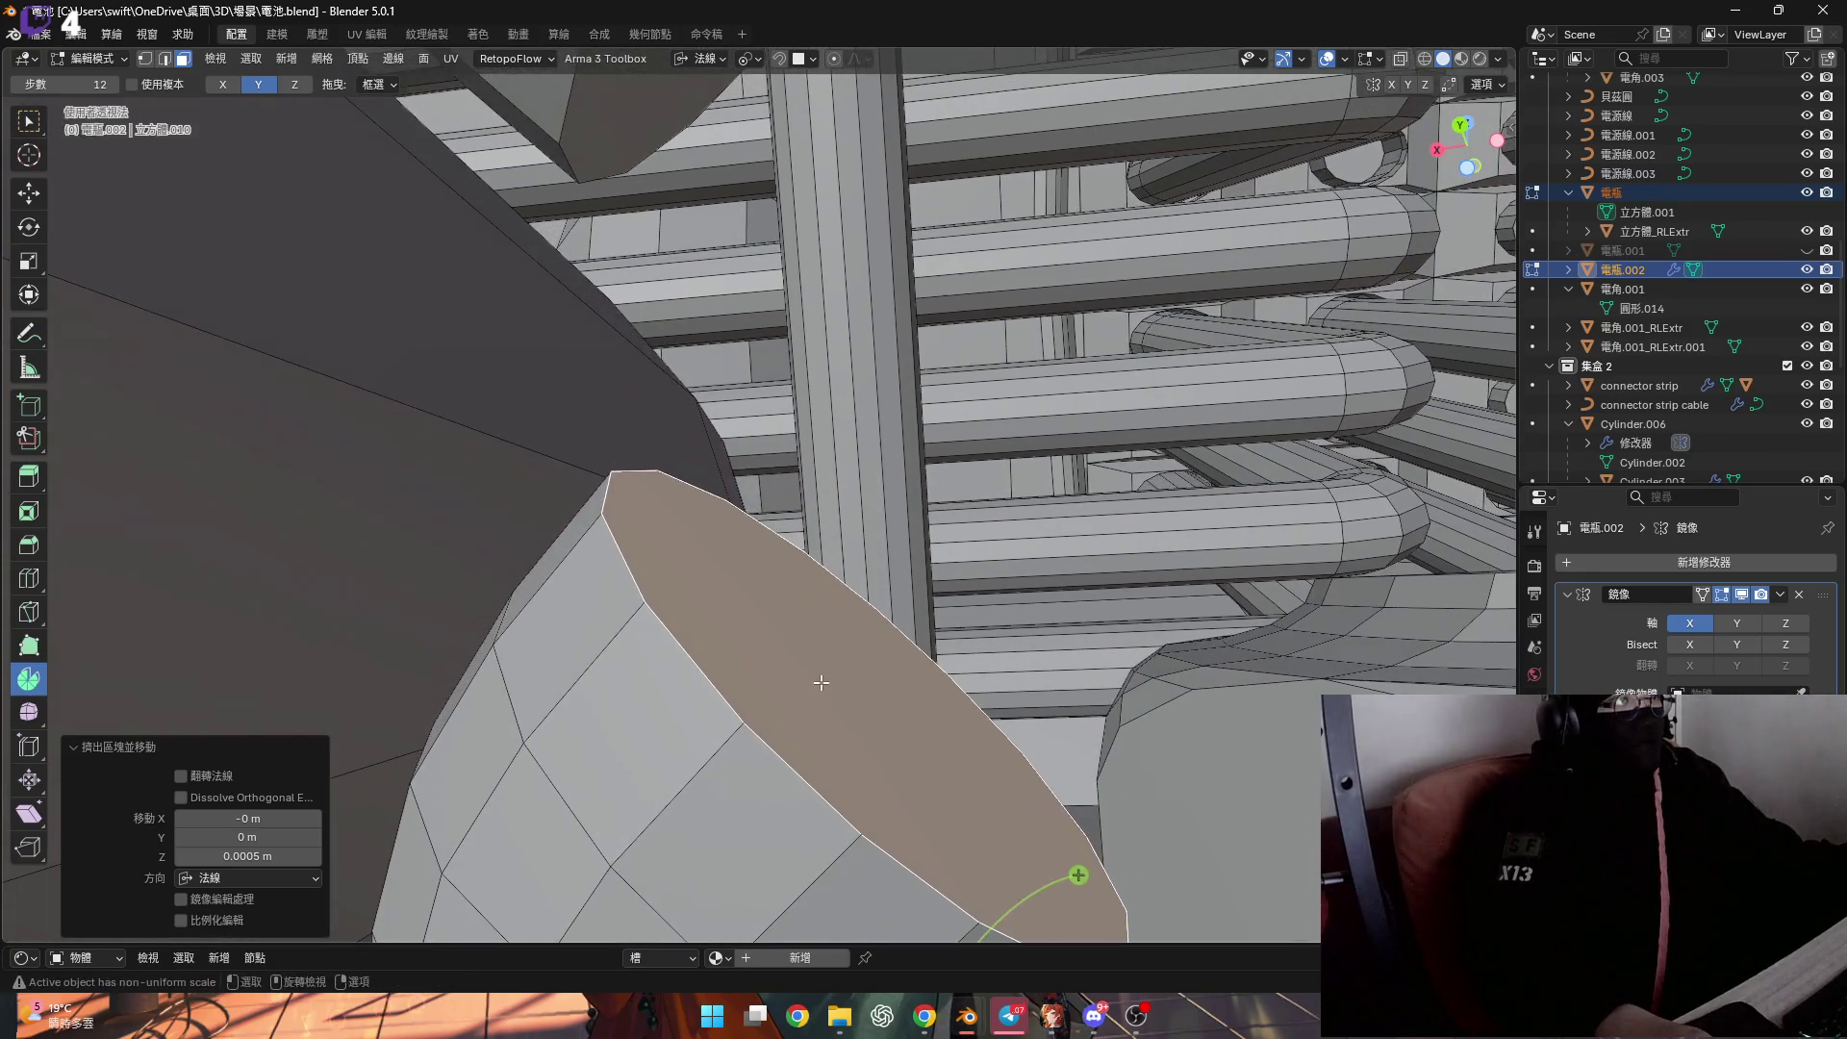
pyautogui.click(708, 59)
# Snap the 3D cursor to an upper-end vertex and spin that loop into a 45° elbow.
pyautogui.click(706, 136)
pyautogui.moveTo(832, 646)
pyautogui.mouseDown(button='middle')
pyautogui.moveTo(627, 144)
pyautogui.moveTo(722, 440)
pyautogui.moveTo(702, 423)
pyautogui.moveTo(625, 474)
pyautogui.moveTo(644, 476)
pyautogui.moveTo(582, 494)
pyautogui.mouseUp(button='middle')
pyautogui.press('1')
pyautogui.rightClick(721, 433)
pyautogui.hotkey('shift', 's')
pyautogui.click(603, 635)
pyautogui.moveTo(604, 635); pyautogui.dragTo(681, 451, button='middle')
pyautogui.moveTo(507, 468); pyautogui.dragTo(635, 548)
pyautogui.moveTo(404, 635); pyautogui.dragTo(210, 696, button='middle')
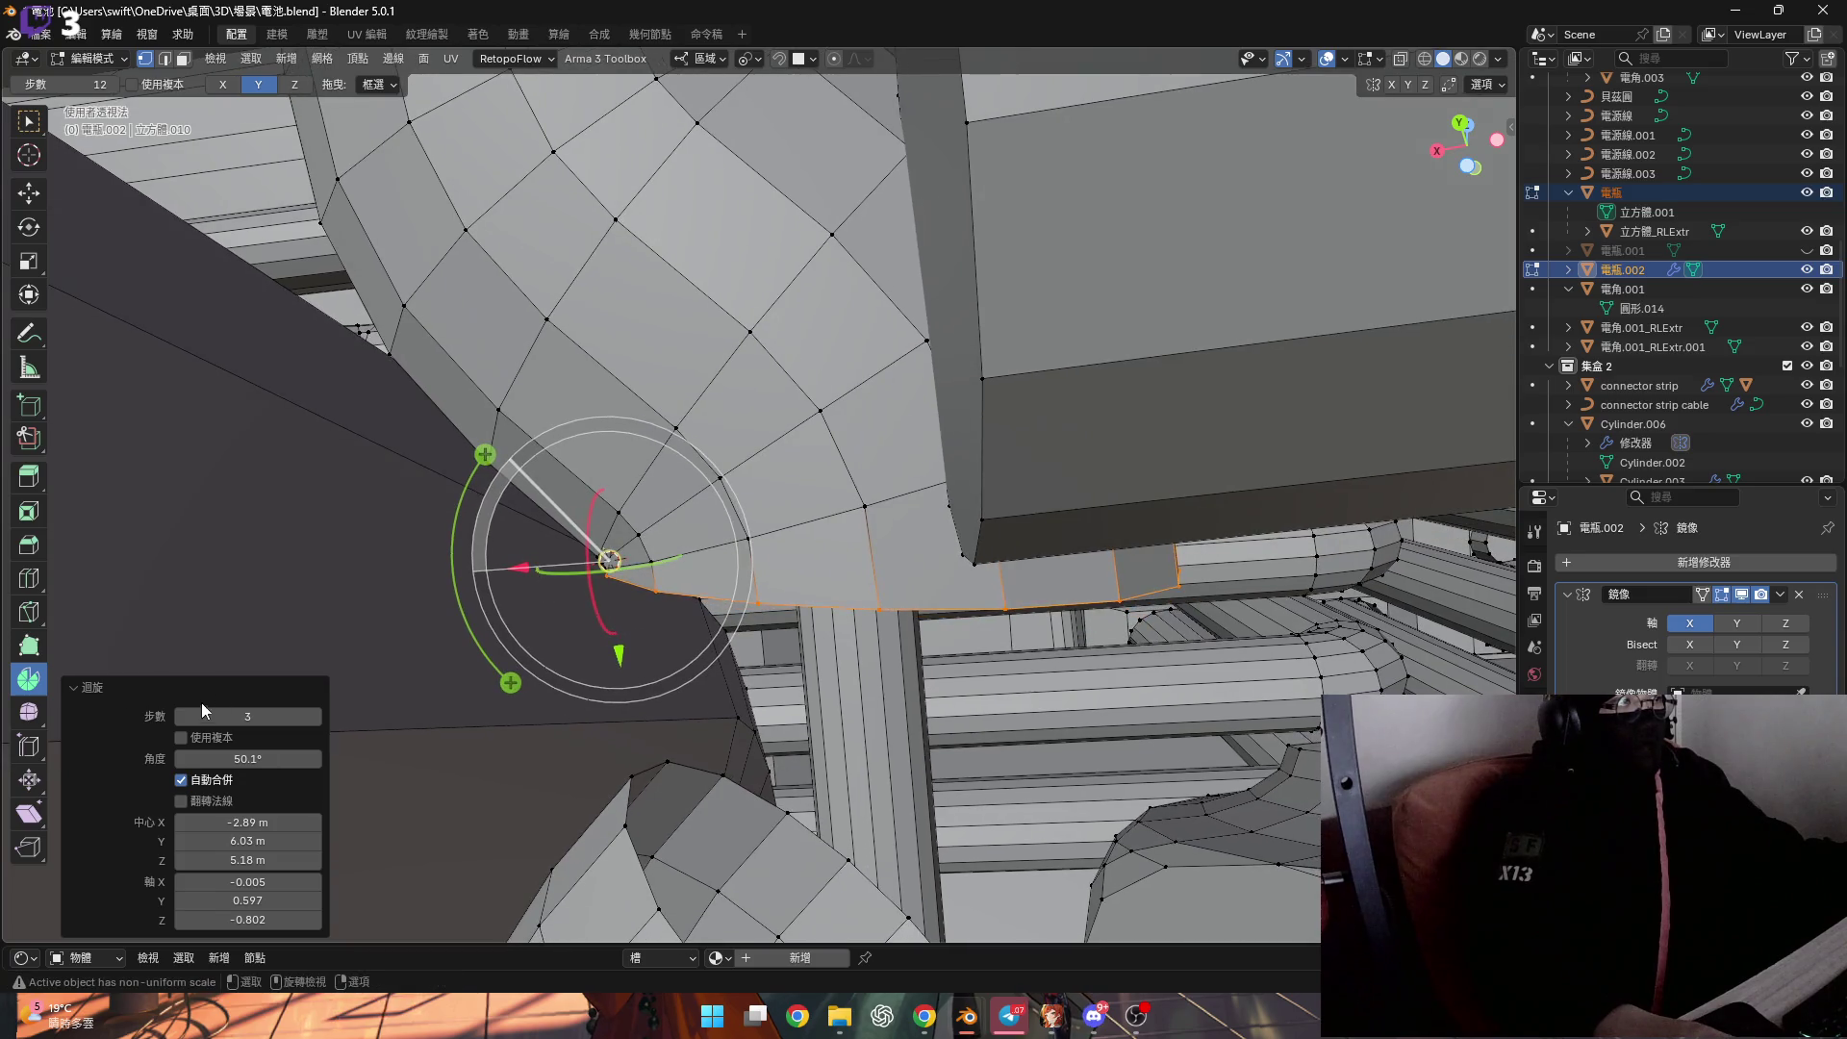
pyautogui.keyDown('shift'); pyautogui.moveTo(339, 678); pyautogui.dragTo(738, 498, button='middle'); pyautogui.keyUp('shift')
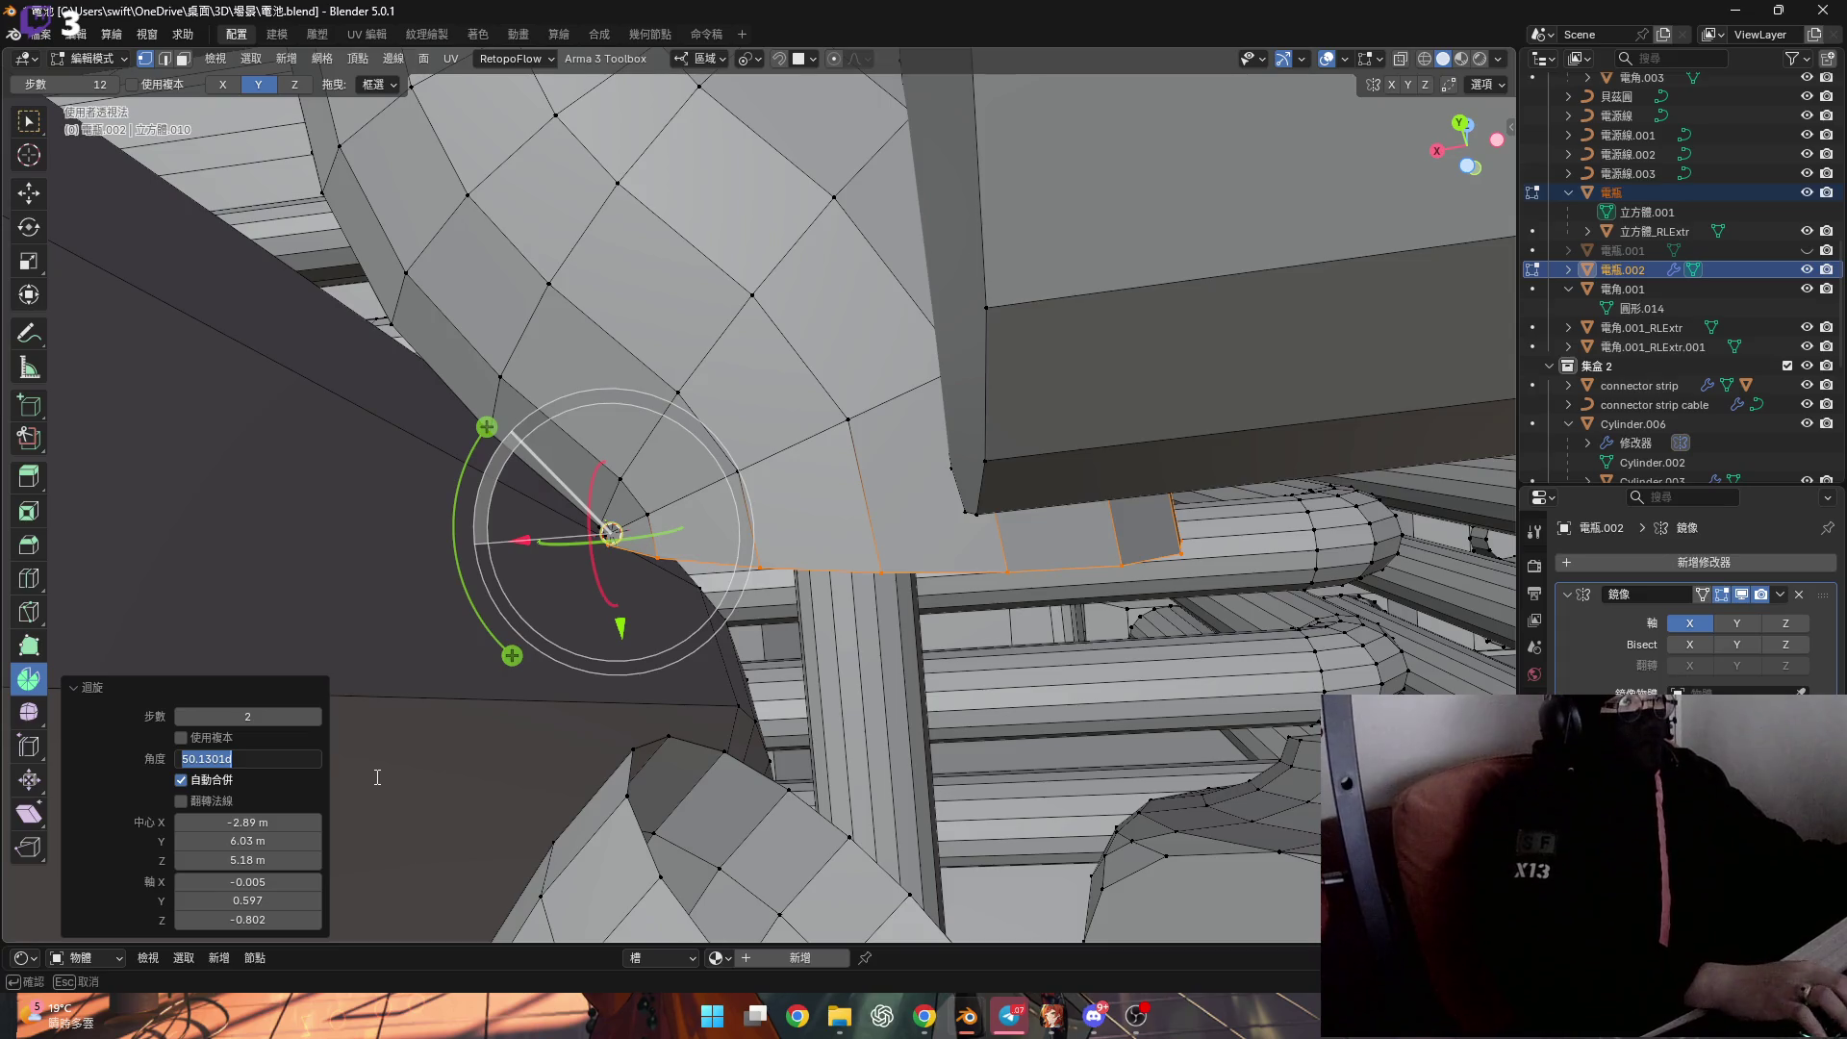
pyautogui.write('45')
pyautogui.press('Return')
# Snap the cursor to the lower end's pivot vertex and spin its loop -45°.
pyautogui.keyDown('shift'); pyautogui.moveTo(680, 713); pyautogui.dragTo(669, 595, button='middle'); pyautogui.keyUp('shift')
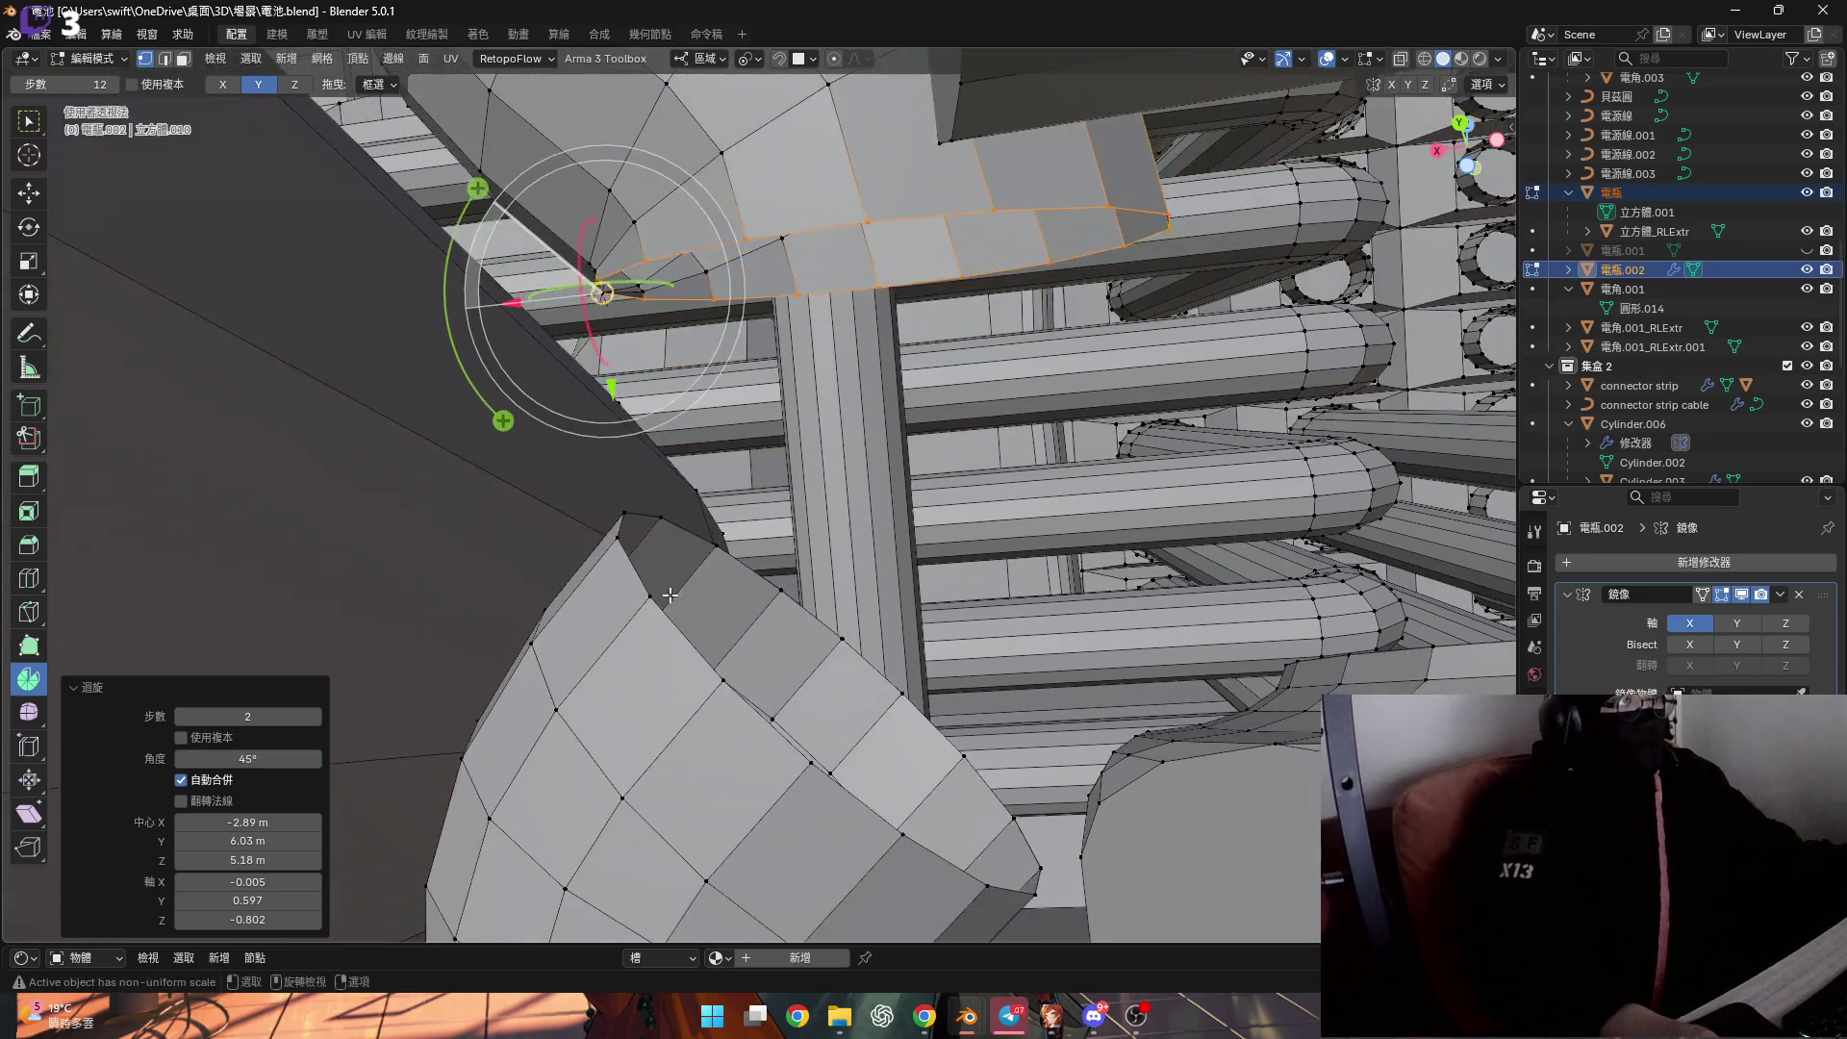
pyautogui.click(619, 520)
pyautogui.hotkey('shift', 's')
pyautogui.click(669, 626)
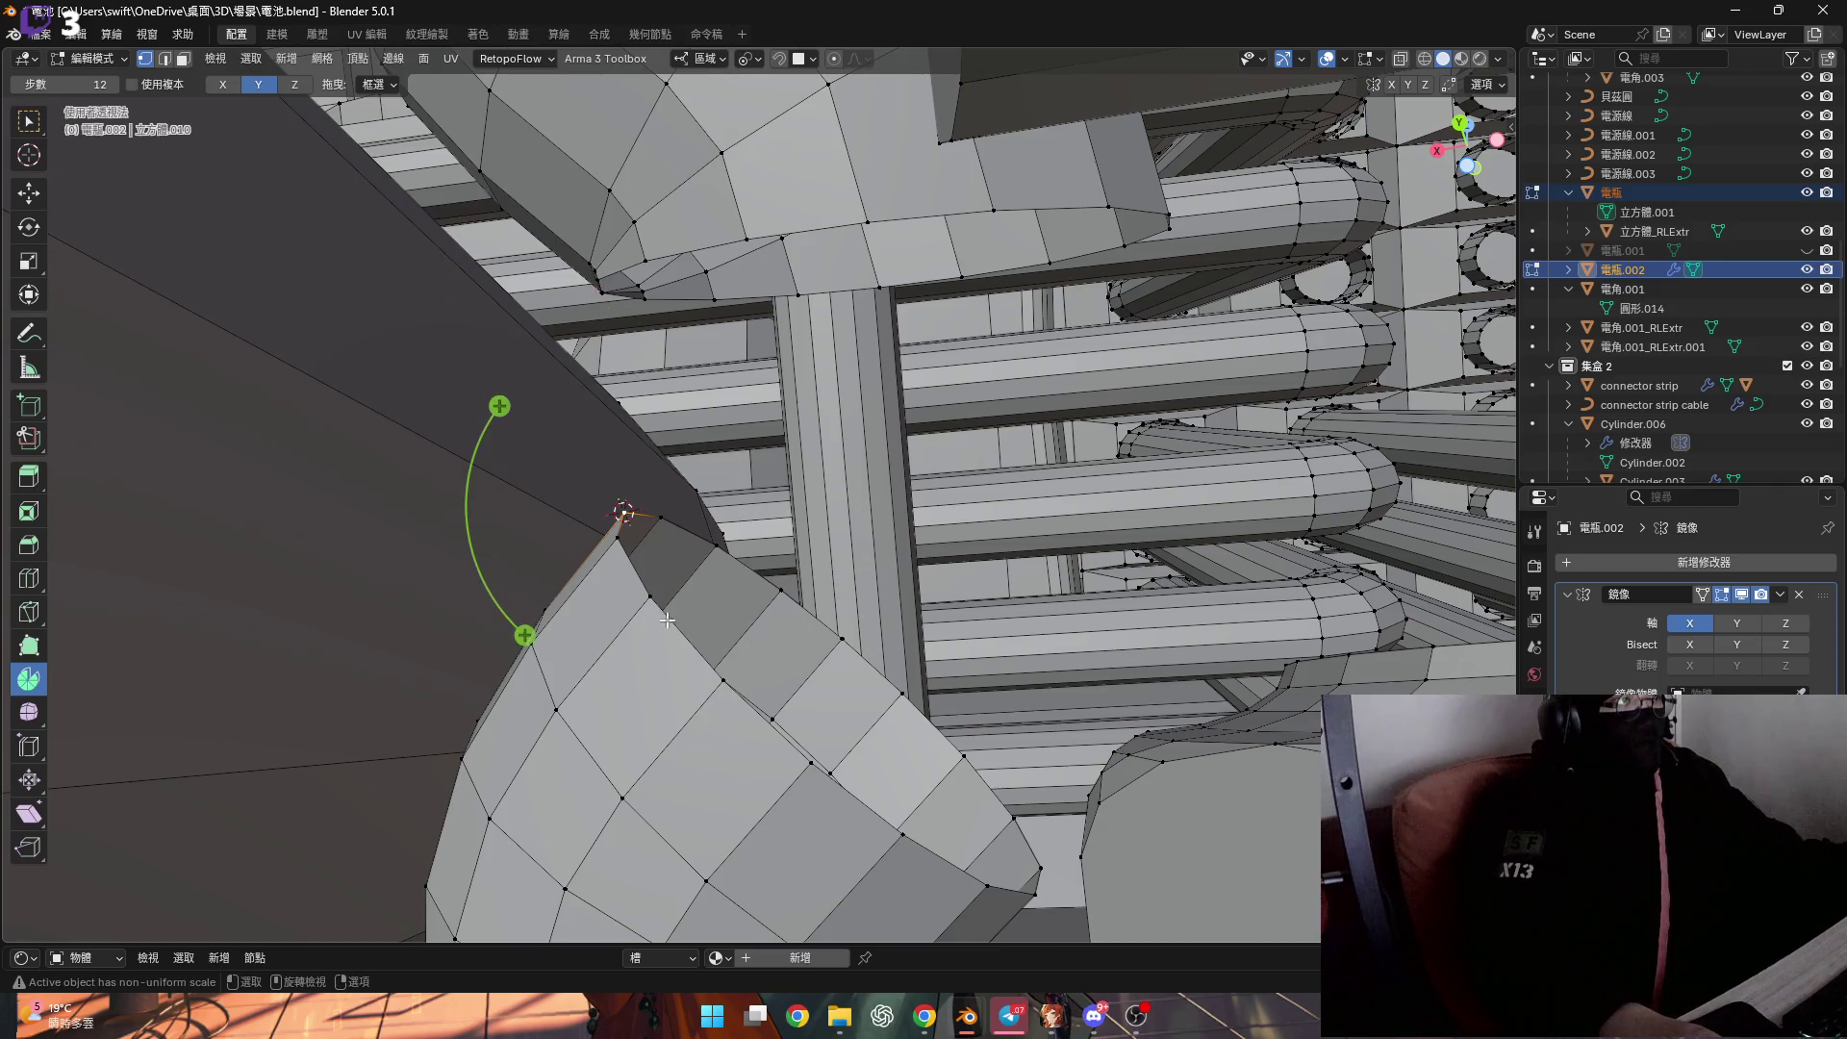
pyautogui.moveTo(500, 408); pyautogui.dragTo(463, 484)
pyautogui.write('-45')
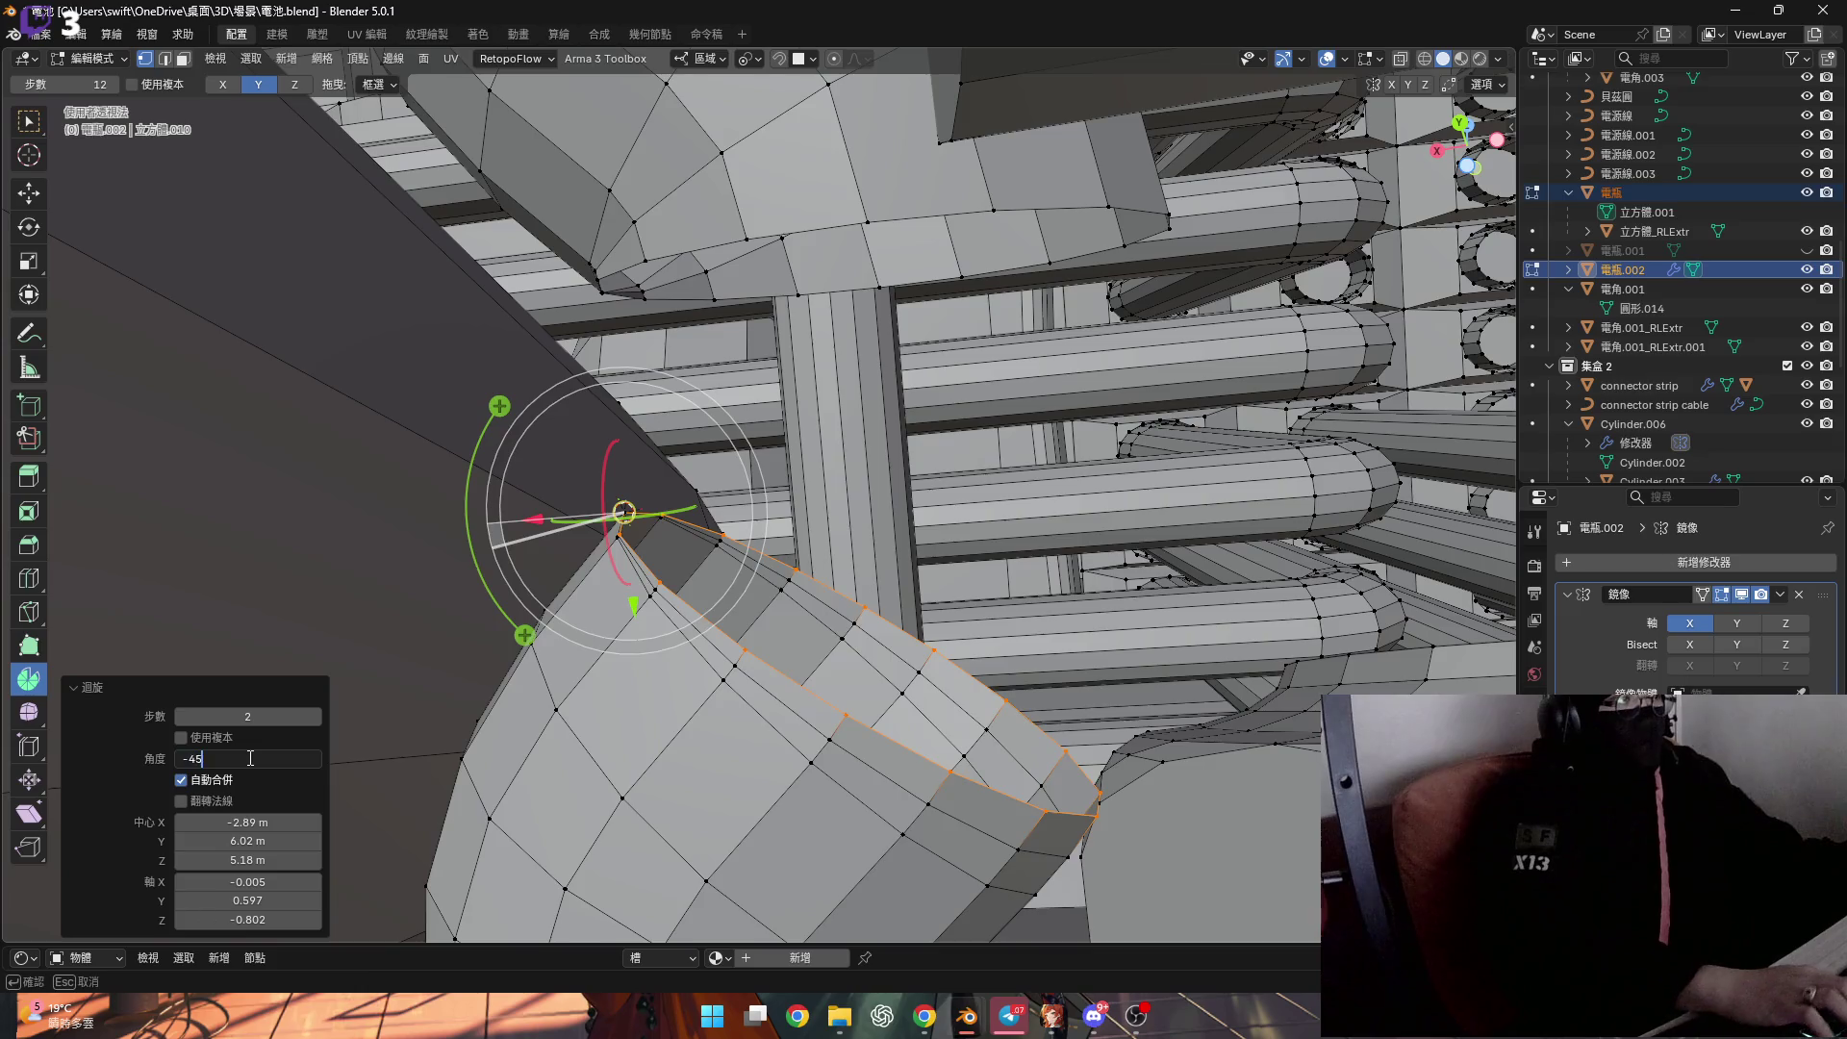
pyautogui.press('Return')
# Bridge the two elbow end loops with a band of faces.
pyautogui.keyDown('shift'); pyautogui.moveTo(738, 278); pyautogui.dragTo(765, 406, button='middle'); pyautogui.keyUp('shift')
pyautogui.keyDown('alt'); pyautogui.click(861, 383); pyautogui.keyUp('alt')
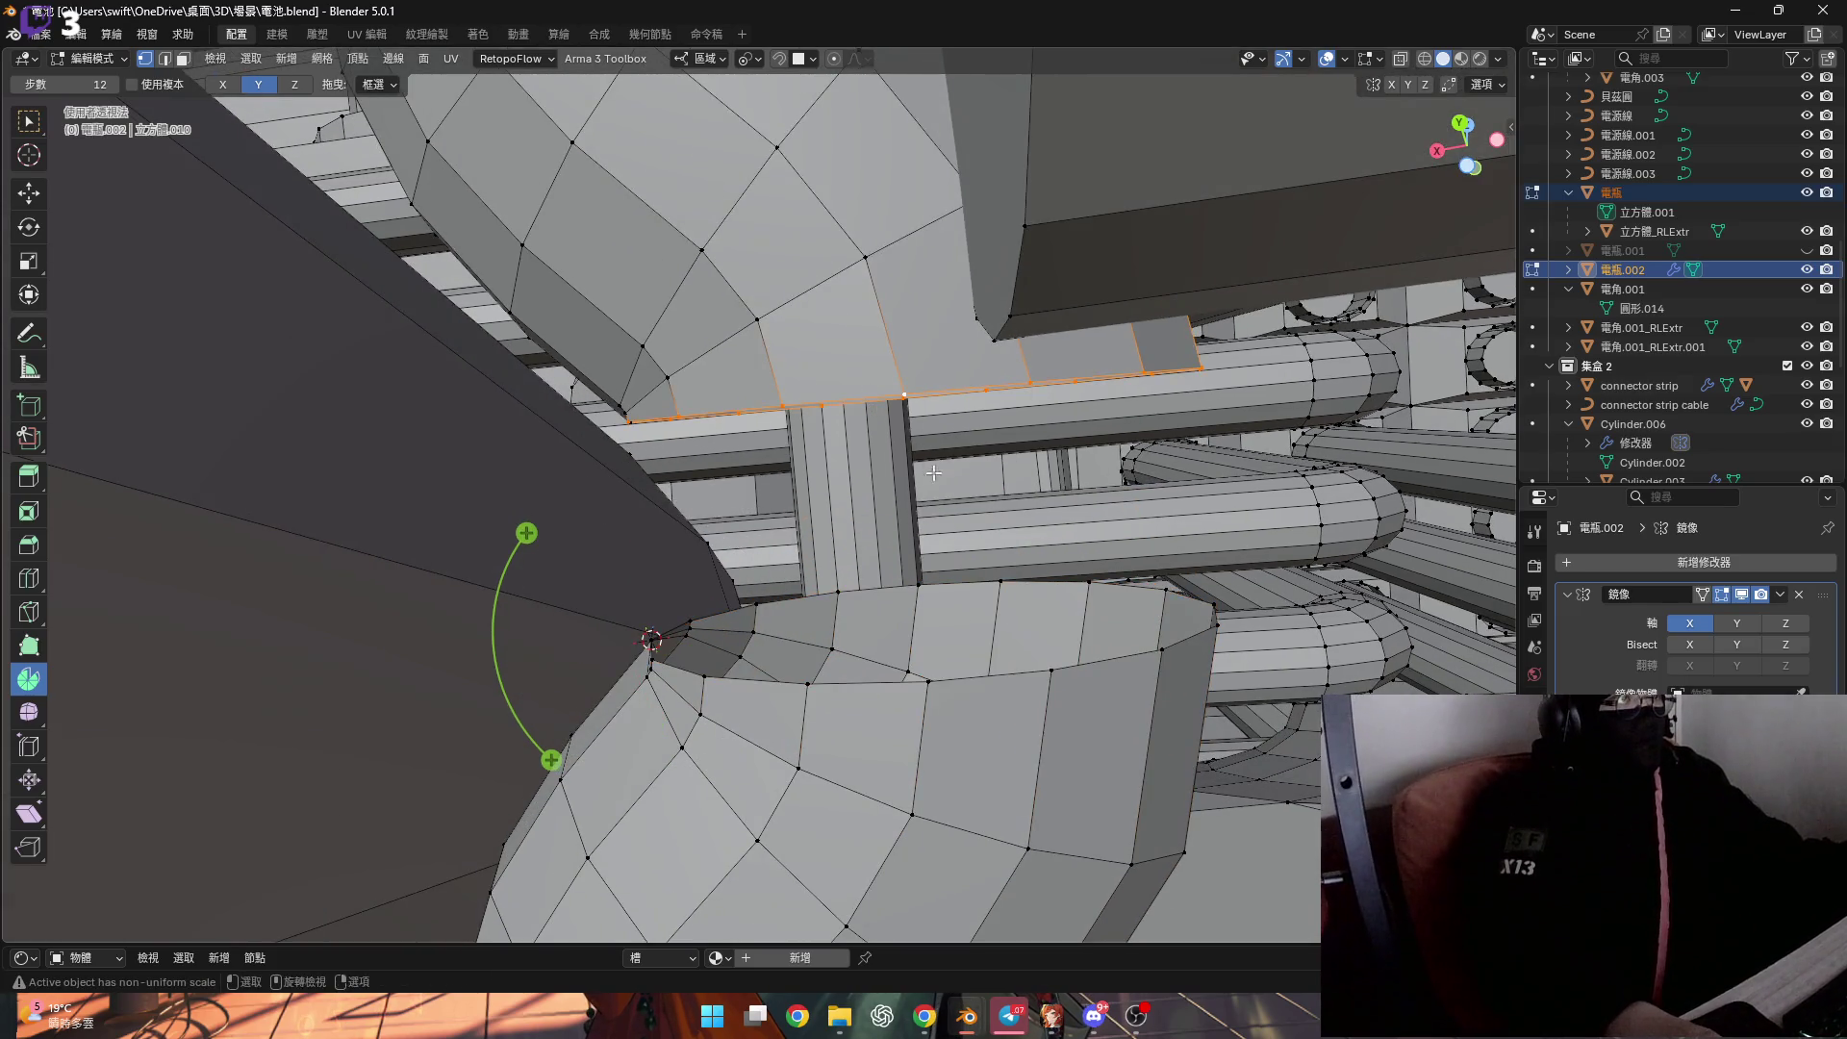
pyautogui.hotkey('ctrl', 'e')
pyautogui.click(962, 466)
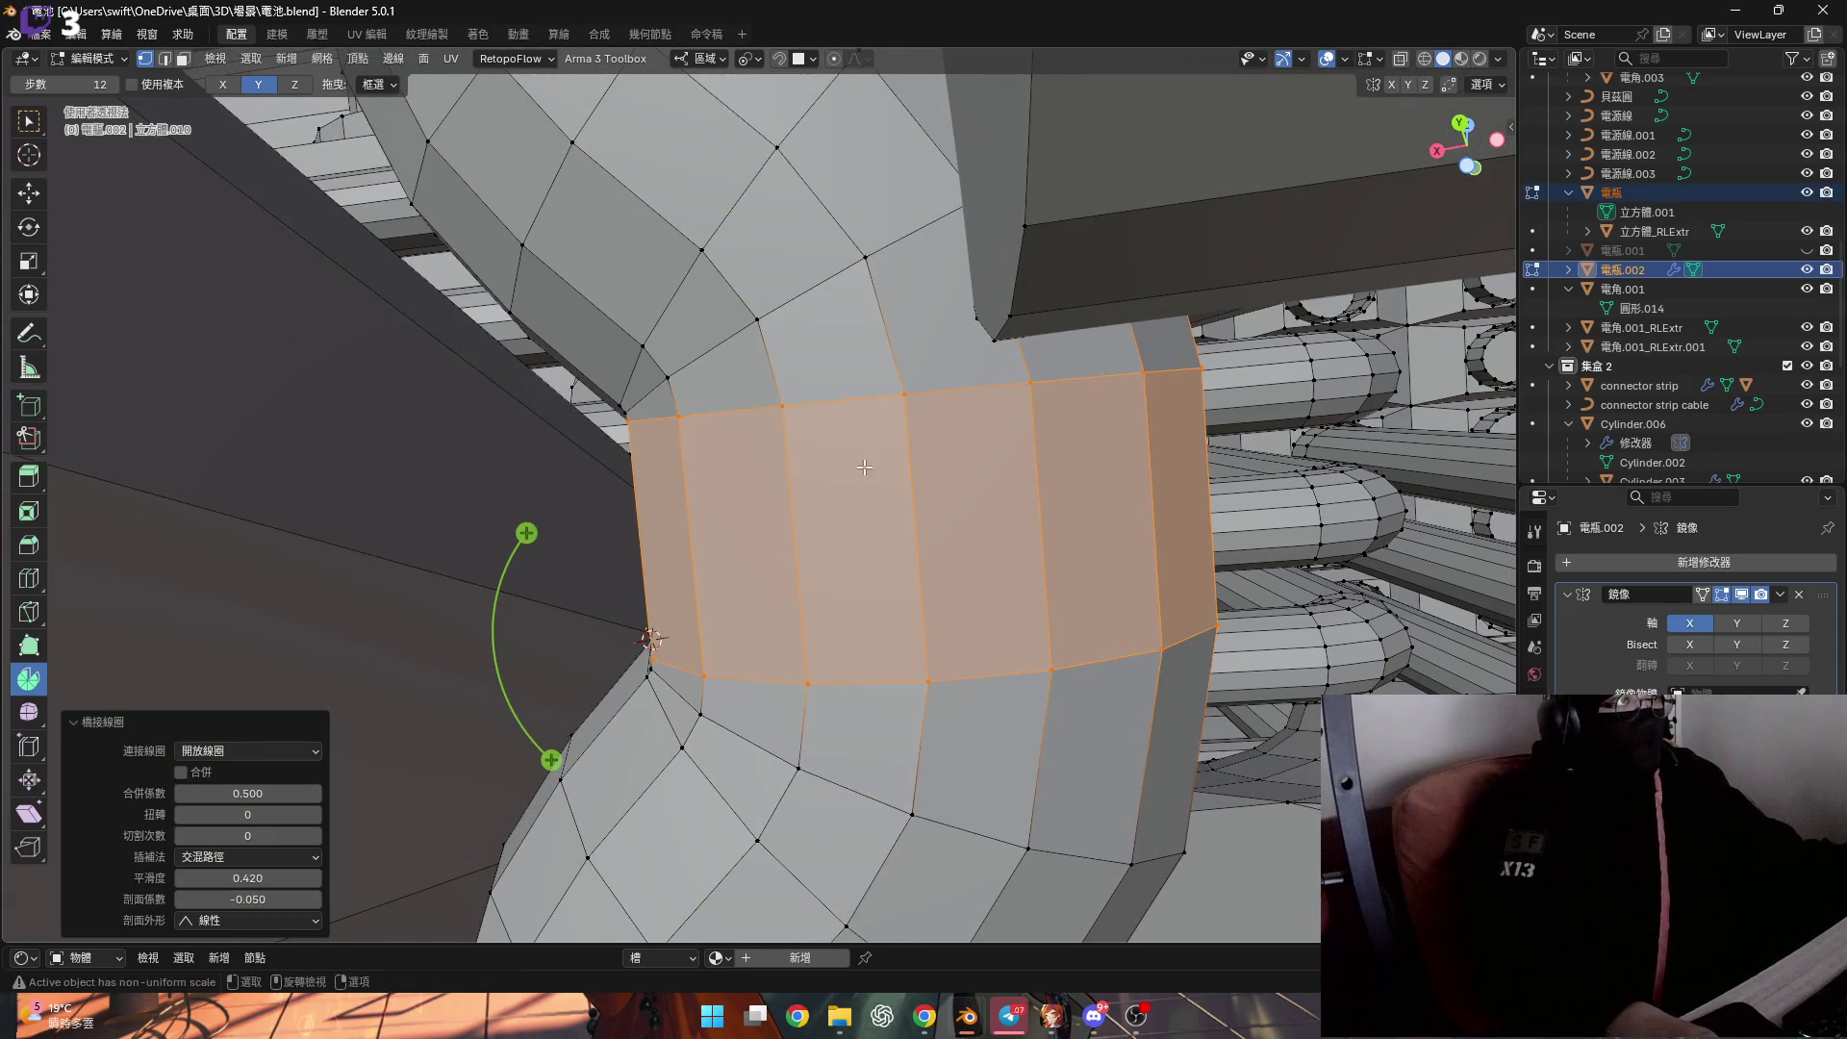
pyautogui.scroll(-5, 784, 468)
pyautogui.moveTo(784, 468)
pyautogui.mouseDown(button='middle')
pyautogui.moveTo(976, 554)
pyautogui.moveTo(563, 499)
pyautogui.mouseUp(button='middle')
# Select the straight horizontal pipe and move it 0.000131 m along Y.
pyautogui.scroll(5, 1001, 500)
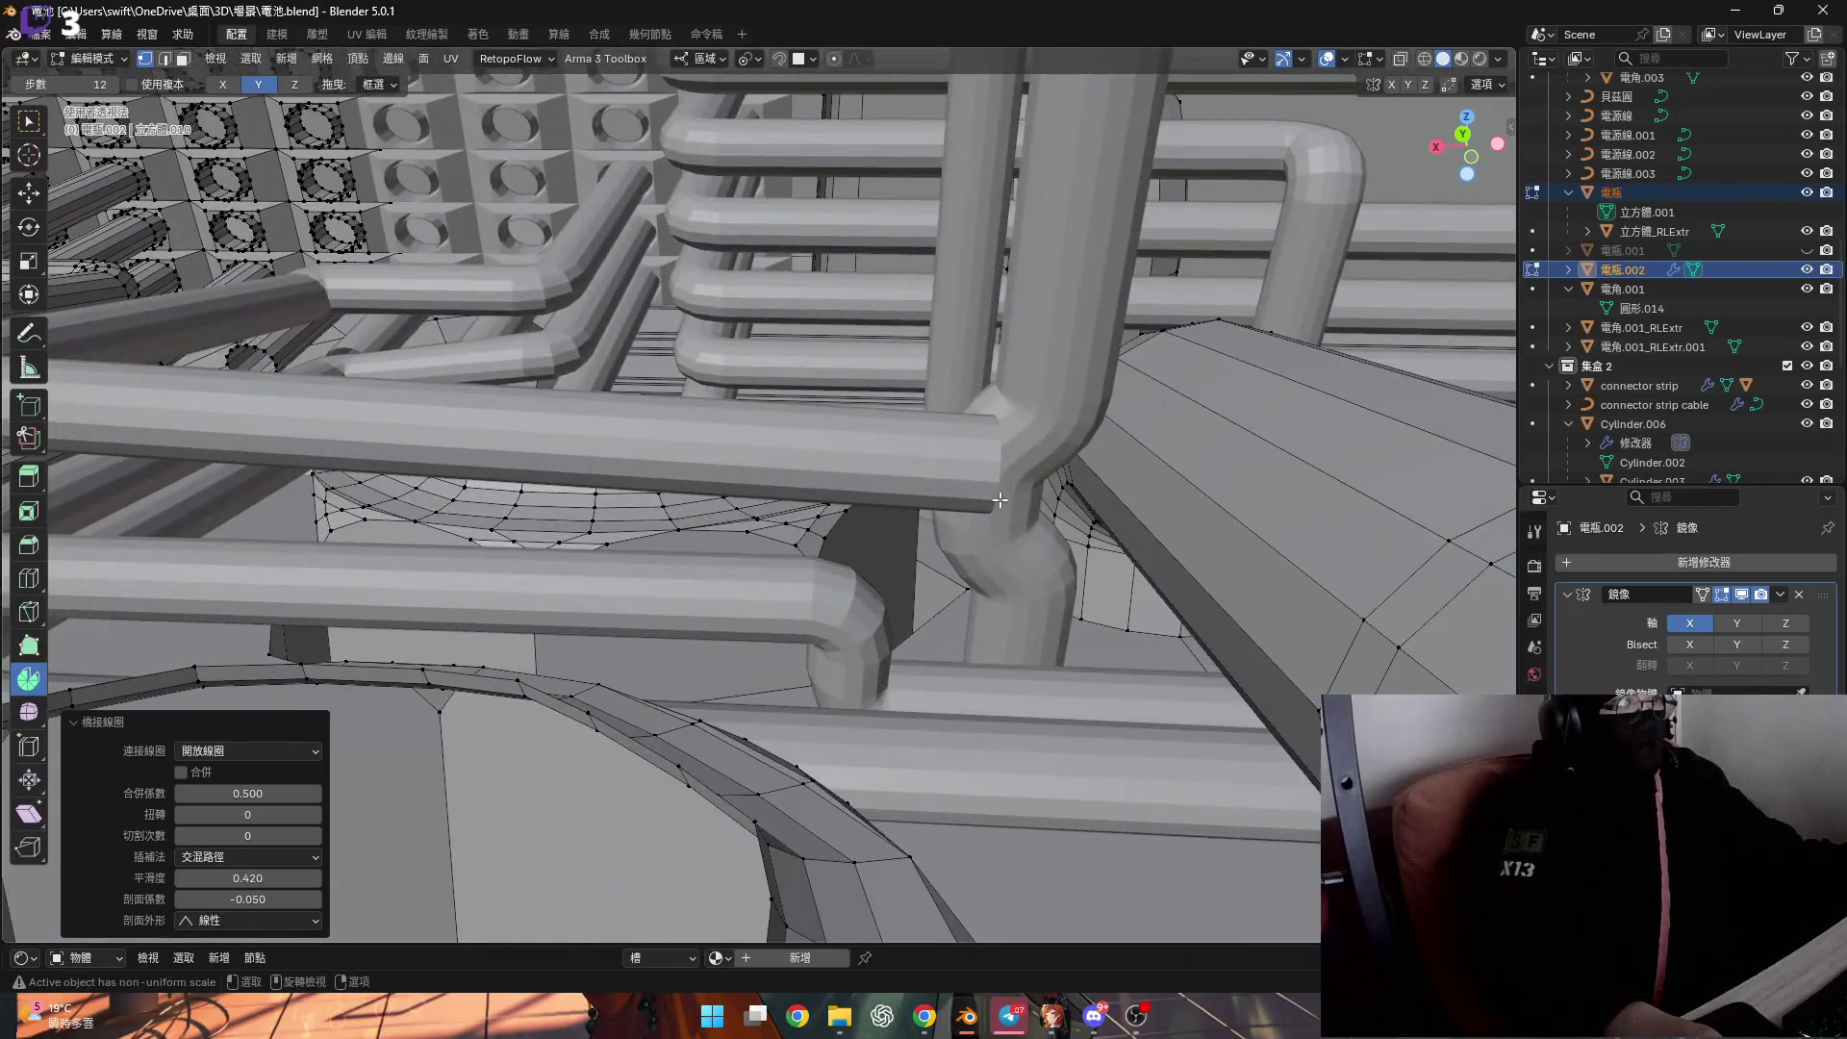
pyautogui.scroll(-5, 1001, 500)
pyautogui.moveTo(1000, 500)
pyautogui.keyDown('shift'); pyautogui.mouseDown(button='middle')
pyautogui.moveTo(731, 478)
pyautogui.moveTo(675, 426)
pyautogui.moveTo(689, 447)
pyautogui.moveTo(626, 492)
pyautogui.mouseUp(button='middle'); pyautogui.keyUp('shift')
pyautogui.scroll(6, 731, 478)
pyautogui.keyDown('alt'); pyautogui.click(689, 447); pyautogui.keyUp('alt')
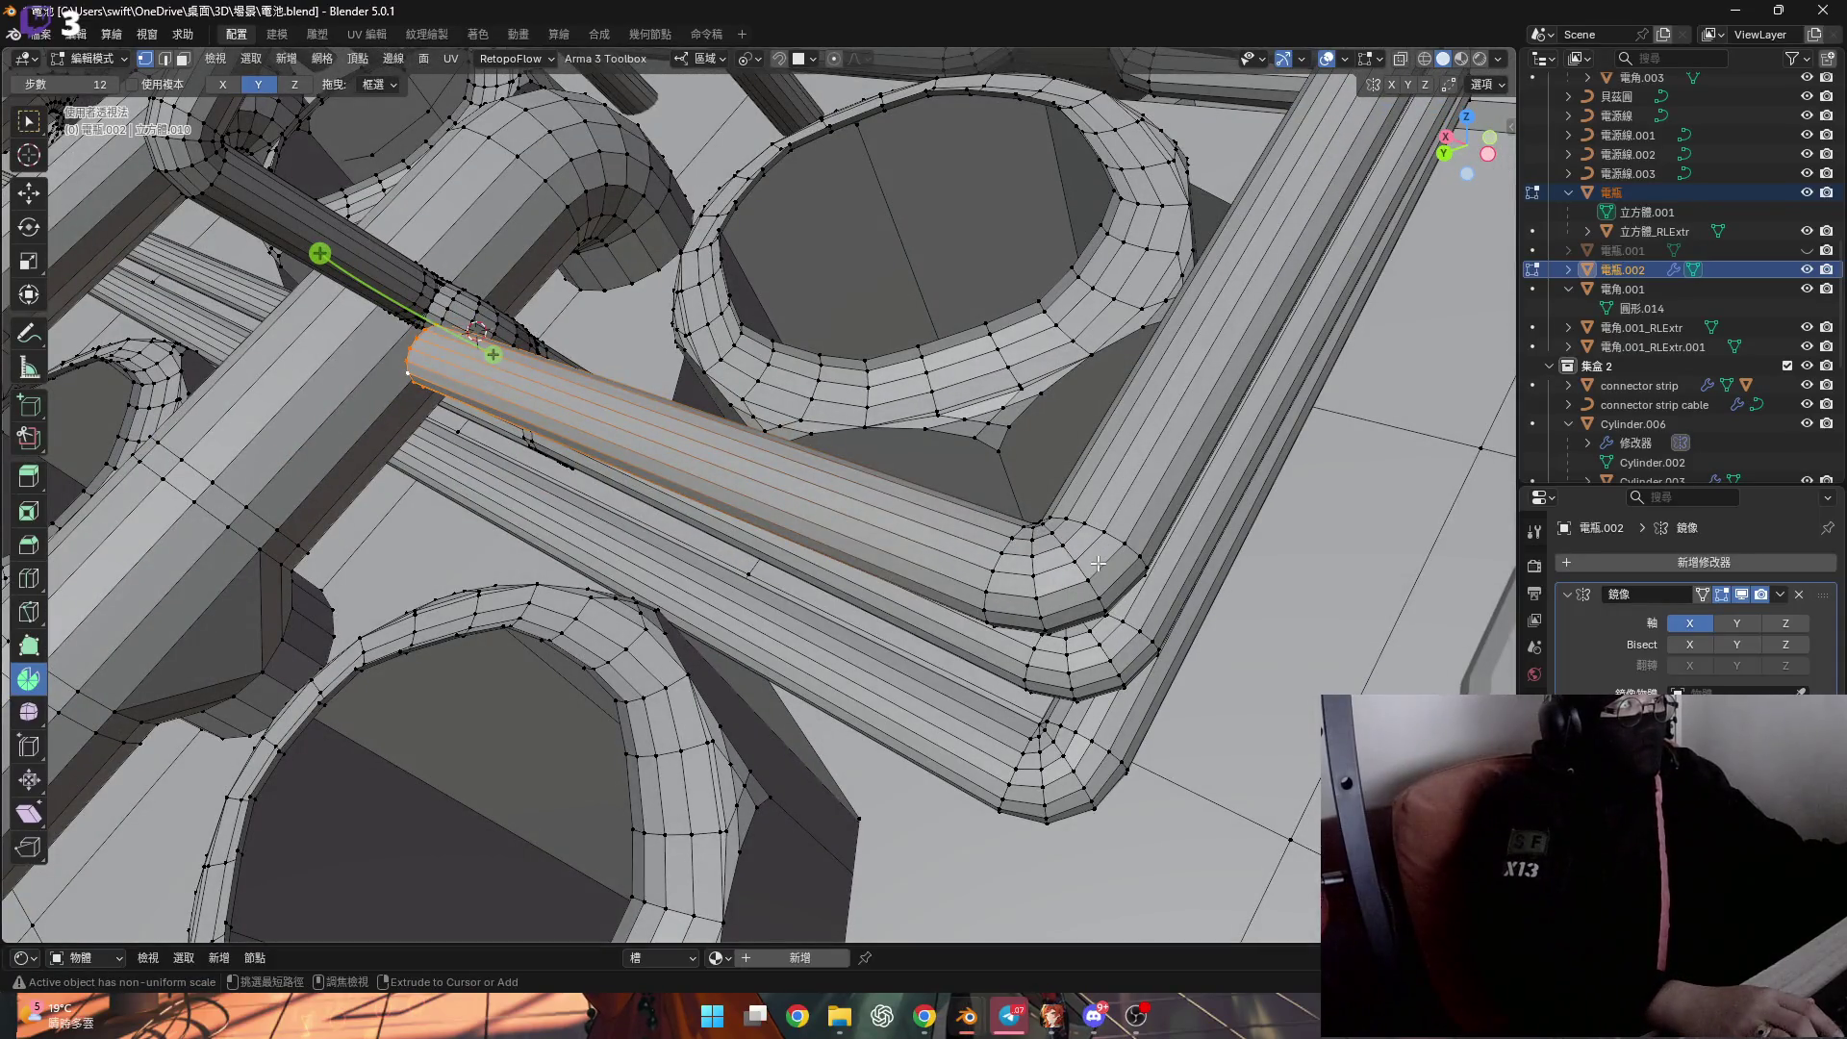
pyautogui.keyDown('shift'); pyautogui.moveTo(1098, 563); pyautogui.dragTo(1114, 525, button='middle'); pyautogui.keyUp('shift')
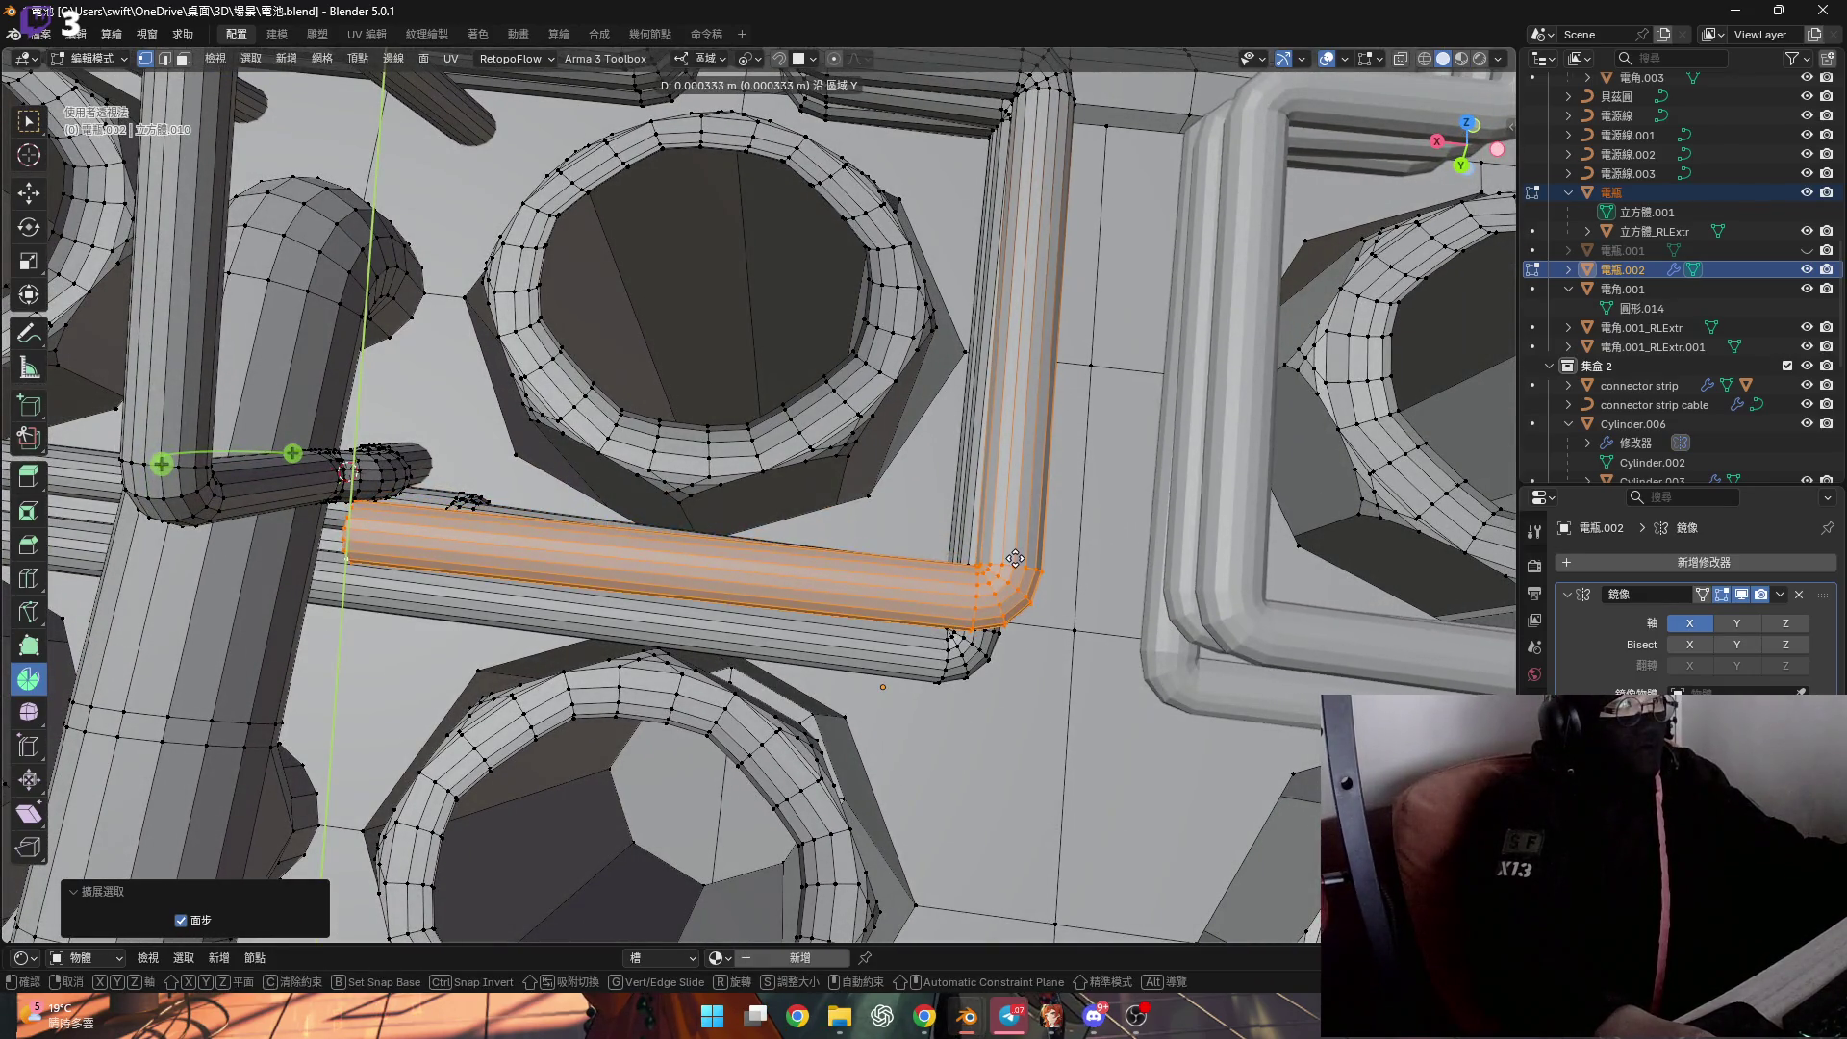
pyautogui.click(1014, 566)
pyautogui.scroll(5, 663, 565)
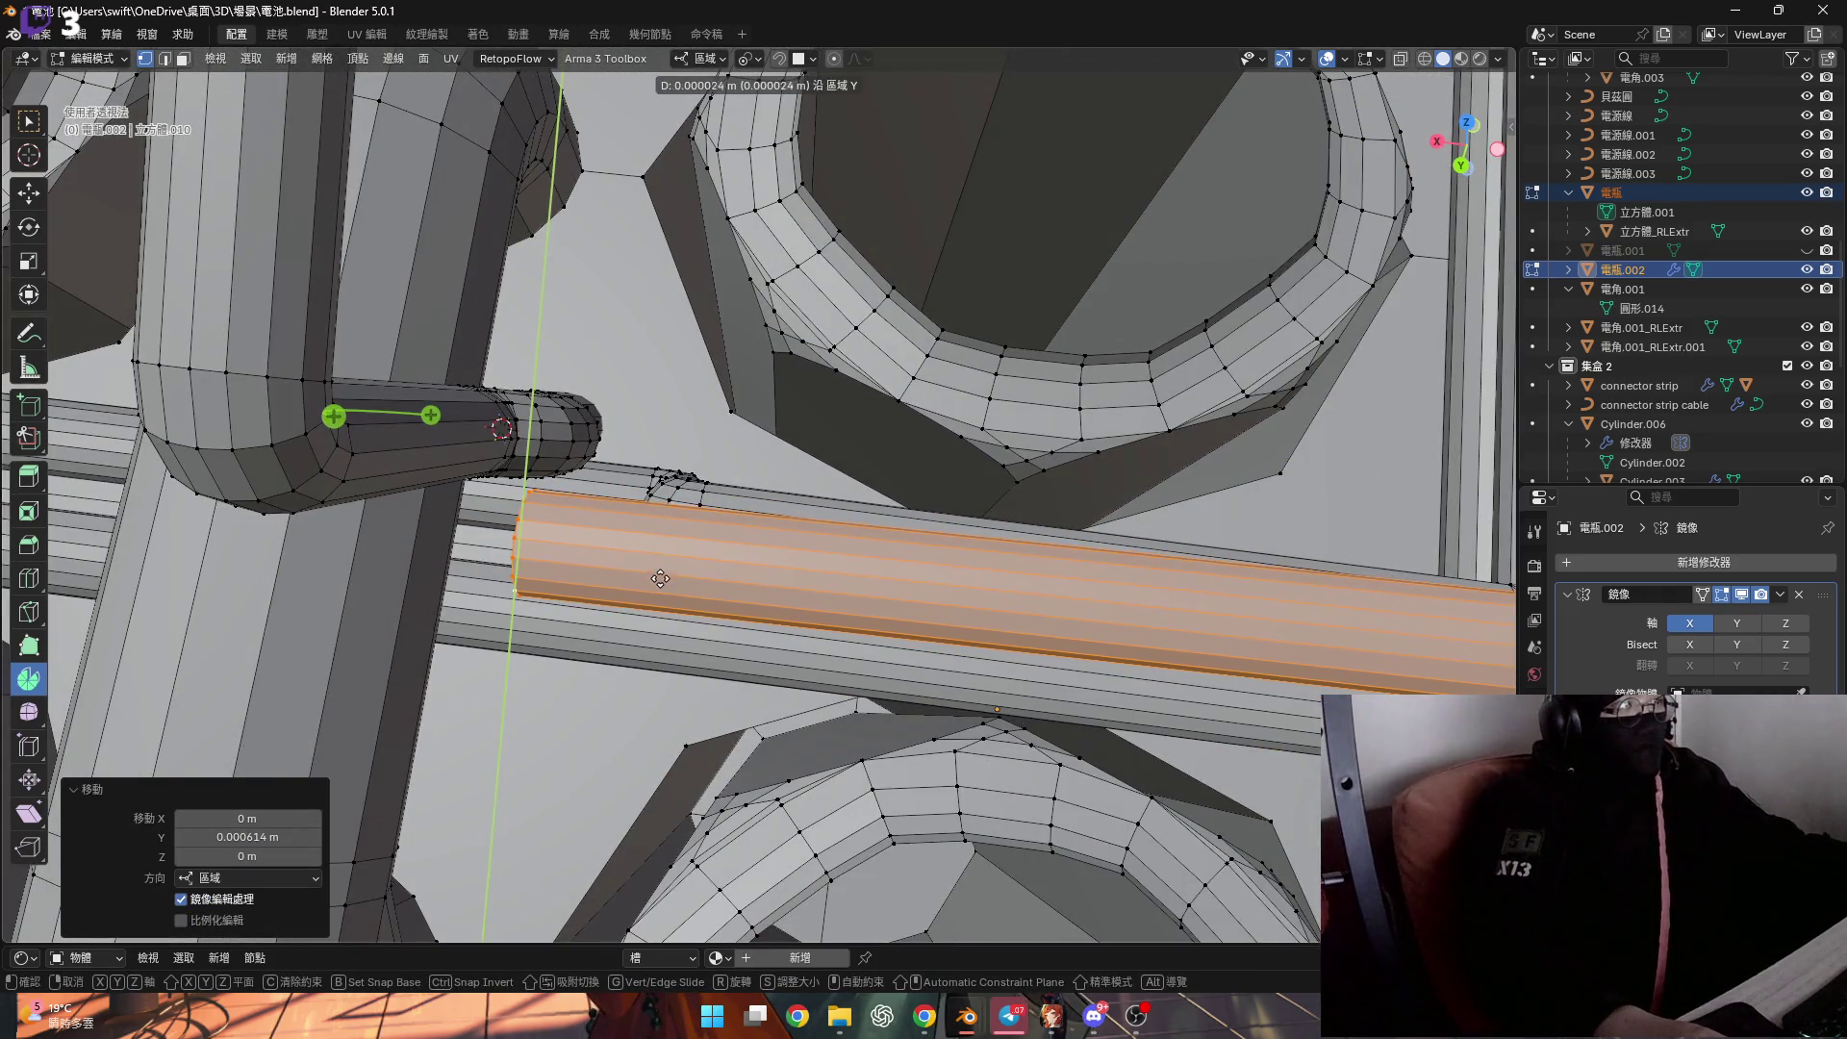
pyautogui.click(655, 606)
pyautogui.moveTo(655, 606)
pyautogui.mouseDown(button='middle')
pyautogui.moveTo(644, 424)
pyautogui.moveTo(802, 590)
pyautogui.moveTo(739, 583)
pyautogui.mouseUp(button='middle')
# Rotate the pipe -0.0655° about the Z axis.
pyautogui.press('r')
pyautogui.press('z')
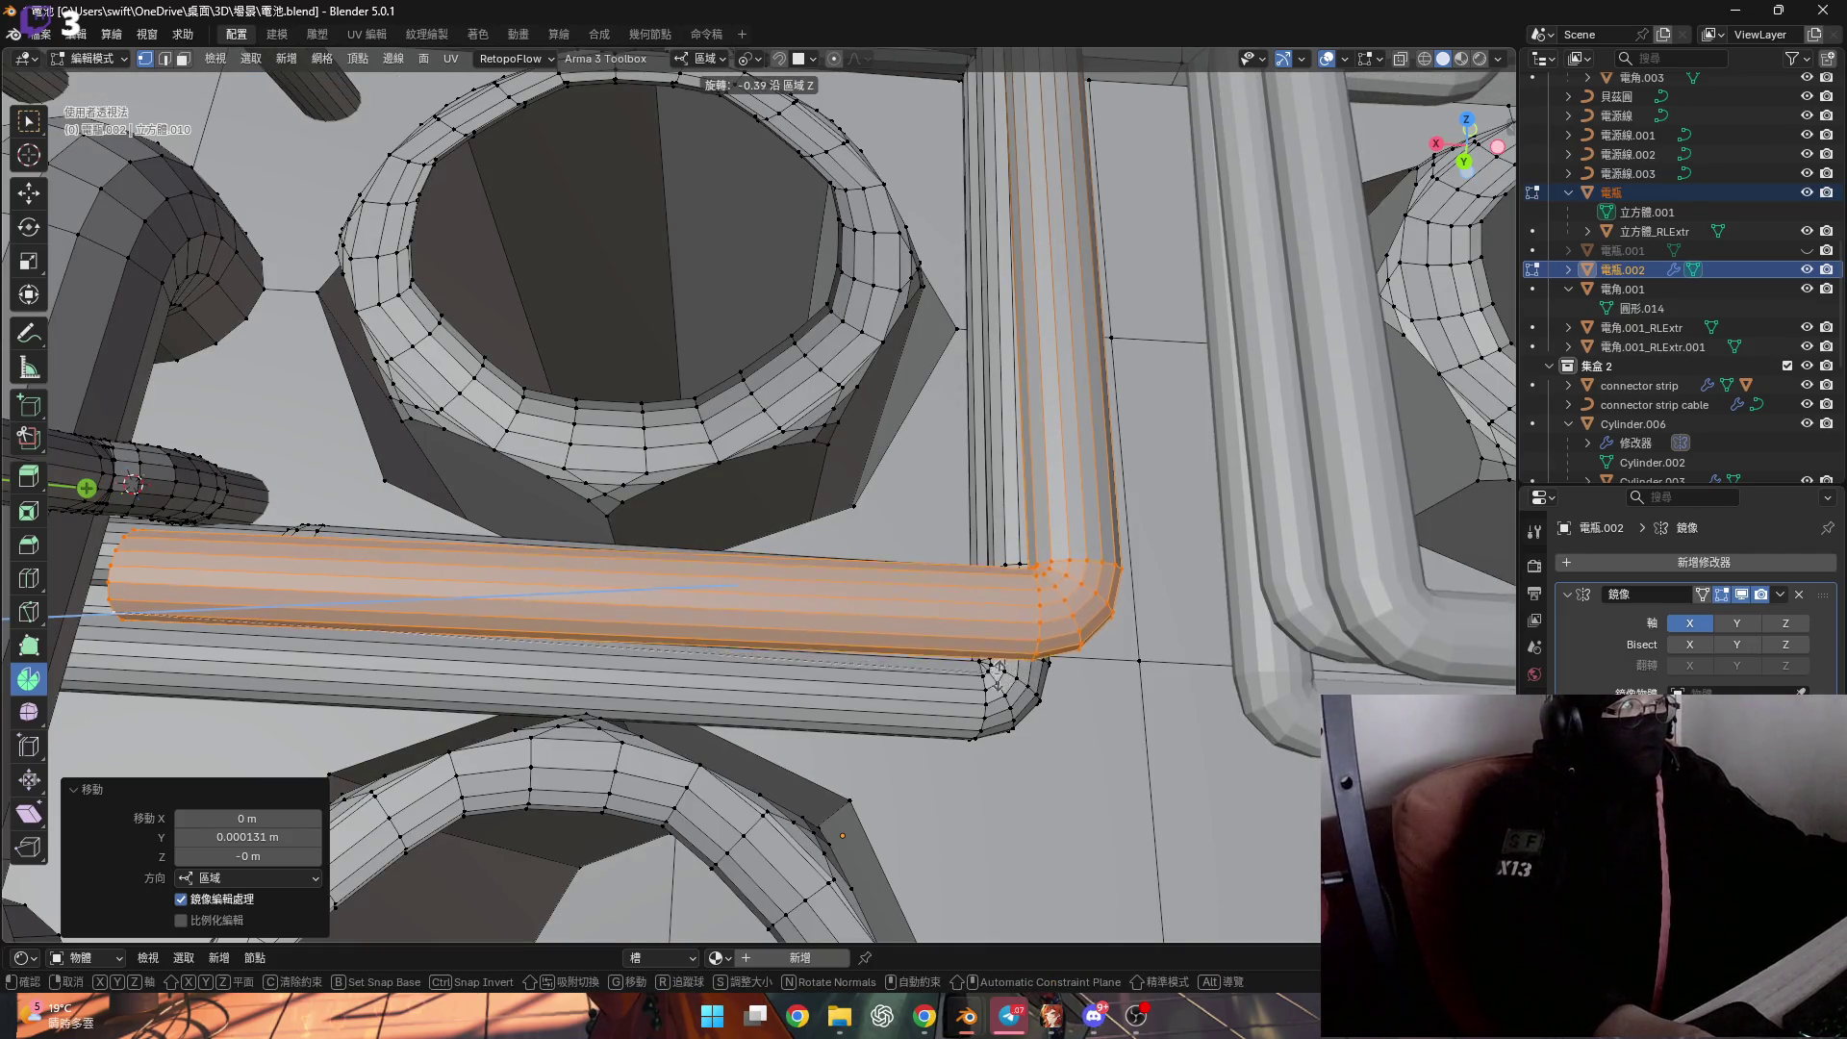
pyautogui.press('Escape')
pyautogui.scroll(-5, 1046, 600)
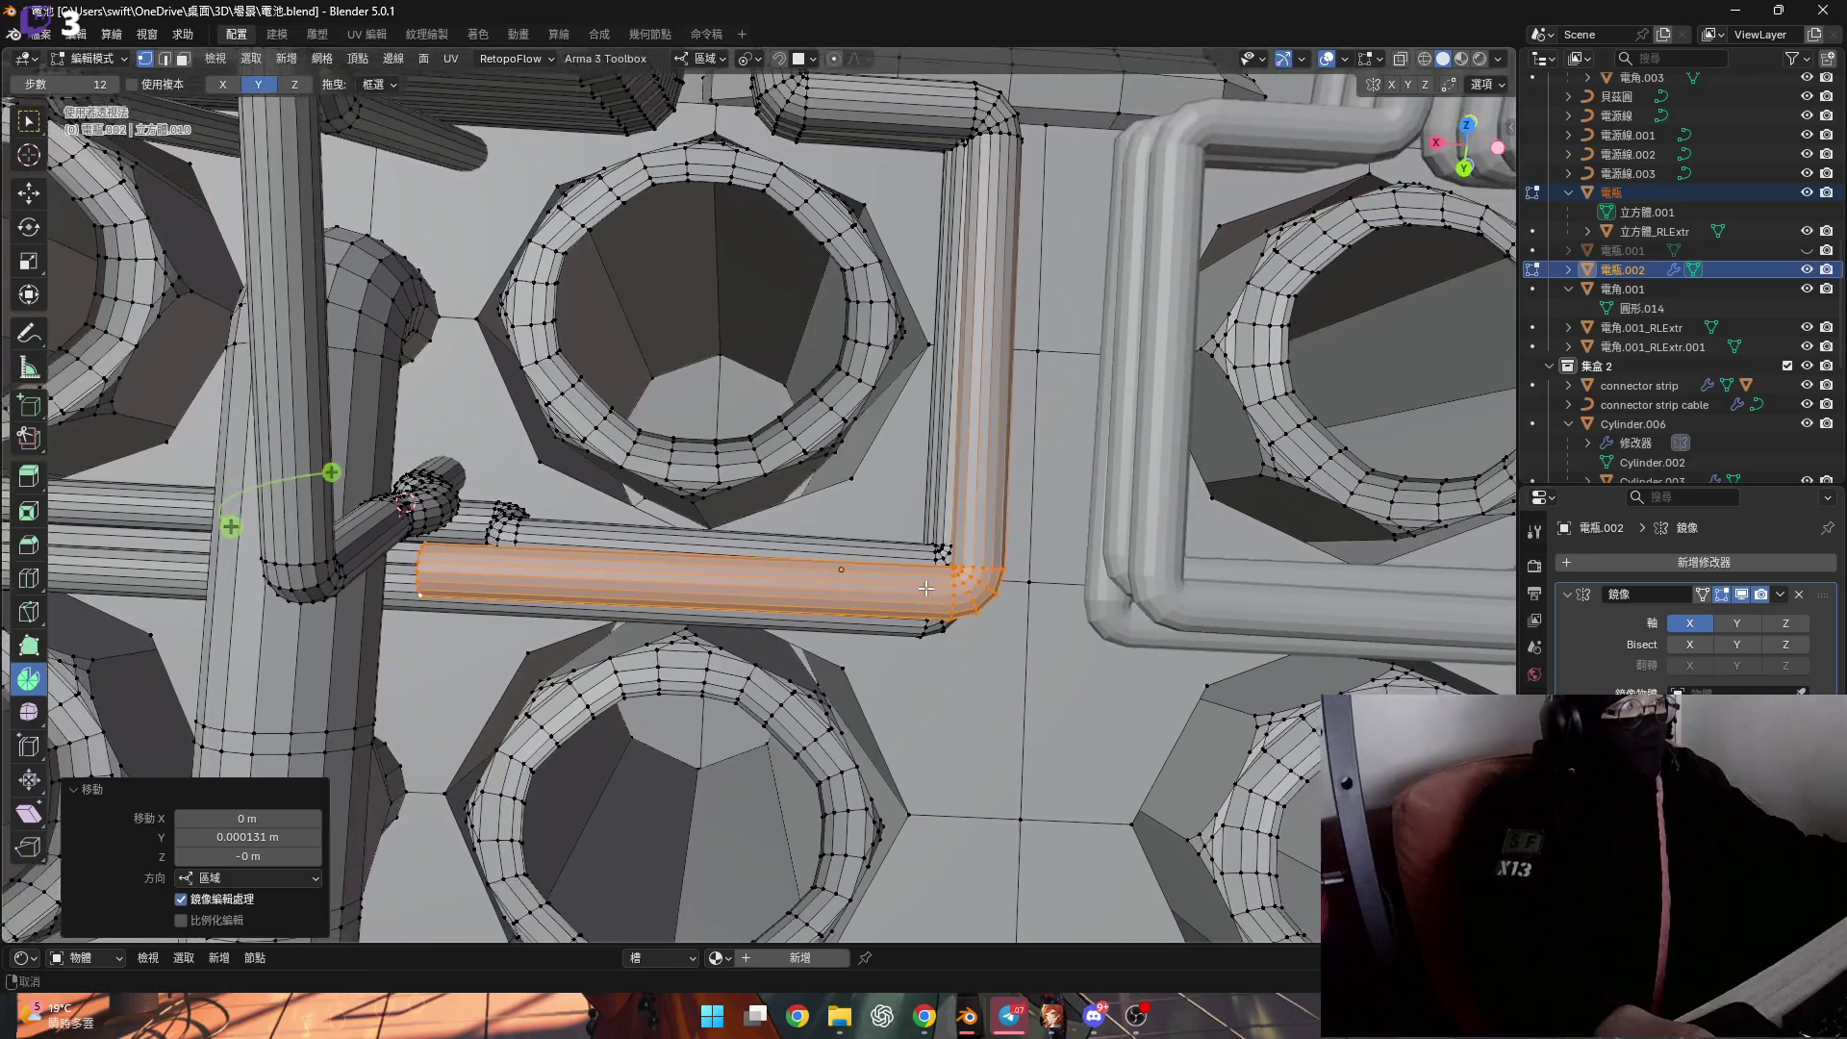
pyautogui.press('r')
pyautogui.press('z')
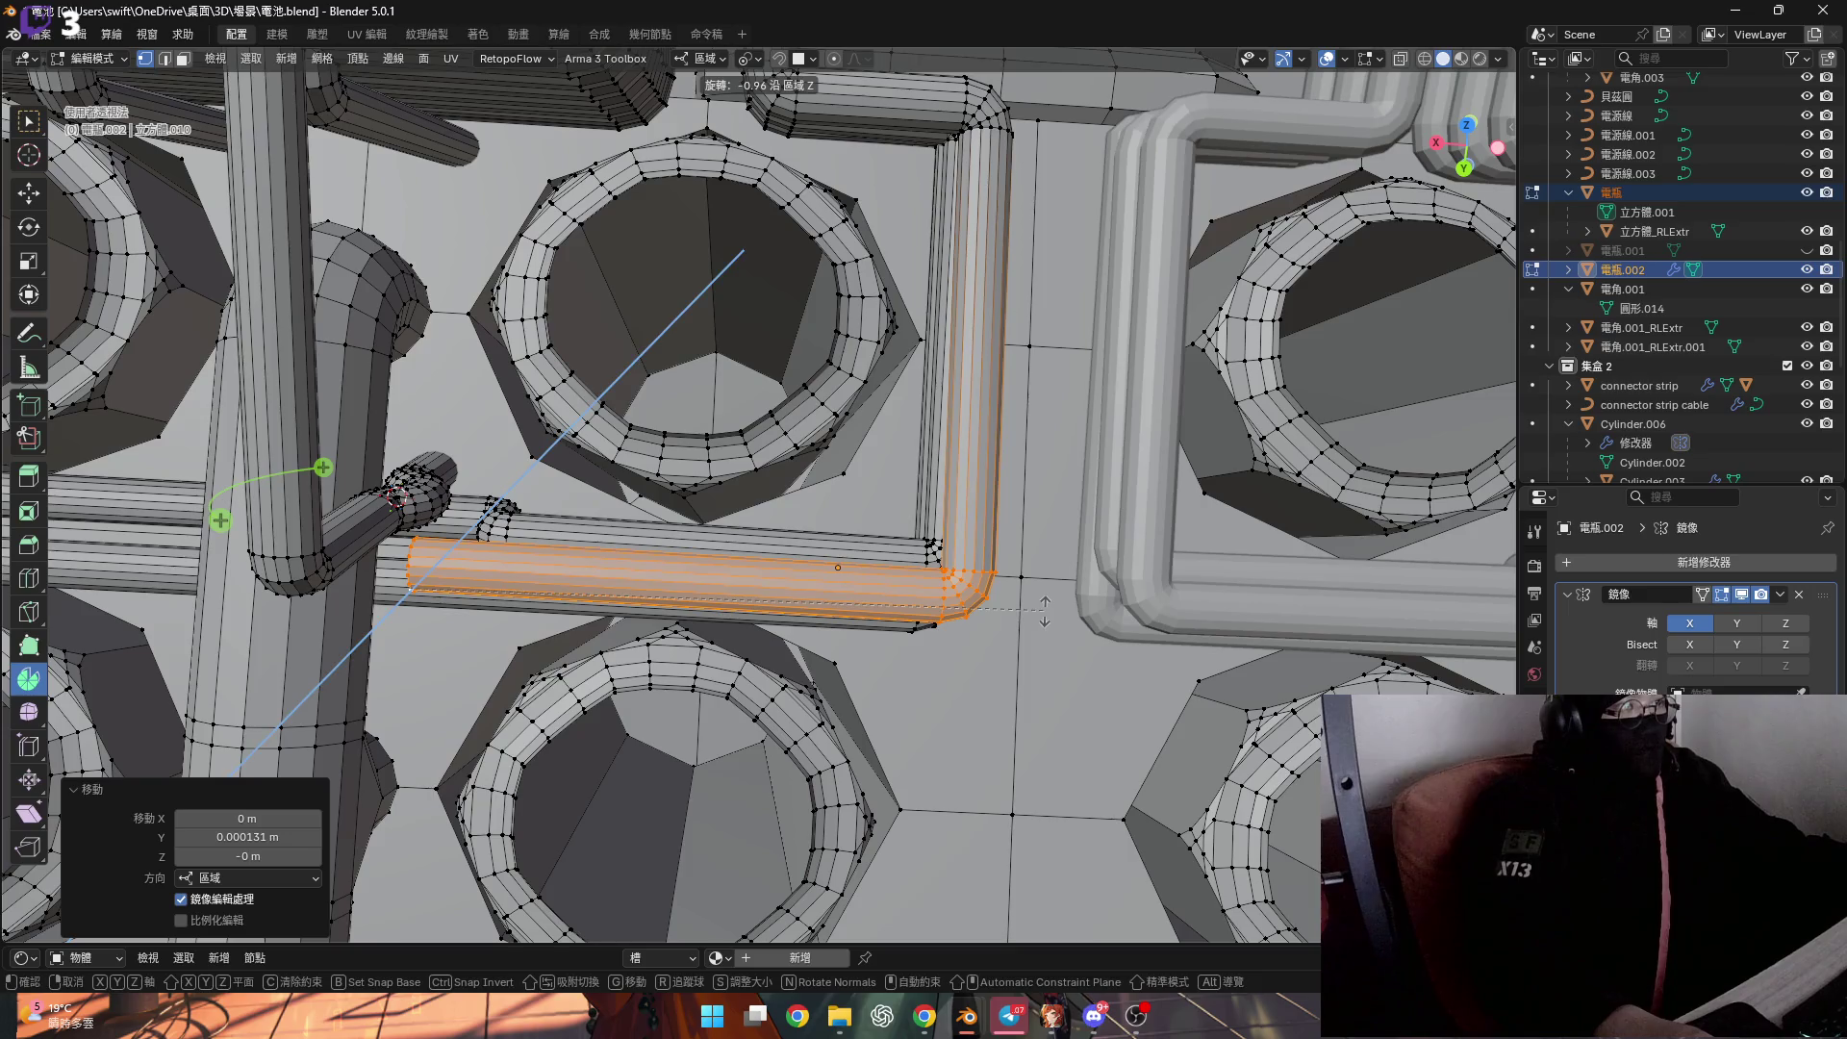
pyautogui.click(1045, 610)
pyautogui.scroll(2, 866, 604)
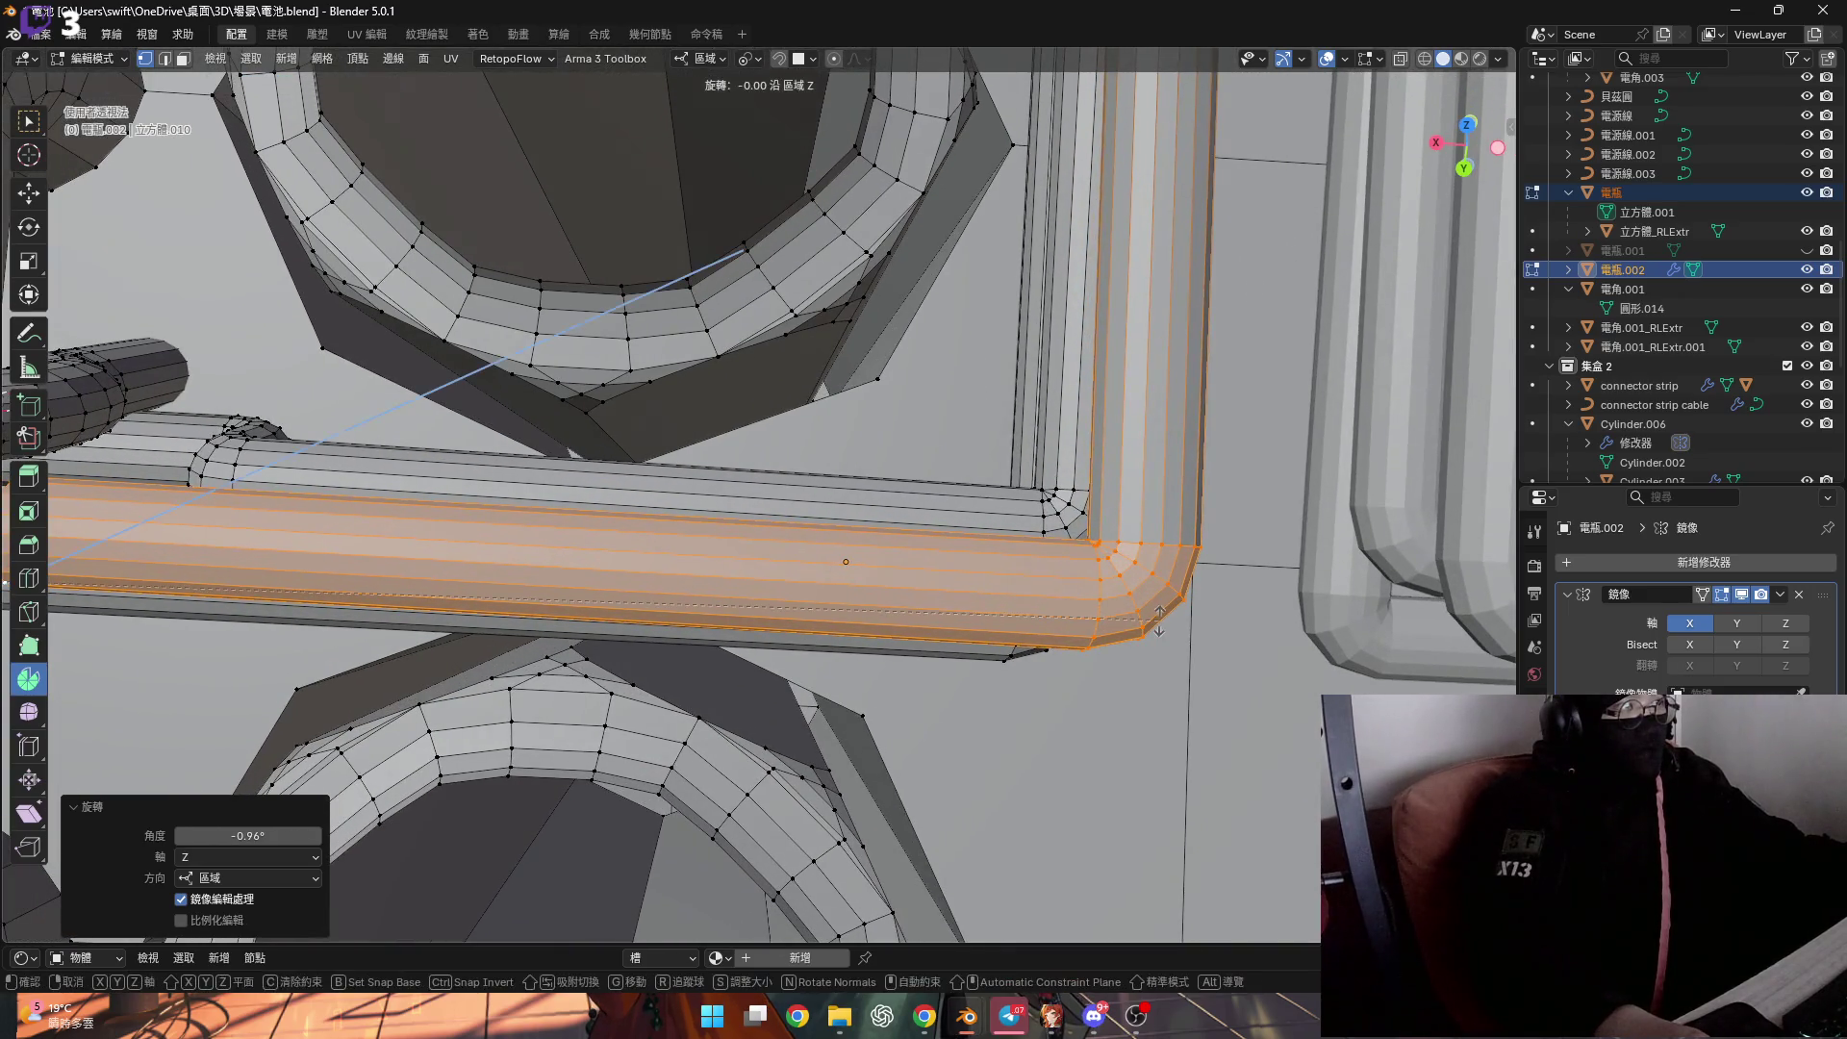
pyautogui.click(1157, 658)
pyautogui.scroll(-5, 962, 596)
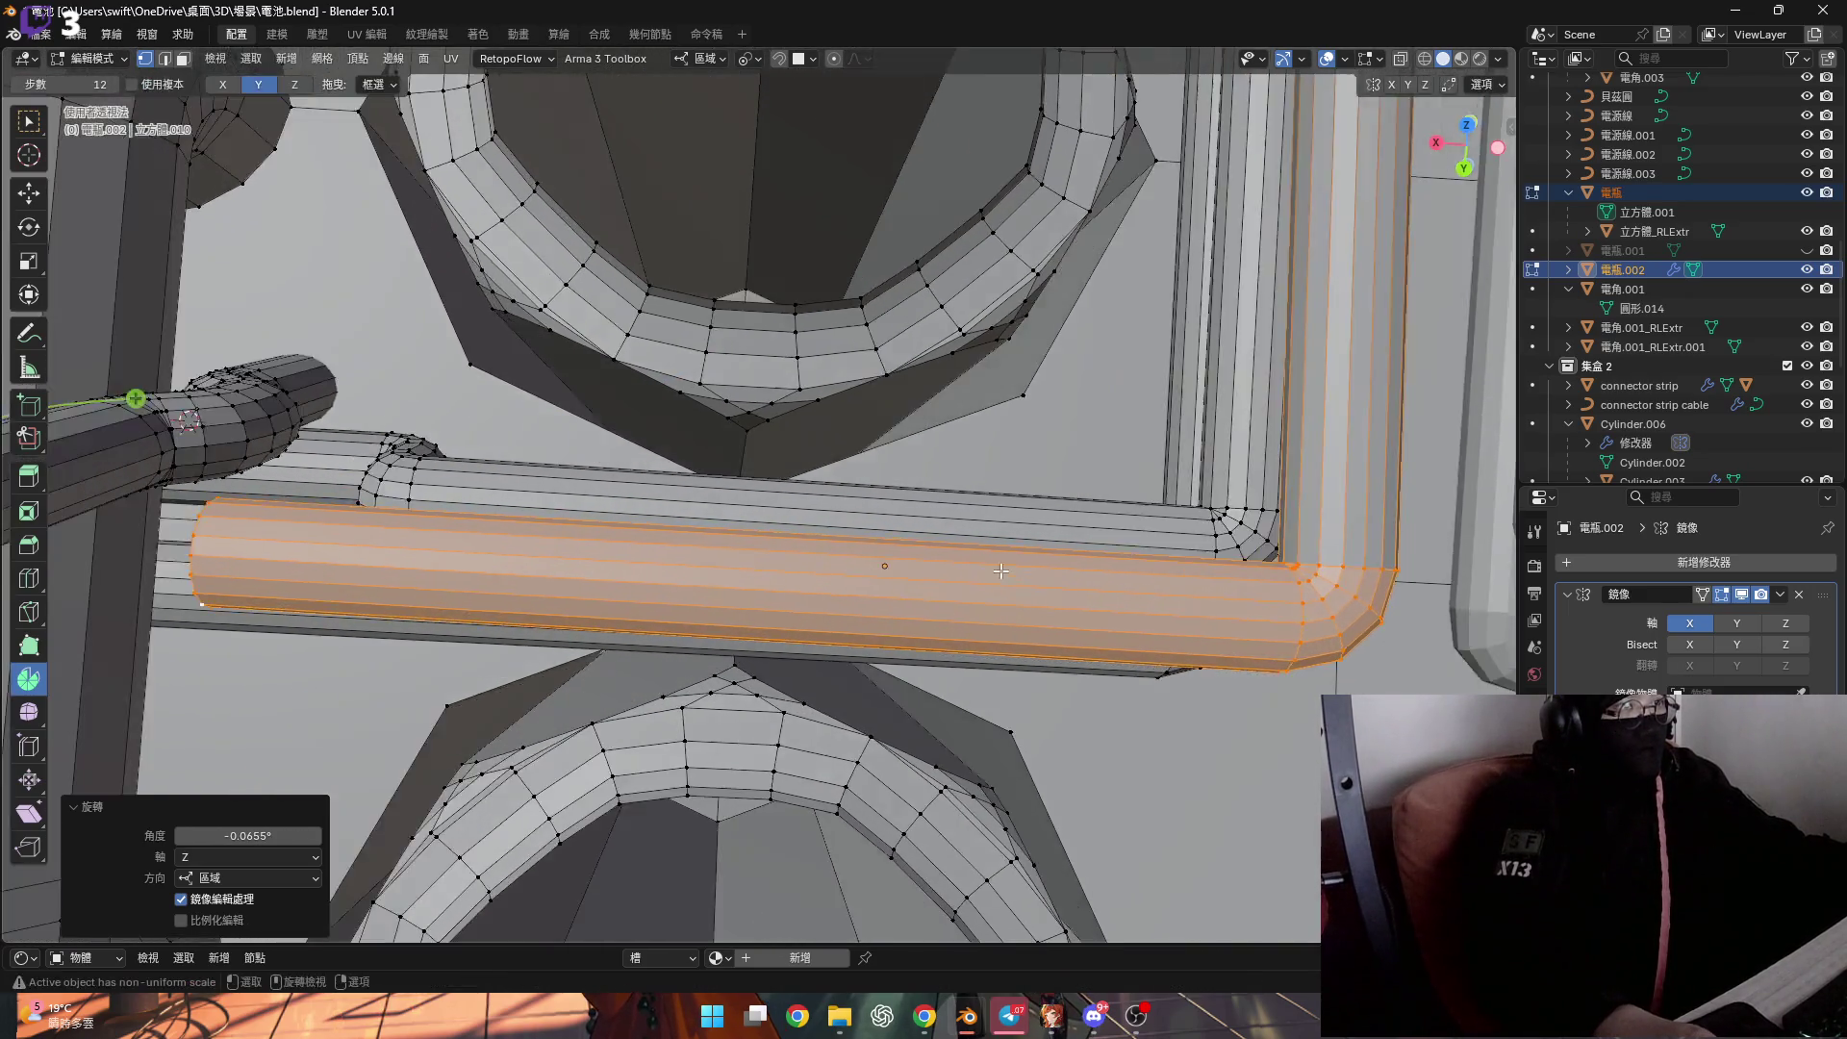
pyautogui.moveTo(731, 519)
pyautogui.mouseDown(button='middle')
pyautogui.moveTo(766, 511)
pyautogui.moveTo(799, 548)
pyautogui.moveTo(846, 528)
pyautogui.moveTo(621, 536)
pyautogui.moveTo(948, 596)
pyautogui.moveTo(960, 486)
pyautogui.moveTo(875, 556)
pyautogui.moveTo(740, 397)
pyautogui.mouseUp(button='middle')
pyautogui.scroll(3, 788, 536)
# Snap the cursor to the tube's top point and spin the end cap into a 3-step 90° elbow.
pyautogui.click(949, 596)
pyautogui.press('1')
pyautogui.keyDown('alt'); pyautogui.click(962, 481); pyautogui.keyUp('alt')
pyautogui.hotkey('ctrl', 'Tab')
pyautogui.press('3')
pyautogui.click(875, 556)
pyautogui.moveTo(741, 396)
pyautogui.mouseDown()
pyautogui.moveTo(828, 391)
pyautogui.moveTo(919, 438)
pyautogui.mouseUp()
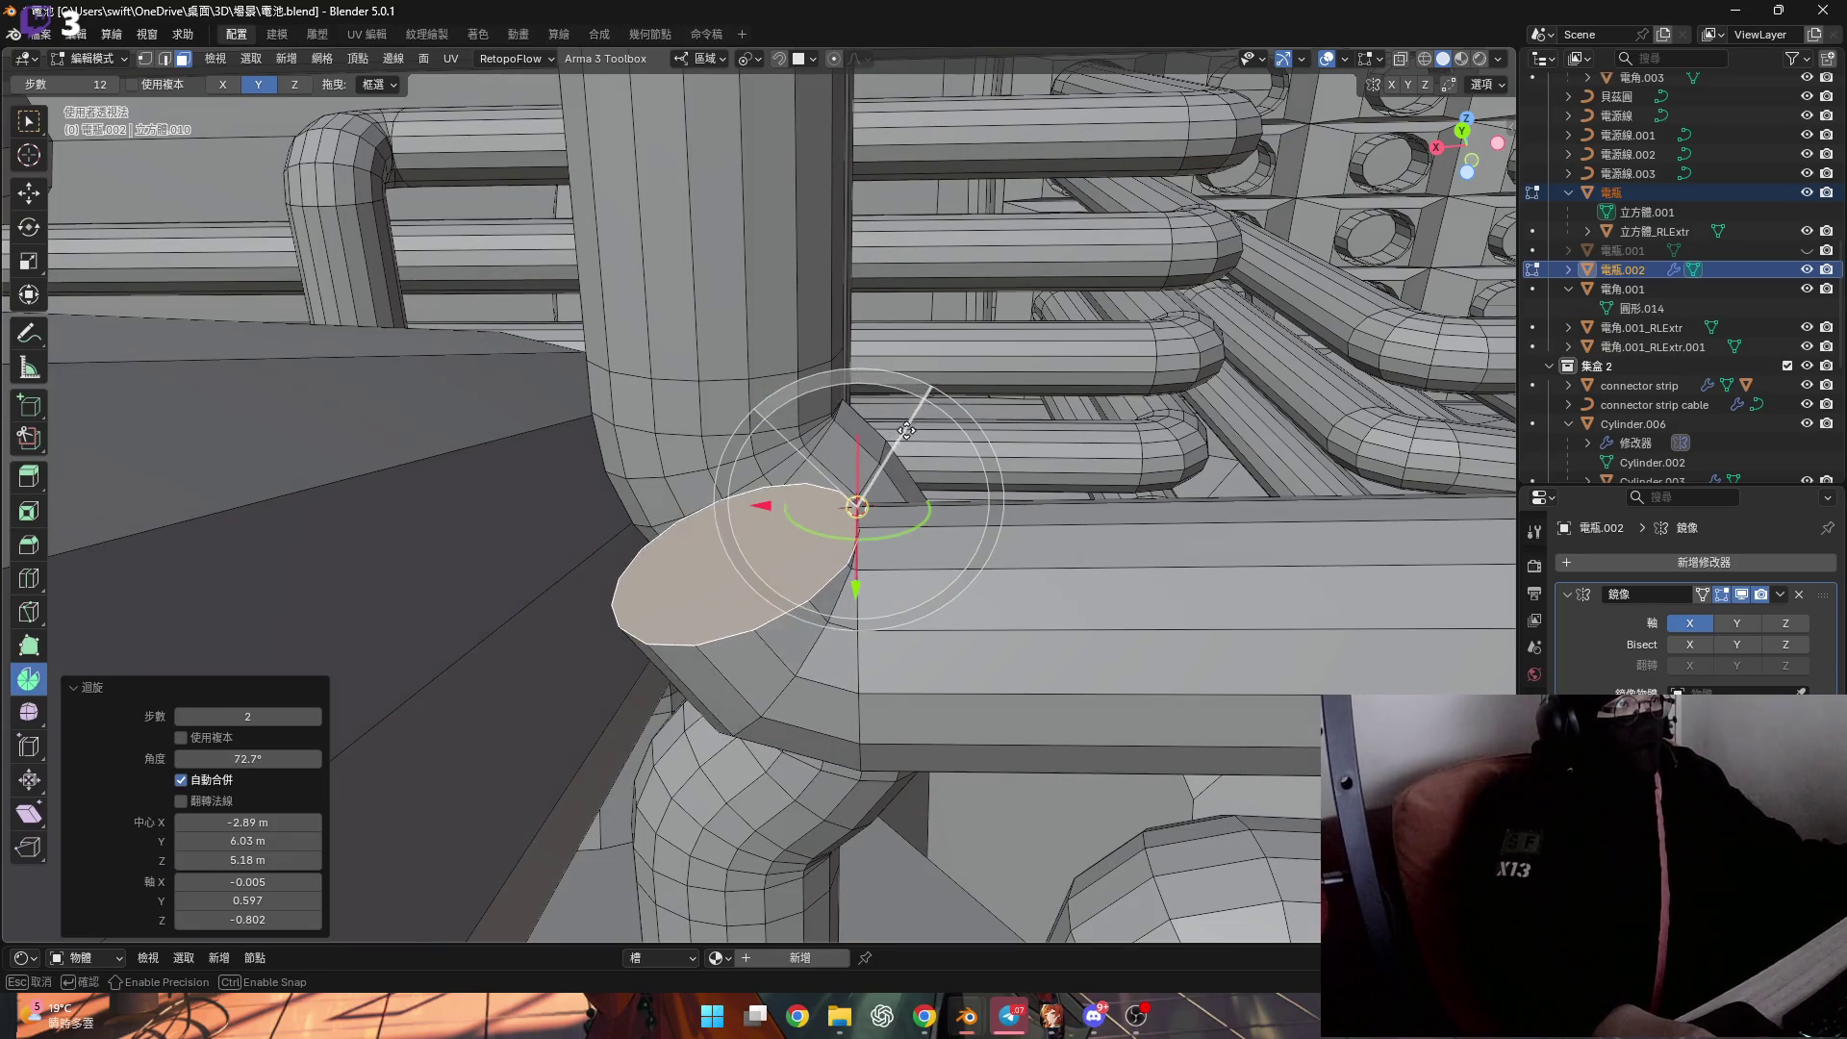
pyautogui.click(321, 718)
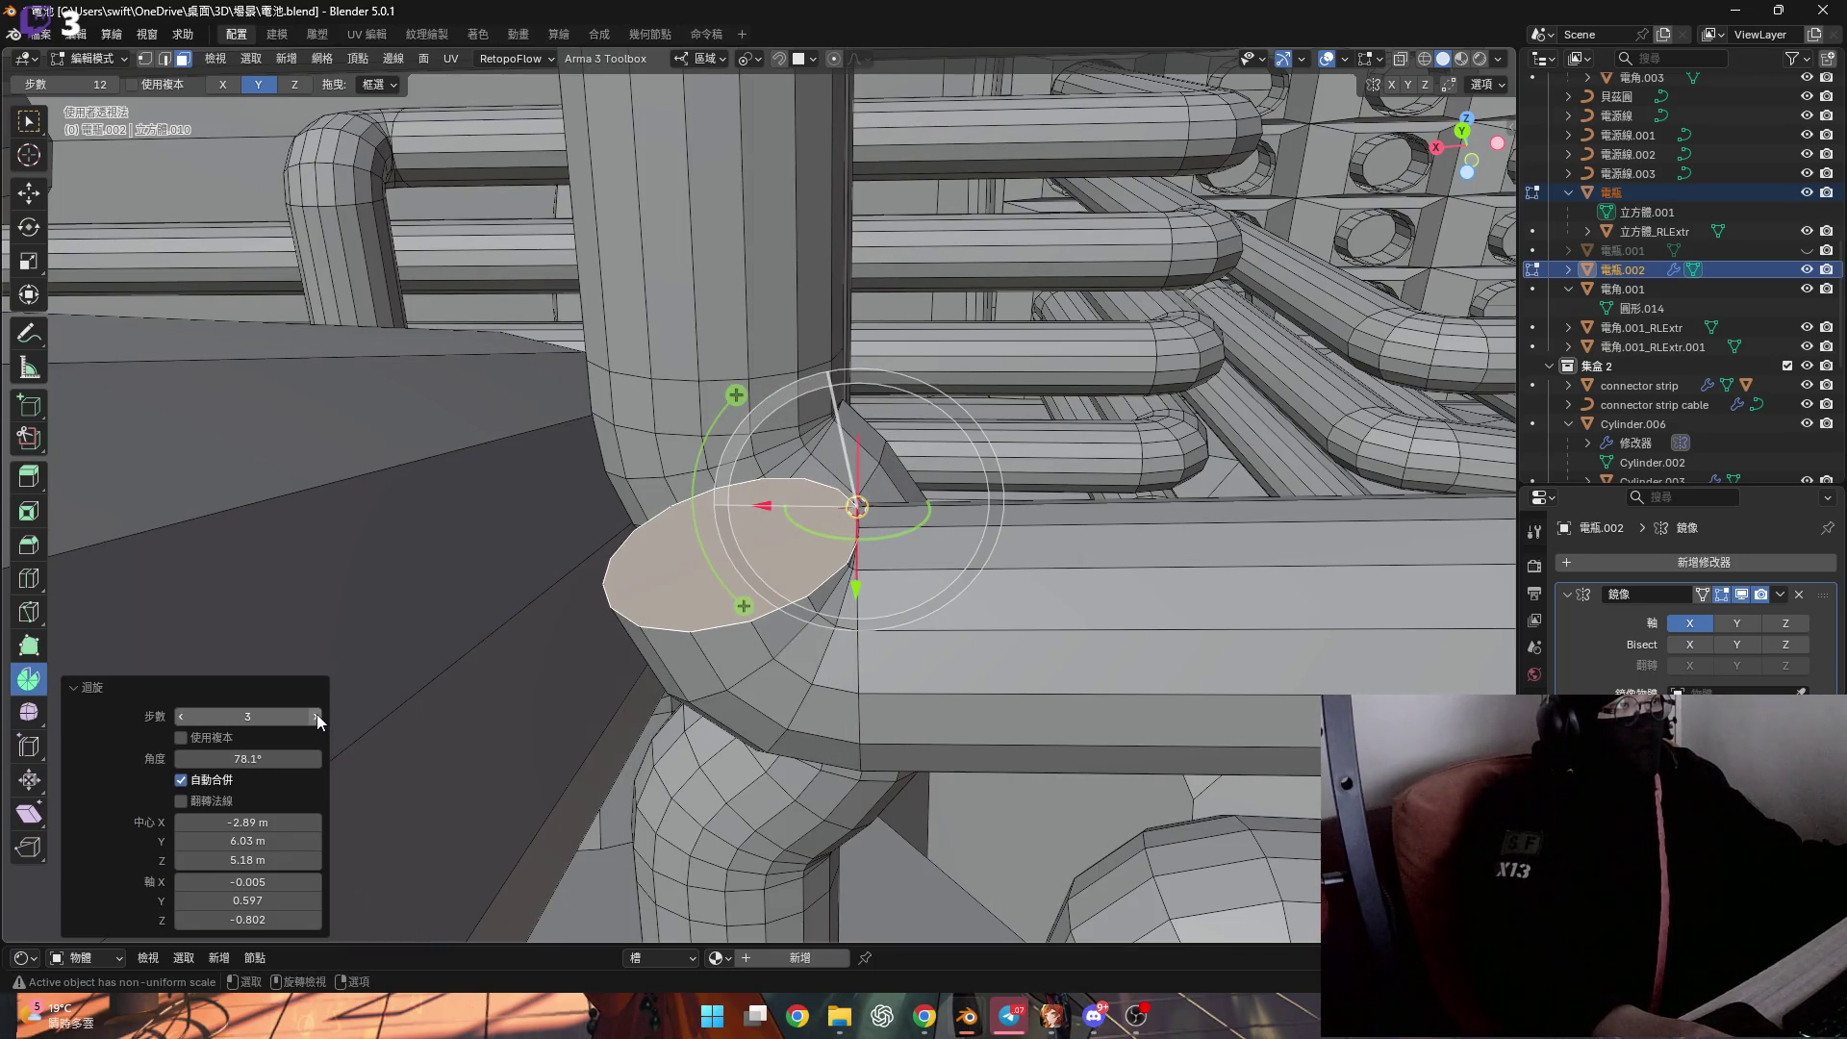
pyautogui.click(270, 760)
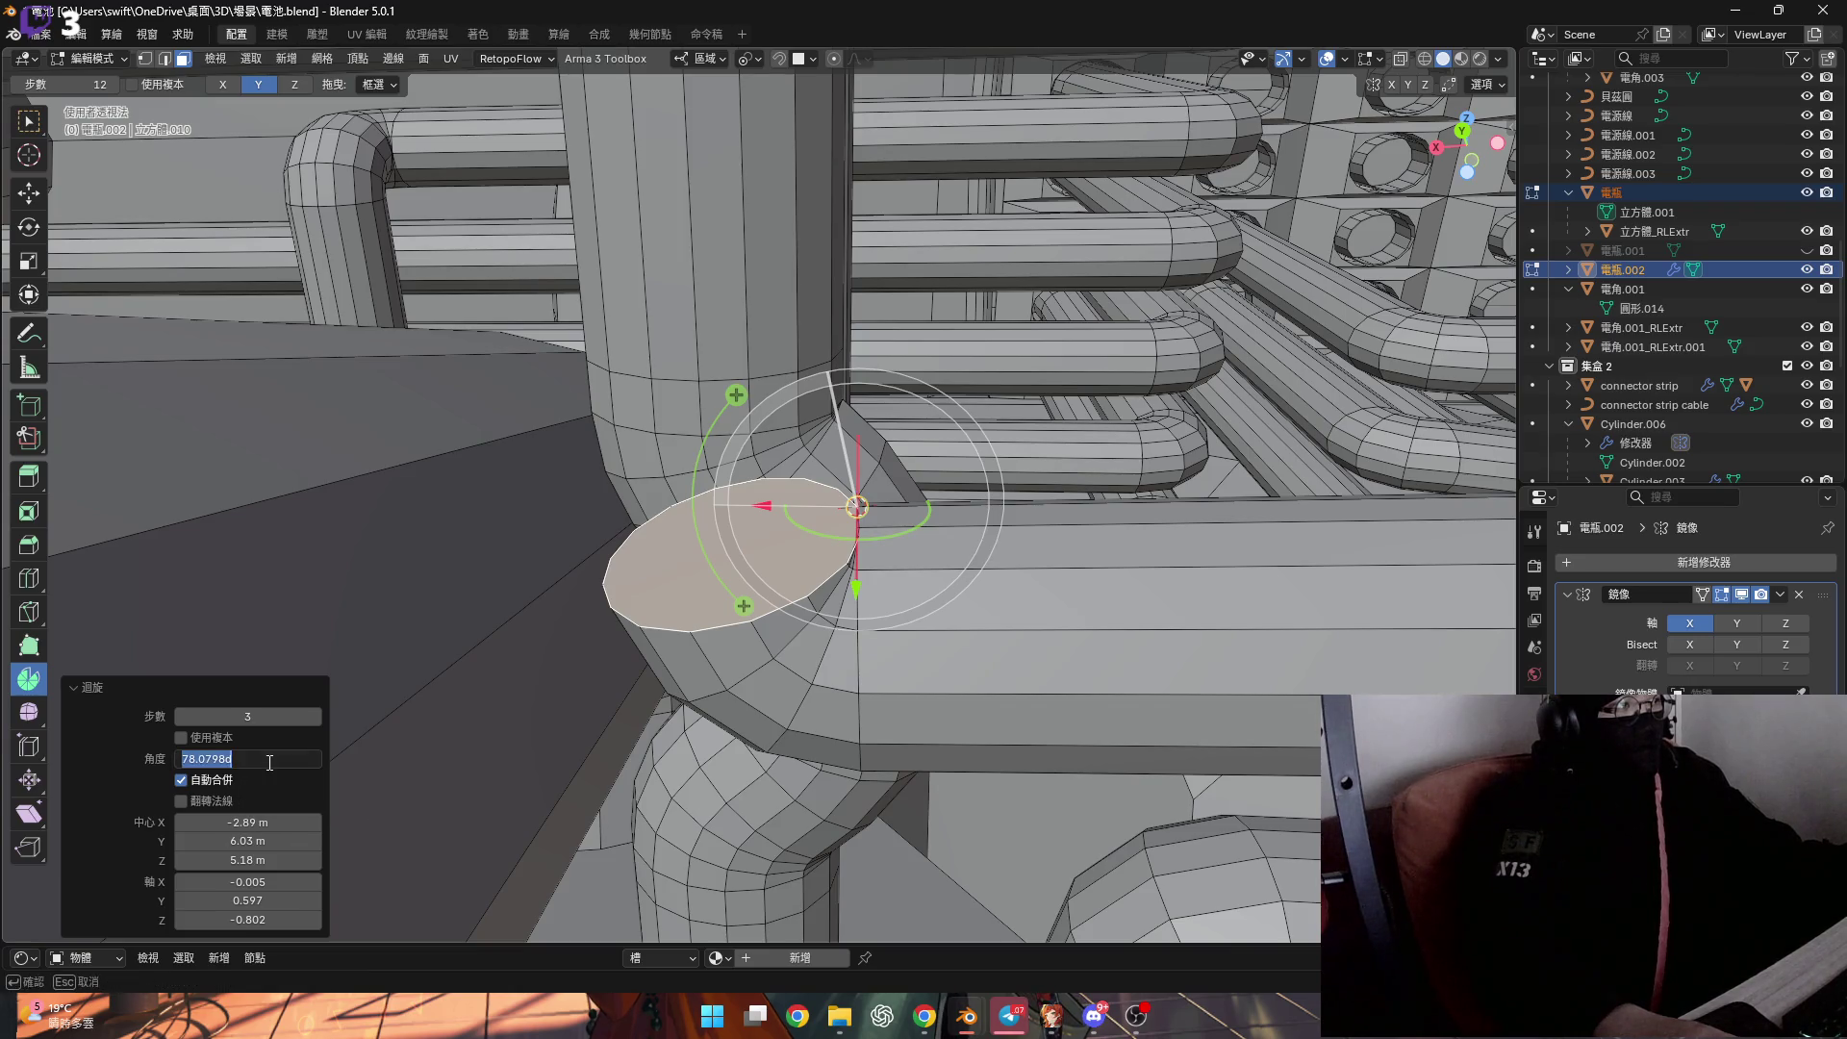
pyautogui.write('90')
pyautogui.press('Return')
# Push the elbow's end face along its normal and extrude it further.
pyautogui.moveTo(874, 629)
pyautogui.keyDown('shift'); pyautogui.mouseDown(button='middle')
pyautogui.moveTo(784, 421)
pyautogui.moveTo(843, 447)
pyautogui.moveTo(600, 613)
pyautogui.moveTo(696, 483)
pyautogui.moveTo(781, 535)
pyautogui.moveTo(783, 504)
pyautogui.moveTo(806, 498)
pyautogui.moveTo(793, 521)
pyautogui.mouseUp(button='middle'); pyautogui.keyUp('shift')
pyautogui.scroll(2, 883, 600)
pyautogui.moveTo(883, 601); pyautogui.dragTo(929, 641, button='middle')
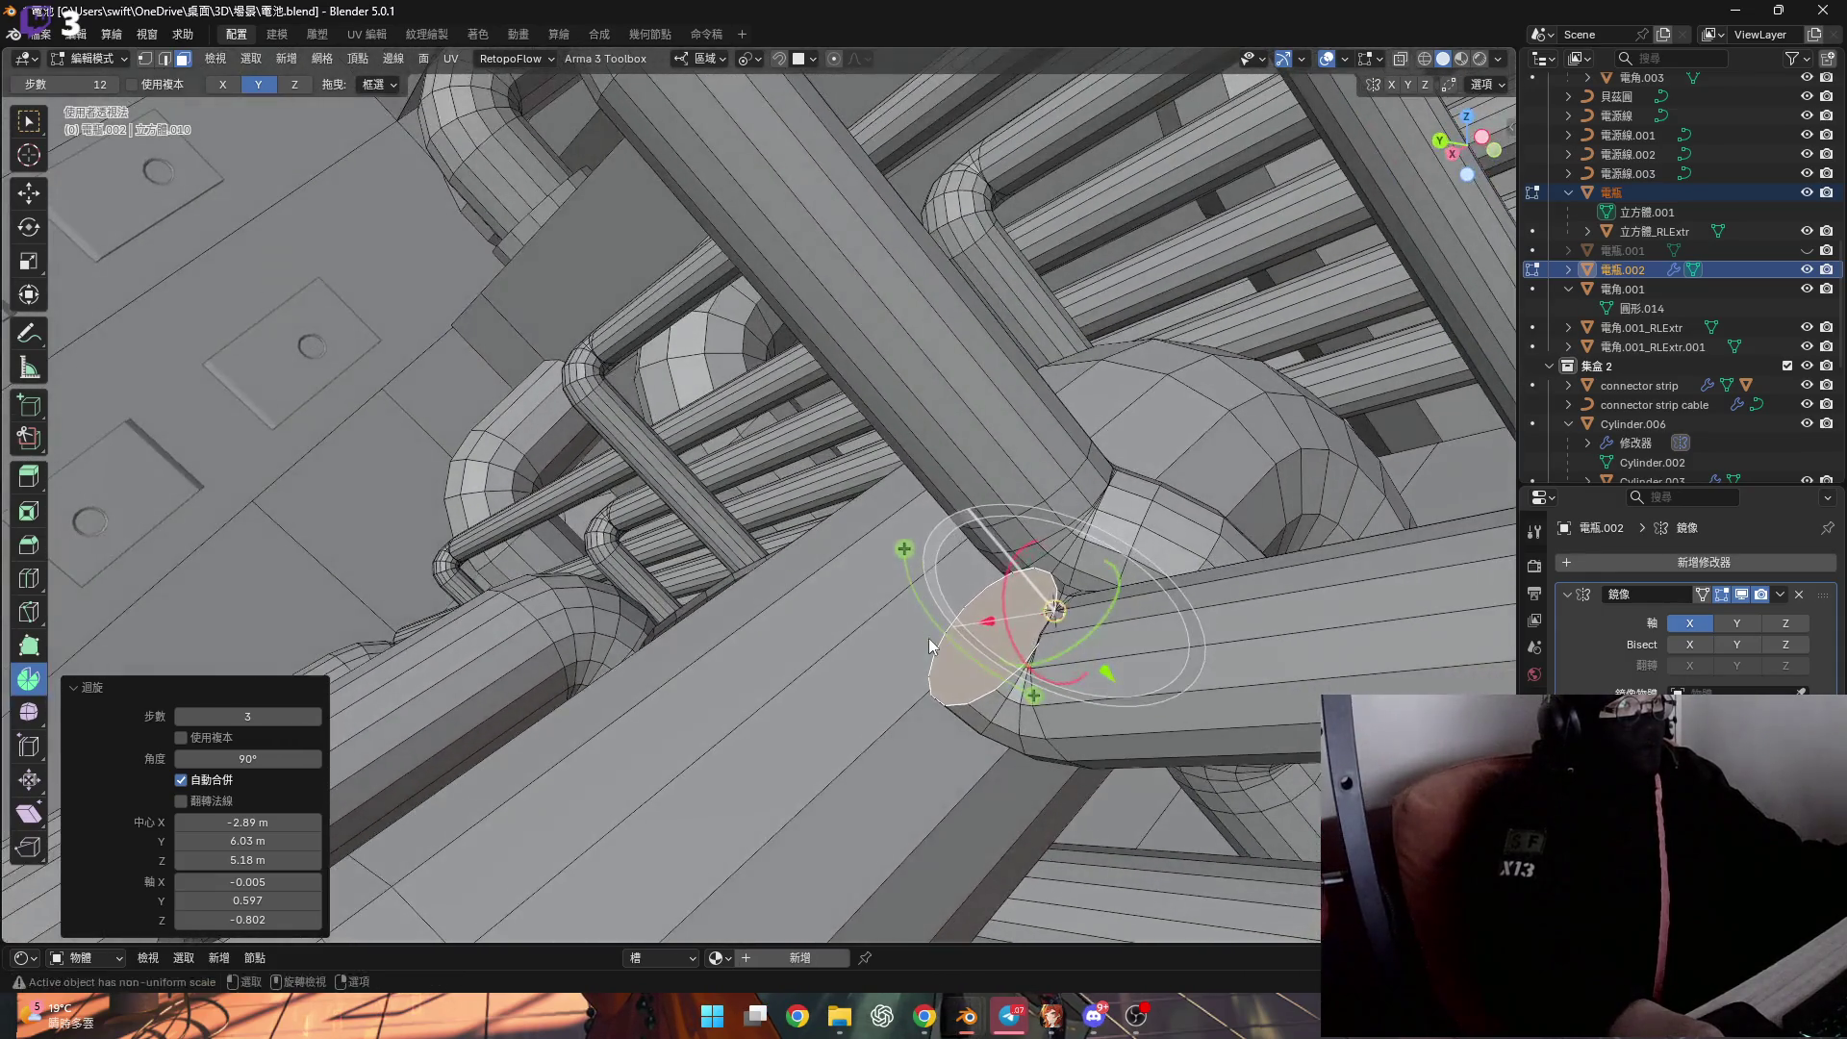
pyautogui.press('g')
pyautogui.press('z')
pyautogui.press('z')
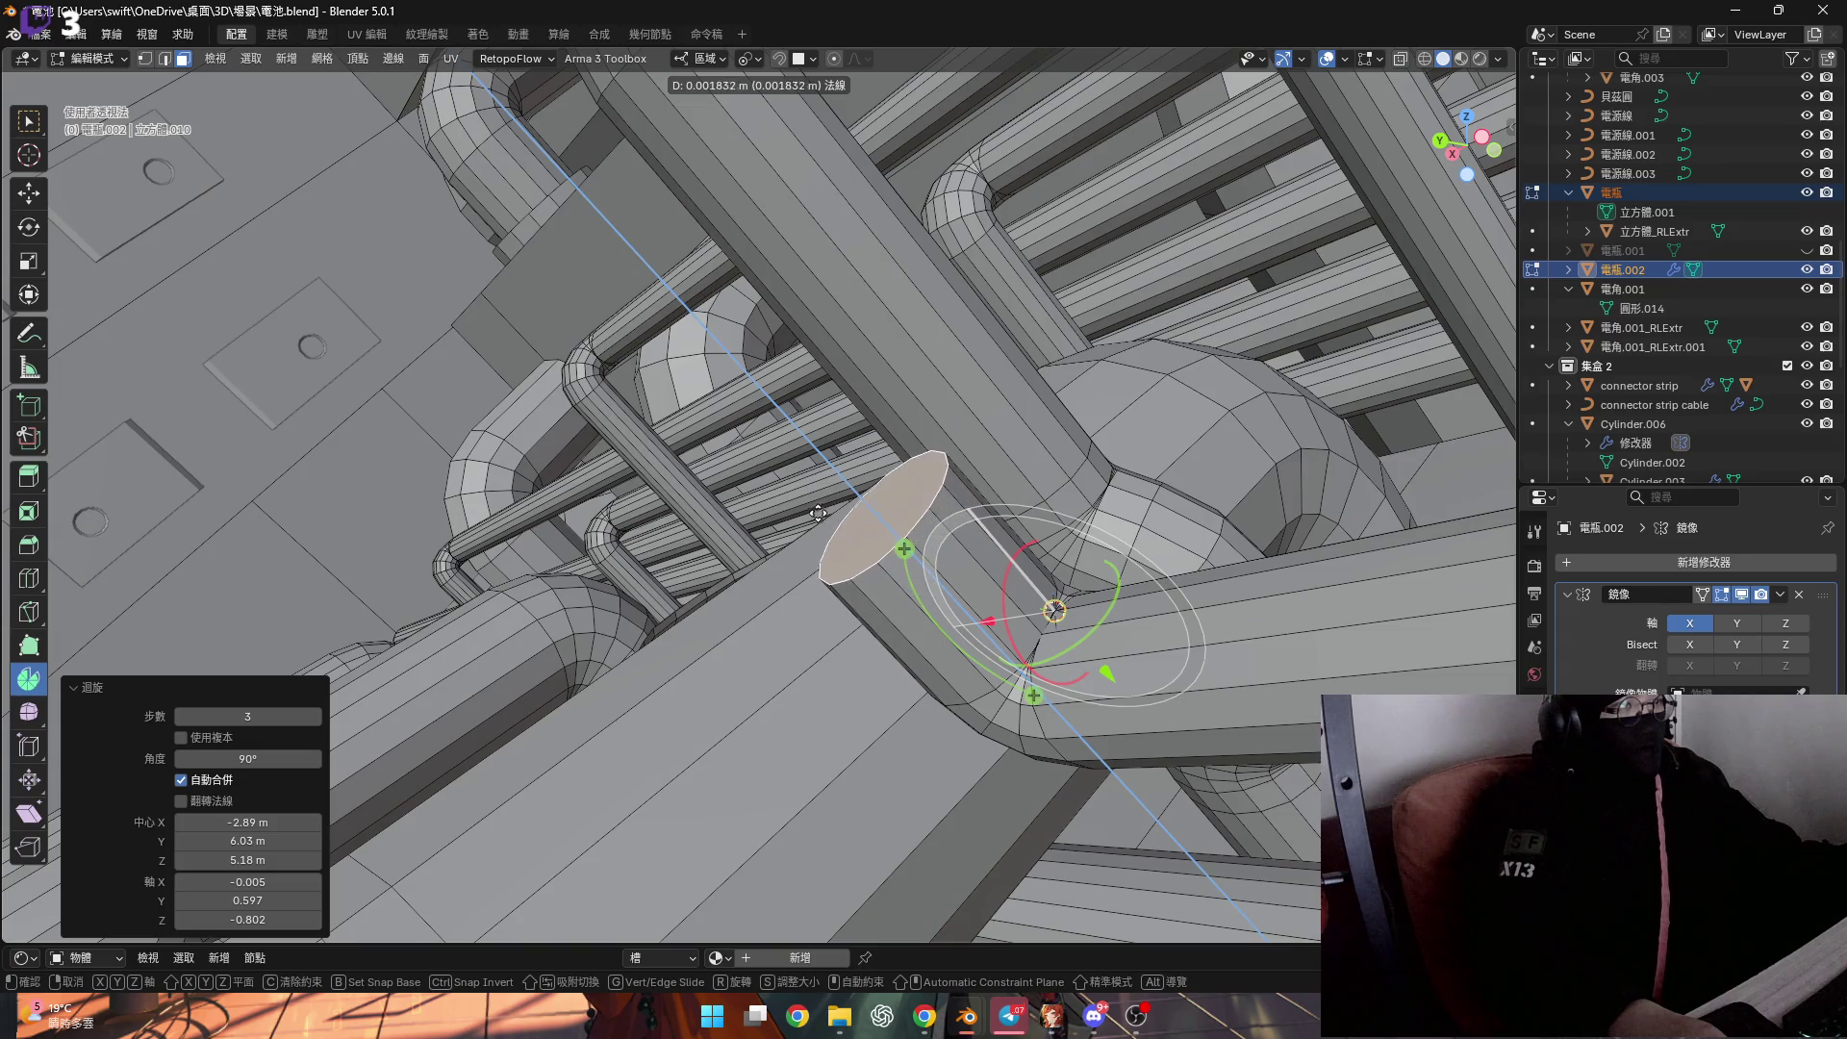
pyautogui.click(797, 492)
pyautogui.moveTo(822, 574)
pyautogui.mouseDown(button='middle')
pyautogui.moveTo(977, 485)
pyautogui.moveTo(905, 556)
pyautogui.mouseUp(button='middle')
pyautogui.press('e')
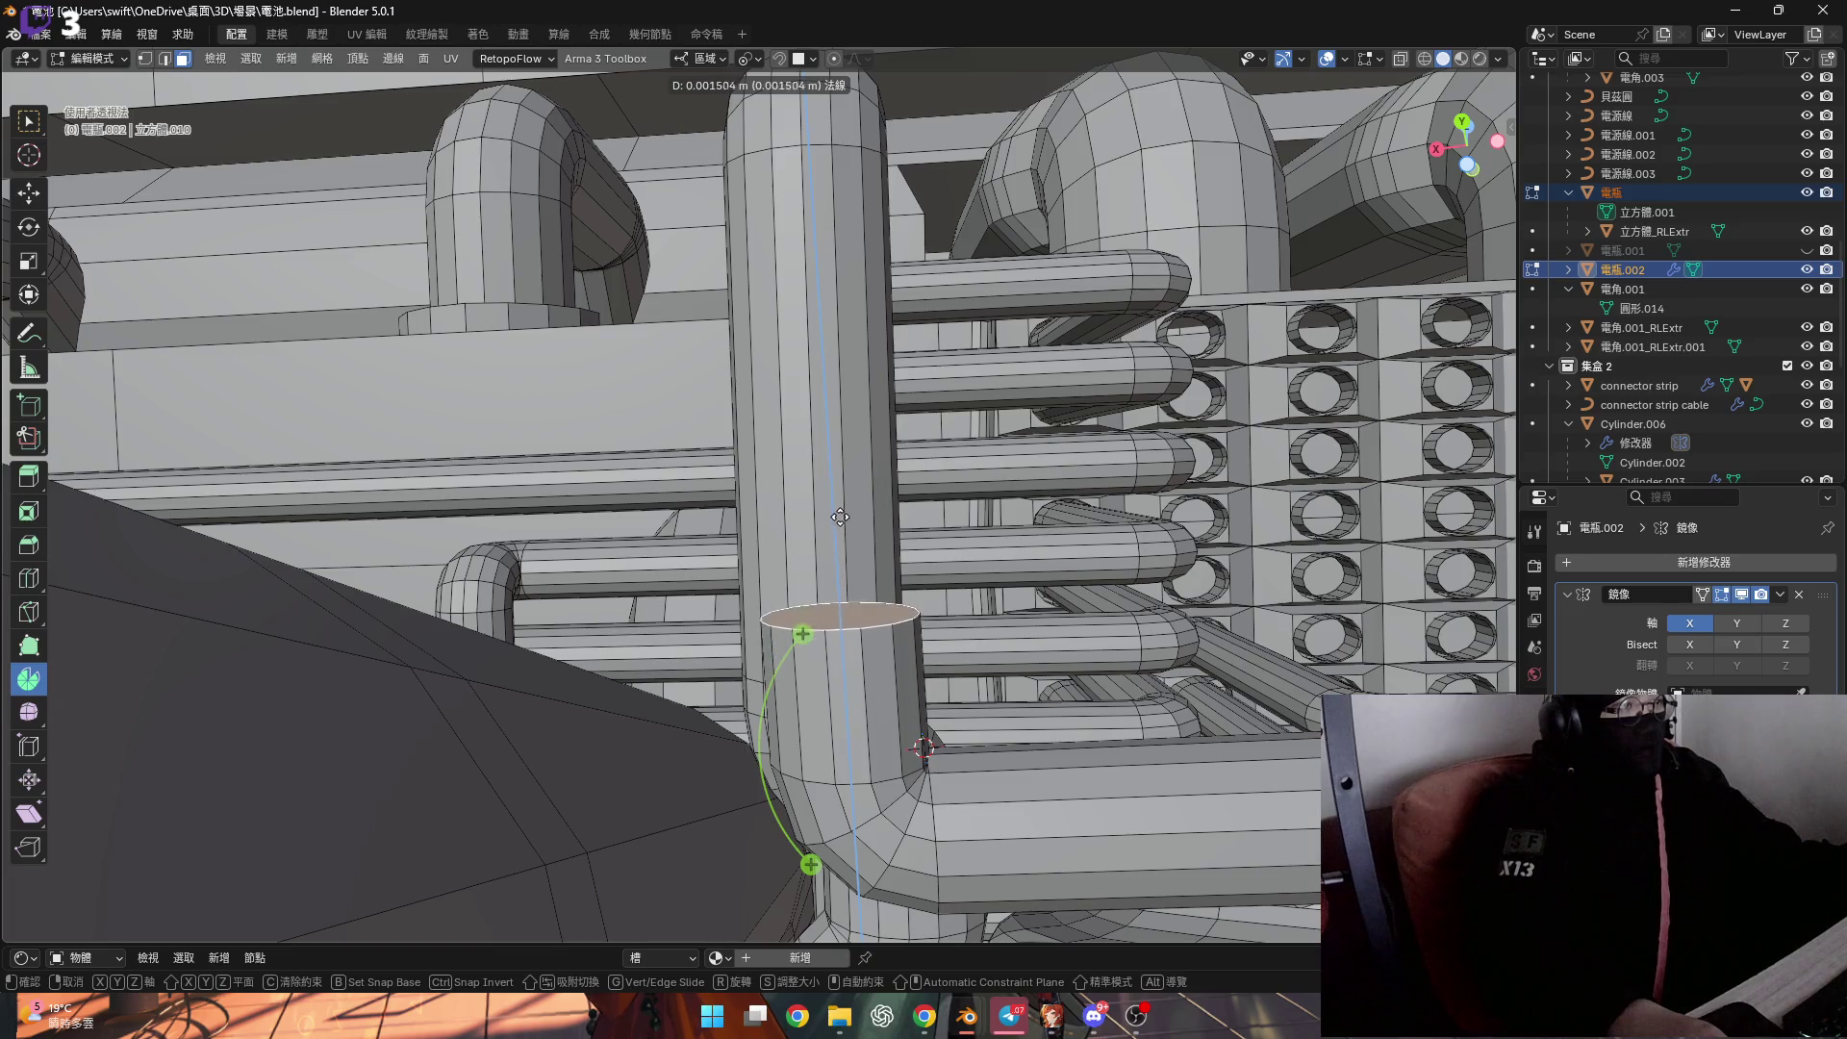
pyautogui.click(832, 496)
pyautogui.moveTo(832, 496)
pyautogui.mouseDown(button='middle')
pyautogui.moveTo(811, 622)
pyautogui.moveTo(842, 619)
pyautogui.moveTo(887, 679)
pyautogui.moveTo(822, 643)
pyautogui.moveTo(867, 556)
pyautogui.mouseUp(button='middle')
pyautogui.scroll(3, 810, 597)
# Place the 3D cursor on a pipe vertex and spin the top face -90°.
pyautogui.press('1')
pyautogui.click(809, 596)
pyautogui.keyDown('shift'); pyautogui.rightClick(814, 626); pyautogui.keyUp('shift')
pyautogui.click(901, 626)
pyautogui.moveTo(691, 538)
pyautogui.mouseDown()
pyautogui.moveTo(710, 539)
pyautogui.moveTo(678, 694)
pyautogui.mouseUp()
pyautogui.click(216, 759)
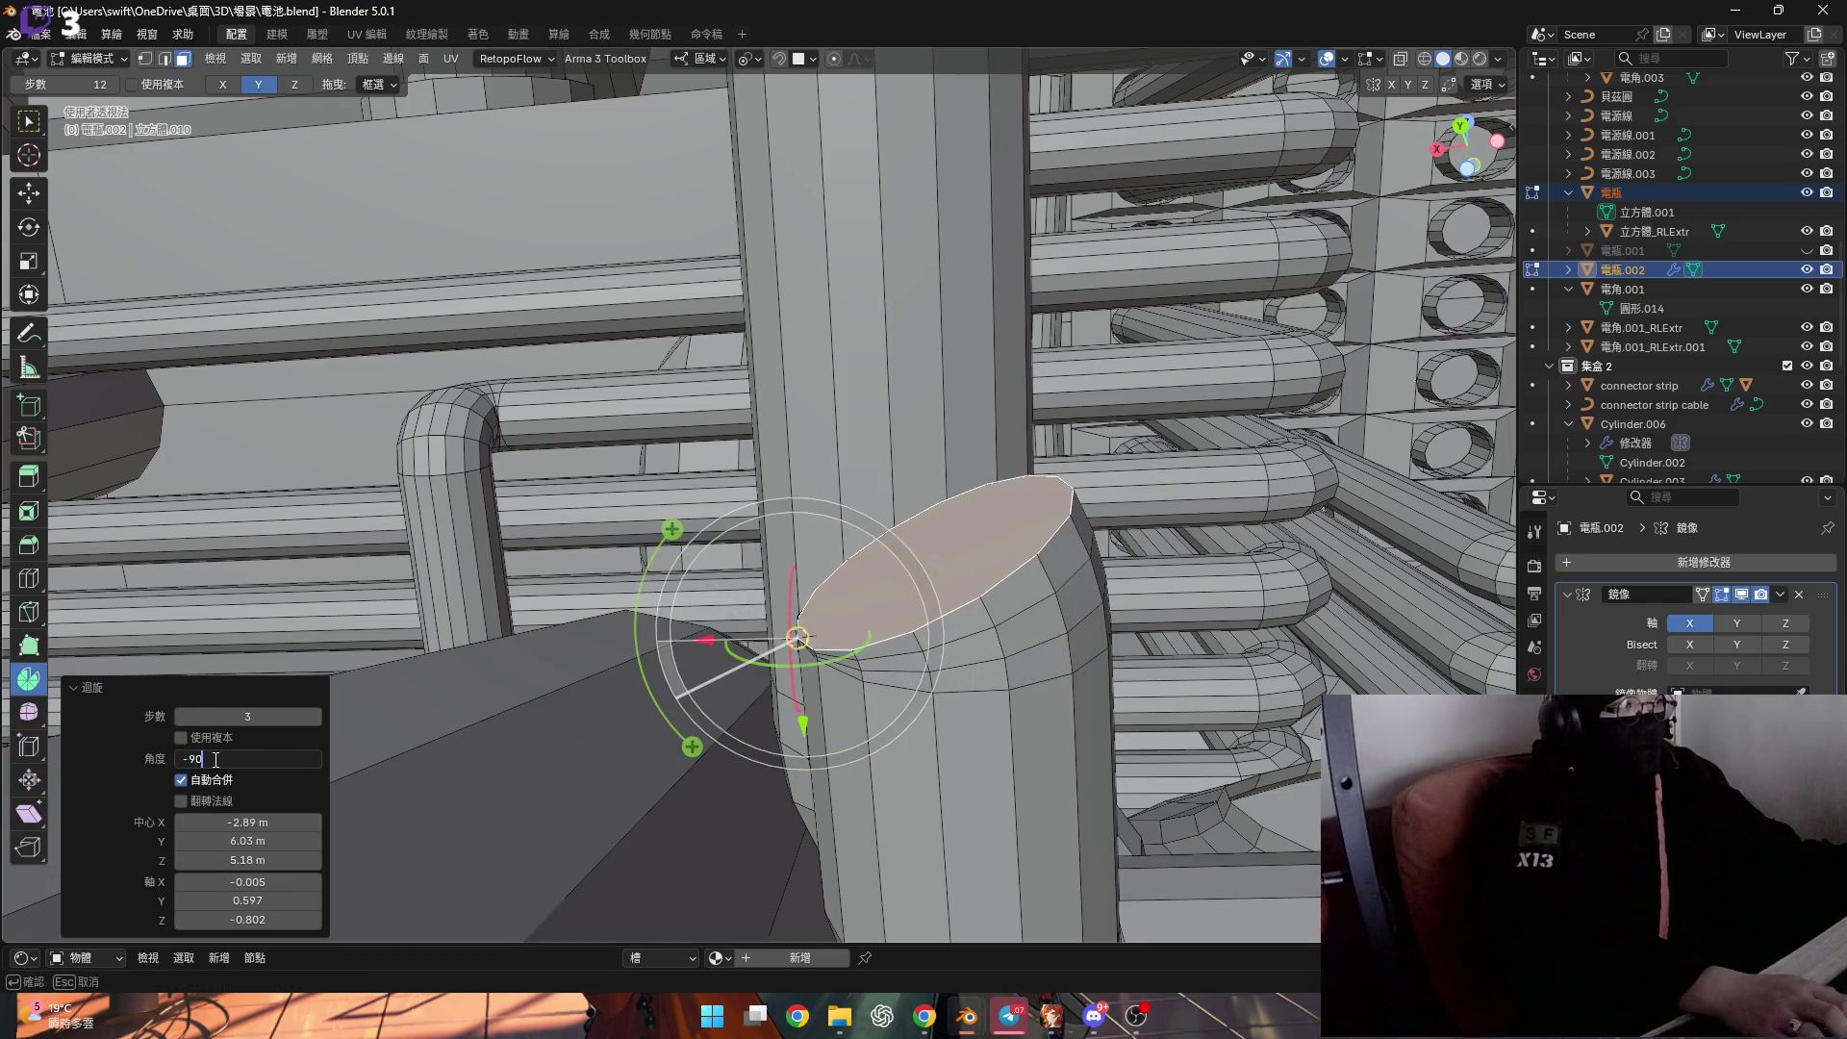
pyautogui.write('-90')
pyautogui.press('Return')
# Extrude the bent end 0.04142 m along its normal as a horizontal run.
pyautogui.moveTo(789, 548)
pyautogui.mouseDown(button='middle')
pyautogui.moveTo(771, 508)
pyautogui.moveTo(914, 871)
pyautogui.moveTo(923, 601)
pyautogui.moveTo(953, 698)
pyautogui.moveTo(959, 582)
pyautogui.moveTo(916, 650)
pyautogui.moveTo(1204, 596)
pyautogui.mouseUp(button='middle')
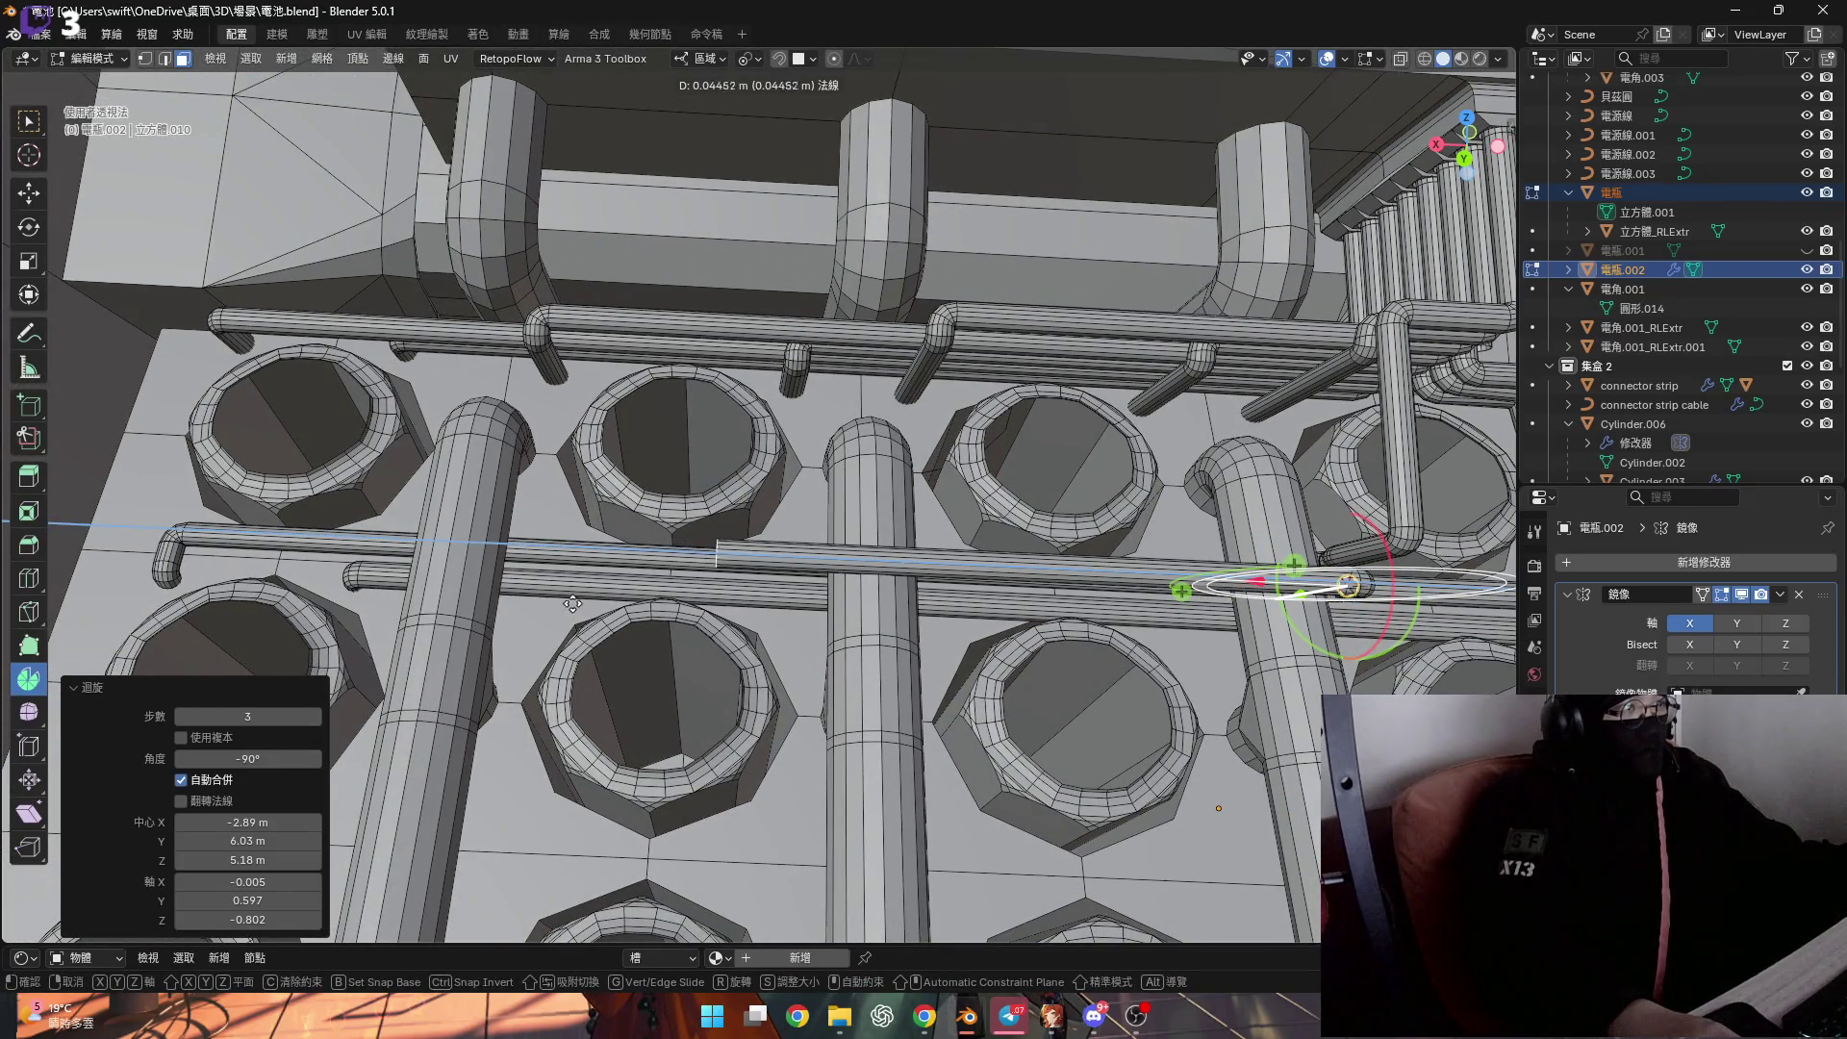
pyautogui.click(610, 604)
pyautogui.scroll(5, 962, 539)
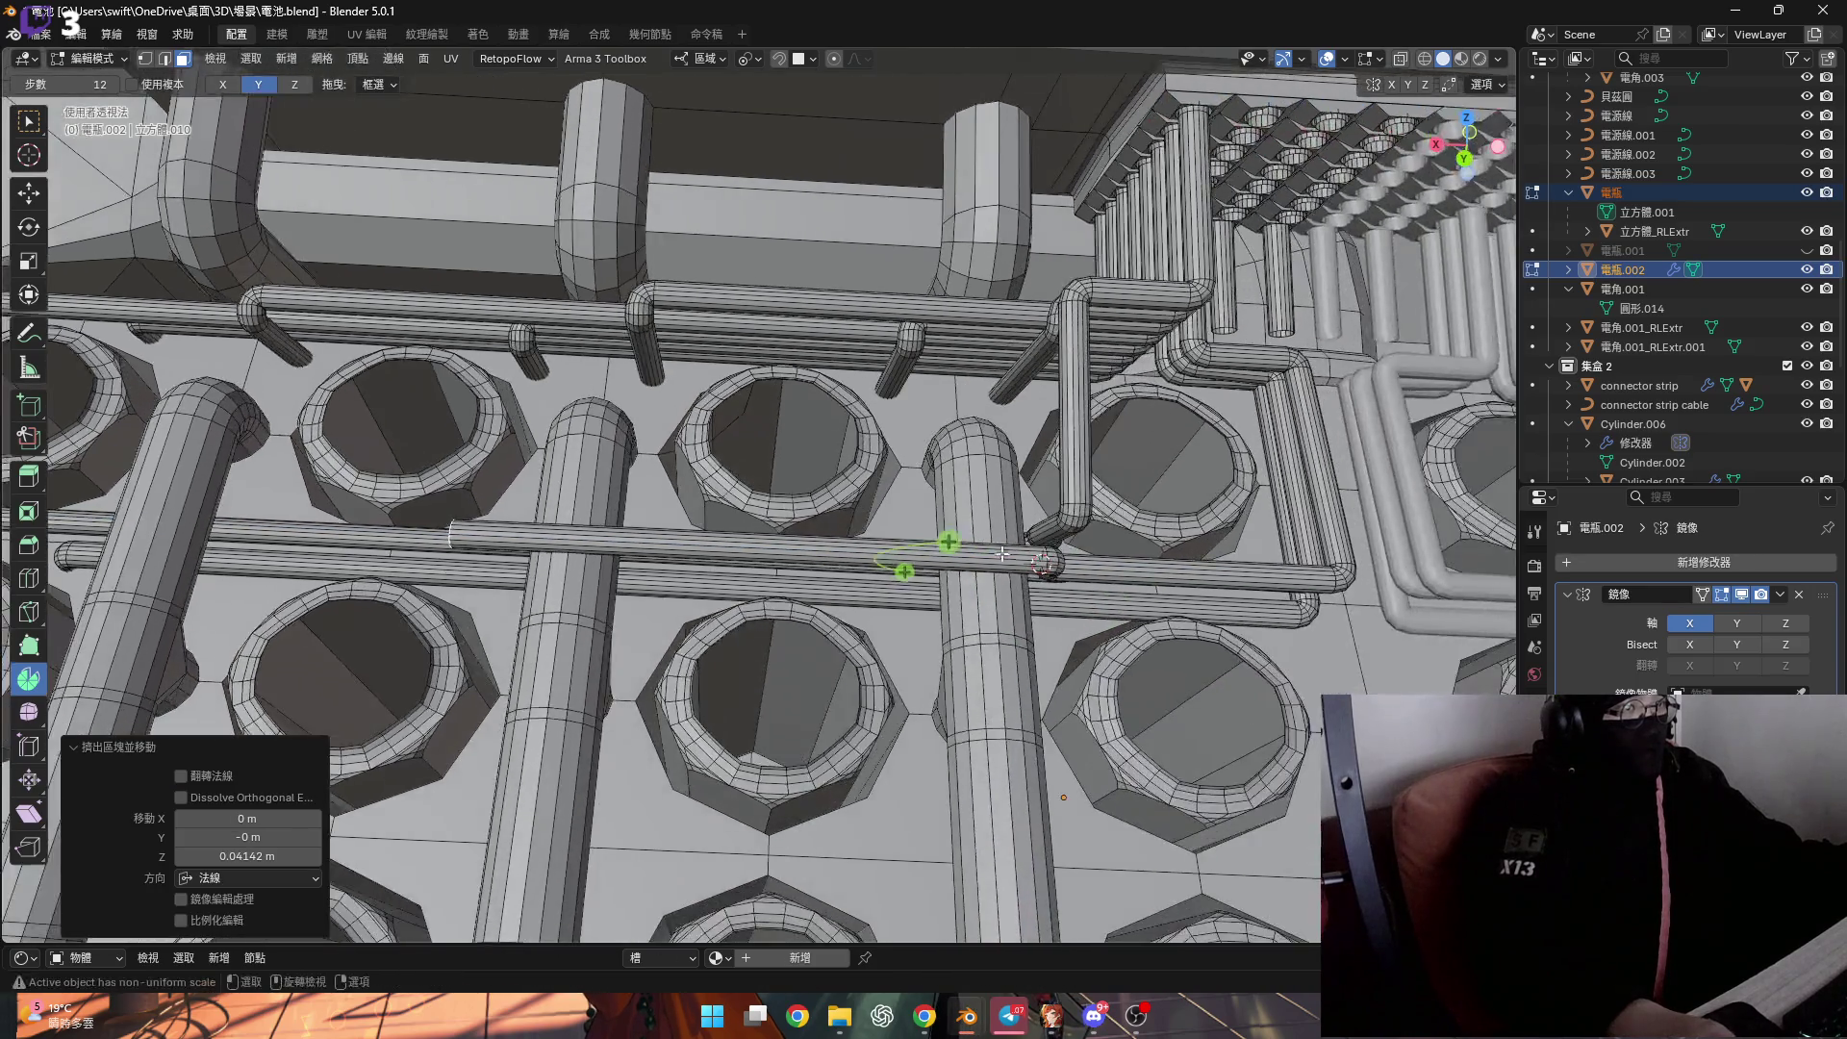
pyautogui.moveTo(1010, 510)
pyautogui.mouseDown(button='middle')
pyautogui.moveTo(1038, 460)
pyautogui.moveTo(676, 571)
pyautogui.mouseUp(button='middle')
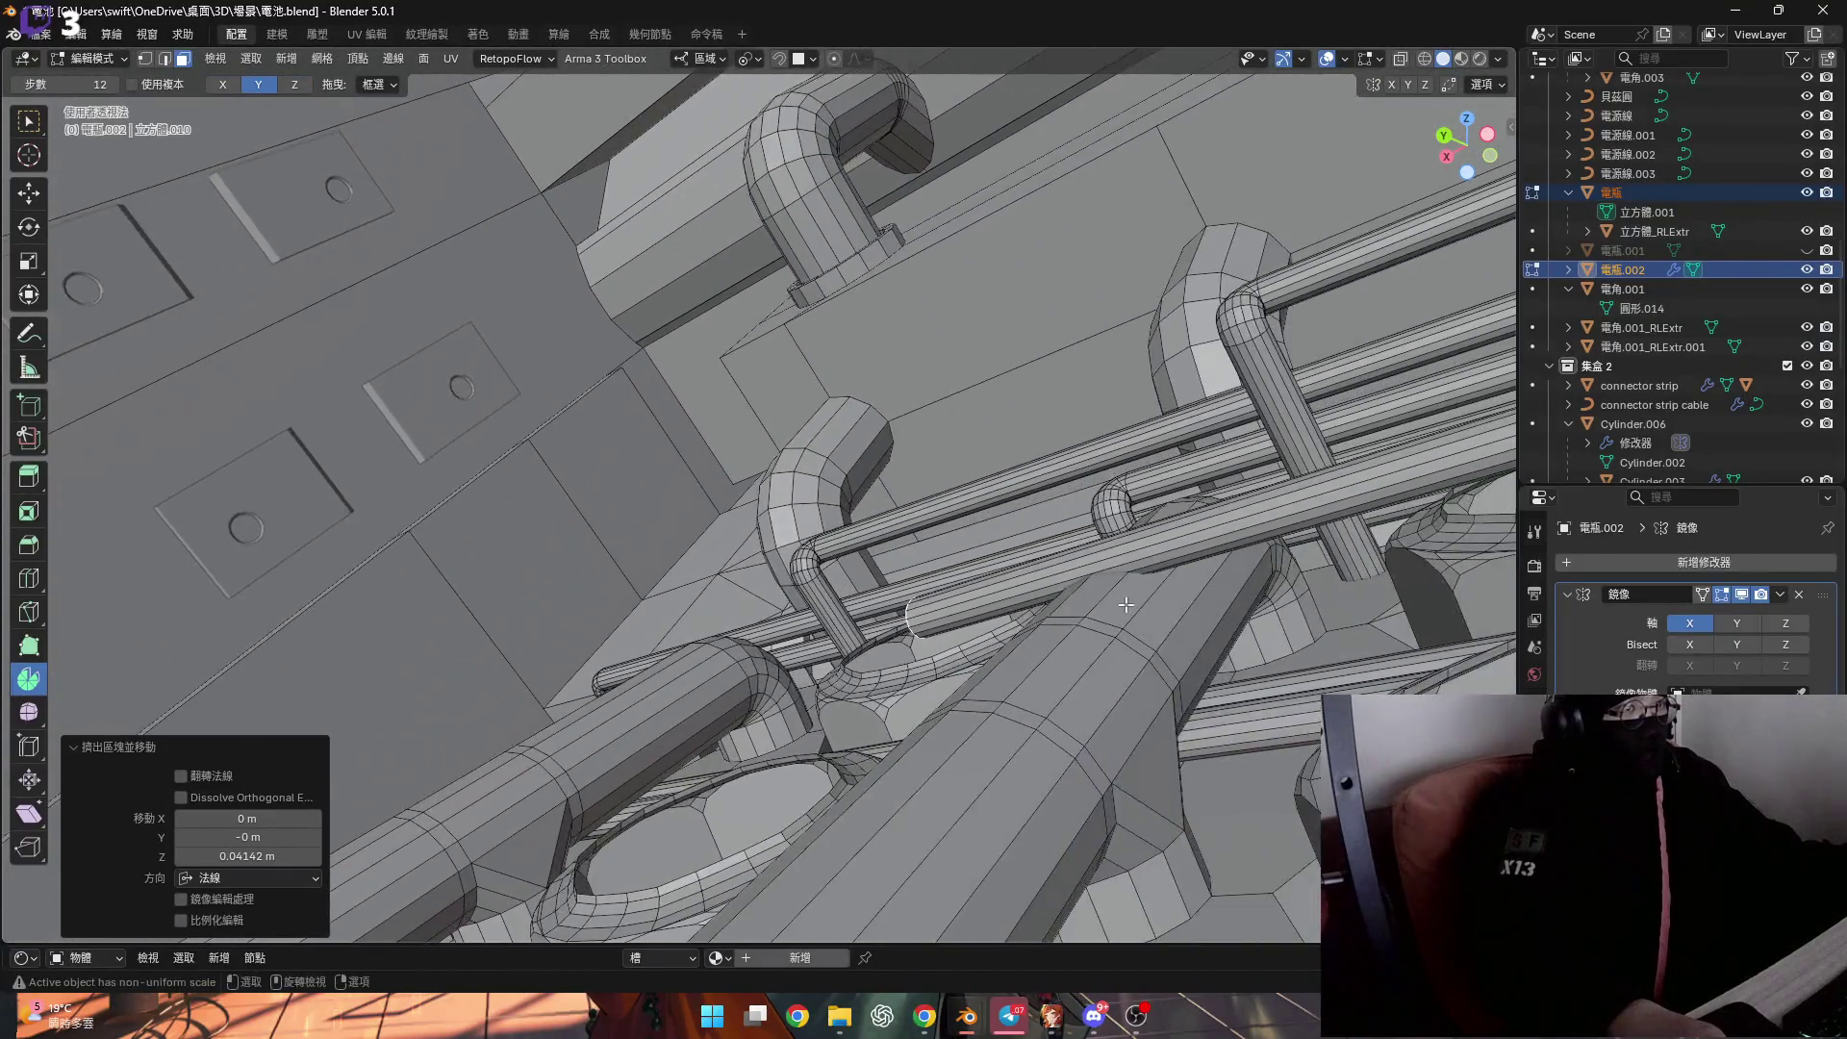
pyautogui.moveTo(1068, 610)
pyautogui.mouseDown(button='middle')
pyautogui.moveTo(617, 680)
pyautogui.moveTo(631, 671)
pyautogui.mouseUp(button='middle')
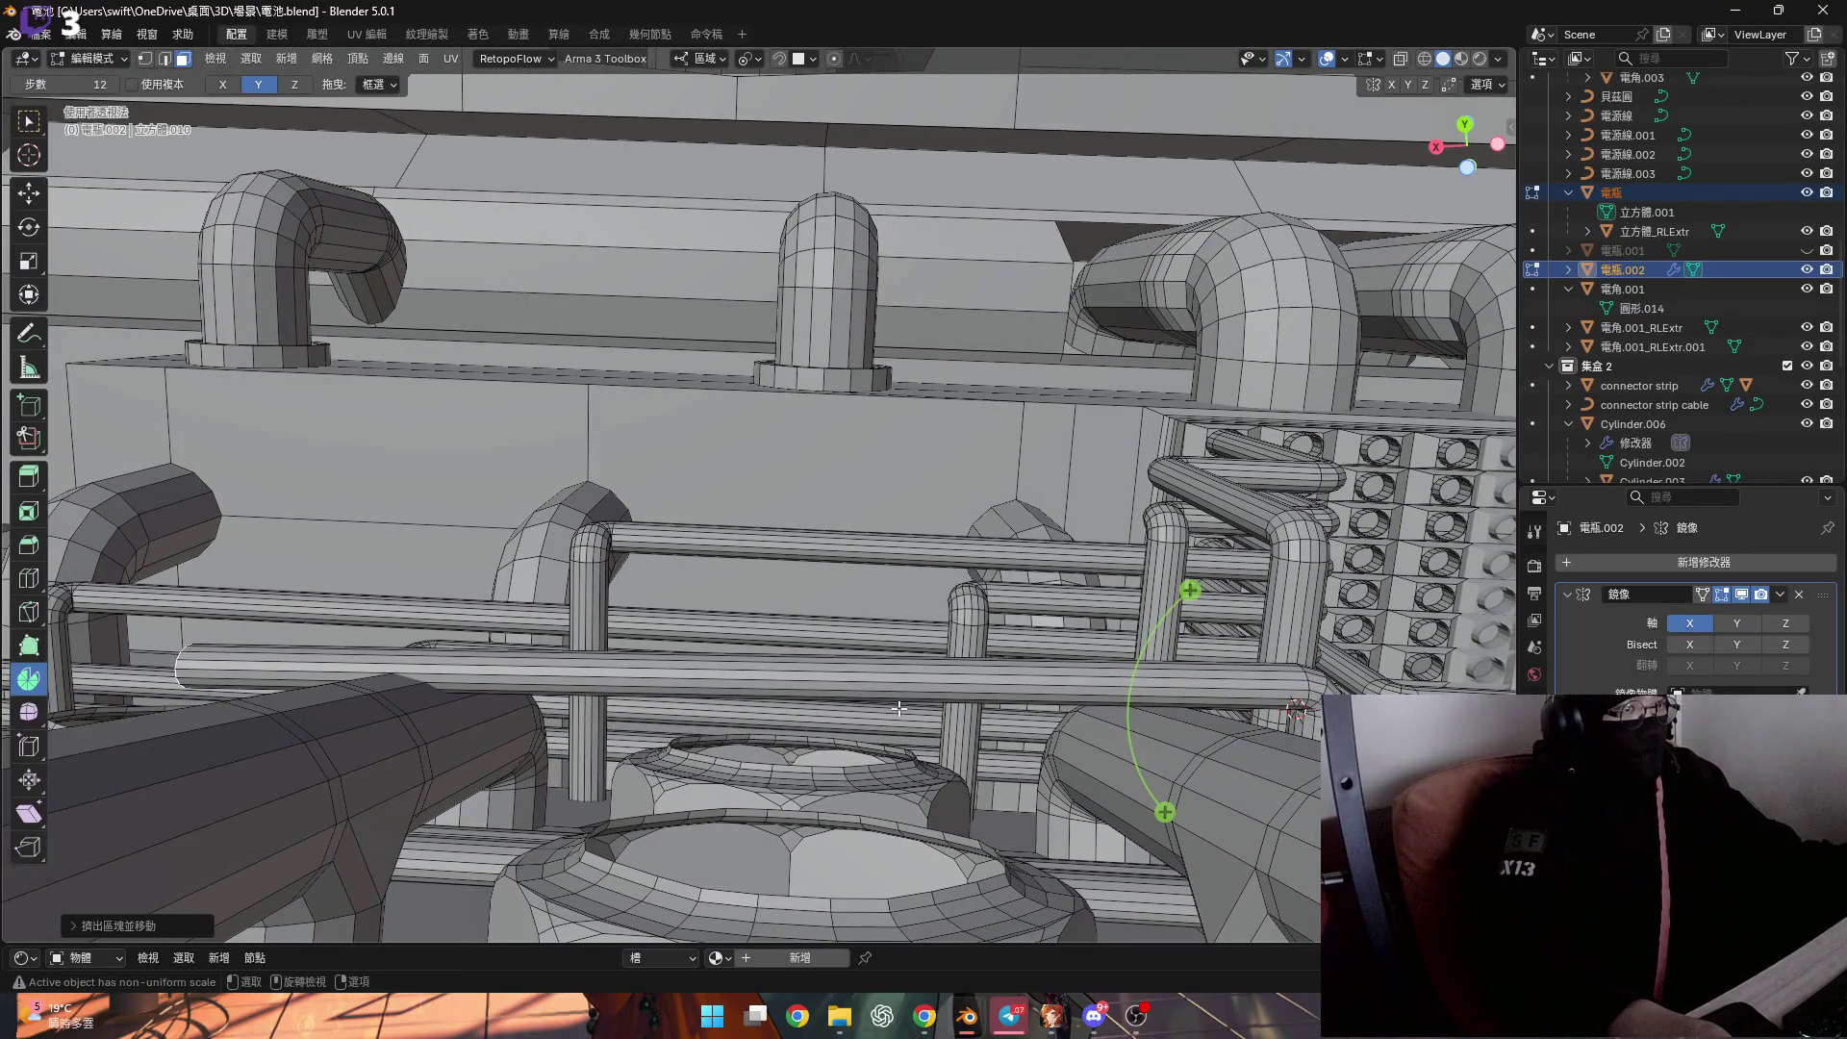
# Shift the selected pipe along its Z axis.
pyautogui.press('g')
pyautogui.press('z')
pyautogui.press('z')
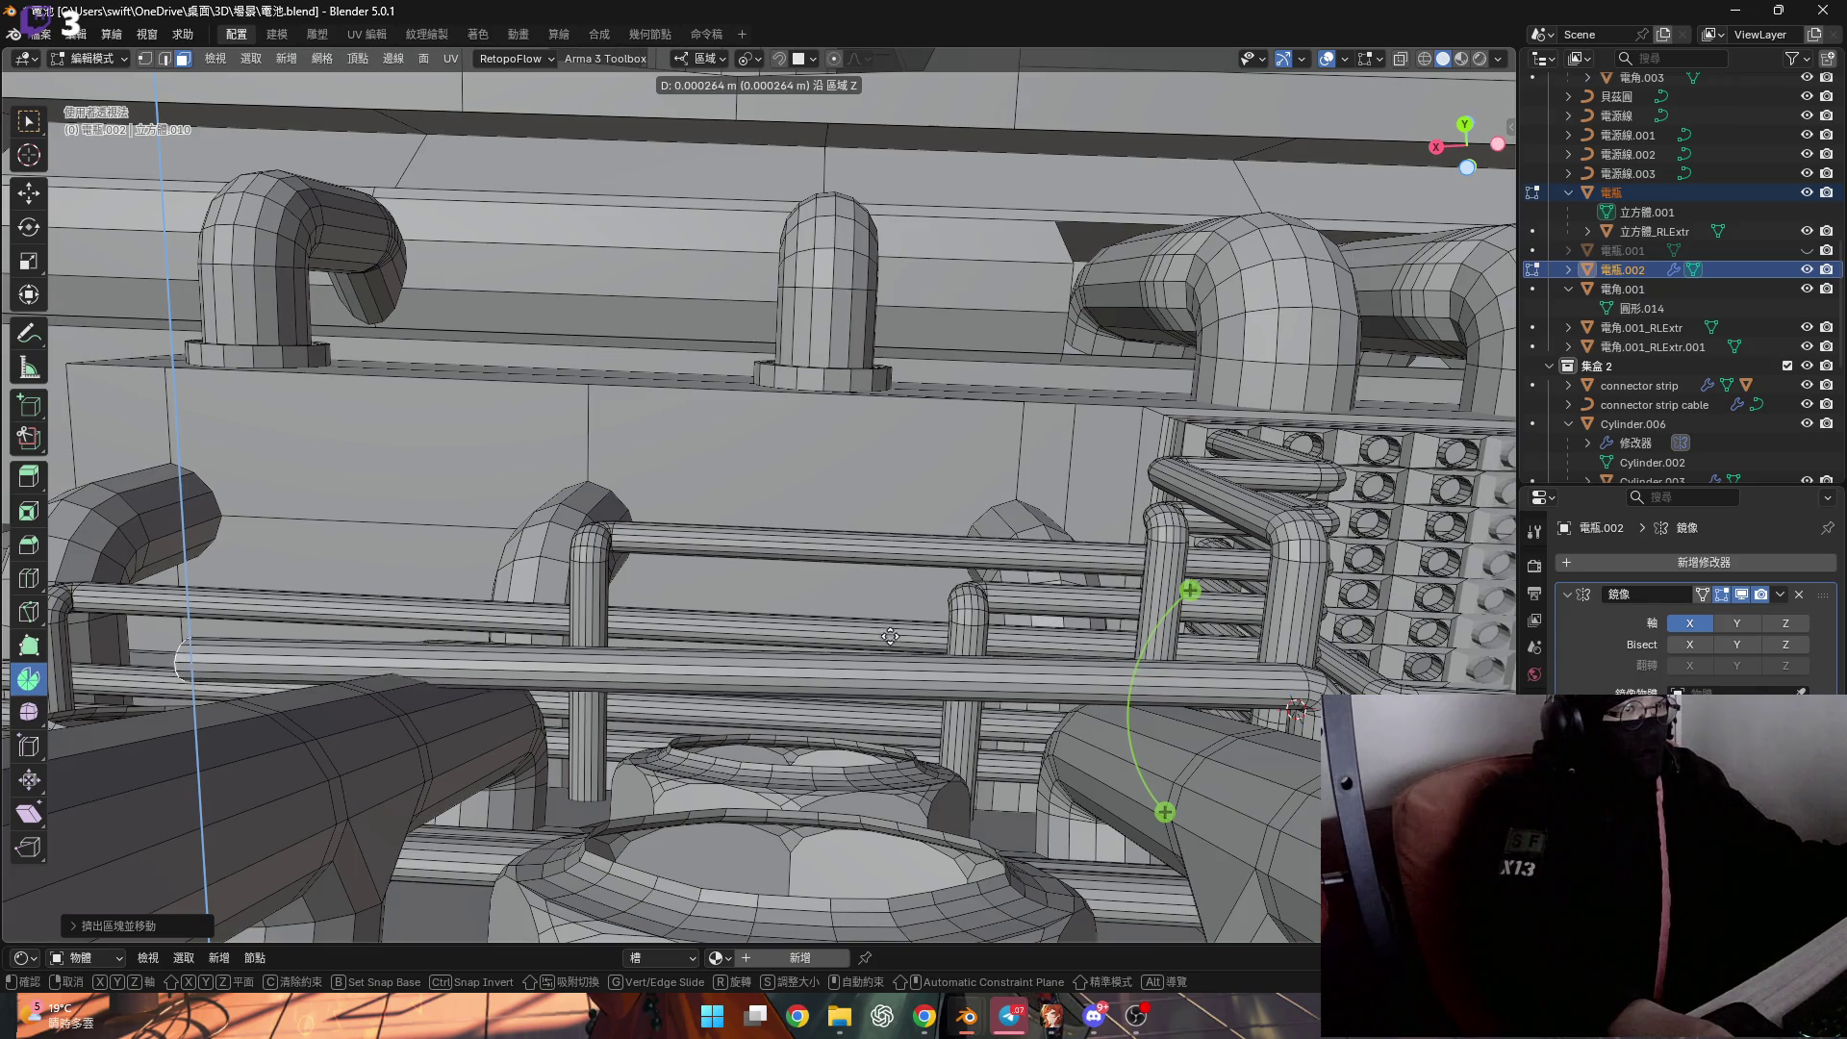
pyautogui.click(887, 422)
pyautogui.scroll(8, 754, 627)
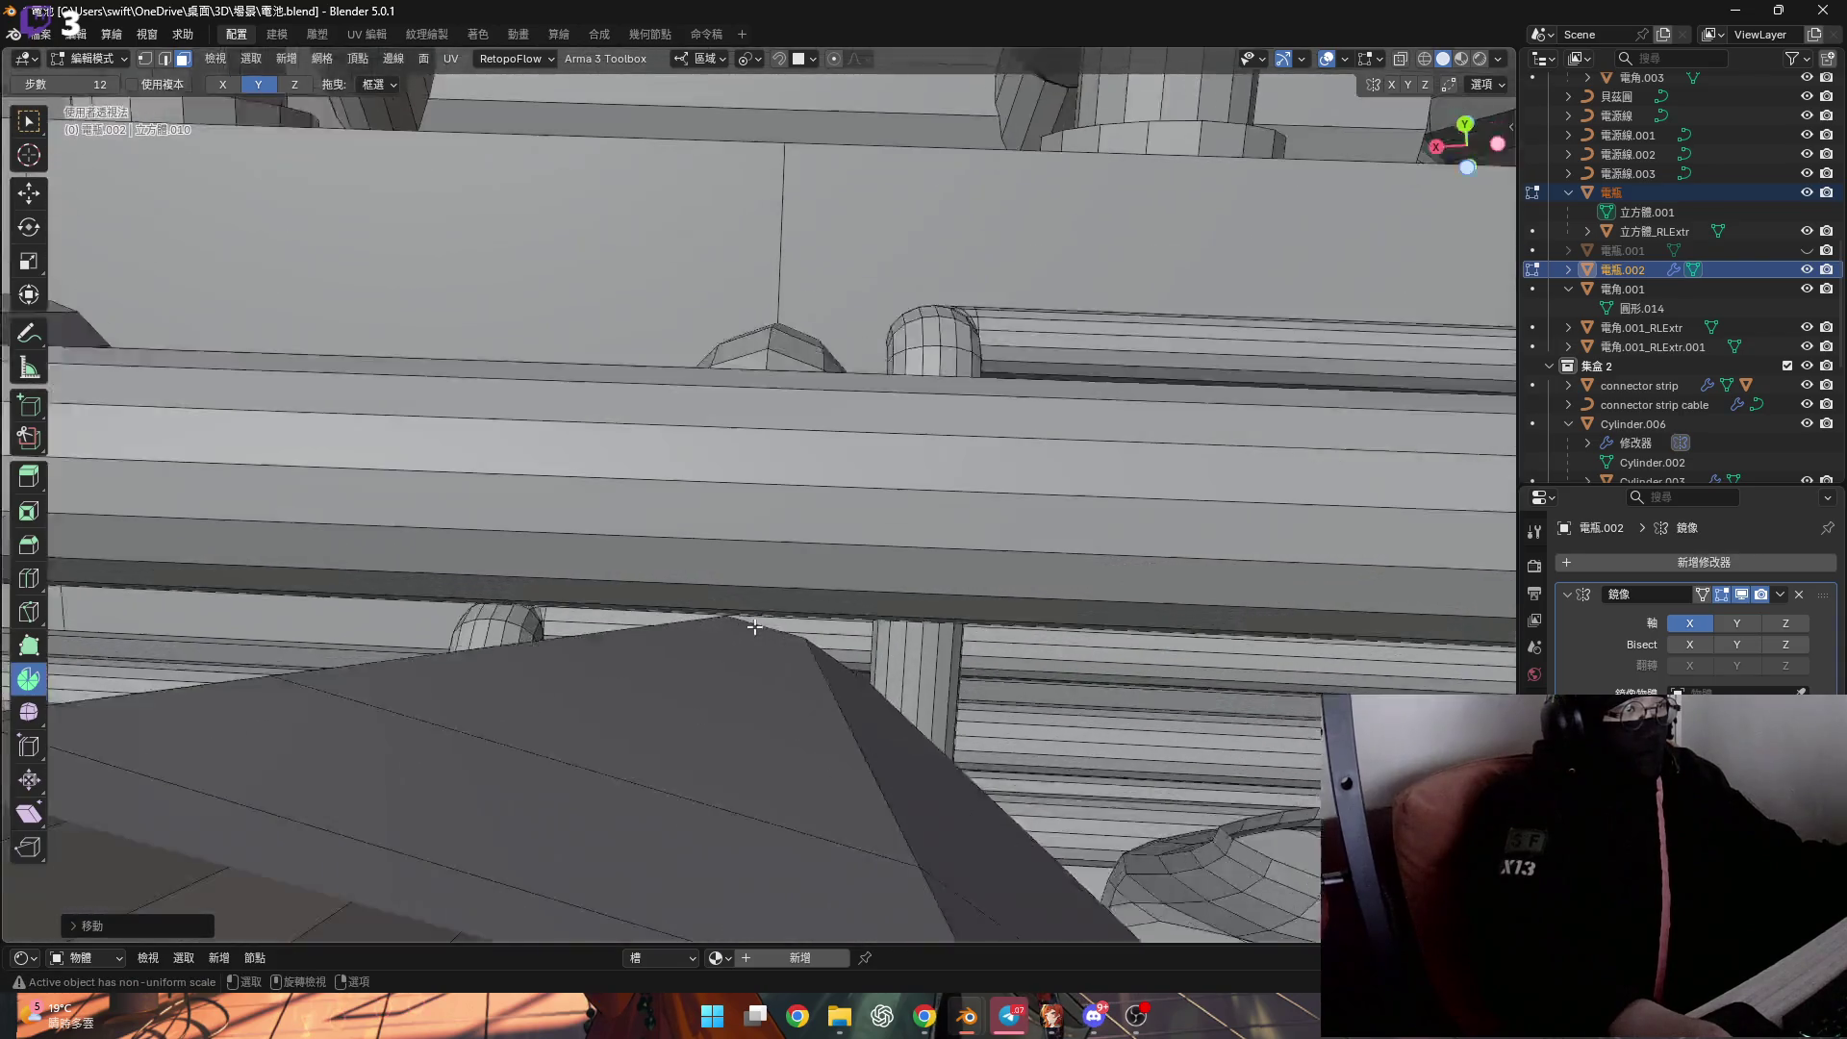
pyautogui.scroll(-2, 754, 628)
pyautogui.moveTo(795, 574); pyautogui.dragTo(792, 637, button='middle')
pyautogui.scroll(-6, 792, 638)
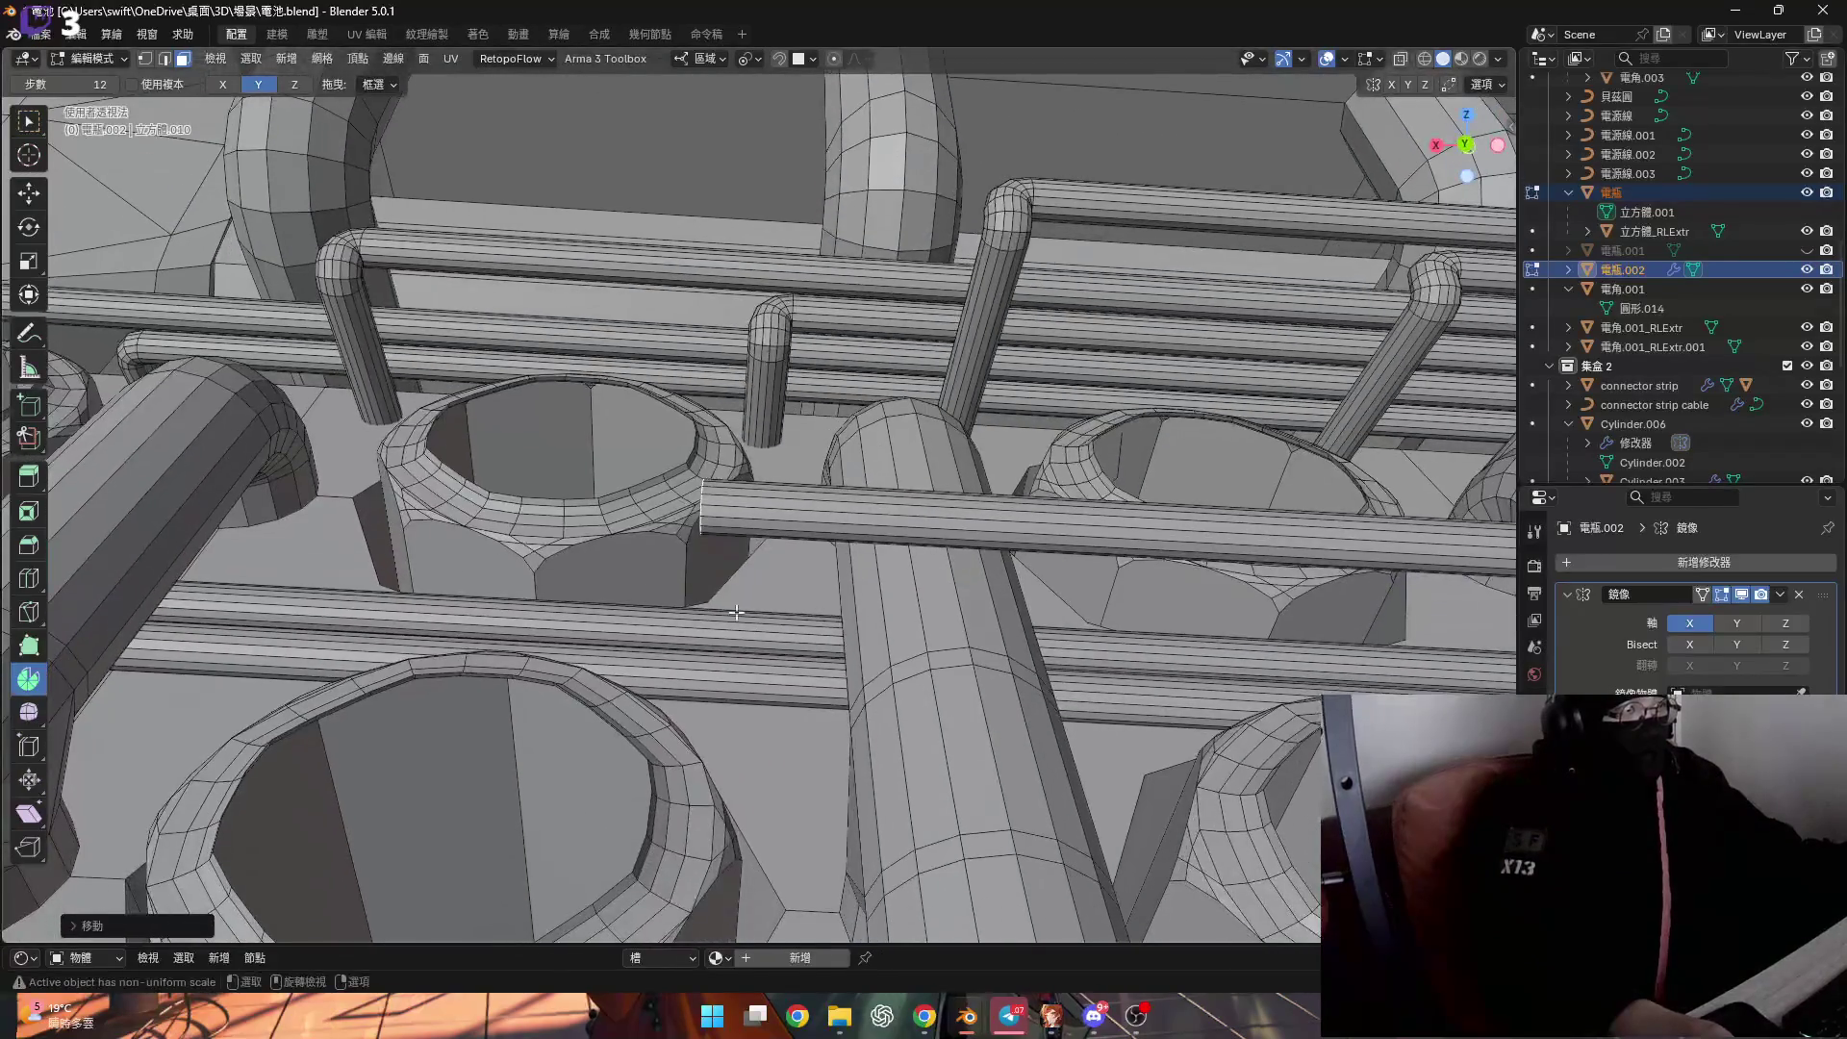
pyautogui.scroll(10, 740, 621)
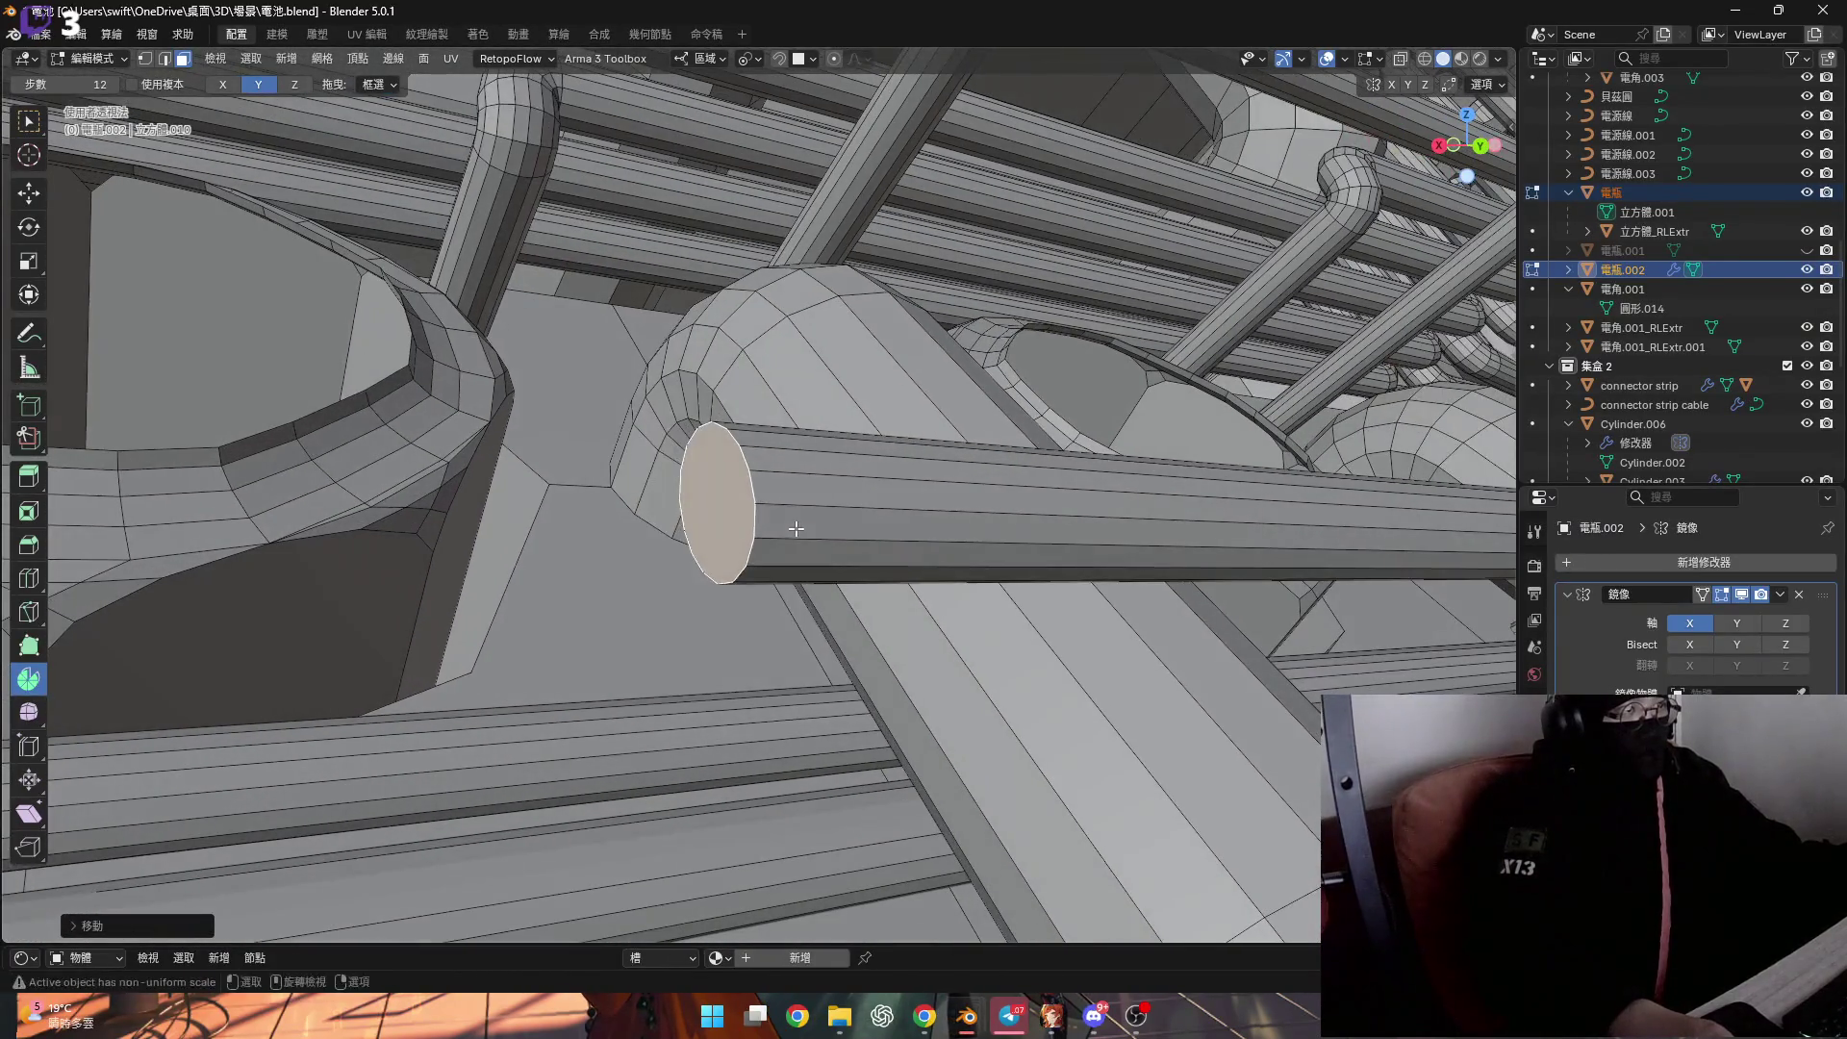
# Delete the pipe's end-cap face and select the whole connected tube.
pyautogui.press('x')
pyautogui.click(785, 528)
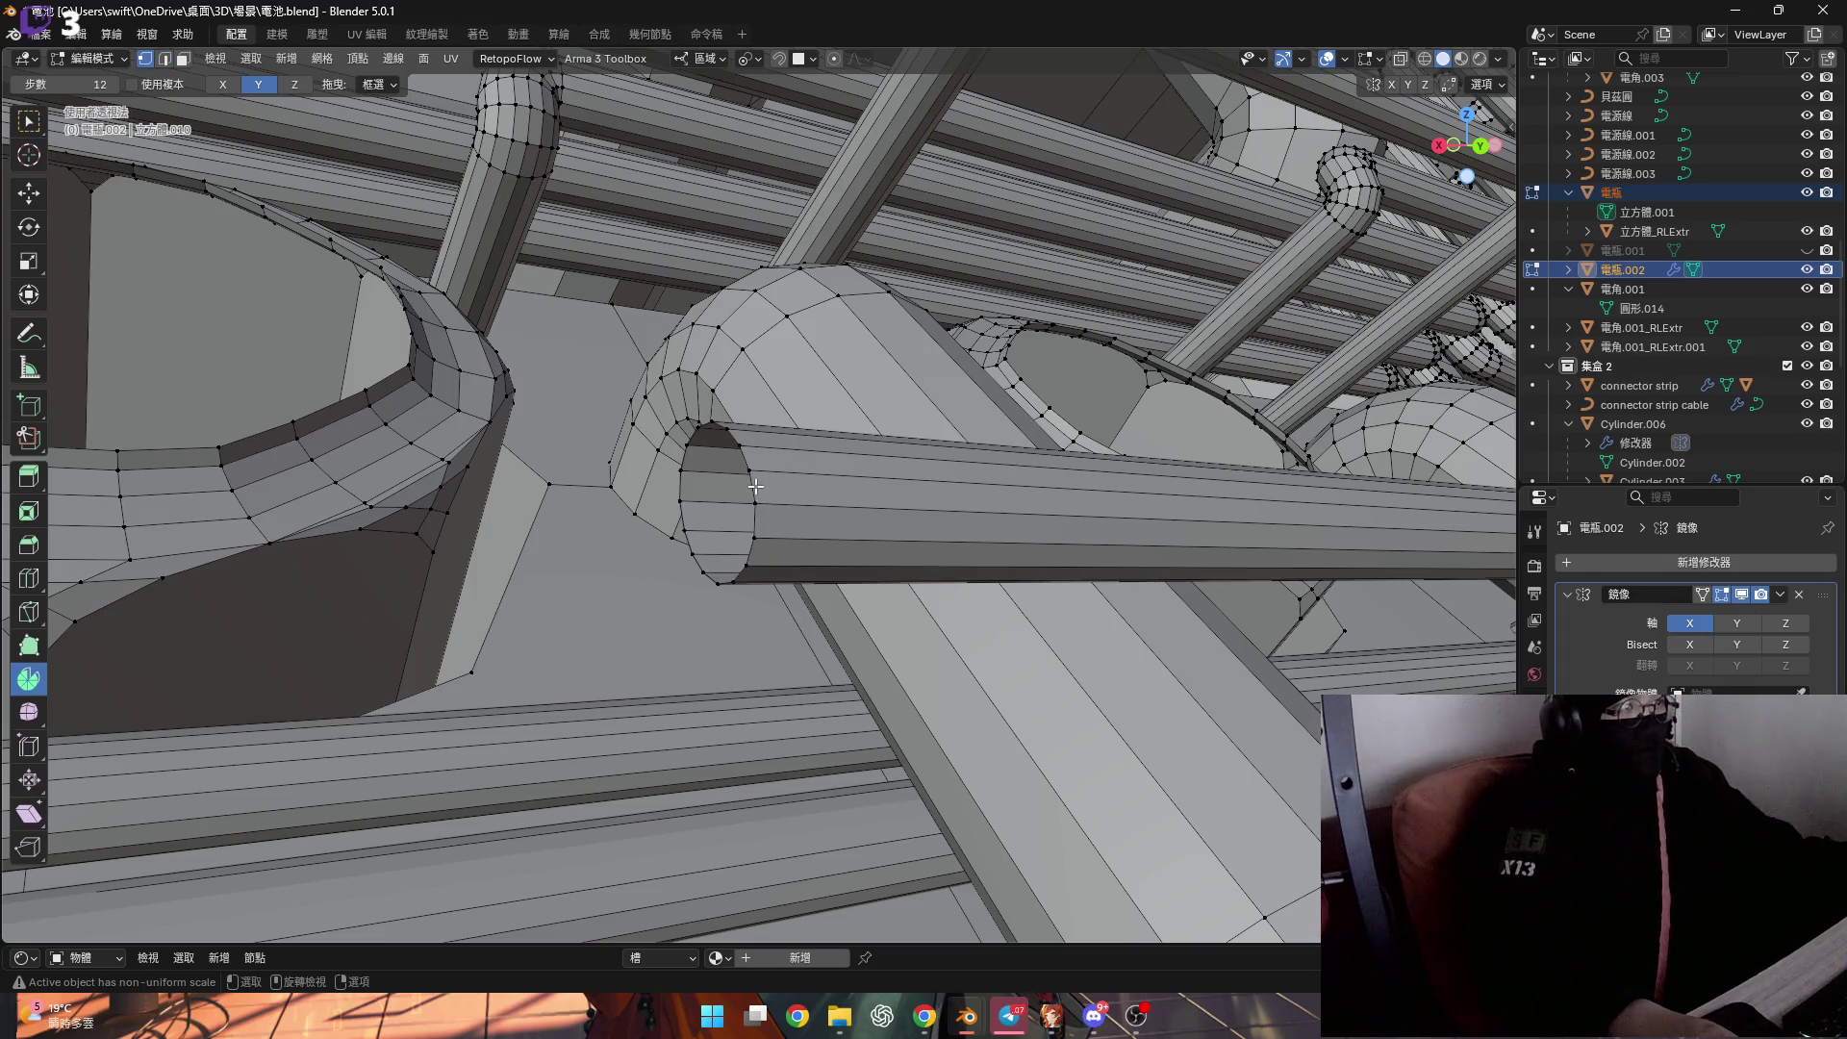
pyautogui.hotkey('ctrl', 'l')
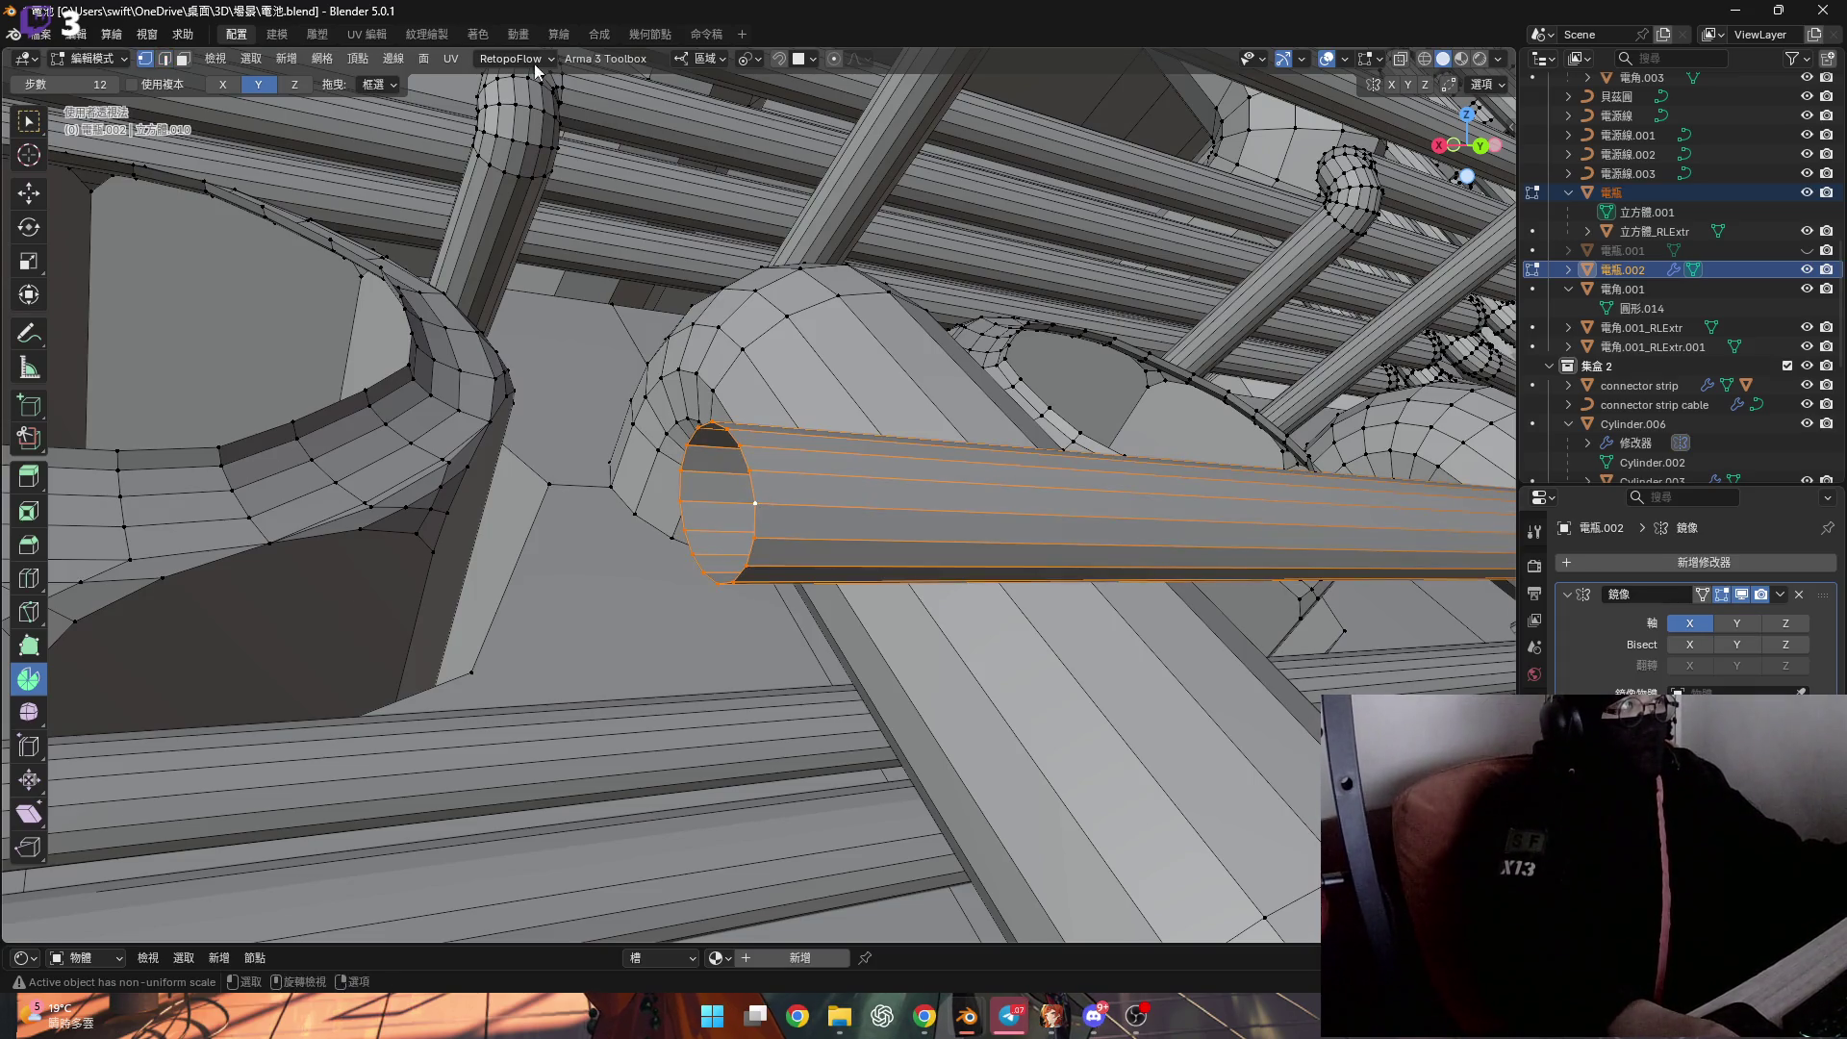
# Set the Transform Orientation to Normal.
pyautogui.click(702, 61)
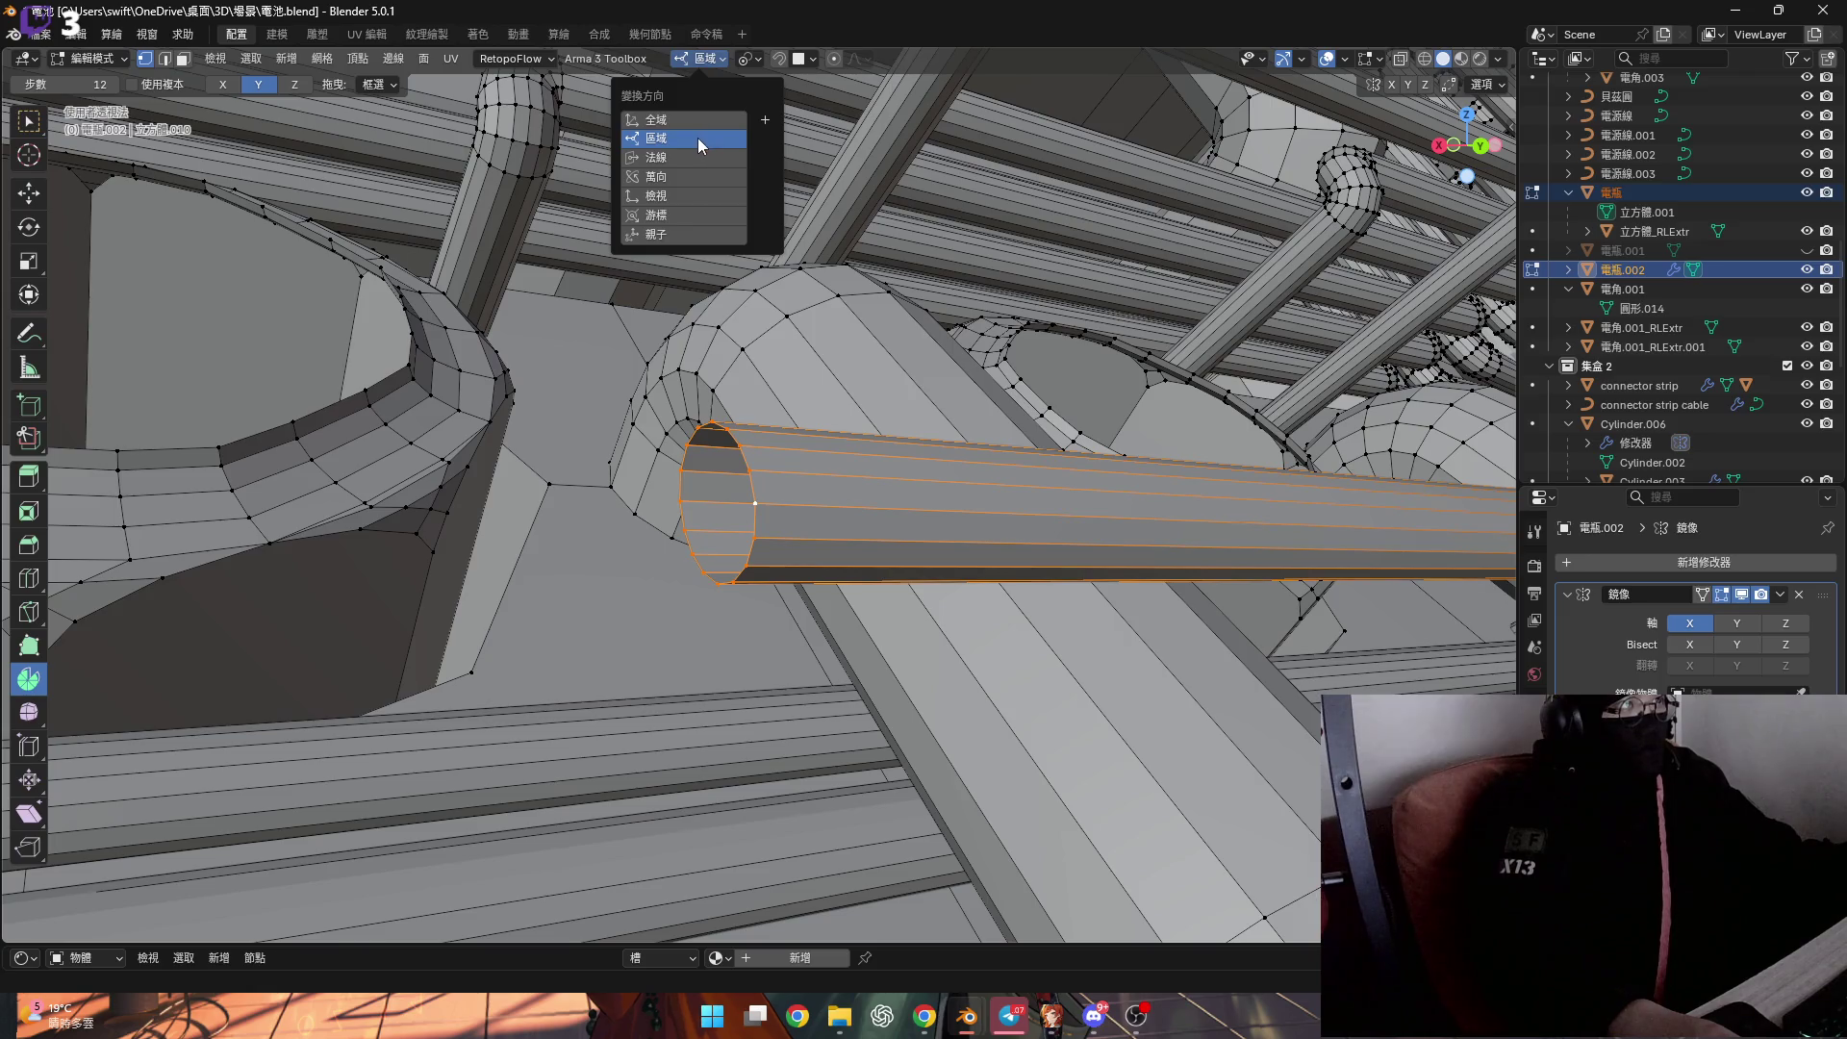
pyautogui.moveTo(937, 506)
pyautogui.keyDown('ctrl'); pyautogui.mouseDown(button='middle')
pyautogui.moveTo(939, 546)
pyautogui.moveTo(912, 519)
pyautogui.moveTo(946, 556)
pyautogui.moveTo(450, 551)
pyautogui.mouseUp(button='middle'); pyautogui.keyUp('ctrl')
pyautogui.scroll(1, 450, 551)
pyautogui.click(708, 60)
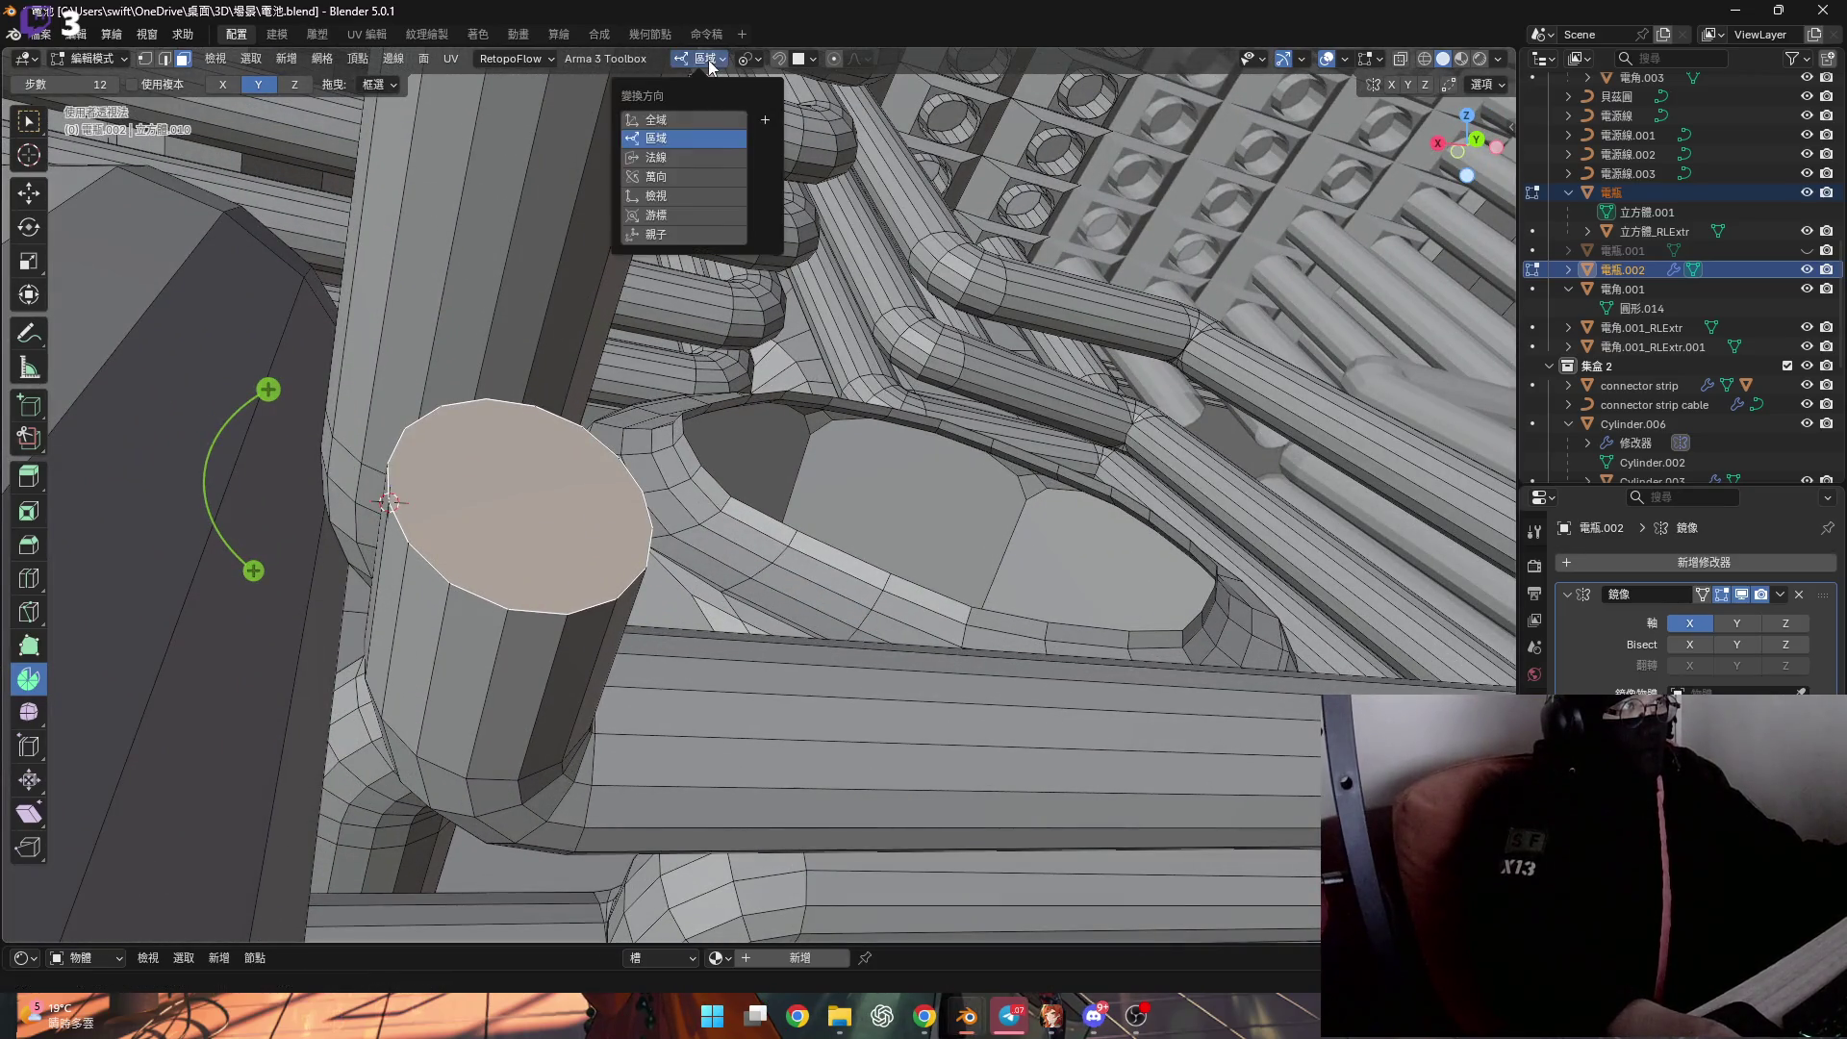
pyautogui.click(707, 158)
# Switch to face selection mode and view the tube joint from below.
pyautogui.moveTo(402, 483)
pyautogui.mouseDown(button='middle')
pyautogui.moveTo(559, 608)
pyautogui.moveTo(586, 578)
pyautogui.moveTo(796, 695)
pyautogui.moveTo(791, 588)
pyautogui.mouseUp(button='middle')
pyautogui.moveTo(751, 380); pyautogui.dragTo(906, 678, button='middle')
pyautogui.press('1')
pyautogui.hotkey('ctrl', 'Tab')
pyautogui.click(1019, 678)
pyautogui.moveTo(1020, 678); pyautogui.dragTo(782, 583, button='middle')
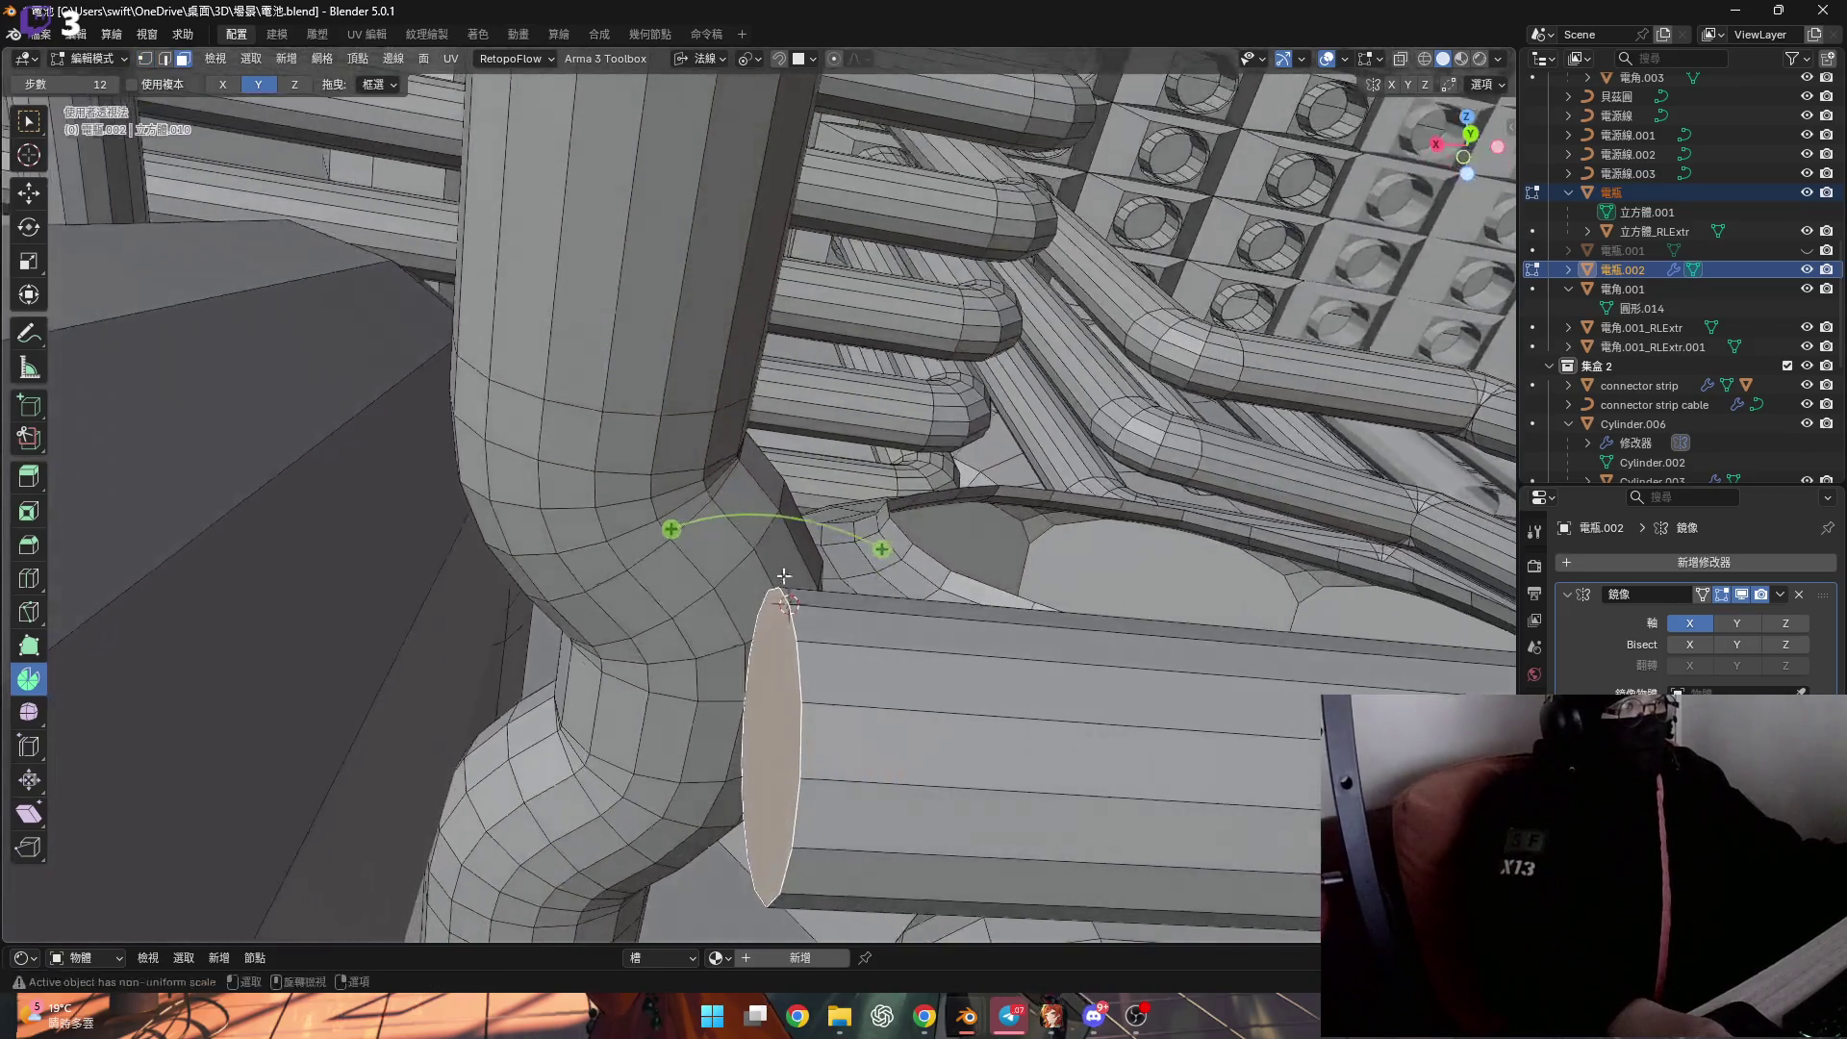
pyautogui.moveTo(577, 462)
pyautogui.mouseDown(button='middle')
pyautogui.moveTo(625, 520)
pyautogui.moveTo(587, 444)
pyautogui.mouseUp(button='middle')
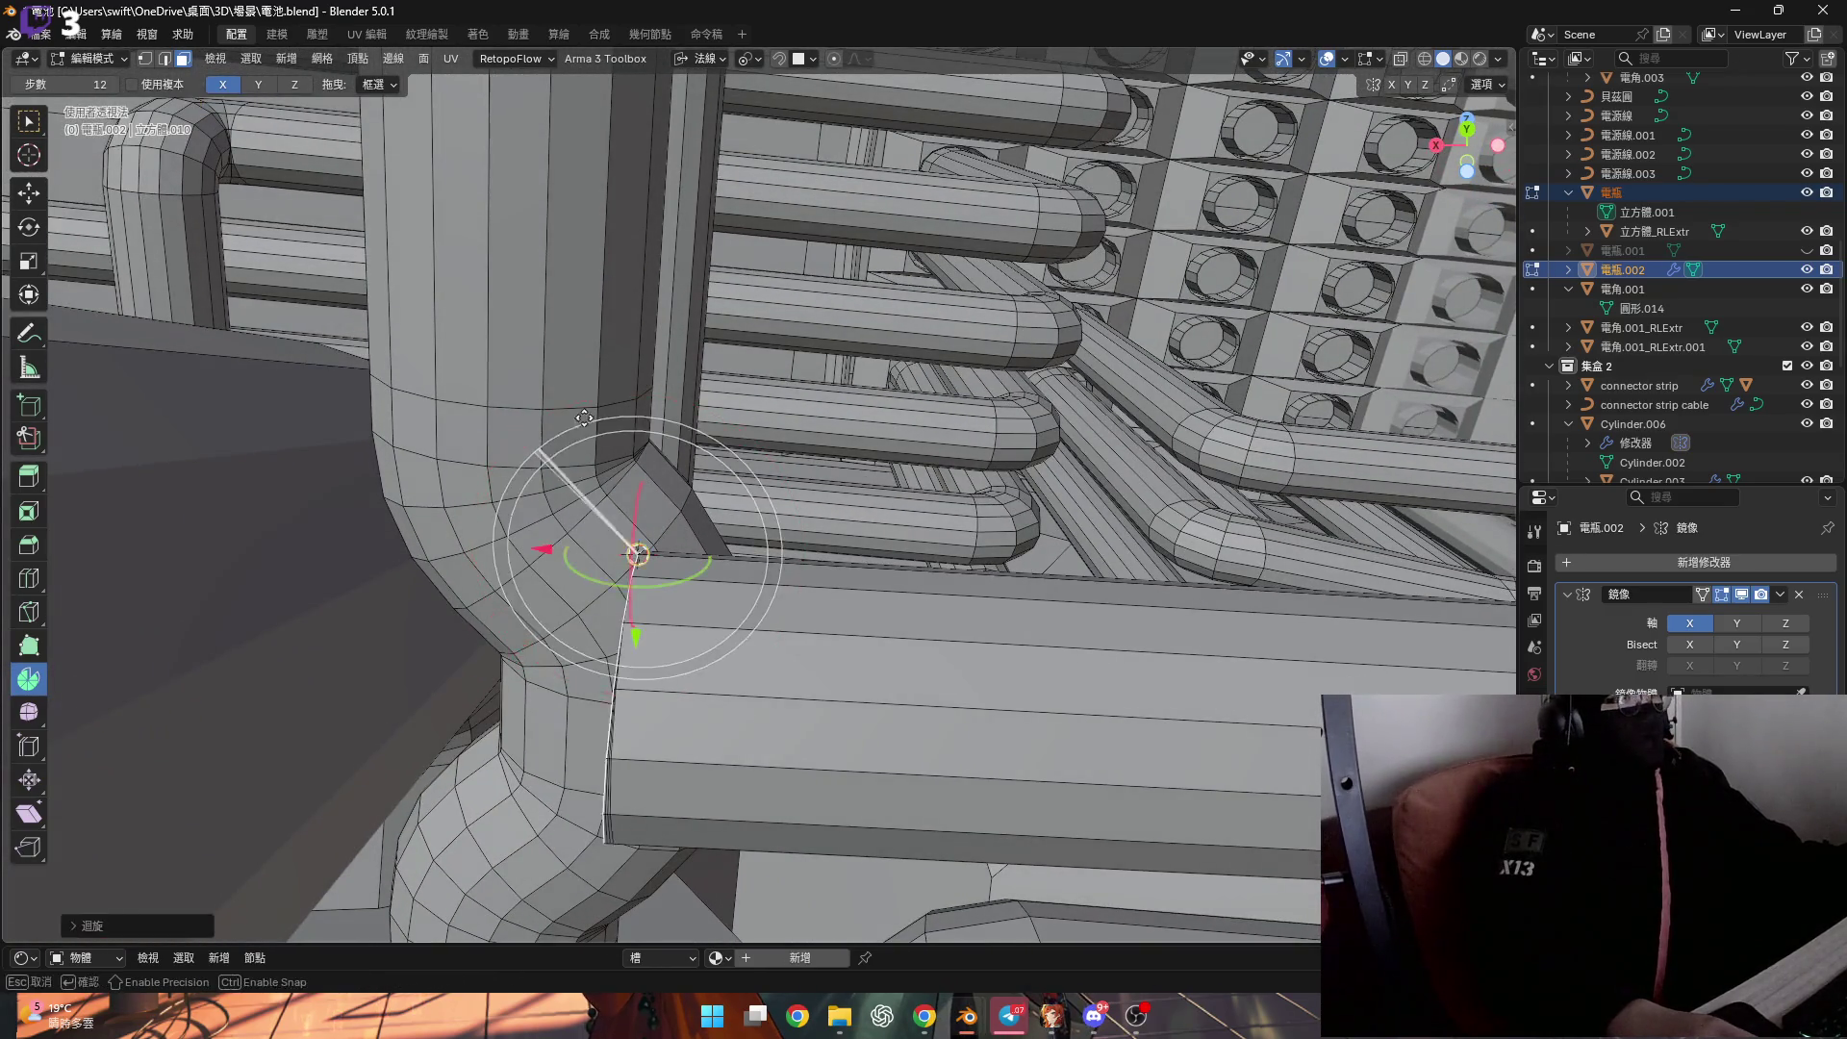
# Spin the junction face into an elbow with a 90° angle.
pyautogui.moveTo(571, 421); pyautogui.dragTo(738, 443)
pyautogui.click(177, 927)
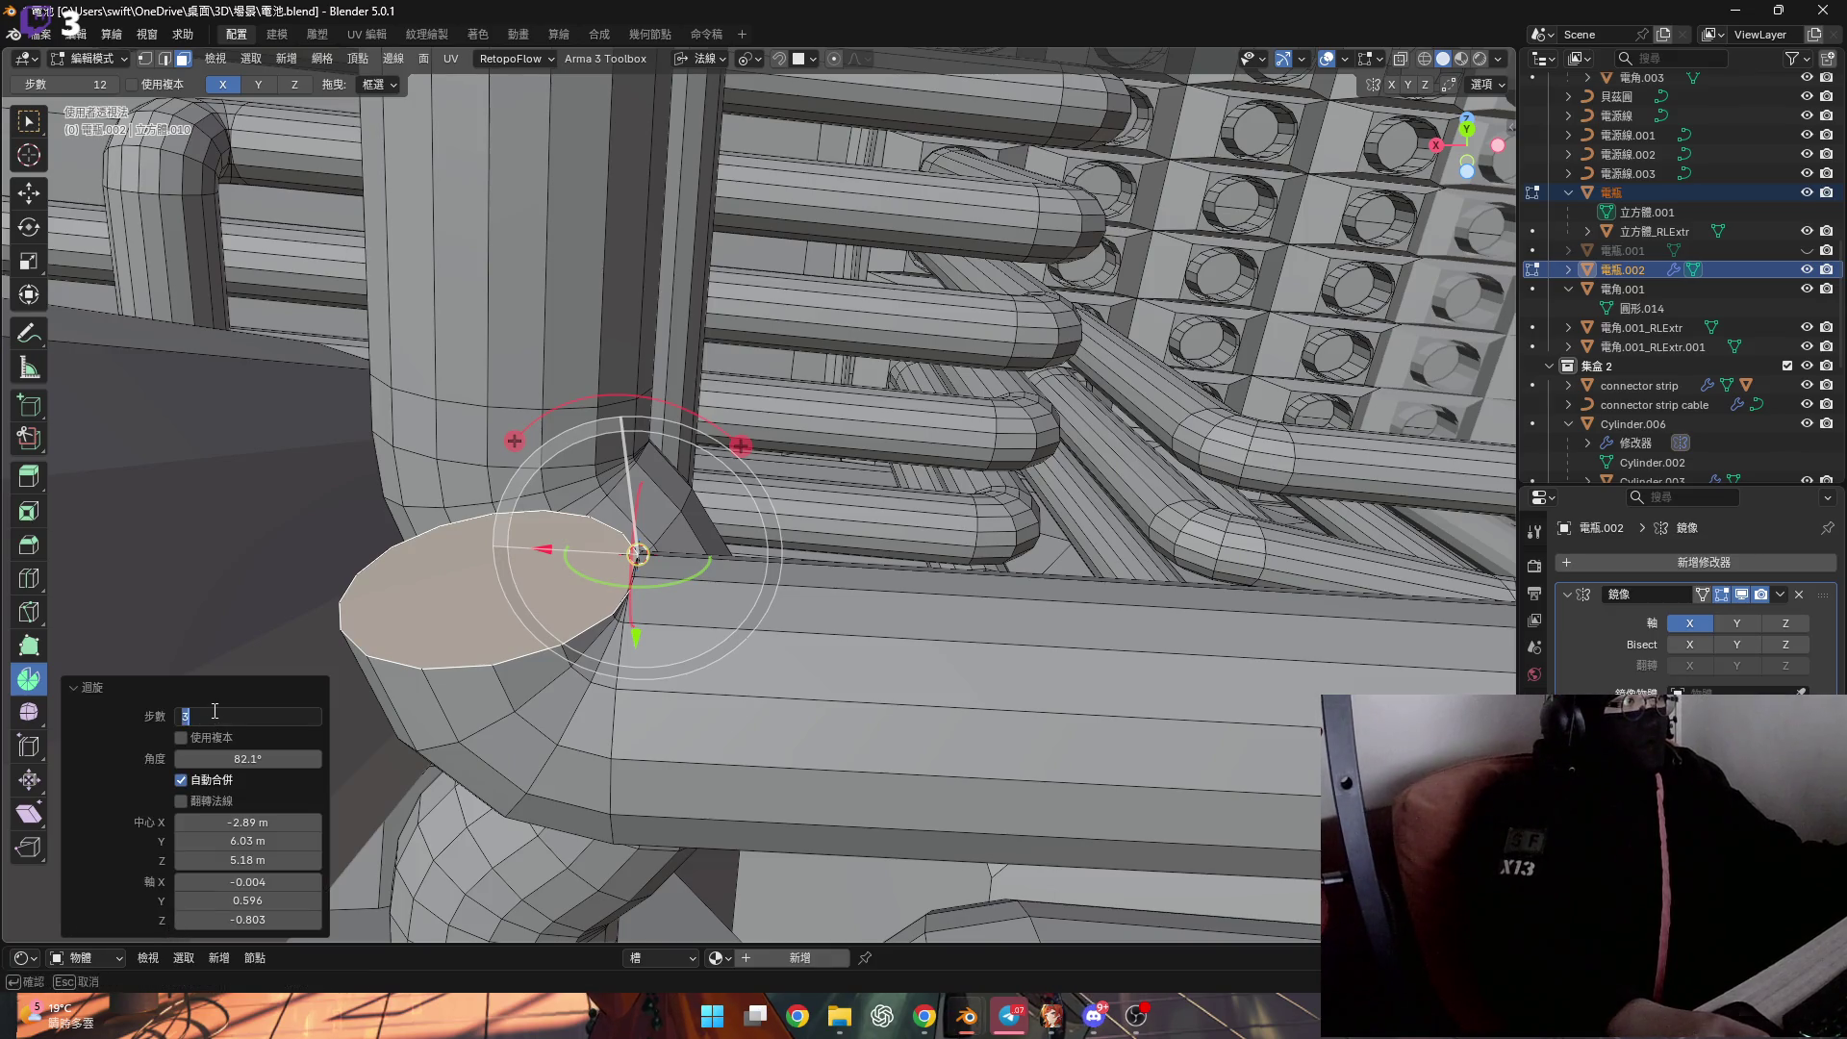
pyautogui.write('90')
pyautogui.press('Return')
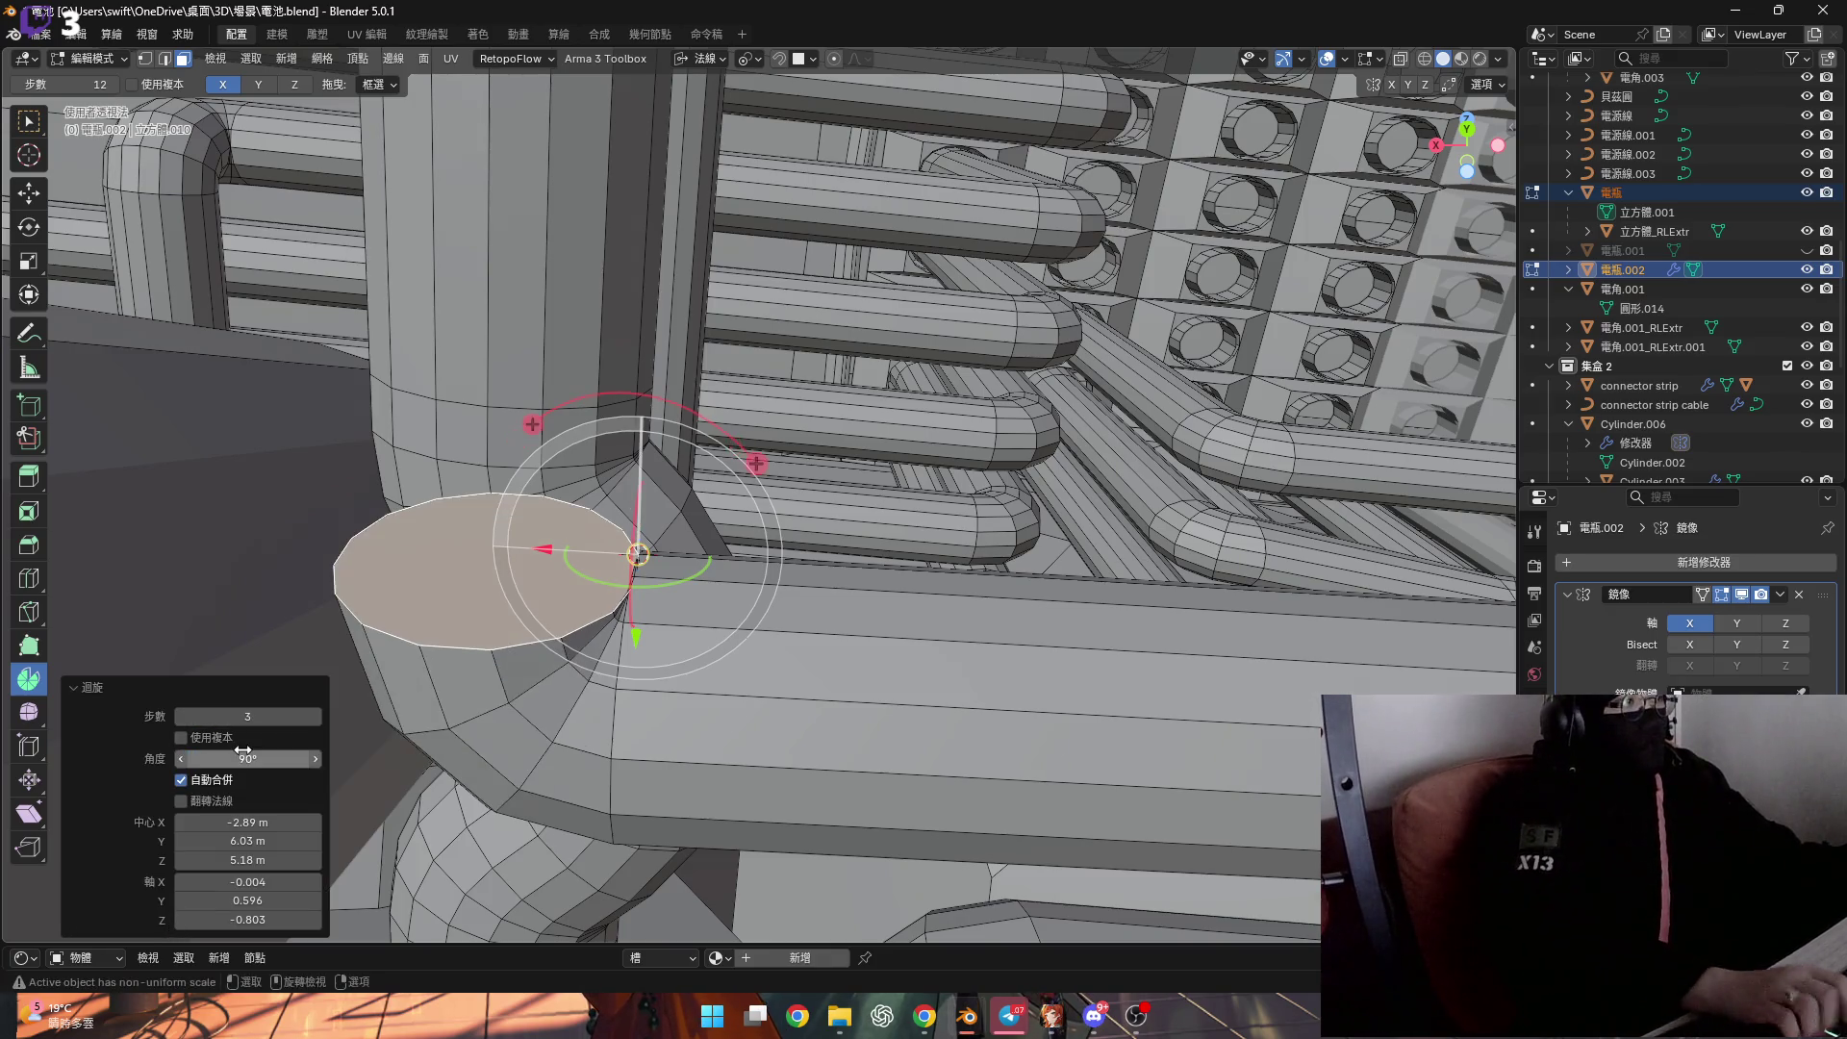
pyautogui.keyDown('shift'); pyautogui.moveTo(572, 618); pyautogui.dragTo(622, 641, button='middle'); pyautogui.keyUp('shift')
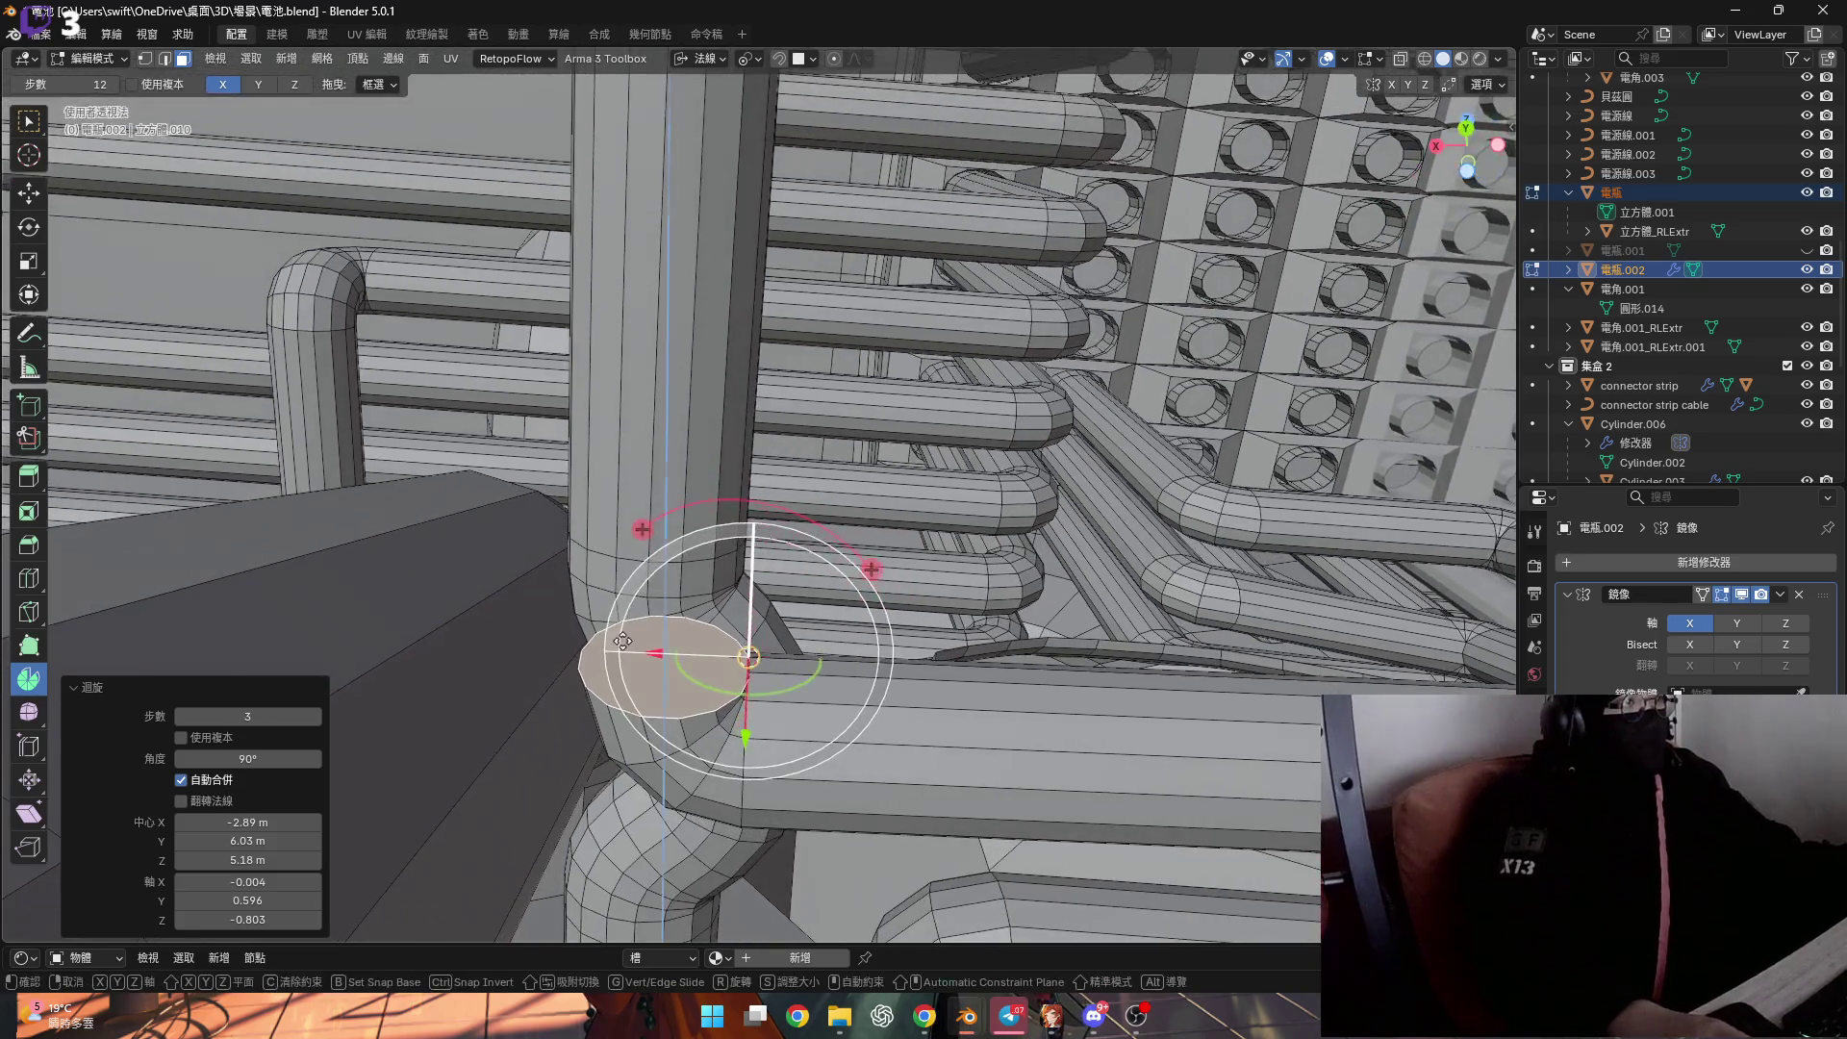
# Extrude the spun end face slightly and snap the 3D cursor to the selected vertex.
pyautogui.press('e')
pyautogui.click(621, 572)
pyautogui.moveTo(622, 573)
pyautogui.mouseDown(button='middle')
pyautogui.moveTo(489, 579)
pyautogui.moveTo(530, 561)
pyautogui.moveTo(622, 570)
pyautogui.moveTo(666, 542)
pyautogui.moveTo(676, 571)
pyautogui.moveTo(768, 588)
pyautogui.moveTo(691, 657)
pyautogui.moveTo(779, 476)
pyautogui.mouseUp(button='middle')
pyautogui.hotkey('shift', 's')
# Select the pipe's top face and try spinning it, undoing and cancelling the attempts.
pyautogui.click(747, 584)
pyautogui.moveTo(783, 471); pyautogui.dragTo(785, 469)
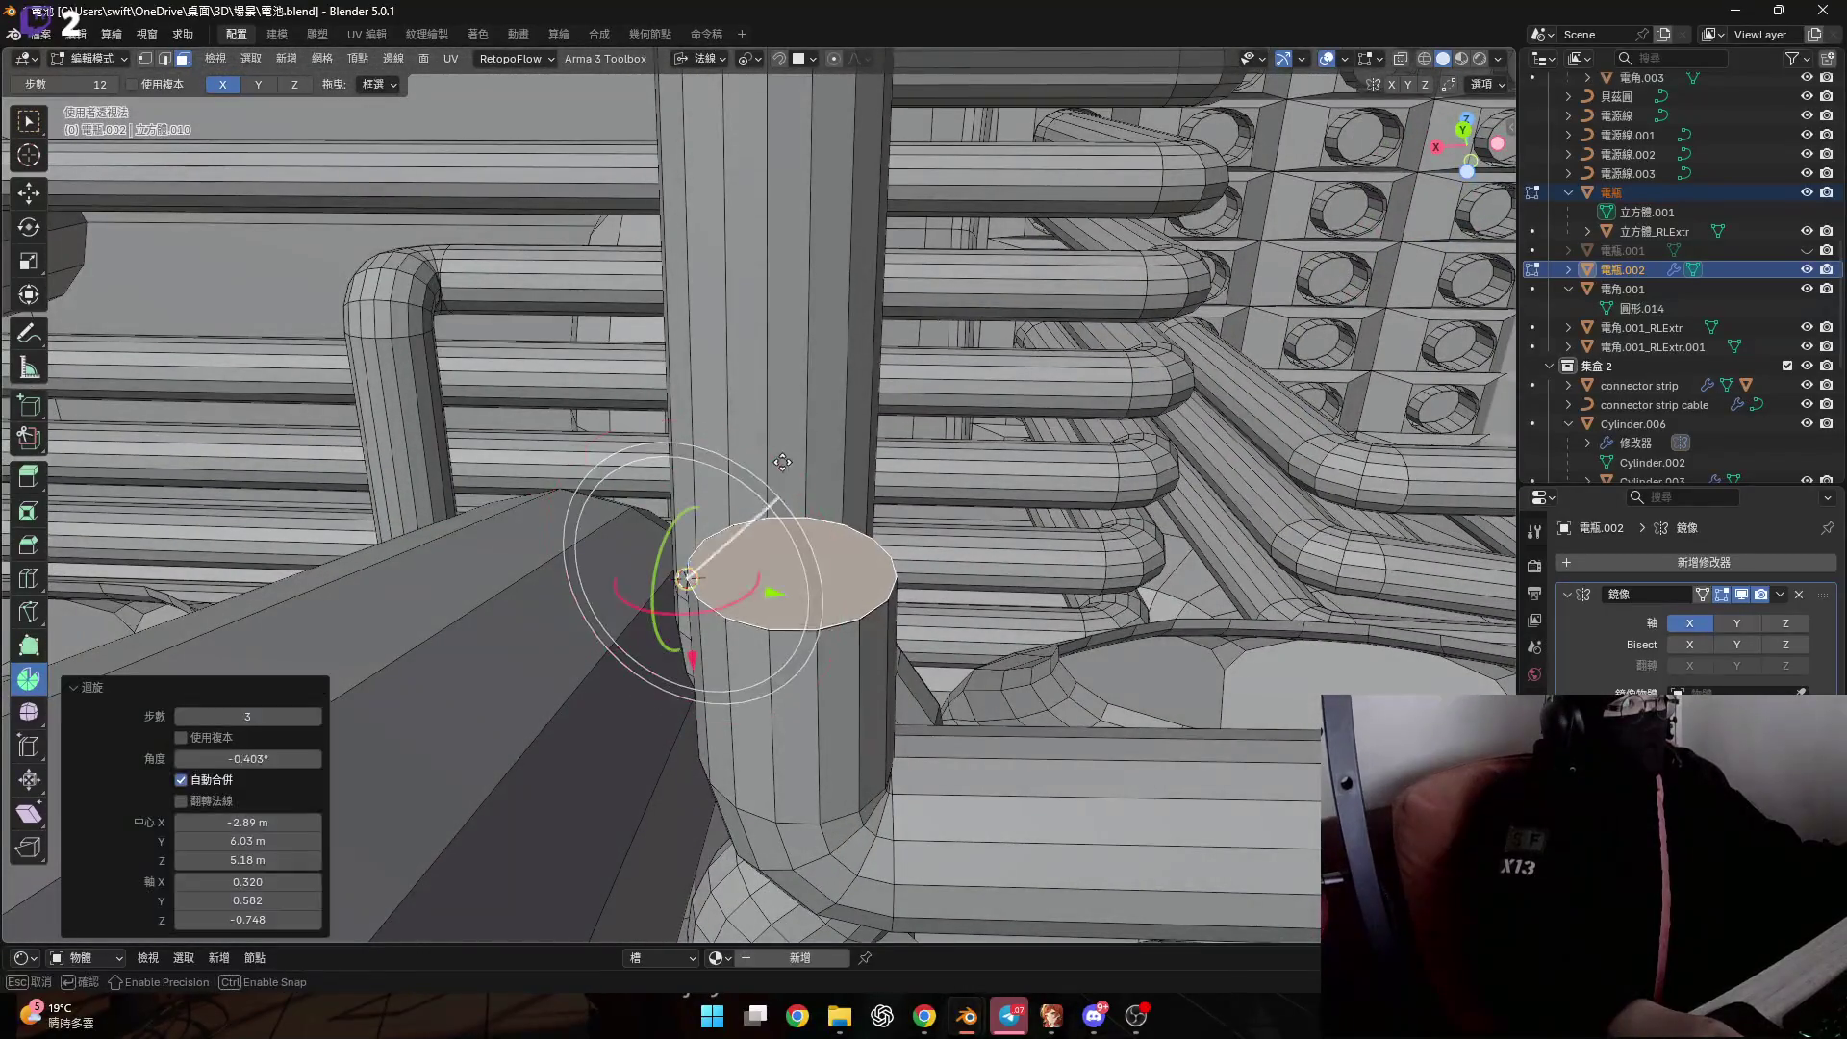
pyautogui.moveTo(785, 567)
pyautogui.mouseDown(button='middle')
pyautogui.moveTo(751, 536)
pyautogui.moveTo(750, 580)
pyautogui.moveTo(816, 610)
pyautogui.mouseUp(button='middle')
pyautogui.click(778, 626)
pyautogui.hotkey('ctrl', 'z')
pyautogui.moveTo(776, 505); pyautogui.dragTo(732, 419)
pyautogui.press('Escape')
pyautogui.scroll(3, 865, 577)
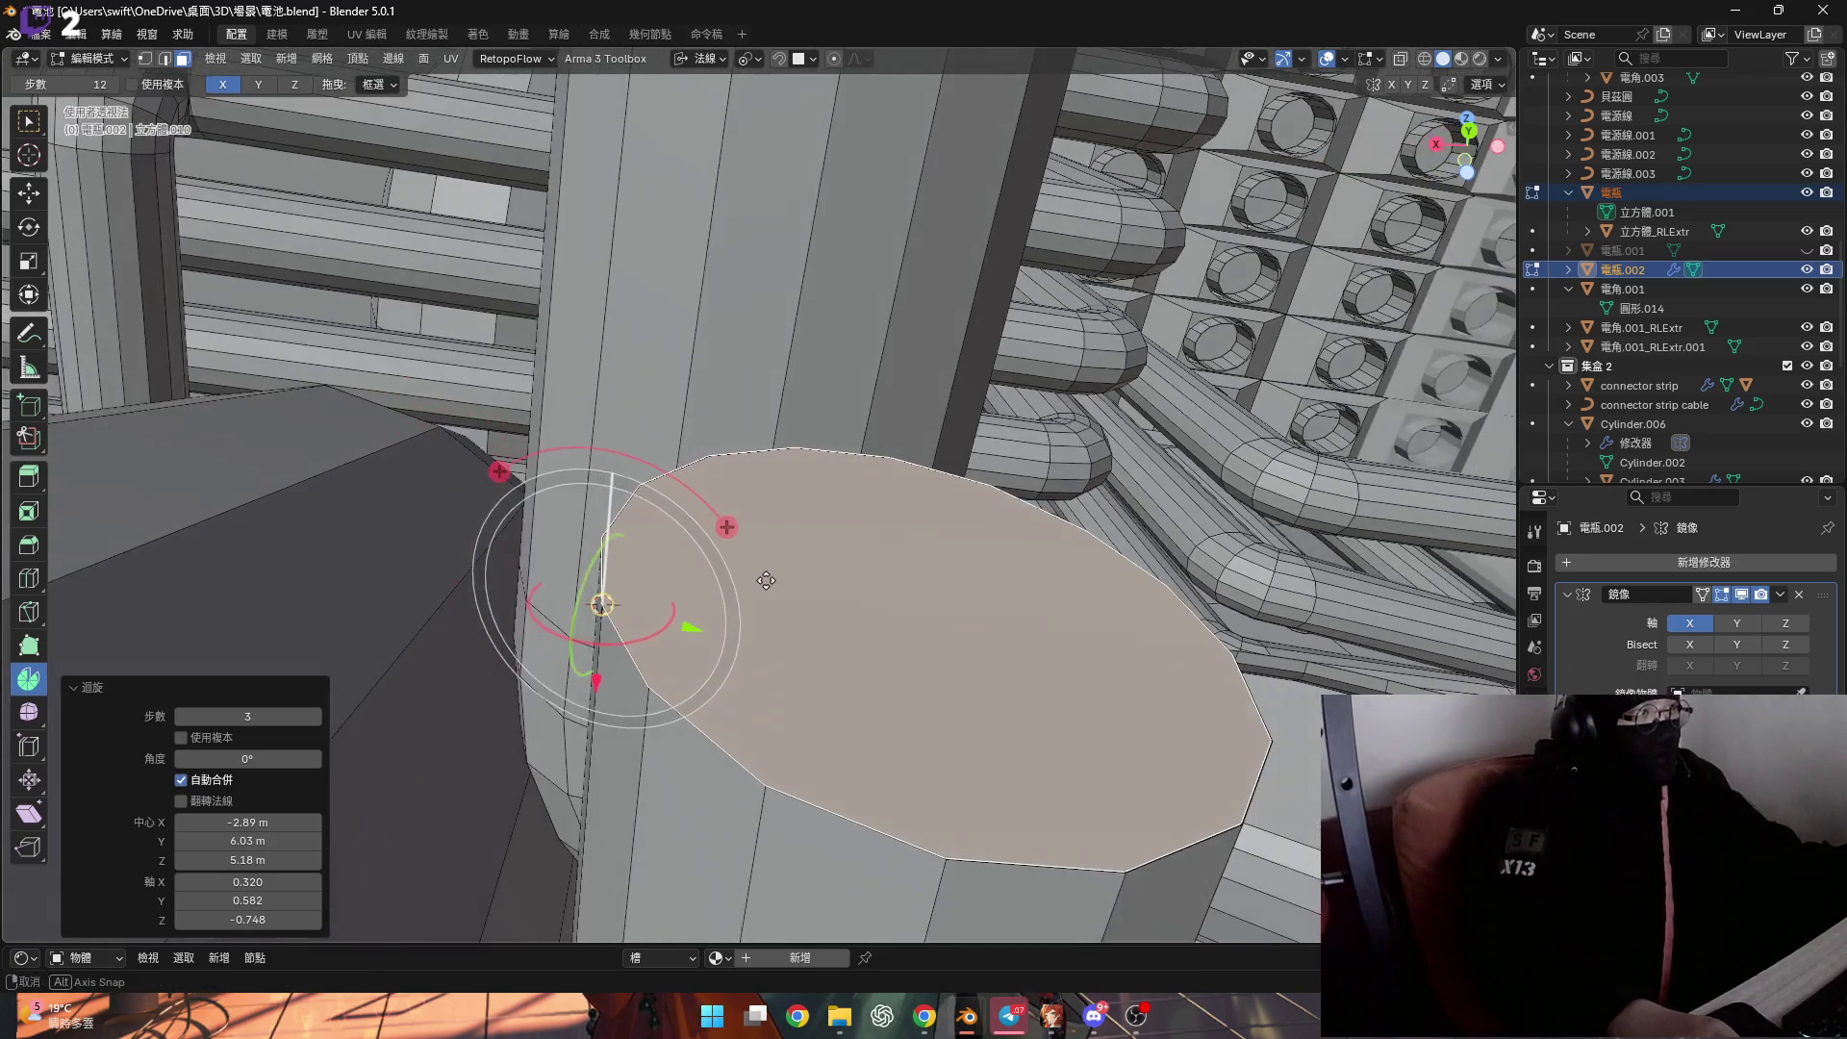
pyautogui.press('g')
pyautogui.press('Escape')
pyautogui.scroll(-2, 889, 592)
pyautogui.moveTo(876, 589); pyautogui.dragTo(793, 588, button='middle')
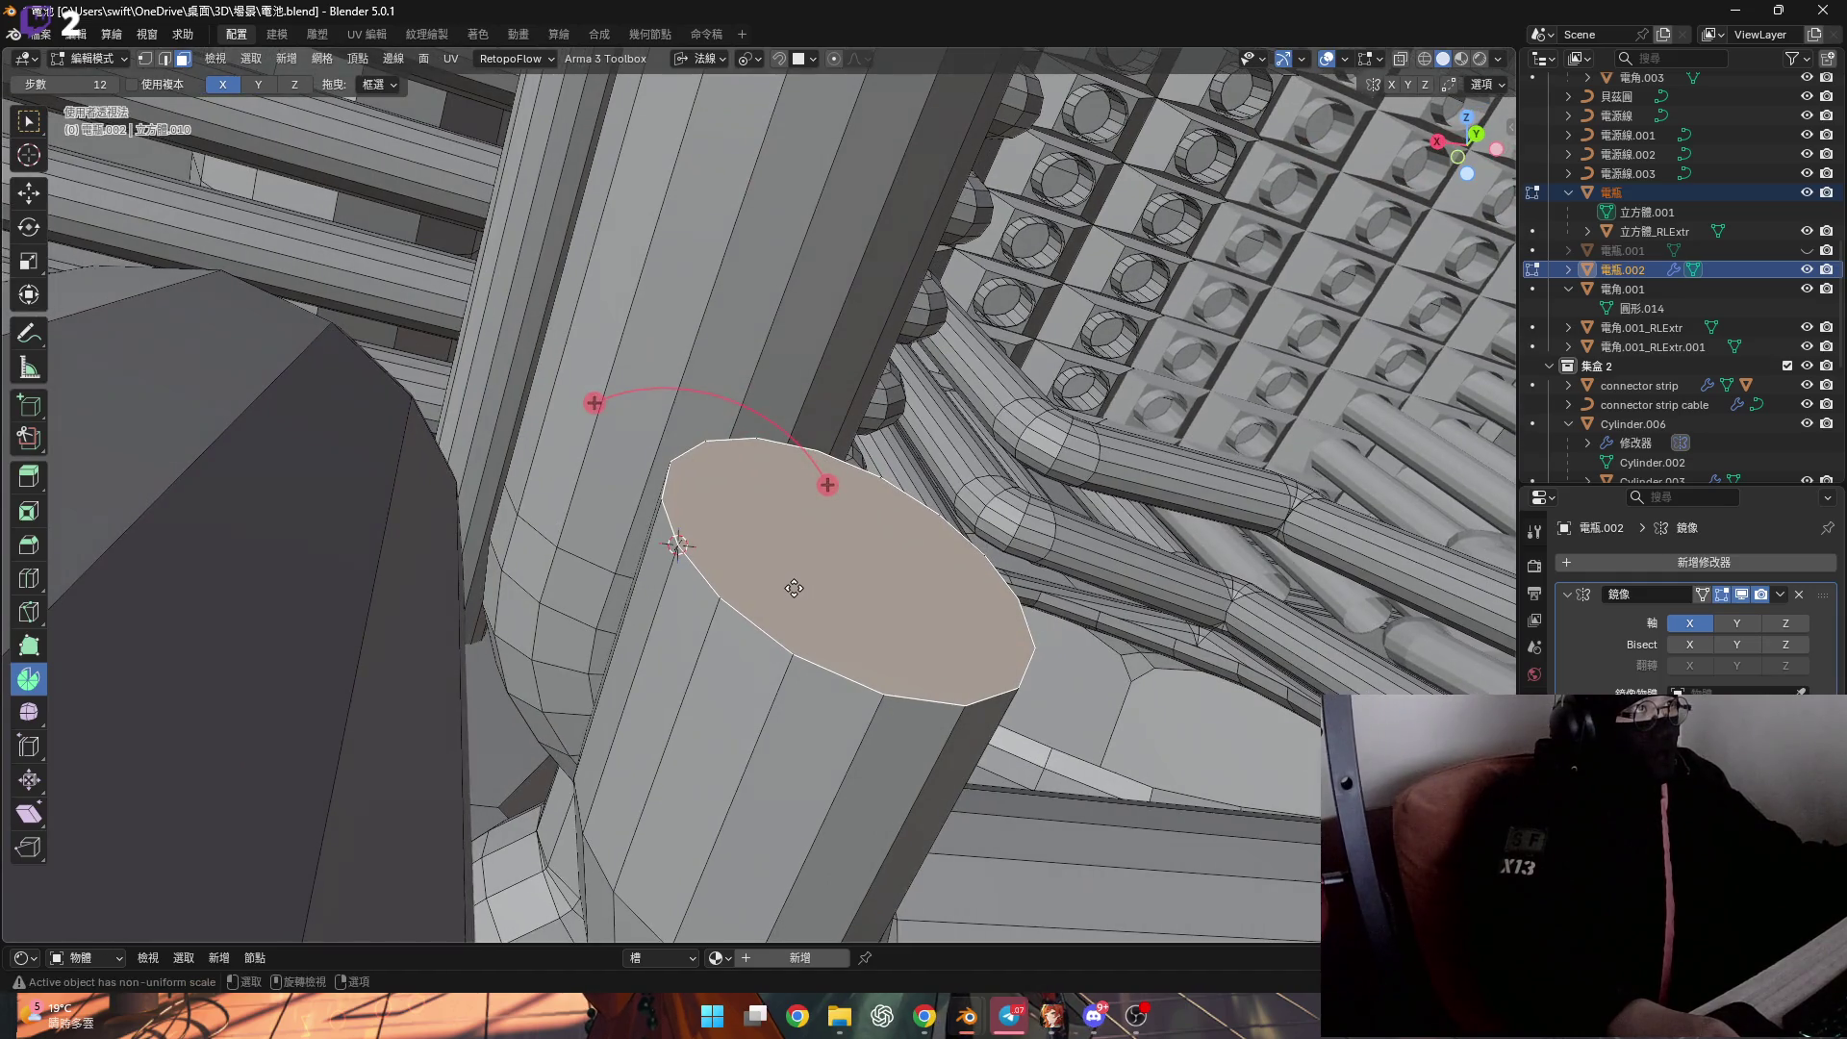
# Change the transform orientation from Local to Normal while facing the cylinder cap.
pyautogui.click(712, 60)
pyautogui.click(720, 140)
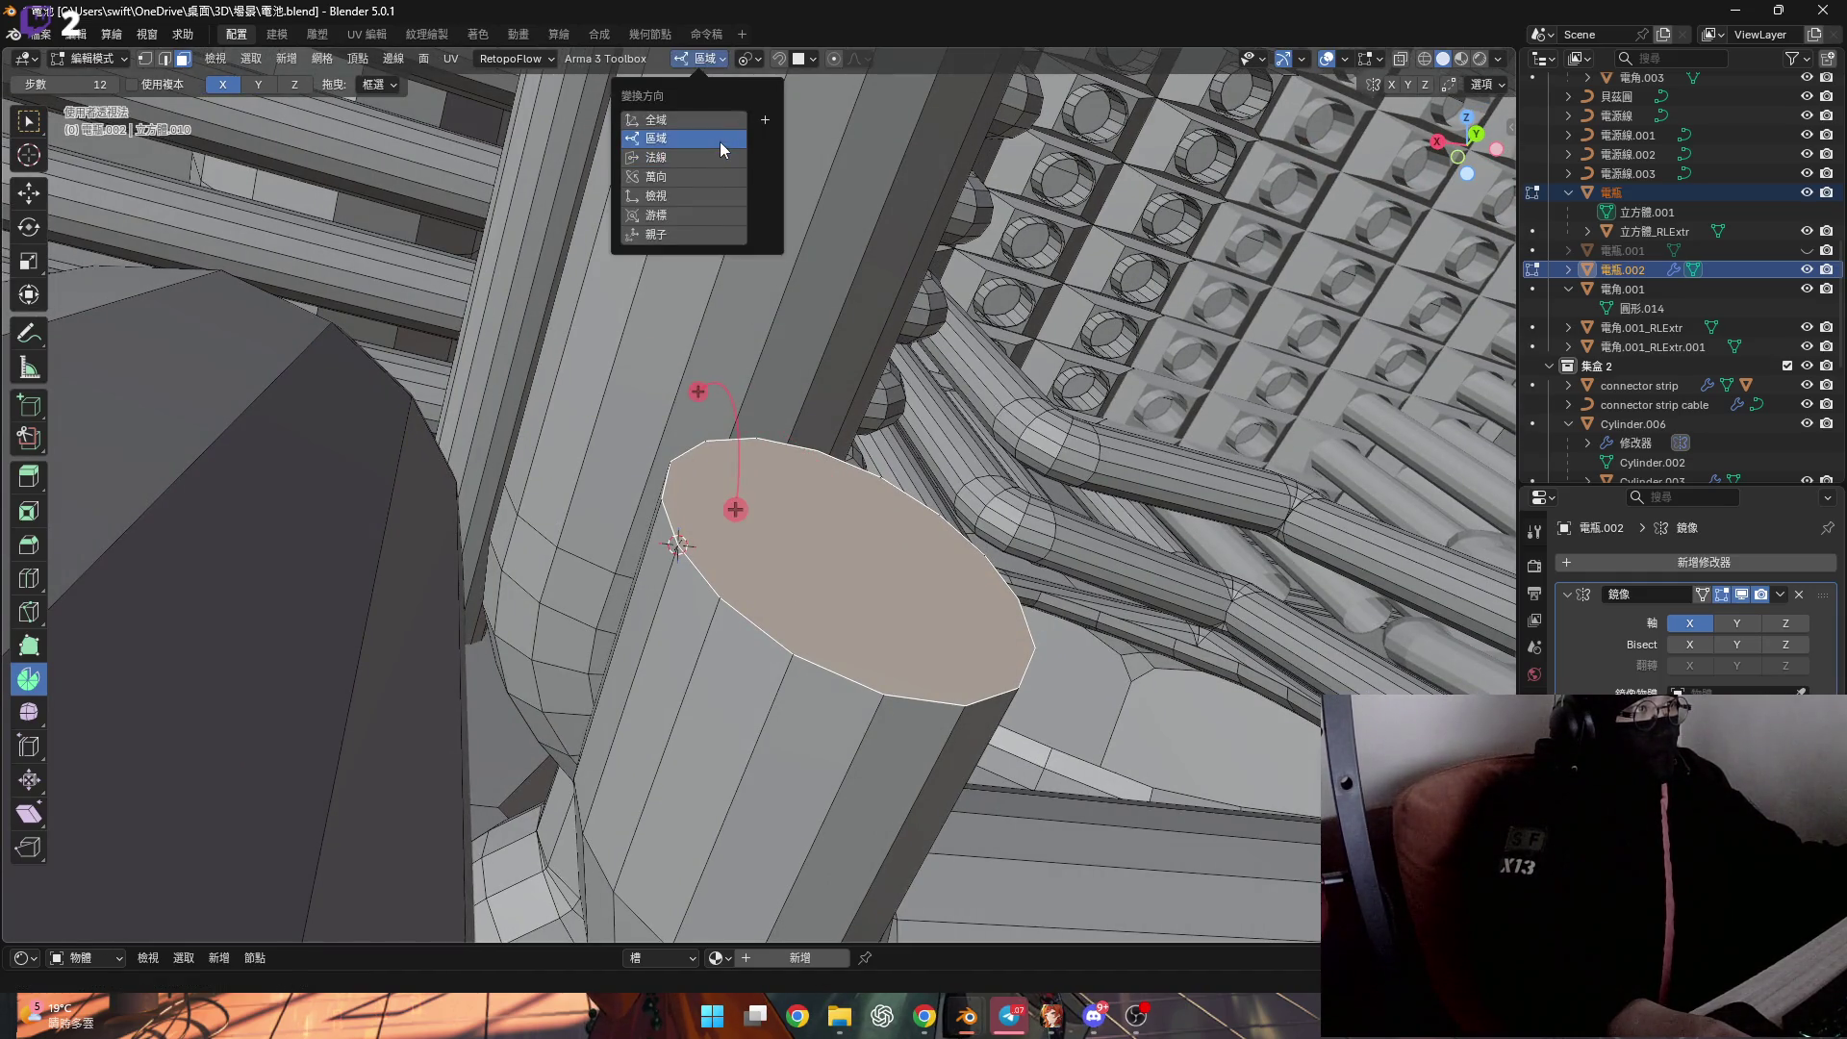
pyautogui.click(723, 156)
pyautogui.moveTo(775, 551); pyautogui.dragTo(712, 596, button='middle')
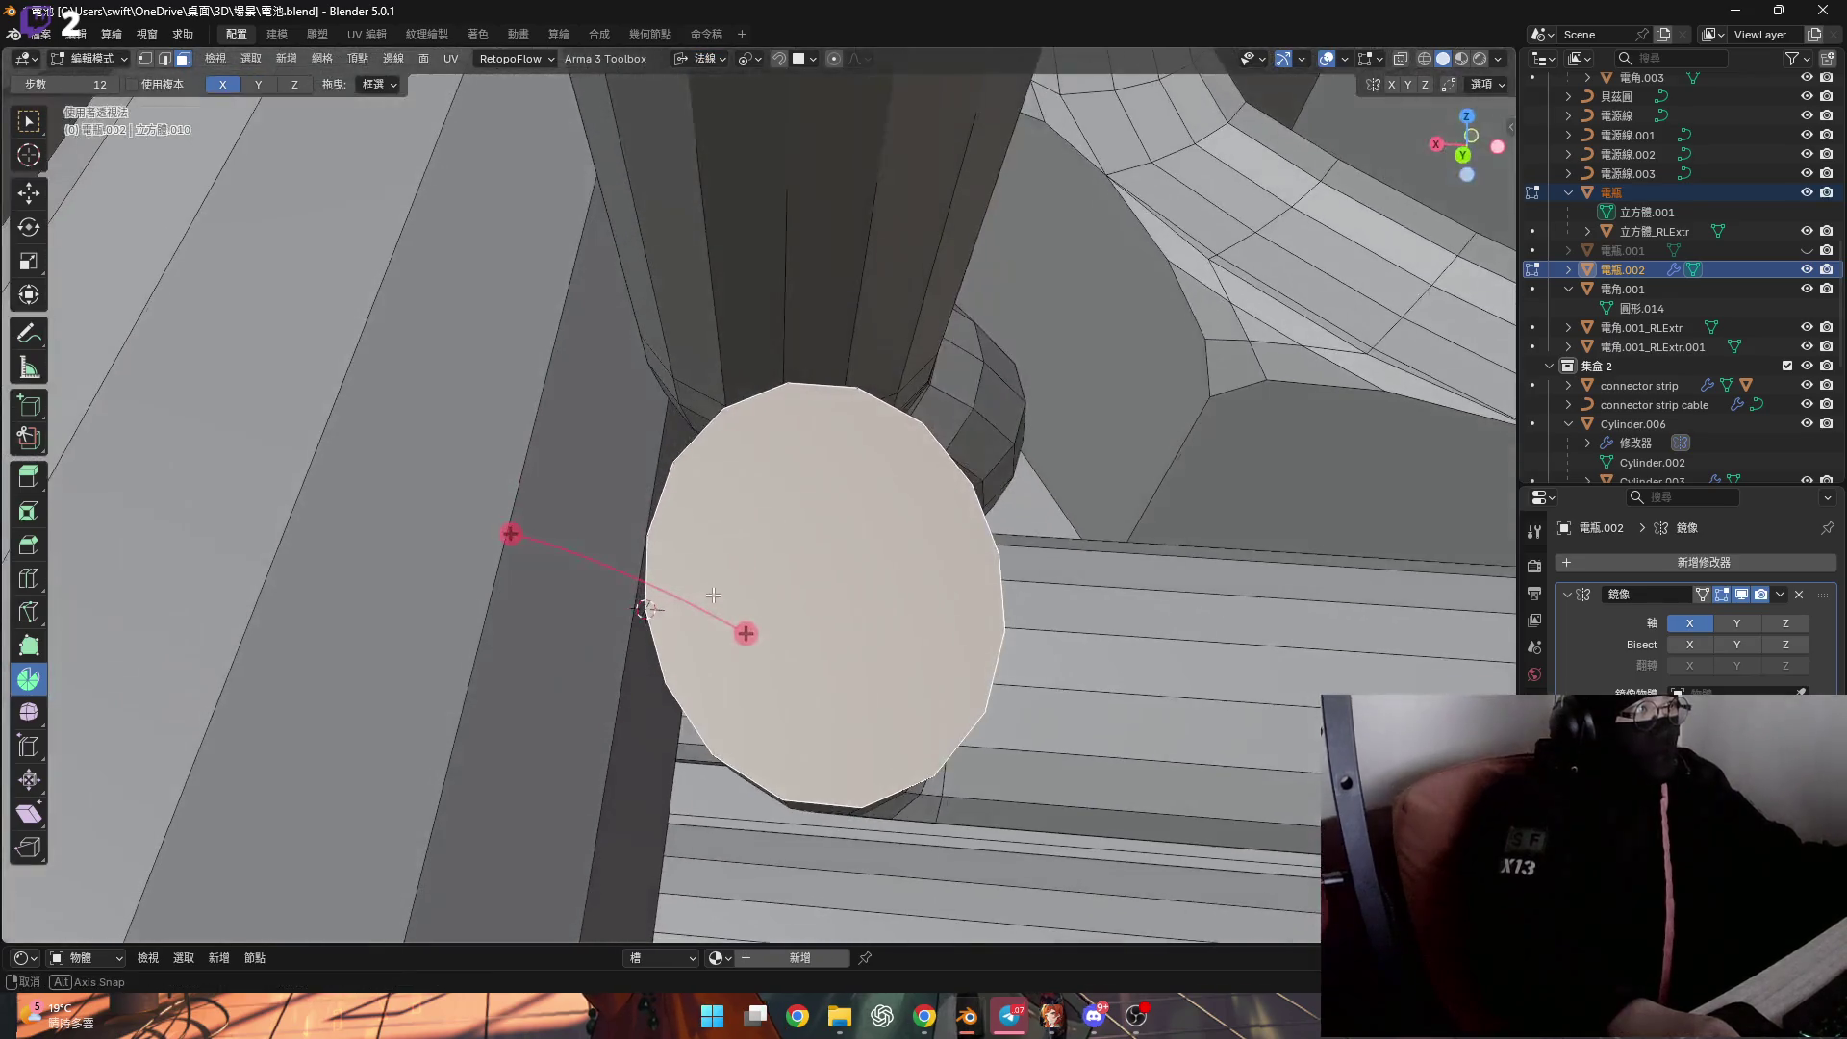
pyautogui.moveTo(661, 520); pyautogui.dragTo(662, 551, button='middle')
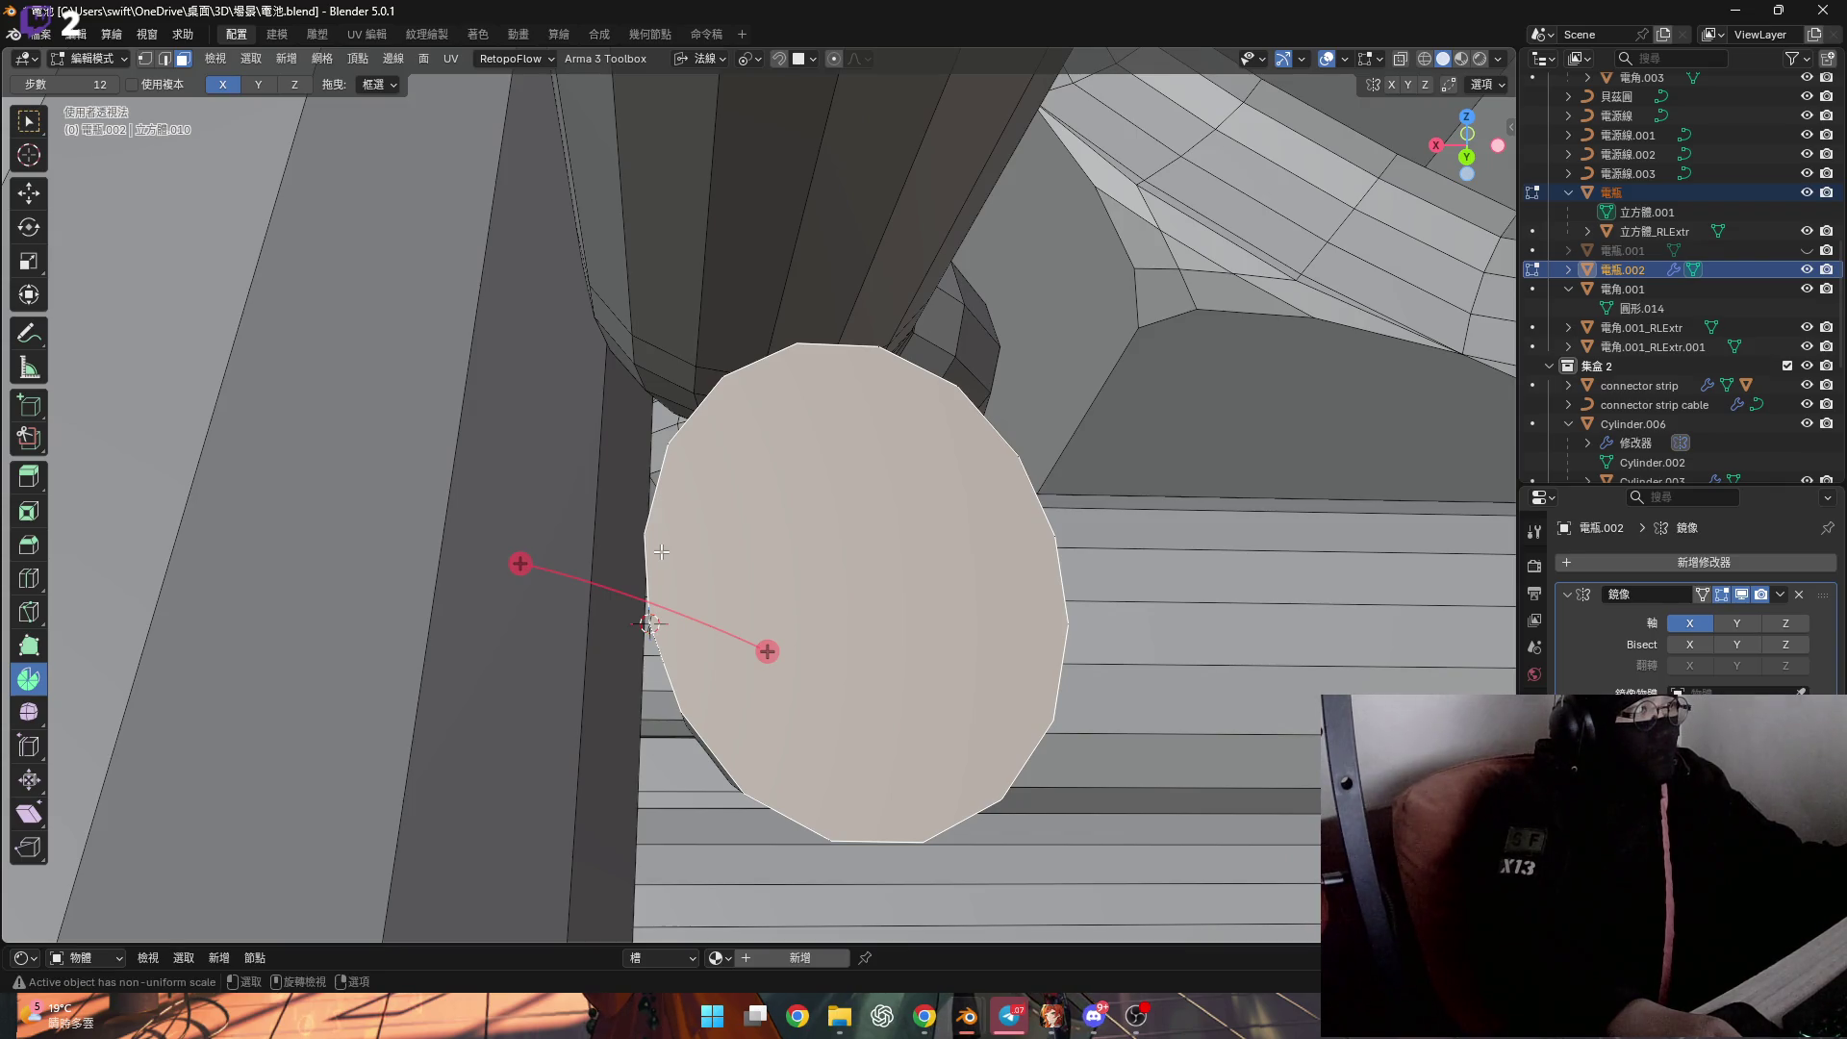
# Spin the cylinder top 90° around the Y axis.
pyautogui.click(695, 62)
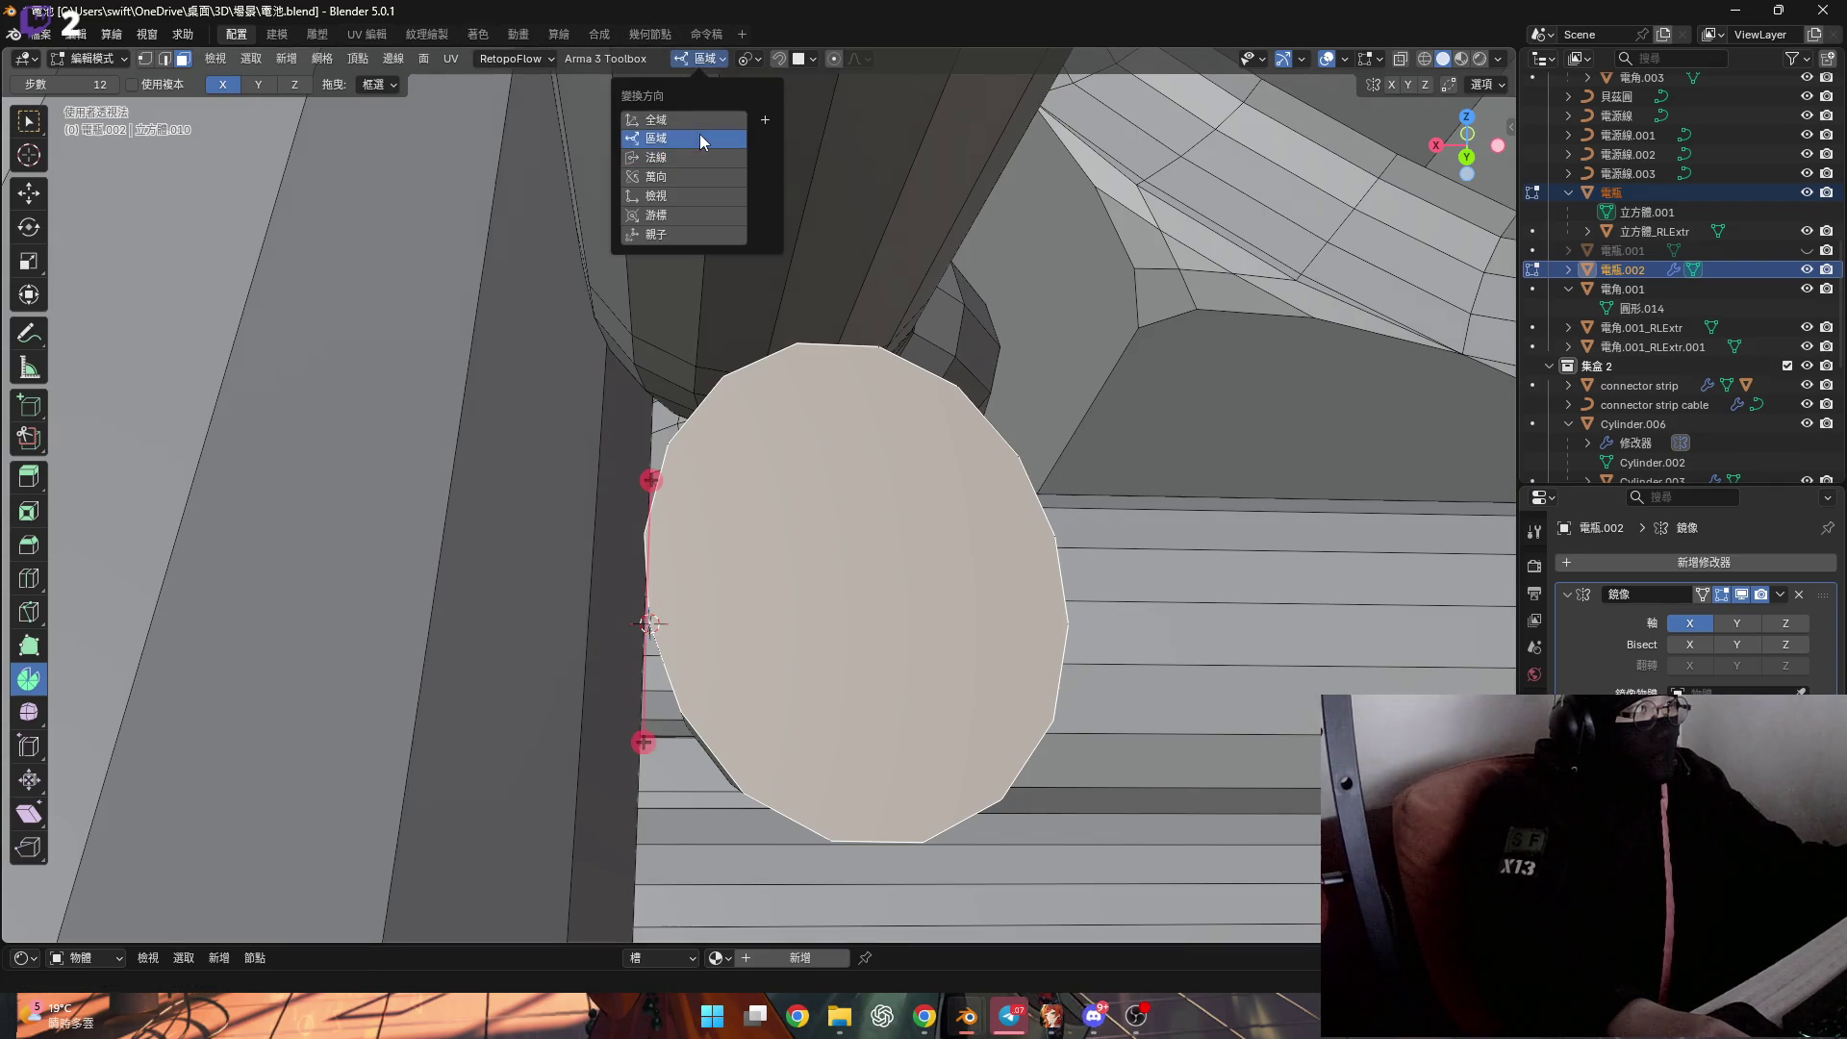
pyautogui.click(269, 85)
pyautogui.moveTo(597, 500)
pyautogui.mouseDown(button='middle')
pyautogui.moveTo(639, 606)
pyautogui.moveTo(678, 539)
pyautogui.mouseUp(button='middle')
pyautogui.moveTo(593, 445)
pyautogui.mouseDown()
pyautogui.moveTo(672, 510)
pyautogui.moveTo(635, 525)
pyautogui.mouseUp()
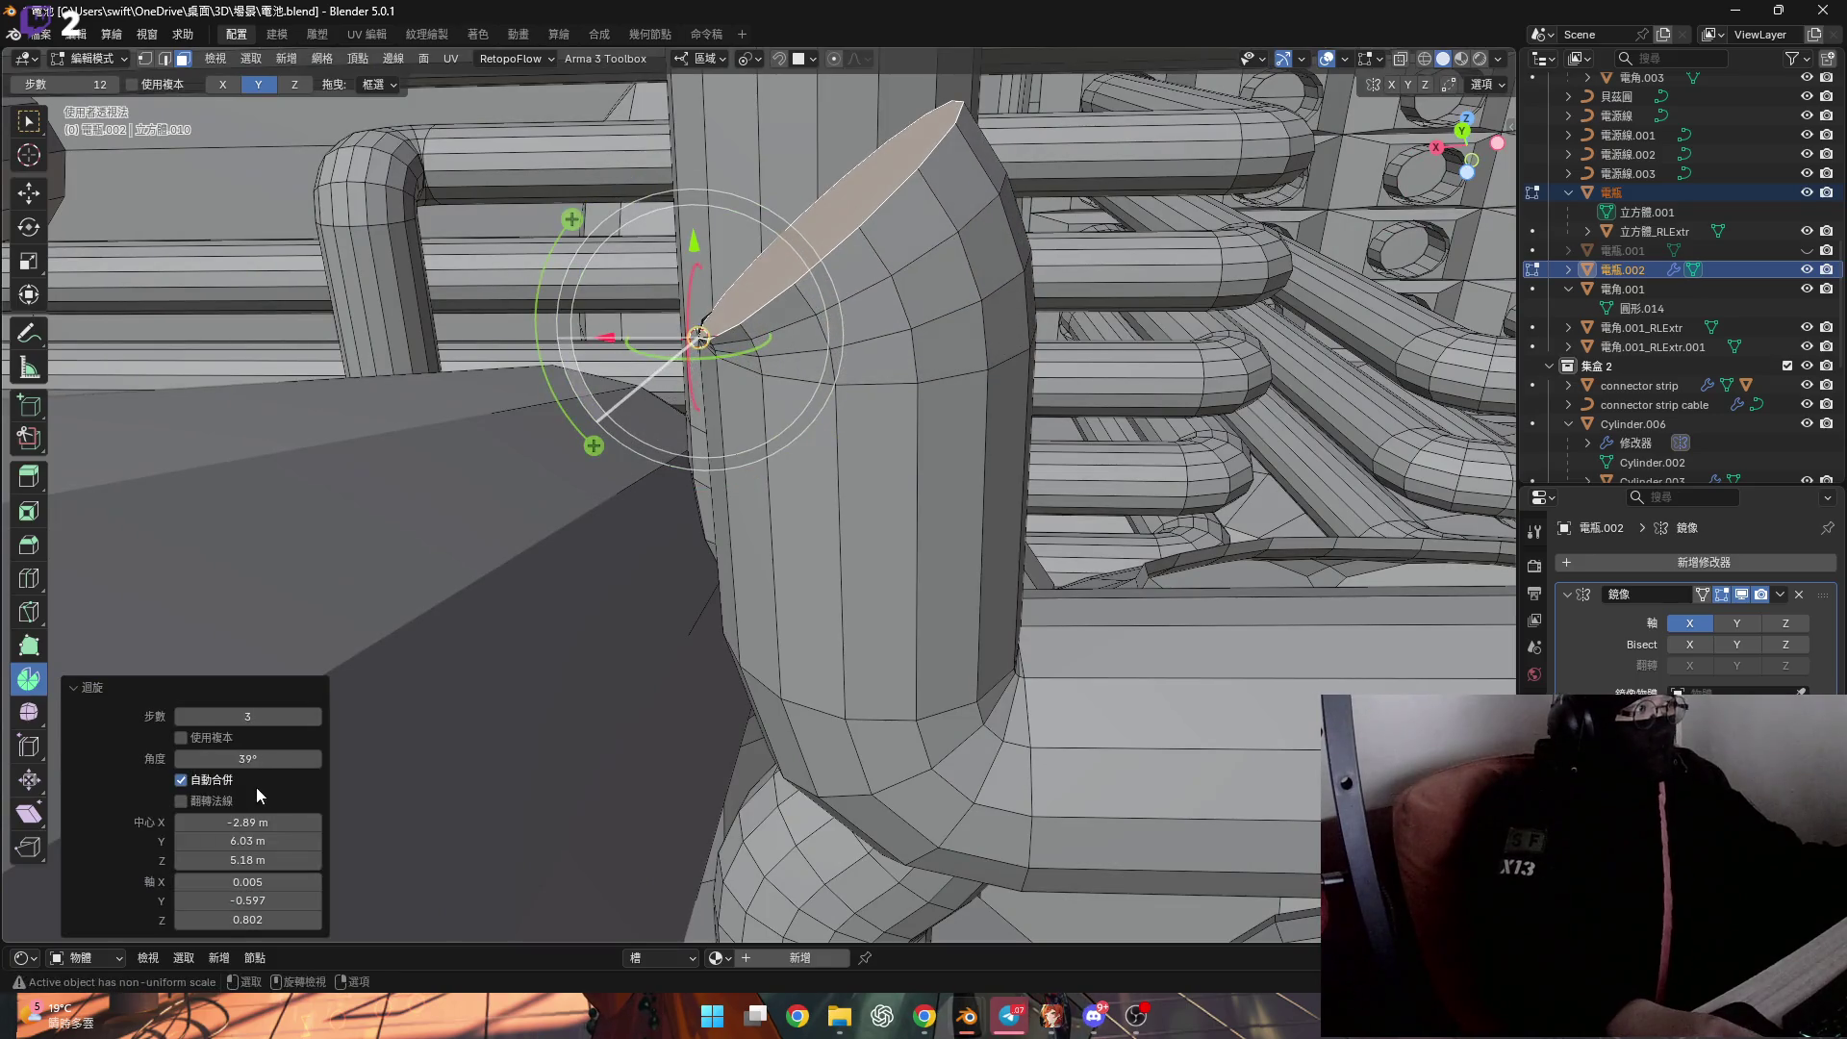
pyautogui.write('90')
pyautogui.press('Return')
pyautogui.moveTo(731, 539); pyautogui.dragTo(863, 629, button='middle')
# Move the elbow's end face along its normal Z to extend a horizontal pipe run.
pyautogui.click(699, 60)
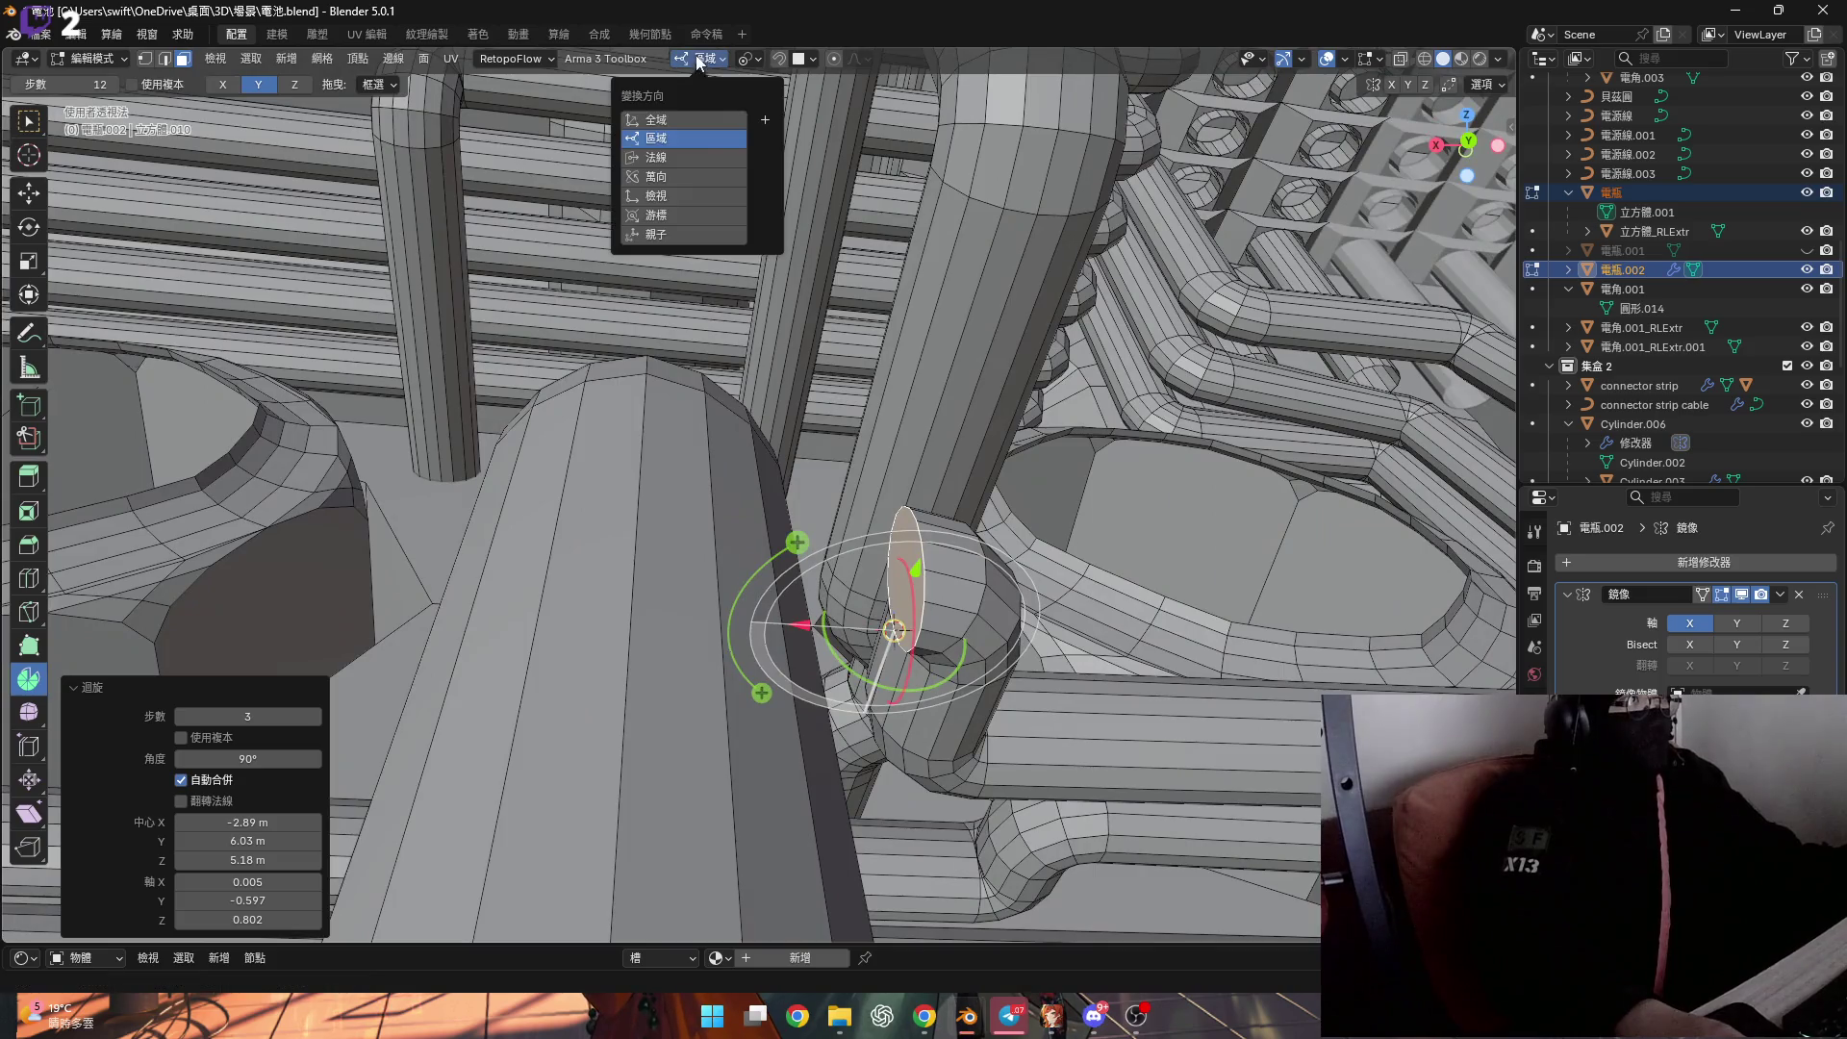
pyautogui.click(675, 159)
pyautogui.moveTo(731, 385); pyautogui.dragTo(831, 667, button='middle')
pyautogui.scroll(-8, 831, 668)
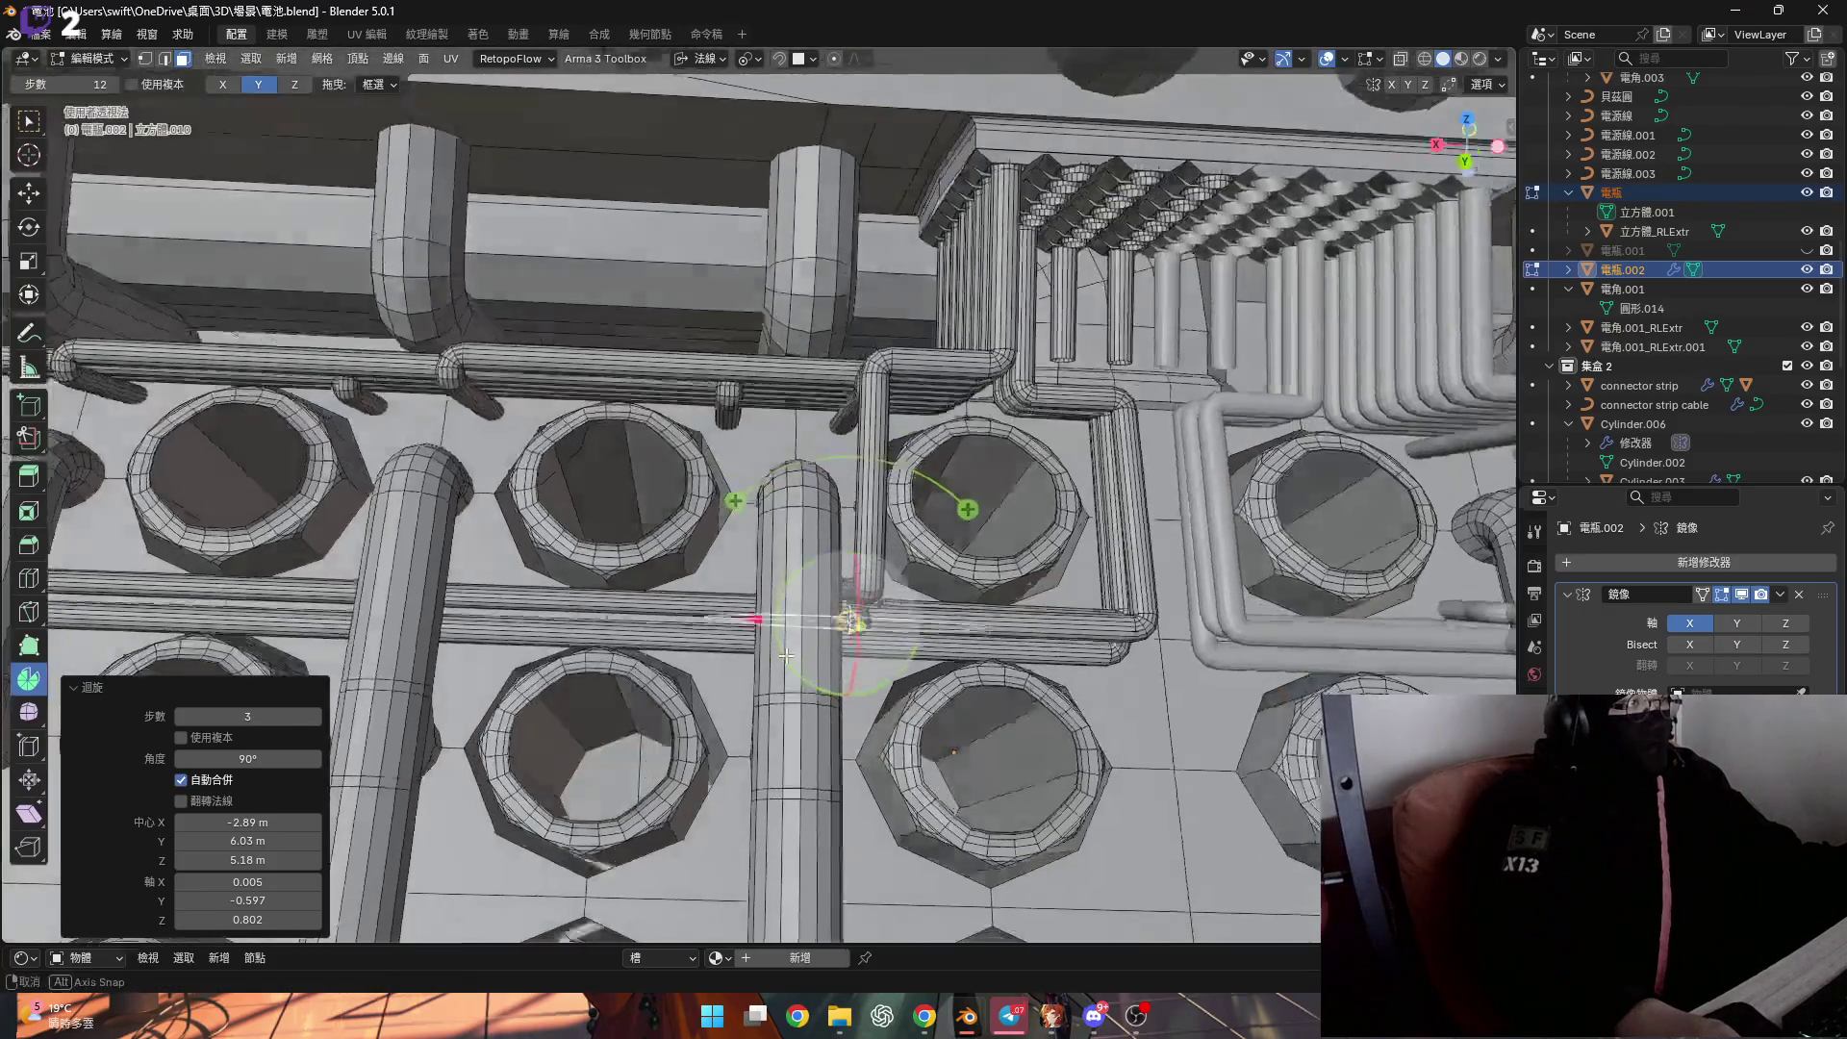
pyautogui.scroll(-2, 830, 626)
pyautogui.press('g')
pyautogui.press('z')
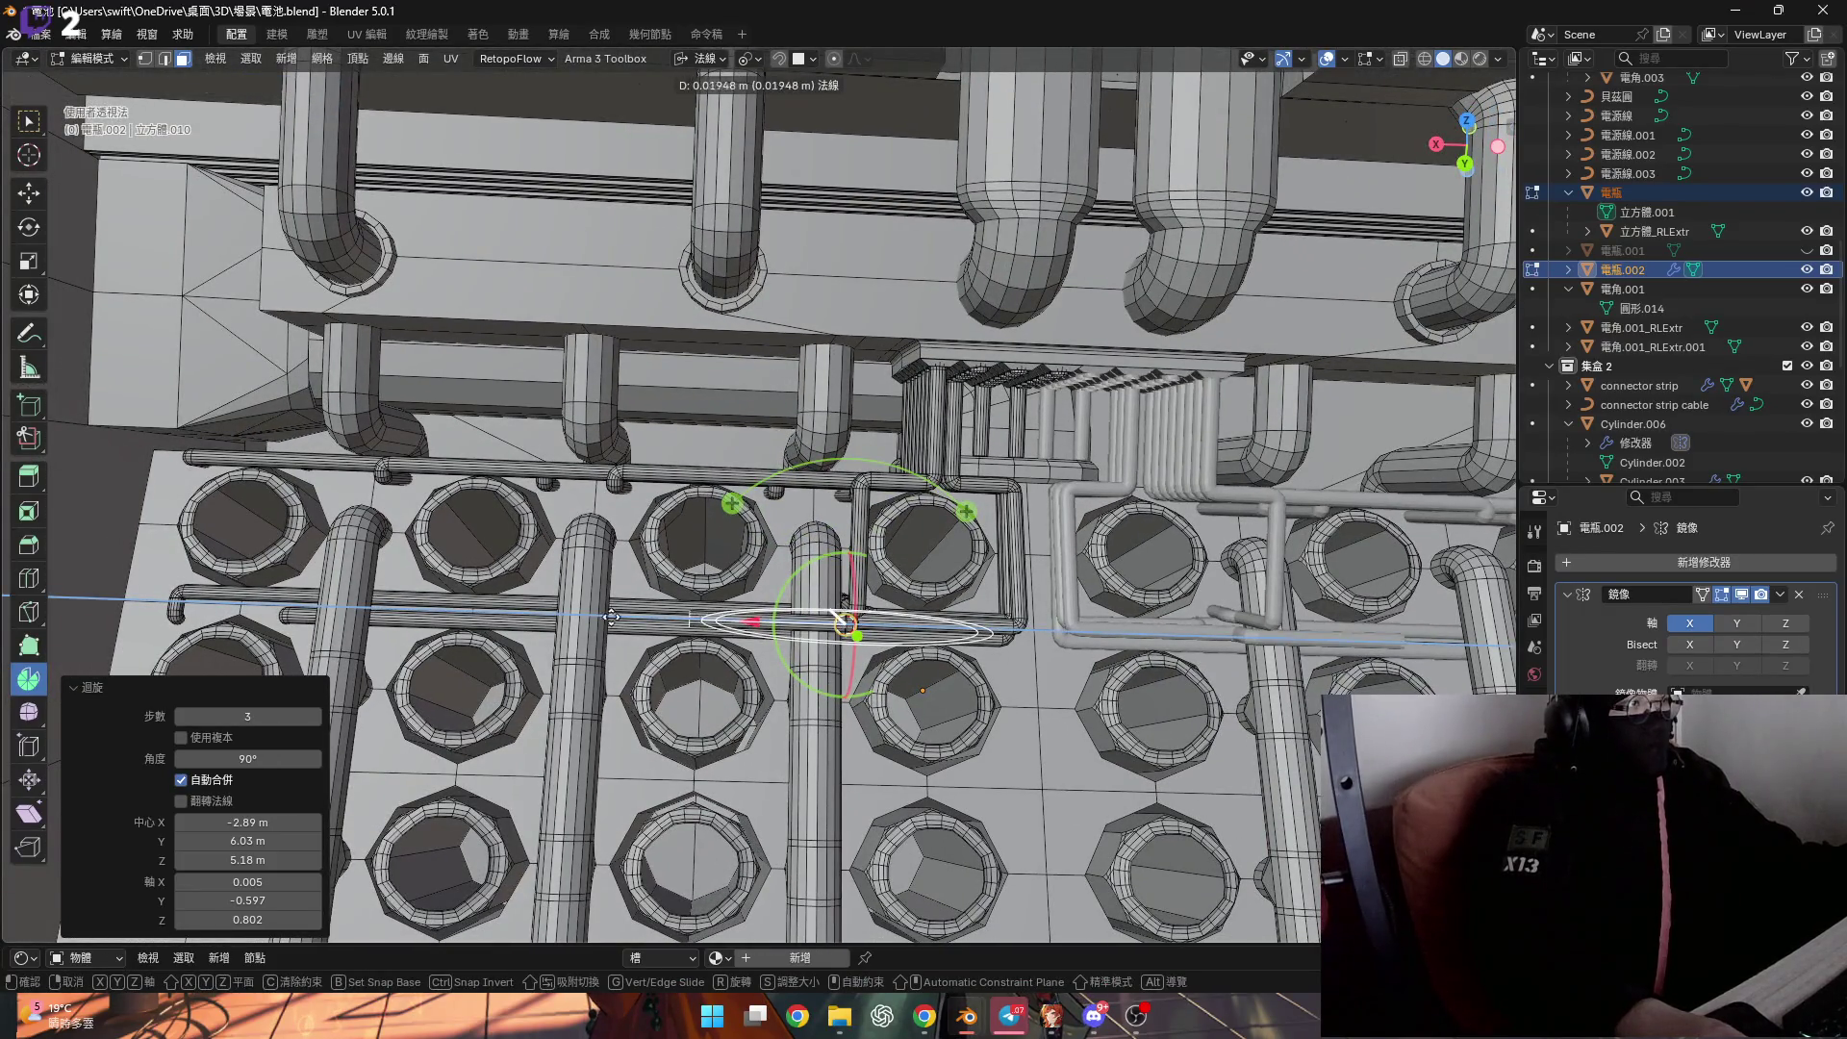
pyautogui.click(451, 633)
pyautogui.scroll(5, 451, 633)
pyautogui.moveTo(451, 633)
pyautogui.mouseDown(button='middle')
pyautogui.moveTo(641, 526)
pyautogui.moveTo(564, 600)
pyautogui.moveTo(587, 568)
pyautogui.moveTo(578, 510)
pyautogui.moveTo(550, 496)
pyautogui.moveTo(592, 563)
pyautogui.moveTo(507, 554)
pyautogui.mouseUp(button='middle')
pyautogui.scroll(-4, 640, 526)
pyautogui.scroll(4, 545, 616)
# Delete the far end cap, select the connected pipe, and begin scaling it.
pyautogui.press('x')
pyautogui.click(498, 483)
pyautogui.press('2')
pyautogui.keyDown('alt'); pyautogui.click(520, 481); pyautogui.keyUp('alt')
pyautogui.hotkey('ctrl', 'l')
pyautogui.press('1')
pyautogui.moveTo(420, 708)
pyautogui.mouseDown(button='middle')
pyautogui.moveTo(441, 522)
pyautogui.moveTo(465, 563)
pyautogui.mouseUp(button='middle')
pyautogui.press('s')
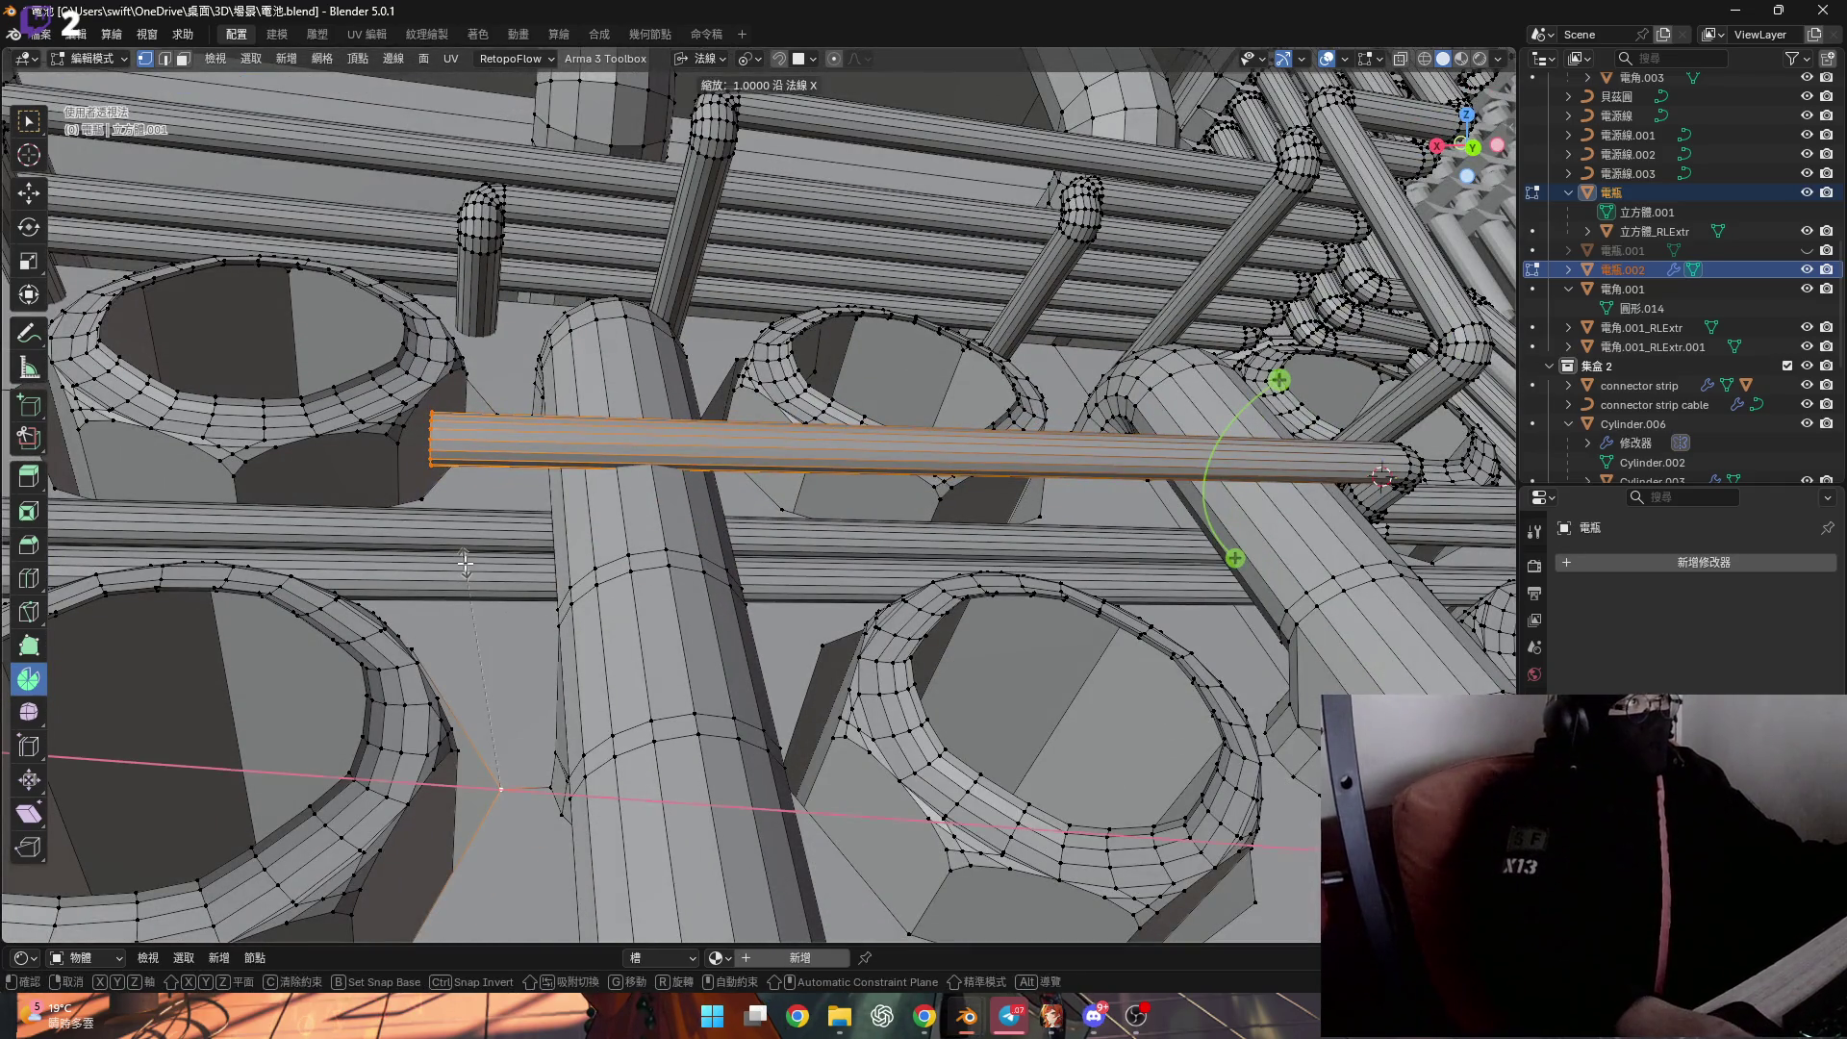
# Flatten the open pipe end by scaling it to 0 along X.
pyautogui.rightClick(465, 562)
pyautogui.click(712, 60)
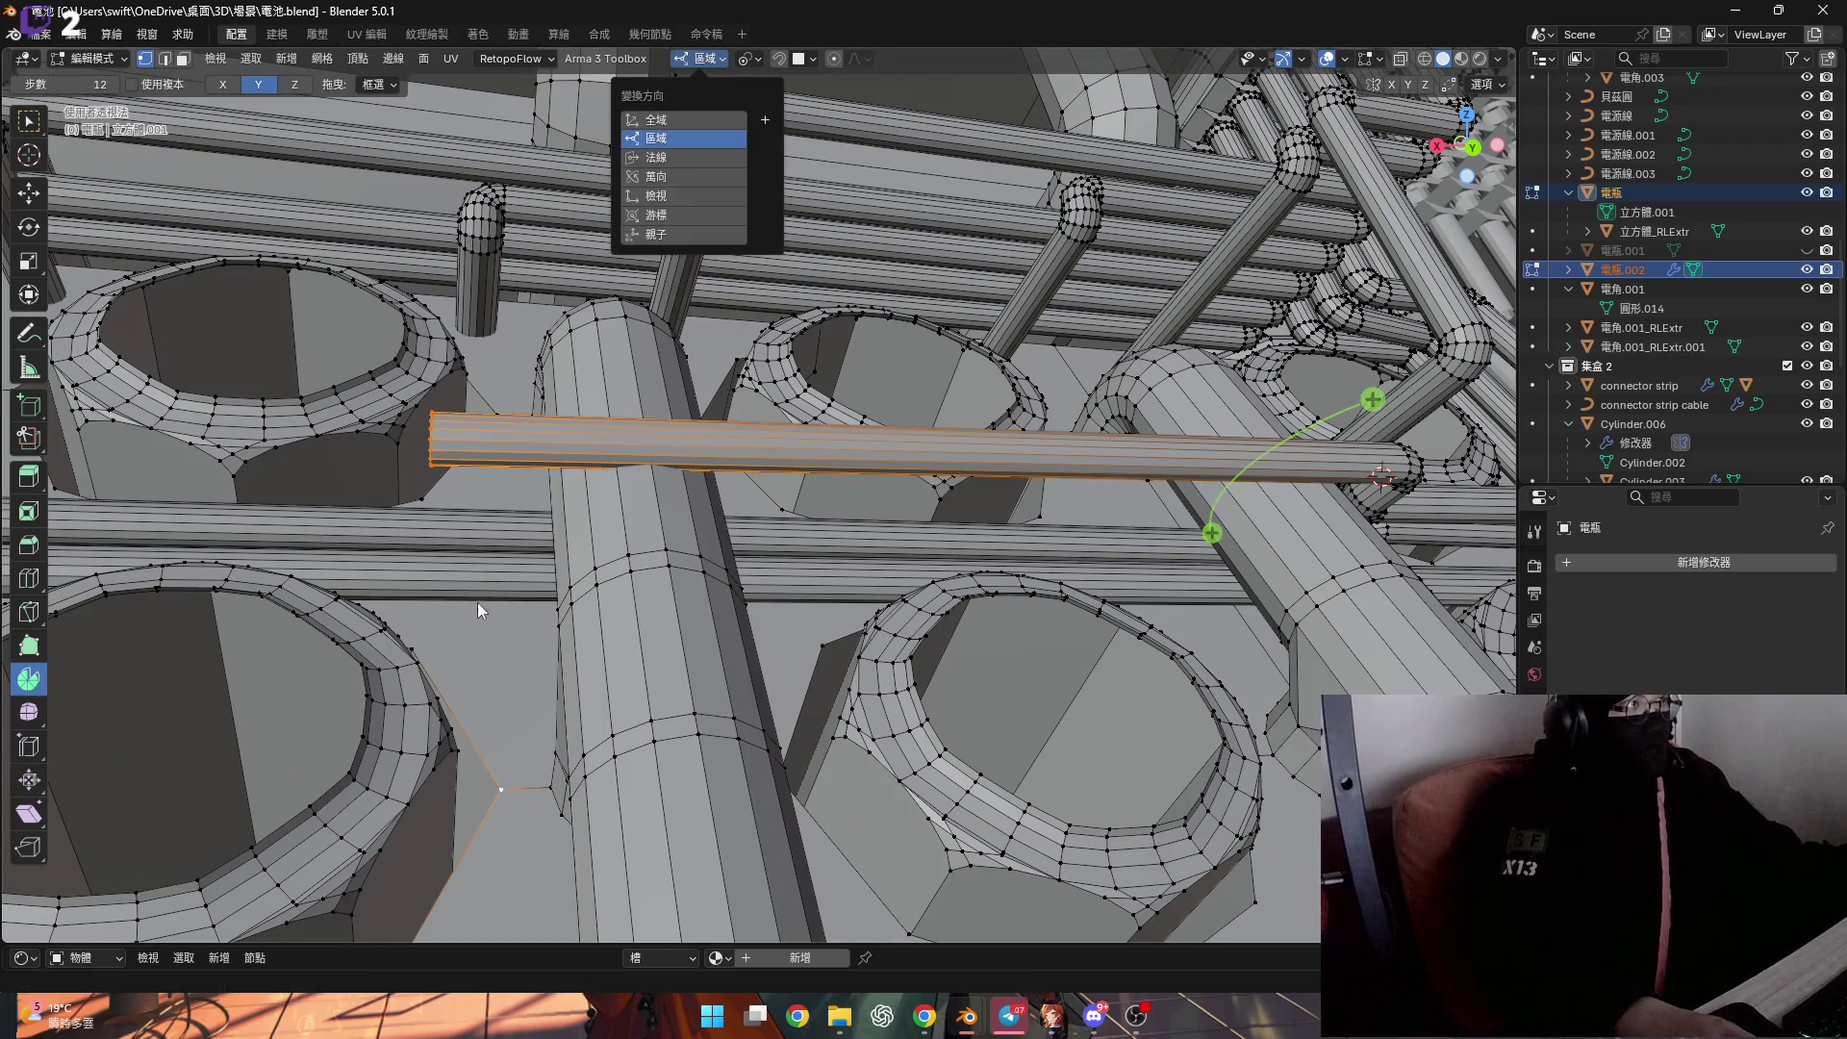
pyautogui.press('s')
pyautogui.press('x')
pyautogui.press('0')
pyautogui.press('Return')
pyautogui.moveTo(476, 614)
pyautogui.mouseDown(button='middle')
pyautogui.moveTo(577, 592)
pyautogui.moveTo(516, 611)
pyautogui.moveTo(520, 434)
pyautogui.moveTo(672, 524)
pyautogui.mouseUp(button='middle')
pyautogui.press('g')
pyautogui.press('Escape')
# Fill the open end with a cap face and set the transform orientation to Normal.
pyautogui.scroll(3, 520, 434)
pyautogui.press('f')
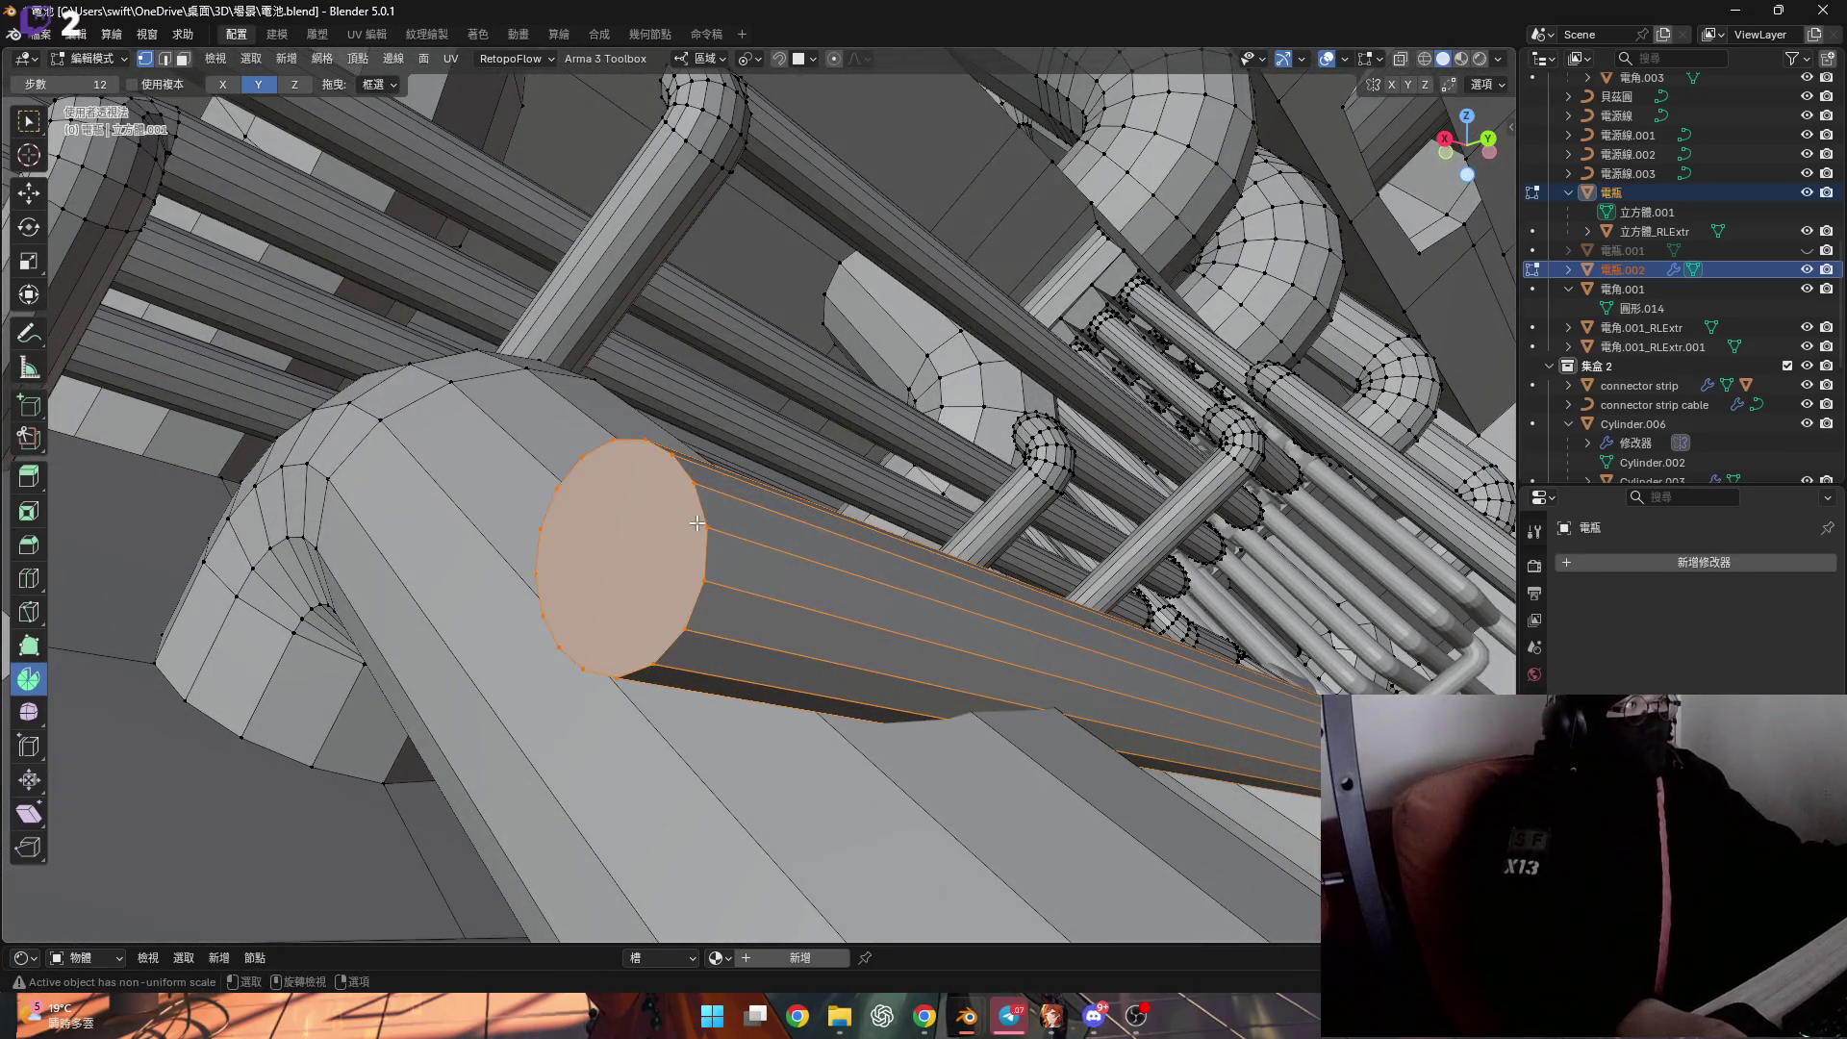
pyautogui.press('3')
pyautogui.click(669, 518)
pyautogui.click(707, 61)
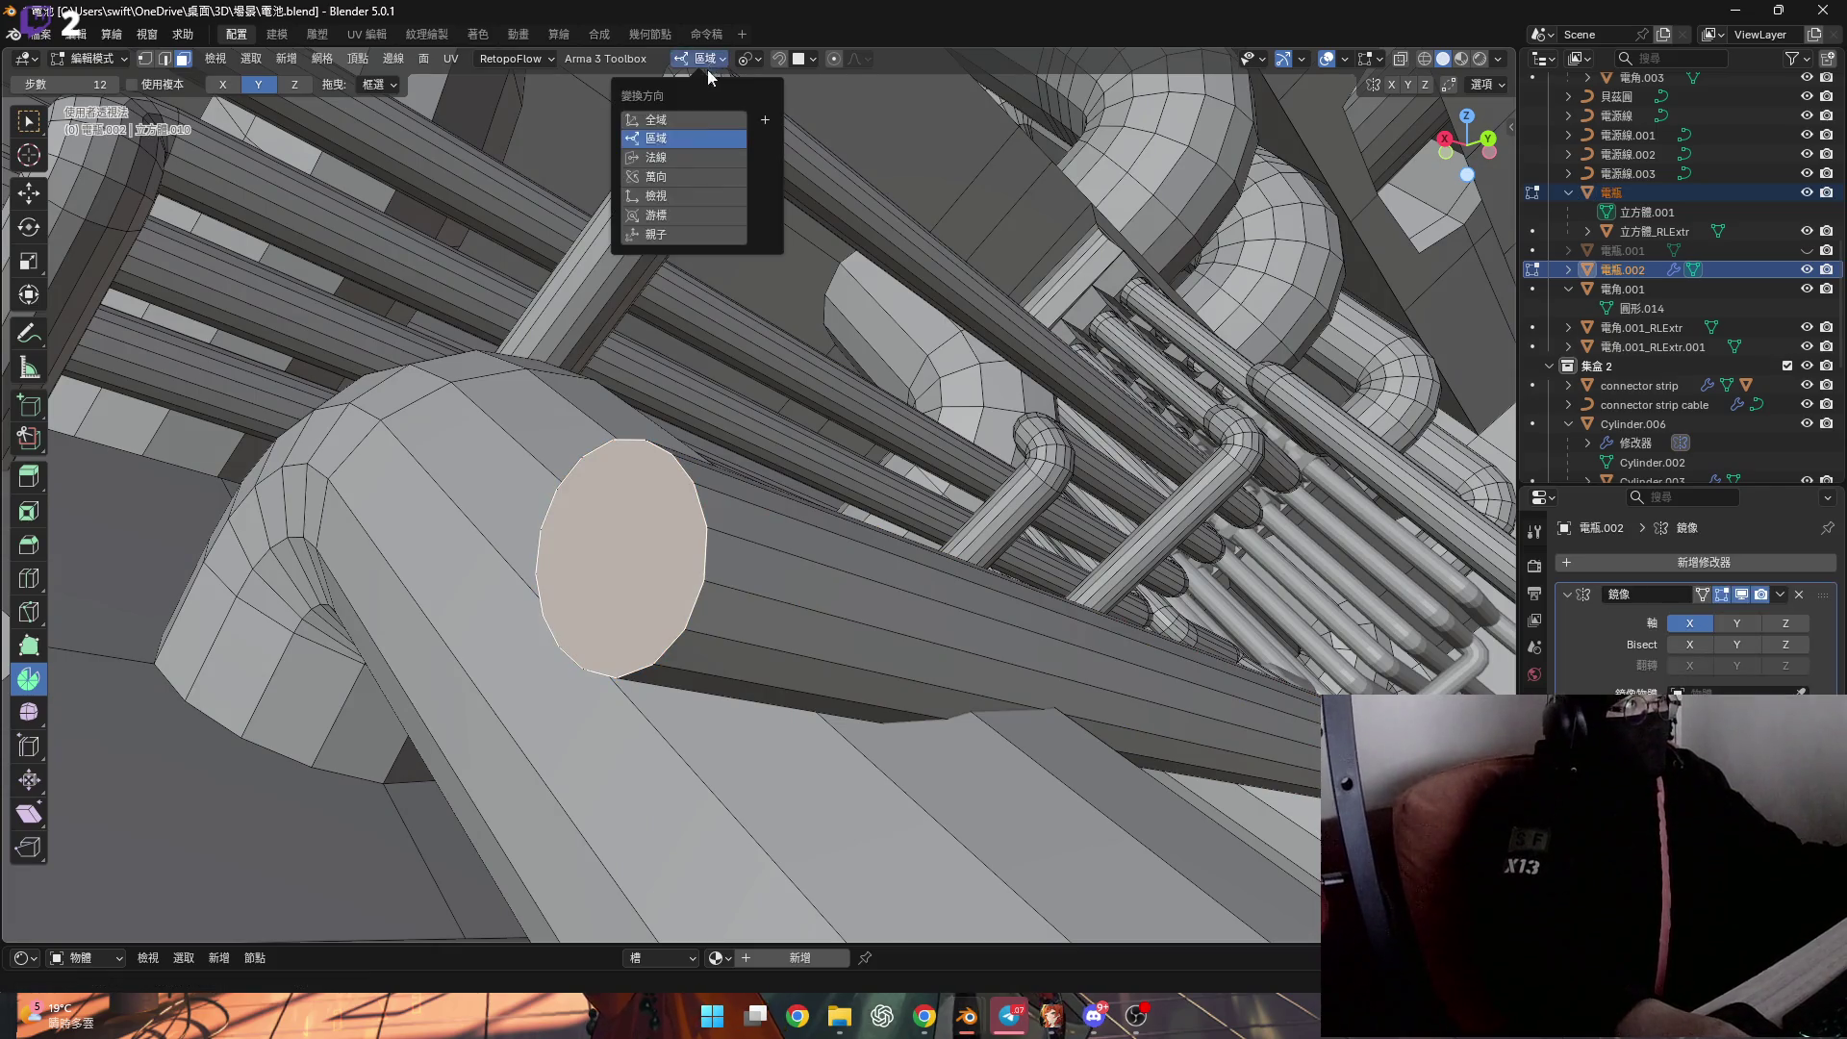
pyautogui.click(708, 155)
# Nudge the pipe end -0.000268 m along its normal Y axis.
pyautogui.moveTo(813, 710)
pyautogui.mouseDown(button='middle')
pyautogui.moveTo(588, 613)
pyautogui.moveTo(594, 597)
pyautogui.mouseUp(button='middle')
pyautogui.press('g')
pyautogui.press('y')
pyautogui.press('y')
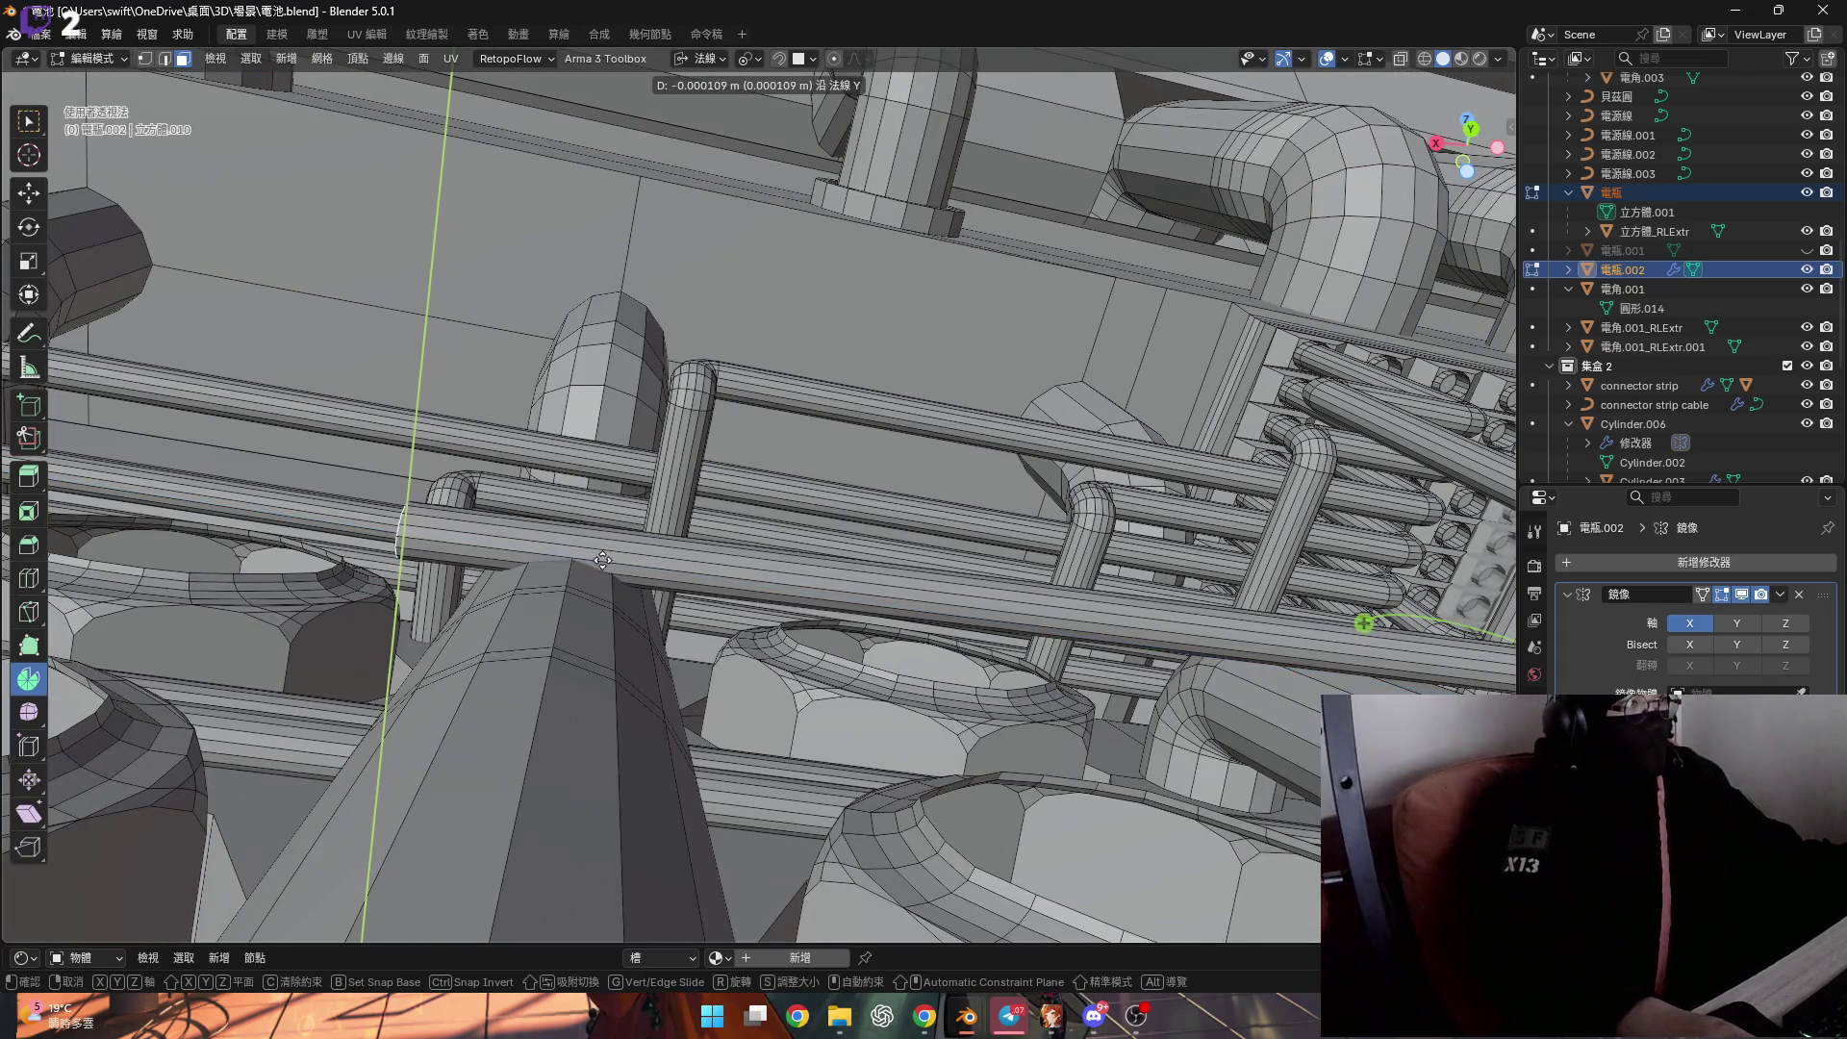
pyautogui.click(620, 288)
pyautogui.moveTo(619, 287)
pyautogui.mouseDown(button='middle')
pyautogui.moveTo(579, 467)
pyautogui.moveTo(557, 462)
pyautogui.moveTo(536, 399)
pyautogui.moveTo(424, 389)
pyautogui.moveTo(813, 428)
pyautogui.moveTo(643, 496)
pyautogui.moveTo(649, 414)
pyautogui.mouseUp(button='middle')
pyautogui.press('g')
pyautogui.click(535, 398)
pyautogui.press('g')
pyautogui.press('y')
pyautogui.click(644, 471)
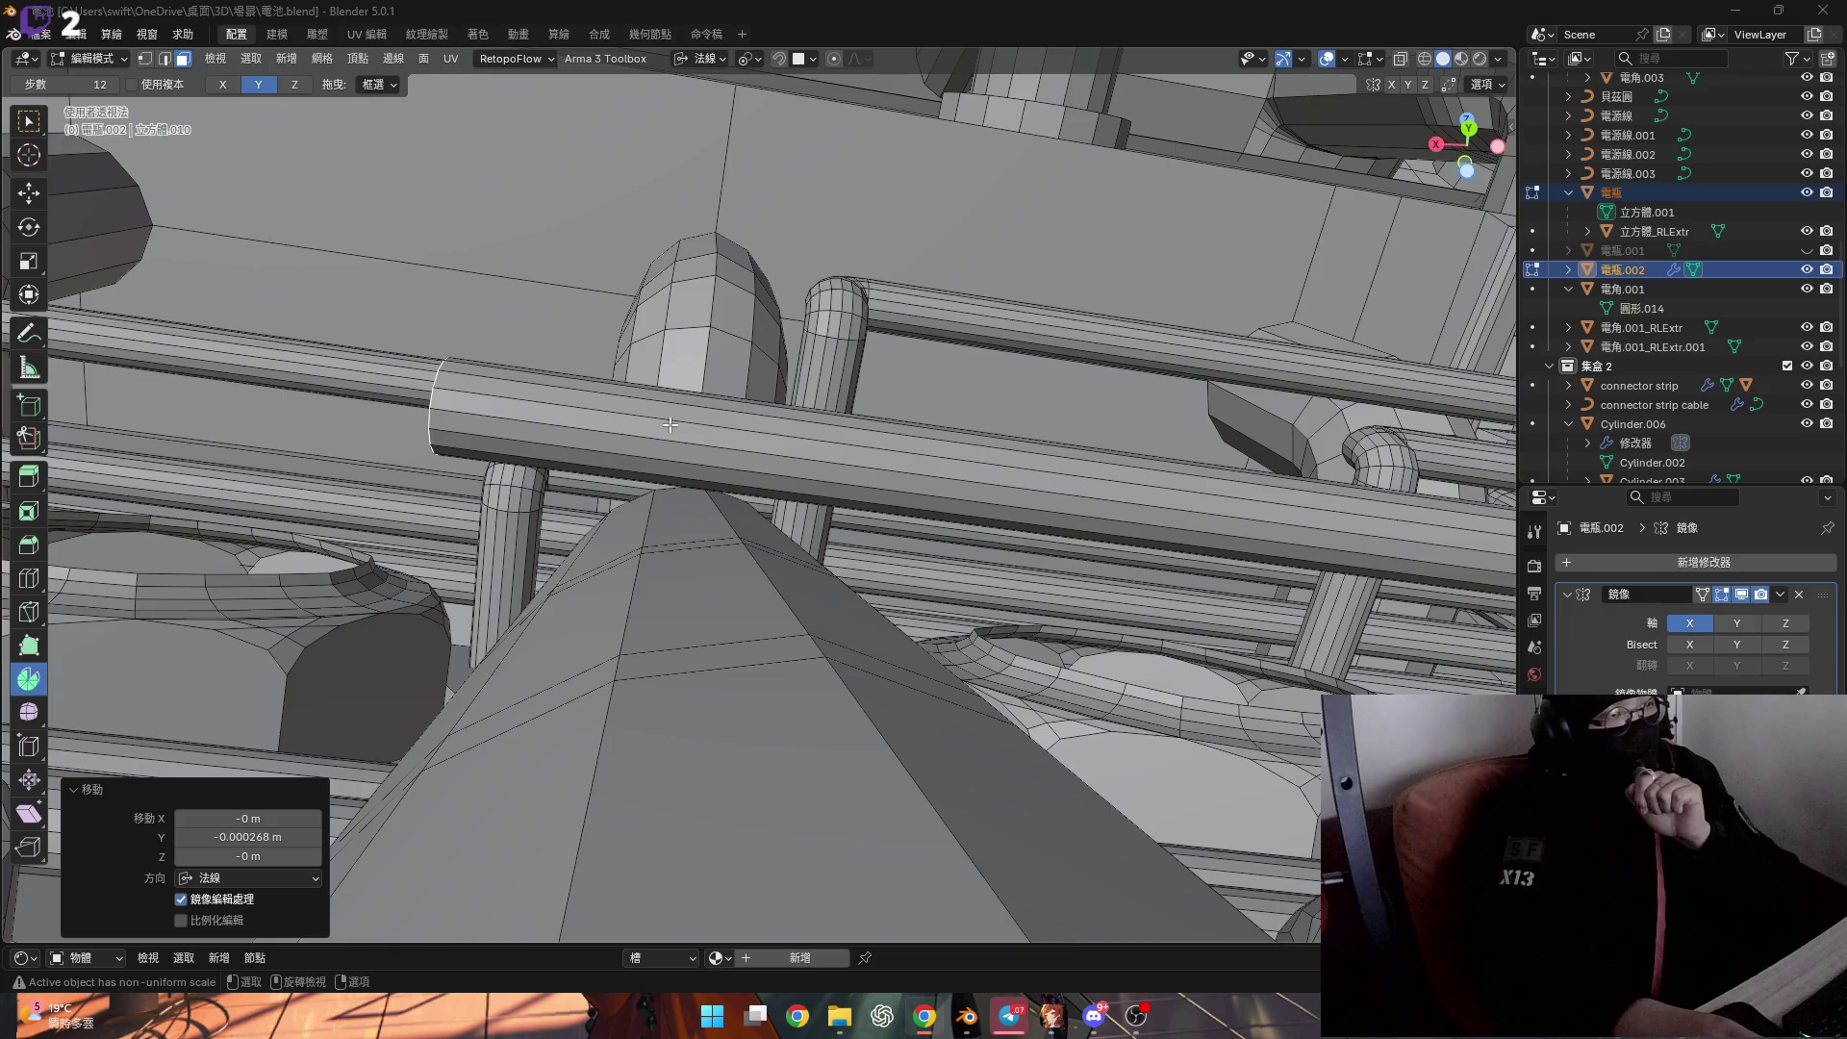
# Select the whole linked pipe and switch to vertex selection.
pyautogui.moveTo(642, 423)
pyautogui.mouseDown(button='middle')
pyautogui.moveTo(838, 571)
pyautogui.moveTo(825, 445)
pyautogui.moveTo(847, 449)
pyautogui.moveTo(799, 334)
pyautogui.moveTo(808, 297)
pyautogui.moveTo(784, 501)
pyautogui.moveTo(745, 618)
pyautogui.moveTo(847, 417)
pyautogui.moveTo(760, 471)
pyautogui.mouseUp(button='middle')
pyautogui.scroll(2, 782, 527)
pyautogui.scroll(-3, 782, 527)
pyautogui.scroll(5, 770, 538)
pyautogui.hotkey('ctrl', 'l')
pyautogui.press('1')
pyautogui.scroll(3, 745, 490)
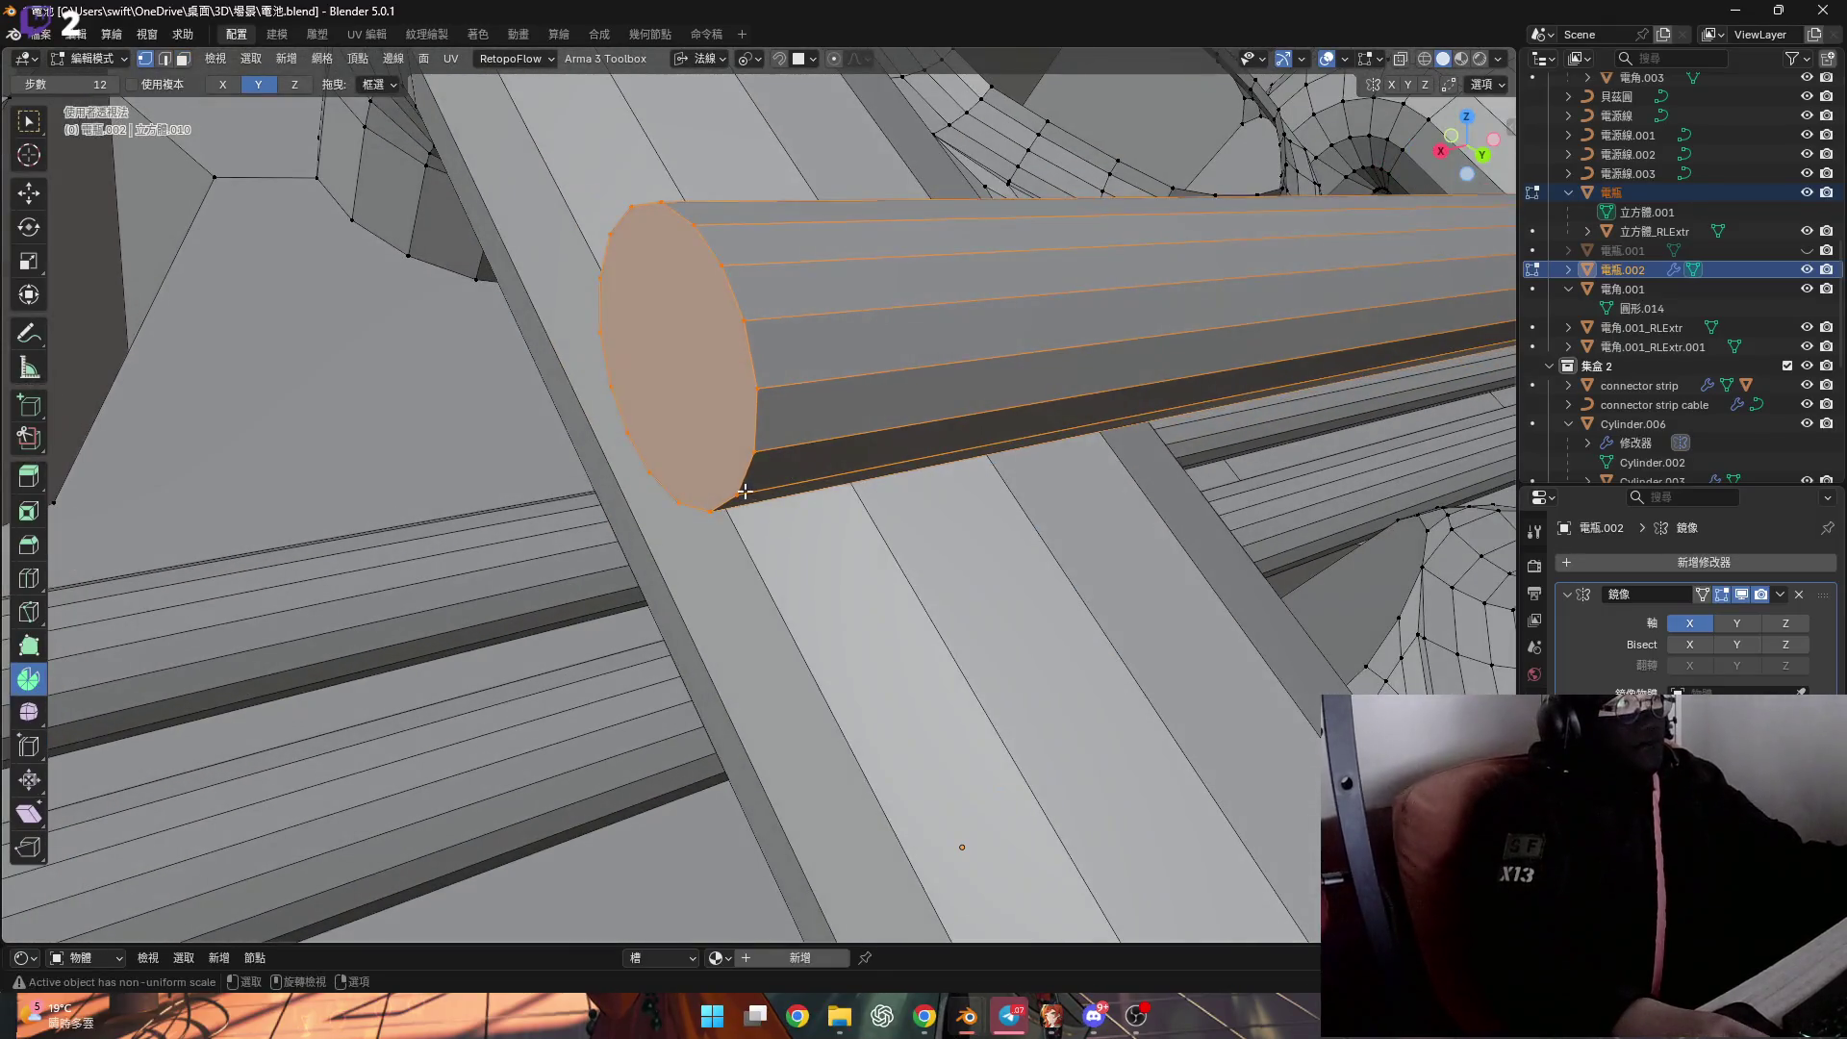
# Snap the 3D cursor to a vertex on the capped pipe end and spin the cap into a 90° elbow.
pyautogui.click(745, 491)
pyautogui.scroll(-3, 745, 491)
pyautogui.hotkey('shift', 's')
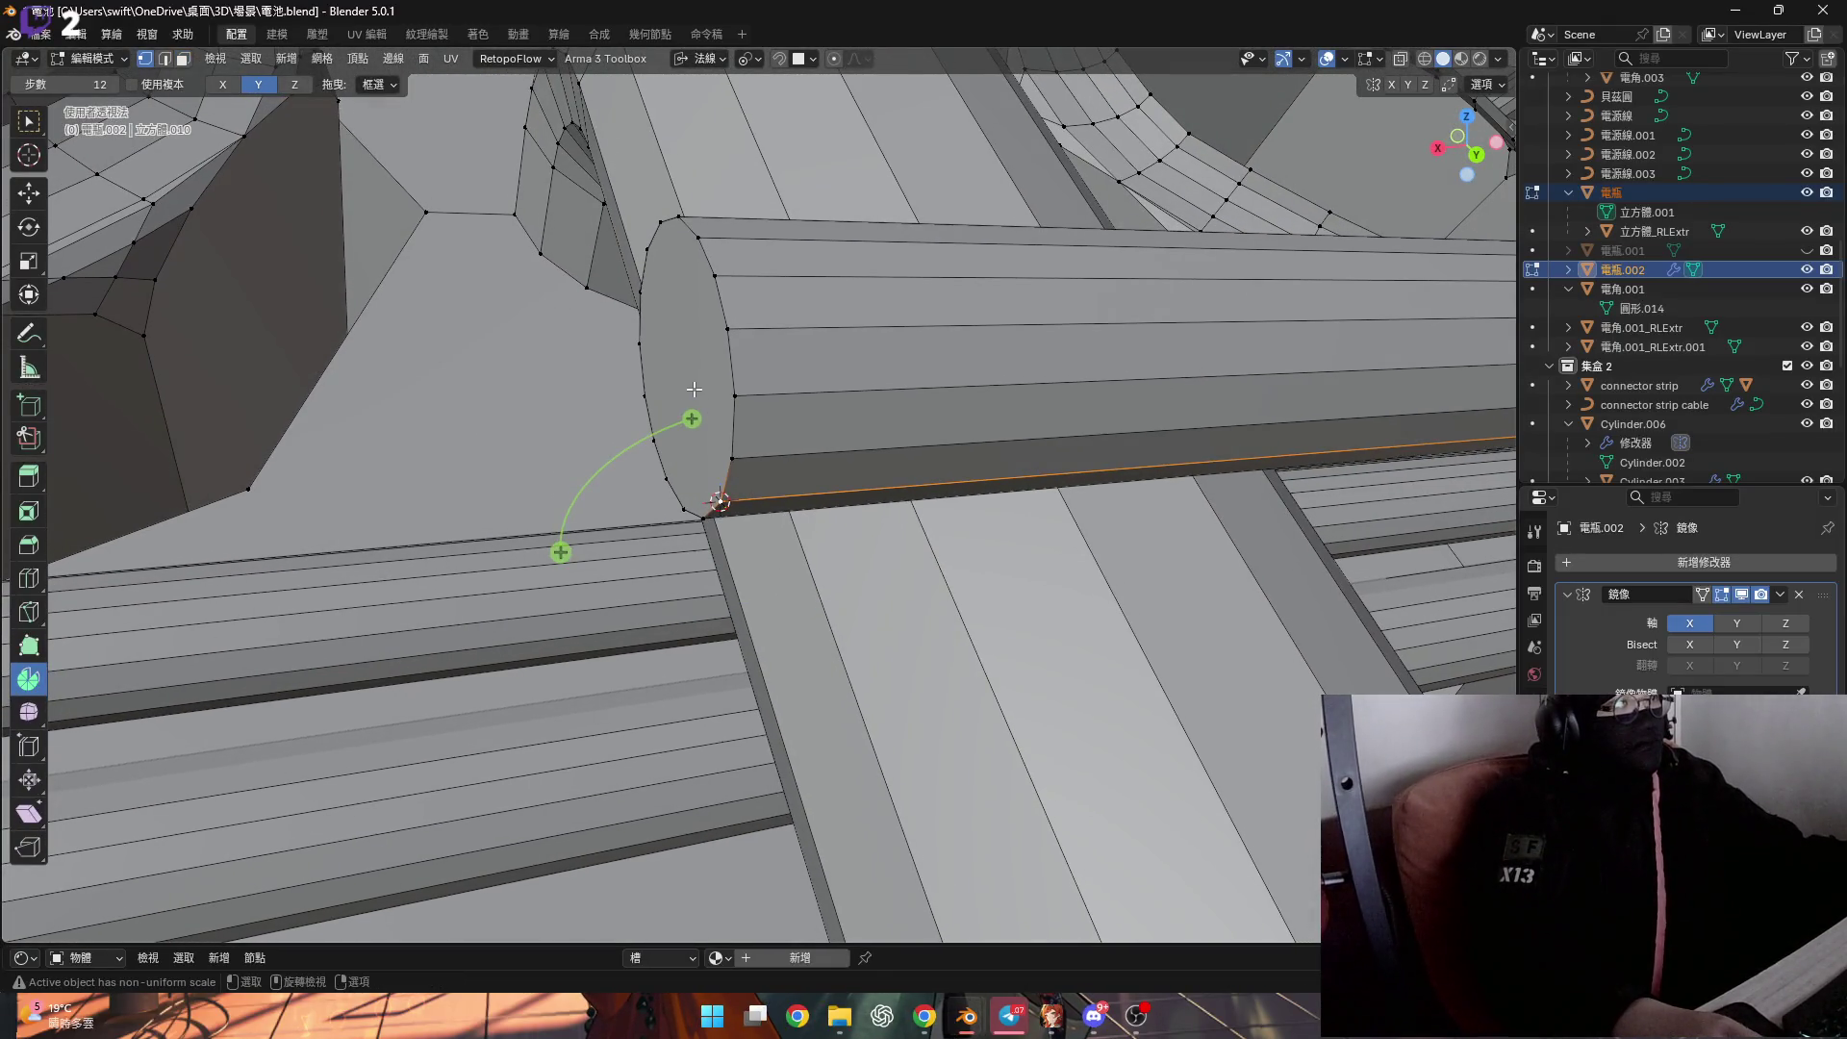
pyautogui.moveTo(739, 438)
pyautogui.mouseDown(button='middle')
pyautogui.moveTo(692, 472)
pyautogui.moveTo(726, 478)
pyautogui.mouseUp(button='middle')
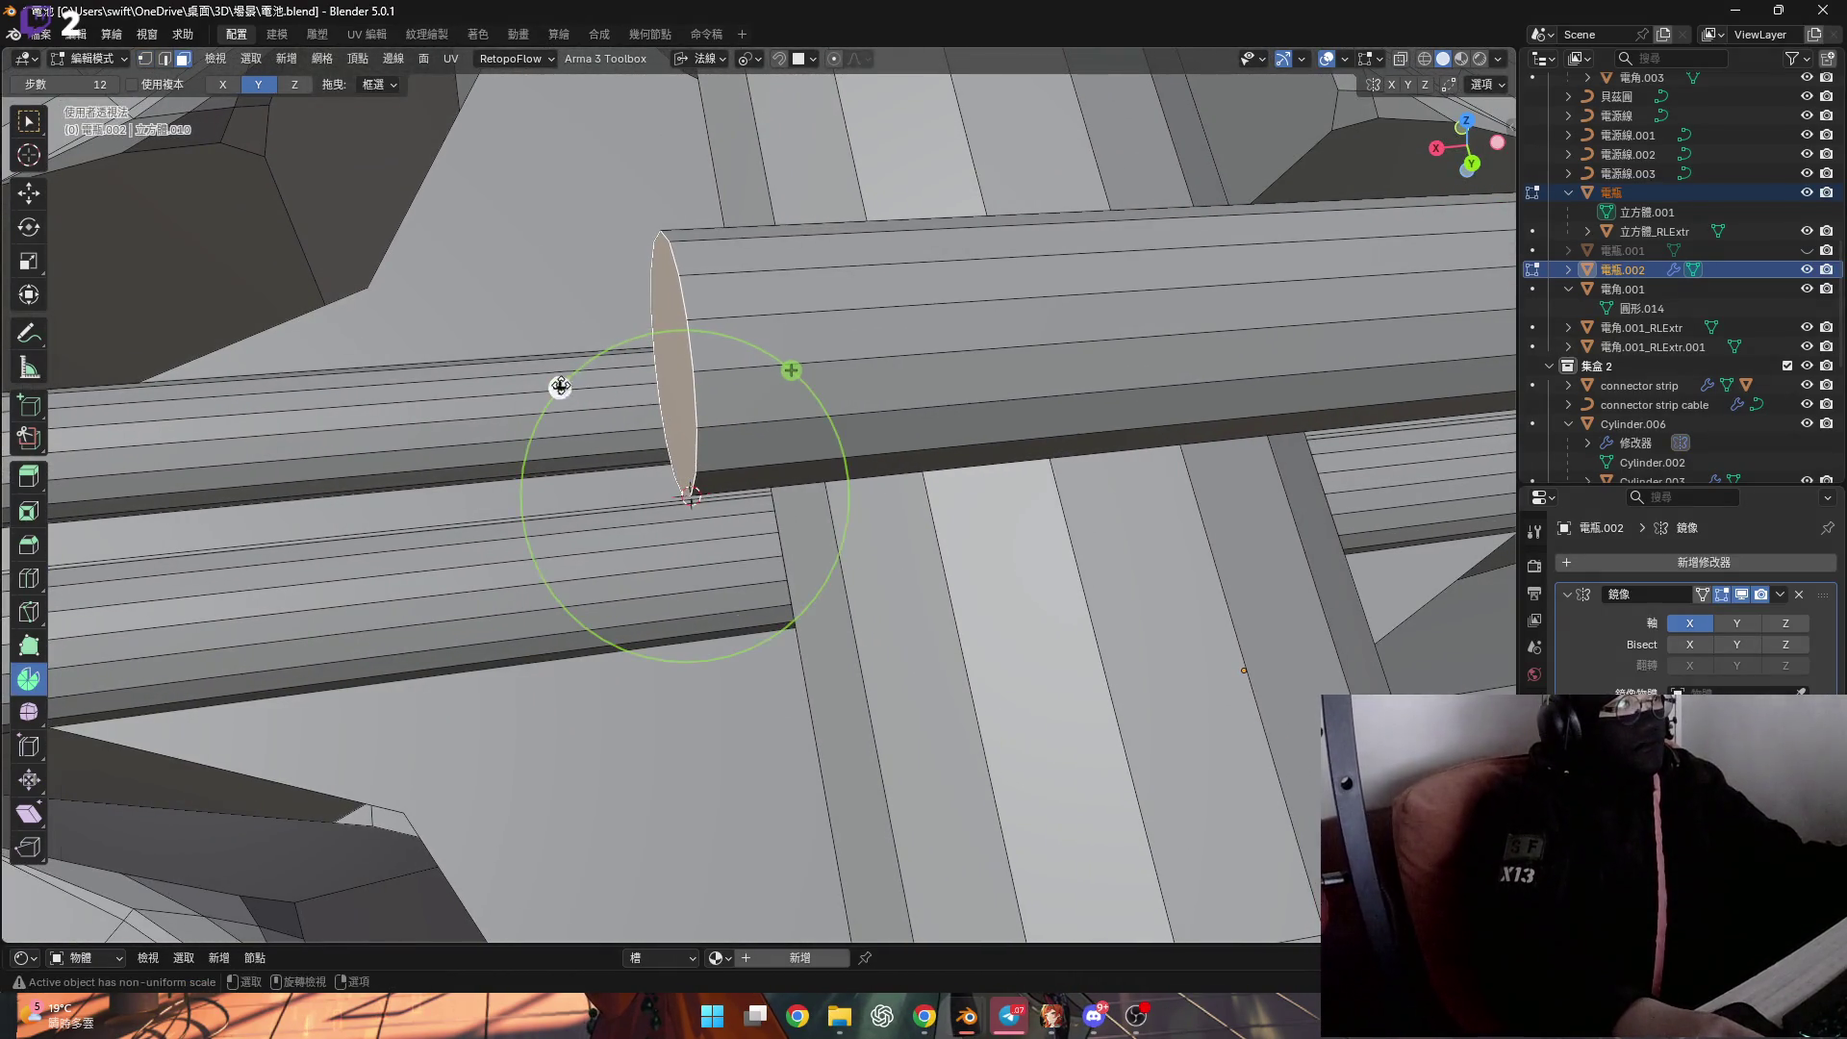
pyautogui.moveTo(560, 386); pyautogui.dragTo(508, 486)
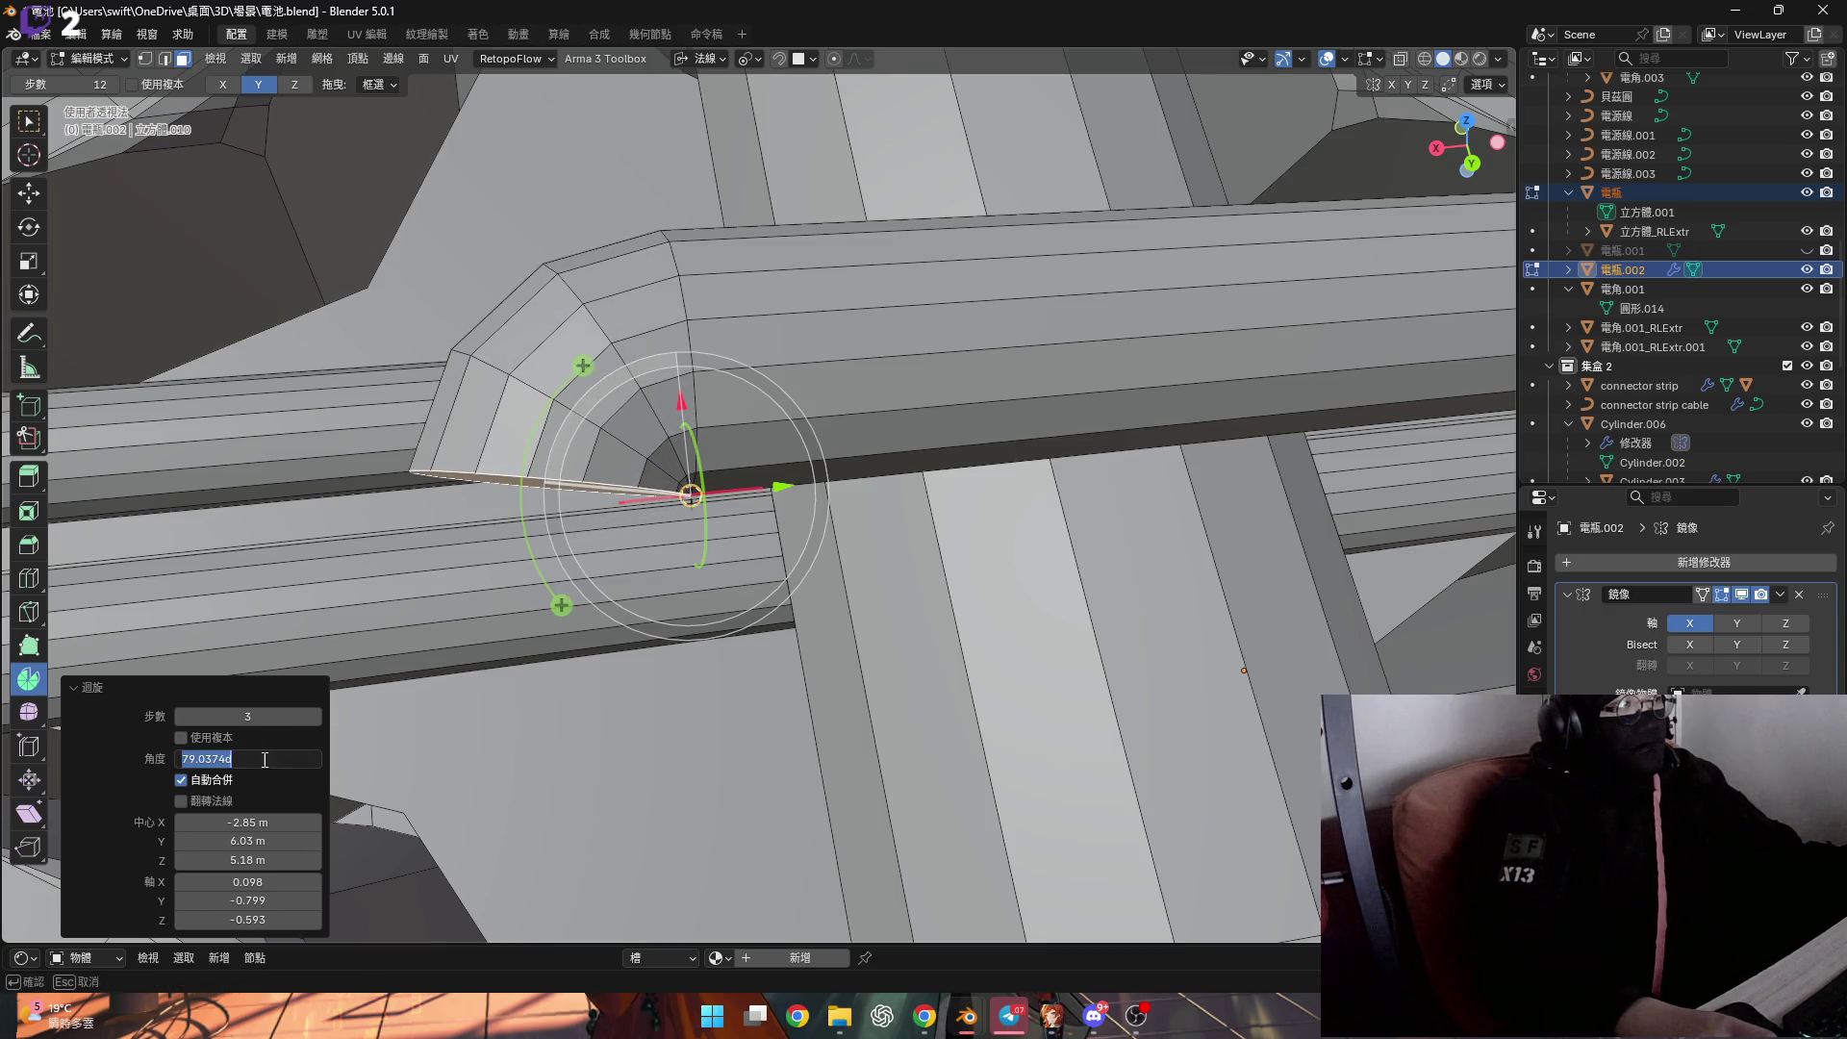
pyautogui.moveTo(386, 431); pyautogui.dragTo(497, 300, button='middle')
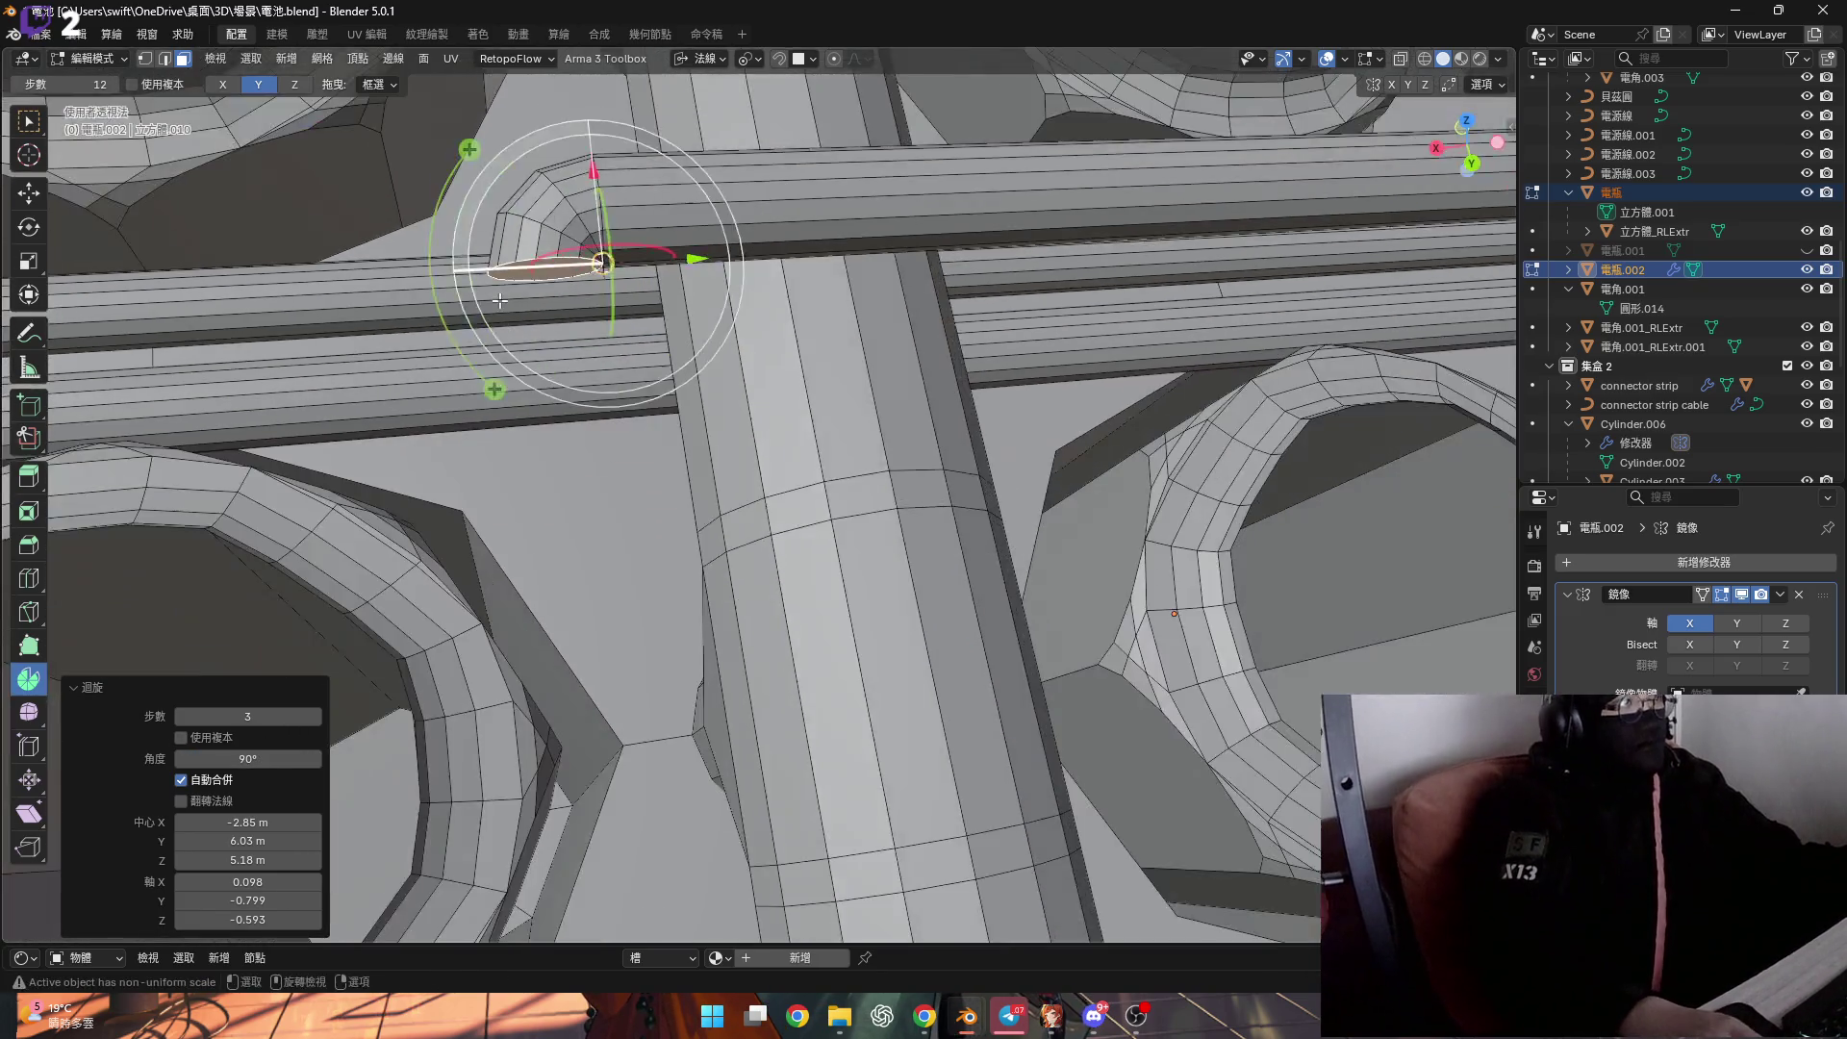
pyautogui.moveTo(546, 357)
pyautogui.mouseDown(button='middle')
pyautogui.moveTo(505, 356)
pyautogui.moveTo(589, 374)
pyautogui.mouseUp(button='middle')
pyautogui.moveTo(572, 401)
pyautogui.mouseDown(button='middle')
pyautogui.moveTo(590, 398)
pyautogui.moveTo(548, 347)
pyautogui.moveTo(607, 355)
pyautogui.moveTo(615, 278)
pyautogui.moveTo(702, 82)
pyautogui.mouseUp(button='middle')
# Delete the end faces of another pipe to open the cylinder end.
pyautogui.click(701, 59)
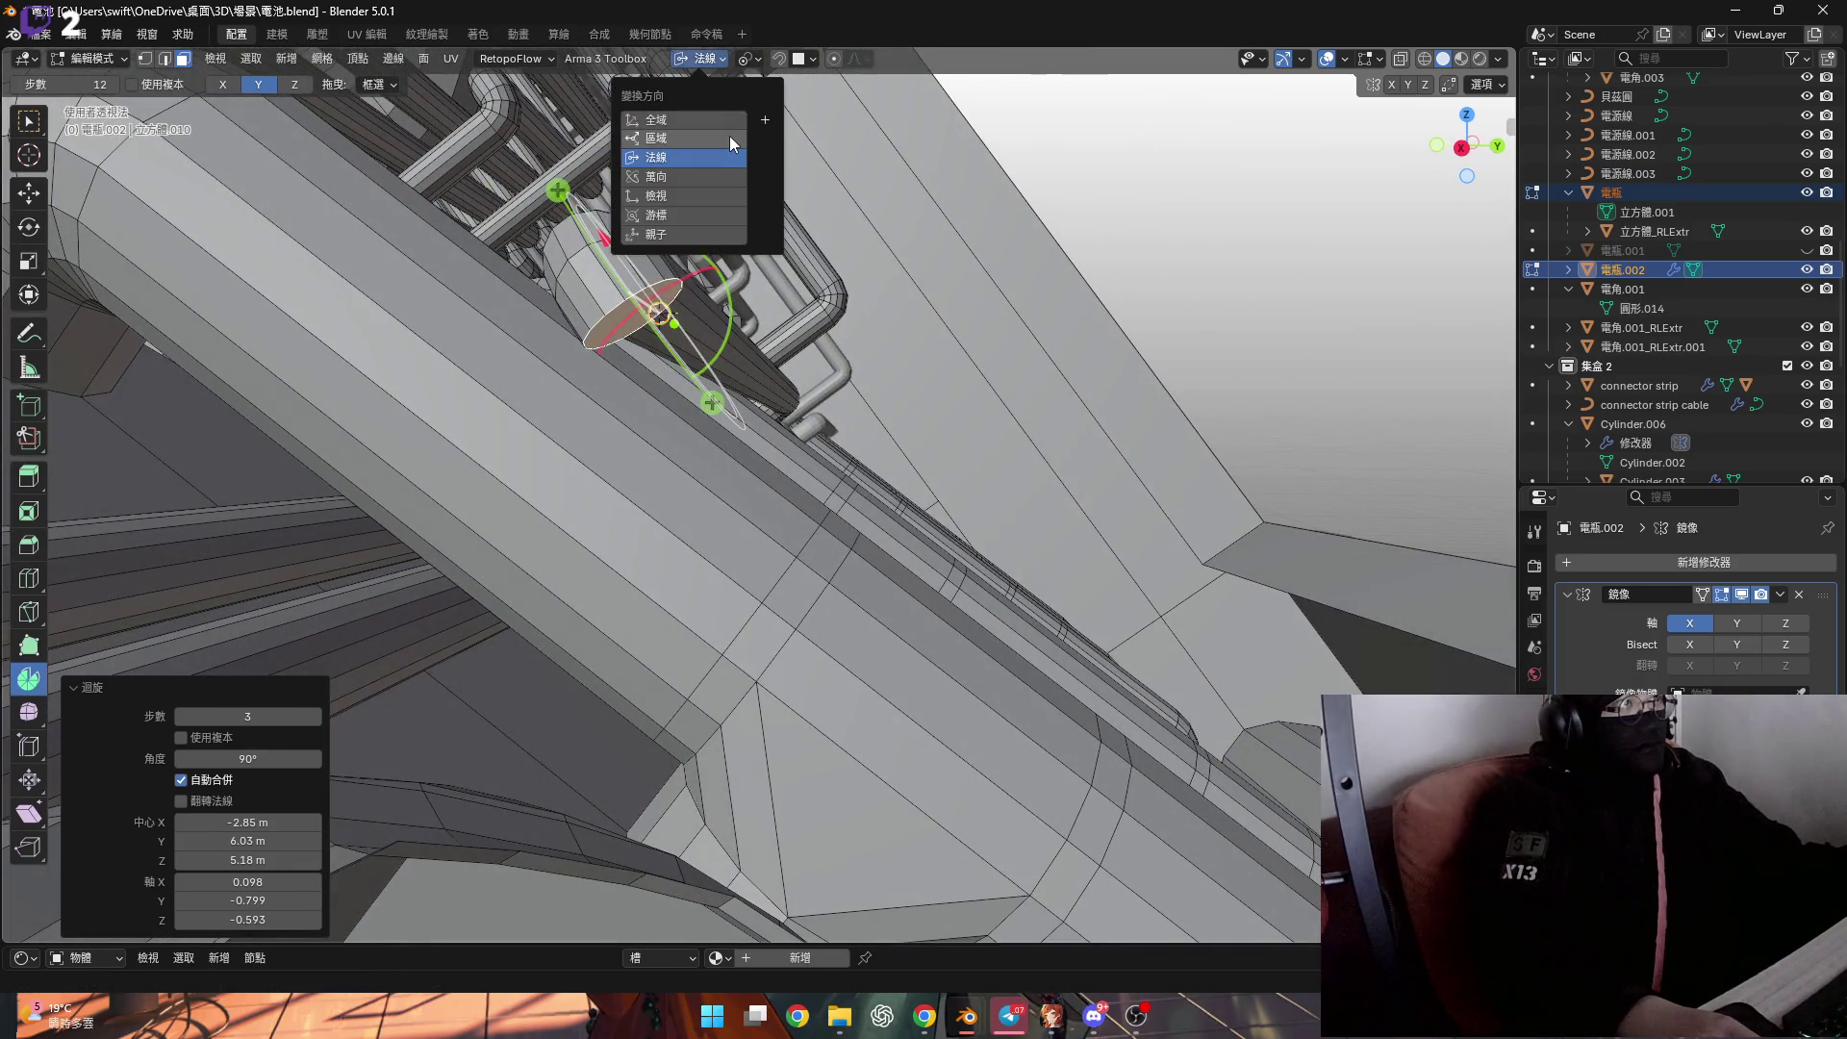
pyautogui.moveTo(673, 221)
pyautogui.mouseDown(button='middle')
pyautogui.moveTo(632, 314)
pyautogui.moveTo(506, 269)
pyautogui.moveTo(521, 311)
pyautogui.mouseUp(button='middle')
pyautogui.press('x')
pyautogui.click(631, 314)
pyautogui.scroll(3, 502, 275)
# Snap the 3D cursor to the cylinder end as the pivot for the next spin.
pyautogui.moveTo(520, 311); pyautogui.dragTo(525, 298)
pyautogui.scroll(3, 526, 296)
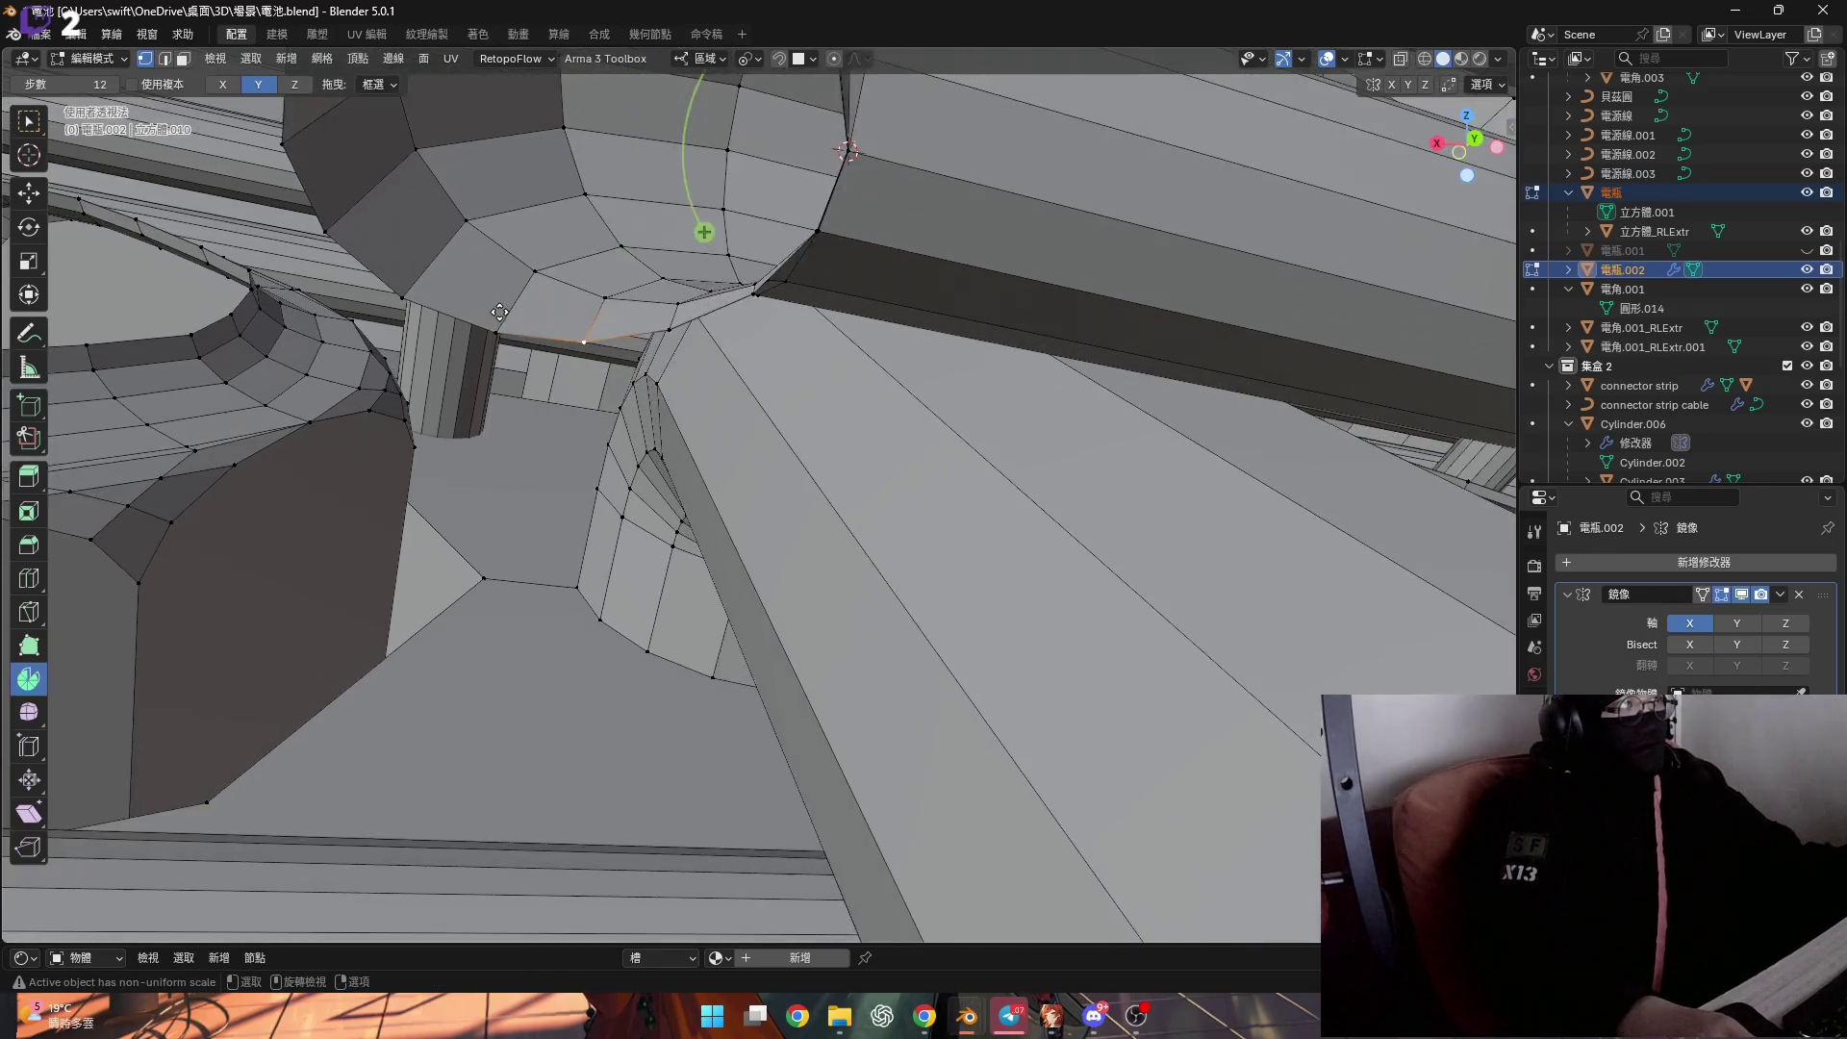
pyautogui.moveTo(520, 310); pyautogui.dragTo(510, 326, button='middle')
pyautogui.hotkey('shift', 's')
pyautogui.click(575, 352)
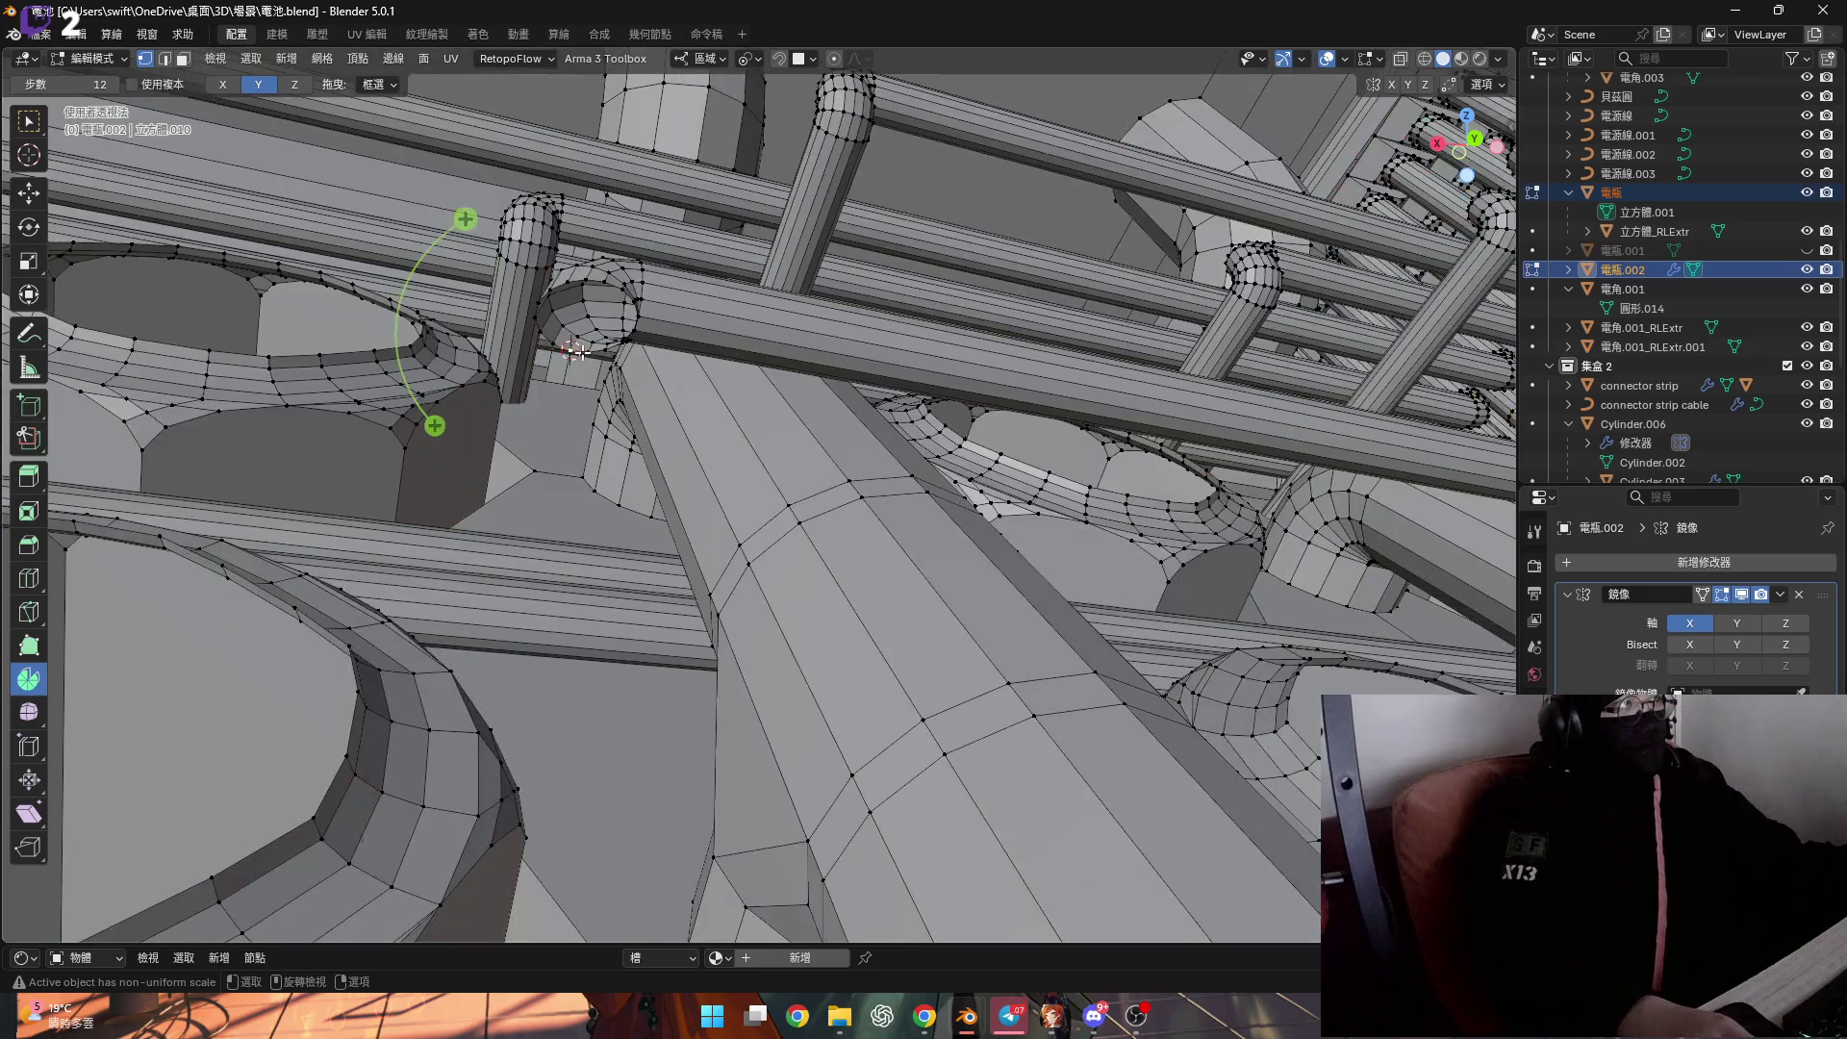
pyautogui.scroll(5, 595, 351)
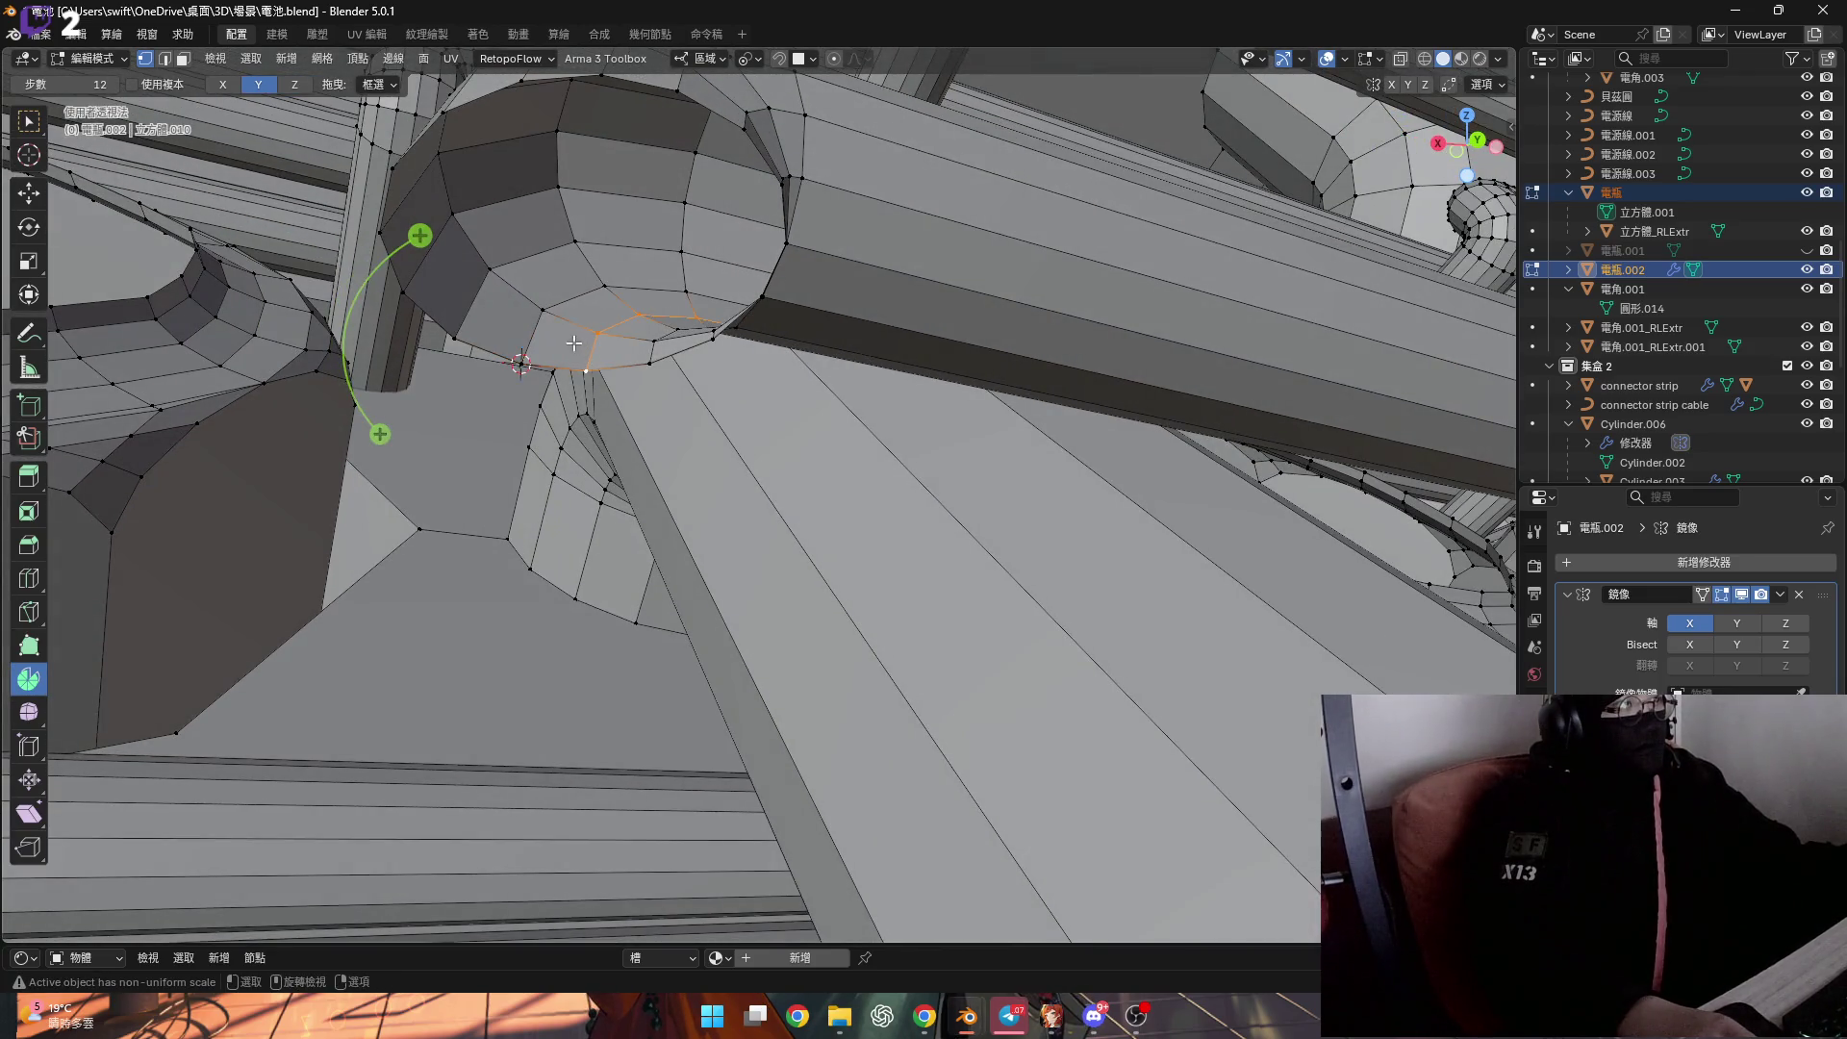
pyautogui.moveTo(486, 348); pyautogui.dragTo(588, 364, button='middle')
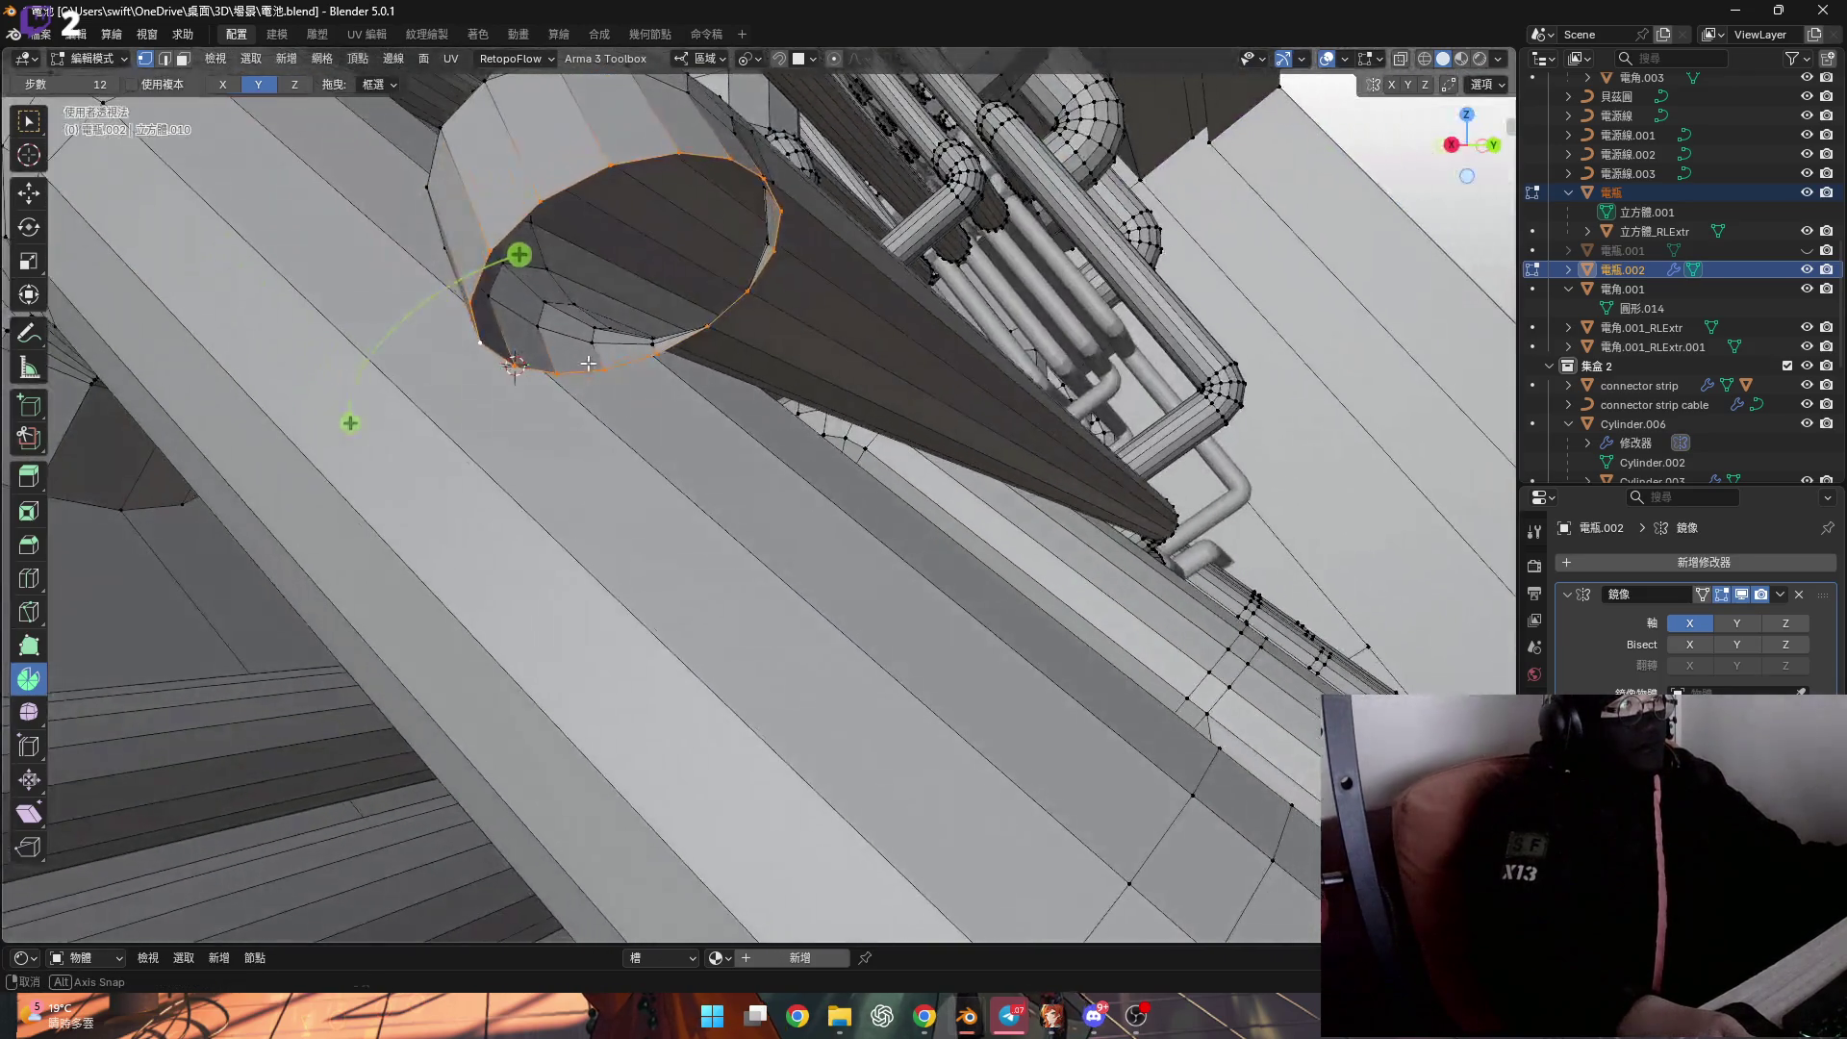
pyautogui.moveTo(633, 470)
pyautogui.mouseDown(button='middle')
pyautogui.moveTo(647, 342)
pyautogui.moveTo(825, 371)
pyautogui.moveTo(653, 385)
pyautogui.moveTo(723, 368)
pyautogui.mouseUp(button='middle')
# Spin the open end ring into a 3-step arc, adjusting the angle from 85° to 75° to 70°.
pyautogui.moveTo(808, 317); pyautogui.dragTo(717, 438)
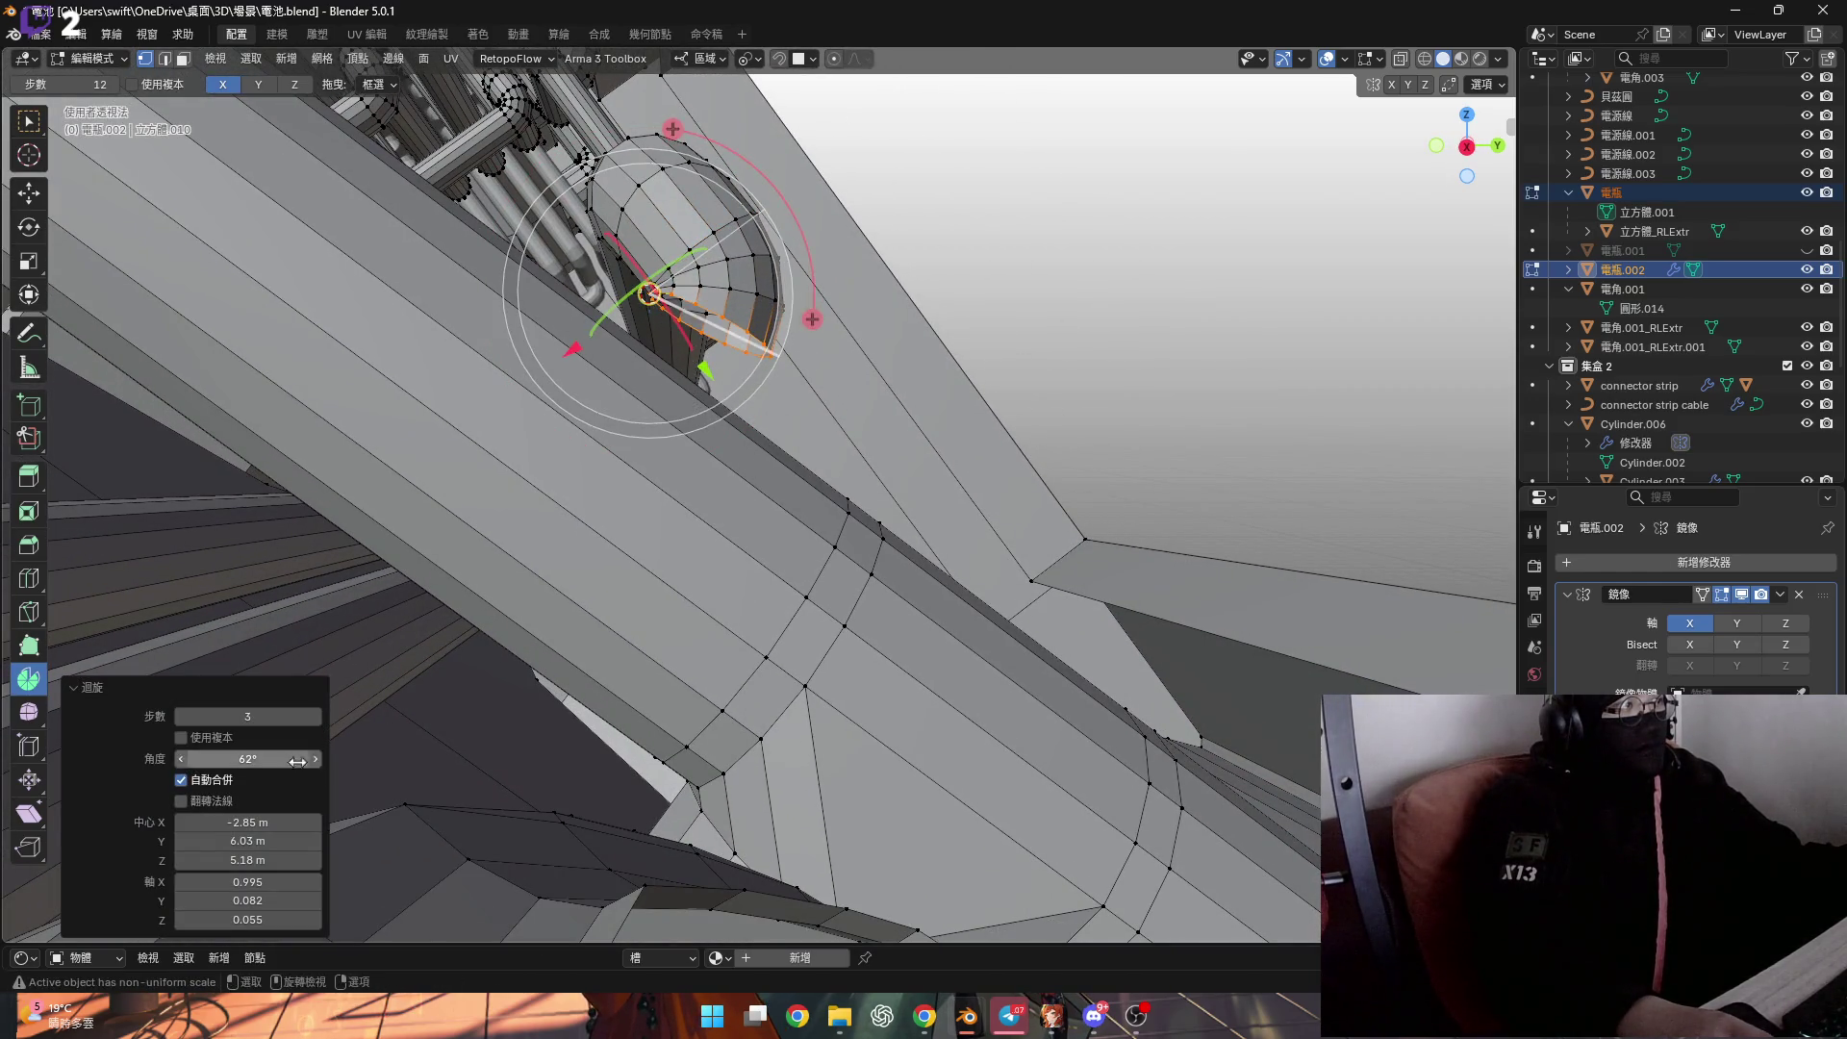
pyautogui.write('85')
pyautogui.press('Return')
pyautogui.moveTo(466, 580)
pyautogui.keyDown('shift'); pyautogui.mouseDown(button='middle')
pyautogui.moveTo(490, 545)
pyautogui.moveTo(477, 556)
pyautogui.mouseUp(button='middle'); pyautogui.keyUp('shift')
pyautogui.click(248, 759)
pyautogui.write('75')
pyautogui.press('Return')
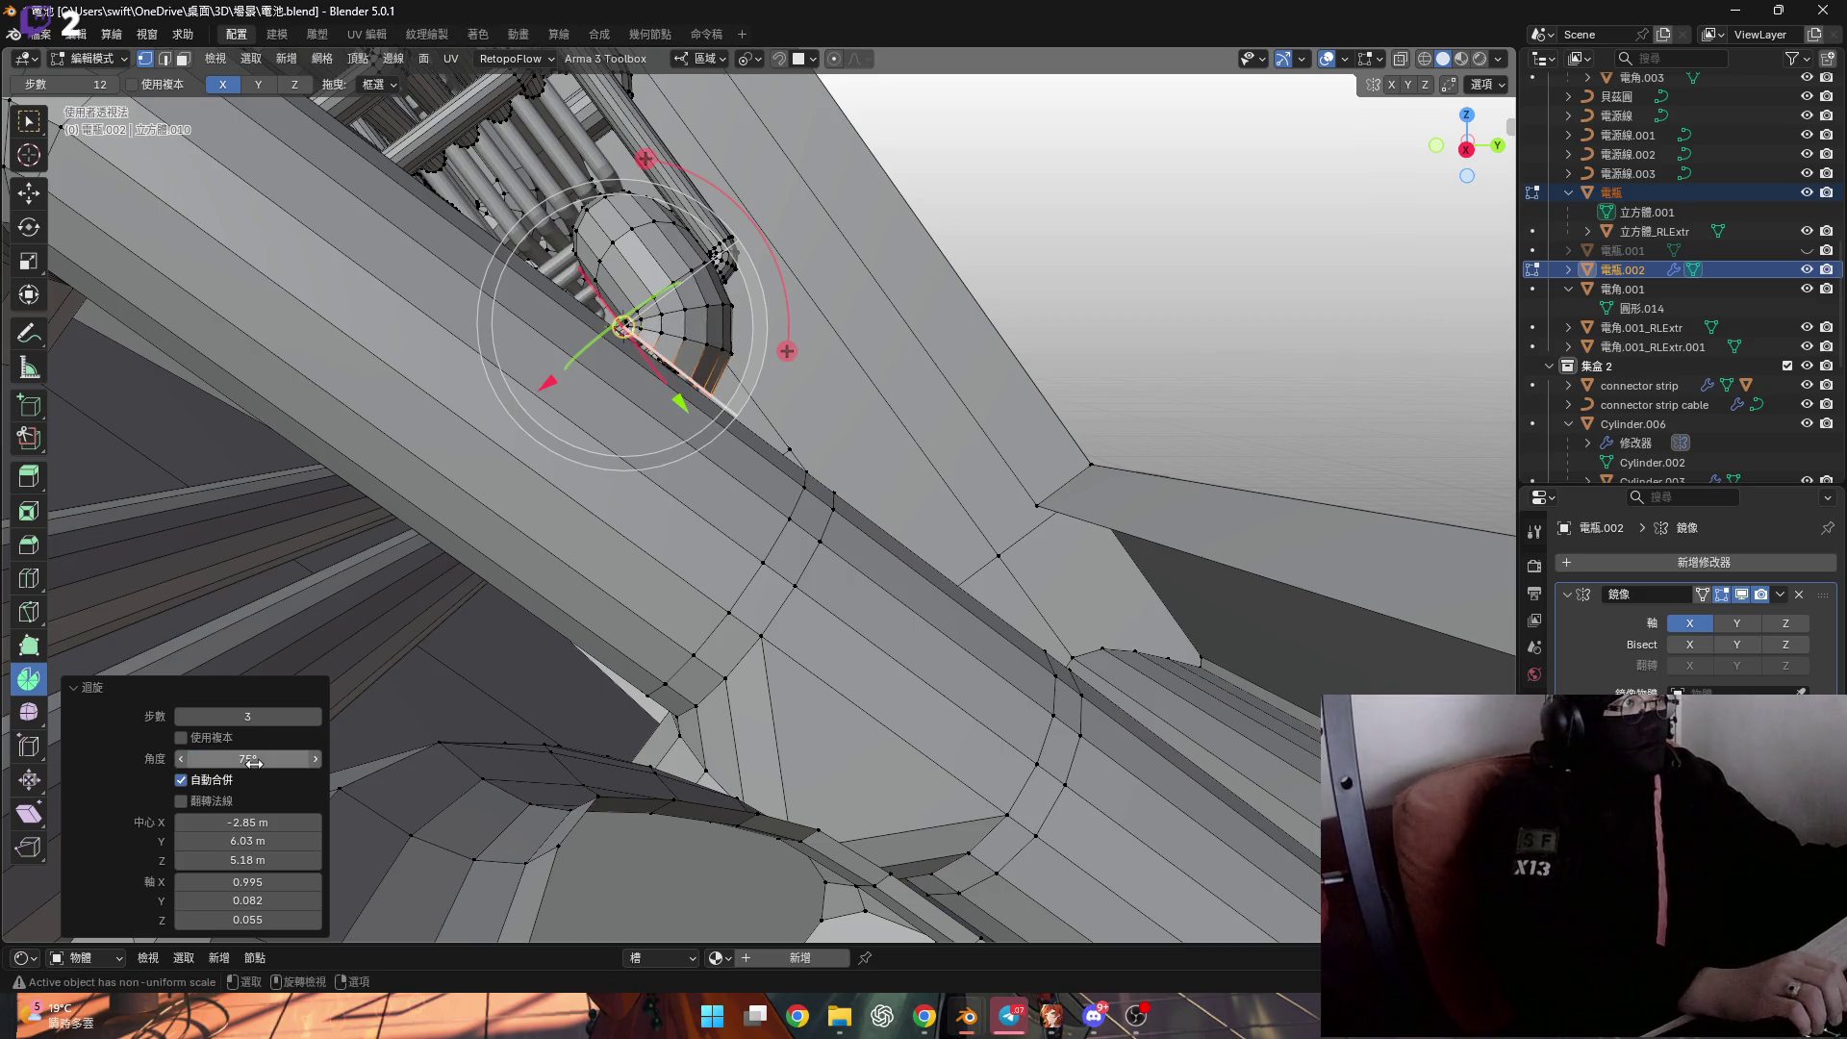
pyautogui.keyDown('shift'); pyautogui.moveTo(414, 643); pyautogui.dragTo(444, 626, button='middle'); pyautogui.keyUp('shift')
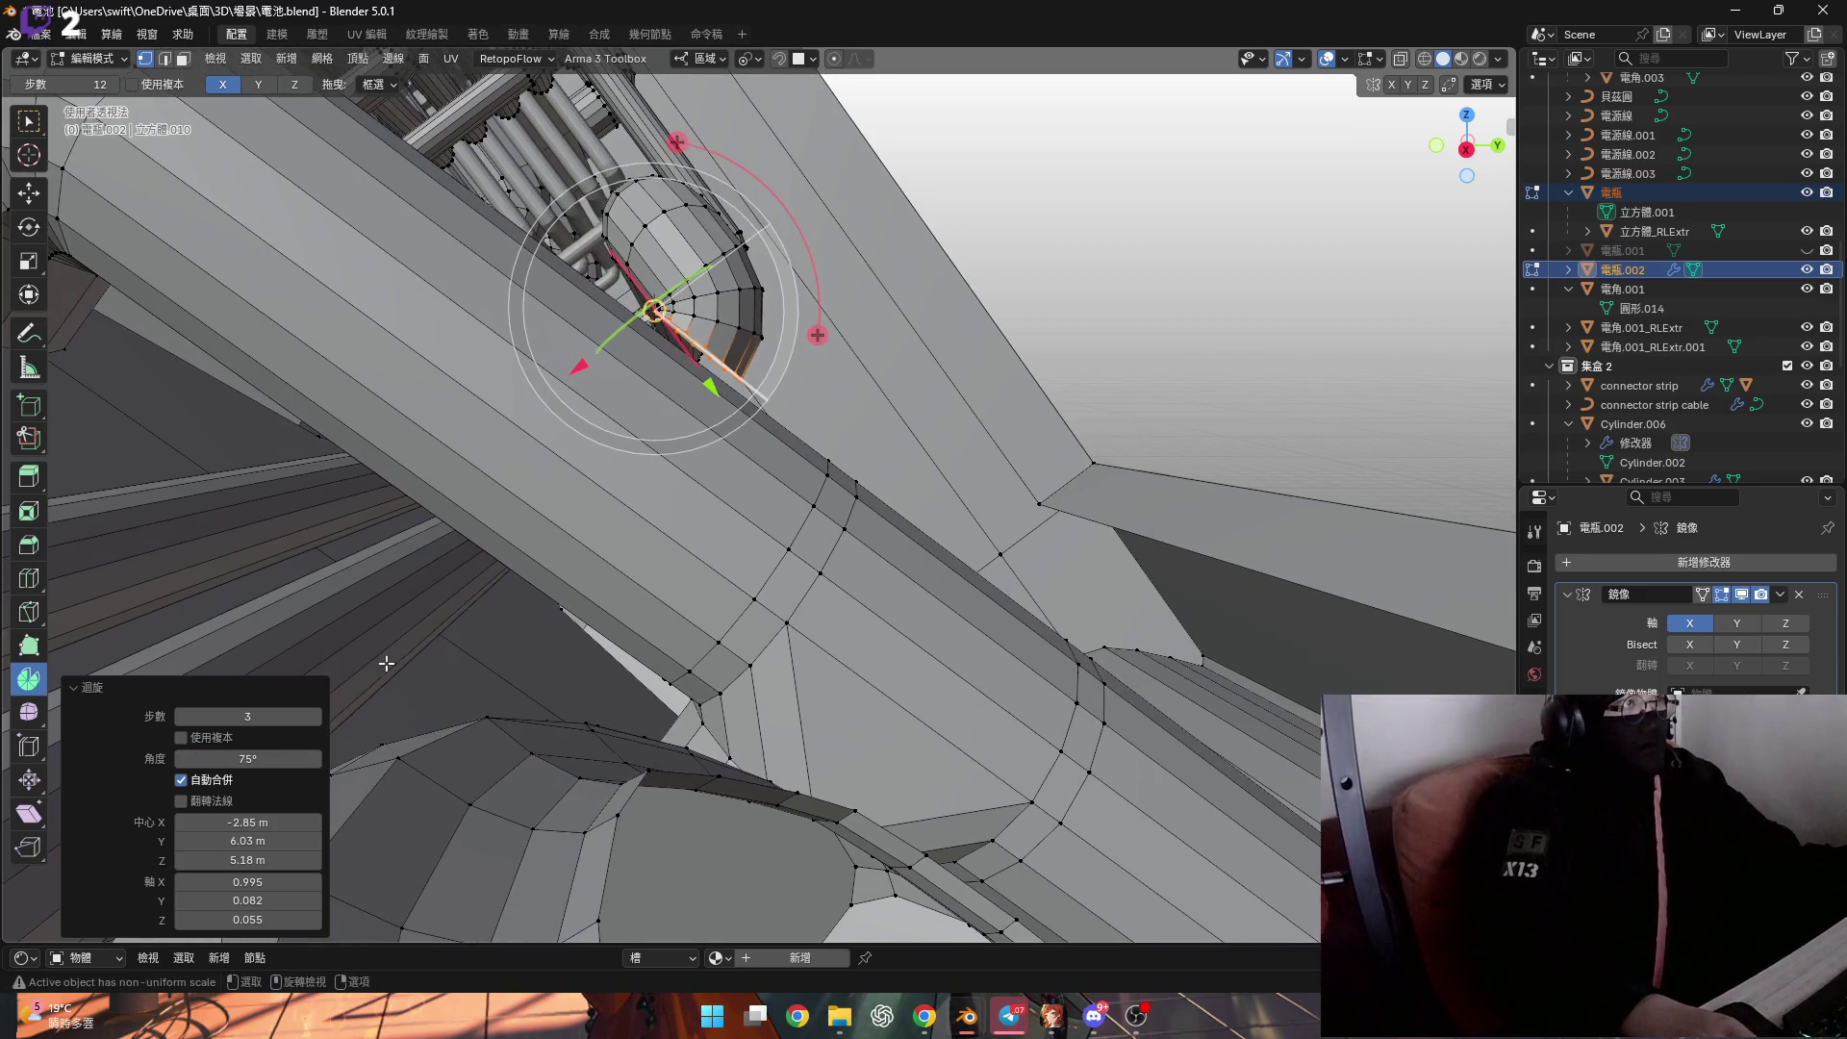
pyautogui.click(268, 758)
pyautogui.write('70')
pyautogui.press('Return')
# Extend the bend's end ring straight down along Z by -0.010192 m.
pyautogui.moveTo(452, 539)
pyautogui.mouseDown(button='middle')
pyautogui.moveTo(482, 431)
pyautogui.moveTo(615, 447)
pyautogui.mouseUp(button='middle')
pyautogui.press('g')
pyautogui.press('z')
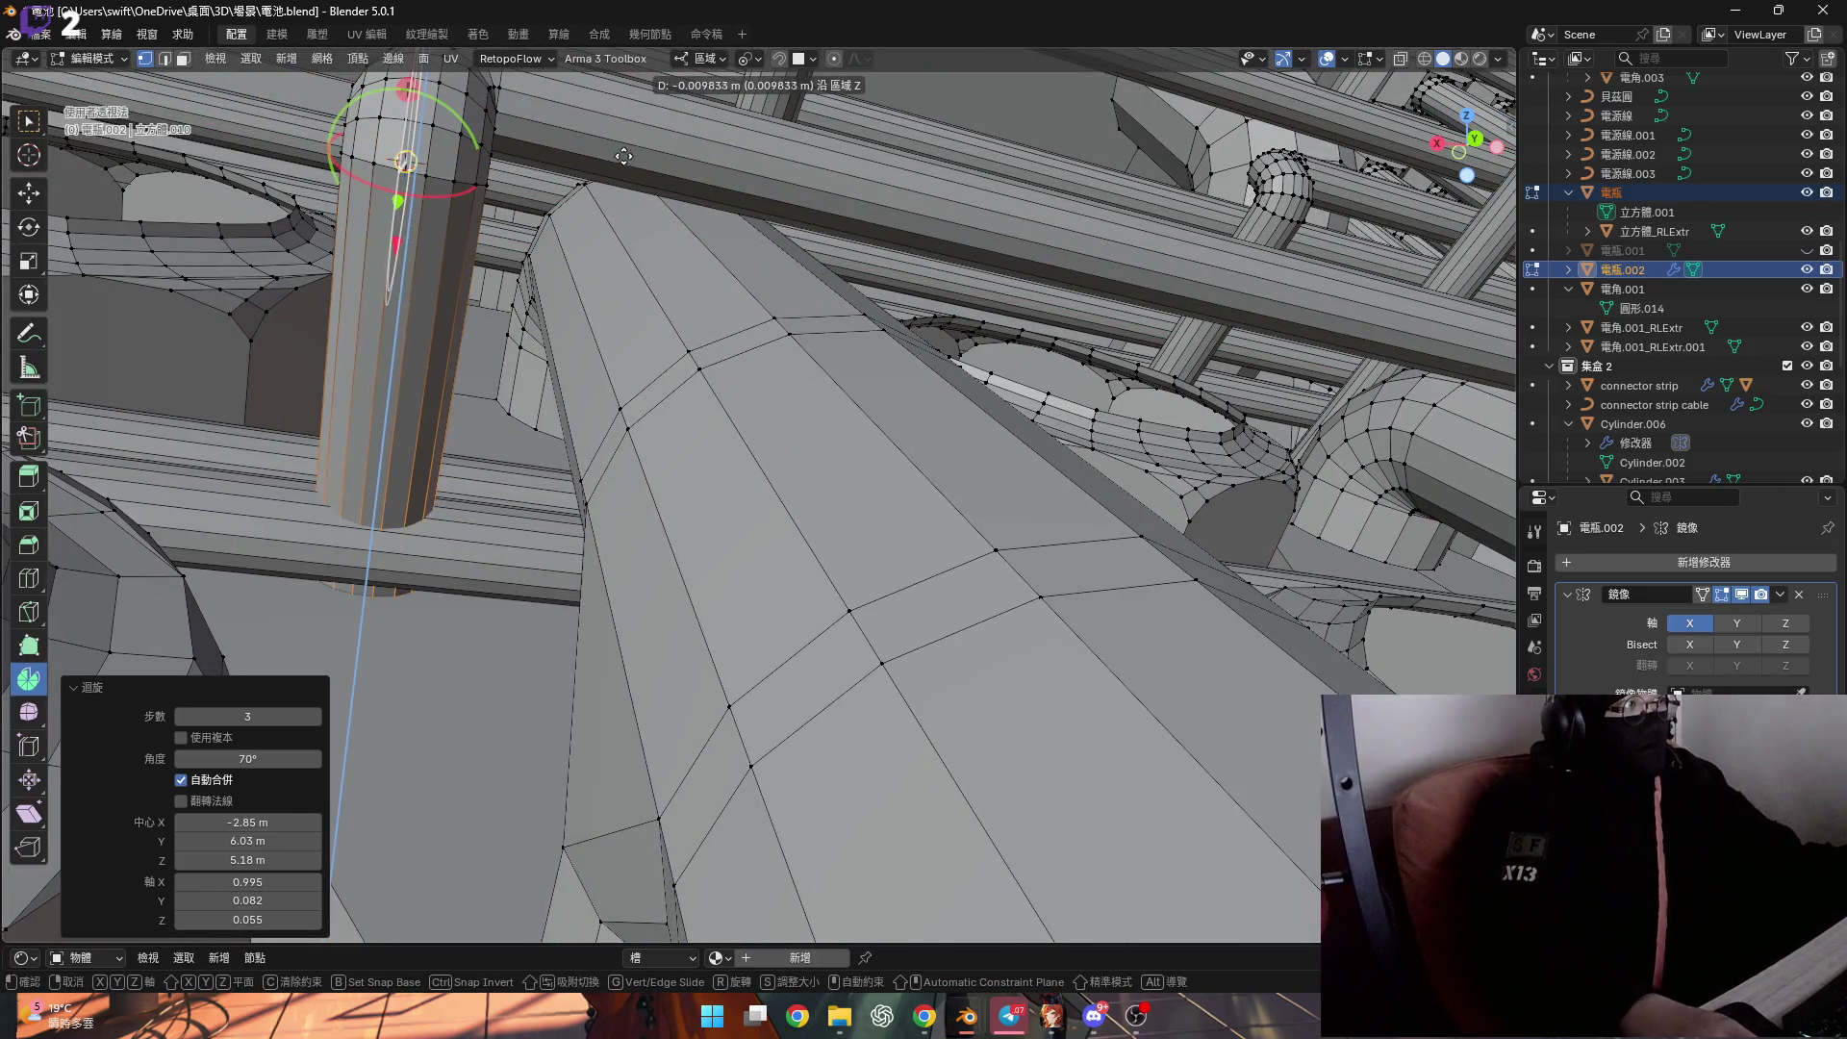
pyautogui.click(629, 452)
pyautogui.moveTo(628, 452)
pyautogui.mouseDown(button='middle')
pyautogui.moveTo(572, 331)
pyautogui.moveTo(813, 337)
pyautogui.moveTo(600, 79)
pyautogui.mouseUp(button='middle')
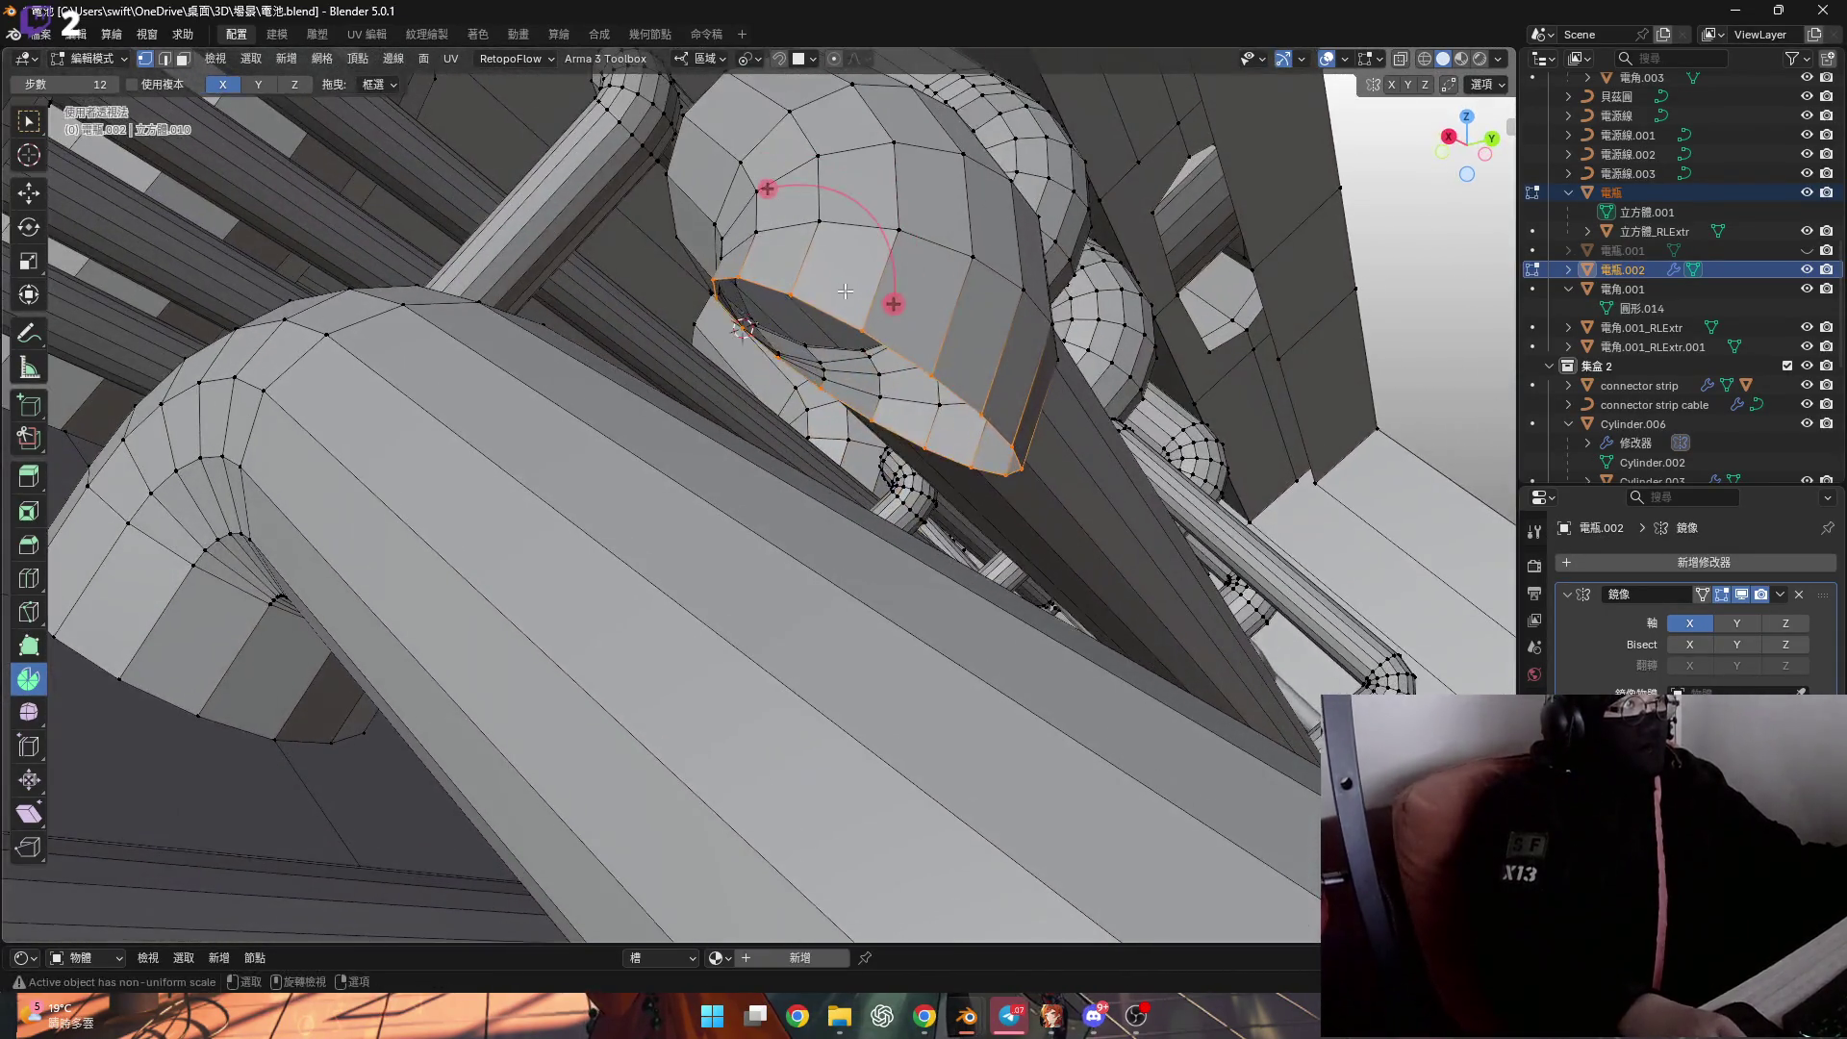
# Set the transform orientation to Normal and extrude the pipe end face 0.008652 m.
pyautogui.click(709, 75)
pyautogui.click(696, 148)
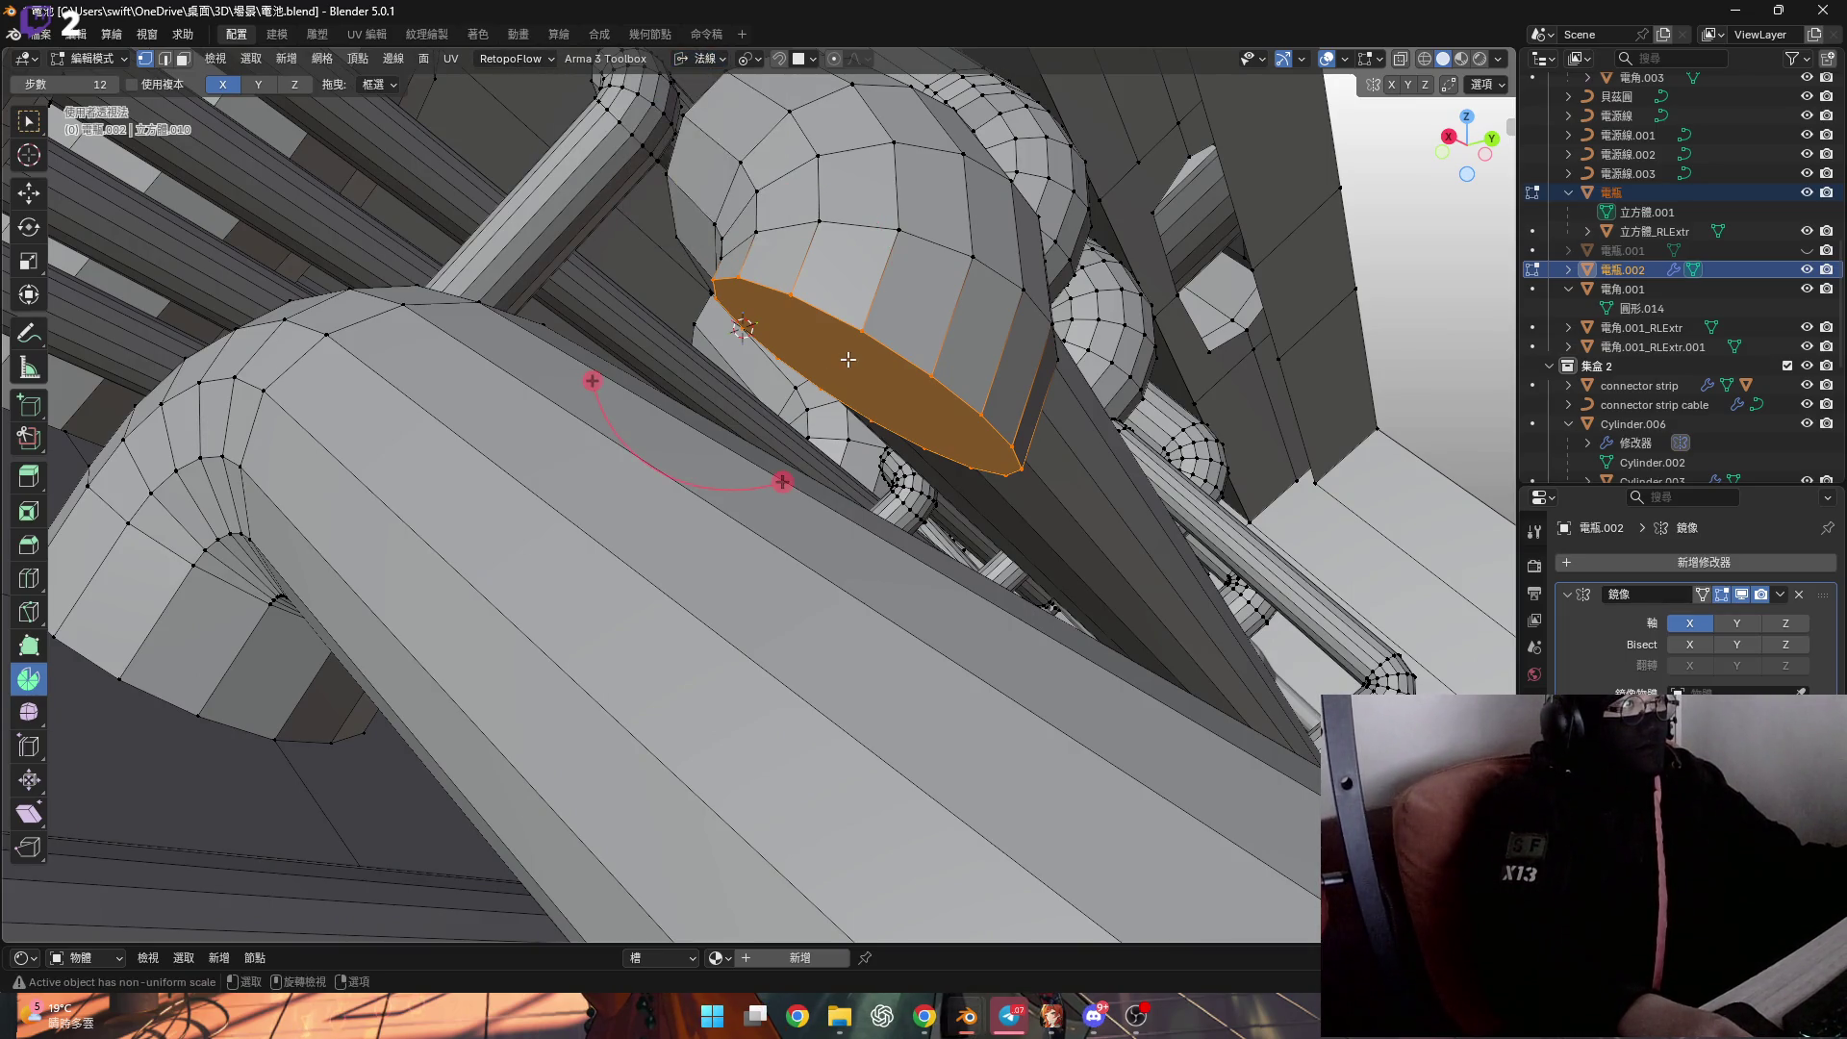
pyautogui.moveTo(848, 359); pyautogui.dragTo(768, 292, button='middle')
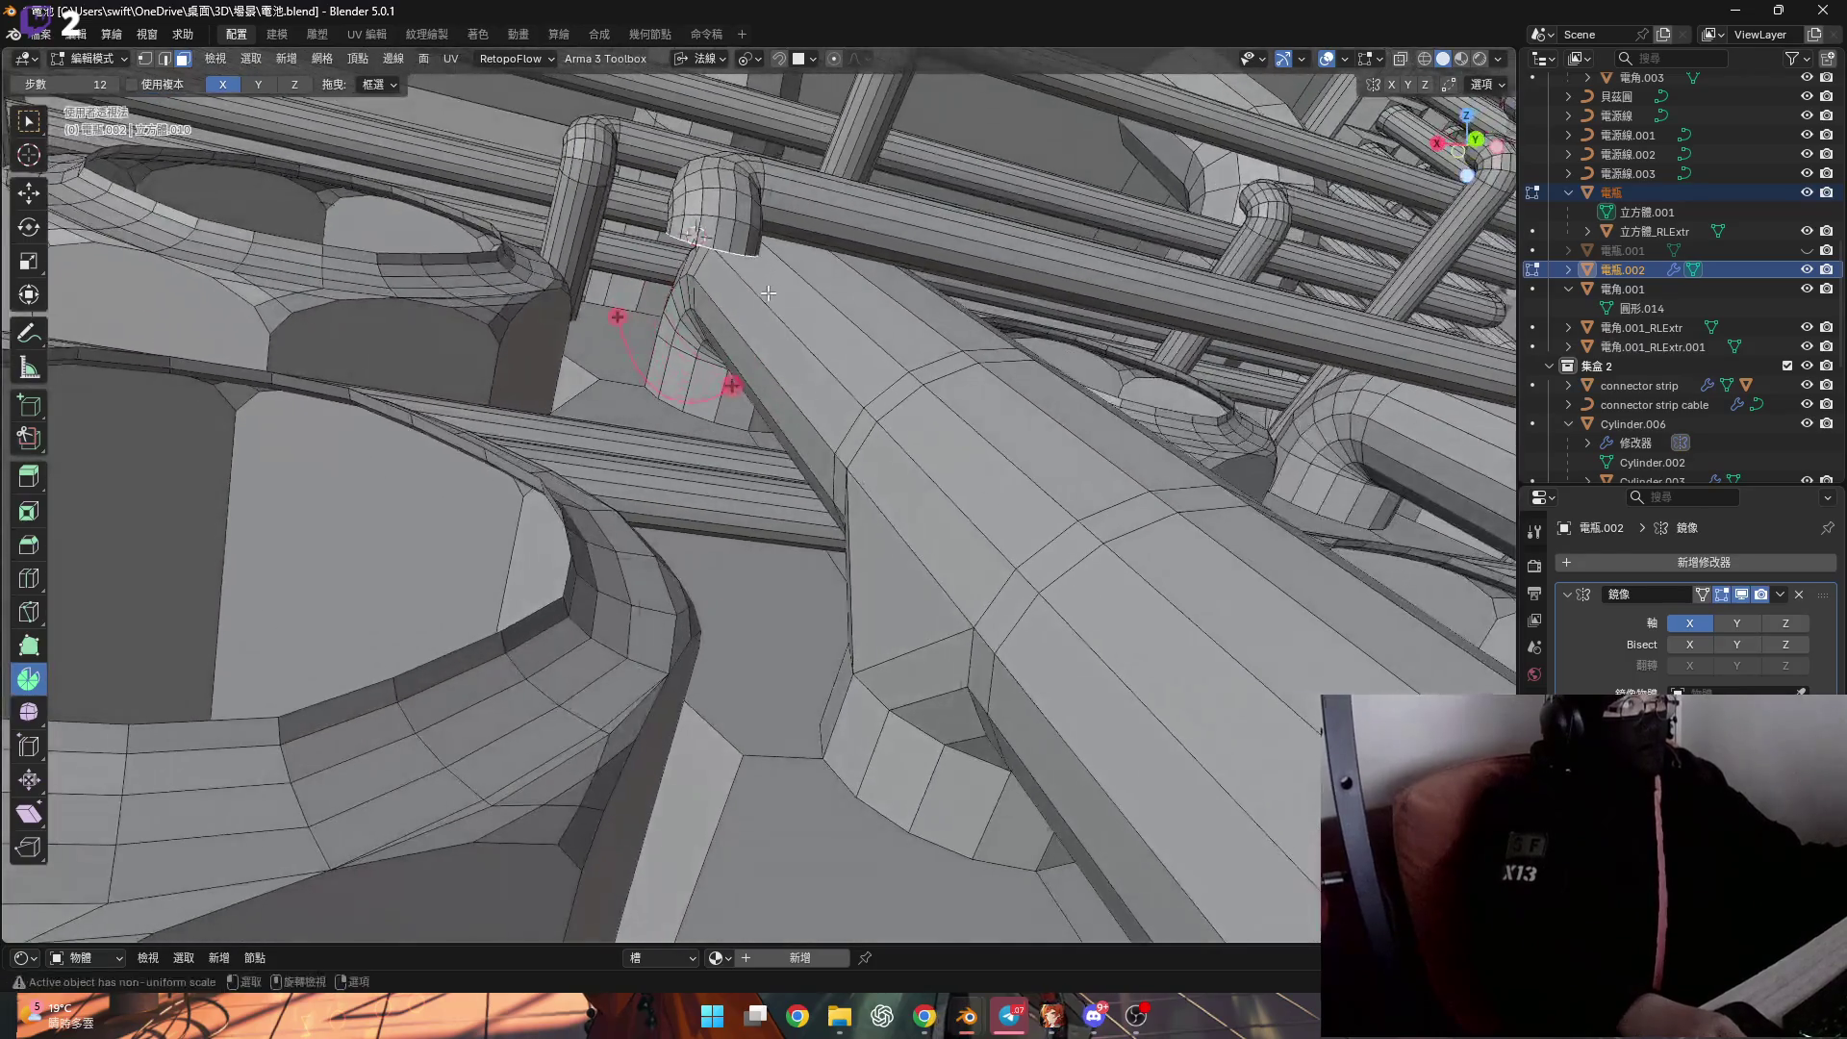
pyautogui.press('e')
pyautogui.click(741, 318)
# Orbit and zoom out to review the extended pipe from oblique and frontal views.
pyautogui.scroll(3, 656, 542)
pyautogui.scroll(-6, 656, 542)
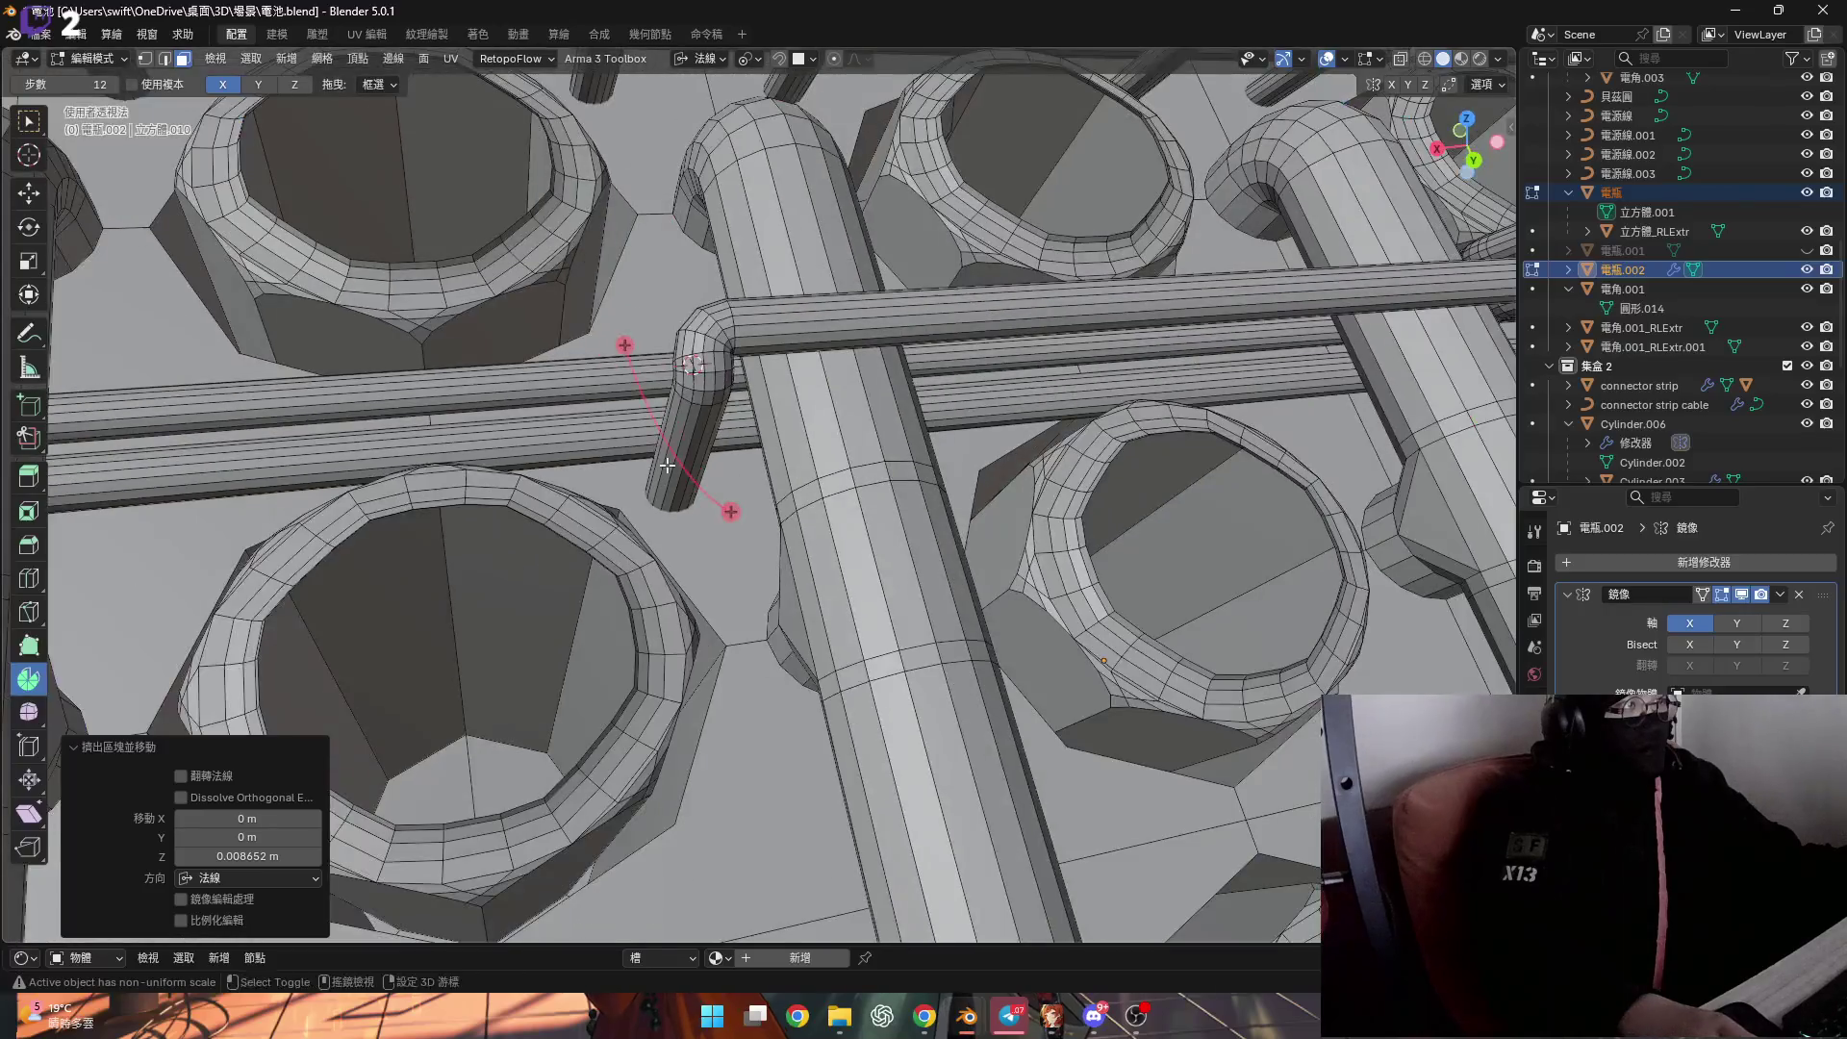
pyautogui.scroll(-2, 667, 464)
pyautogui.moveTo(666, 465)
pyautogui.mouseDown(button='middle')
pyautogui.moveTo(528, 519)
pyautogui.moveTo(560, 420)
pyautogui.mouseUp(button='middle')
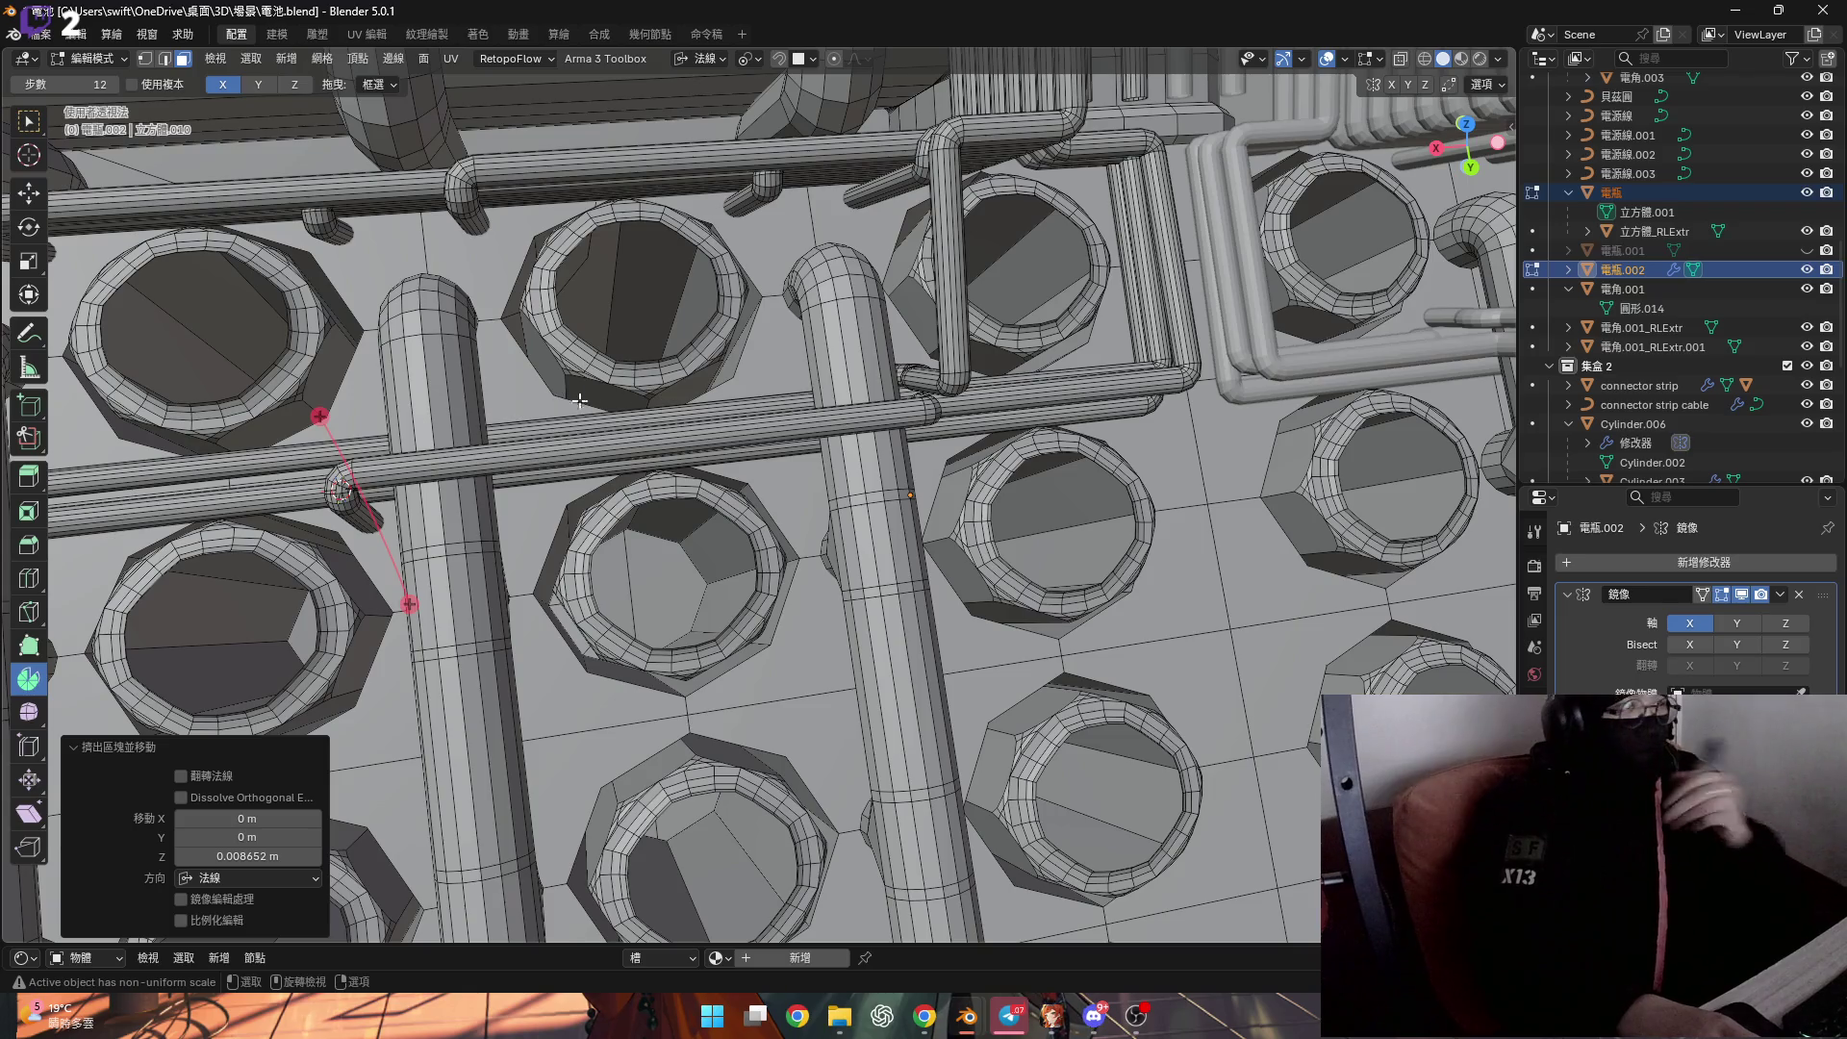
pyautogui.moveTo(810, 463); pyautogui.dragTo(915, 415, button='middle')
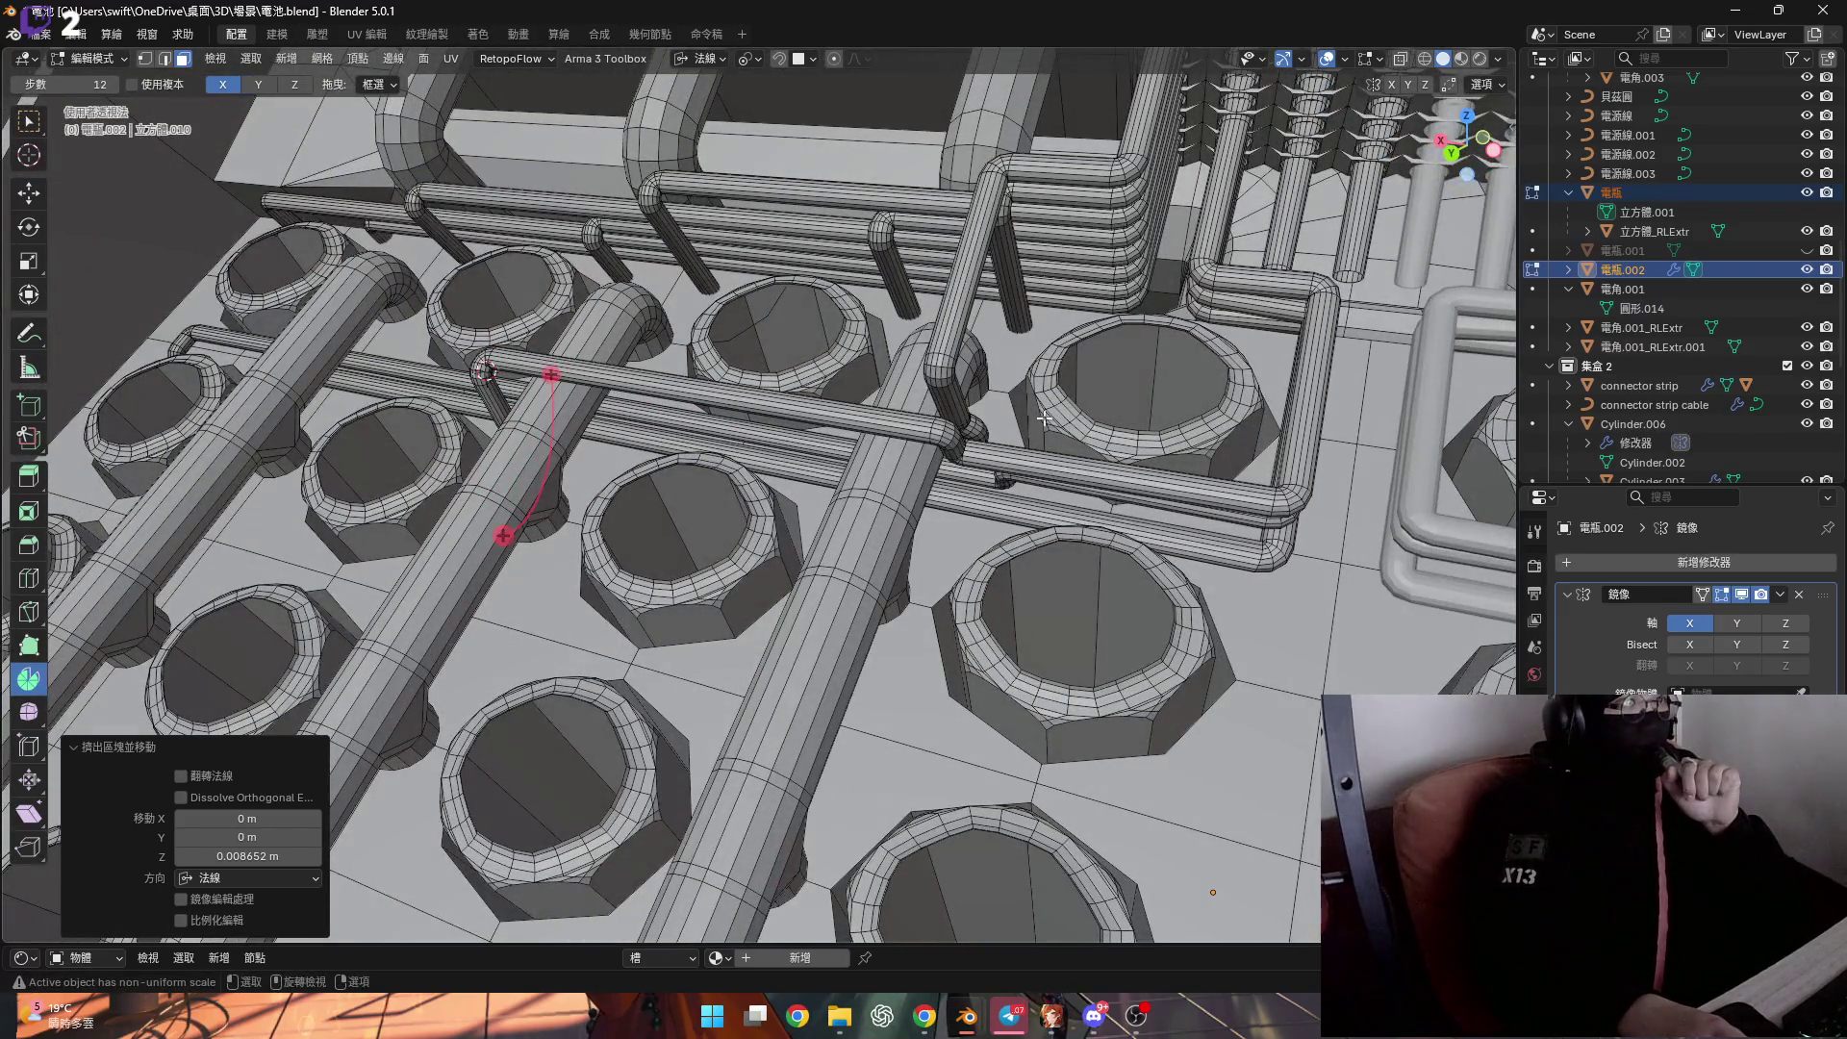
pyautogui.scroll(-5, 1015, 417)
pyautogui.scroll(3, 1132, 377)
pyautogui.scroll(-2, 1131, 376)
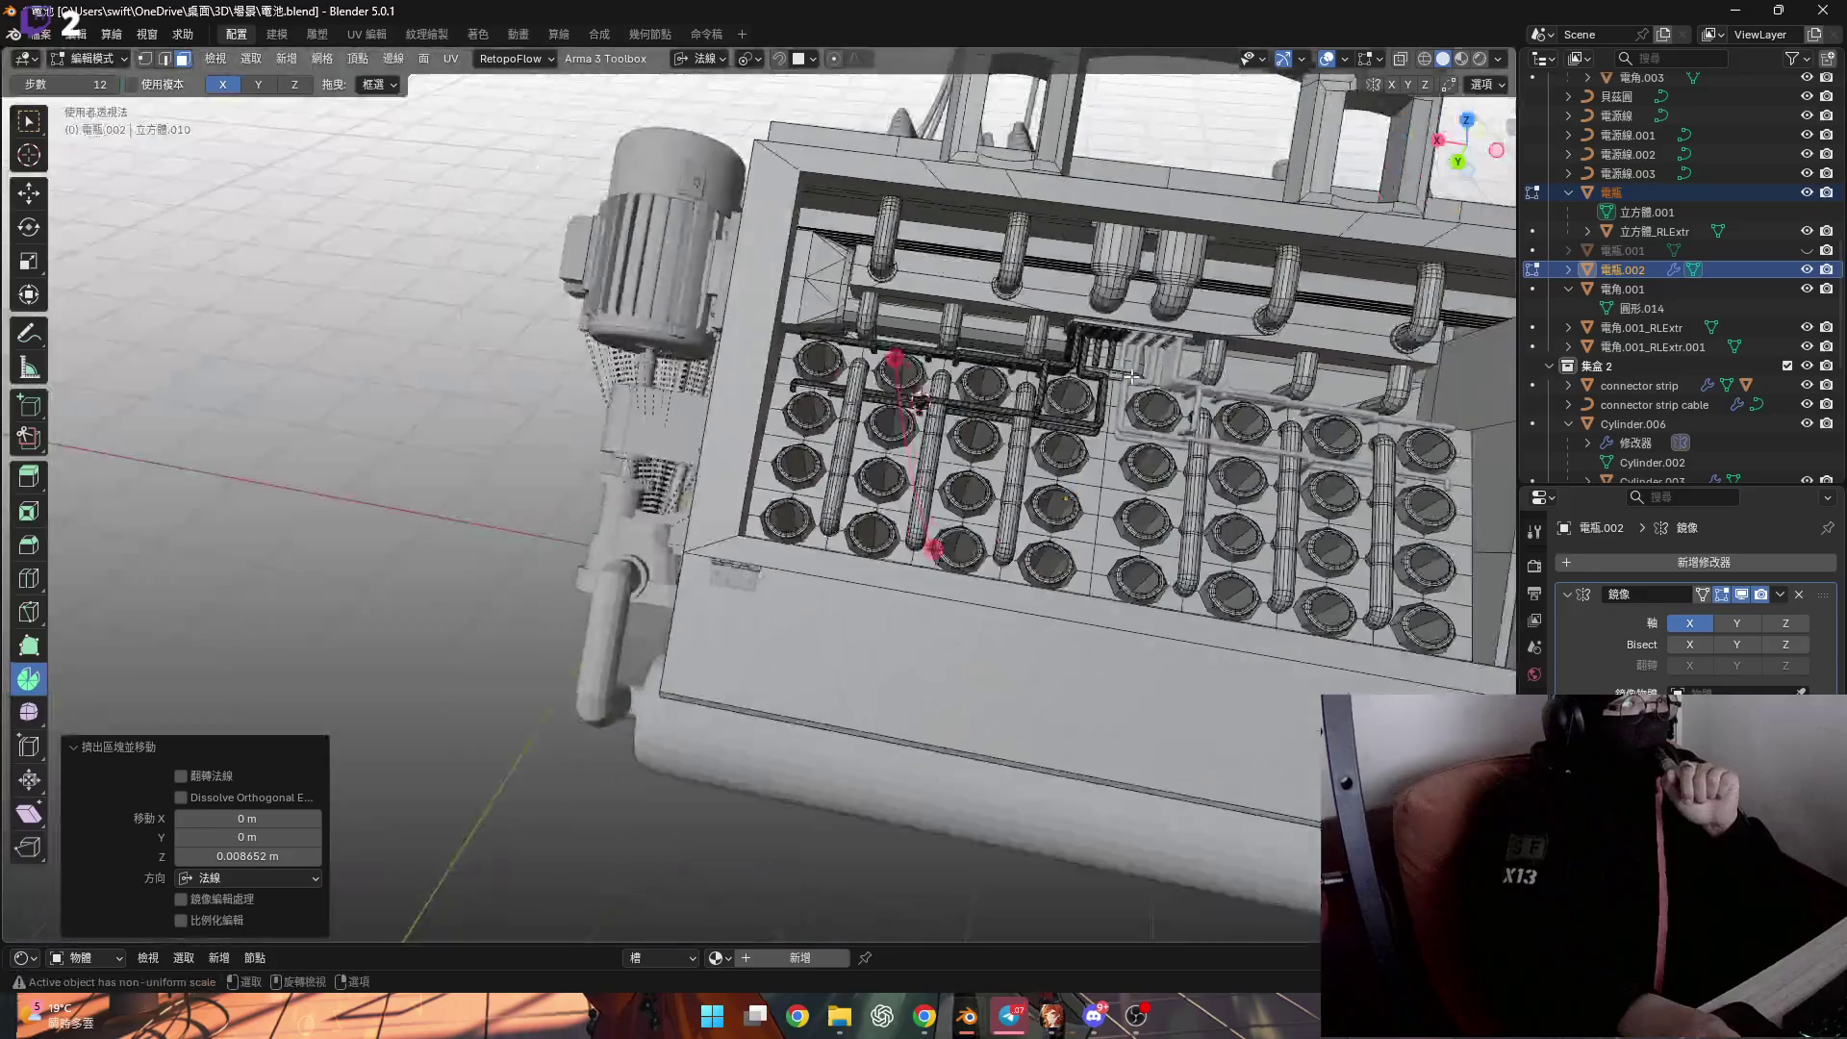
pyautogui.moveTo(1040, 342)
pyautogui.mouseDown(button='middle')
pyautogui.moveTo(833, 385)
pyautogui.moveTo(1039, 414)
pyautogui.moveTo(834, 382)
pyautogui.mouseUp(button='middle')
pyautogui.scroll(6, 833, 382)
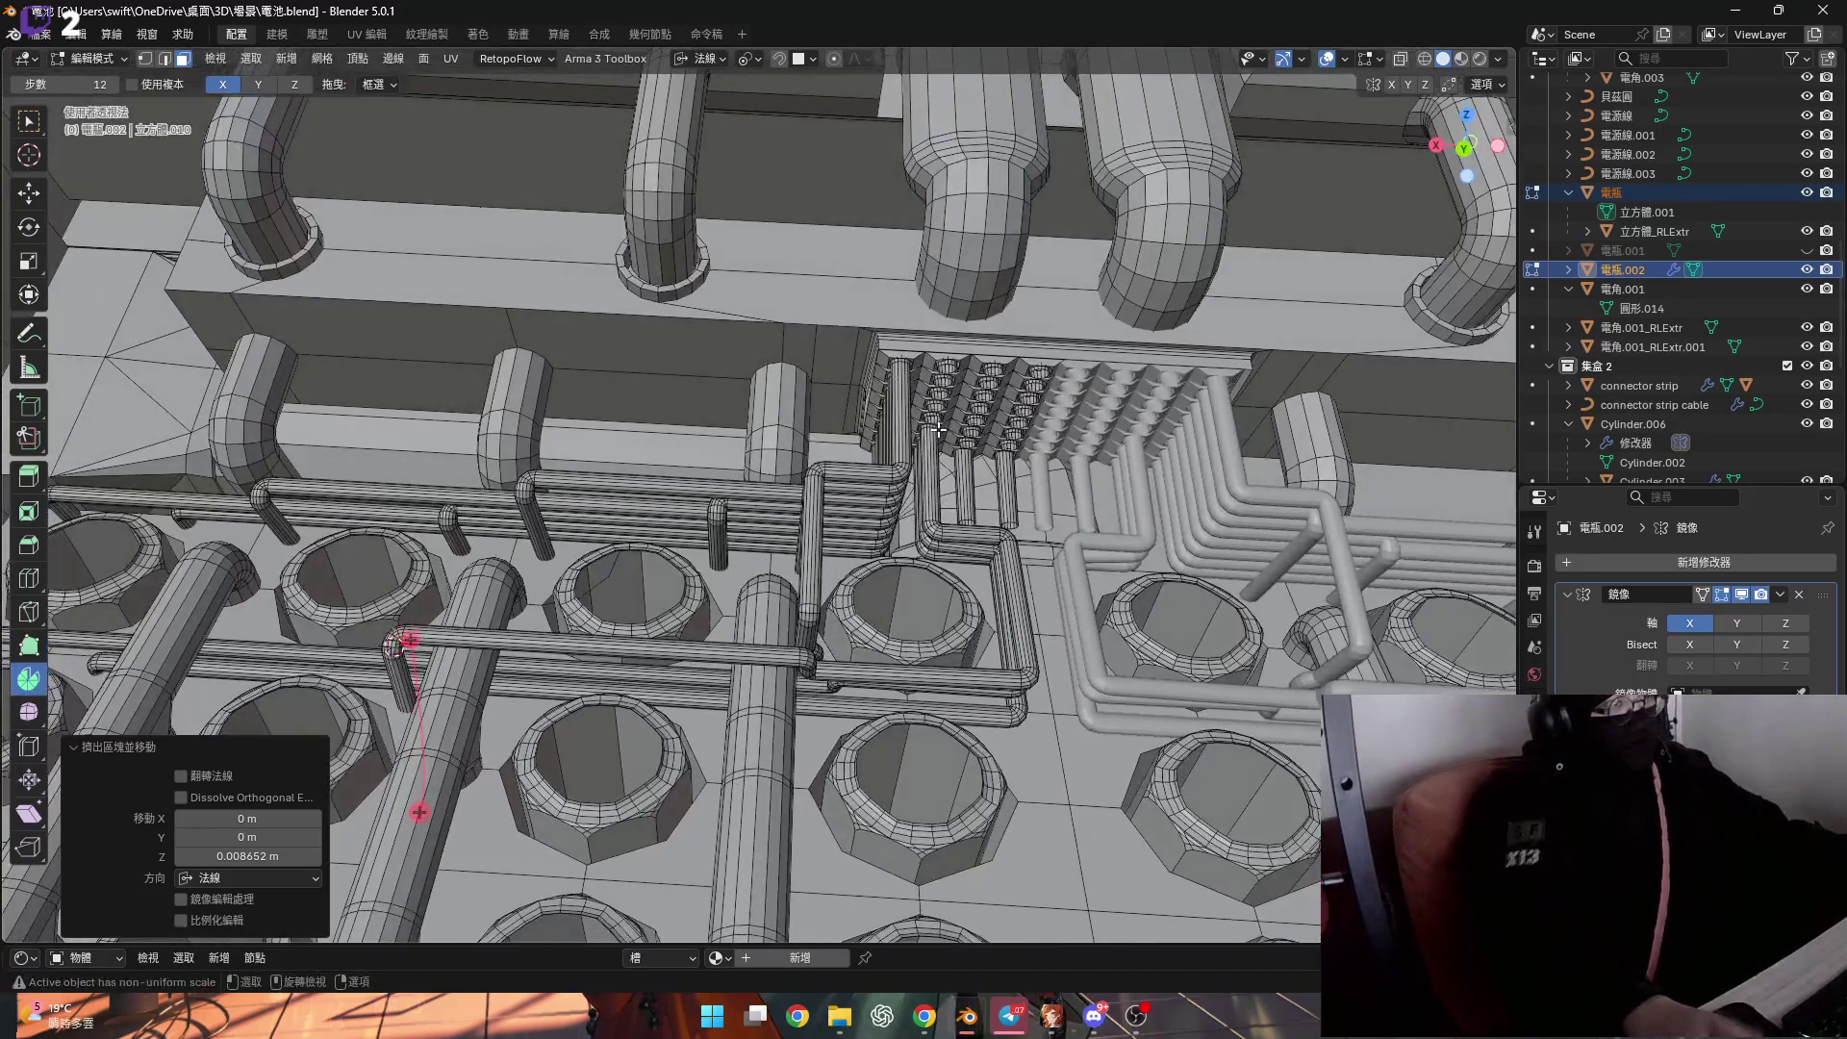
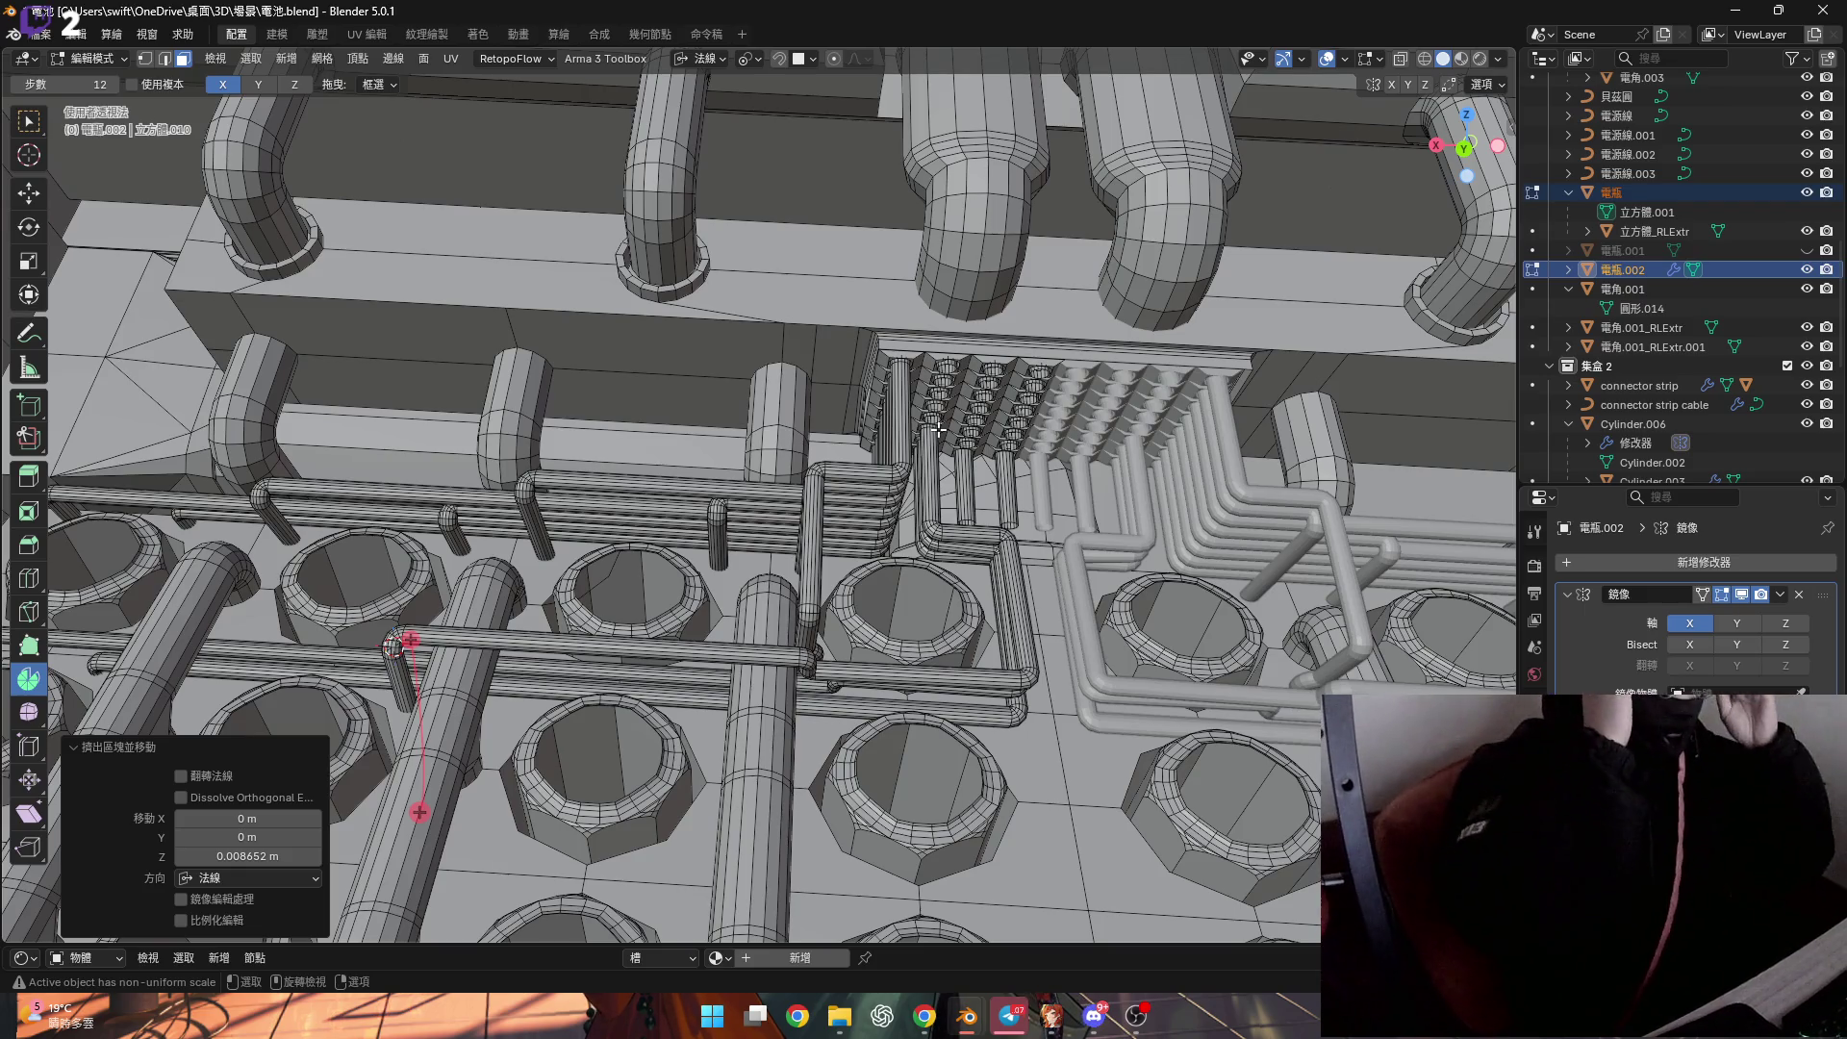
# Switch the transform orientation to Local.
pyautogui.scroll(10, 844, 512)
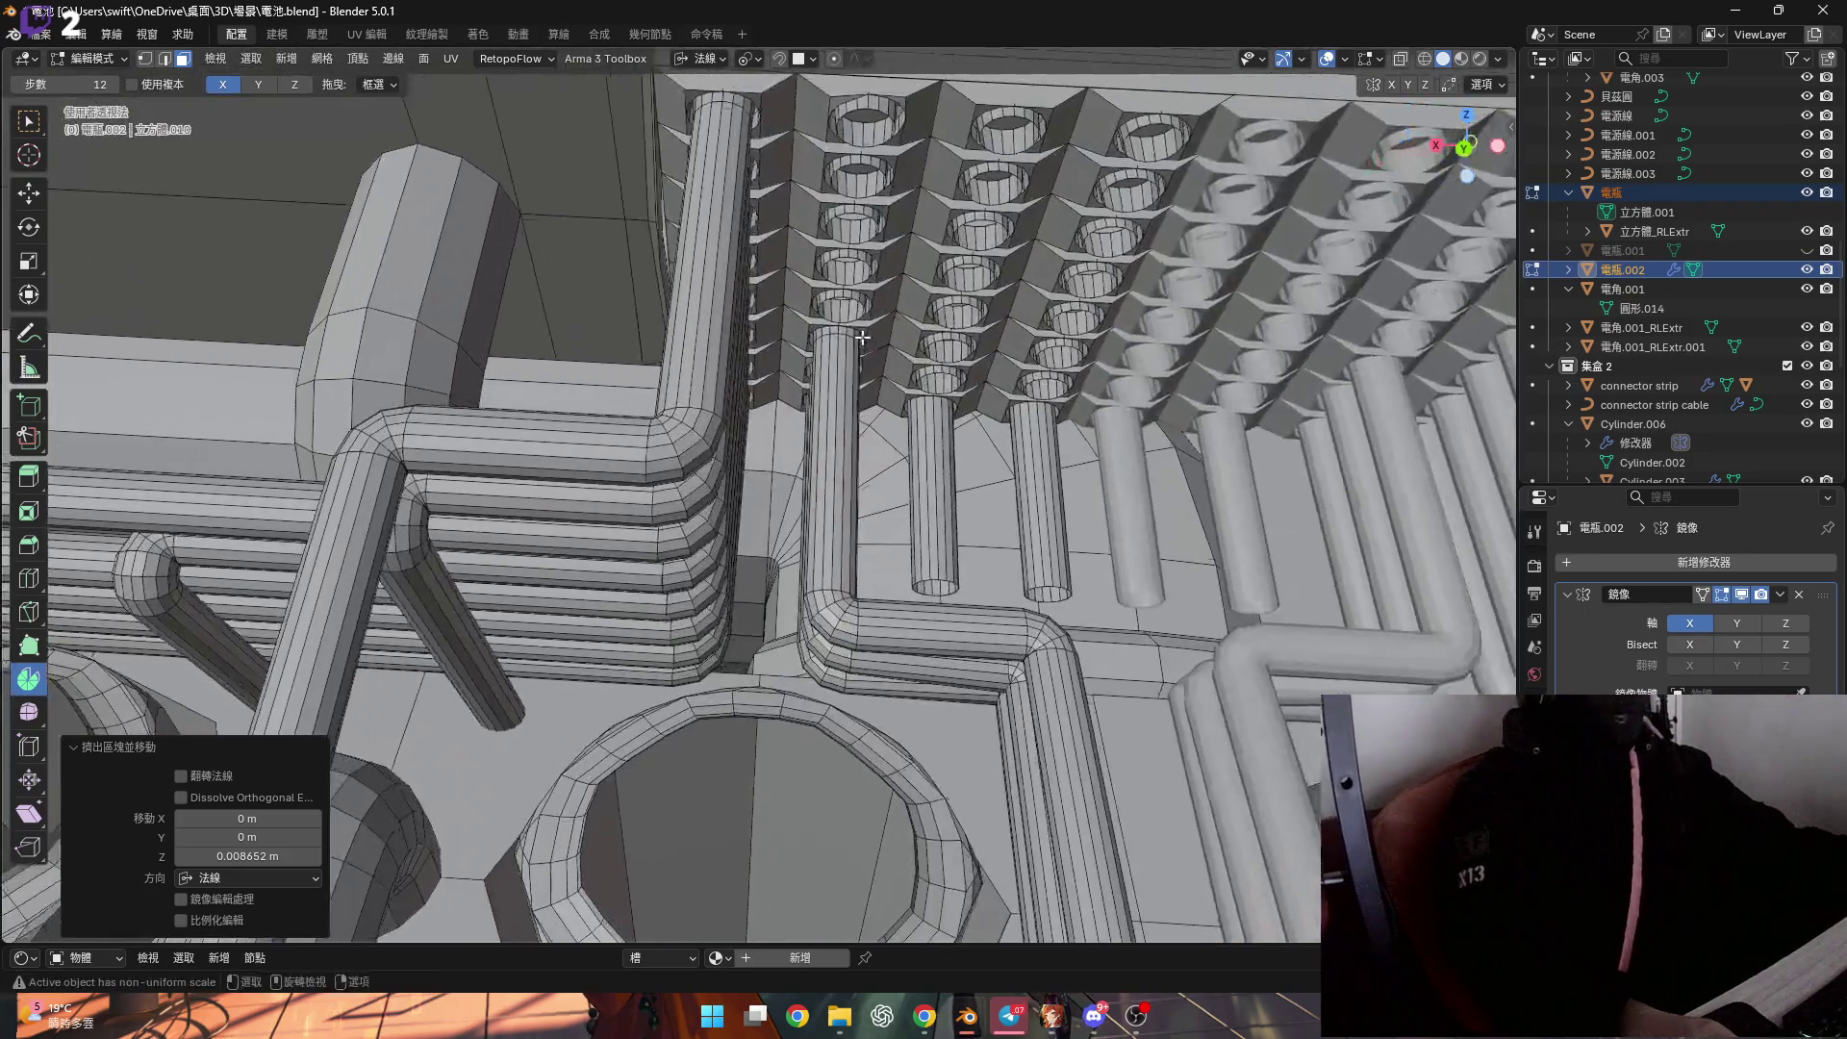
pyautogui.scroll(4, 843, 308)
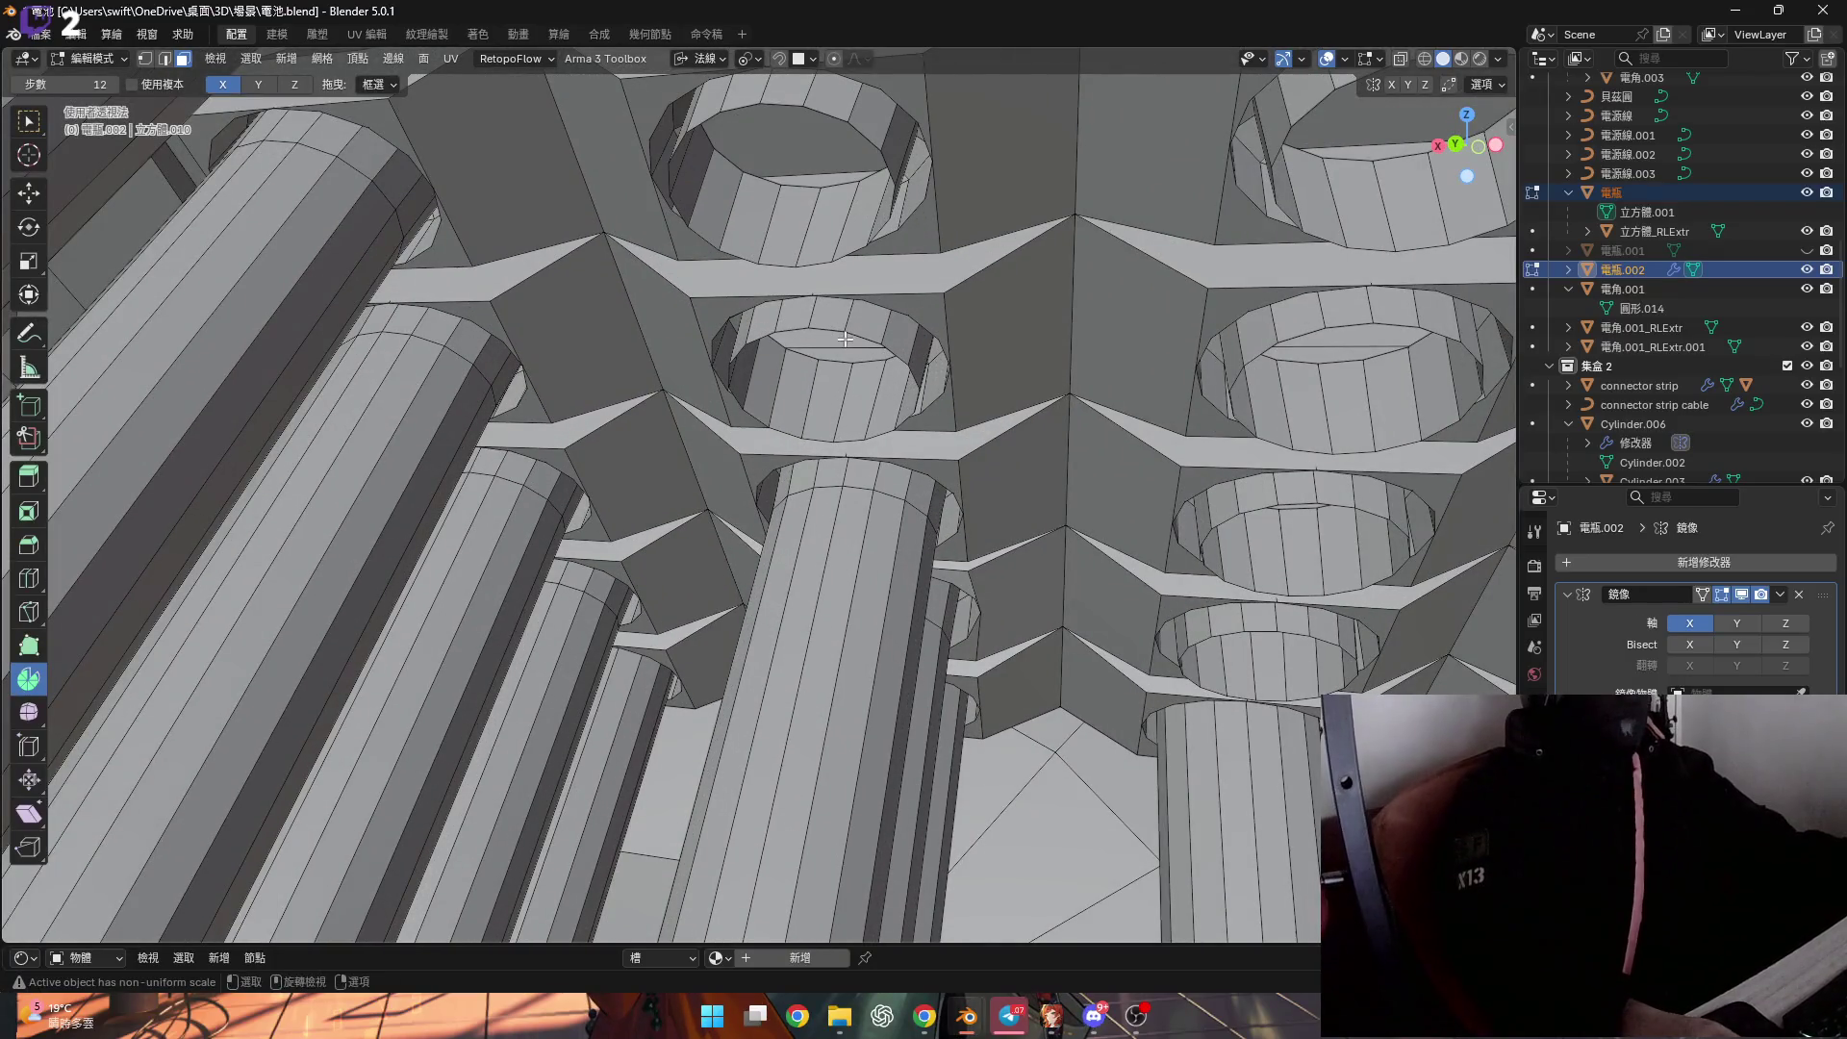
pyautogui.click(706, 59)
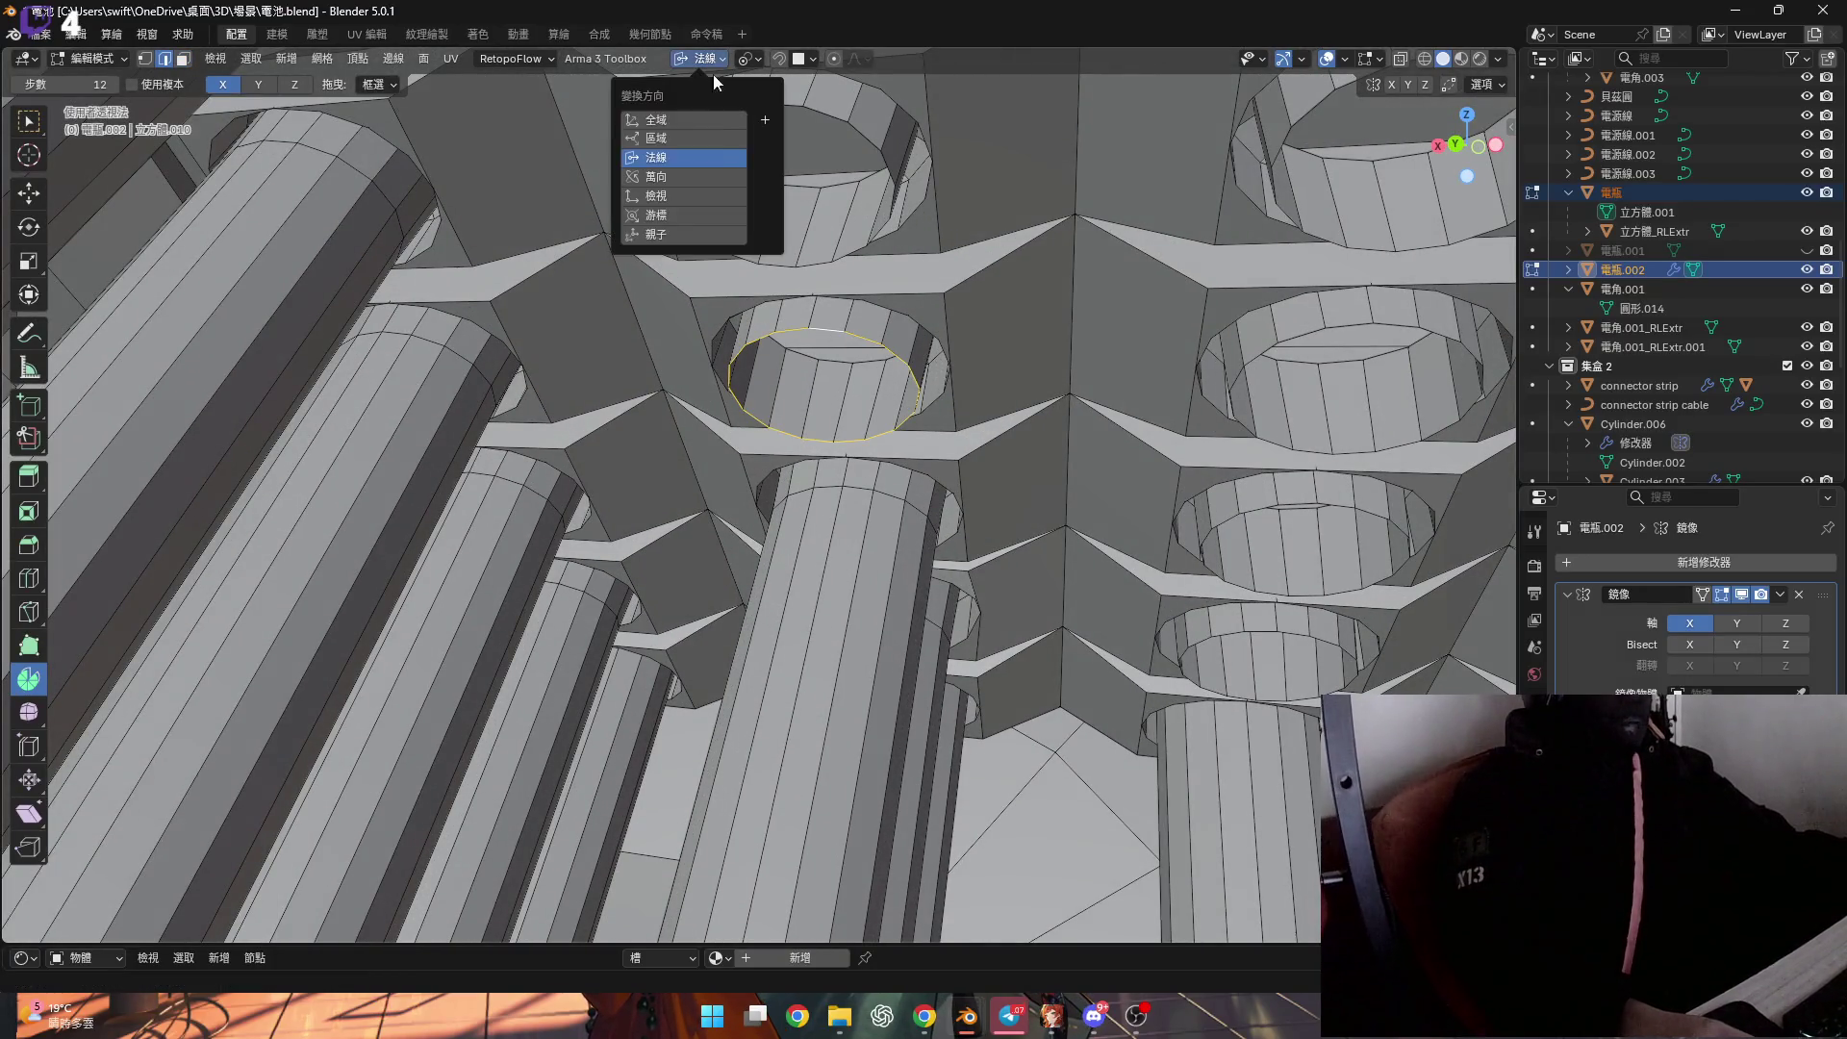
pyautogui.click(656, 138)
# Extrude the pipe's end ring a little further along local Y.
pyautogui.moveTo(846, 442)
pyautogui.mouseDown(button='middle')
pyautogui.moveTo(819, 450)
pyautogui.moveTo(814, 482)
pyautogui.mouseUp(button='middle')
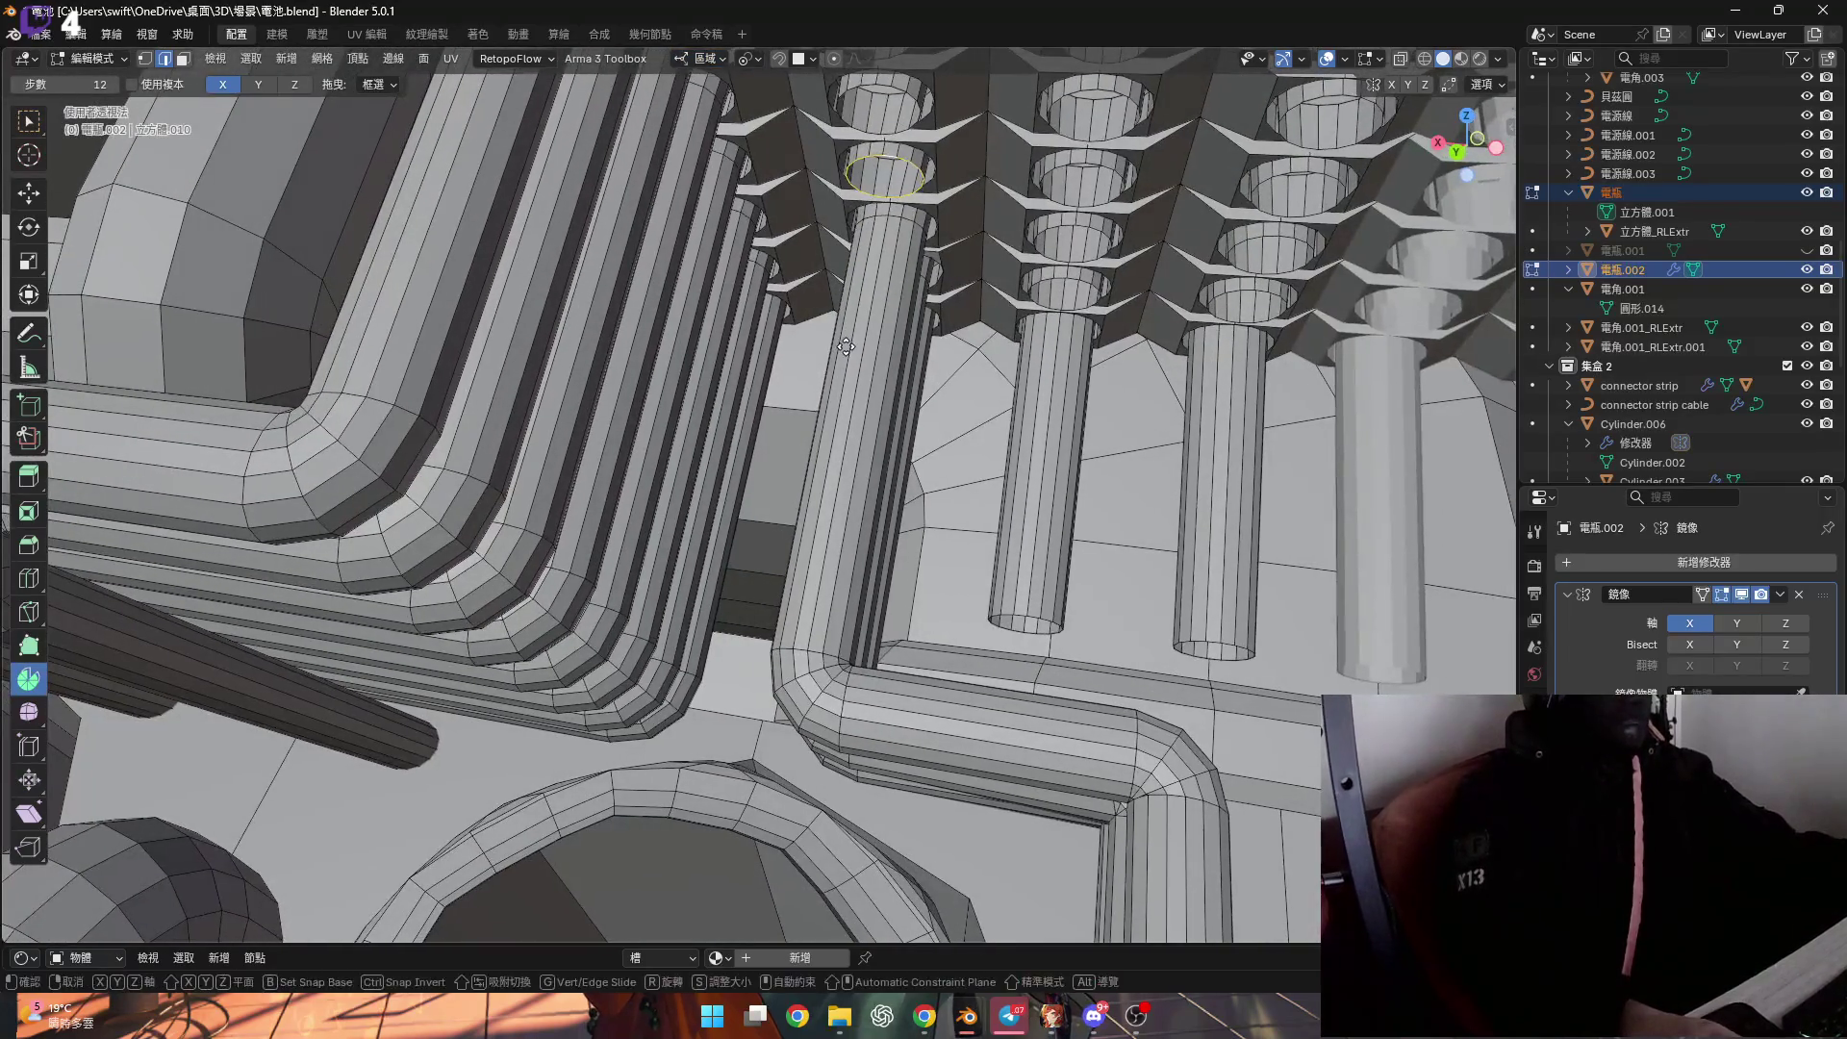
pyautogui.press('g')
pyautogui.press('y')
pyautogui.click(807, 616)
pyautogui.scroll(5, 803, 623)
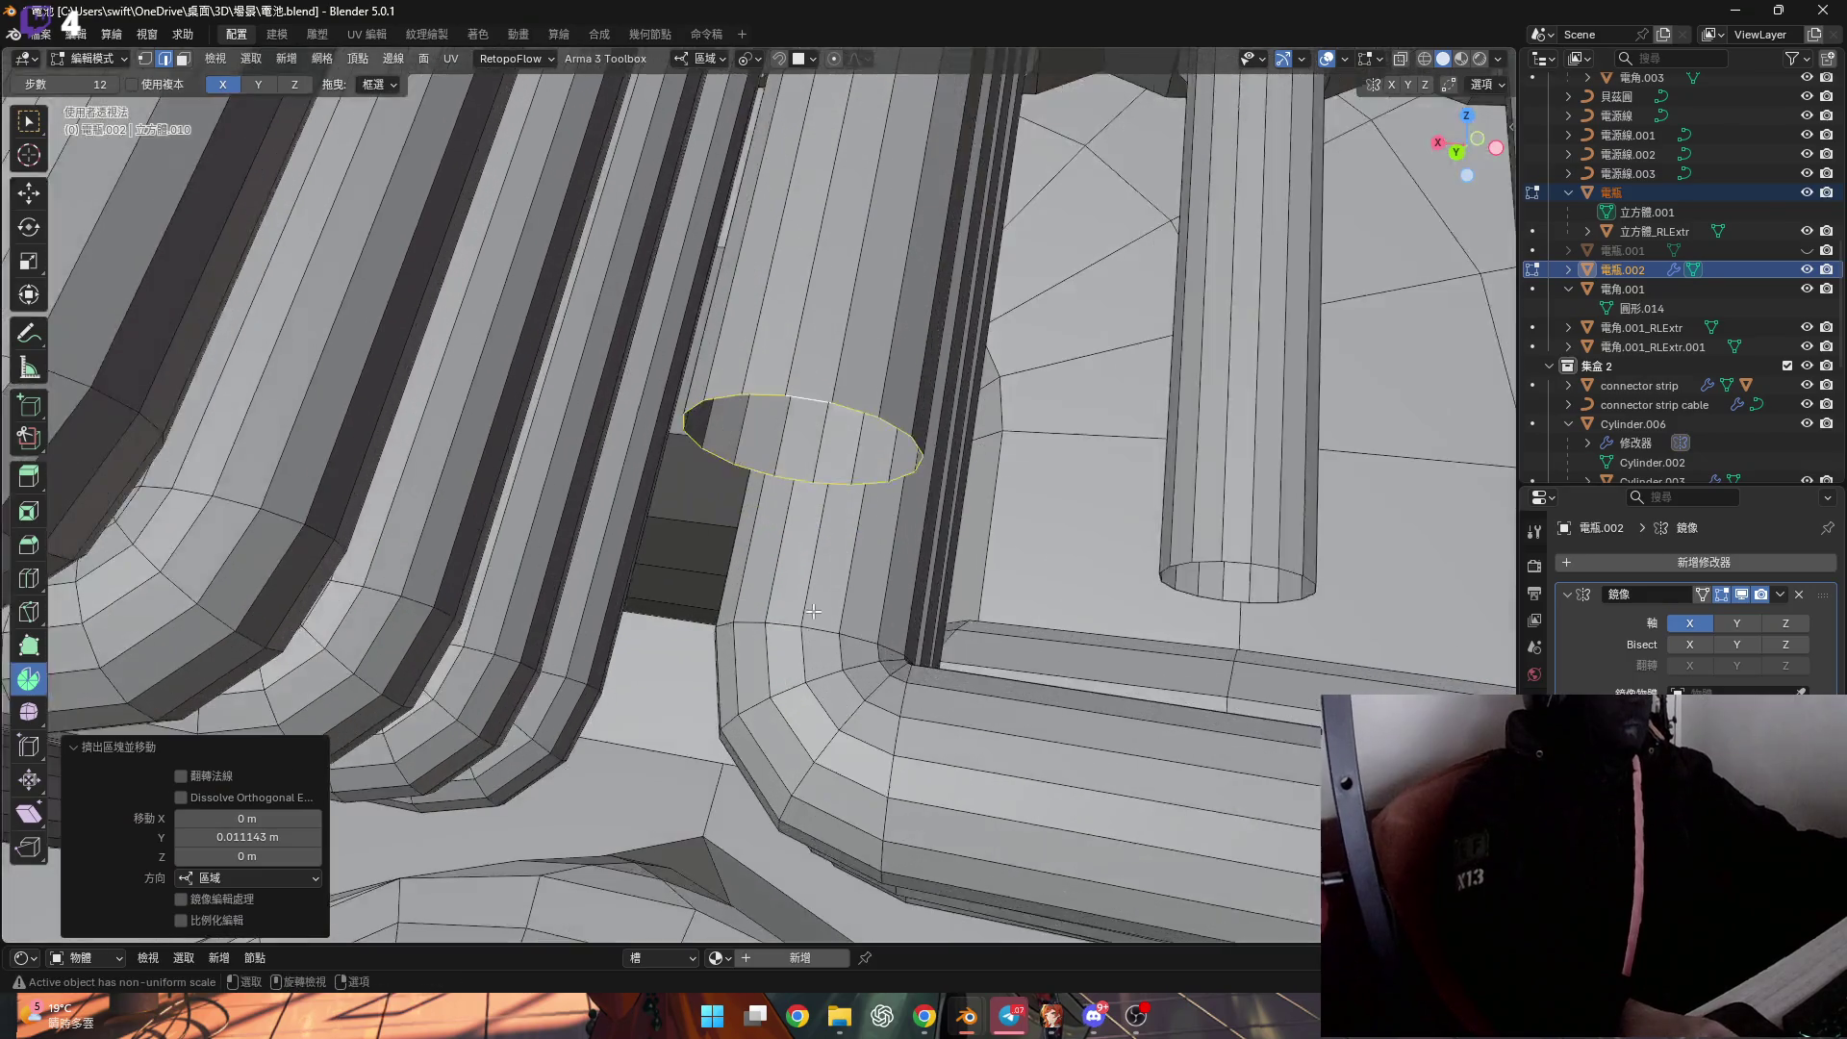
# Flatten the extruded ring to zero scale on Y and reselect it for cursor snapping.
pyautogui.press('1')
pyautogui.moveTo(826, 589)
pyautogui.mouseDown(button='middle')
pyautogui.moveTo(865, 549)
pyautogui.moveTo(672, 507)
pyautogui.mouseUp(button='middle')
pyautogui.press('s')
pyautogui.press('y')
pyautogui.press('0')
pyautogui.press('Return')
pyautogui.click(825, 443)
pyautogui.hotkey('shift', 's')
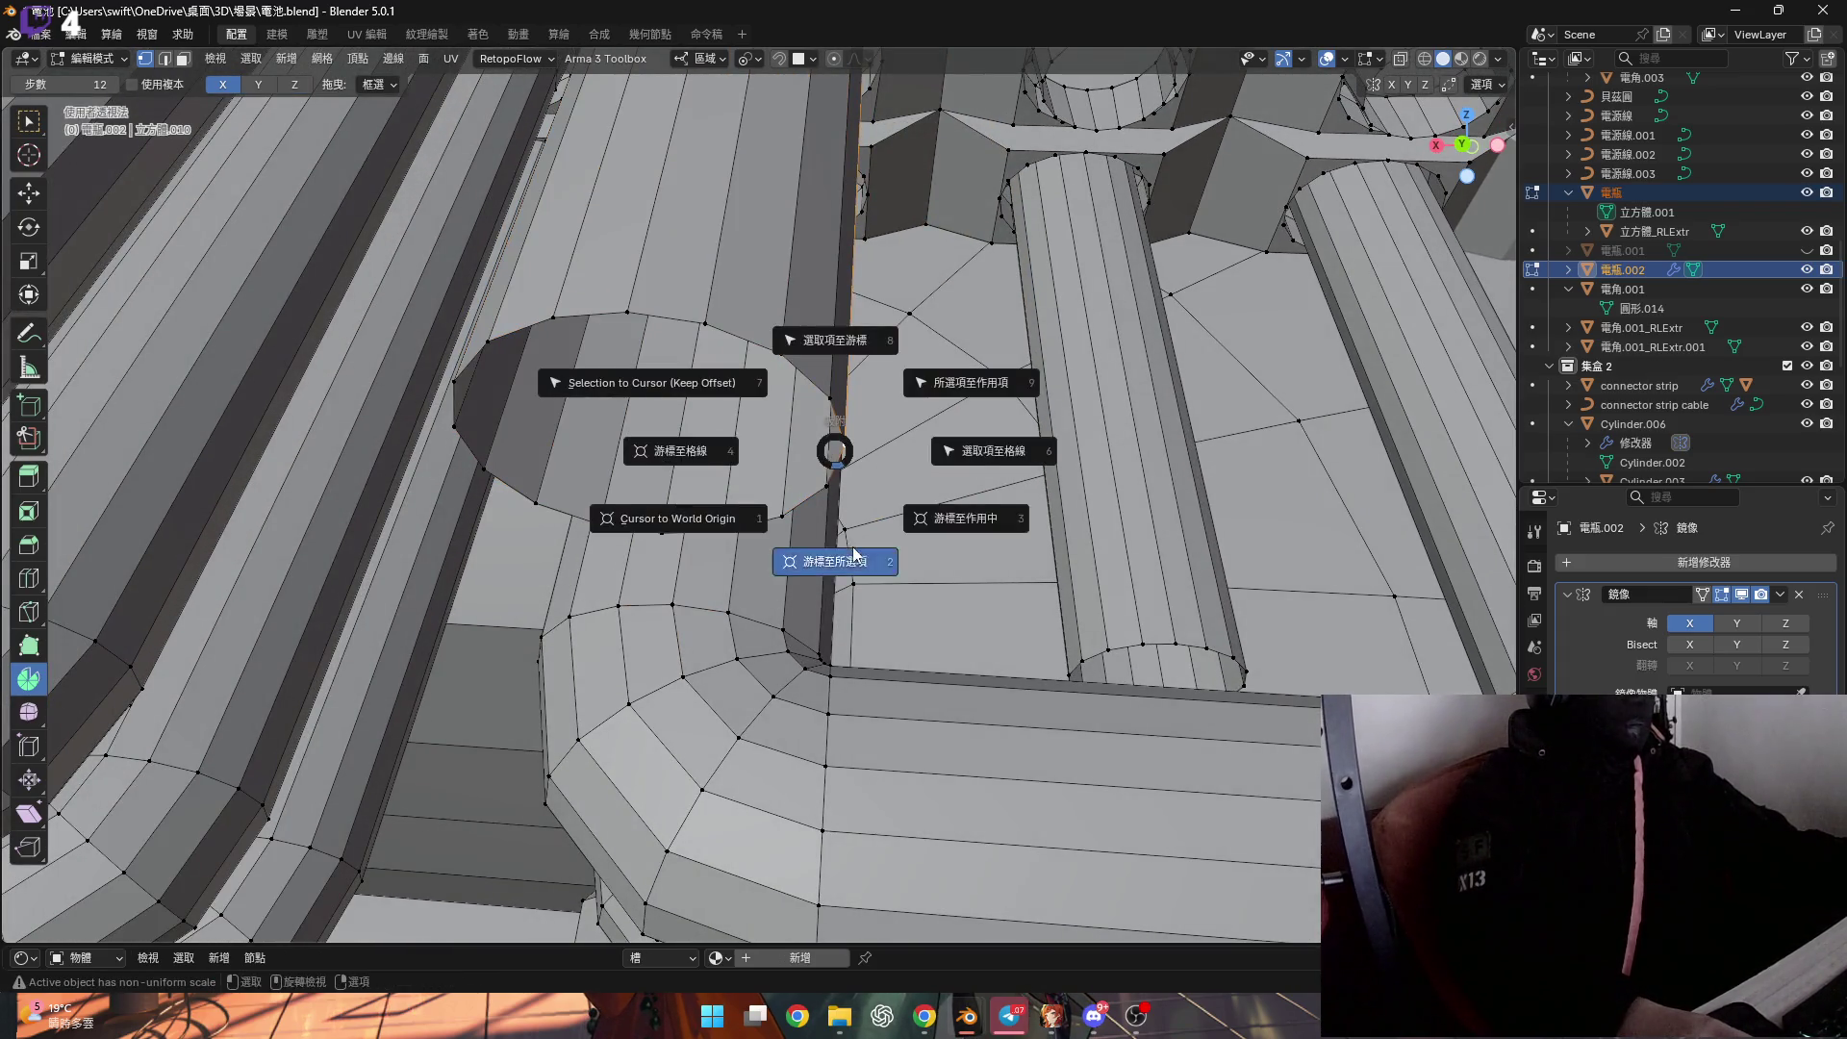
# Snap the 3D cursor to the end ring and spin the pipe end 90° around Z.
pyautogui.click(841, 552)
pyautogui.moveTo(744, 399); pyautogui.dragTo(716, 329, button='middle')
pyautogui.press('l')
pyautogui.click(295, 85)
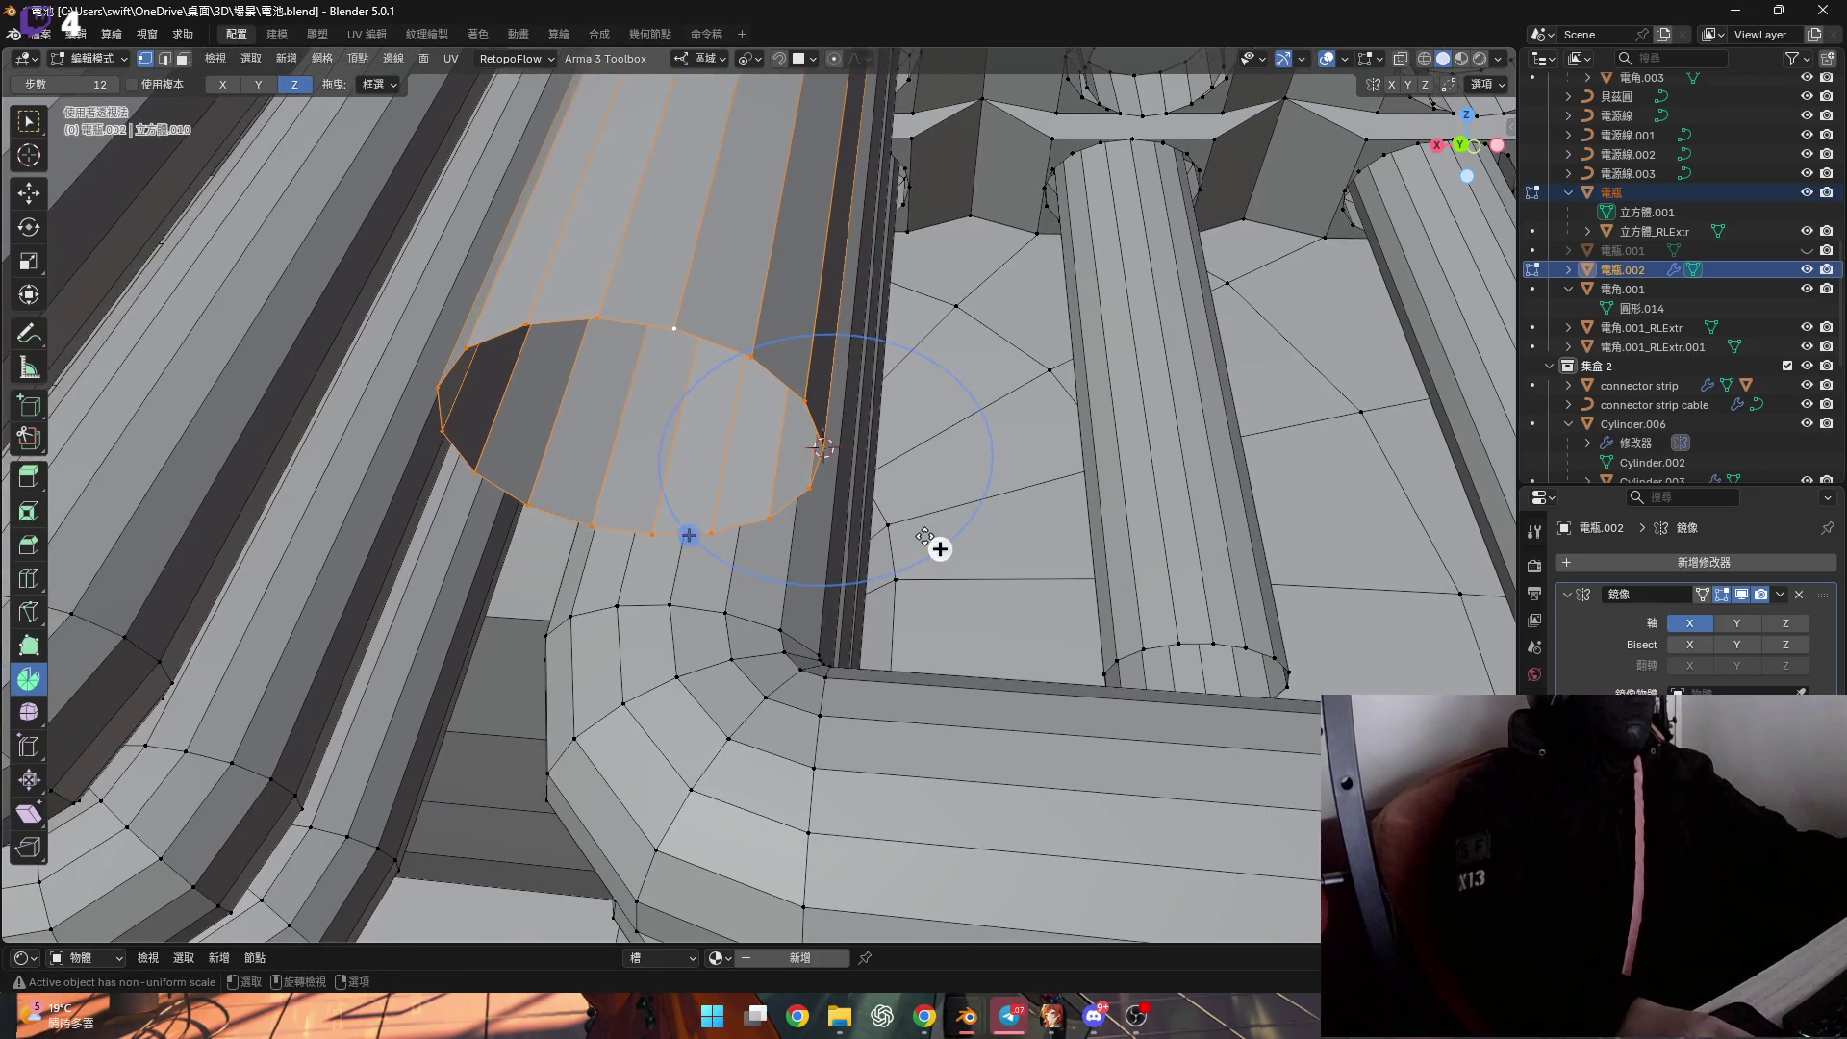
pyautogui.moveTo(940, 548)
pyautogui.mouseDown()
pyautogui.moveTo(1020, 471)
pyautogui.moveTo(1057, 389)
pyautogui.mouseUp()
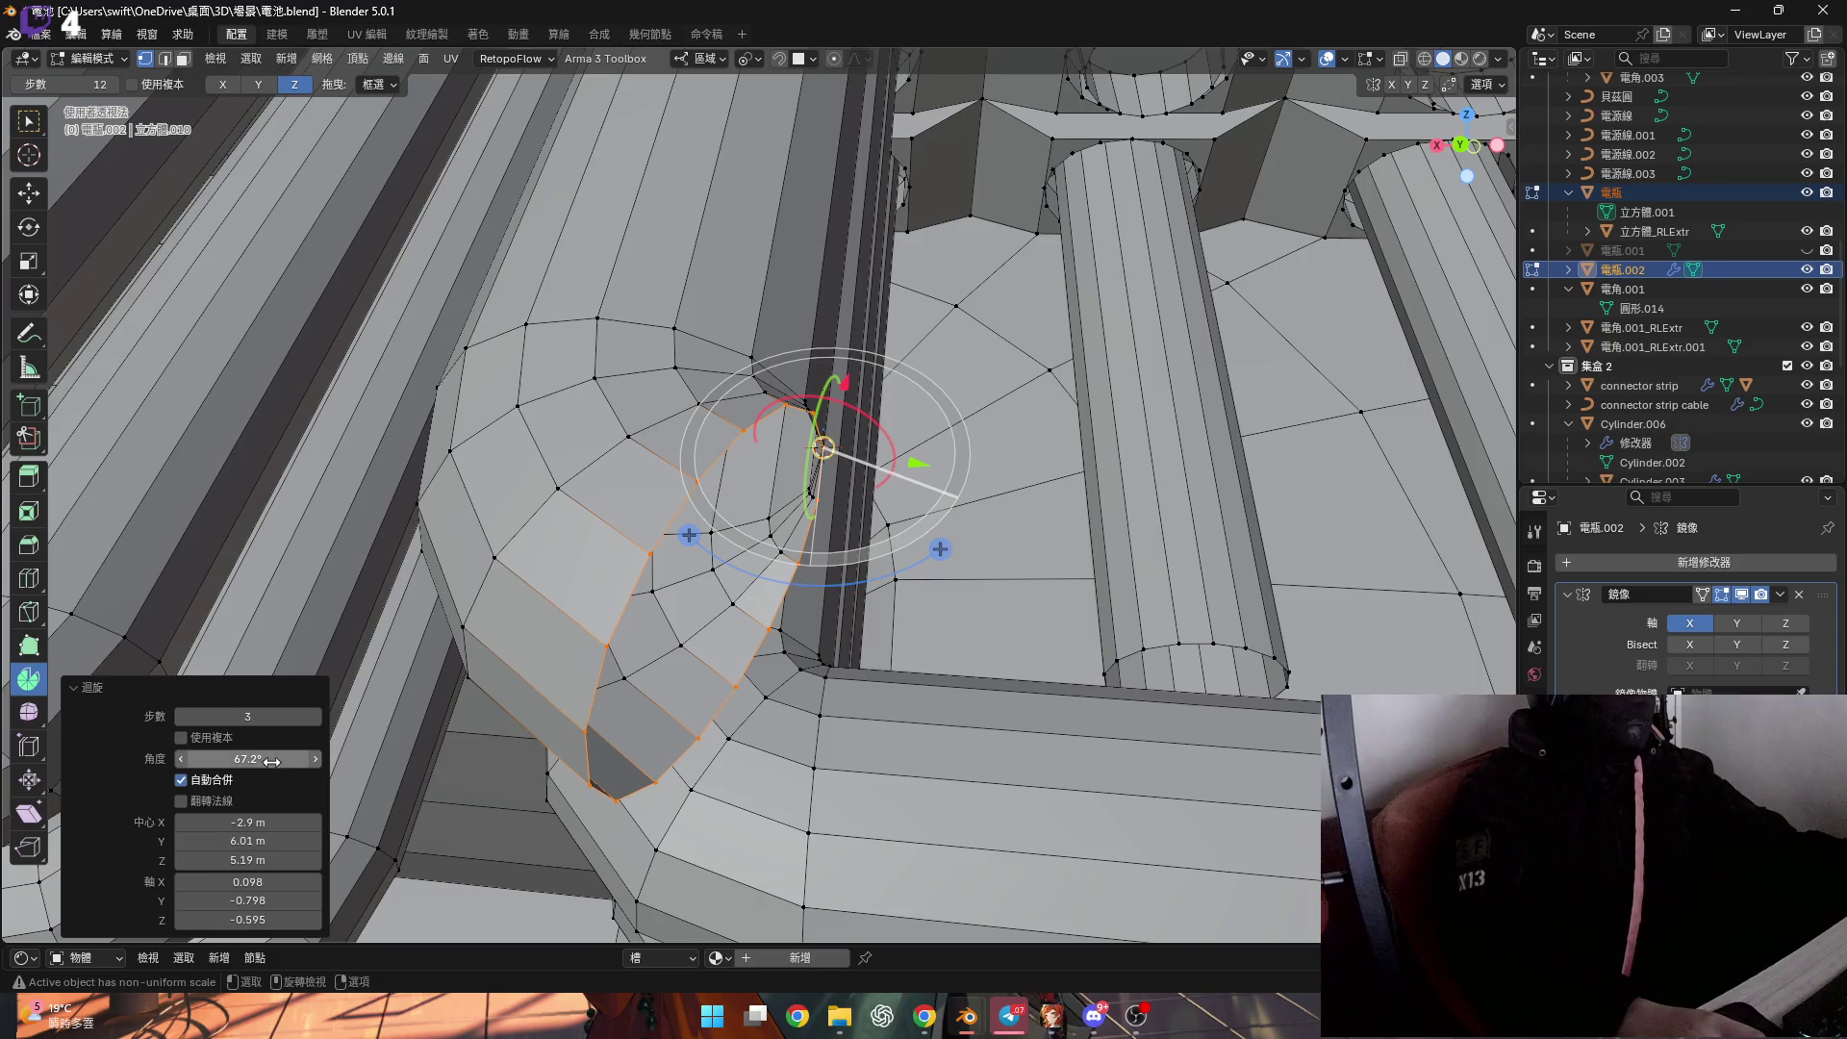
pyautogui.write('+9')
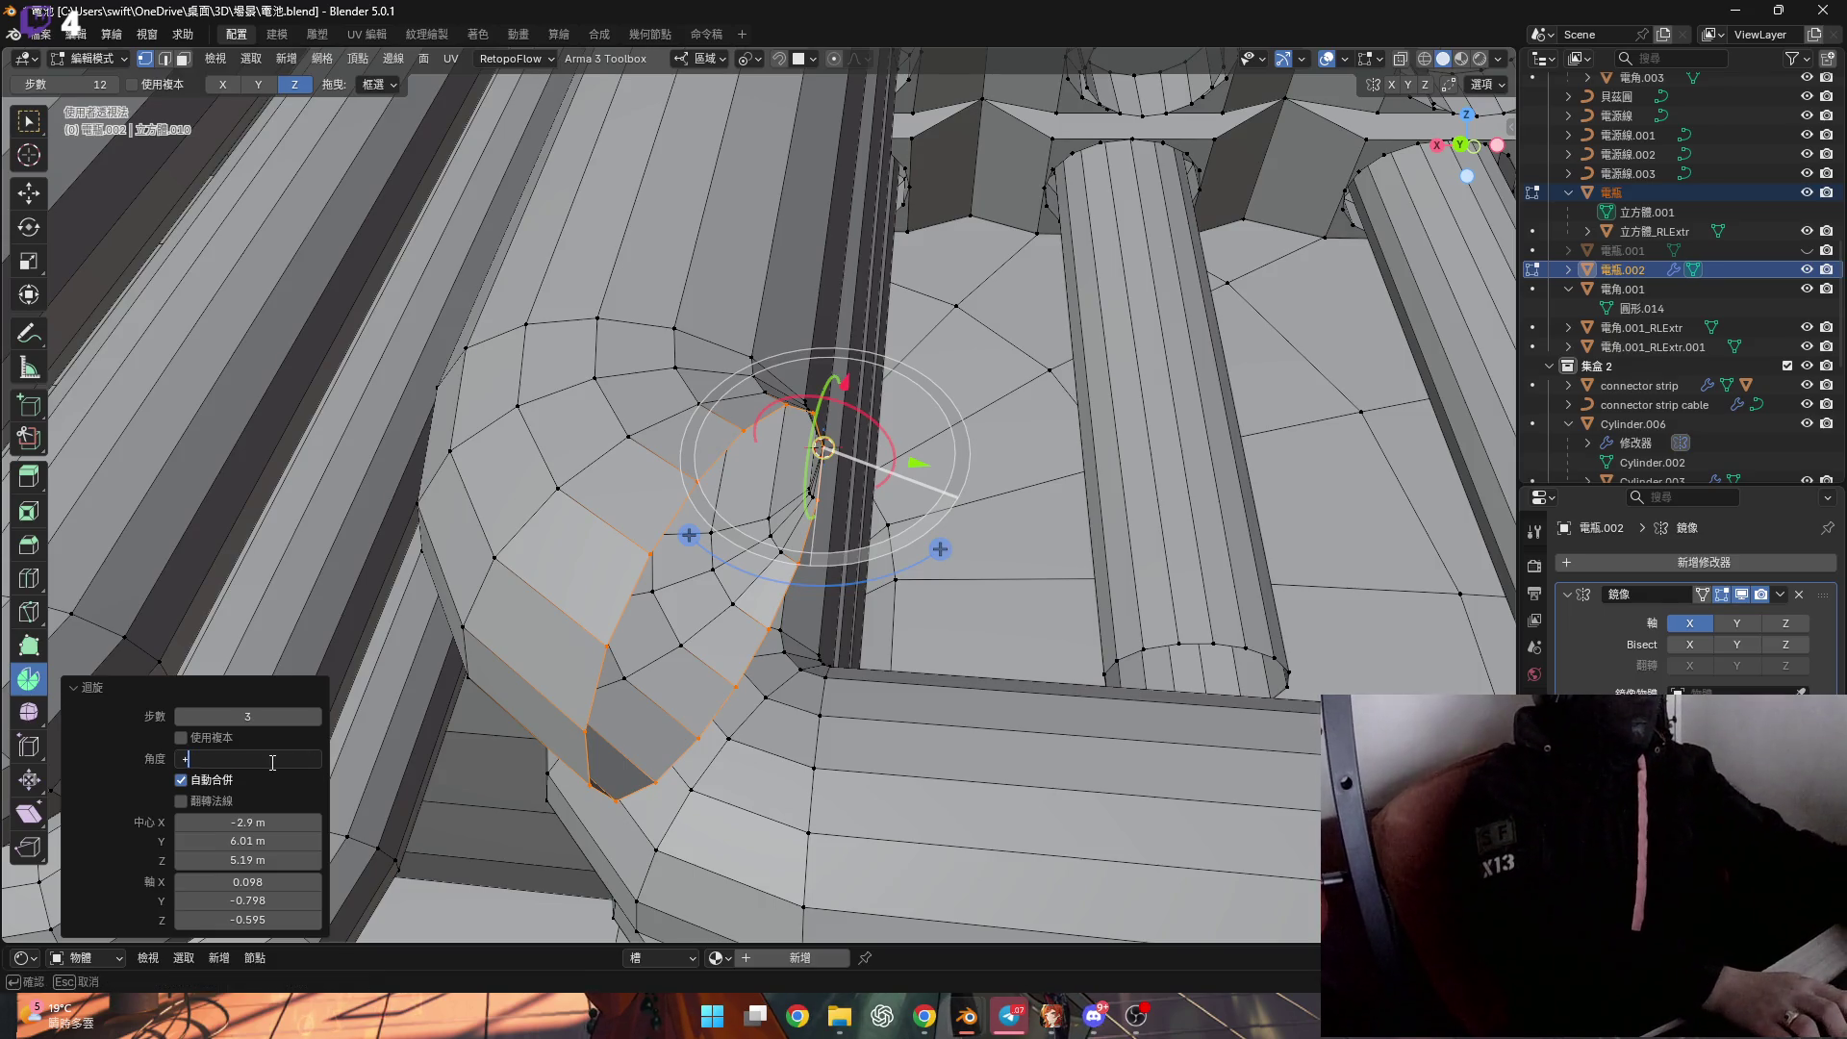
pyautogui.press('Return')
# Extrude a short straight run along local X and flatten its end ring to zero on X.
pyautogui.moveTo(856, 661)
pyautogui.mouseDown(button='middle')
pyautogui.moveTo(878, 453)
pyautogui.moveTo(765, 395)
pyautogui.moveTo(788, 473)
pyautogui.moveTo(769, 480)
pyautogui.mouseUp(button='middle')
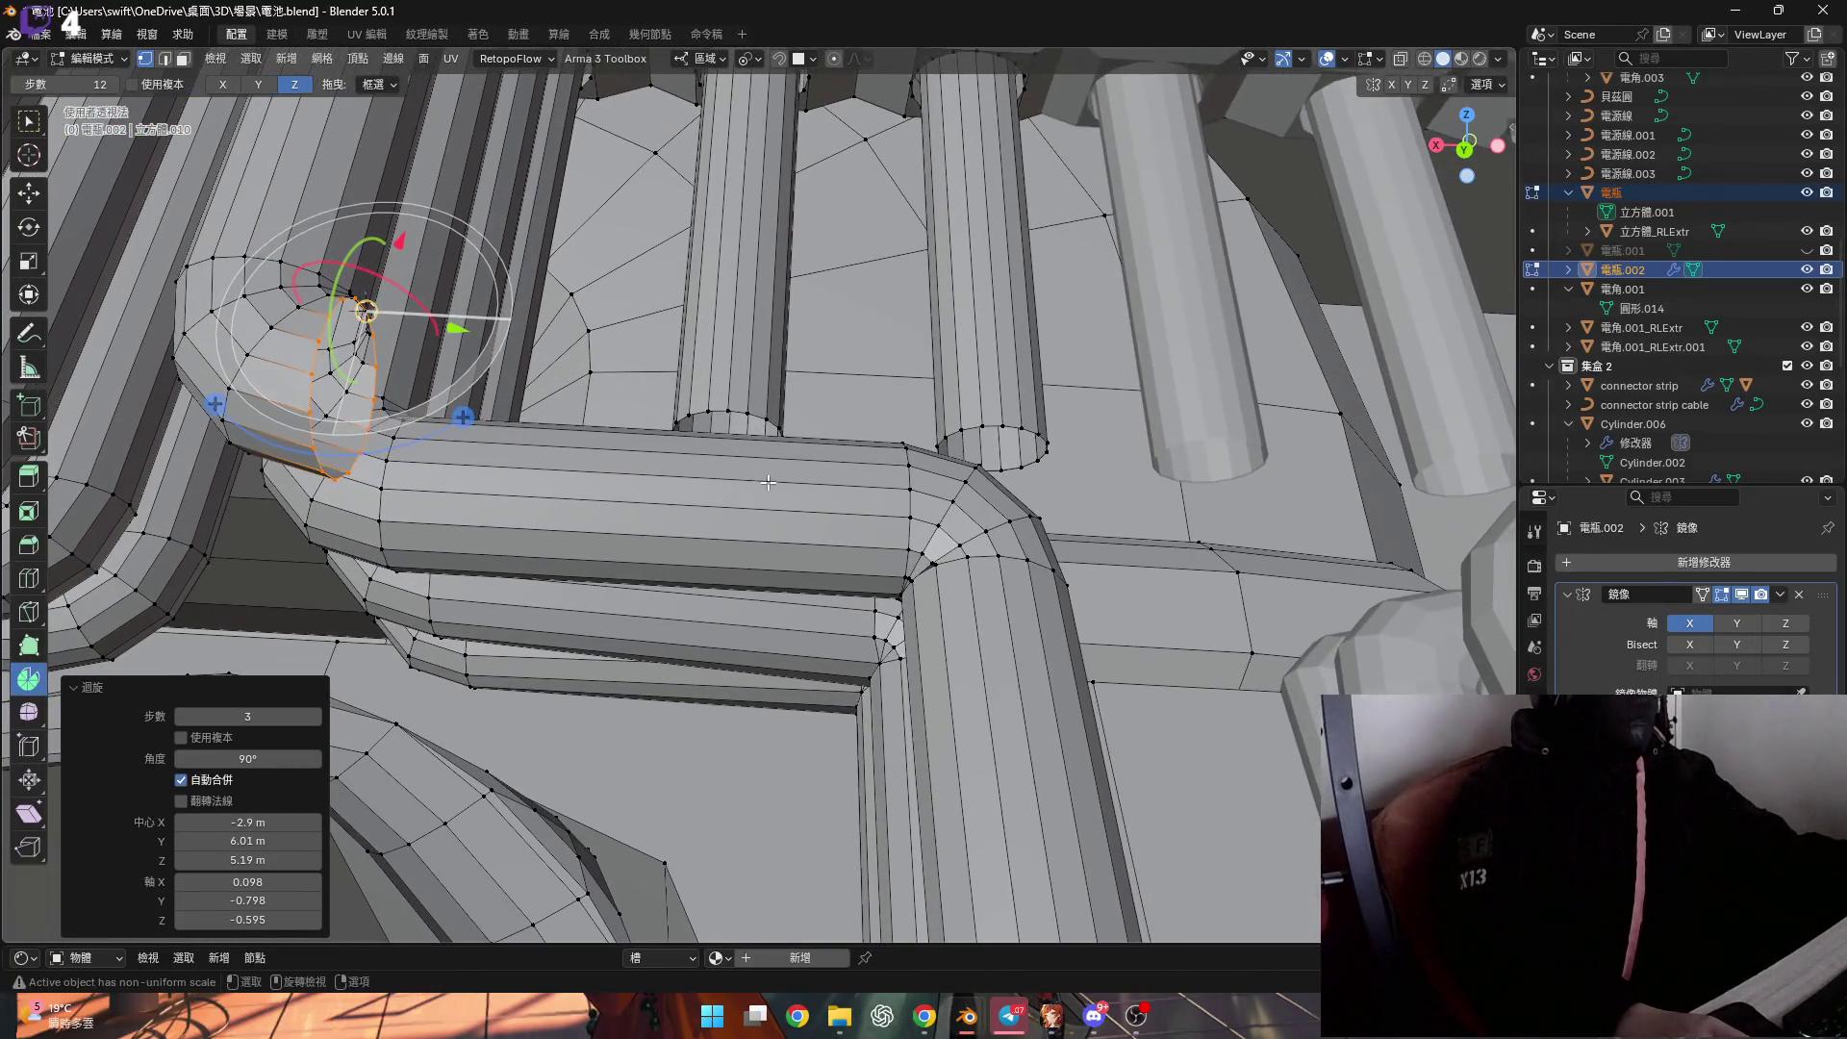
pyautogui.press('g')
pyautogui.press('x')
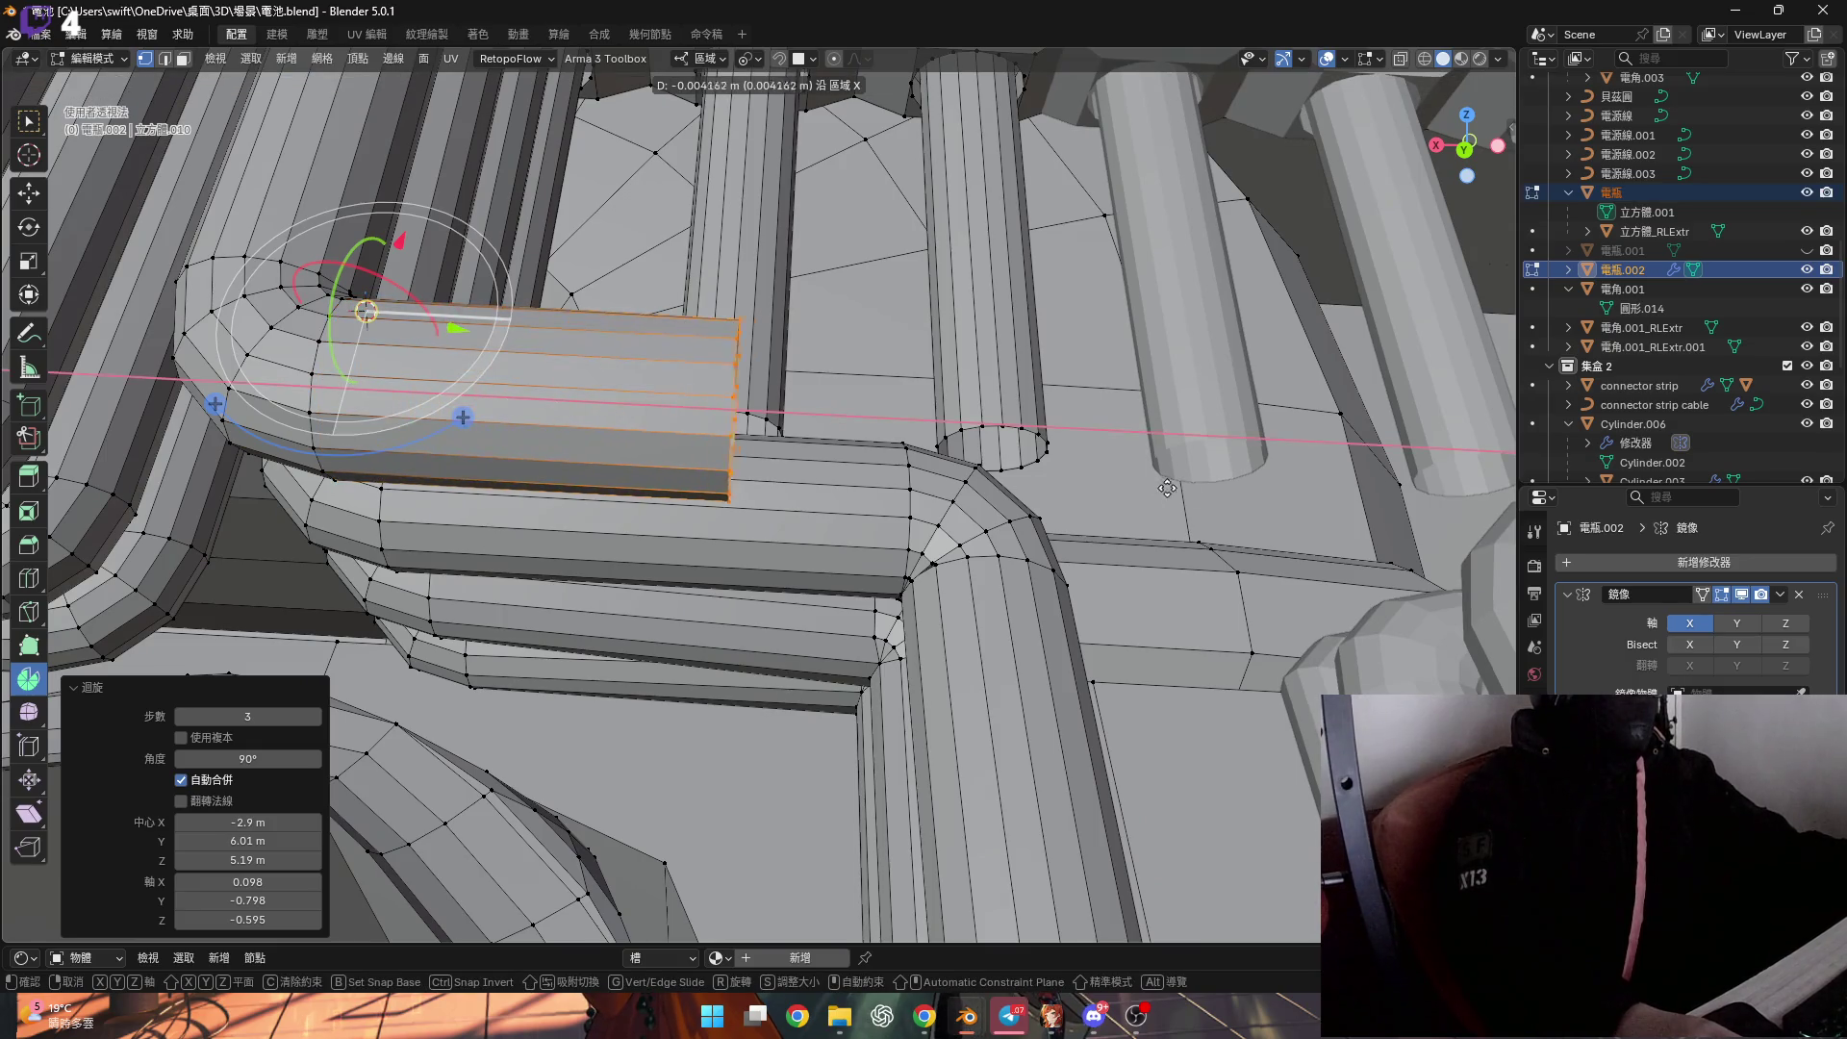
pyautogui.click(1288, 478)
pyautogui.moveTo(1288, 478); pyautogui.dragTo(717, 544, button='middle')
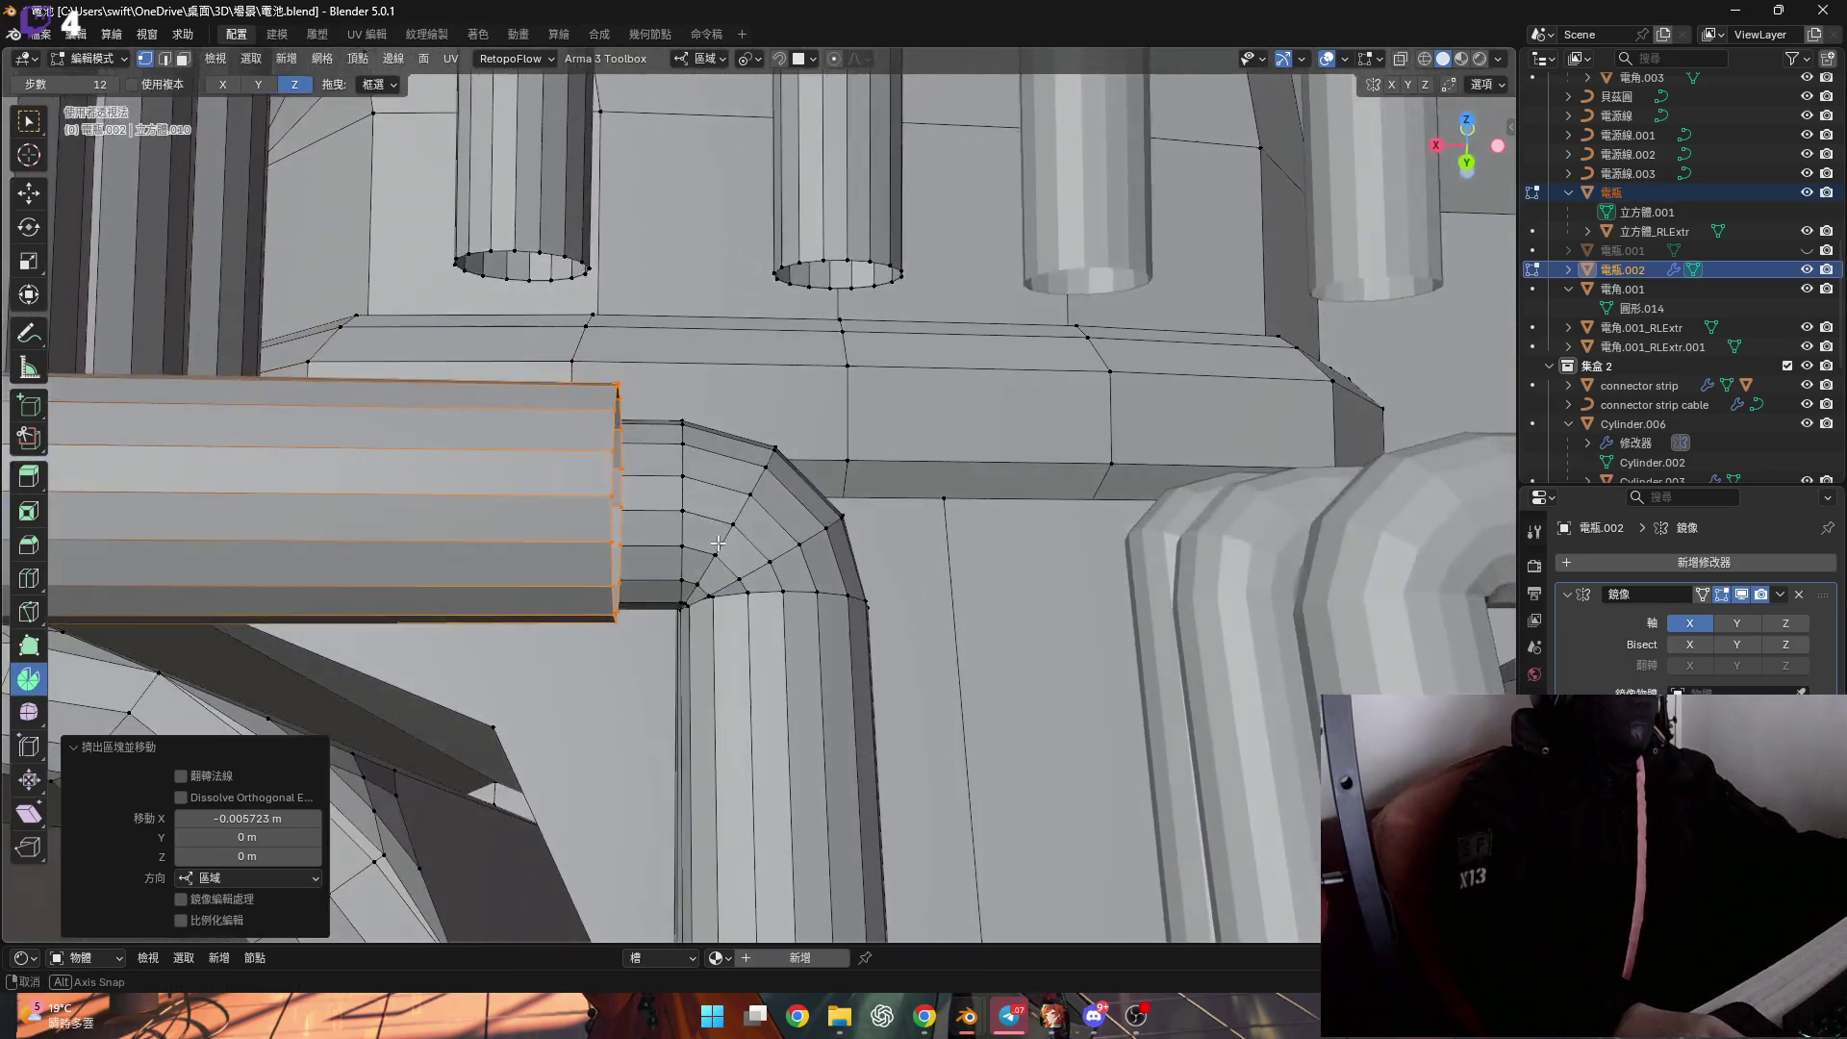
pyautogui.write('sx0')
pyautogui.press('Return')
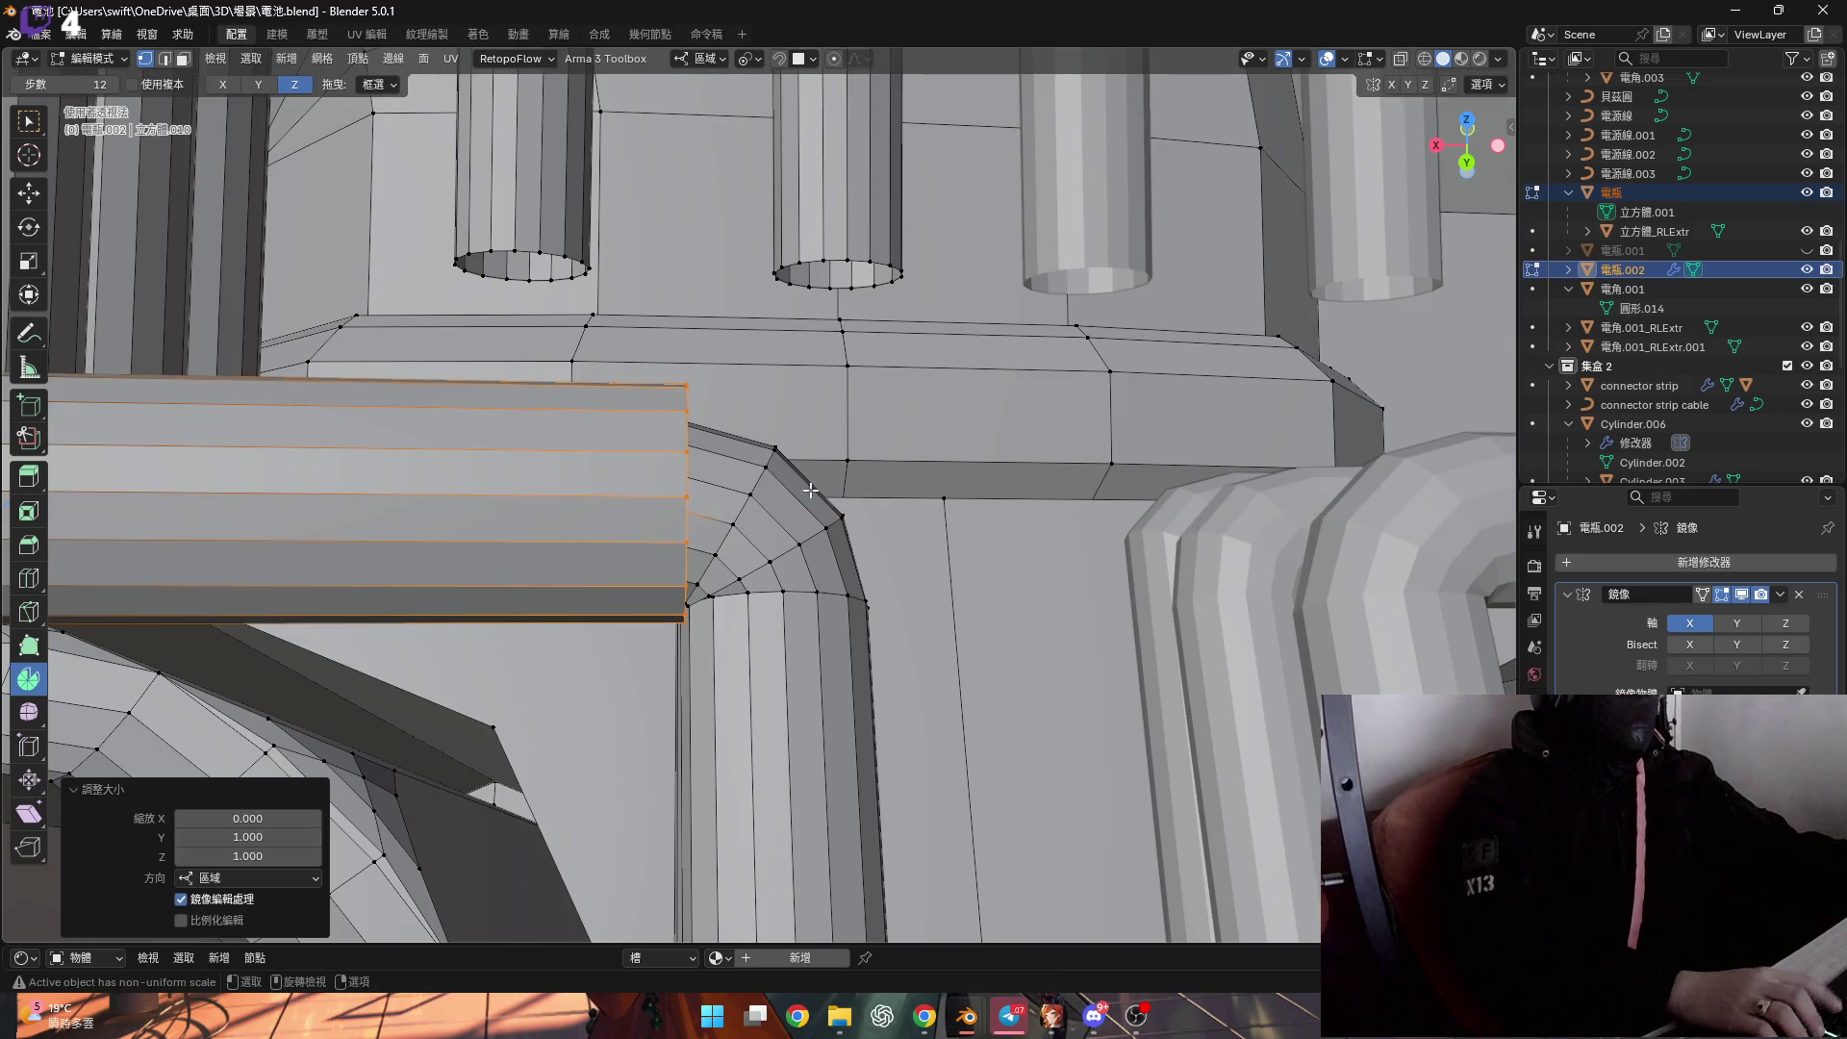
# Snap the 3D cursor to the new end ring and select the connected pipe.
pyautogui.moveTo(763, 565); pyautogui.dragTo(692, 547, button='middle')
pyautogui.scroll(3, 692, 547)
pyautogui.click(746, 615)
pyautogui.moveTo(745, 615); pyautogui.dragTo(679, 499, button='middle')
pyautogui.press('l')
# Spin the end ring -90° in 3 steps into a rounded return bend.
pyautogui.moveTo(682, 396); pyautogui.dragTo(806, 564, button='middle')
pyautogui.moveTo(838, 673)
pyautogui.mouseDown()
pyautogui.moveTo(890, 587)
pyautogui.moveTo(900, 520)
pyautogui.mouseUp()
pyautogui.click(256, 754)
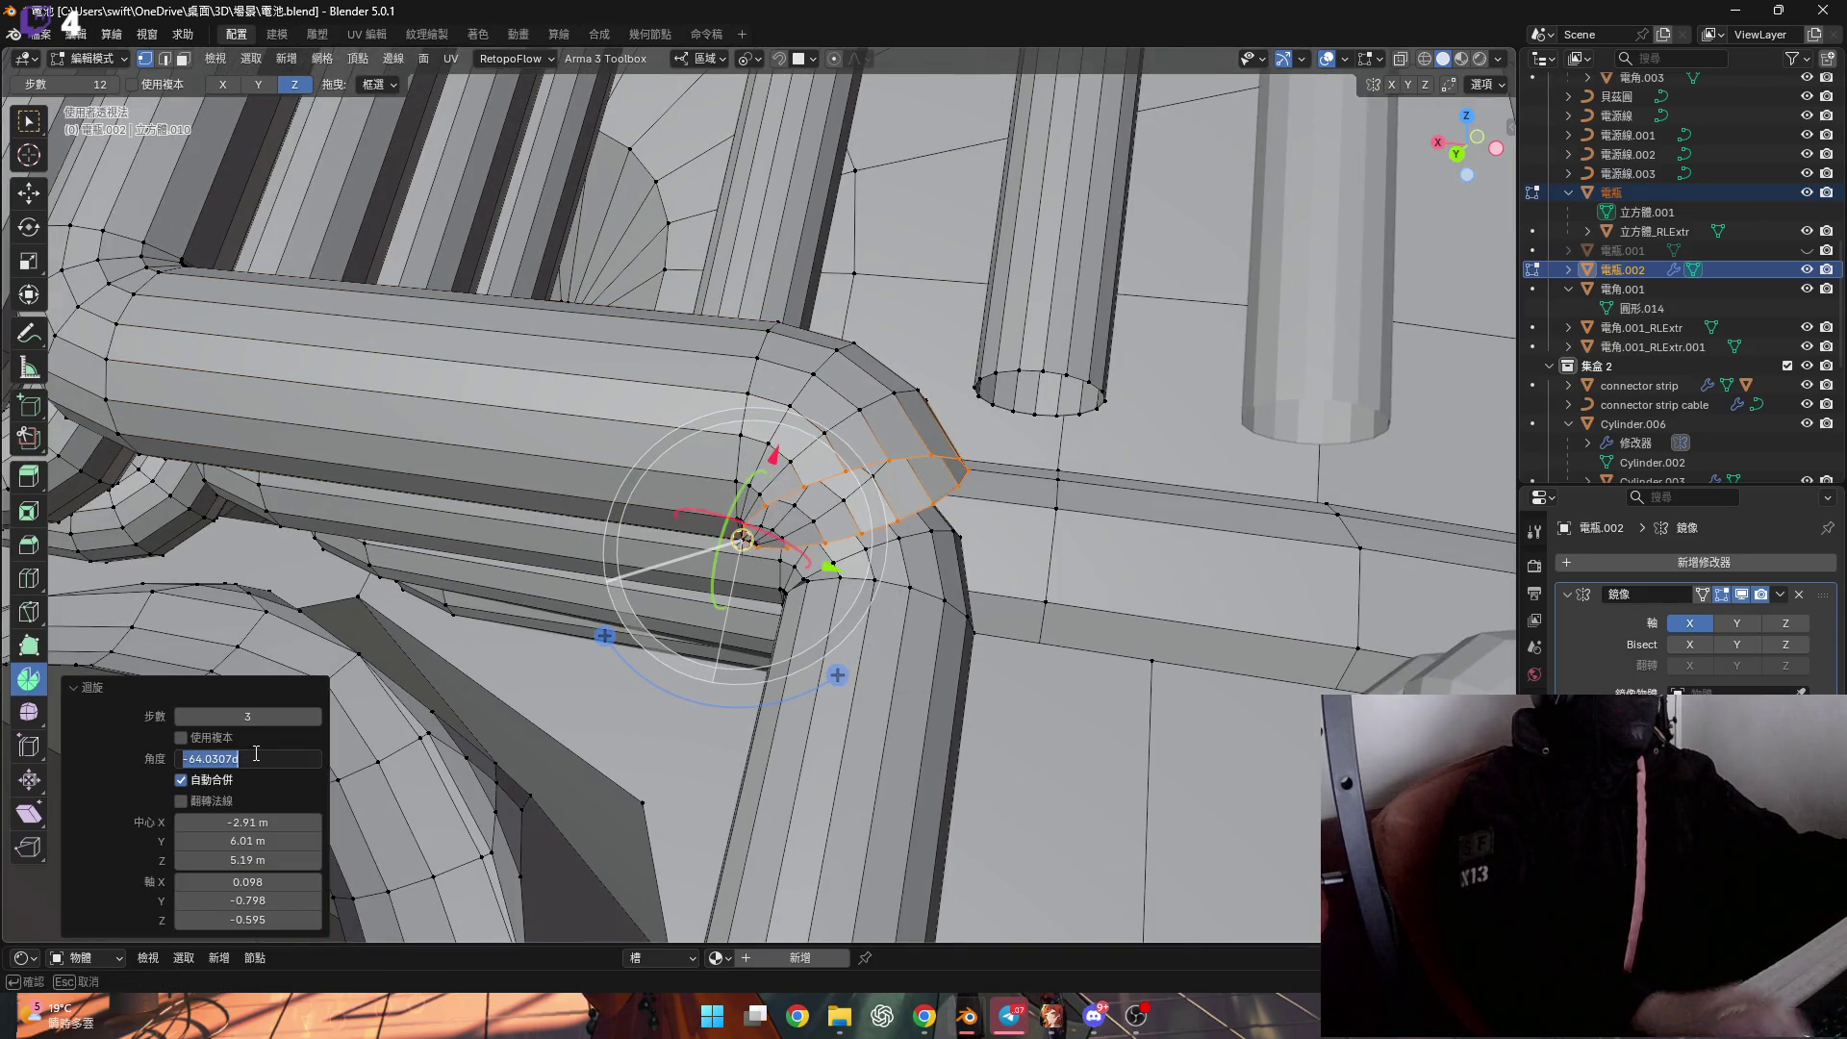
pyautogui.write('90')
pyautogui.press('Return')
pyautogui.scroll(4, 867, 516)
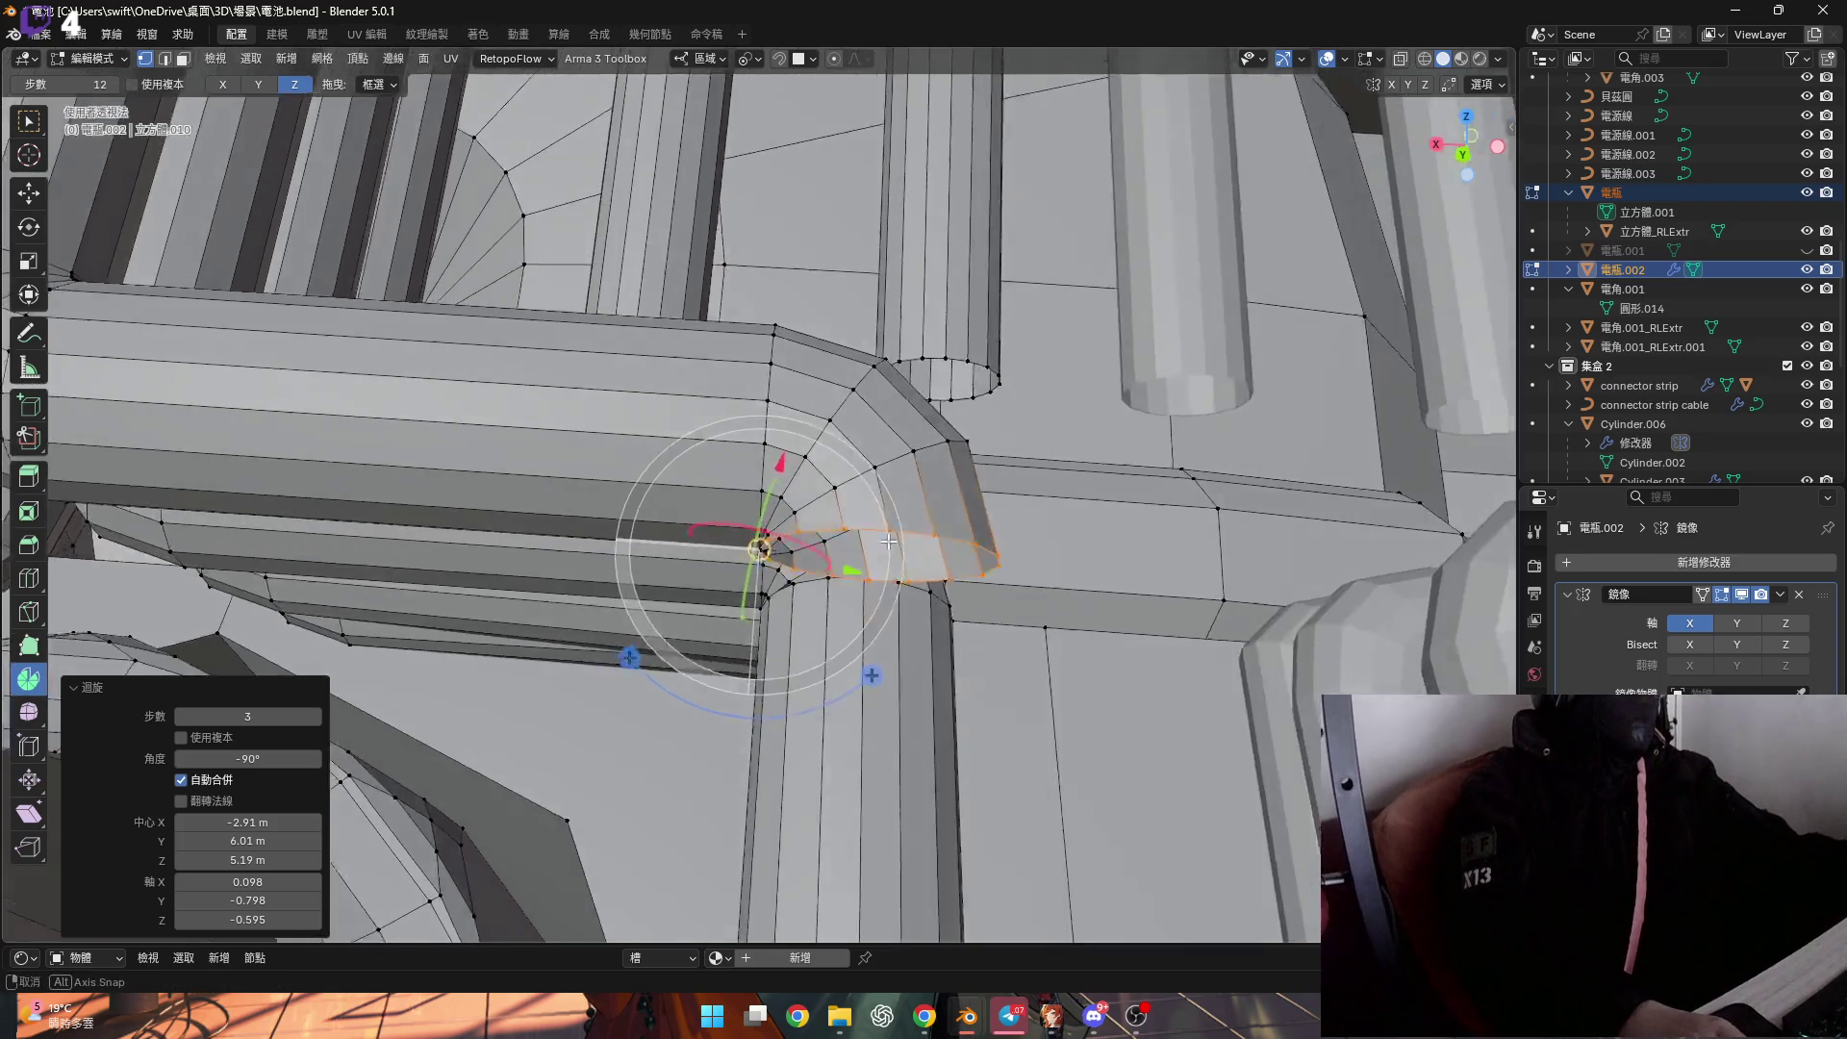
pyautogui.scroll(-4, 868, 516)
pyautogui.moveTo(868, 515)
pyautogui.mouseDown(button='middle')
pyautogui.moveTo(755, 379)
pyautogui.moveTo(908, 530)
pyautogui.mouseUp(button='middle')
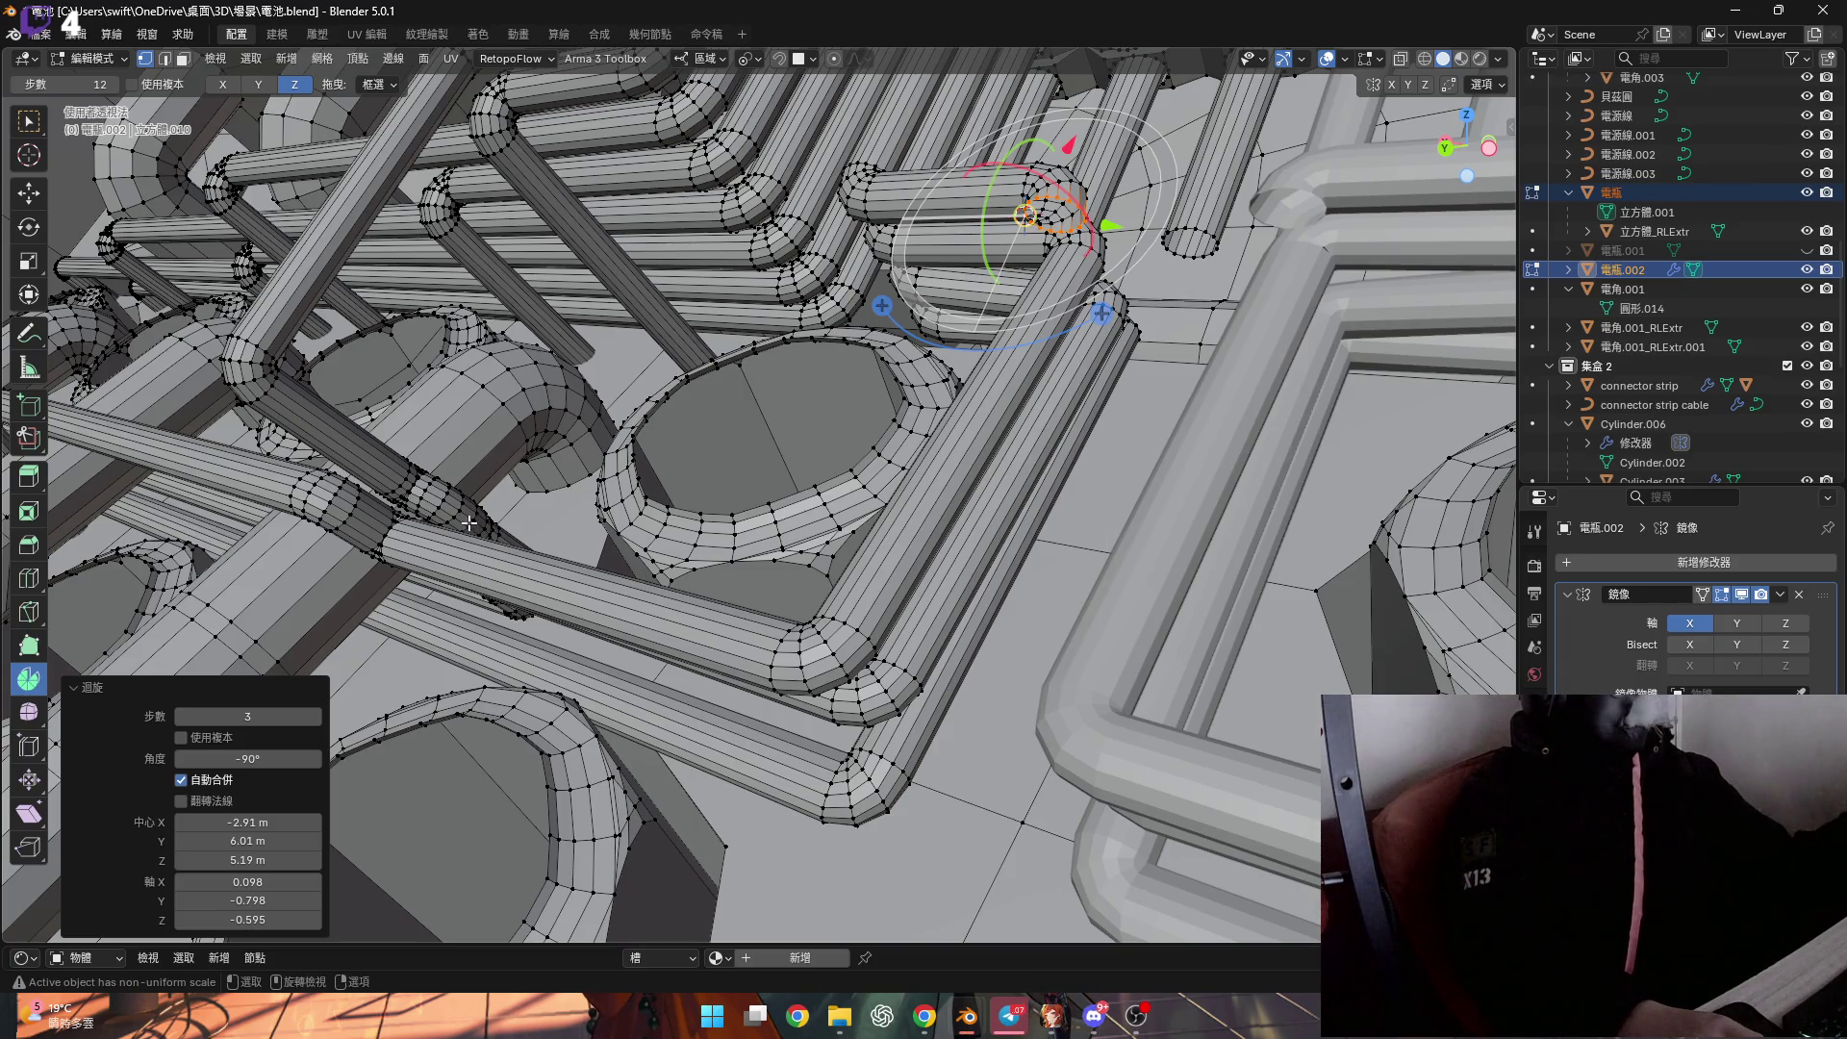
pyautogui.moveTo(483, 519)
pyautogui.mouseDown(button='middle')
pyautogui.moveTo(804, 499)
pyautogui.moveTo(787, 481)
pyautogui.mouseUp(button='middle')
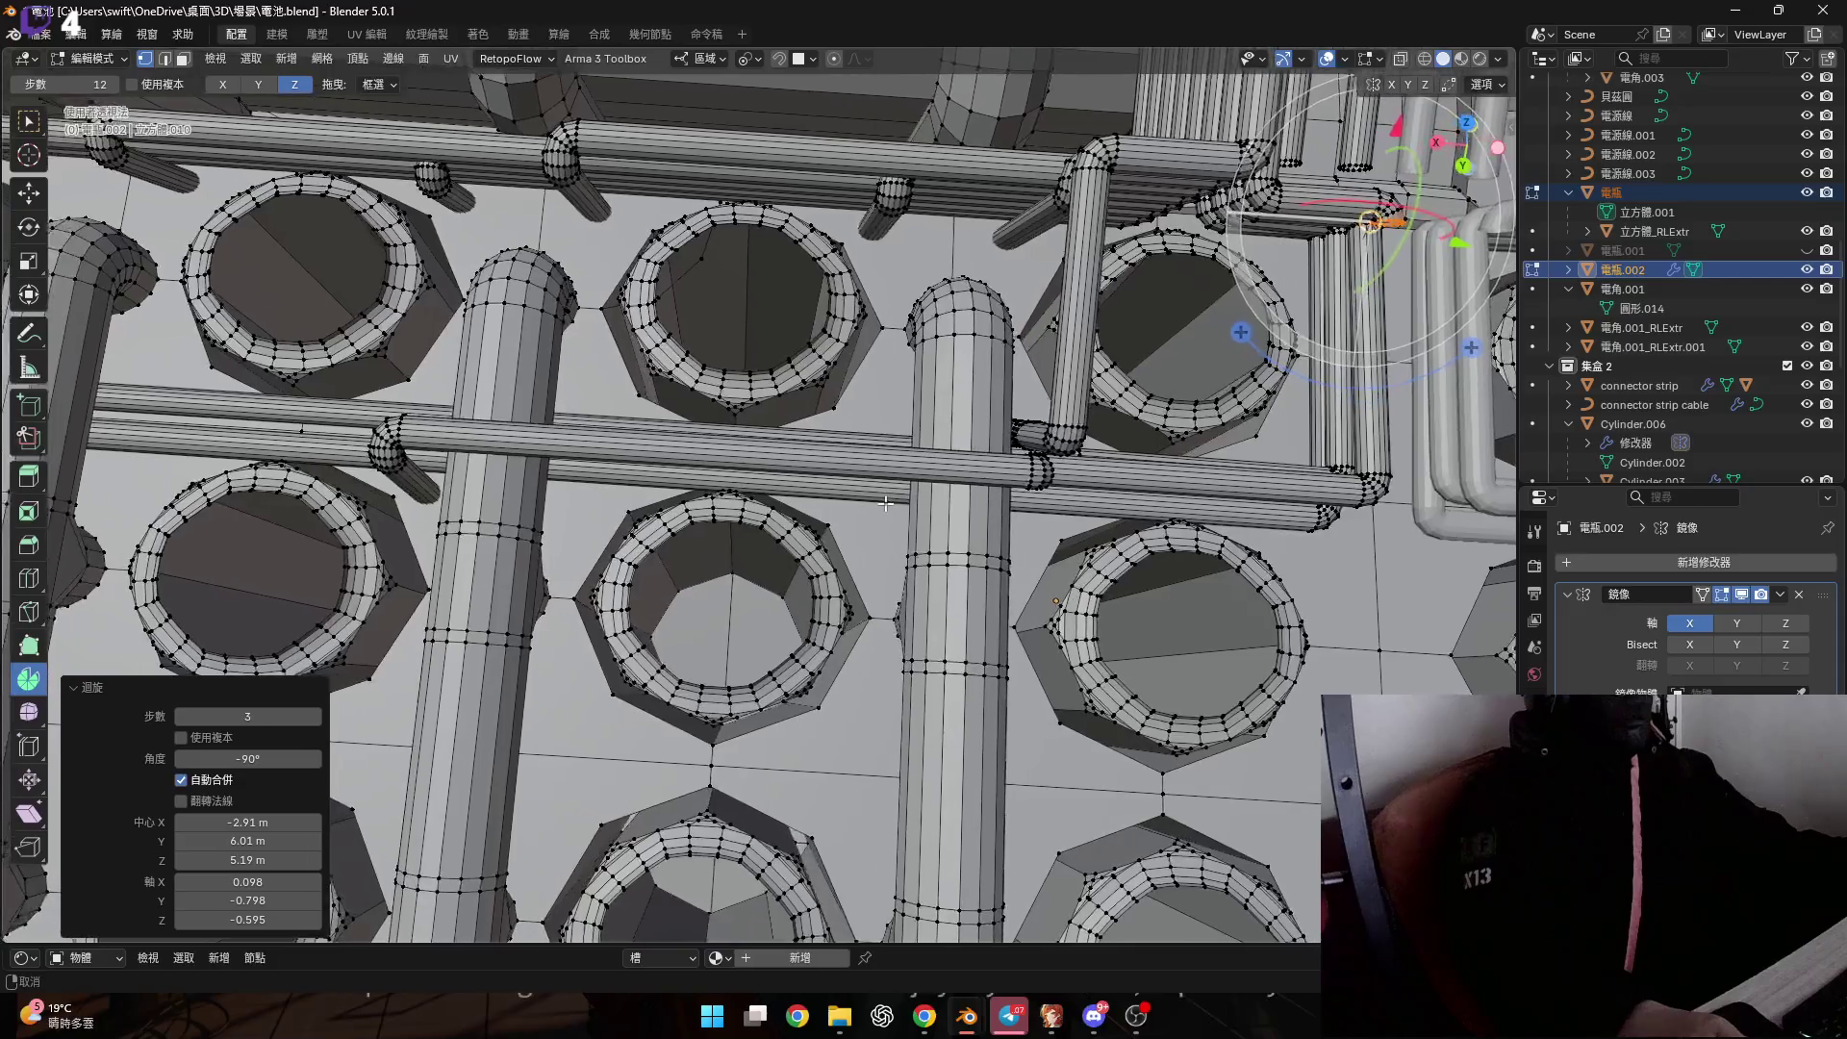
pyautogui.moveTo(885, 502)
pyautogui.keyDown('shift'); pyautogui.mouseDown(button='middle')
pyautogui.moveTo(830, 483)
pyautogui.moveTo(986, 490)
pyautogui.moveTo(781, 488)
pyautogui.moveTo(760, 471)
pyautogui.moveTo(871, 449)
pyautogui.mouseUp(button='middle'); pyautogui.keyUp('shift')
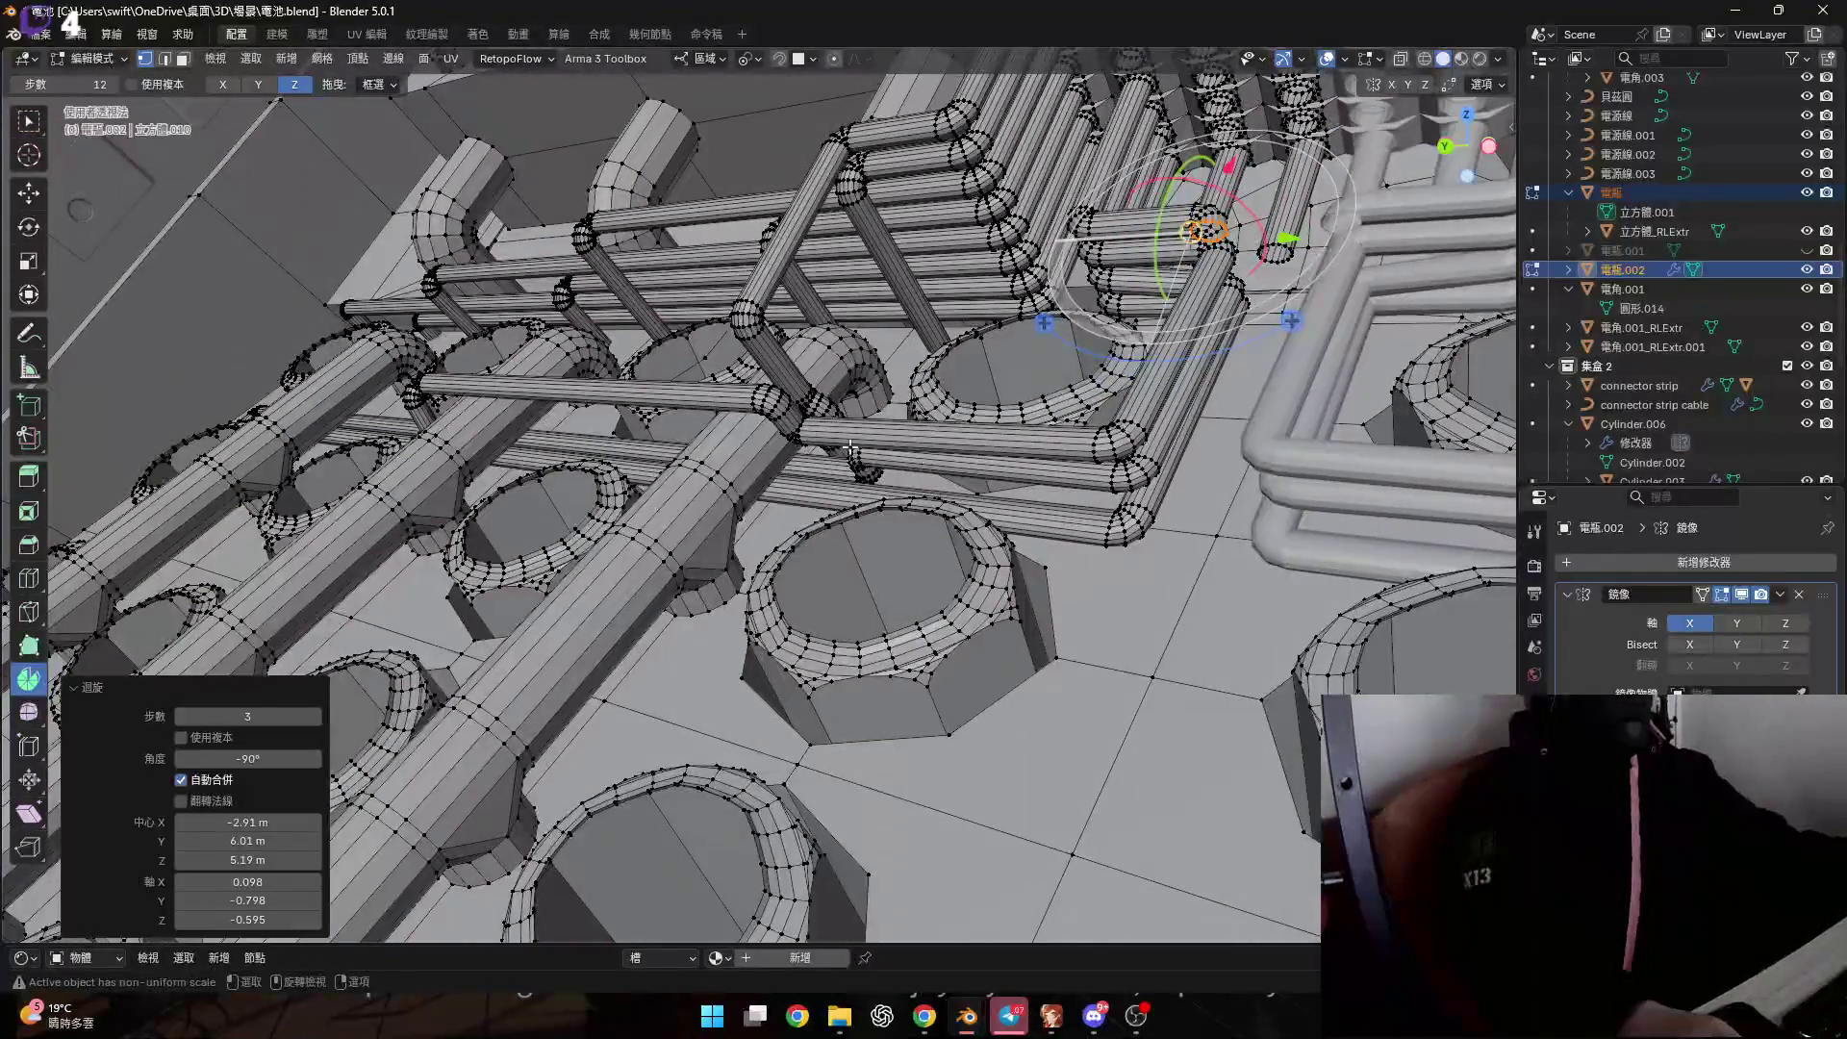
pyautogui.moveTo(408, 355)
pyautogui.mouseDown(button='middle')
pyautogui.moveTo(1017, 356)
pyautogui.moveTo(1100, 330)
pyautogui.mouseUp(button='middle')
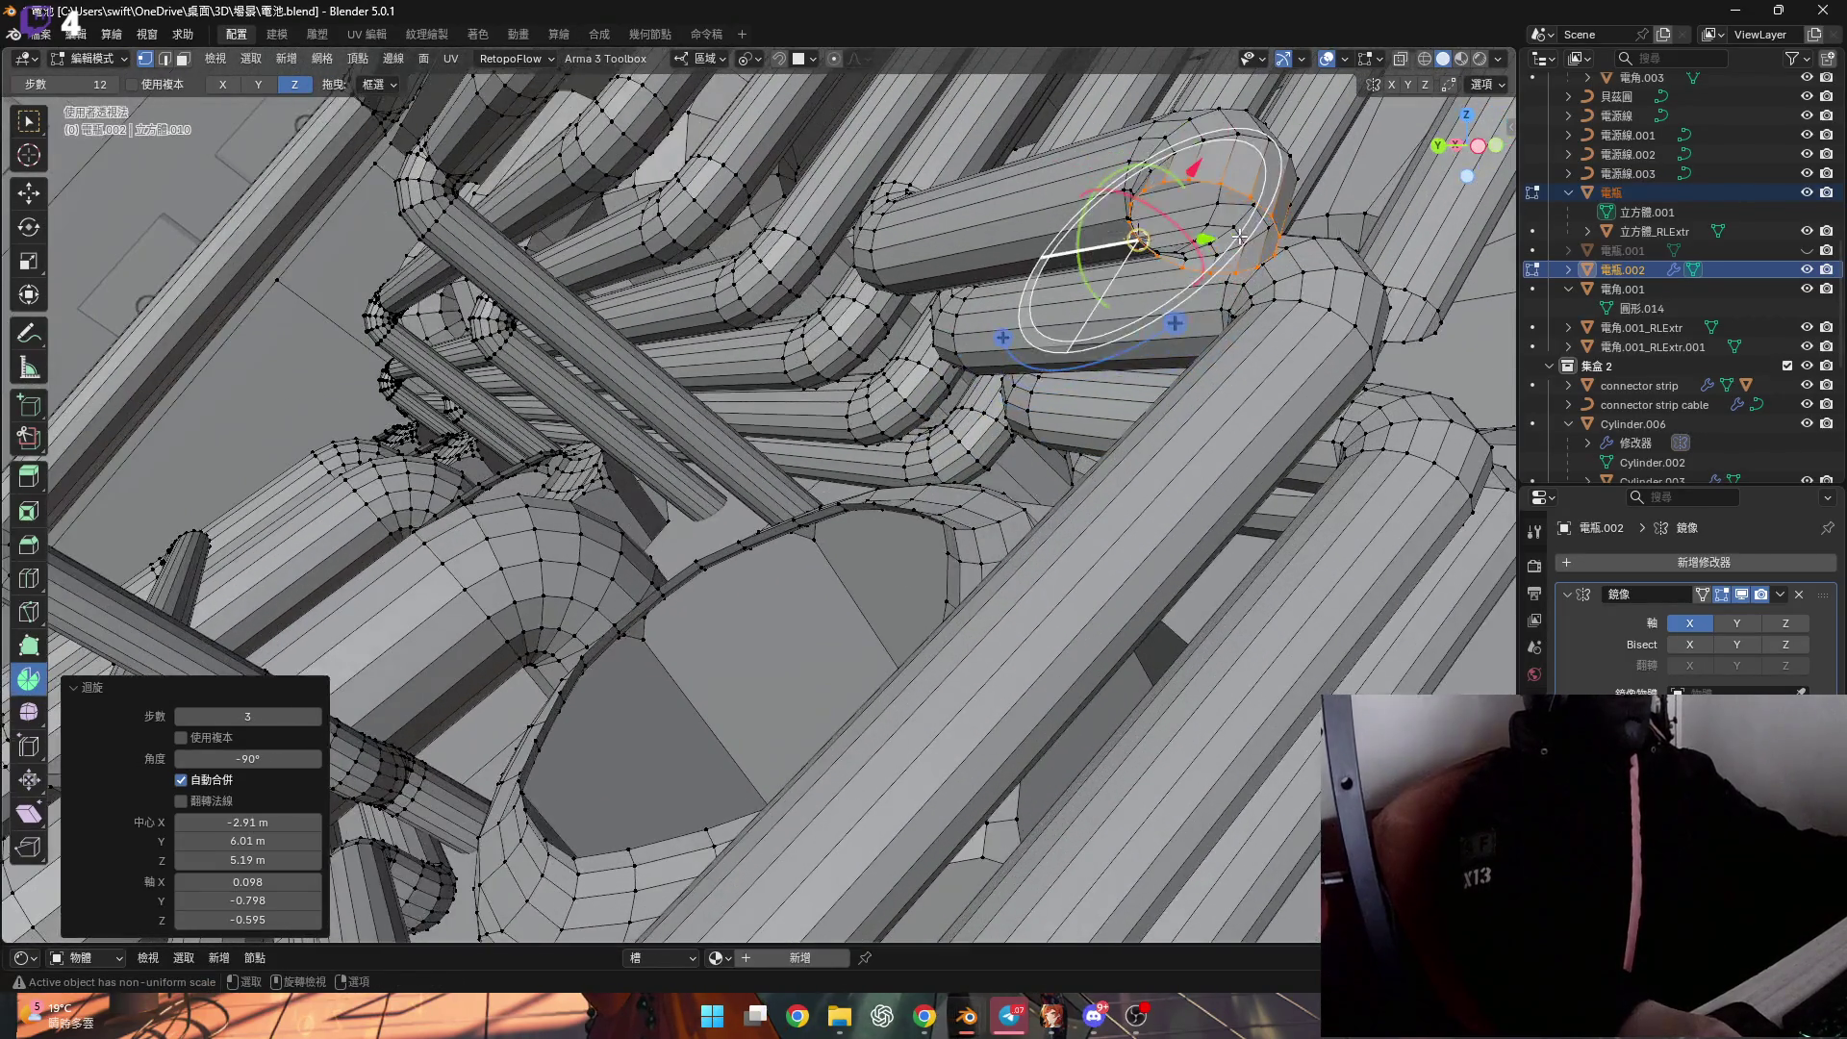
pyautogui.scroll(3, 1155, 289)
pyautogui.scroll(-4, 1118, 311)
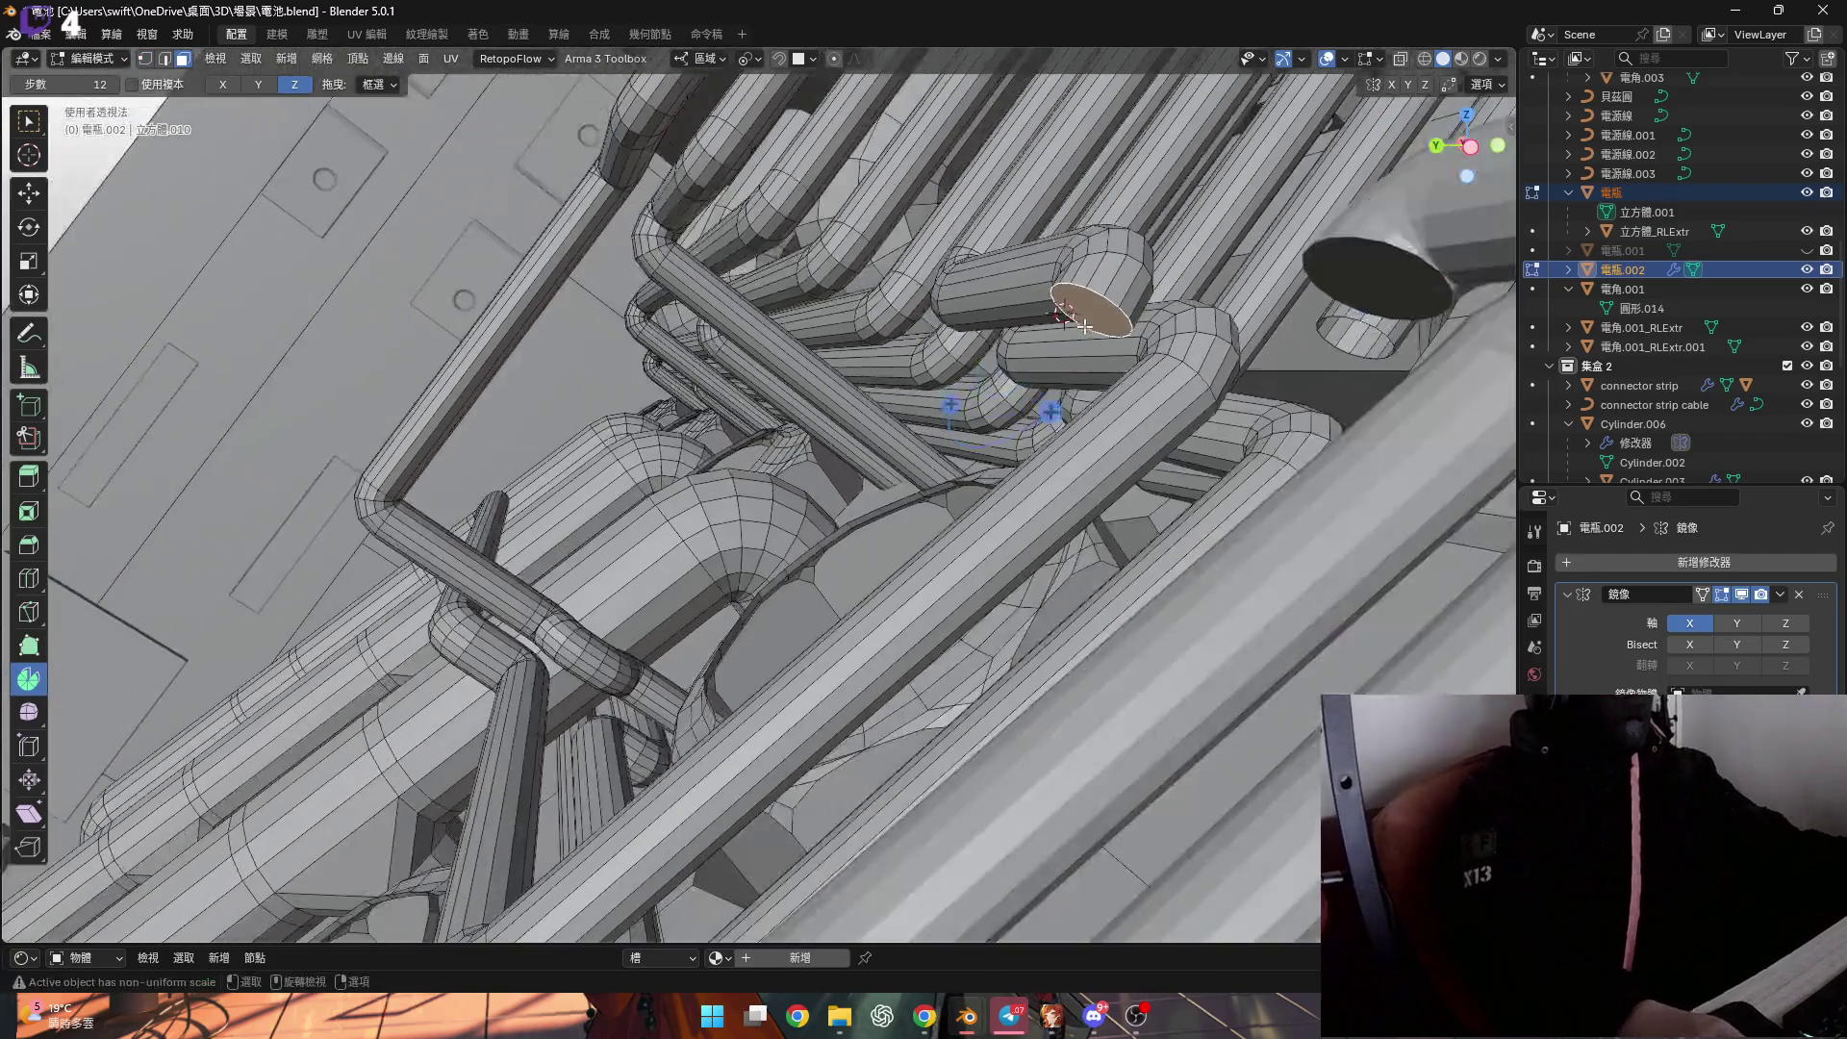
# Switch the transform orientation to Normal.
pyautogui.moveTo(1118, 311); pyautogui.dragTo(1003, 207, button='middle')
pyautogui.click(707, 59)
pyautogui.click(710, 150)
pyautogui.moveTo(866, 318); pyautogui.dragTo(953, 360, button='middle')
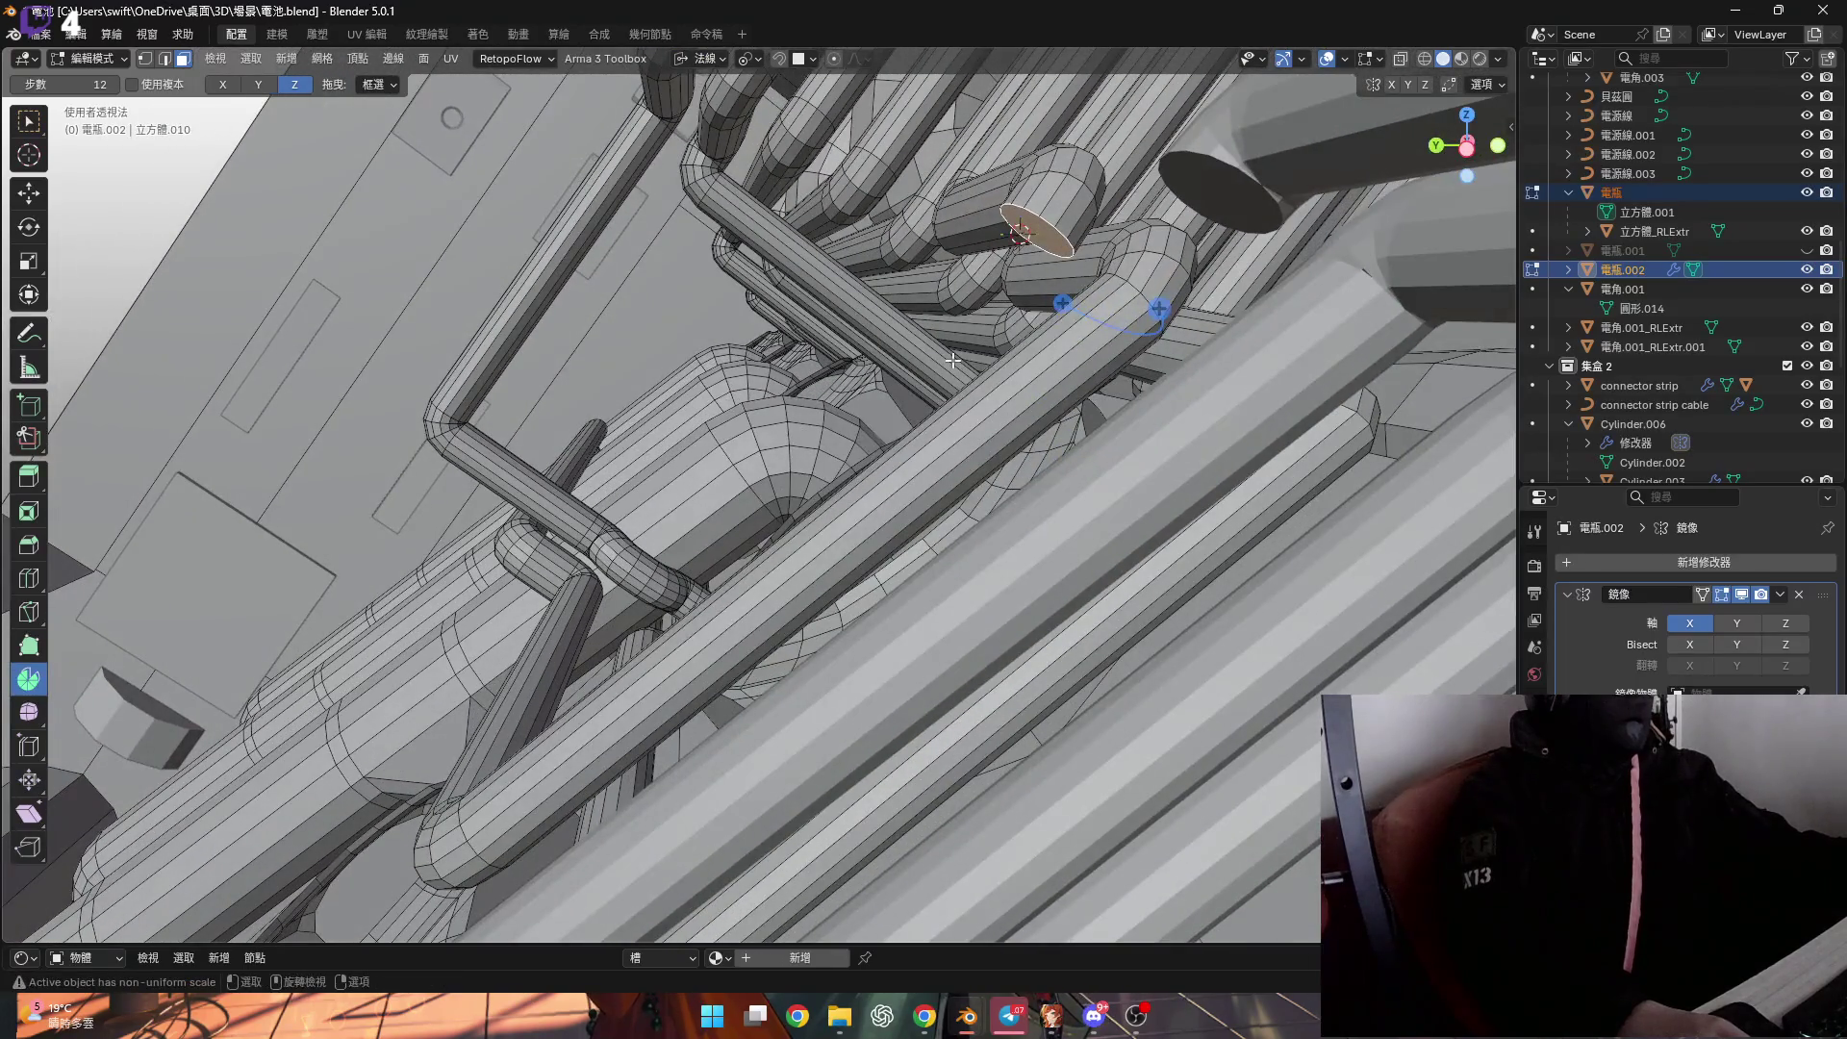
pyautogui.scroll(5, 973, 339)
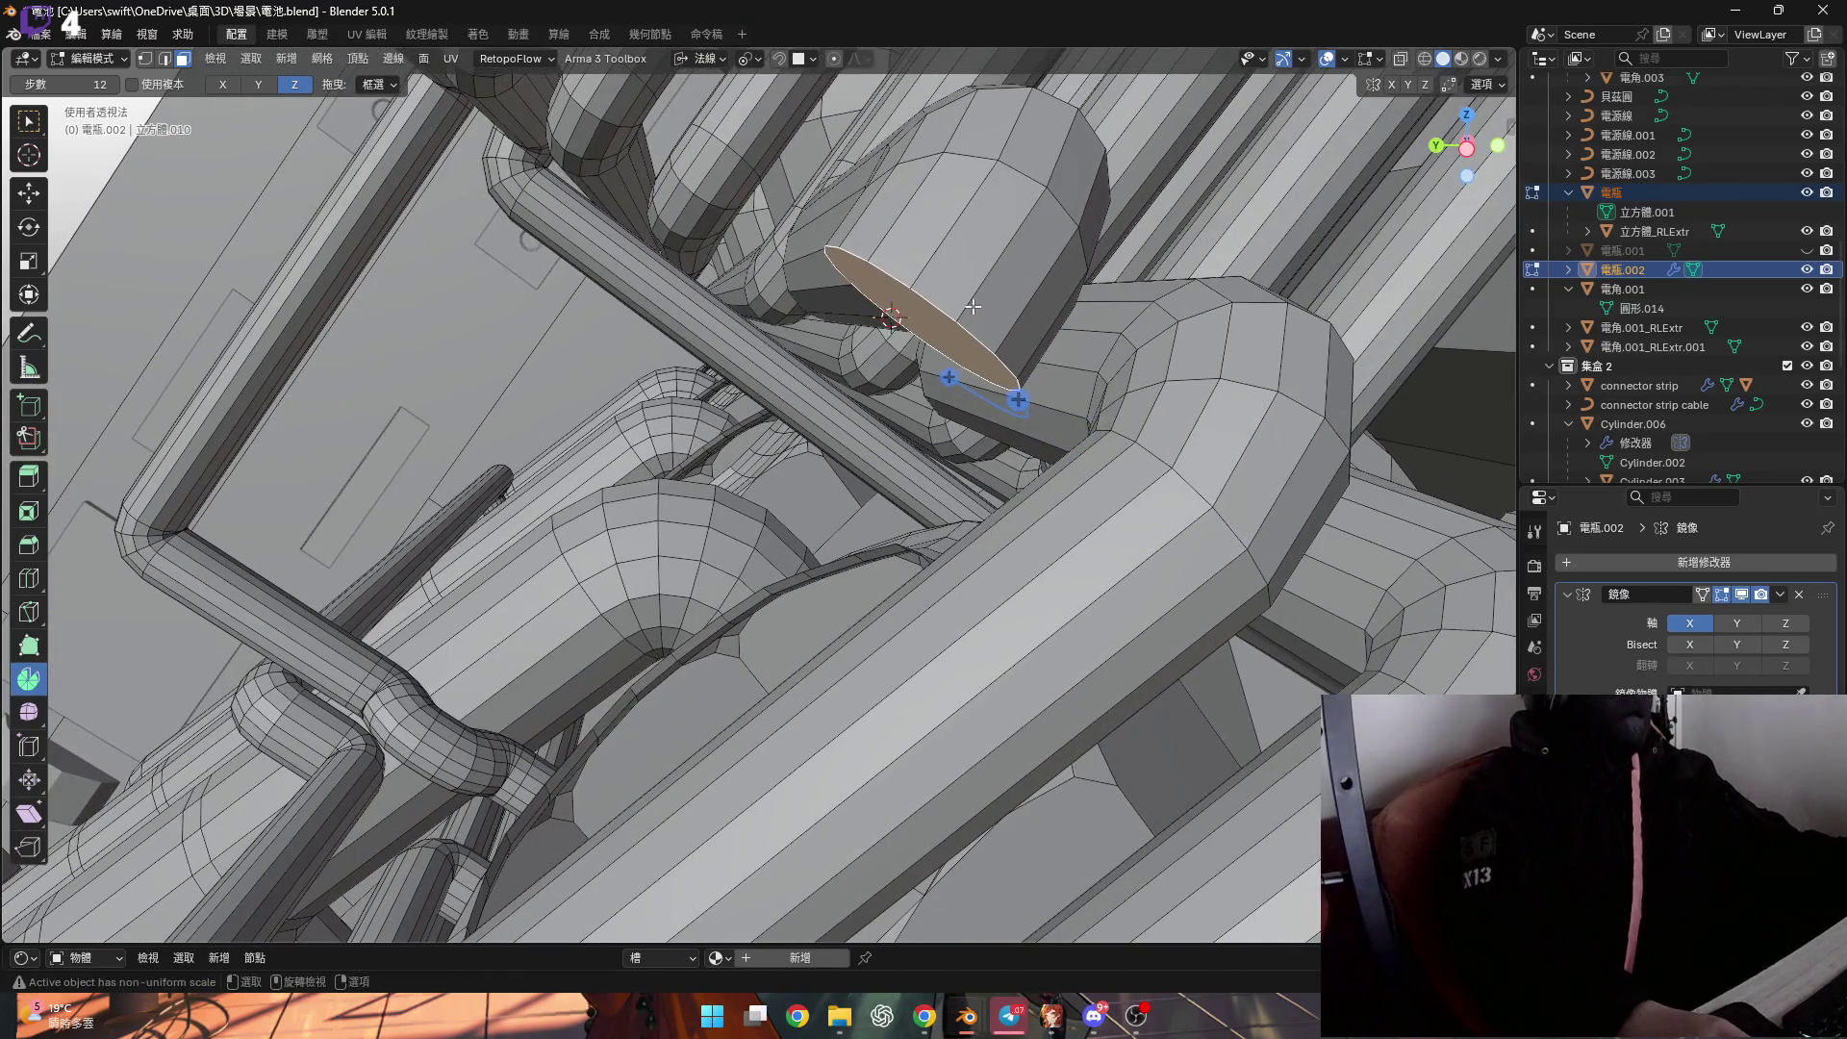
# Rotate the end face about its normal X axis, settling on 15° instead of 12°.
pyautogui.press('r')
pyautogui.press('x')
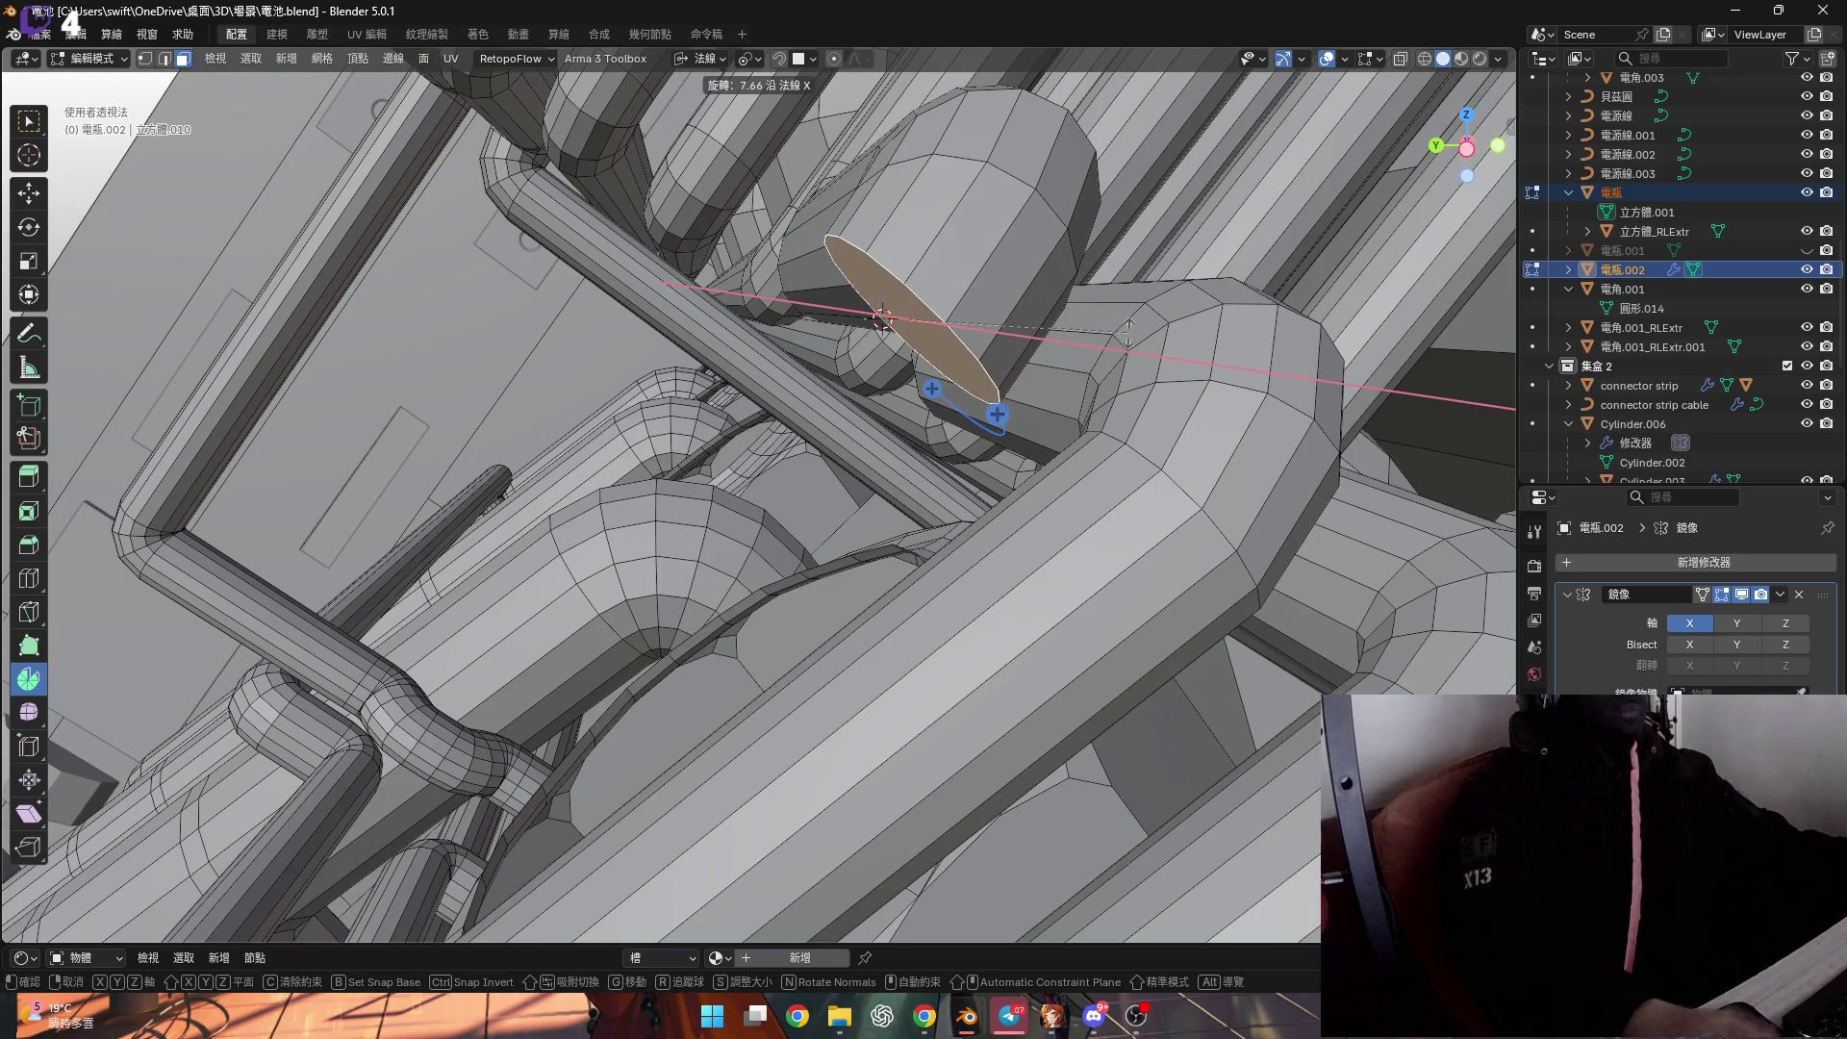
pyautogui.write('12')
pyautogui.press('Return')
pyautogui.keyDown('shift'); pyautogui.moveTo(1127, 332); pyautogui.dragTo(1068, 397, button='middle'); pyautogui.keyUp('shift')
pyautogui.hotkey('ctrl', 'z')
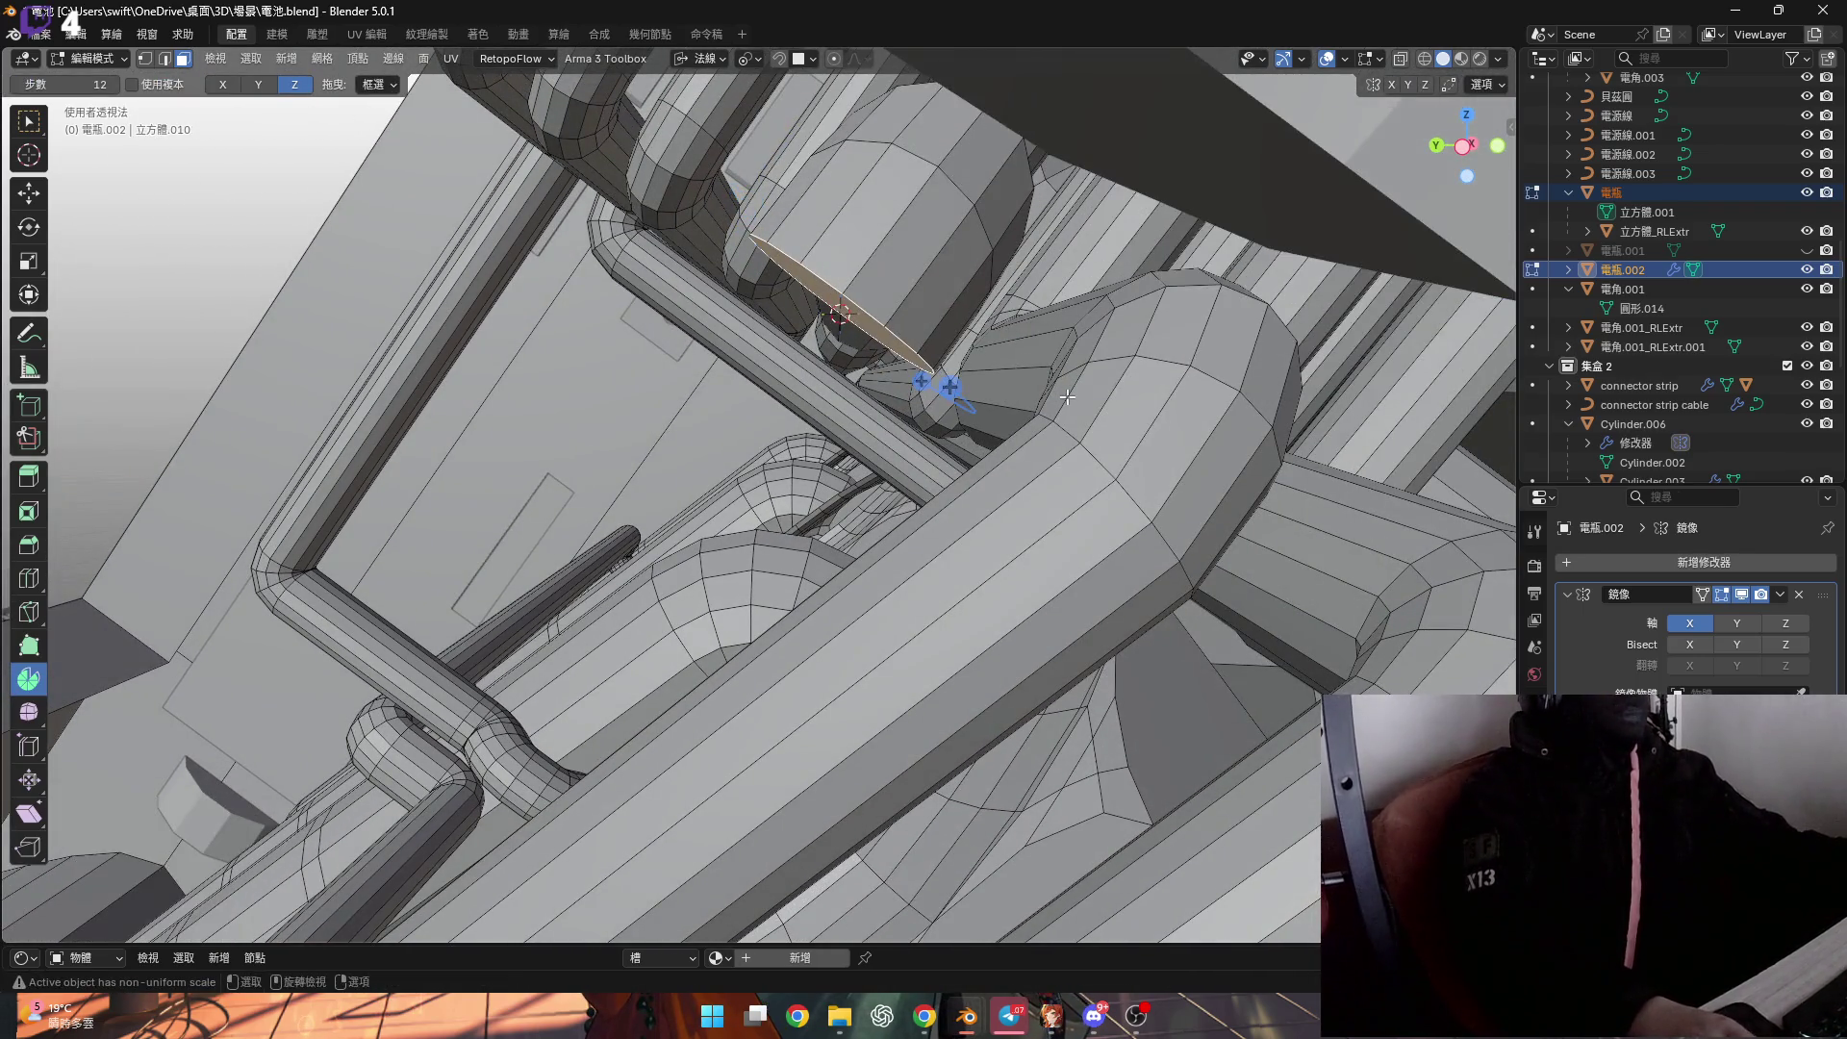
pyautogui.write('rx')
pyautogui.write('15')
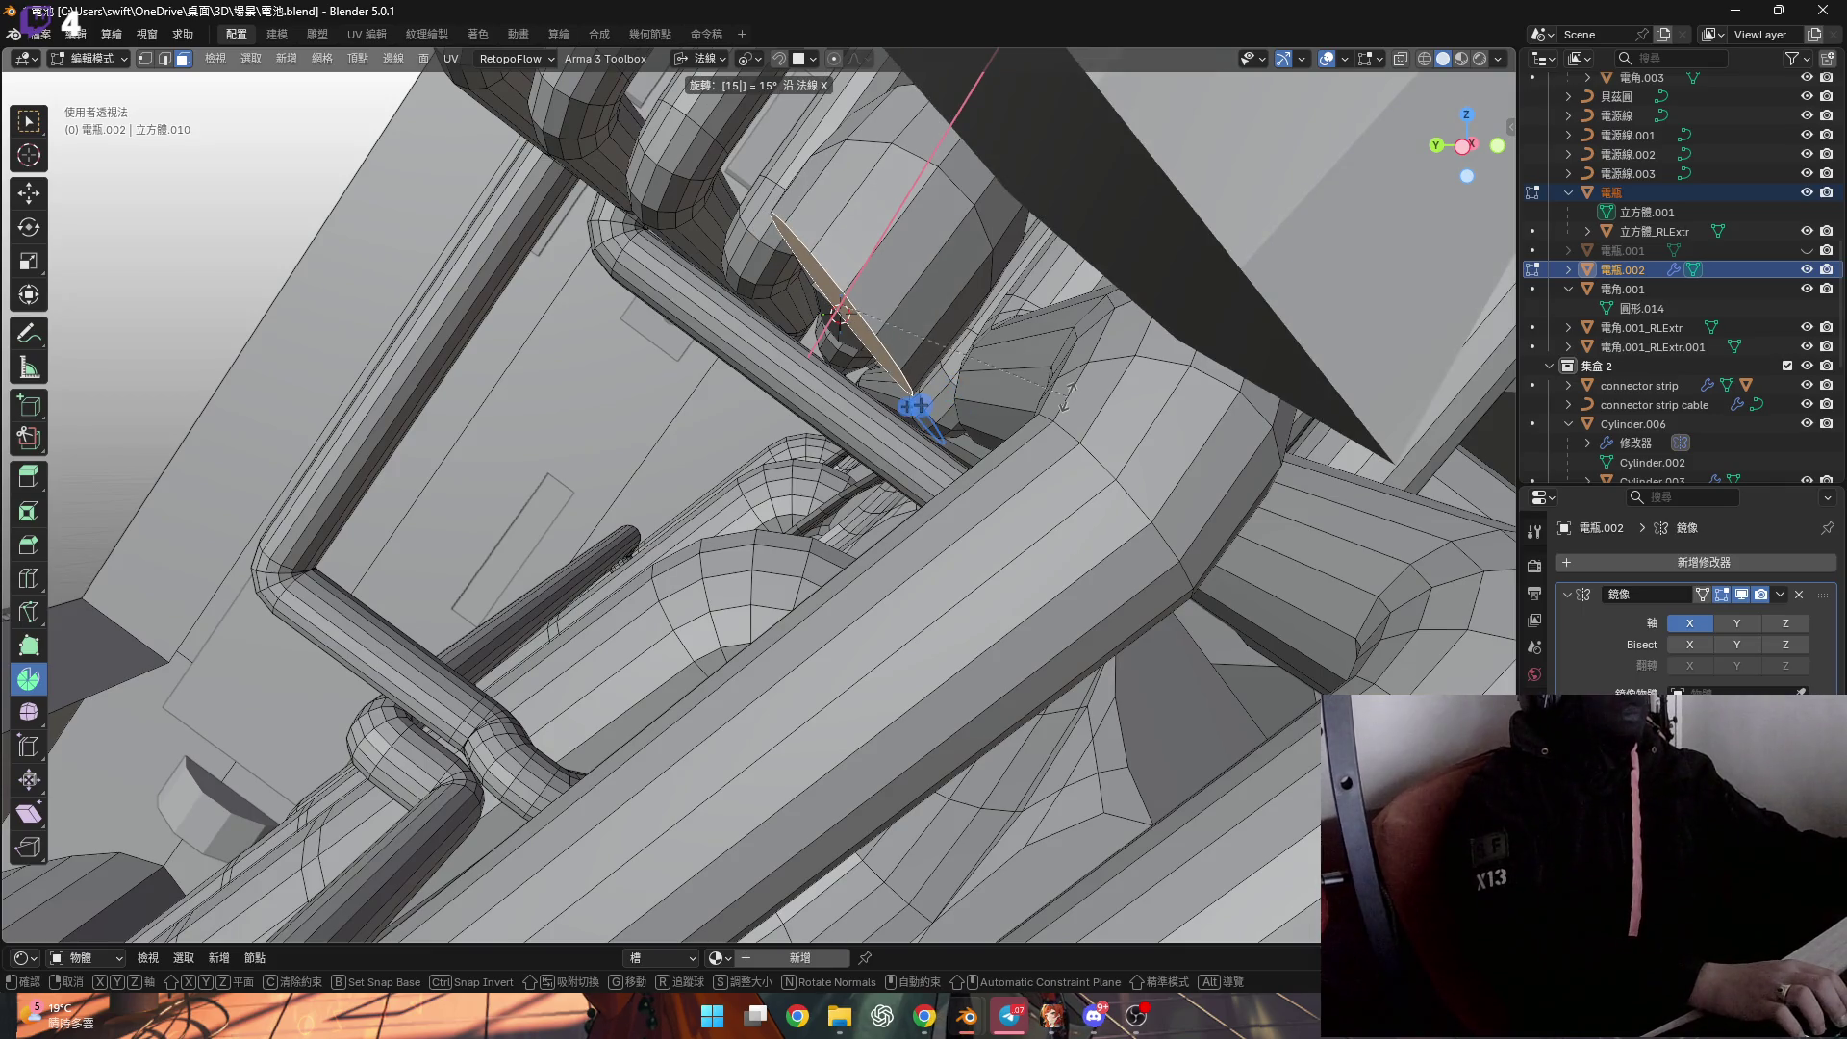
pyautogui.moveTo(1015, 407); pyautogui.dragTo(937, 430, button='middle')
# Extrude the end face twice along its normal to lengthen the pipe.
pyautogui.press('g')
pyautogui.press('z')
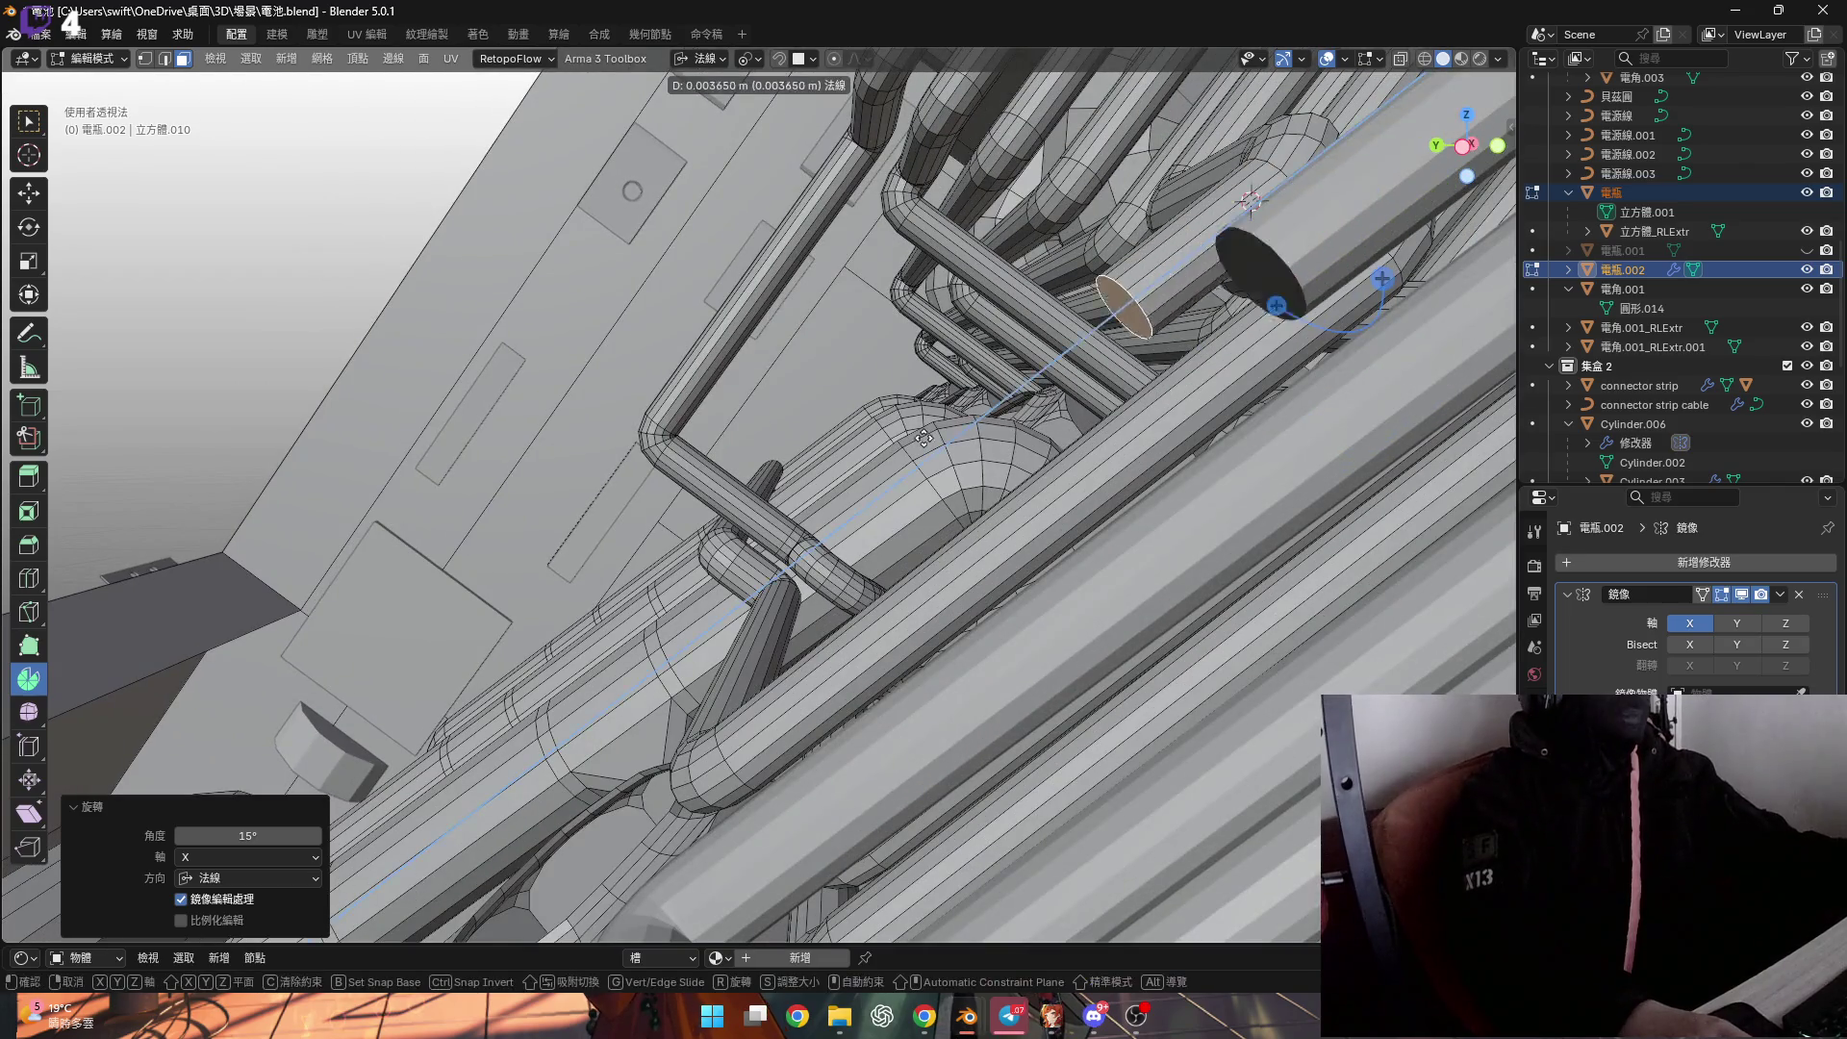
pyautogui.click(505, 683)
pyautogui.moveTo(866, 596)
pyautogui.mouseDown(button='middle')
pyautogui.moveTo(1019, 546)
pyautogui.moveTo(1035, 423)
pyautogui.mouseUp(button='middle')
pyautogui.press('g')
pyautogui.press('z')
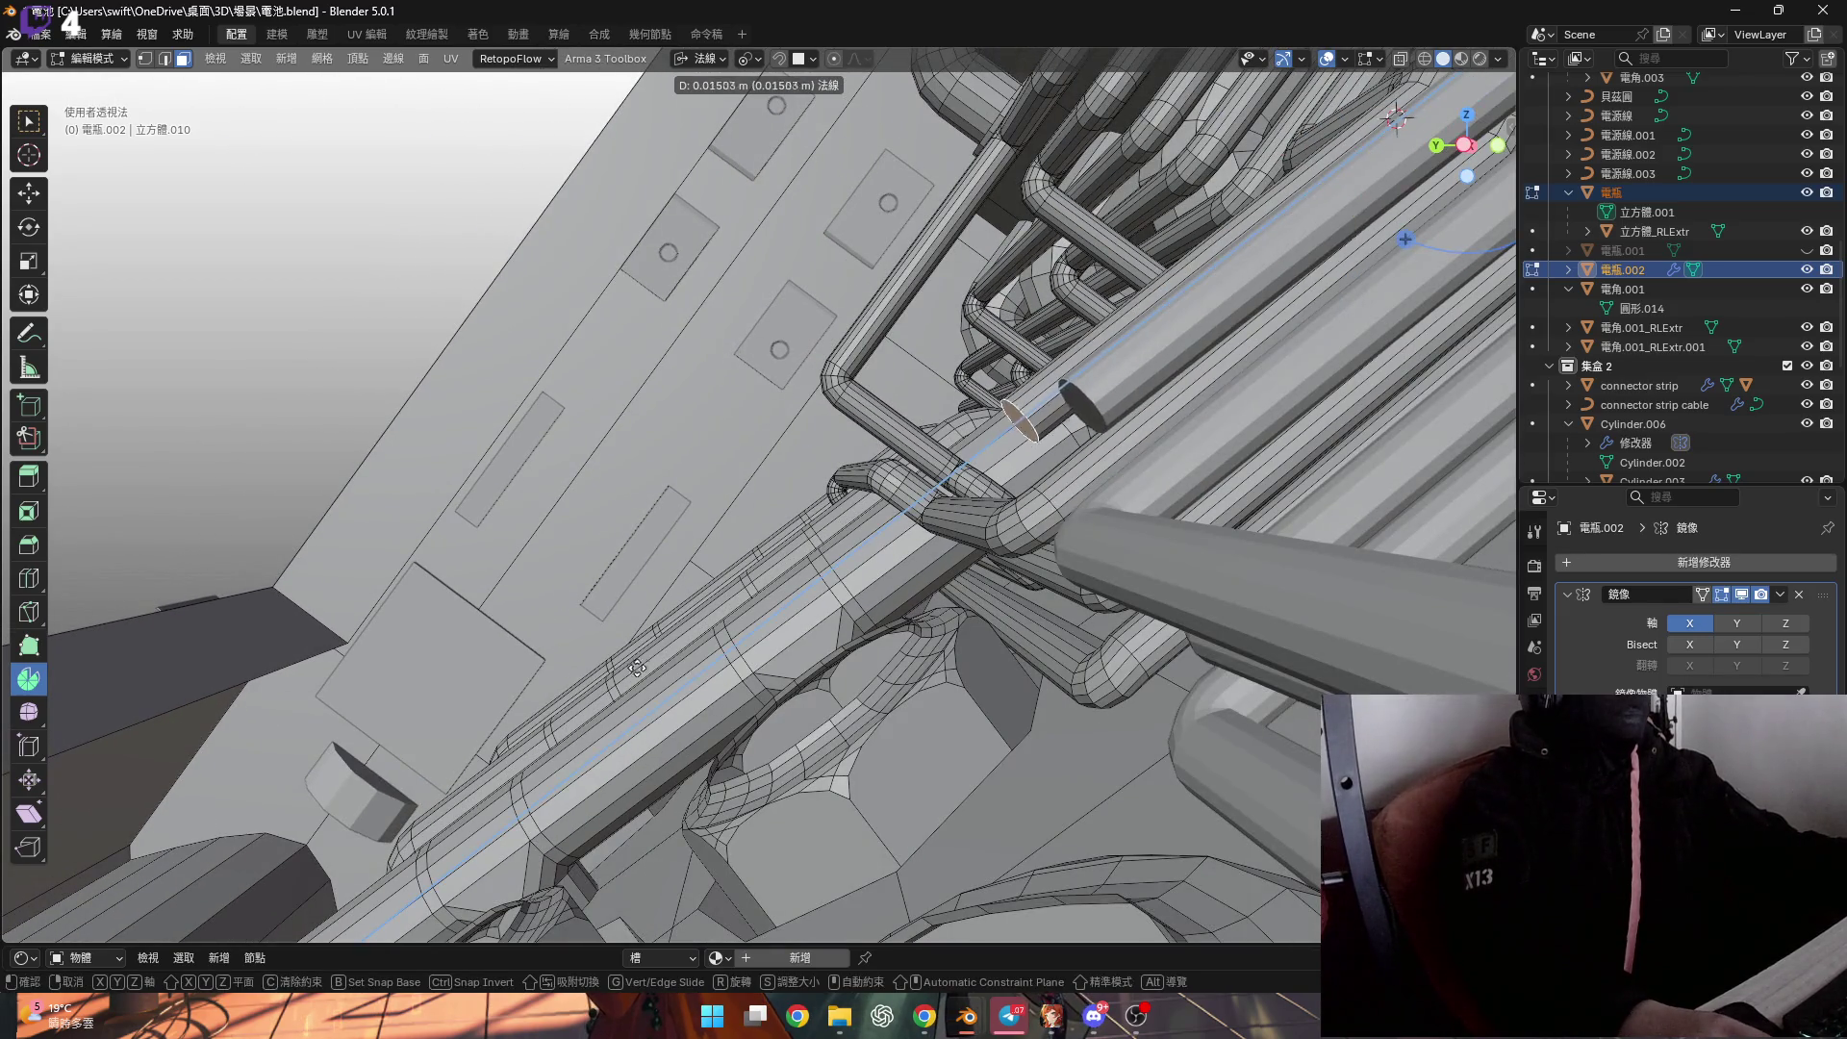
pyautogui.click(642, 665)
pyautogui.moveTo(643, 665)
pyautogui.mouseDown(button='middle')
pyautogui.moveTo(1097, 489)
pyautogui.moveTo(931, 495)
pyautogui.moveTo(1059, 507)
pyautogui.mouseUp(button='middle')
# Push the end face along its normal toward the neighbouring strip.
pyautogui.press('g')
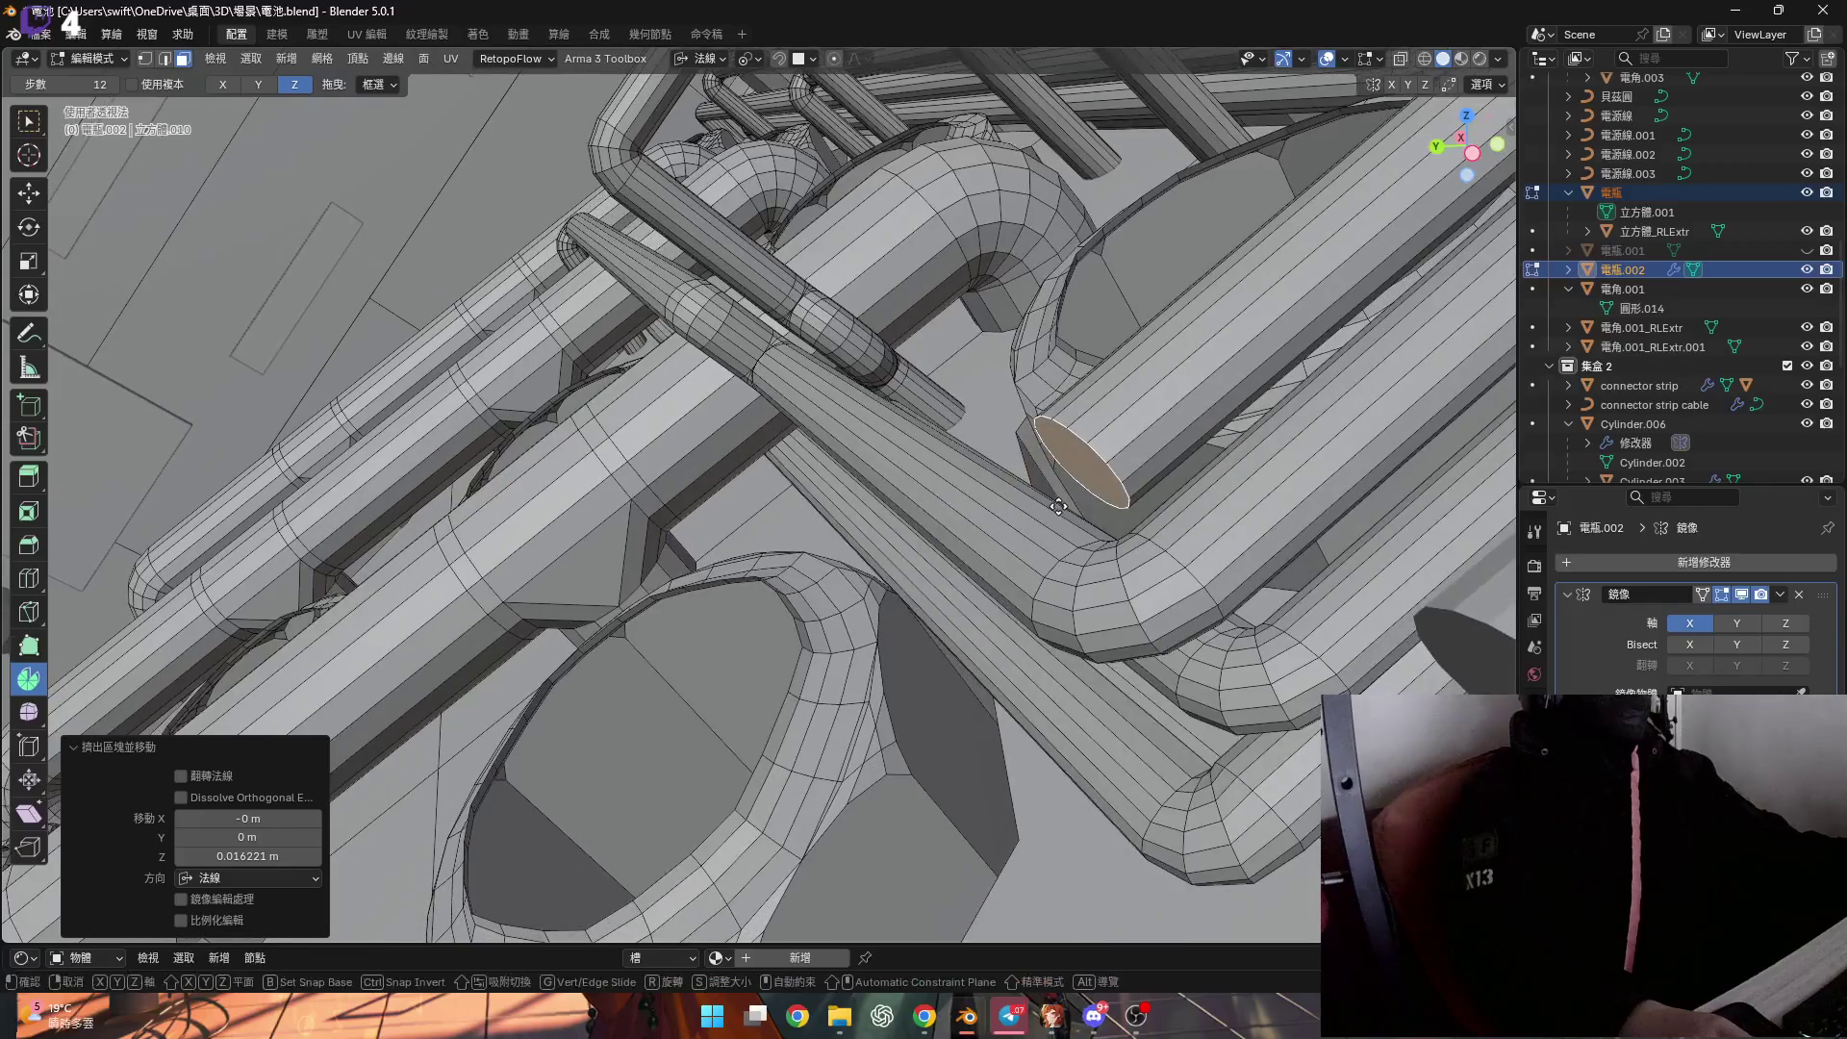
pyautogui.press('z')
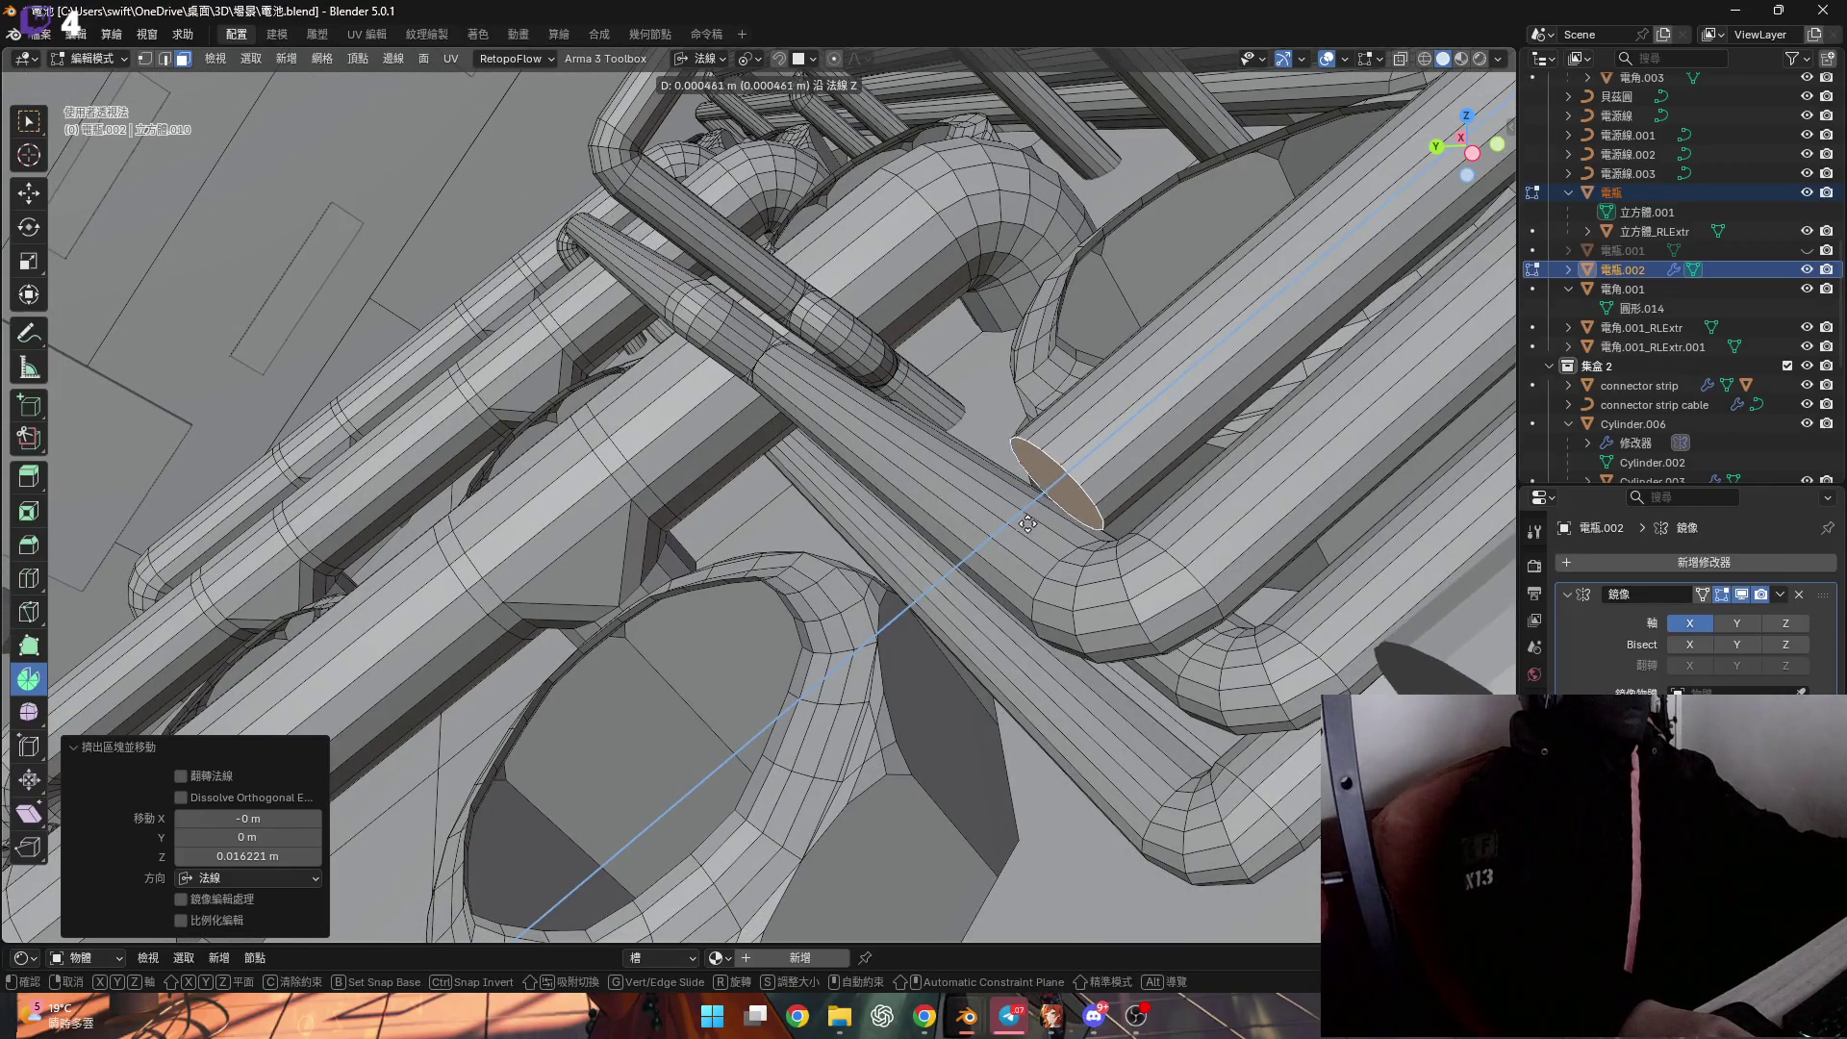
pyautogui.click(905, 608)
pyautogui.moveTo(910, 606); pyautogui.dragTo(1172, 540, button='middle')
pyautogui.scroll(2, 1172, 540)
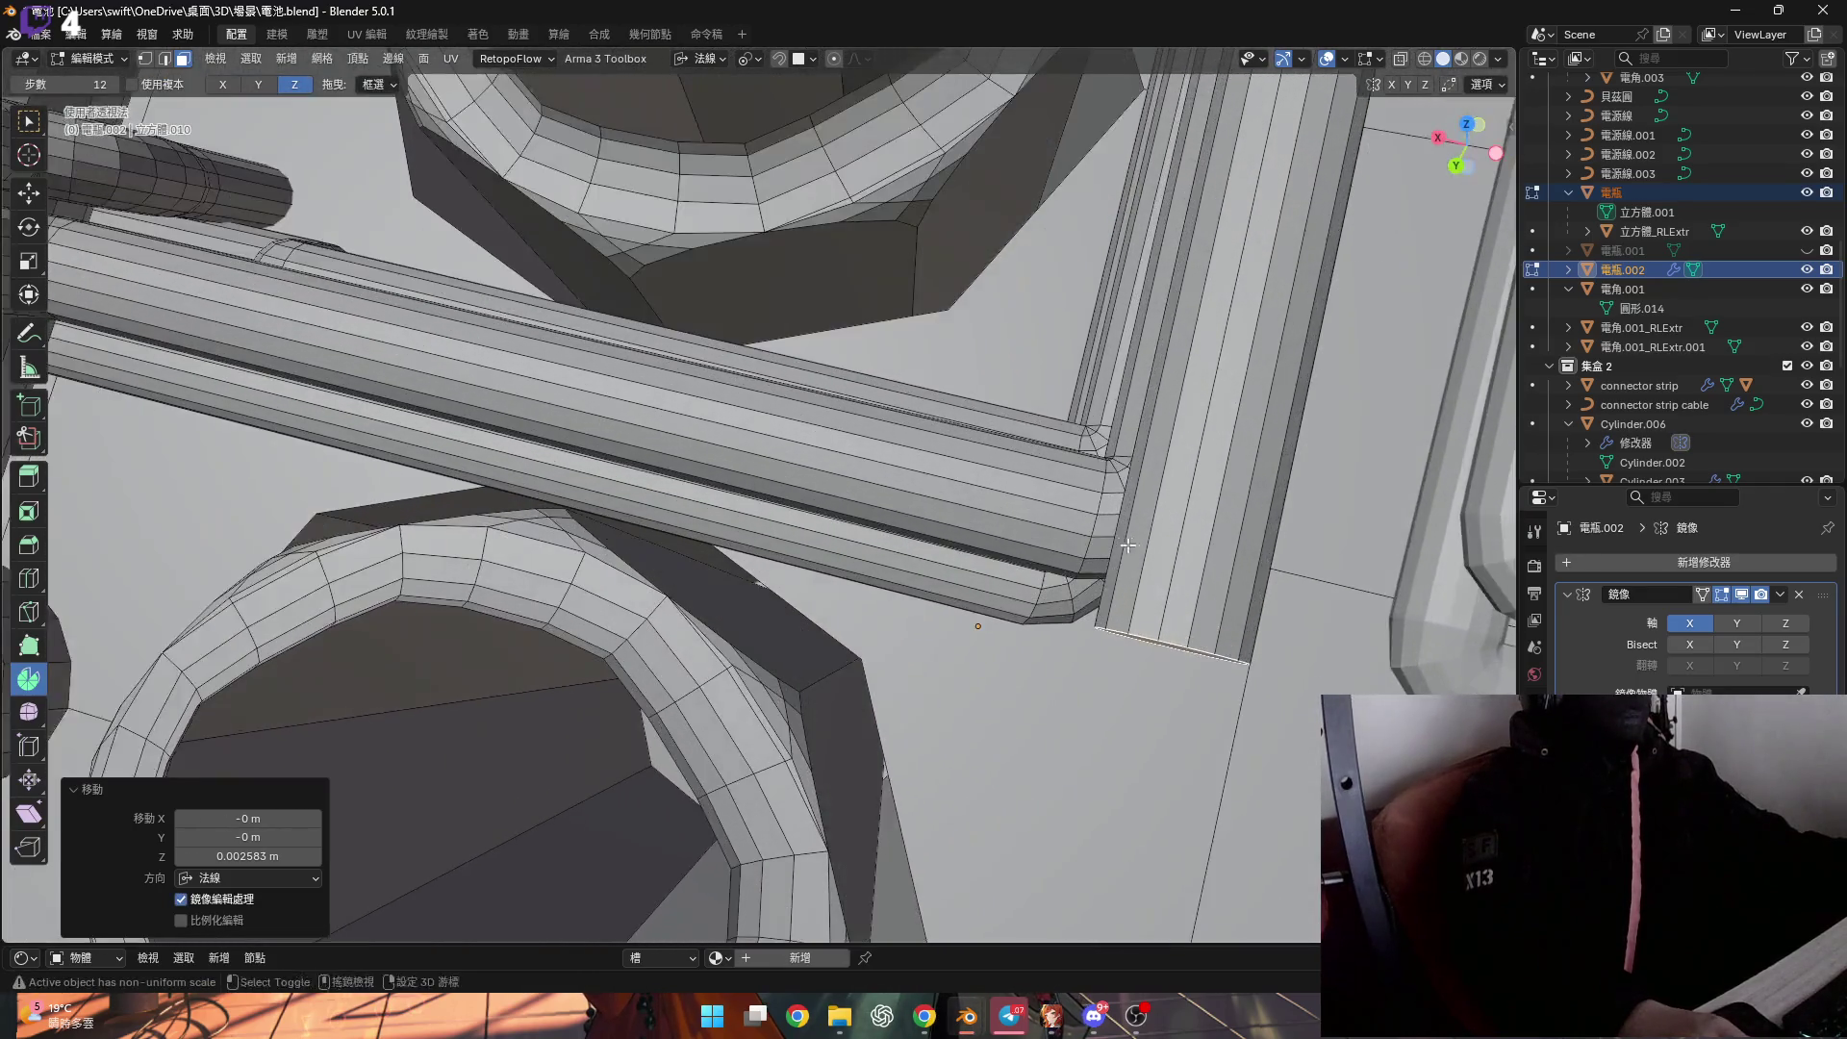
# Fine-tune the end face with small normal moves until it seats against the strip's corner.
pyautogui.press('g')
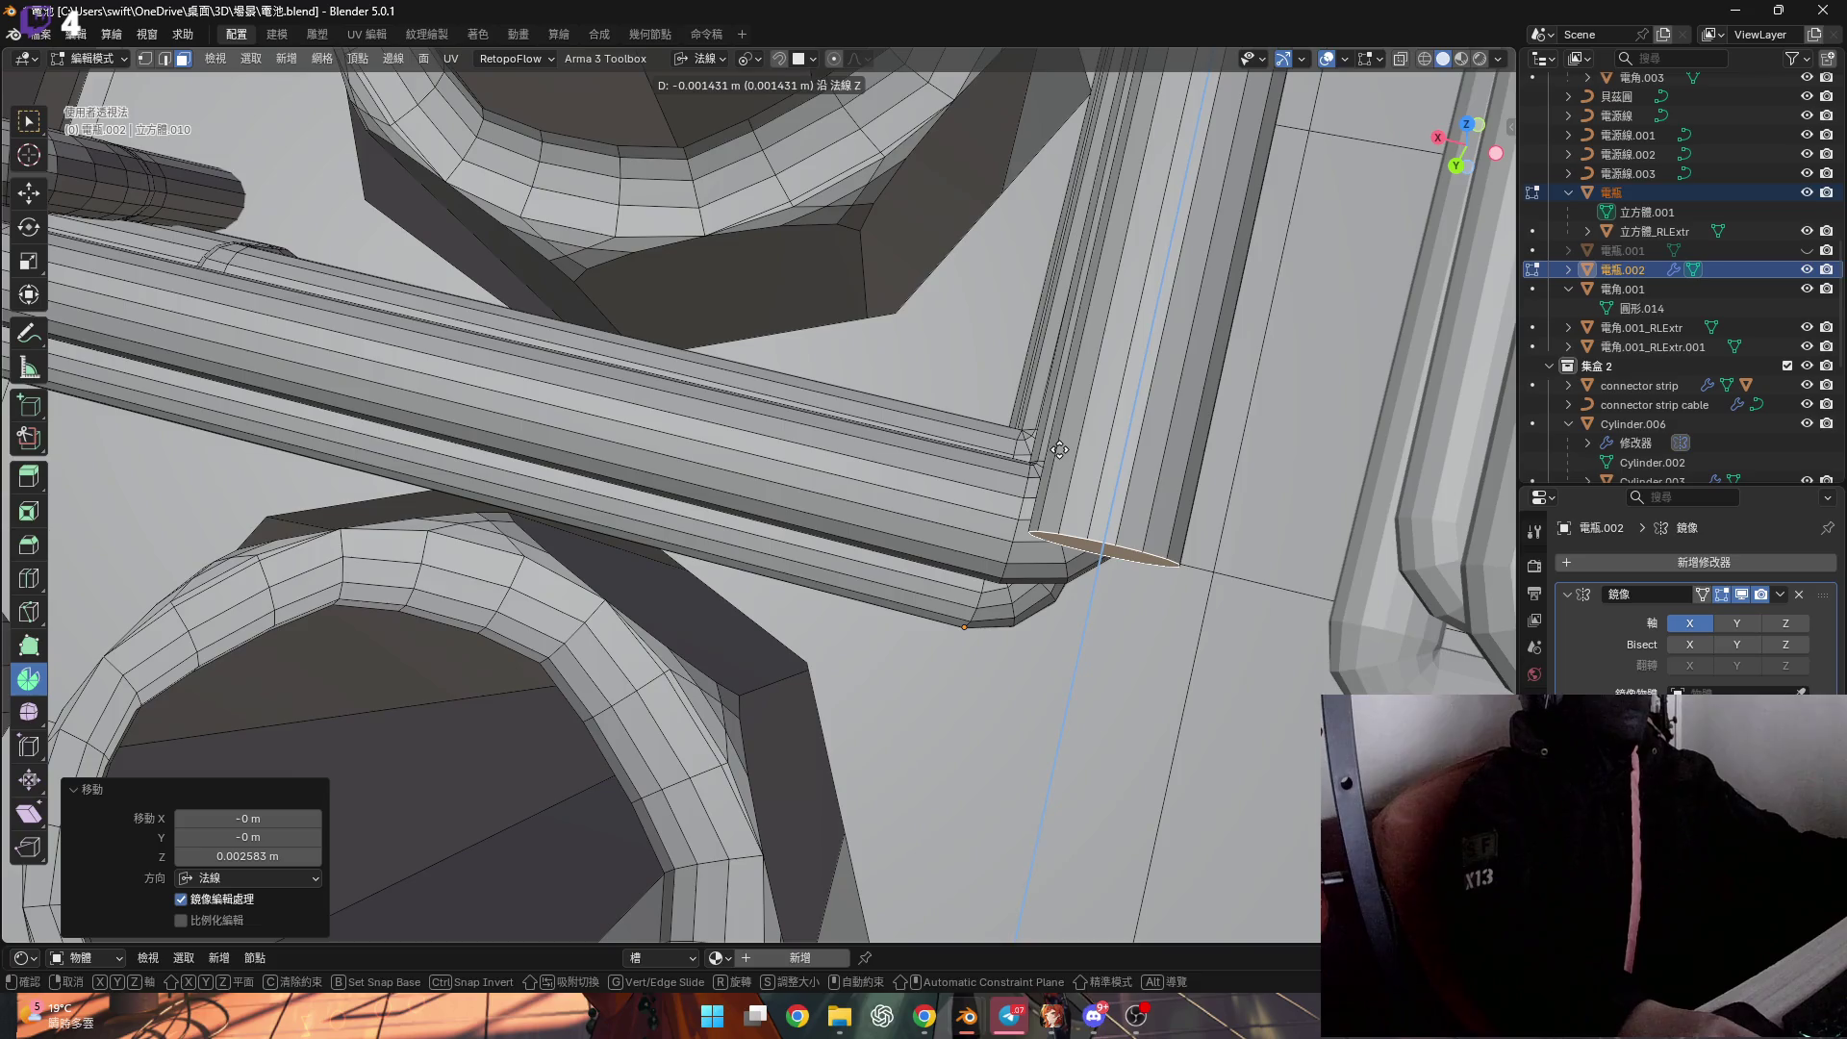
pyautogui.click(1059, 449)
pyautogui.scroll(3, 1039, 500)
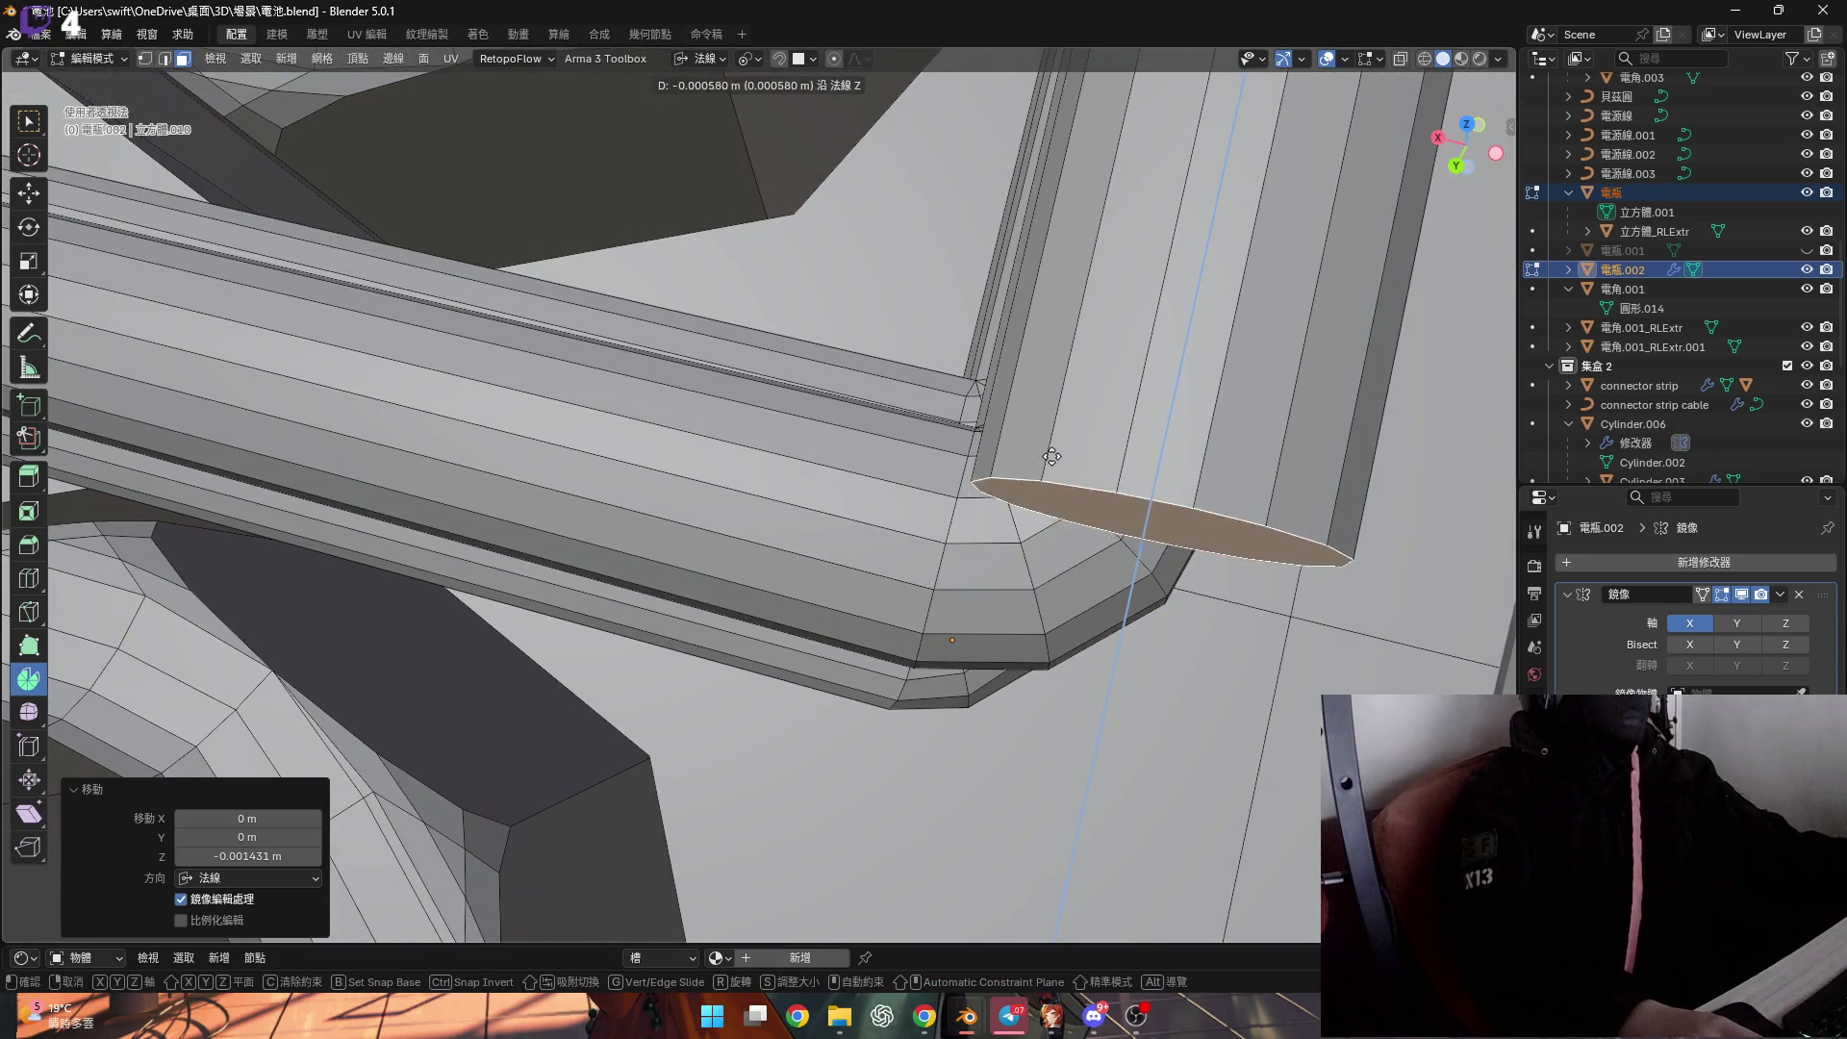
pyautogui.click(1067, 396)
pyautogui.moveTo(1067, 396)
pyautogui.mouseDown(button='middle')
pyautogui.moveTo(885, 509)
pyautogui.moveTo(736, 512)
pyautogui.moveTo(824, 526)
pyautogui.moveTo(967, 505)
pyautogui.moveTo(846, 529)
pyautogui.mouseUp(button='middle')
pyautogui.press('g')
pyautogui.press('z')
pyautogui.click(813, 513)
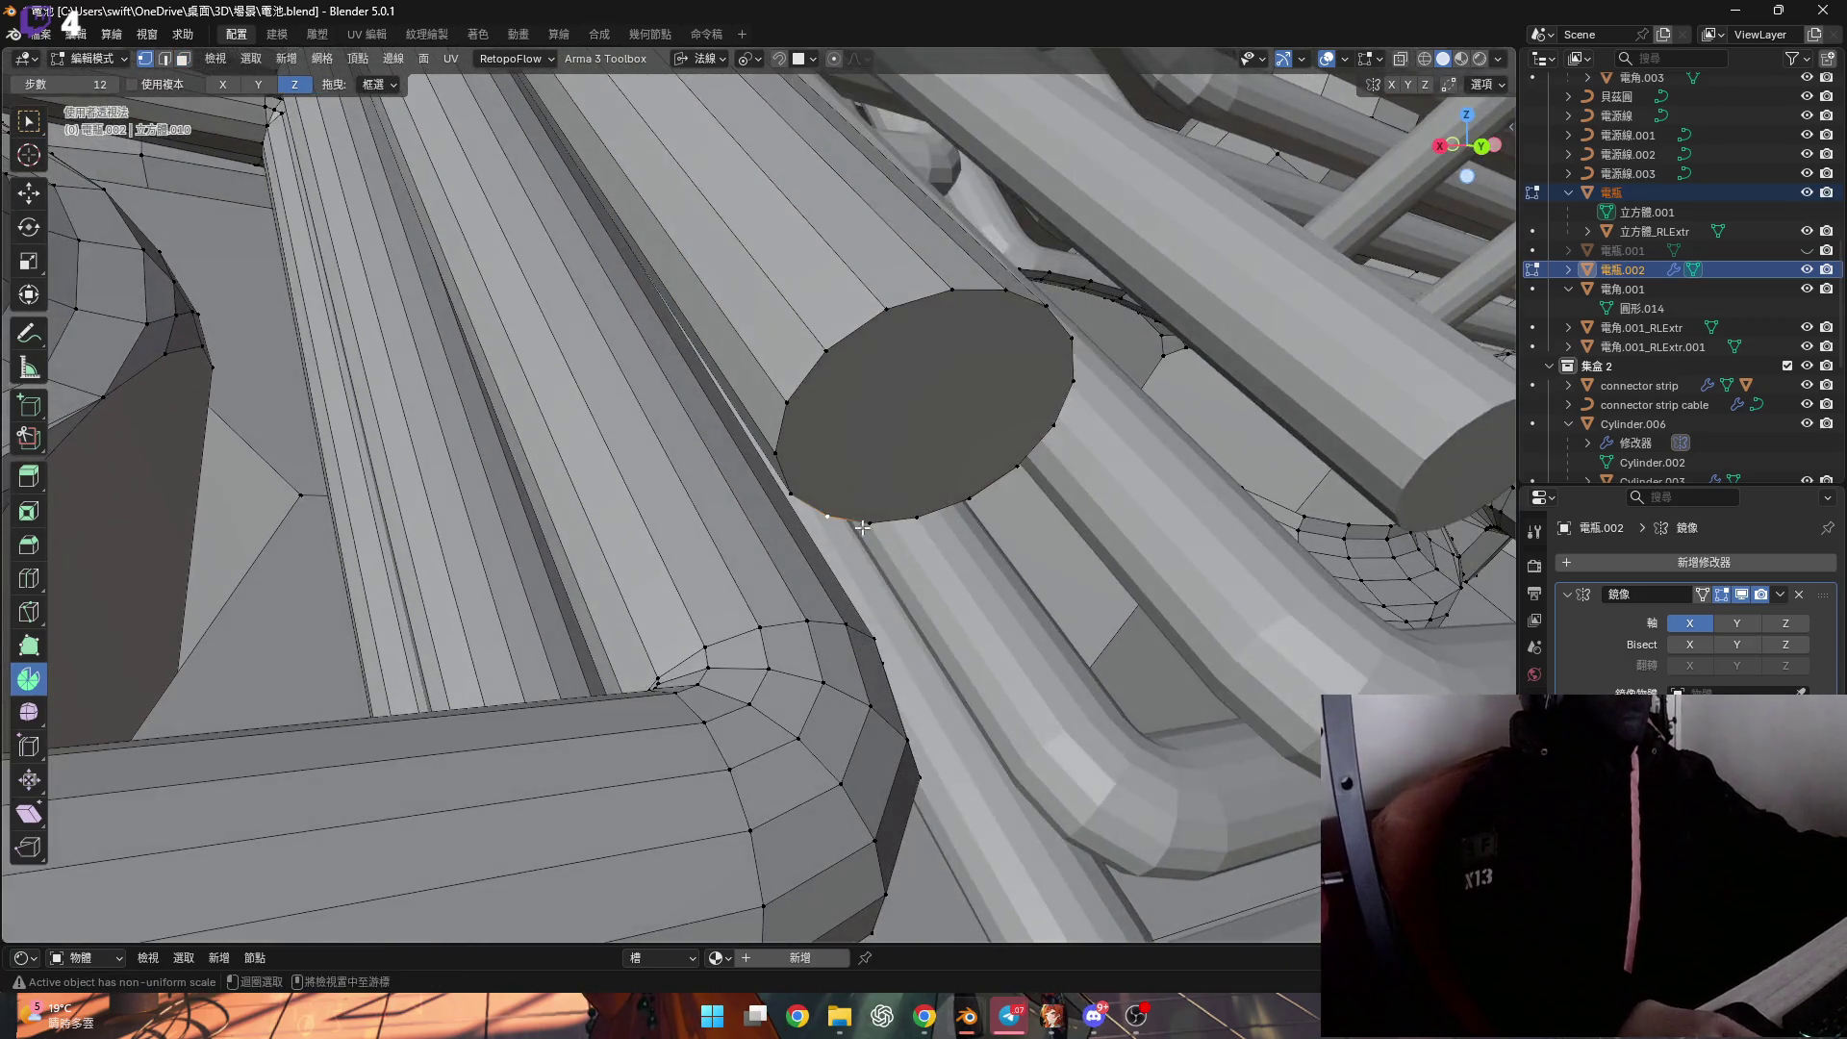
# Add the neighbouring edge loop, test moves on the pipe end, and frame it in view.
pyautogui.keyDown('alt'); pyautogui.keyDown('shift'); pyautogui.click(791, 616); pyautogui.keyUp('shift'); pyautogui.keyUp('alt')
pyautogui.moveTo(792, 616); pyautogui.dragTo(823, 613, button='middle')
pyautogui.press('g')
pyautogui.press('z')
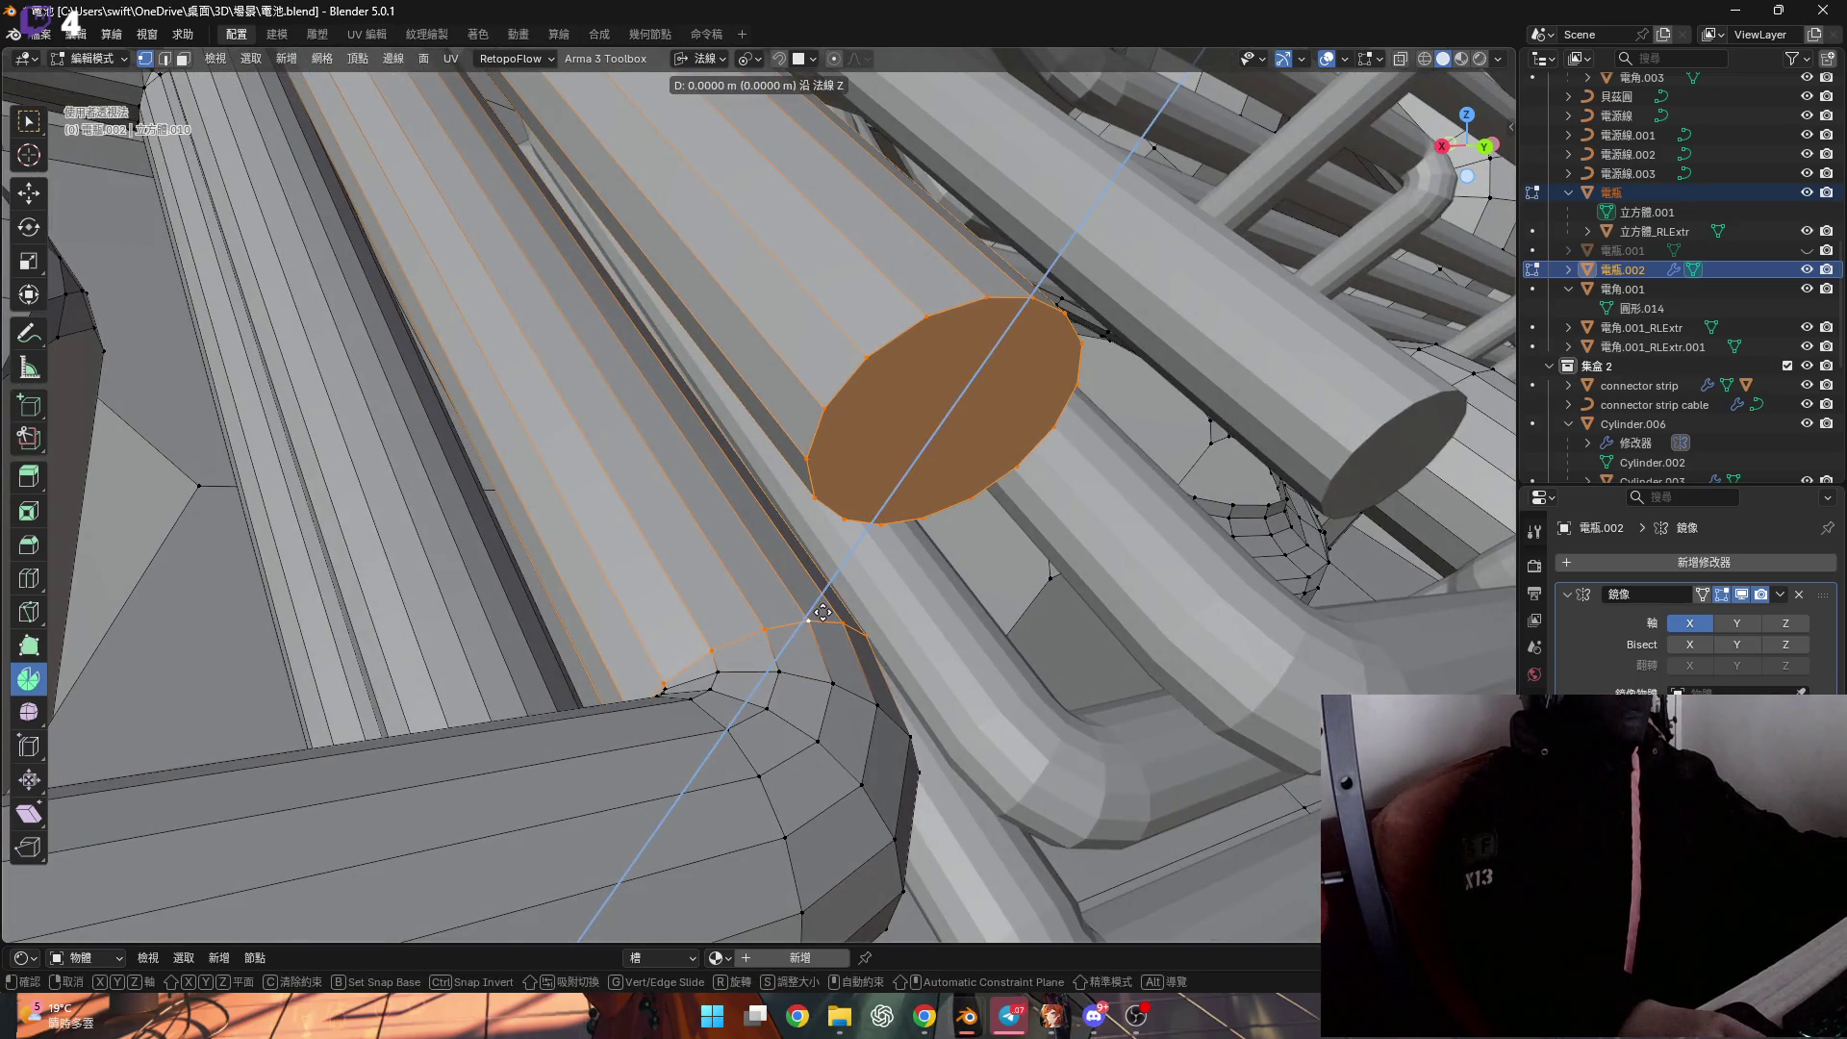
pyautogui.click(823, 613)
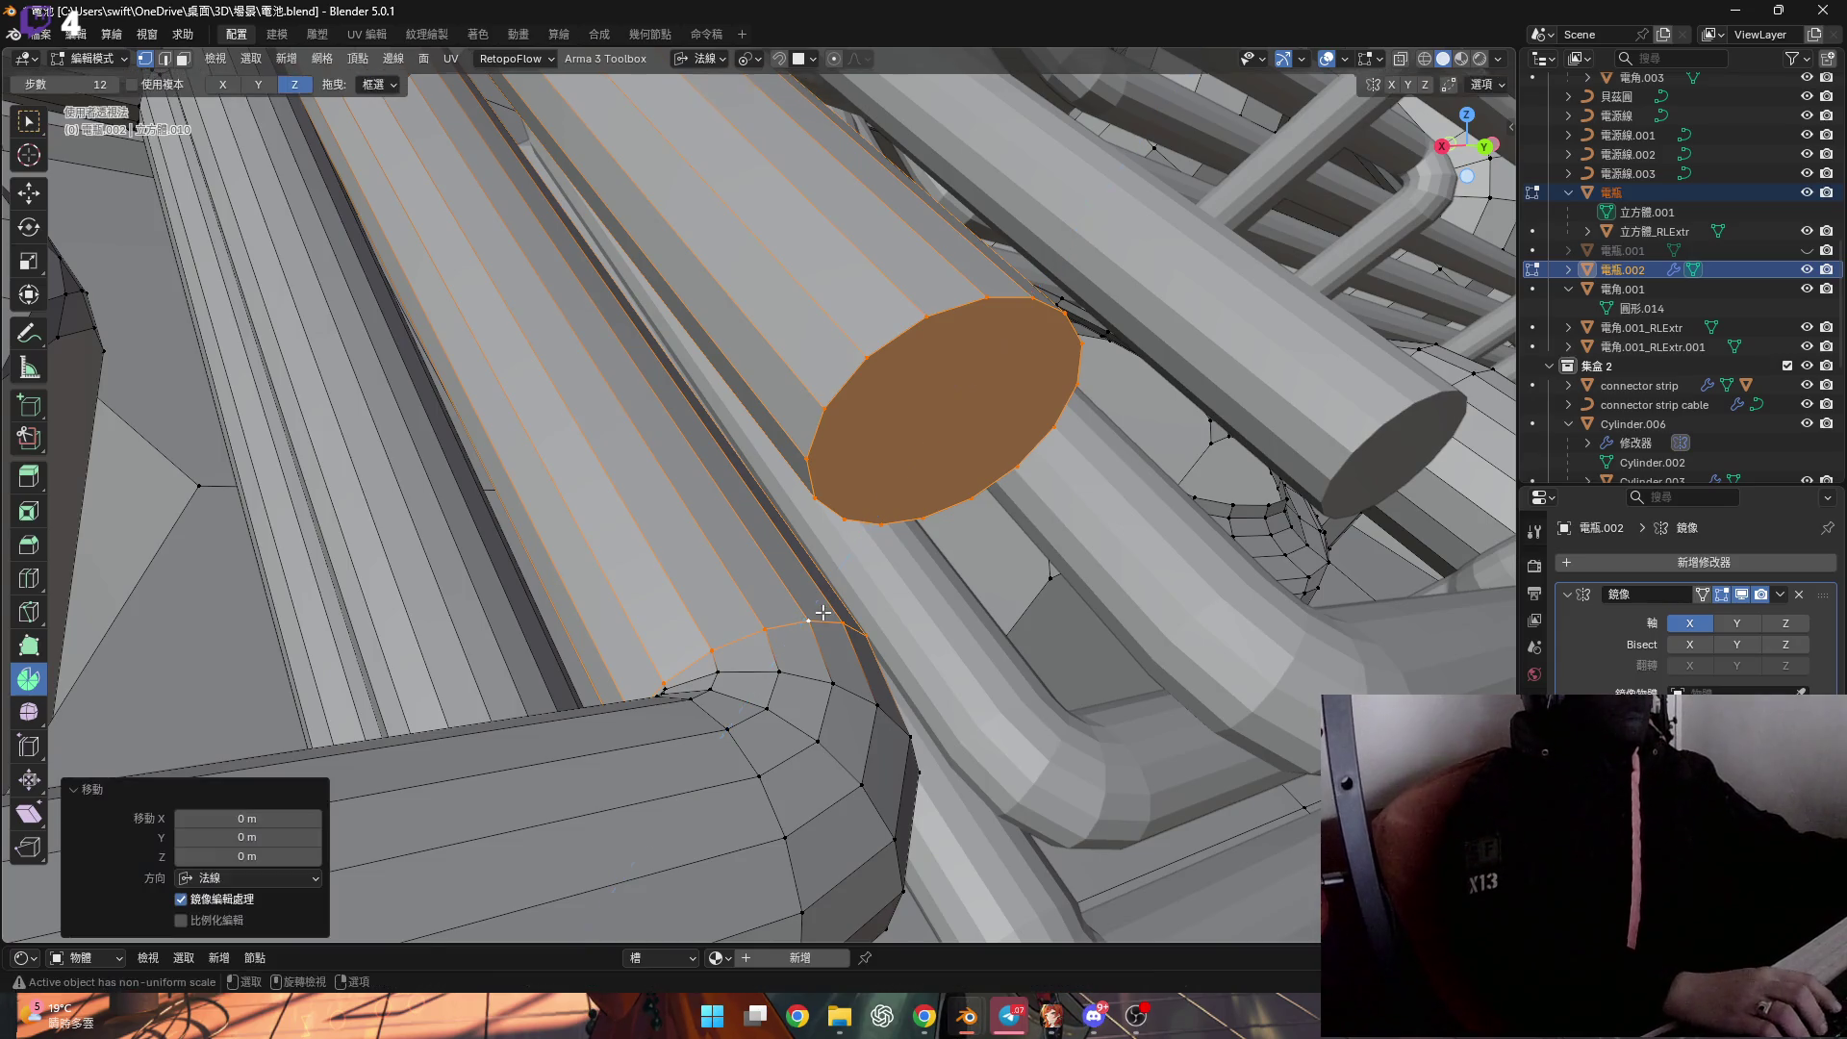
pyautogui.moveTo(781, 385); pyautogui.dragTo(843, 455, button='middle')
pyautogui.press('g')
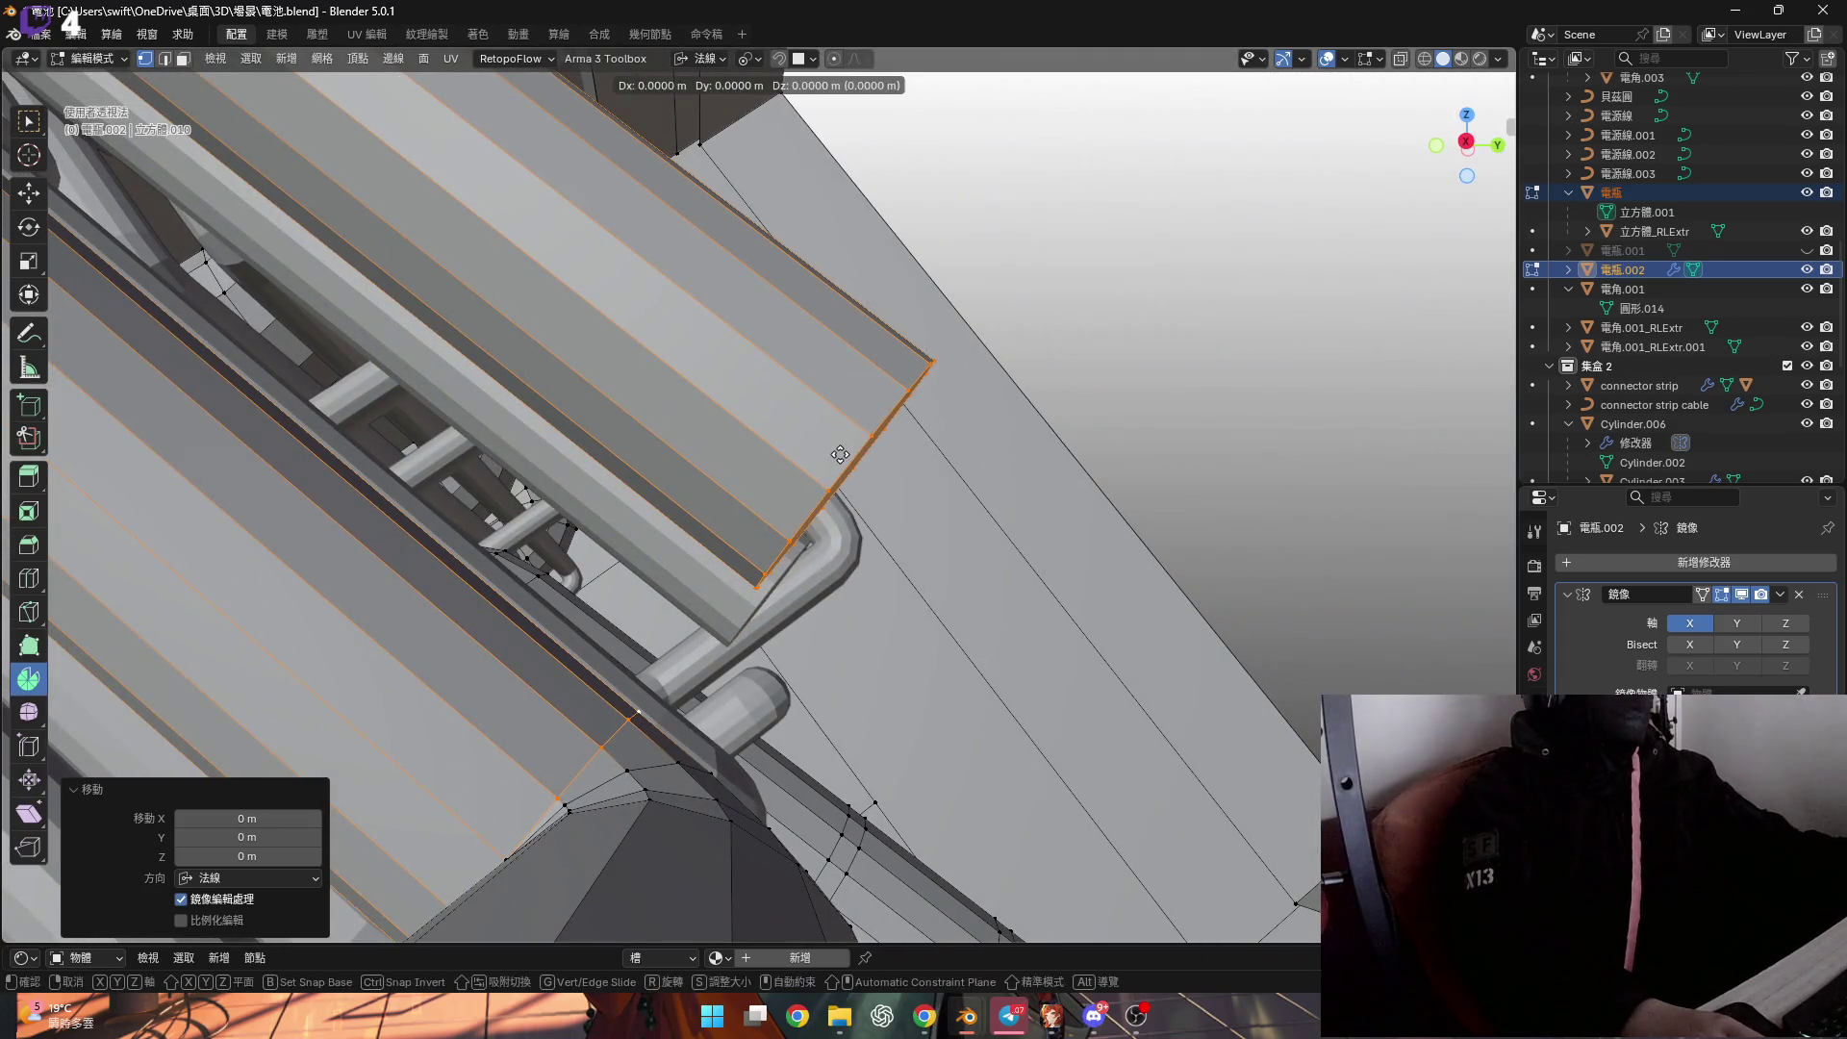
pyautogui.moveTo(840, 454); pyautogui.dragTo(768, 479, button='middle')
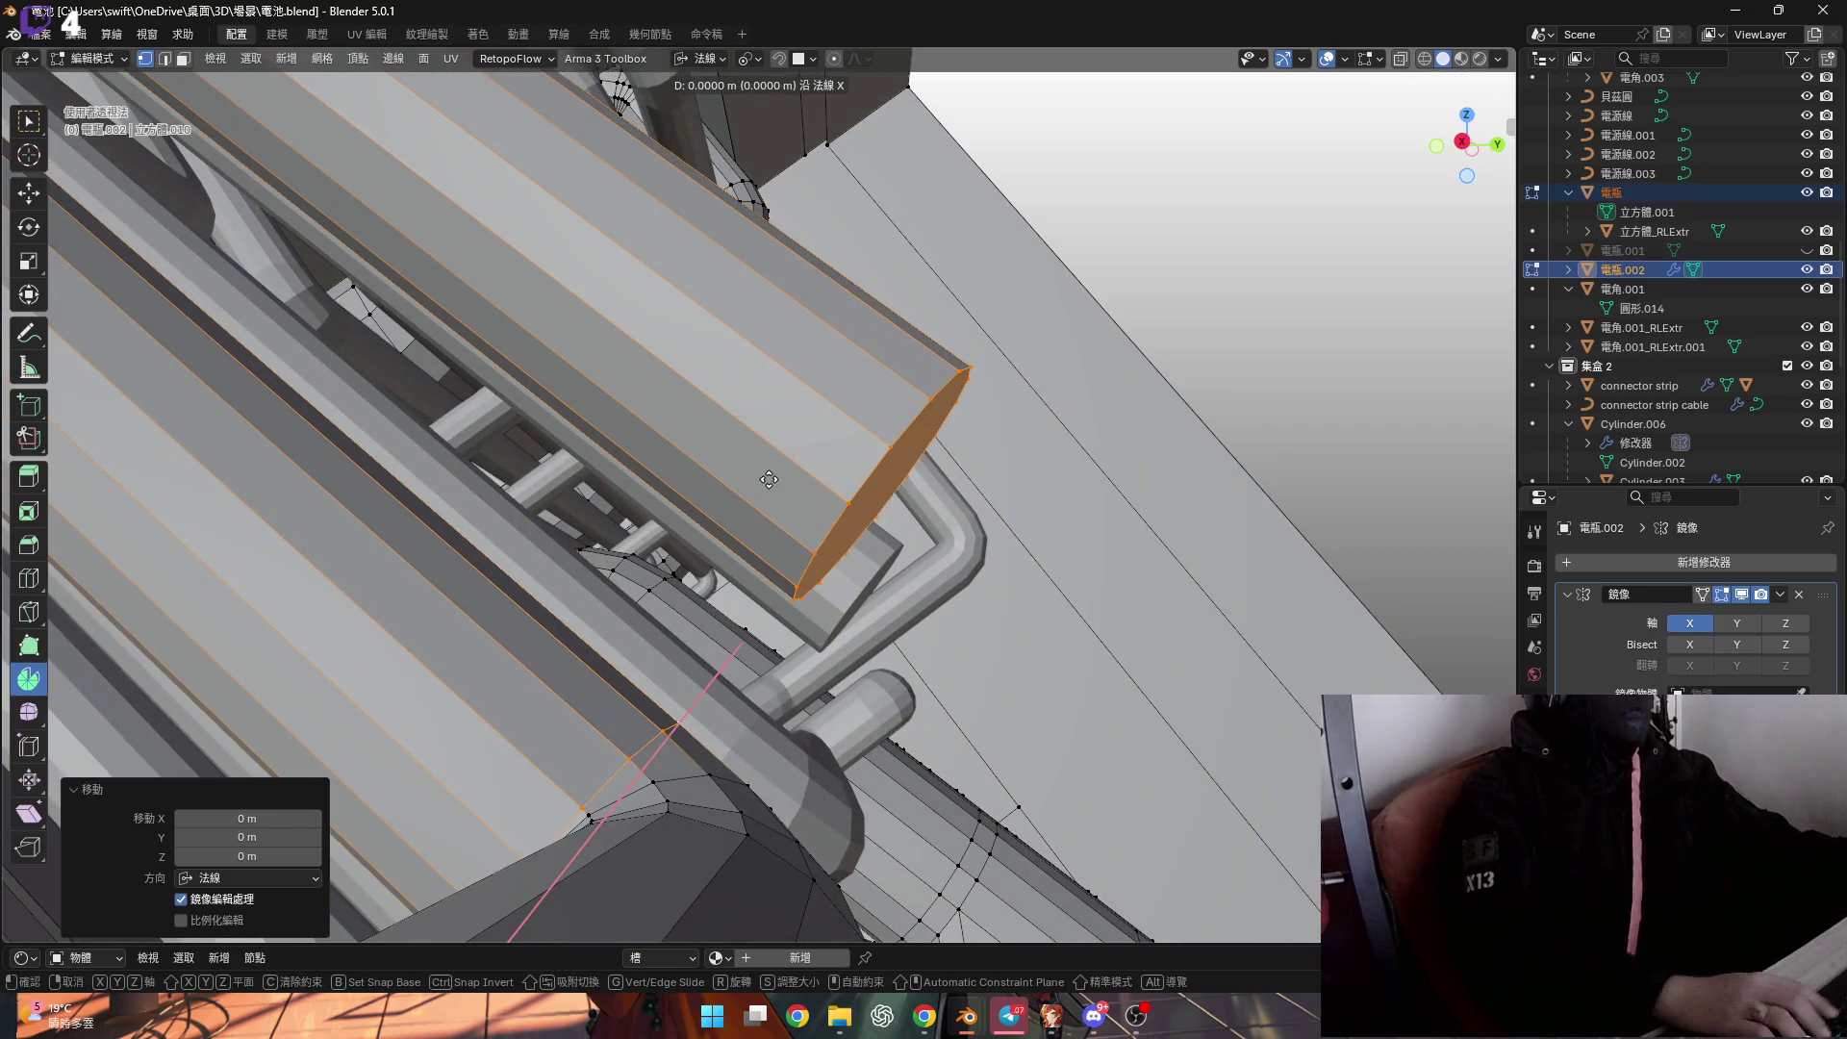
pyautogui.press('Return')
pyautogui.press('KP_Decimal')
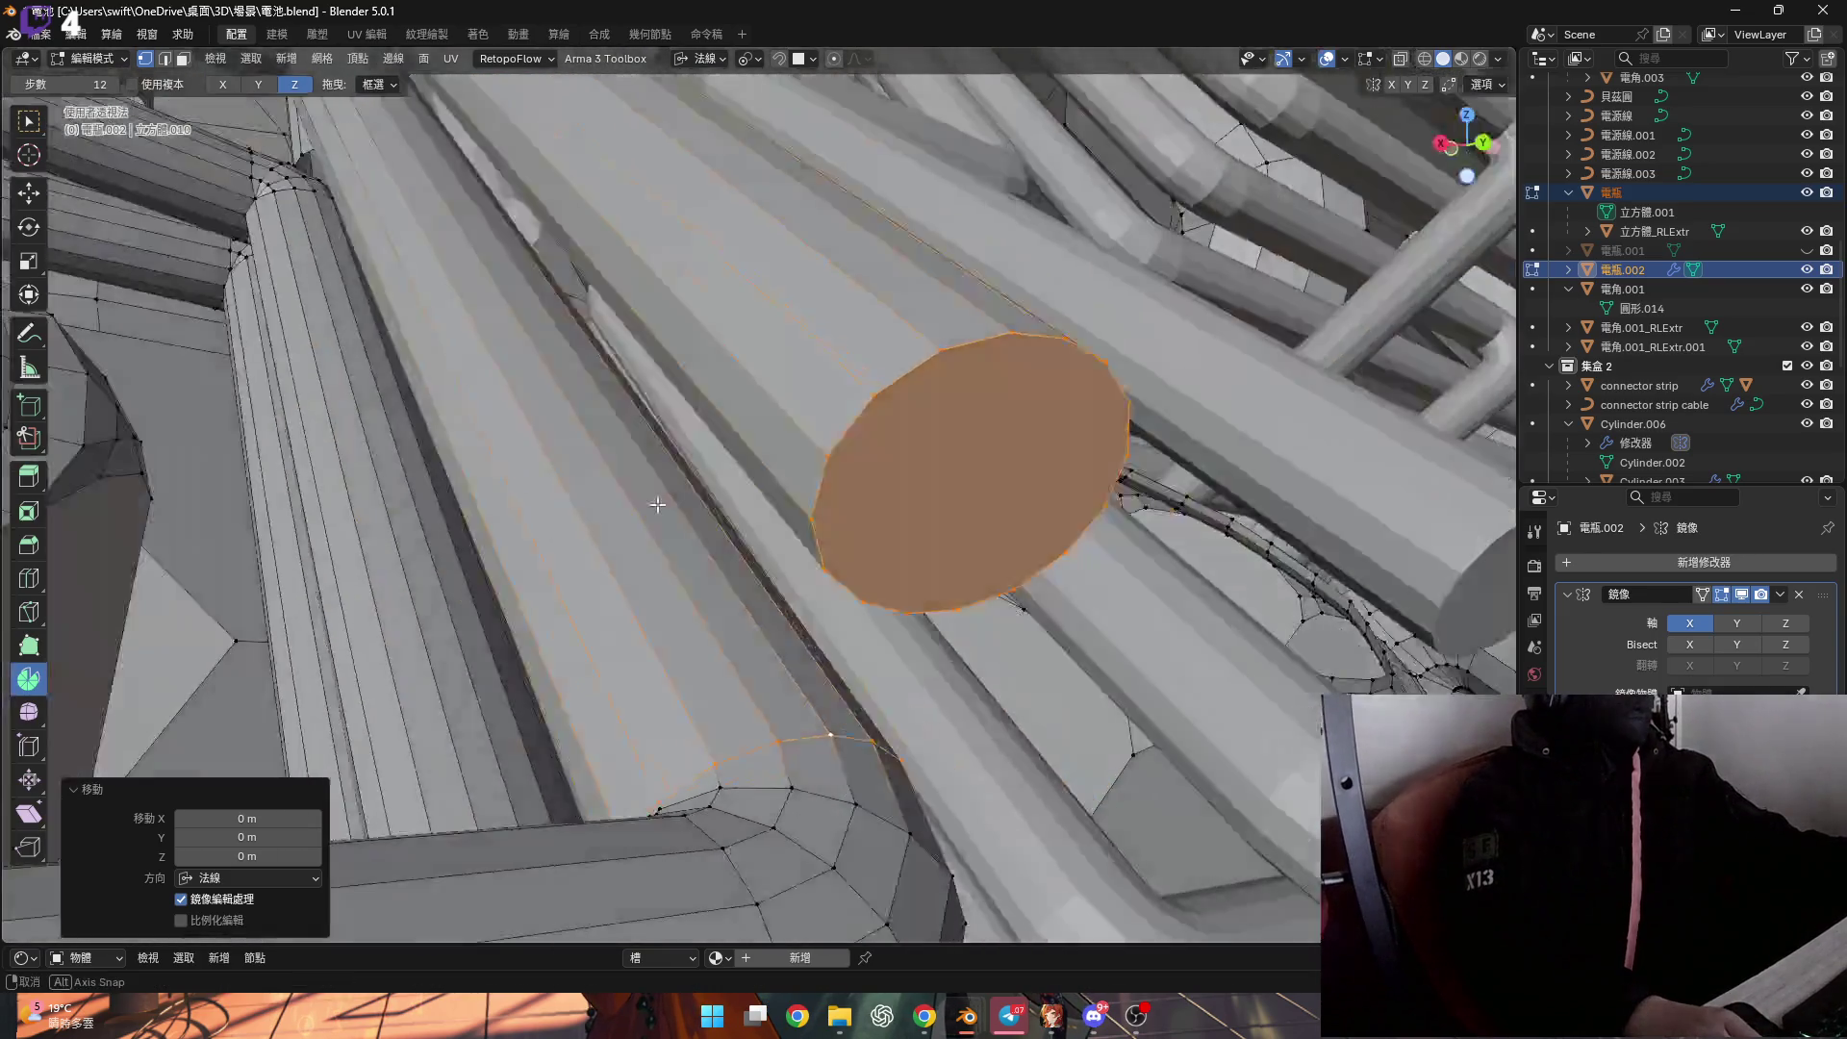
# Reselect only the end face's edge ring, abandoning a move along the normal.
pyautogui.click(883, 589)
pyautogui.keyDown('alt'); pyautogui.click(888, 627); pyautogui.keyUp('alt')
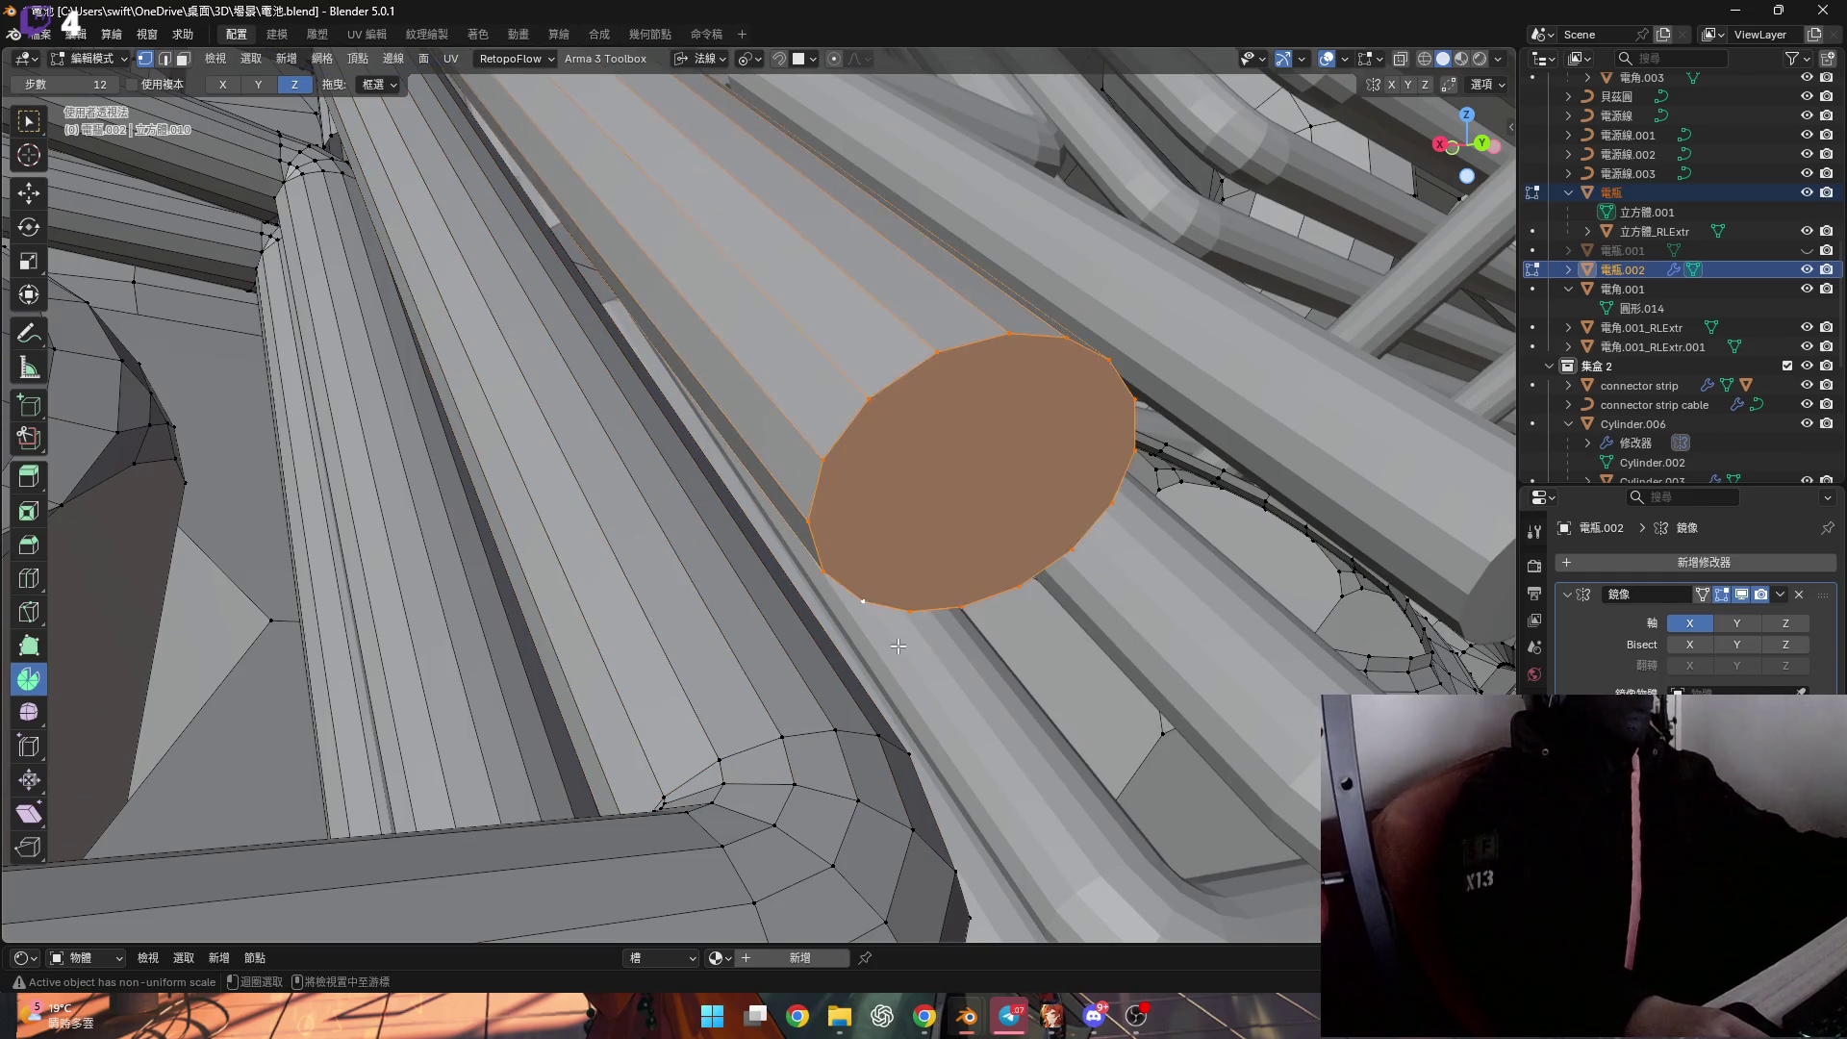
pyautogui.moveTo(803, 730); pyautogui.dragTo(811, 749, button='middle')
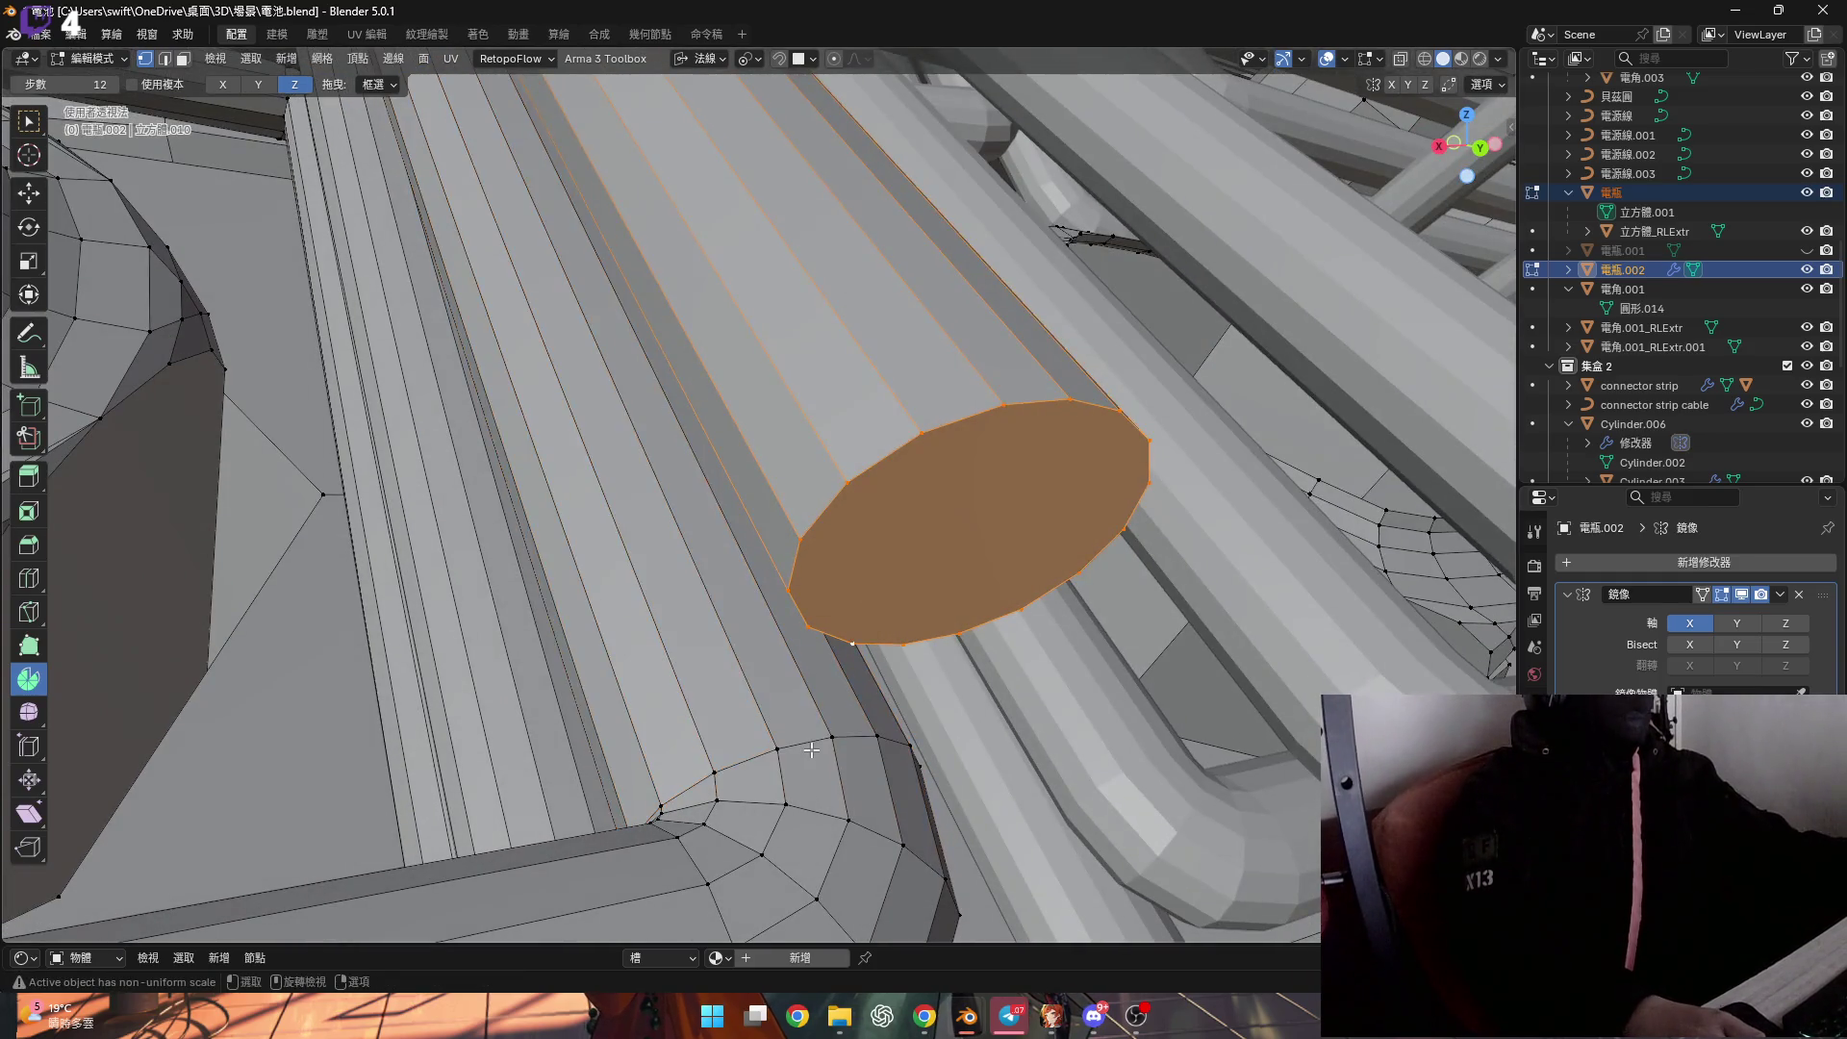
pyautogui.moveTo(854, 686)
pyautogui.mouseDown(button='middle')
pyautogui.moveTo(870, 679)
pyautogui.moveTo(846, 557)
pyautogui.mouseUp(button='middle')
pyautogui.press('g')
pyautogui.press('x')
pyautogui.press('Escape')
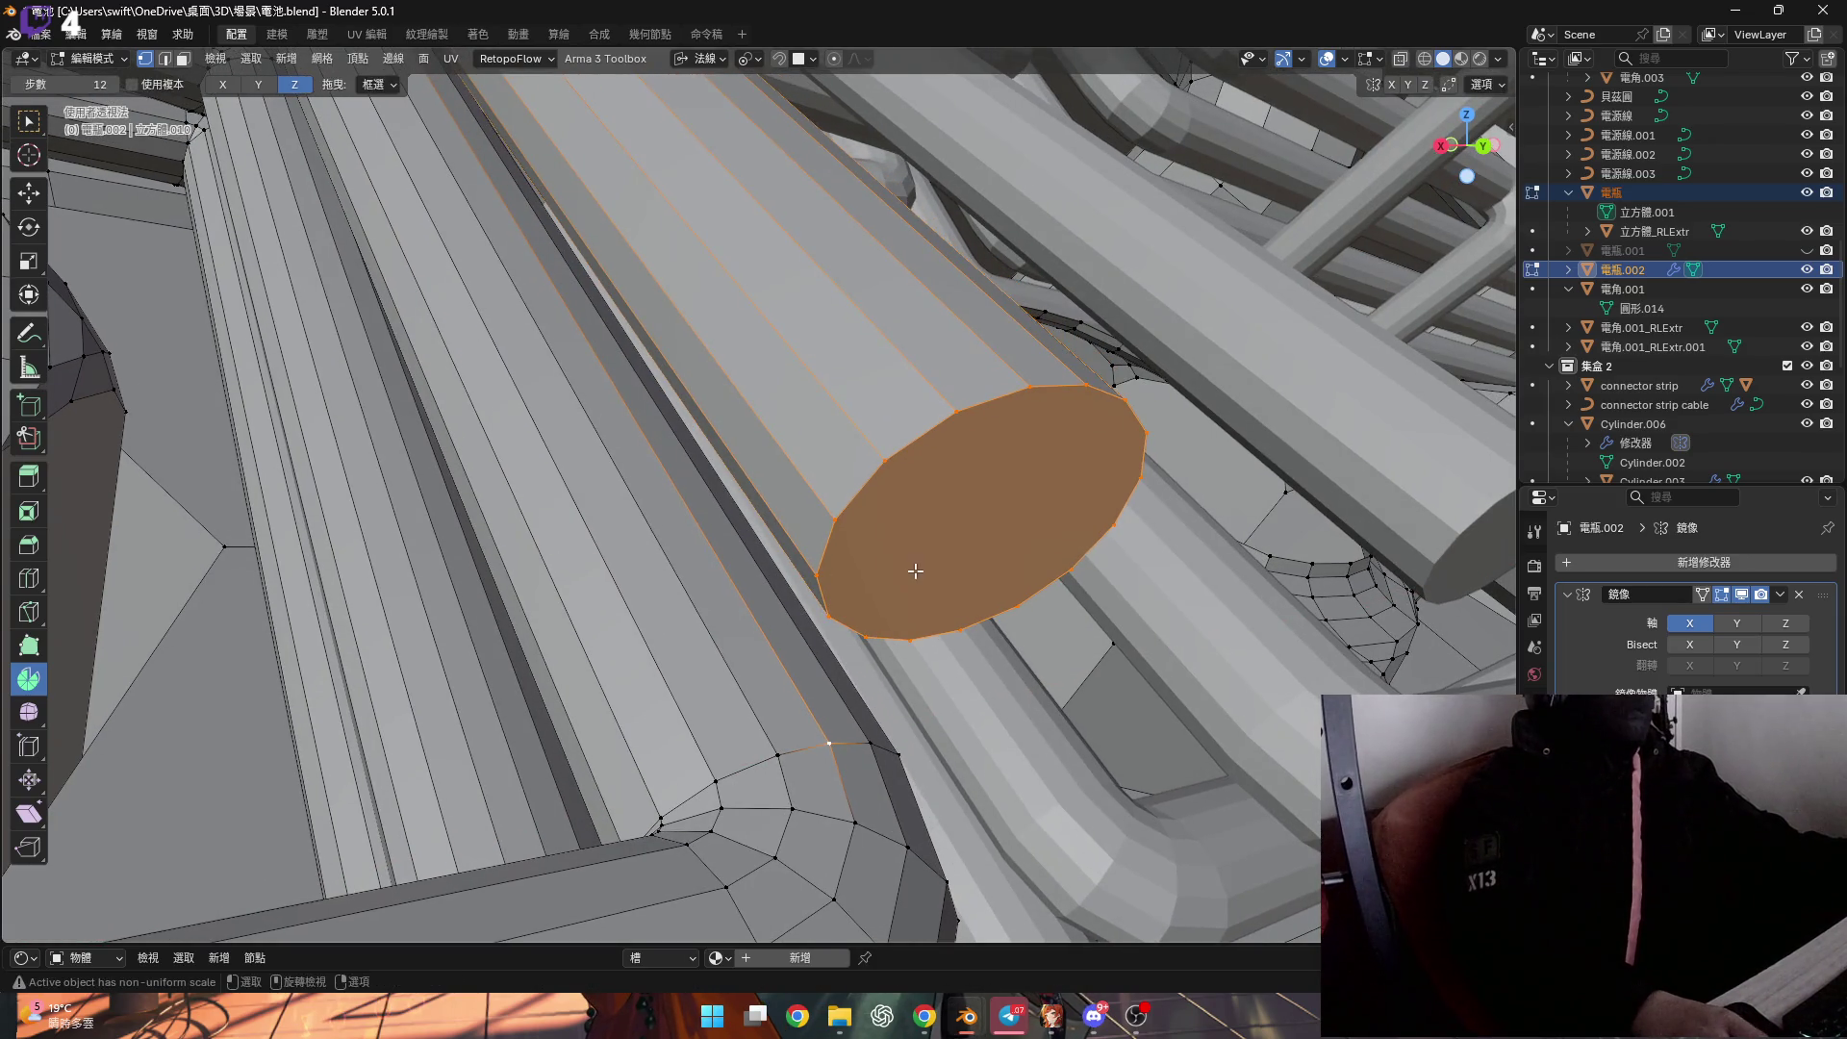
# Flatten the end edge ring to zero scale on the normal Y axis.
pyautogui.press('s')
pyautogui.press('z')
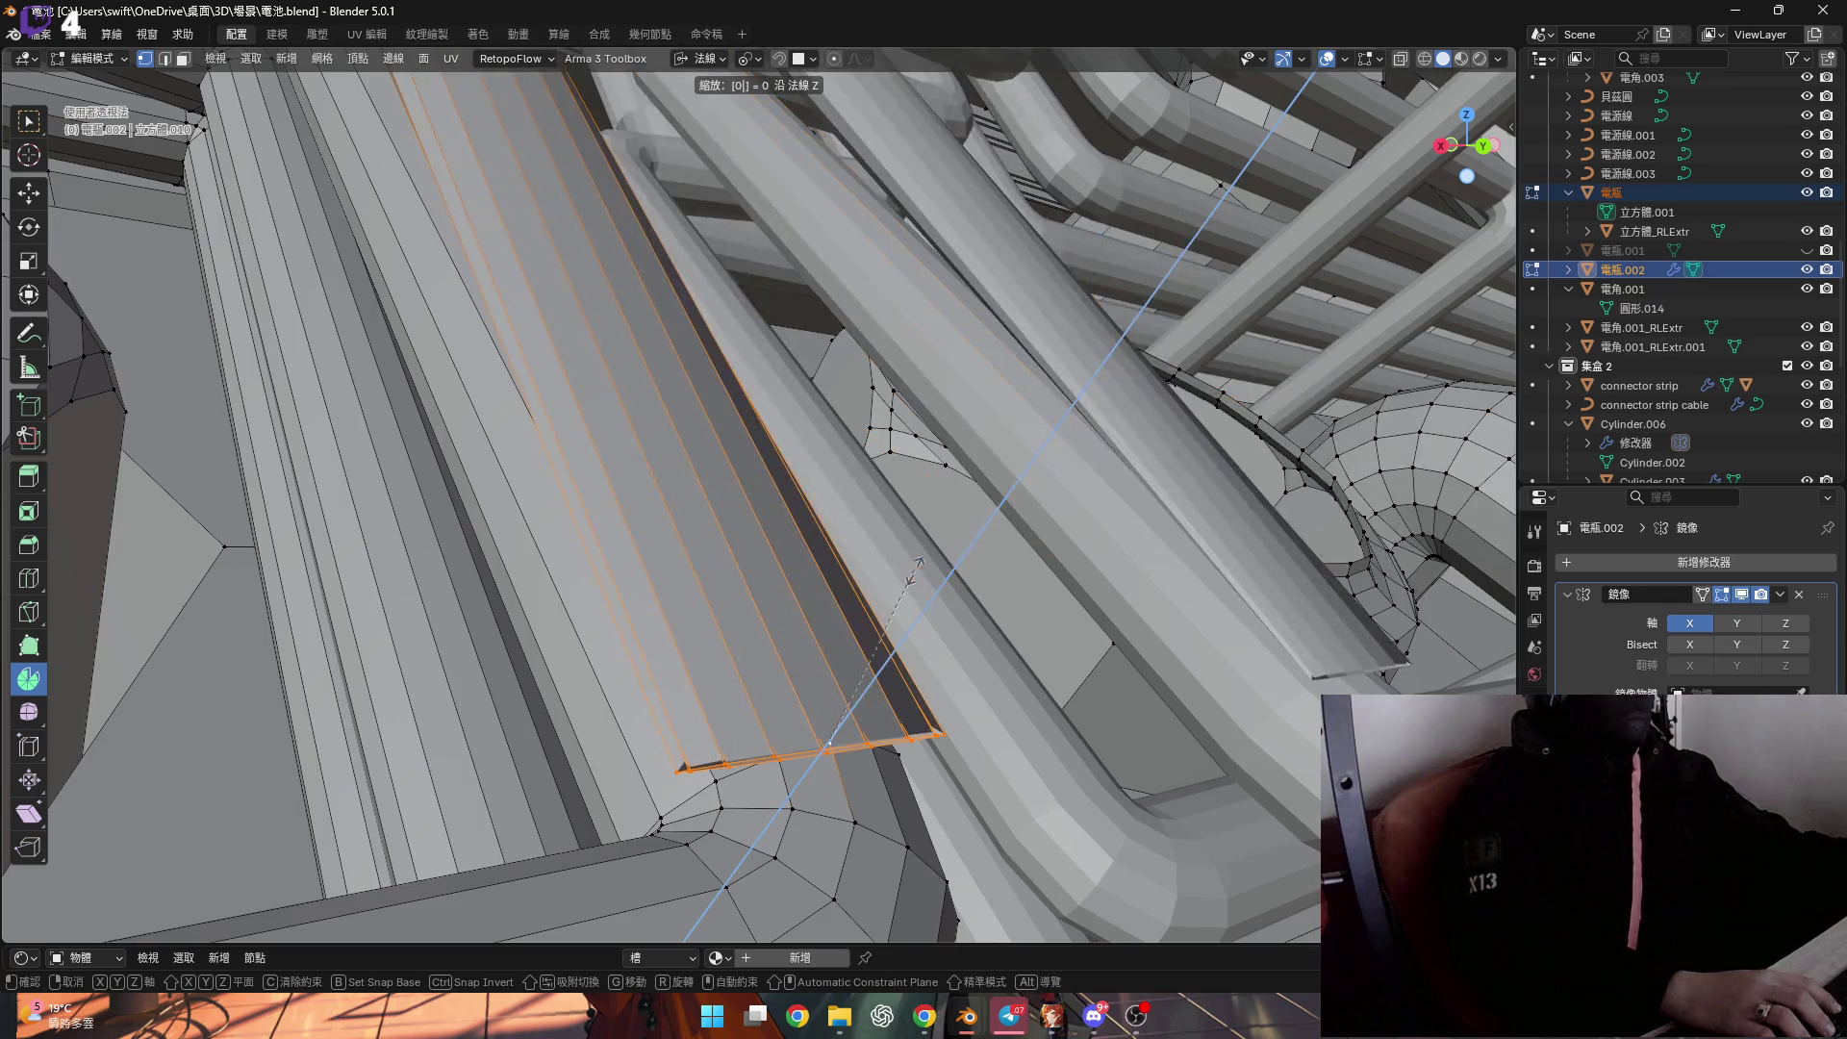
pyautogui.press('y')
pyautogui.press('y')
pyautogui.press('0')
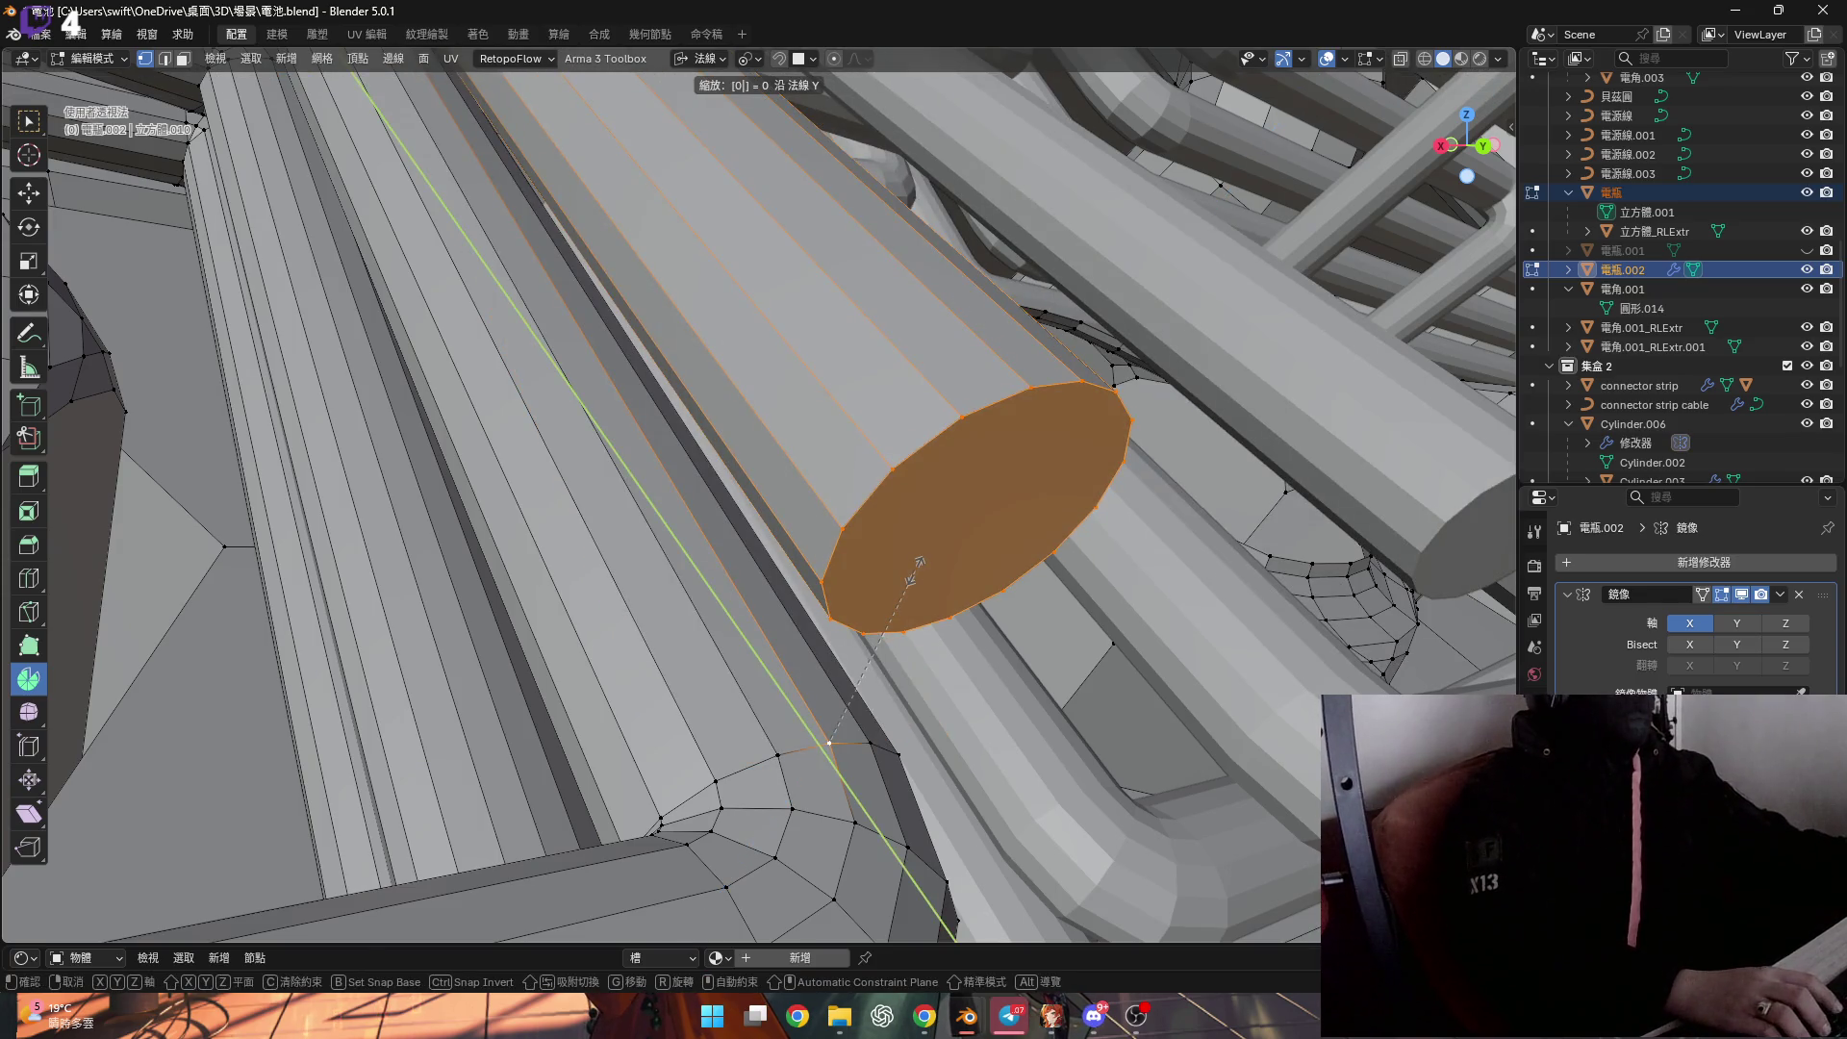
pyautogui.press('Return')
pyautogui.moveTo(911, 576)
pyautogui.mouseDown(button='middle')
pyautogui.moveTo(759, 581)
pyautogui.moveTo(754, 516)
pyautogui.moveTo(839, 757)
pyautogui.moveTo(879, 626)
pyautogui.moveTo(895, 672)
pyautogui.moveTo(879, 606)
pyautogui.moveTo(824, 608)
pyautogui.moveTo(785, 762)
pyautogui.moveTo(791, 631)
pyautogui.moveTo(734, 822)
pyautogui.moveTo(725, 796)
pyautogui.moveTo(808, 618)
pyautogui.moveTo(755, 672)
pyautogui.moveTo(856, 651)
pyautogui.moveTo(839, 676)
pyautogui.mouseUp(button='middle')
pyautogui.moveTo(1015, 657); pyautogui.dragTo(967, 660, button='middle')
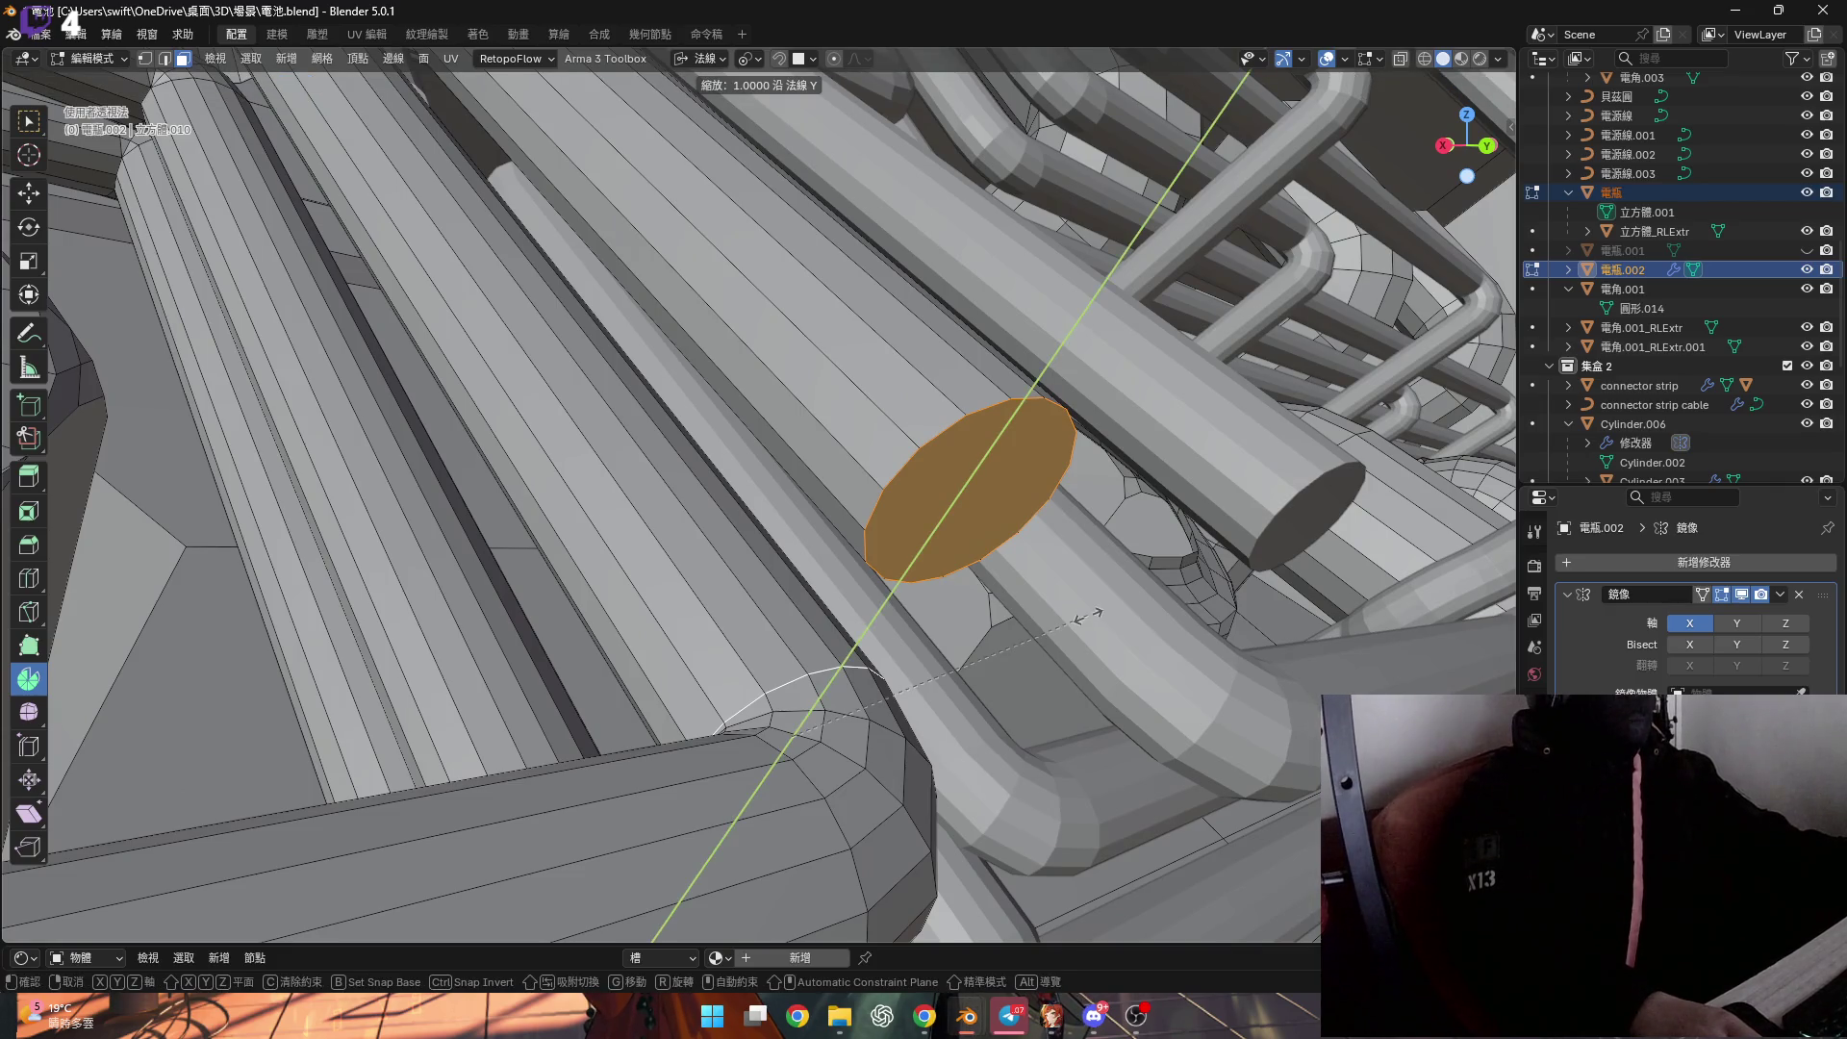
pyautogui.write('0')
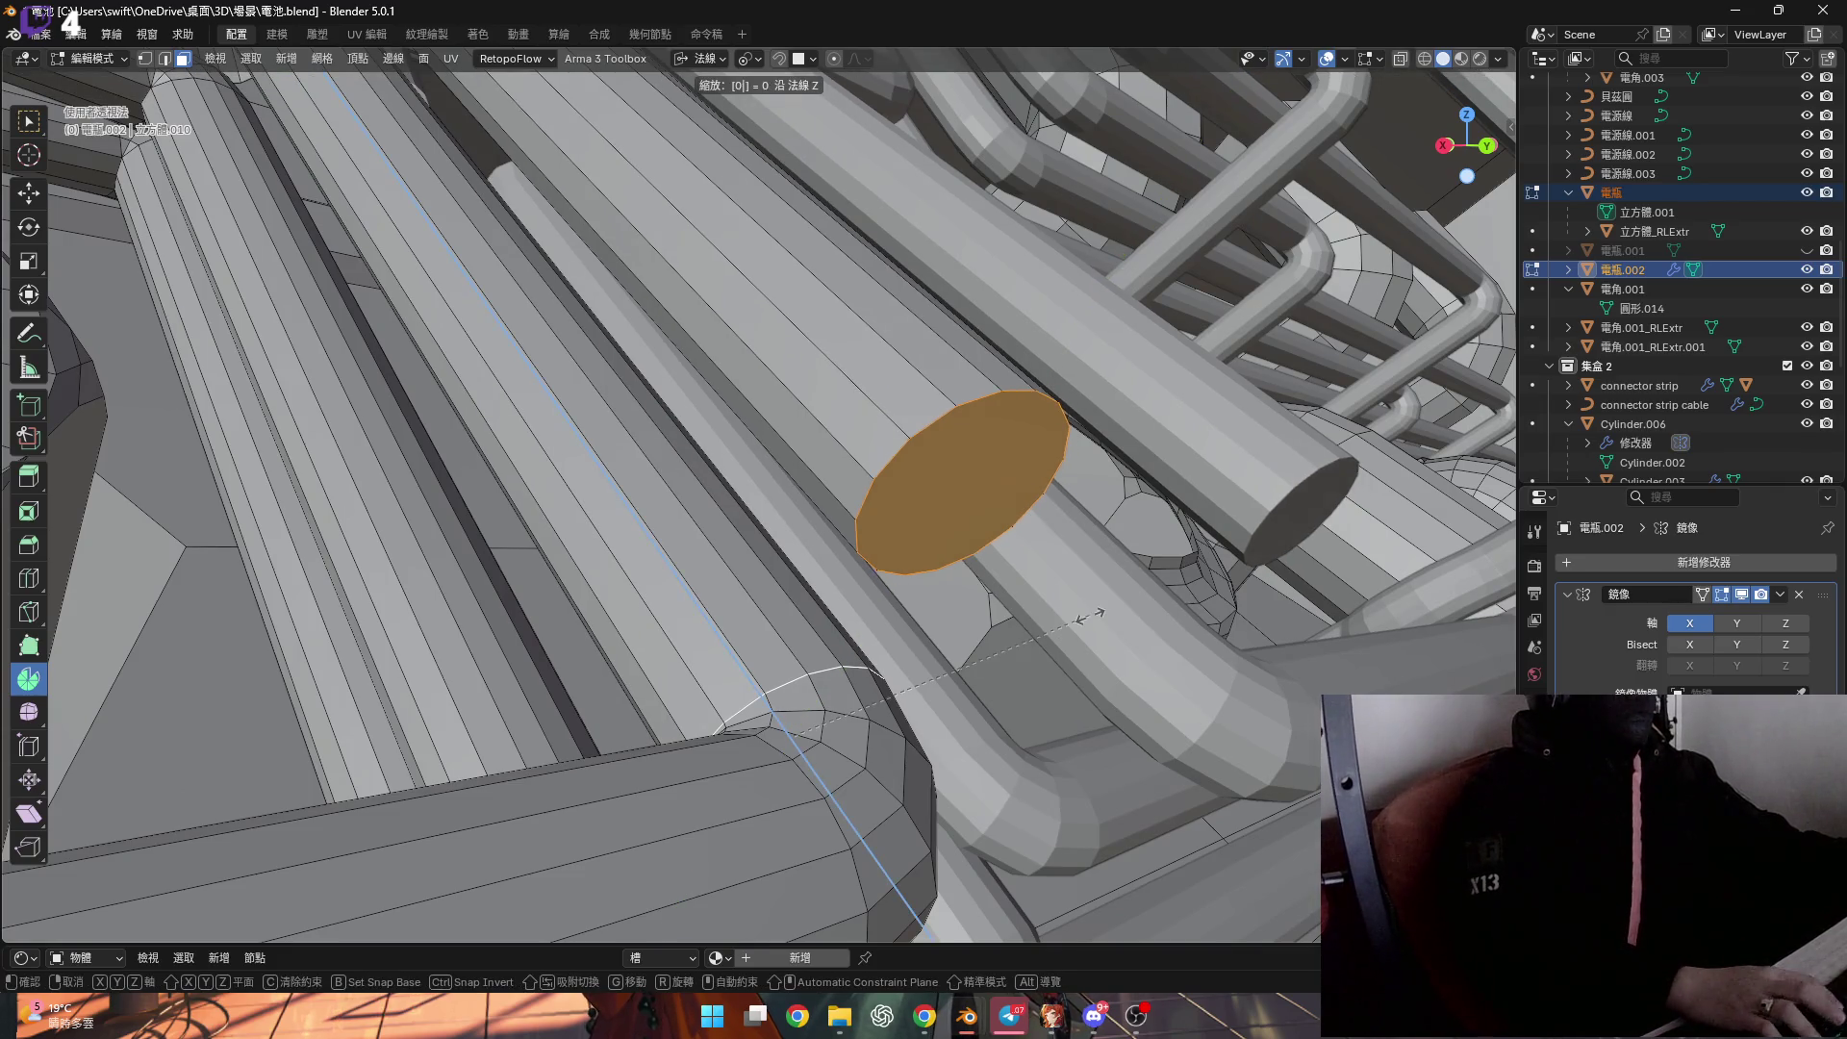
pyautogui.moveTo(806, 626)
pyautogui.mouseDown(button='middle')
pyautogui.moveTo(824, 775)
pyautogui.moveTo(794, 766)
pyautogui.moveTo(798, 693)
pyautogui.moveTo(837, 597)
pyautogui.moveTo(786, 614)
pyautogui.moveTo(799, 538)
pyautogui.moveTo(789, 567)
pyautogui.moveTo(654, 527)
pyautogui.moveTo(658, 571)
pyautogui.mouseUp(button='middle')
# Place the pivot at the end face and start spinning it into a 90° elbow.
pyautogui.click(719, 664)
pyautogui.moveTo(719, 663); pyautogui.dragTo(755, 592, button='middle')
pyautogui.moveTo(755, 592); pyautogui.dragTo(758, 590)
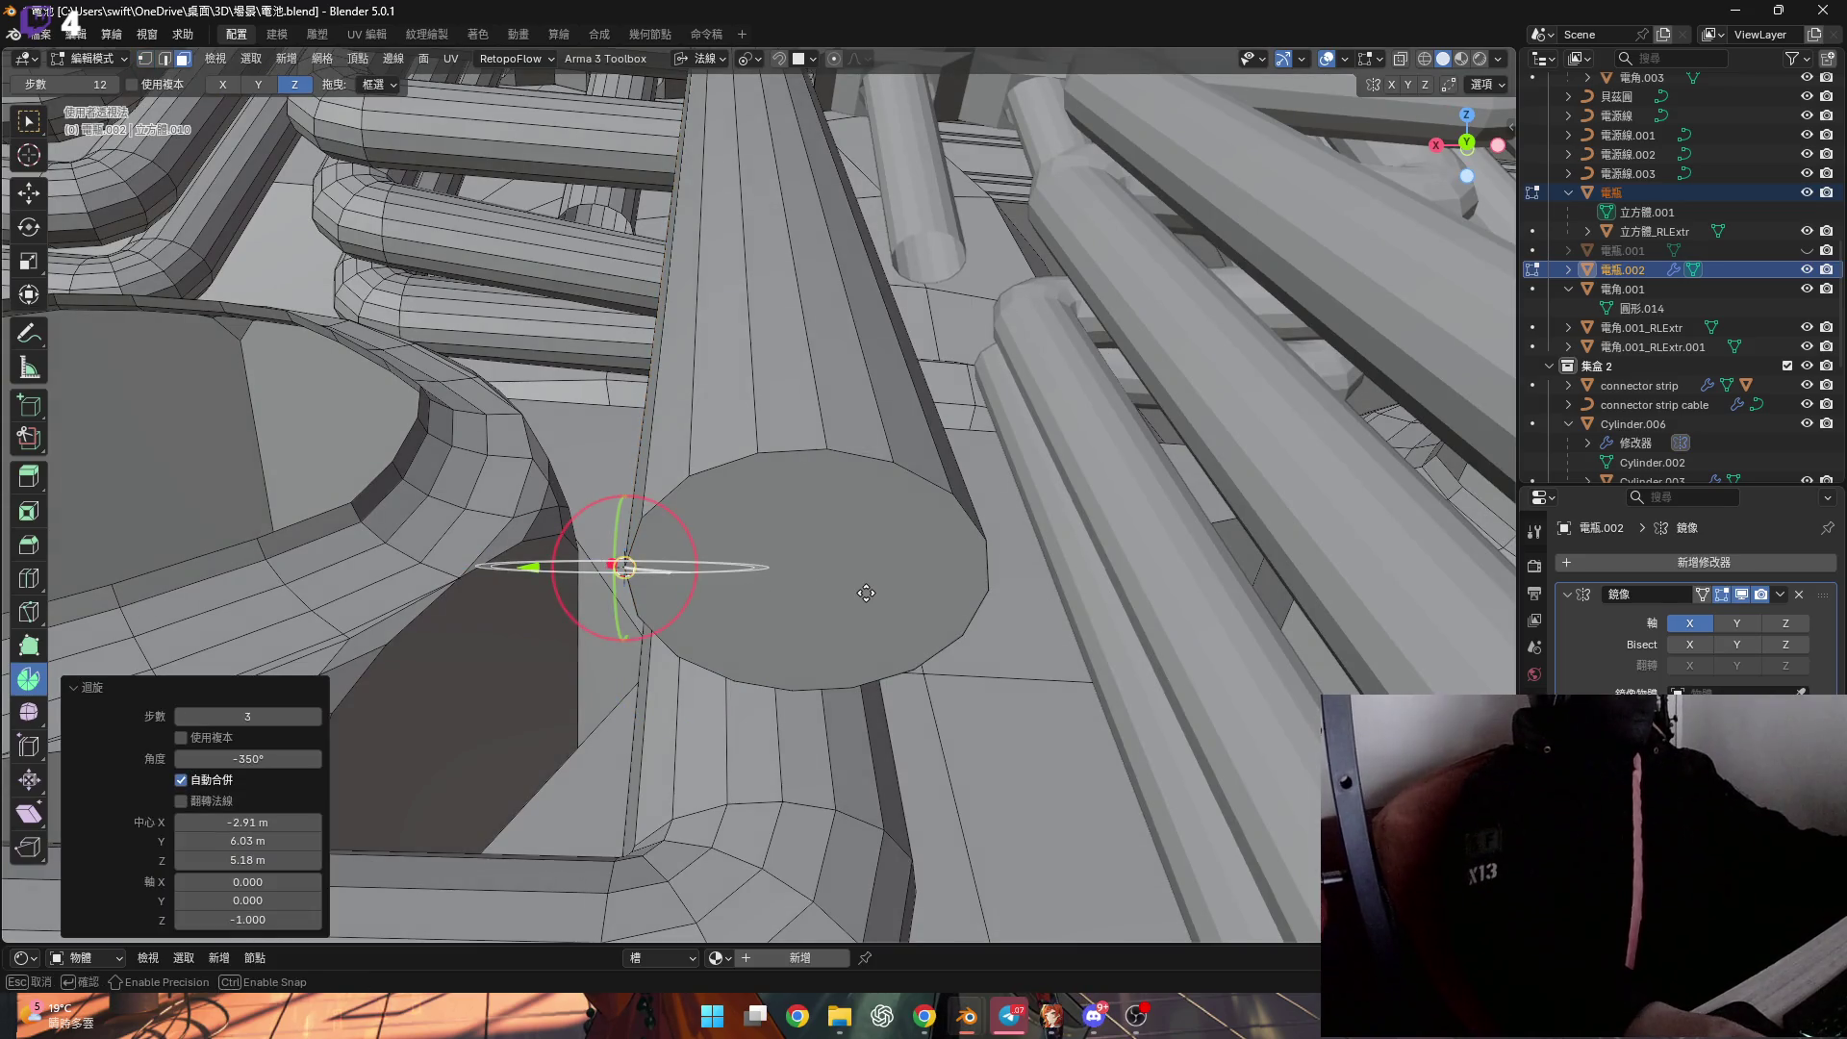
pyautogui.moveTo(824, 610)
pyautogui.mouseDown(button='middle')
pyautogui.moveTo(842, 567)
pyautogui.moveTo(804, 571)
pyautogui.moveTo(818, 539)
pyautogui.moveTo(643, 71)
pyautogui.mouseUp(button='middle')
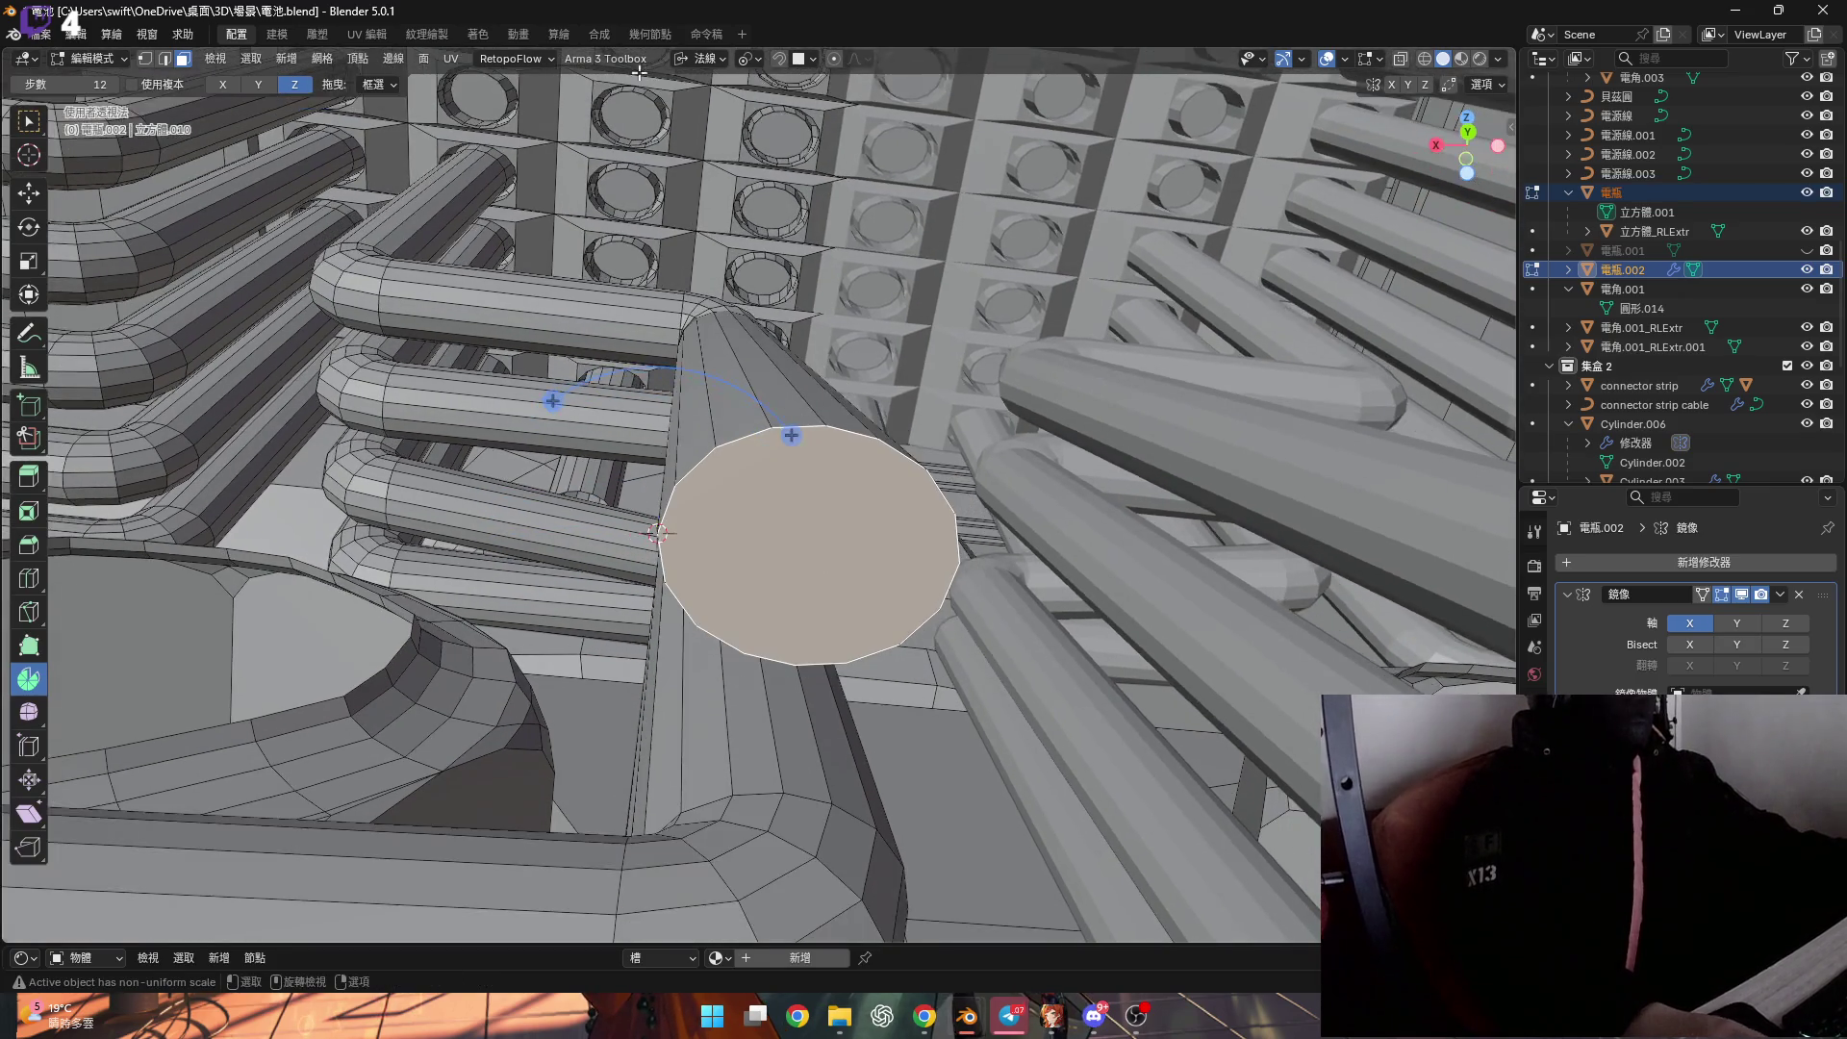
pyautogui.moveTo(404, 224)
pyautogui.mouseDown(button='middle')
pyautogui.moveTo(625, 533)
pyautogui.moveTo(766, 573)
pyautogui.mouseUp(button='middle')
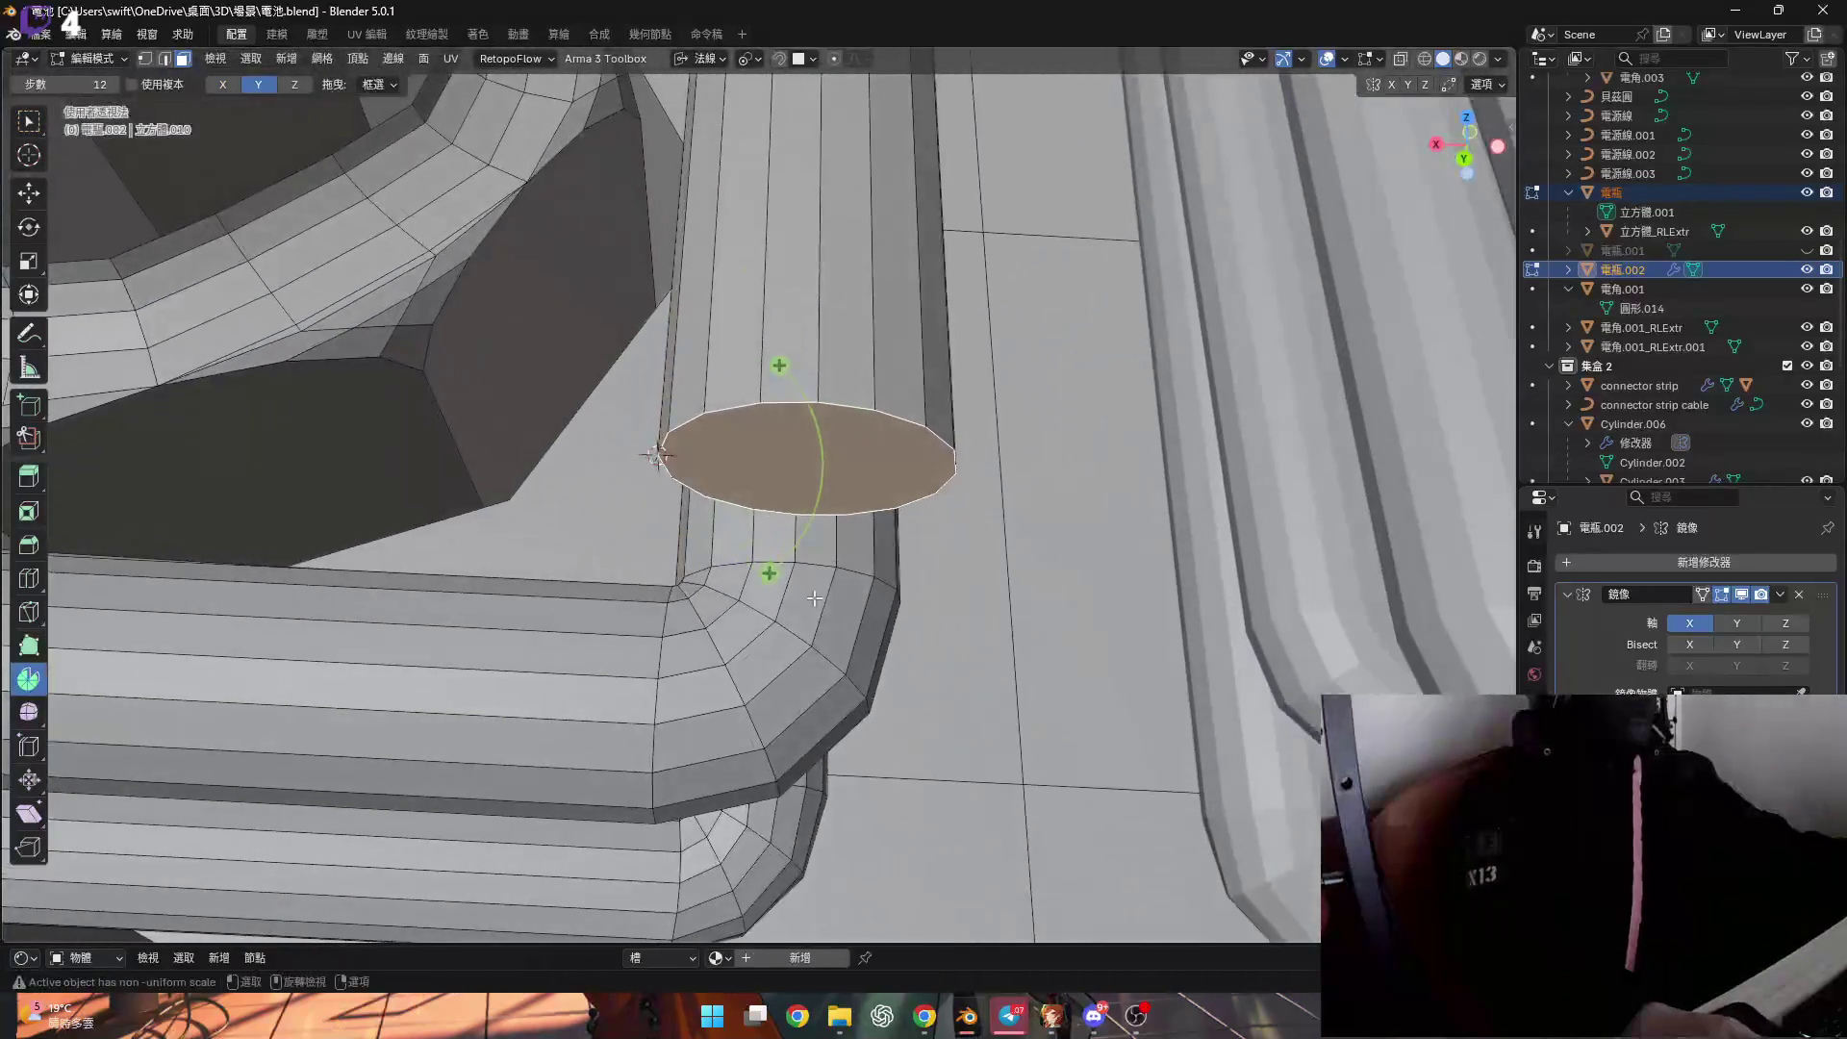
pyautogui.moveTo(766, 573); pyautogui.dragTo(737, 604)
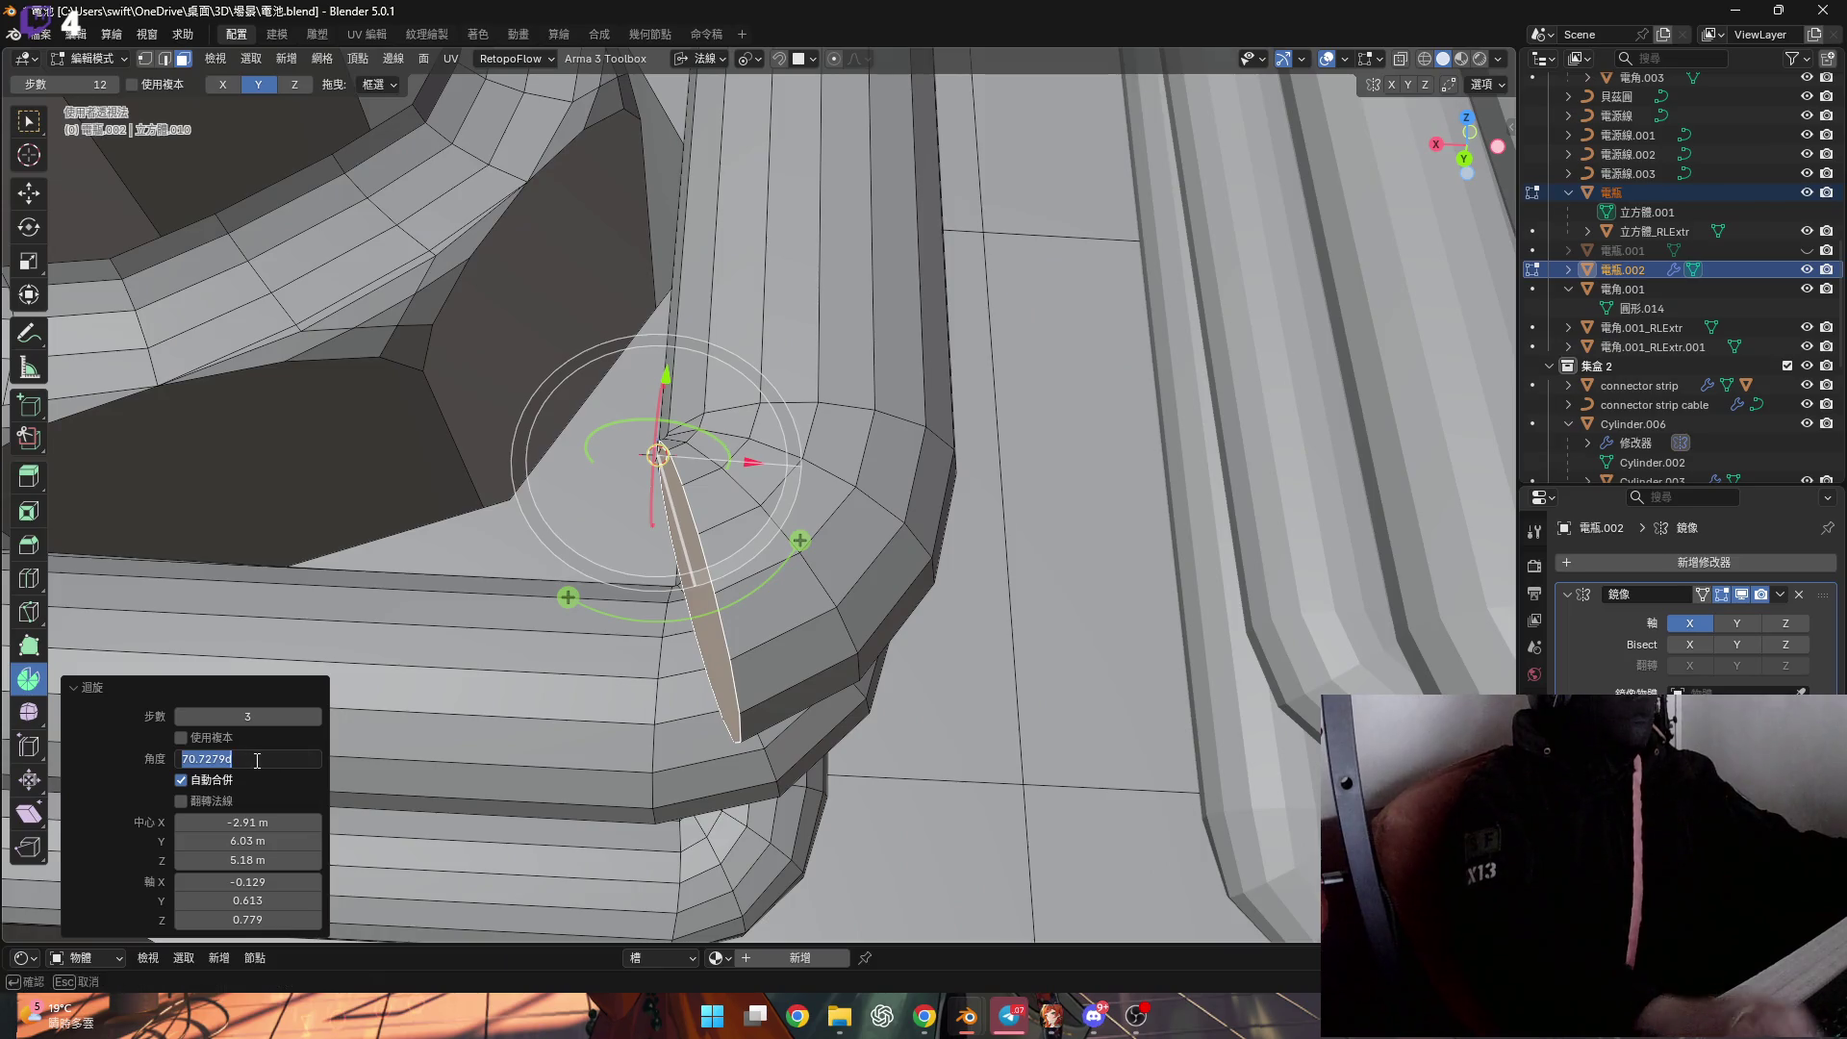
# Try moving the capped pipe end further, then cancel the move.
pyautogui.scroll(-5, 635, 538)
pyautogui.moveTo(635, 539)
pyautogui.mouseDown(button='middle')
pyautogui.moveTo(827, 558)
pyautogui.moveTo(1027, 528)
pyautogui.mouseUp(button='middle')
pyautogui.press('g')
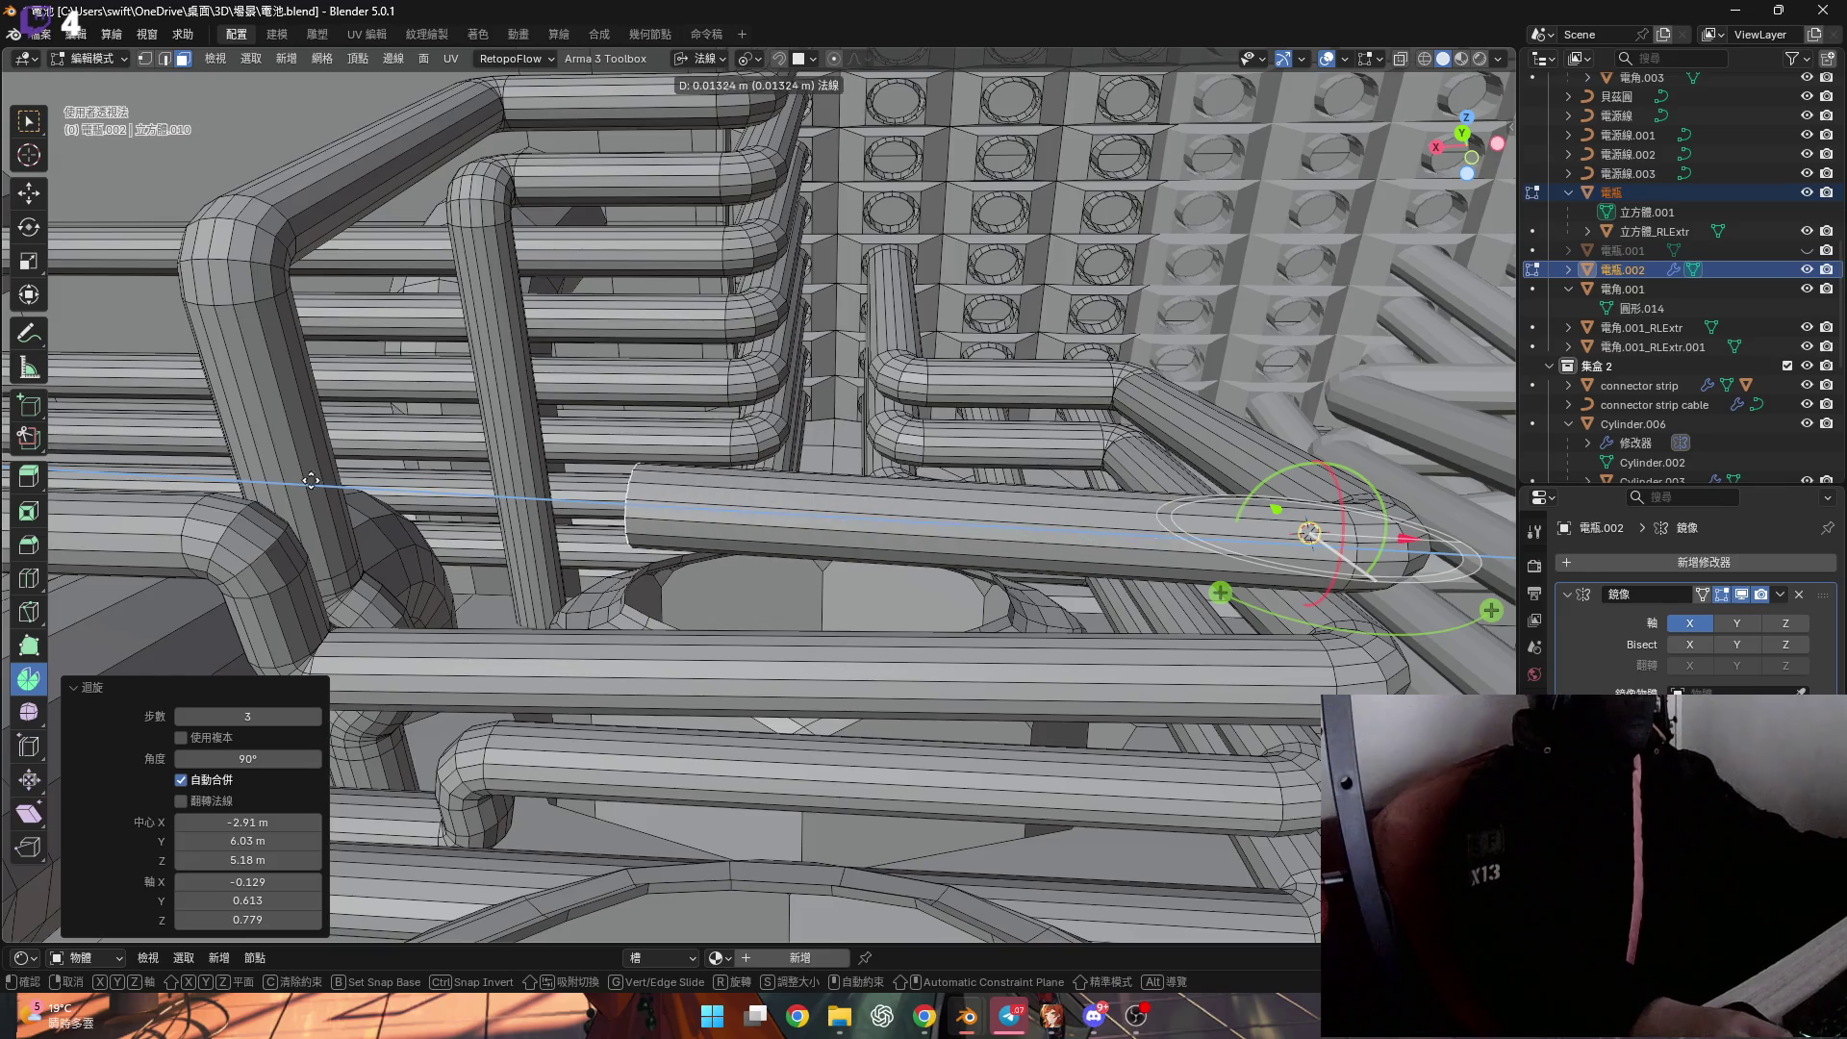
pyautogui.rightClick(118, 472)
pyautogui.scroll(3, 1061, 528)
pyautogui.moveTo(1001, 534)
pyautogui.mouseDown(button='middle')
pyautogui.moveTo(770, 568)
pyautogui.moveTo(854, 617)
pyautogui.moveTo(1080, 580)
pyautogui.moveTo(1051, 555)
pyautogui.moveTo(818, 642)
pyautogui.mouseUp(button='middle')
# Delete the pipe's end cap face and refill the open end with a new face.
pyautogui.press('x')
pyautogui.click(995, 572)
pyautogui.press('f')
pyautogui.press('3')
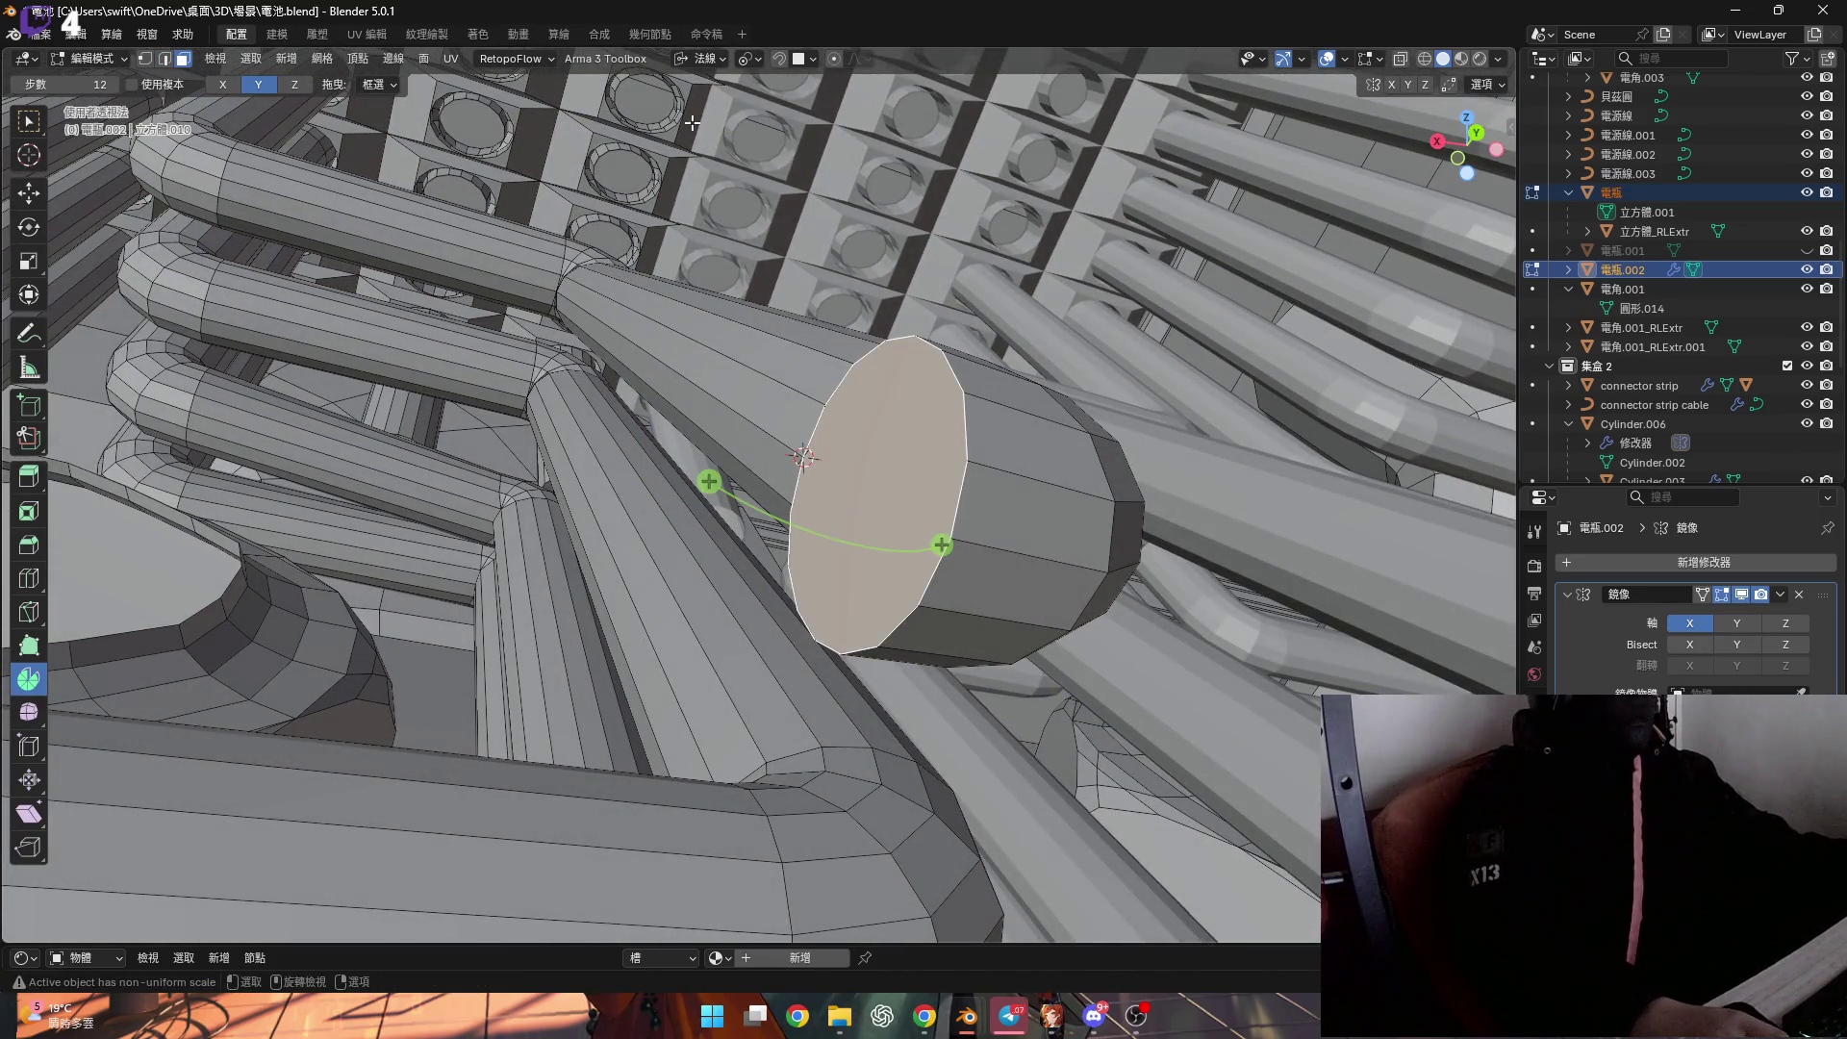
# Set transform orientation to Local and extrude the new end face along its normal.
pyautogui.click(696, 61)
pyautogui.click(689, 135)
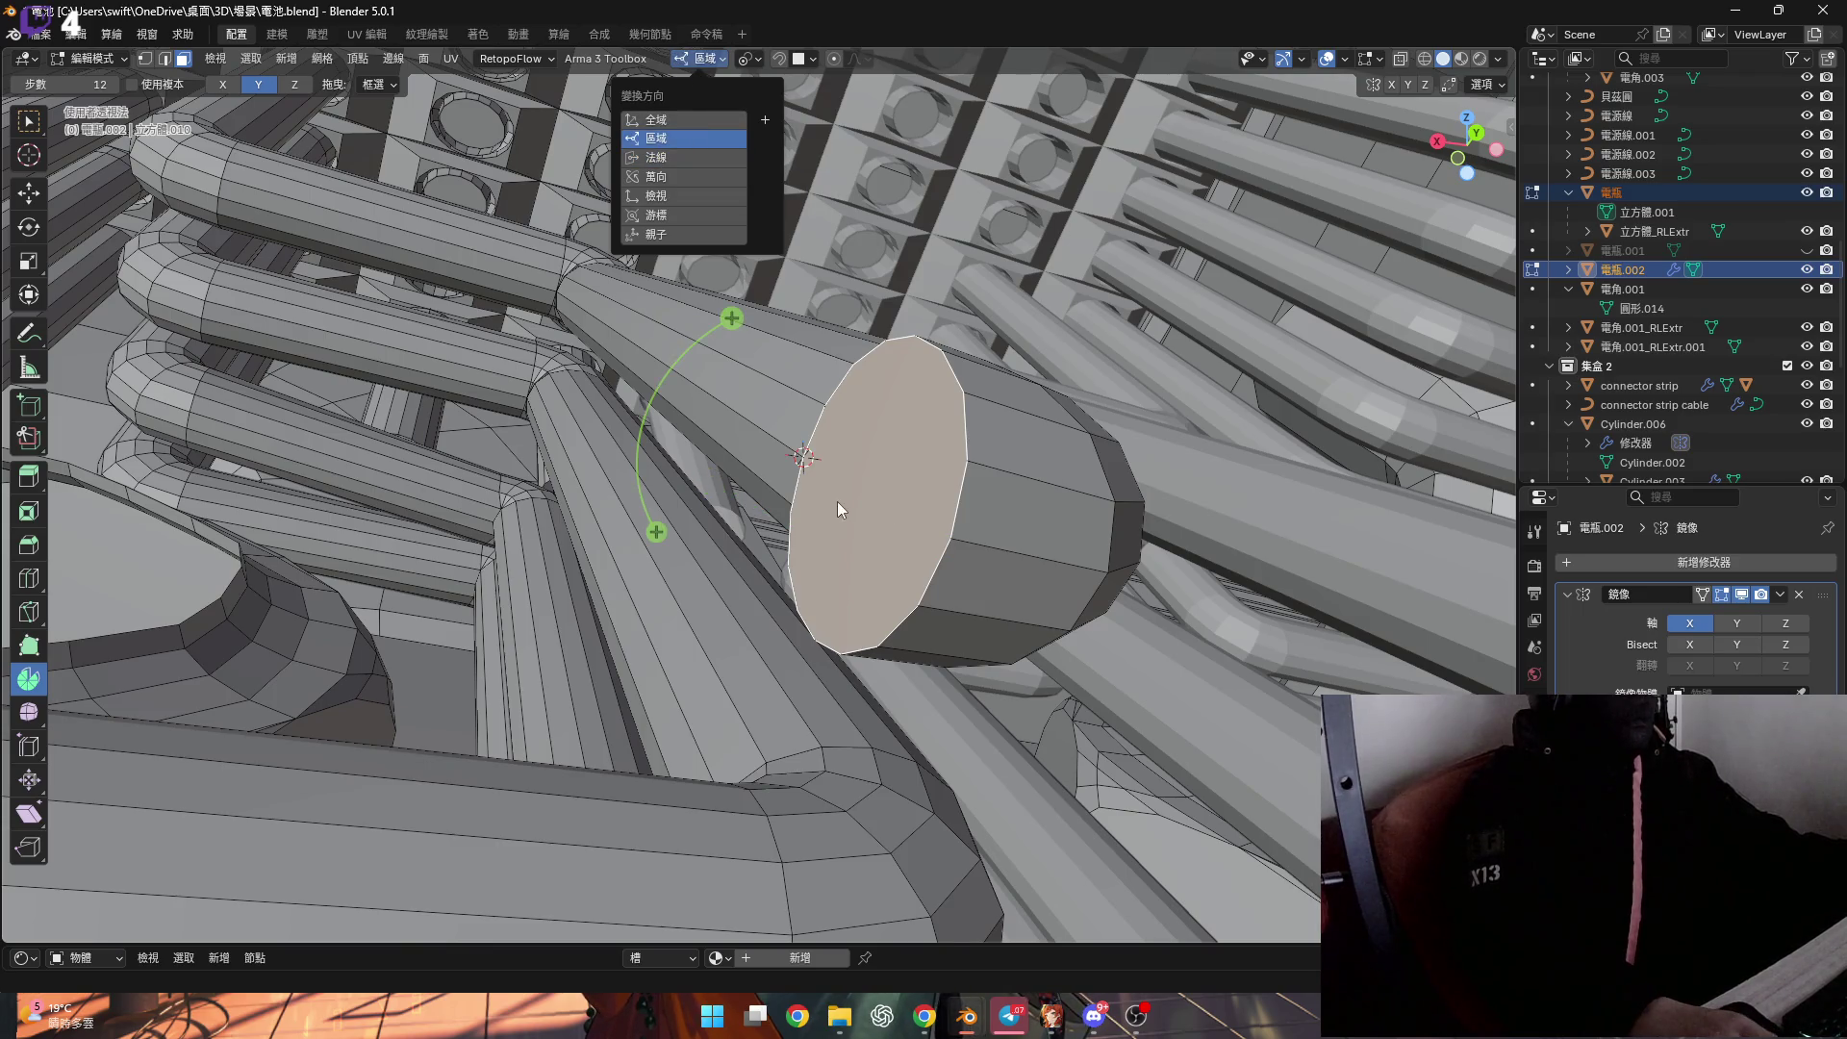
pyautogui.scroll(-10, 701, 523)
pyautogui.moveTo(701, 524); pyautogui.dragTo(782, 544, button='middle')
pyautogui.scroll(3, 788, 549)
pyautogui.press('e')
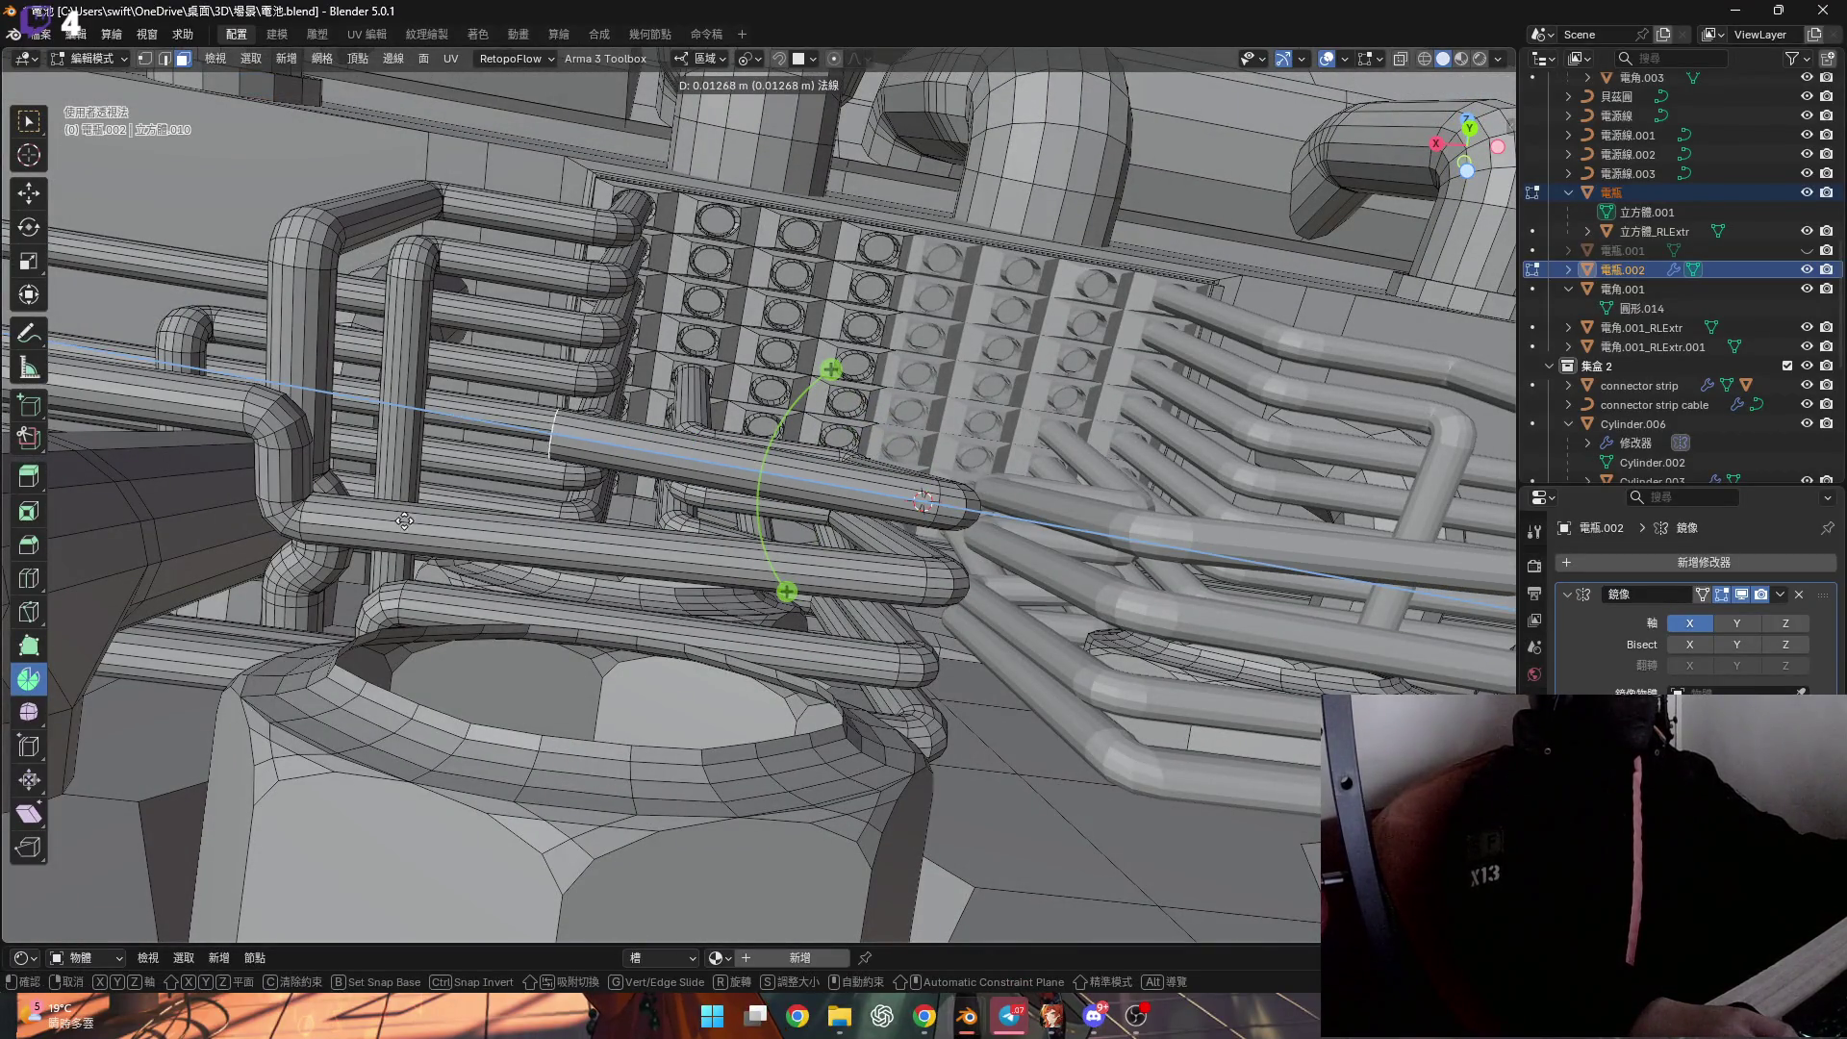
pyautogui.click(255, 522)
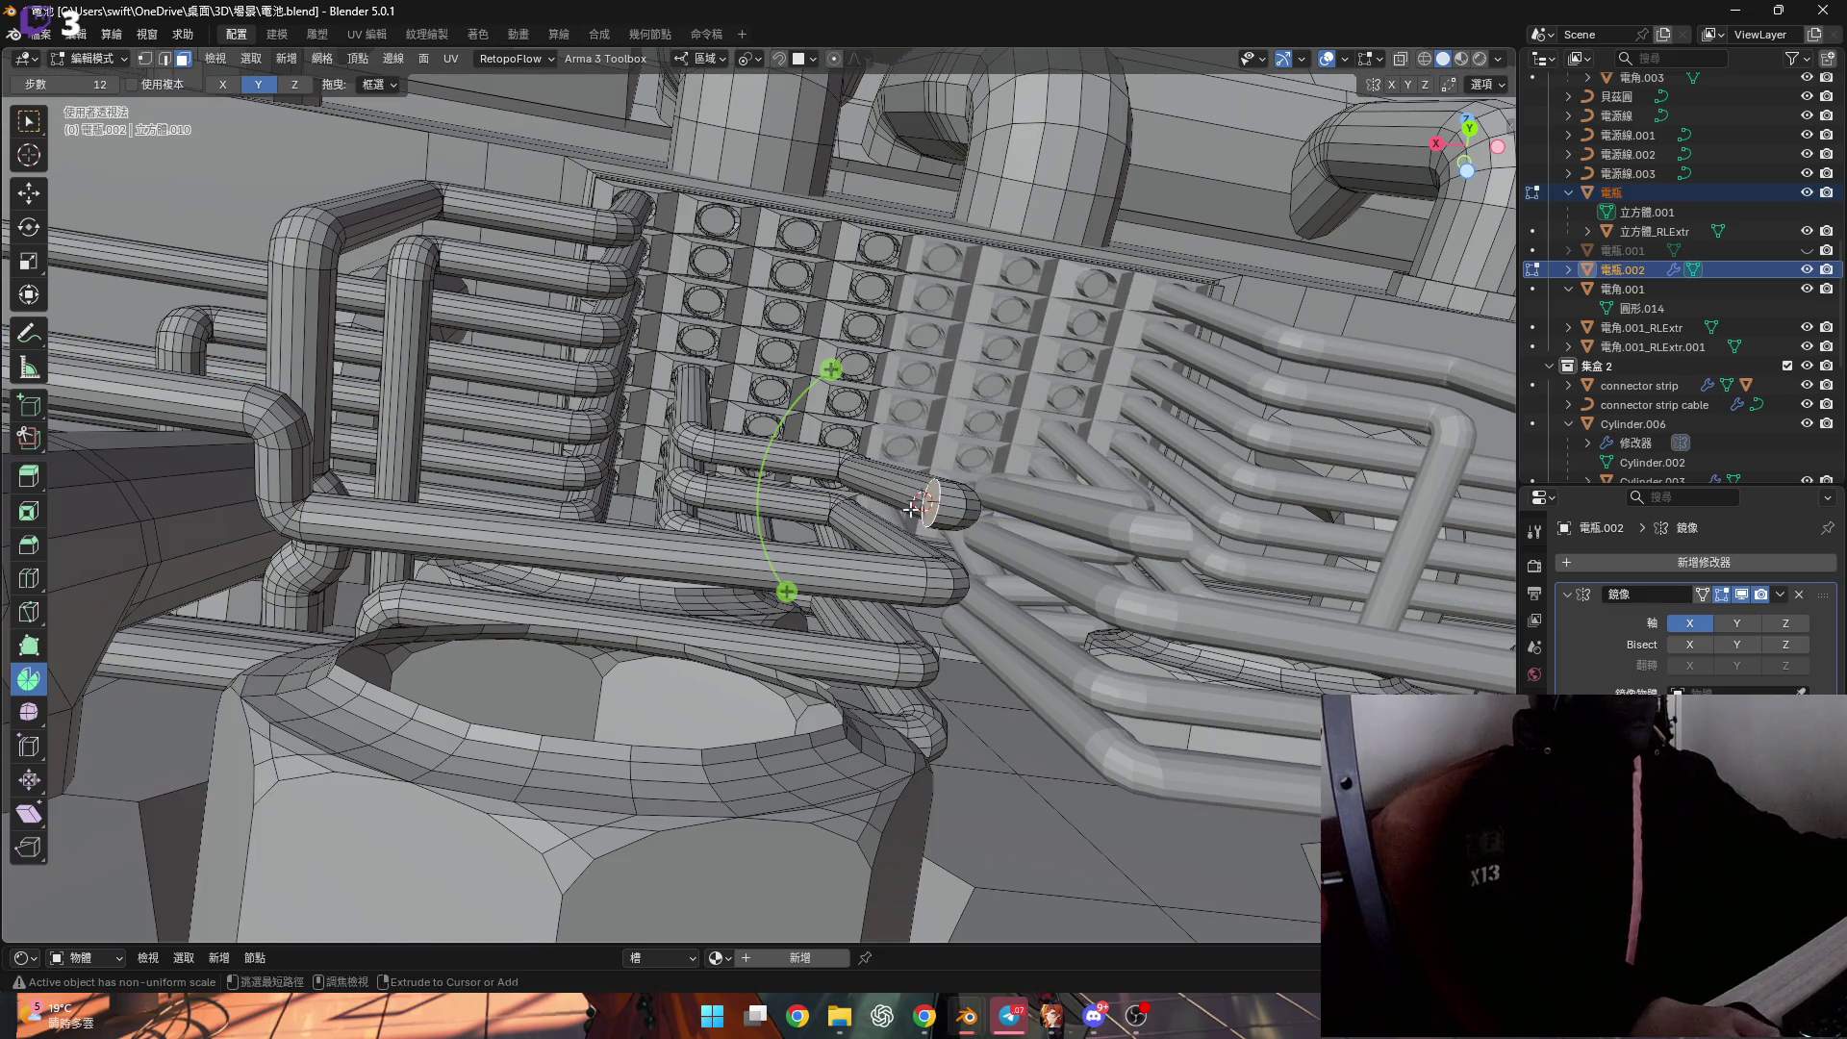
# Switch to vertex selection and apply a command from the mesh context menu.
pyautogui.scroll(5, 943, 496)
pyautogui.scroll(-3, 959, 495)
pyautogui.press('1')
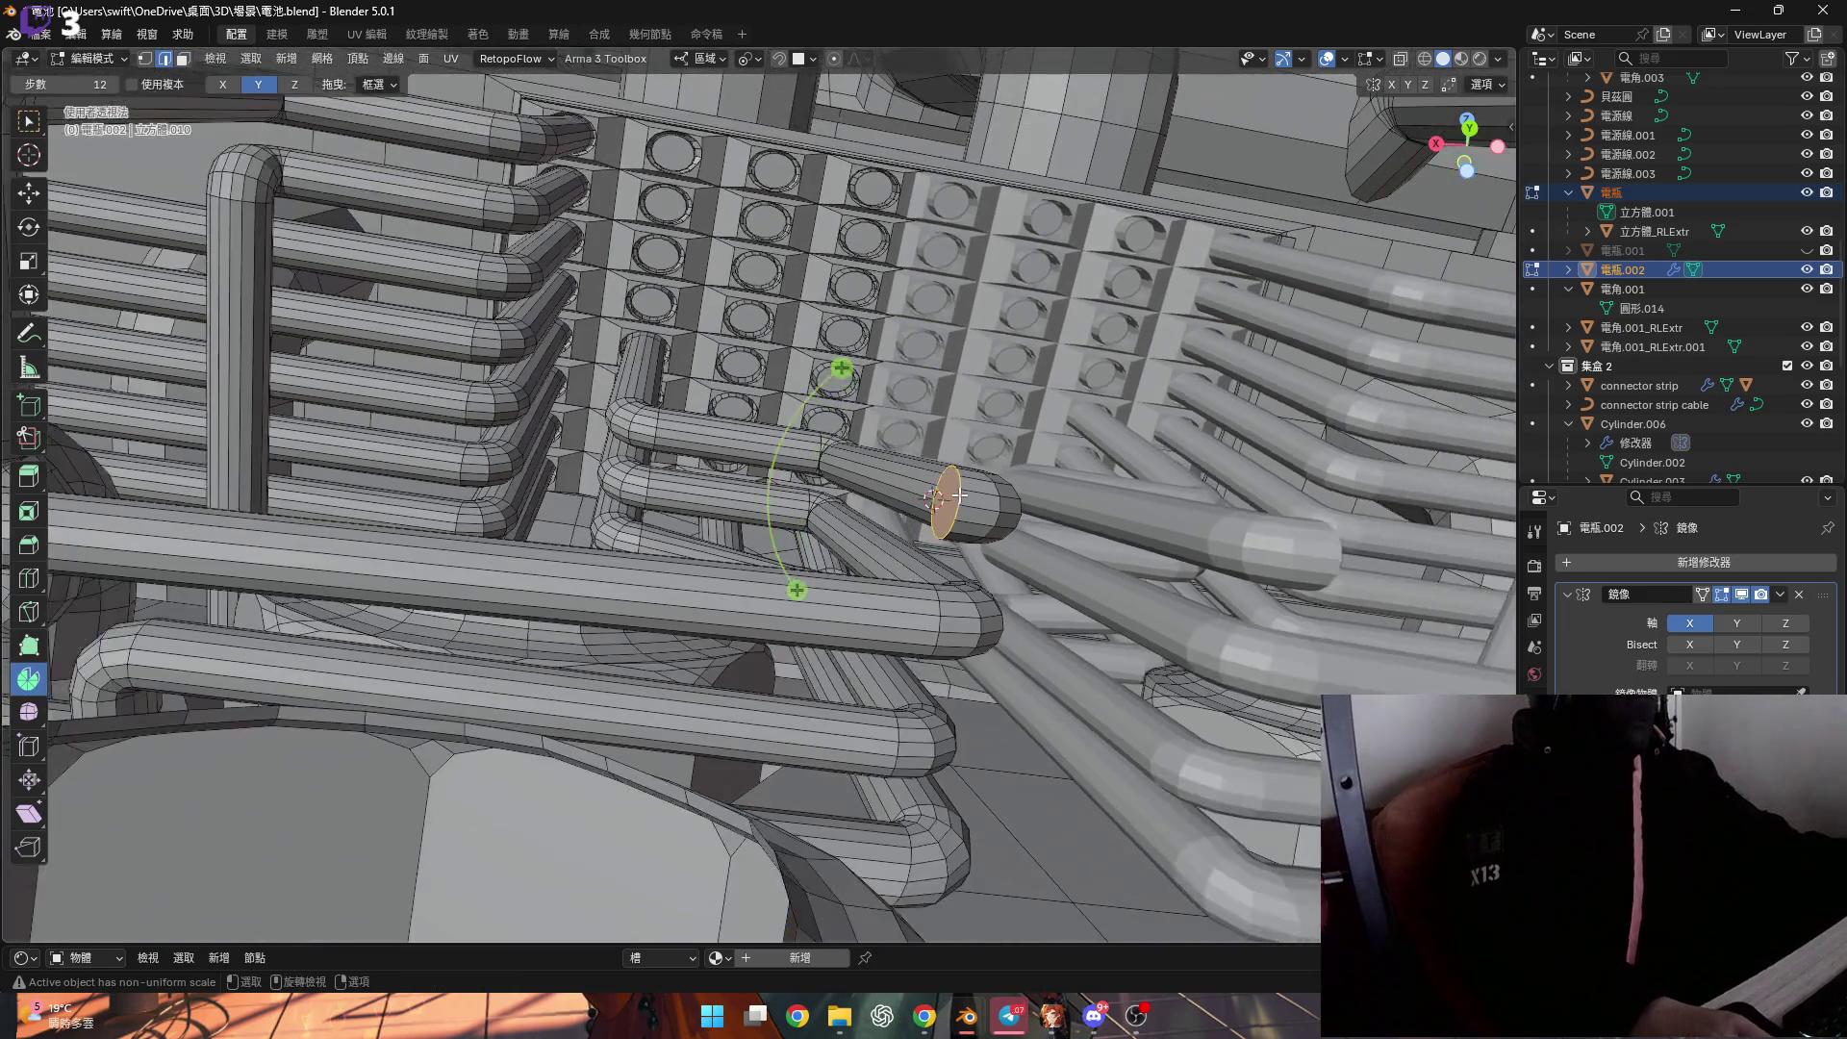
pyautogui.scroll(3, 959, 496)
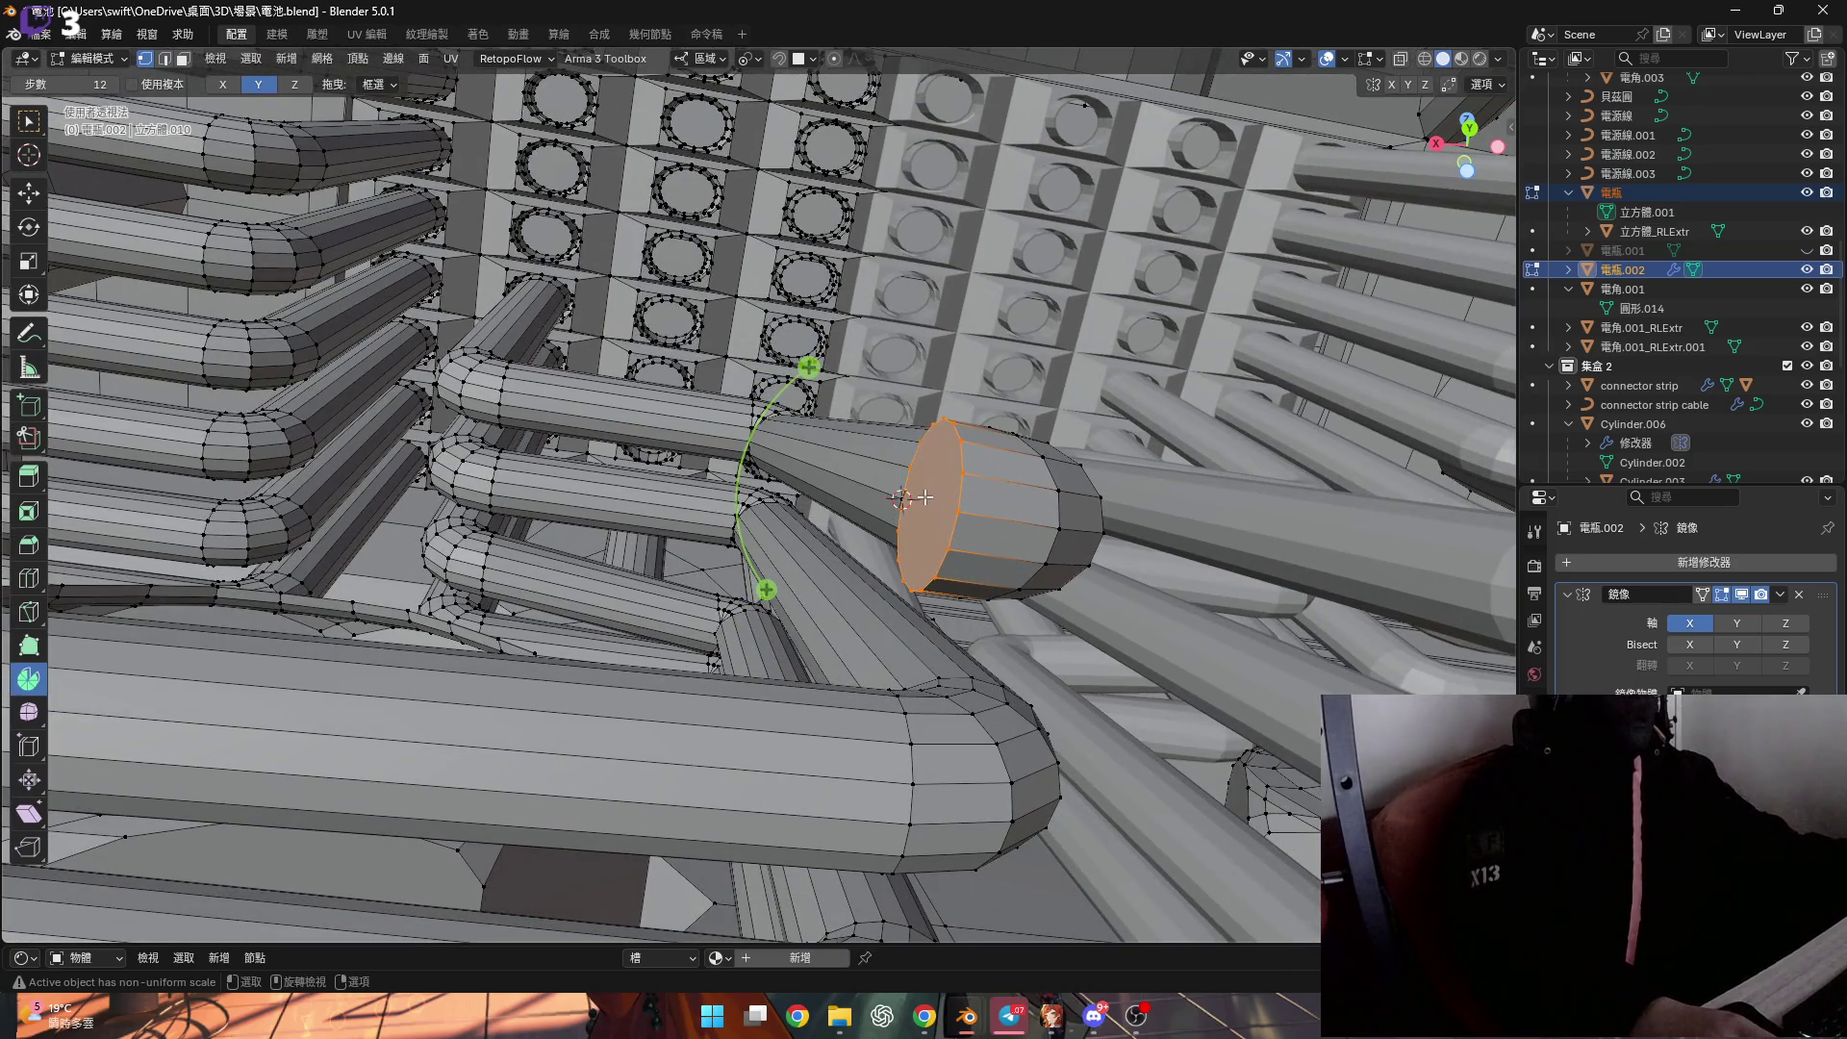
pyautogui.rightClick(935, 504)
pyautogui.click(935, 504)
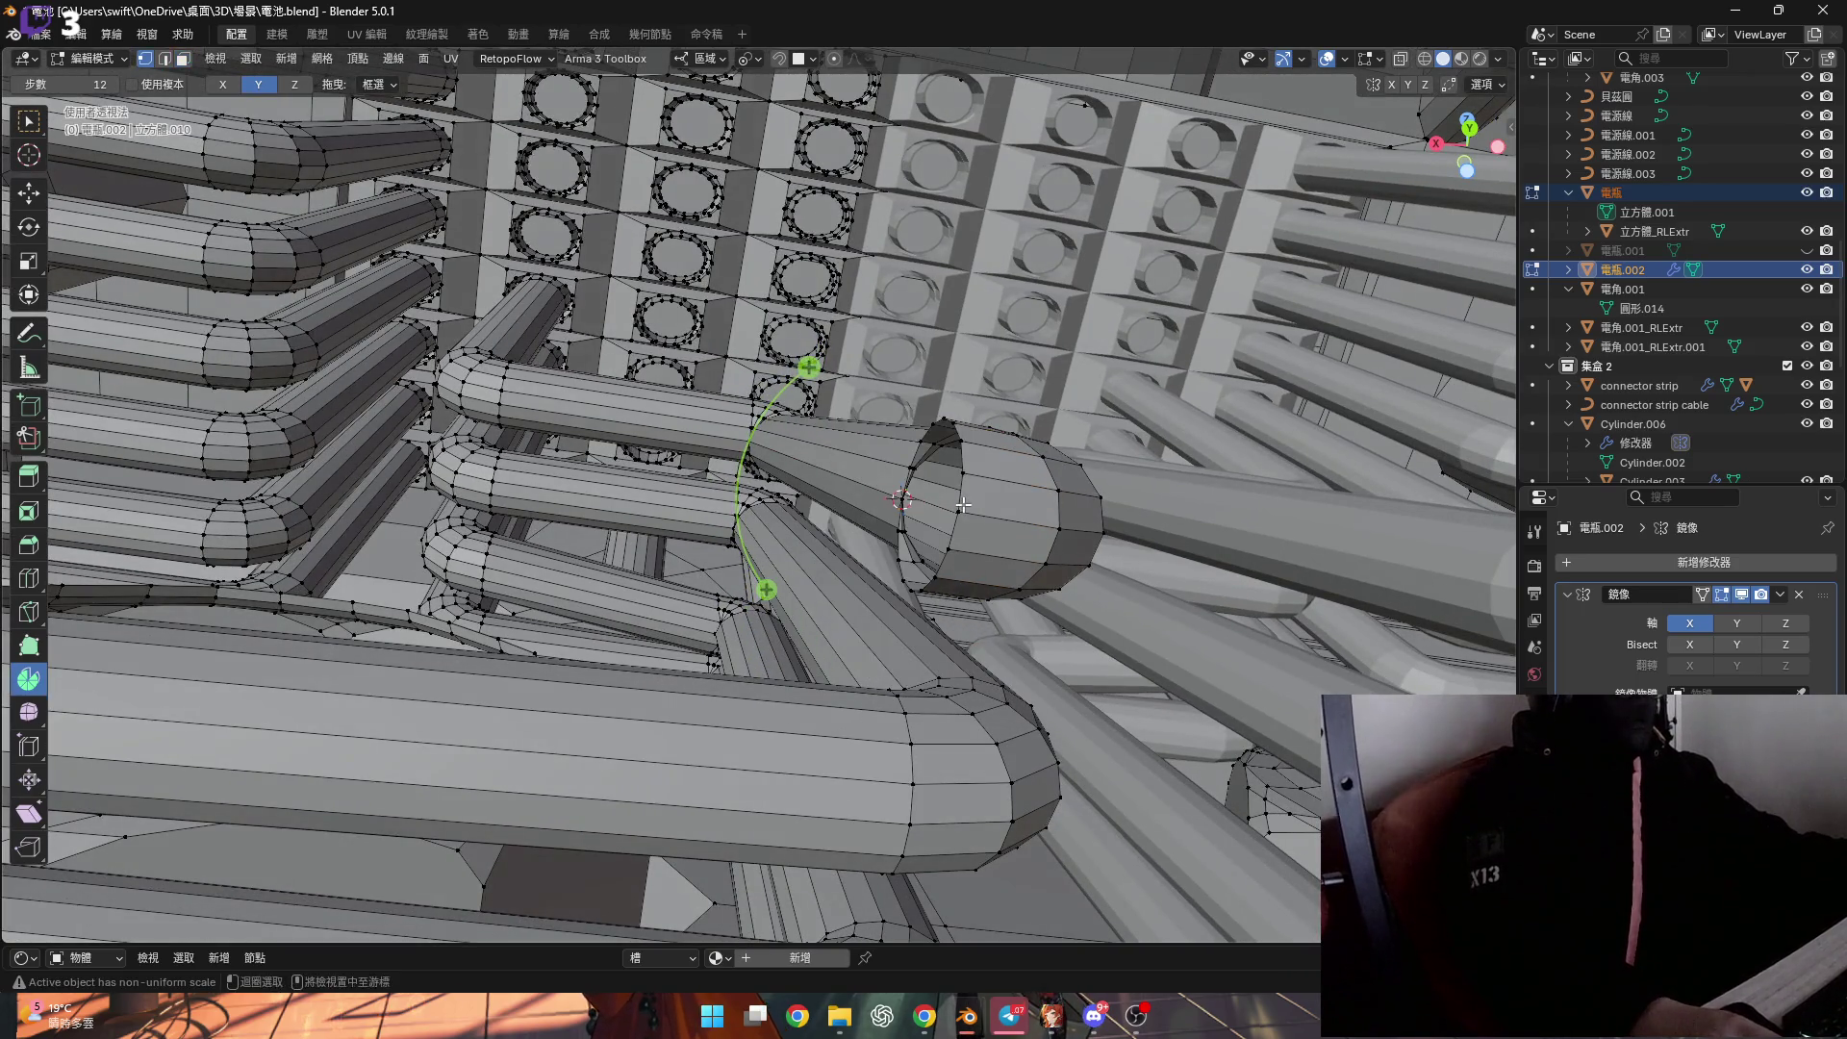
pyautogui.scroll(-2, 885, 519)
pyautogui.moveTo(885, 520); pyautogui.dragTo(869, 420, button='middle')
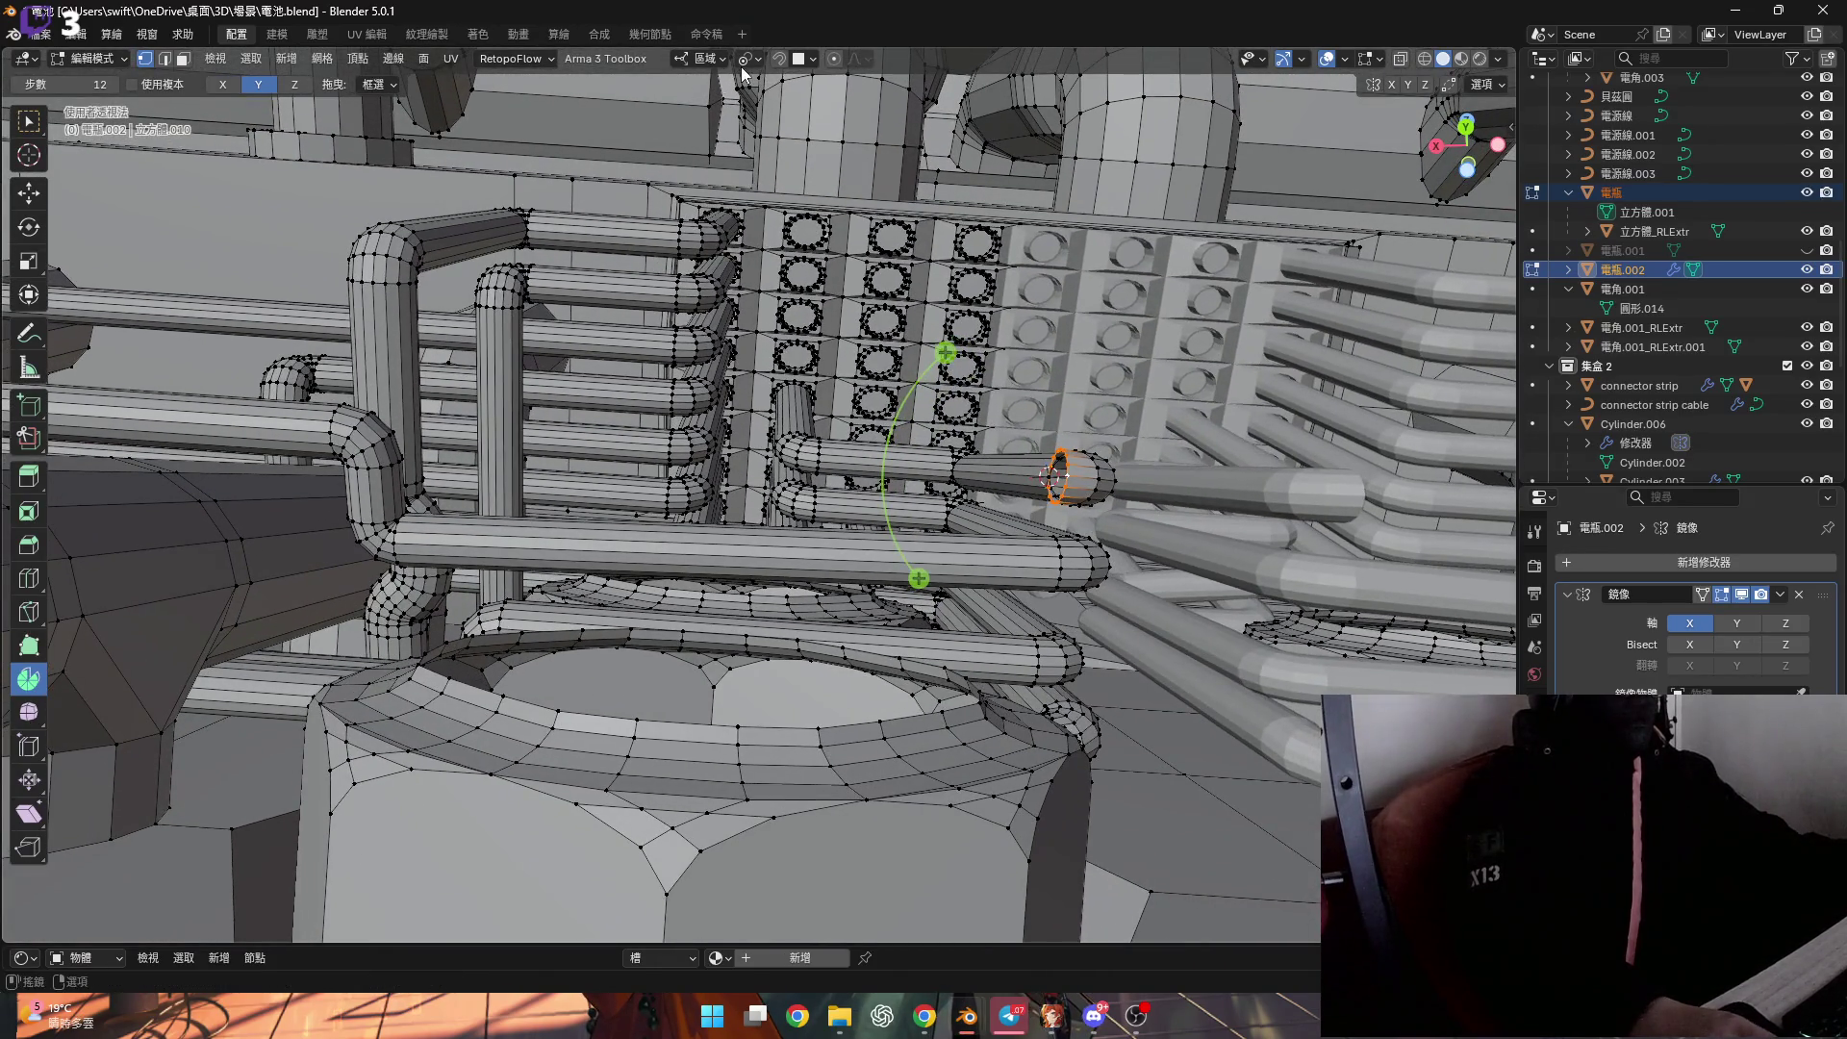
# Slide the pipe's end ring a short way along X, then select the large cylinder's end cap.
pyautogui.press('g')
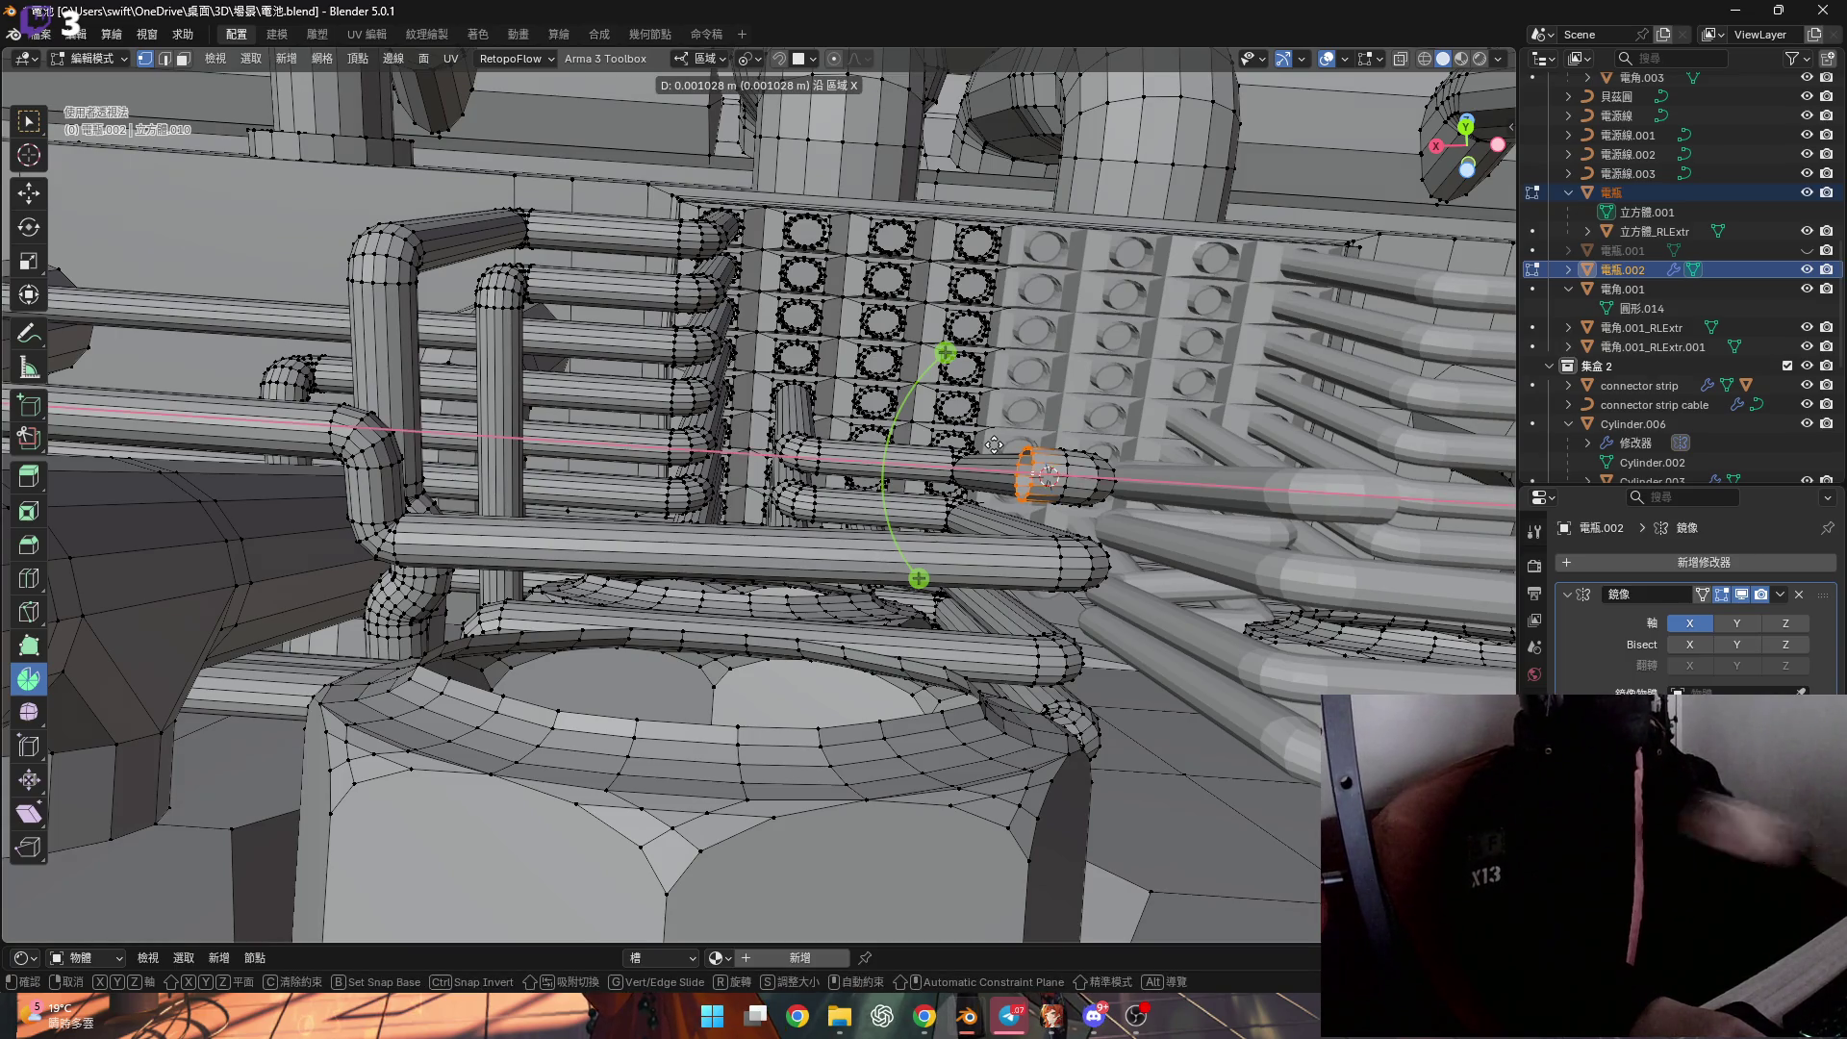
pyautogui.click(990, 443)
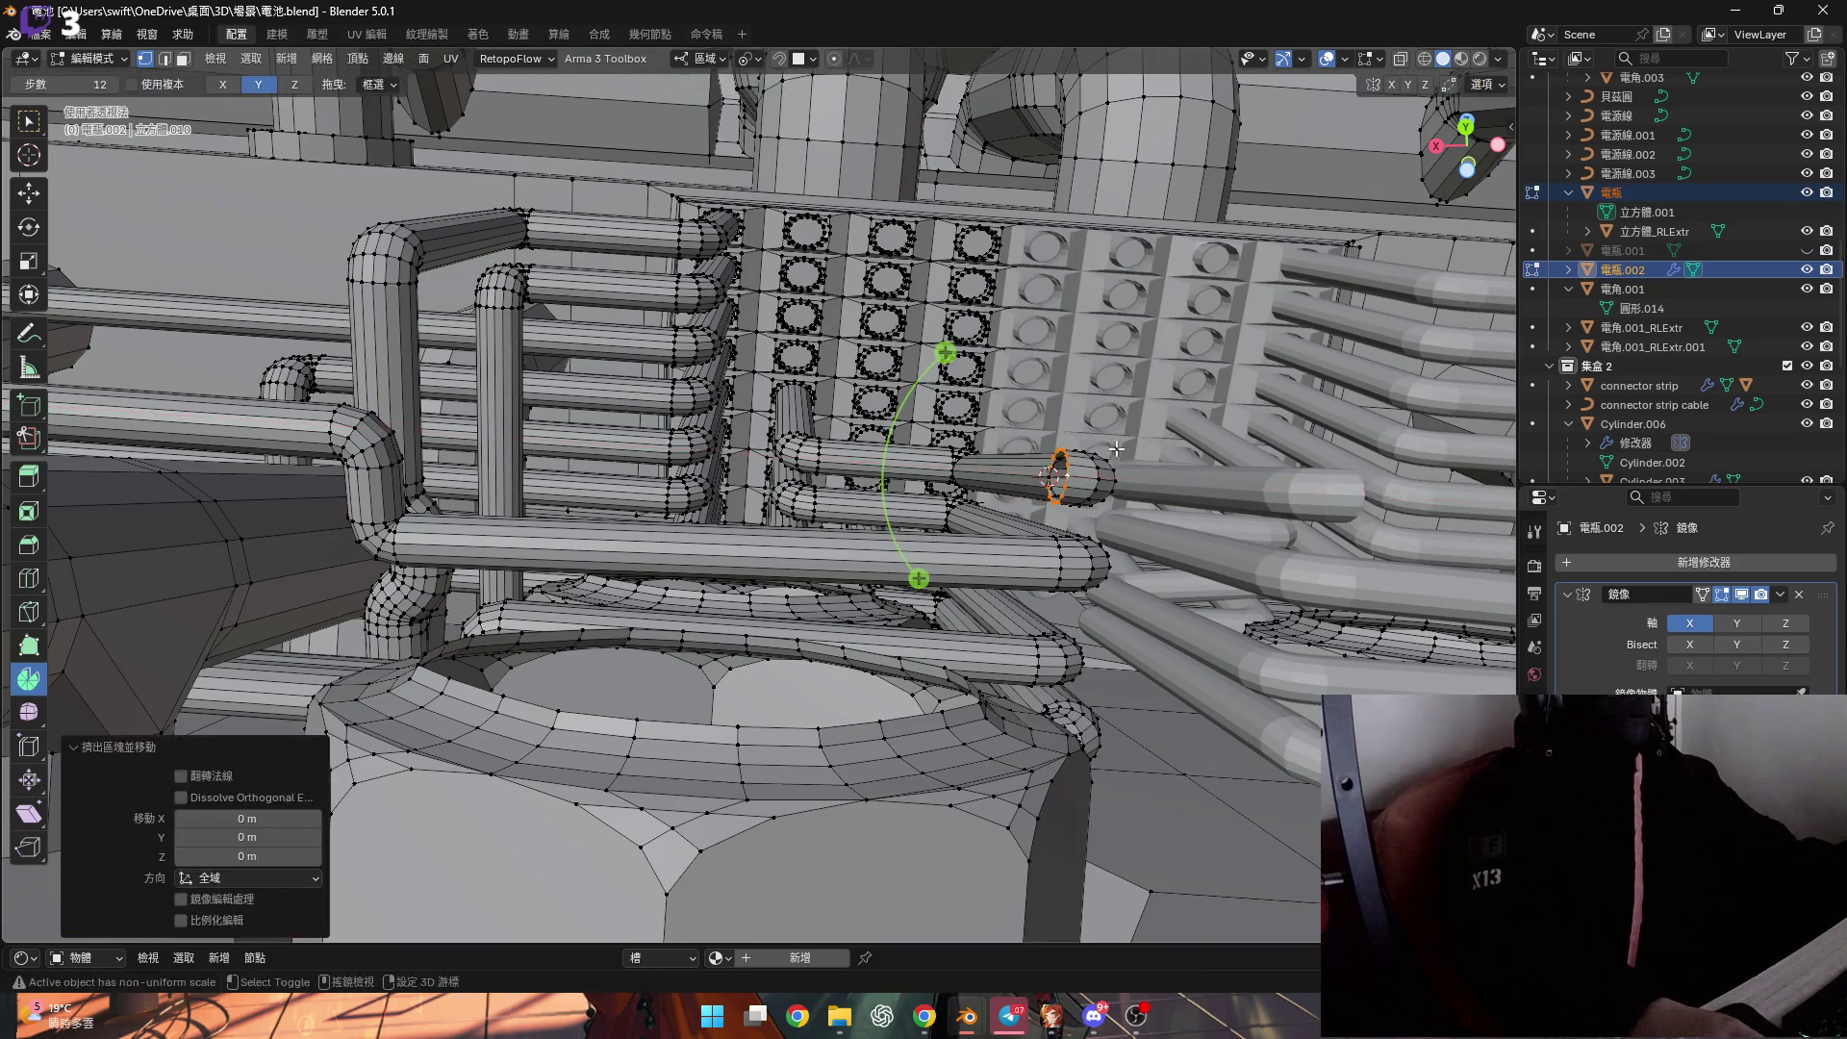
pyautogui.moveTo(990, 443); pyautogui.dragTo(1026, 479, button='middle')
pyautogui.scroll(5, 1000, 481)
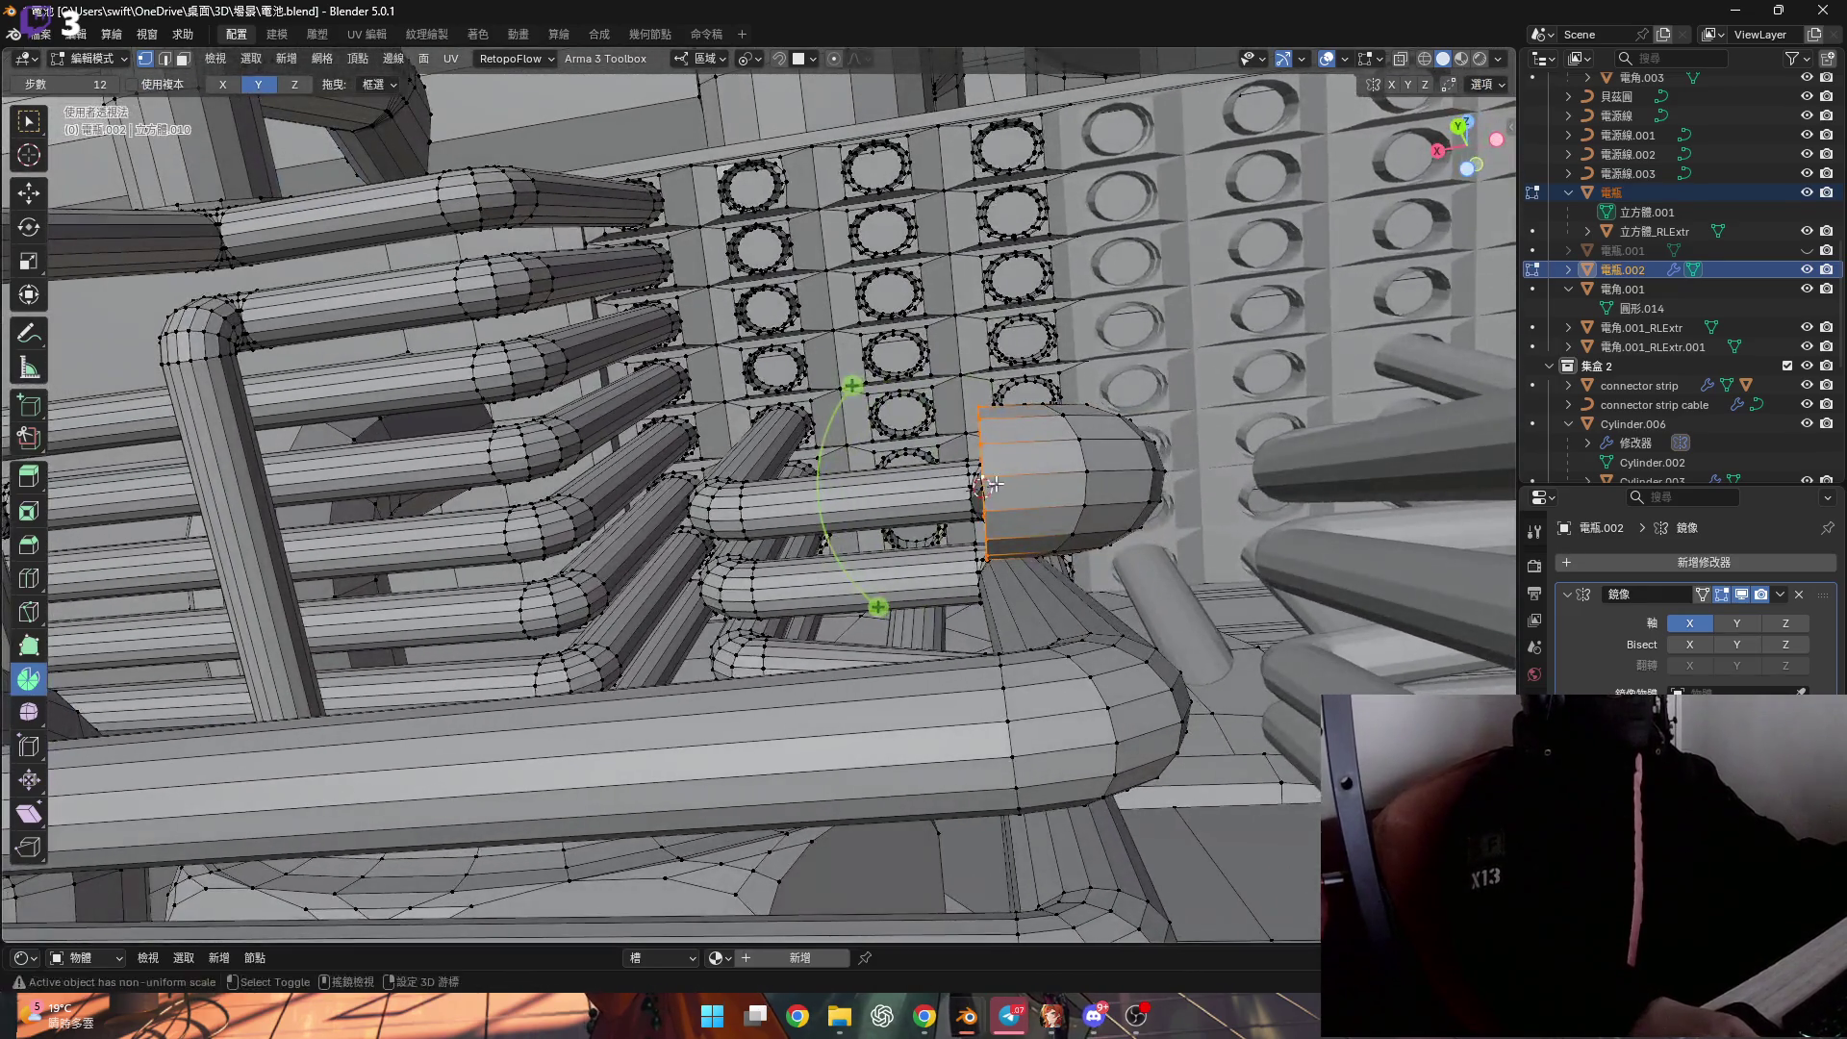
pyautogui.moveTo(993, 484); pyautogui.dragTo(979, 483, button='middle')
pyautogui.press('3')
pyautogui.moveTo(921, 606)
pyautogui.mouseDown(button='middle')
pyautogui.moveTo(970, 604)
pyautogui.moveTo(791, 604)
pyautogui.mouseUp(button='middle')
pyautogui.click(791, 605)
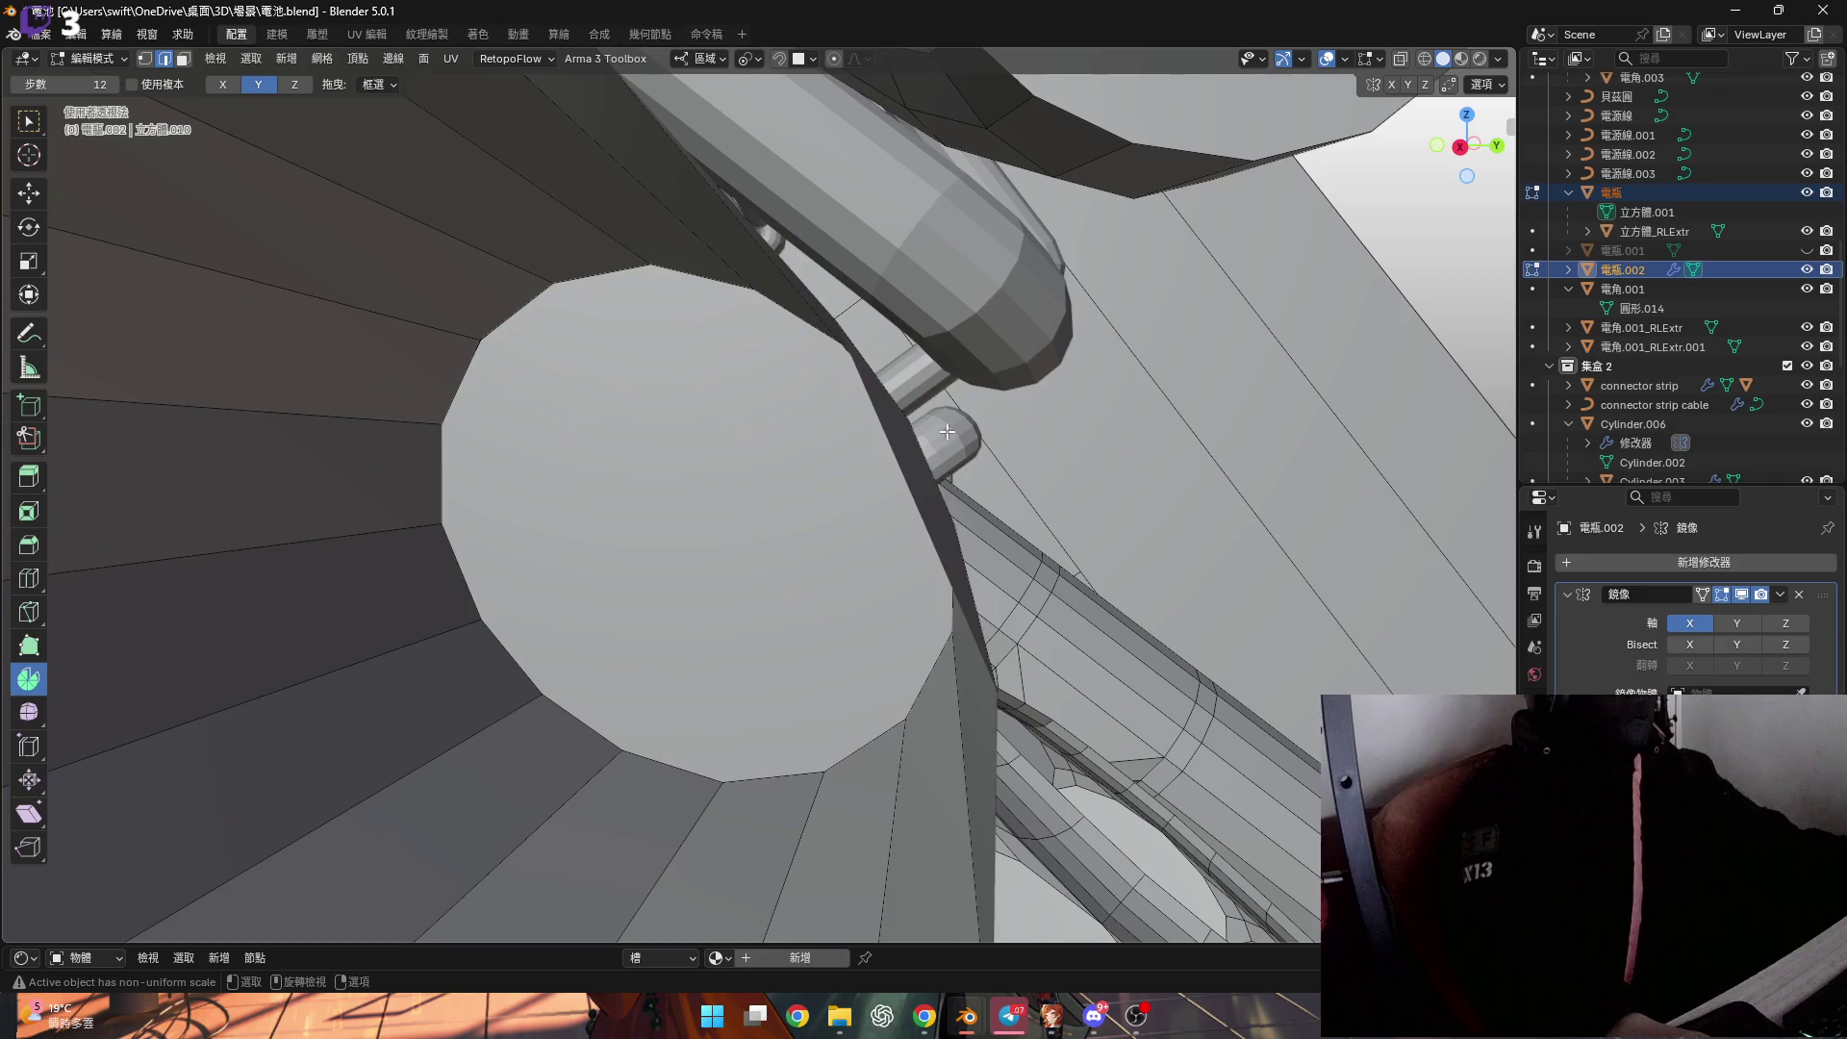
# Select the pipe's end cap face and flatten it along its normal.
pyautogui.press('3')
pyautogui.click(938, 578)
pyautogui.moveTo(937, 577)
pyautogui.mouseDown(button='middle')
pyautogui.moveTo(983, 599)
pyautogui.moveTo(662, 491)
pyautogui.moveTo(712, 50)
pyautogui.mouseUp(button='middle')
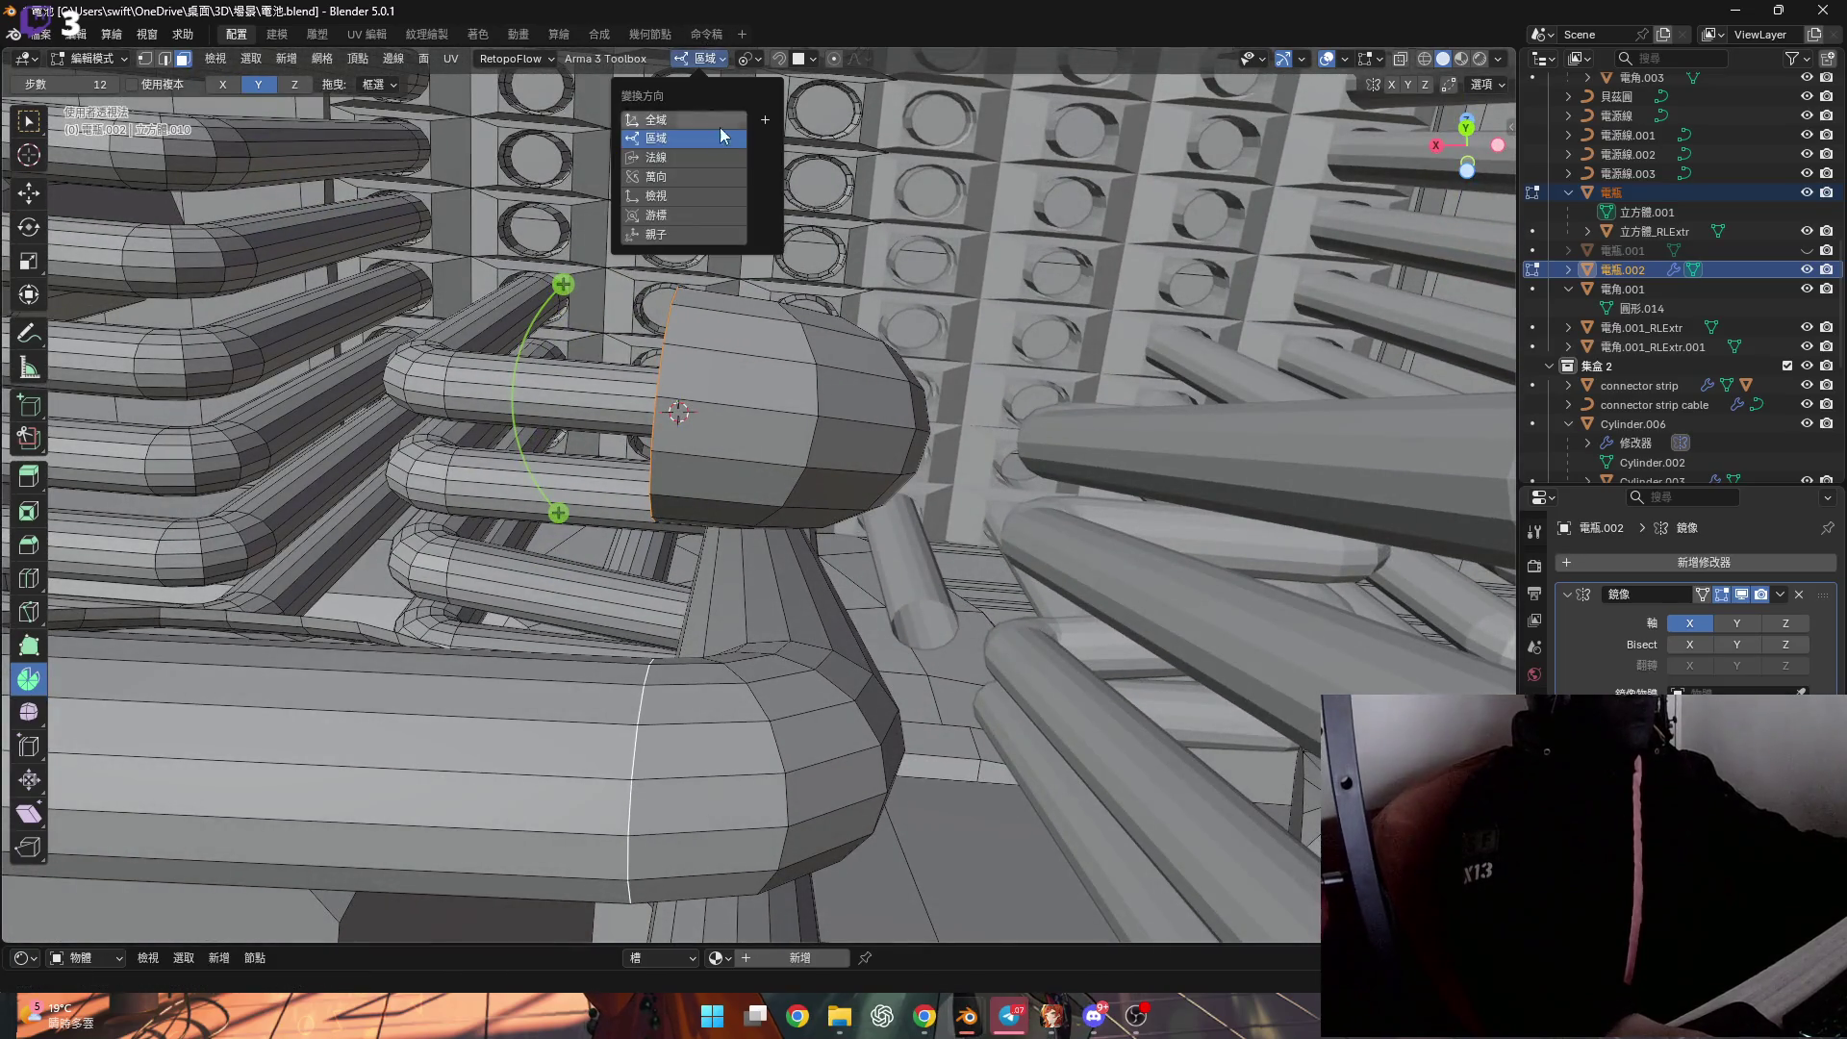
pyautogui.moveTo(744, 520)
pyautogui.keyDown('shift'); pyautogui.mouseDown(button='middle')
pyautogui.moveTo(828, 433)
pyautogui.moveTo(866, 500)
pyautogui.mouseUp(button='middle'); pyautogui.keyUp('shift')
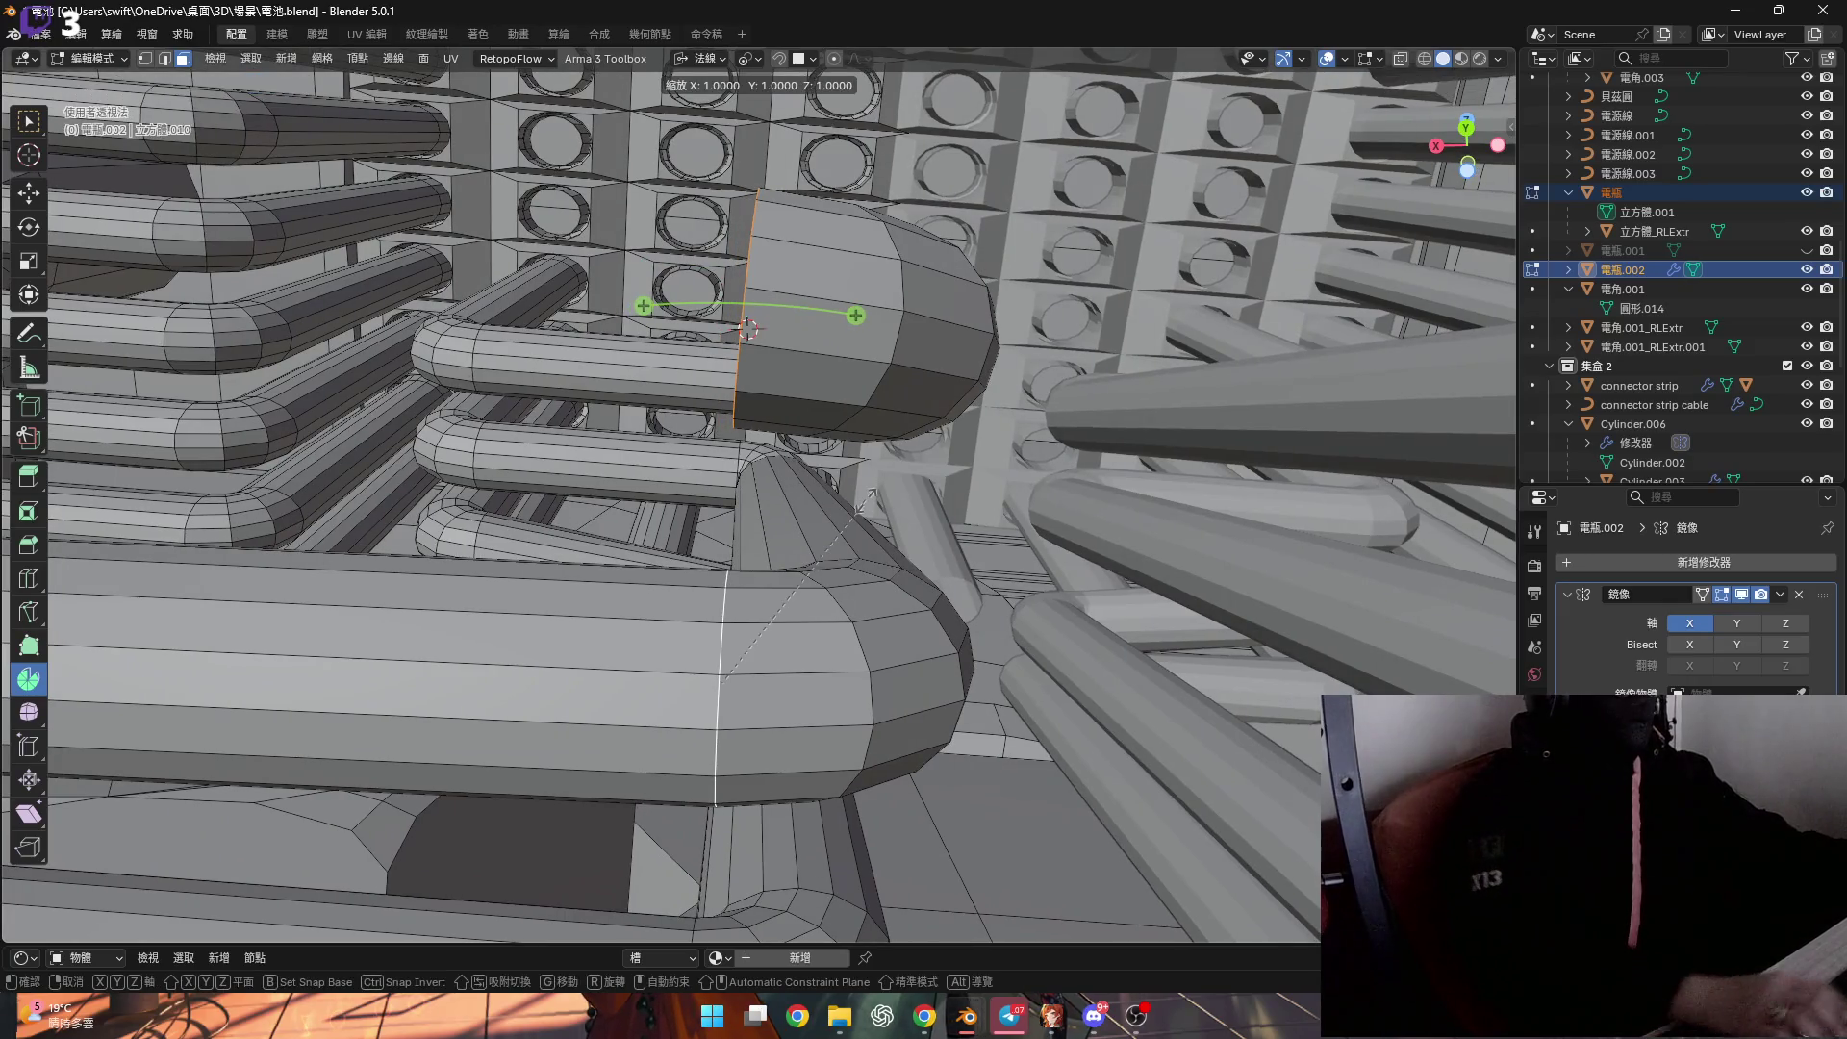
pyautogui.press('Return')
pyautogui.moveTo(748, 332)
pyautogui.keyDown('shift'); pyautogui.mouseDown(button='middle')
pyautogui.moveTo(855, 428)
pyautogui.moveTo(702, 484)
pyautogui.moveTo(874, 490)
pyautogui.mouseUp(button='middle'); pyautogui.keyUp('shift')
pyautogui.scroll(-5, 847, 411)
# Extrude the end cap about 0.018 m along its normal, then apply a mesh context command.
pyautogui.press('g')
pyautogui.press('z')
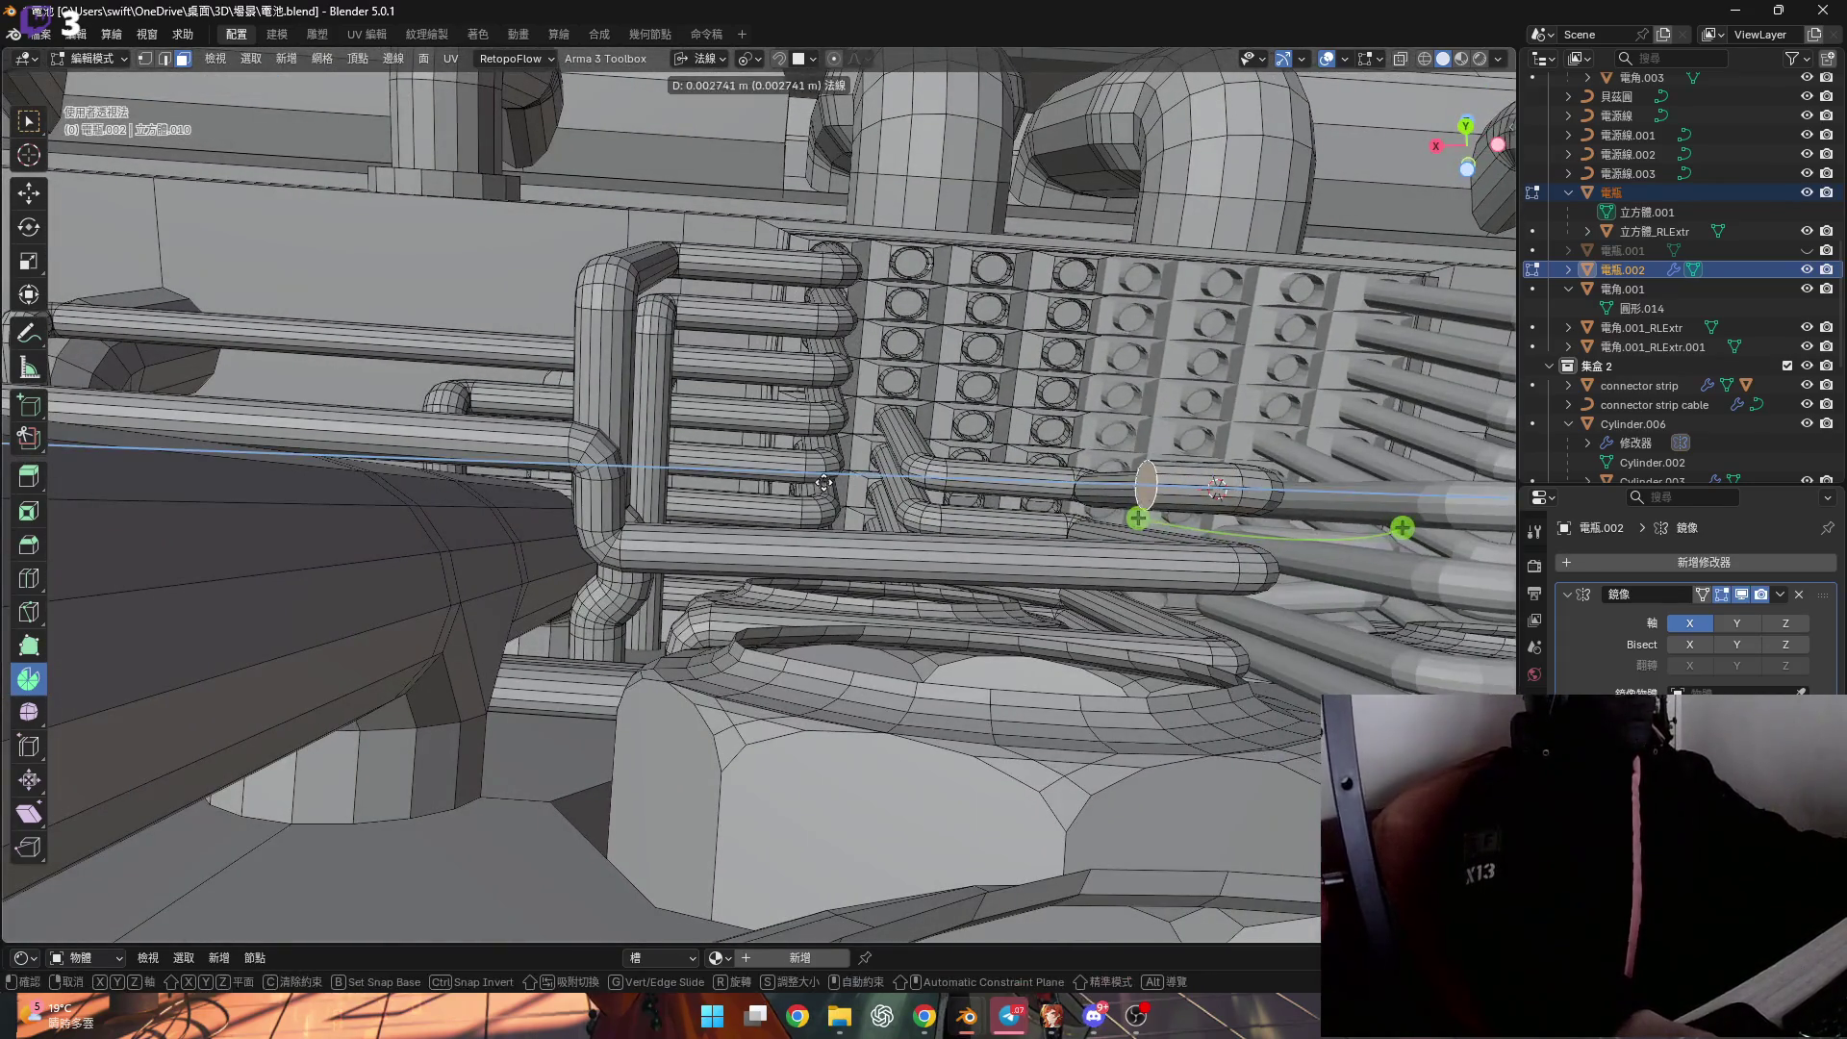
pyautogui.click(361, 479)
pyautogui.scroll(6, 1234, 612)
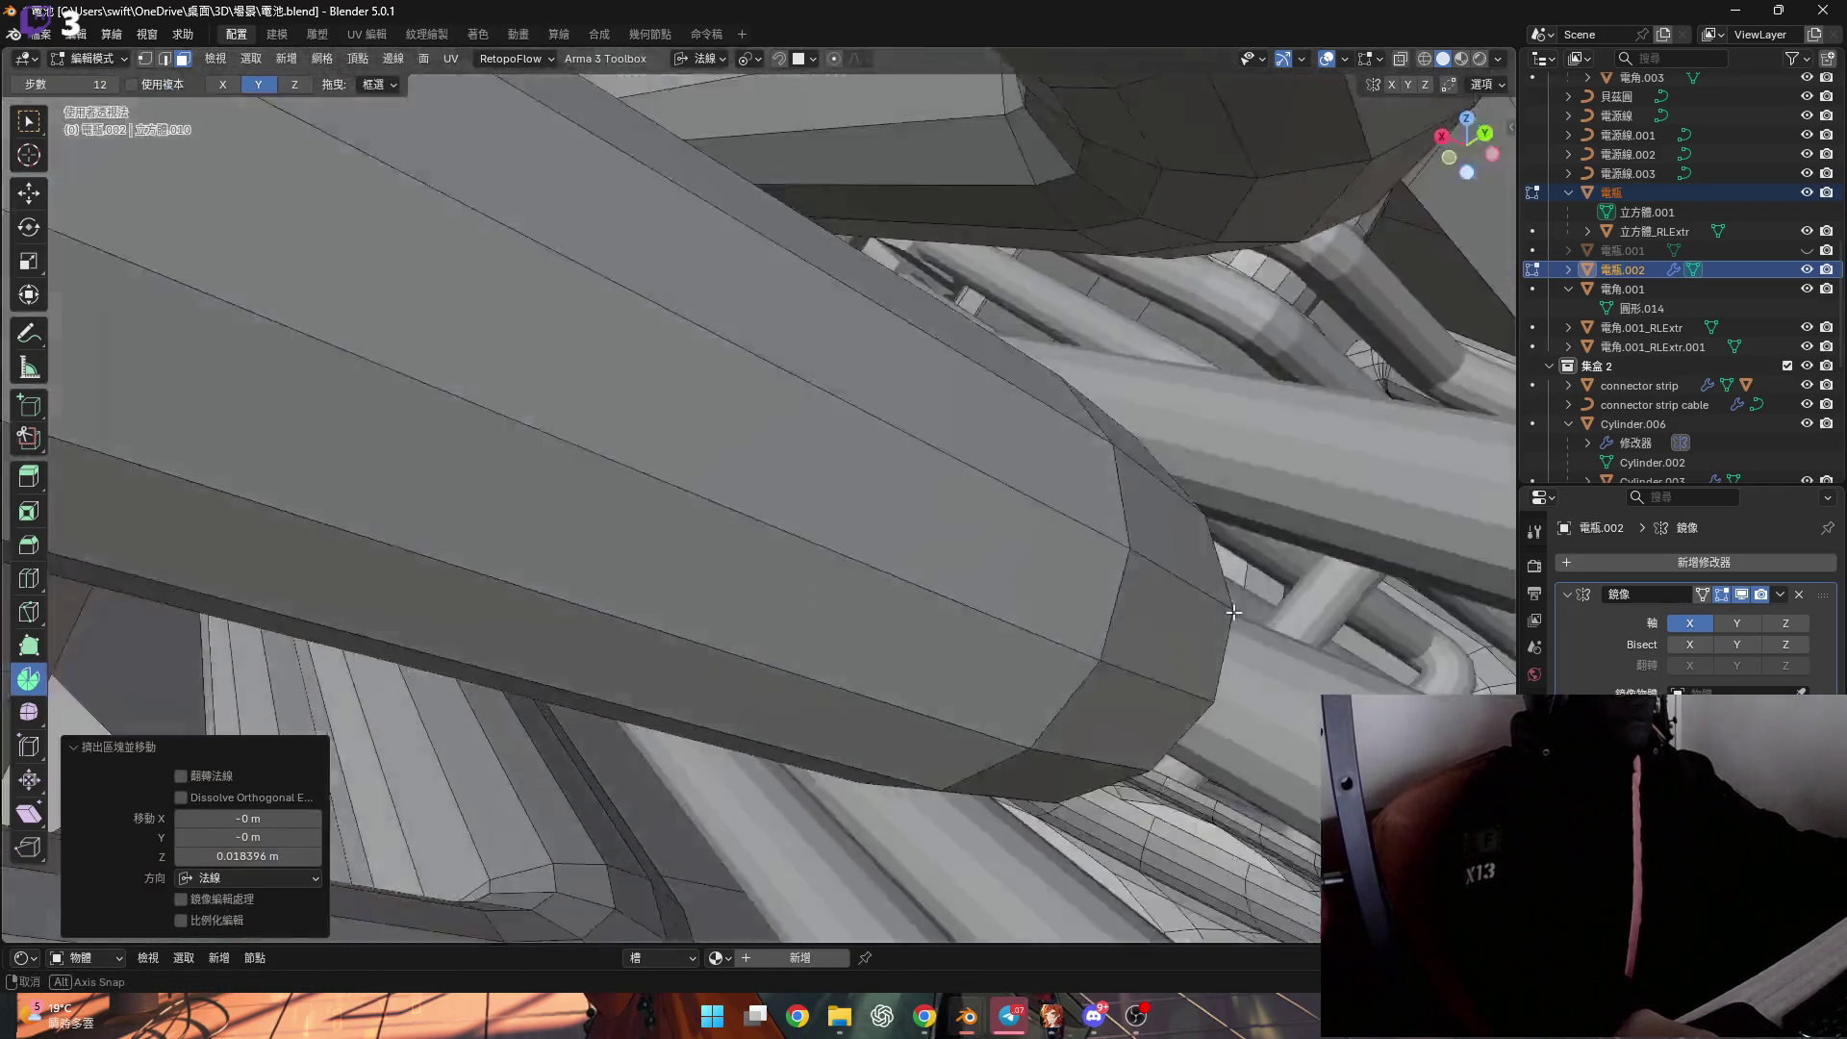
pyautogui.moveTo(1234, 611); pyautogui.dragTo(1280, 655, button='middle')
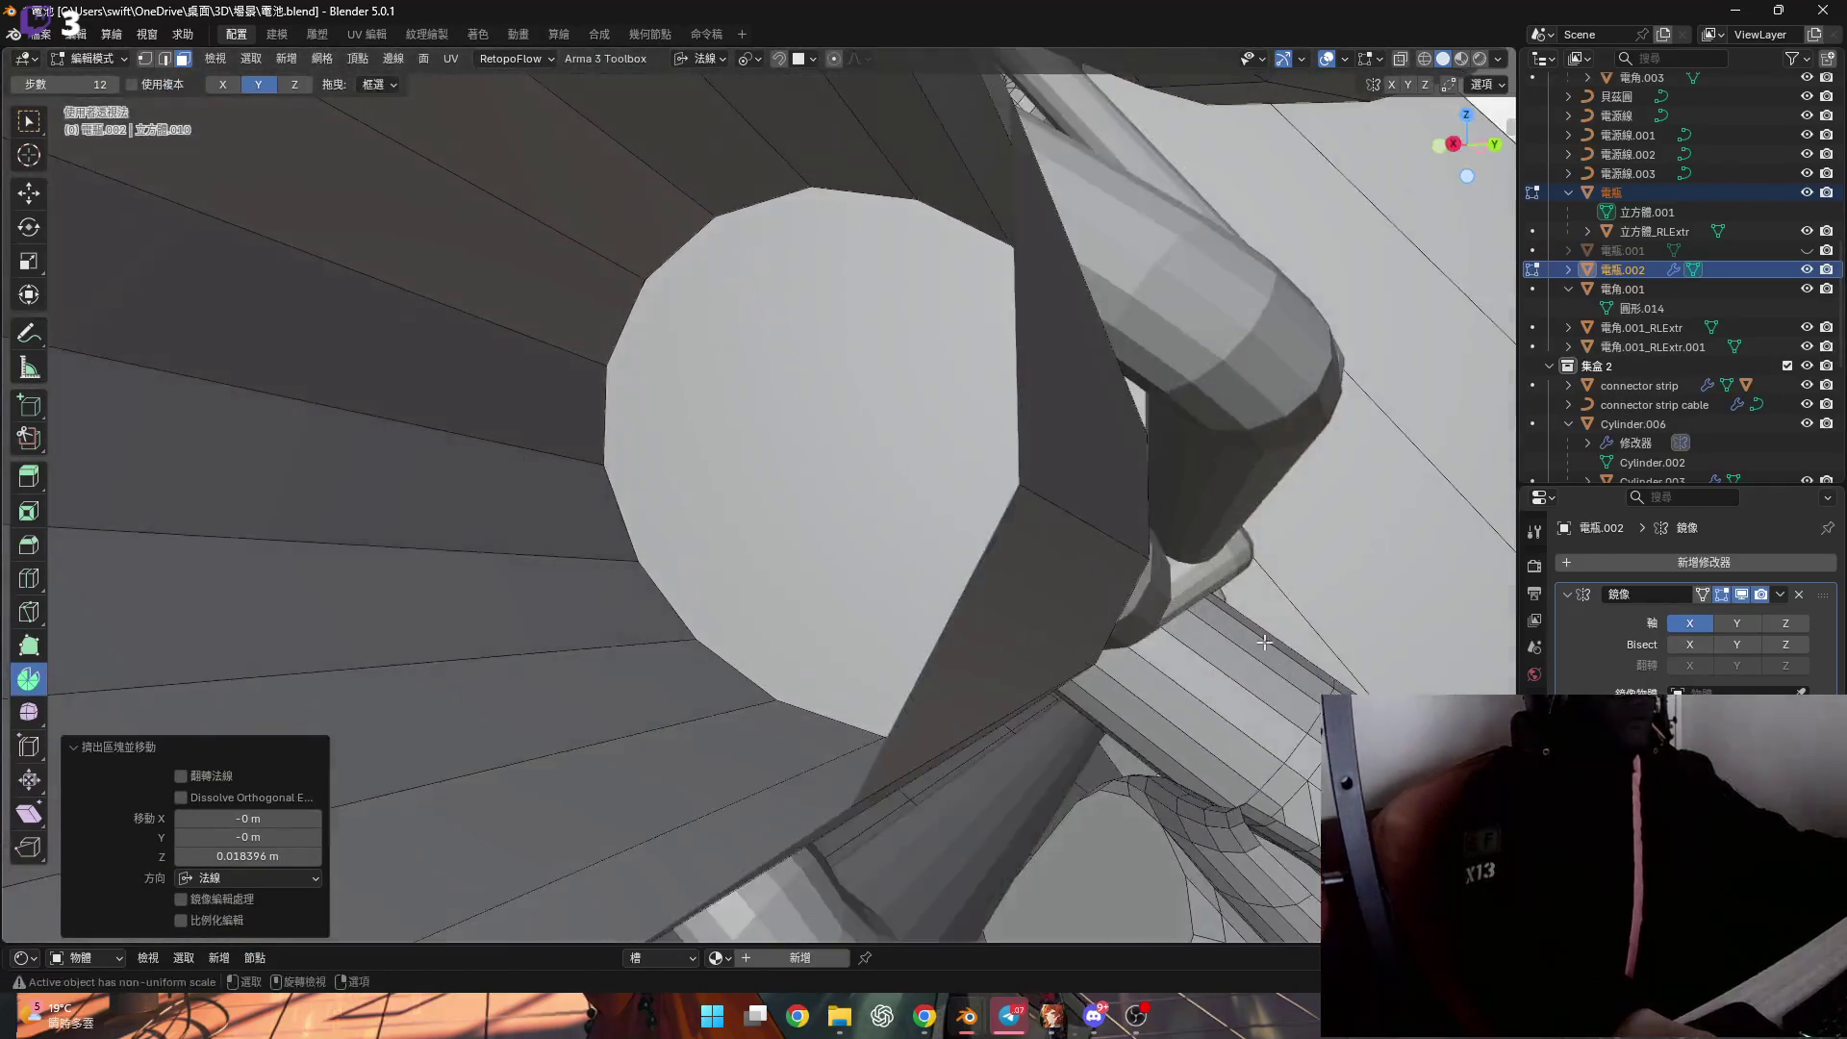
pyautogui.rightClick(913, 522)
pyautogui.click(927, 523)
pyautogui.moveTo(928, 523)
pyautogui.mouseDown(button='middle')
pyautogui.moveTo(577, 539)
pyautogui.moveTo(453, 512)
pyautogui.moveTo(413, 546)
pyautogui.moveTo(504, 520)
pyautogui.mouseUp(button='middle')
pyautogui.scroll(-5, 748, 568)
pyautogui.scroll(3, 504, 520)
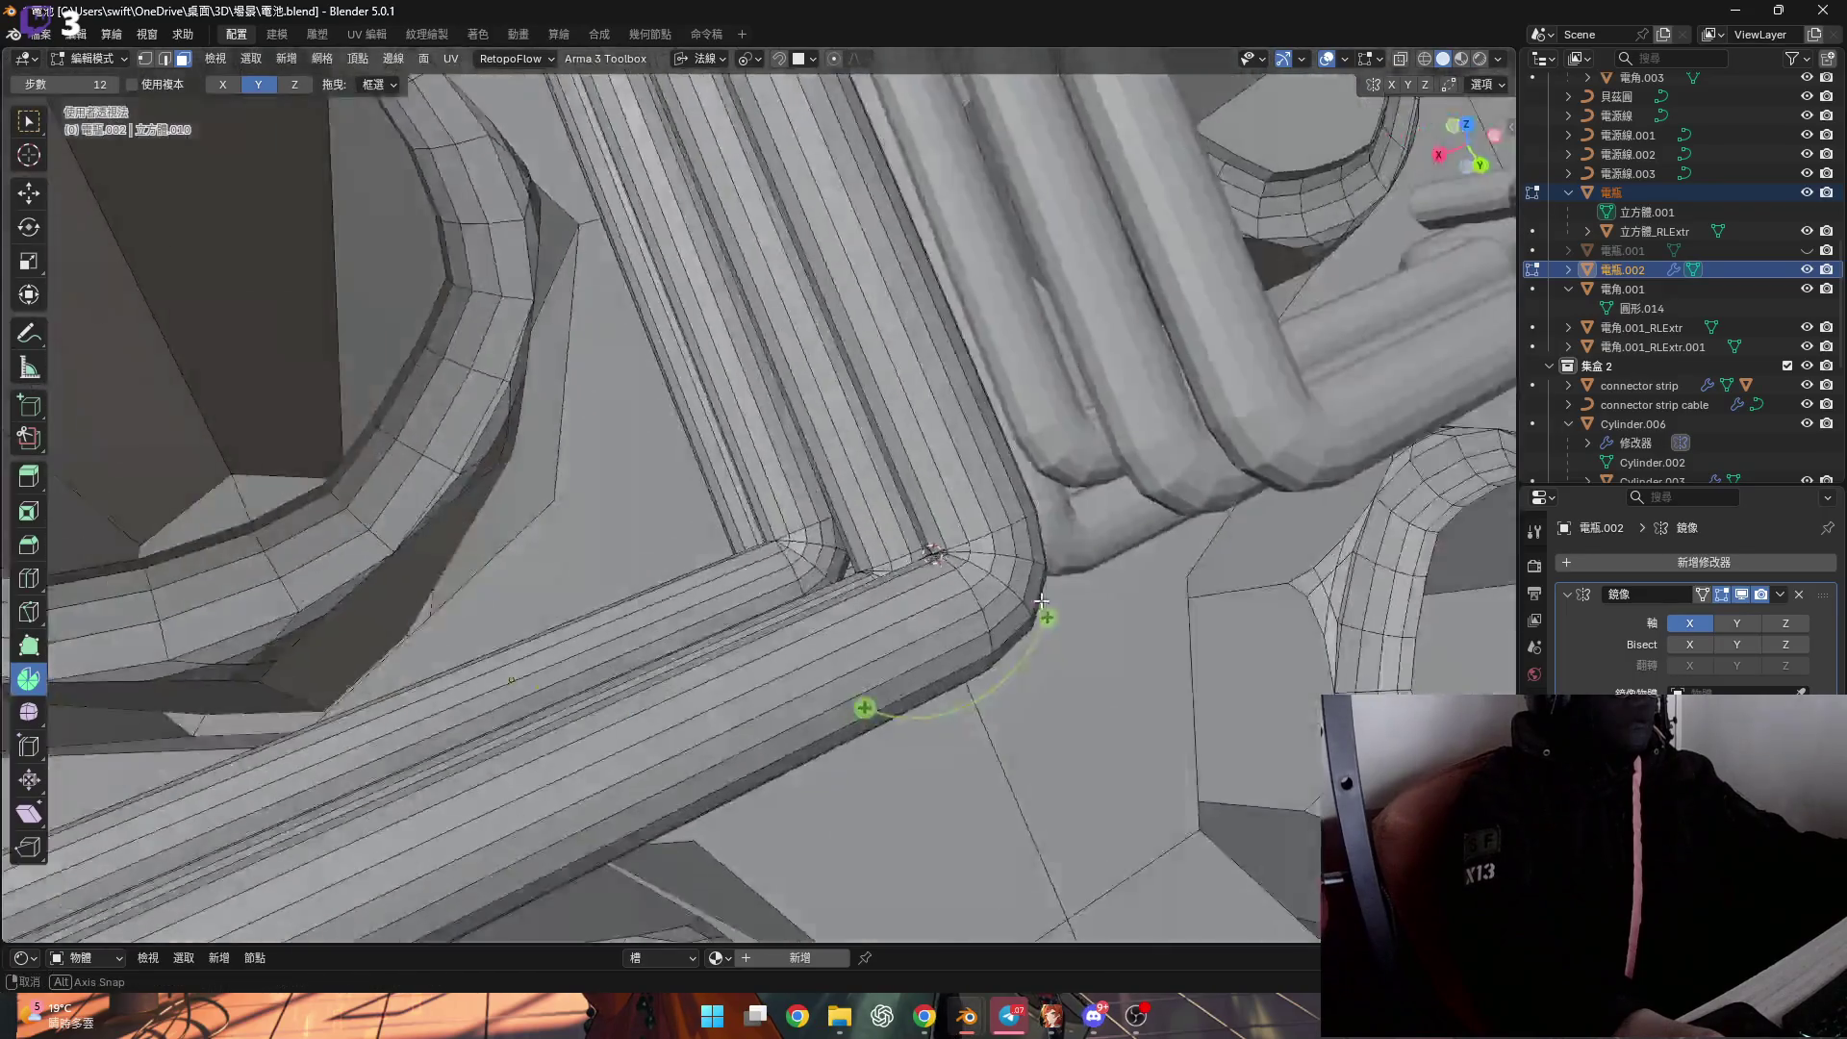
# Nudge the thin pipe's end face slightly along its normal.
pyautogui.moveTo(1041, 600); pyautogui.dragTo(864, 575, button='middle')
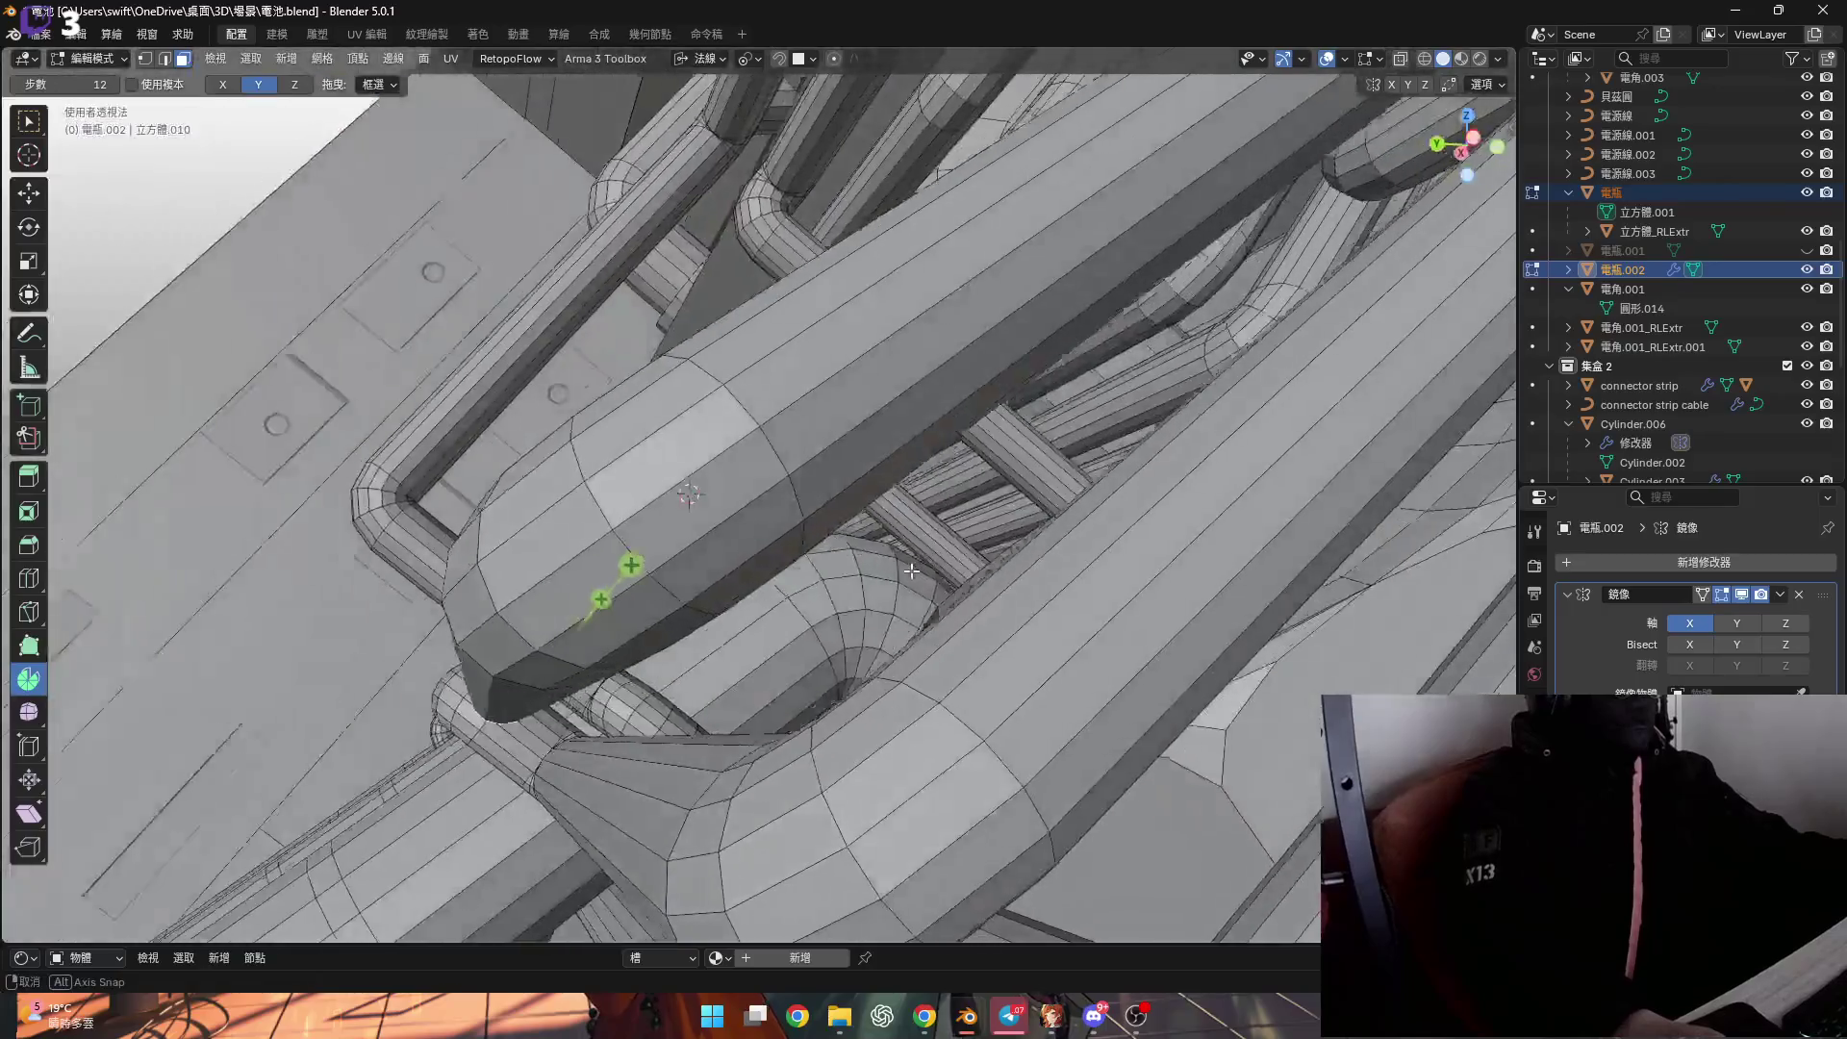
pyautogui.moveTo(911, 571); pyautogui.dragTo(893, 575, button='middle')
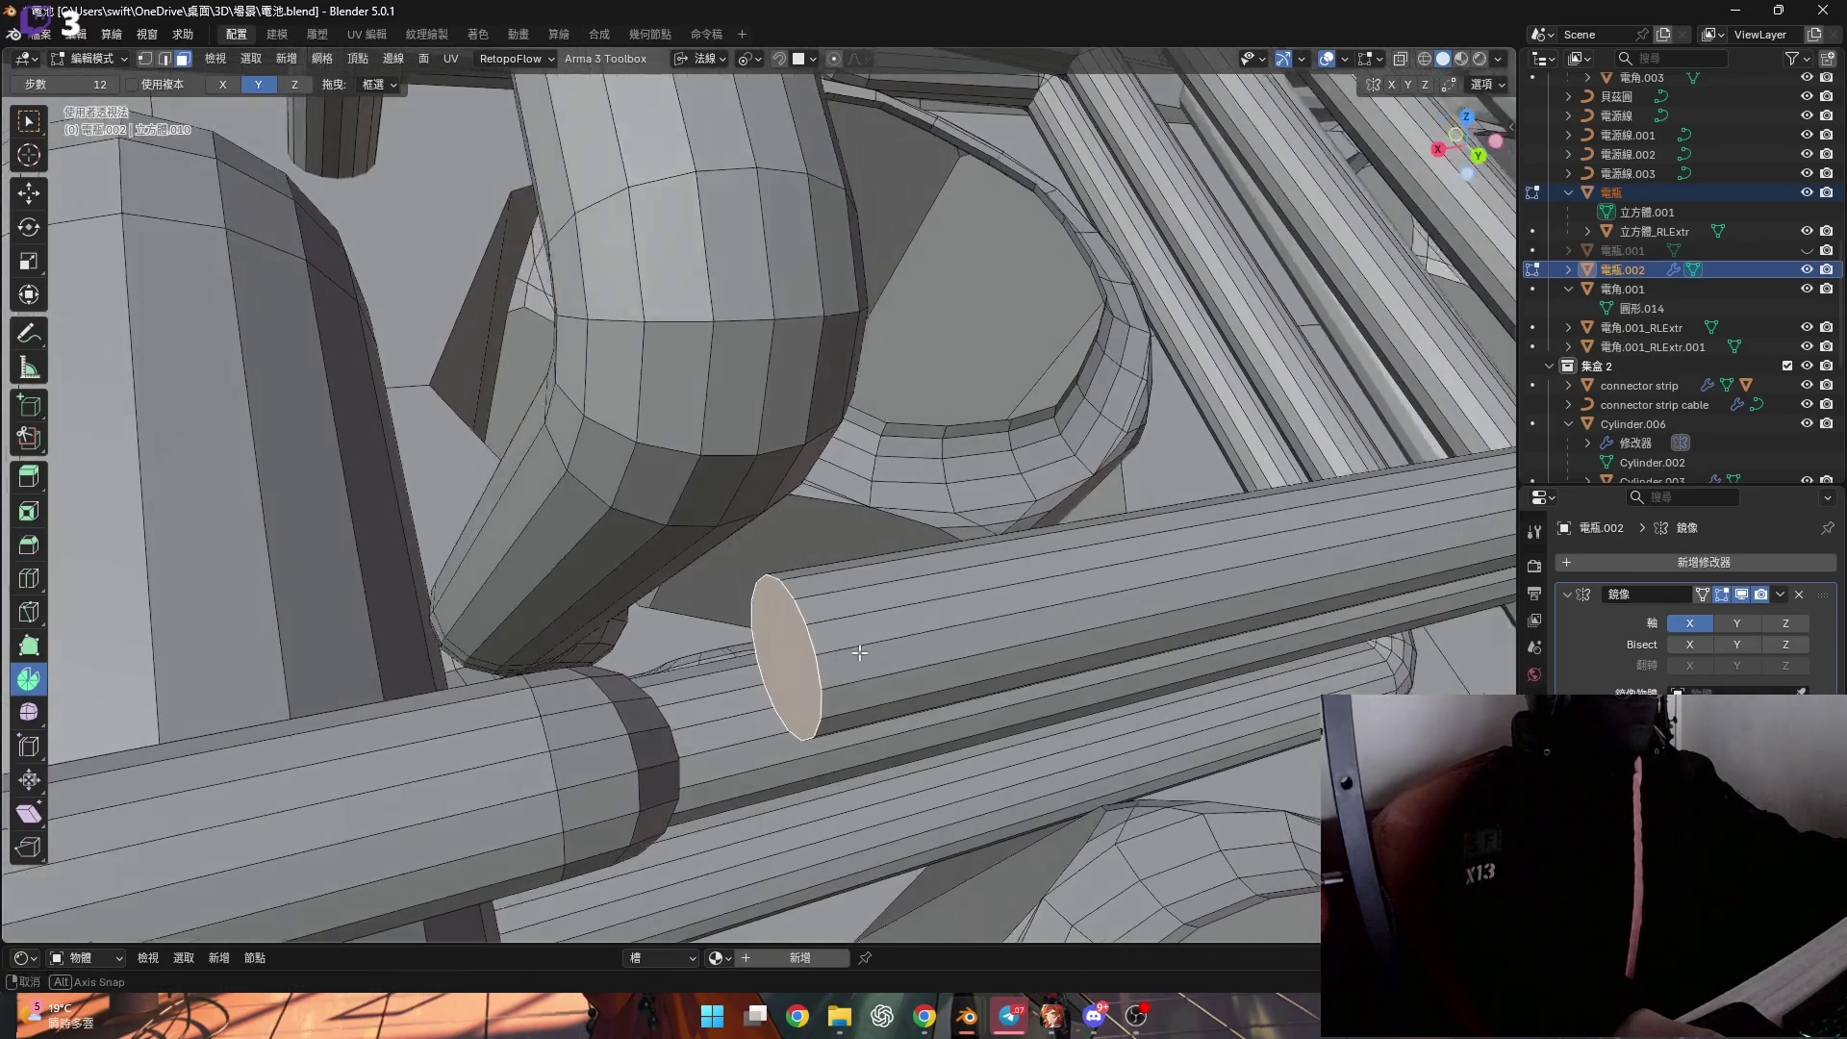
pyautogui.press('g')
pyautogui.press('y')
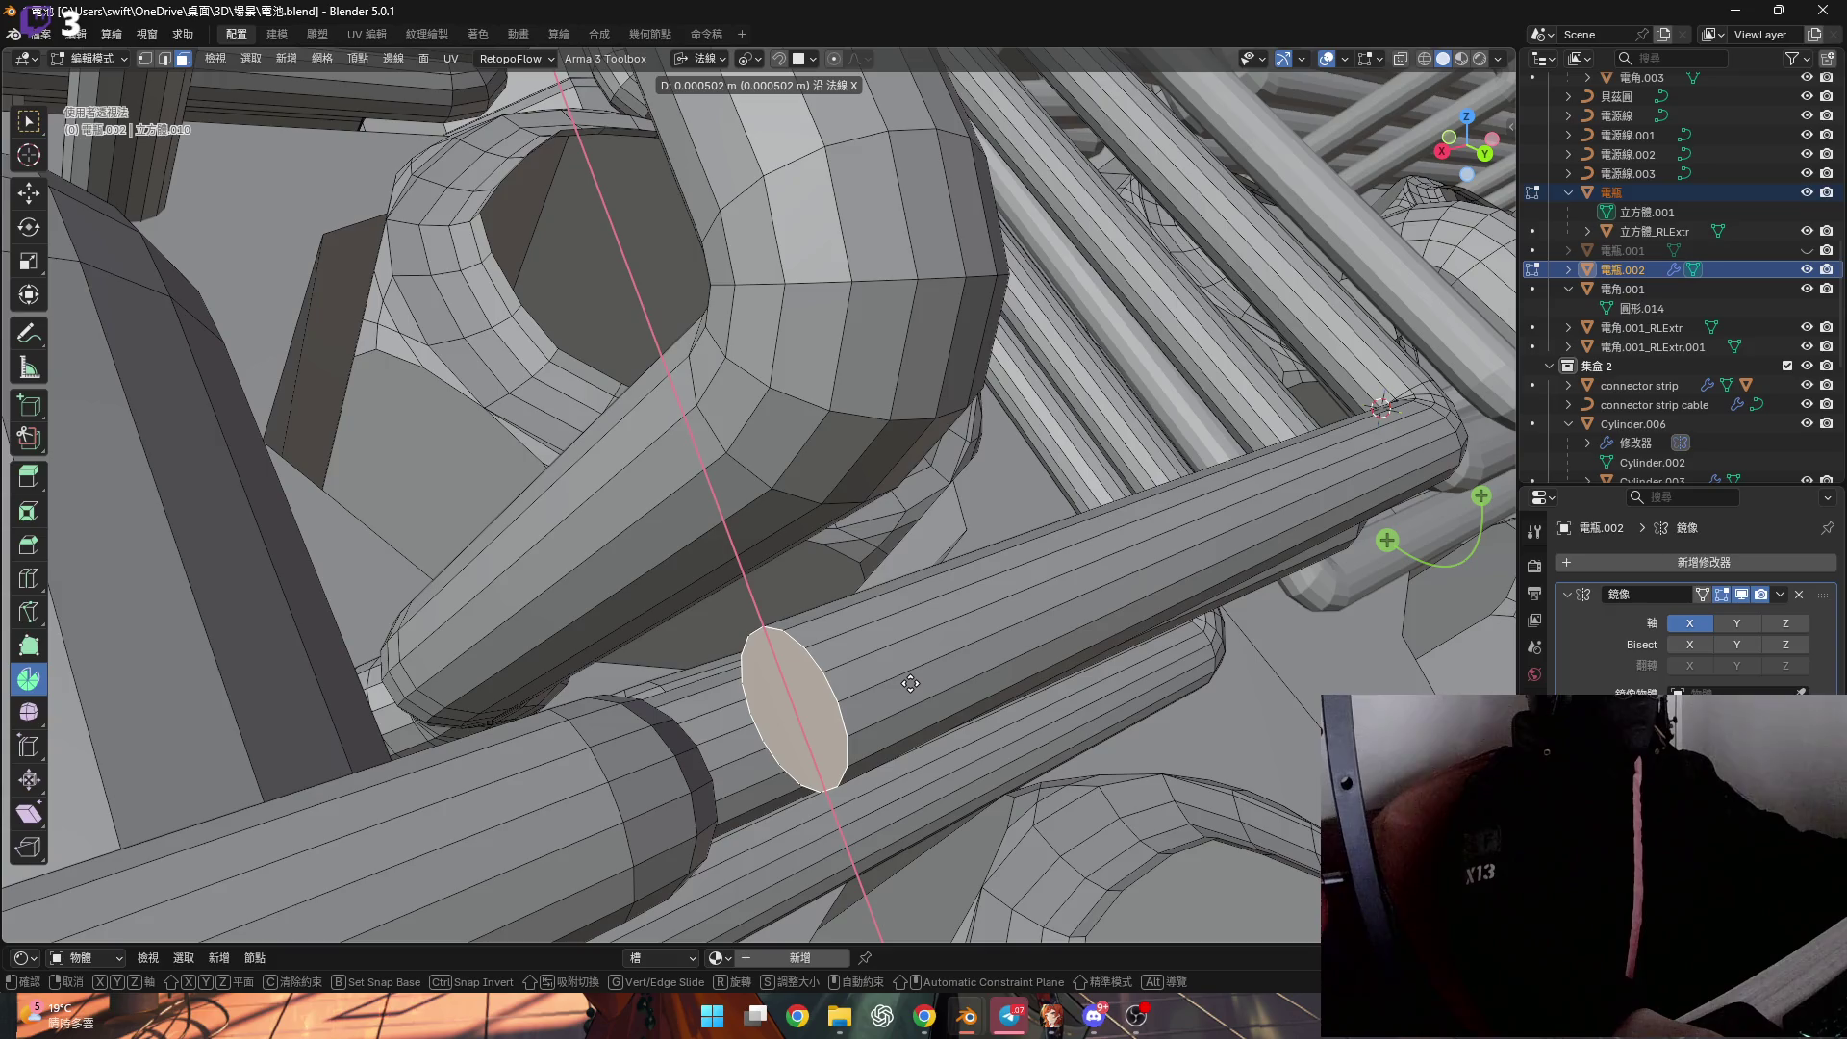
pyautogui.click(910, 683)
pyautogui.moveTo(910, 683)
pyautogui.mouseDown(button='middle')
pyautogui.moveTo(725, 681)
pyautogui.moveTo(491, 612)
pyautogui.moveTo(509, 615)
pyautogui.mouseUp(button='middle')
# Cap the pipe's open end loop with a new face, then begin scaling it to 0 along X.
pyautogui.press('2')
pyautogui.keyDown('alt'); pyautogui.click(1054, 623); pyautogui.keyUp('alt')
pyautogui.press('f')
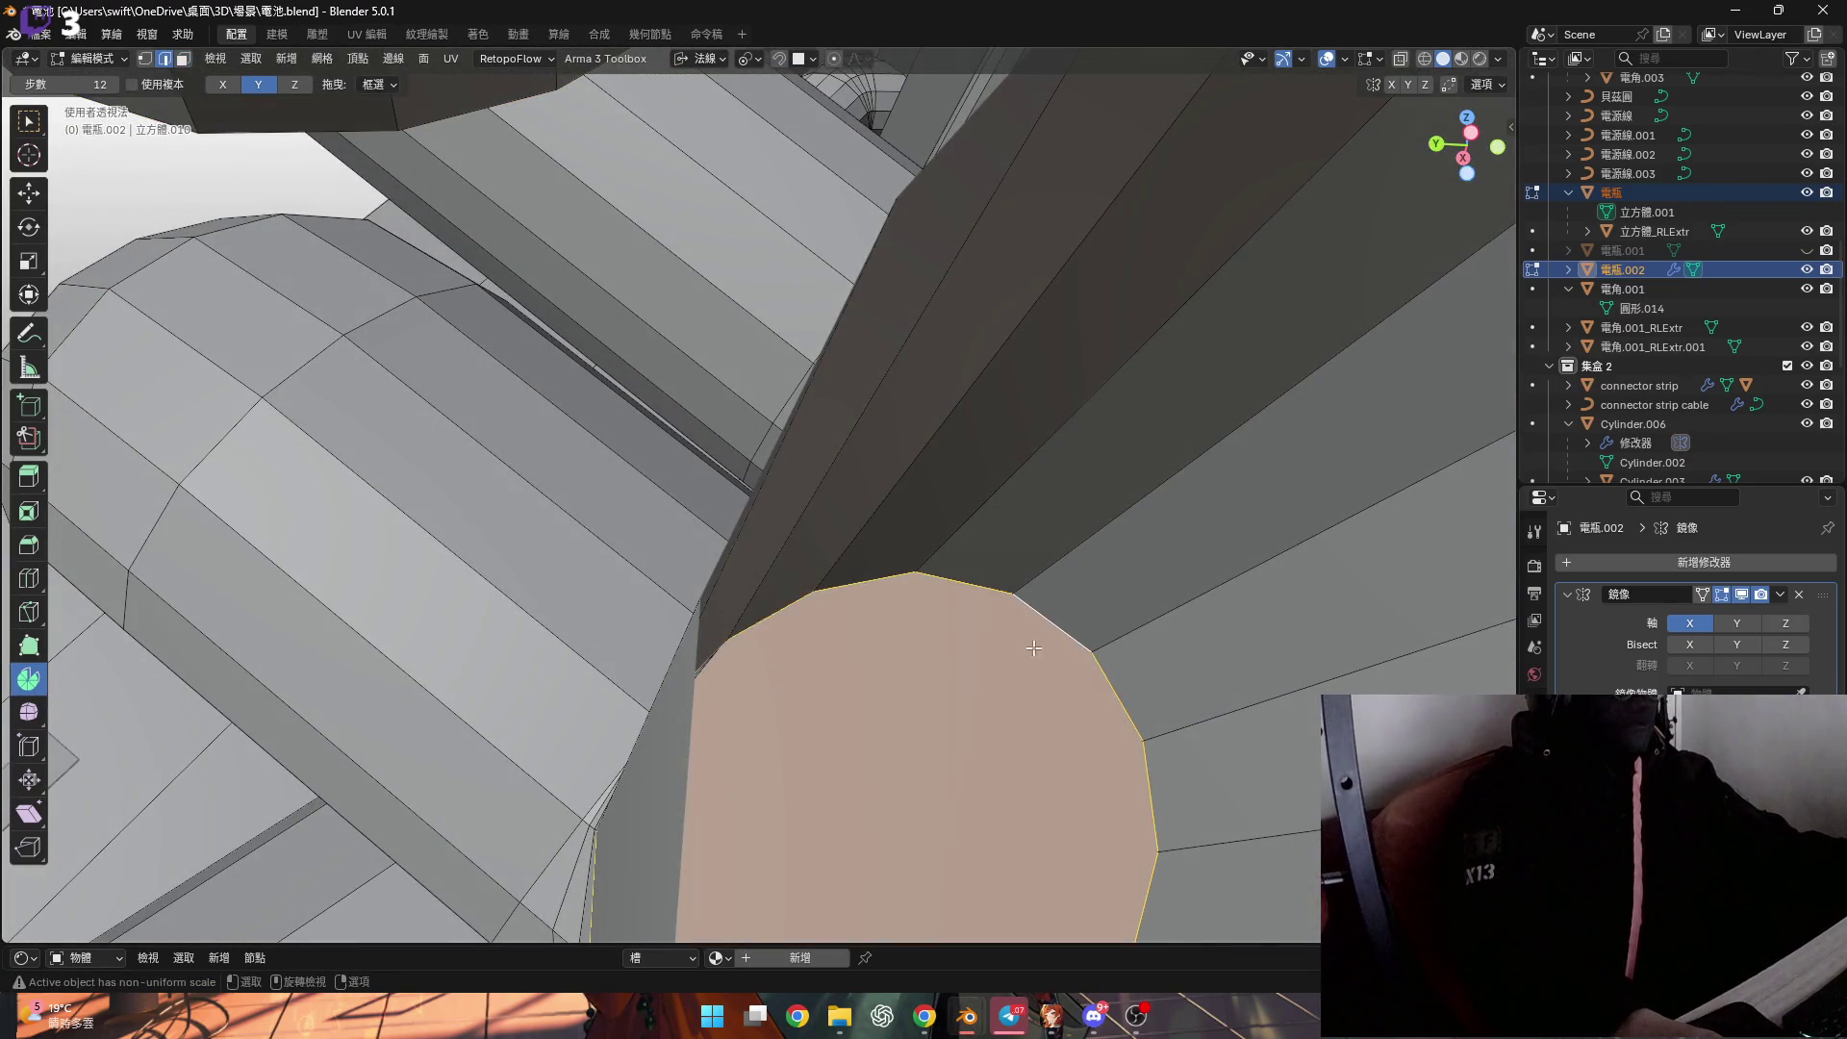
pyautogui.moveTo(682, 415)
pyautogui.mouseDown(button='middle')
pyautogui.moveTo(828, 504)
pyautogui.moveTo(1258, 554)
pyautogui.mouseUp(button='middle')
pyautogui.press('3')
pyautogui.moveTo(1452, 421)
pyautogui.mouseDown(button='middle')
pyautogui.moveTo(1195, 775)
pyautogui.moveTo(1181, 658)
pyautogui.moveTo(1106, 674)
pyautogui.moveTo(1202, 663)
pyautogui.moveTo(1235, 677)
pyautogui.moveTo(979, 699)
pyautogui.mouseUp(button='middle')
pyautogui.write('s')
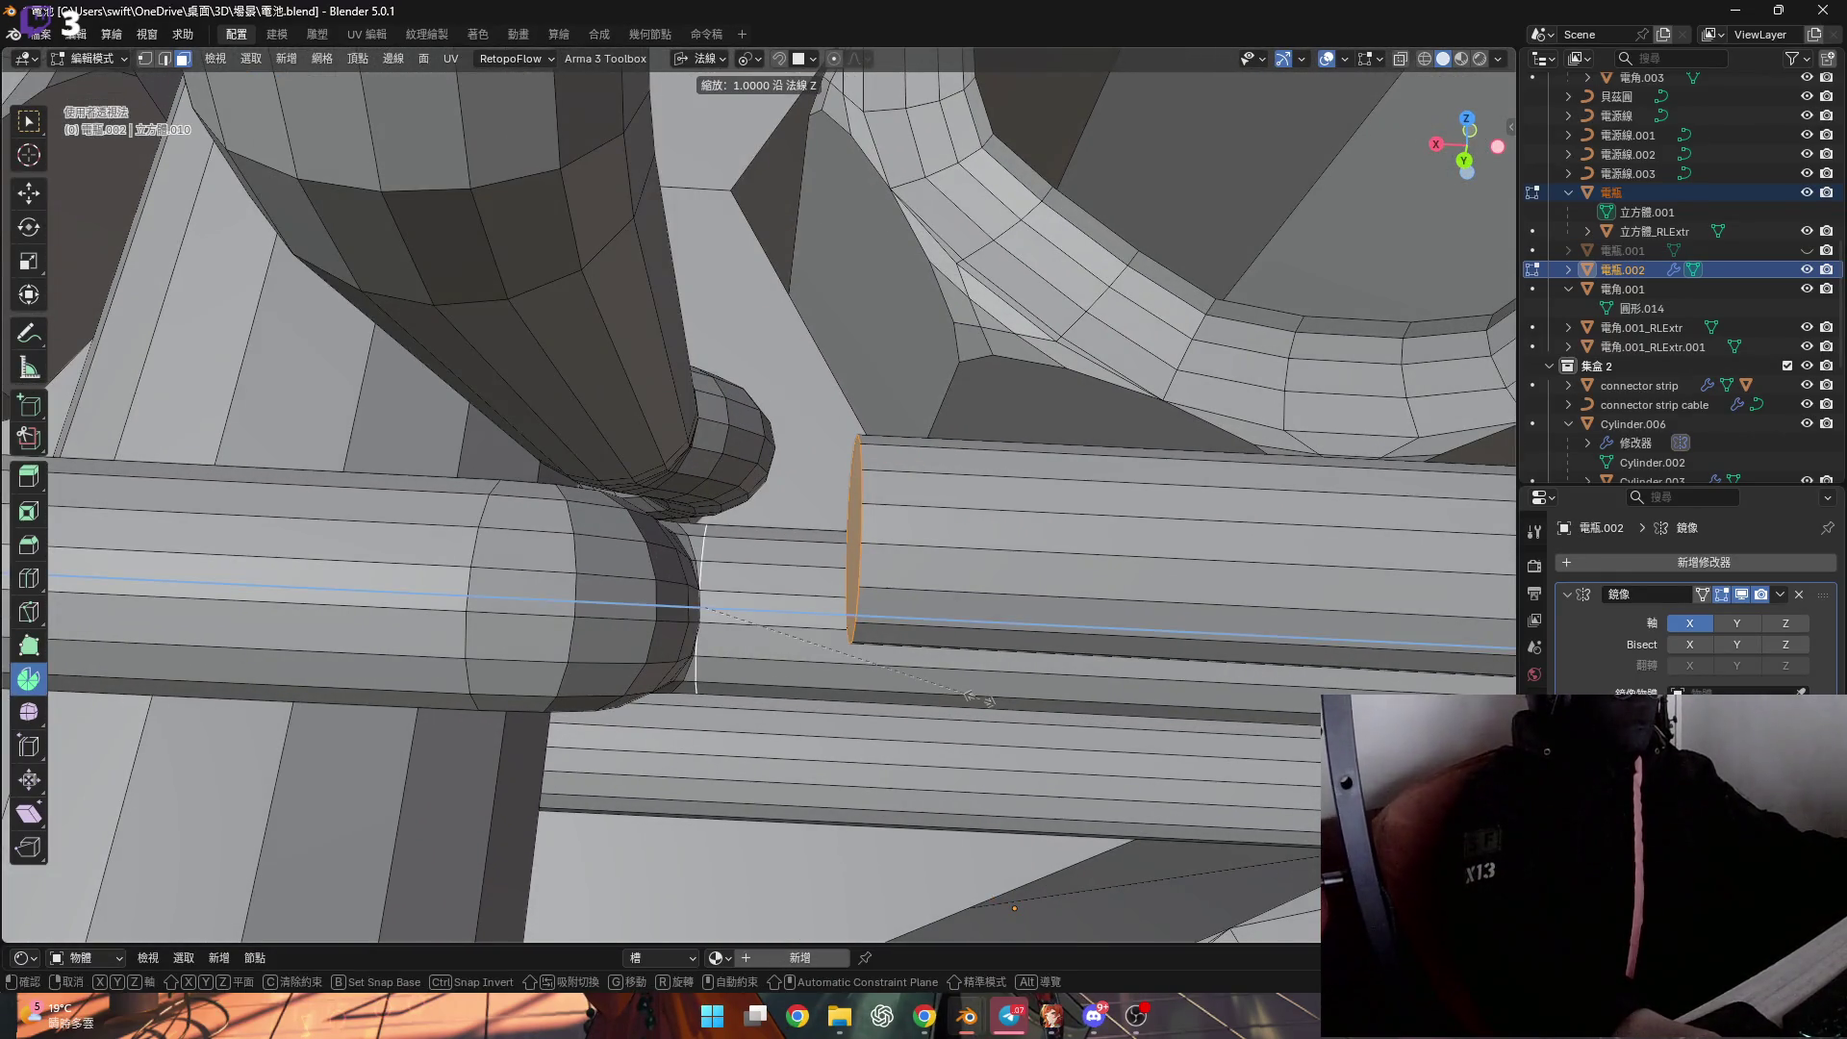
pyautogui.write('x0')
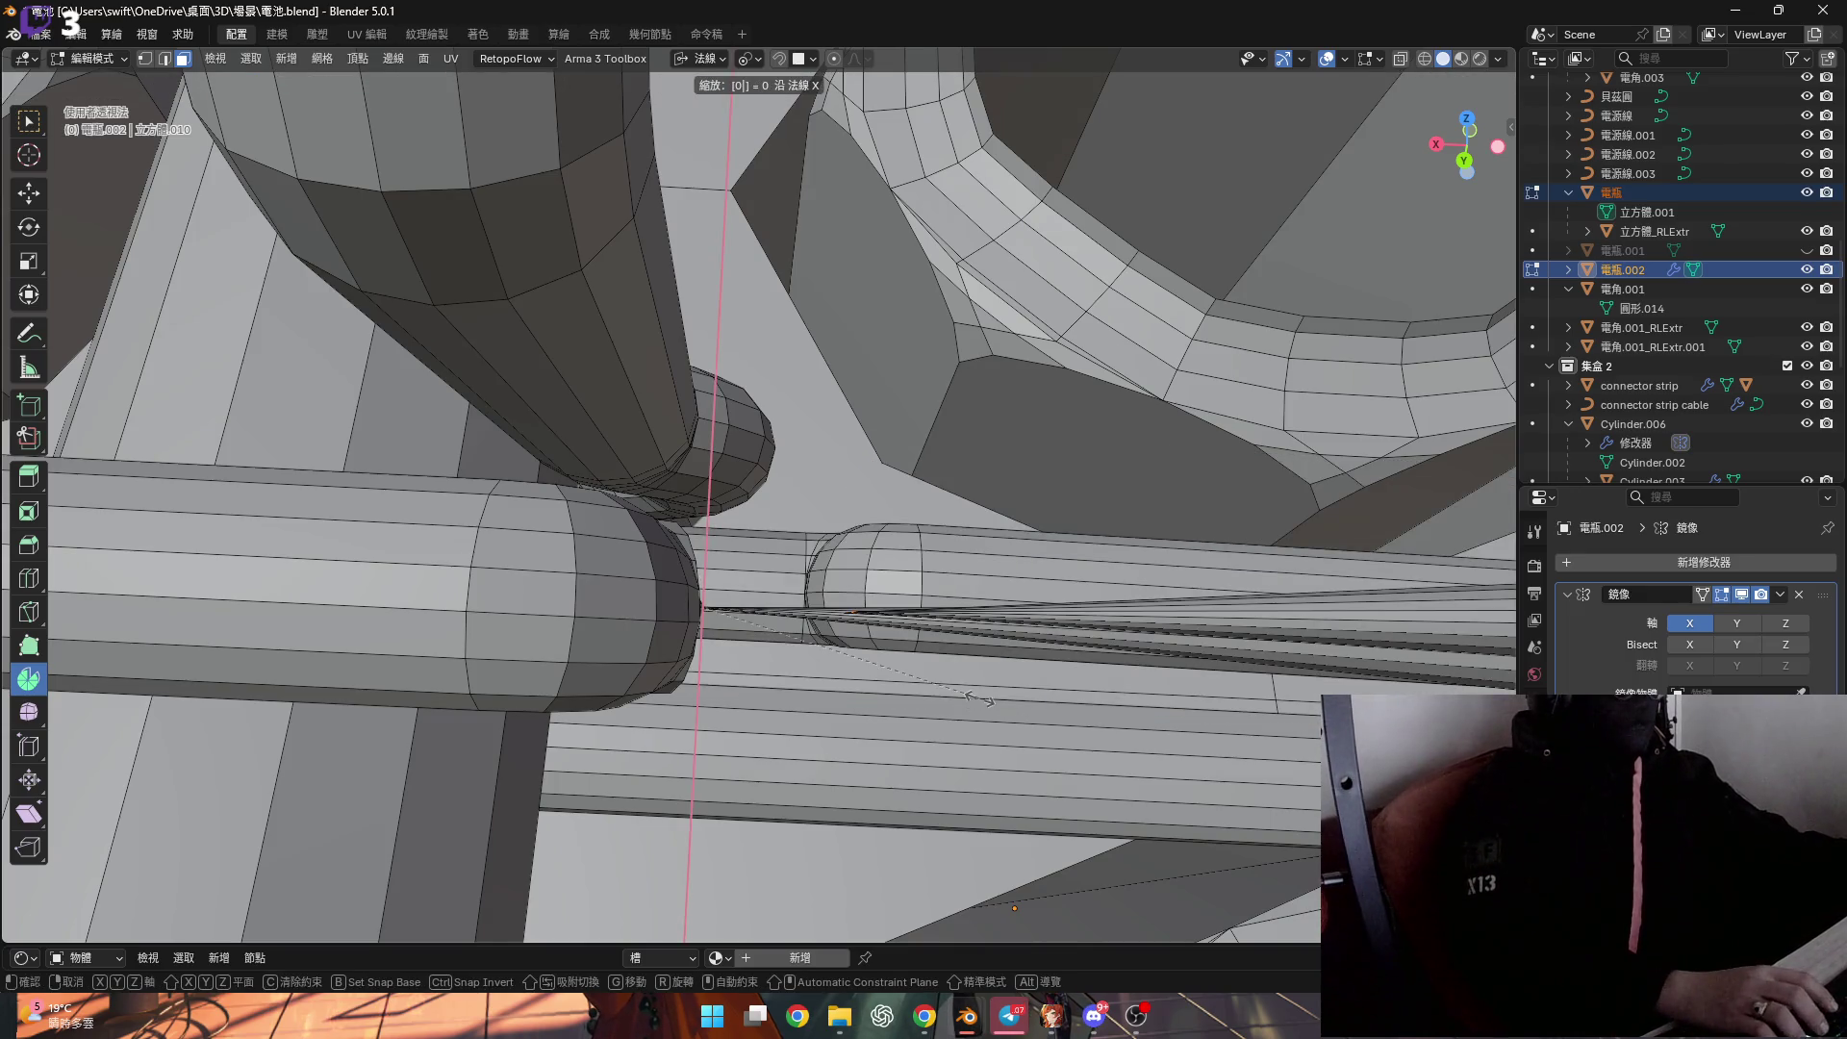
# Cancel the X scale and flatten the new end cap to 0 along its normal Z.
pyautogui.press('Escape')
pyautogui.press('s')
pyautogui.press('y')
pyautogui.press('Escape')
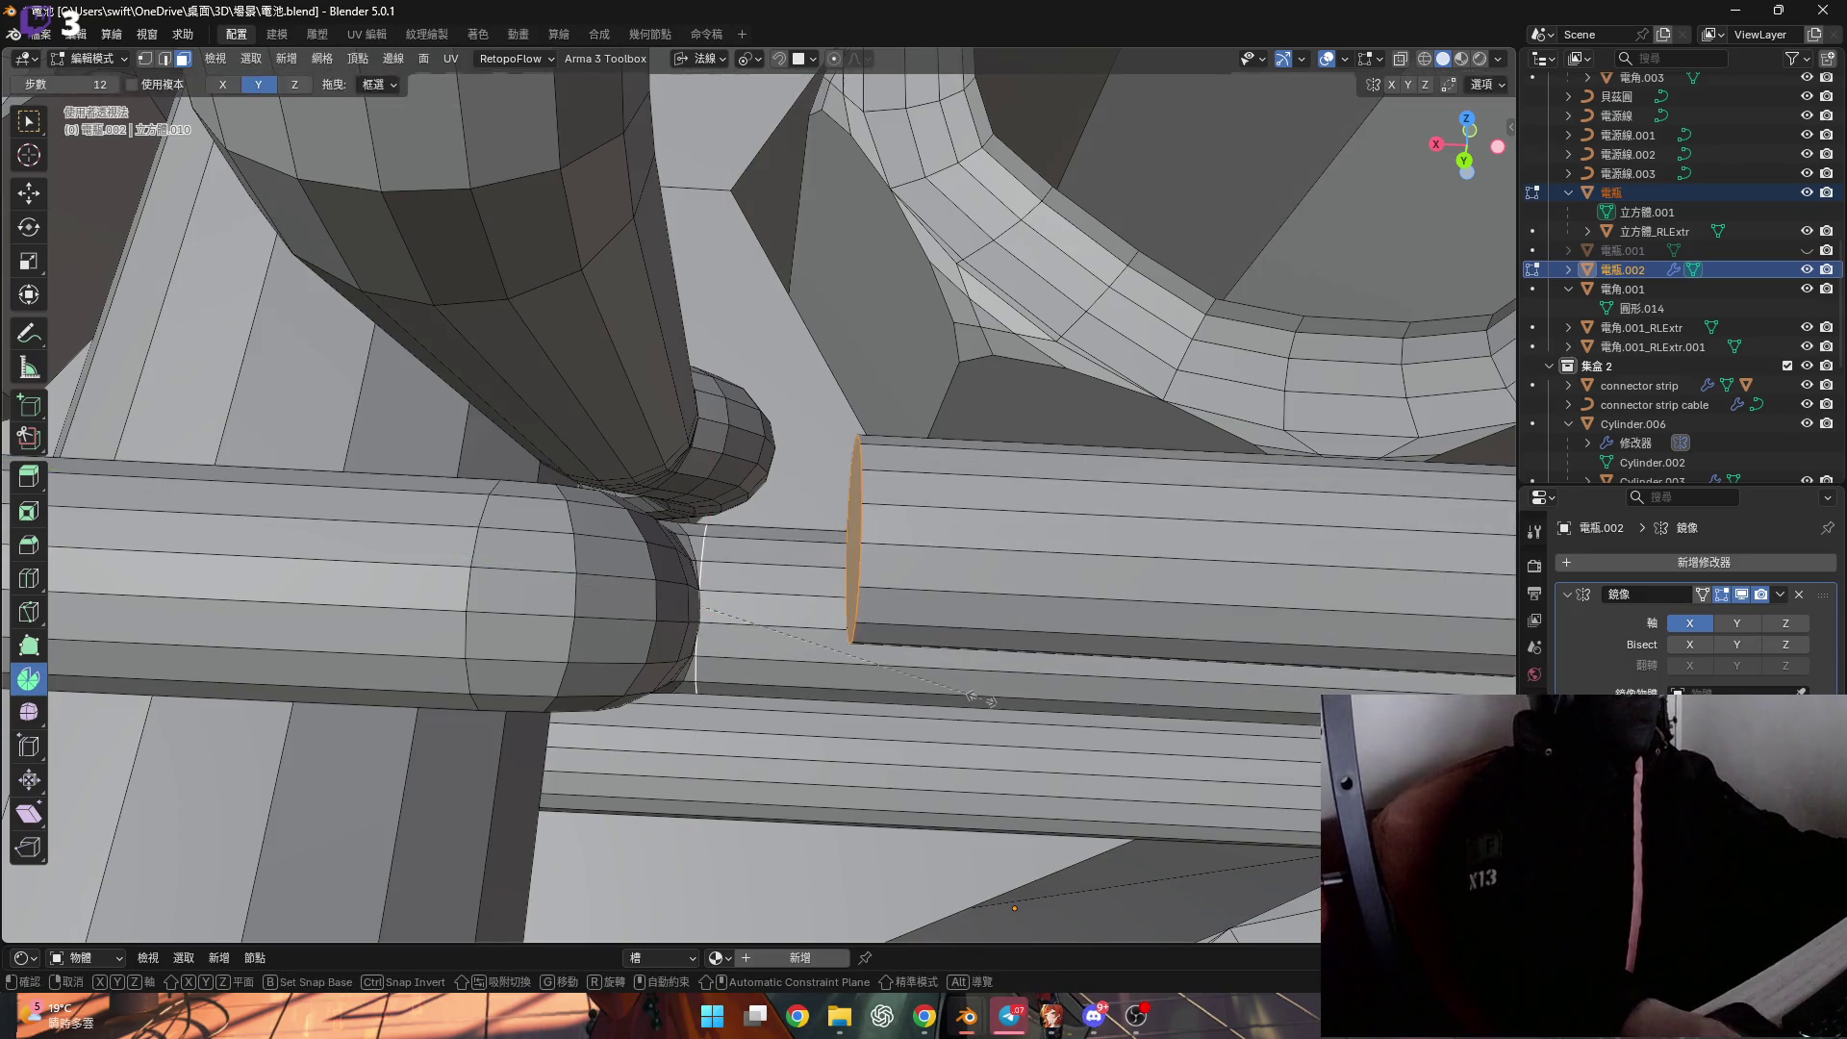
pyautogui.write('z0')
pyautogui.press('Return')
pyautogui.moveTo(980, 700)
pyautogui.mouseDown(button='middle')
pyautogui.moveTo(756, 537)
pyautogui.moveTo(736, 622)
pyautogui.moveTo(724, 554)
pyautogui.mouseUp(button='middle')
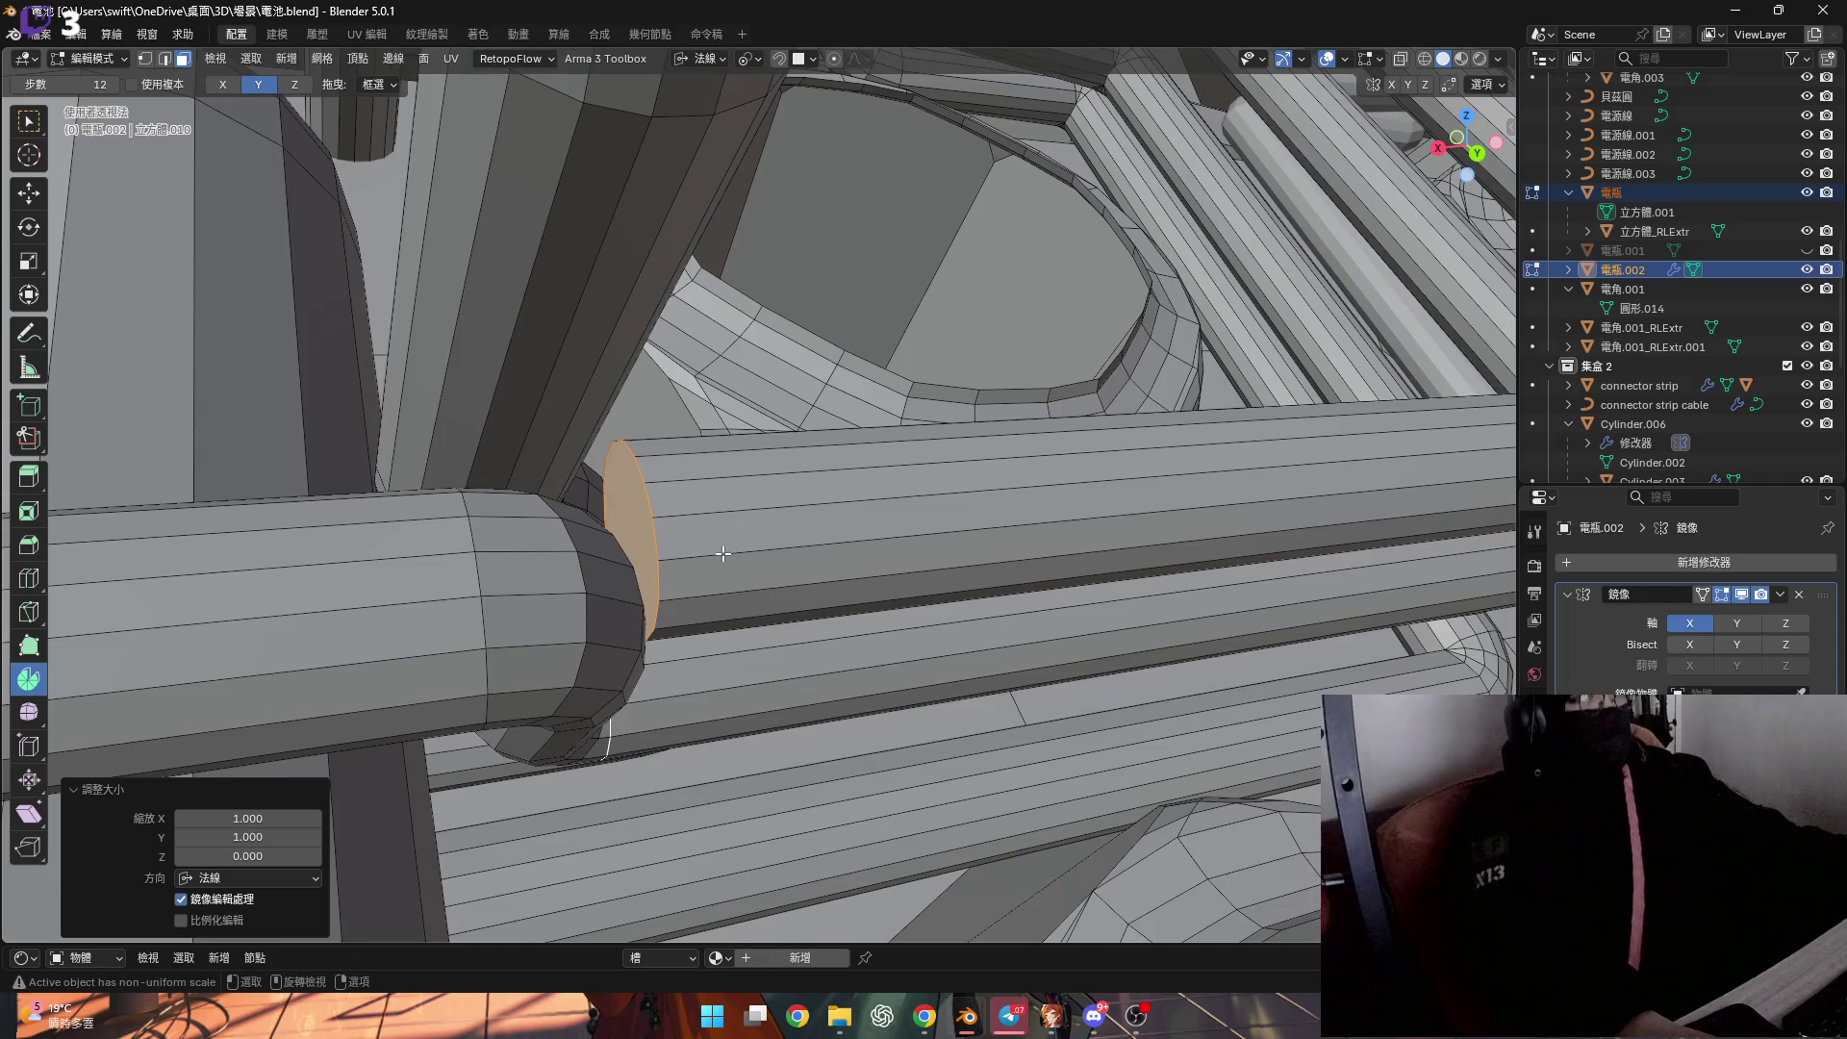
pyautogui.moveTo(724, 554); pyautogui.dragTo(663, 577, button='middle')
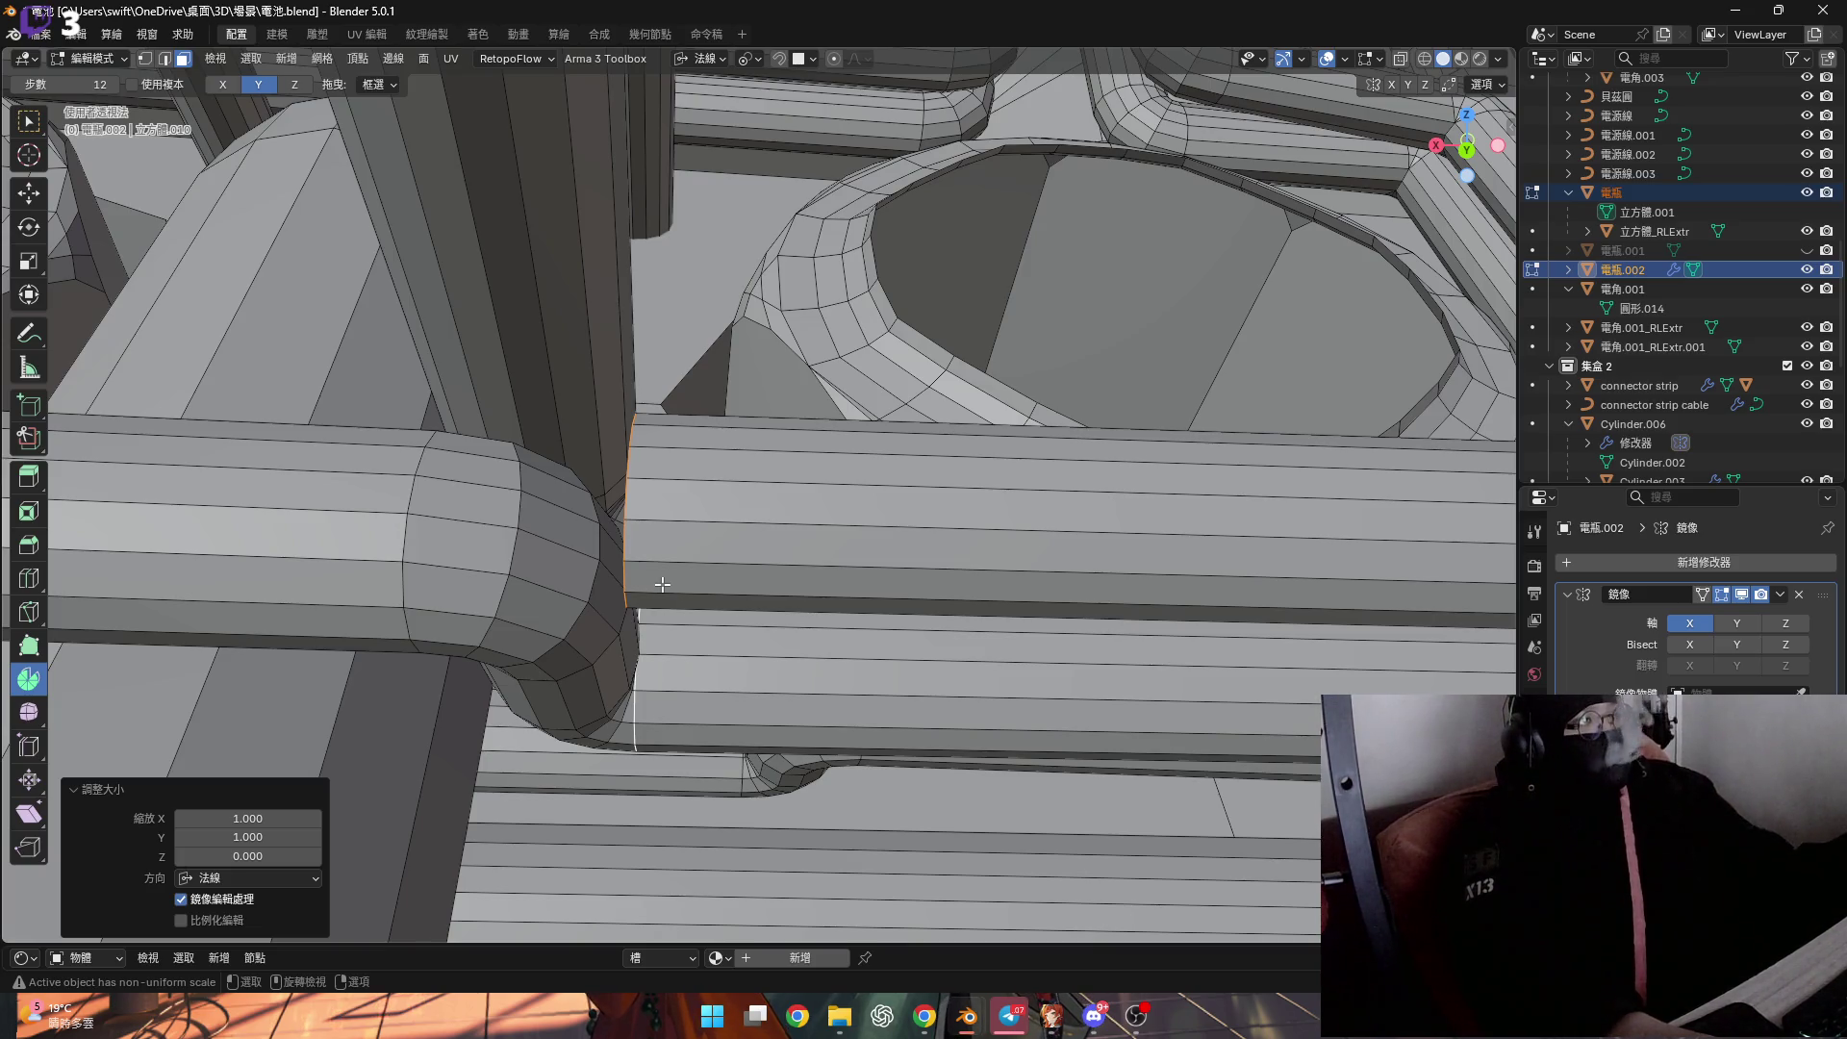
pyautogui.moveTo(658, 588)
pyautogui.mouseDown(button='middle')
pyautogui.moveTo(640, 591)
pyautogui.moveTo(741, 570)
pyautogui.moveTo(770, 594)
pyautogui.mouseUp(button='middle')
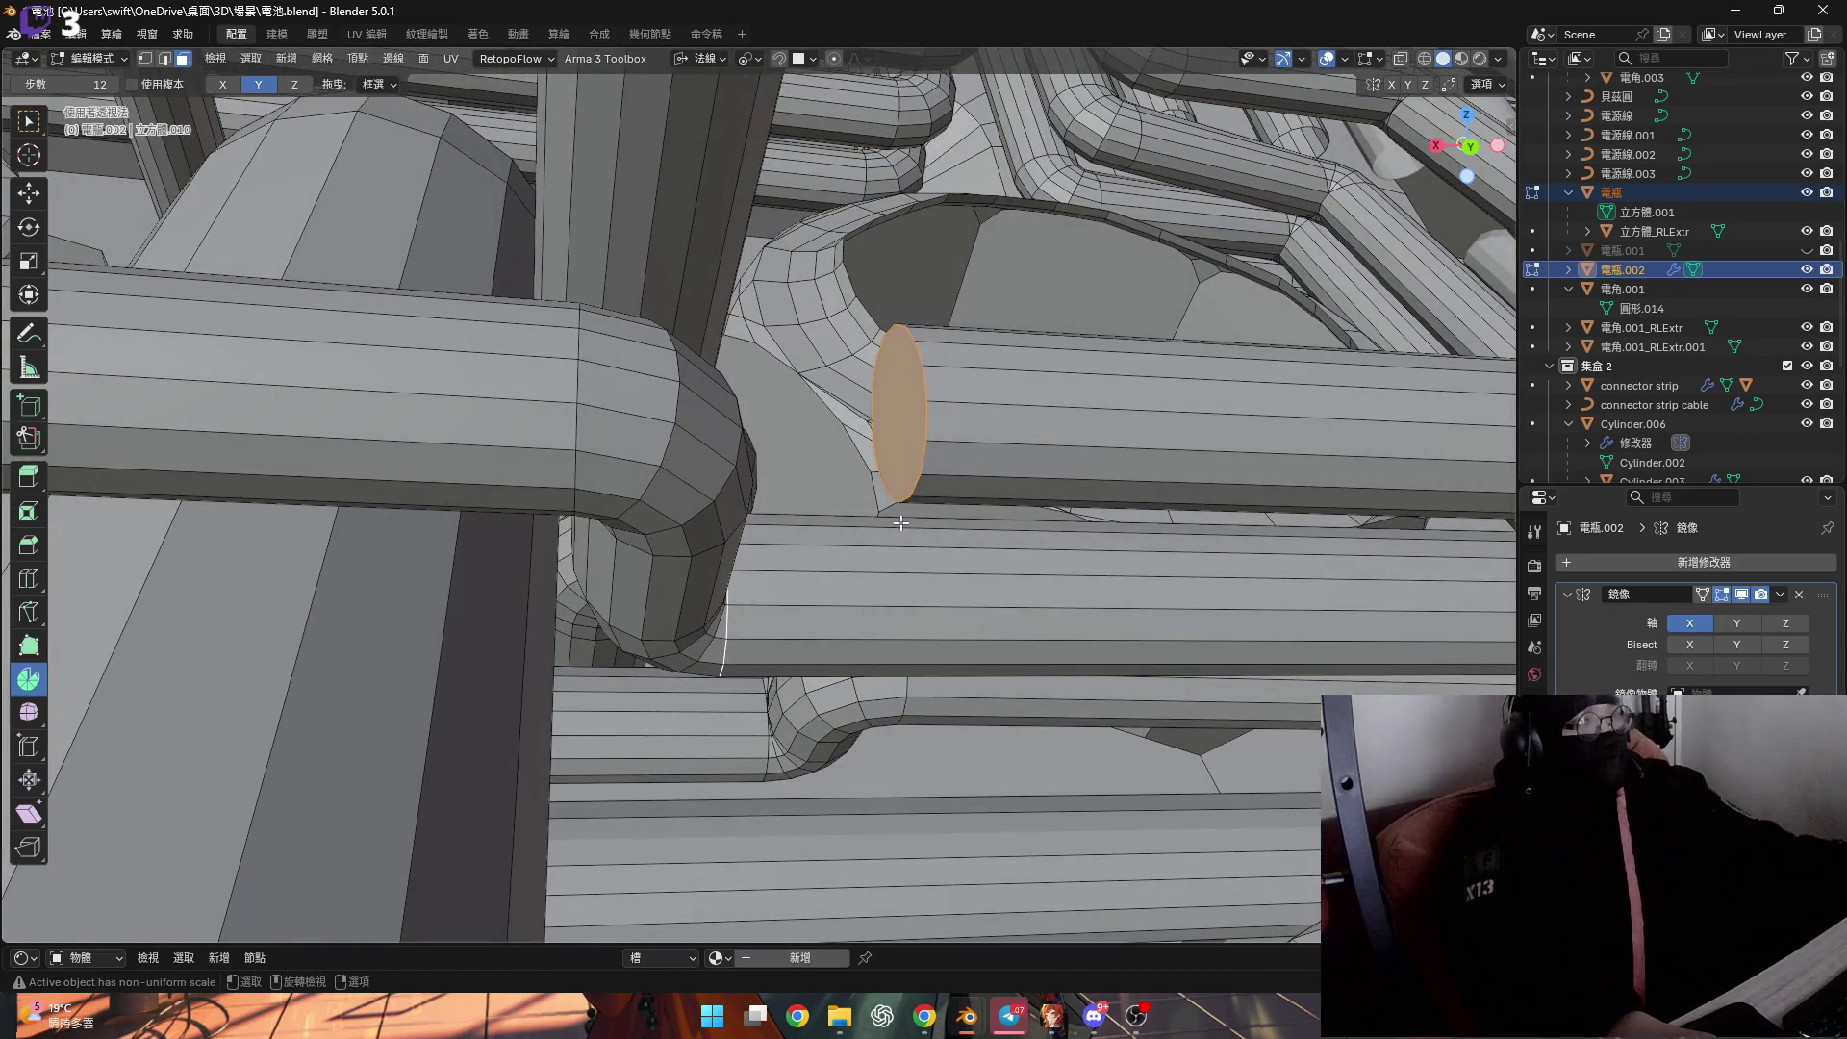
pyautogui.press('1')
pyautogui.scroll(4, 904, 500)
pyautogui.scroll(2, 930, 474)
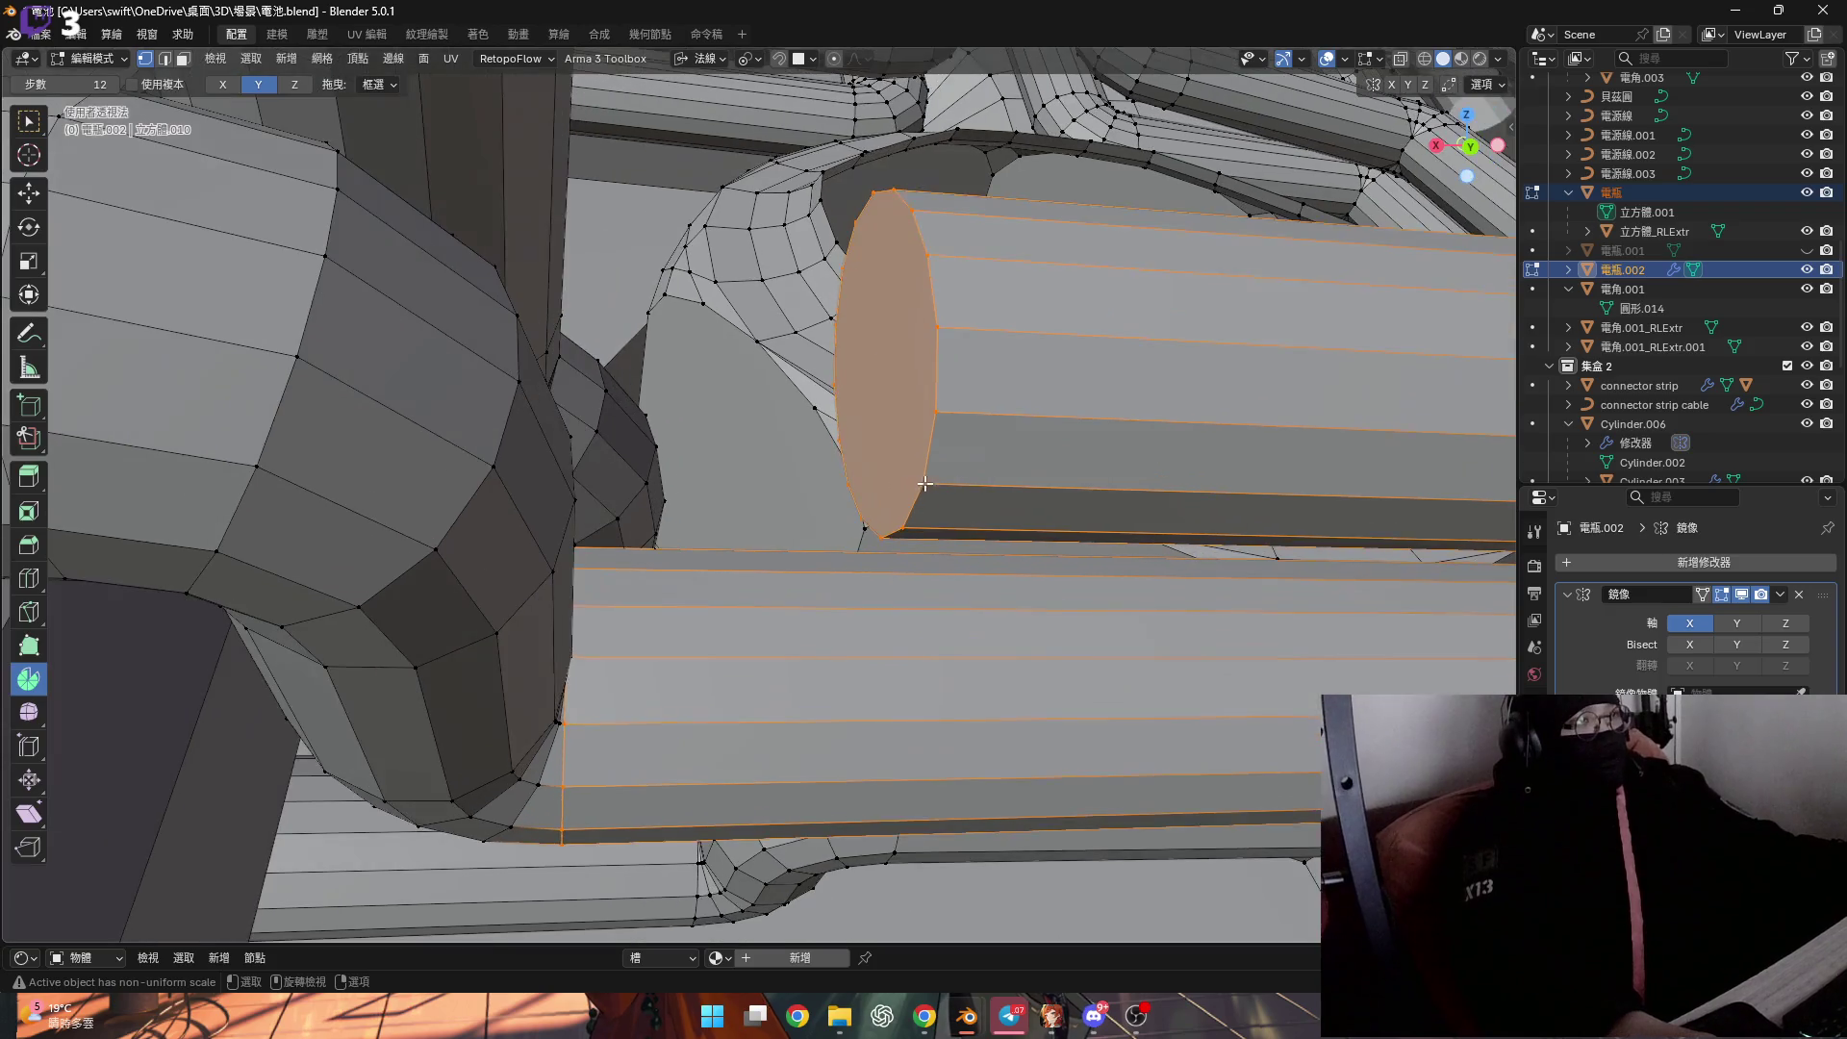
# Select a vertex on the cylinder end and cancel a started Z scale.
pyautogui.click(929, 474)
pyautogui.moveTo(631, 733)
pyautogui.mouseDown(button='middle')
pyautogui.moveTo(710, 629)
pyautogui.moveTo(851, 687)
pyautogui.mouseUp(button='middle')
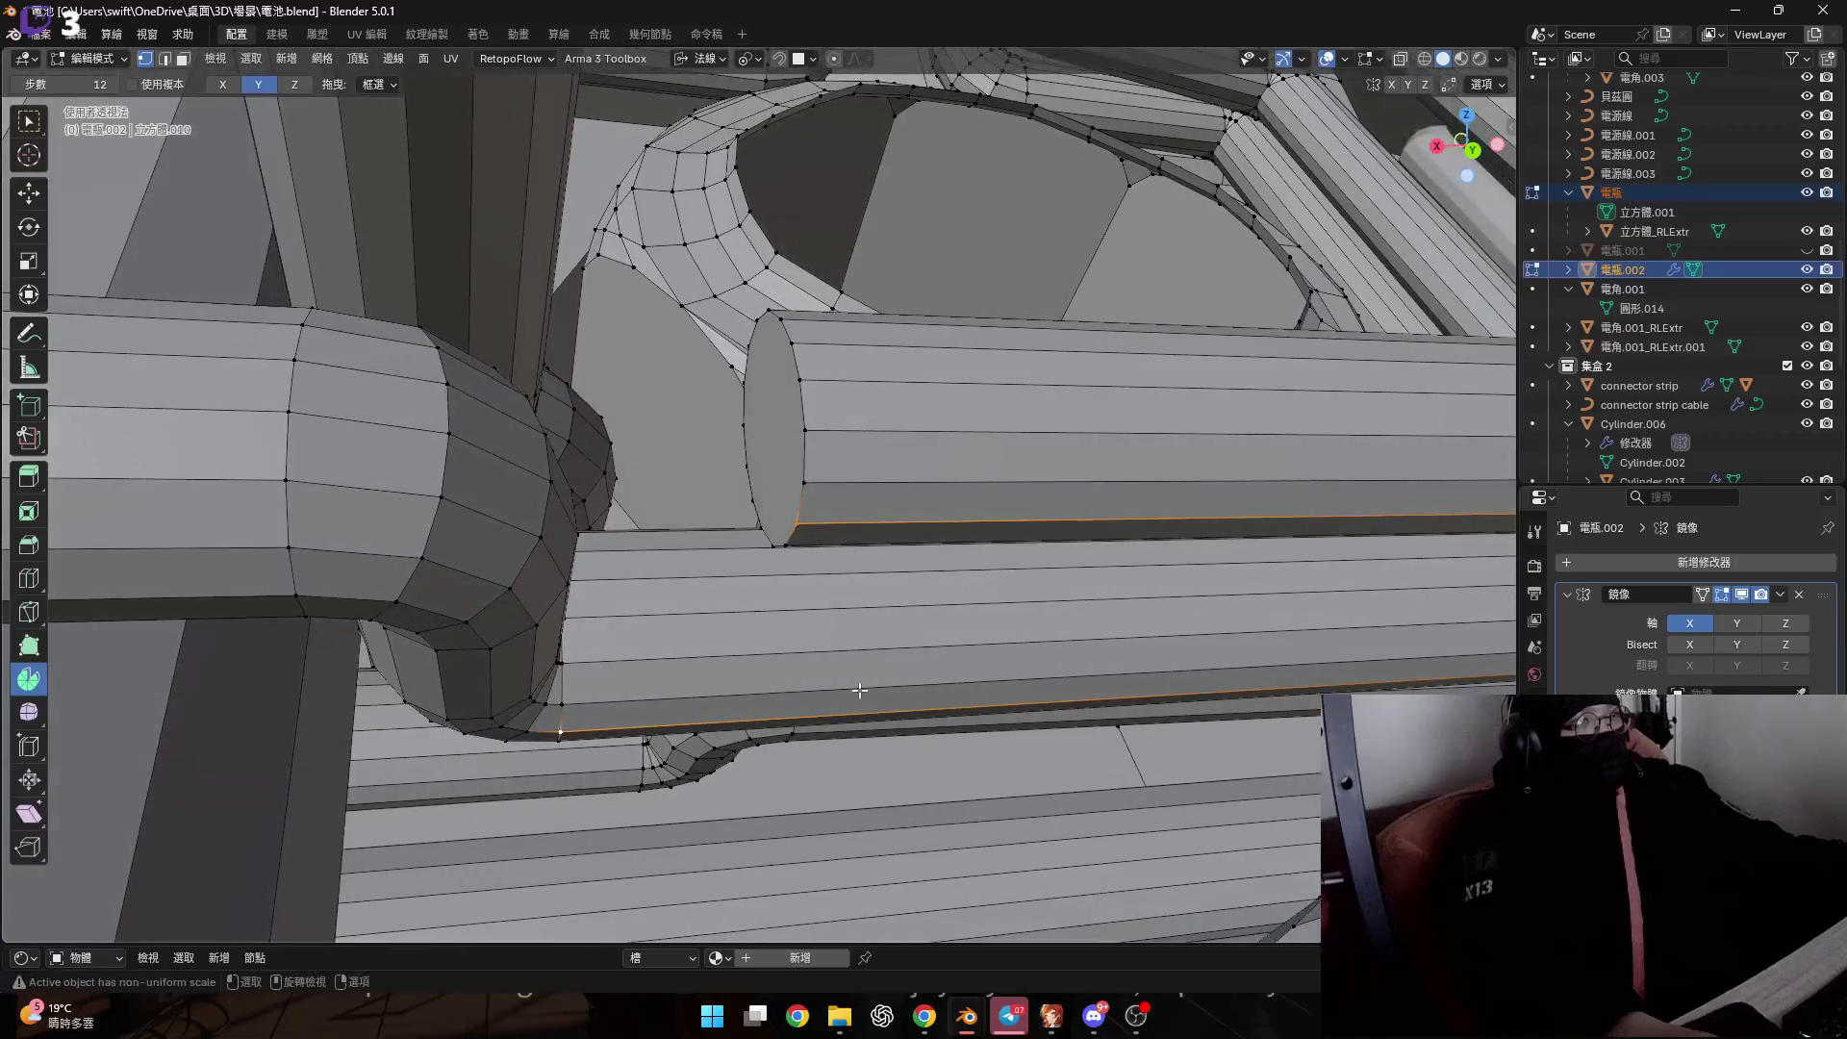
pyautogui.press('s')
pyautogui.press('z')
pyautogui.press('z')
pyautogui.press('y')
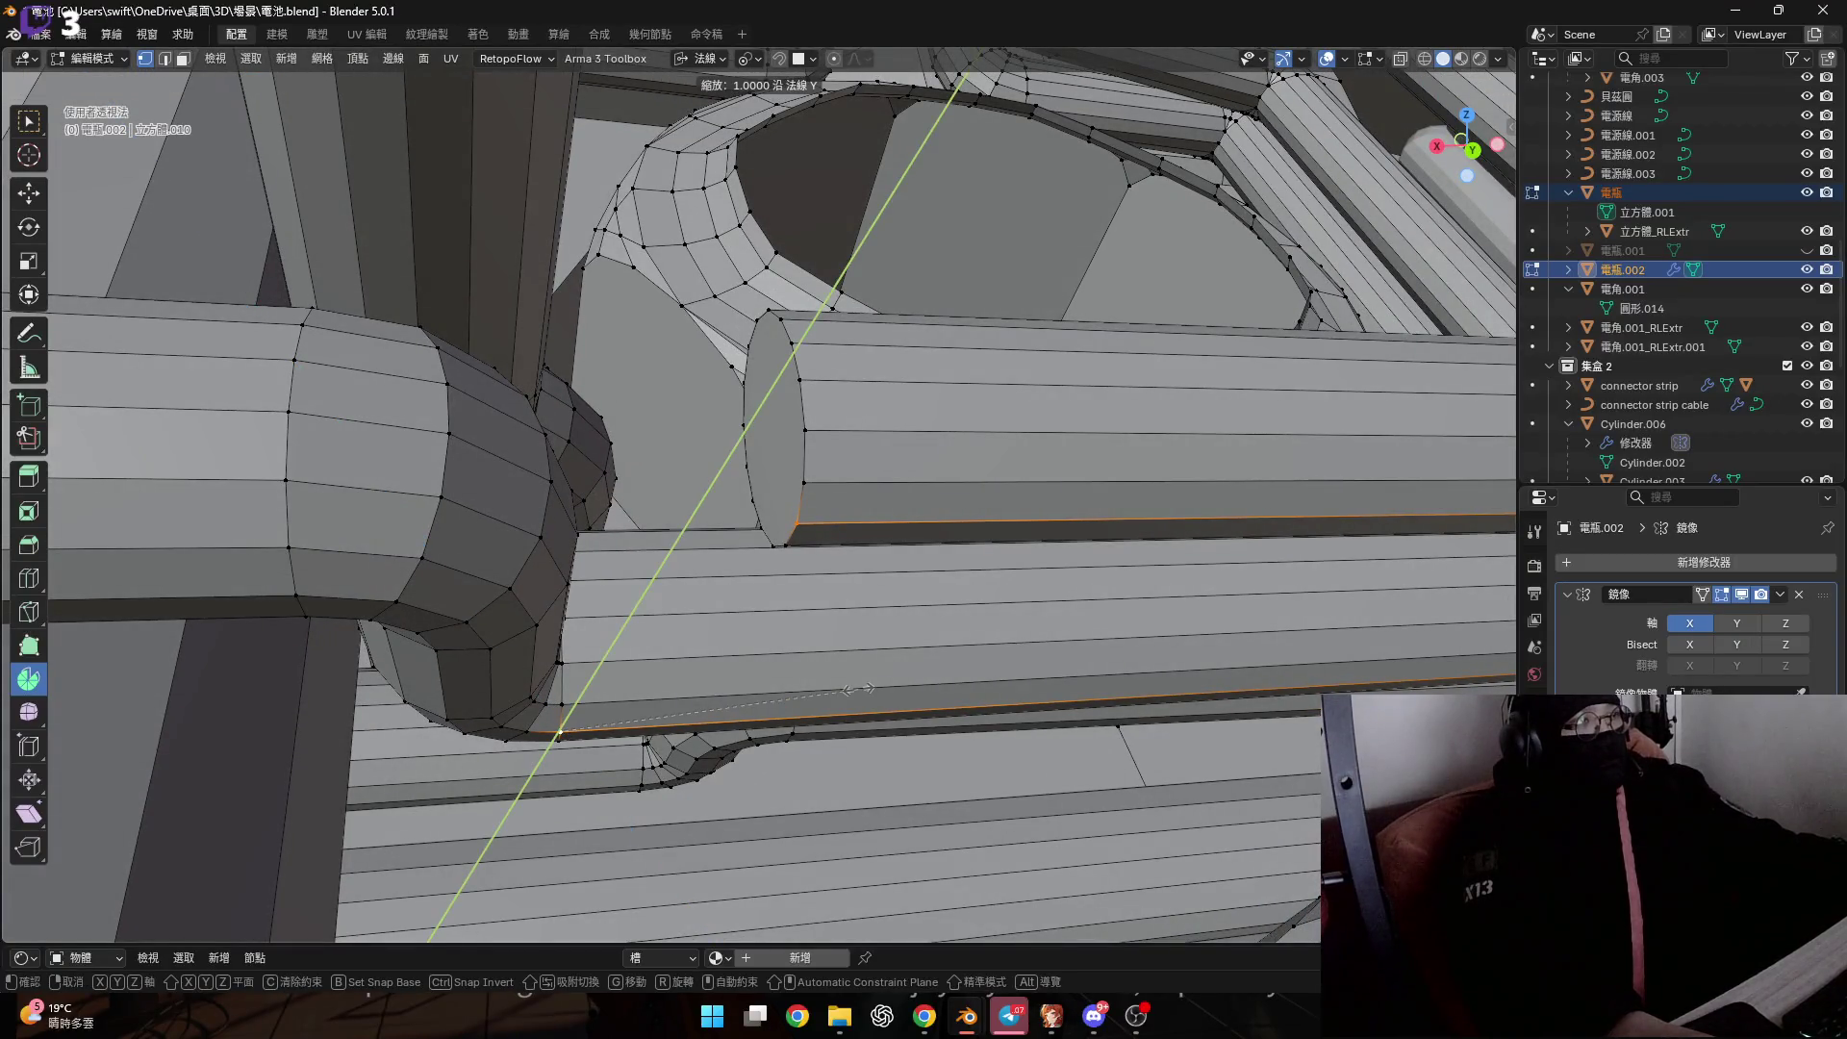
pyautogui.press('Escape')
# Set the transform orientation to Local and grid-fill the selected pipe-end face.
pyautogui.click(746, 61)
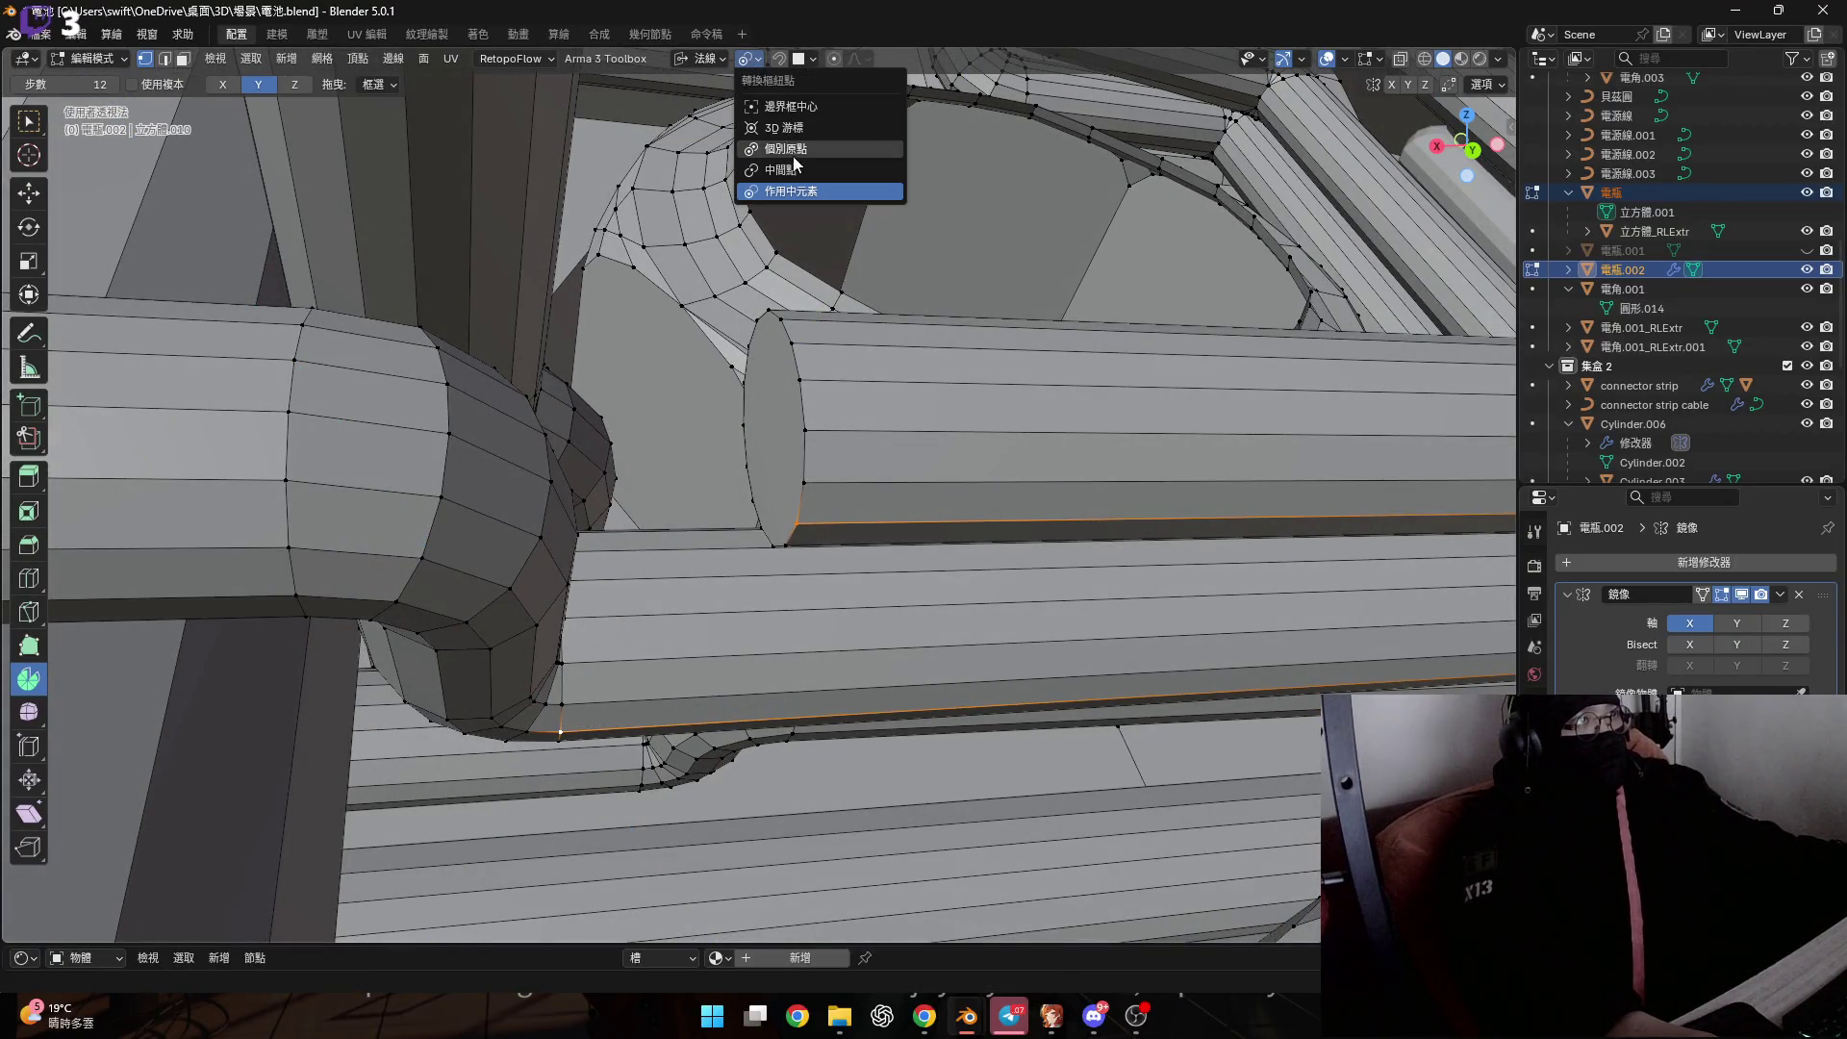
pyautogui.click(700, 59)
pyautogui.click(700, 136)
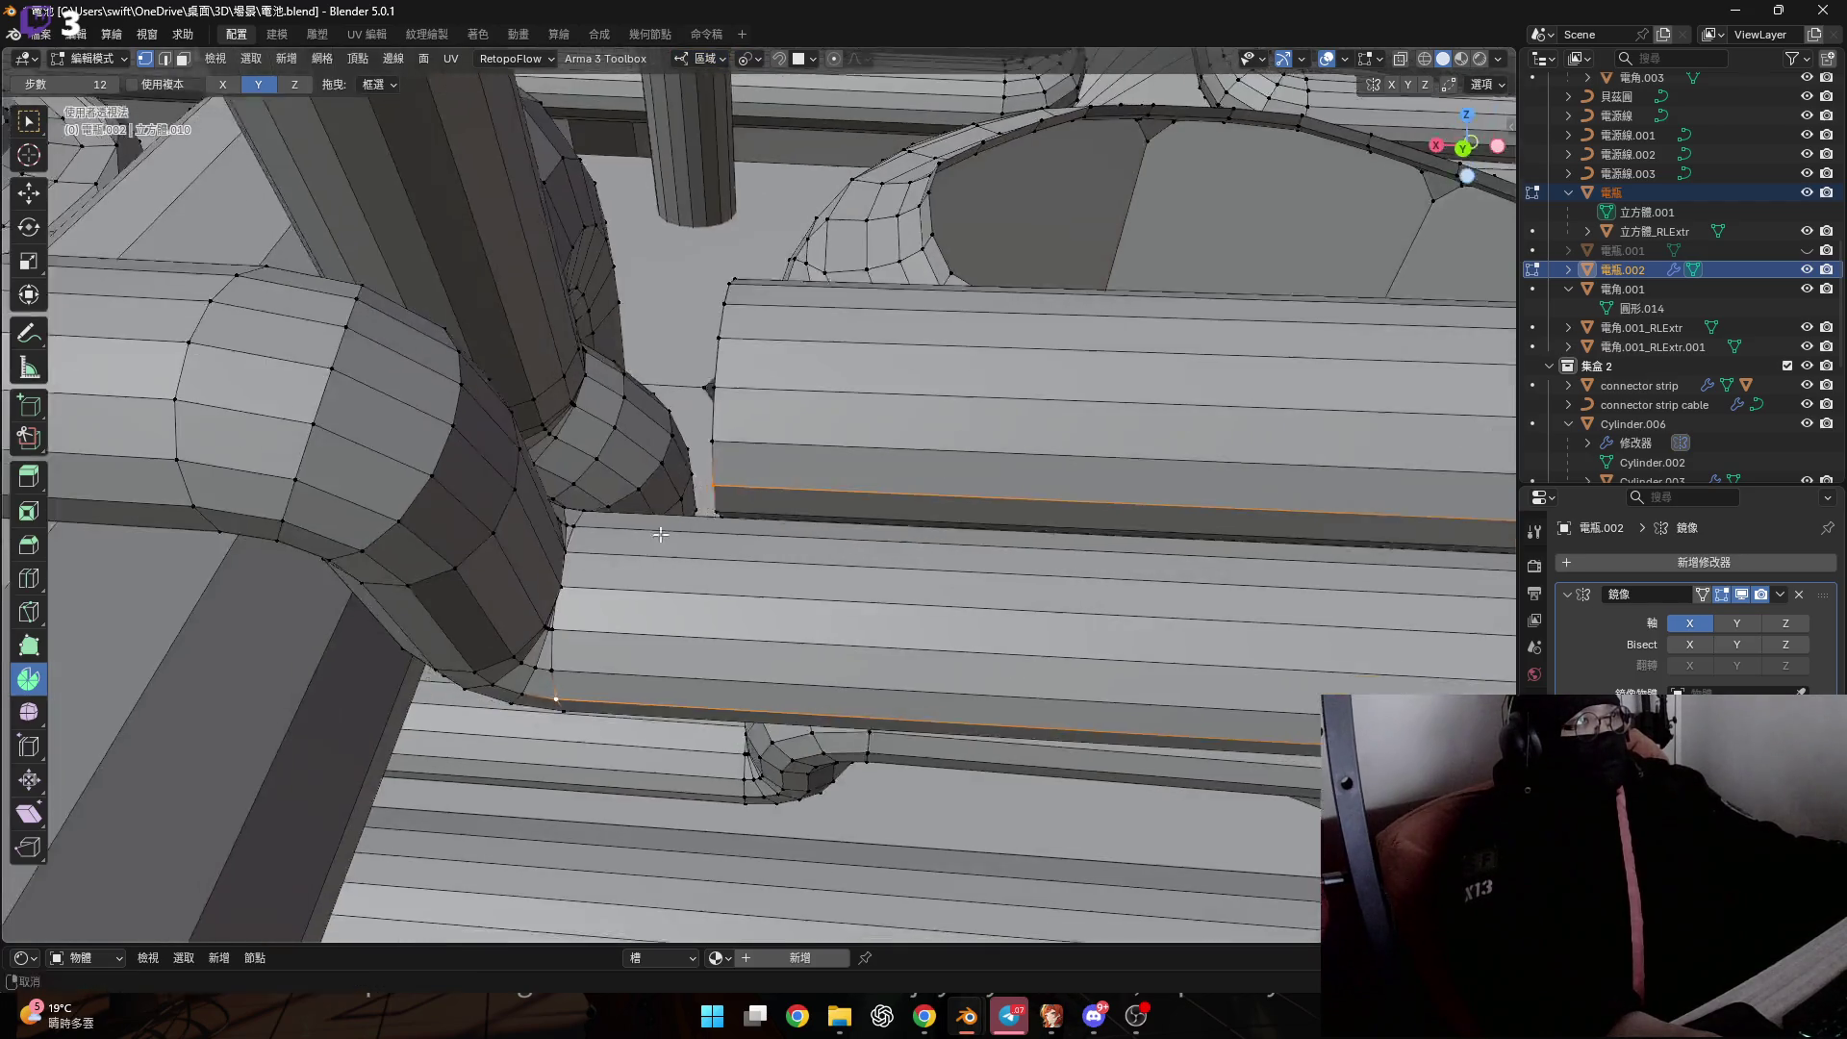
pyautogui.press('3')
pyautogui.click(747, 626)
pyautogui.rightClick(808, 626)
pyautogui.click(808, 626)
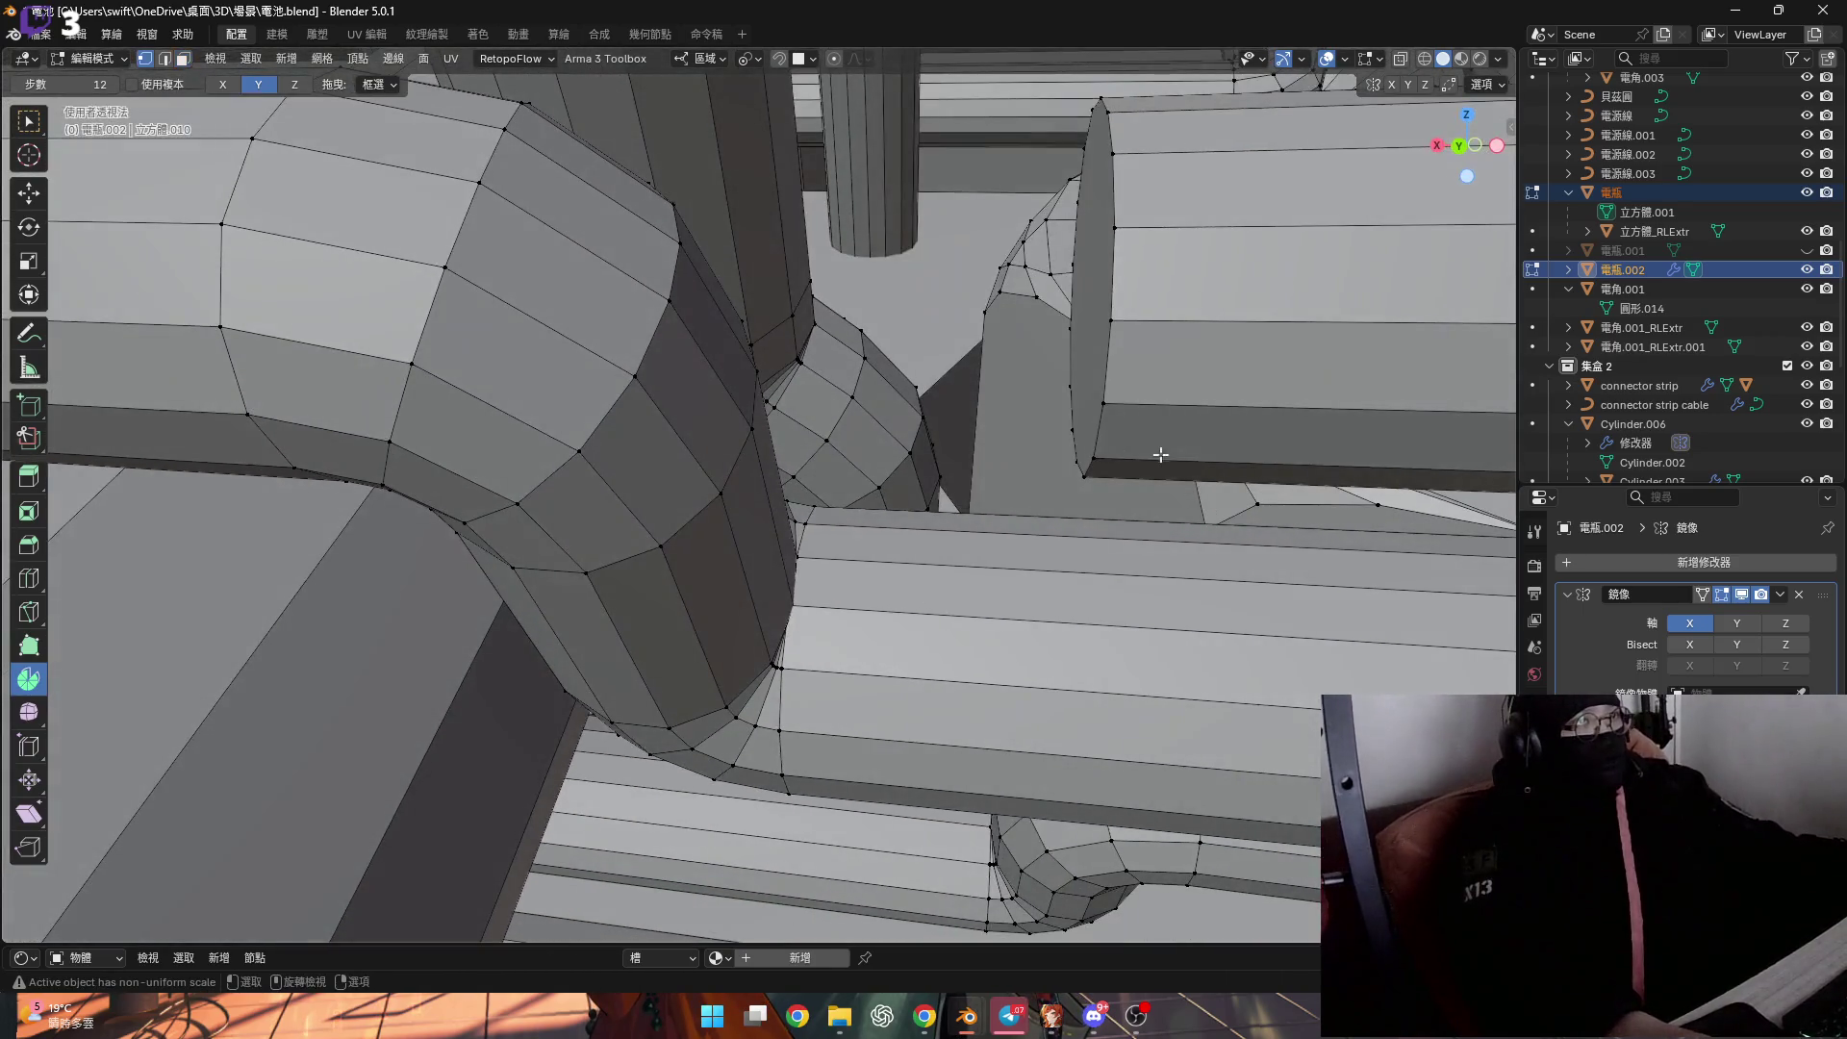
pyautogui.press('1')
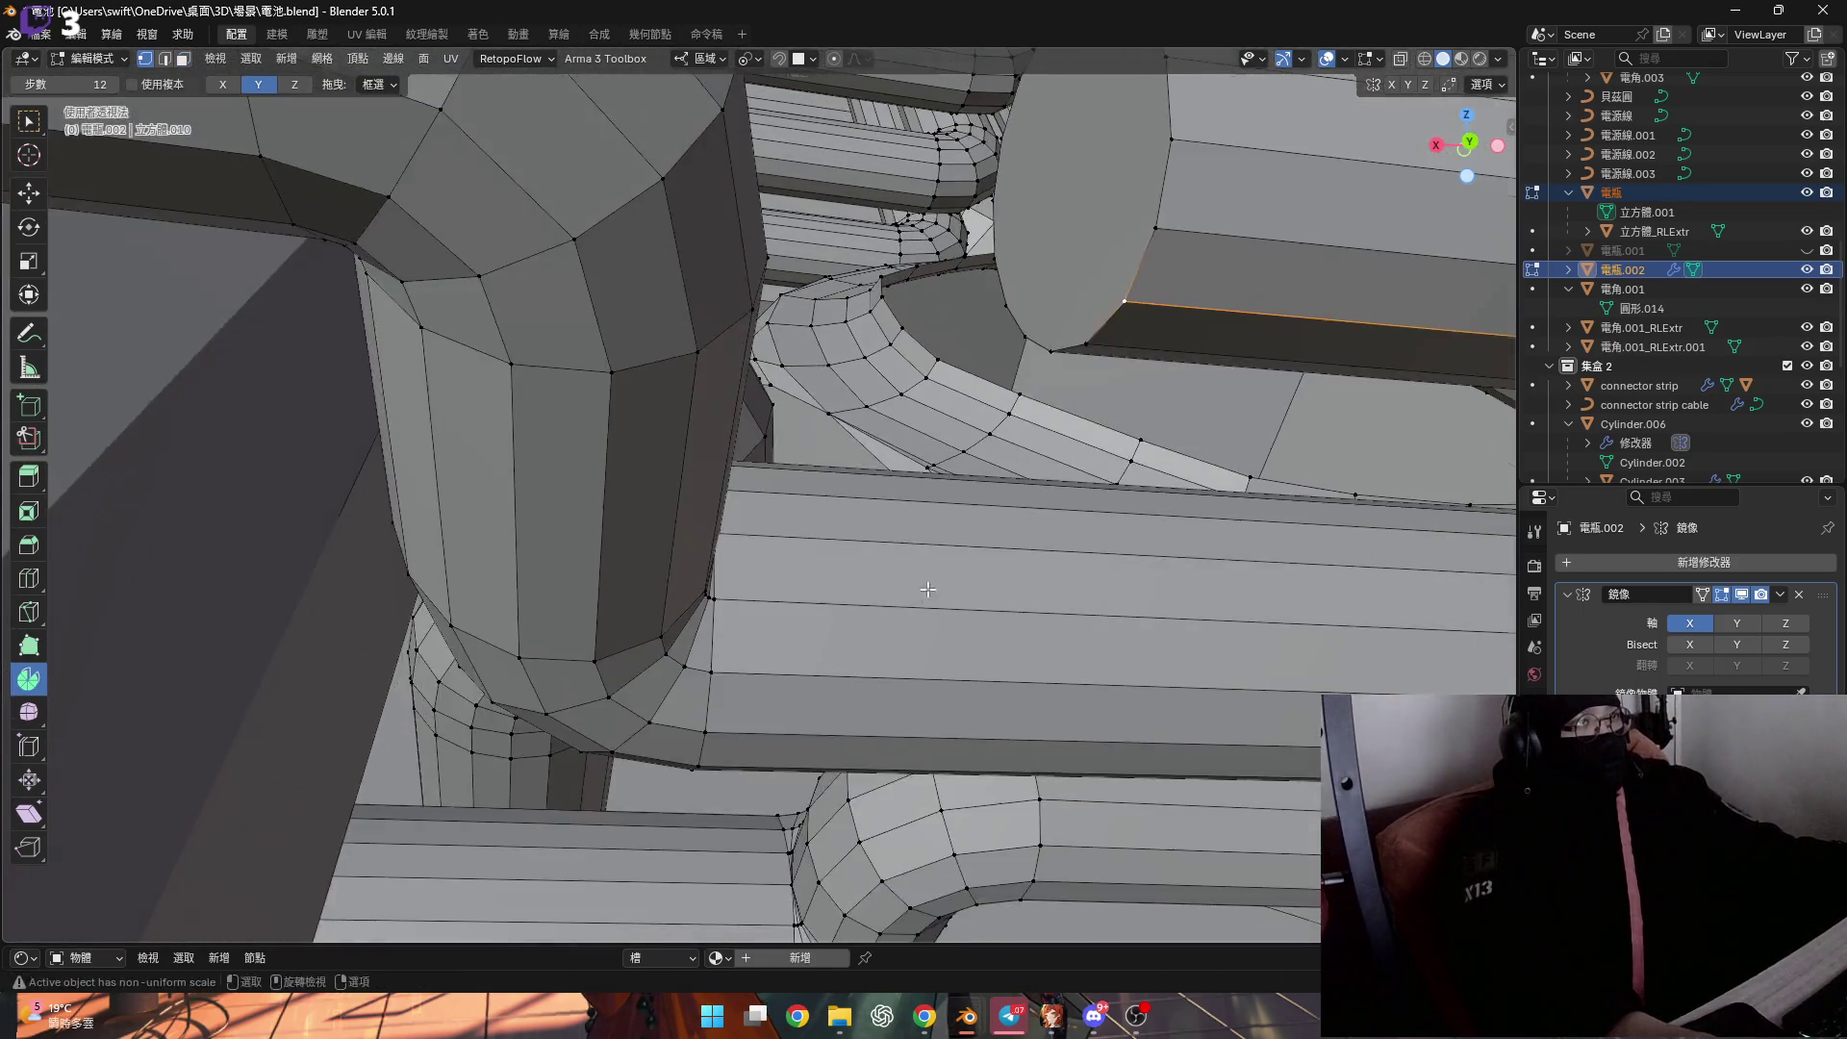